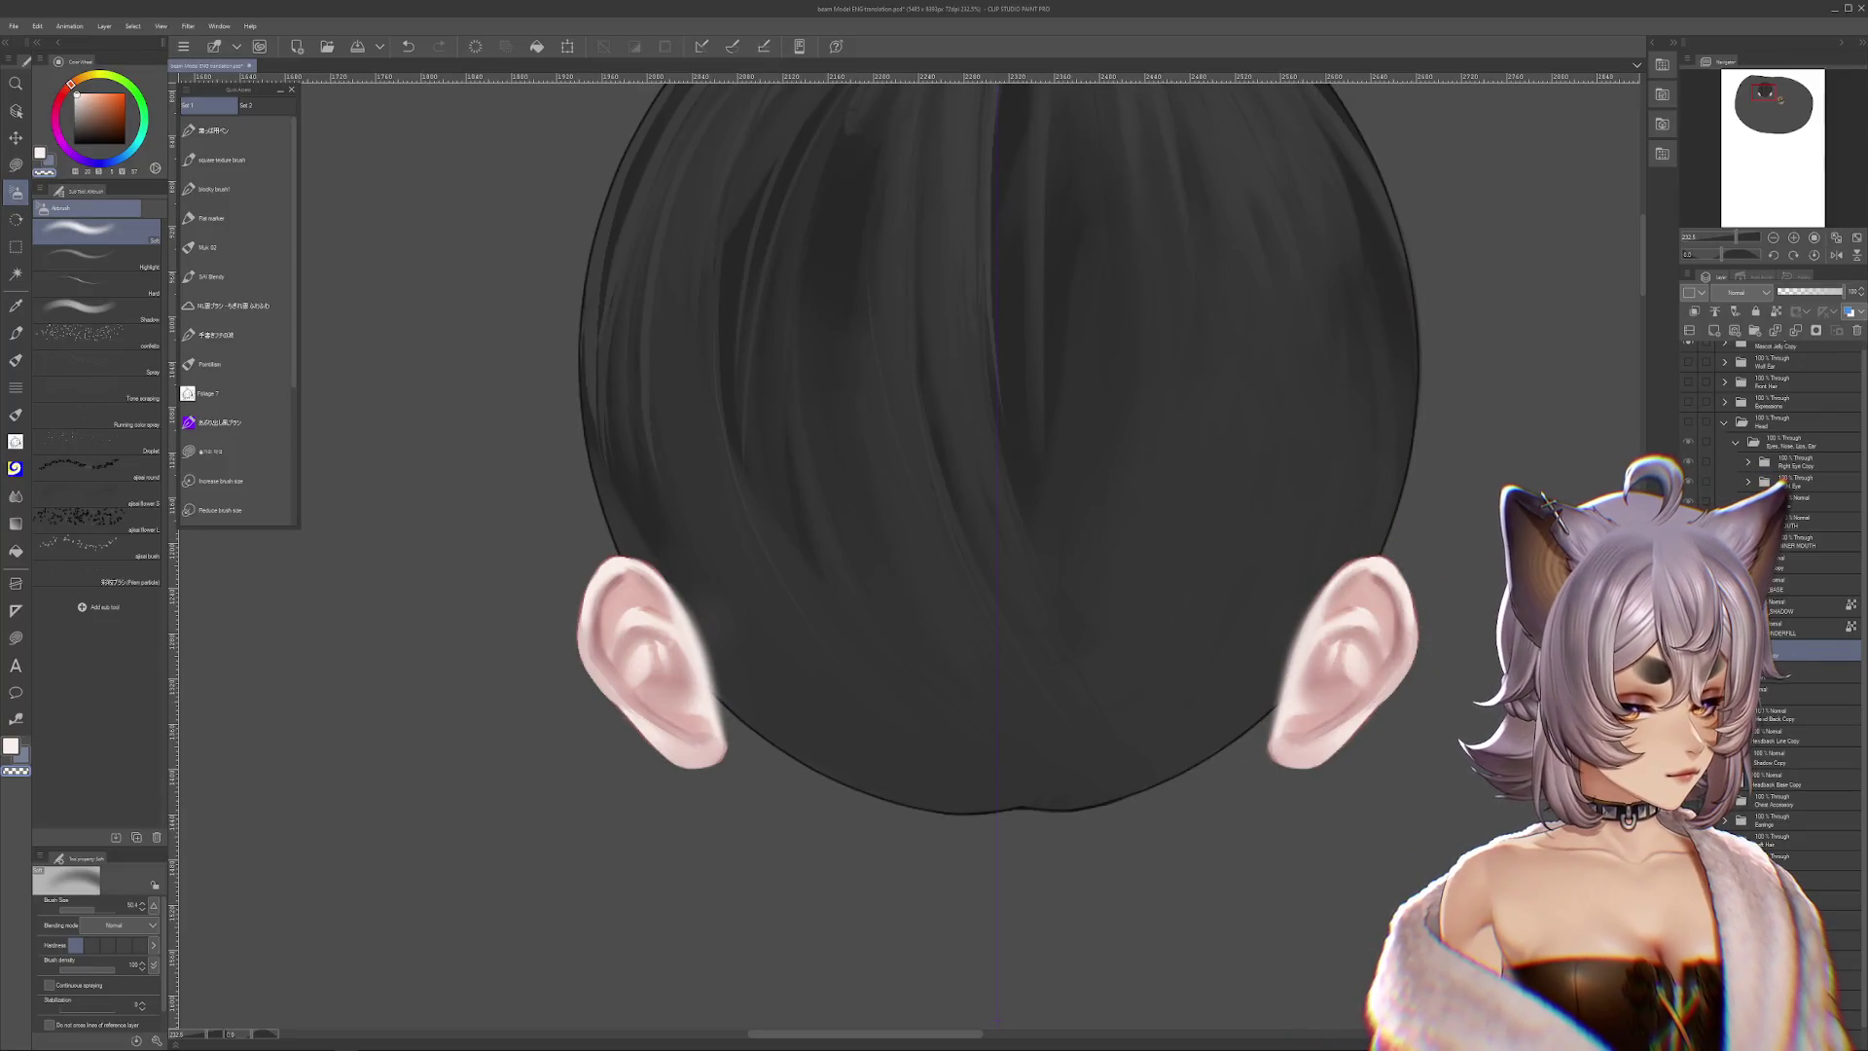
Select the LEFT_EAR layer and hide both ears on the canvas
{"action": "left_click", "coordinate": [1859, 331]}
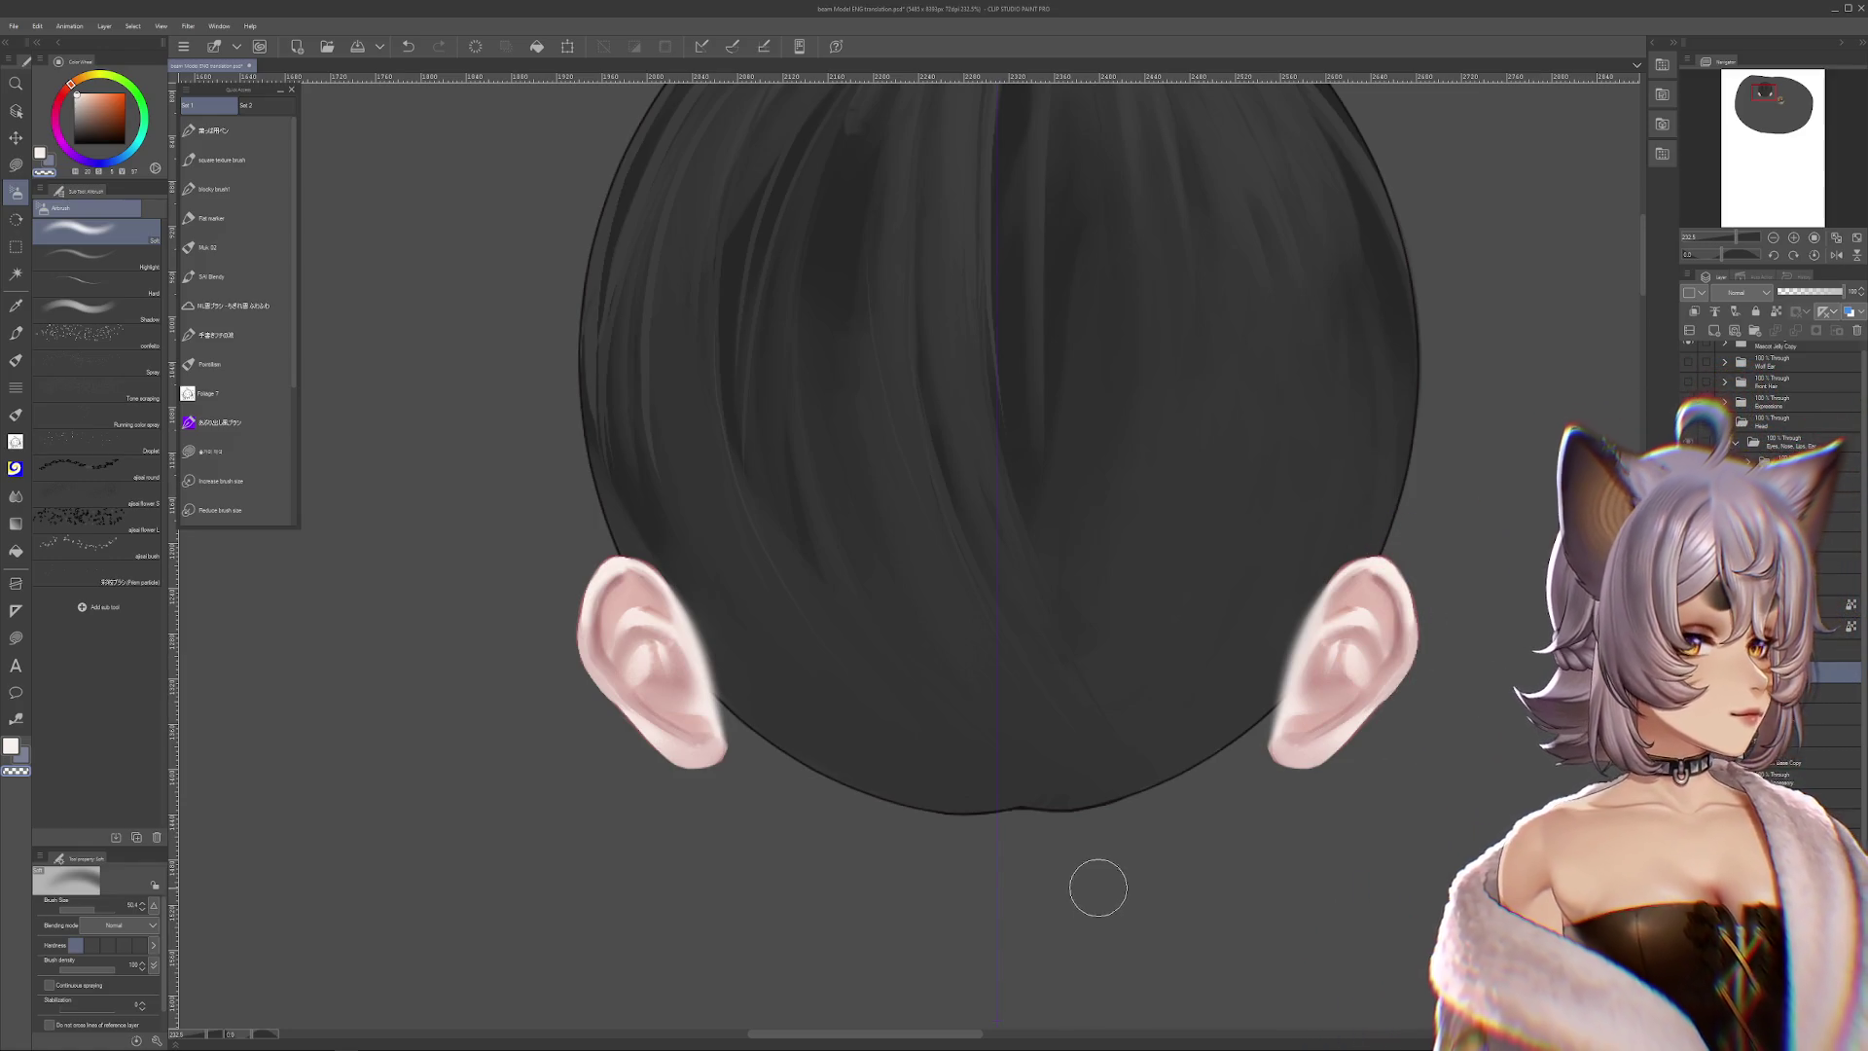
{"action": "scroll", "coordinate": [1096, 887], "scroll_direction": "down", "scroll_amount": 2}
{"action": "scroll", "coordinate": [1227, 892], "scroll_direction": "down", "scroll_amount": 1}
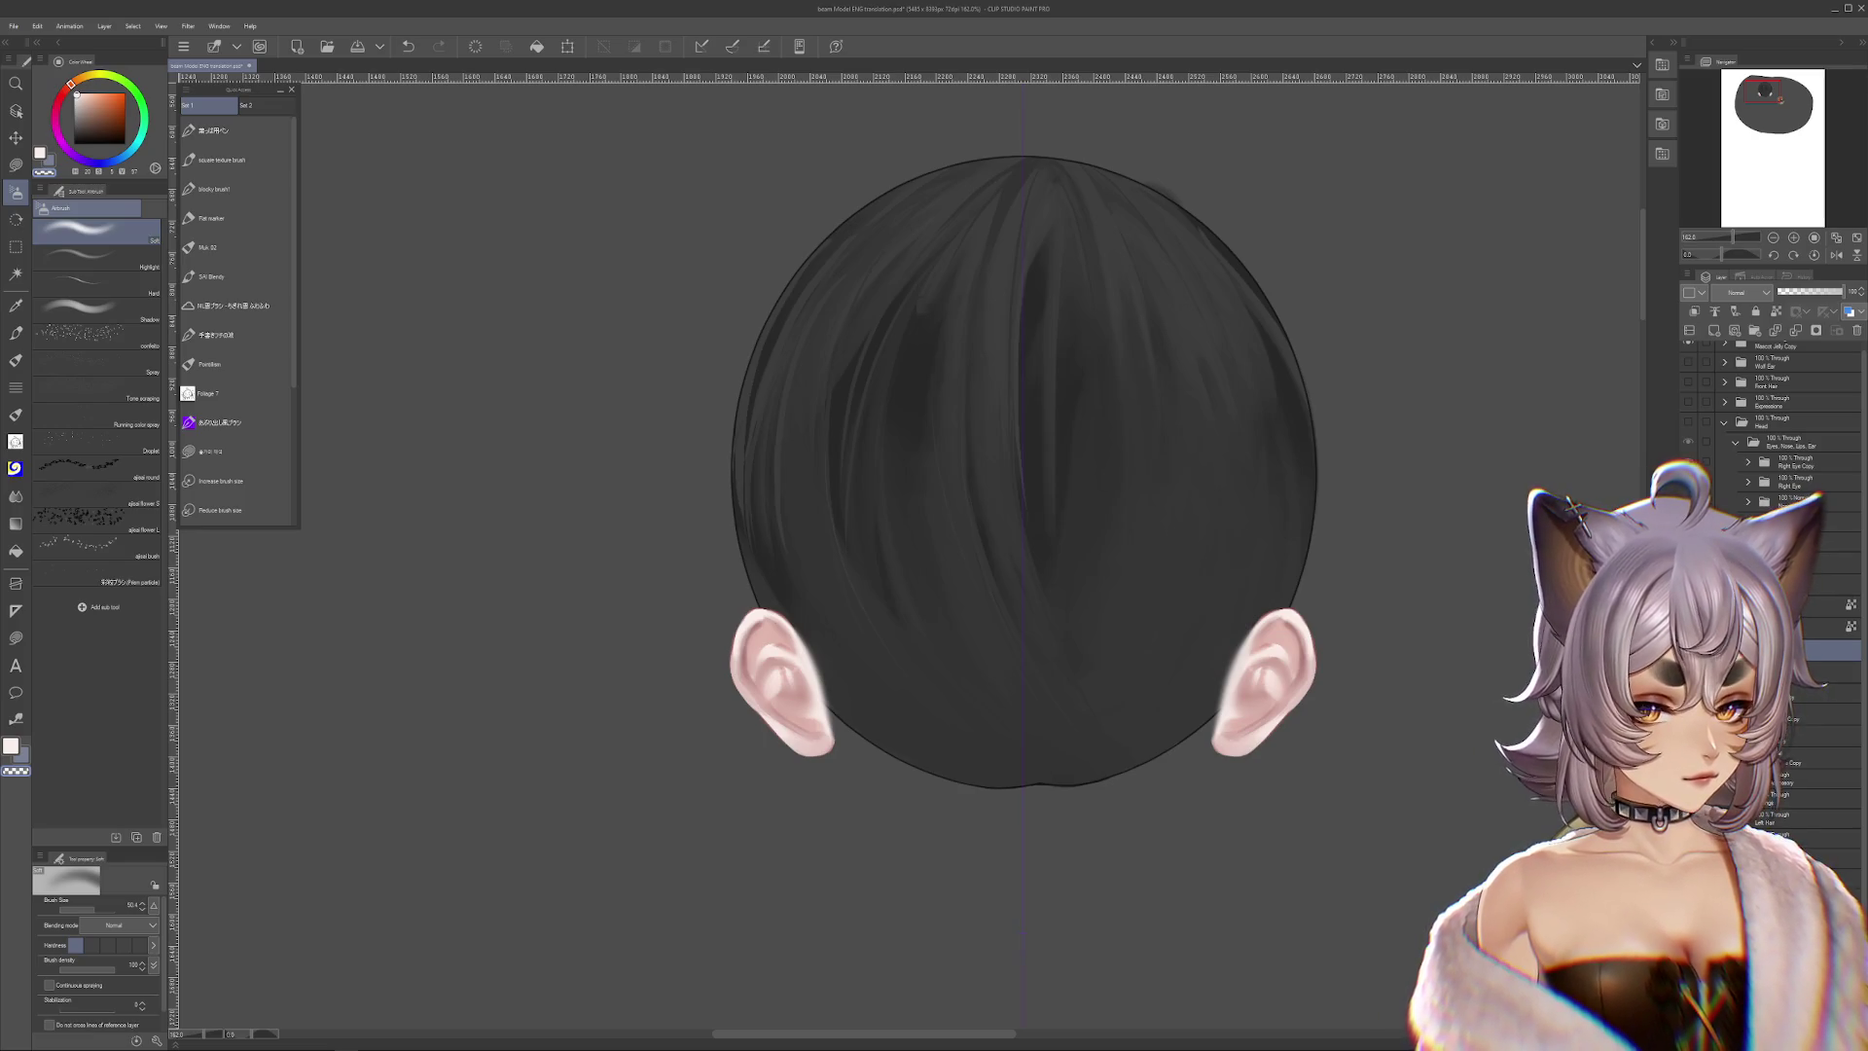
{"action": "left_click", "coordinate": [1689, 644]}
Collapse the Eyes, Nose, Lips, Ear folder and the Head folder
{"action": "scroll", "coordinate": [1745, 449], "scroll_direction": "up", "scroll_amount": 1}
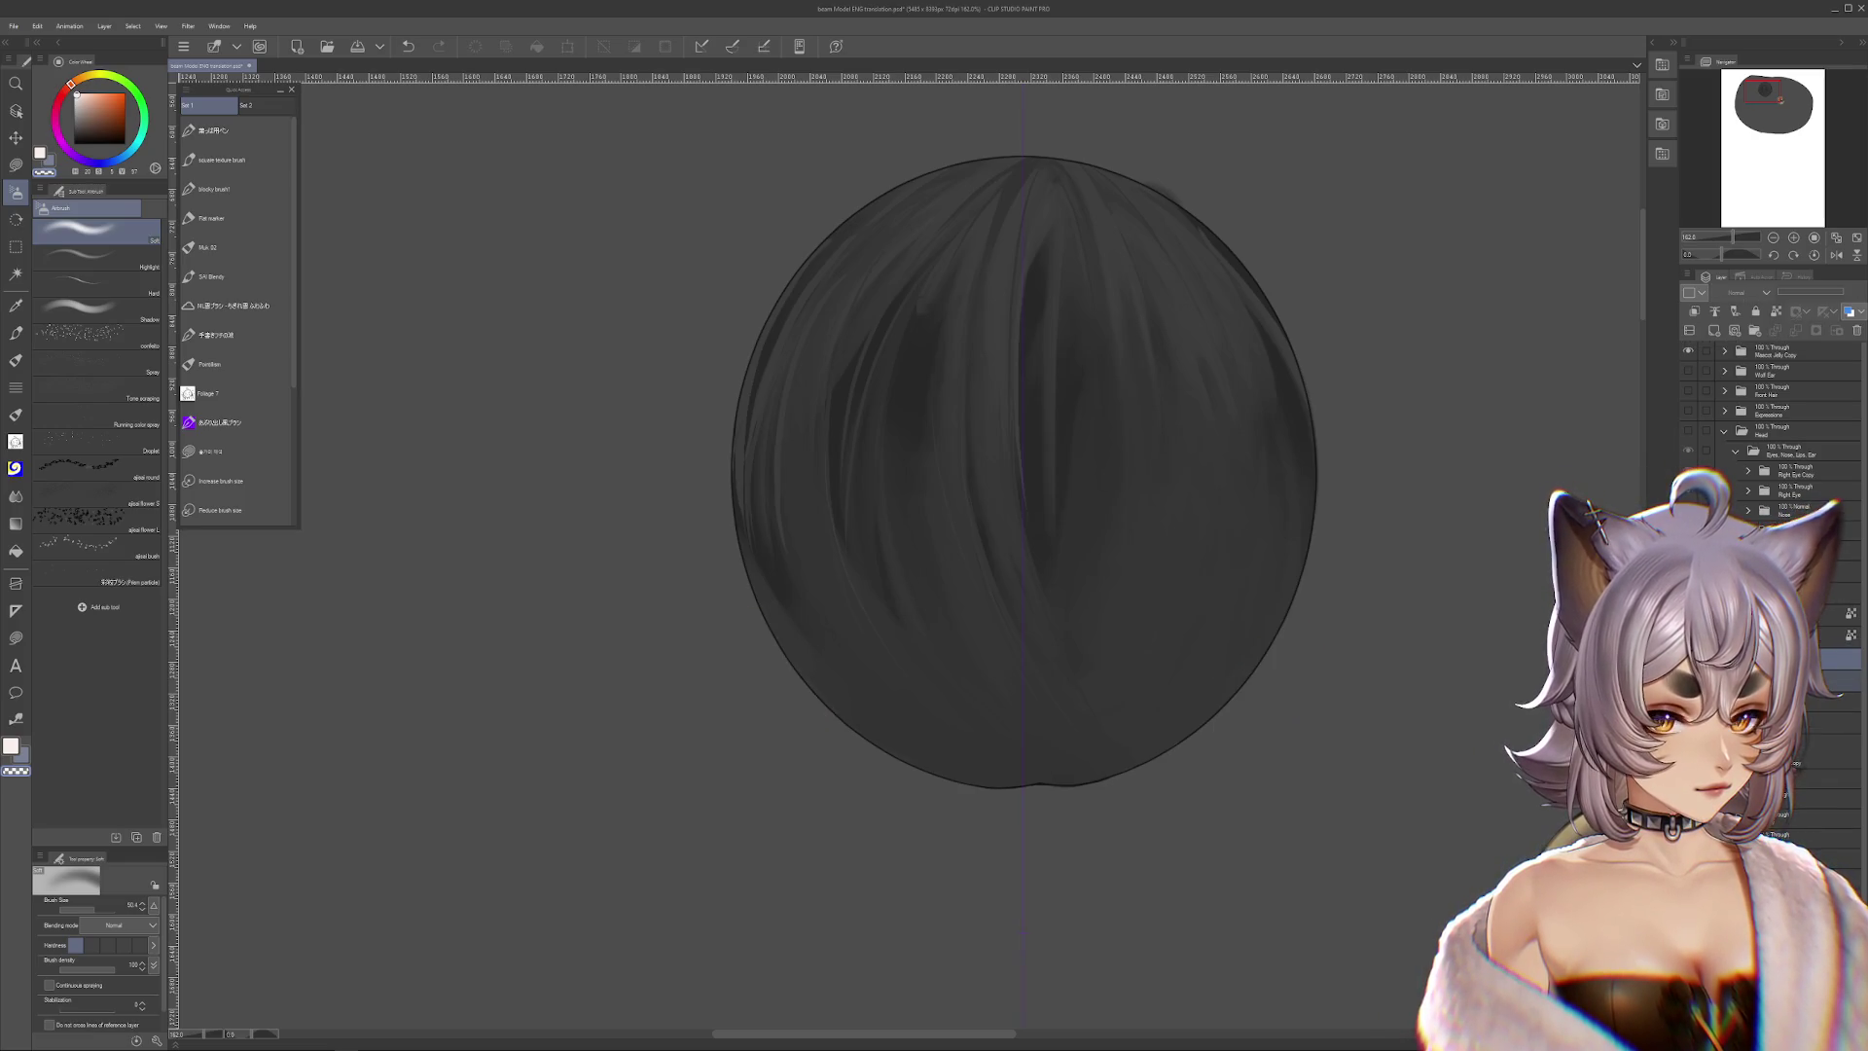
{"action": "left_click", "coordinate": [1737, 454]}
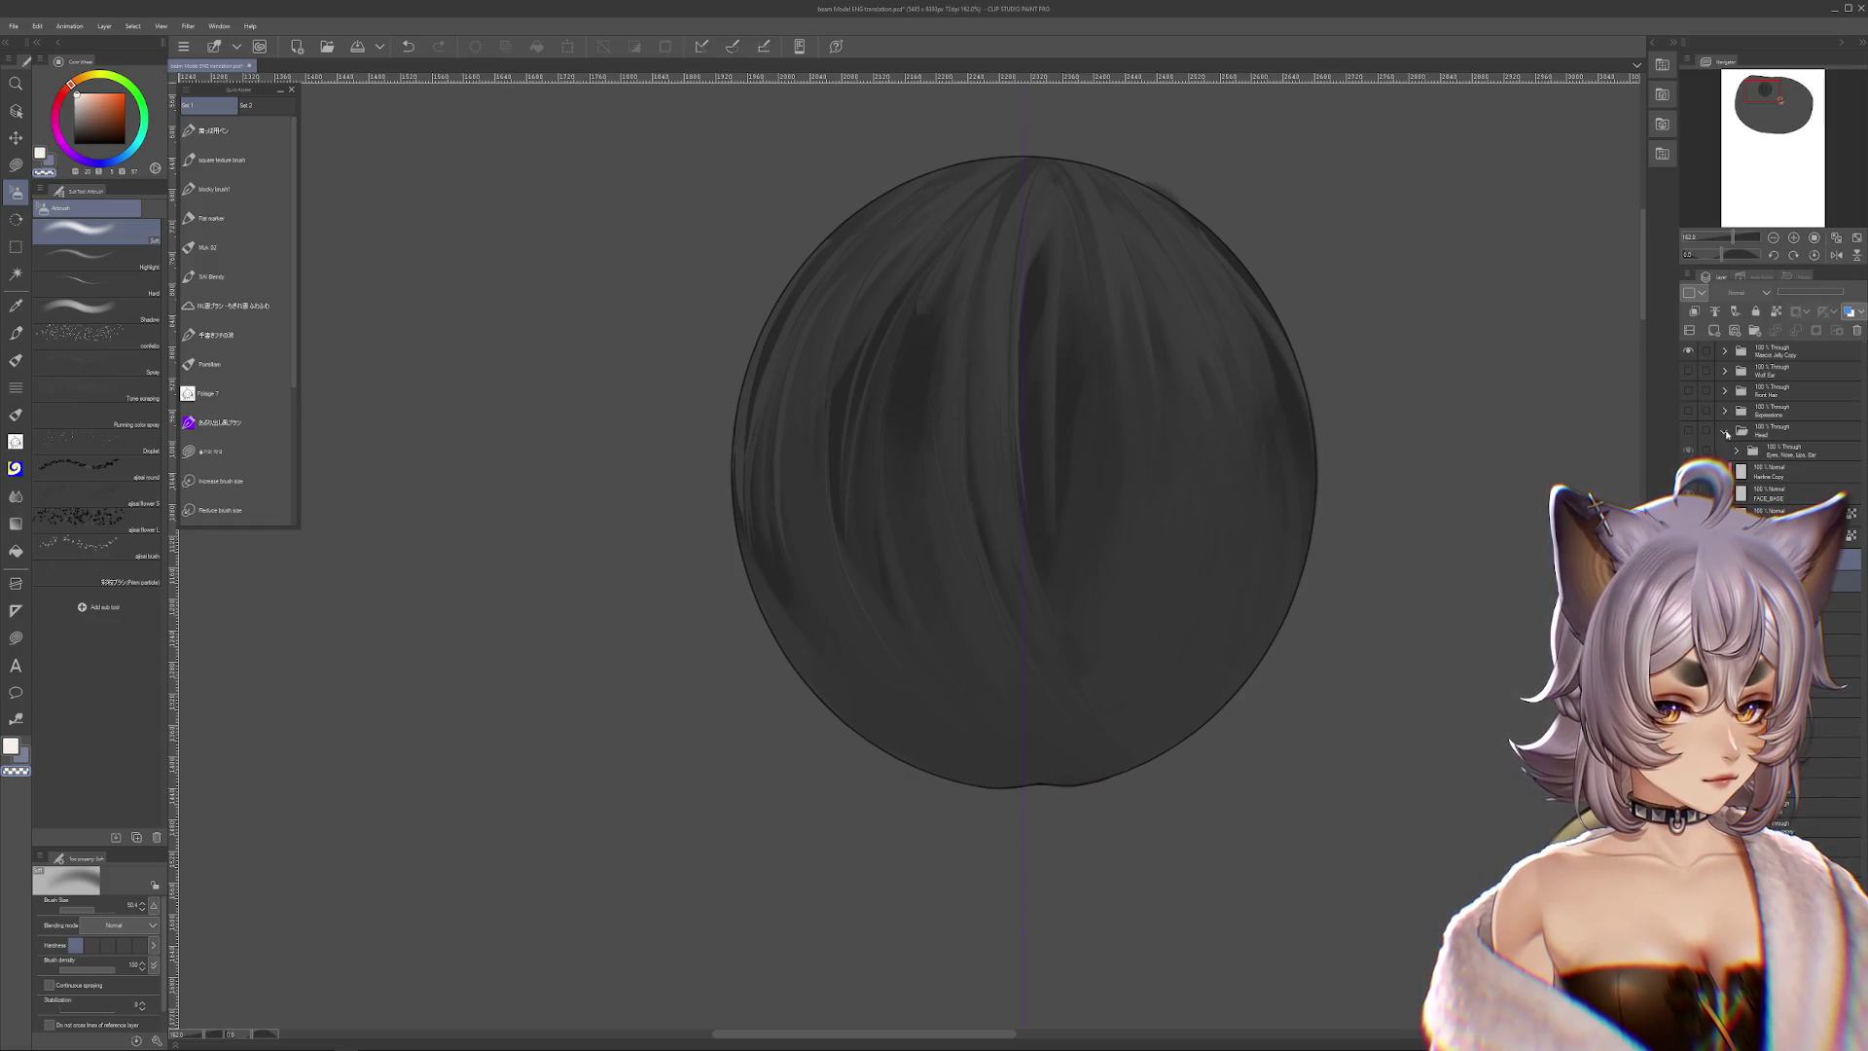
{"action": "left_click", "coordinate": [1728, 435]}
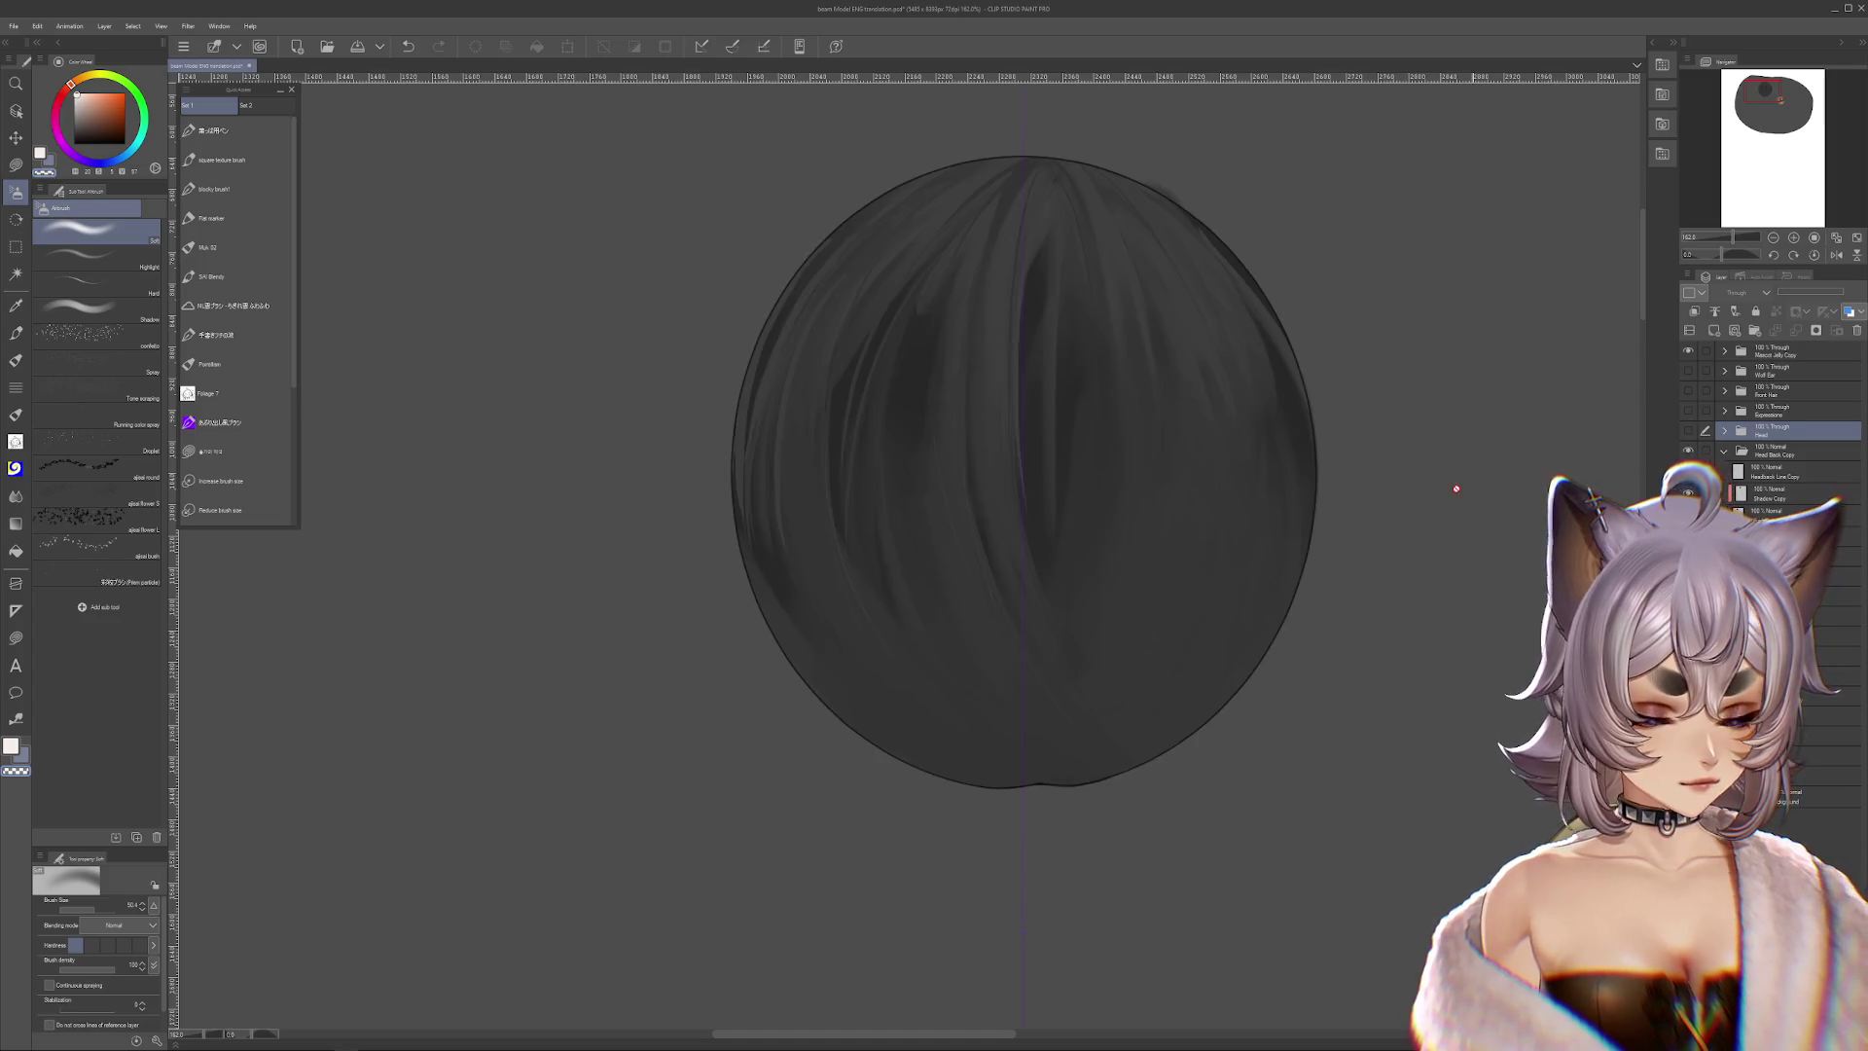
Test a light shading stroke on the back hair, undo it, and toggle the shading to compare
{"action": "left_click_drag", "start_coordinate": [1176, 542], "coordinate": [1309, 673]}
{"action": "key", "text": "ctrl+z"}
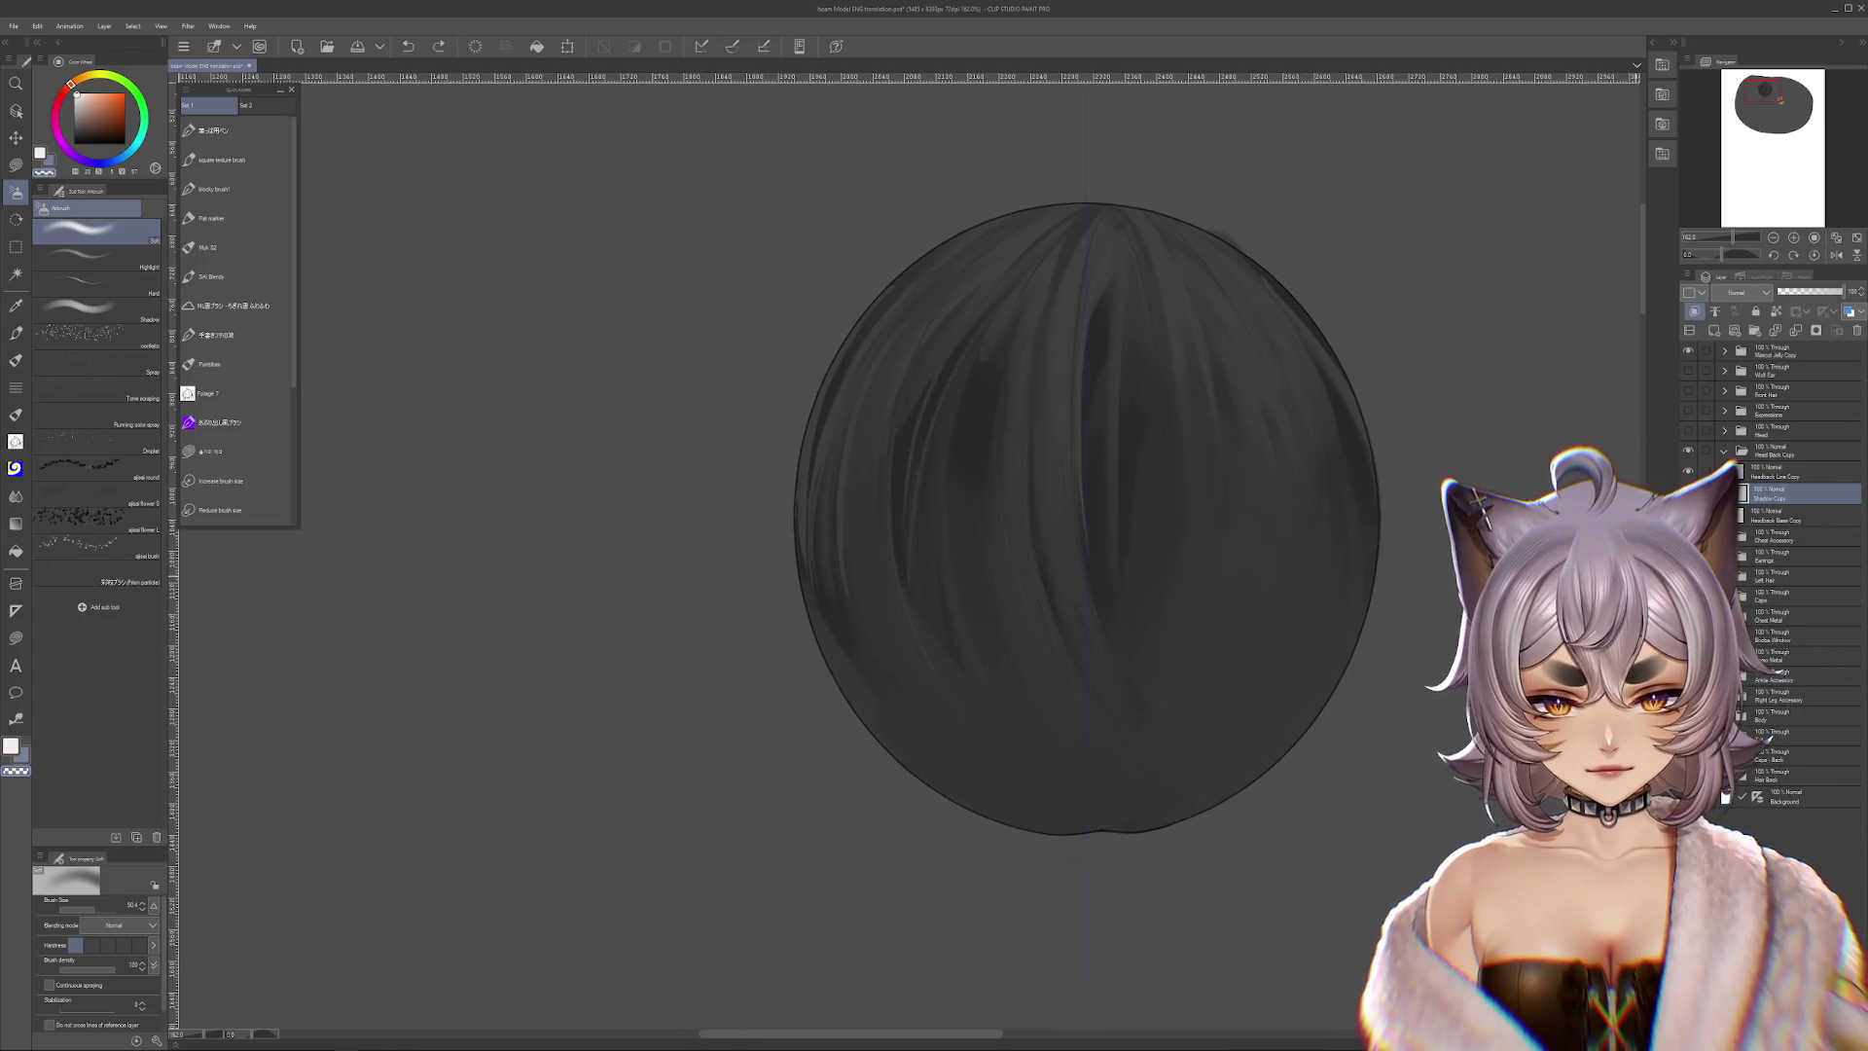
{"action": "left_click", "coordinate": [1689, 451]}
{"action": "left_click", "coordinate": [1688, 451]}
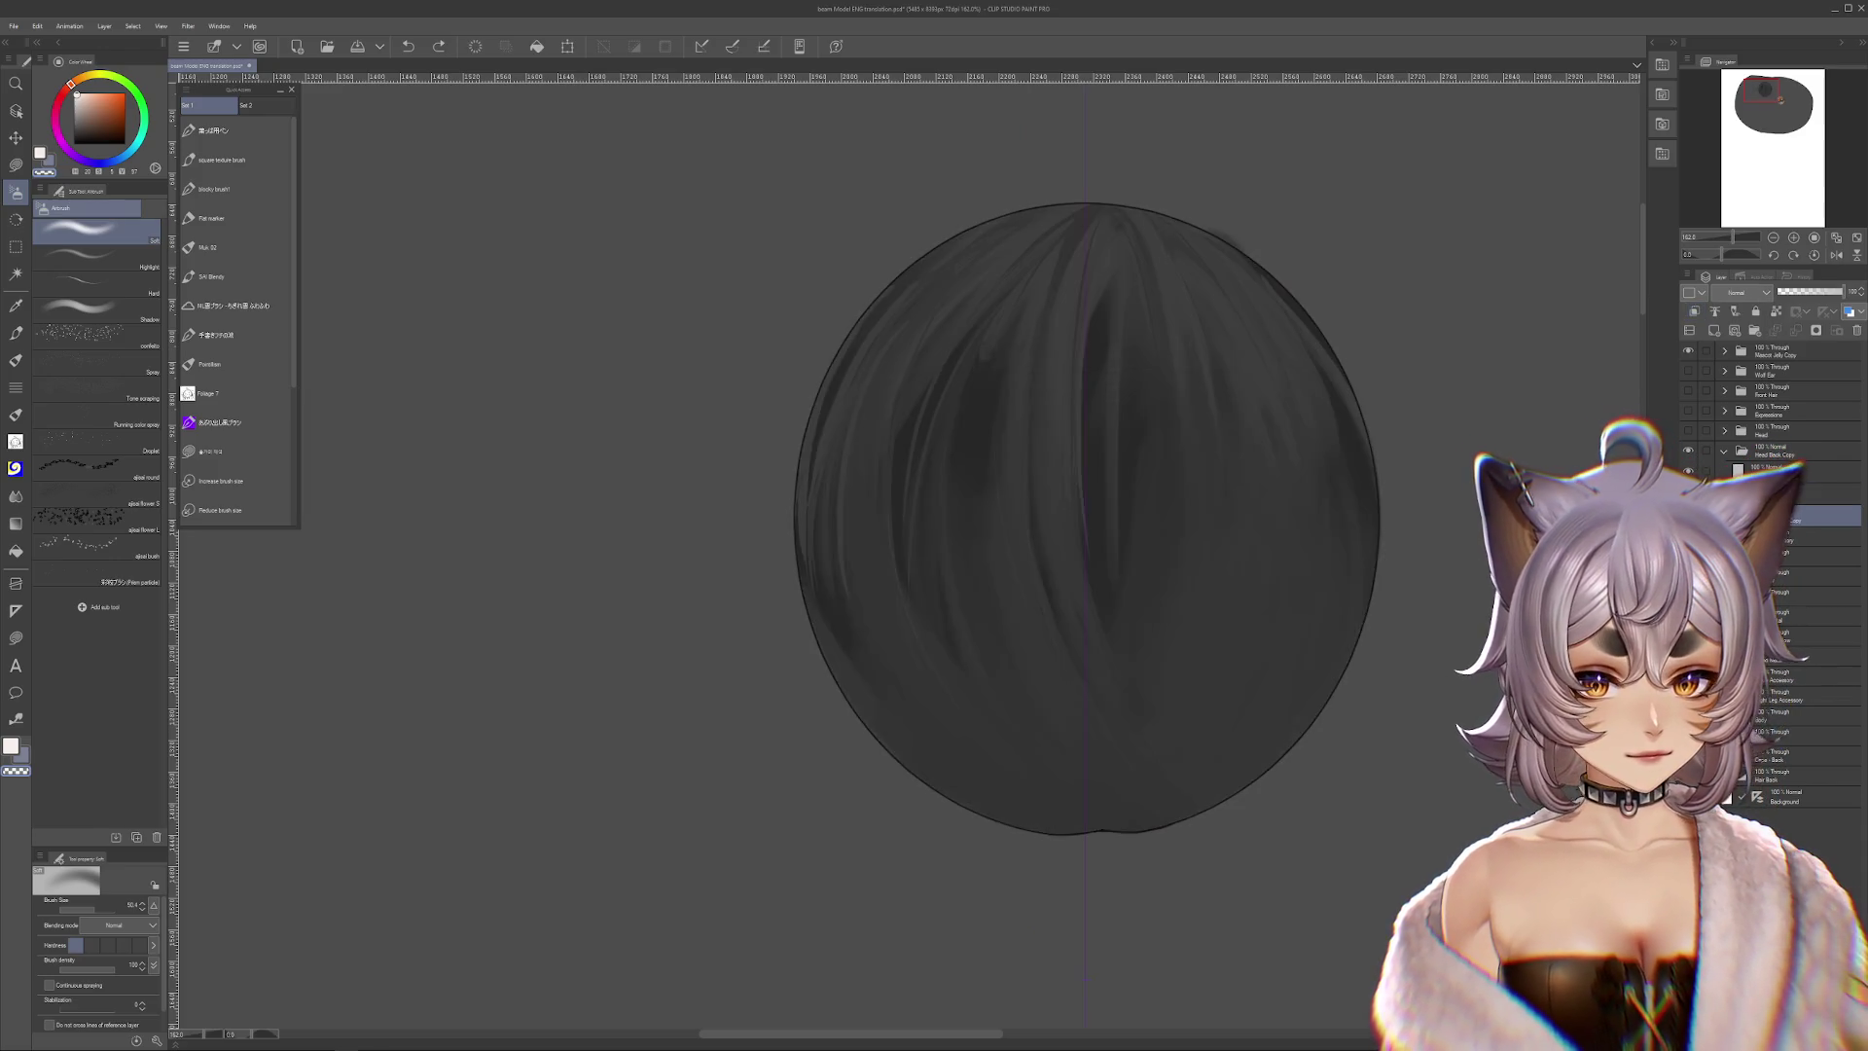
{"action": "scroll", "coordinate": [901, 463], "scroll_direction": "up", "scroll_amount": 1}
{"action": "scroll", "coordinate": [901, 464], "scroll_direction": "up", "scroll_amount": 2}
{"action": "scroll", "coordinate": [901, 463], "scroll_direction": "up", "scroll_amount": 2}
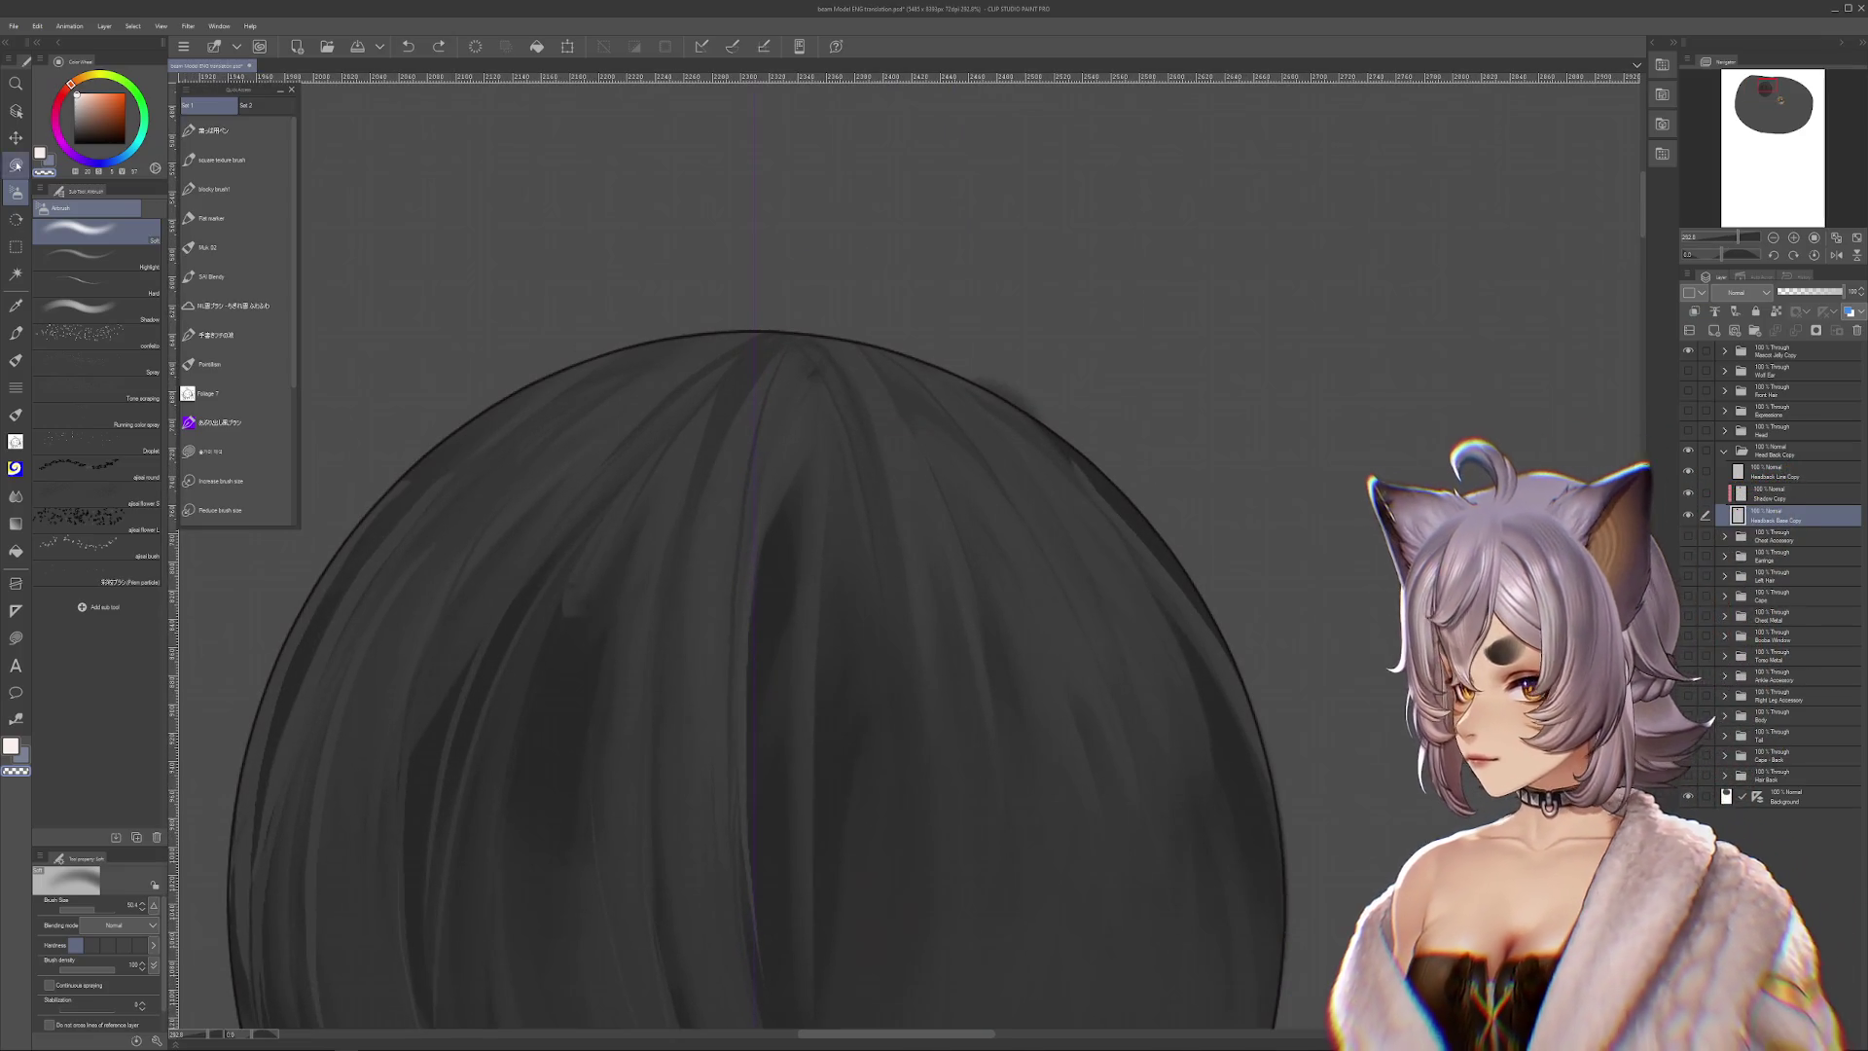
{"action": "left_click", "coordinate": [235, 451]}
{"action": "scroll", "coordinate": [1150, 302], "scroll_direction": "up", "scroll_amount": 3}
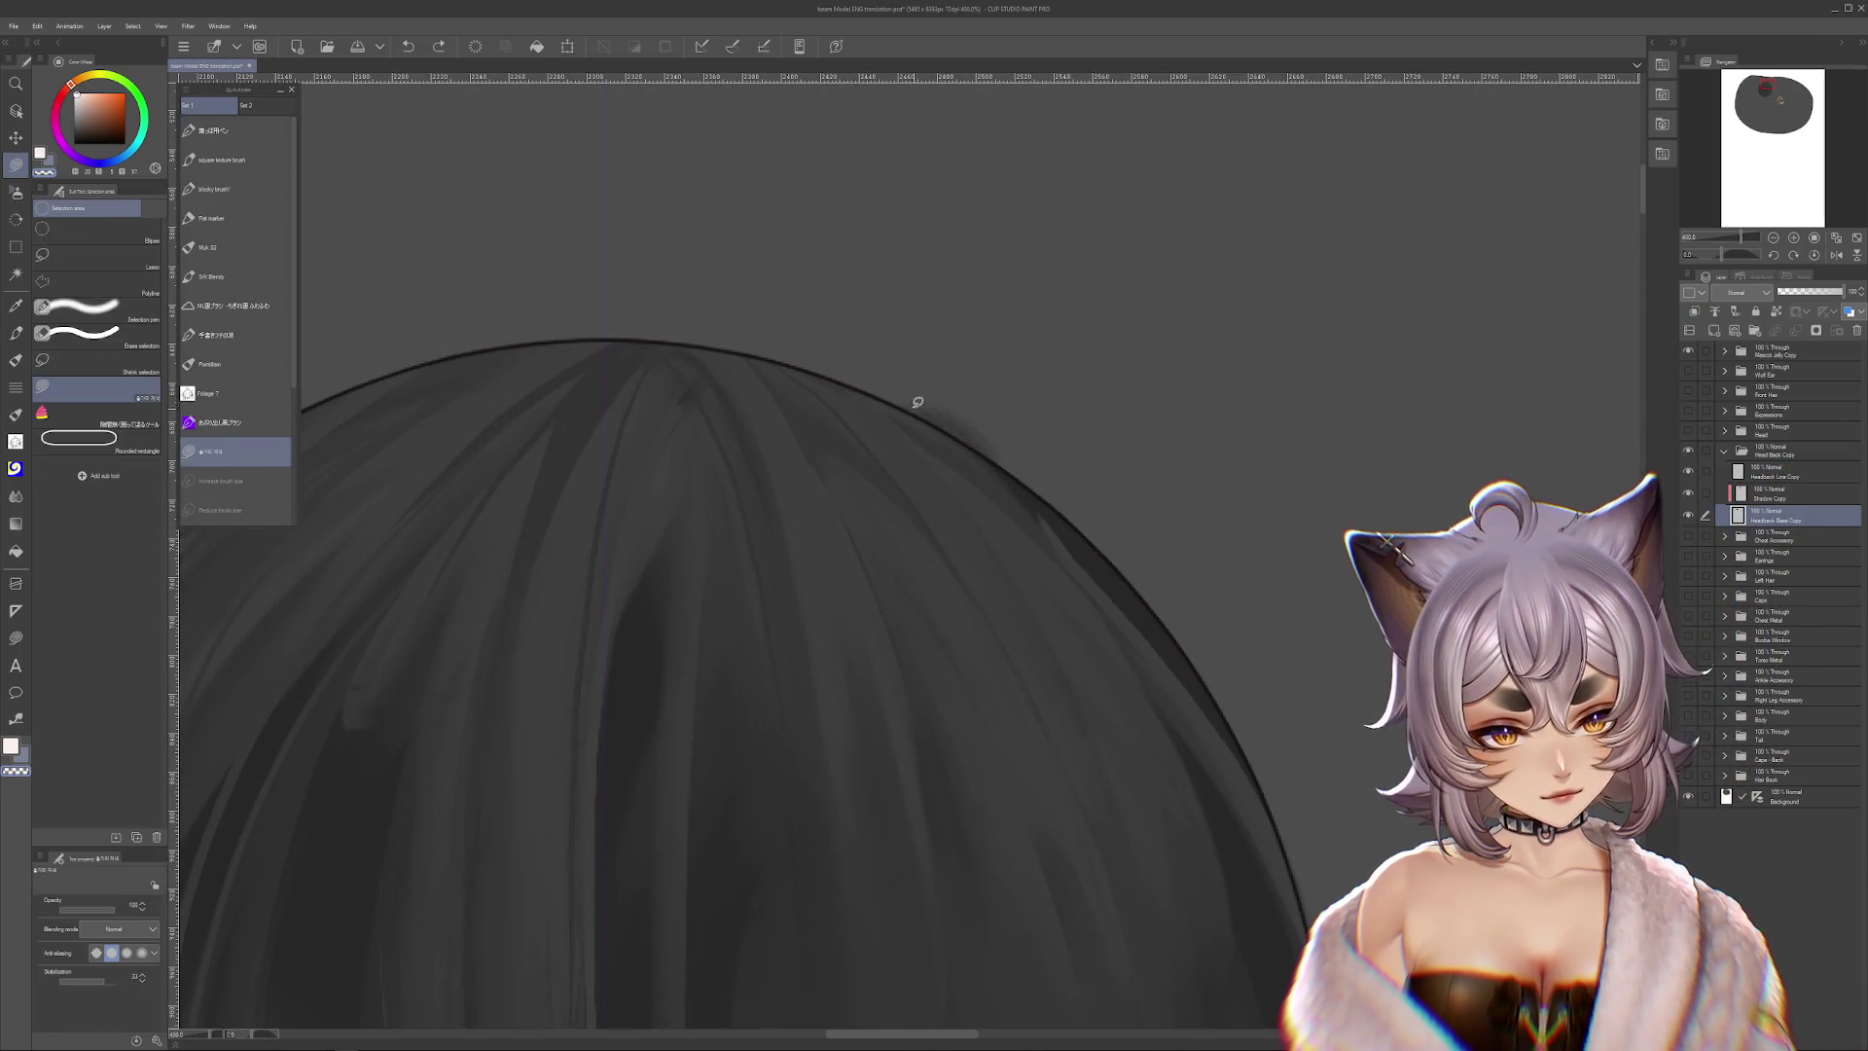
{"action": "left_click_drag", "start_coordinate": [874, 386], "coordinate": [1013, 463]}
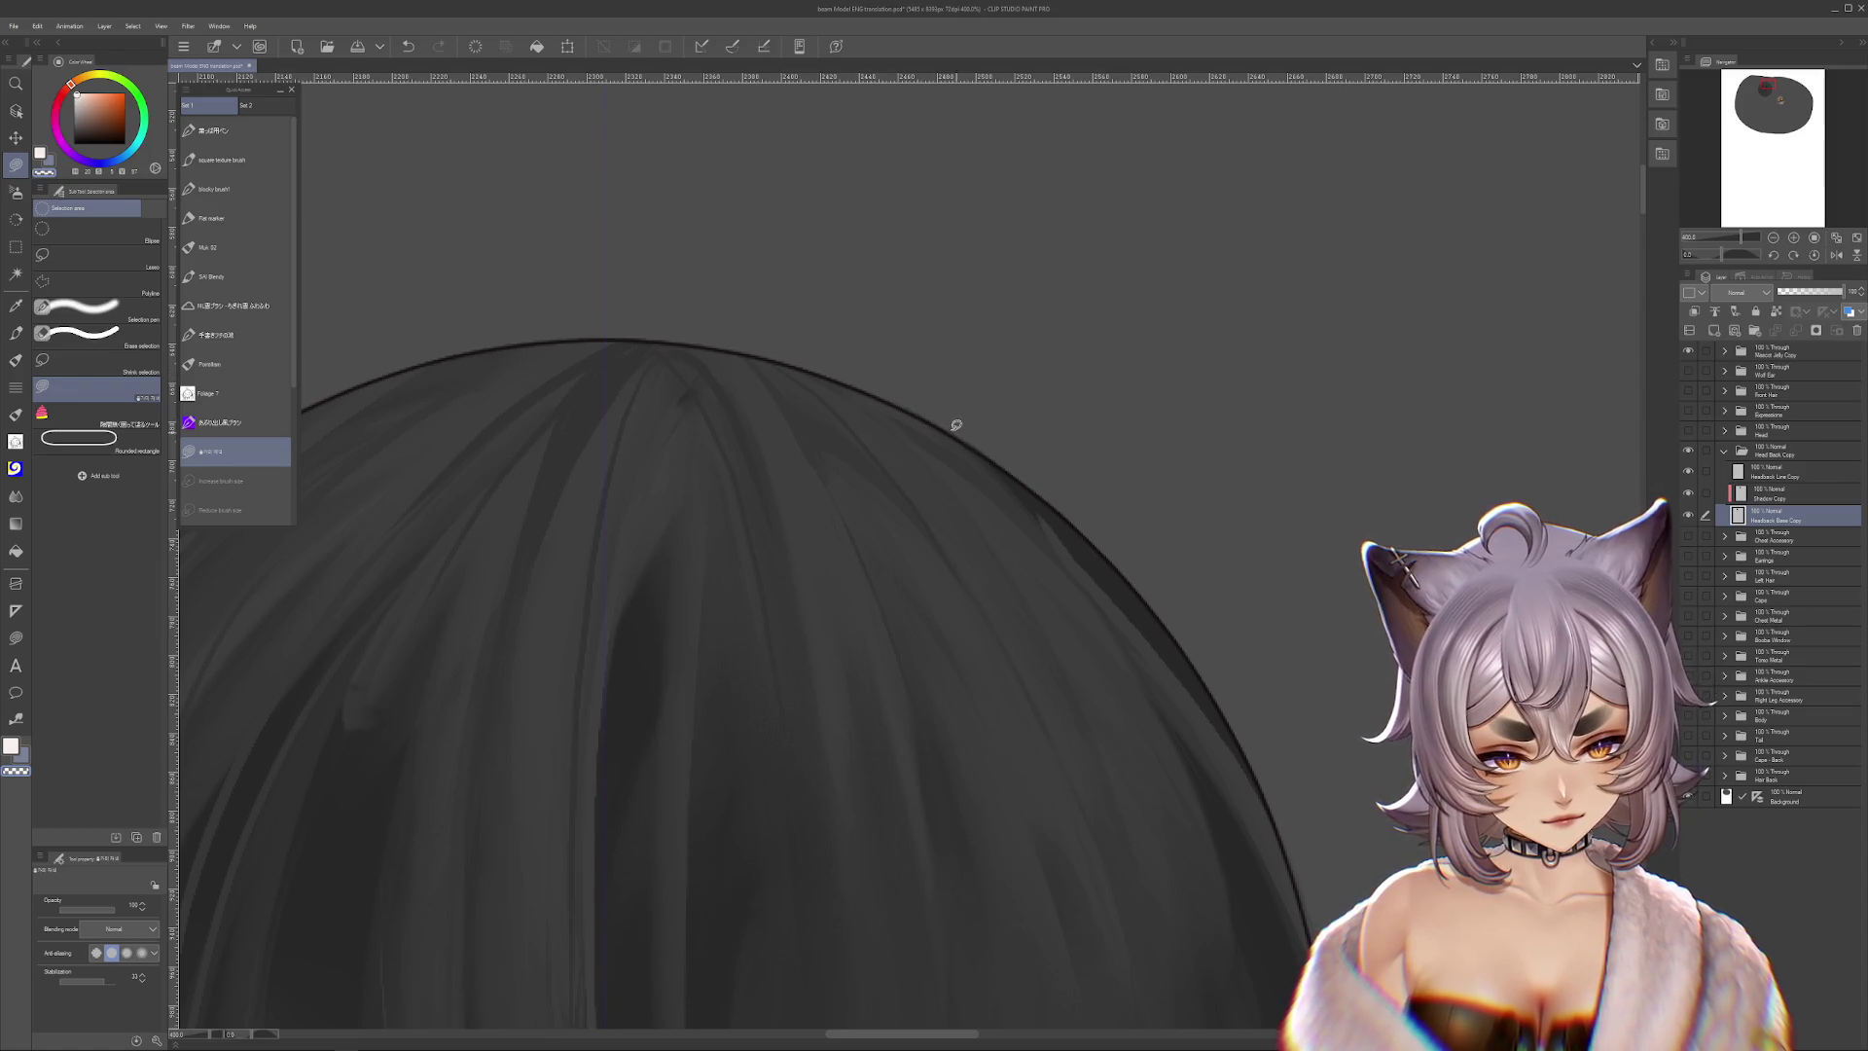
{"action": "scroll", "coordinate": [1305, 345], "scroll_direction": "down", "scroll_amount": 3}
{"action": "scroll", "coordinate": [1308, 338], "scroll_direction": "down", "scroll_amount": 5}
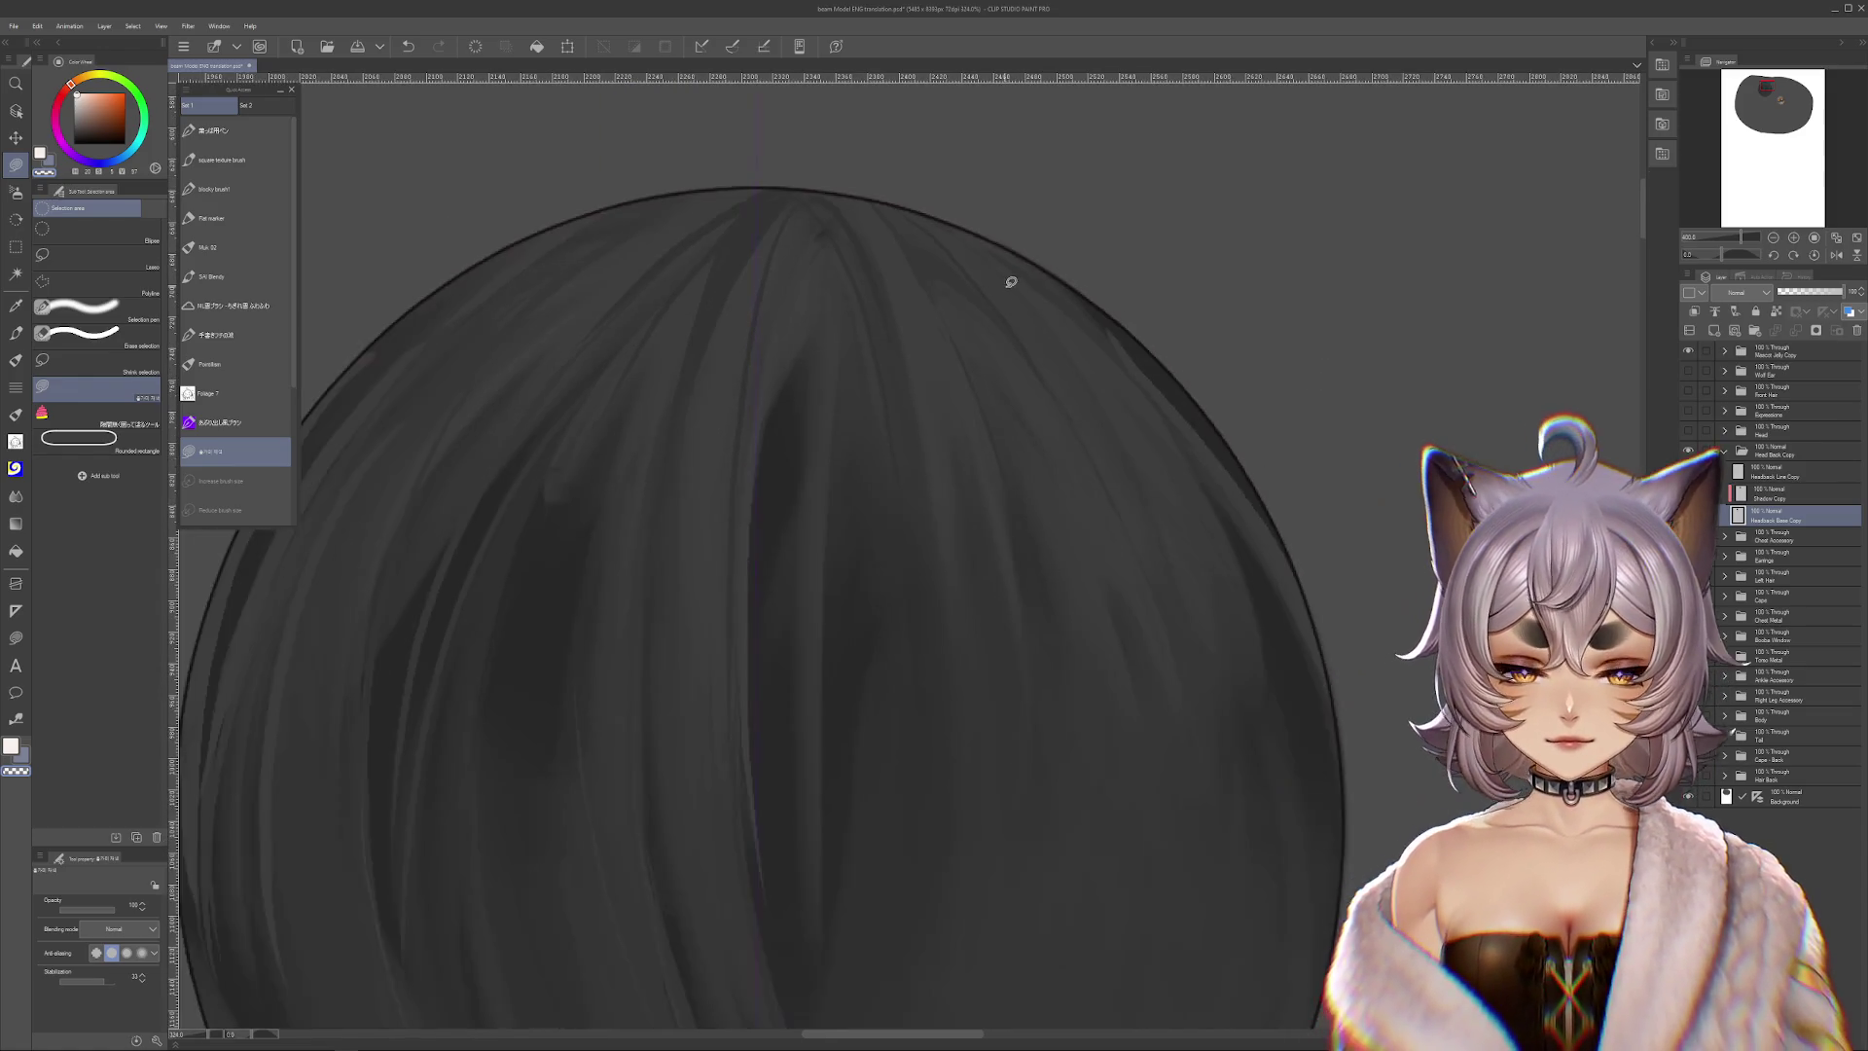
{"action": "left_click", "coordinate": [1788, 793]}
{"action": "scroll", "coordinate": [1252, 709], "scroll_direction": "down", "scroll_amount": 4}
{"action": "scroll", "coordinate": [1126, 722], "scroll_direction": "down", "scroll_amount": 2}
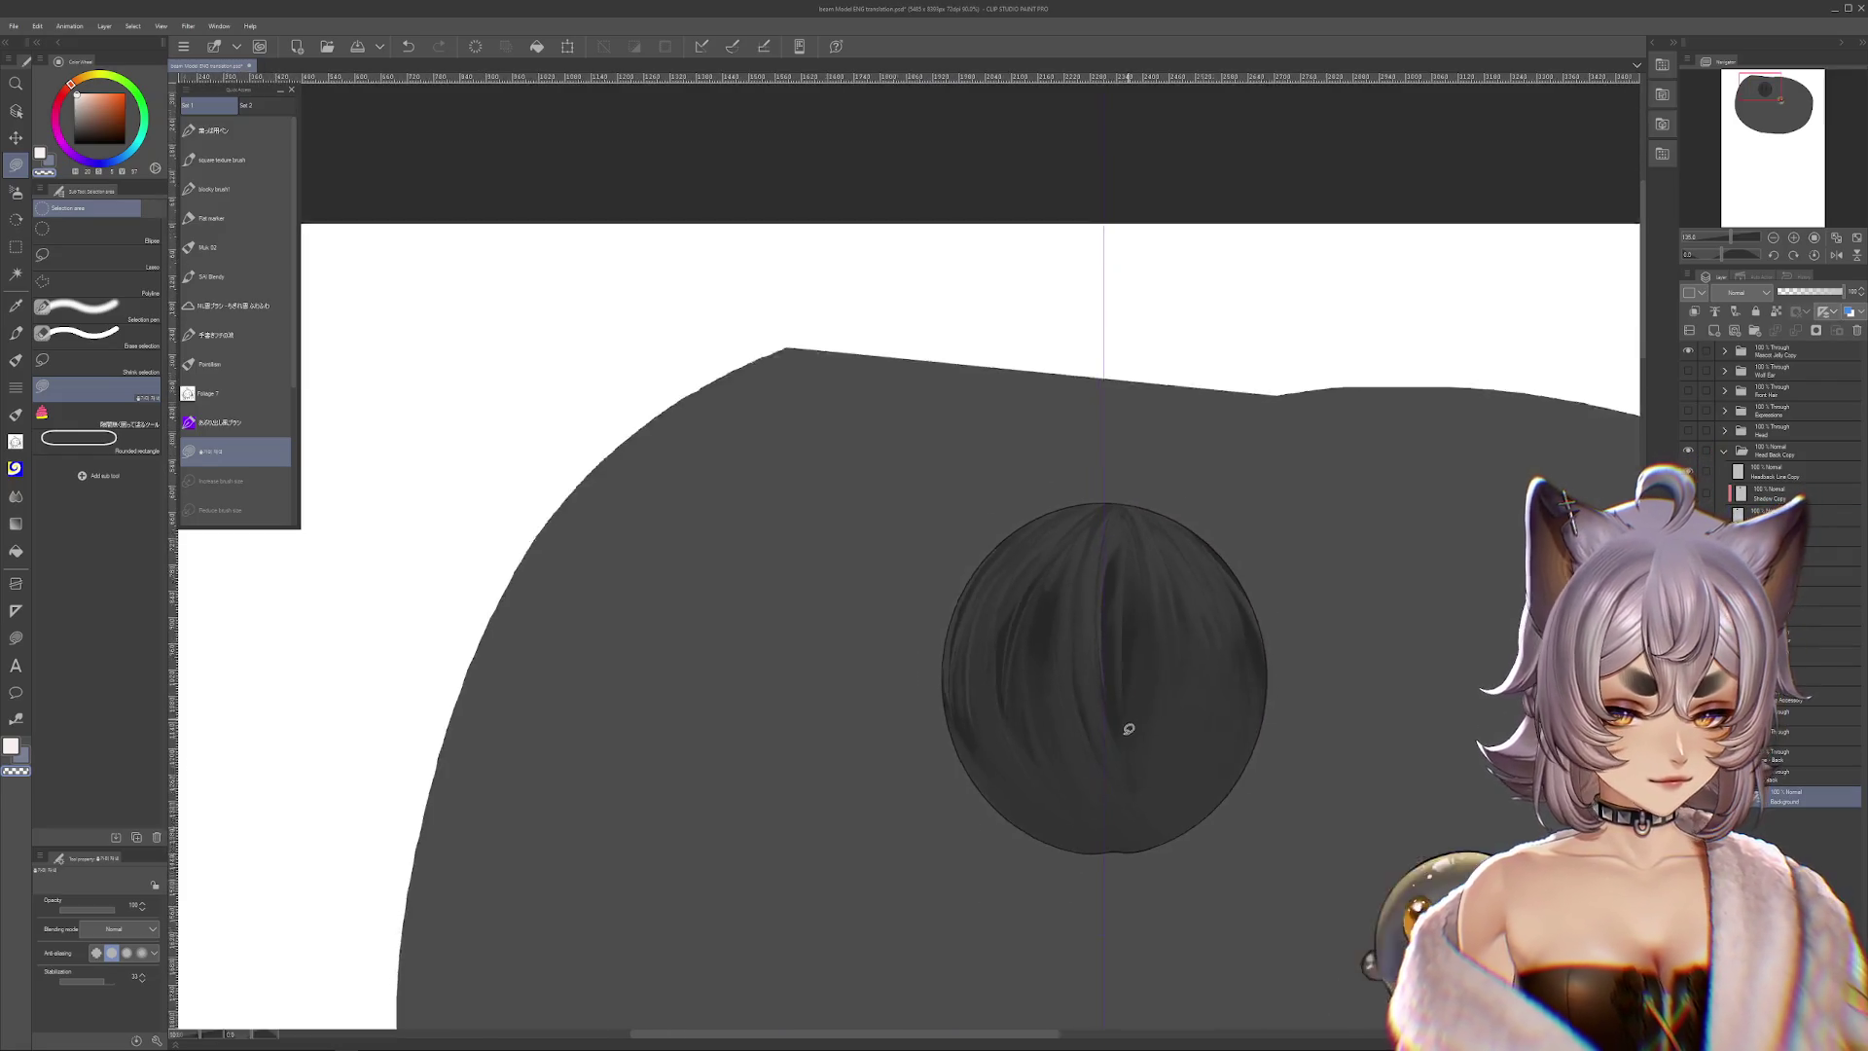
{"action": "scroll", "coordinate": [1296, 654], "scroll_direction": "down", "scroll_amount": 2}
{"action": "scroll", "coordinate": [1193, 492], "scroll_direction": "down", "scroll_amount": 2}
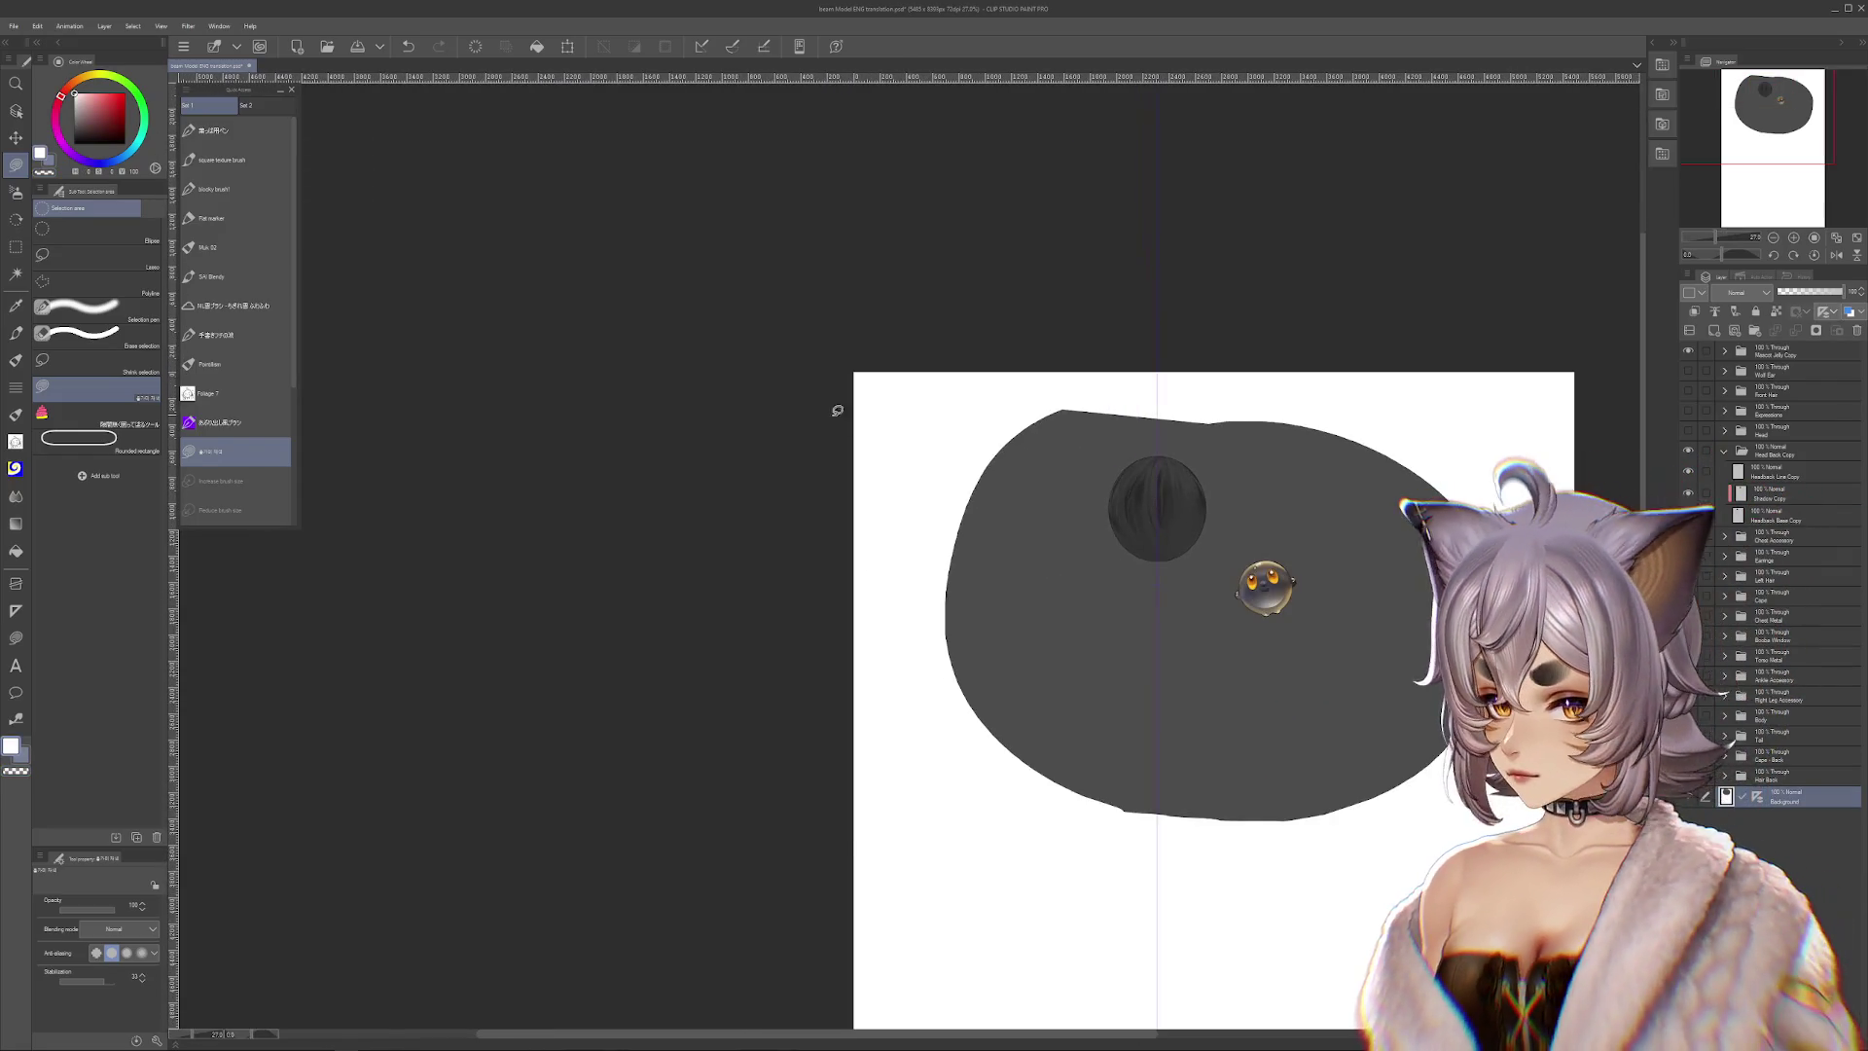
{"action": "scroll", "coordinate": [1089, 617], "scroll_direction": "up", "scroll_amount": 3}
{"action": "scroll", "coordinate": [1234, 459], "scroll_direction": "up", "scroll_amount": 3}
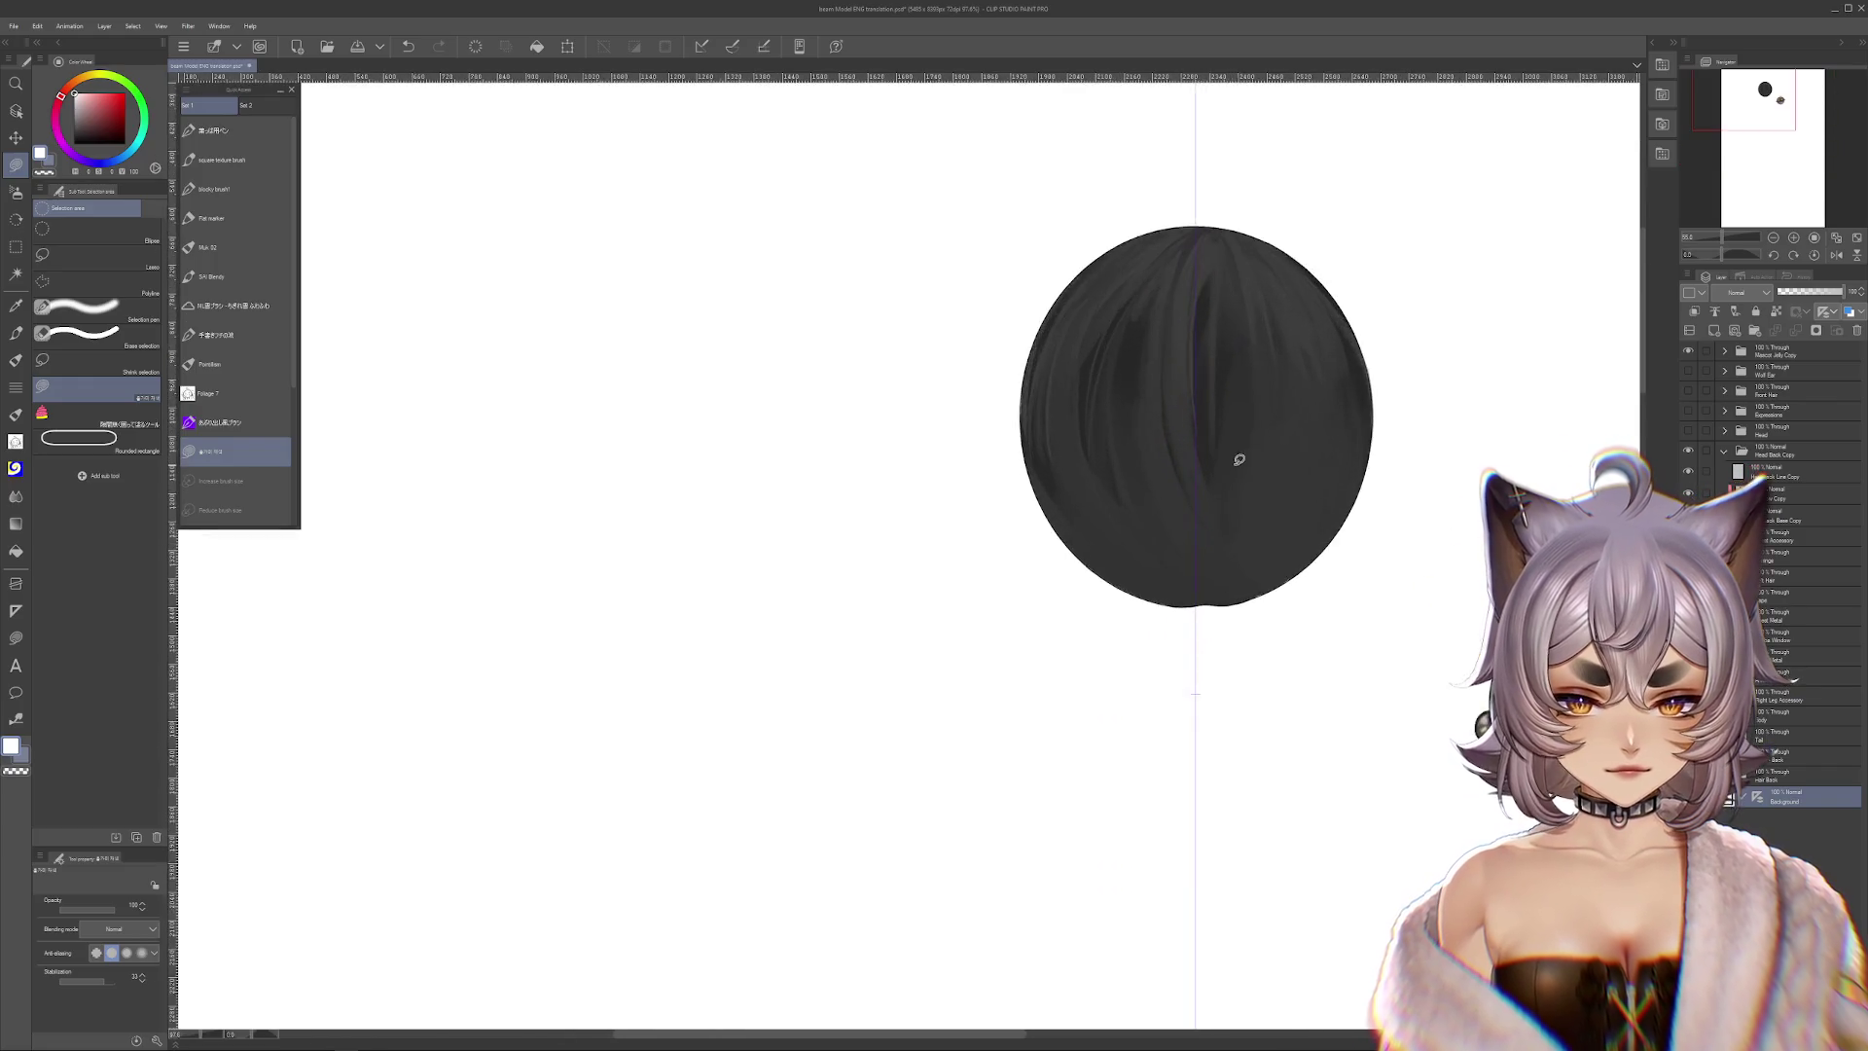
{"action": "scroll", "coordinate": [1265, 499], "scroll_direction": "up", "scroll_amount": 2}
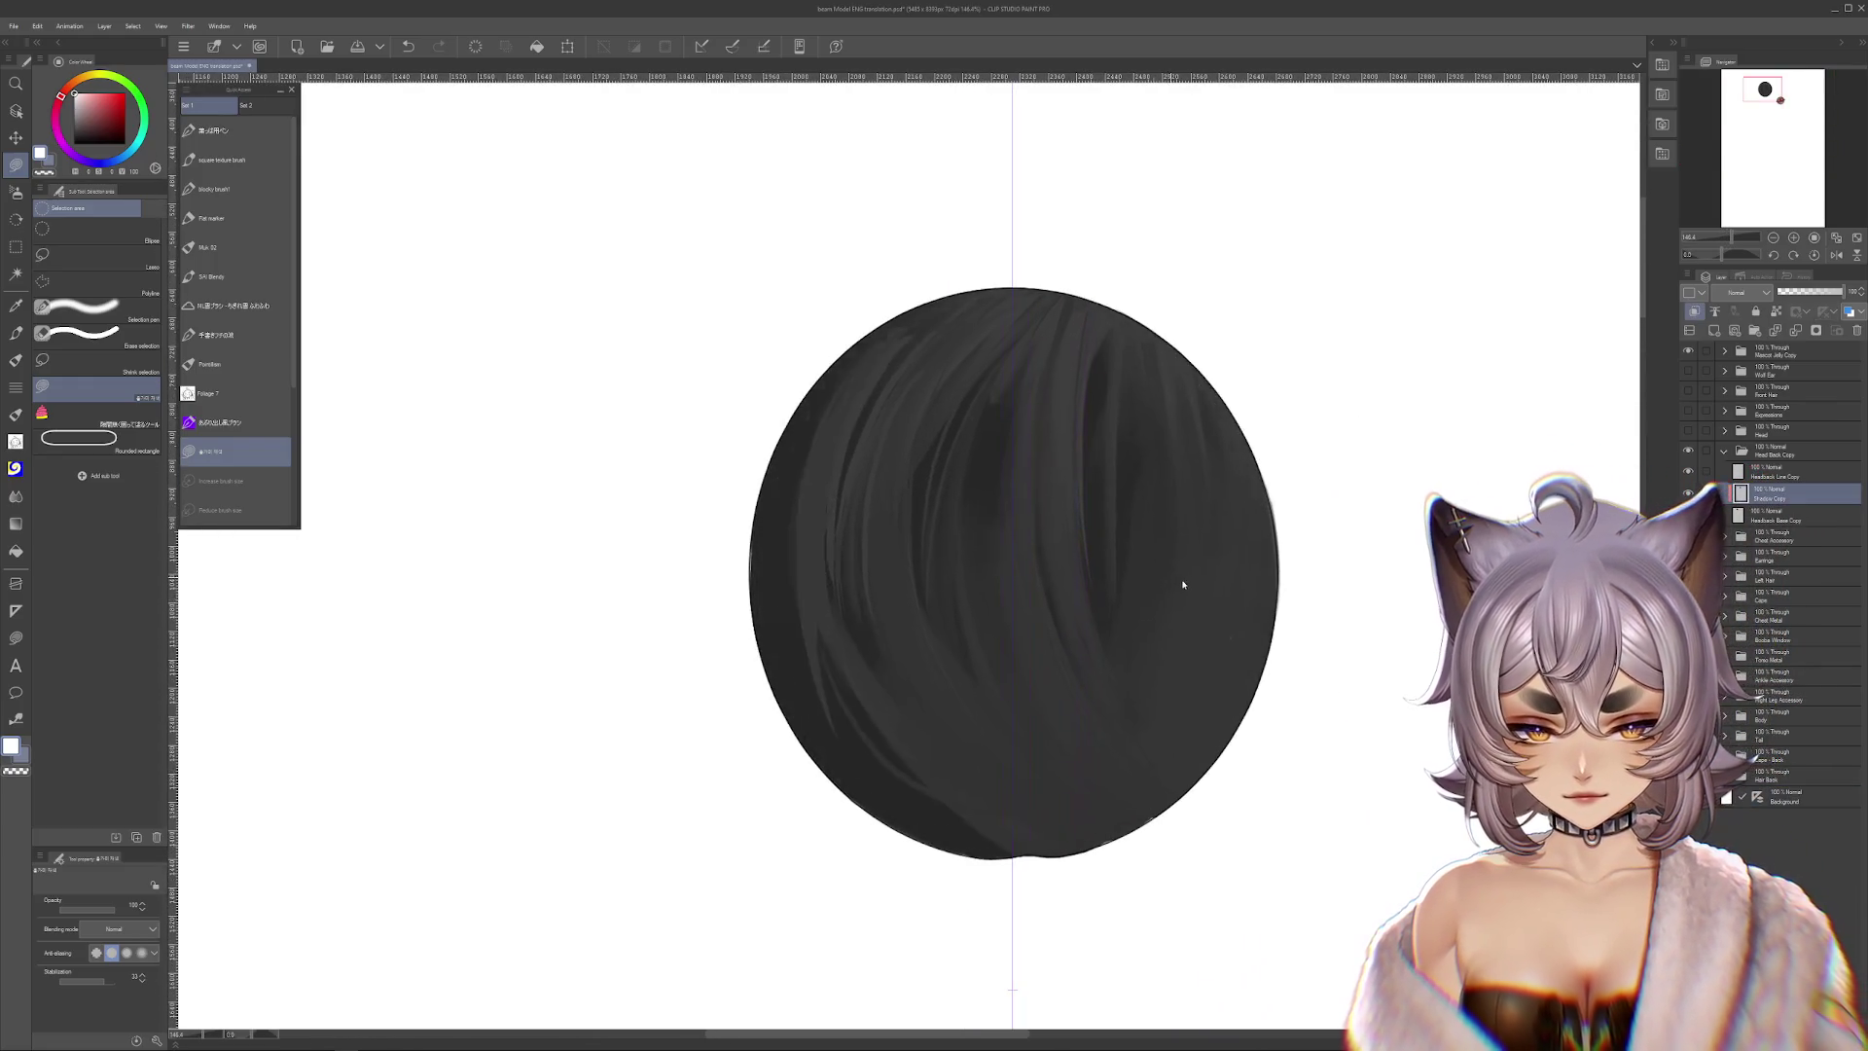
{"action": "scroll", "coordinate": [731, 574], "scroll_direction": "up", "scroll_amount": 2}
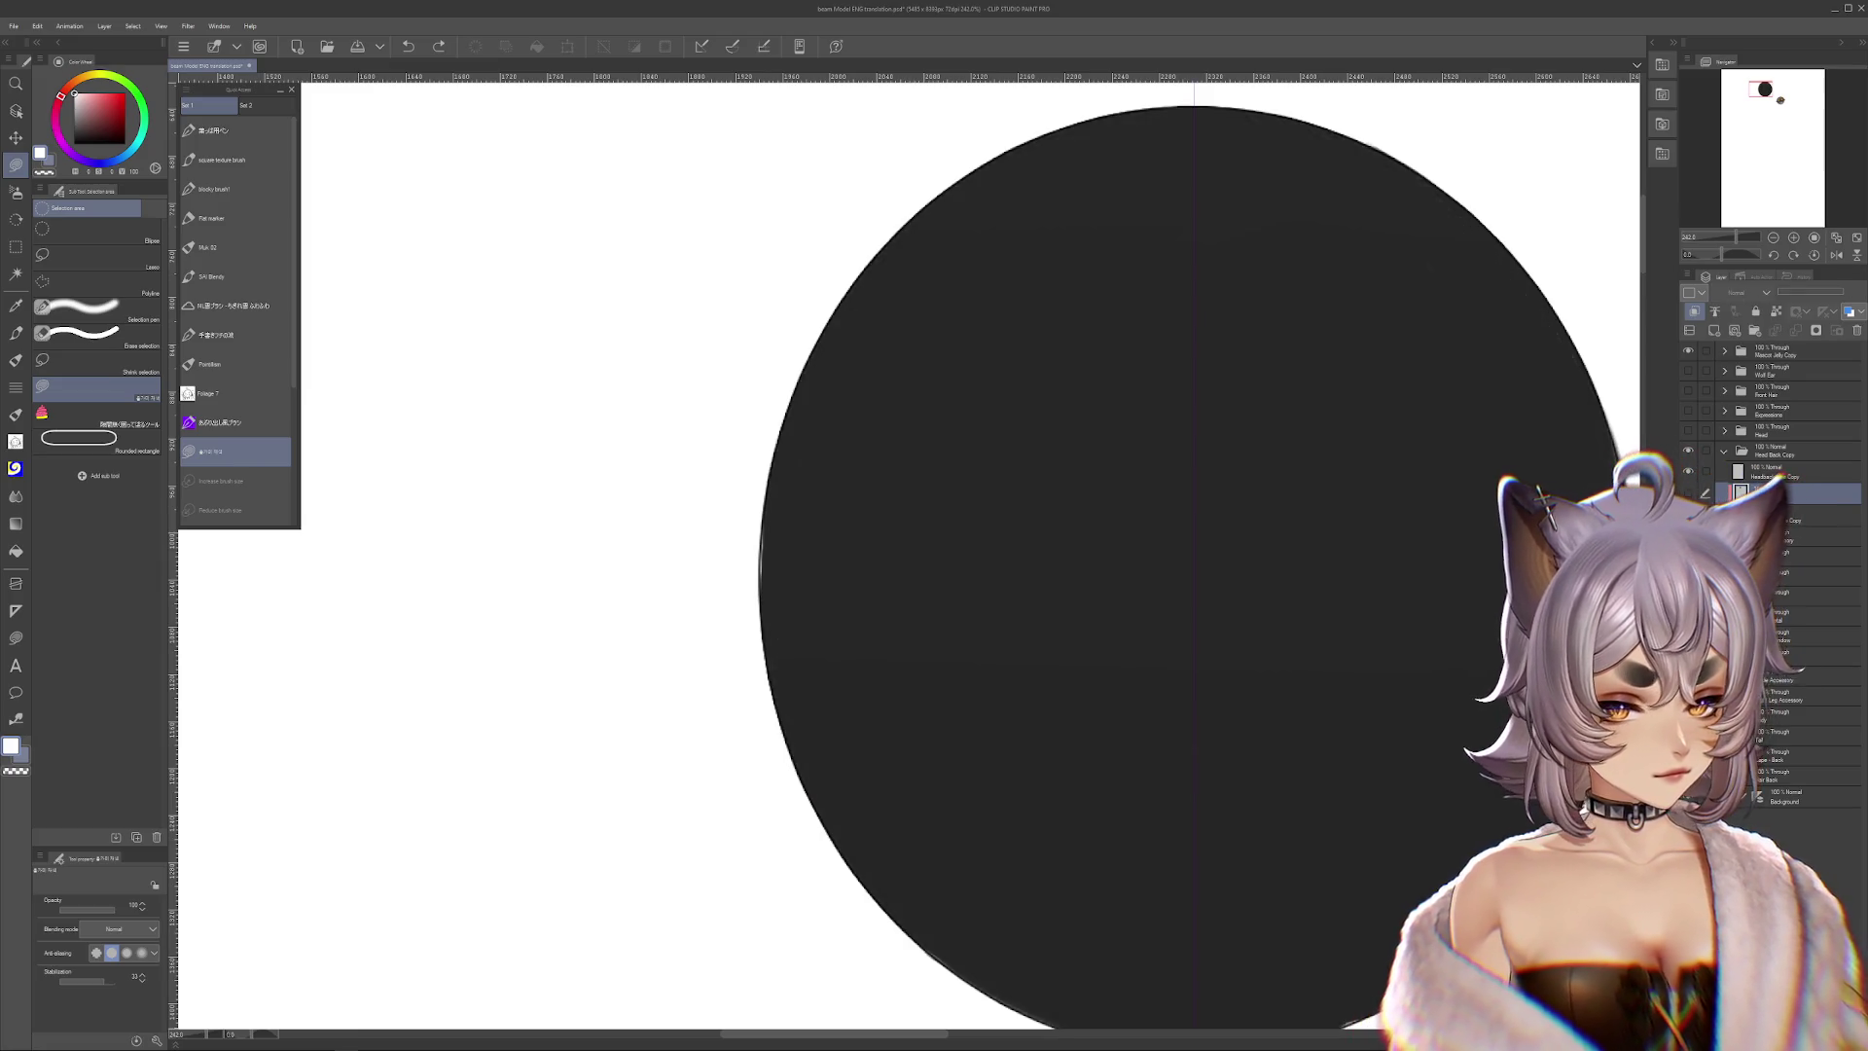
{"action": "left_click", "coordinate": [1777, 517]}
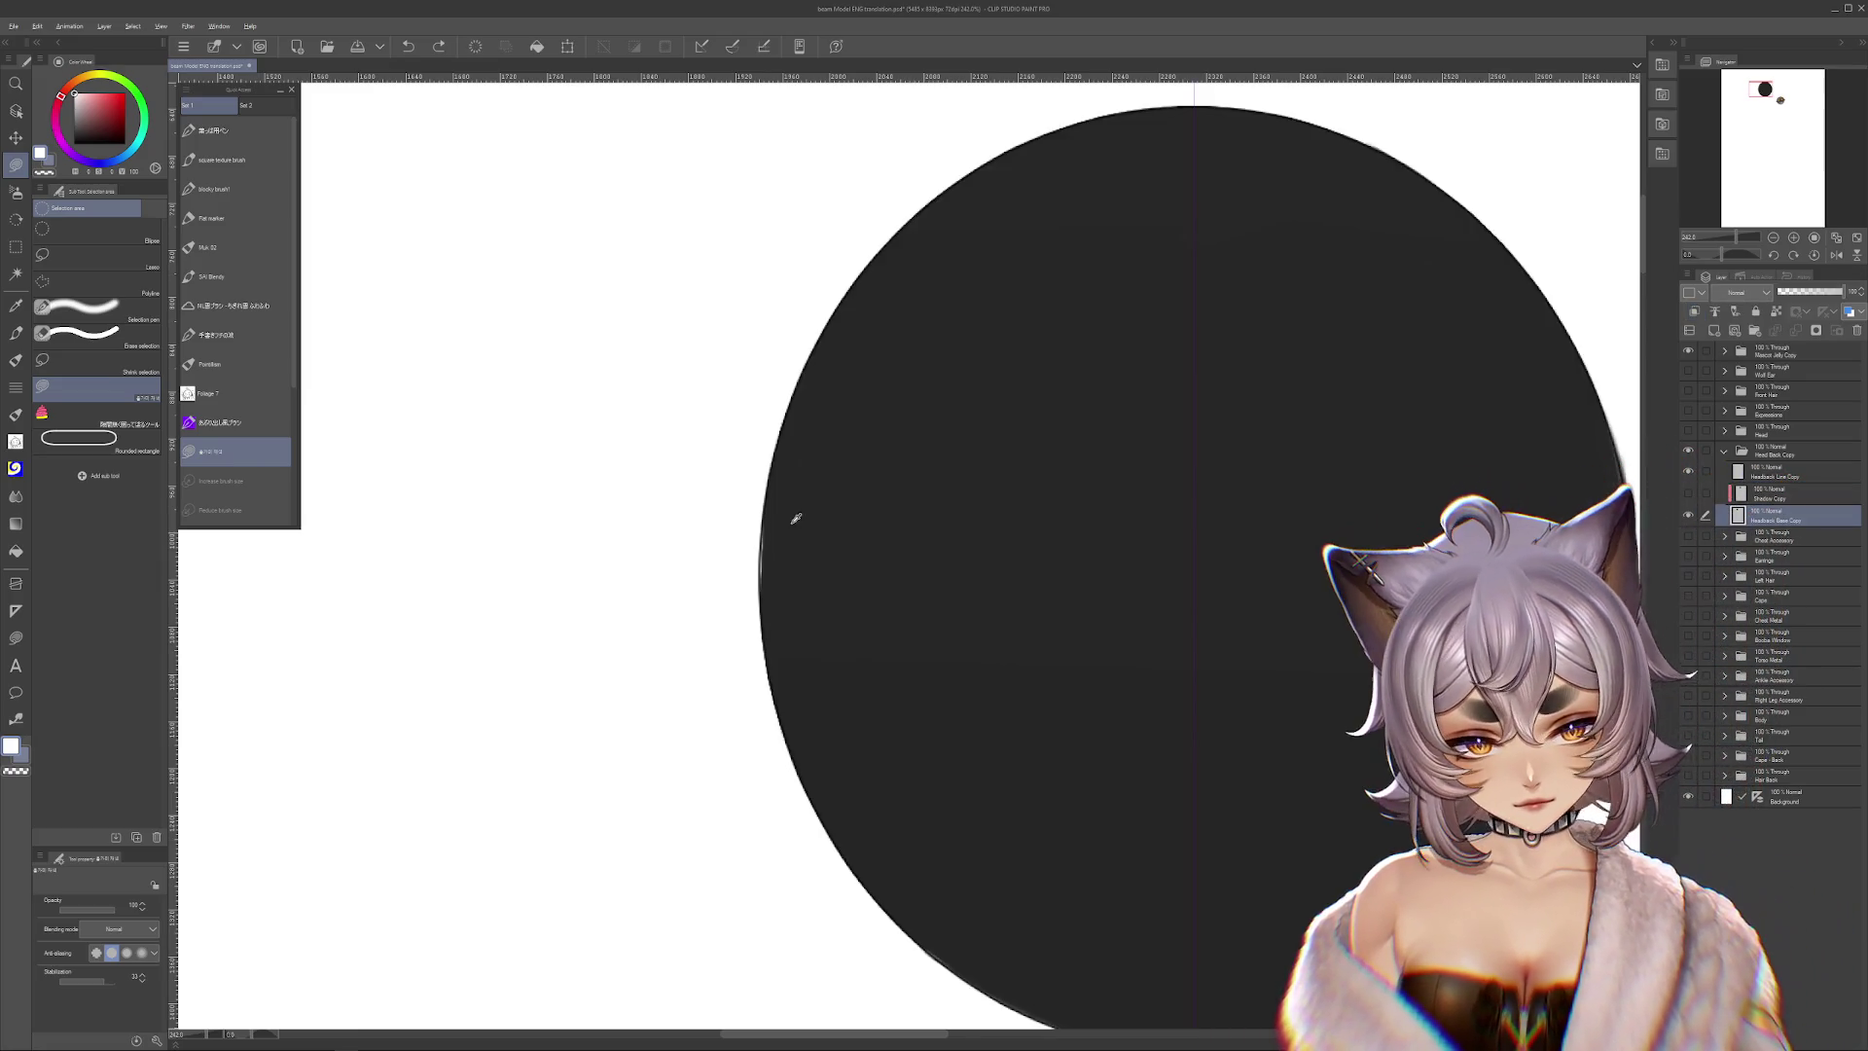
Eyedrop the hair's dark grey and pan along the circle's left and bottom edges
{"action": "left_click", "coordinate": [782, 535], "text": "alt"}
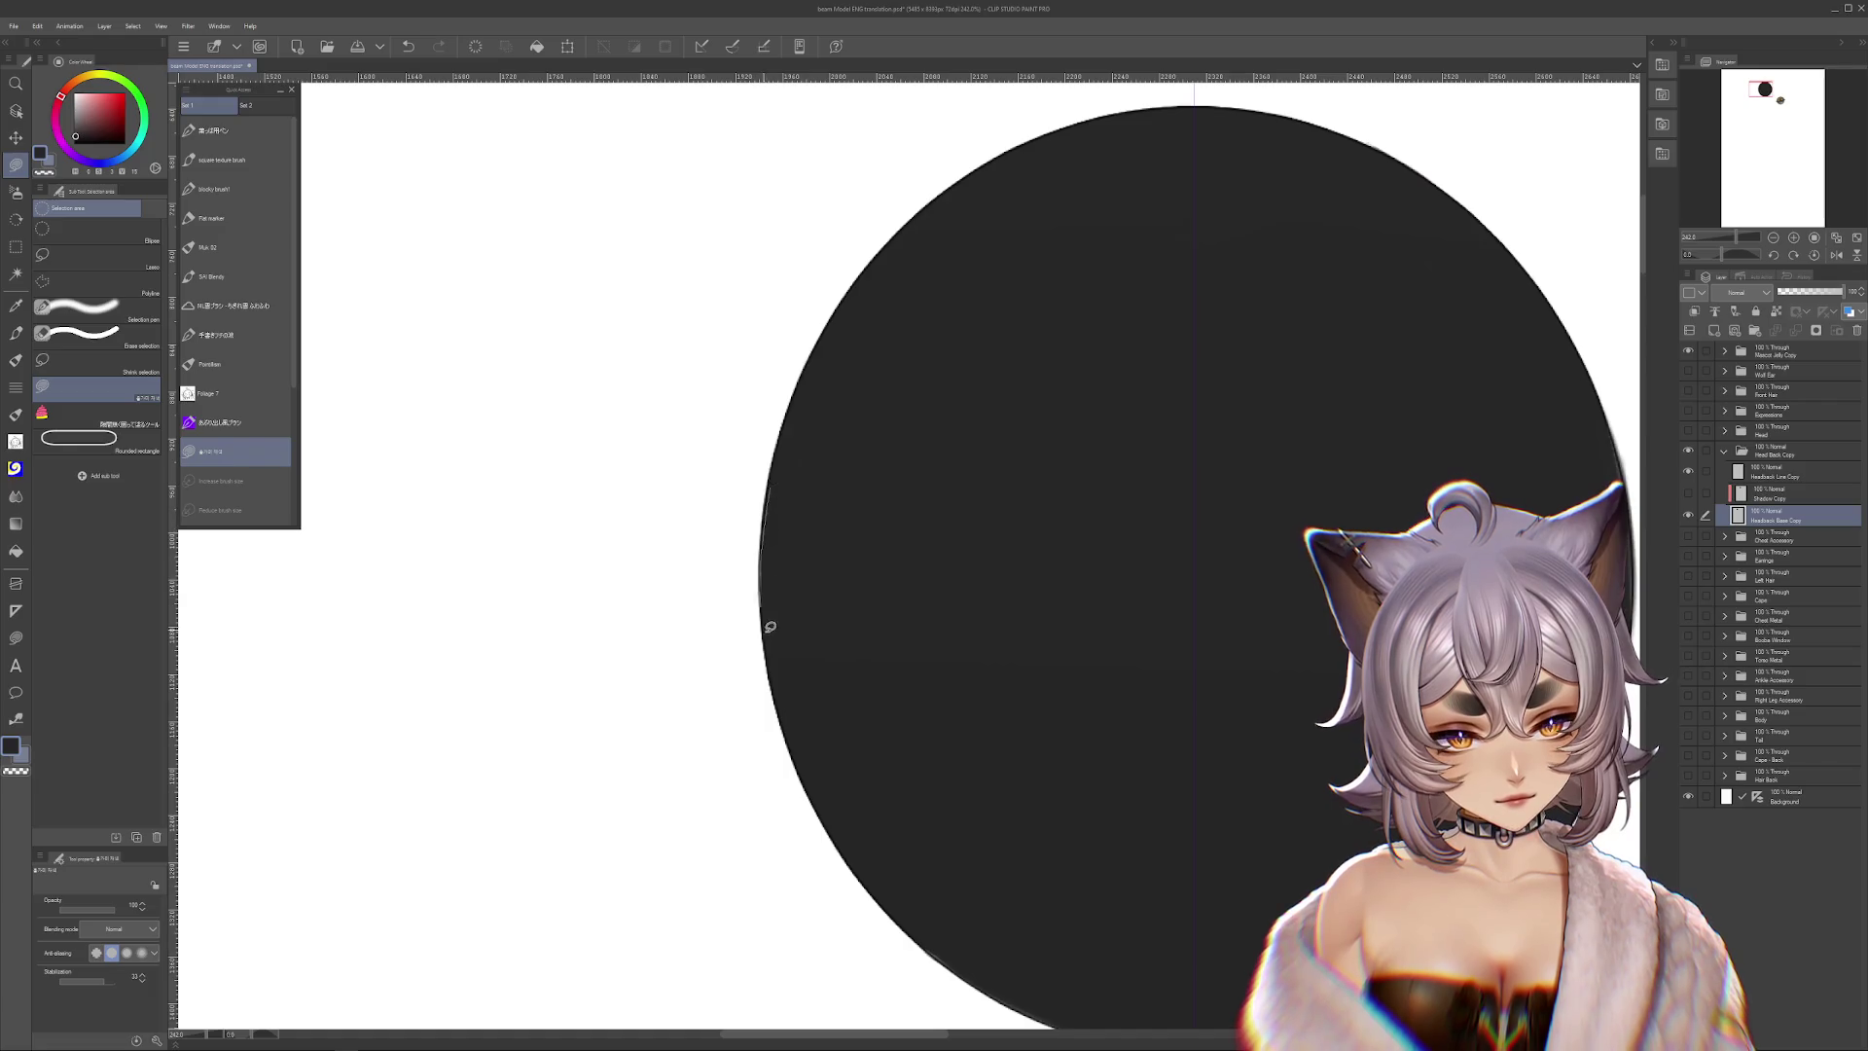
{"action": "left_click_drag", "start_coordinate": [1342, 778], "coordinate": [1259, 626]}
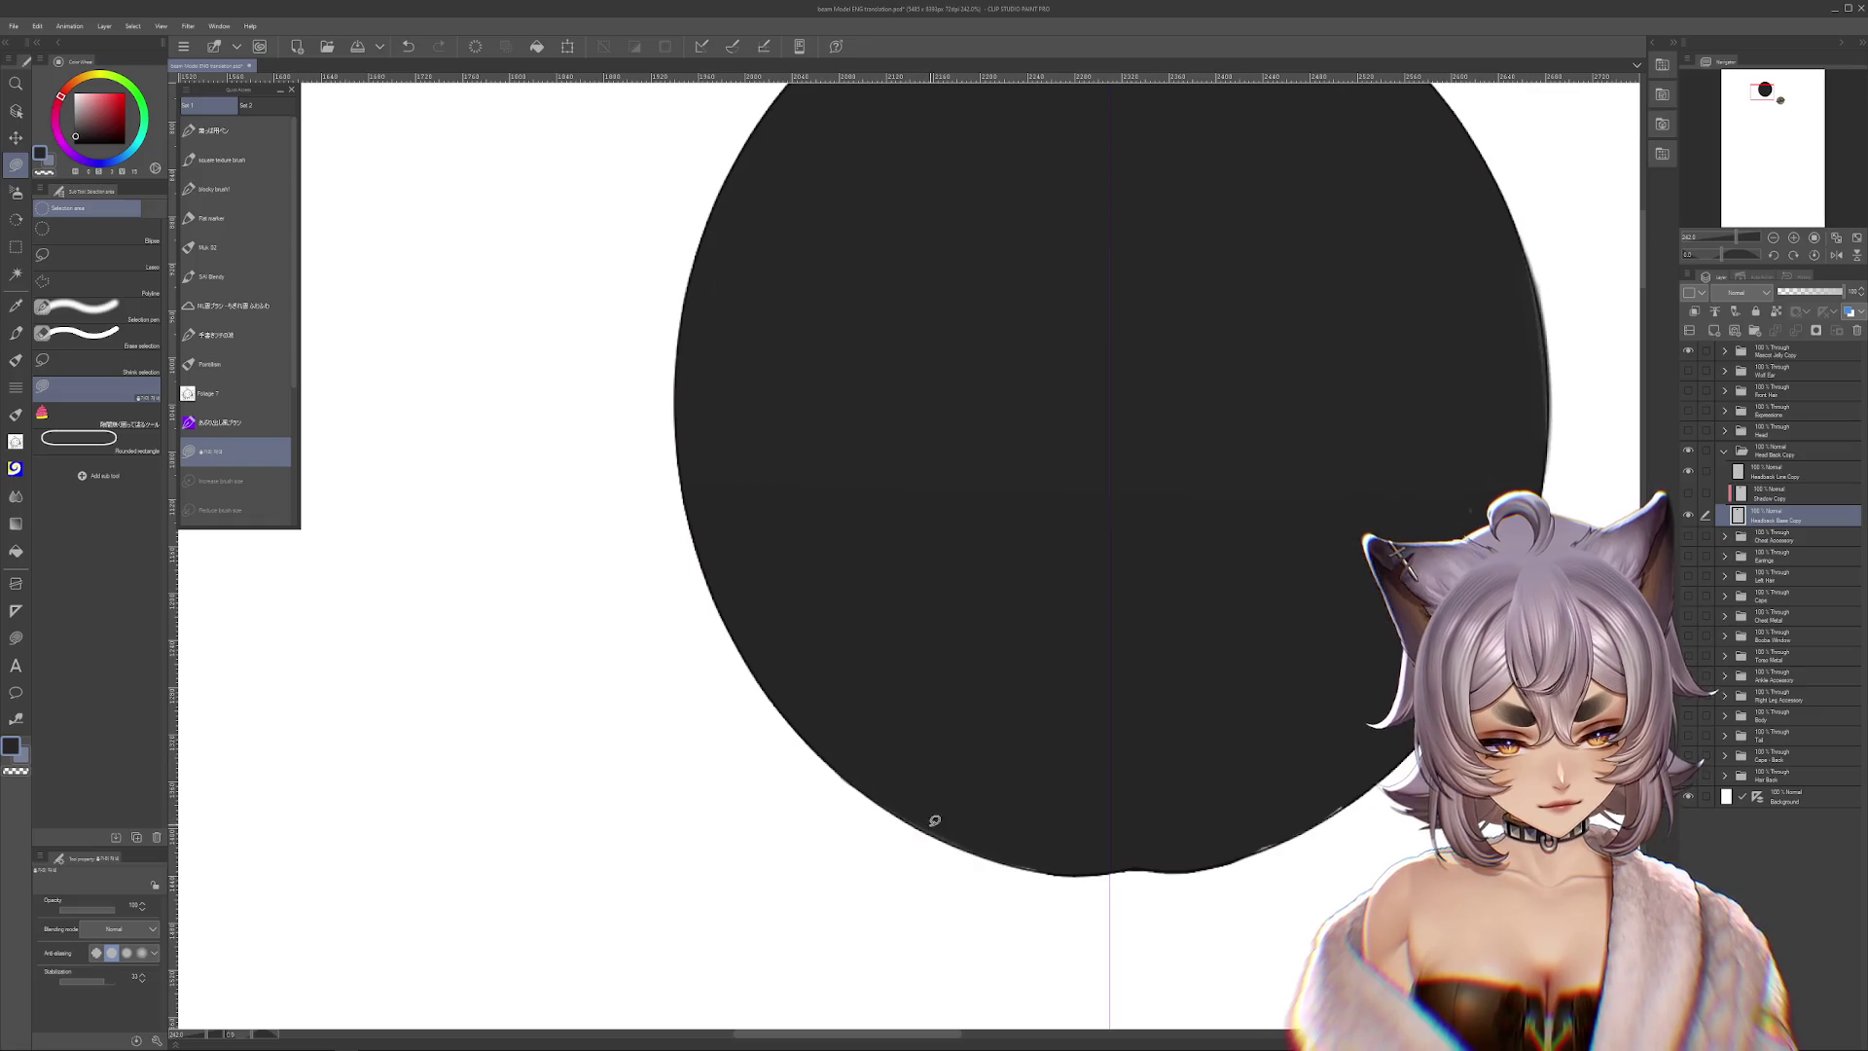
{"action": "left_click_drag", "start_coordinate": [1041, 869], "coordinate": [855, 740]}
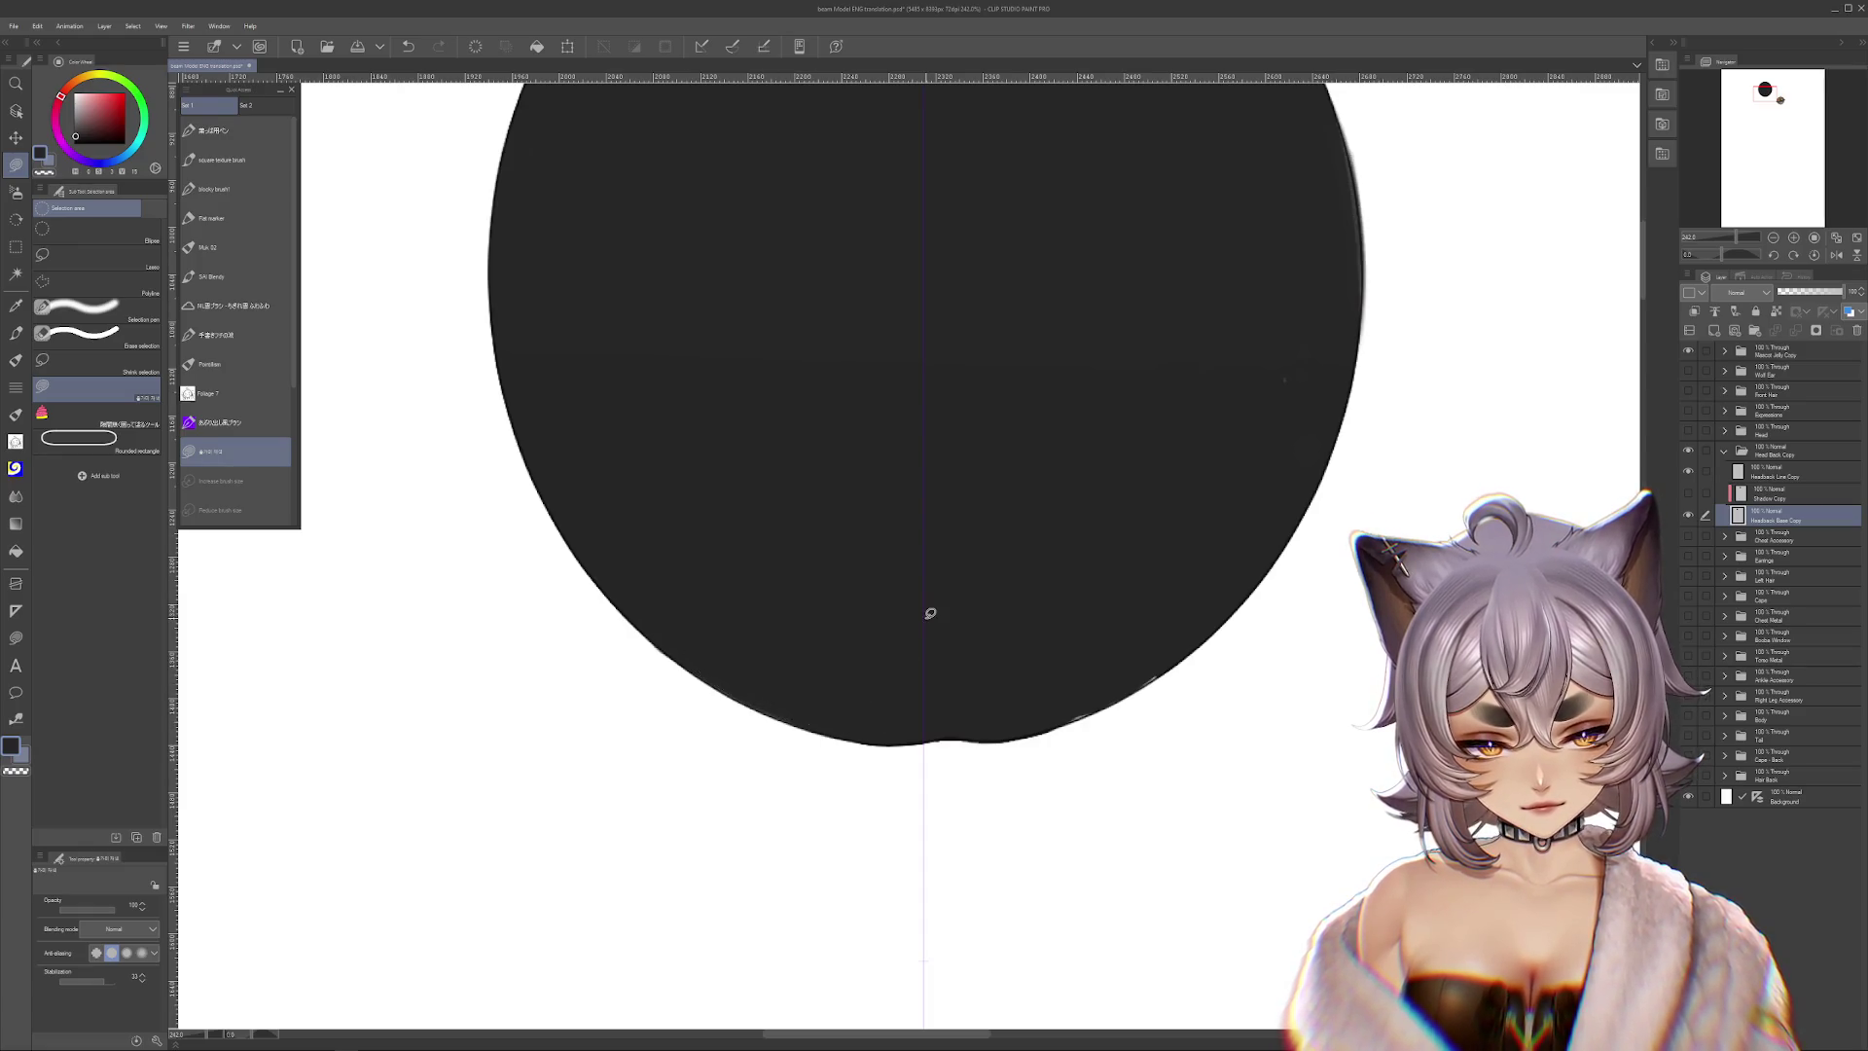
{"action": "left_click_drag", "start_coordinate": [931, 613], "coordinate": [1015, 634]}
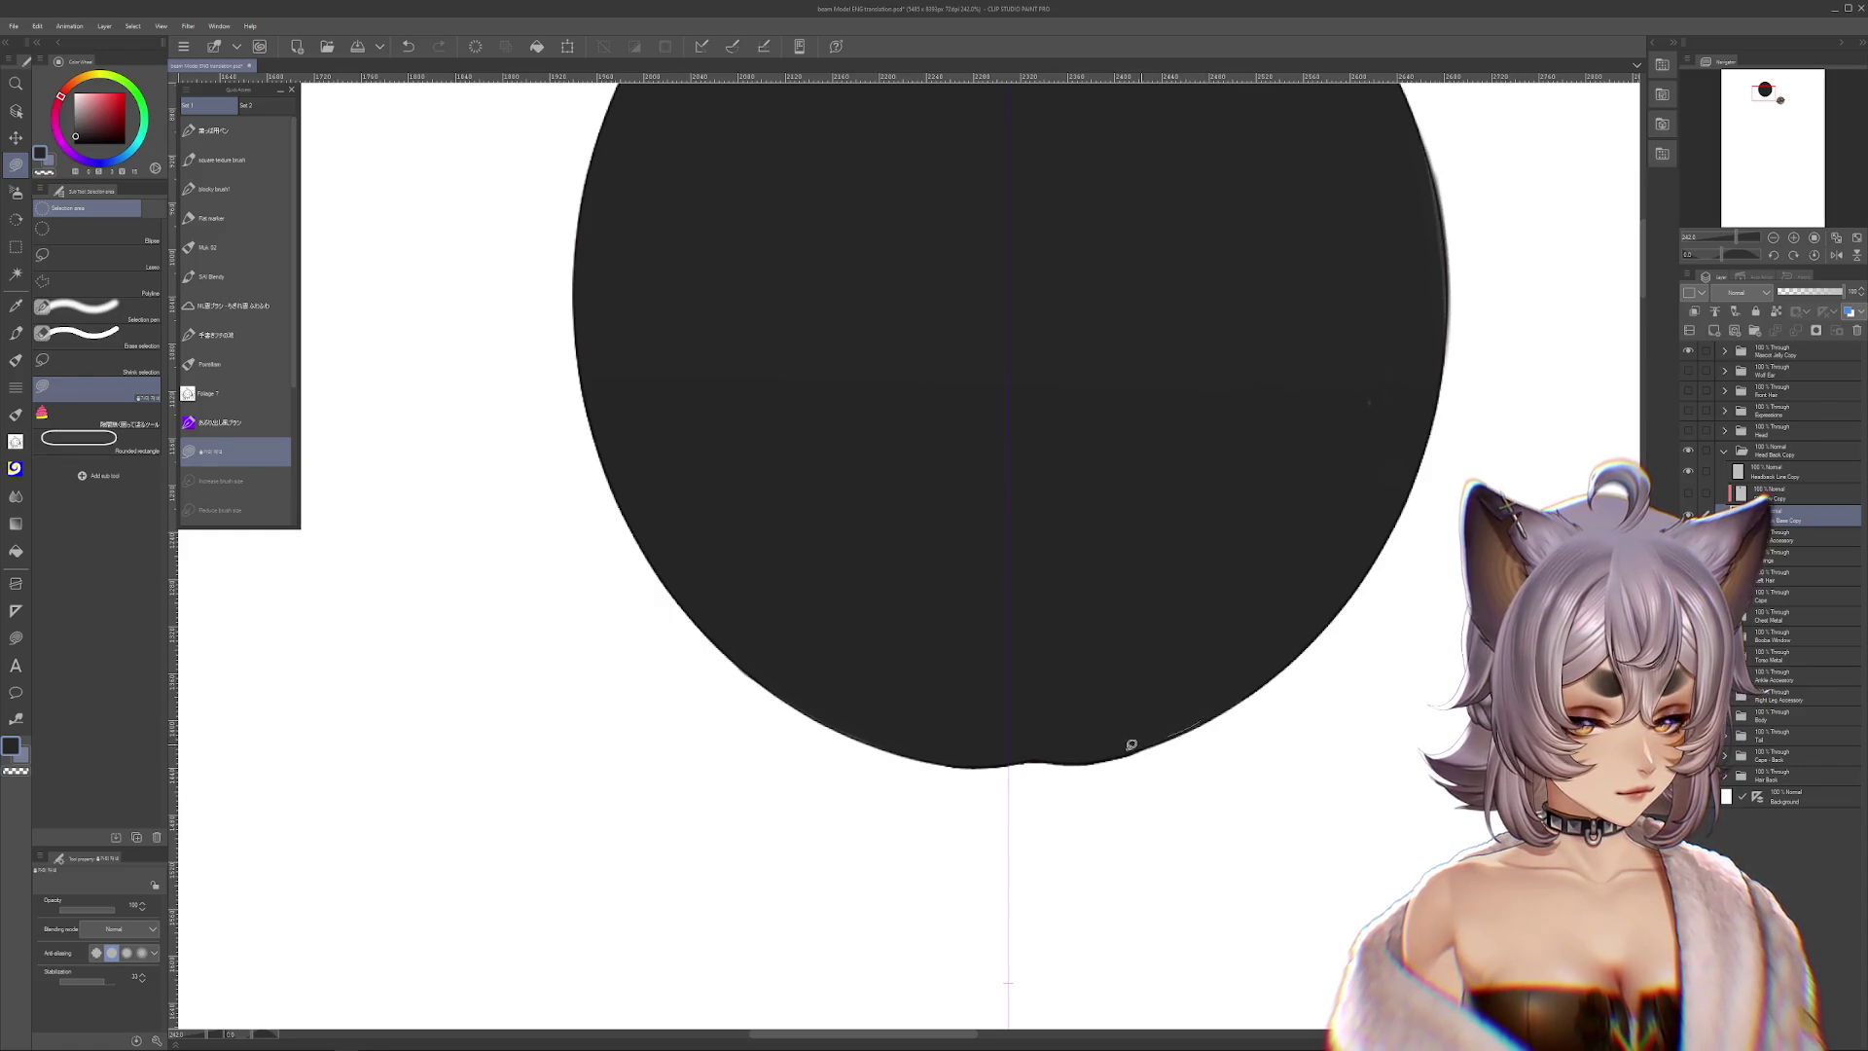
{"action": "left_click_drag", "start_coordinate": [1143, 742], "coordinate": [1133, 751]}
{"action": "scroll", "coordinate": [1265, 682], "scroll_direction": "down", "scroll_amount": 2}
{"action": "scroll", "coordinate": [1256, 679], "scroll_direction": "down", "scroll_amount": 2}
Rotate the canvas view, then reset the rotation to zero
{"action": "key", "text": "r"}
{"action": "mouse_move", "coordinate": [1409, 550]}
{"action": "left_mouse_down"}
{"action": "mouse_move", "coordinate": [638, 440]}
{"action": "mouse_move", "coordinate": [960, 646]}
{"action": "left_mouse_up"}
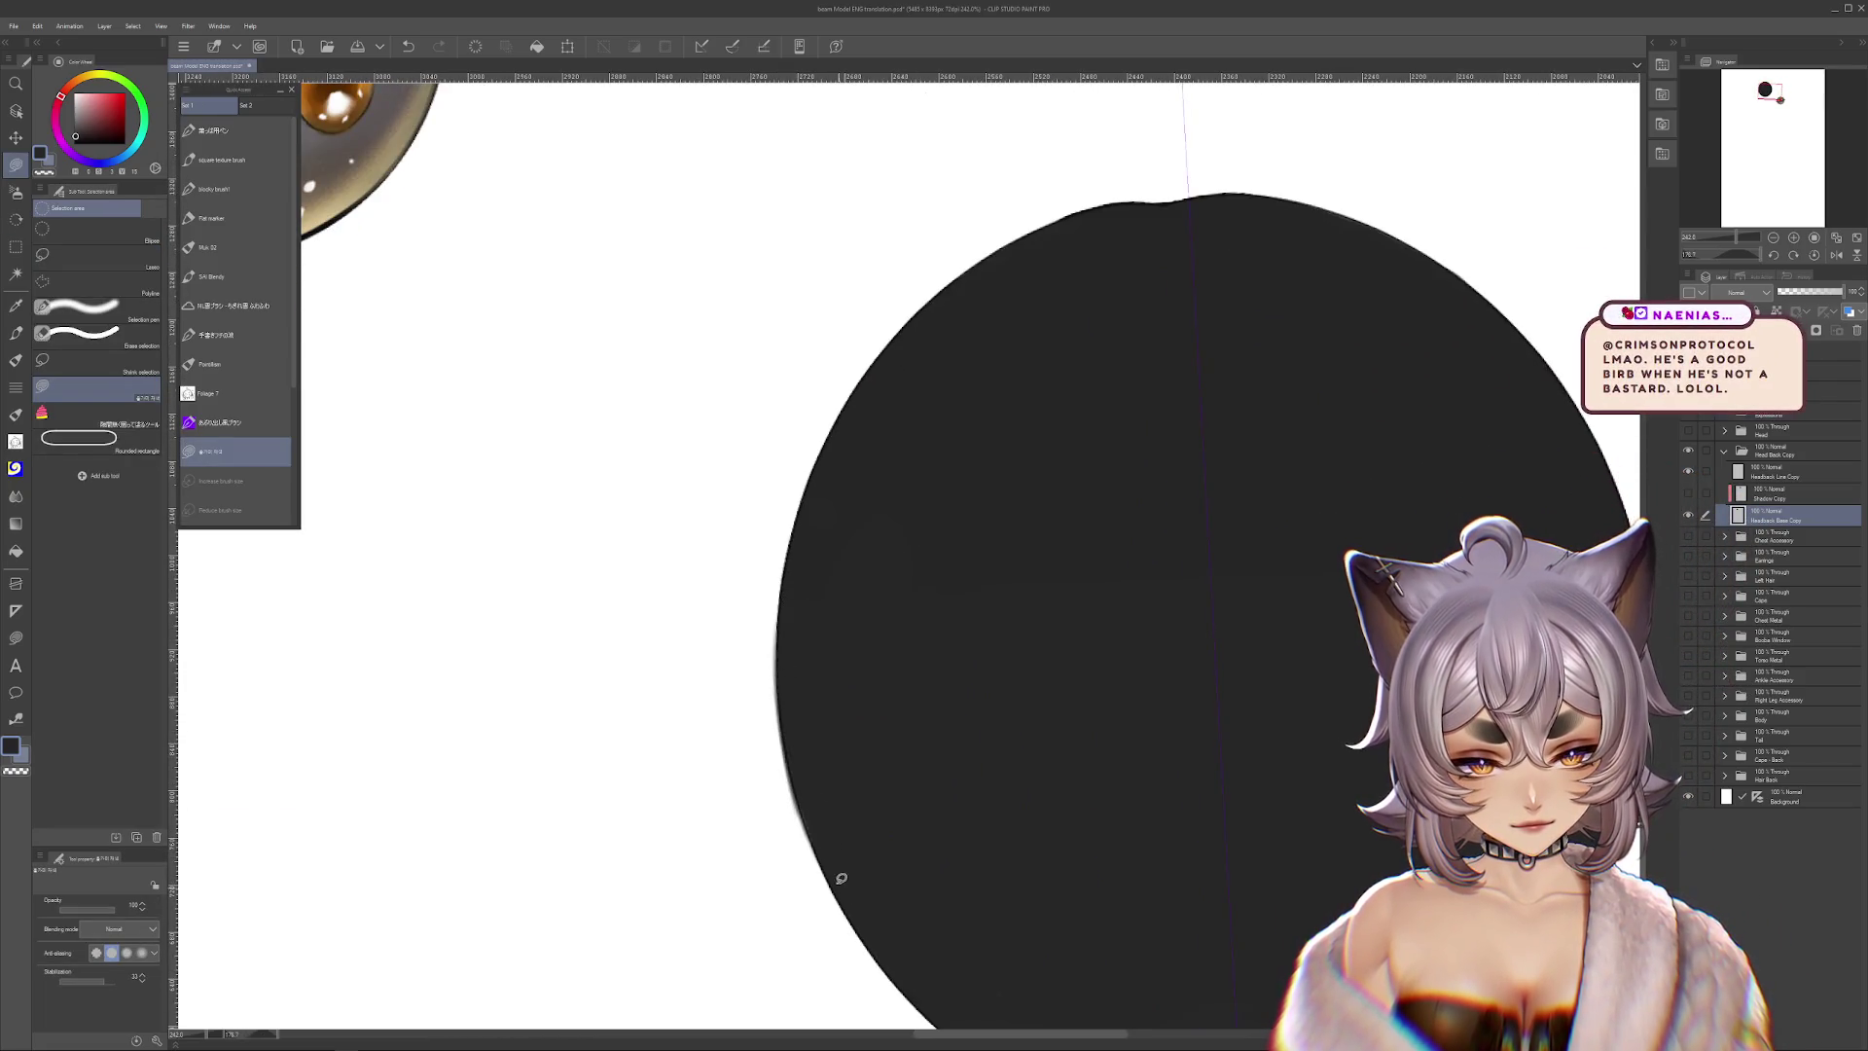
{"action": "mouse_move", "coordinate": [985, 1004]}
{"action": "left_mouse_down"}
{"action": "mouse_move", "coordinate": [1284, 463]}
{"action": "mouse_move", "coordinate": [1189, 822]}
{"action": "mouse_move", "coordinate": [1276, 859]}
{"action": "left_mouse_up"}
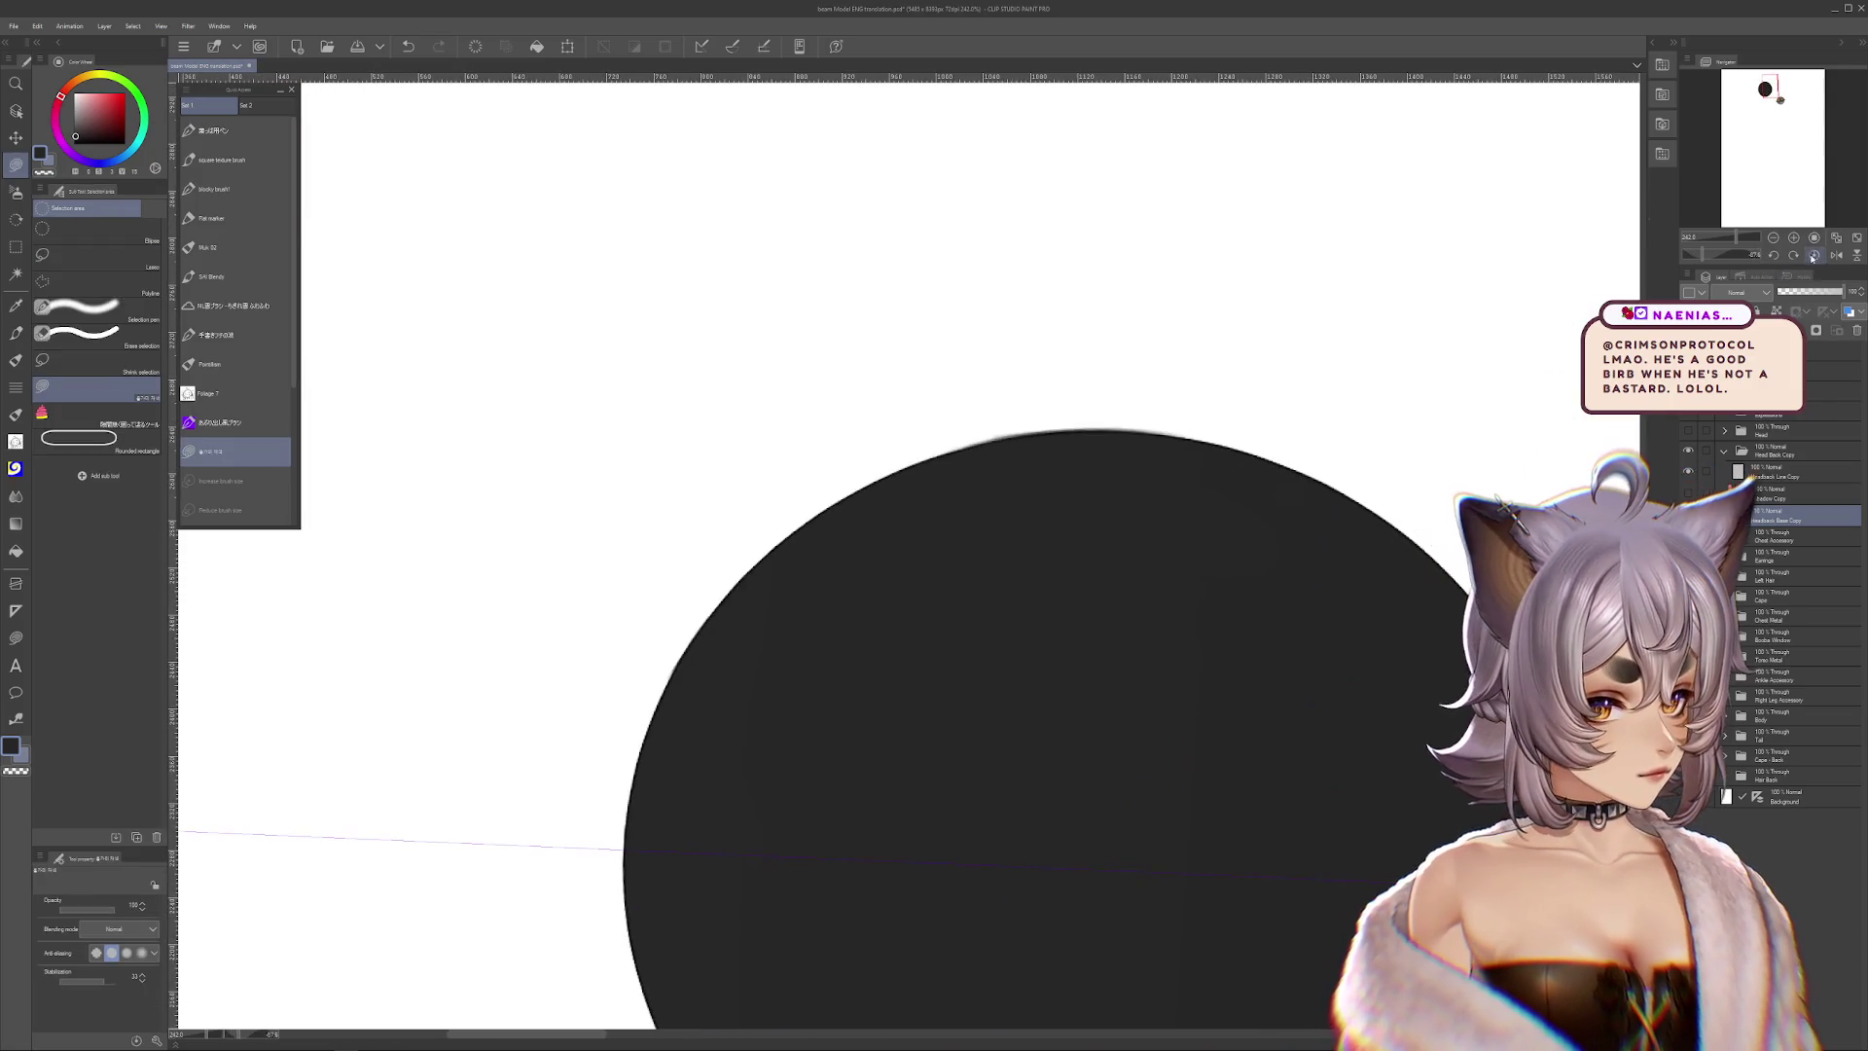
{"action": "left_click", "coordinate": [1814, 255]}
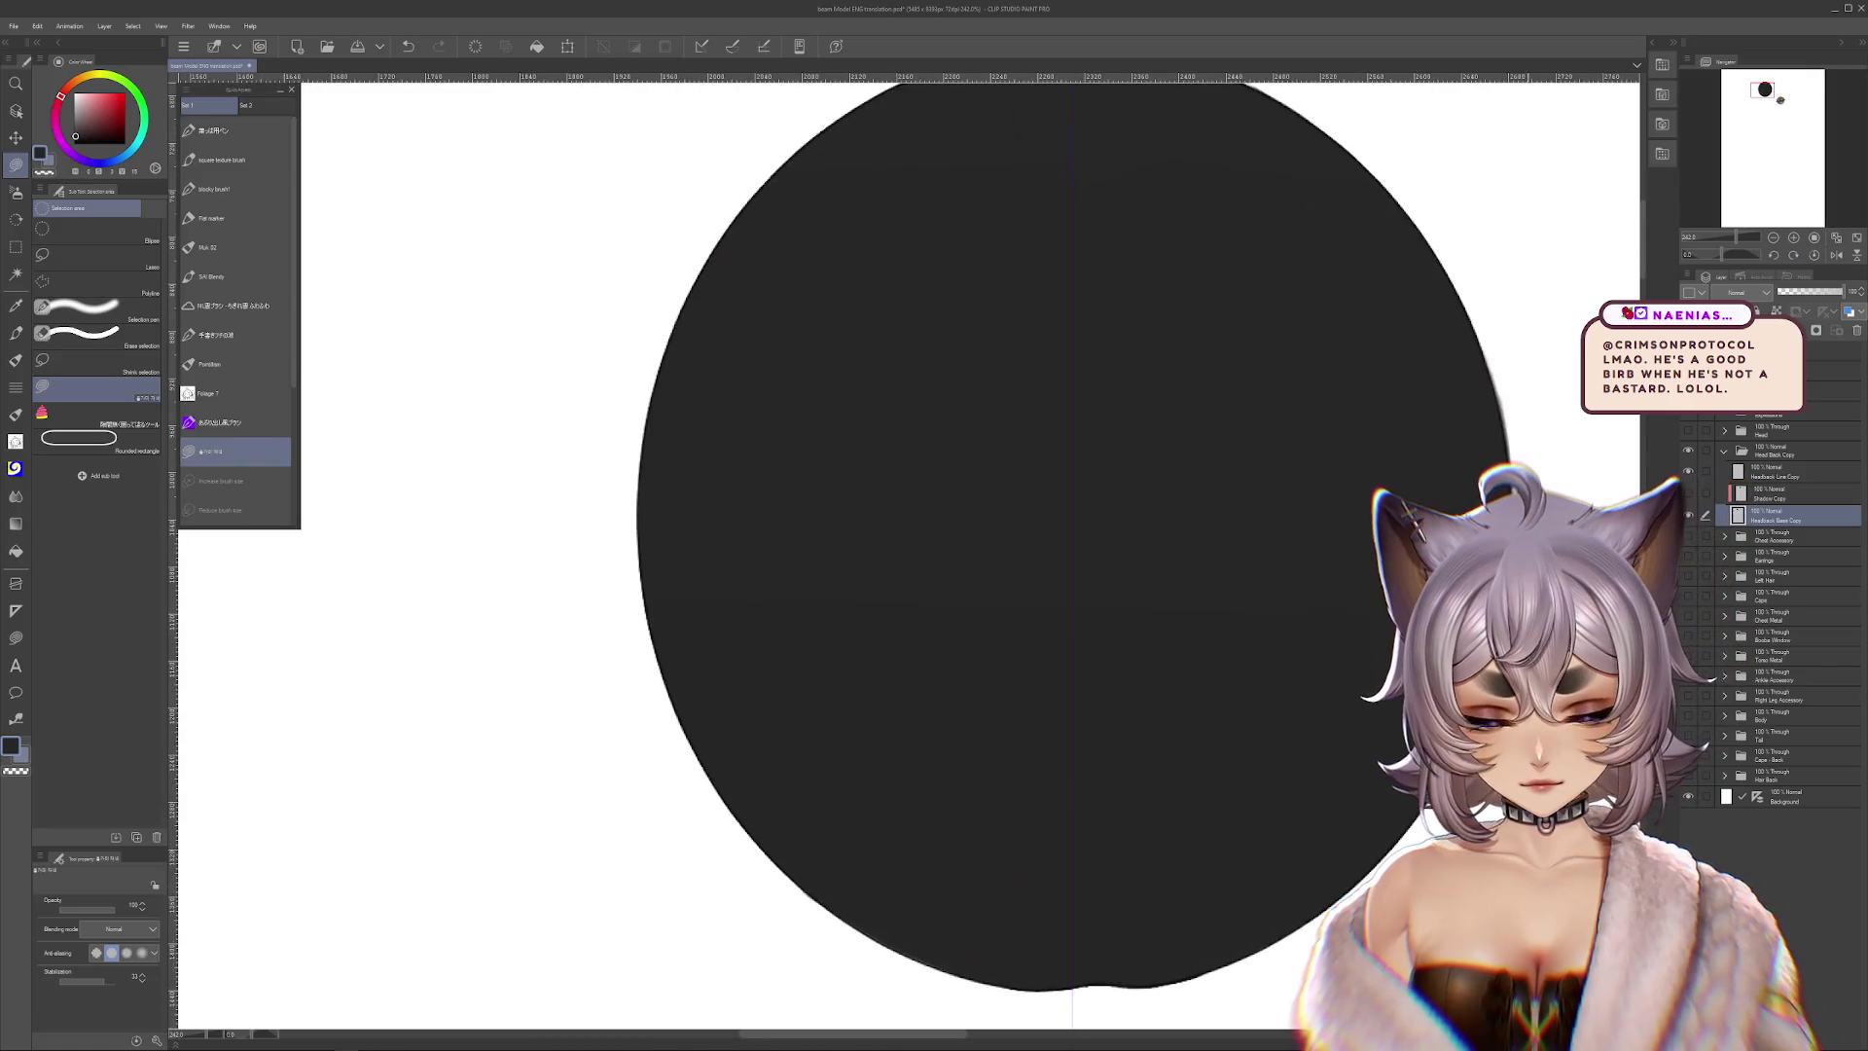
Test removing the circle's fill and restore it, then move the base layer below Shadow Copy
{"action": "left_click_drag", "start_coordinate": [1373, 711], "coordinate": [1317, 445]}
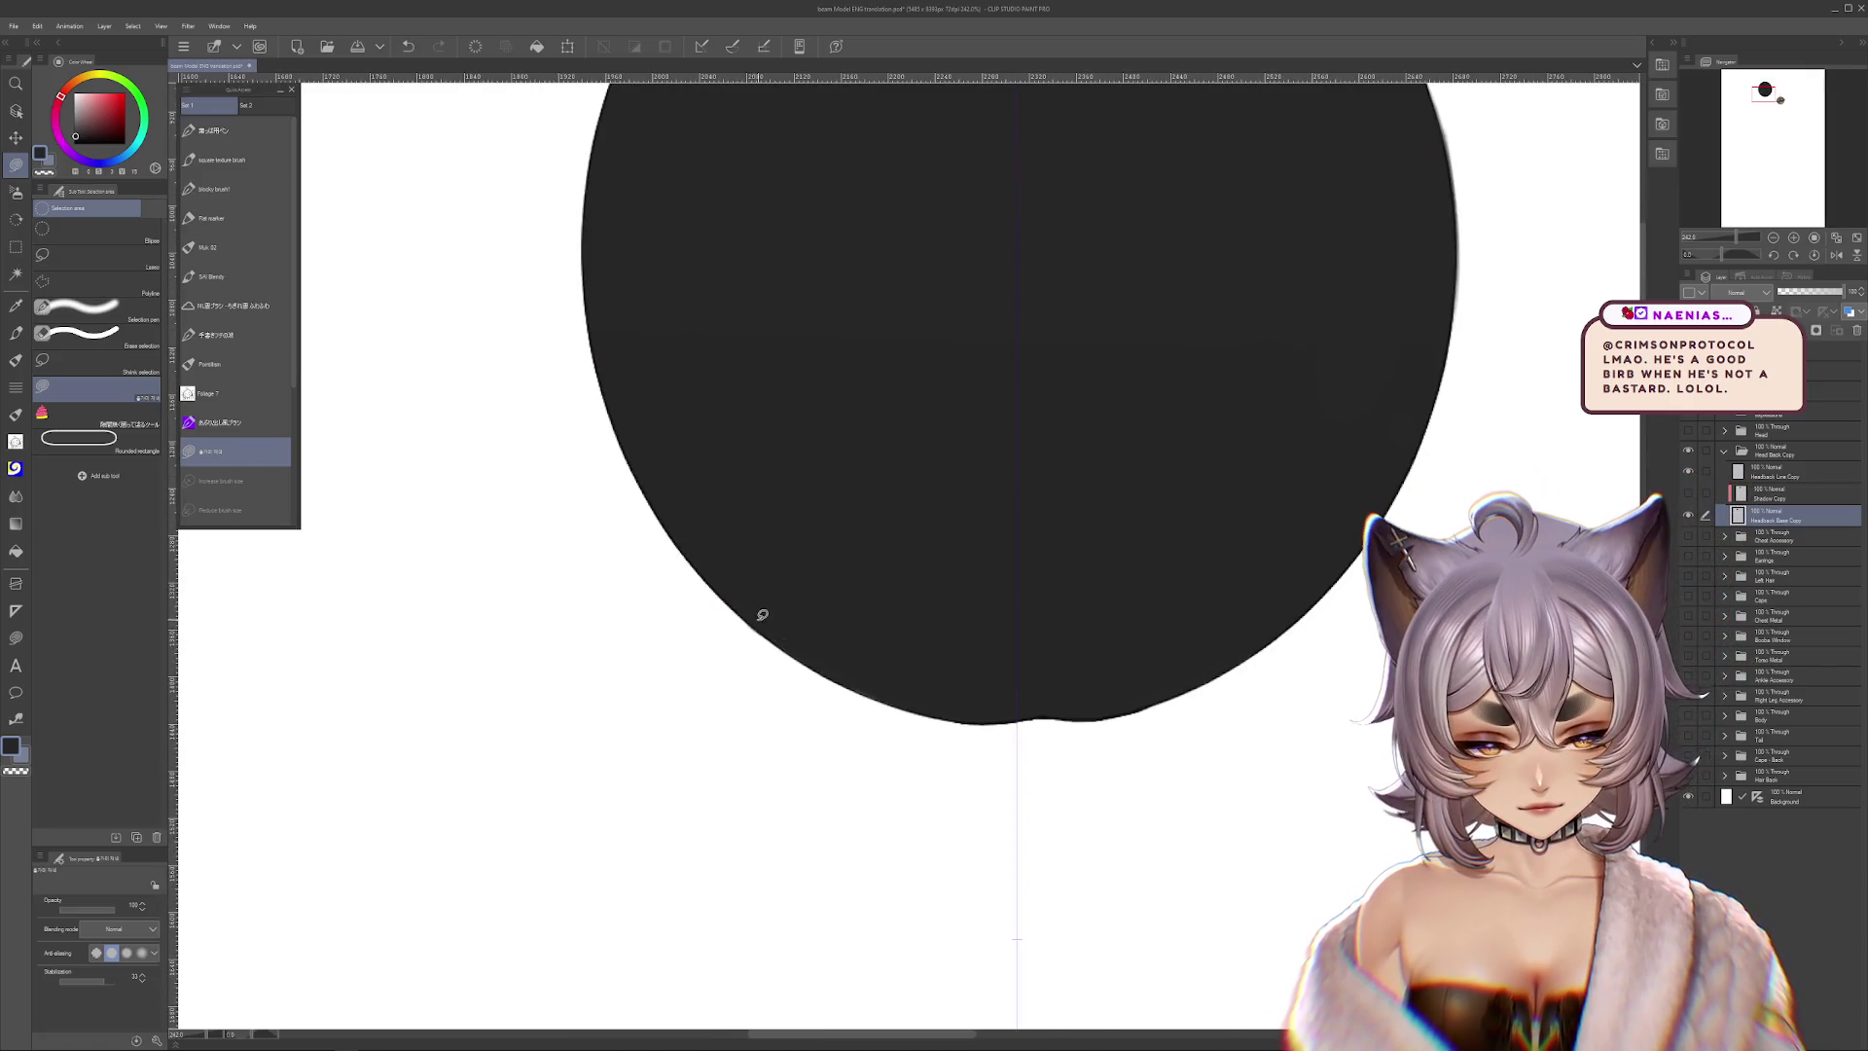
{"action": "mouse_move", "coordinate": [1060, 529]}
{"action": "left_mouse_down"}
{"action": "mouse_move", "coordinate": [1081, 626]}
{"action": "mouse_move", "coordinate": [1057, 740]}
{"action": "left_mouse_up"}
{"action": "scroll", "coordinate": [1078, 623], "scroll_direction": "down", "scroll_amount": 2}
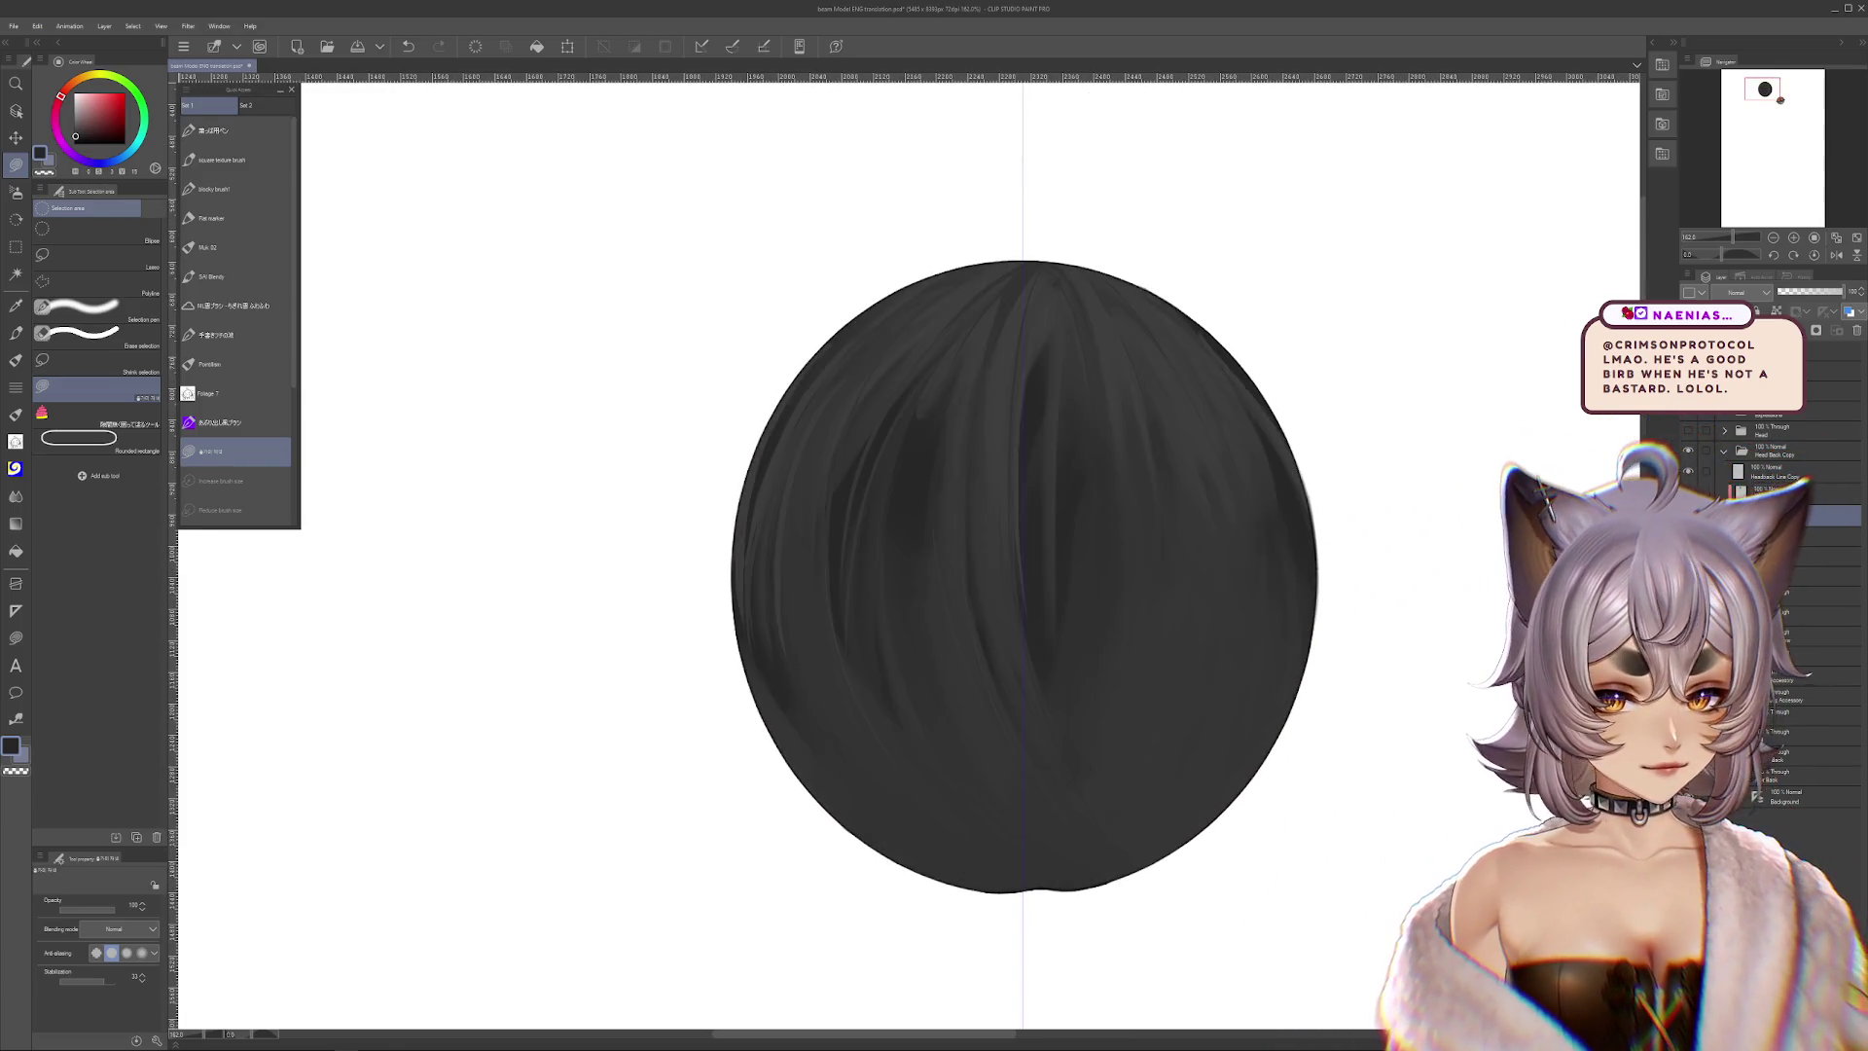
{"action": "key", "text": "Delete"}
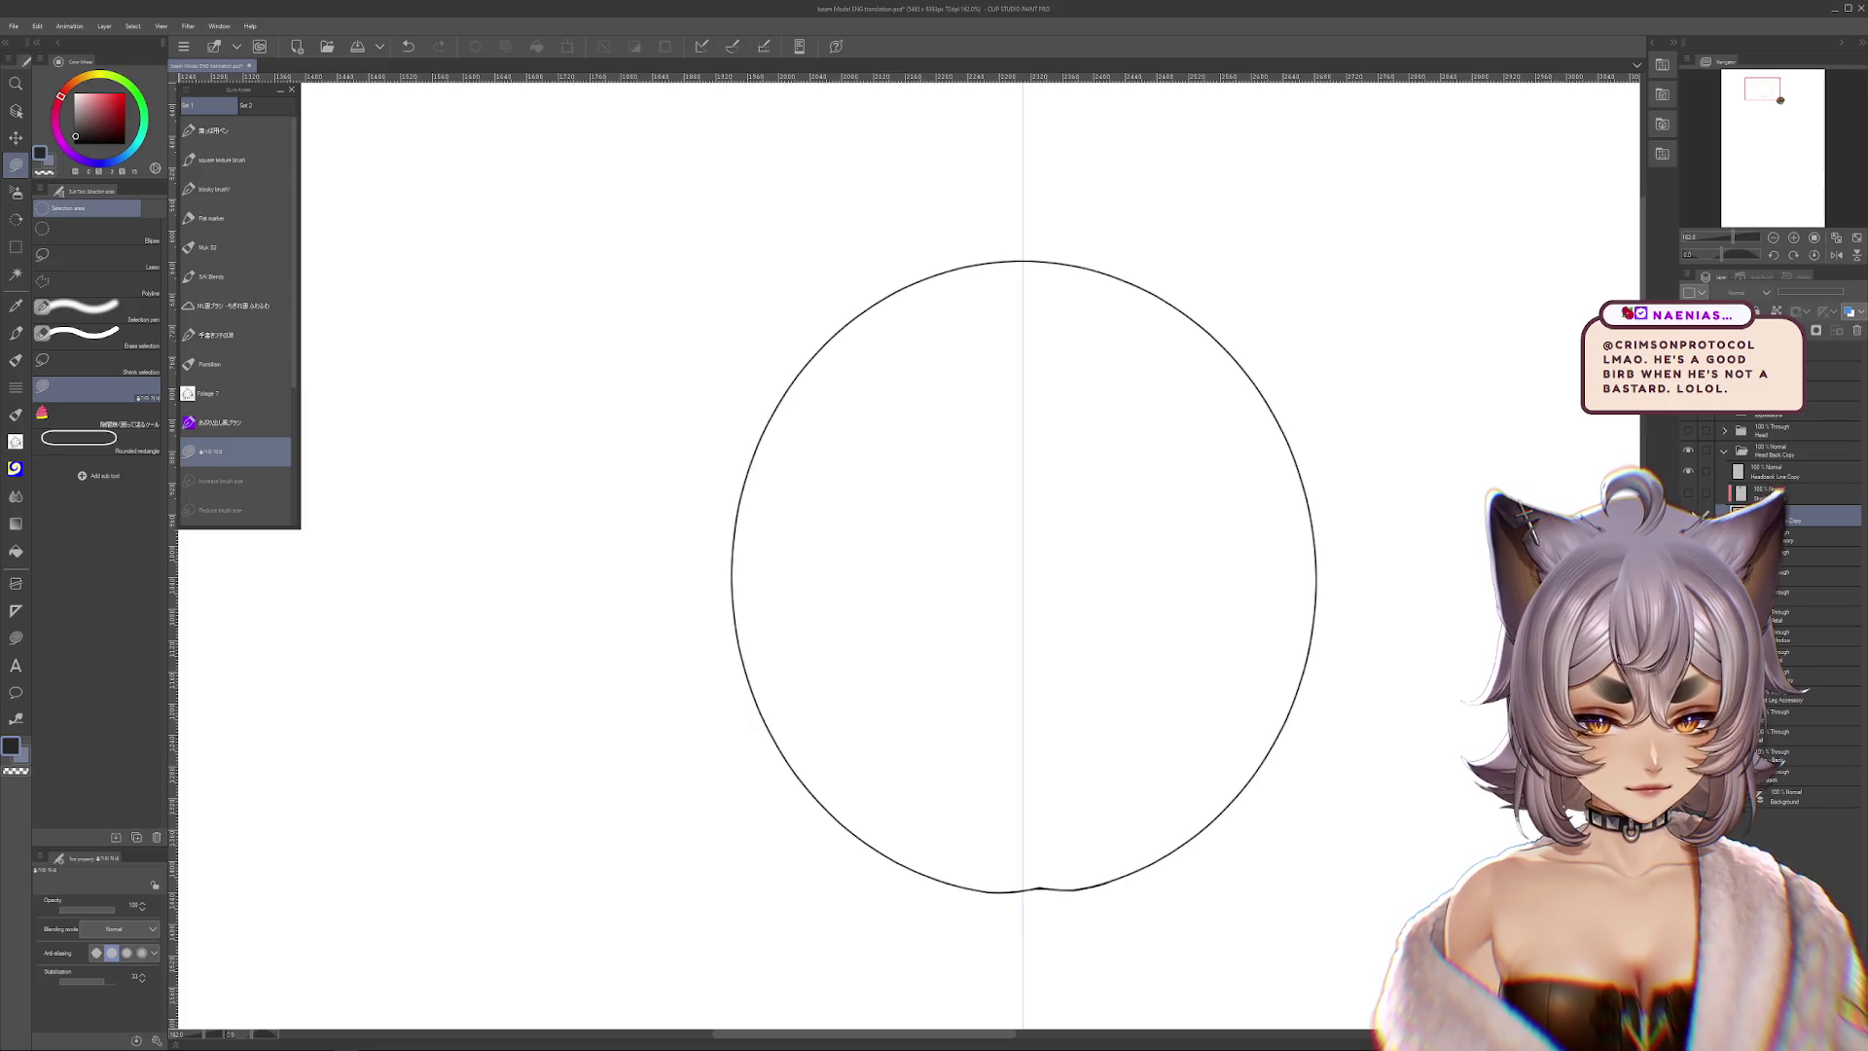
{"action": "key", "text": "ctrl+z"}
{"action": "key", "text": "ctrl+z"}
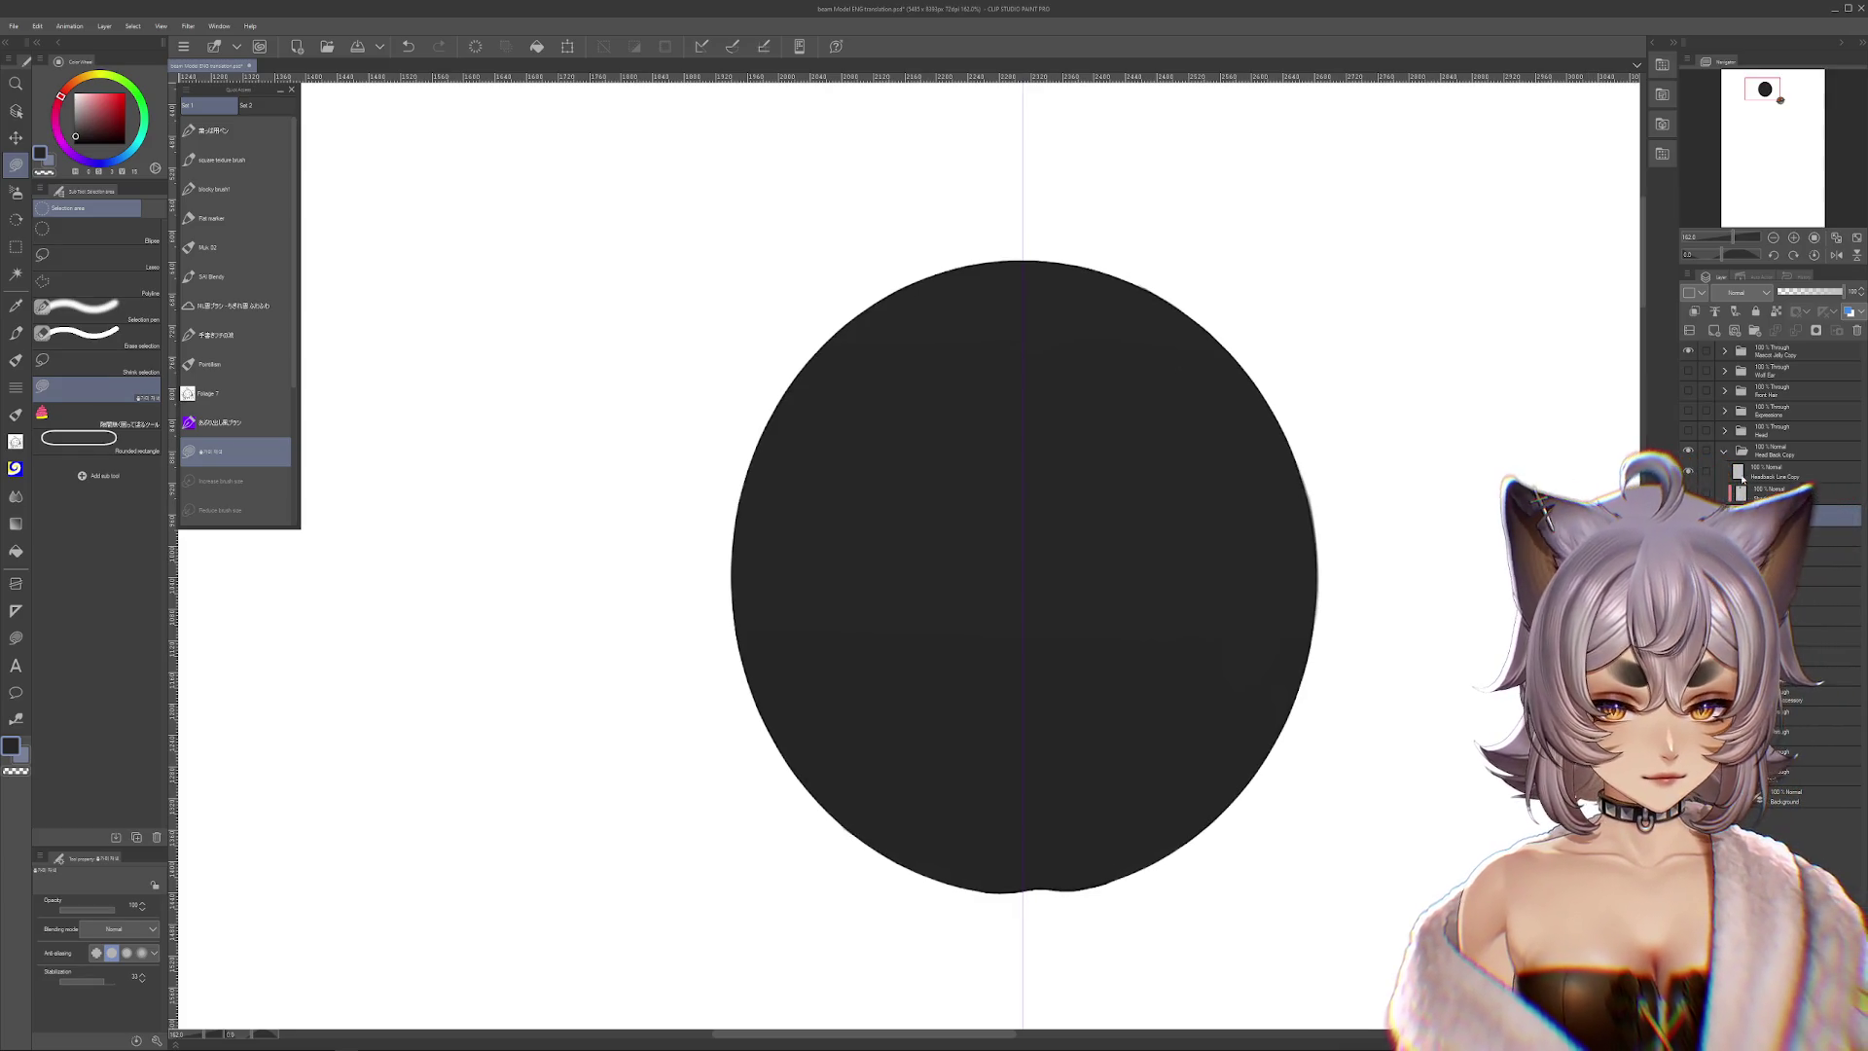
{"action": "left_click_drag", "start_coordinate": [1784, 480], "coordinate": [1784, 498]}
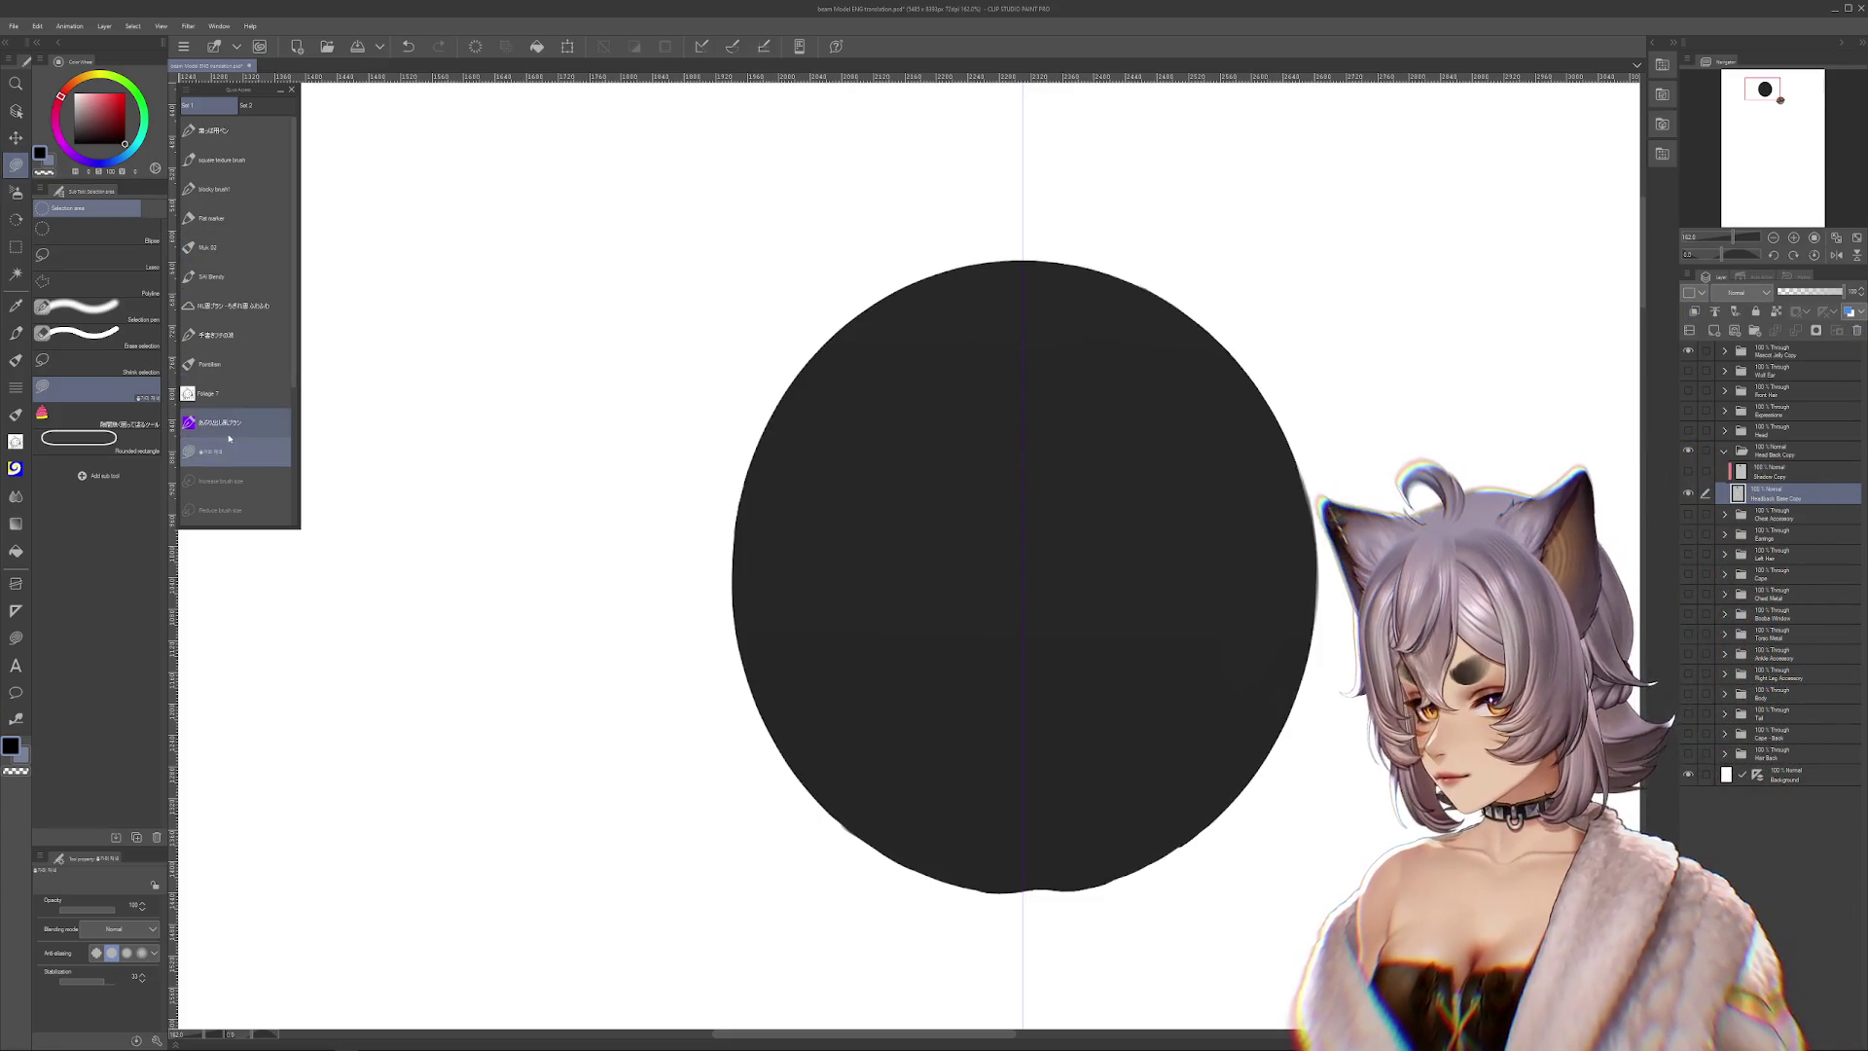
Sticker-outline the circle onto a new layer and fill it solid black
{"action": "scroll", "coordinate": [234, 386], "scroll_direction": "down", "scroll_amount": 3}
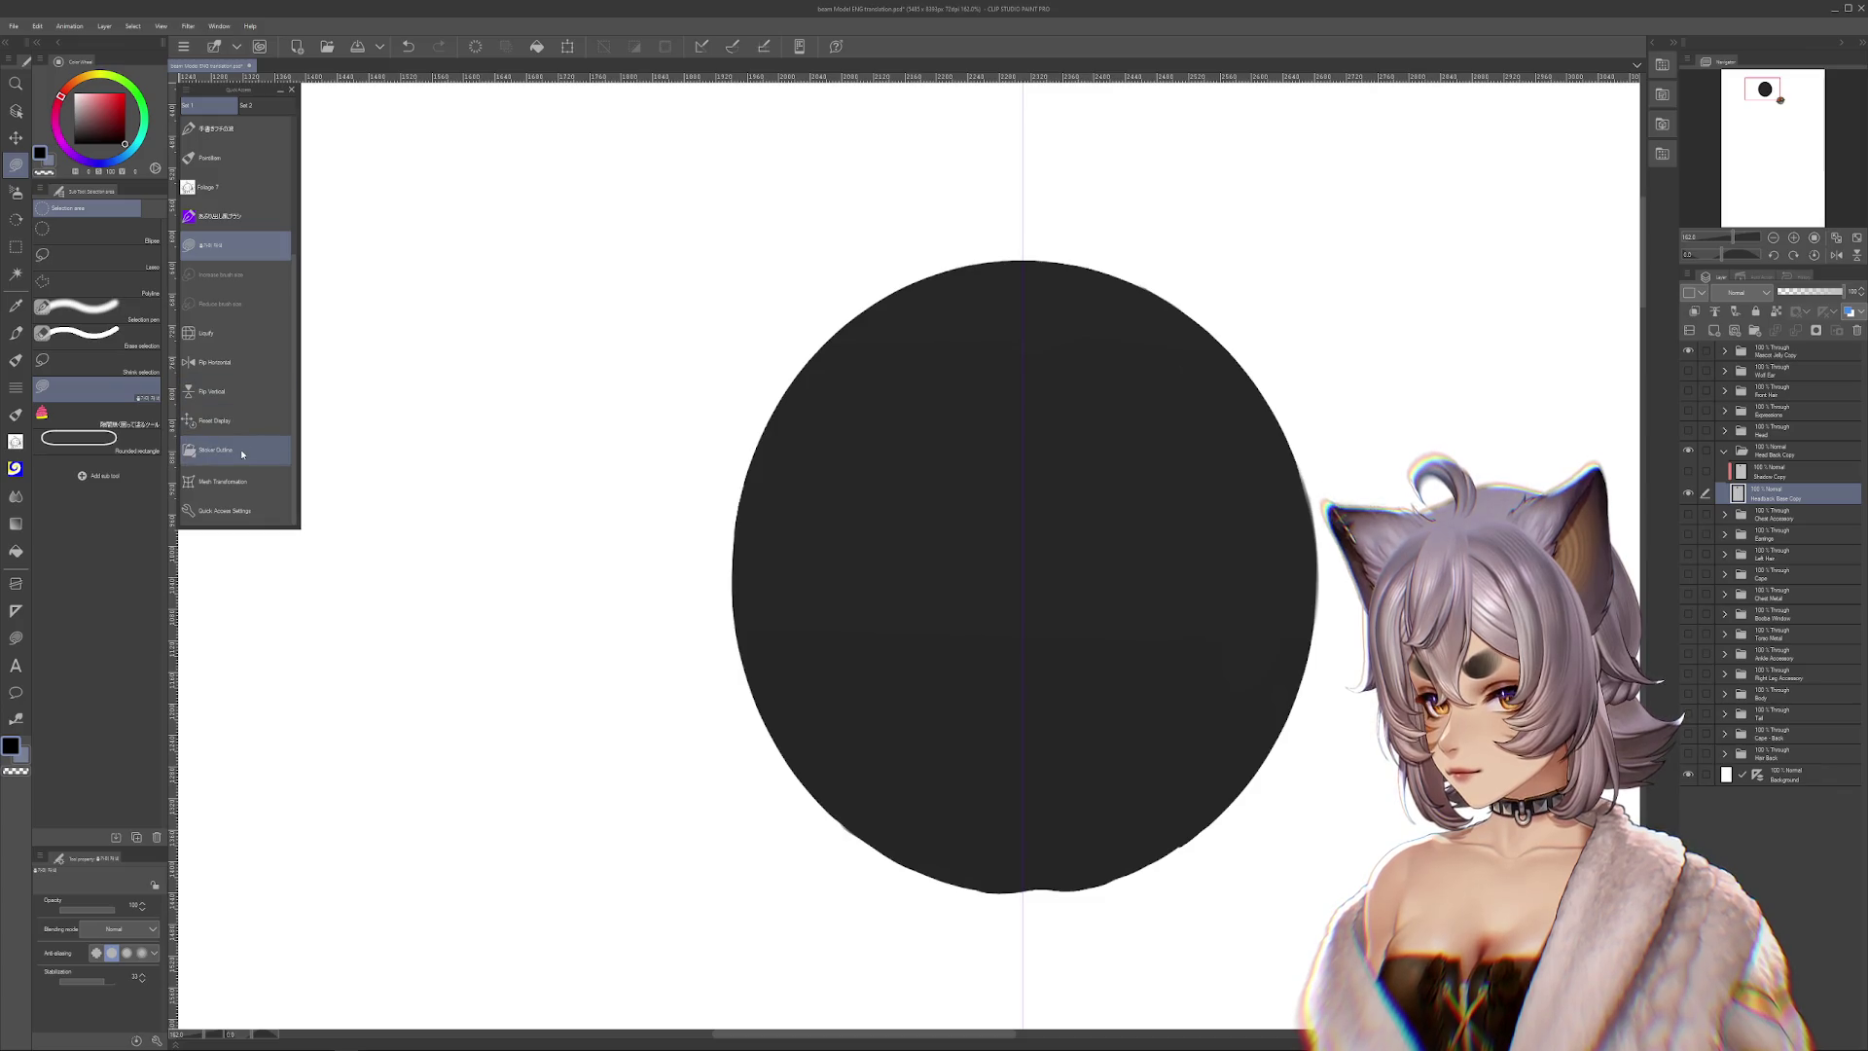
{"action": "left_click", "coordinate": [242, 455]}
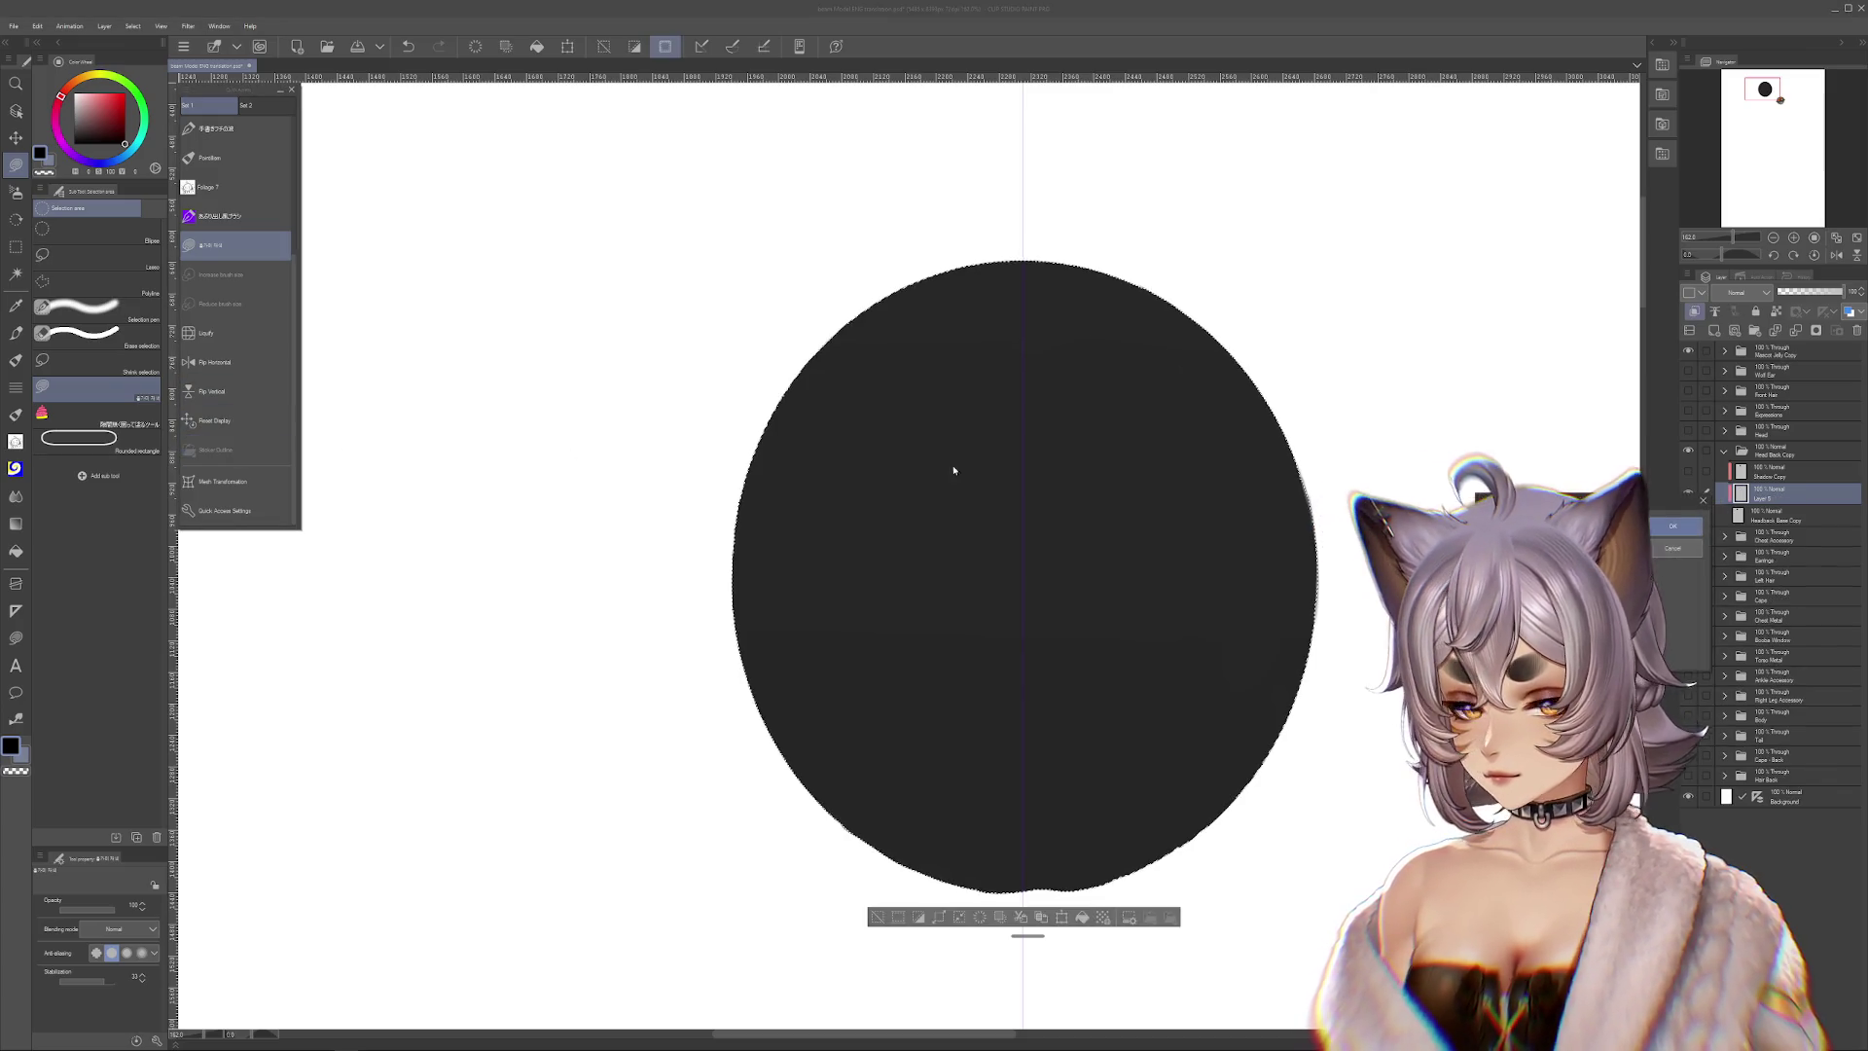
{"action": "key", "text": "Return"}
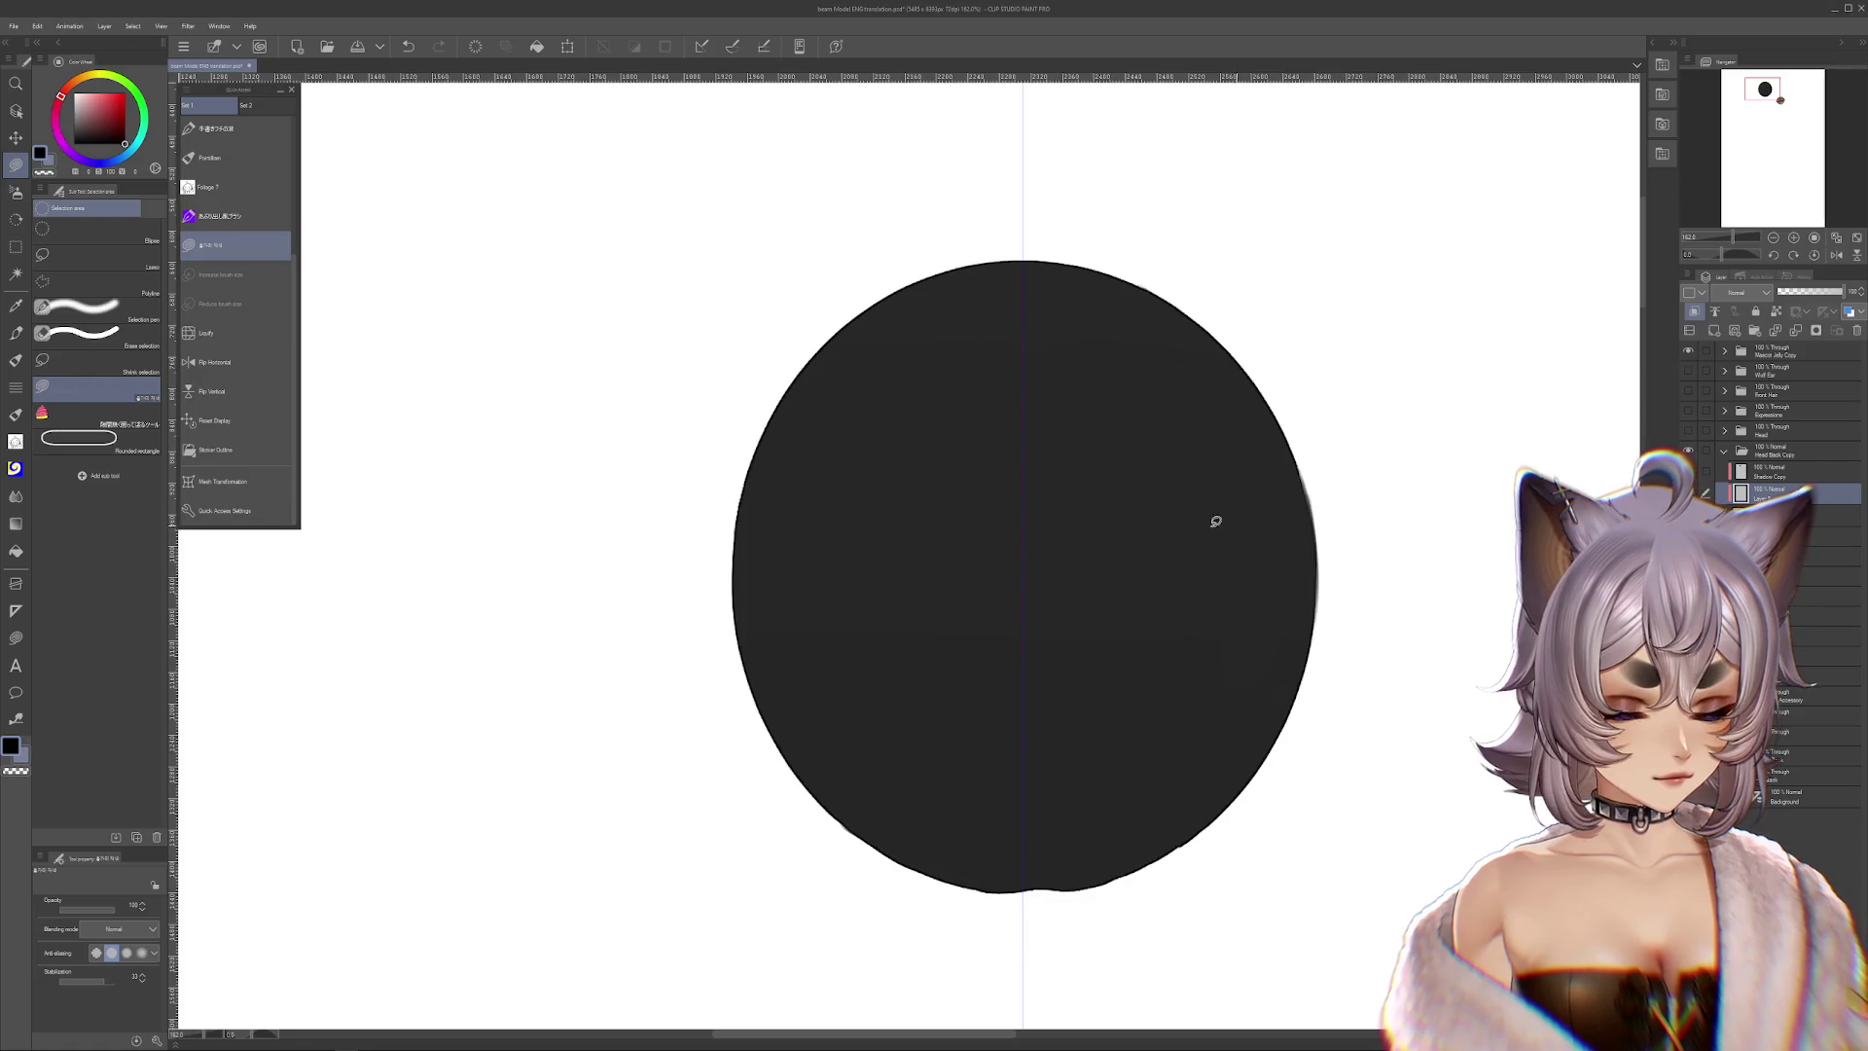
{"action": "left_click", "coordinate": [14, 553]}
{"action": "left_click", "coordinate": [1021, 584]}
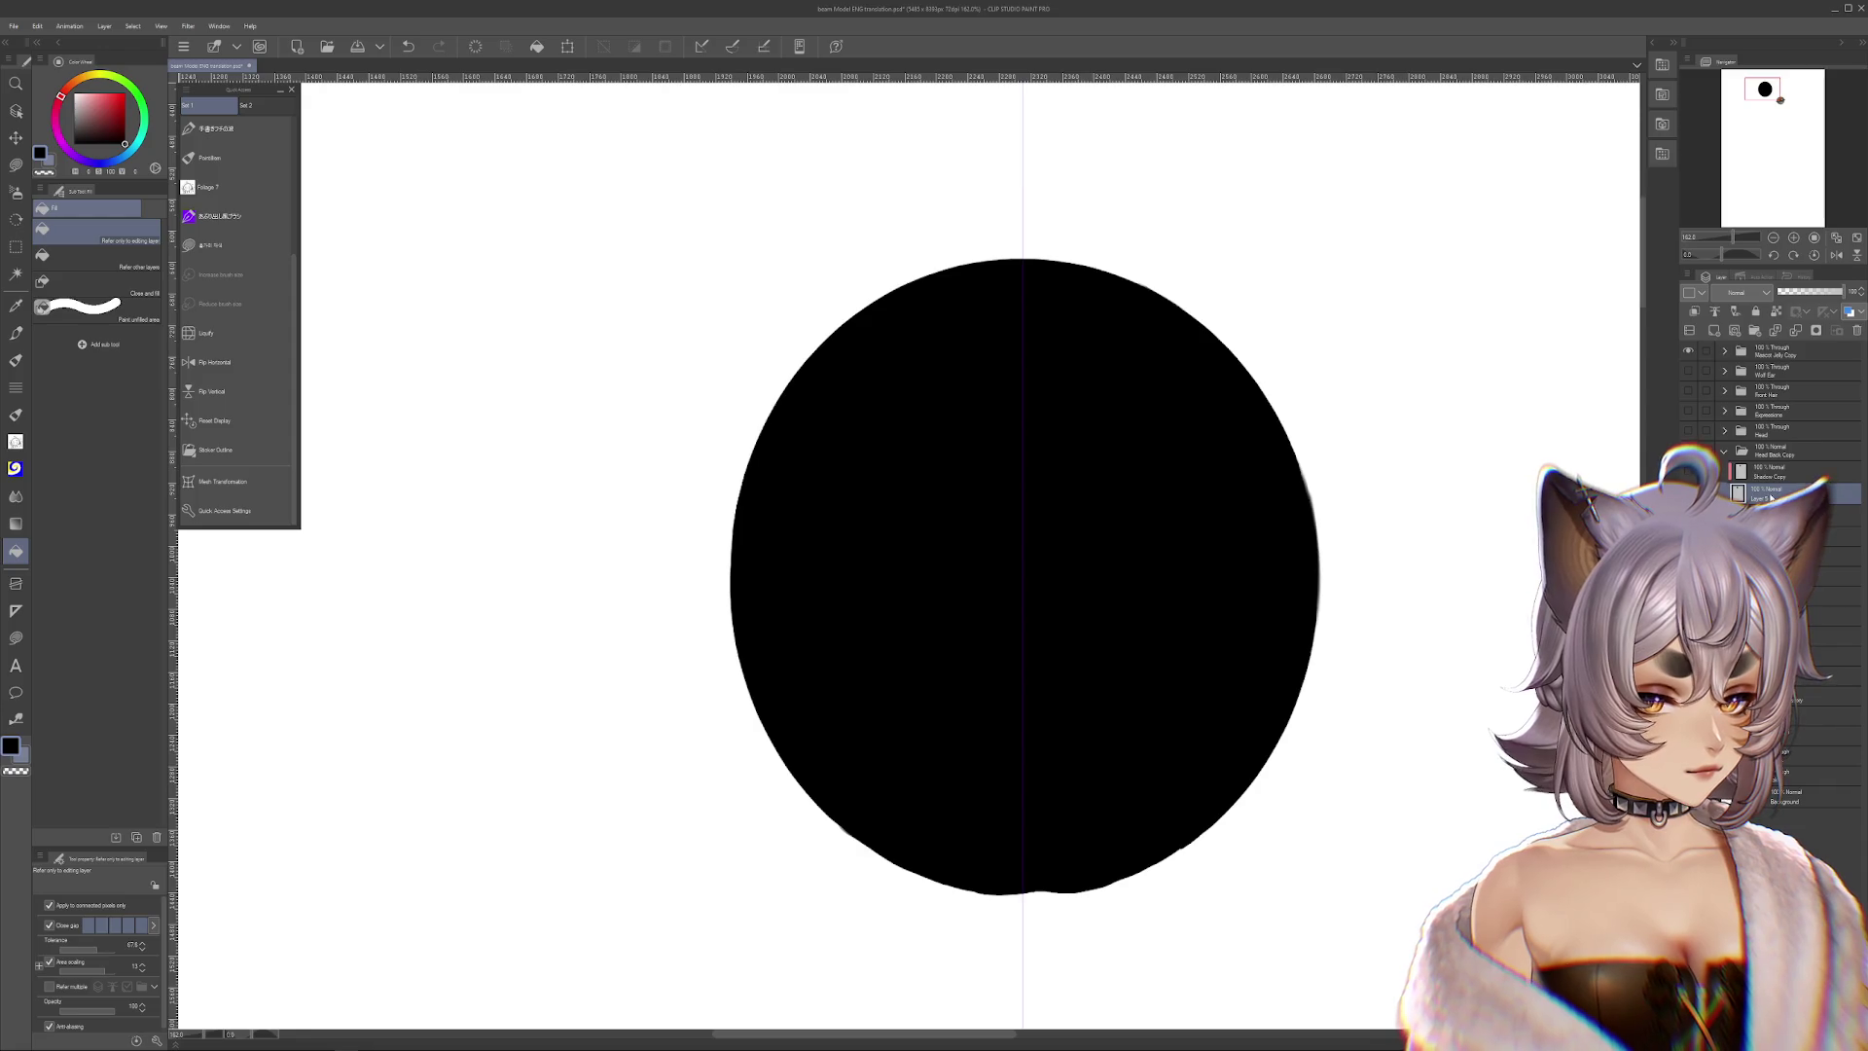
Pick a different layer and pan to the circle's lower edge
{"action": "left_click", "coordinate": [1688, 493]}
{"action": "left_click", "coordinate": [1692, 498]}
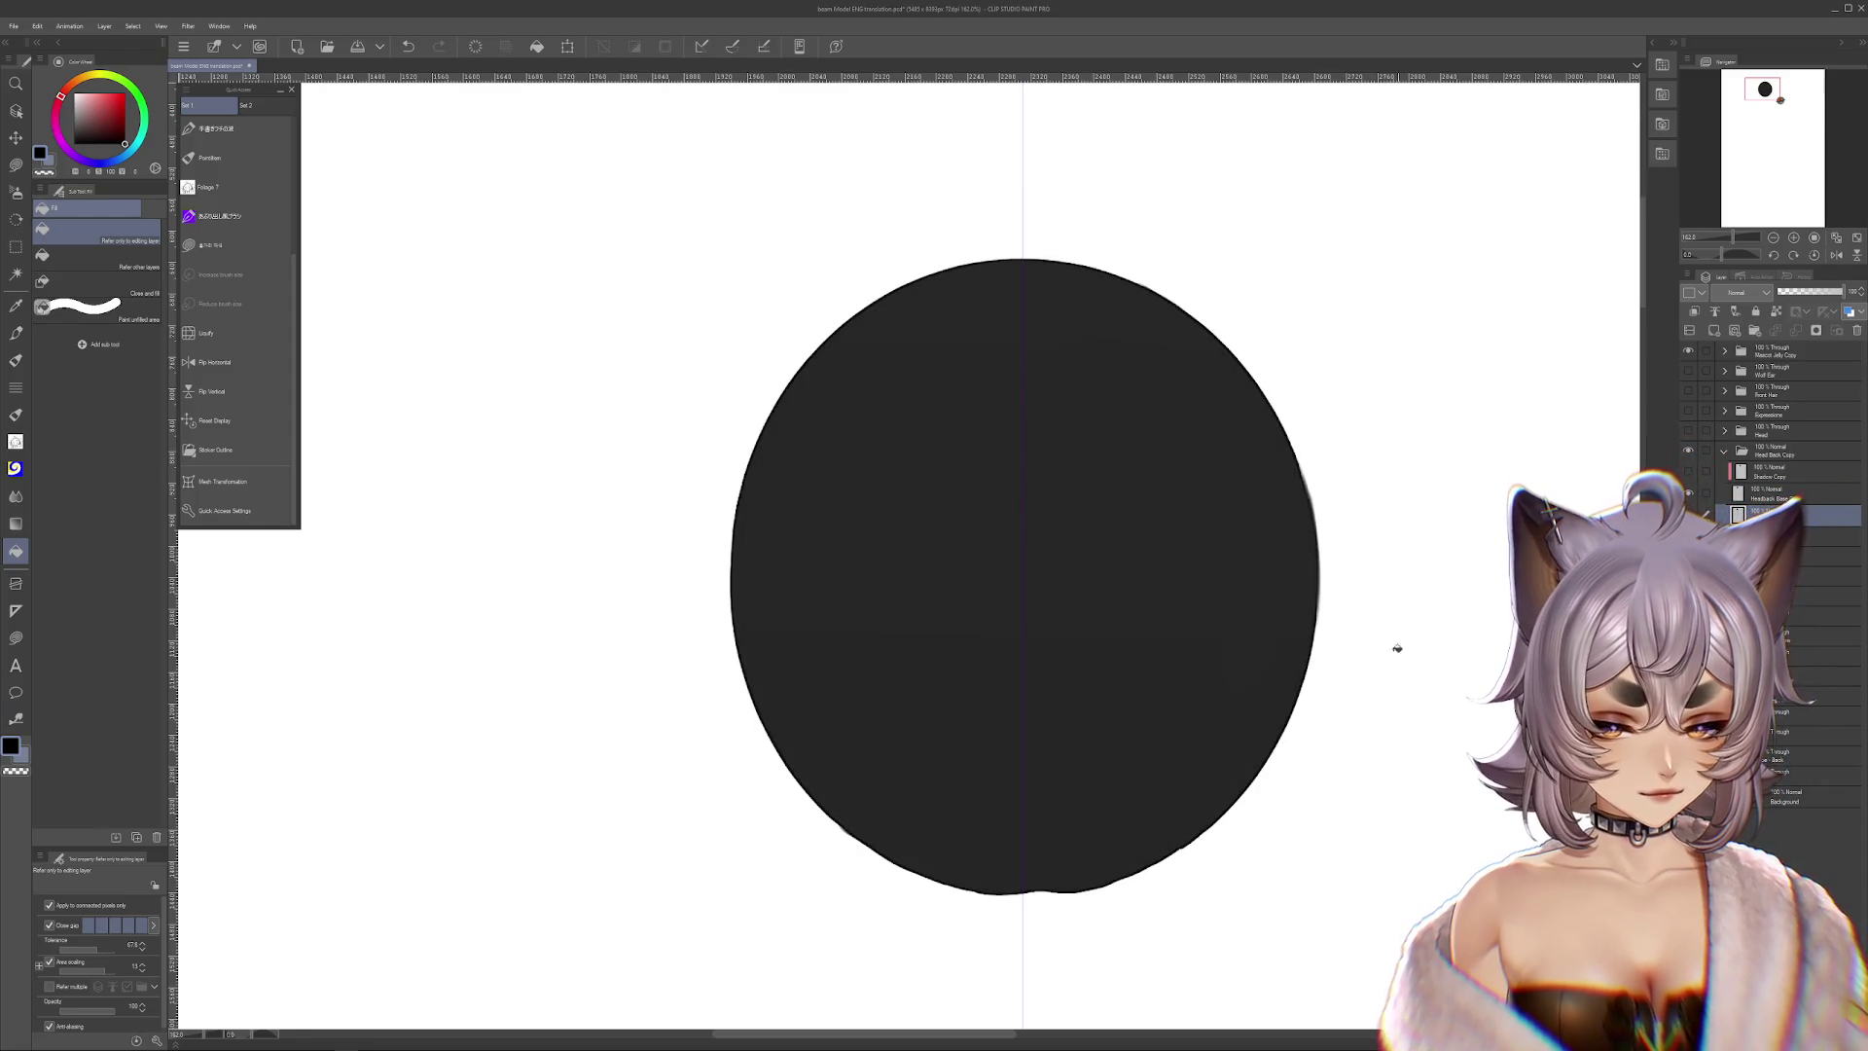
{"action": "scroll", "coordinate": [1067, 701], "scroll_direction": "up", "scroll_amount": 2}
{"action": "scroll", "coordinate": [1068, 705], "scroll_direction": "up", "scroll_amount": 3}
{"action": "mouse_move", "coordinate": [1096, 631]}
{"action": "left_mouse_down"}
{"action": "mouse_move", "coordinate": [1118, 792]}
{"action": "mouse_move", "coordinate": [1073, 550]}
{"action": "left_mouse_up"}
{"action": "left_click", "coordinate": [17, 166]}
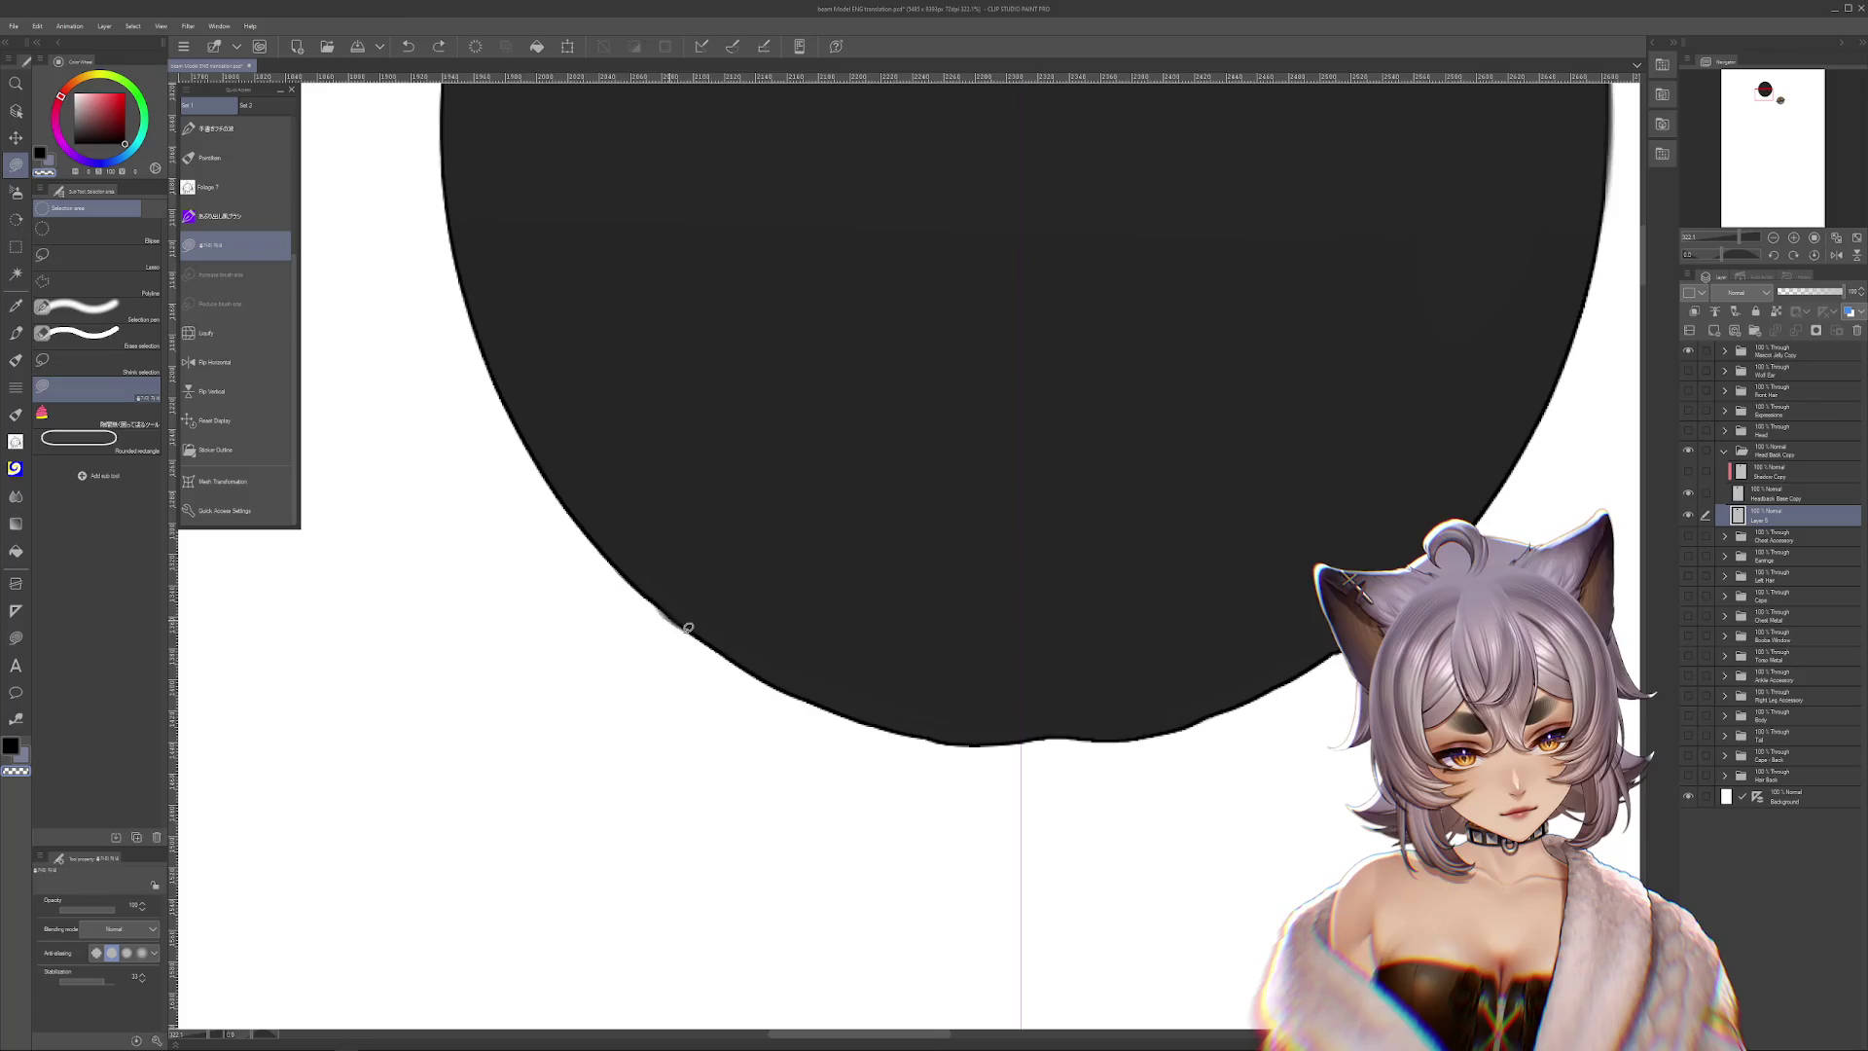
Make the painted hair layer visible over the dark head-back circle
{"action": "scroll", "coordinate": [1259, 750], "scroll_direction": "right", "scroll_amount": 2}
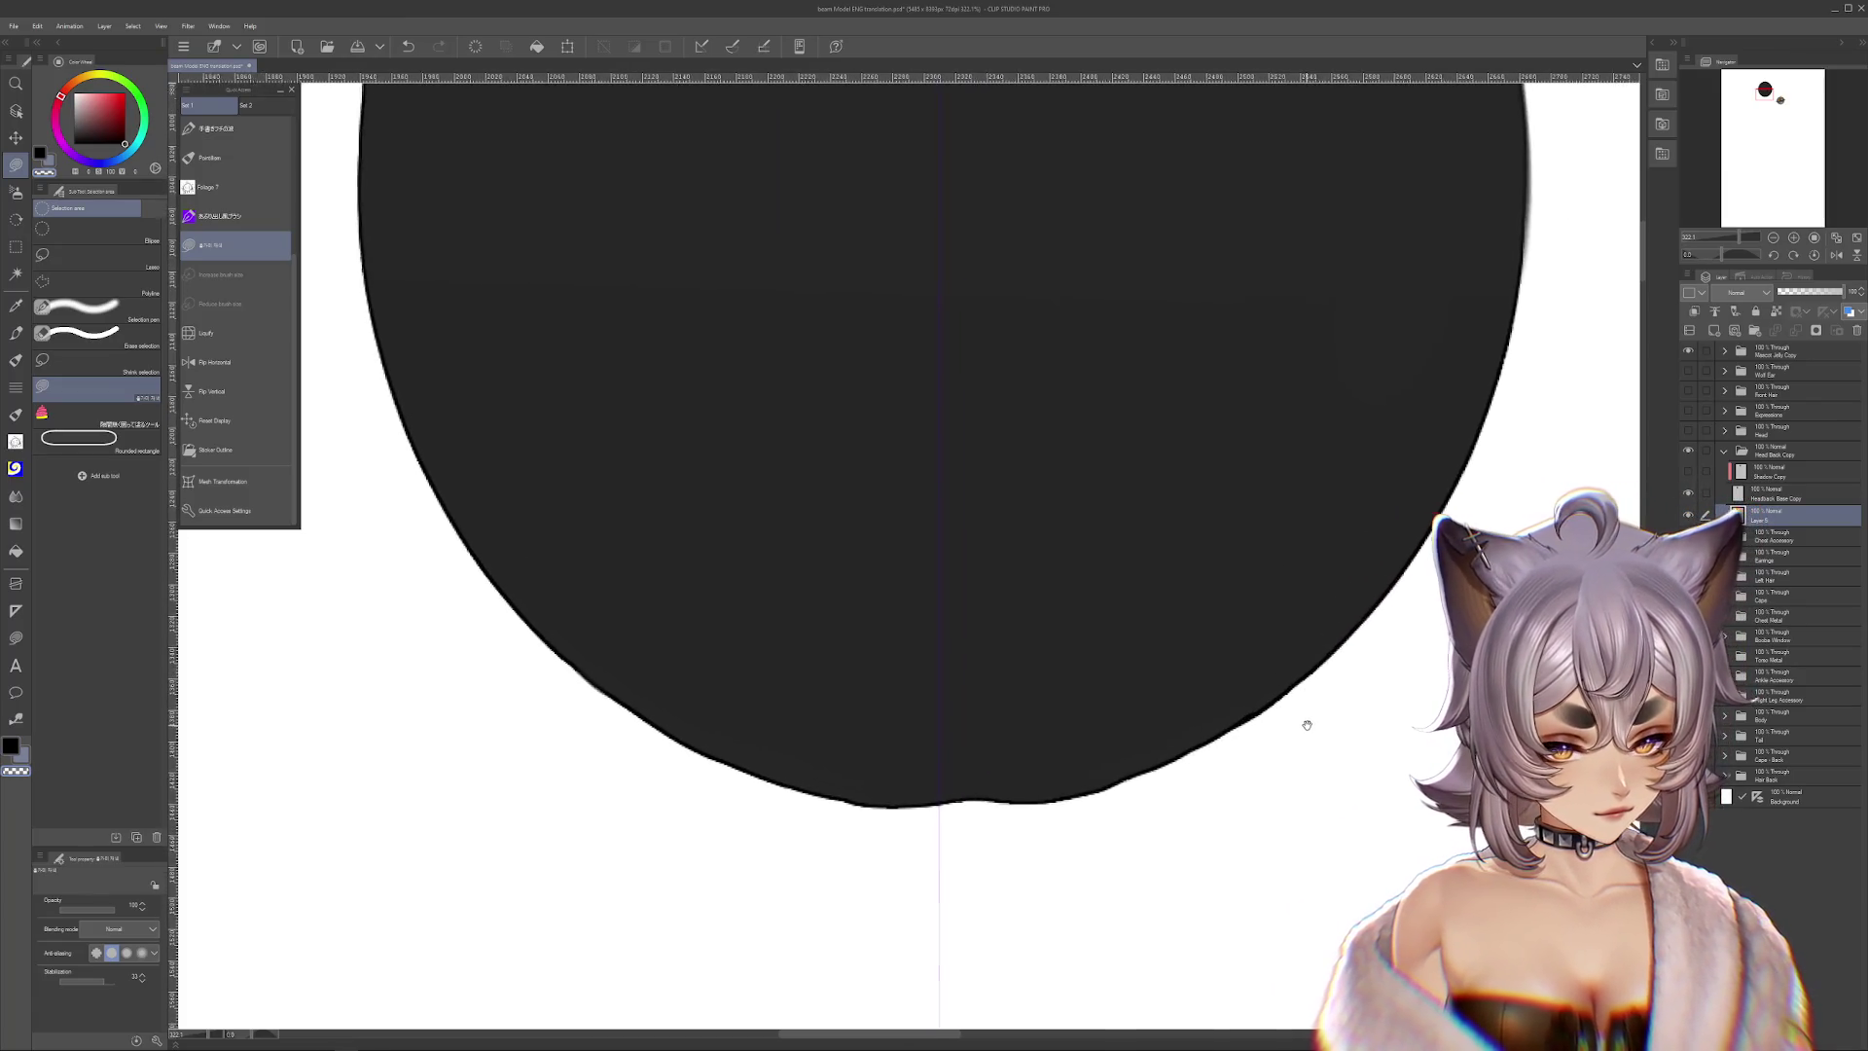
{"action": "scroll", "coordinate": [1301, 717], "scroll_direction": "up", "scroll_amount": 5}
{"action": "scroll", "coordinate": [1263, 721], "scroll_direction": "right", "scroll_amount": 2}
{"action": "scroll", "coordinate": [1453, 827], "scroll_direction": "down", "scroll_amount": 2}
{"action": "scroll", "coordinate": [1453, 827], "scroll_direction": "down", "scroll_amount": 1}
{"action": "scroll", "coordinate": [1453, 827], "scroll_direction": "down", "scroll_amount": 1}
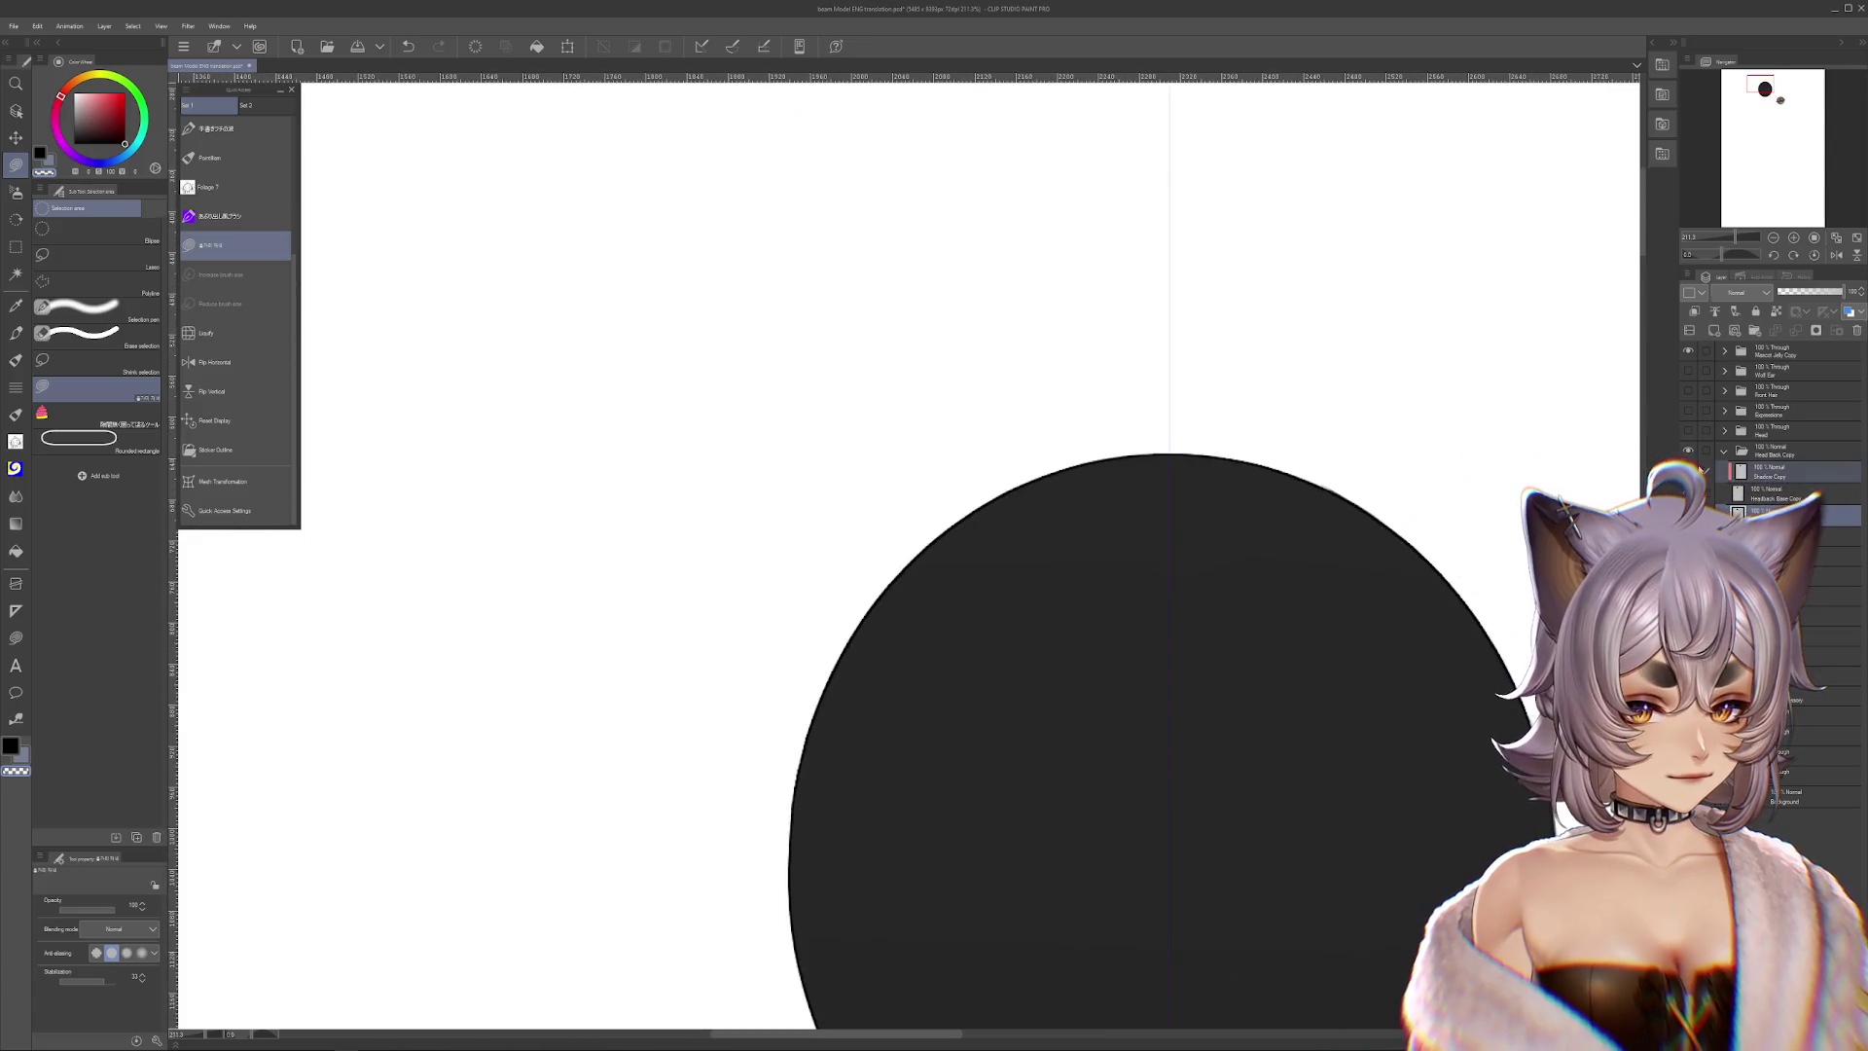
{"action": "left_click", "coordinate": [1688, 471]}
{"action": "scroll", "coordinate": [1239, 441], "scroll_direction": "down", "scroll_amount": 2}
{"action": "scroll", "coordinate": [1180, 560], "scroll_direction": "down", "scroll_amount": 1}
Compare the hair with and without recent strokes, keep all strokes, then hide Head Back Copy
{"action": "key", "text": "ctrl+z"}
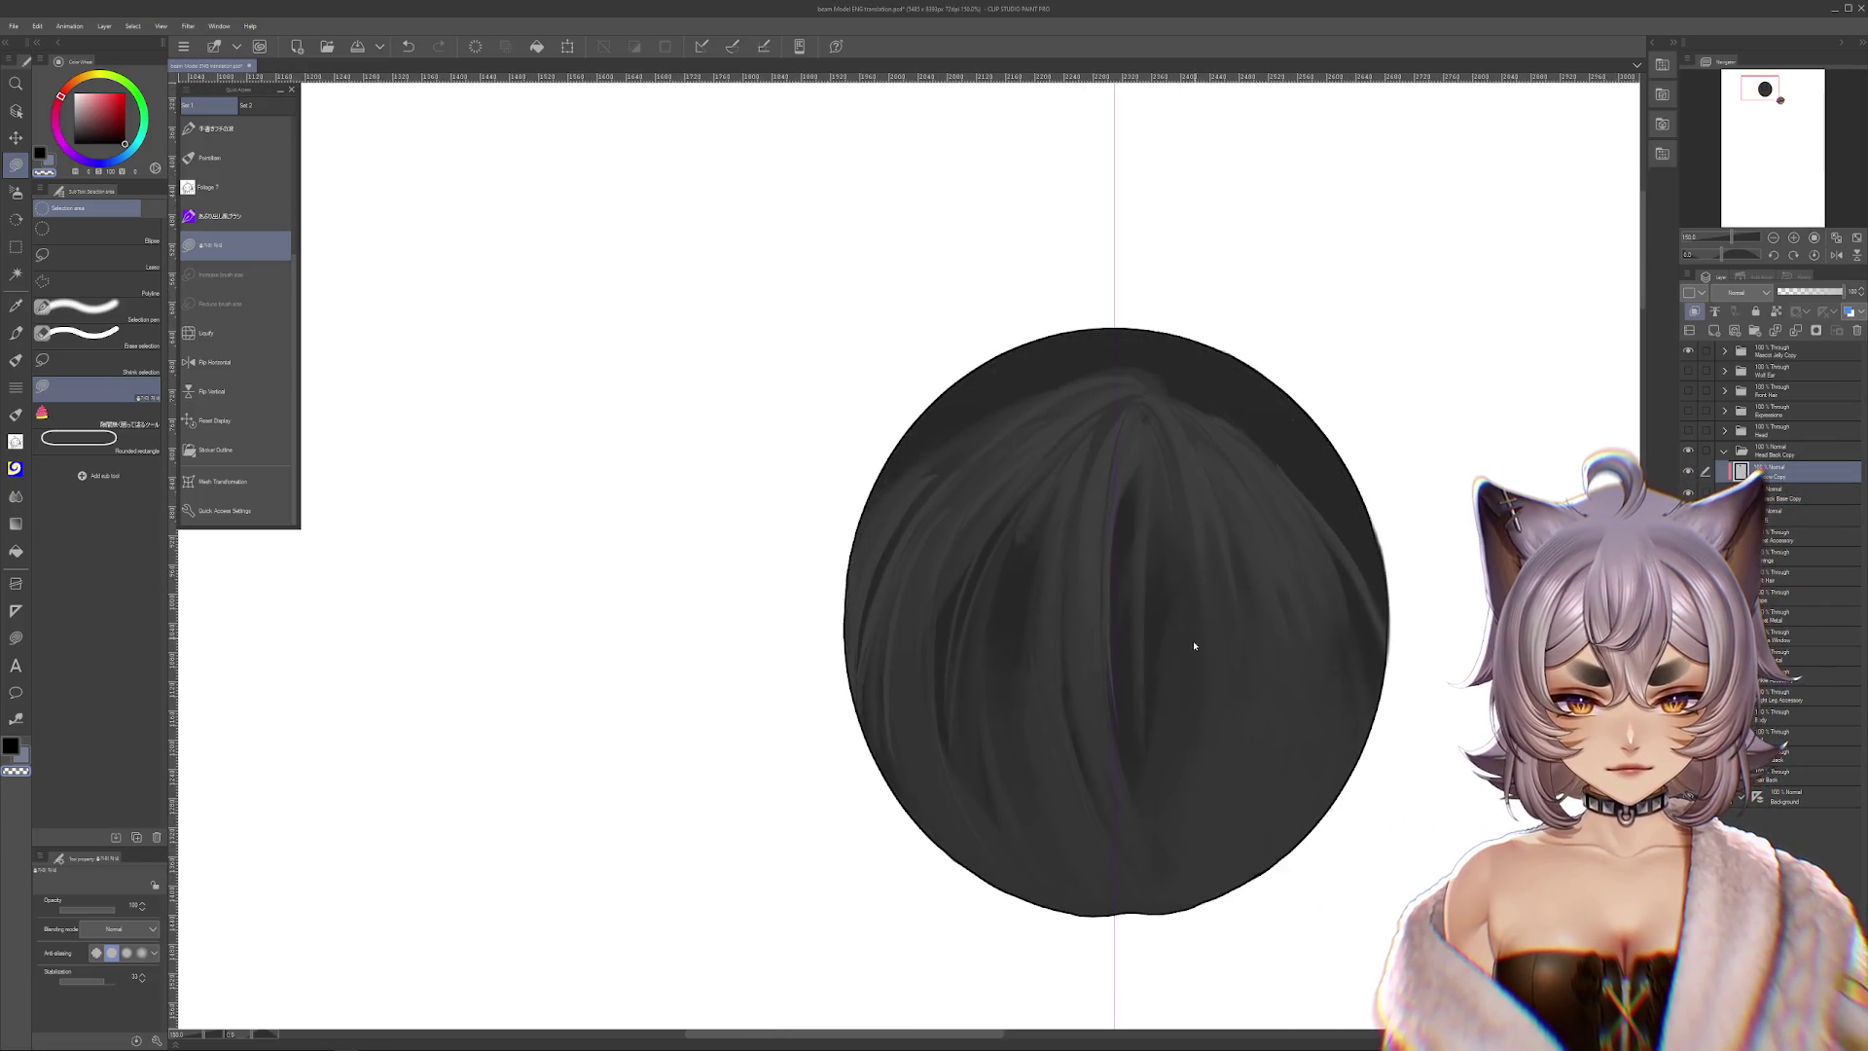
{"action": "key", "text": "ctrl+z"}
{"action": "key", "text": "ctrl+z"}
{"action": "key", "text": "ctrl+z"}
{"action": "key", "text": "ctrl+z"}
{"action": "key", "text": "ctrl+z"}
{"action": "scroll", "coordinate": [1231, 660], "scroll_direction": "down", "scroll_amount": 2}
{"action": "key", "text": "ctrl+z"}
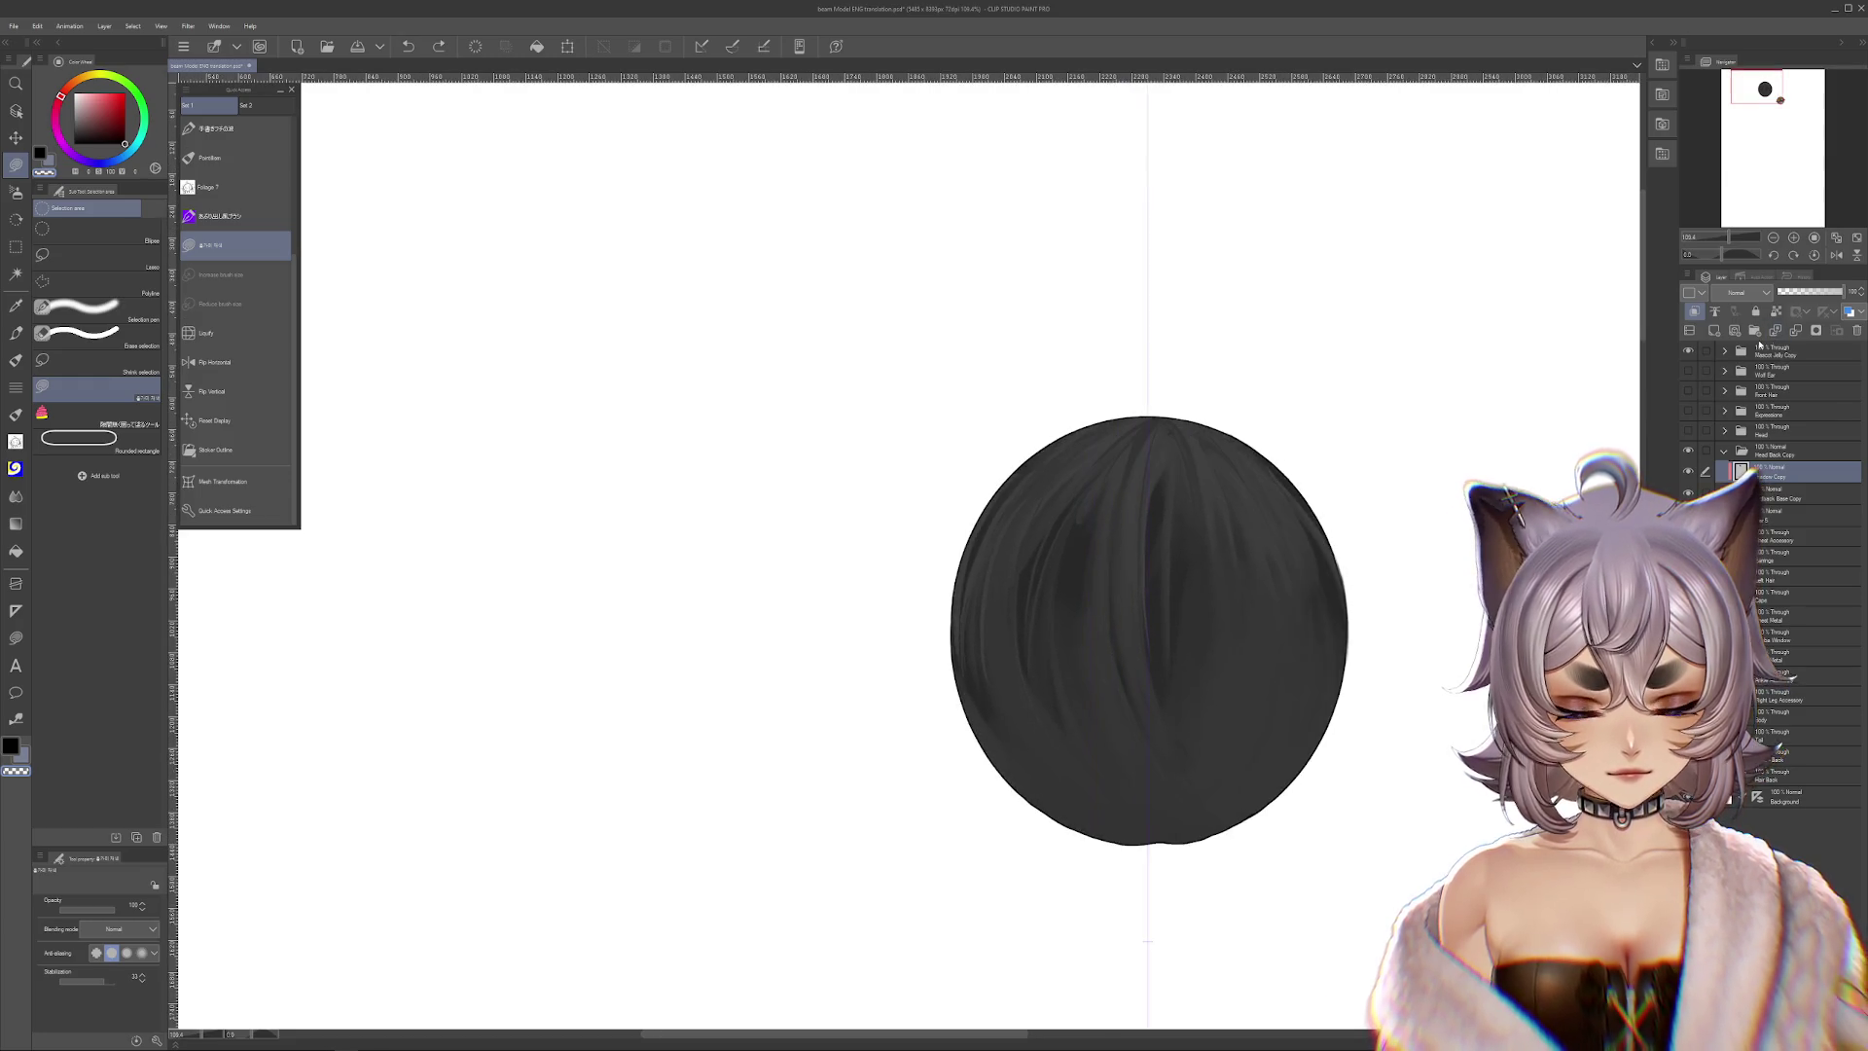
{"action": "key", "text": "ctrl+y"}
{"action": "key", "text": "ctrl+z"}
{"action": "key", "text": "ctrl+y"}
{"action": "key", "text": "ctrl+z"}
{"action": "key", "text": "ctrl+y"}
{"action": "key", "text": "ctrl+z"}
{"action": "key", "text": "ctrl+y"}
{"action": "key", "text": "ctrl+z"}
{"action": "key", "text": "ctrl+z"}
{"action": "key", "text": "ctrl+y"}
{"action": "key", "text": "ctrl+z"}
{"action": "key", "text": "ctrl+y"}
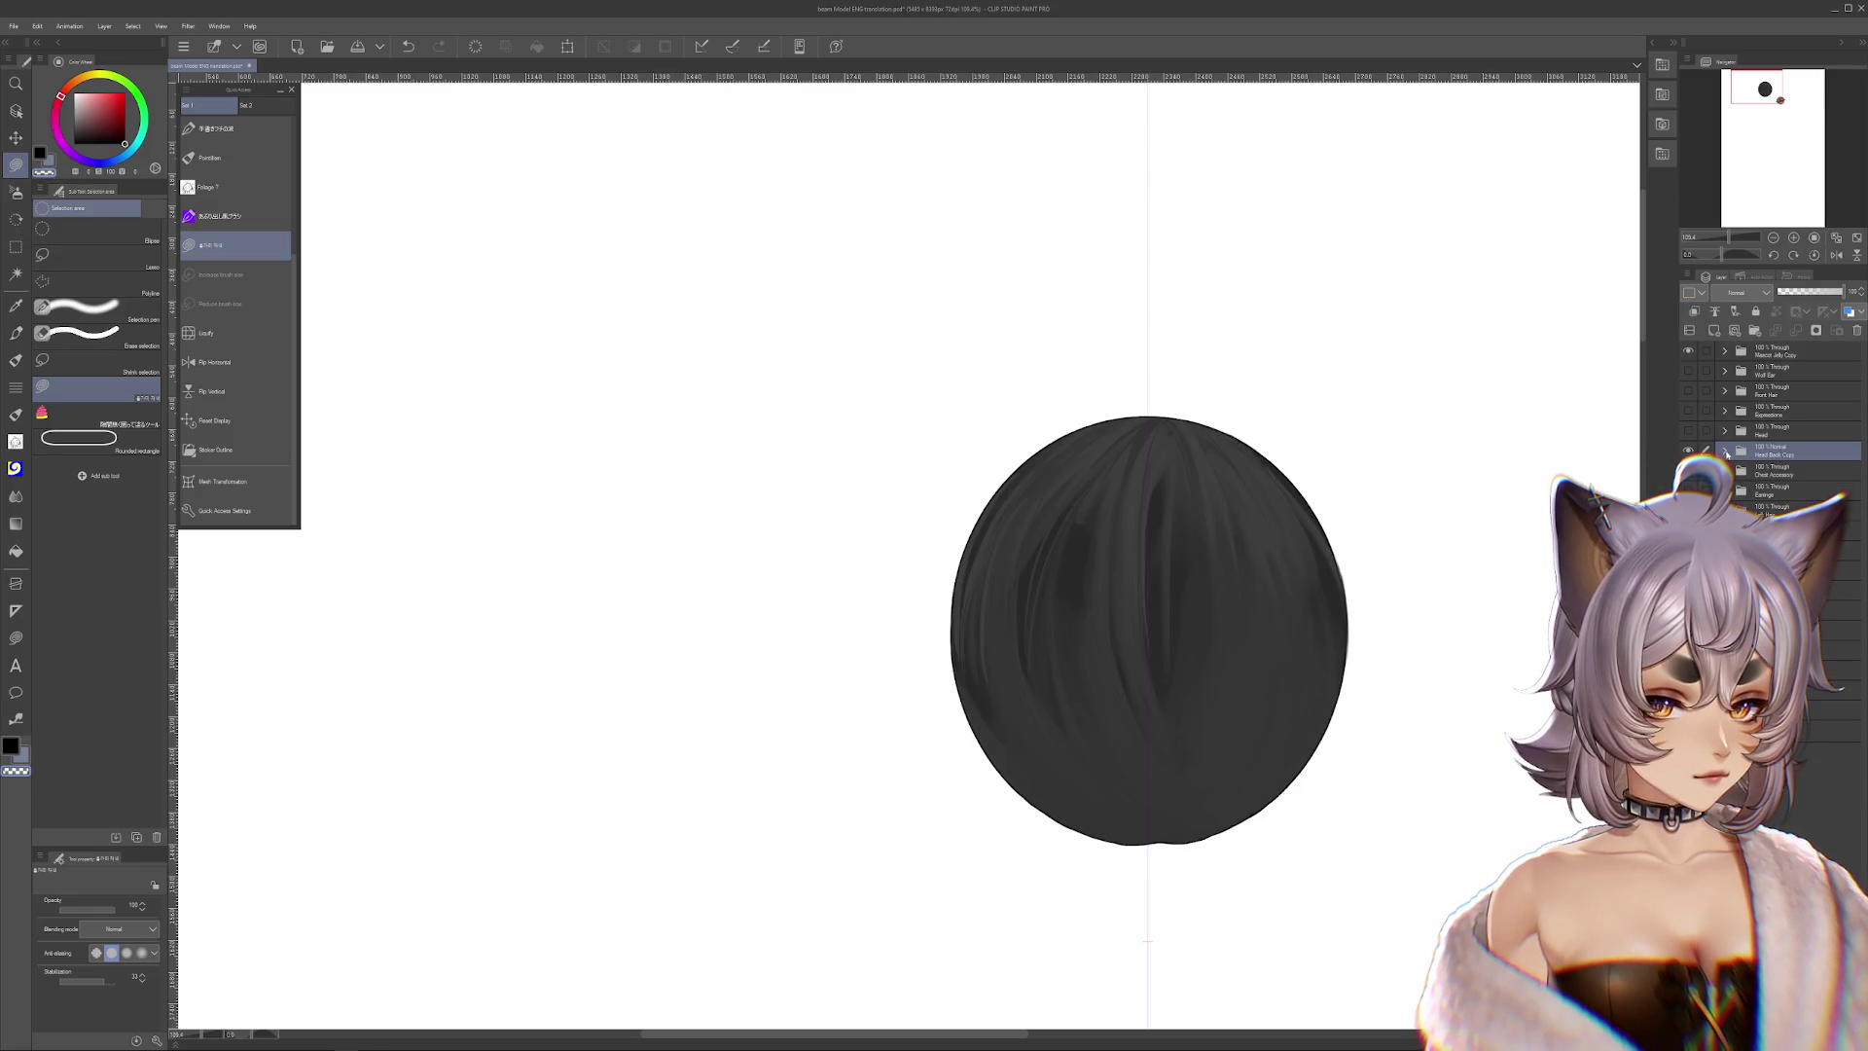
{"action": "left_click", "coordinate": [1688, 452]}
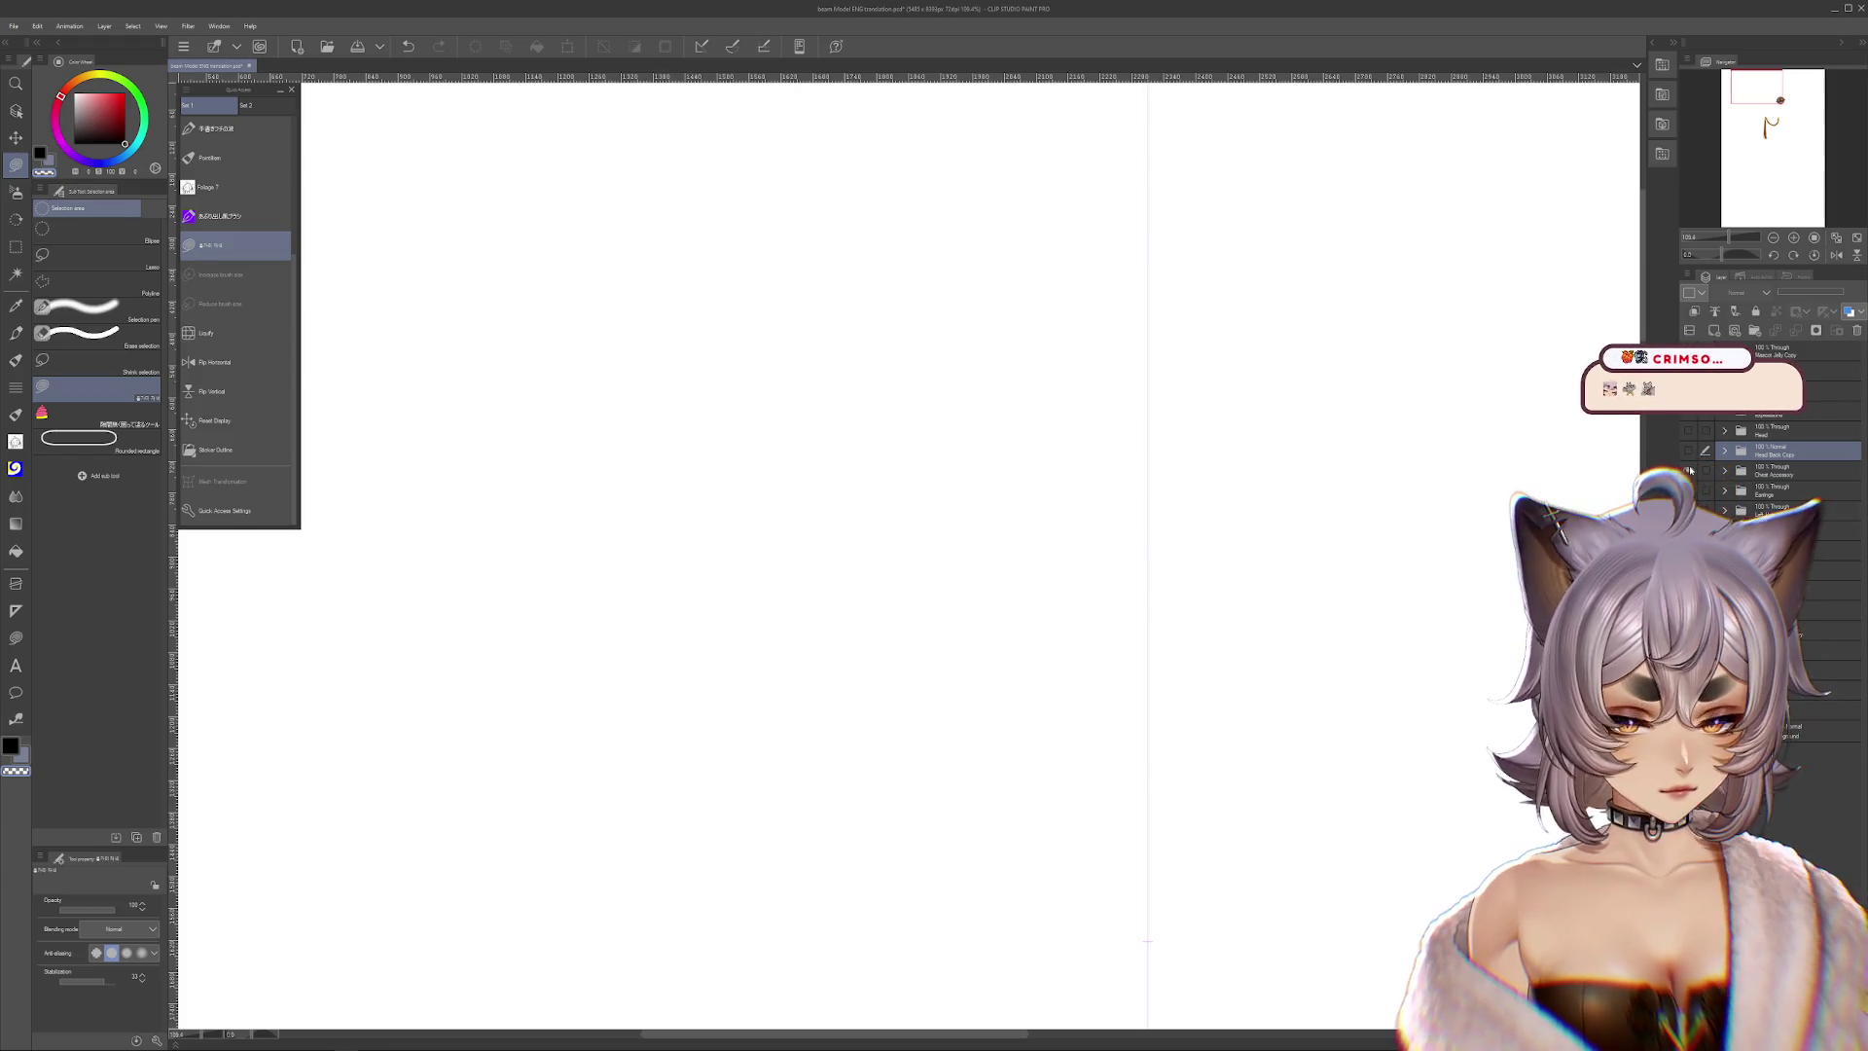
Hide the braid and the Mascot Jelly Copy layer, keeping Earrings visible
{"action": "scroll", "coordinate": [1438, 563], "scroll_direction": "down", "scroll_amount": 3}
{"action": "left_click_drag", "start_coordinate": [1396, 668], "coordinate": [1266, 408]}
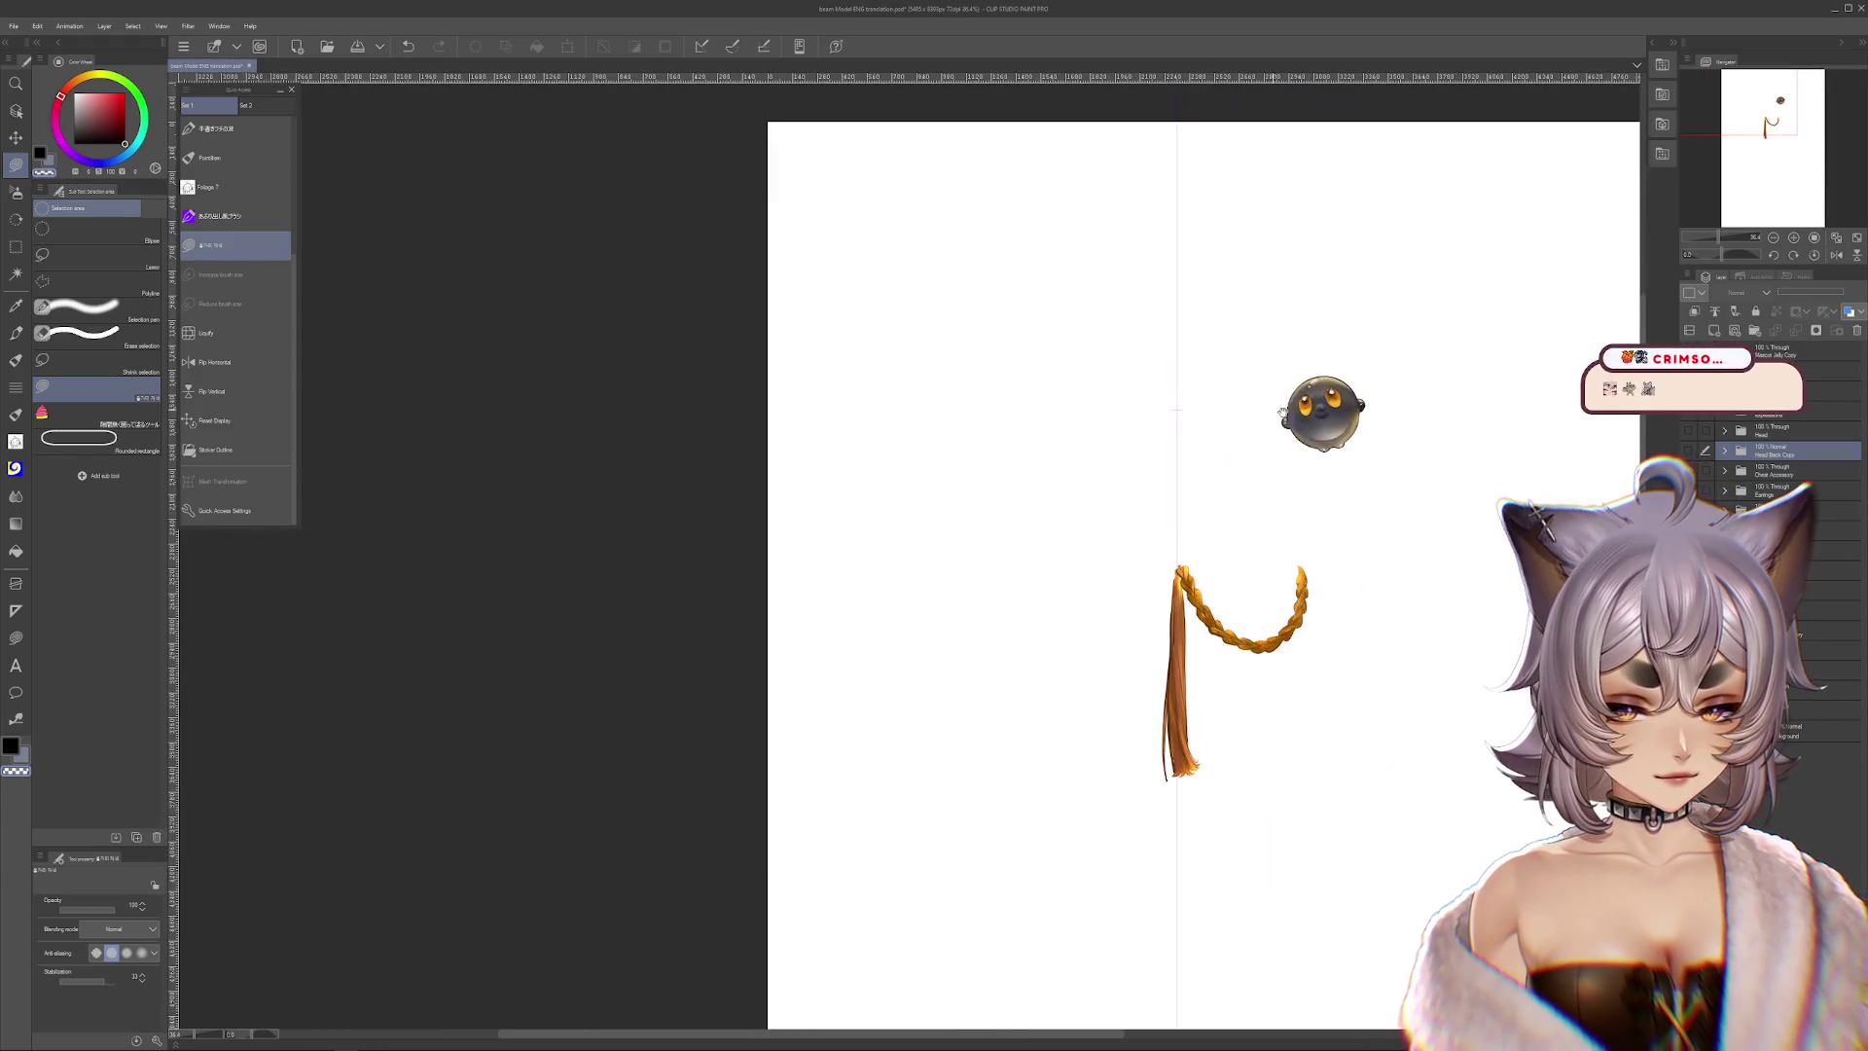
{"action": "left_click", "coordinate": [1689, 471]}
{"action": "left_click", "coordinate": [1688, 491]}
{"action": "left_click", "coordinate": [1688, 491]}
{"action": "left_click", "coordinate": [1689, 492]}
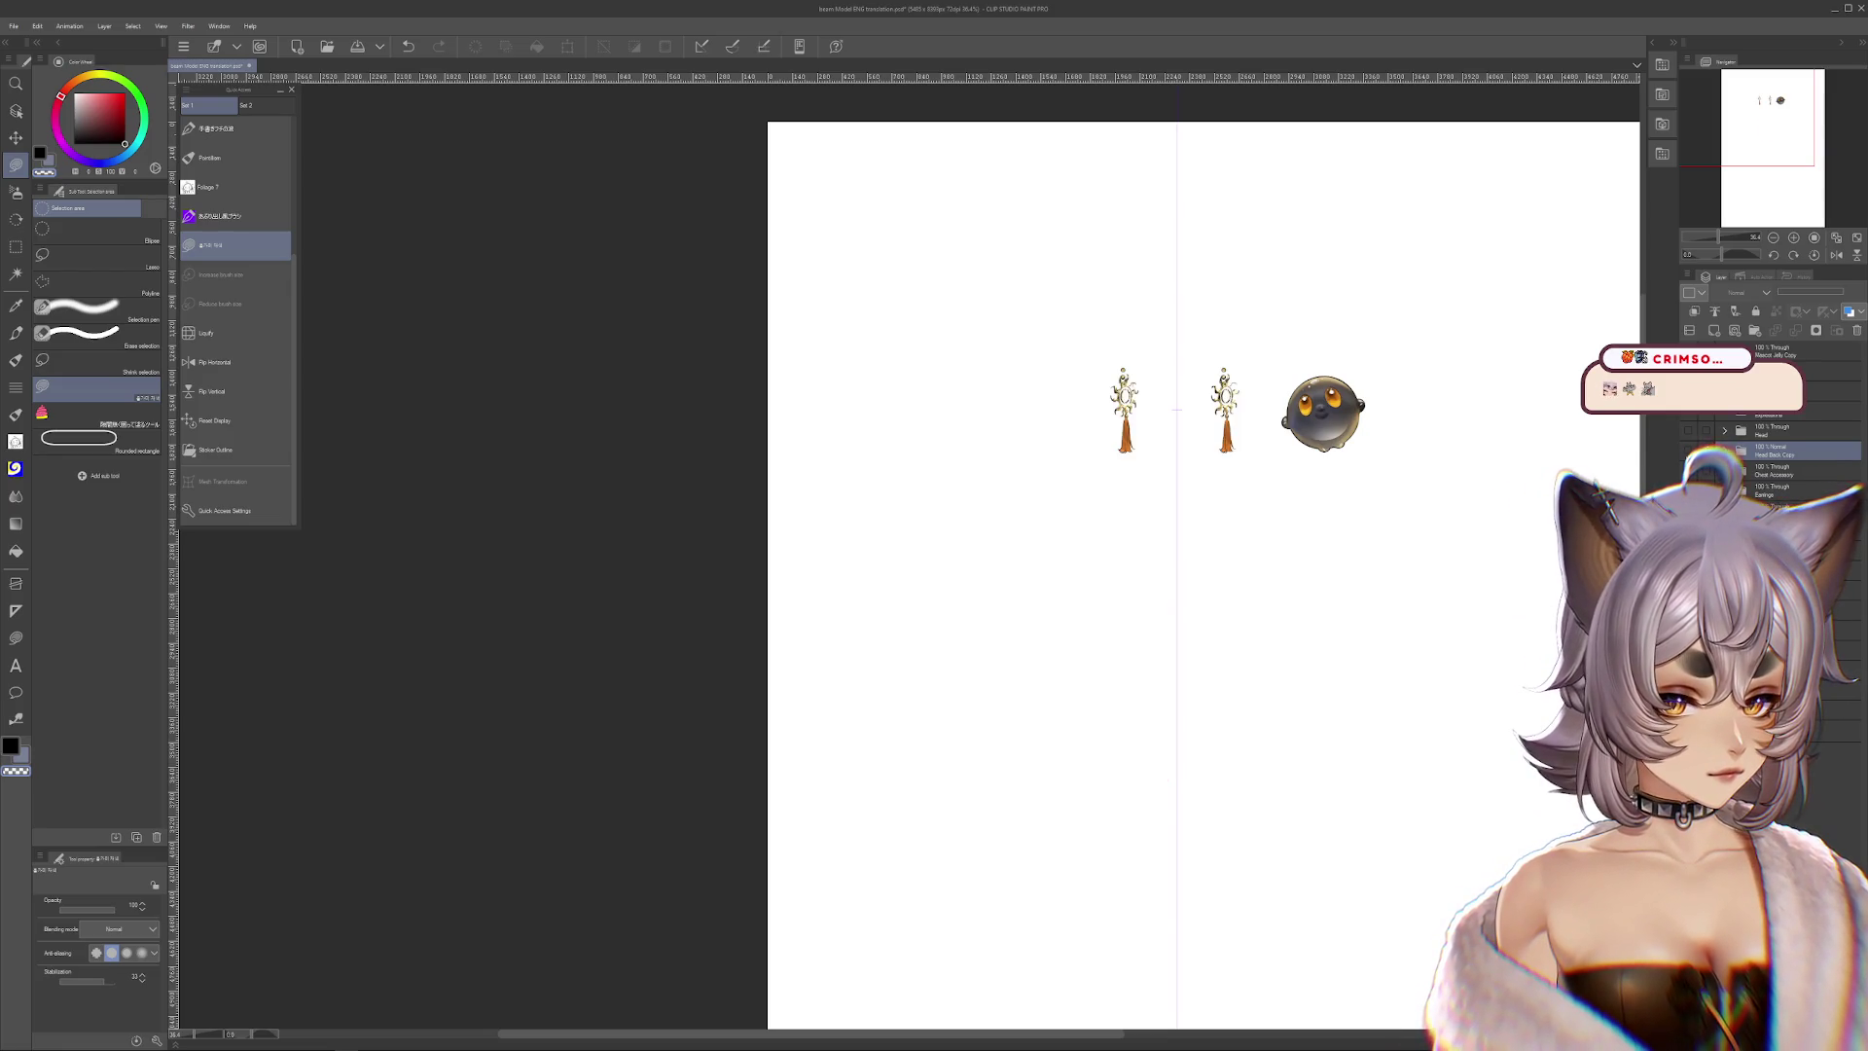
{"action": "left_click", "coordinate": [1776, 352]}
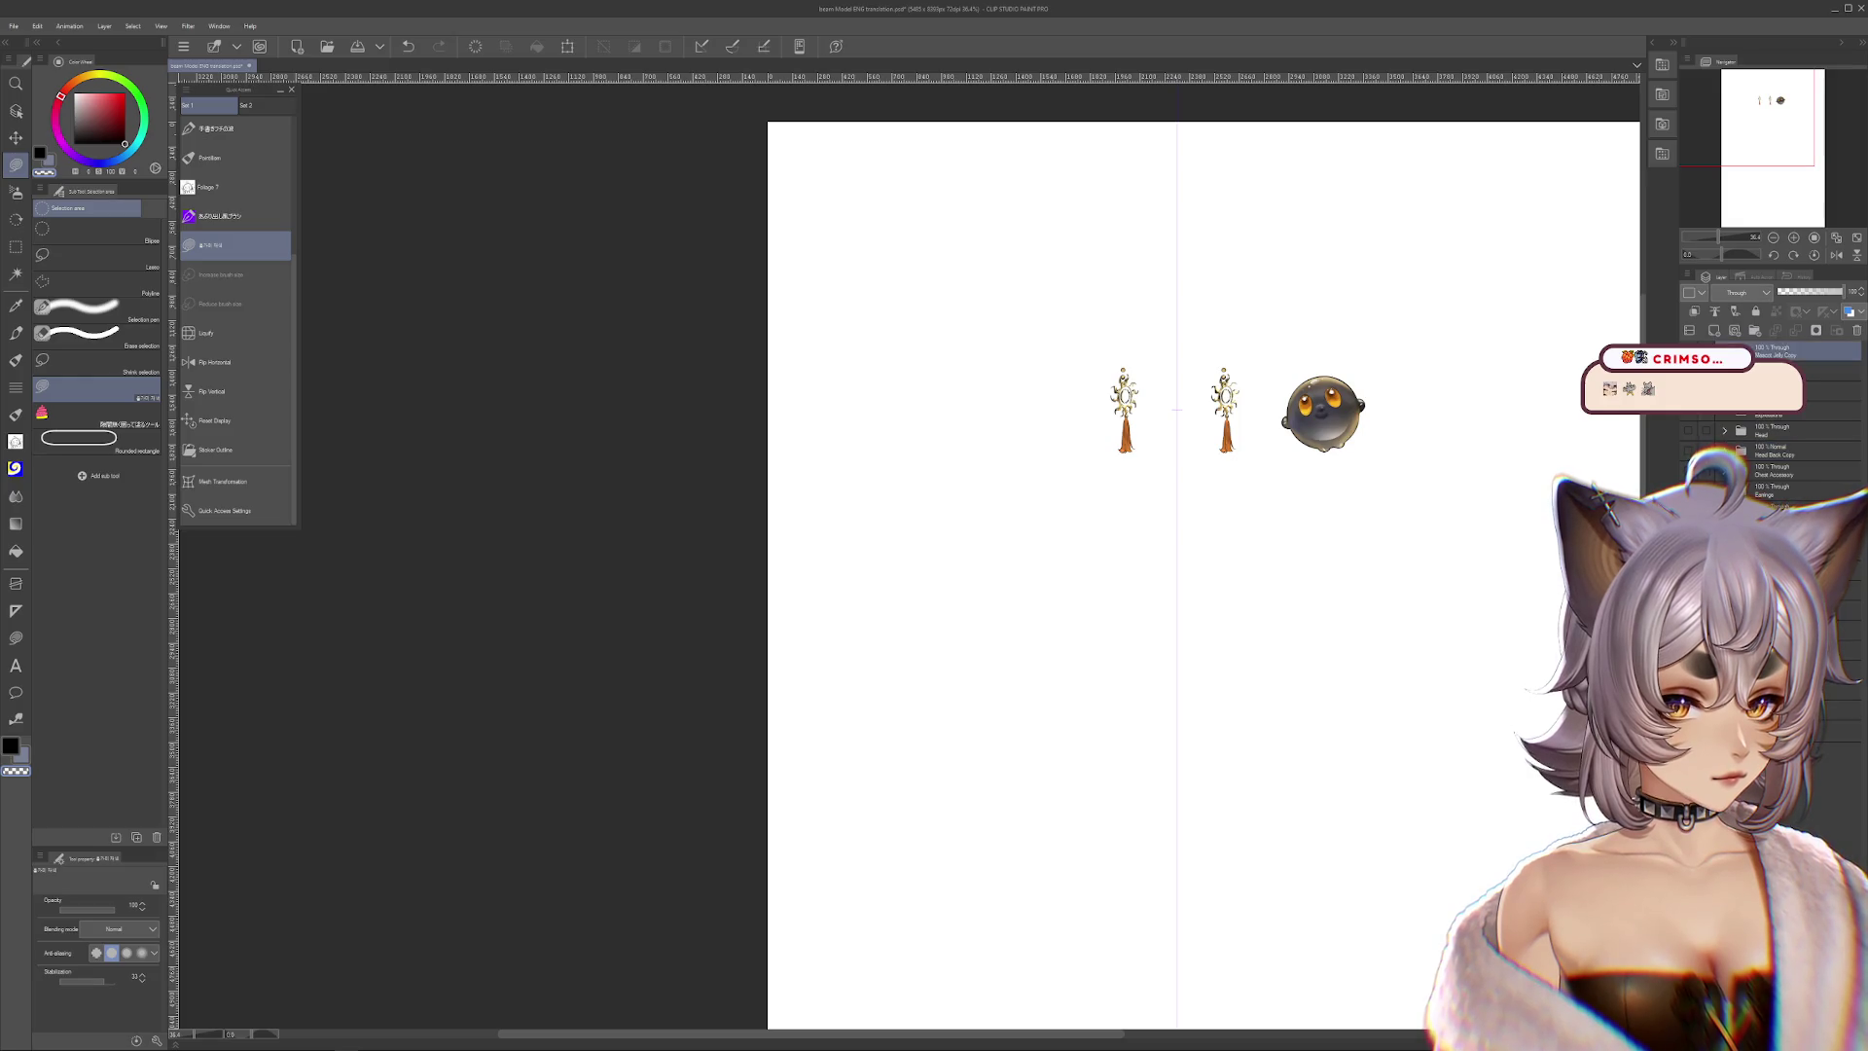
{"action": "left_click", "coordinate": [1781, 370]}
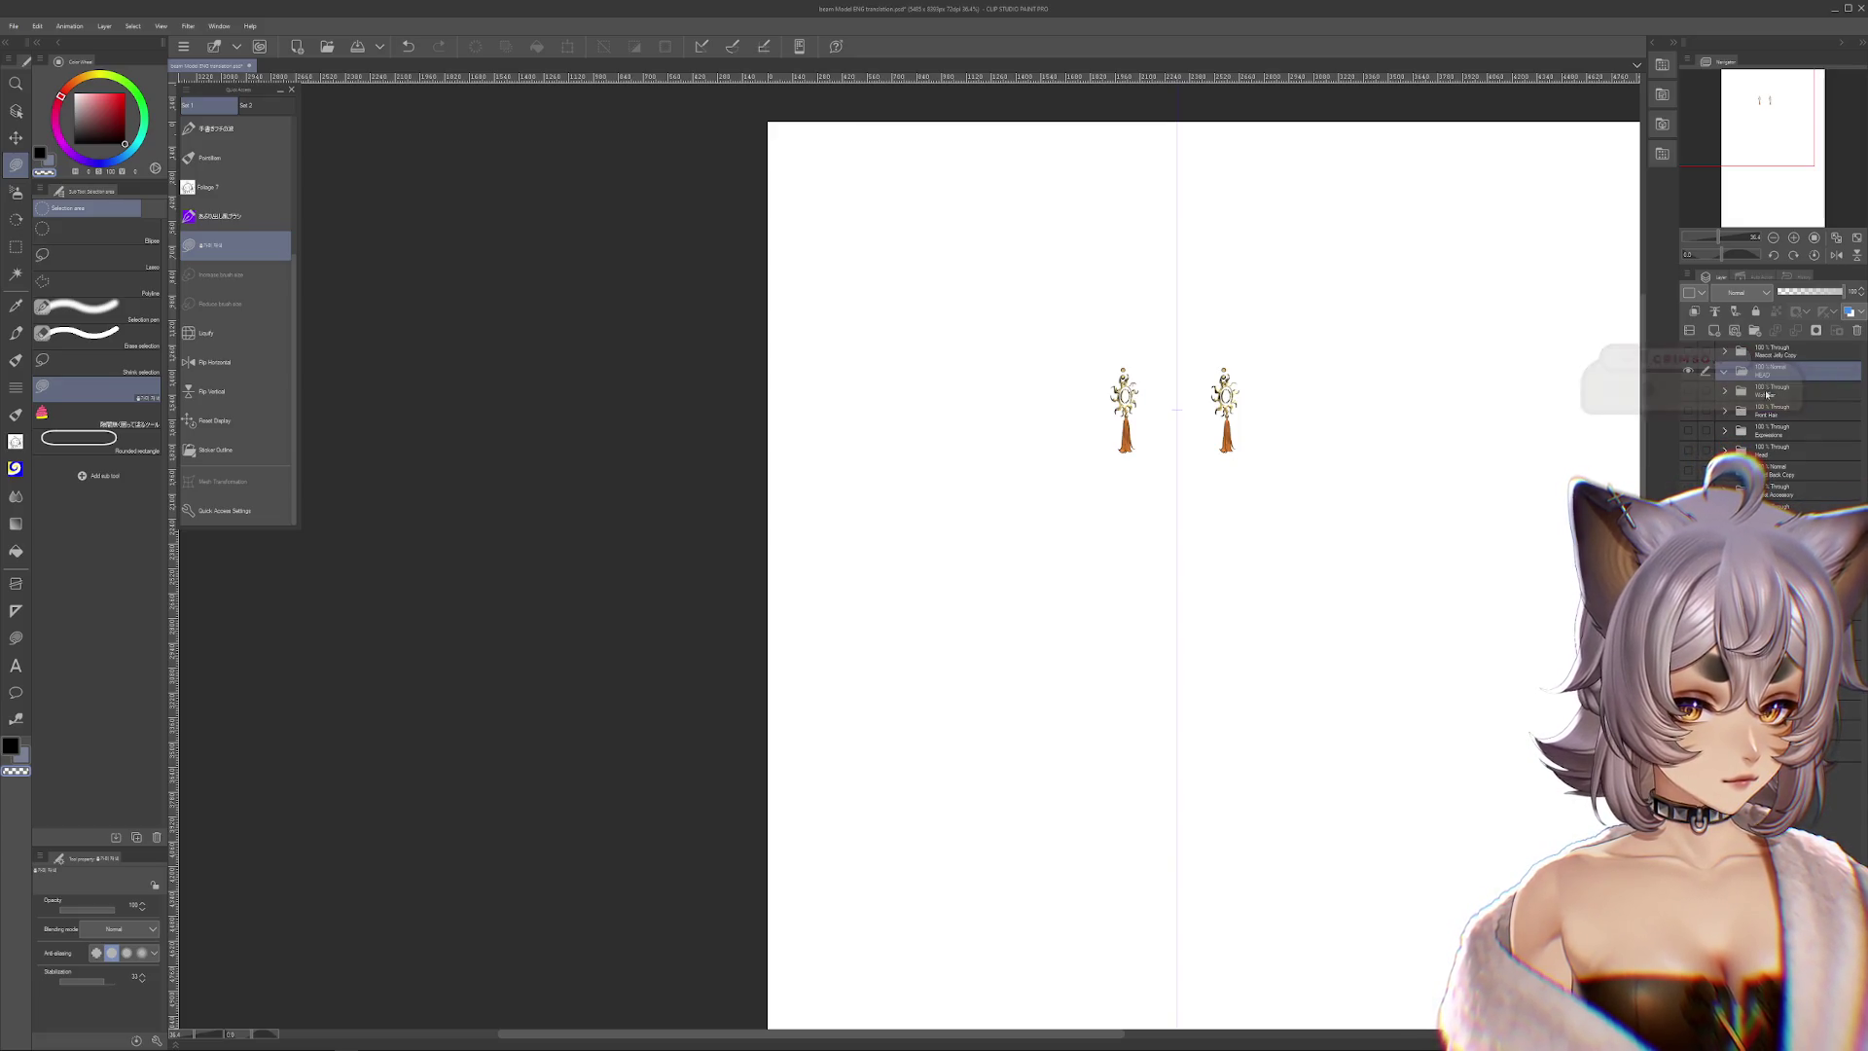
Show the Wolf Ear and Front Hair layers, leaving the tassel accessory hidden
{"action": "left_click", "coordinate": [1764, 394]}
{"action": "left_click", "coordinate": [1689, 392]}
{"action": "left_click", "coordinate": [1688, 392]}
{"action": "left_click", "coordinate": [1689, 395]}
{"action": "left_click", "coordinate": [1690, 409]}
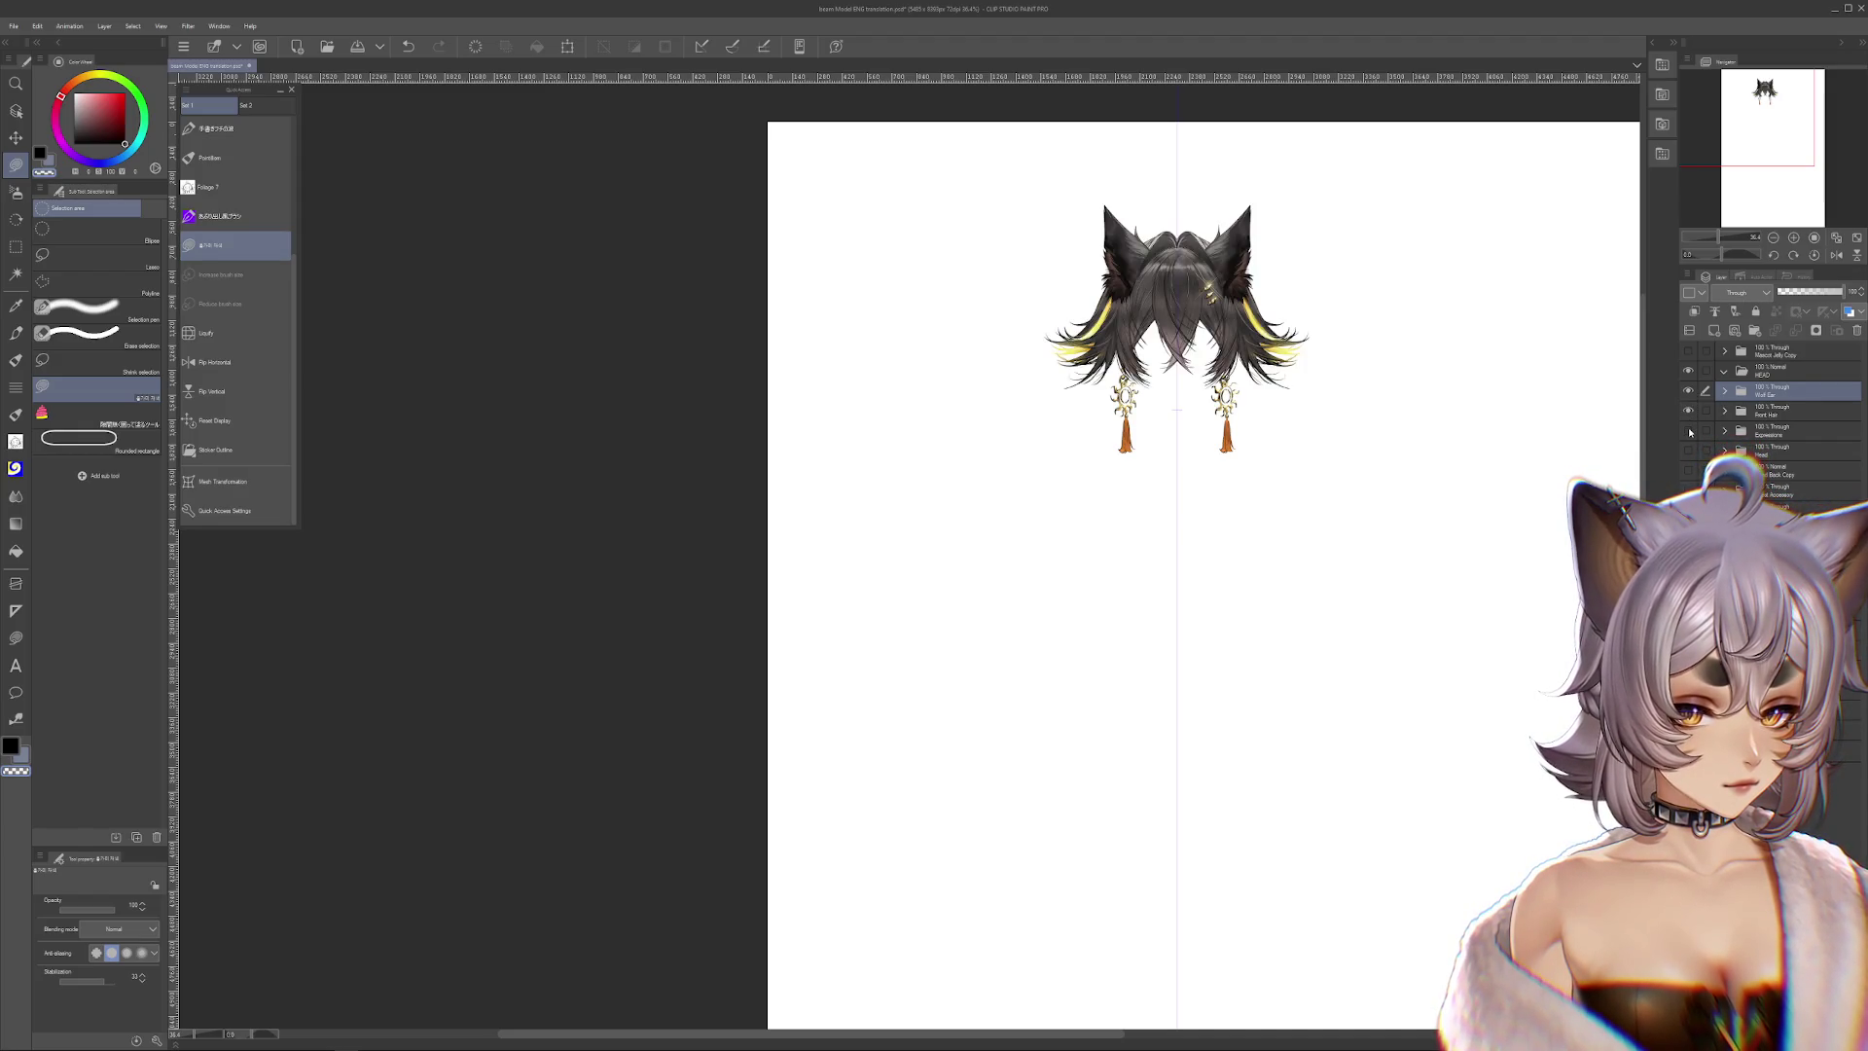
{"action": "left_click", "coordinate": [1689, 489]}
{"action": "left_click", "coordinate": [1688, 489]}
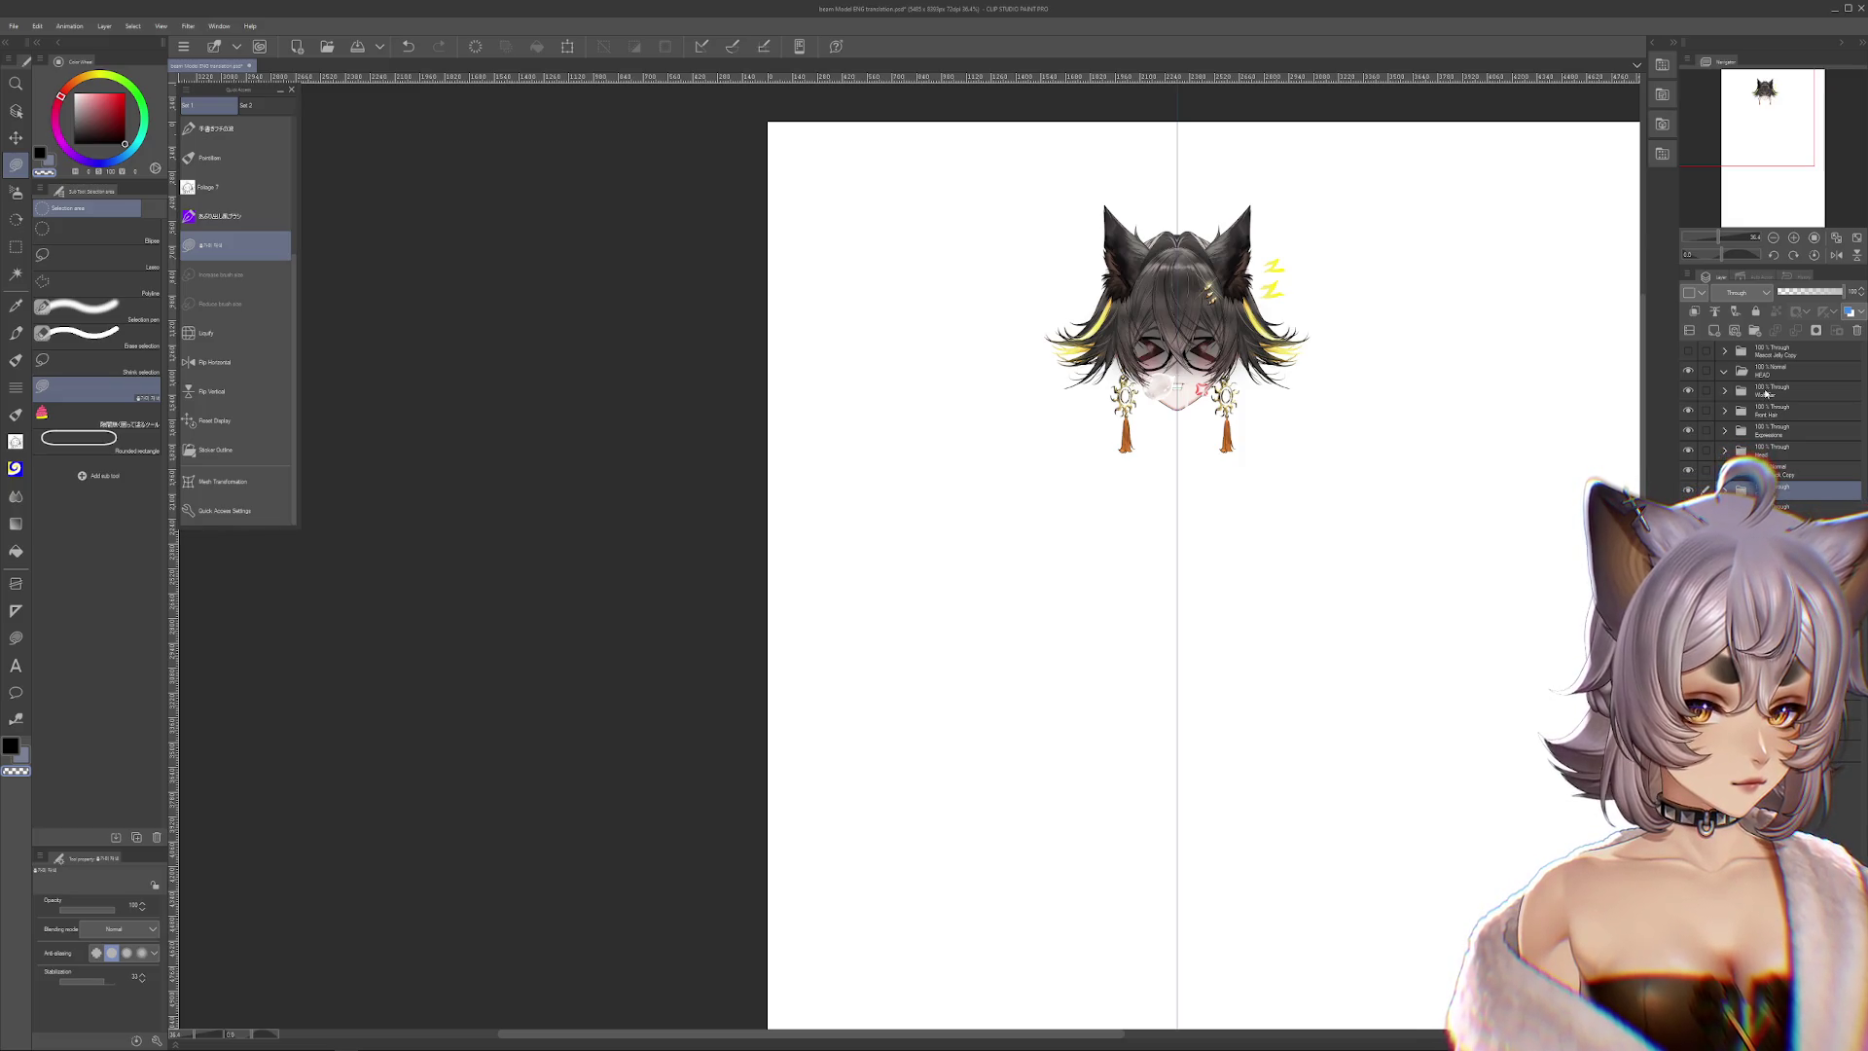
Move the selected ear and hair layers into the HEAD folder and collapse it
{"action": "left_click", "coordinate": [1769, 375], "text": "shift"}
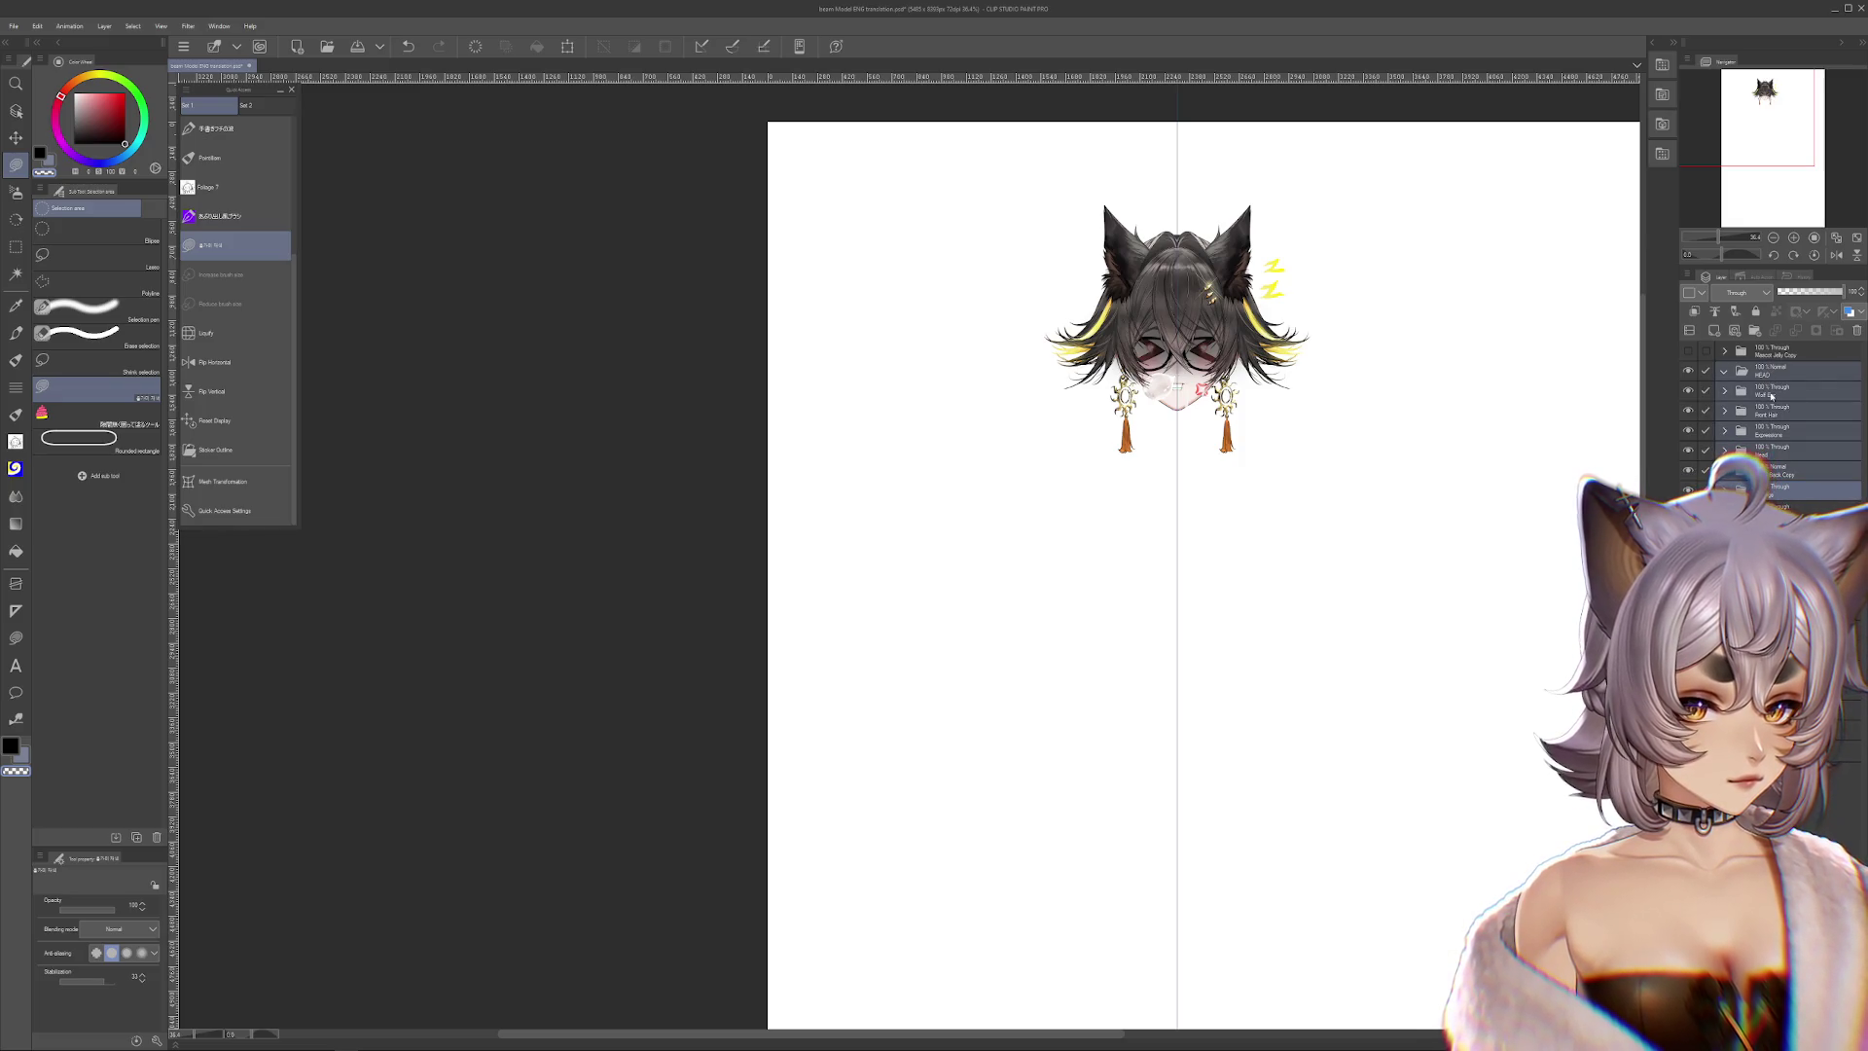
{"action": "left_click", "coordinate": [1771, 394]}
{"action": "left_click_drag", "start_coordinate": [1768, 384], "coordinate": [1764, 374]}
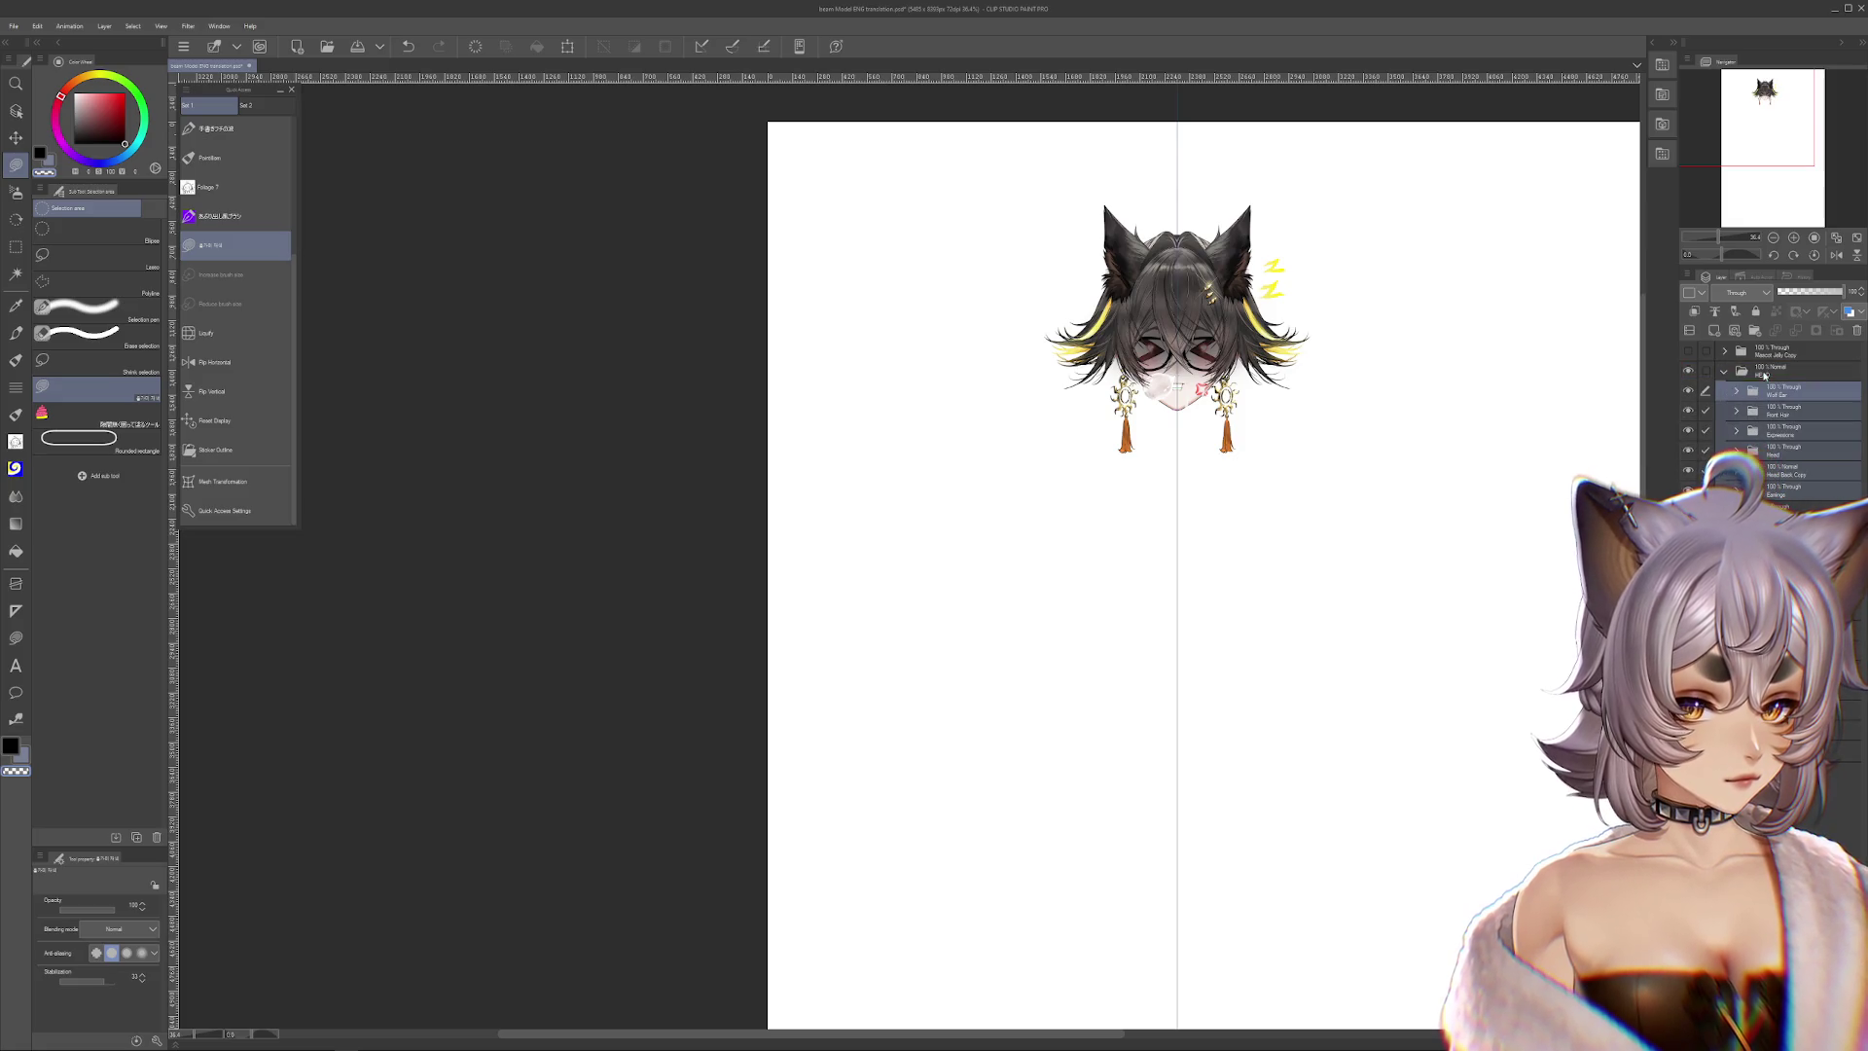
{"action": "left_click", "coordinate": [1725, 374]}
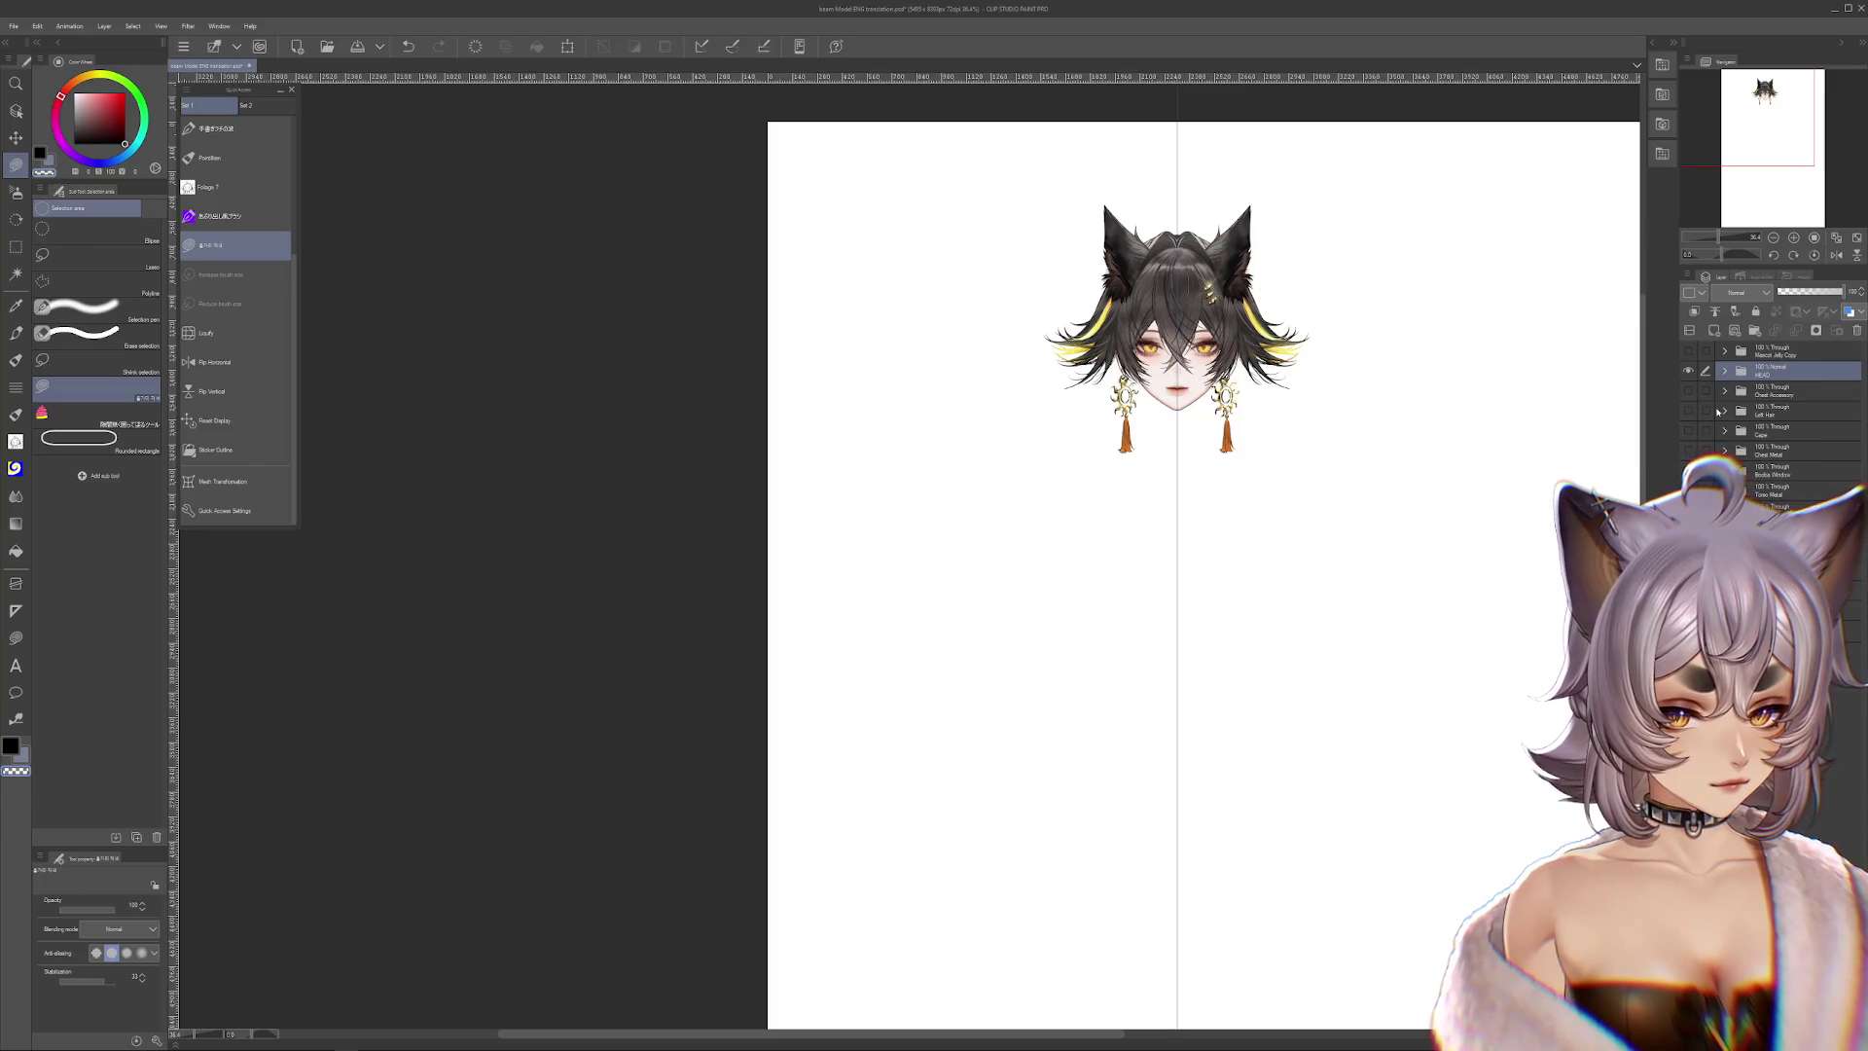
Select the Chest Accessory folder and make the Chest Accessory layer visible
{"action": "left_click", "coordinate": [1690, 392]}
{"action": "left_click", "coordinate": [1690, 392]}
{"action": "left_click", "coordinate": [1771, 391]}
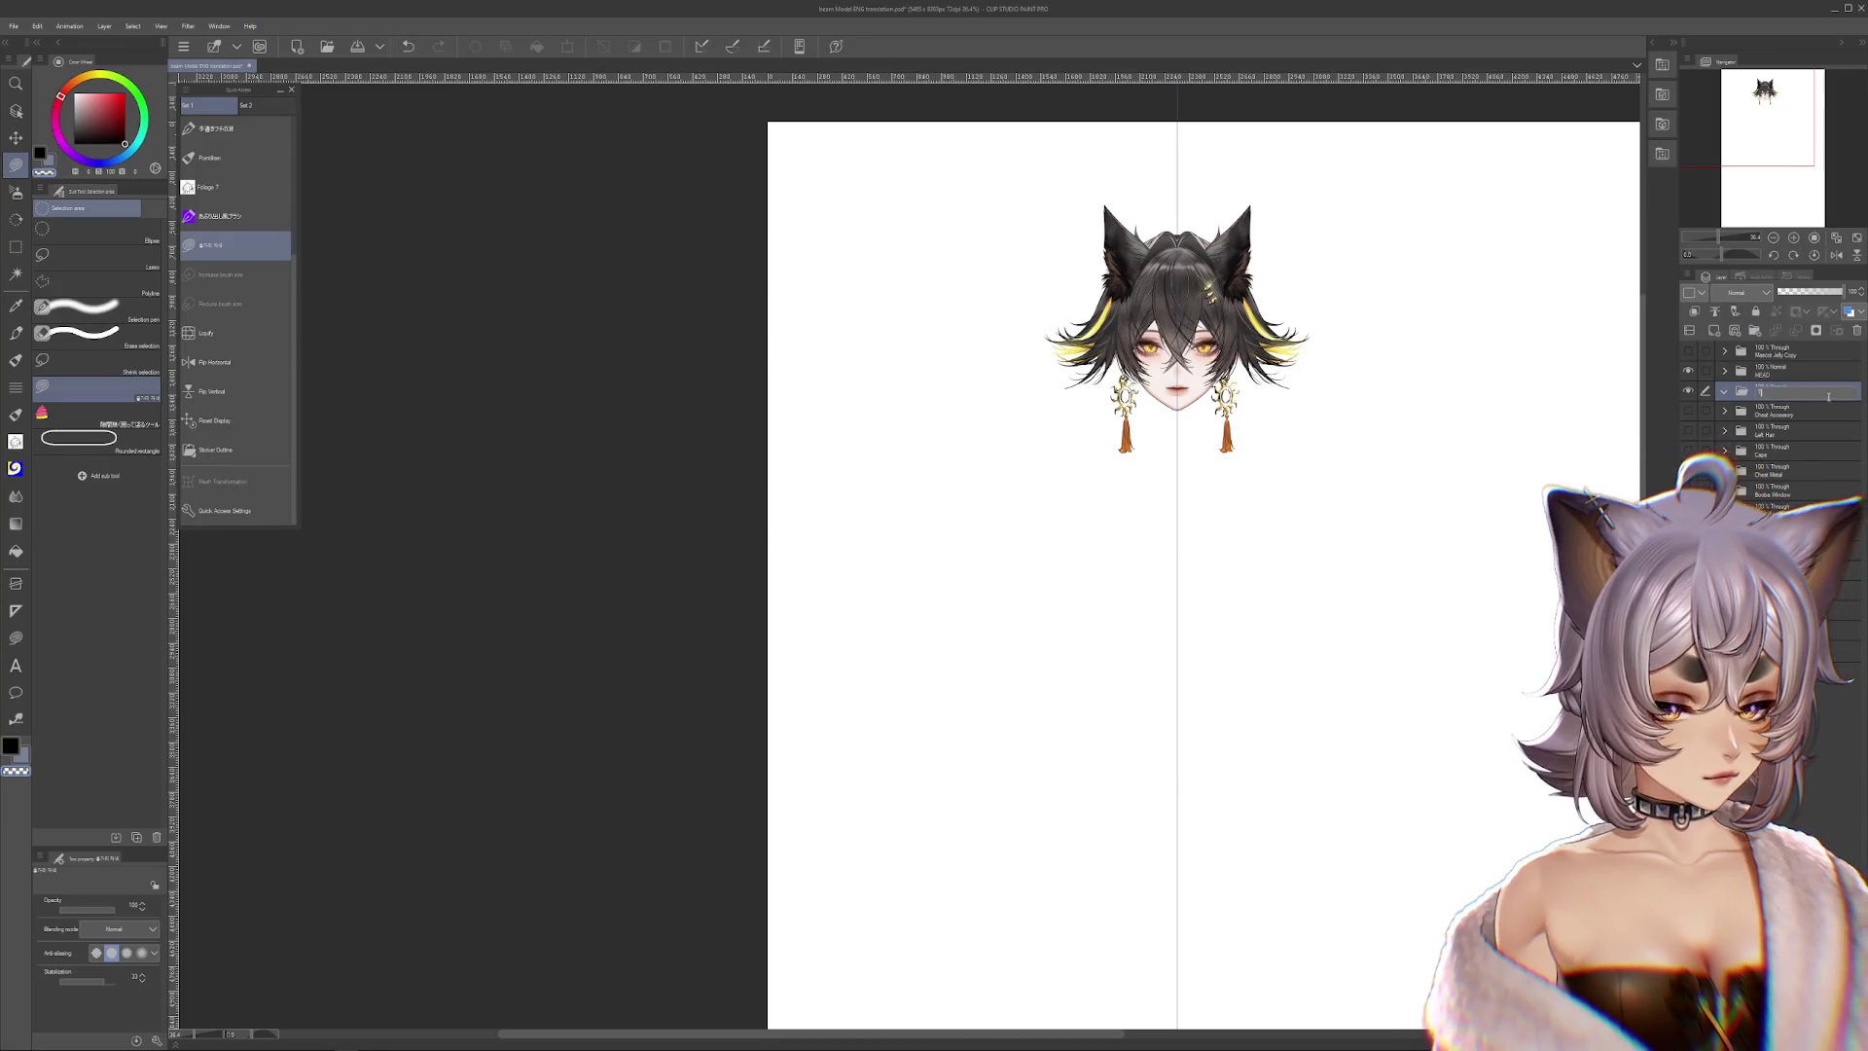
{"action": "type", "text": "o"}
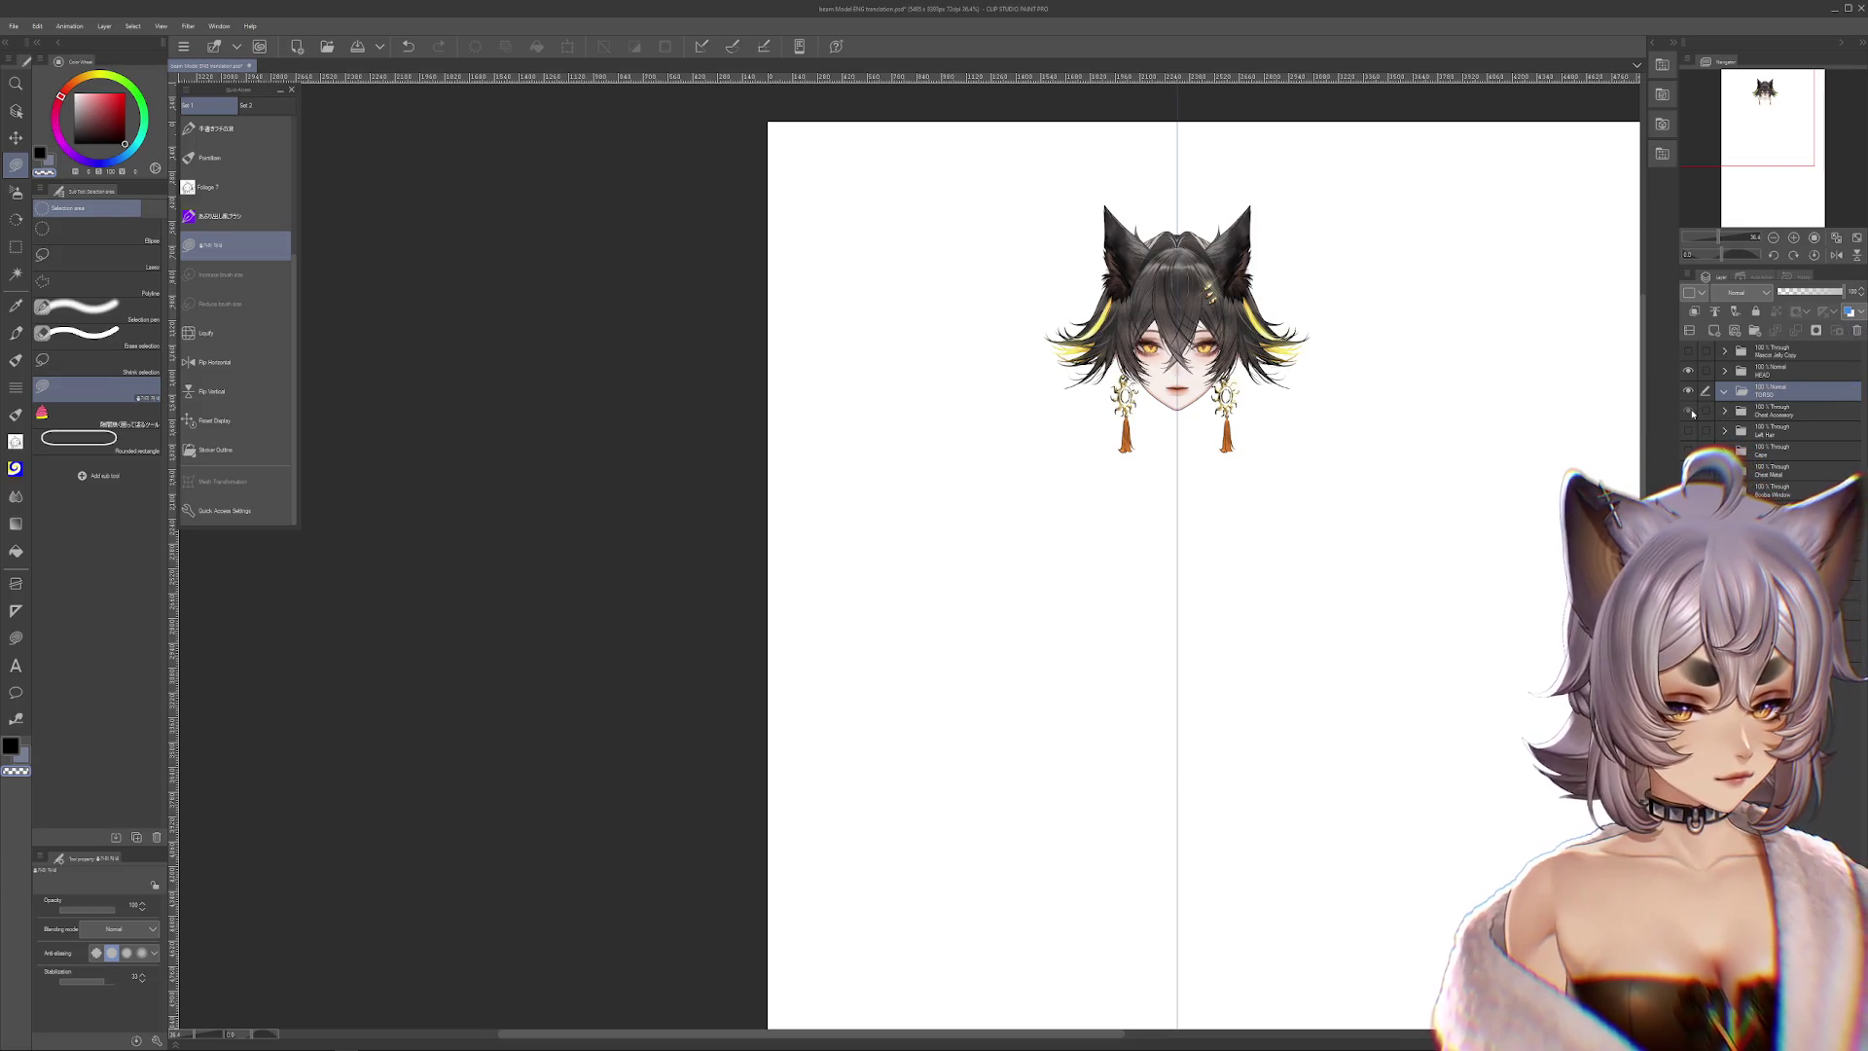
{"action": "left_click", "coordinate": [1691, 411]}
{"action": "left_click", "coordinate": [1690, 411]}
{"action": "left_click", "coordinate": [1690, 411]}
{"action": "left_click", "coordinate": [1771, 414]}
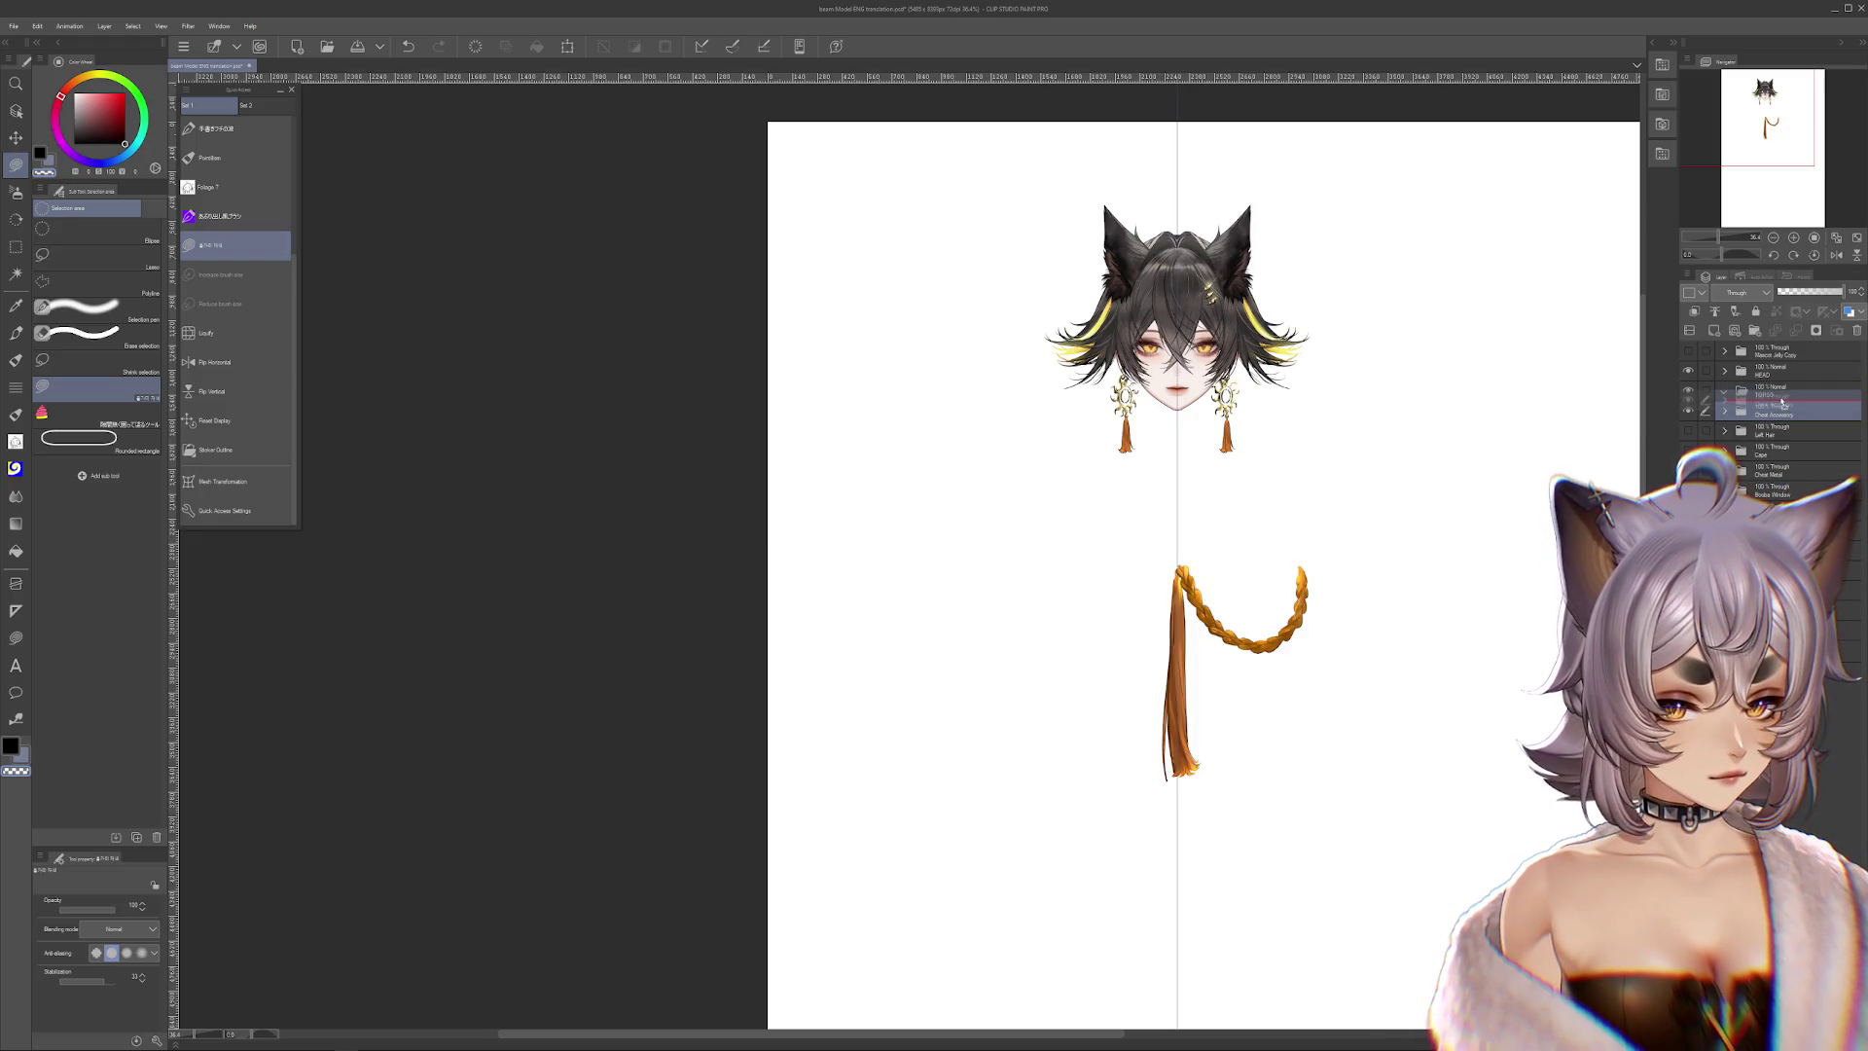
Show the Left Hair layer and move it above the TORSO folder
{"action": "left_click", "coordinate": [1783, 434]}
{"action": "left_click", "coordinate": [1689, 431]}
{"action": "left_click", "coordinate": [1688, 431]}
{"action": "left_click", "coordinate": [1688, 431]}
{"action": "left_click", "coordinate": [1690, 451]}
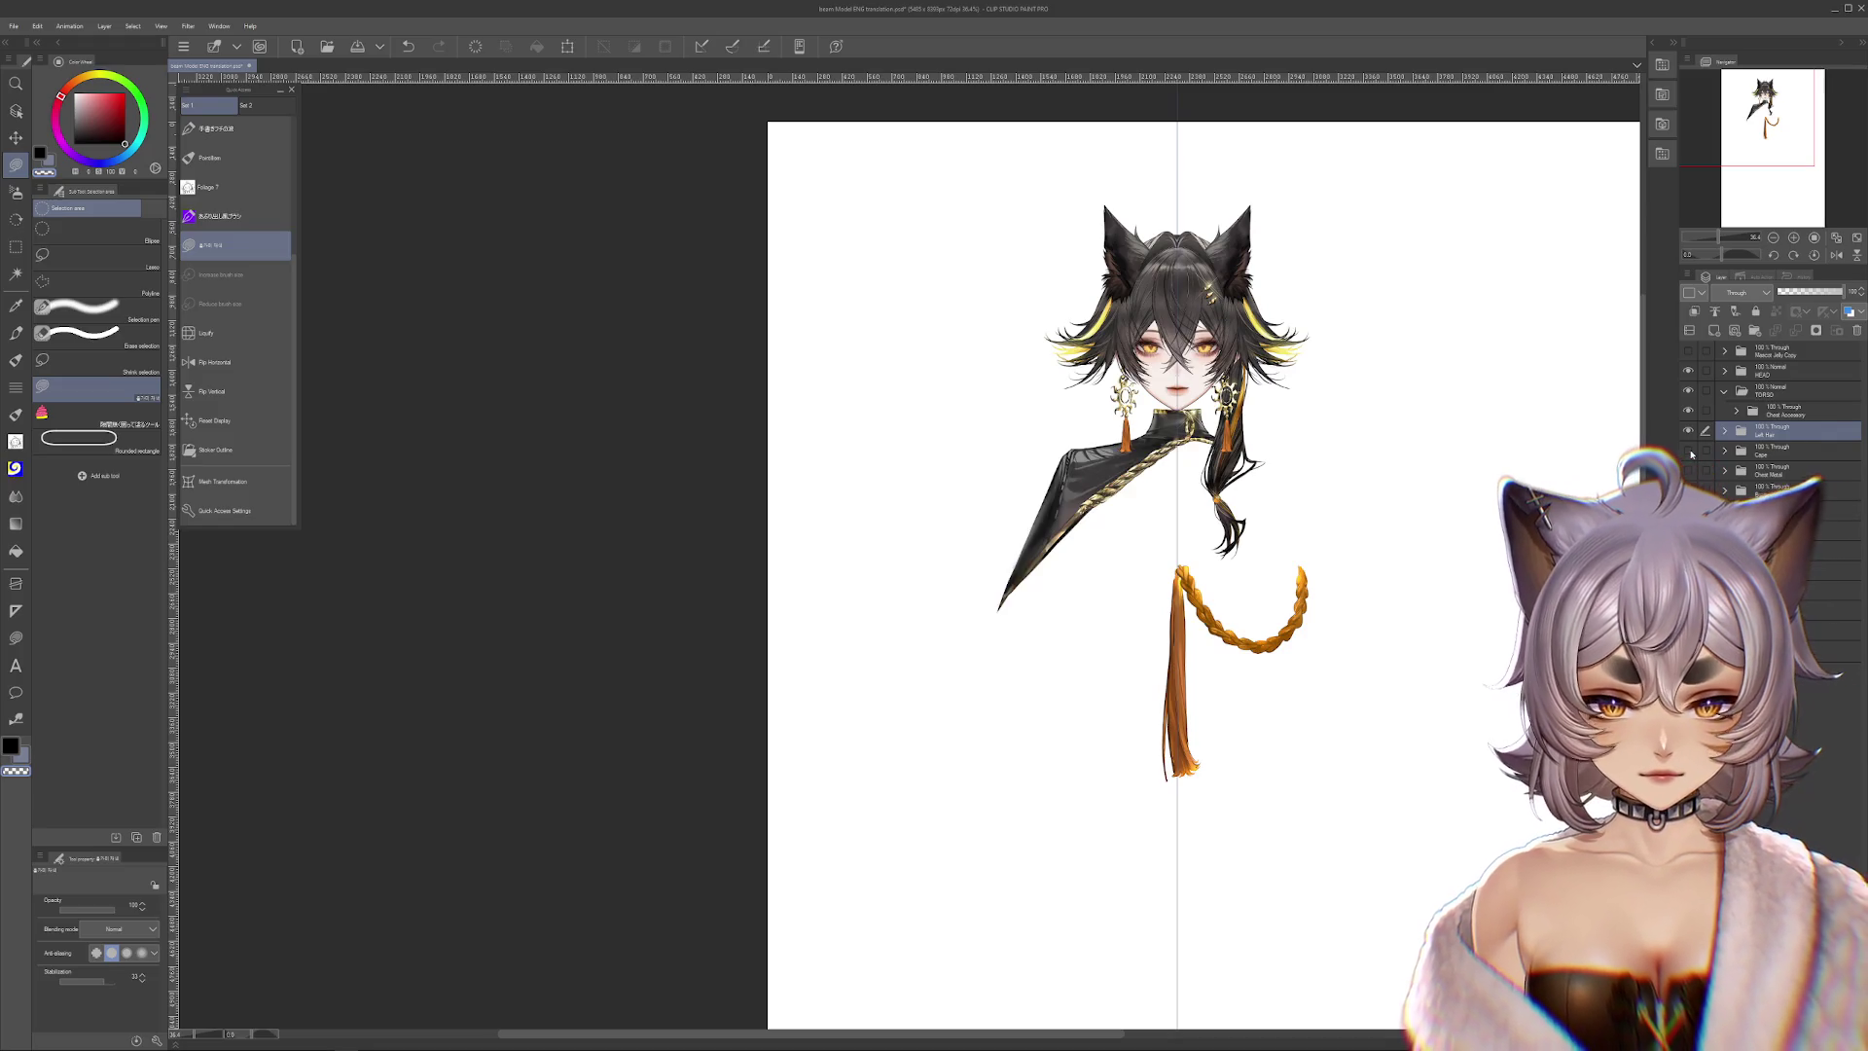
{"action": "left_click", "coordinate": [1690, 451]}
{"action": "left_click", "coordinate": [1788, 450]}
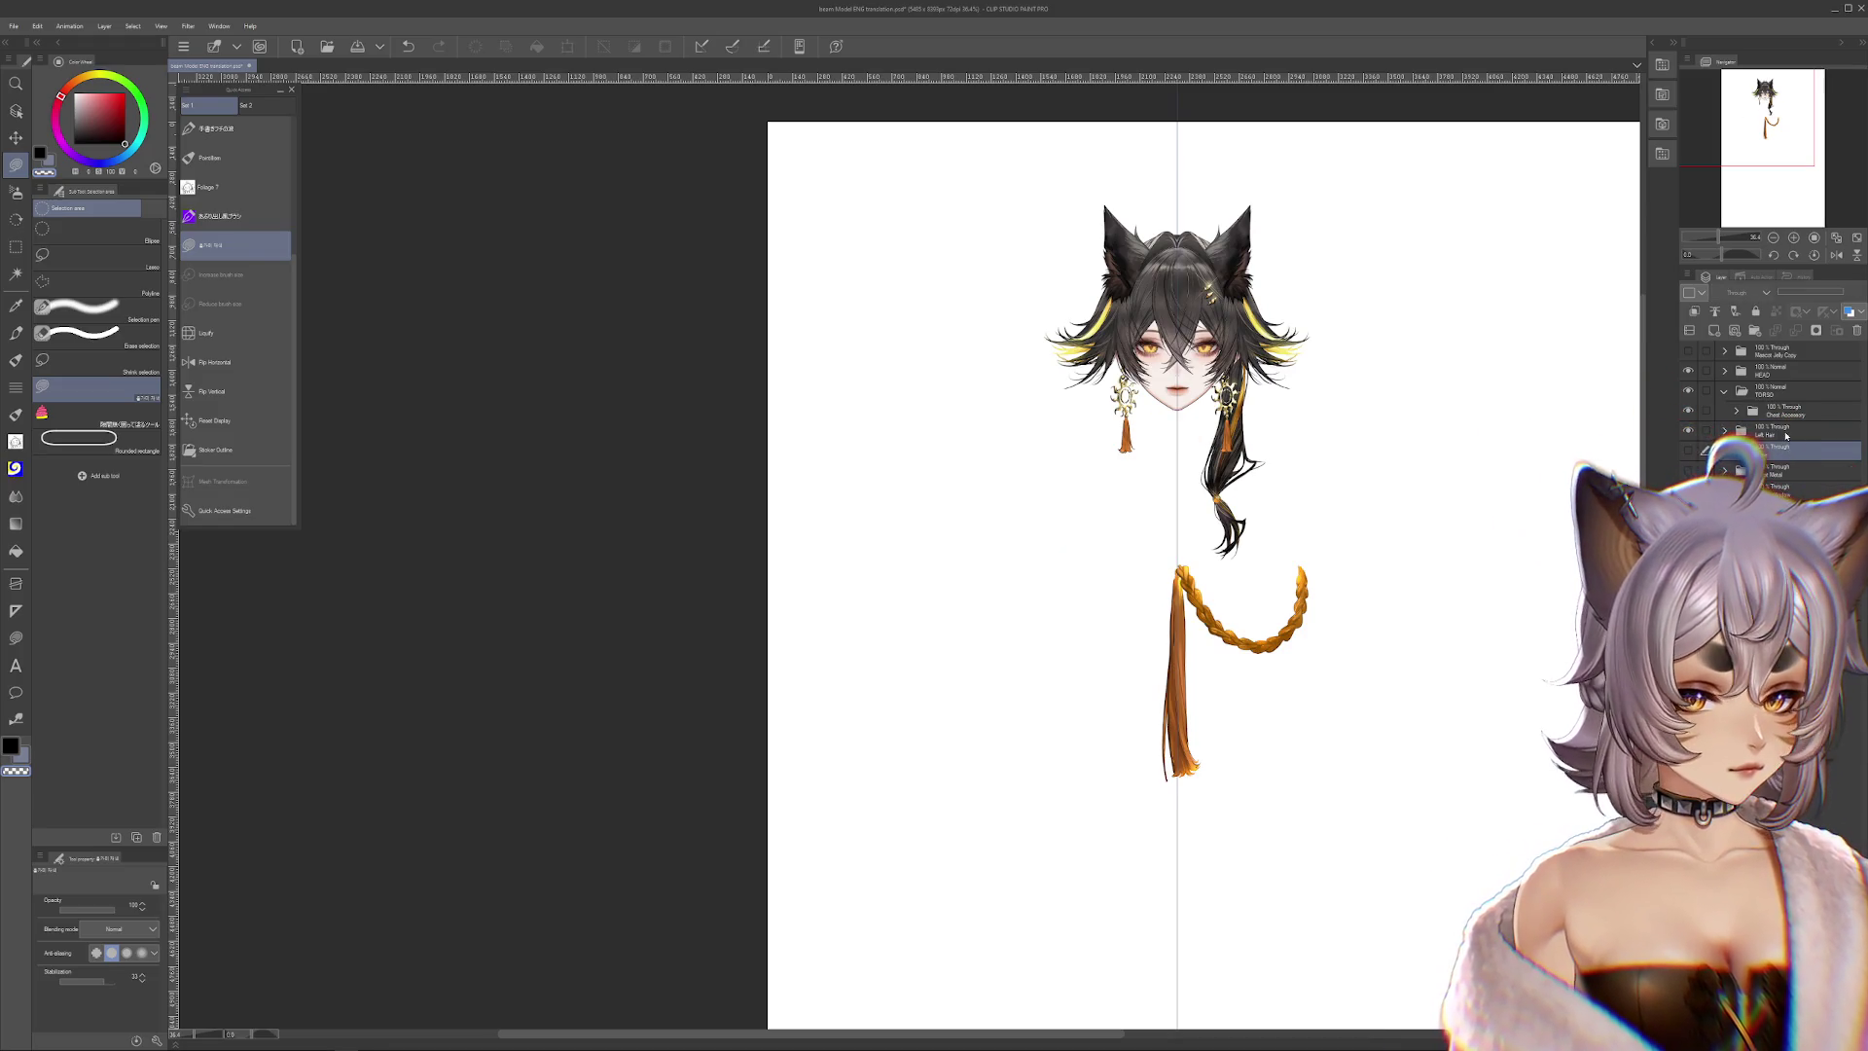
{"action": "left_click", "coordinate": [1775, 435]}
{"action": "left_click_drag", "start_coordinate": [1789, 431], "coordinate": [1777, 391]}
Expand TORSO and show the Cape and the gold spine accessory
{"action": "left_click", "coordinate": [1769, 451]}
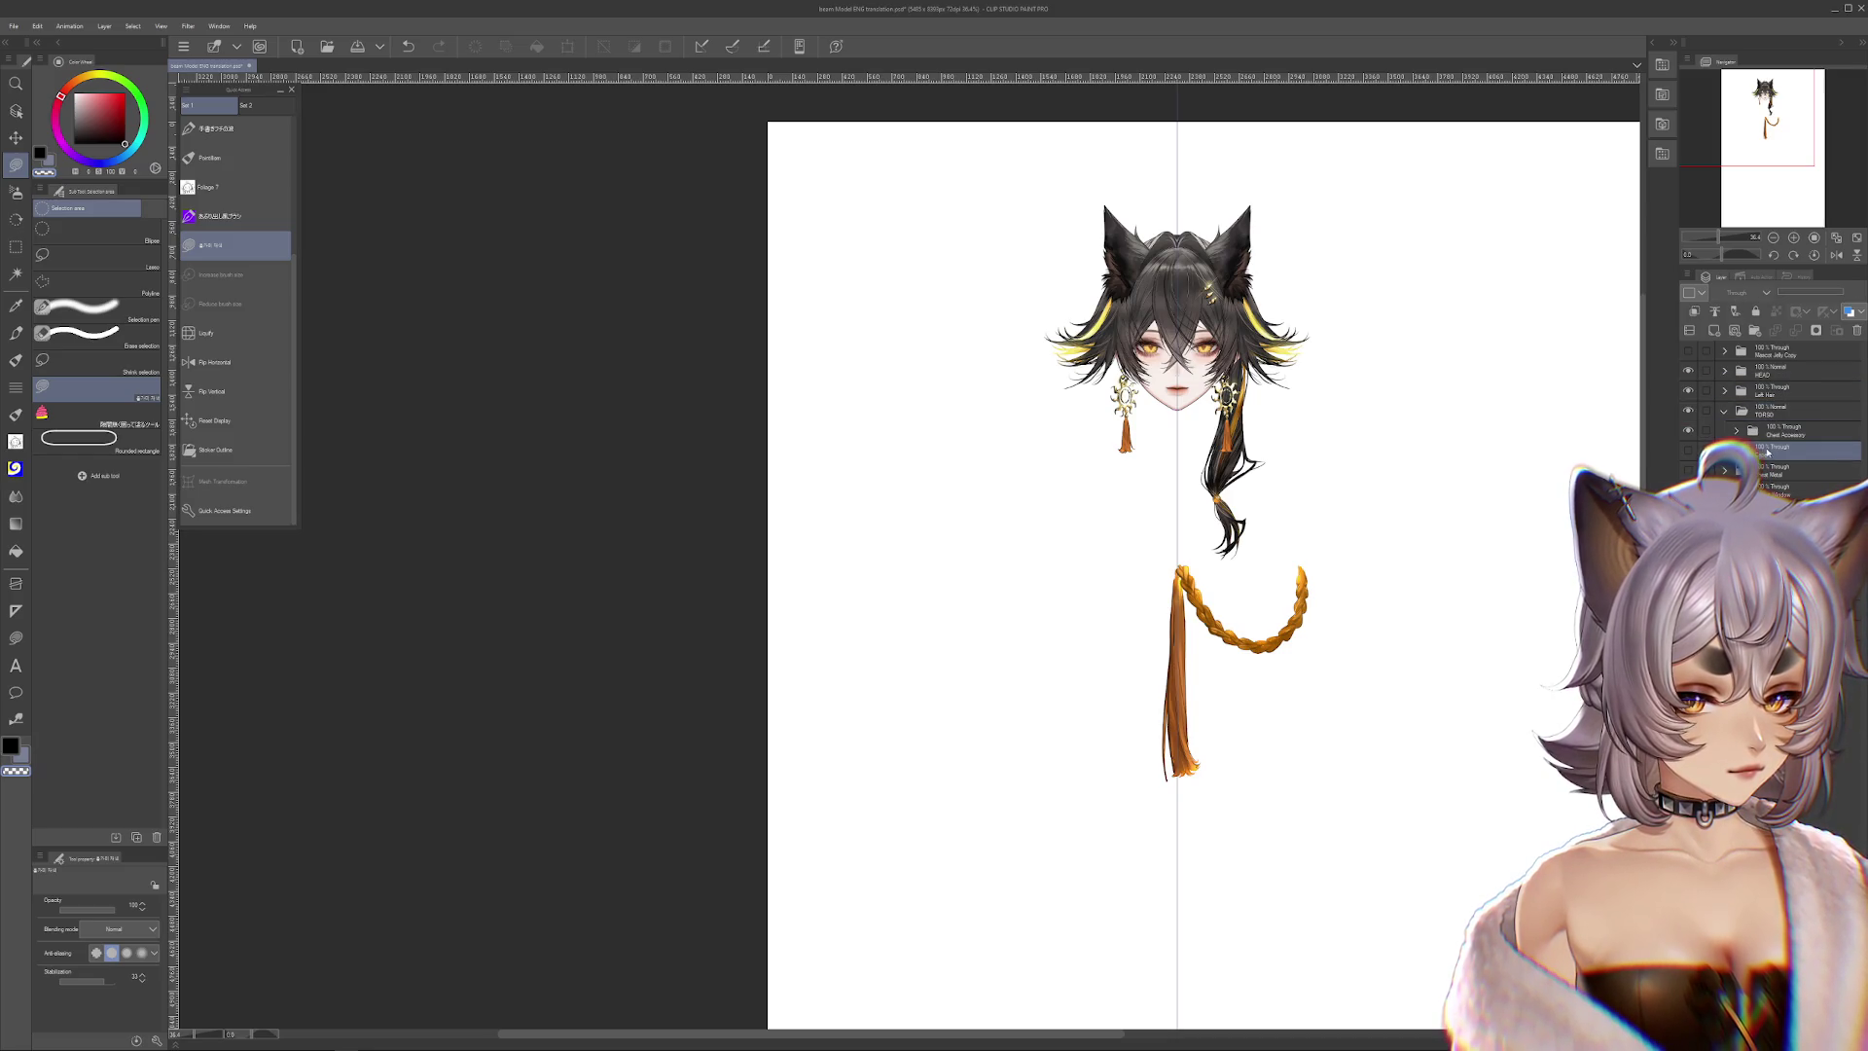
{"action": "left_click", "coordinate": [1688, 451]}
{"action": "left_click", "coordinate": [1689, 451]}
{"action": "left_click", "coordinate": [1689, 450]}
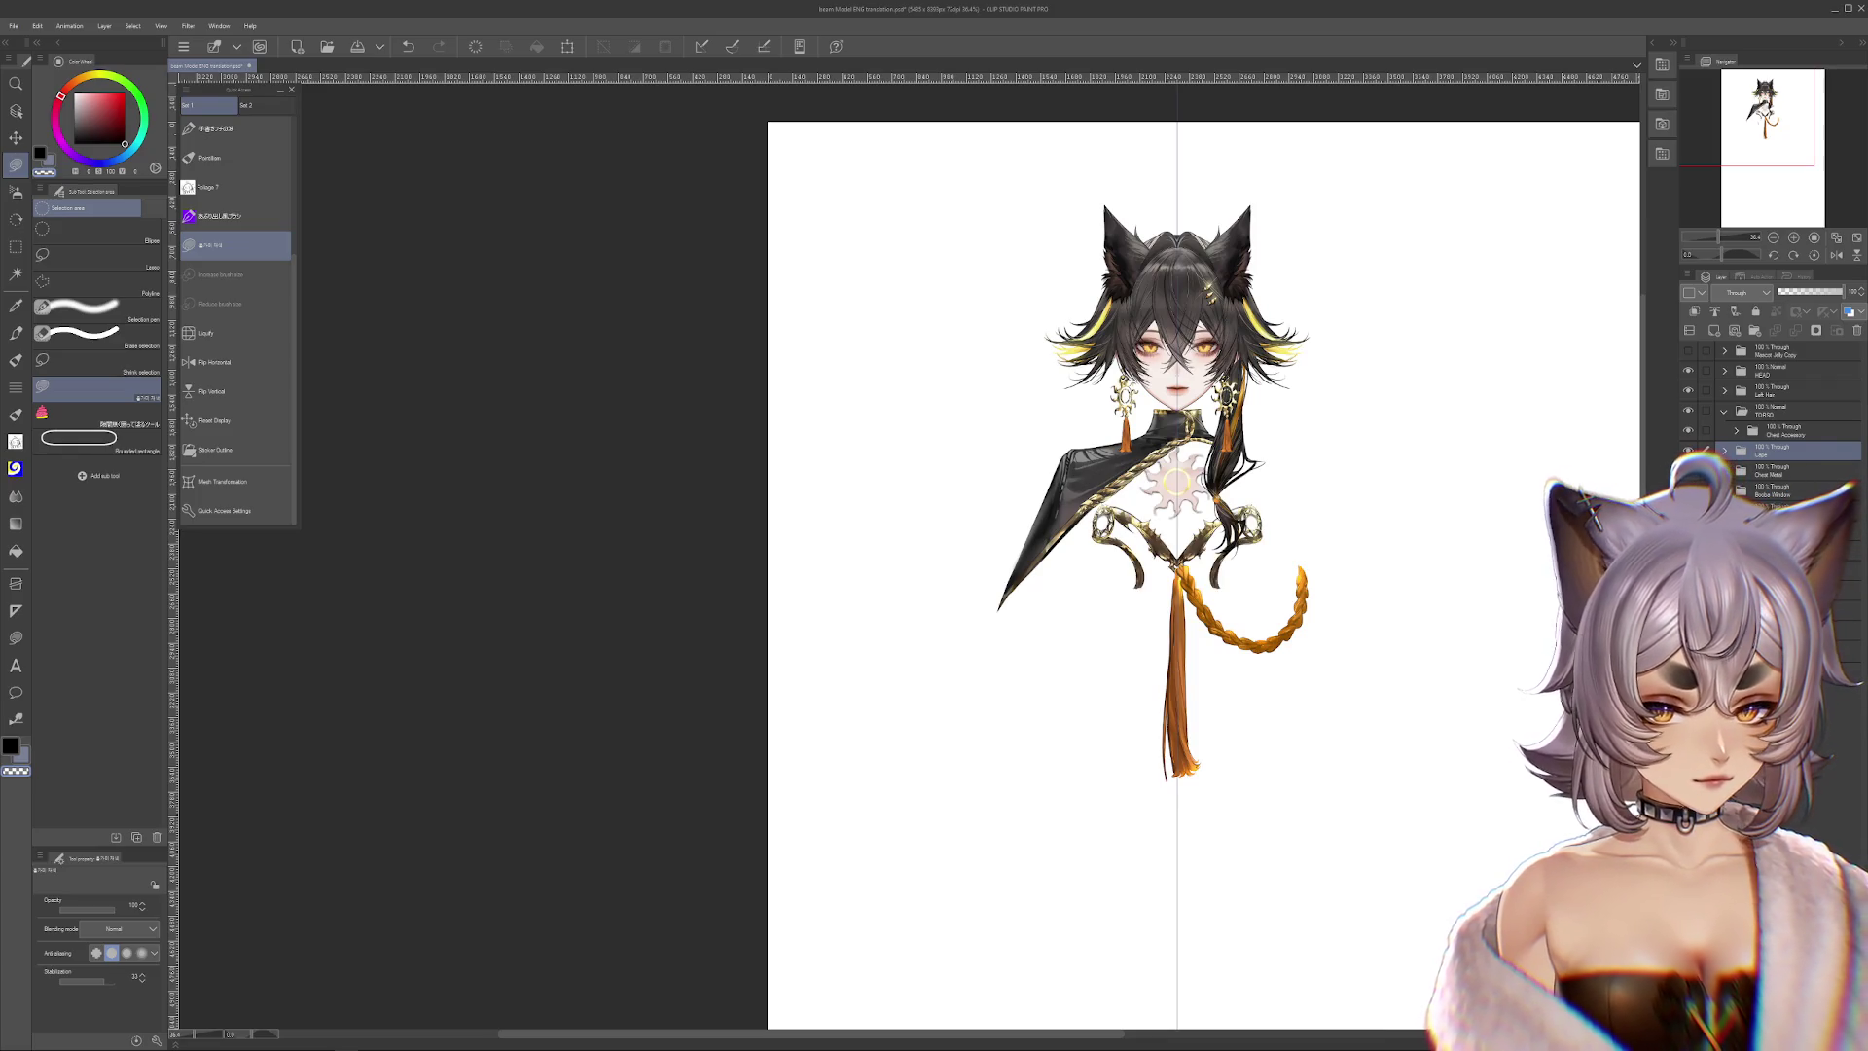
{"action": "left_click", "coordinate": [1688, 470]}
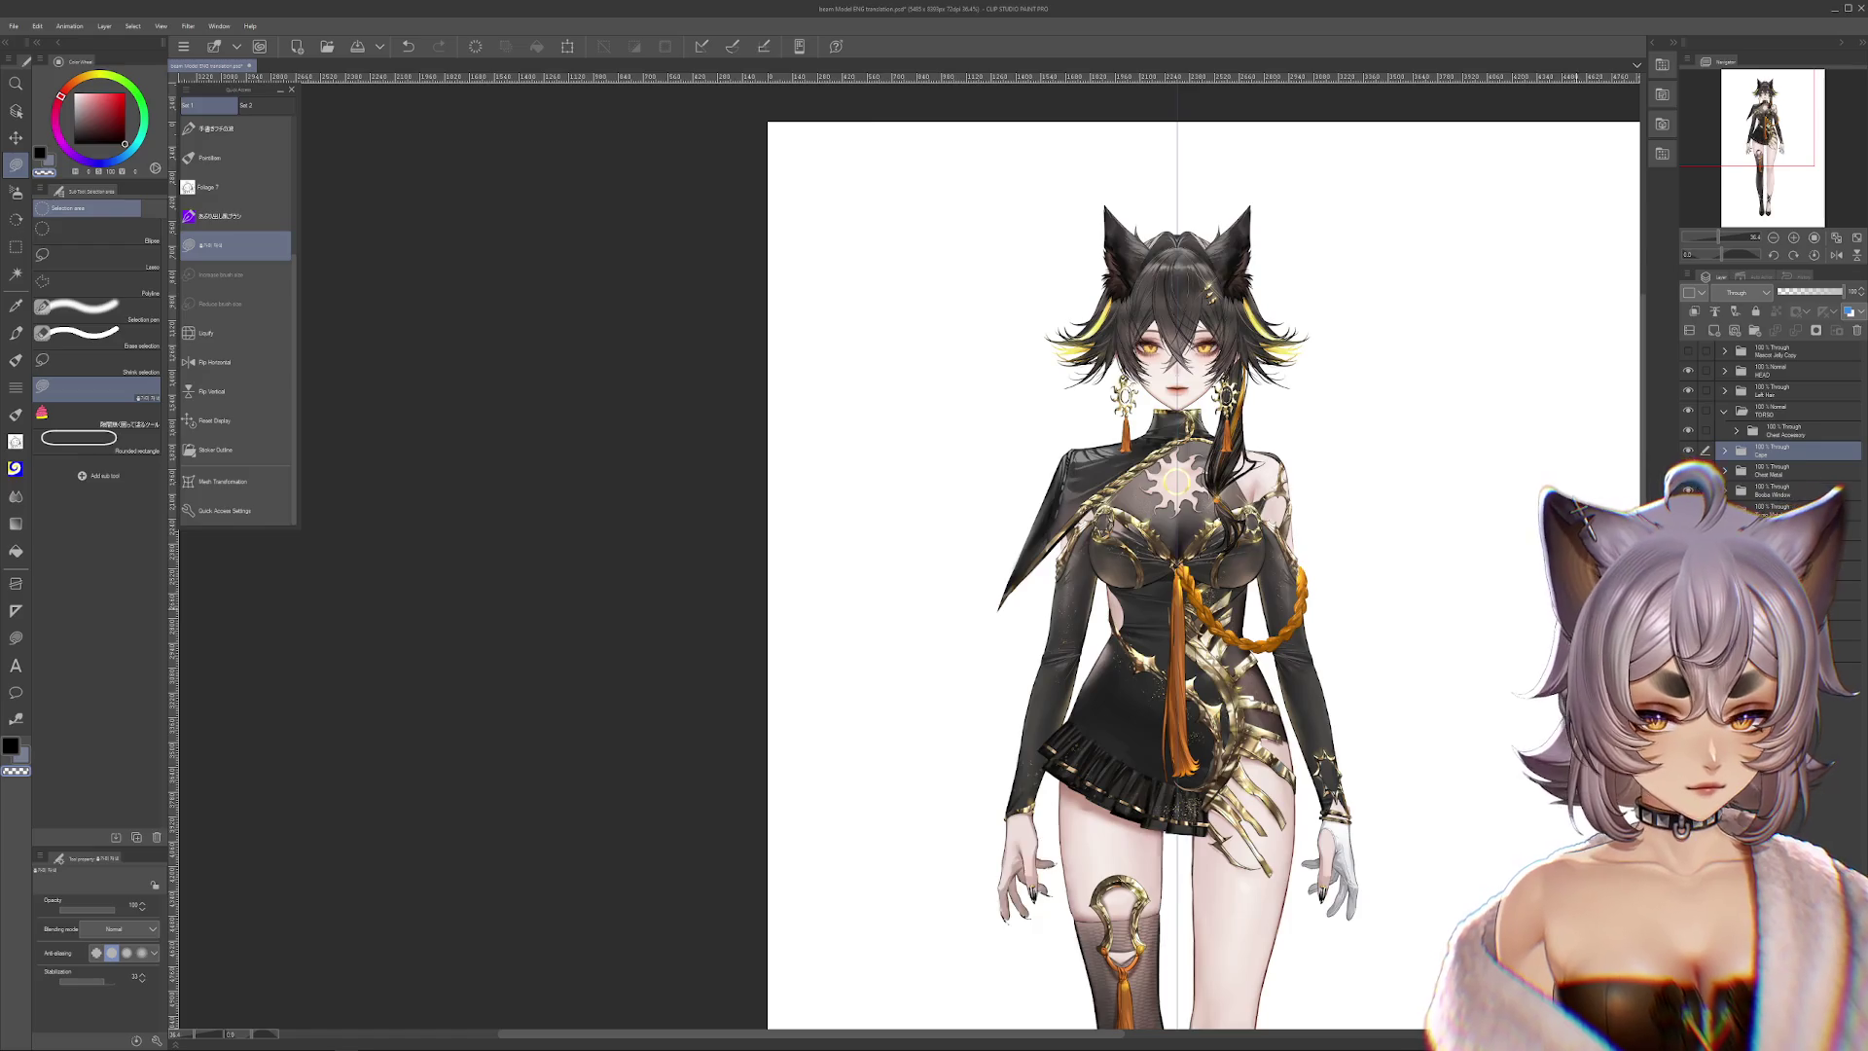
{"action": "scroll", "coordinate": [1502, 494], "scroll_direction": "down", "scroll_amount": 2}
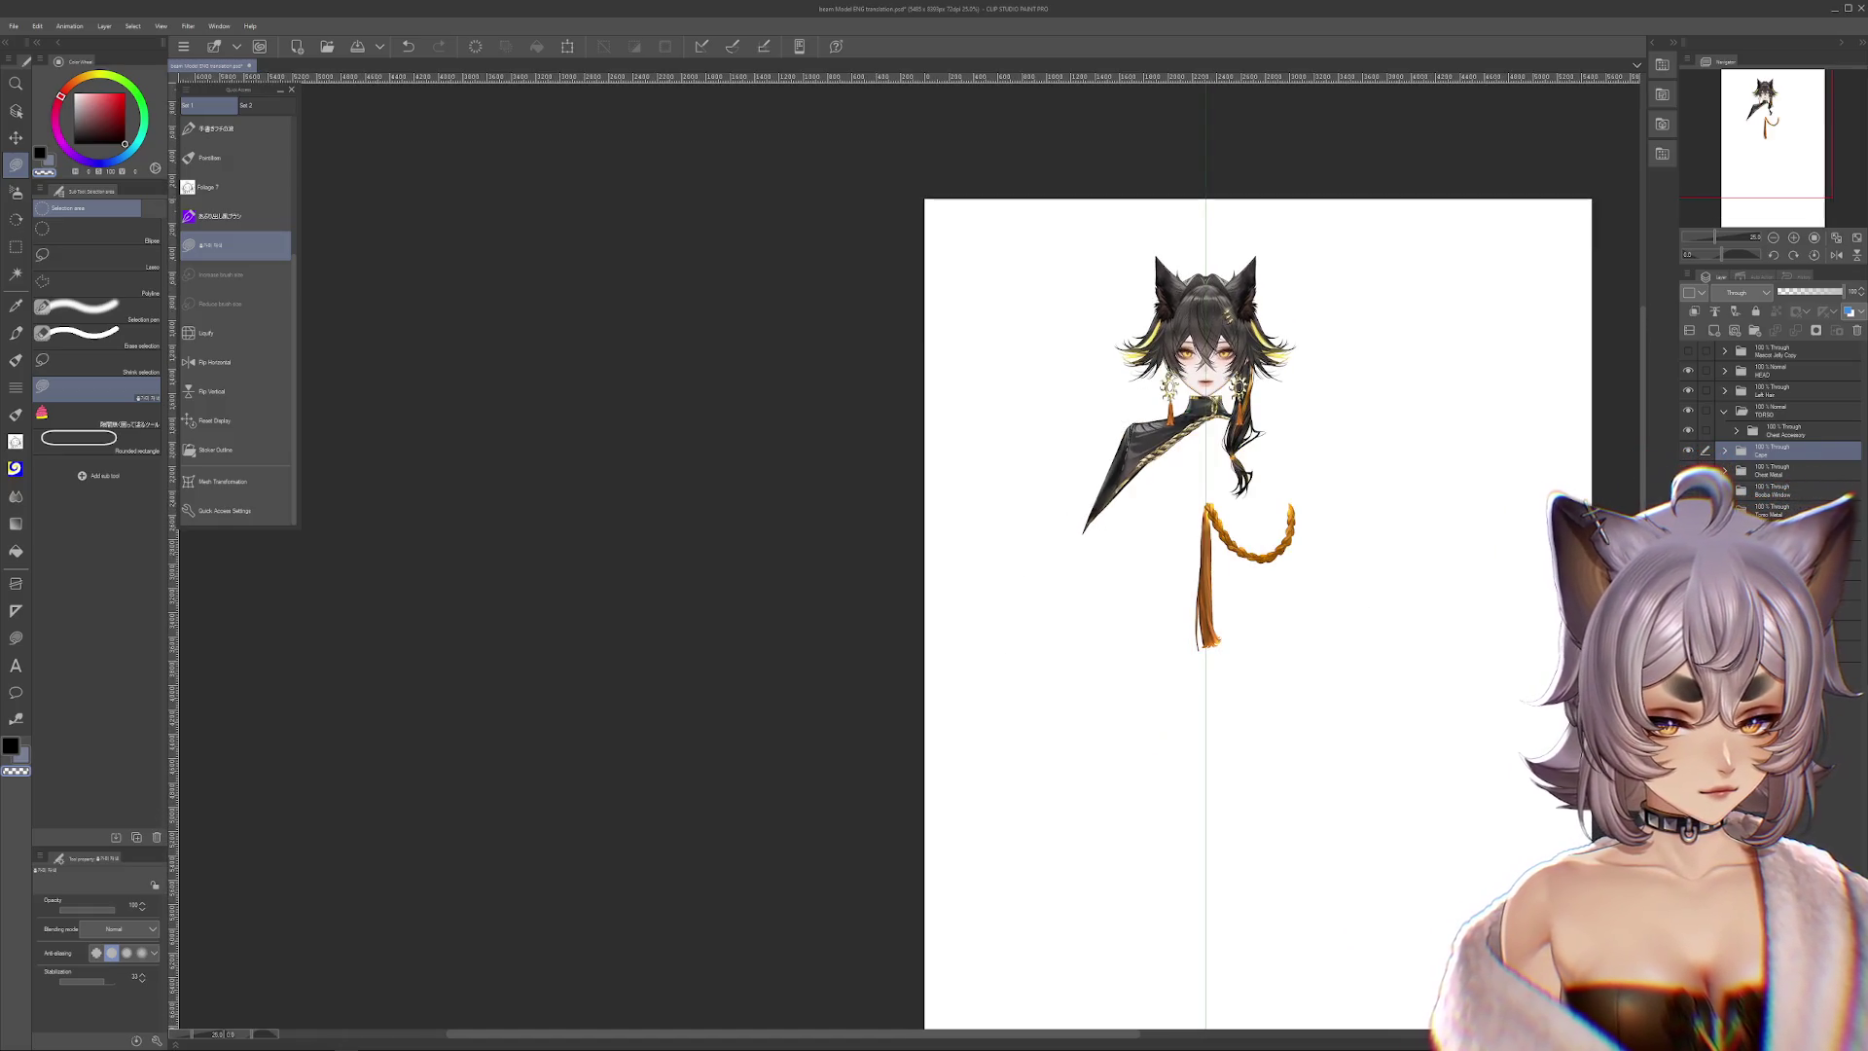
Check under the black cape and show the chest accessory's chain and tassel
{"action": "left_click", "coordinate": [1686, 453]}
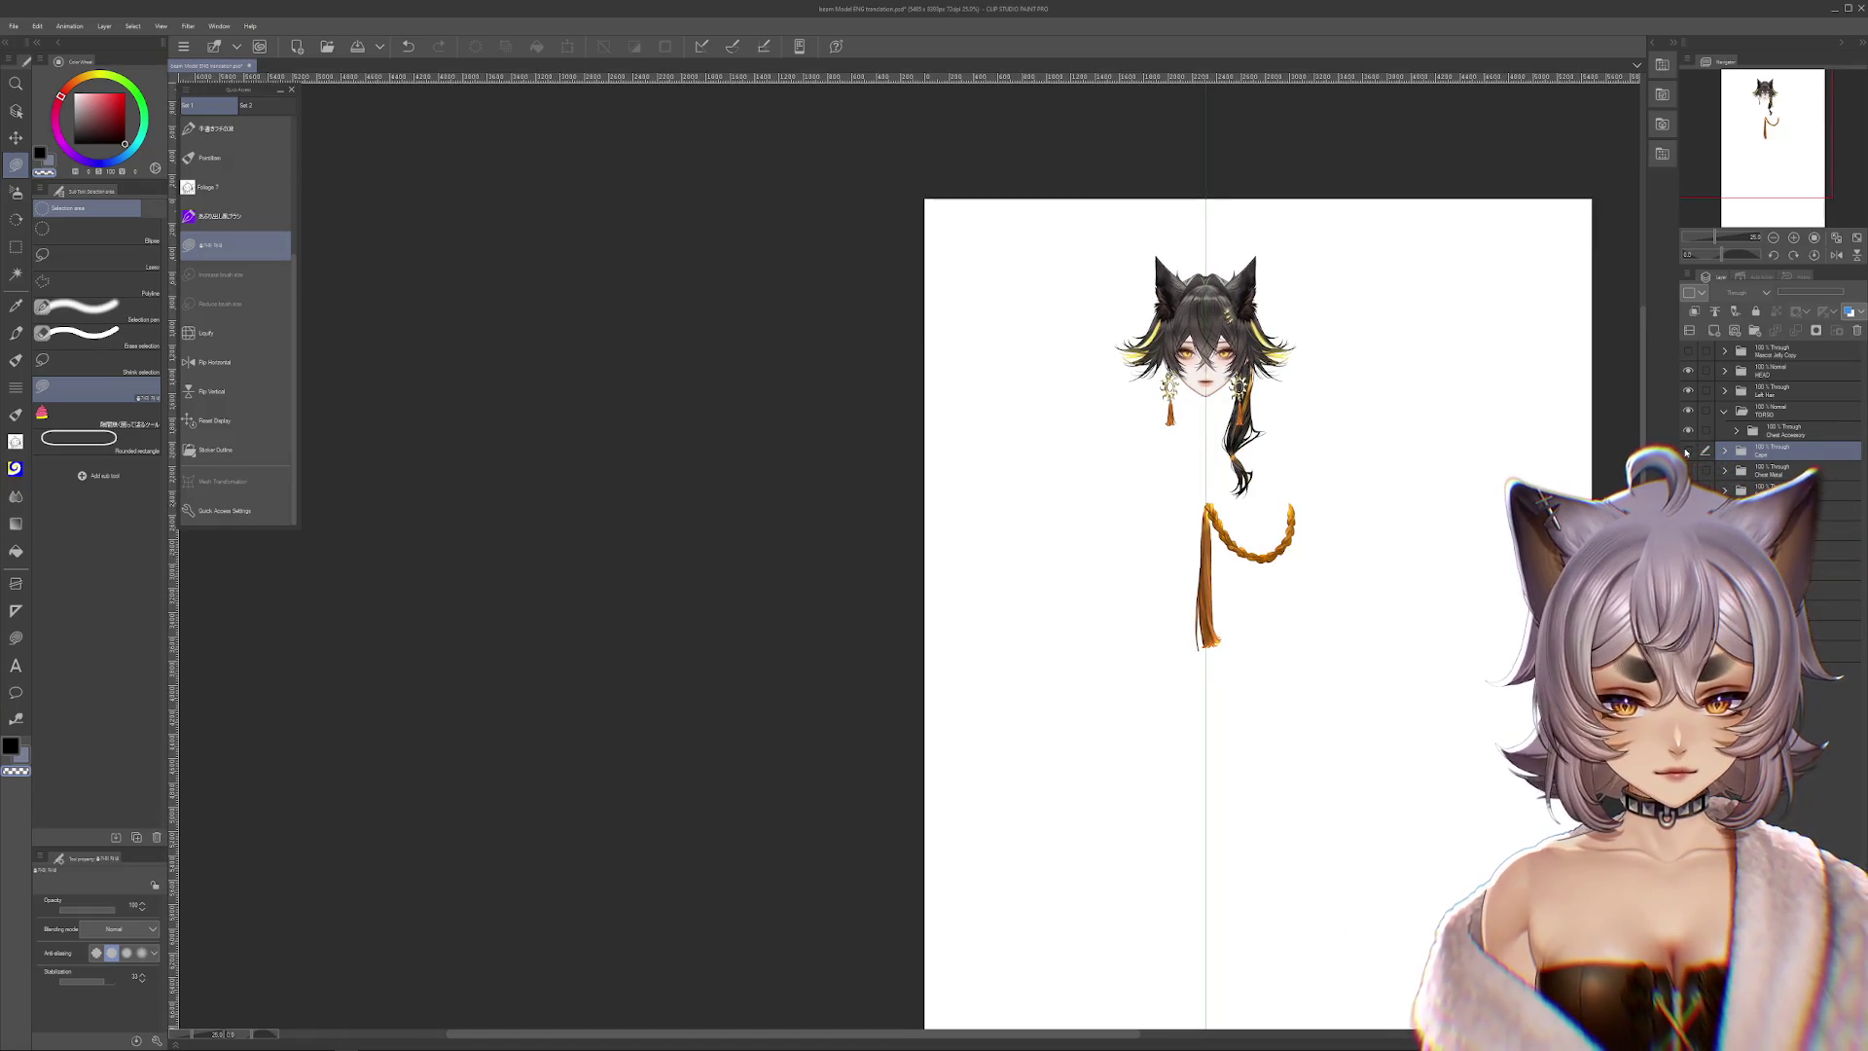
{"action": "left_click", "coordinate": [1686, 453]}
{"action": "left_click", "coordinate": [1689, 432]}
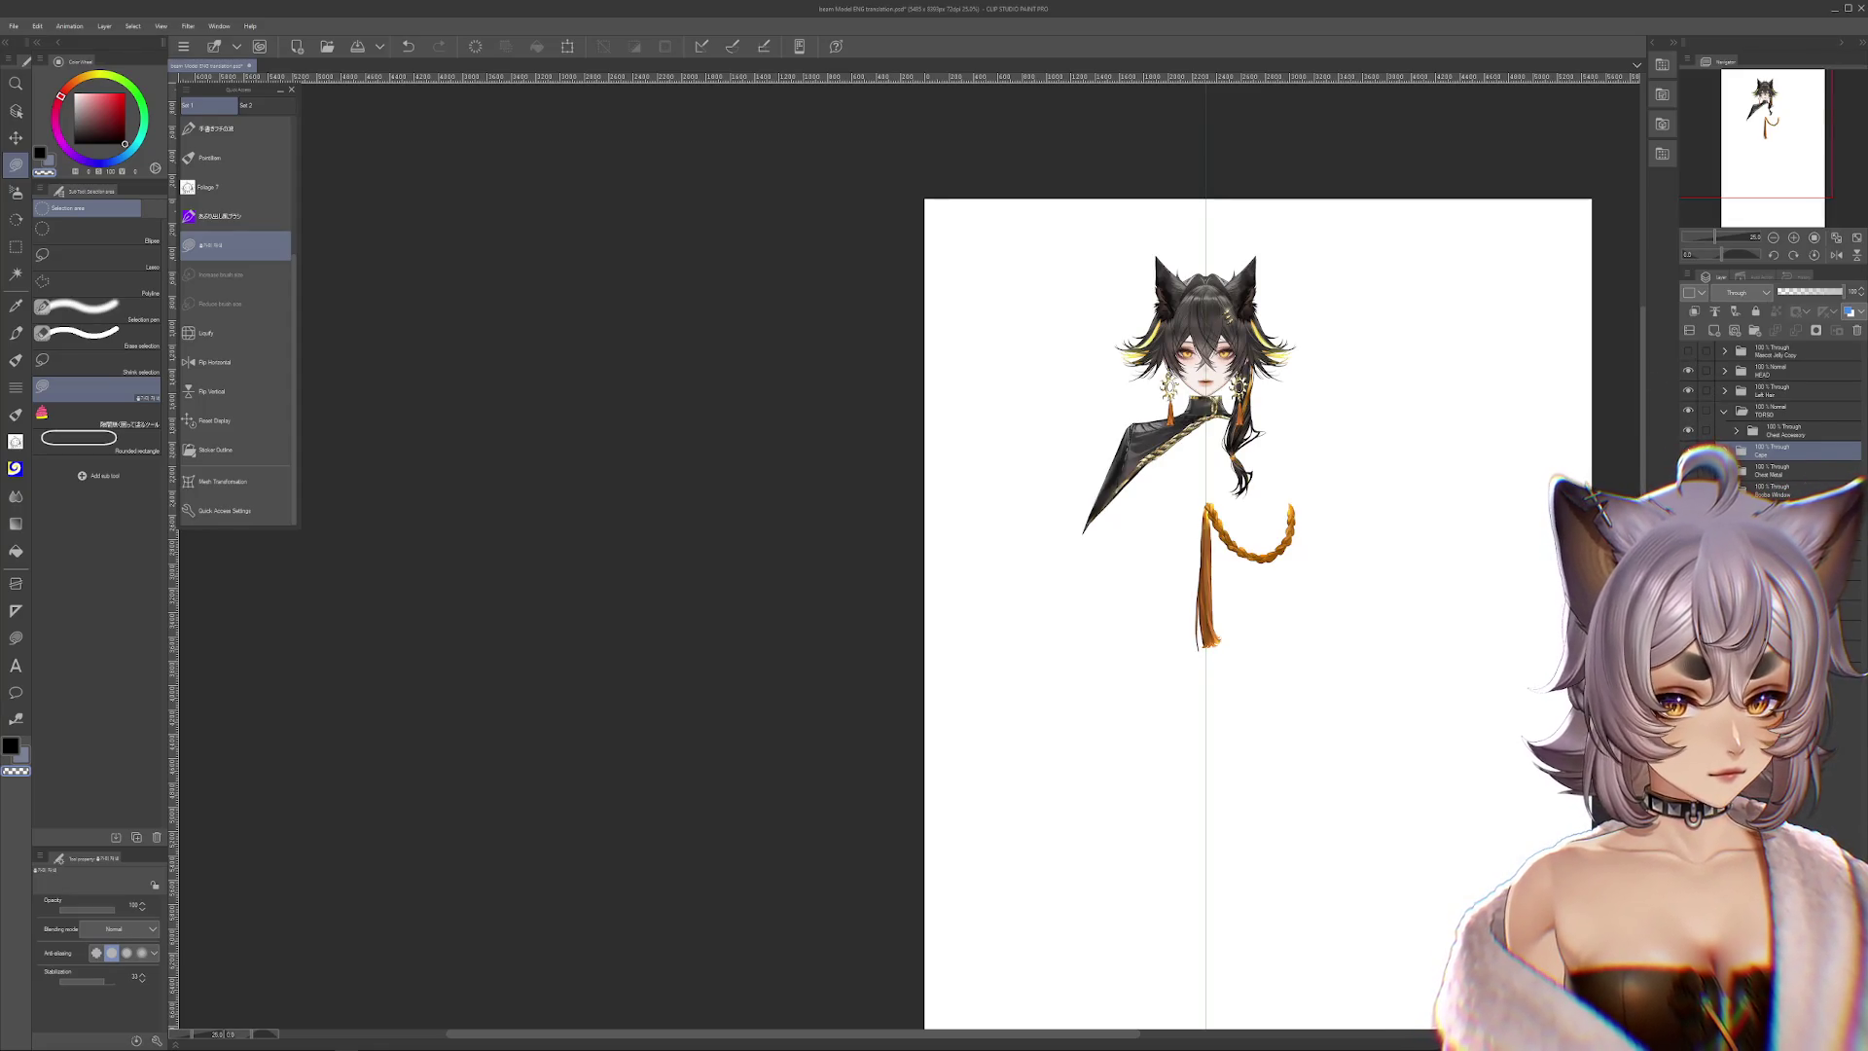
{"action": "left_click", "coordinate": [1689, 450]}
{"action": "left_click", "coordinate": [1688, 447]}
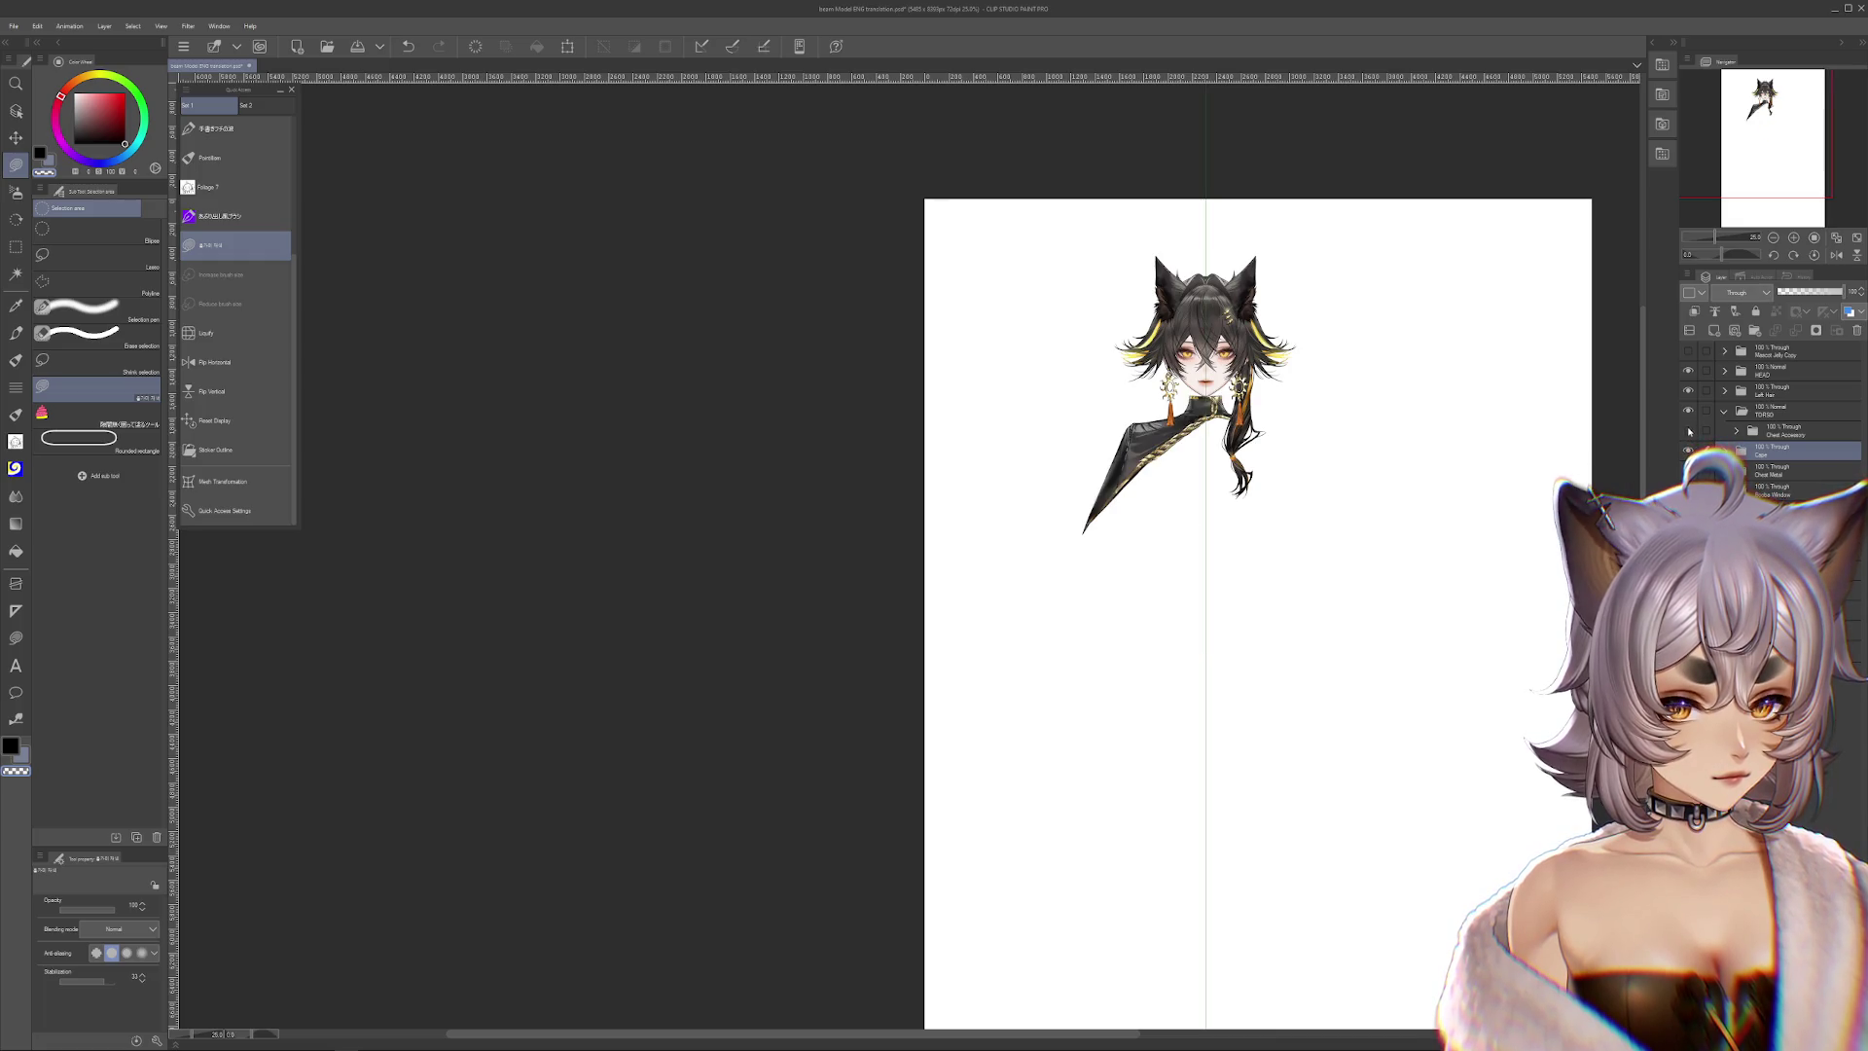
{"action": "left_click", "coordinate": [1689, 449]}
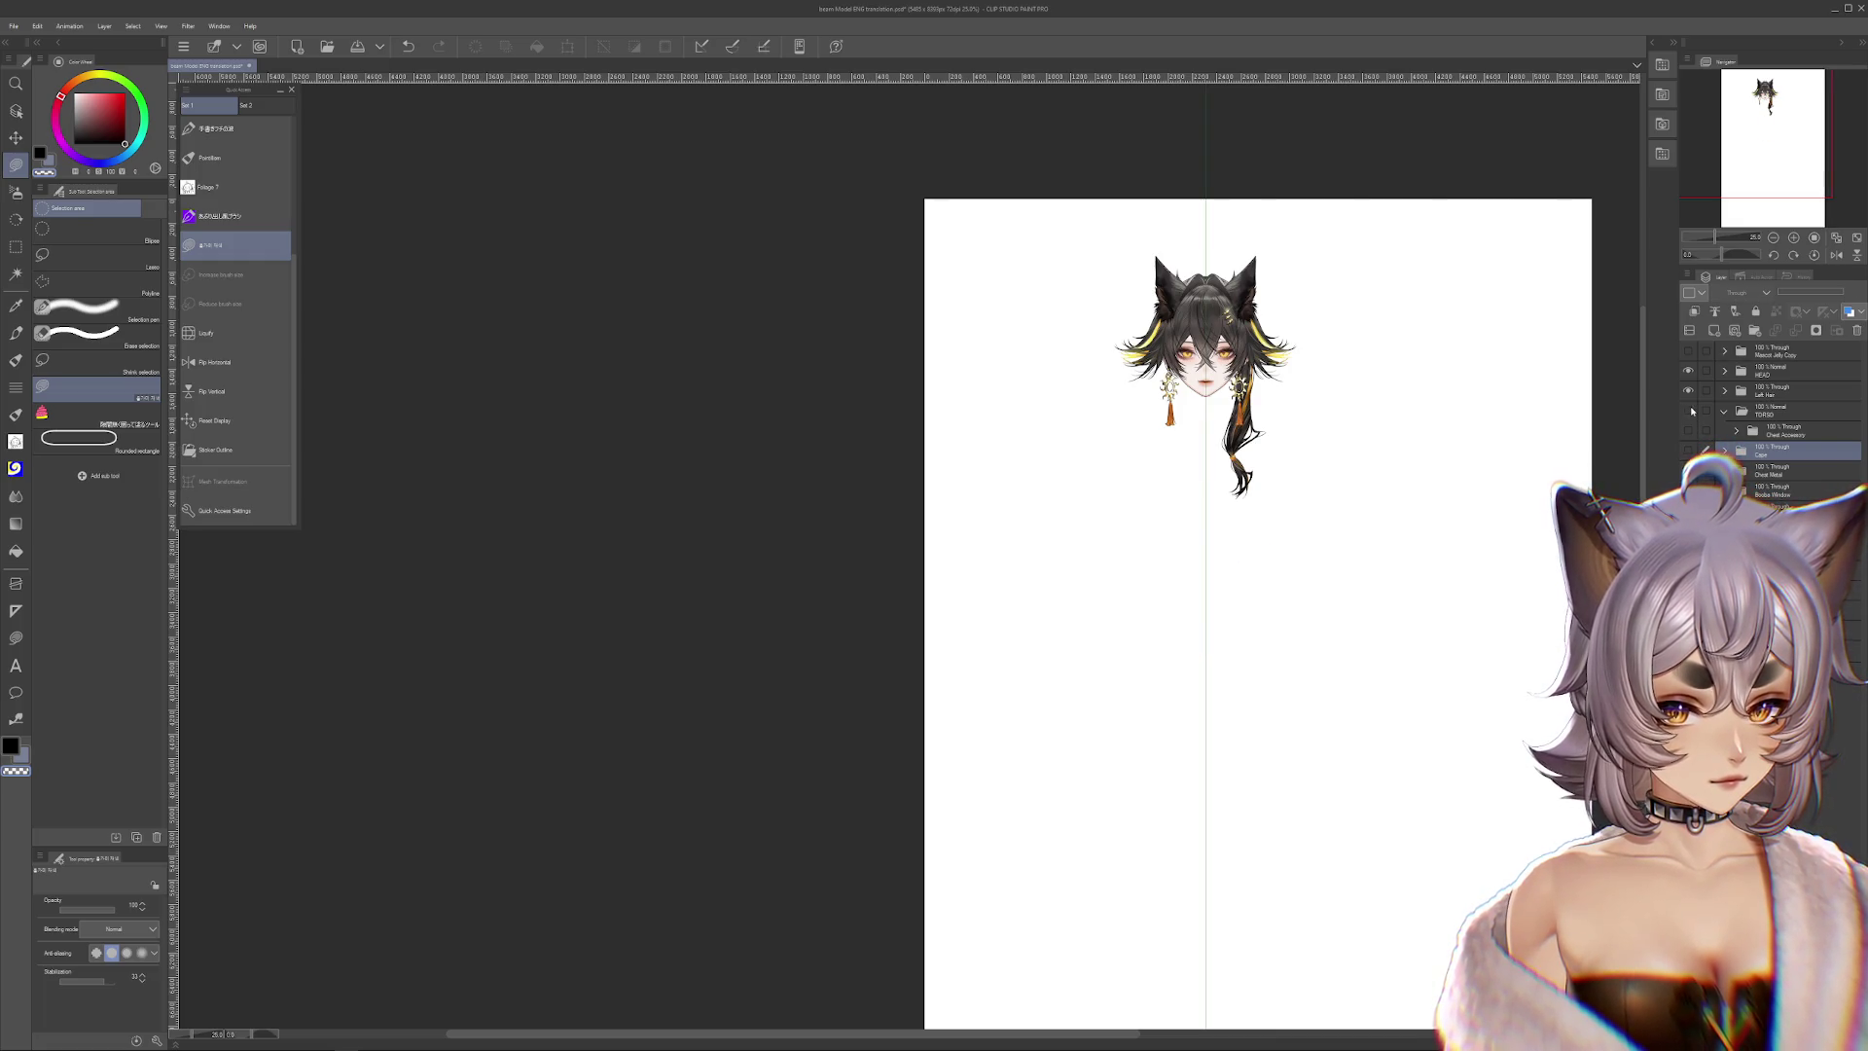
{"action": "left_click", "coordinate": [1688, 448]}
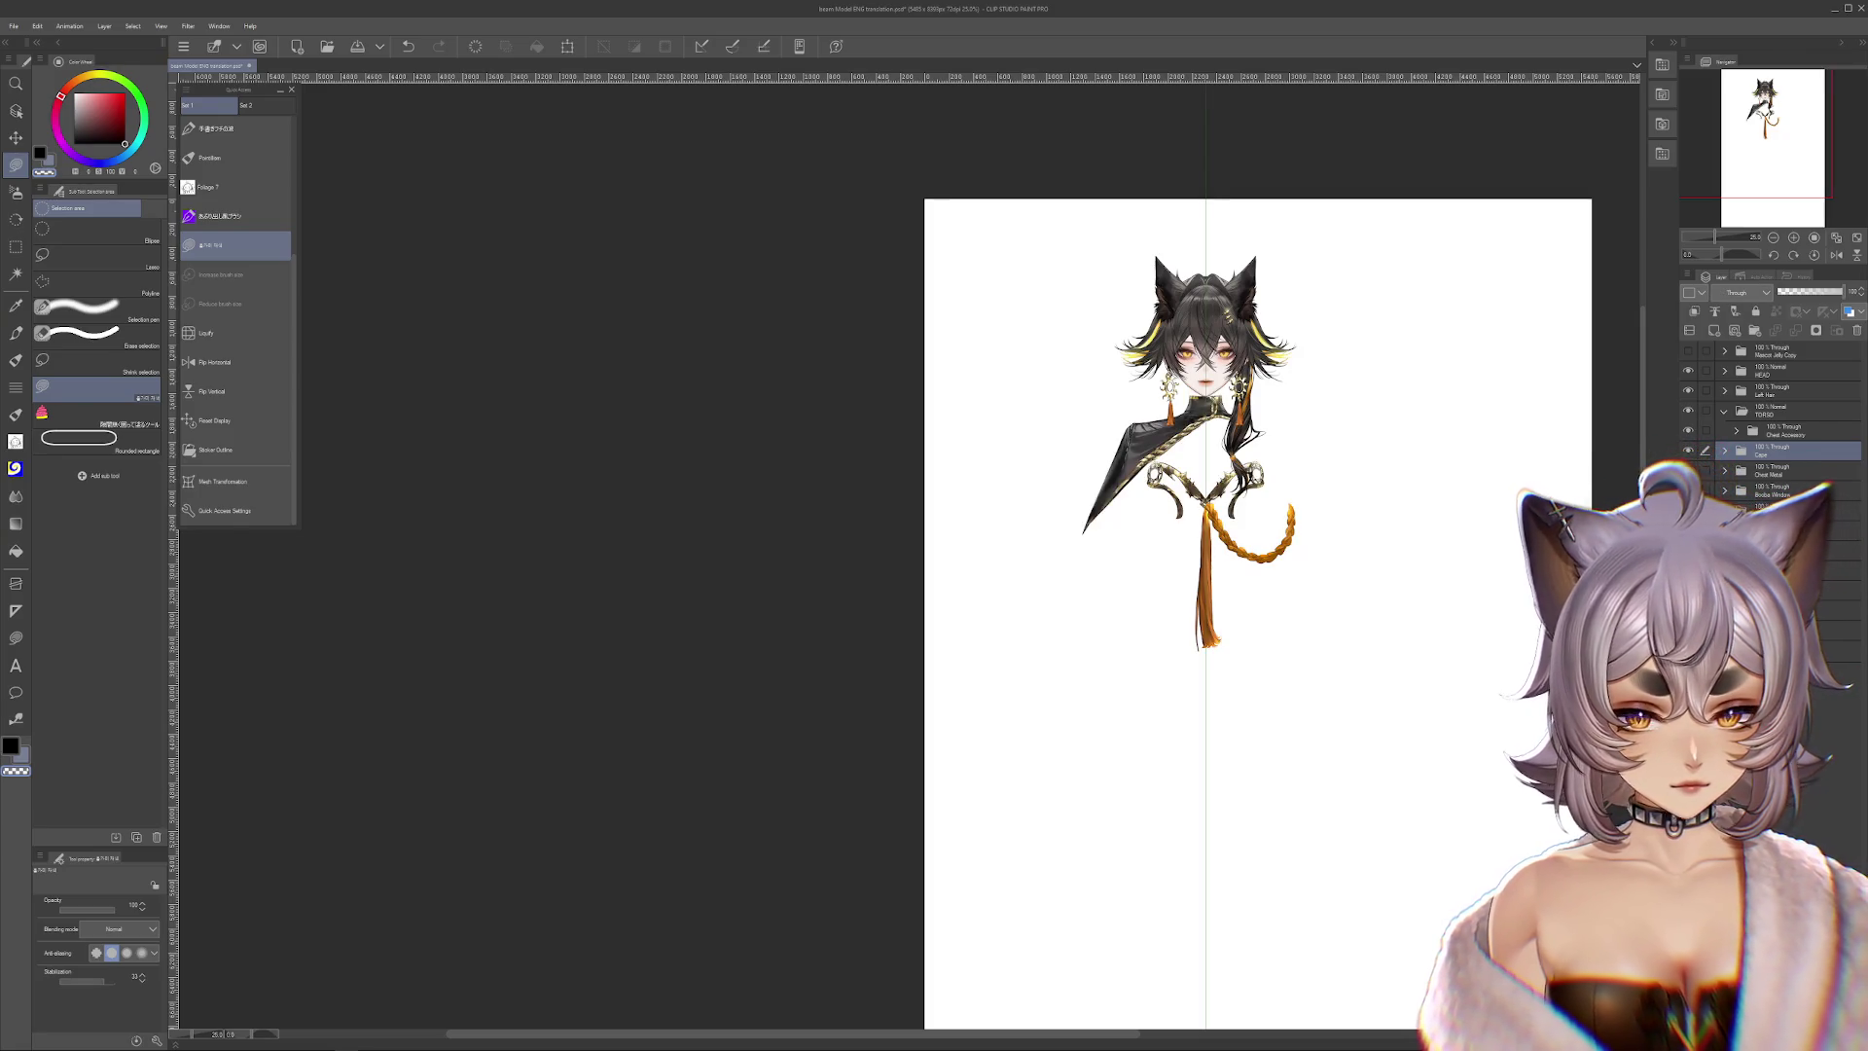
Show the gold spine piece and lower body parts, and name the folder BODY
{"action": "left_click", "coordinate": [1689, 510]}
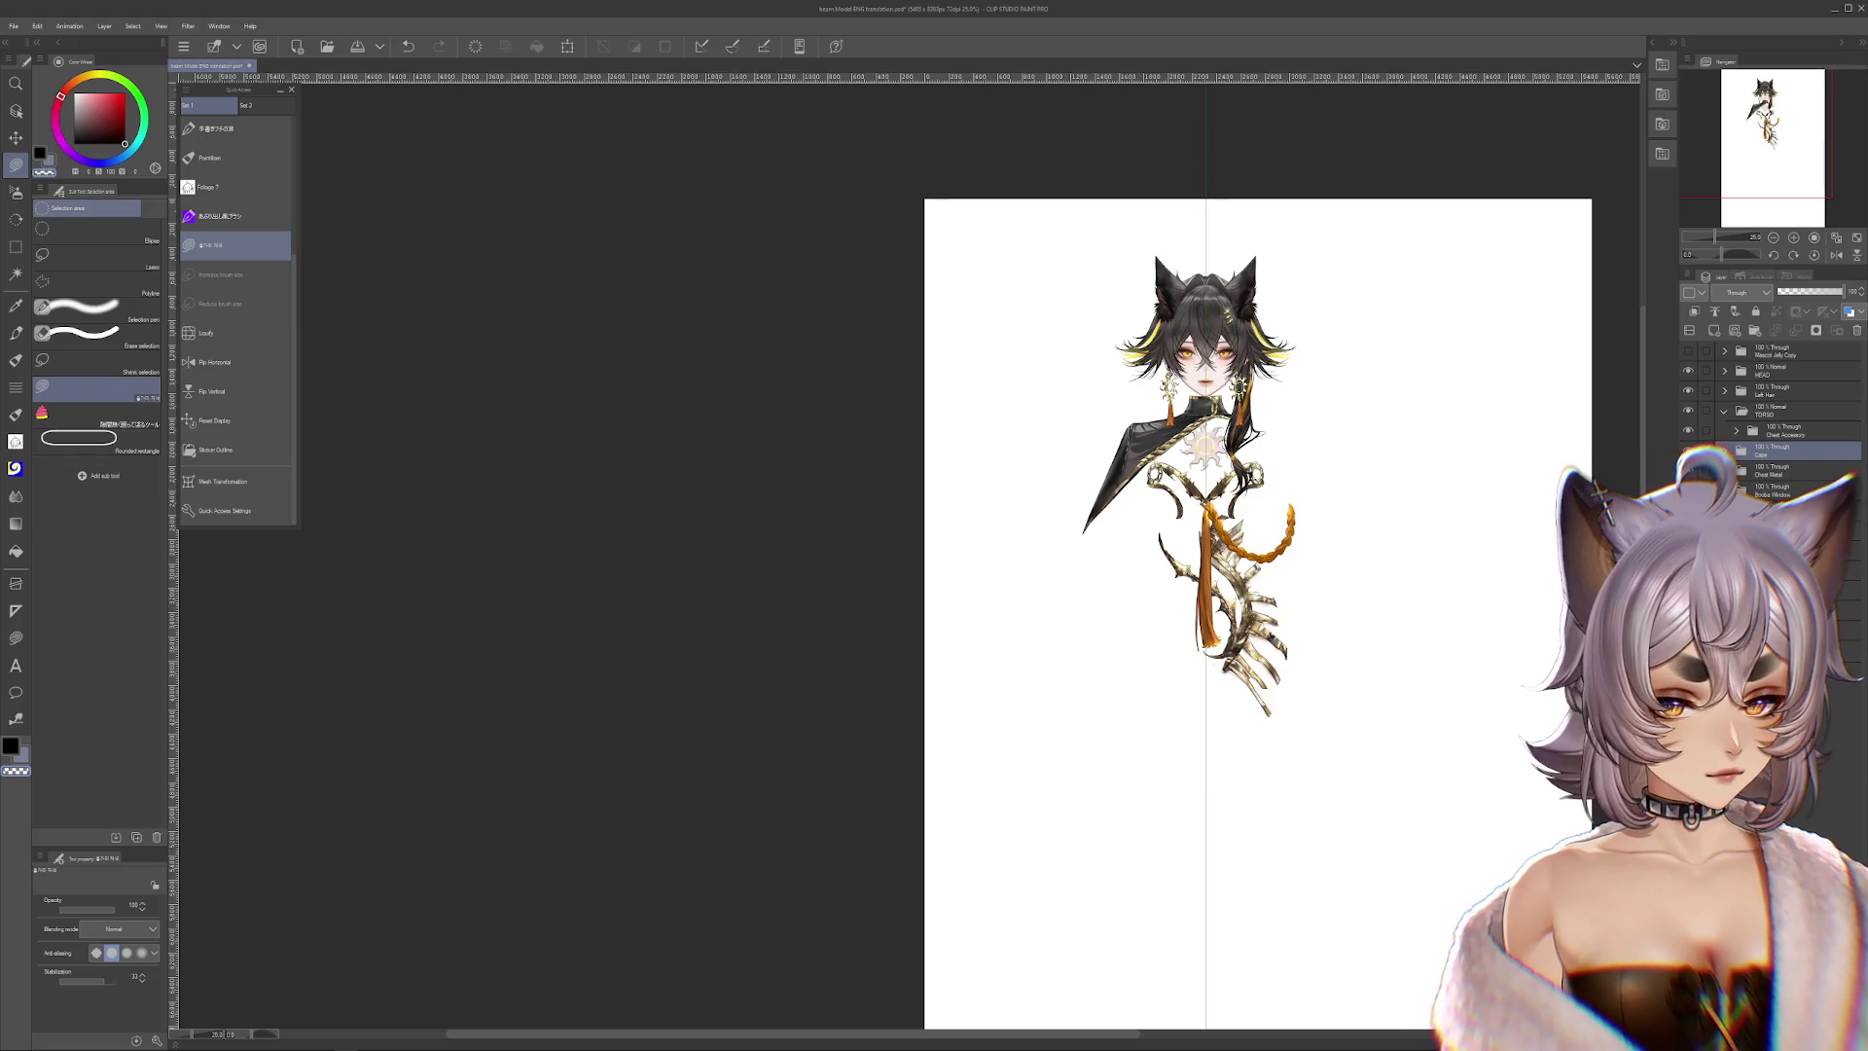
{"action": "left_click", "coordinate": [1688, 529]}
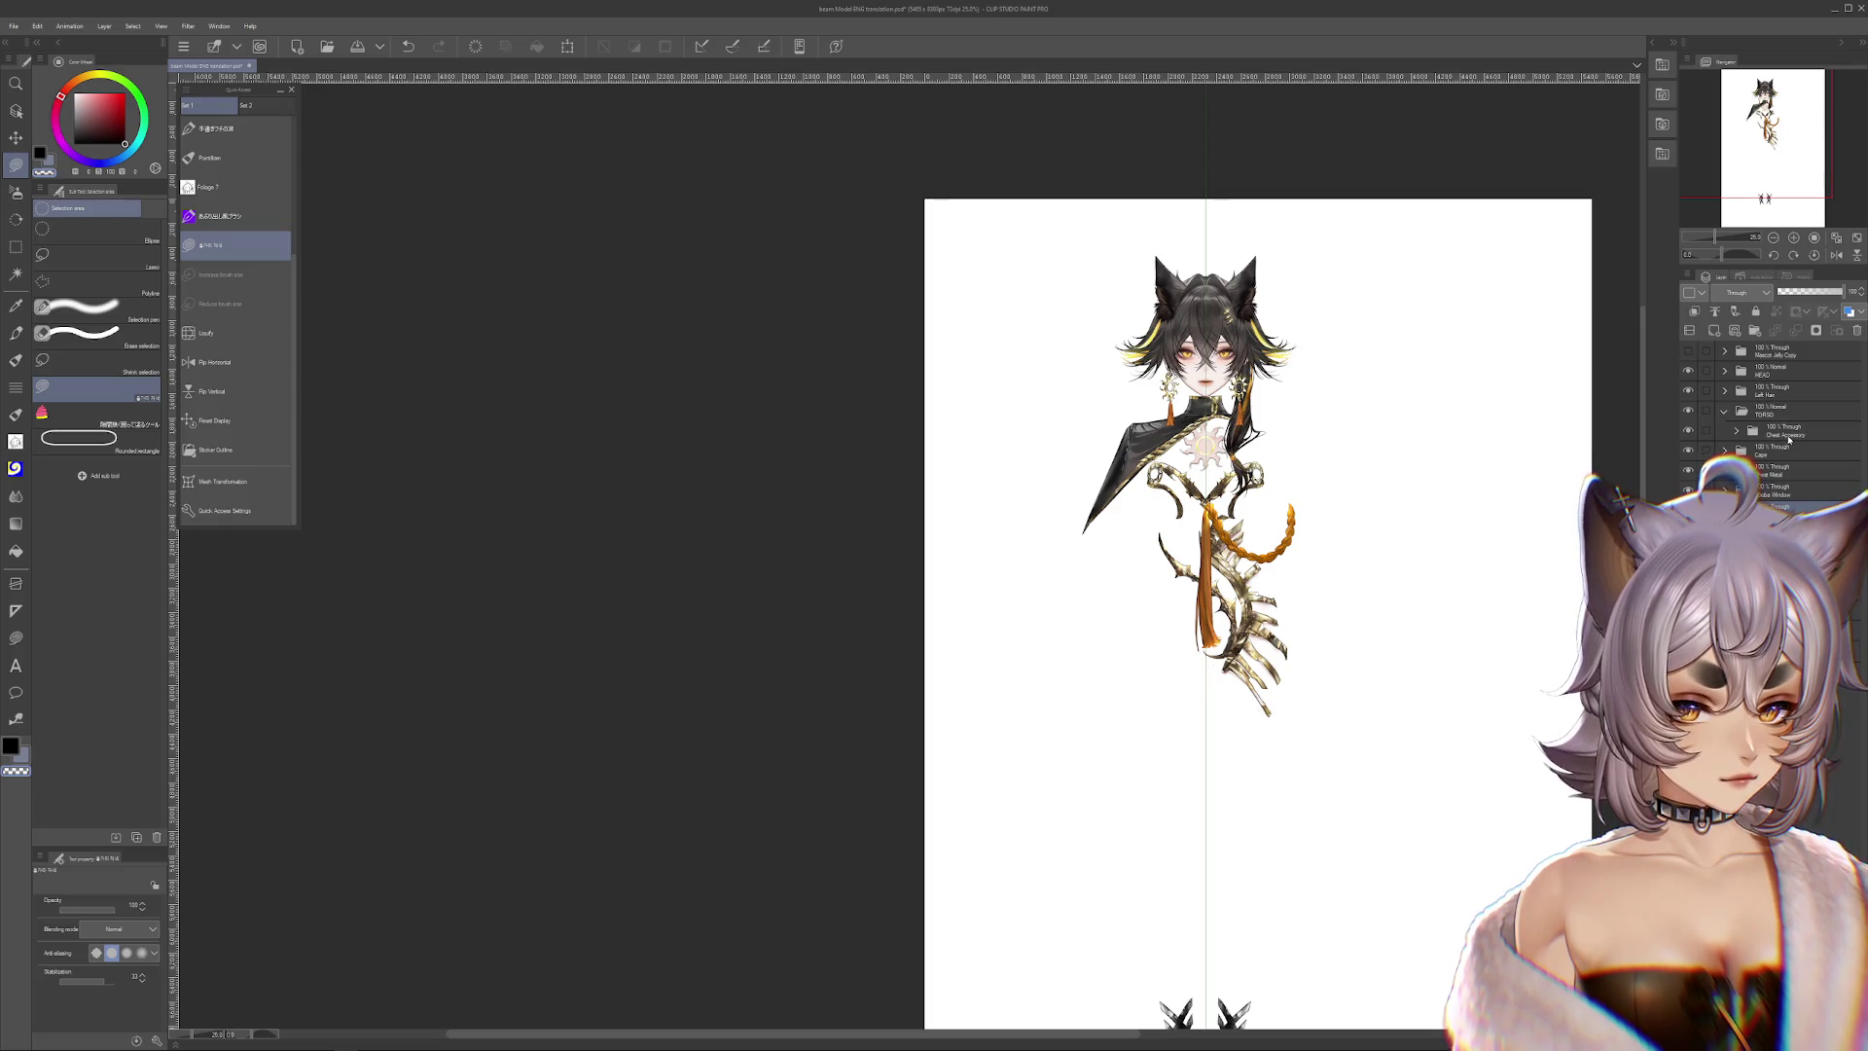
{"action": "key", "text": "Return"}
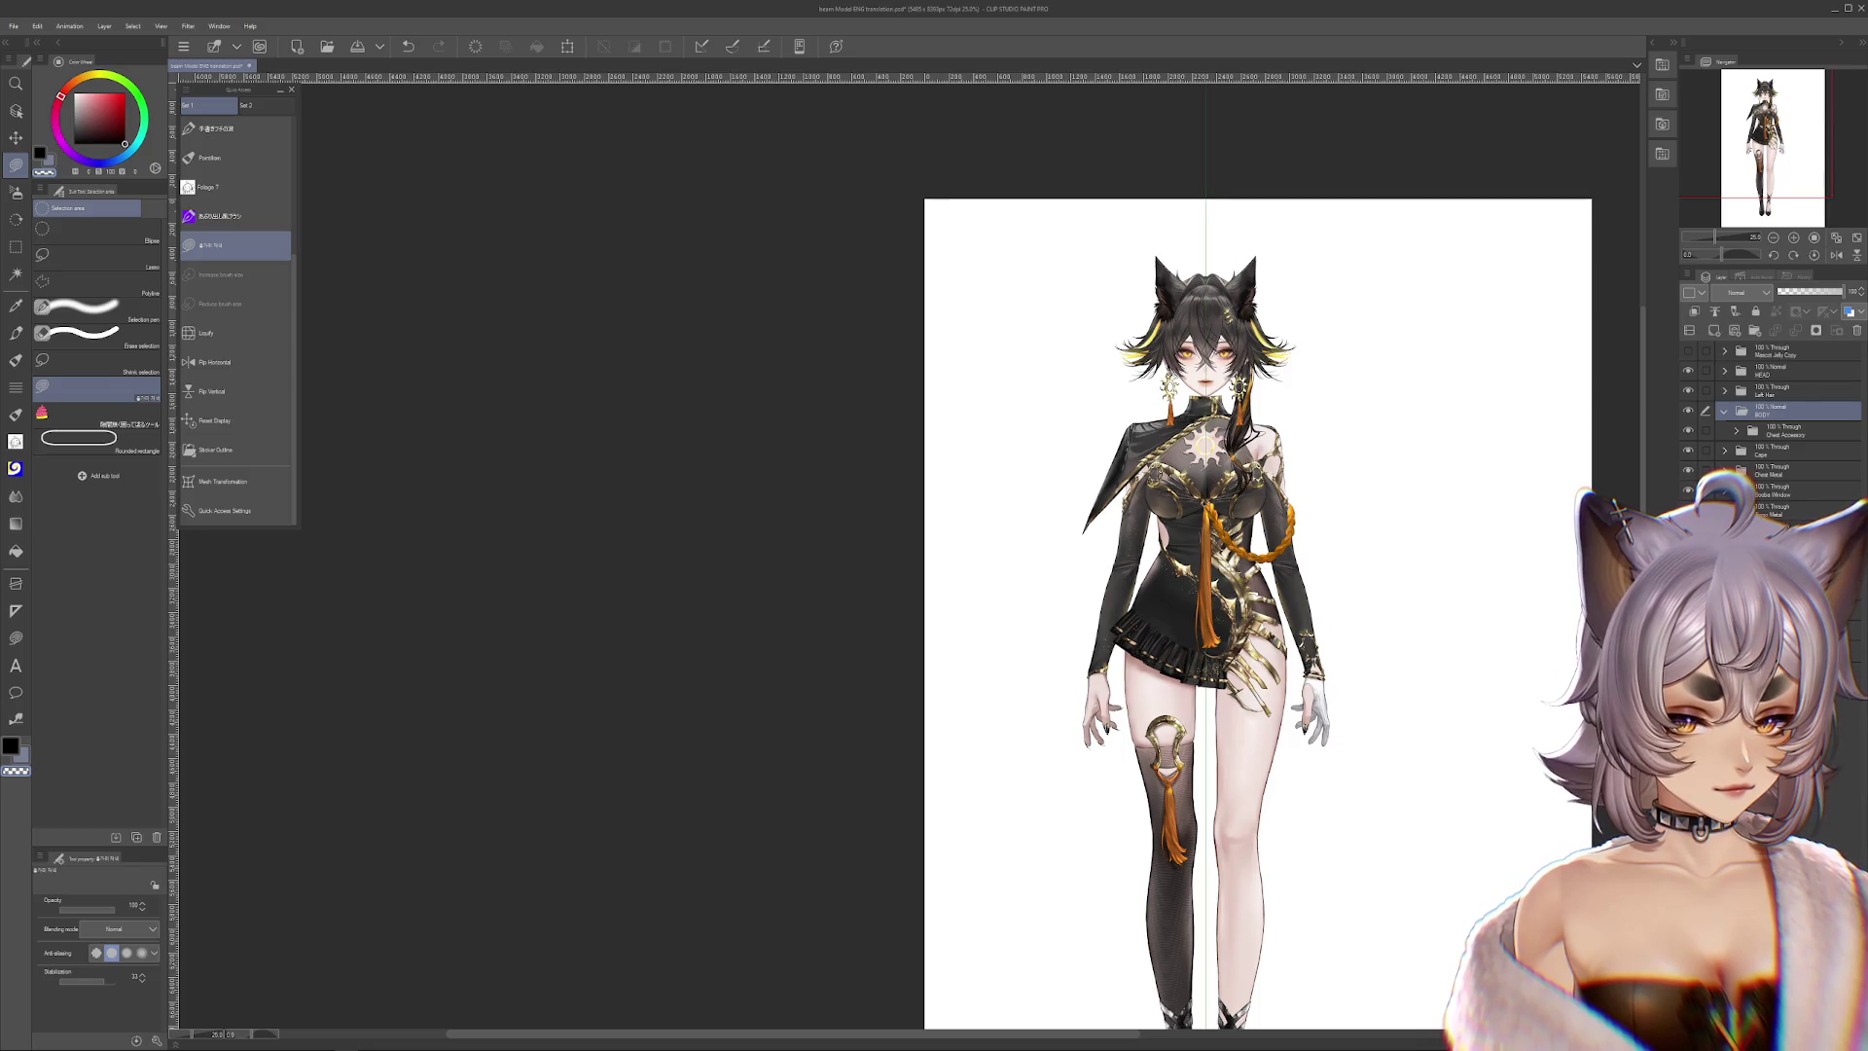
Move the Cape, Chest Metal and Window layers into Chest Accessory, then collapse BODY
{"action": "left_click", "coordinate": [1773, 493]}
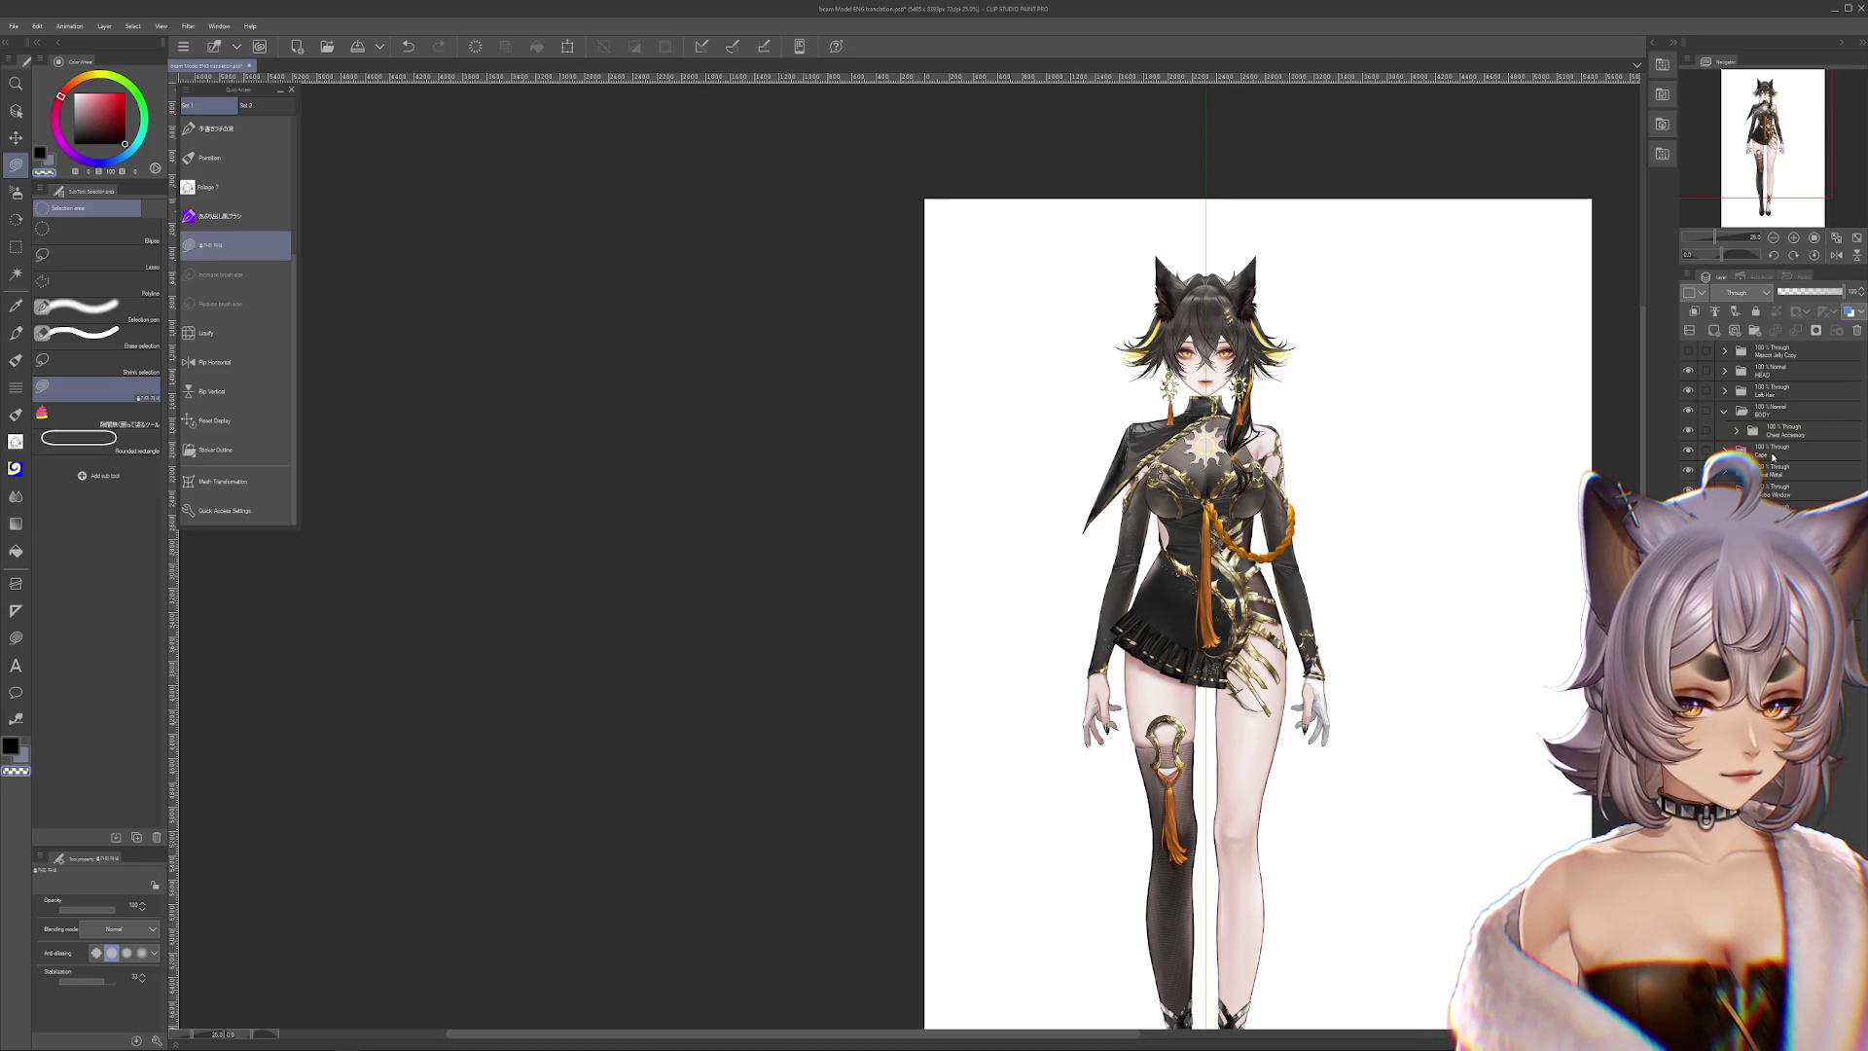
{"action": "left_click", "coordinate": [1774, 448], "text": "shift"}
{"action": "left_click_drag", "start_coordinate": [1771, 451], "coordinate": [1771, 443]}
{"action": "left_click", "coordinate": [1726, 413]}
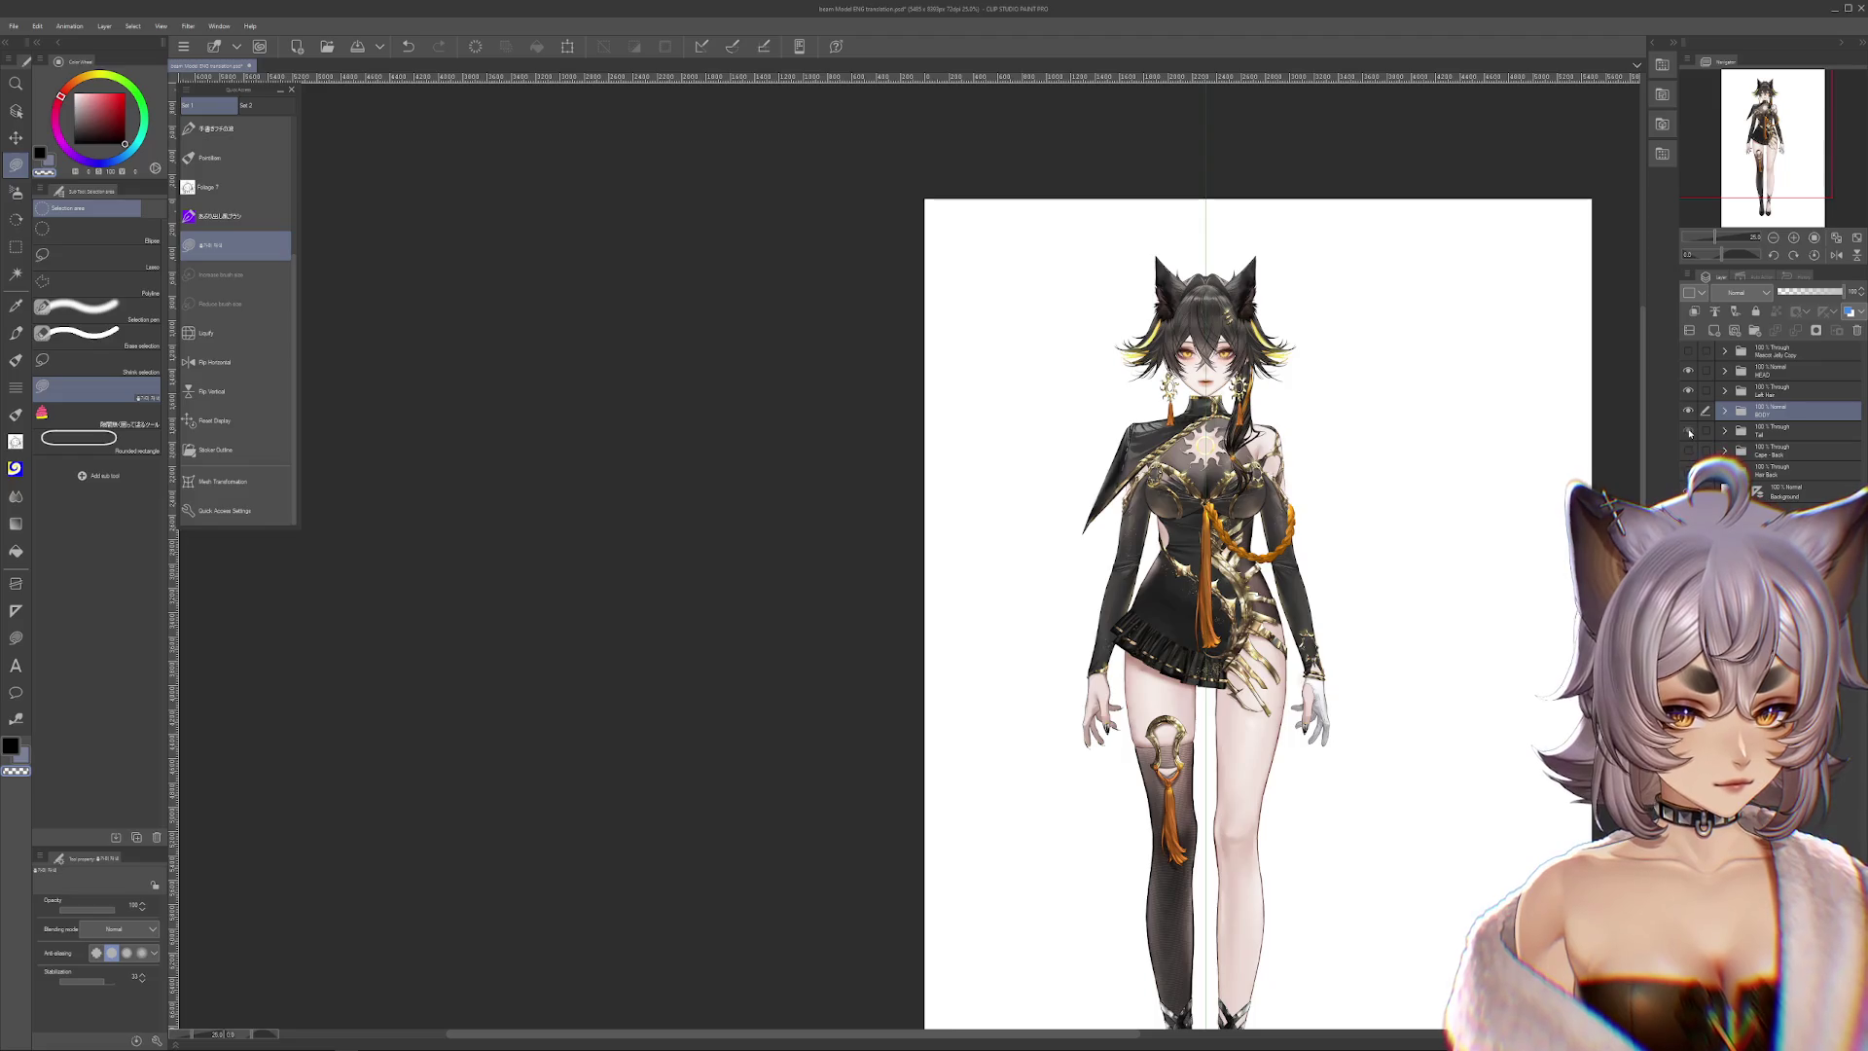
Briefly preview the tail, back cape and back hair, hiding each again
{"action": "left_click", "coordinate": [1689, 430]}
{"action": "left_click", "coordinate": [1689, 430]}
{"action": "left_click", "coordinate": [1690, 449]}
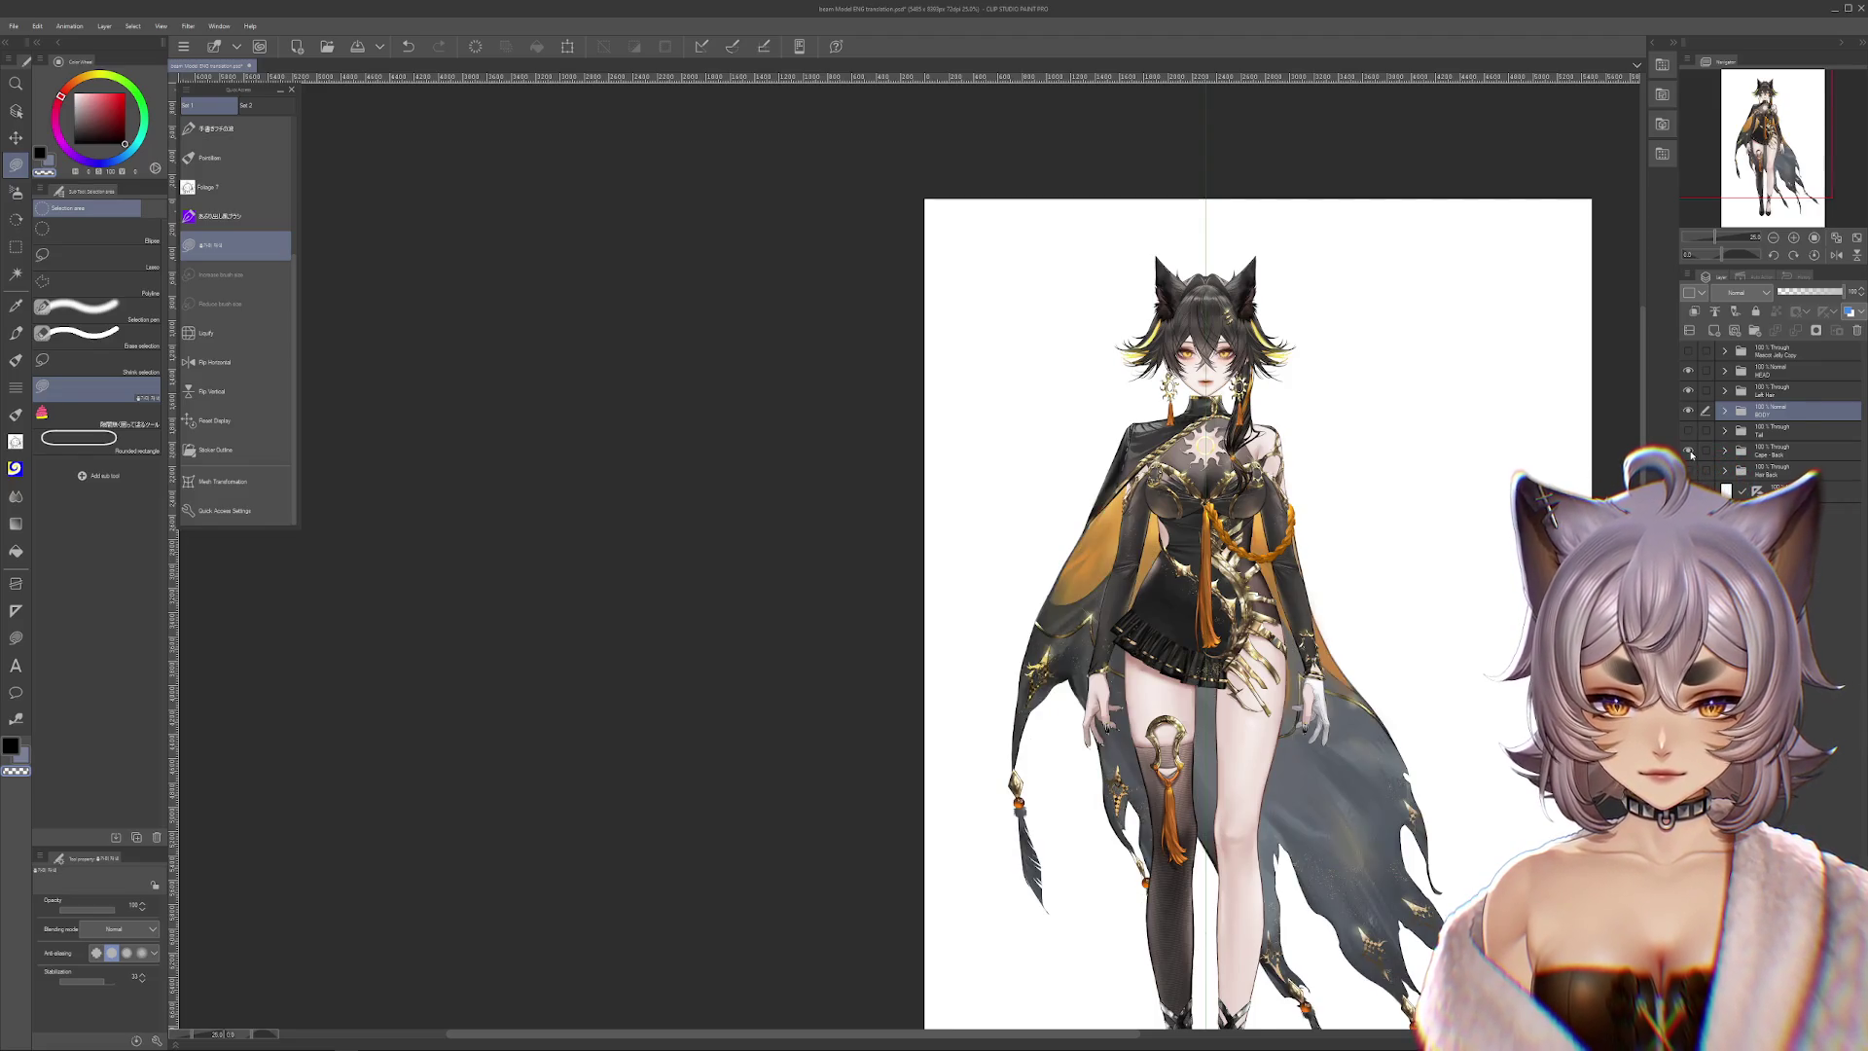
{"action": "left_click", "coordinate": [1689, 452]}
{"action": "left_click", "coordinate": [1689, 468]}
{"action": "left_click", "coordinate": [1690, 468]}
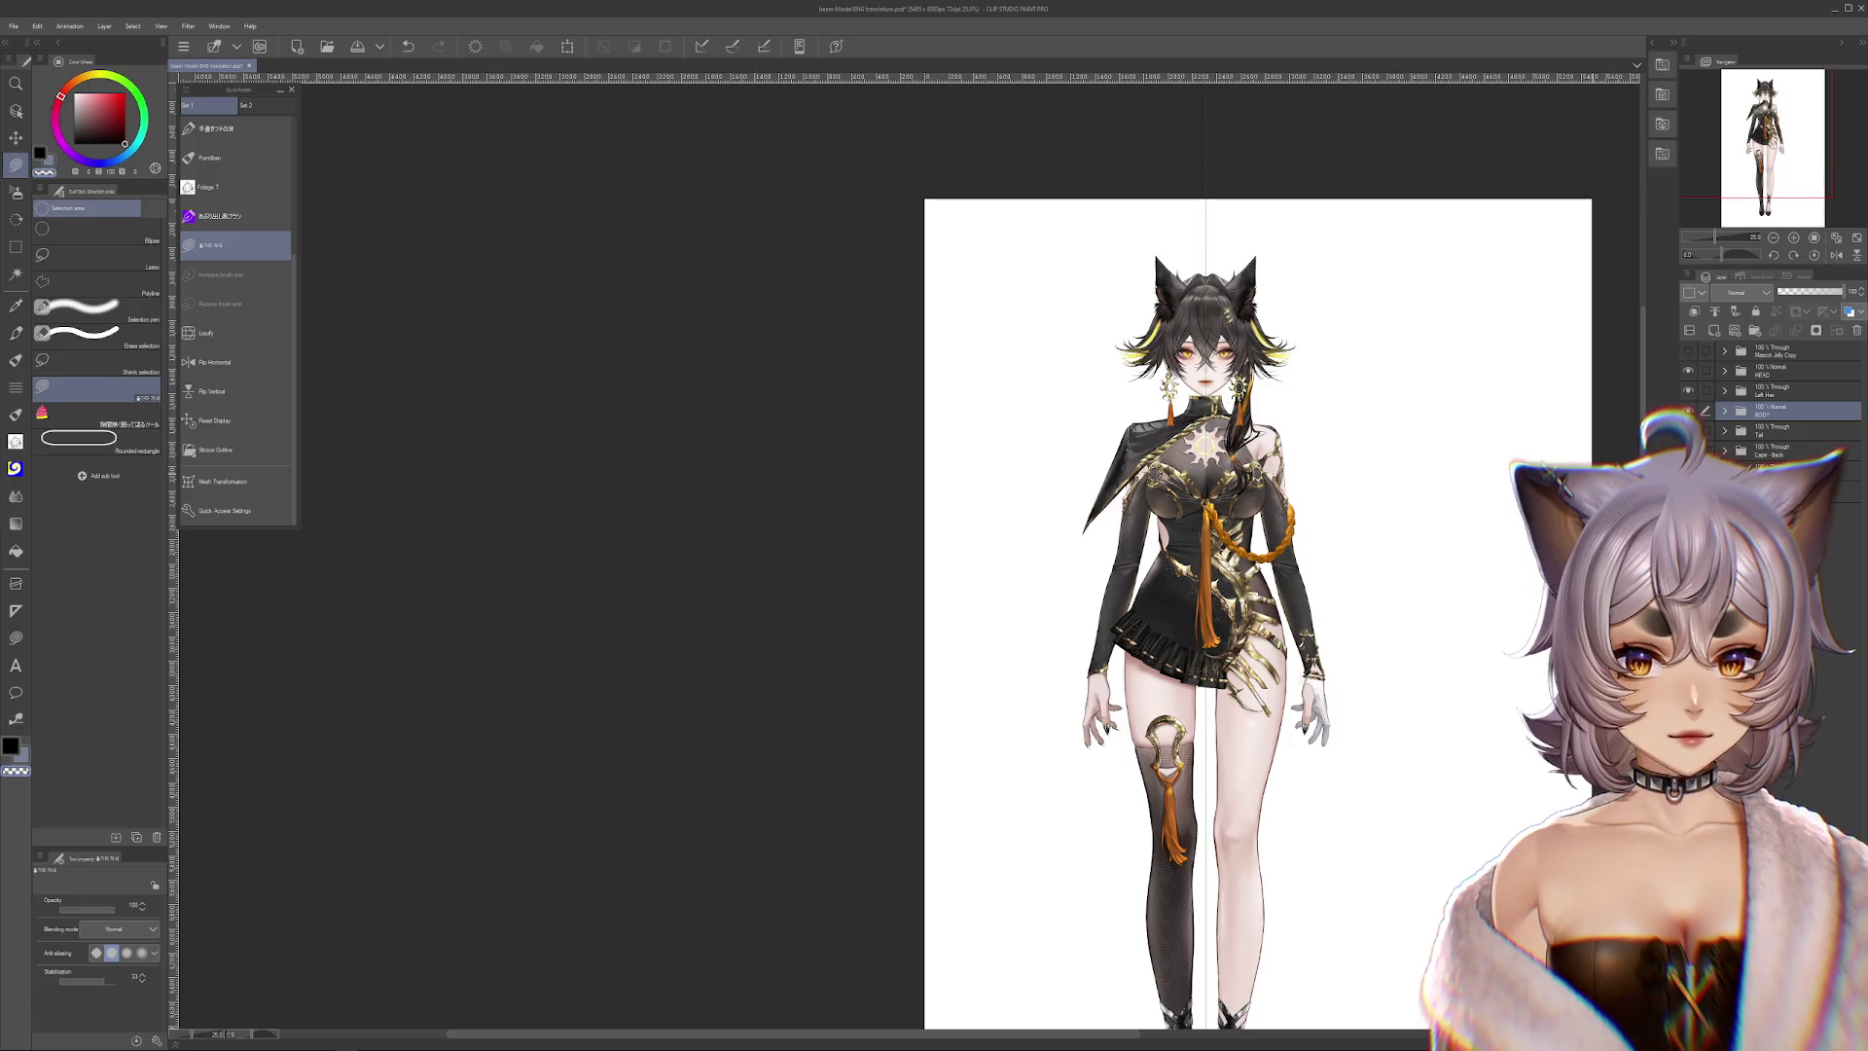
Expand BODY, test the tail and back cape behind the figure, then hide both
{"action": "scroll", "coordinate": [1286, 356], "scroll_direction": "up", "scroll_amount": 3}
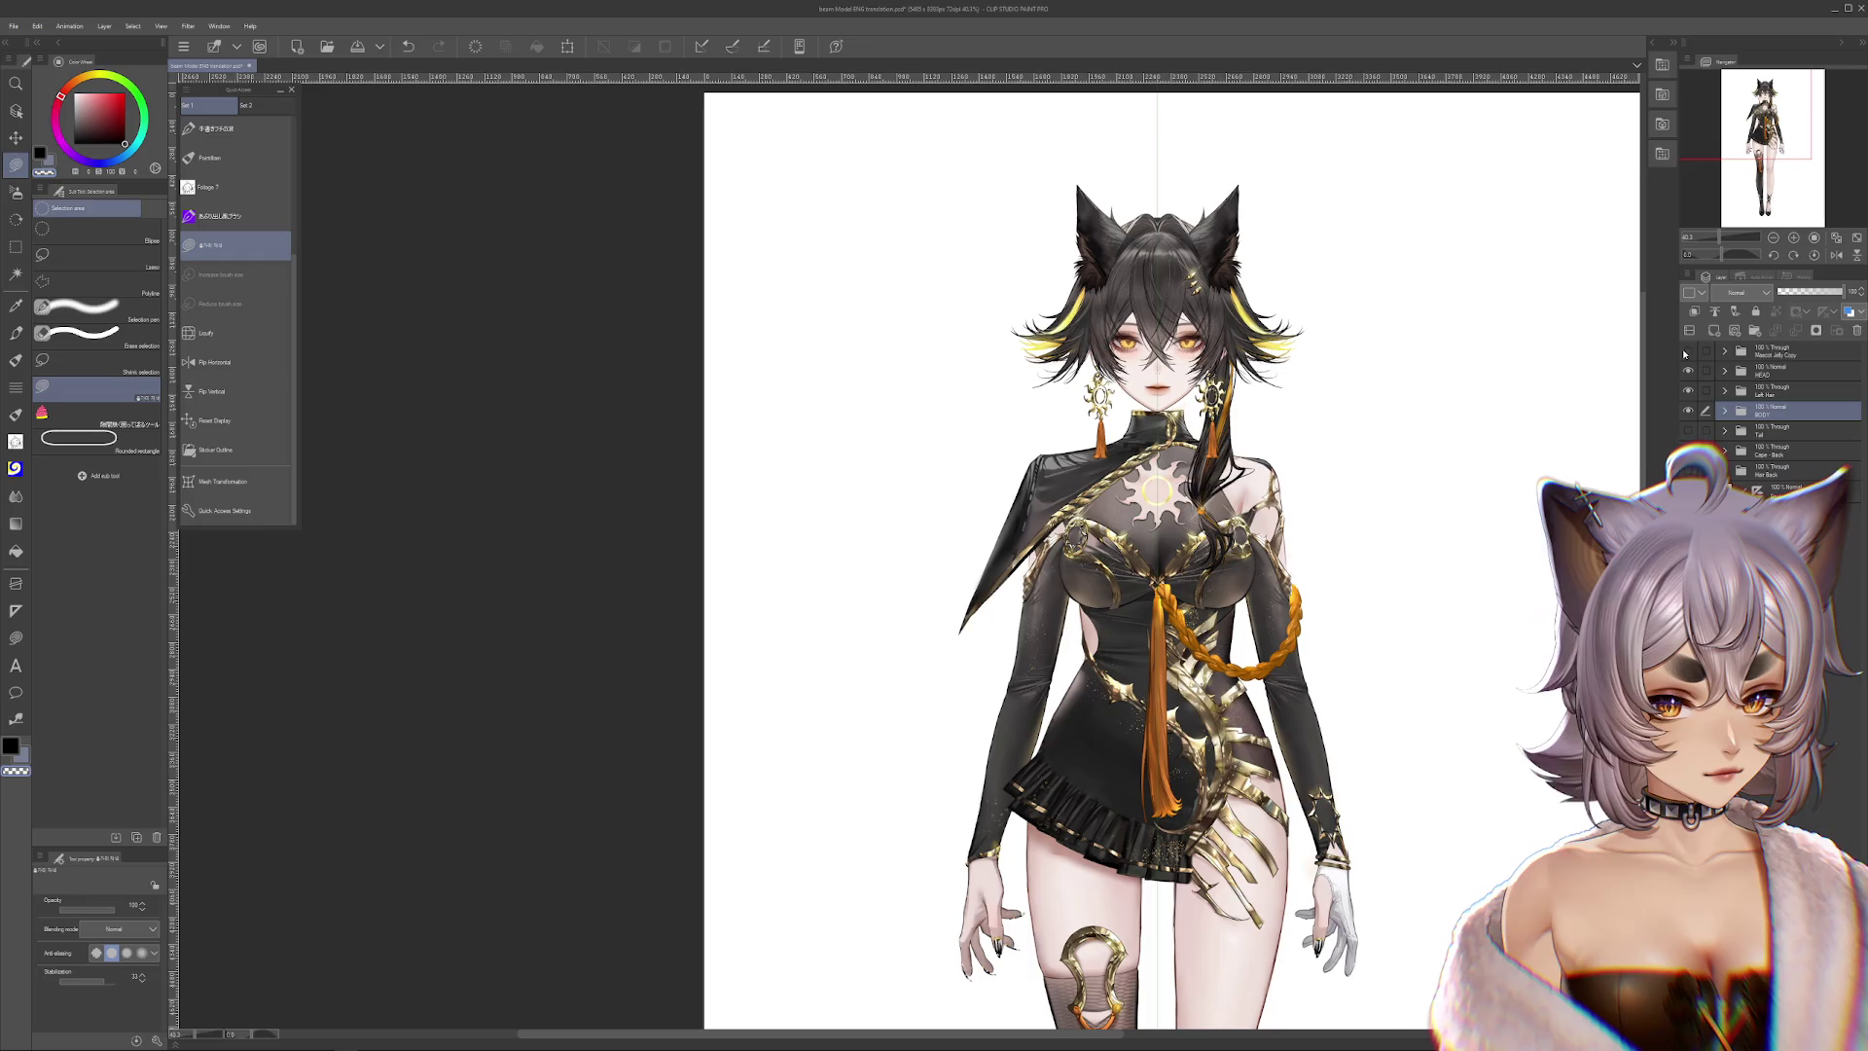
{"action": "left_click", "coordinate": [1725, 412]}
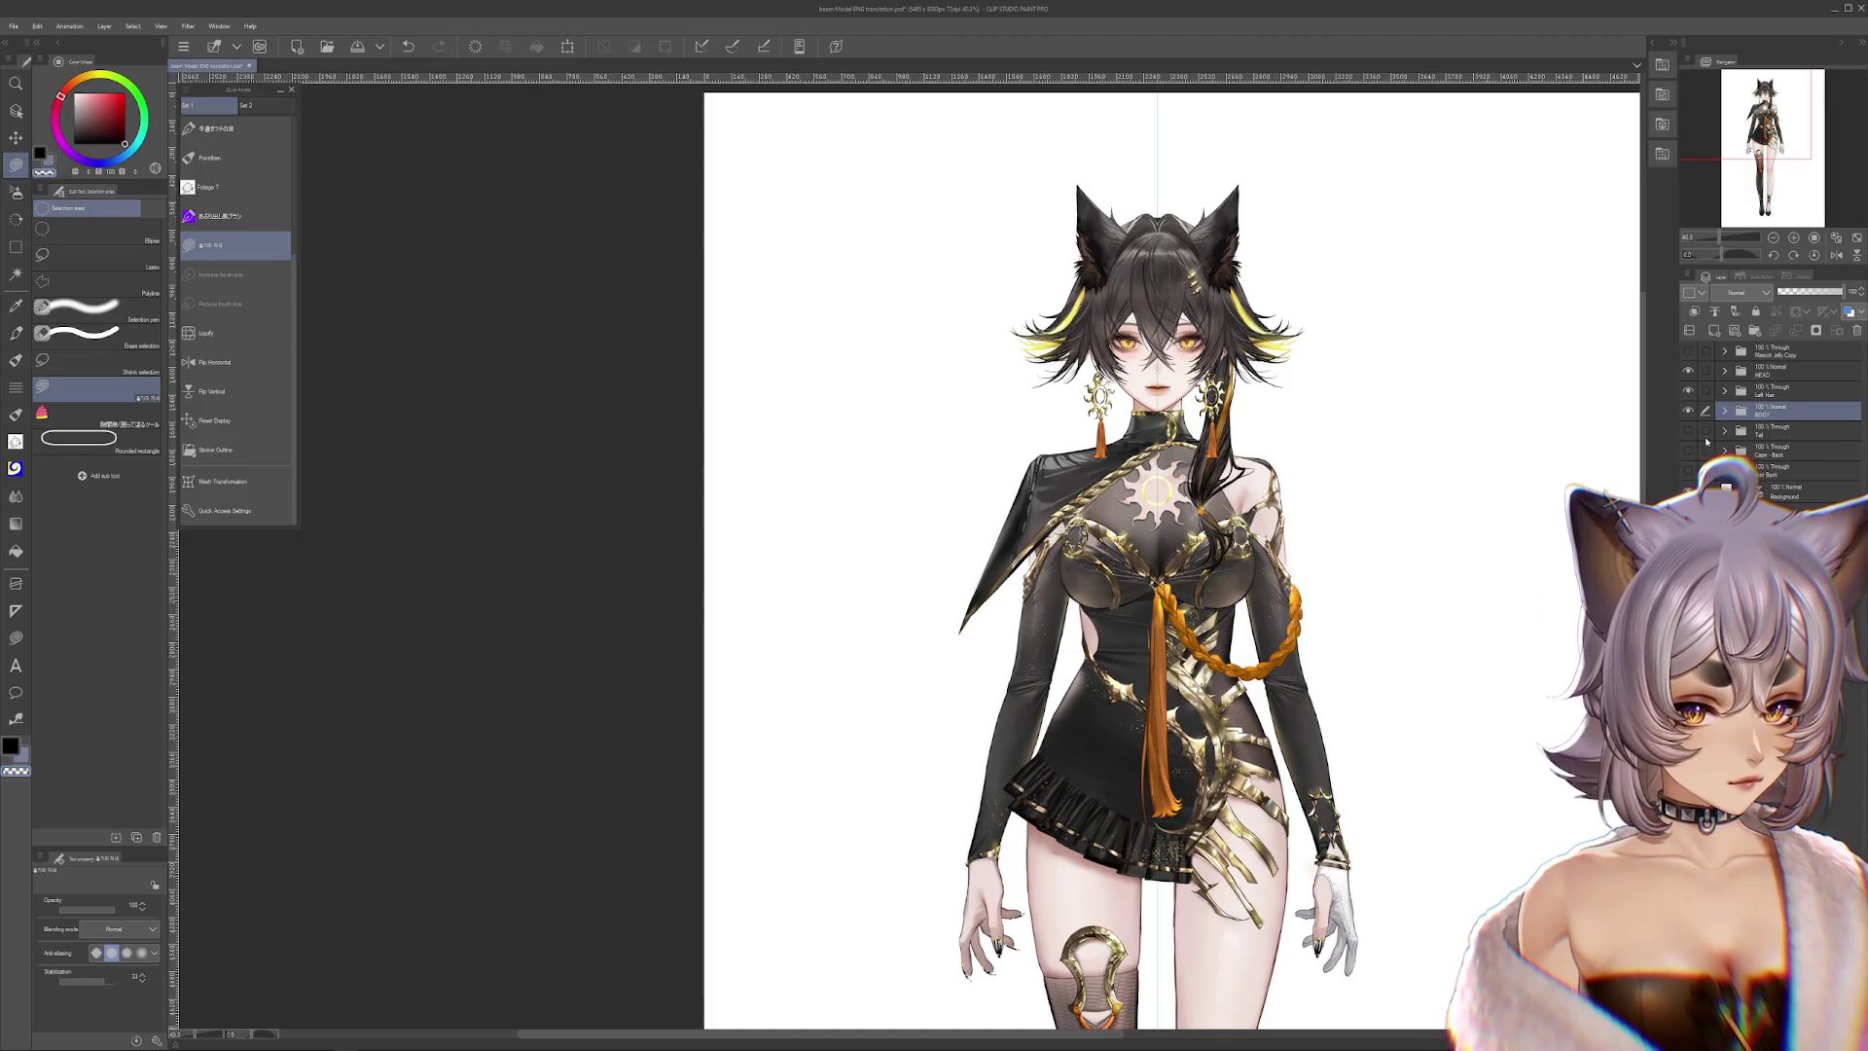
{"action": "left_click", "coordinate": [1689, 430]}
{"action": "scroll", "coordinate": [1338, 457], "scroll_direction": "down", "scroll_amount": 2}
{"action": "scroll", "coordinate": [1338, 457], "scroll_direction": "down", "scroll_amount": 2}
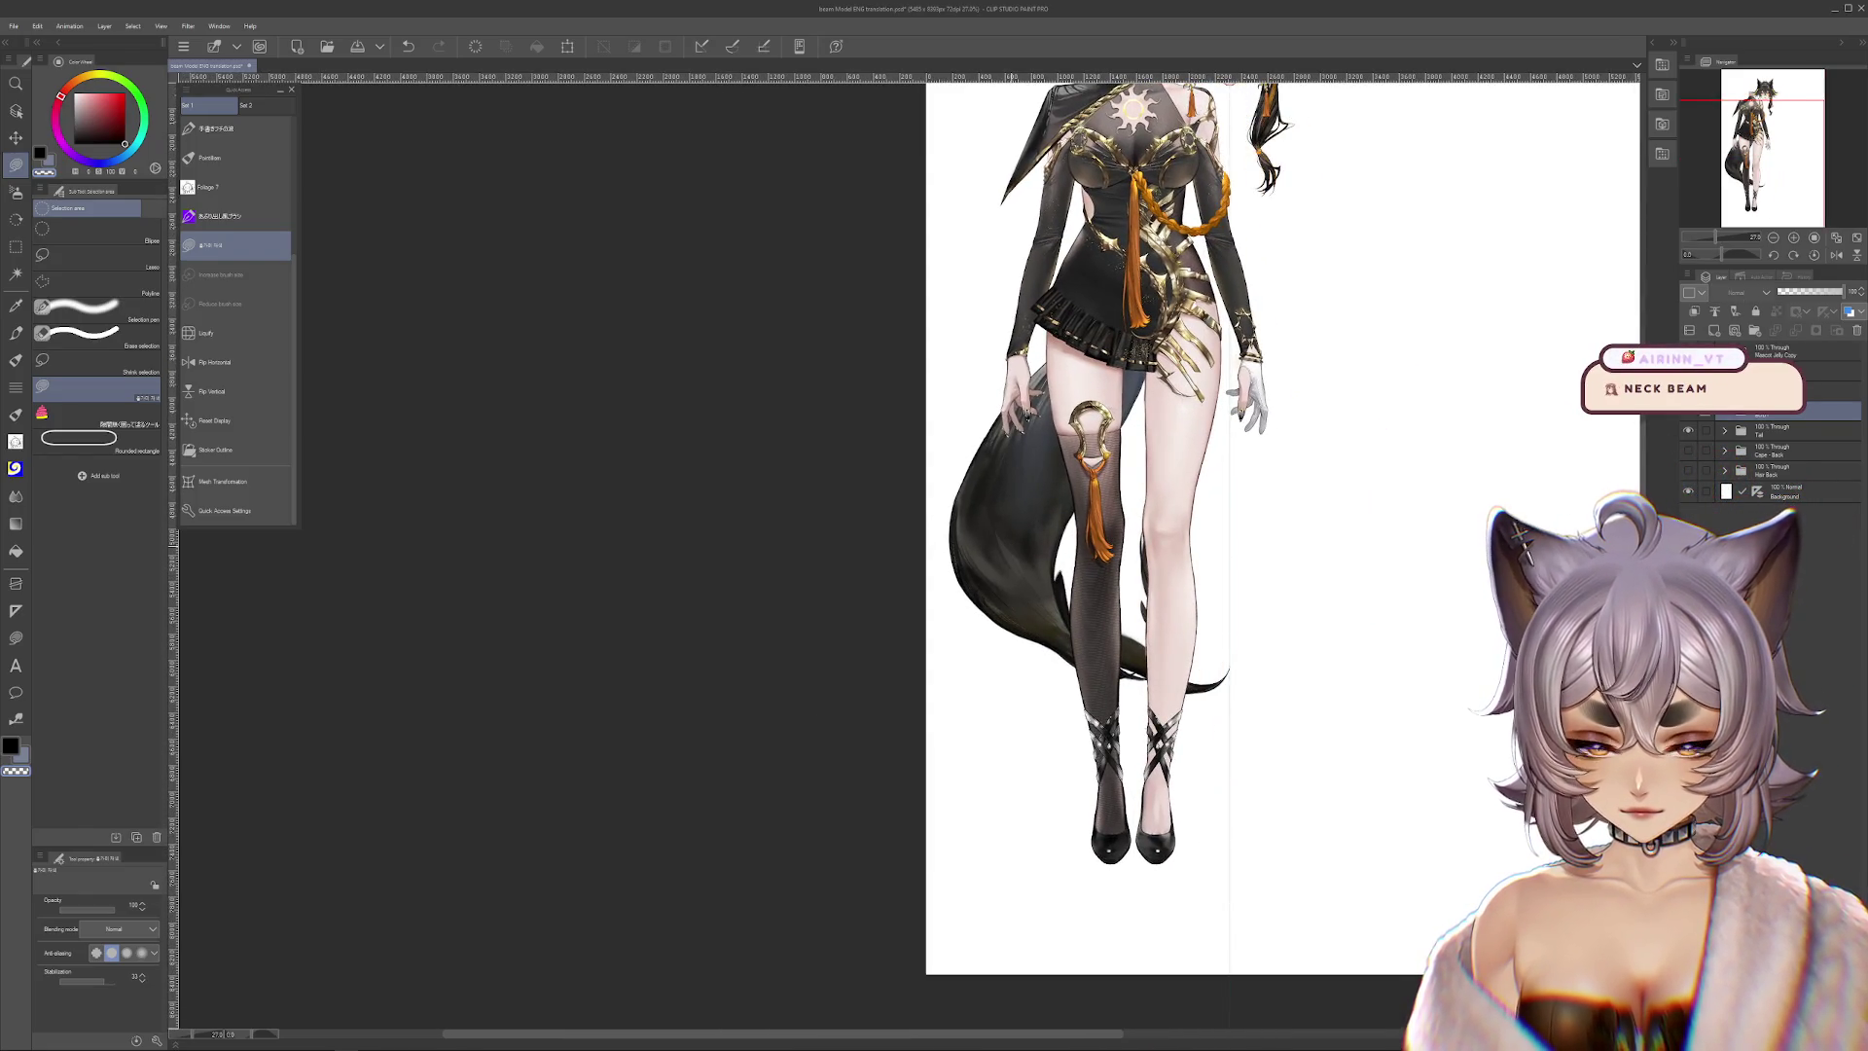
{"action": "key", "text": "ctrl+z"}
{"action": "left_click", "coordinate": [1689, 451]}
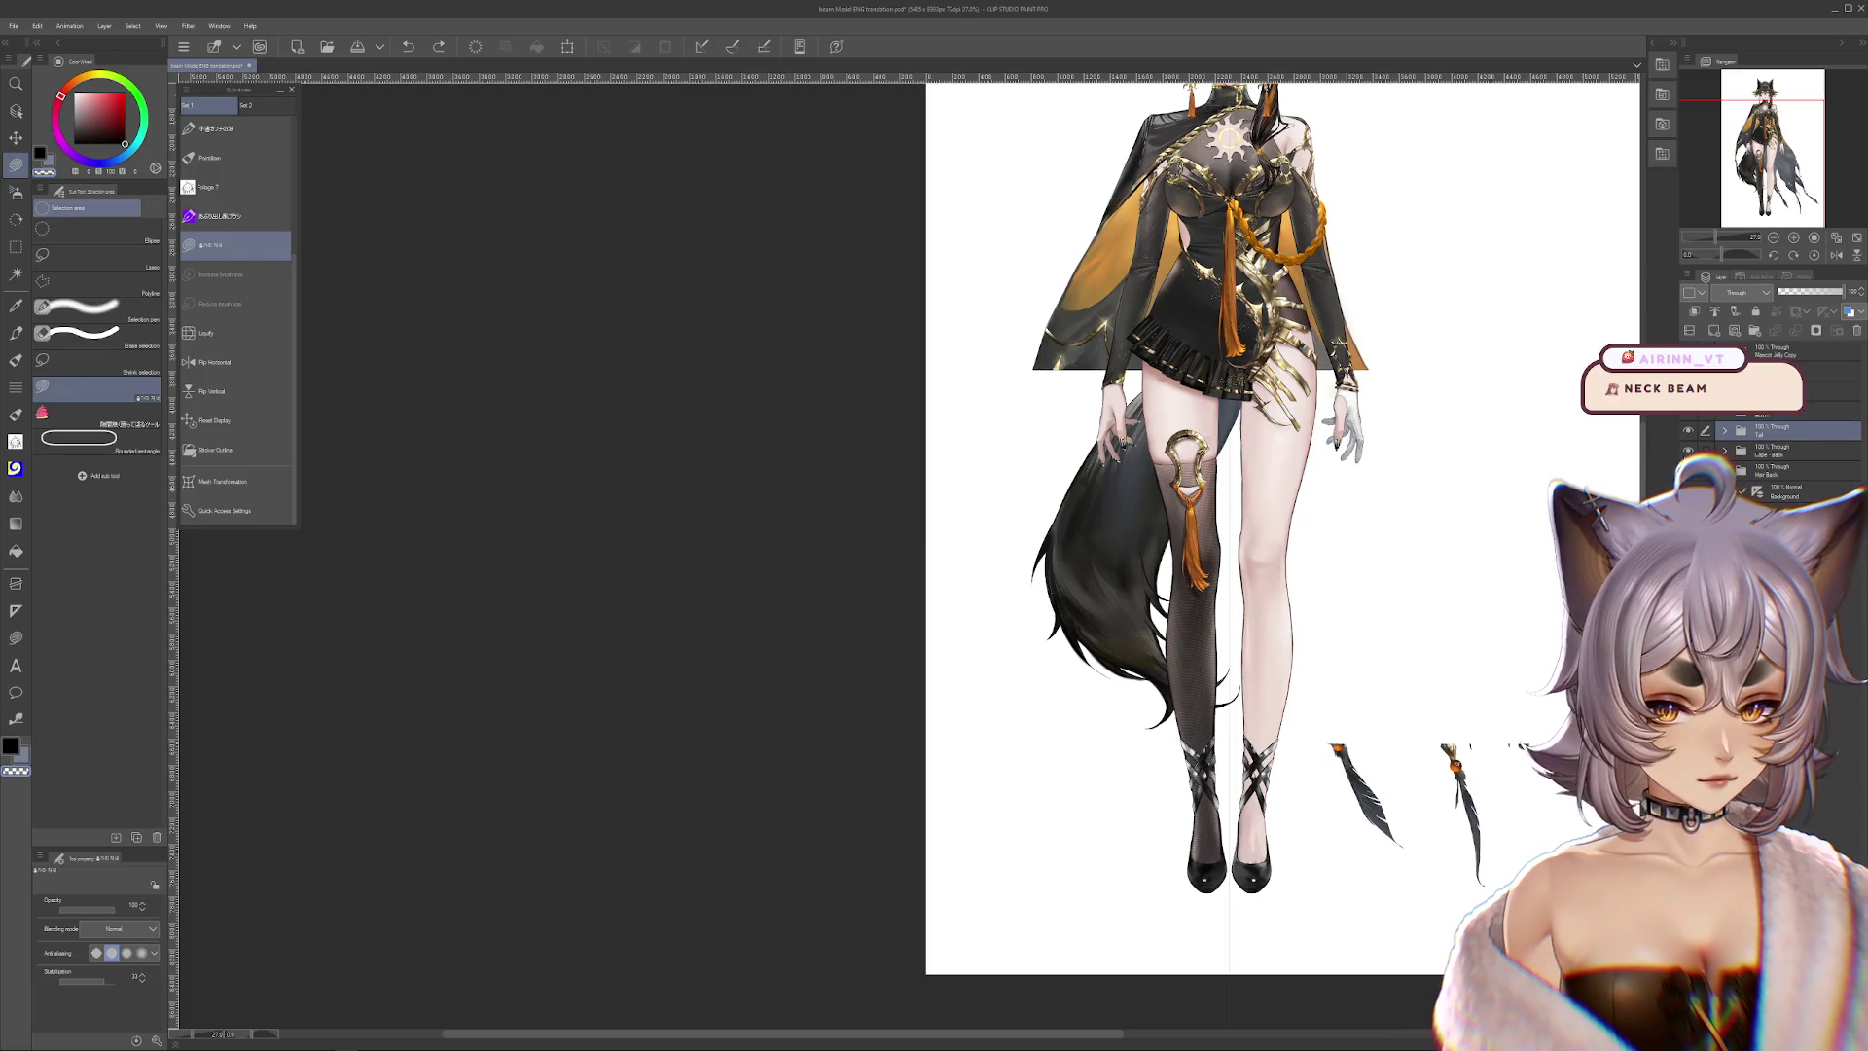
{"action": "scroll", "coordinate": [1265, 555], "scroll_direction": "up", "scroll_amount": 3}
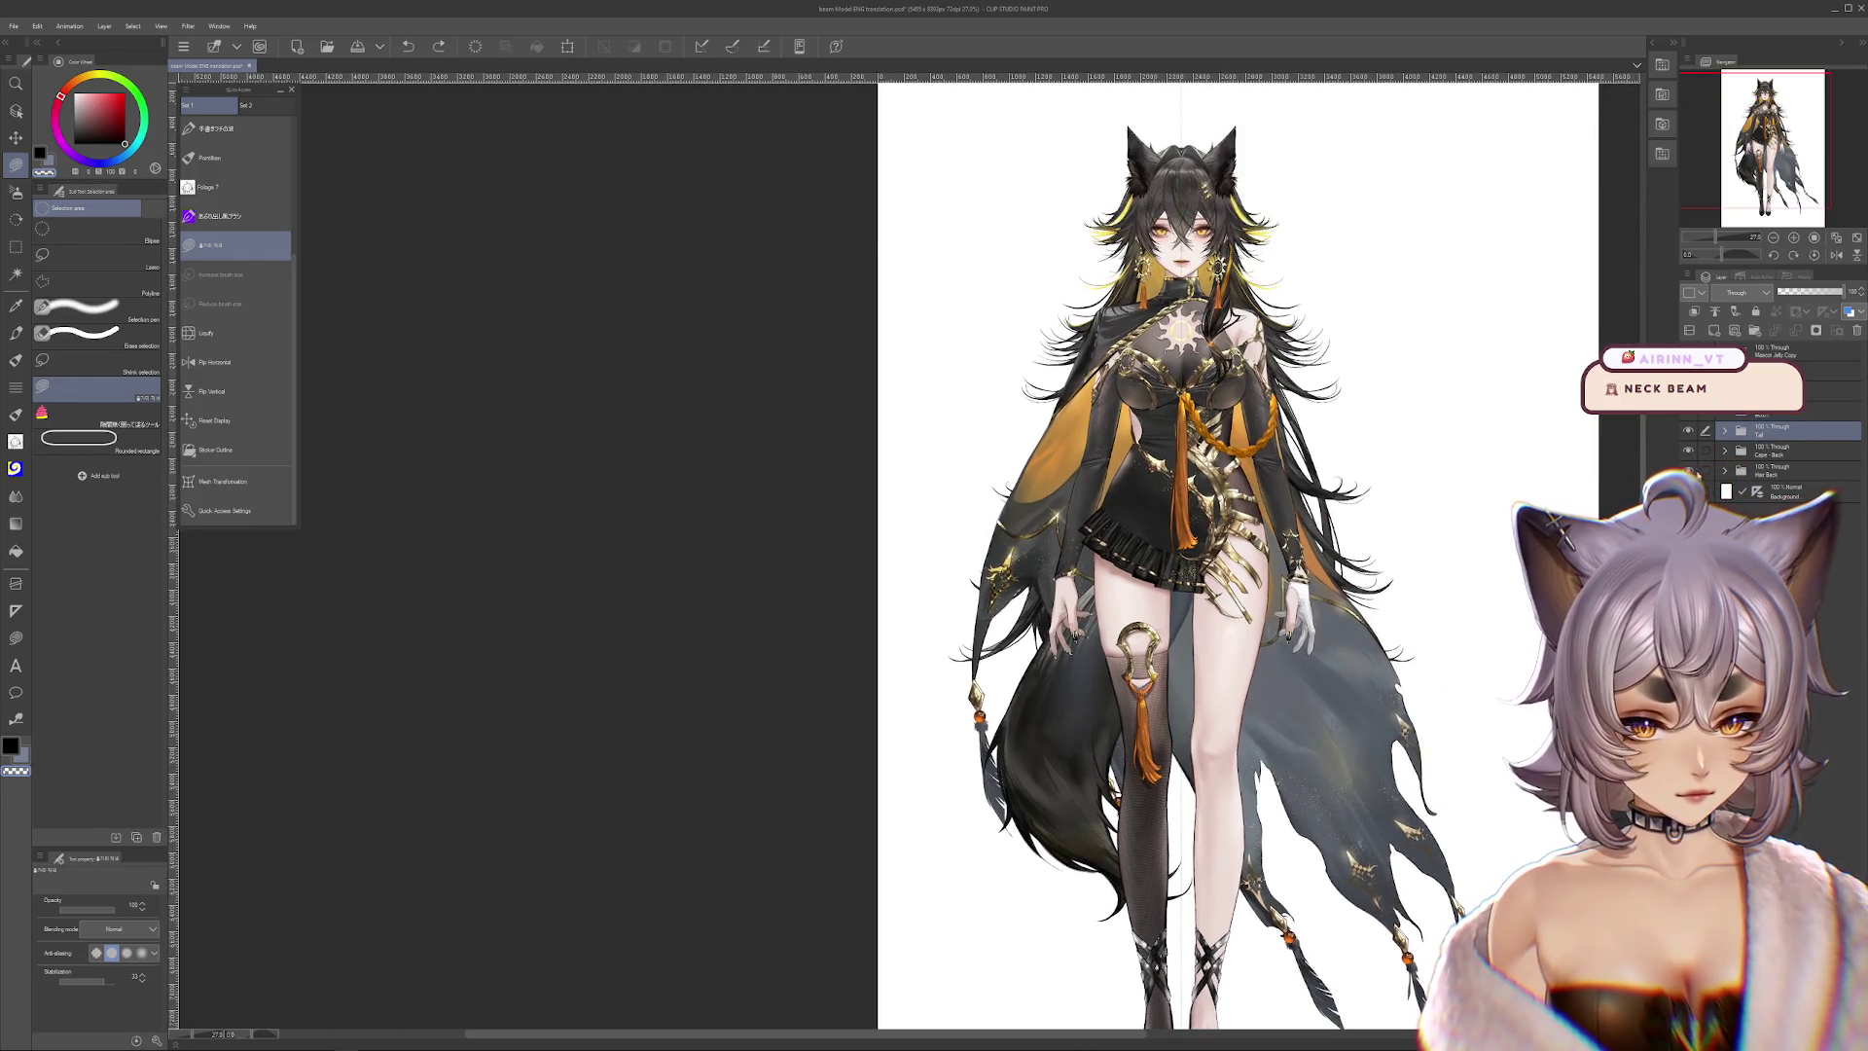
{"action": "left_click", "coordinate": [1688, 451]}
{"action": "left_click", "coordinate": [1688, 430]}
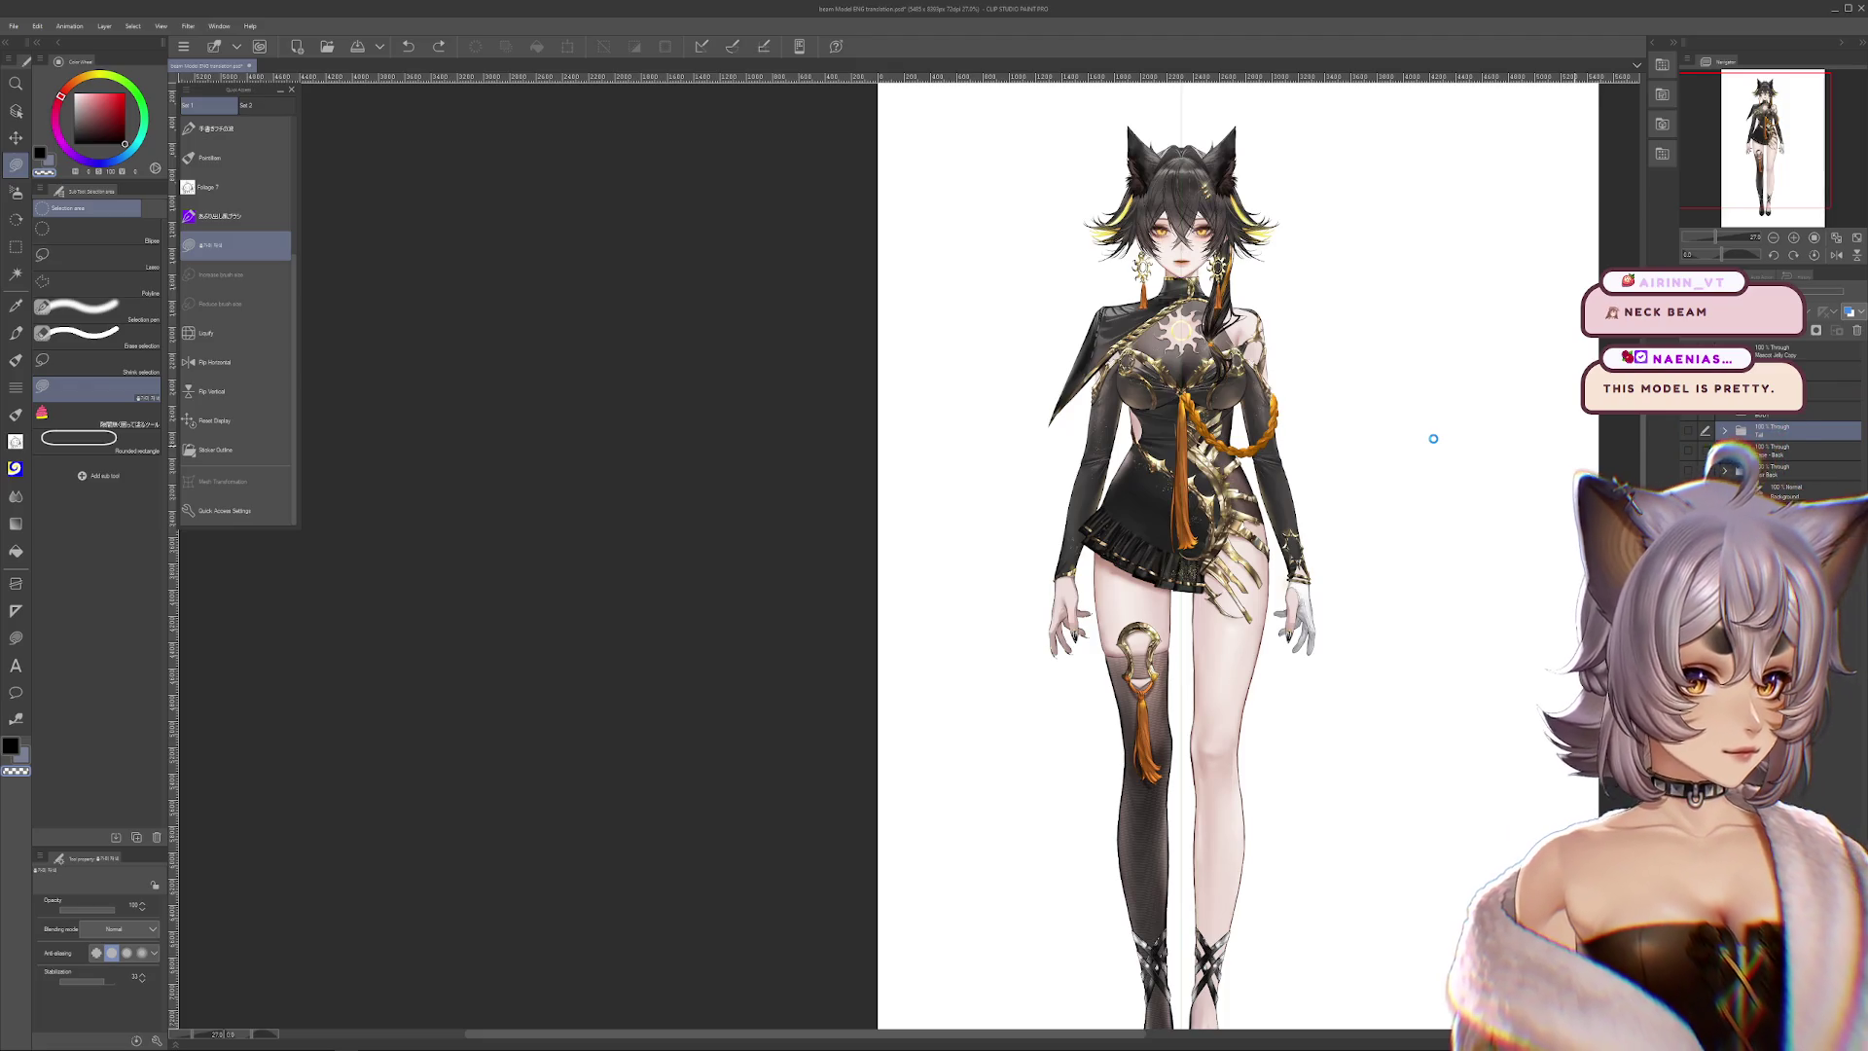
{"action": "left_click", "coordinate": [1315, 364]}
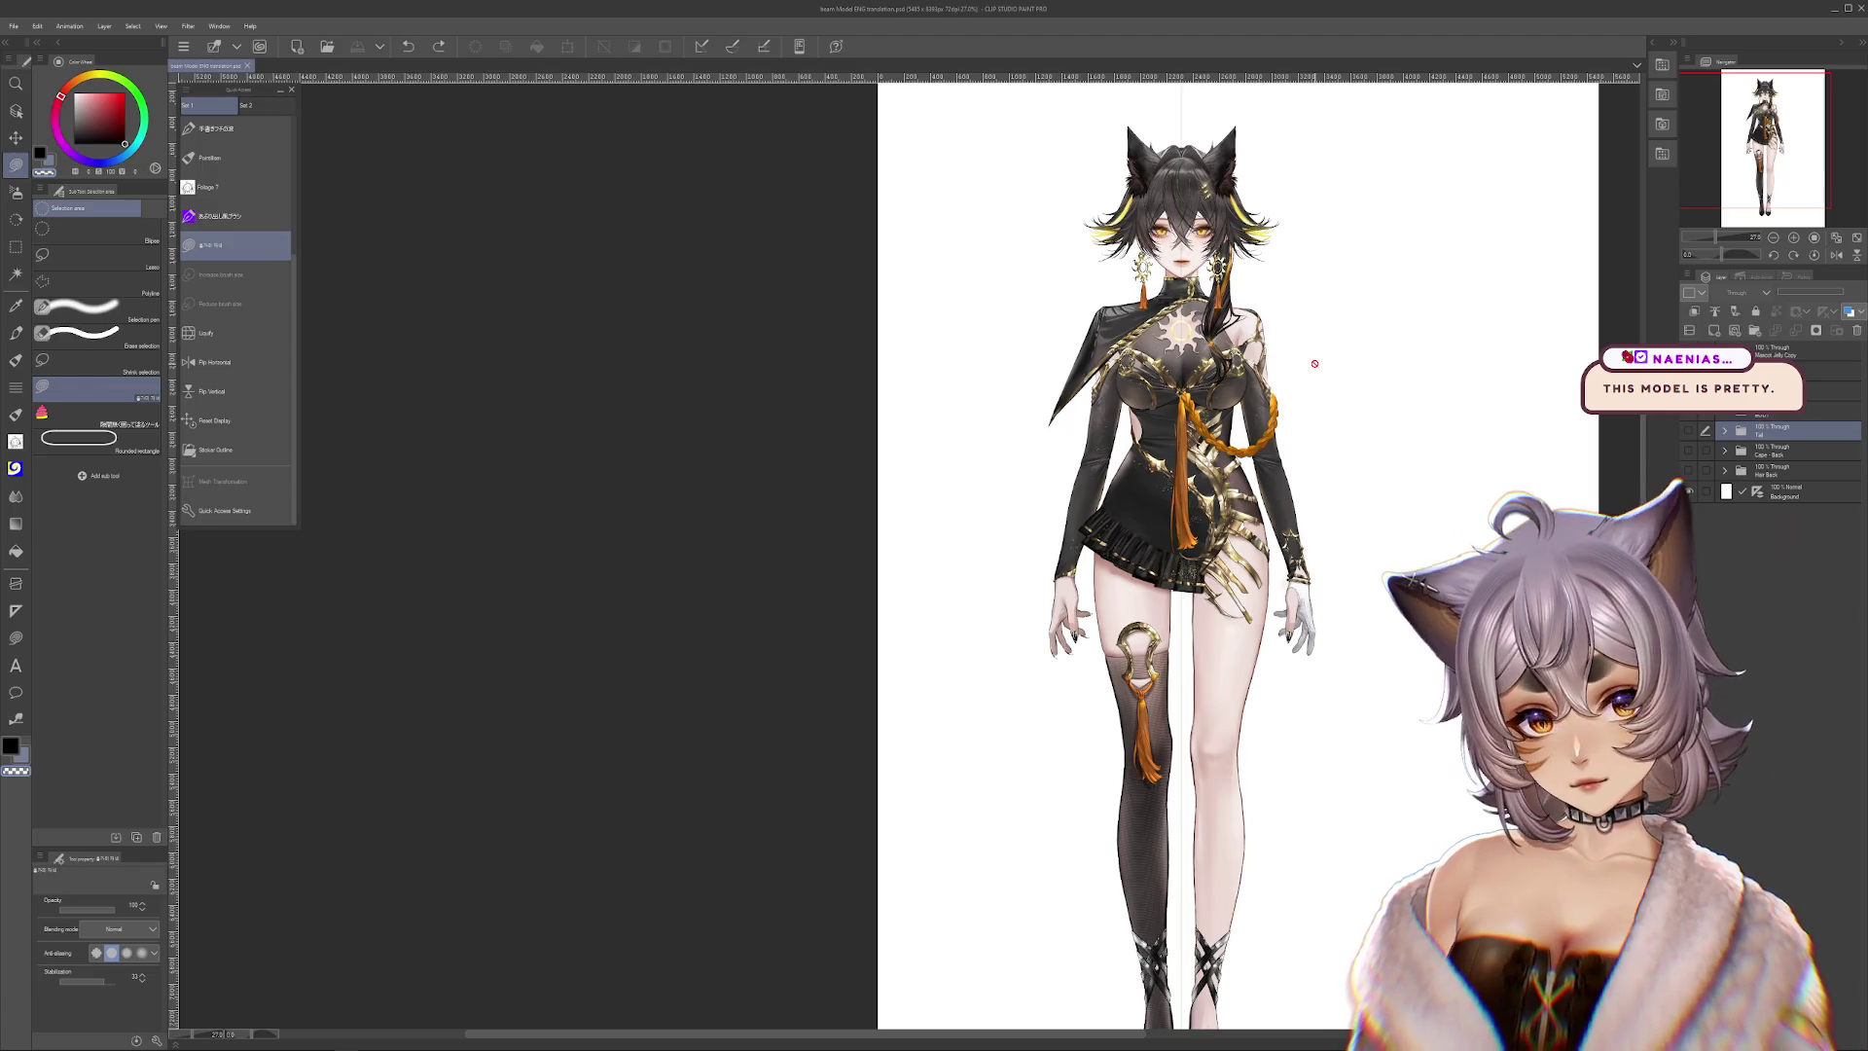
Zoom onto the head and undo/redo to compare it before and after adding the head
{"action": "scroll", "coordinate": [1311, 392], "scroll_direction": "up", "scroll_amount": 1}
{"action": "scroll", "coordinate": [1311, 393], "scroll_direction": "up", "scroll_amount": 2}
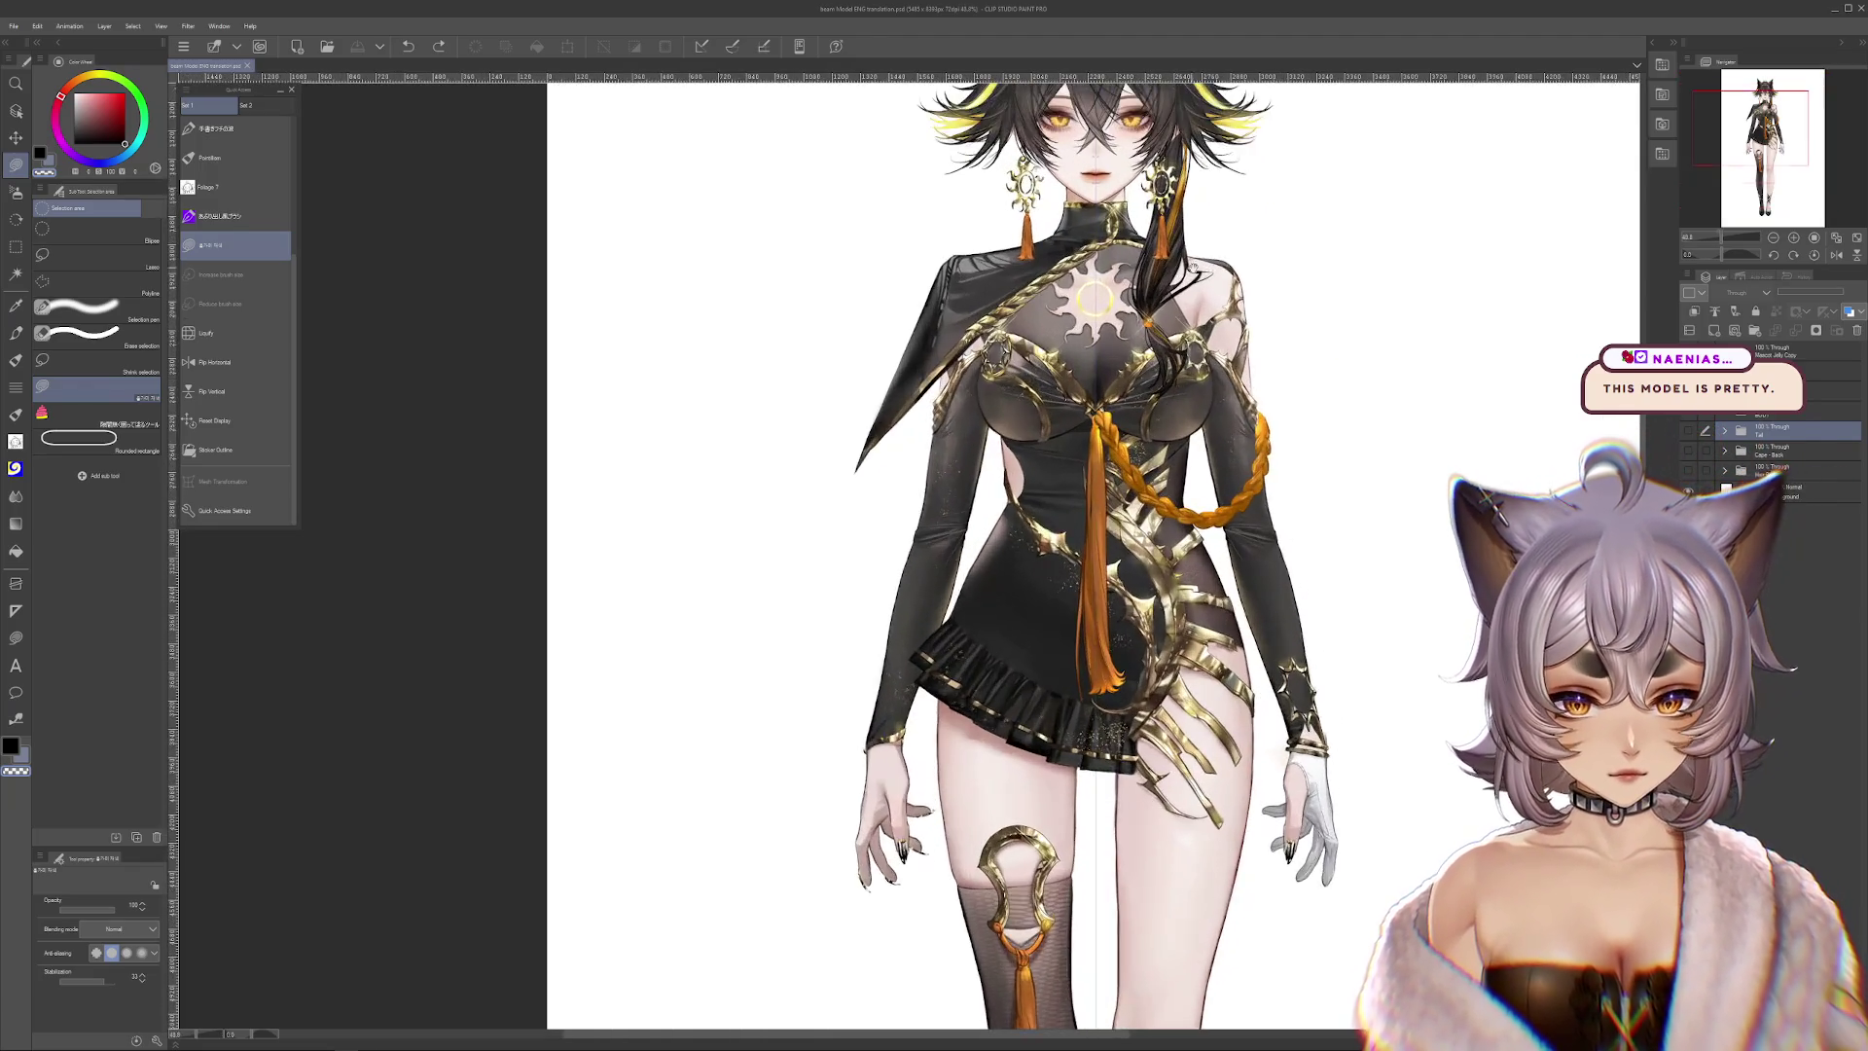
{"action": "scroll", "coordinate": [1311, 392], "scroll_direction": "up", "scroll_amount": 1}
{"action": "key", "text": "ctrl+z"}
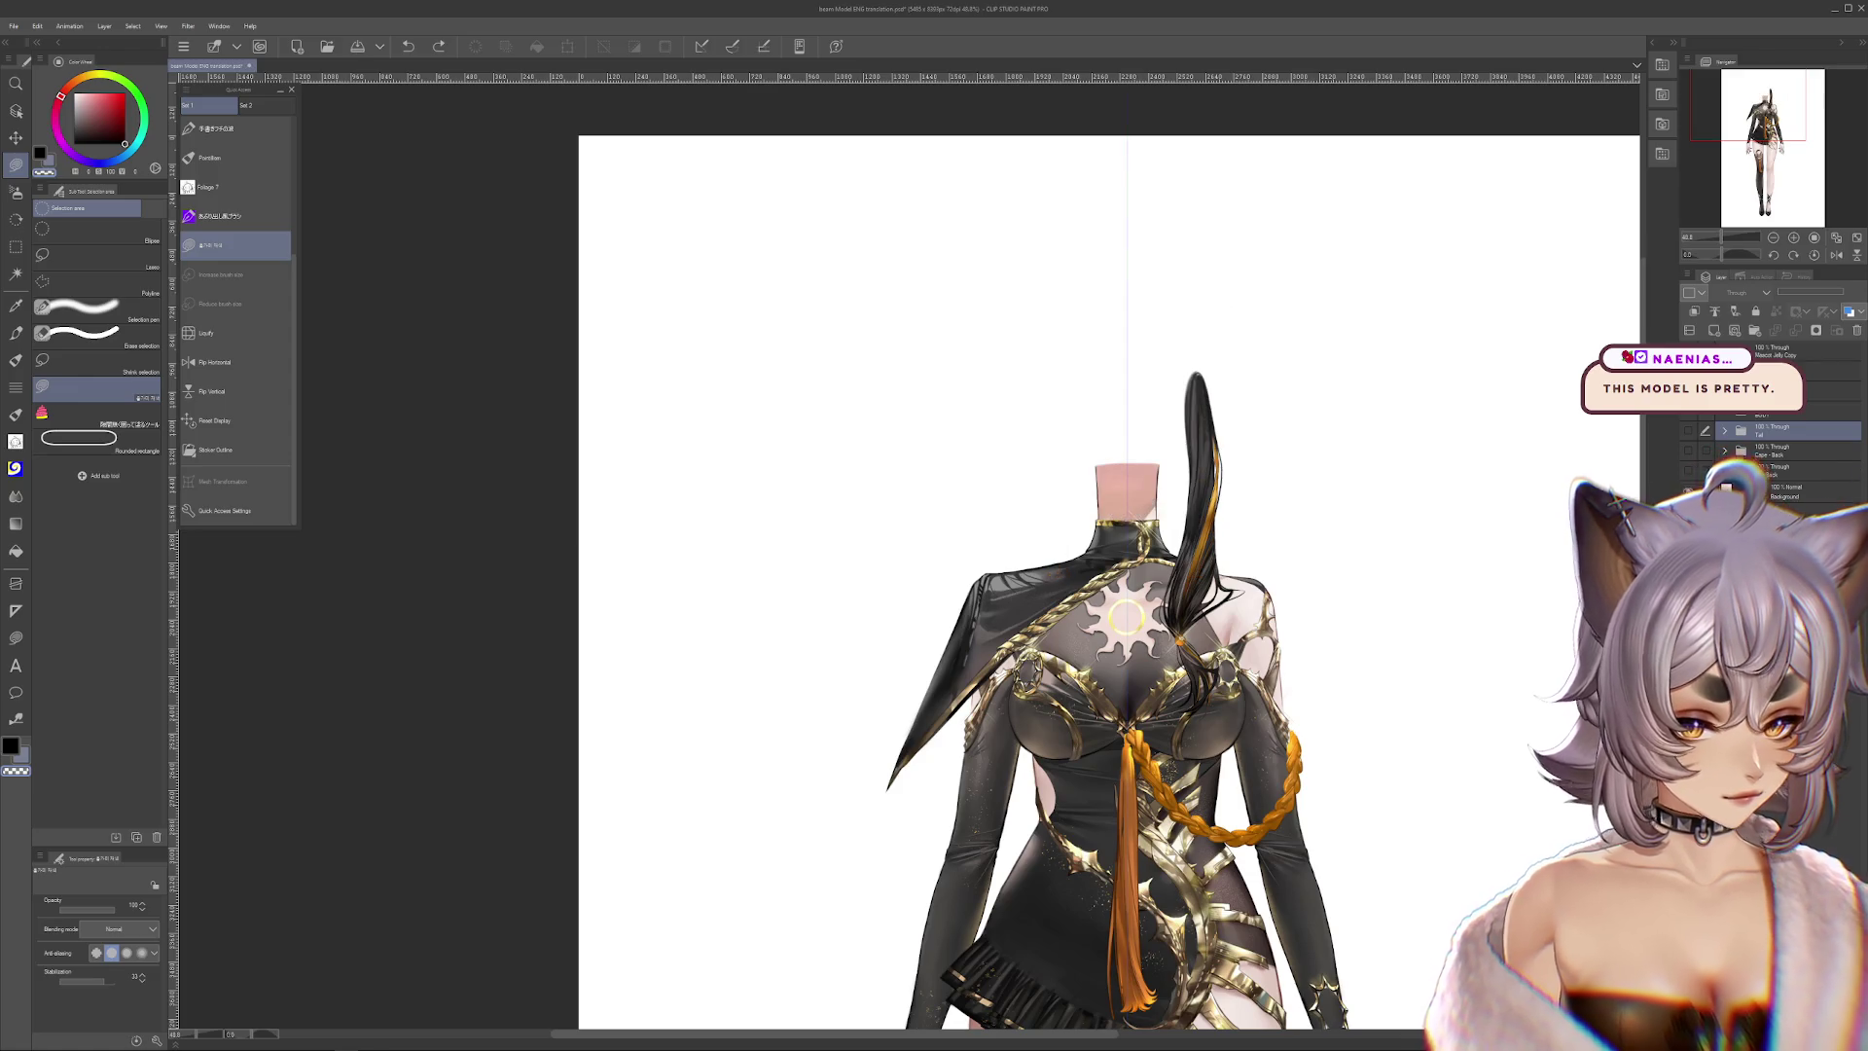
{"action": "key", "text": "ctrl+y"}
{"action": "key", "text": "ctrl+y"}
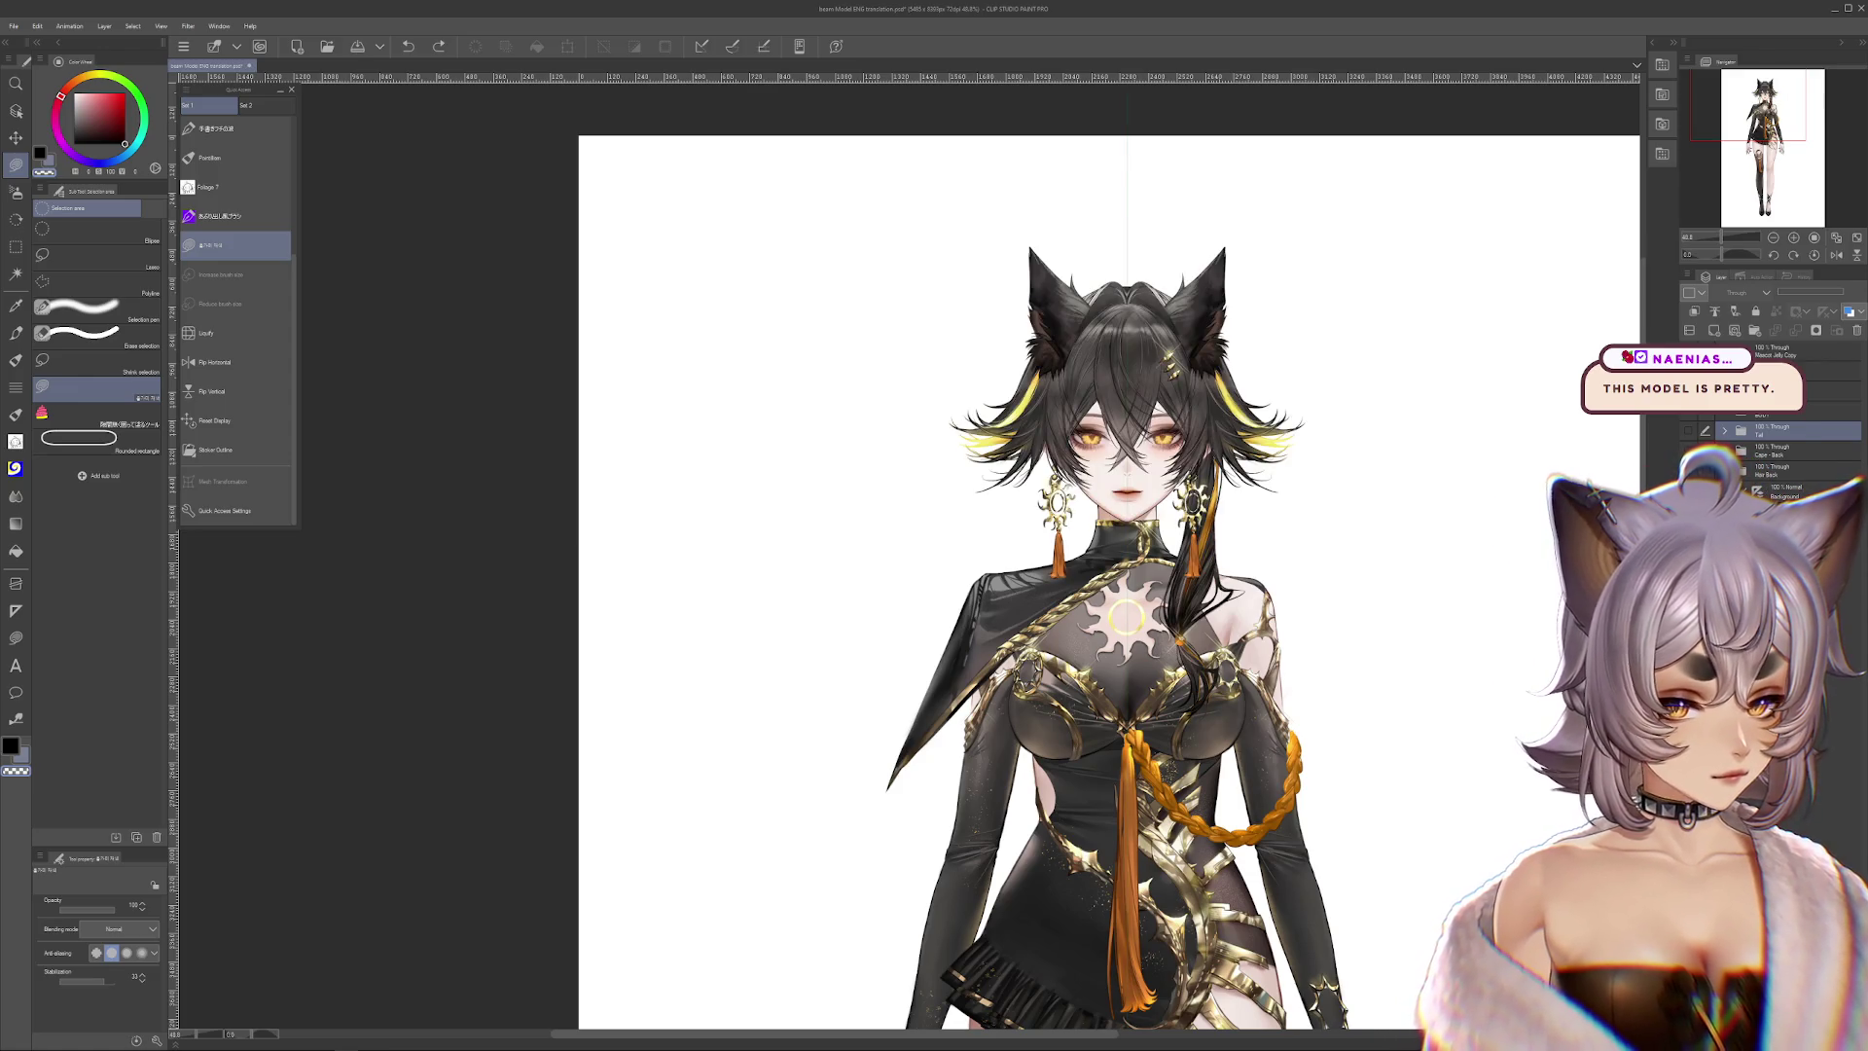
Zoom in further and redo then undo the second wolf ear piece to check it
{"action": "scroll", "coordinate": [1175, 347], "scroll_direction": "up", "scroll_amount": 2}
{"action": "scroll", "coordinate": [1177, 346], "scroll_direction": "up", "scroll_amount": 2}
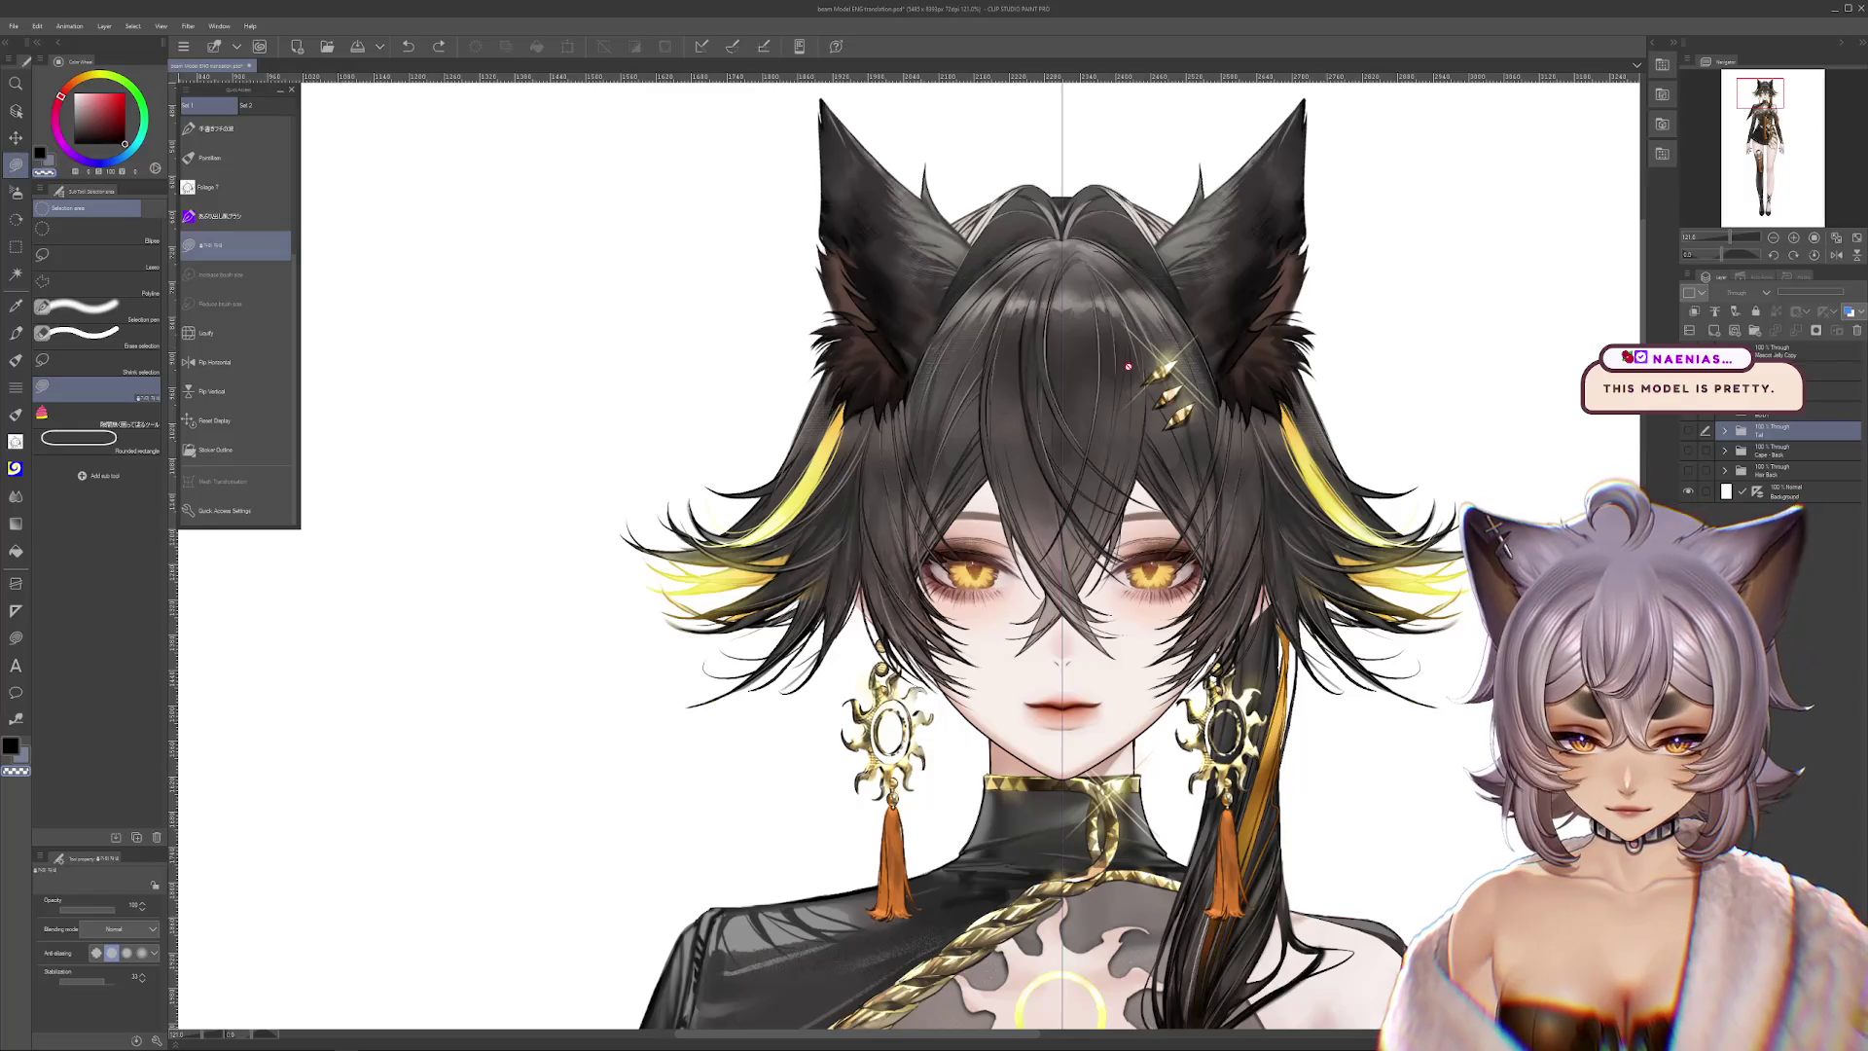
{"action": "scroll", "coordinate": [1071, 409], "scroll_direction": "up", "scroll_amount": 1}
{"action": "scroll", "coordinate": [1022, 428], "scroll_direction": "up", "scroll_amount": 1}
{"action": "scroll", "coordinate": [990, 437], "scroll_direction": "up", "scroll_amount": 1}
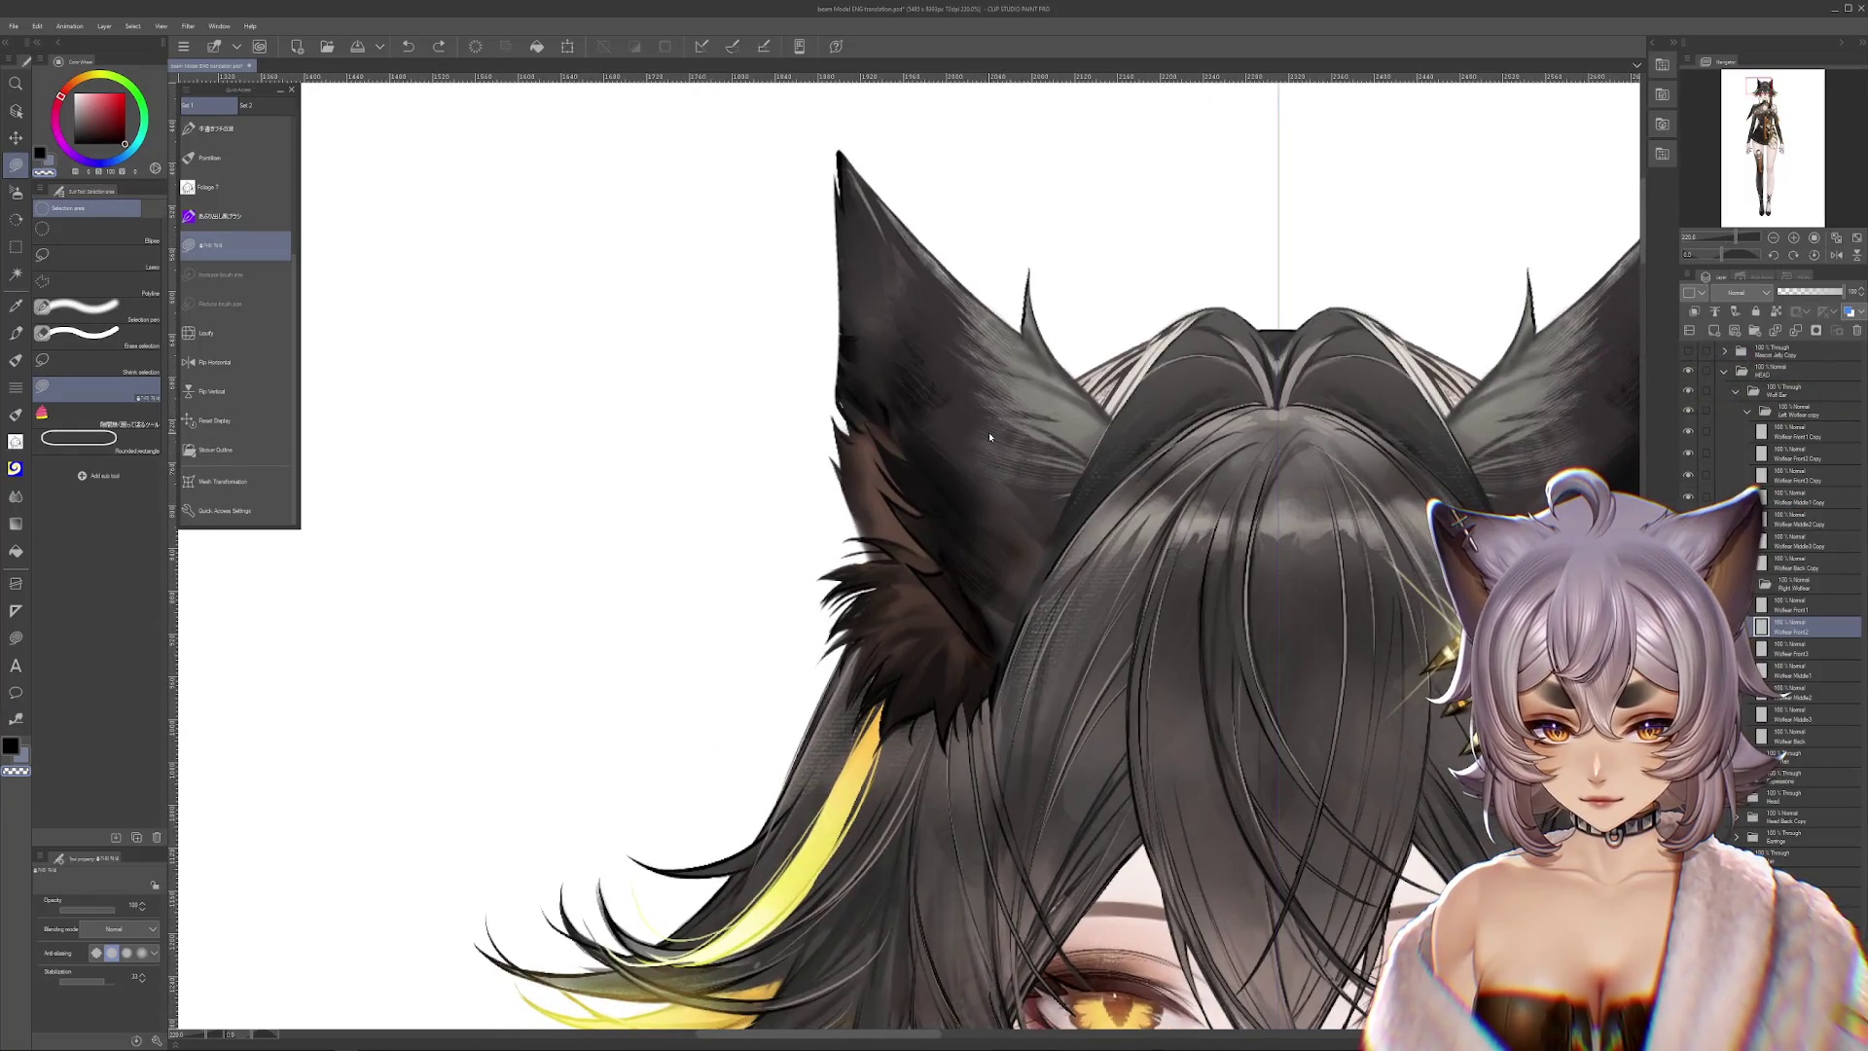
{"action": "key", "text": "ctrl+y"}
{"action": "key", "text": "ctrl+z"}
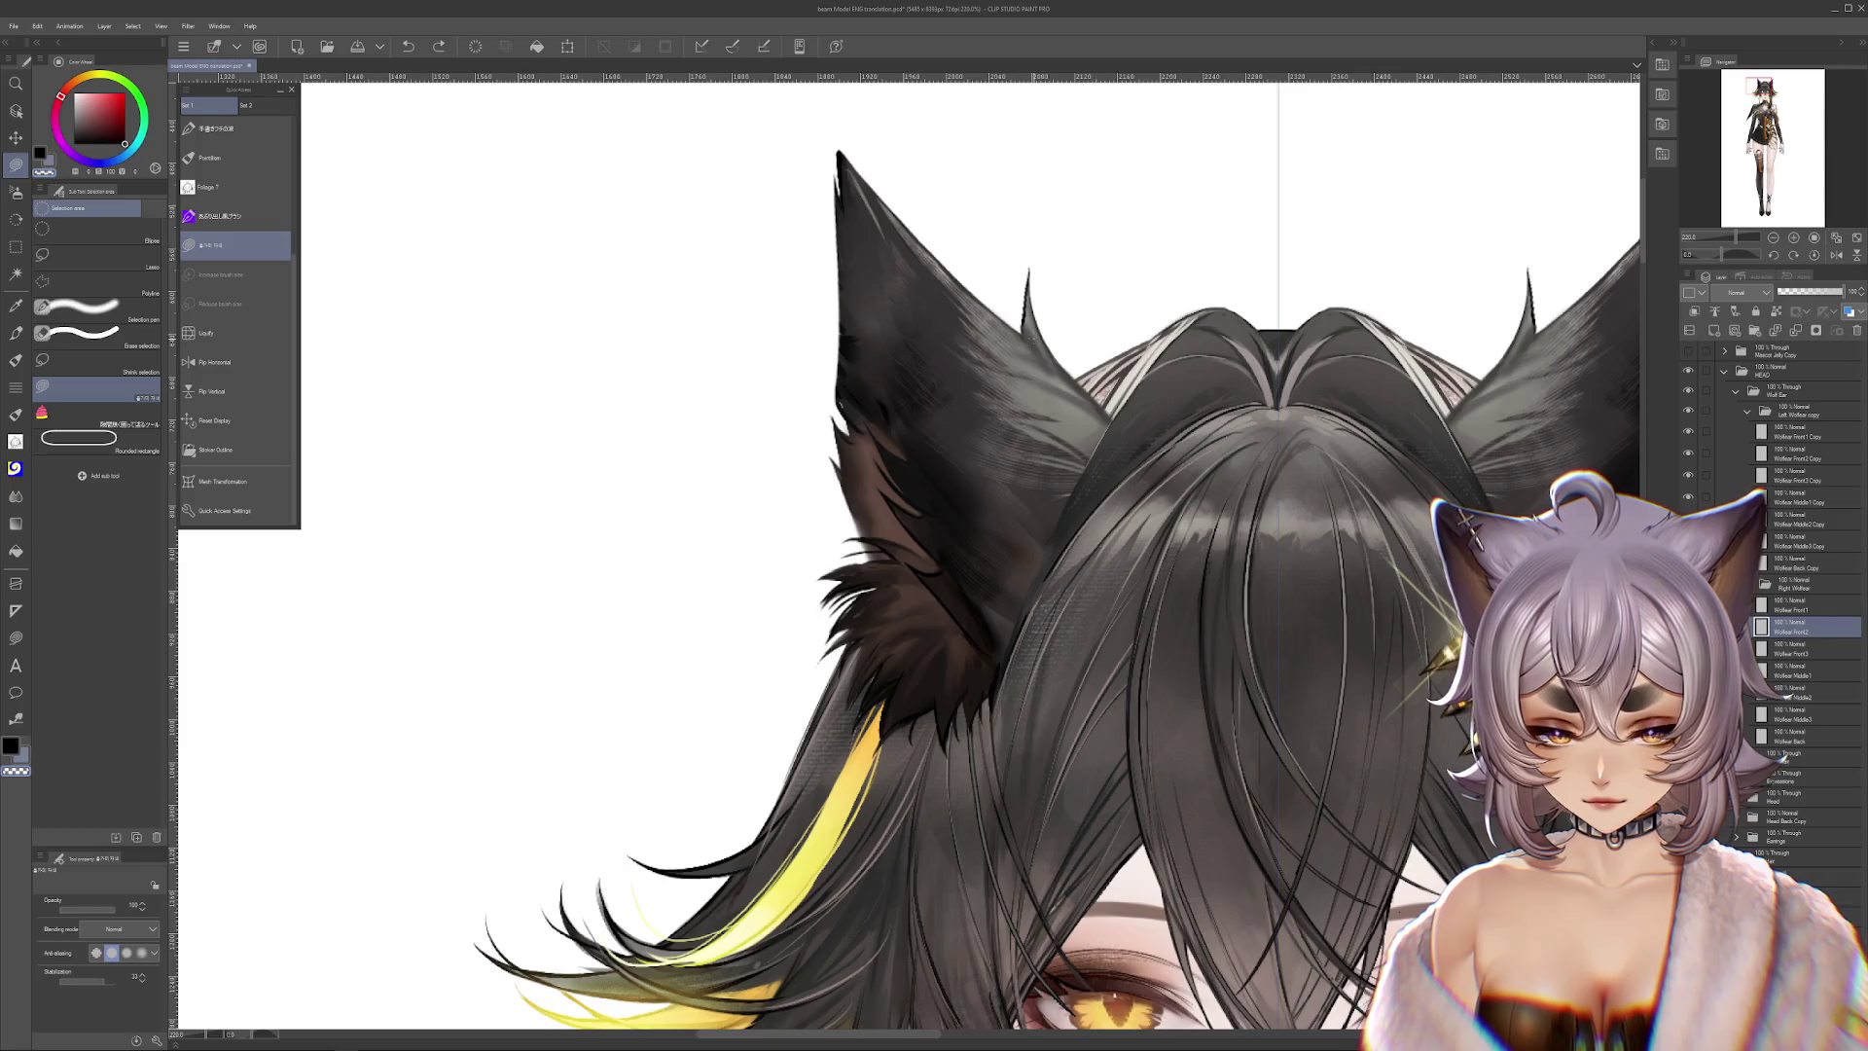
Frame both ears, collapse the head folders, and hide the Head and hair layers
{"action": "left_click_drag", "start_coordinate": [1097, 313], "coordinate": [1002, 373]}
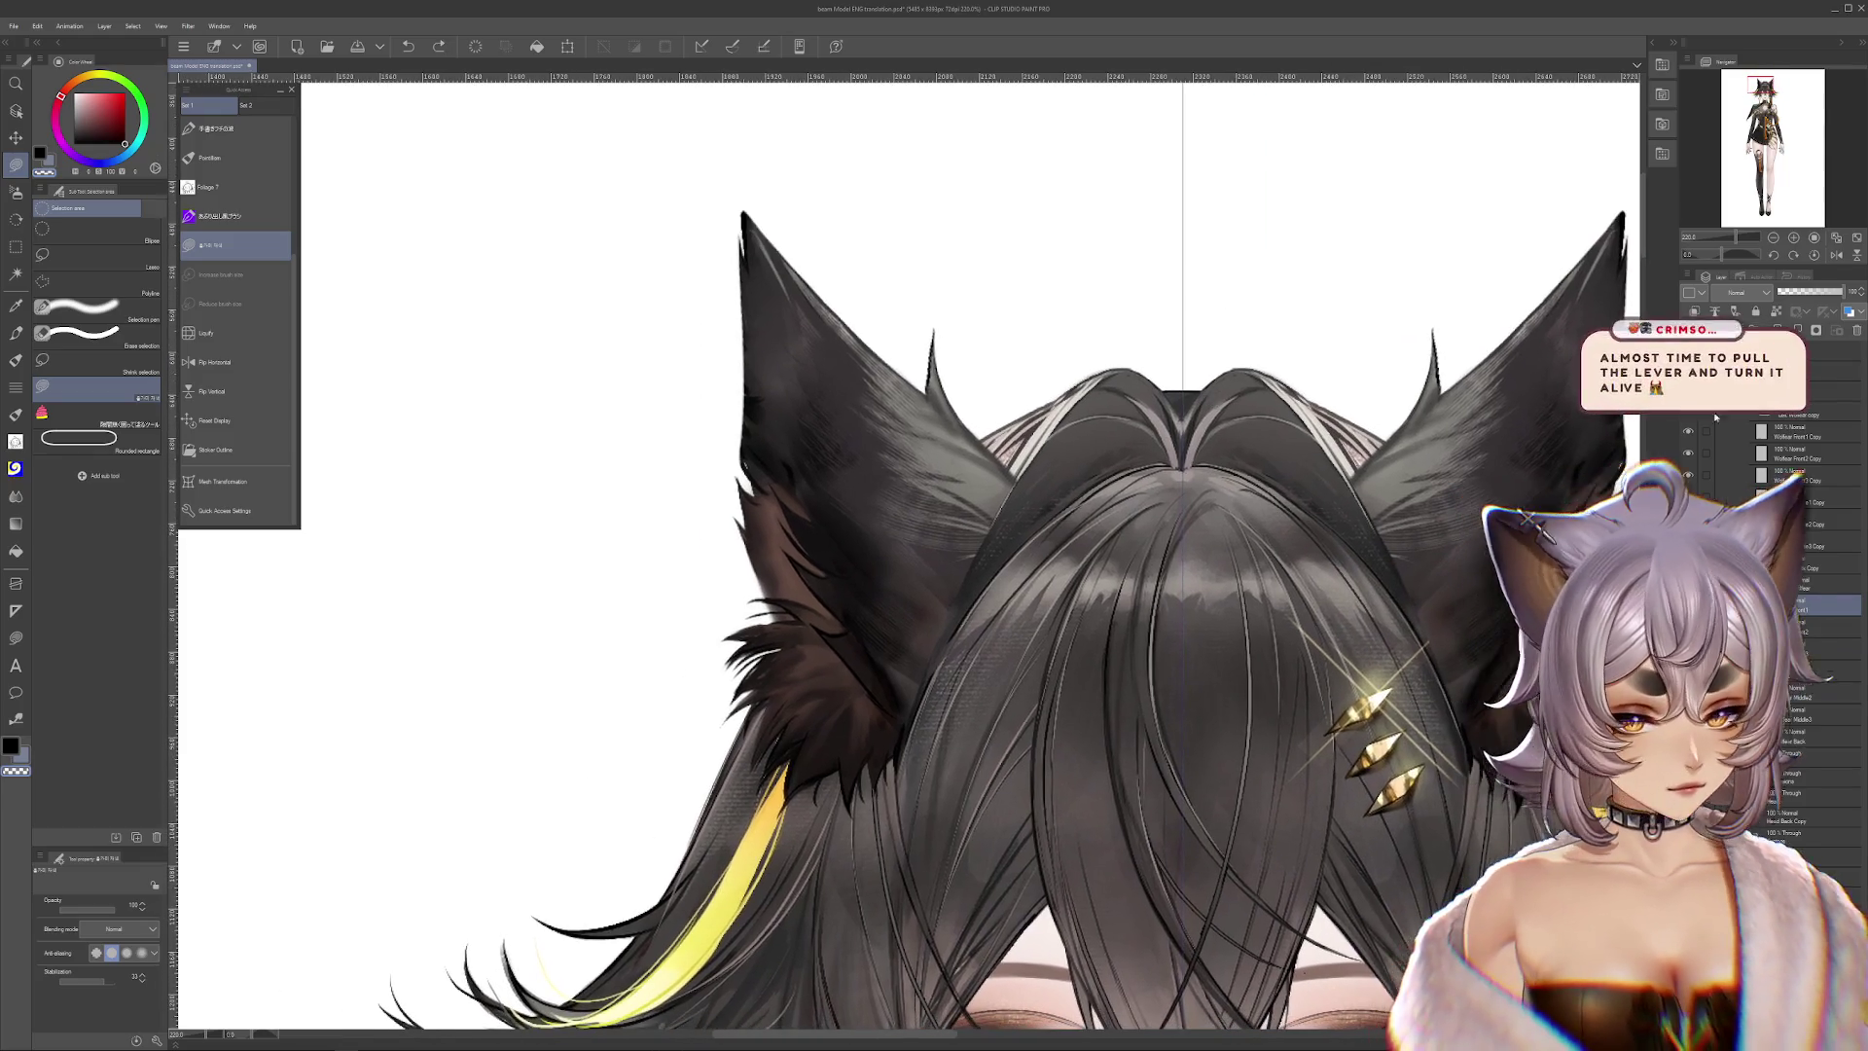
{"action": "left_click", "coordinate": [1689, 414]}
{"action": "left_click", "coordinate": [1688, 450]}
{"action": "left_click", "coordinate": [1688, 470]}
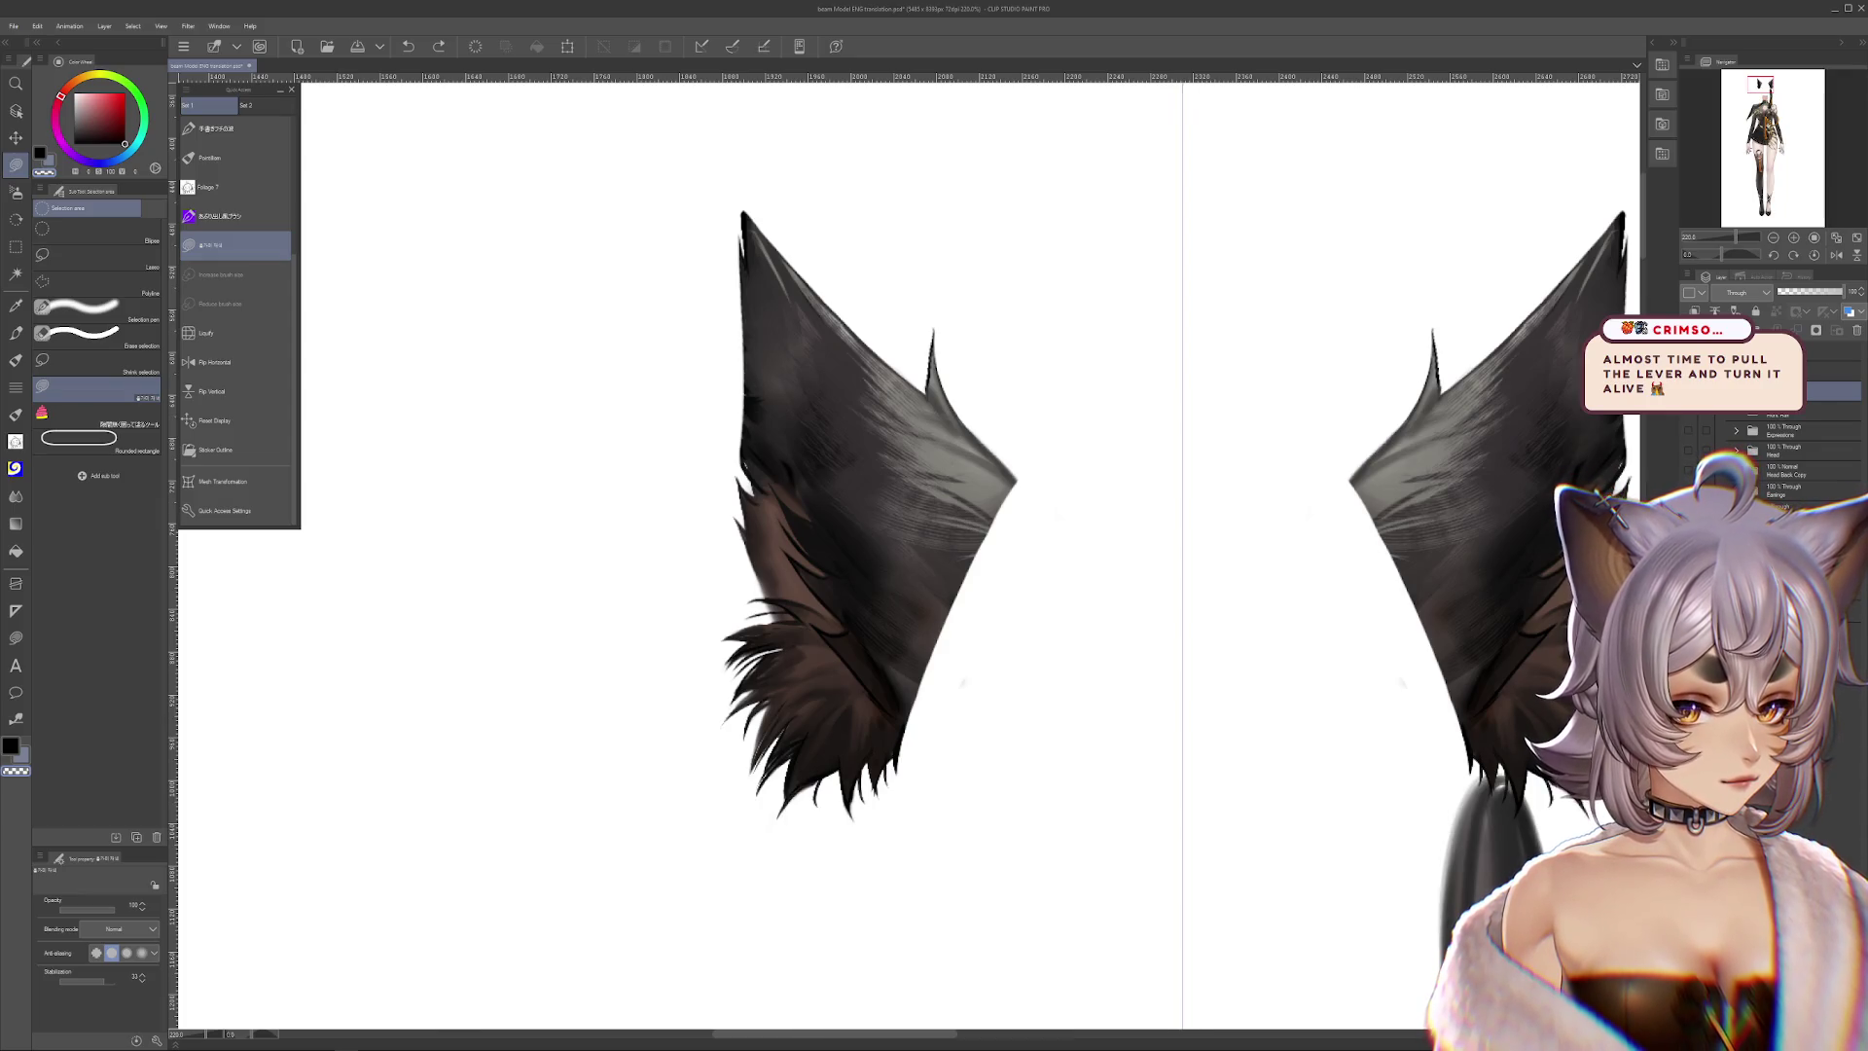
Test-move the front ear piece up and right, then undo to keep it in place
{"action": "left_click_drag", "start_coordinate": [956, 397], "coordinate": [971, 407]}
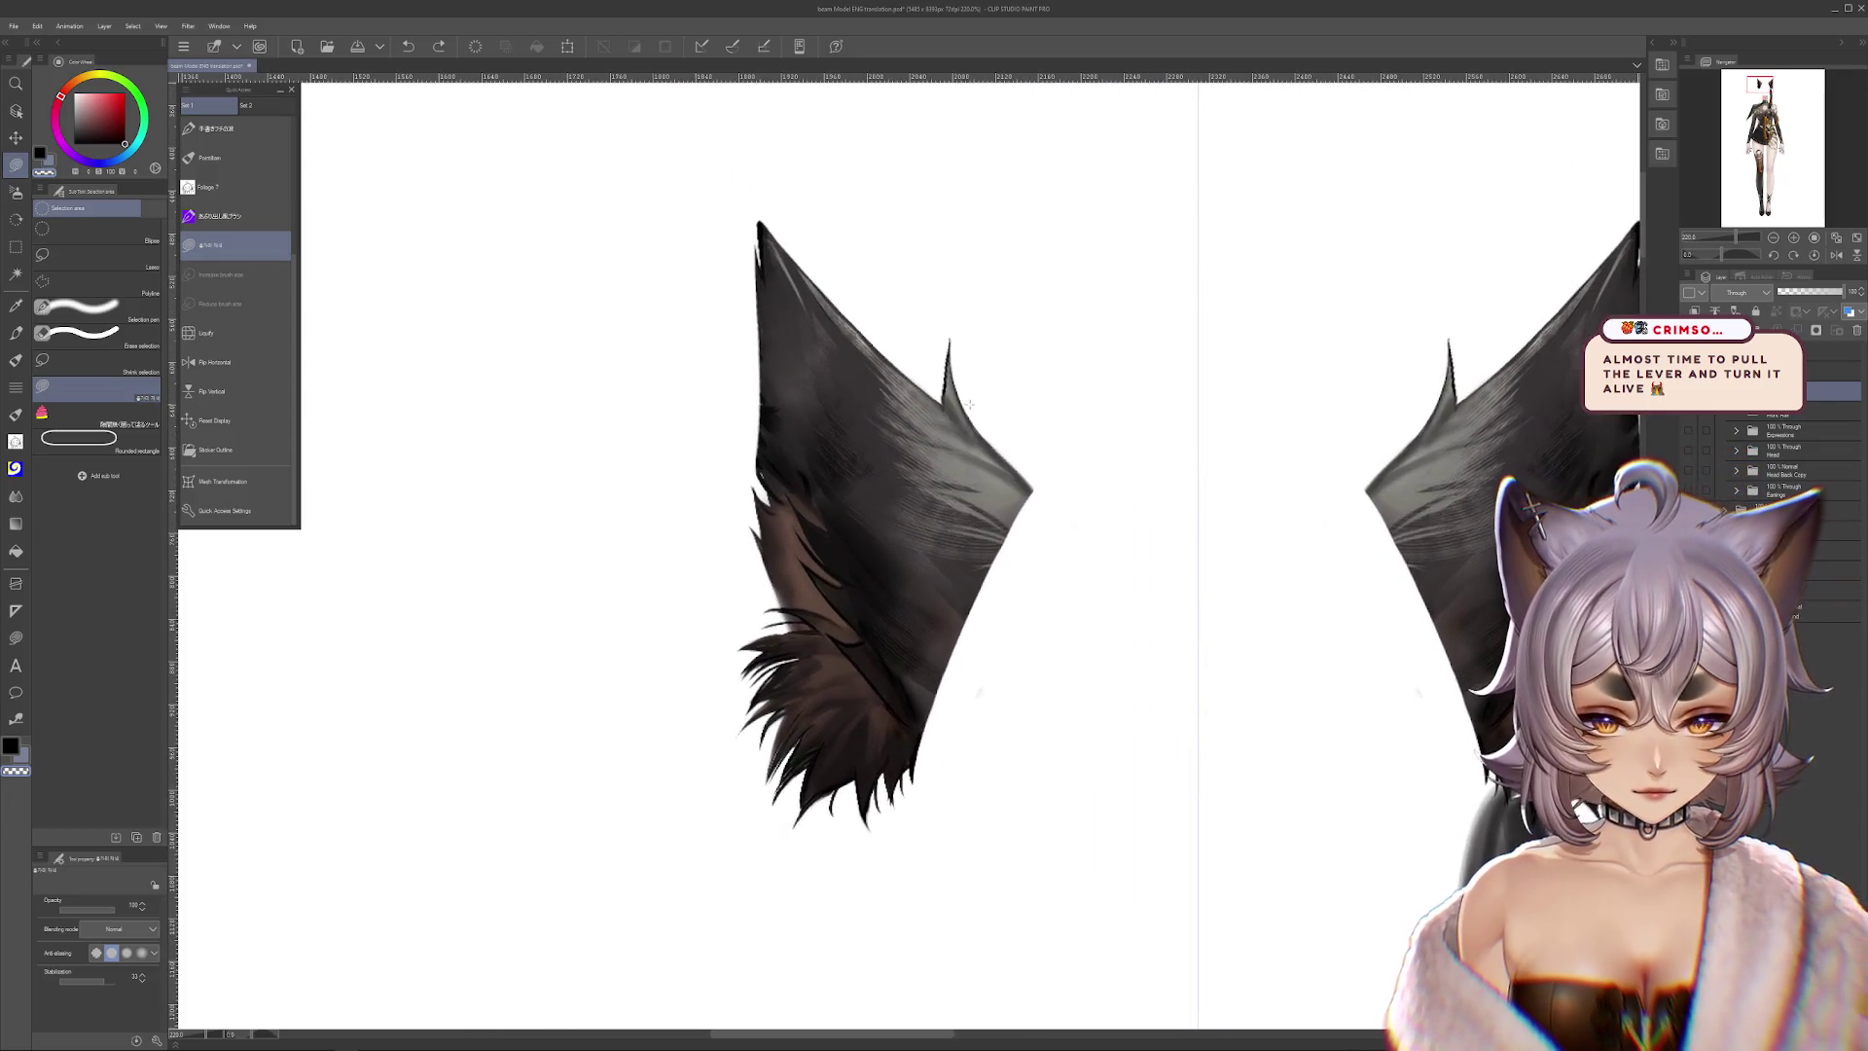
{"action": "mouse_move", "coordinate": [971, 407]}
{"action": "left_mouse_down"}
{"action": "mouse_move", "coordinate": [1043, 392]}
{"action": "mouse_move", "coordinate": [881, 561]}
{"action": "mouse_move", "coordinate": [963, 749]}
{"action": "left_mouse_up"}
{"action": "key", "text": "ctrl+z"}
{"action": "left_click_drag", "start_coordinate": [916, 547], "coordinate": [979, 518]}
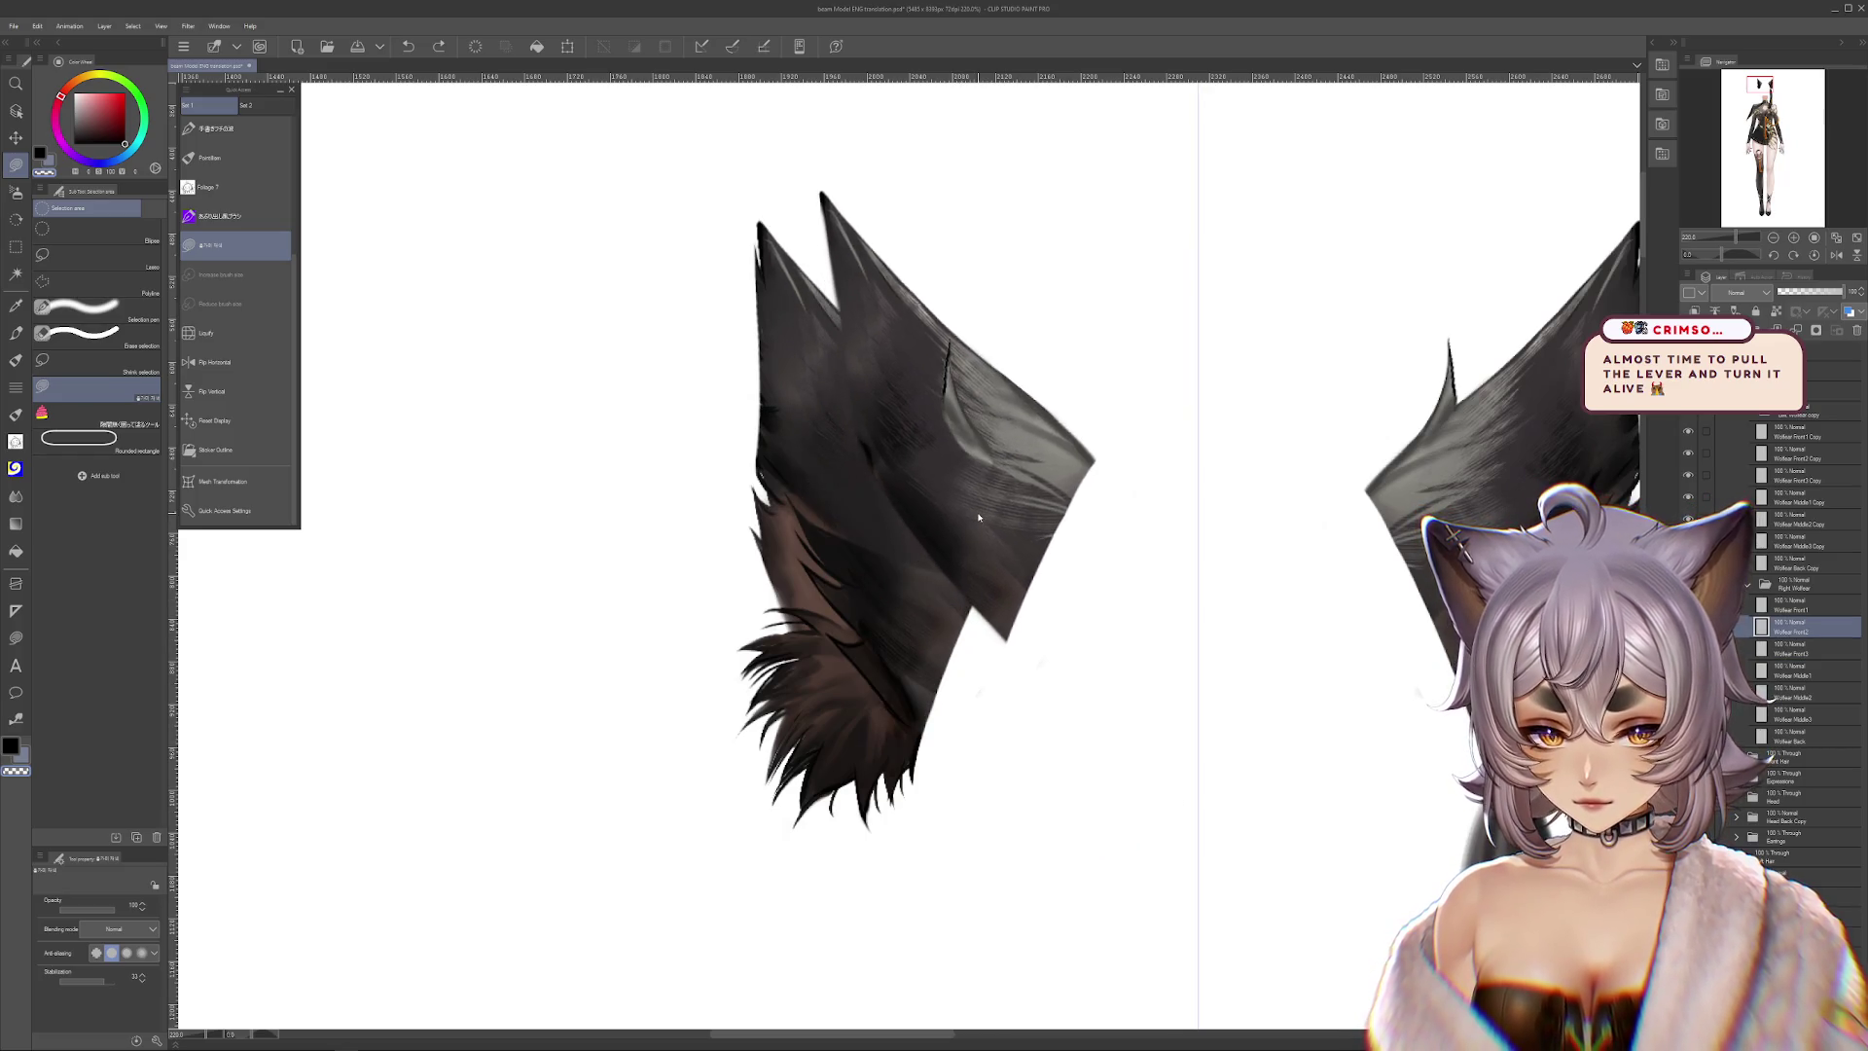
{"action": "key", "text": "ctrl+z"}
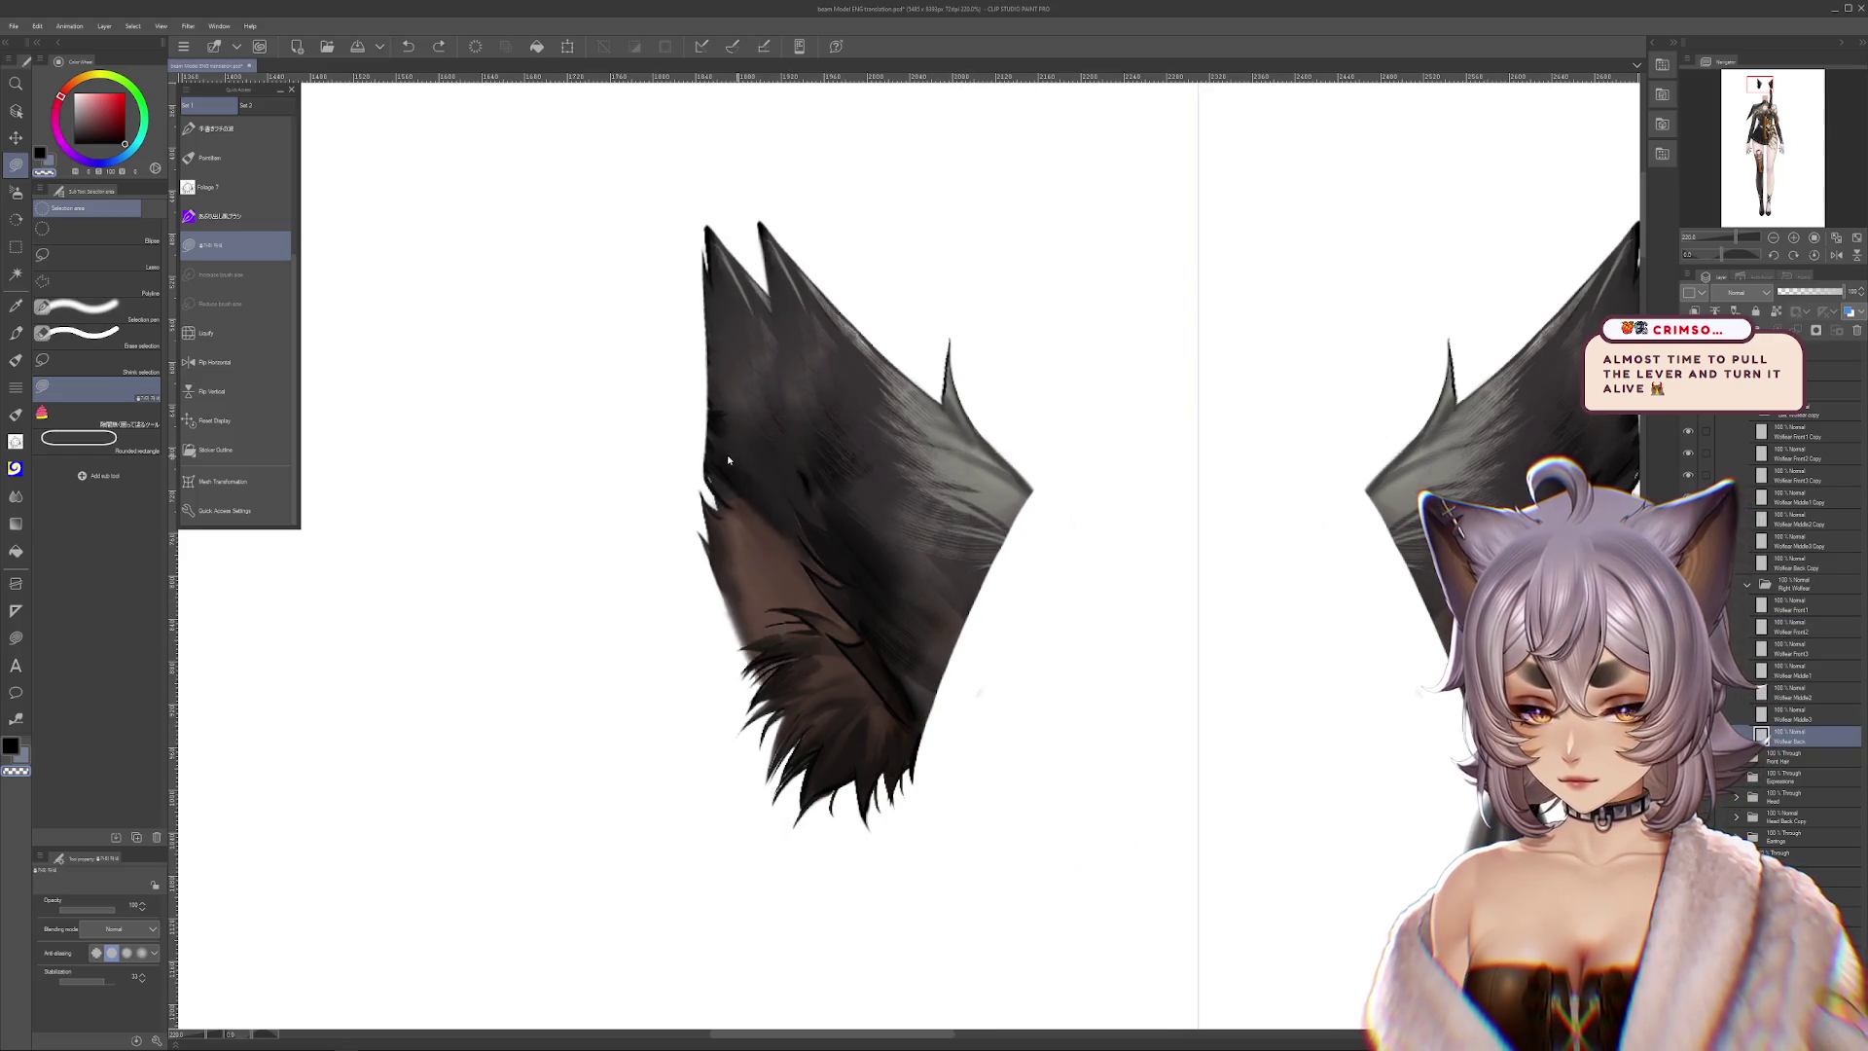
Try shifting ear pieces left and right, undoing each move and comparing before and after
{"action": "left_click_drag", "start_coordinate": [790, 457], "coordinate": [560, 410]}
{"action": "key", "text": "ctrl+z"}
{"action": "scroll", "coordinate": [850, 508], "scroll_direction": "down", "scroll_amount": 2}
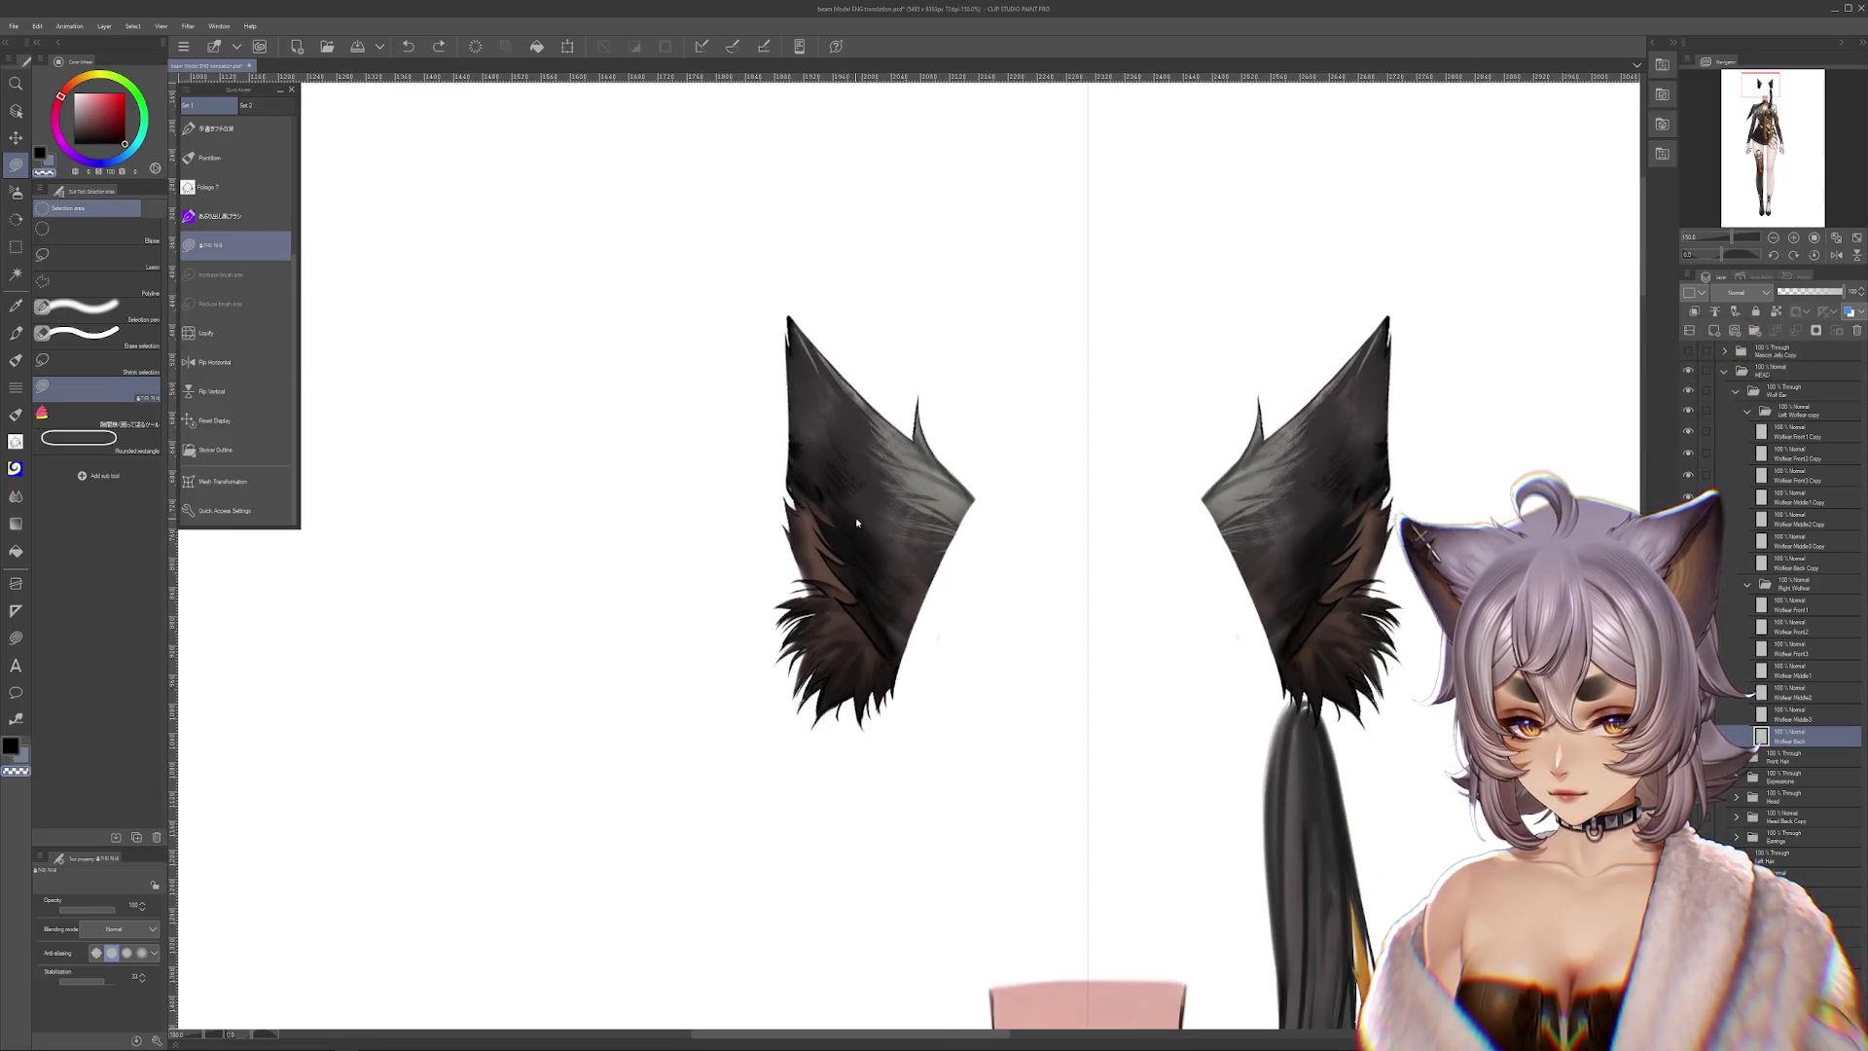
{"action": "left_click_drag", "start_coordinate": [850, 508], "coordinate": [1105, 517]}
{"action": "key", "text": "ctrl+z"}
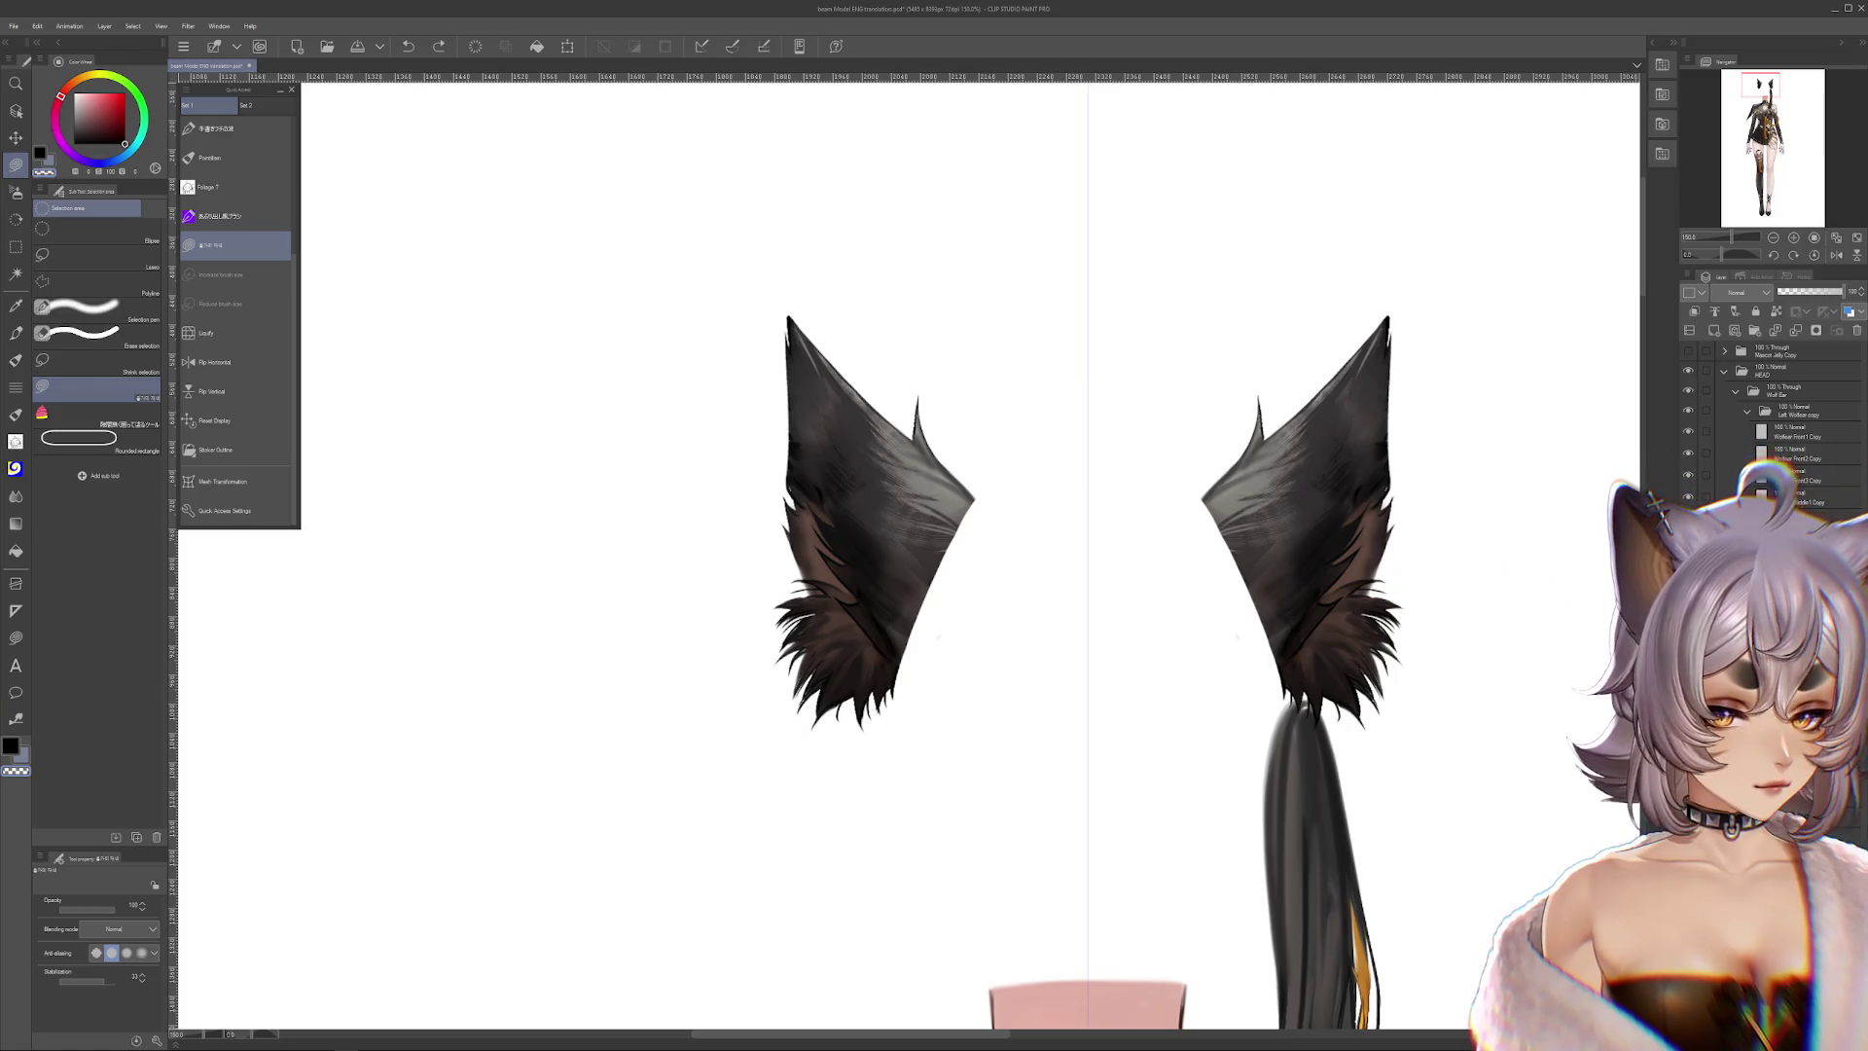
{"action": "key", "text": "ctrl+z"}
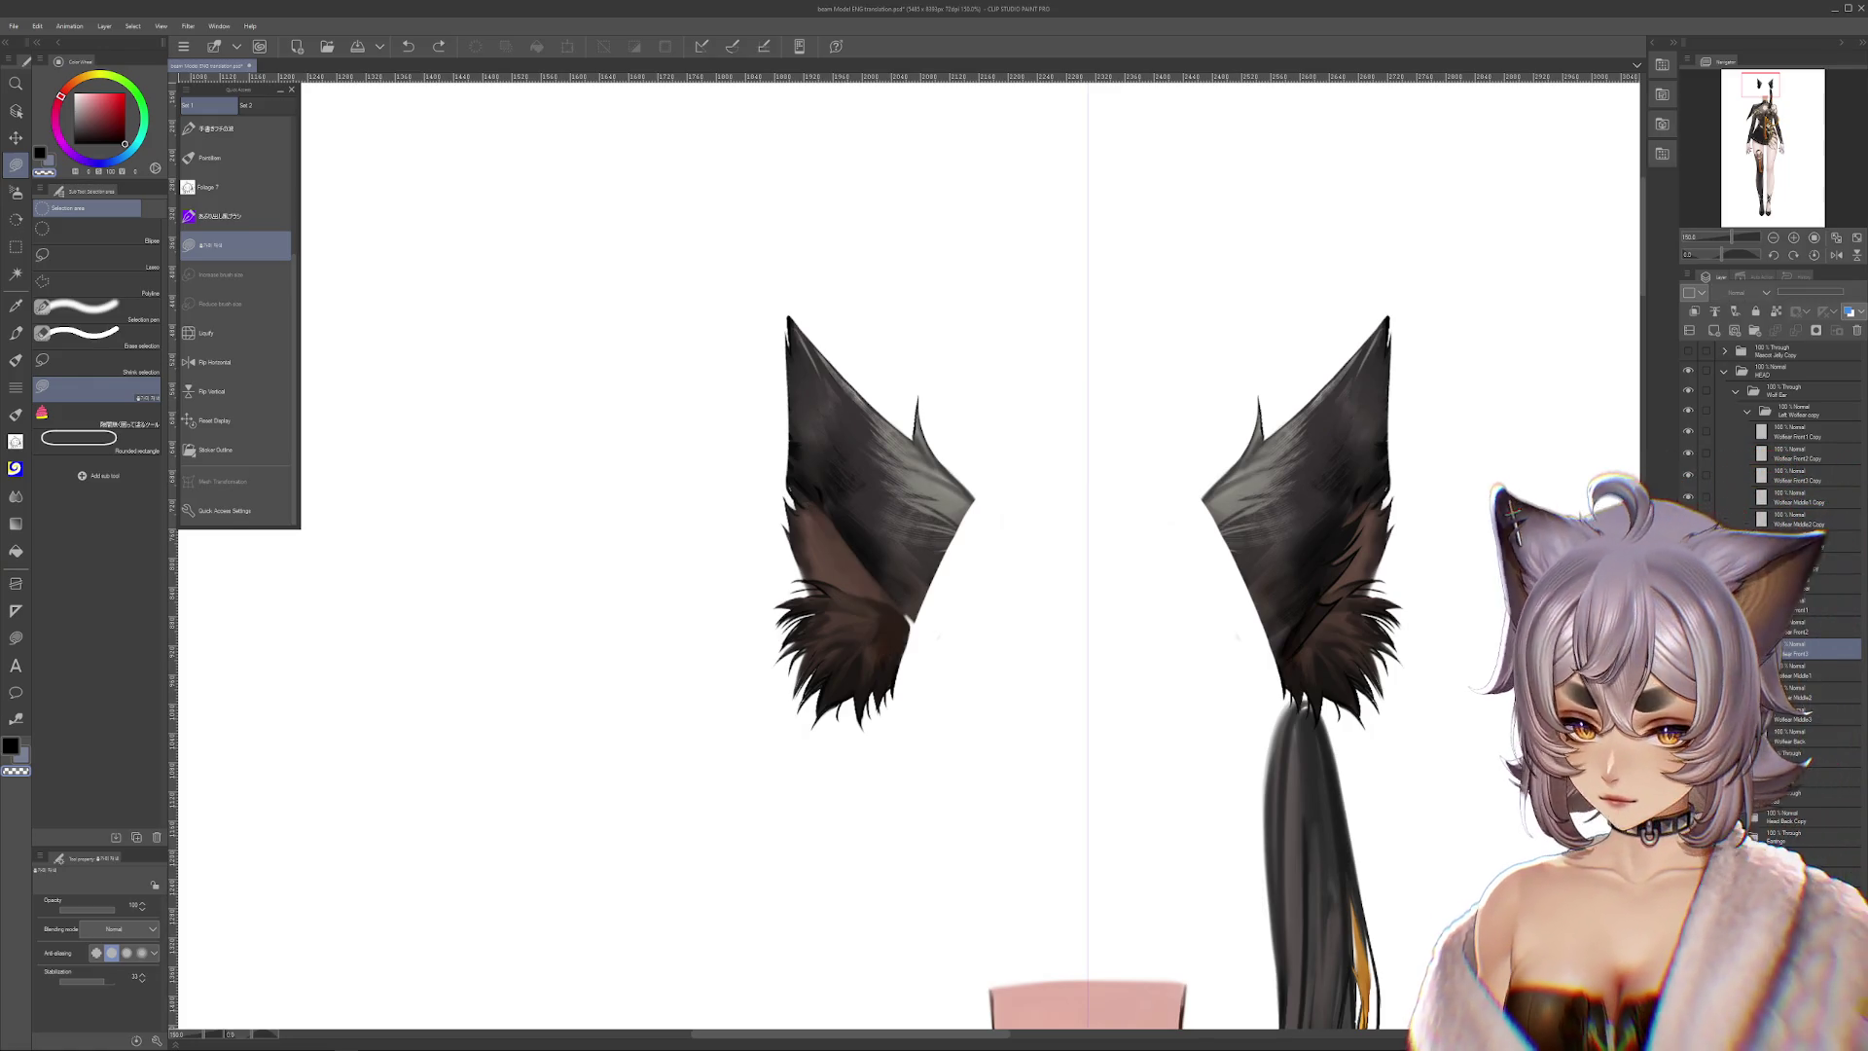
{"action": "key", "text": "ctrl+y"}
{"action": "key", "text": "ctrl+z"}
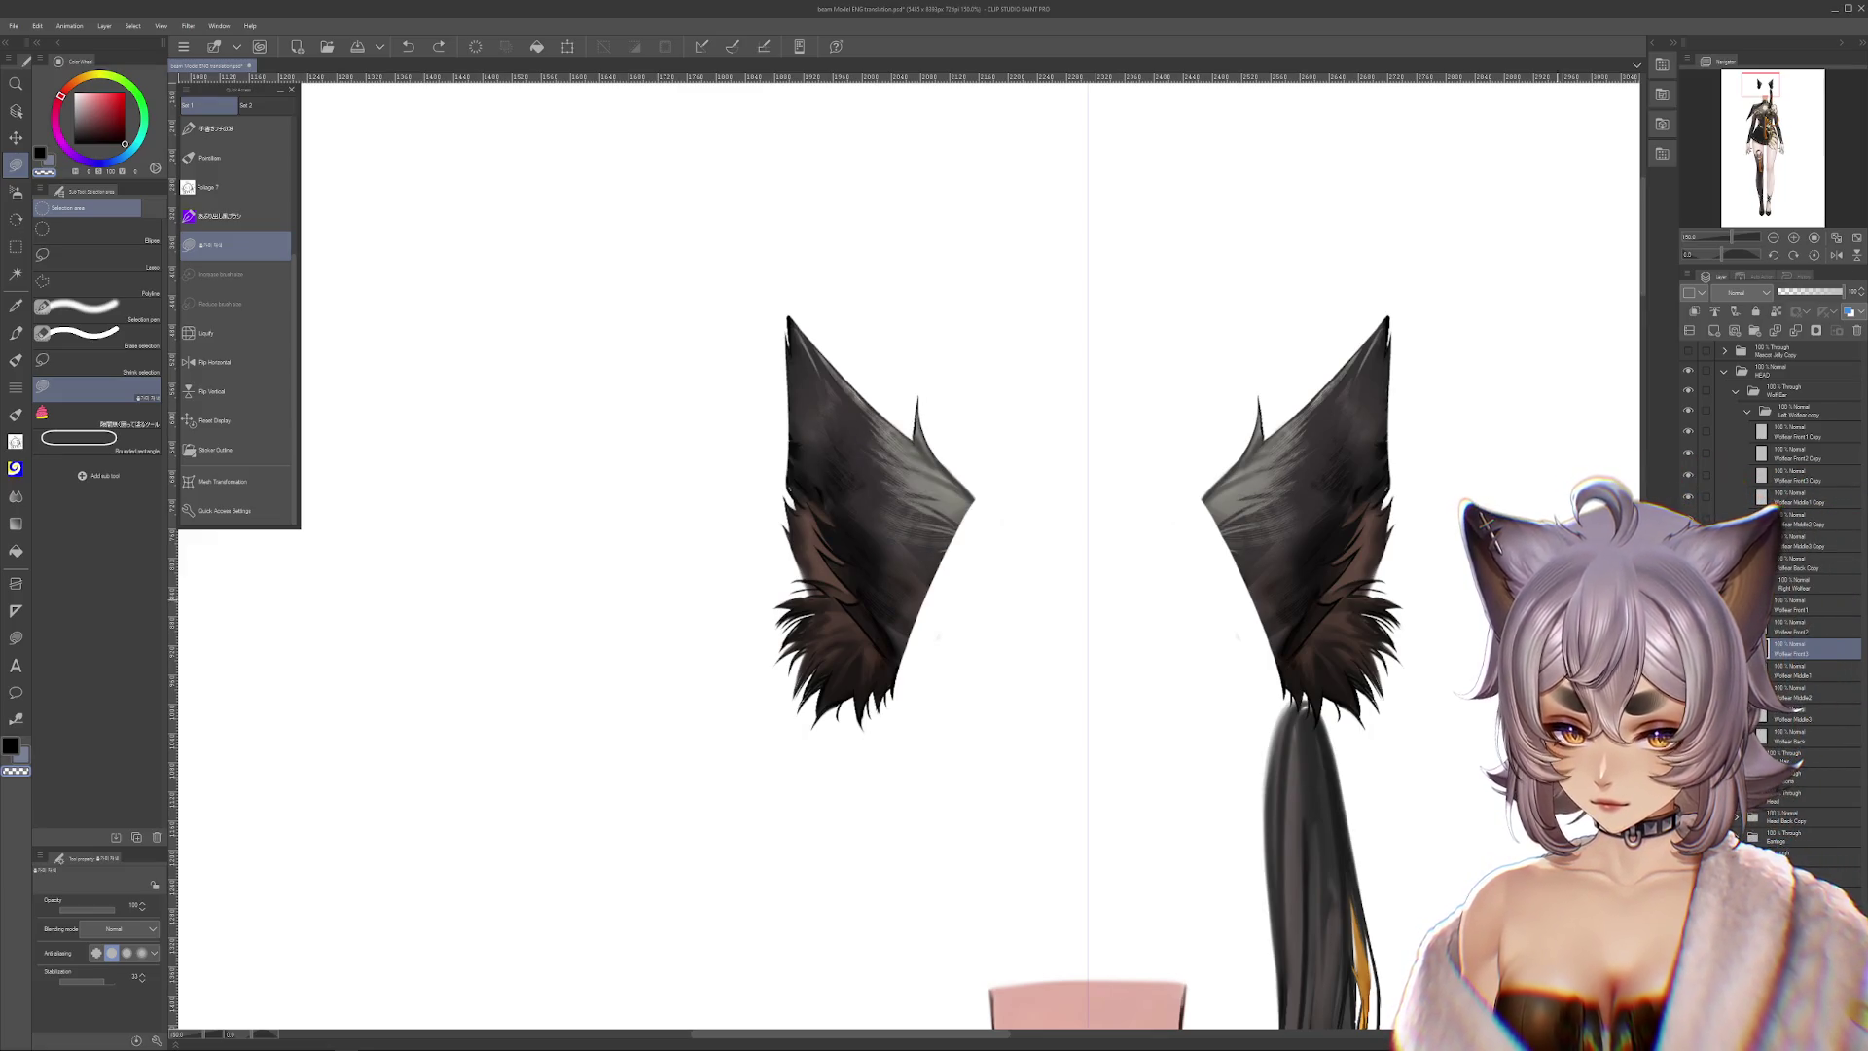
Centre the left ear, test-slide its back piece left and undo, then pick Liquify
{"action": "scroll", "coordinate": [881, 531], "scroll_direction": "up", "scroll_amount": 2}
{"action": "left_click_drag", "start_coordinate": [1081, 521], "coordinate": [1294, 593]}
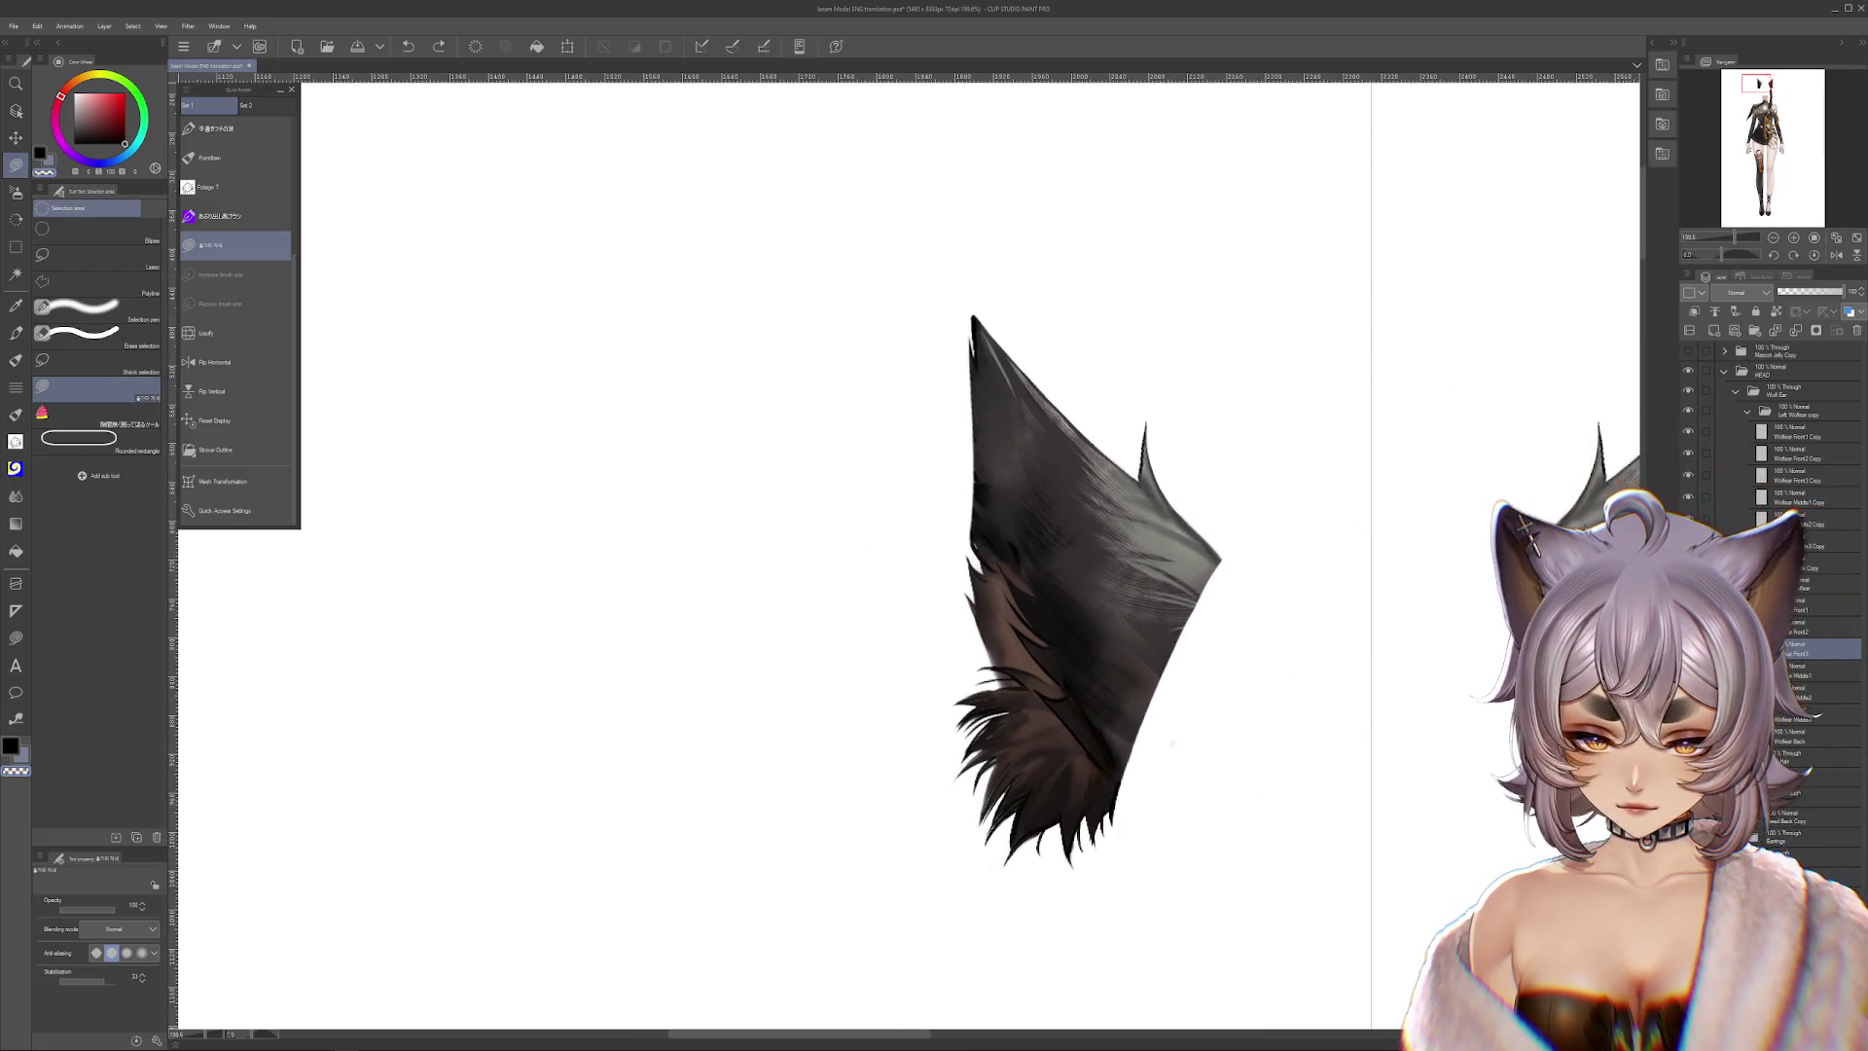
{"action": "left_click_drag", "start_coordinate": [1041, 769], "coordinate": [1007, 856]}
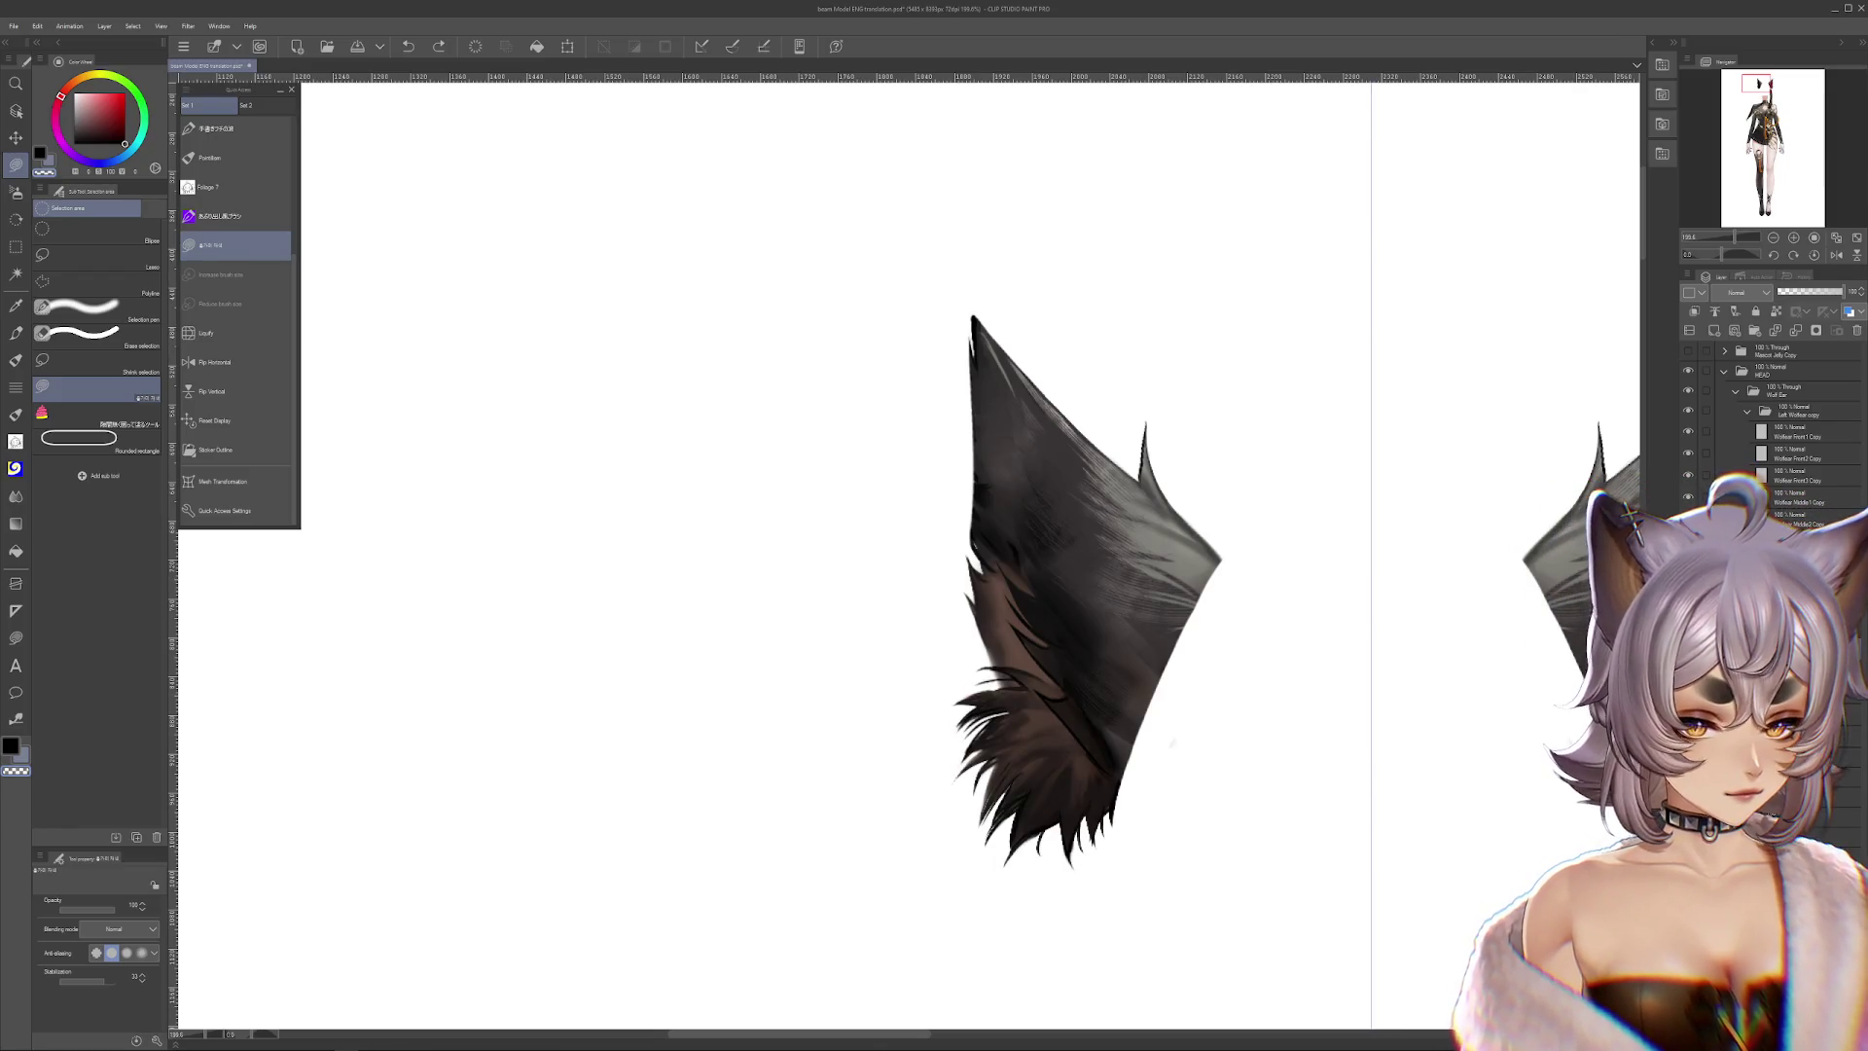
{"action": "left_click_drag", "start_coordinate": [999, 624], "coordinate": [761, 650]}
{"action": "key", "text": "ctrl+z"}
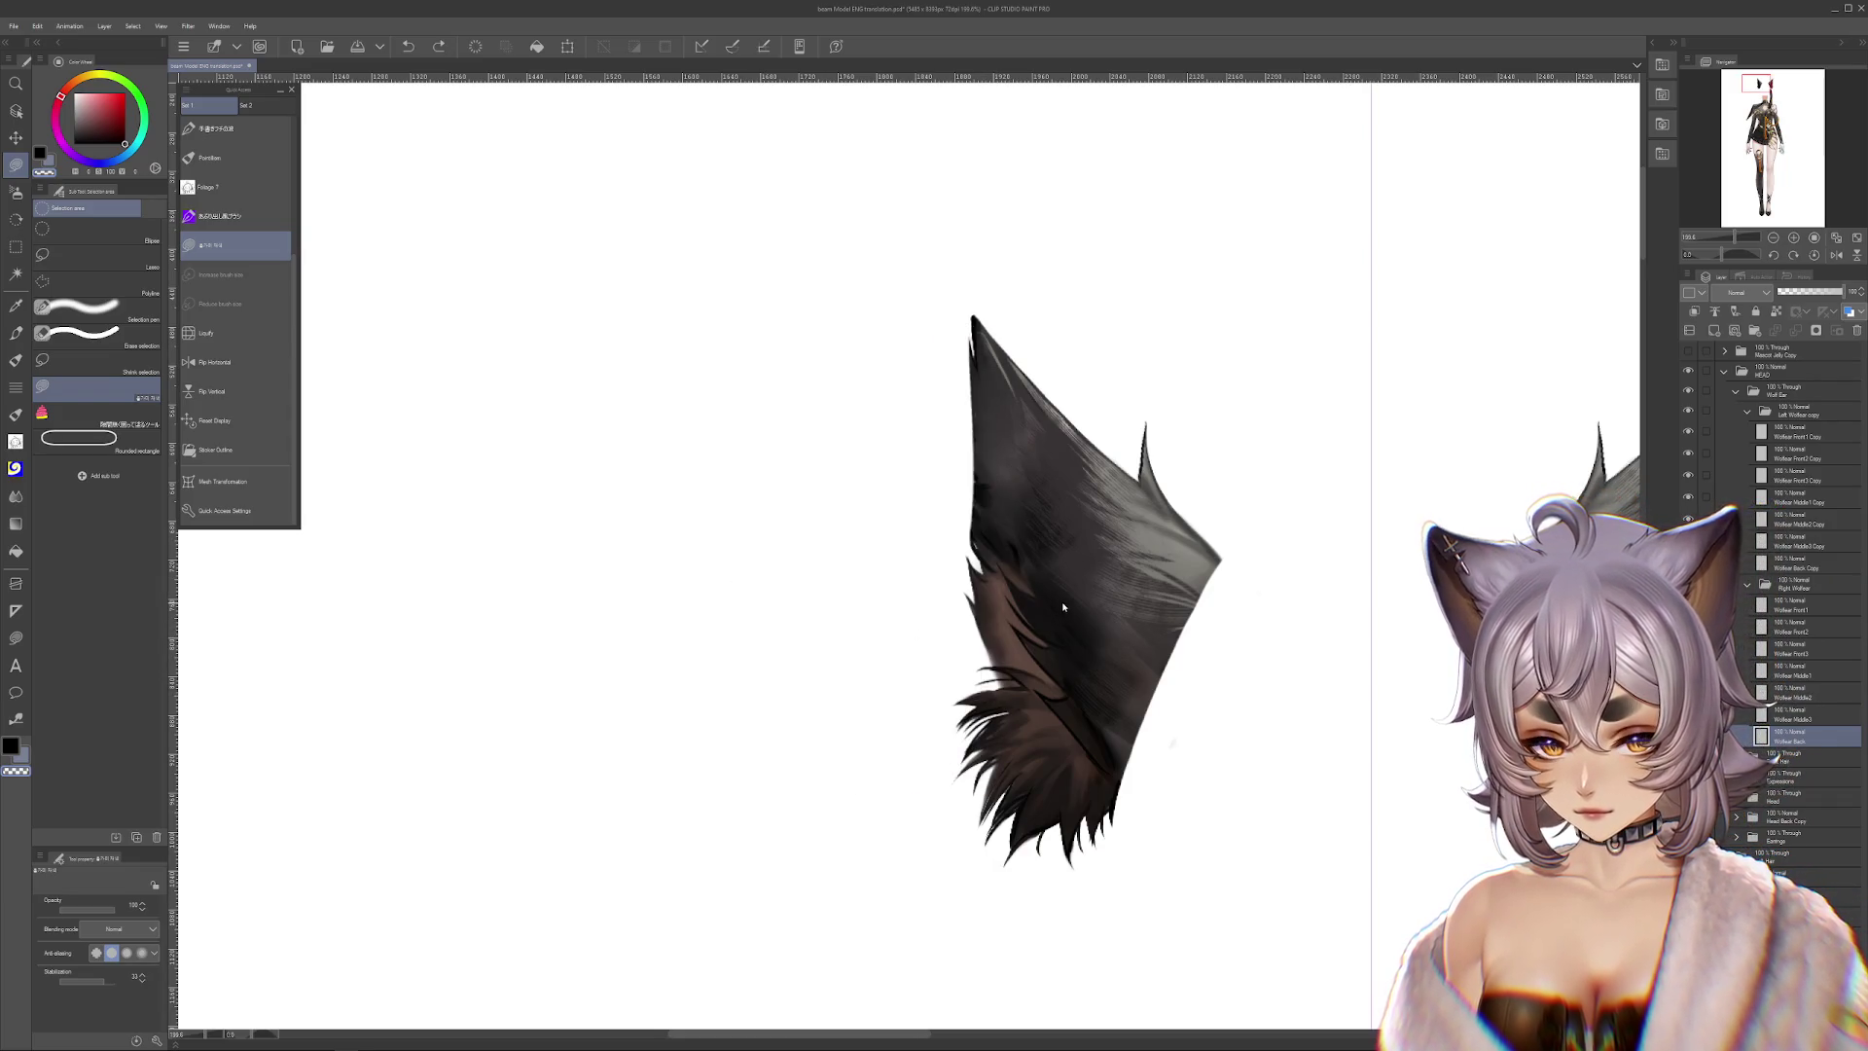
{"action": "left_click_drag", "start_coordinate": [1030, 586], "coordinate": [567, 582]}
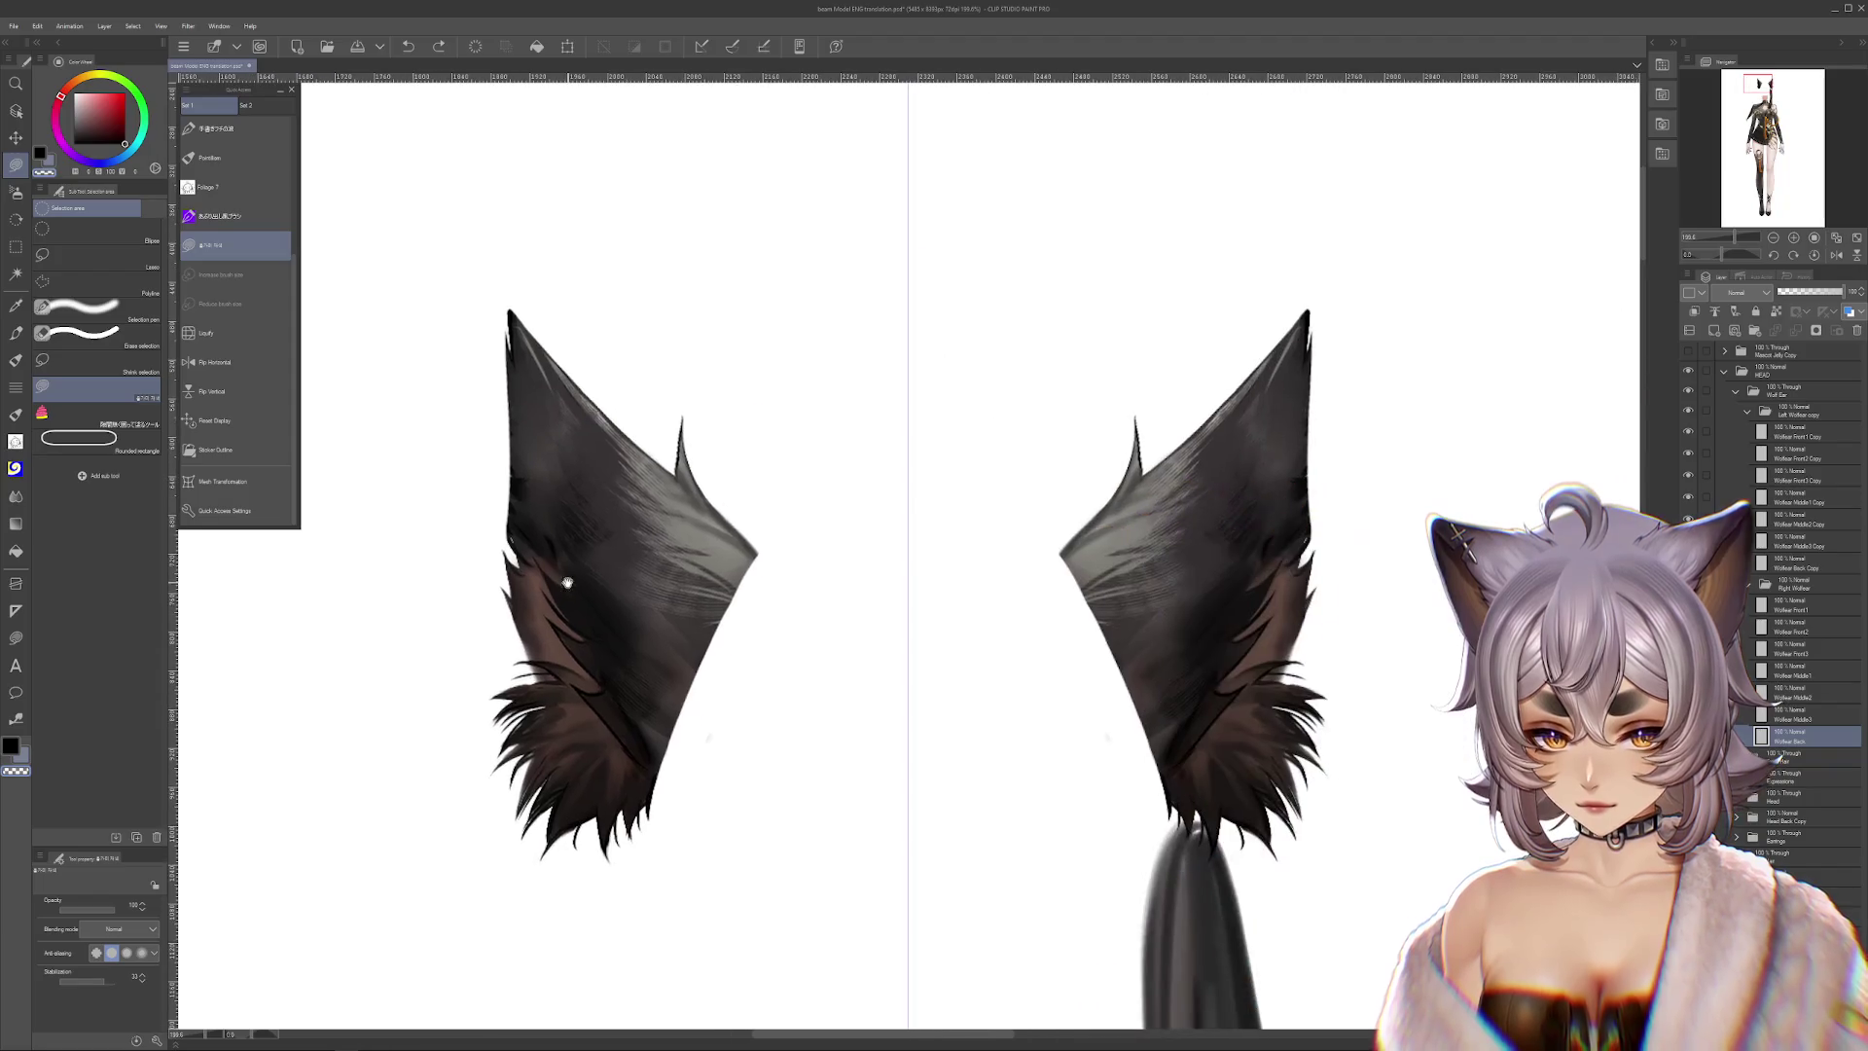
{"action": "left_click_drag", "start_coordinate": [952, 566], "coordinate": [1344, 588]}
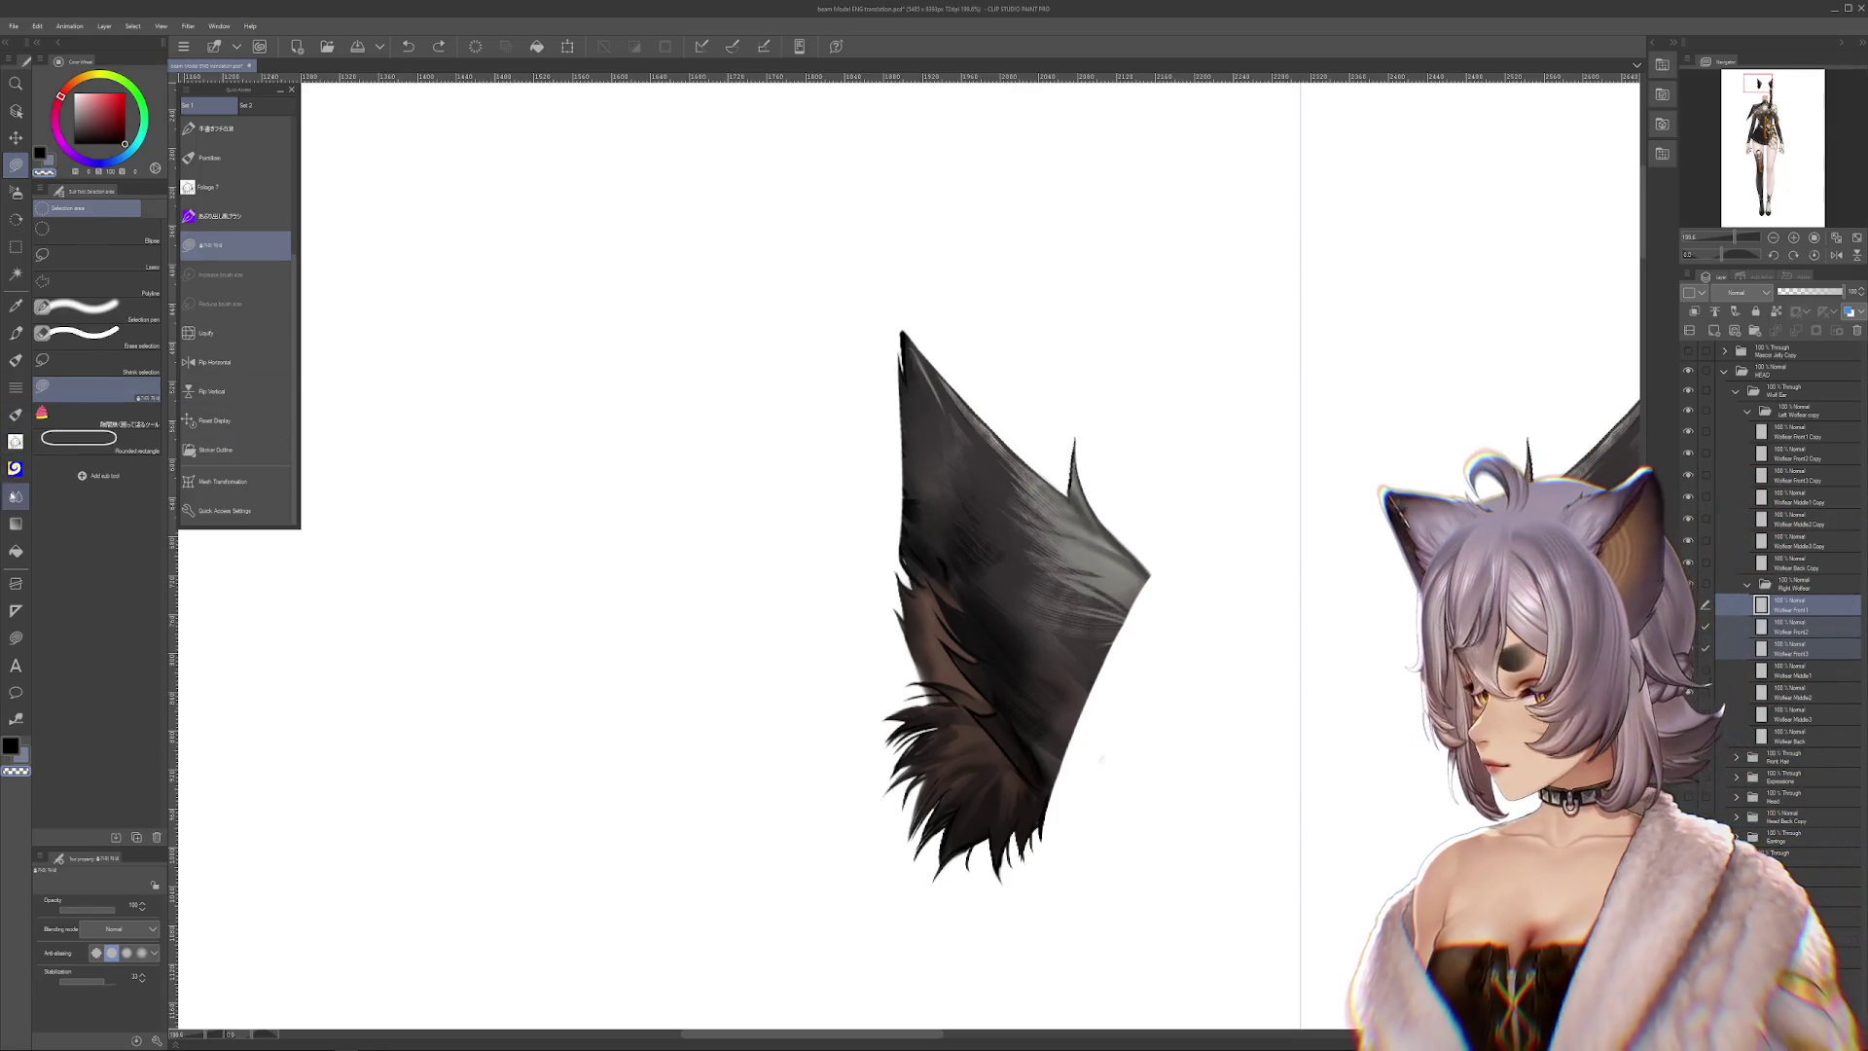
{"action": "left_click", "coordinate": [16, 496]}
{"action": "left_click", "coordinate": [98, 308]}
Set the Liquify brush to 250, warp the ear, then undo the warping
{"action": "left_click_drag", "start_coordinate": [94, 908], "coordinate": [105, 908]}
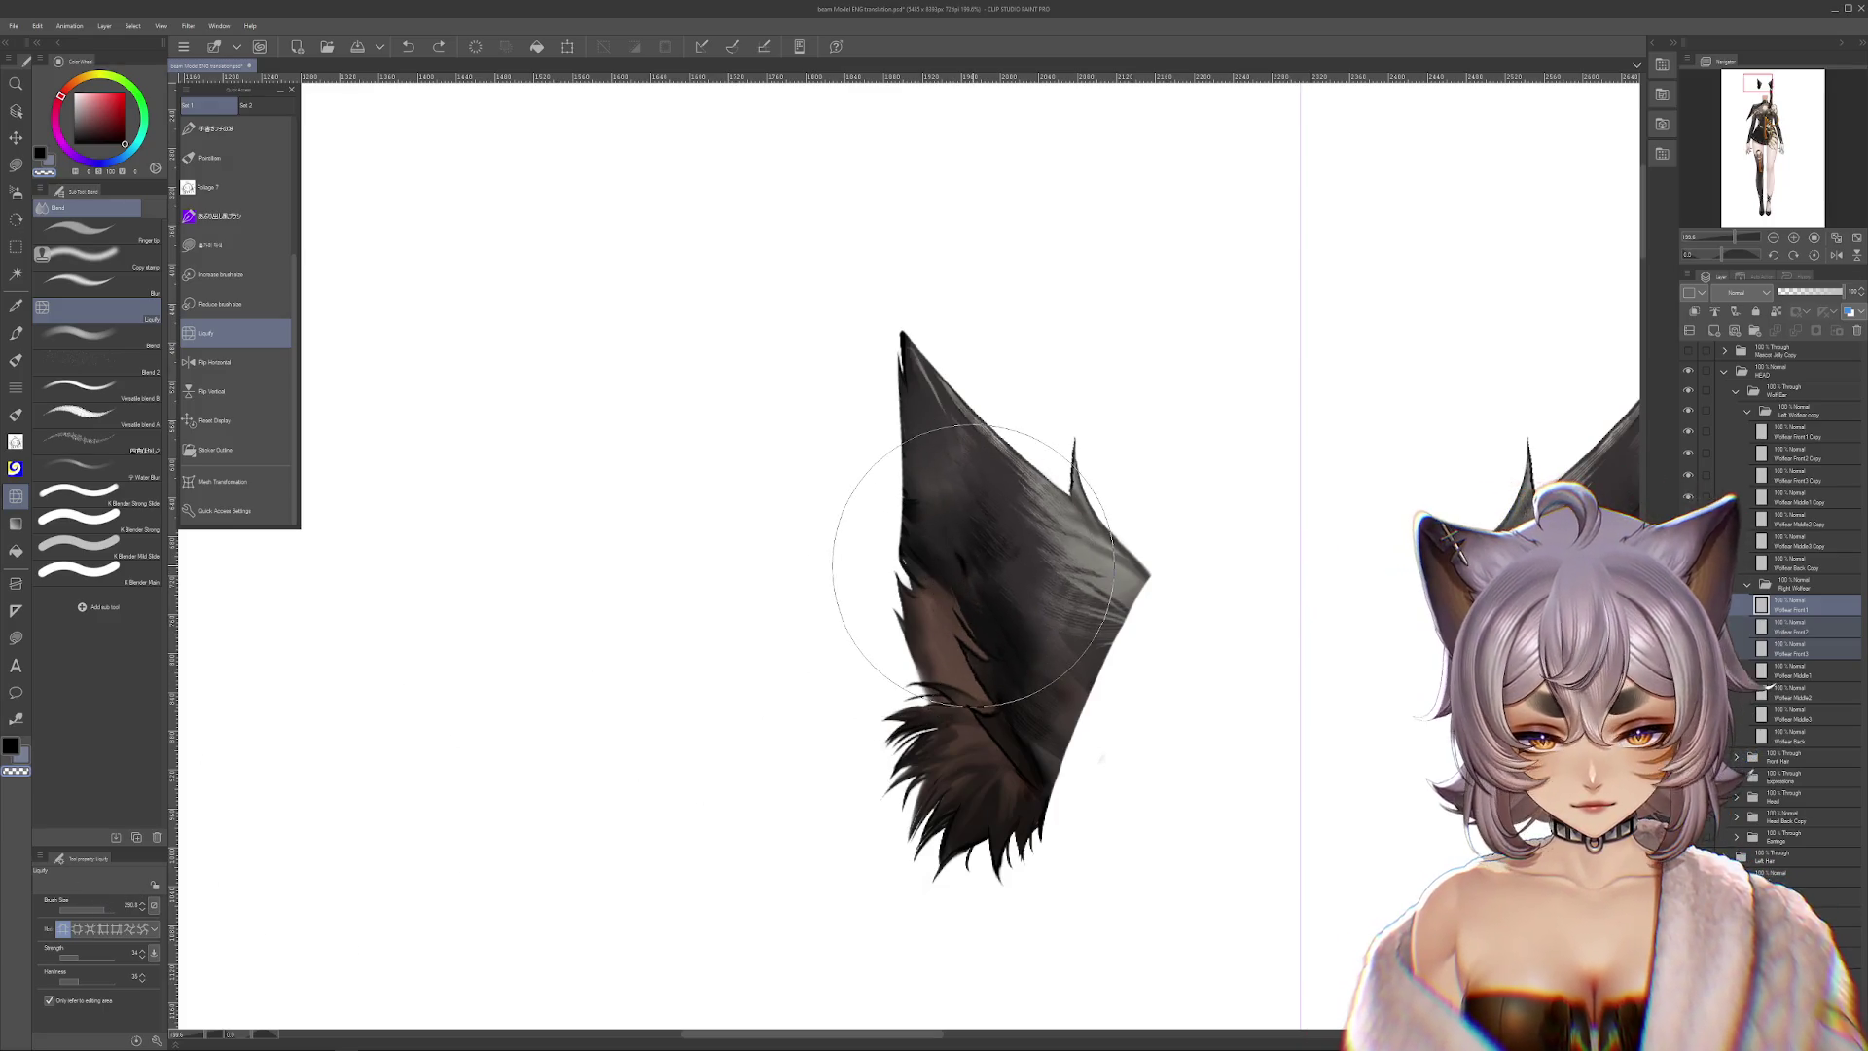
{"action": "left_click_drag", "start_coordinate": [973, 568], "coordinate": [919, 579]}
{"action": "key", "text": "ctrl+z"}
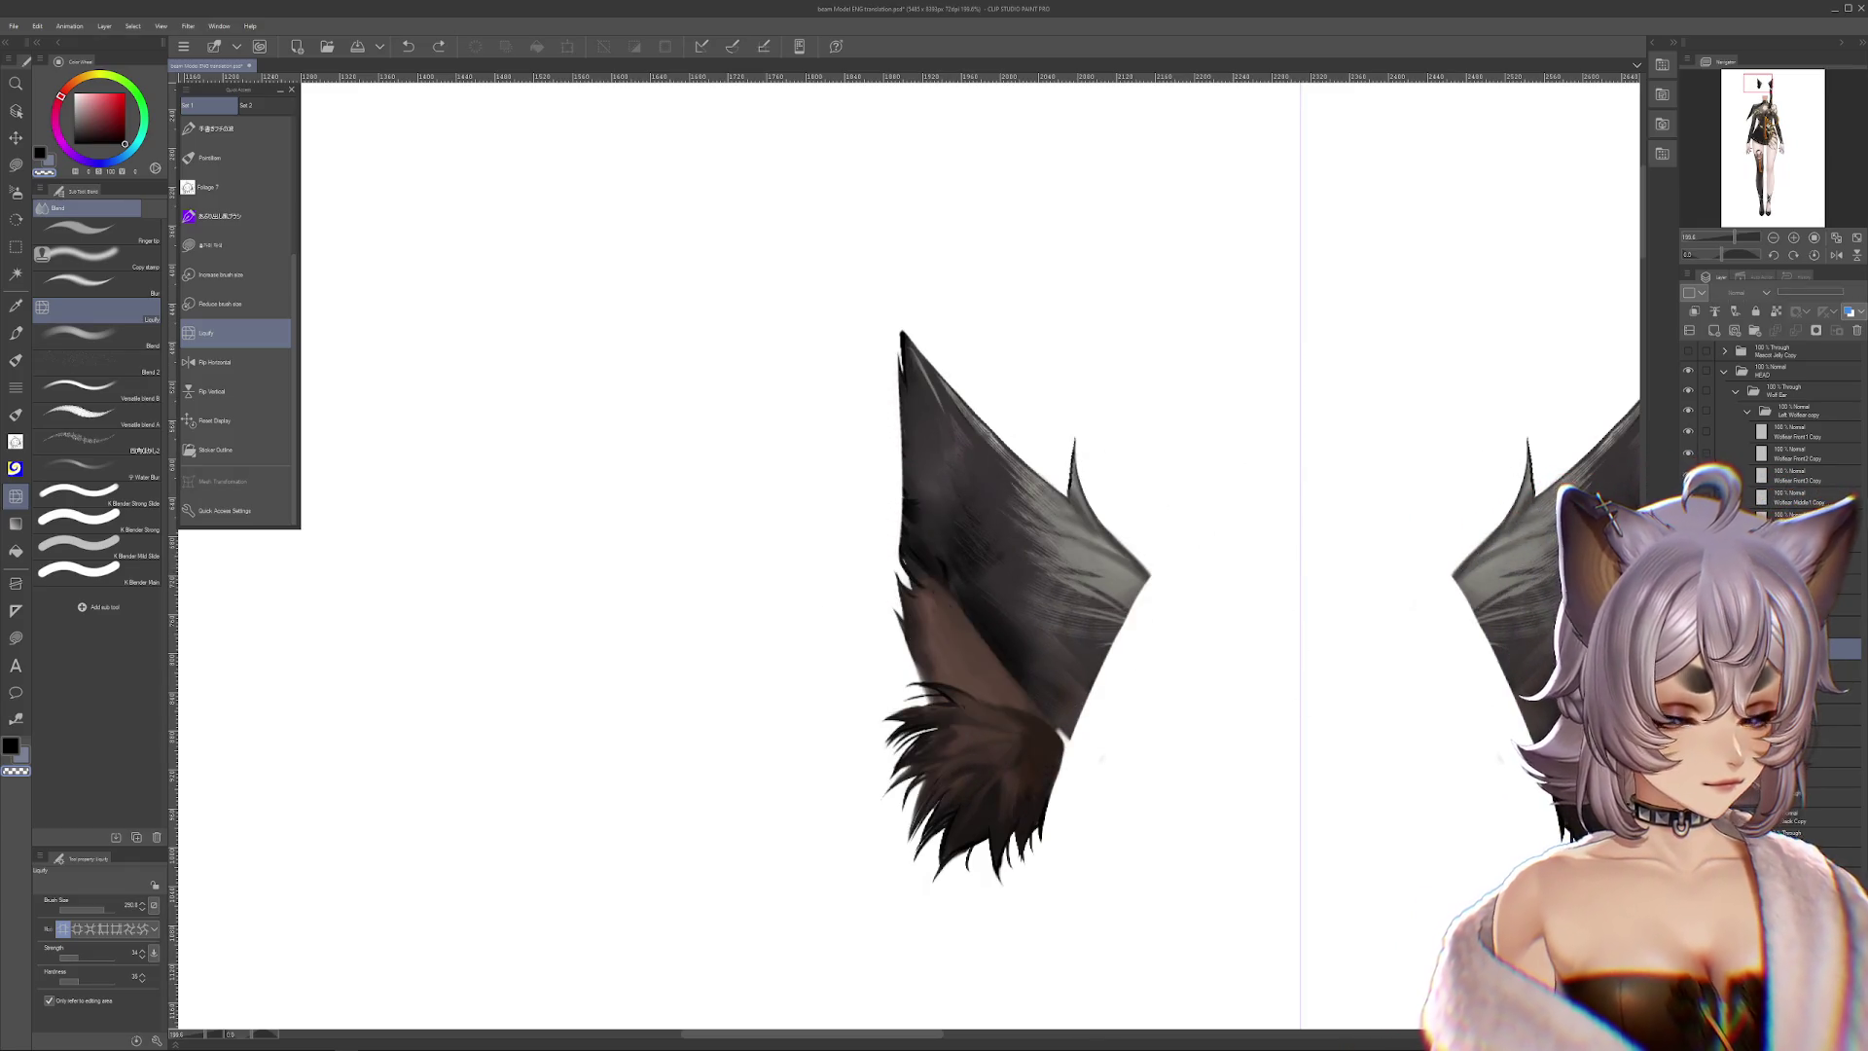
{"action": "key", "text": "ctrl+z"}
{"action": "key", "text": "ctrl+z"}
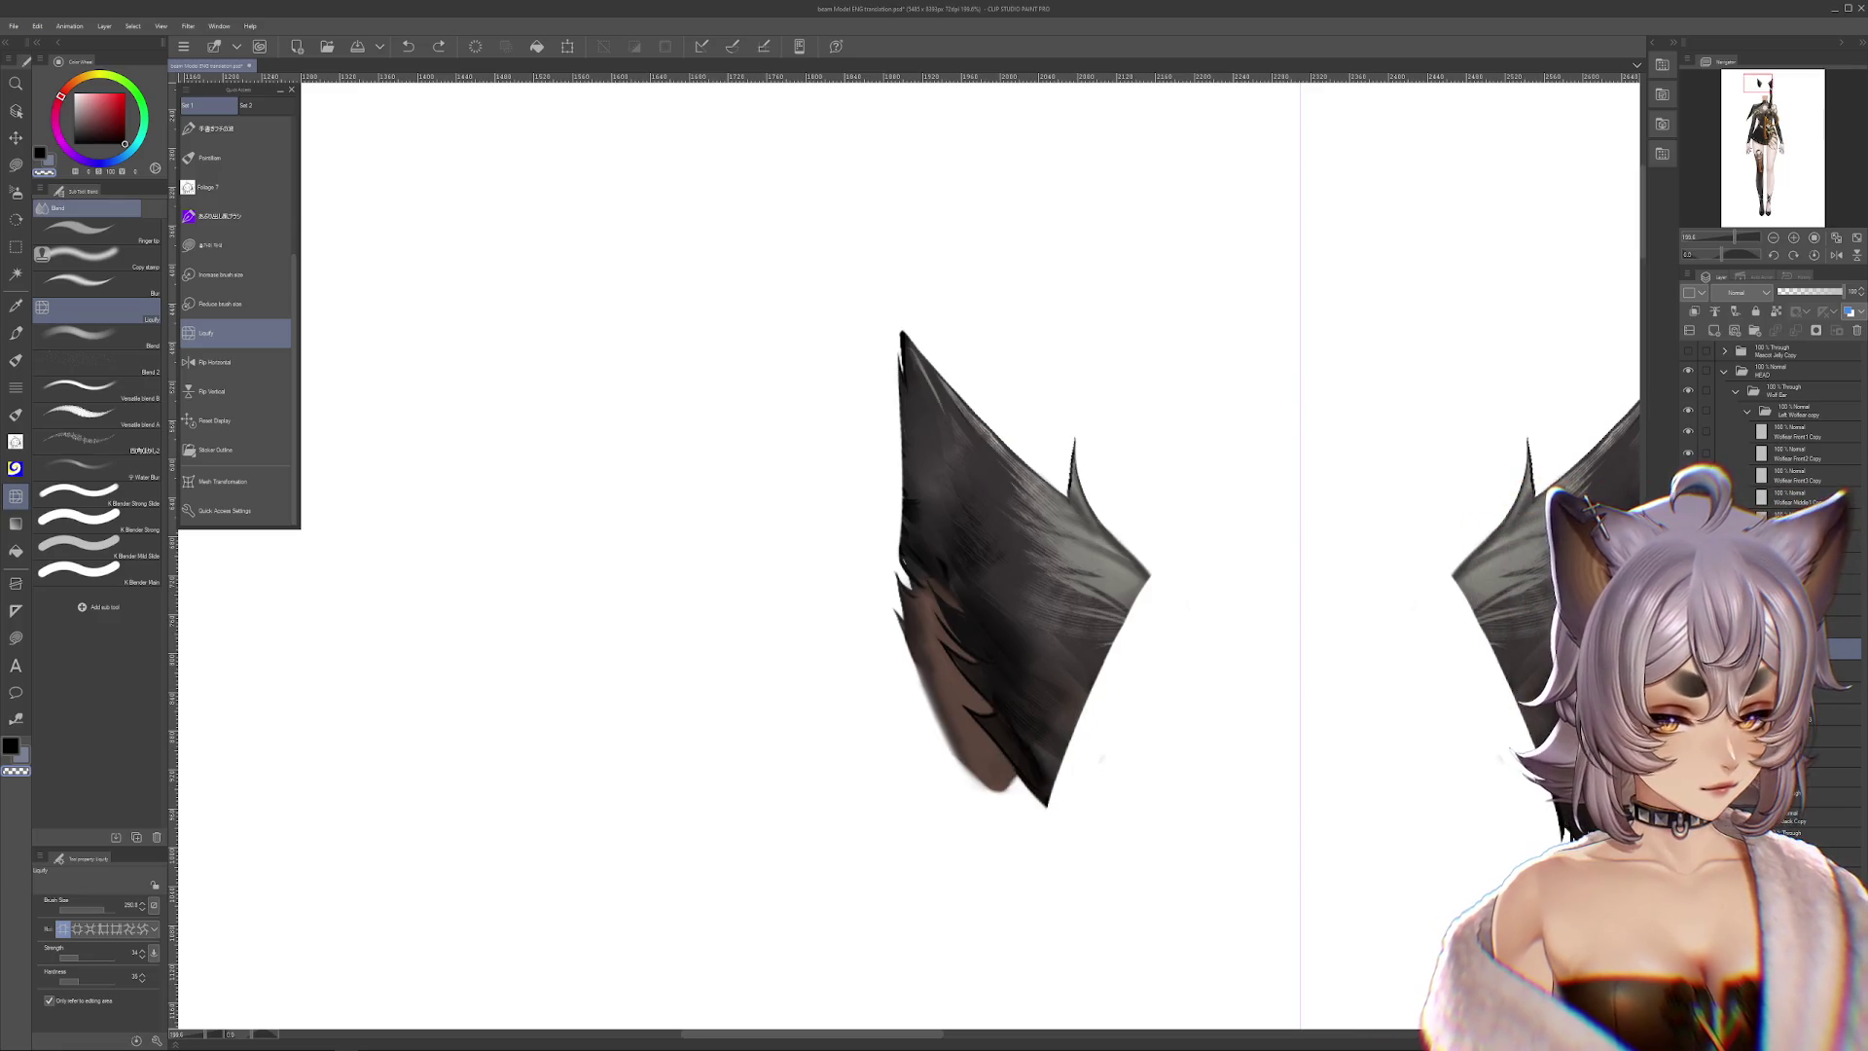
Enlarge the Liquify brush to about 450 and push the ear's edges into a new shape
{"action": "scroll", "coordinate": [878, 455], "scroll_direction": "up", "scroll_amount": 2}
{"action": "scroll", "coordinate": [978, 526], "scroll_direction": "up", "scroll_amount": 1}
{"action": "scroll", "coordinate": [1036, 511], "scroll_direction": "down", "scroll_amount": 2}
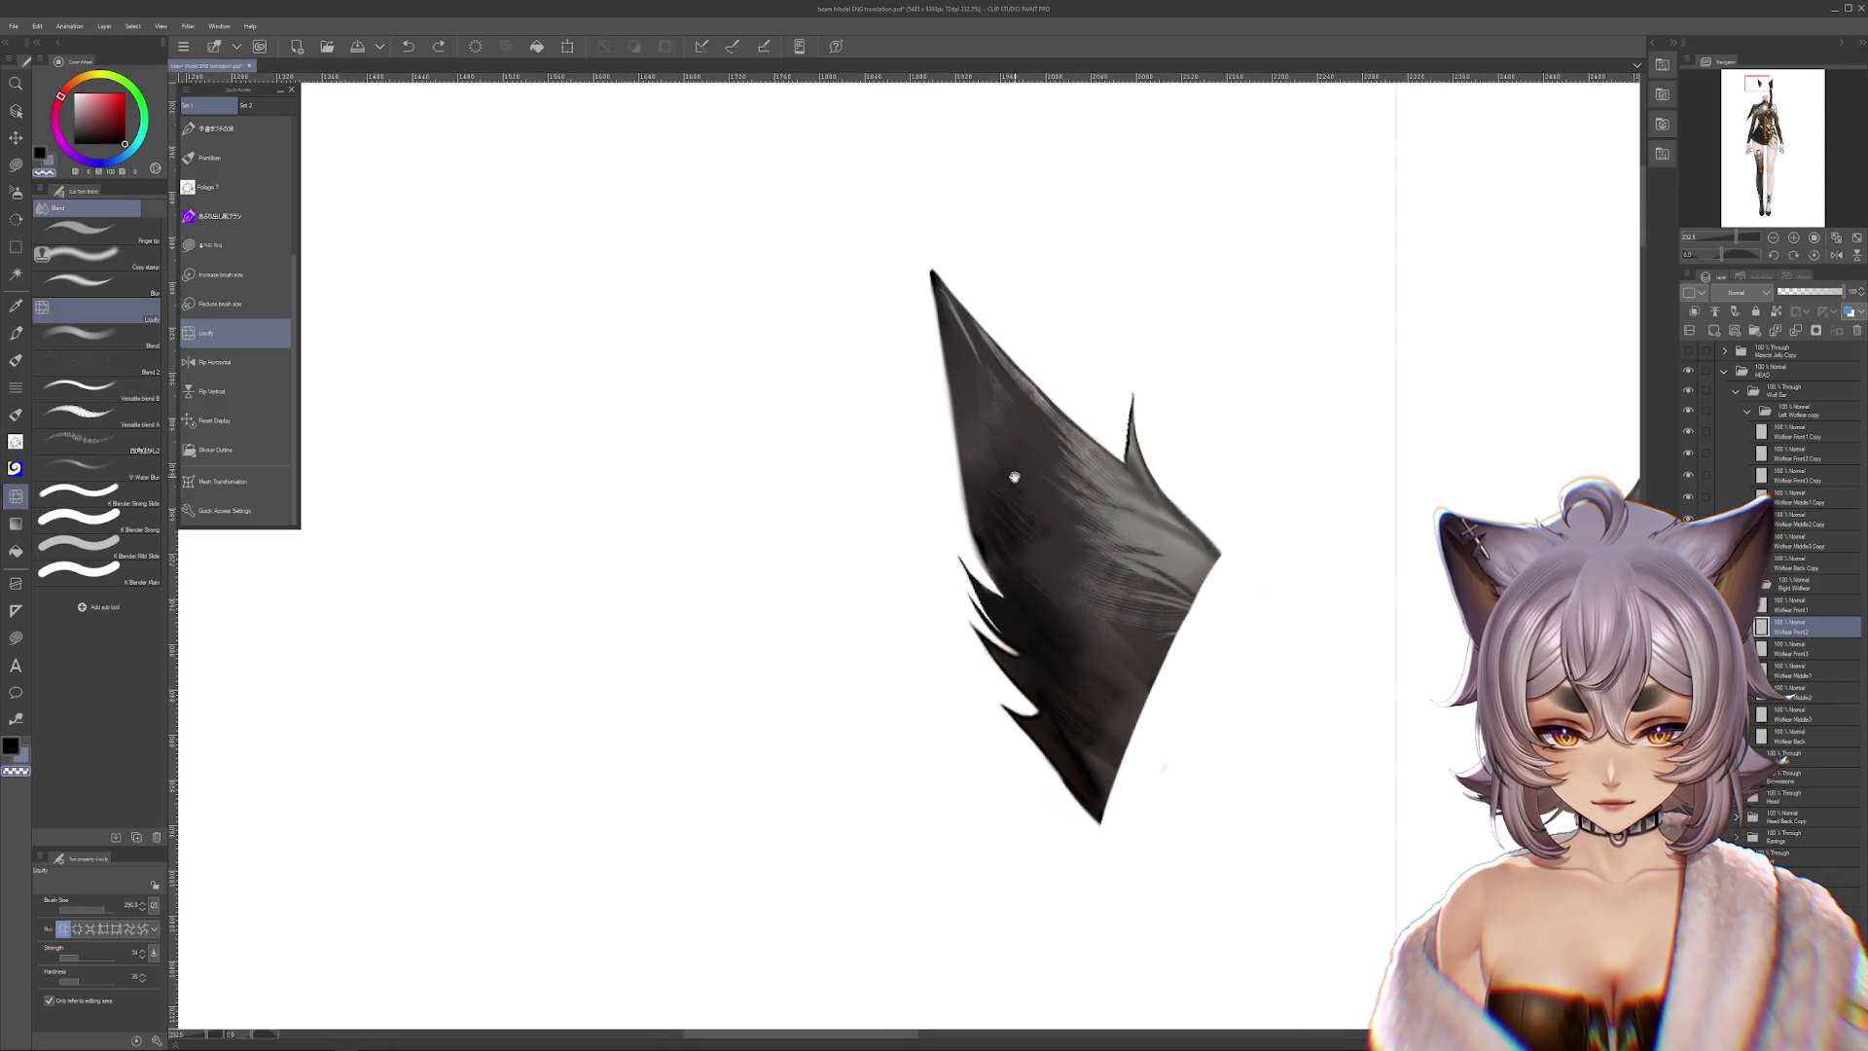
{"action": "scroll", "coordinate": [996, 507], "scroll_direction": "up", "scroll_amount": 2}
{"action": "left_click_drag", "start_coordinate": [996, 507], "coordinate": [996, 524]}
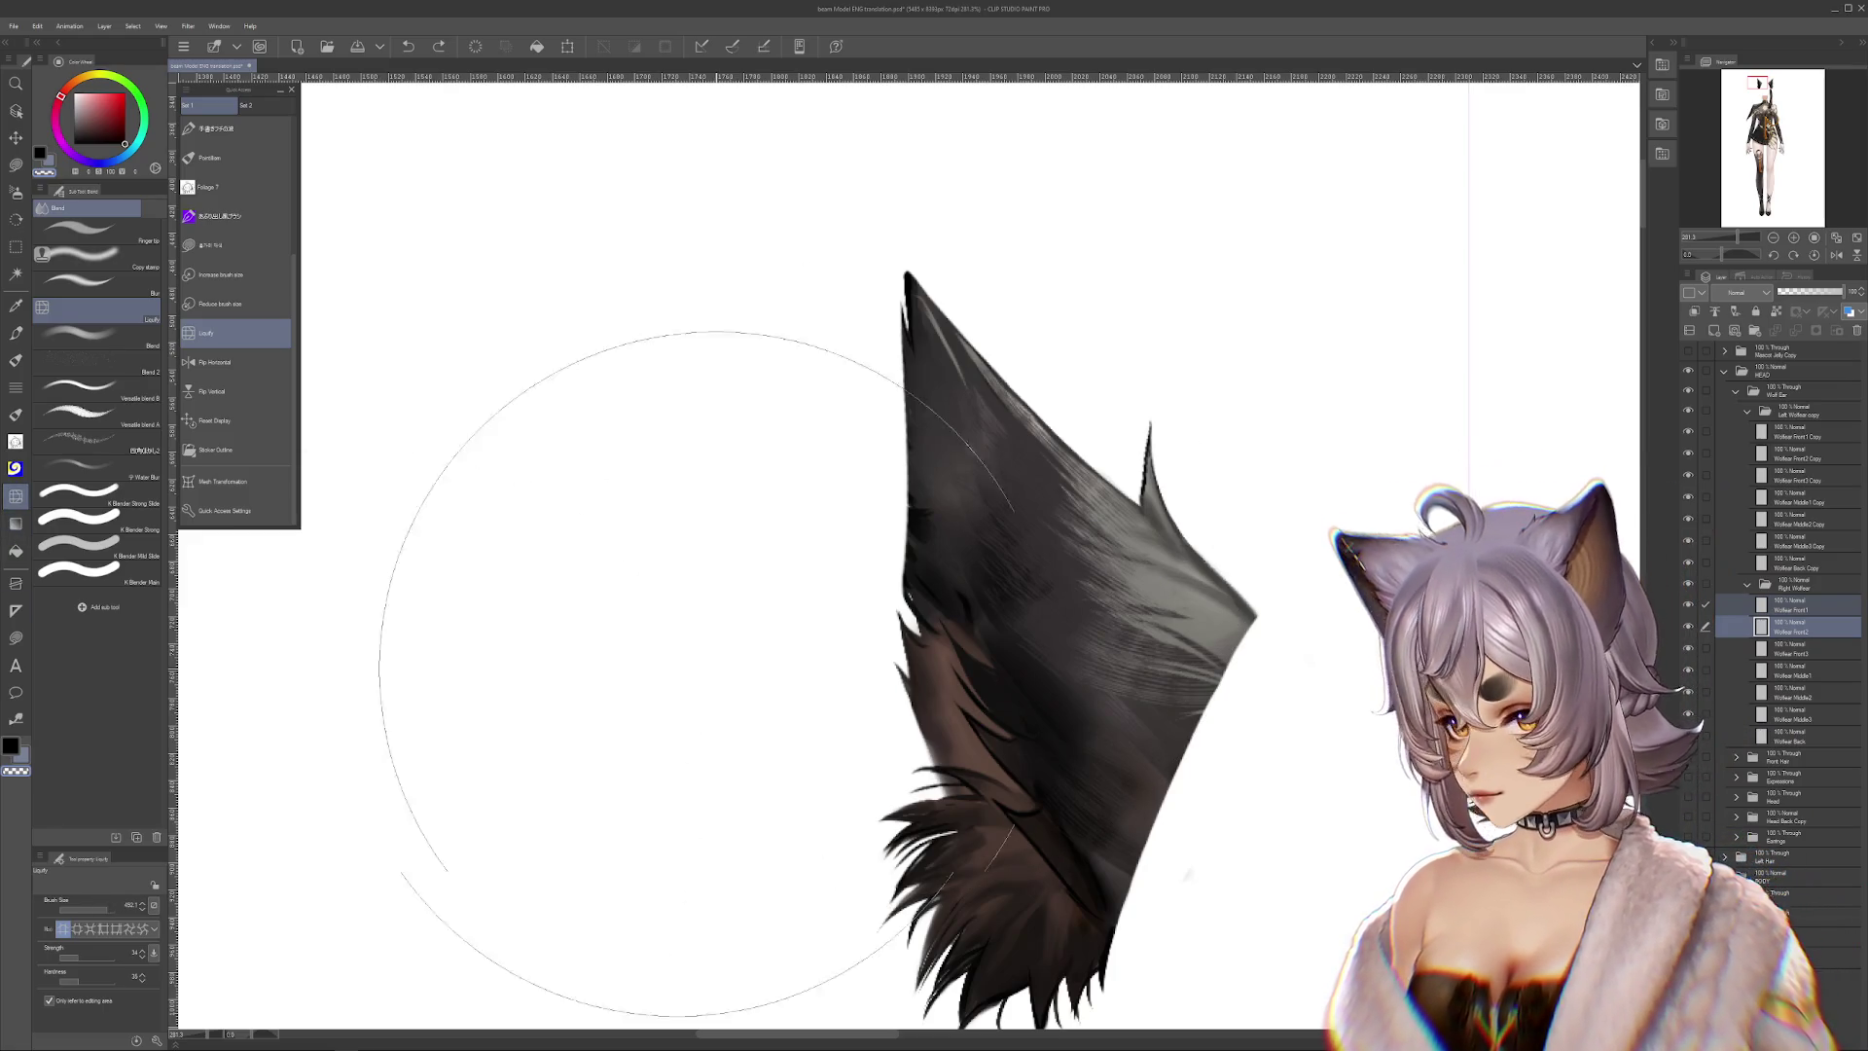
{"action": "left_click_drag", "start_coordinate": [626, 688], "coordinate": [1032, 604]}
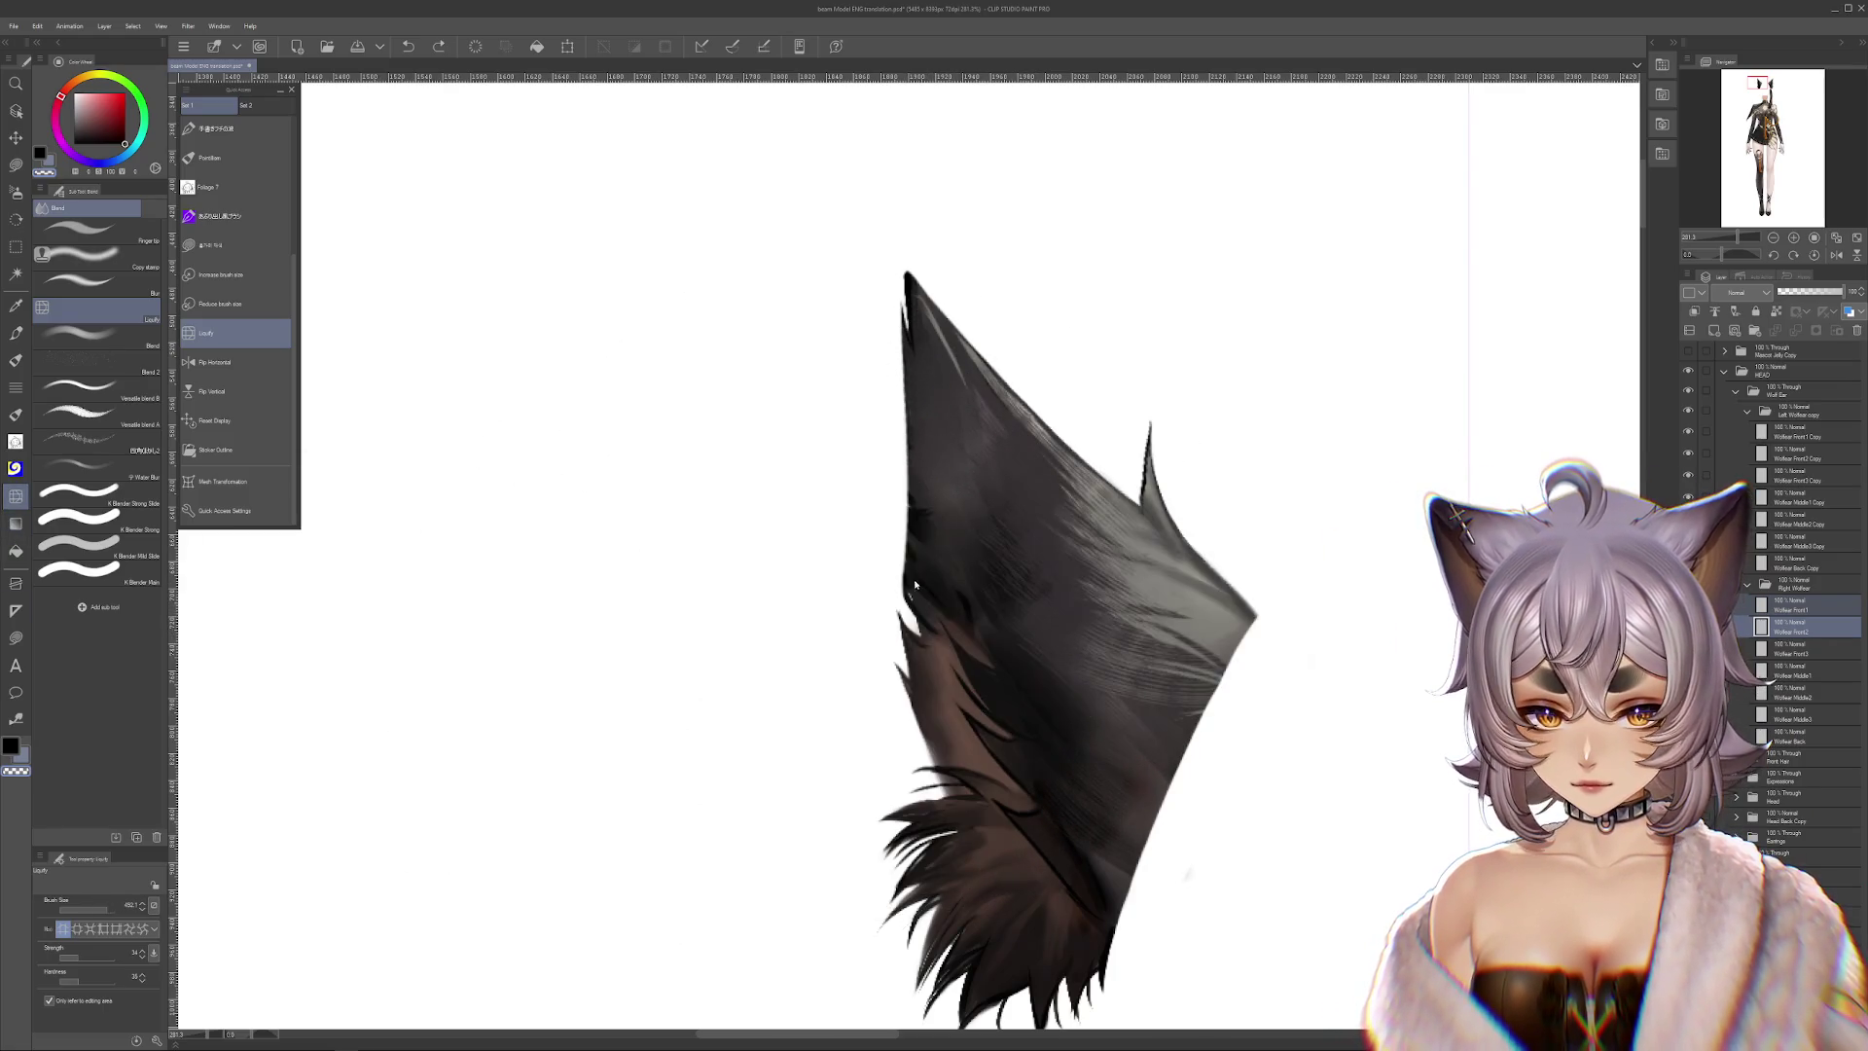
{"action": "mouse_move", "coordinate": [1032, 523]}
{"action": "left_mouse_down"}
{"action": "mouse_move", "coordinate": [968, 550]}
{"action": "mouse_move", "coordinate": [1086, 616]}
{"action": "left_mouse_up"}
Warp the ear's outline further, then undo two reshaping steps and redo one
{"action": "key", "text": "ctrl+minus"}
{"action": "mouse_move", "coordinate": [930, 627]}
{"action": "left_mouse_down"}
{"action": "mouse_move", "coordinate": [1002, 606]}
{"action": "mouse_move", "coordinate": [856, 584]}
{"action": "left_mouse_up"}
{"action": "key", "text": "ctrl+plus"}
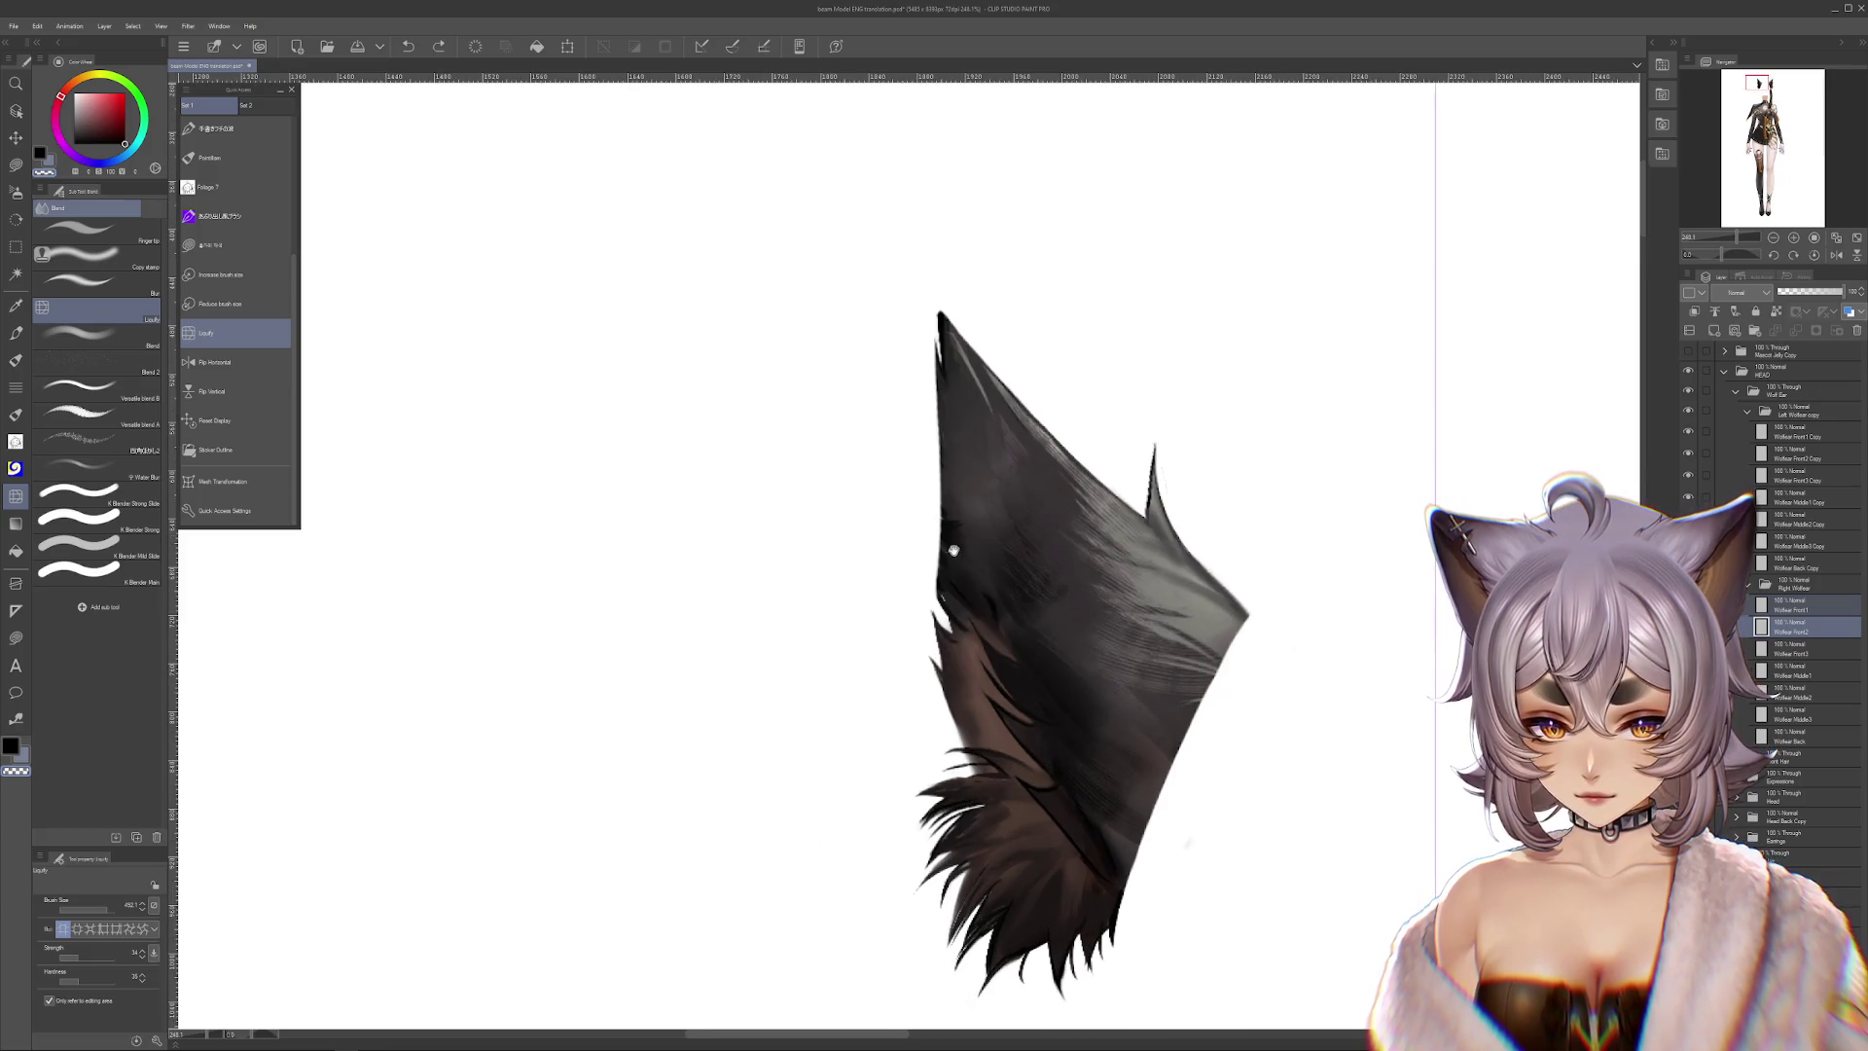
{"action": "left_click_drag", "start_coordinate": [950, 549], "coordinate": [952, 561]}
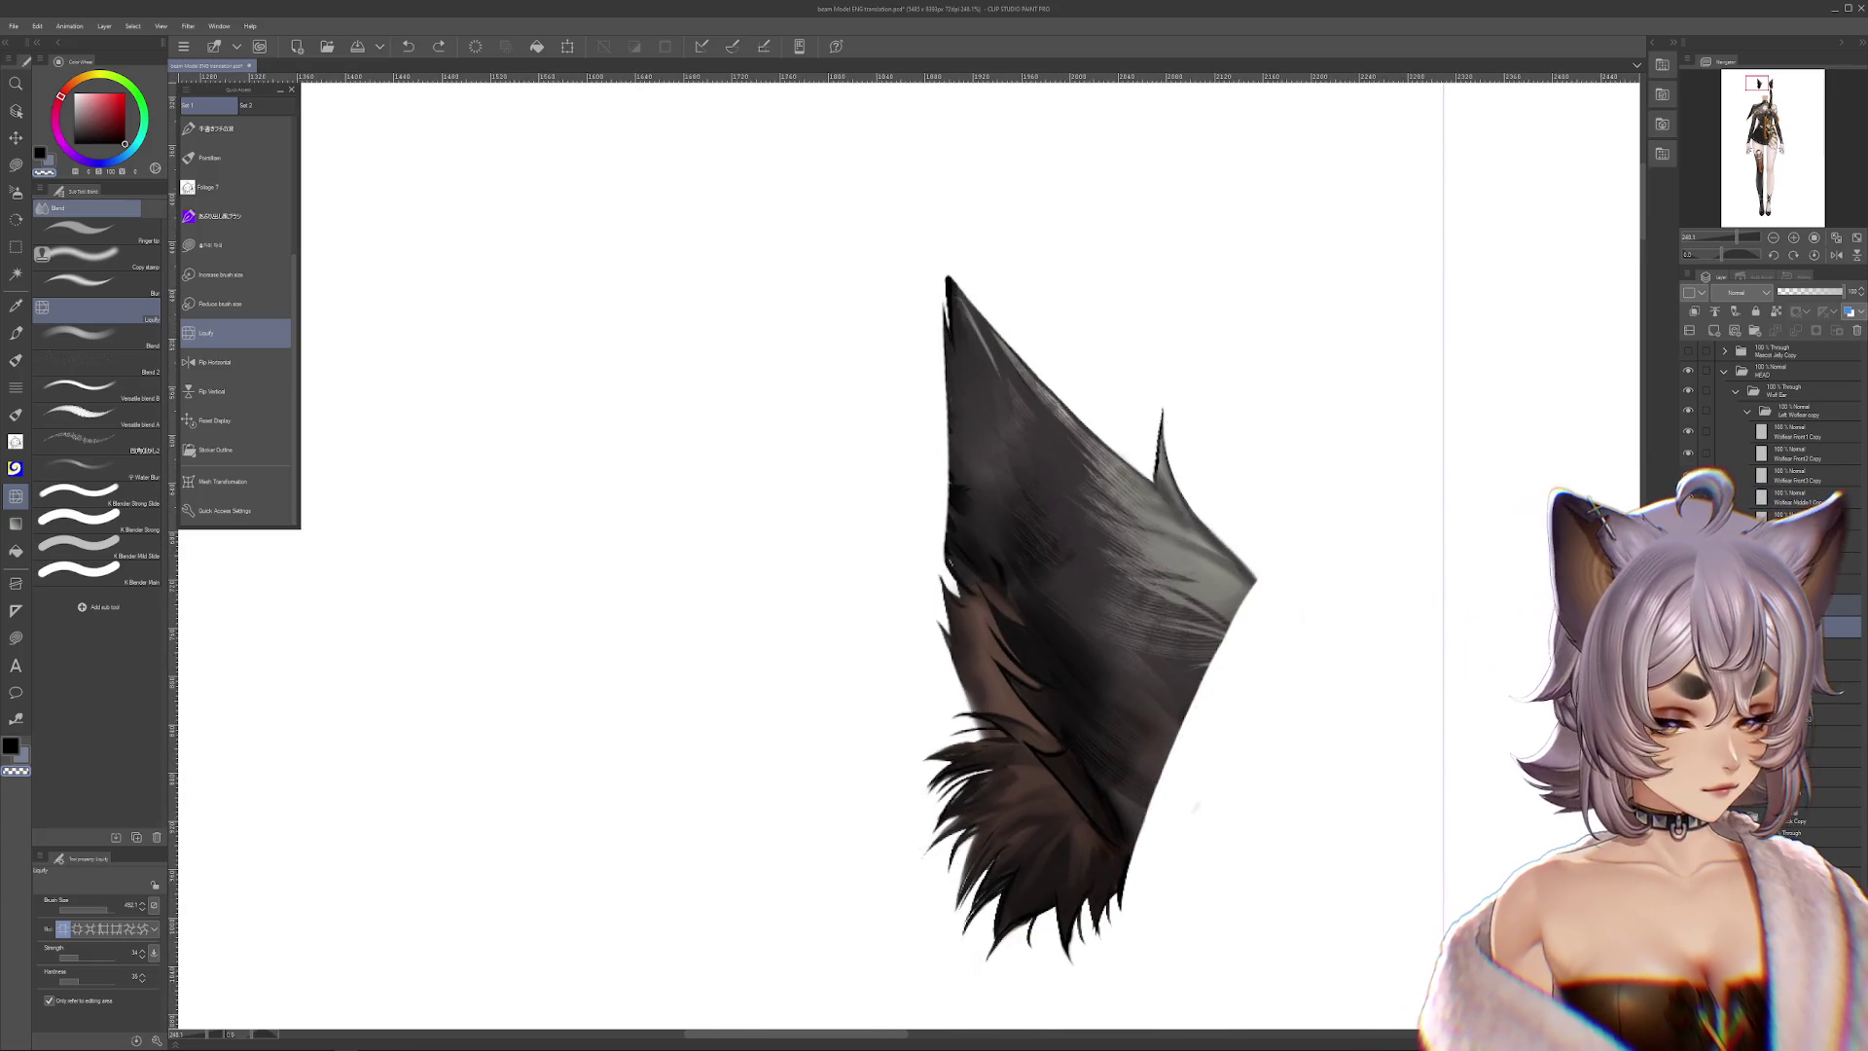
{"action": "key", "text": "ctrl+z"}
{"action": "key", "text": "ctrl+z"}
{"action": "key", "text": "ctrl+z"}
{"action": "key", "text": "ctrl+z"}
{"action": "key", "text": "ctrl+z"}
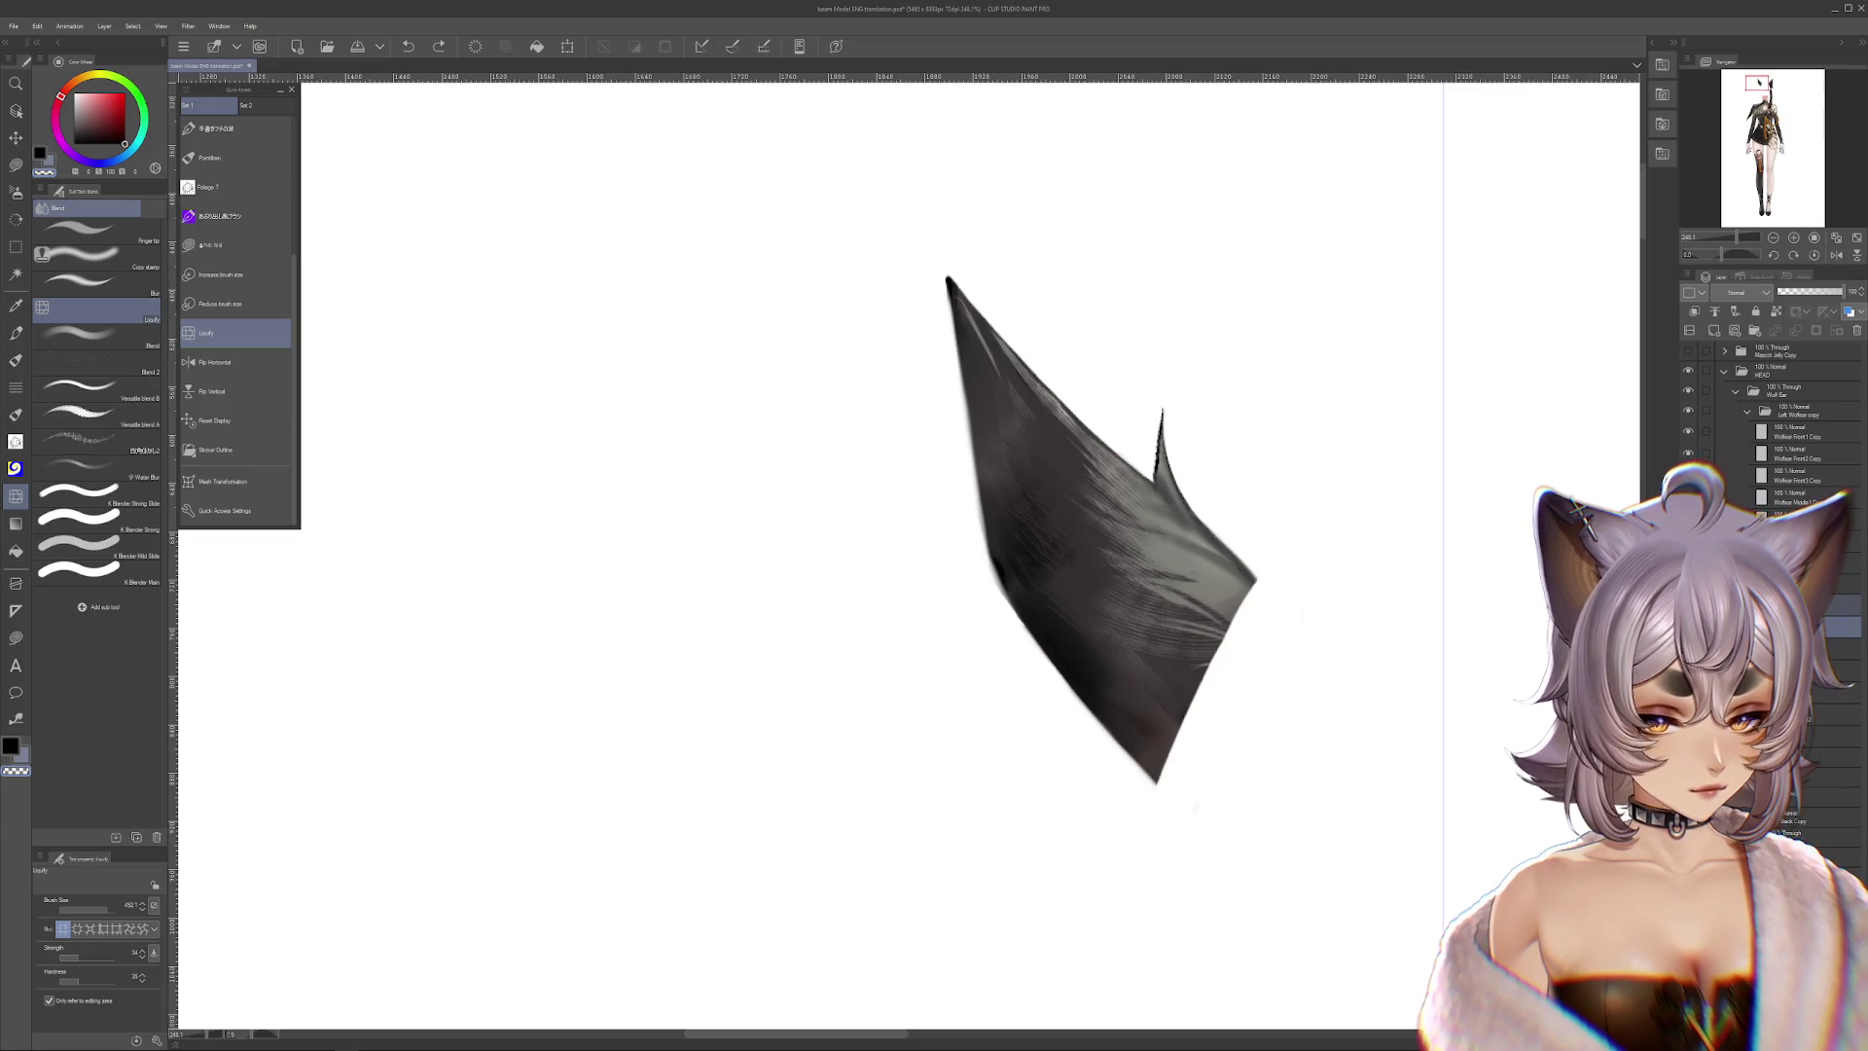
{"action": "key", "text": "ctrl+z"}
{"action": "key", "text": "ctrl+y"}
{"action": "scroll", "coordinate": [1184, 604], "scroll_direction": "up", "scroll_amount": 2}
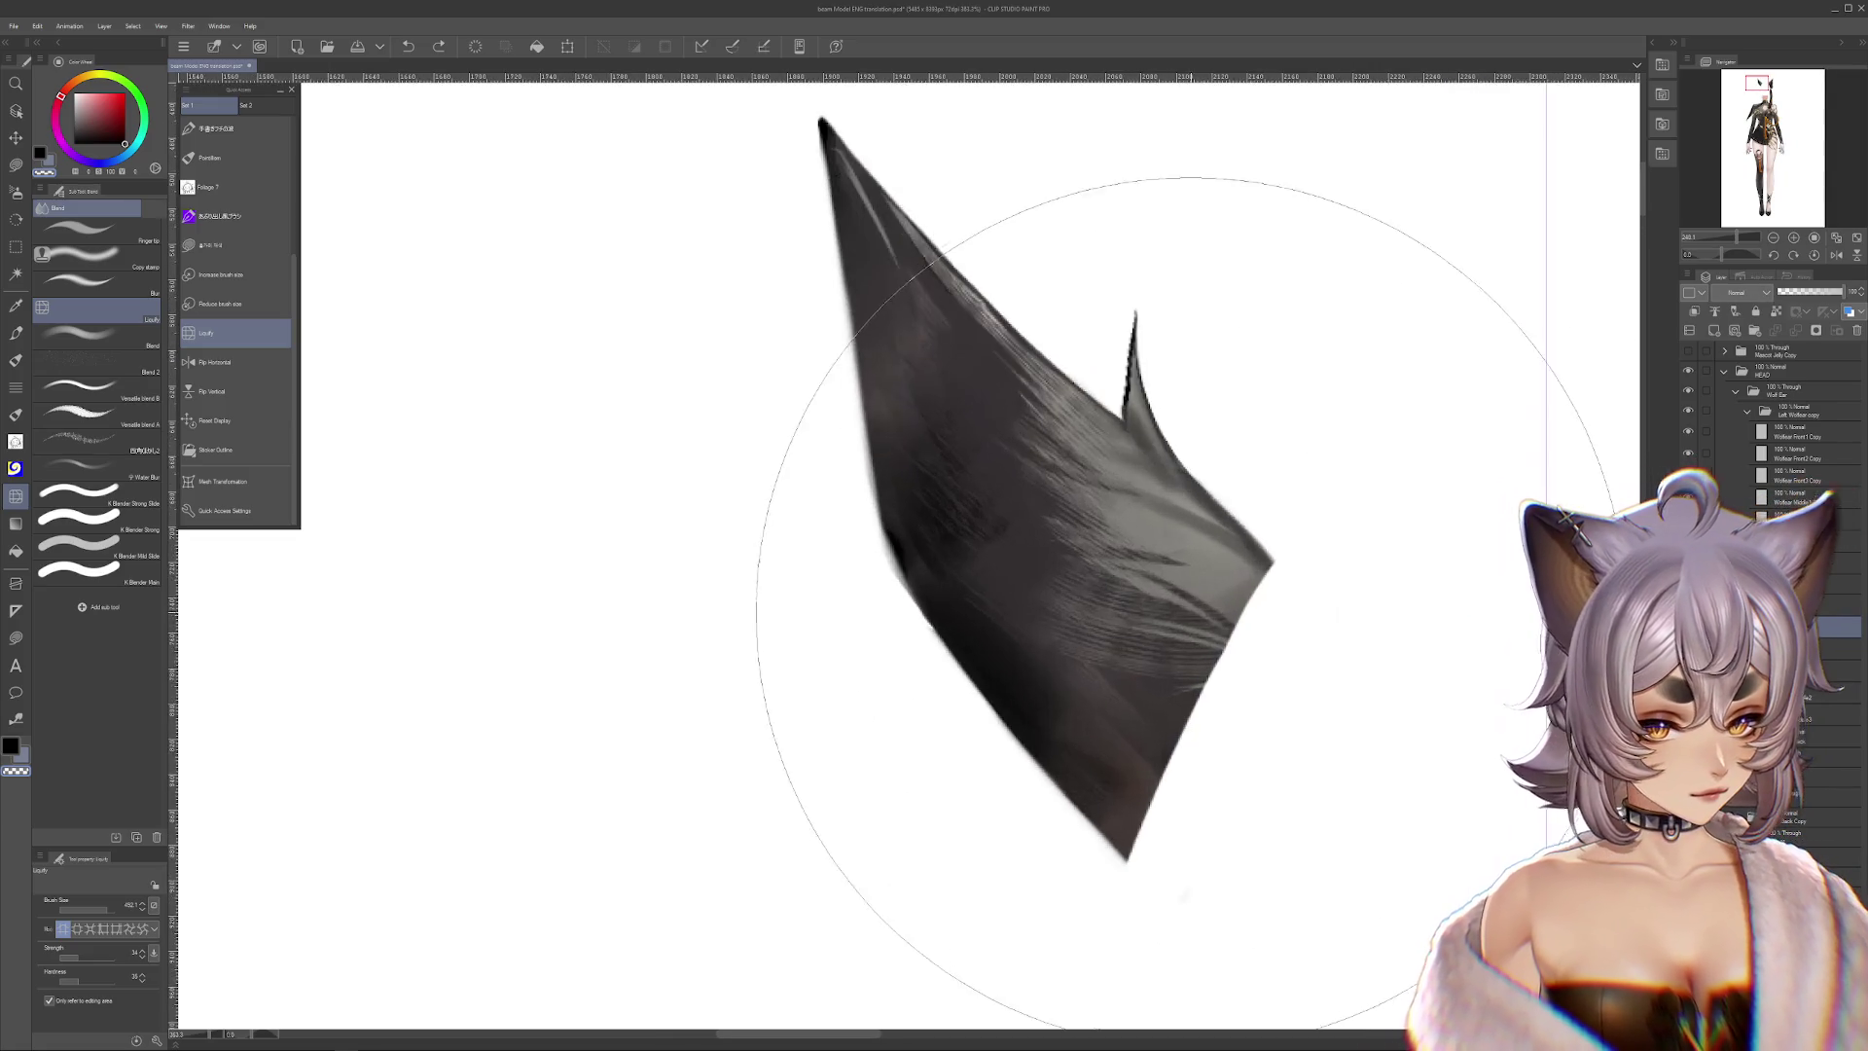
{"action": "left_click_drag", "start_coordinate": [1184, 605], "coordinate": [1227, 646]}
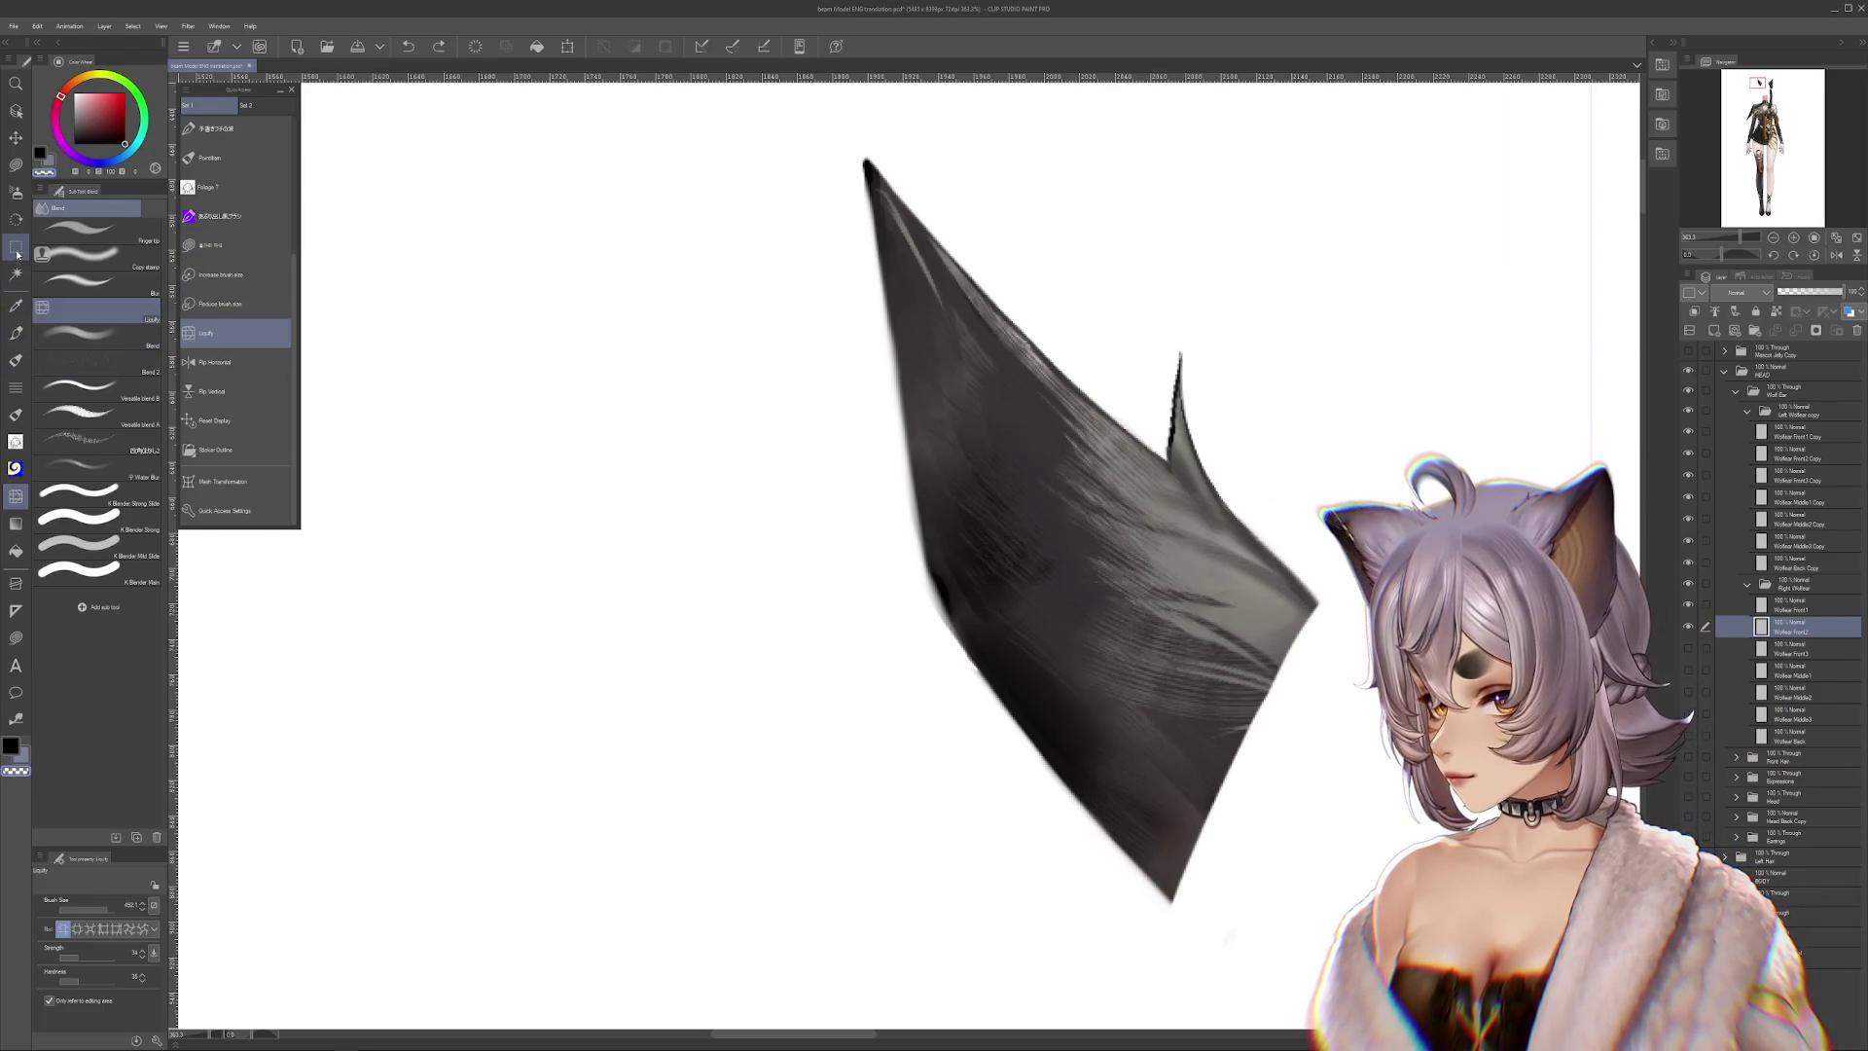
{"action": "left_click", "coordinate": [13, 356]}
Paint a grey stroke along the ear's left edge with the Flat marker brush
{"action": "left_click", "coordinate": [16, 333]}
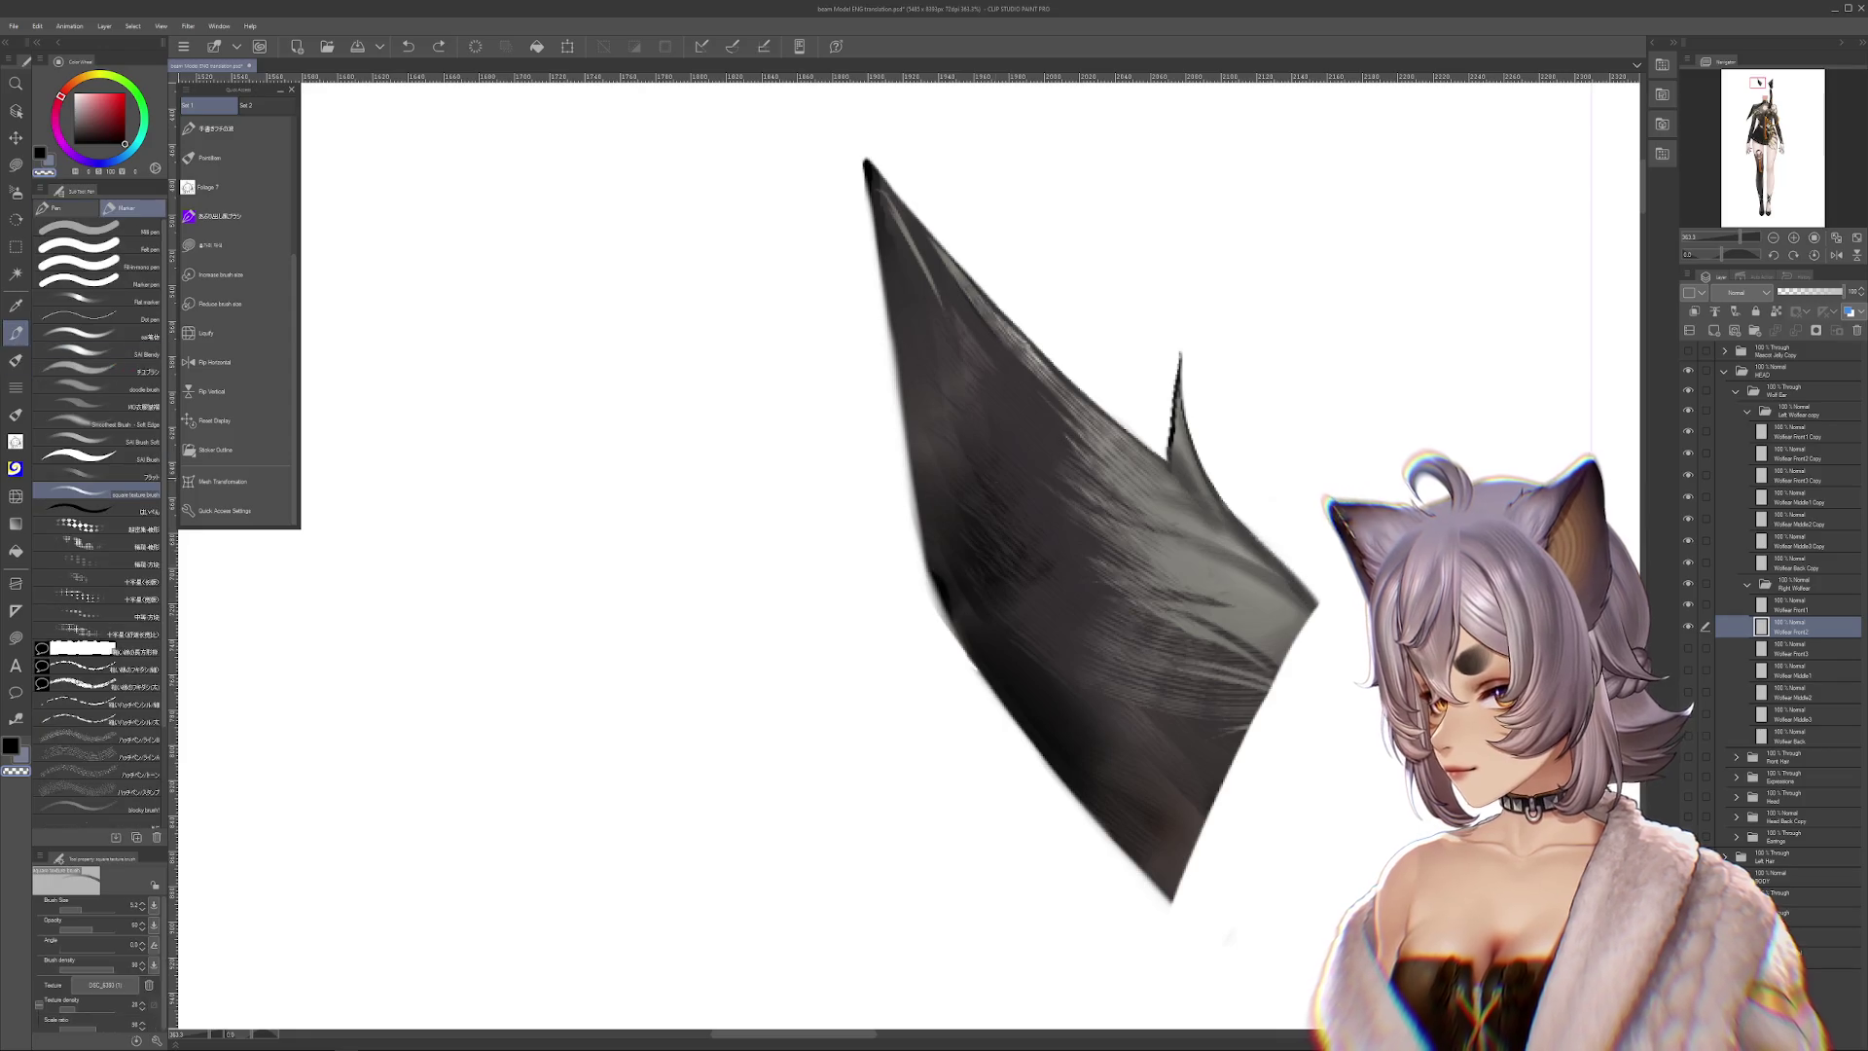
{"action": "scroll", "coordinate": [1016, 545], "scroll_direction": "down", "scroll_amount": 2}
{"action": "scroll", "coordinate": [1017, 545], "scroll_direction": "up", "scroll_amount": 2}
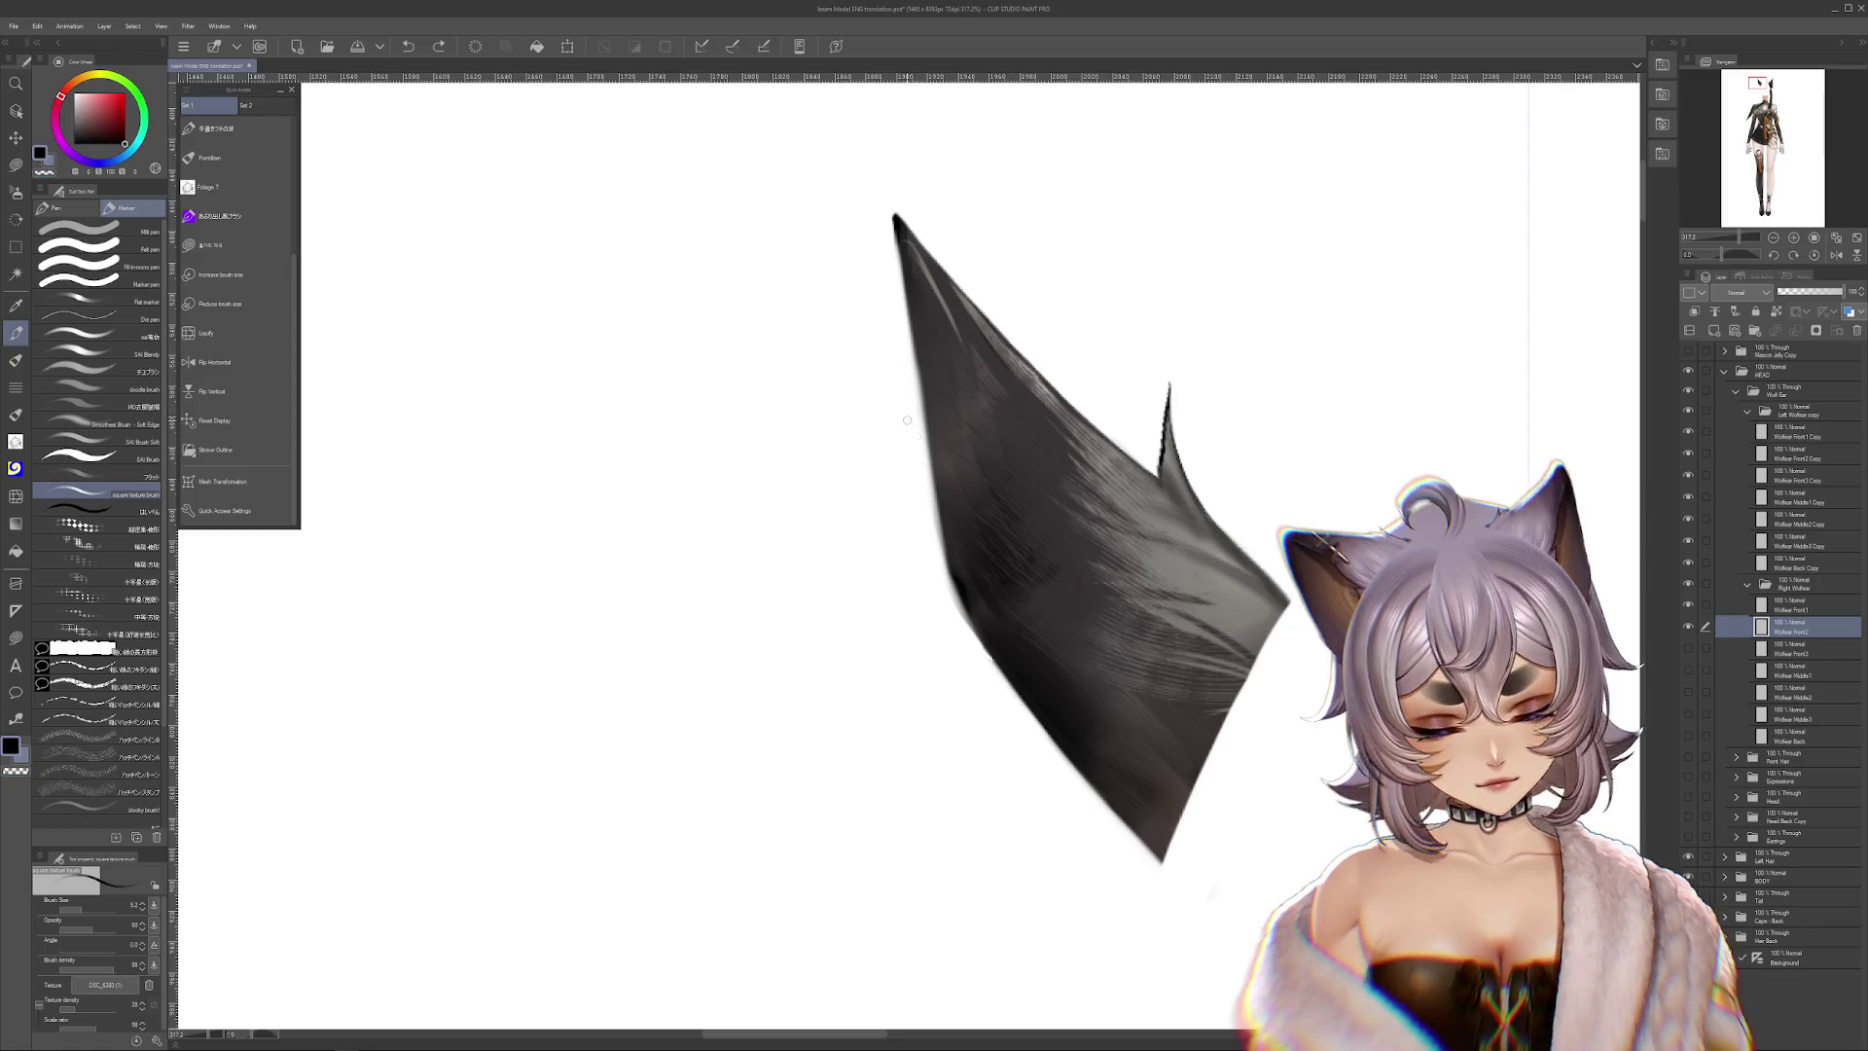
{"action": "mouse_move", "coordinate": [885, 543]}
{"action": "left_mouse_down"}
{"action": "mouse_move", "coordinate": [764, 722]}
{"action": "mouse_move", "coordinate": [675, 774]}
{"action": "left_mouse_up"}
{"action": "scroll", "coordinate": [281, 222], "scroll_direction": "up", "scroll_amount": 2}
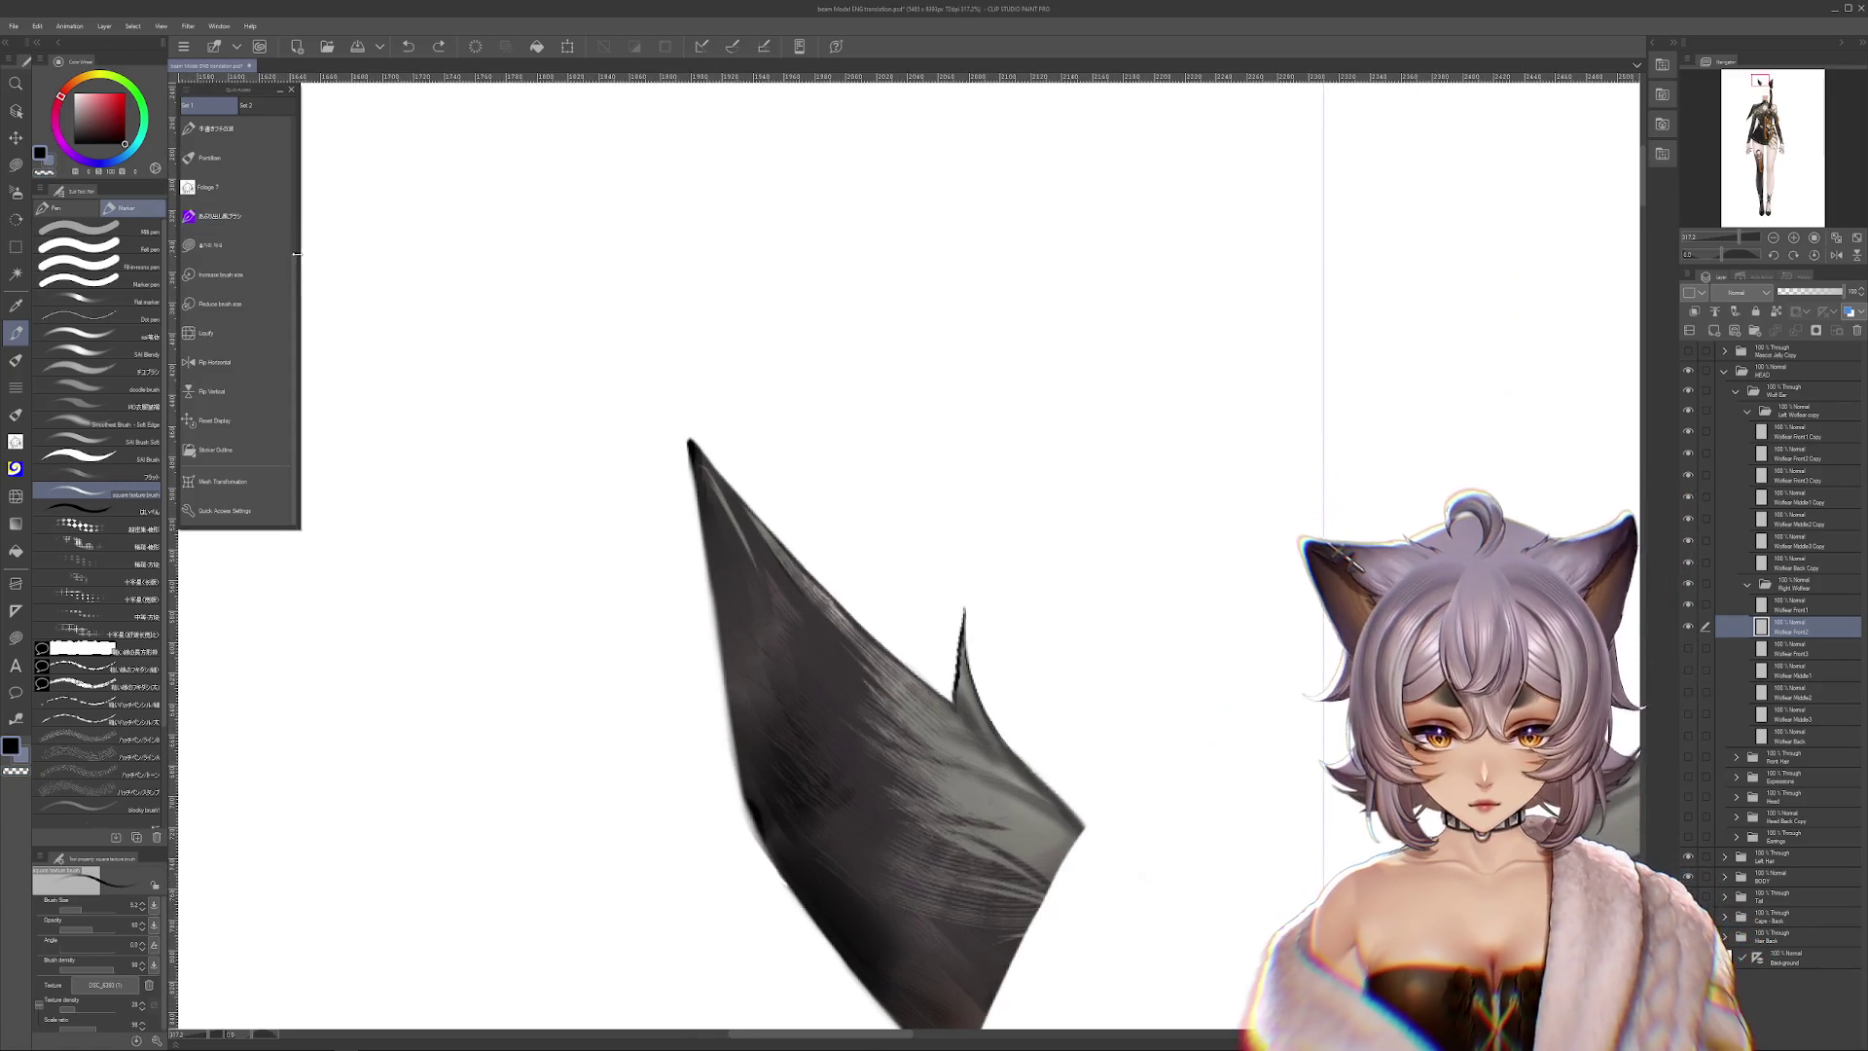
{"action": "scroll", "coordinate": [291, 126], "scroll_direction": "up", "scroll_amount": 2}
{"action": "left_click", "coordinate": [234, 218]}
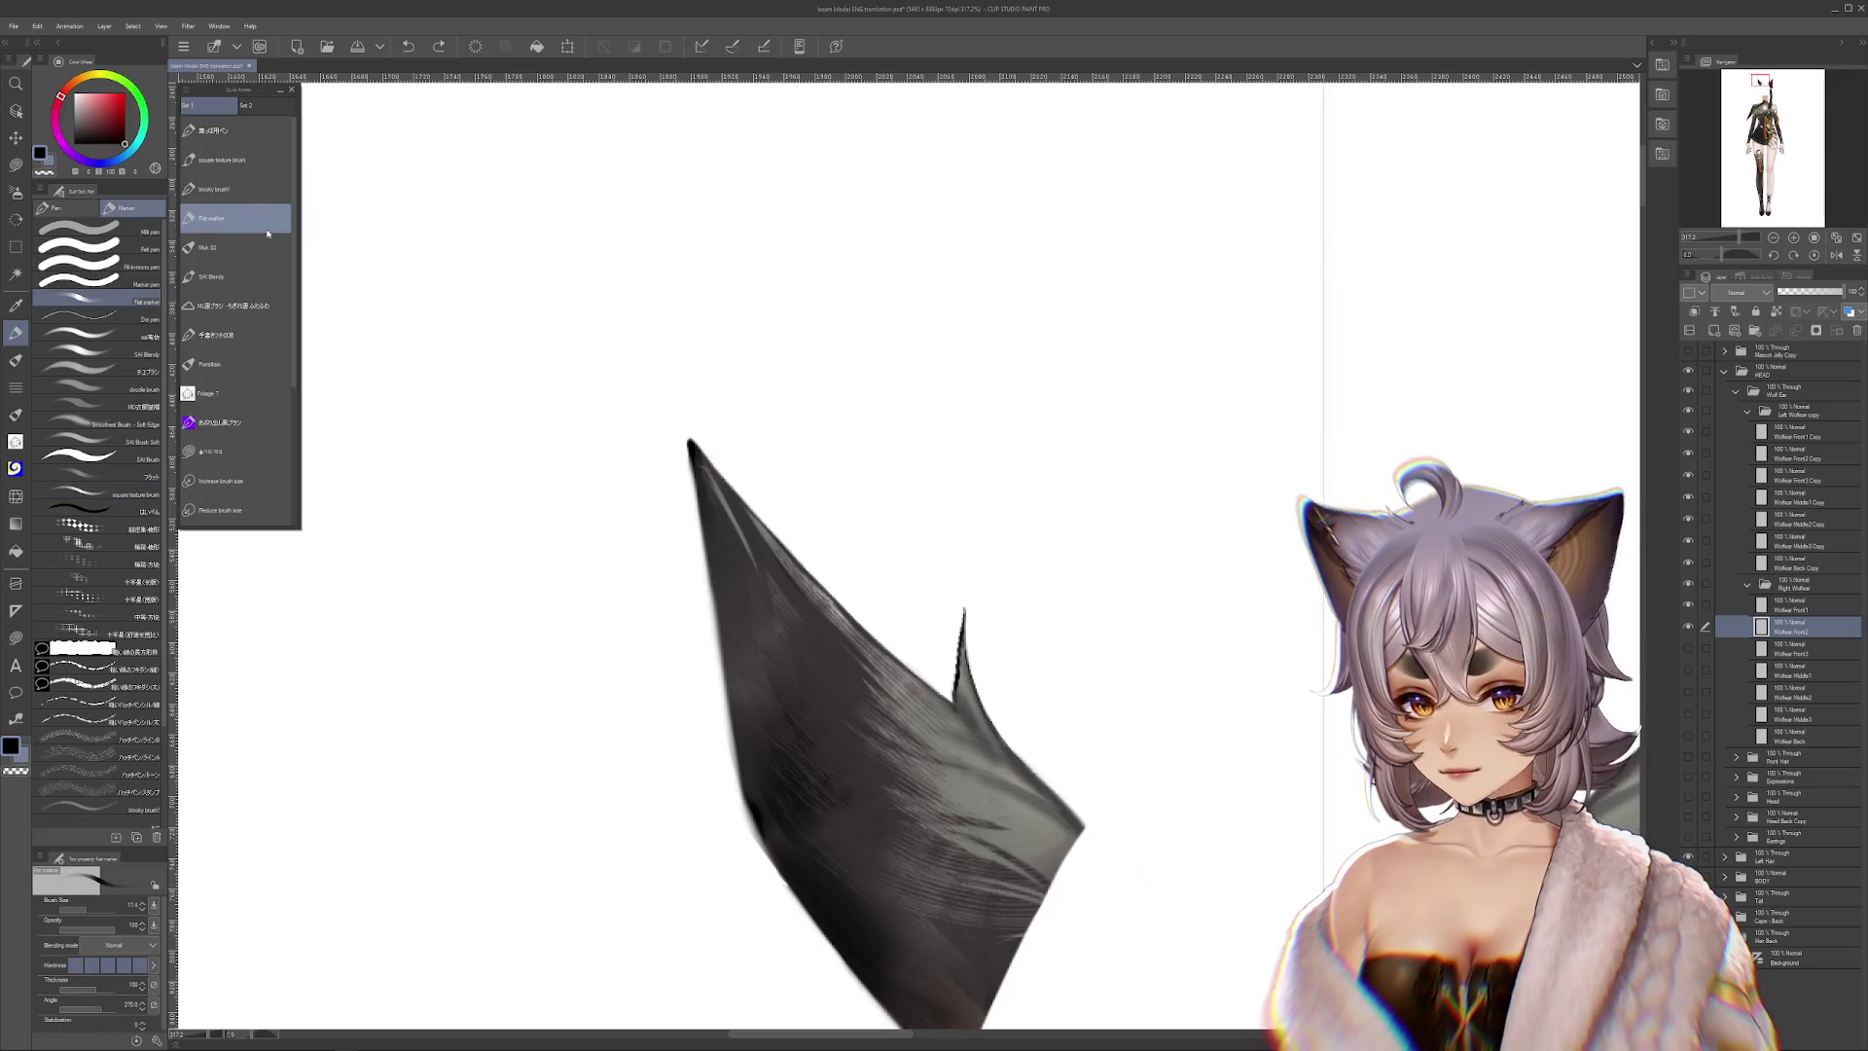
{"action": "left_click_drag", "start_coordinate": [678, 446], "coordinate": [700, 584]}
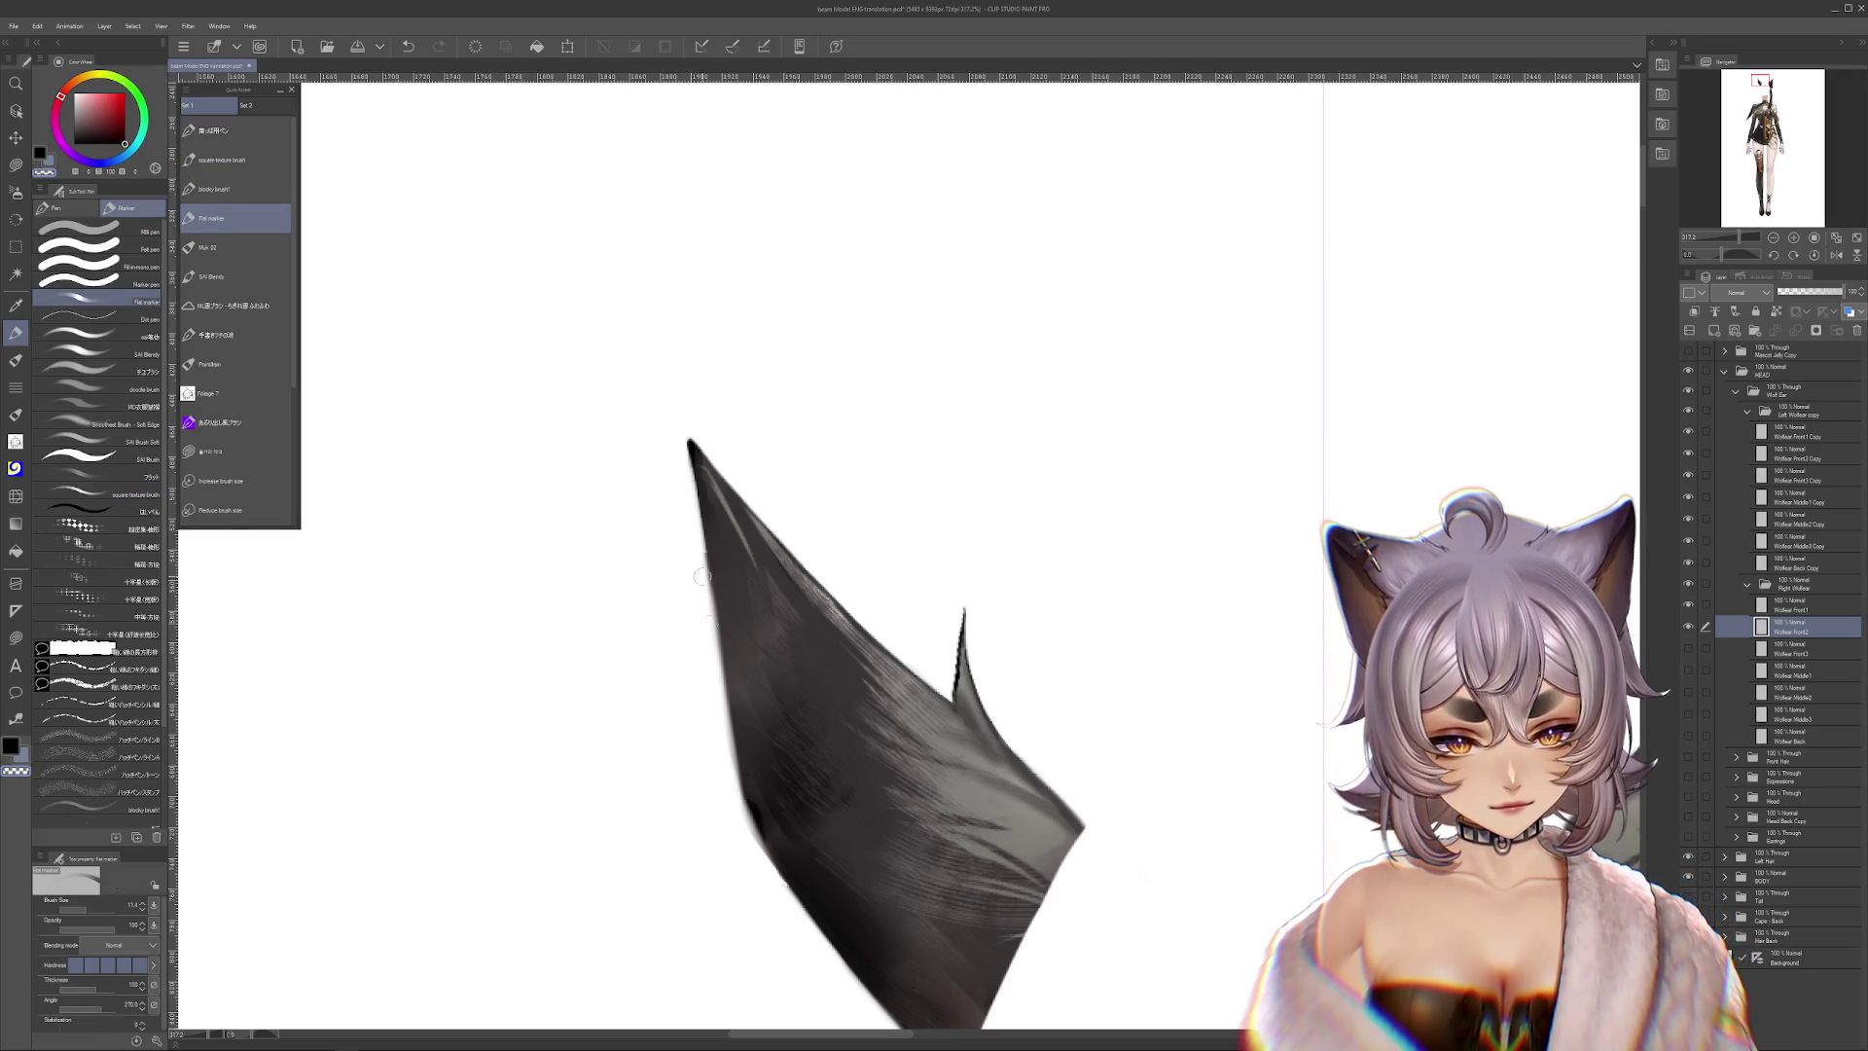
On a new layer, outline the ear selection in black and fill the ear solid black
{"action": "left_click_drag", "start_coordinate": [721, 715], "coordinate": [726, 601]}
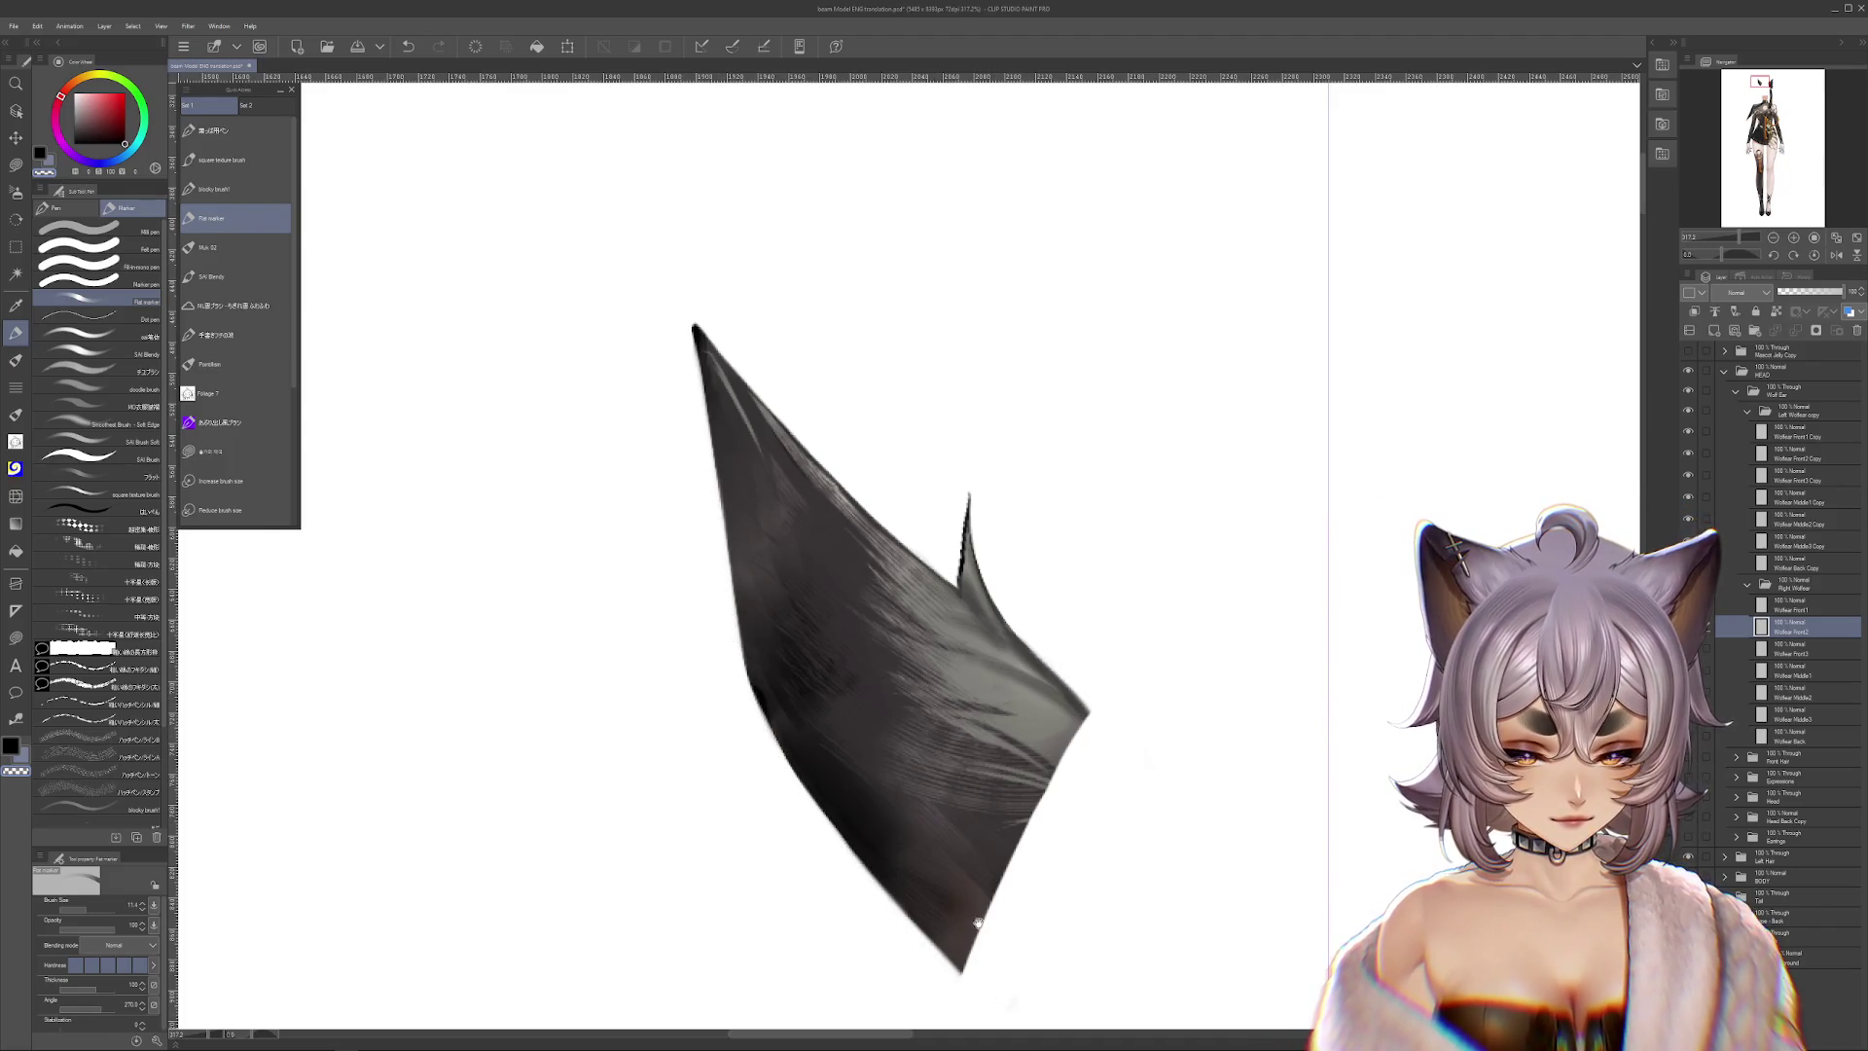
{"action": "left_click_drag", "start_coordinate": [980, 948], "coordinate": [1084, 1022]}
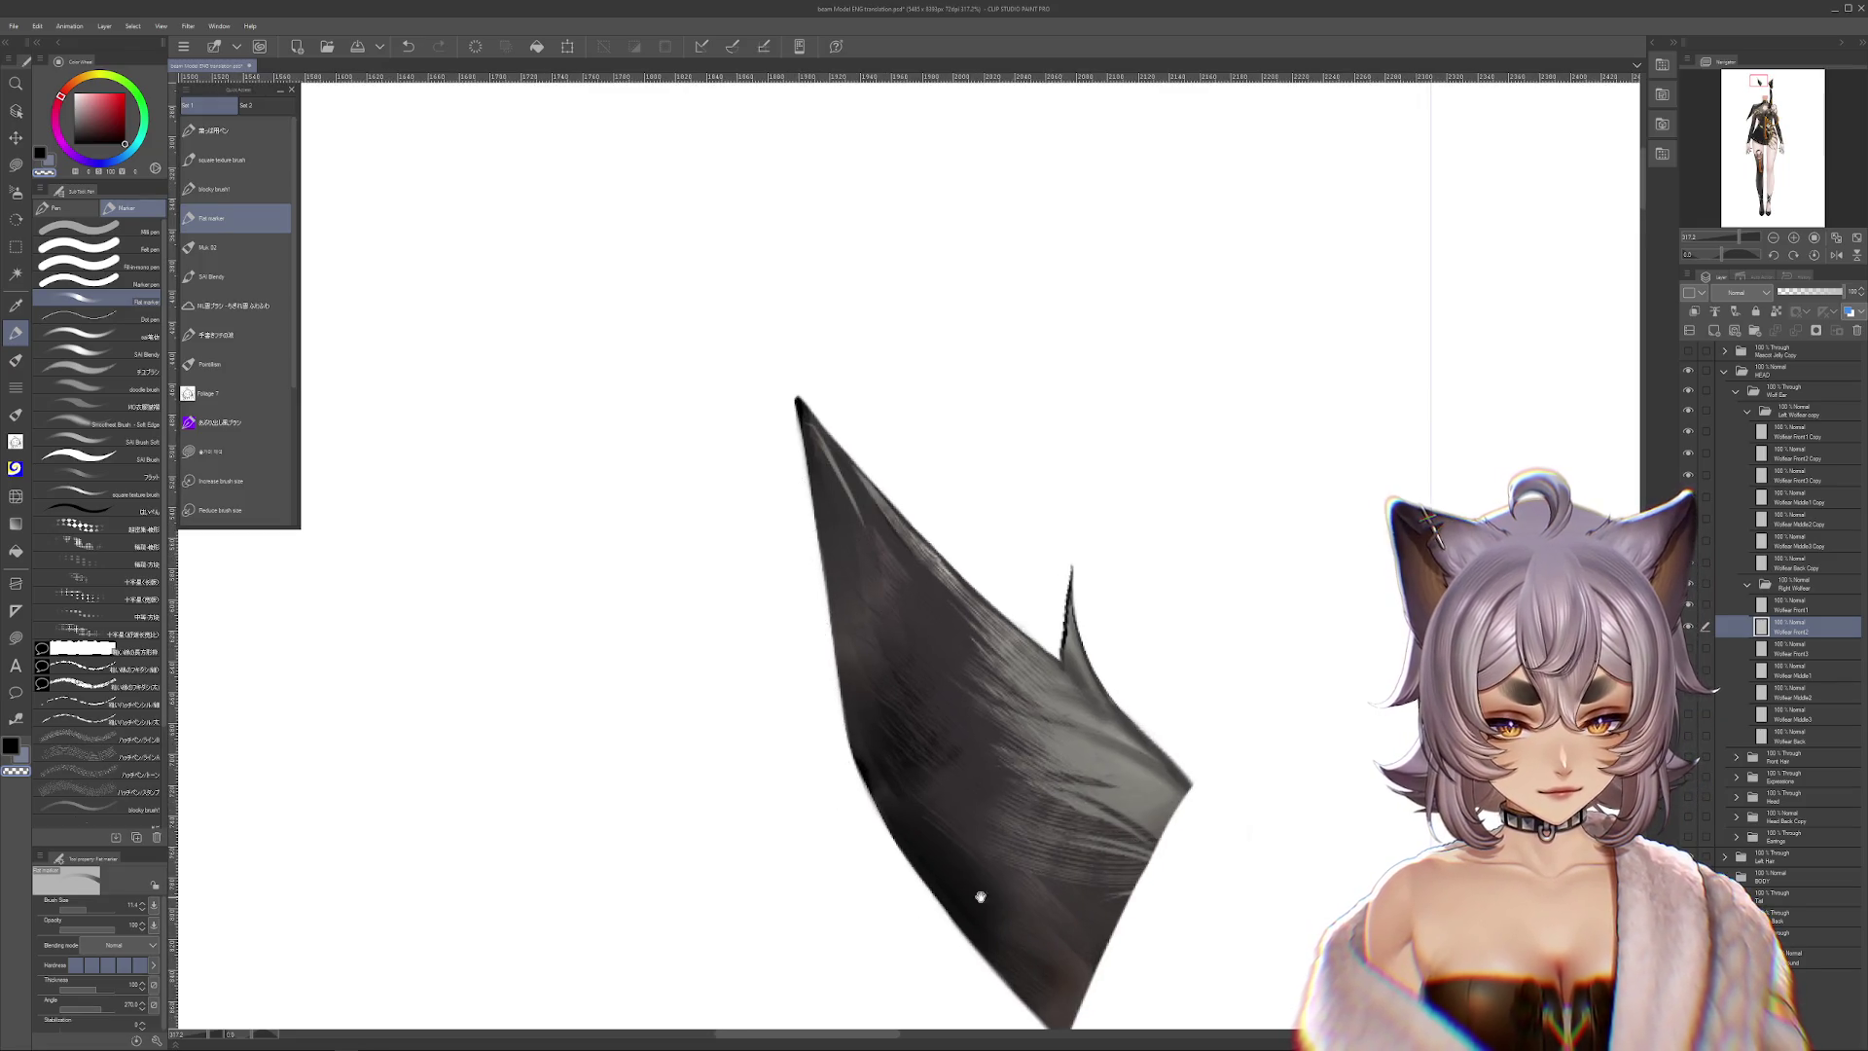
{"action": "left_click_drag", "start_coordinate": [968, 896], "coordinate": [1012, 826]}
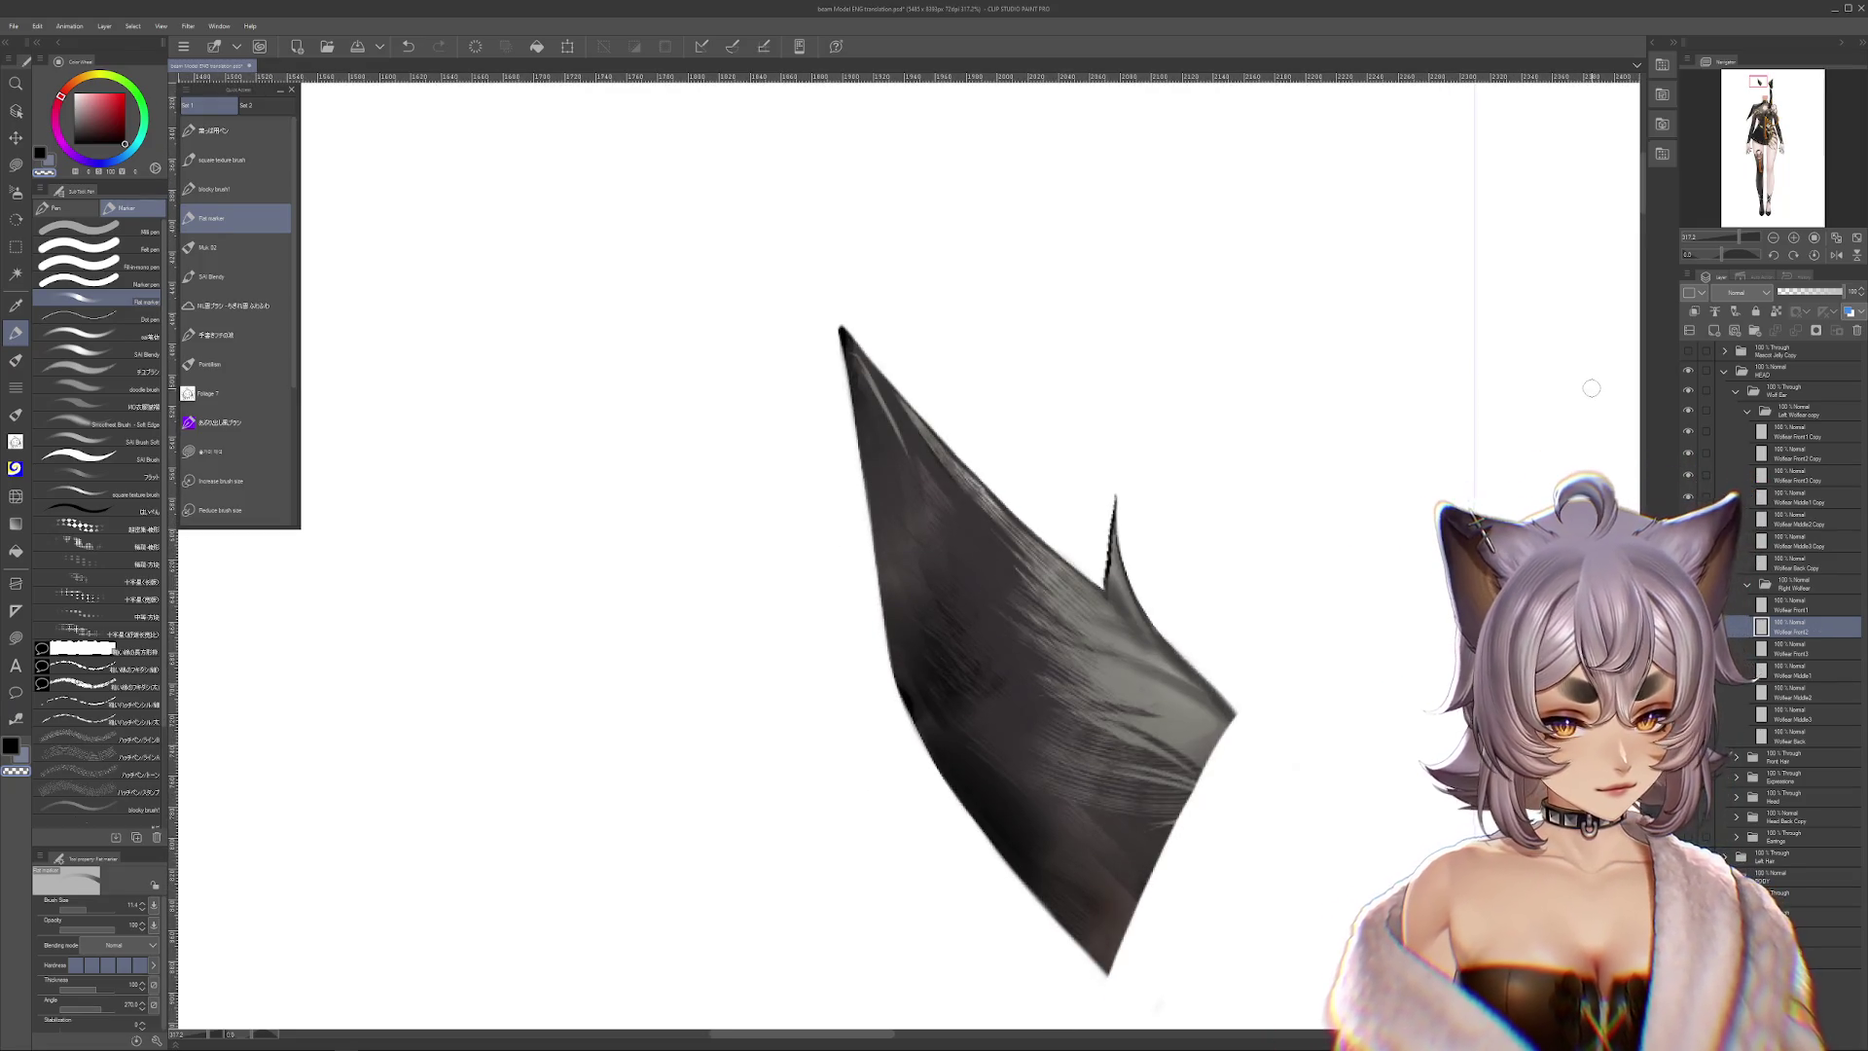
{"action": "scroll", "coordinate": [233, 428], "scroll_direction": "down", "scroll_amount": 4}
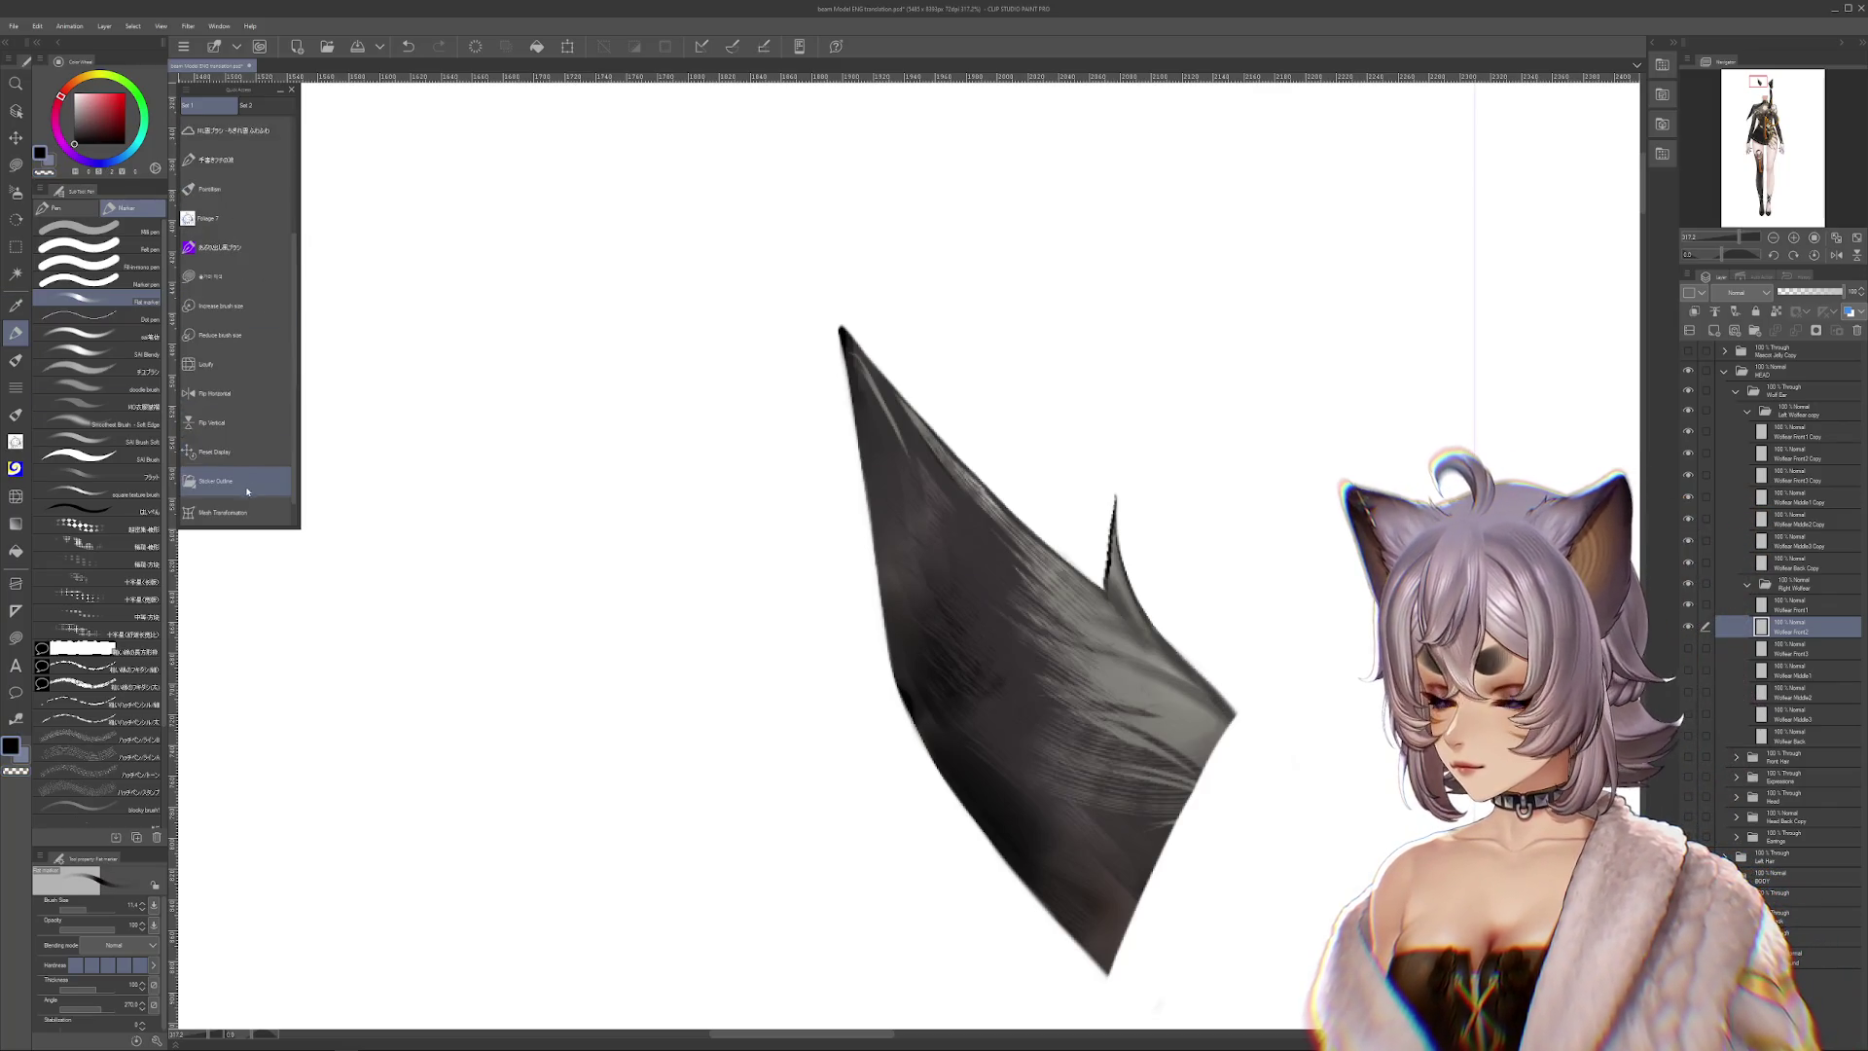
{"action": "key", "text": "ctrl+shift+n"}
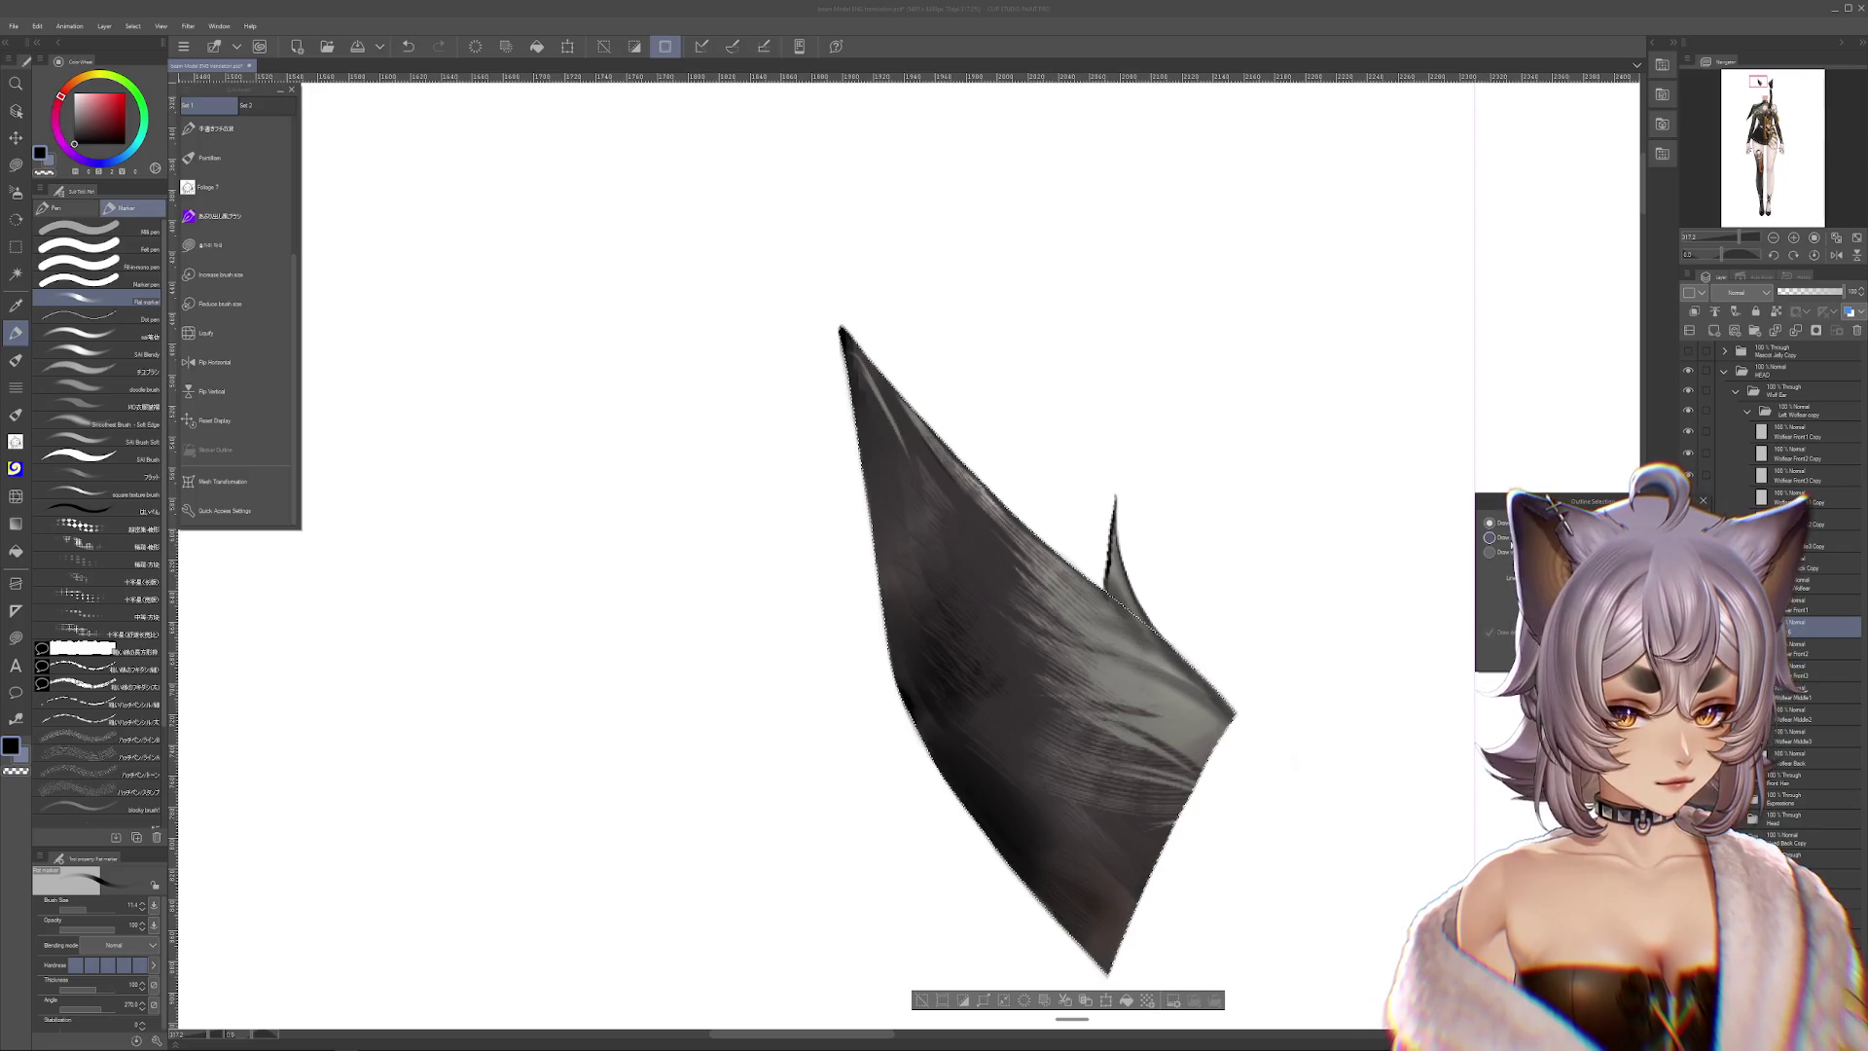
{"action": "key", "text": "Return"}
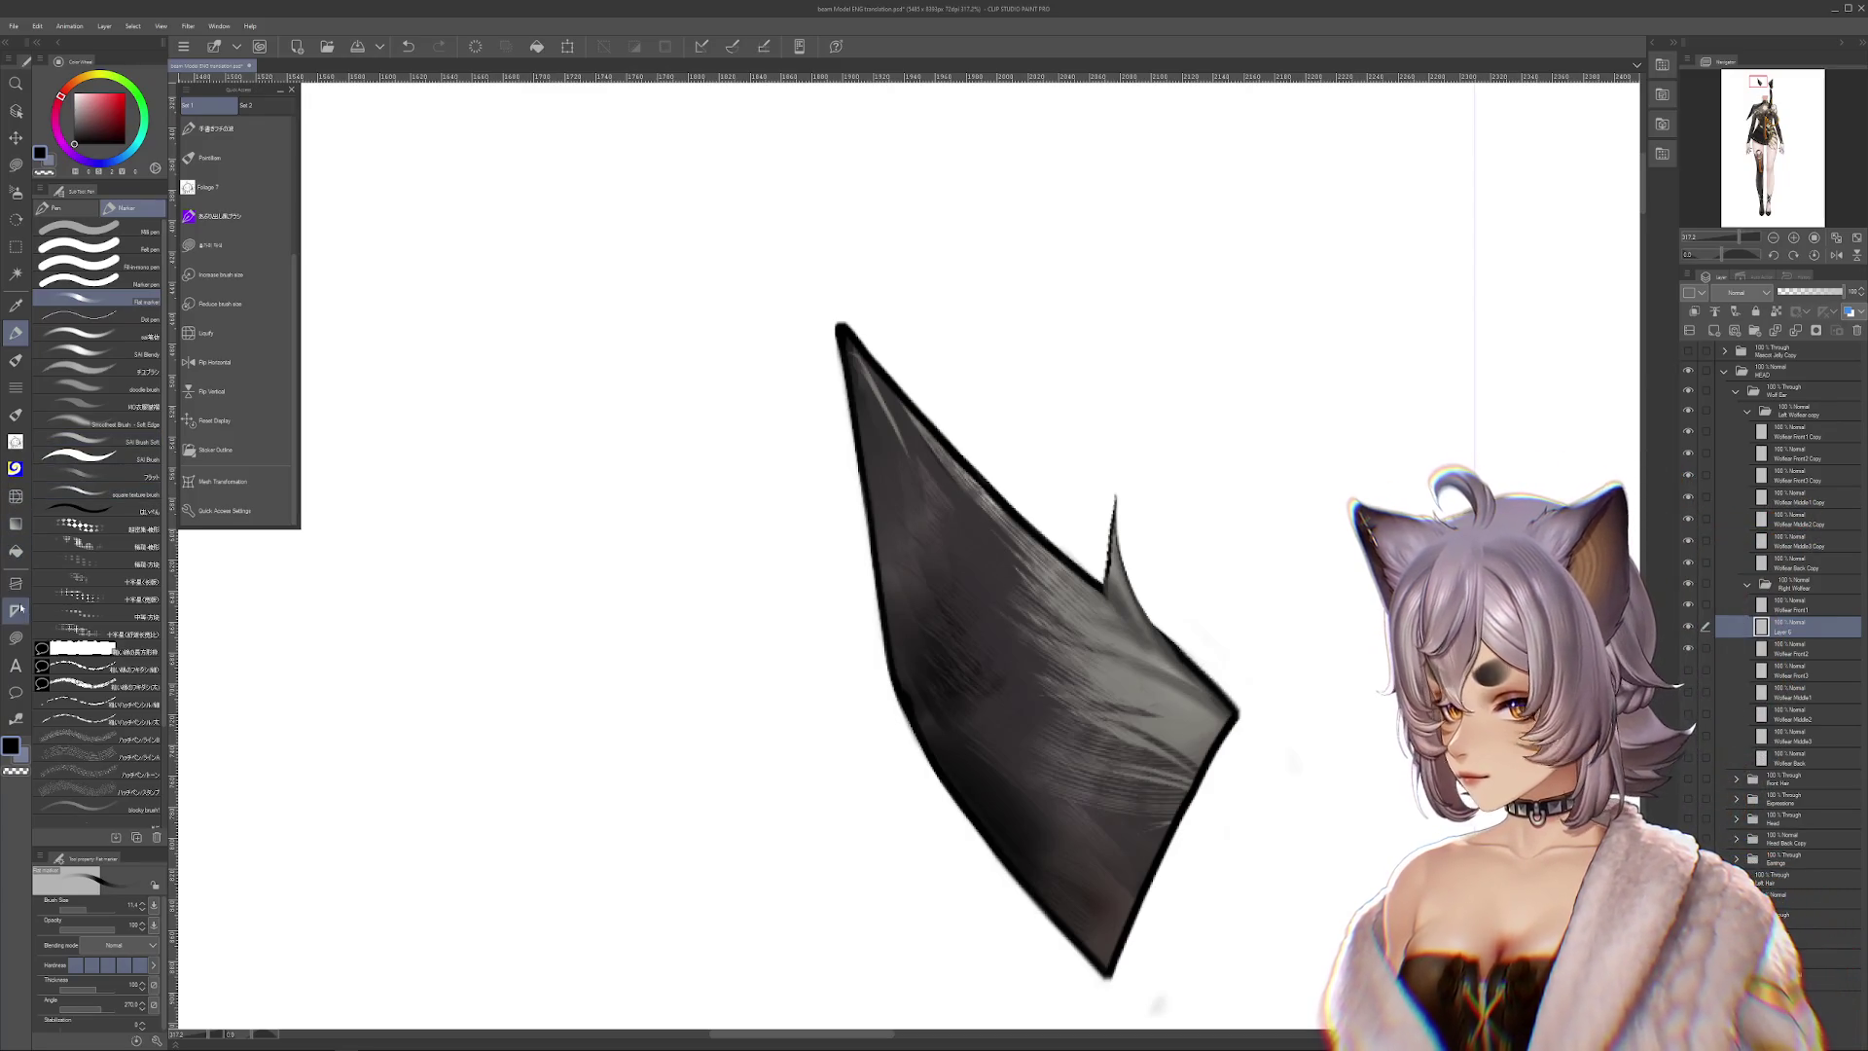
{"action": "left_click", "coordinate": [15, 551]}
{"action": "left_click", "coordinate": [983, 661]}
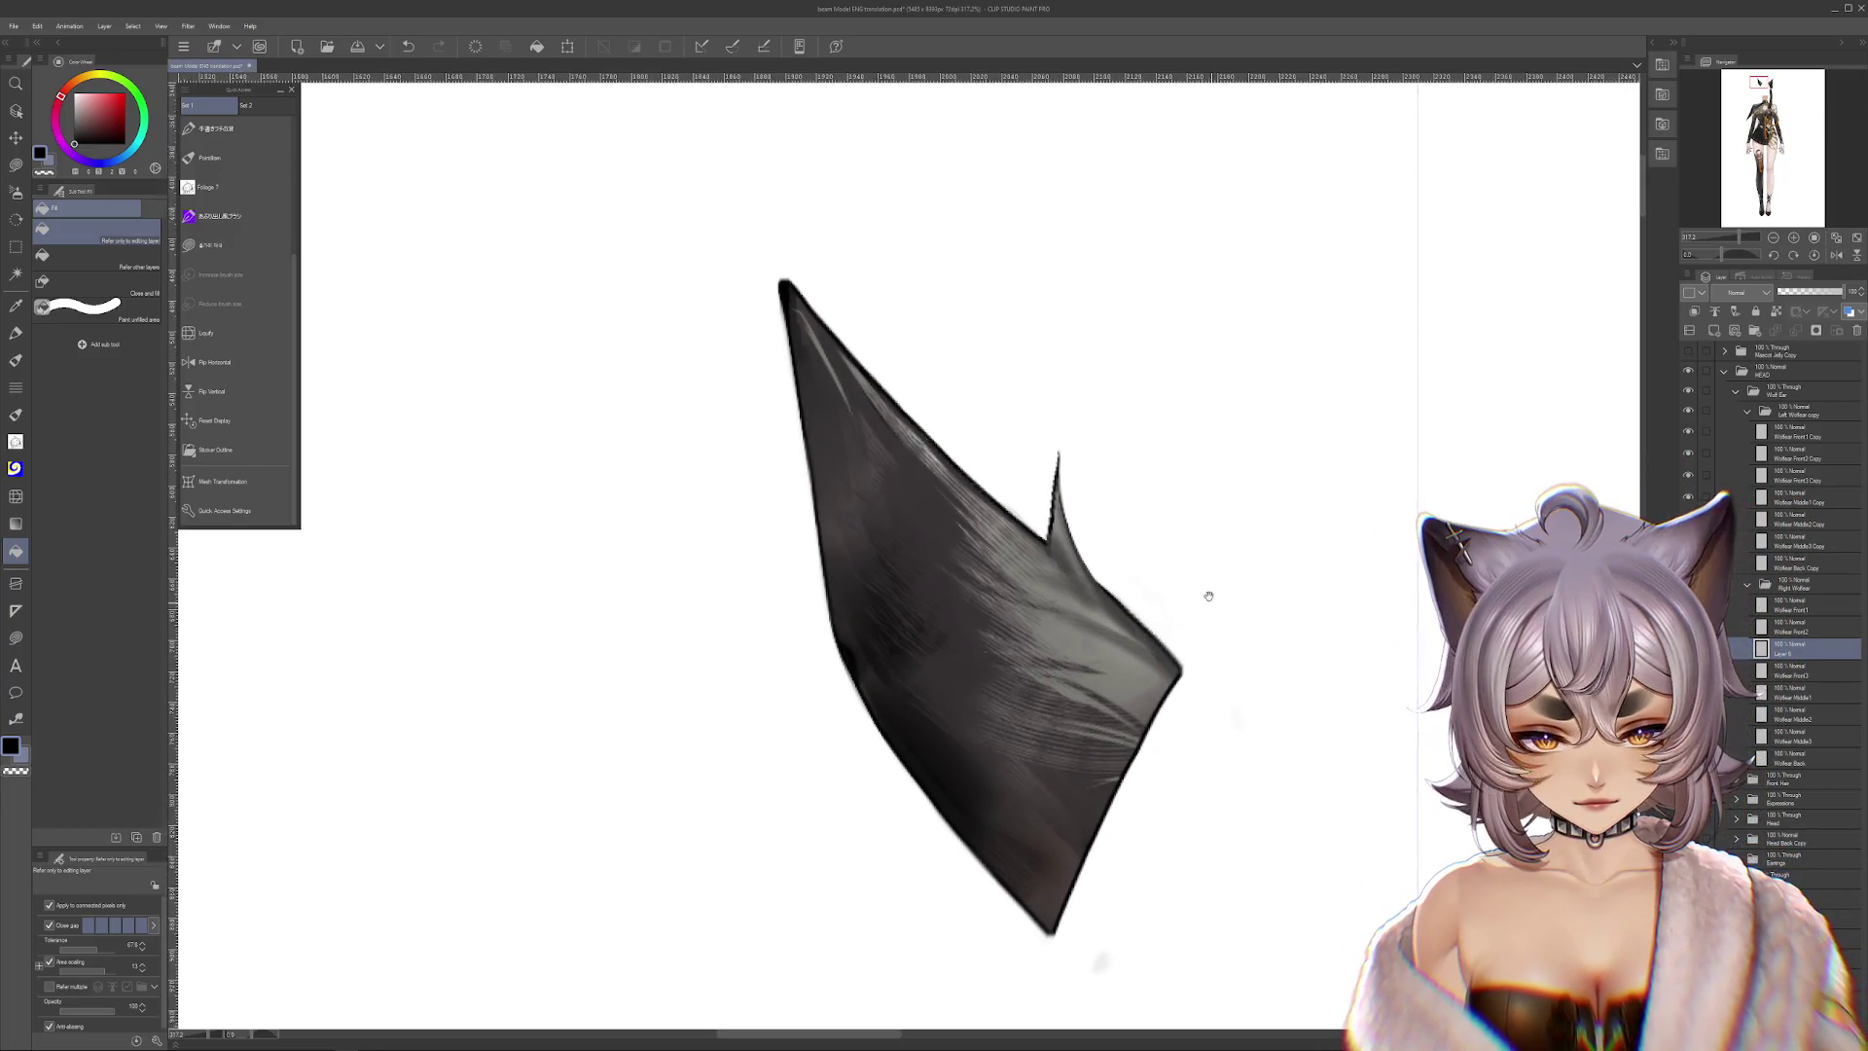
Select Layer 6 and frame the ear for painting
{"action": "left_click_drag", "start_coordinate": [1212, 603], "coordinate": [1188, 560]}
{"action": "left_click", "coordinate": [17, 166]}
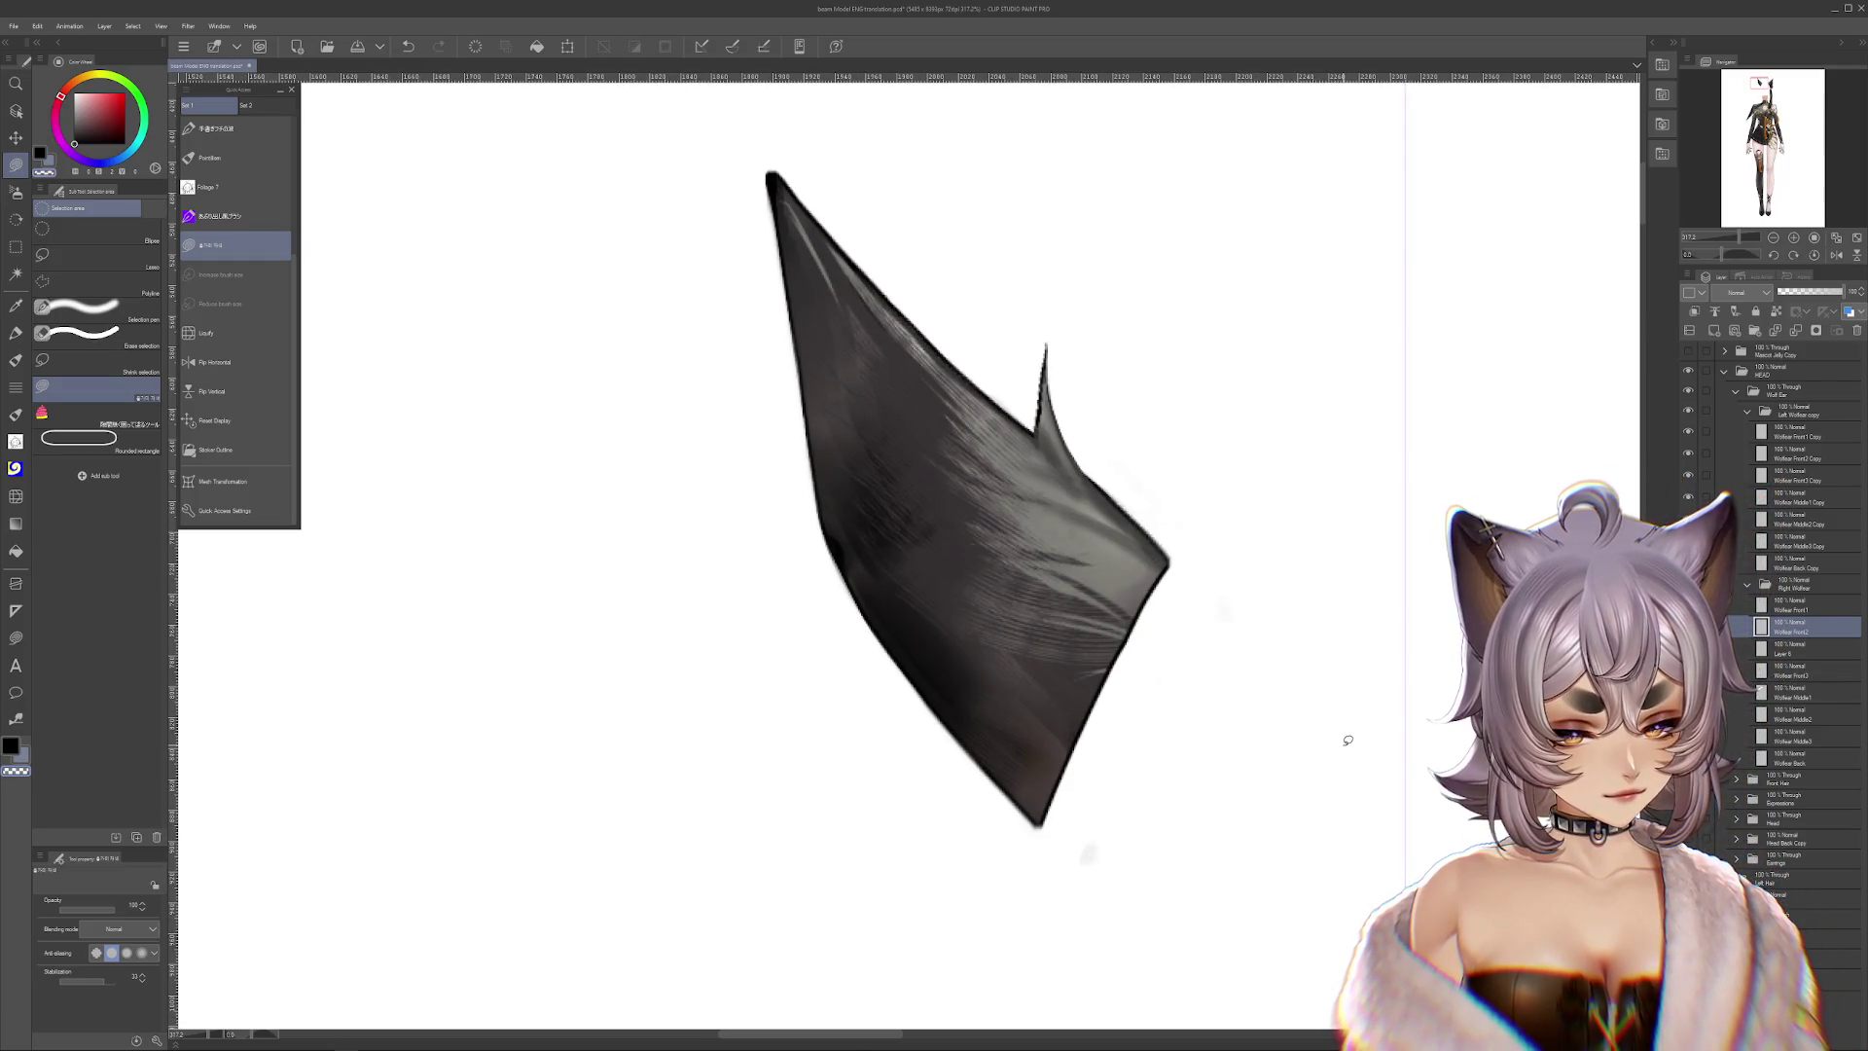
{"action": "left_click", "coordinate": [1797, 650]}
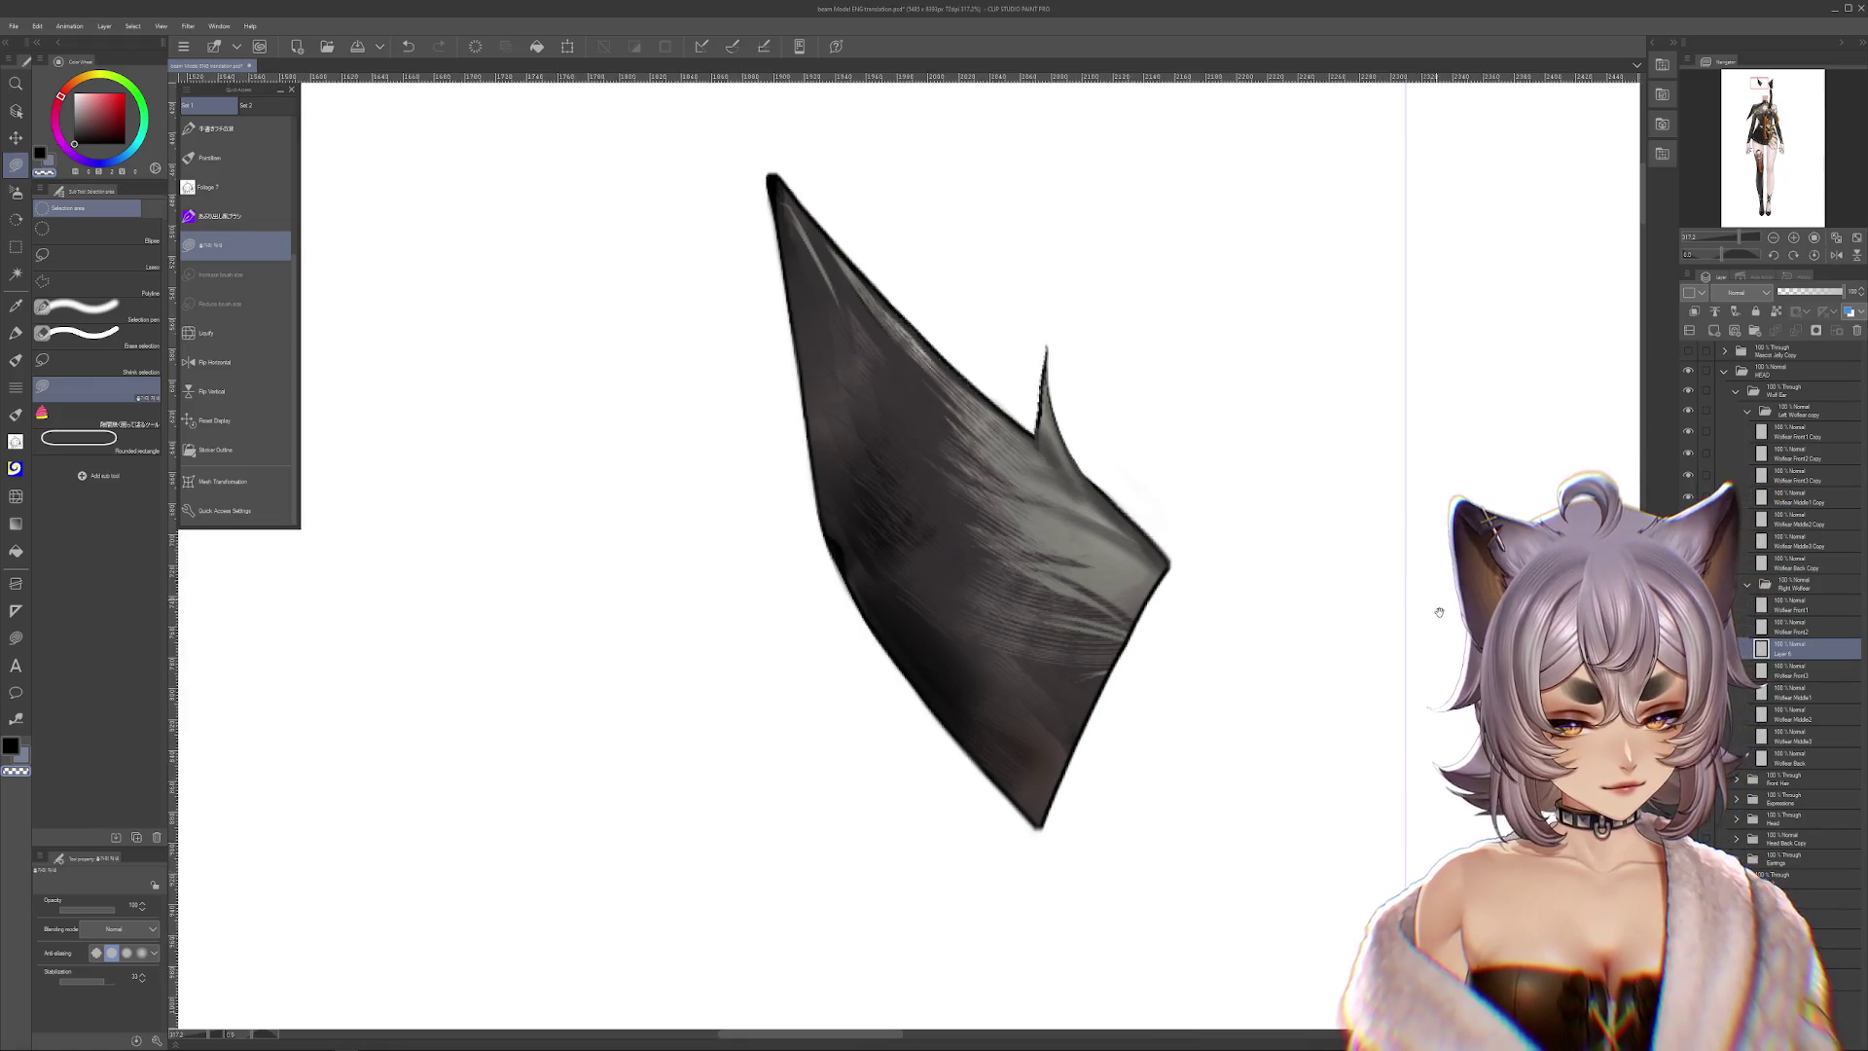
{"action": "left_click_drag", "start_coordinate": [1435, 597], "coordinate": [1484, 779]}
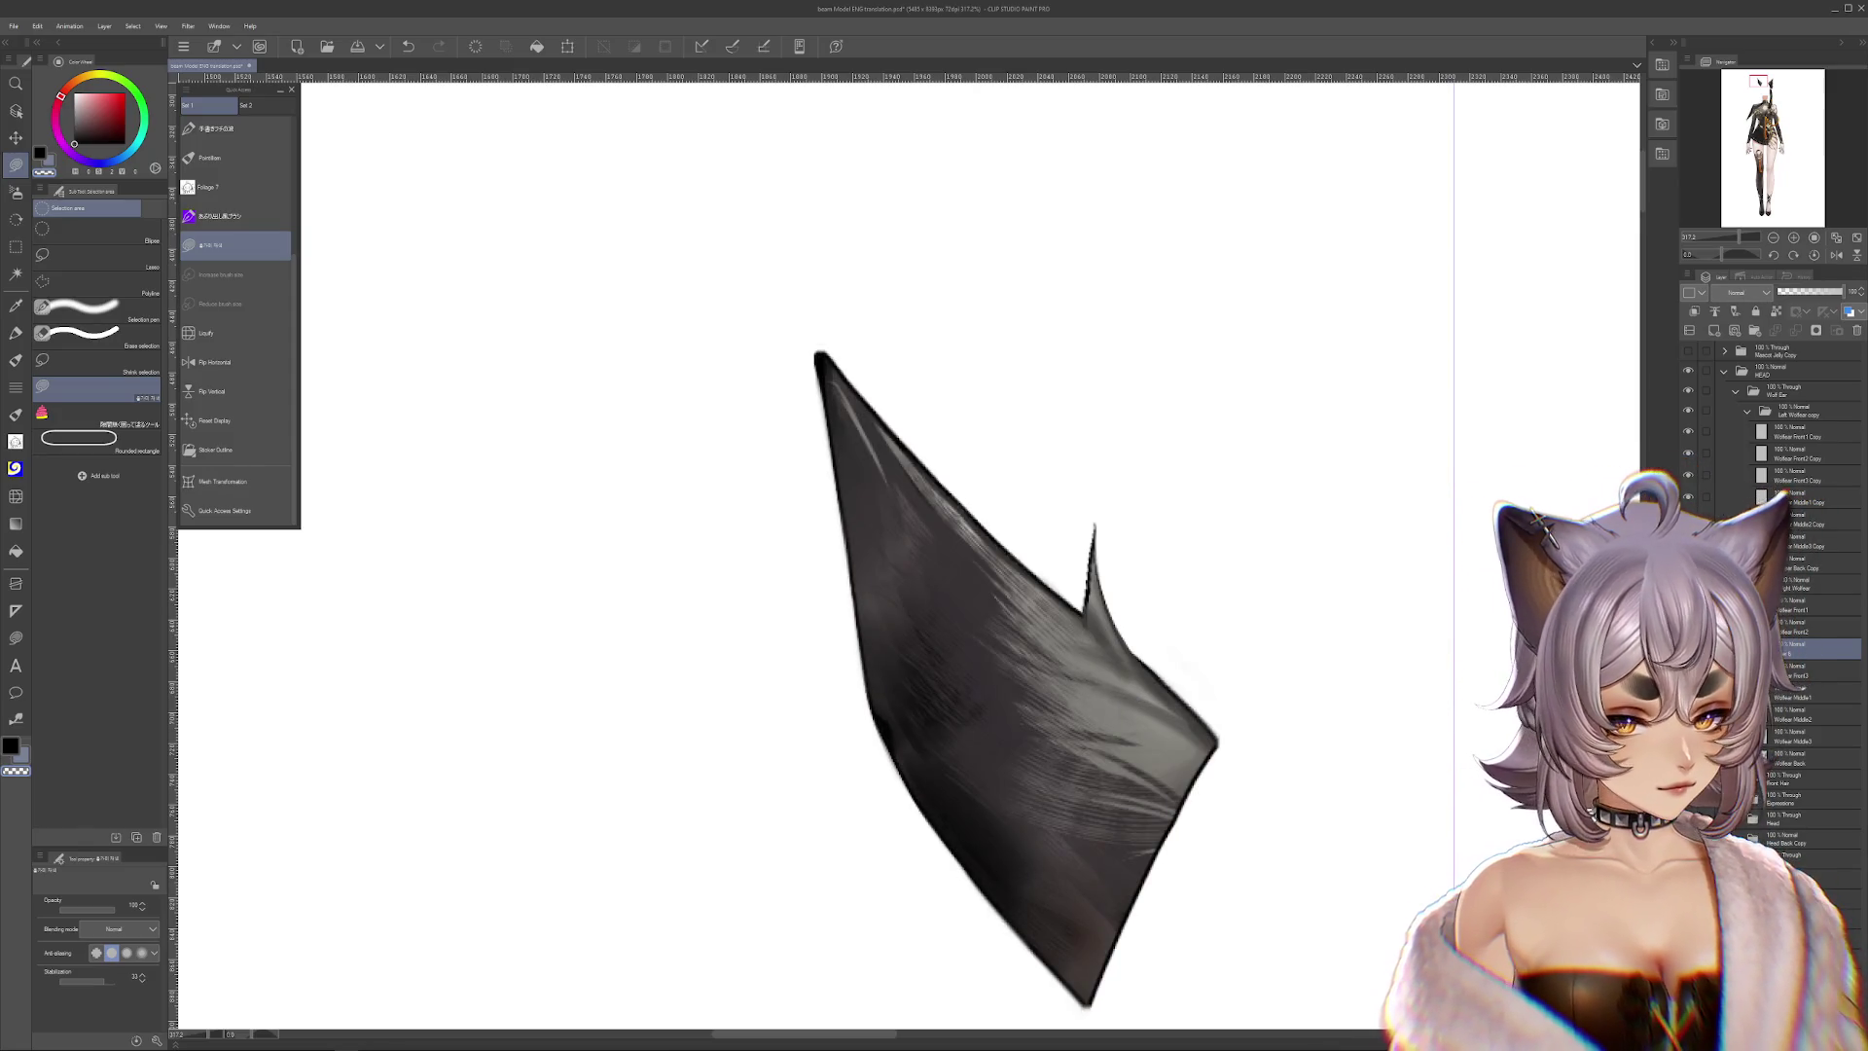
{"action": "left_click_drag", "start_coordinate": [1384, 667], "coordinate": [1256, 526]}
Airbrush the ear's right and lower edges at about size 121, undoing one stroke
{"action": "key", "text": "b"}
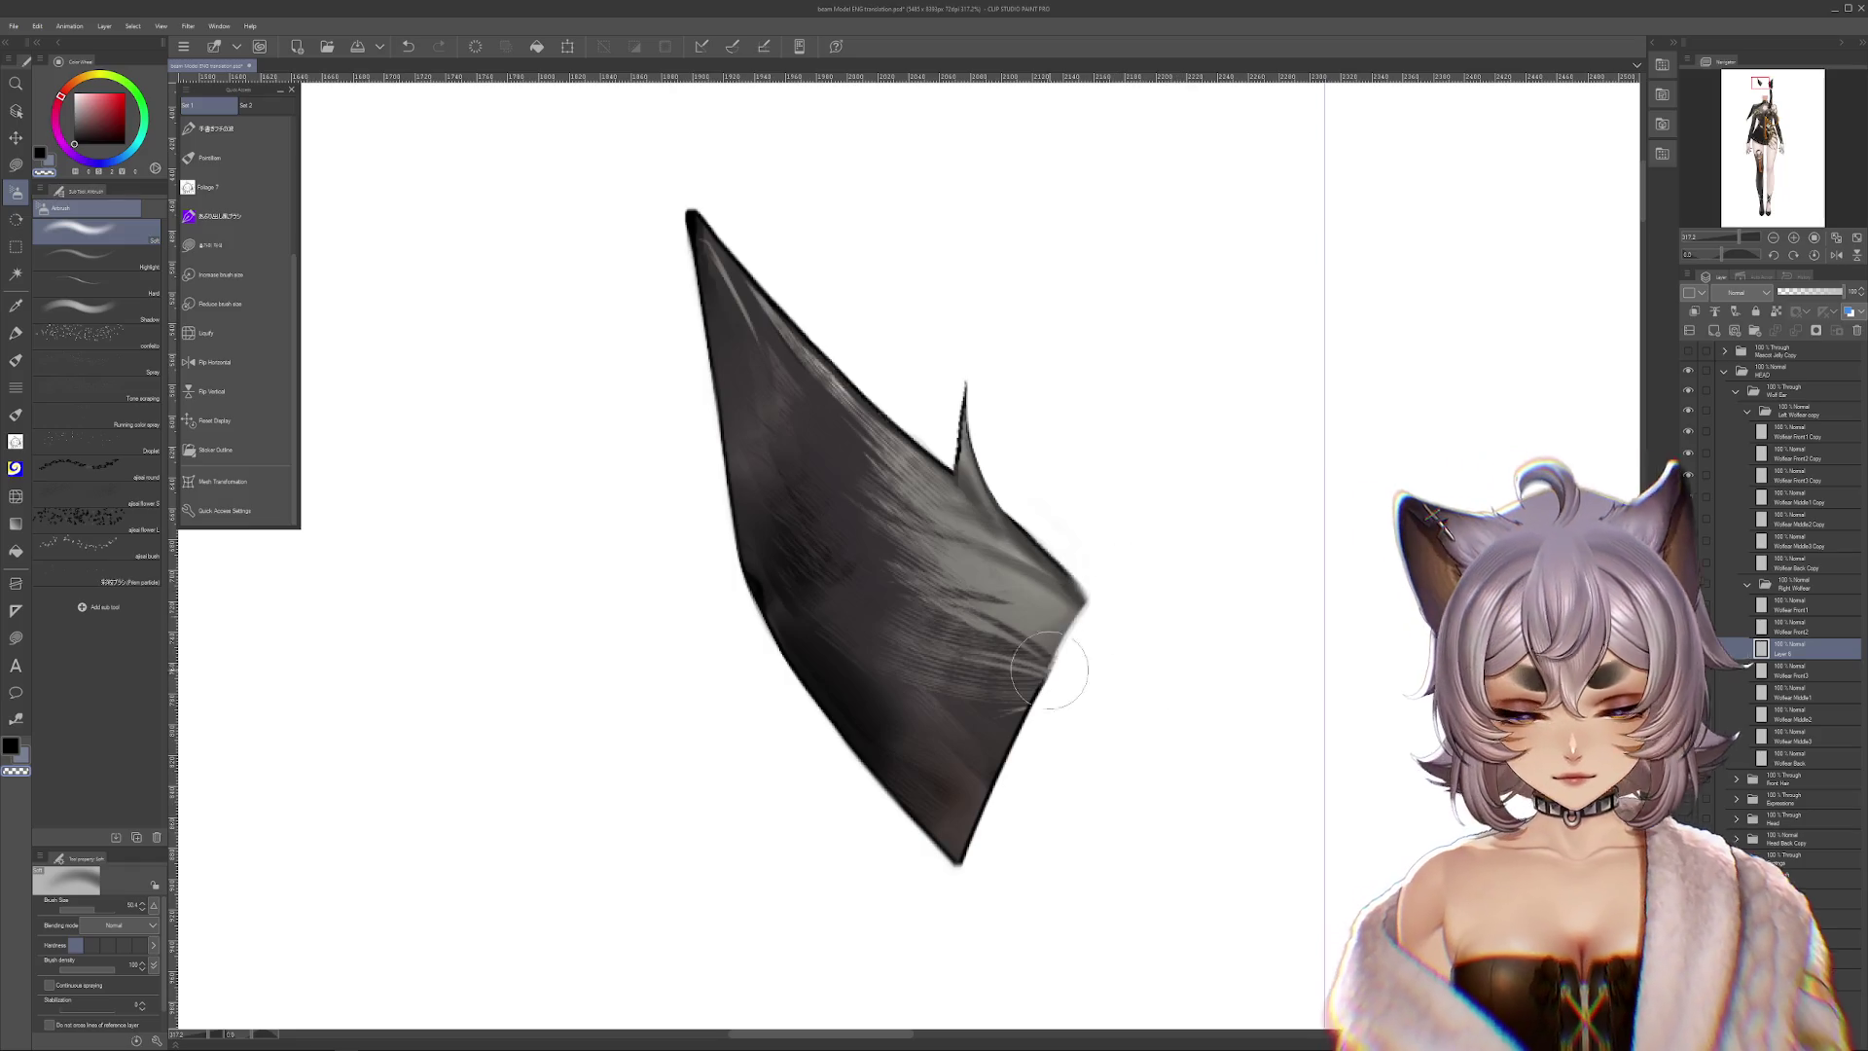
{"action": "mouse_move", "coordinate": [1105, 583]}
{"action": "left_mouse_down"}
{"action": "mouse_move", "coordinate": [1001, 855]}
{"action": "mouse_move", "coordinate": [1015, 767]}
{"action": "left_mouse_up"}
{"action": "scroll", "coordinate": [1015, 767], "scroll_direction": "up", "scroll_amount": 2}
{"action": "key", "text": "bracketright"}
{"action": "key", "text": "bracketright"}
{"action": "key", "text": "bracketright"}
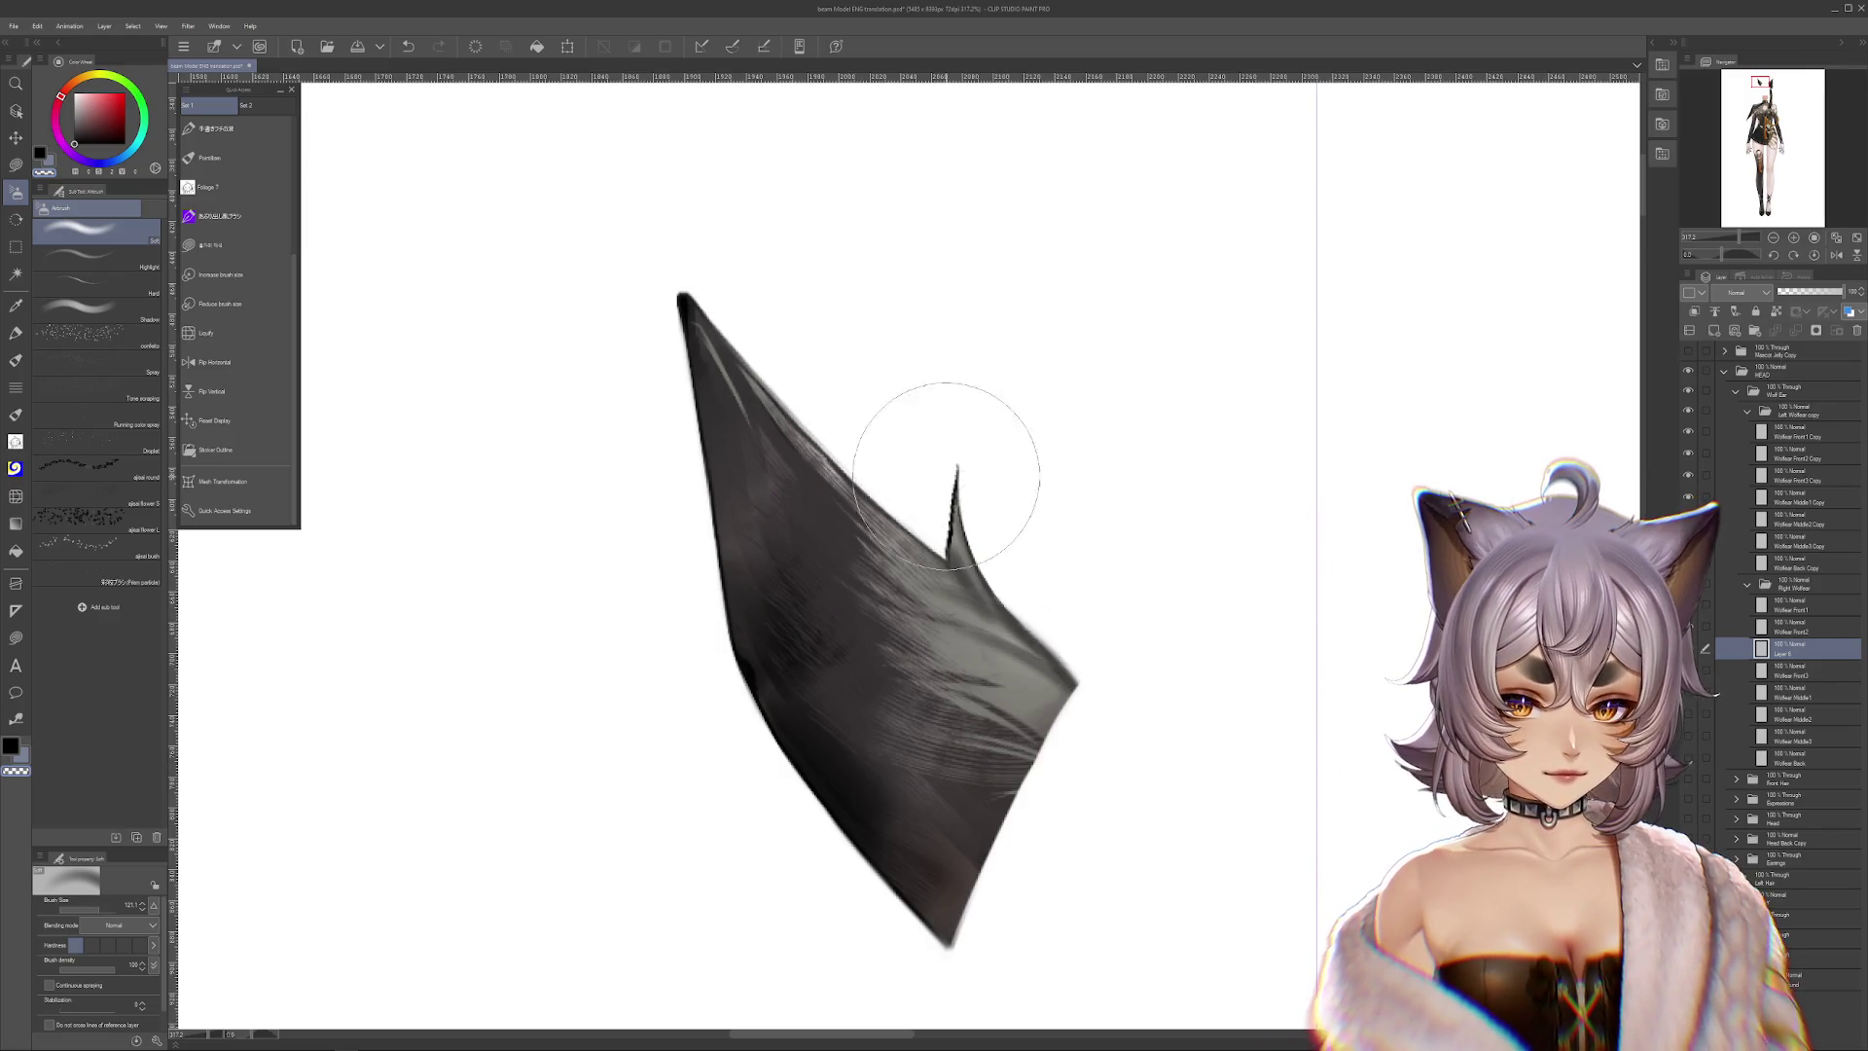
{"action": "key", "text": "ctrl+z"}
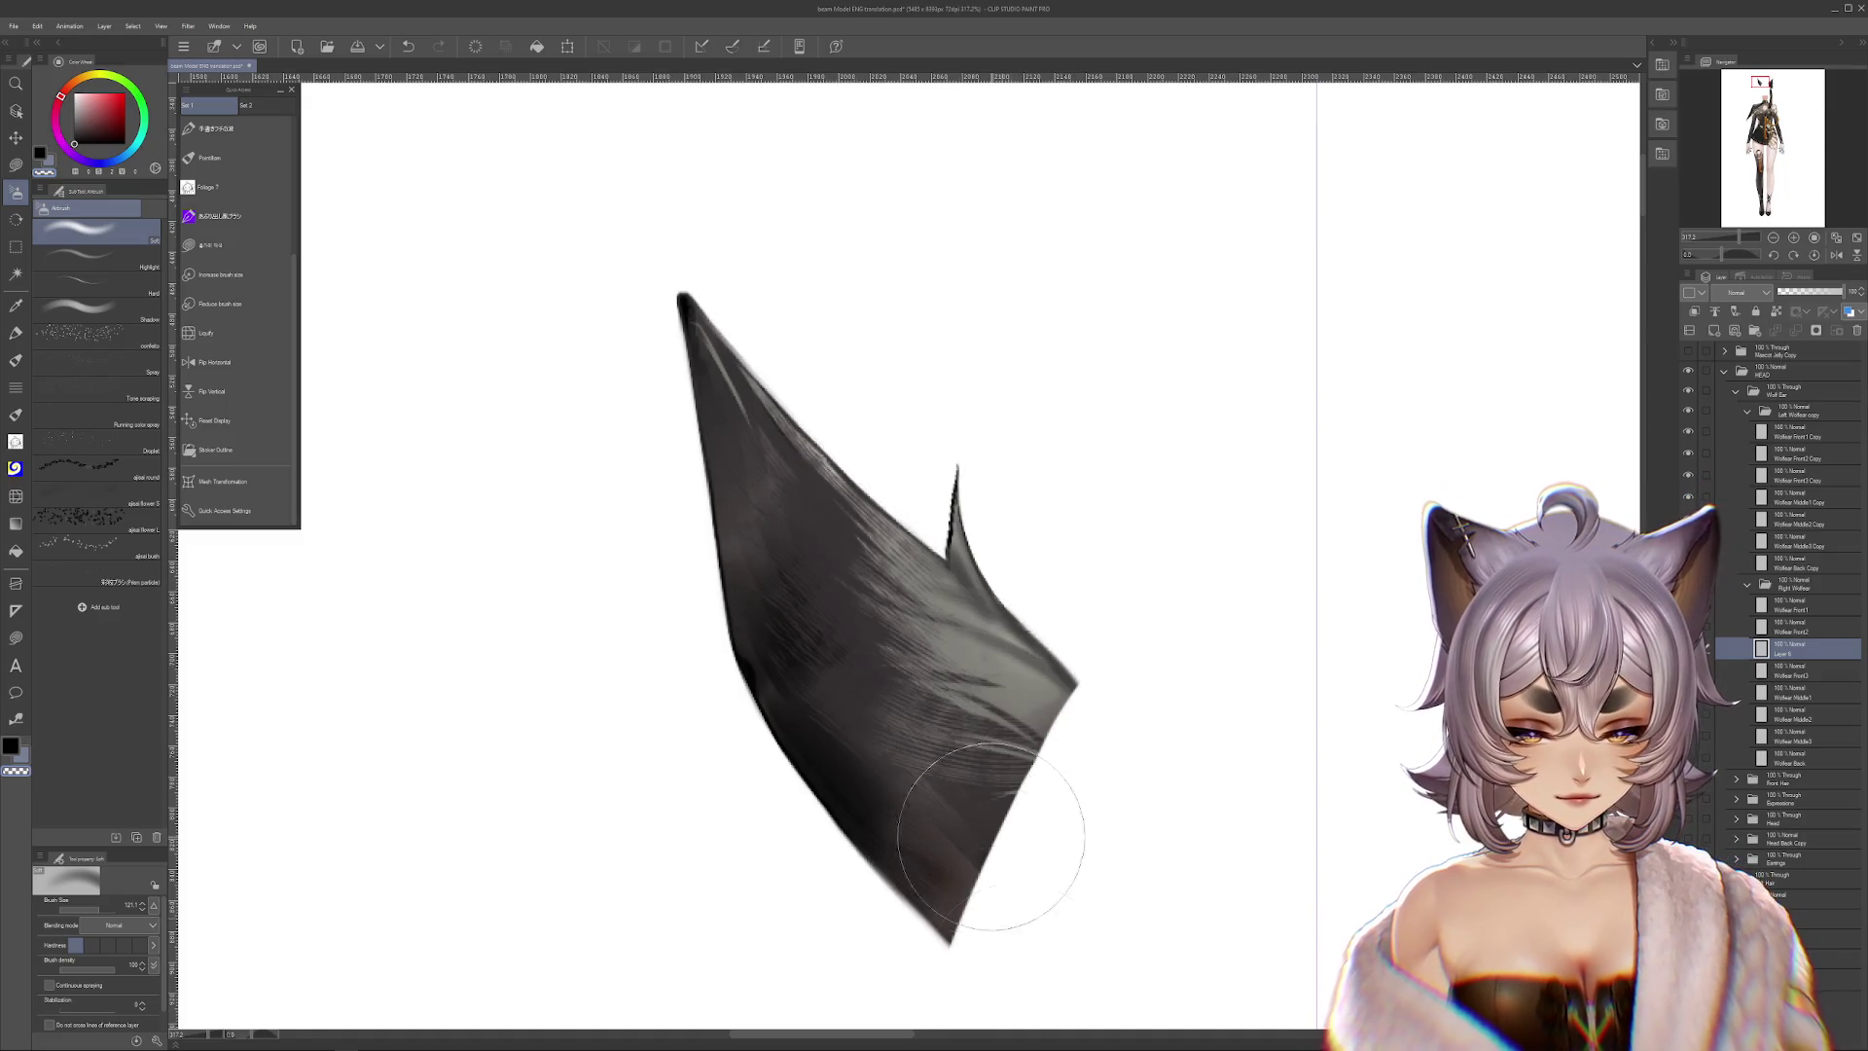
{"action": "left_click_drag", "start_coordinate": [1178, 829], "coordinate": [1302, 810]}
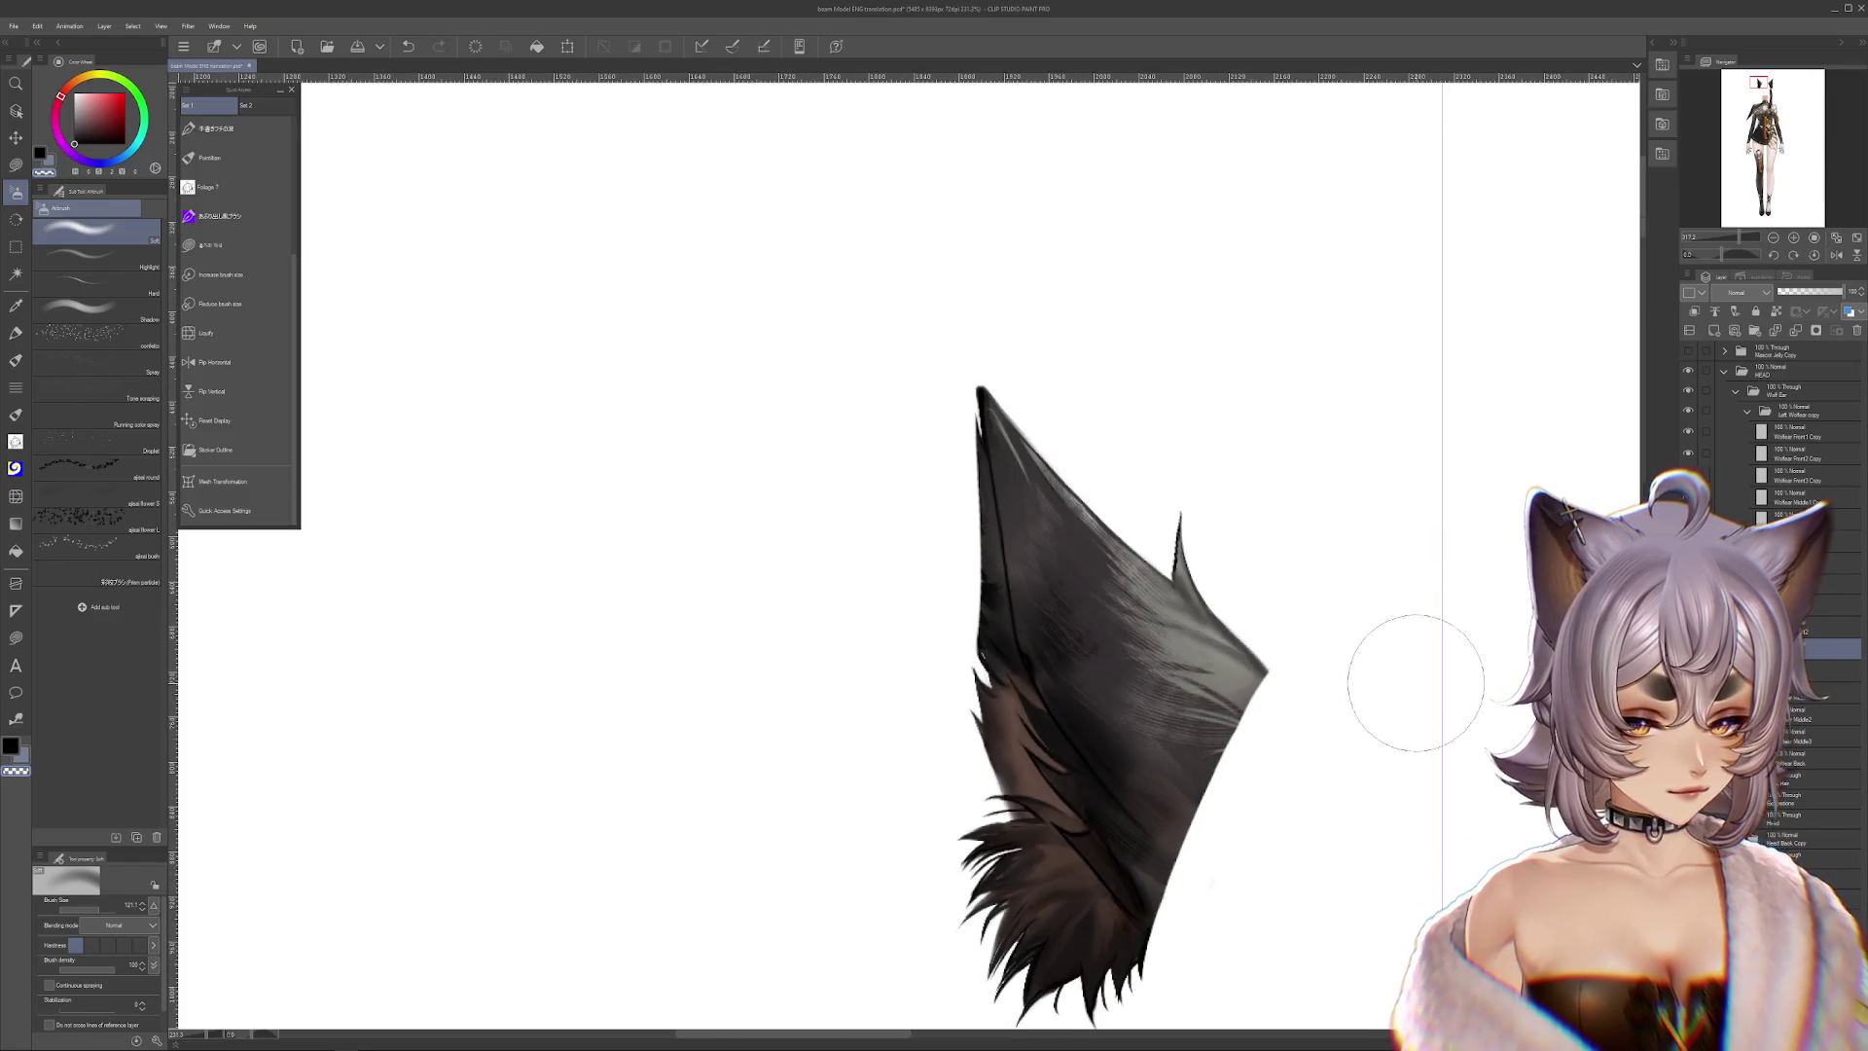
Drag Layer 6 below Wolfear Middle1 and another layer below Wolfear Middle2
{"action": "left_click_drag", "start_coordinate": [1423, 684], "coordinate": [1385, 674]}
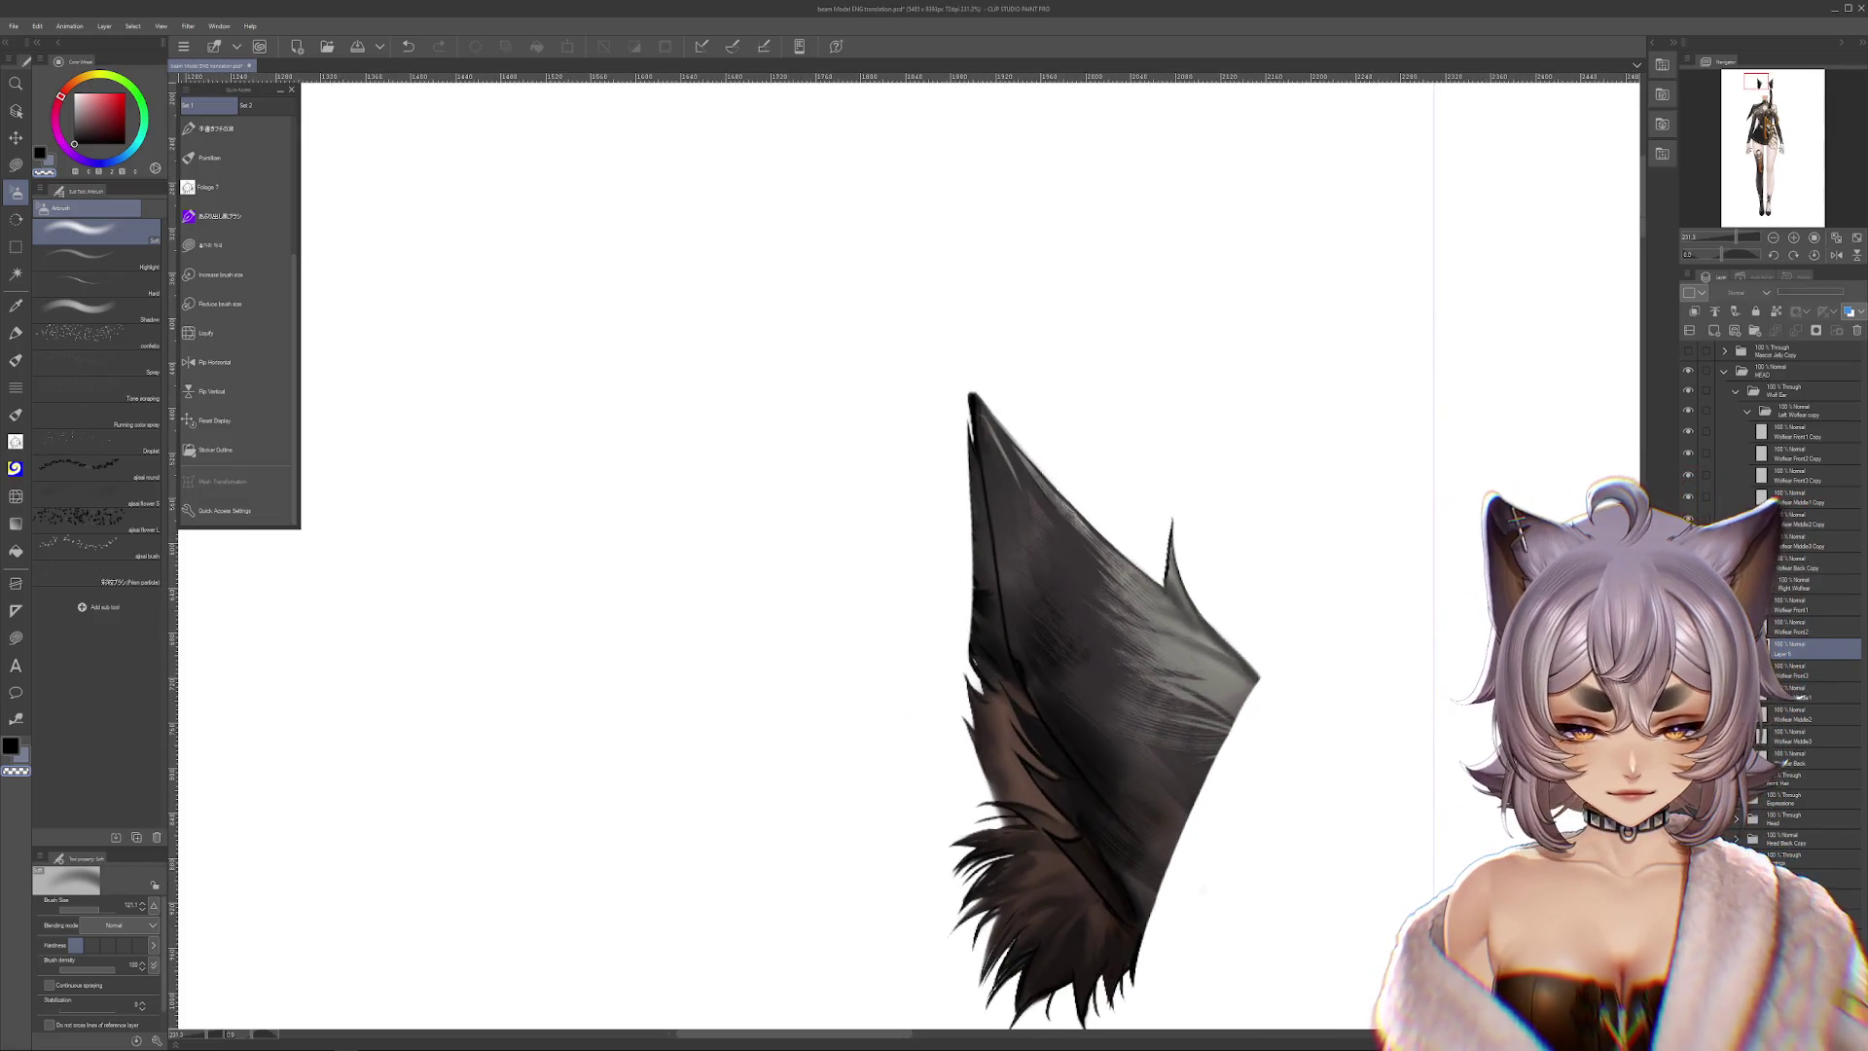
{"action": "left_click_drag", "start_coordinate": [1787, 650], "coordinate": [1790, 693]}
{"action": "left_click_drag", "start_coordinate": [1401, 681], "coordinate": [1376, 667]}
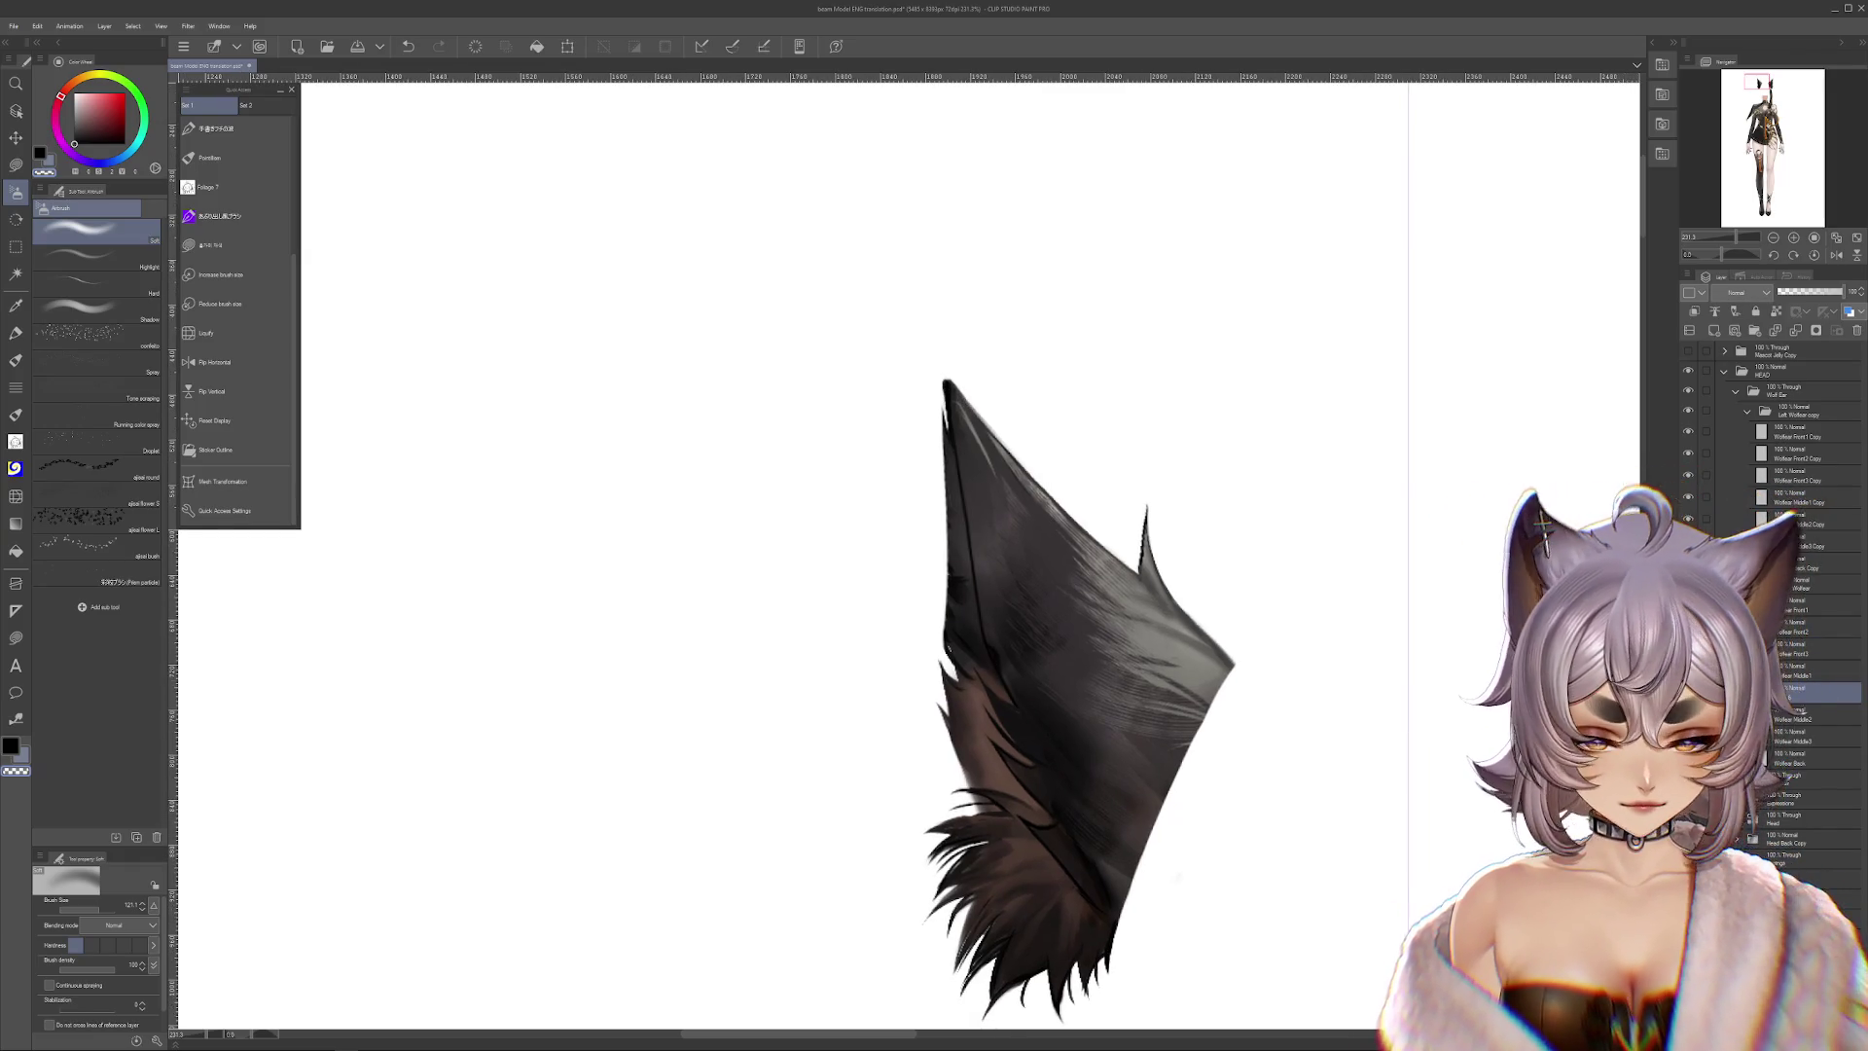
{"action": "mouse_move", "coordinate": [1809, 701]}
{"action": "left_mouse_down"}
{"action": "mouse_move", "coordinate": [1788, 755]}
{"action": "mouse_move", "coordinate": [1802, 771]}
{"action": "left_mouse_up"}
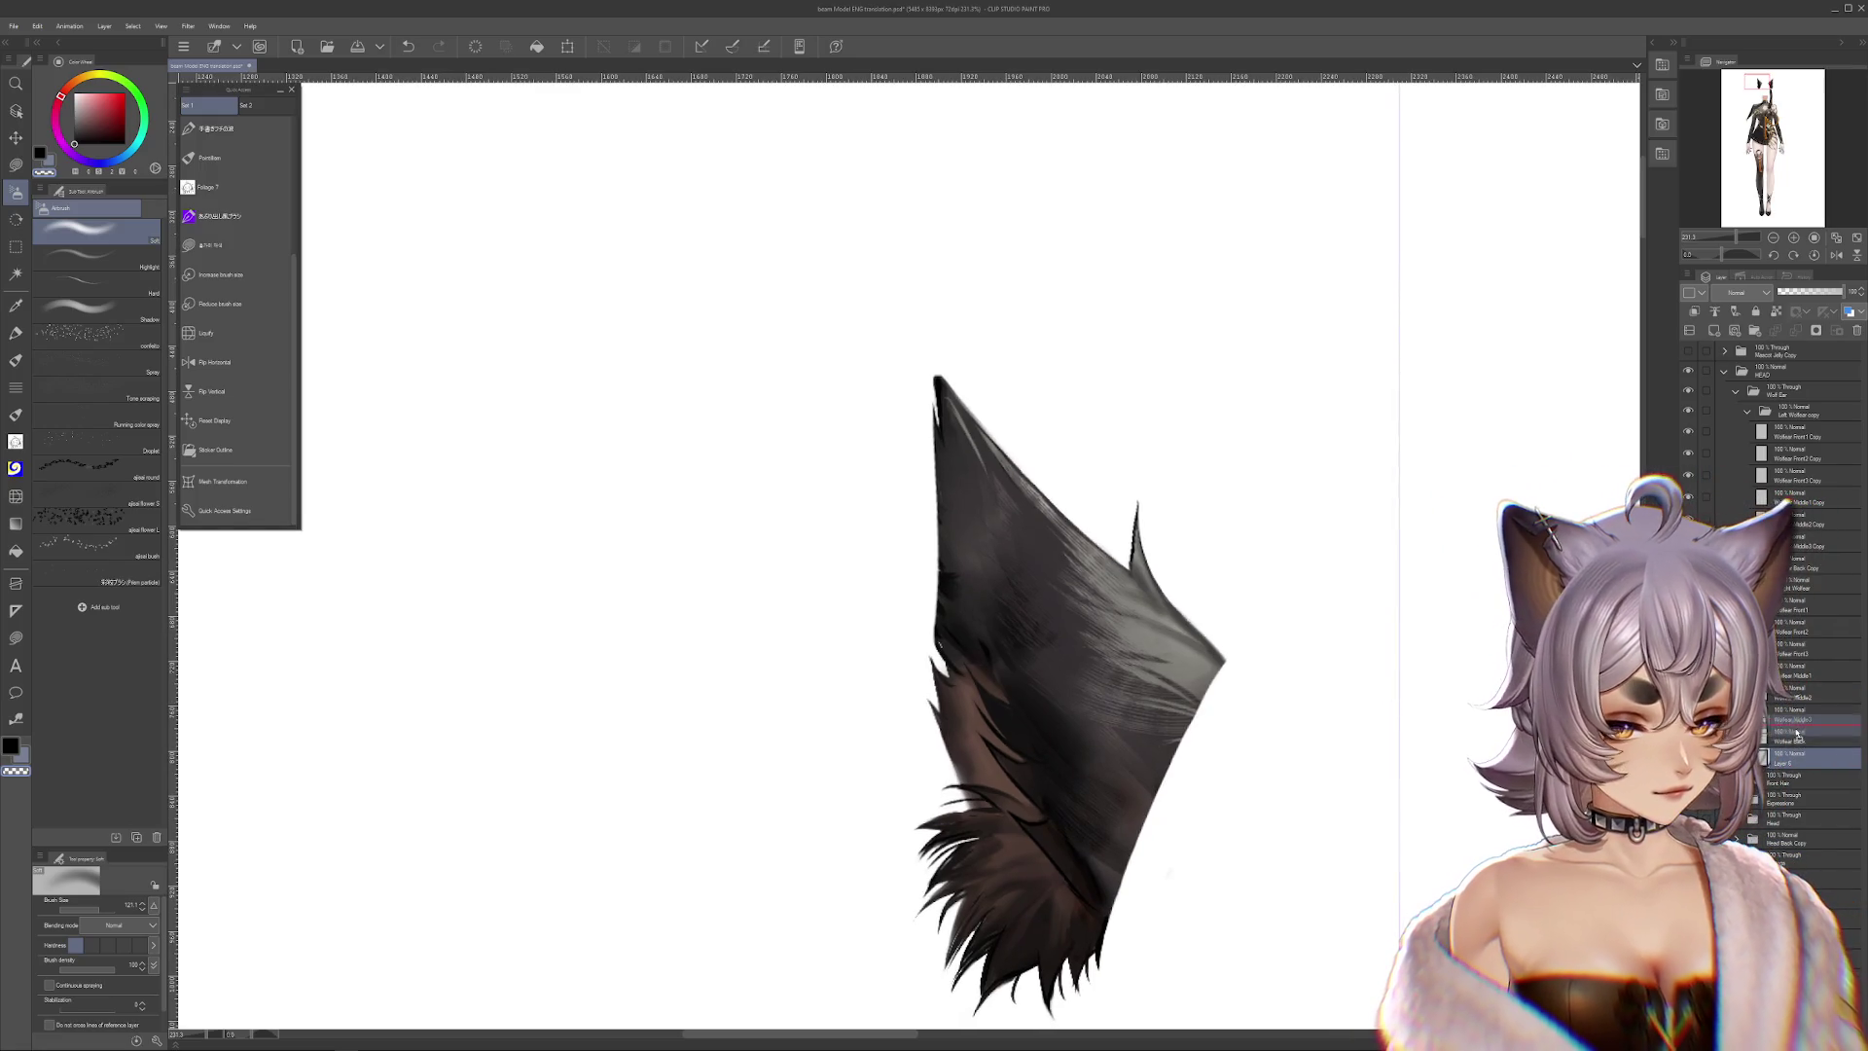
Bring the second wolf ear into view, try a fur tuft at its lower right, and undo it
{"action": "scroll", "coordinate": [1361, 725], "scroll_direction": "down", "scroll_amount": 1}
{"action": "scroll", "coordinate": [1334, 667], "scroll_direction": "down", "scroll_amount": 1}
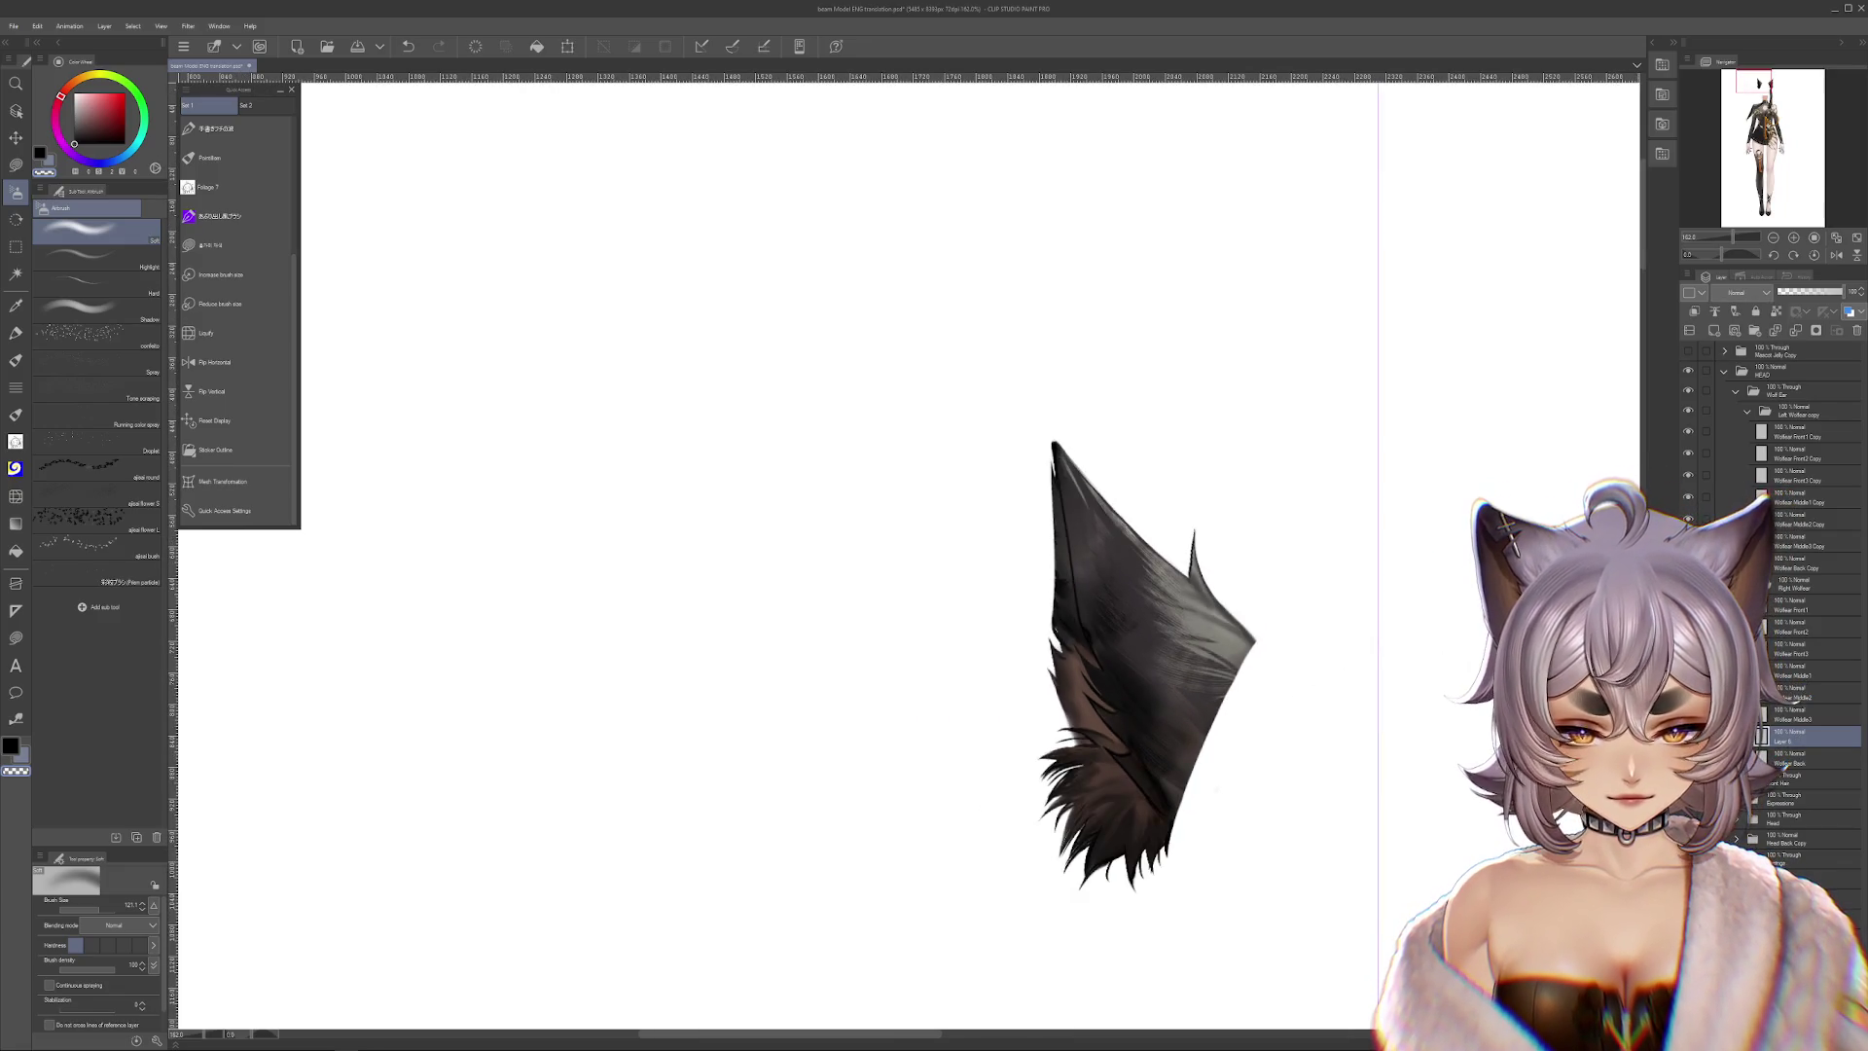
{"action": "mouse_move", "coordinate": [1435, 688]}
{"action": "left_mouse_down"}
{"action": "mouse_move", "coordinate": [1298, 688]}
{"action": "mouse_move", "coordinate": [1142, 626]}
{"action": "mouse_move", "coordinate": [1005, 642]}
{"action": "left_mouse_up"}
{"action": "scroll", "coordinate": [1051, 642], "scroll_direction": "up", "scroll_amount": 1}
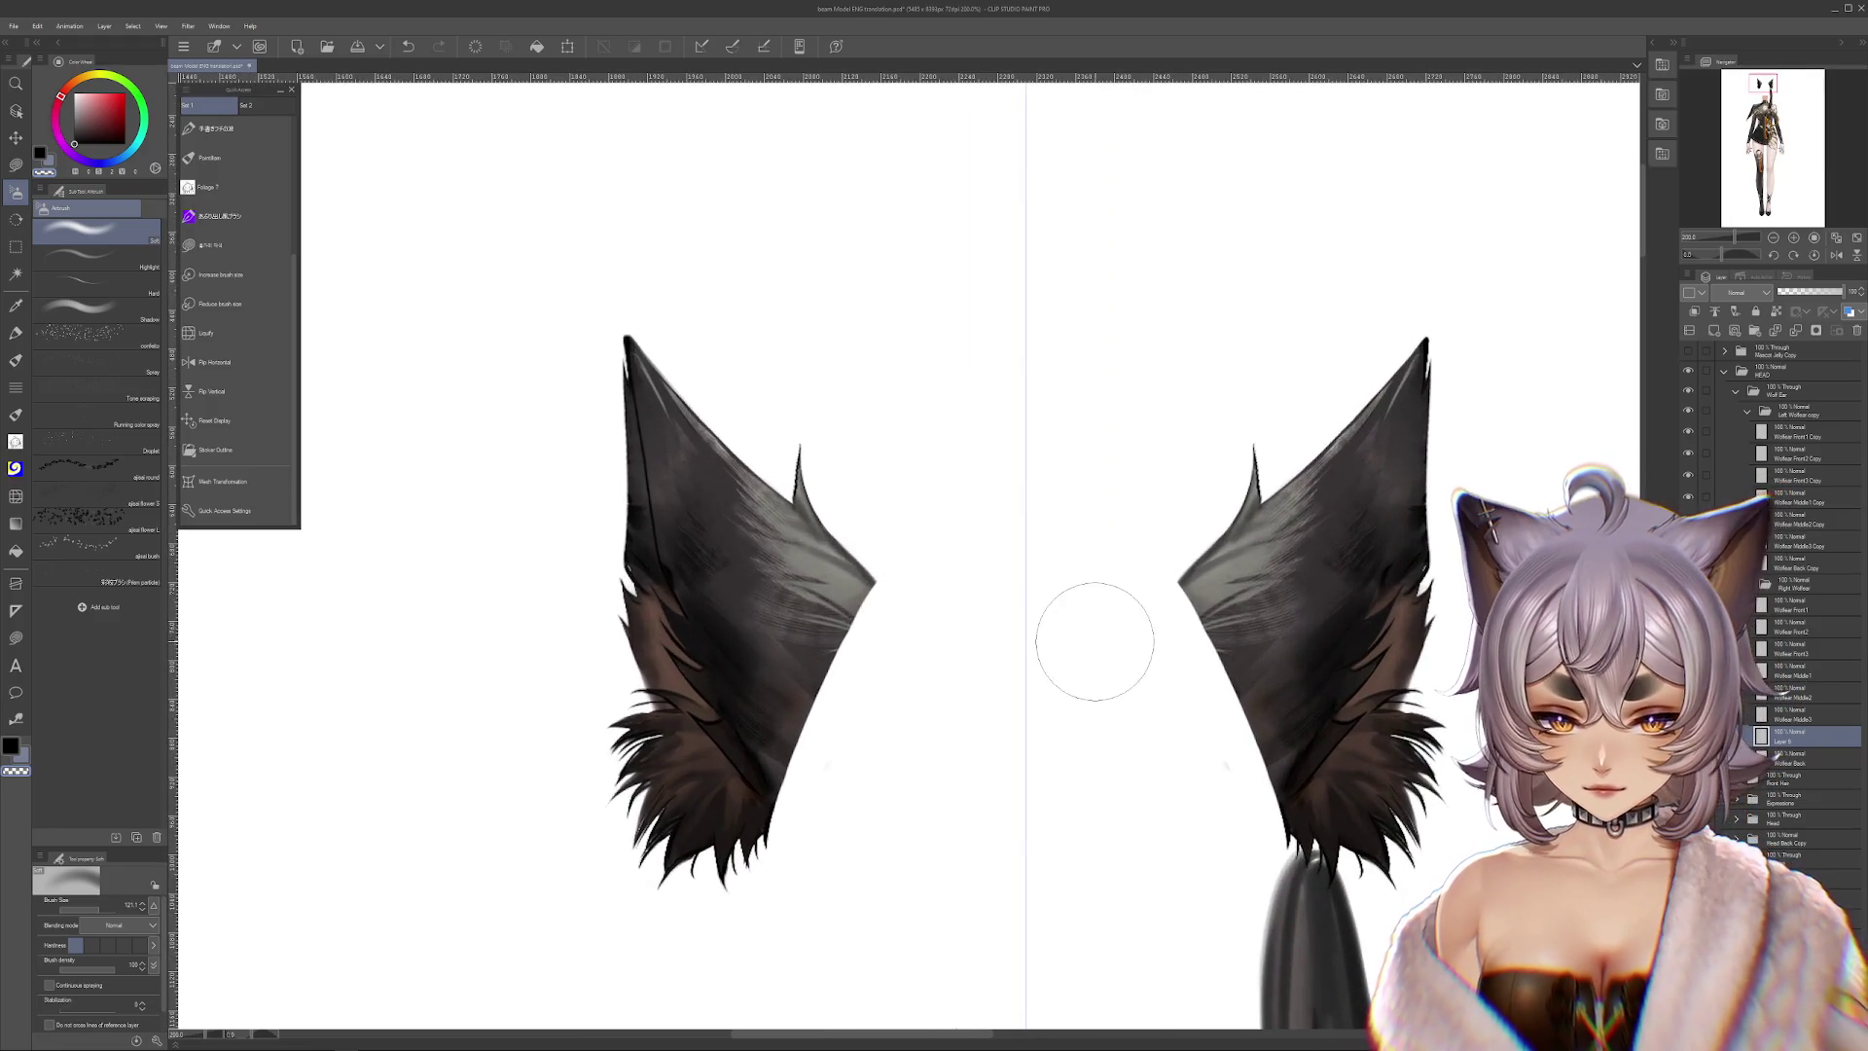
{"action": "scroll", "coordinate": [1095, 642], "scroll_direction": "down", "scroll_amount": 1}
{"action": "left_click_drag", "start_coordinate": [926, 713], "coordinate": [968, 660]}
{"action": "scroll", "coordinate": [969, 660], "scroll_direction": "up", "scroll_amount": 1}
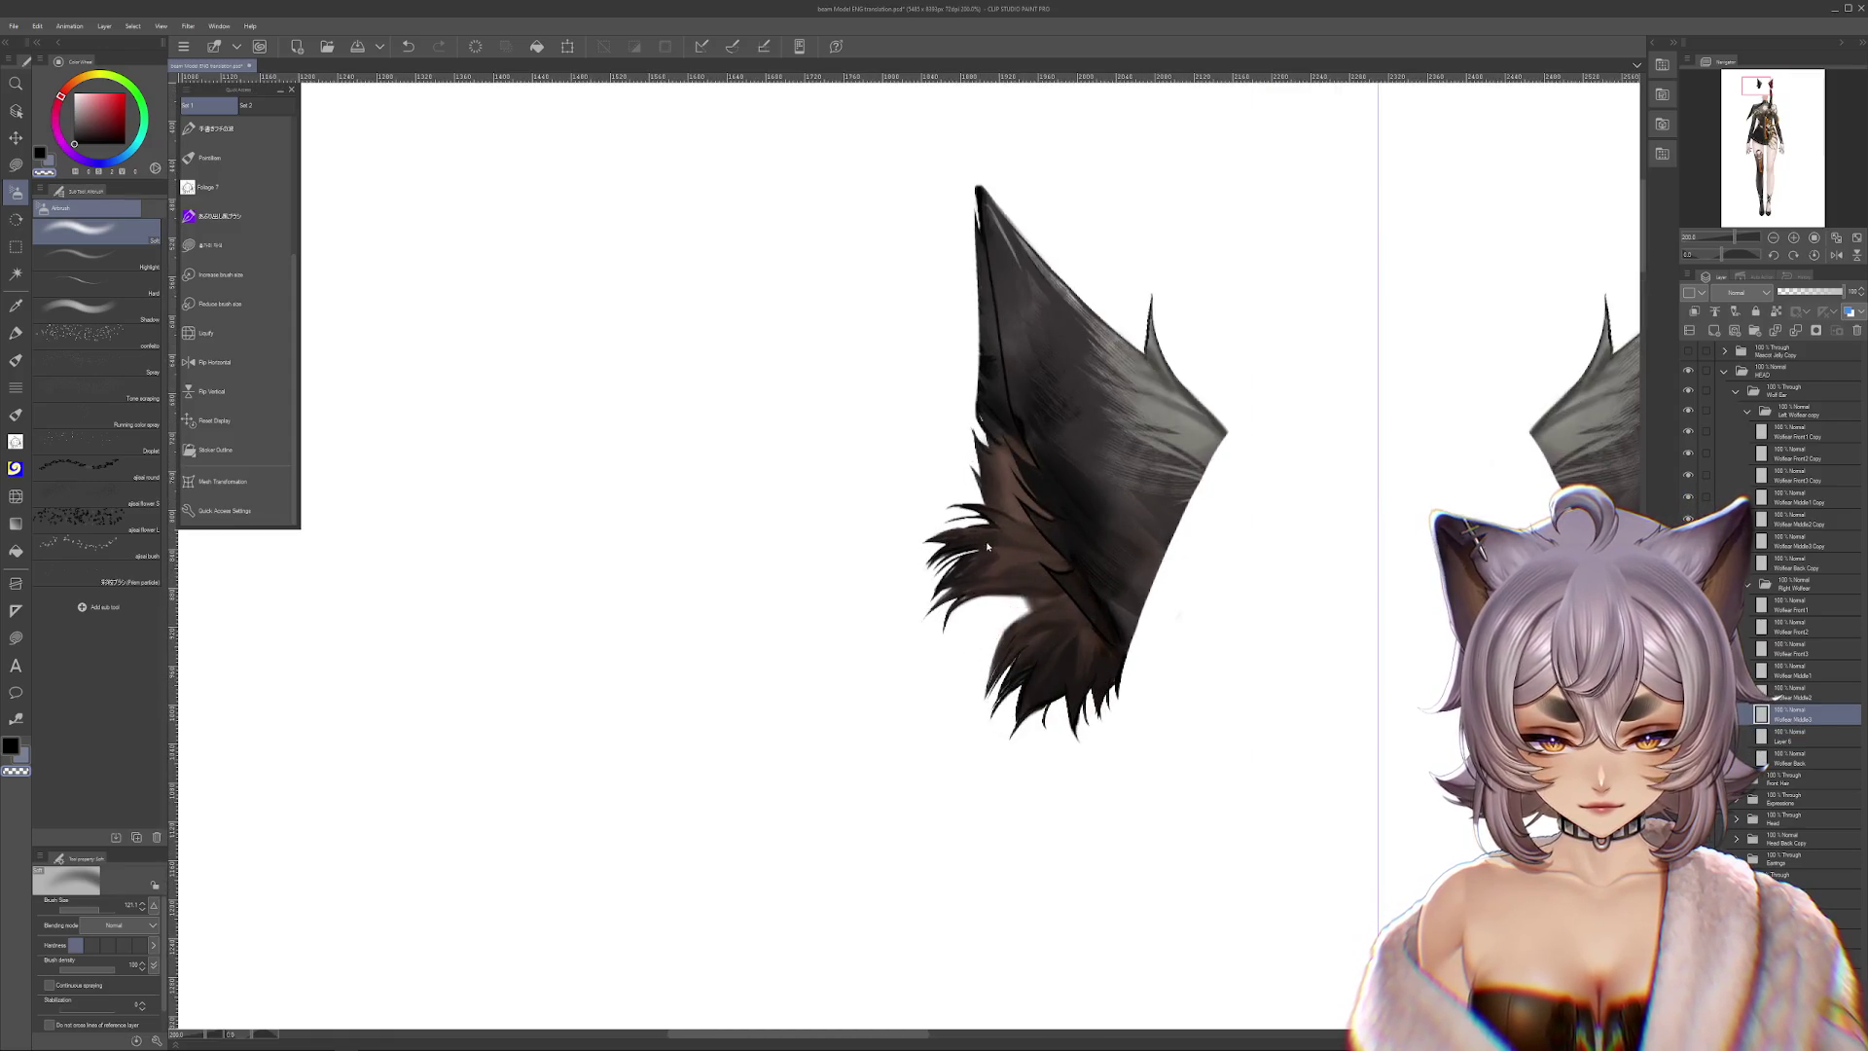
{"action": "left_click_drag", "start_coordinate": [985, 543], "coordinate": [1160, 697]}
{"action": "key", "text": "ctrl+z"}
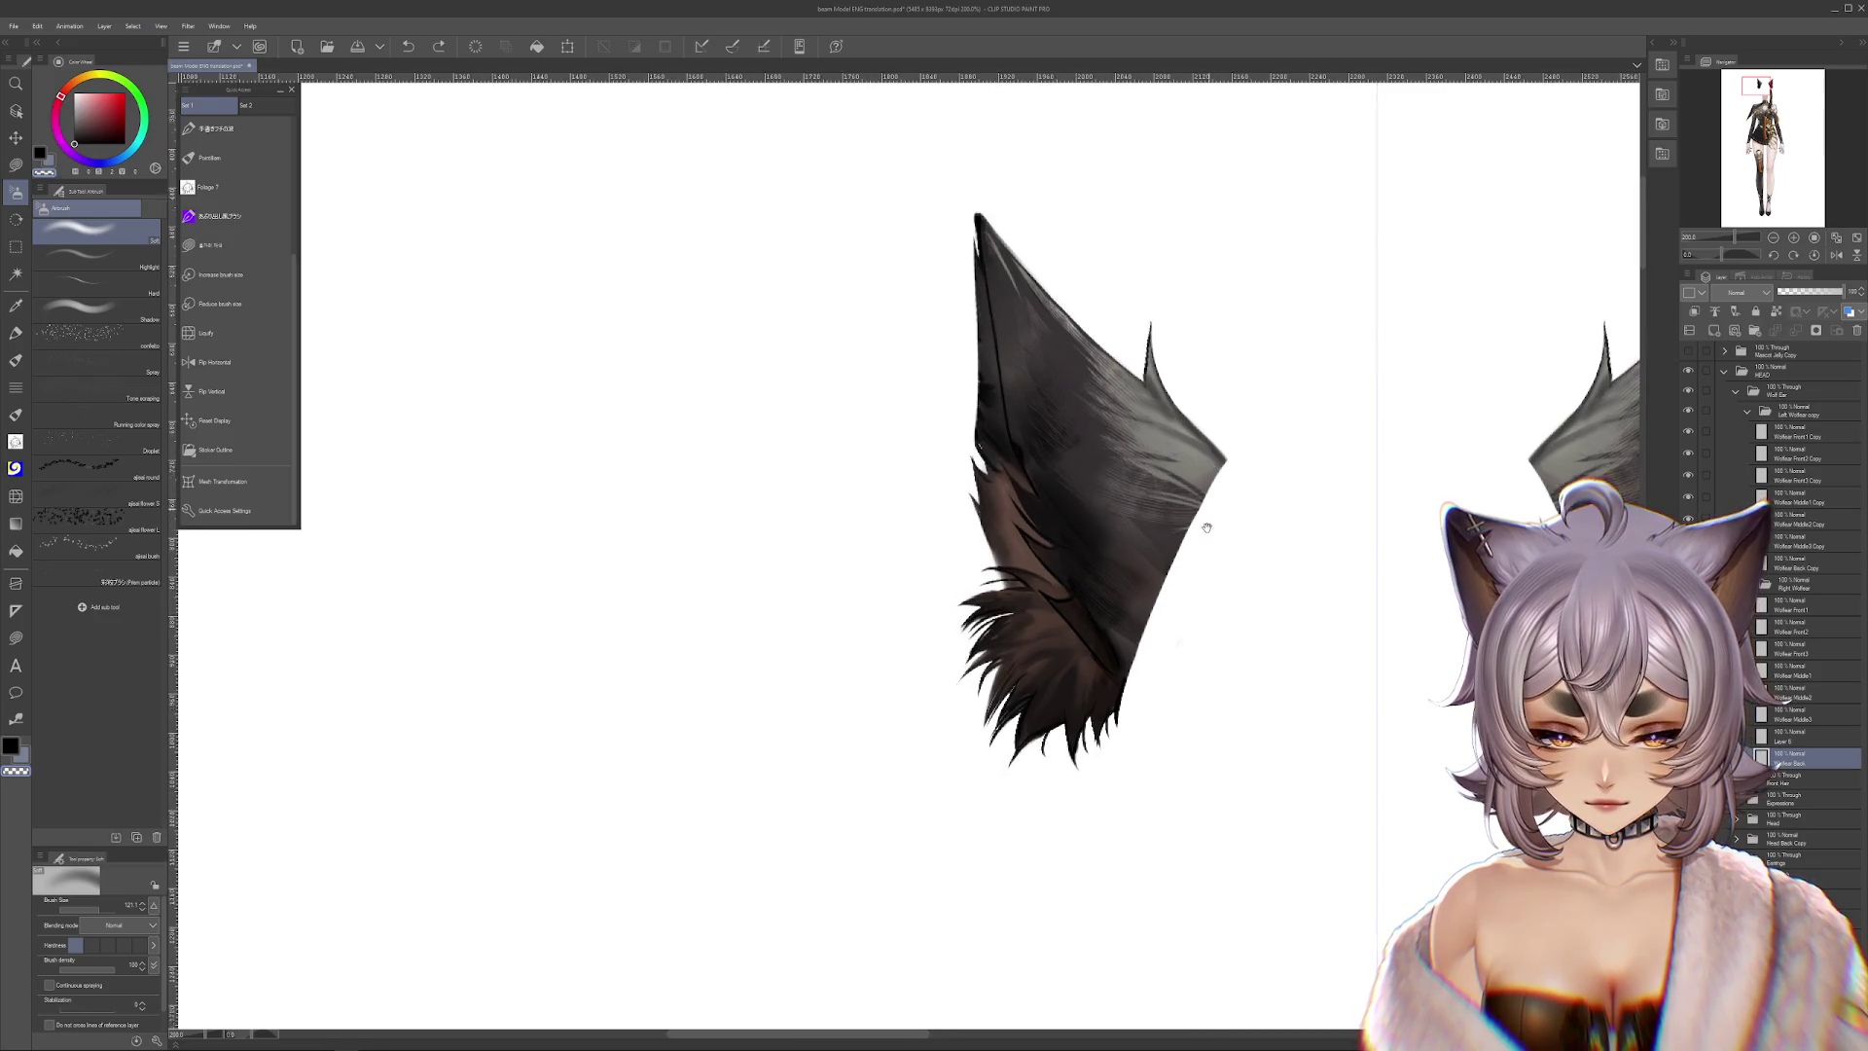
{"action": "left_click_drag", "start_coordinate": [1208, 512], "coordinate": [1177, 586]}
Click through the Wolfear Front3, Front2 and Back layers to inspect them
{"action": "left_click", "coordinate": [980, 588], "text": "ctrl+shift"}
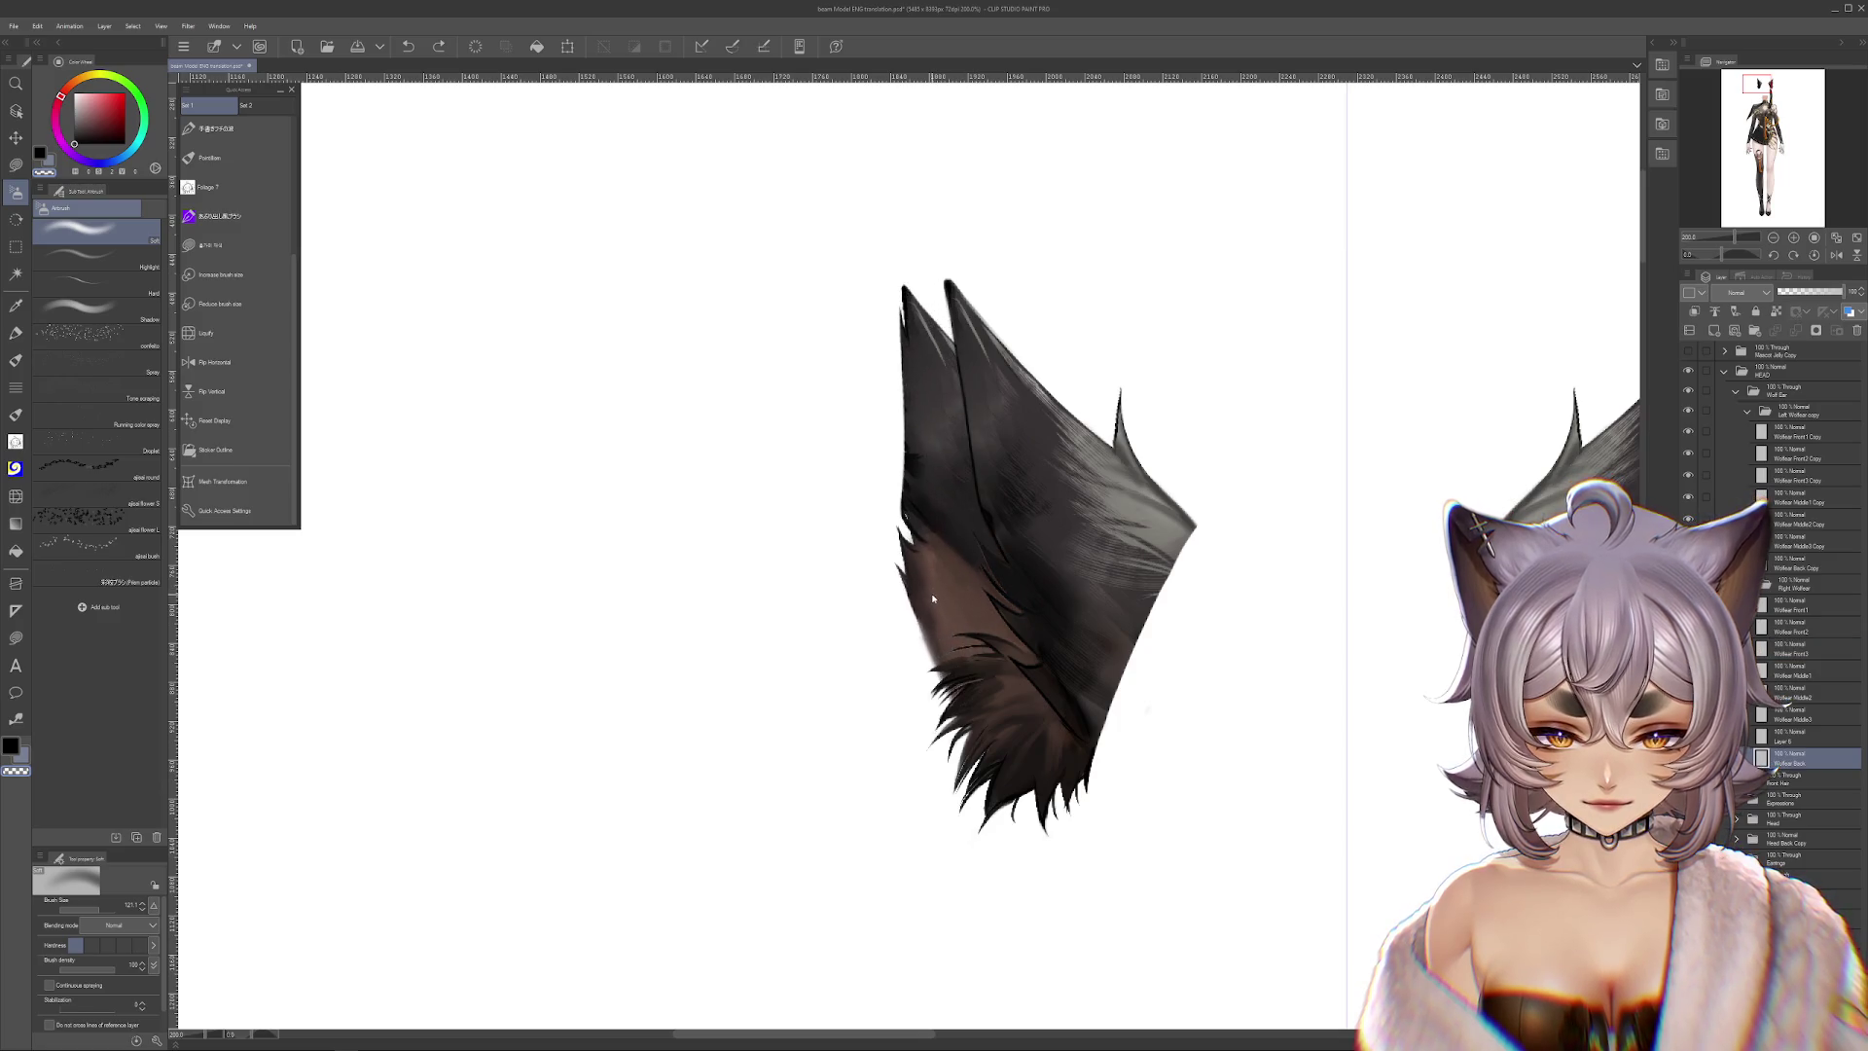
{"action": "left_click", "coordinate": [1149, 505], "text": "ctrl+shift"}
{"action": "left_click", "coordinate": [1160, 498], "text": "ctrl+shift"}
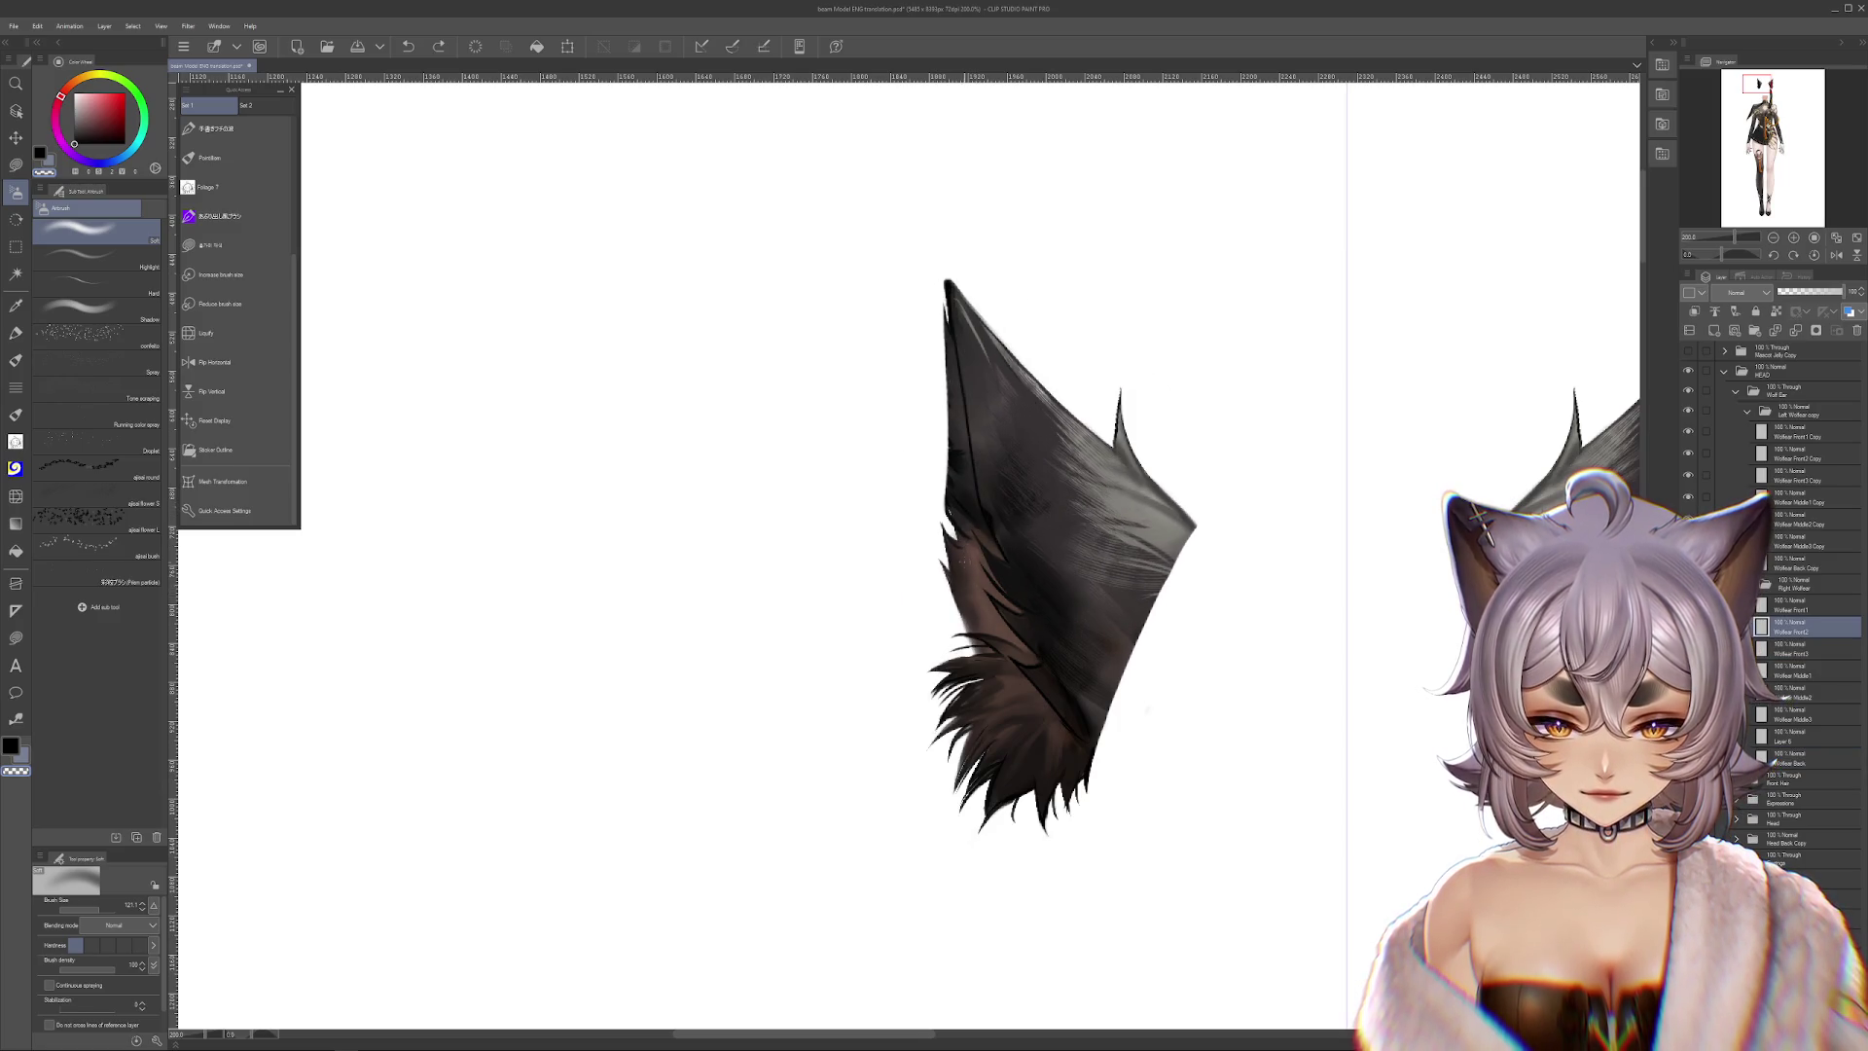
{"action": "left_click_drag", "start_coordinate": [1012, 506], "coordinate": [884, 634]}
{"action": "scroll", "coordinate": [972, 513], "scroll_direction": "down", "scroll_amount": 3}
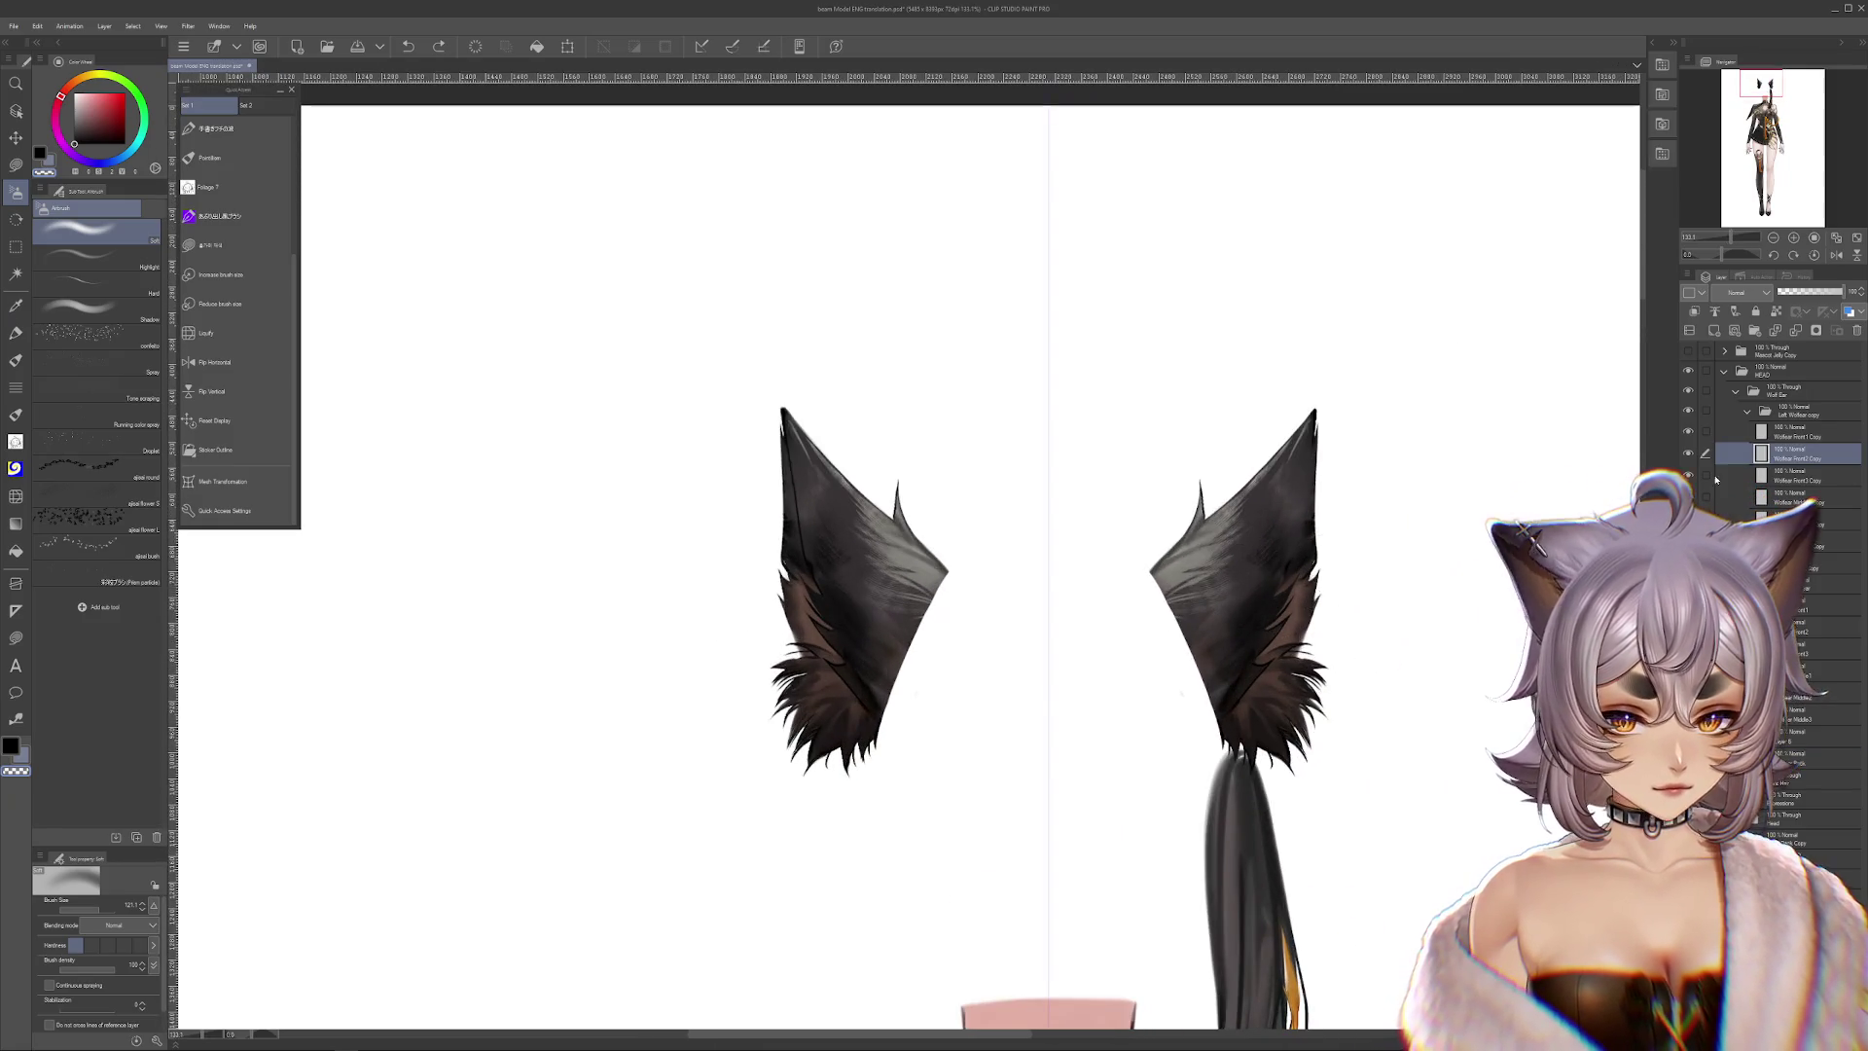
Toggle the right ear's visibility to compare, then lower its opacity to about 21%
{"action": "left_click", "coordinate": [1808, 411]}
{"action": "left_click", "coordinate": [1689, 410]}
{"action": "left_click", "coordinate": [1688, 411]}
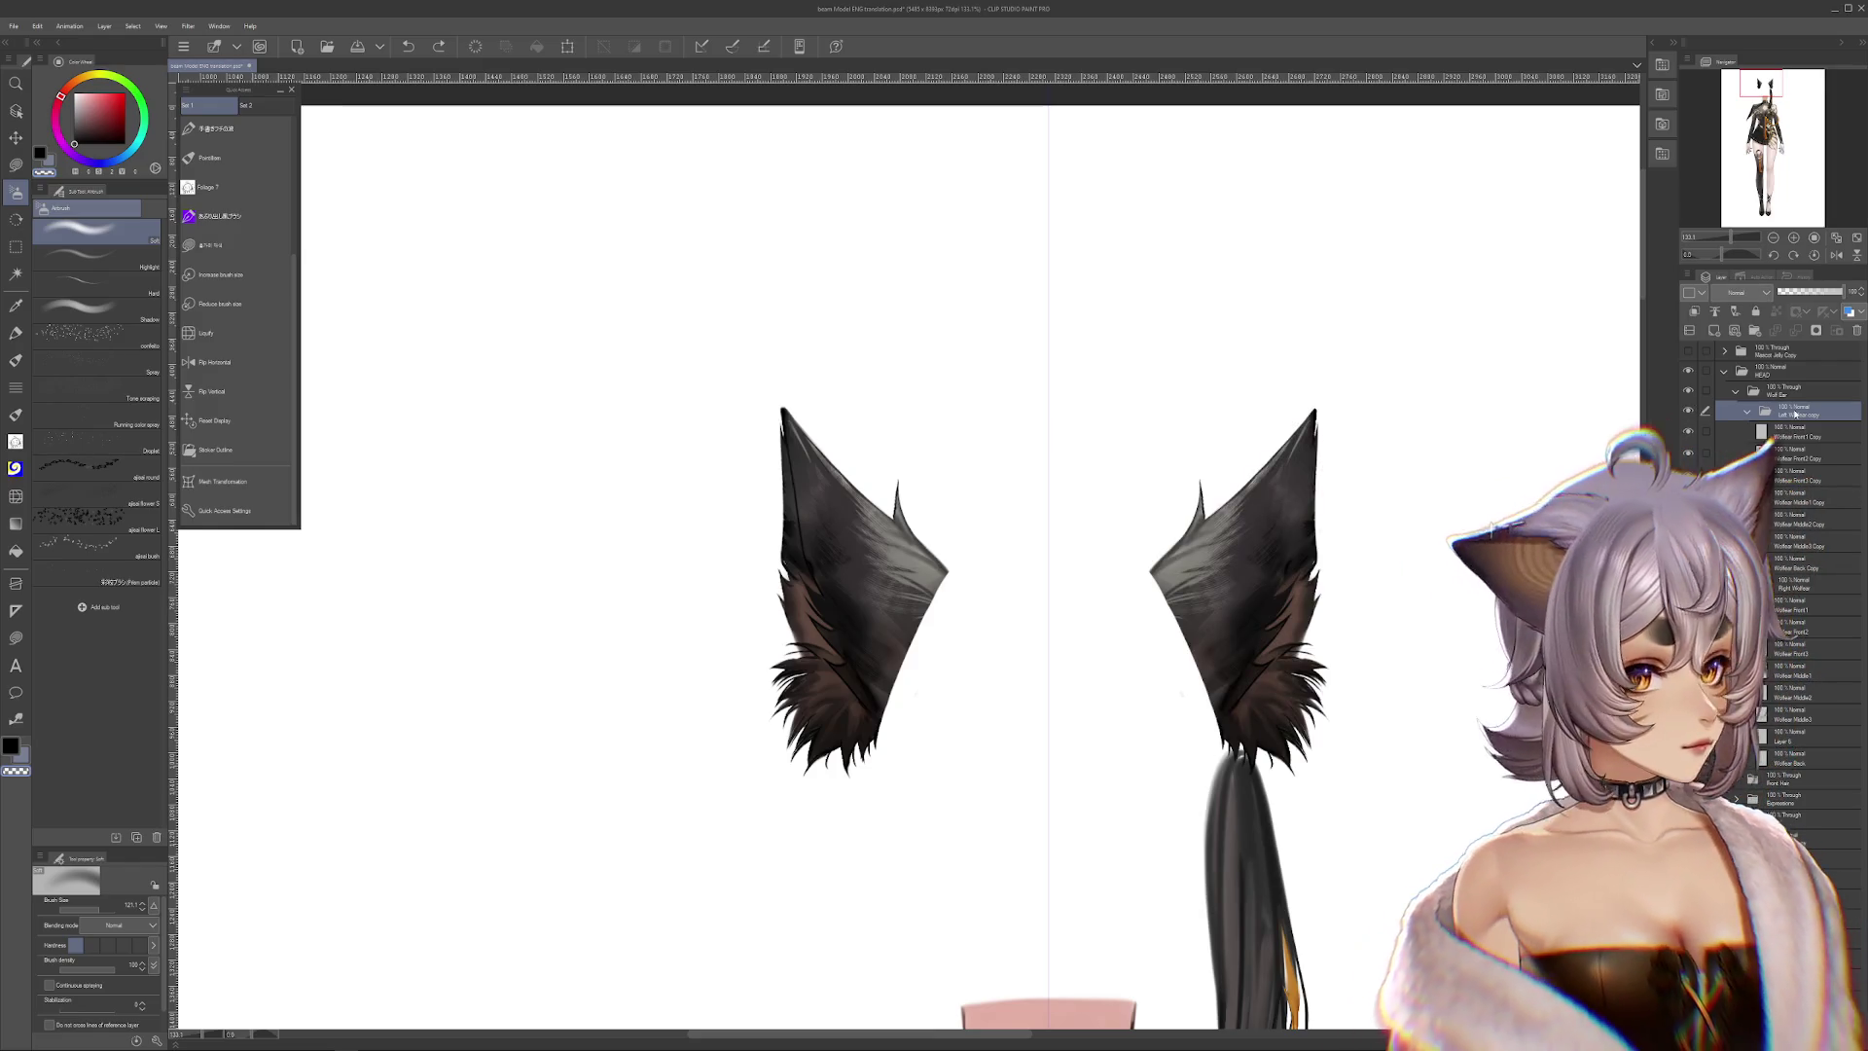
{"action": "left_click", "coordinate": [1688, 410]}
{"action": "left_click", "coordinate": [1688, 411]}
{"action": "right_click", "coordinate": [1759, 416]}
{"action": "key", "text": "Escape"}
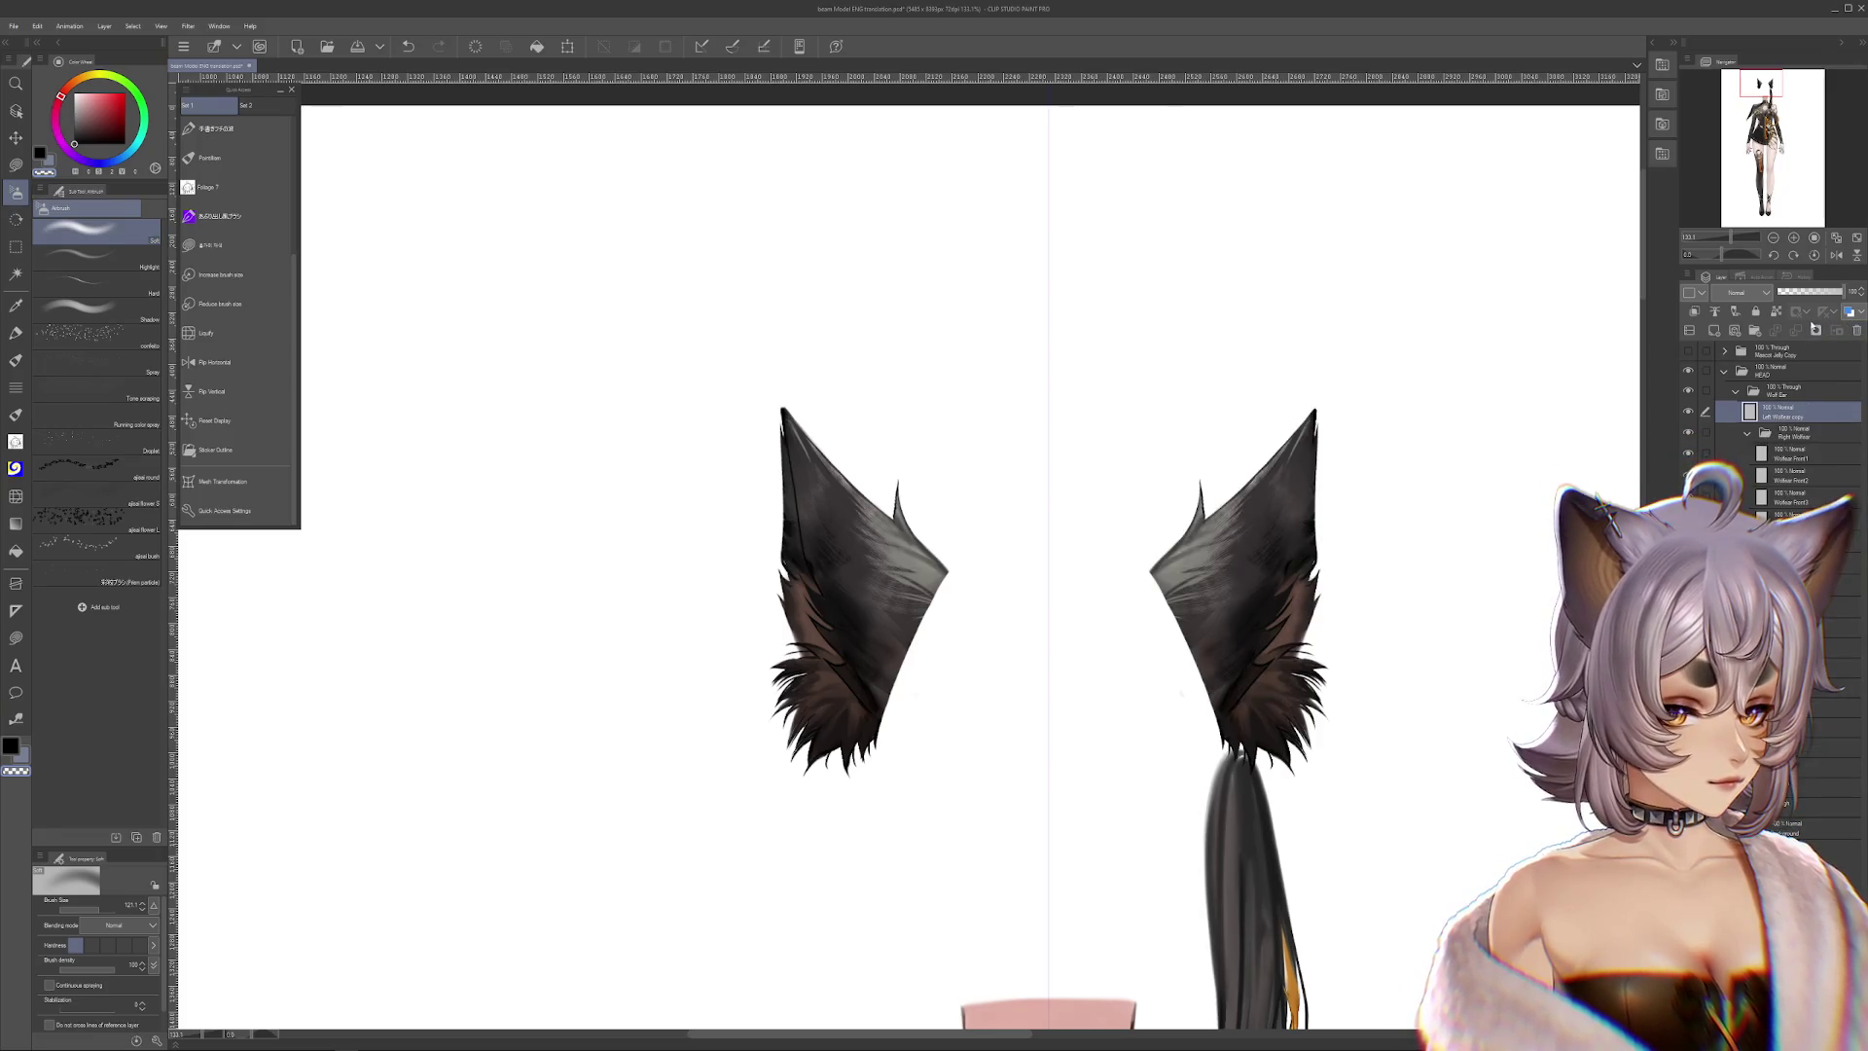
{"action": "left_click", "coordinate": [1792, 292]}
Flip the Right Wolfear Copy horizontally and move it onto the right ear
{"action": "left_click", "coordinate": [1792, 437]}
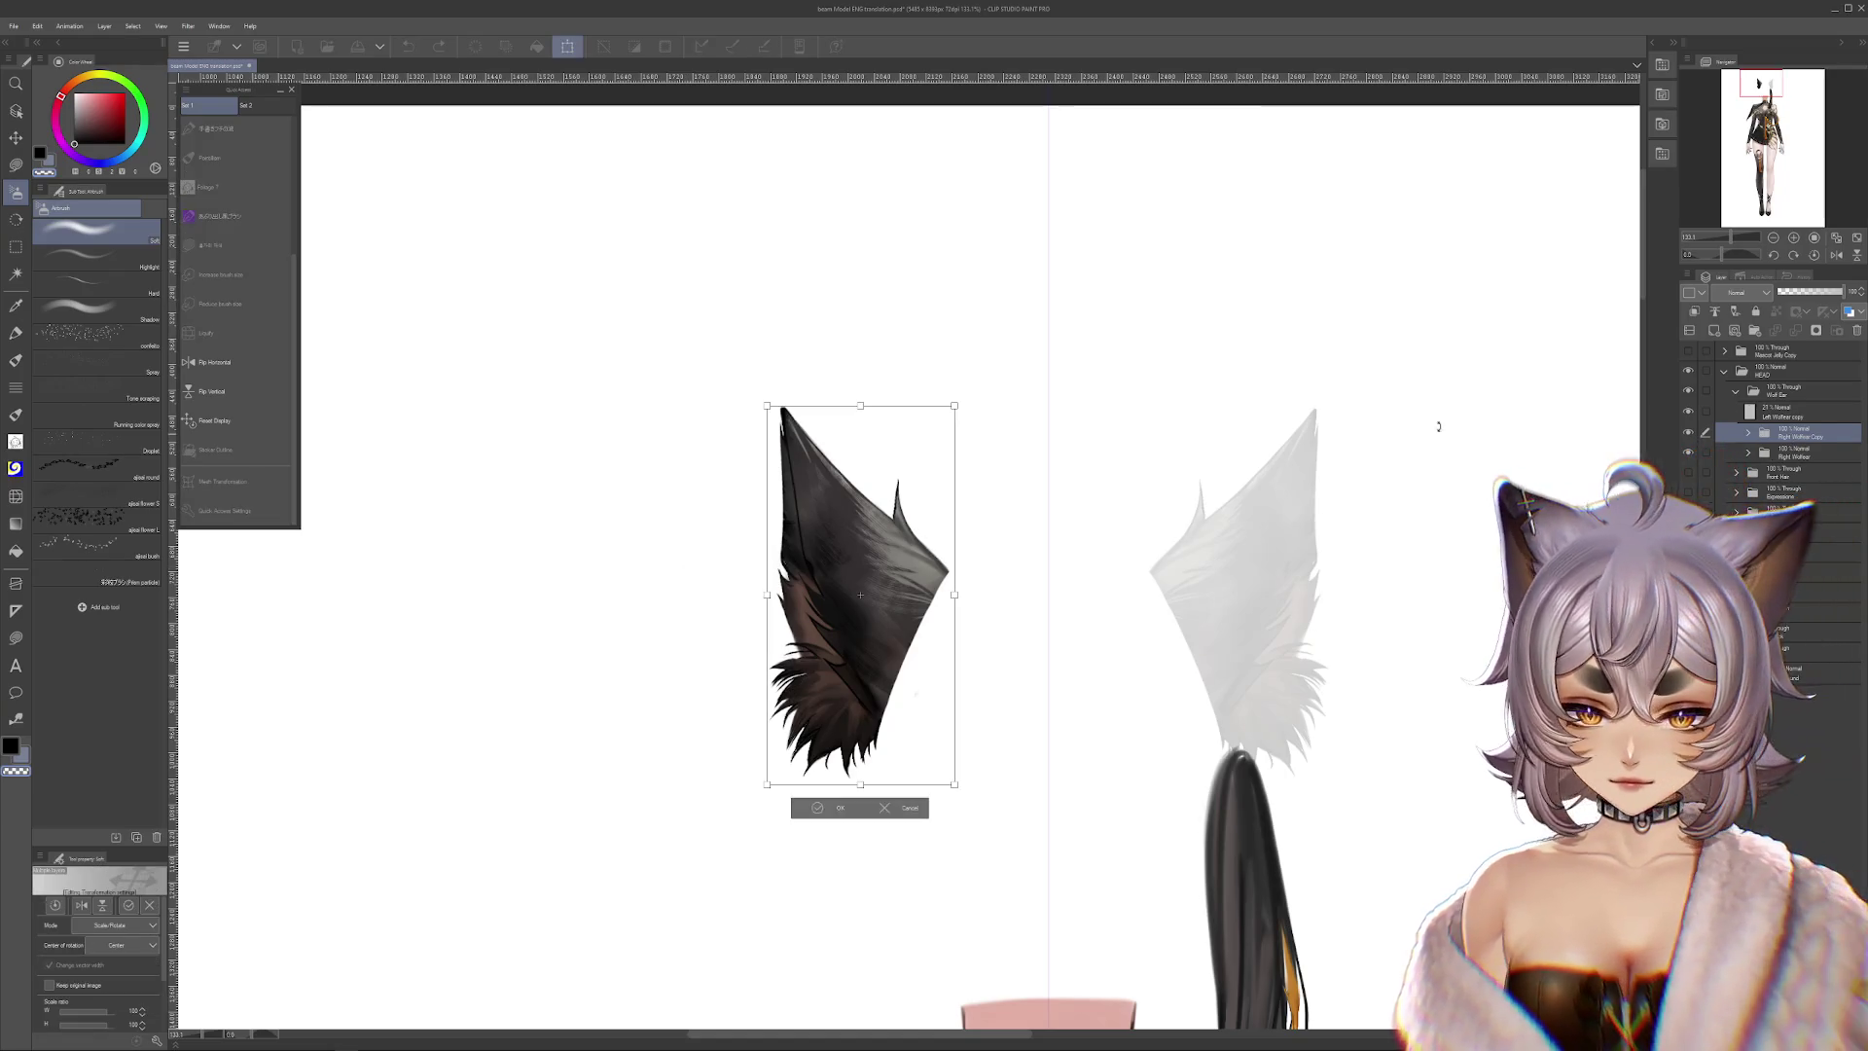
{"action": "key", "text": "ctrl+t"}
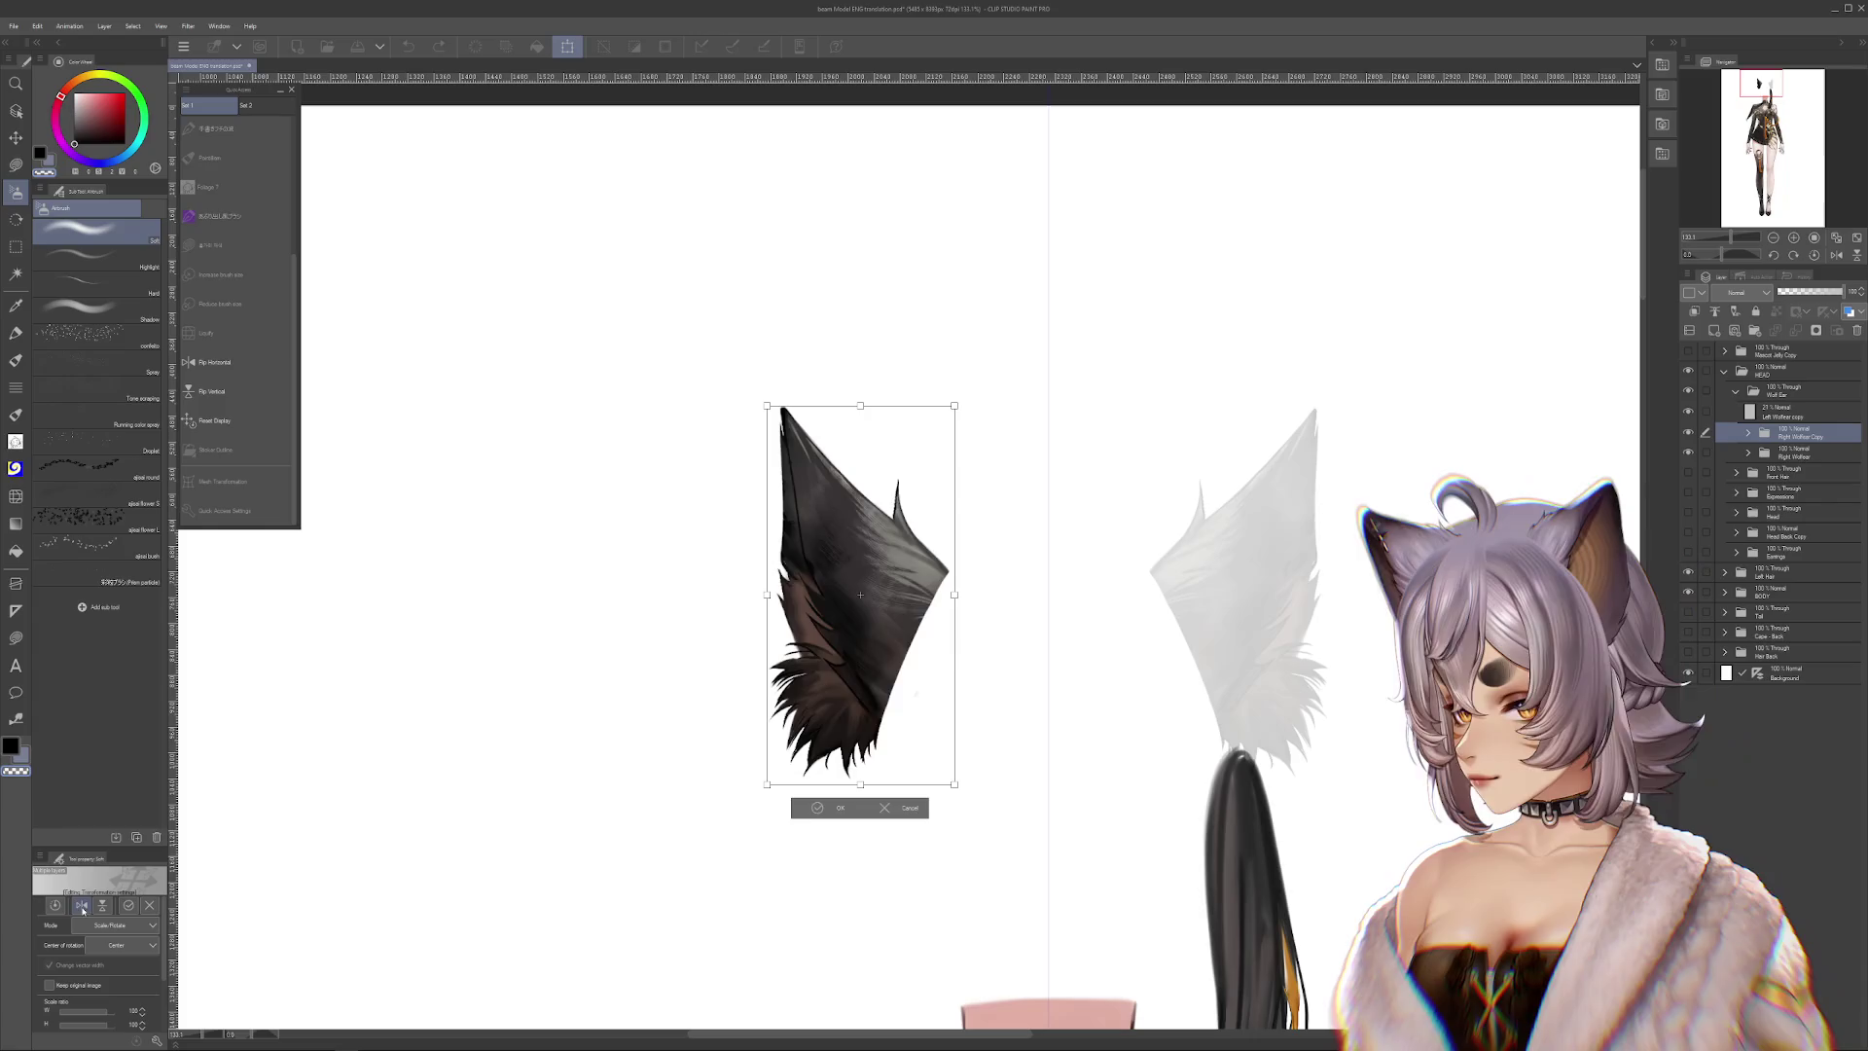
{"action": "key", "text": "h"}
{"action": "left_click_drag", "start_coordinate": [1139, 638], "coordinate": [1237, 635]}
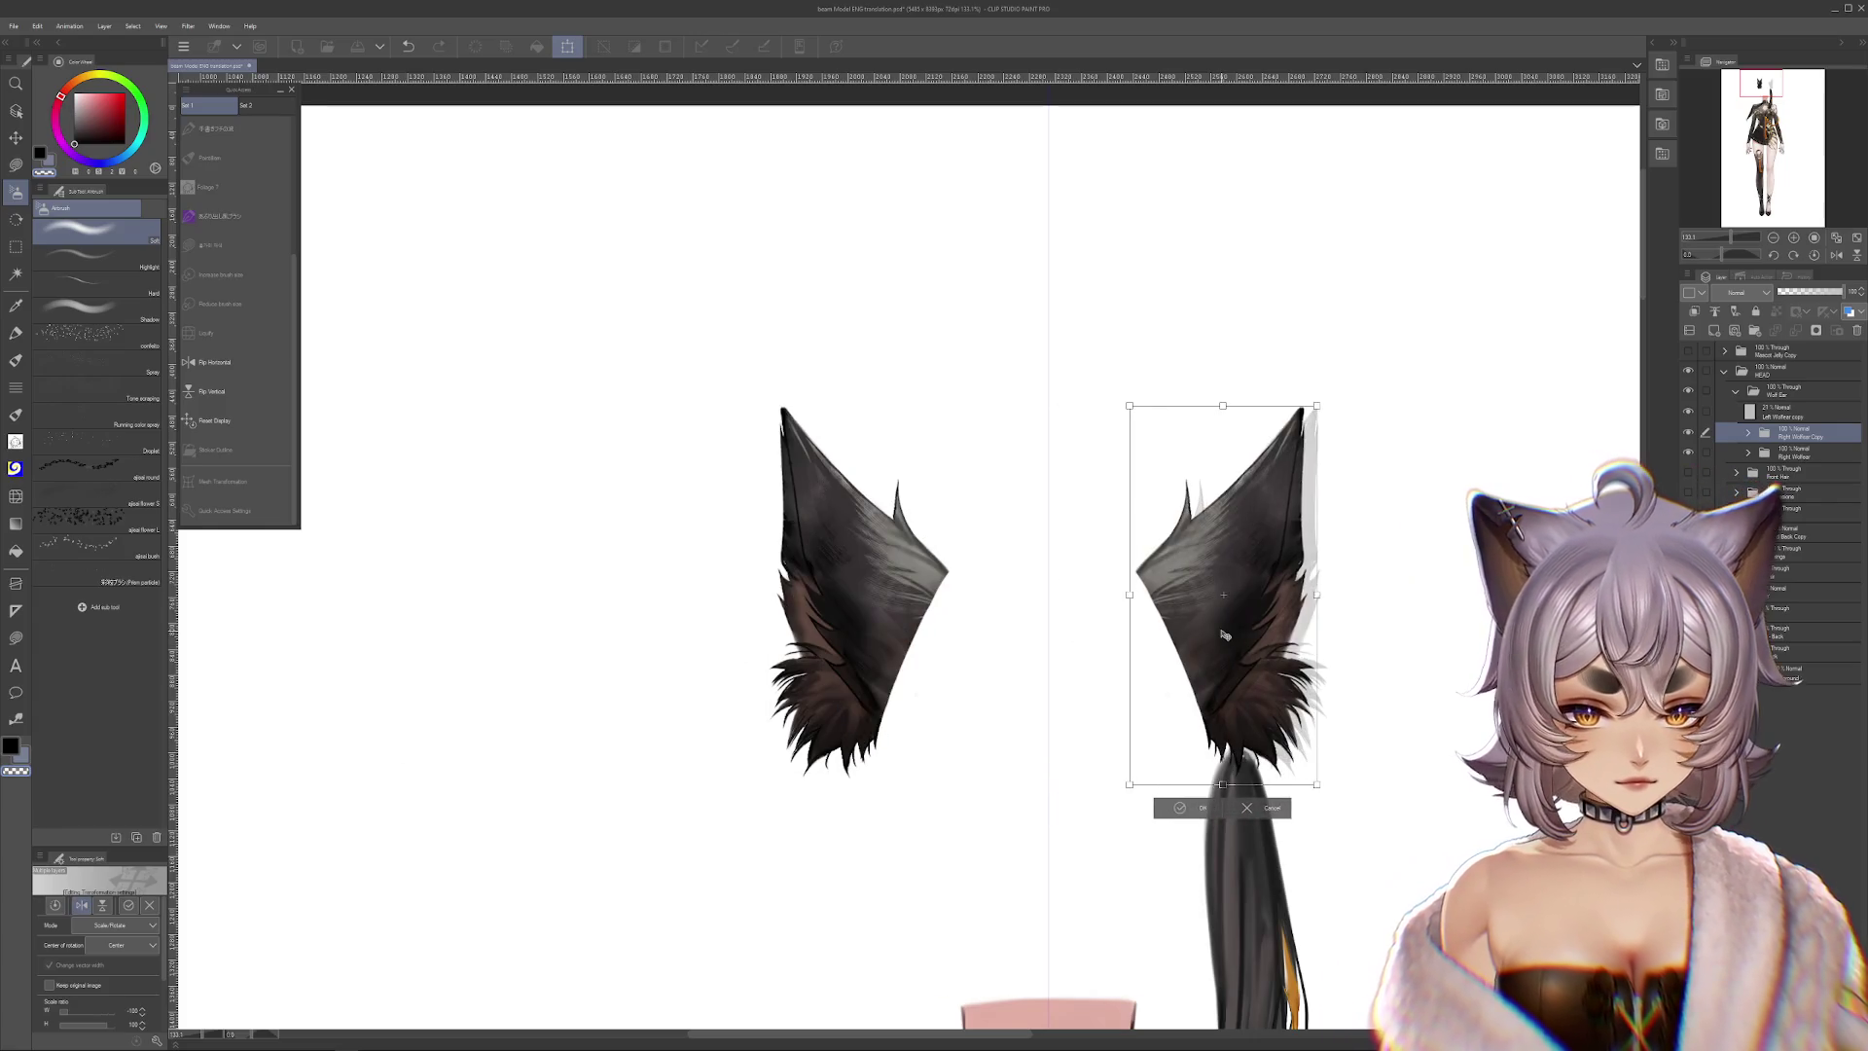
{"action": "left_click", "coordinate": [1199, 814]}
Check the placement, zoom out, then collapse and hide the Wolf Ear folder
{"action": "left_click", "coordinate": [1689, 434]}
{"action": "left_click", "coordinate": [1689, 434]}
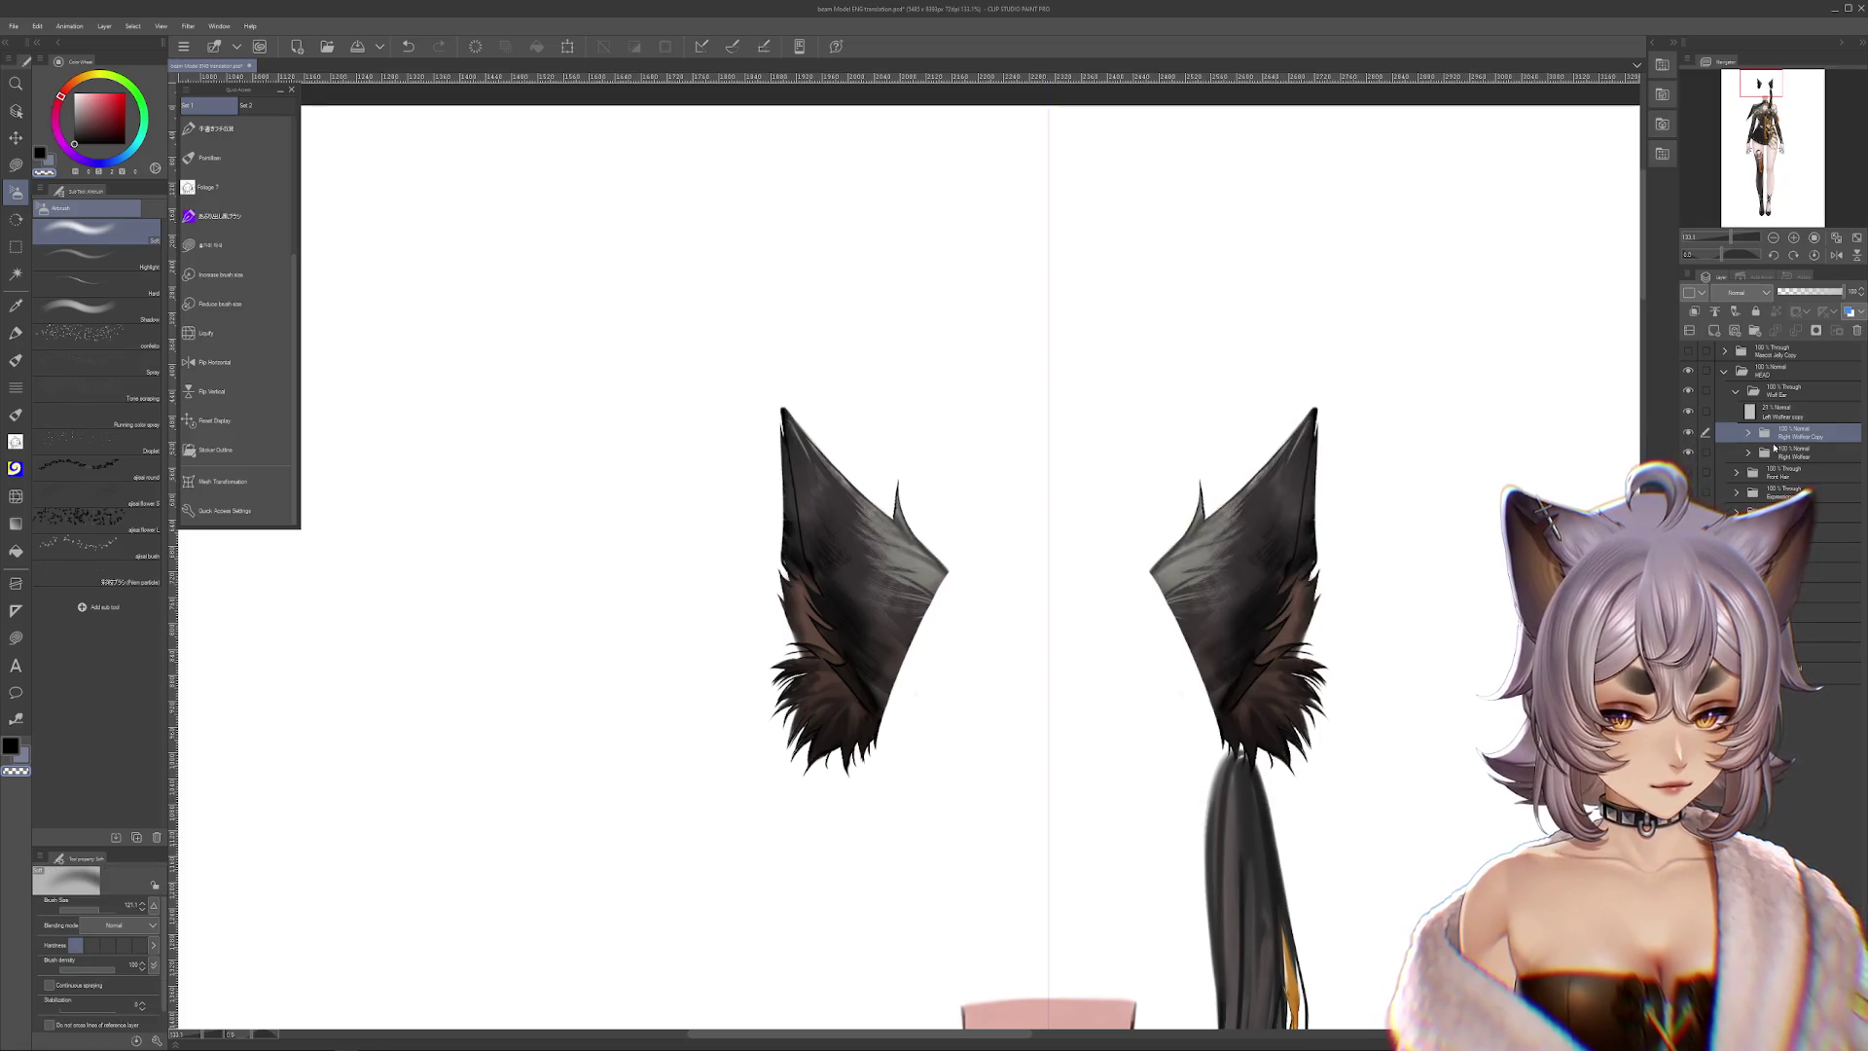
{"action": "left_click", "coordinate": [1808, 415]}
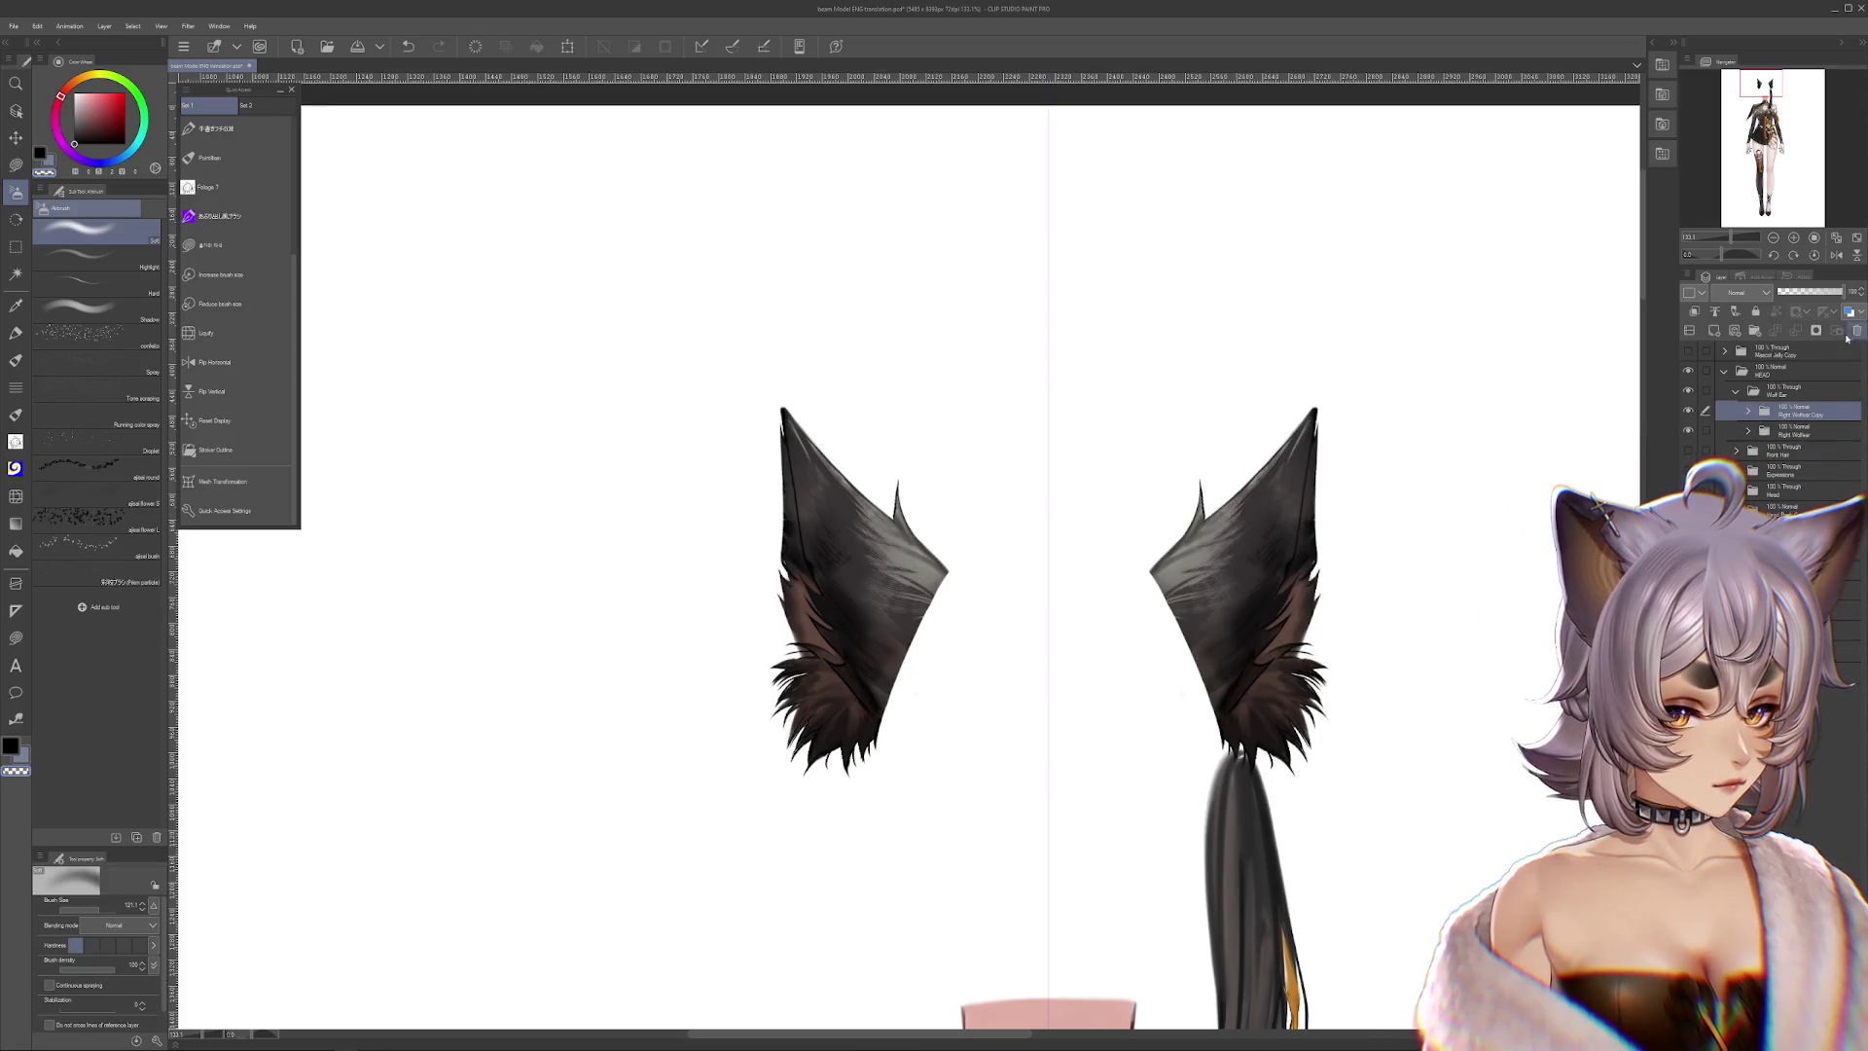
{"action": "key", "text": "ctrl+minus"}
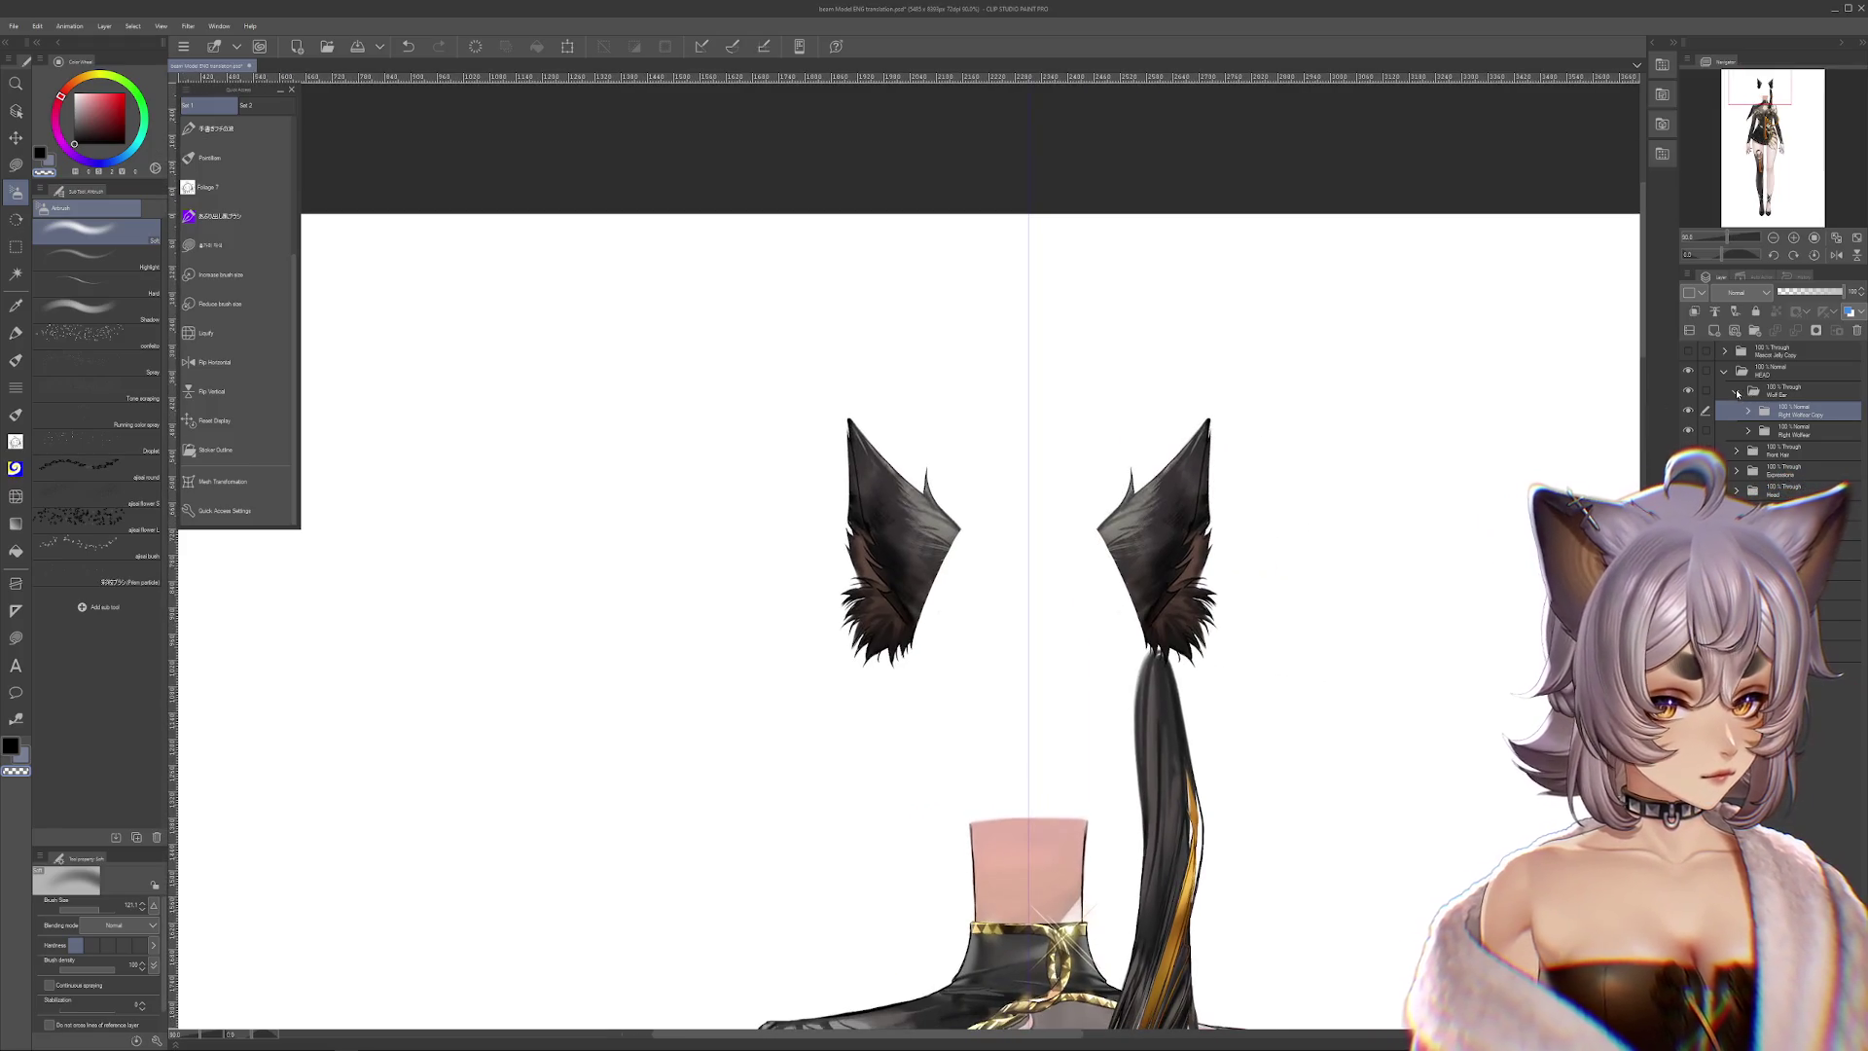
{"action": "left_click", "coordinate": [1738, 392]}
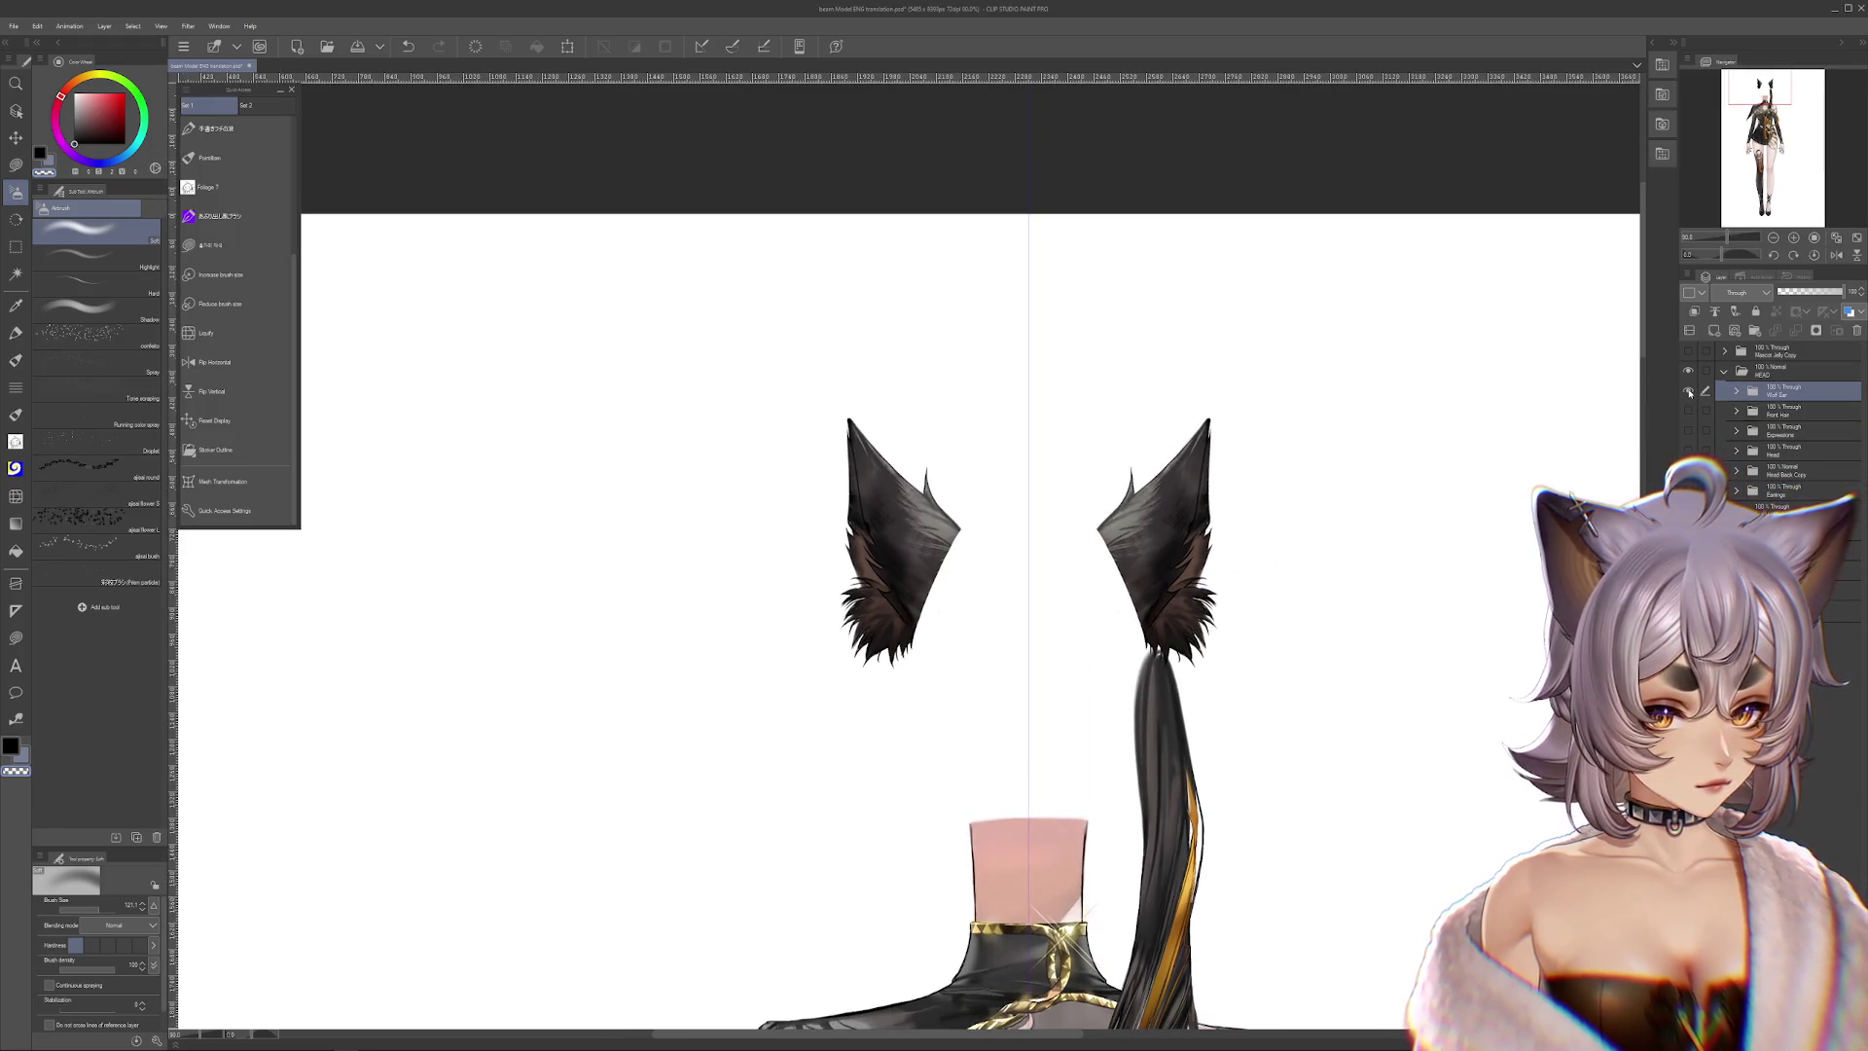
{"action": "left_click", "coordinate": [1690, 393]}
Undo the last hair transform and toggle the ponytail layer off and on to compare
{"action": "scroll", "coordinate": [1094, 526], "scroll_direction": "up", "scroll_amount": 2}
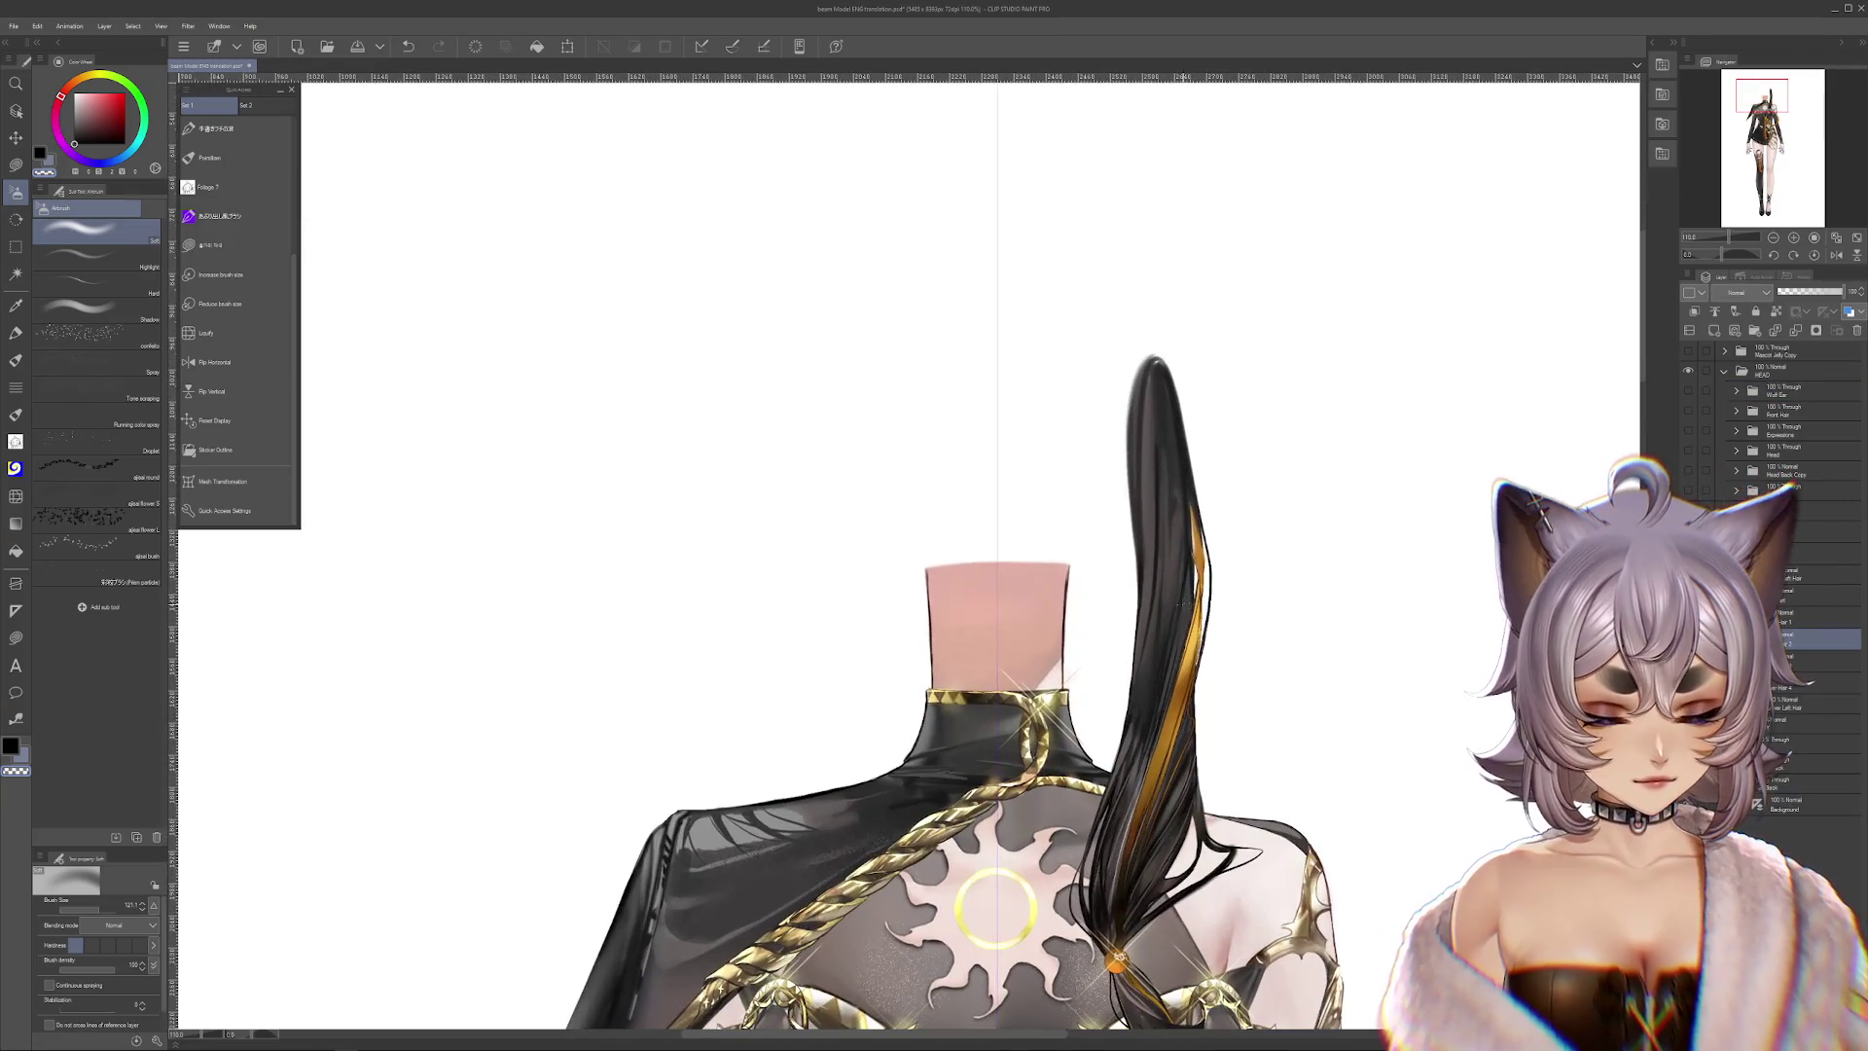
{"action": "key", "text": "ctrl+z"}
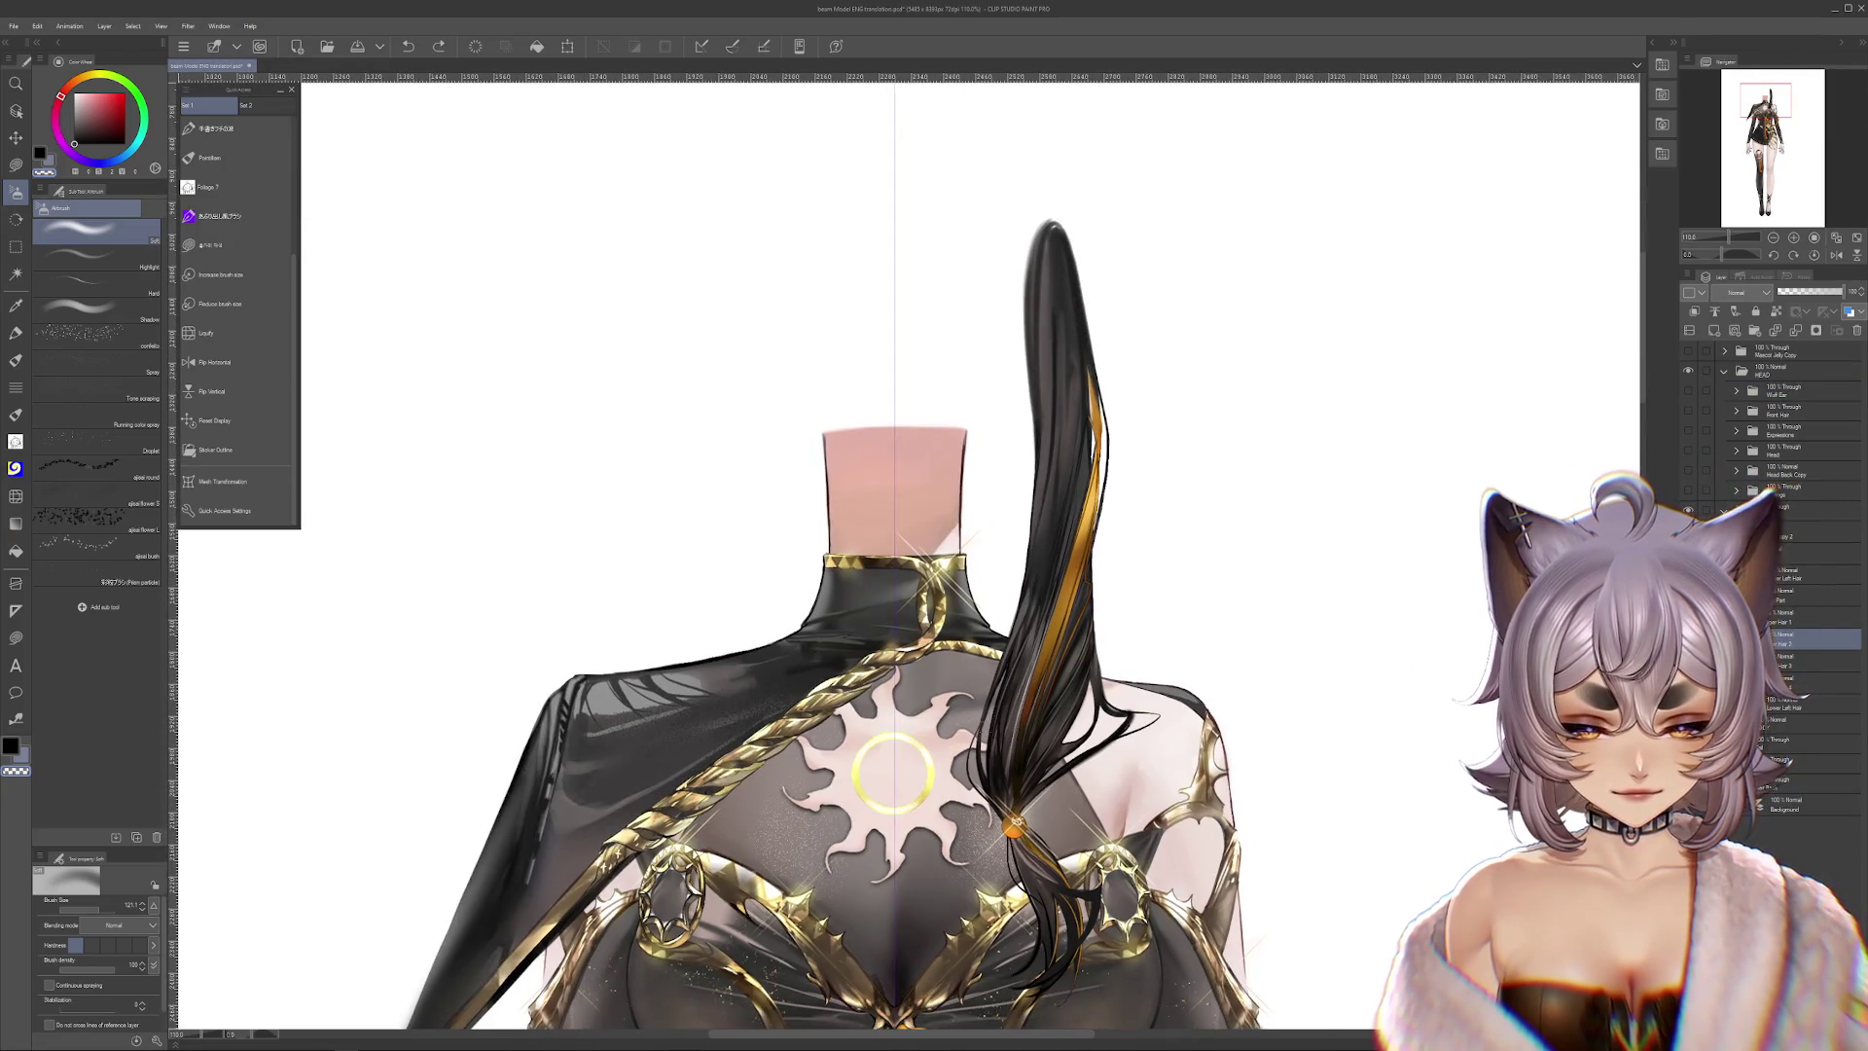
{"action": "left_click_drag", "start_coordinate": [1501, 523], "coordinate": [1529, 553]}
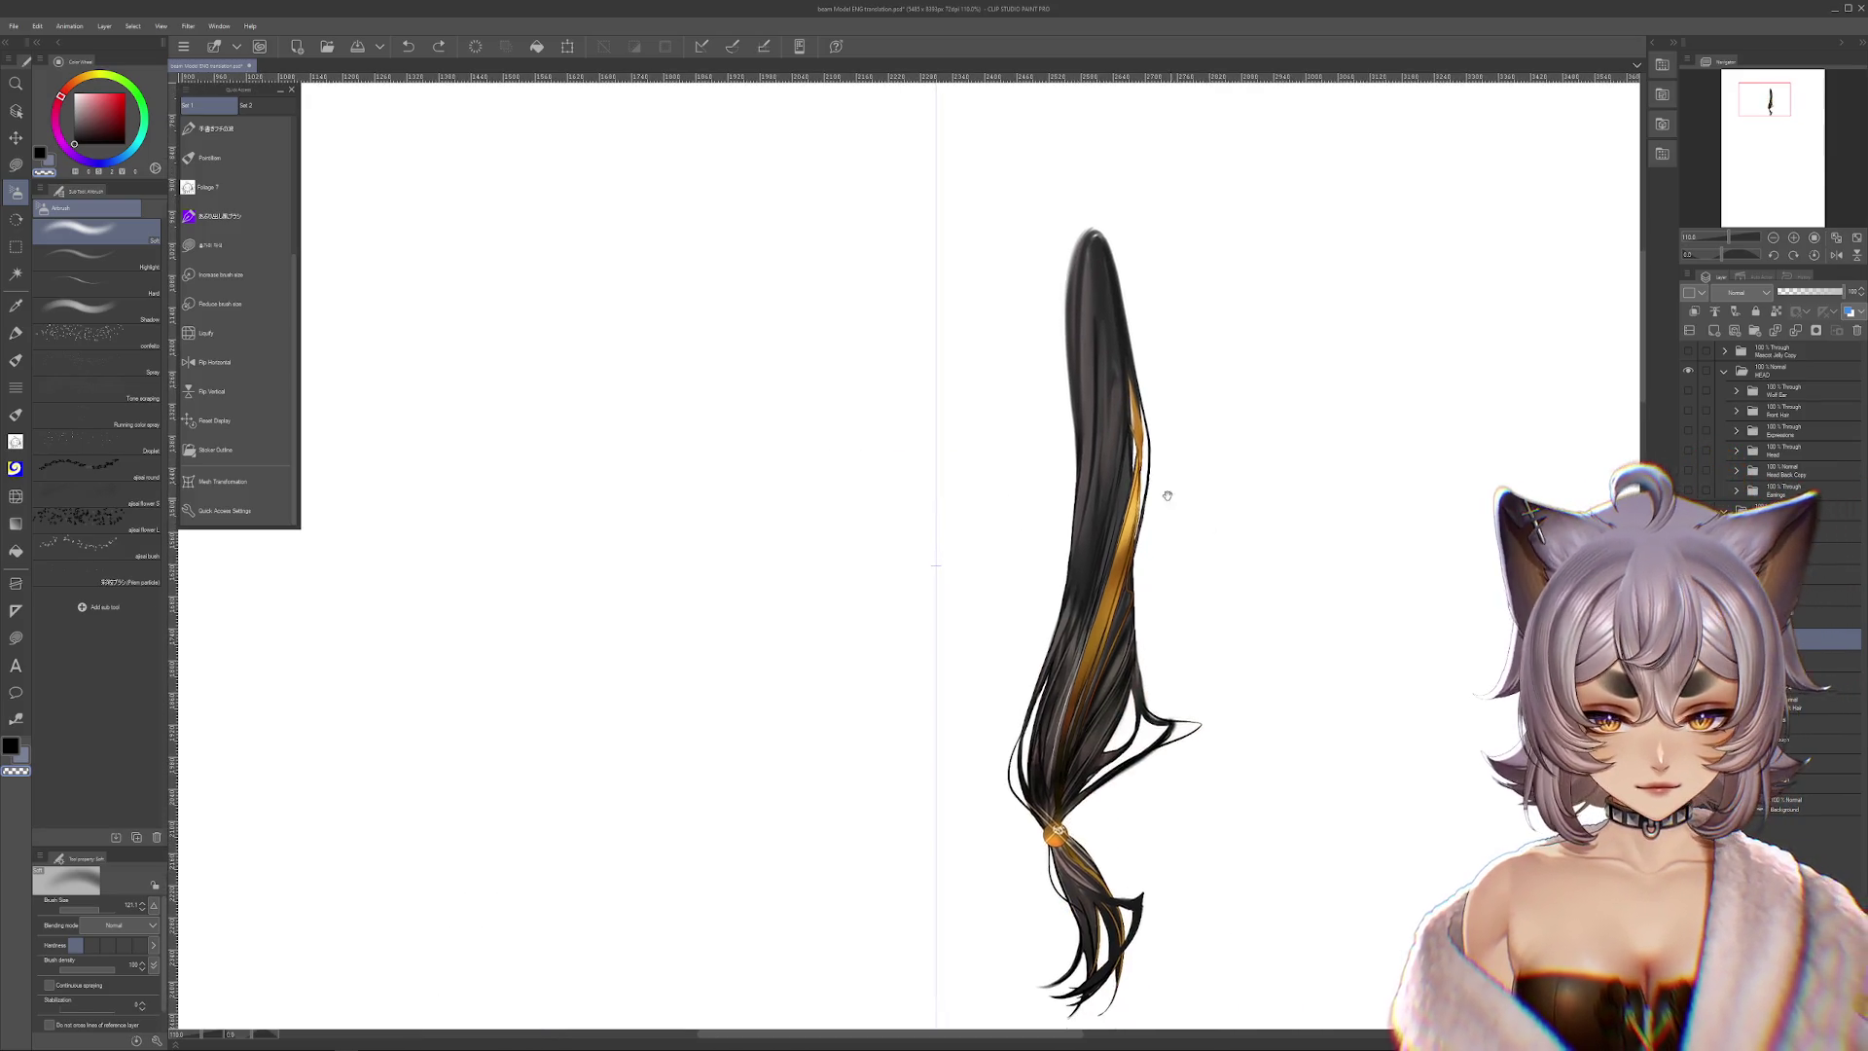
{"action": "scroll", "coordinate": [1058, 578], "scroll_direction": "up", "scroll_amount": 2}
{"action": "left_click", "coordinate": [1688, 510]}
{"action": "left_click", "coordinate": [1688, 510]}
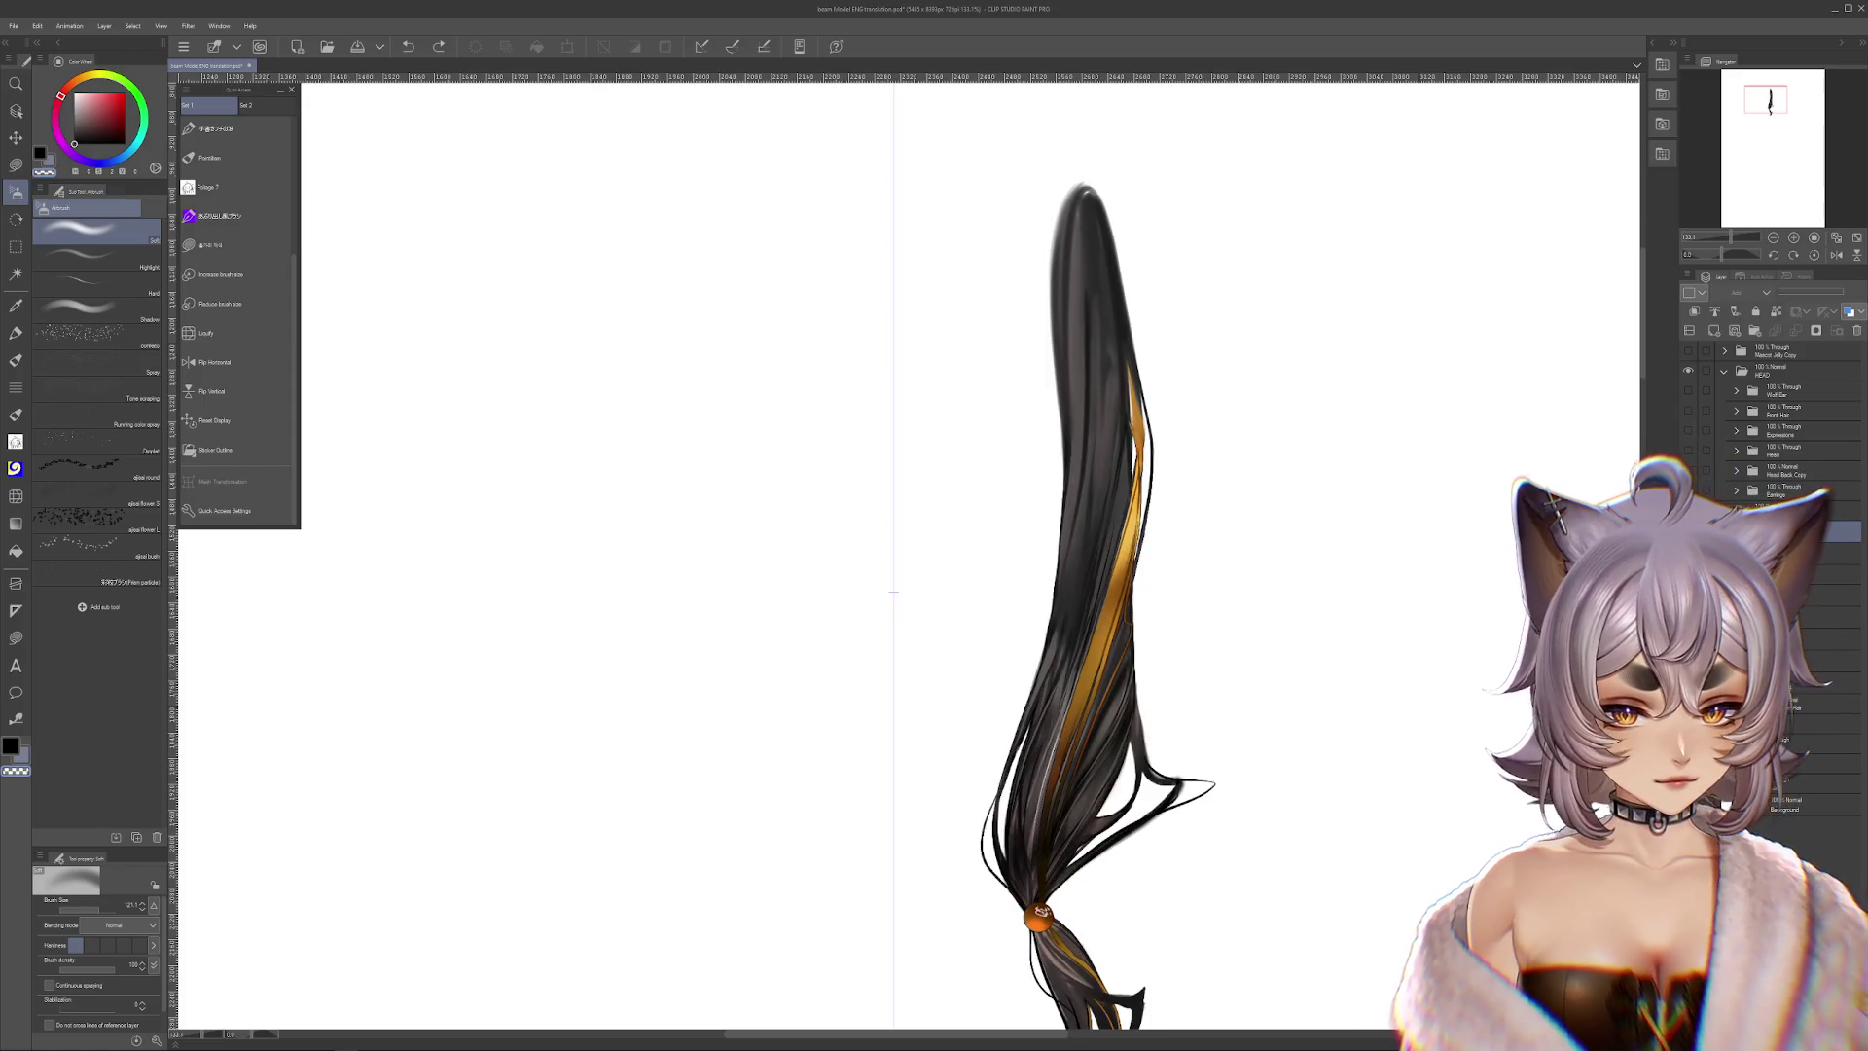
{"action": "scroll", "coordinate": [1074, 561], "scroll_direction": "up", "scroll_amount": 2}
Start and cancel the hair tie transform three times, then select the layer below Copy 2
{"action": "key", "text": "ctrl+t"}
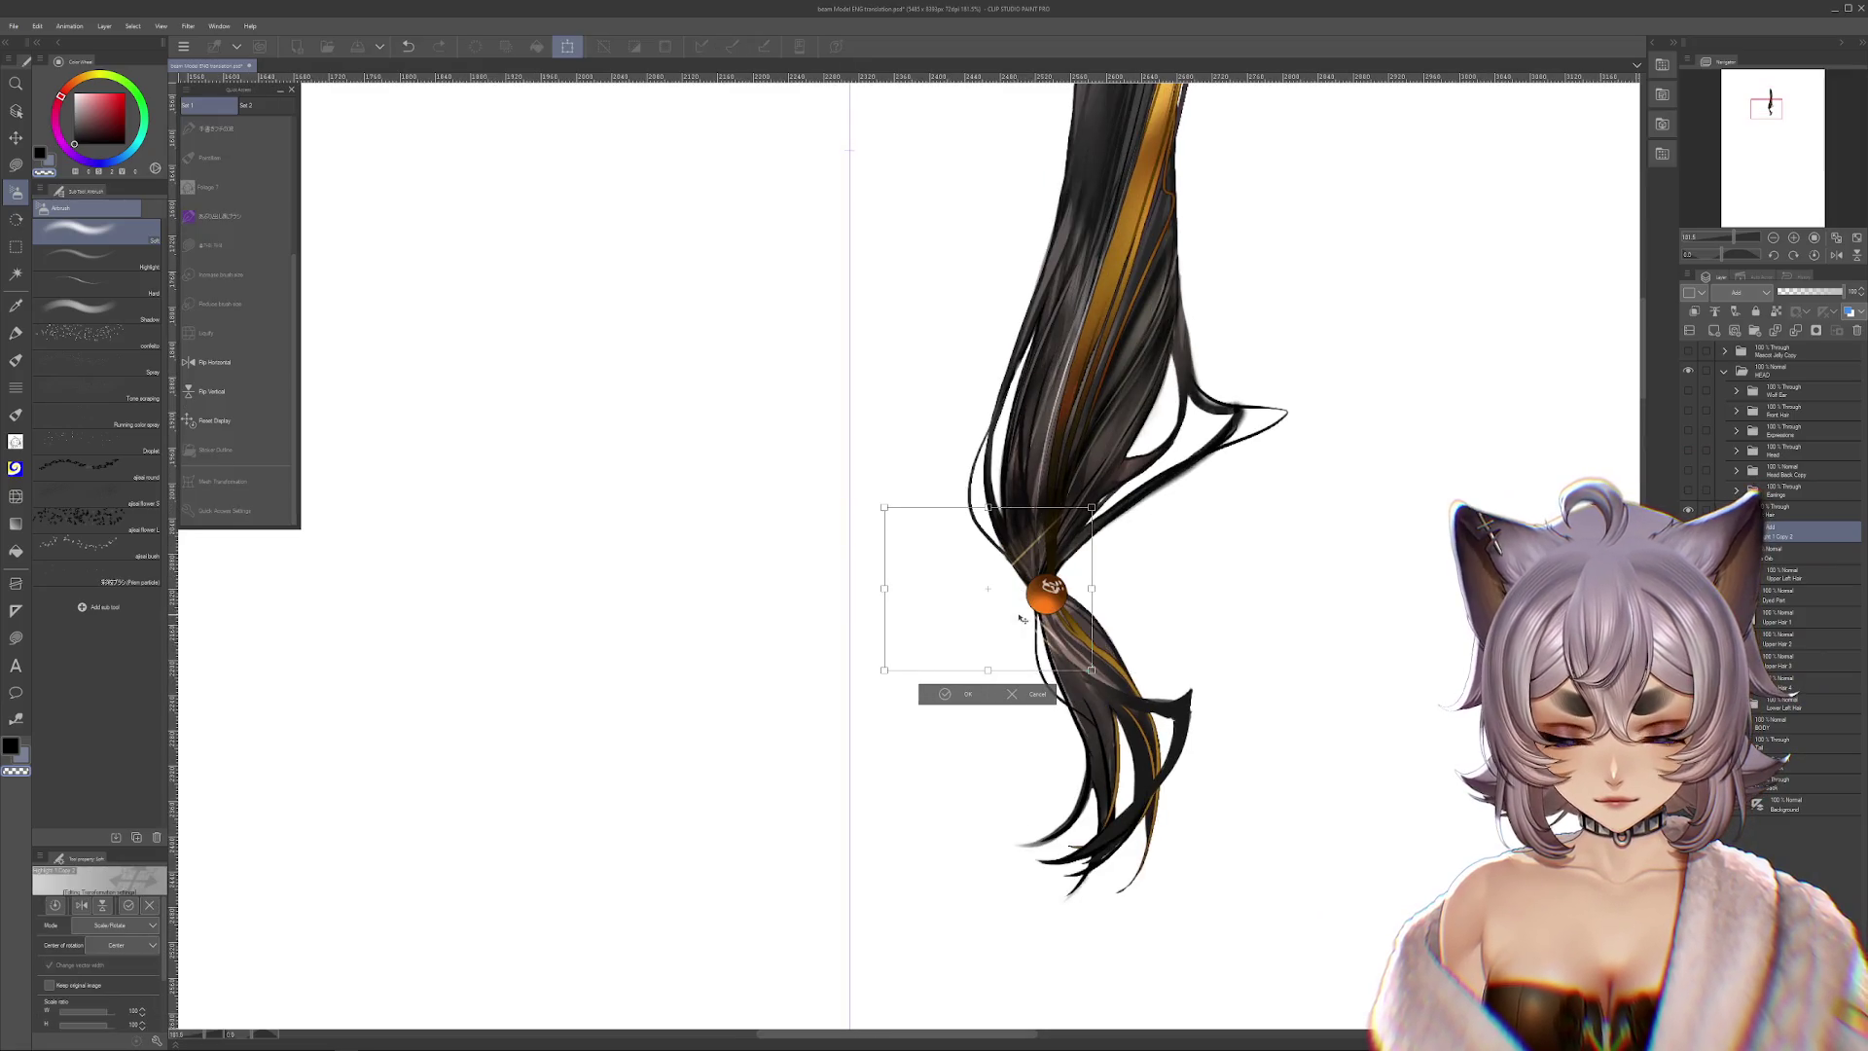
{"action": "key", "text": "Return"}
{"action": "key", "text": "ctrl+t"}
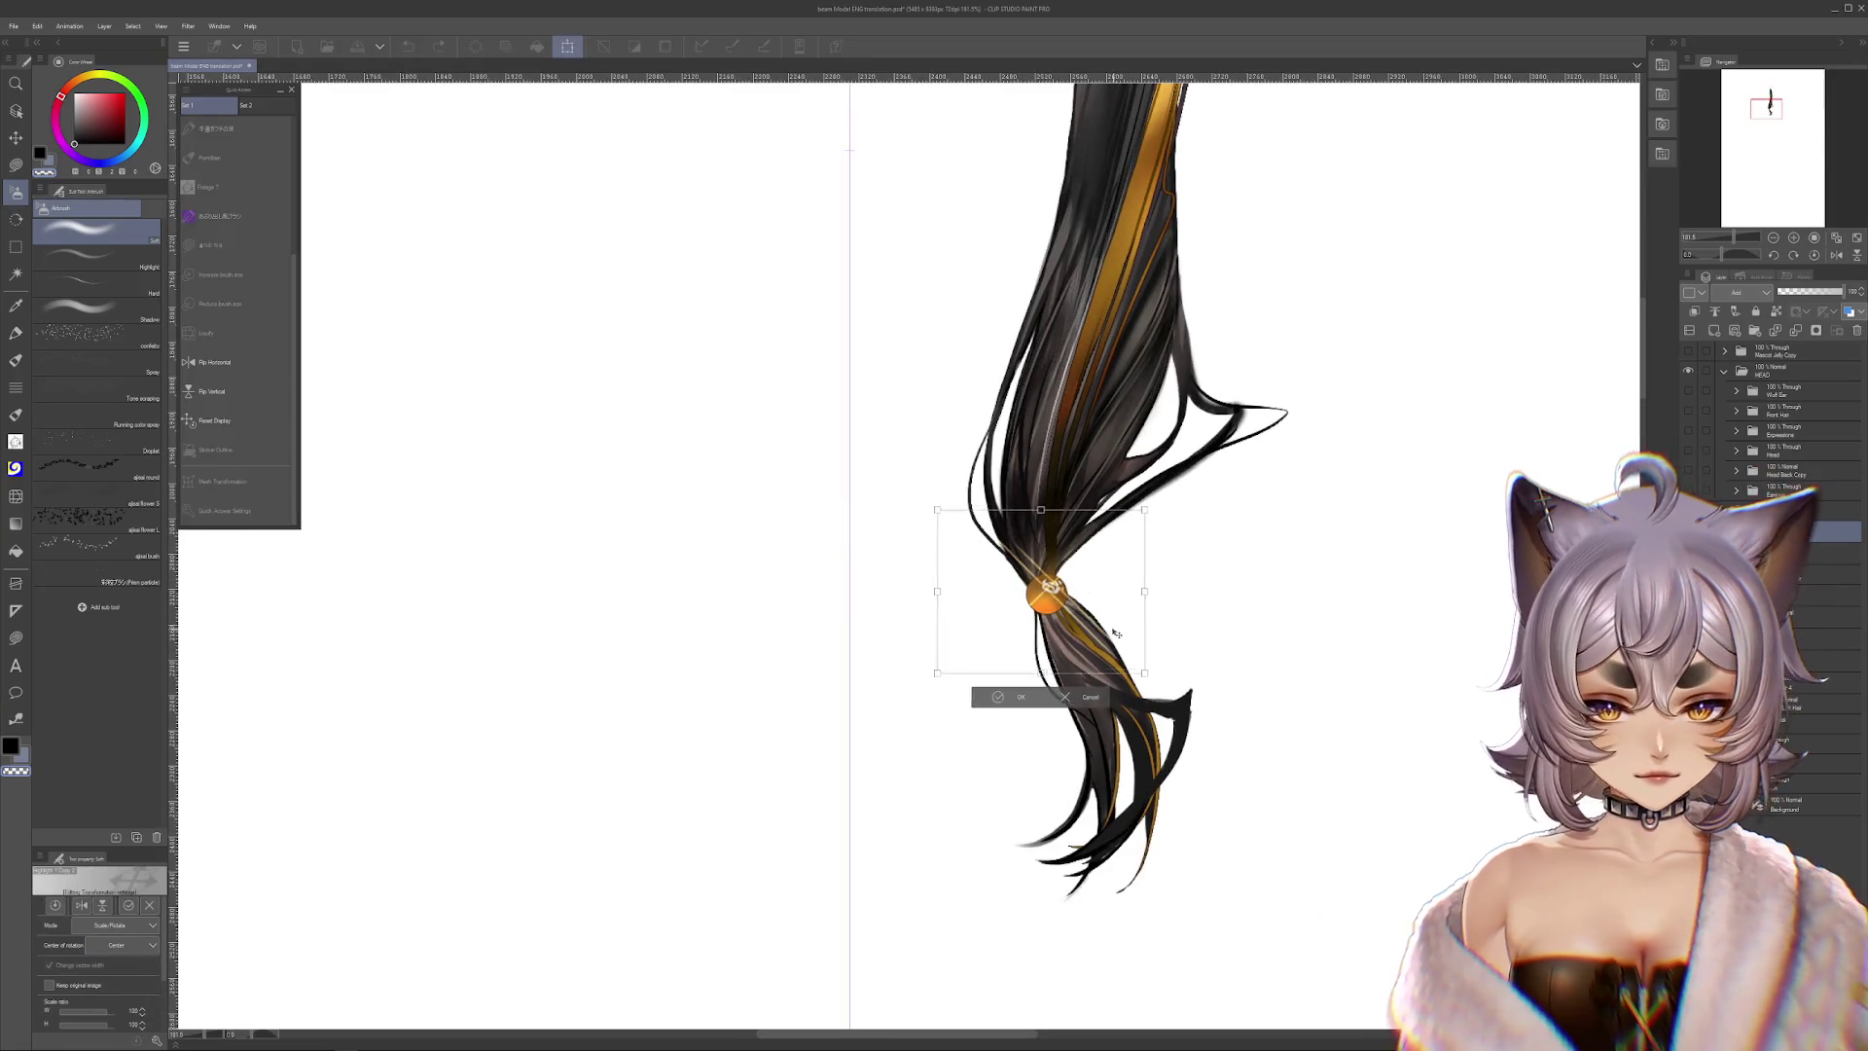
{"action": "key", "text": "Return"}
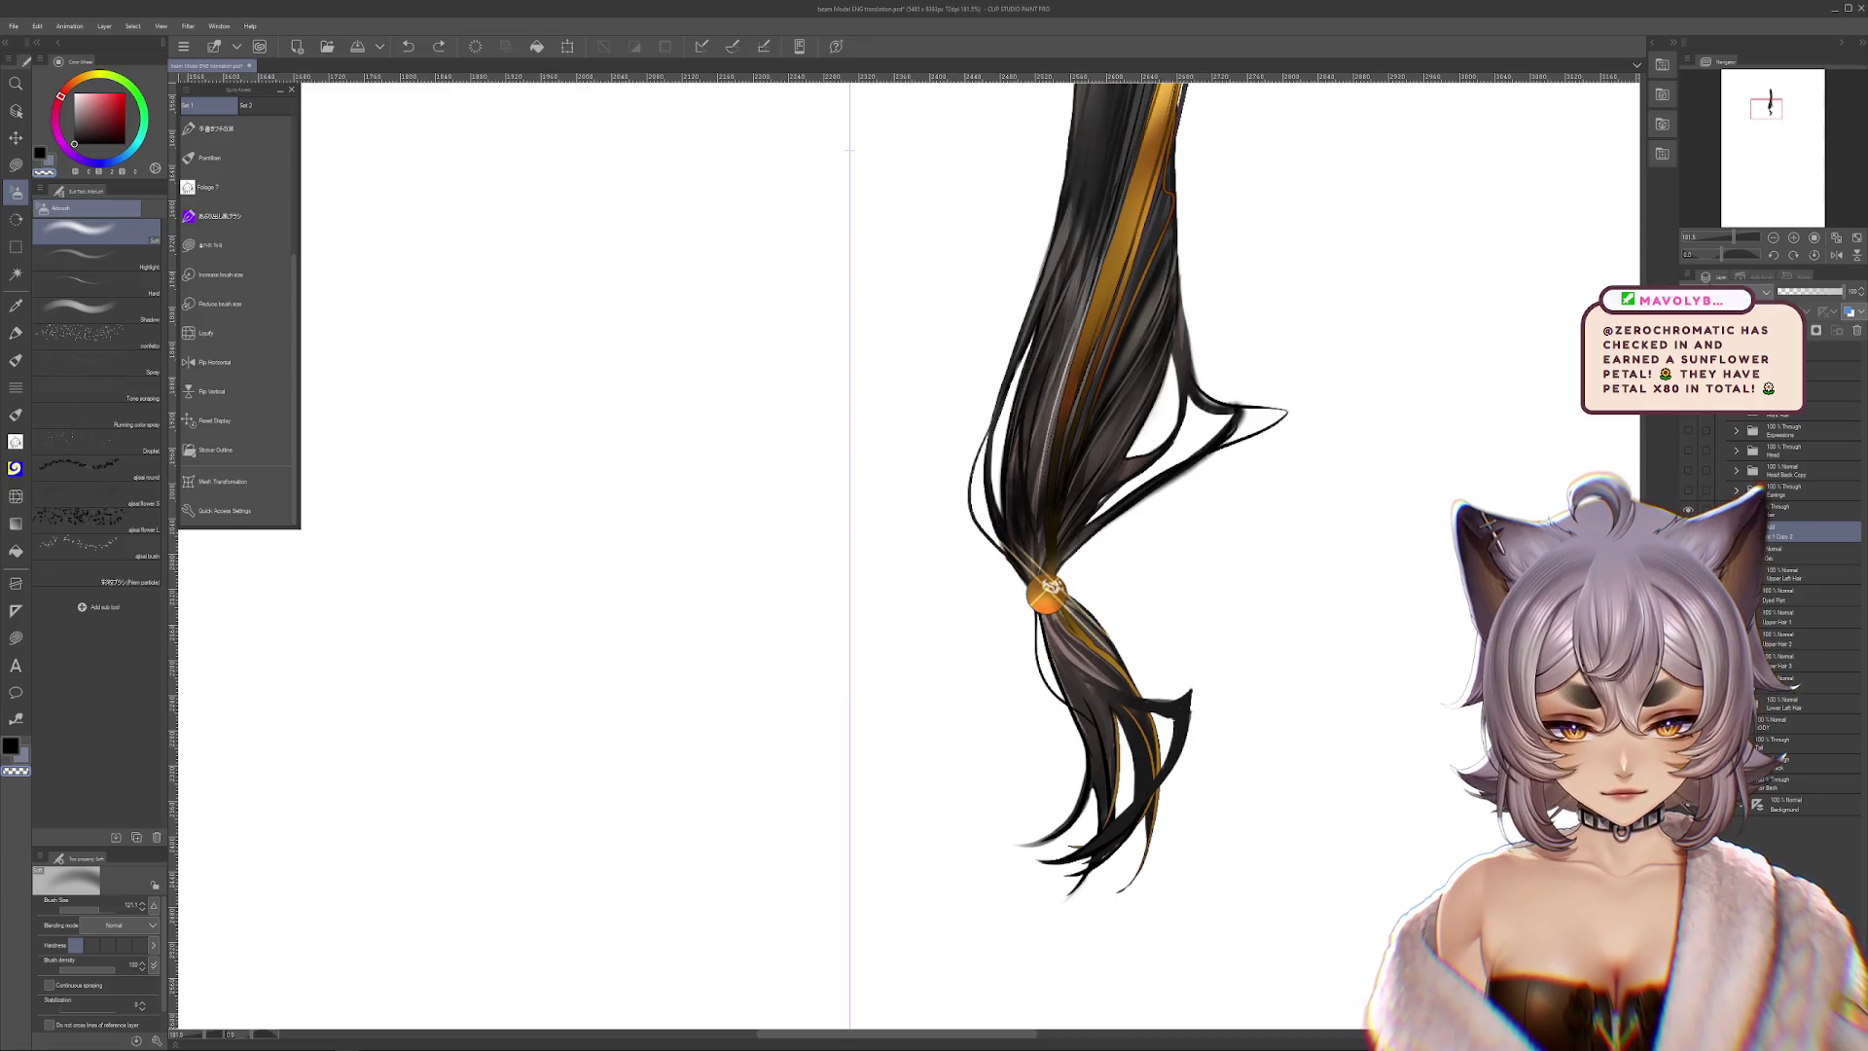
{"action": "key", "text": "ctrl+t"}
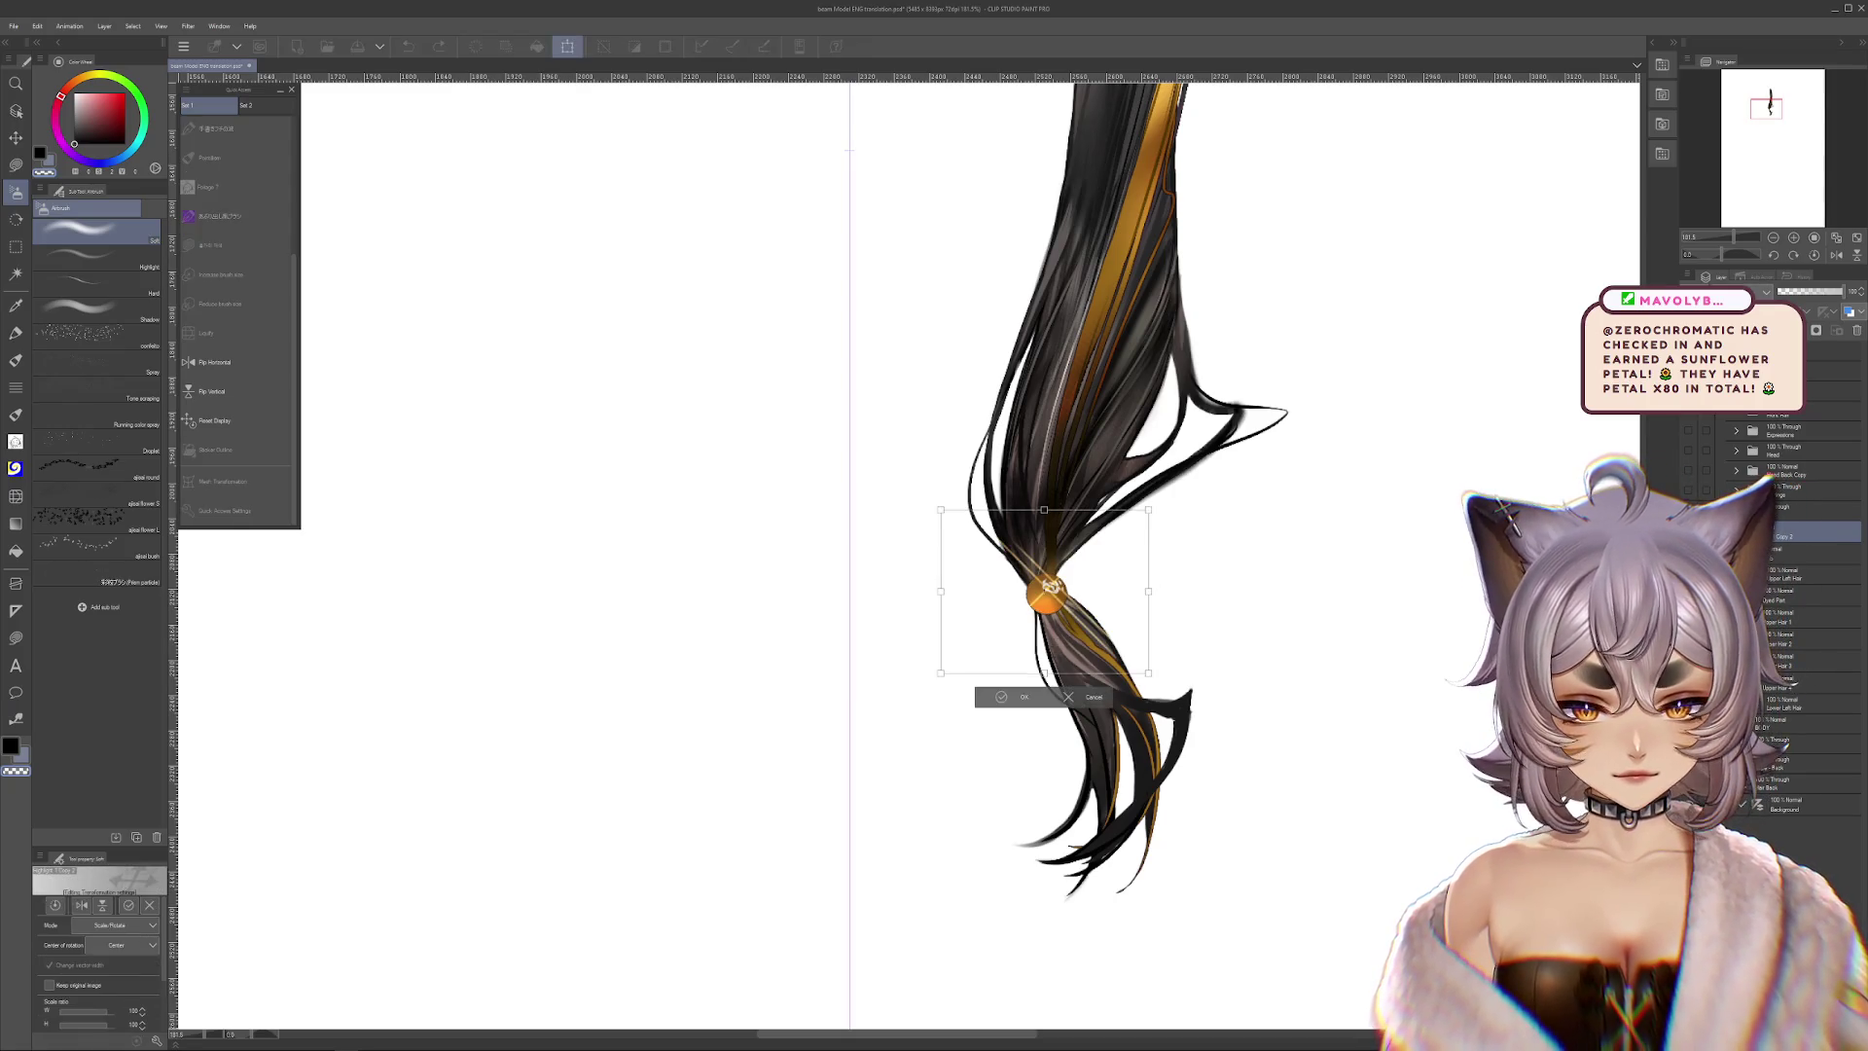
{"action": "key", "text": "Return"}
{"action": "left_click", "coordinate": [1789, 559]}
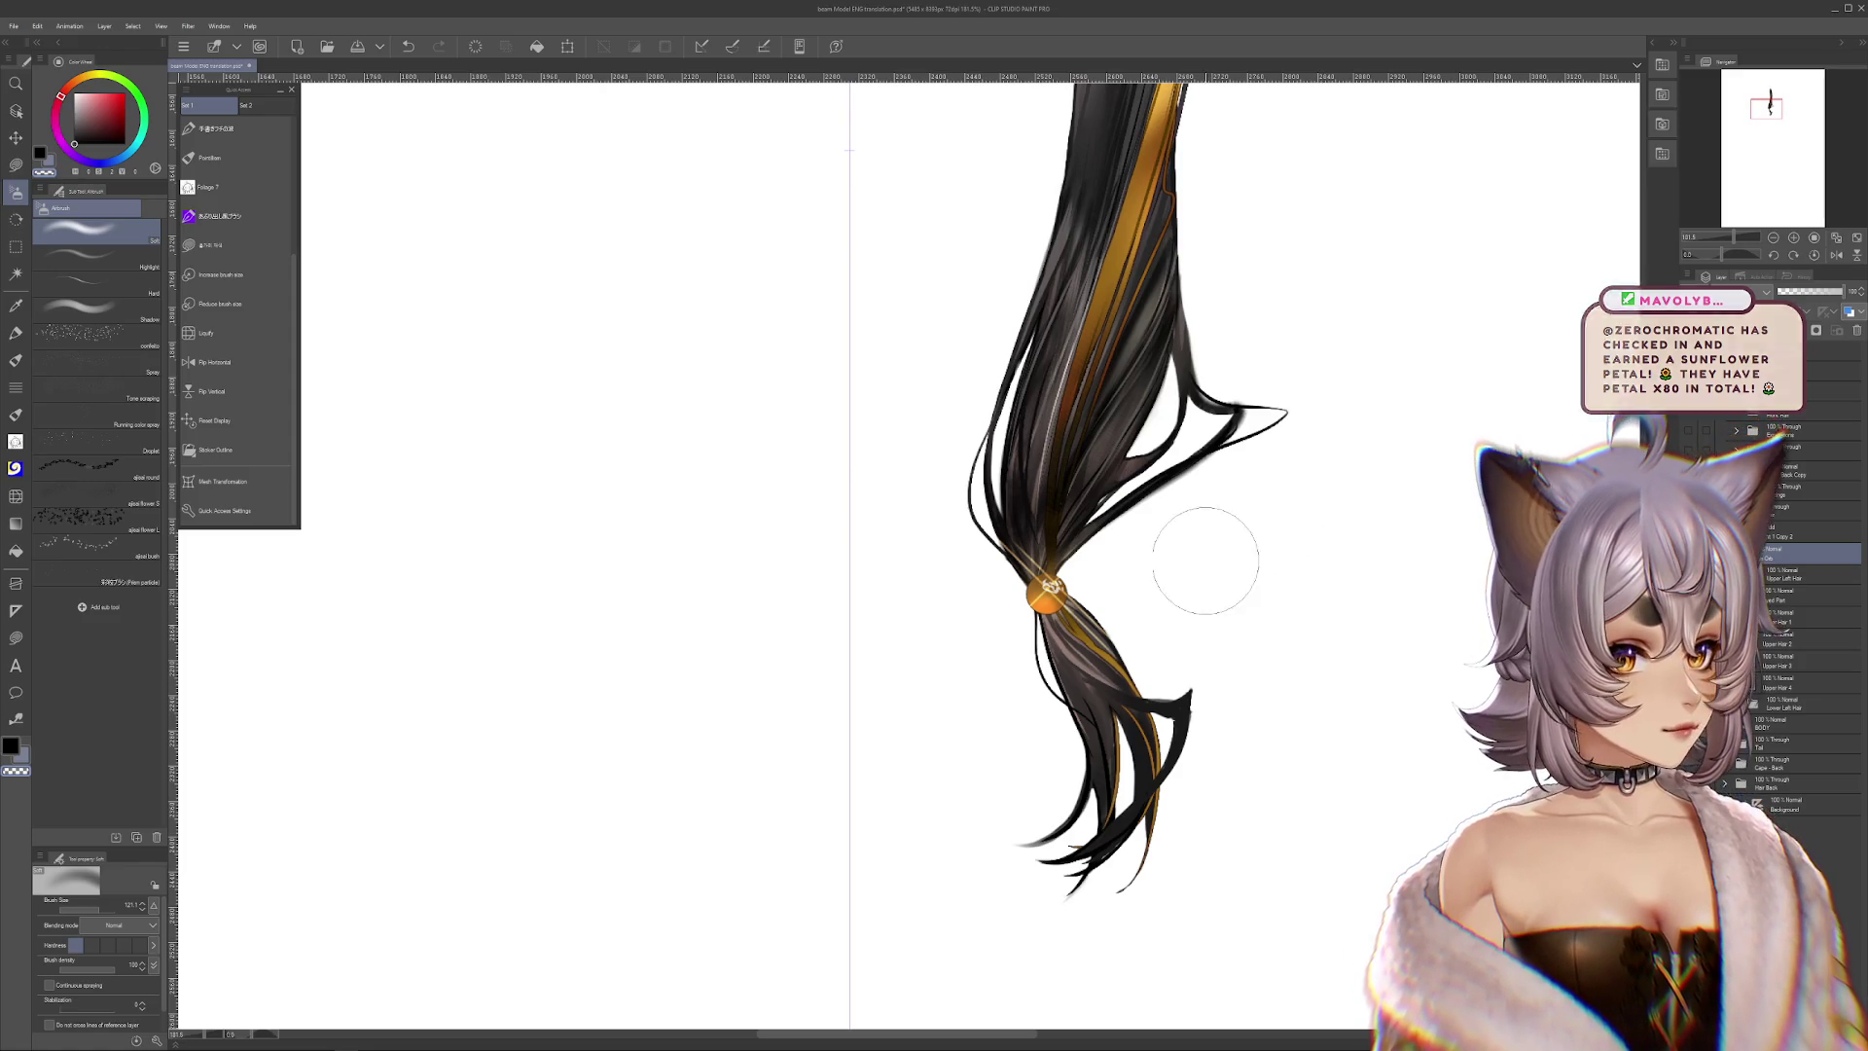
{"action": "scroll", "coordinate": [1051, 589], "scroll_direction": "down", "scroll_amount": 3}
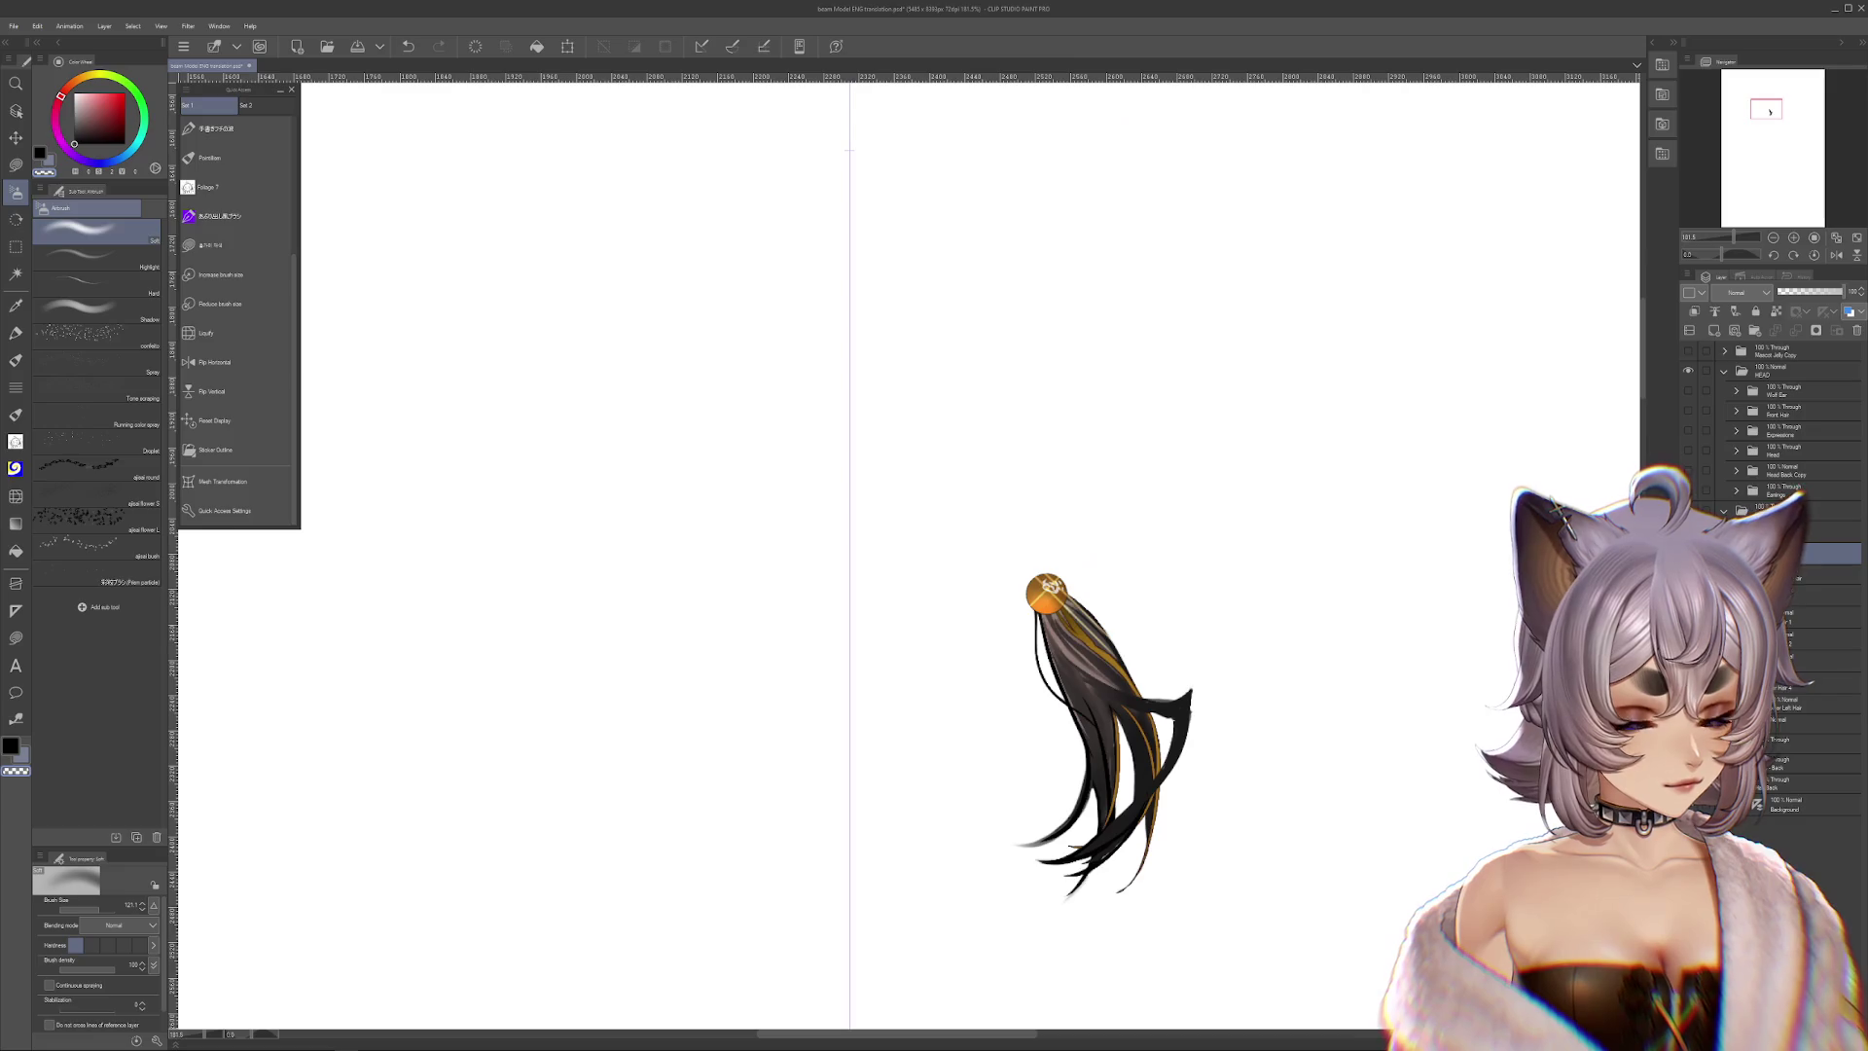
Test-skew the ponytail strands, cancel it, and straighten the rotated view of the ponytail
{"action": "scroll", "coordinate": [1051, 593], "scroll_direction": "up", "scroll_amount": 3}
{"action": "left_click_drag", "start_coordinate": [1042, 597], "coordinate": [995, 774]}
{"action": "scroll", "coordinate": [1252, 655], "scroll_direction": "down", "scroll_amount": 2}
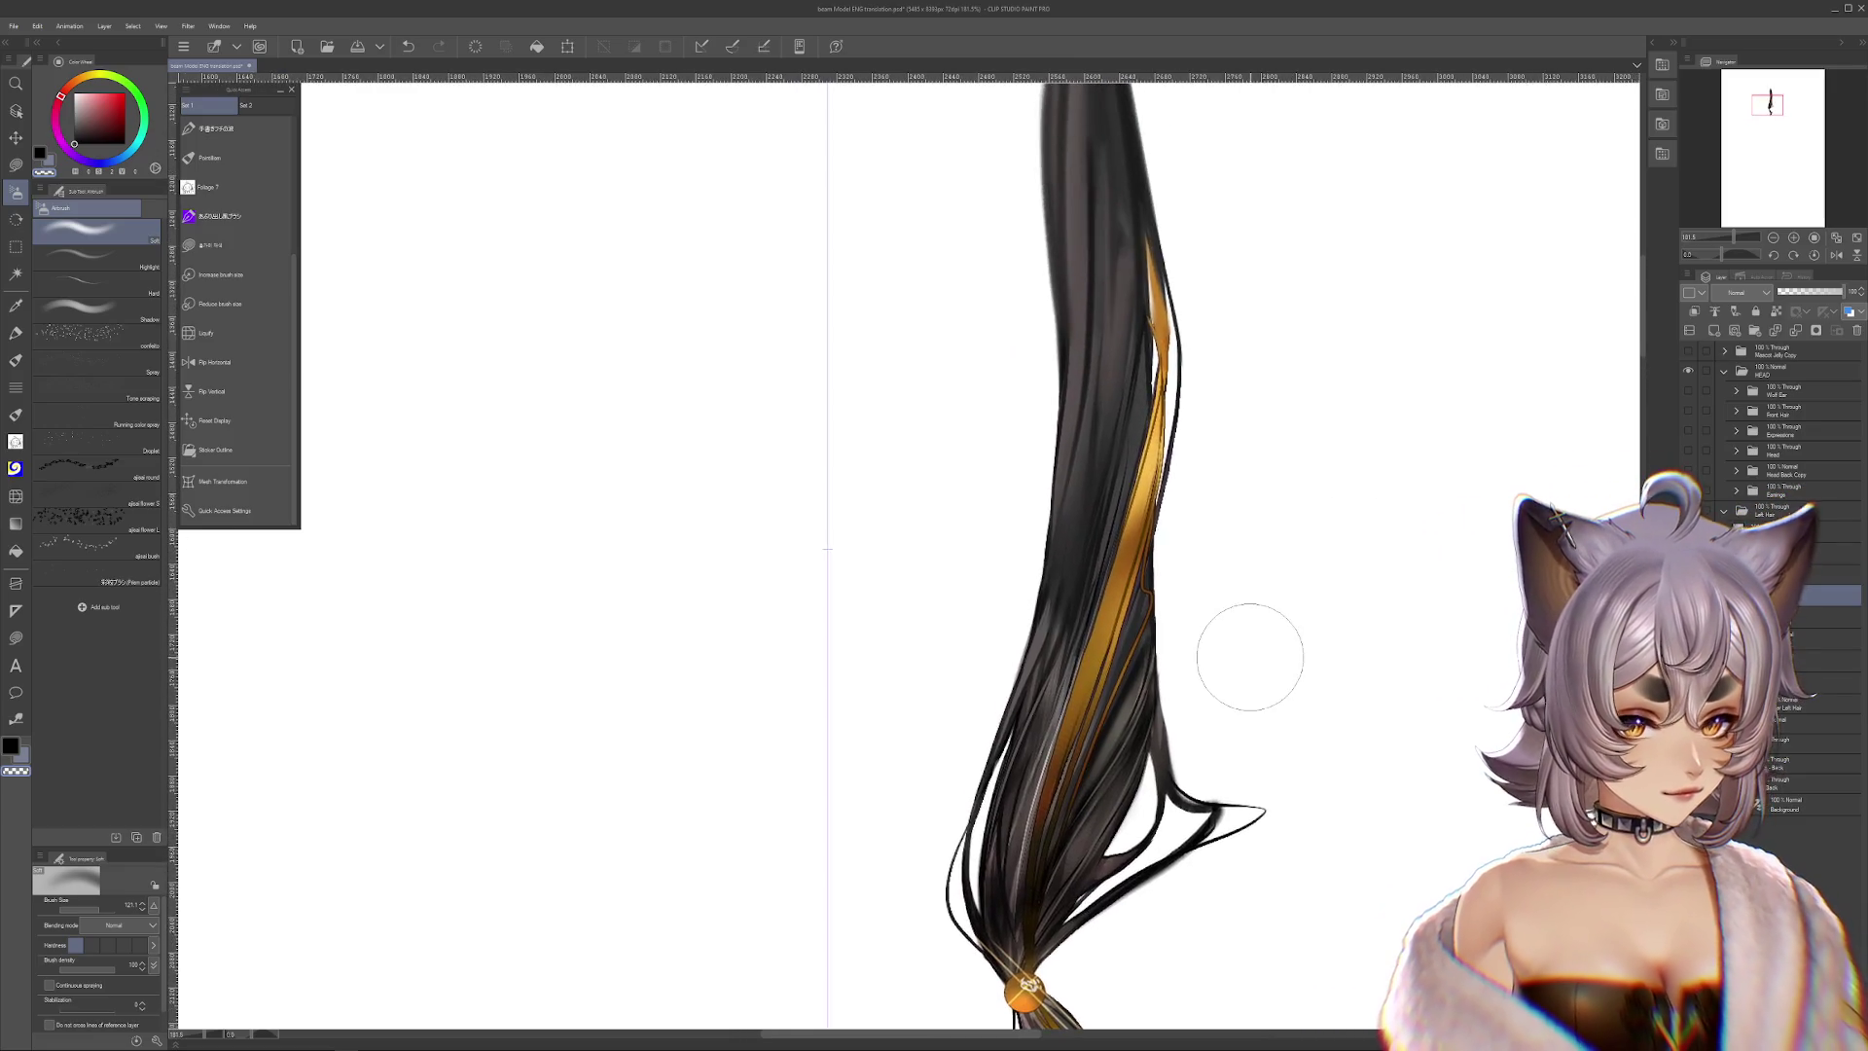
{"action": "scroll", "coordinate": [1156, 641], "scroll_direction": "down", "scroll_amount": 1}
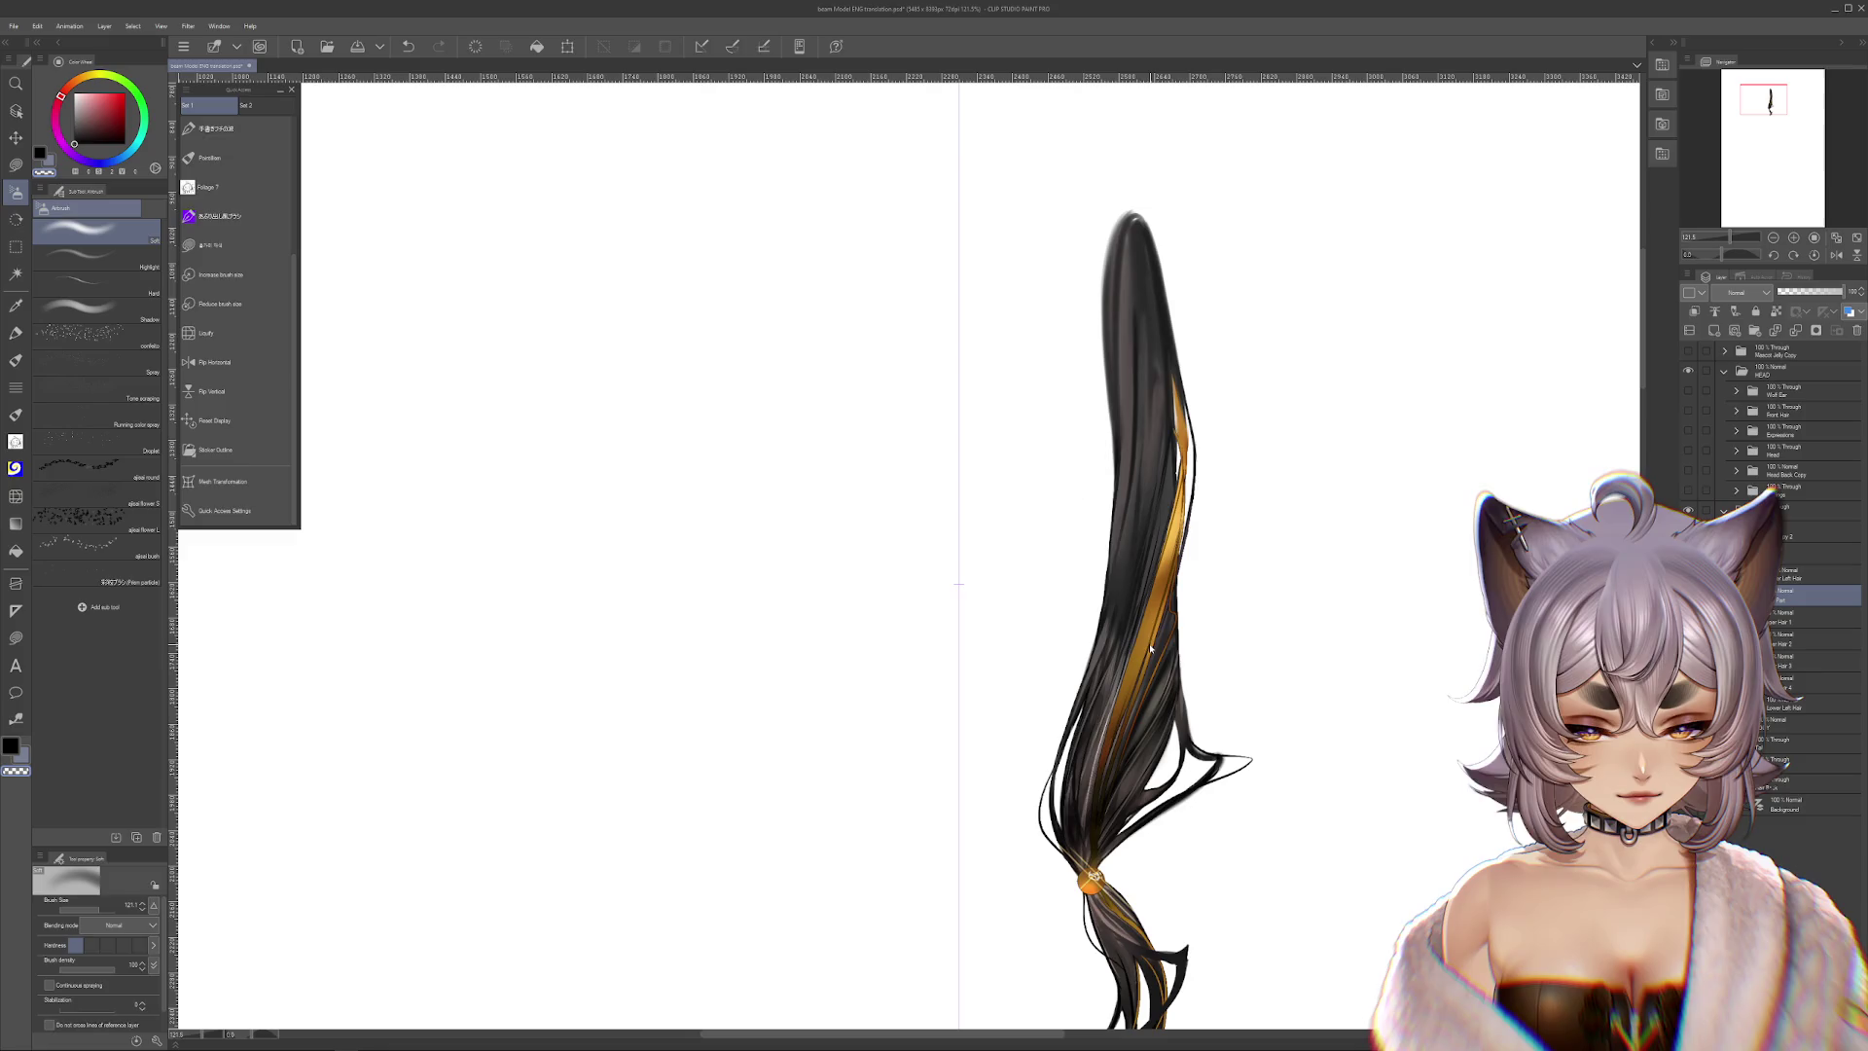
{"action": "key", "text": "ctrl+t"}
{"action": "left_click_drag", "start_coordinate": [1151, 649], "coordinate": [1217, 584]}
{"action": "key", "text": "Escape"}
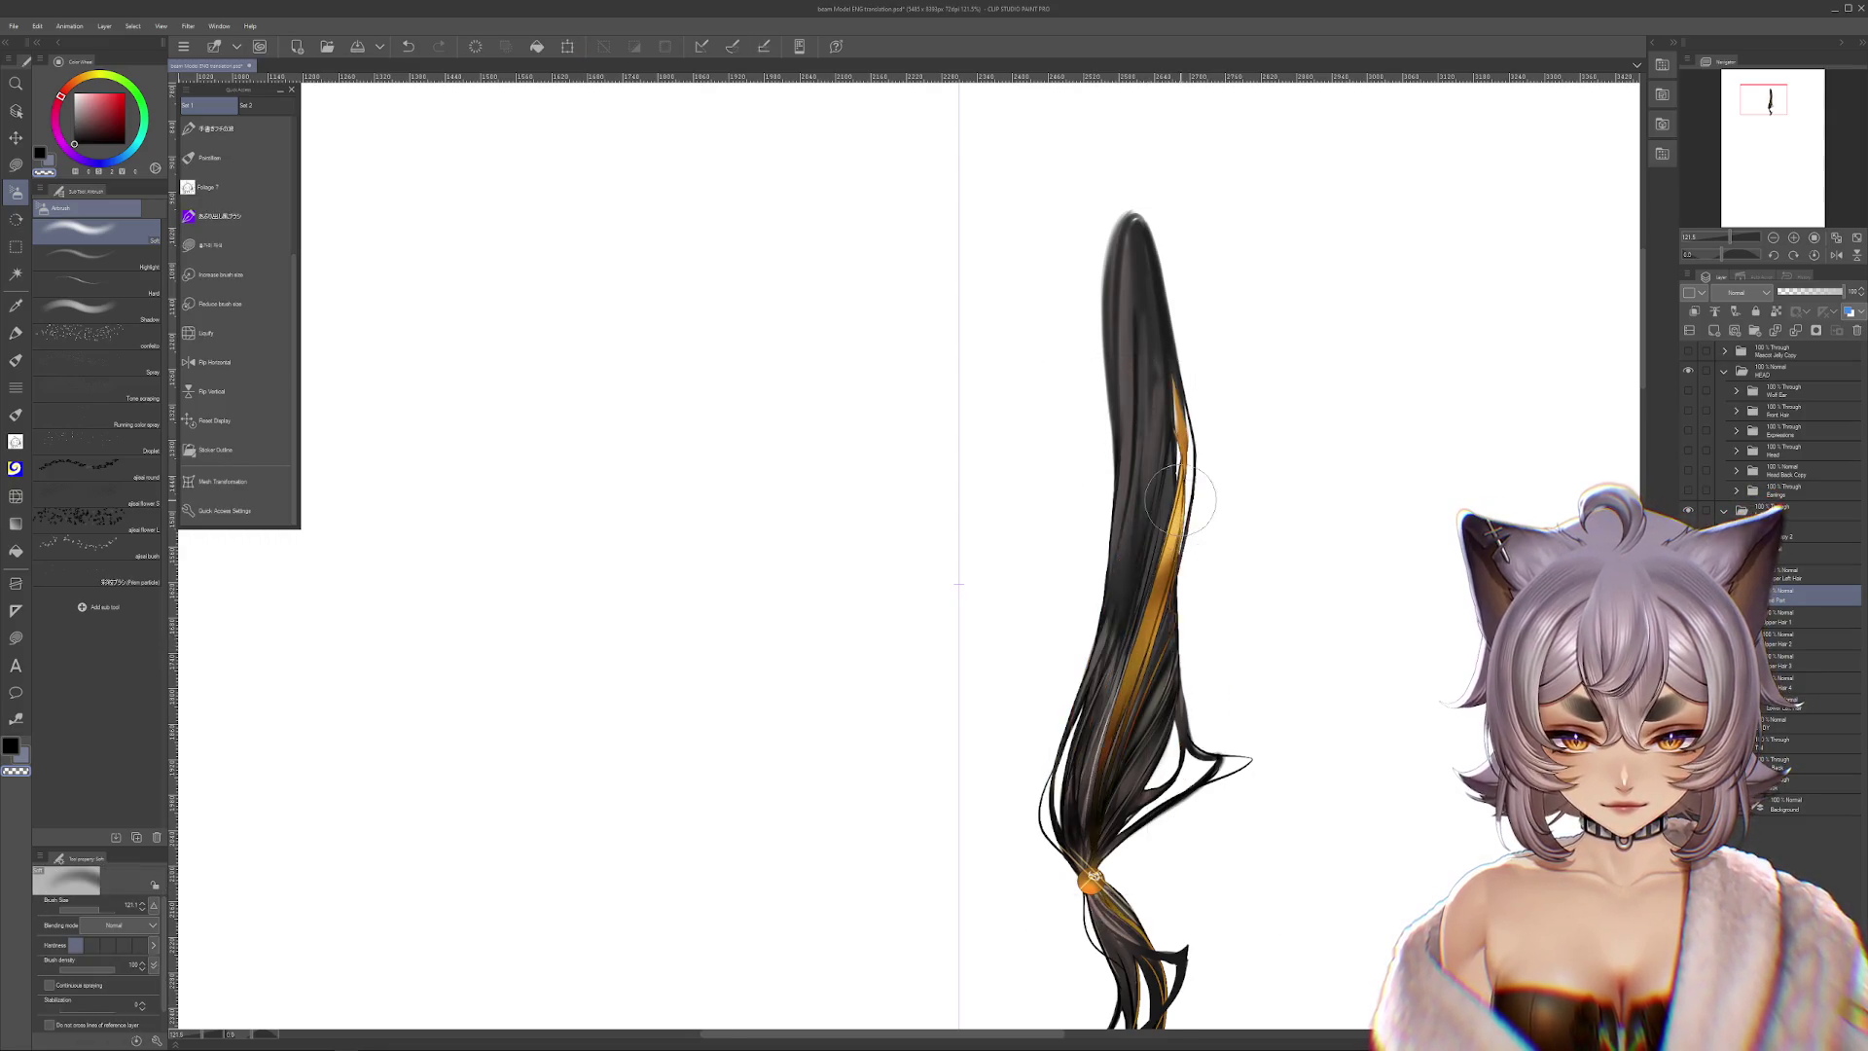
{"action": "scroll", "coordinate": [1180, 501], "scroll_direction": "up", "scroll_amount": 2}
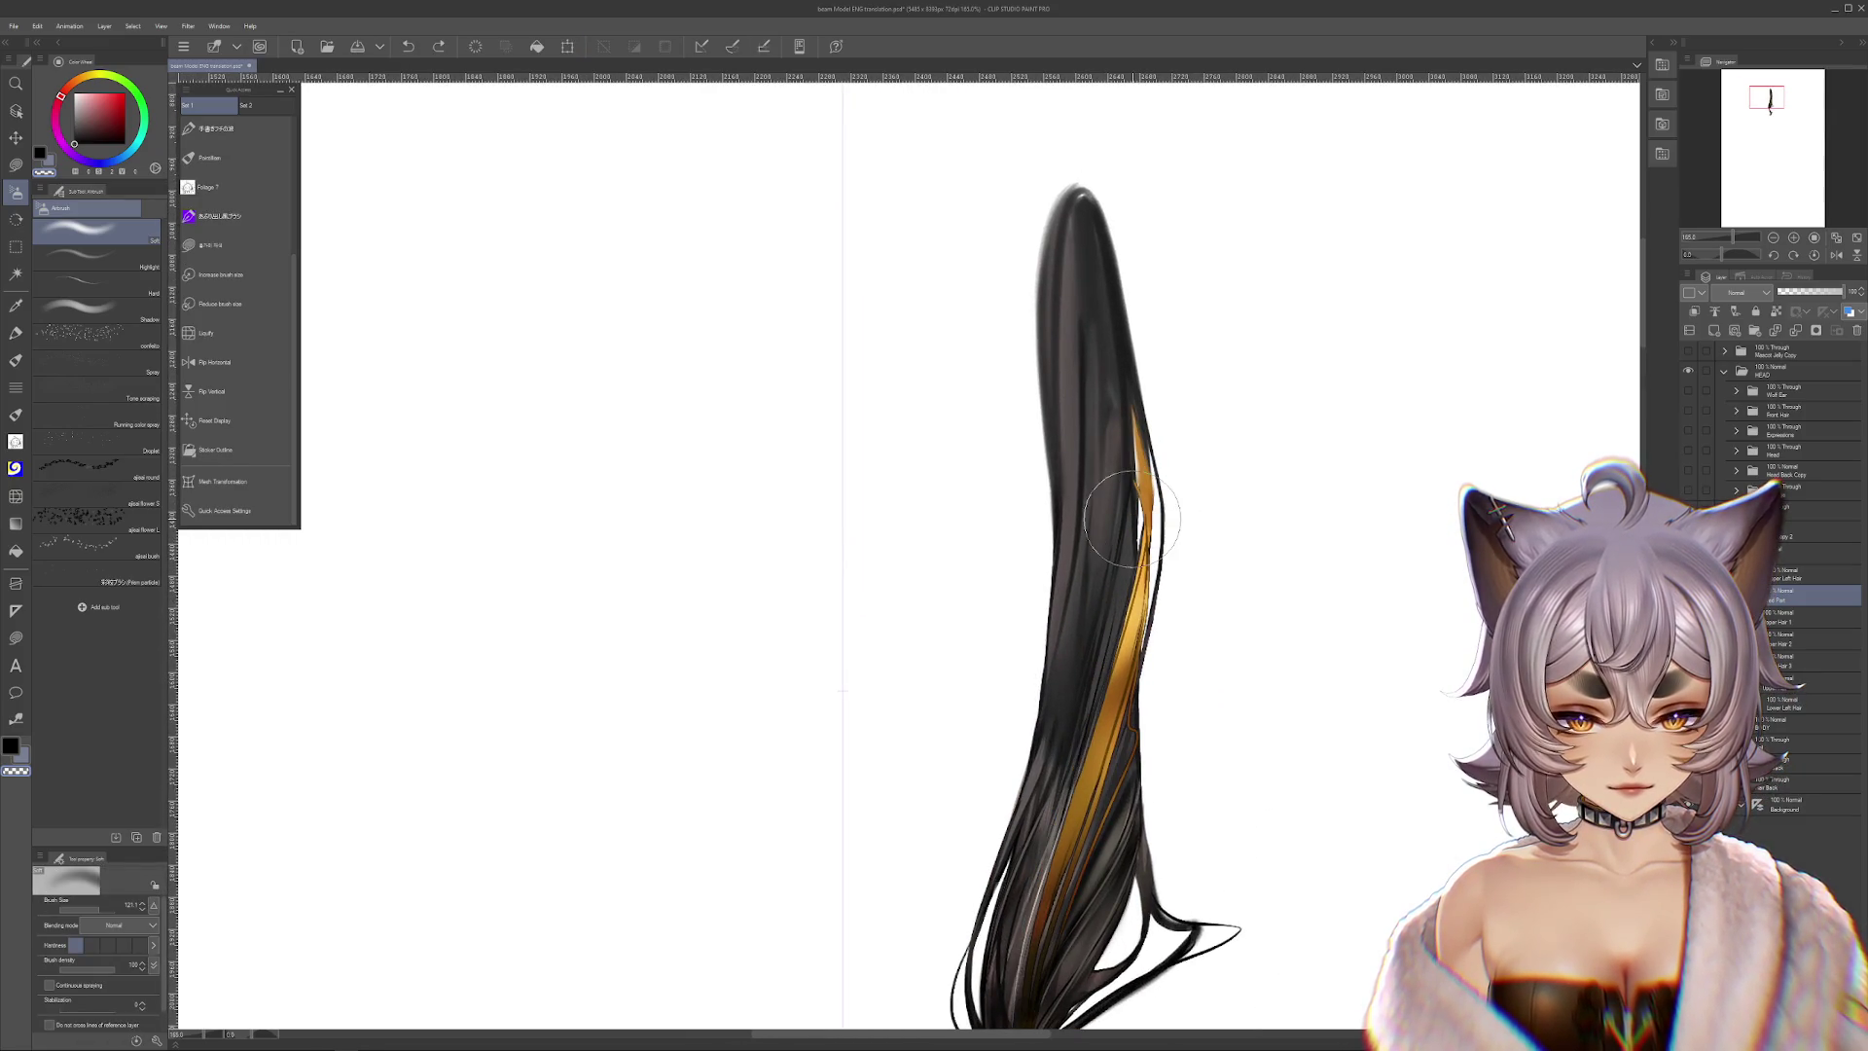
{"action": "mouse_move", "coordinate": [730, 545]}
{"action": "left_mouse_down"}
{"action": "mouse_move", "coordinate": [1394, 499]}
{"action": "mouse_move", "coordinate": [1846, 234]}
{"action": "left_mouse_up"}
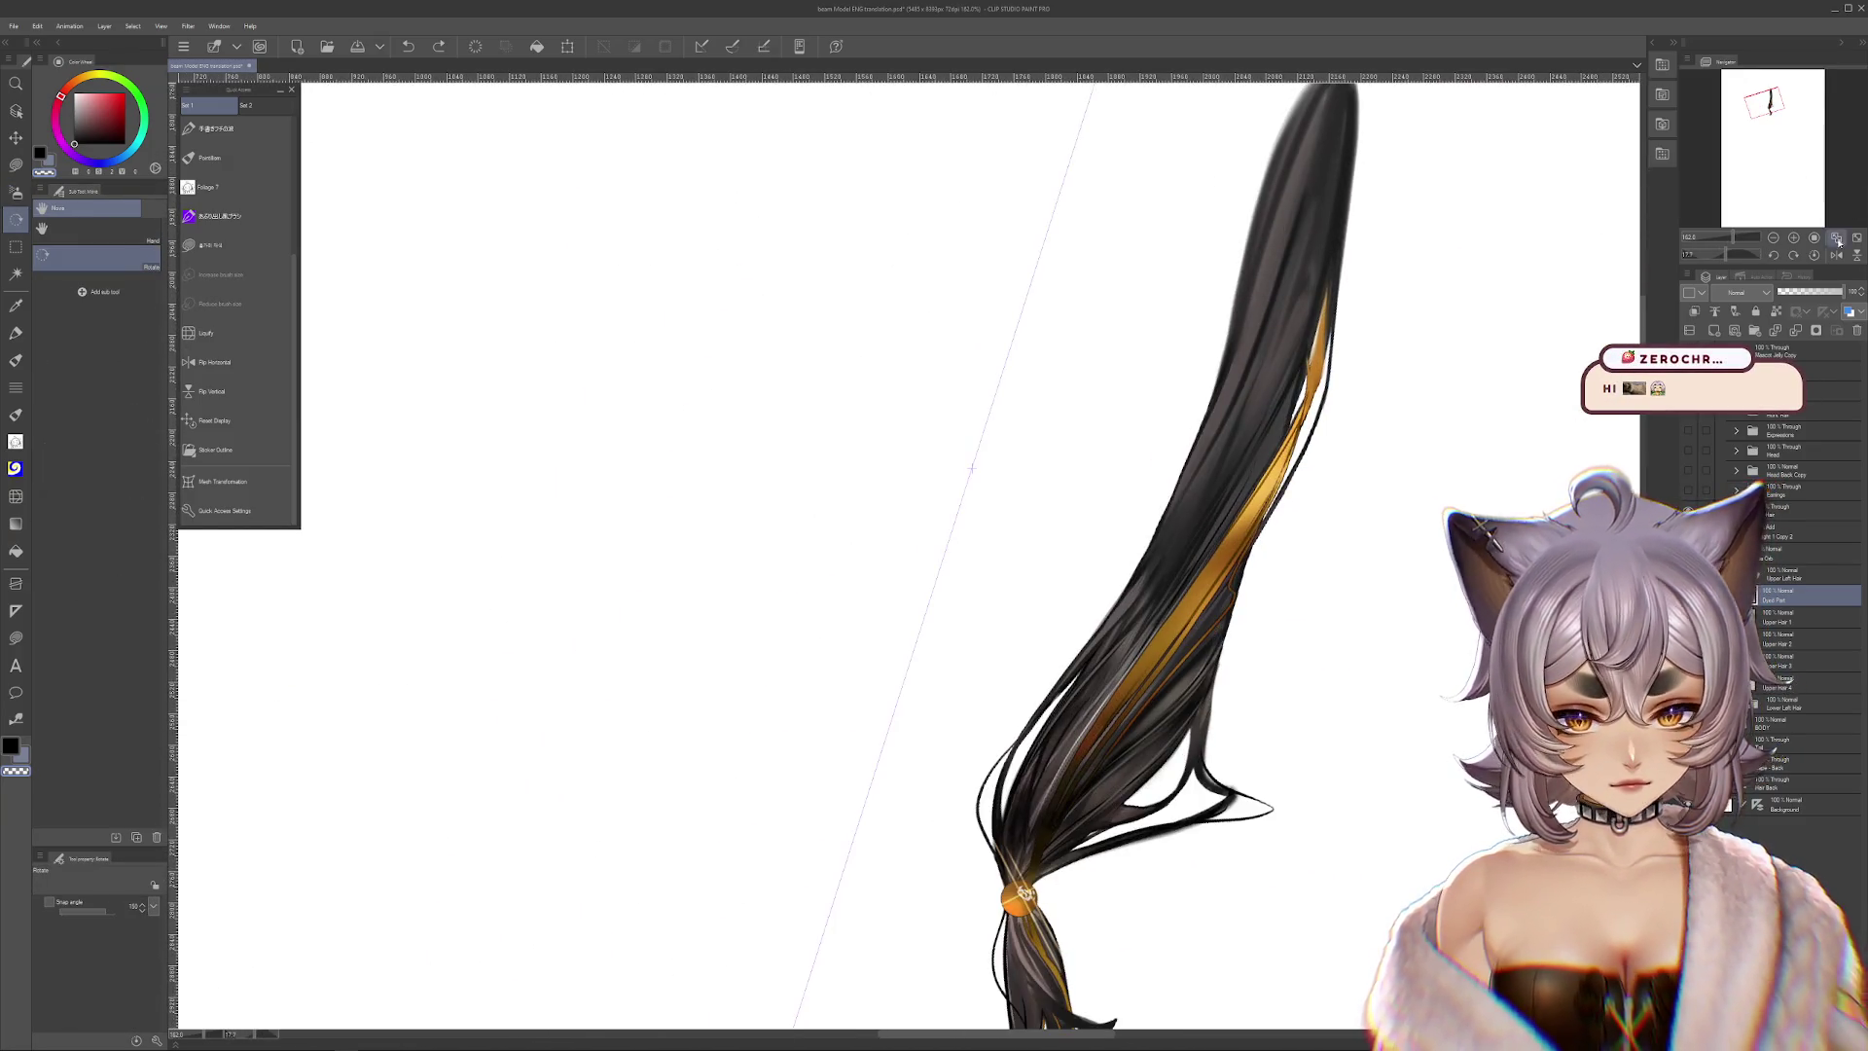
{"action": "left_click", "coordinate": [1795, 256]}
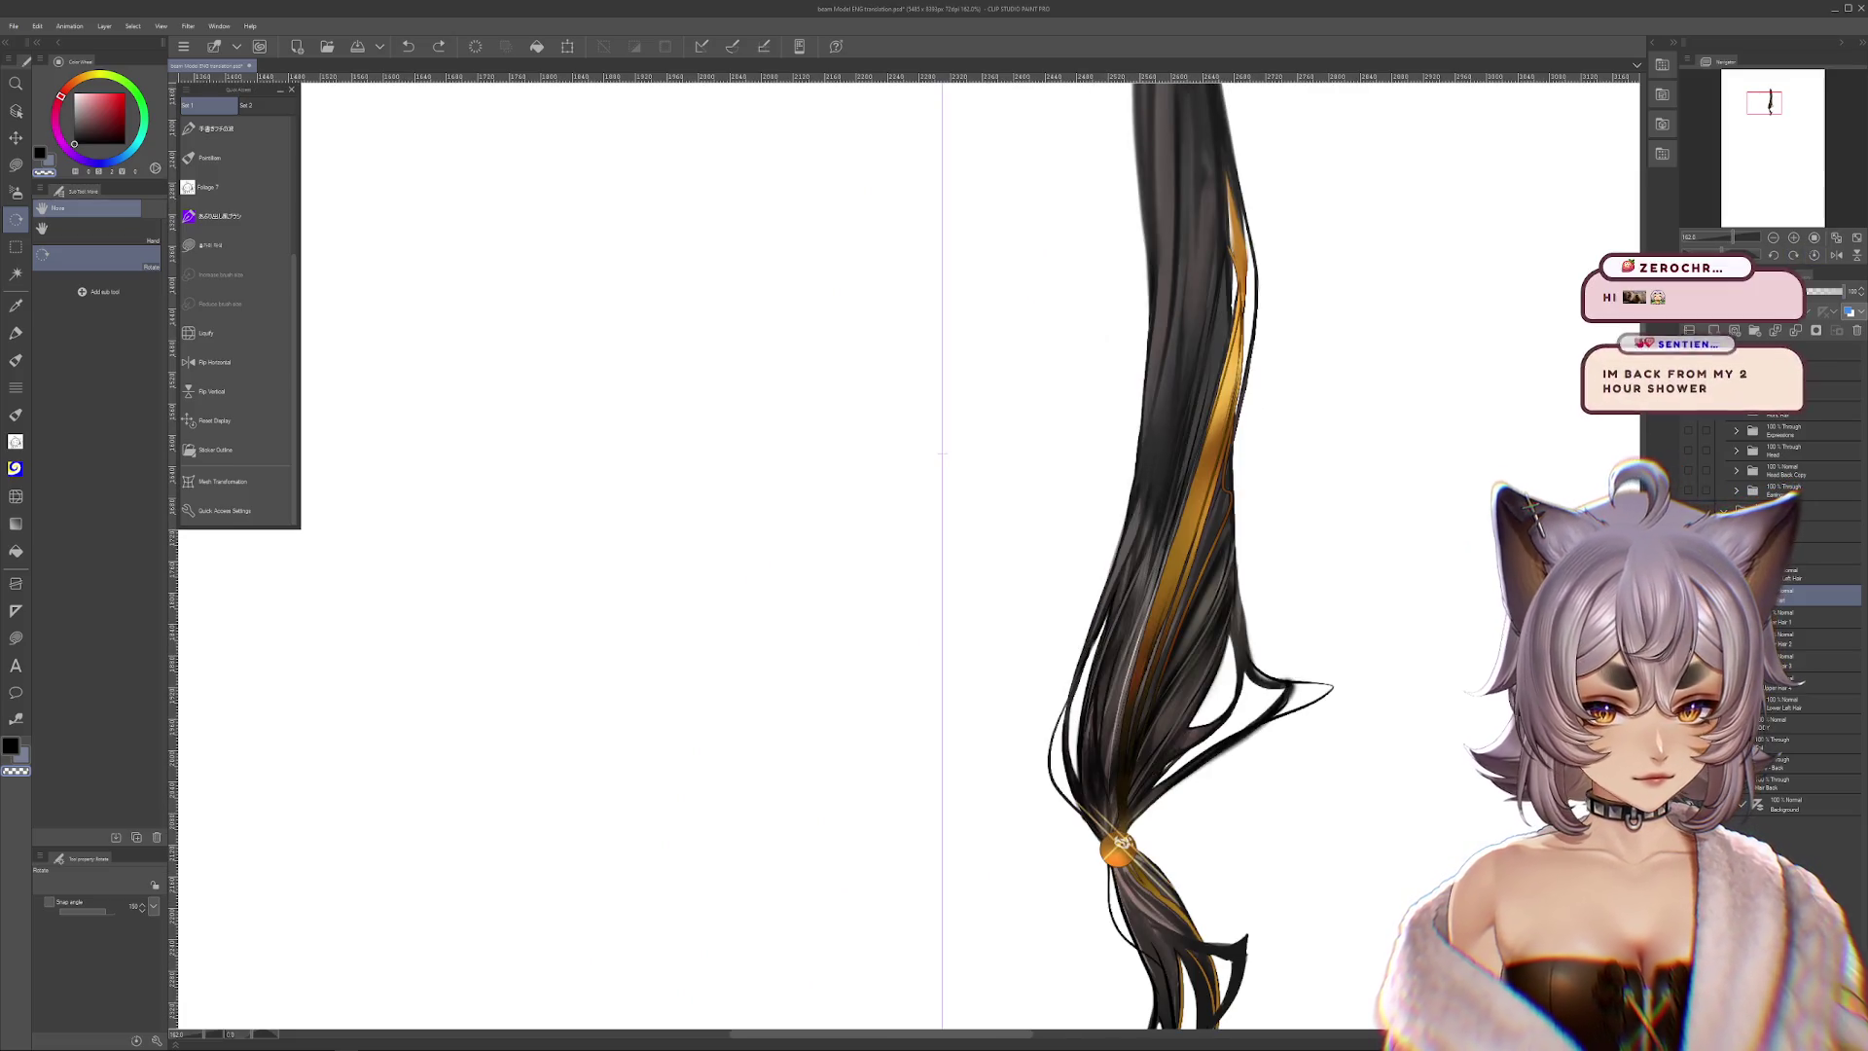
Toggle the strand layers' visibility to compare the long dark strand and upper ponytail
{"action": "left_click", "coordinate": [1788, 575]}
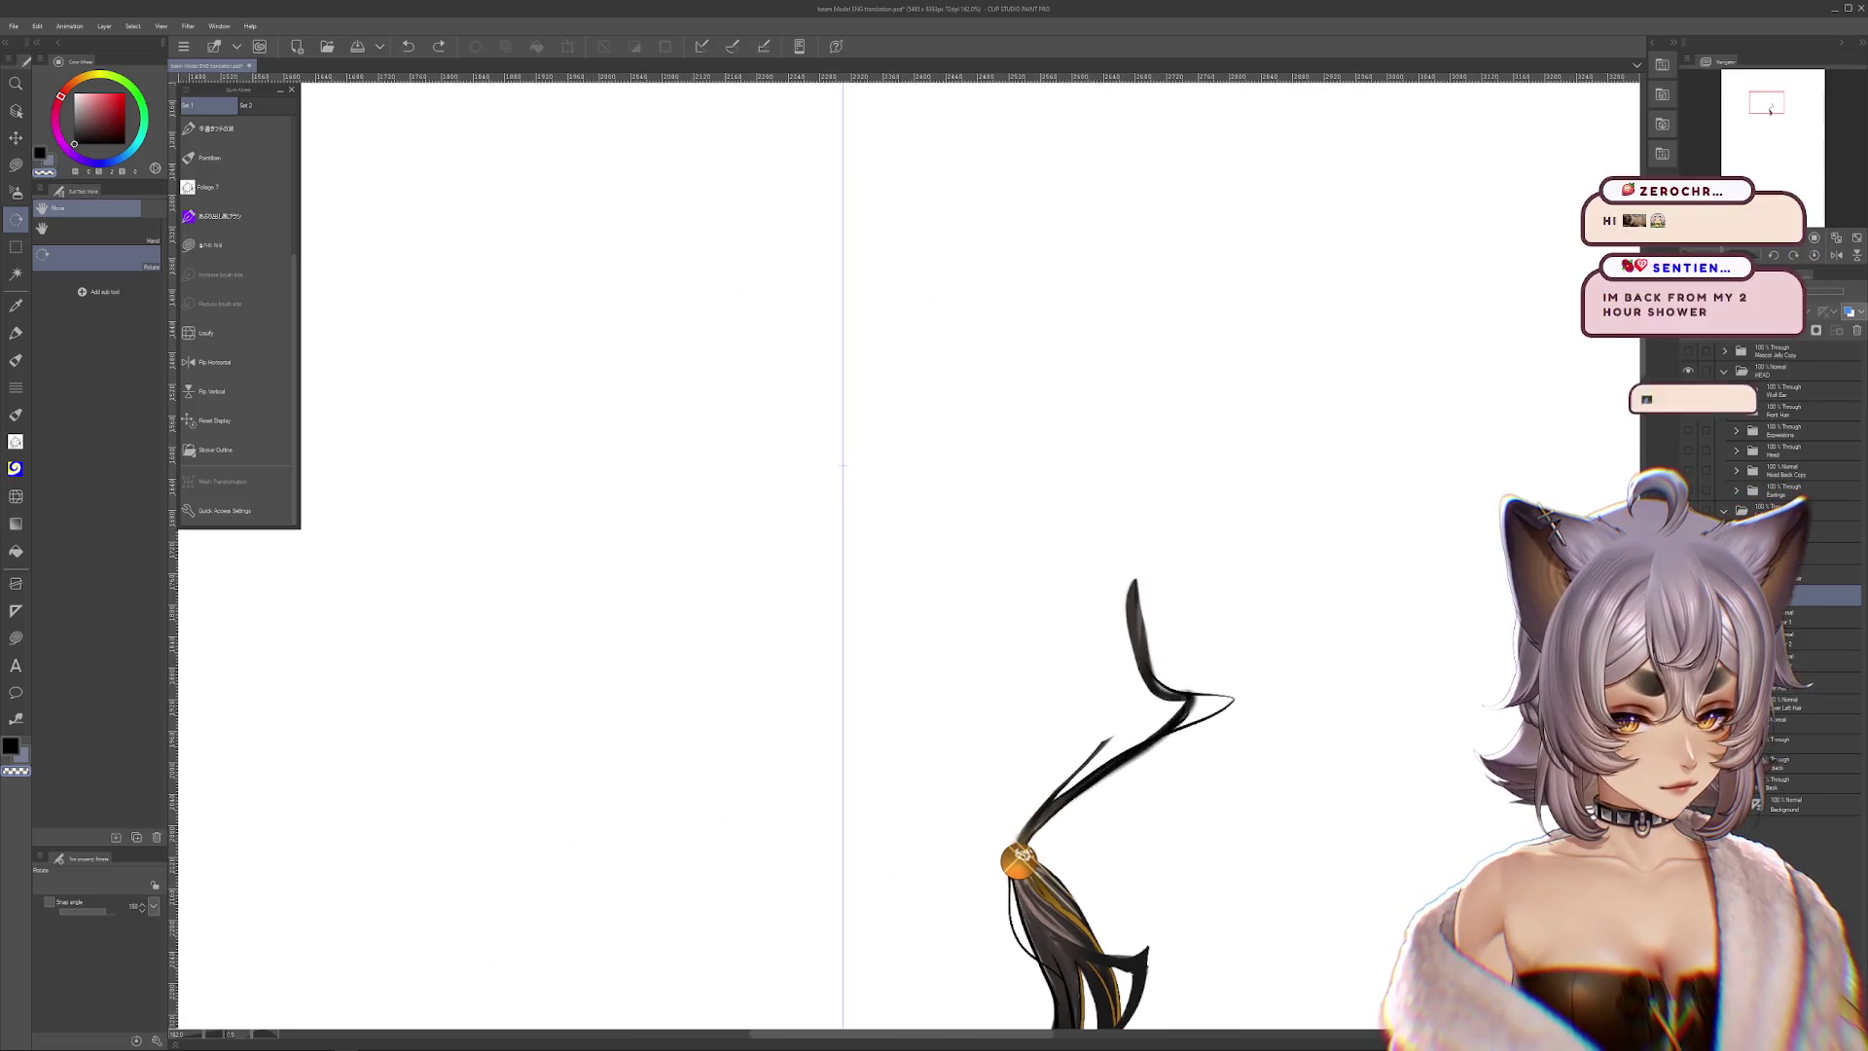
{"action": "left_click", "coordinate": [1779, 595]}
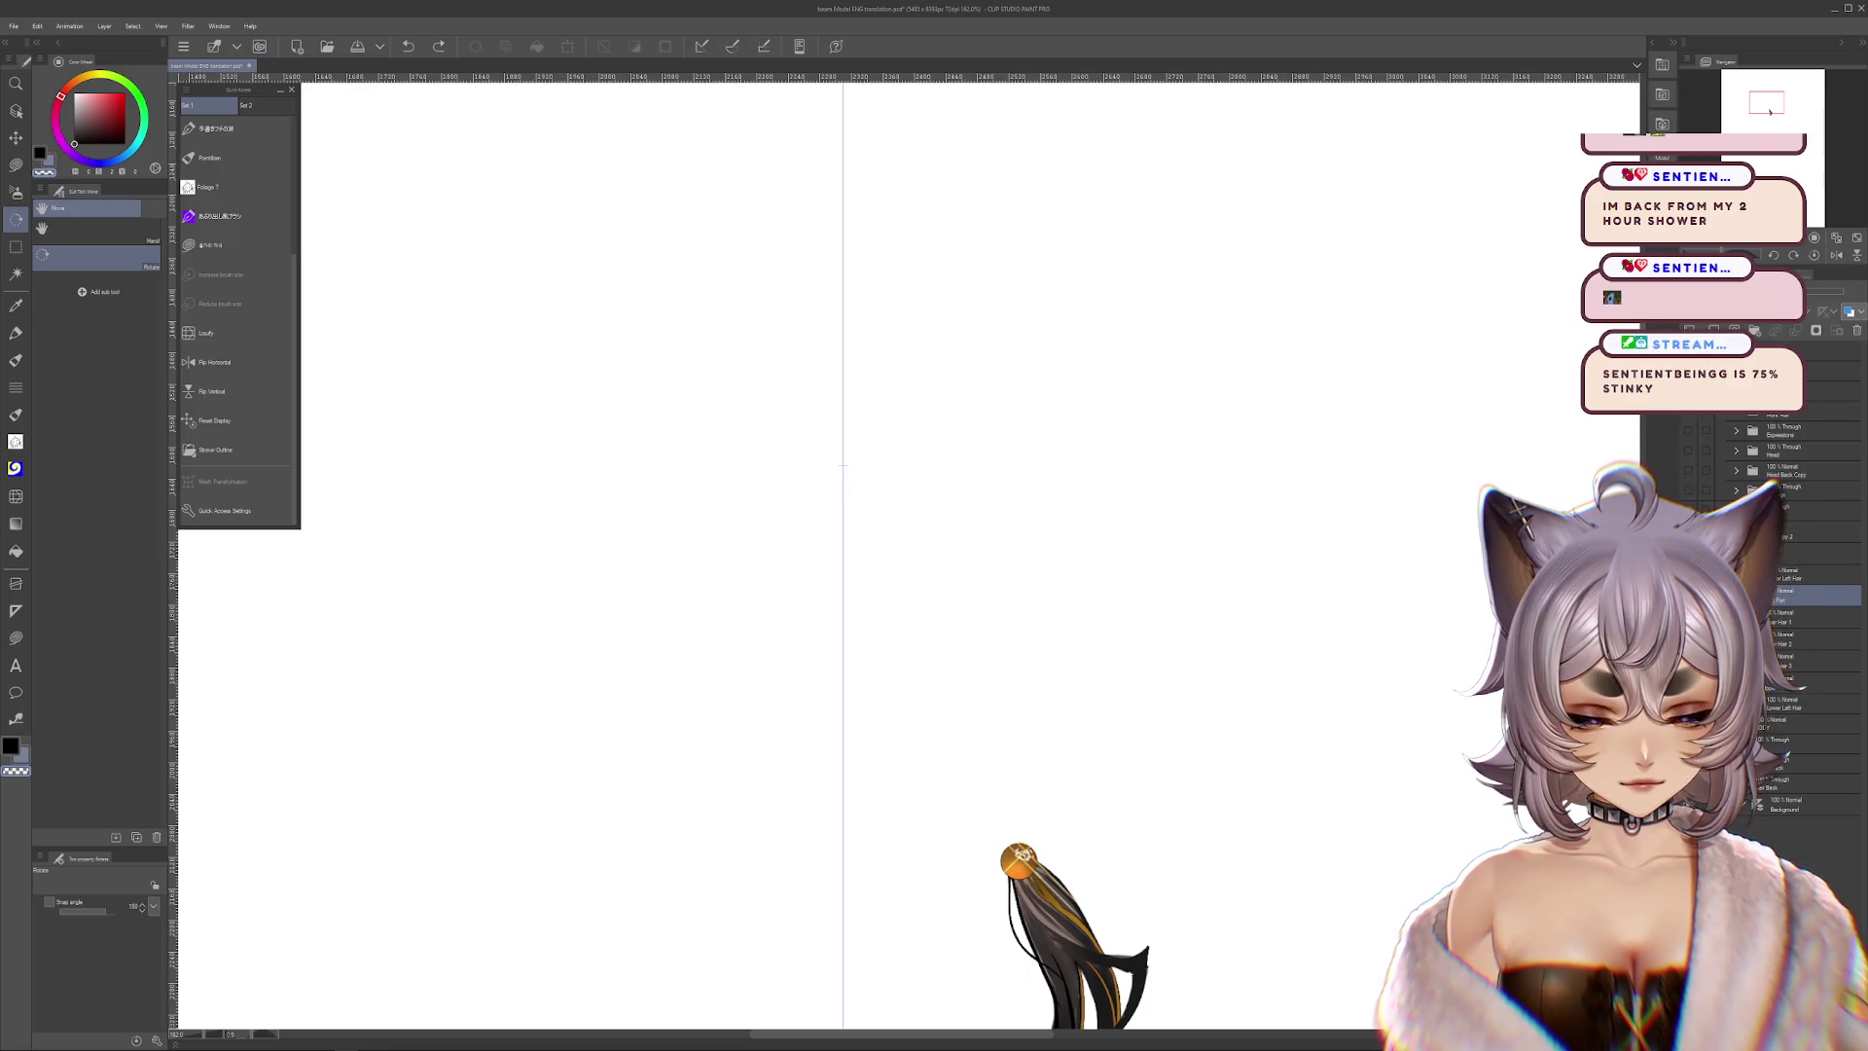
{"action": "left_click", "coordinate": [1779, 595]}
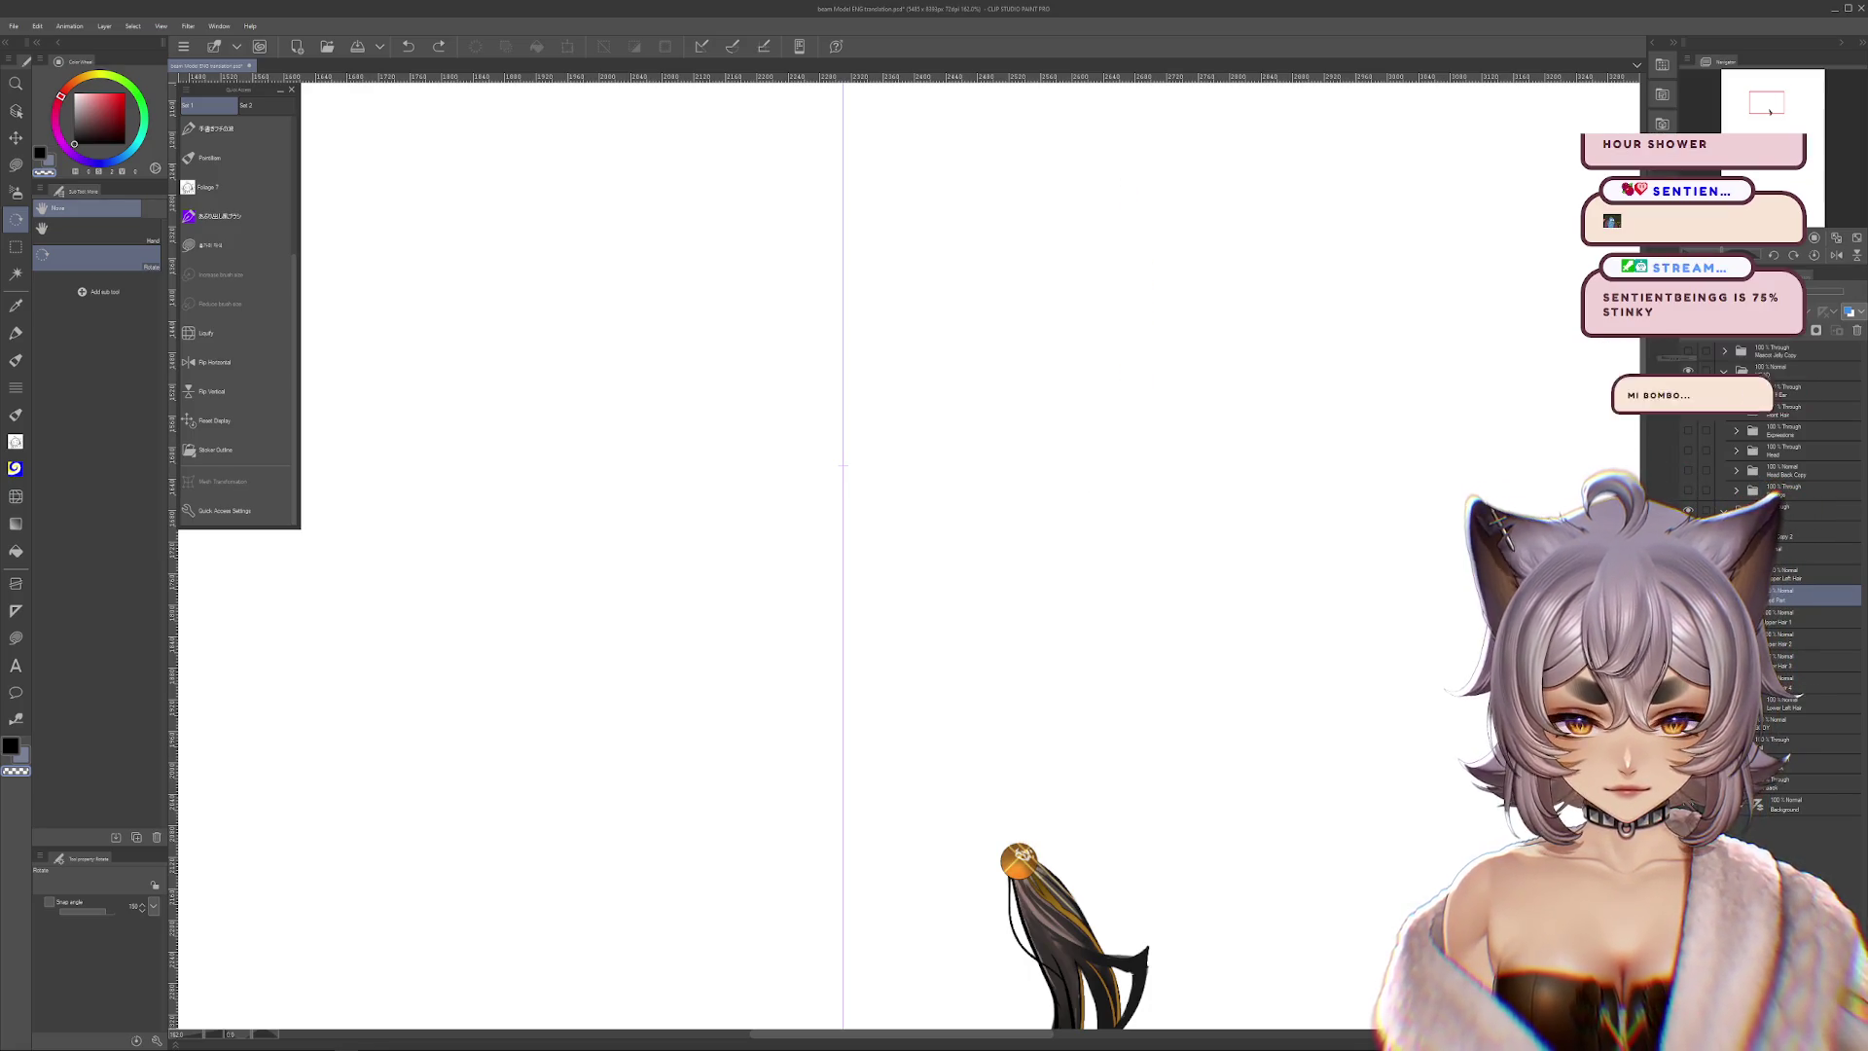
{"action": "left_click", "coordinate": [1779, 595]}
{"action": "scroll", "coordinate": [1408, 634], "scroll_direction": "down", "scroll_amount": 3}
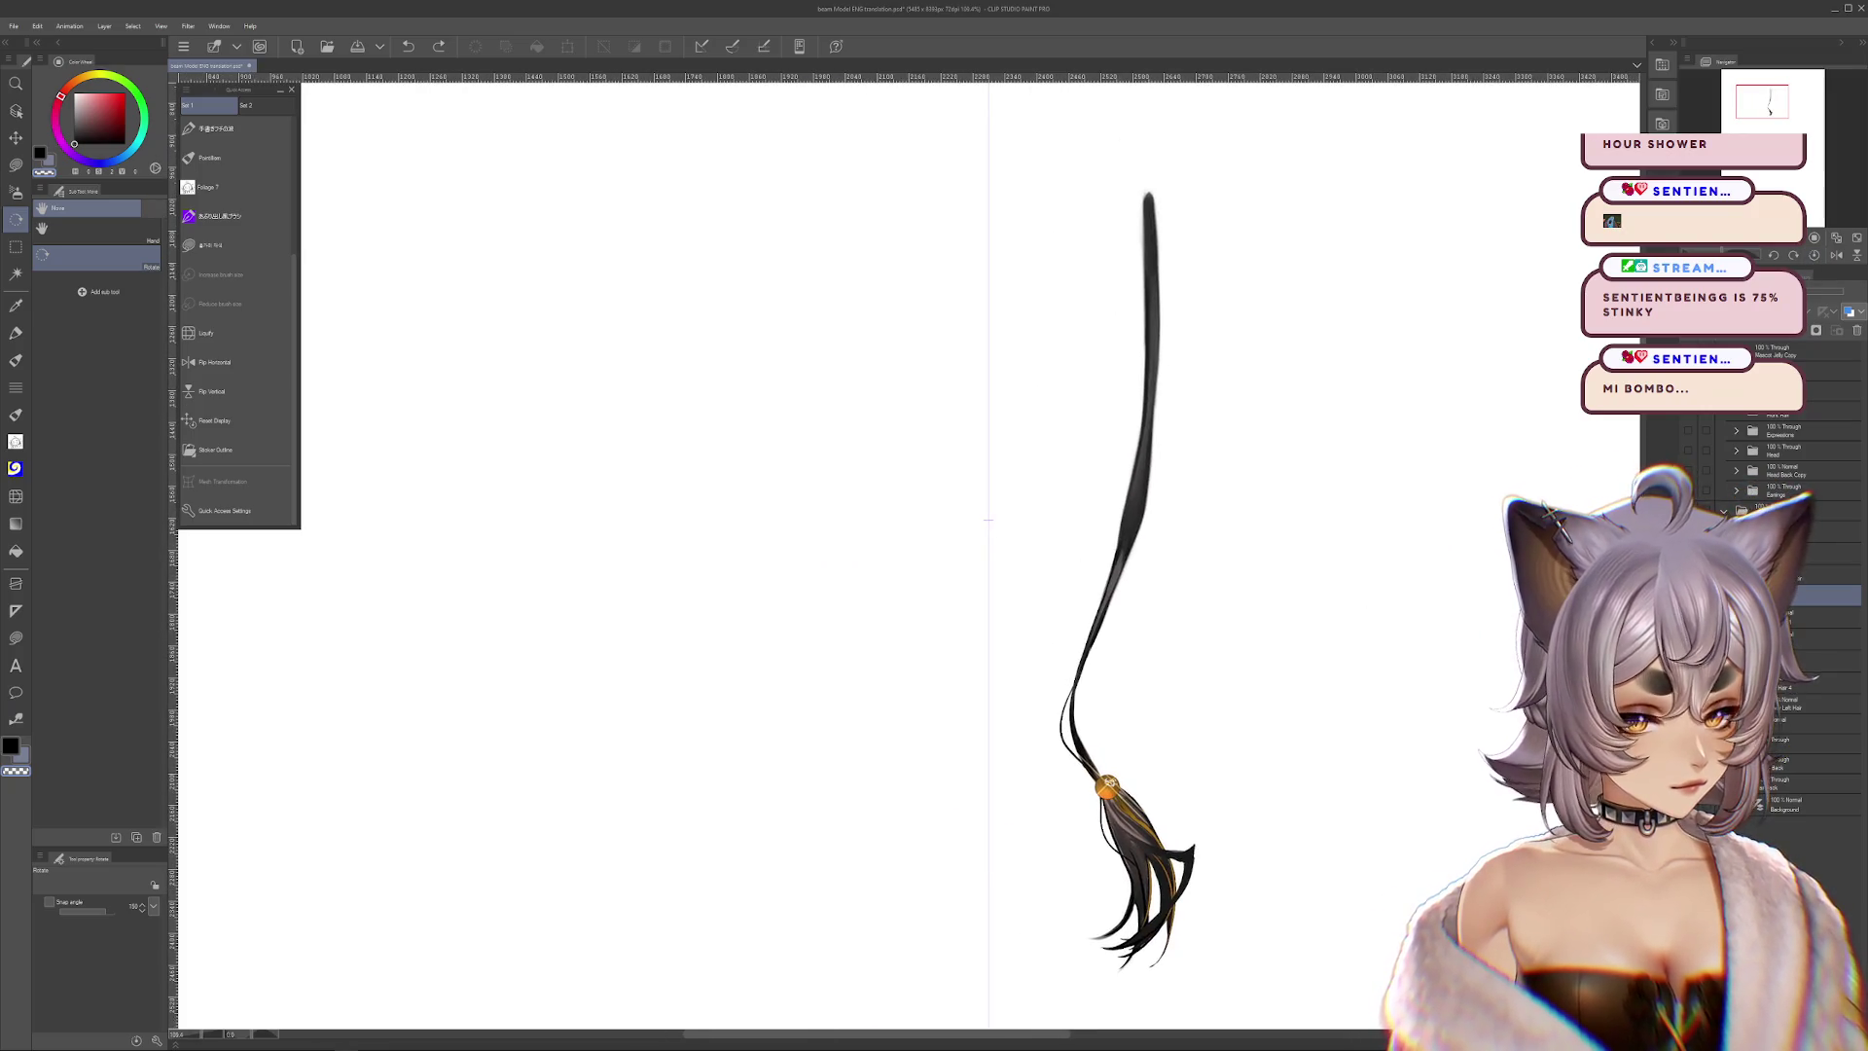
{"action": "left_click", "coordinate": [1779, 595]}
{"action": "left_click", "coordinate": [1779, 595]}
{"action": "left_click", "coordinate": [1778, 596]}
{"action": "left_click", "coordinate": [1779, 596]}
{"action": "left_click", "coordinate": [1779, 595]}
{"action": "left_click", "coordinate": [1778, 595]}
Compare the upper strand layers and leave only the thin Upper Hair 4 strand visible
{"action": "left_click", "coordinate": [1688, 590]}
{"action": "left_click", "coordinate": [1689, 591]}
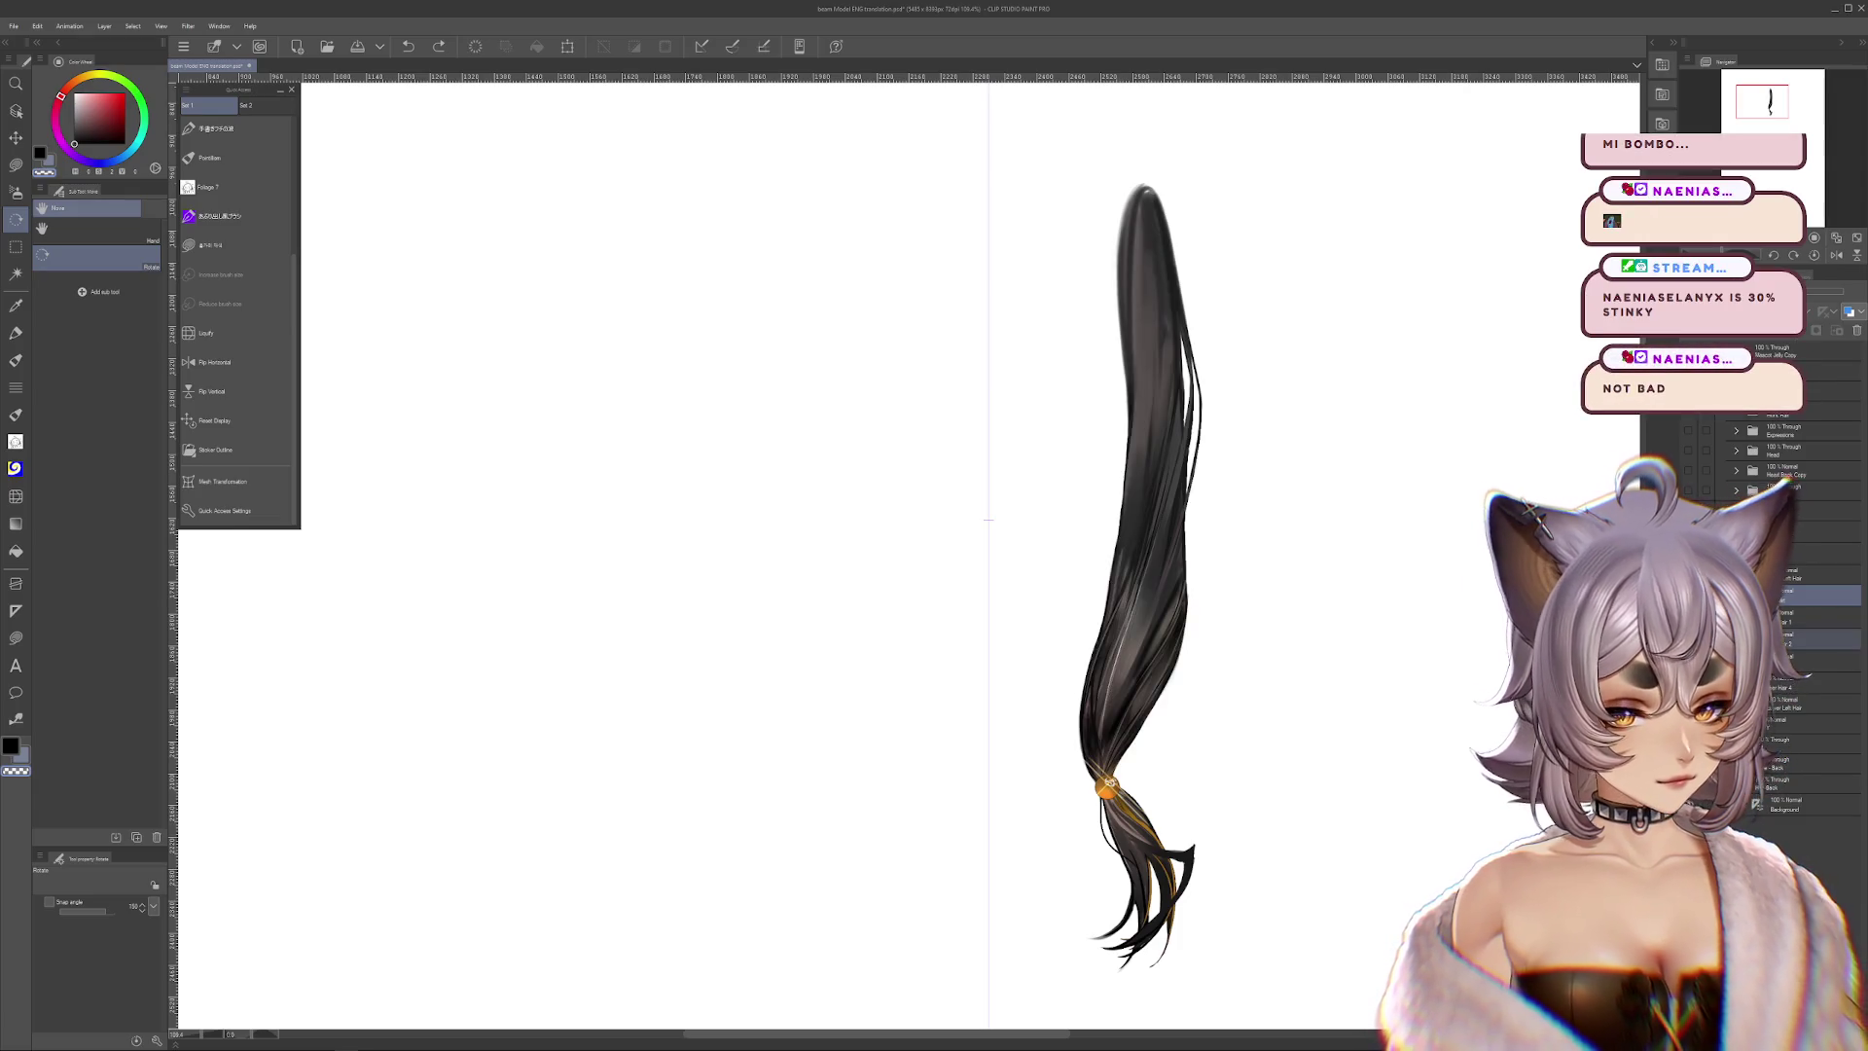
{"action": "left_click", "coordinate": [1688, 591]}
{"action": "left_click", "coordinate": [1688, 591]}
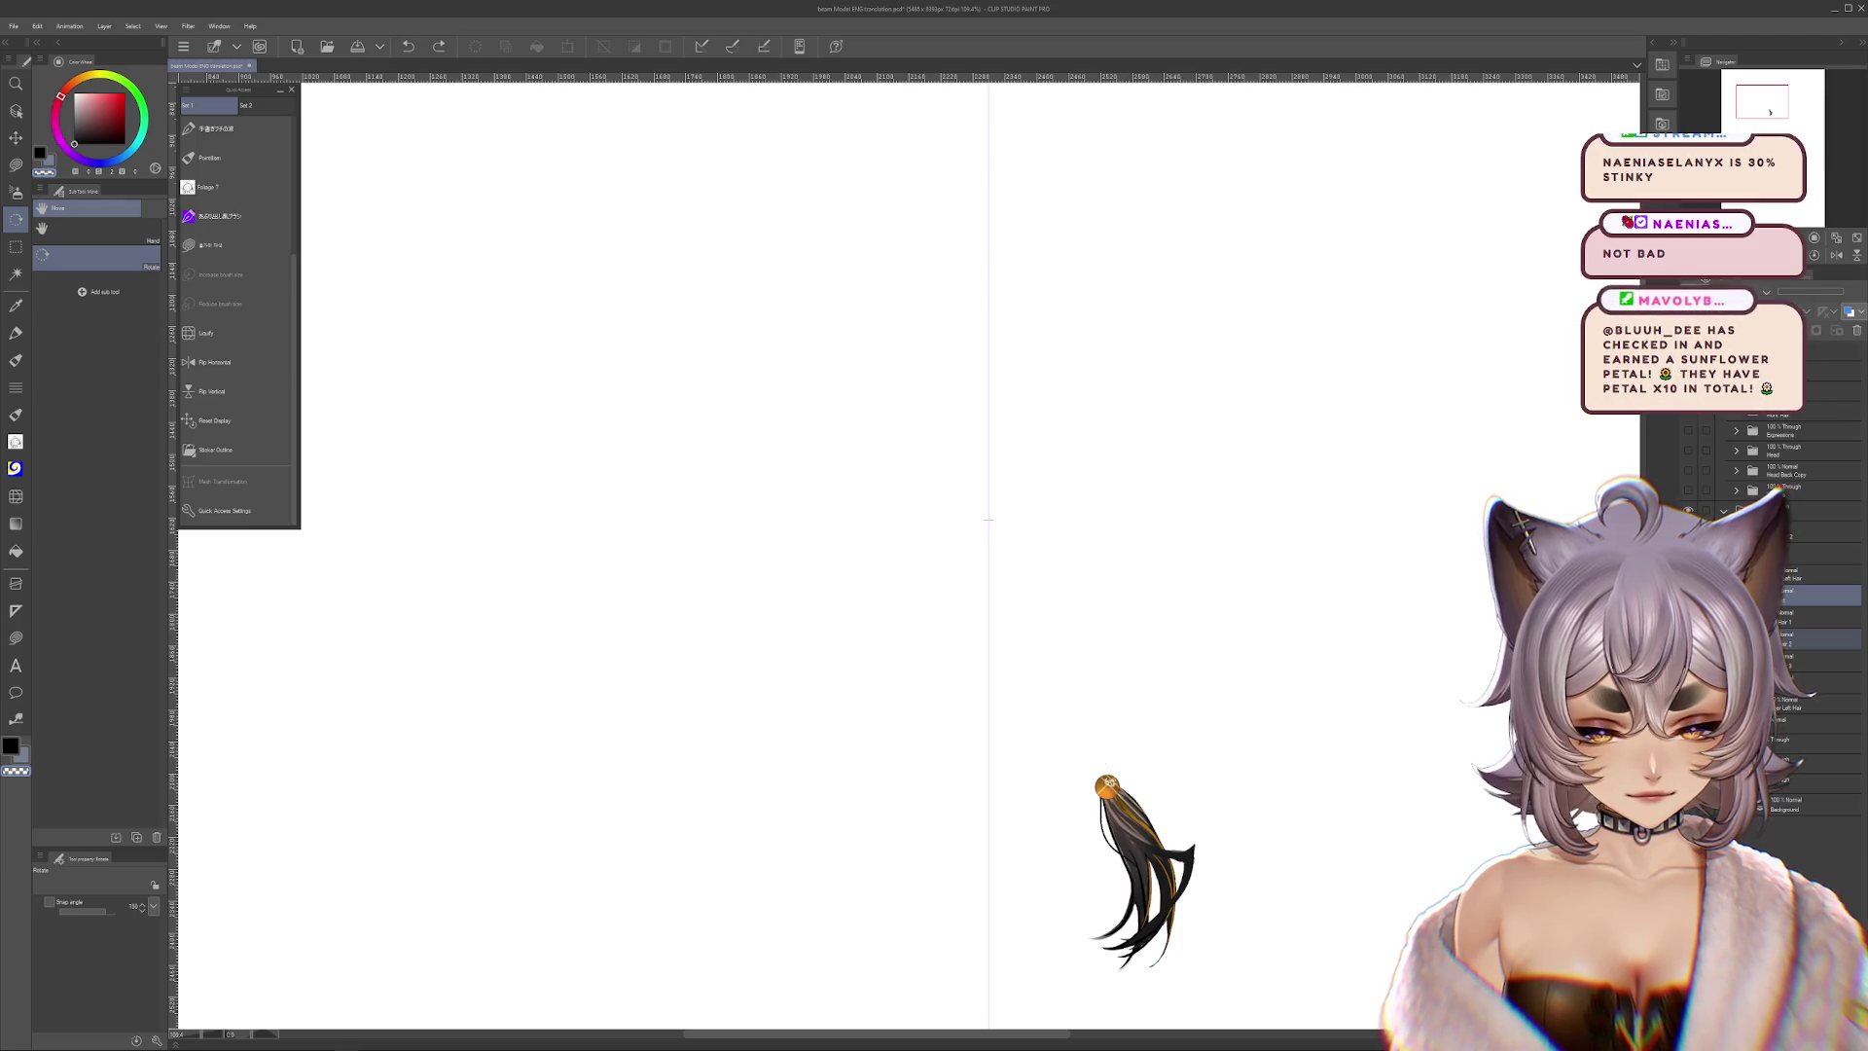
{"action": "left_click", "coordinate": [1688, 614]}
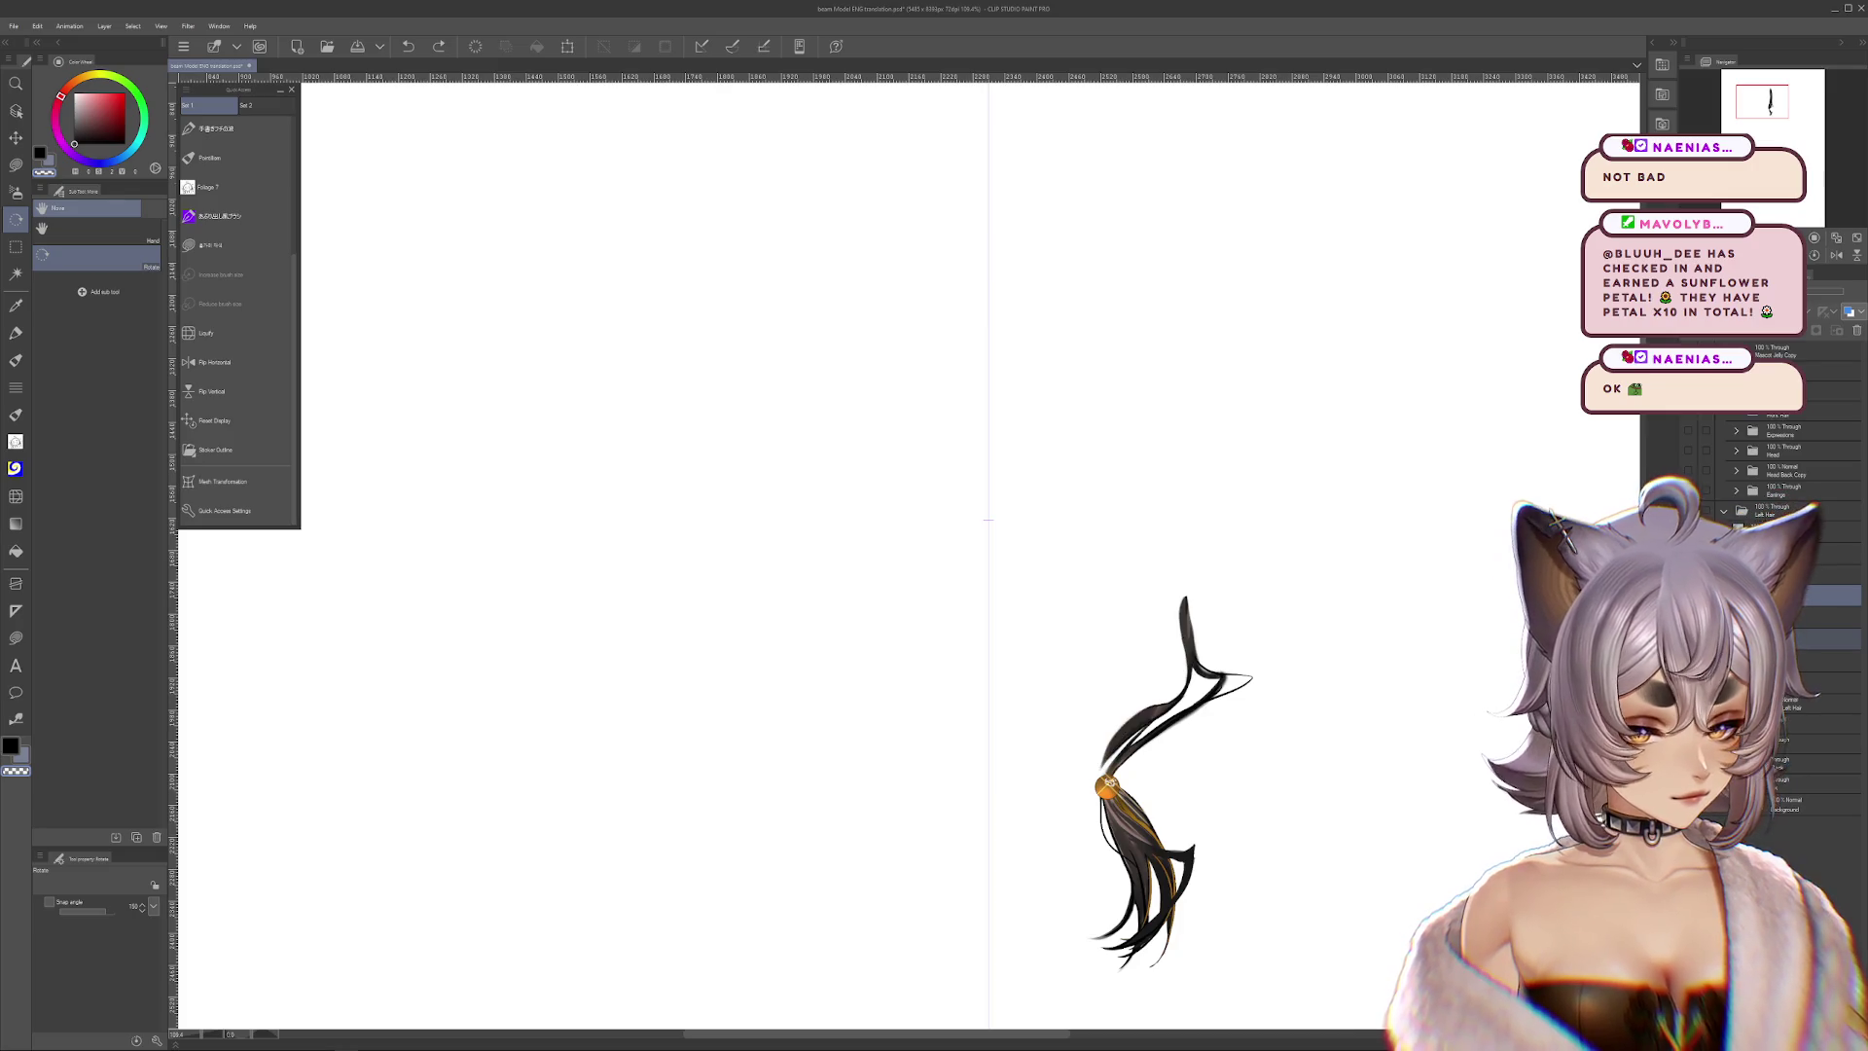
{"action": "left_click", "coordinate": [1689, 590]}
{"action": "left_click", "coordinate": [1688, 591]}
{"action": "left_click", "coordinate": [1688, 590]}
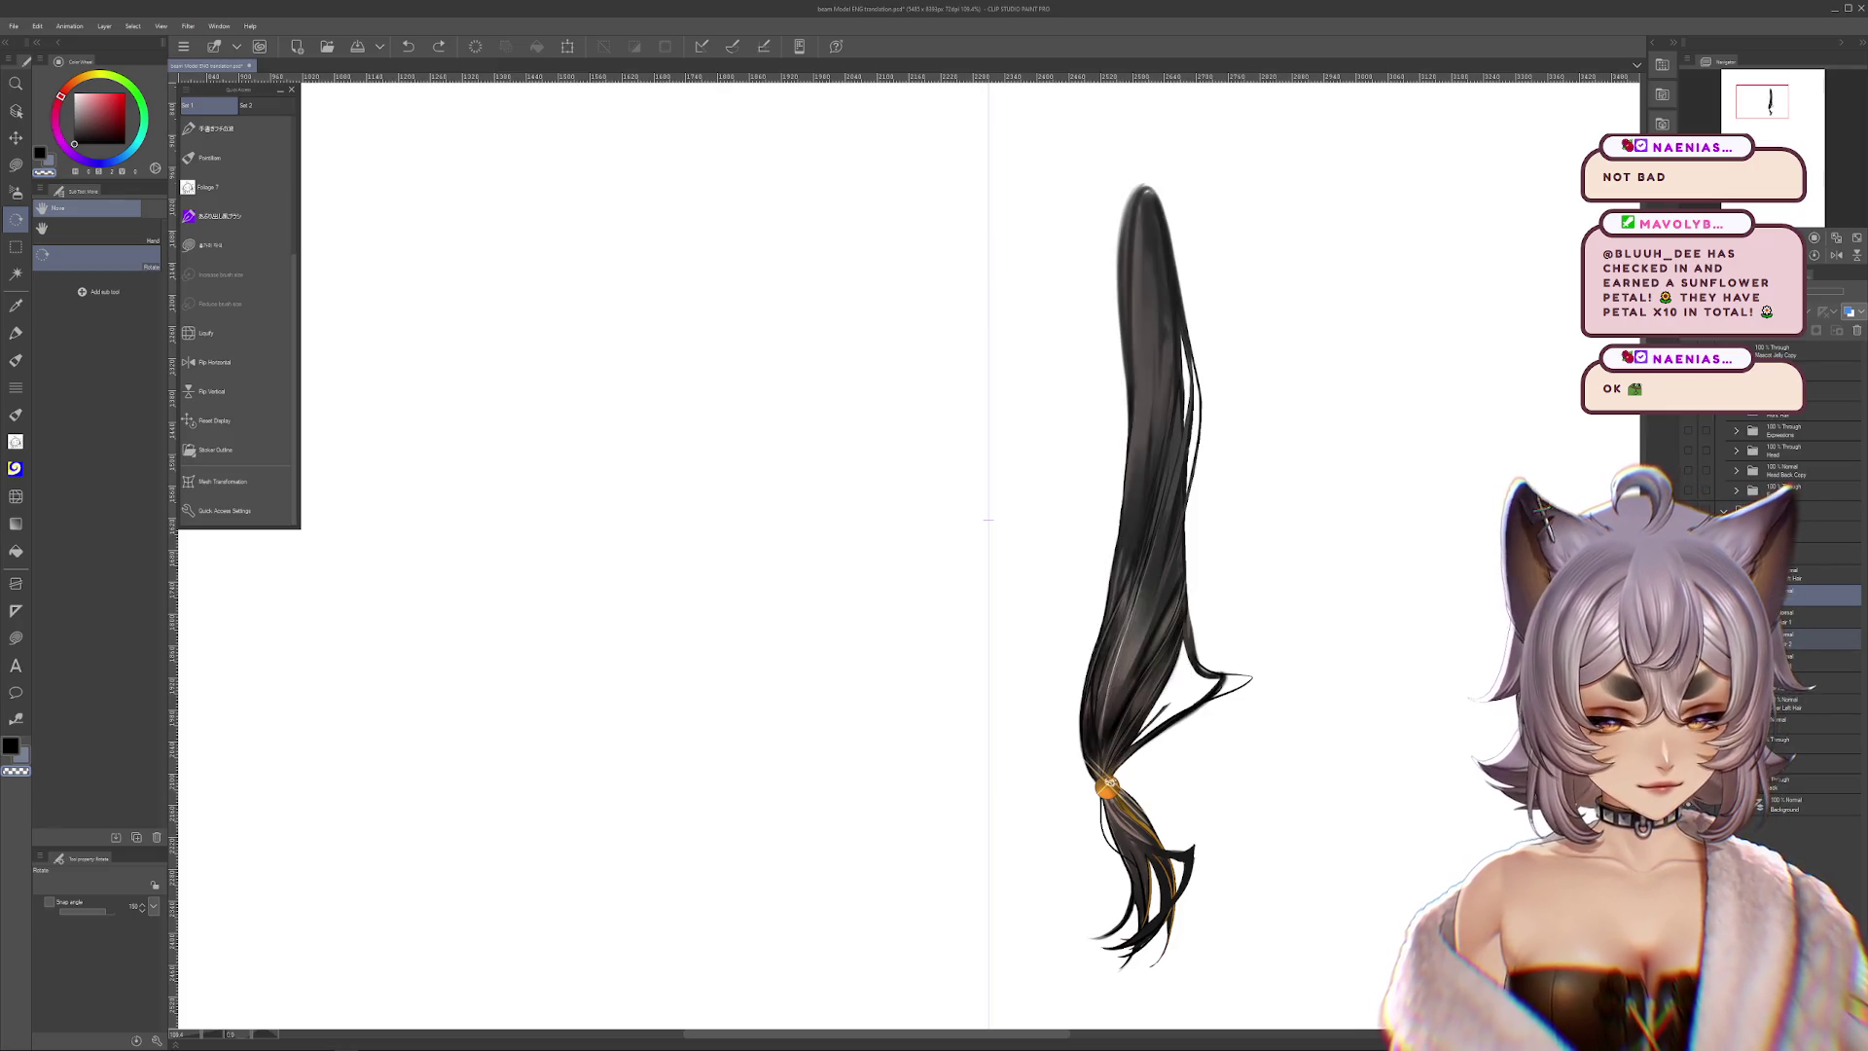
{"action": "scroll", "coordinate": [1319, 678], "scroll_direction": "up", "scroll_amount": 2}
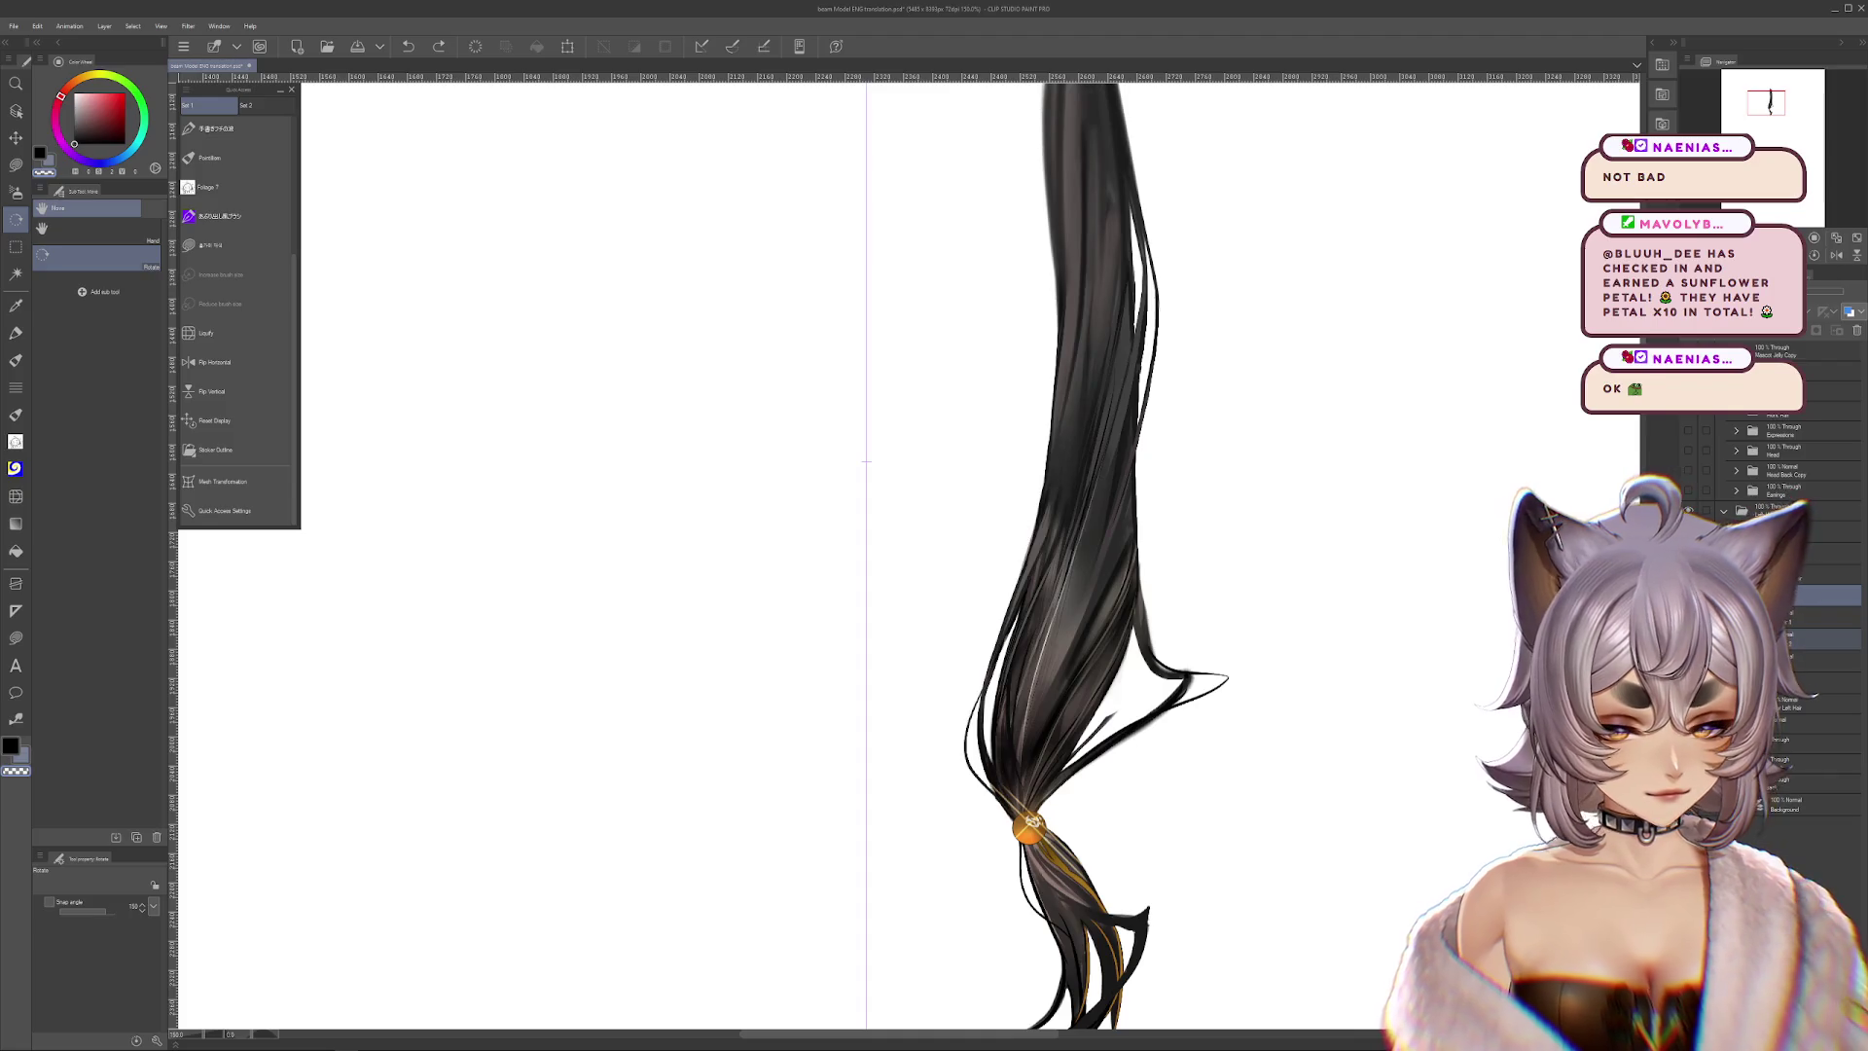
{"action": "left_click", "coordinate": [1689, 595]}
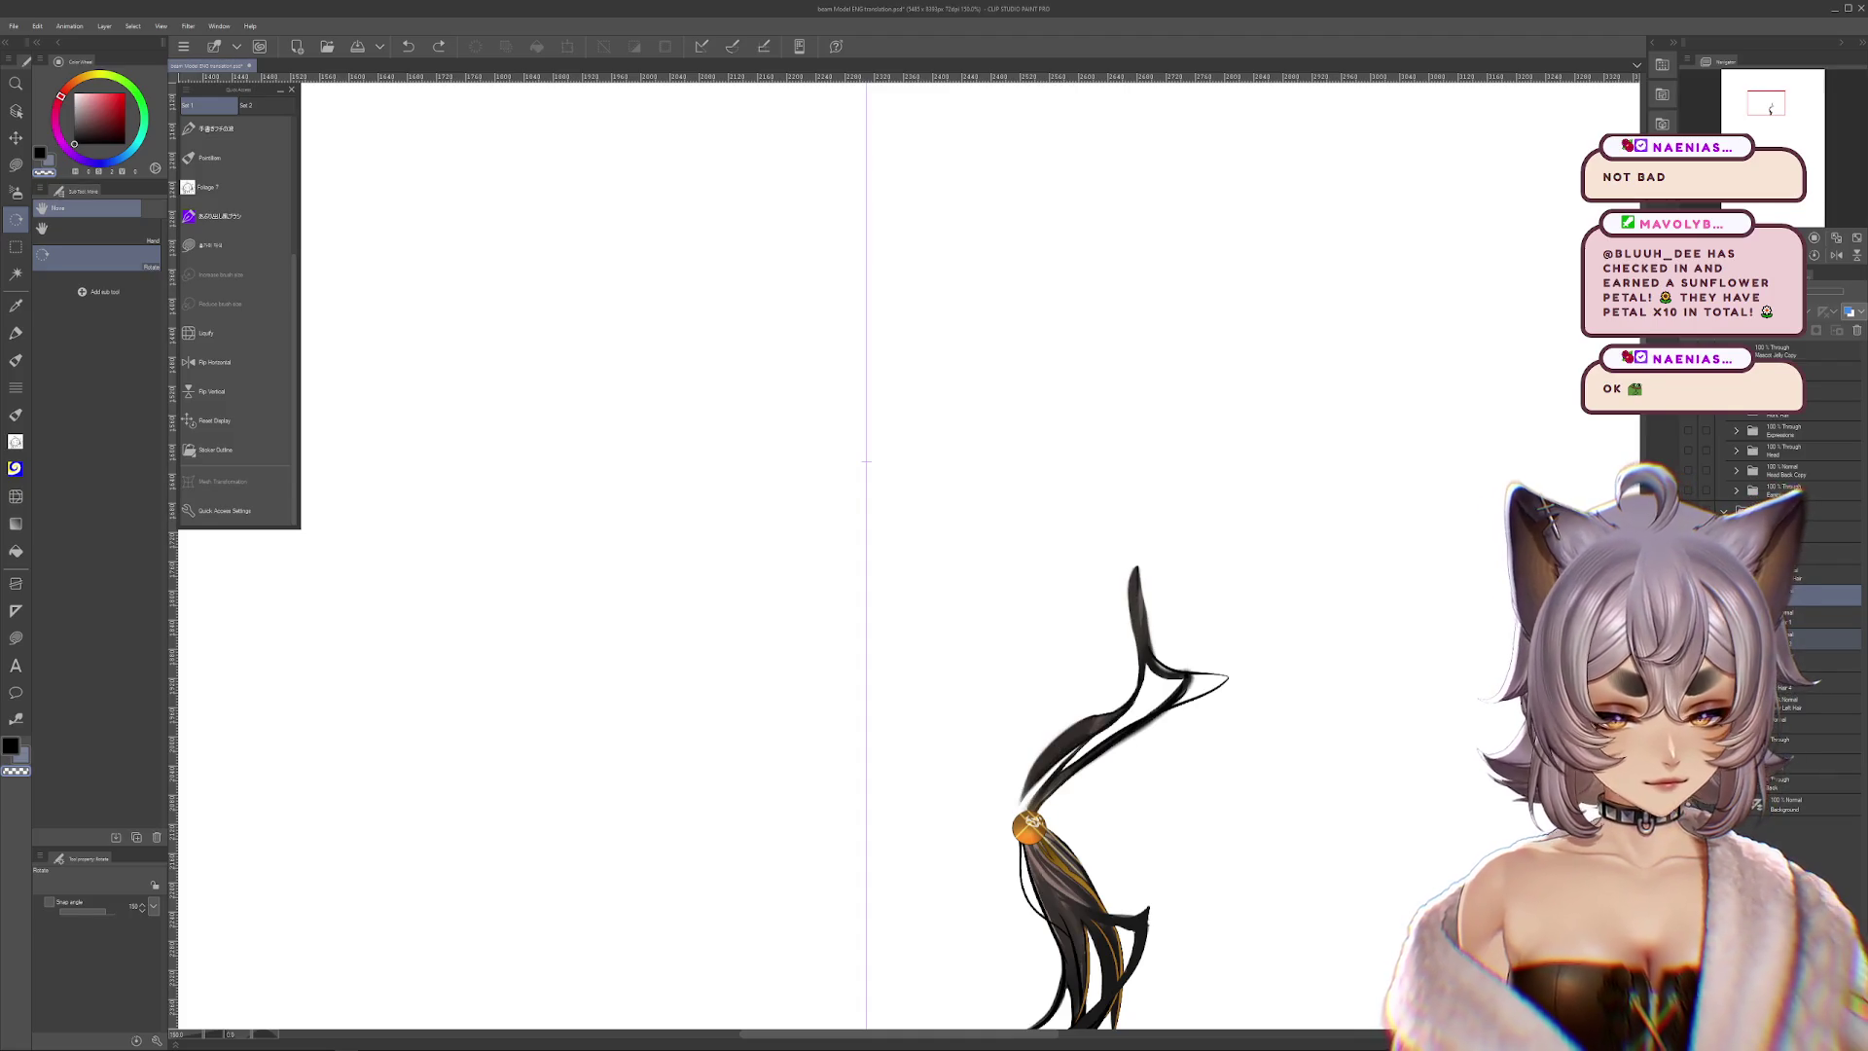
{"action": "scroll", "coordinate": [1120, 712], "scroll_direction": "up", "scroll_amount": 5}
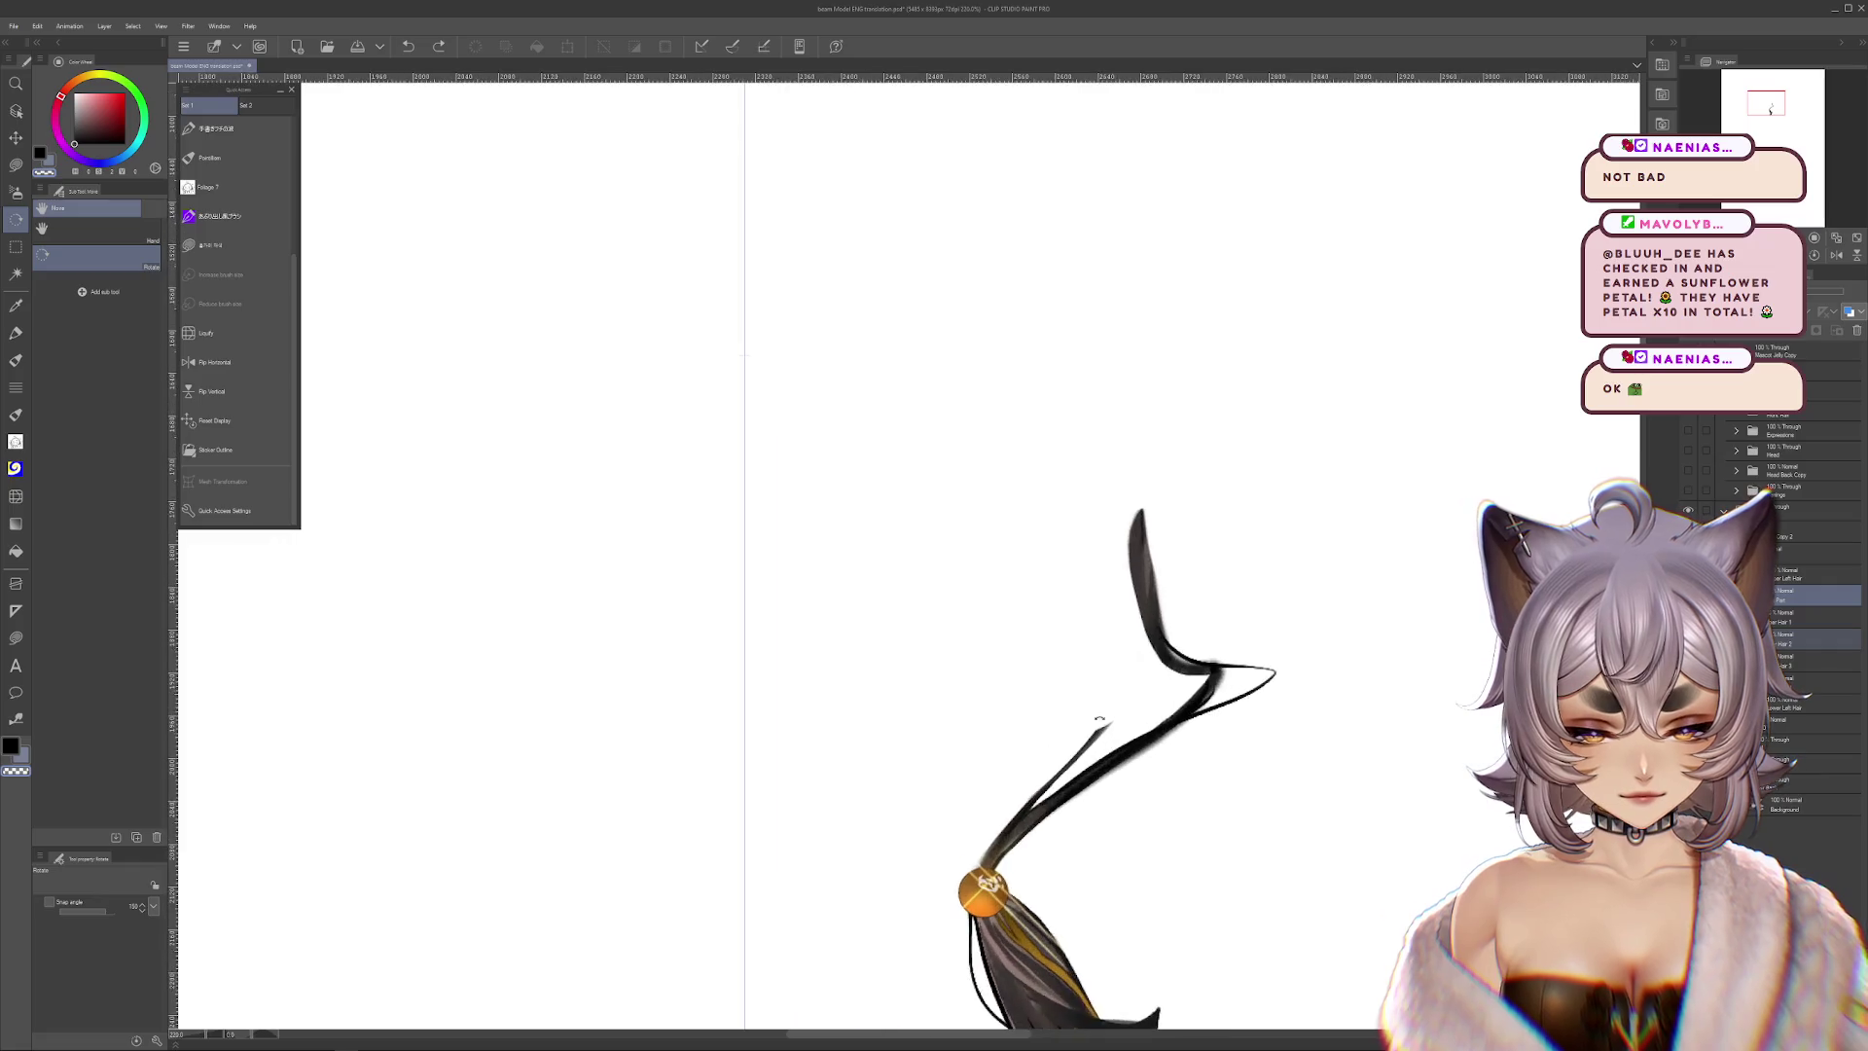
{"action": "left_click", "coordinate": [15, 497]}
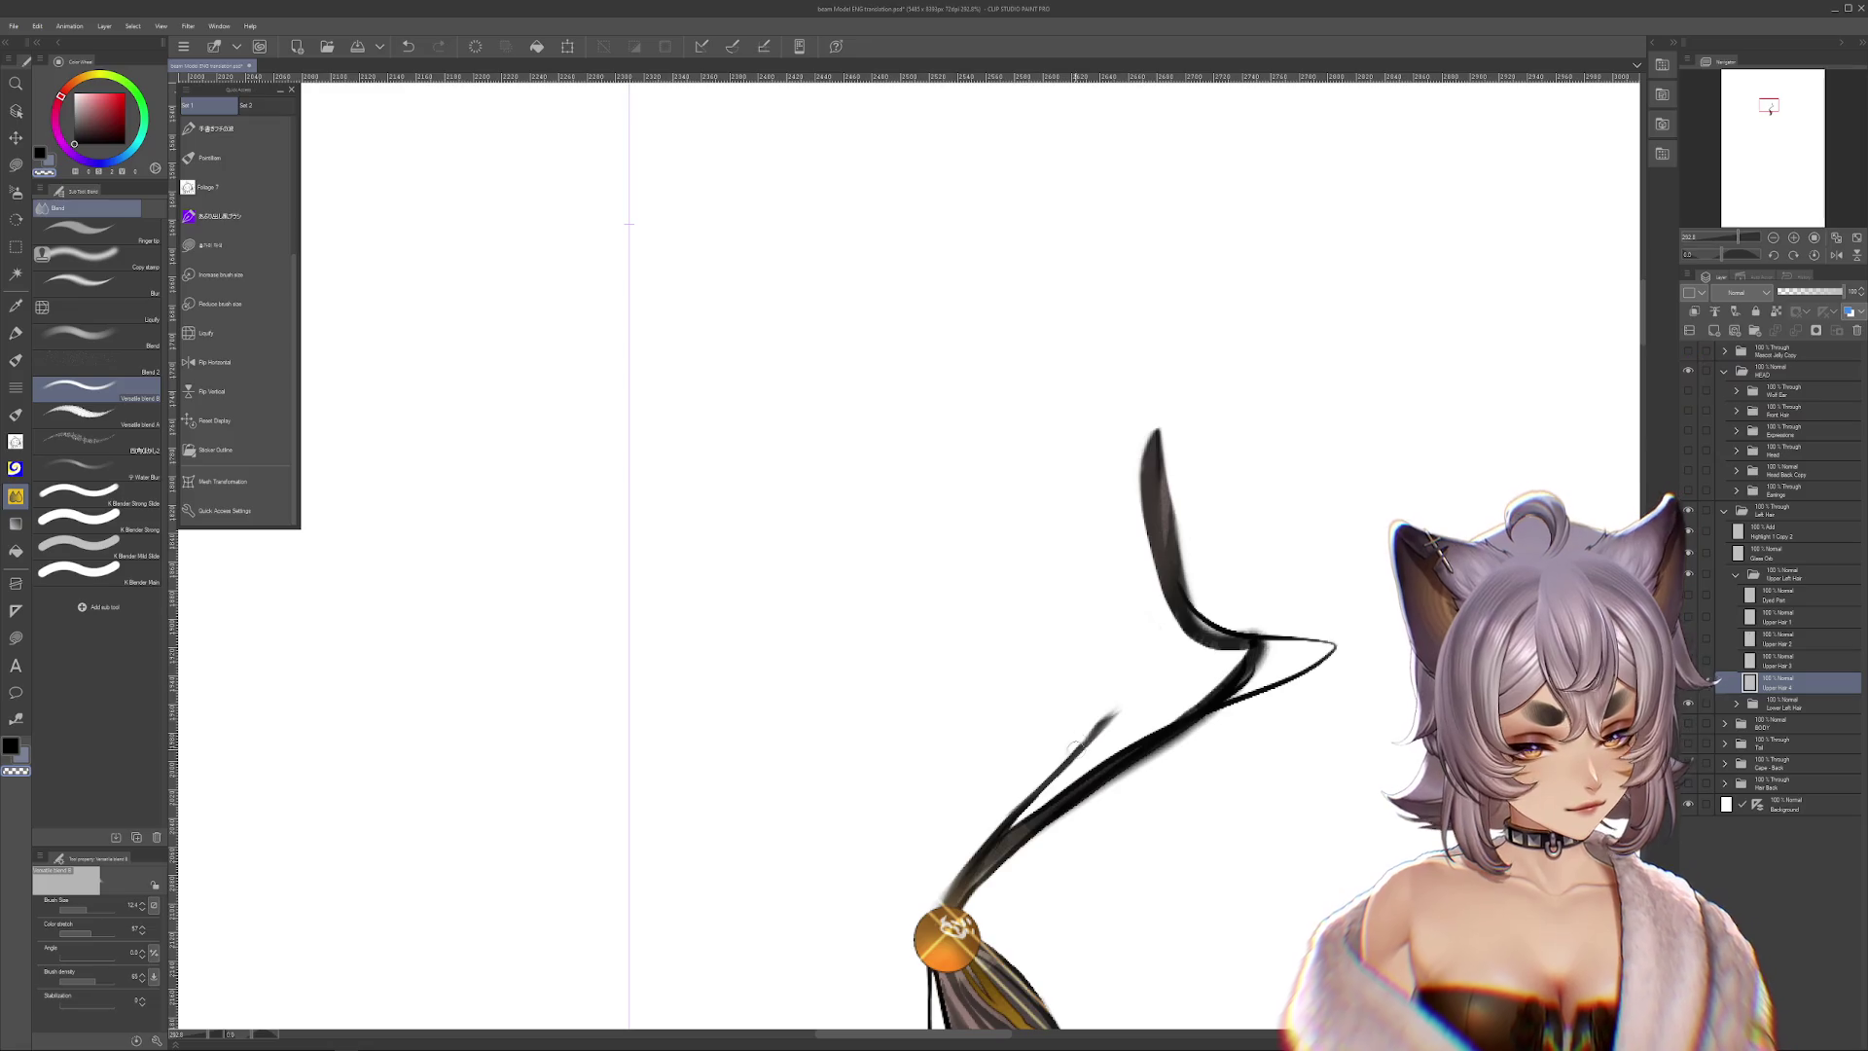
Extend the black strand upward with the pen, then adjust brush size and colour
{"action": "left_click", "coordinate": [16, 332]}
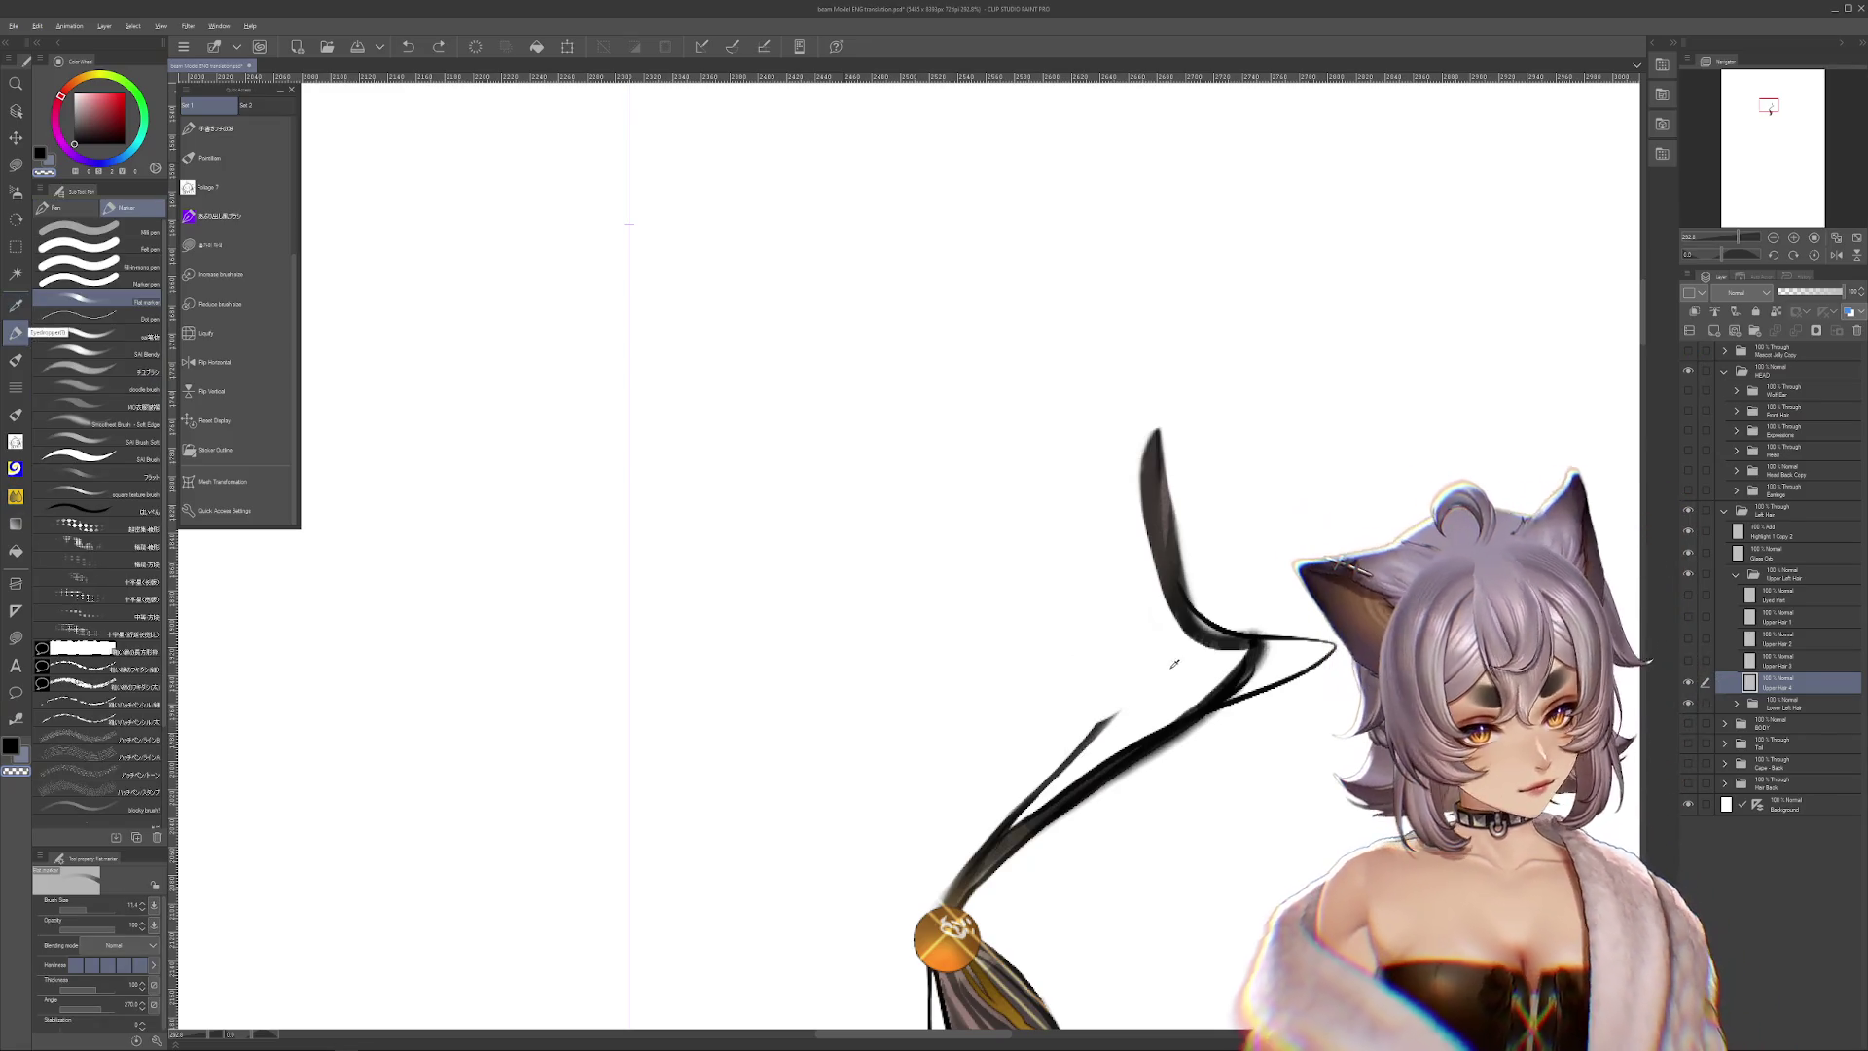
{"action": "key", "text": "x"}
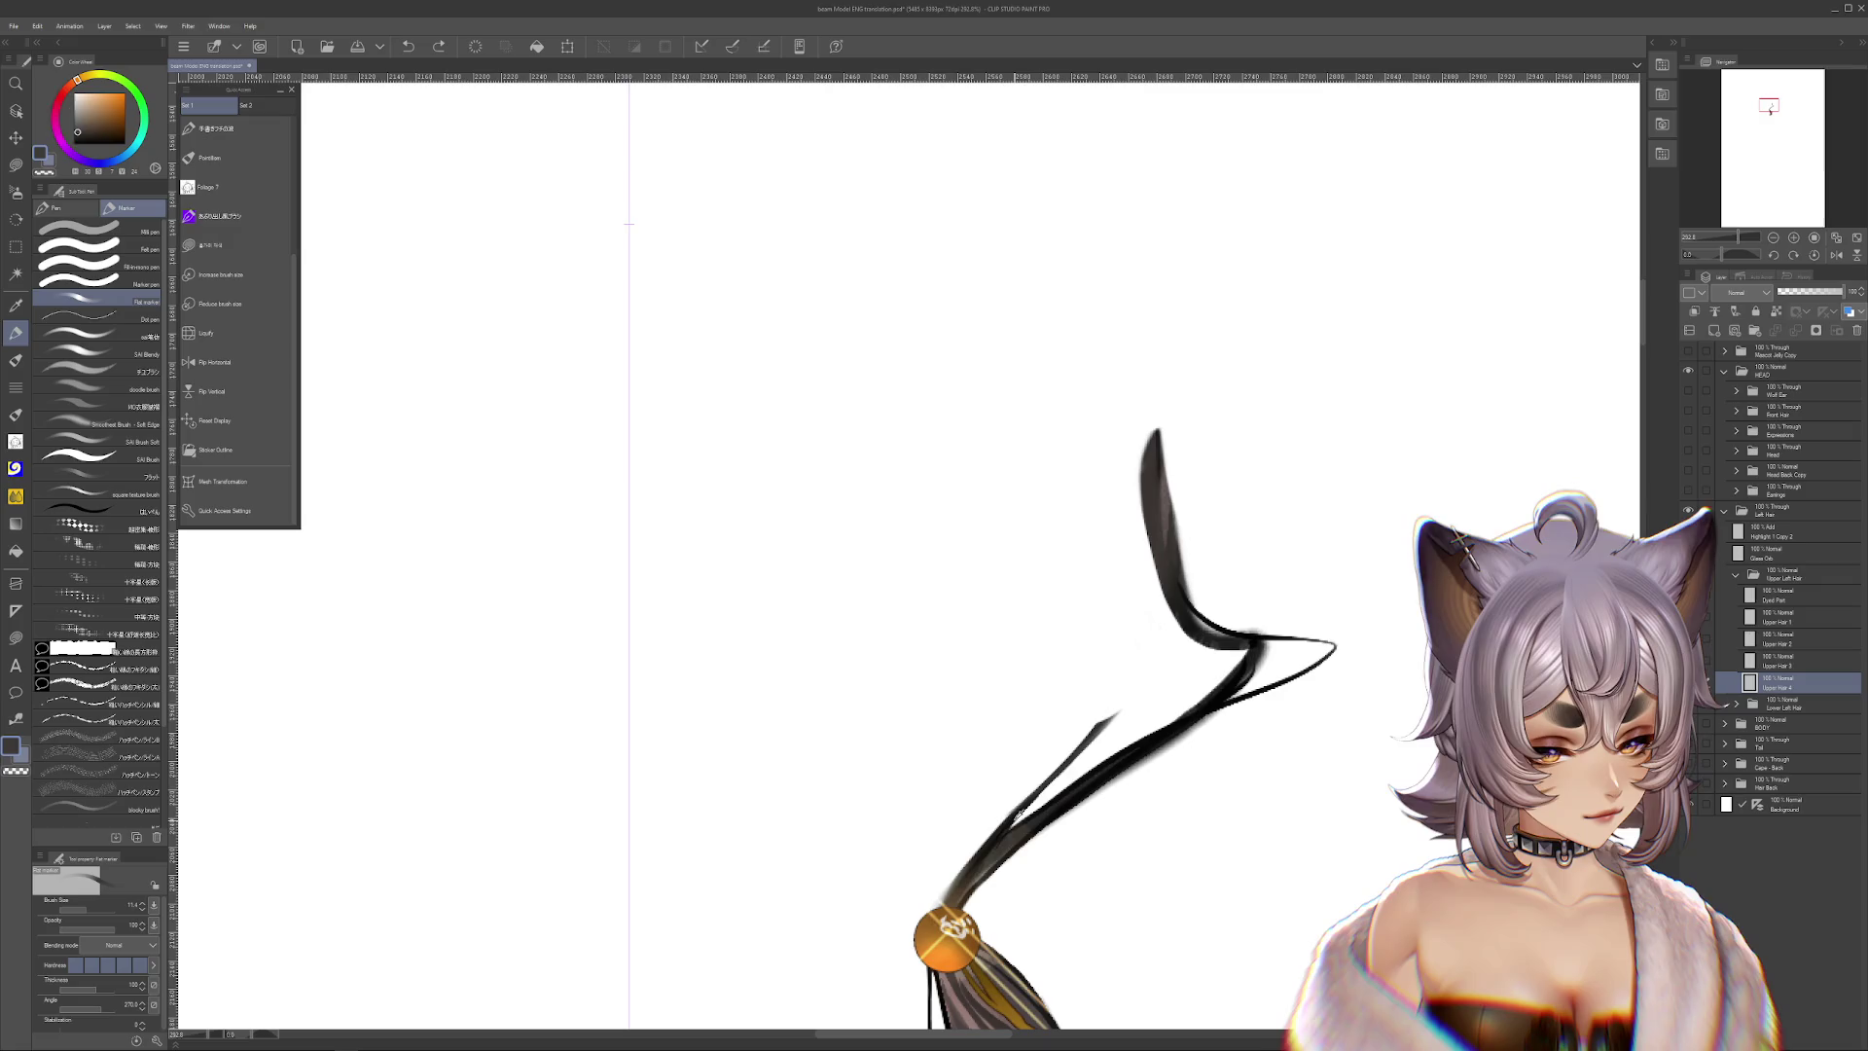
{"action": "key", "text": "x"}
{"action": "left_click_drag", "start_coordinate": [1022, 808], "coordinate": [1140, 667]}
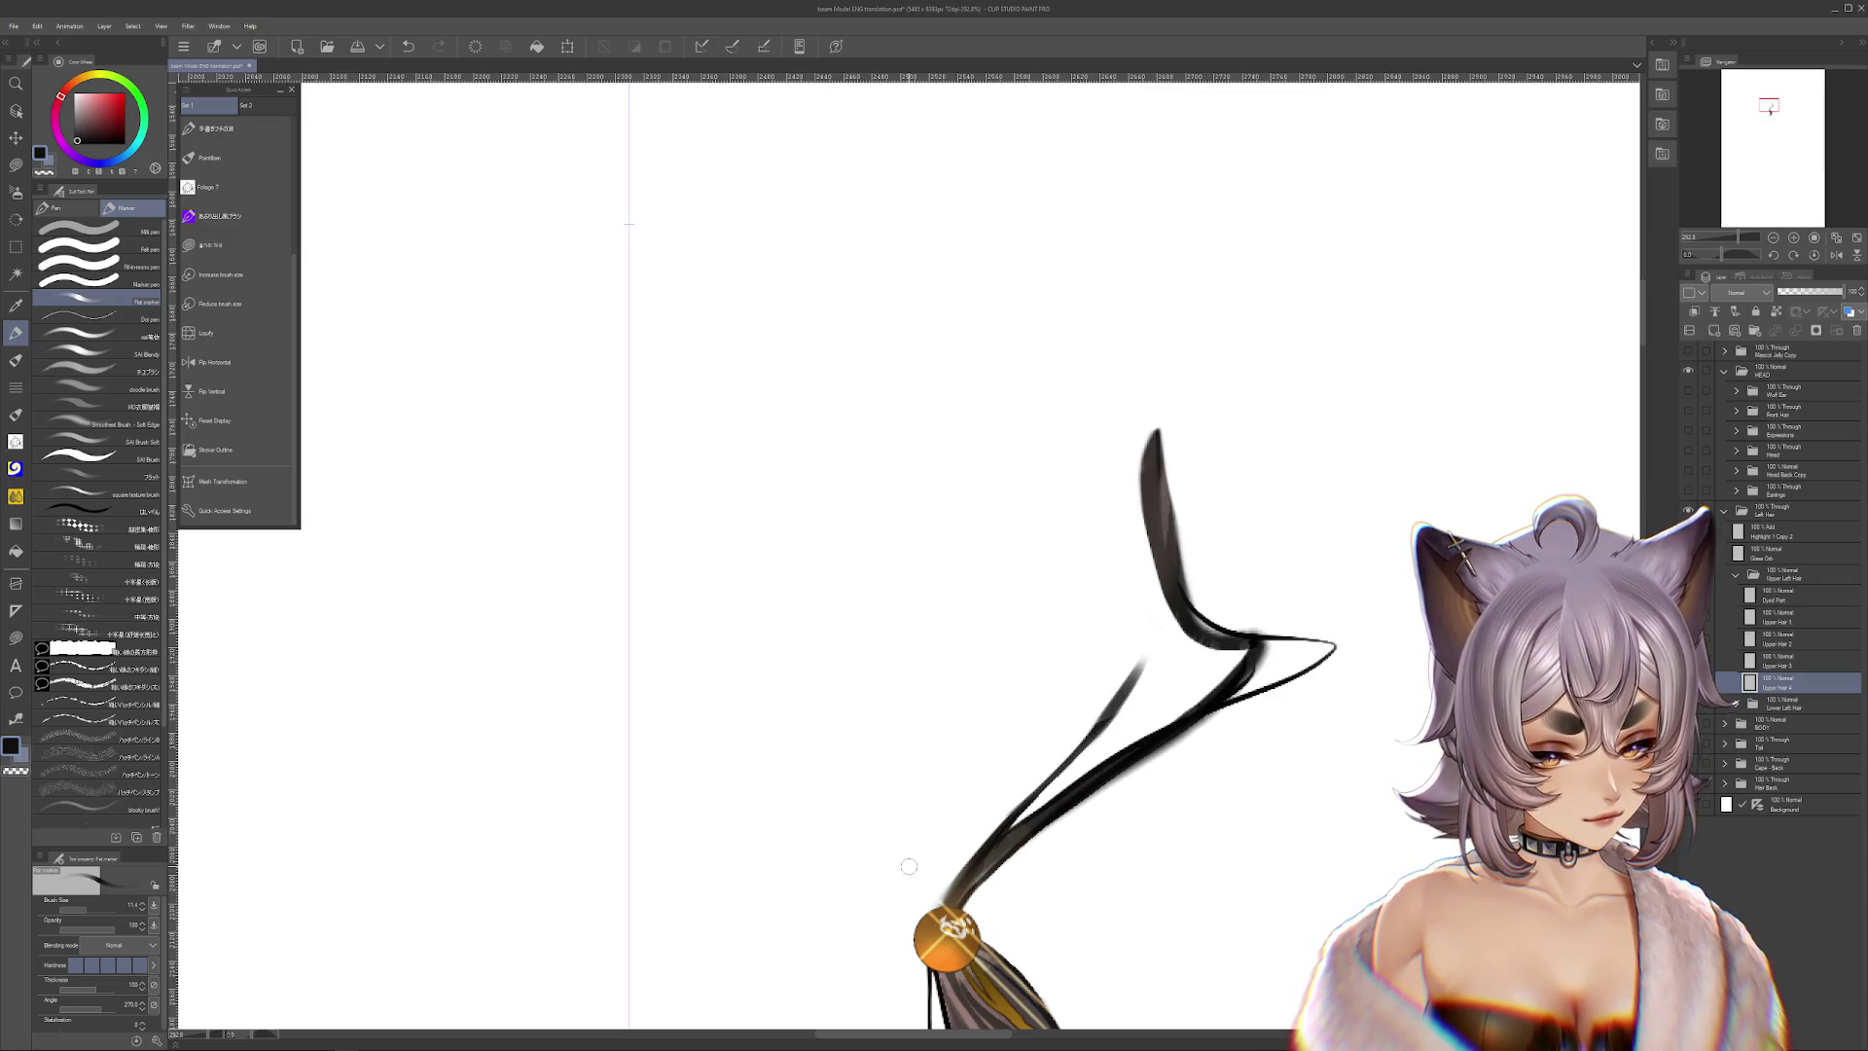
{"action": "key", "text": "c"}
{"action": "key", "text": "bracketleft"}
{"action": "key", "text": "bracketleft"}
{"action": "key", "text": "bracketleft"}
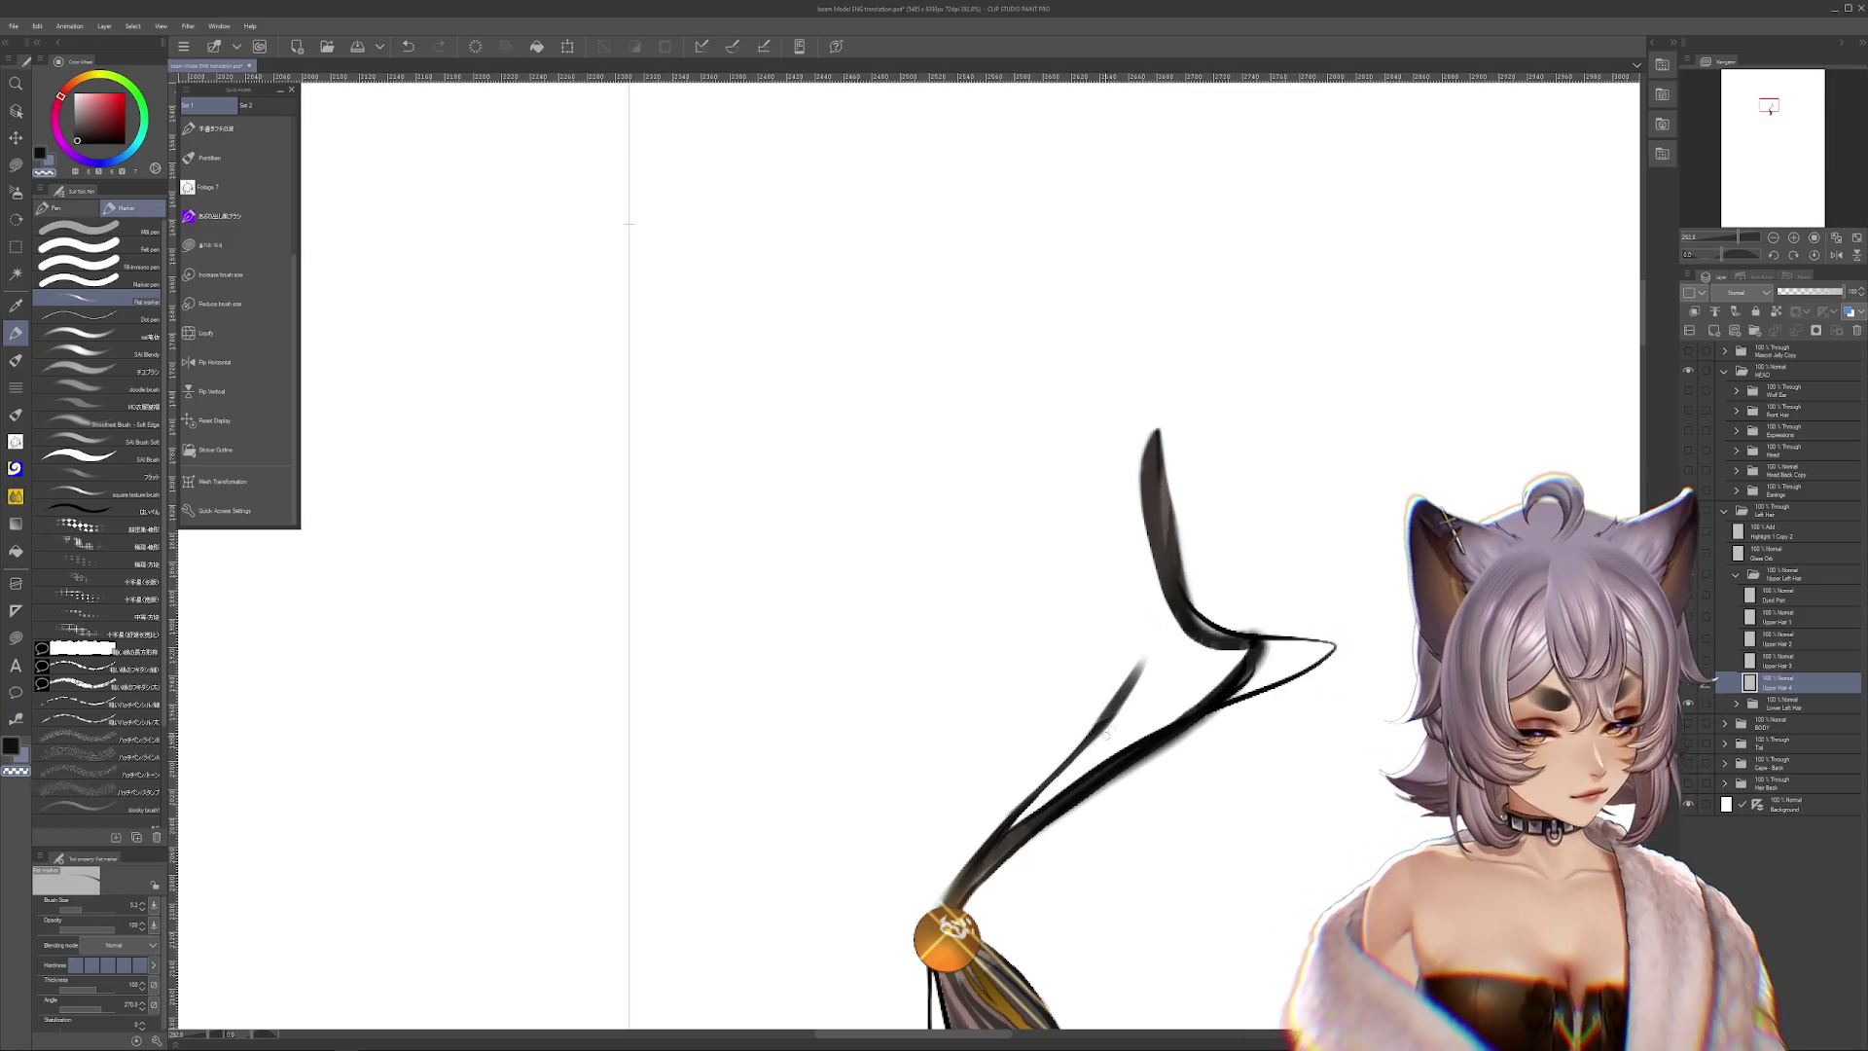
{"action": "key", "text": "x"}
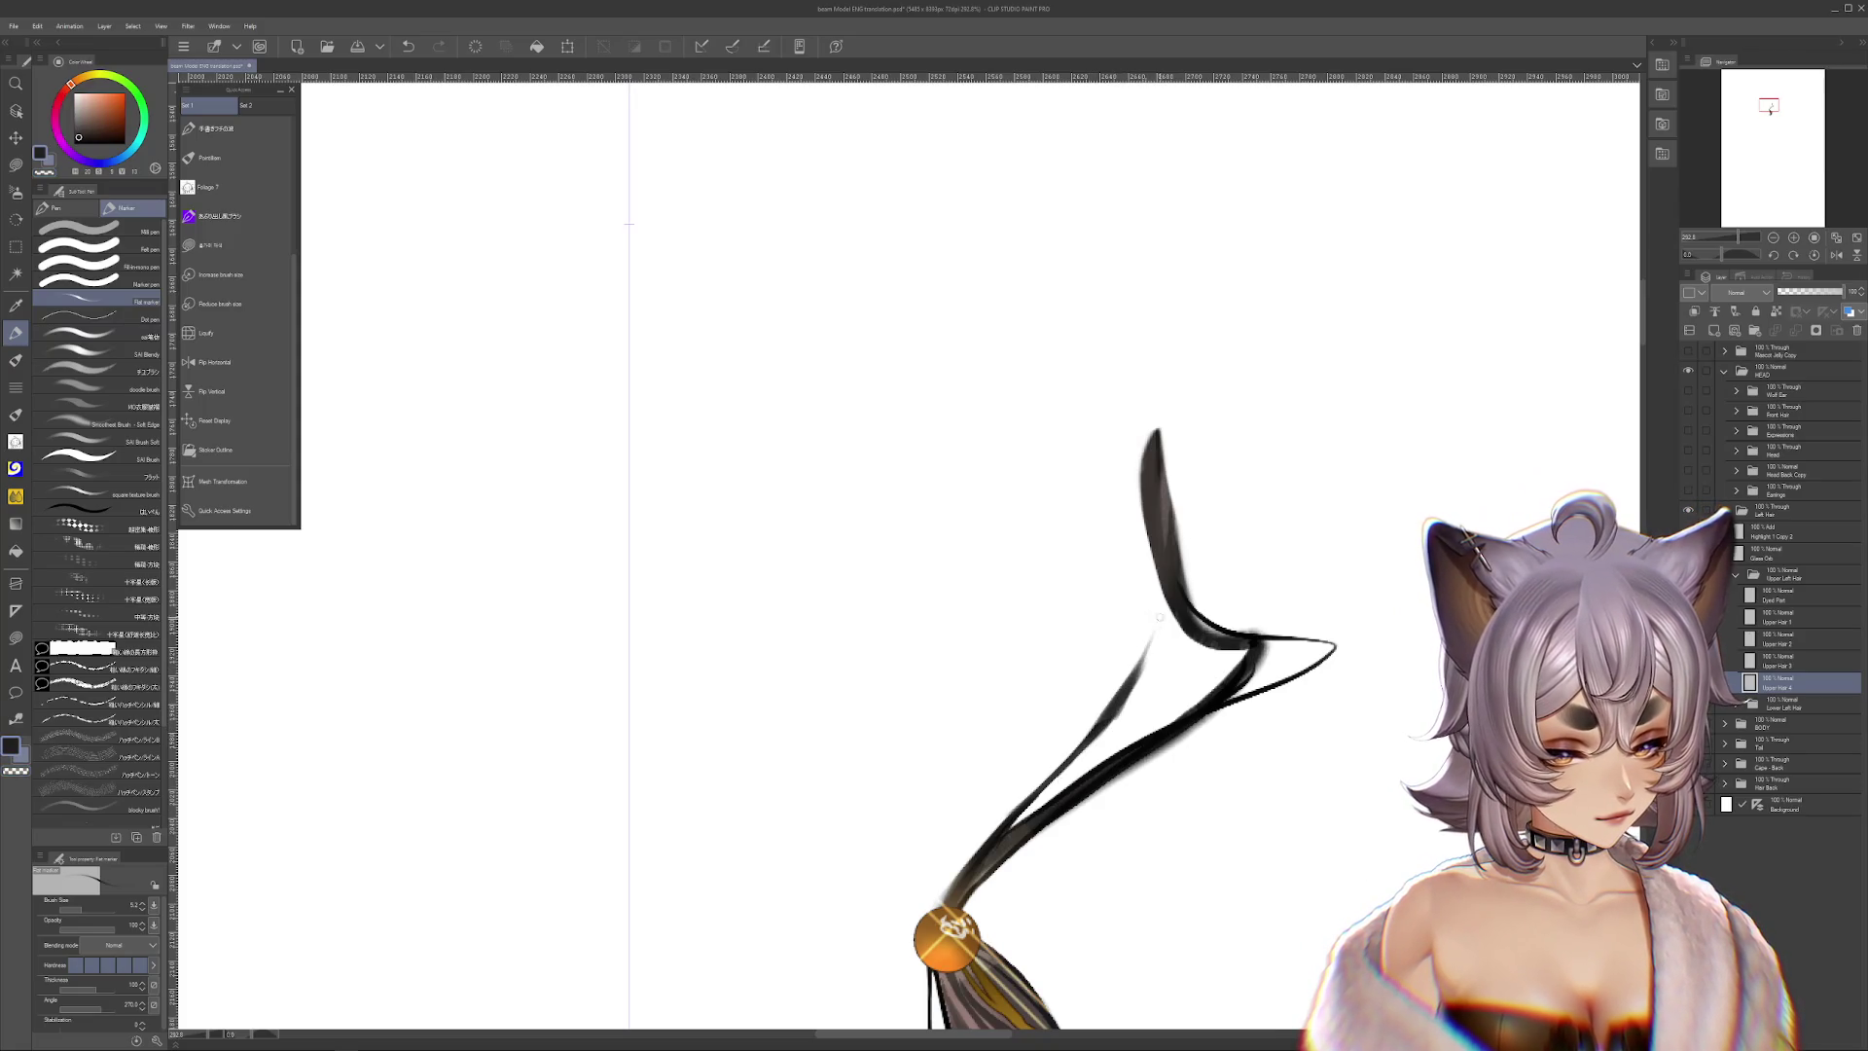
Undo the strand's top stroke, reframe the sketch, and pick a darker red
{"action": "key", "text": "ctrl+z"}
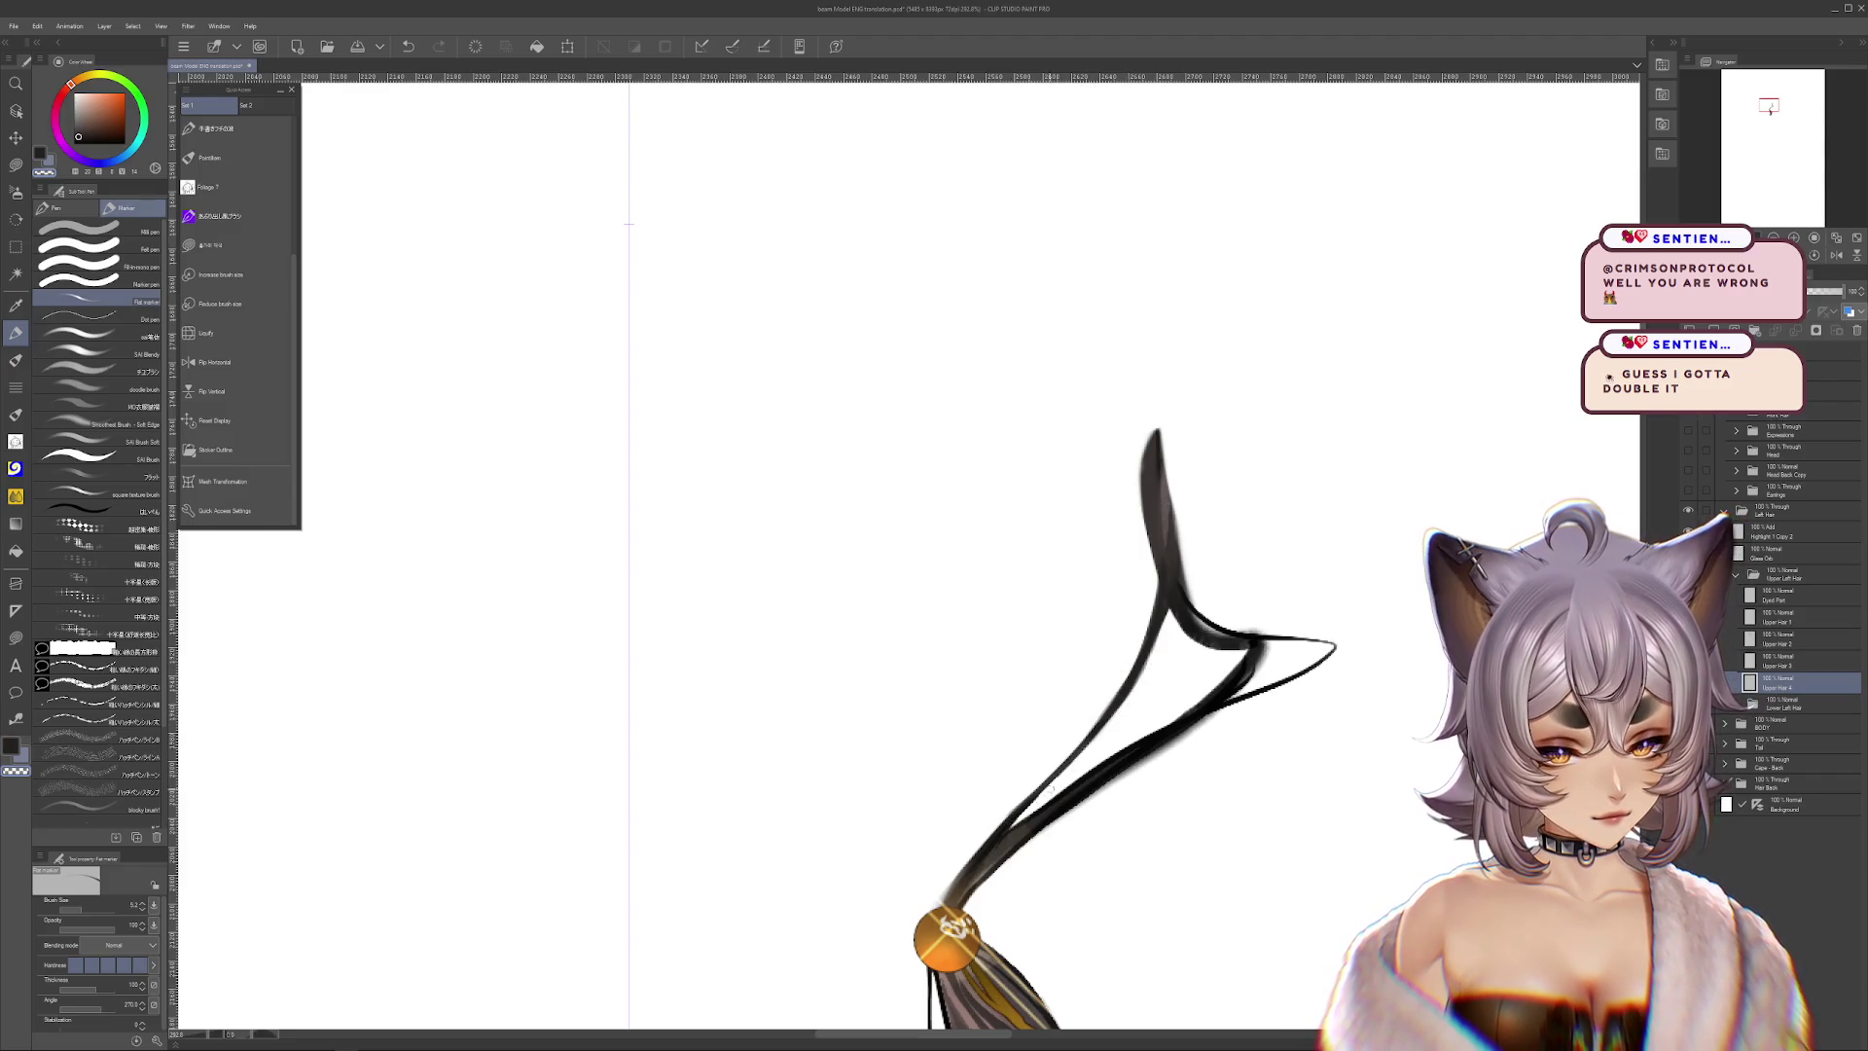
{"action": "left_click_drag", "start_coordinate": [992, 853], "coordinate": [1049, 790]}
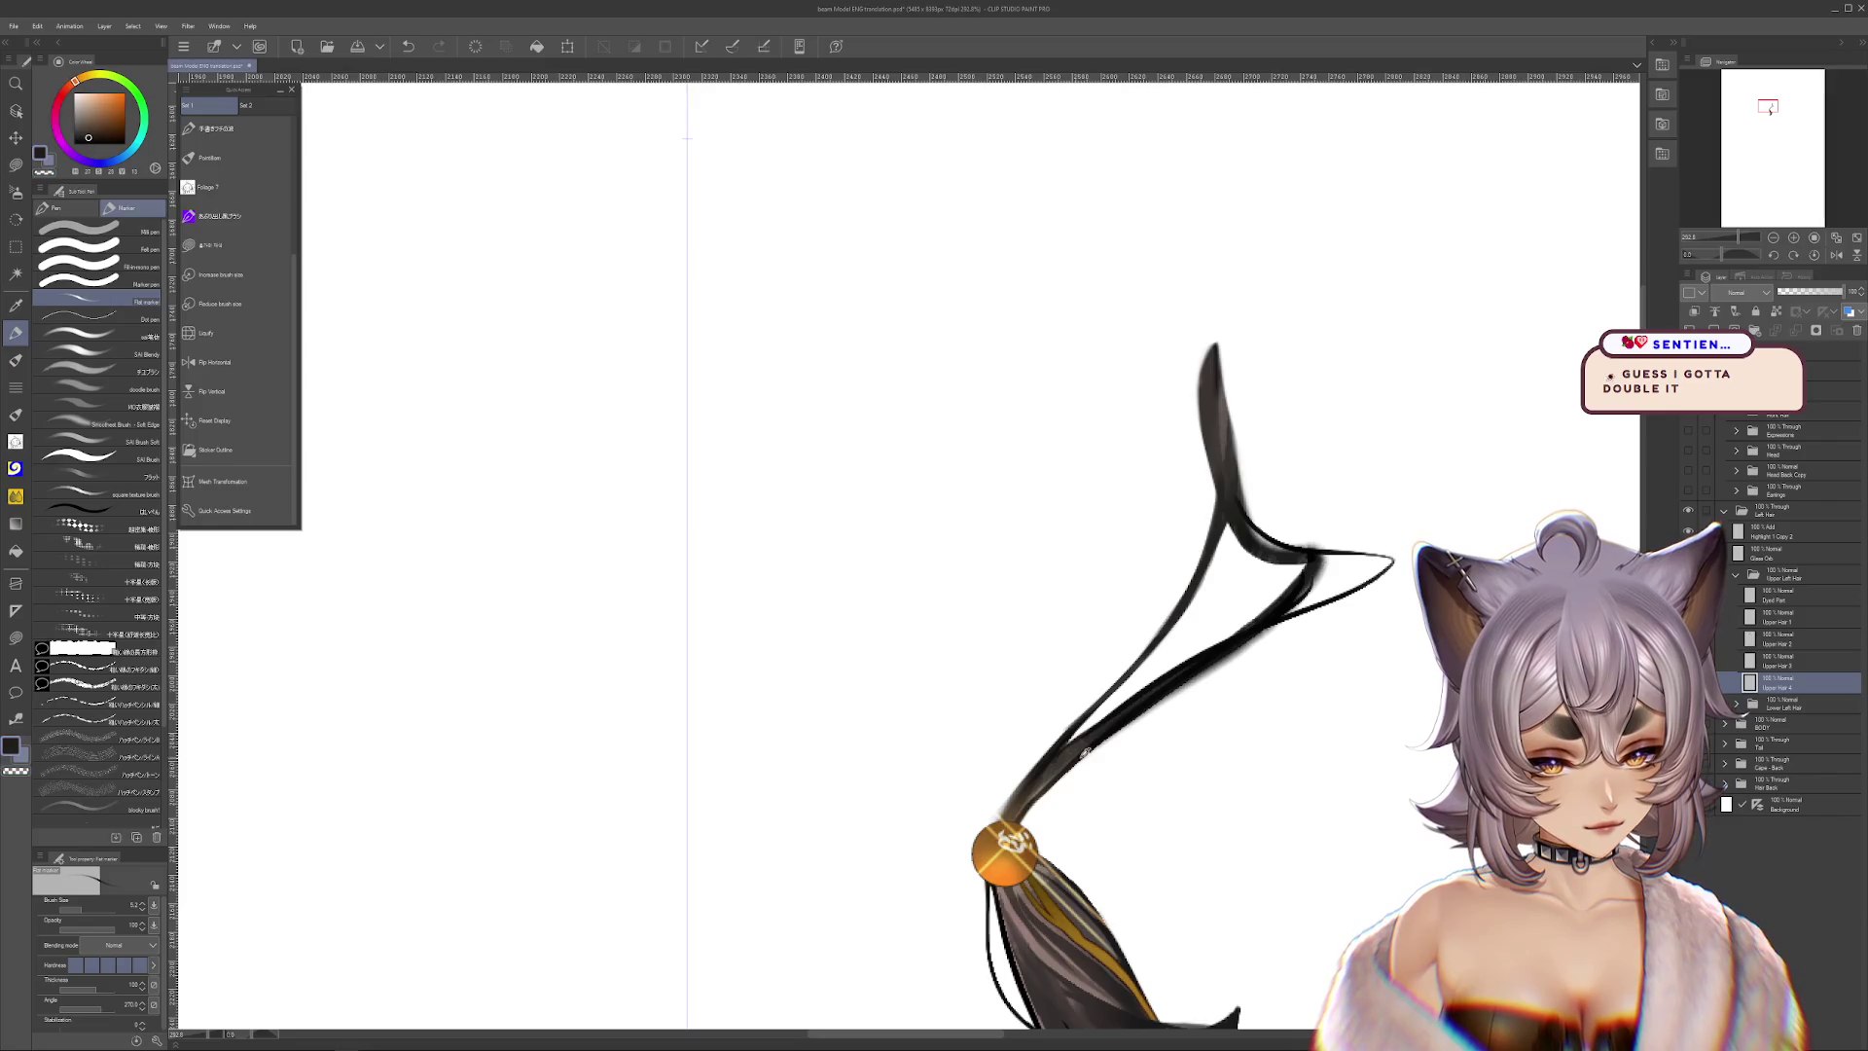
{"action": "left_click", "coordinate": [1014, 801], "text": "alt"}
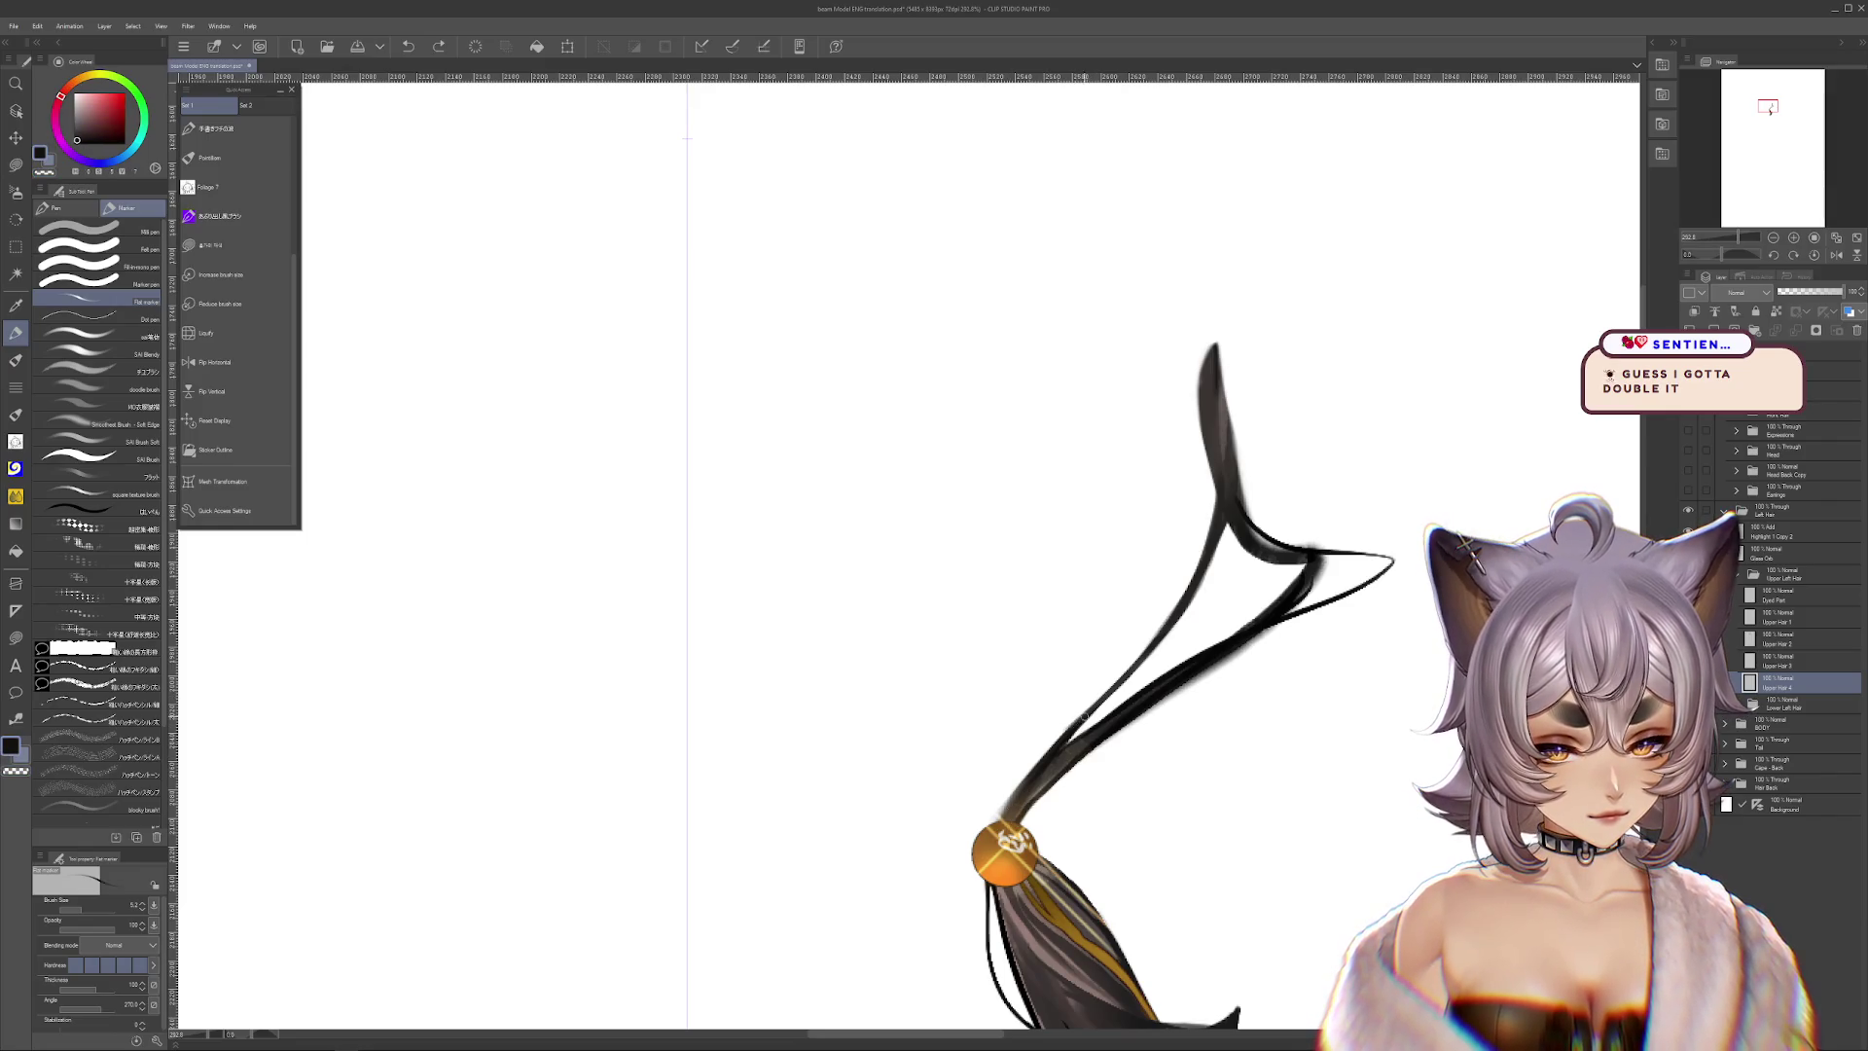
{"action": "left_click_drag", "start_coordinate": [1197, 759], "coordinate": [1119, 885]}
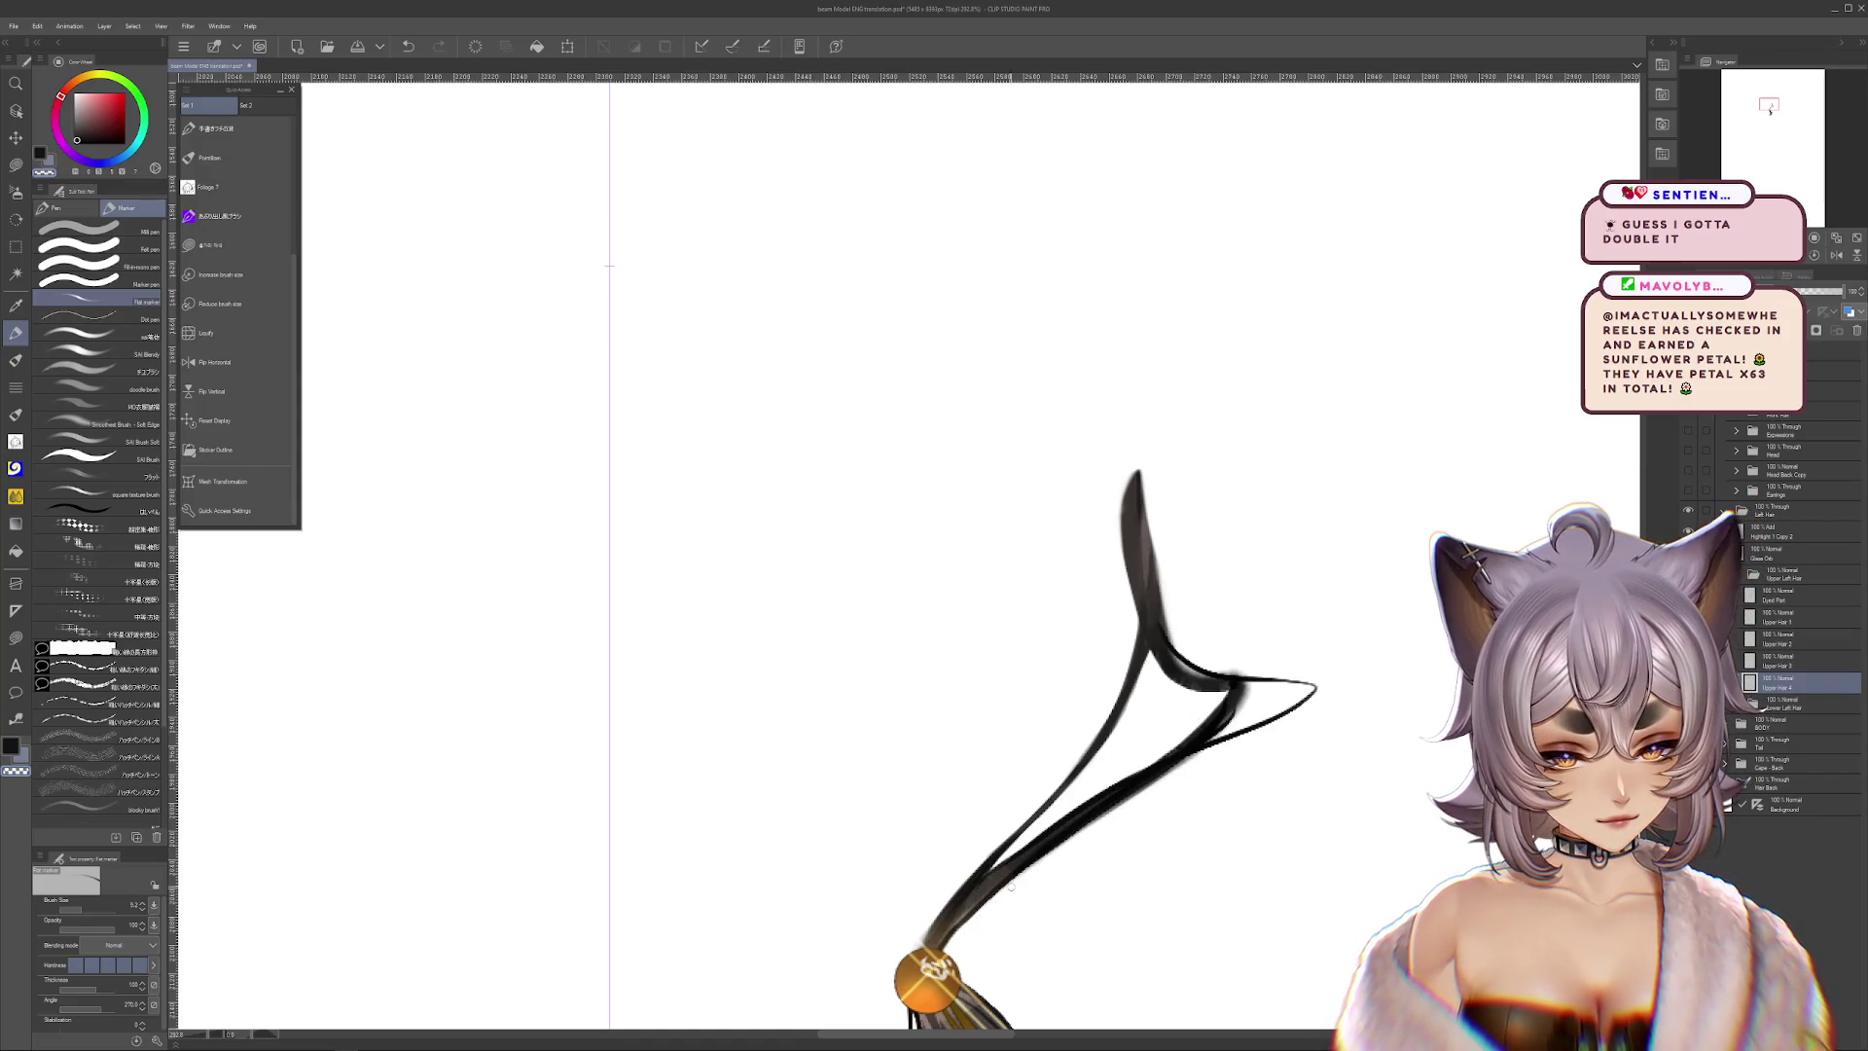
{"action": "left_click_drag", "start_coordinate": [896, 974], "coordinate": [862, 1050]}
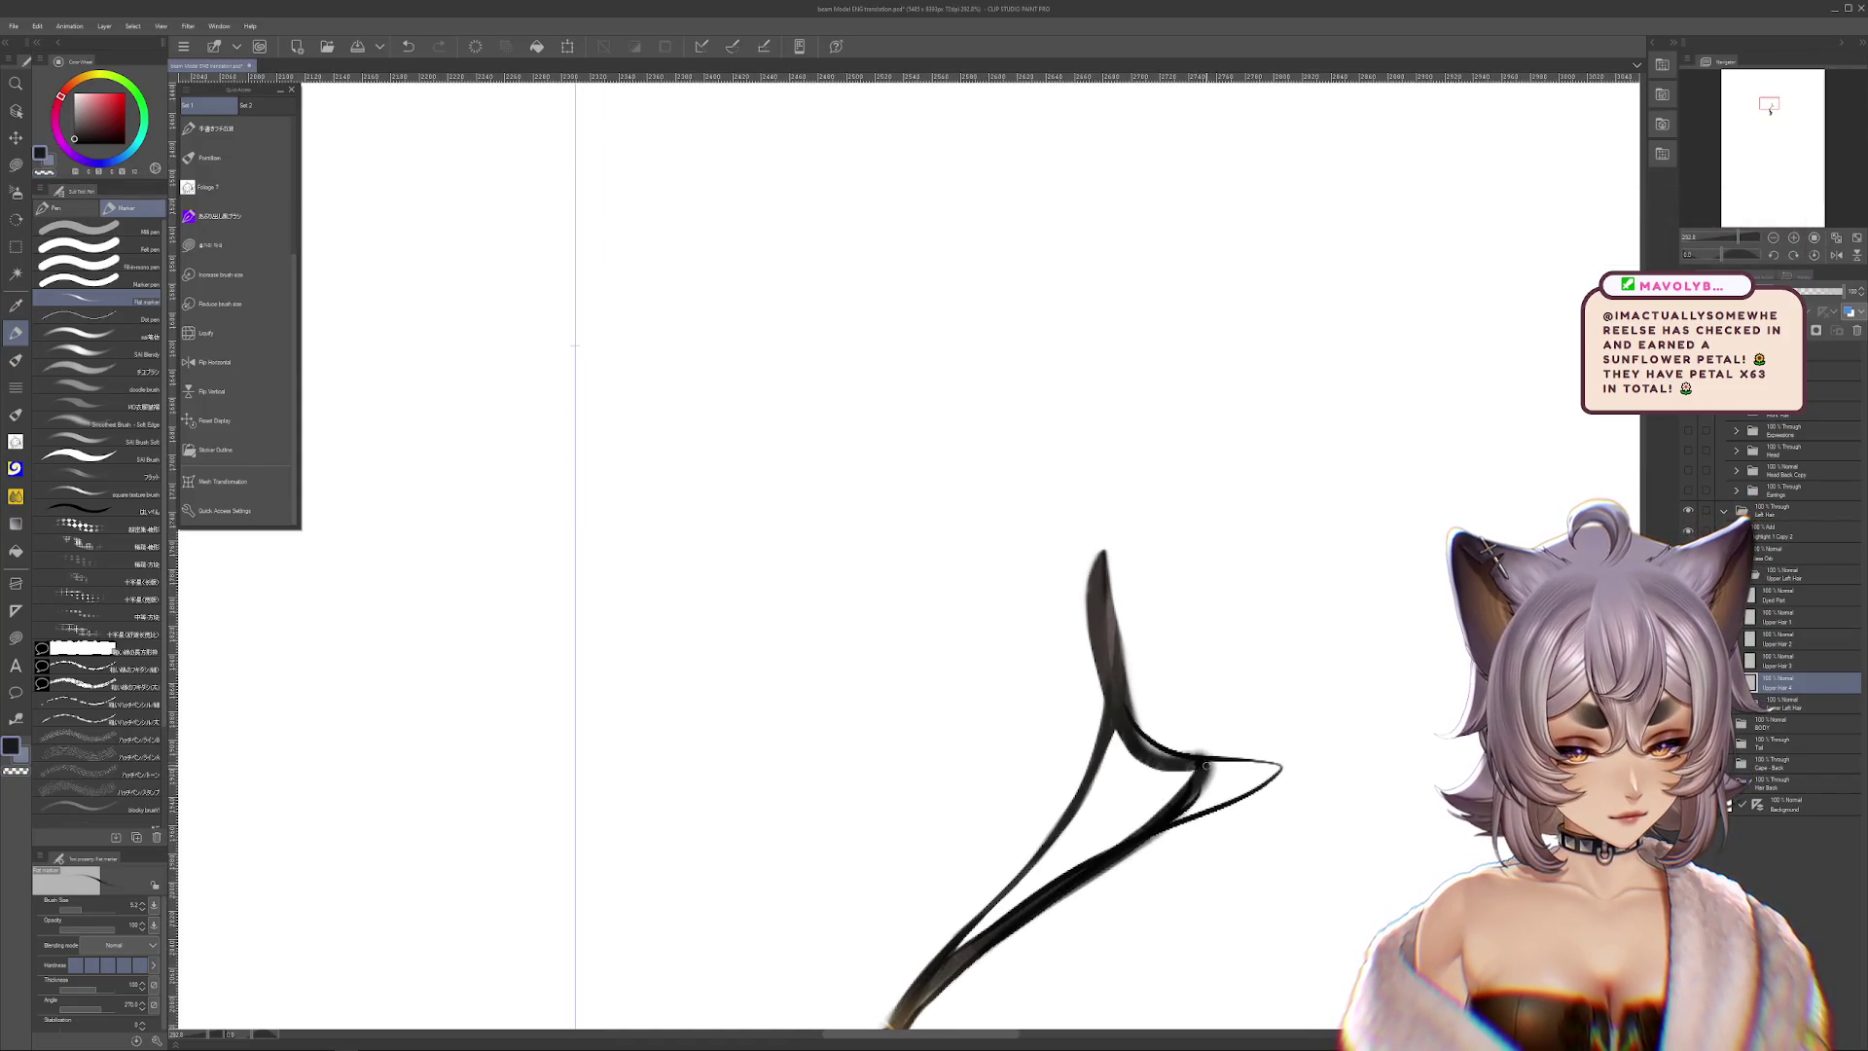
{"action": "scroll", "coordinate": [1167, 655], "scroll_direction": "down", "scroll_amount": 1}
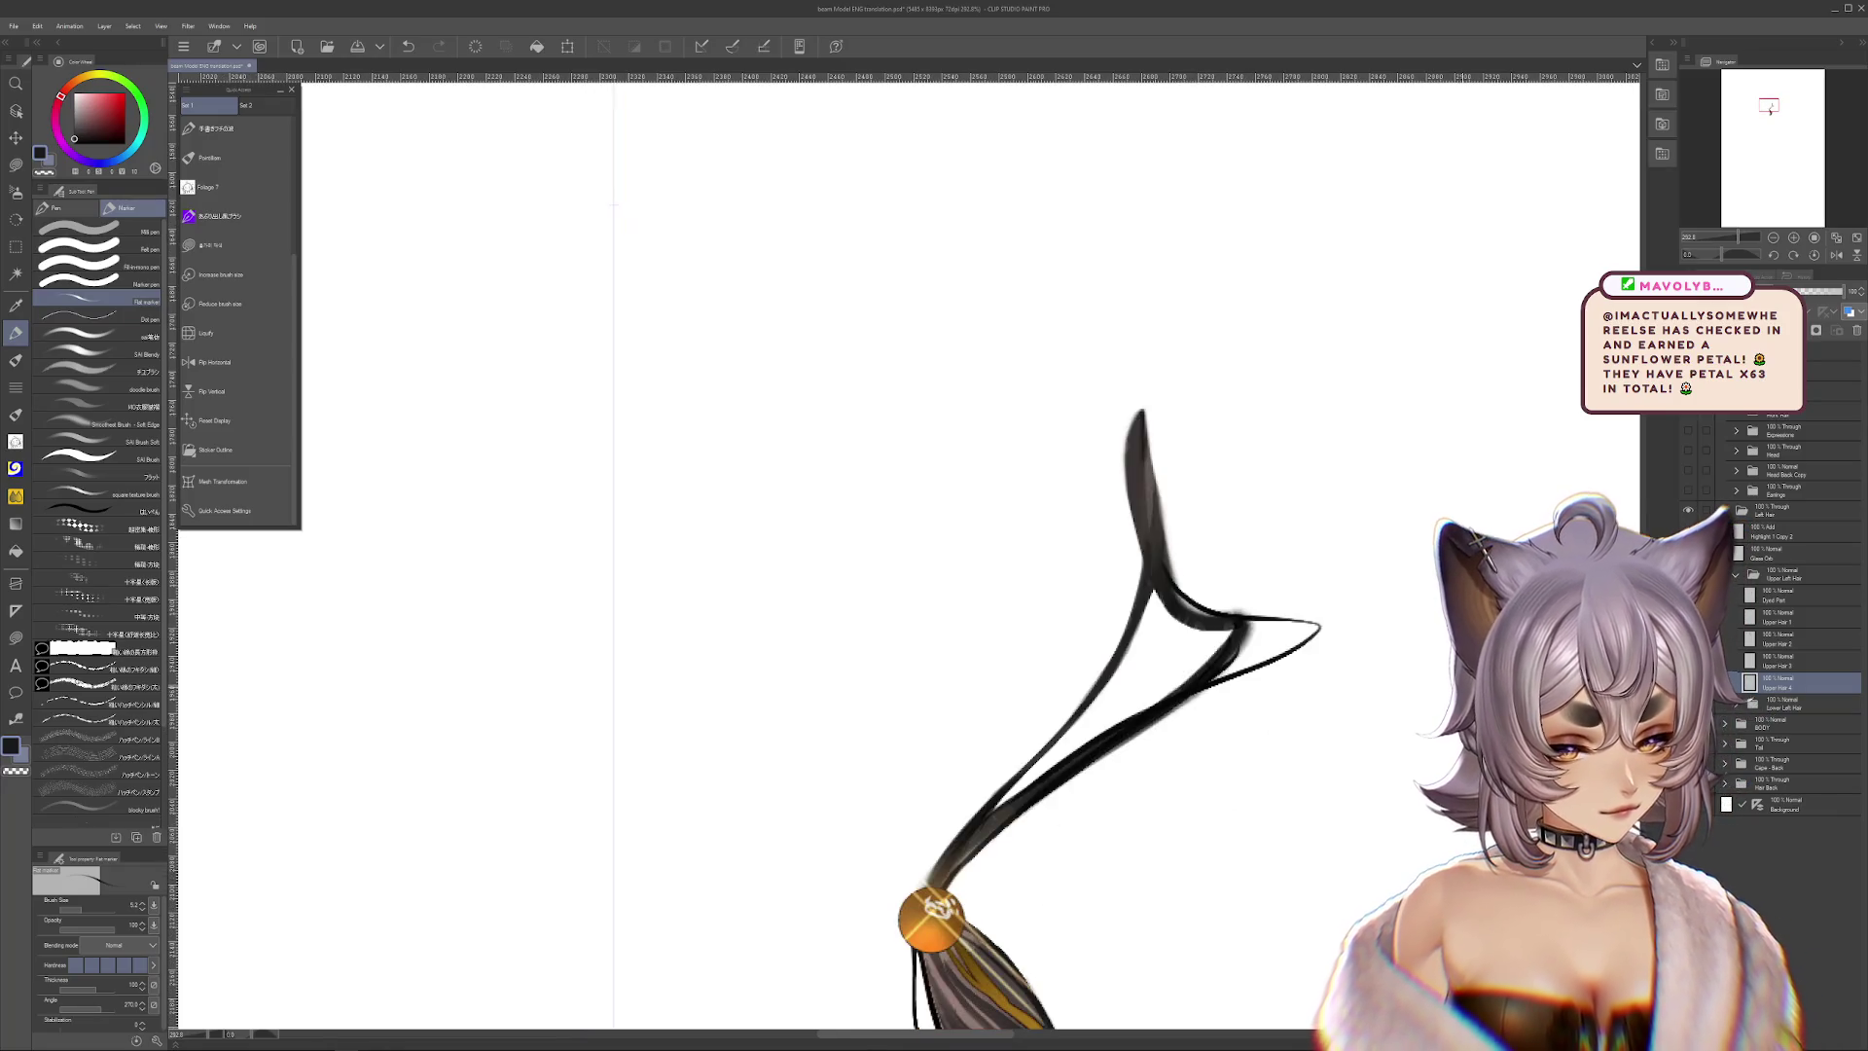
{"action": "key", "text": "ctrl+z"}
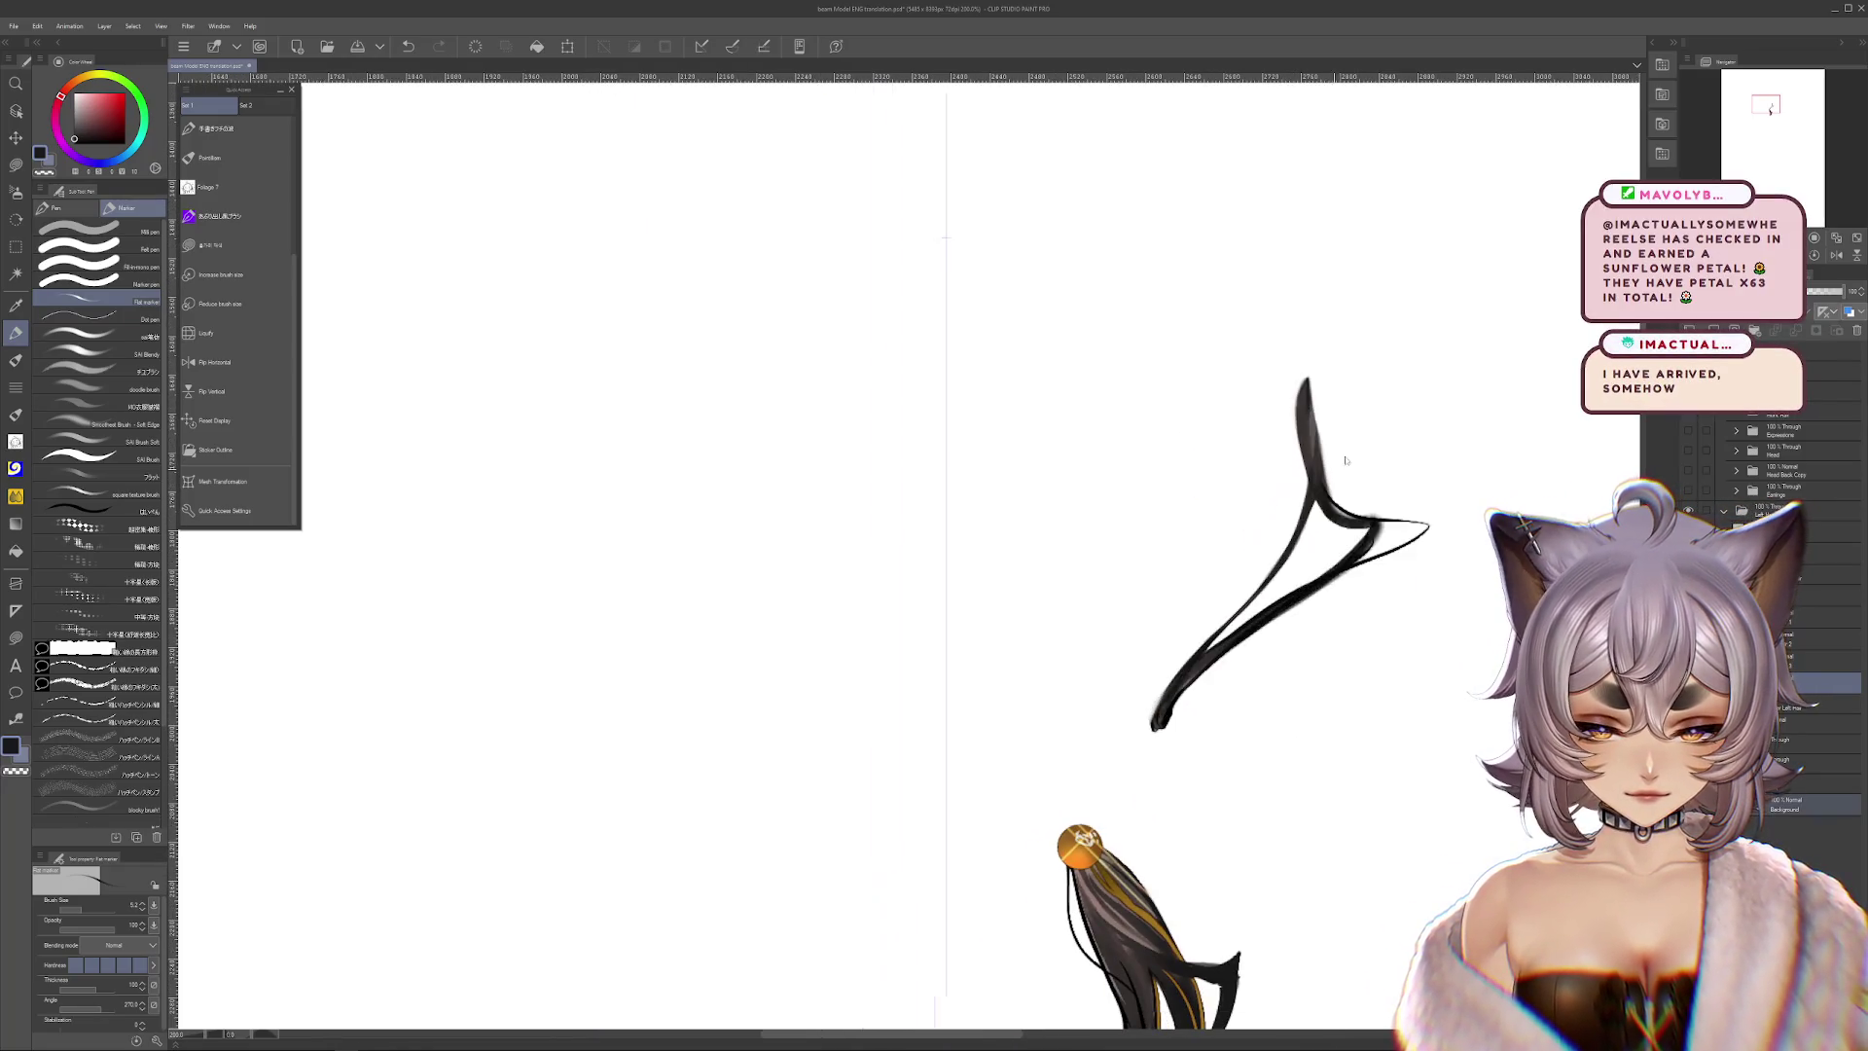
Redo the stroke, then transform it down so the upper strand meets the ponytail at the tie
{"action": "key", "text": "ctrl+y"}
{"action": "scroll", "coordinate": [1210, 776], "scroll_direction": "down", "scroll_amount": 1}
{"action": "scroll", "coordinate": [1217, 675], "scroll_direction": "down", "scroll_amount": 1}
{"action": "scroll", "coordinate": [1219, 689], "scroll_direction": "down", "scroll_amount": 2}
{"action": "key", "text": "ctrl+t"}
{"action": "scroll", "coordinate": [1219, 689], "scroll_direction": "down", "scroll_amount": 1}
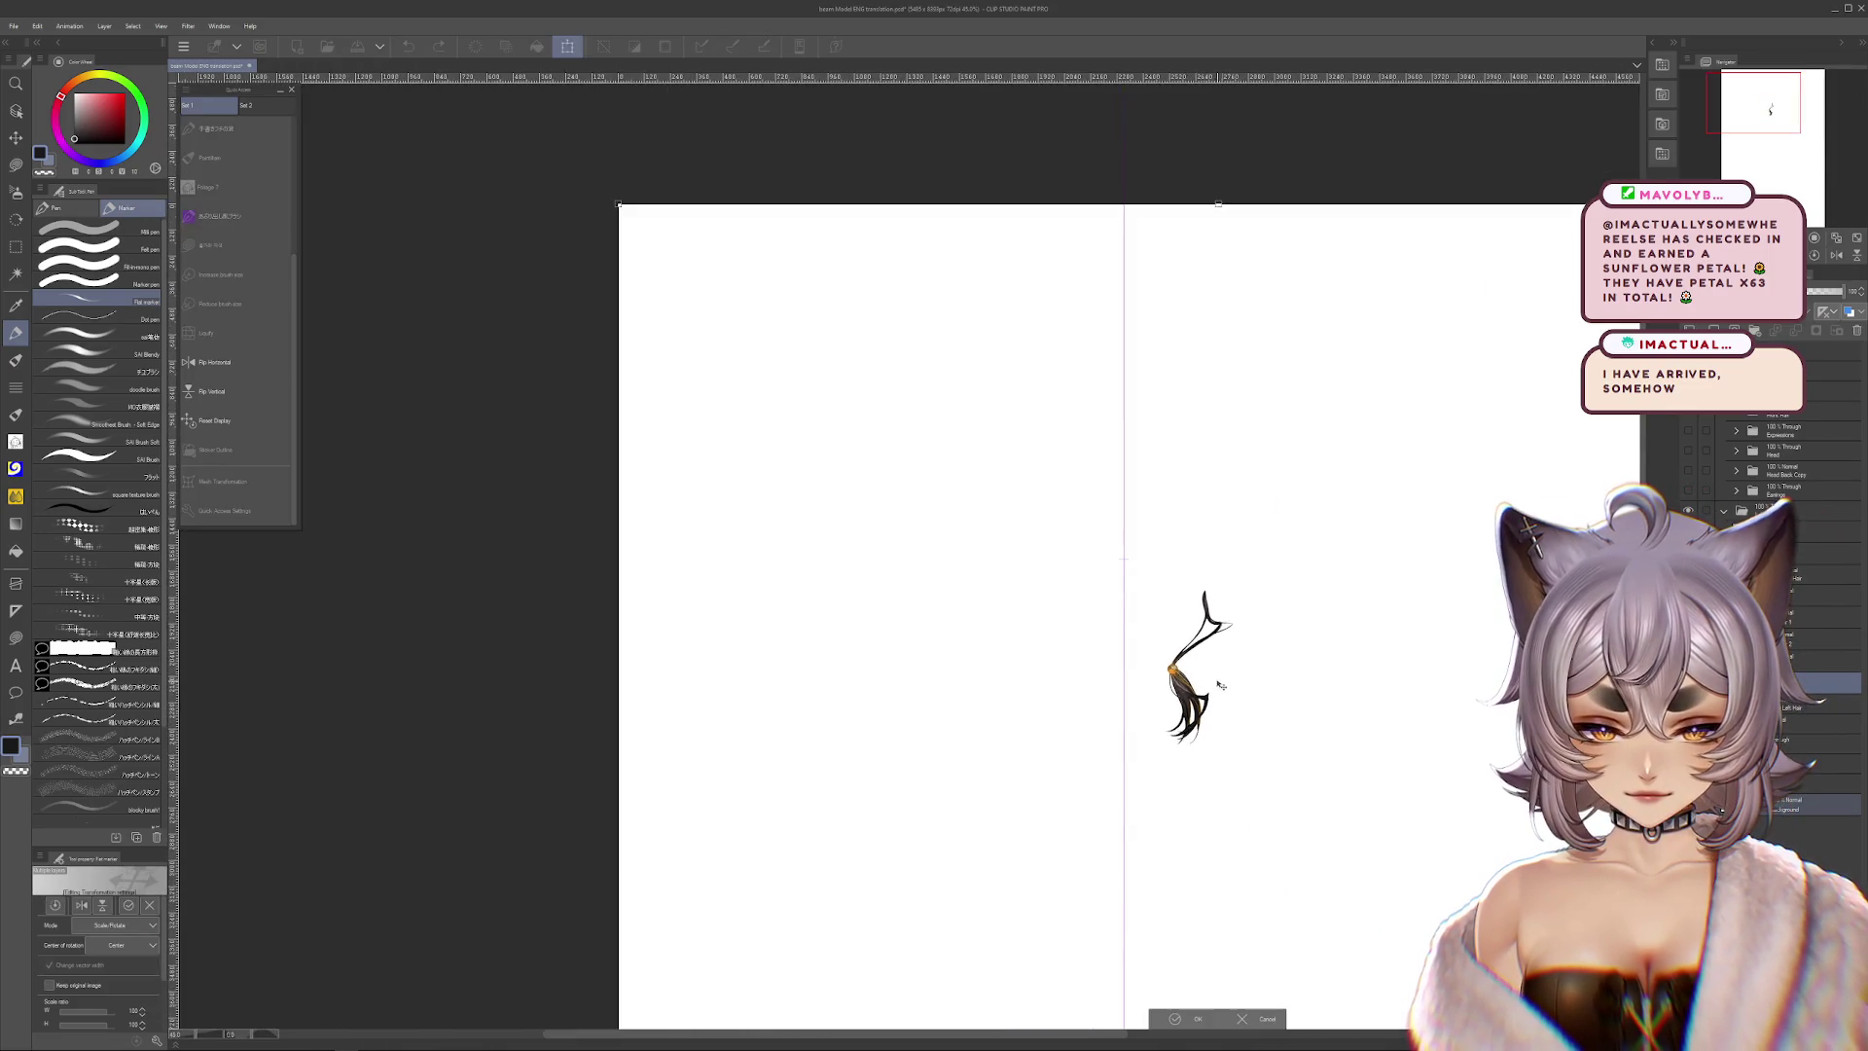
{"action": "scroll", "coordinate": [1226, 681], "scroll_direction": "down", "scroll_amount": 2}
{"action": "scroll", "coordinate": [1265, 671], "scroll_direction": "down", "scroll_amount": 1}
{"action": "left_click_drag", "start_coordinate": [1259, 541], "coordinate": [1217, 667]}
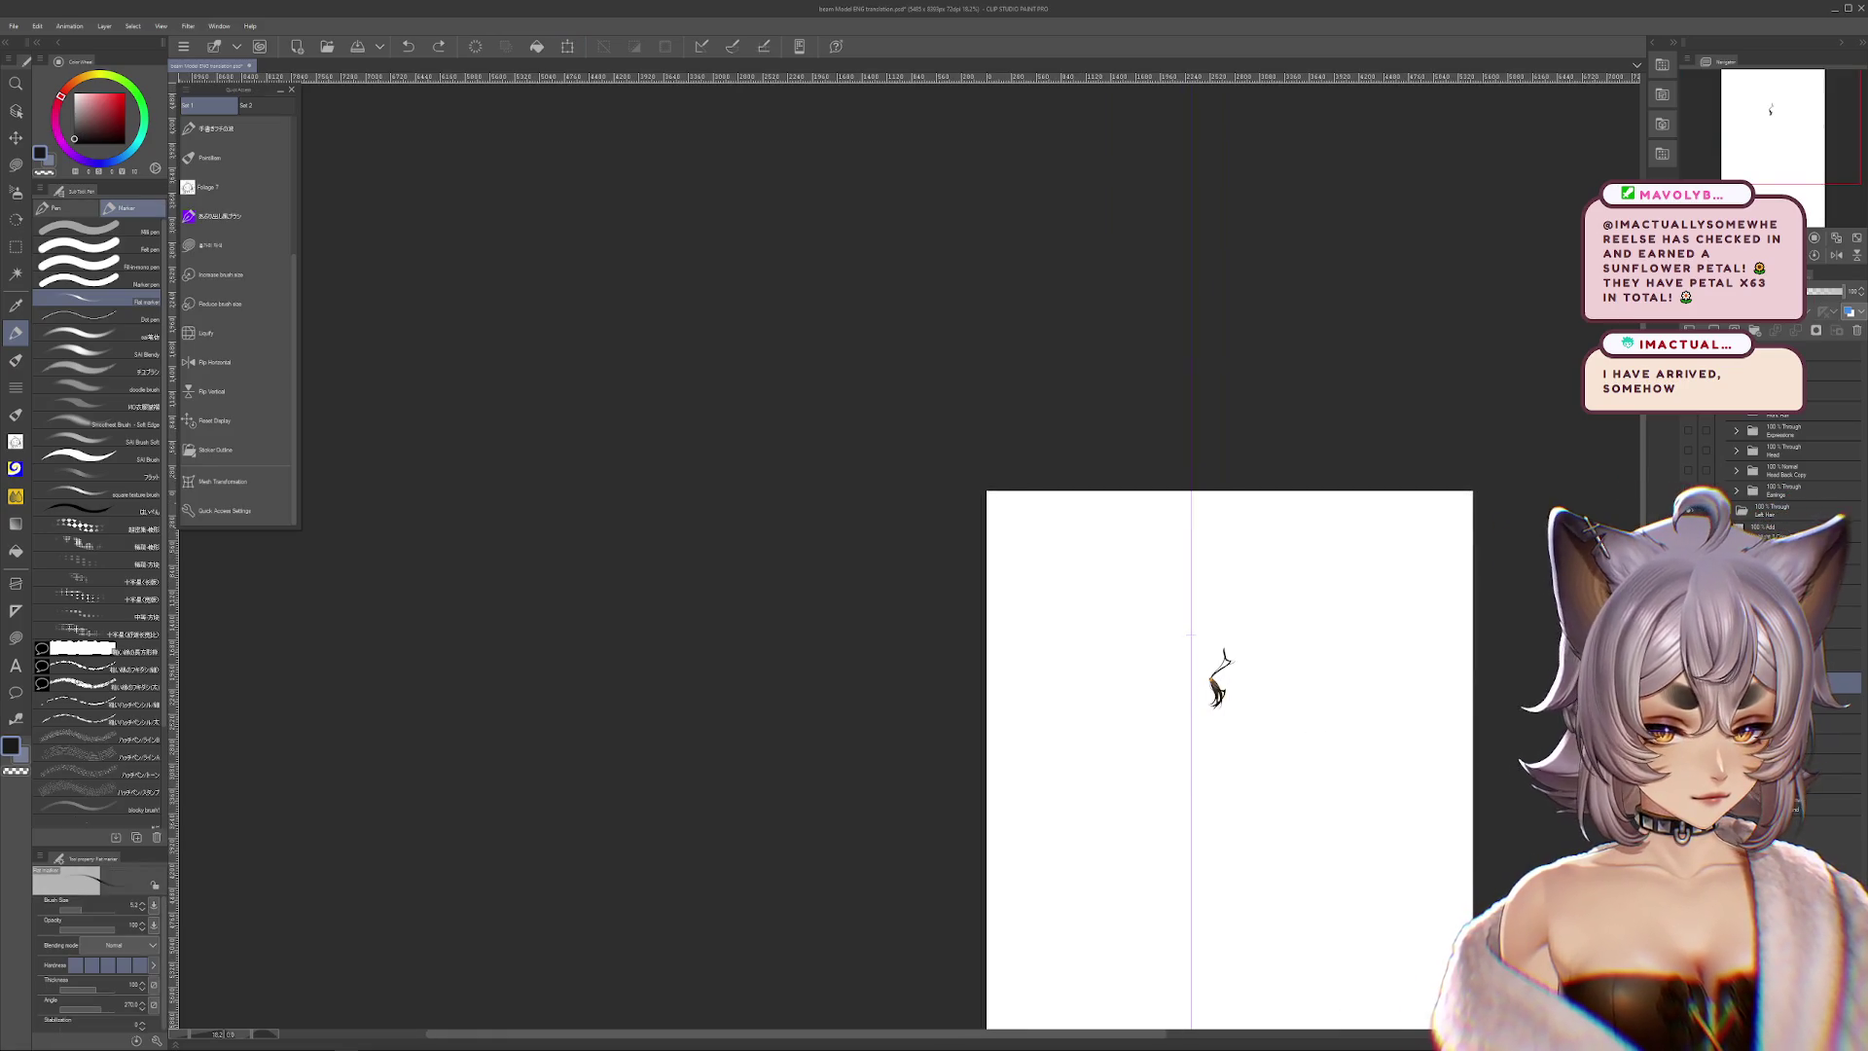
{"action": "scroll", "coordinate": [1207, 672], "scroll_direction": "up", "scroll_amount": 3}
{"action": "scroll", "coordinate": [1189, 674], "scroll_direction": "up", "scroll_amount": 3}
{"action": "key", "text": "Return"}
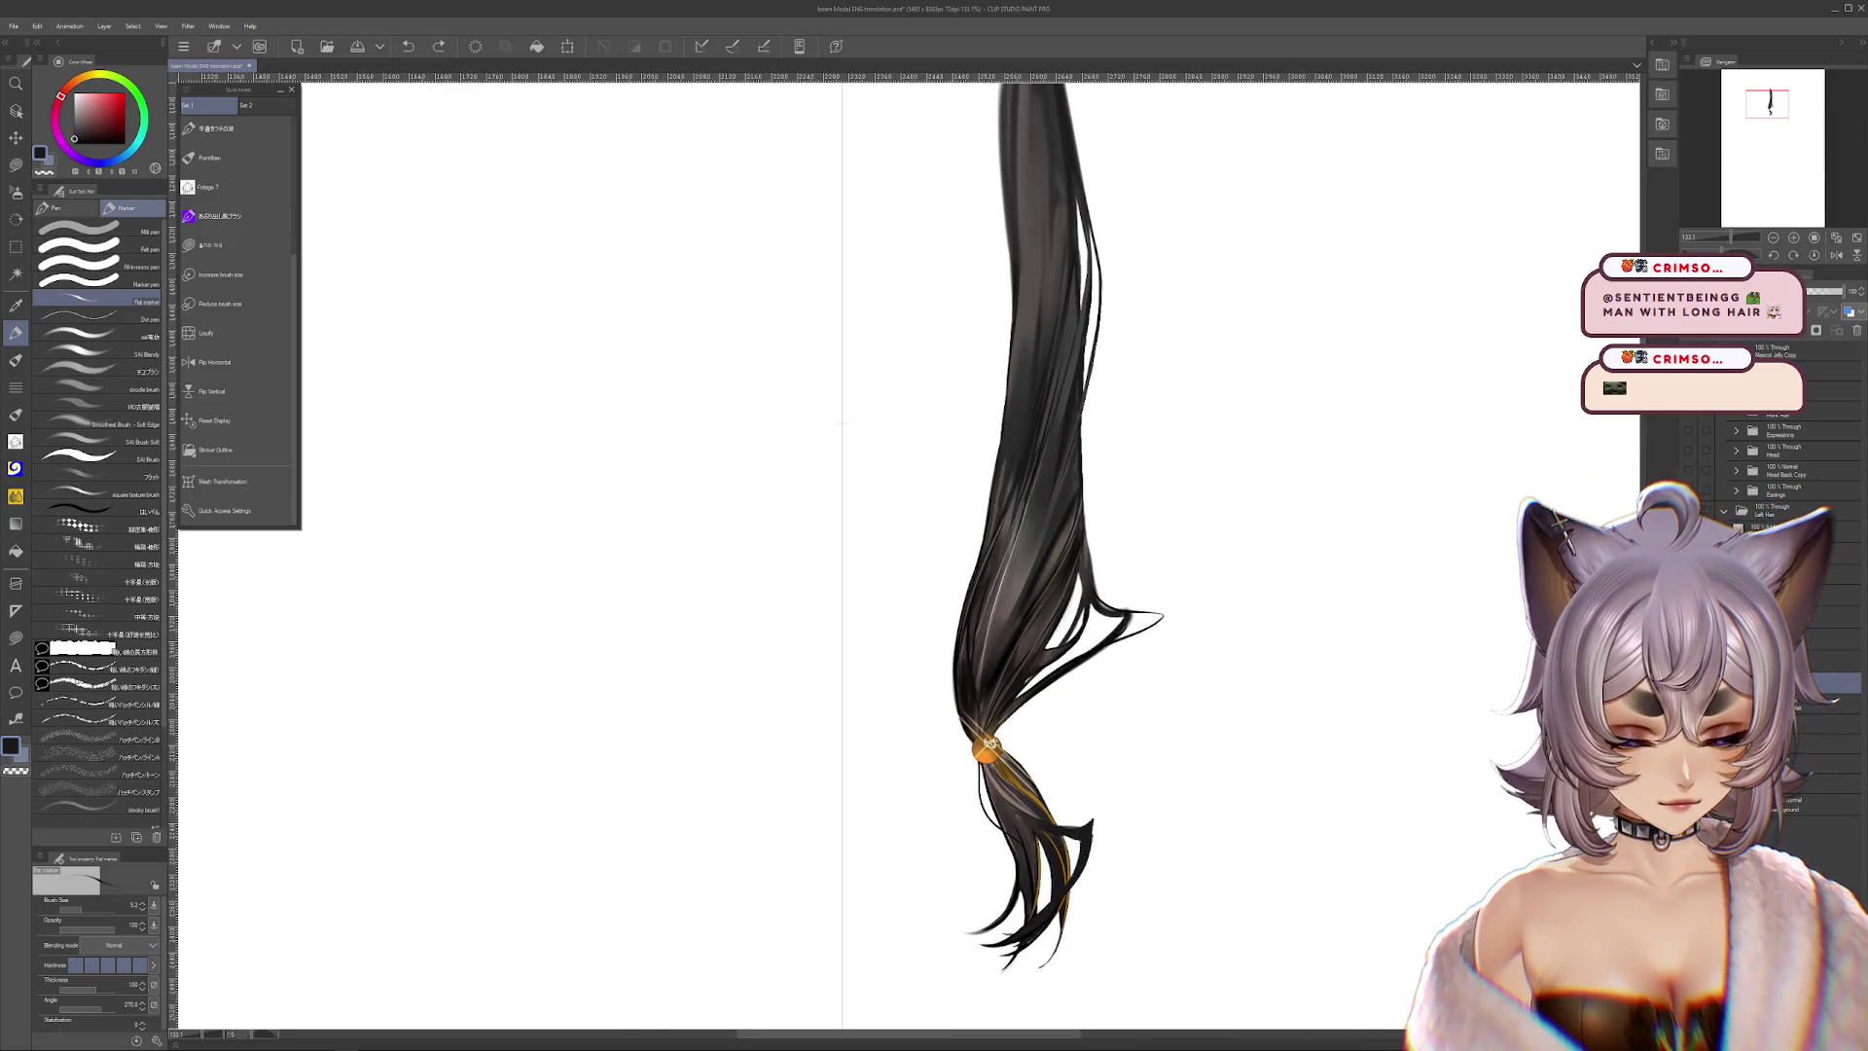
{"action": "left_click_drag", "start_coordinate": [1112, 552], "coordinate": [1156, 649]}
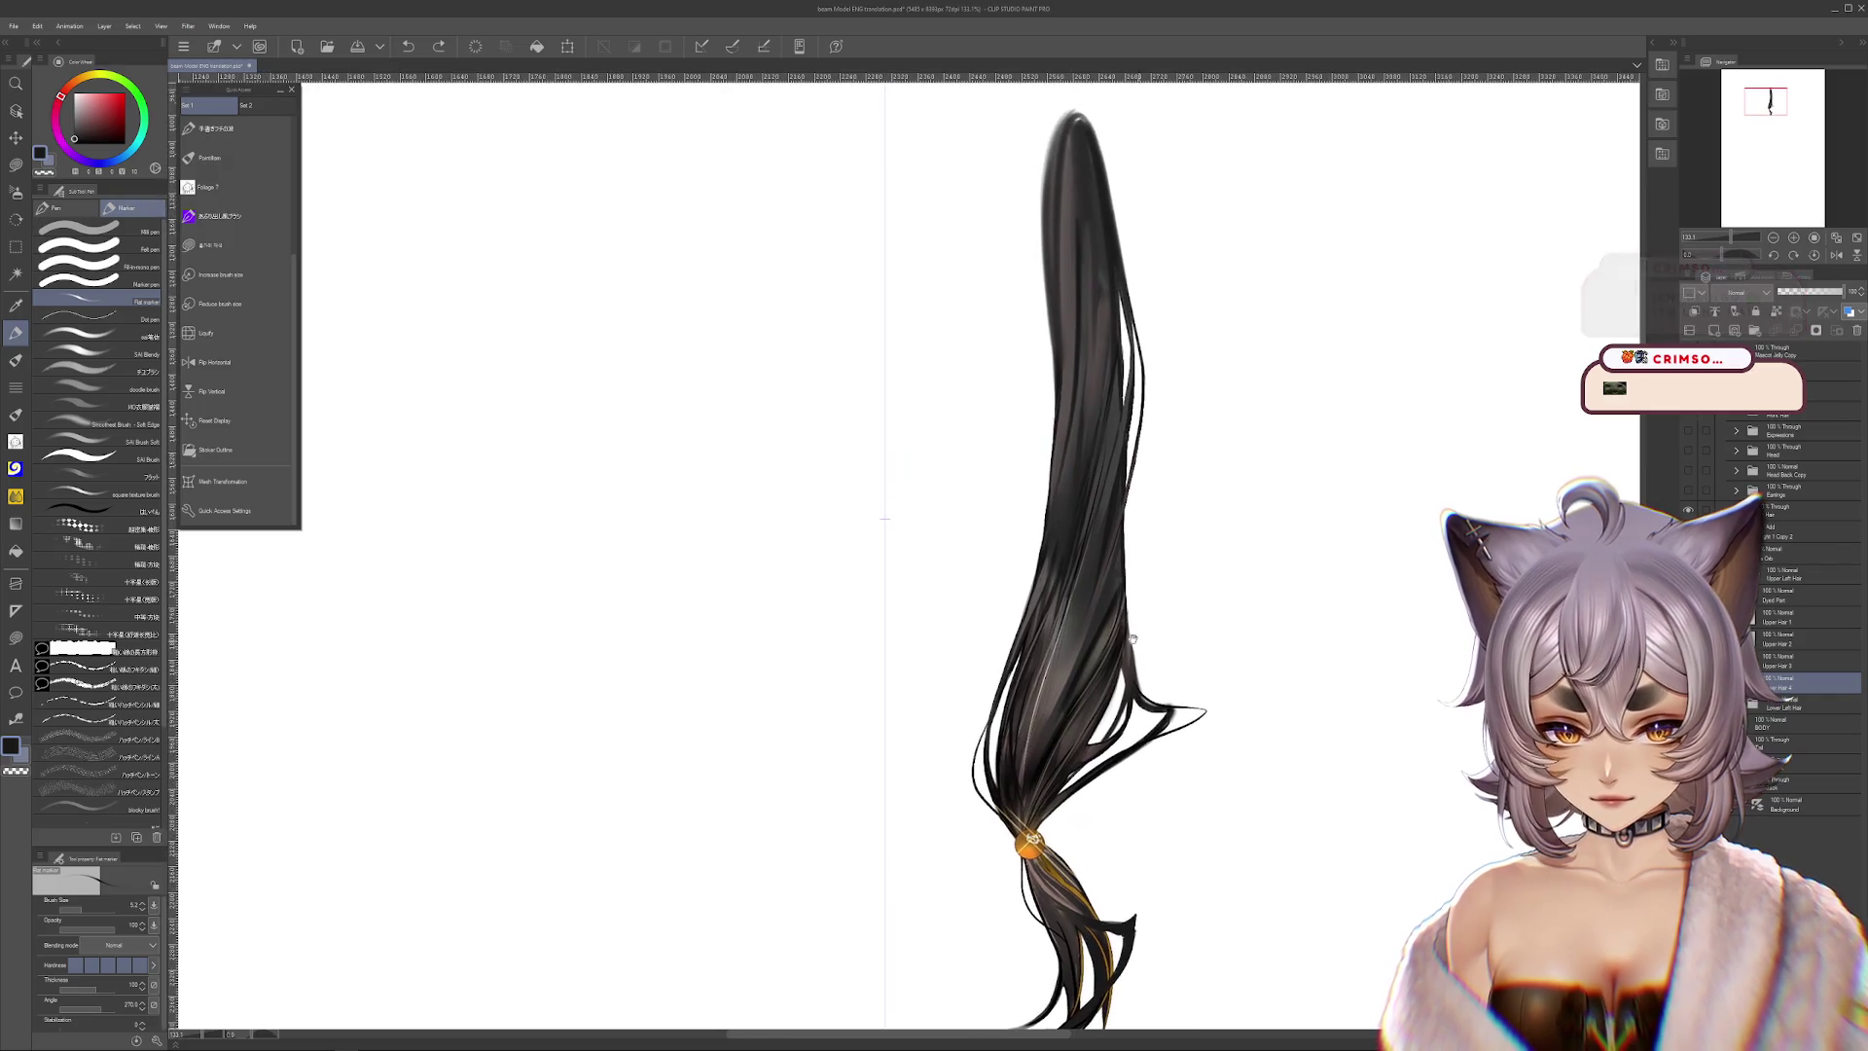
{"action": "left_click_drag", "start_coordinate": [958, 127], "coordinate": [900, 847]}
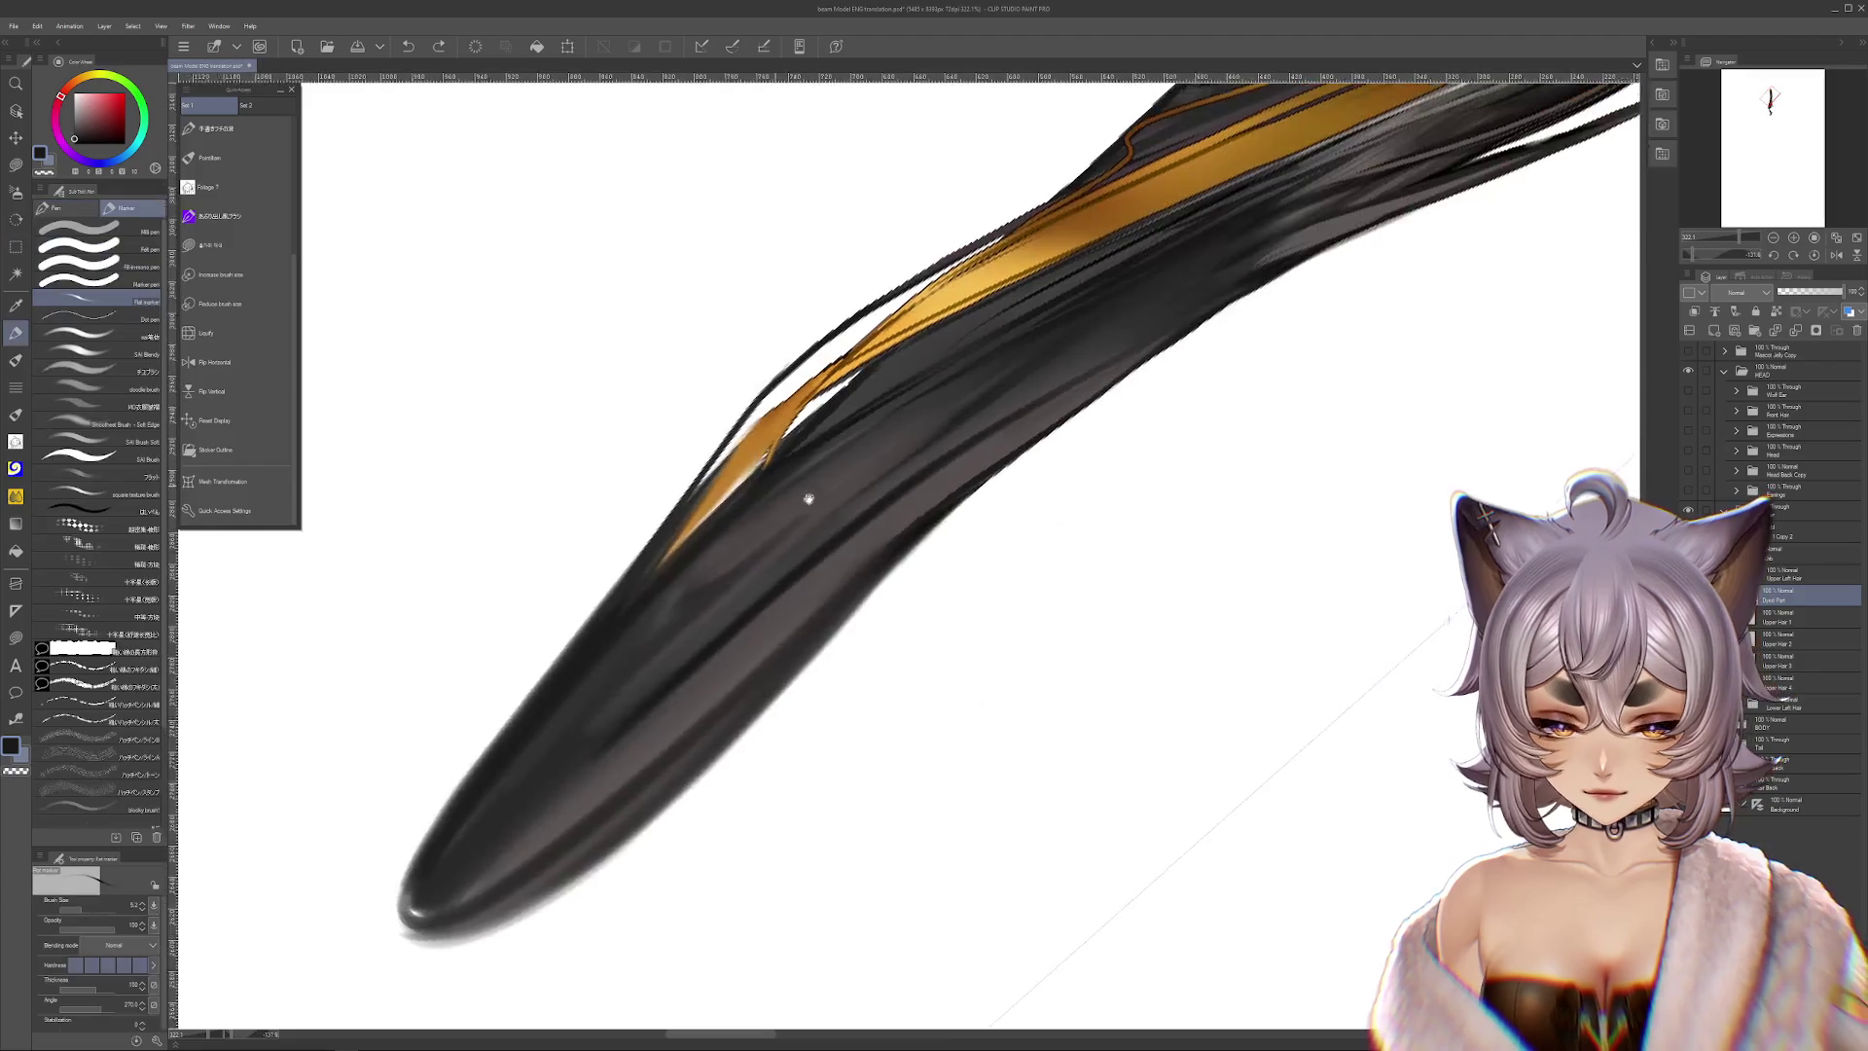
Blend the dark ponytail edge, then smear the orange highlight strip with a larger Blend brush
{"action": "key", "text": "j"}
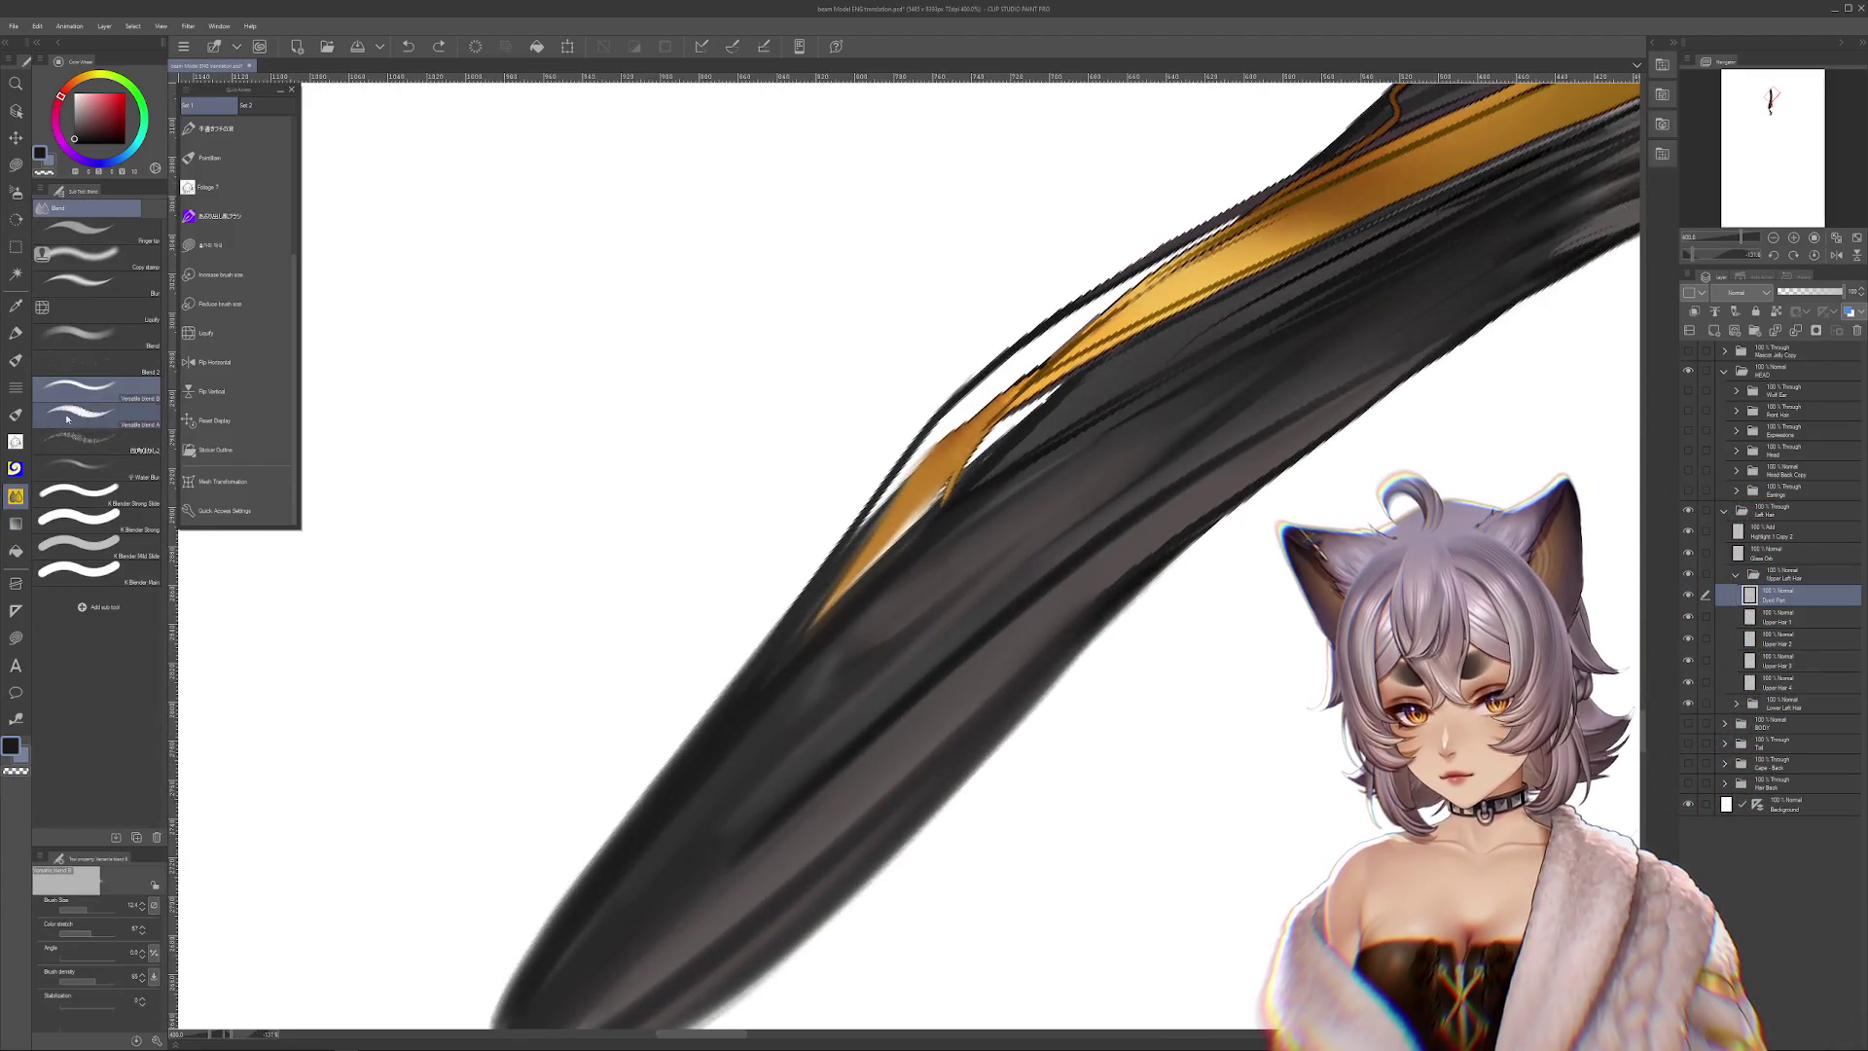
{"action": "left_click_drag", "start_coordinate": [931, 559], "coordinate": [882, 589]}
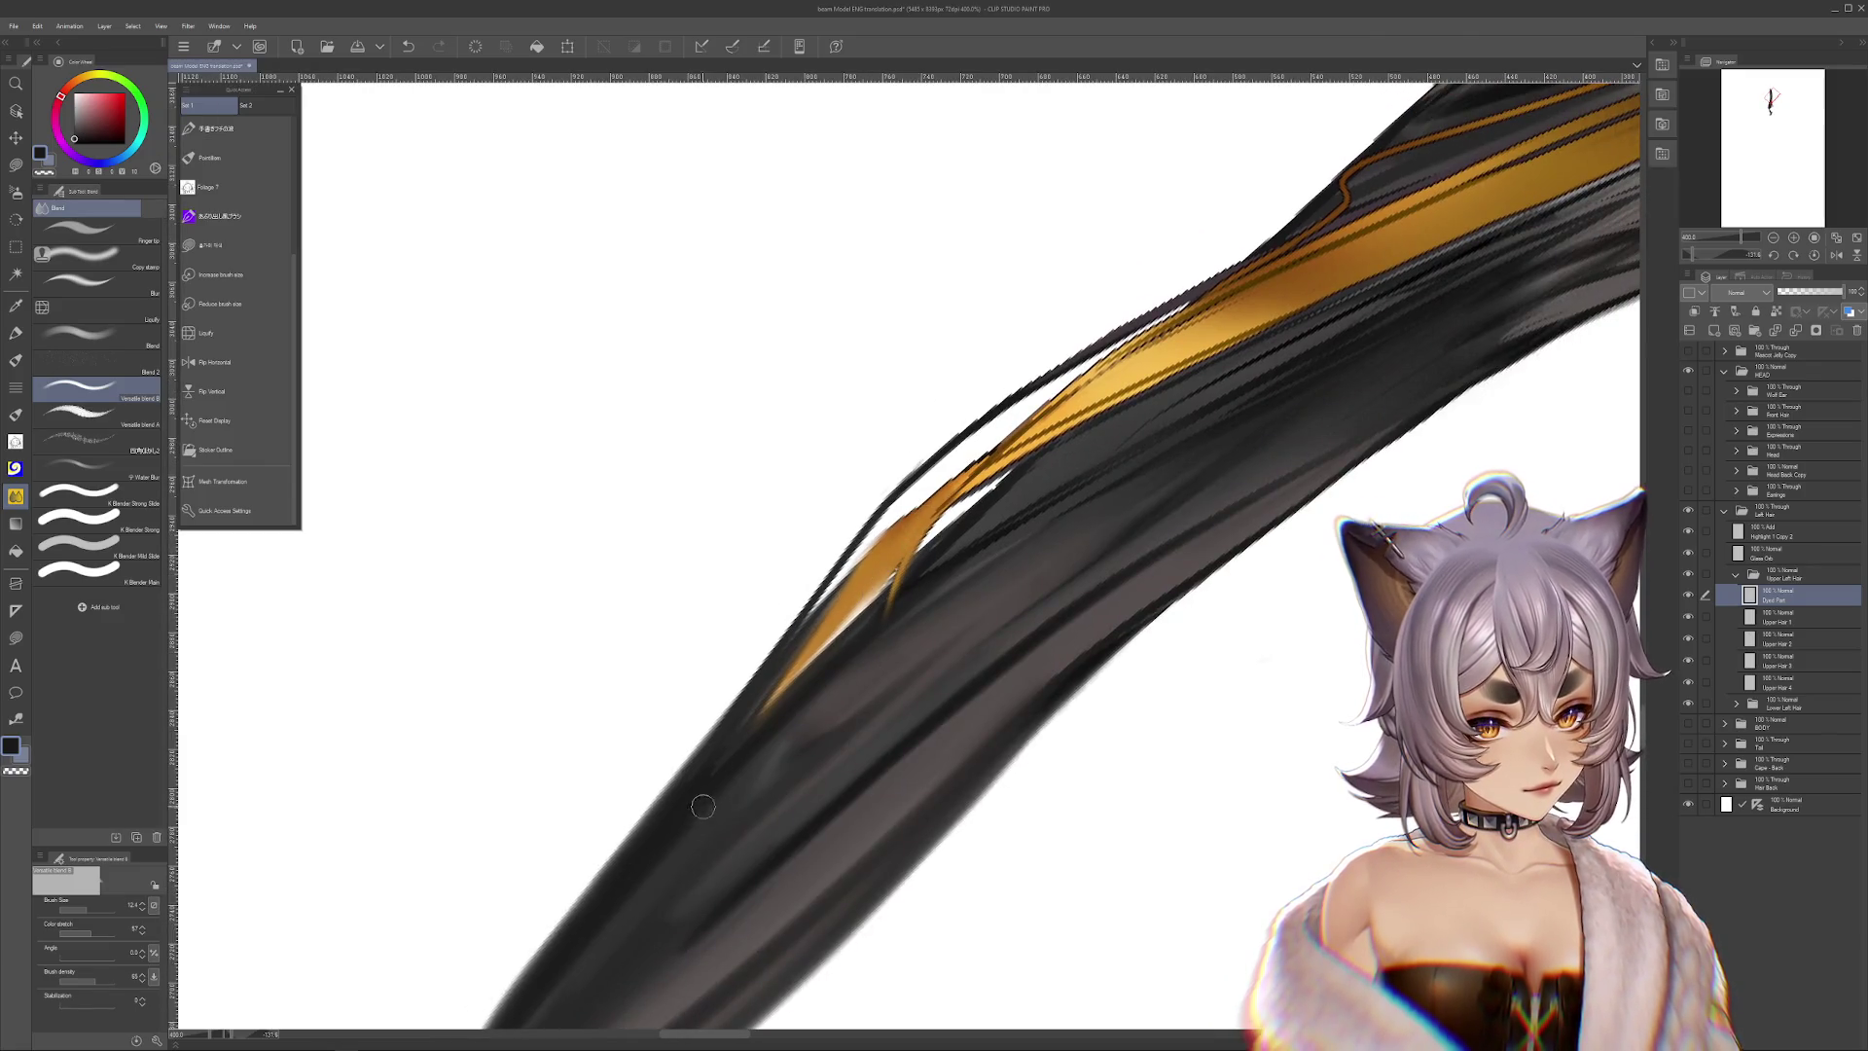
{"action": "left_click_drag", "start_coordinate": [73, 909], "coordinate": [93, 910]}
{"action": "left_click_drag", "start_coordinate": [75, 933], "coordinate": [87, 933]}
{"action": "left_click_drag", "start_coordinate": [769, 711], "coordinate": [728, 796]}
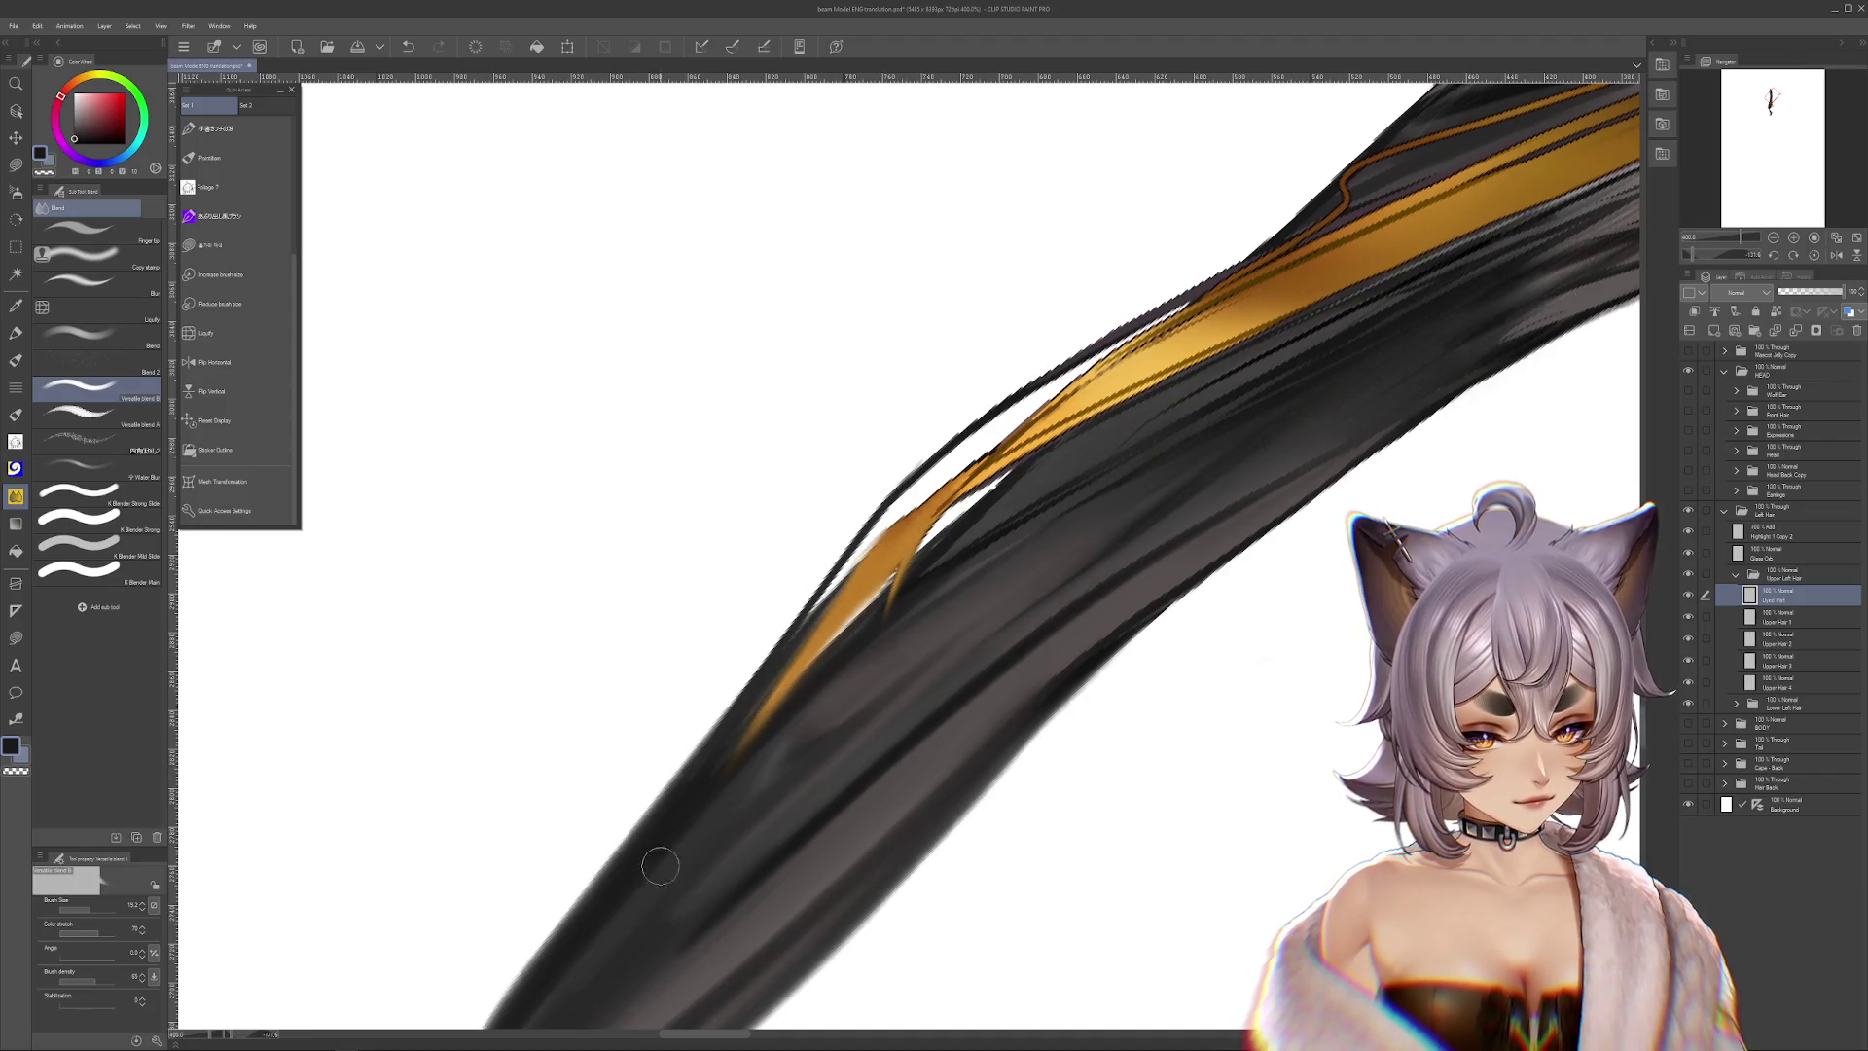
{"action": "key", "text": "bracketright"}
{"action": "key", "text": "bracketright"}
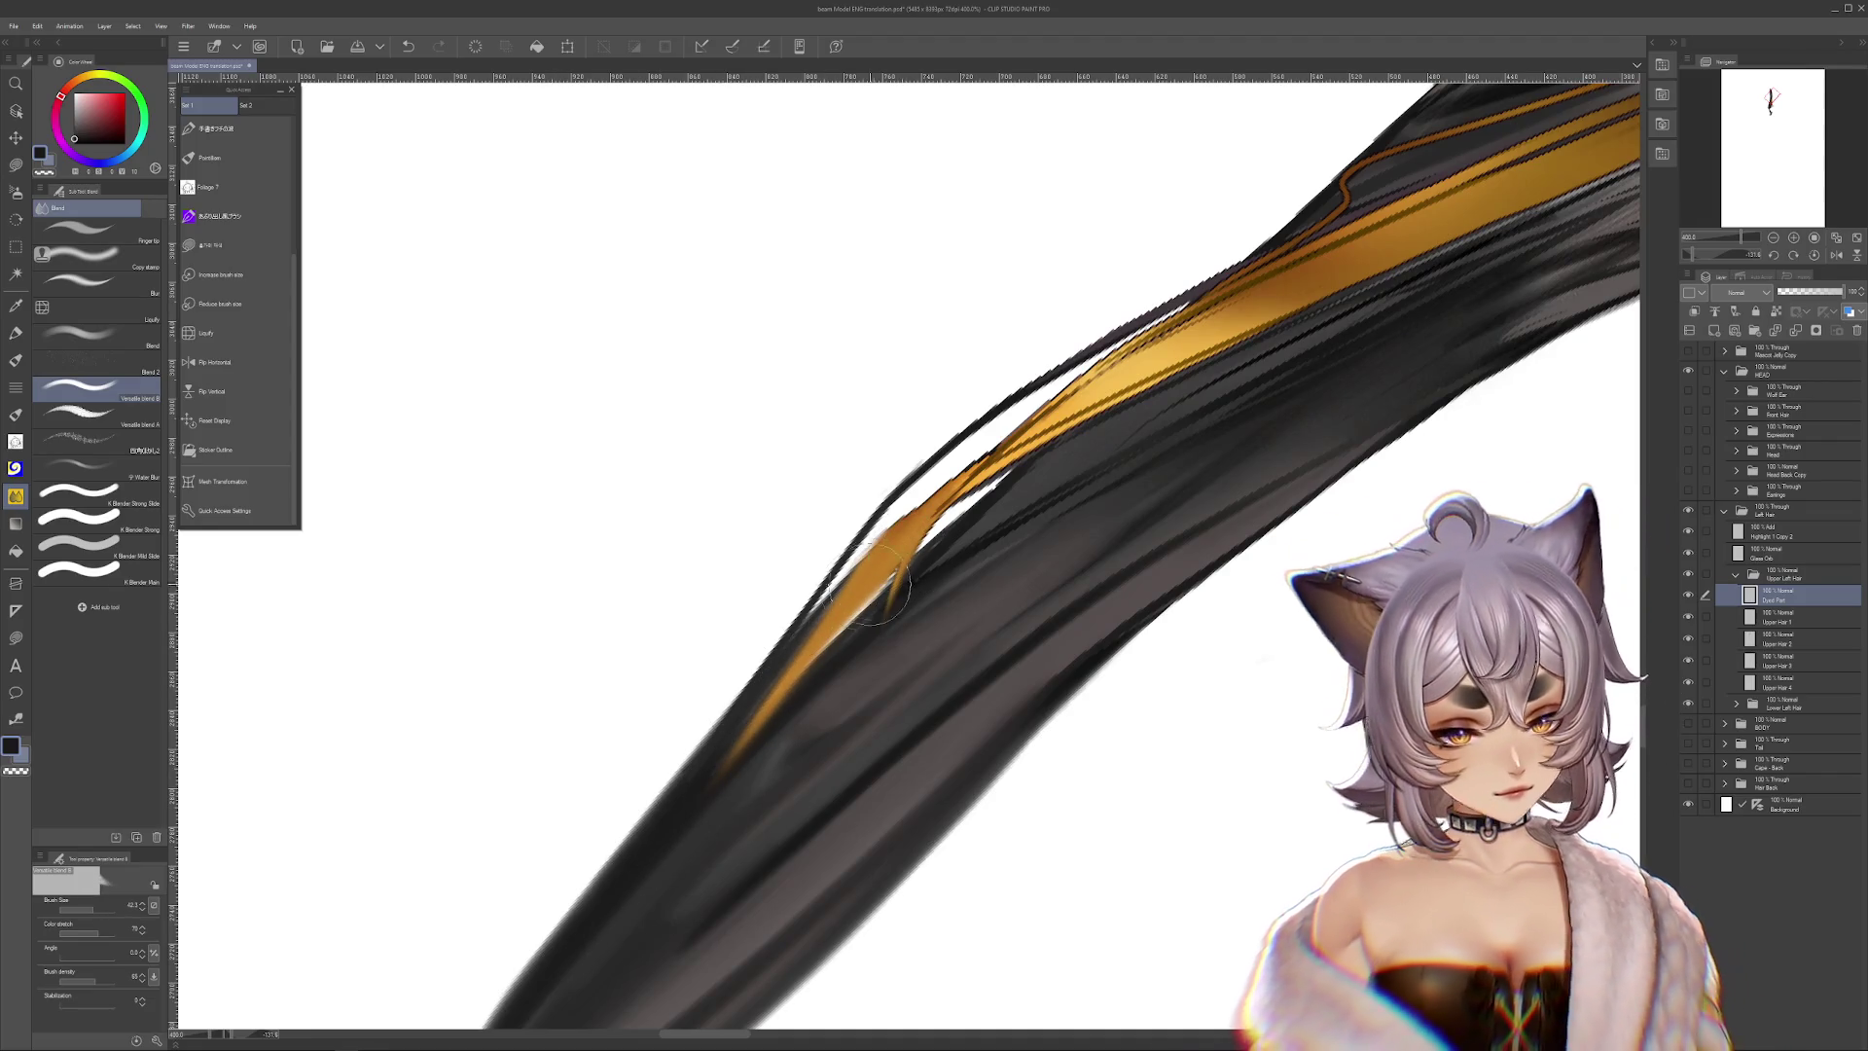
{"action": "left_click_drag", "start_coordinate": [900, 543], "coordinate": [618, 920]}
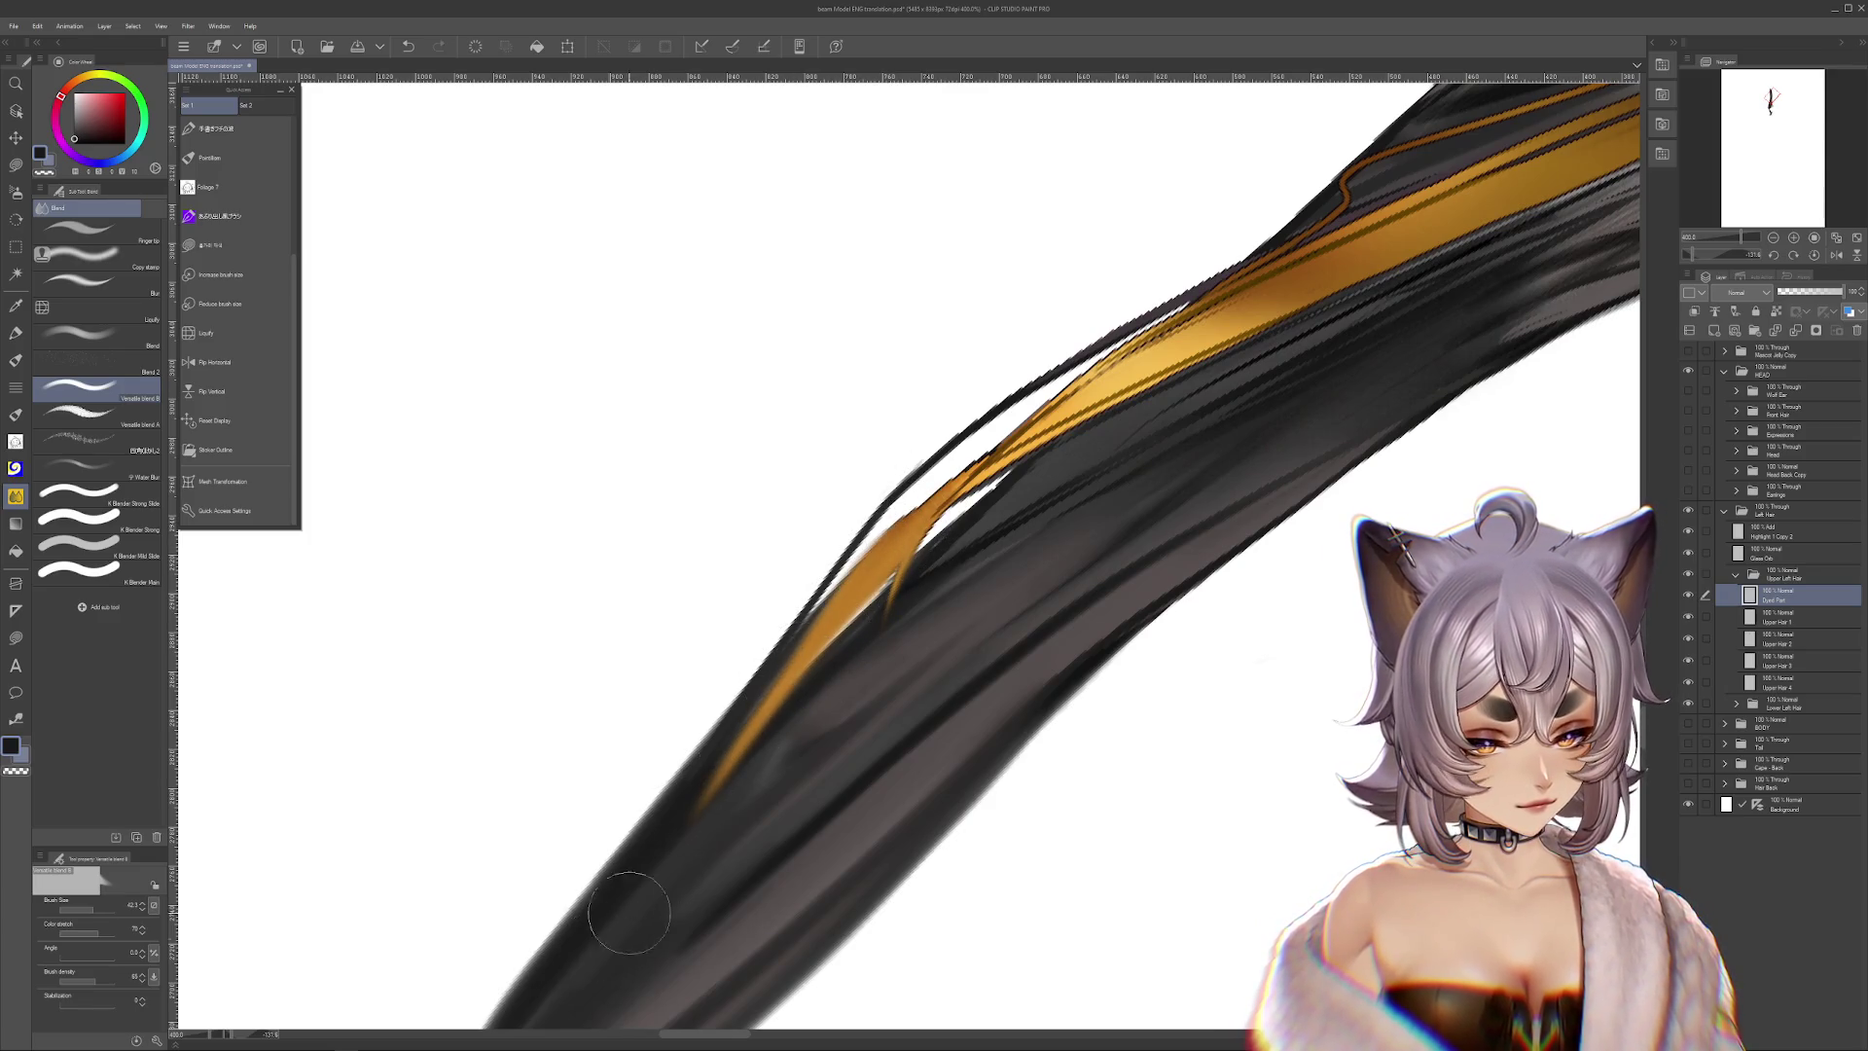
{"action": "key", "text": "m"}
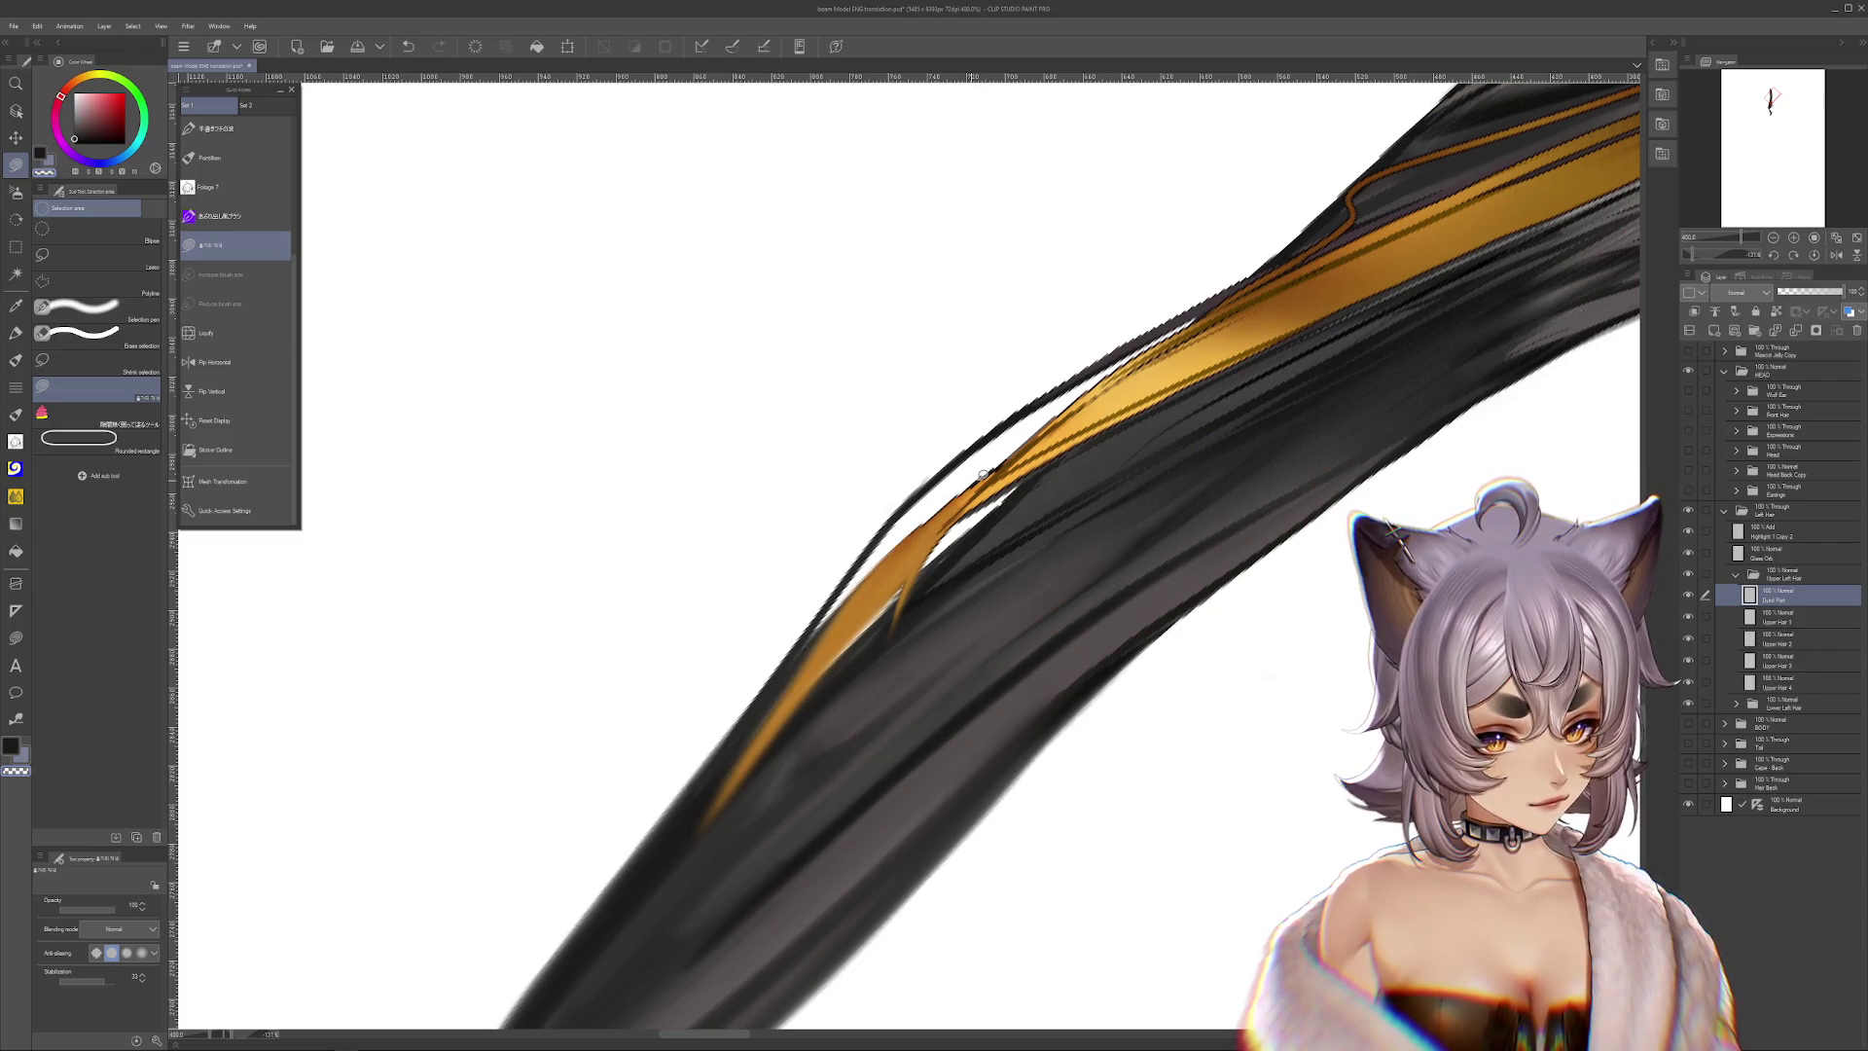
{"action": "key", "text": "j"}
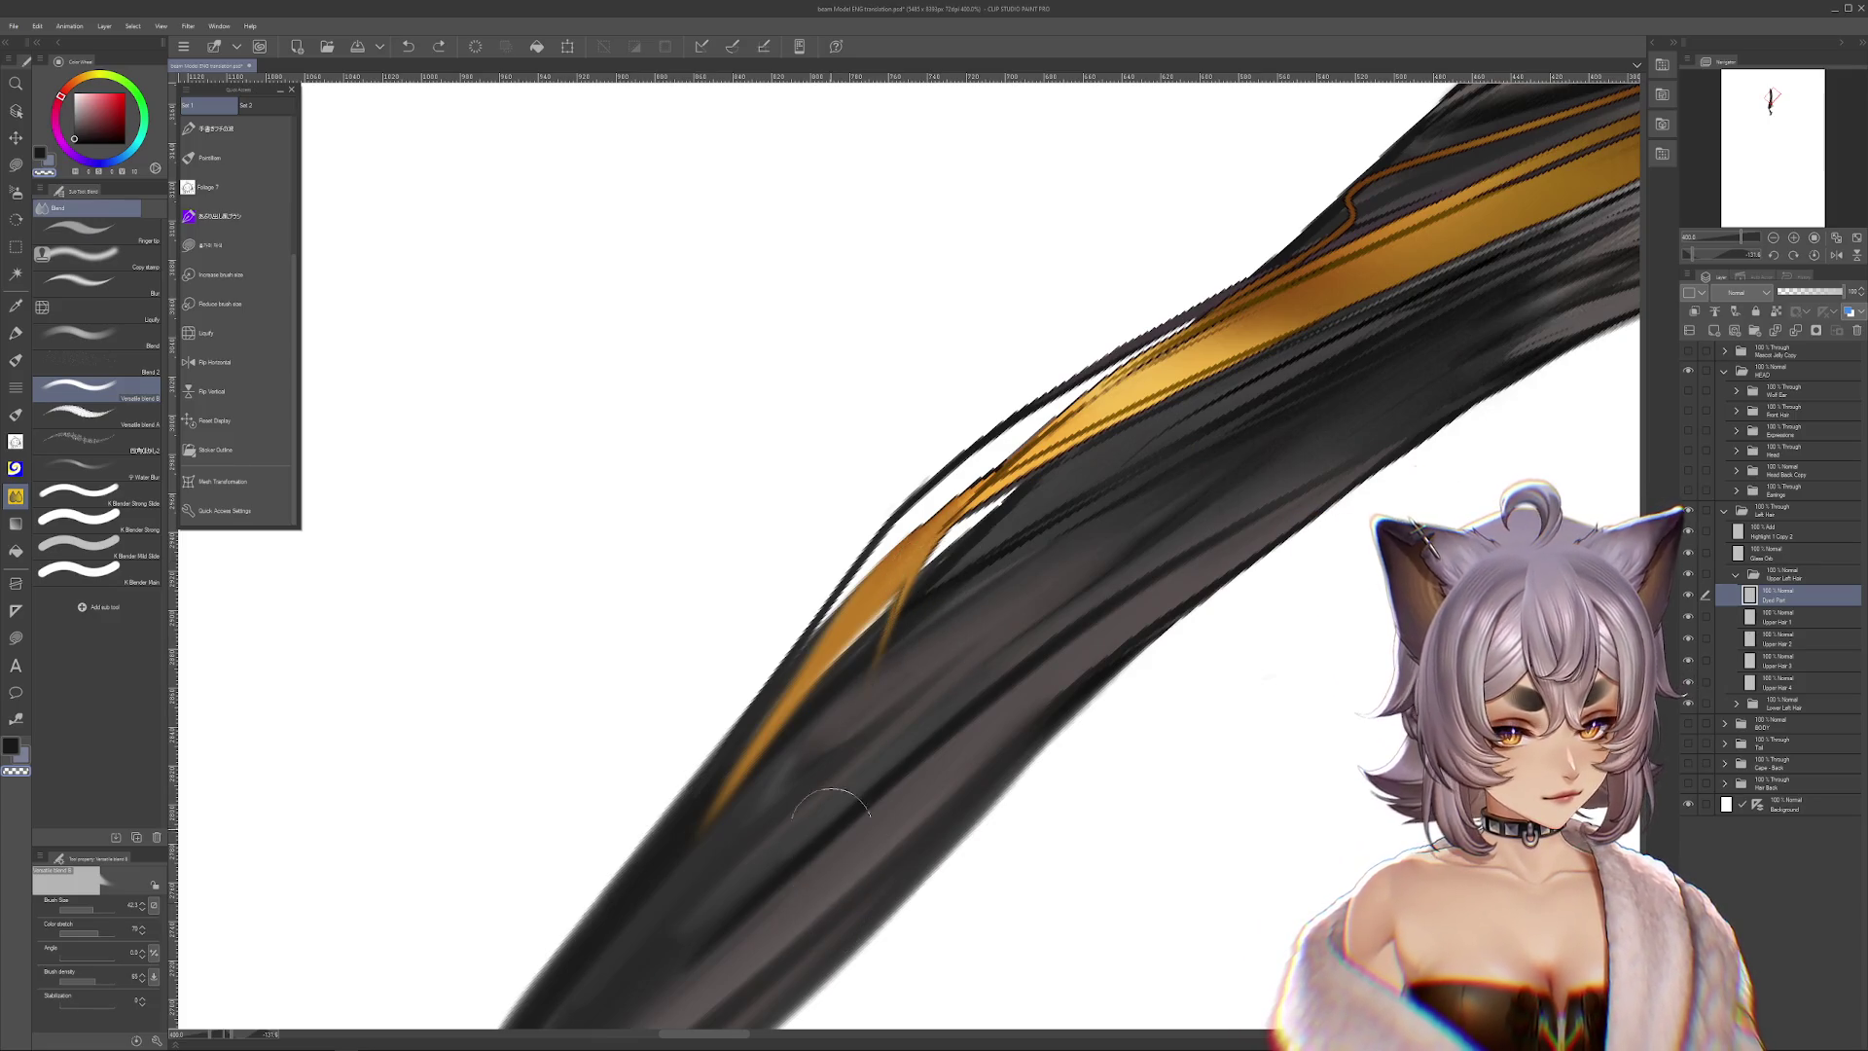
{"action": "left_click_drag", "start_coordinate": [846, 755], "coordinate": [1182, 793]}
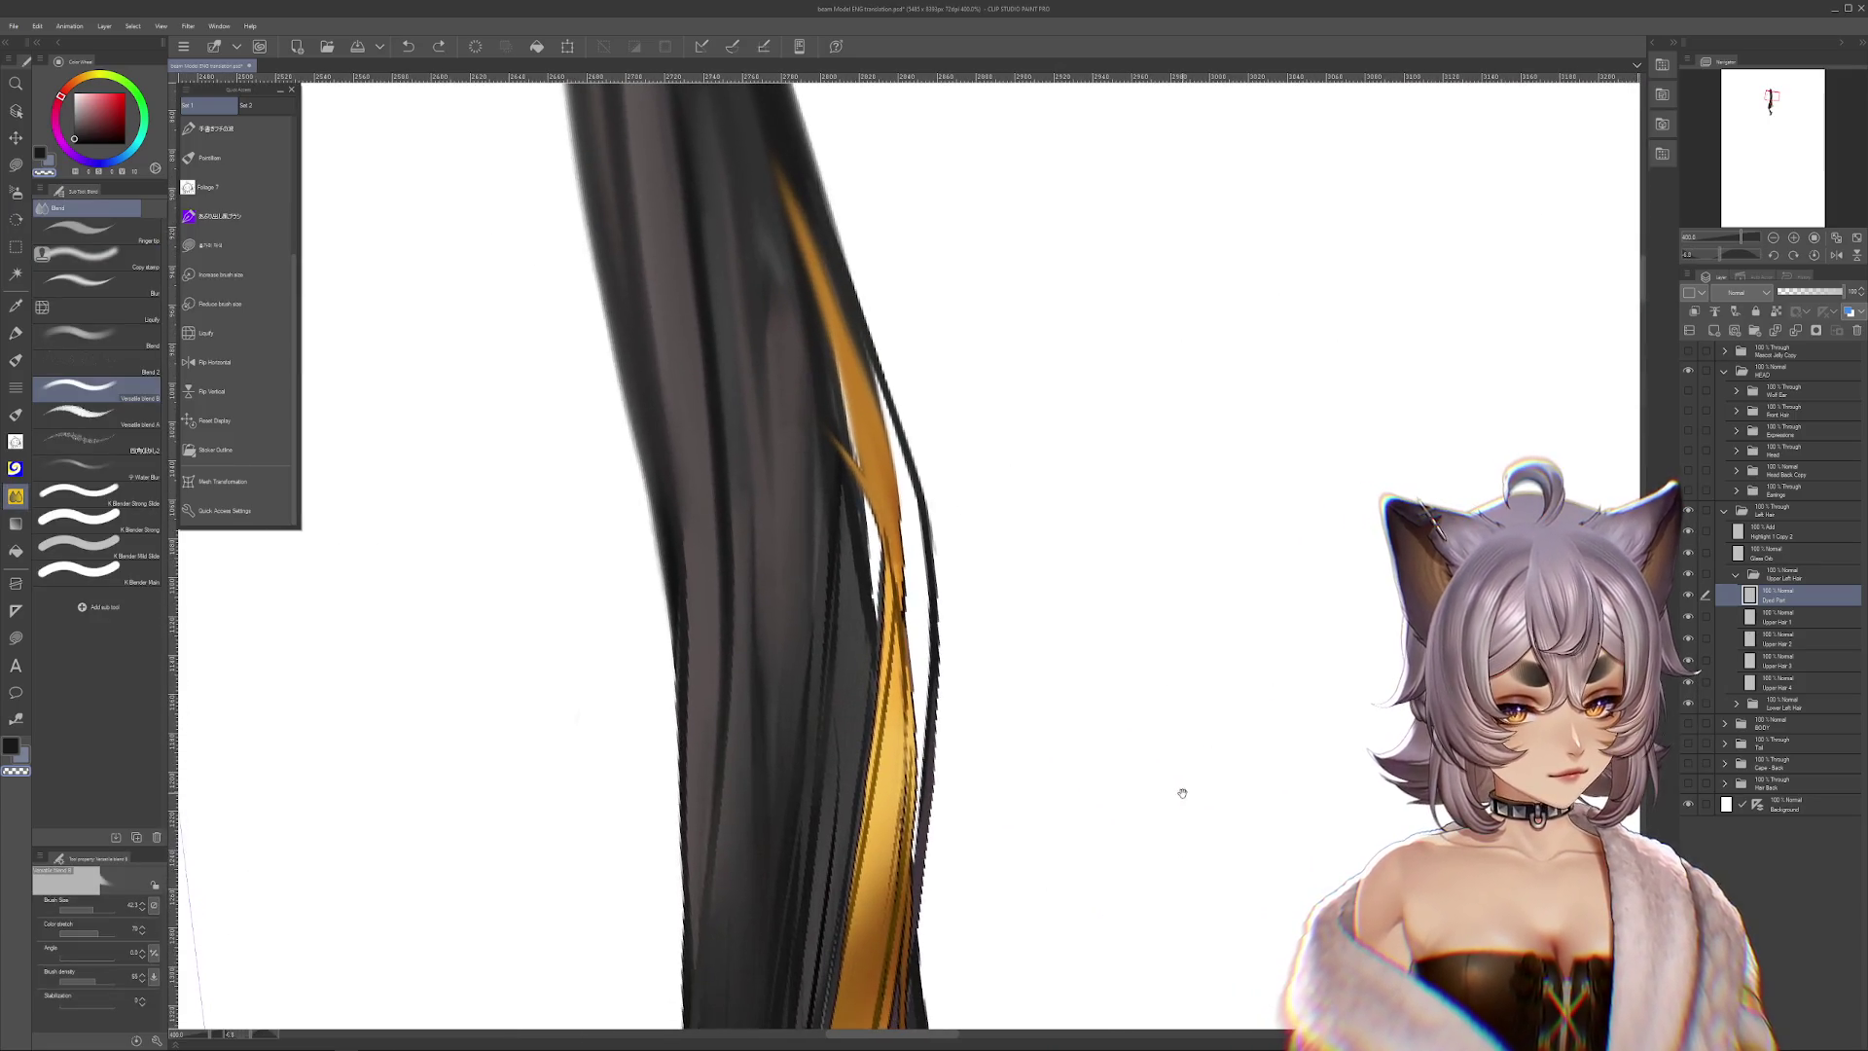
Nudge the hair strand slightly right and down, then undo to compare before and after
{"action": "scroll", "coordinate": [1182, 793], "scroll_direction": "down", "scroll_amount": 2}
{"action": "scroll", "coordinate": [1183, 793], "scroll_direction": "down", "scroll_amount": 3}
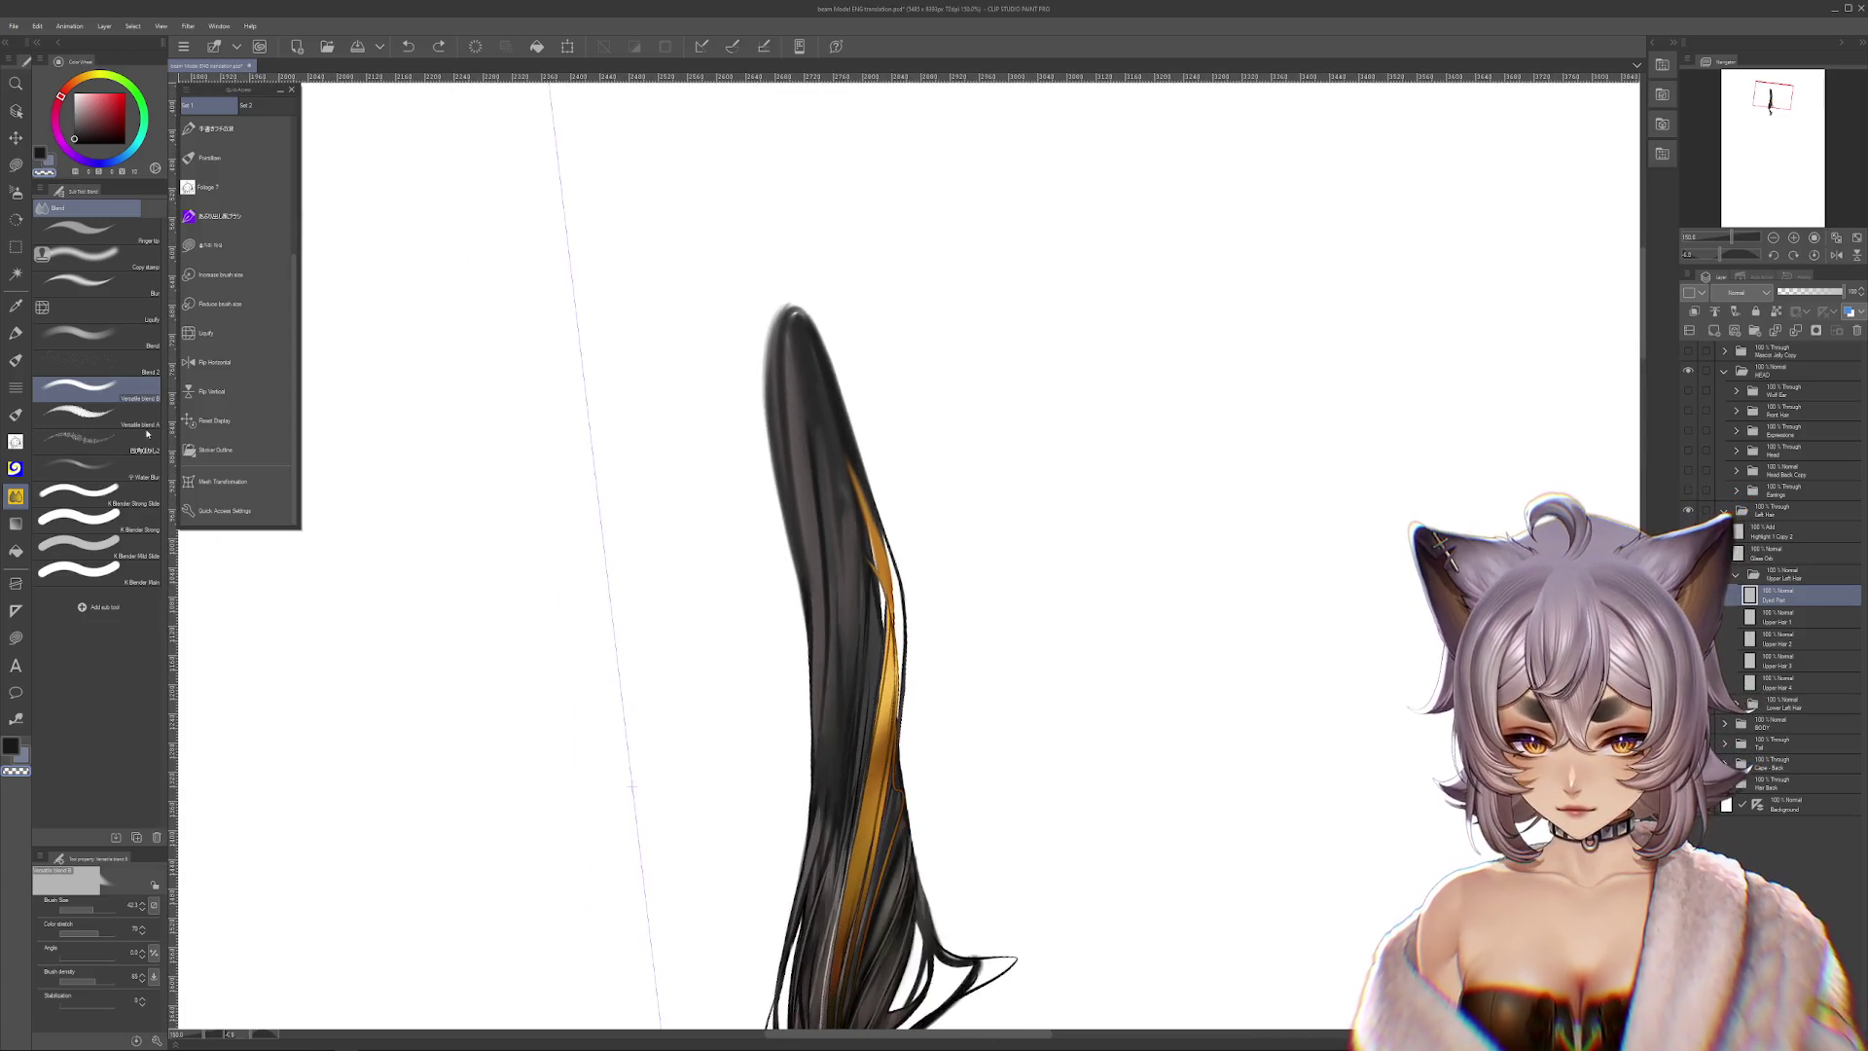
{"action": "left_click", "coordinate": [17, 193]}
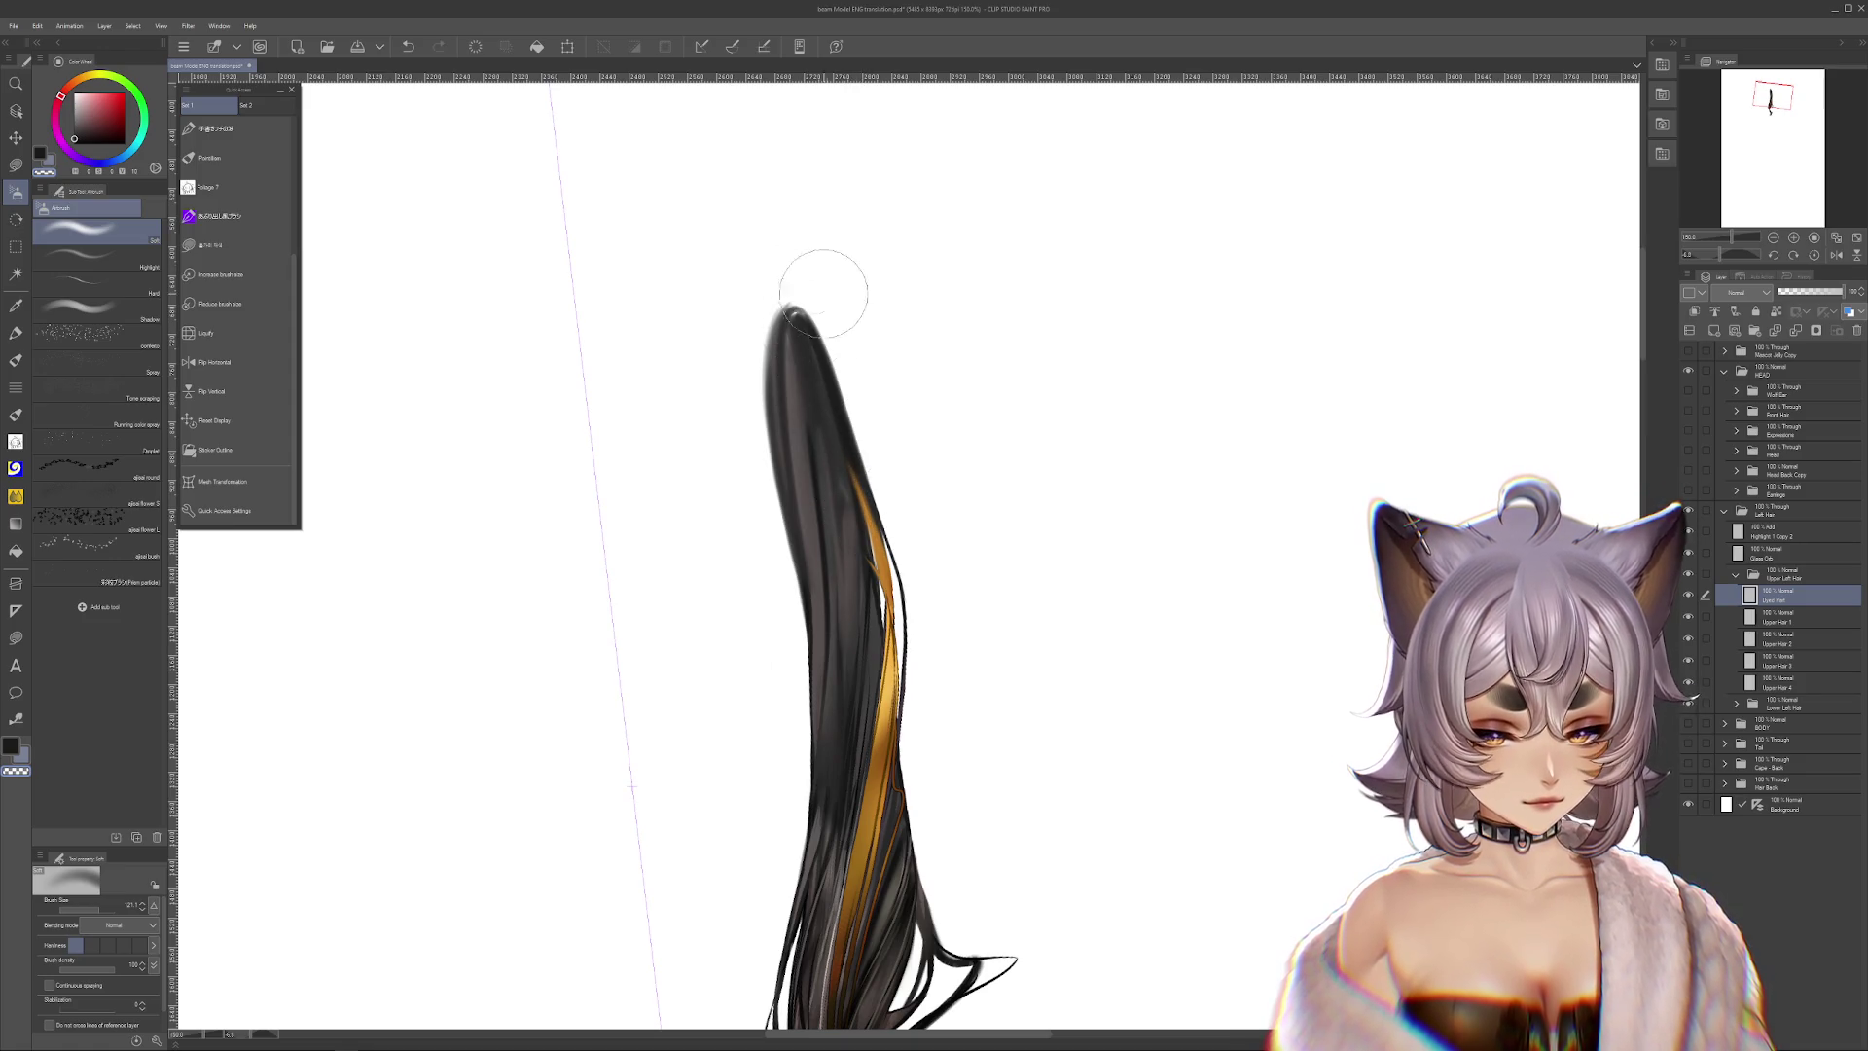
{"action": "mouse_move", "coordinate": [1249, 568]}
{"action": "left_mouse_down"}
{"action": "mouse_move", "coordinate": [1009, 653]}
{"action": "mouse_move", "coordinate": [1009, 780]}
{"action": "left_mouse_up"}
{"action": "key", "text": "ctrl+t"}
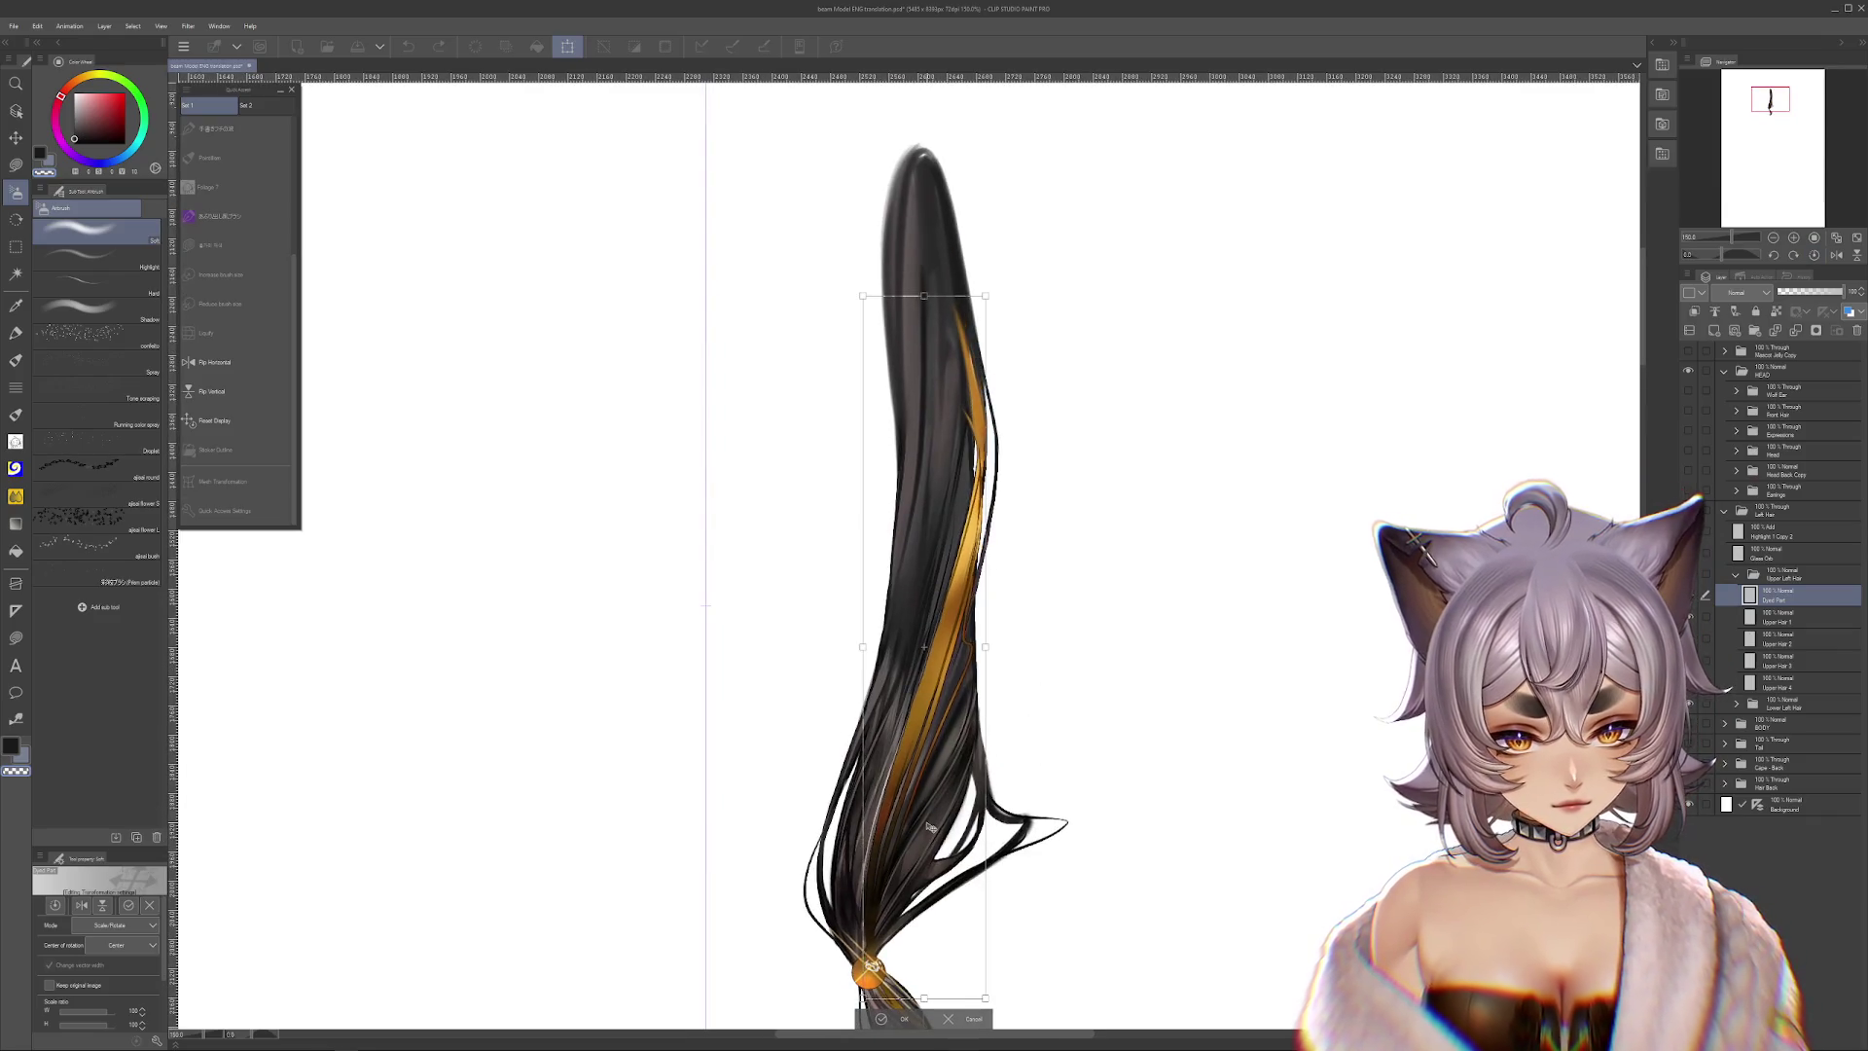
{"action": "left_click_drag", "start_coordinate": [928, 826], "coordinate": [930, 827]}
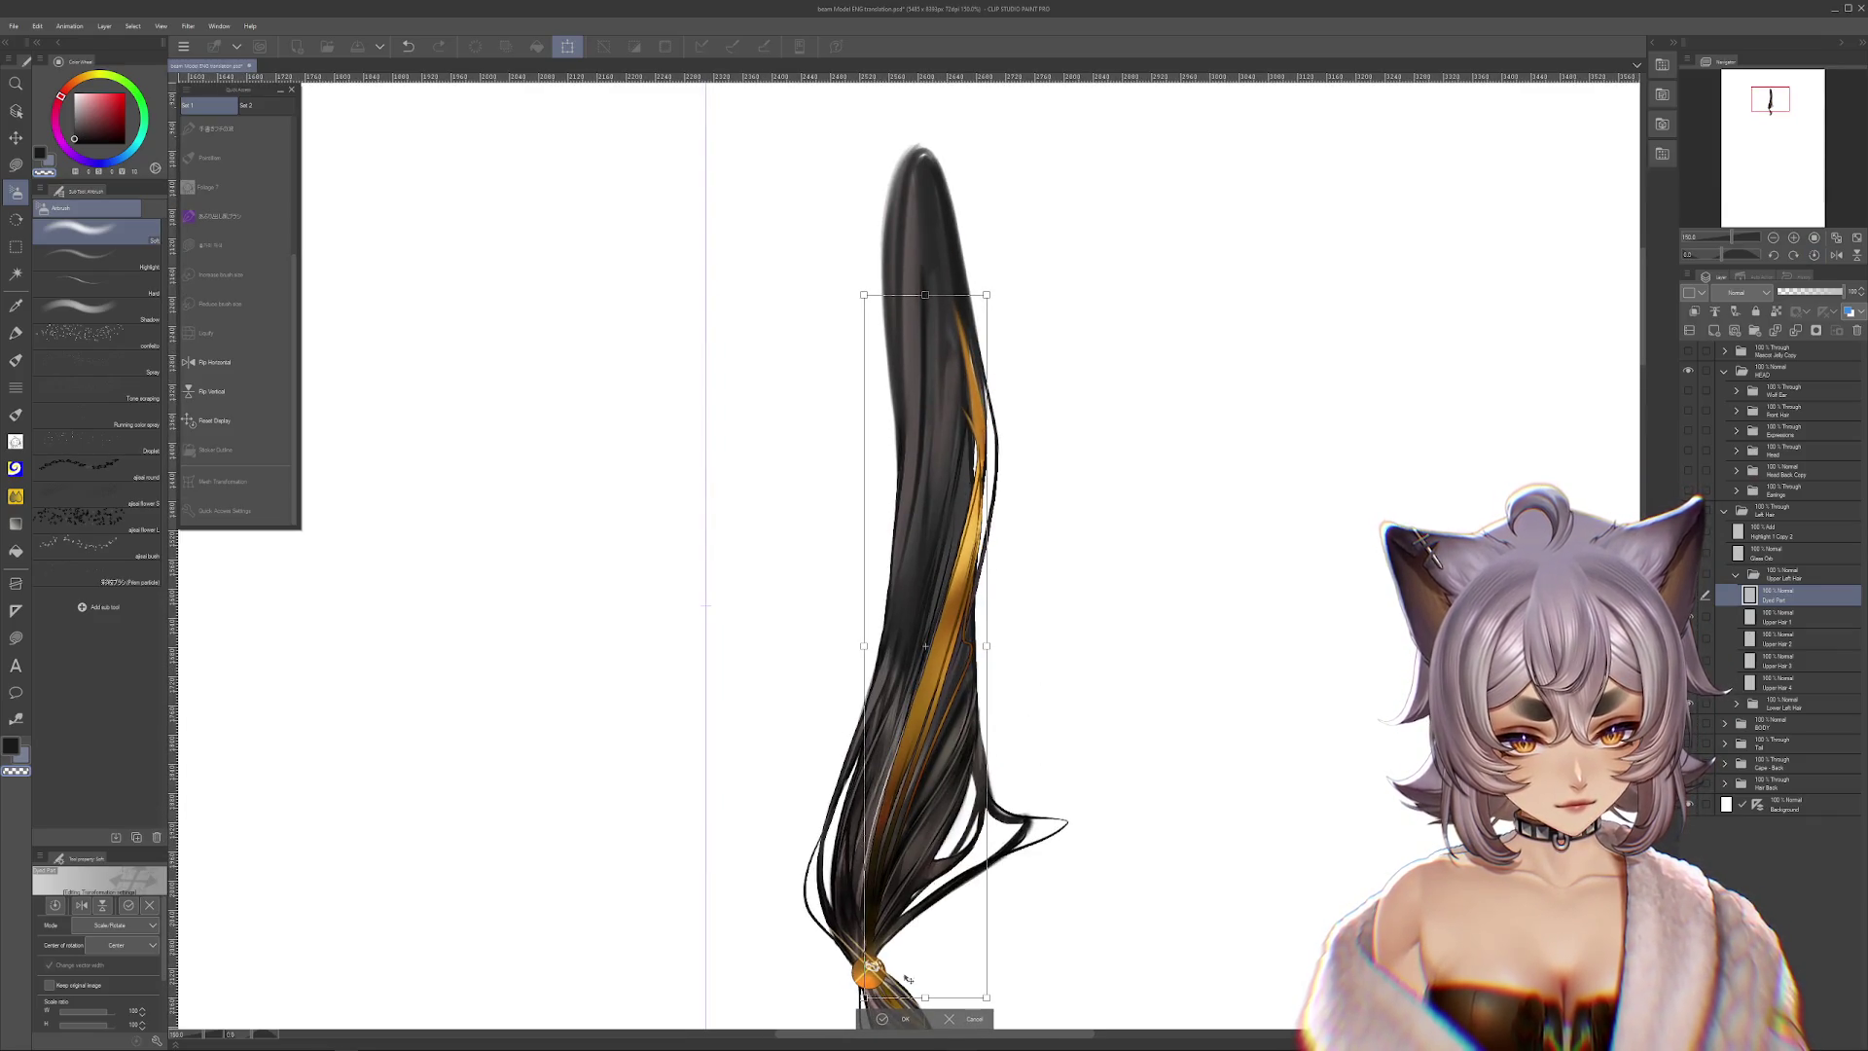
{"action": "left_click", "coordinate": [900, 1021]}
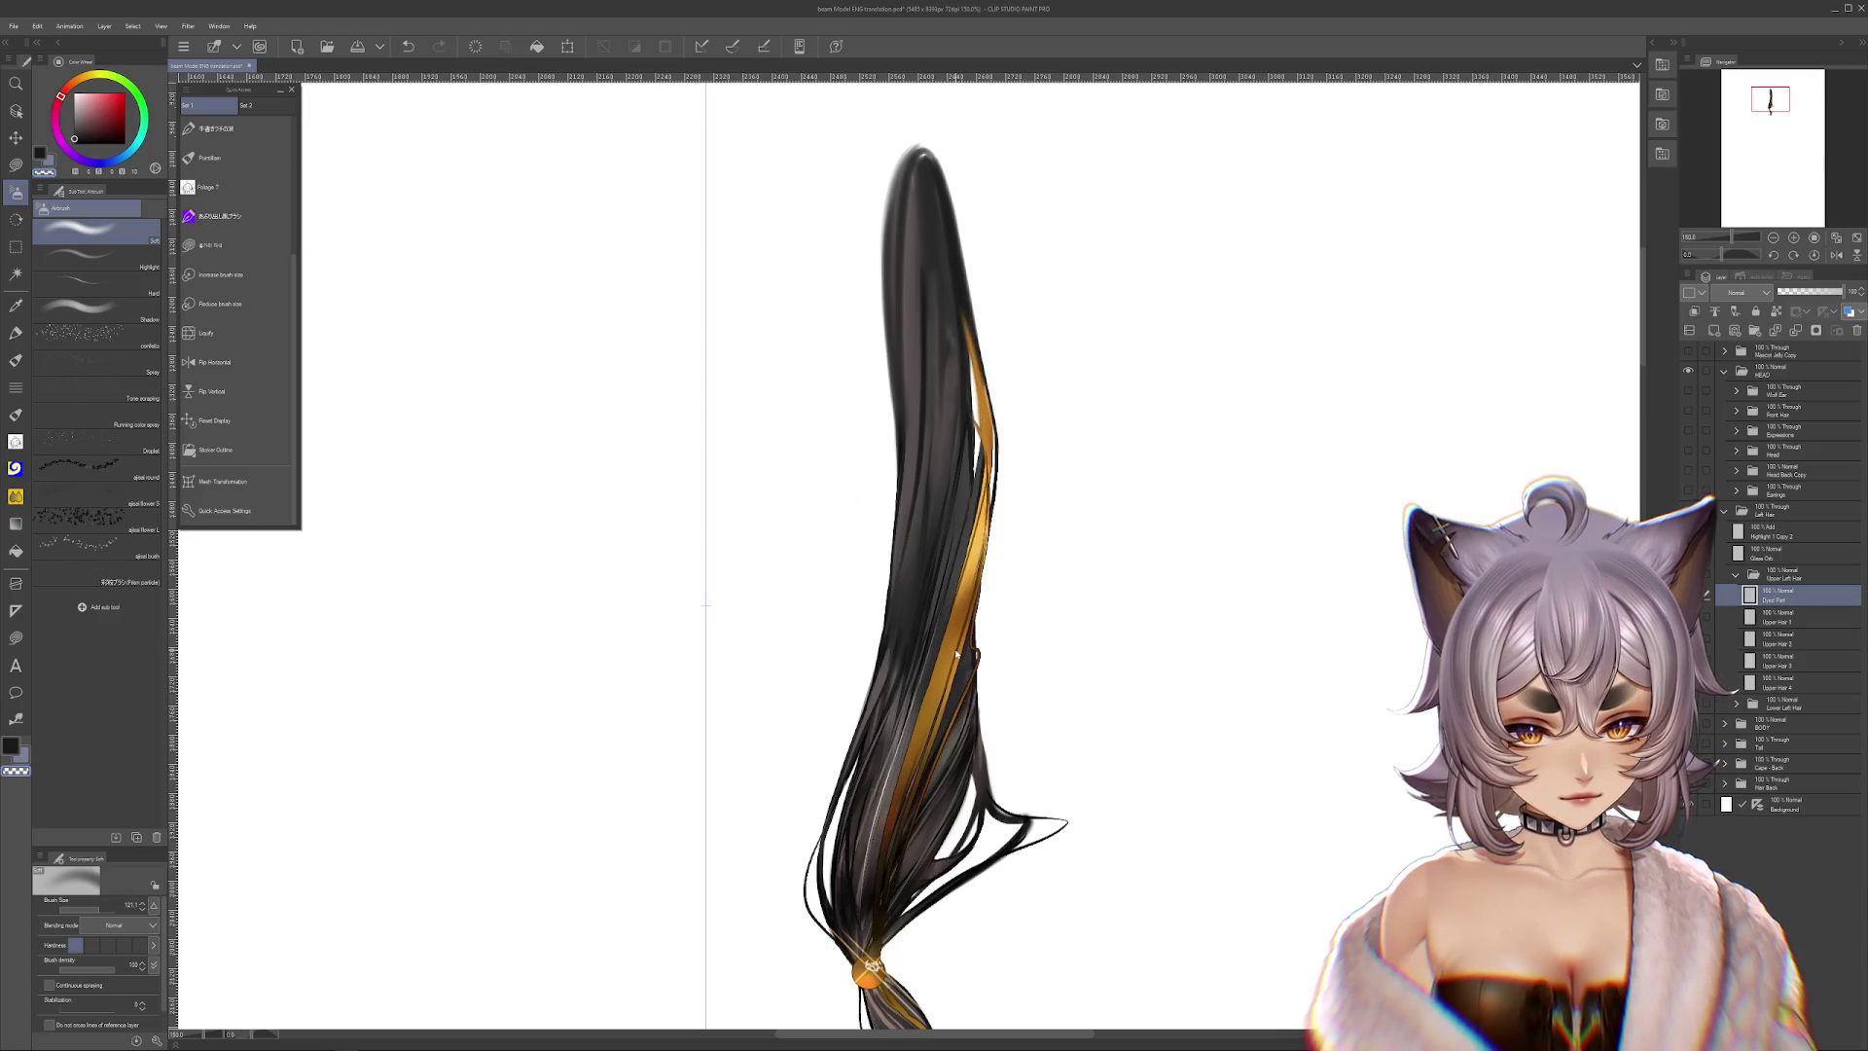
{"action": "key", "text": "ctrl+z"}
{"action": "key", "text": "ctrl+y"}
{"action": "key", "text": "ctrl+z"}
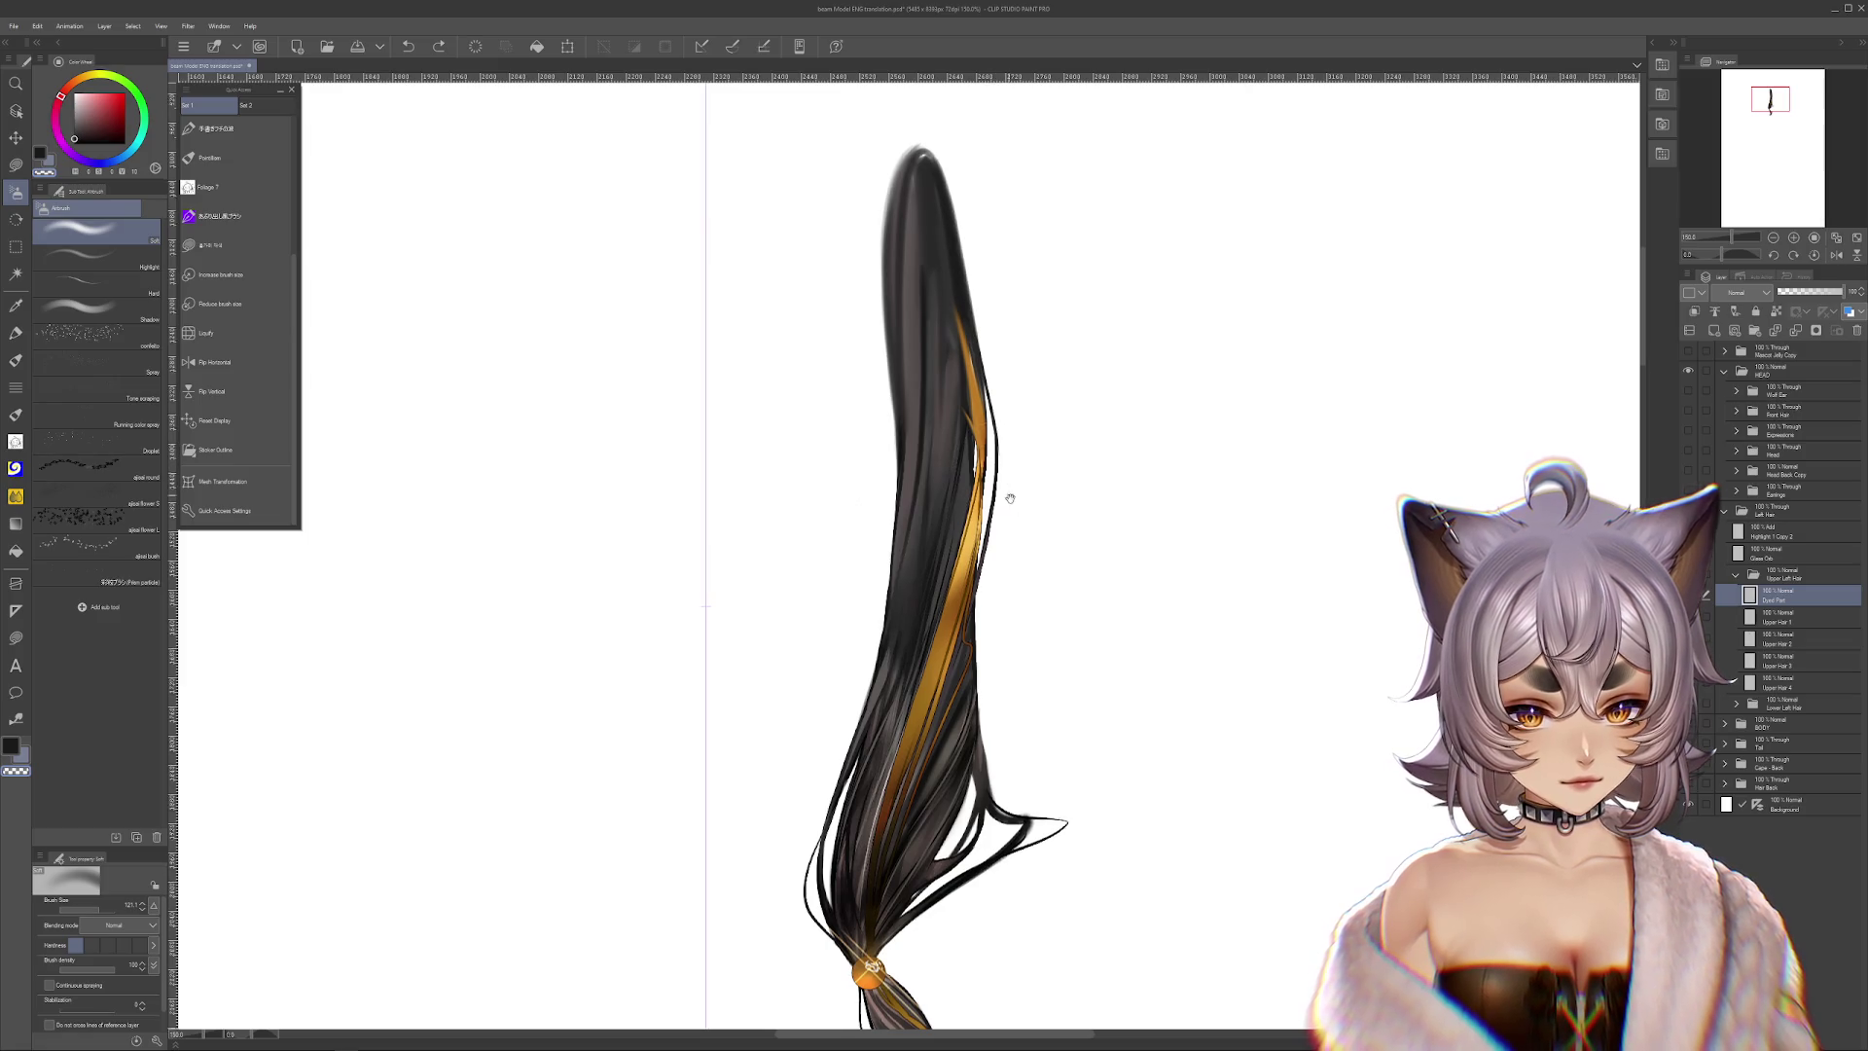
Select the Upper Hair 2 layer and briefly hide it to check its contents
{"action": "left_click_drag", "start_coordinate": [1010, 496], "coordinate": [1024, 560]}
{"action": "left_click", "coordinate": [998, 426], "text": "ctrl+shift"}
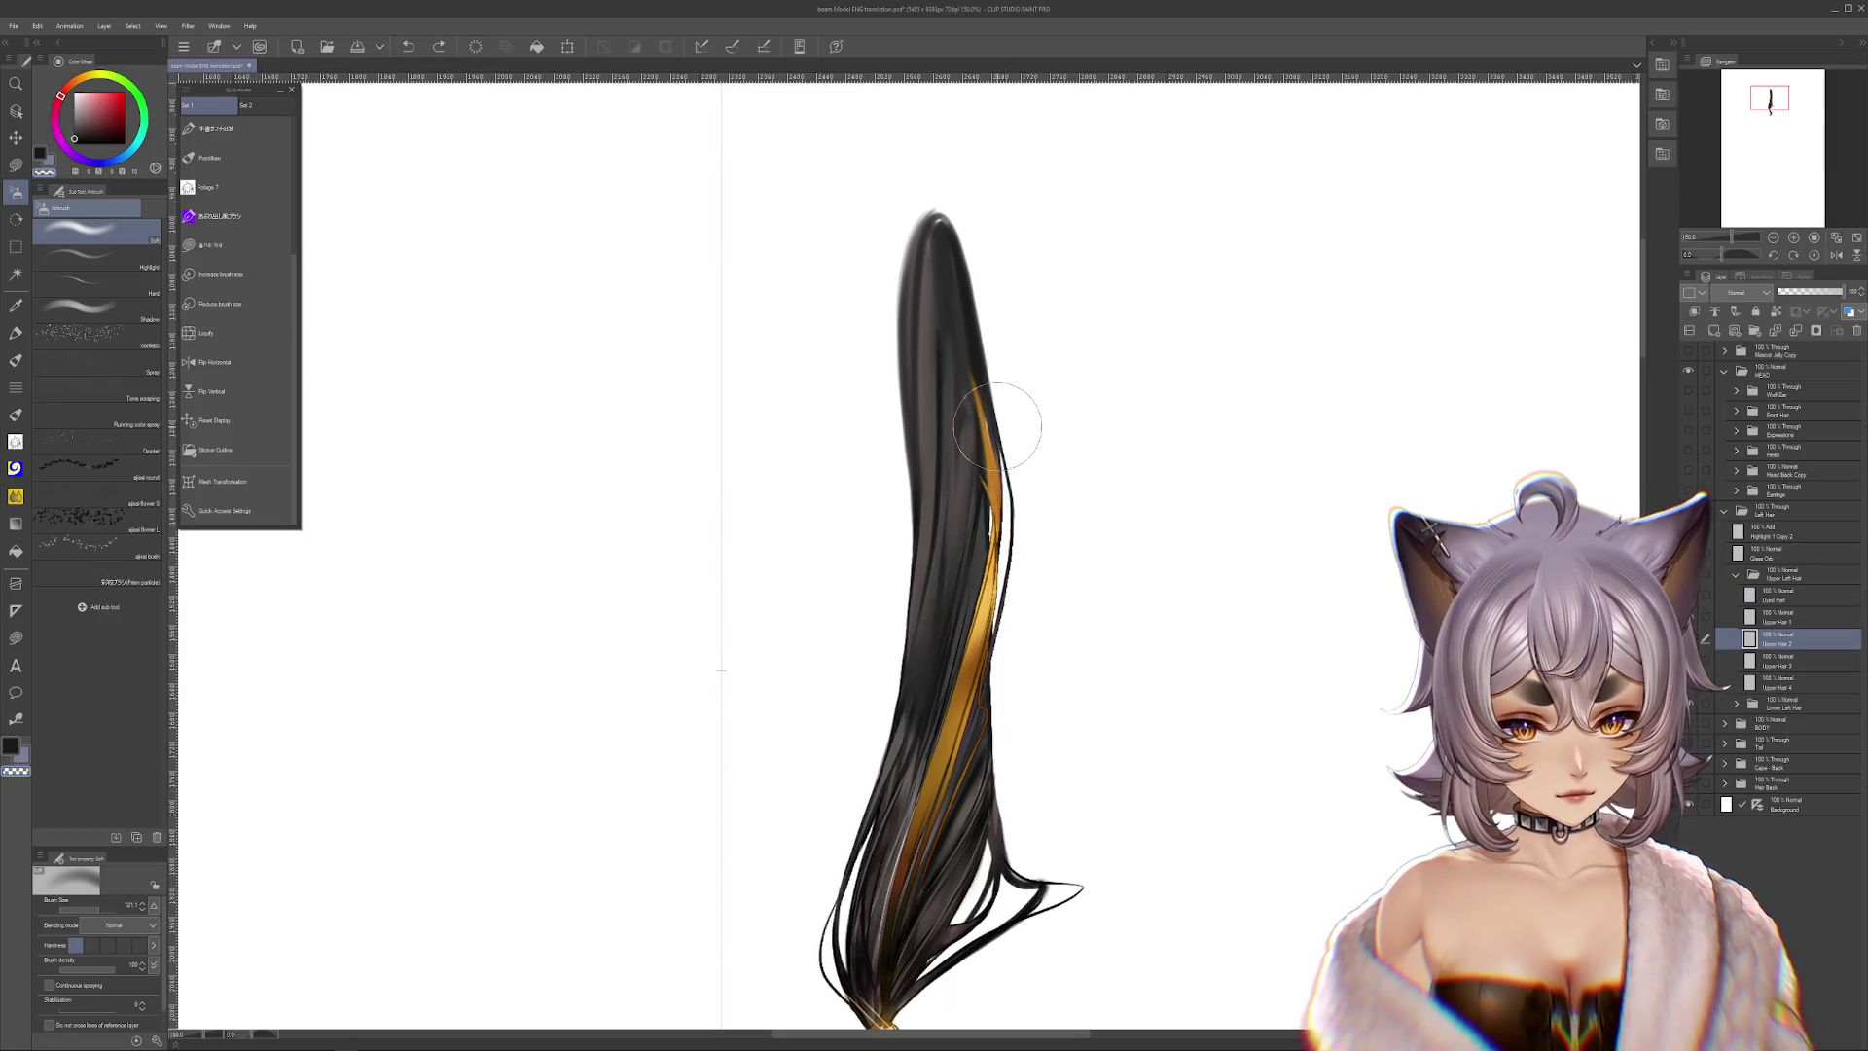
{"action": "left_click", "coordinate": [1690, 639]}
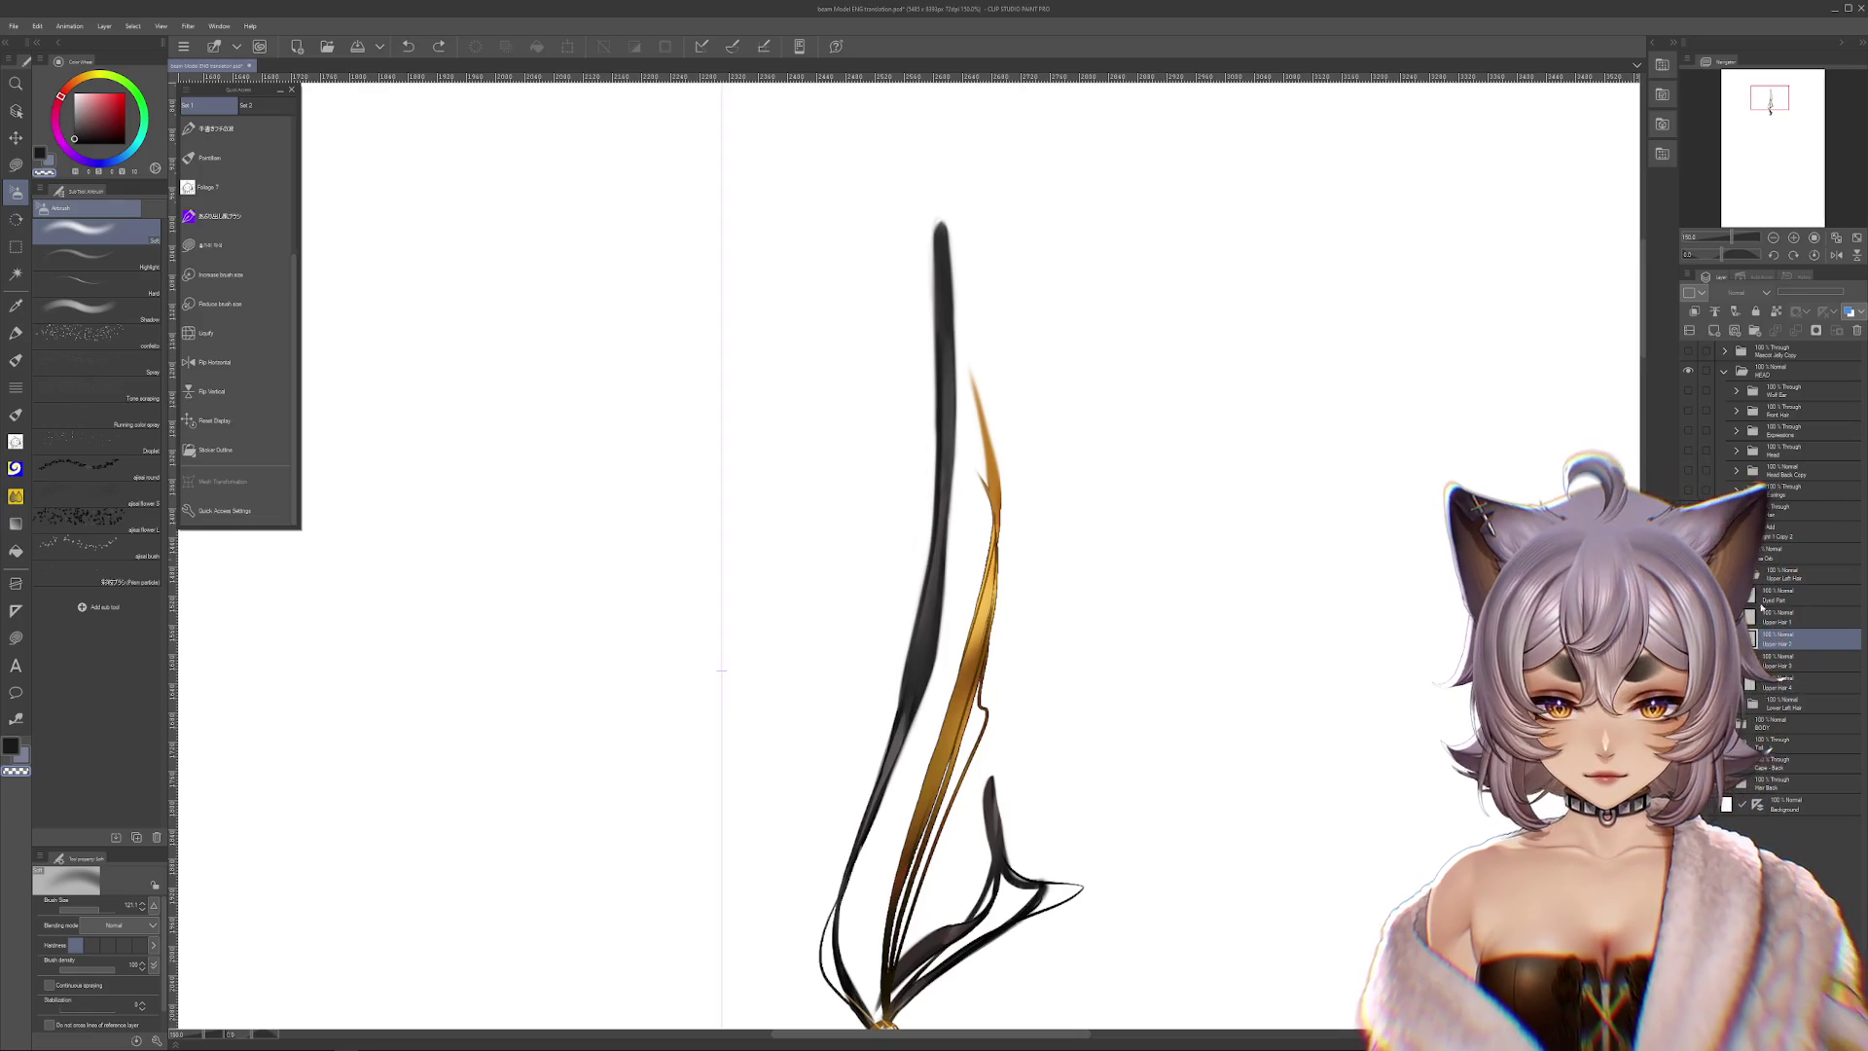
{"action": "left_click", "coordinate": [1690, 639]}
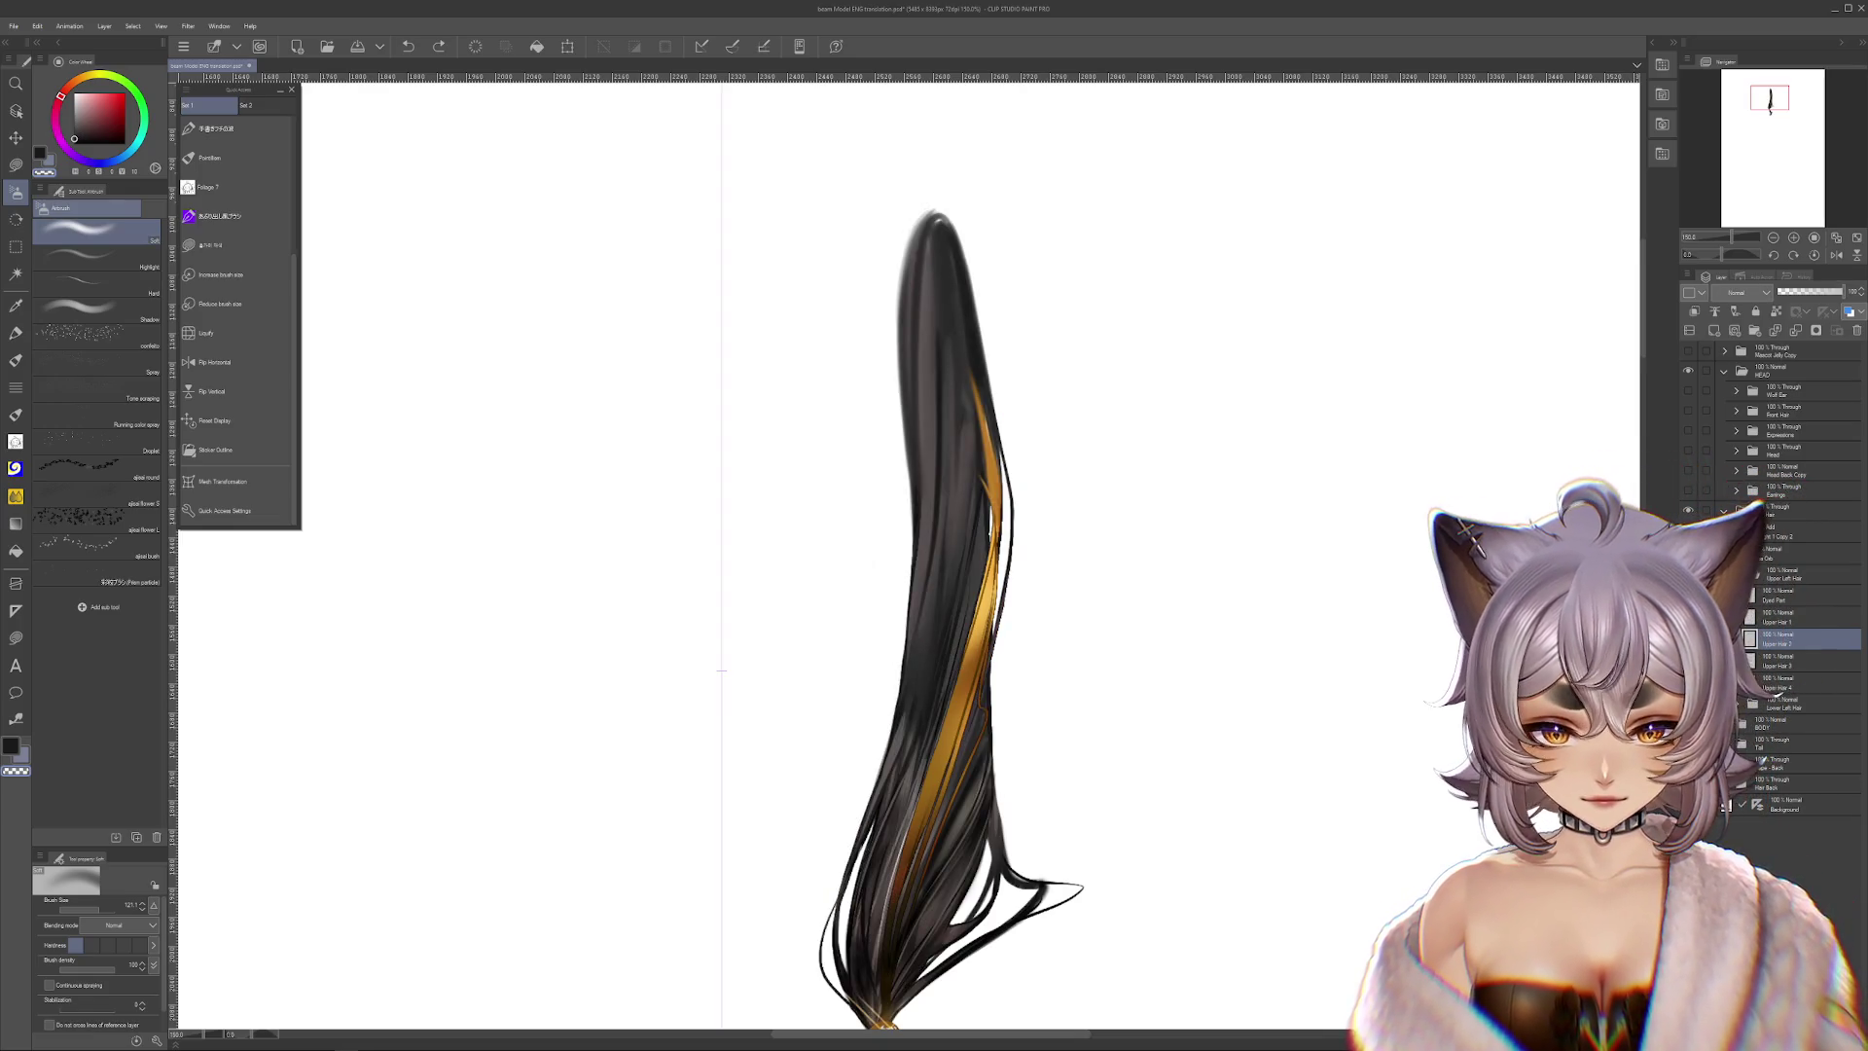
{"action": "scroll", "coordinate": [721, 670], "scroll_direction": "up", "scroll_amount": 2}
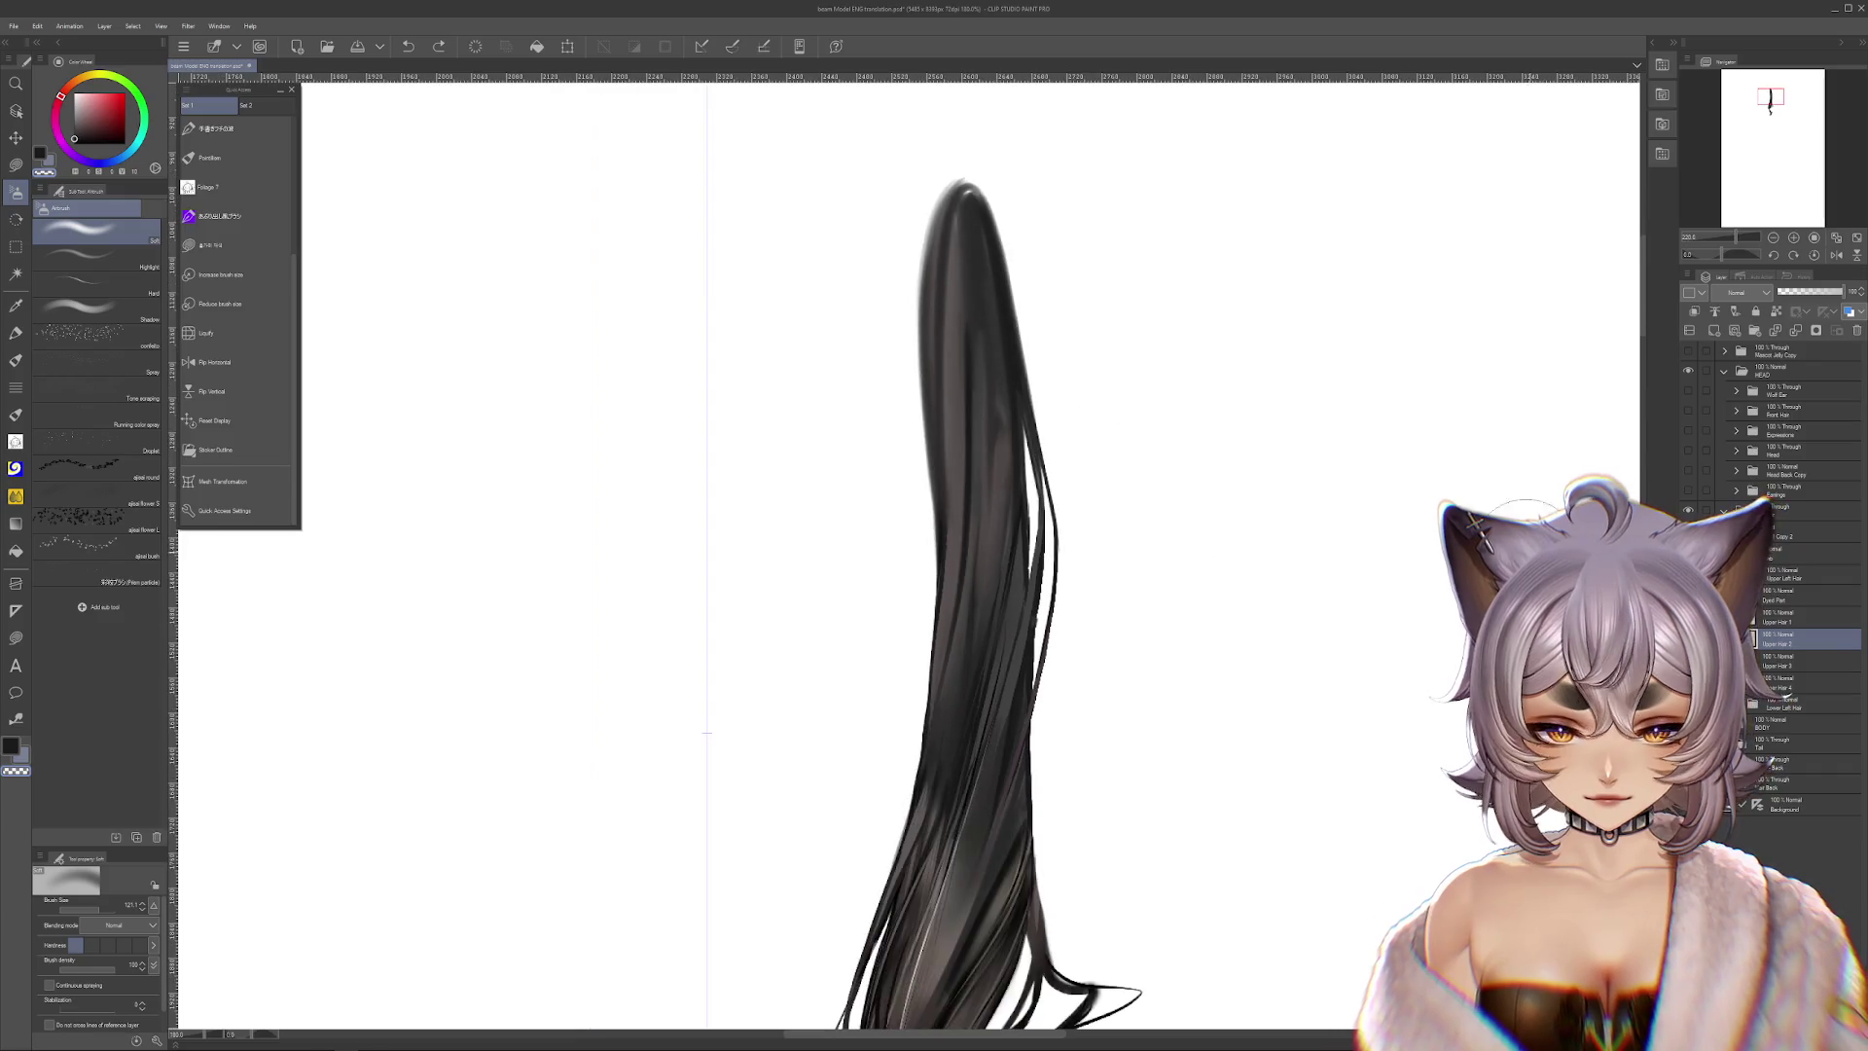
{"action": "scroll", "coordinate": [1155, 596], "scroll_direction": "down", "scroll_amount": 2}
{"action": "scroll", "coordinate": [1142, 529], "scroll_direction": "down", "scroll_amount": 1}
Drag the orange streak out on the Dyed Part layer, revert it, and view the lower ponytail
{"action": "left_click", "coordinate": [1033, 600], "text": "ctrl+shift"}
{"action": "left_click_drag", "start_coordinate": [1034, 600], "coordinate": [1244, 711]}
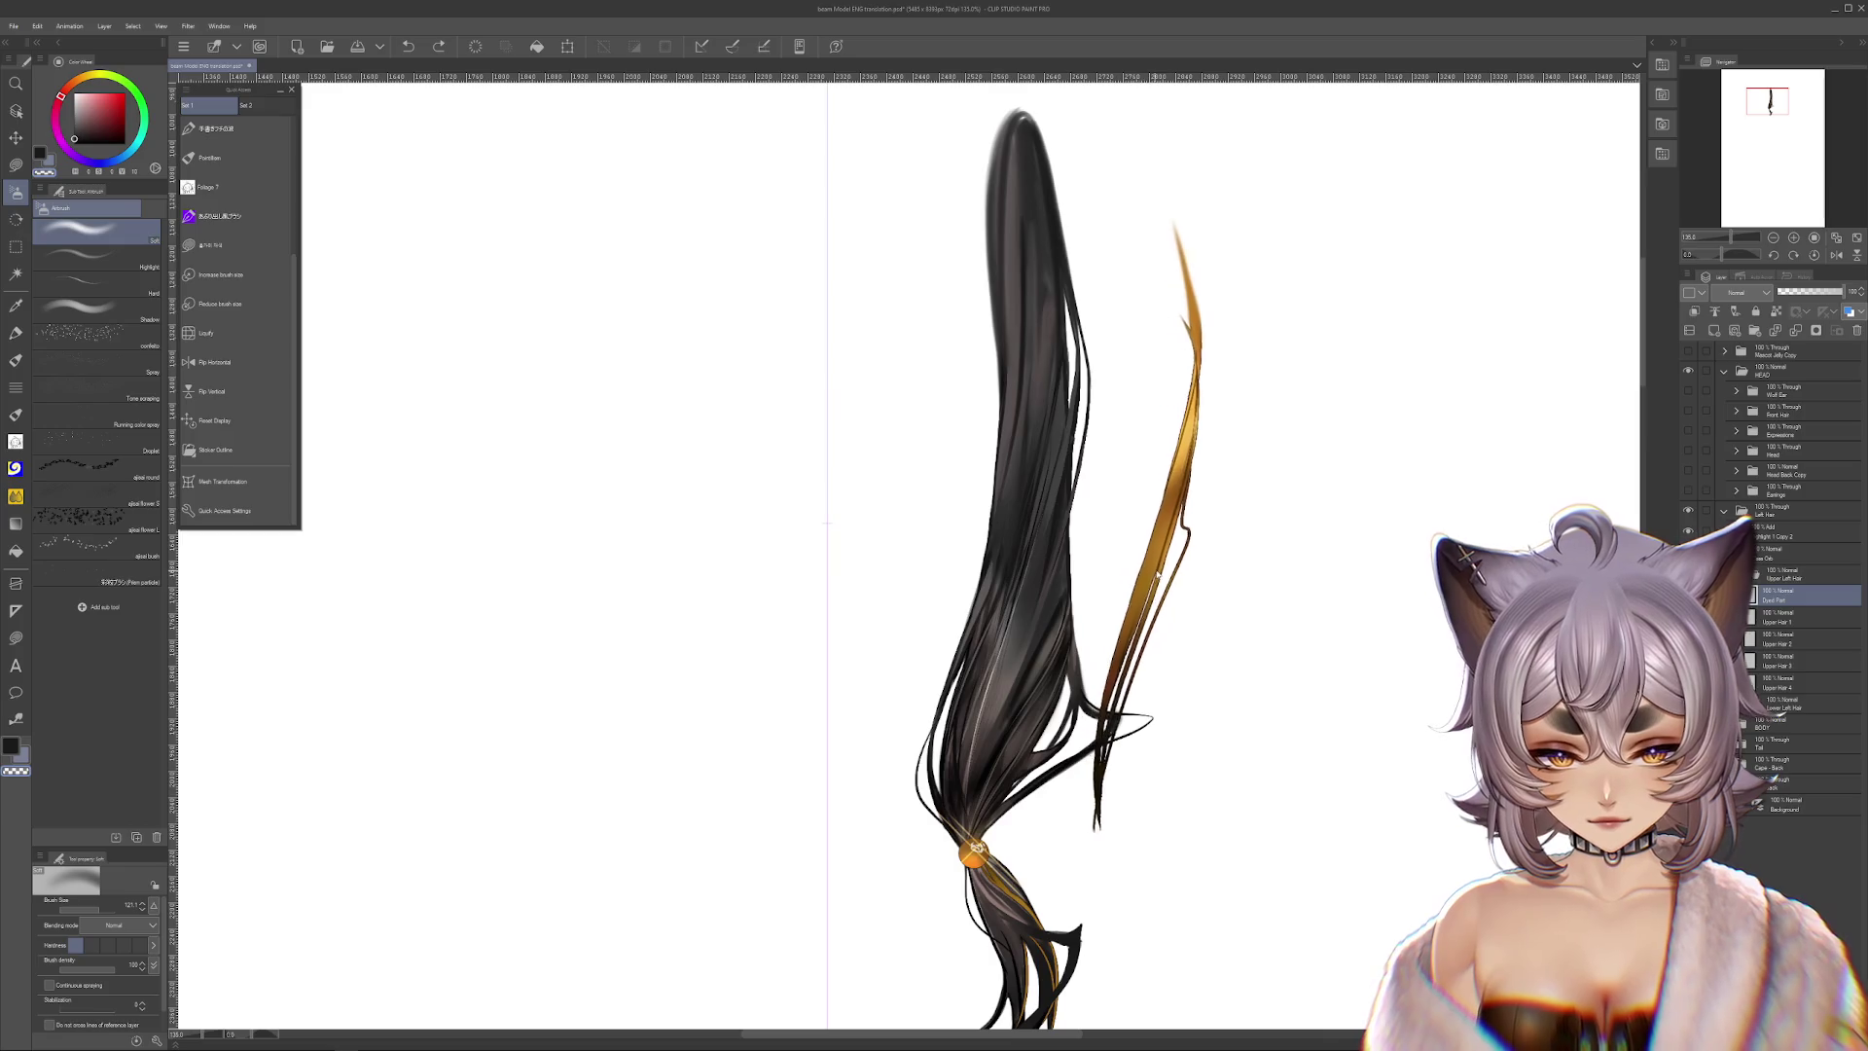
{"action": "scroll", "coordinate": [1217, 647], "scroll_direction": "down", "scroll_amount": 2}
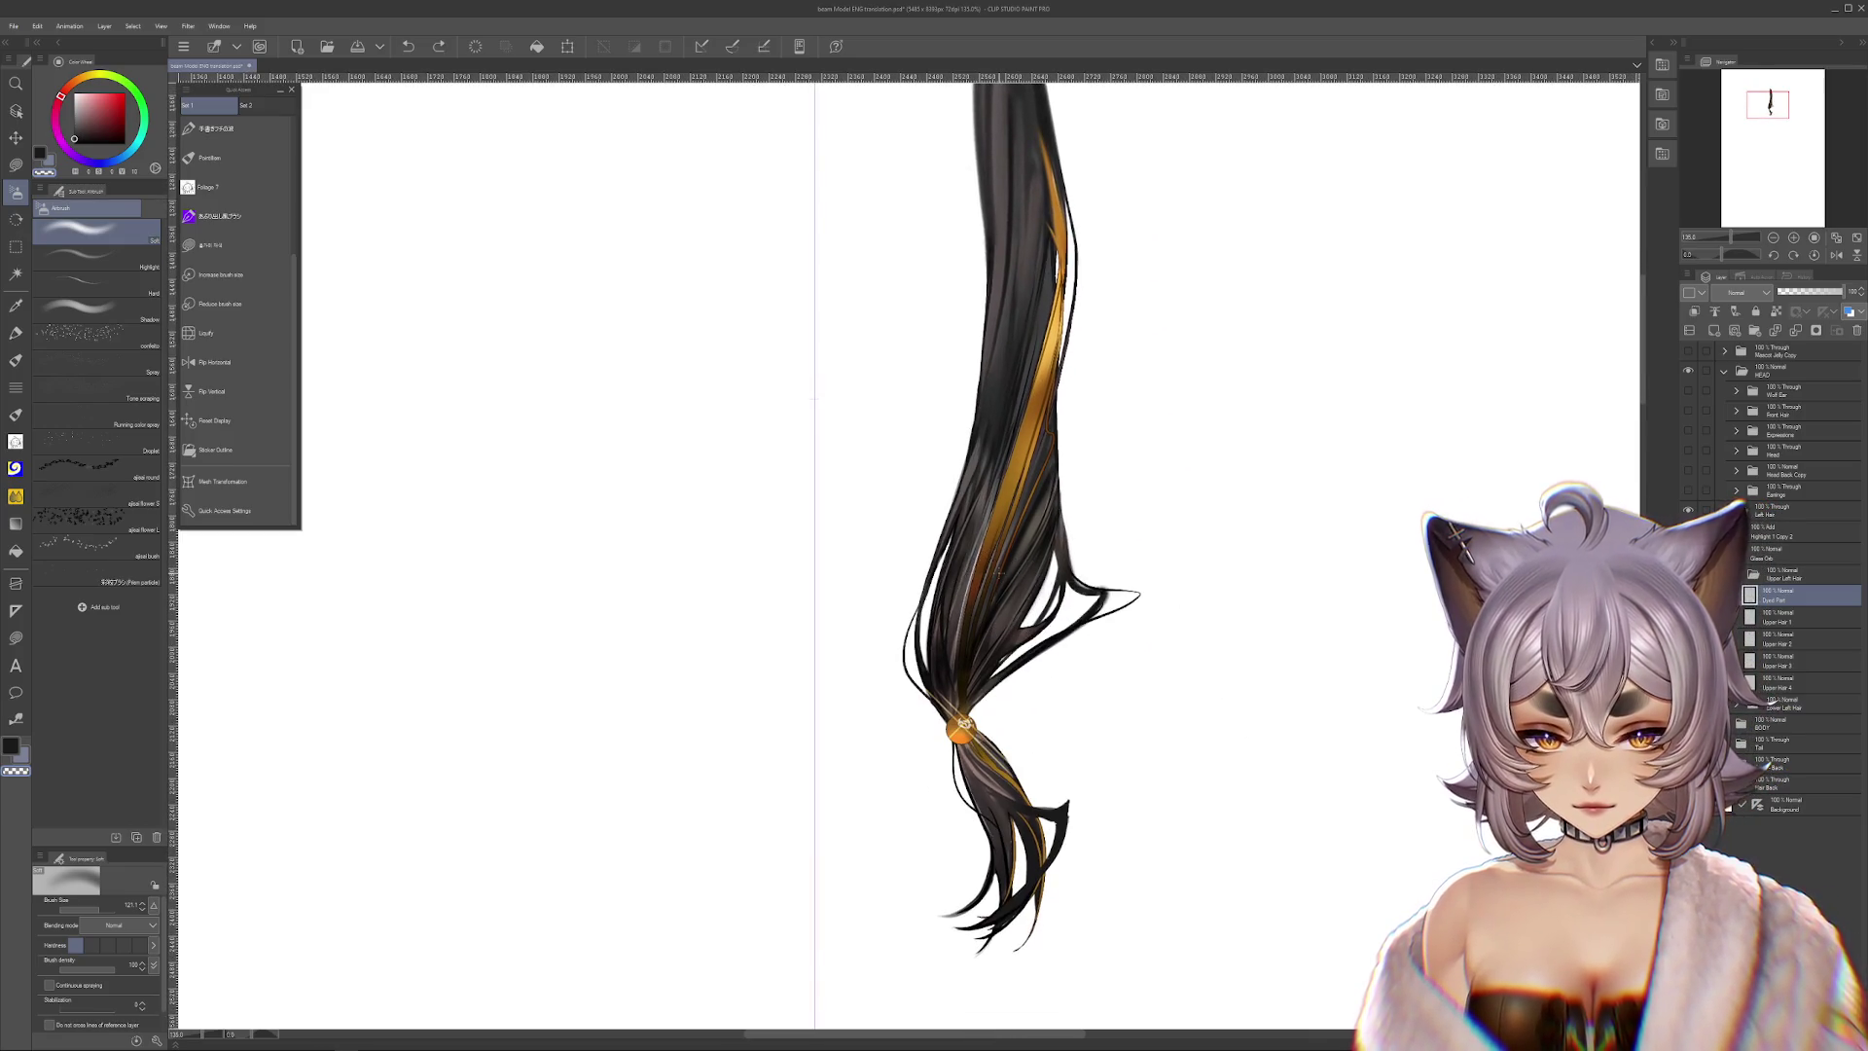
{"action": "key", "text": "ctrl+t"}
{"action": "key", "text": "Return"}
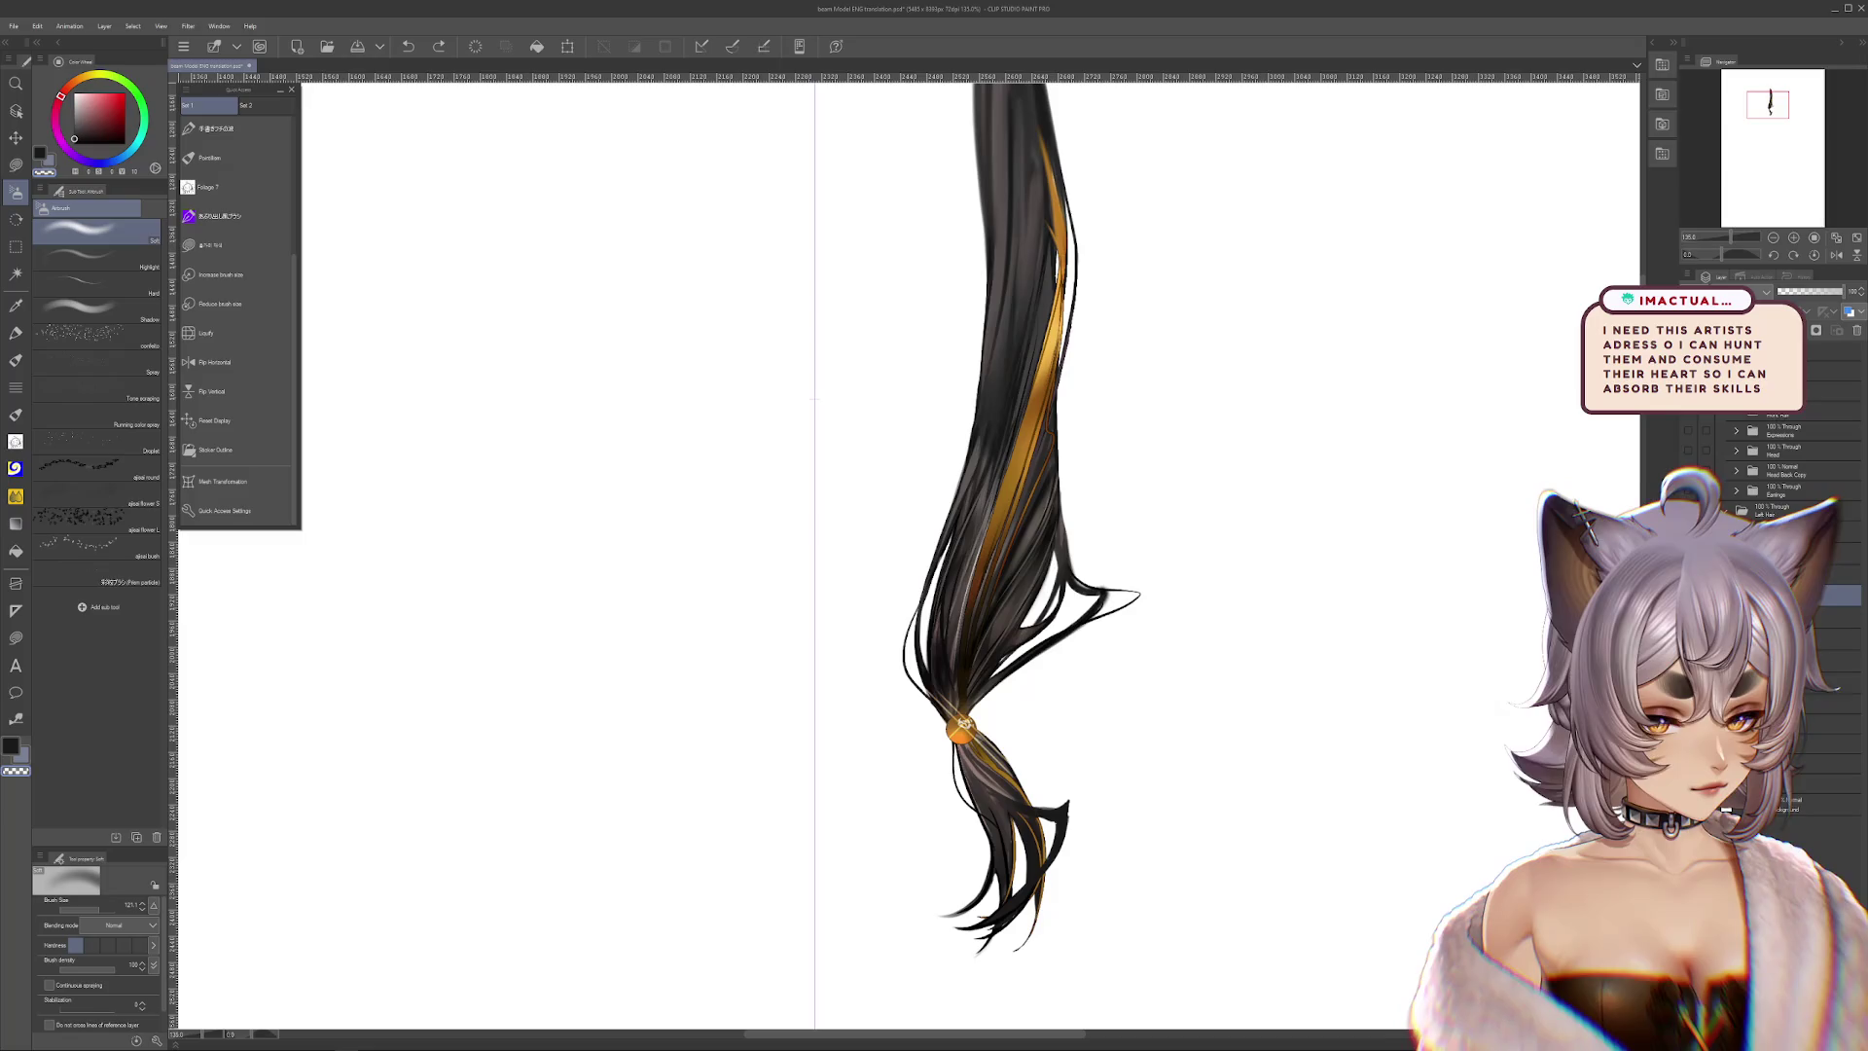
{"action": "key", "text": "ctrl+z"}
{"action": "key", "text": "ctrl+y"}
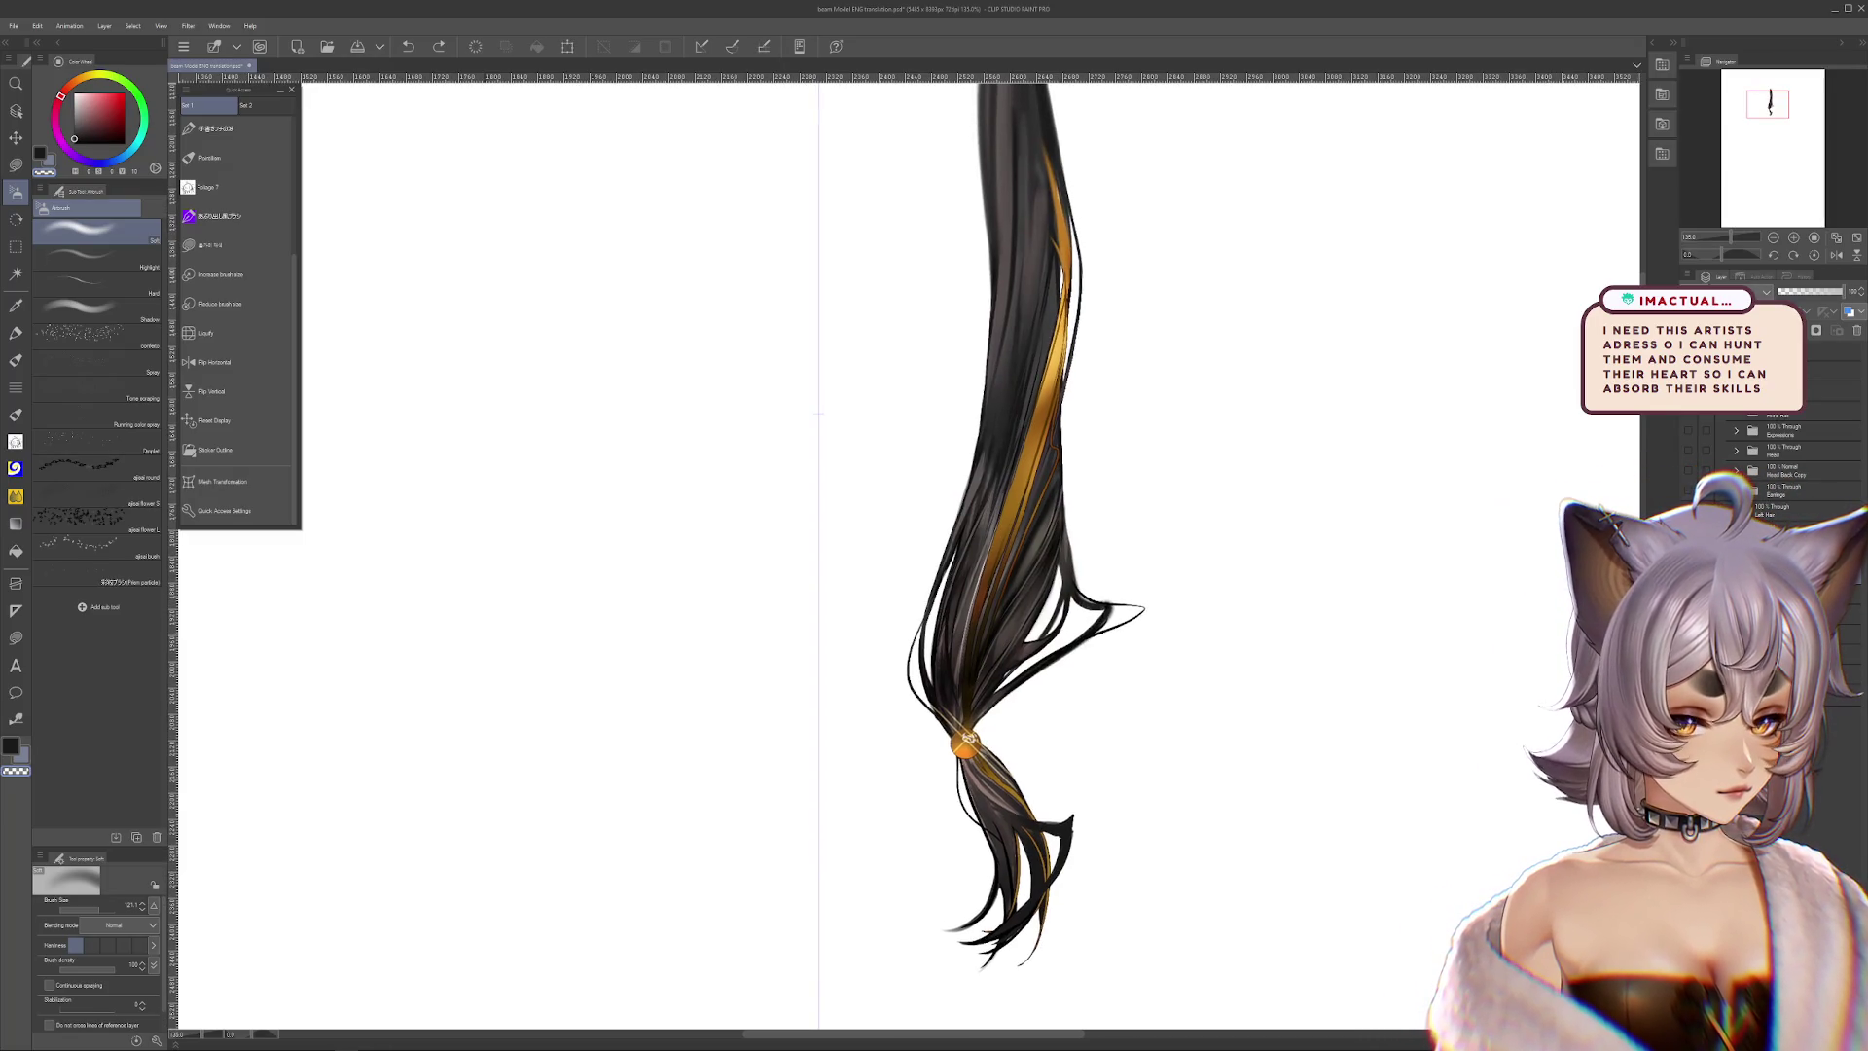
{"action": "scroll", "coordinate": [1070, 681], "scroll_direction": "up", "scroll_amount": 4}
{"action": "left_click_drag", "start_coordinate": [1138, 671], "coordinate": [1121, 642]}
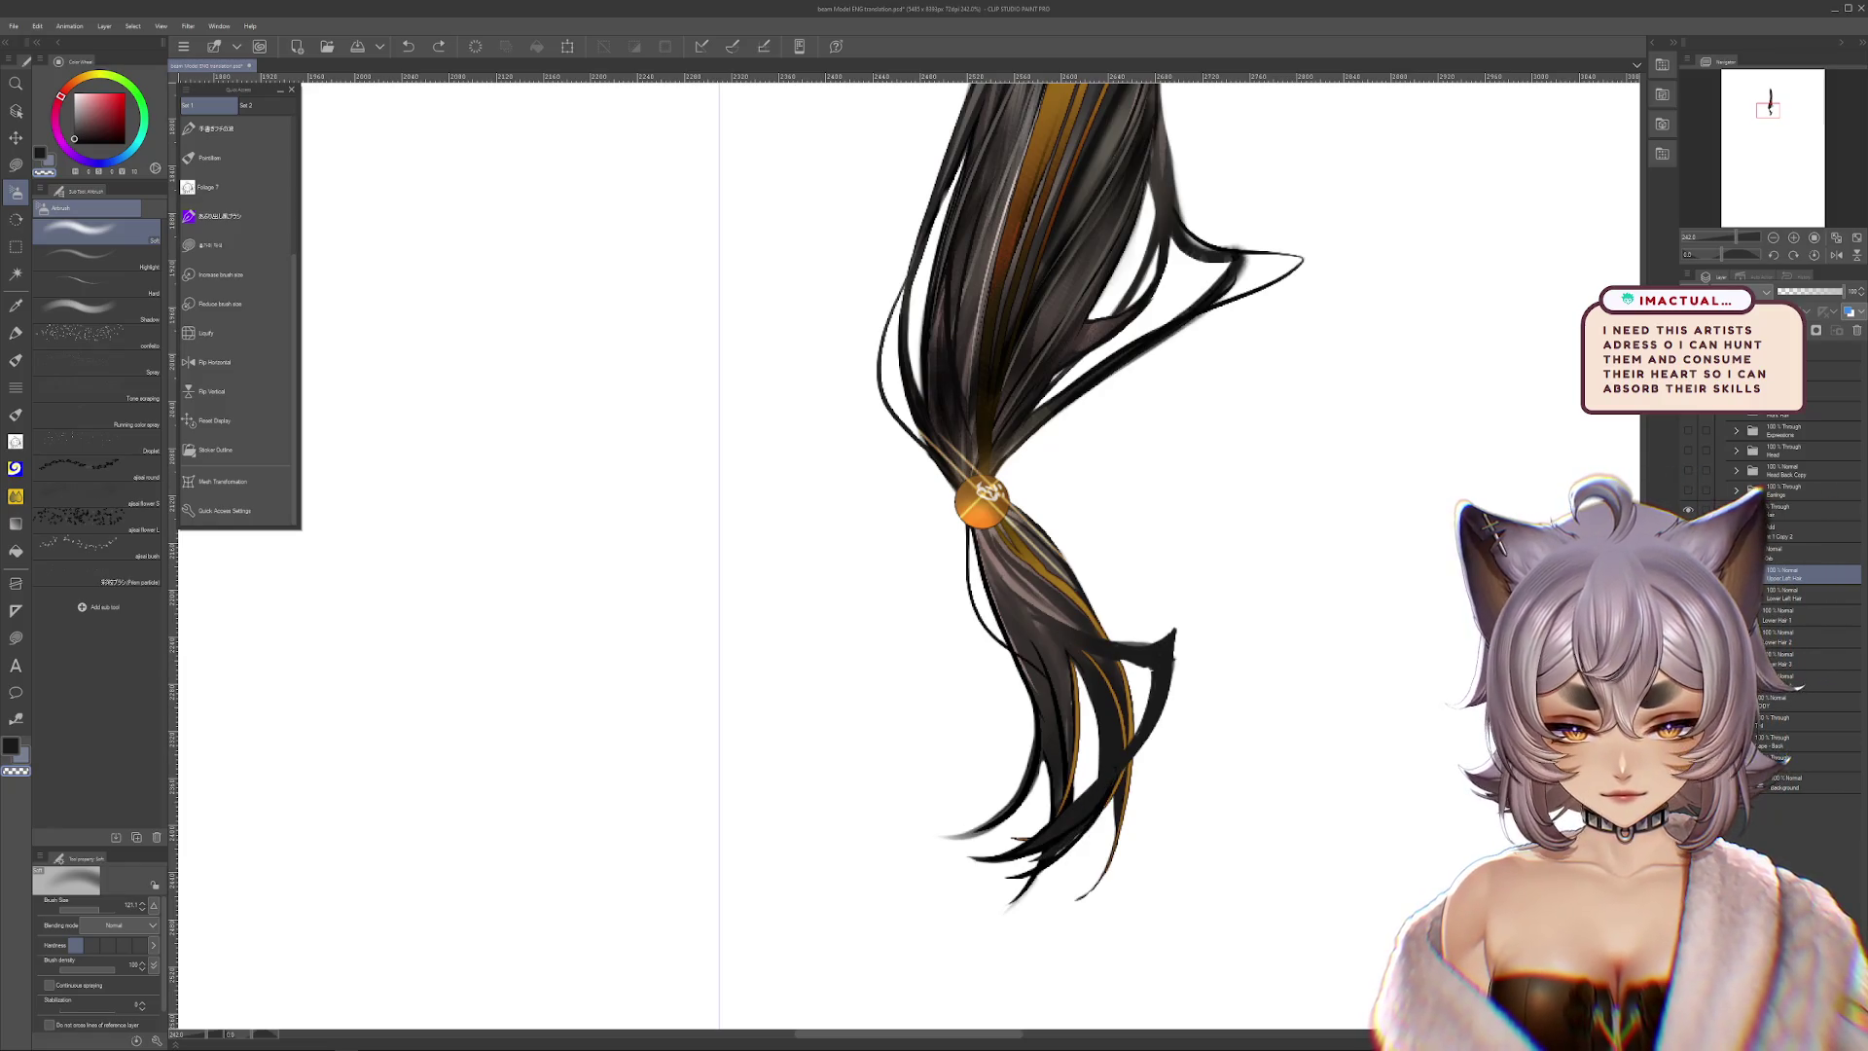
Toggle the full character's visibility, then drag the lower strand up and right off the bundle
{"action": "left_click", "coordinate": [1690, 510], "text": "alt"}
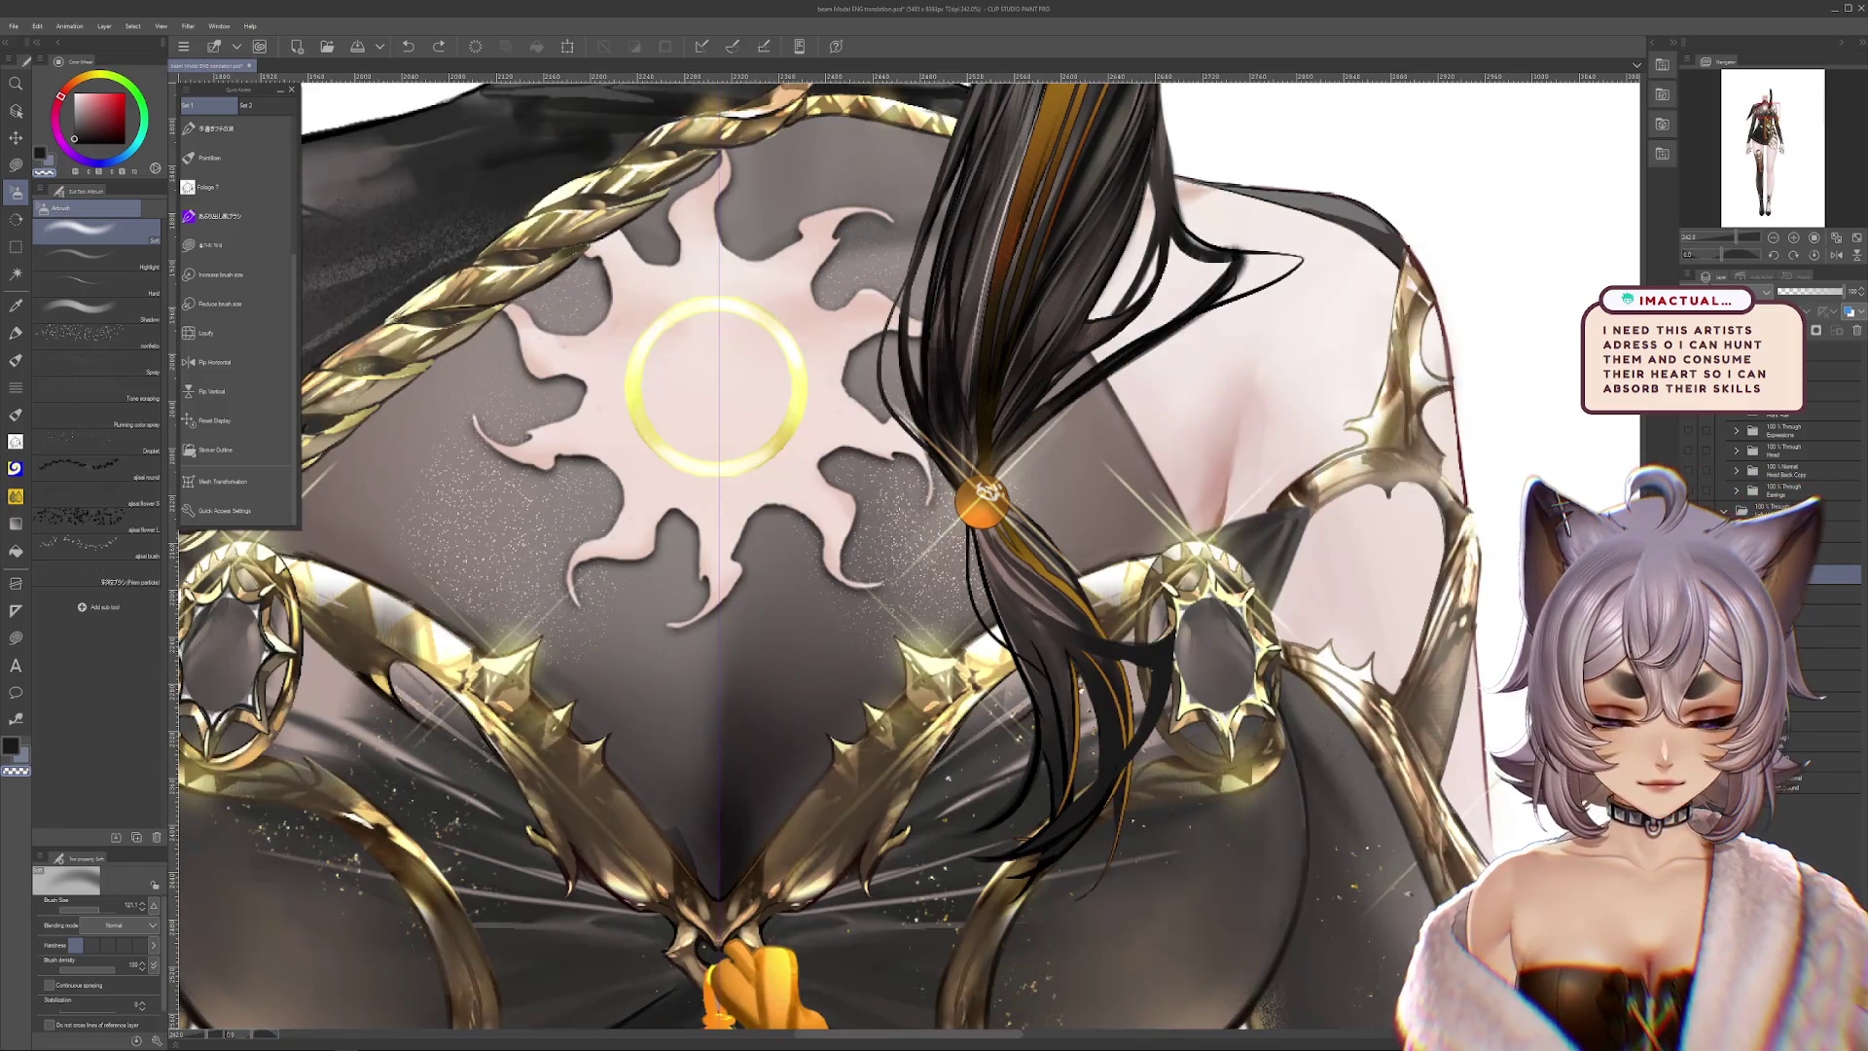
{"action": "left_click", "coordinate": [1690, 576], "text": "alt"}
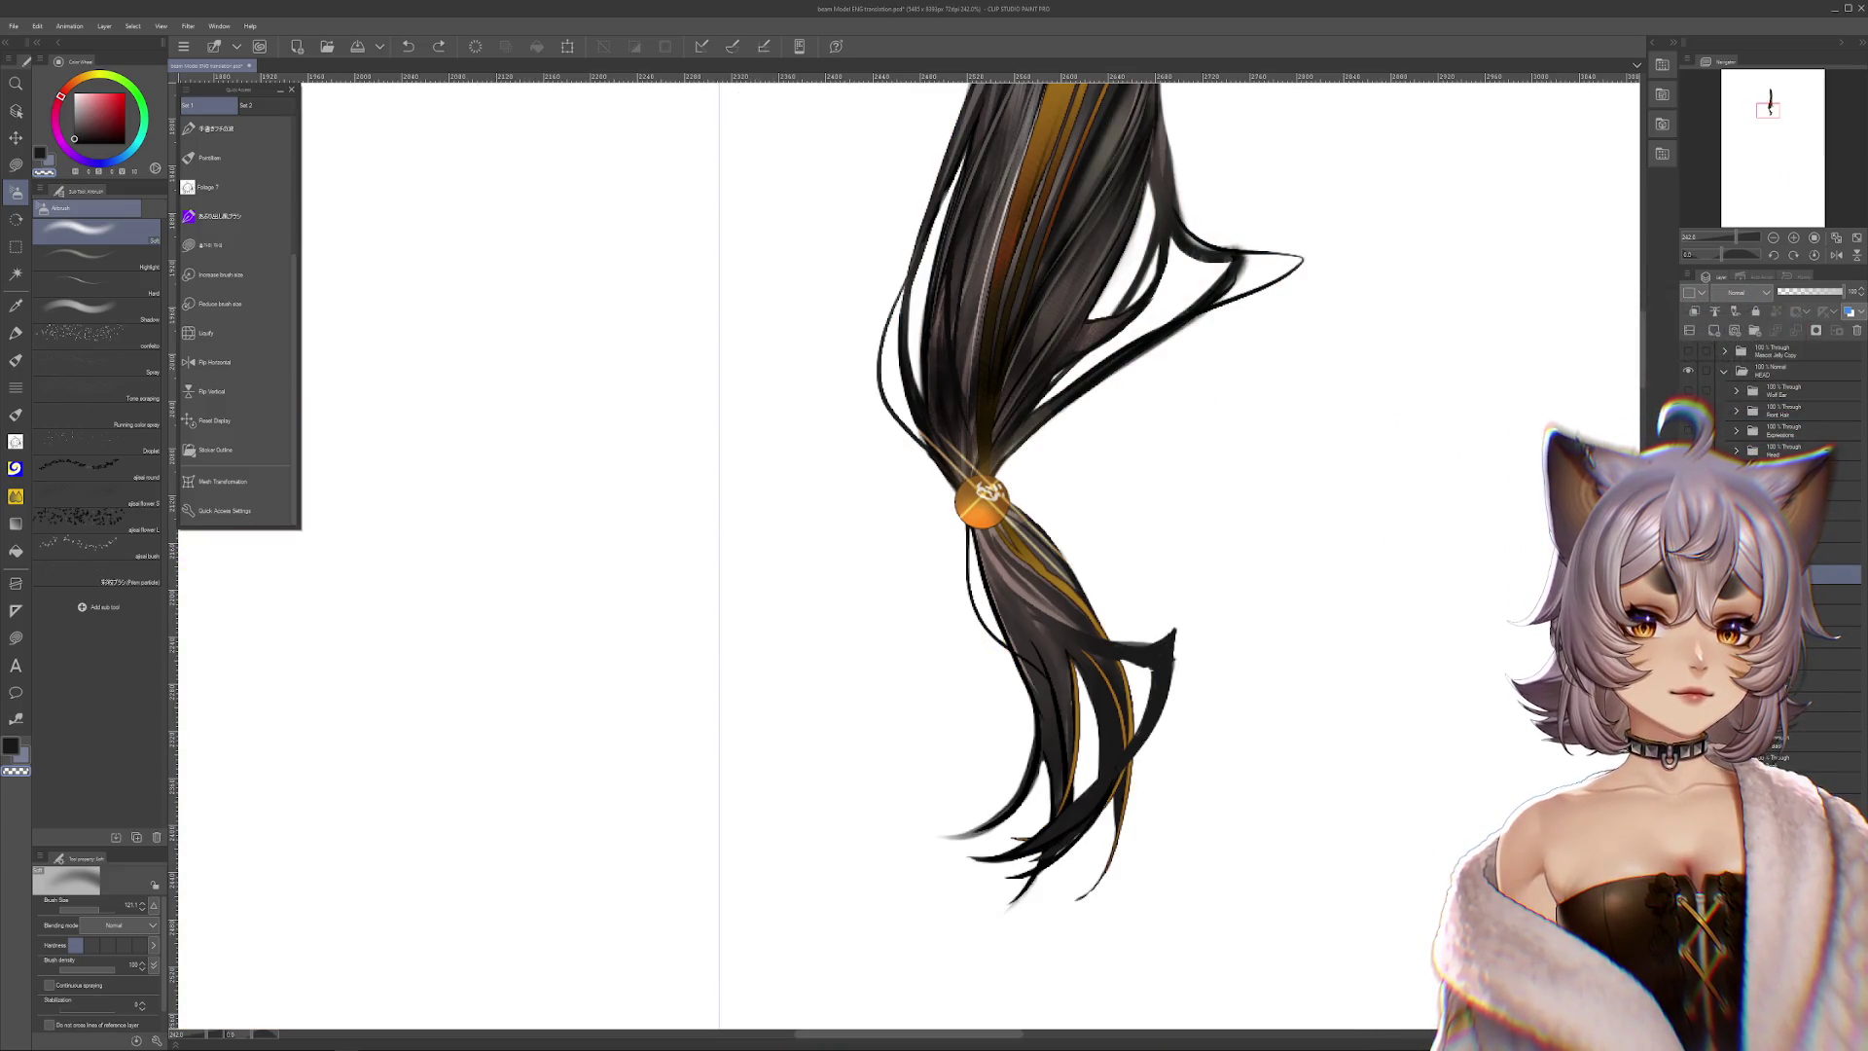
{"action": "left_click_drag", "start_coordinate": [1075, 684], "coordinate": [1332, 513]}
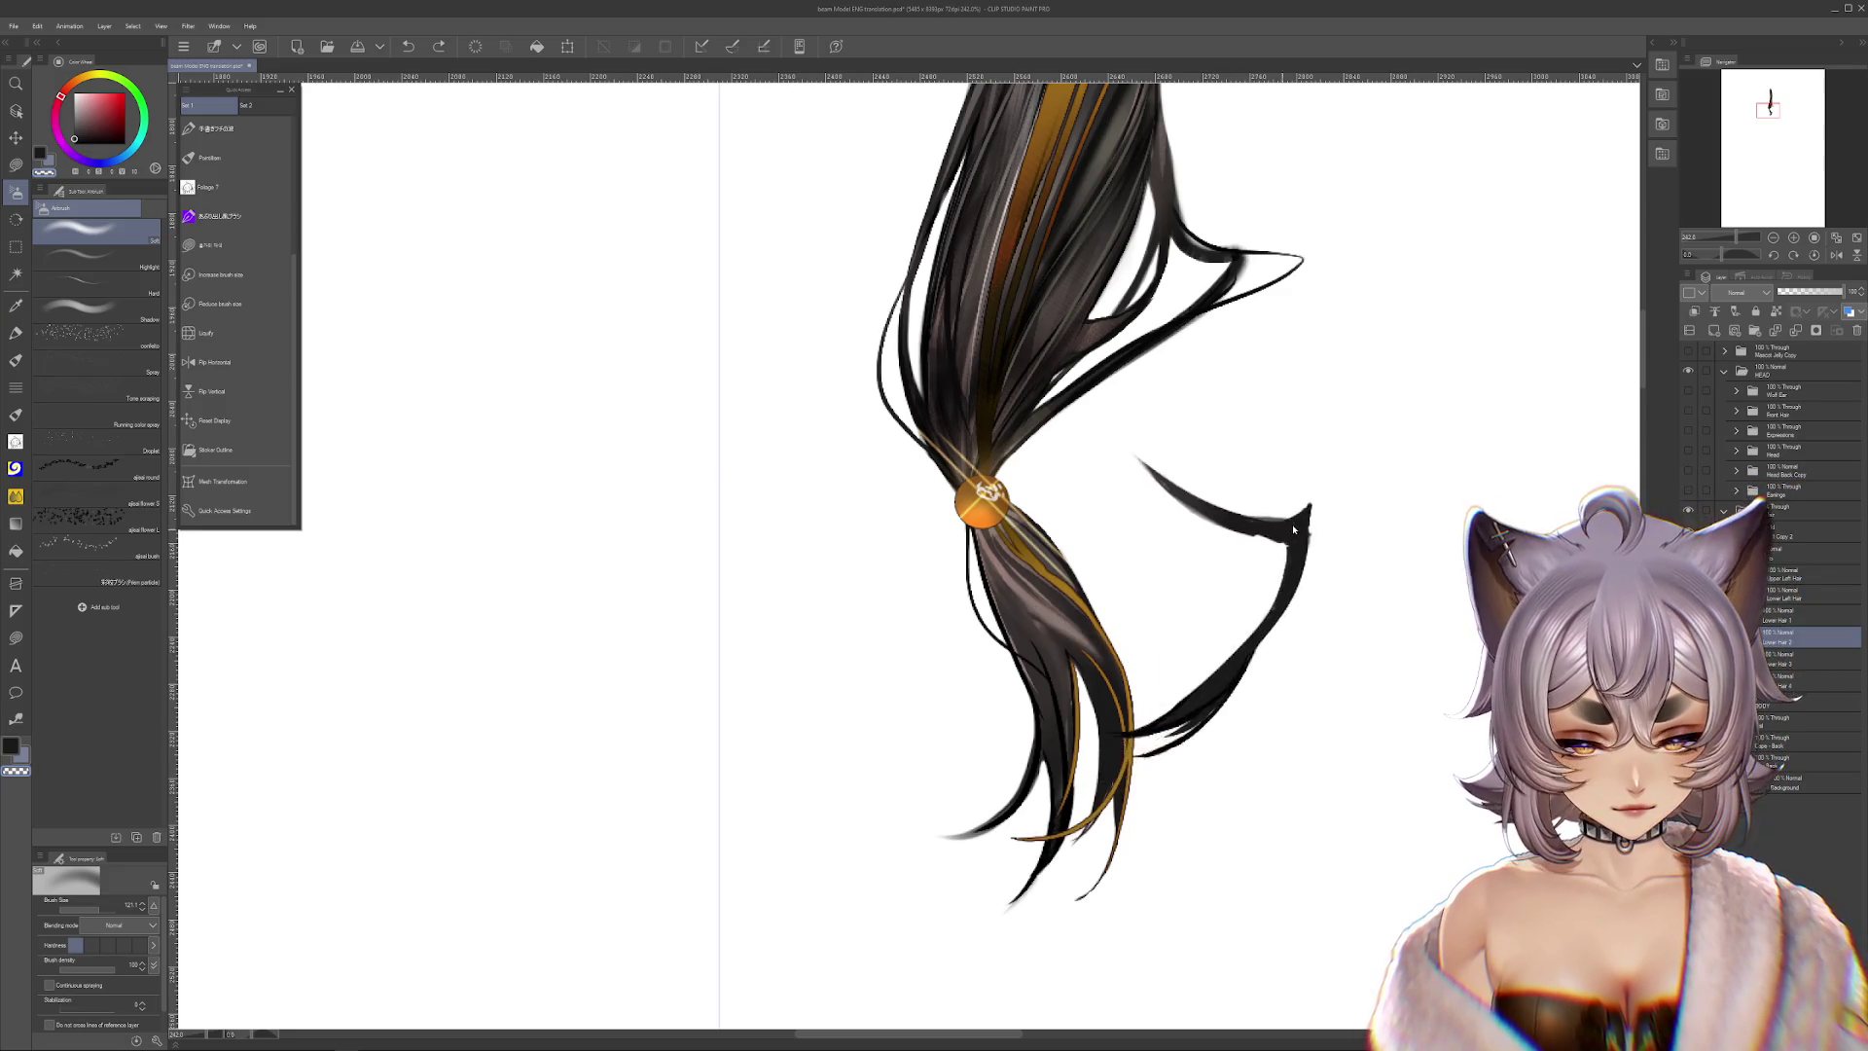
{"action": "key", "text": "ctrl+z"}
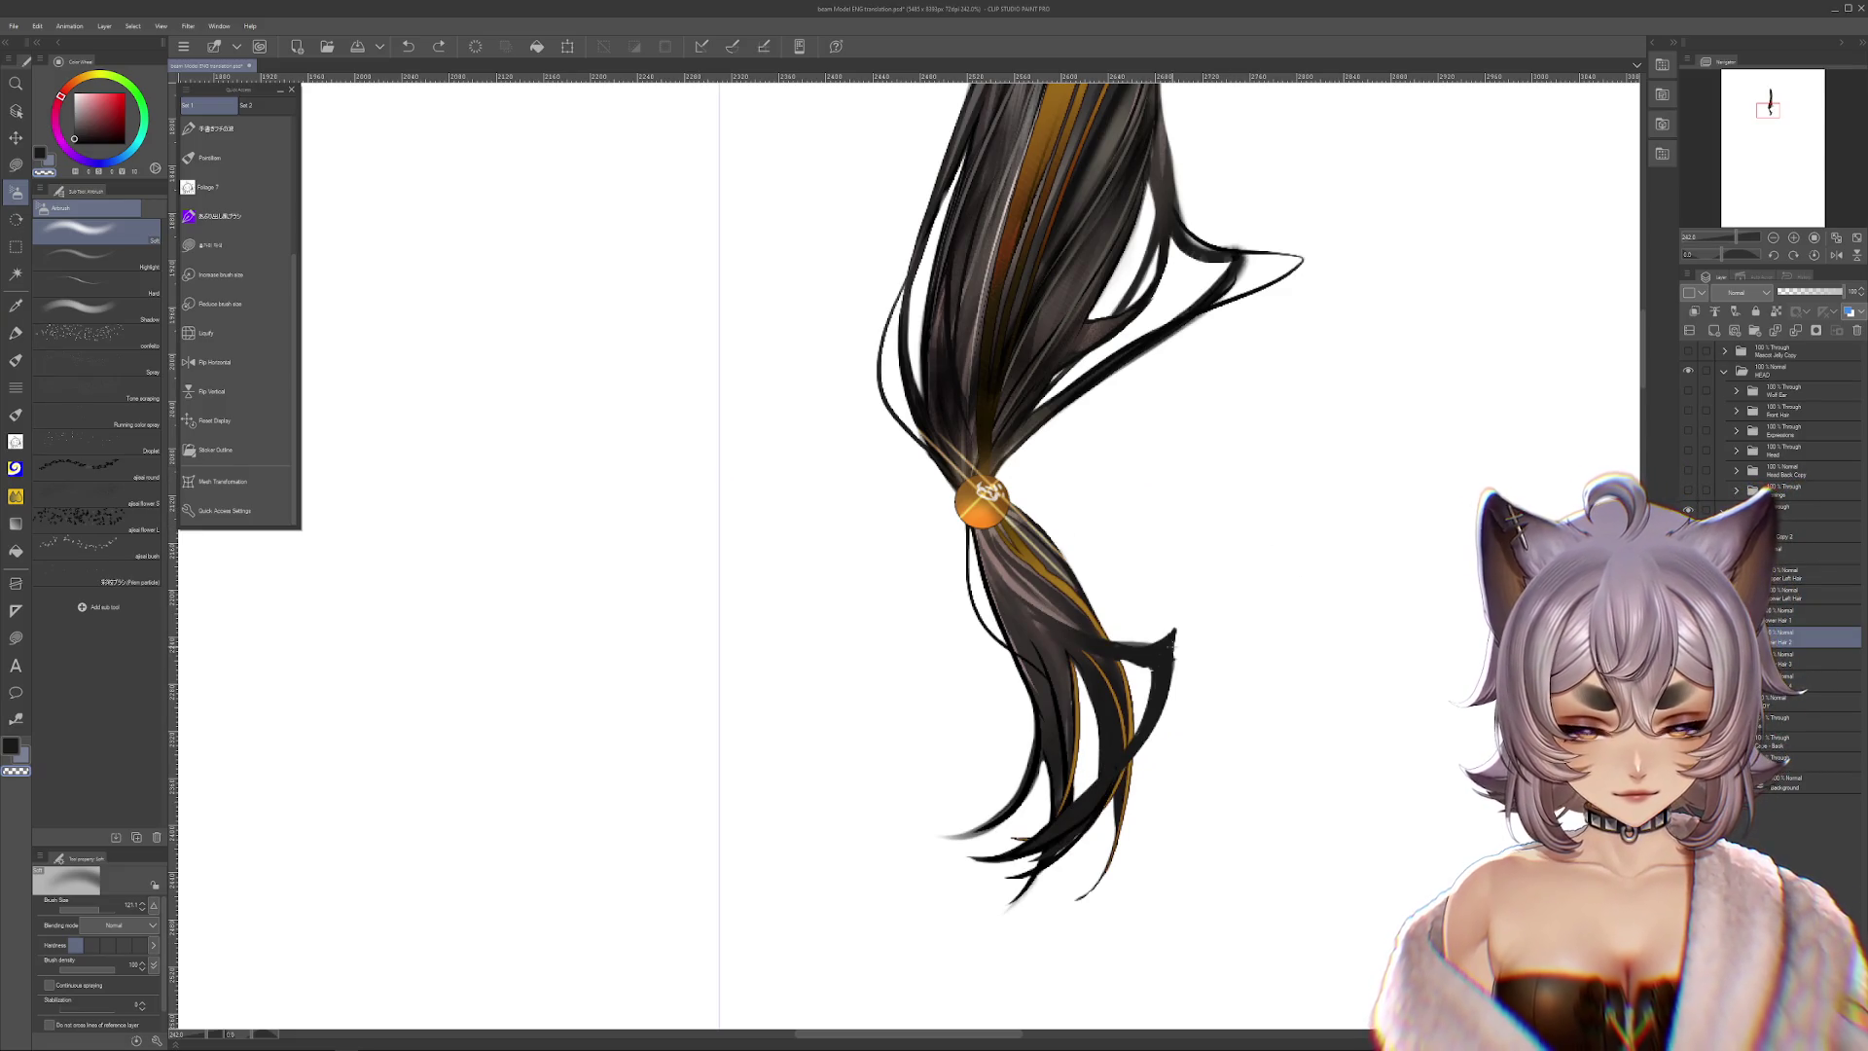
{"action": "left_click_drag", "start_coordinate": [1163, 650], "coordinate": [1343, 451]}
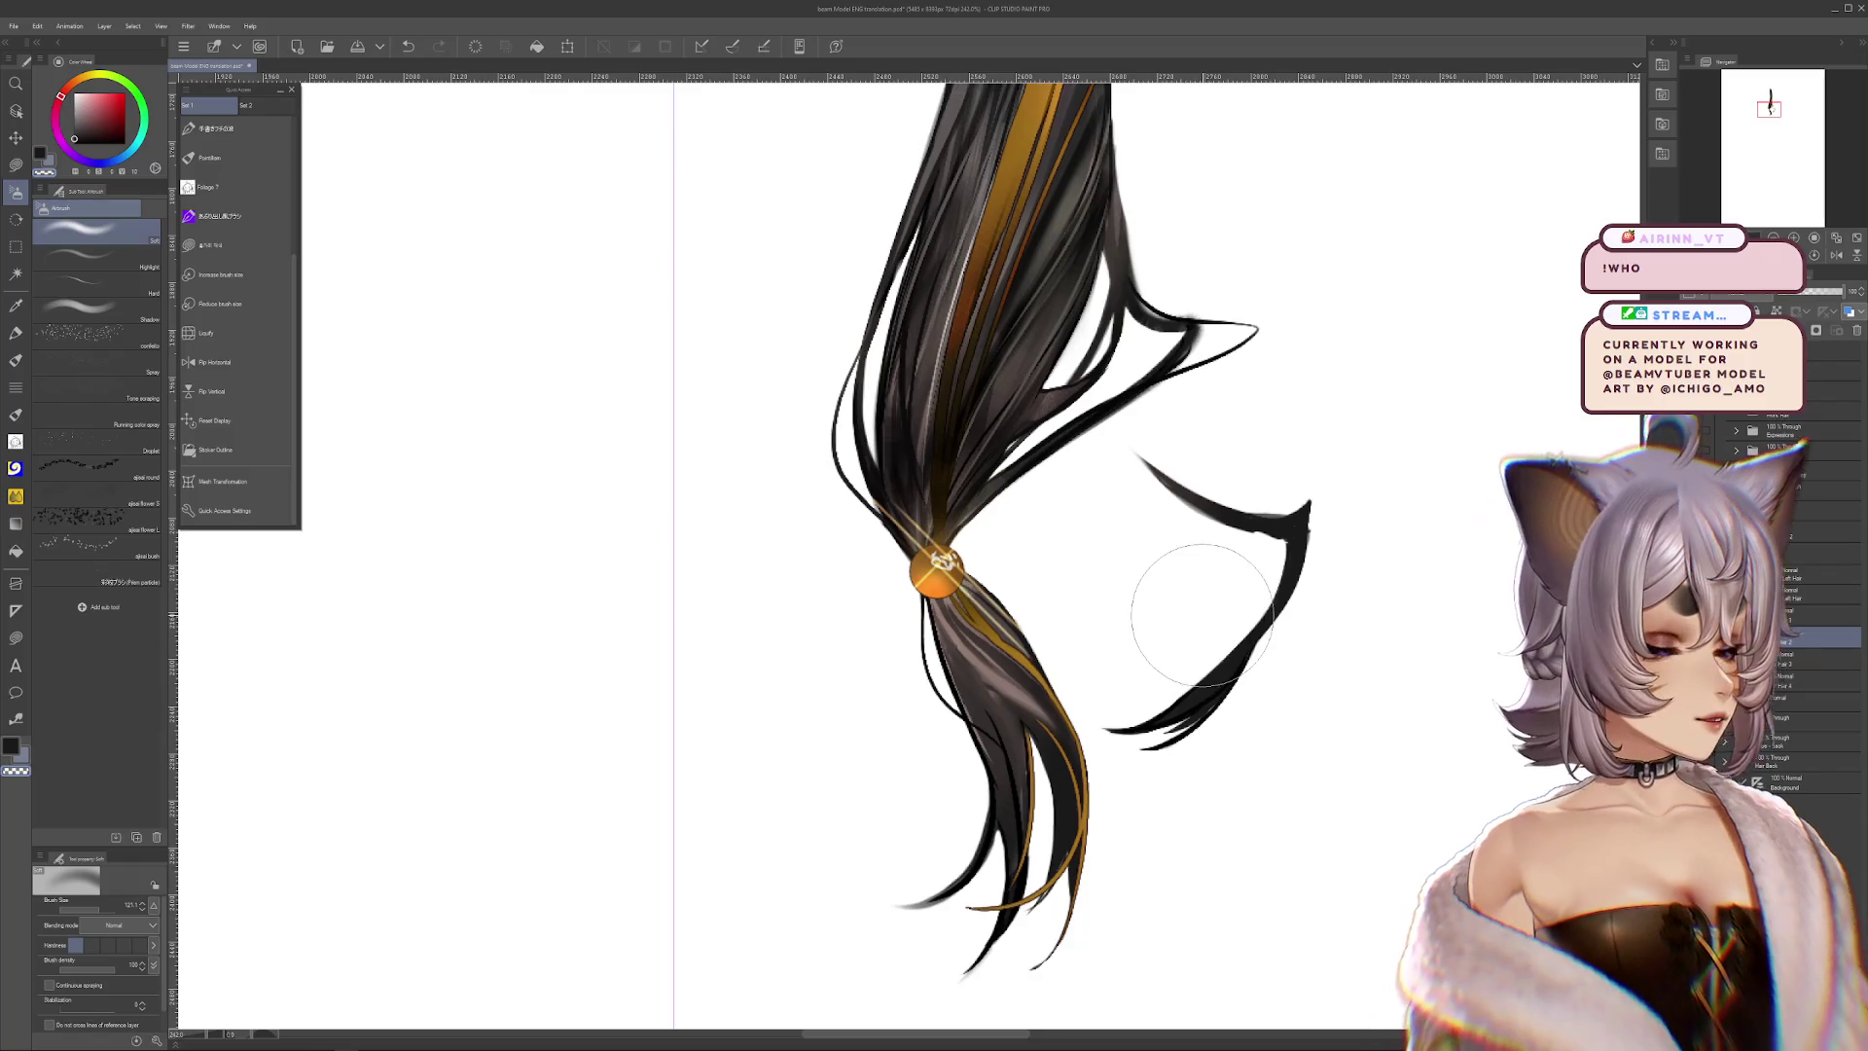
{"action": "mouse_move", "coordinate": [1194, 623]}
{"action": "left_mouse_down"}
{"action": "mouse_move", "coordinate": [1175, 604]}
{"action": "mouse_move", "coordinate": [1249, 612]}
{"action": "mouse_move", "coordinate": [581, 601]}
{"action": "left_mouse_up"}
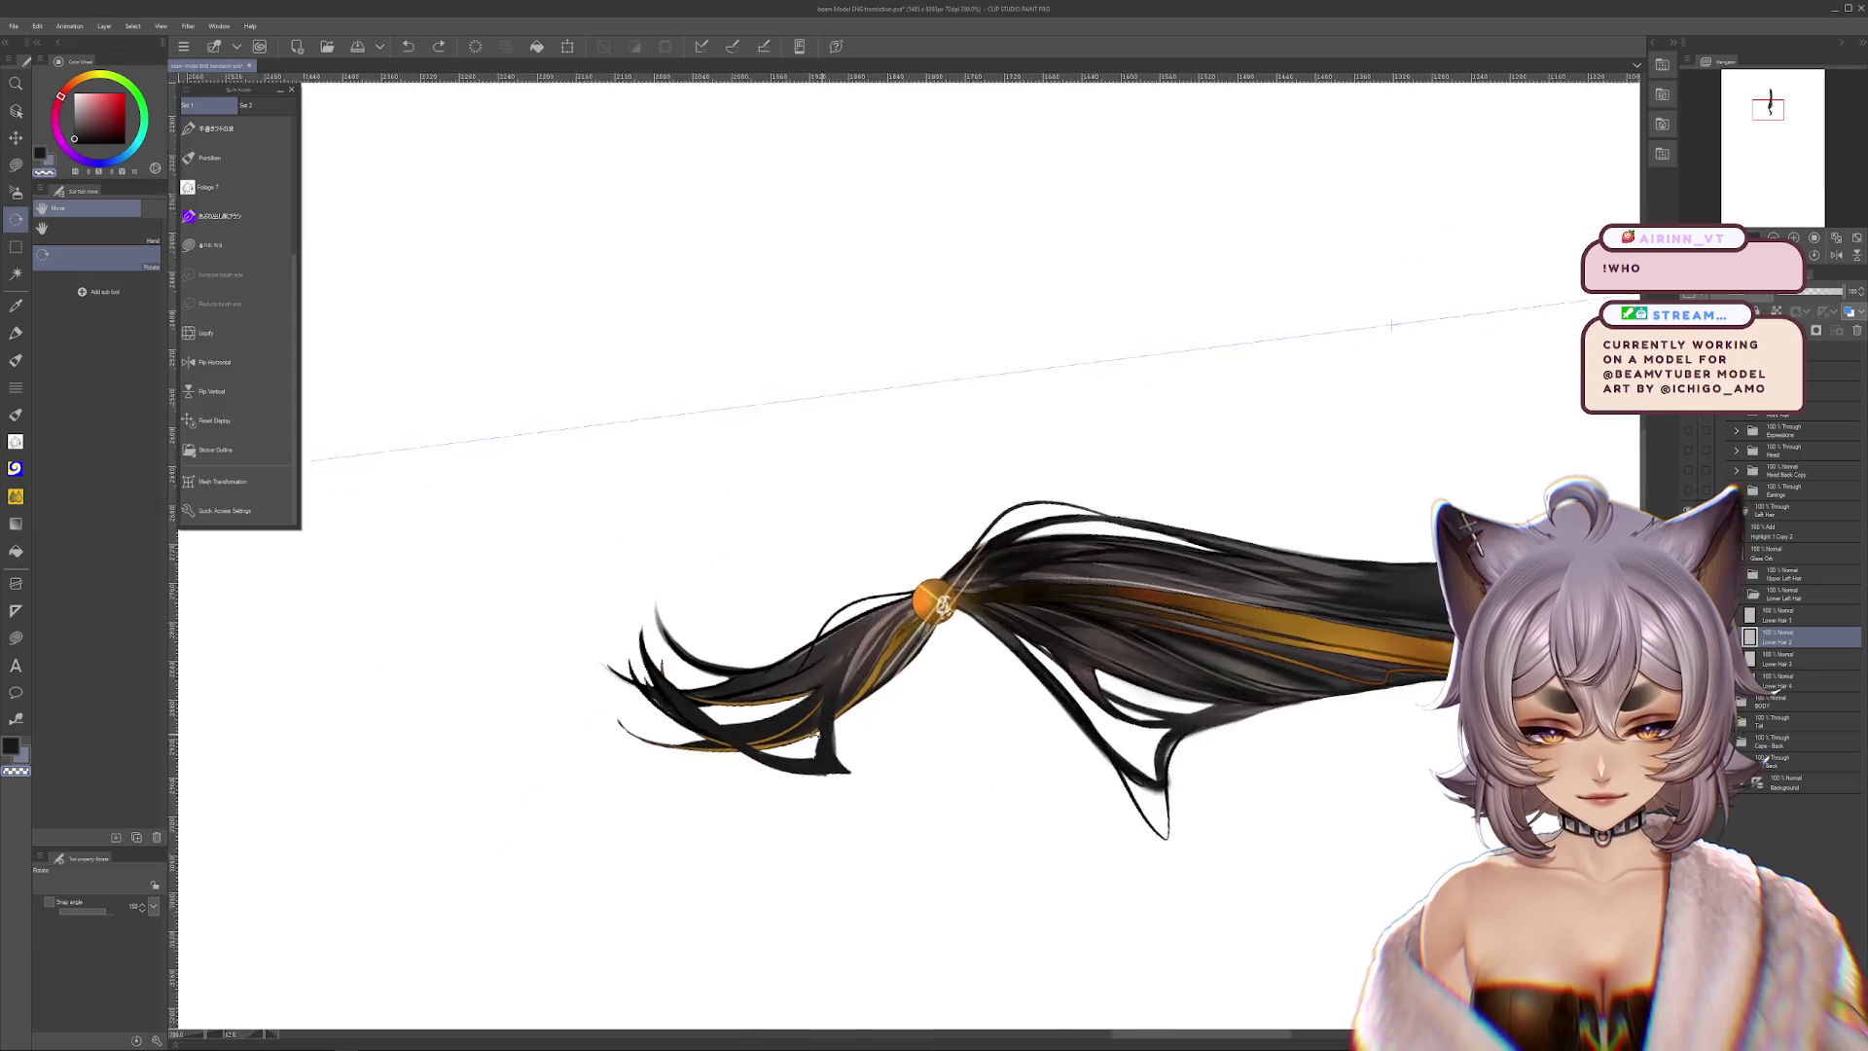
{"action": "scroll", "coordinate": [243, 322], "scroll_direction": "up", "scroll_amount": 5}
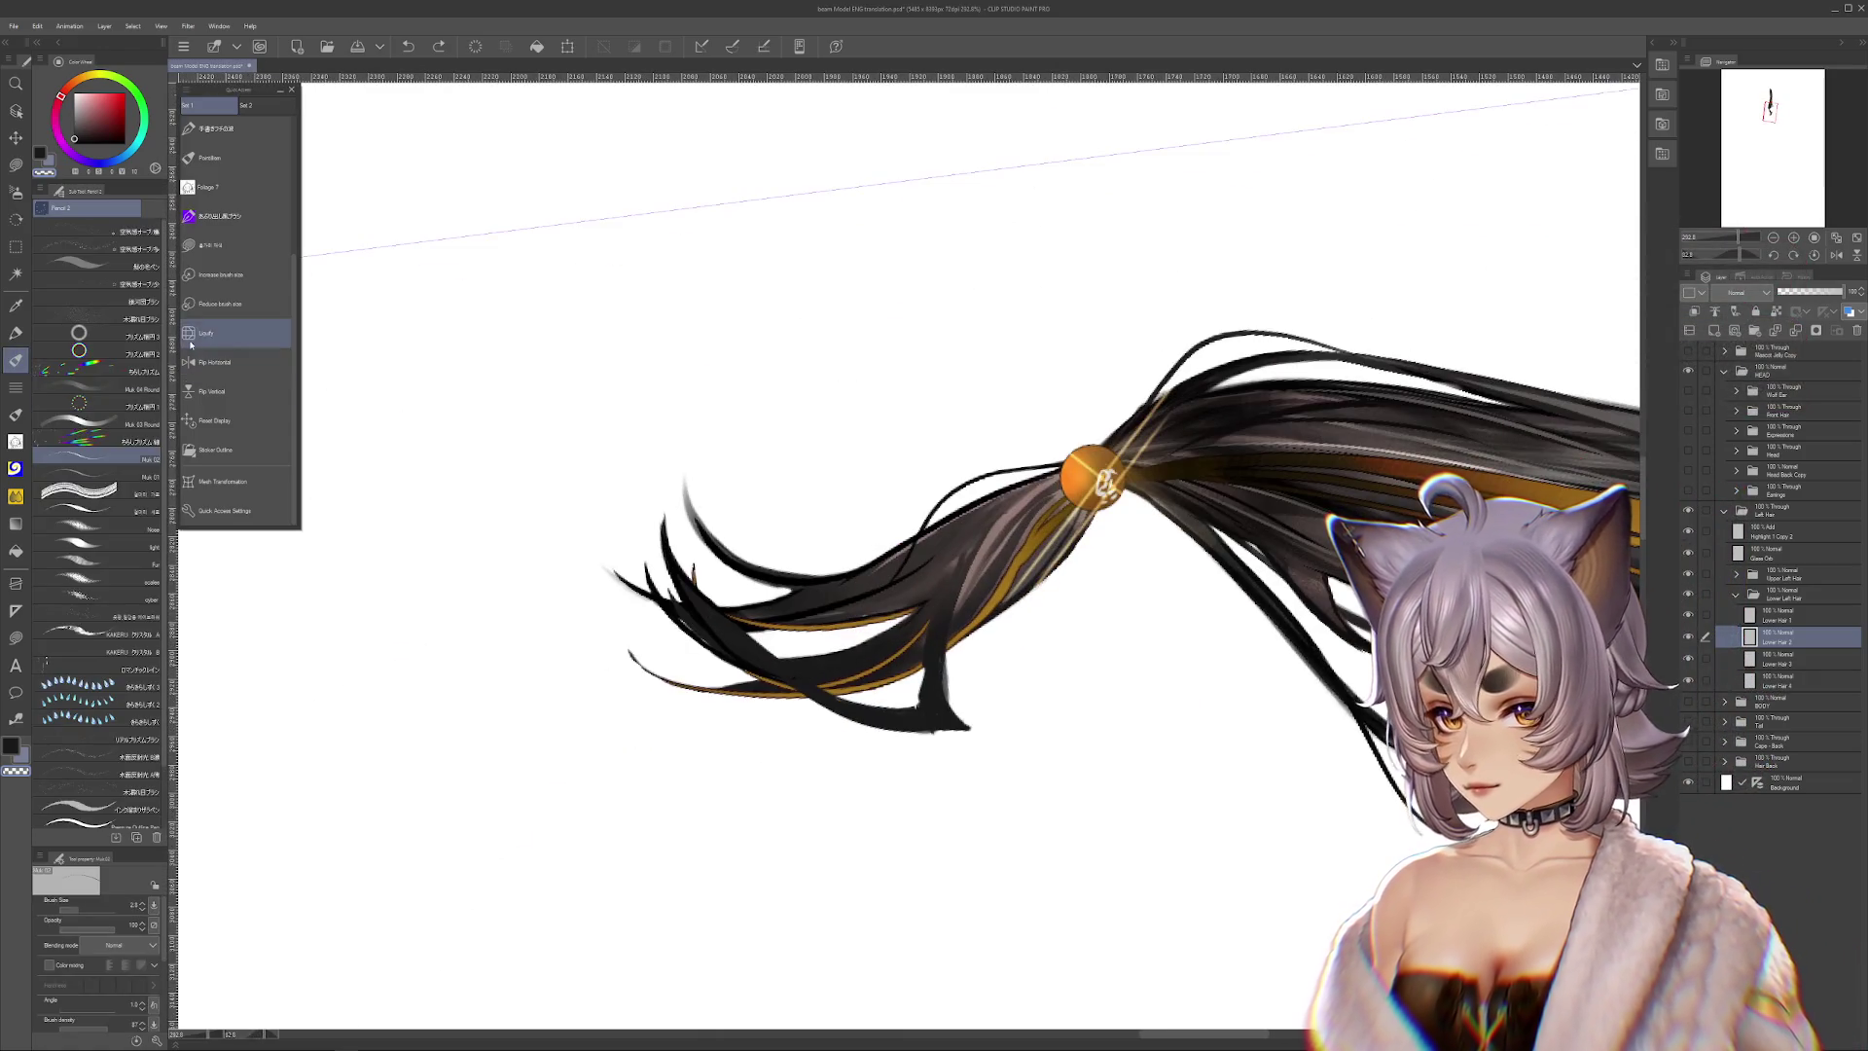
Choose the Flat marker brush, straighten the ponytail view, and undo the strand move
{"action": "left_click", "coordinate": [256, 220]}
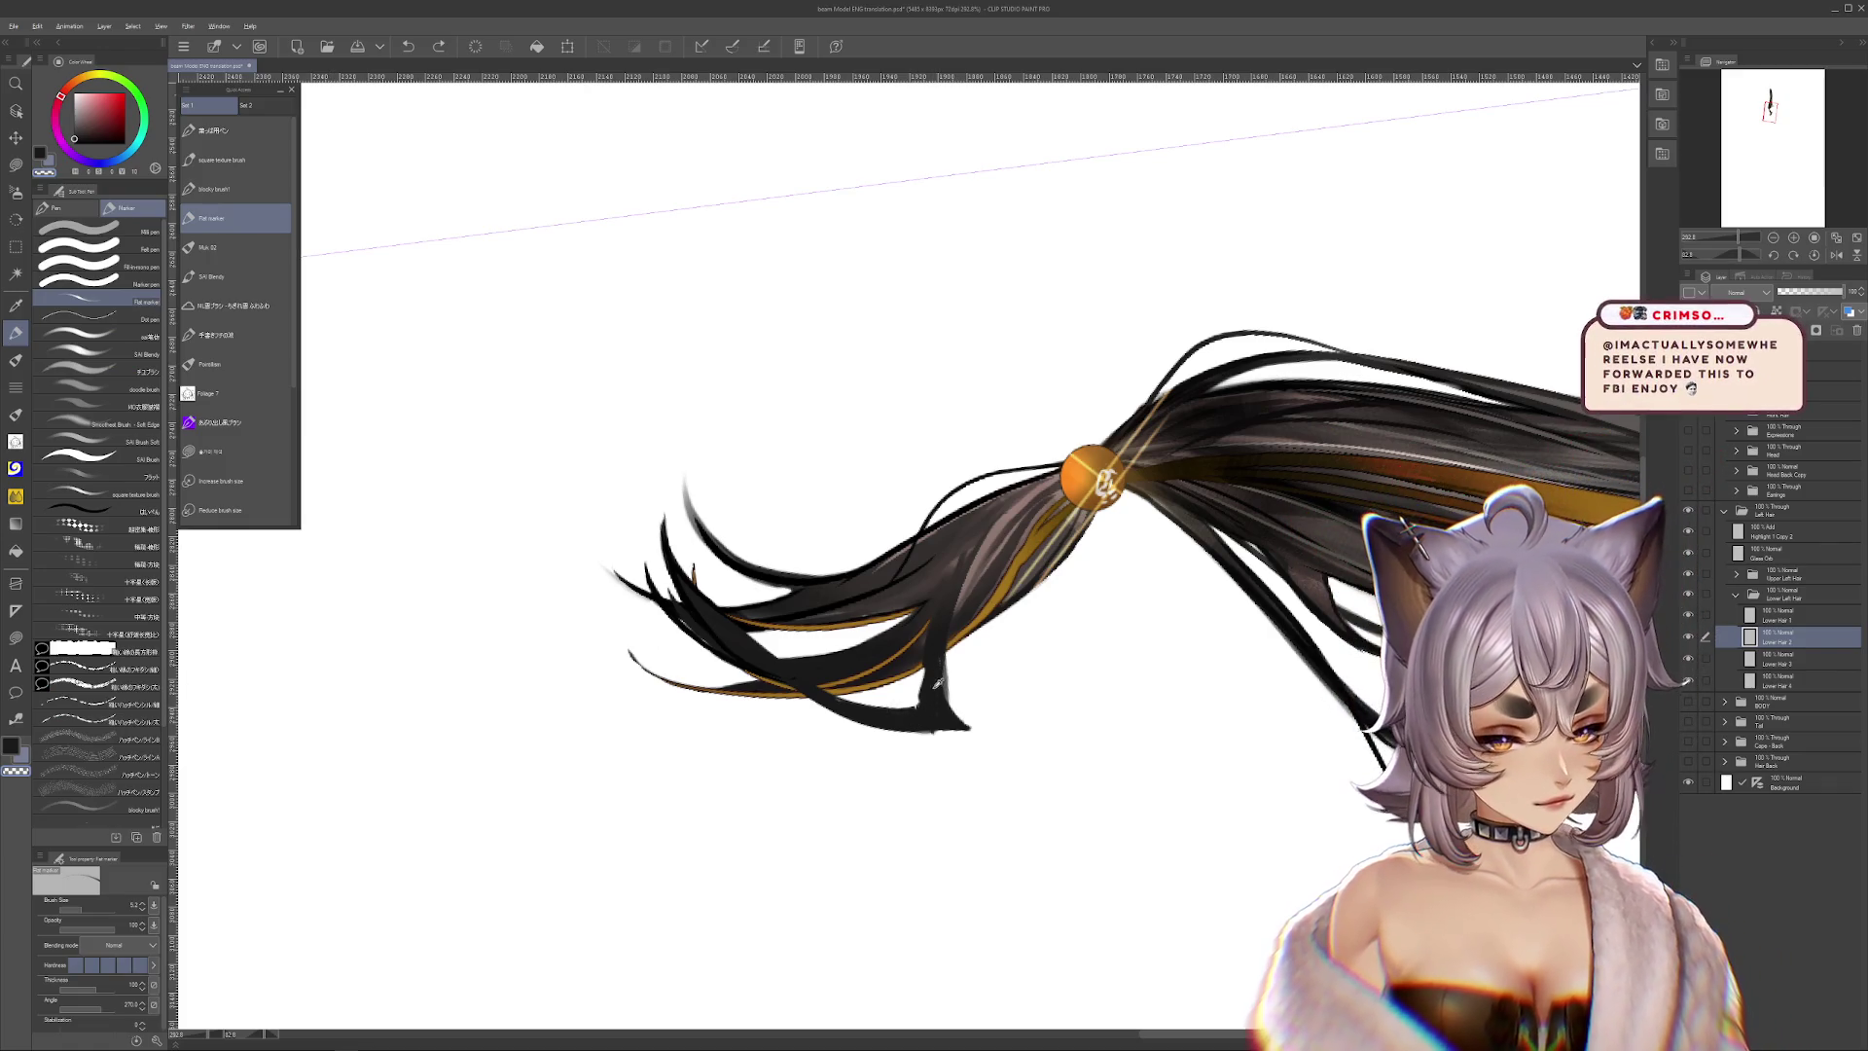
{"action": "mouse_move", "coordinate": [922, 730]}
{"action": "left_mouse_down"}
{"action": "mouse_move", "coordinate": [1370, 747]}
{"action": "mouse_move", "coordinate": [1162, 754]}
{"action": "left_mouse_up"}
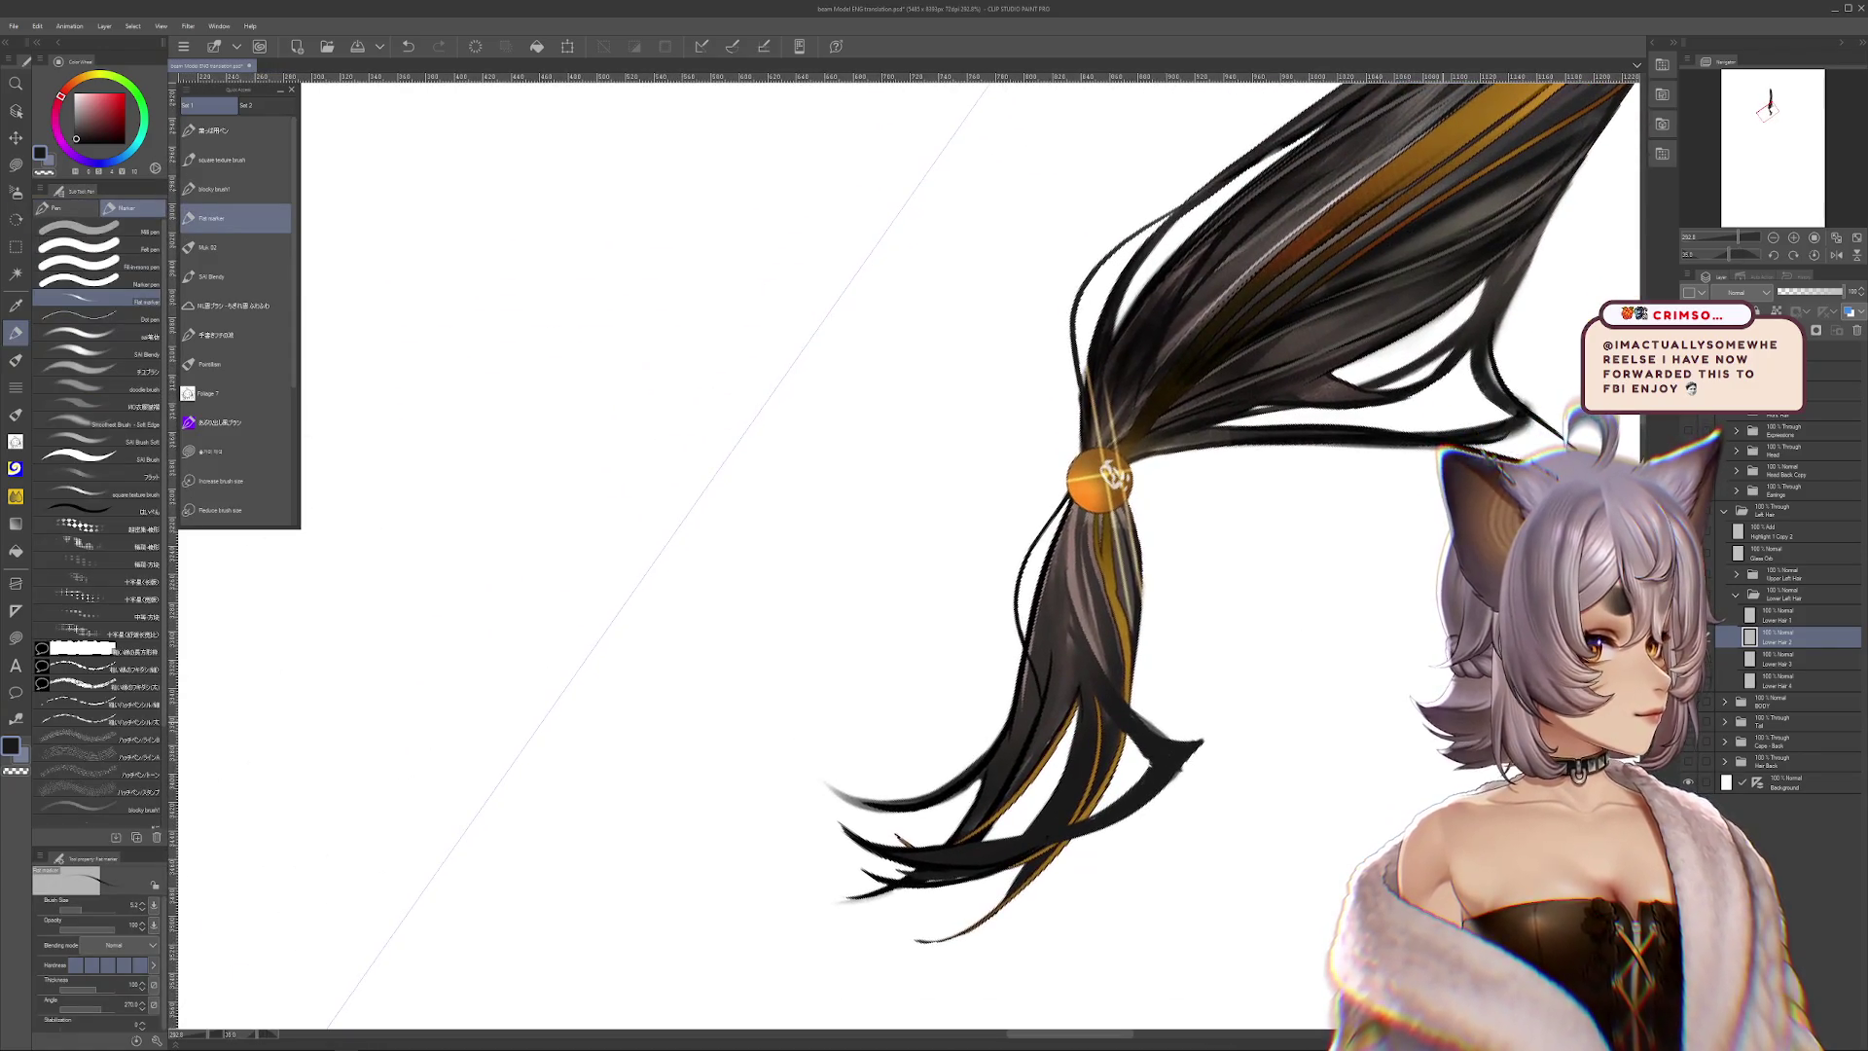
{"action": "key", "text": "ctrl+z"}
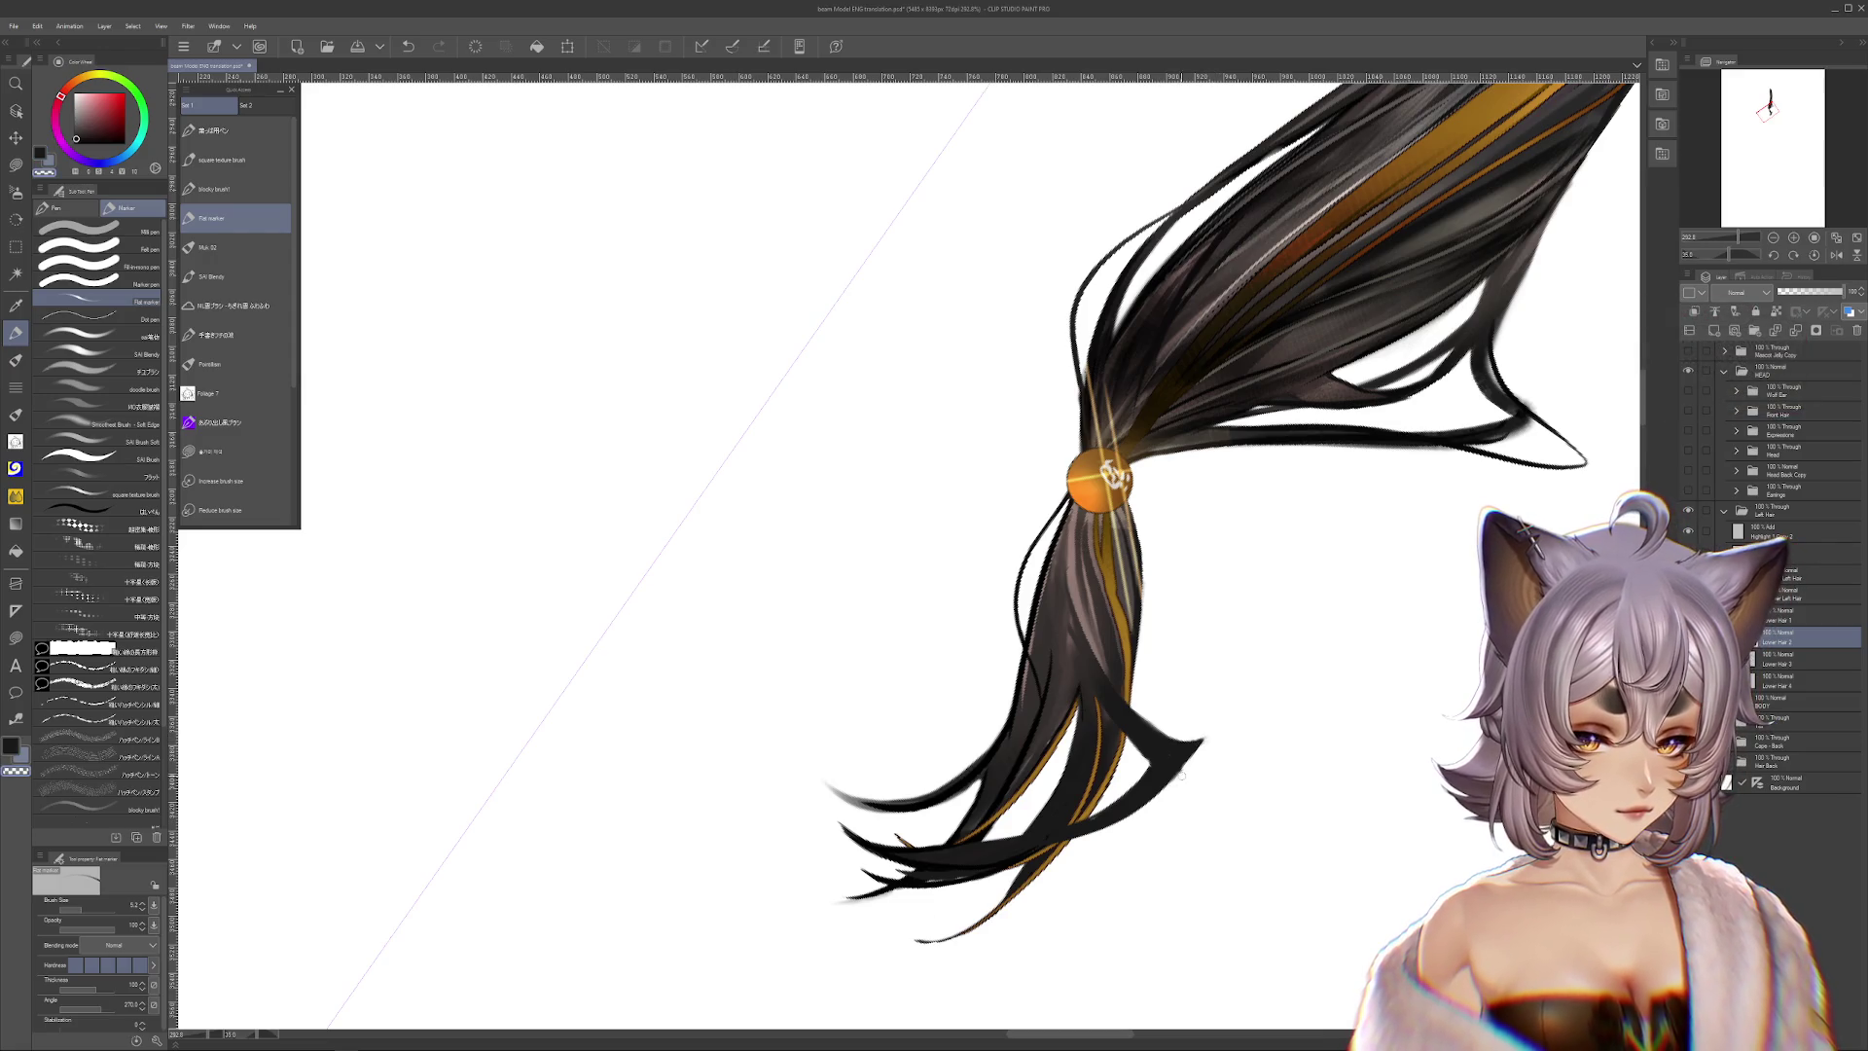
{"action": "mouse_move", "coordinate": [1112, 813]}
{"action": "left_mouse_down"}
{"action": "mouse_move", "coordinate": [1395, 730]}
{"action": "mouse_move", "coordinate": [1421, 745]}
{"action": "mouse_move", "coordinate": [1048, 575]}
{"action": "left_mouse_up"}
{"action": "key", "text": "ctrl+z"}
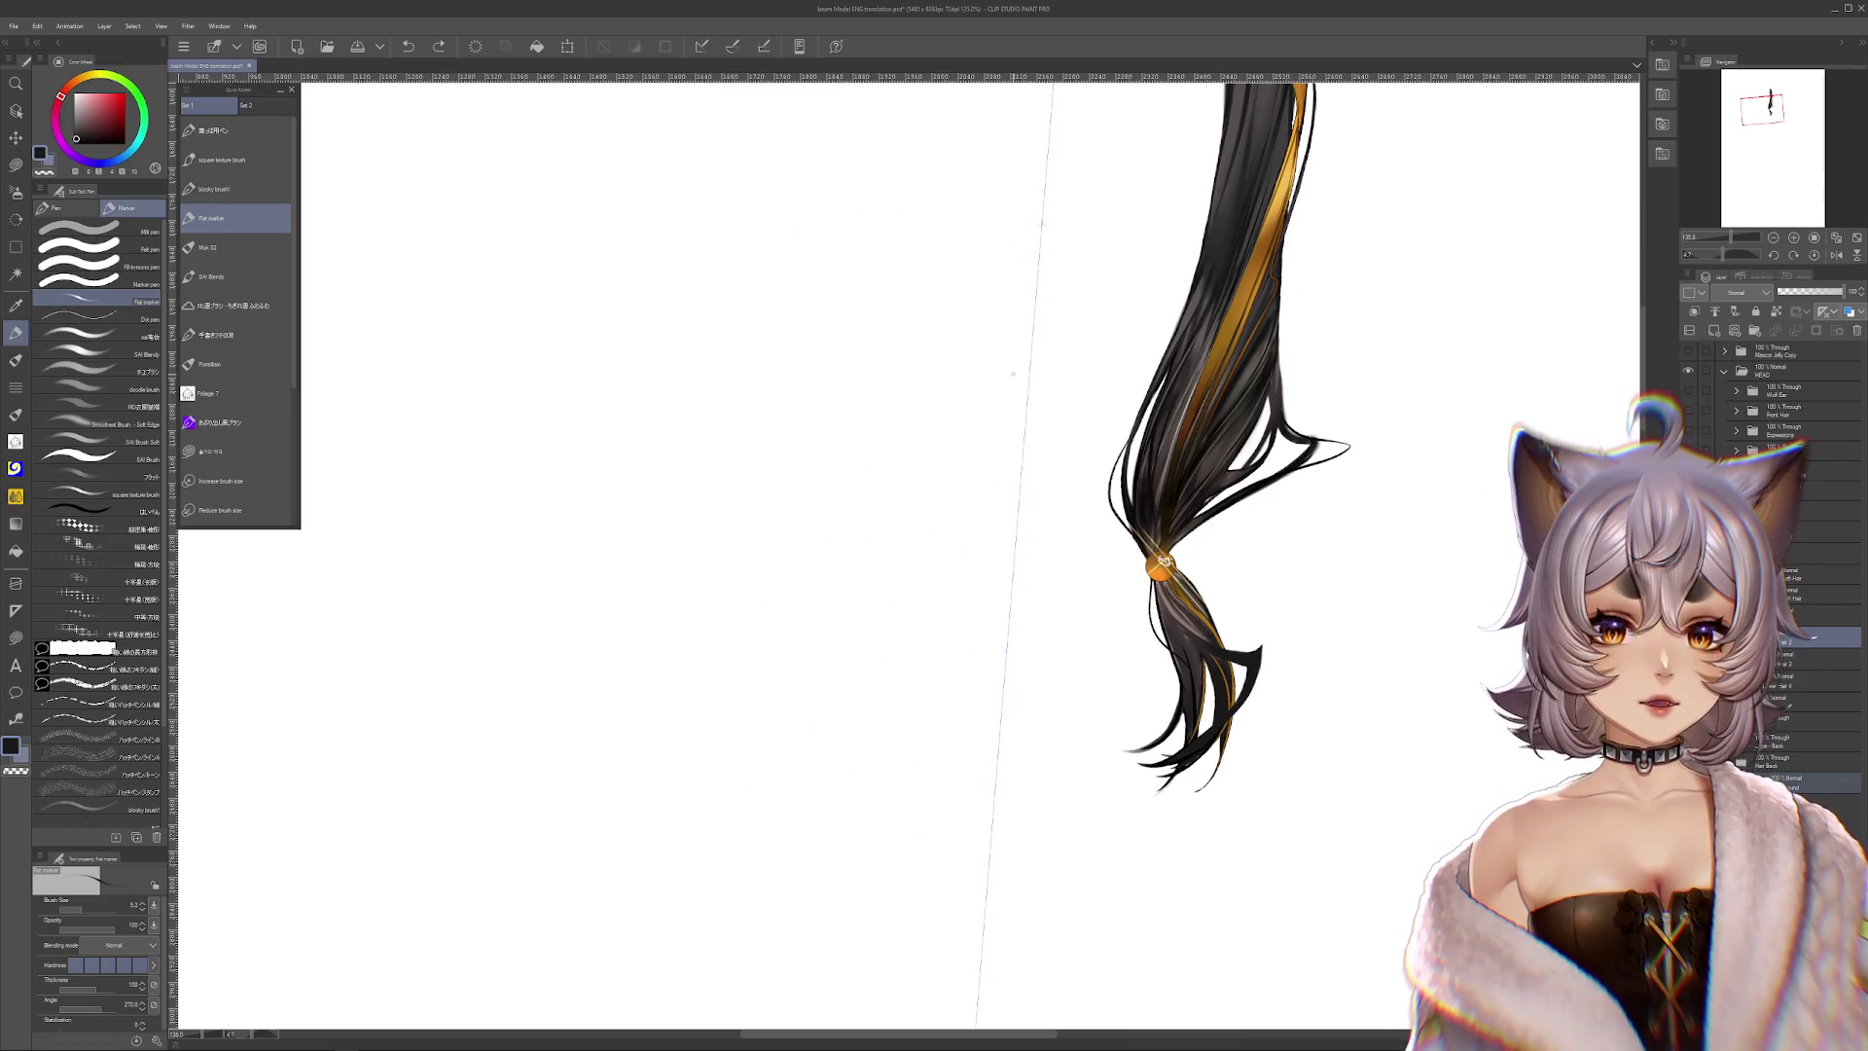
Zoom in, test pulling the lower strand out to the right, and undo it
{"action": "mouse_move", "coordinate": [1048, 575]}
{"action": "left_mouse_down"}
{"action": "mouse_move", "coordinate": [1167, 581]}
{"action": "mouse_move", "coordinate": [1134, 397]}
{"action": "mouse_move", "coordinate": [1262, 464]}
{"action": "left_mouse_up"}
{"action": "key", "text": "ctrl+z"}
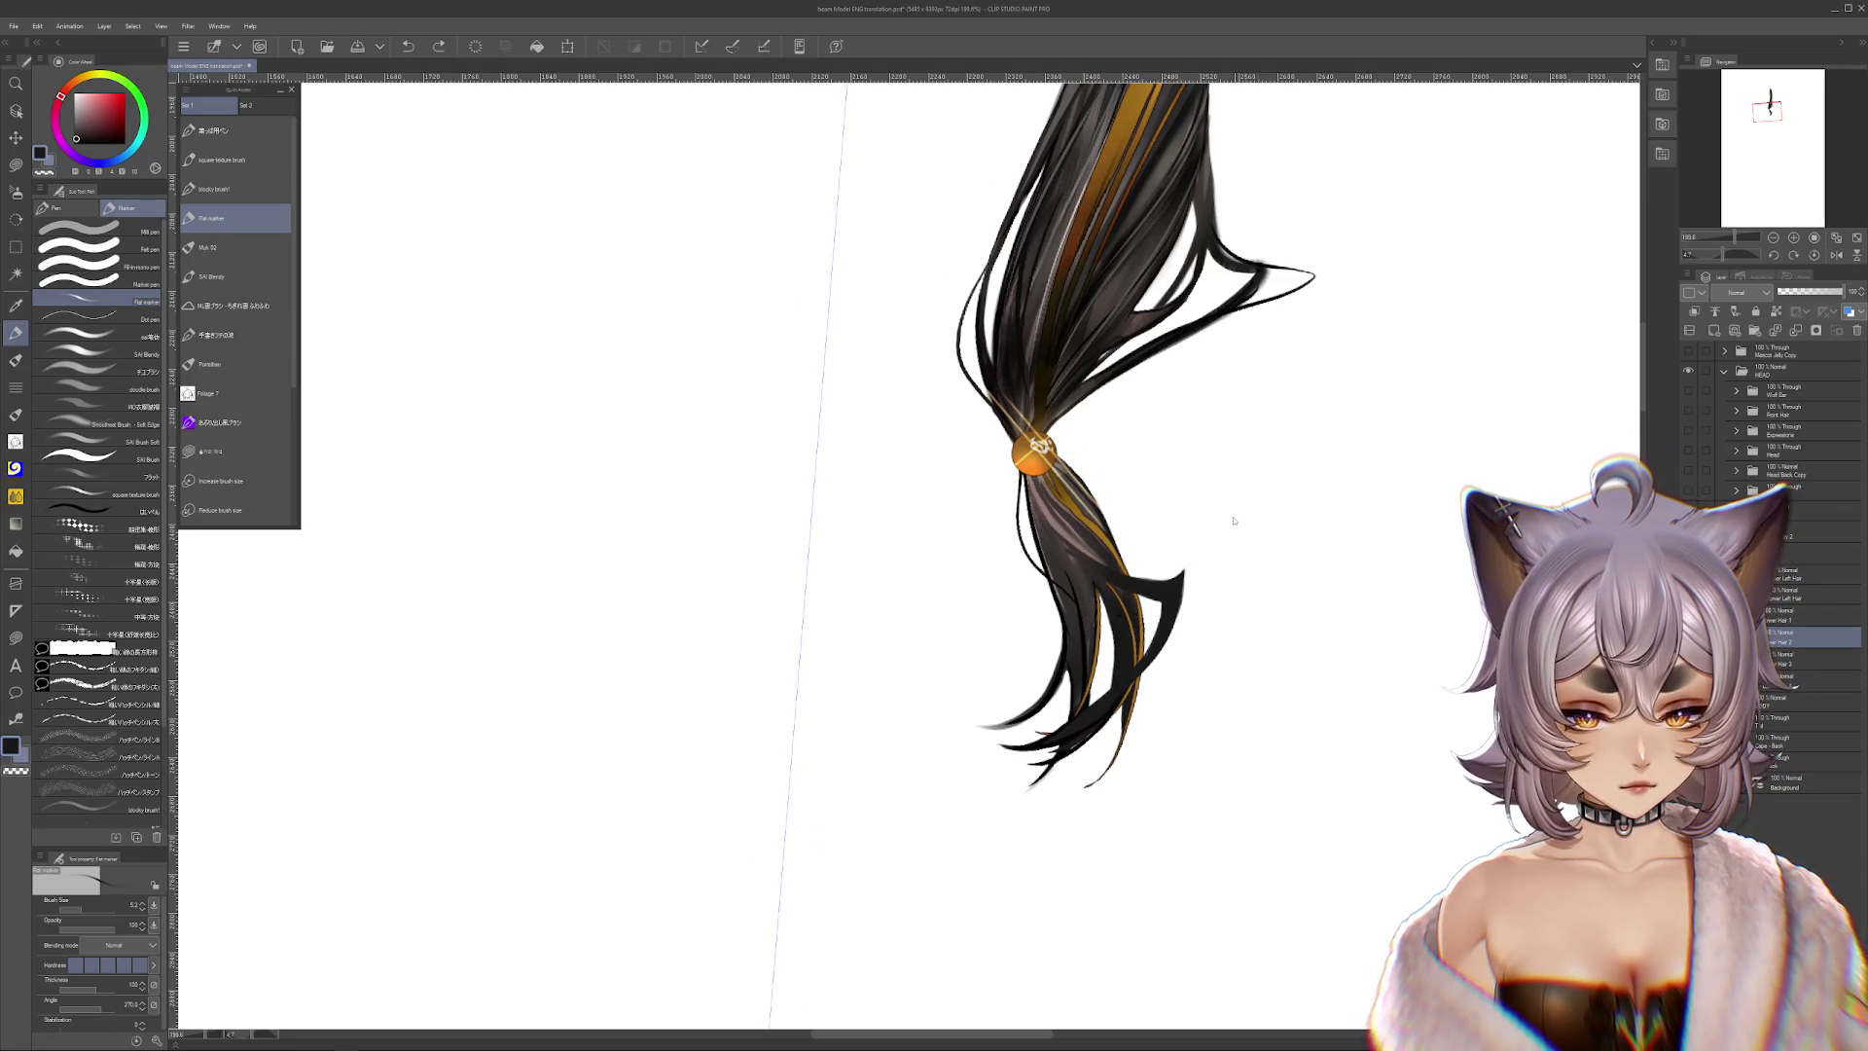
{"action": "left_click_drag", "start_coordinate": [1202, 622], "coordinate": [1380, 456]}
{"action": "left_click_drag", "start_coordinate": [1246, 399], "coordinate": [1379, 457]}
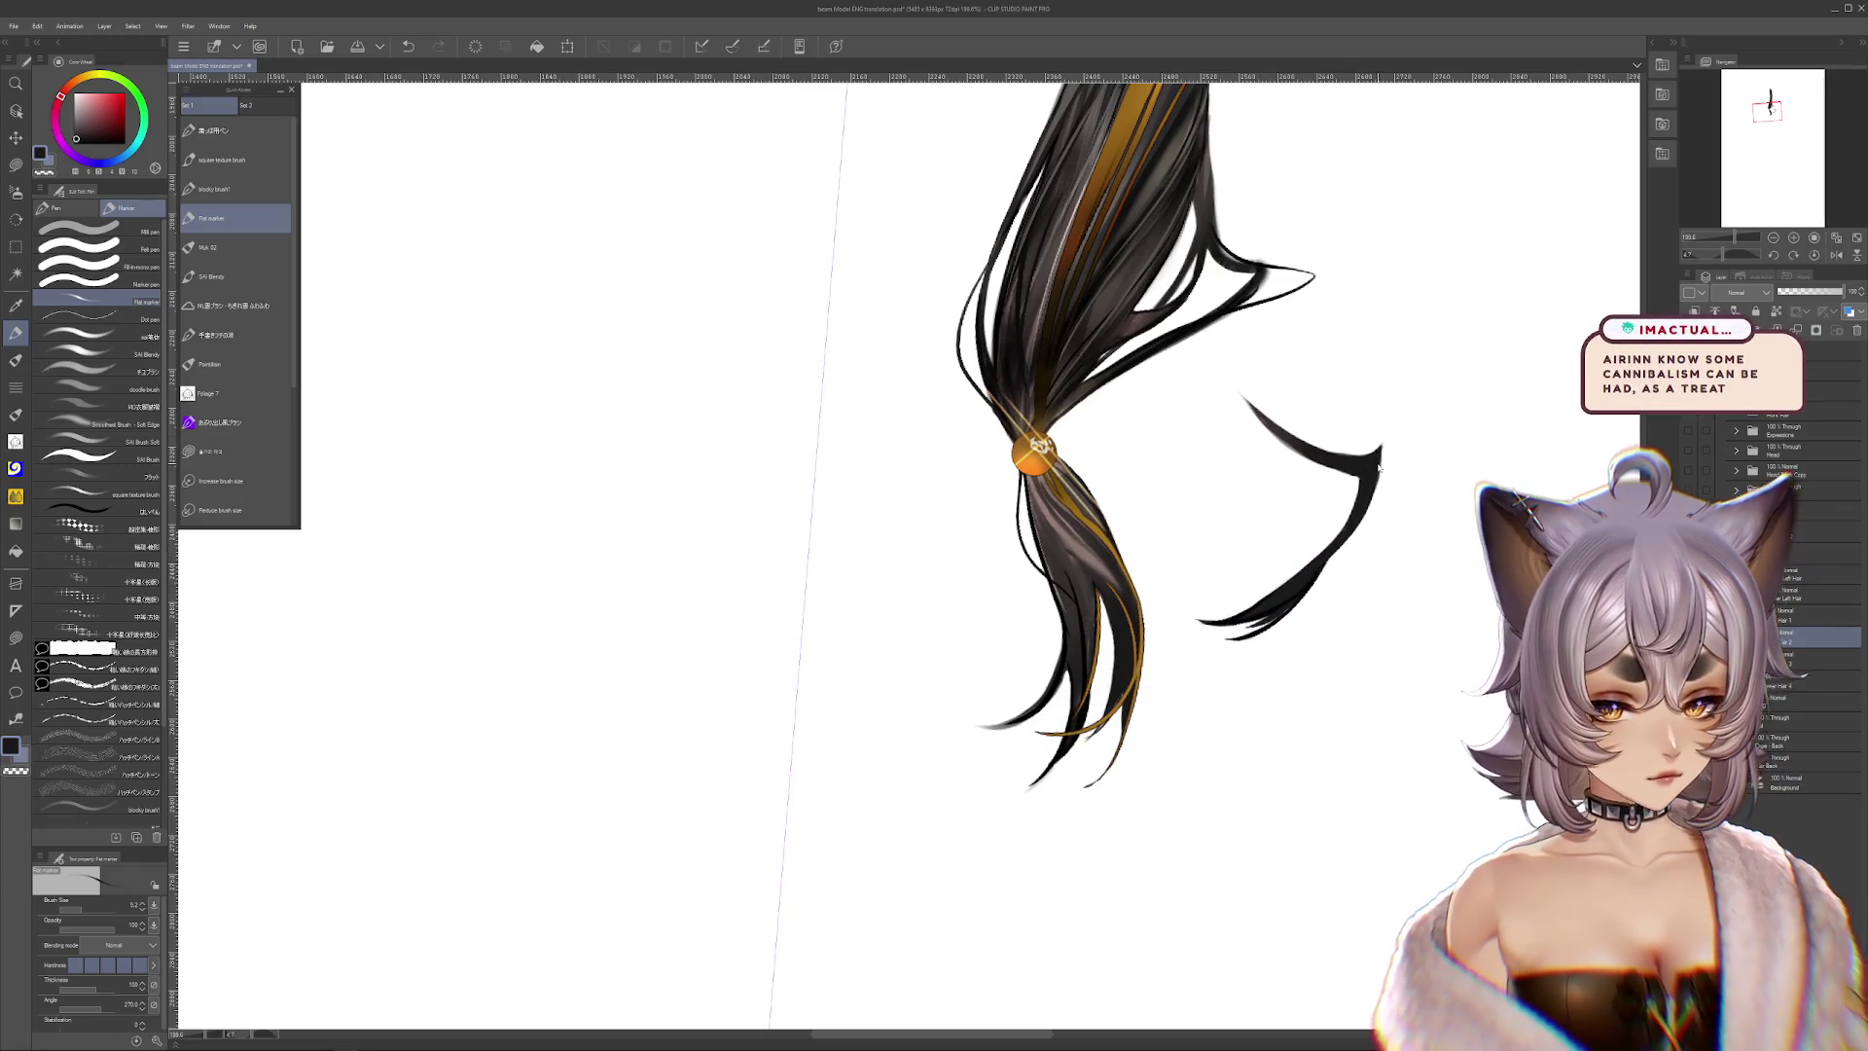
{"action": "key", "text": "ctrl+z"}
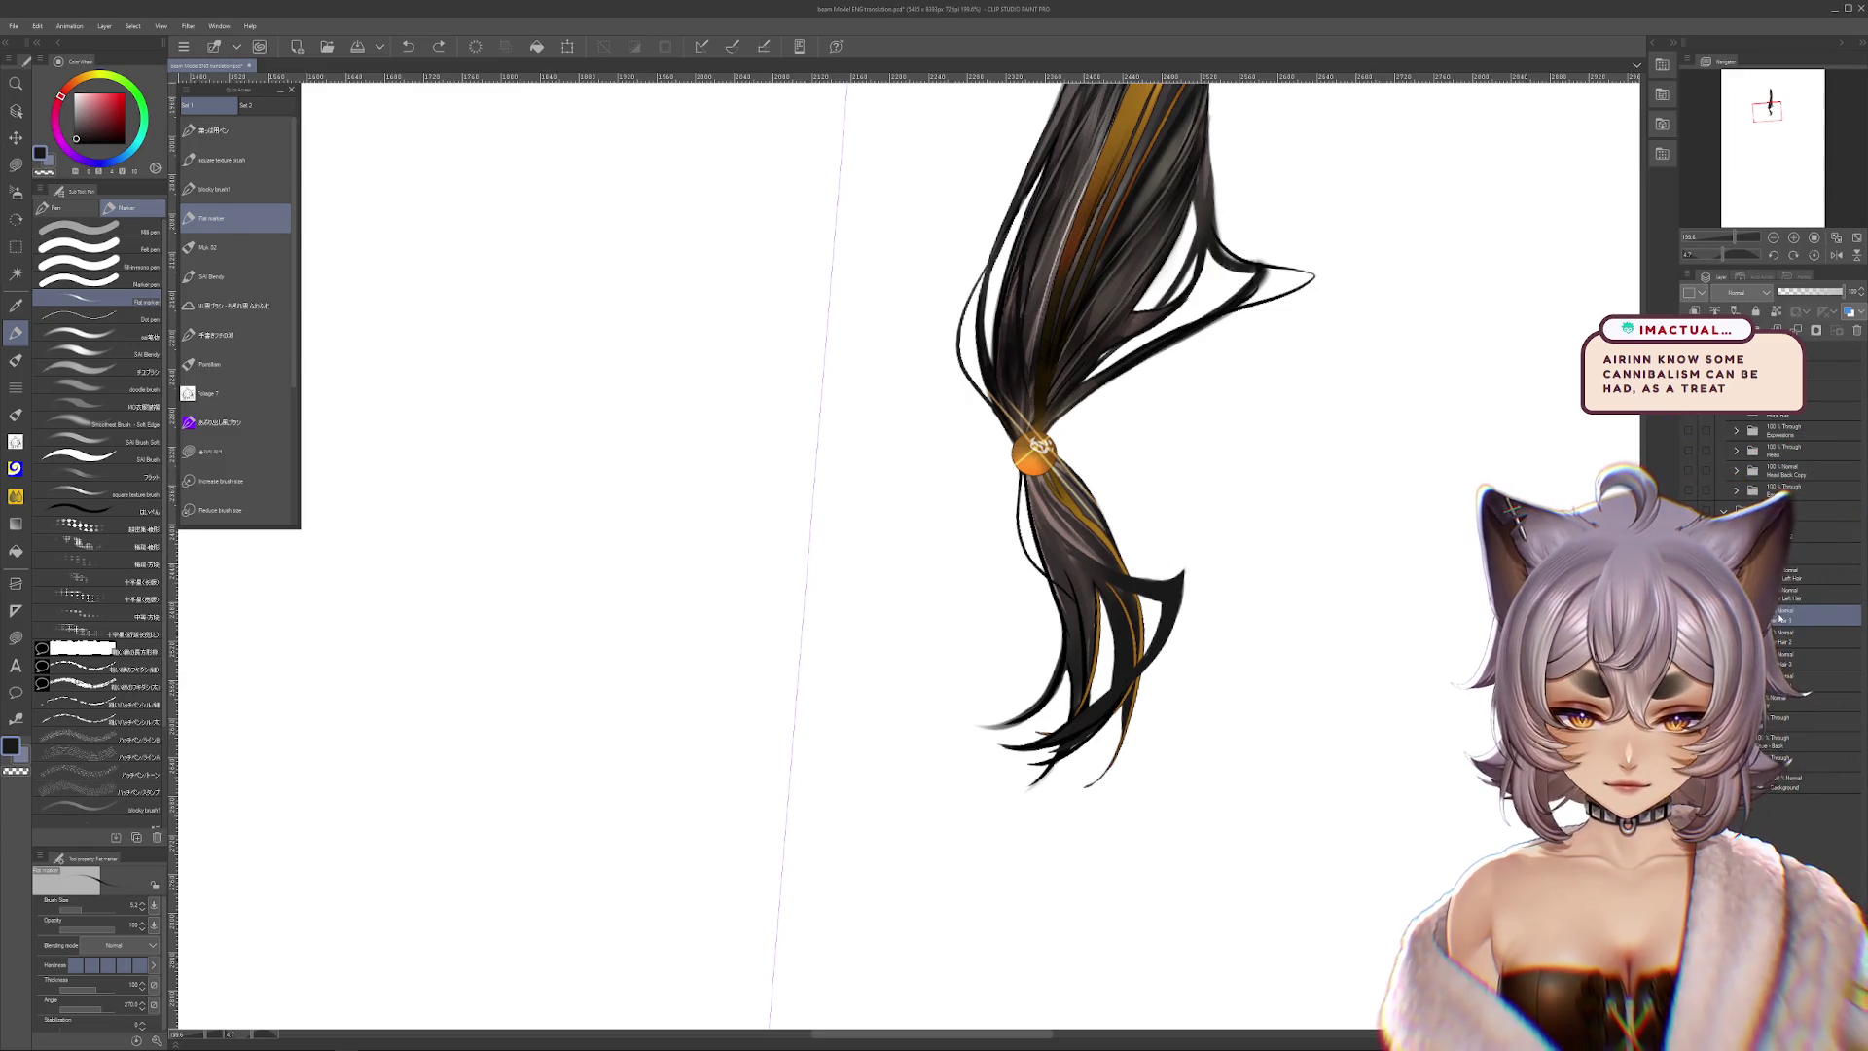
{"action": "key", "text": "ctrl+t"}
{"action": "key", "text": "Return"}
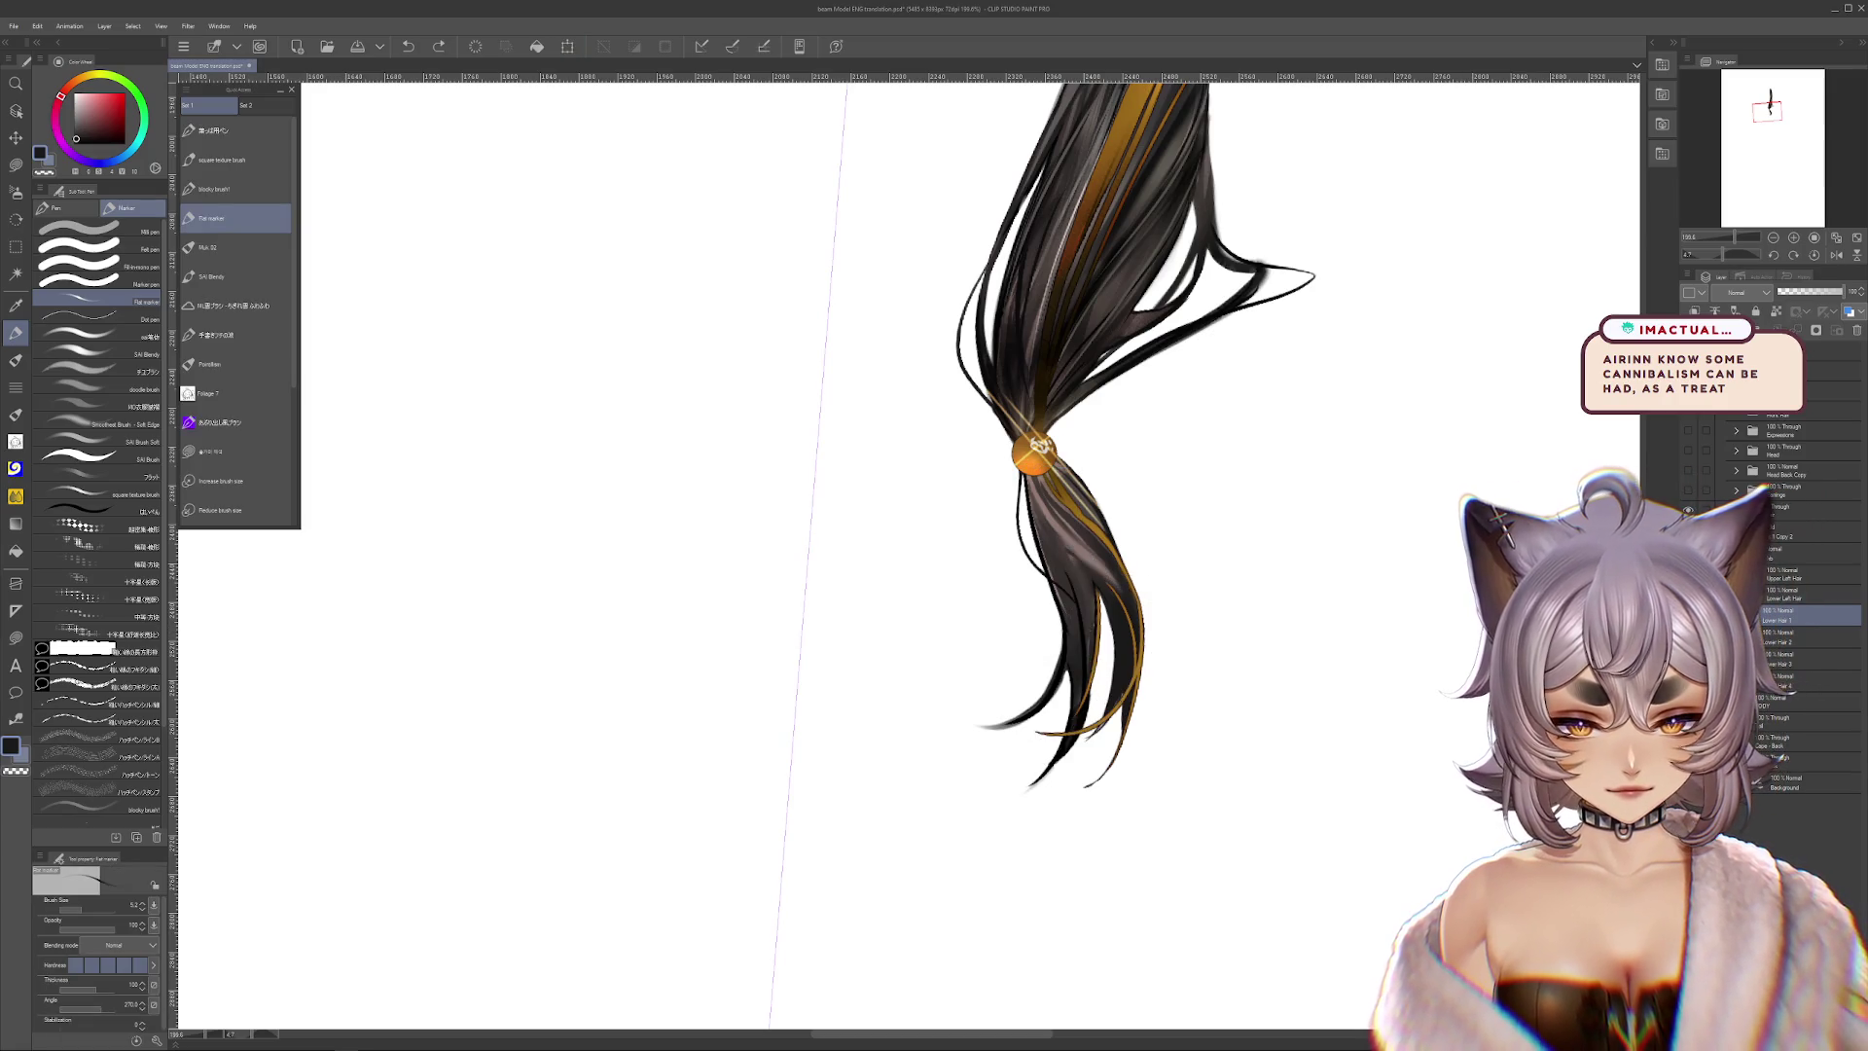
{"action": "key", "text": "ctrl+z"}
Transform the lower hair strand, swinging it left and rotating it, then commit
{"action": "key", "text": "ctrl+t"}
{"action": "left_click_drag", "start_coordinate": [1085, 657], "coordinate": [1250, 574]}
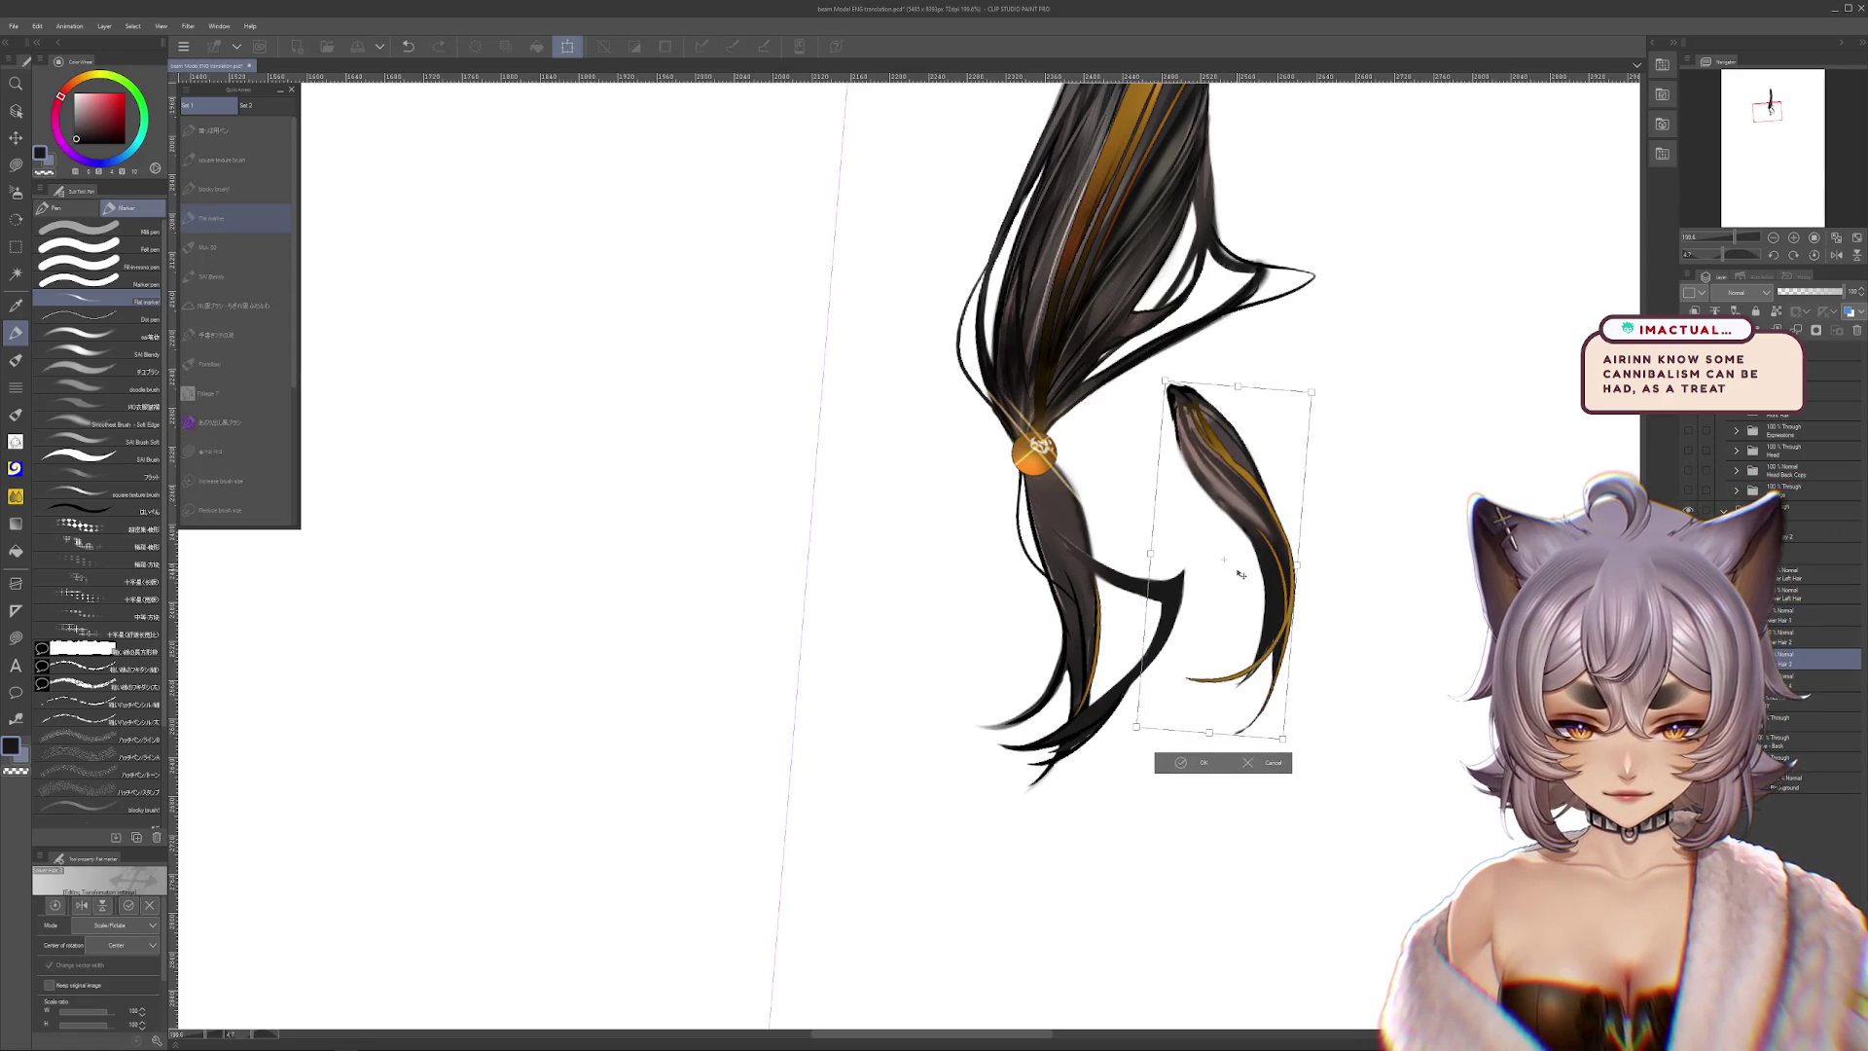
{"action": "key", "text": "Escape"}
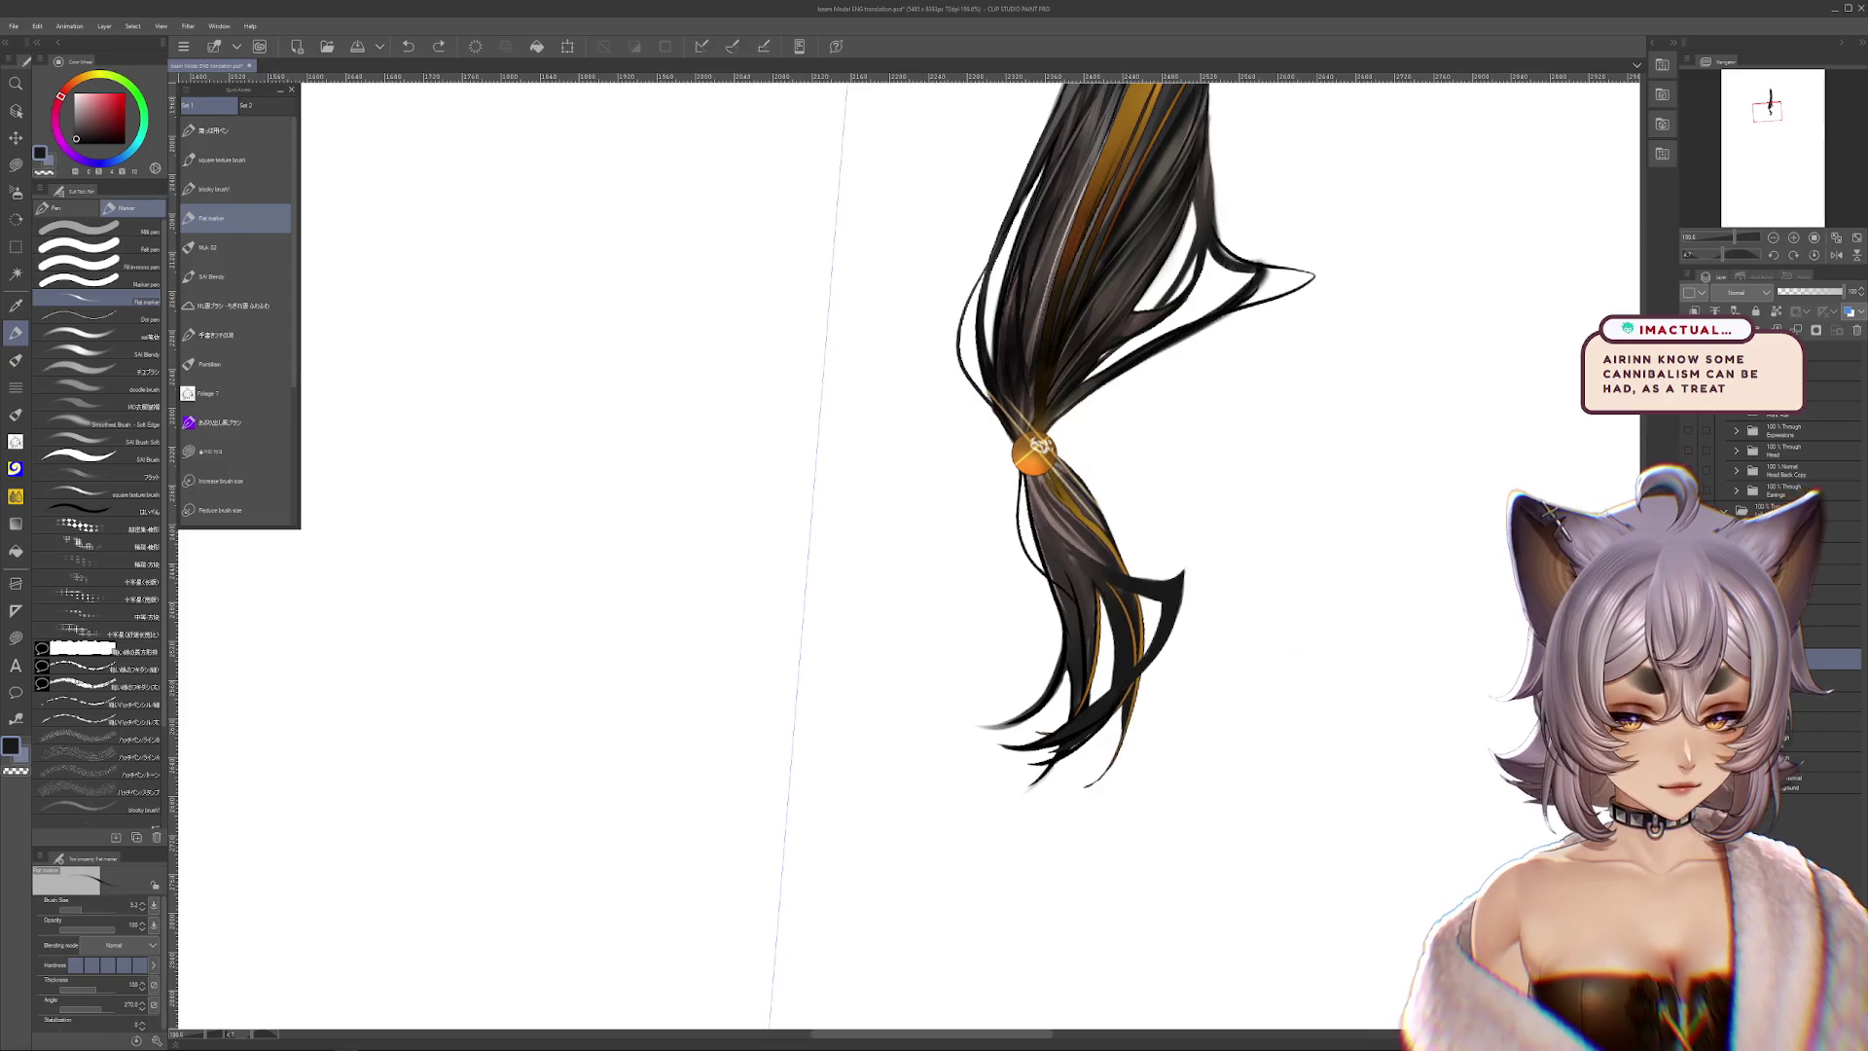
{"action": "key", "text": "ctrl+t"}
{"action": "left_click_drag", "start_coordinate": [1080, 633], "coordinate": [1012, 635]}
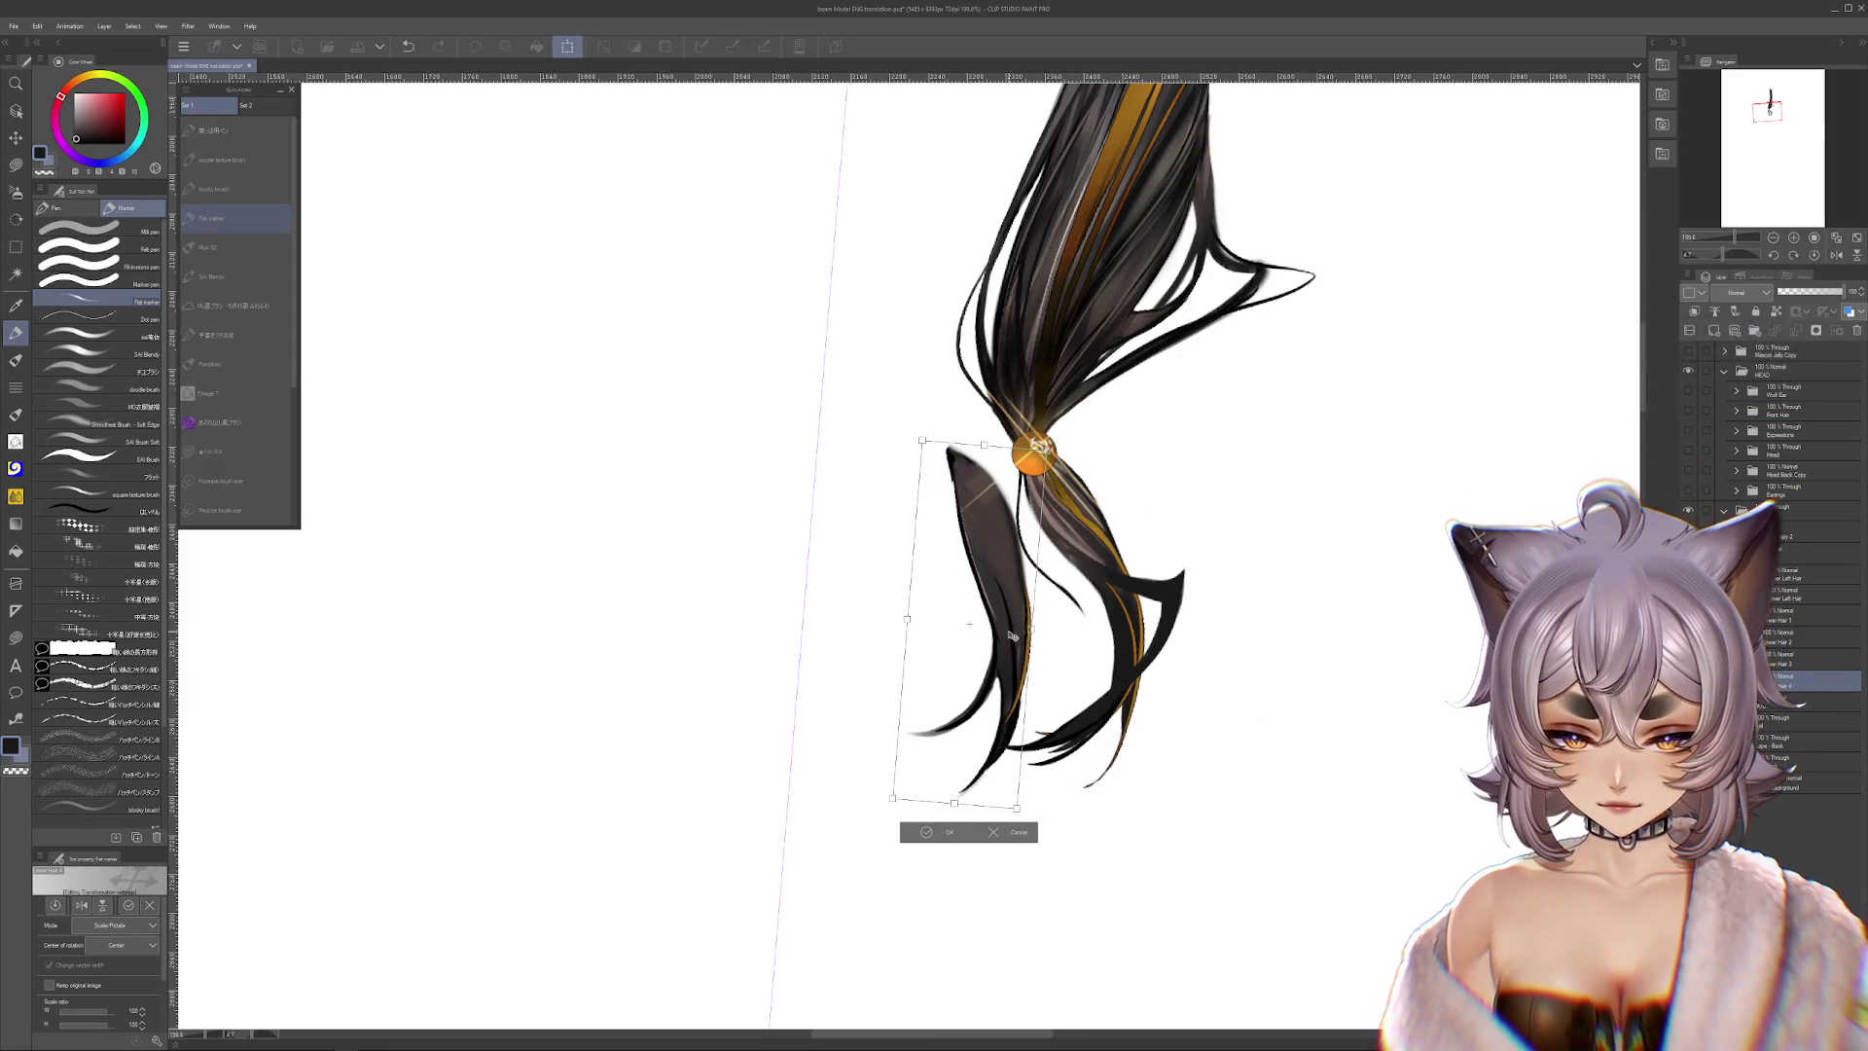
{"action": "key", "text": "Return"}
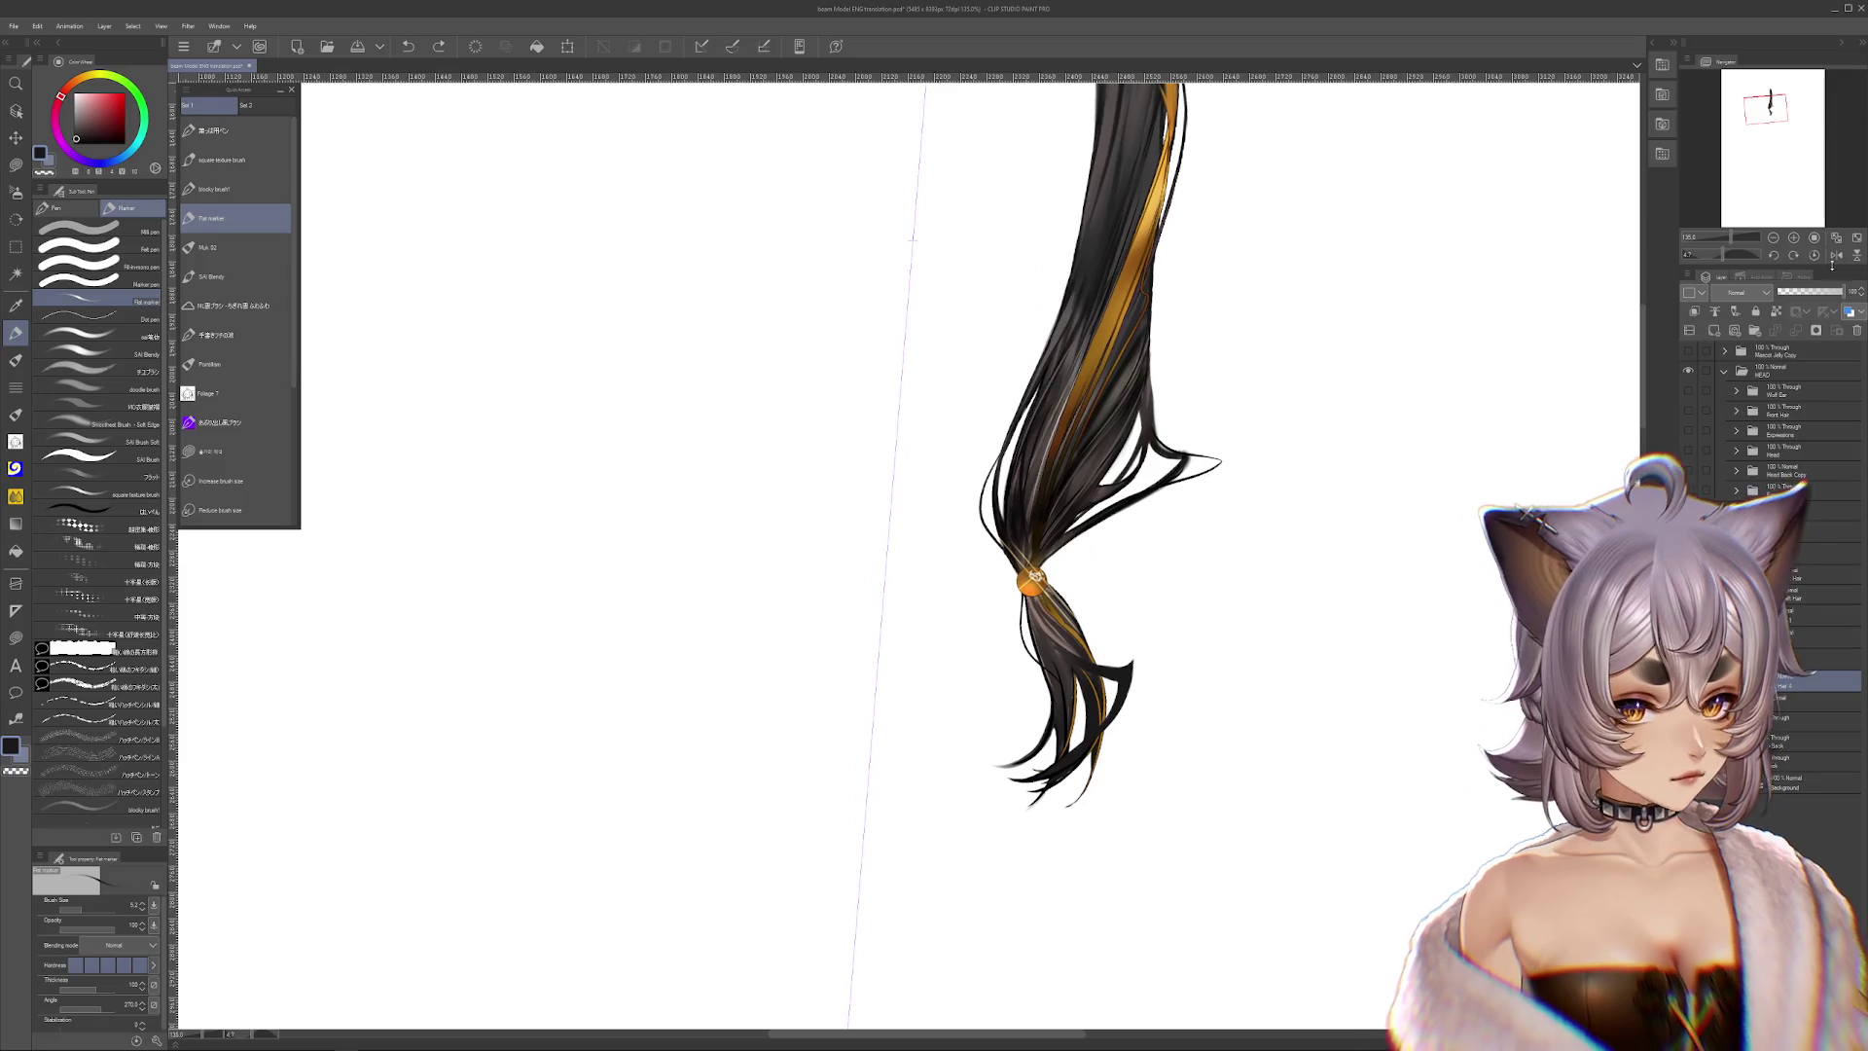
{"action": "key", "text": "ctrl+alt+0"}
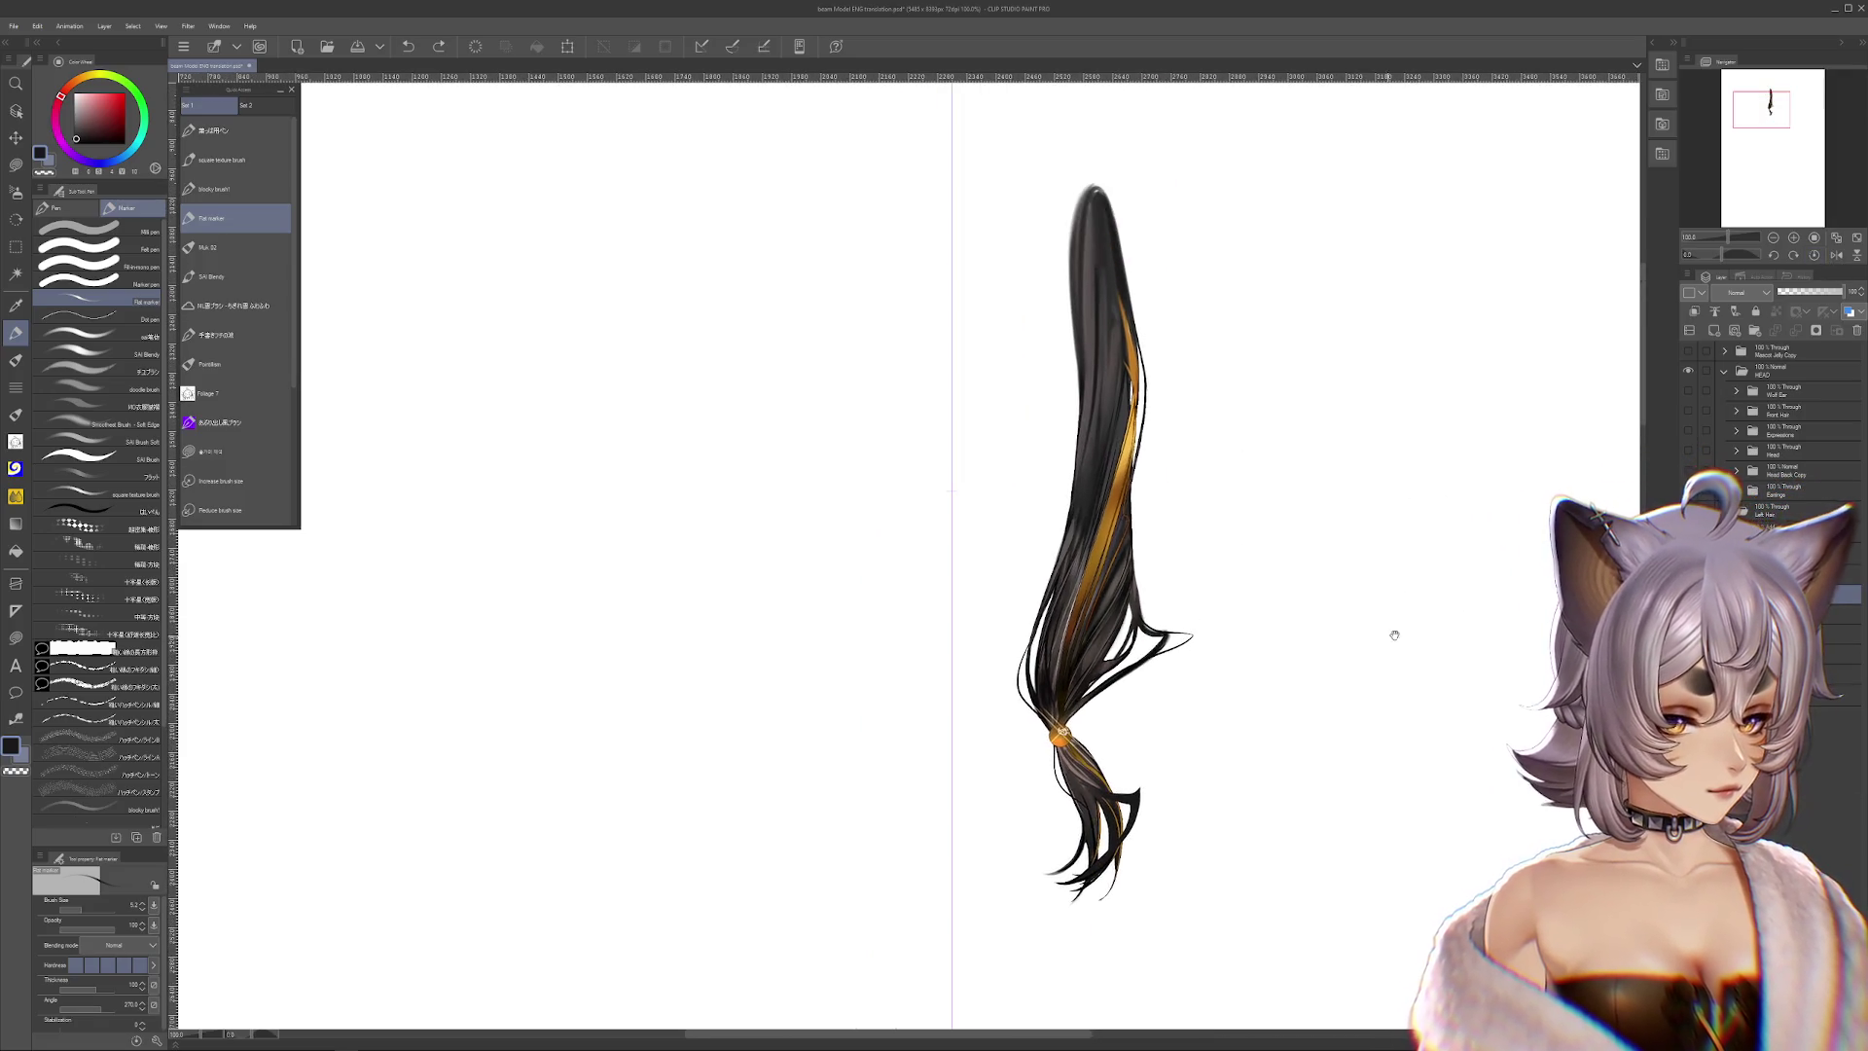
Hide the Left Hair folder to reveal the dress and boots, and zoom out to the whole figure
{"action": "left_click", "coordinate": [1791, 509]}
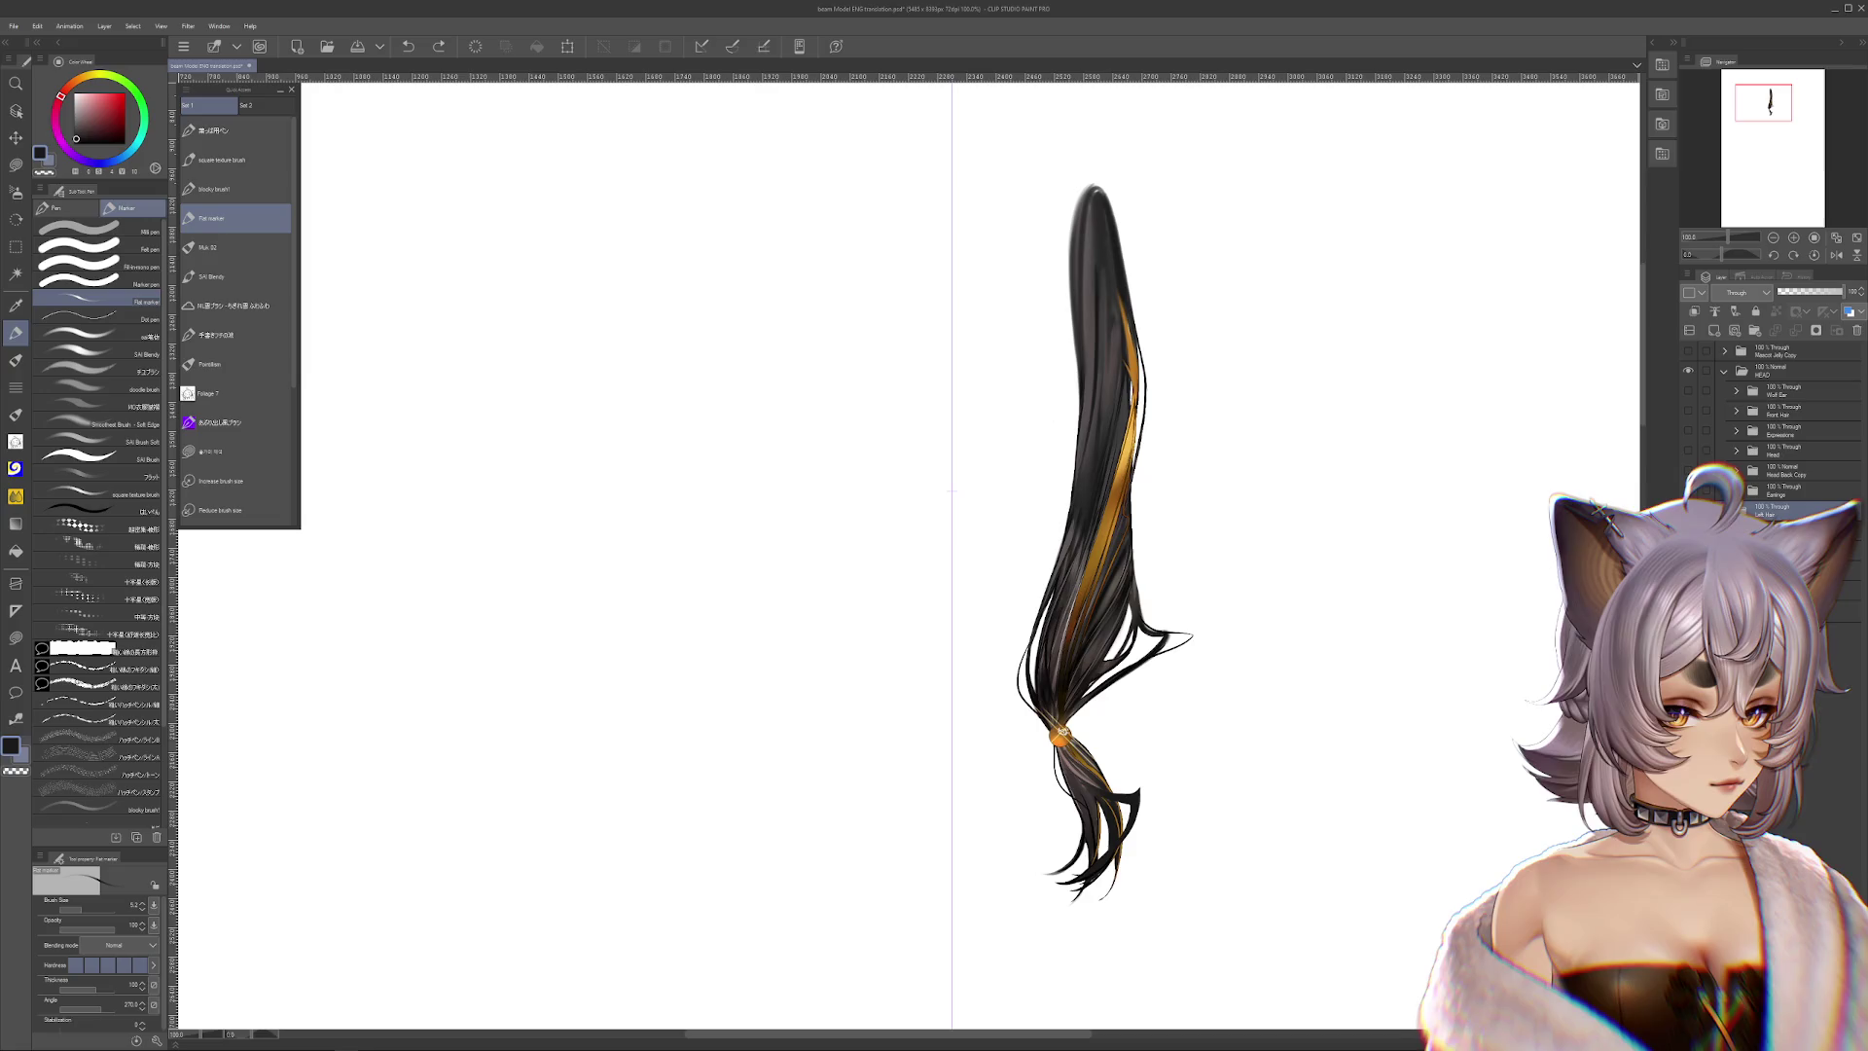
{"action": "left_click", "coordinate": [1688, 510], "text": "alt"}
{"action": "scroll", "coordinate": [1391, 523], "scroll_direction": "down", "scroll_amount": 3}
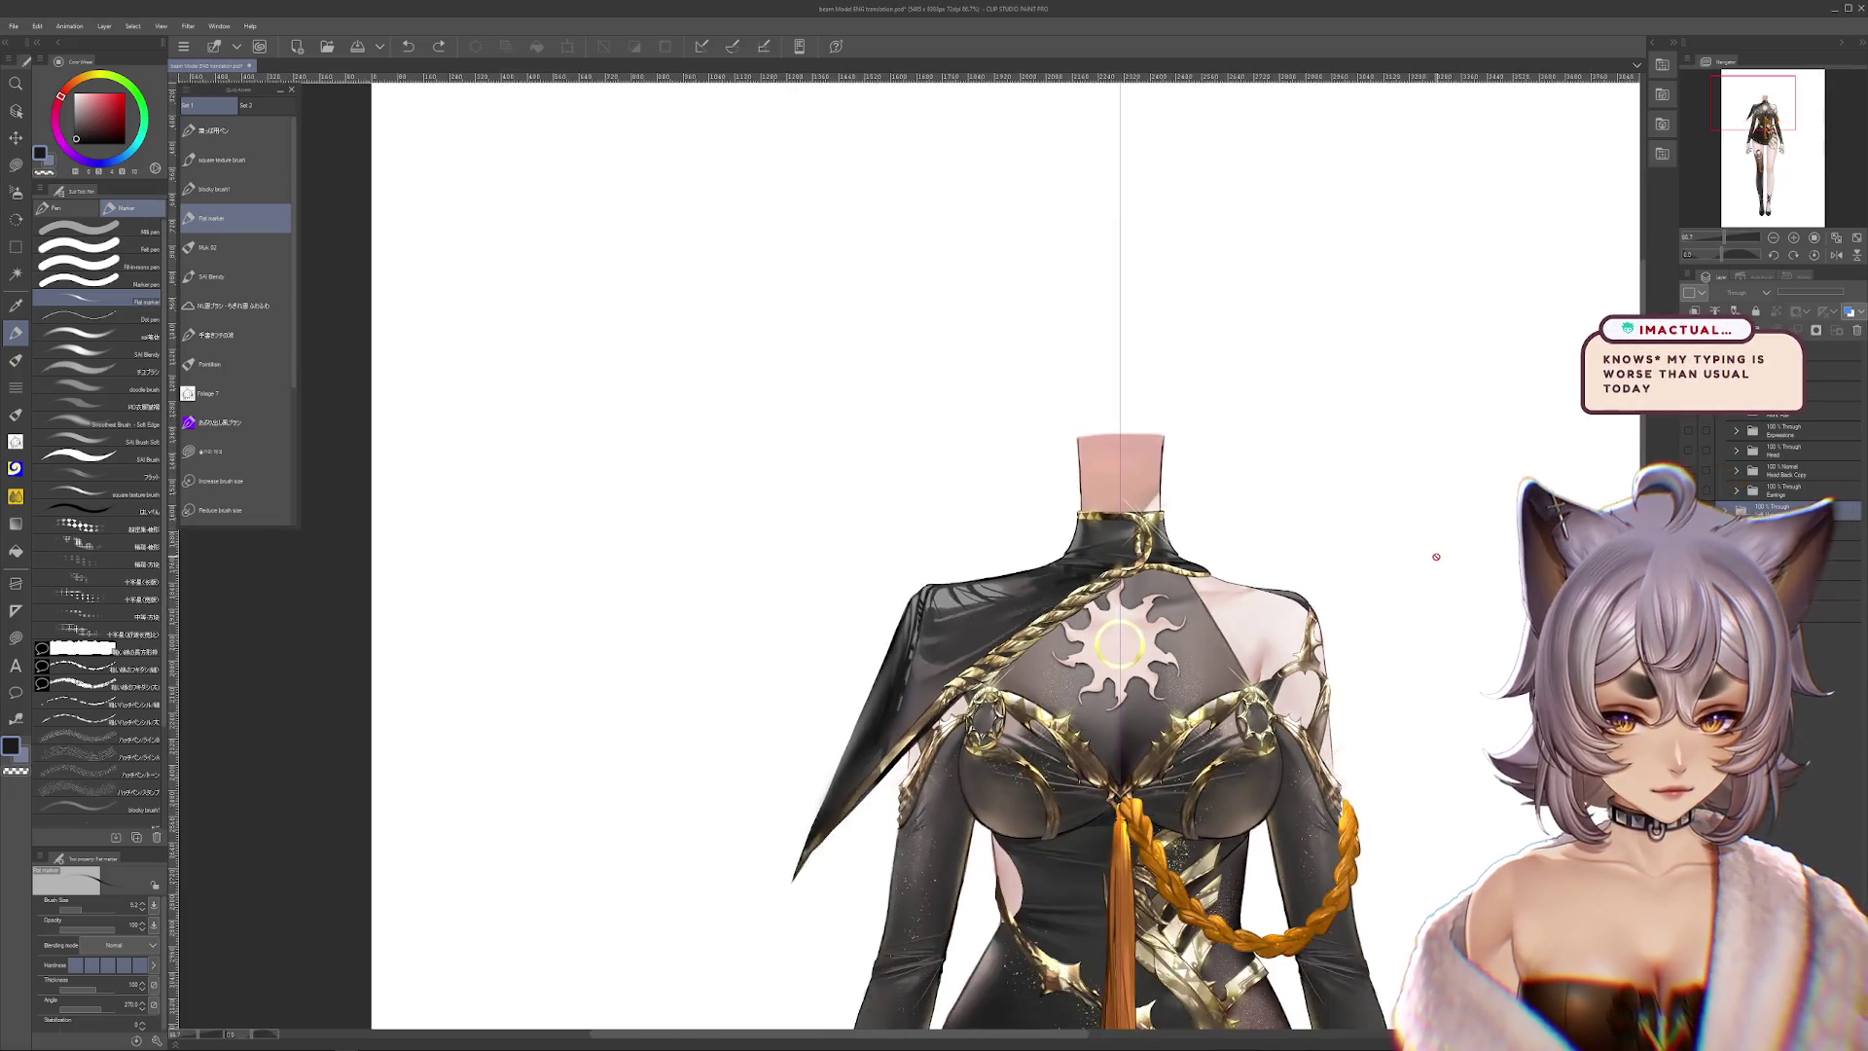
{"action": "scroll", "coordinate": [1391, 524], "scroll_direction": "down", "scroll_amount": 2}
{"action": "scroll", "coordinate": [1363, 525], "scroll_direction": "down", "scroll_amount": 2}
{"action": "scroll", "coordinate": [1282, 530], "scroll_direction": "down", "scroll_amount": 2}
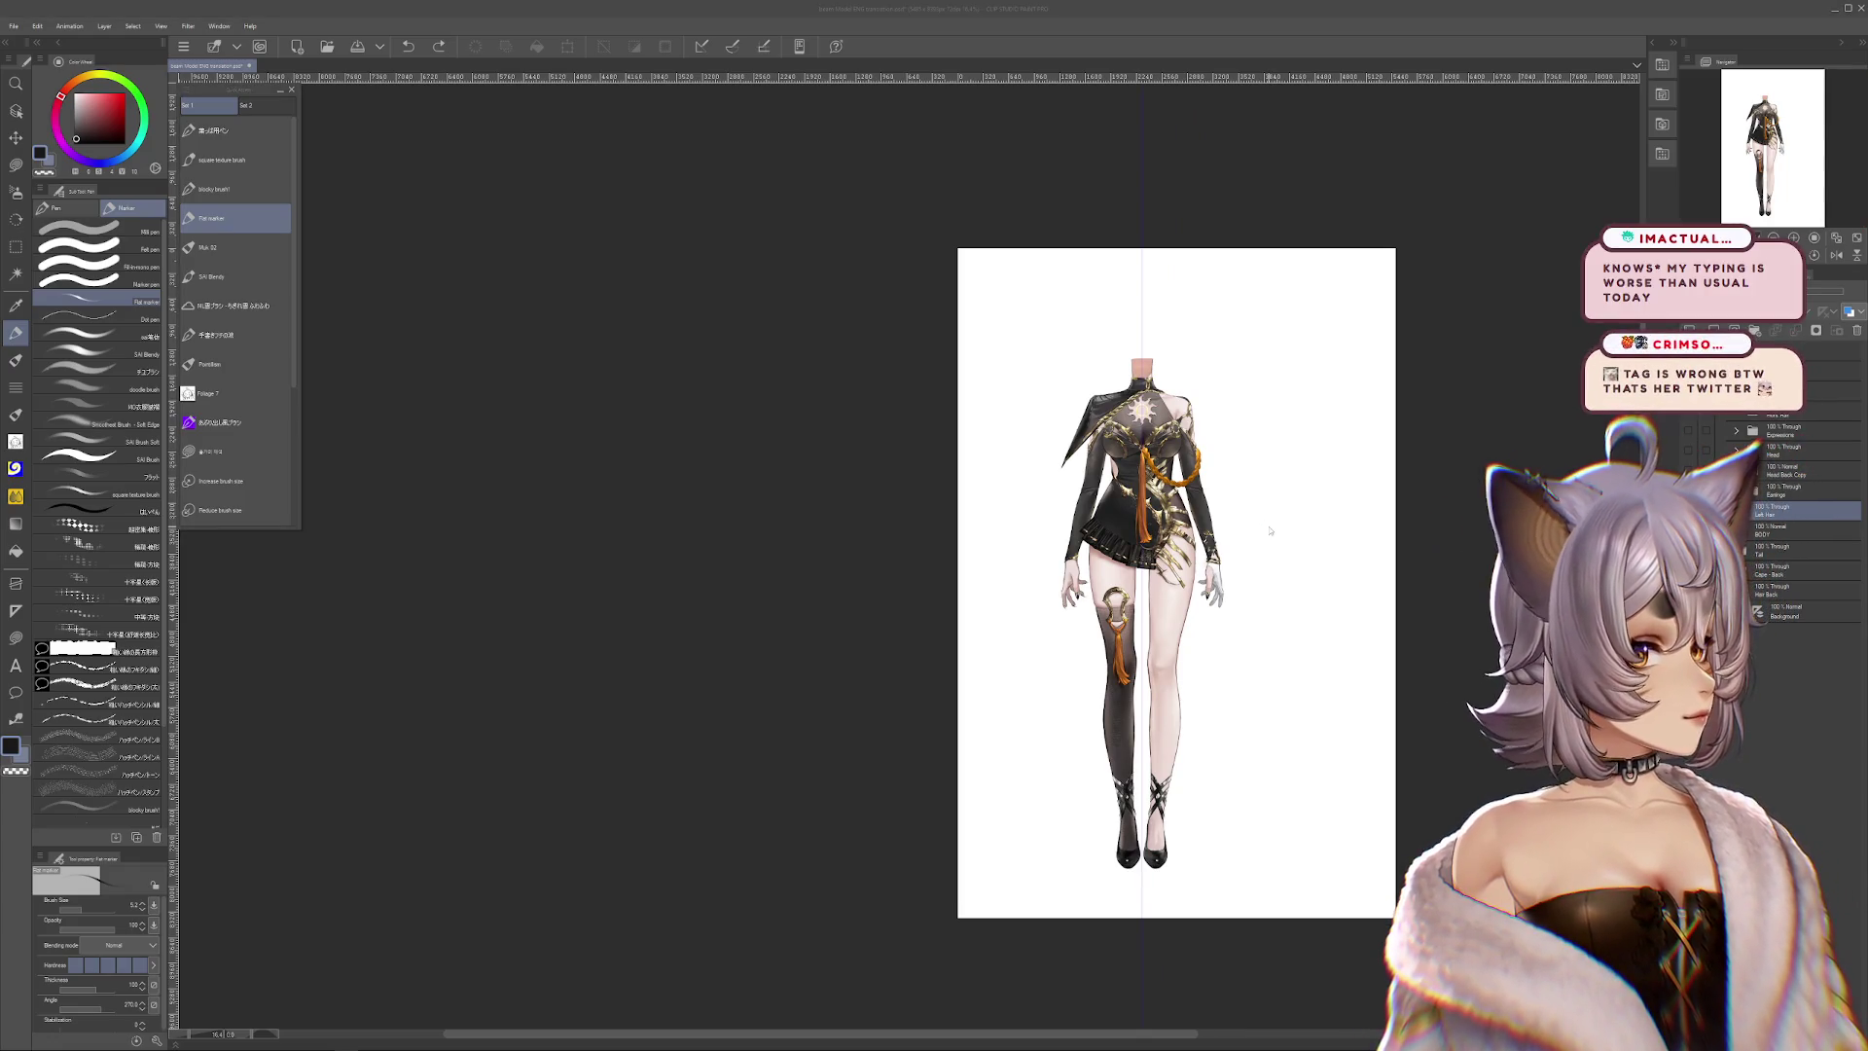
{"action": "left_click", "coordinate": [1270, 530]}
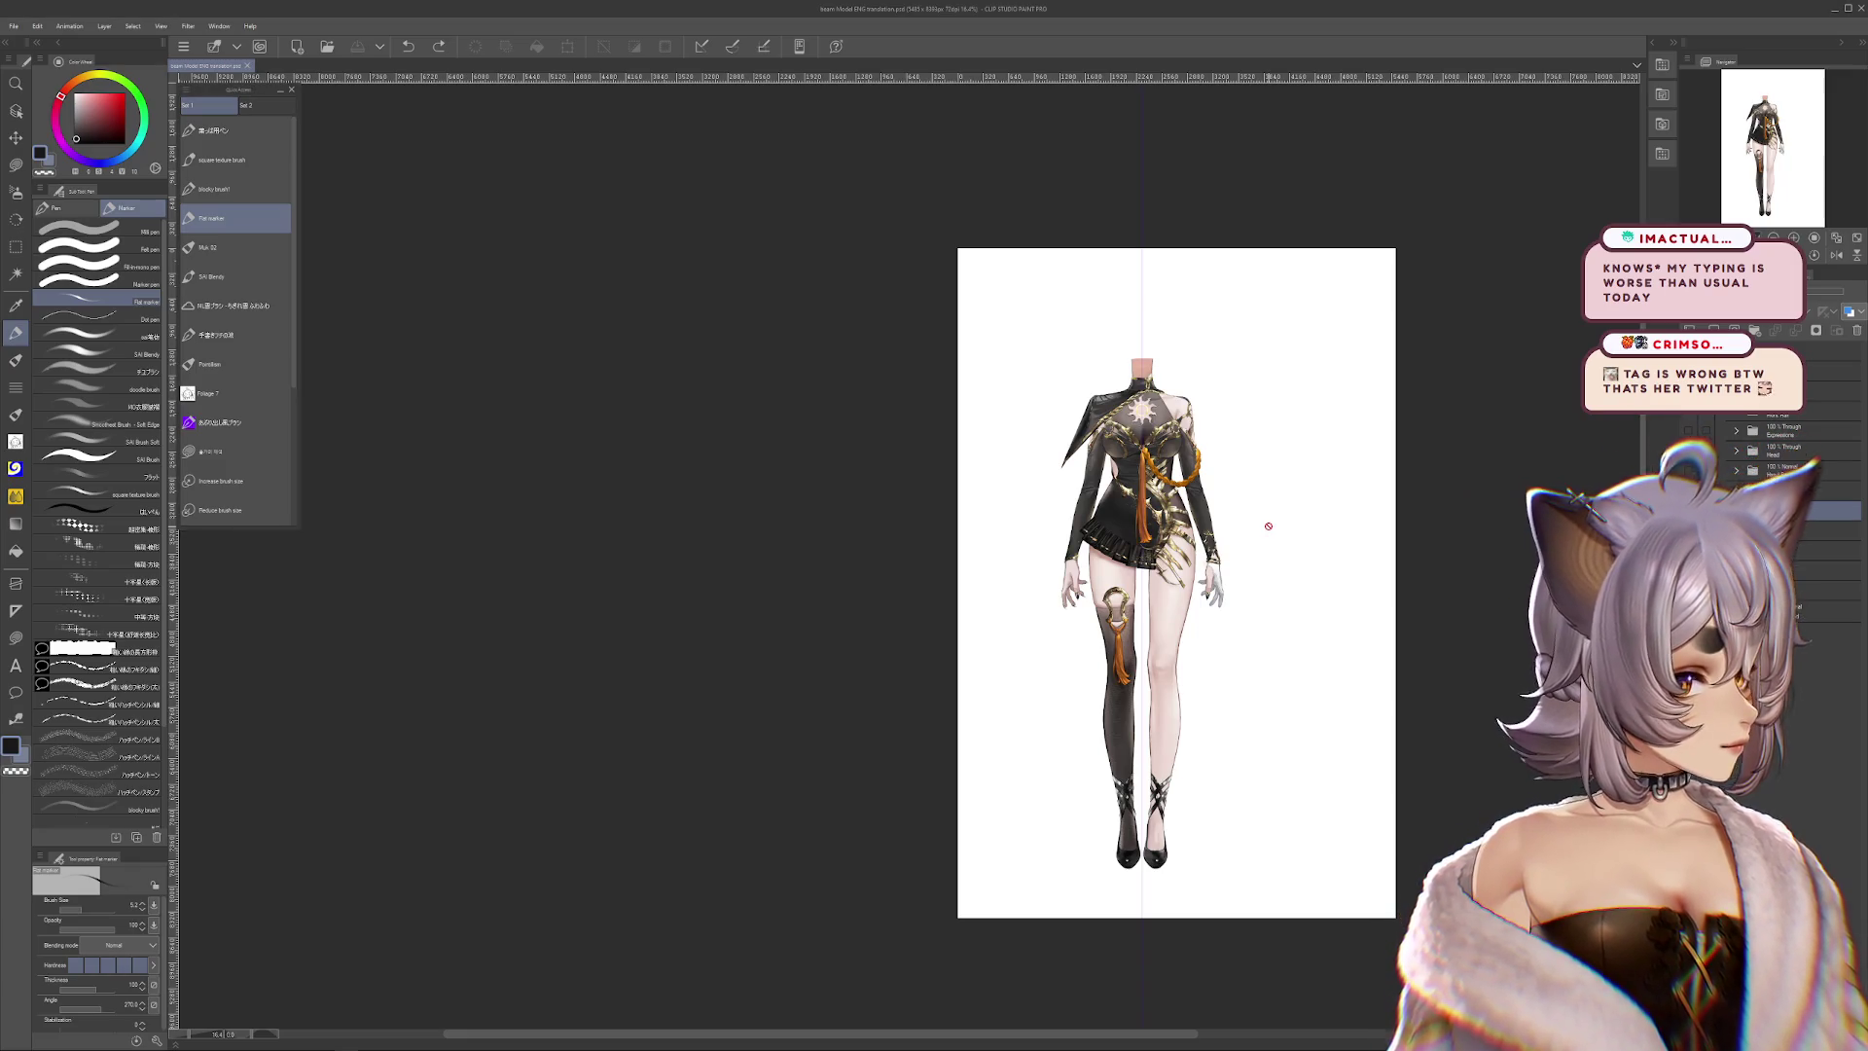
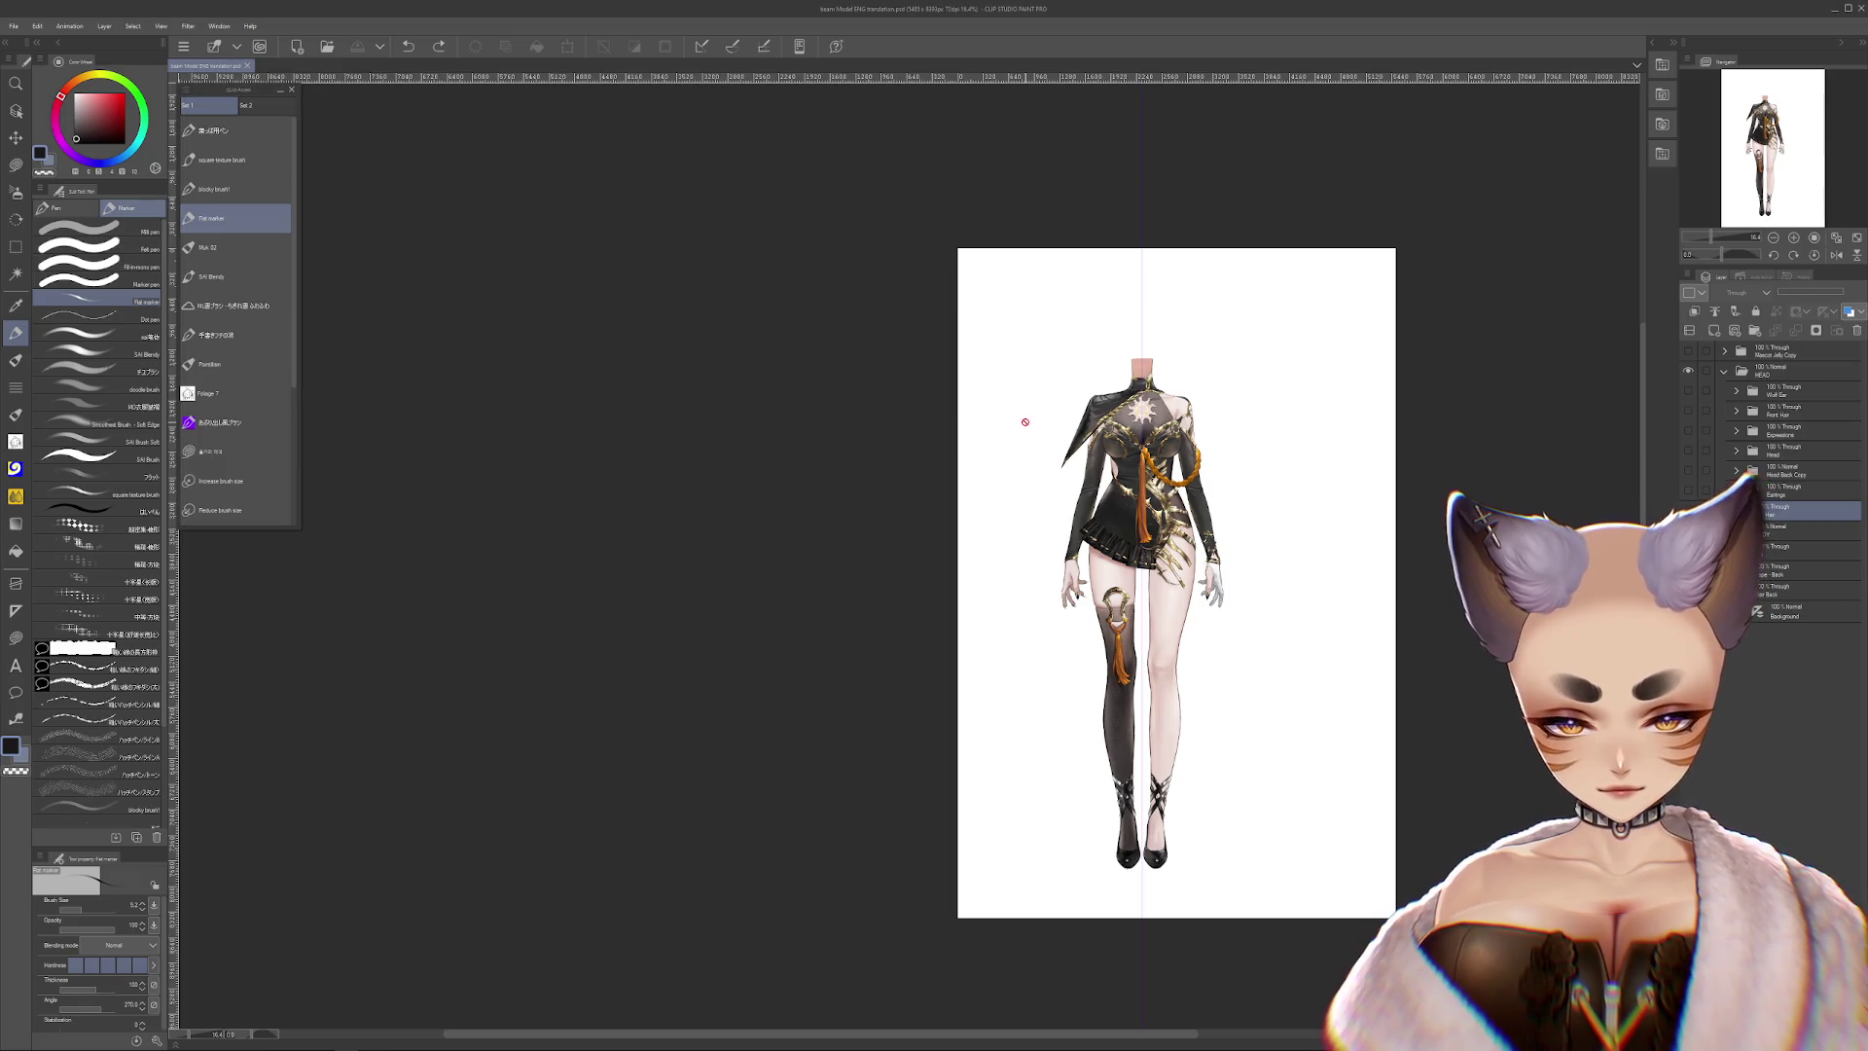
Zoom into the chest and hide the Left Hair layer's dark strands draped over the dress top
{"action": "scroll", "coordinate": [1158, 422], "scroll_direction": "up", "scroll_amount": 1}
{"action": "scroll", "coordinate": [1148, 423], "scroll_direction": "up", "scroll_amount": 2}
{"action": "scroll", "coordinate": [1119, 486], "scroll_direction": "up", "scroll_amount": 1}
{"action": "scroll", "coordinate": [1100, 584], "scroll_direction": "up", "scroll_amount": 2}
{"action": "scroll", "coordinate": [1083, 645], "scroll_direction": "up", "scroll_amount": 1}
{"action": "mouse_move", "coordinate": [1083, 645]}
{"action": "left_mouse_down"}
{"action": "mouse_move", "coordinate": [1045, 652]}
{"action": "mouse_move", "coordinate": [1107, 595]}
{"action": "mouse_move", "coordinate": [1060, 431]}
{"action": "left_mouse_up"}
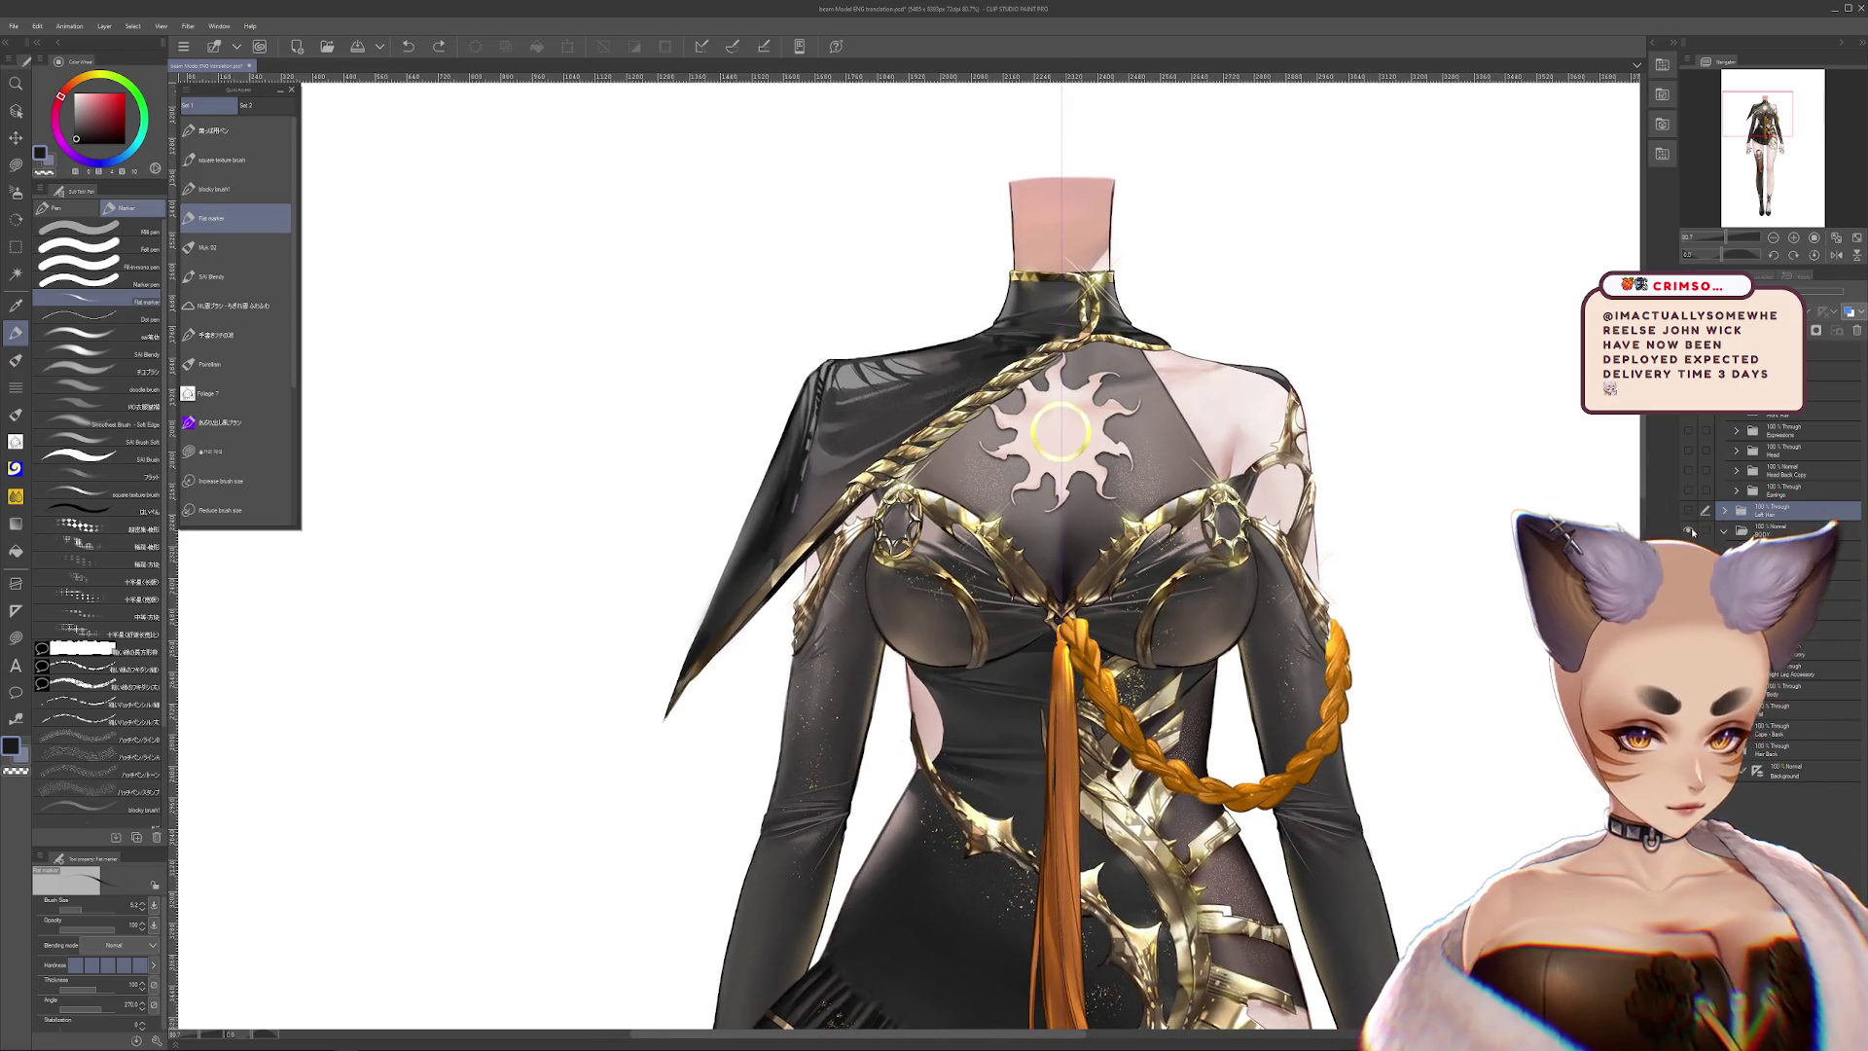
{"action": "left_click", "coordinate": [1688, 514], "text": "alt"}
{"action": "left_click", "coordinate": [1688, 514], "text": "alt"}
{"action": "left_click", "coordinate": [1688, 514]}
{"action": "left_click", "coordinate": [1688, 514]}
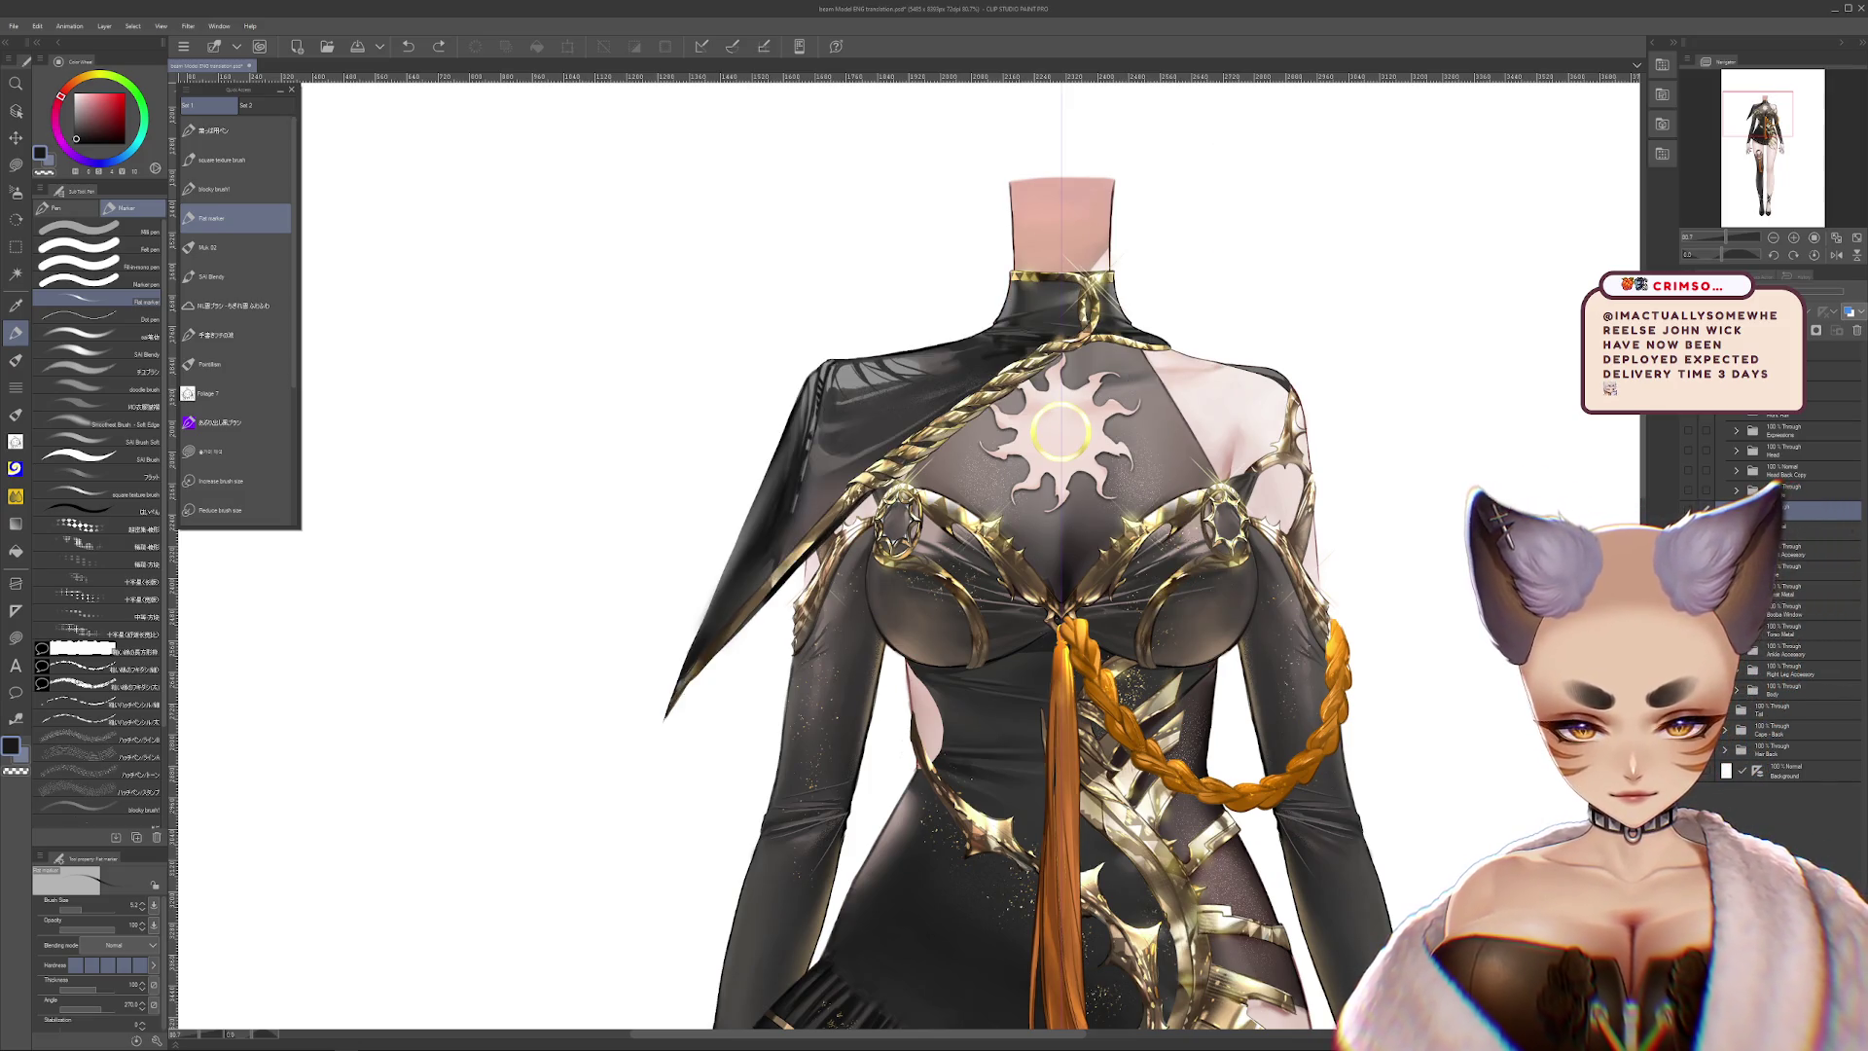
{"action": "scroll", "coordinate": [1236, 321], "scroll_direction": "down", "scroll_amount": 3}
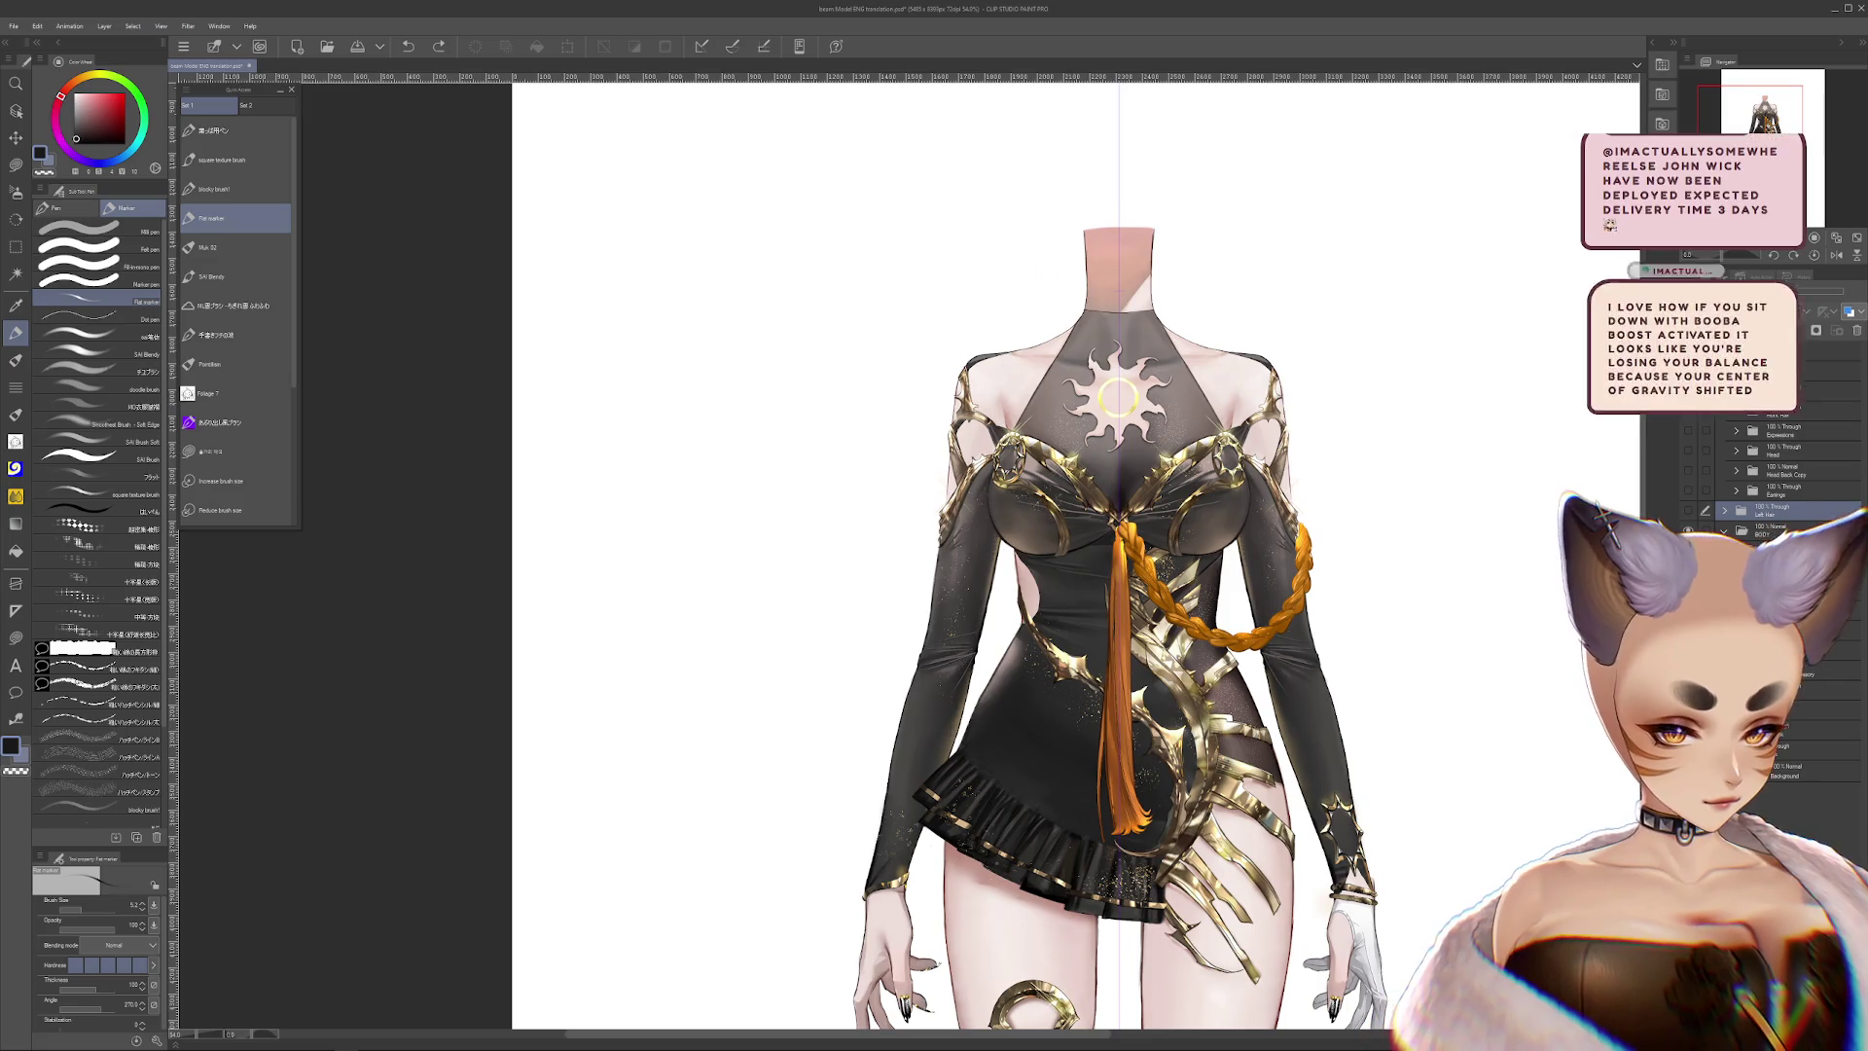
Hide the orange tassel and braid, the gold bust ornaments and the sun emblem
{"action": "left_click", "coordinate": [1688, 531]}
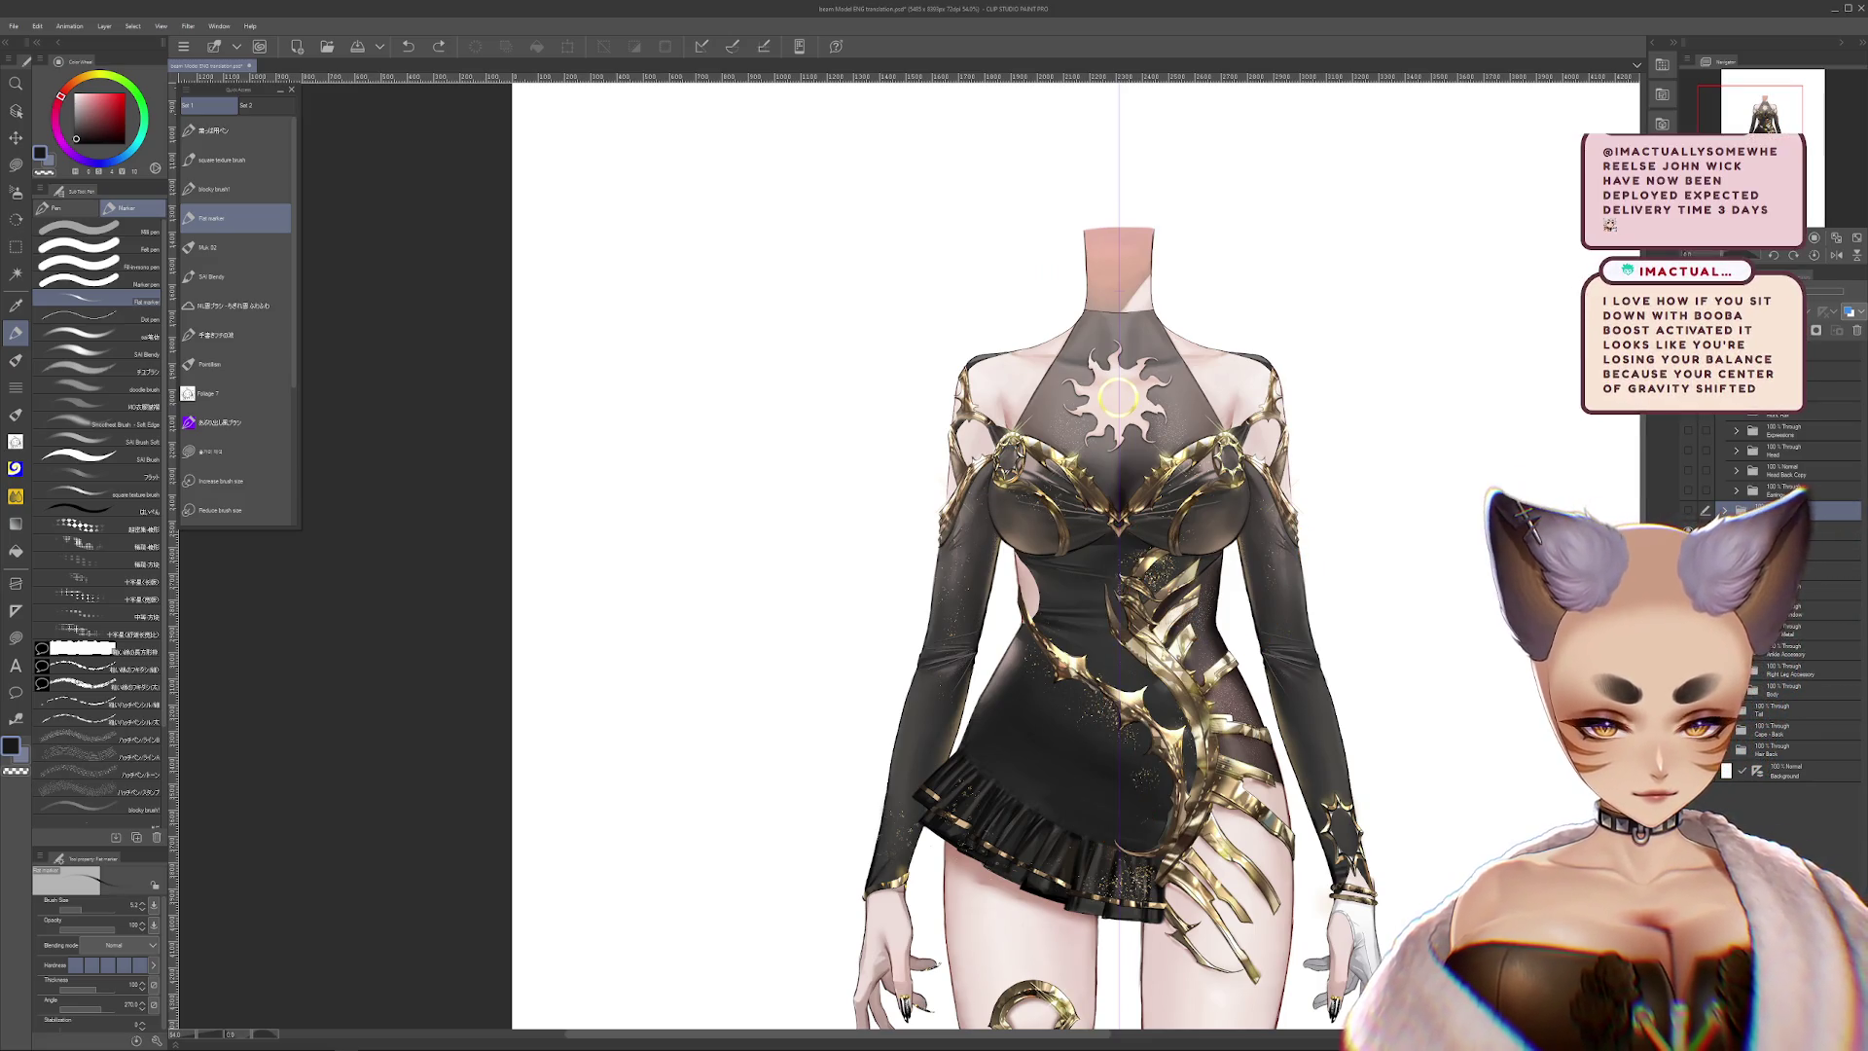
{"action": "left_click", "coordinate": [1688, 550]}
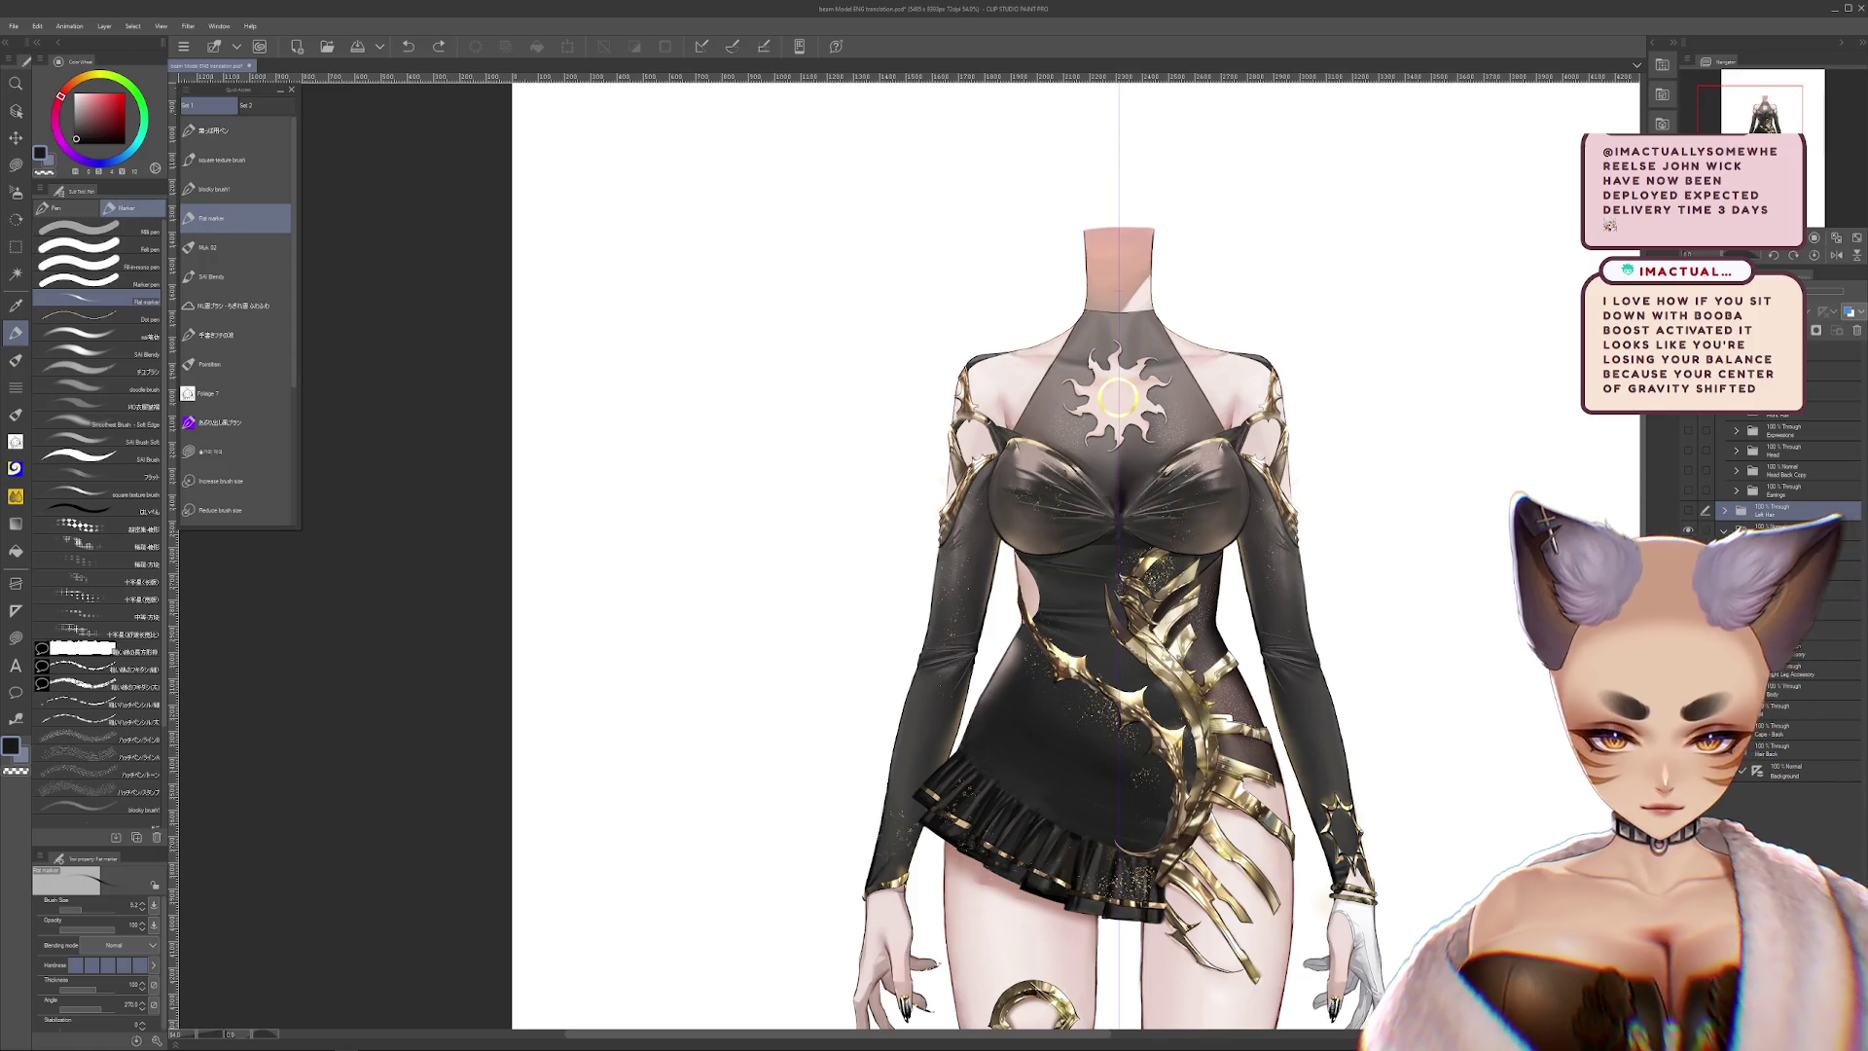
{"action": "left_click", "coordinate": [1688, 550]}
{"action": "left_click", "coordinate": [1689, 550]}
{"action": "left_click", "coordinate": [1689, 550]}
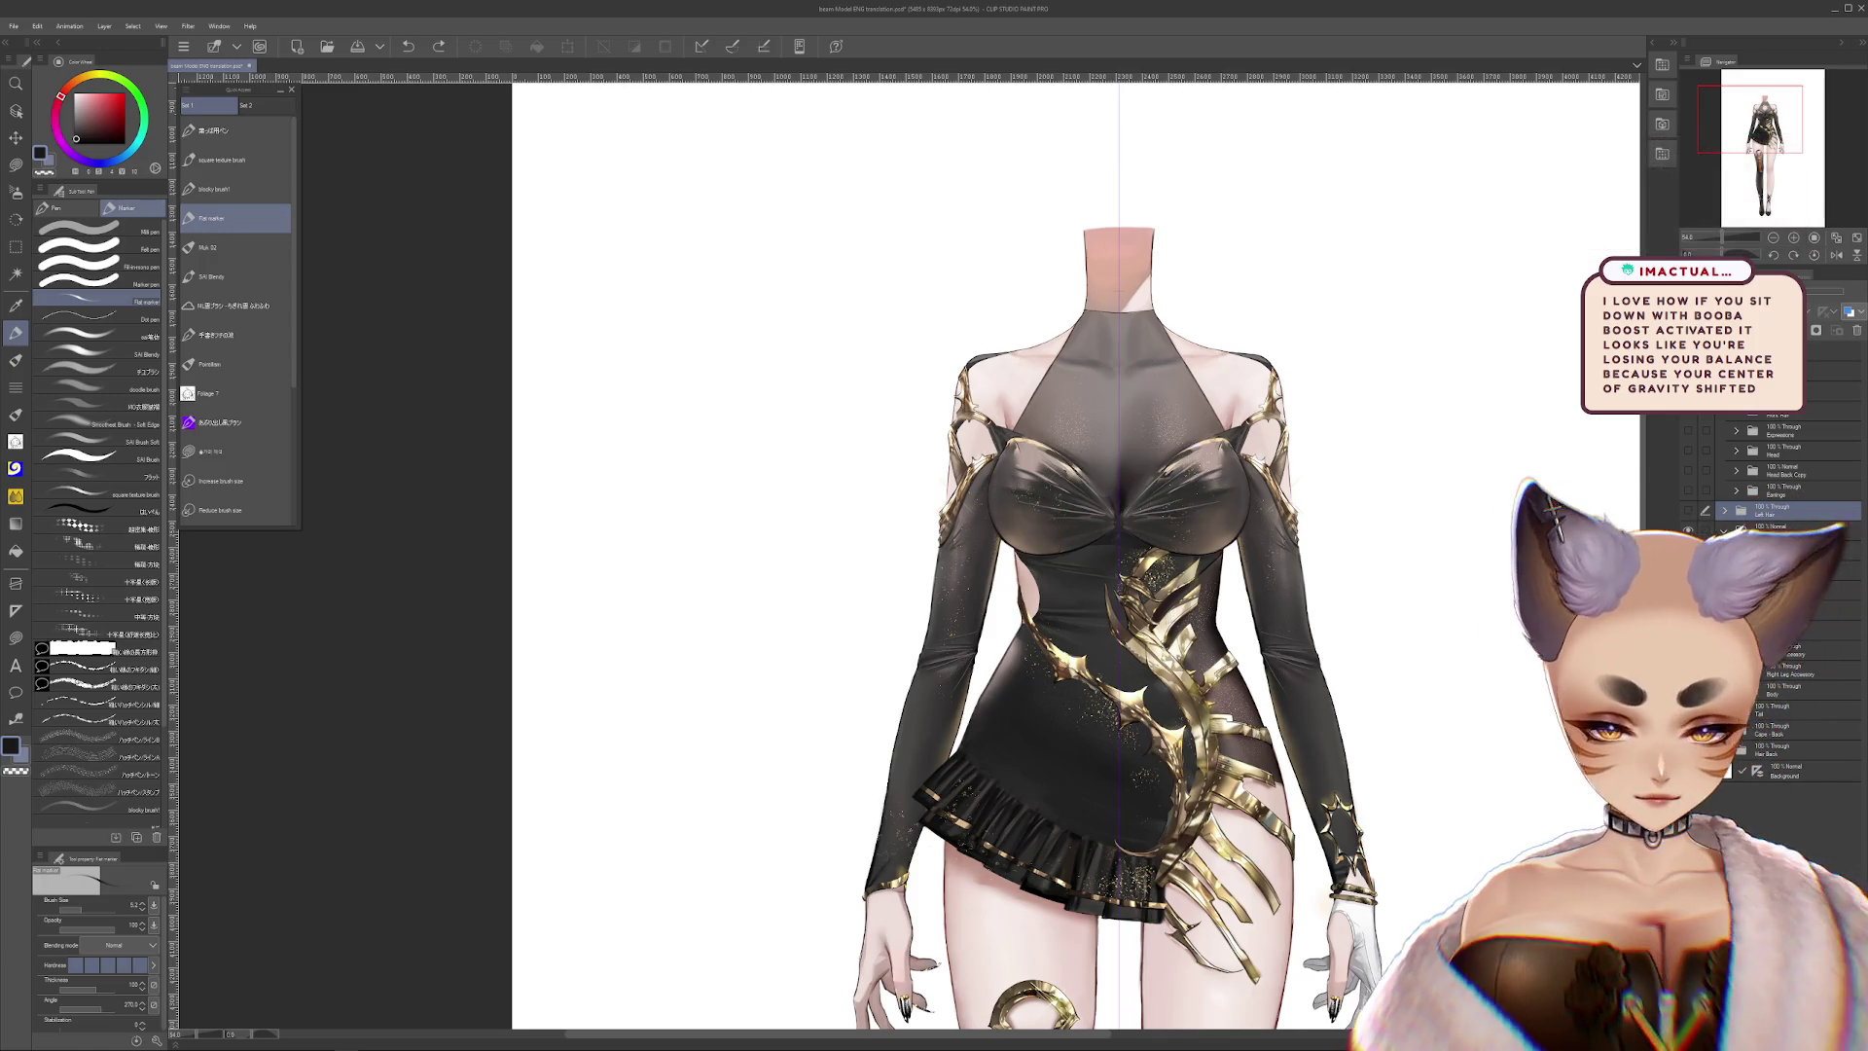
{"action": "left_click", "coordinate": [1688, 550]}
{"action": "left_click", "coordinate": [1689, 550]}
{"action": "scroll", "coordinate": [1070, 545], "scroll_direction": "down", "scroll_amount": 1}
Hide the gold waist ornament and the gold thigh ornament, checking each
{"action": "left_click", "coordinate": [1688, 549]}
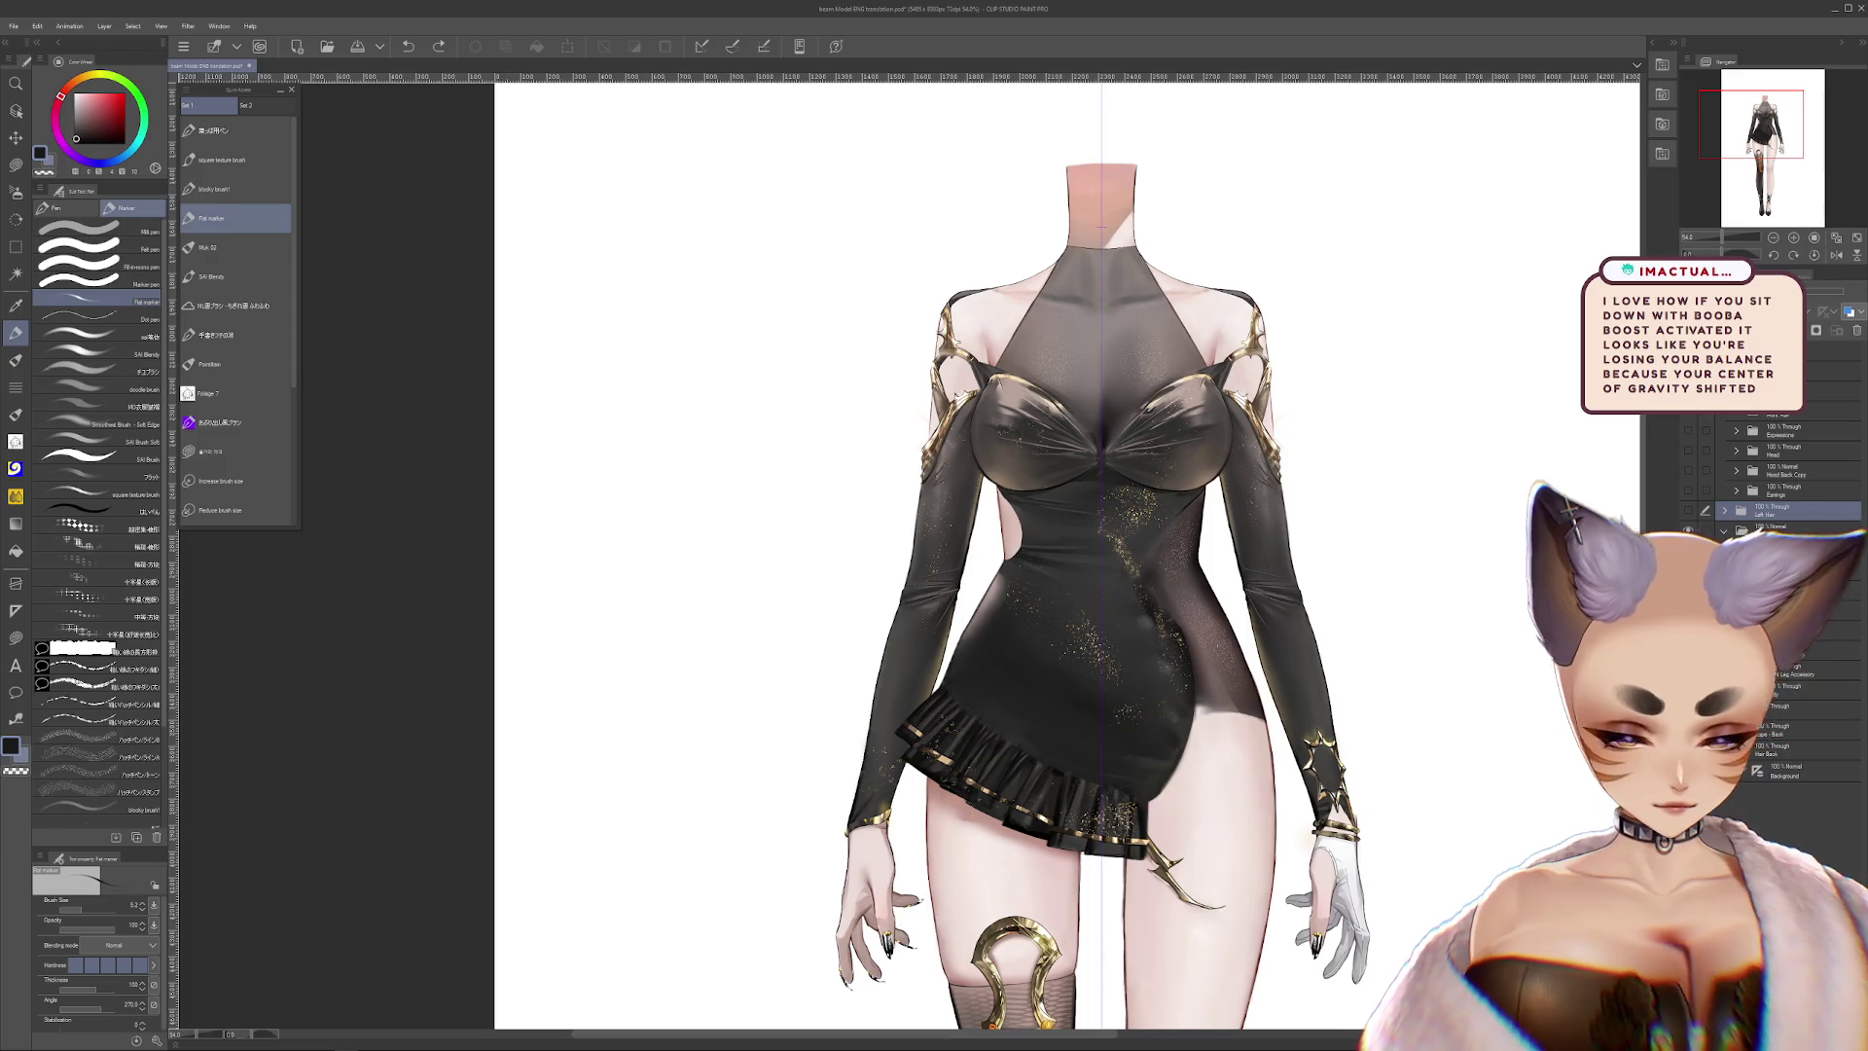
{"action": "left_click", "coordinate": [1688, 550]}
{"action": "left_click", "coordinate": [1688, 550]}
{"action": "left_click", "coordinate": [1689, 549]}
{"action": "left_click", "coordinate": [1689, 531]}
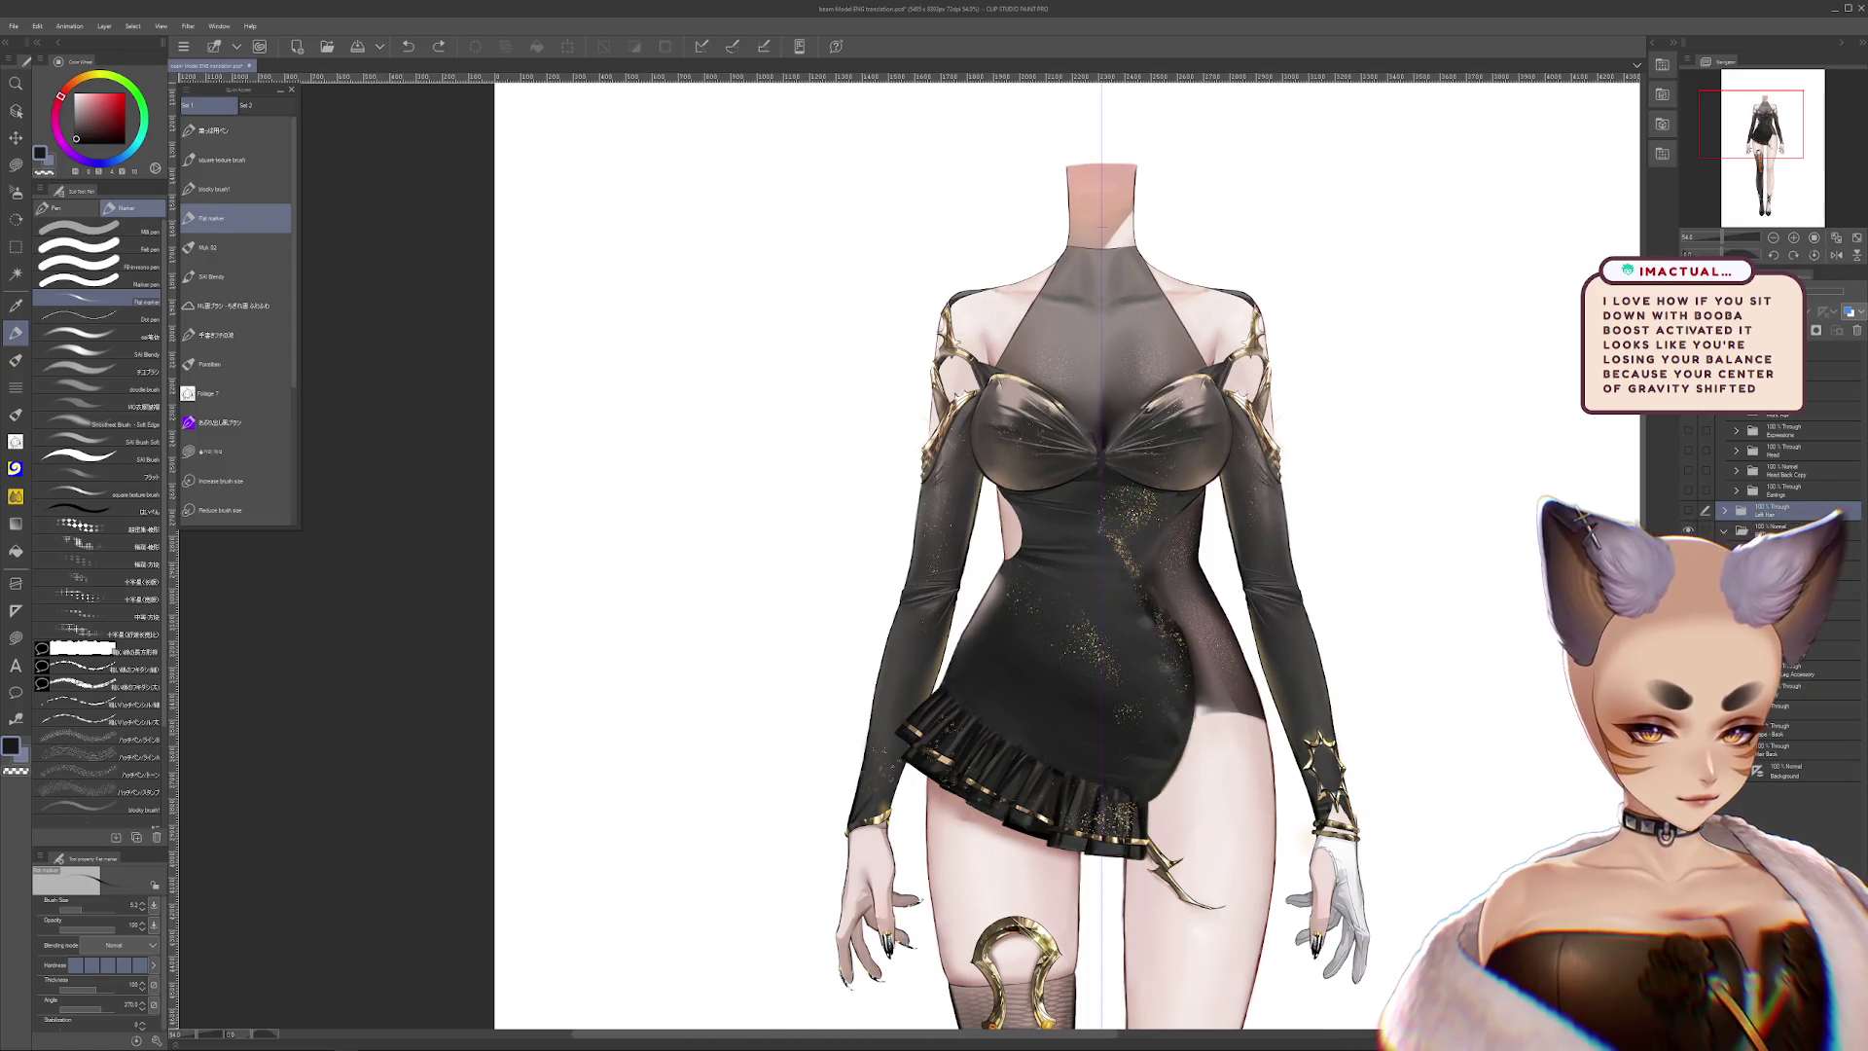
{"action": "left_click", "coordinate": [1688, 550]}
{"action": "left_click", "coordinate": [1689, 550]}
{"action": "left_click", "coordinate": [1688, 549]}
{"action": "scroll", "coordinate": [1070, 555], "scroll_direction": "down", "scroll_amount": 2}
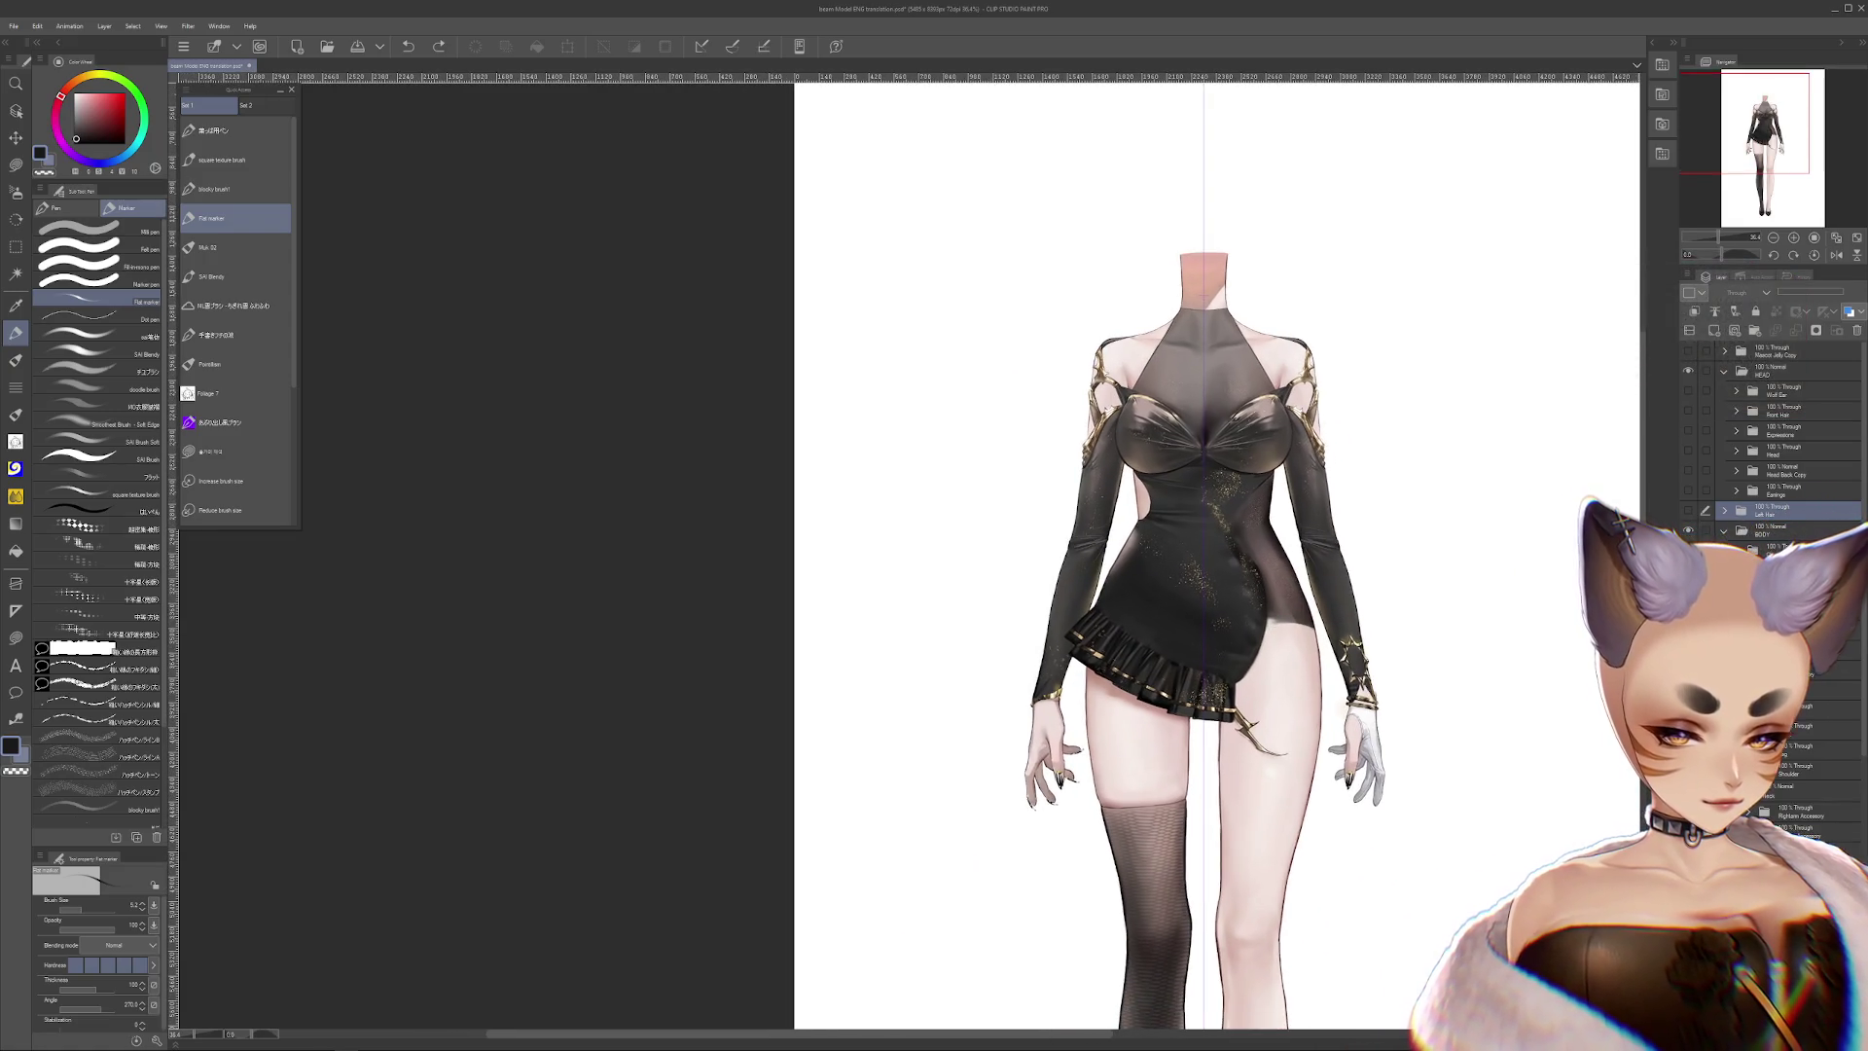
Check the bust, halter top and dress layers, then hide the legs and stockings
{"action": "left_click", "coordinate": [1688, 710]}
{"action": "left_click", "coordinate": [1688, 710]}
{"action": "left_click", "coordinate": [1688, 730]}
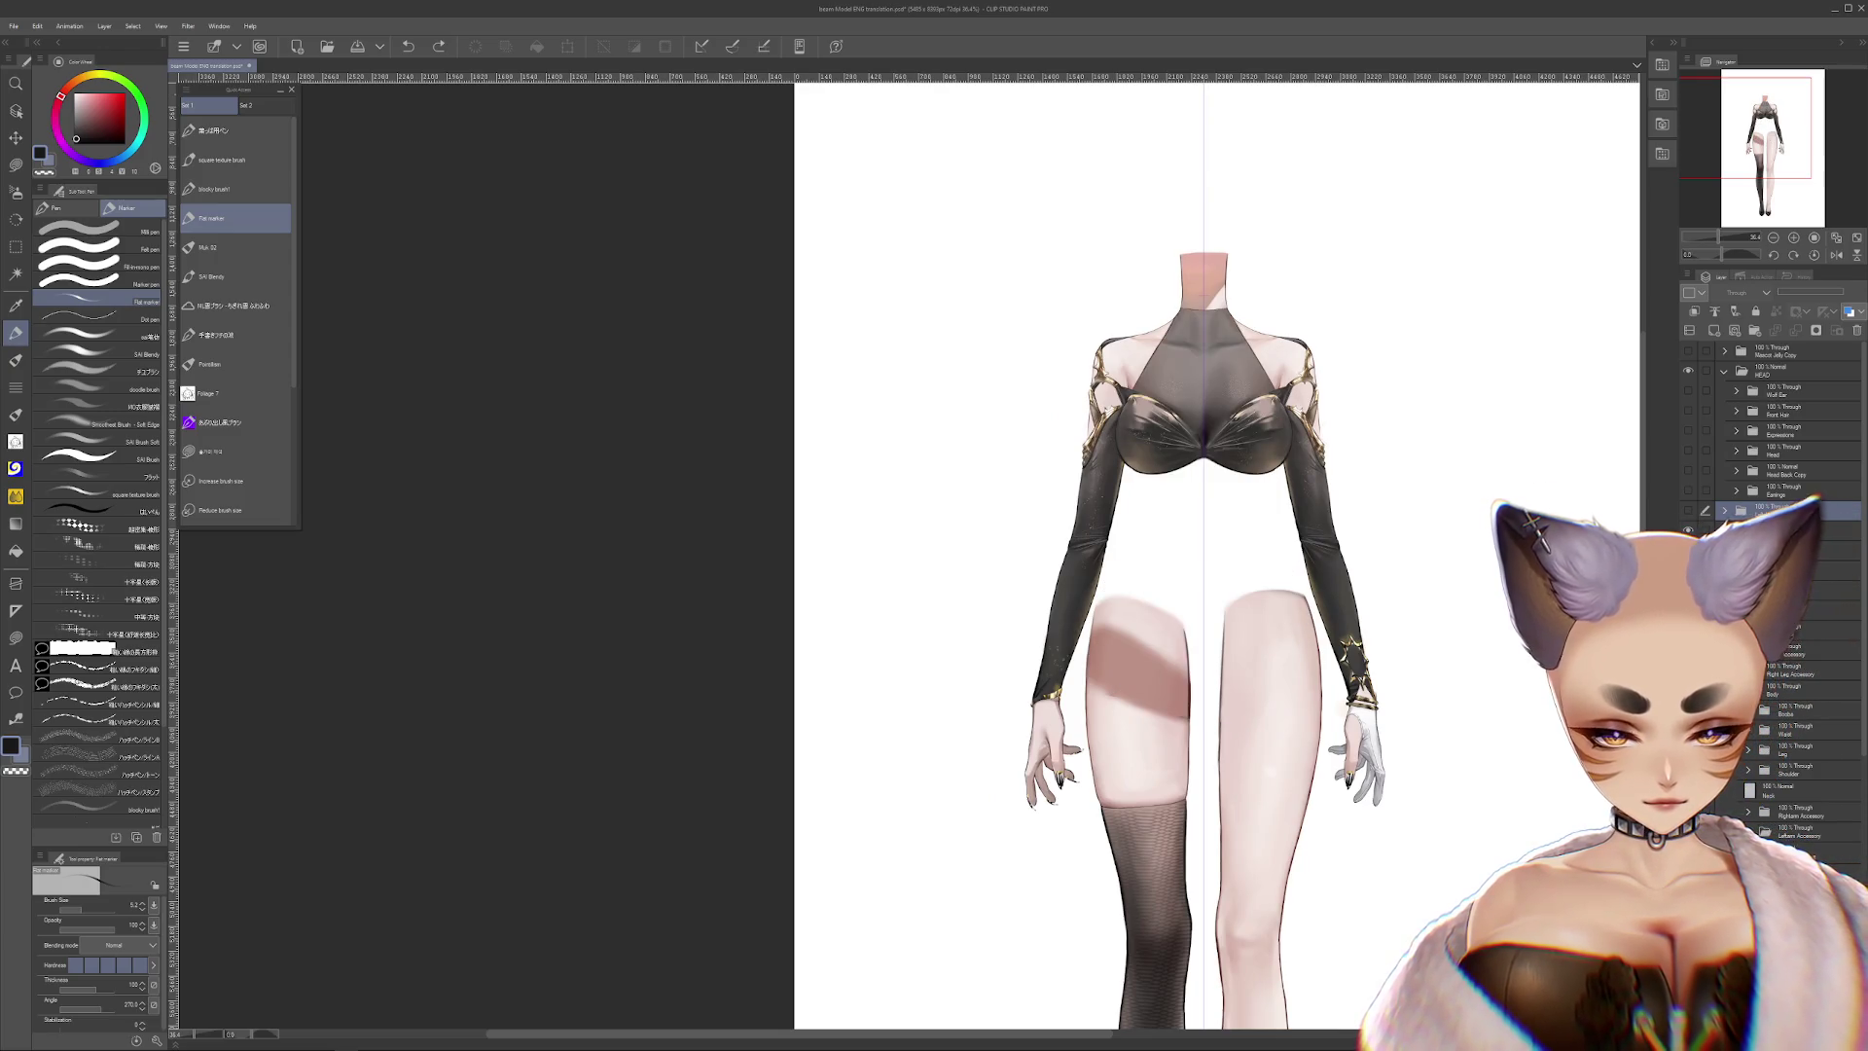
{"action": "left_click", "coordinate": [1689, 730]}
{"action": "left_click", "coordinate": [1688, 749]}
{"action": "left_click", "coordinate": [1688, 749]}
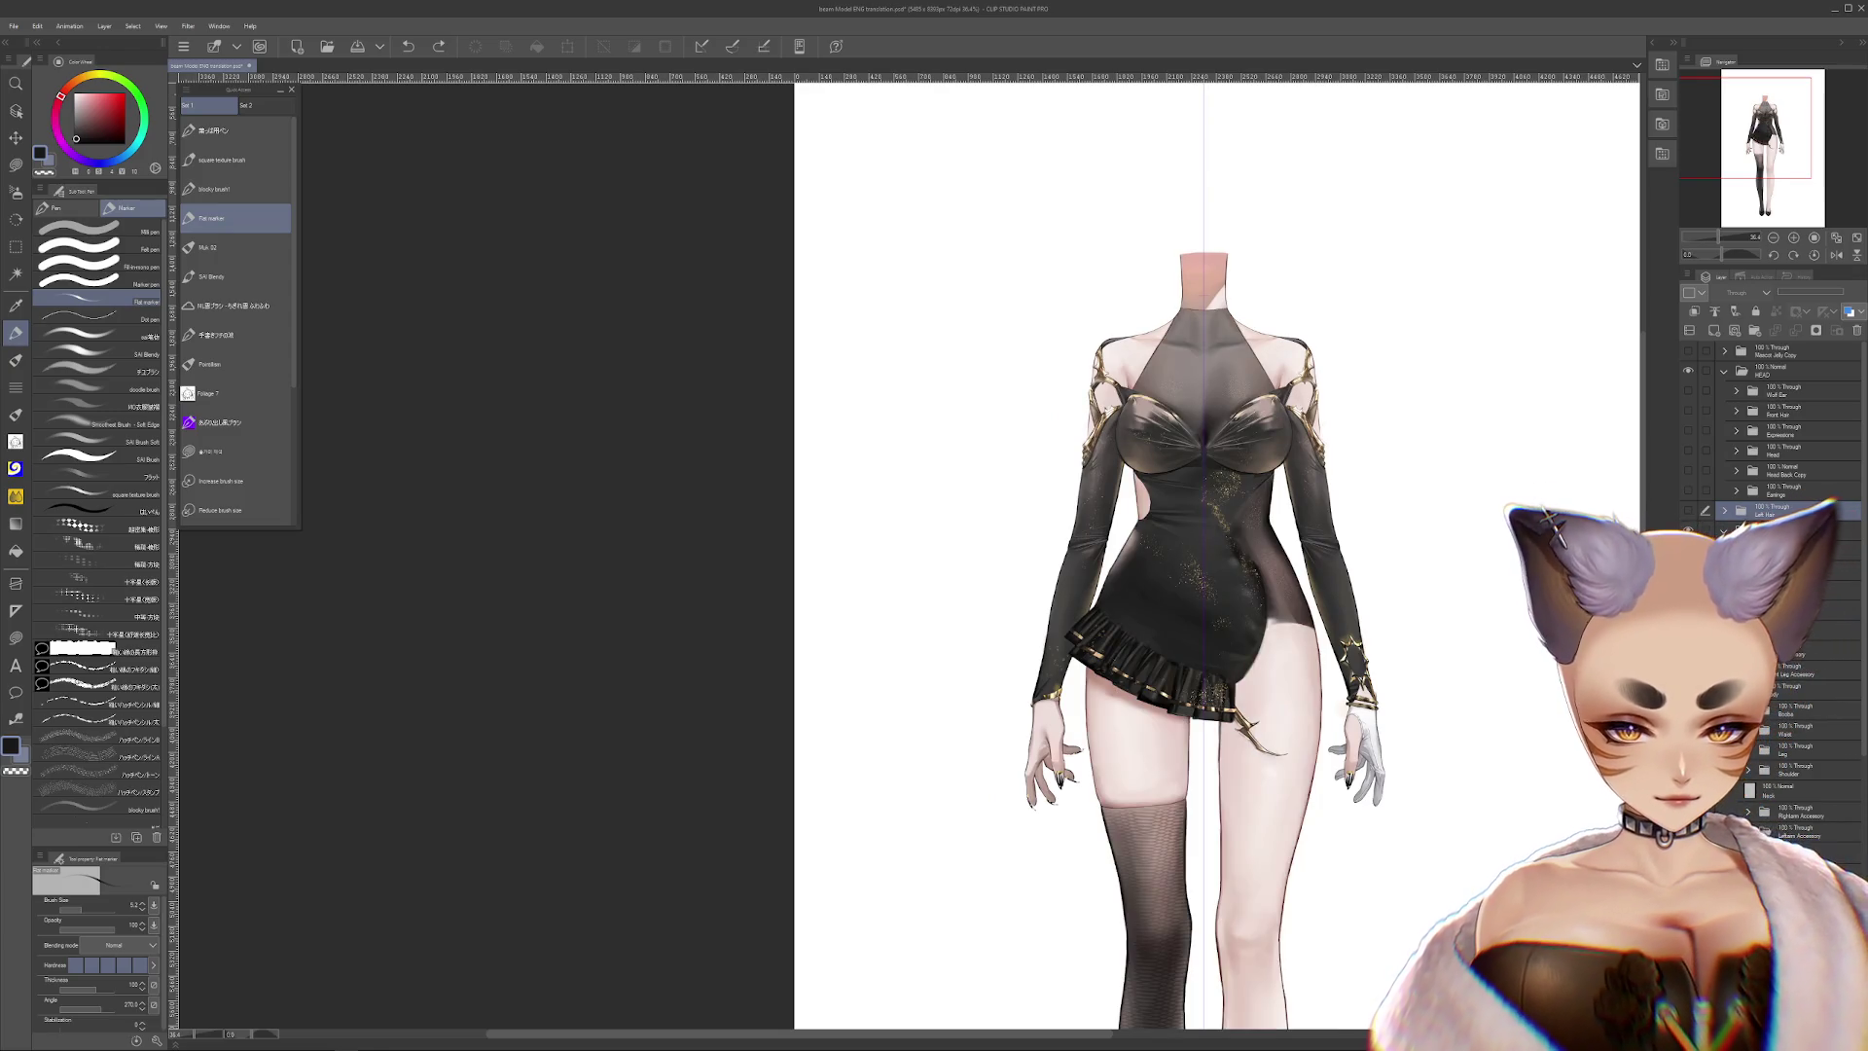
{"action": "left_click", "coordinate": [1689, 749]}
Check the shoulder, neck skin and neck layers by toggling them, then select the Neck layer
{"action": "left_click", "coordinate": [1689, 769]}
{"action": "left_click", "coordinate": [1688, 769]}
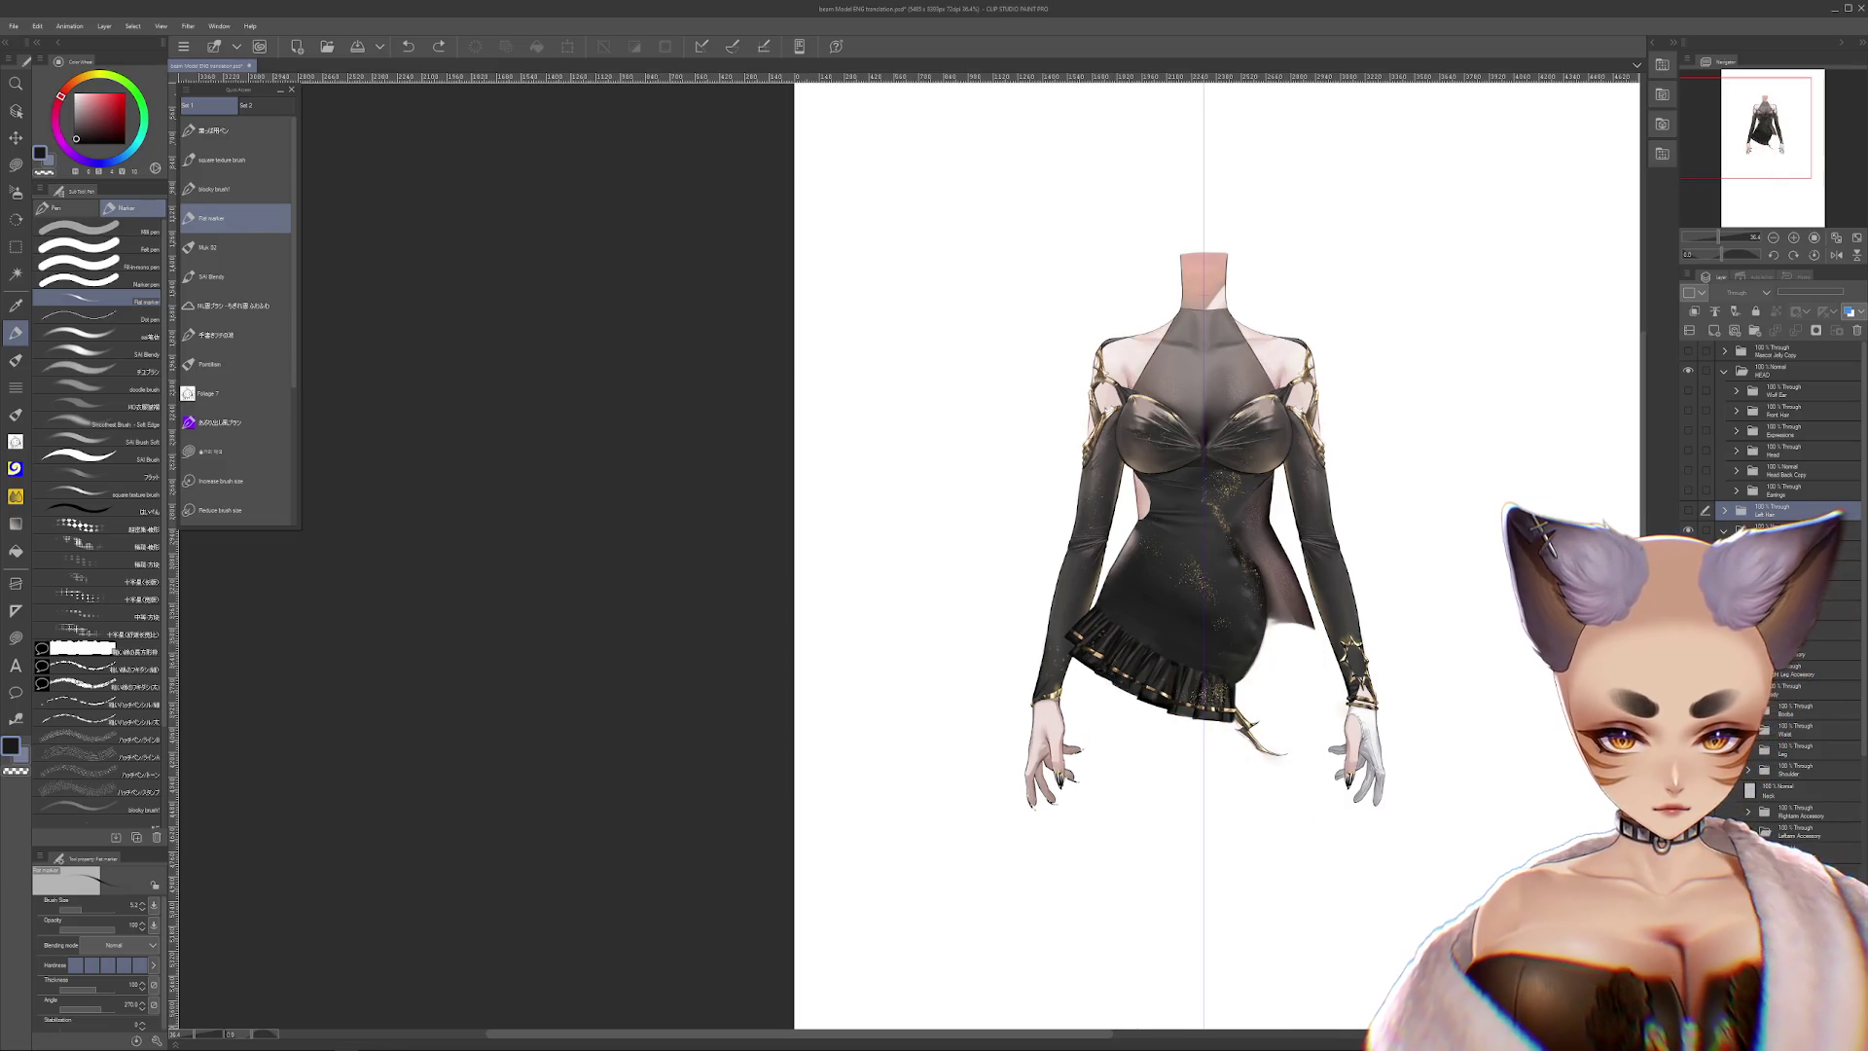
{"action": "left_click", "coordinate": [1688, 788]}
{"action": "left_click", "coordinate": [1688, 788]}
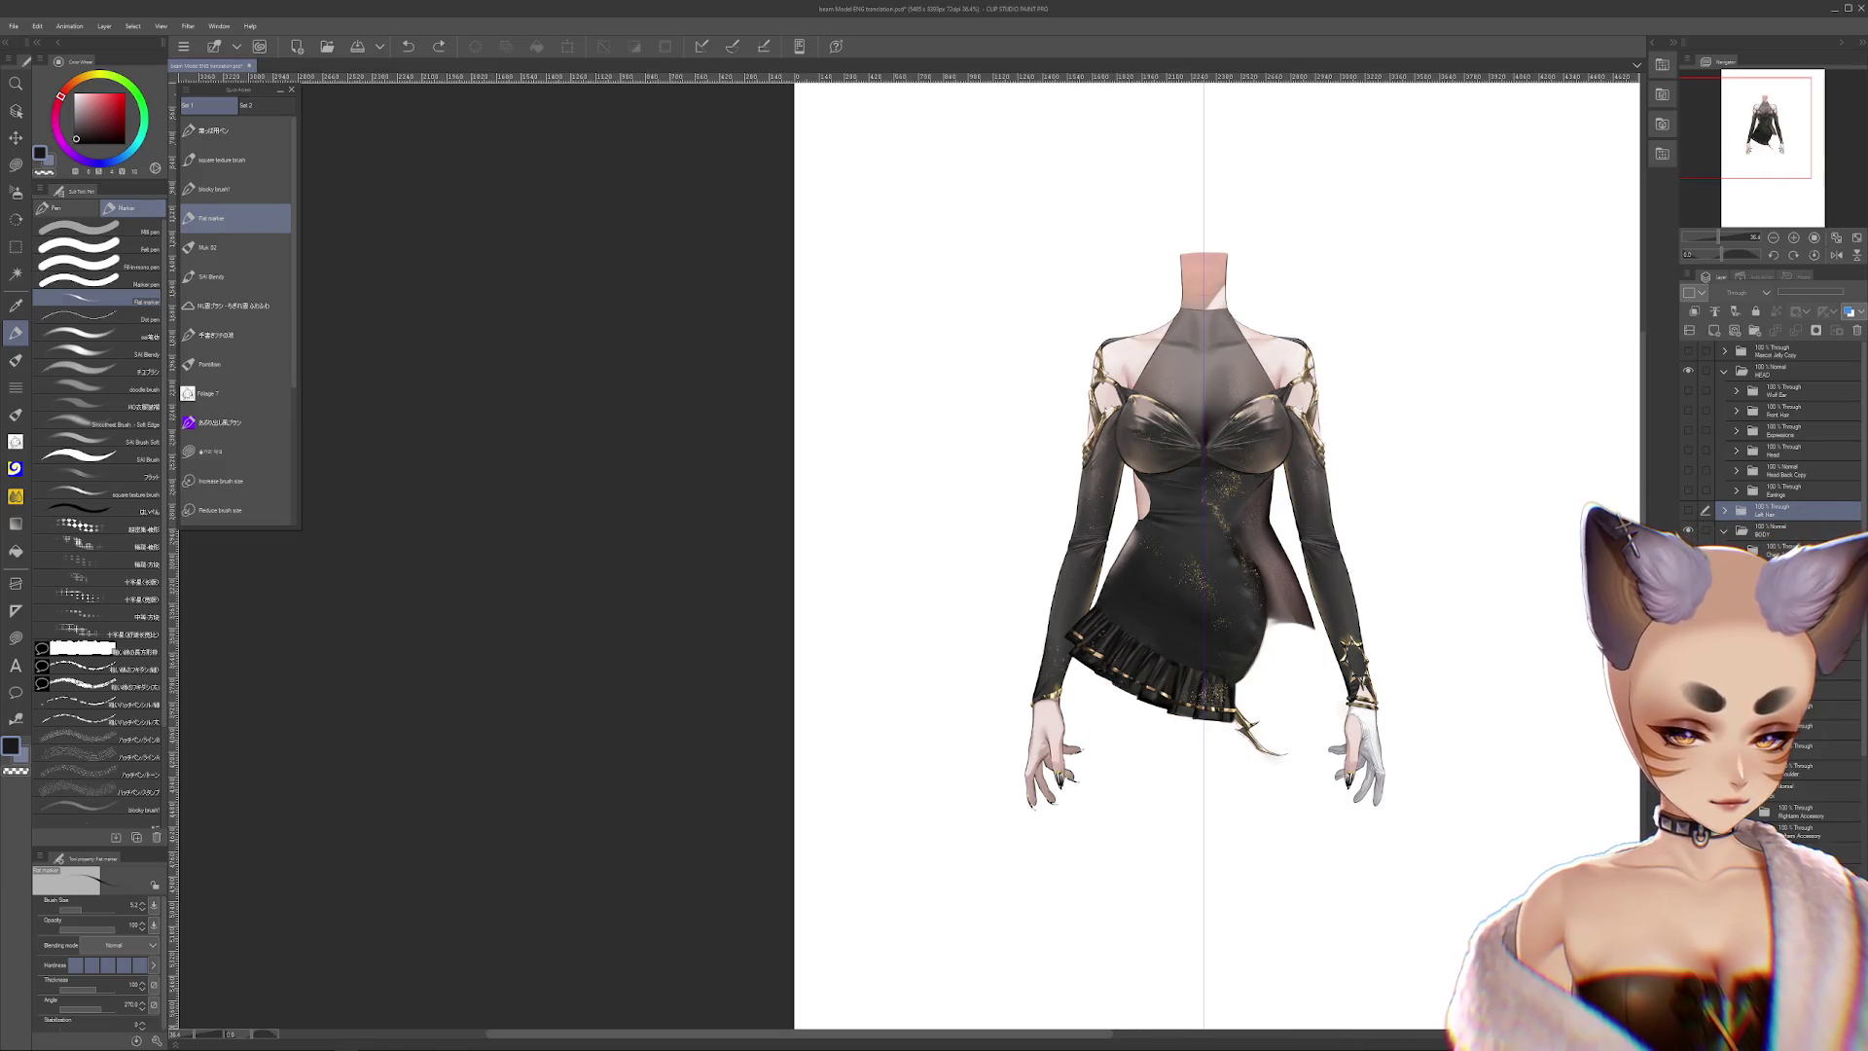
{"action": "left_click", "coordinate": [1688, 789]}
{"action": "left_click", "coordinate": [1688, 788]}
{"action": "left_click", "coordinate": [1791, 790]}
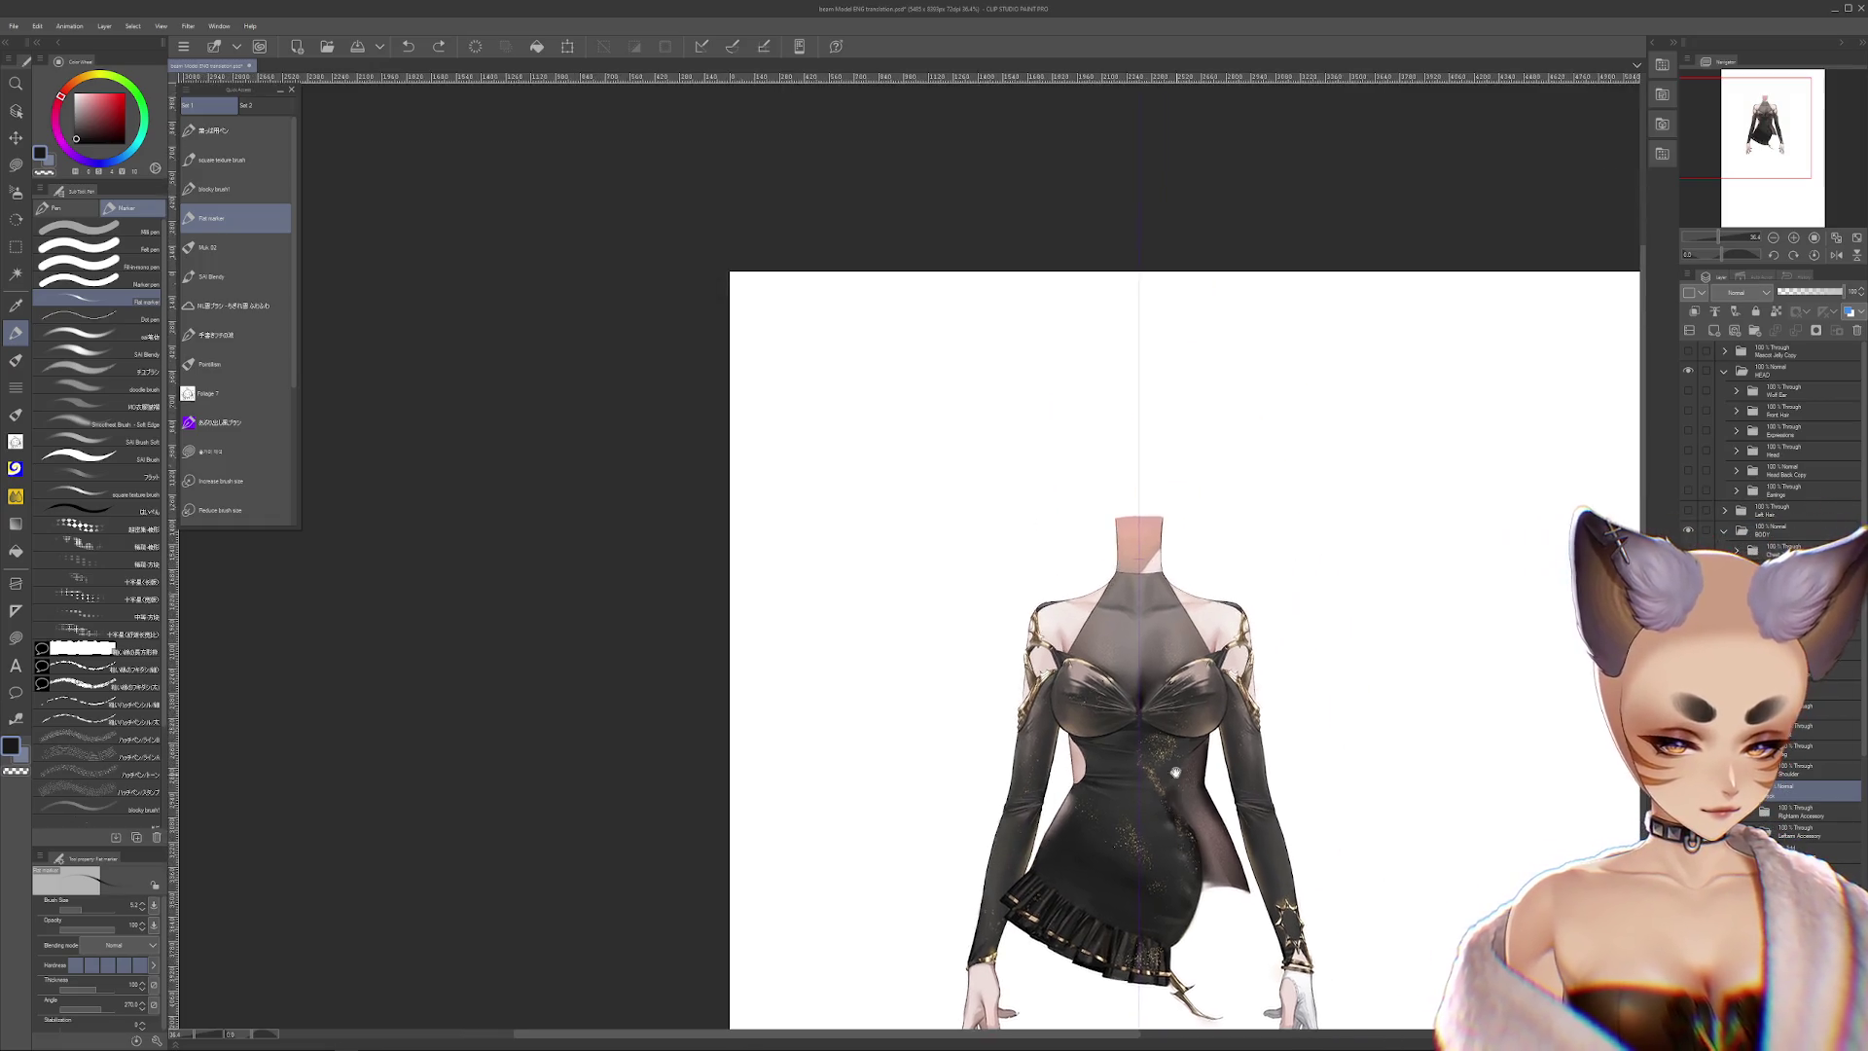
Hide the gold shoulder ornaments, comparing them on and off first
{"action": "scroll", "coordinate": [1151, 551], "scroll_direction": "up", "scroll_amount": 4}
{"action": "scroll", "coordinate": [1151, 551], "scroll_direction": "down", "scroll_amount": 1}
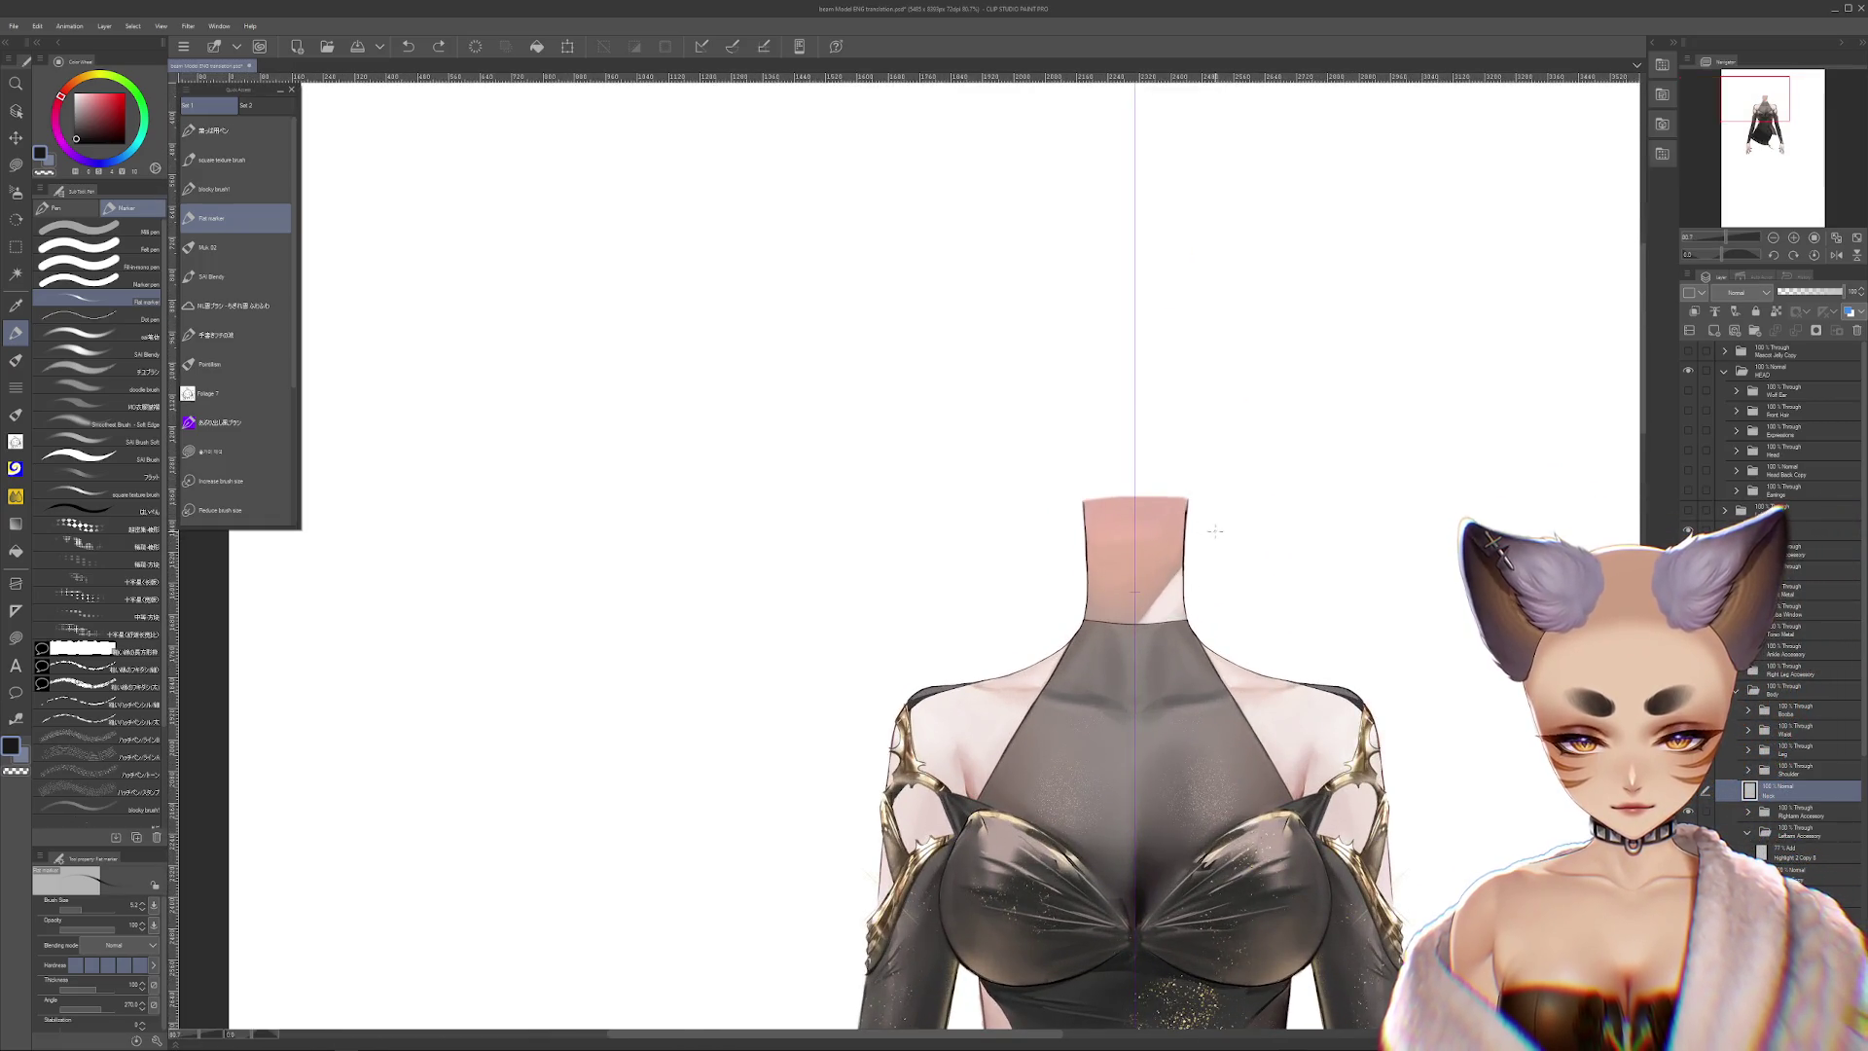
{"action": "scroll", "coordinate": [1383, 565], "scroll_direction": "down", "scroll_amount": 2}
{"action": "scroll", "coordinate": [1383, 564], "scroll_direction": "down", "scroll_amount": 1}
{"action": "scroll", "coordinate": [1382, 565], "scroll_direction": "down", "scroll_amount": 1}
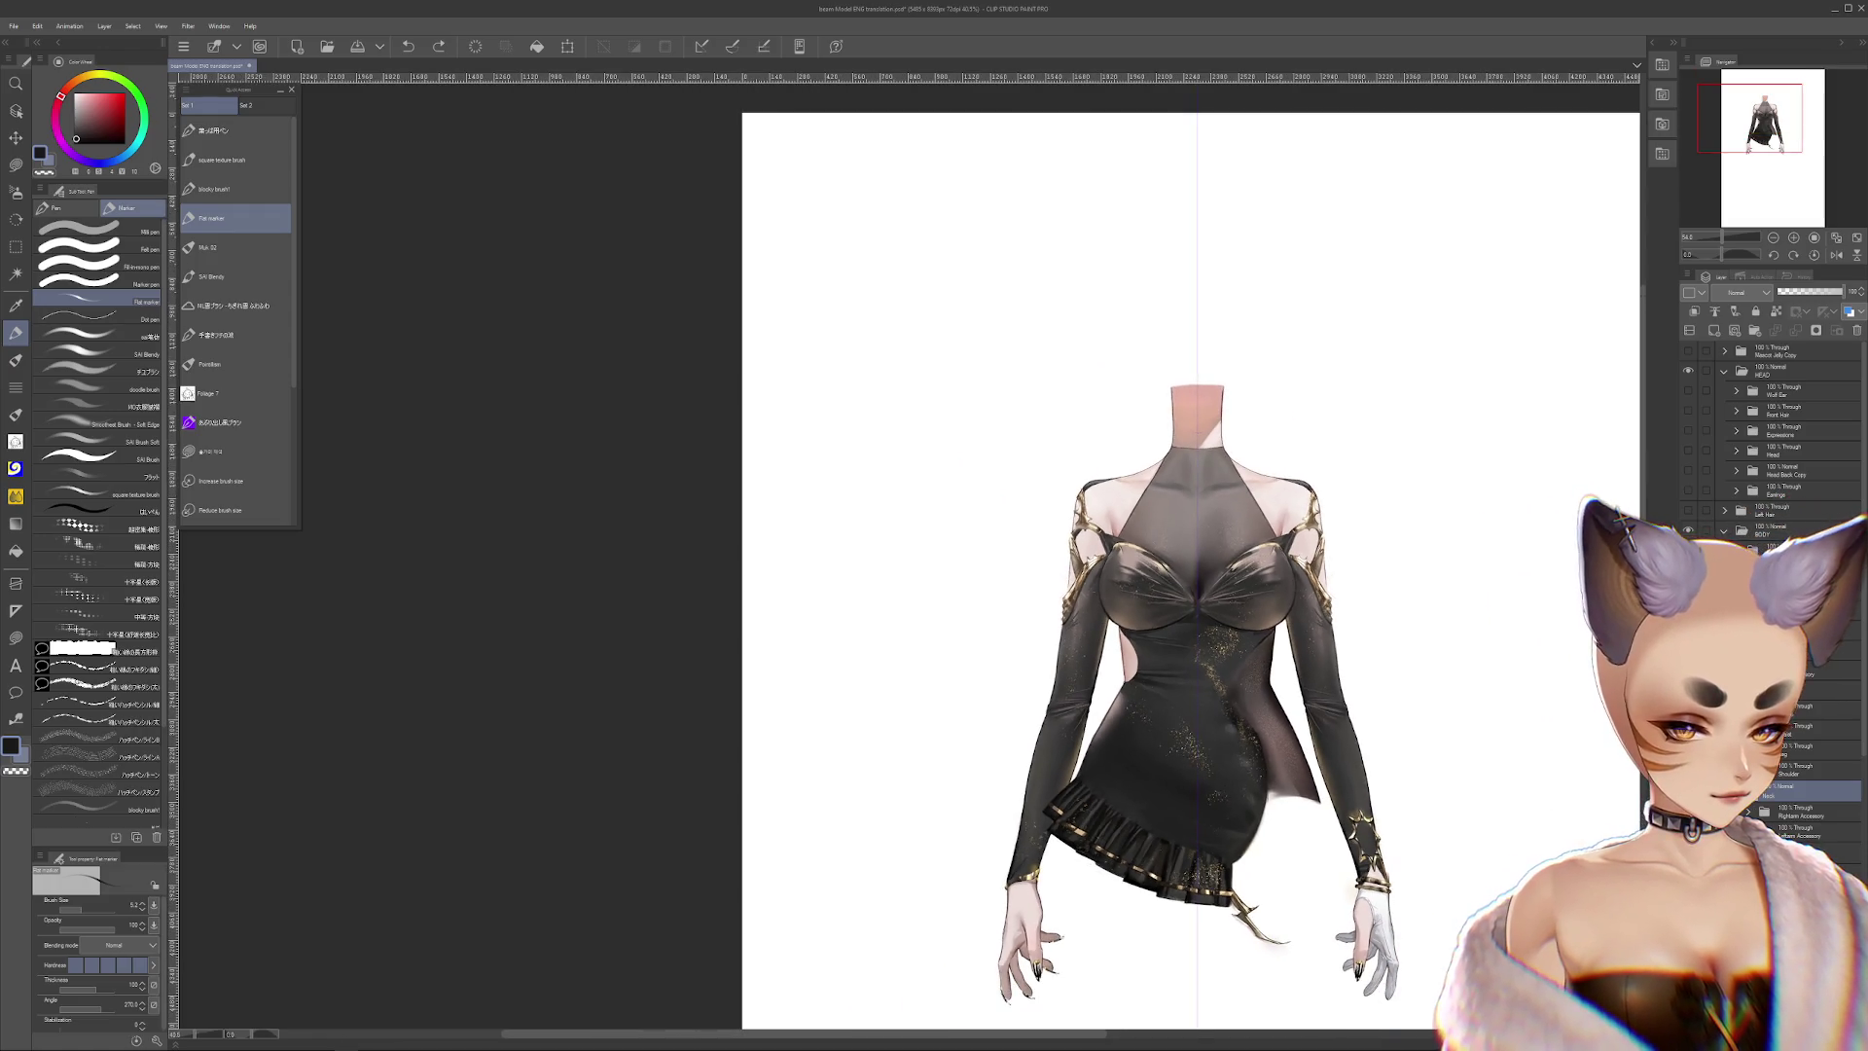
{"action": "left_click", "coordinate": [1689, 812]}
{"action": "left_click", "coordinate": [1688, 831]}
{"action": "left_click", "coordinate": [1688, 831]}
{"action": "left_click", "coordinate": [1689, 812]}
{"action": "left_click", "coordinate": [1688, 811]}
{"action": "left_click", "coordinate": [1689, 831]}
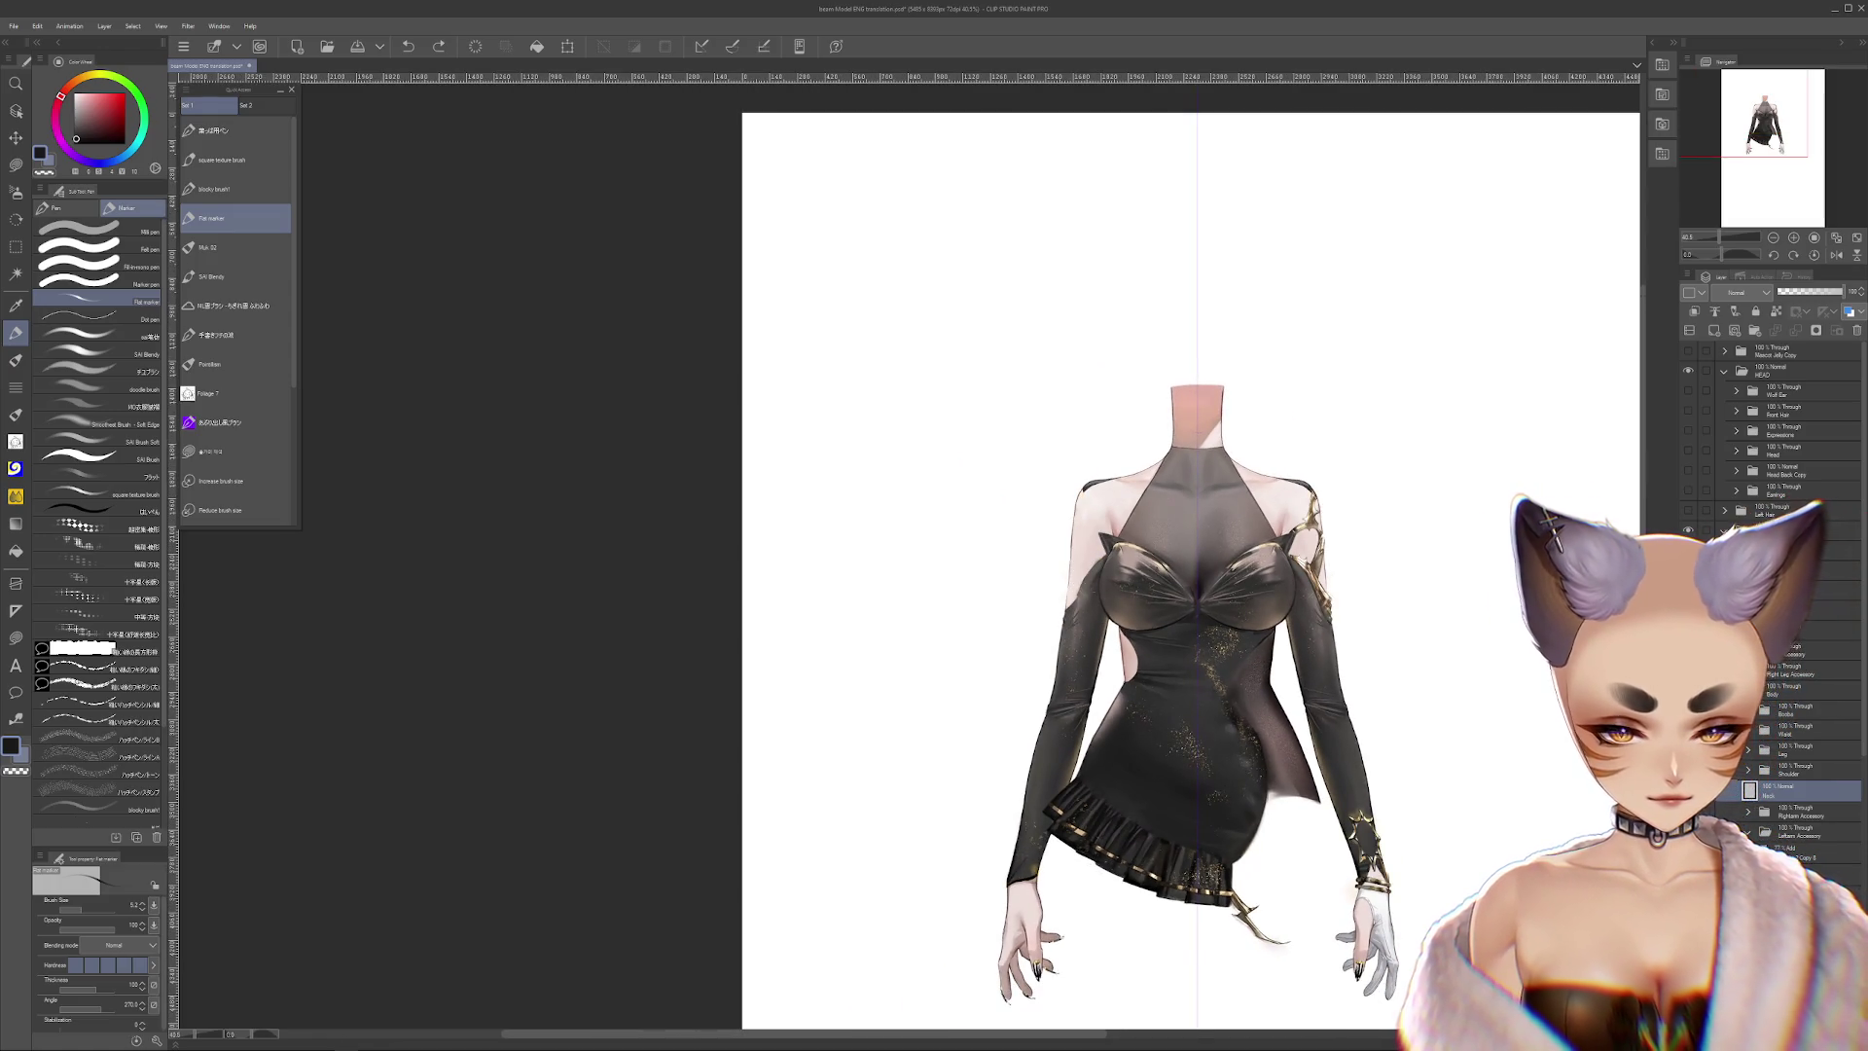
Expand the BODY folder and the Arm folder to show the hand and arm layers
{"action": "scroll", "coordinate": [1777, 786], "scroll_direction": "down", "scroll_amount": 1}
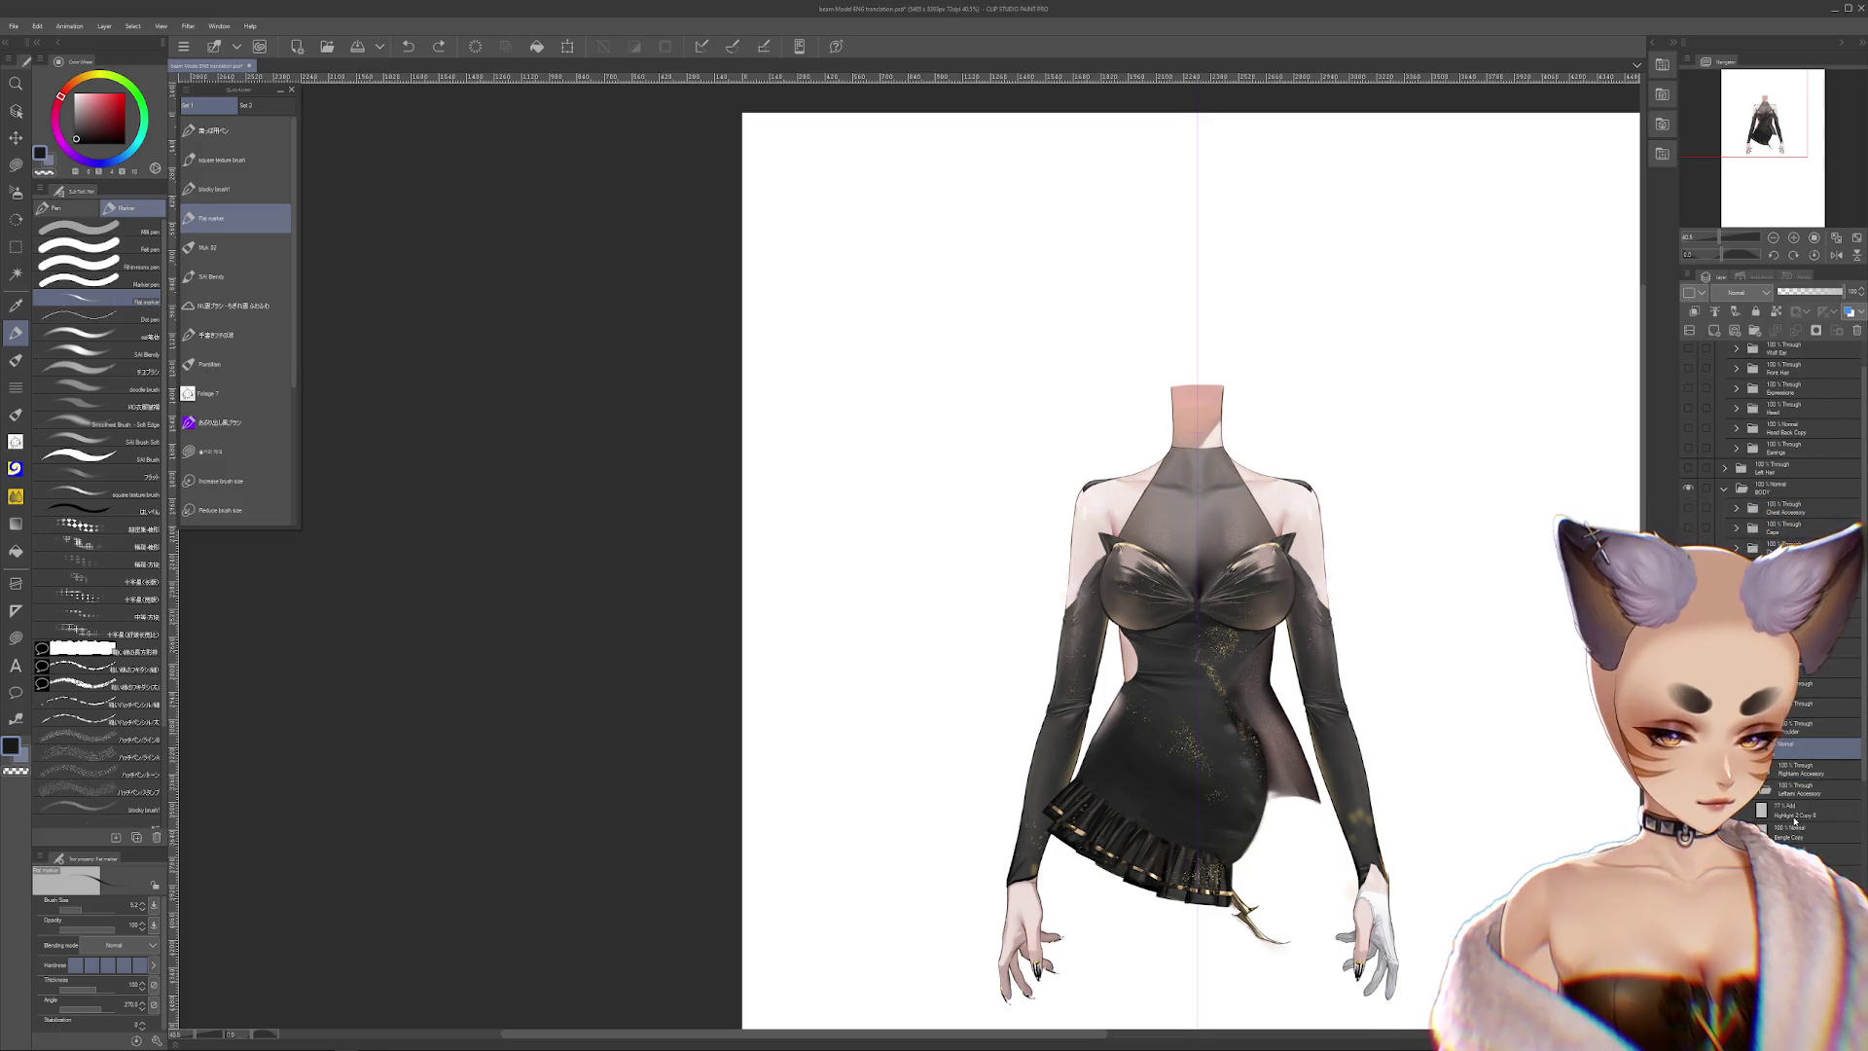
{"action": "scroll", "coordinate": [1777, 786], "scroll_direction": "down", "scroll_amount": 1}
{"action": "left_click", "coordinate": [1737, 761]}
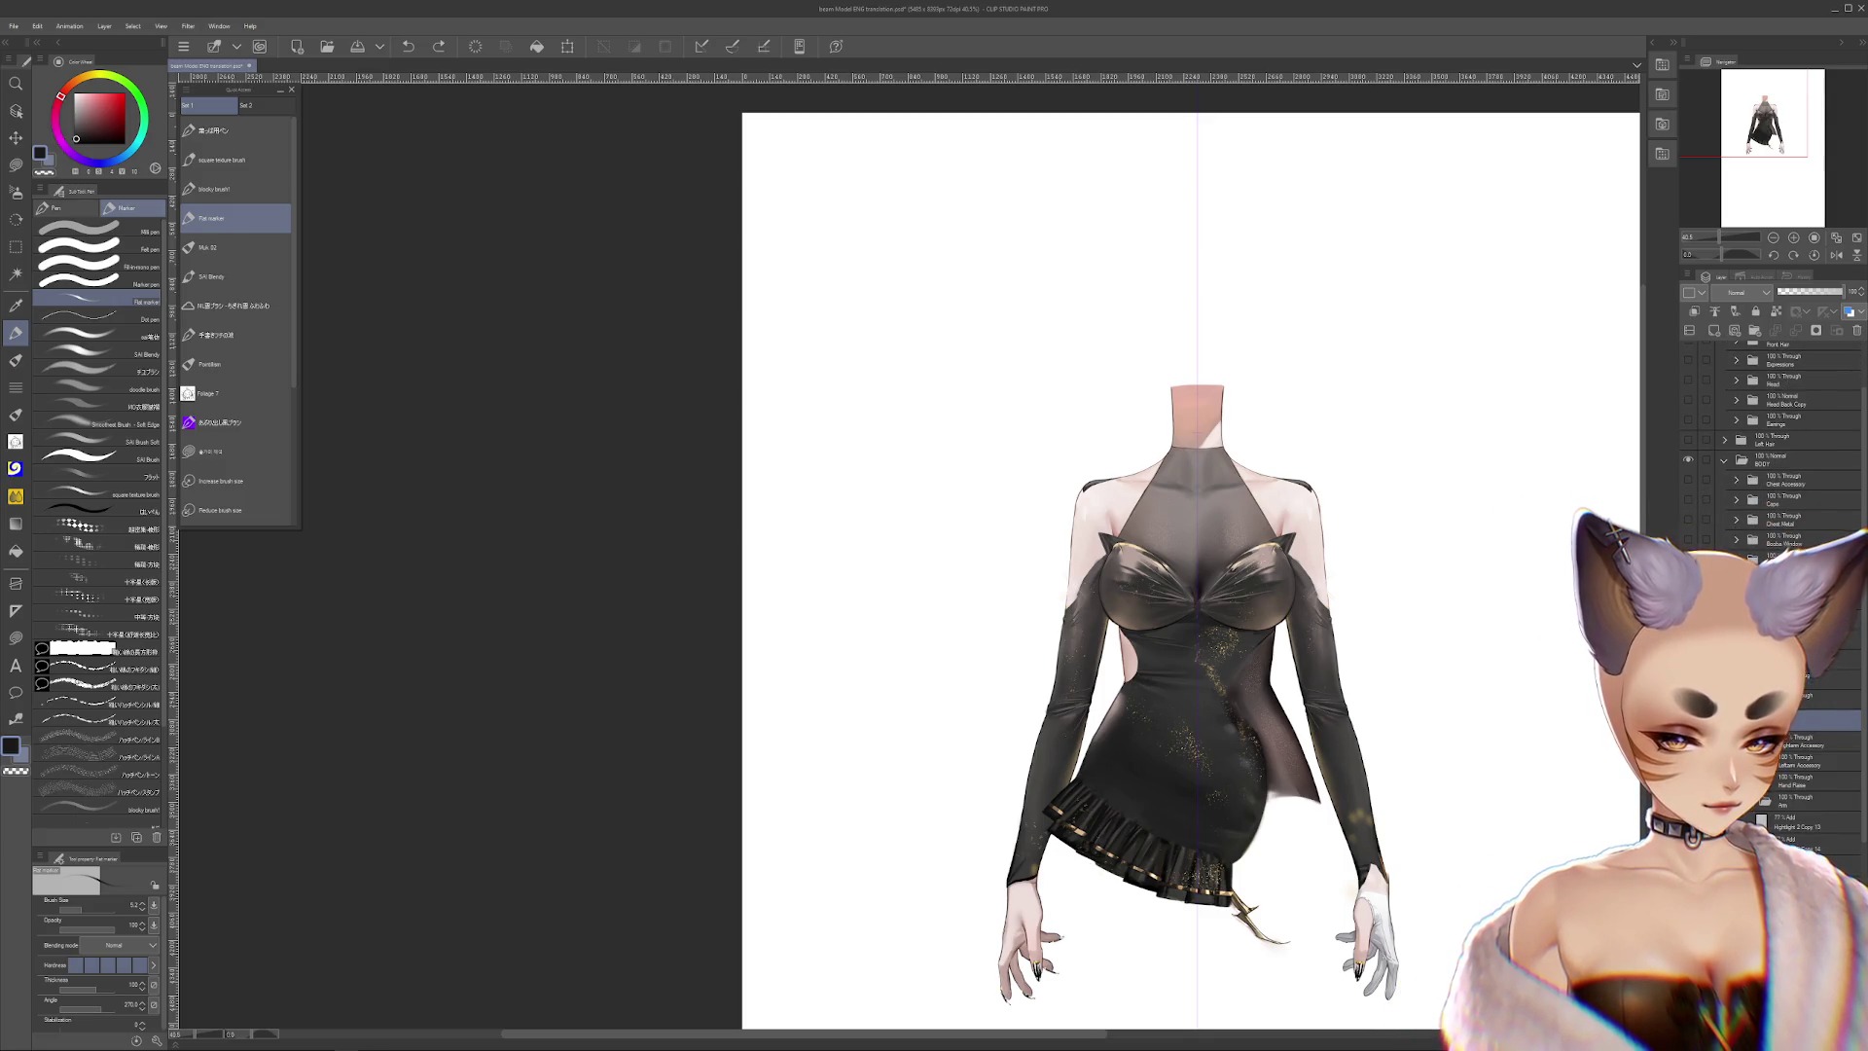
{"action": "left_click", "coordinate": [1746, 804]}
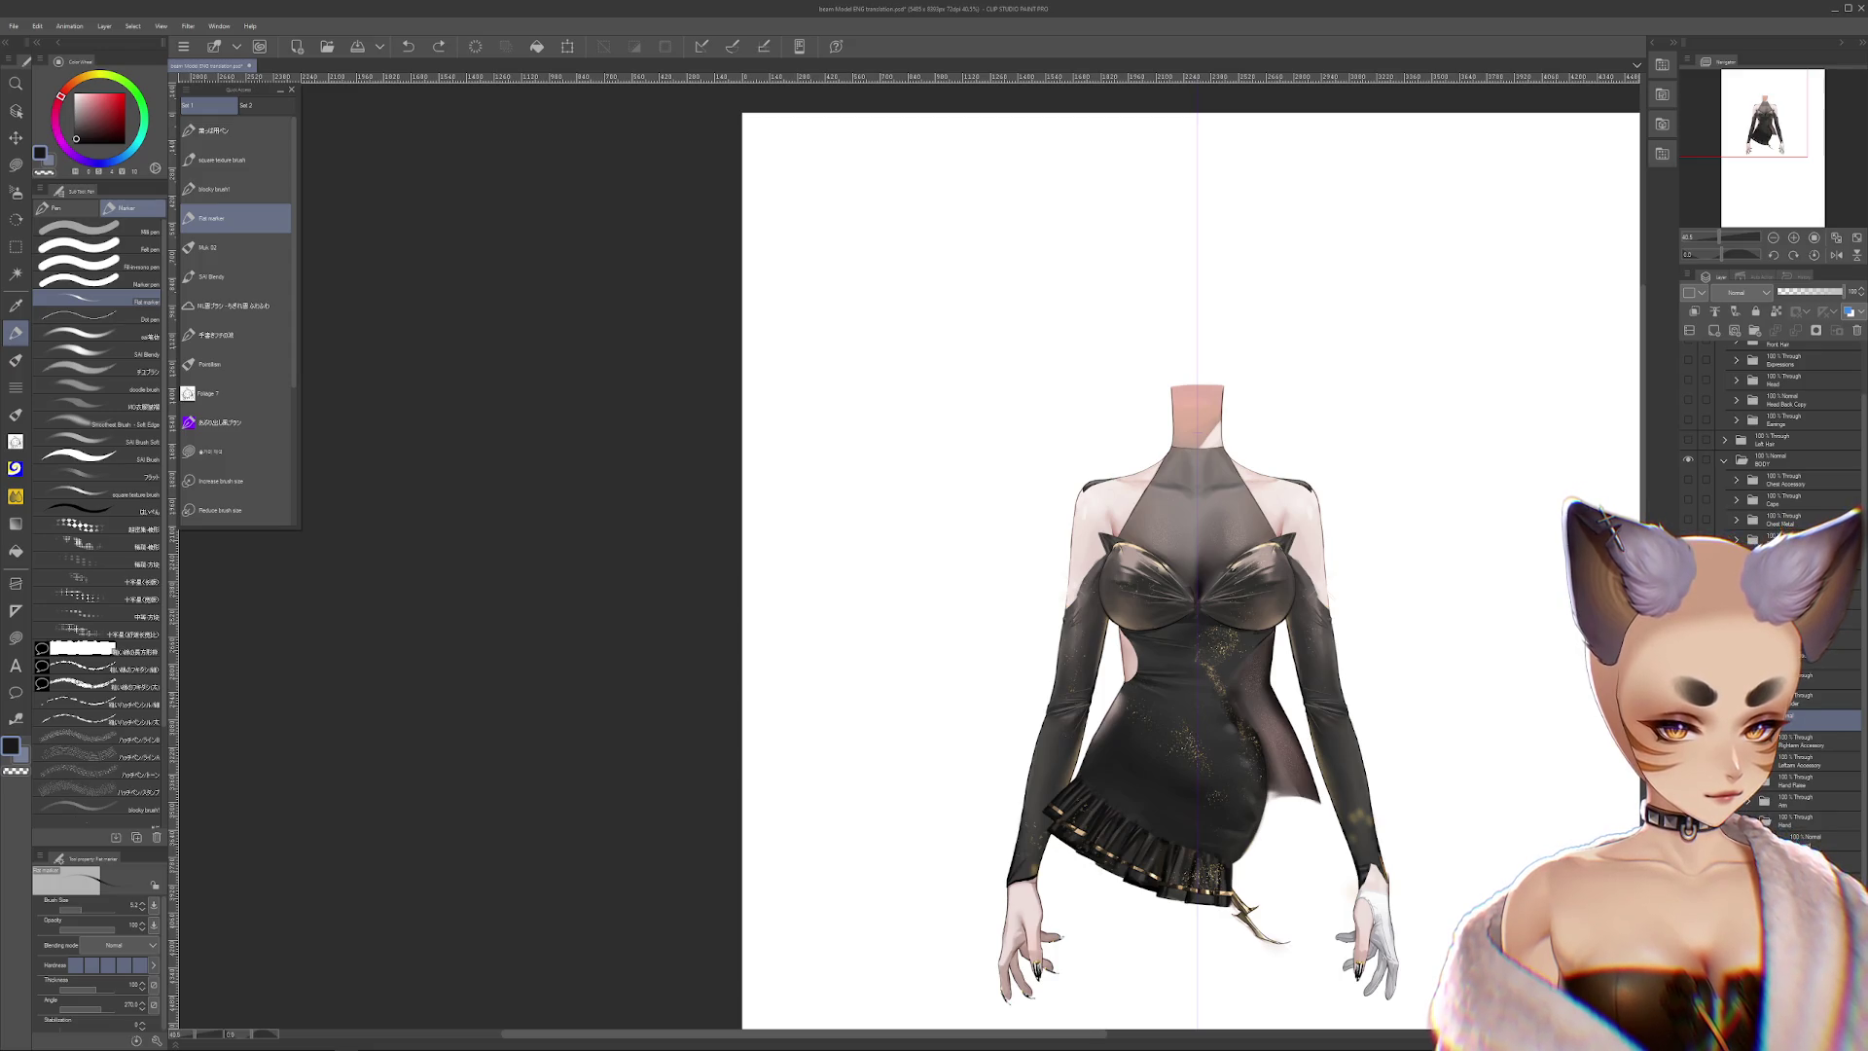
{"action": "scroll", "coordinate": [1771, 681], "scroll_direction": "up", "scroll_amount": 2}
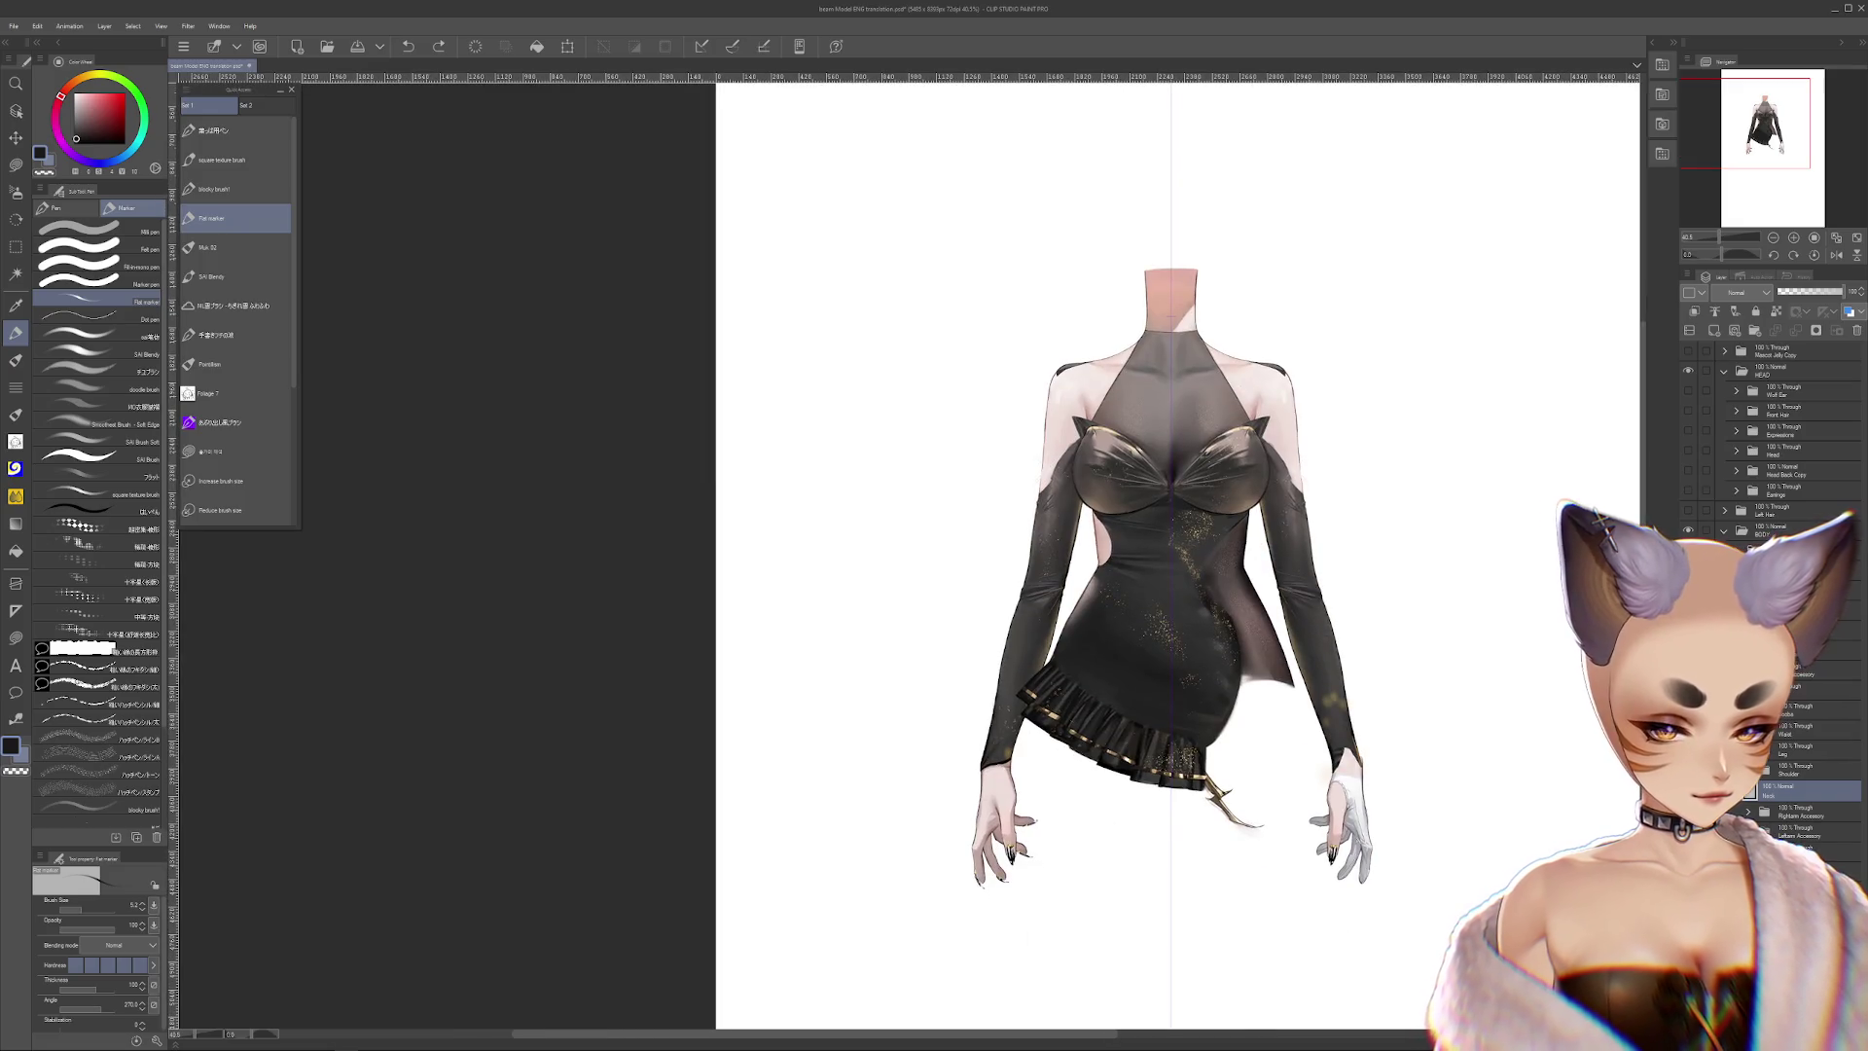
{"action": "left_click", "coordinate": [1800, 869]}
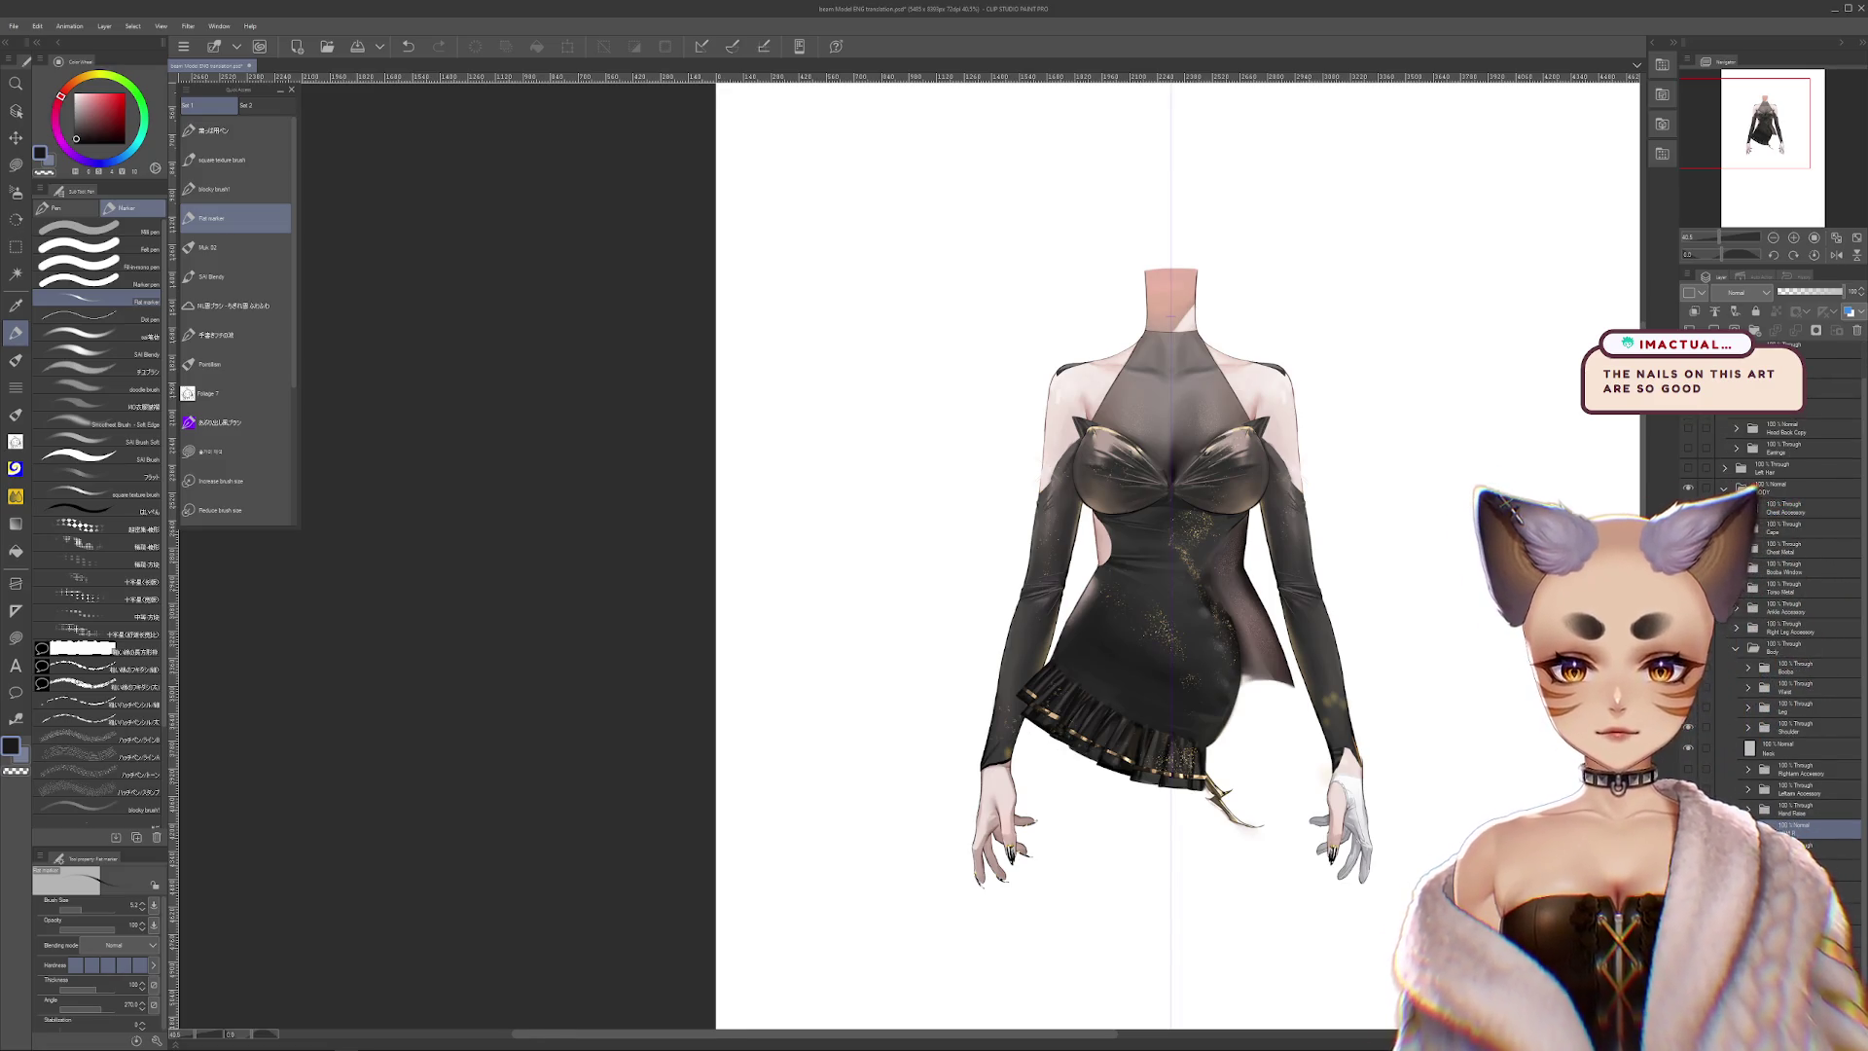
Check the arm sleeves layer by toggling it, then select other layers in the stack
{"action": "left_click", "coordinate": [1688, 826]}
{"action": "left_click", "coordinate": [1689, 826]}
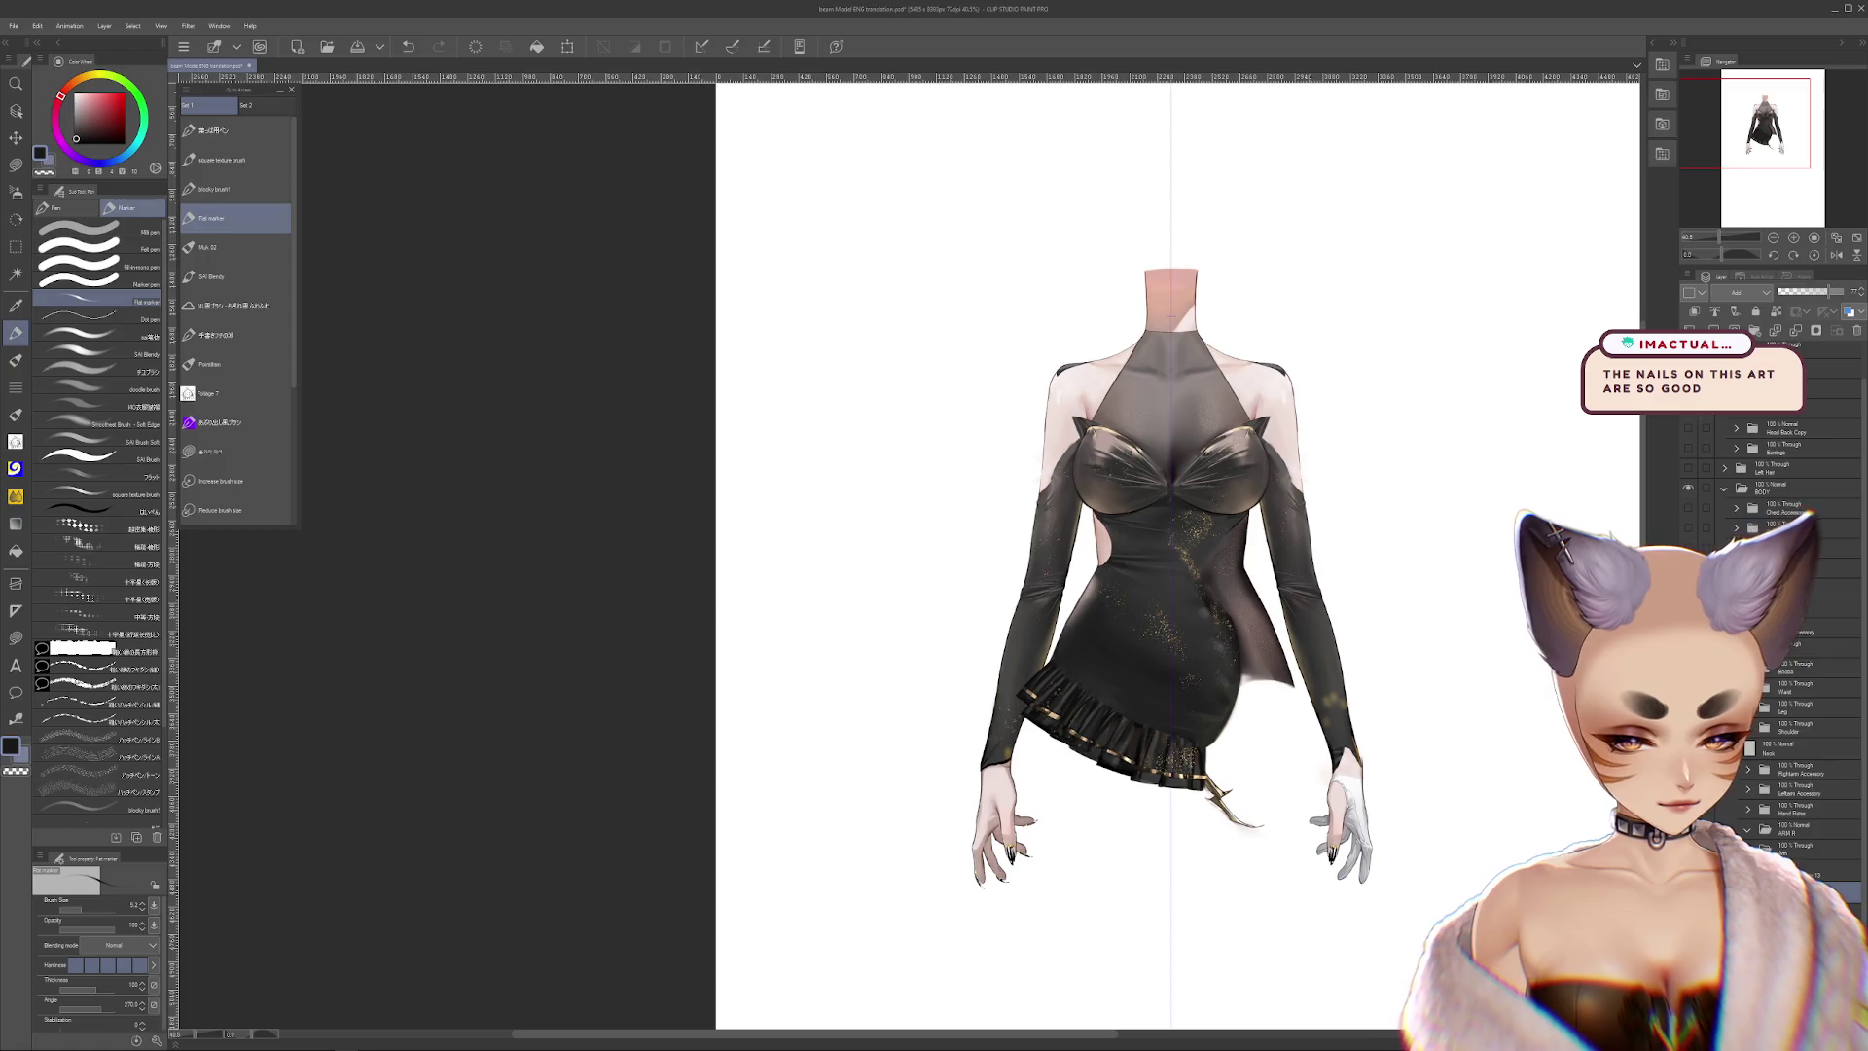
{"action": "left_click", "coordinate": [1791, 890], "text": "shift"}
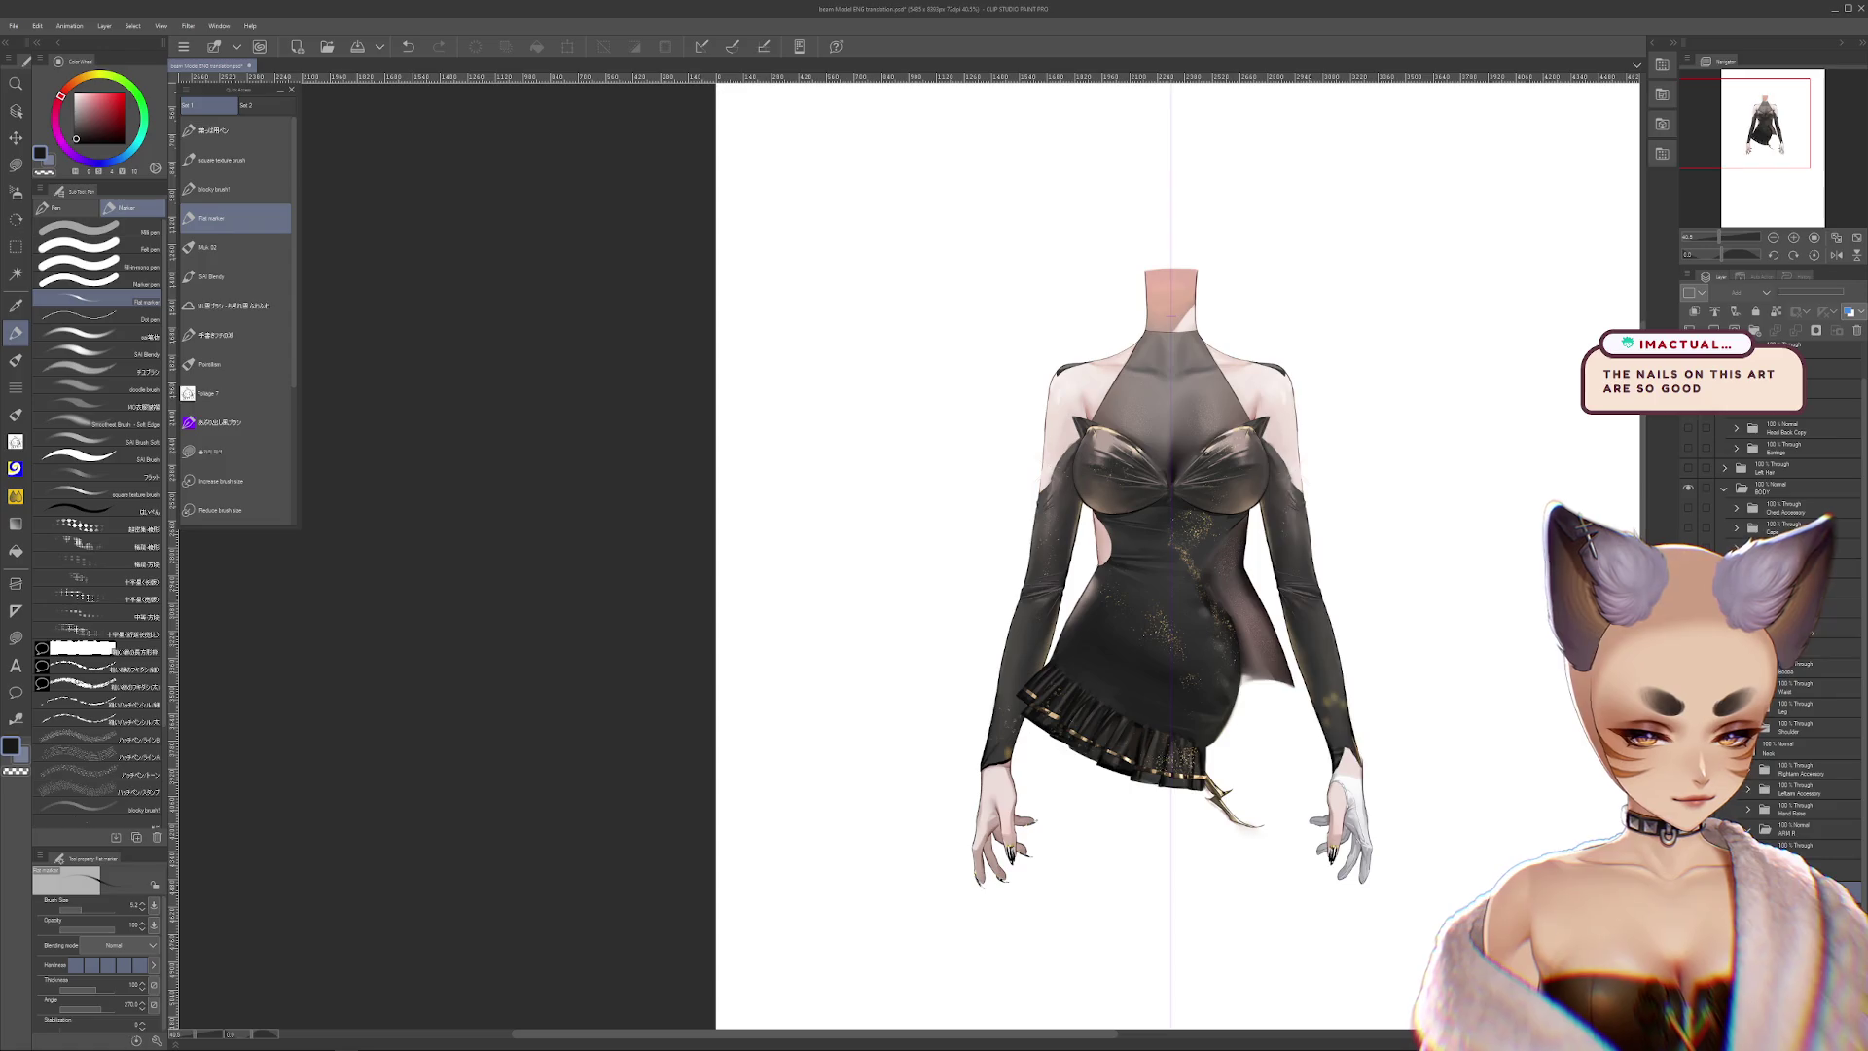
{"action": "left_click", "coordinate": [1800, 890]}
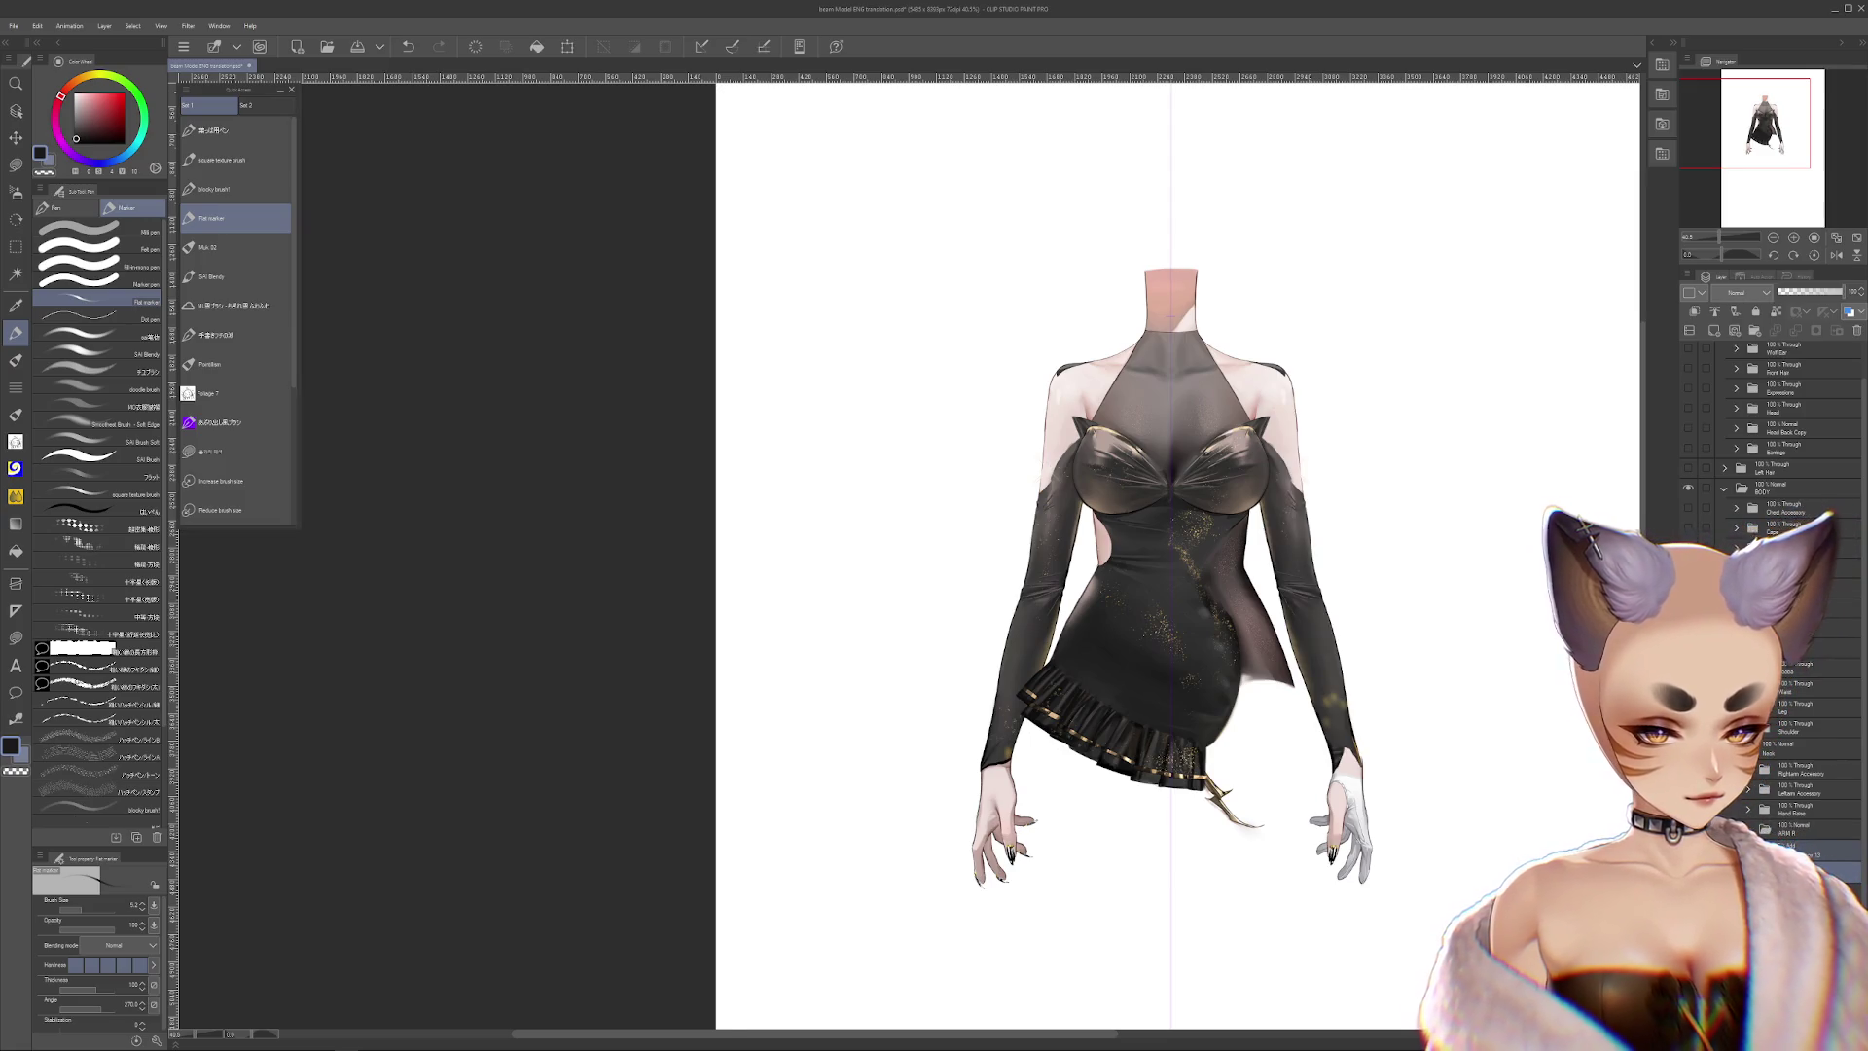
{"action": "scroll", "coordinate": [1771, 438], "scroll_direction": "down", "scroll_amount": 3}
{"action": "scroll", "coordinate": [1771, 437], "scroll_direction": "down", "scroll_amount": 1}
{"action": "scroll", "coordinate": [1771, 438], "scroll_direction": "down", "scroll_amount": 4}
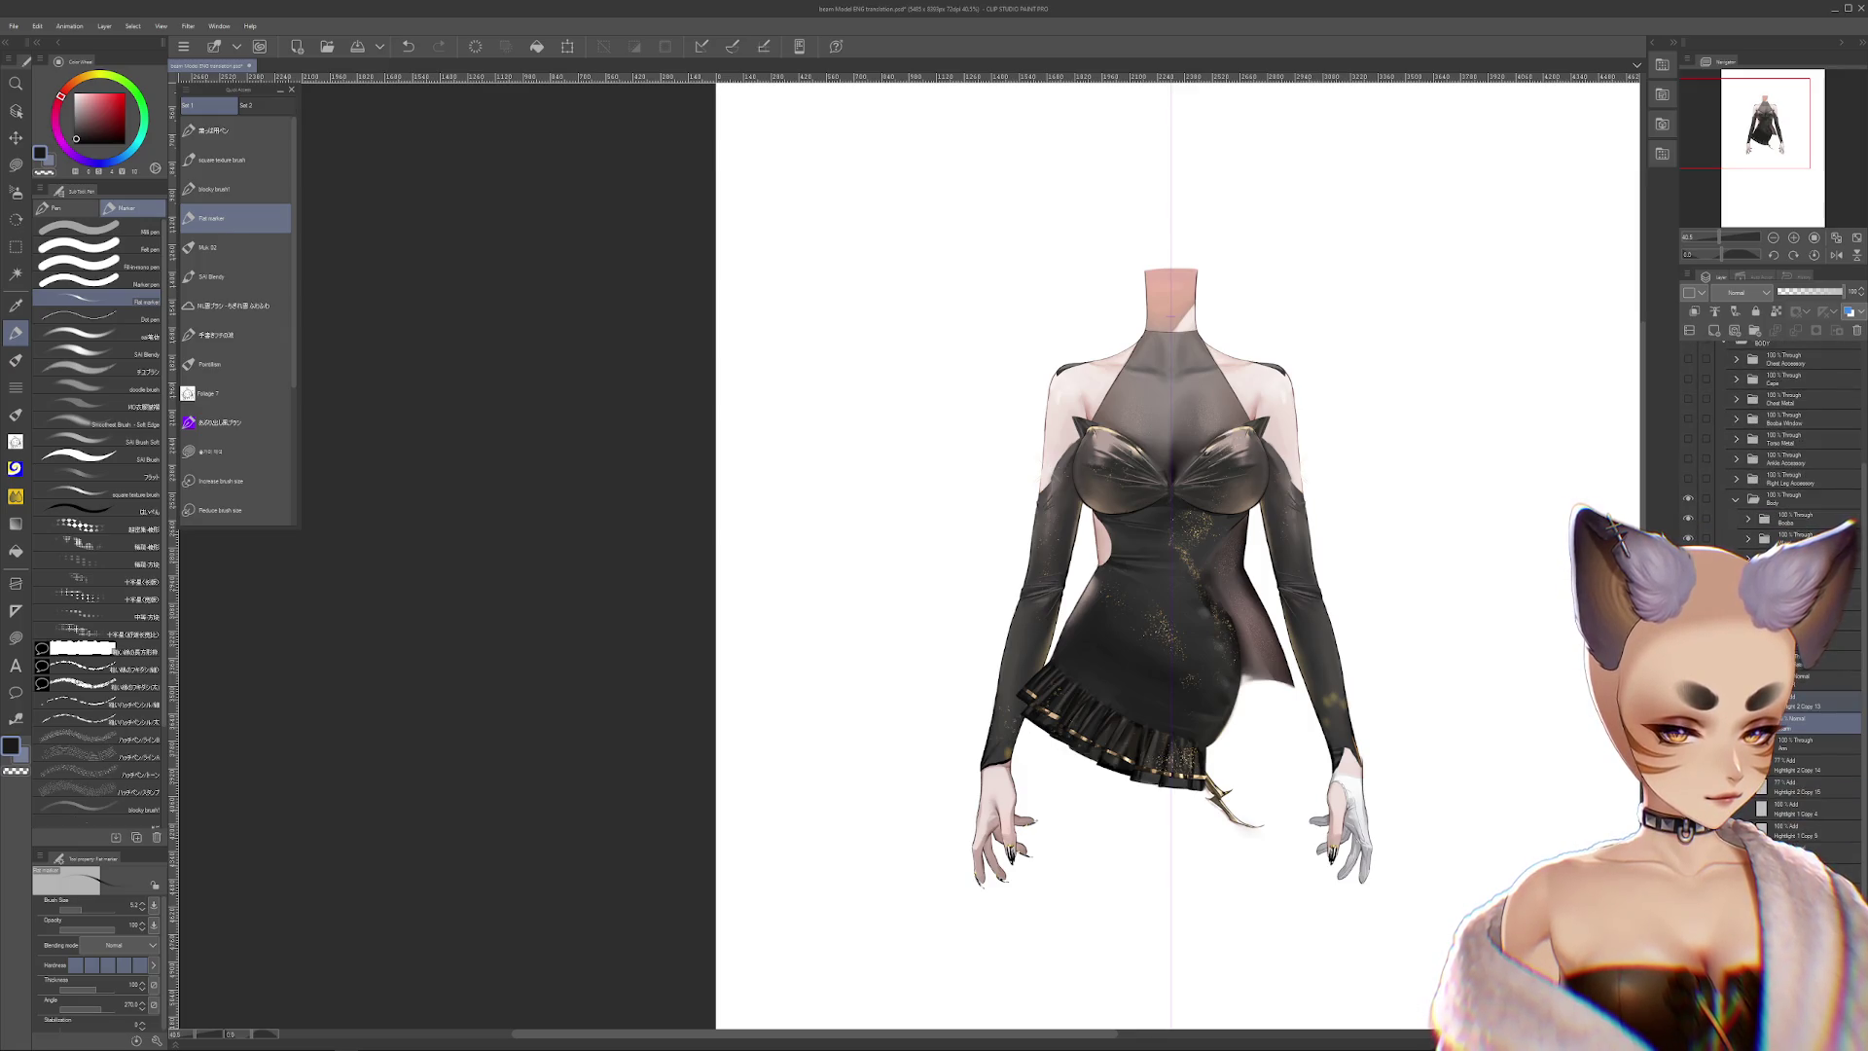
{"action": "left_click", "coordinate": [1795, 654]}
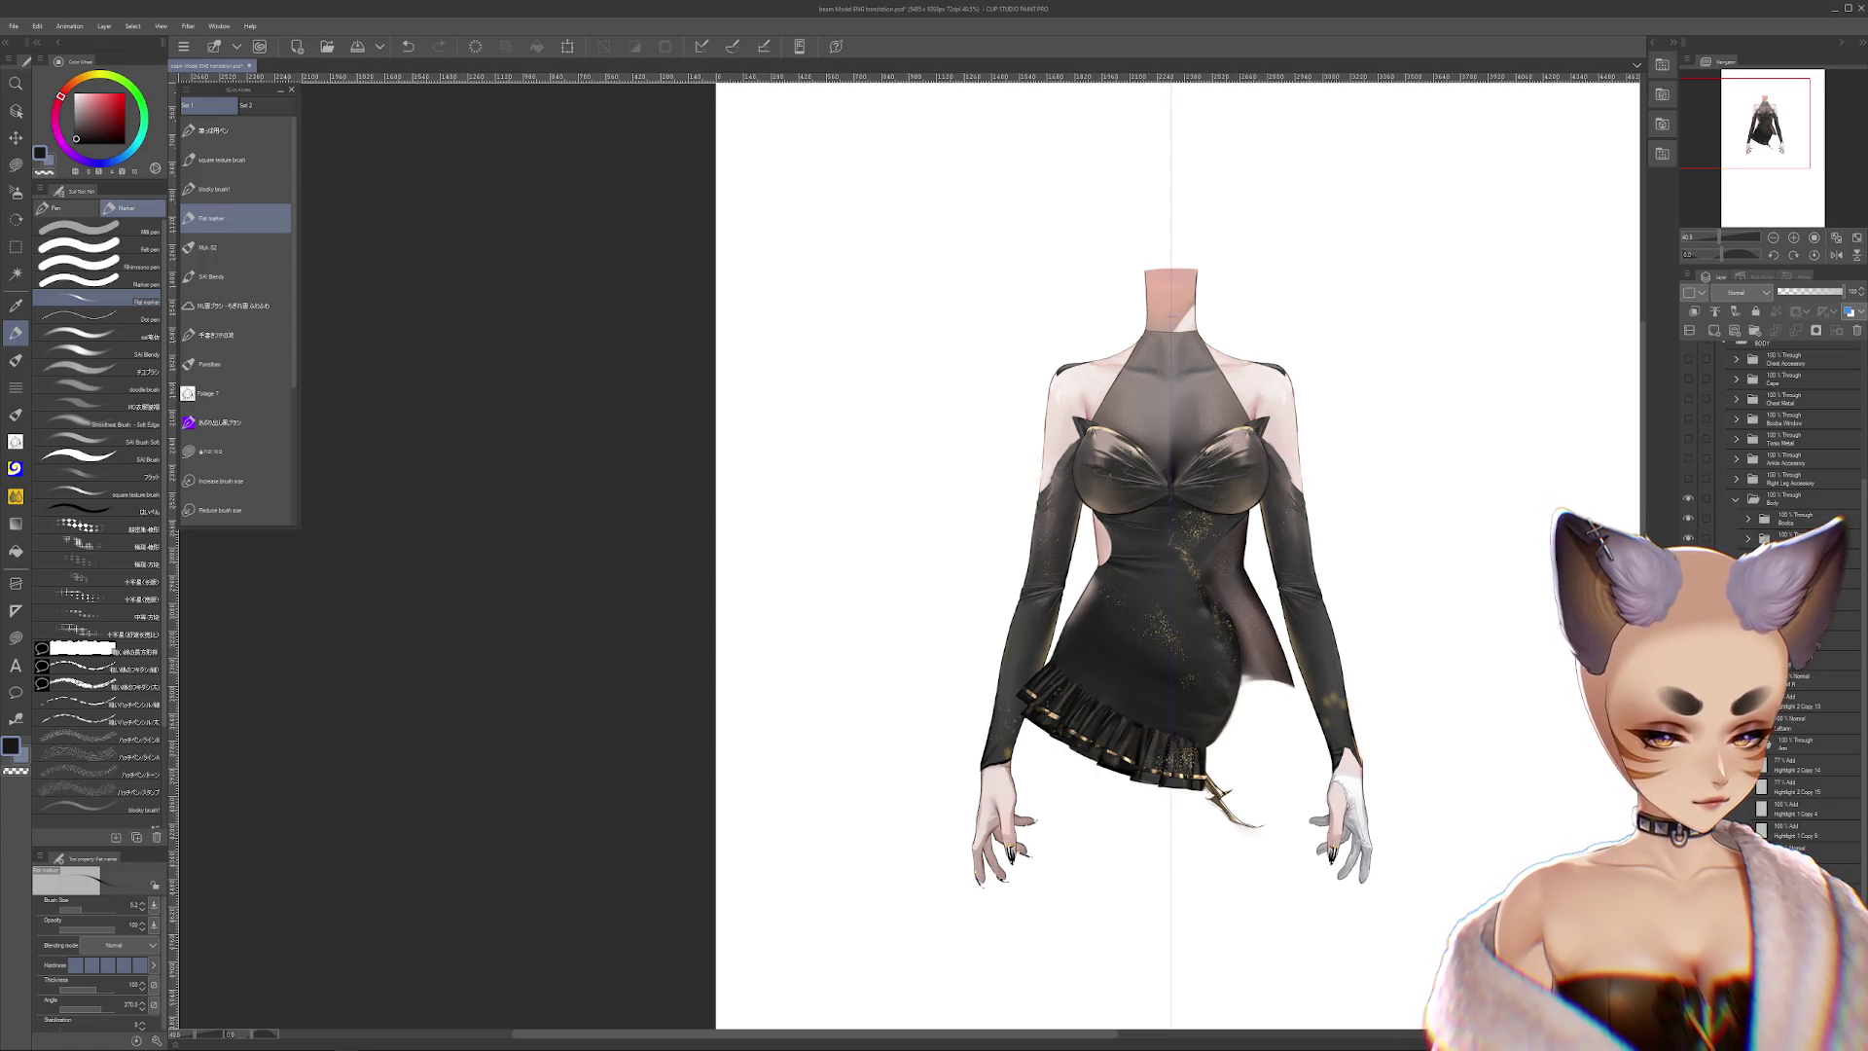
Shift the Arm folder in the layer stack, then undo the last stroke on the dress
{"action": "left_click_drag", "start_coordinate": [1808, 744], "coordinate": [1808, 744]}
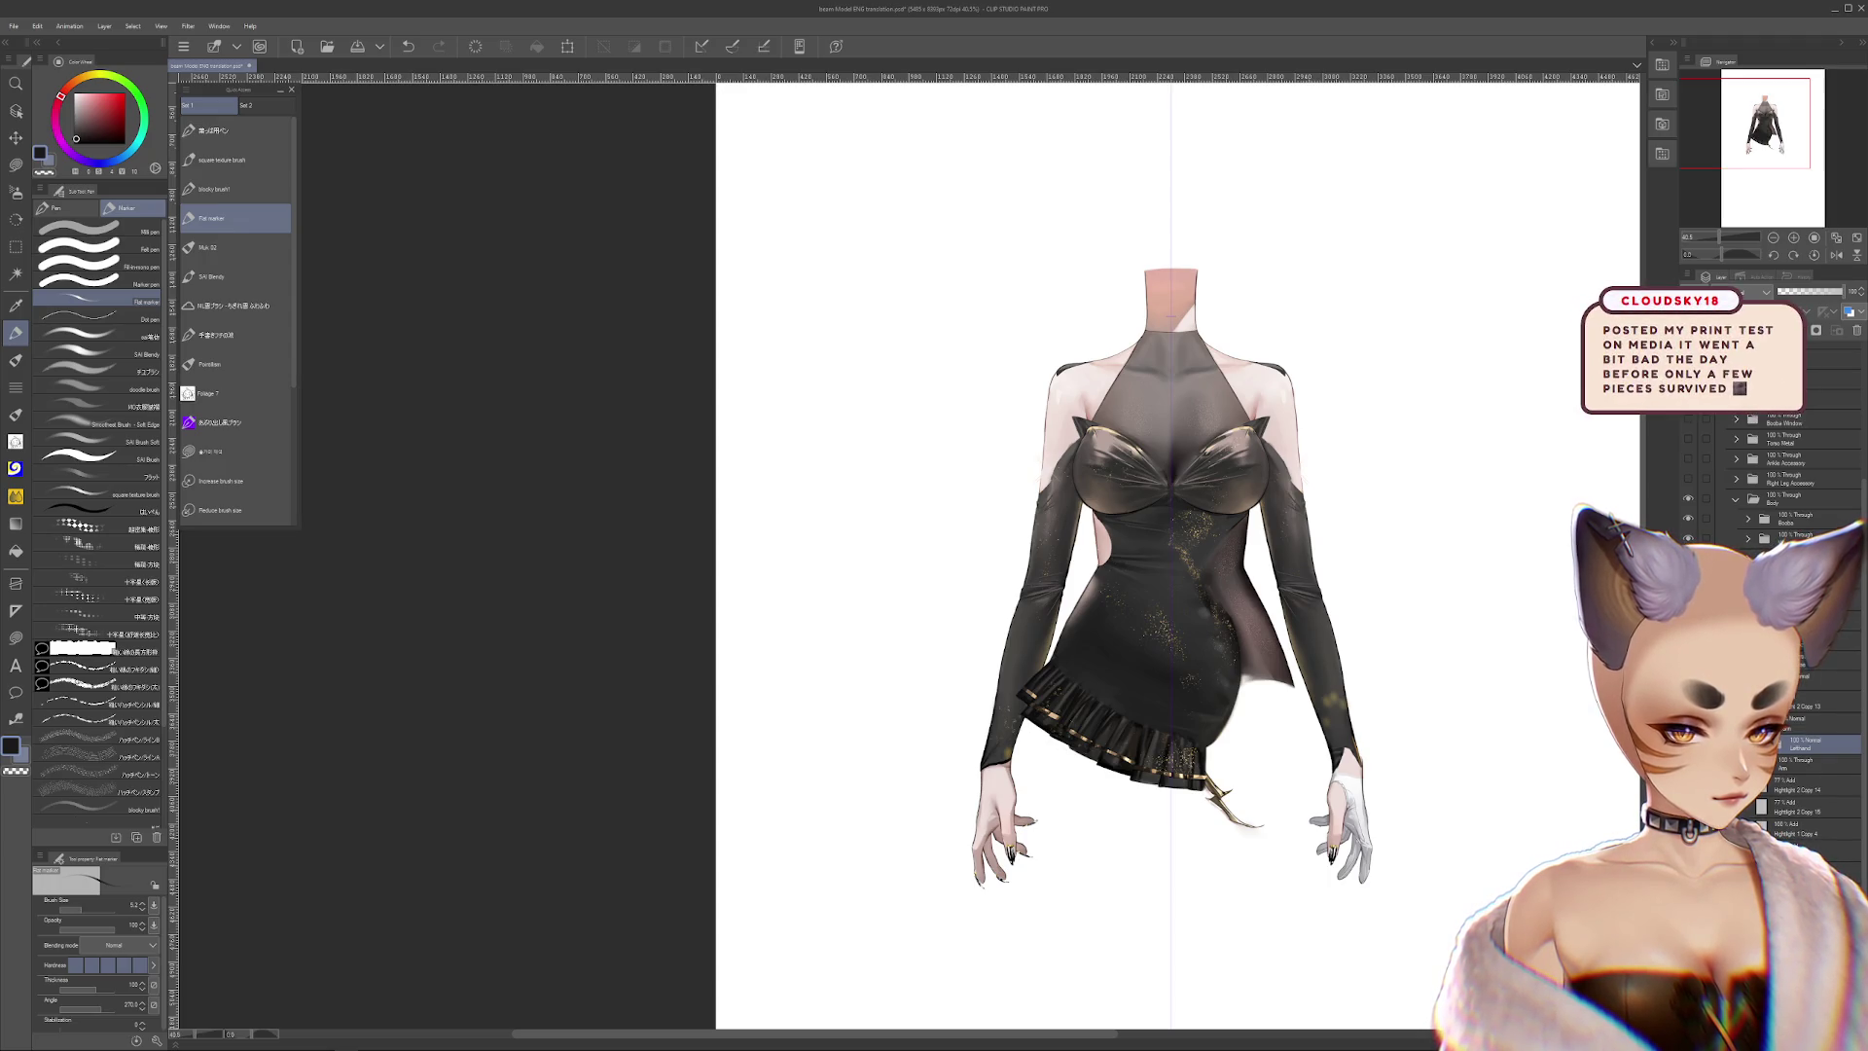
{"action": "scroll", "coordinate": [1439, 631], "scroll_direction": "up", "scroll_amount": 2}
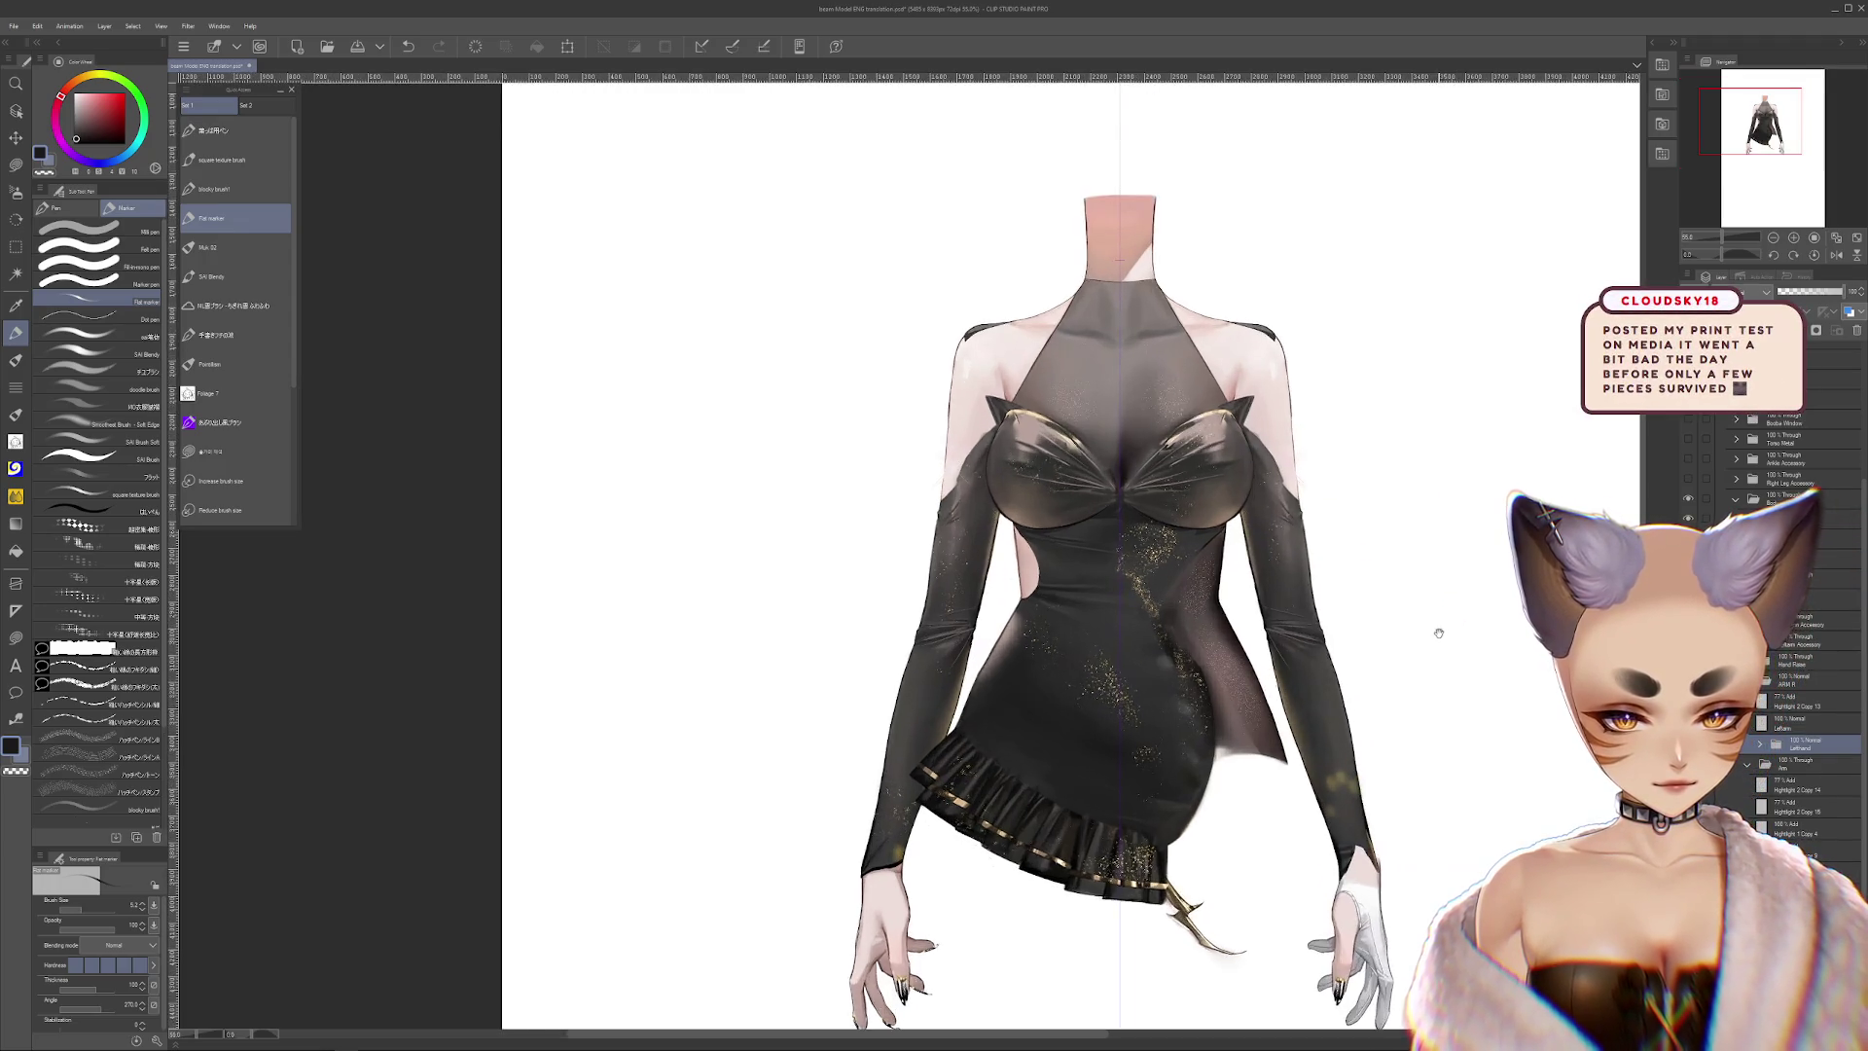
{"action": "scroll", "coordinate": [1439, 630], "scroll_direction": "up", "scroll_amount": 3}
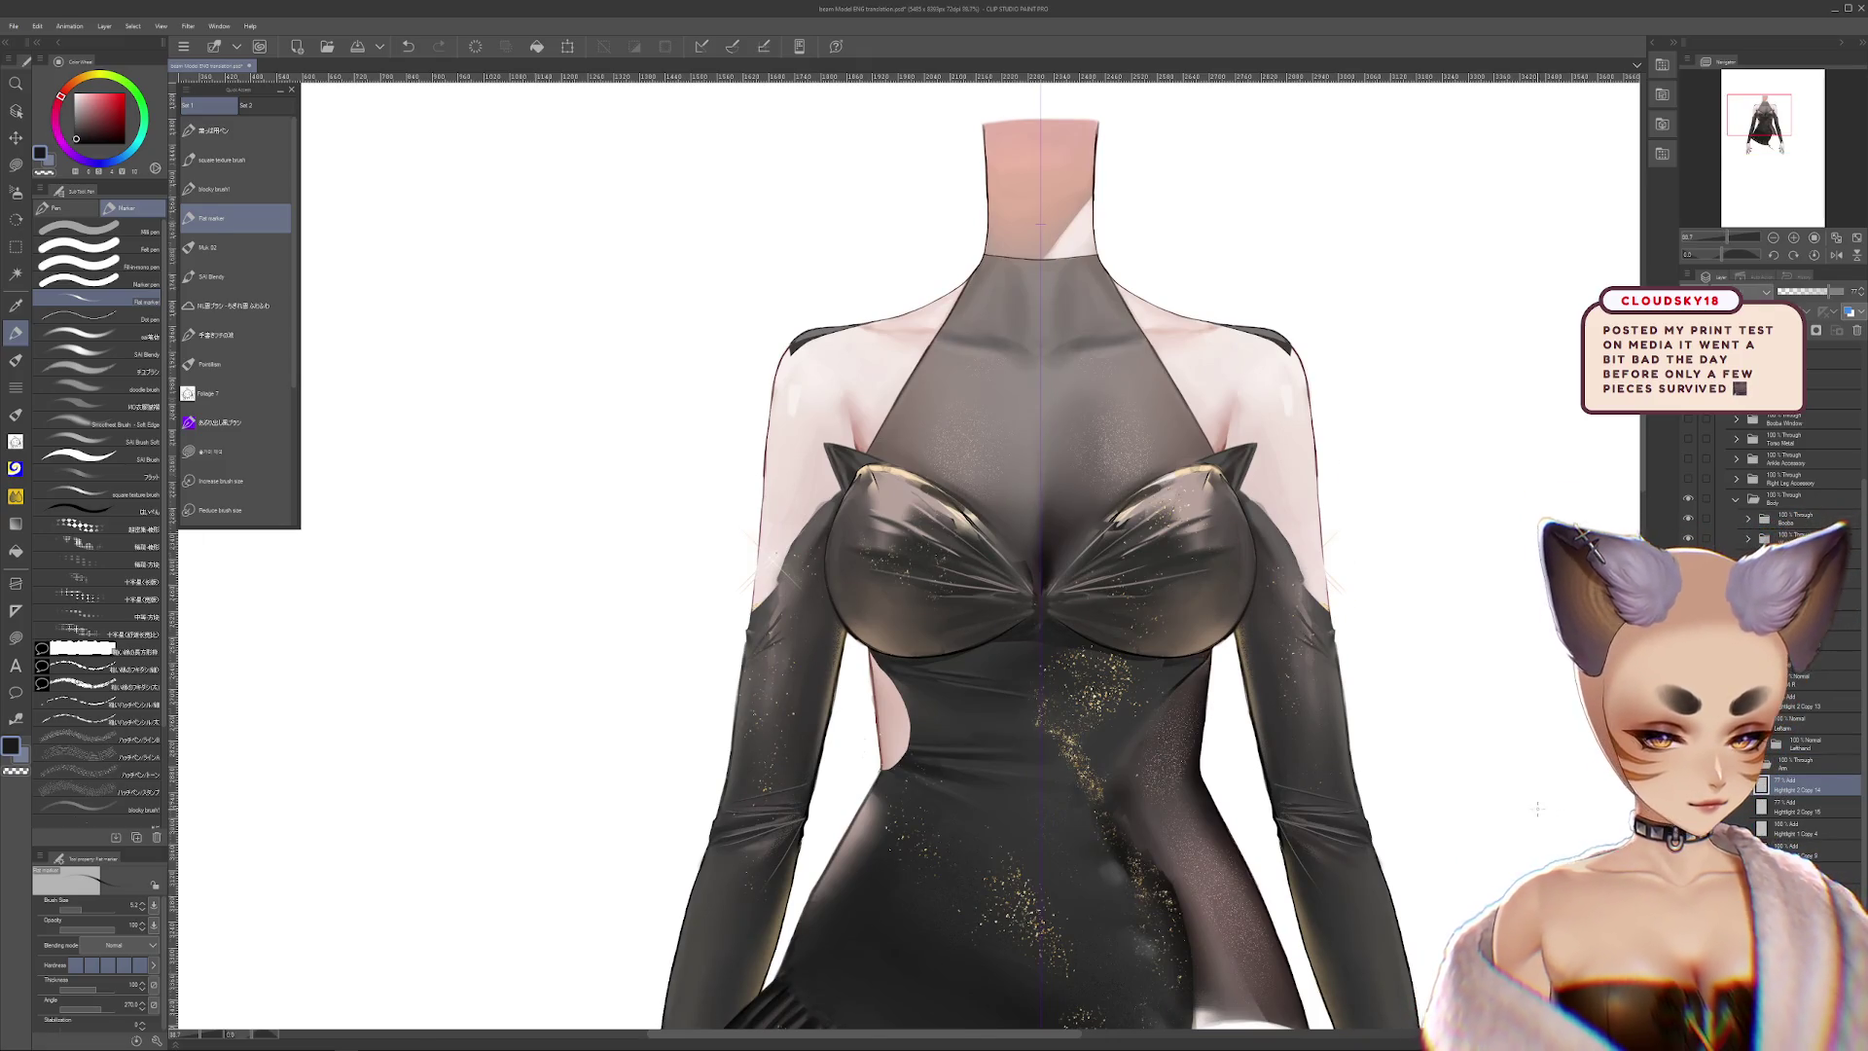
{"action": "scroll", "coordinate": [1535, 747], "scroll_direction": "down", "scroll_amount": 2}
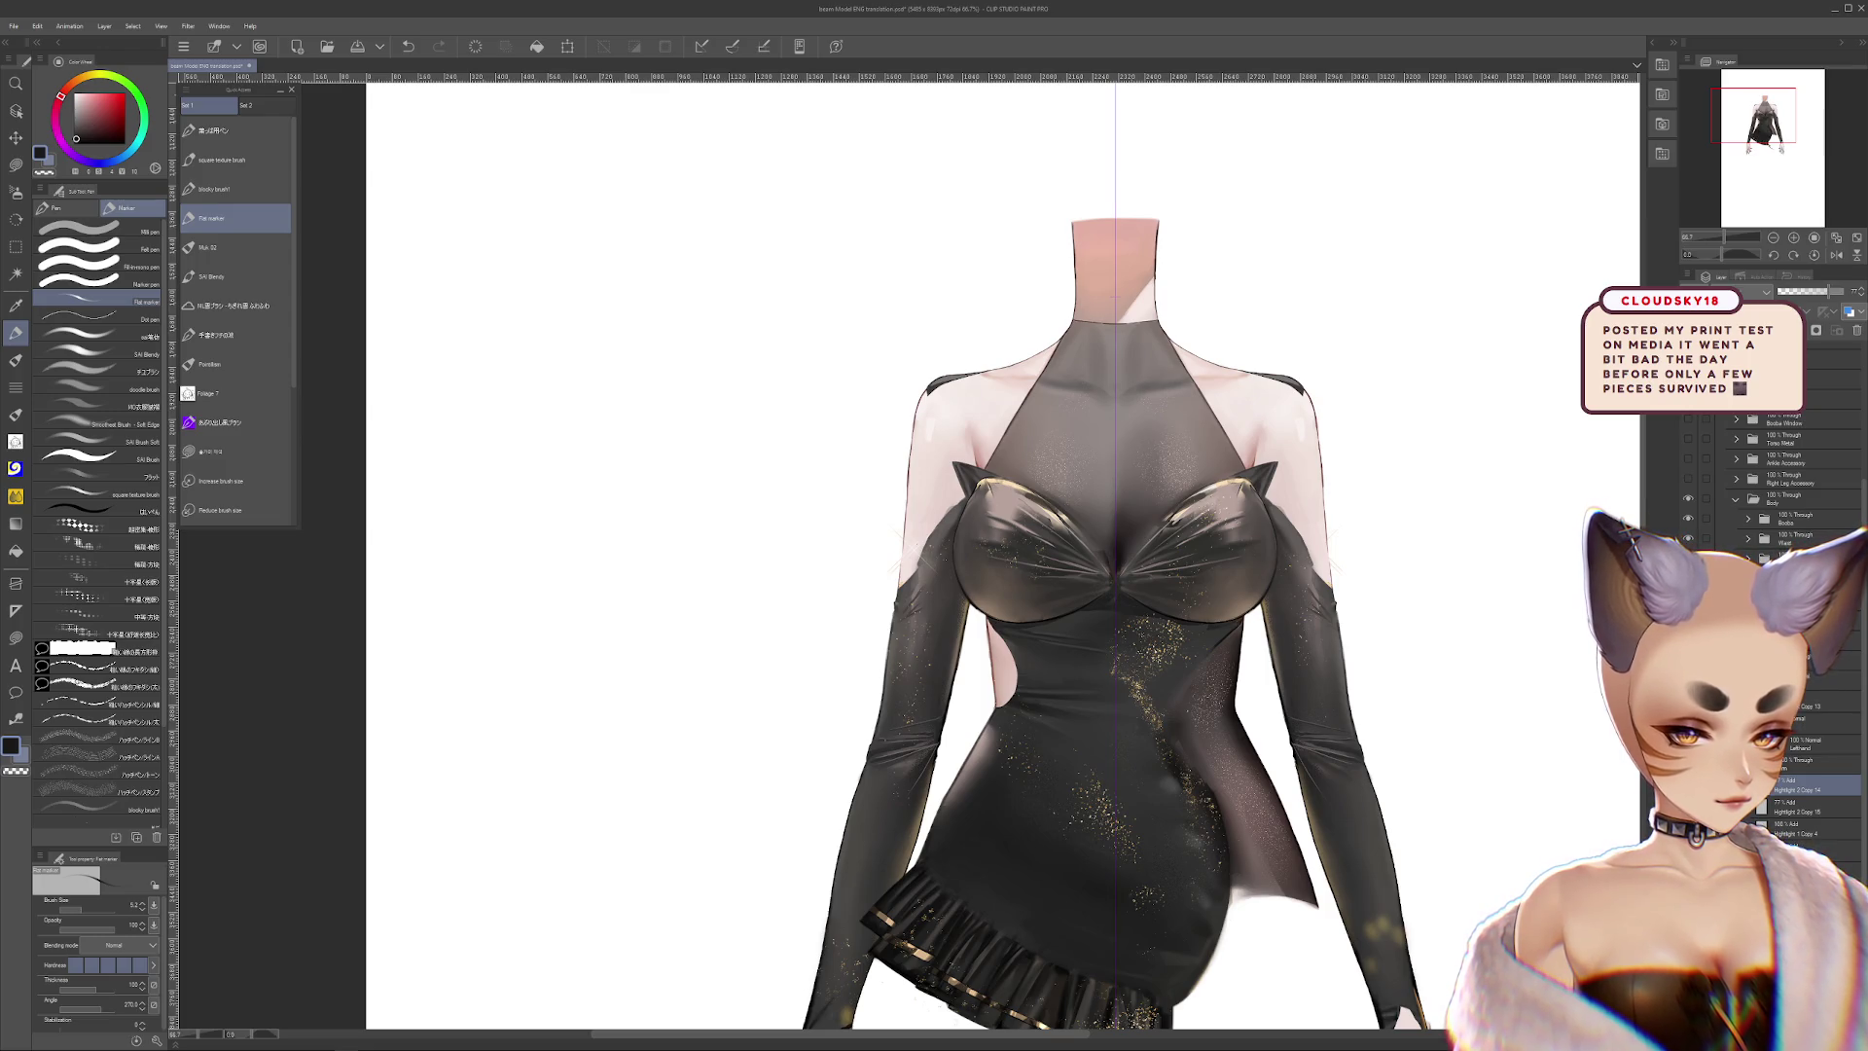
{"action": "scroll", "coordinate": [1790, 623], "scroll_direction": "up", "scroll_amount": 2}
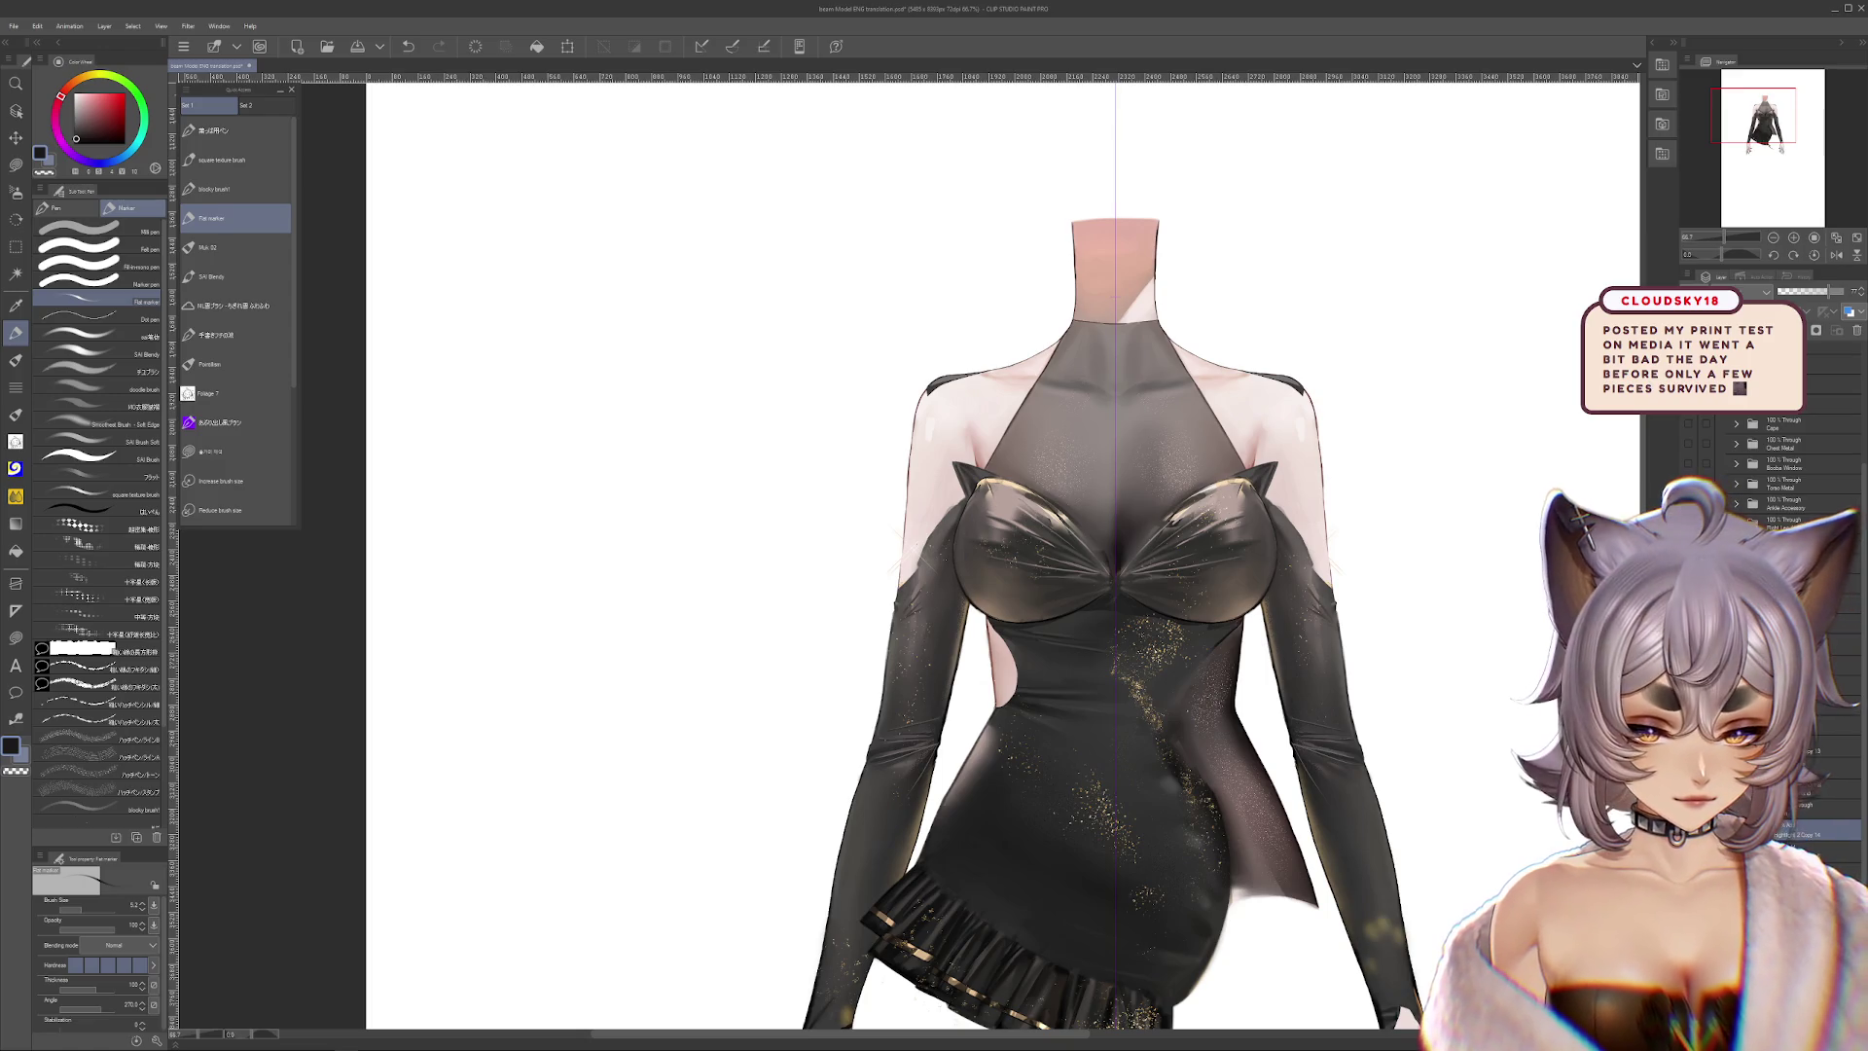
{"action": "scroll", "coordinate": [1271, 569], "scroll_direction": "up", "scroll_amount": 3}
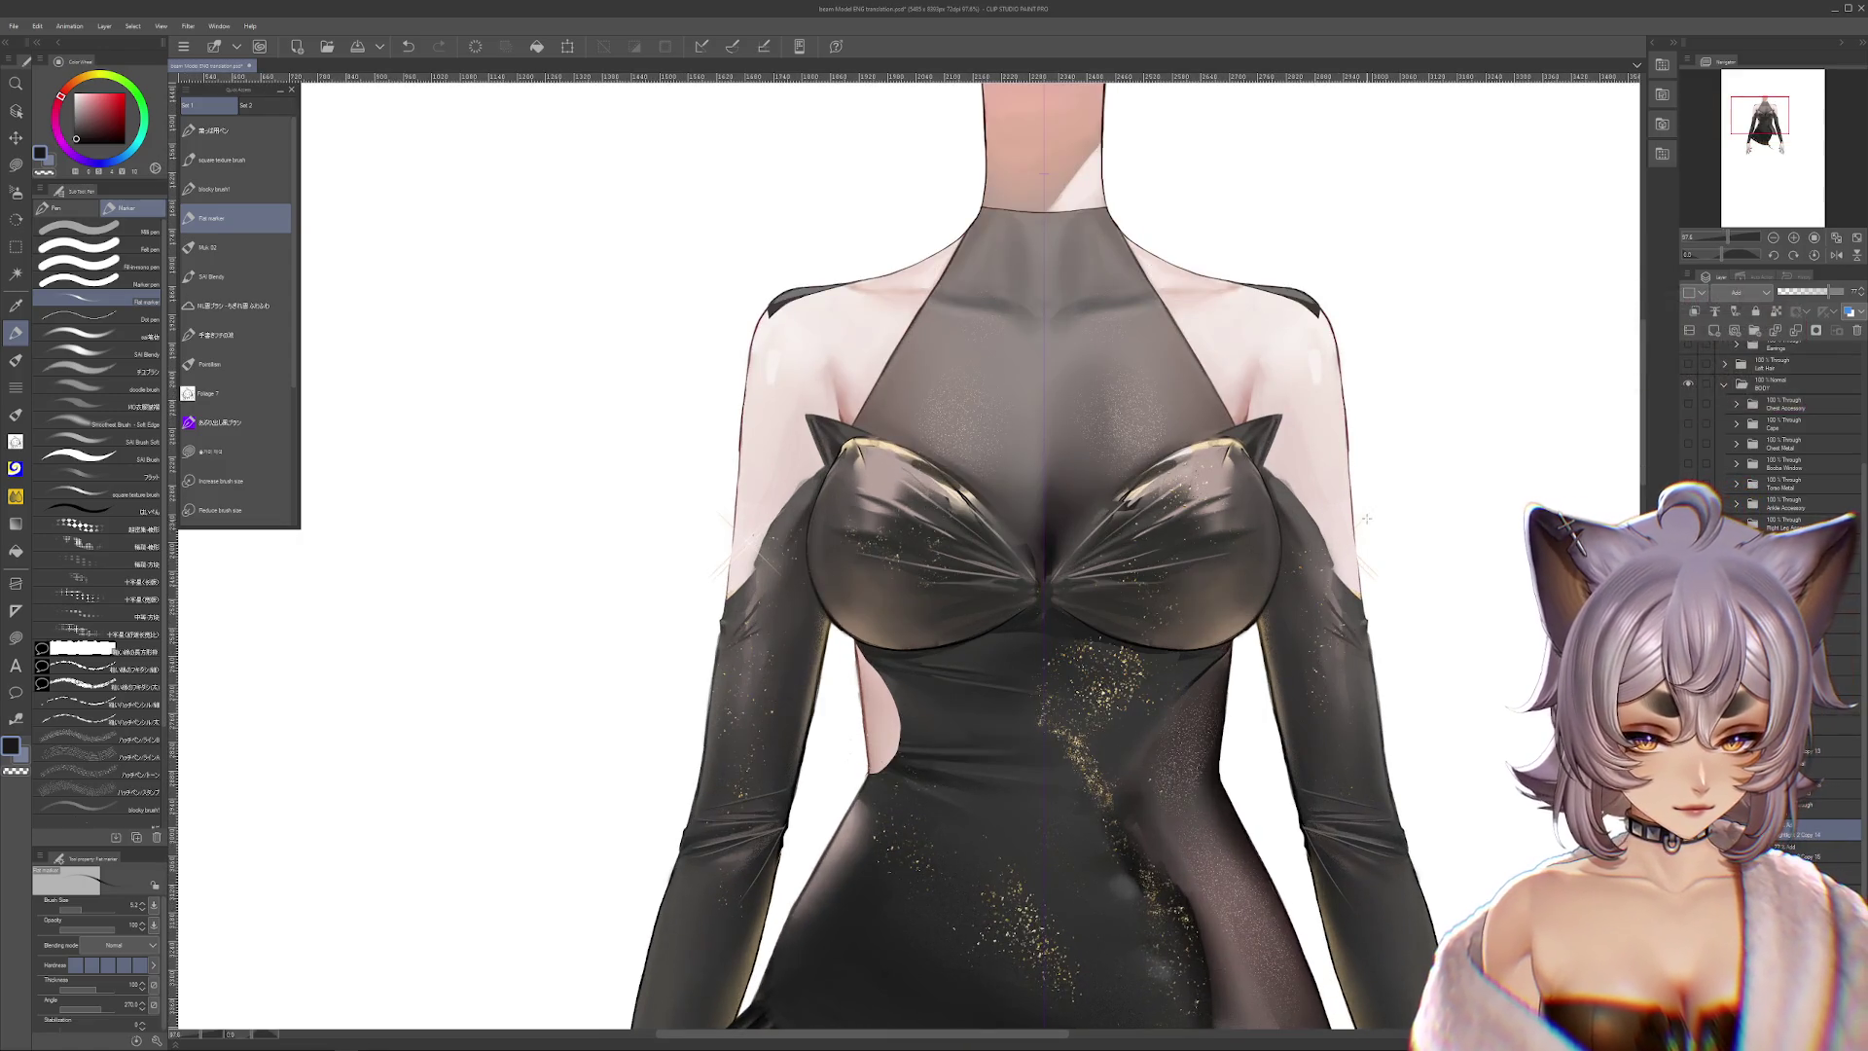
{"action": "key", "text": "ctrl+z"}
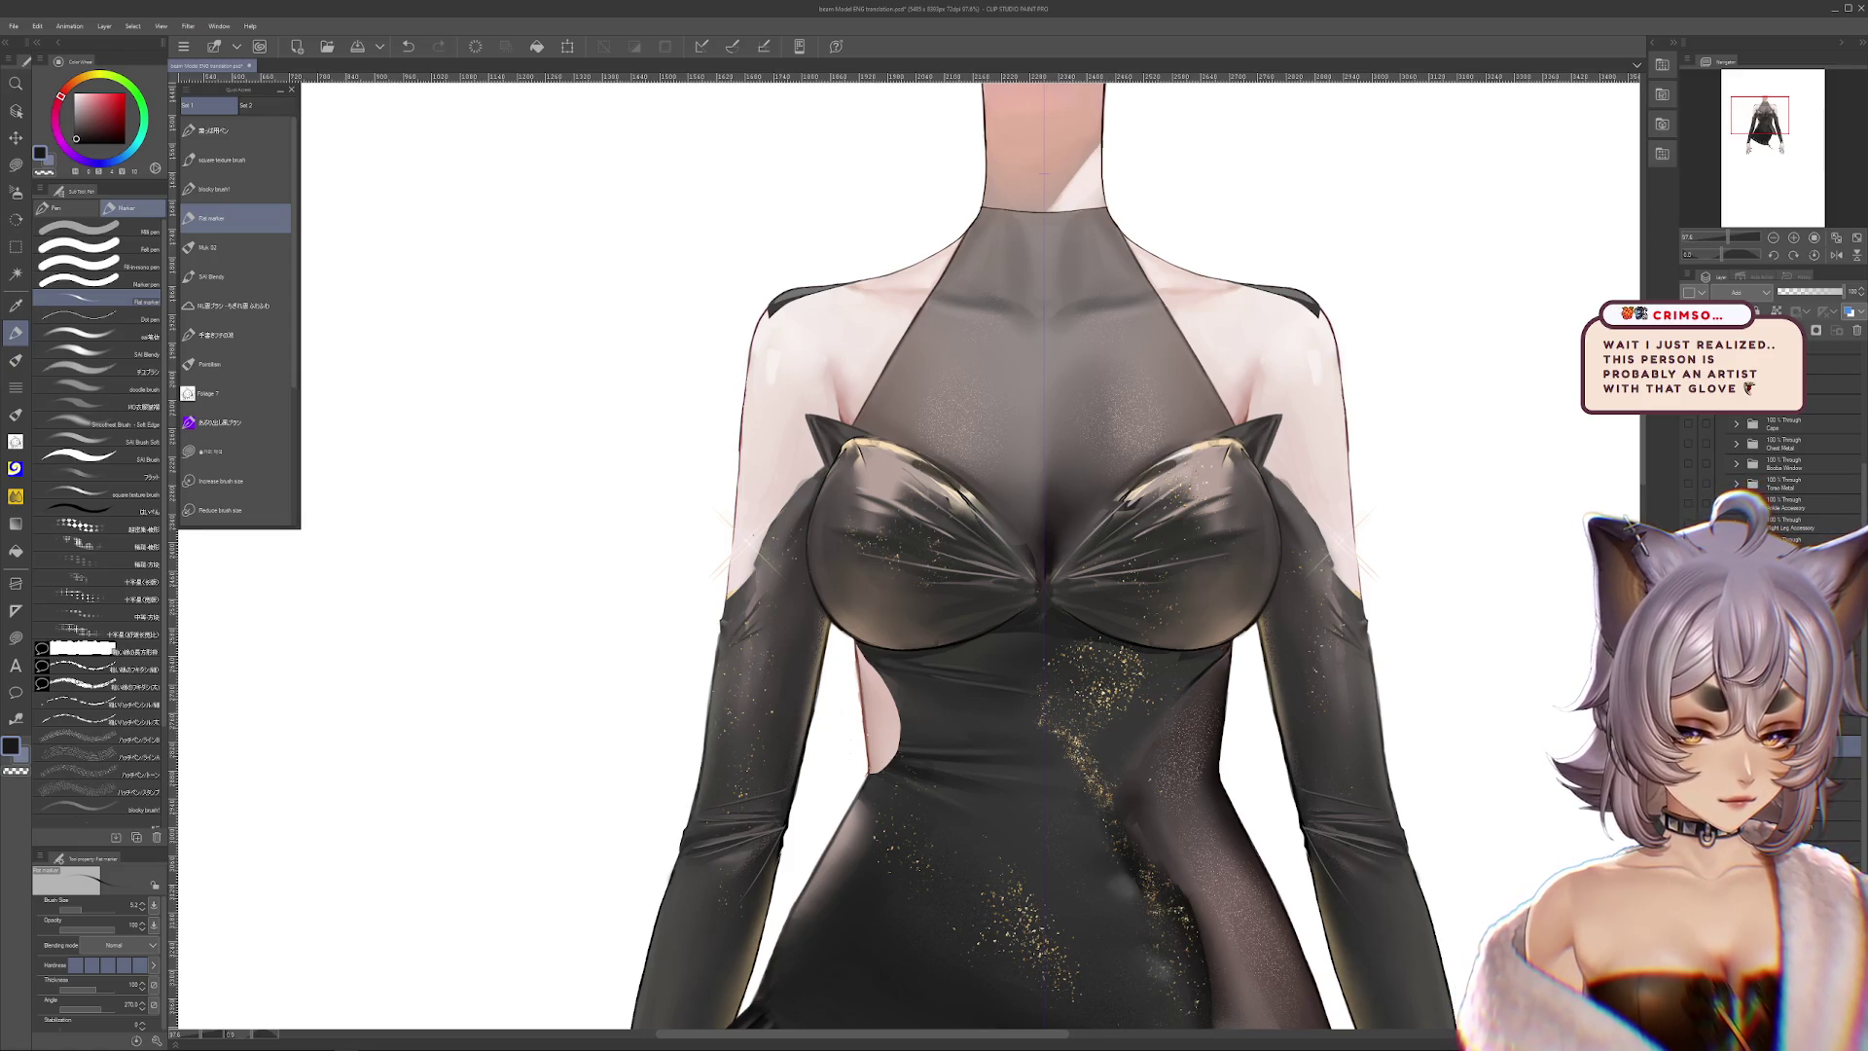
Start a Scale/Rotate free transform on the dress and sleeve layers
{"action": "scroll", "coordinate": [1576, 713], "scroll_direction": "down", "scroll_amount": 3}
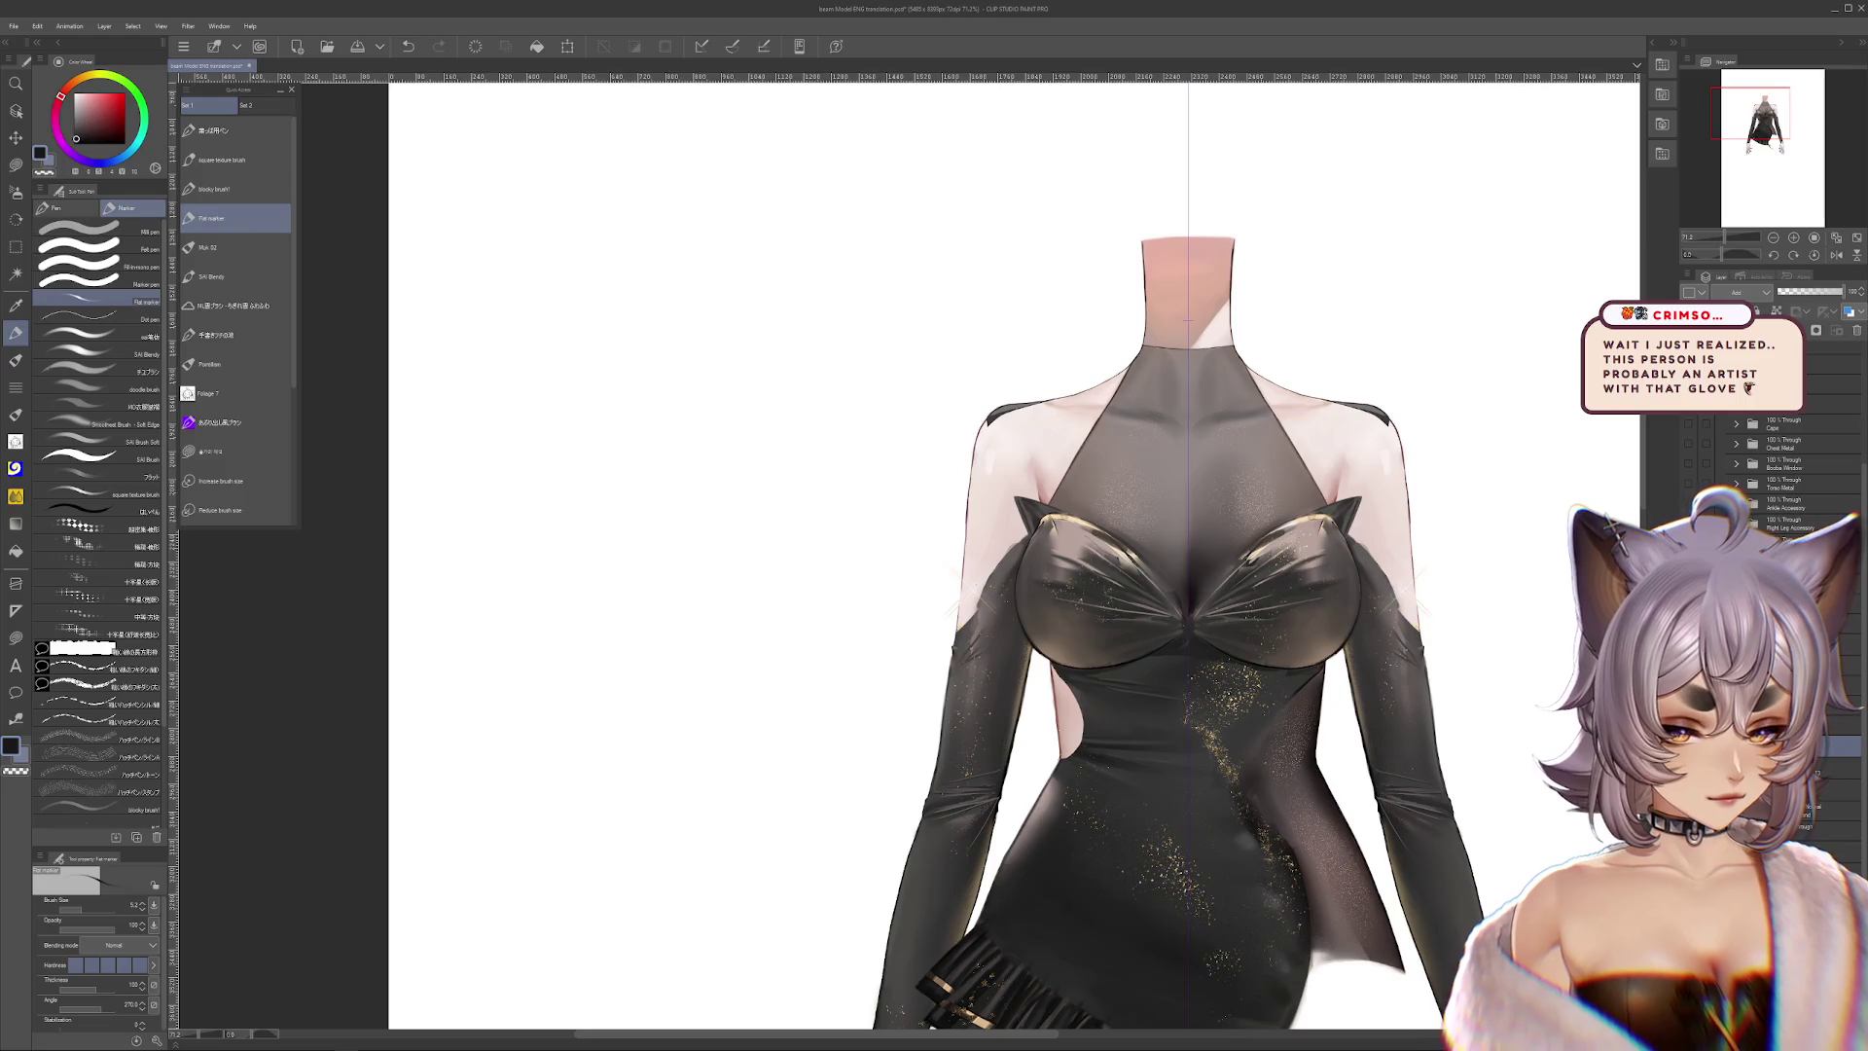
{"action": "scroll", "coordinate": [1771, 467], "scroll_direction": "up", "scroll_amount": 2}
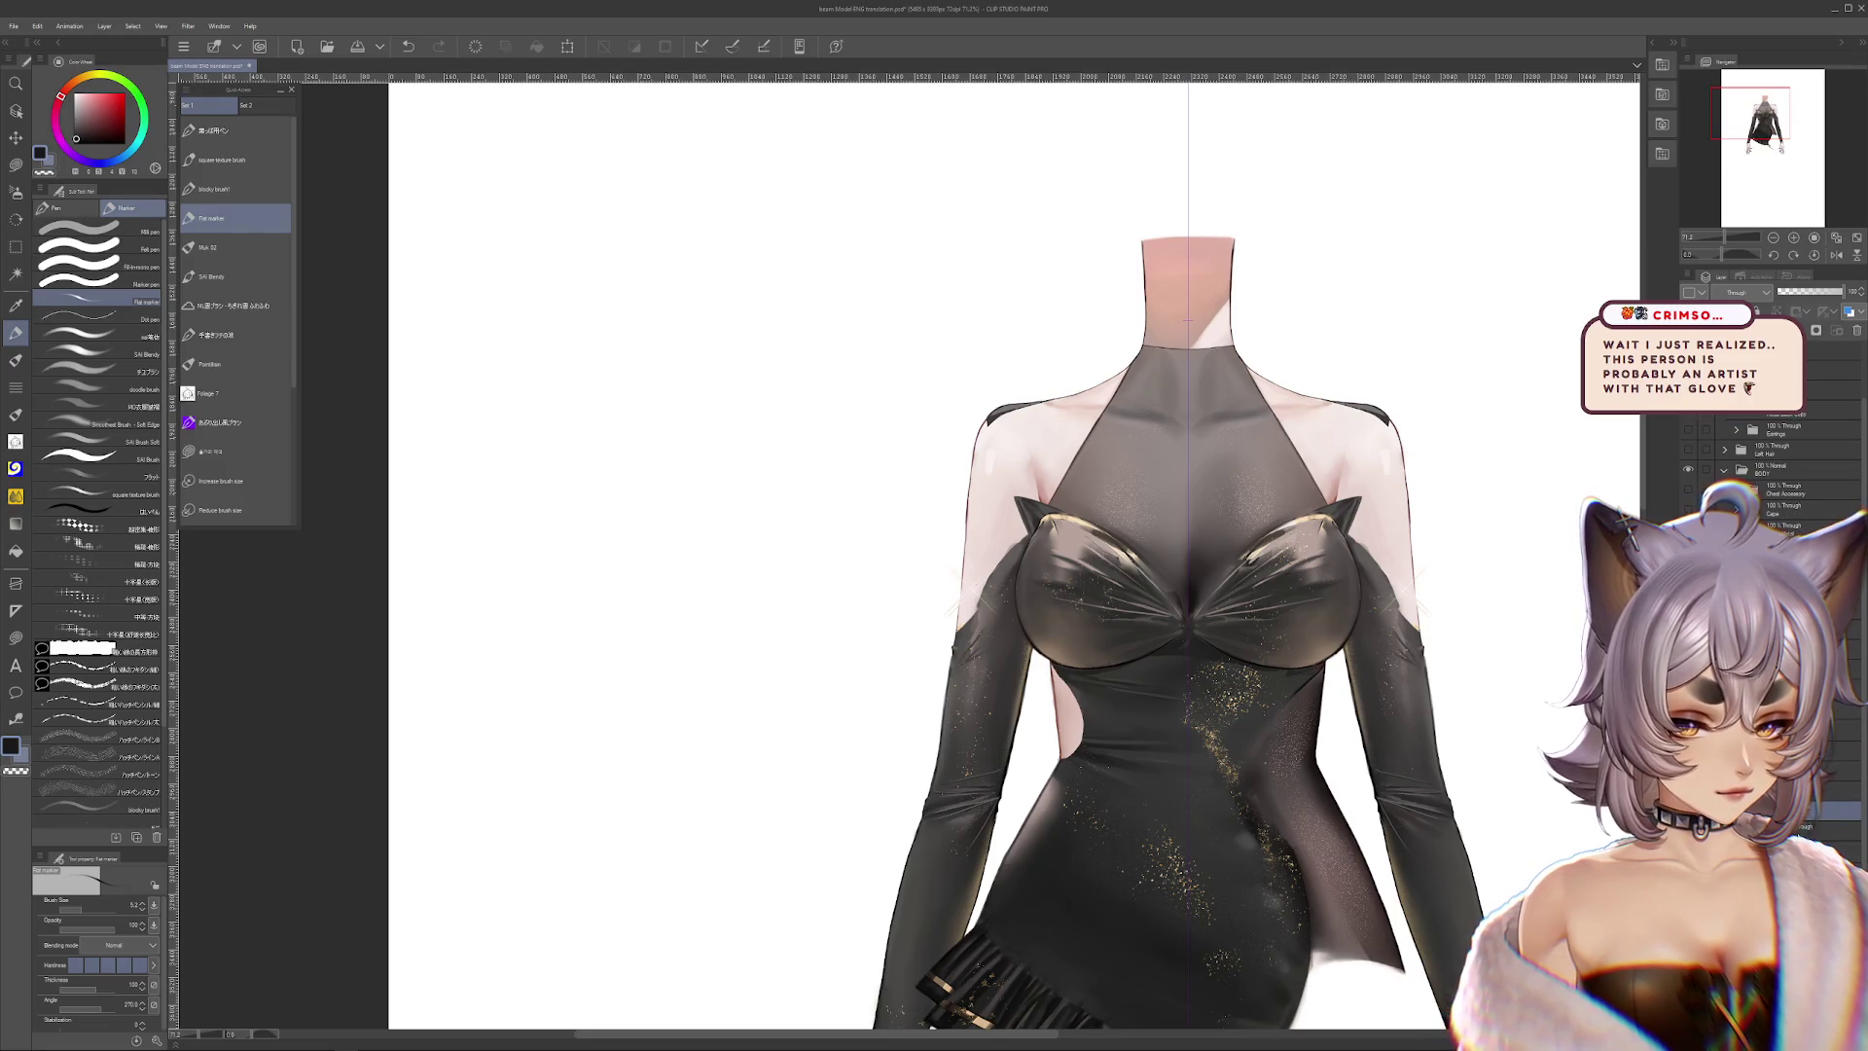
{"action": "key", "text": "ctrl+t"}
{"action": "scroll", "coordinate": [1480, 575], "scroll_direction": "down", "scroll_amount": 3}
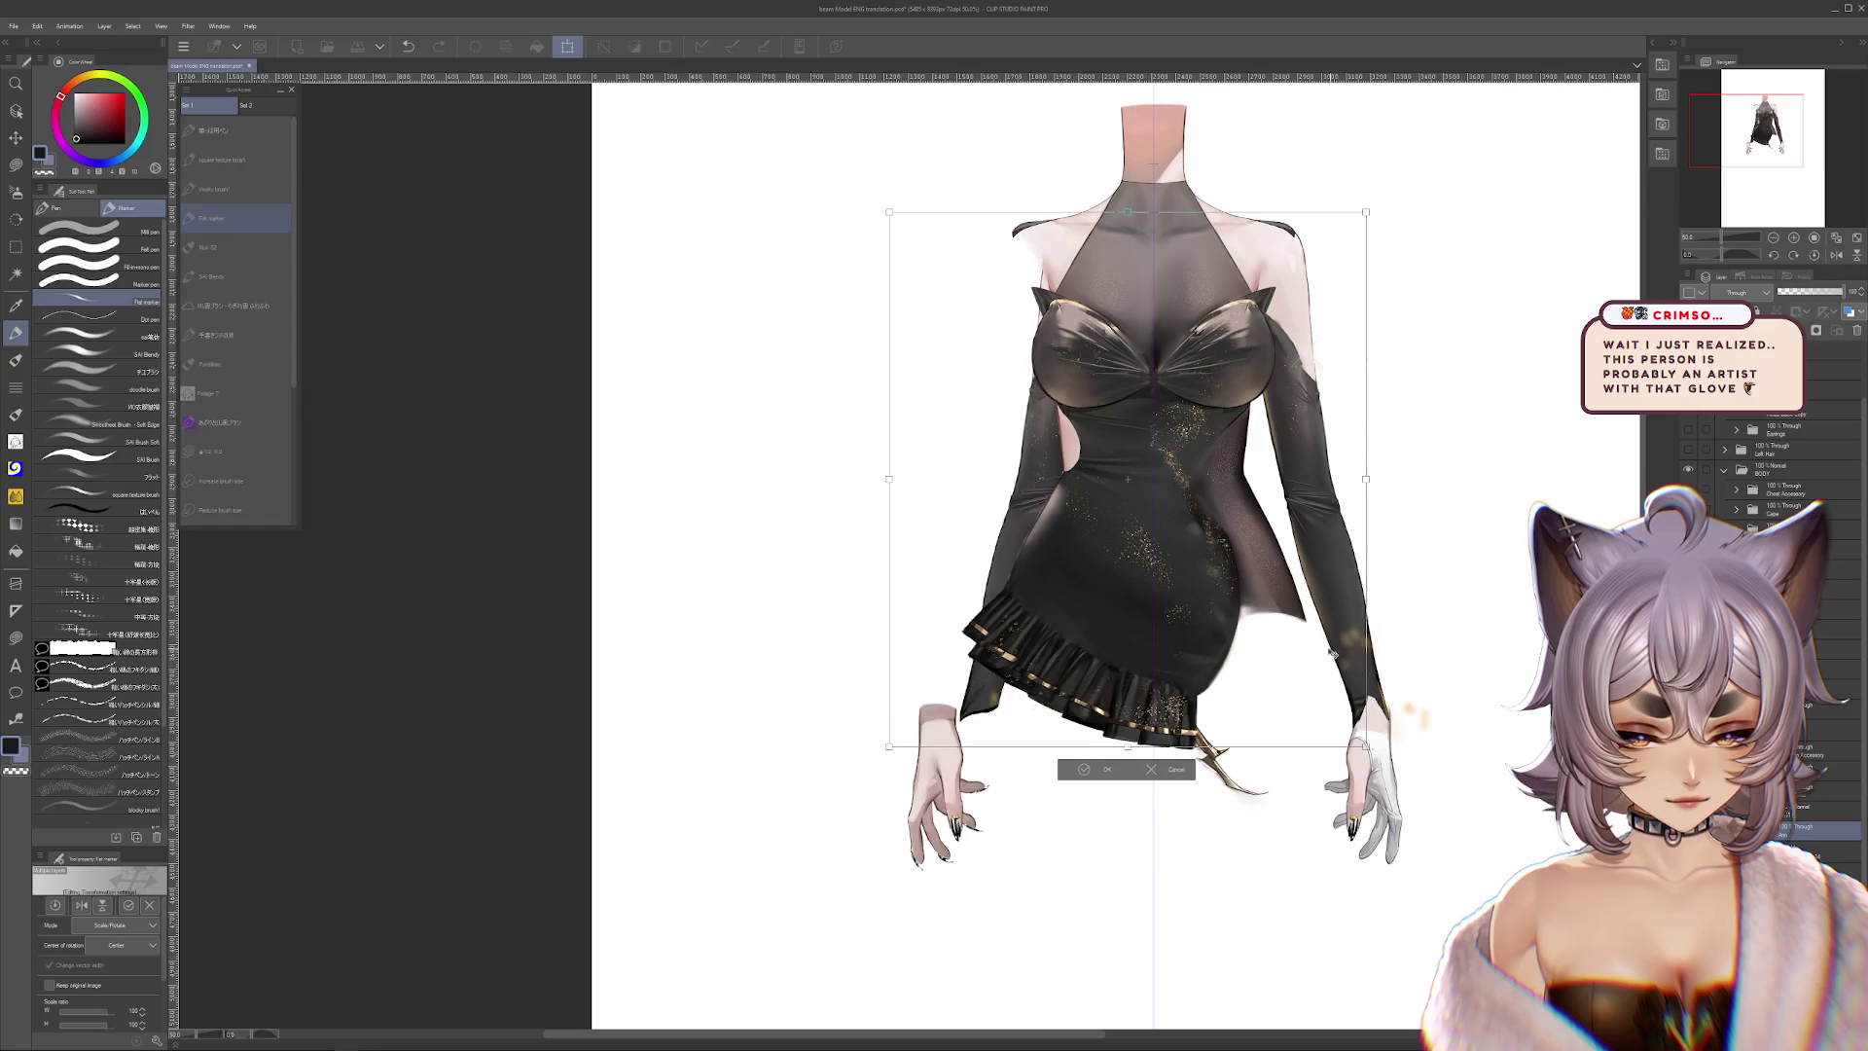
Commit the free transform and pan up to the neck and shoulders
{"action": "key", "text": "Return"}
{"action": "scroll", "coordinate": [1335, 654], "scroll_direction": "up", "scroll_amount": 2}
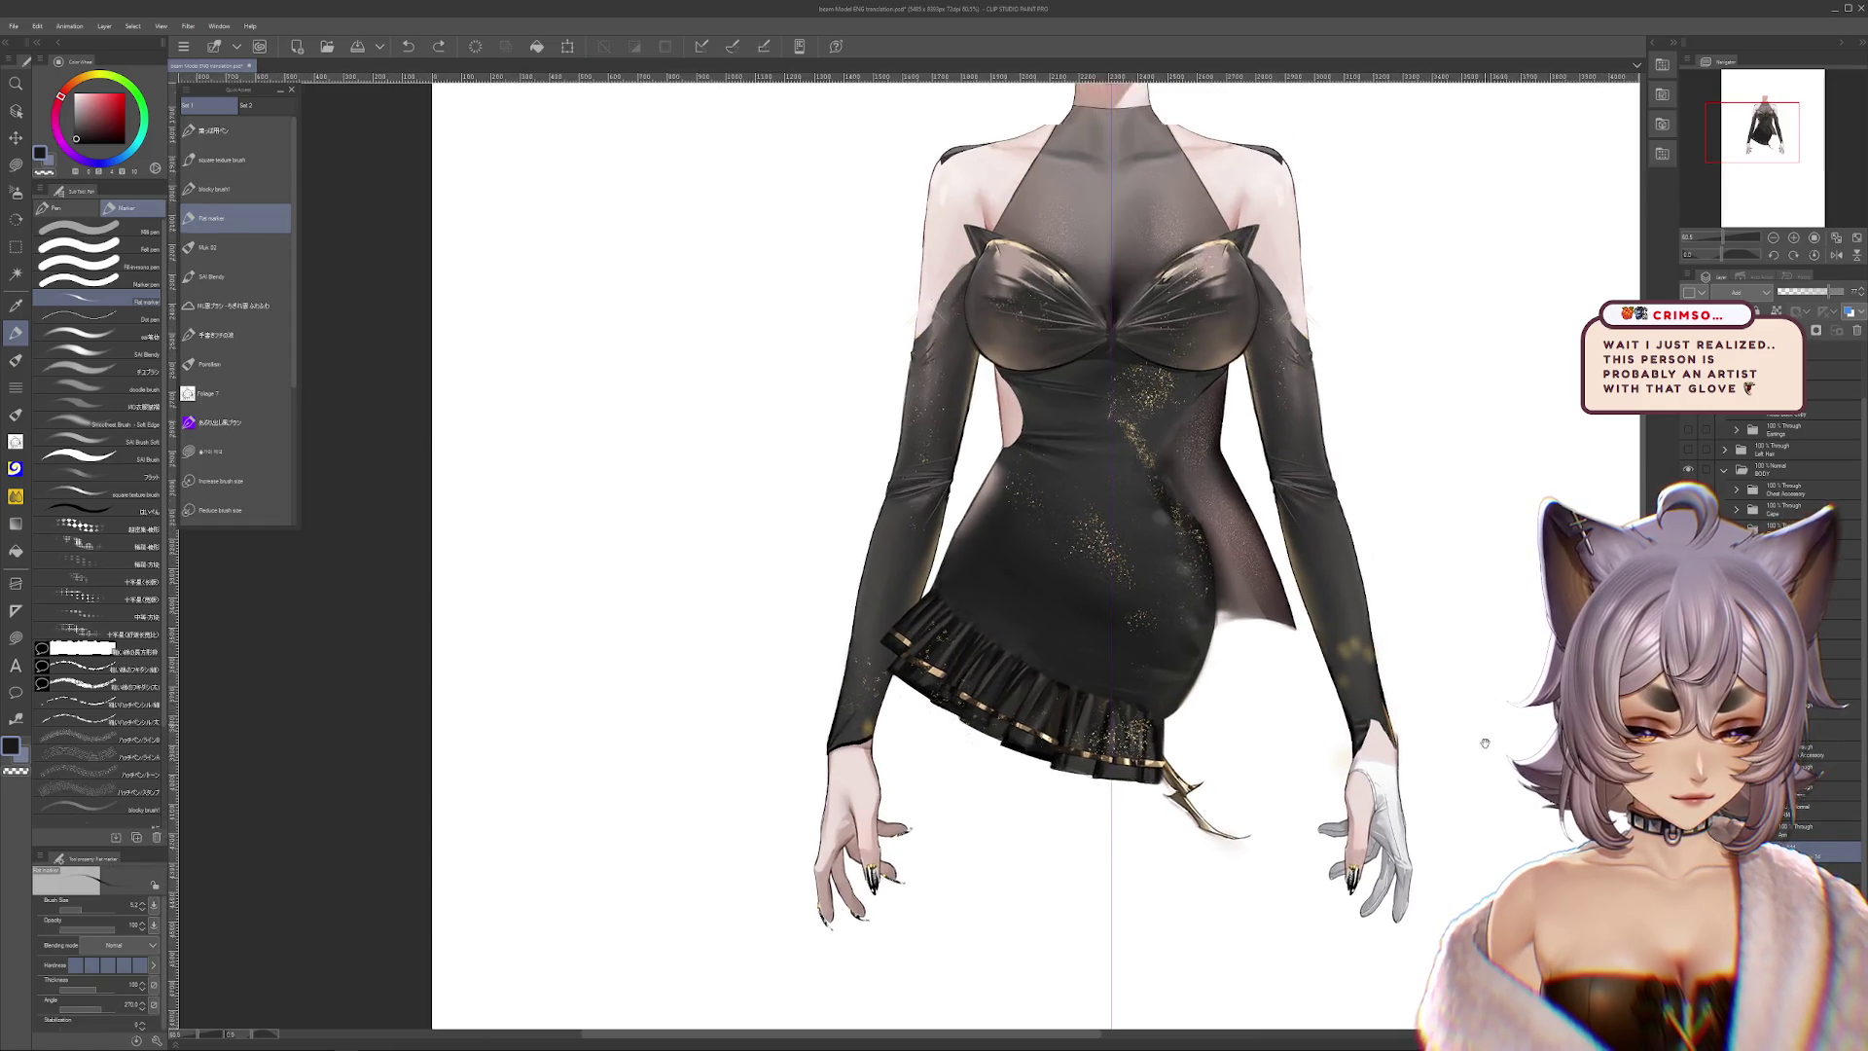
{"action": "left_click_drag", "start_coordinate": [1485, 729], "coordinate": [1498, 847]}
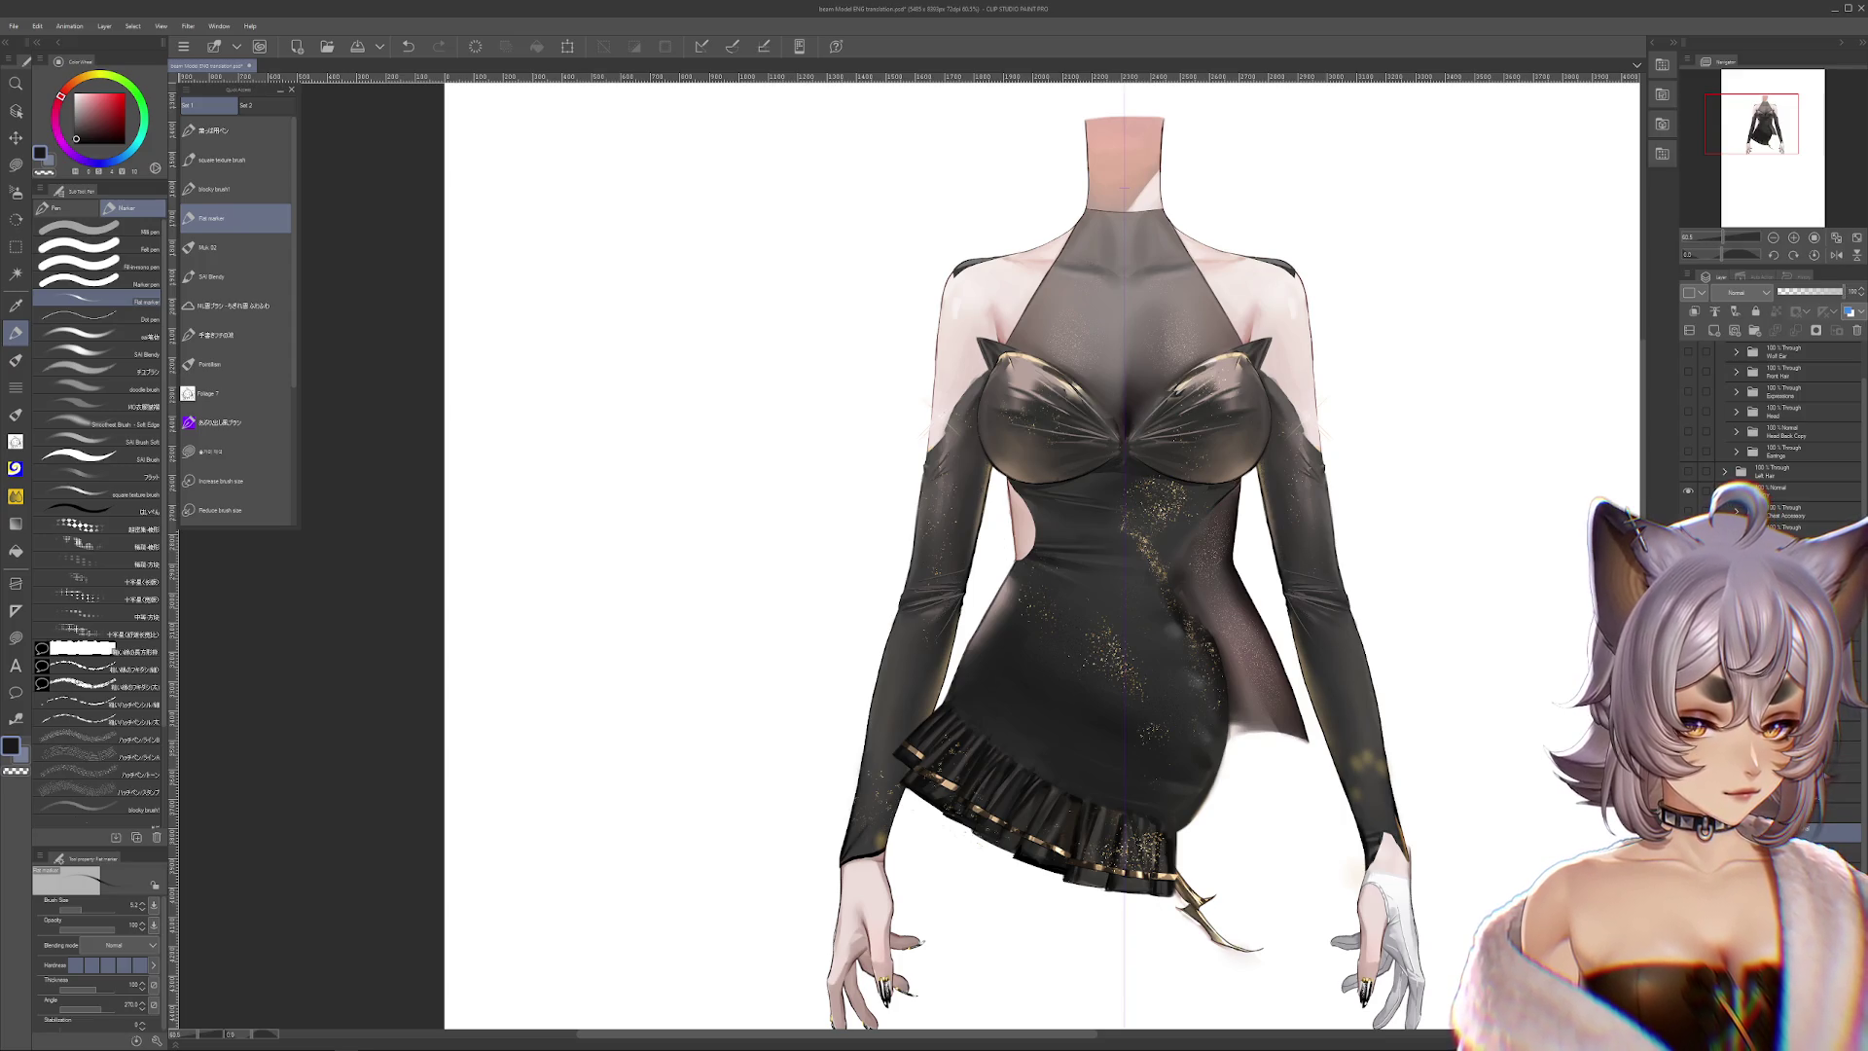
Apply another transform to the figure layers, then drag the left sleeve out from the body
{"action": "key", "text": "ctrl+t"}
{"action": "scroll", "coordinate": [1368, 620], "scroll_direction": "down", "scroll_amount": 3}
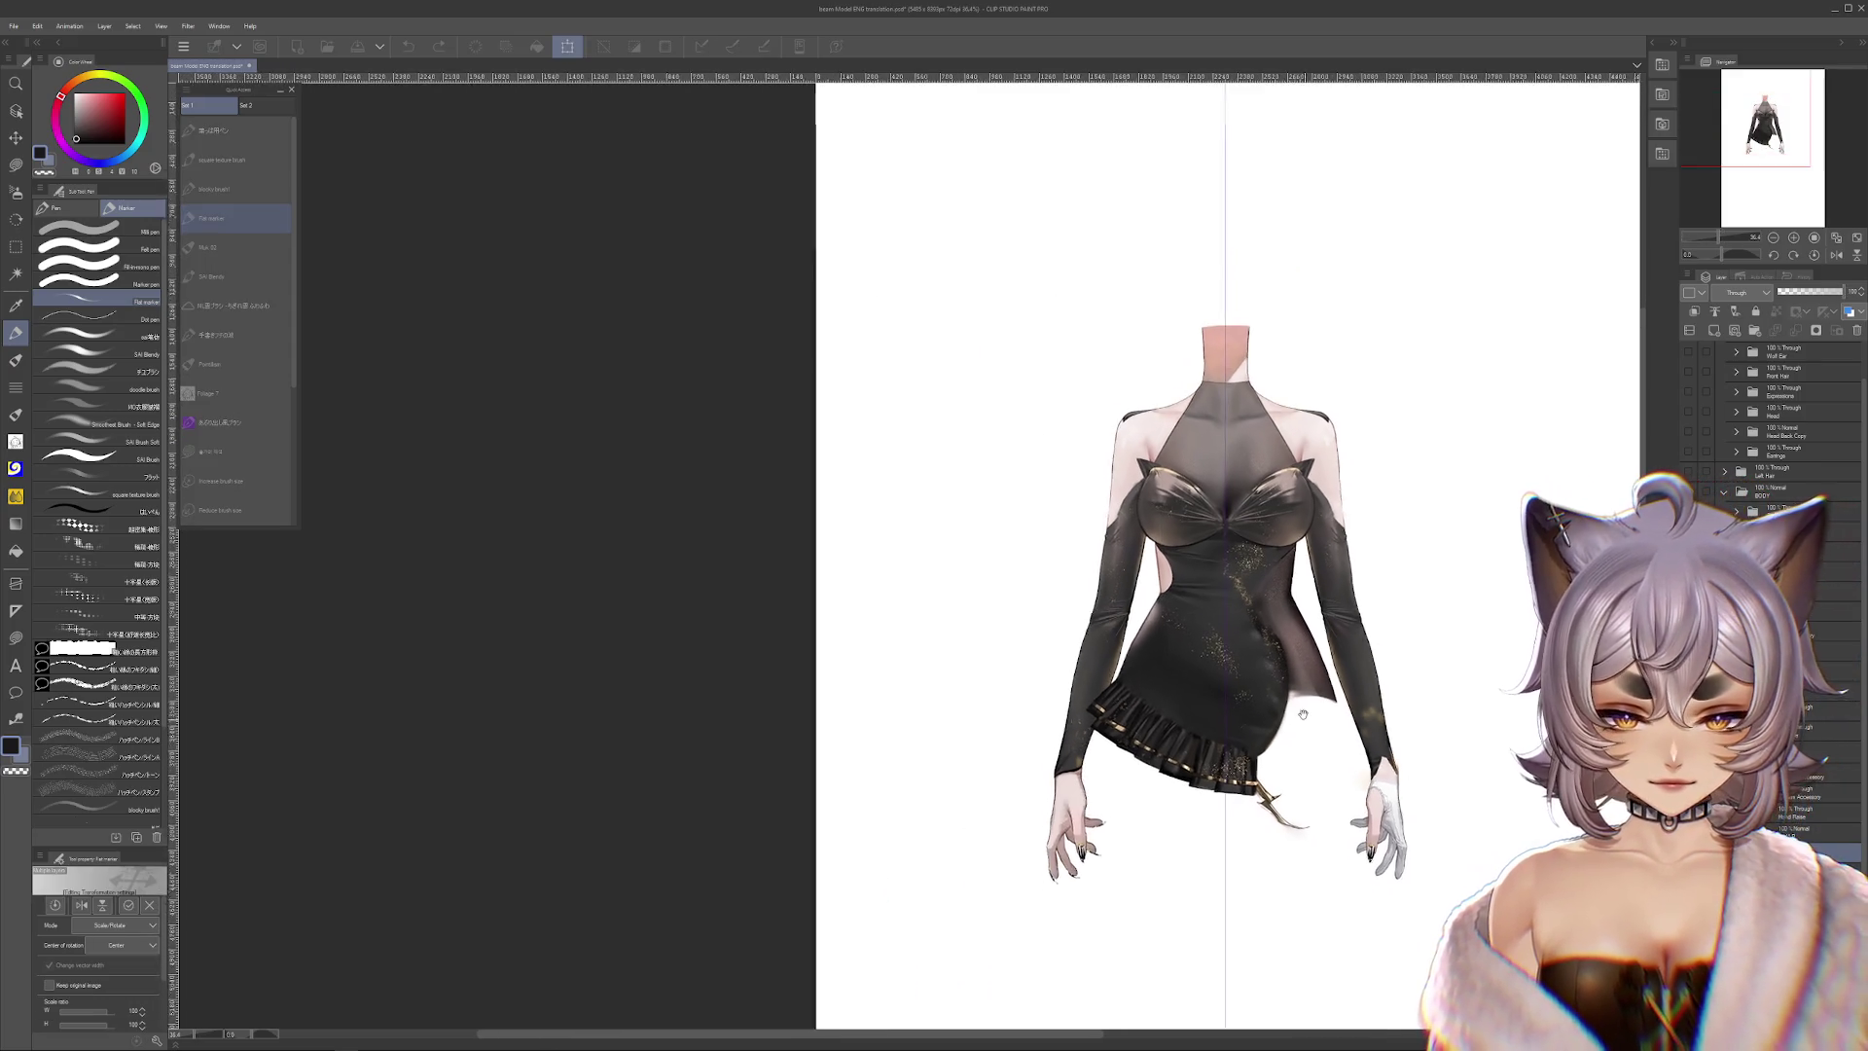
{"action": "key", "text": "Return"}
{"action": "scroll", "coordinate": [1201, 702], "scroll_direction": "up", "scroll_amount": 1}
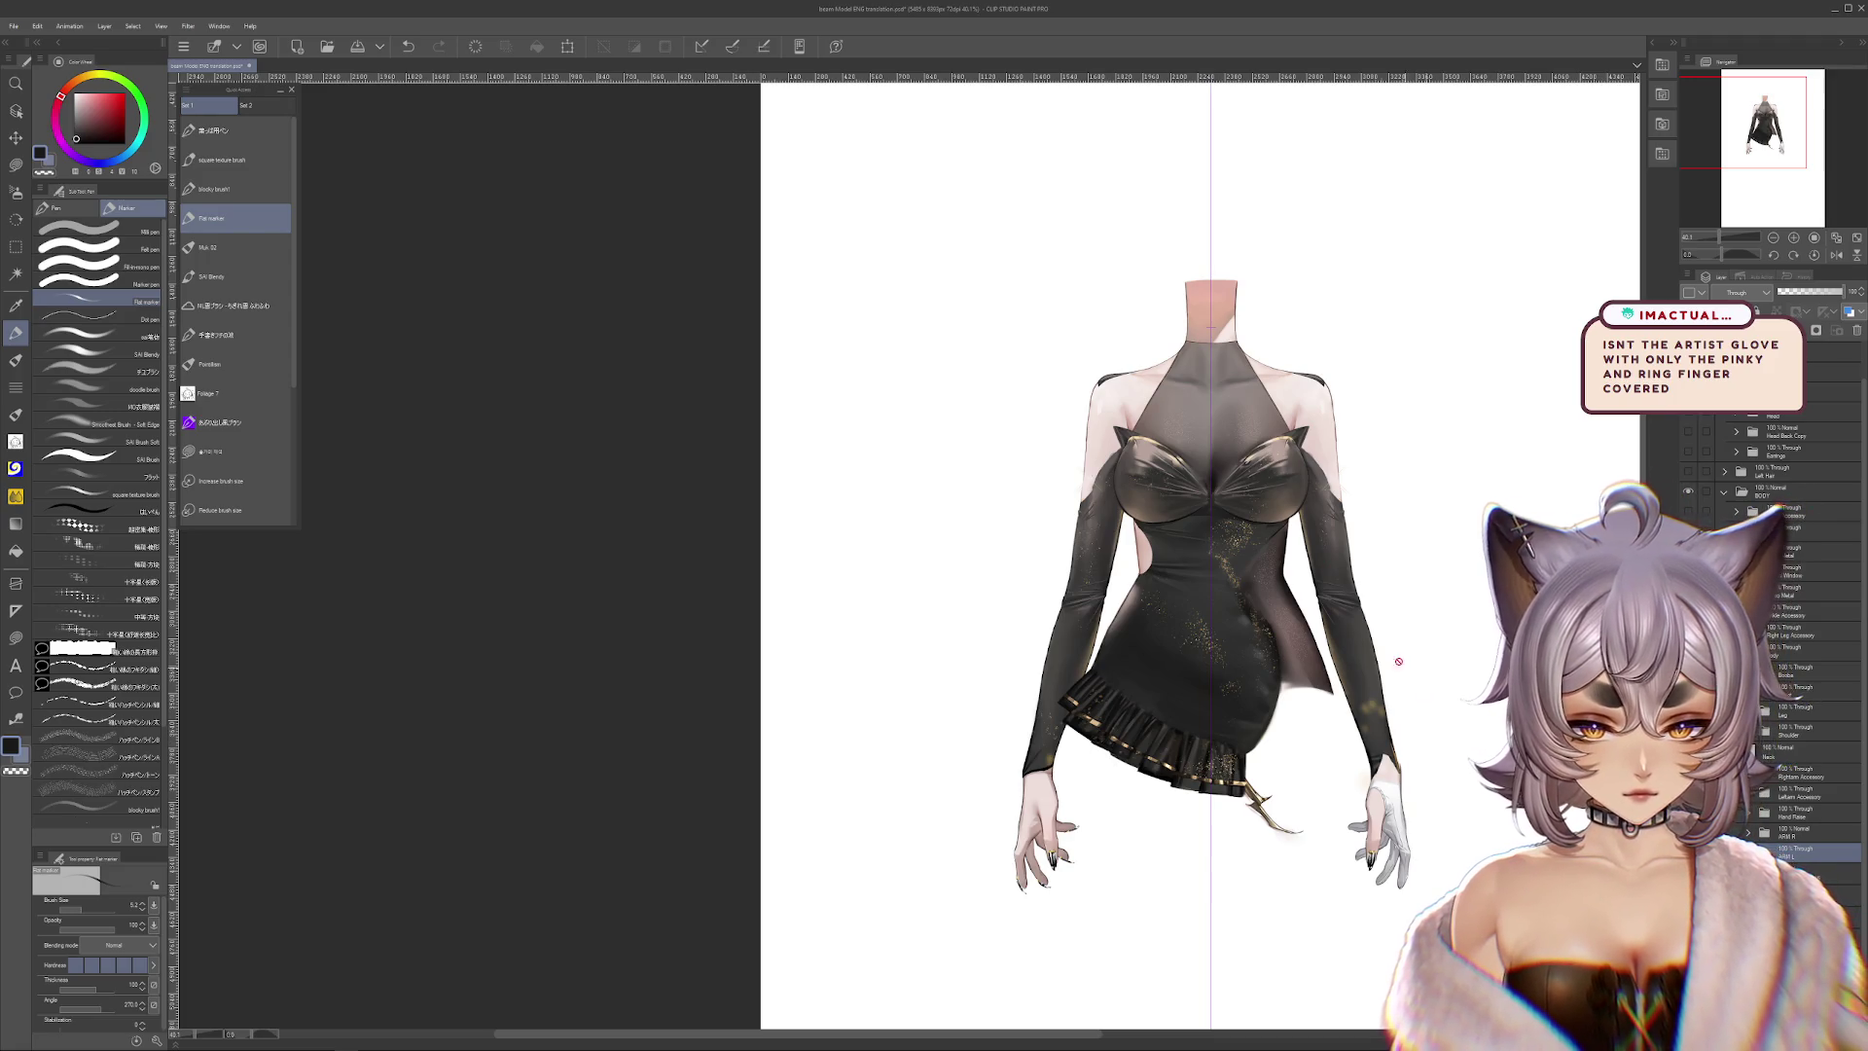
{"action": "scroll", "coordinate": [1265, 623], "scroll_direction": "up", "scroll_amount": 3}
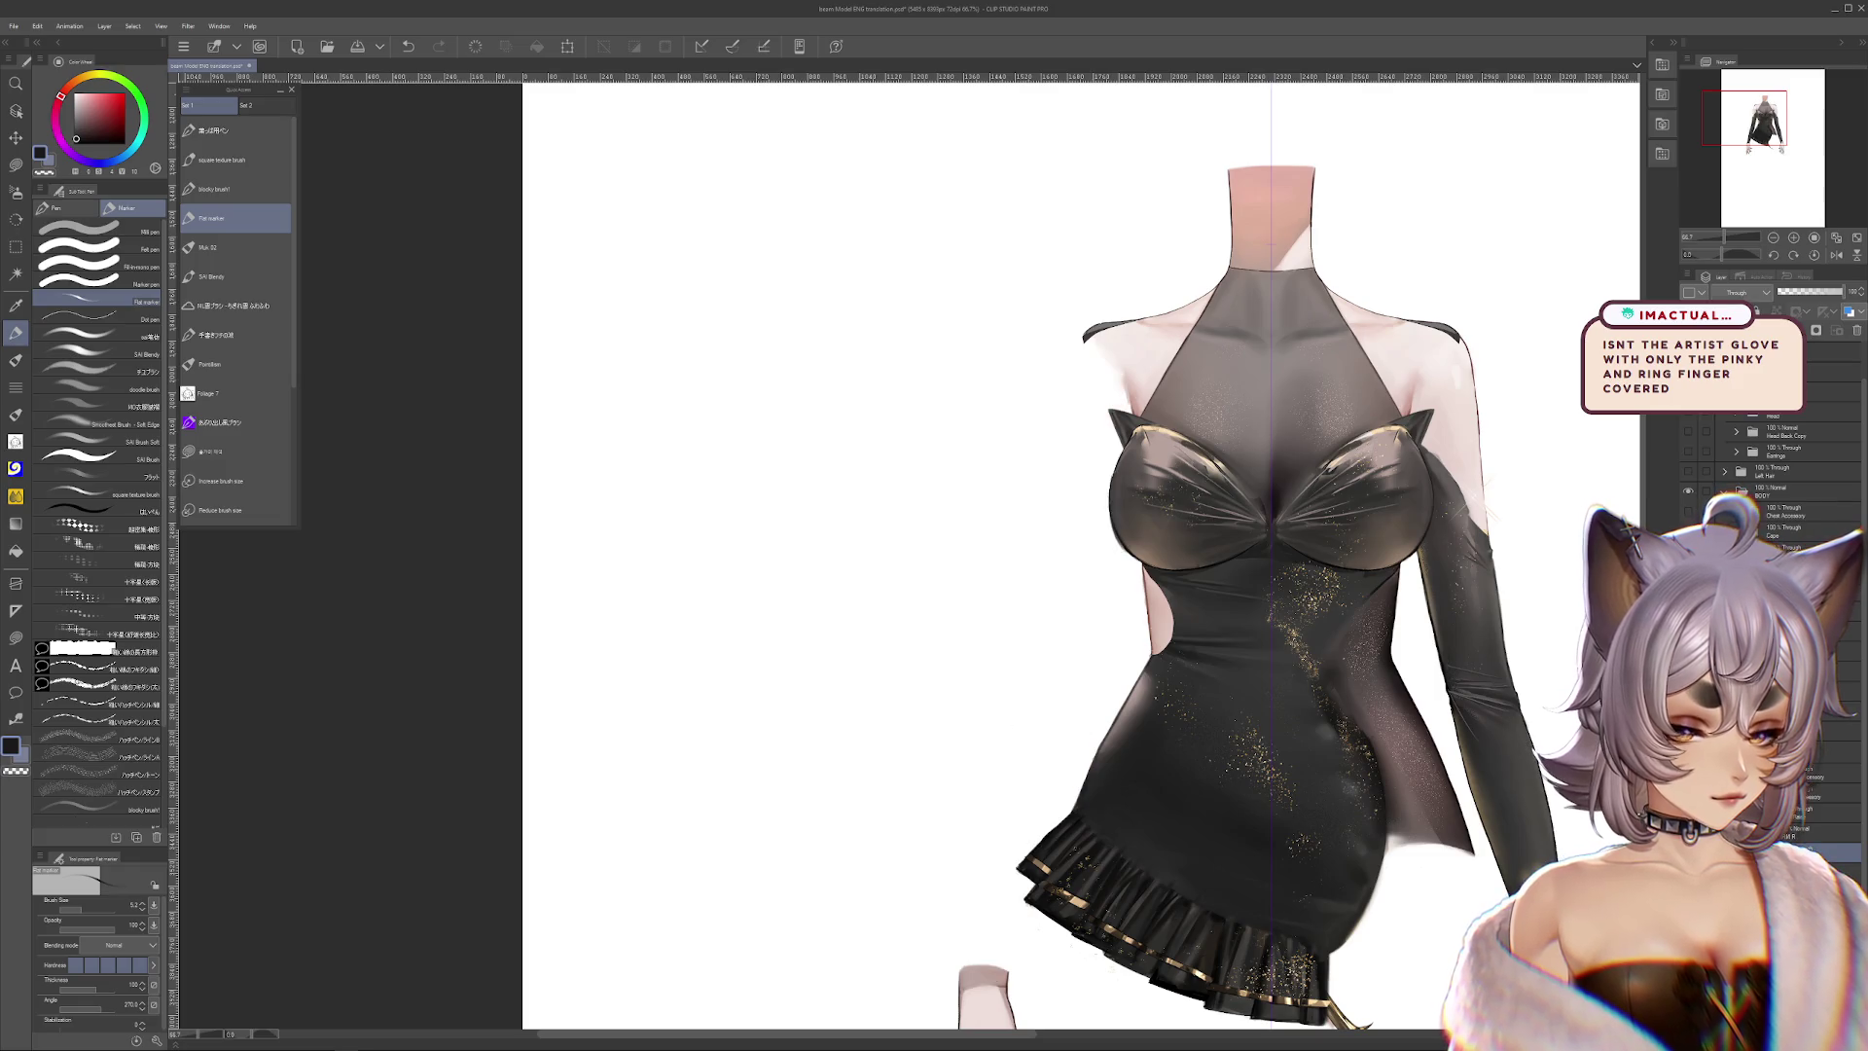
{"action": "left_click_drag", "start_coordinate": [1069, 688], "coordinate": [1123, 605]}
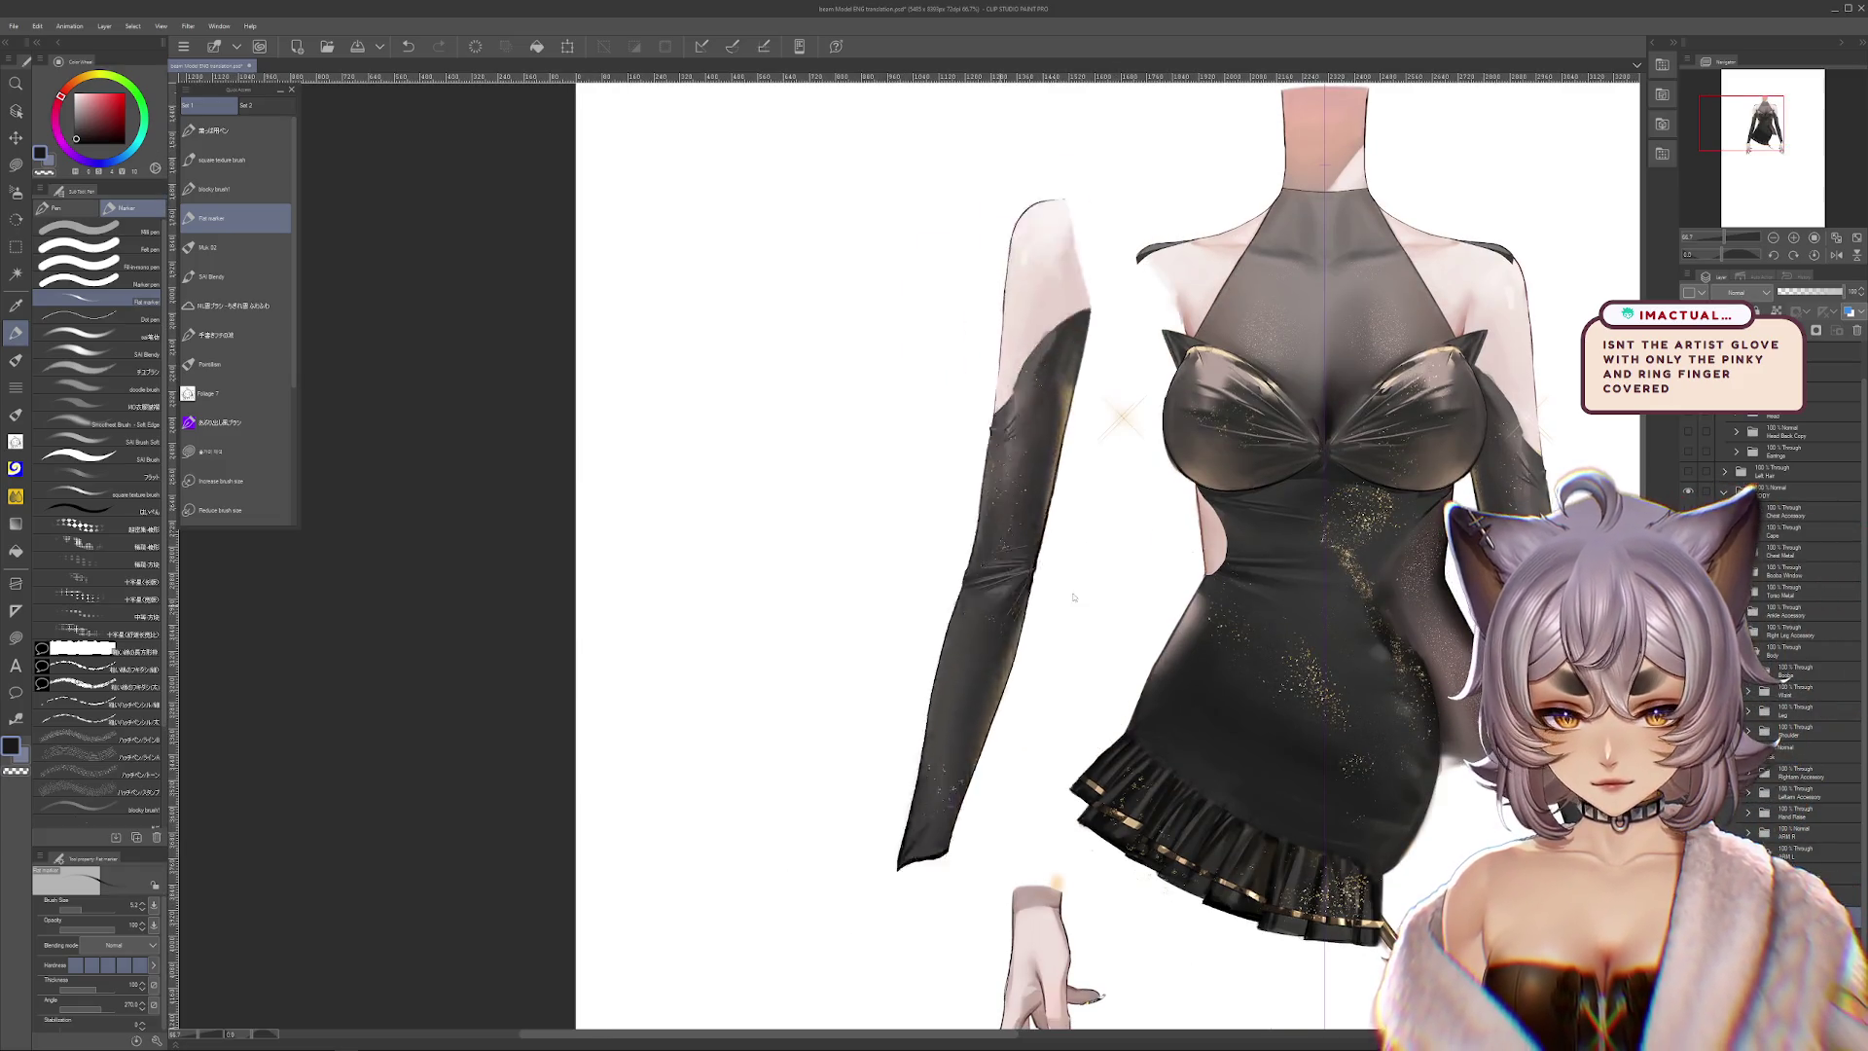
Put the left sleeve back in place and frame the whole figure down to the skirt ruffle
{"action": "left_click_drag", "start_coordinate": [1232, 710], "coordinate": [1231, 722]}
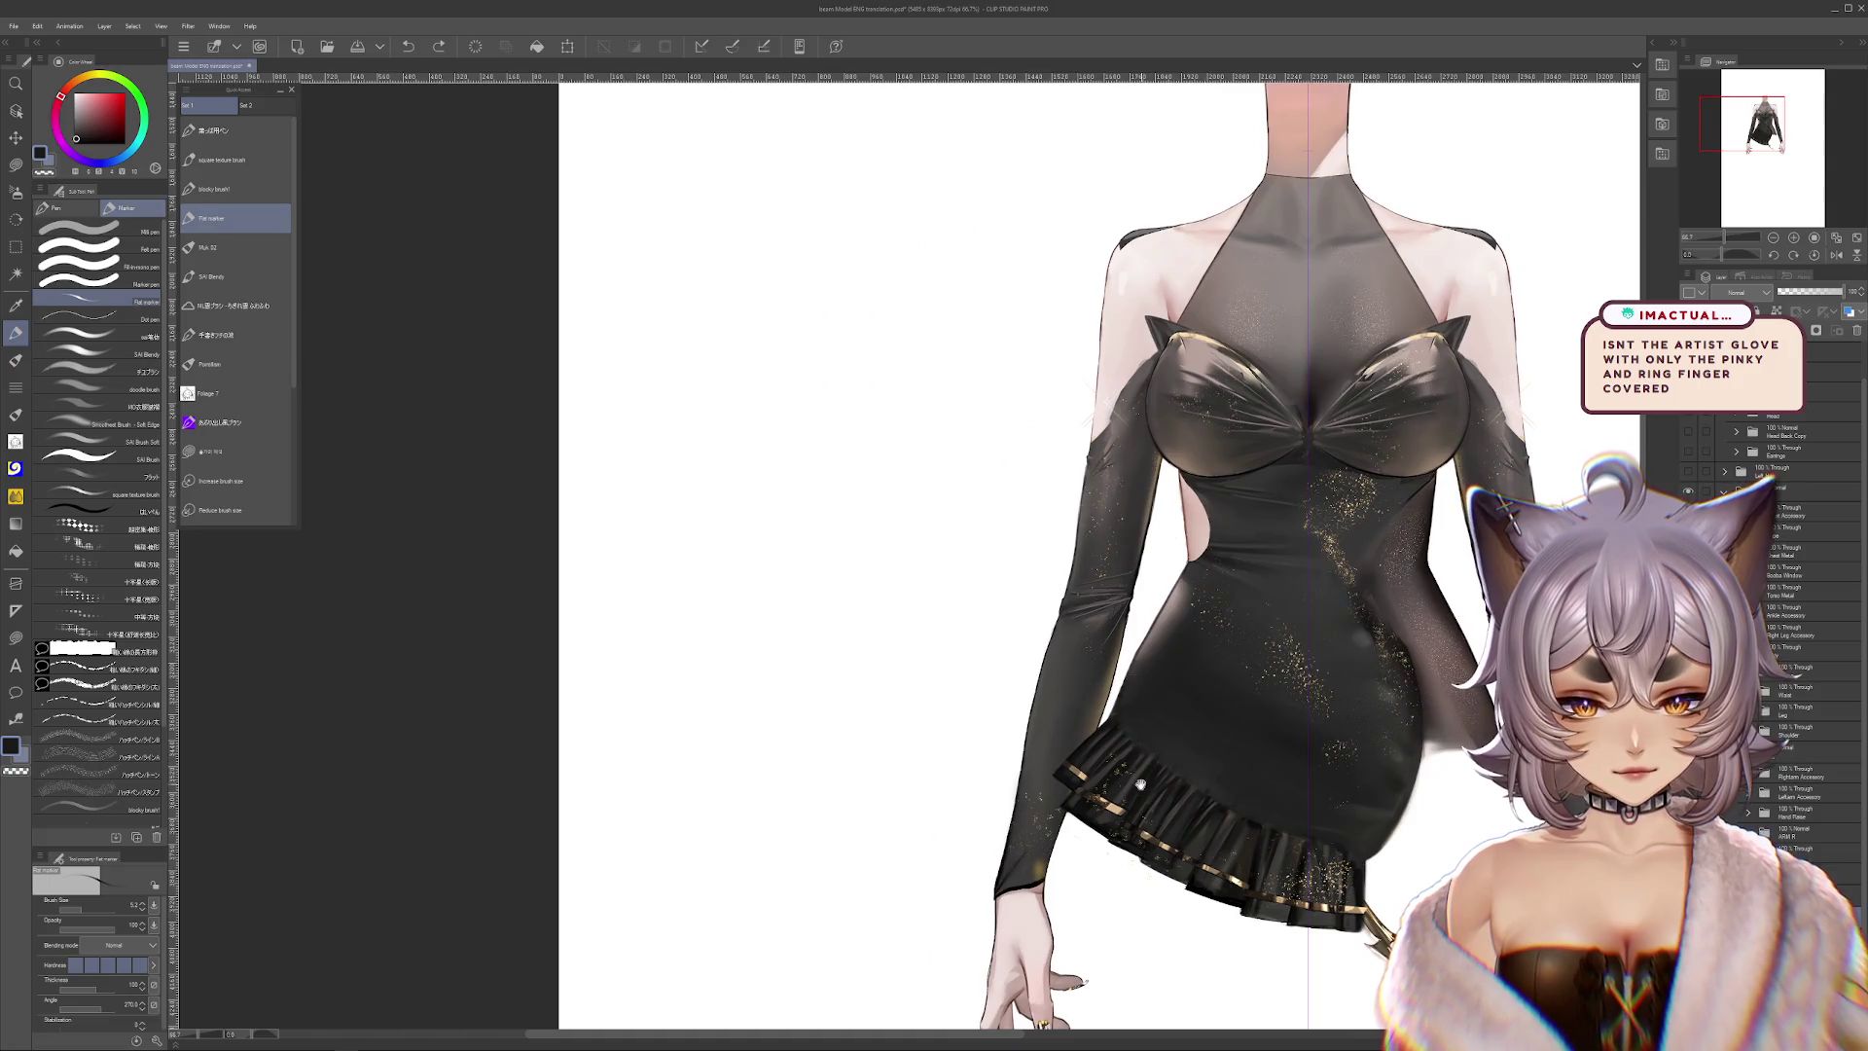
{"action": "left_click_drag", "start_coordinate": [1142, 785], "coordinate": [1201, 725]}
{"action": "scroll", "coordinate": [1255, 730], "scroll_direction": "down", "scroll_amount": 3}
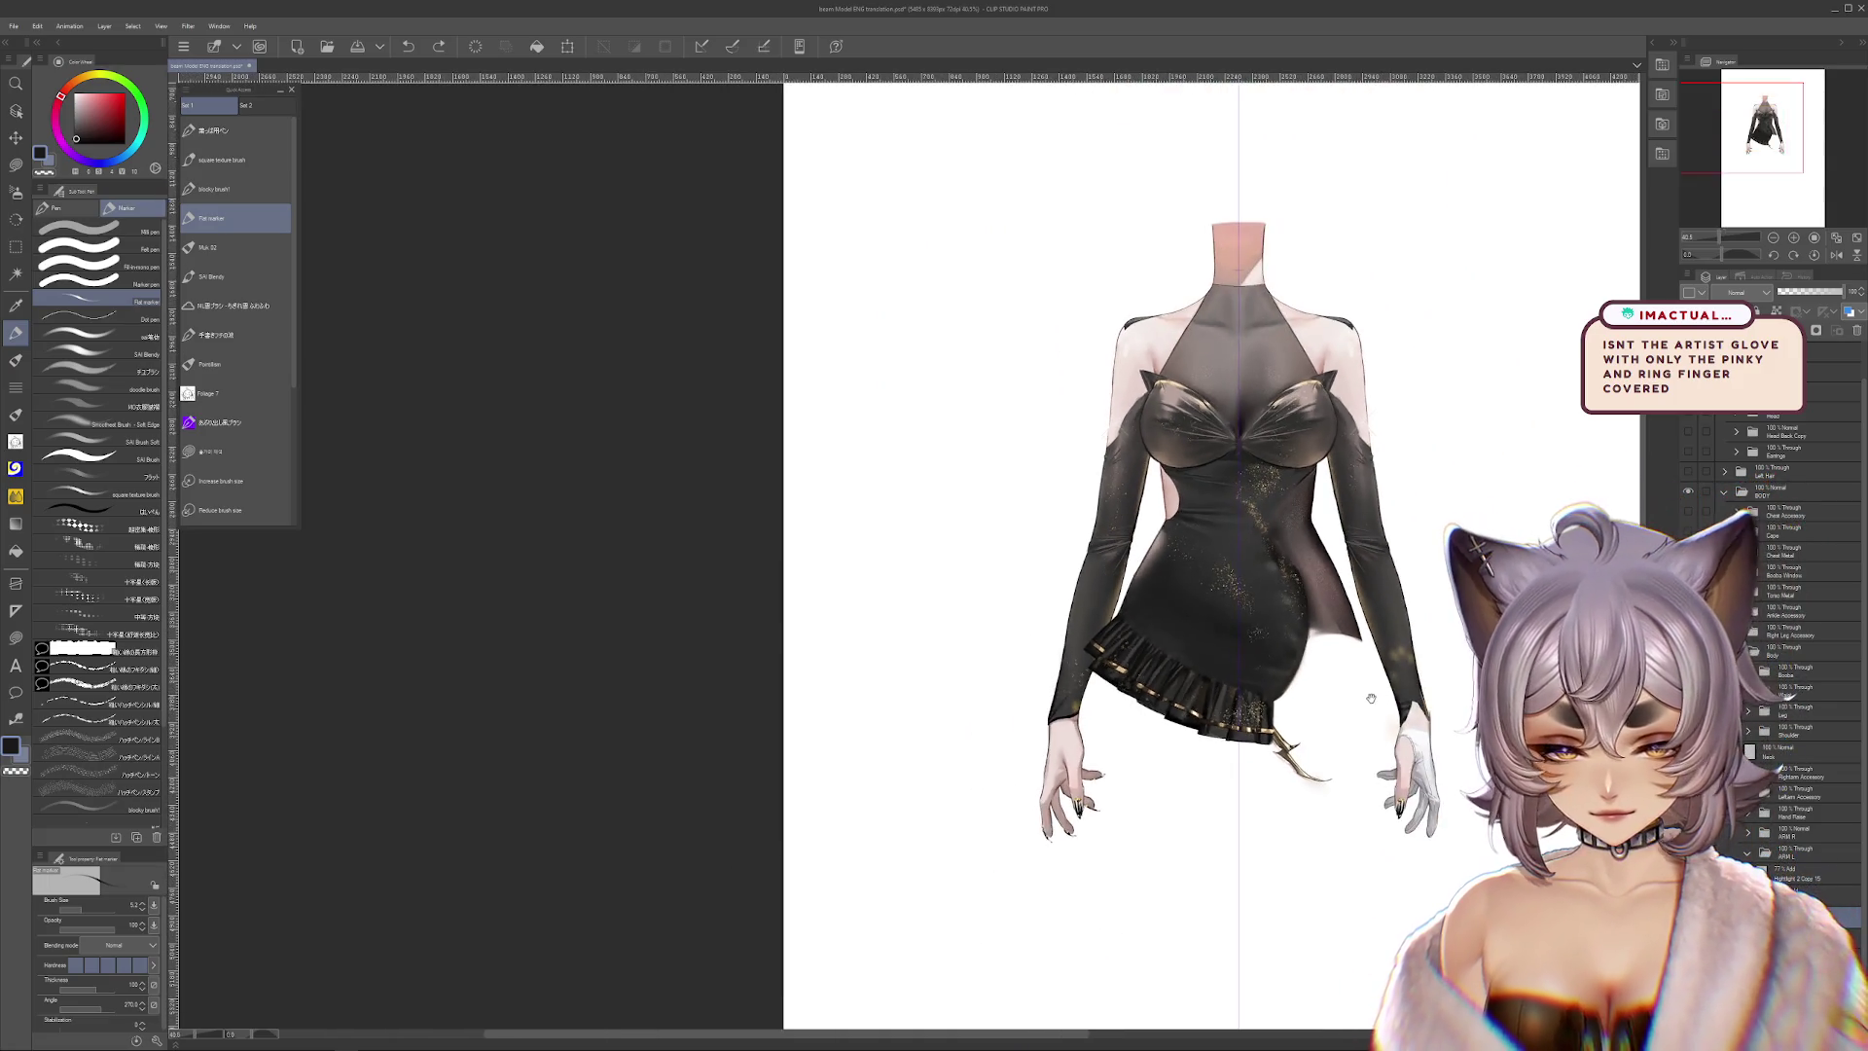
{"action": "left_click_drag", "start_coordinate": [1304, 535], "coordinate": [1254, 730]}
{"action": "scroll", "coordinate": [1253, 728], "scroll_direction": "up", "scroll_amount": 1}
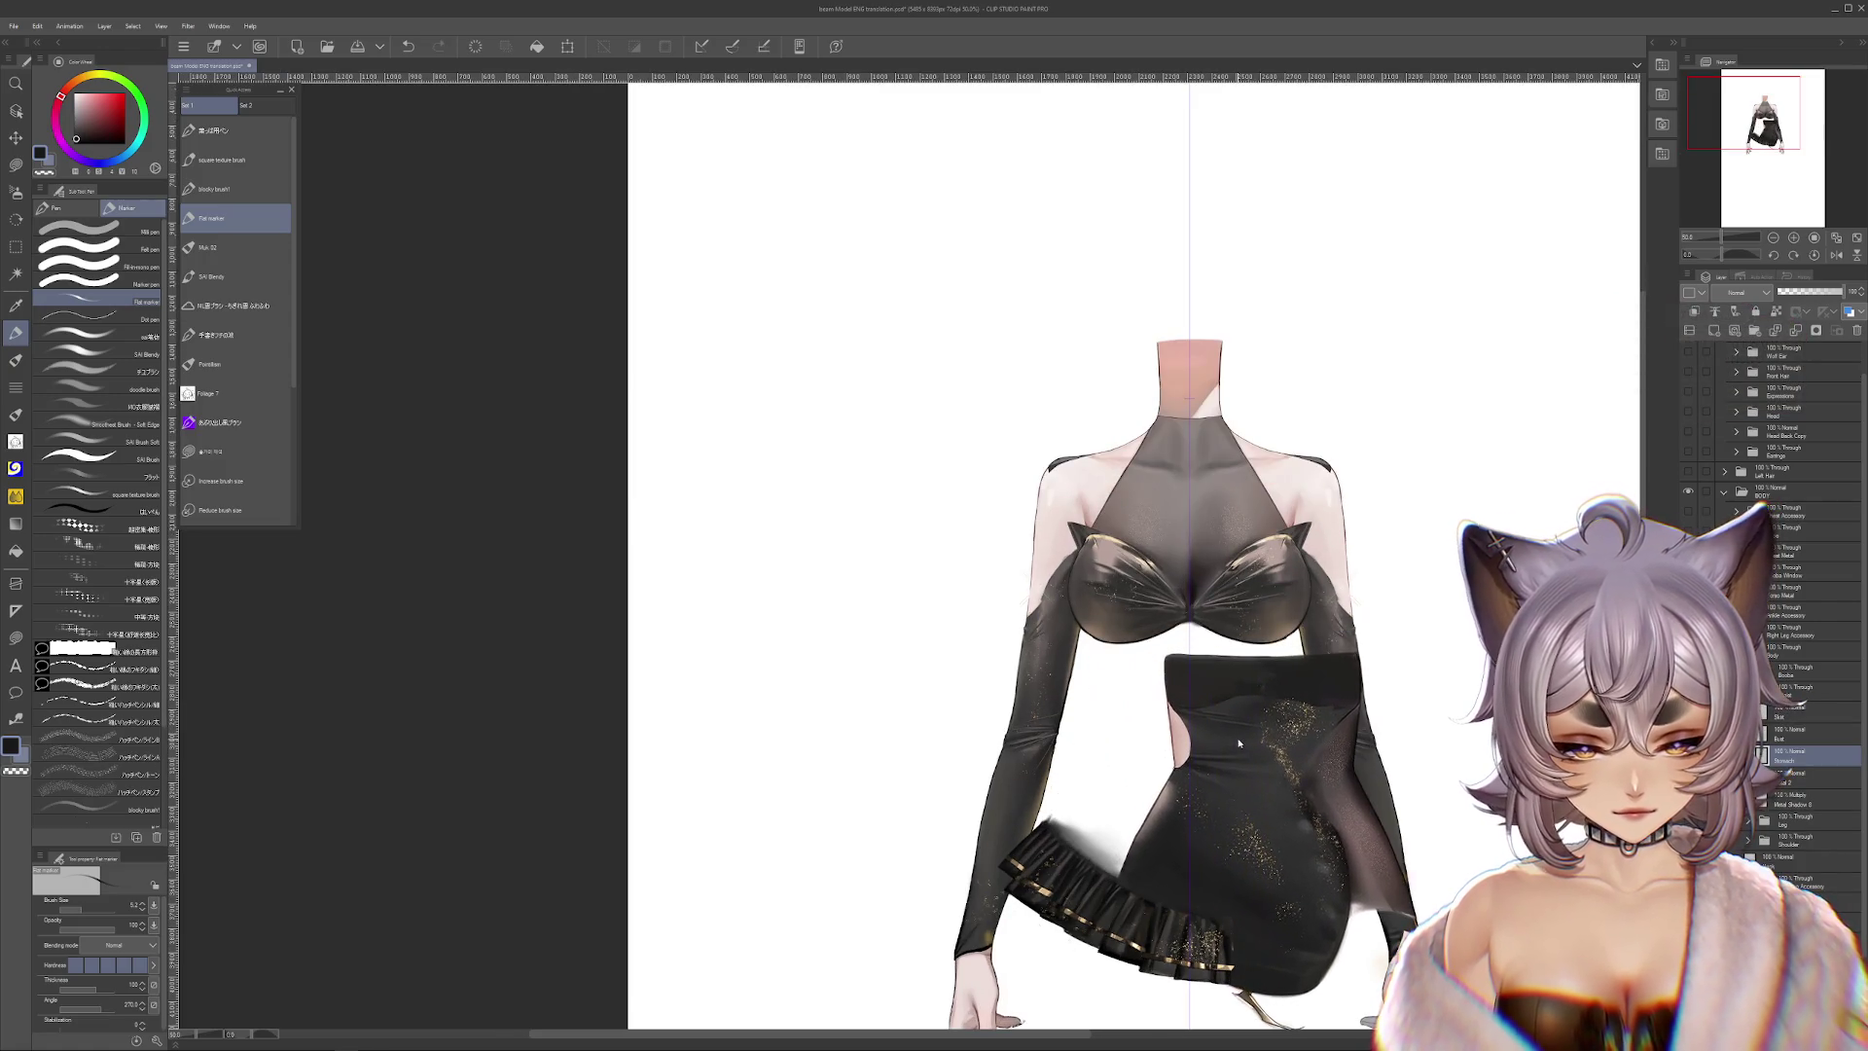
{"action": "scroll", "coordinate": [1183, 716], "scroll_direction": "up", "scroll_amount": 2}
{"action": "mouse_move", "coordinate": [1167, 681]}
{"action": "left_mouse_down"}
{"action": "mouse_move", "coordinate": [1061, 535]}
{"action": "mouse_move", "coordinate": [1012, 389]}
{"action": "left_mouse_up"}
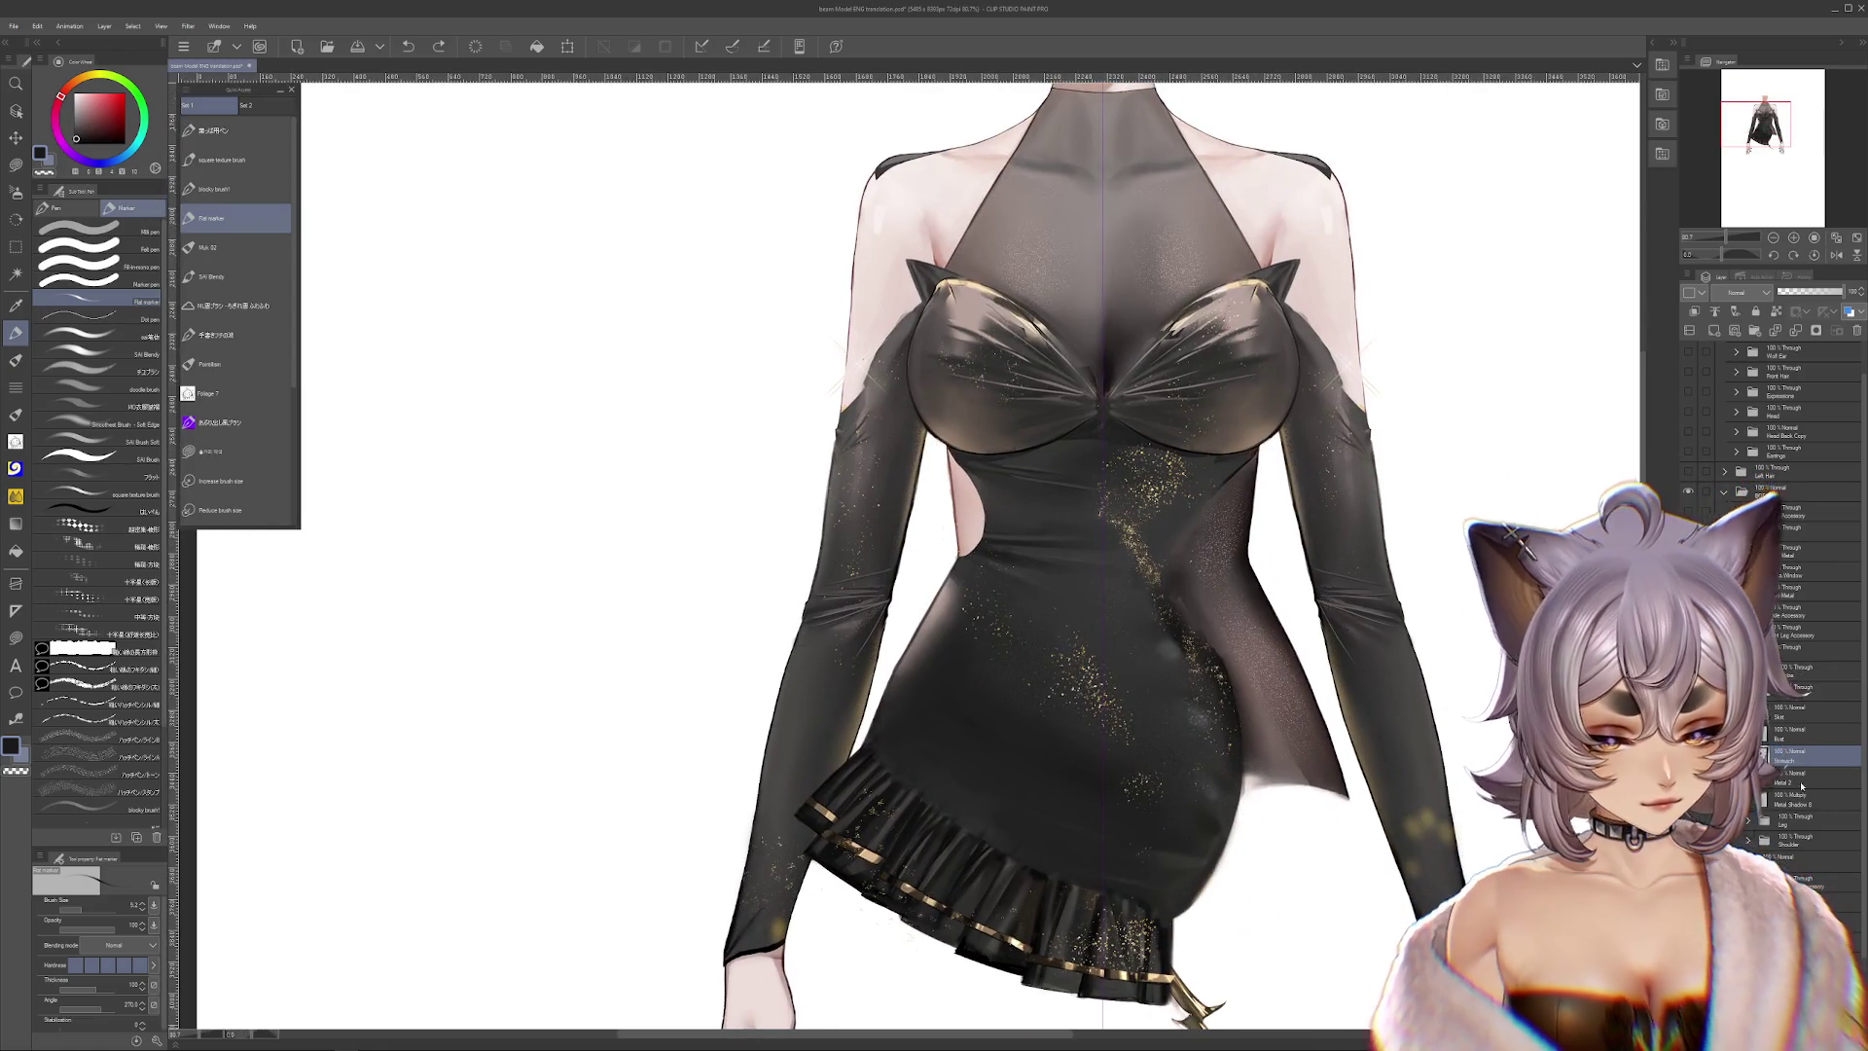
Check the lower dress layer, pull the waist and skirt piece away, then undo to restore it
{"action": "left_click", "coordinate": [1689, 691]}
{"action": "left_click", "coordinate": [1688, 691]}
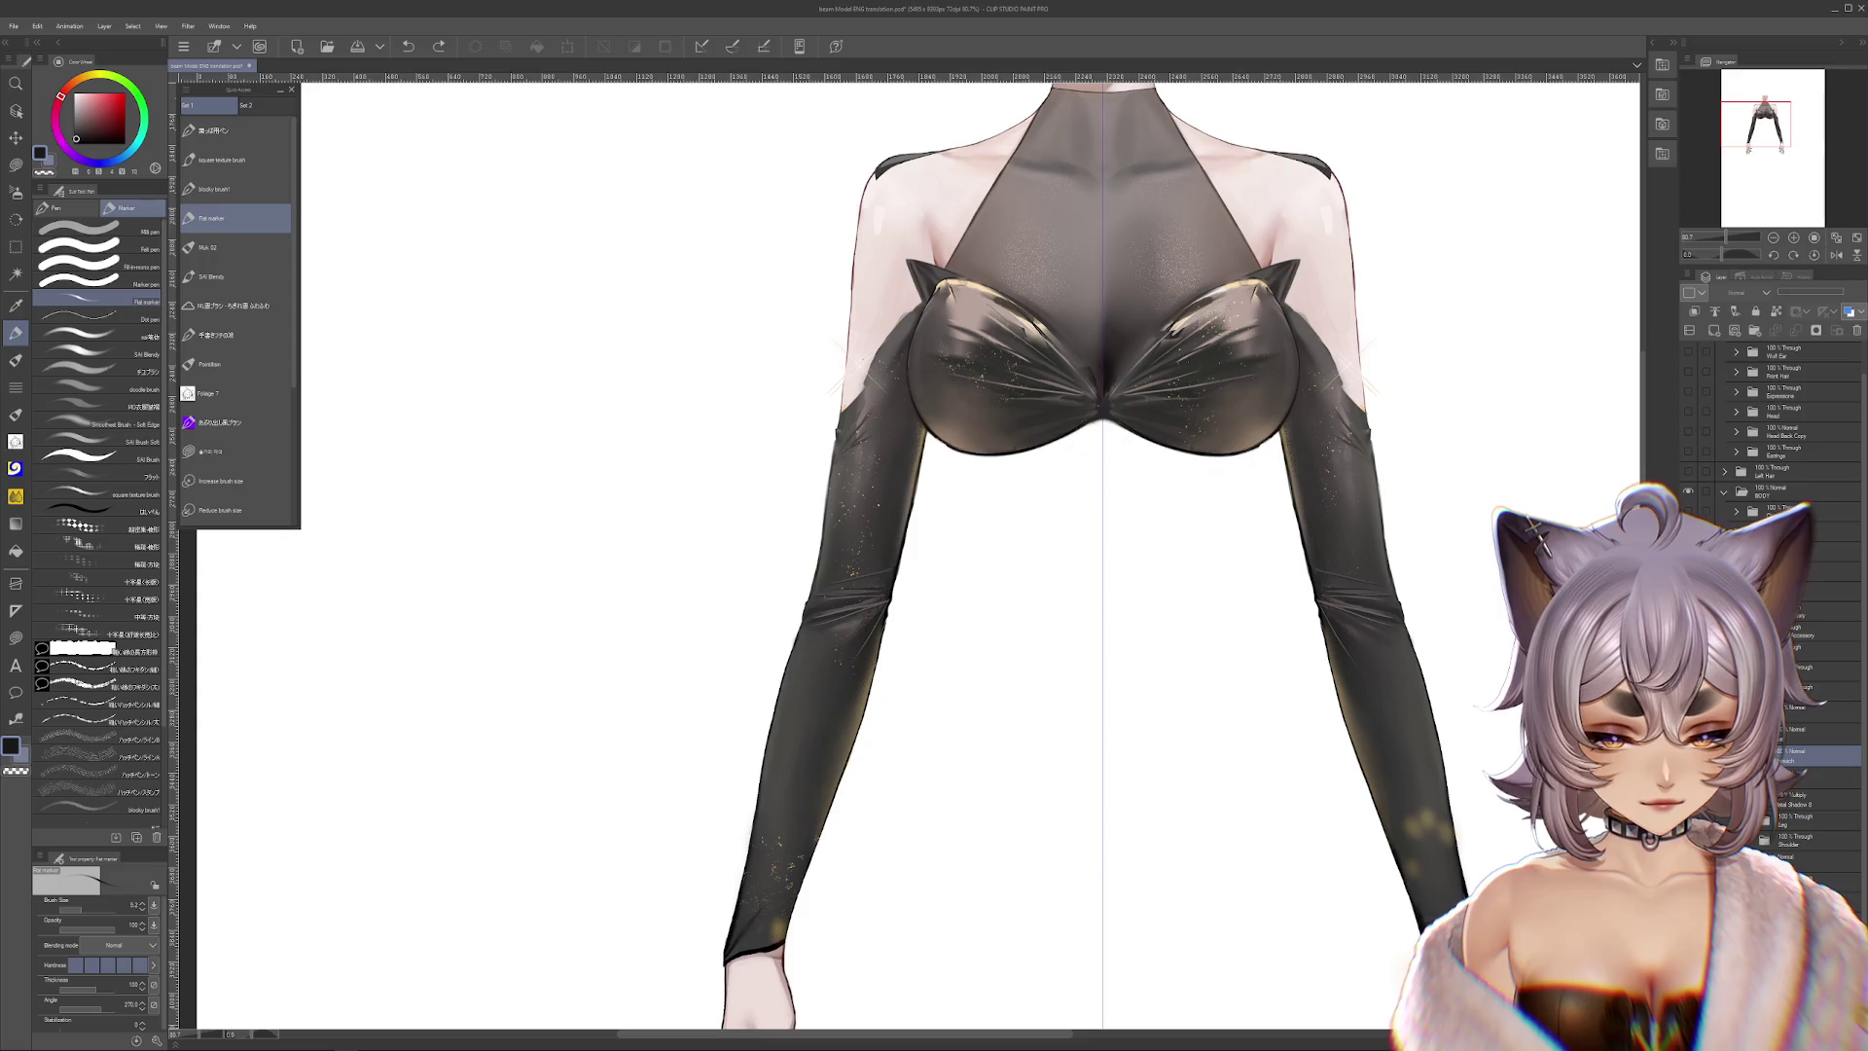
{"action": "scroll", "coordinate": [1412, 701], "scroll_direction": "down", "scroll_amount": 1}
{"action": "scroll", "coordinate": [1412, 701], "scroll_direction": "down", "scroll_amount": 1}
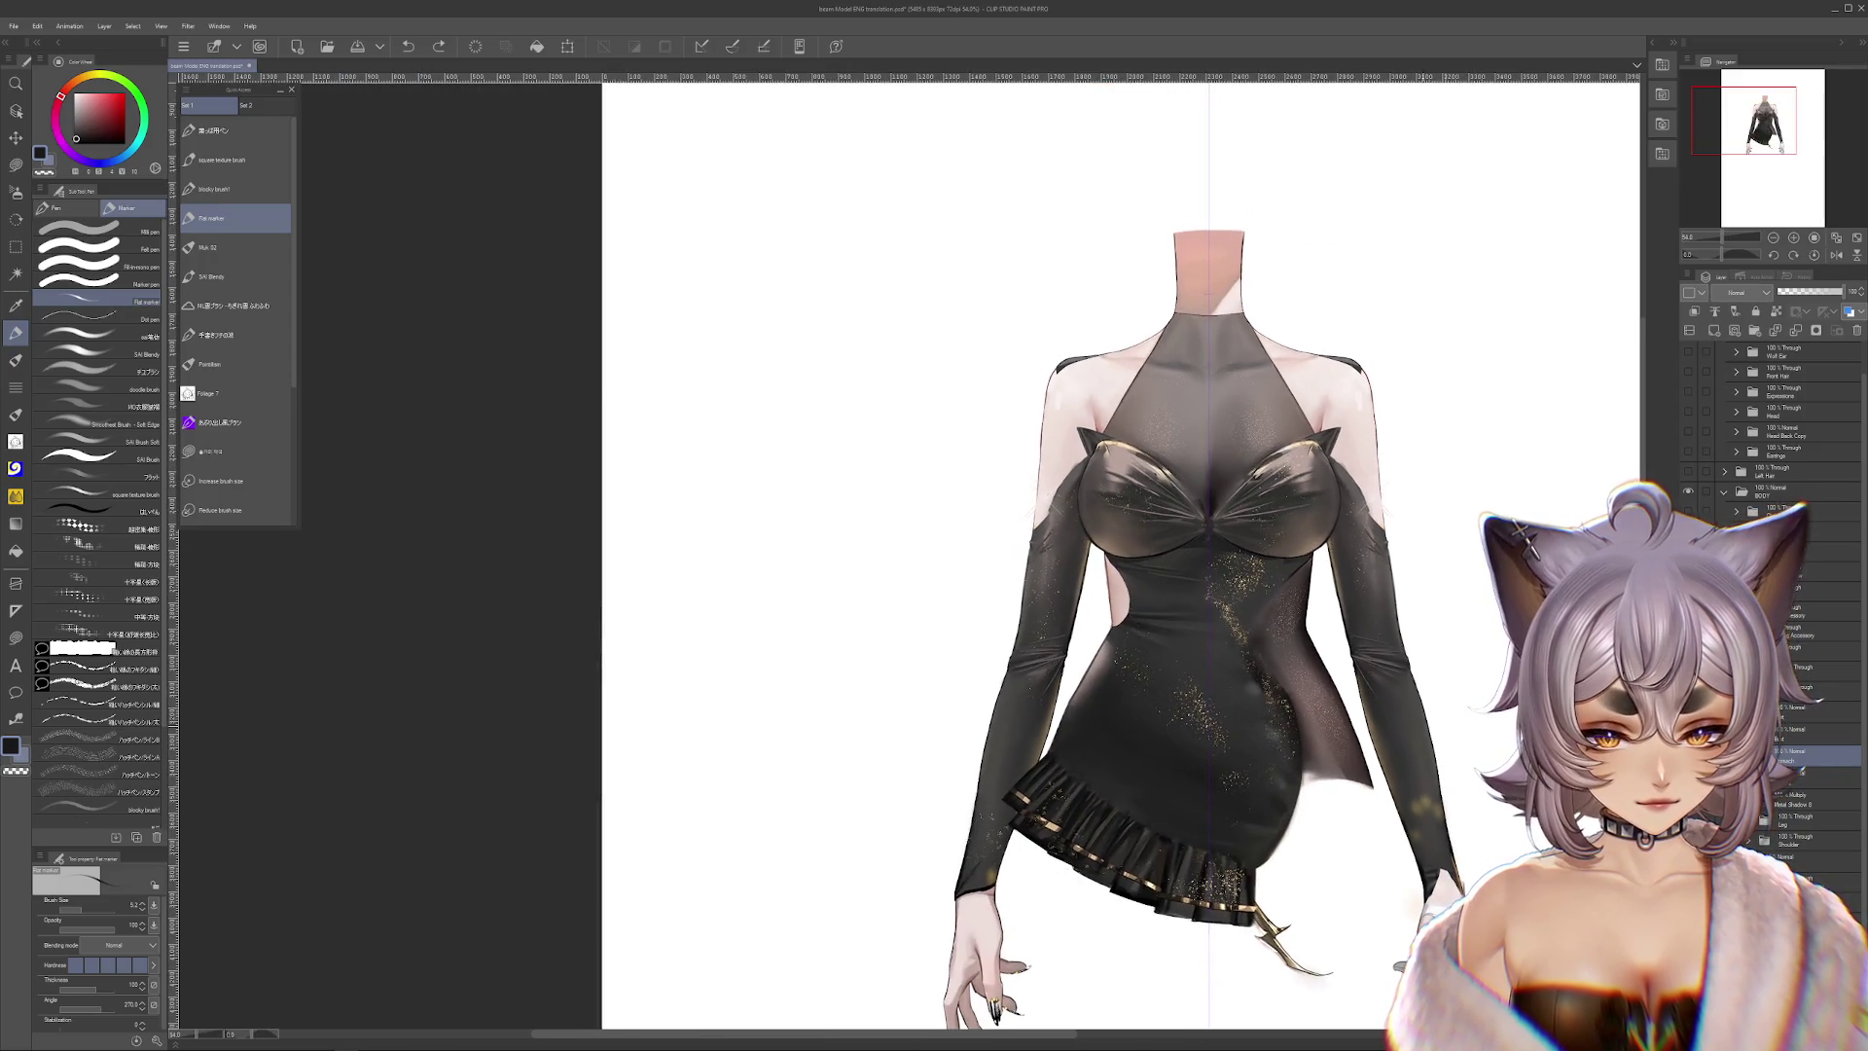
{"action": "left_click_drag", "start_coordinate": [1412, 700], "coordinate": [1032, 701]}
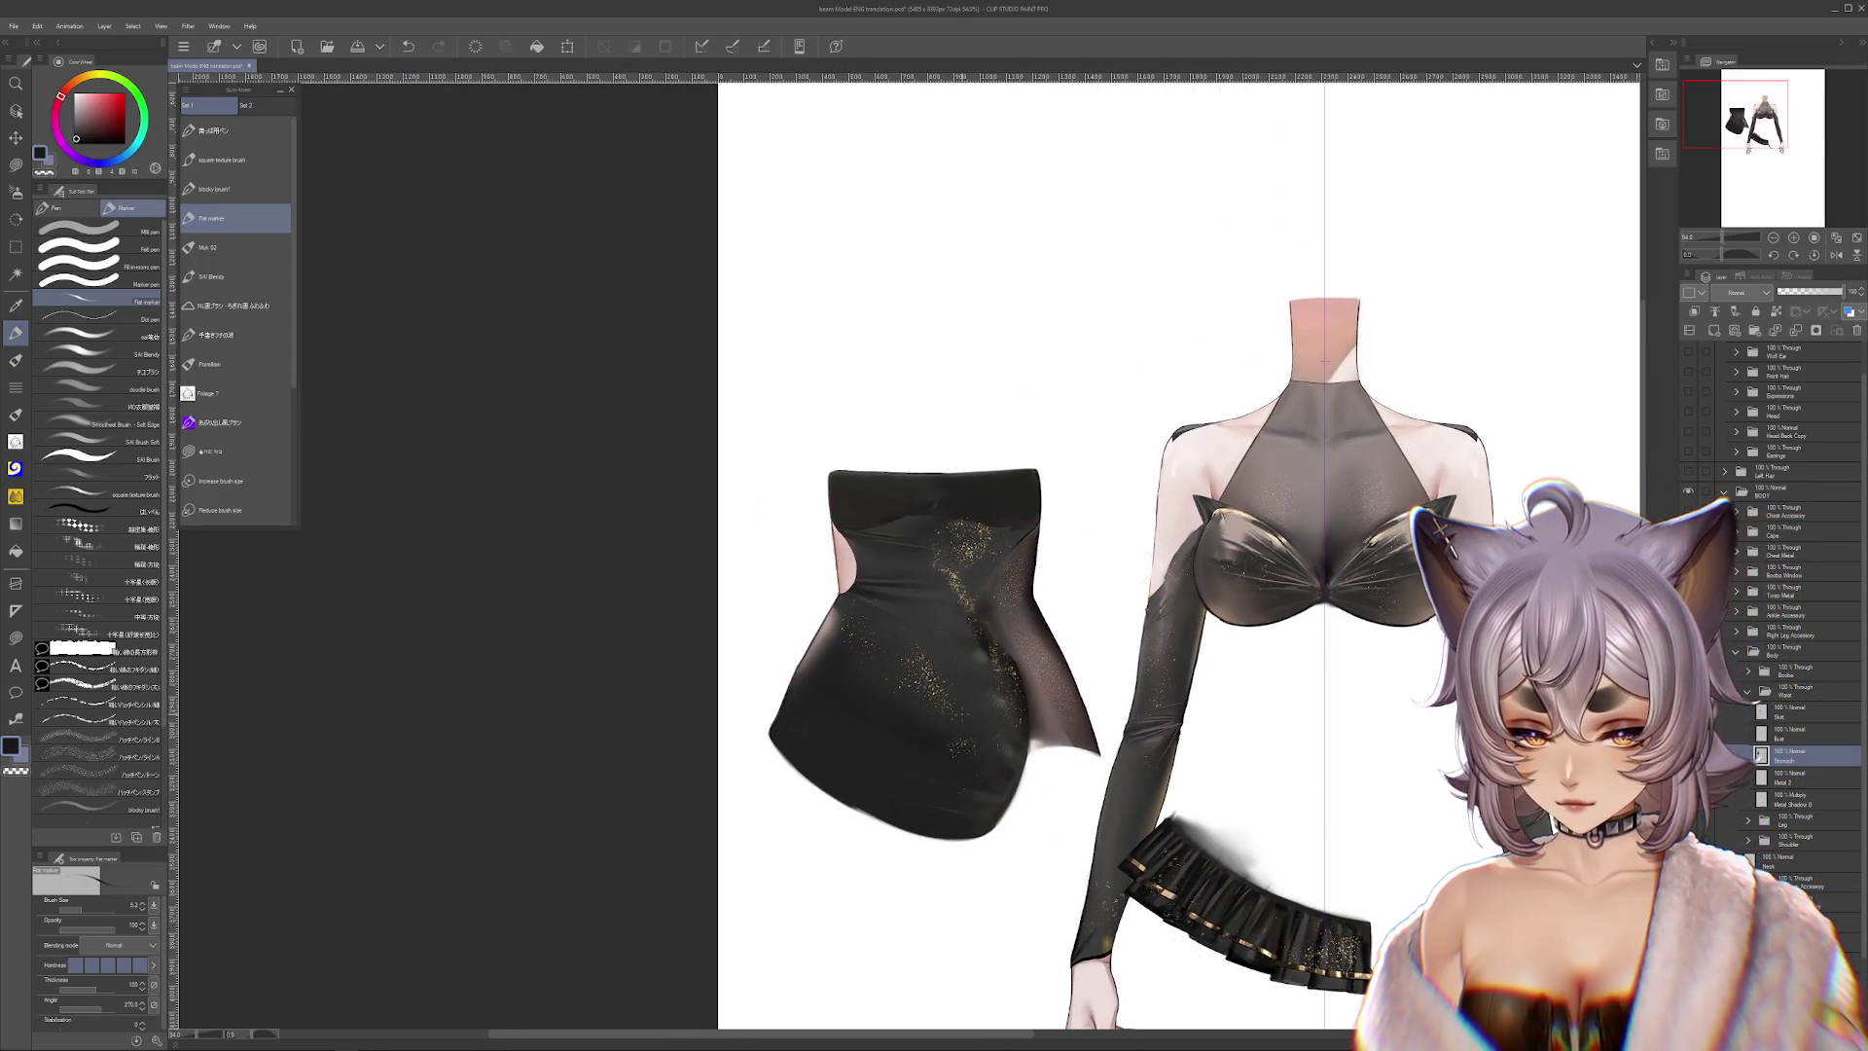
{"action": "key", "text": "ctrl+z"}
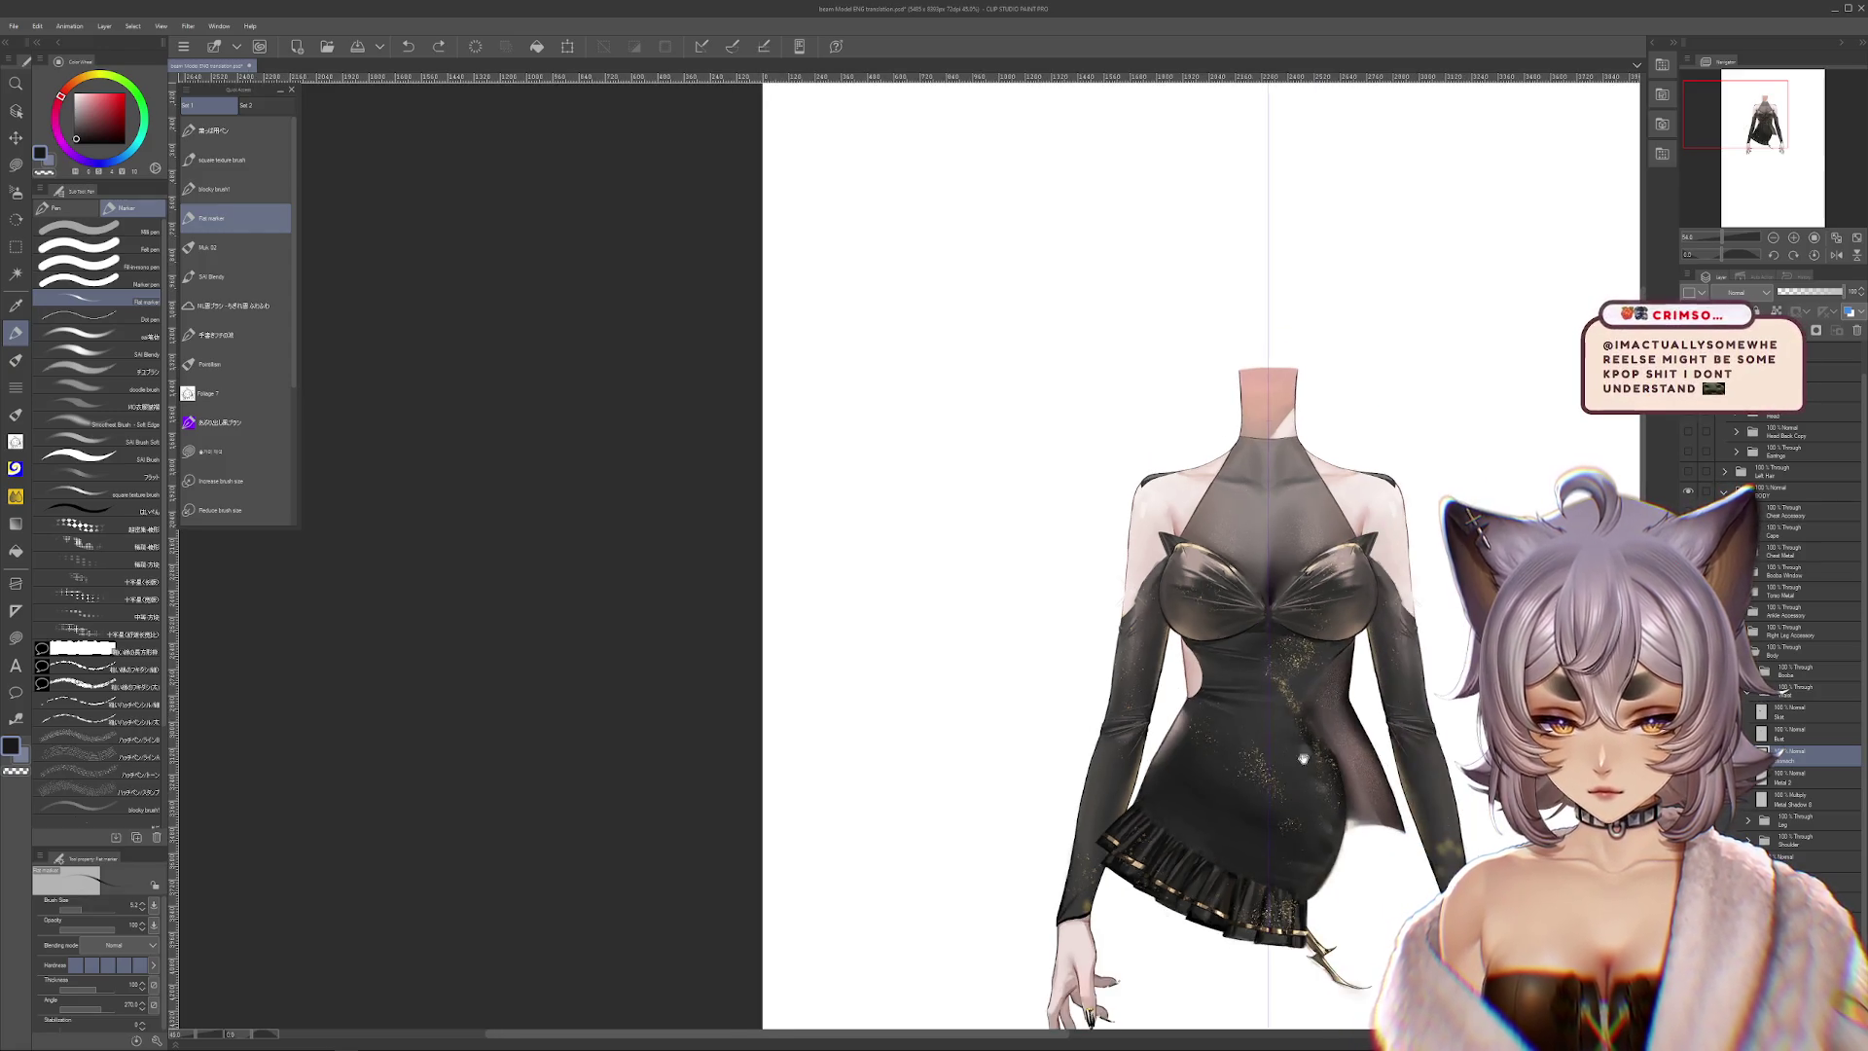
{"action": "scroll", "coordinate": [1287, 637], "scroll_direction": "down", "scroll_amount": 1}
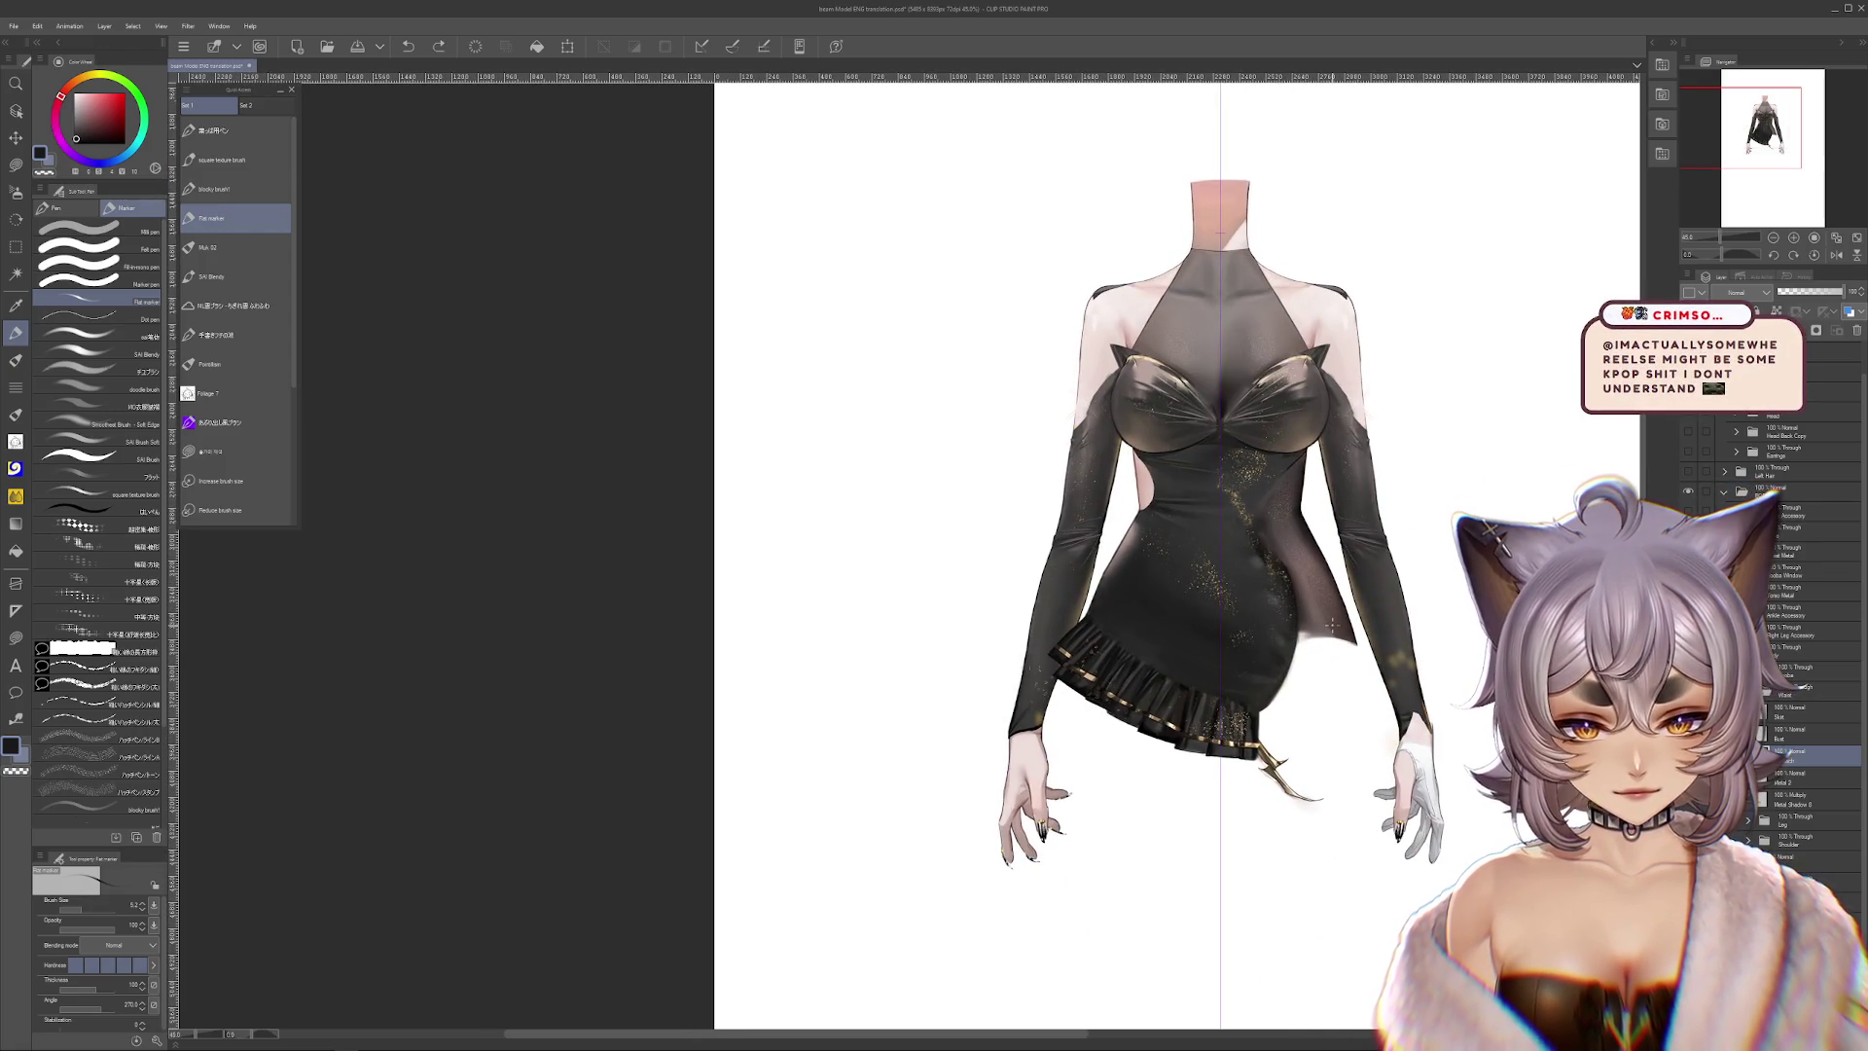
{"action": "scroll", "coordinate": [1333, 622], "scroll_direction": "up", "scroll_amount": 2}
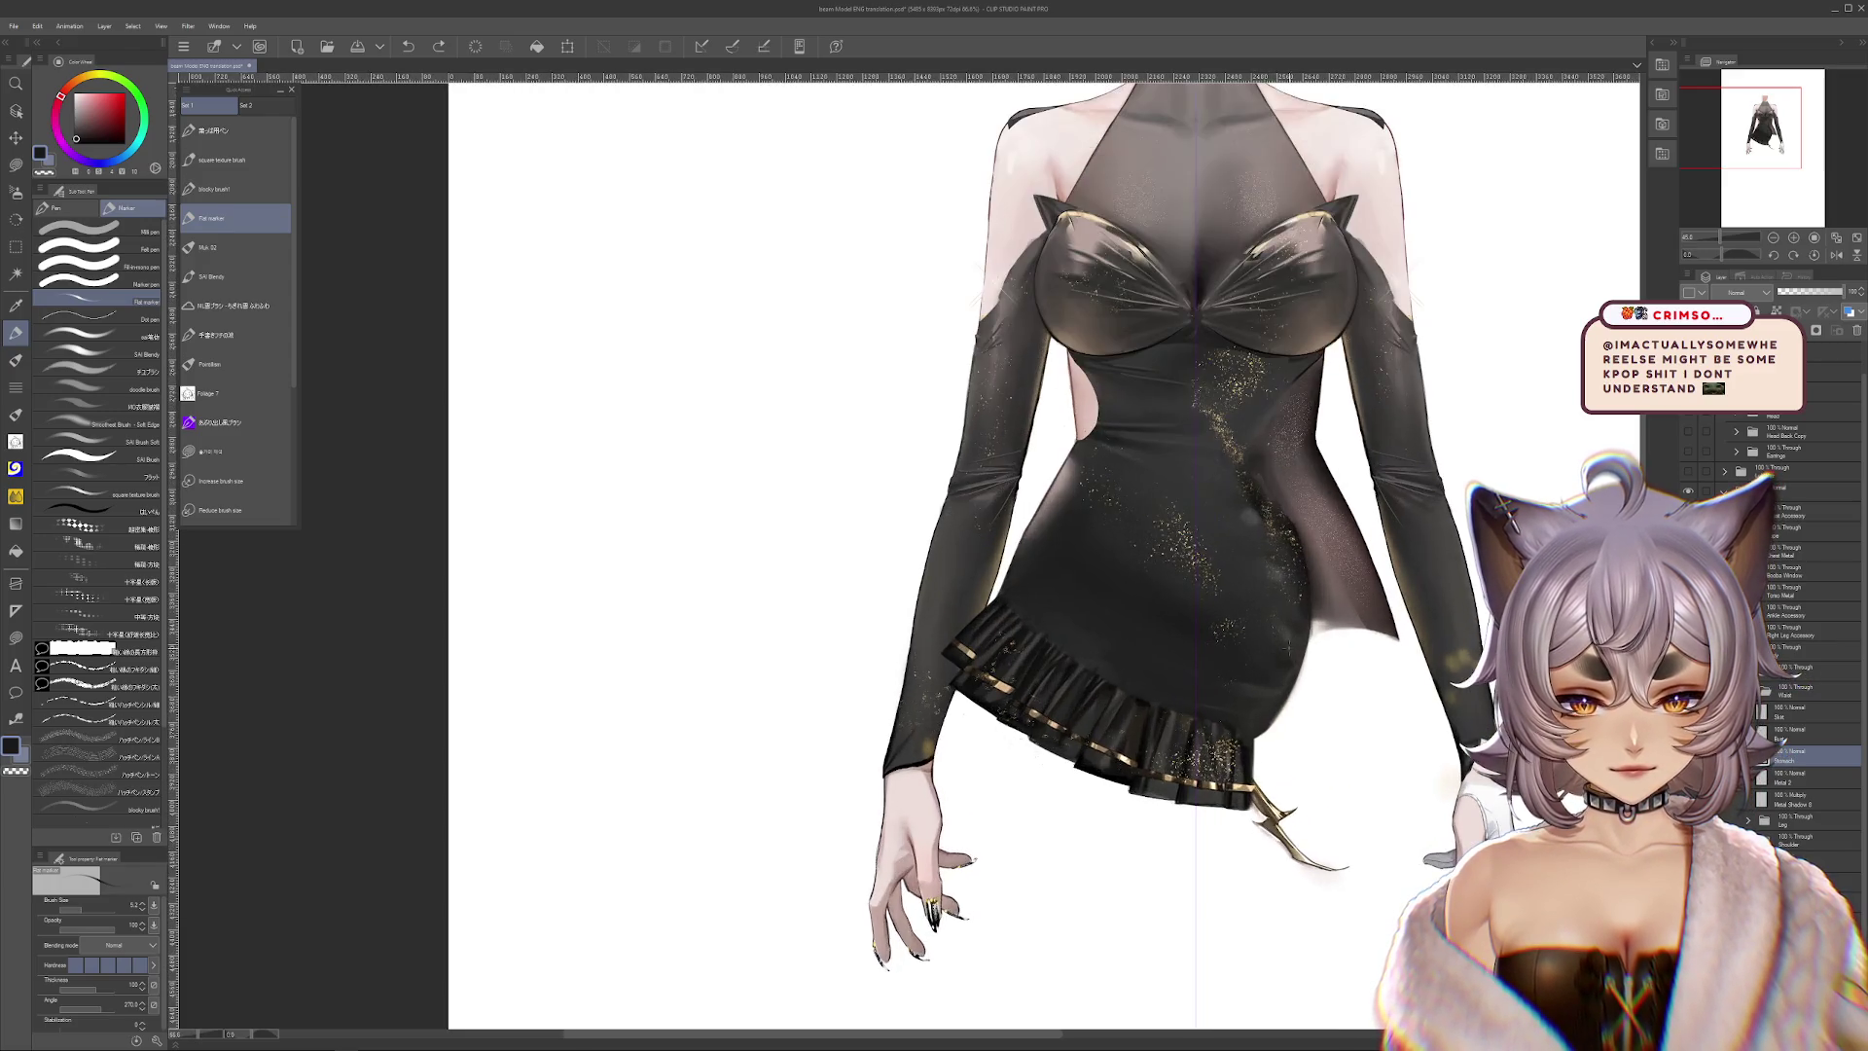
{"action": "scroll", "coordinate": [1347, 693], "scroll_direction": "up", "scroll_amount": 1}
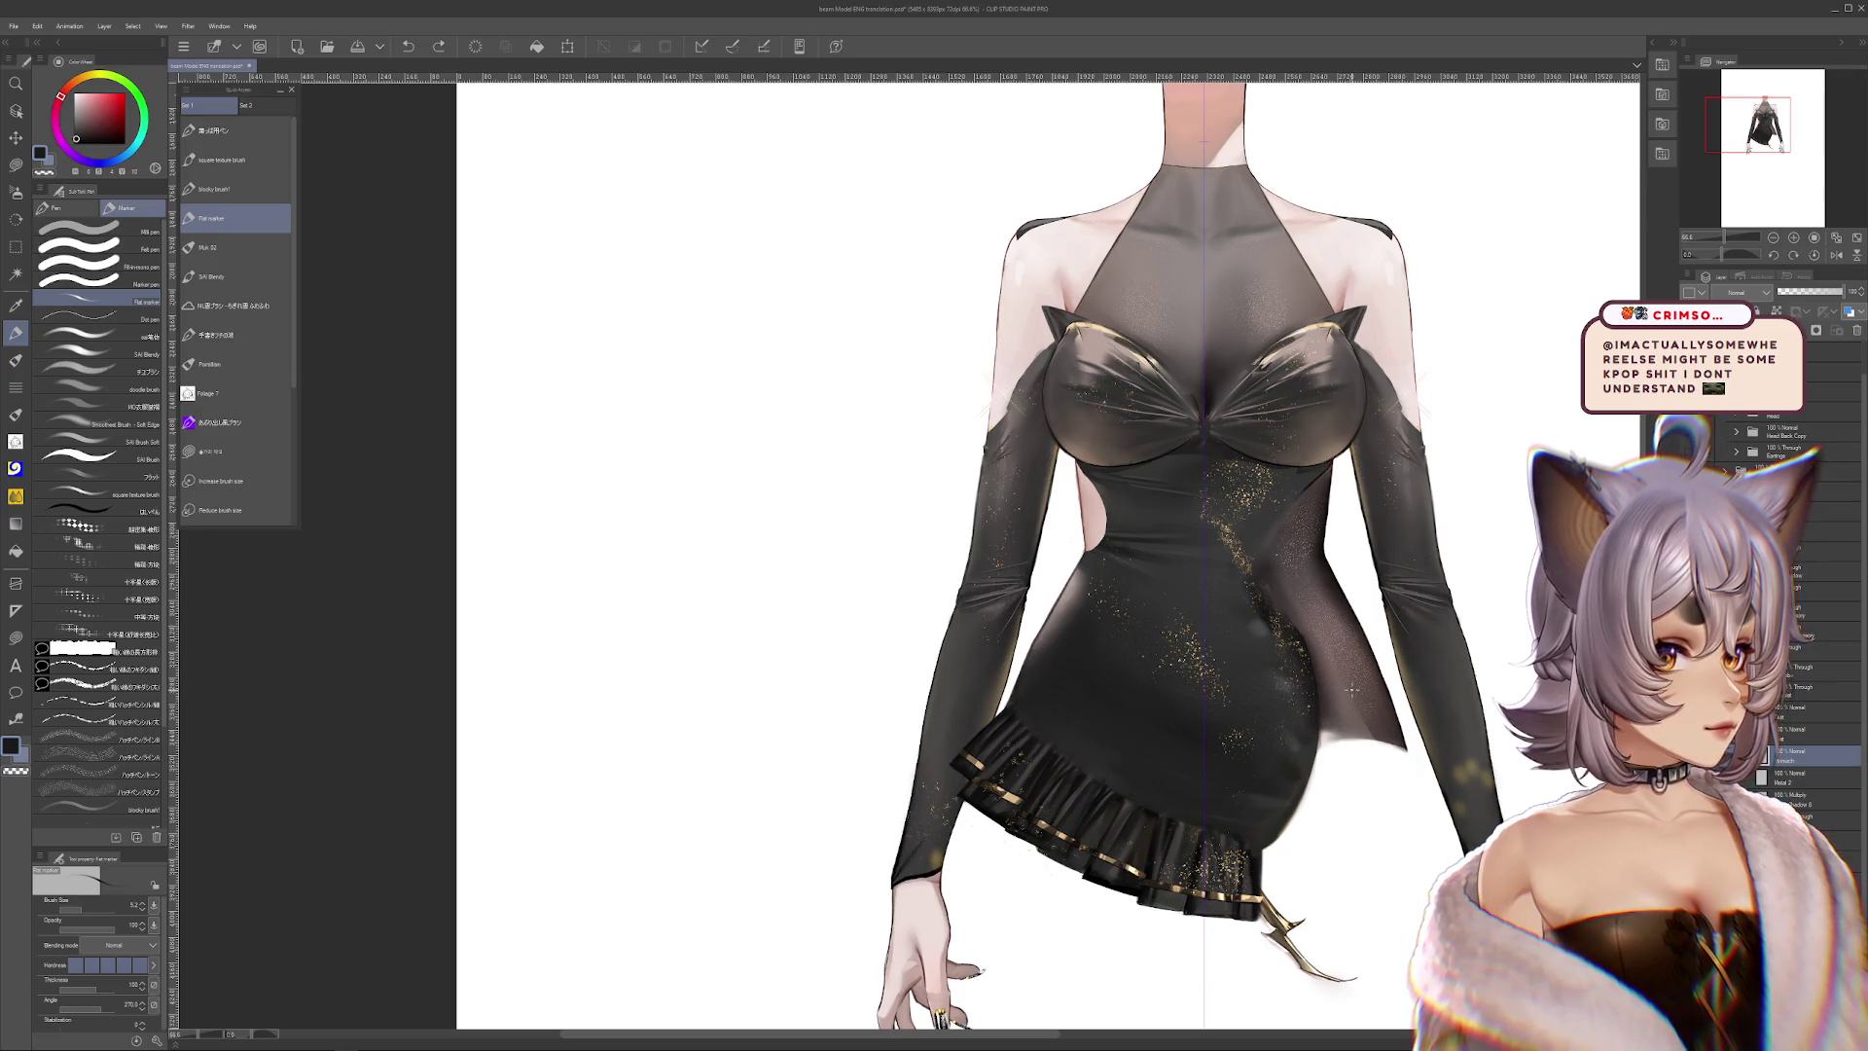
{"action": "mouse_move", "coordinate": [1348, 691]}
{"action": "left_mouse_down"}
{"action": "mouse_move", "coordinate": [1330, 717]}
{"action": "mouse_move", "coordinate": [1212, 548]}
{"action": "mouse_move", "coordinate": [1243, 534]}
{"action": "mouse_move", "coordinate": [1334, 614]}
{"action": "mouse_move", "coordinate": [1343, 817]}
{"action": "mouse_move", "coordinate": [1224, 453]}
{"action": "mouse_move", "coordinate": [1234, 785]}
{"action": "left_mouse_up"}
Pan and zoom the canvas to frame the bust and neck
{"action": "scroll", "coordinate": [1263, 645], "scroll_direction": "up", "scroll_amount": 3}
{"action": "left_click_drag", "start_coordinate": [1071, 438], "coordinate": [1087, 584]}
{"action": "mouse_move", "coordinate": [875, 584]}
{"action": "left_mouse_down"}
{"action": "mouse_move", "coordinate": [1075, 604]}
{"action": "mouse_move", "coordinate": [1089, 657]}
{"action": "left_mouse_up"}
{"action": "scroll", "coordinate": [1088, 656], "scroll_direction": "down", "scroll_amount": 2}
{"action": "scroll", "coordinate": [1088, 656], "scroll_direction": "down", "scroll_amount": 2}
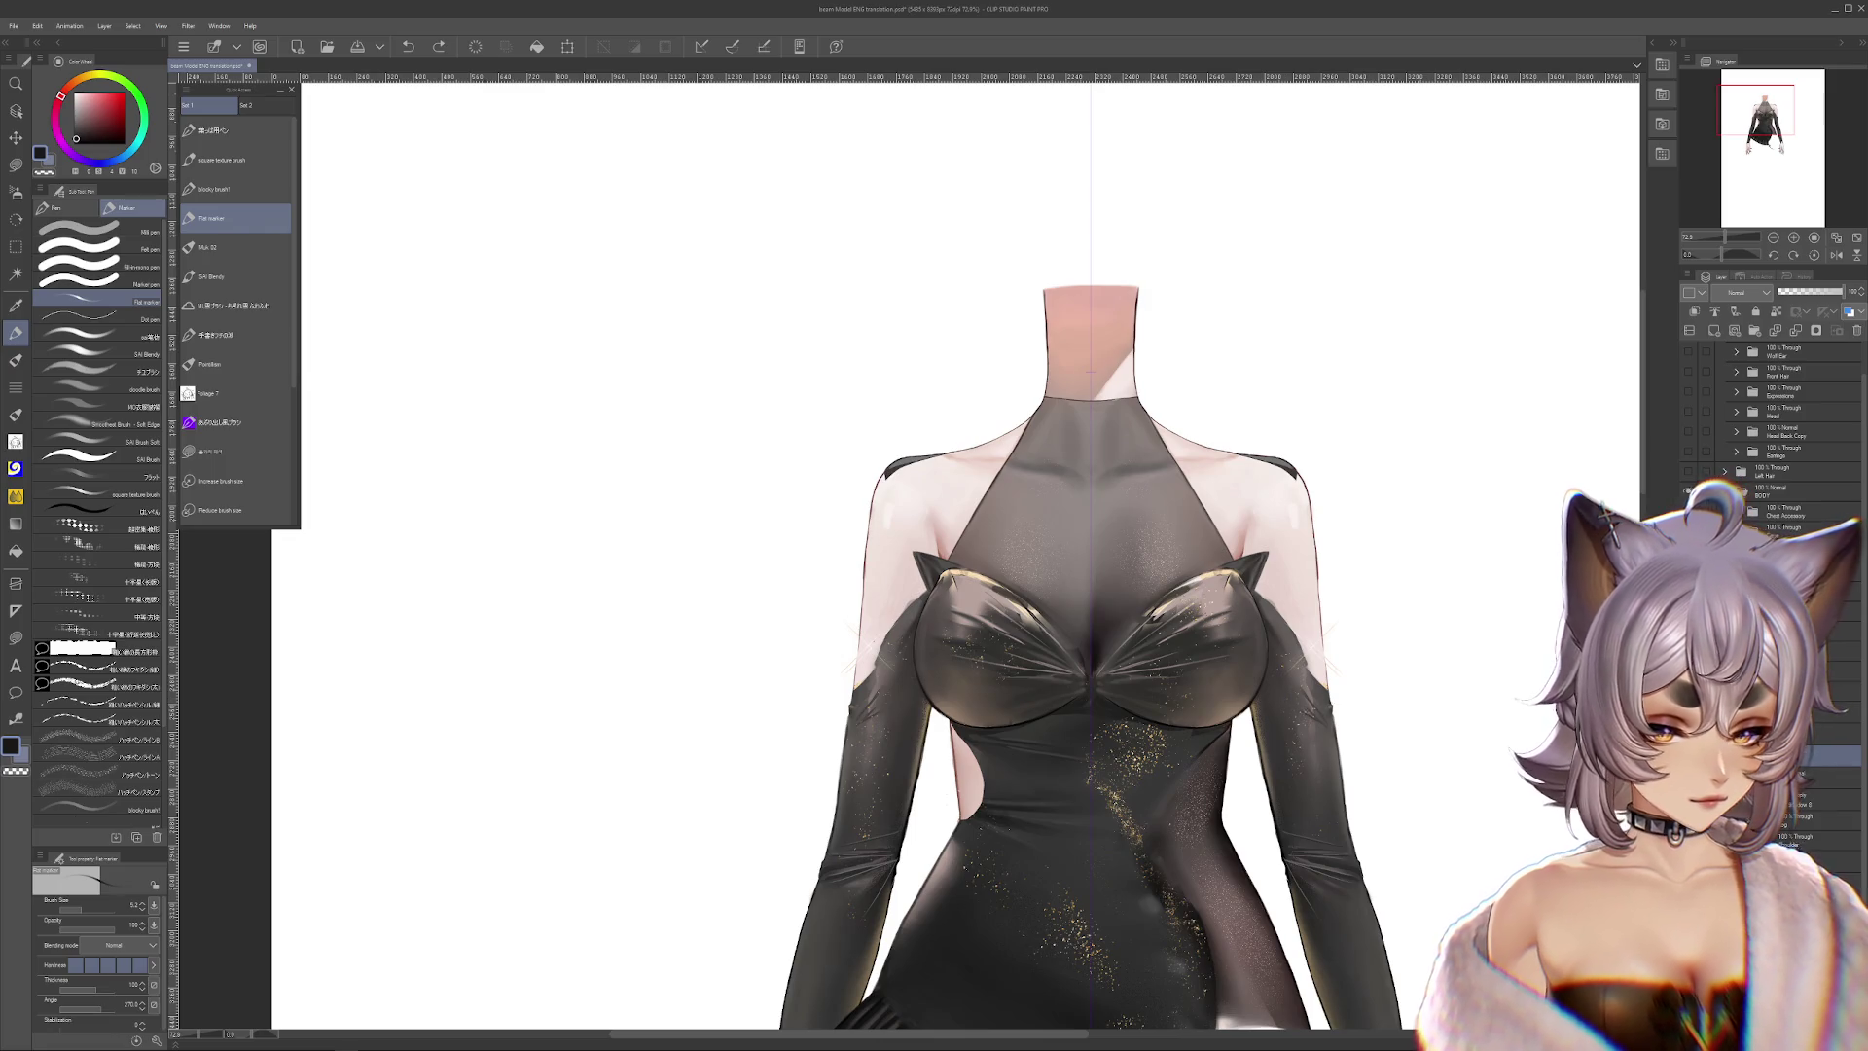
{"action": "scroll", "coordinate": [1791, 438], "scroll_direction": "down", "scroll_amount": 2}
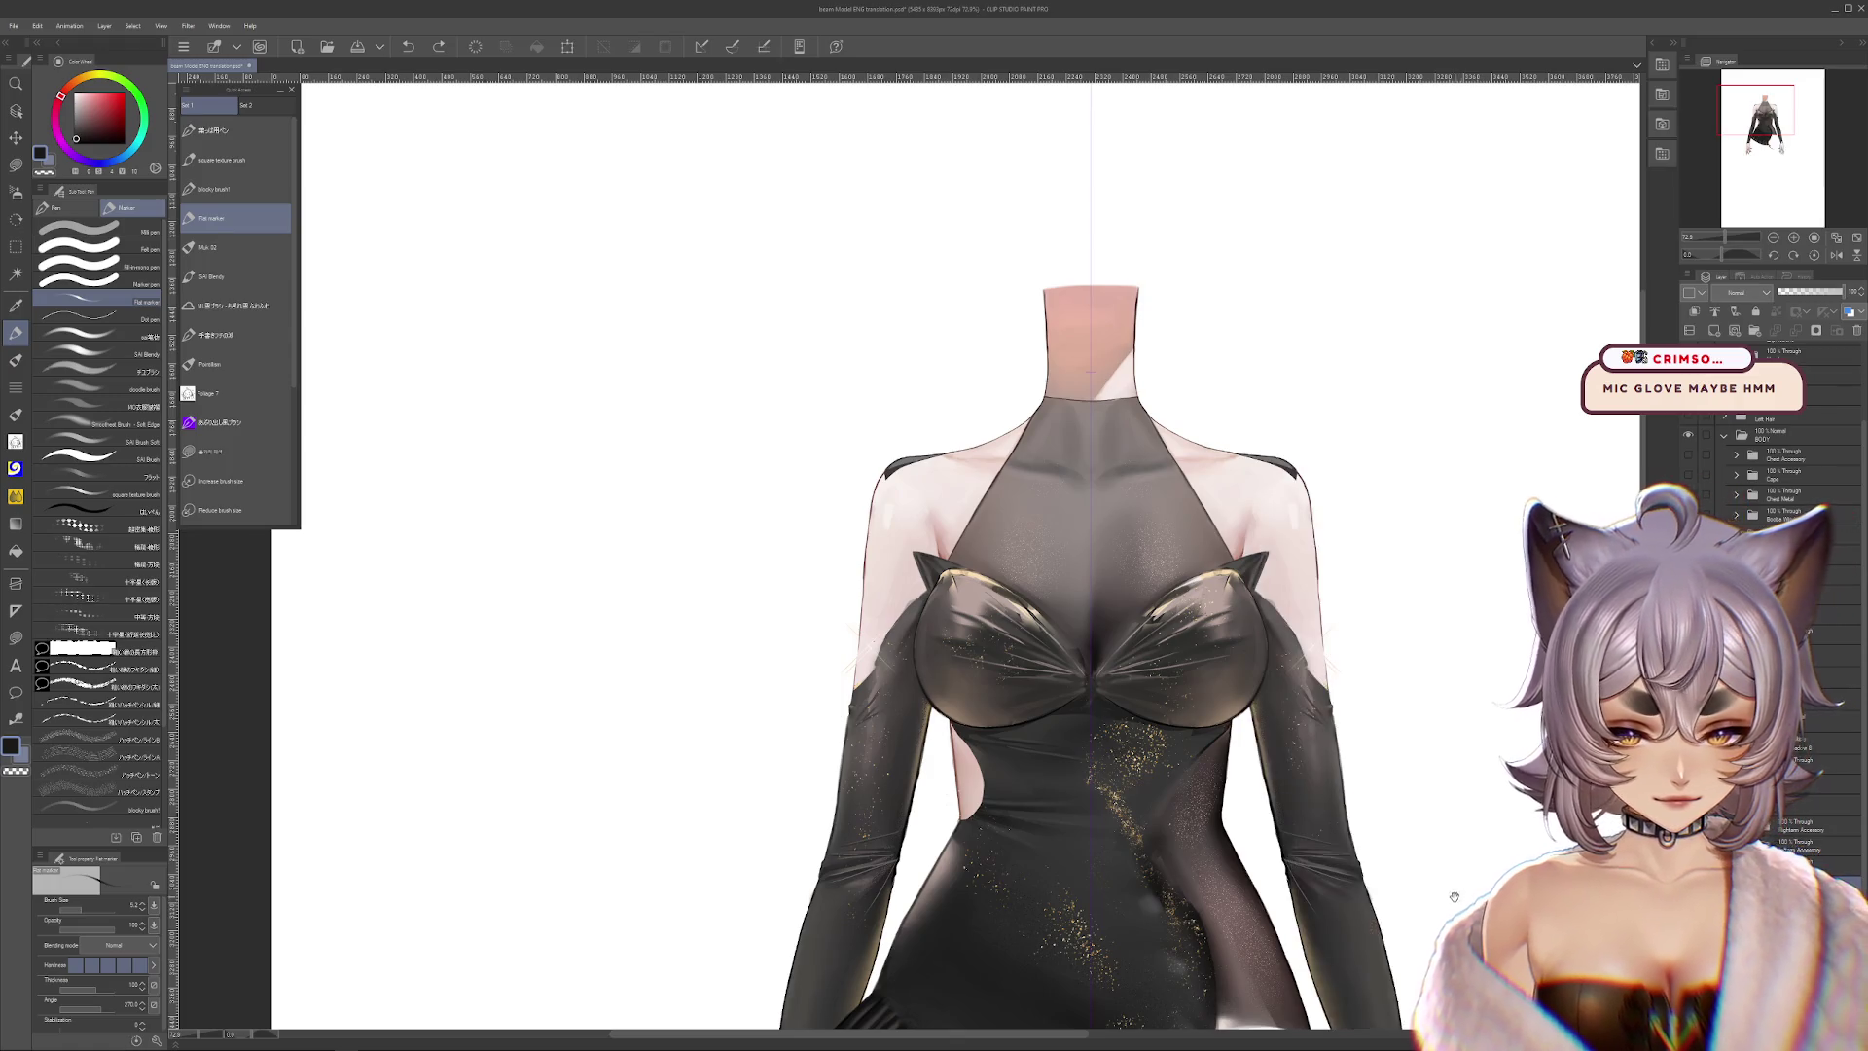
{"action": "scroll", "coordinate": [953, 554], "scroll_direction": "down", "scroll_amount": 1}
{"action": "scroll", "coordinate": [954, 555], "scroll_direction": "down", "scroll_amount": 1}
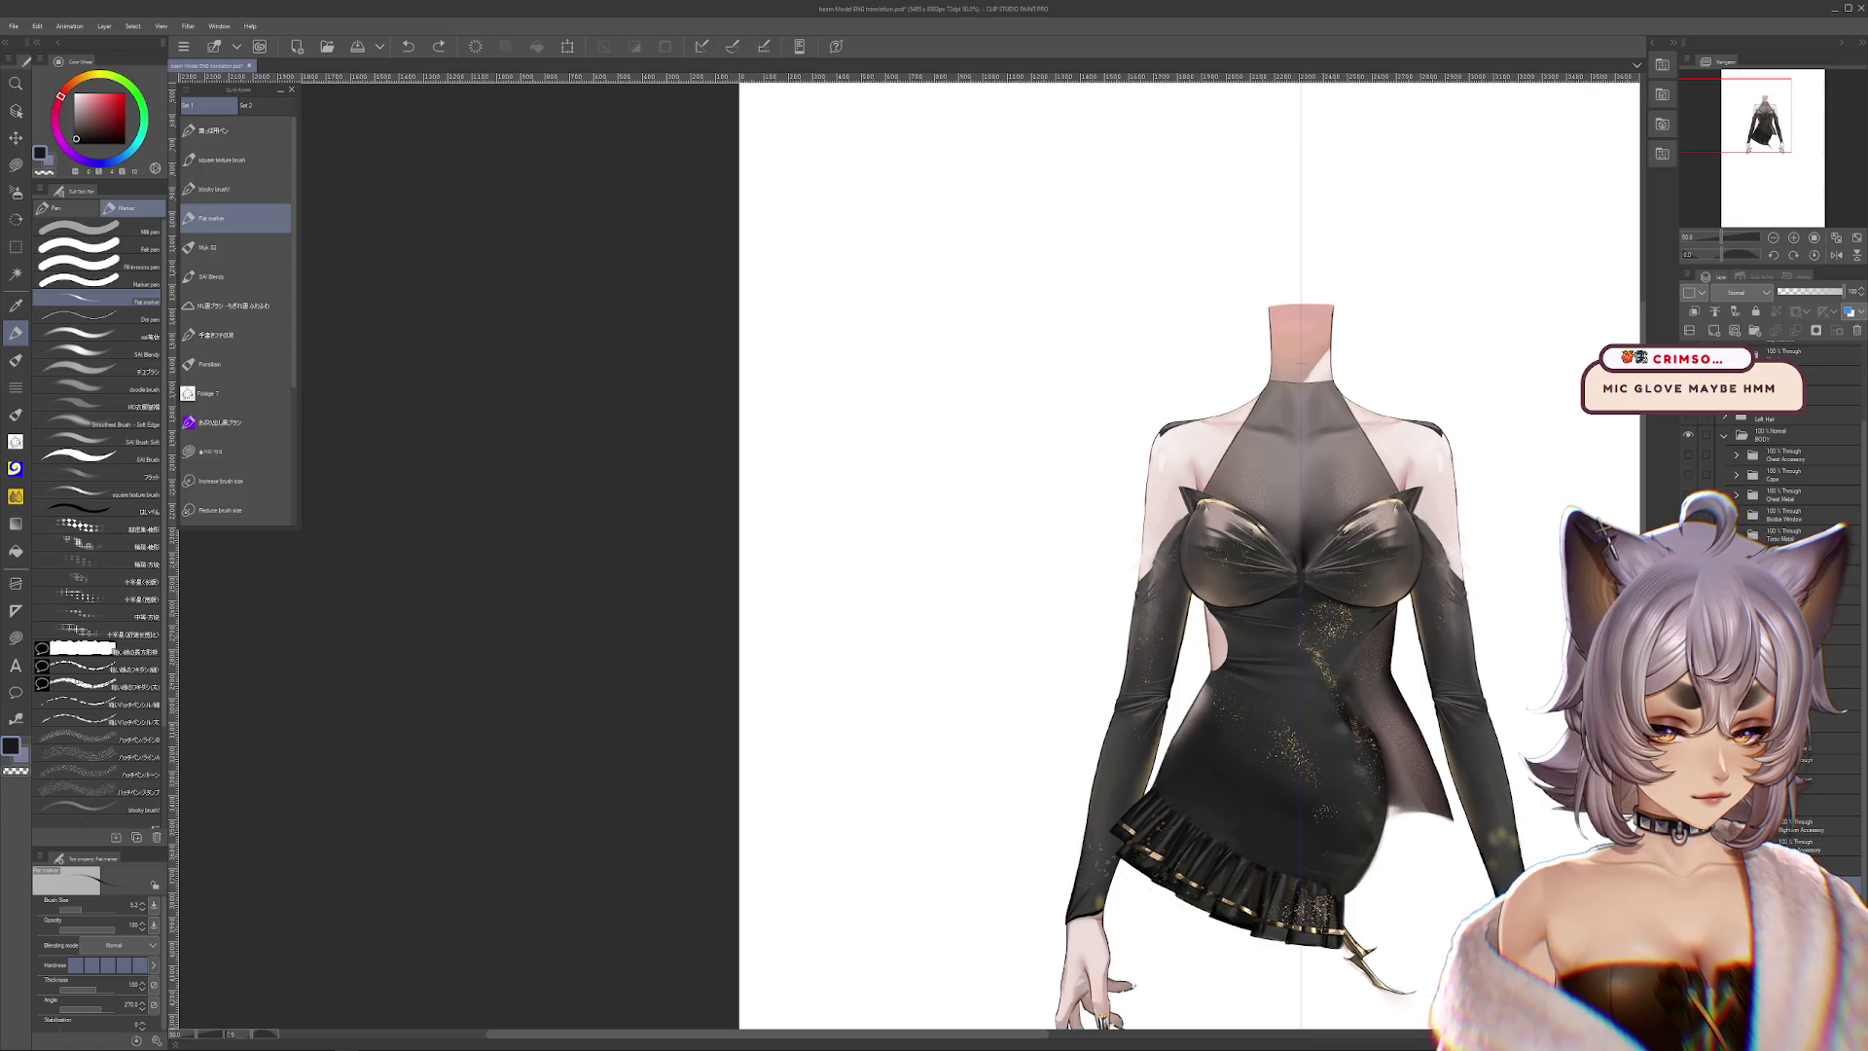
{"action": "scroll", "coordinate": [1197, 554], "scroll_direction": "down", "scroll_amount": 2}
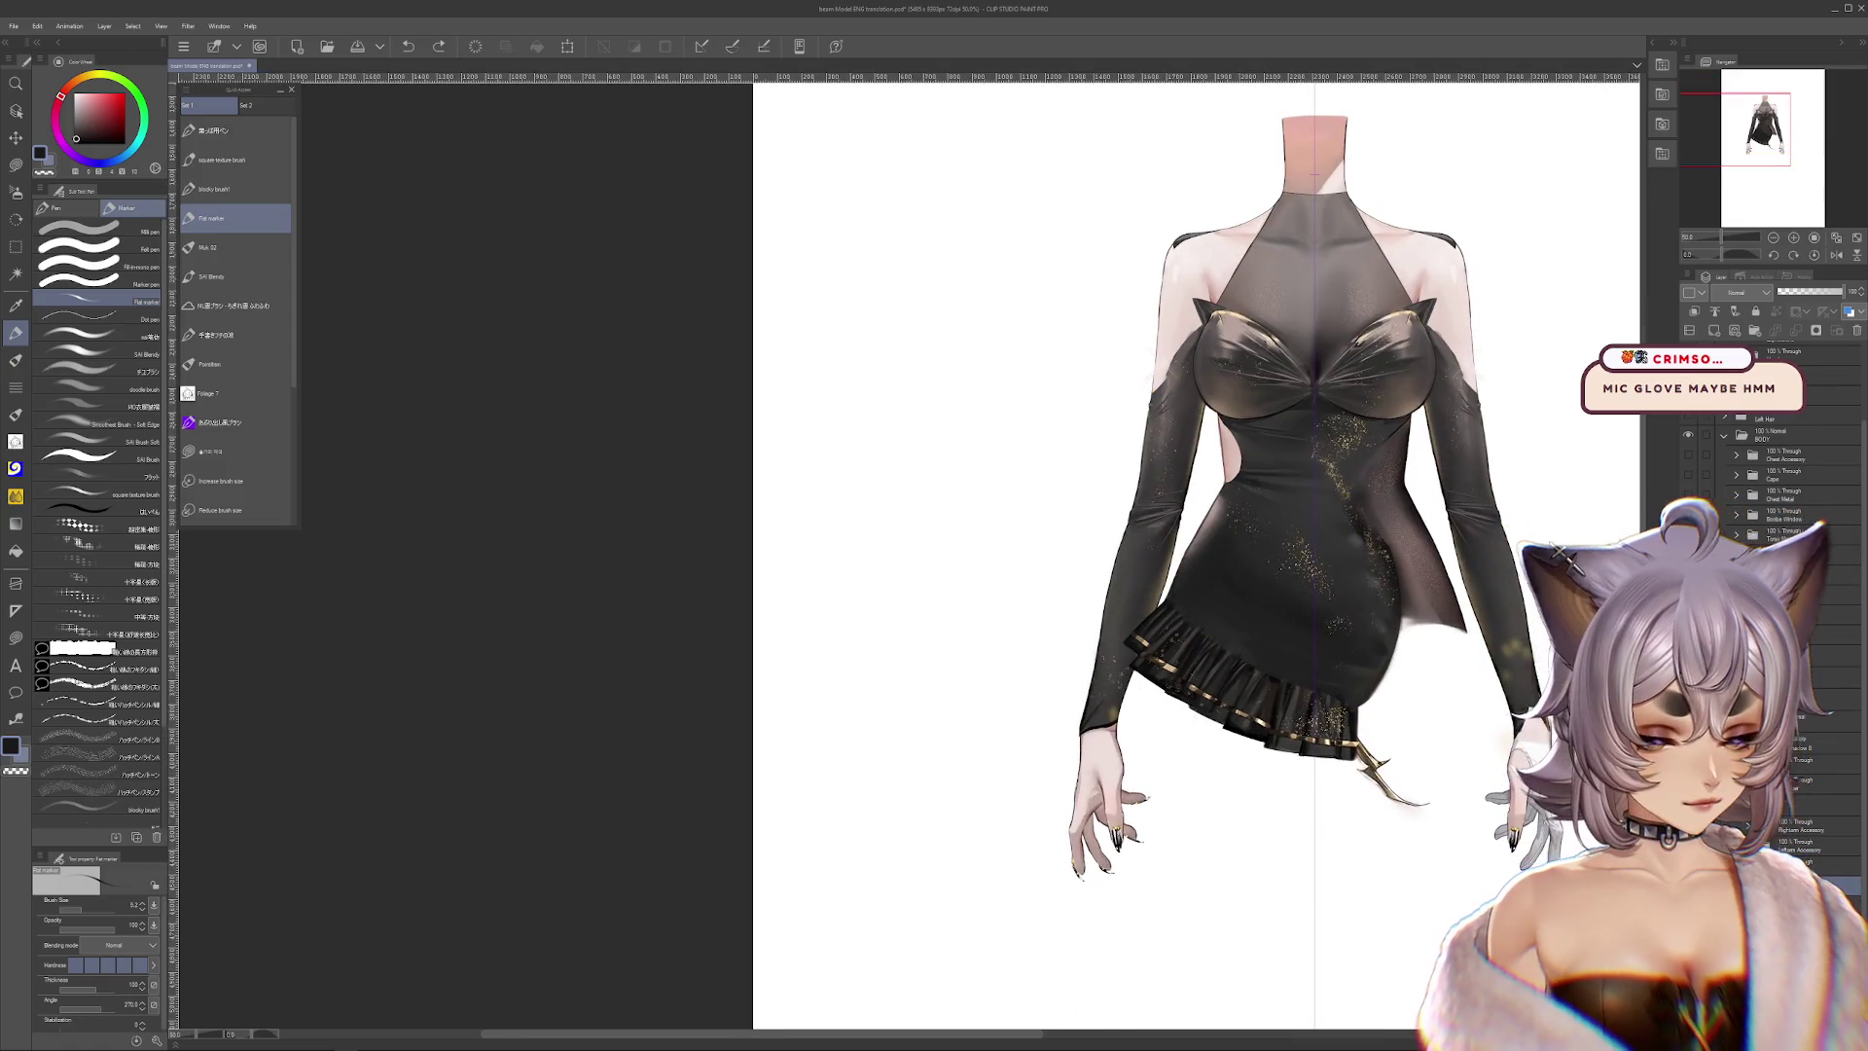
Cycle the active layer with Alt+] through the body folder, Add highlight layer and next normal layer
{"action": "key", "text": "alt+bracketright"}
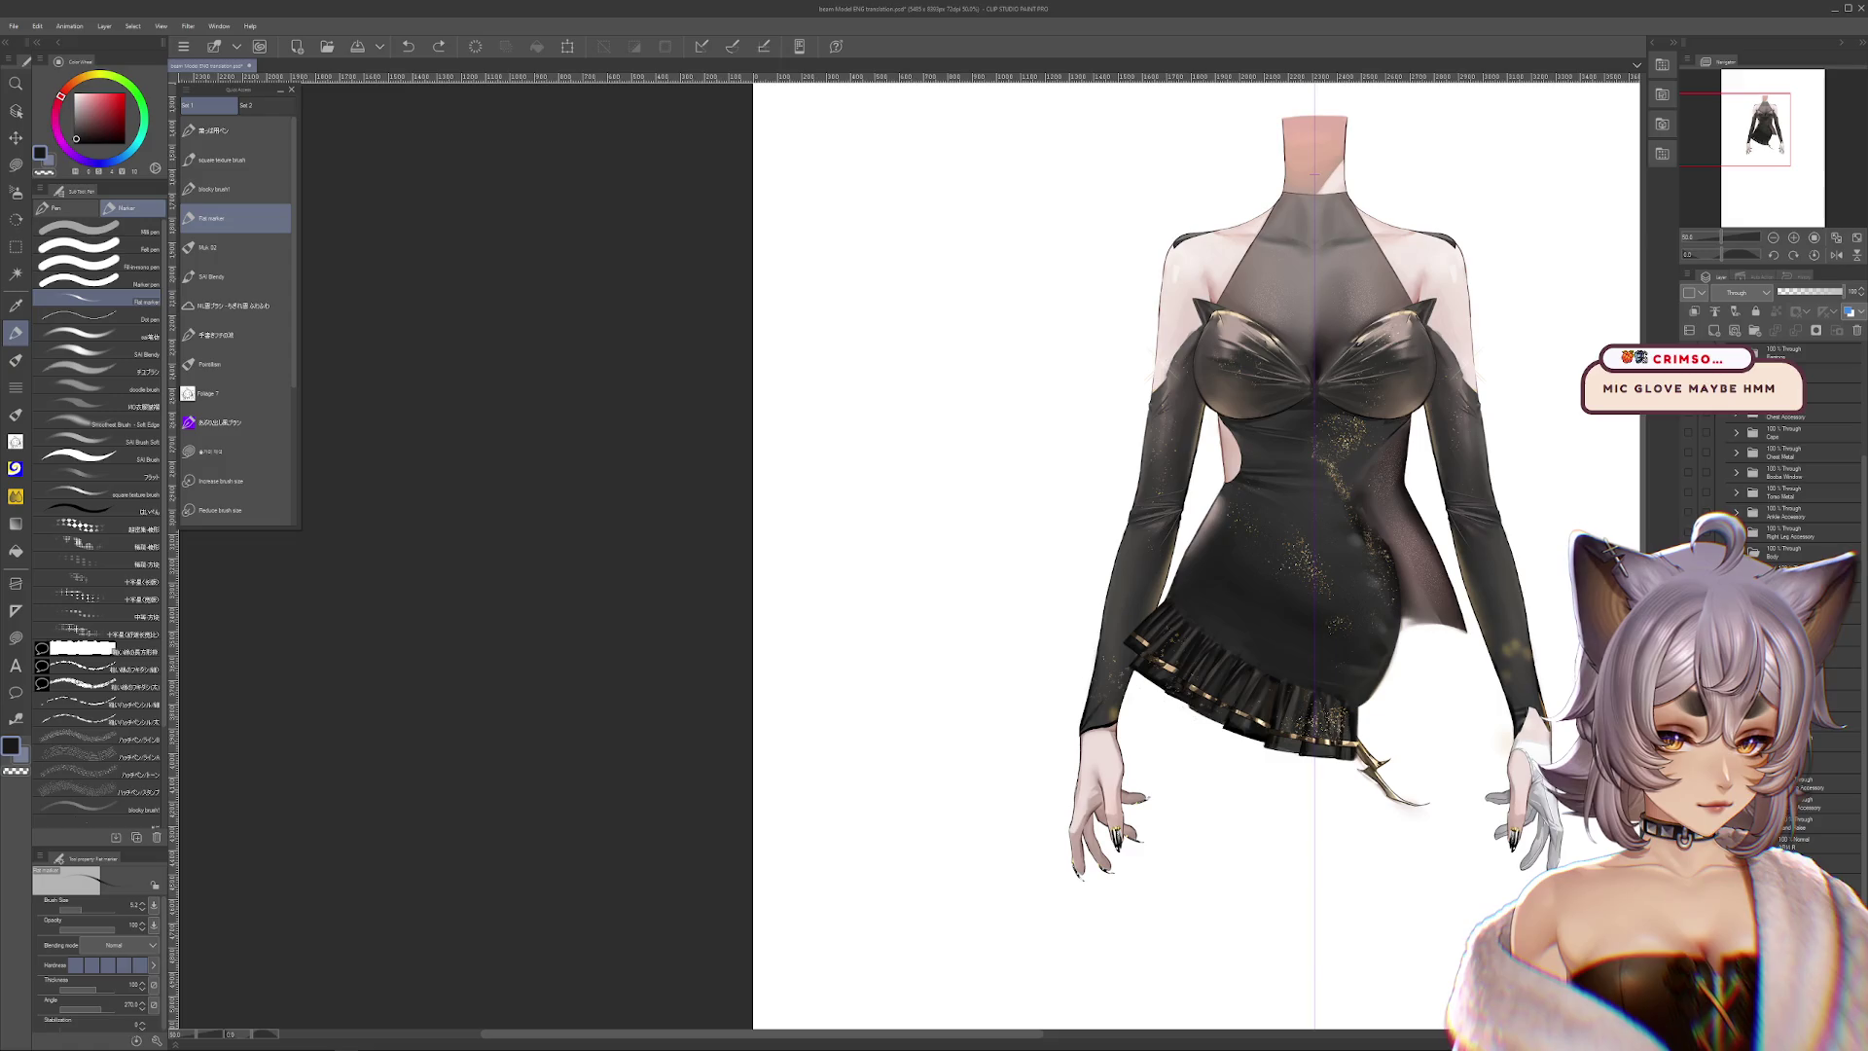
{"action": "key", "text": "alt+bracketright"}
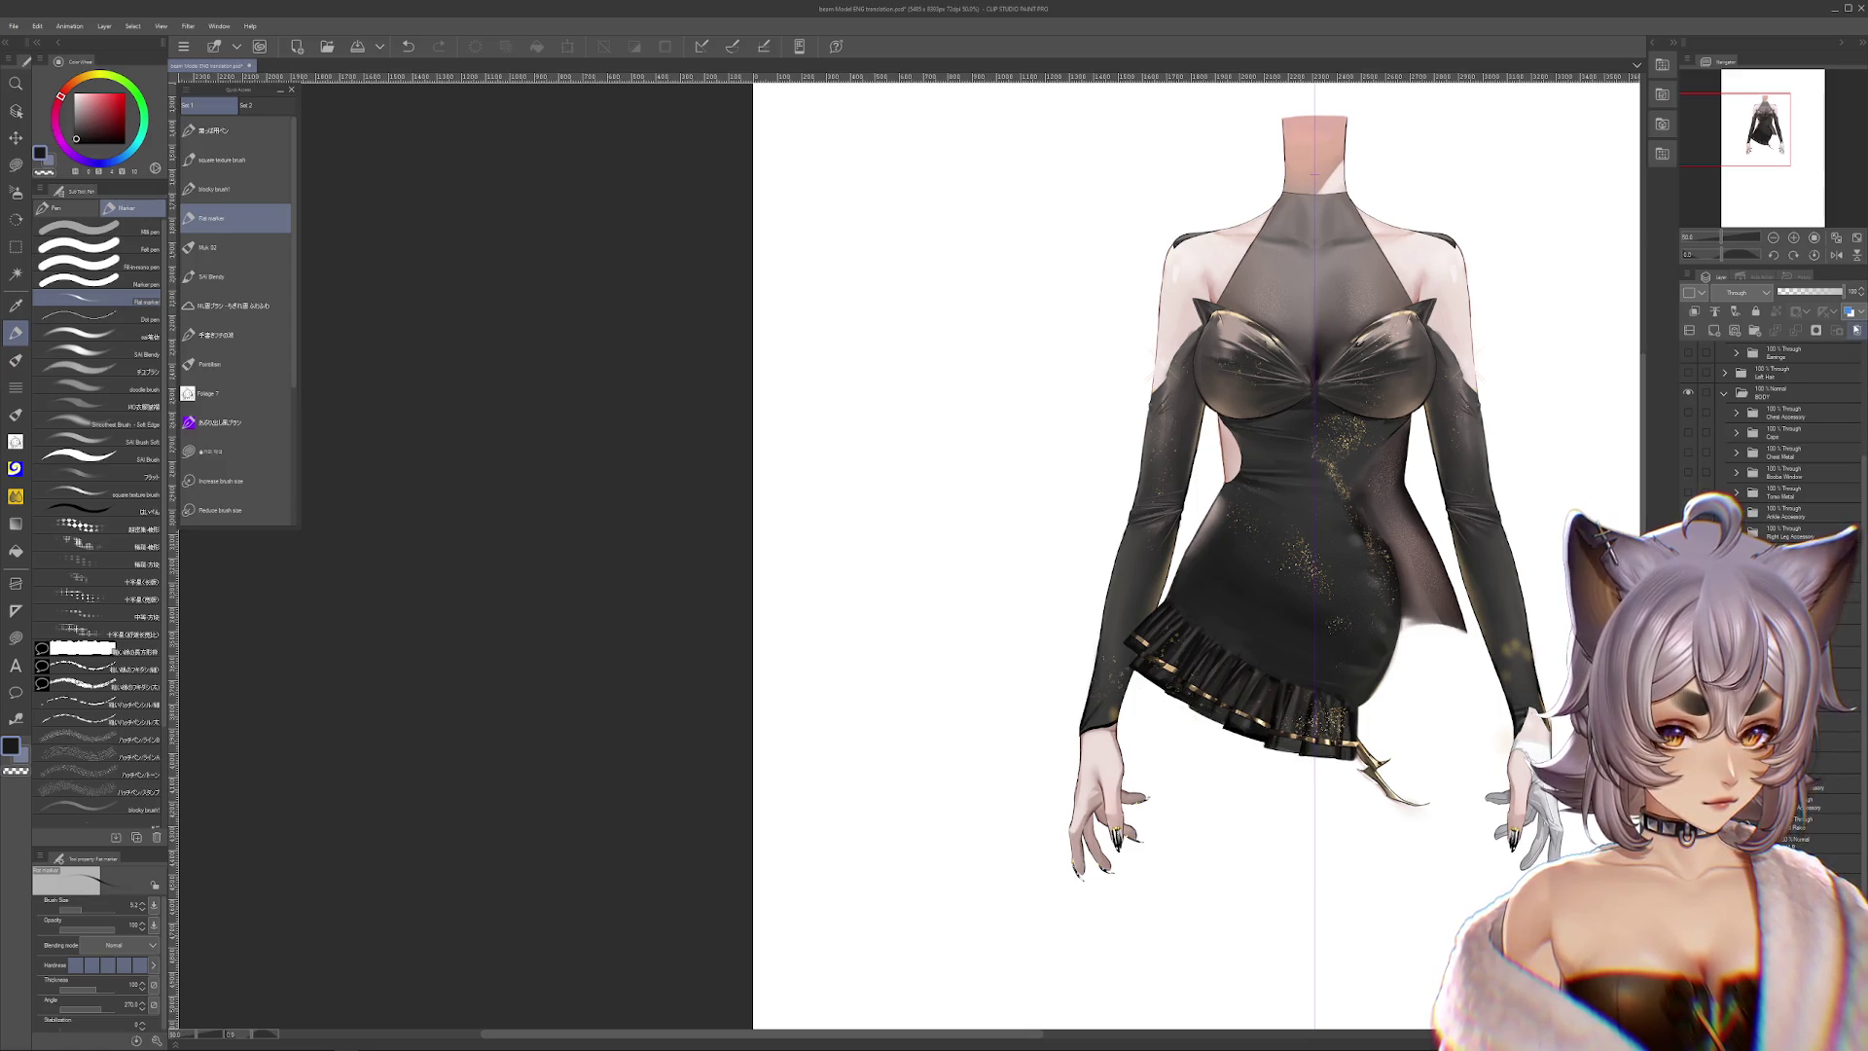
{"action": "key", "text": "alt+bracketright"}
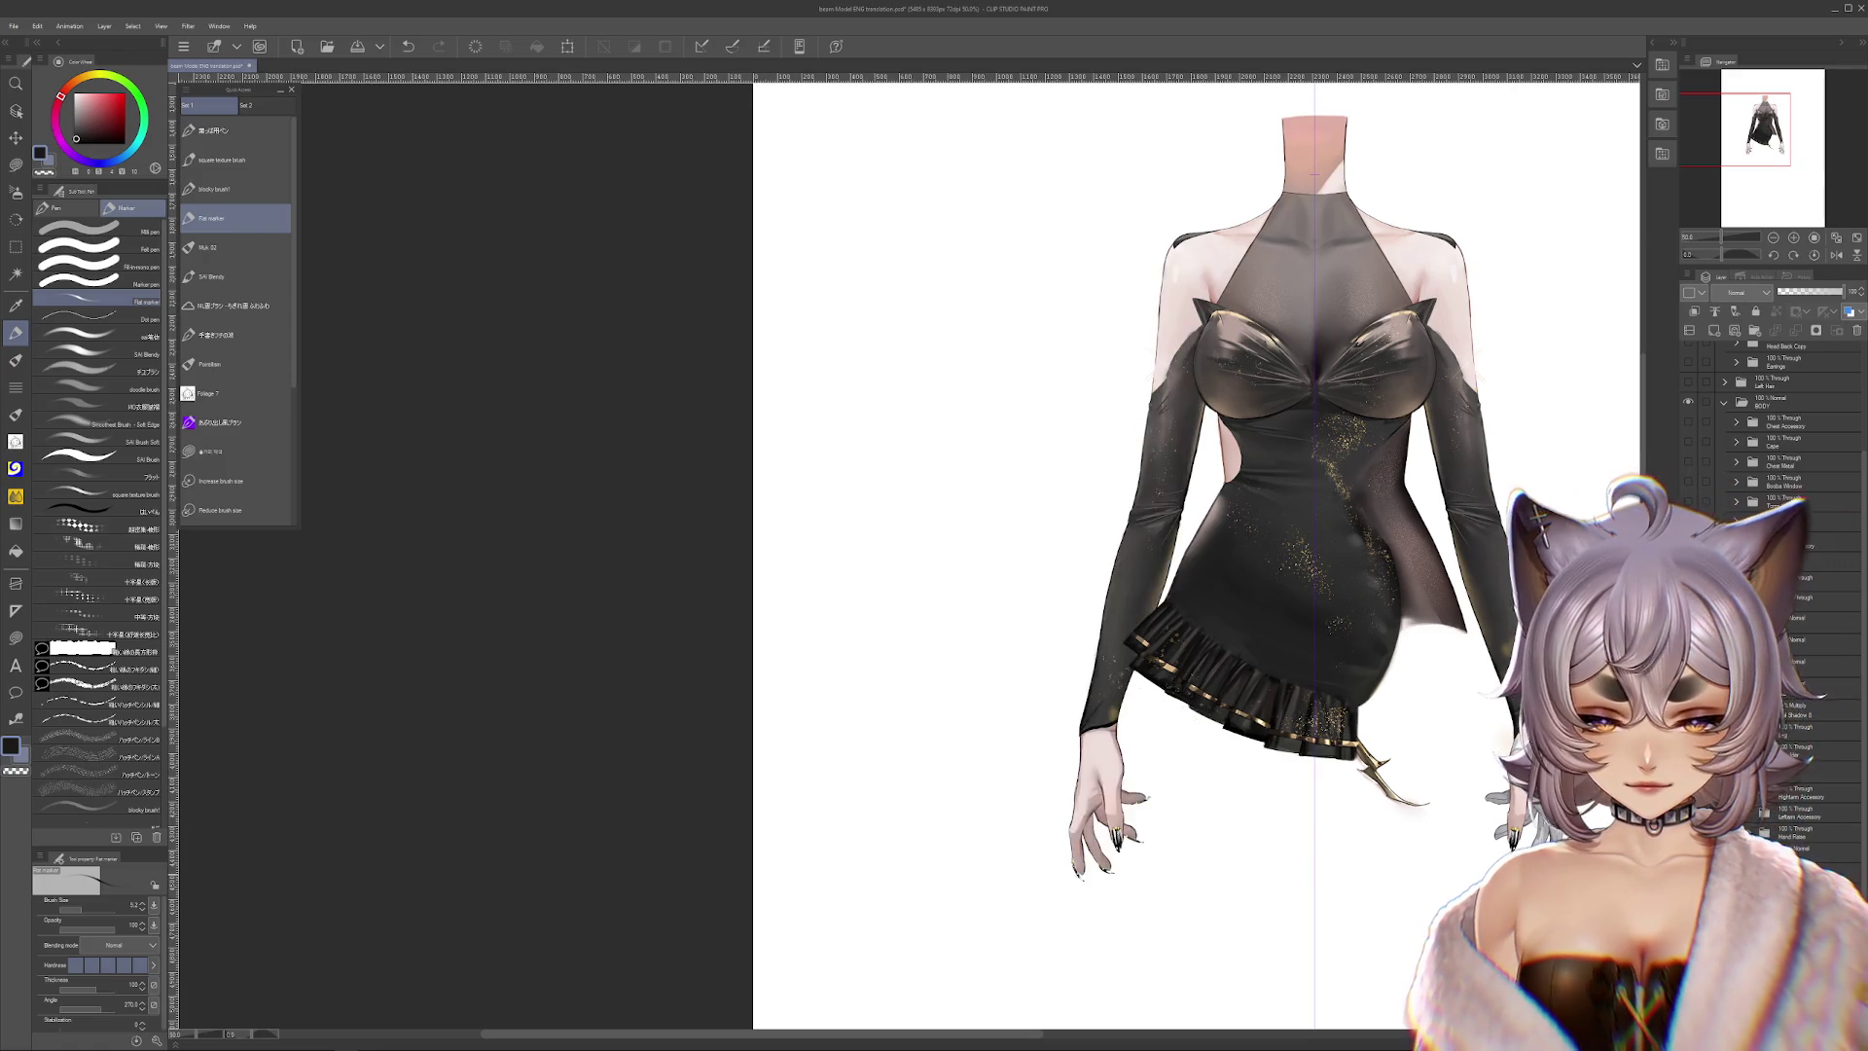
{"action": "left_click_drag", "start_coordinate": [1265, 486], "coordinate": [1171, 379]}
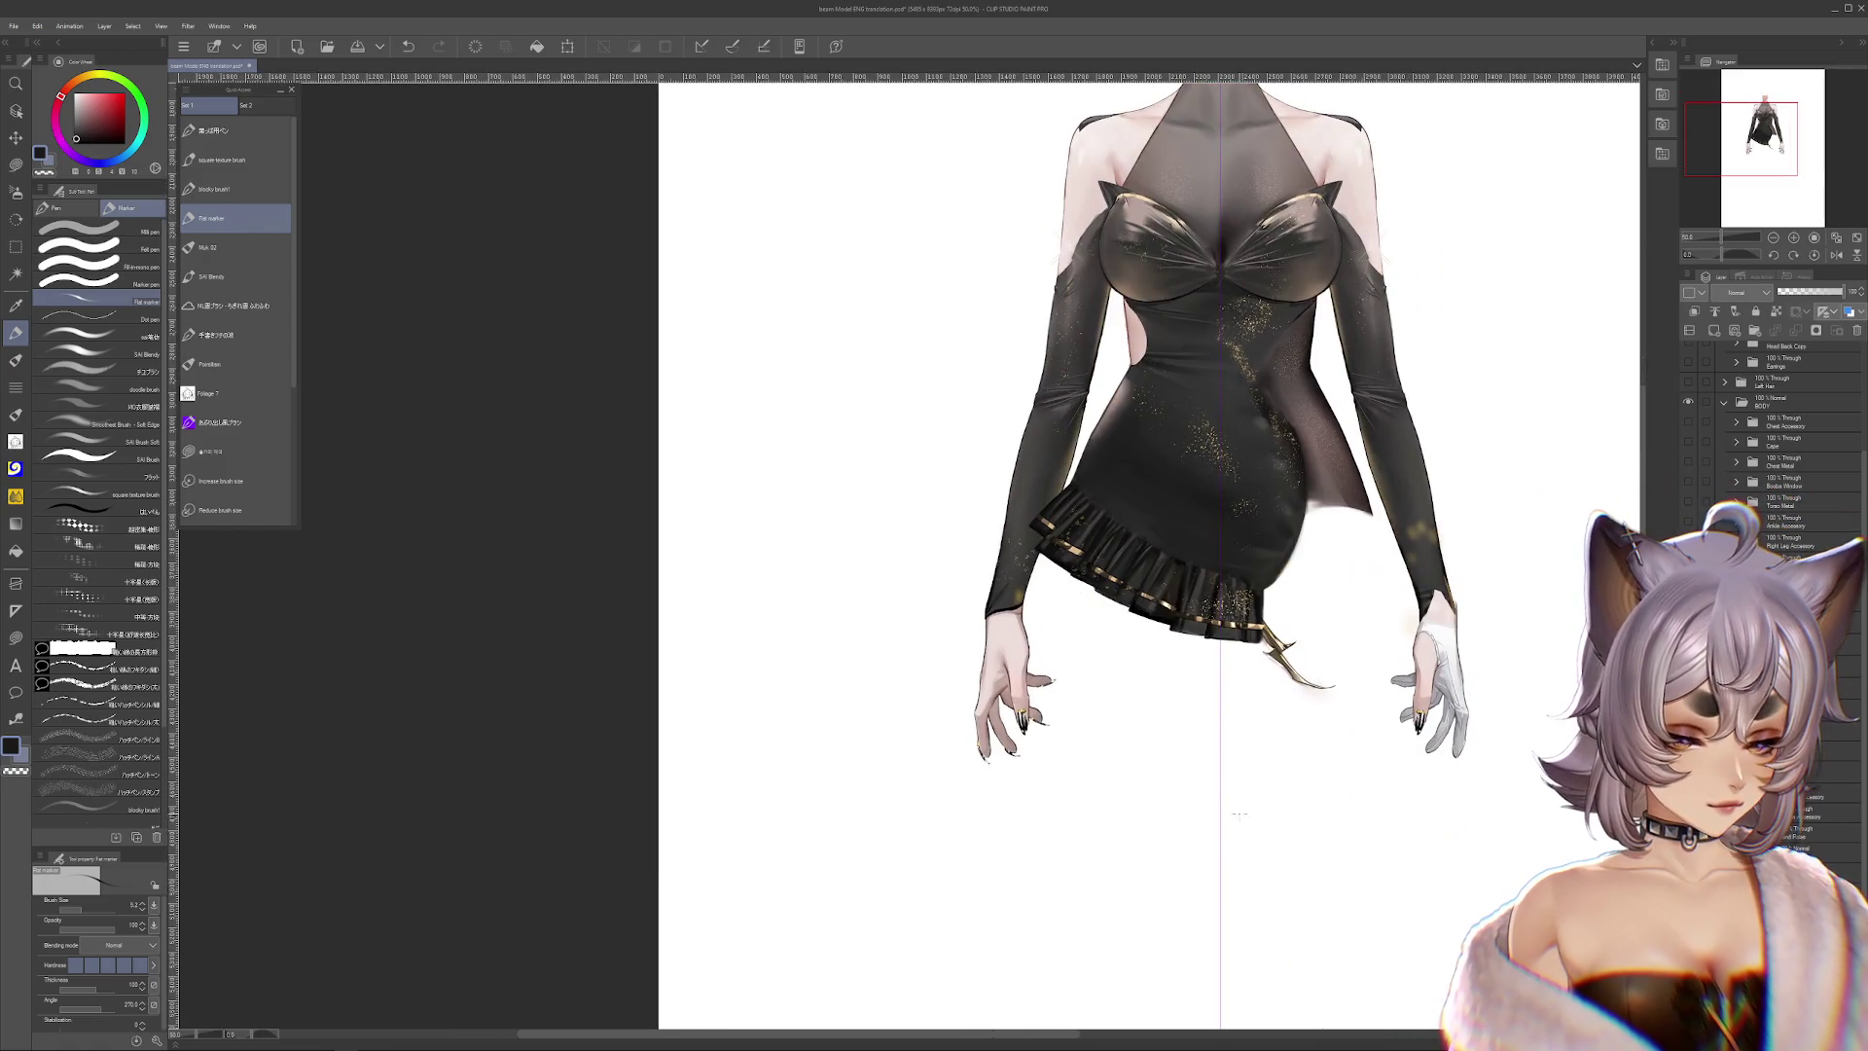
Lasso-fill a grey shape around the dangling hand, then undo it
{"action": "key", "text": "m"}
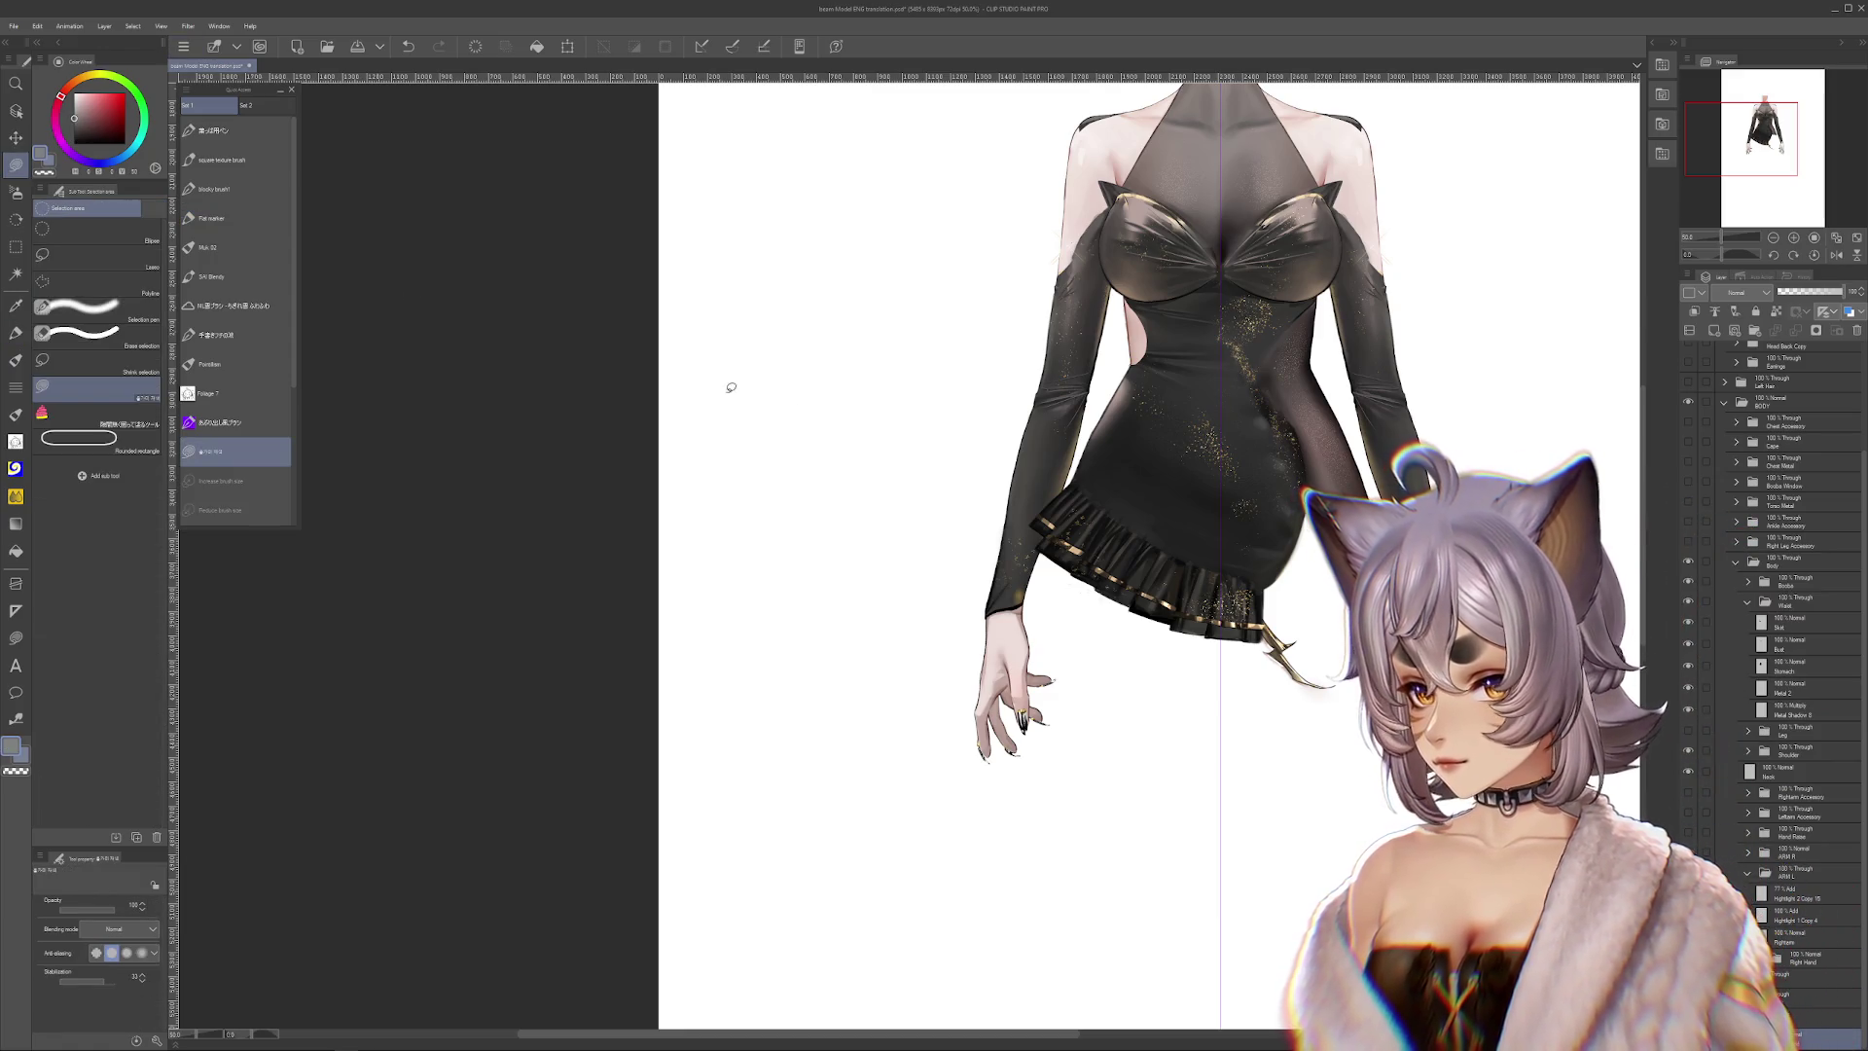
{"action": "left_click_drag", "start_coordinate": [793, 399], "coordinate": [1295, 898]}
{"action": "scroll", "coordinate": [1012, 778], "scroll_direction": "up", "scroll_amount": 2}
{"action": "scroll", "coordinate": [1020, 793], "scroll_direction": "up", "scroll_amount": 1}
{"action": "scroll", "coordinate": [1020, 793], "scroll_direction": "up", "scroll_amount": 2}
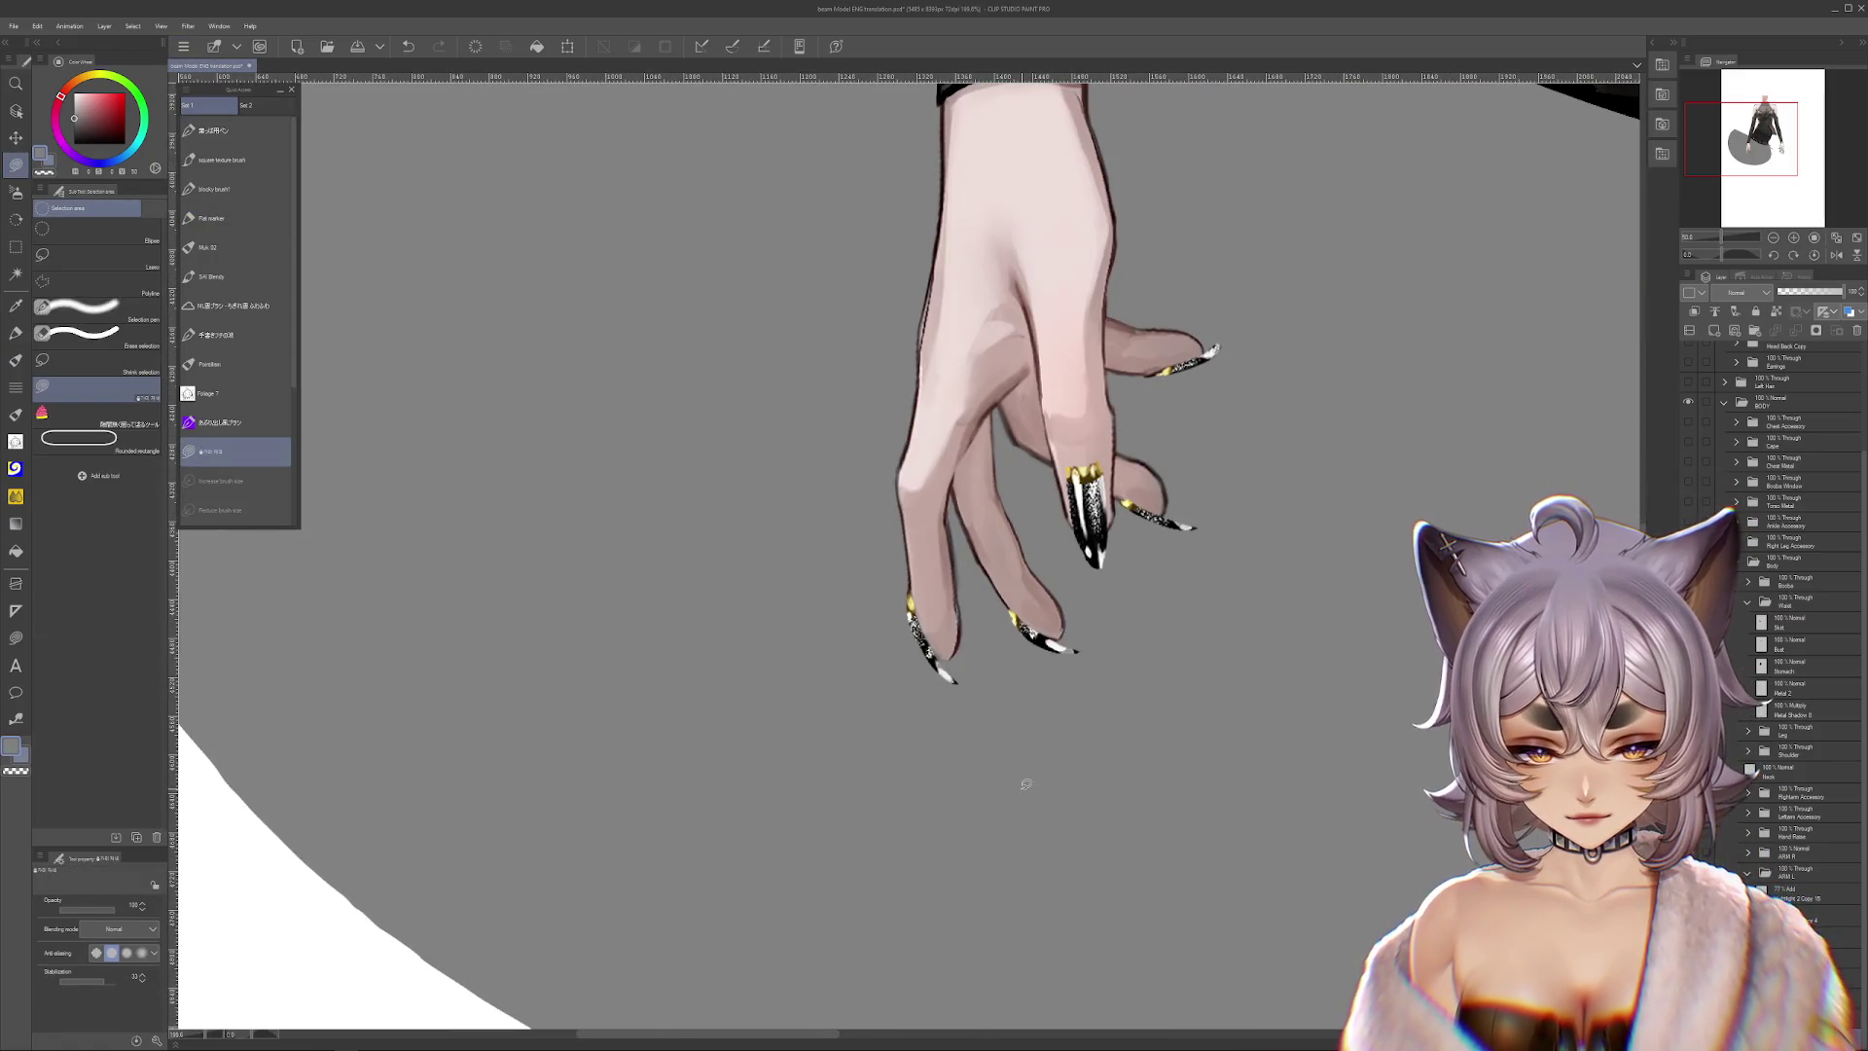
{"action": "scroll", "coordinate": [1015, 687], "scroll_direction": "up", "scroll_amount": 1}
{"action": "key", "text": "ctrl+z"}
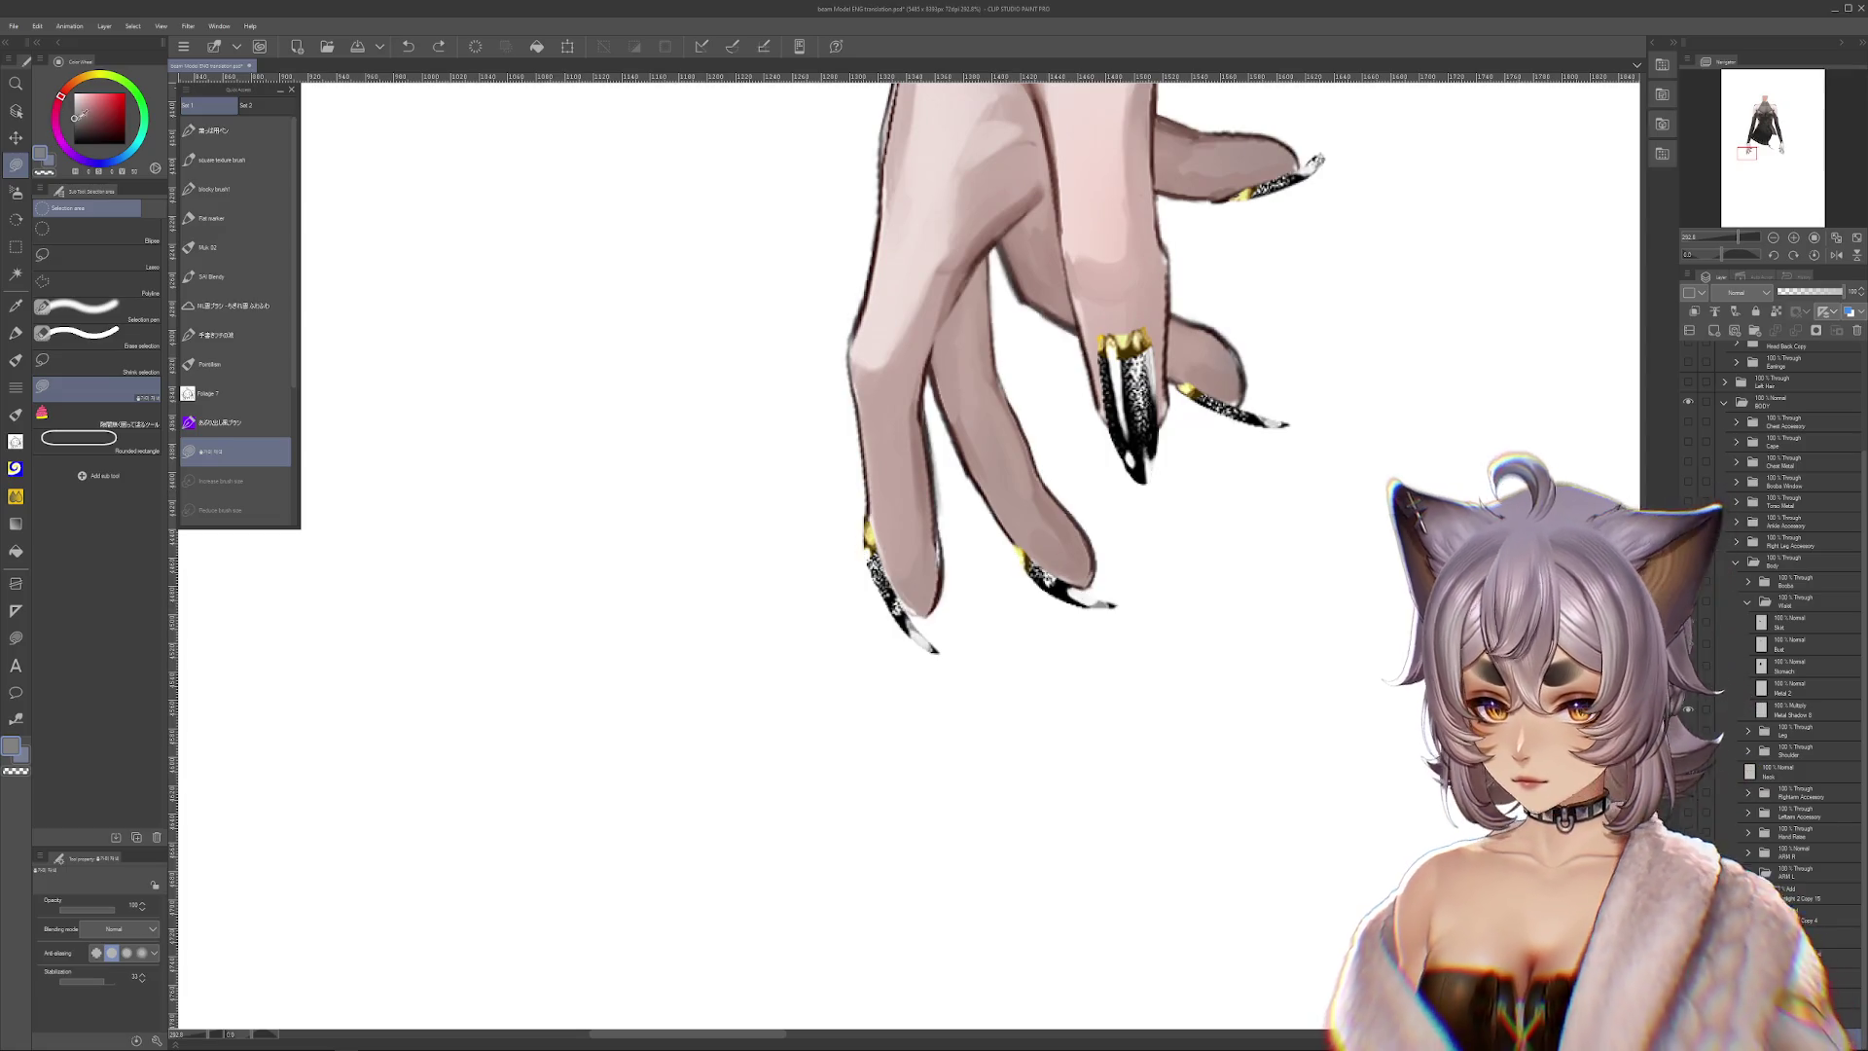
Try several dark fill shapes below the hand and over the fingers, undoing each one
{"action": "mouse_move", "coordinate": [729, 418]}
{"action": "left_mouse_down"}
{"action": "mouse_move", "coordinate": [1009, 846]}
{"action": "mouse_move", "coordinate": [1214, 736]}
{"action": "left_mouse_up"}
{"action": "key", "text": "ctrl+z"}
{"action": "left_click_drag", "start_coordinate": [759, 370], "coordinate": [1207, 739]}
{"action": "key", "text": "ctrl+z"}
{"action": "key", "text": "ctrl+z"}
{"action": "mouse_move", "coordinate": [910, 526]}
{"action": "left_mouse_down"}
{"action": "mouse_move", "coordinate": [884, 493]}
{"action": "mouse_move", "coordinate": [900, 545]}
{"action": "mouse_move", "coordinate": [1045, 480]}
{"action": "left_mouse_up"}
{"action": "key", "text": "ctrl+z"}
{"action": "key", "text": "ctrl+z"}
{"action": "left_click_drag", "start_coordinate": [741, 303], "coordinate": [1066, 335]}
{"action": "key", "text": "ctrl+z"}
{"action": "mouse_move", "coordinate": [876, 370]}
{"action": "left_mouse_down"}
{"action": "mouse_move", "coordinate": [846, 545]}
{"action": "mouse_move", "coordinate": [1281, 679]}
{"action": "left_mouse_up"}
{"action": "key", "text": "ctrl+z"}
Try more dark wedge and rounded fills behind the hand, undoing each attempt
{"action": "key", "text": "ctrl+z"}
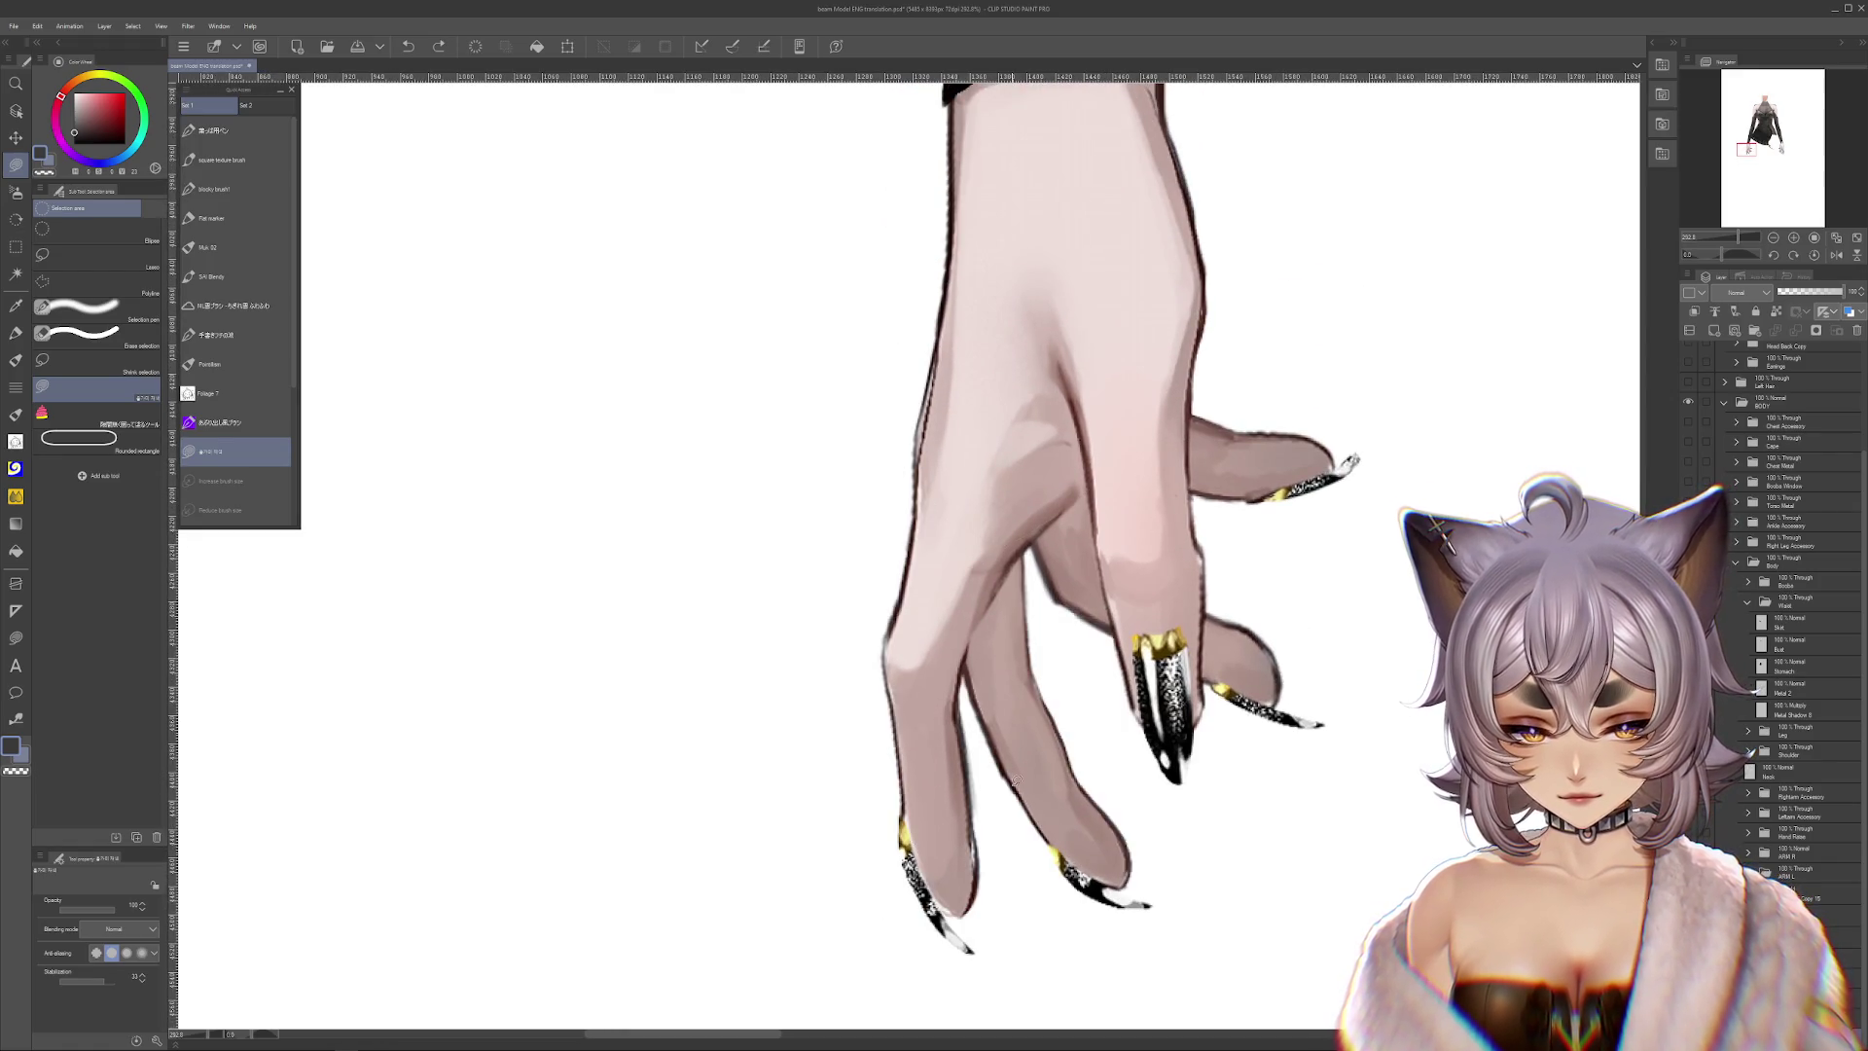
{"action": "left_click_drag", "start_coordinate": [973, 584], "coordinate": [1265, 505]}
{"action": "key", "text": "ctrl+z"}
{"action": "left_click_drag", "start_coordinate": [1051, 530], "coordinate": [1249, 608]}
{"action": "key", "text": "ctrl+z"}
{"action": "left_click_drag", "start_coordinate": [1217, 355], "coordinate": [1051, 516]}
{"action": "key", "text": "ctrl+z"}
{"action": "scroll", "coordinate": [1005, 508], "scroll_direction": "down", "scroll_amount": 1}
{"action": "mouse_move", "coordinate": [844, 347]}
{"action": "left_mouse_down"}
{"action": "mouse_move", "coordinate": [834, 564]}
{"action": "mouse_move", "coordinate": [1146, 330]}
{"action": "left_mouse_up"}
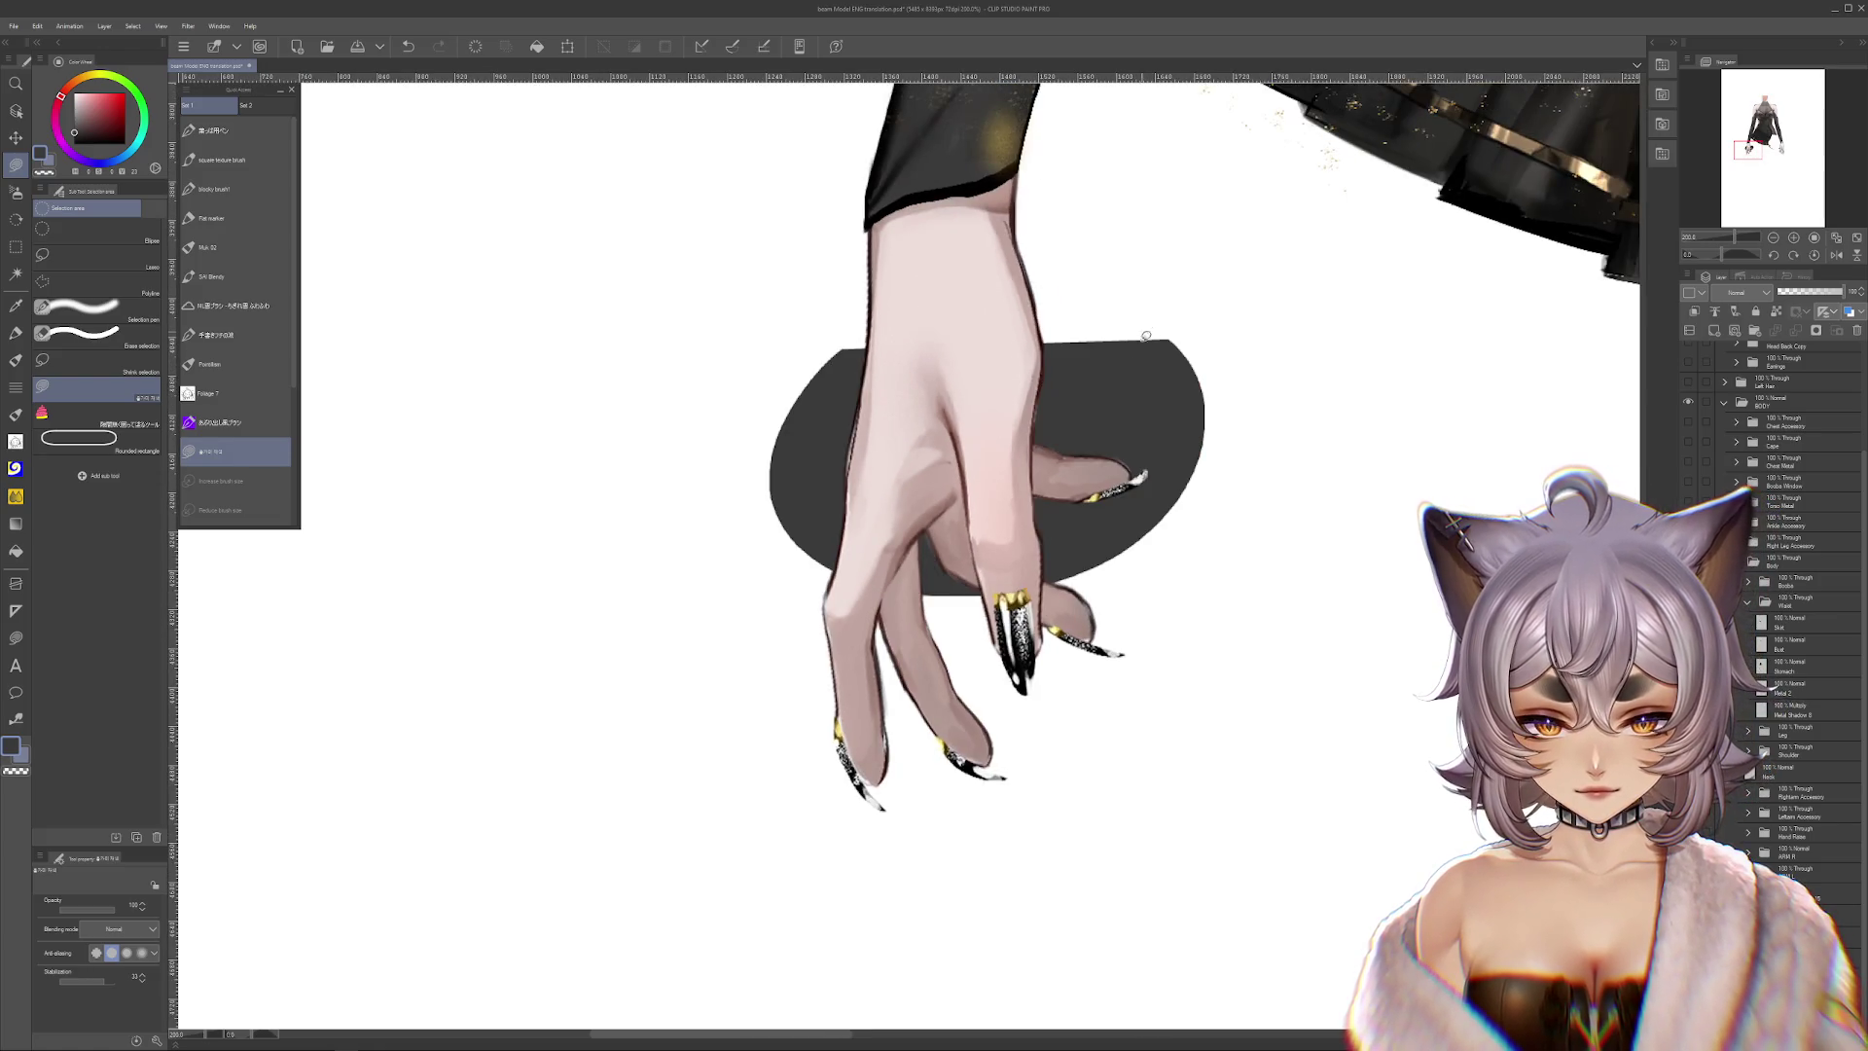
{"action": "scroll", "coordinate": [1059, 492], "scroll_direction": "down", "scroll_amount": 1}
{"action": "key", "text": "ctrl+z"}
{"action": "scroll", "coordinate": [668, 460], "scroll_direction": "down", "scroll_amount": 2}
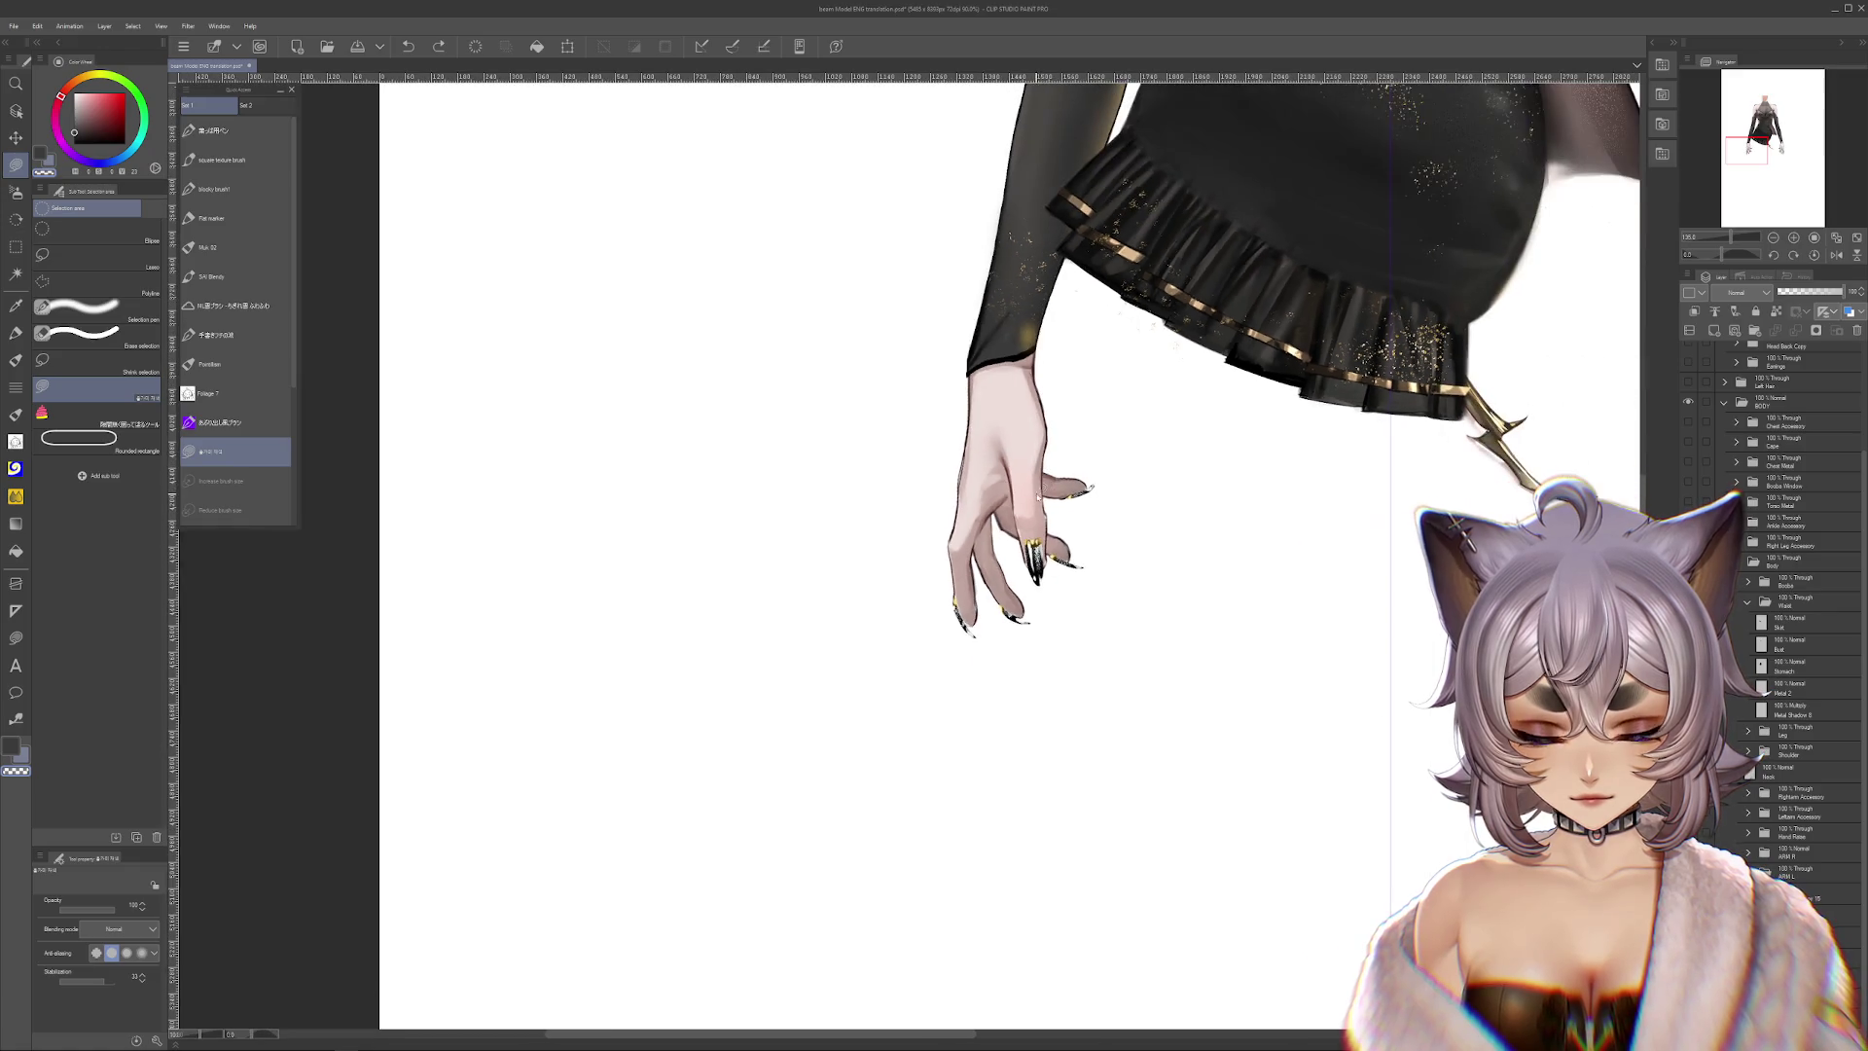
Shift the paint colour toward cyan and try dark grey and teal fills, undoing both
{"action": "left_click_drag", "start_coordinate": [60, 96], "coordinate": [90, 75]}
{"action": "left_click", "coordinate": [127, 156]}
{"action": "left_click_drag", "start_coordinate": [901, 227], "coordinate": [1211, 371]}
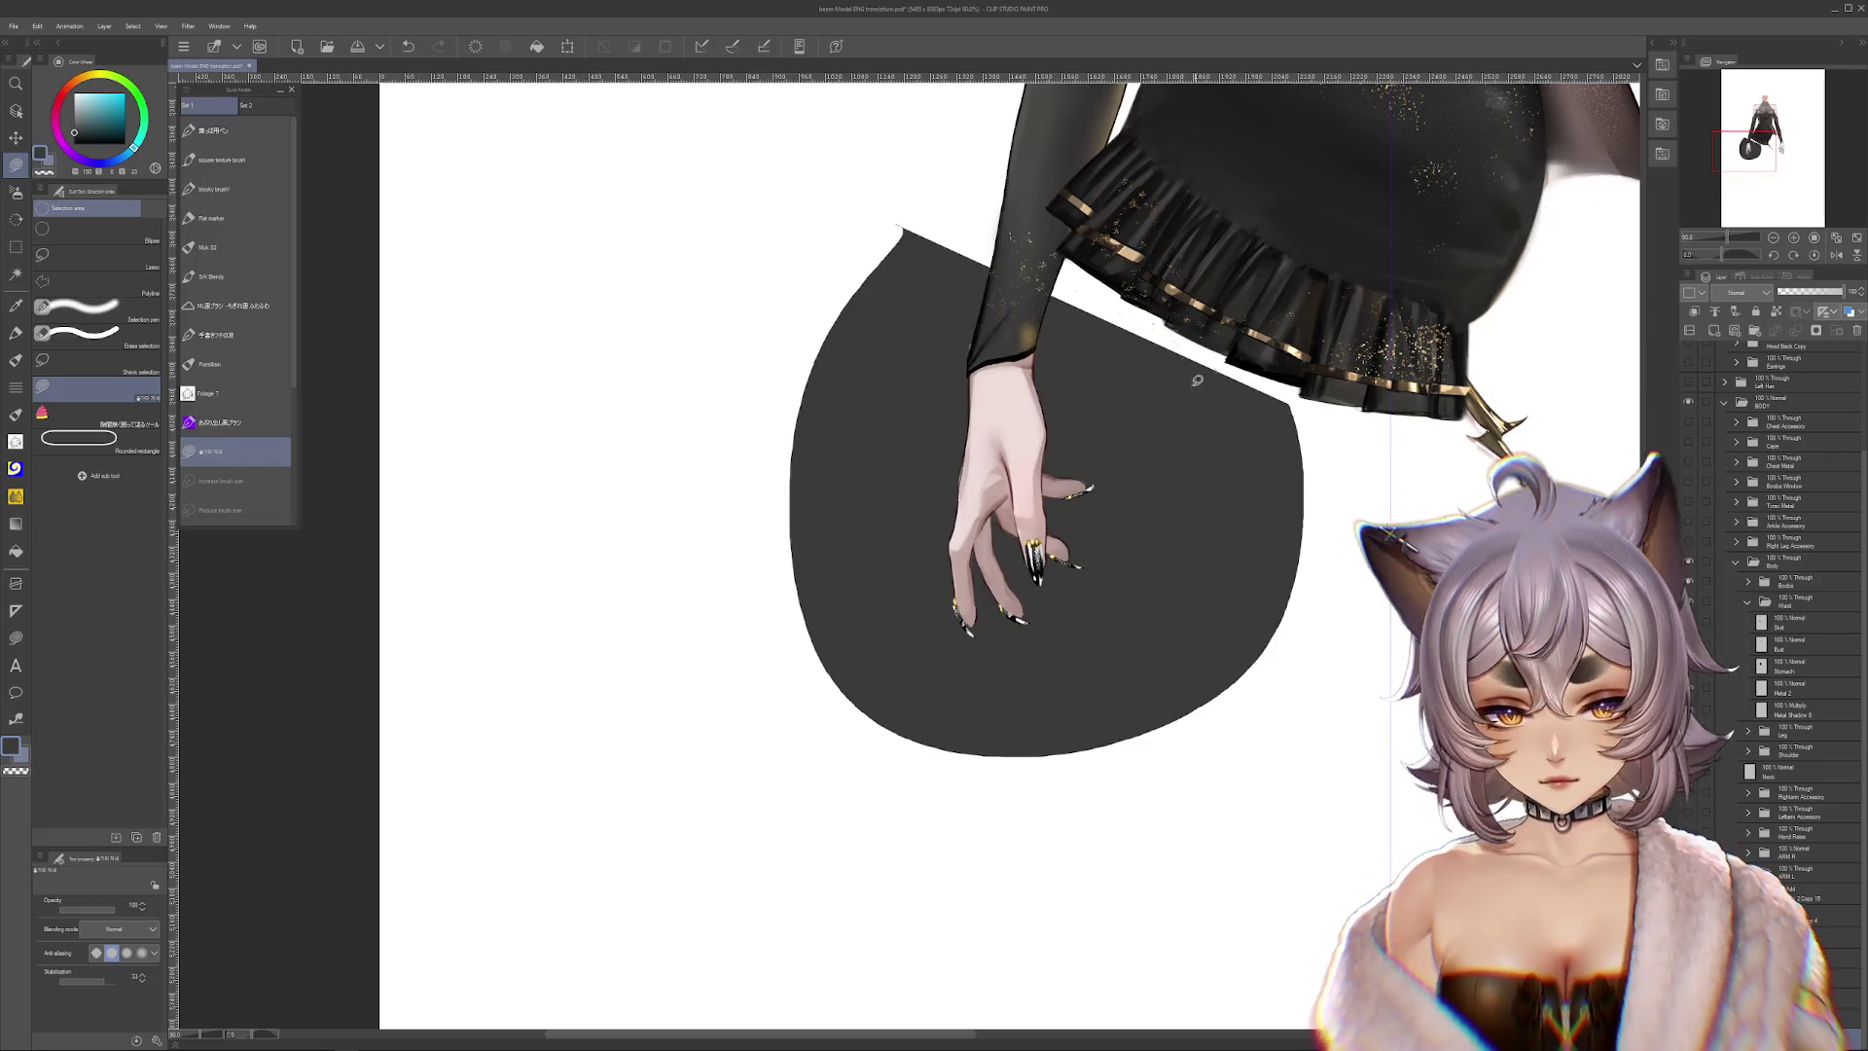
{"action": "key", "text": "ctrl+z"}
{"action": "left_click", "coordinate": [108, 108]}
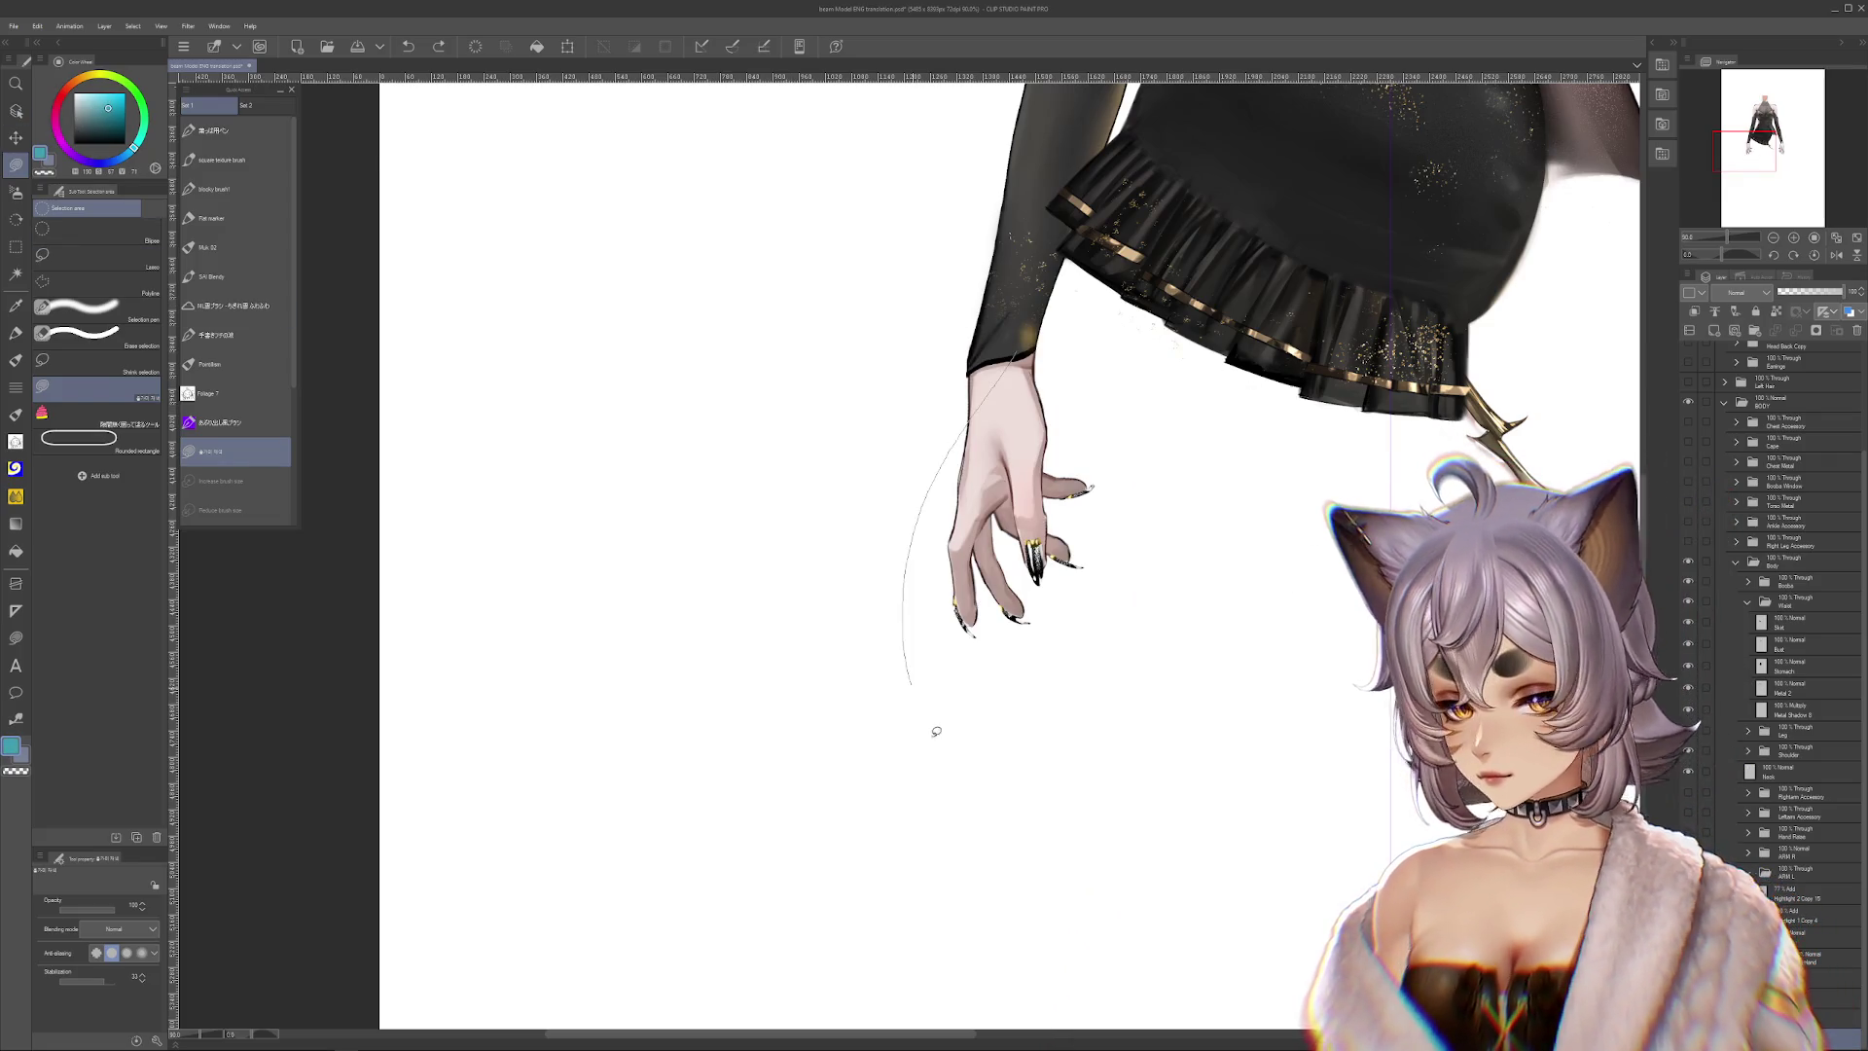
{"action": "left_click_drag", "start_coordinate": [1036, 365], "coordinate": [1350, 582]}
{"action": "key", "text": "ctrl+z"}
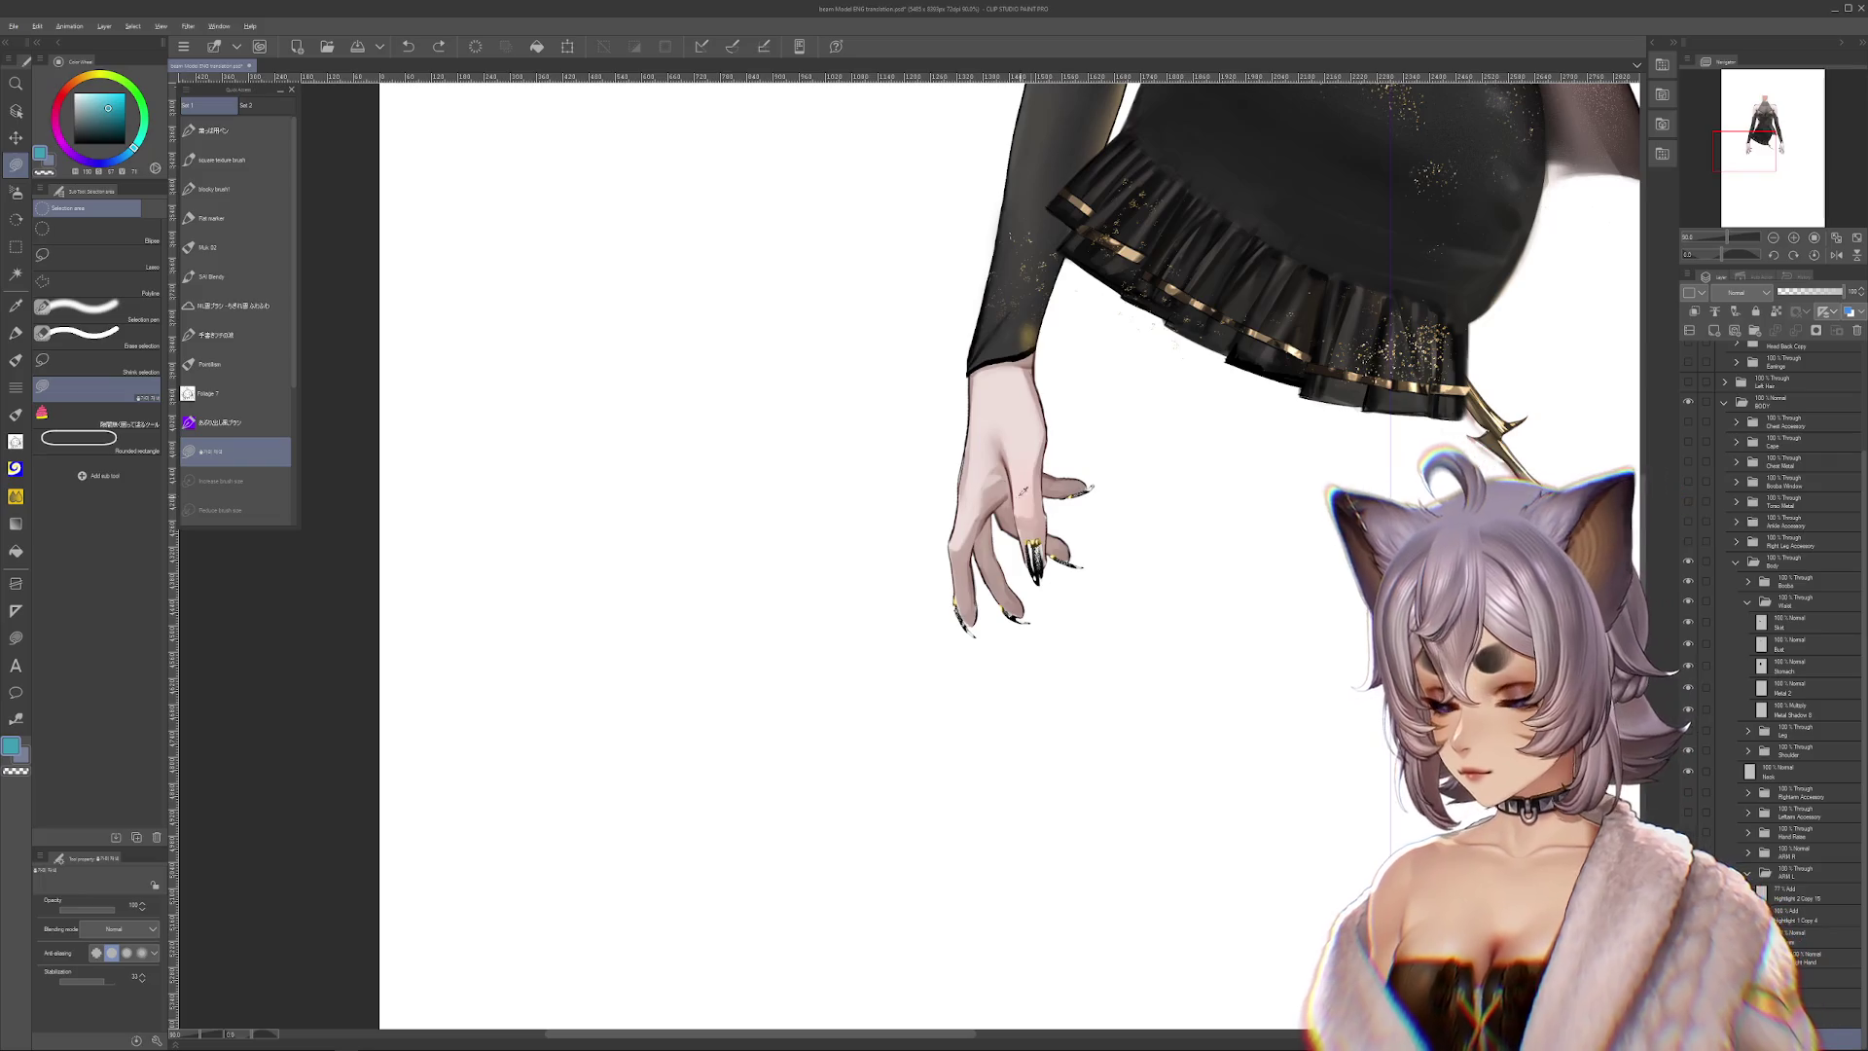
Pick a blue shade and lasso-fill a large rounded shape behind the hand
{"action": "left_click", "coordinate": [124, 155]}
{"action": "left_click", "coordinate": [115, 103]}
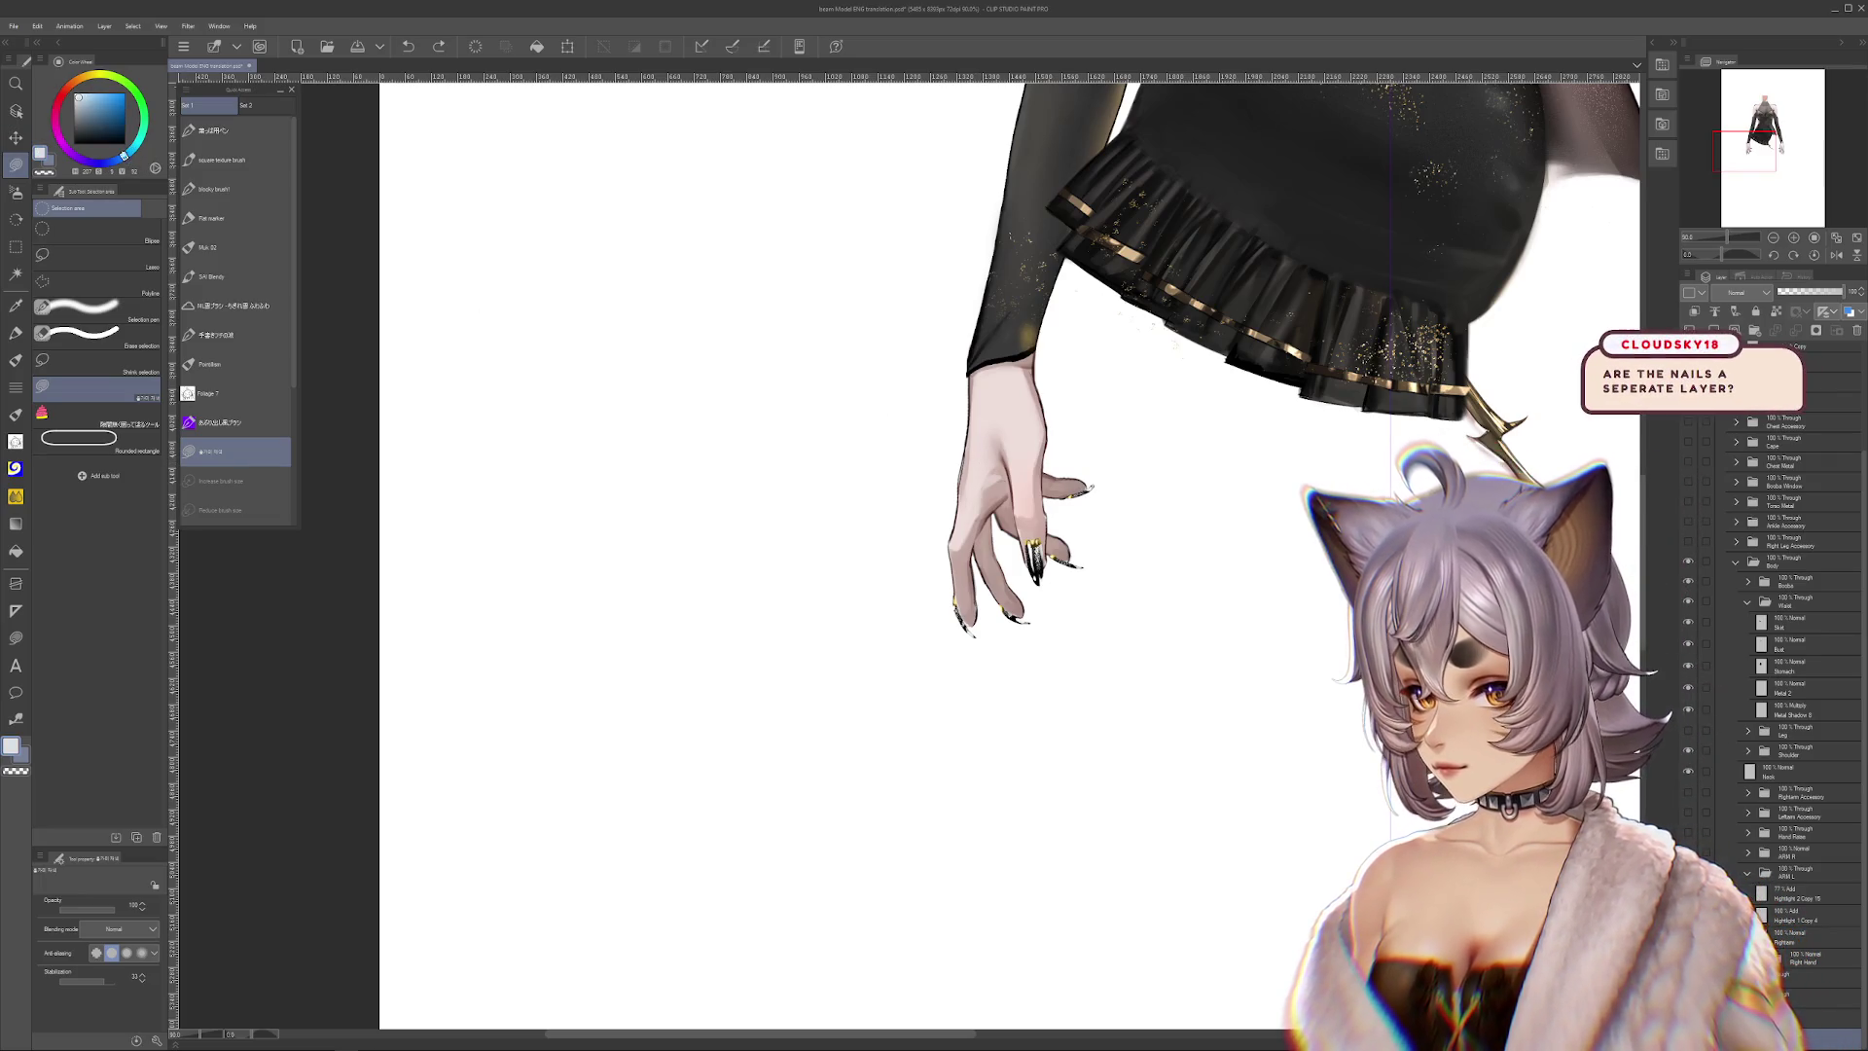
{"action": "mouse_move", "coordinate": [645, 126]}
{"action": "left_mouse_down"}
{"action": "mouse_move", "coordinate": [1187, 726]}
{"action": "mouse_move", "coordinate": [1052, 316]}
{"action": "left_mouse_up"}
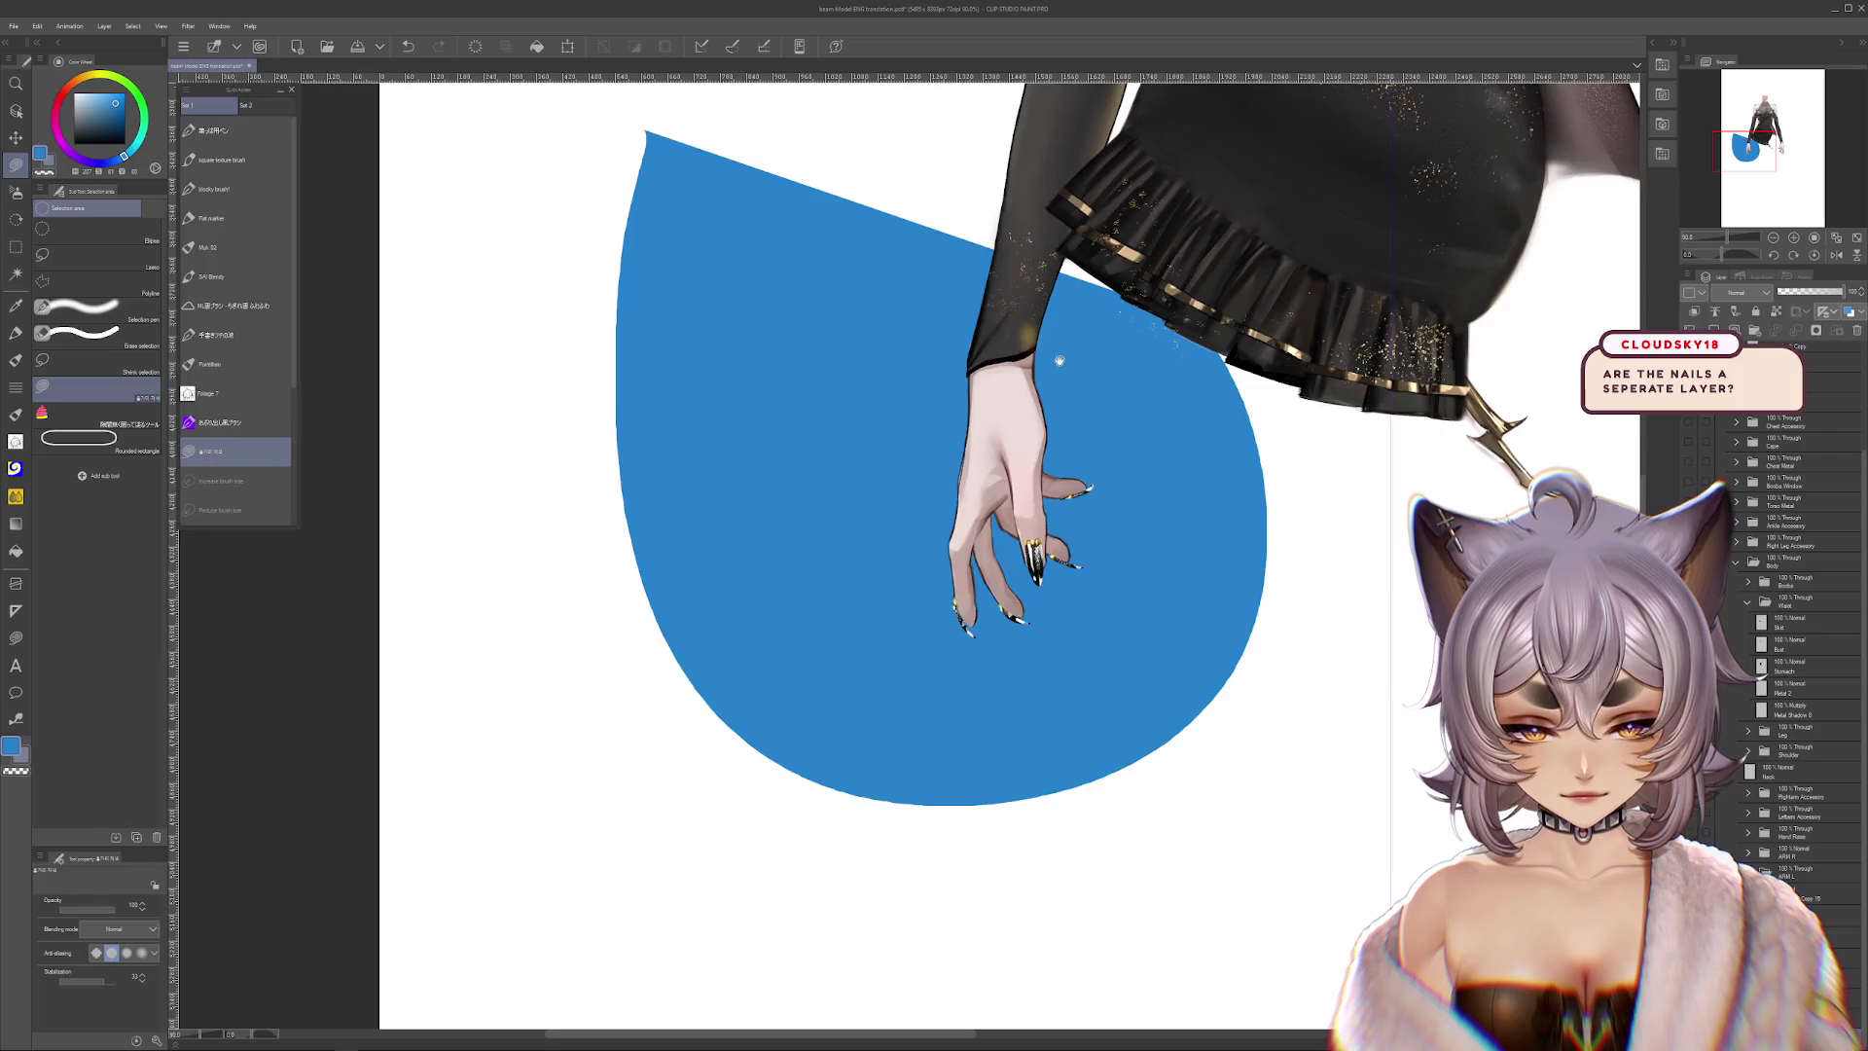
Redo the blue lasso fill around the left hand and add one behind the right hand
{"action": "key", "text": "ctrl+z"}
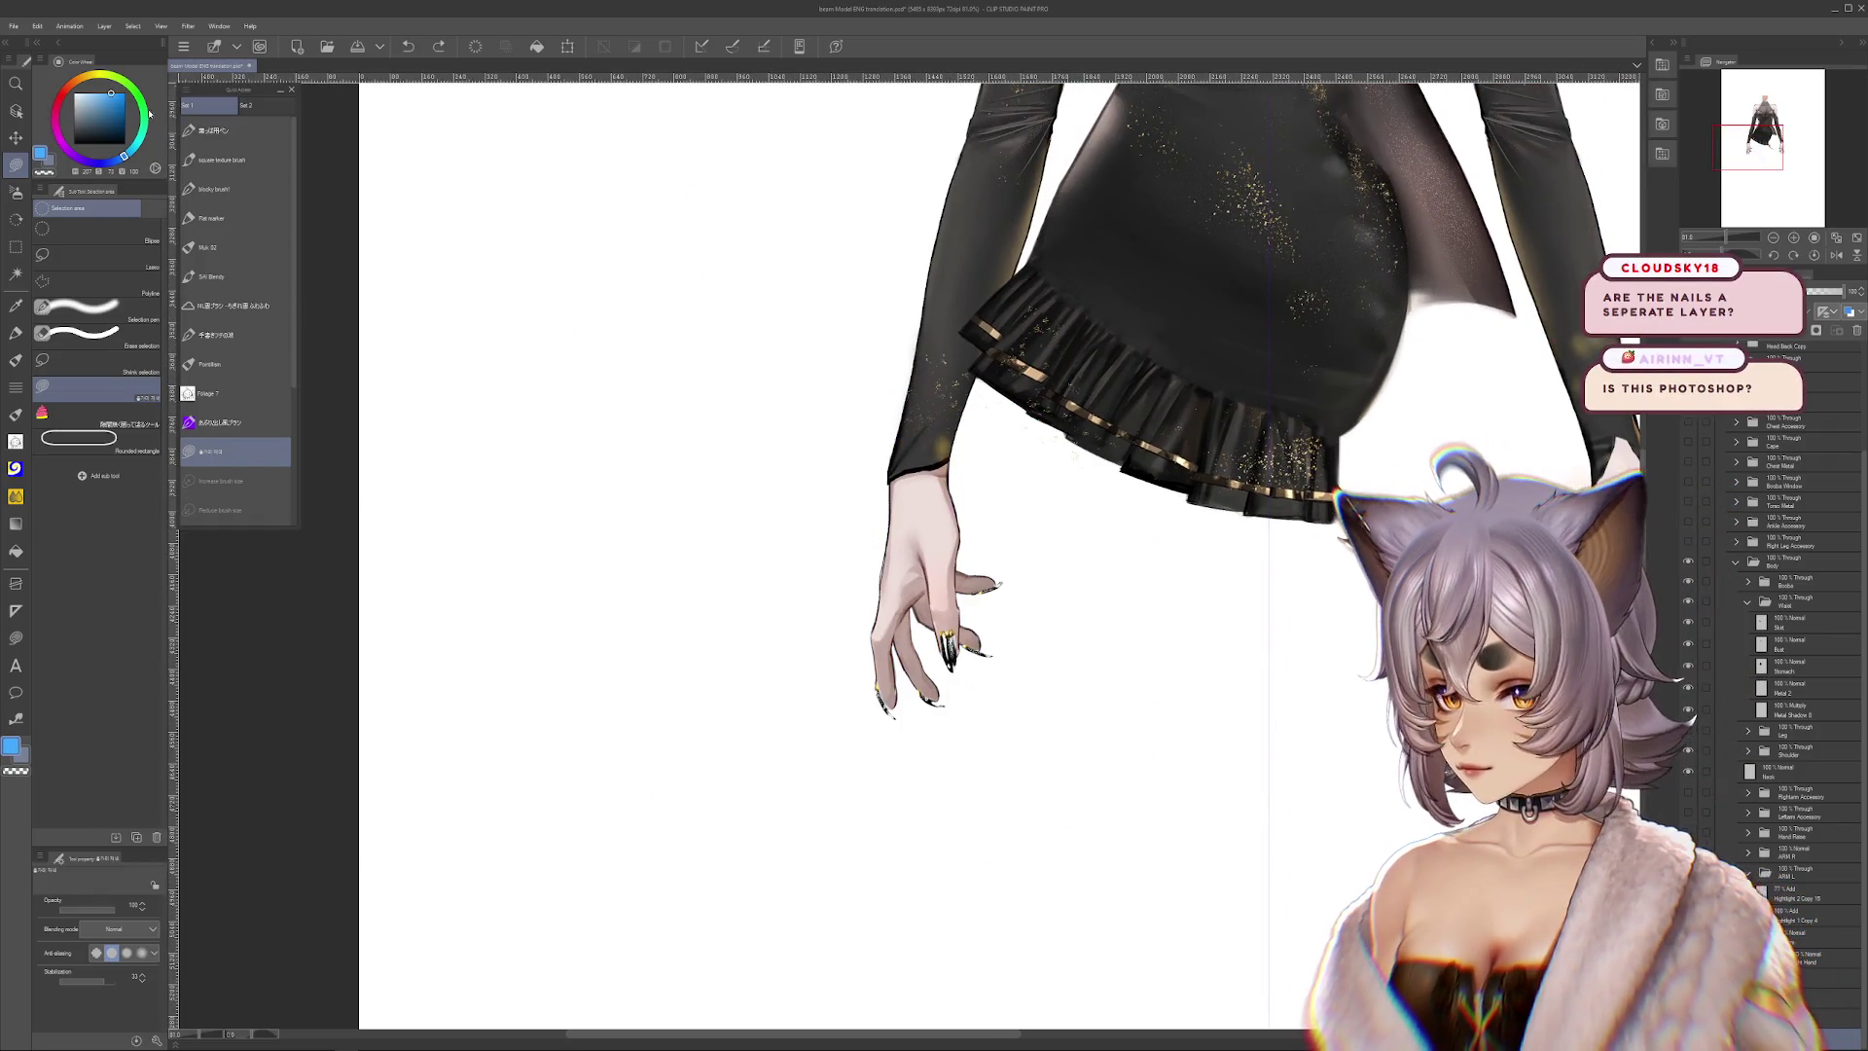
{"action": "left_click_drag", "start_coordinate": [805, 369], "coordinate": [1376, 584]}
{"action": "scroll", "coordinate": [1071, 584], "scroll_direction": "down", "scroll_amount": 2}
{"action": "left_click_drag", "start_coordinate": [901, 537], "coordinate": [1158, 418]}
Zoom in on the left hand and Alt-click one finger layer's eye icon to solo it
{"action": "scroll", "coordinate": [1086, 623], "scroll_direction": "up", "scroll_amount": 5}
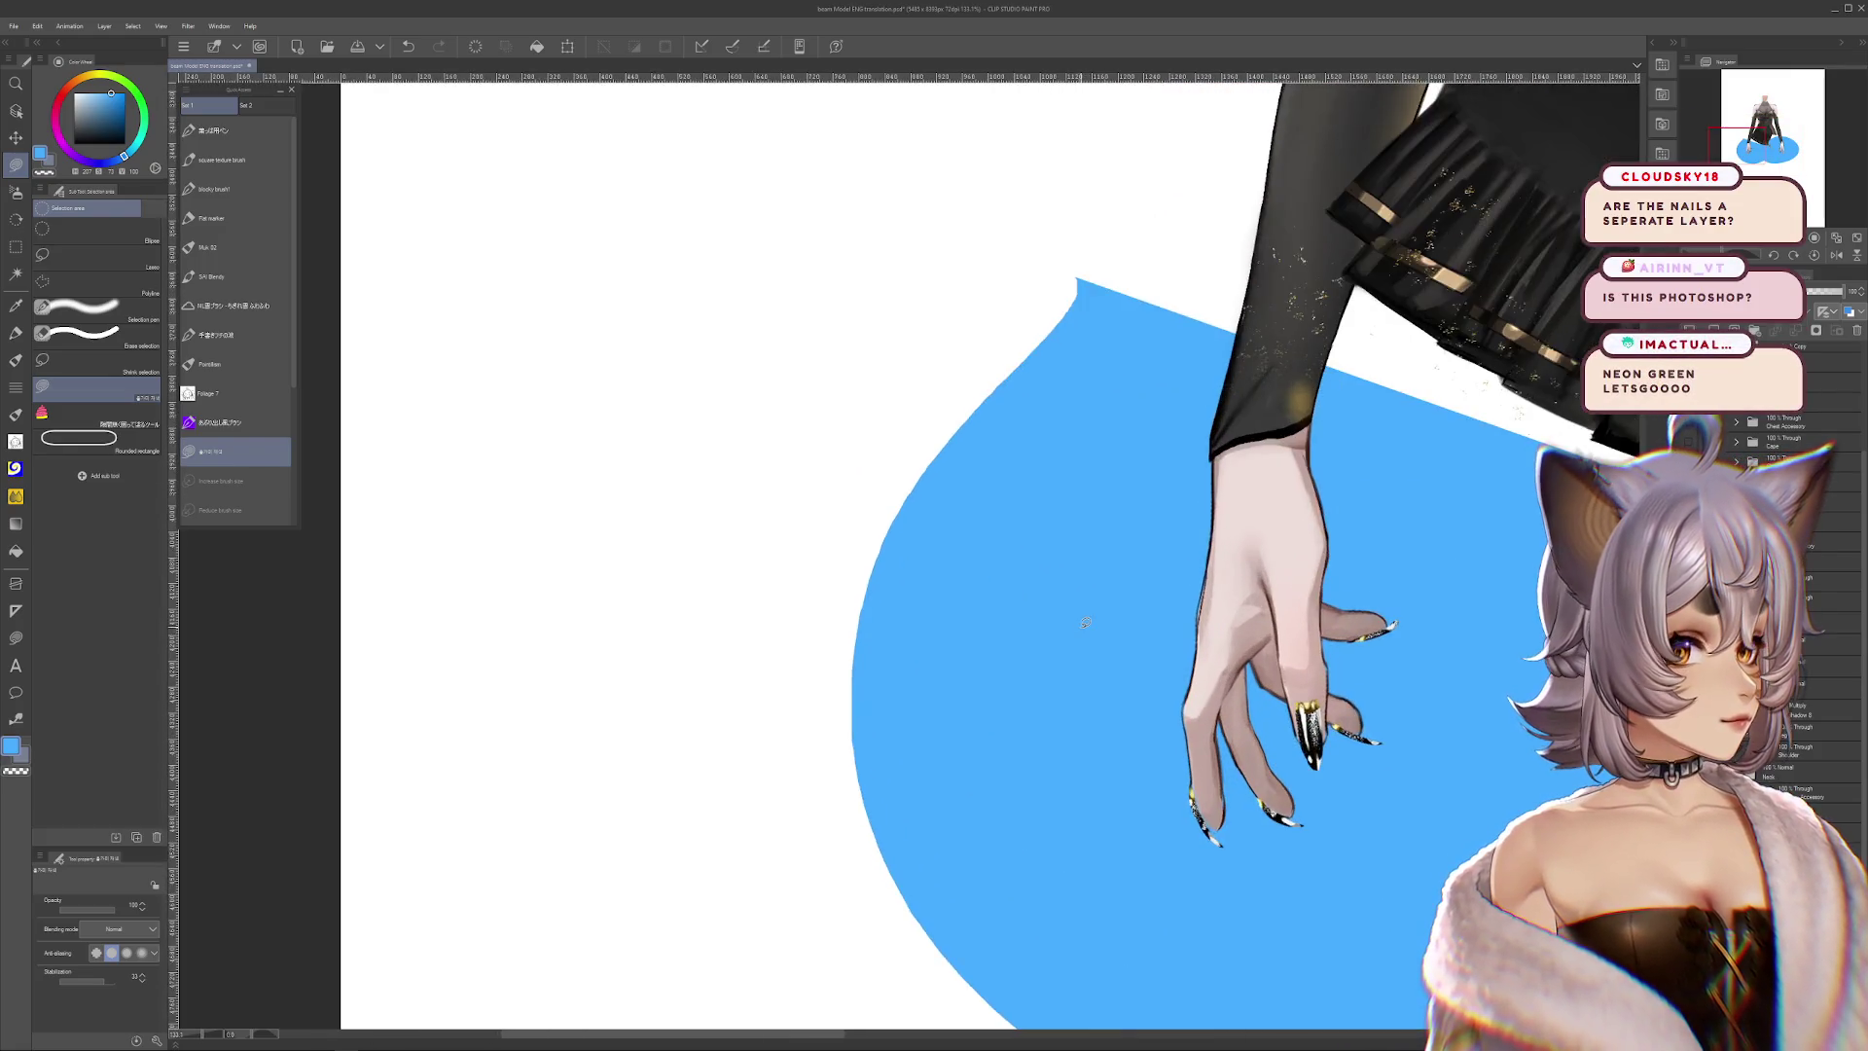
{"action": "scroll", "coordinate": [1086, 623], "scroll_direction": "up", "scroll_amount": 1}
{"action": "scroll", "coordinate": [1088, 595], "scroll_direction": "up", "scroll_amount": 1}
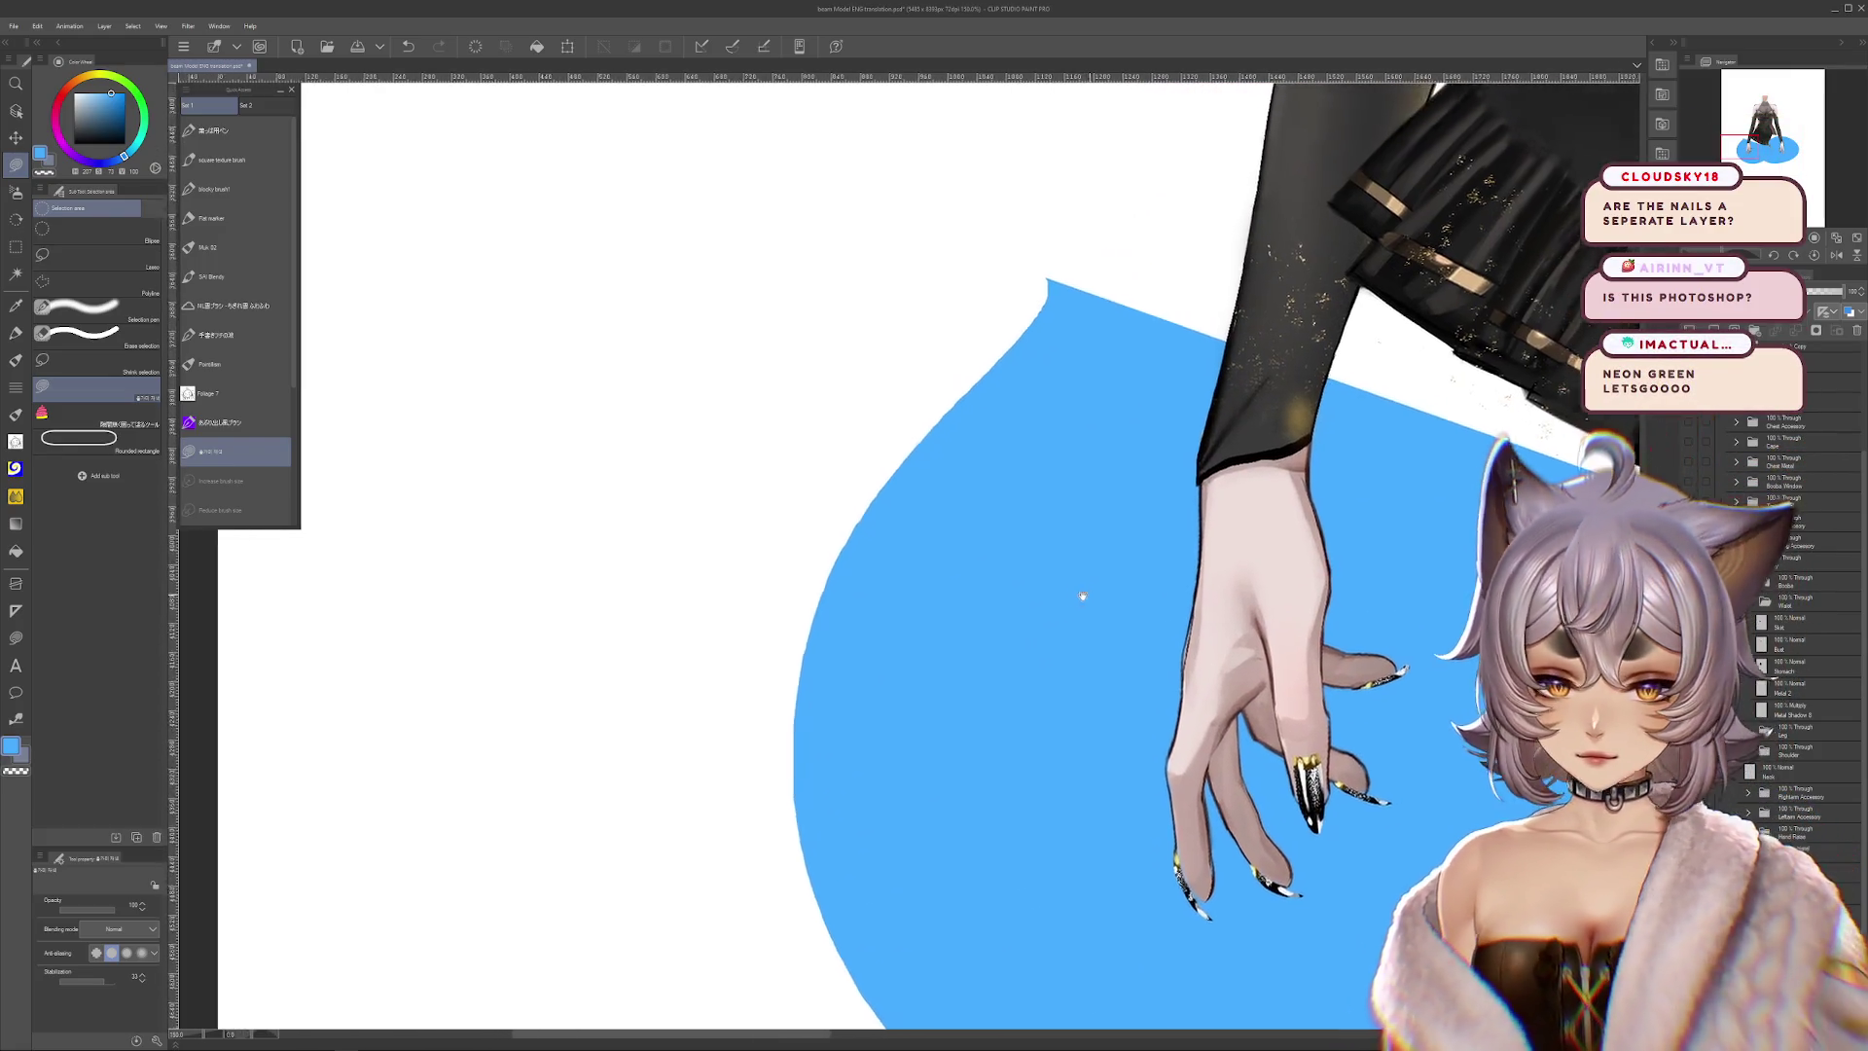
{"action": "scroll", "coordinate": [1088, 596], "scroll_direction": "down", "scroll_amount": 2}
{"action": "scroll", "coordinate": [920, 556], "scroll_direction": "up", "scroll_amount": 3}
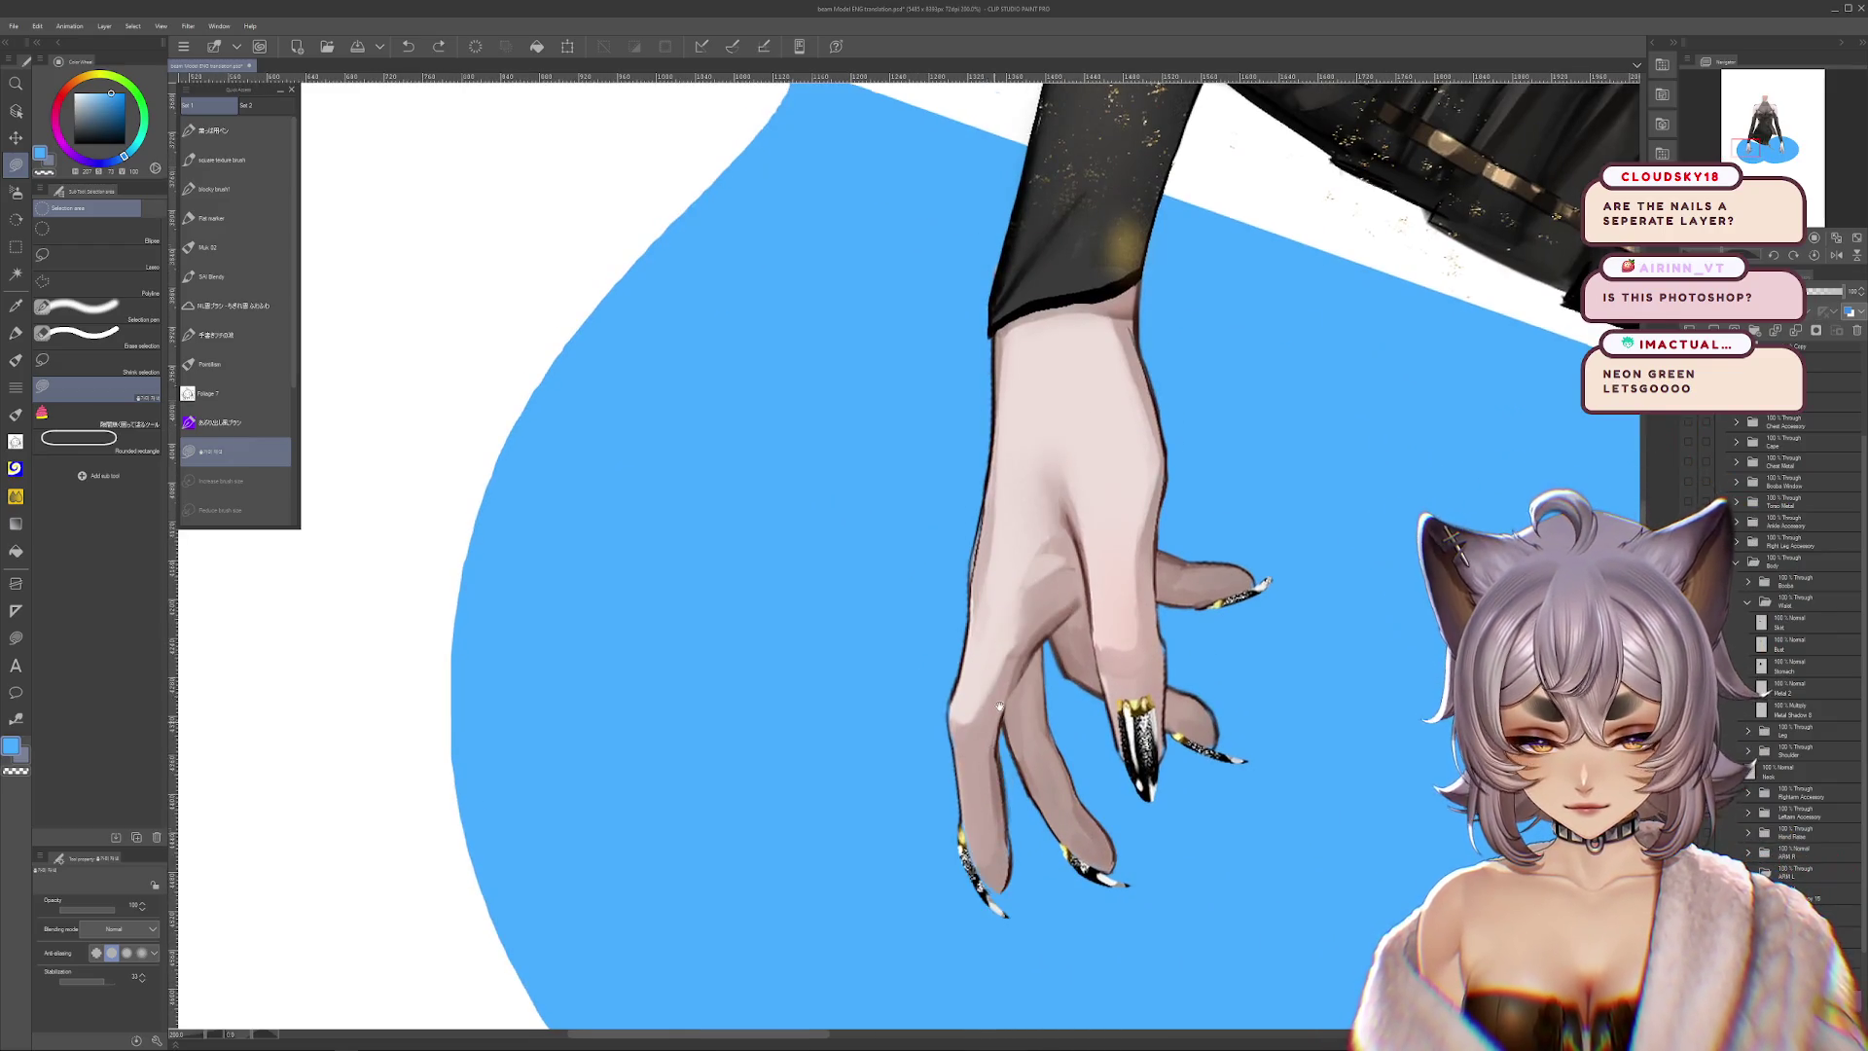
{"action": "left_click_drag", "start_coordinate": [994, 722], "coordinate": [1034, 595]}
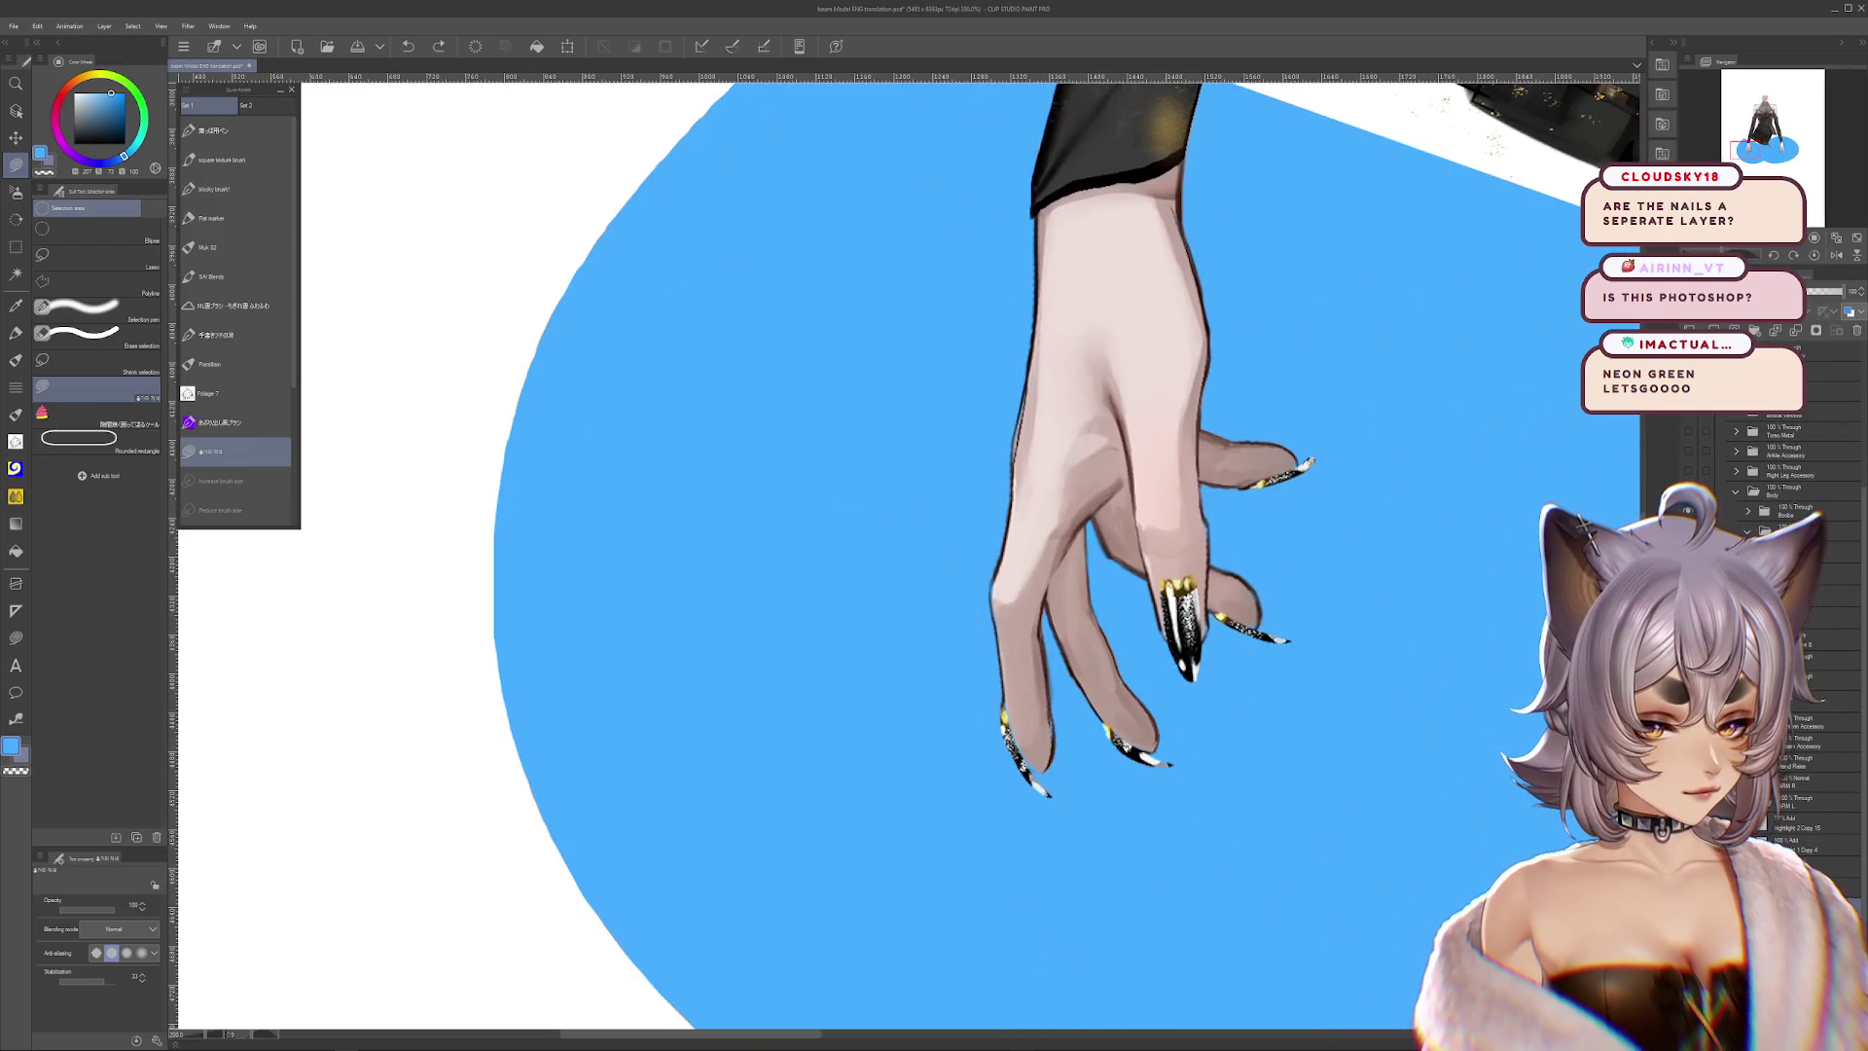
{"action": "left_click_drag", "start_coordinate": [1034, 595], "coordinate": [977, 632]}
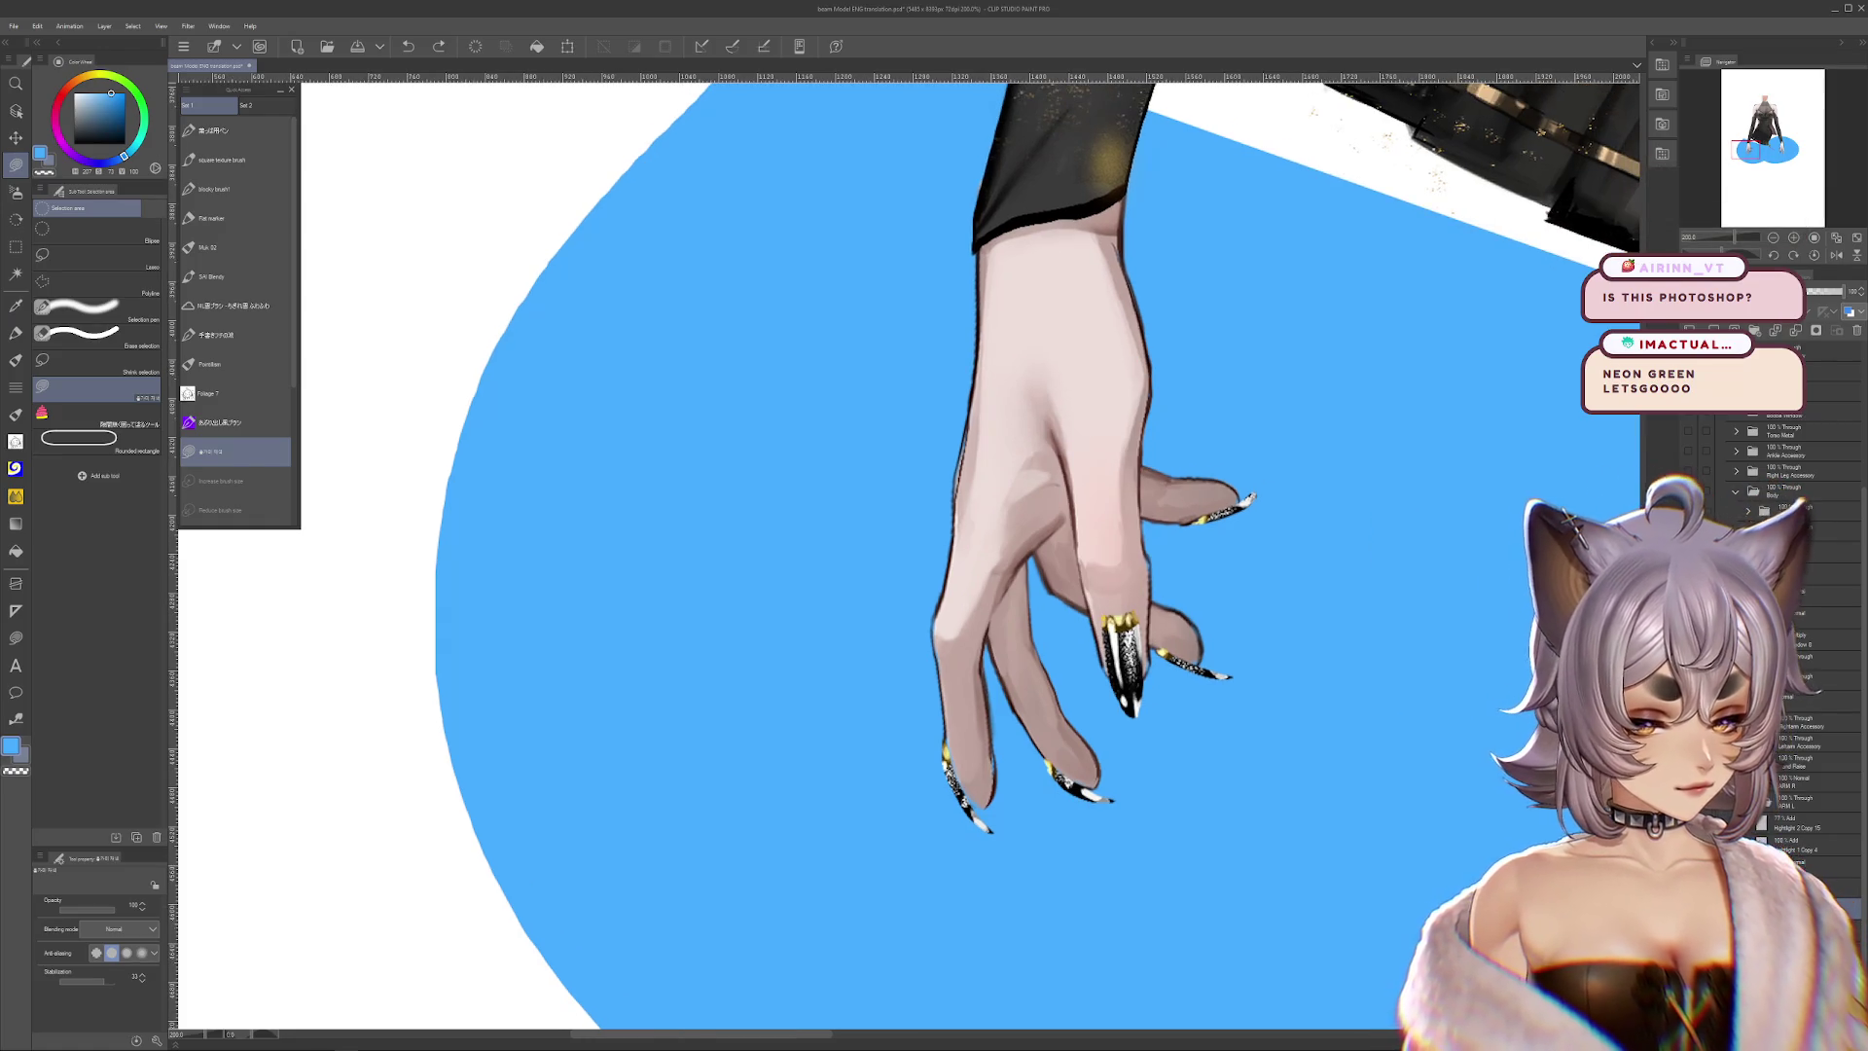
{"action": "scroll", "coordinate": [1086, 654], "scroll_direction": "up", "scroll_amount": 2}
{"action": "left_click", "coordinate": [1086, 654], "text": "alt"}
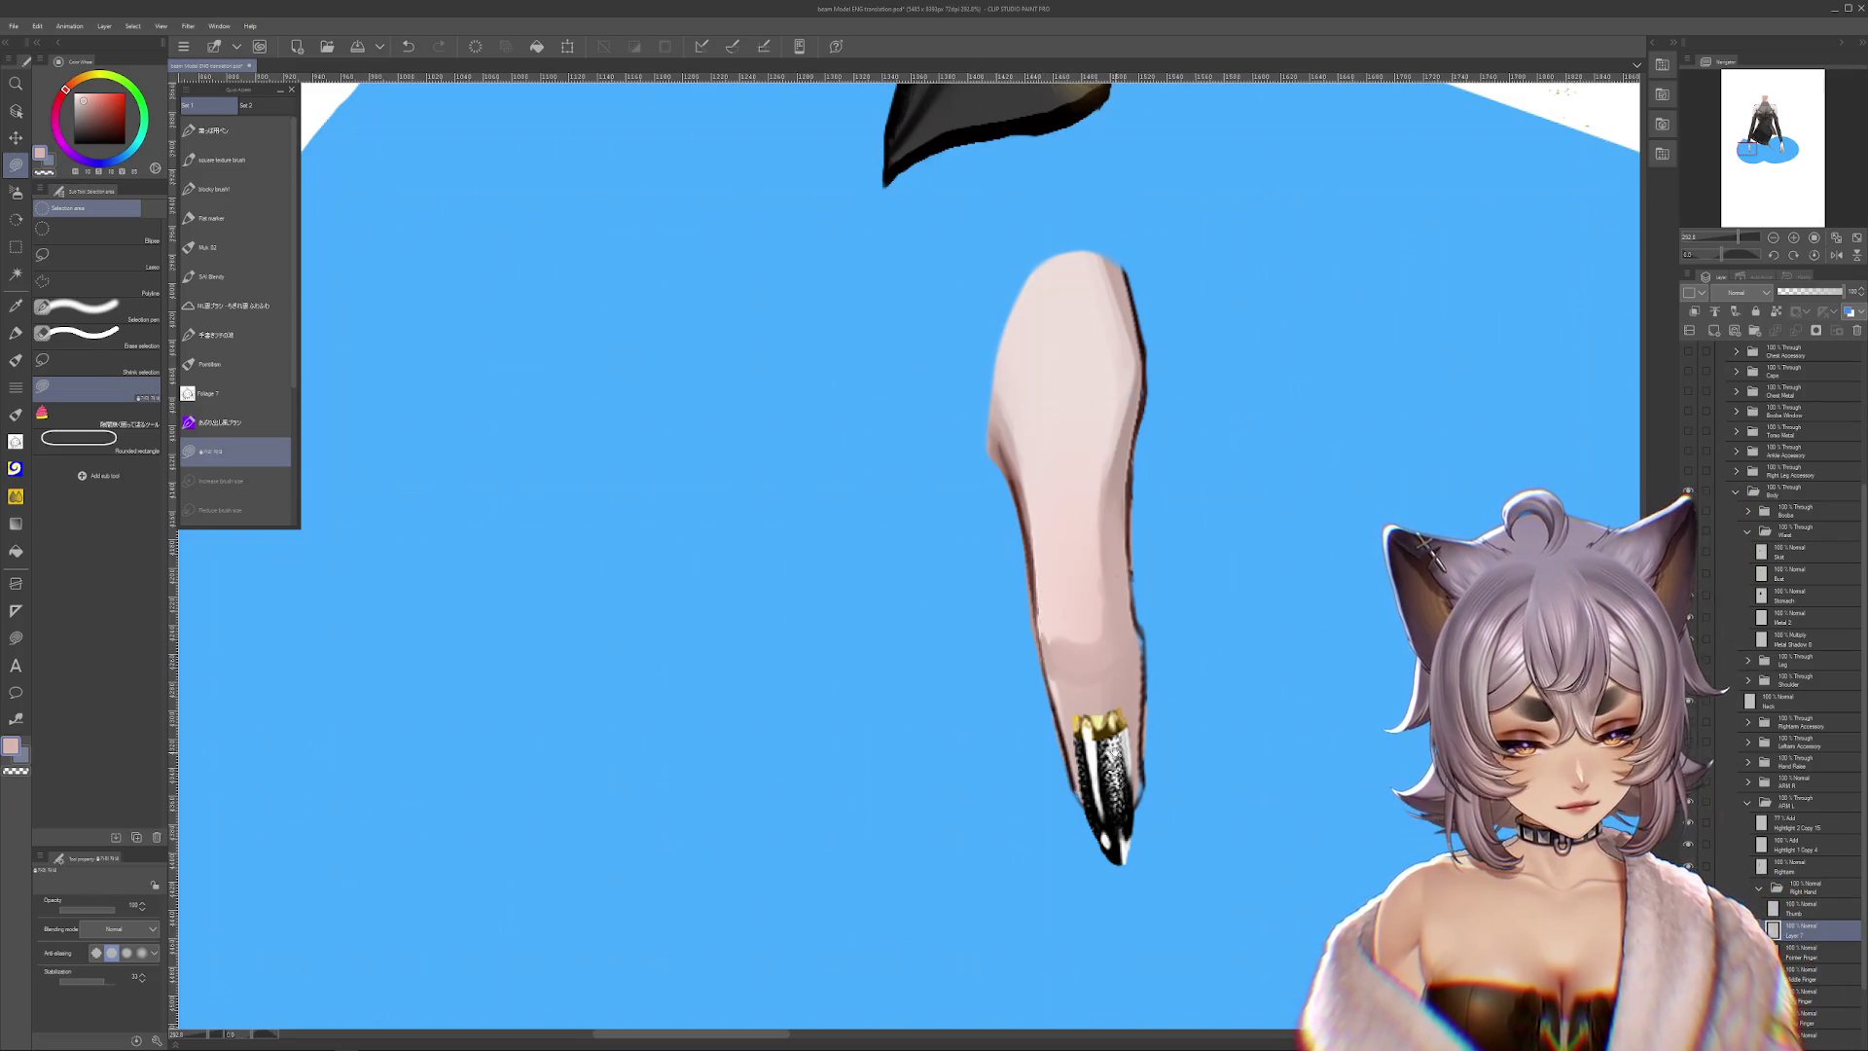
{"action": "key", "text": "ctrl+z"}
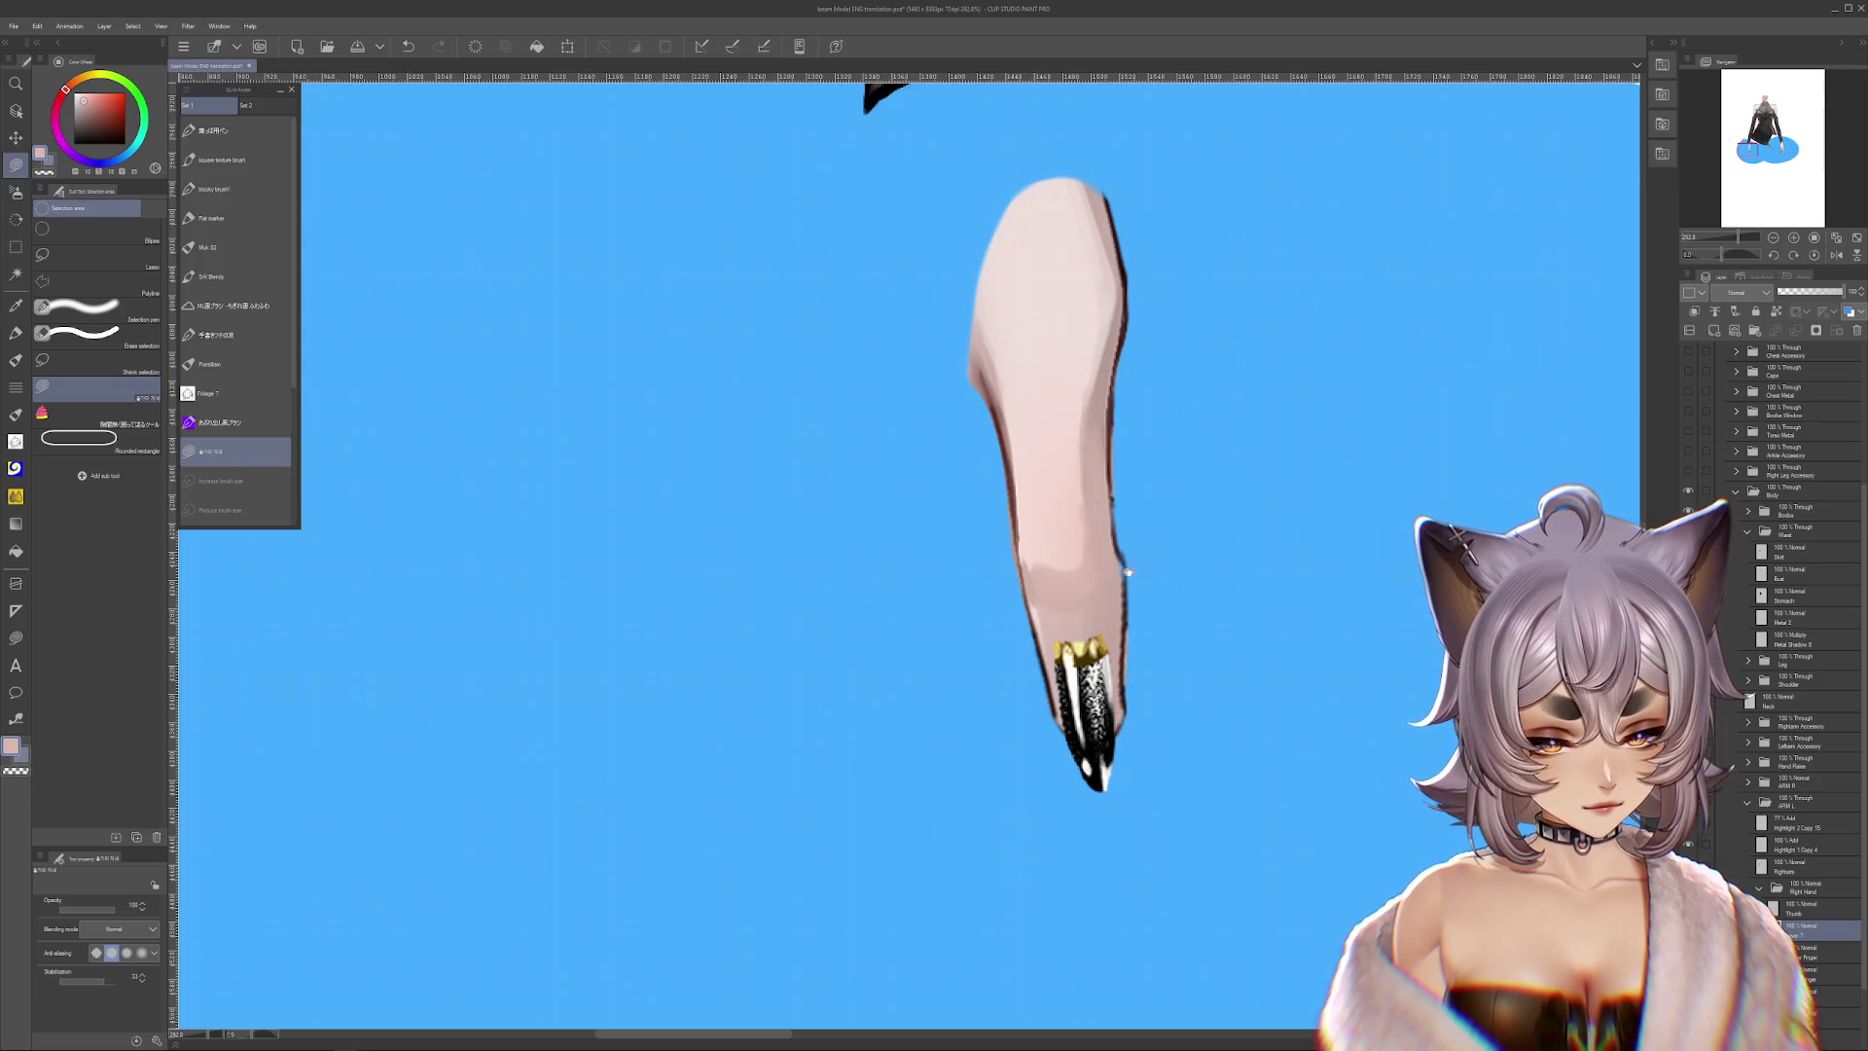
{"action": "scroll", "coordinate": [1125, 568], "scroll_direction": "up", "scroll_amount": 2}
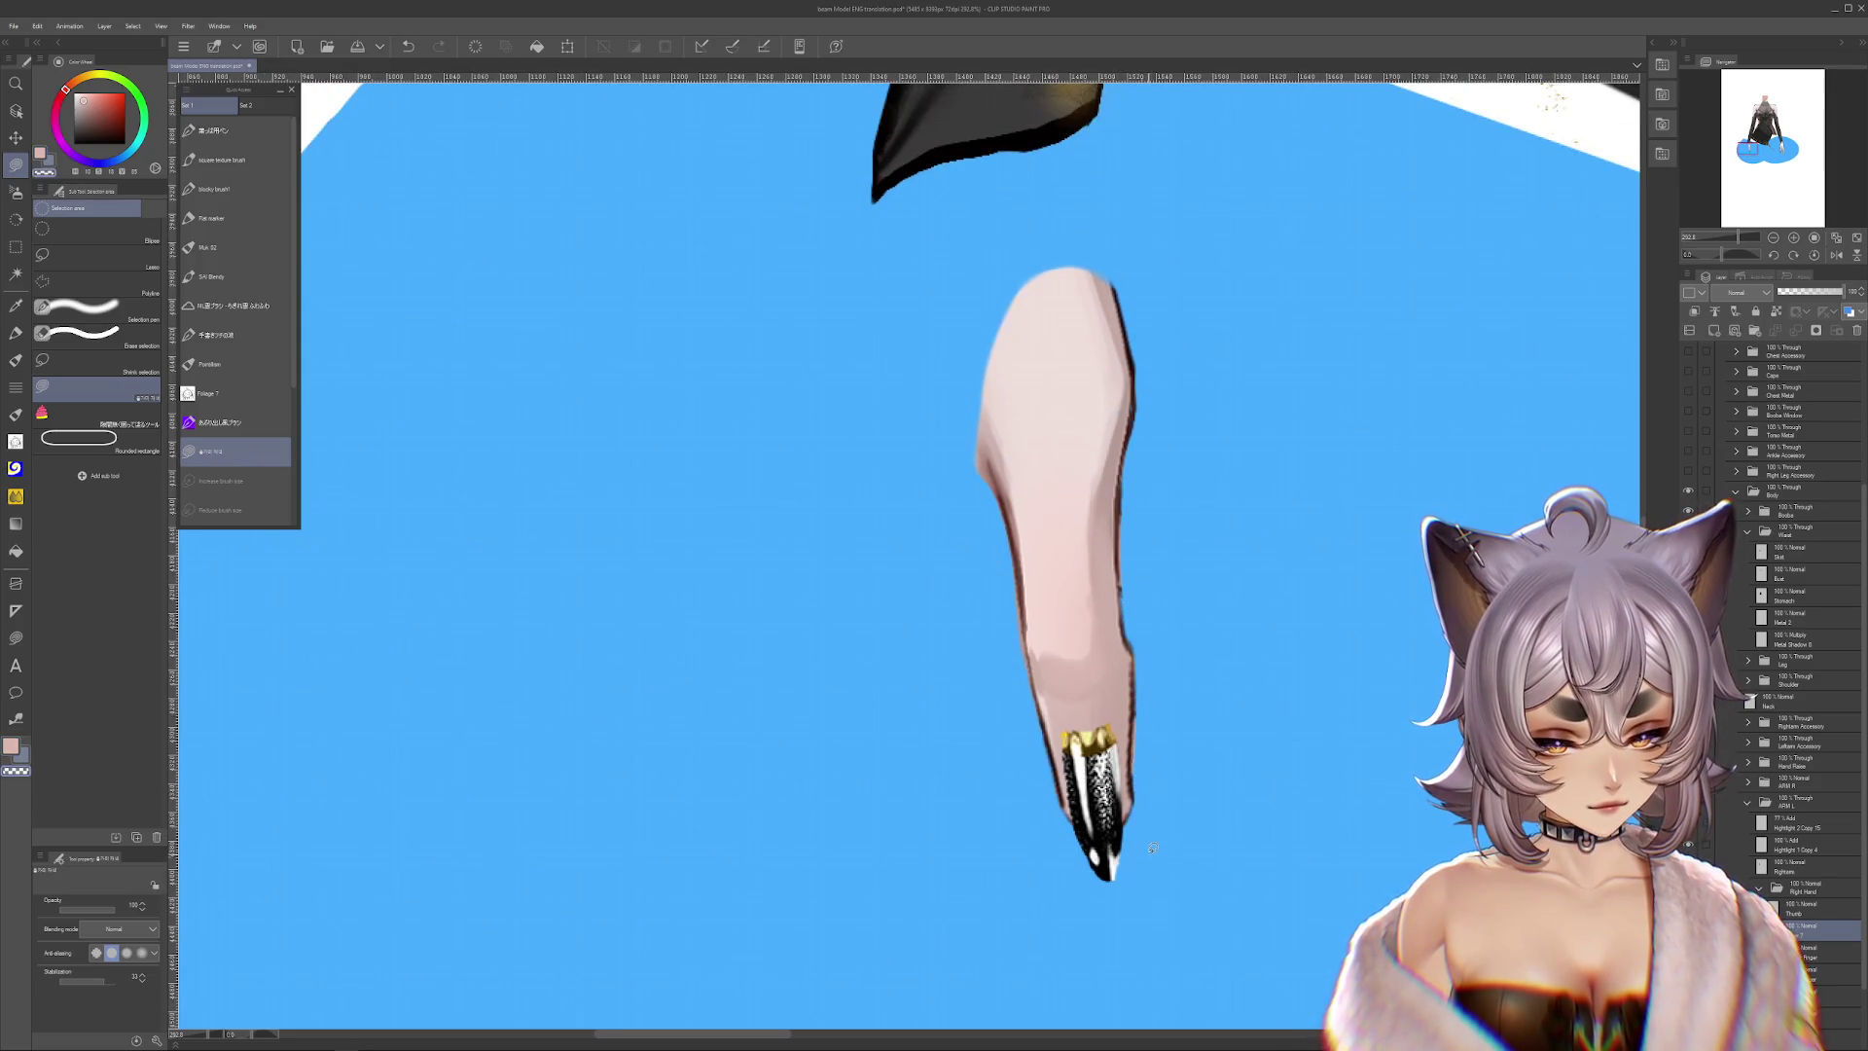
{"action": "scroll", "coordinate": [1163, 798], "scroll_direction": "up", "scroll_amount": 3}
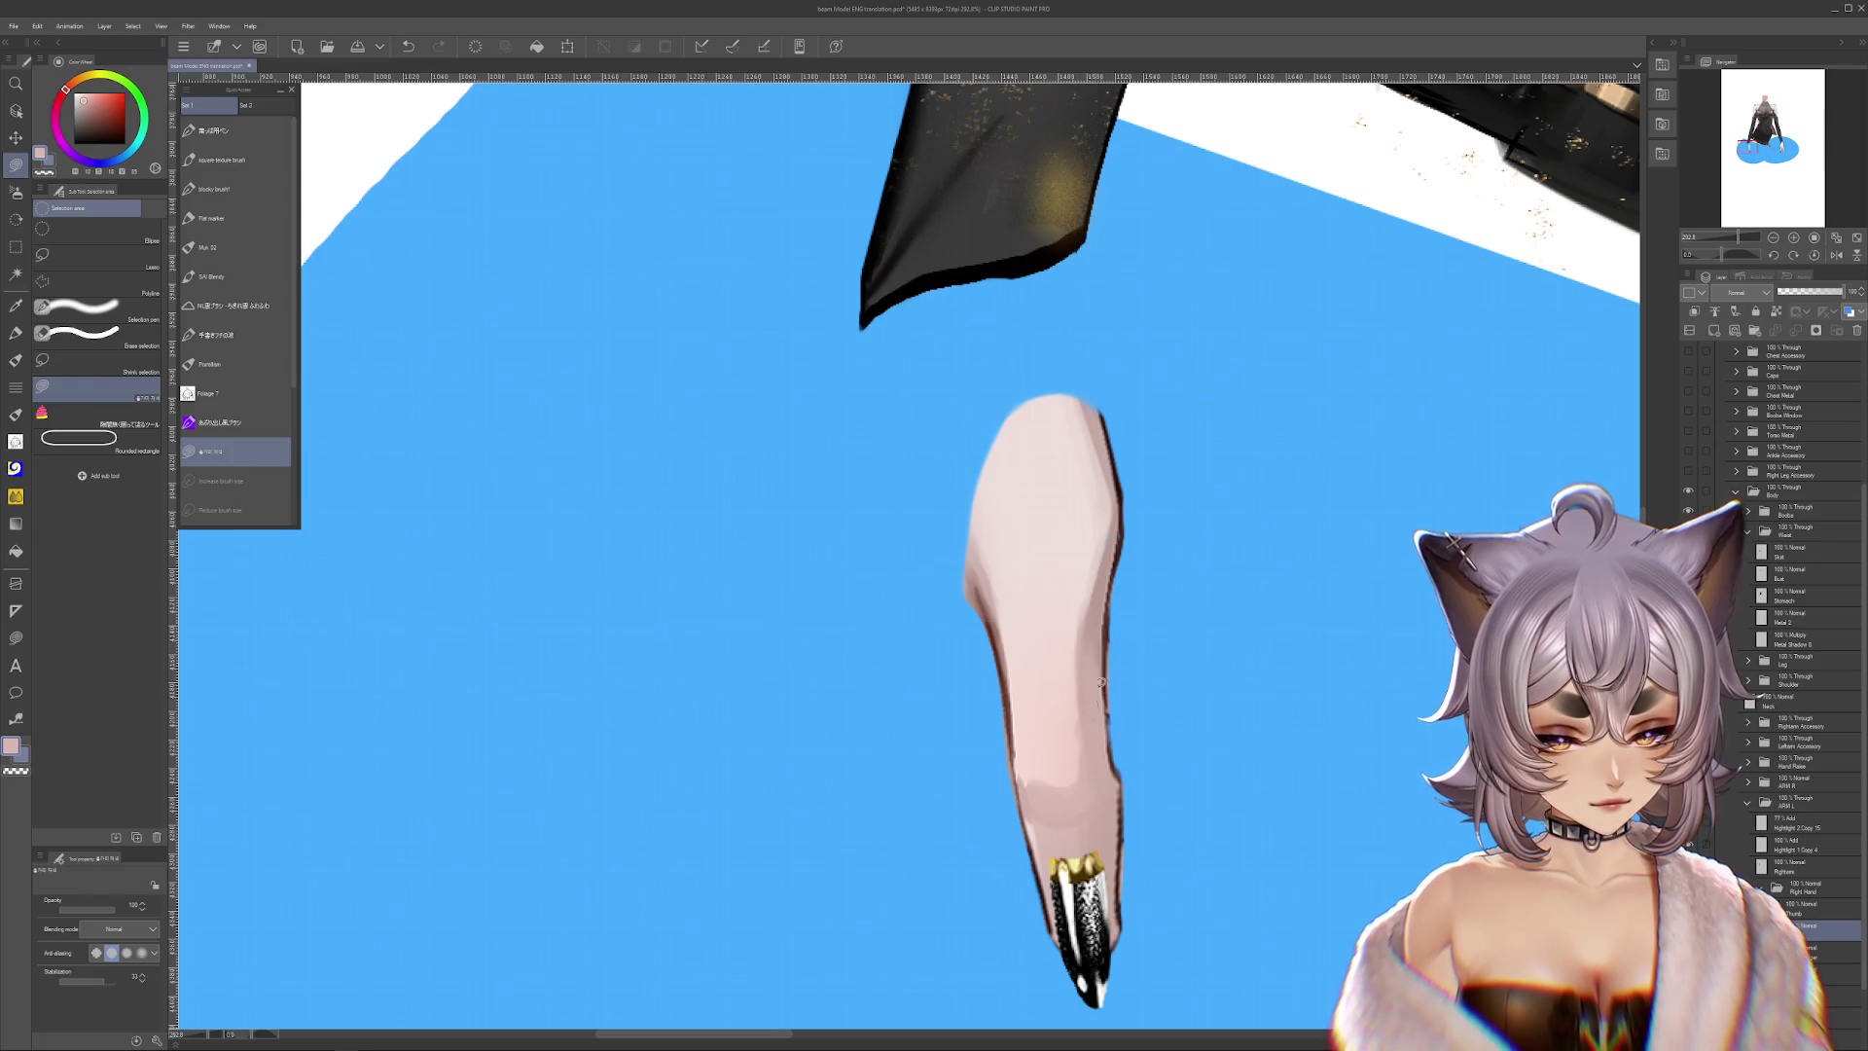
{"action": "scroll", "coordinate": [1125, 521], "scroll_direction": "up", "scroll_amount": 2}
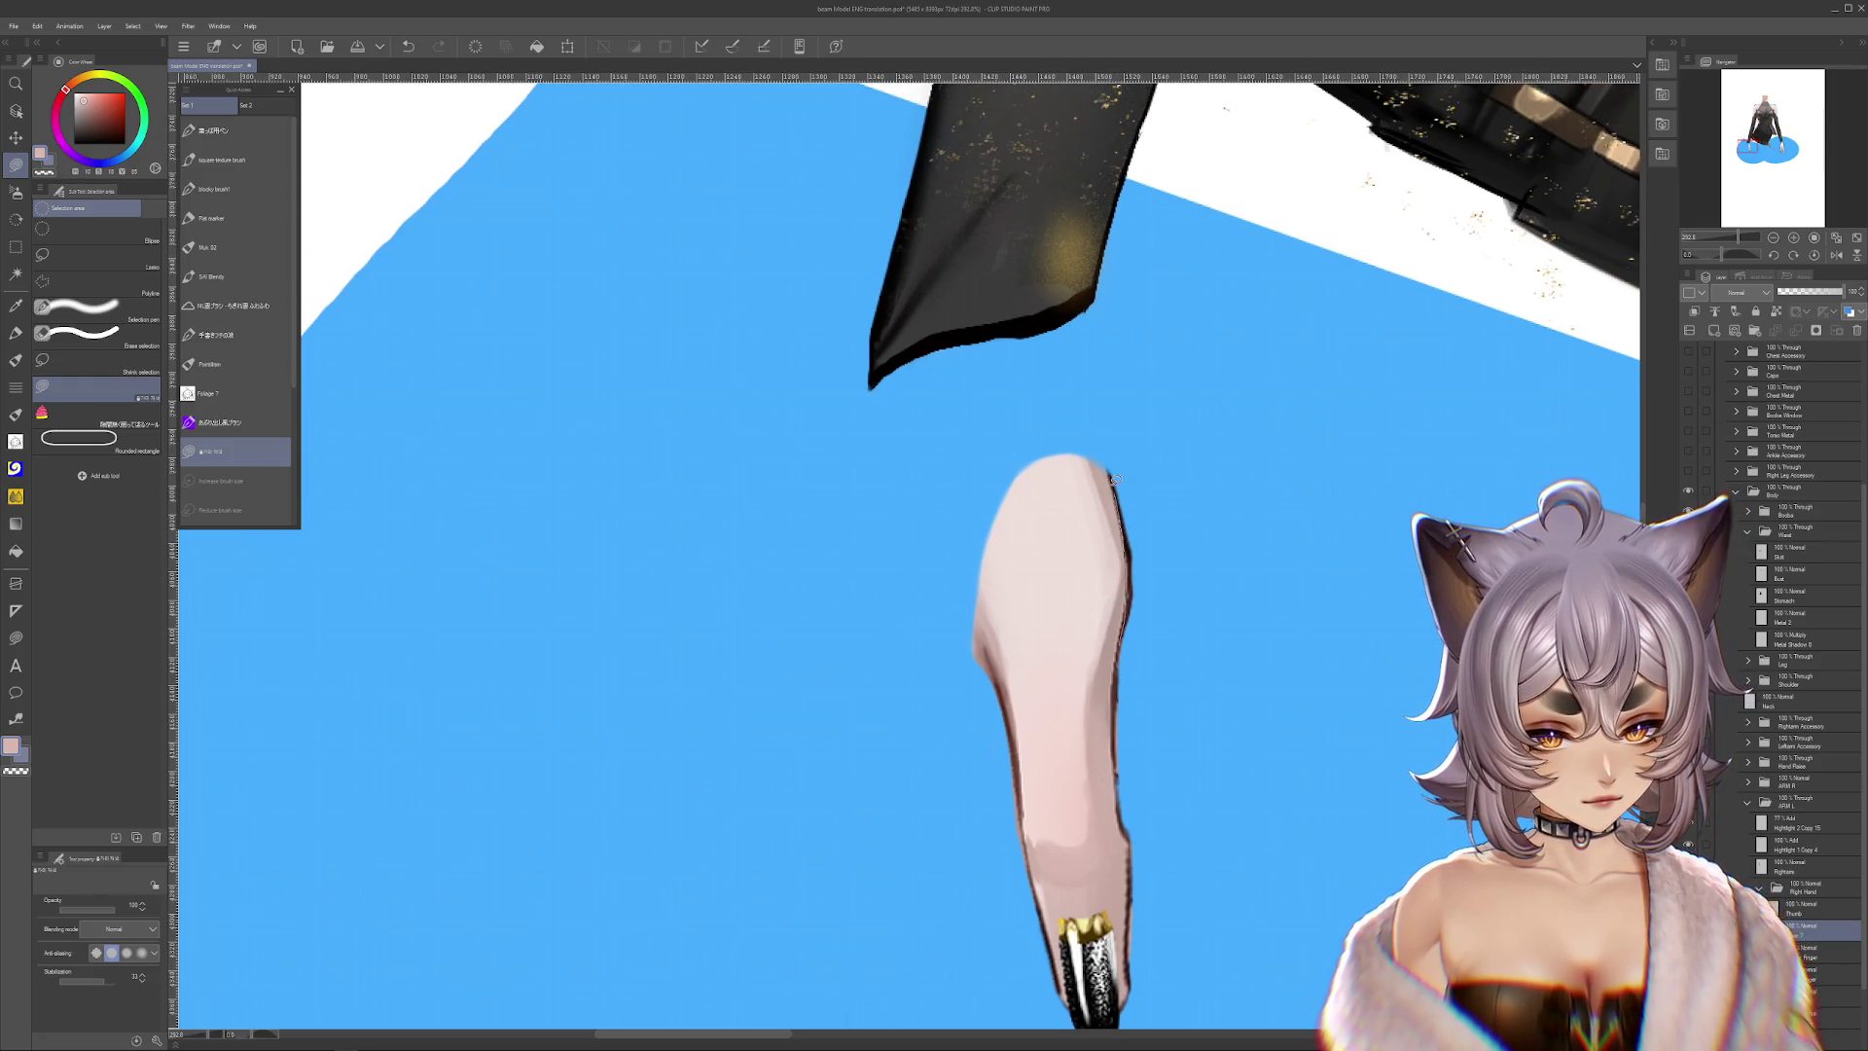
{"action": "scroll", "coordinate": [1077, 621], "scroll_direction": "down", "scroll_amount": 3}
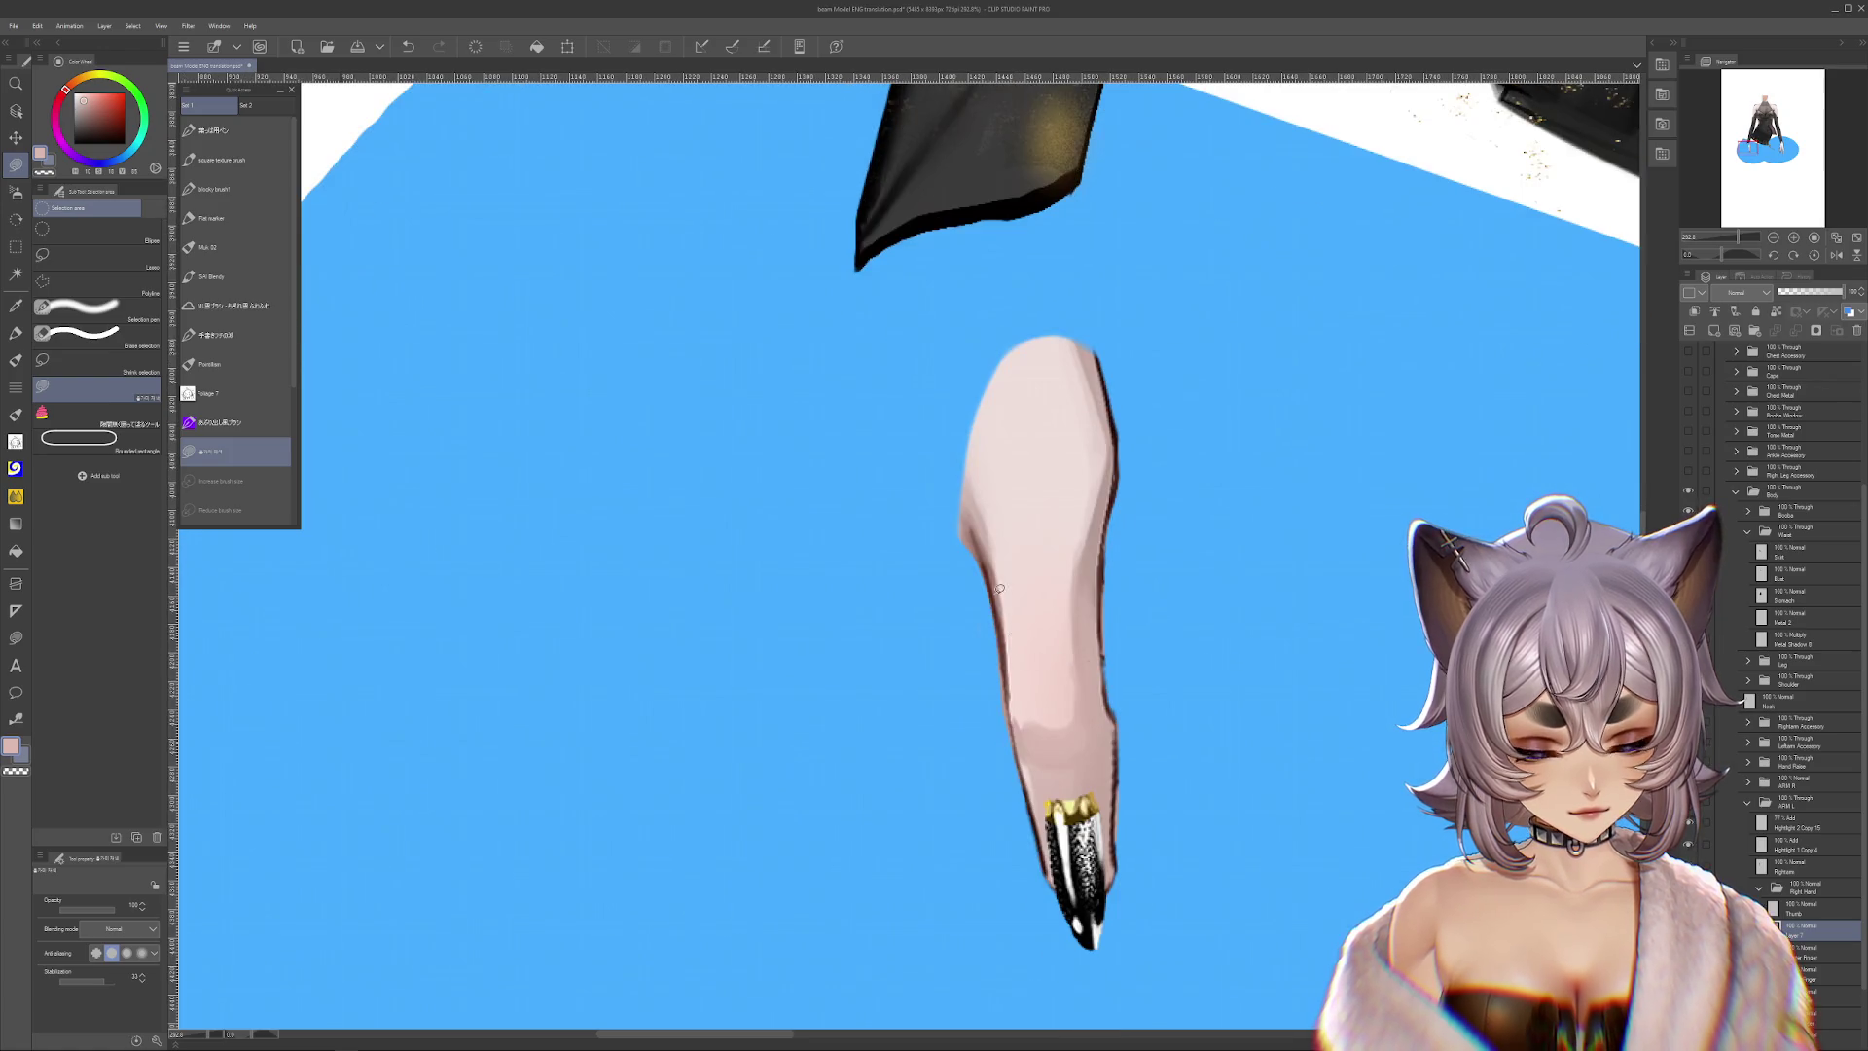
{"action": "scroll", "coordinate": [1038, 749], "scroll_direction": "down", "scroll_amount": 3}
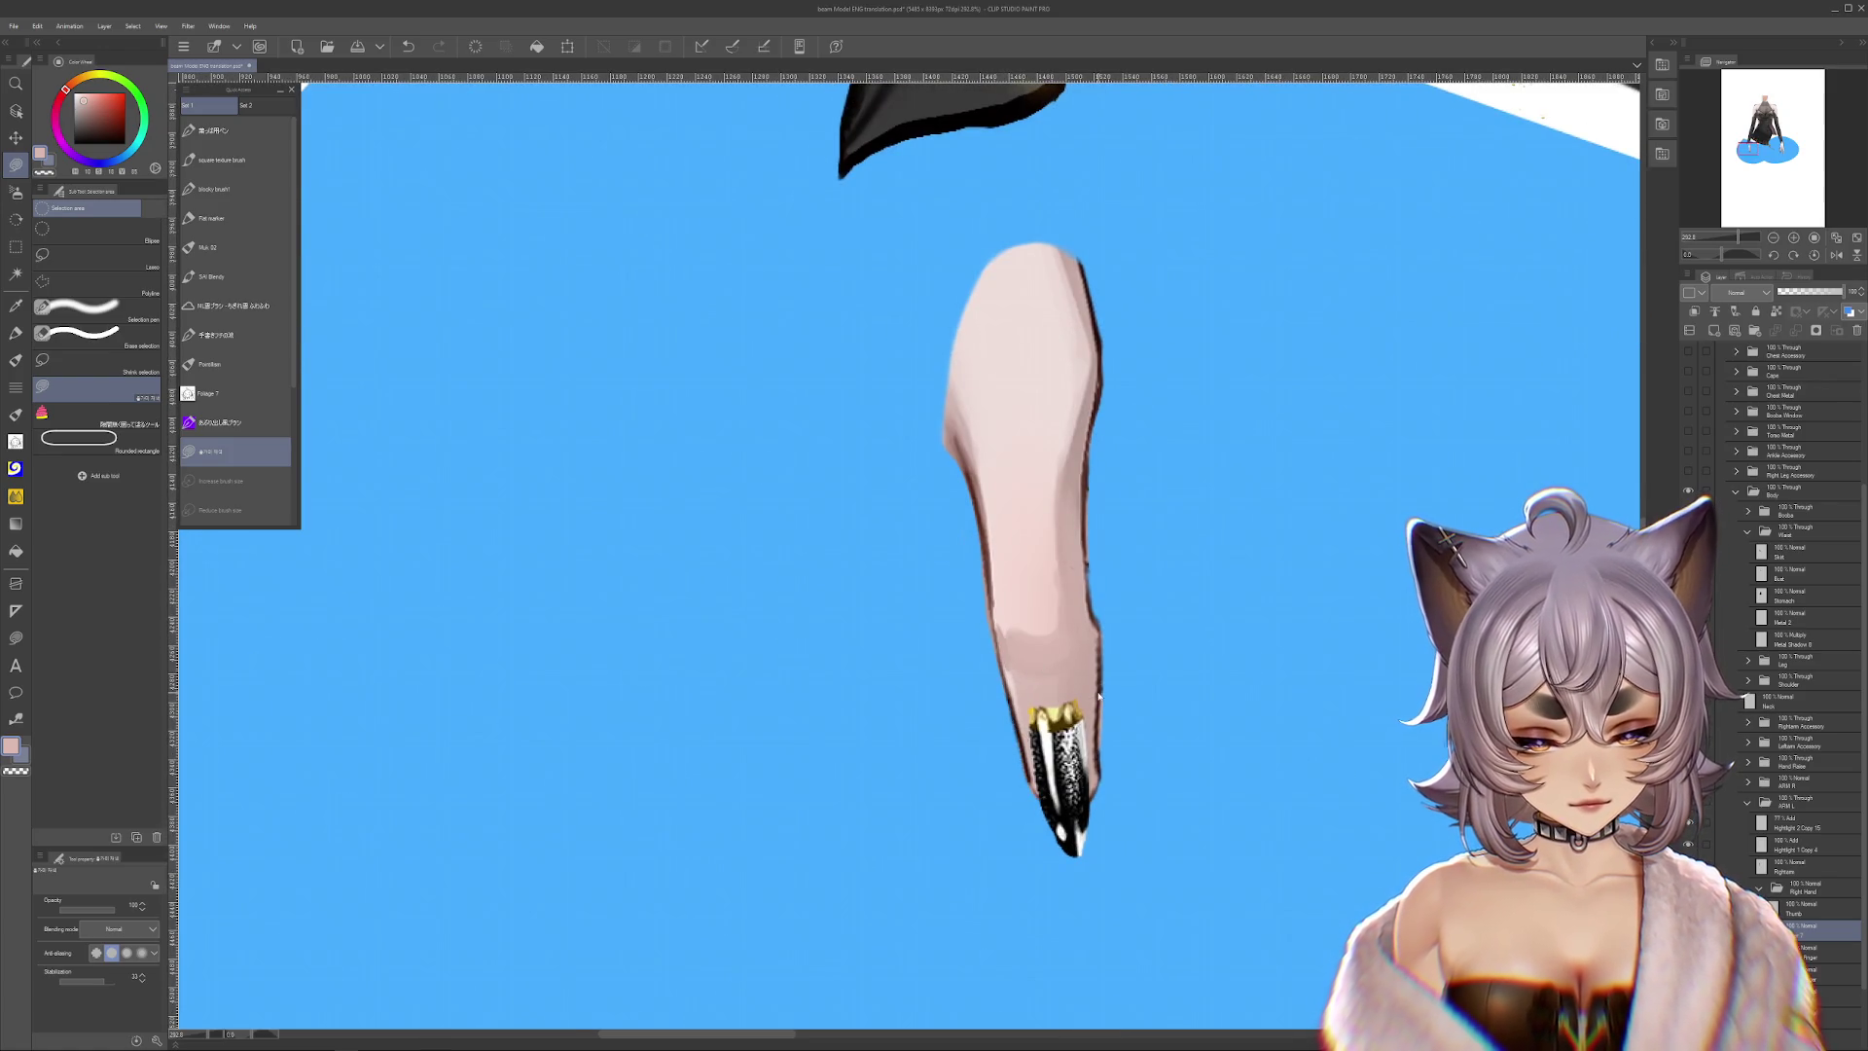
{"action": "key", "text": "ctrl+z"}
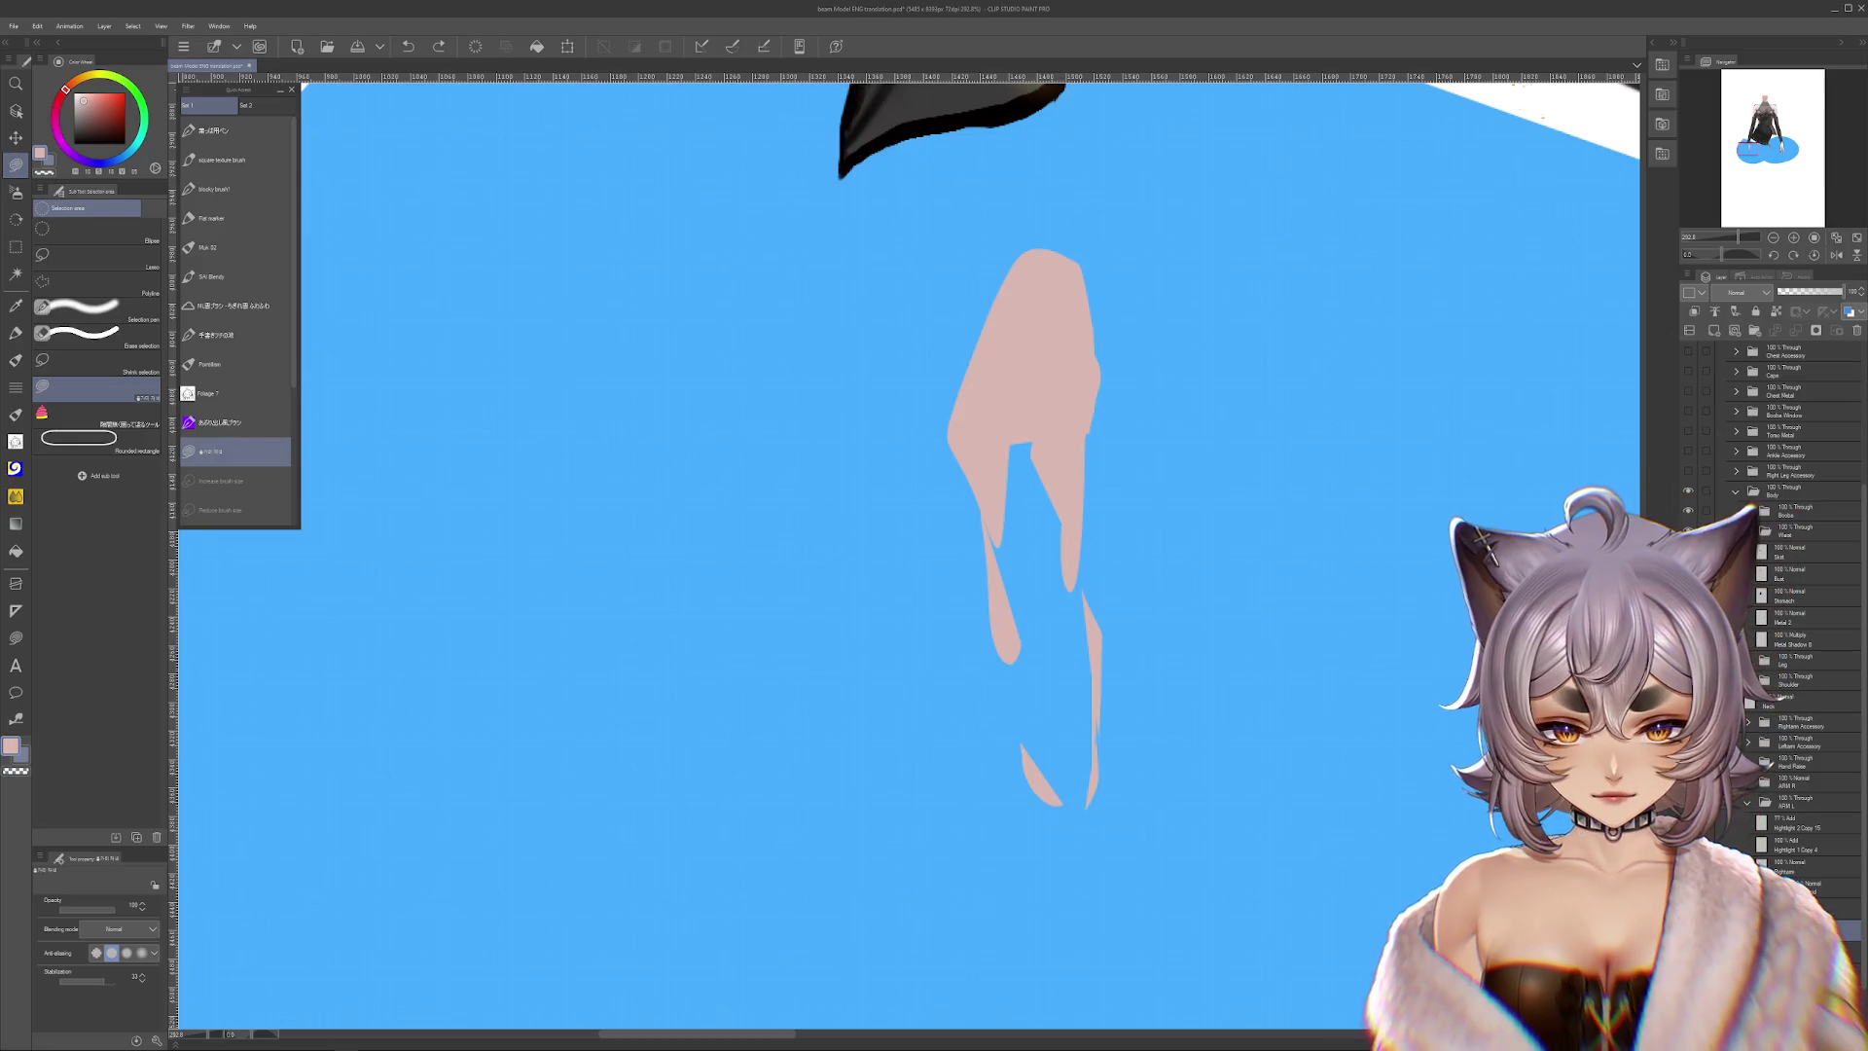
{"action": "key", "text": "ctrl+y"}
{"action": "left_click", "coordinate": [1820, 908]}
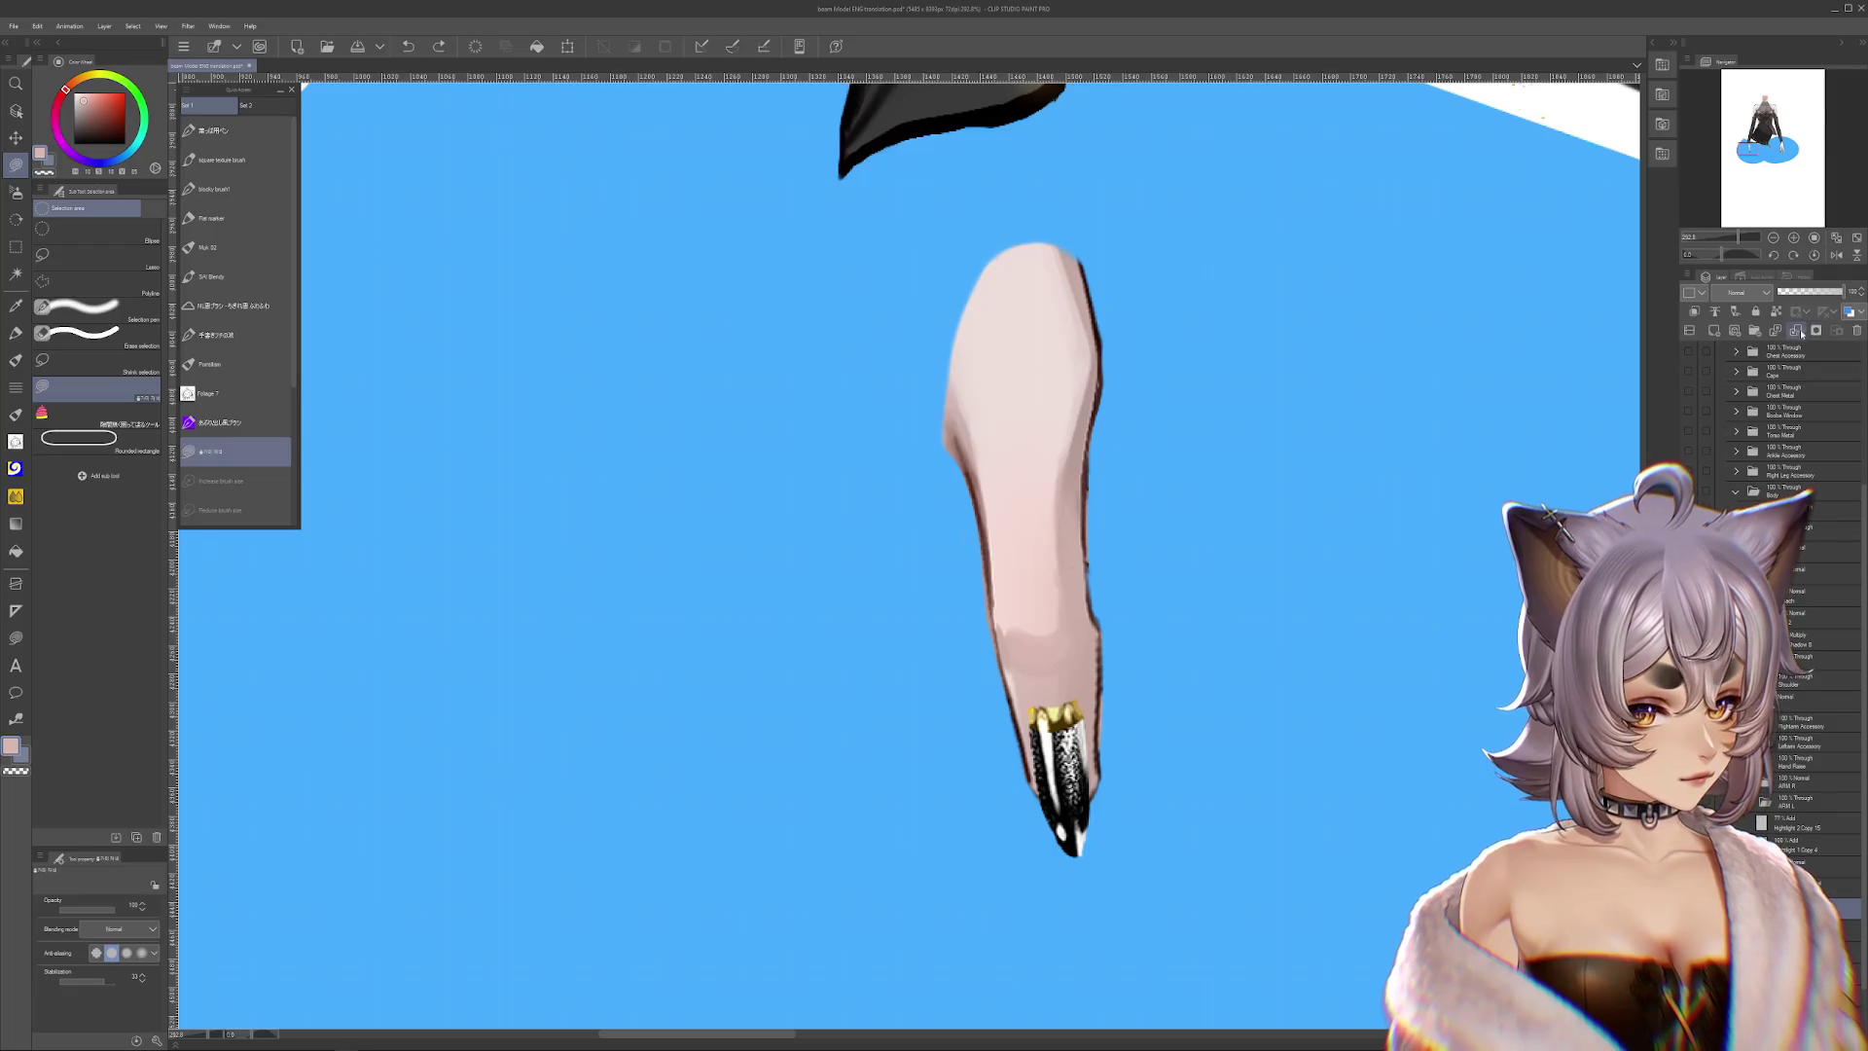
{"action": "key", "text": "c"}
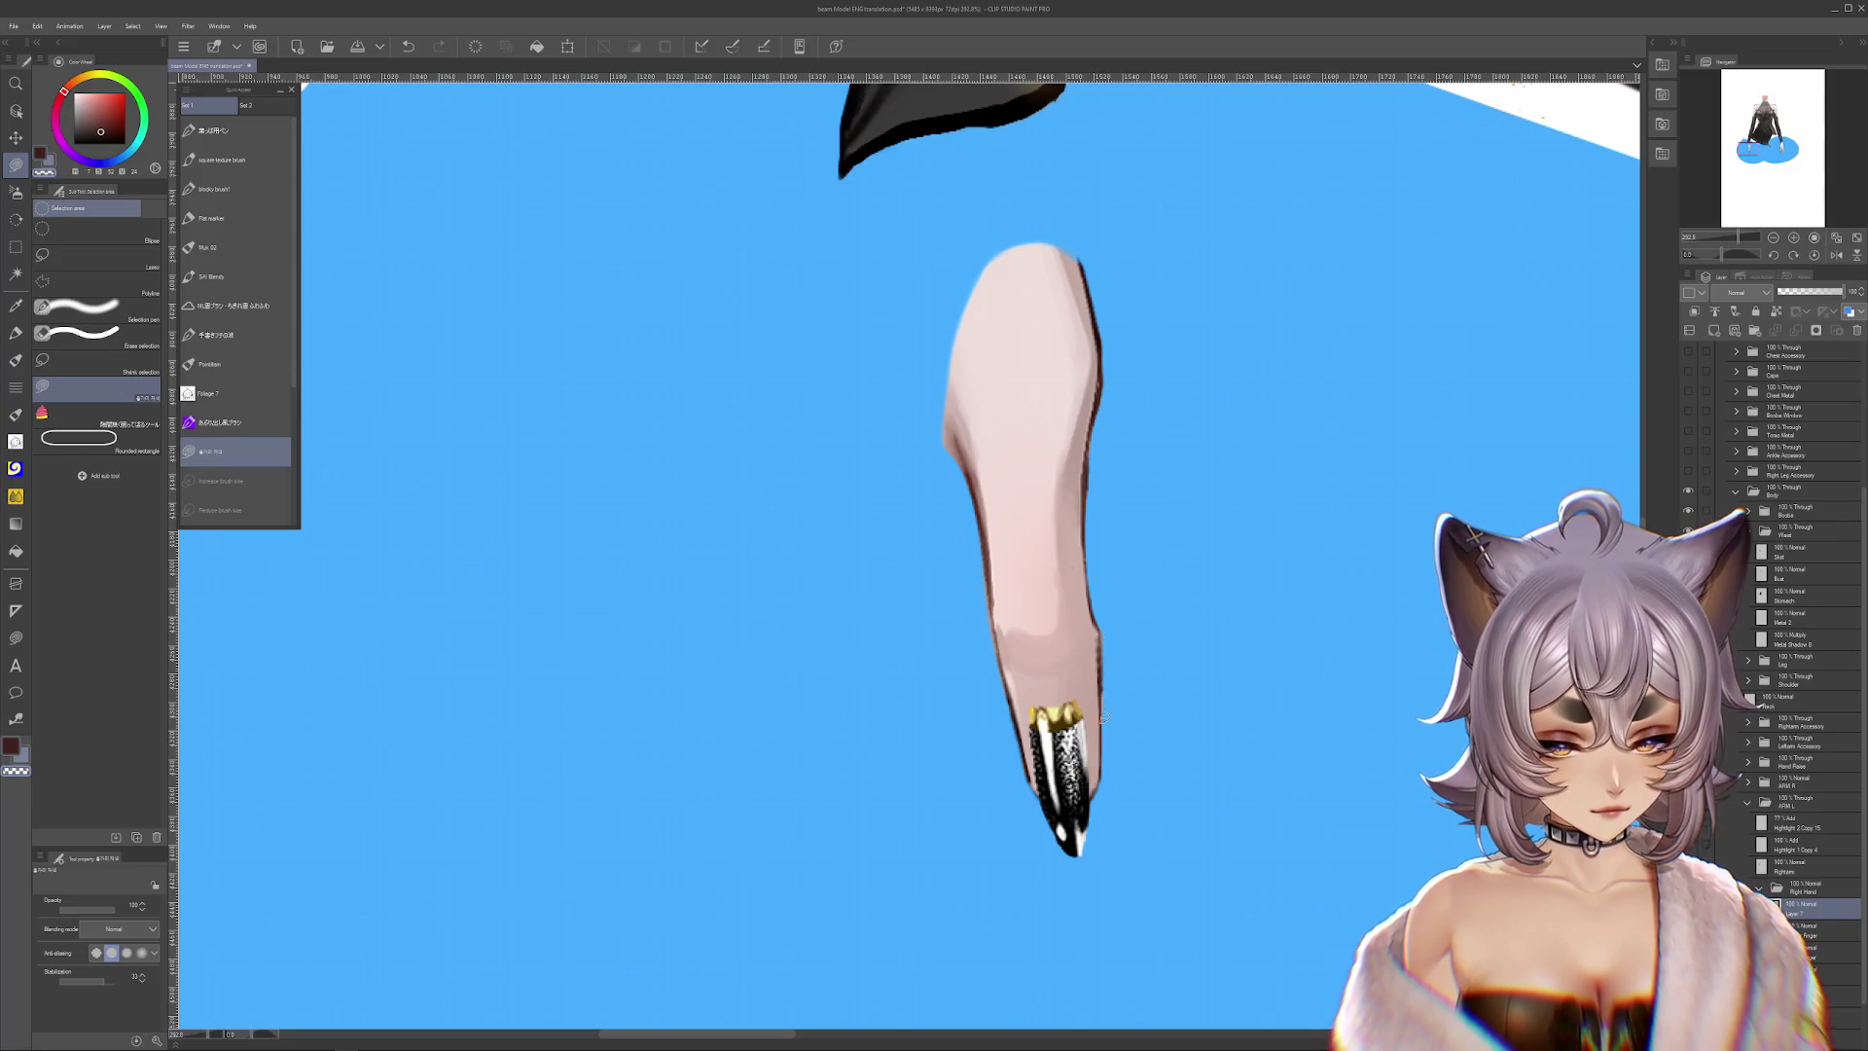
{"action": "scroll", "coordinate": [1285, 710], "scroll_direction": "down", "scroll_amount": 1}
{"action": "scroll", "coordinate": [1362, 671], "scroll_direction": "down", "scroll_amount": 2}
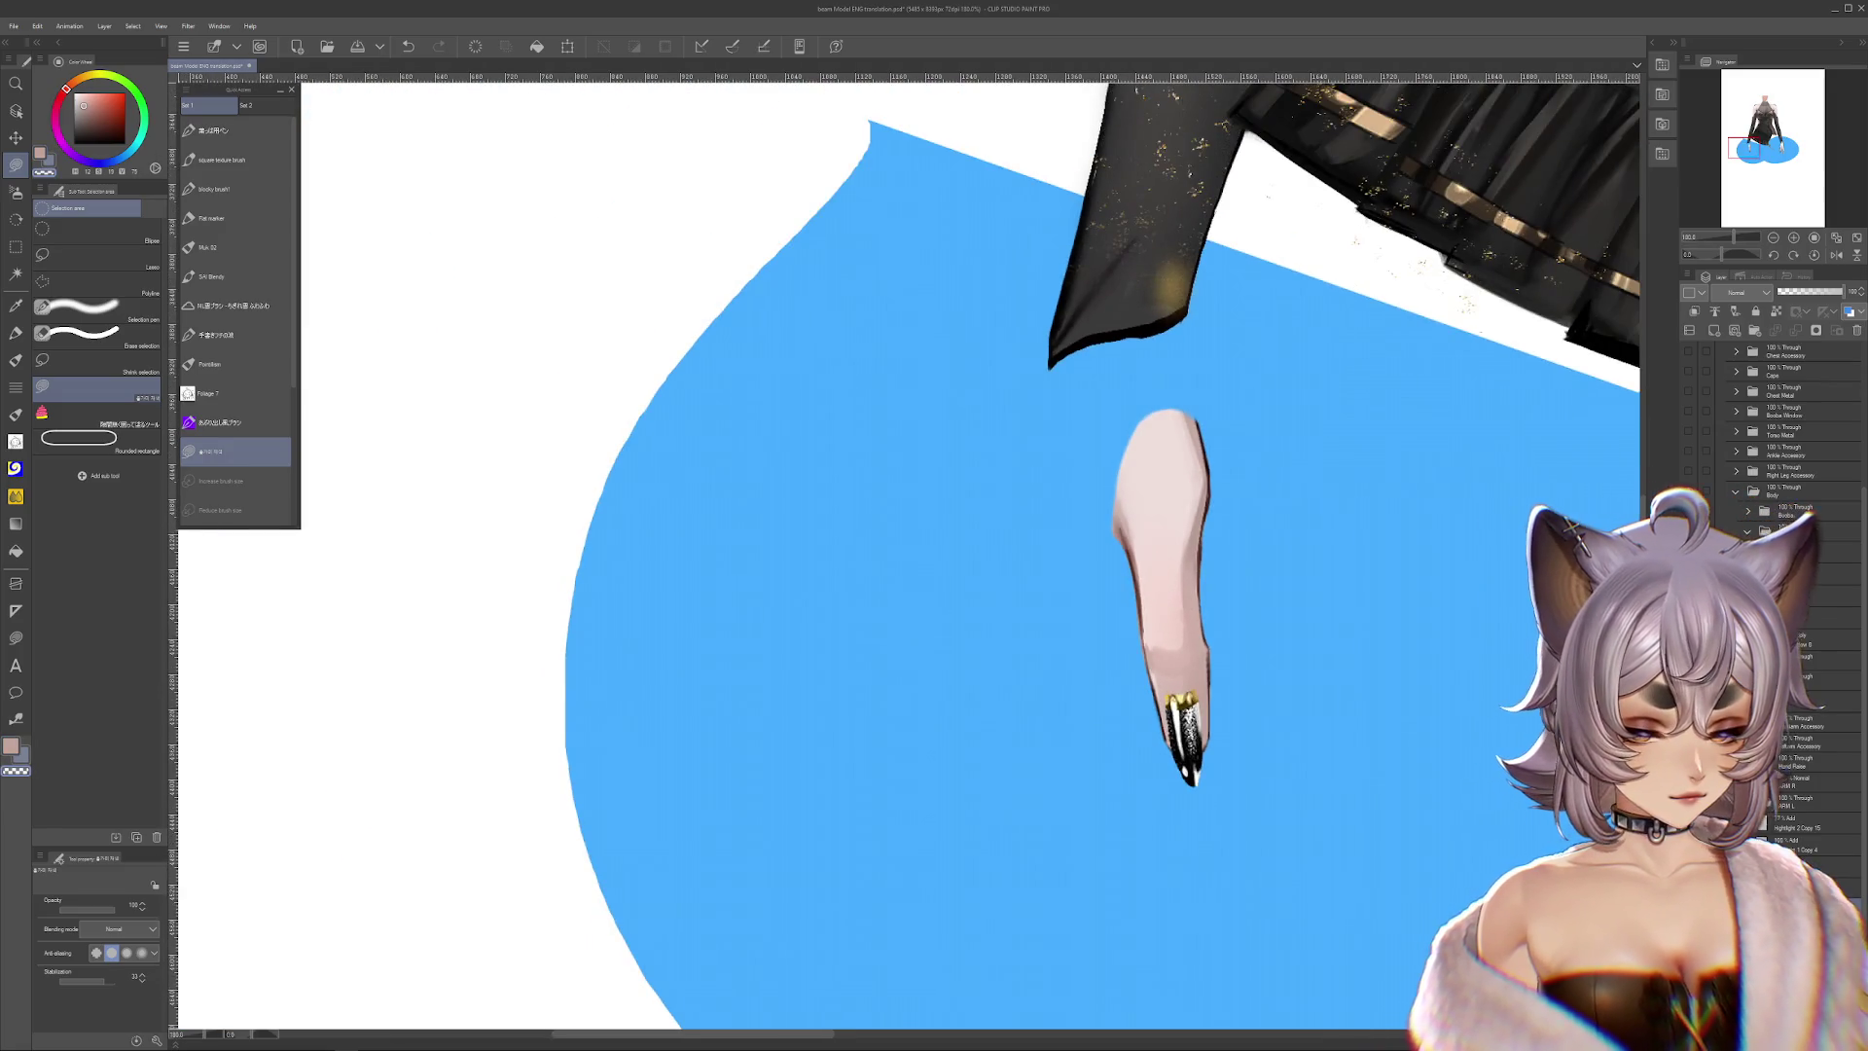
{"action": "key", "text": "ctrl+z"}
{"action": "scroll", "coordinate": [1169, 827], "scroll_direction": "up", "scroll_amount": 2}
{"action": "scroll", "coordinate": [1168, 827], "scroll_direction": "up", "scroll_amount": 1}
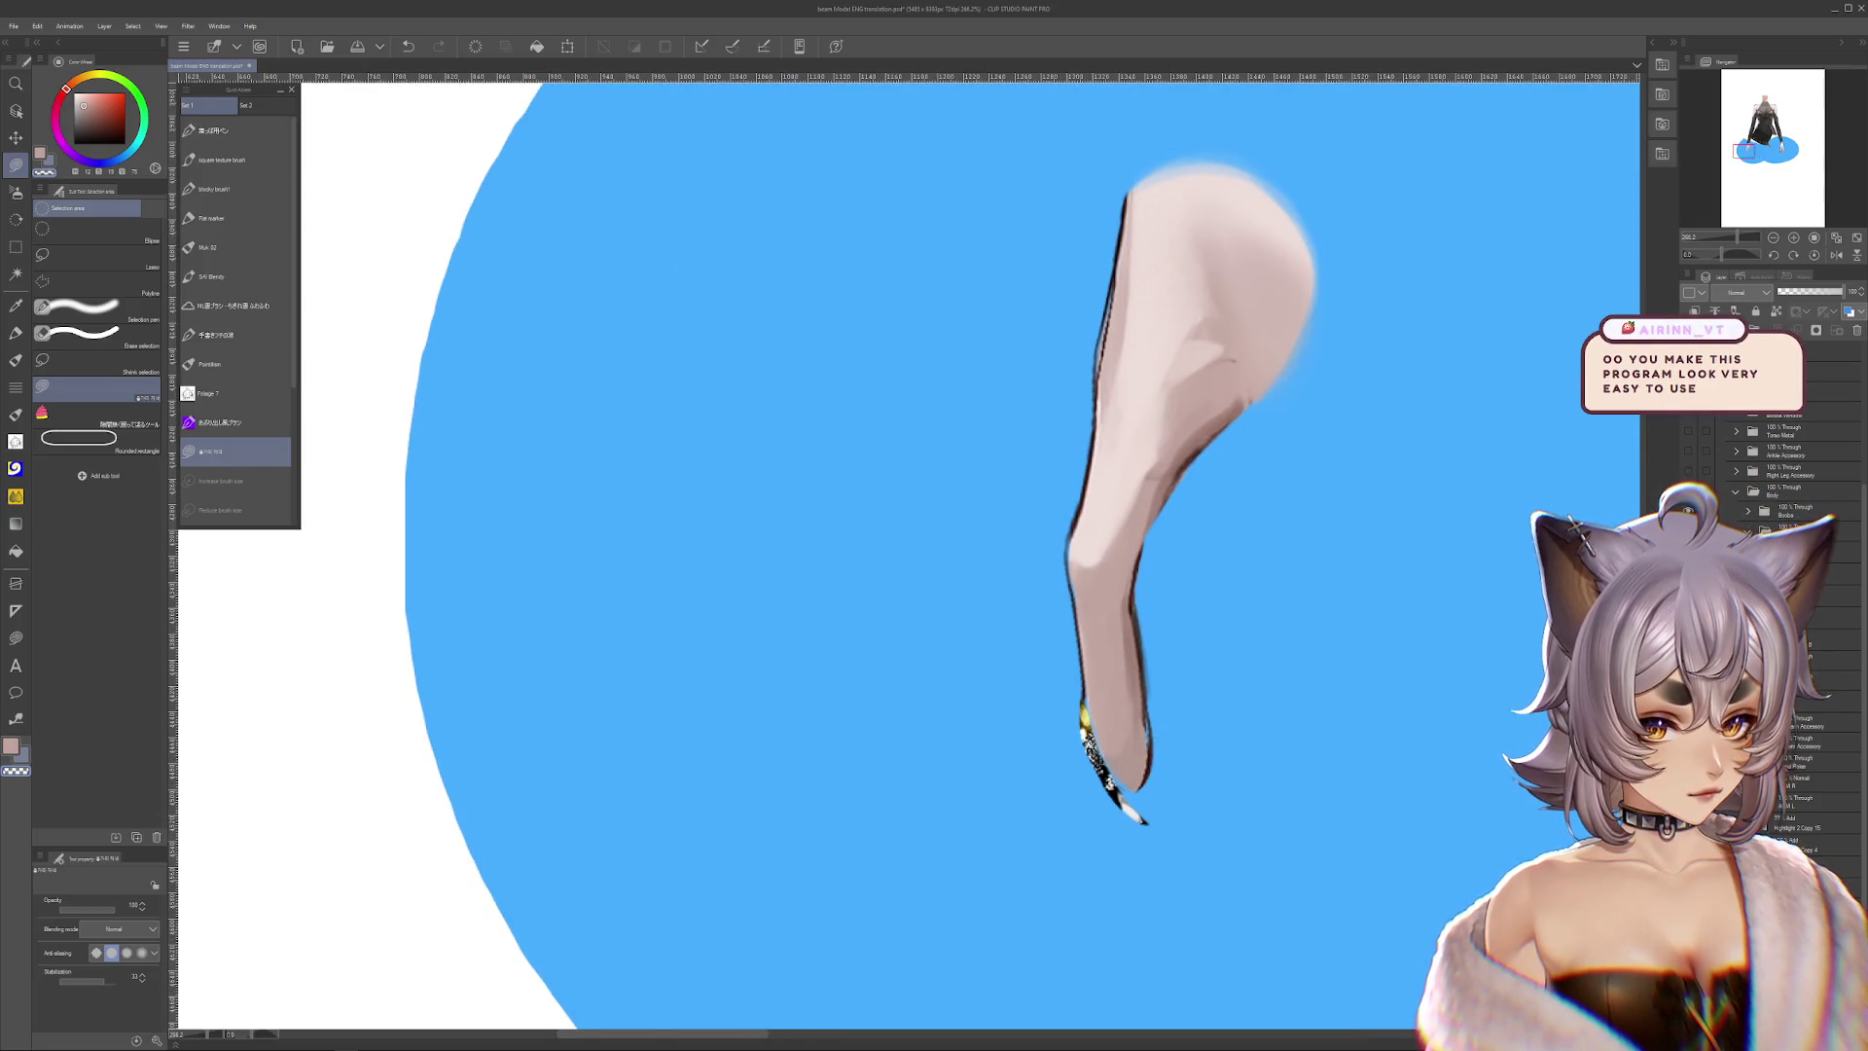
{"action": "scroll", "coordinate": [1058, 685], "scroll_direction": "up", "scroll_amount": 1}
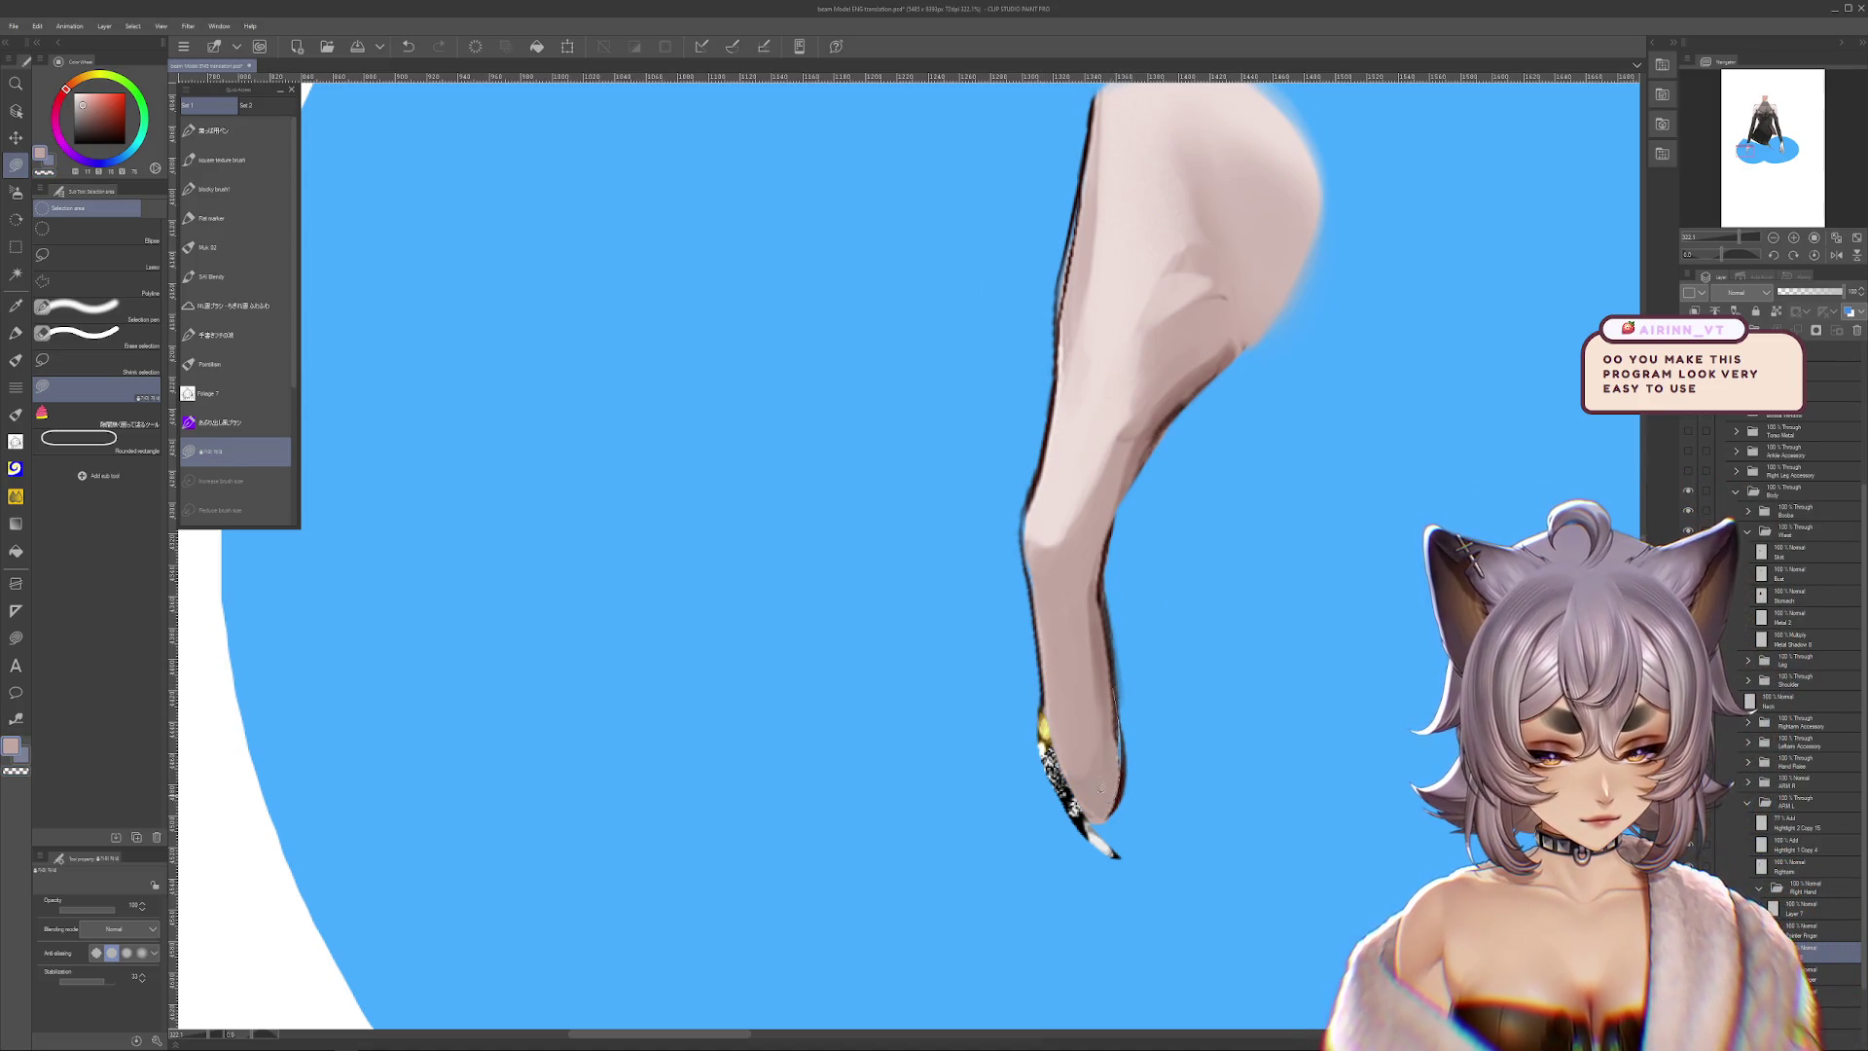
{"action": "scroll", "coordinate": [1103, 796], "scroll_direction": "up", "scroll_amount": 1}
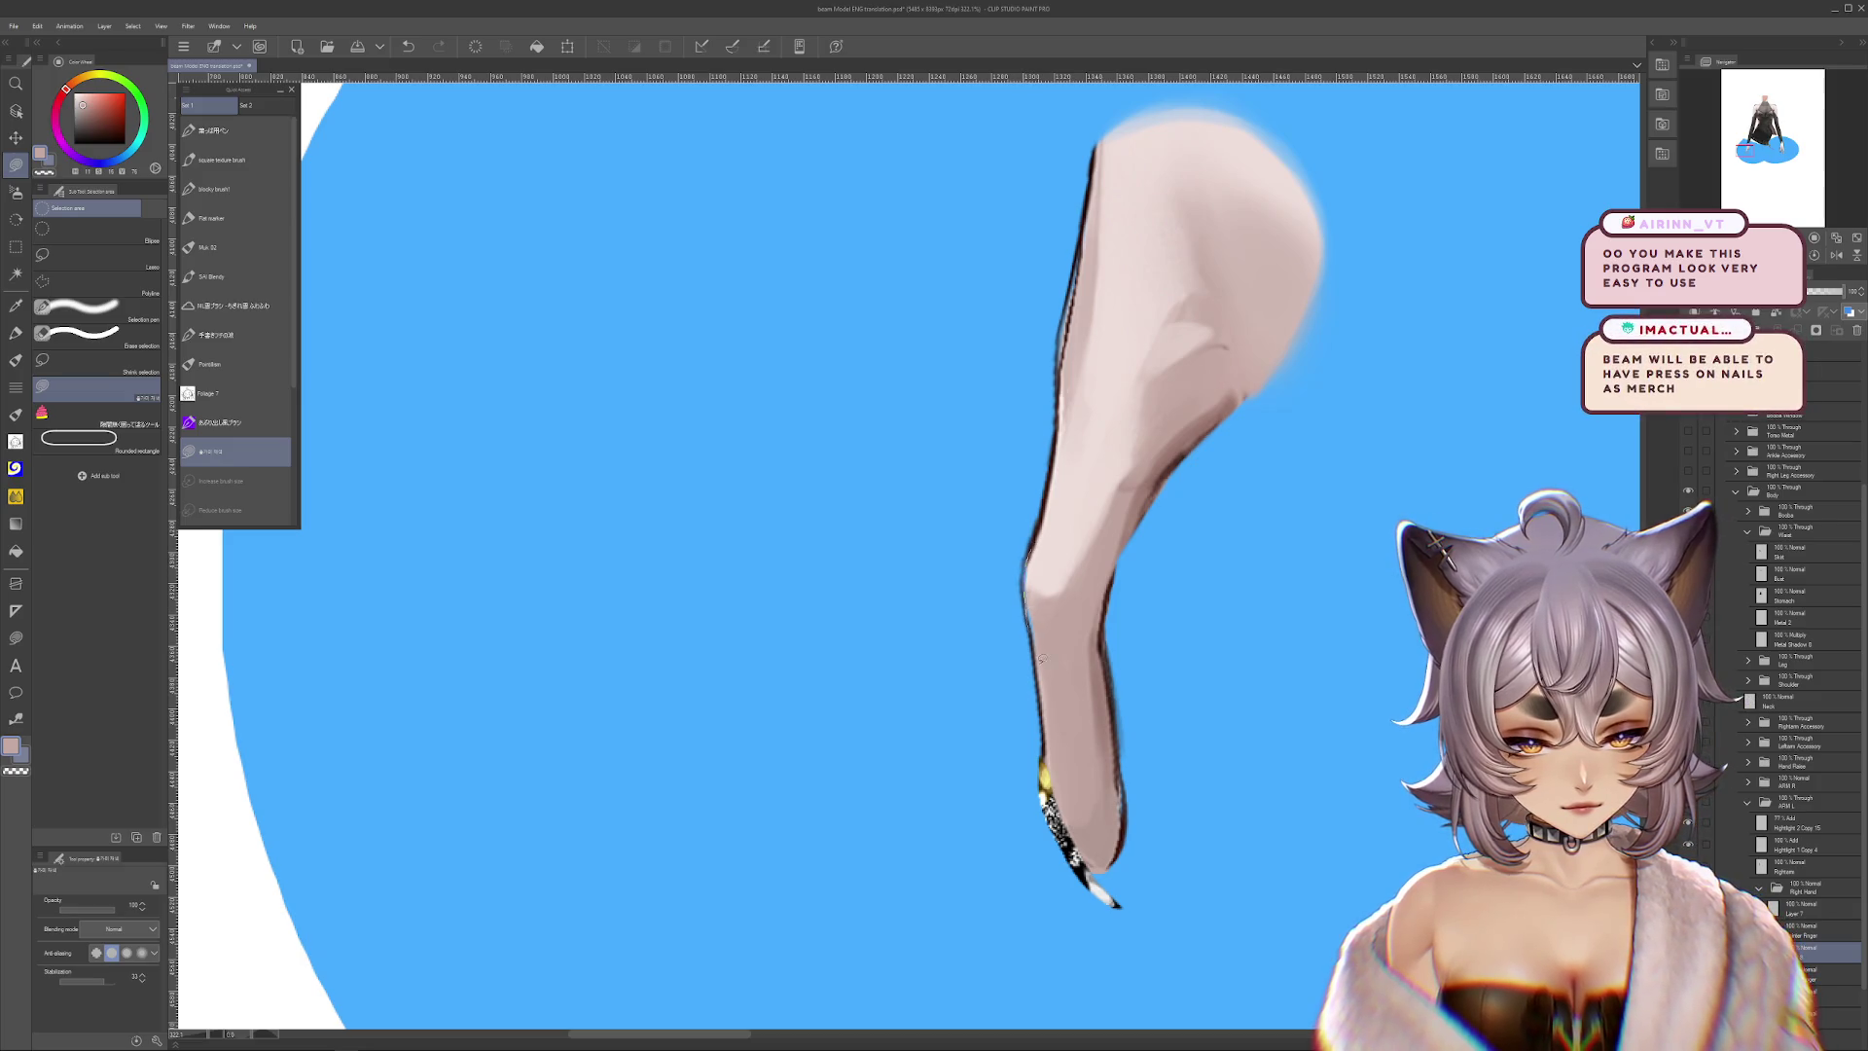
{"action": "scroll", "coordinate": [1096, 779], "scroll_direction": "up", "scroll_amount": 1}
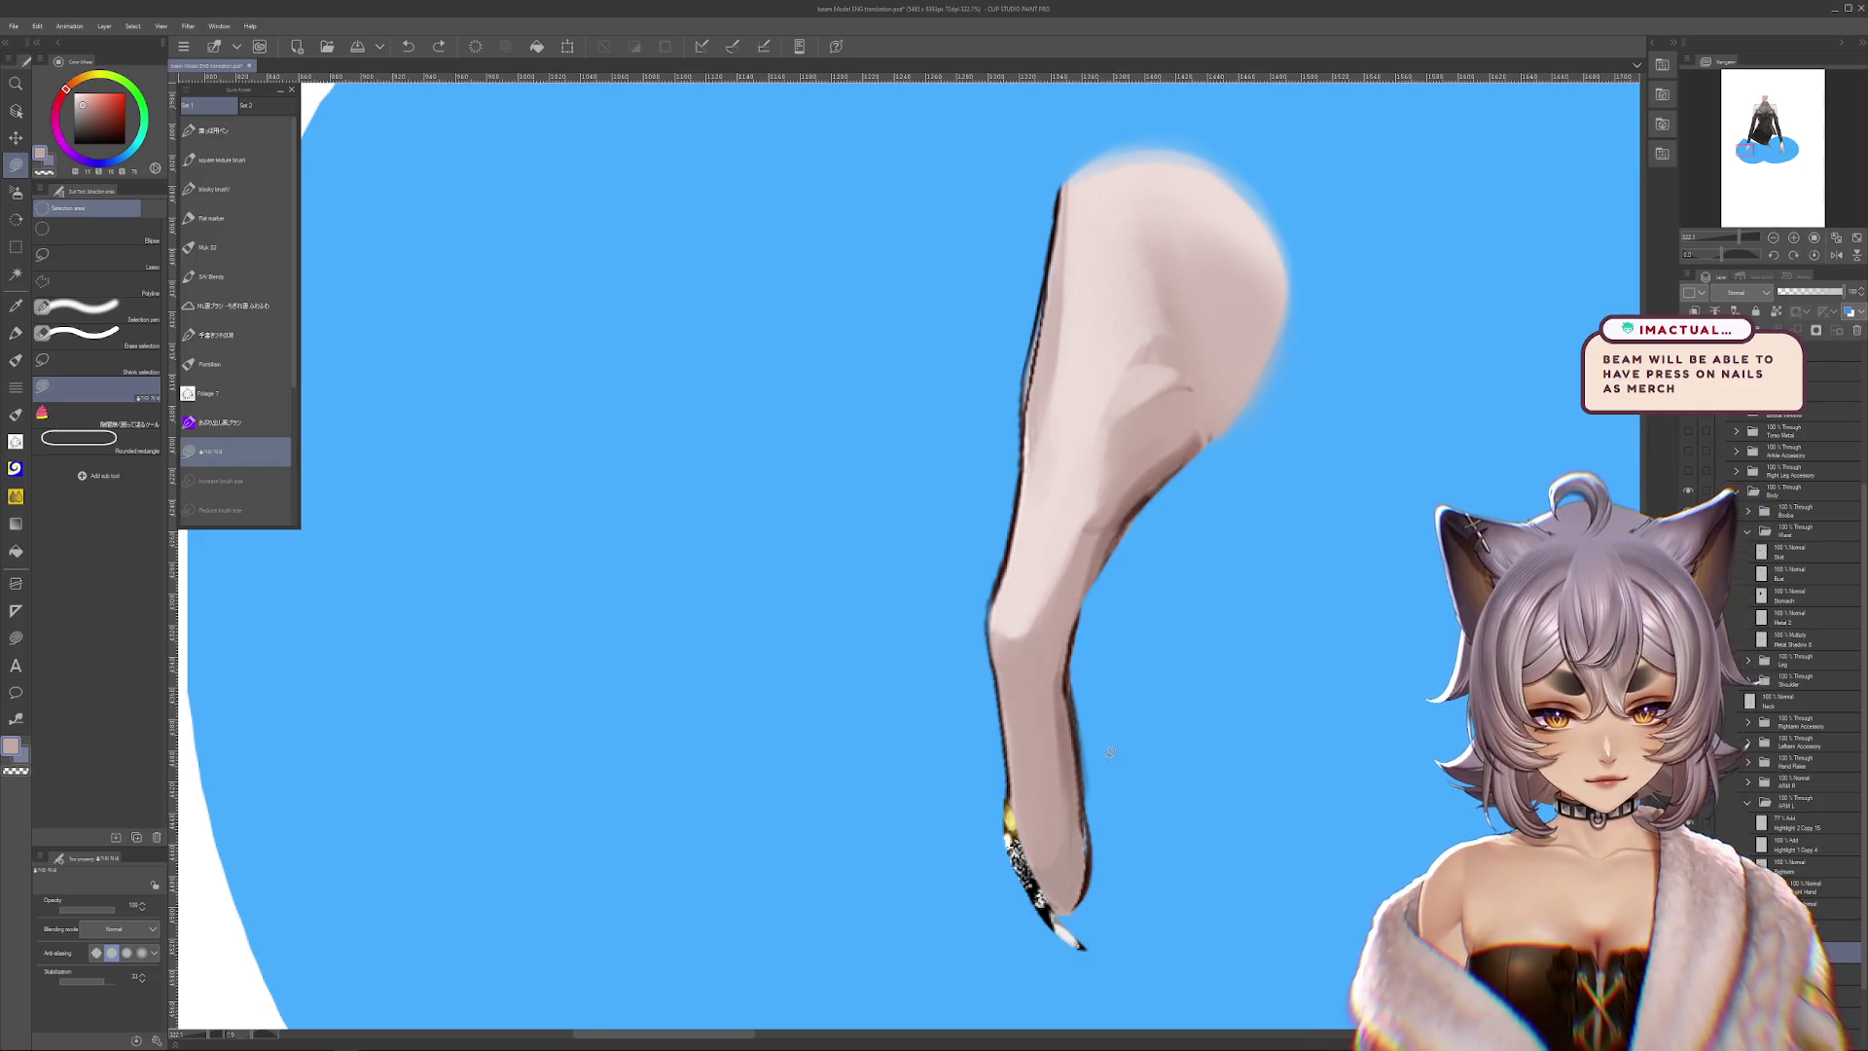
{"action": "left_click_drag", "start_coordinate": [1064, 674], "coordinate": [1080, 654]}
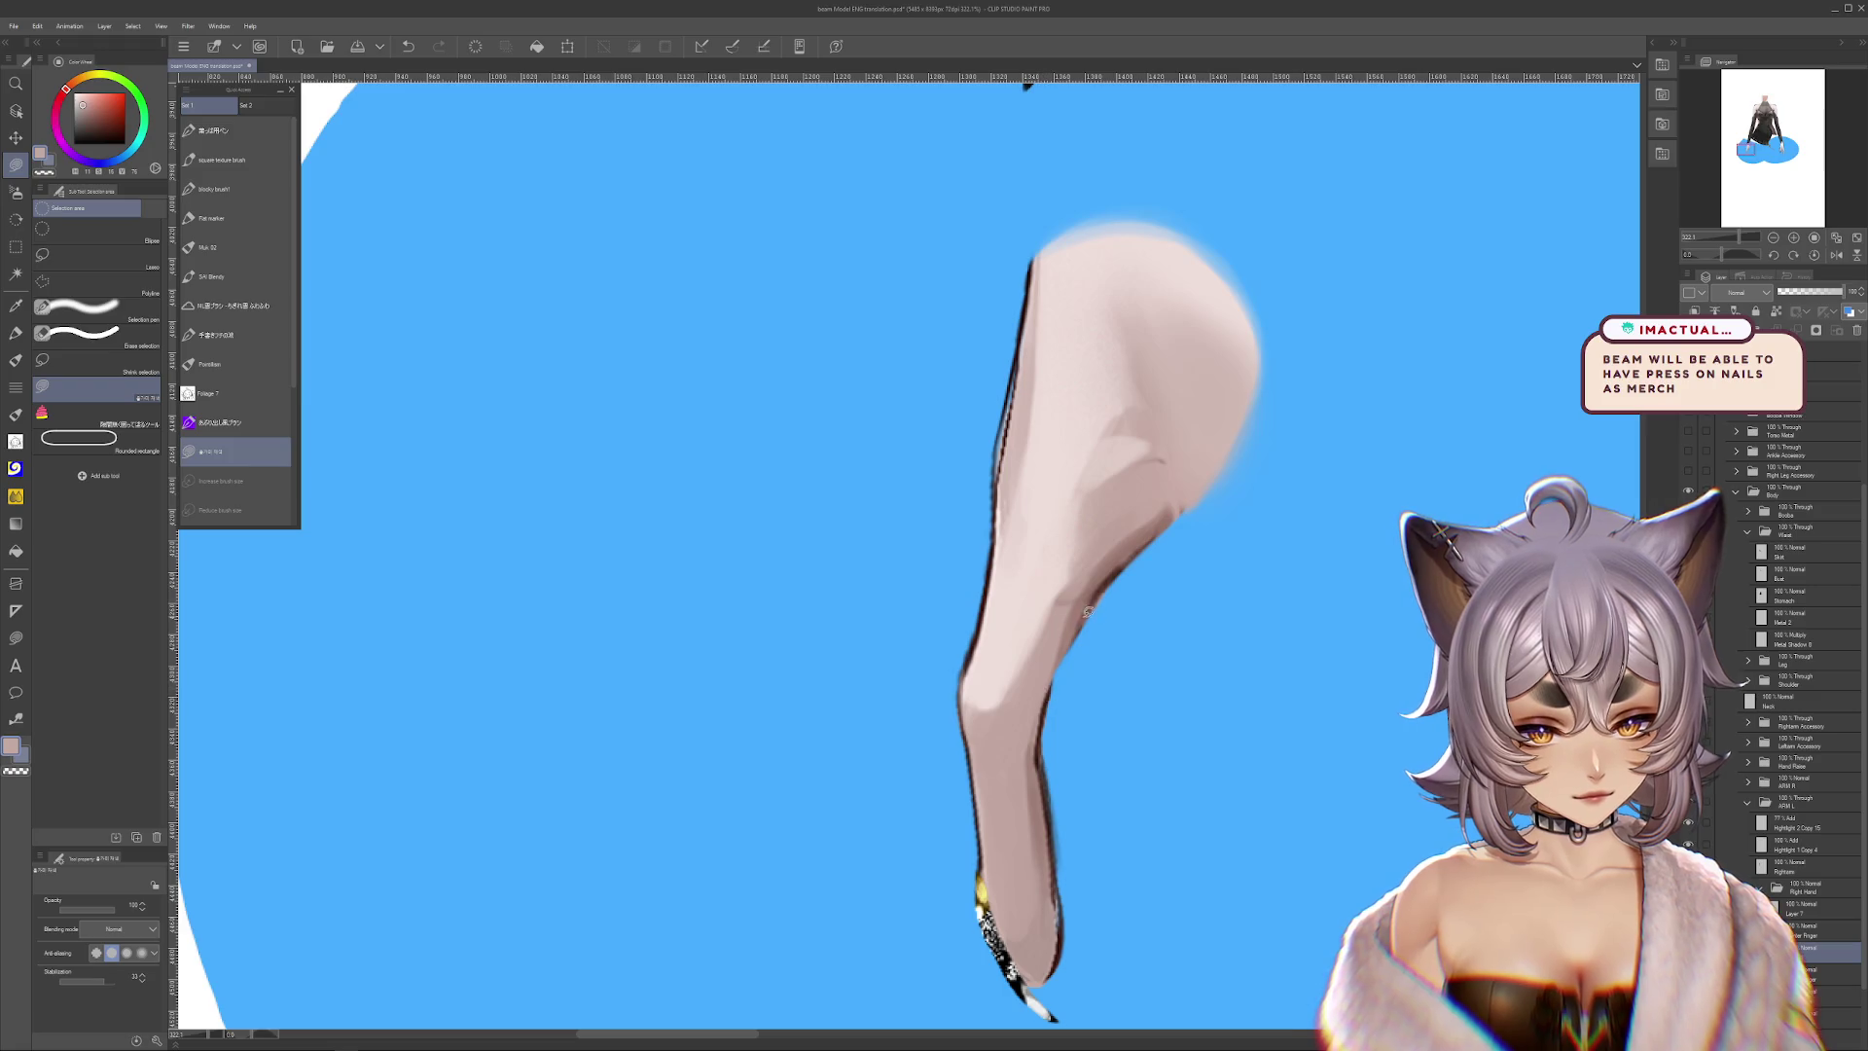
{"action": "scroll", "coordinate": [1147, 543], "scroll_direction": "down", "scroll_amount": 3}
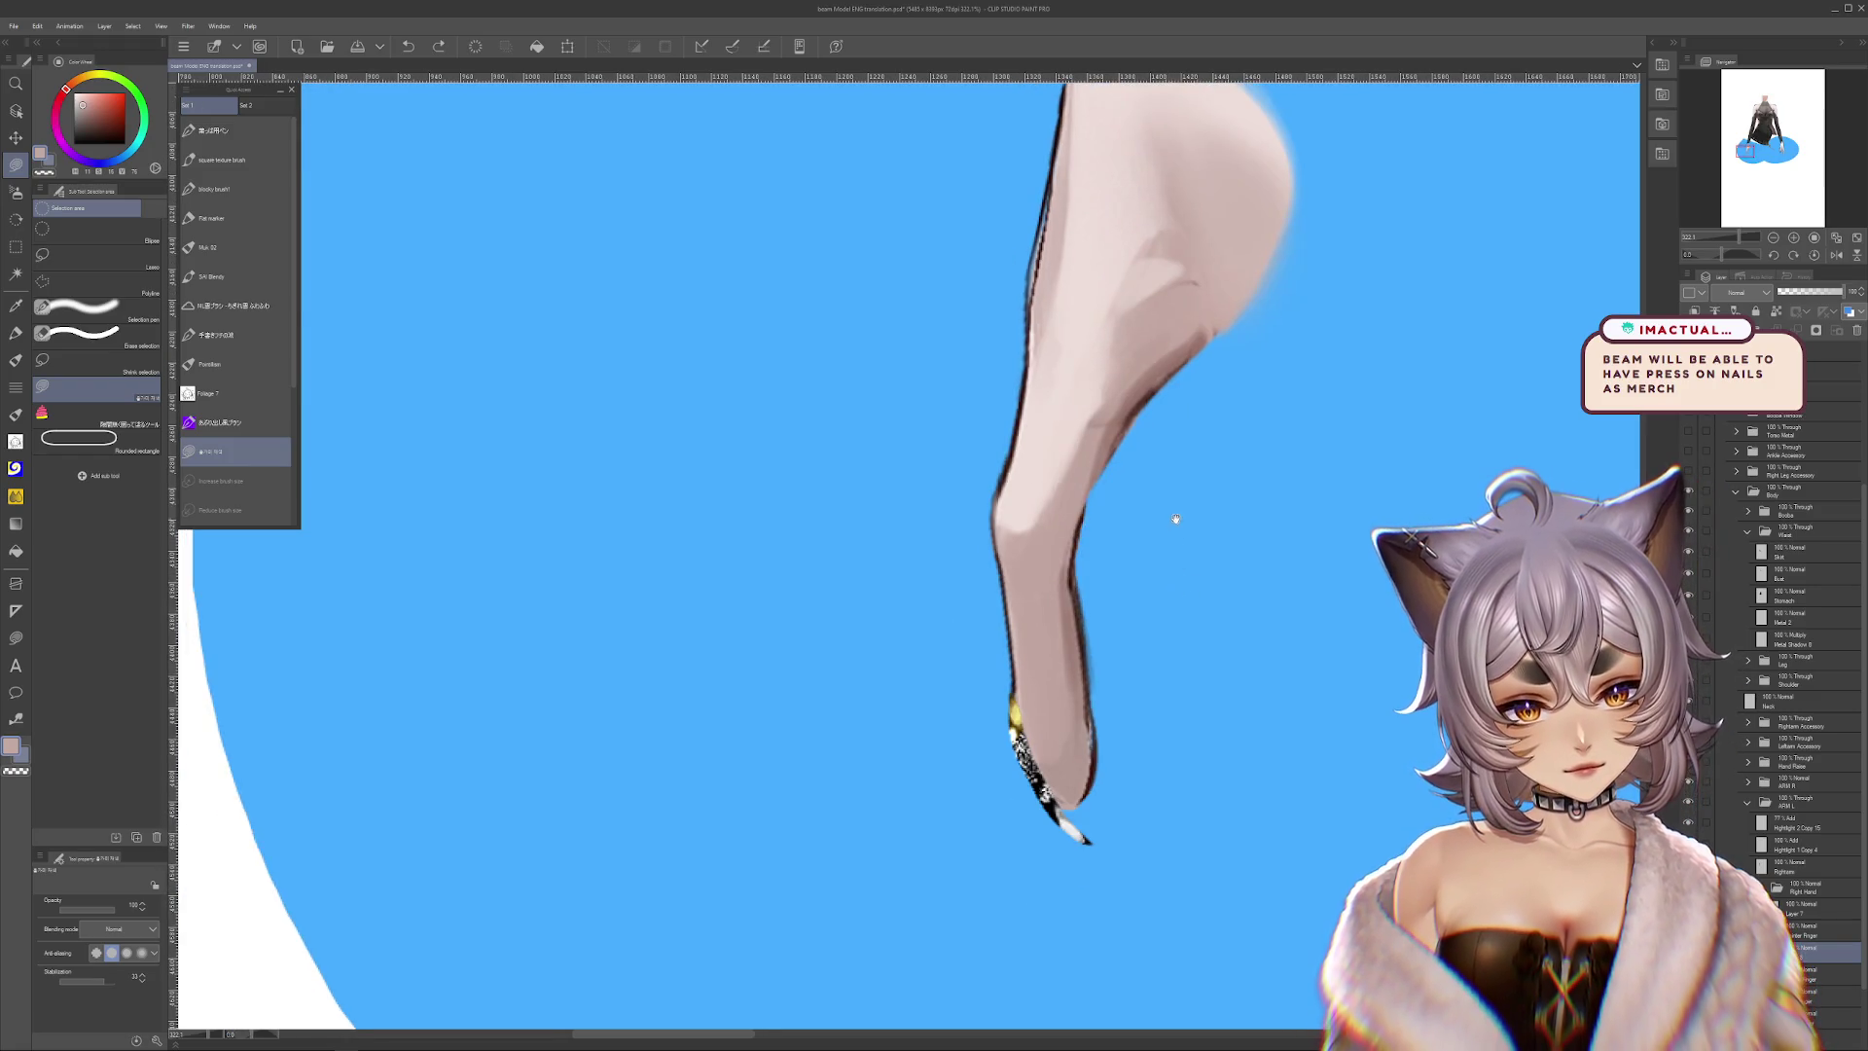
{"action": "scroll", "coordinate": [1175, 521], "scroll_direction": "up", "scroll_amount": 4}
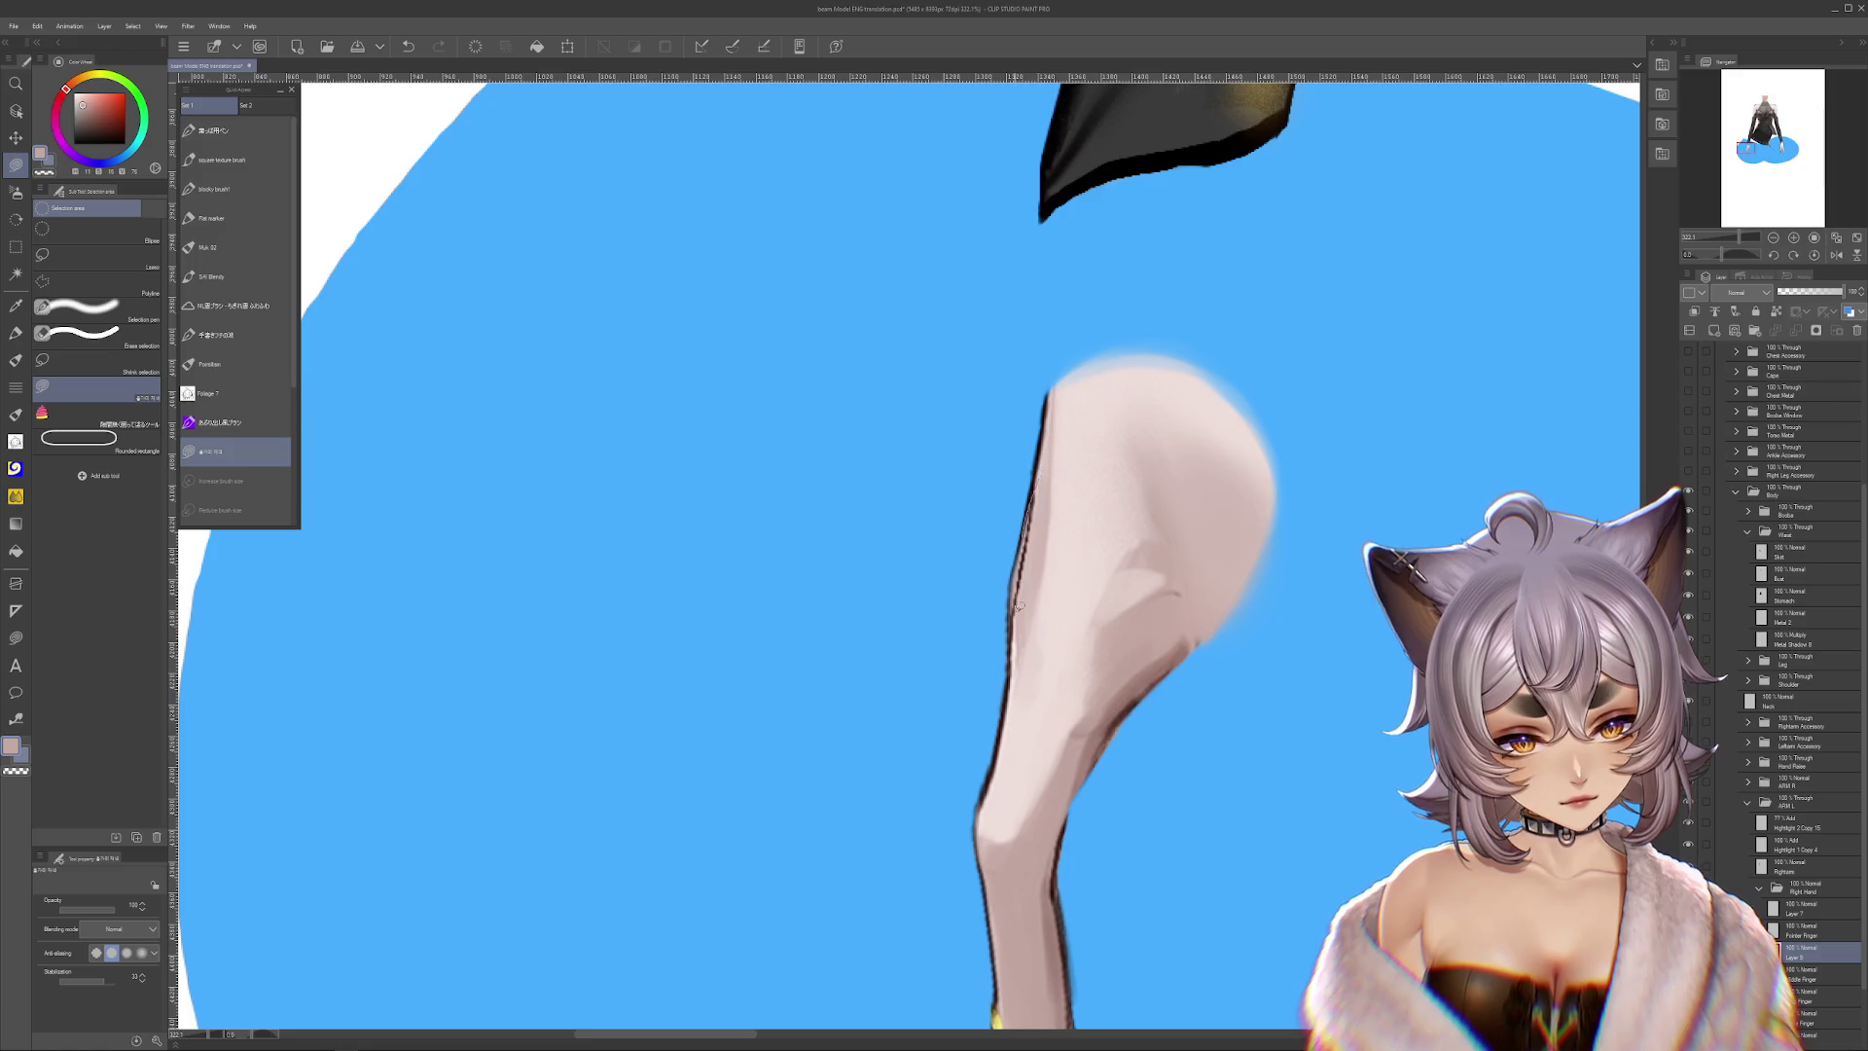
{"action": "mouse_move", "coordinate": [1310, 814]}
{"action": "left_mouse_down"}
{"action": "mouse_move", "coordinate": [1373, 600]}
{"action": "mouse_move", "coordinate": [1187, 899]}
{"action": "mouse_move", "coordinate": [1636, 70]}
{"action": "left_mouse_up"}
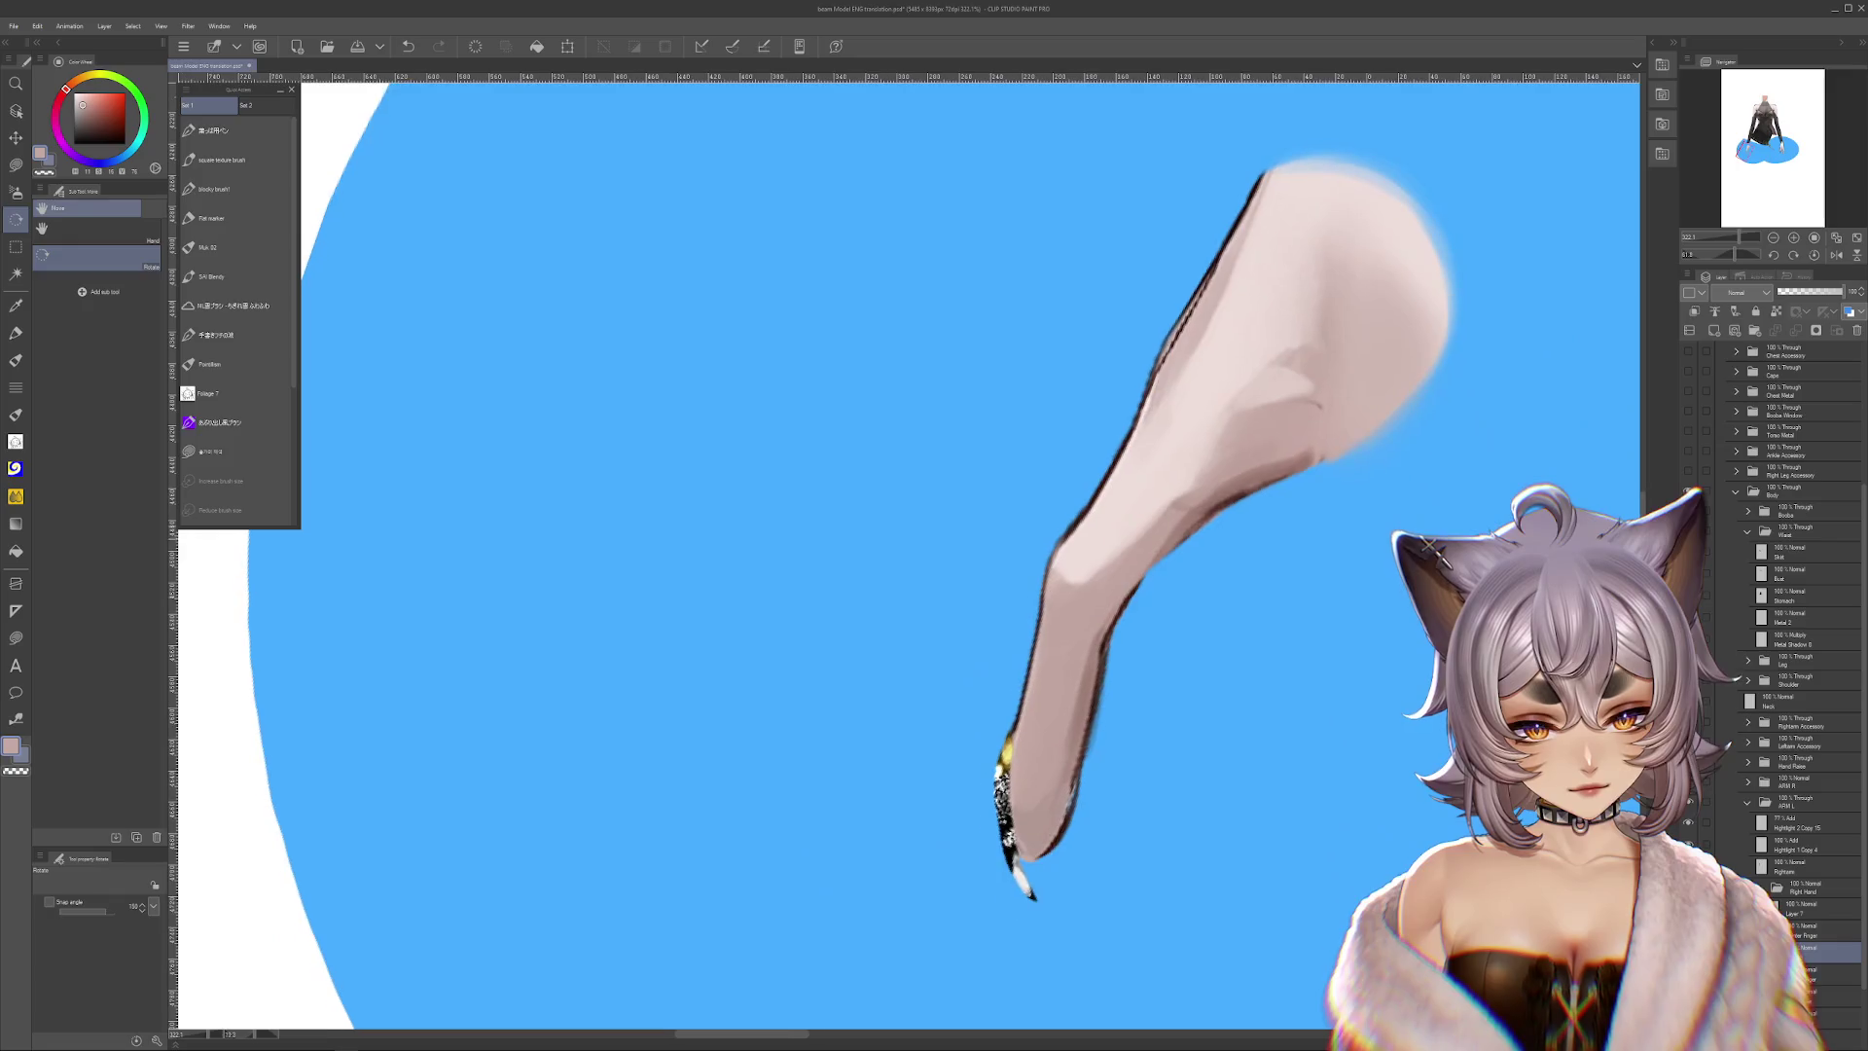
{"action": "key", "text": "m"}
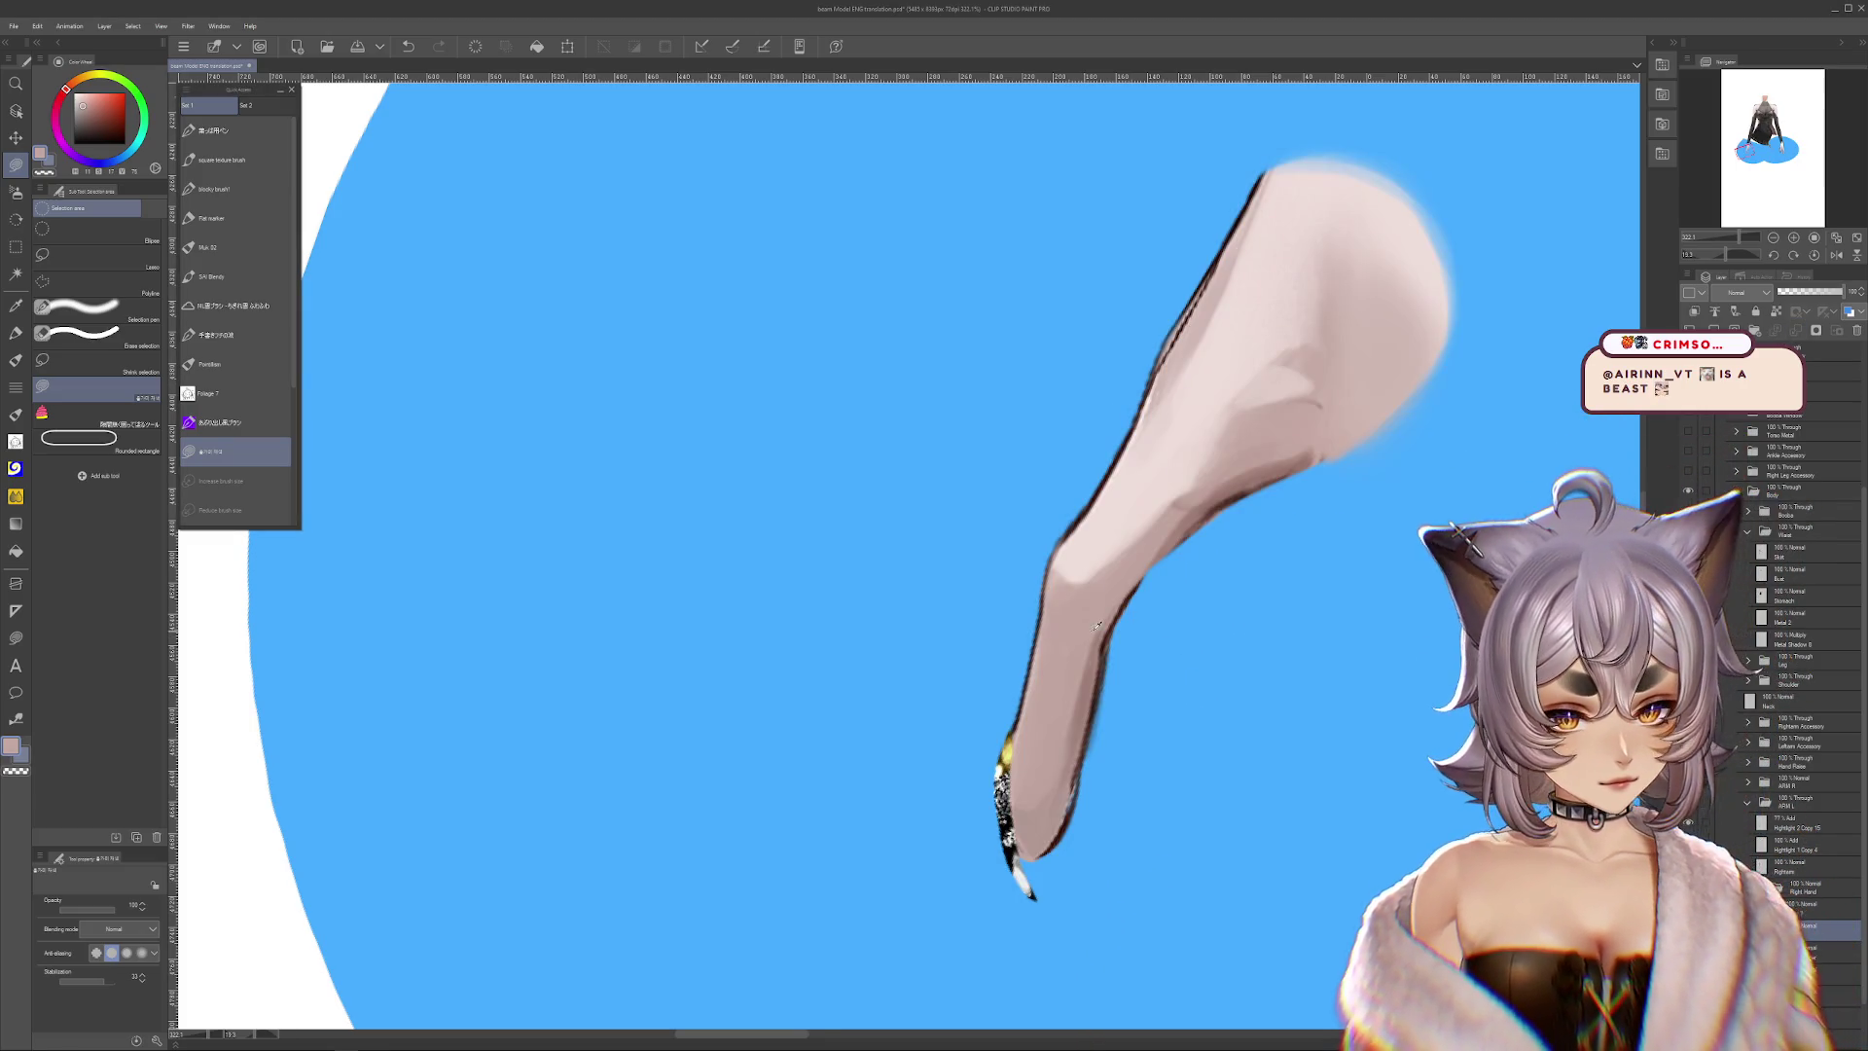
{"action": "scroll", "coordinate": [1117, 681], "scroll_direction": "up", "scroll_amount": 2}
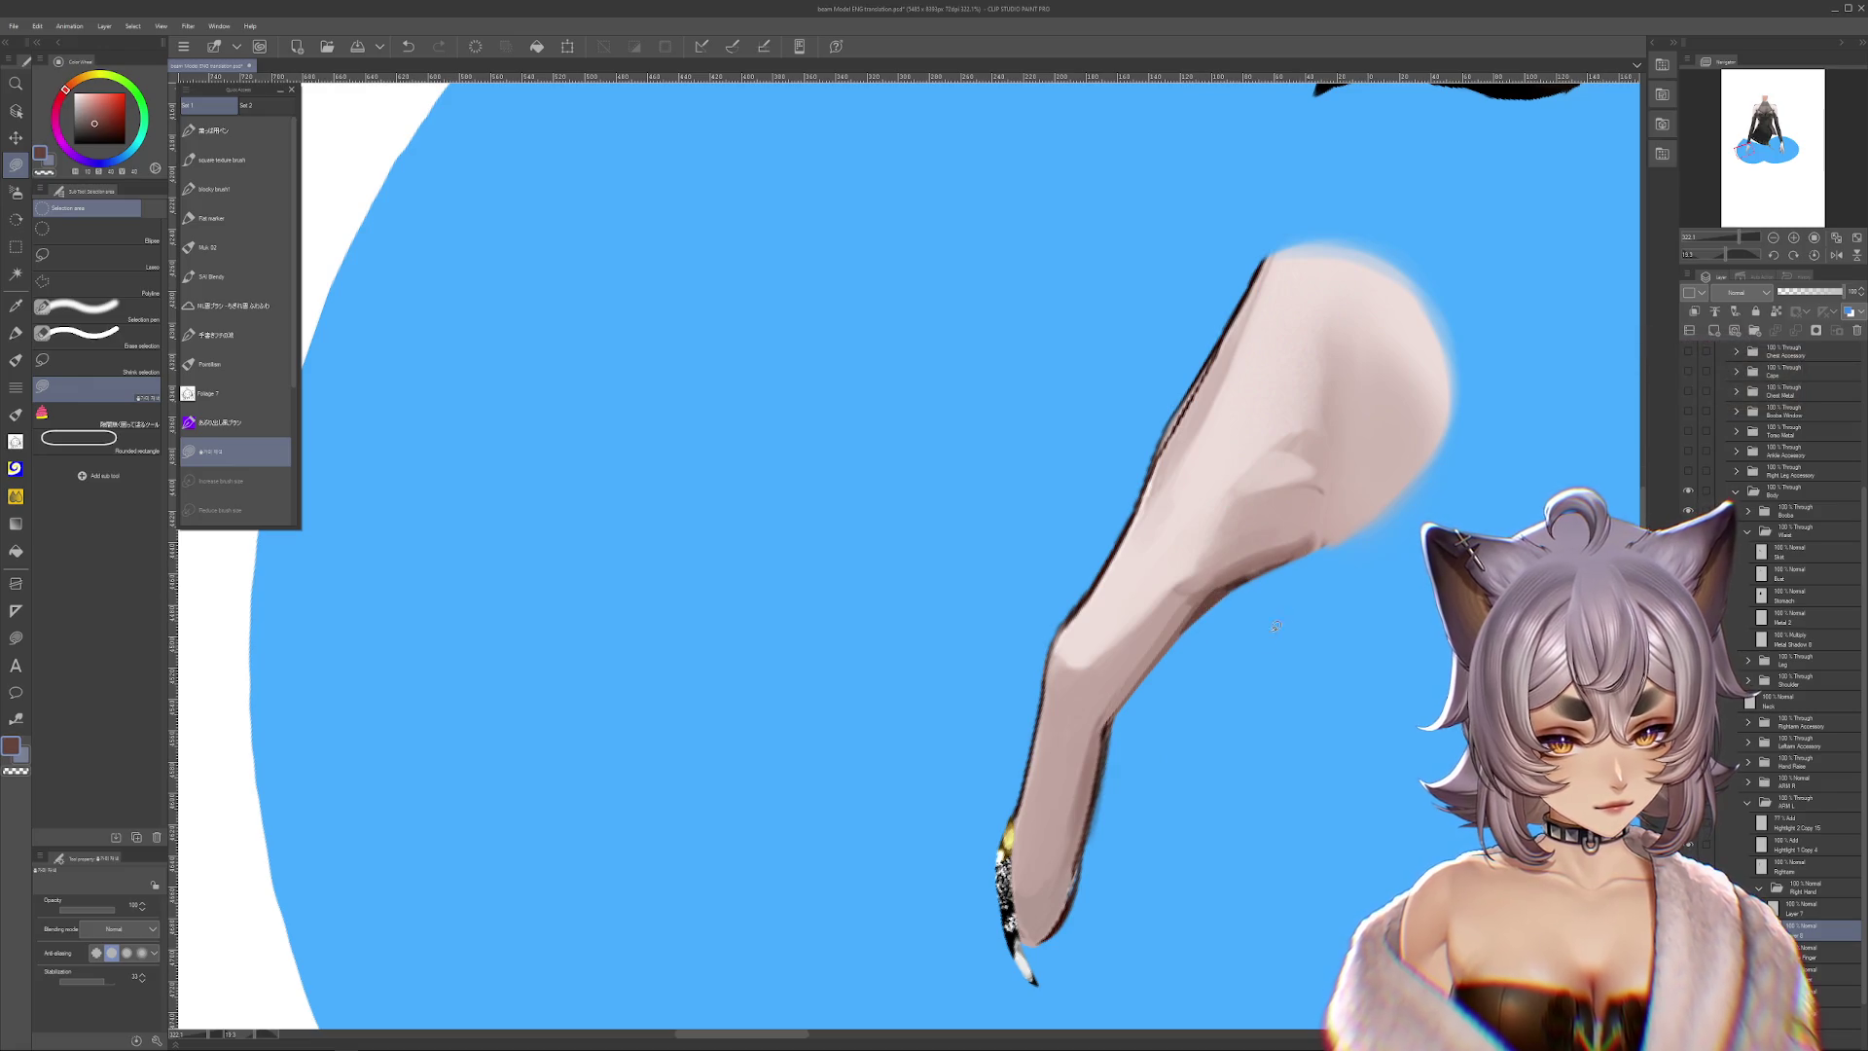
{"action": "scroll", "coordinate": [1044, 725], "scroll_direction": "down", "scroll_amount": 3}
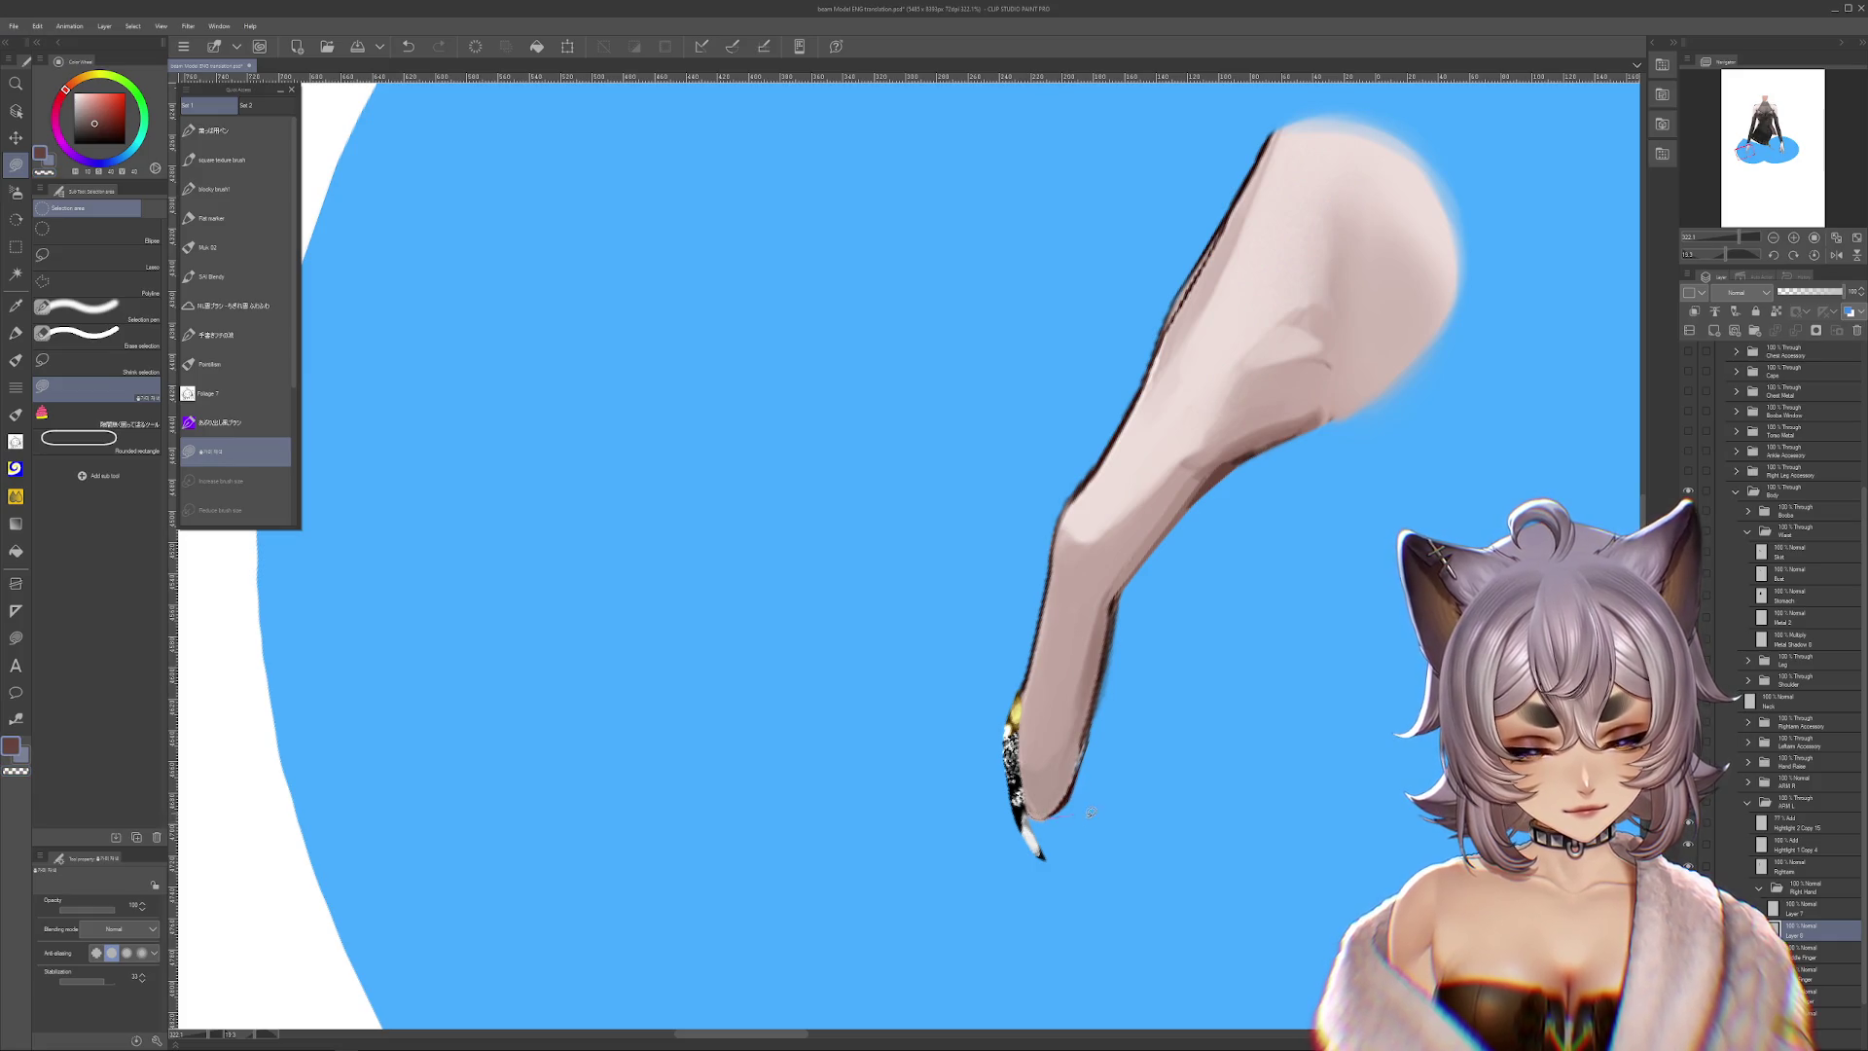
{"action": "key", "text": "ctrl+z"}
Pick a near-black colour and rotate the view so the finger points down-left
{"action": "left_click_drag", "start_coordinate": [1210, 851], "coordinate": [1316, 792]}
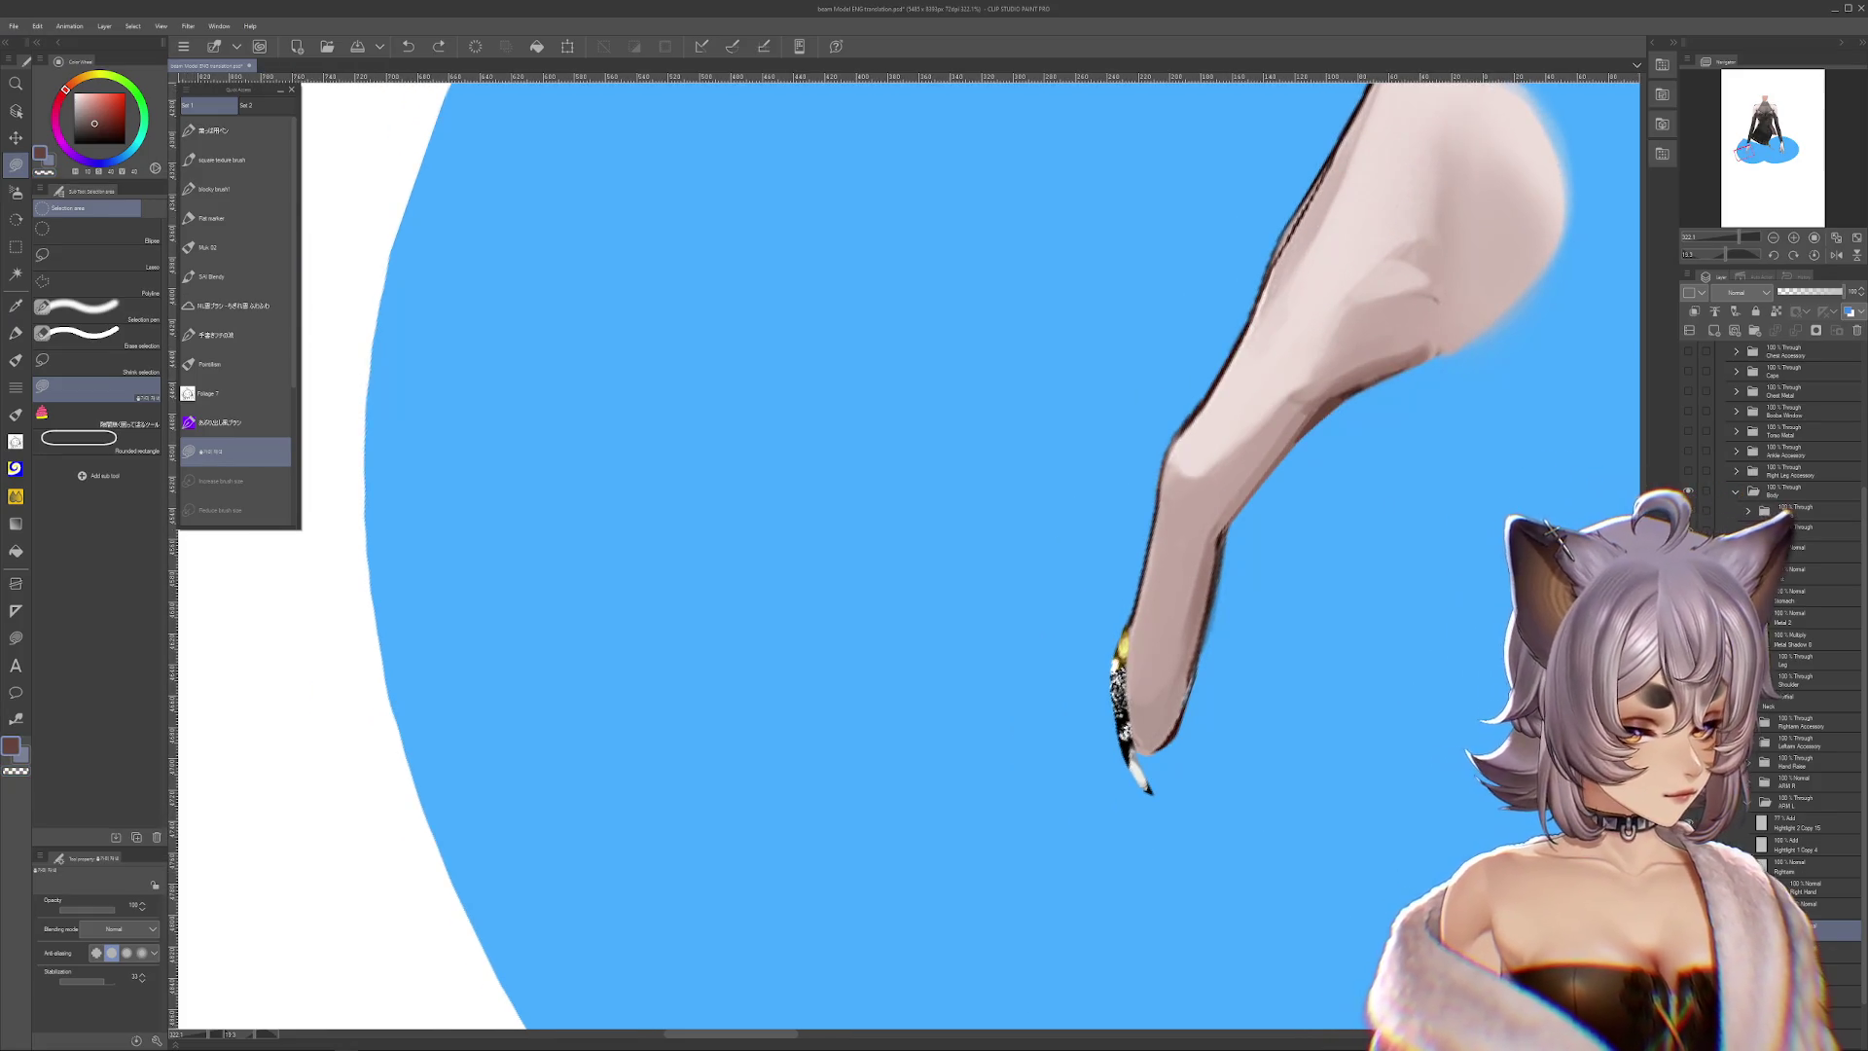
{"action": "left_click", "coordinate": [1810, 949]}
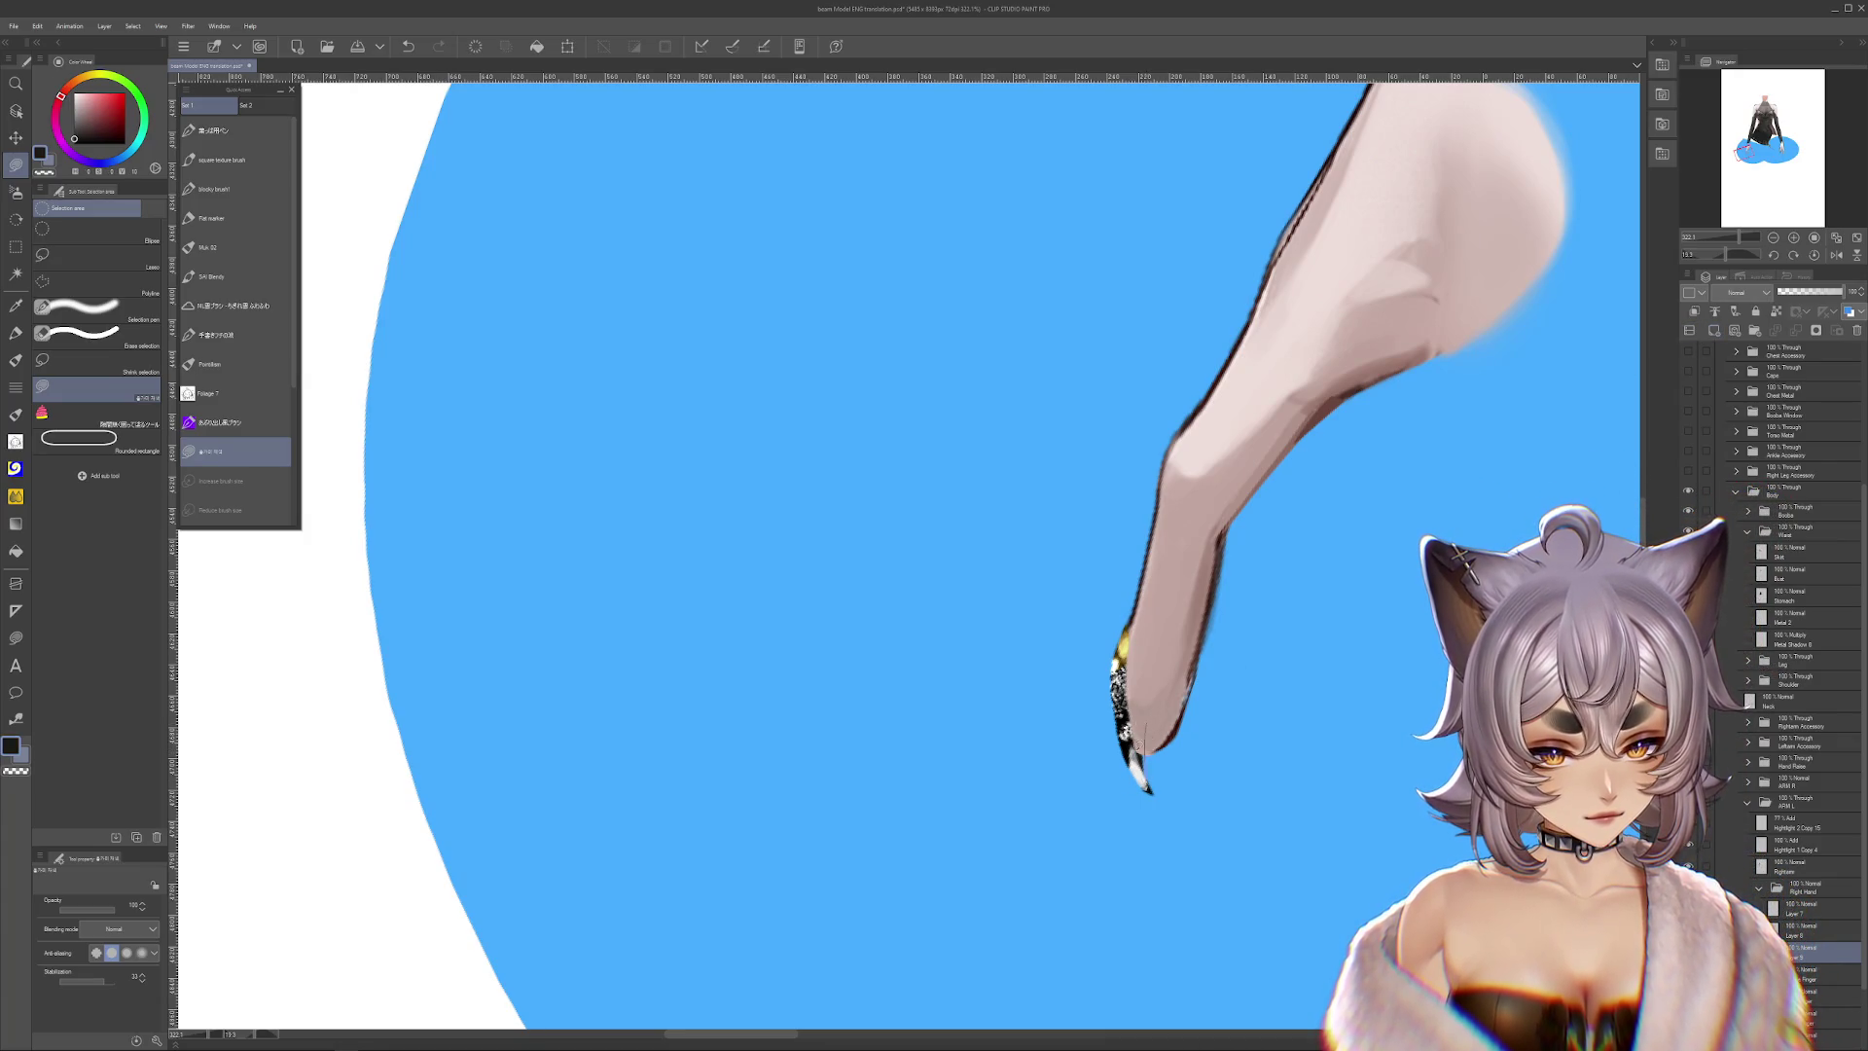
{"action": "left_click_drag", "start_coordinate": [1176, 757], "coordinate": [1055, 774]}
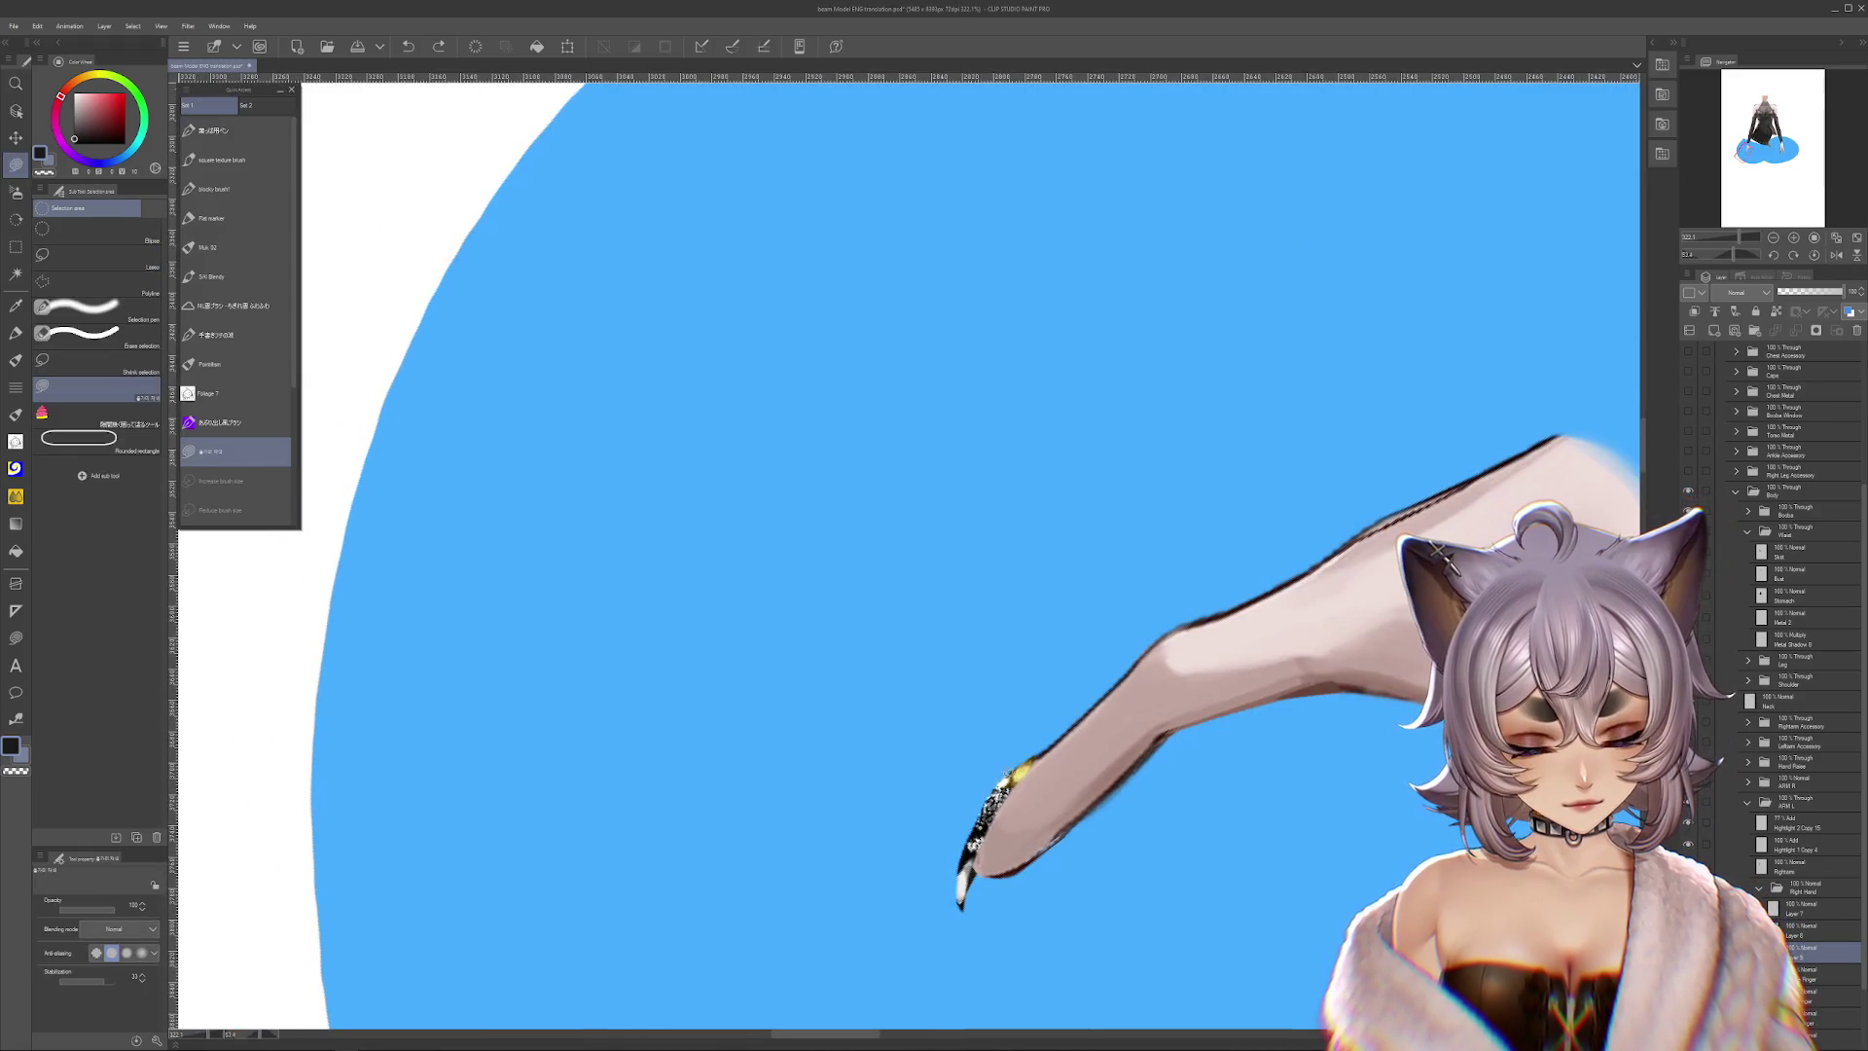
{"action": "left_click_drag", "start_coordinate": [1008, 775], "coordinate": [1165, 679]}
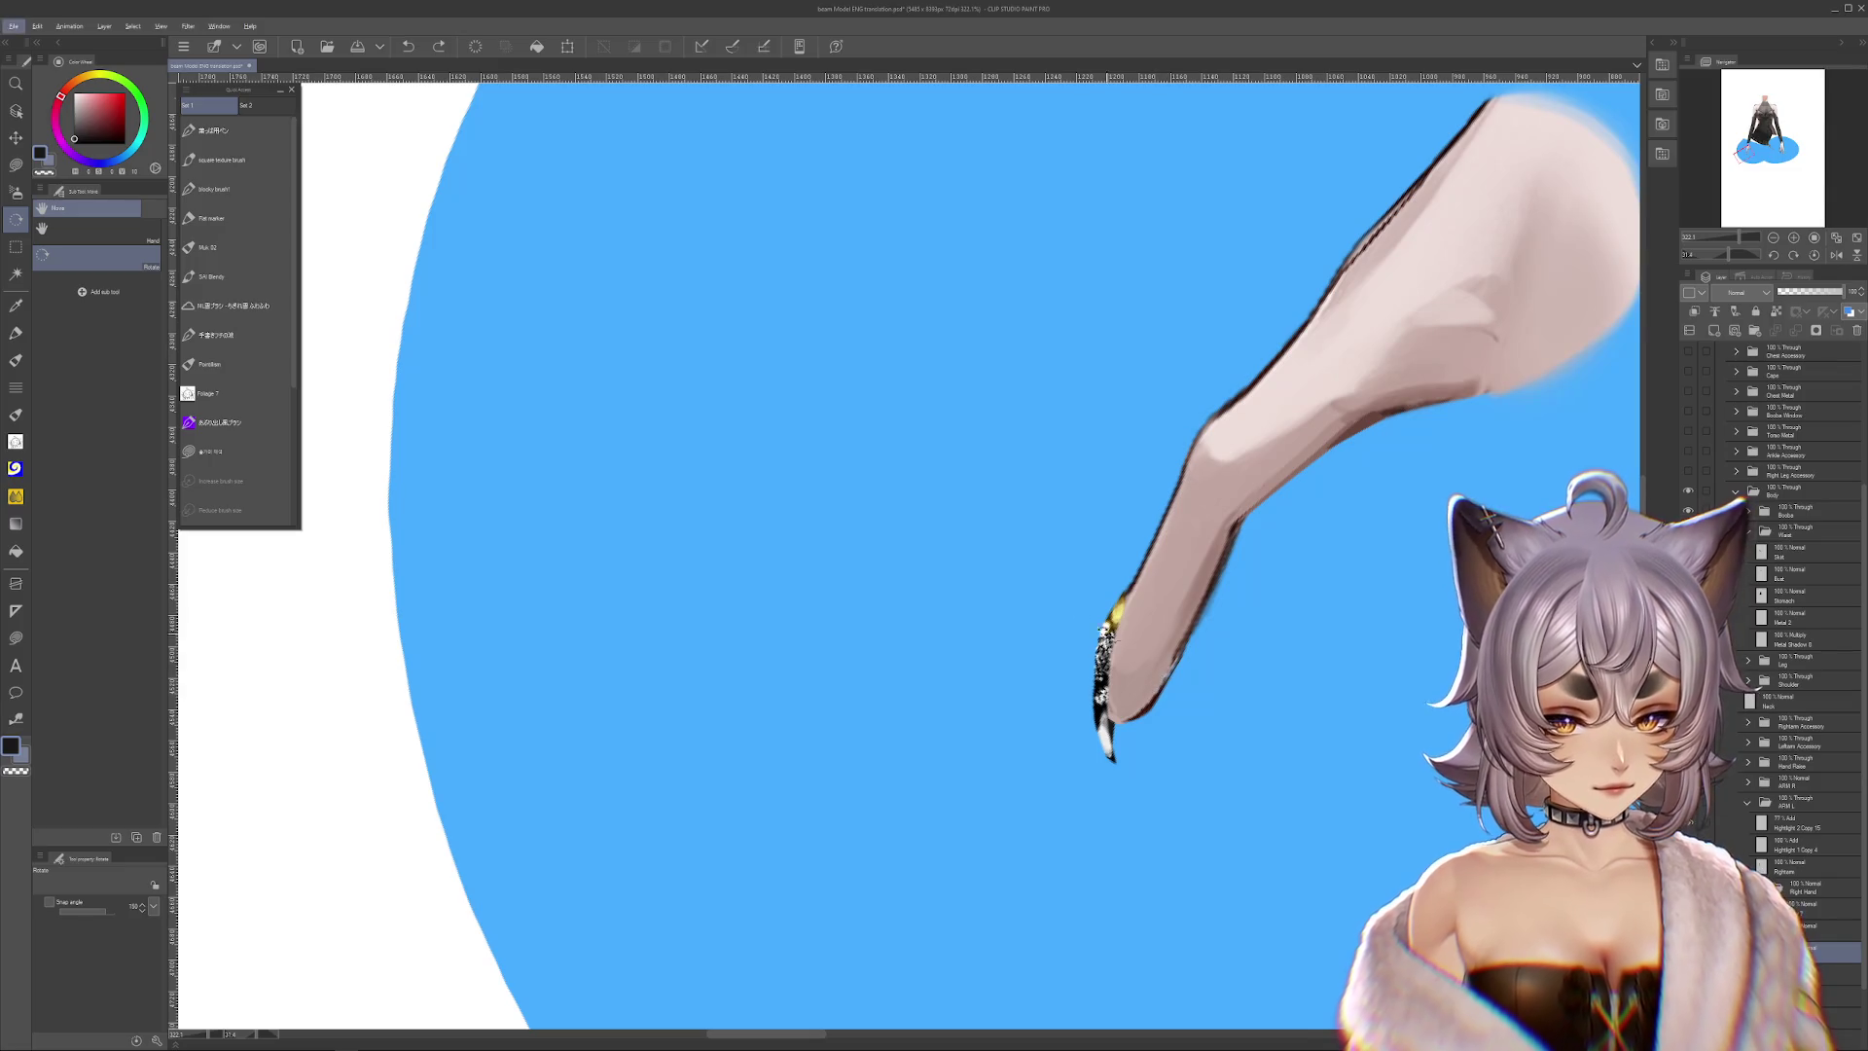
{"action": "key", "text": "m"}
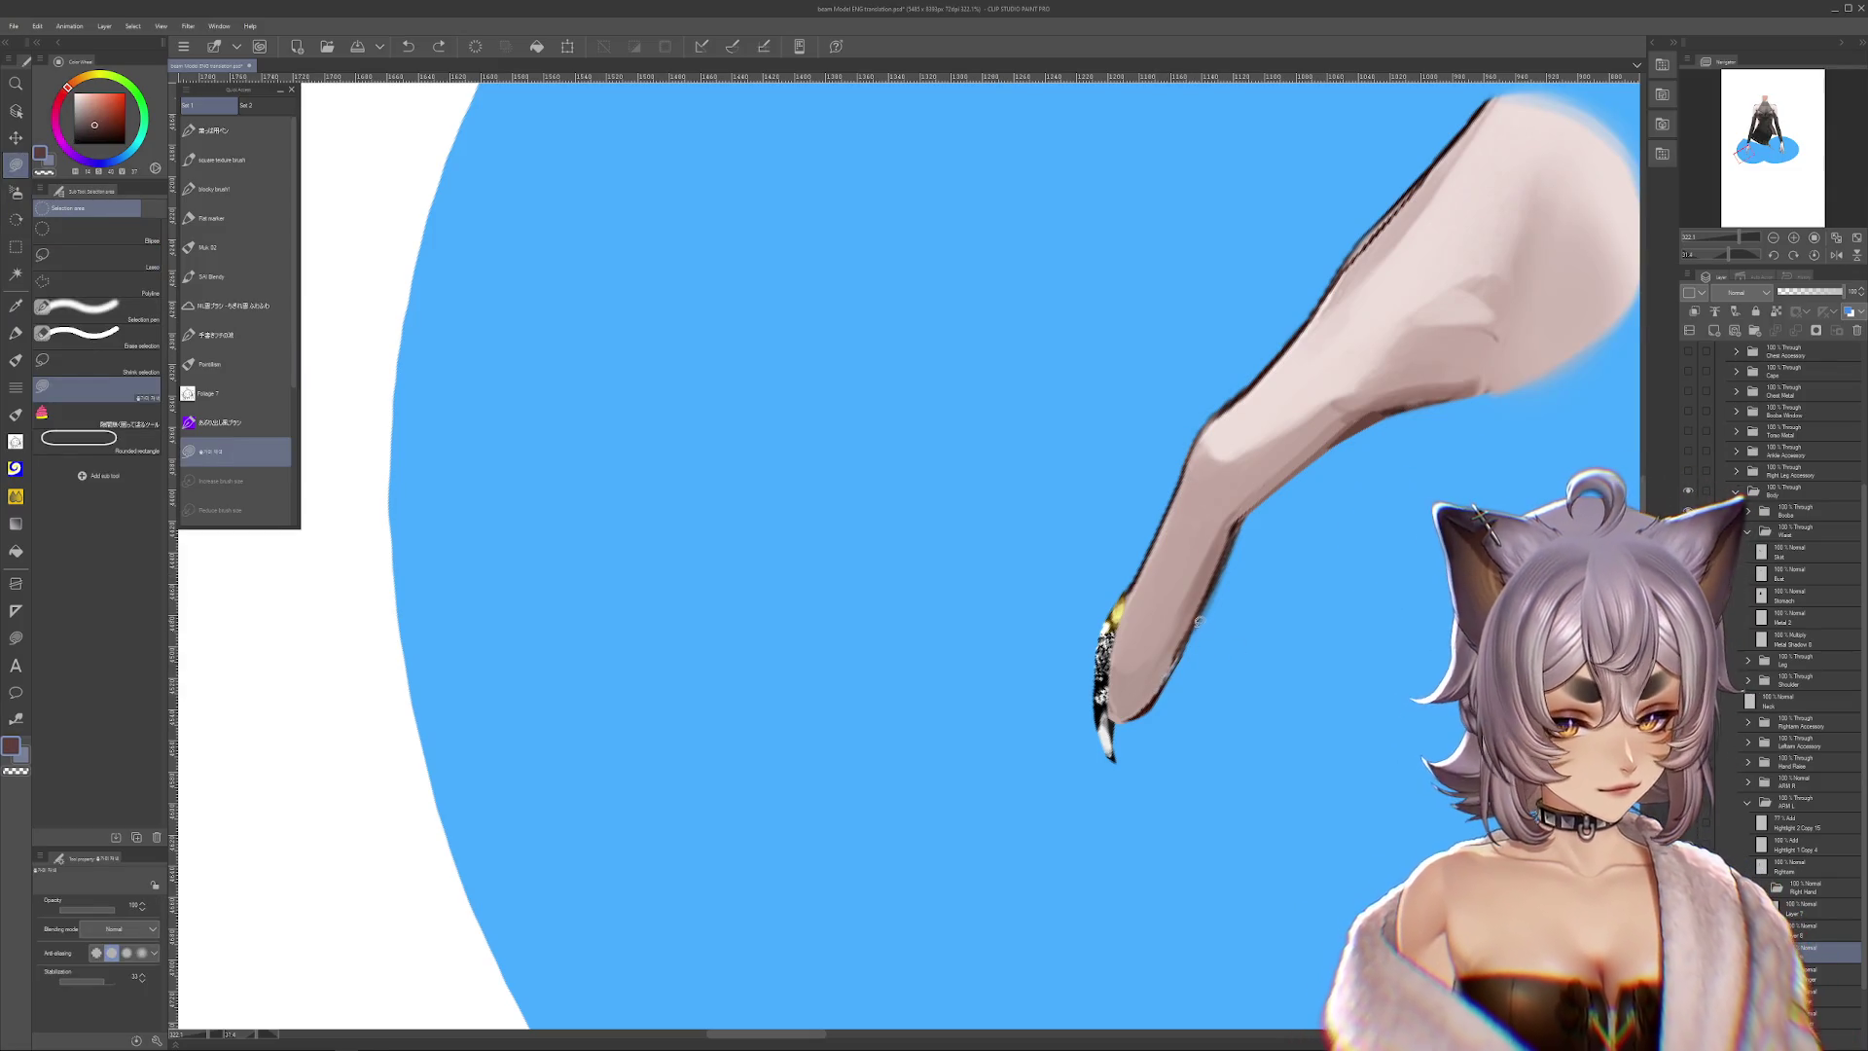
{"action": "mouse_move", "coordinate": [1273, 559]}
{"action": "left_mouse_down"}
{"action": "mouse_move", "coordinate": [1156, 761]}
{"action": "mouse_move", "coordinate": [1197, 650]}
{"action": "left_mouse_up"}
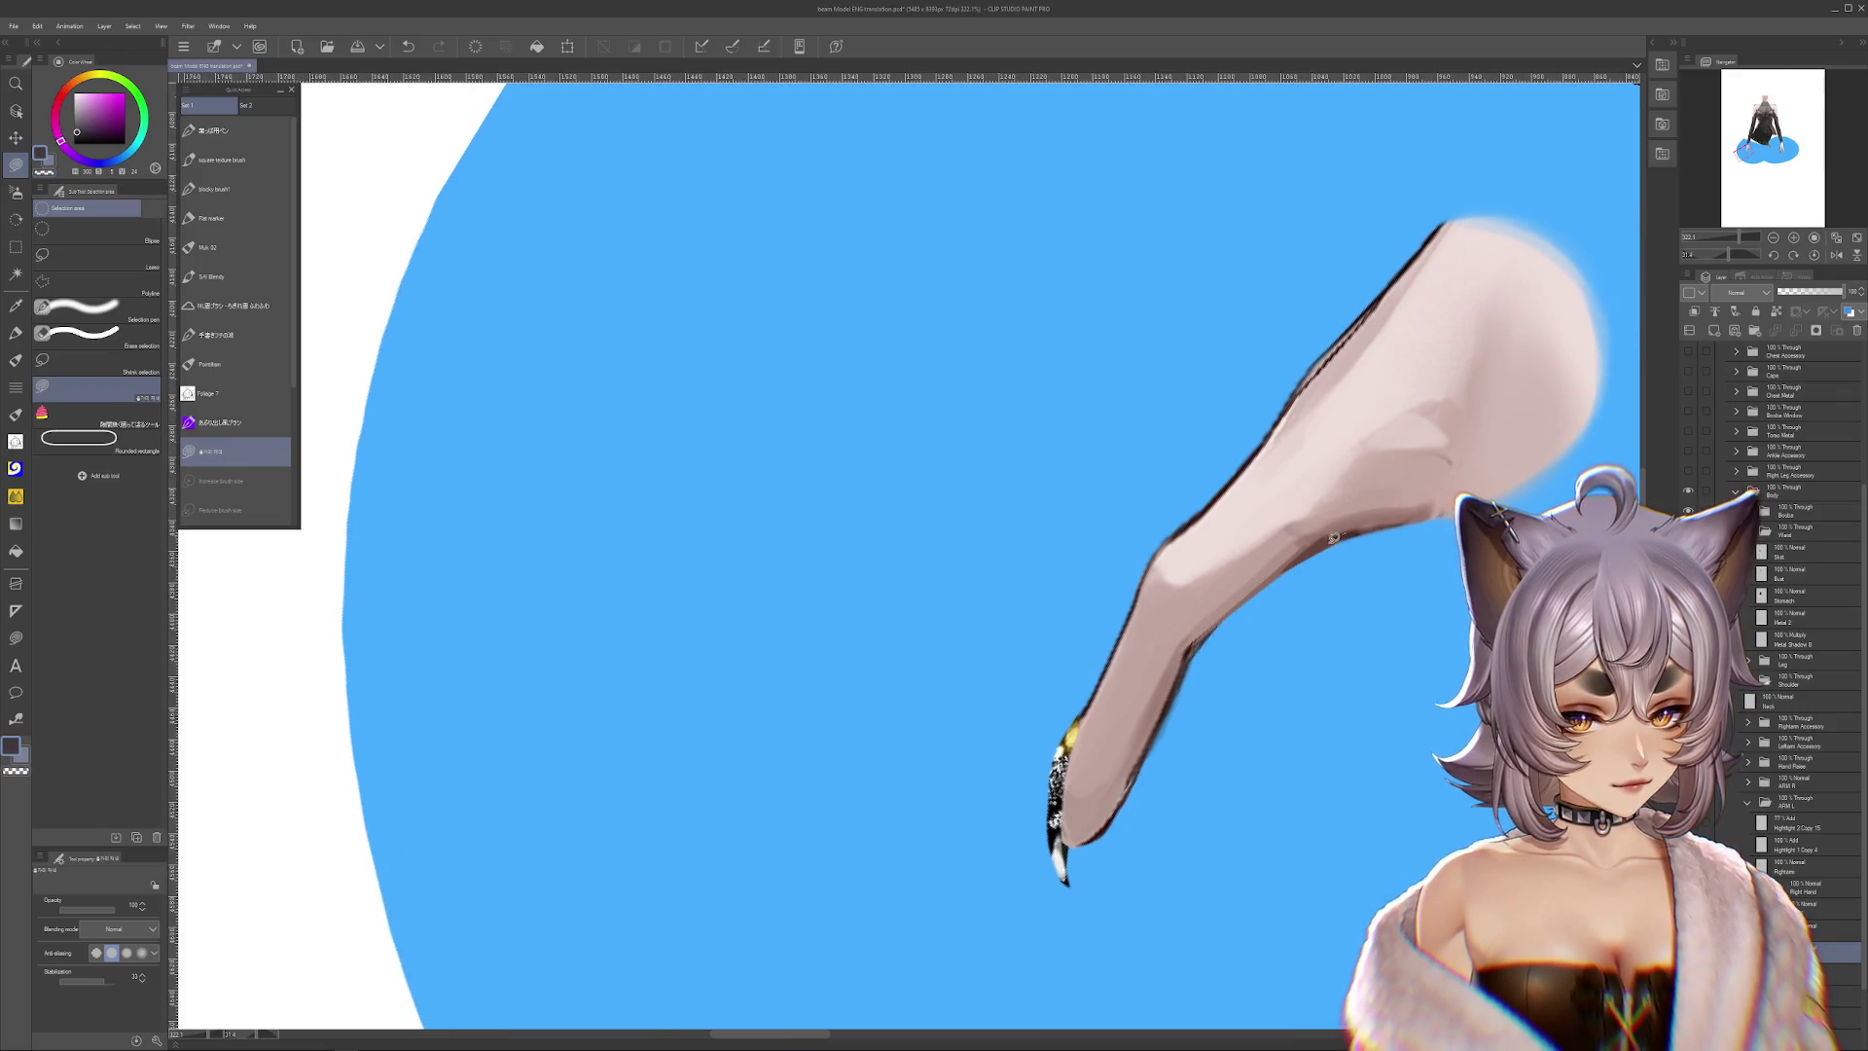
Toggle the last fingertip change with undo/redo to check the lineart, then zoom out on the finger
{"action": "key", "text": "ctrl+z"}
{"action": "key", "text": "ctrl+y"}
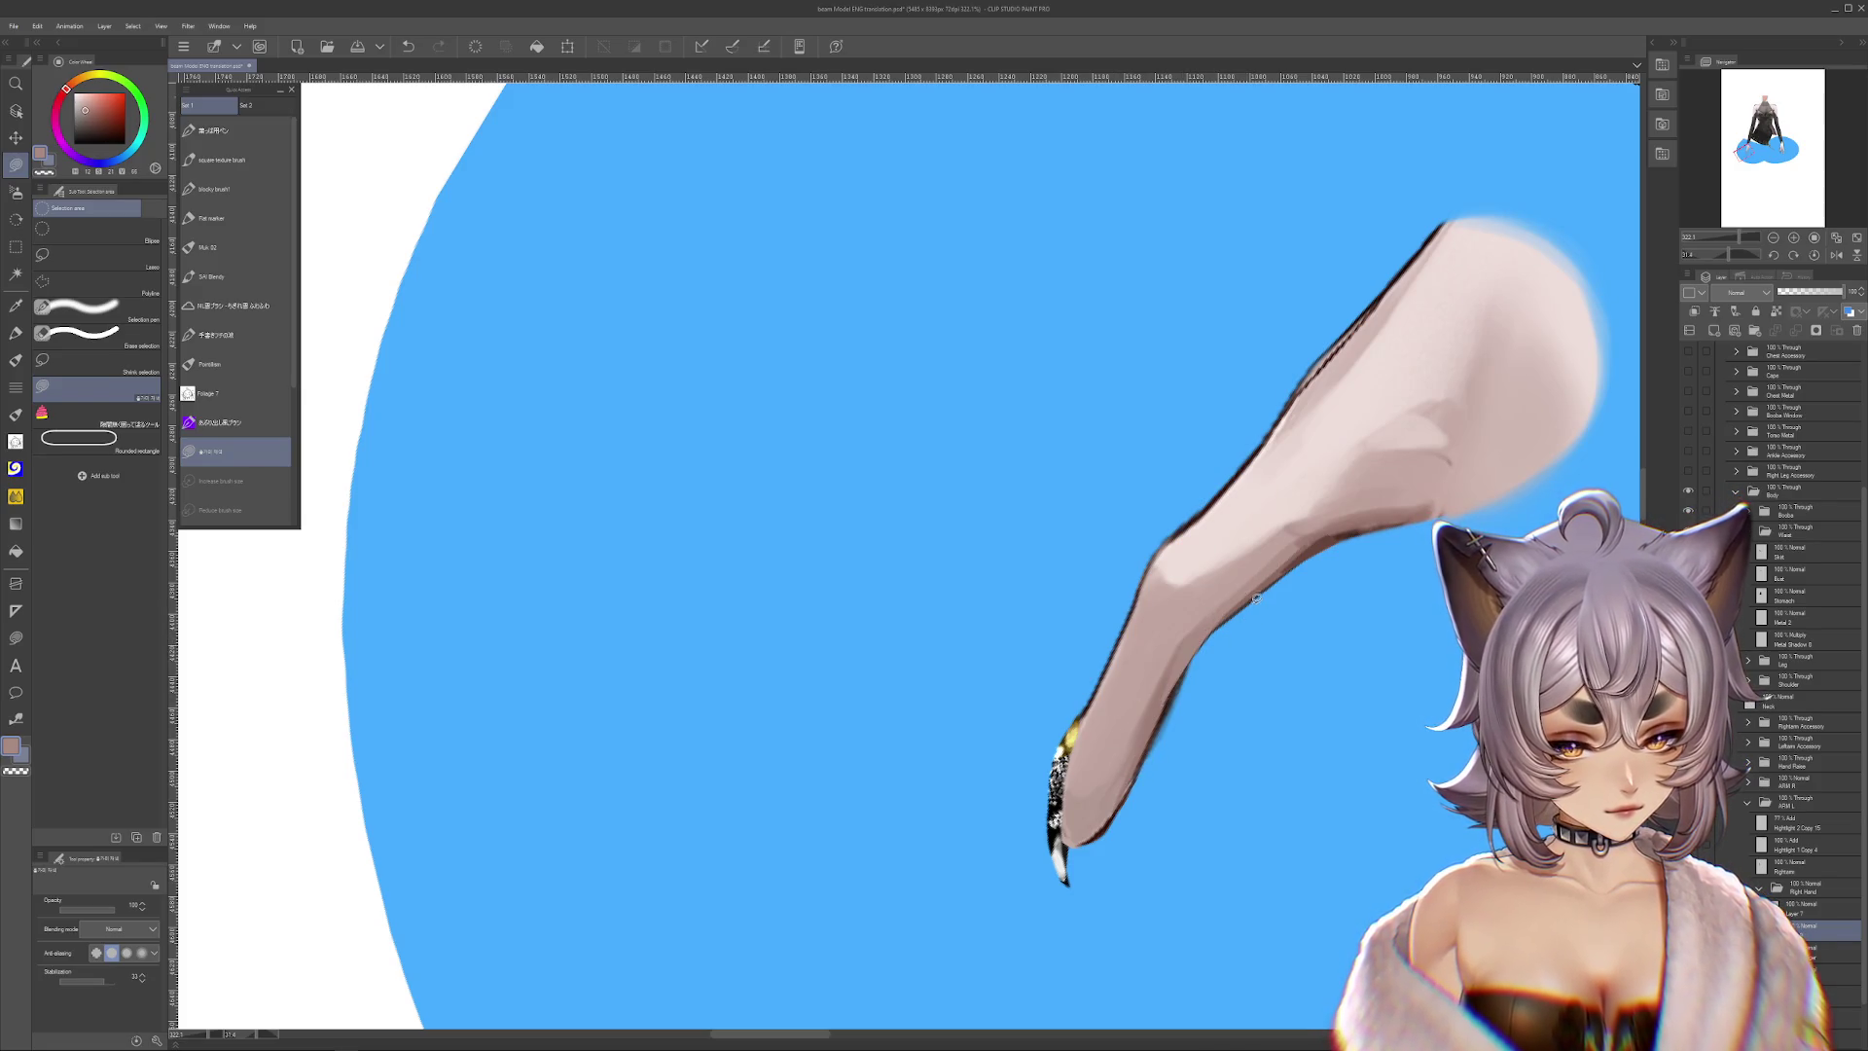
{"action": "left_click_drag", "start_coordinate": [1257, 643], "coordinate": [1337, 573]}
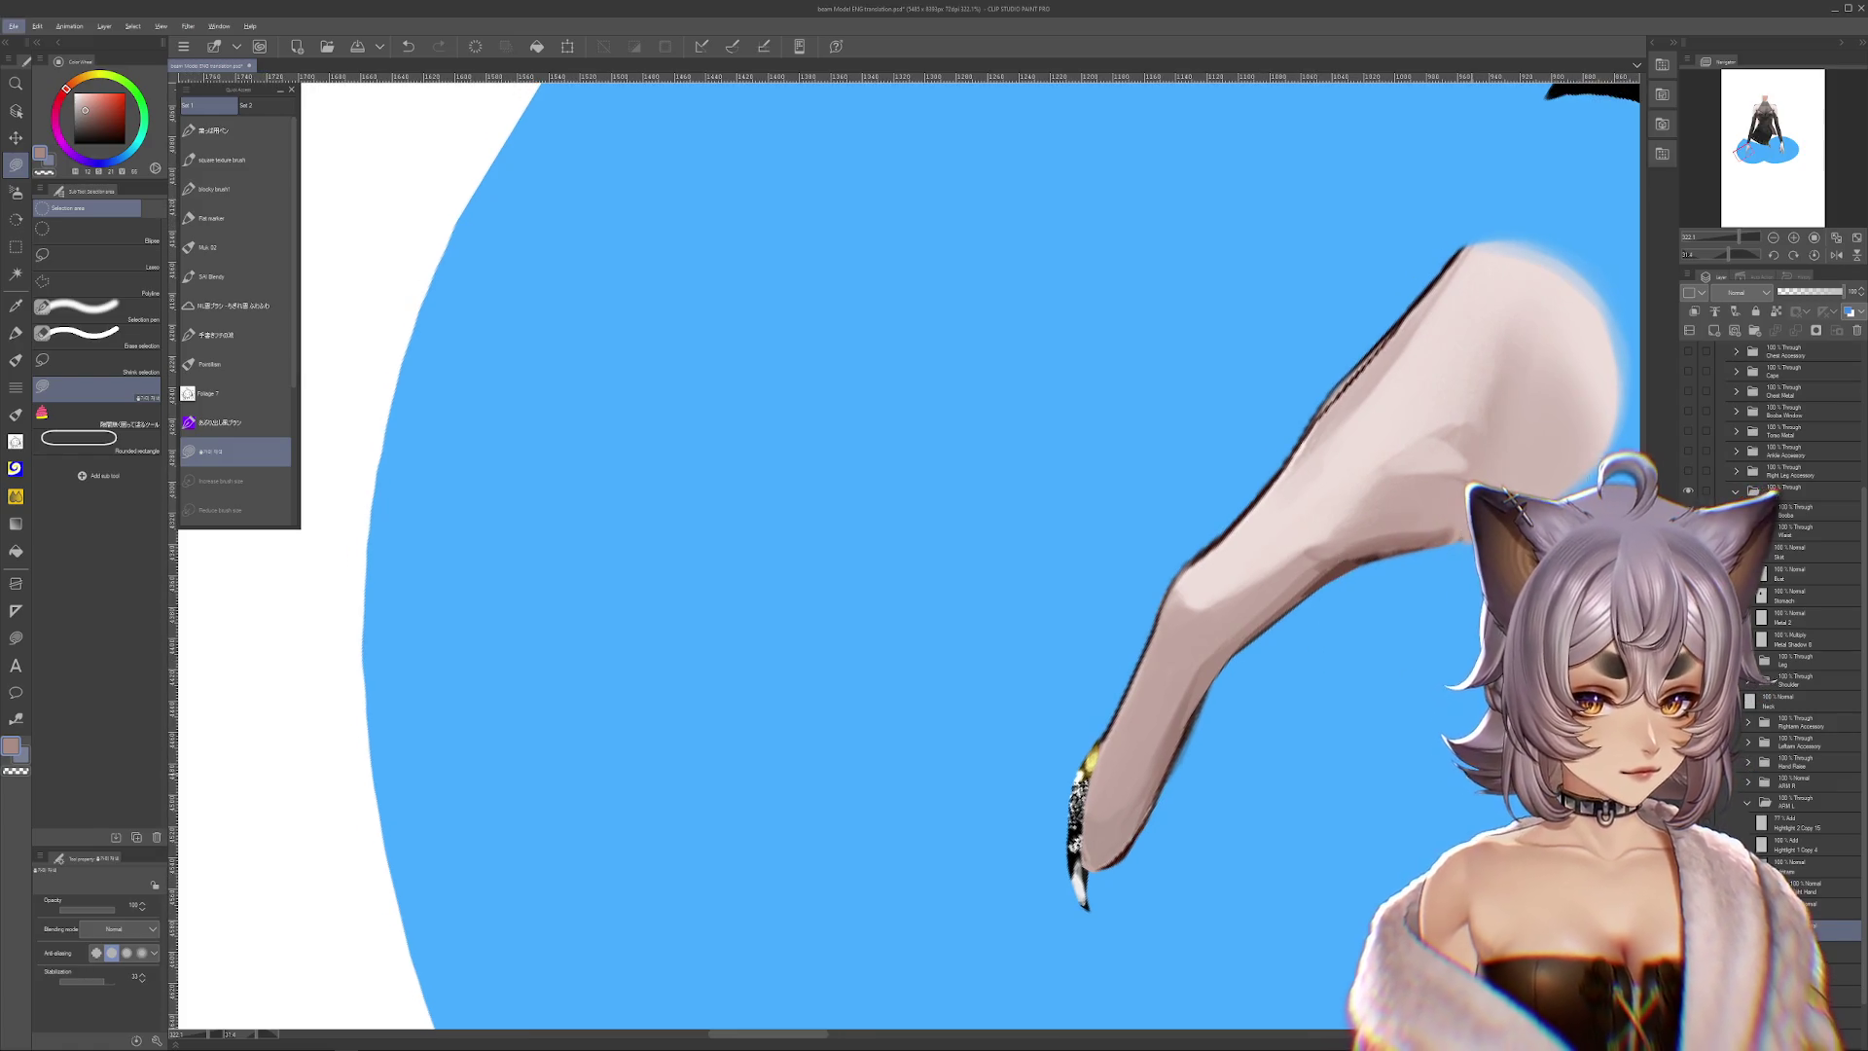
{"action": "left_click_drag", "start_coordinate": [1168, 584], "coordinate": [1071, 759]}
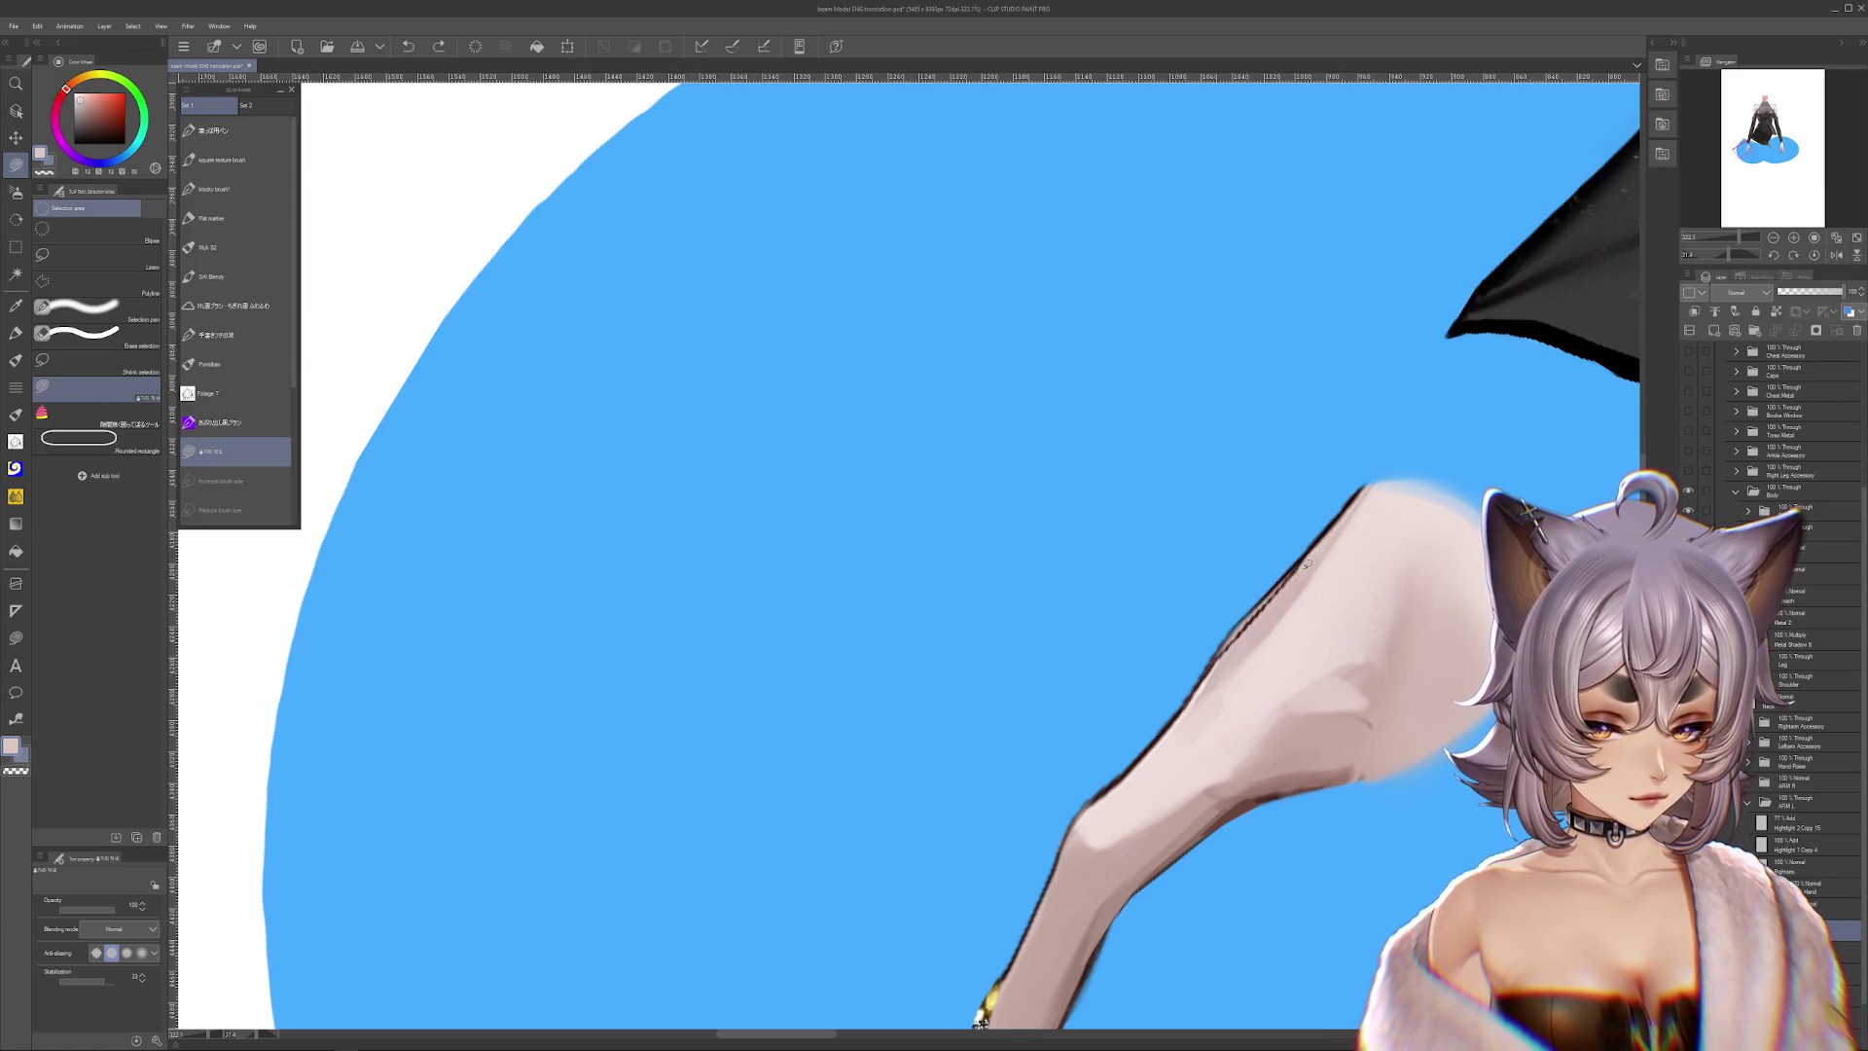
{"action": "left_click_drag", "start_coordinate": [1416, 725], "coordinate": [1487, 731]}
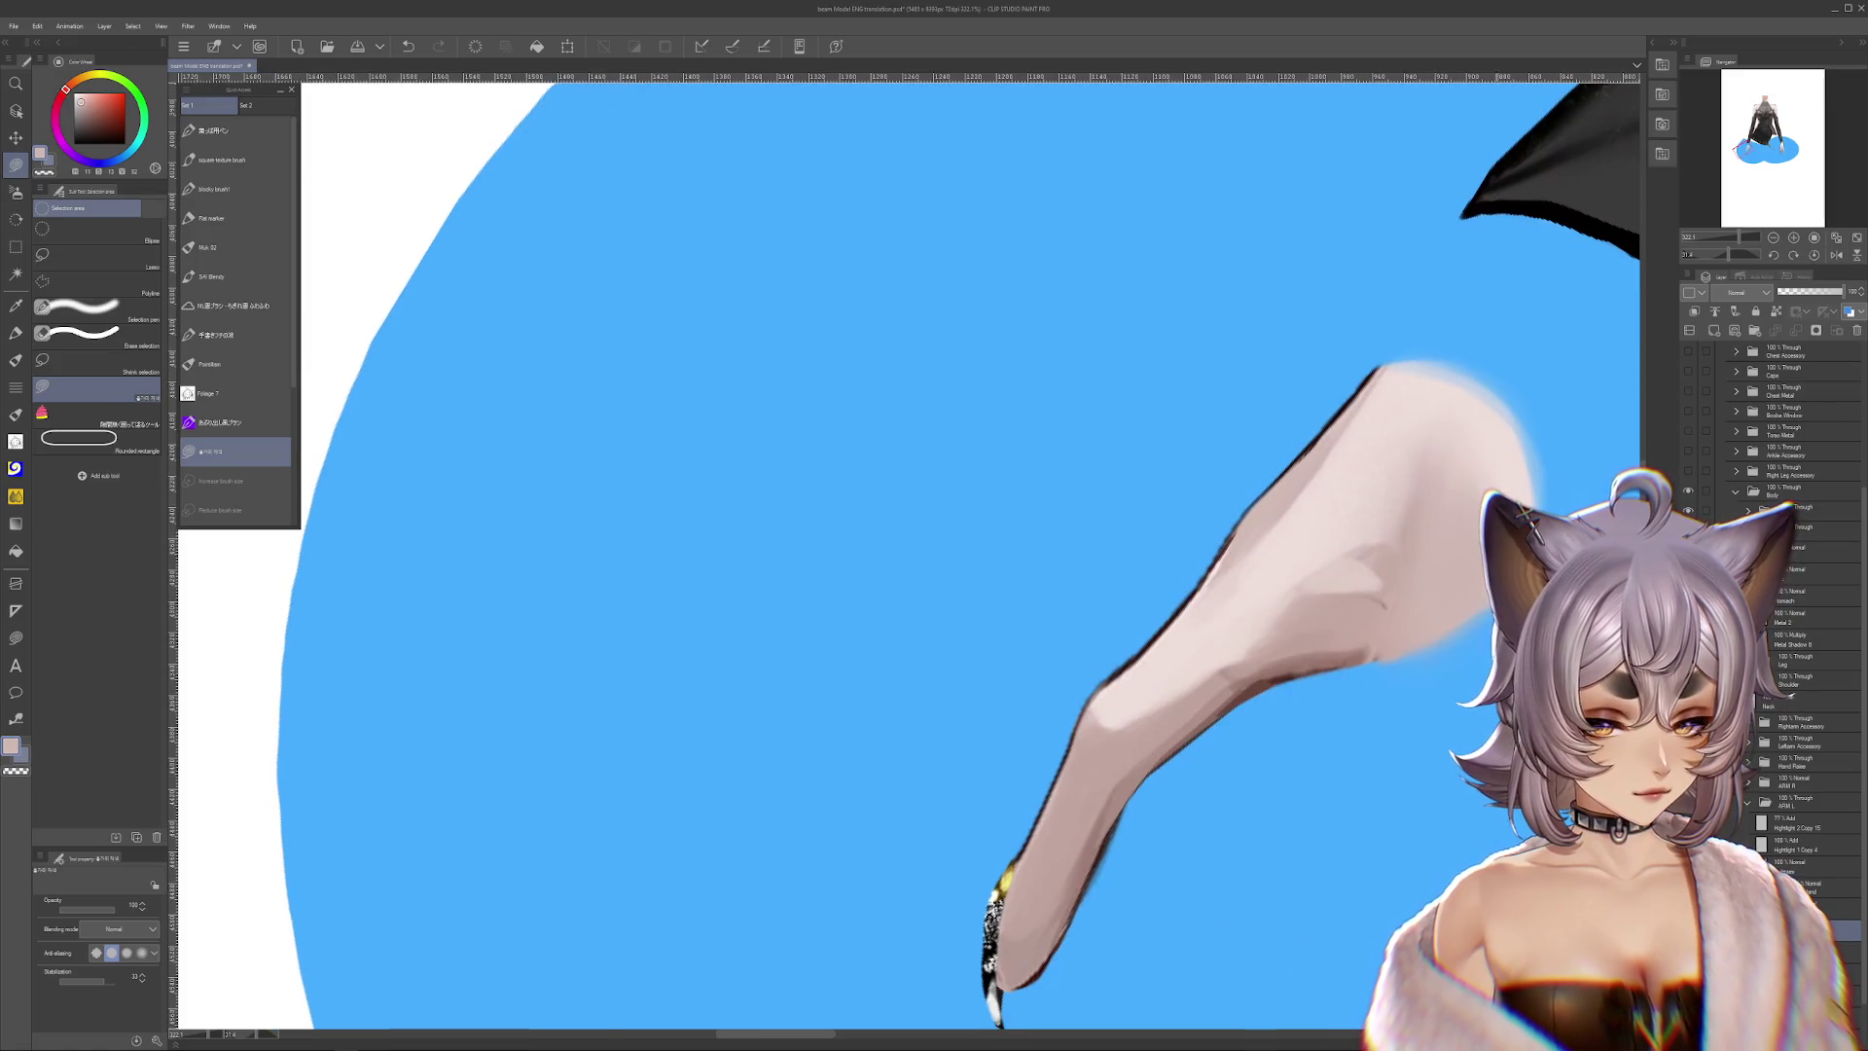
{"action": "scroll", "coordinate": [1348, 643], "scroll_direction": "down", "scroll_amount": 3}
{"action": "left_click_drag", "start_coordinate": [1348, 642], "coordinate": [1265, 545]}
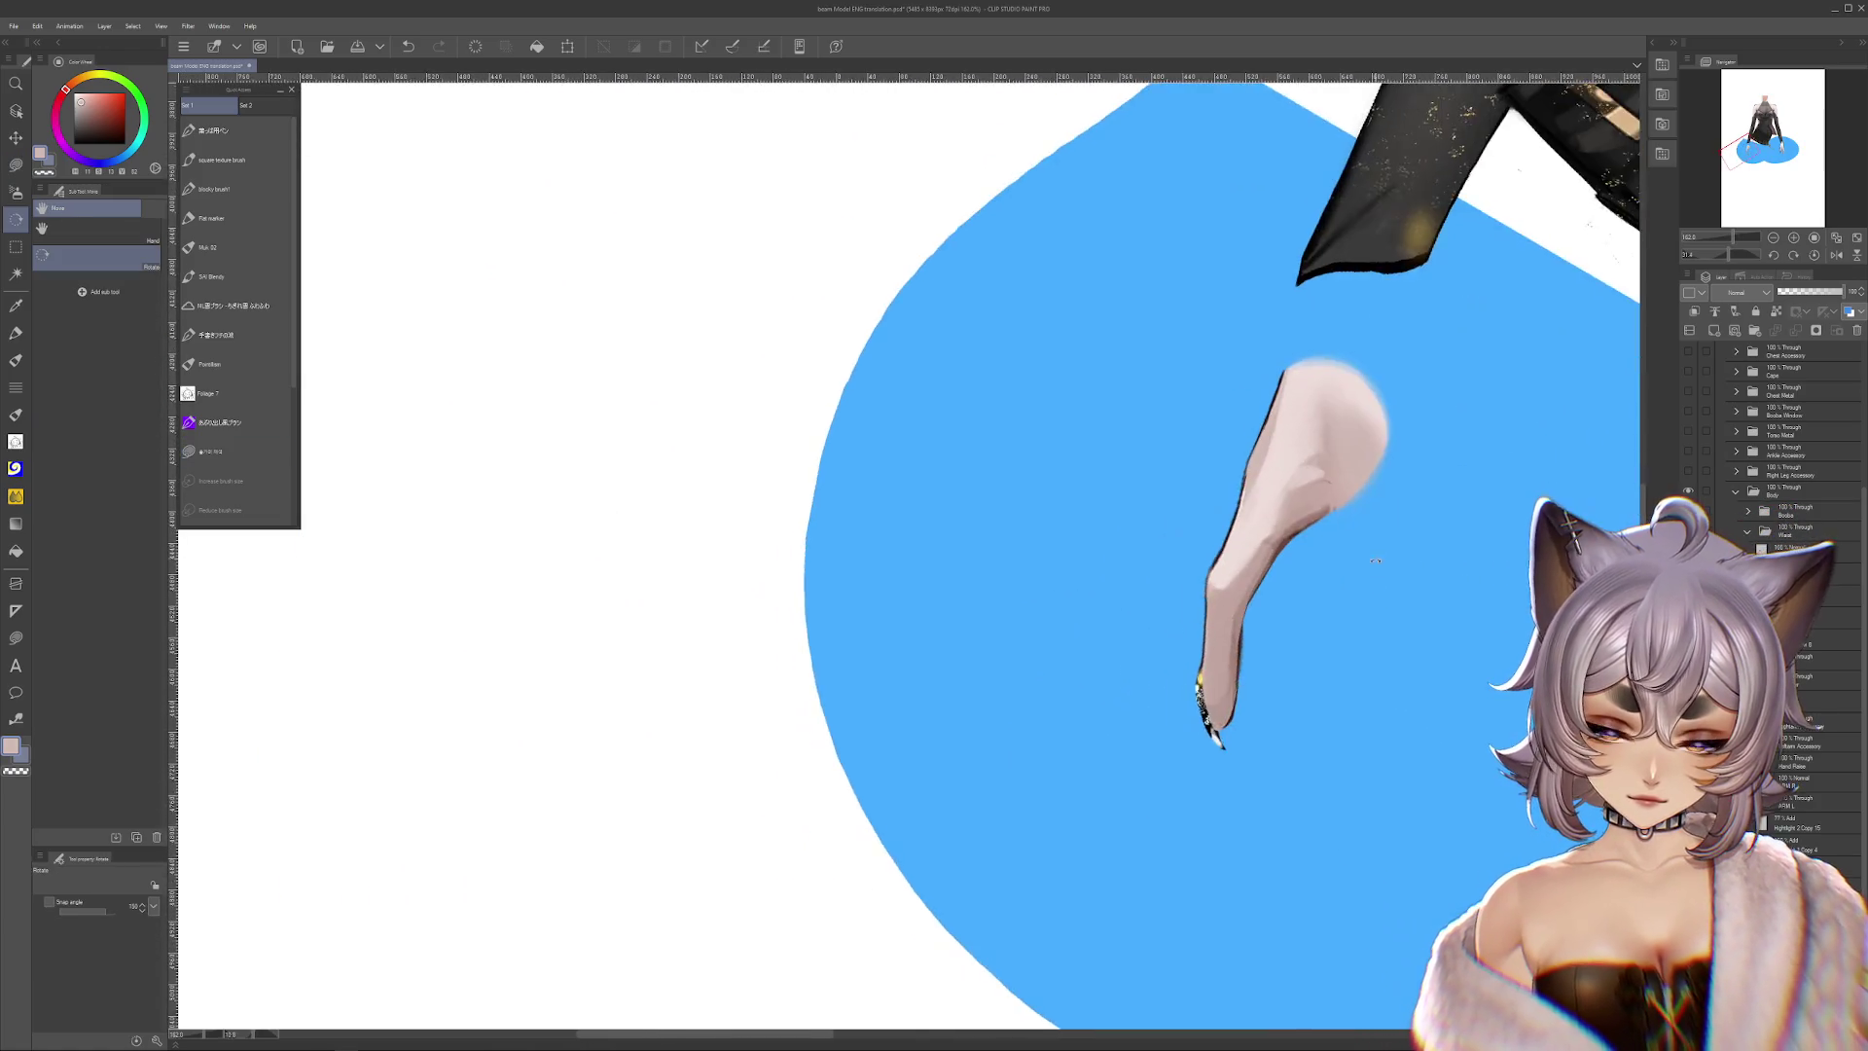
Step through the finger layers' visibility, ending with only one clawed finger shown
{"action": "key", "text": "ctrl+z"}
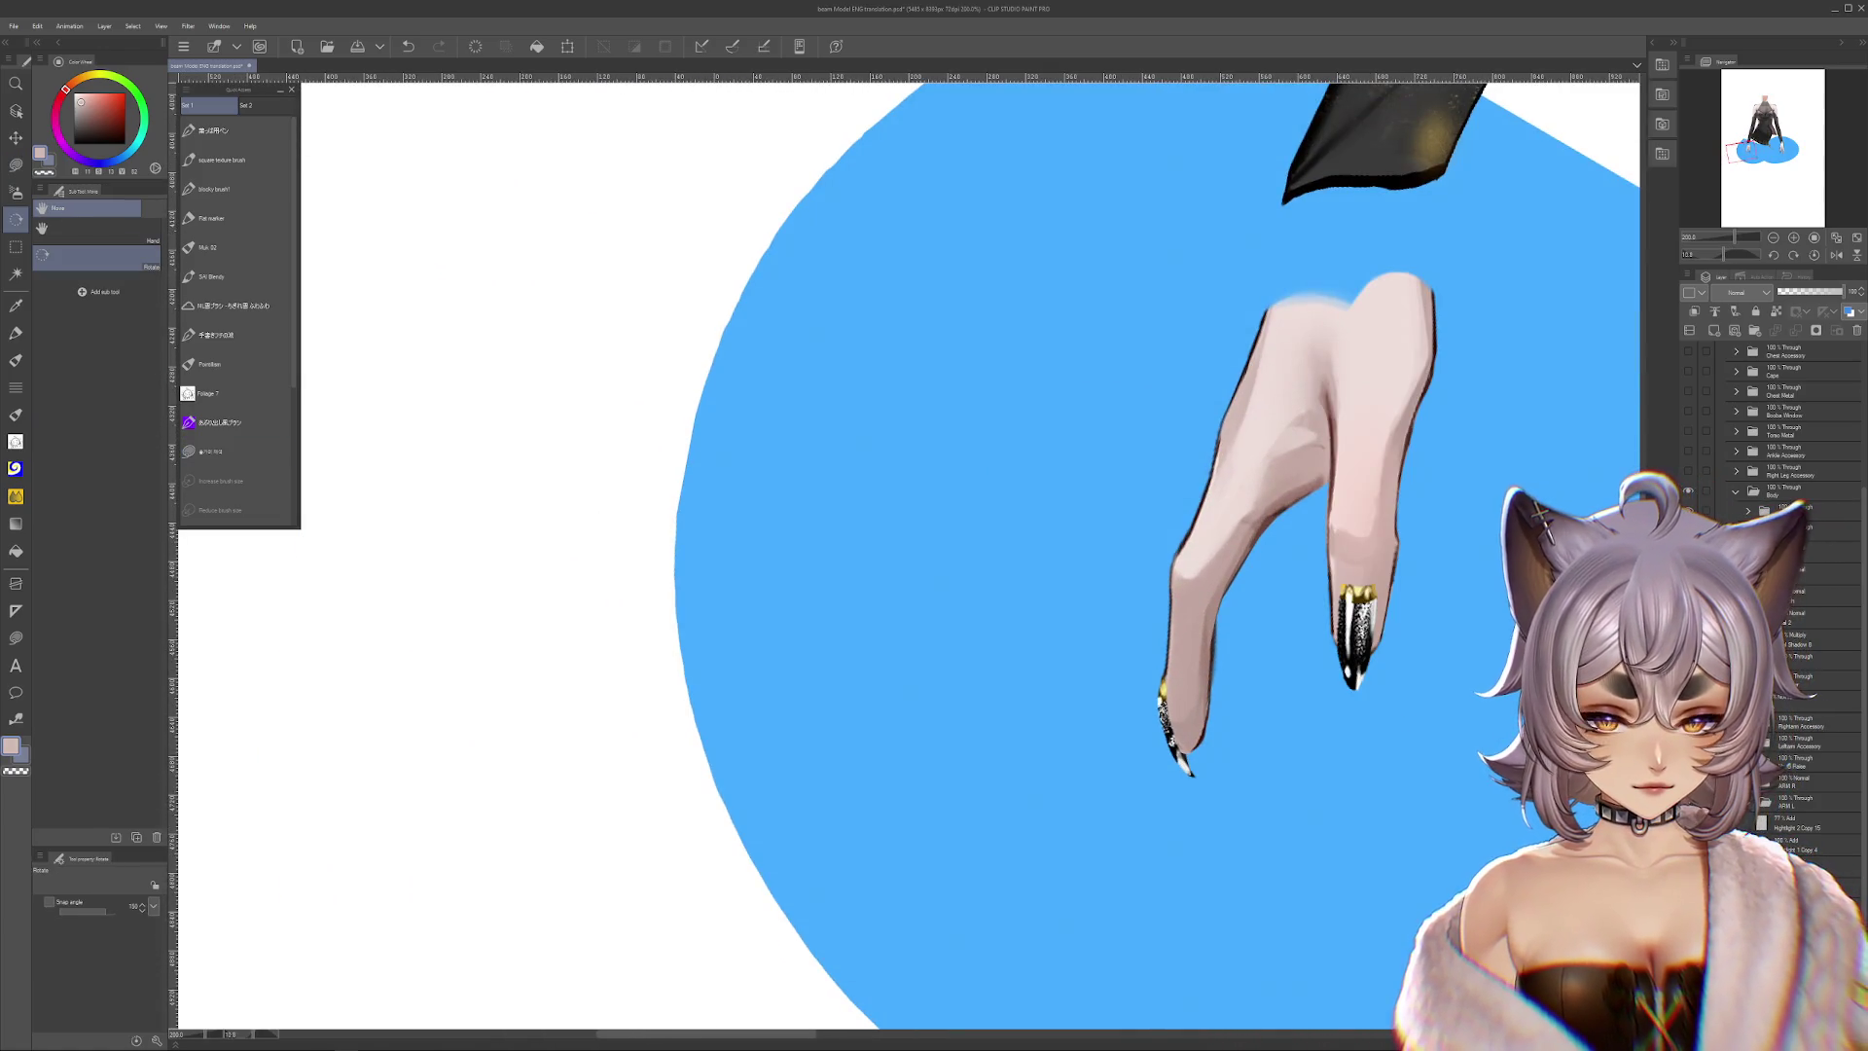
{"action": "left_click_drag", "start_coordinate": [1477, 691], "coordinate": [1545, 815]}
{"action": "key", "text": "ctrl+z"}
{"action": "key", "text": "ctrl+y"}
{"action": "key", "text": "ctrl+z"}
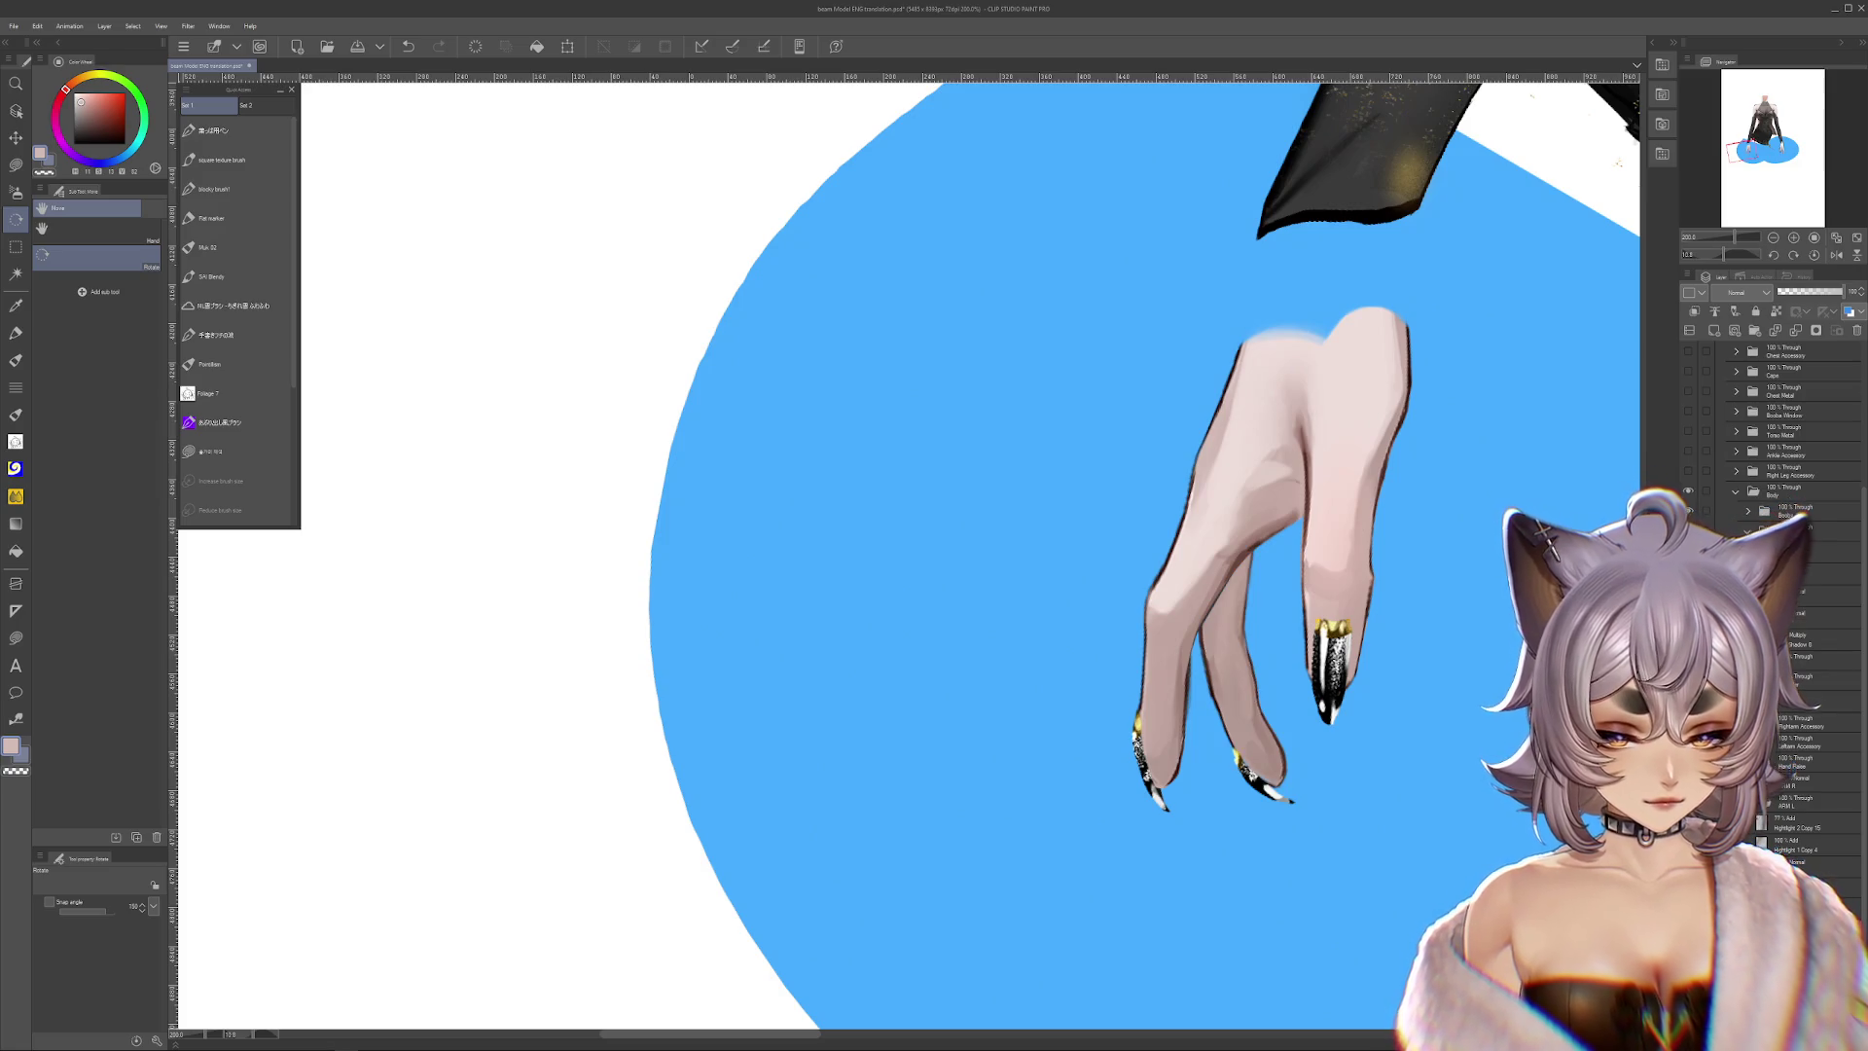
{"action": "key", "text": "ctrl+z"}
{"action": "key", "text": "ctrl+z"}
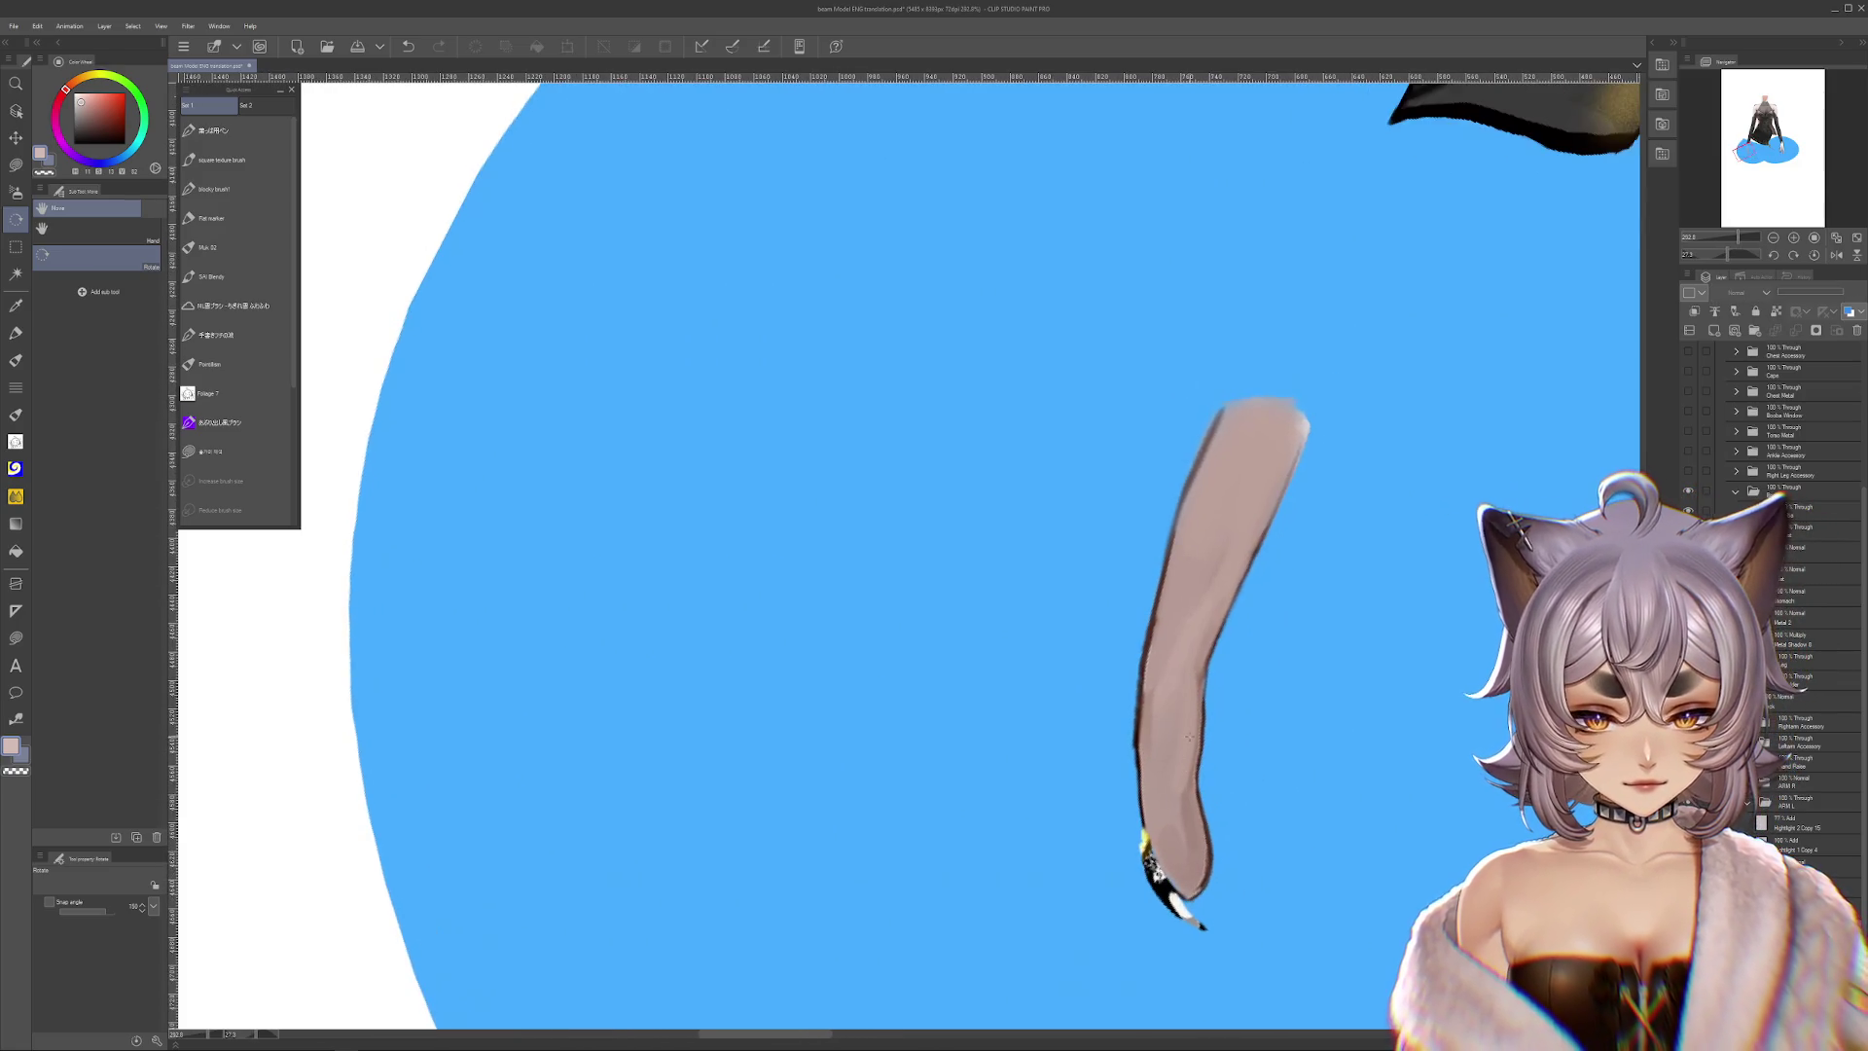
Zoom in and pan around the lone finger, tracing then clearing a selection along its right edge
{"action": "scroll", "coordinate": [1443, 949], "scroll_direction": "up", "scroll_amount": 2}
{"action": "scroll", "coordinate": [1444, 949], "scroll_direction": "up", "scroll_amount": 2}
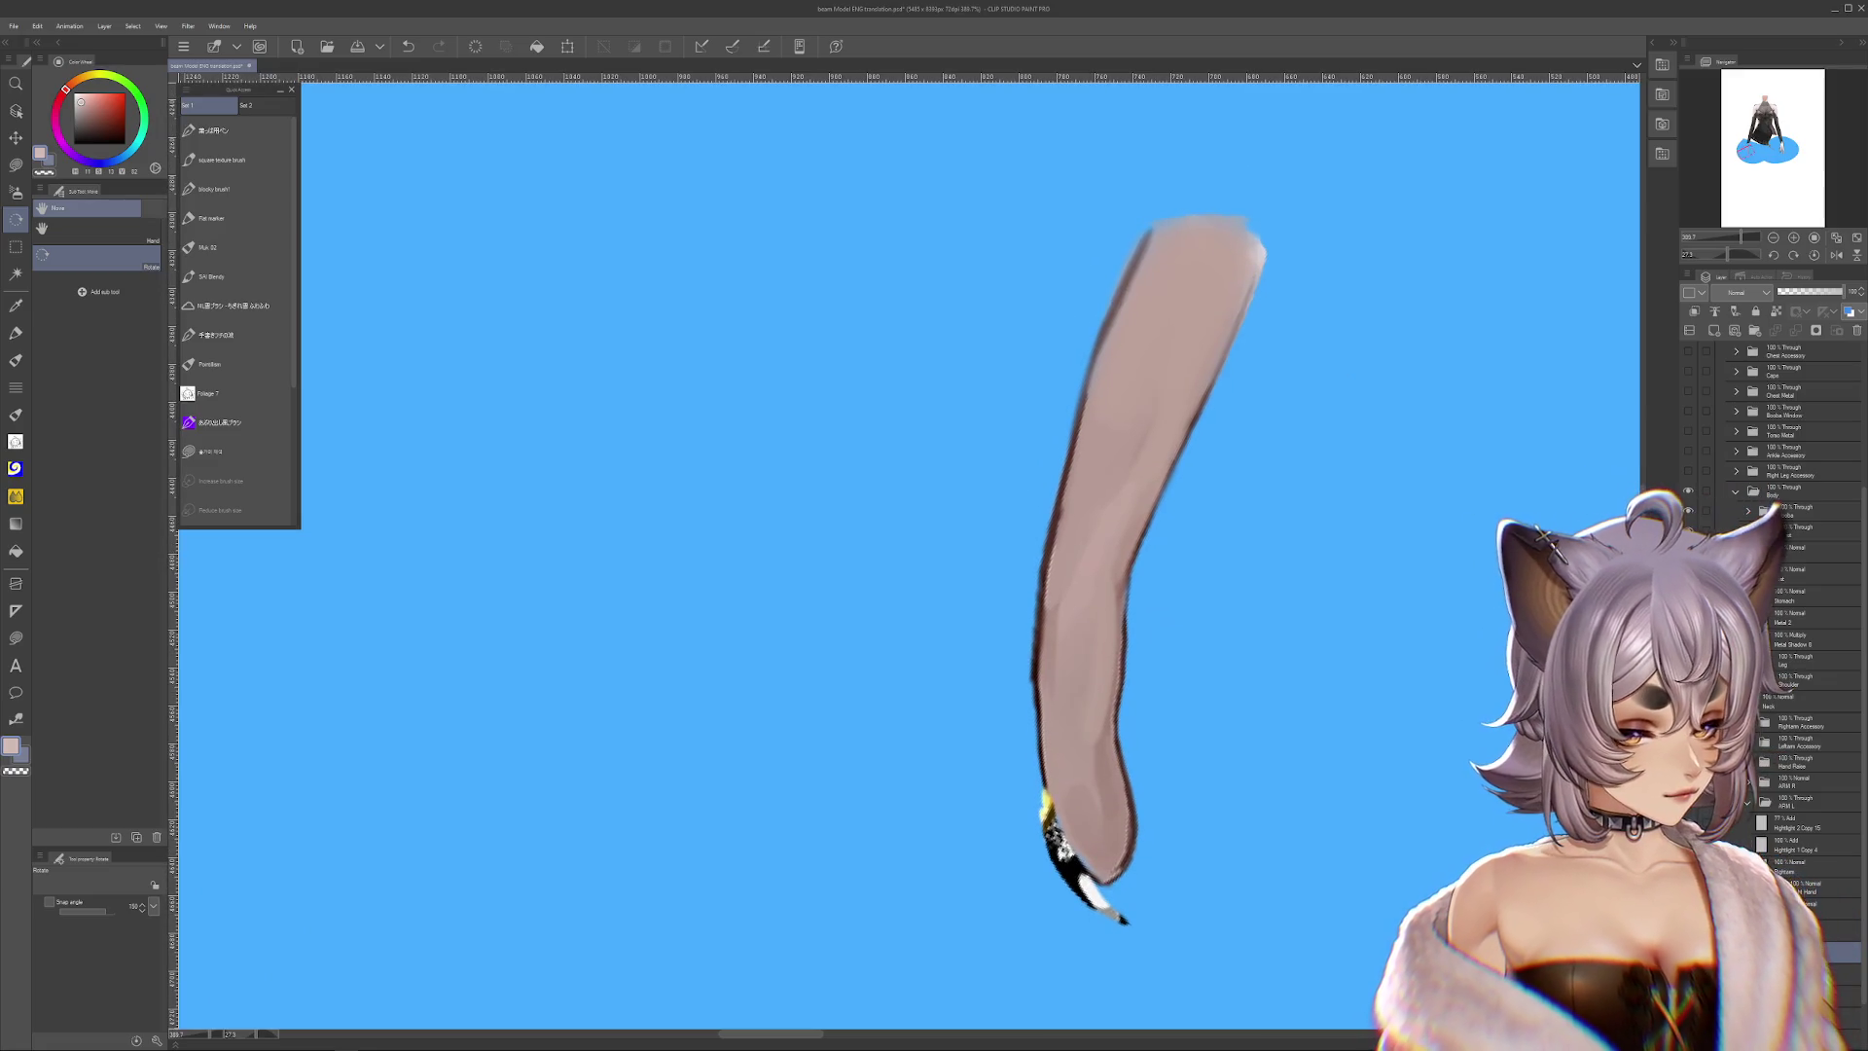
{"action": "left_click_drag", "start_coordinate": [1363, 852], "coordinate": [1286, 851]}
{"action": "key", "text": "m"}
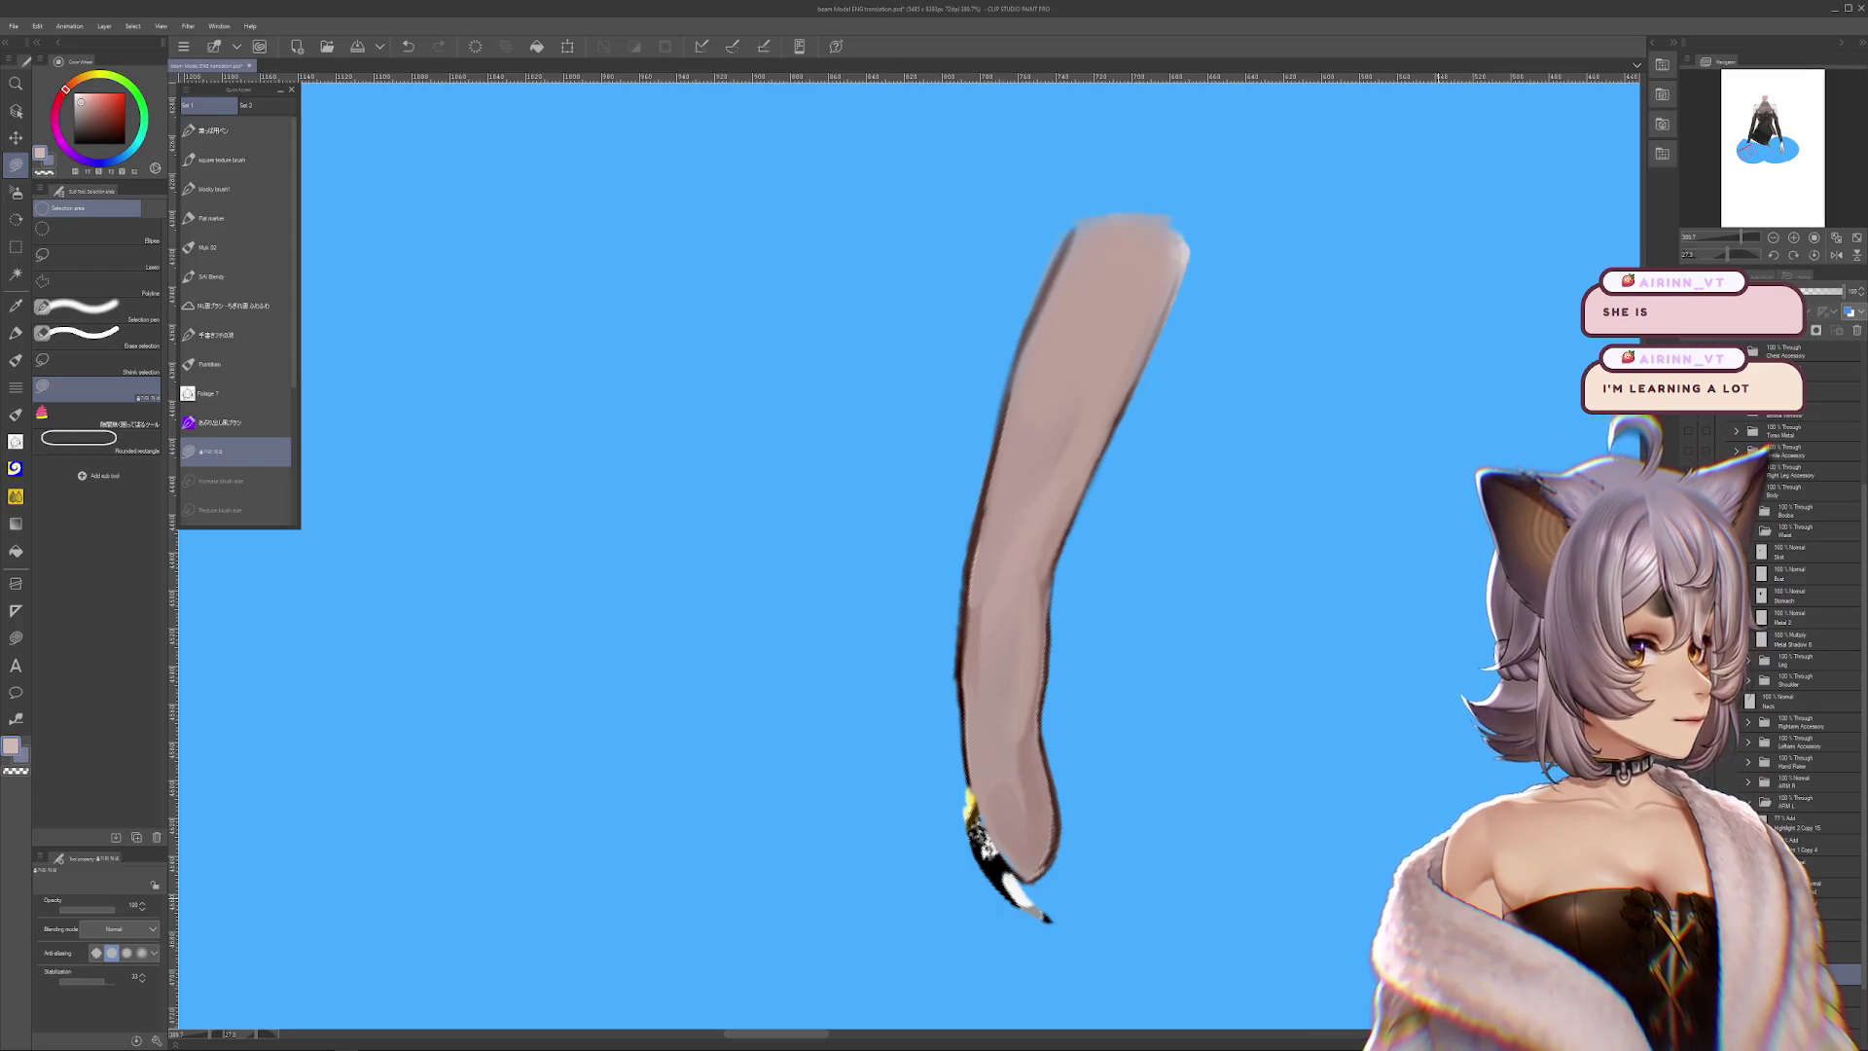
{"action": "mouse_move", "coordinate": [1071, 545]}
{"action": "left_mouse_down"}
{"action": "mouse_move", "coordinate": [1119, 545]}
{"action": "mouse_move", "coordinate": [1153, 501]}
{"action": "left_mouse_up"}
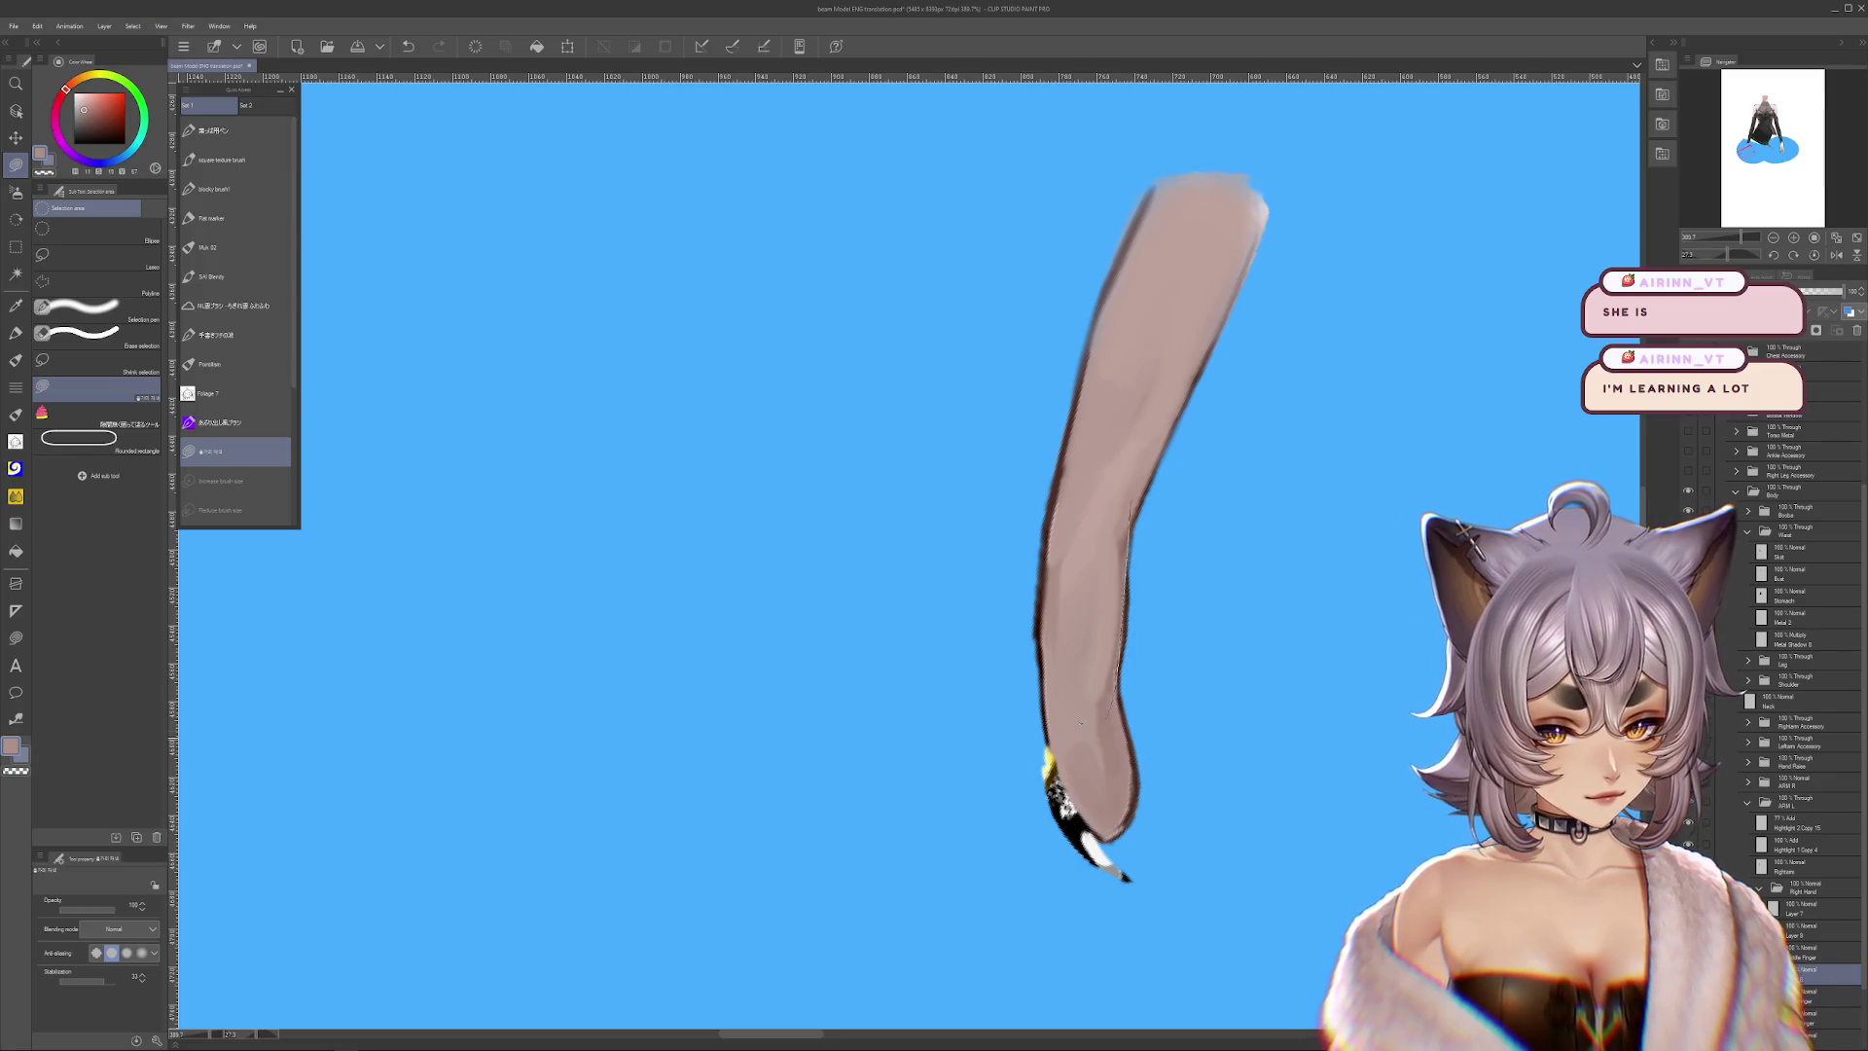
{"action": "left_click_drag", "start_coordinate": [1107, 639], "coordinate": [1176, 697]}
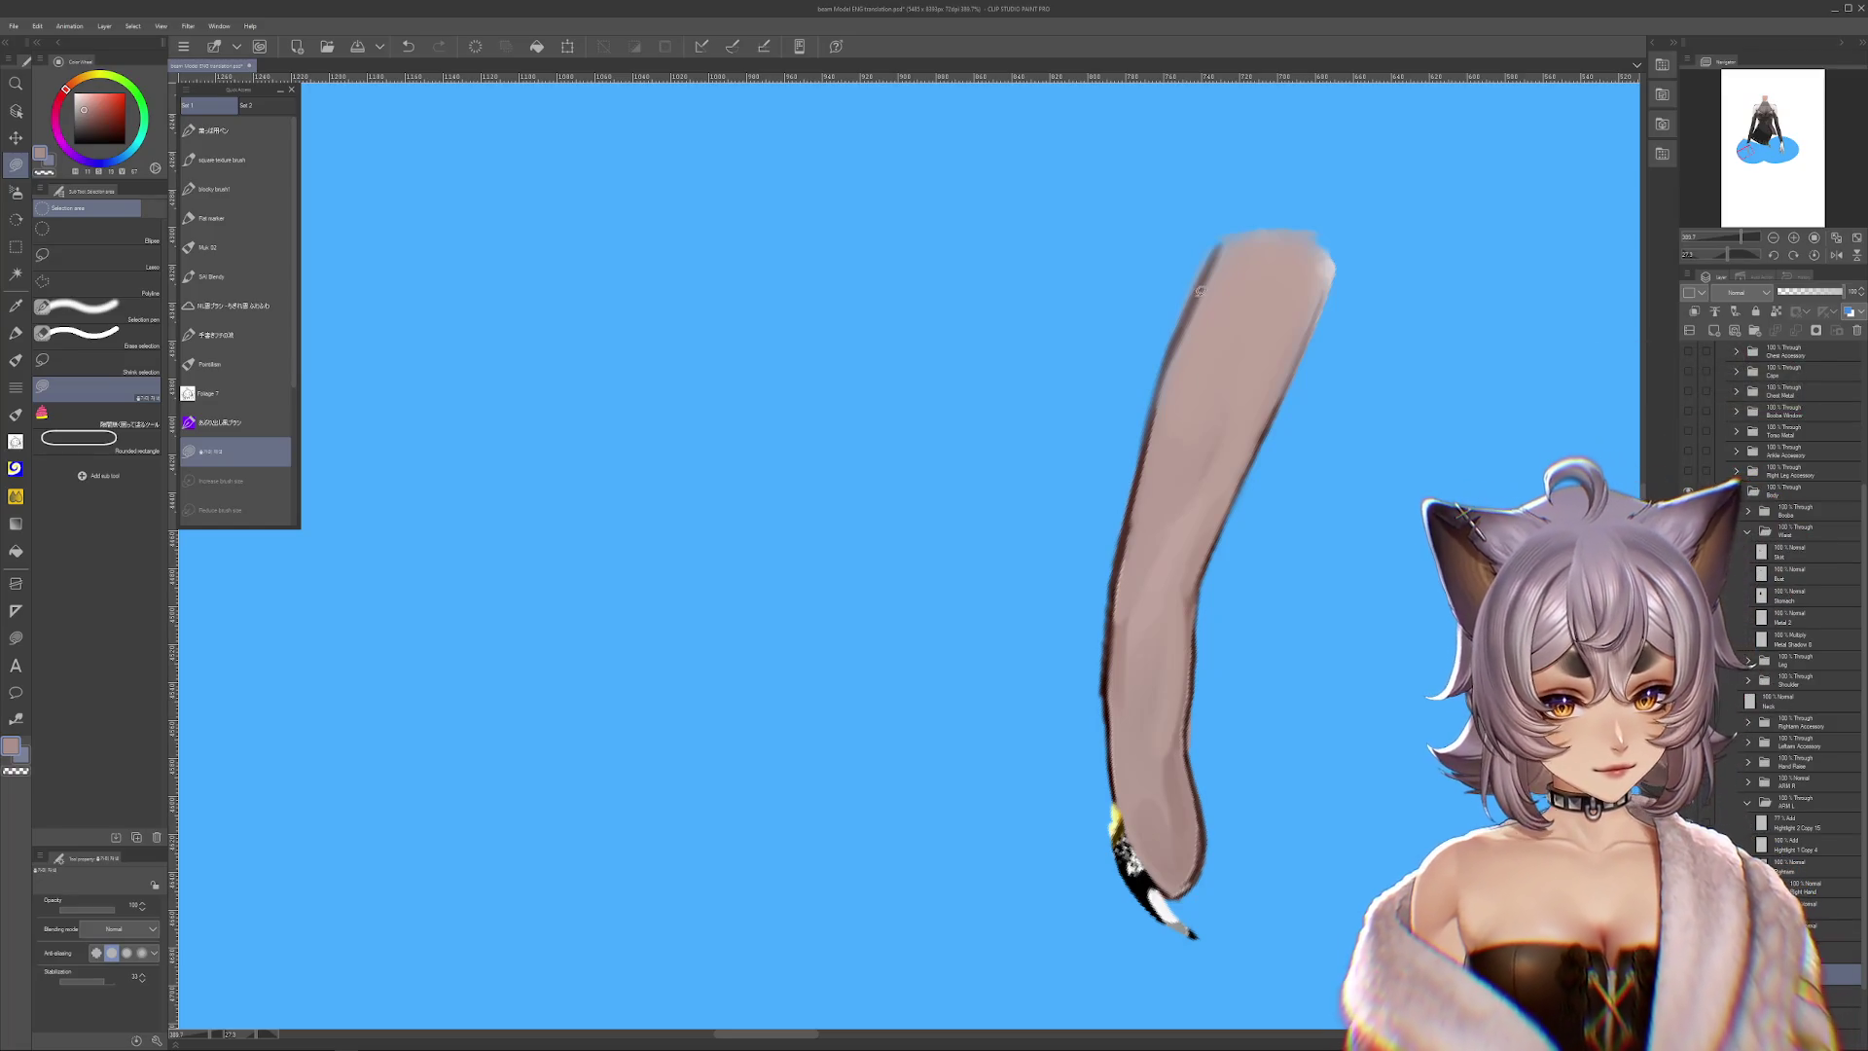
{"action": "left_click_drag", "start_coordinate": [1218, 270], "coordinate": [1037, 552]}
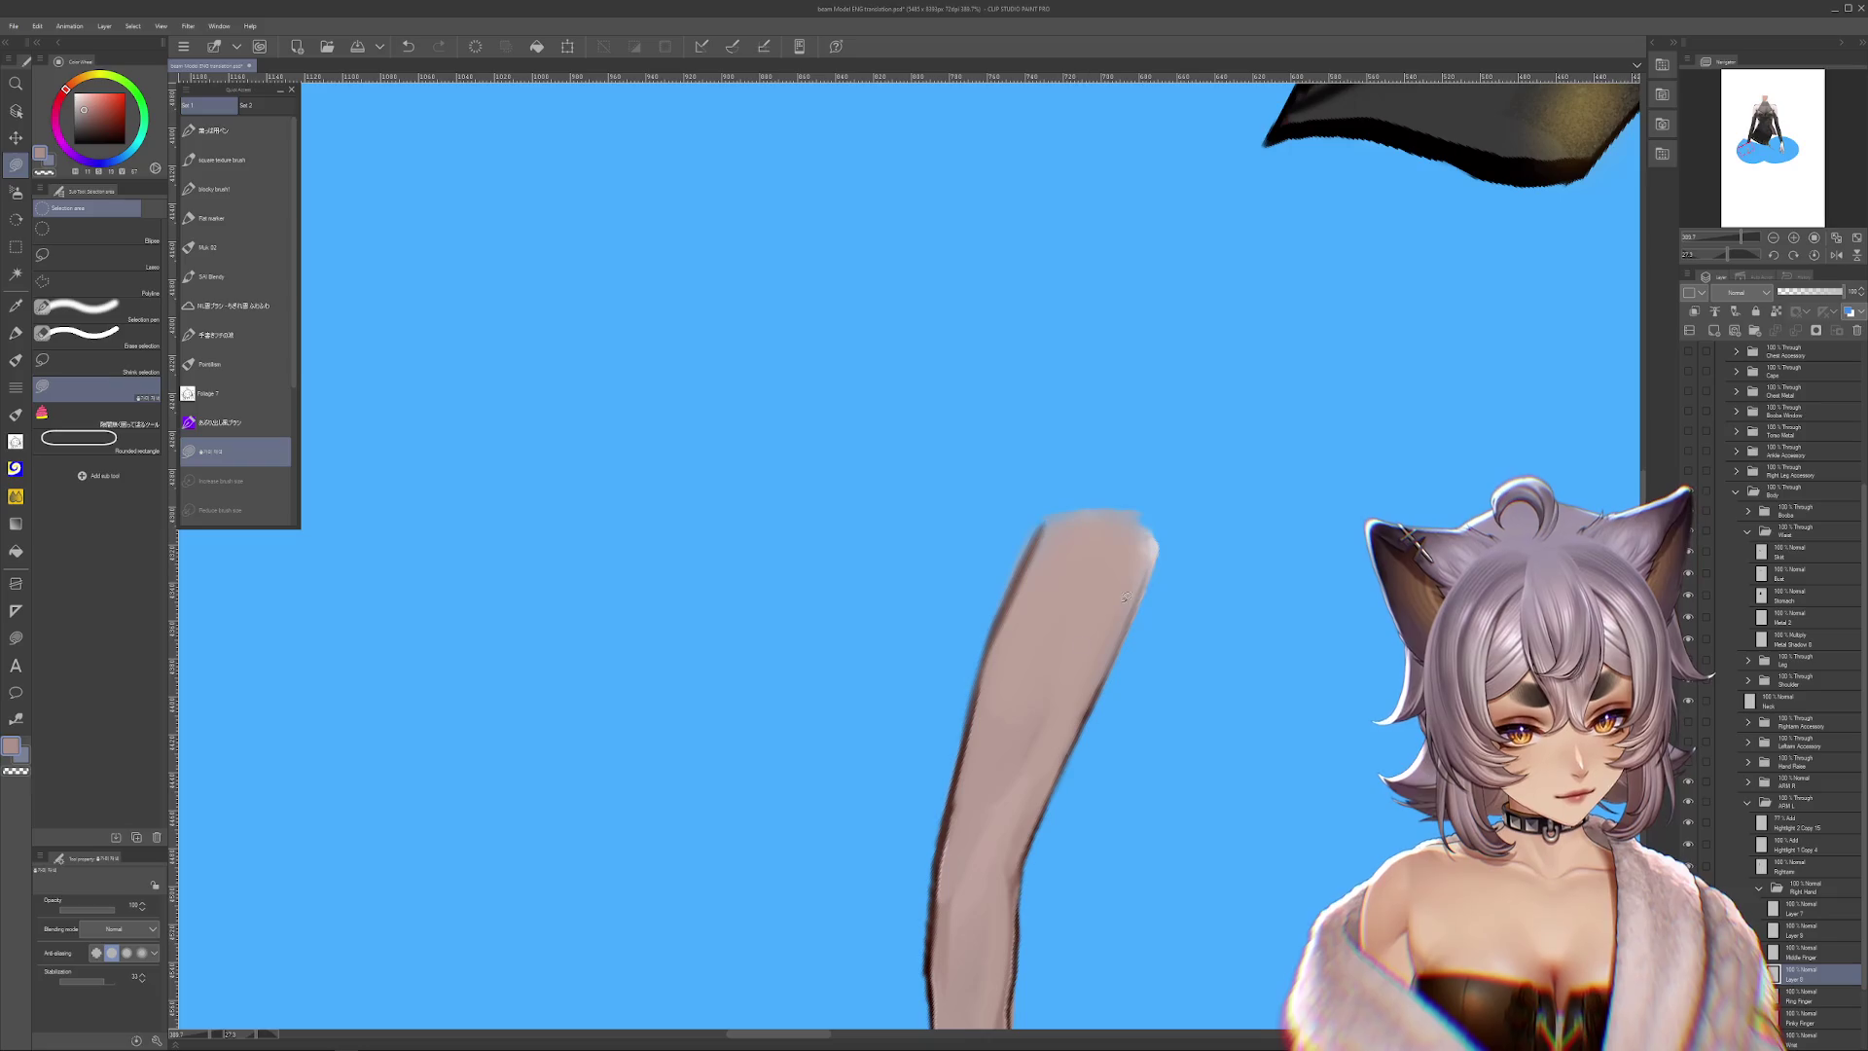
{"action": "left_click_drag", "start_coordinate": [1080, 722], "coordinate": [1154, 540]}
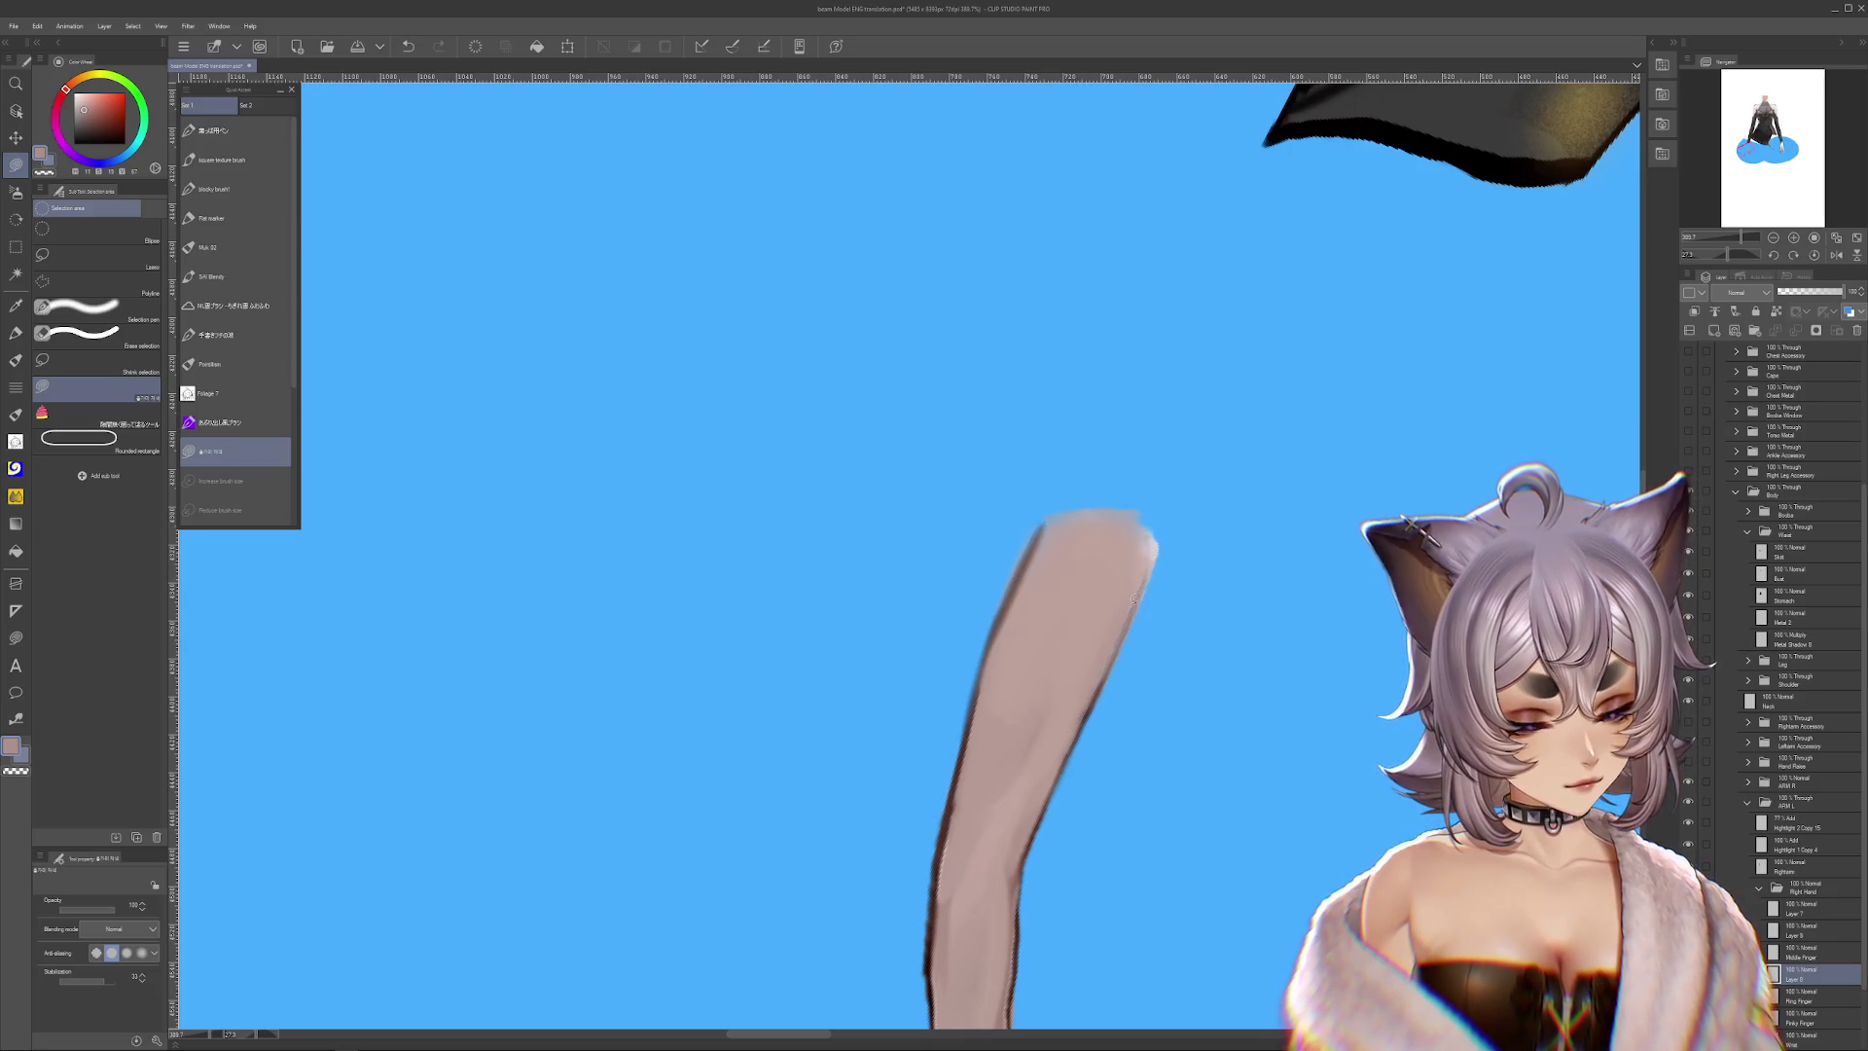
{"action": "mouse_move", "coordinate": [1057, 508]}
{"action": "left_mouse_down"}
{"action": "mouse_move", "coordinate": [1046, 564]}
{"action": "mouse_move", "coordinate": [1141, 505]}
{"action": "mouse_move", "coordinate": [1188, 540]}
{"action": "mouse_move", "coordinate": [1207, 455]}
{"action": "mouse_move", "coordinate": [1271, 374]}
{"action": "left_mouse_up"}
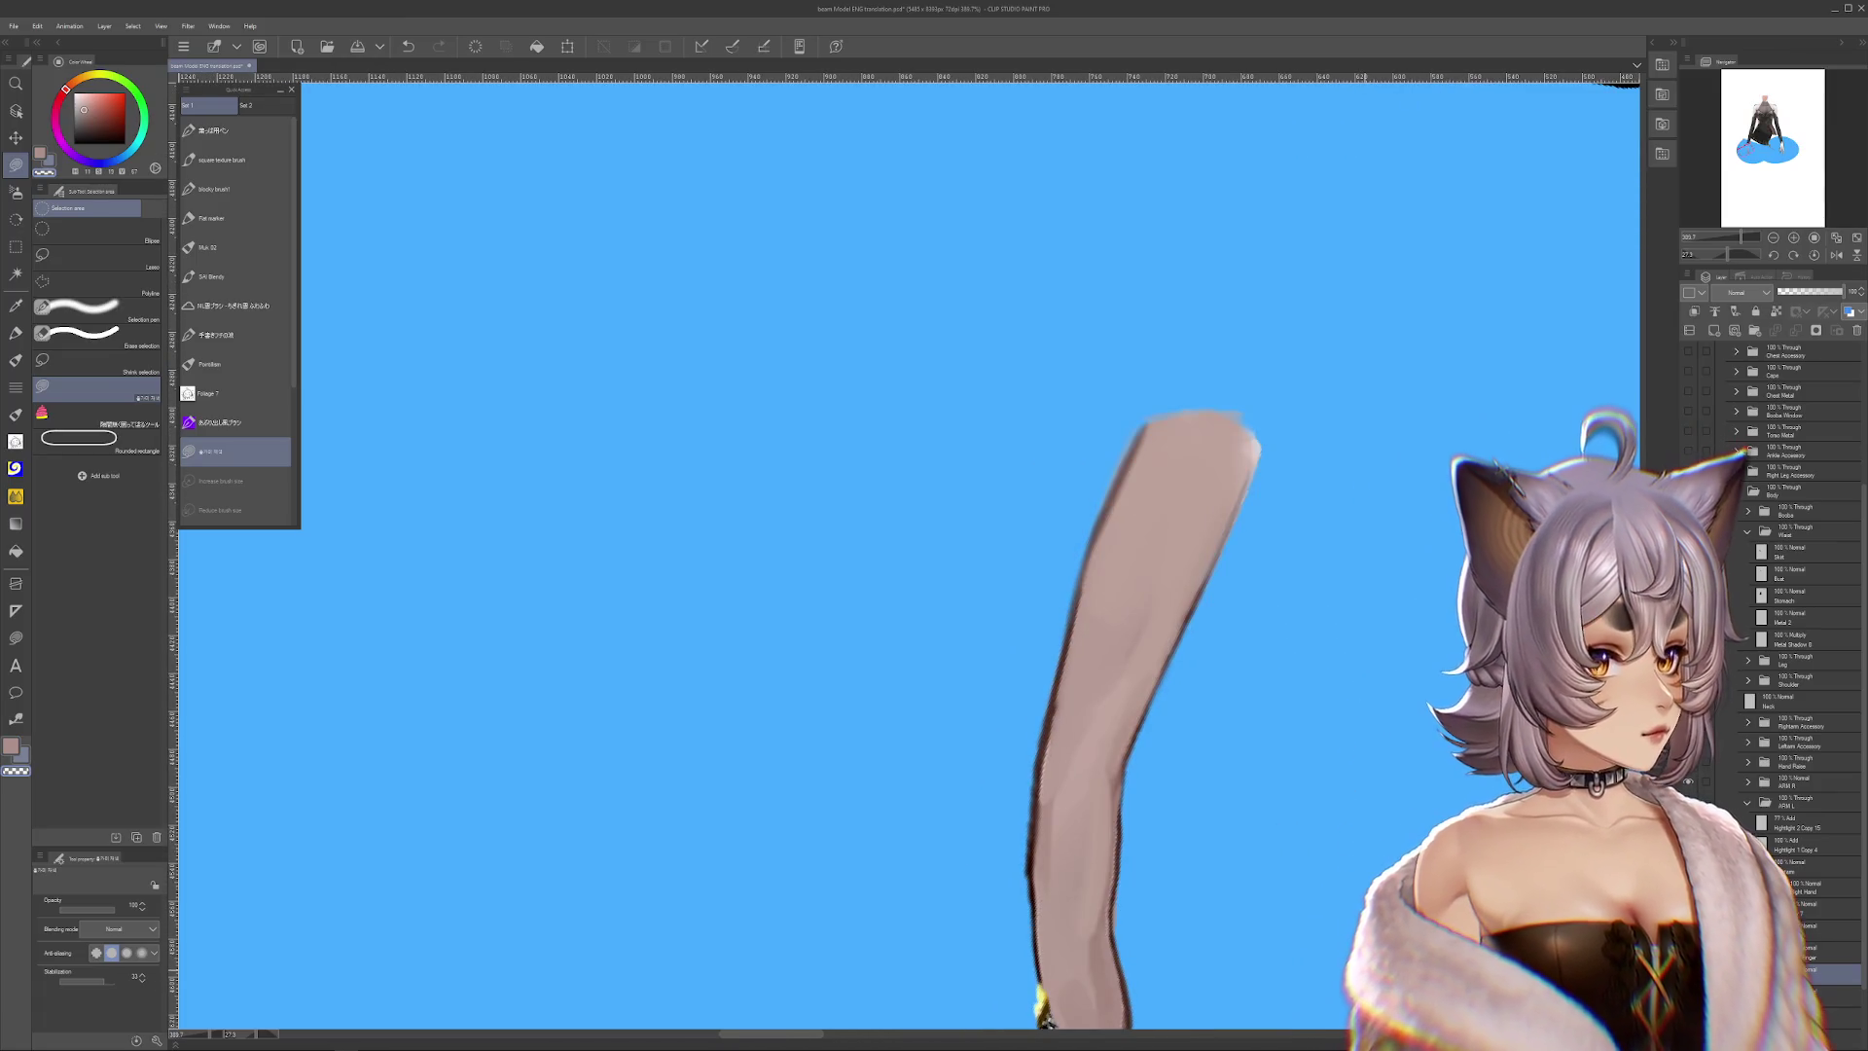
{"action": "left_click_drag", "start_coordinate": [1321, 945], "coordinate": [1301, 692]}
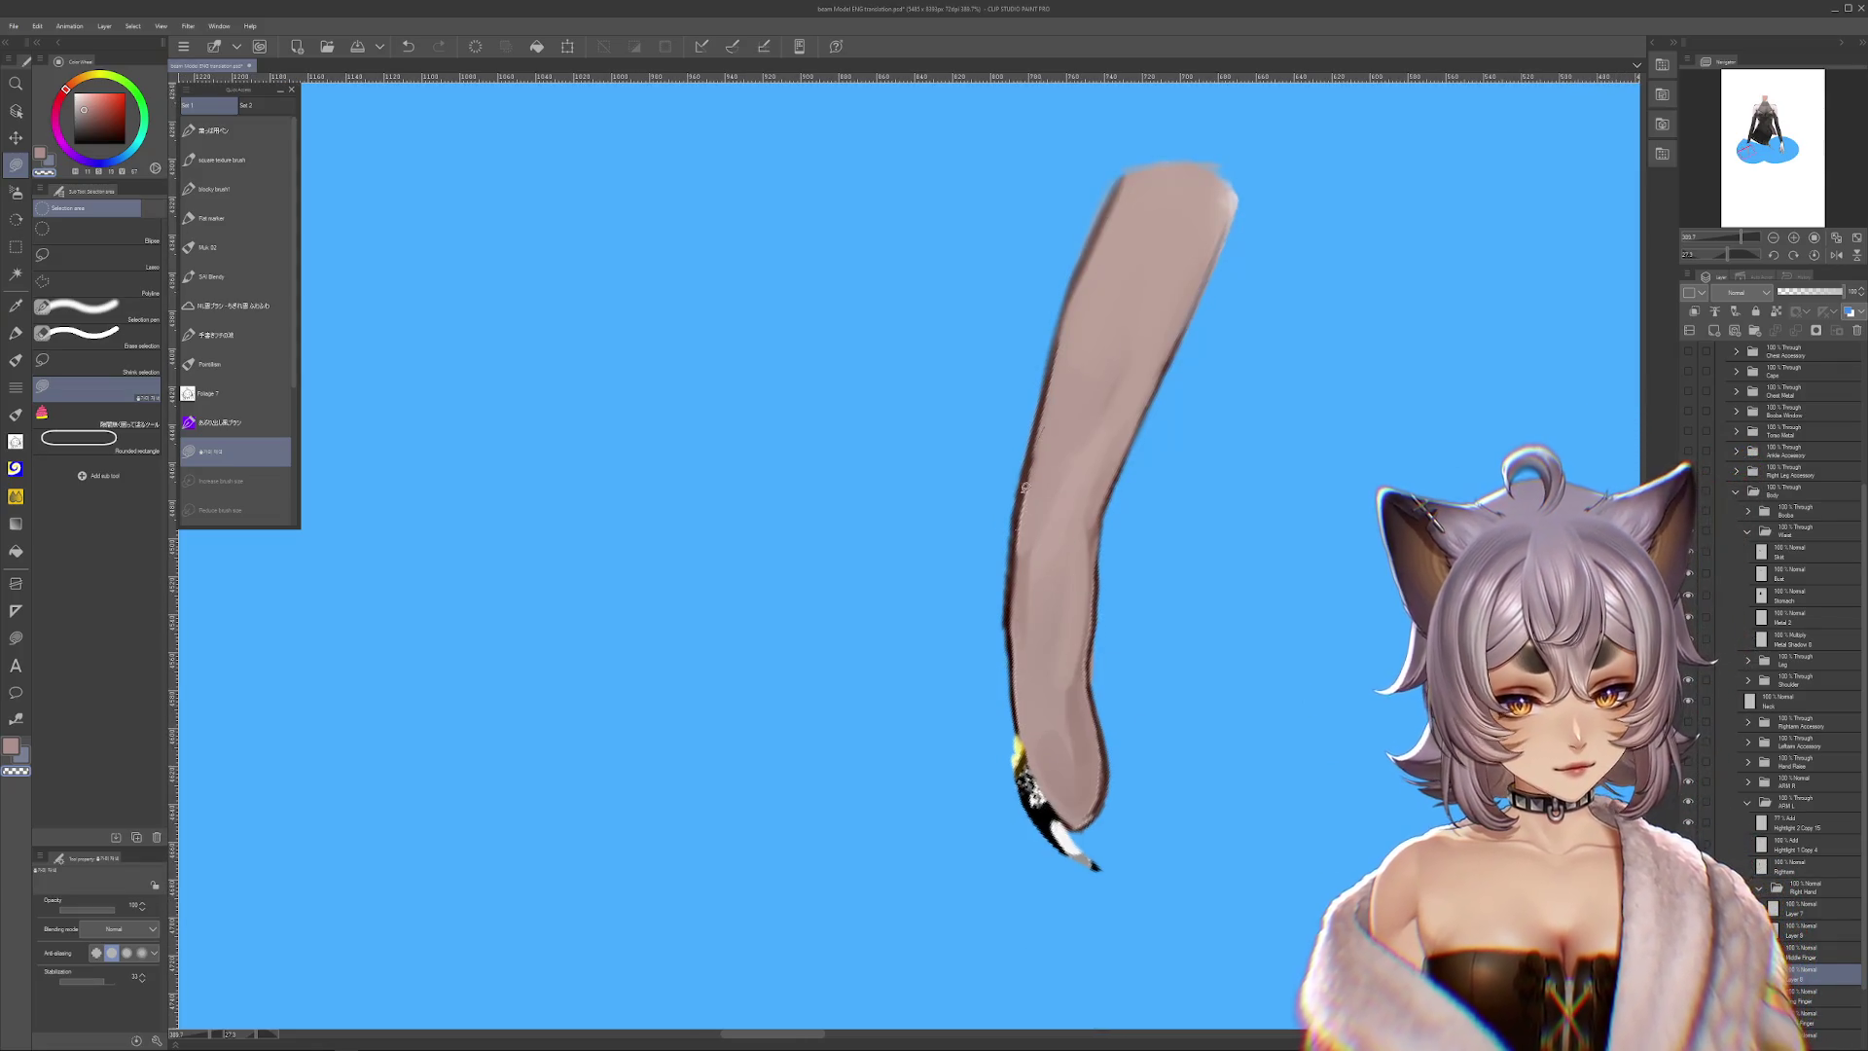
Pan around the isolated finger and rotate the view about 70° clockwise
{"action": "left_click_drag", "start_coordinate": [1062, 474], "coordinate": [1043, 518]}
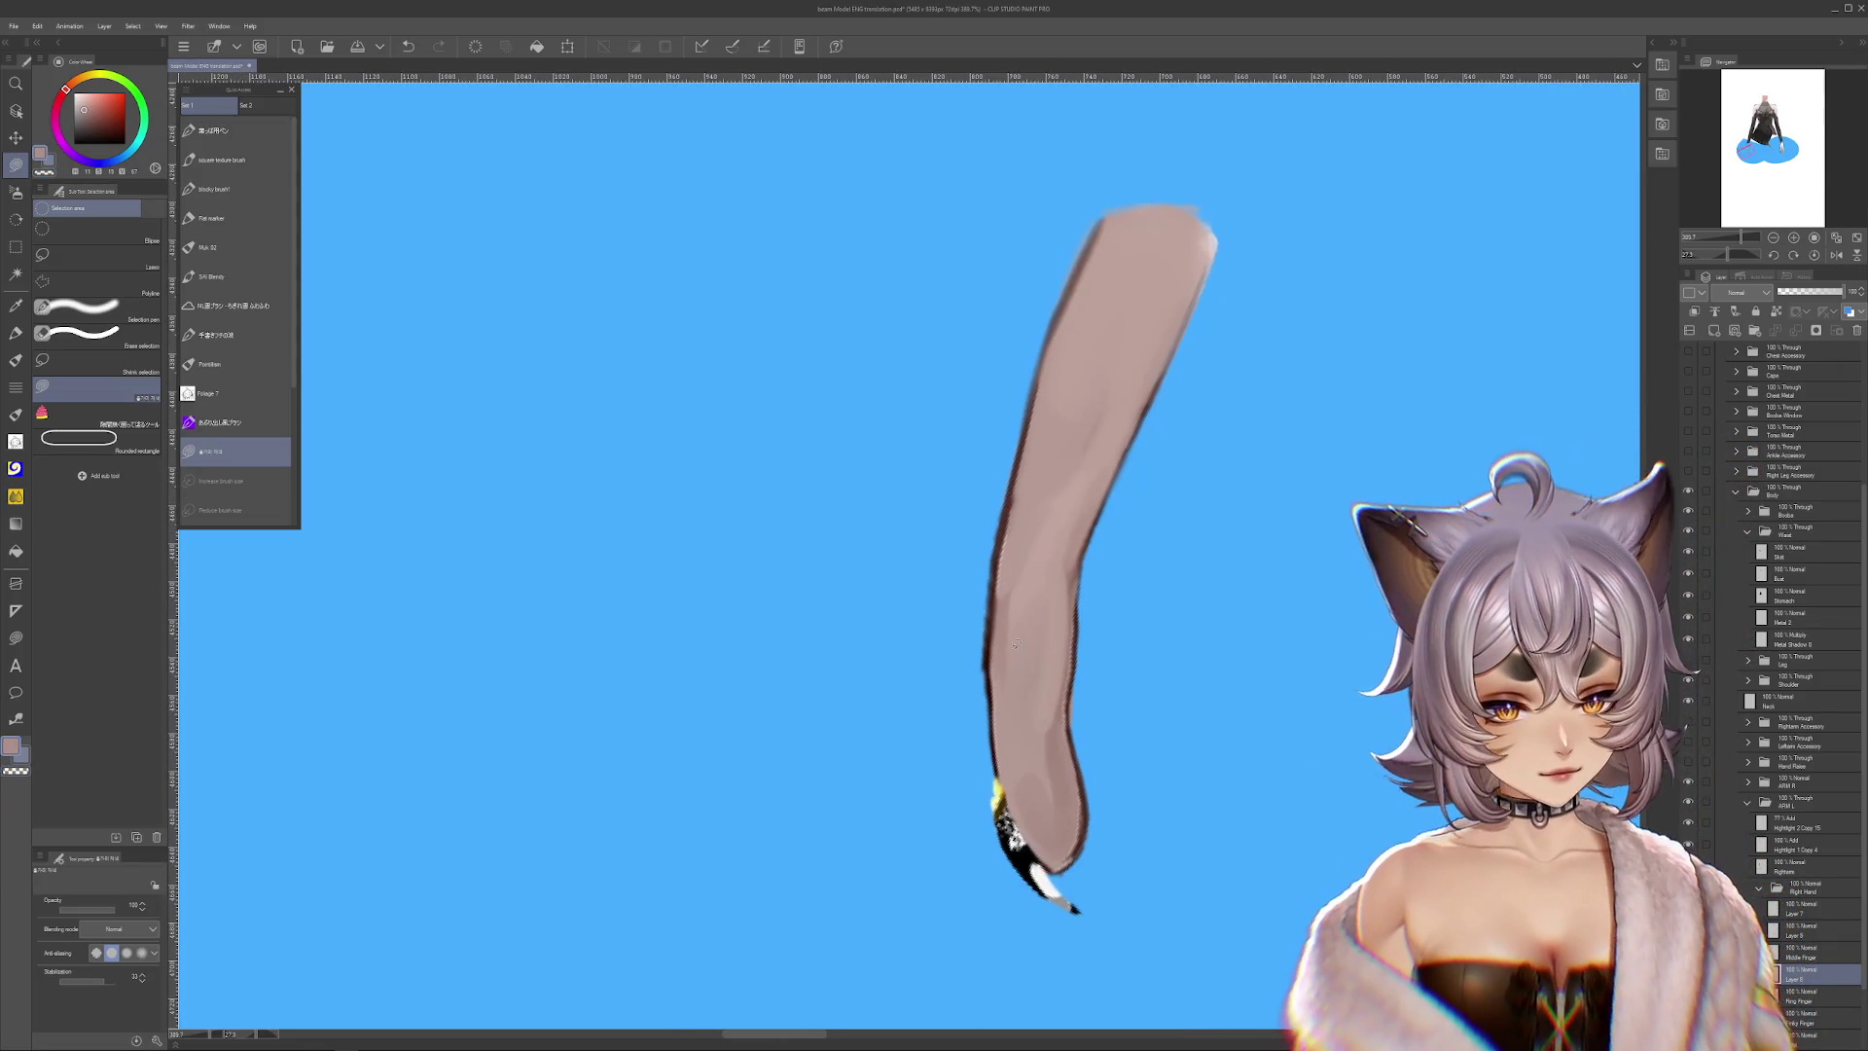
{"action": "left_click_drag", "start_coordinate": [1023, 790], "coordinate": [980, 713]}
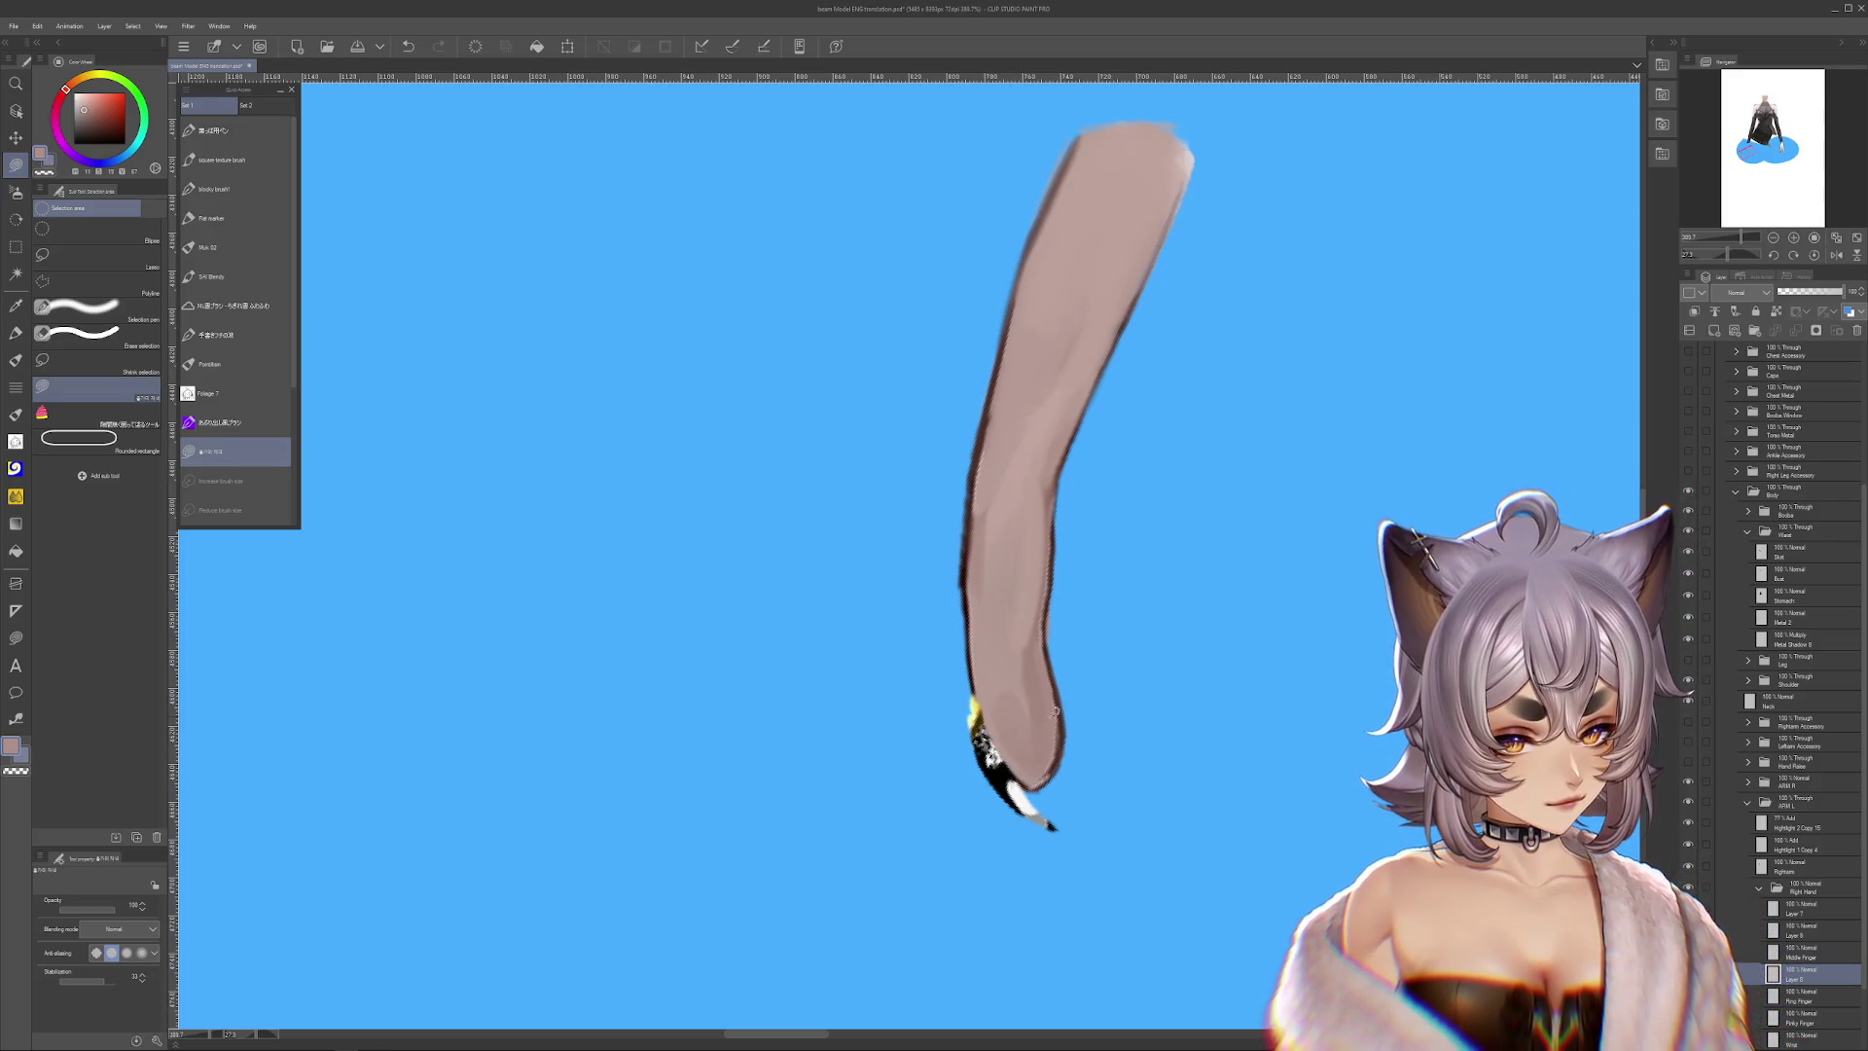
{"action": "left_click_drag", "start_coordinate": [1042, 718], "coordinate": [1049, 745]}
{"action": "left_click_drag", "start_coordinate": [1176, 821], "coordinate": [1185, 848]}
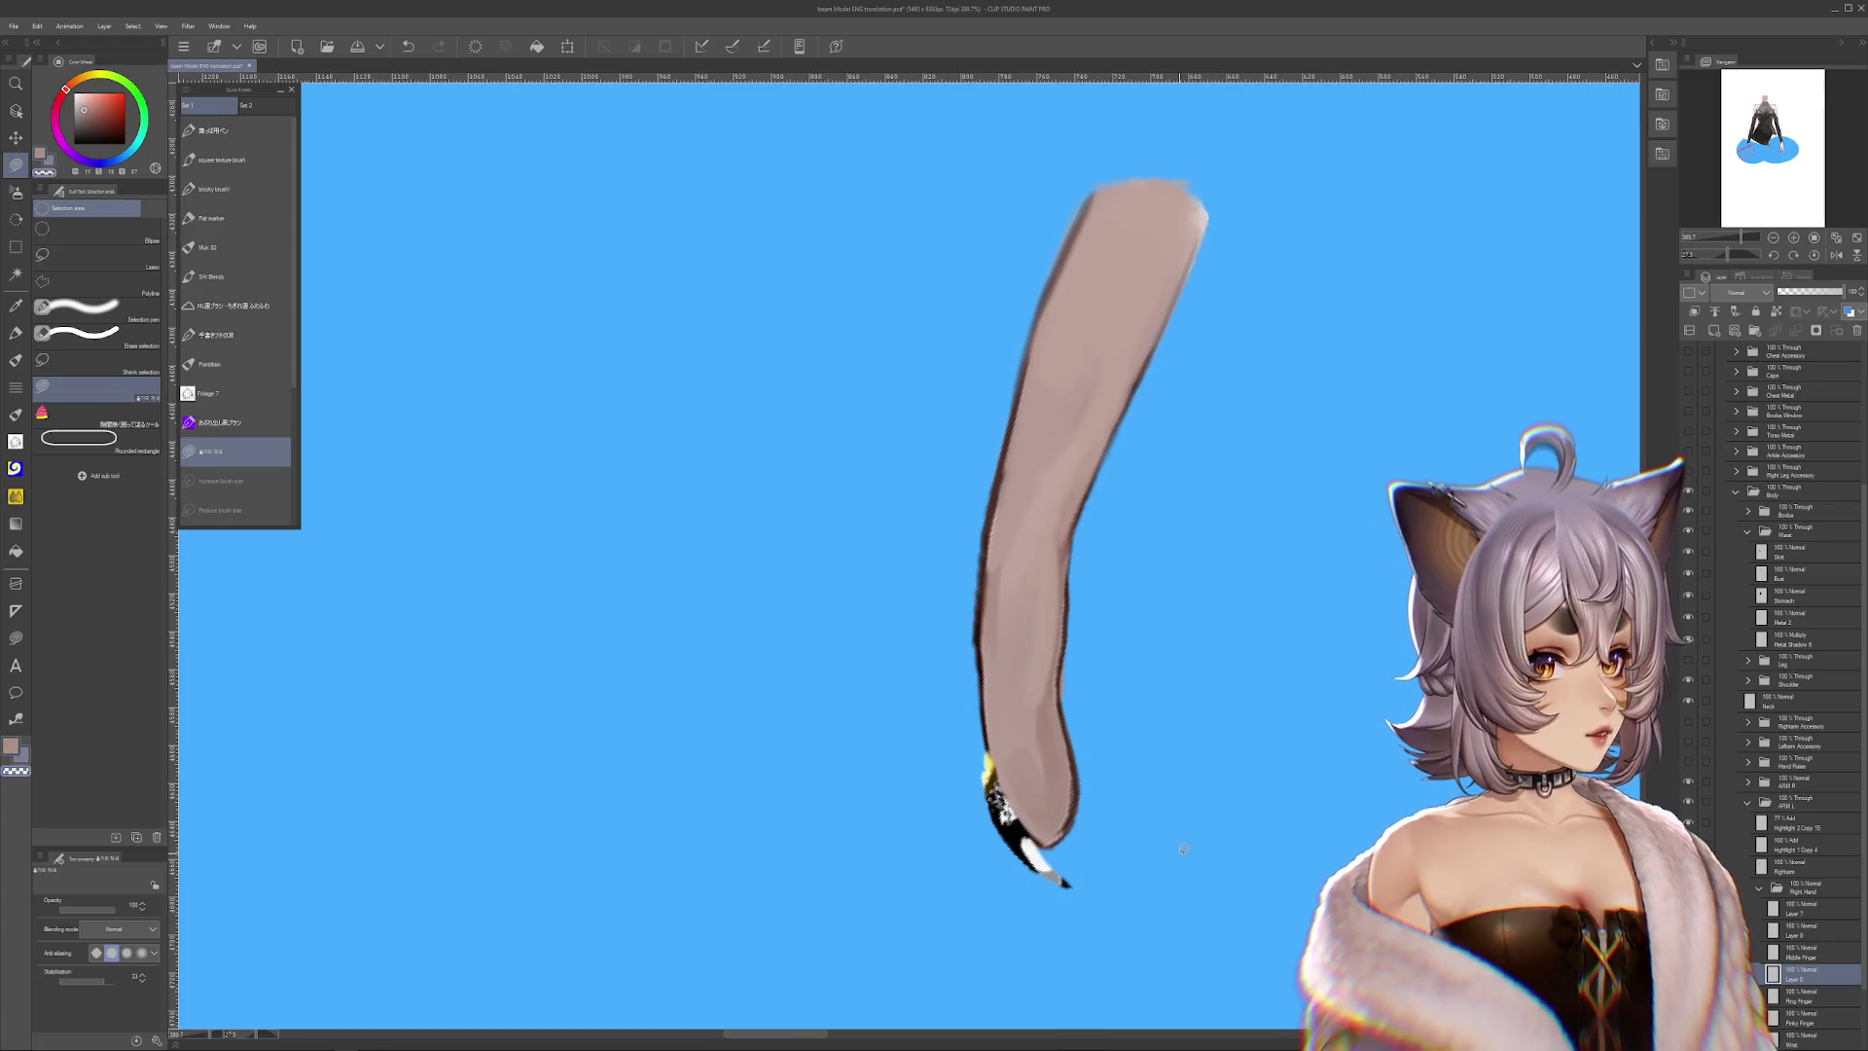
{"action": "key", "text": "r"}
{"action": "left_click_drag", "start_coordinate": [1073, 658], "coordinate": [1095, 744]}
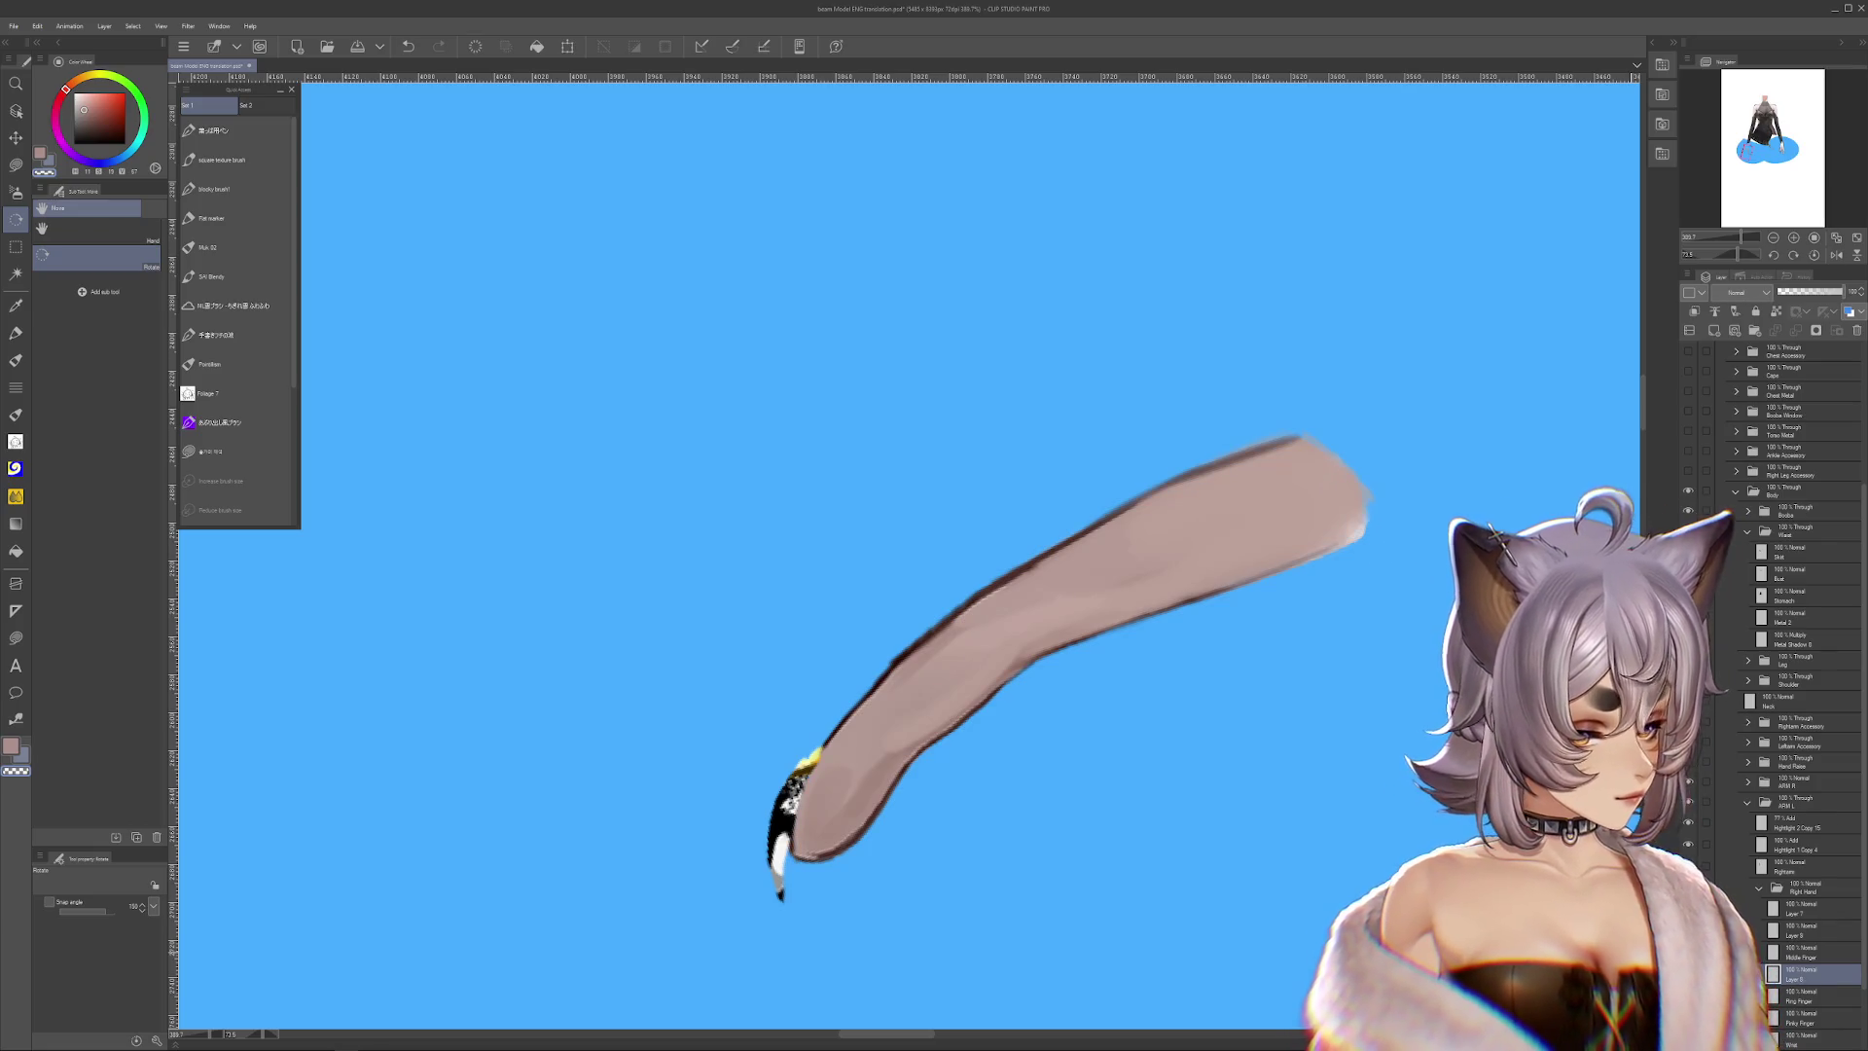
{"action": "left_click_drag", "start_coordinate": [896, 664], "coordinate": [974, 696]}
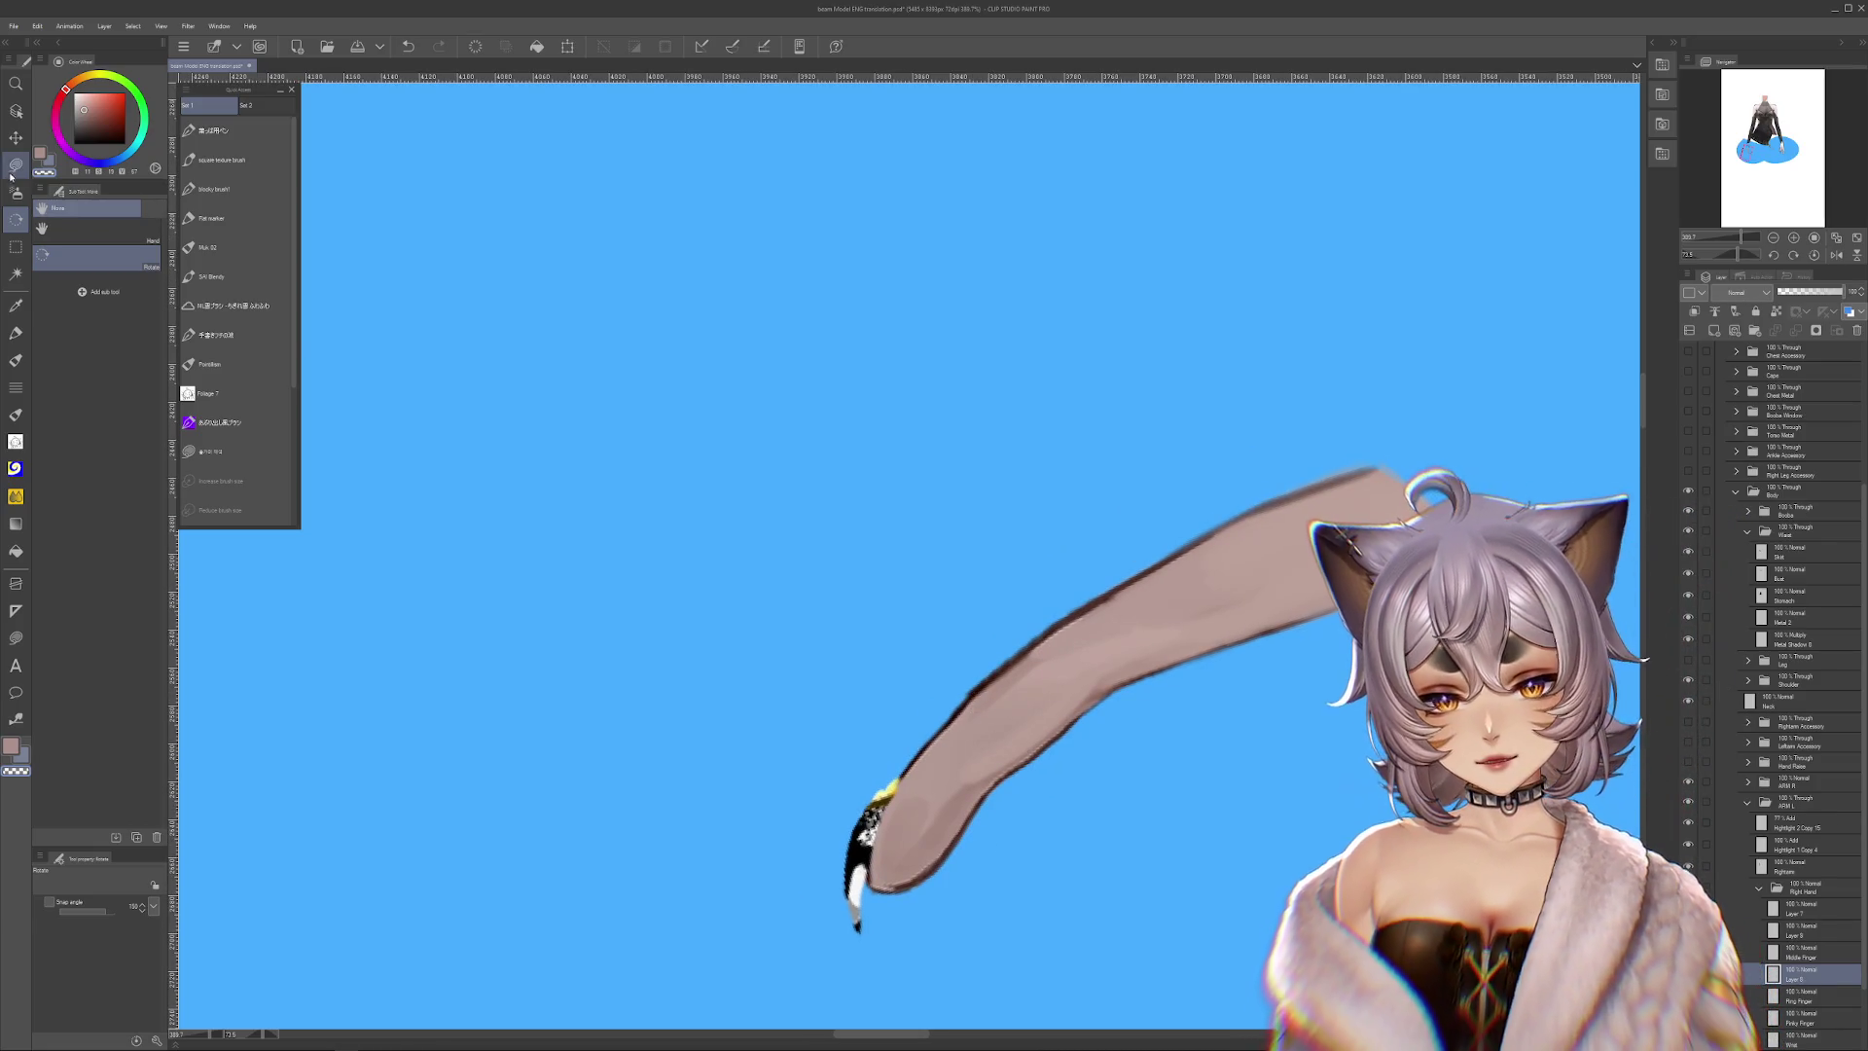
With Selection area active, eyedrop the near-black outline colour and recentre the finger
{"action": "key", "text": "m"}
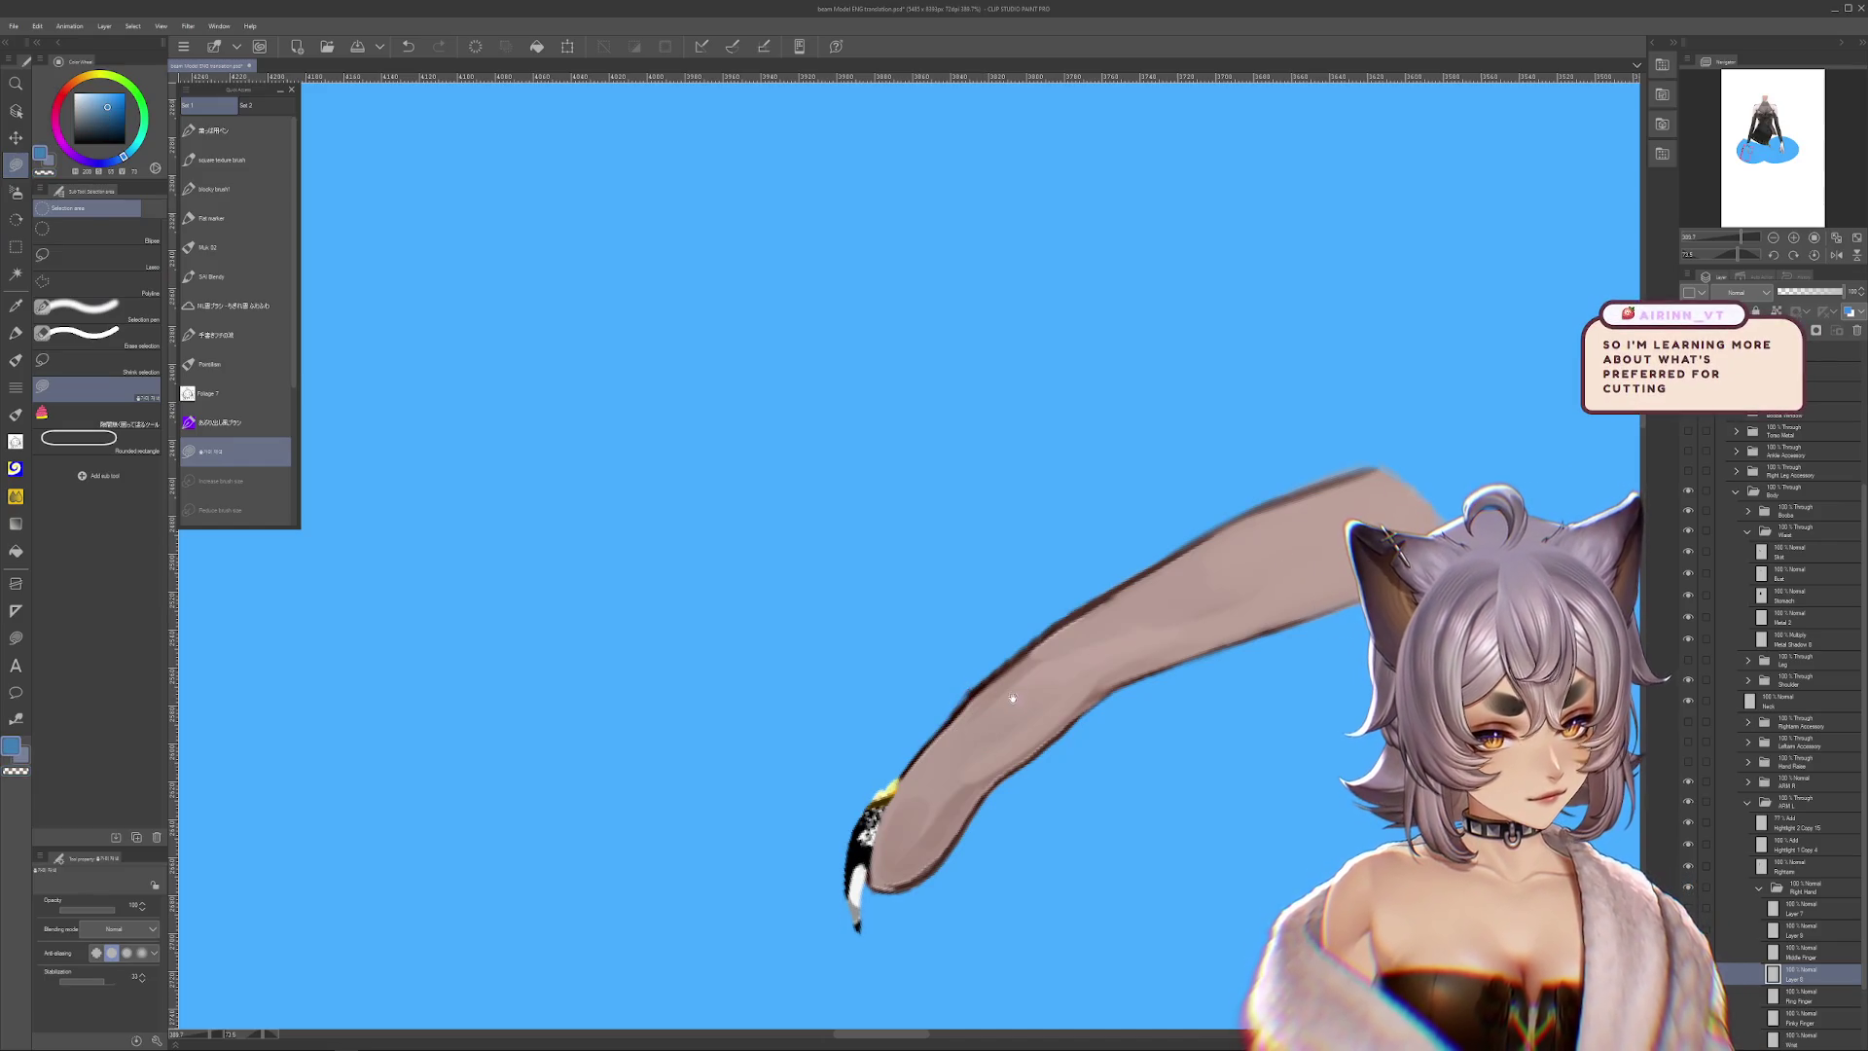
{"action": "left_click_drag", "start_coordinate": [974, 684], "coordinate": [942, 732]}
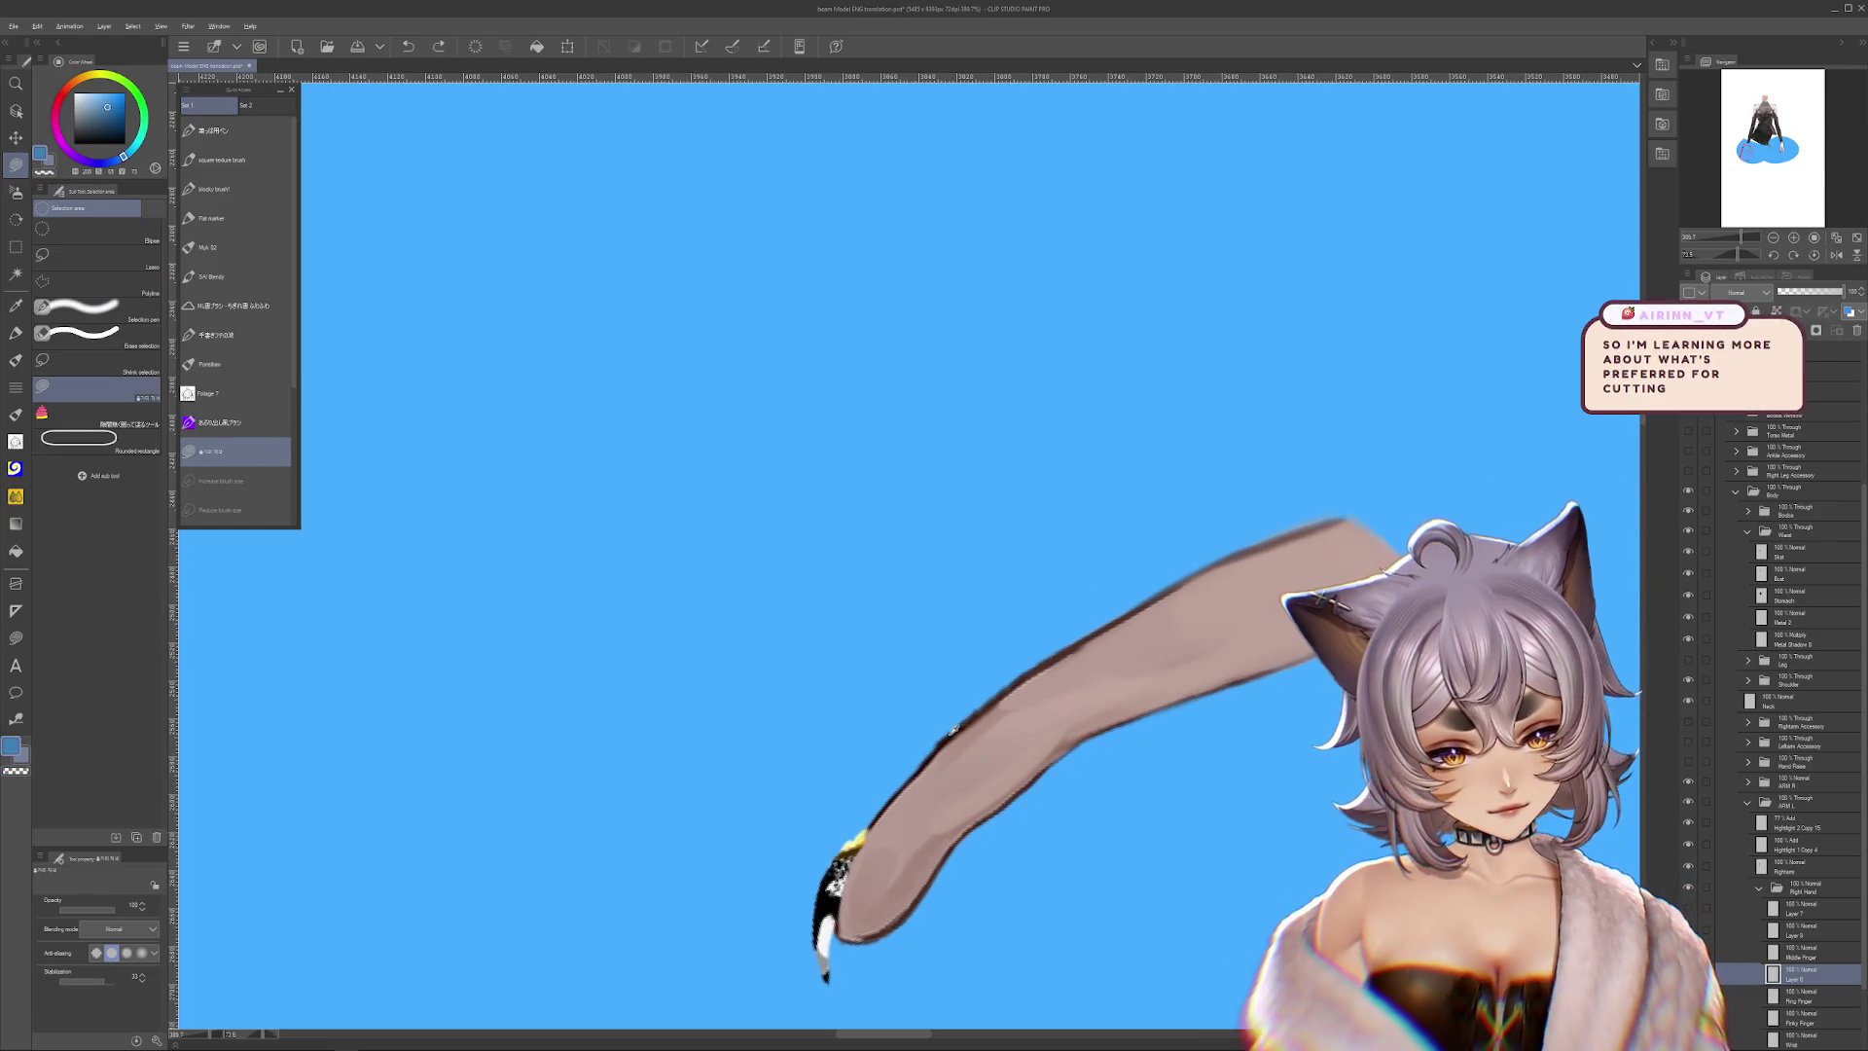
{"action": "left_click", "coordinate": [947, 730], "text": "alt"}
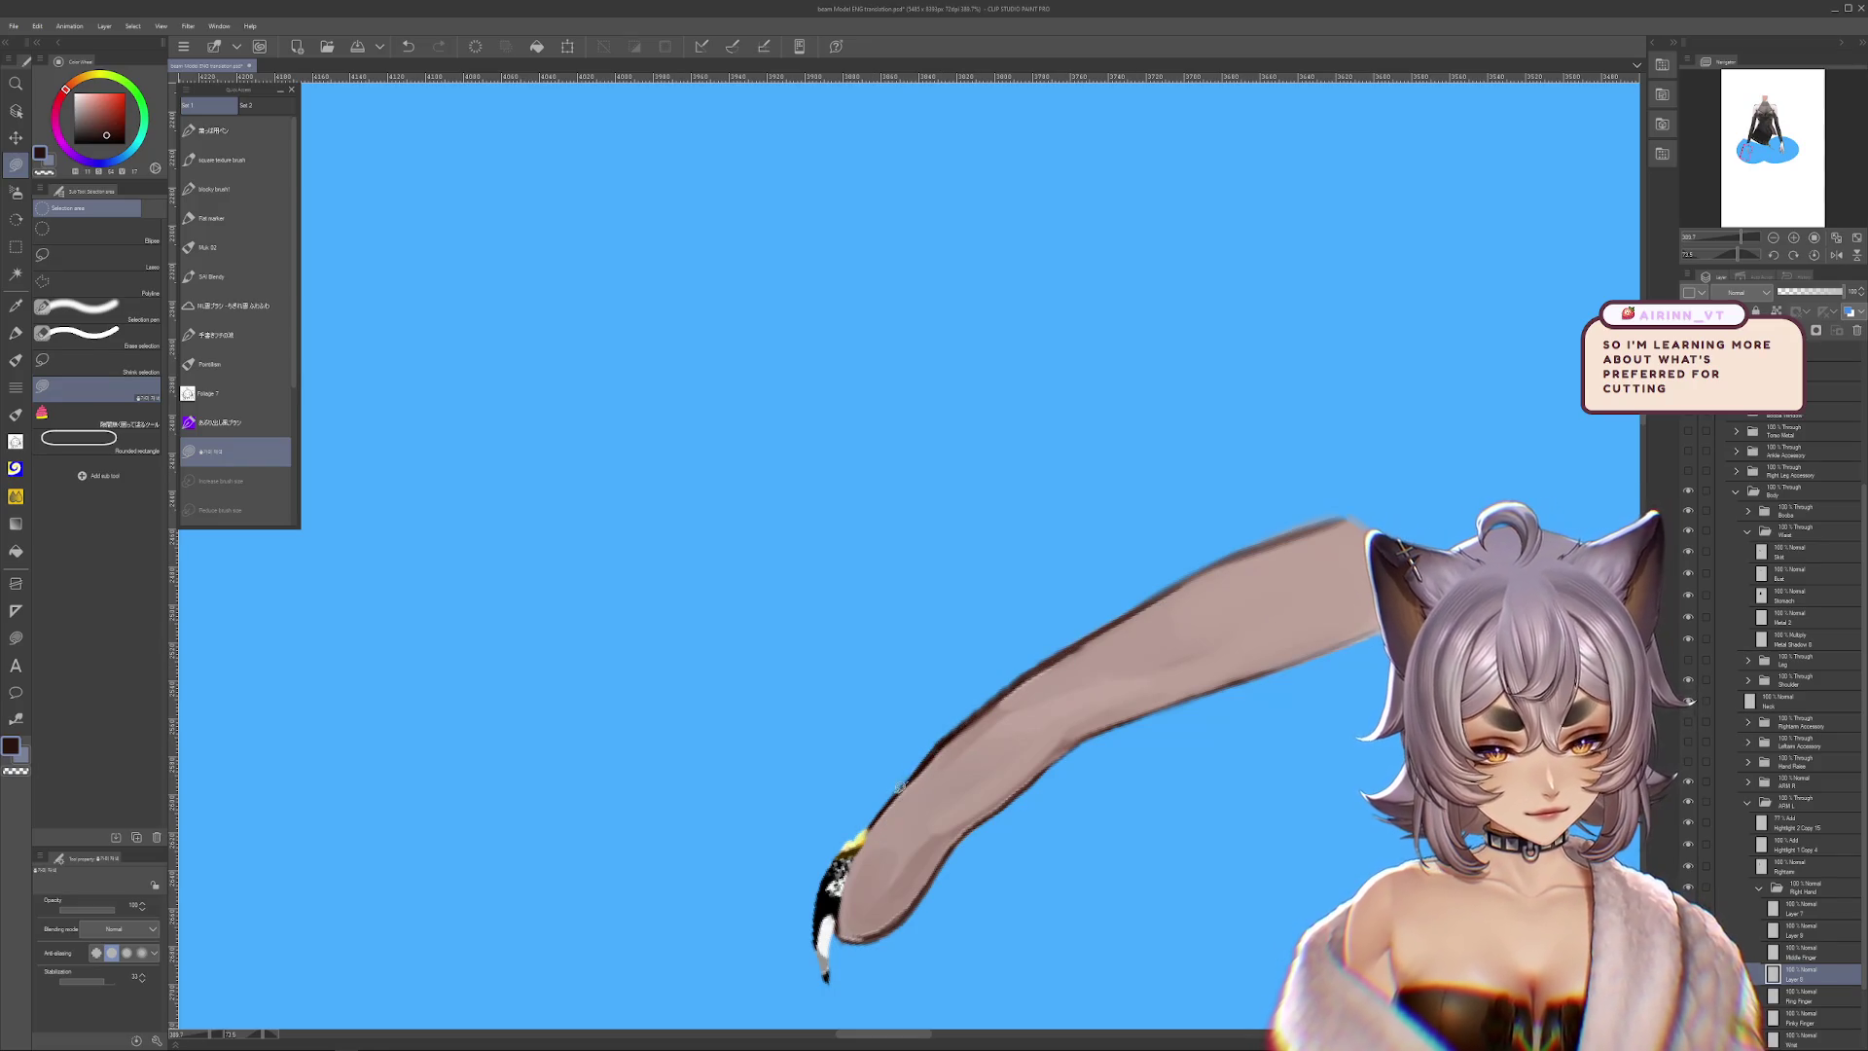
{"action": "scroll", "coordinate": [875, 814], "scroll_direction": "down", "scroll_amount": 2}
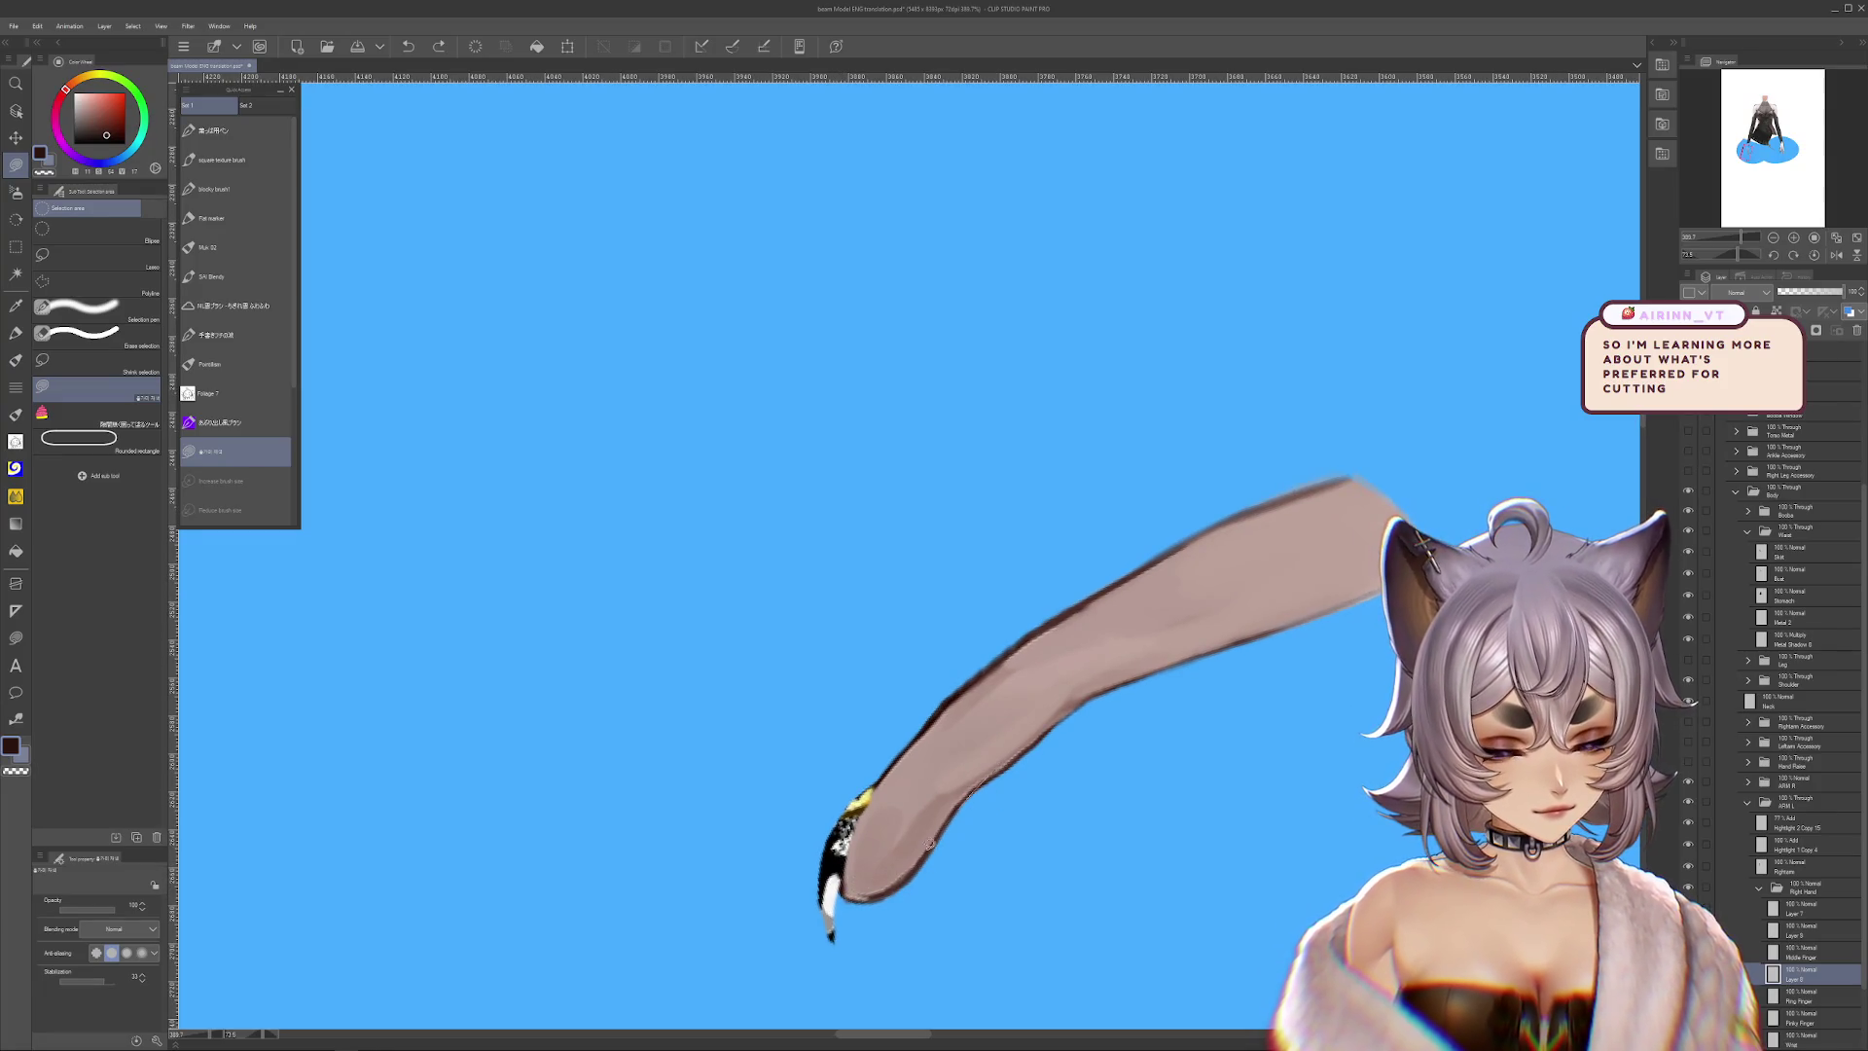
{"action": "mouse_move", "coordinate": [1049, 754]}
{"action": "left_mouse_down"}
{"action": "mouse_move", "coordinate": [997, 800]}
{"action": "mouse_move", "coordinate": [1233, 866]}
{"action": "mouse_move", "coordinate": [1158, 739]}
{"action": "left_mouse_up"}
{"action": "key", "text": "m"}
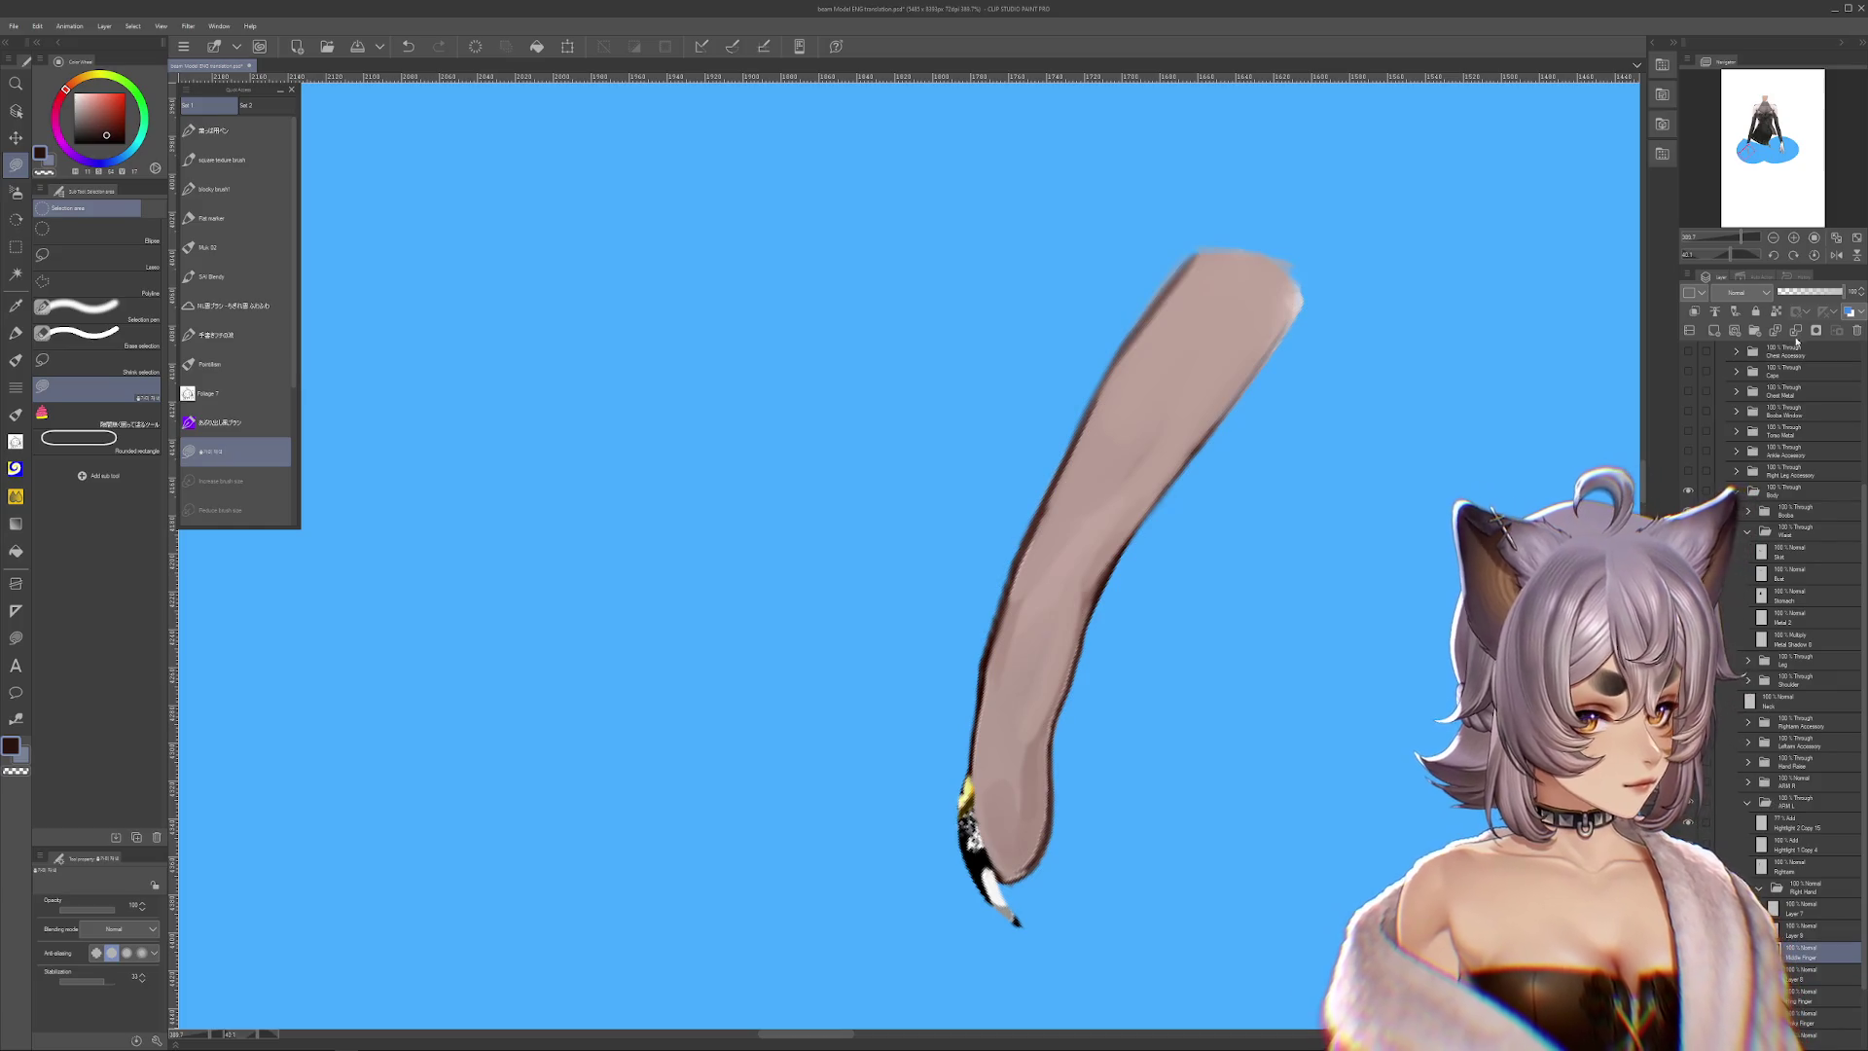
{"action": "left_click_drag", "start_coordinate": [1050, 652], "coordinate": [972, 657]}
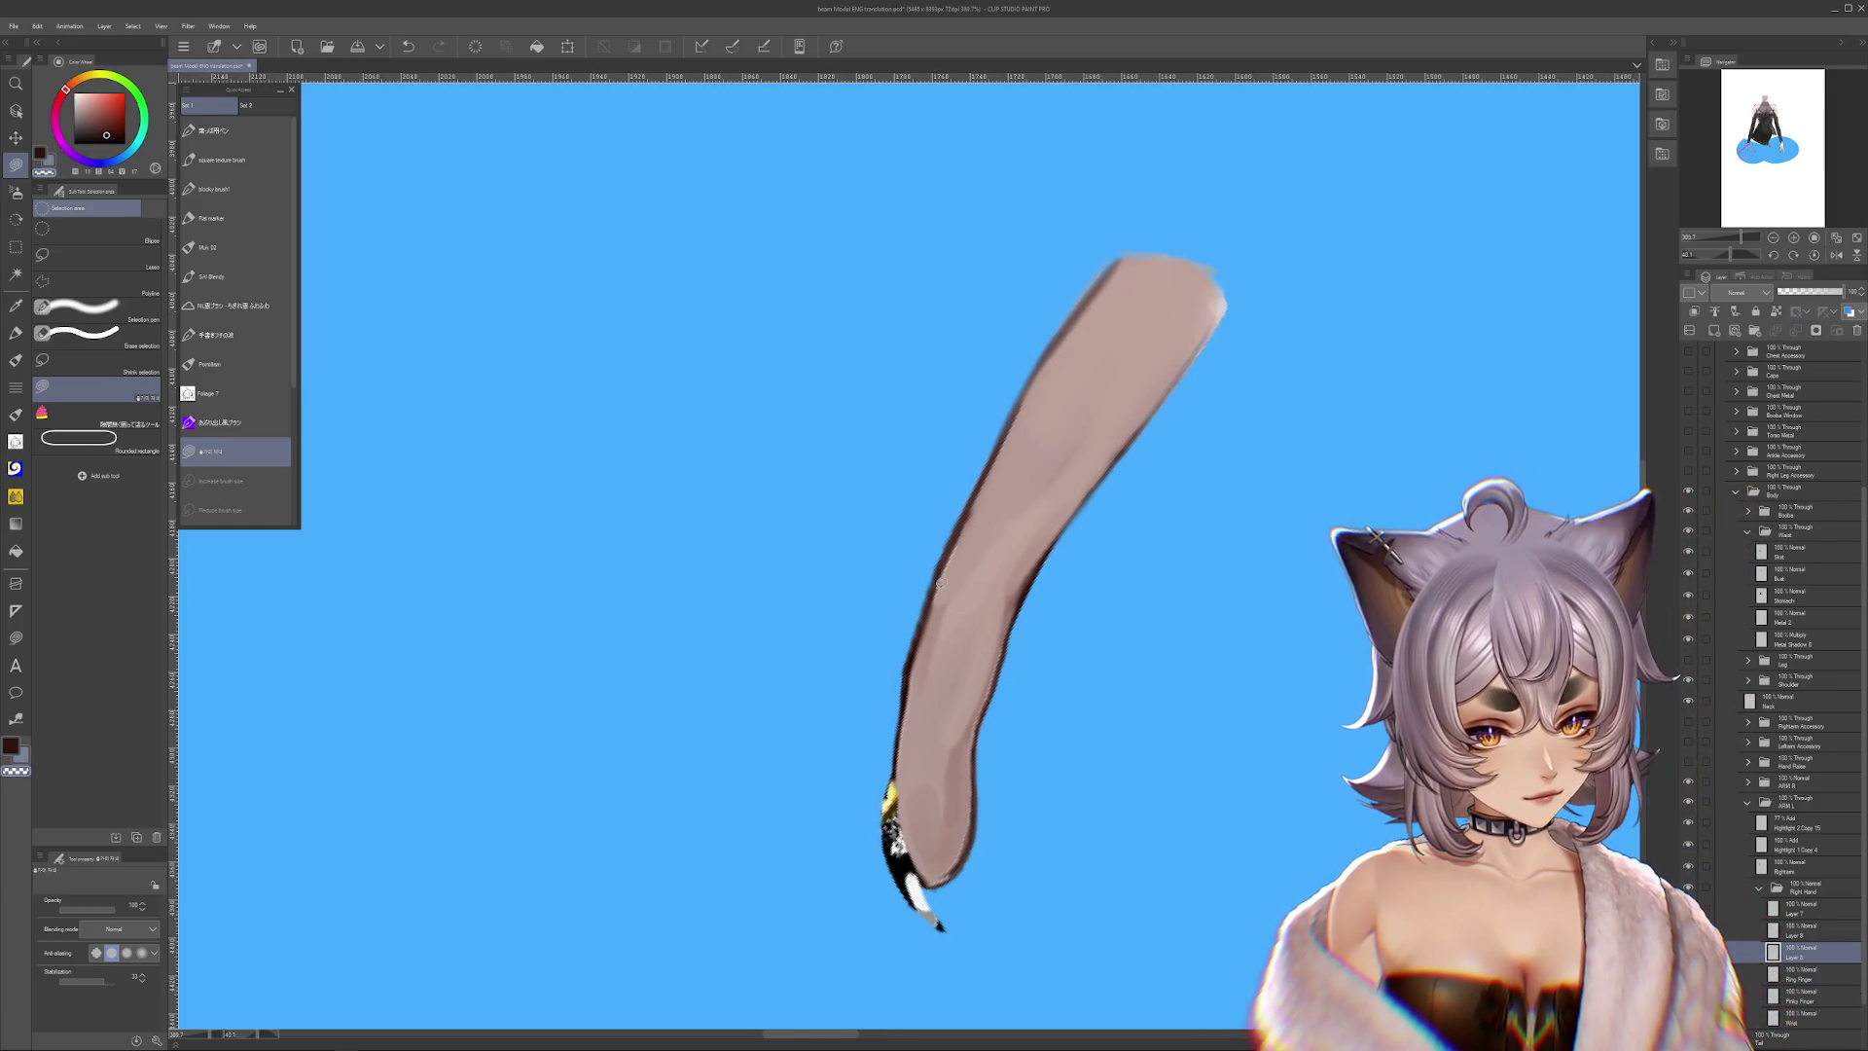
{"action": "mouse_move", "coordinate": [914, 596]}
{"action": "left_mouse_down"}
{"action": "mouse_move", "coordinate": [936, 673]}
{"action": "mouse_move", "coordinate": [908, 703]}
{"action": "left_mouse_up"}
Add a tiny Flat marker touch-up on the finger, then return to Selection area
{"action": "left_click", "coordinate": [236, 218]}
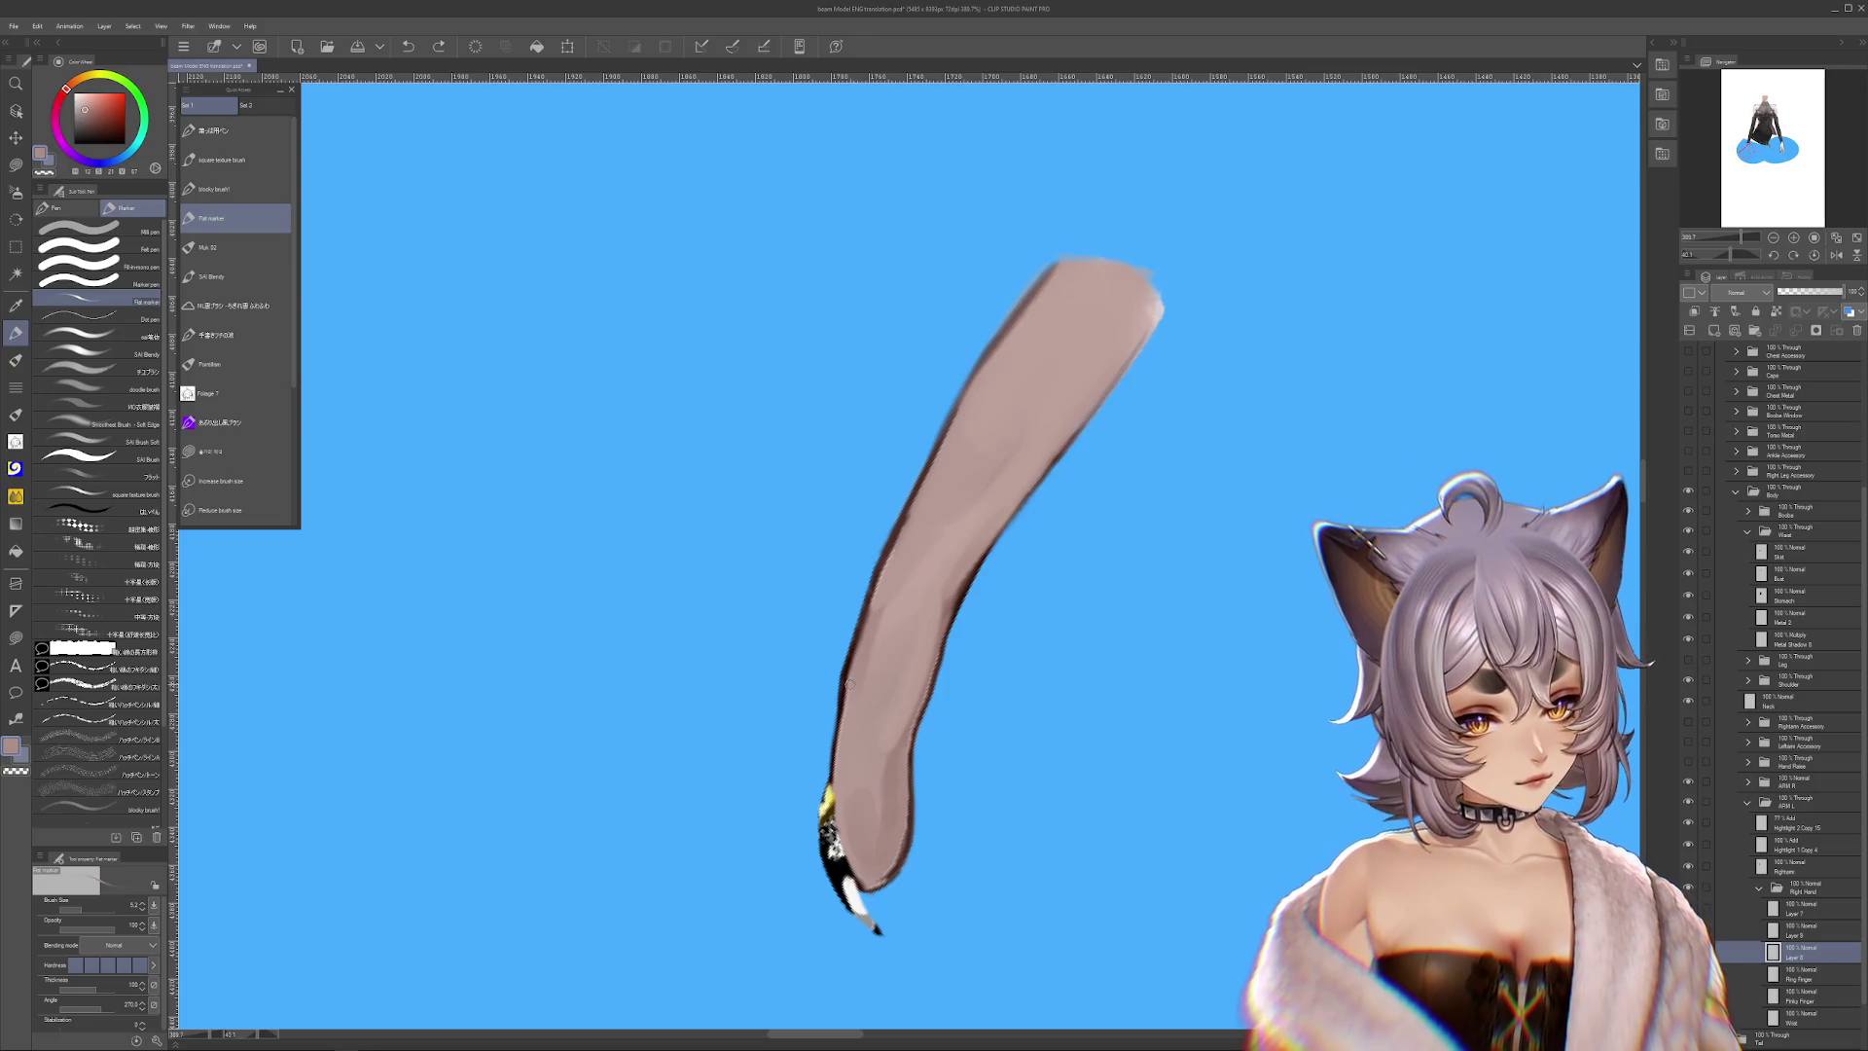
{"action": "left_click", "coordinate": [868, 614]}
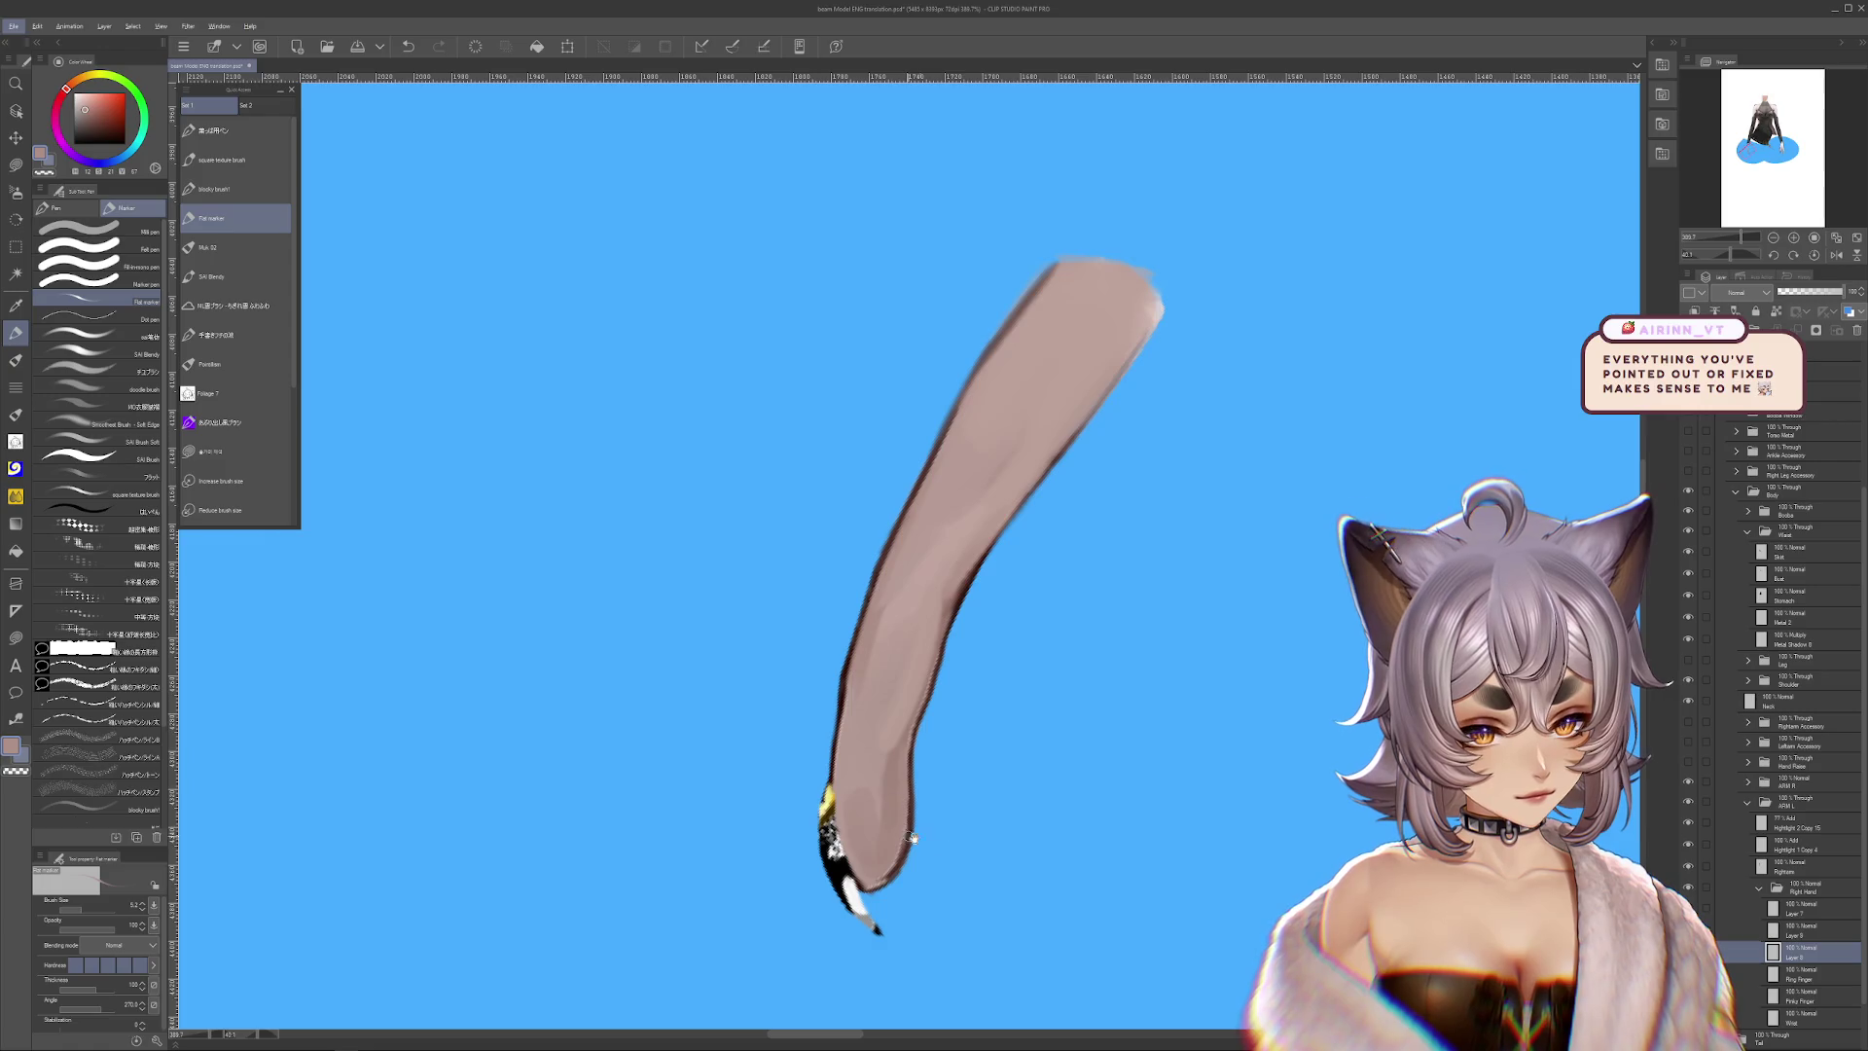
{"action": "left_click_drag", "start_coordinate": [907, 835], "coordinate": [923, 776]}
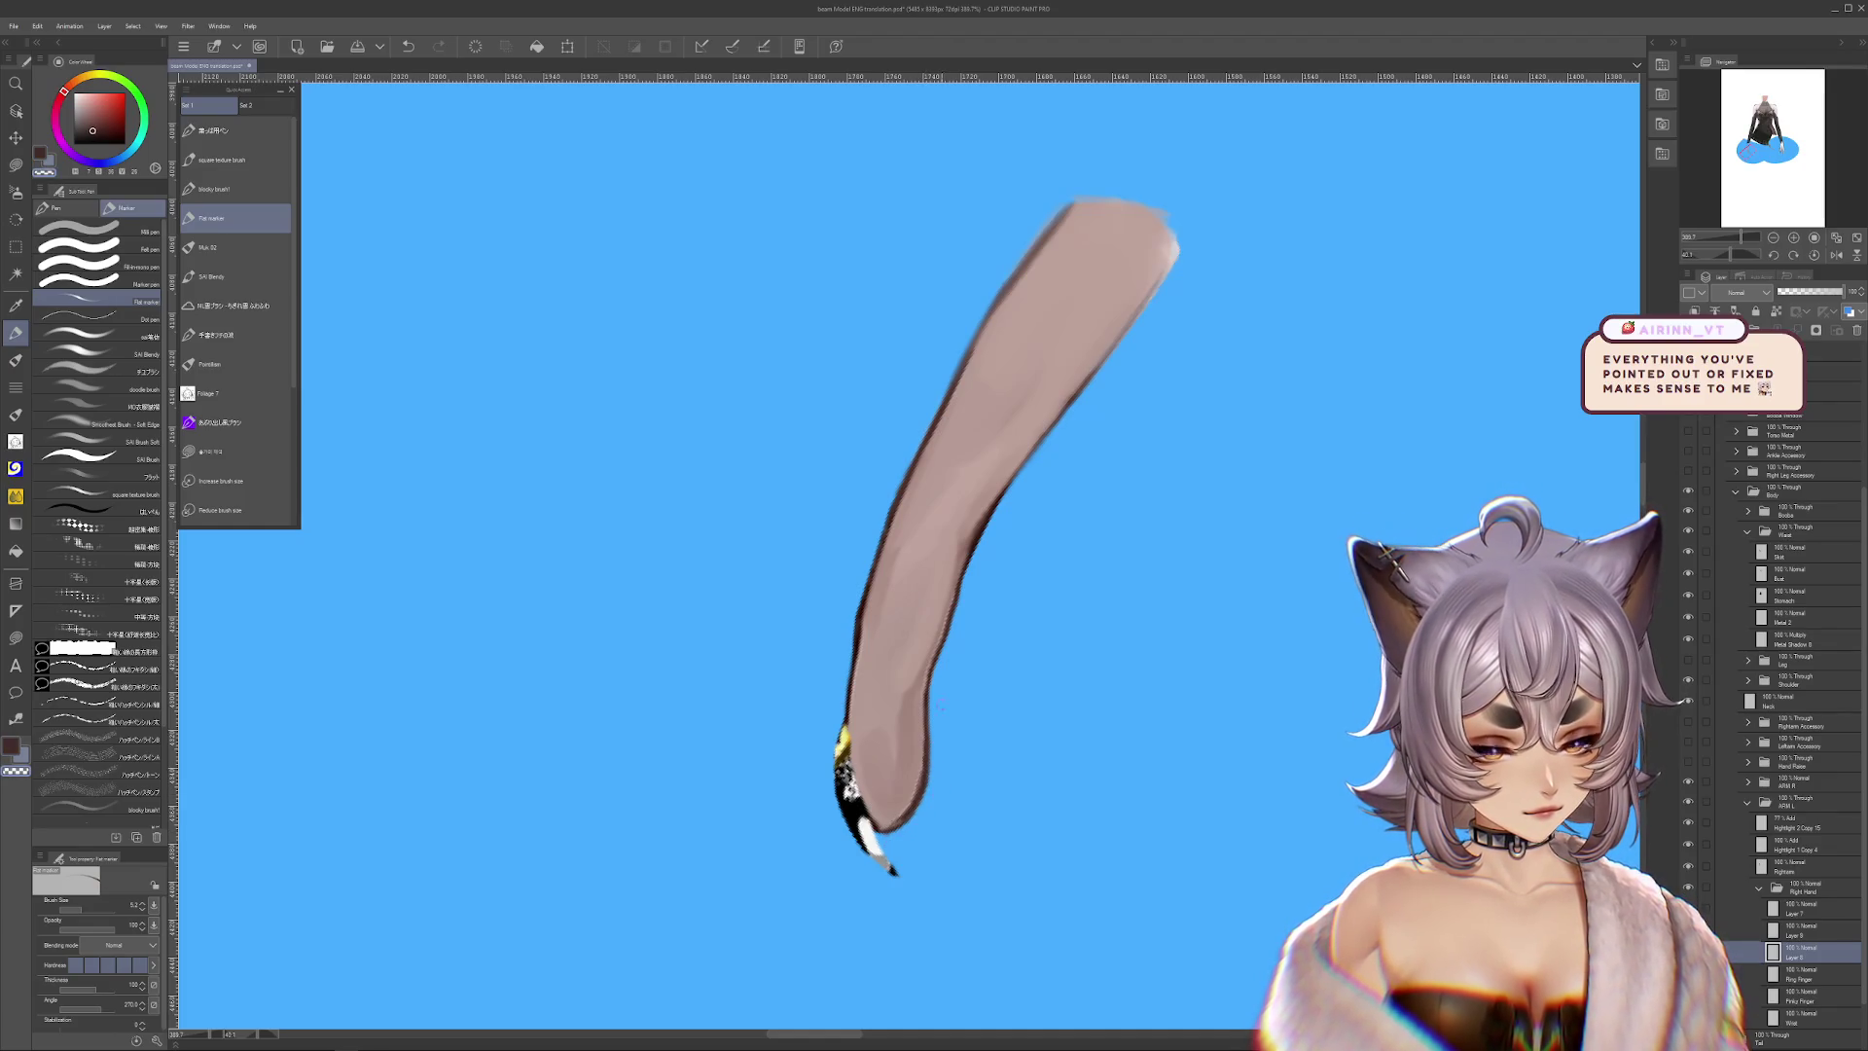
{"action": "left_click_drag", "start_coordinate": [1207, 960], "coordinate": [1215, 1002]}
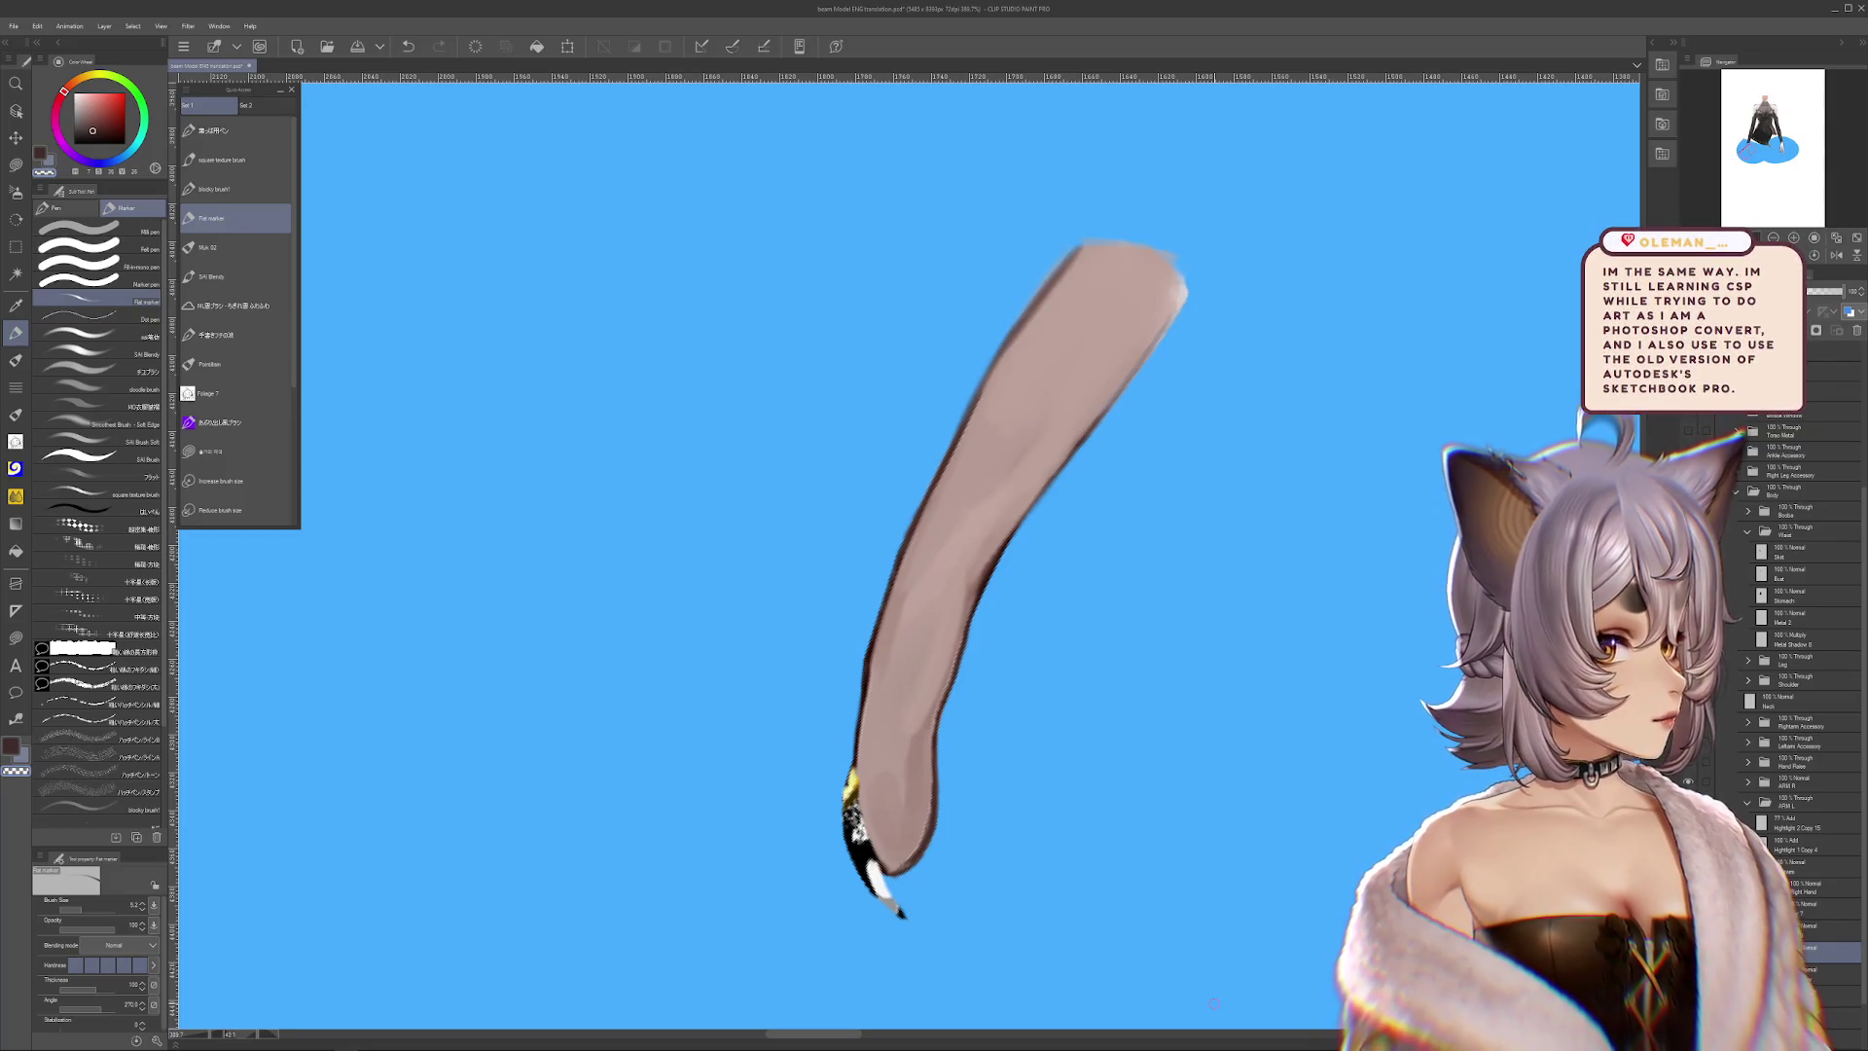
{"action": "left_click", "coordinate": [16, 165]}
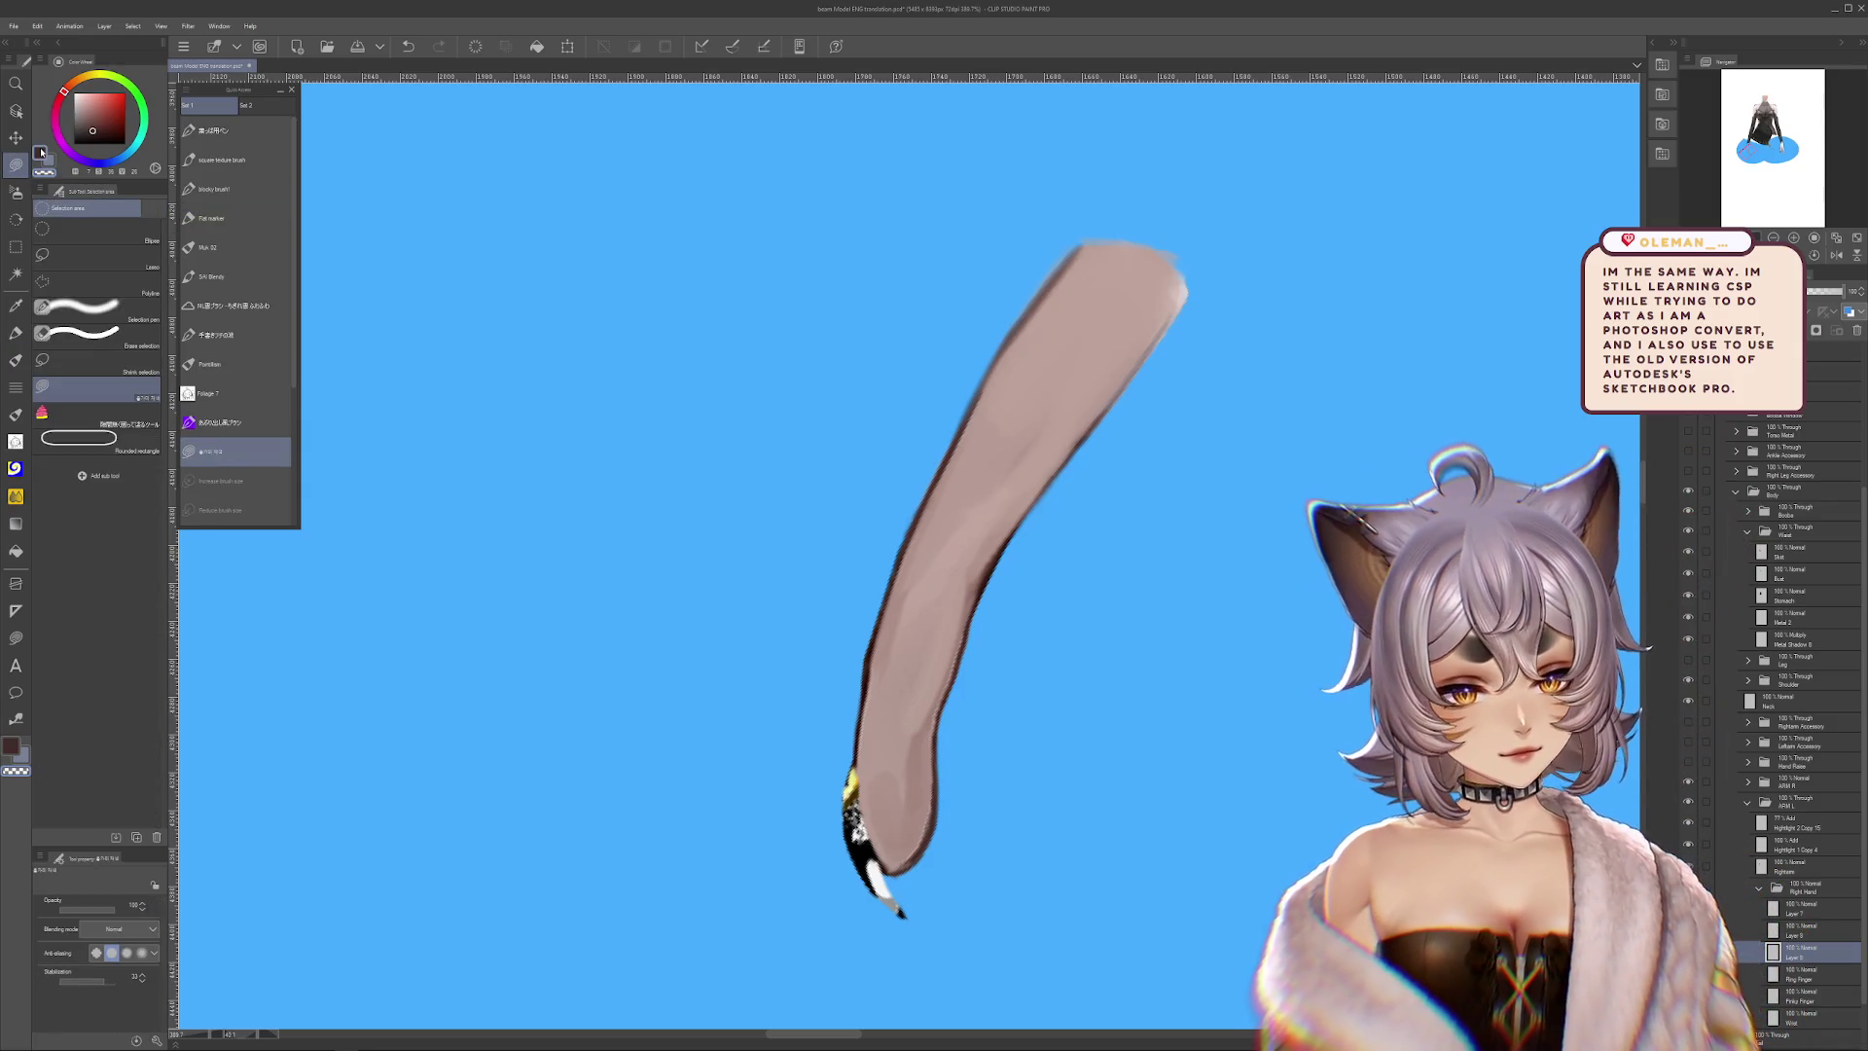
{"action": "scroll", "coordinate": [1045, 334], "scroll_direction": "down", "scroll_amount": 5}
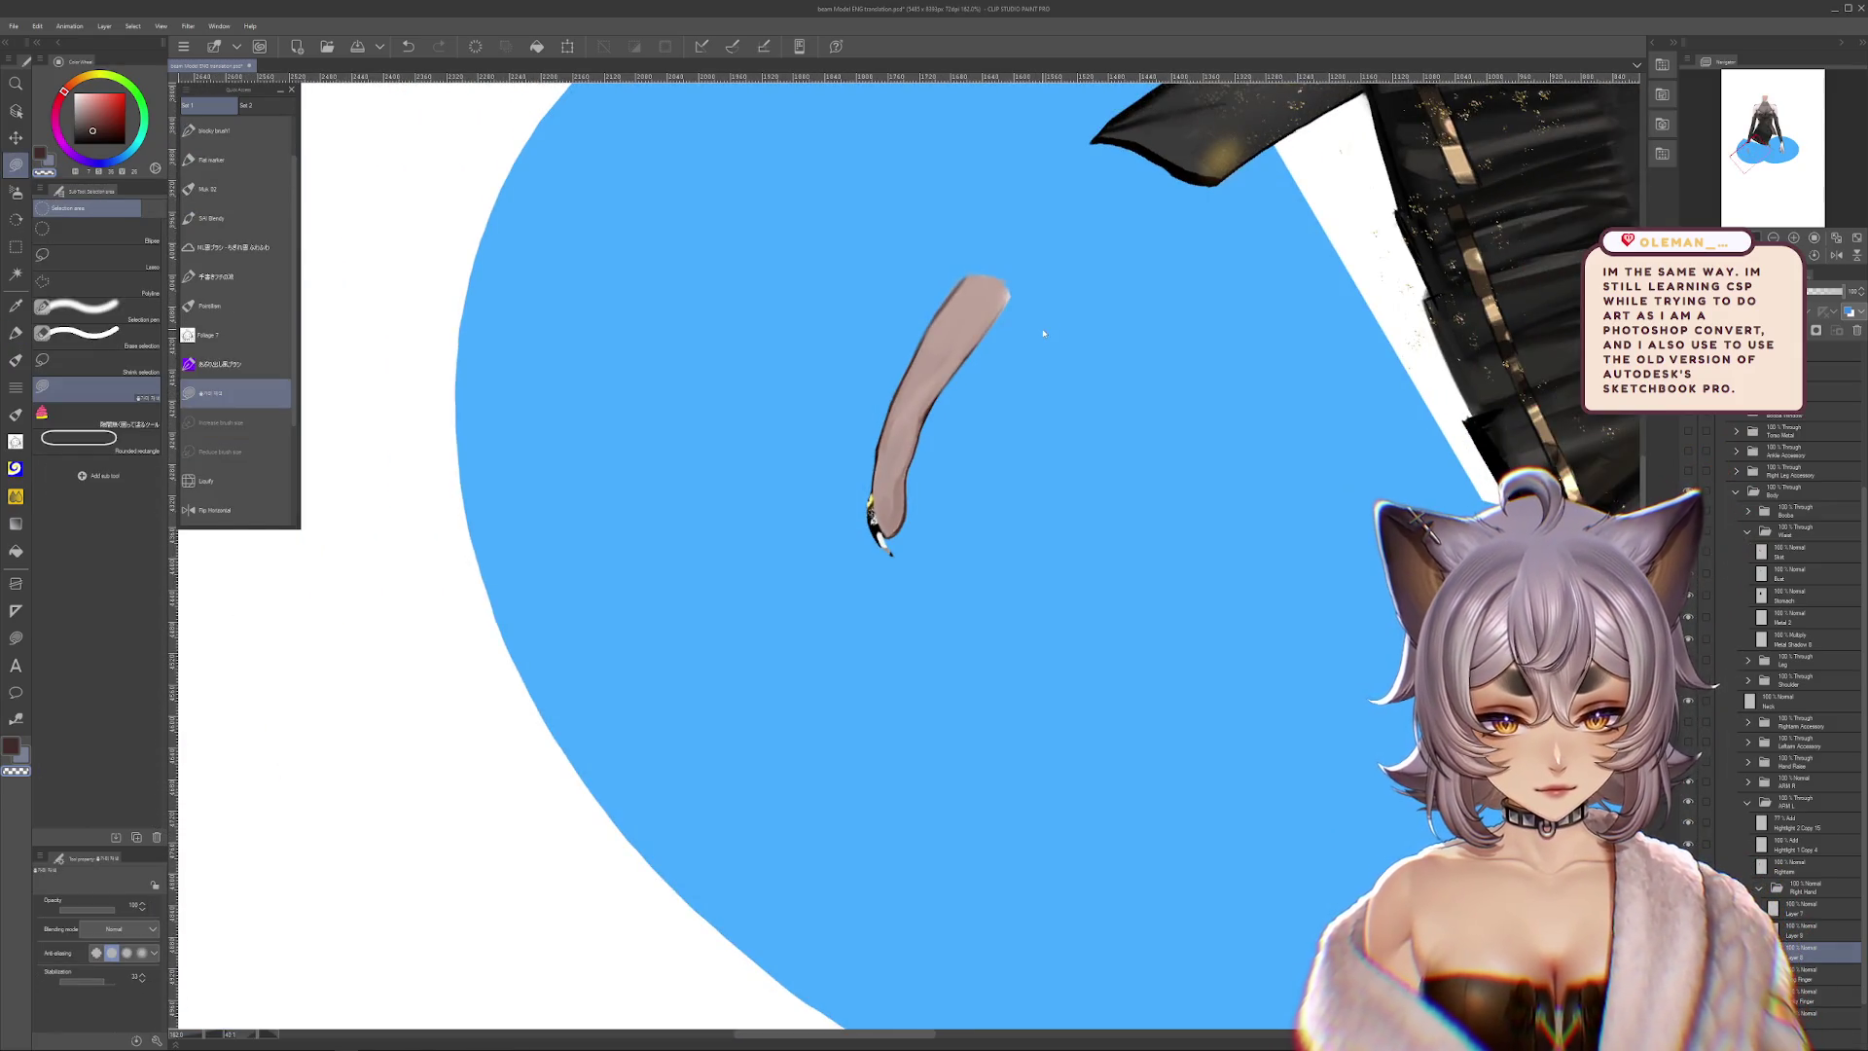
Zoom and pan to bring the finger lower in view, then switch to the Flat marker pen
{"action": "scroll", "coordinate": [931, 374], "scroll_direction": "up", "scroll_amount": 2}
{"action": "scroll", "coordinate": [931, 375], "scroll_direction": "up", "scroll_amount": 2}
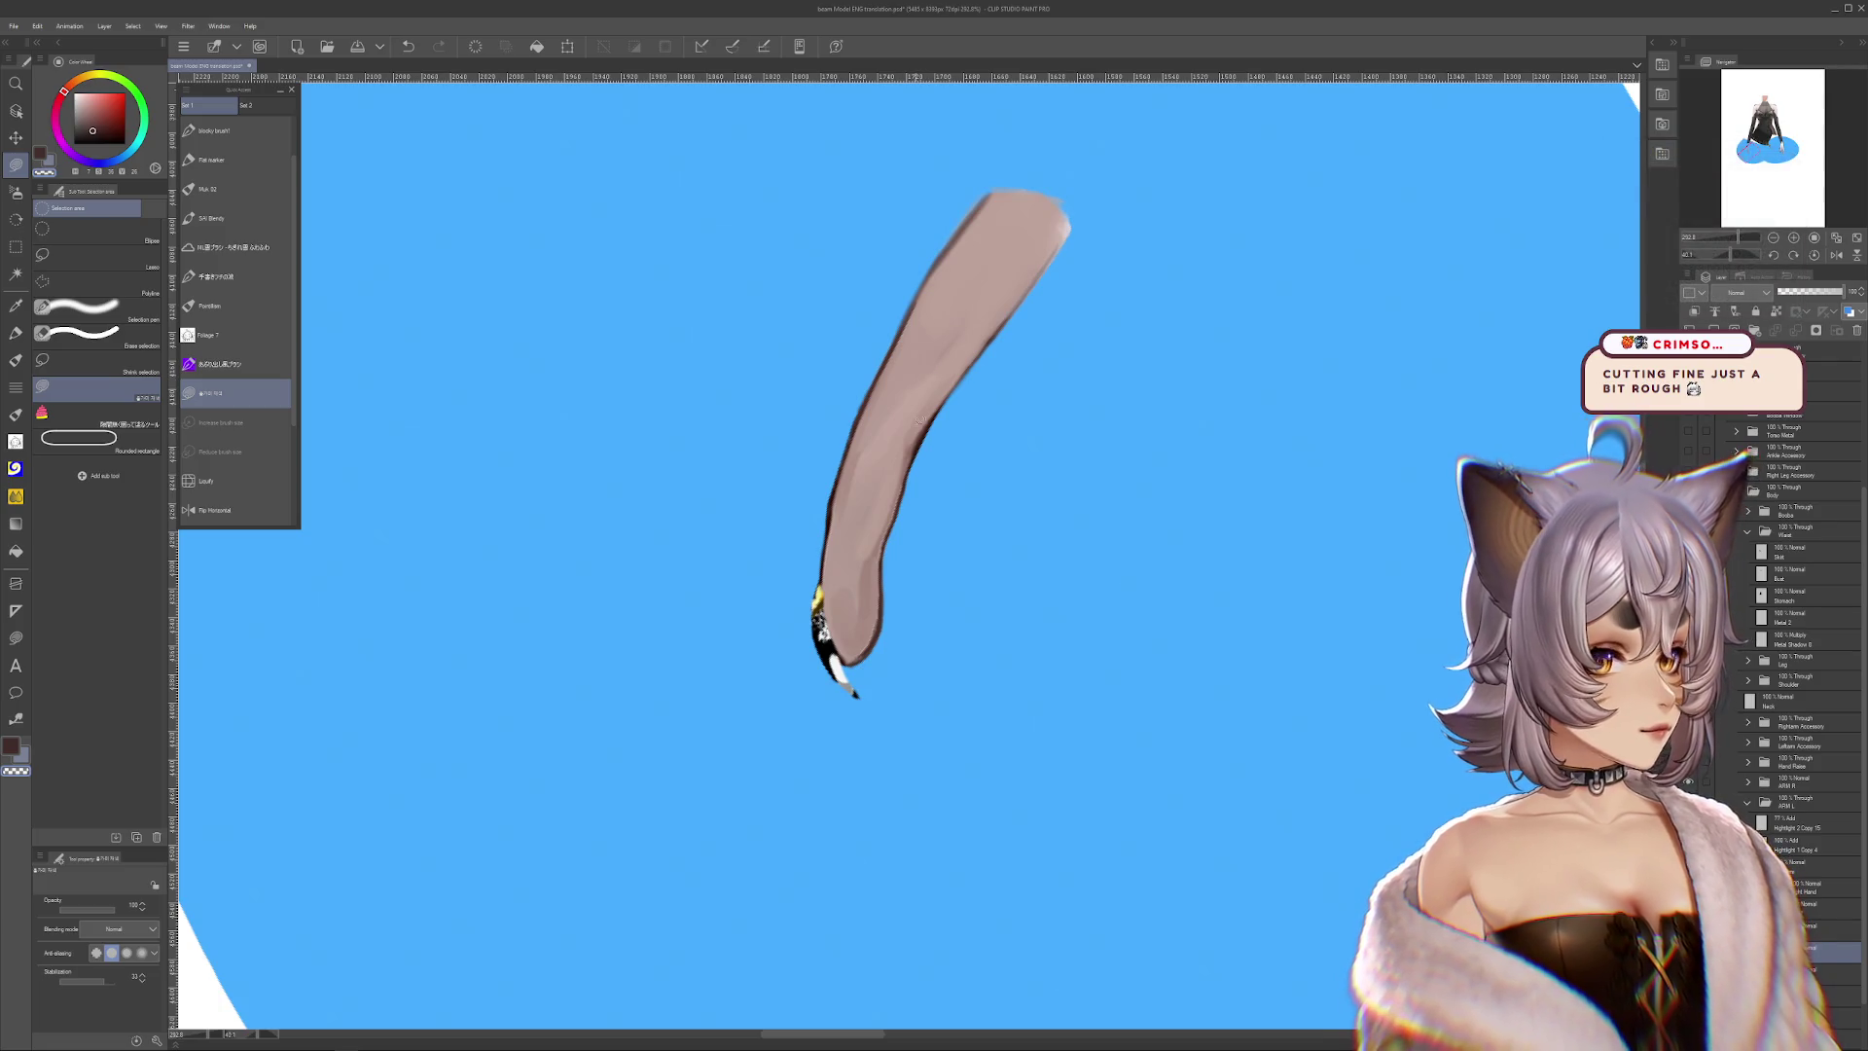
{"action": "scroll", "coordinate": [921, 413], "scroll_direction": "down", "scroll_amount": 3}
{"action": "scroll", "coordinate": [929, 394], "scroll_direction": "up", "scroll_amount": 4}
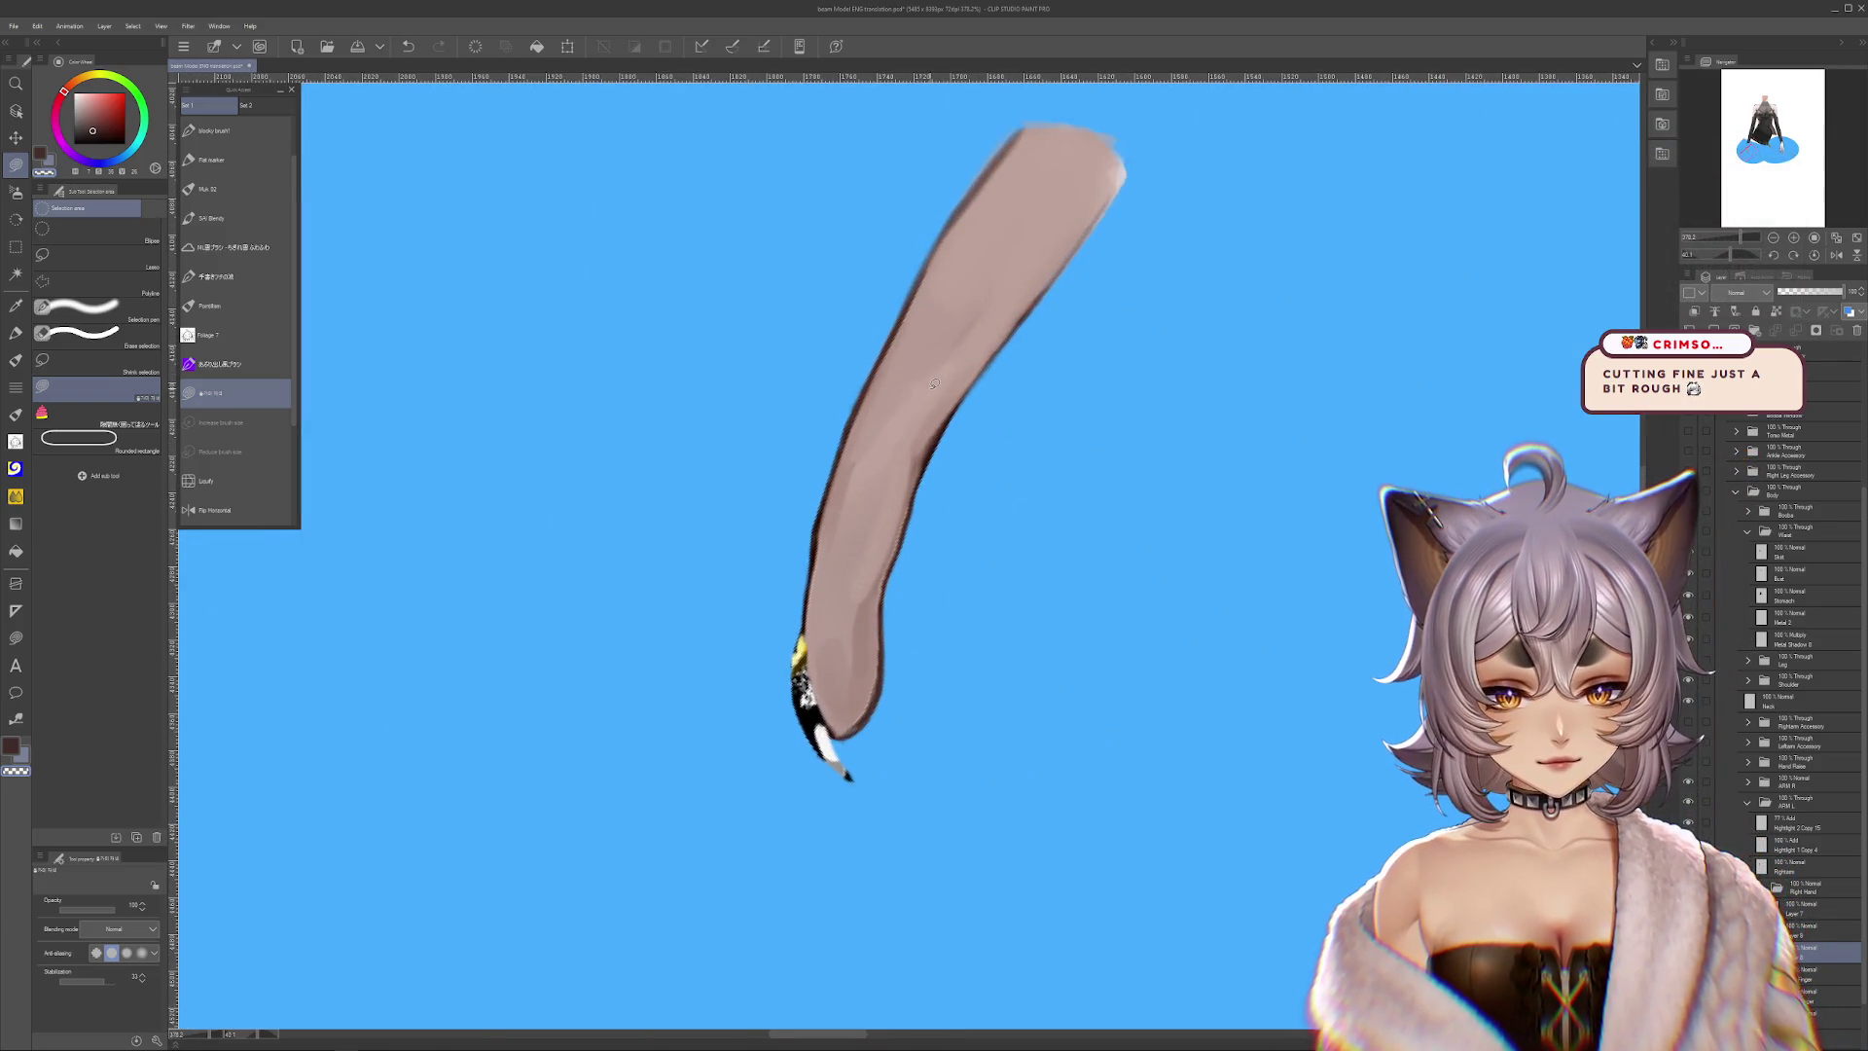
{"action": "left_click_drag", "start_coordinate": [934, 384], "coordinate": [914, 453]}
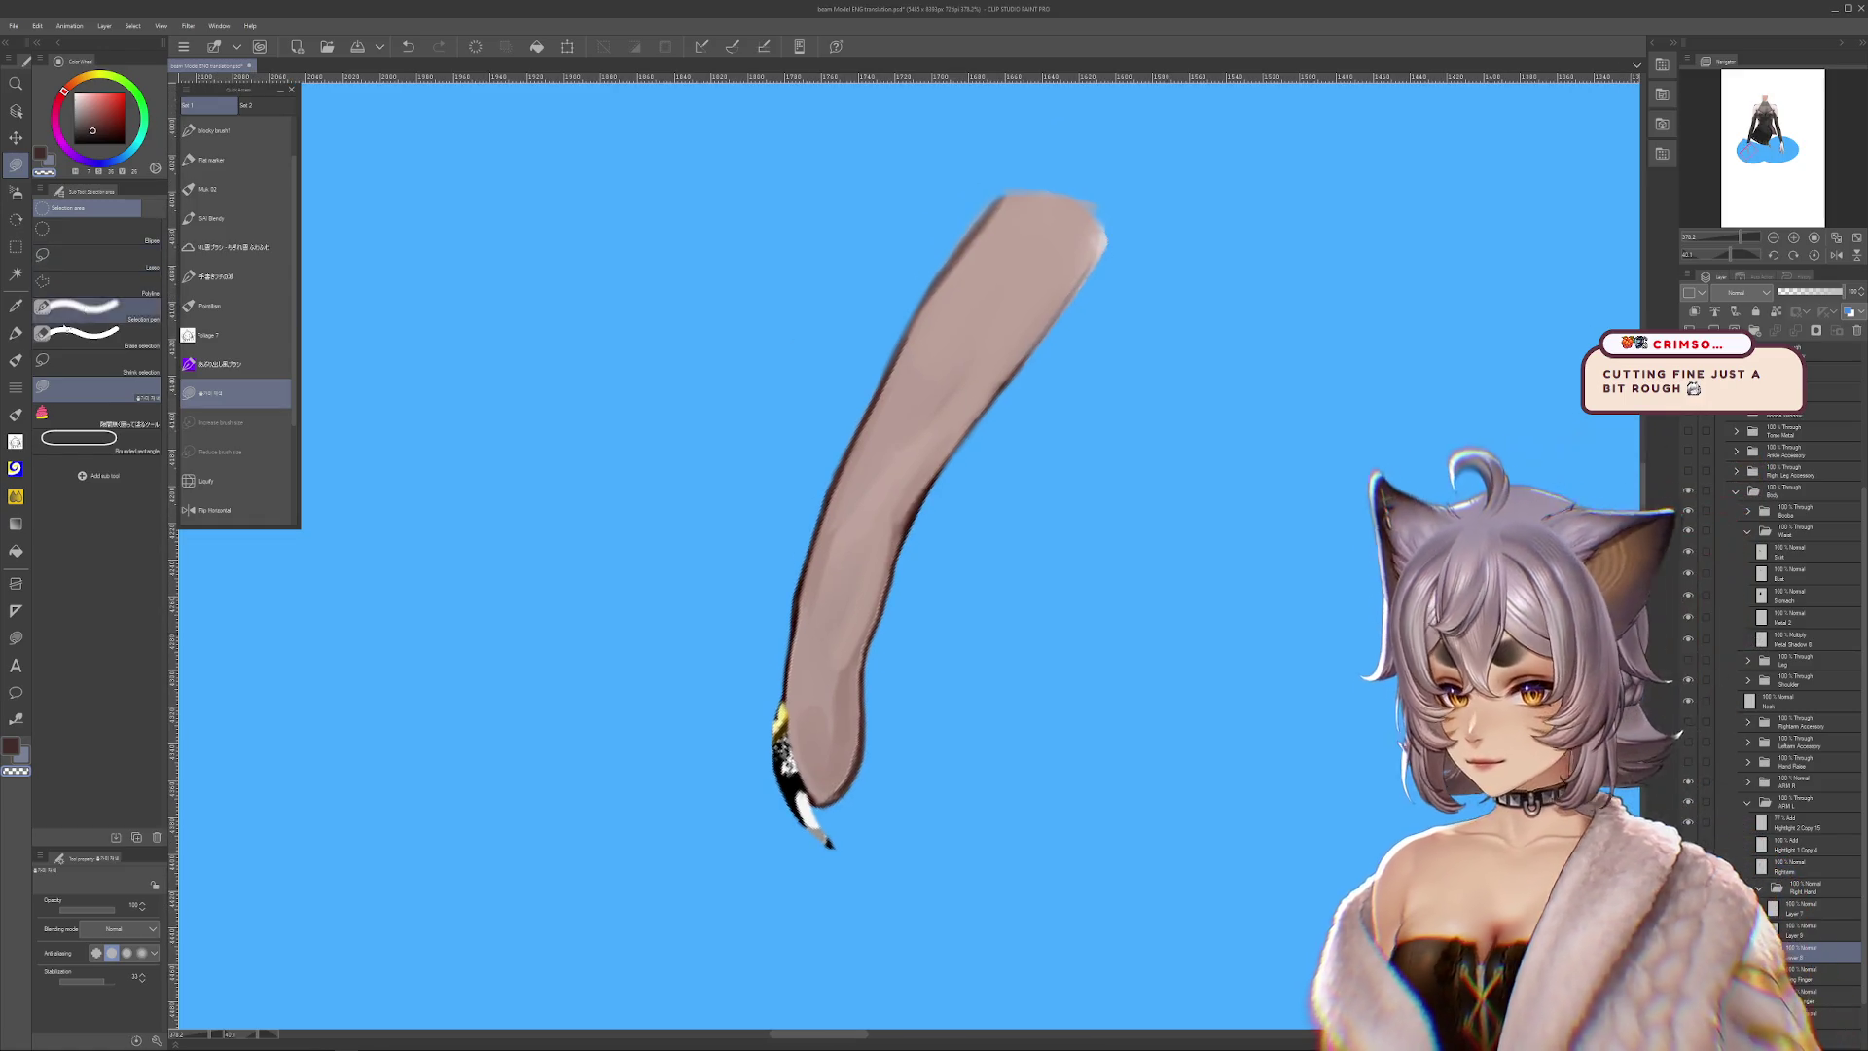
{"action": "key", "text": "p"}
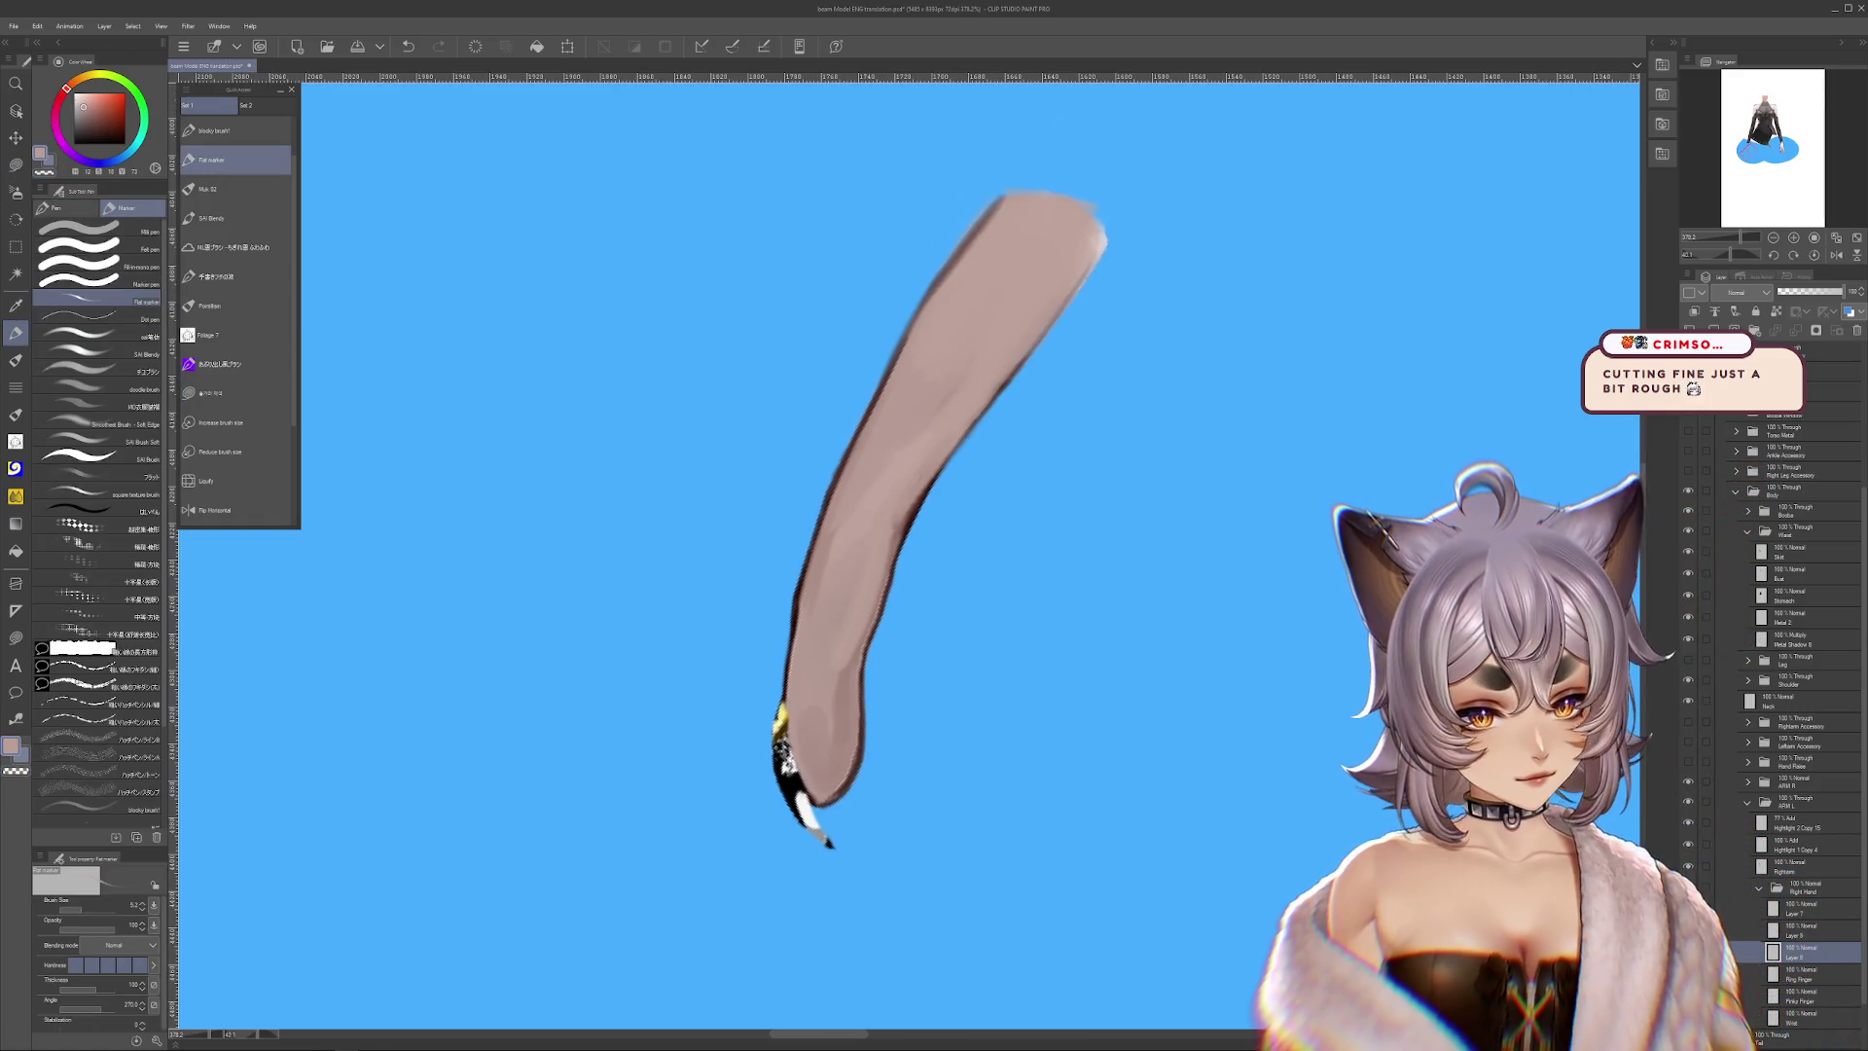
Undo and redo repeatedly to compare with and without the second finger, ending on the full hand
{"action": "key", "text": "ctrl+z"}
{"action": "key", "text": "ctrl+z"}
{"action": "key", "text": "ctrl+y"}
{"action": "key", "text": "ctrl+y"}
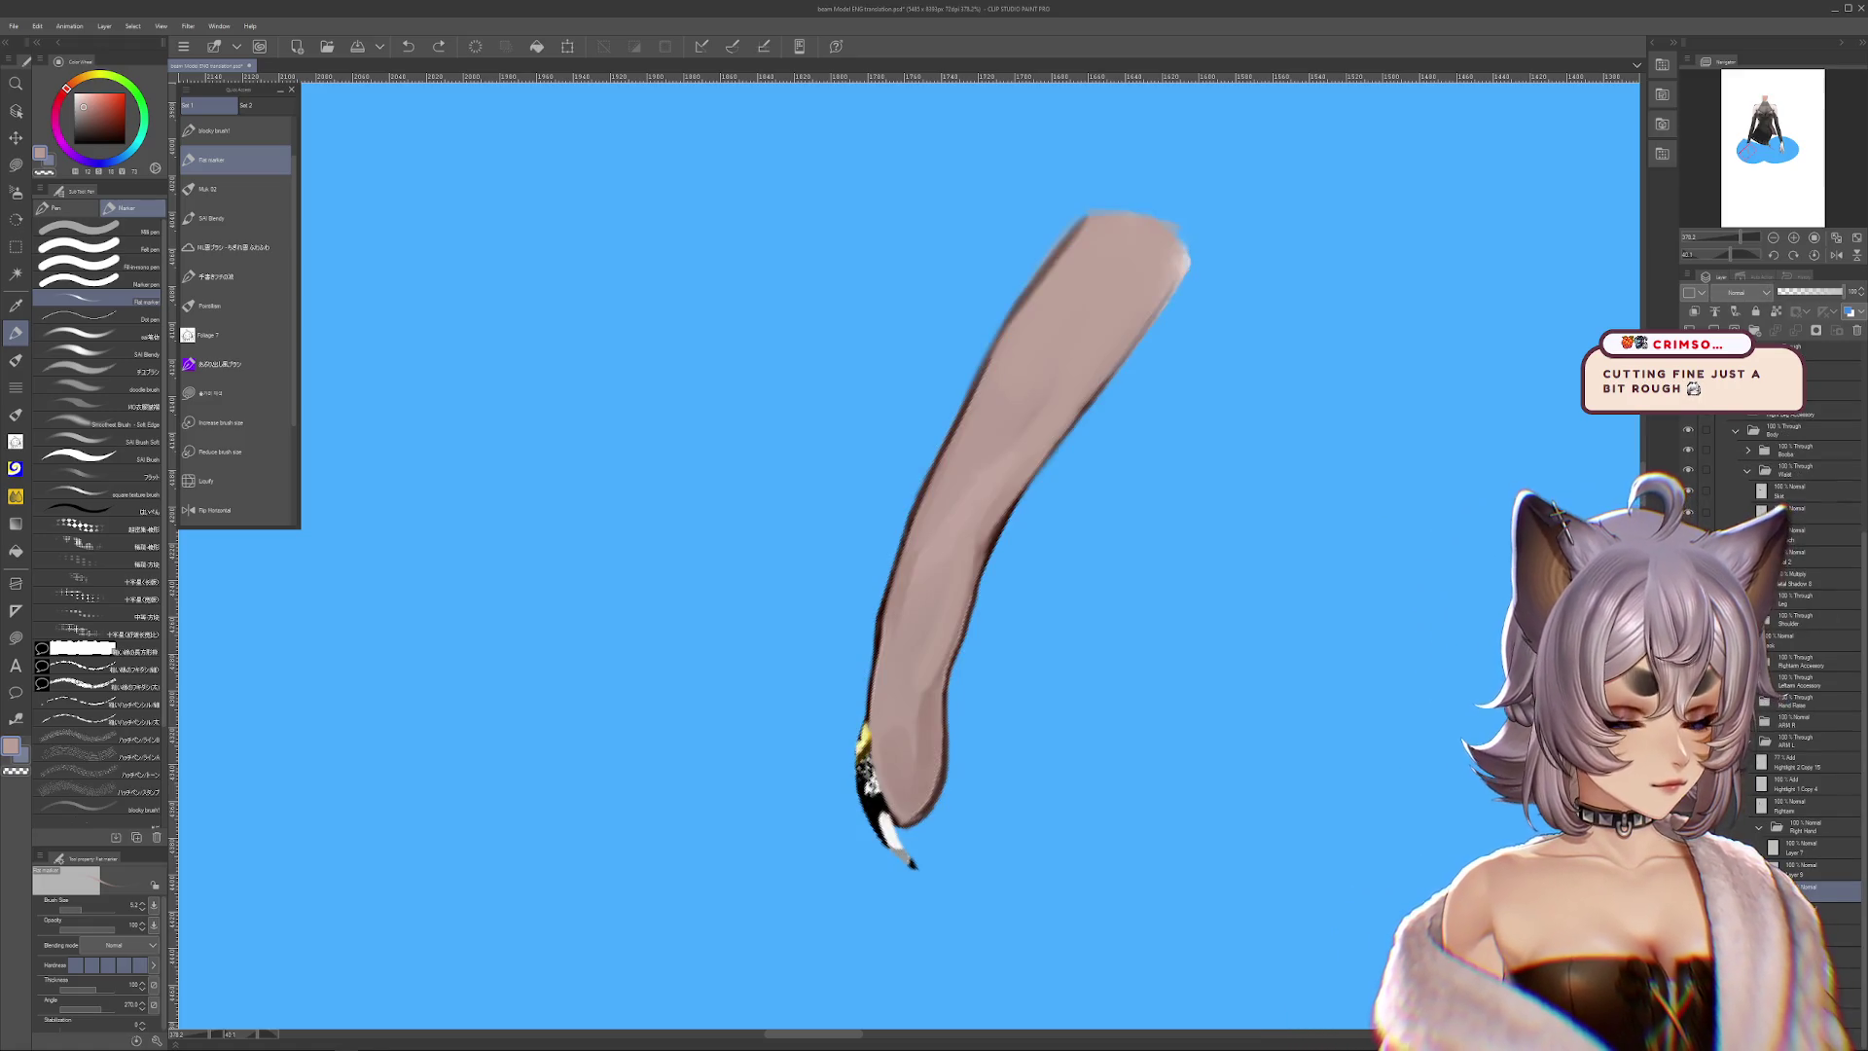
{"action": "key", "text": "ctrl+y"}
{"action": "key", "text": "ctrl+z"}
{"action": "key", "text": "ctrl+y"}
{"action": "key", "text": "ctrl+z"}
{"action": "key", "text": "ctrl+y"}
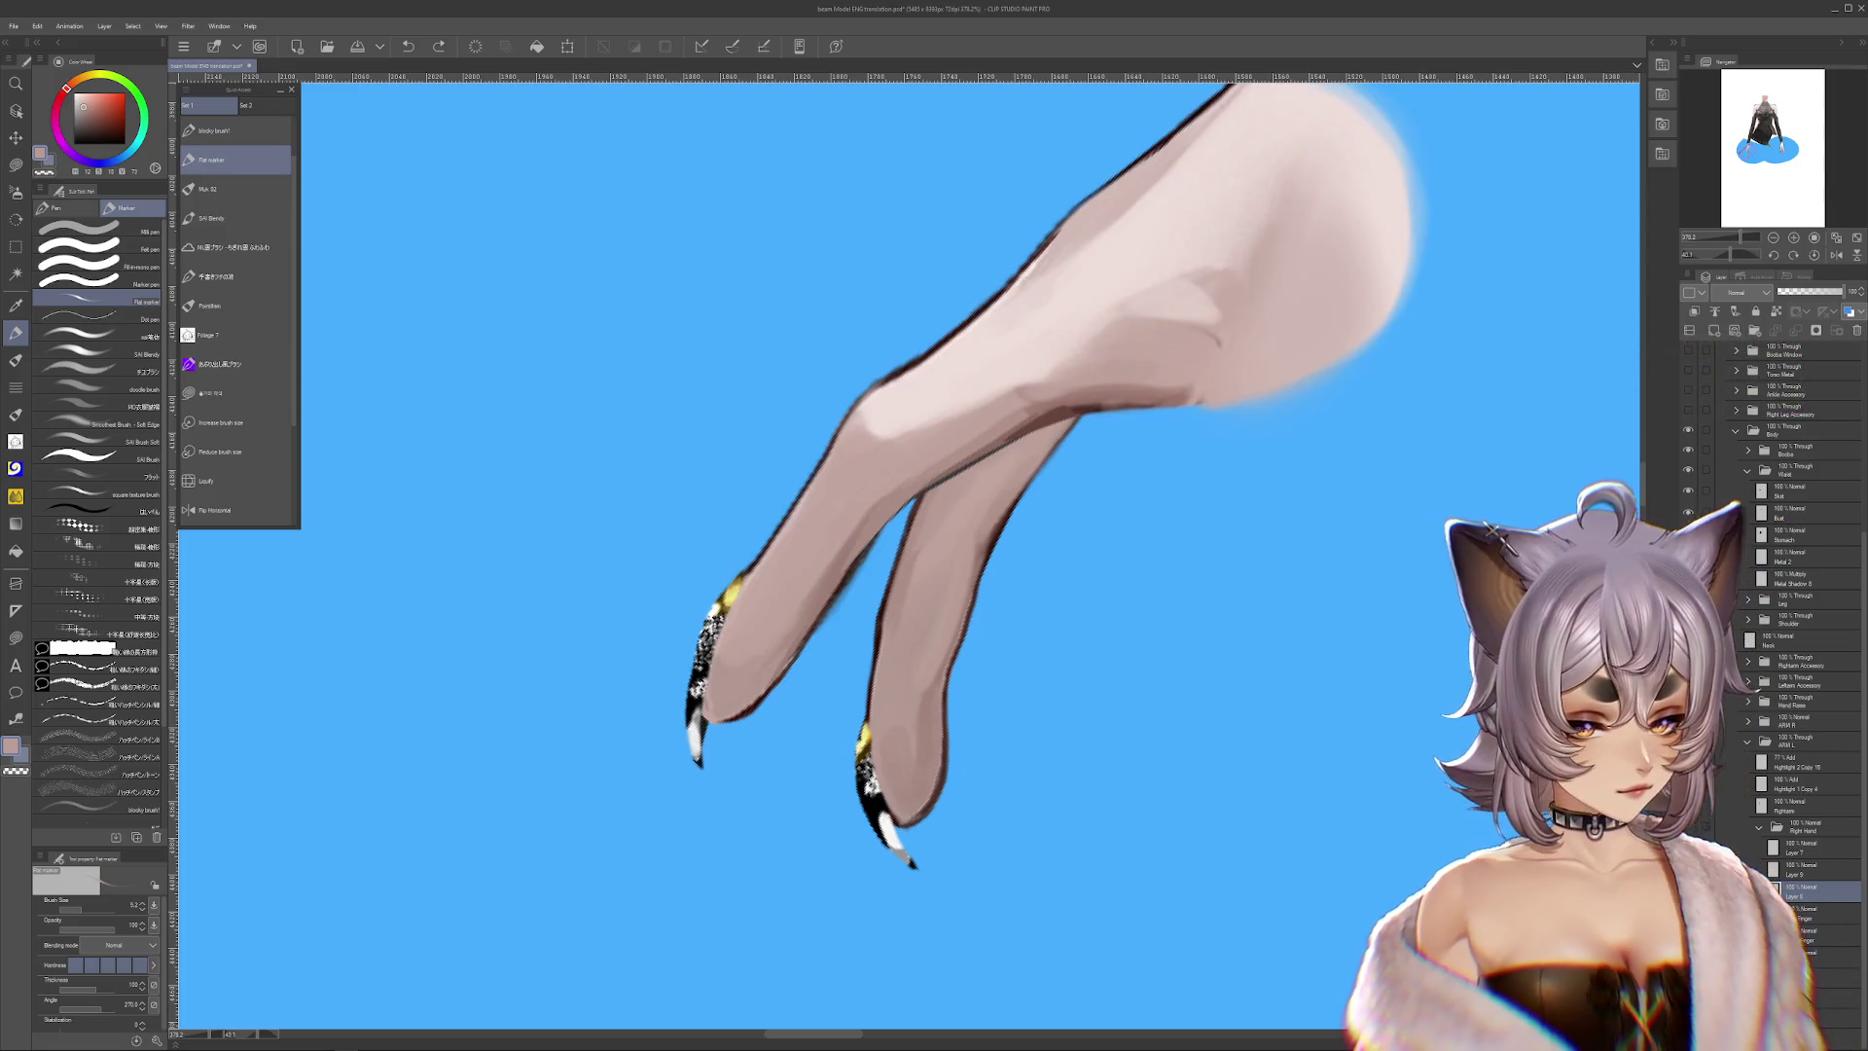
Step back to the single bent finger, switch to Selection area and pan and zoom around it
{"action": "key", "text": "ctrl+z"}
{"action": "key", "text": "ctrl+z"}
{"action": "key", "text": "ctrl+y"}
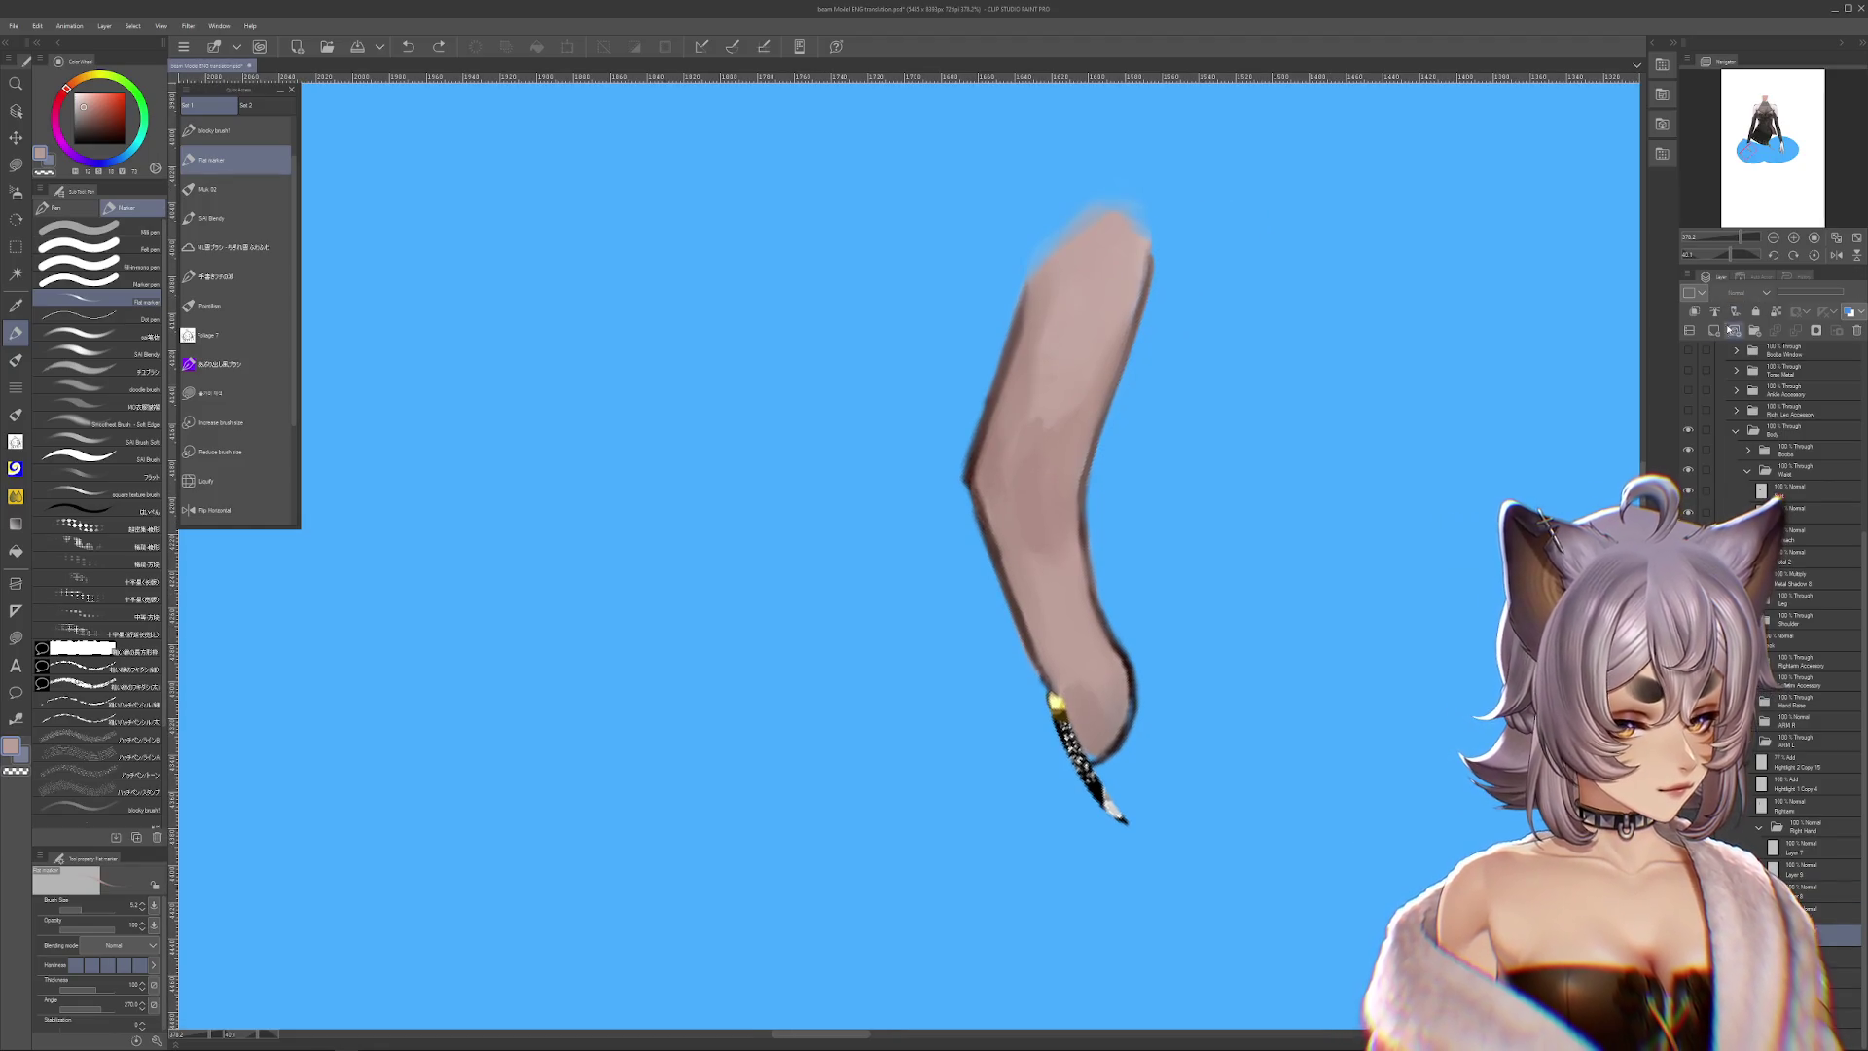
{"action": "left_click_drag", "start_coordinate": [1184, 542], "coordinate": [1048, 542]}
{"action": "left_click", "coordinate": [16, 167]}
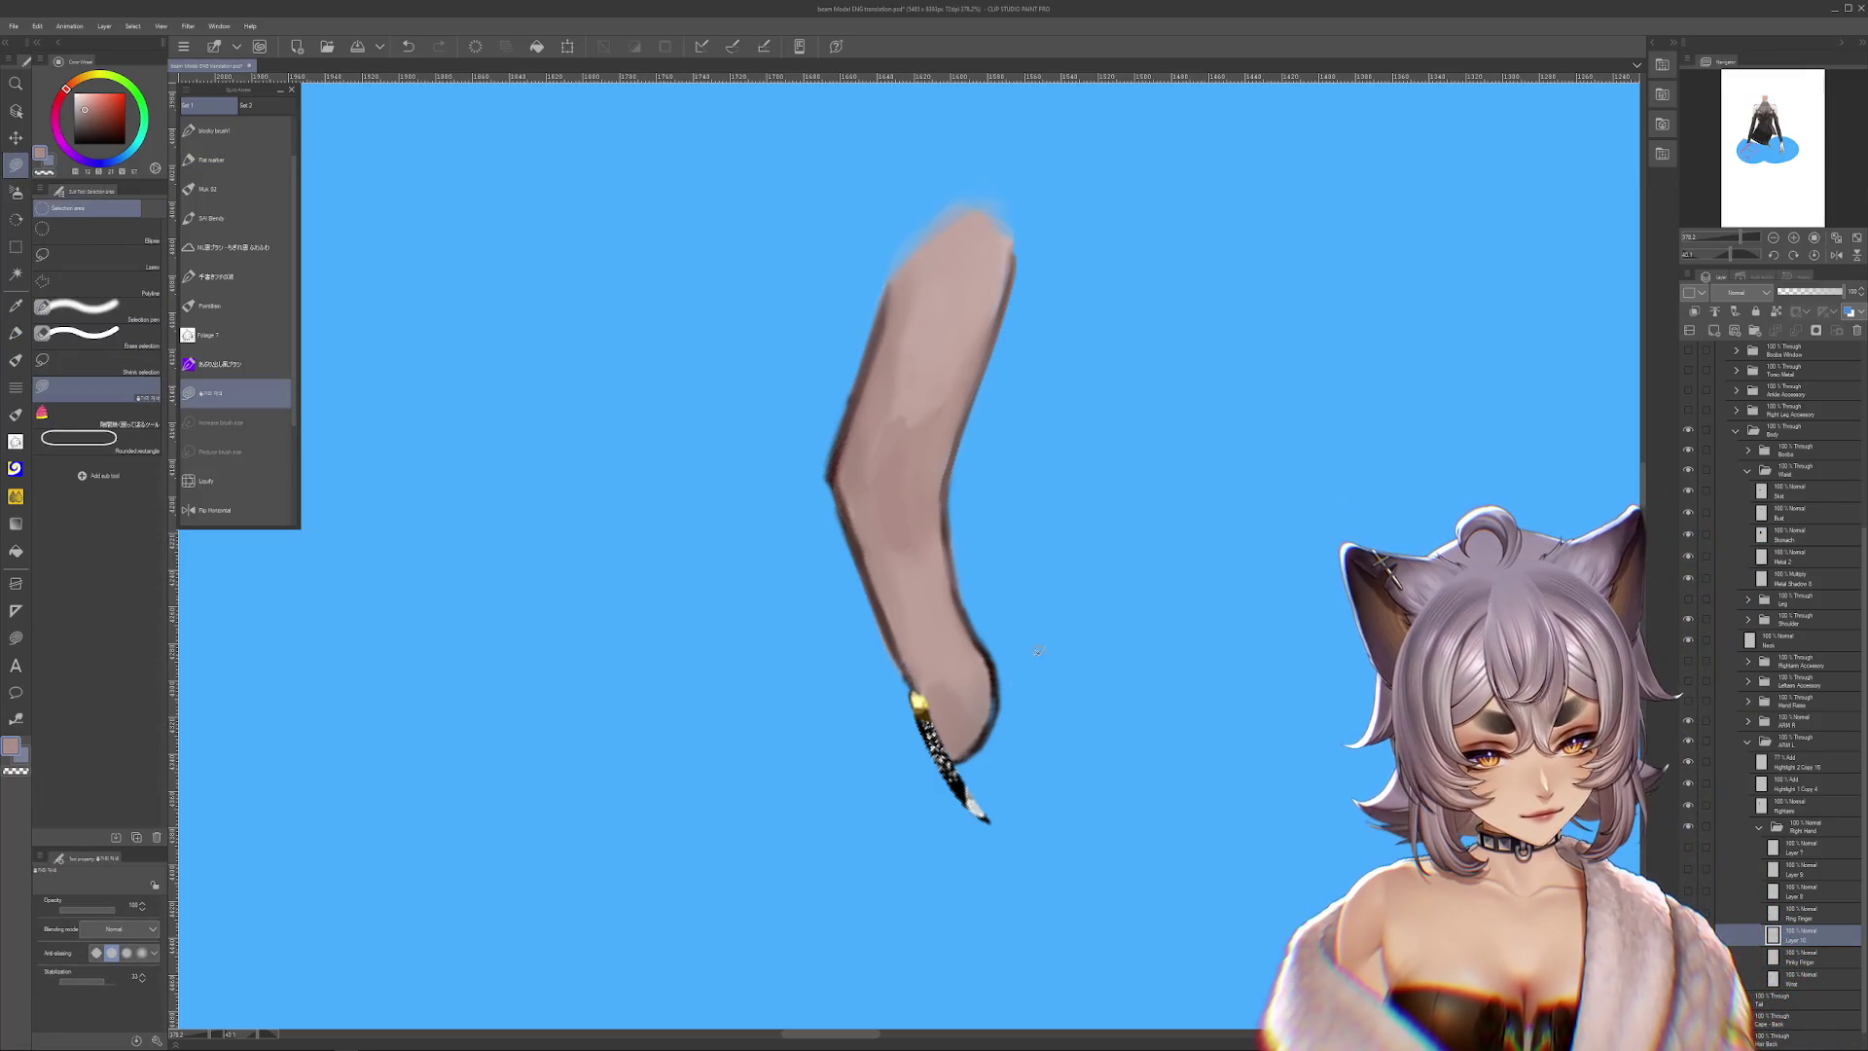
{"action": "scroll", "coordinate": [1030, 658], "scroll_direction": "up", "scroll_amount": 1}
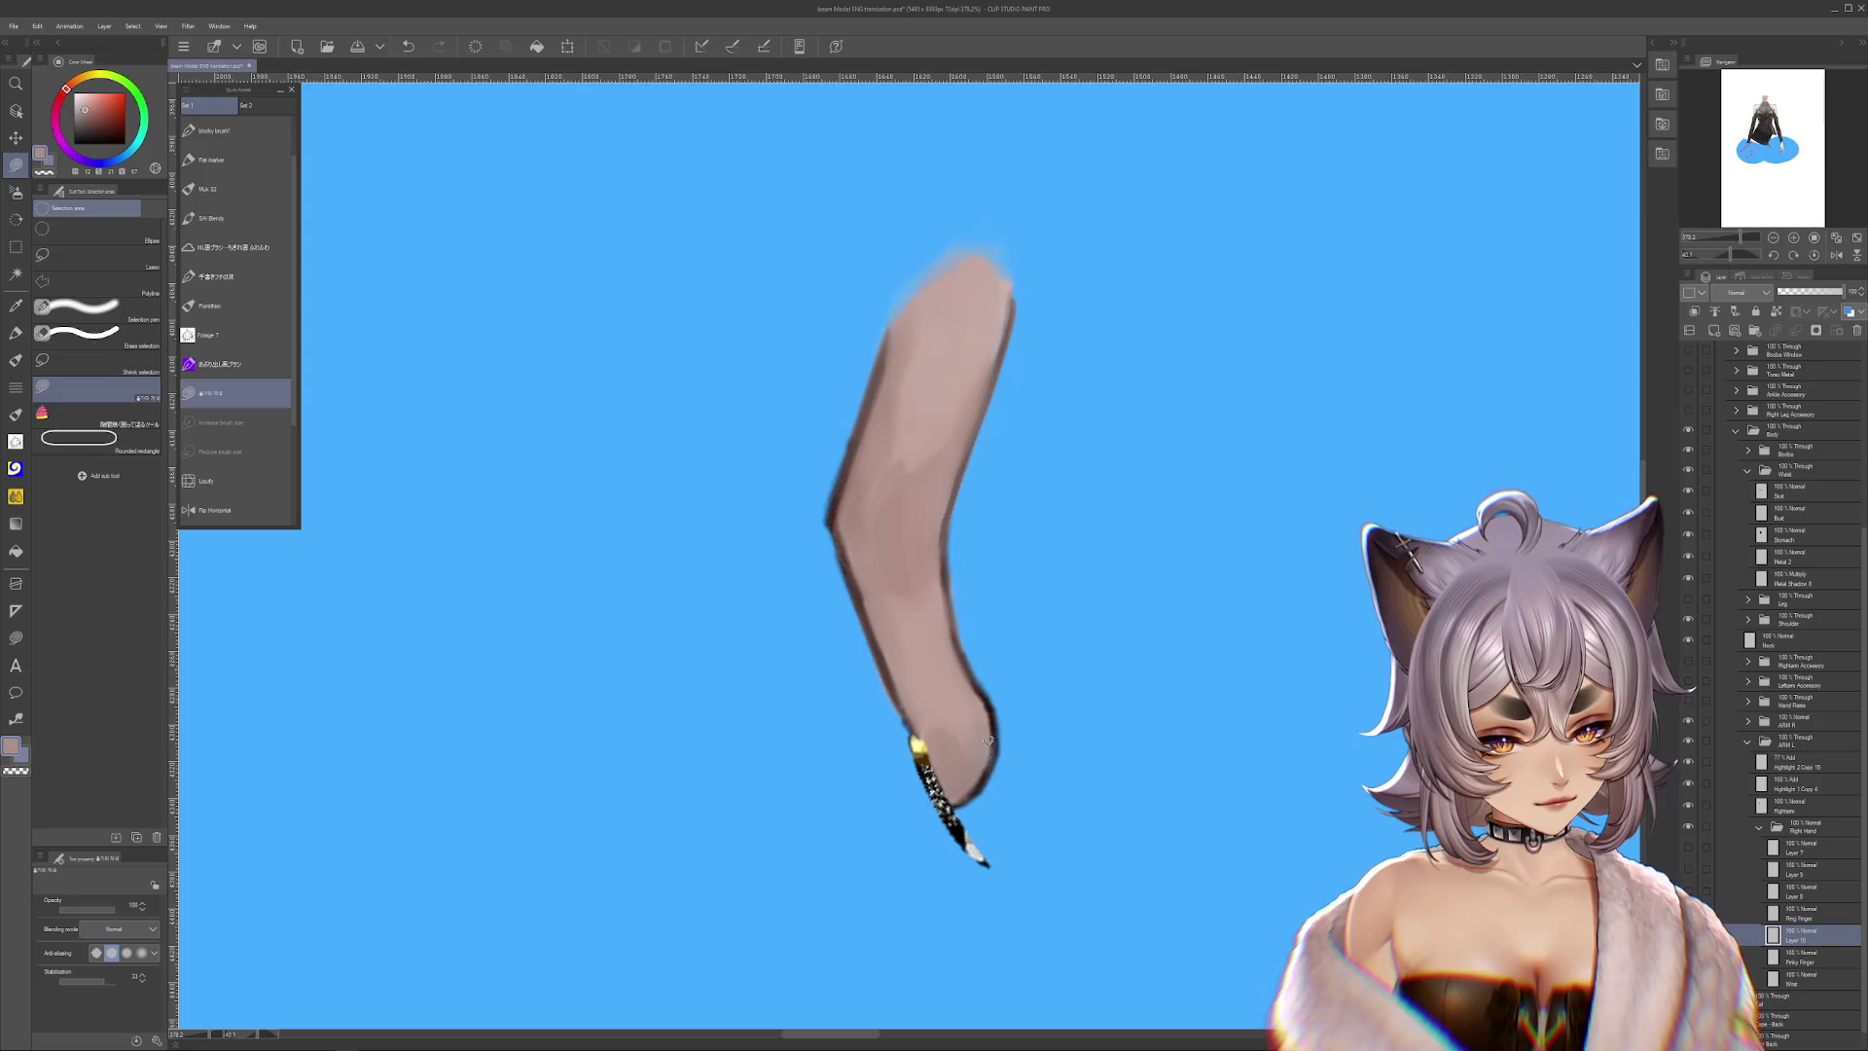
{"action": "scroll", "coordinate": [990, 746], "scroll_direction": "up", "scroll_amount": 2}
{"action": "scroll", "coordinate": [985, 665], "scroll_direction": "up", "scroll_amount": 1}
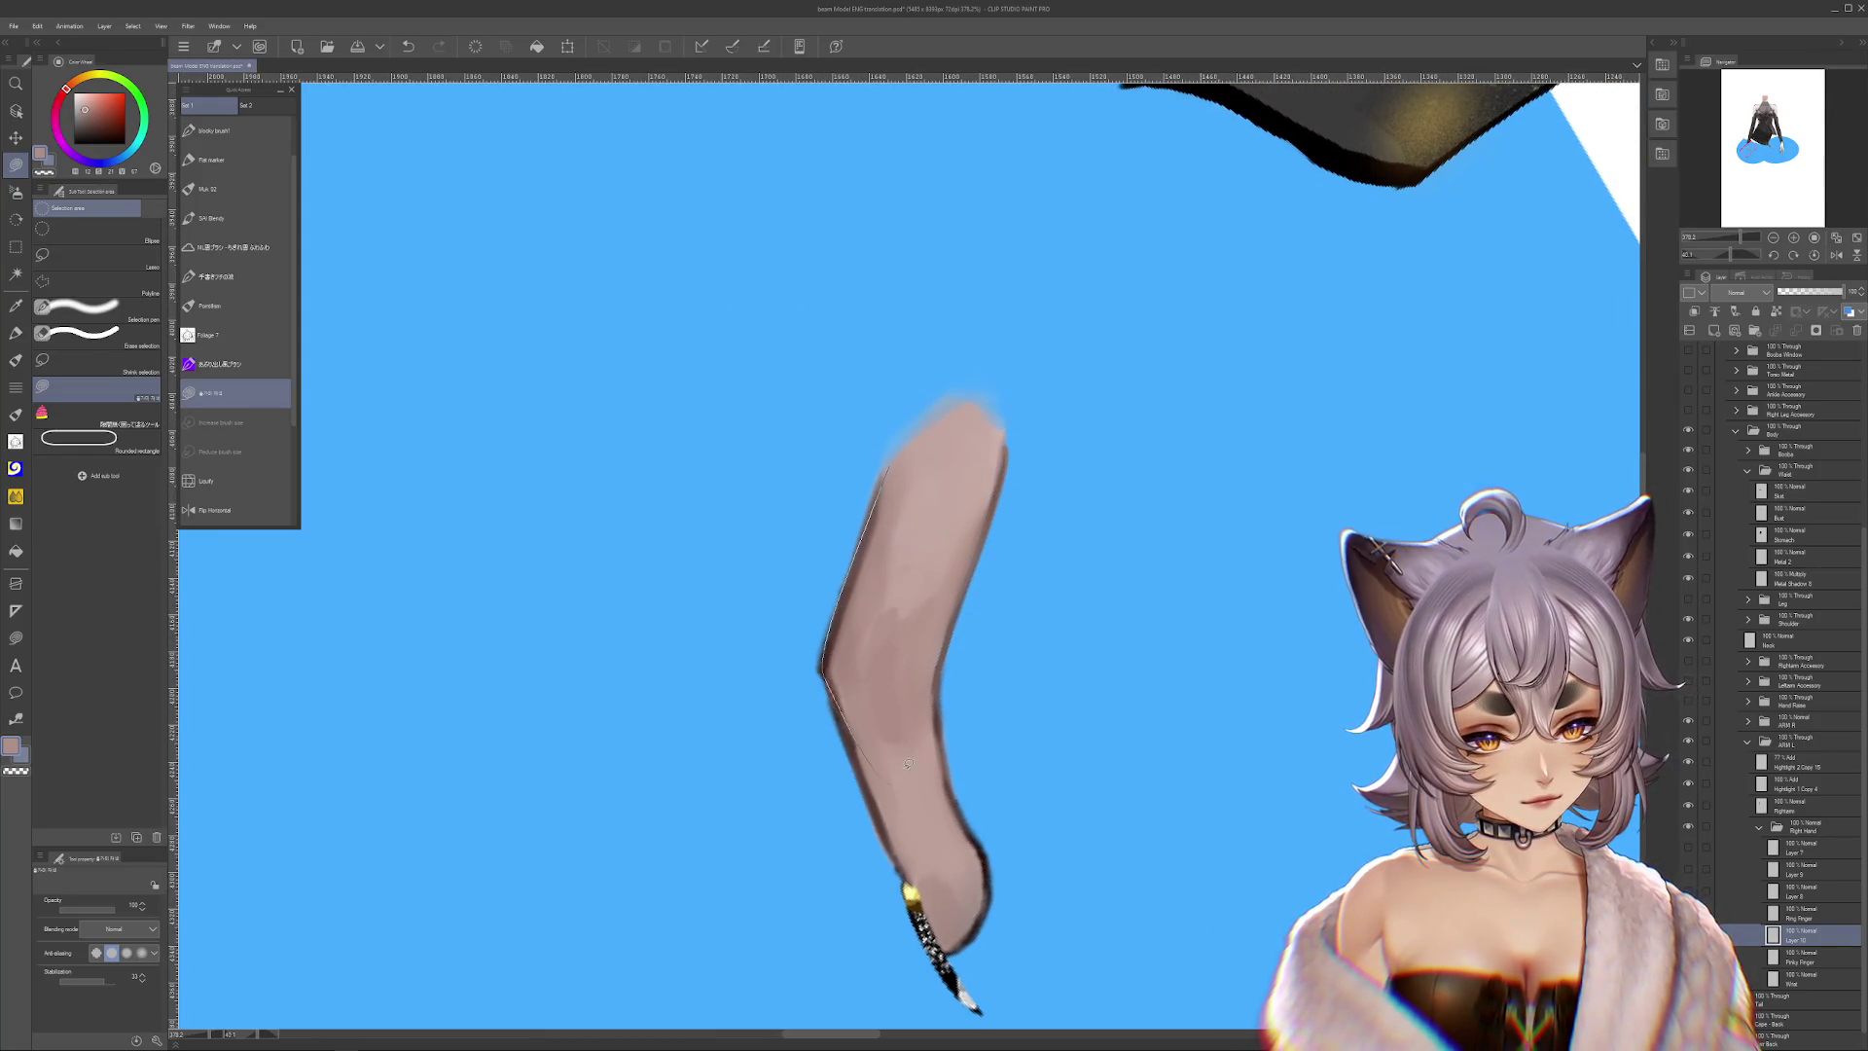
{"action": "scroll", "coordinate": [989, 742], "scroll_direction": "down", "scroll_amount": 2}
{"action": "scroll", "coordinate": [943, 815], "scroll_direction": "down", "scroll_amount": 2}
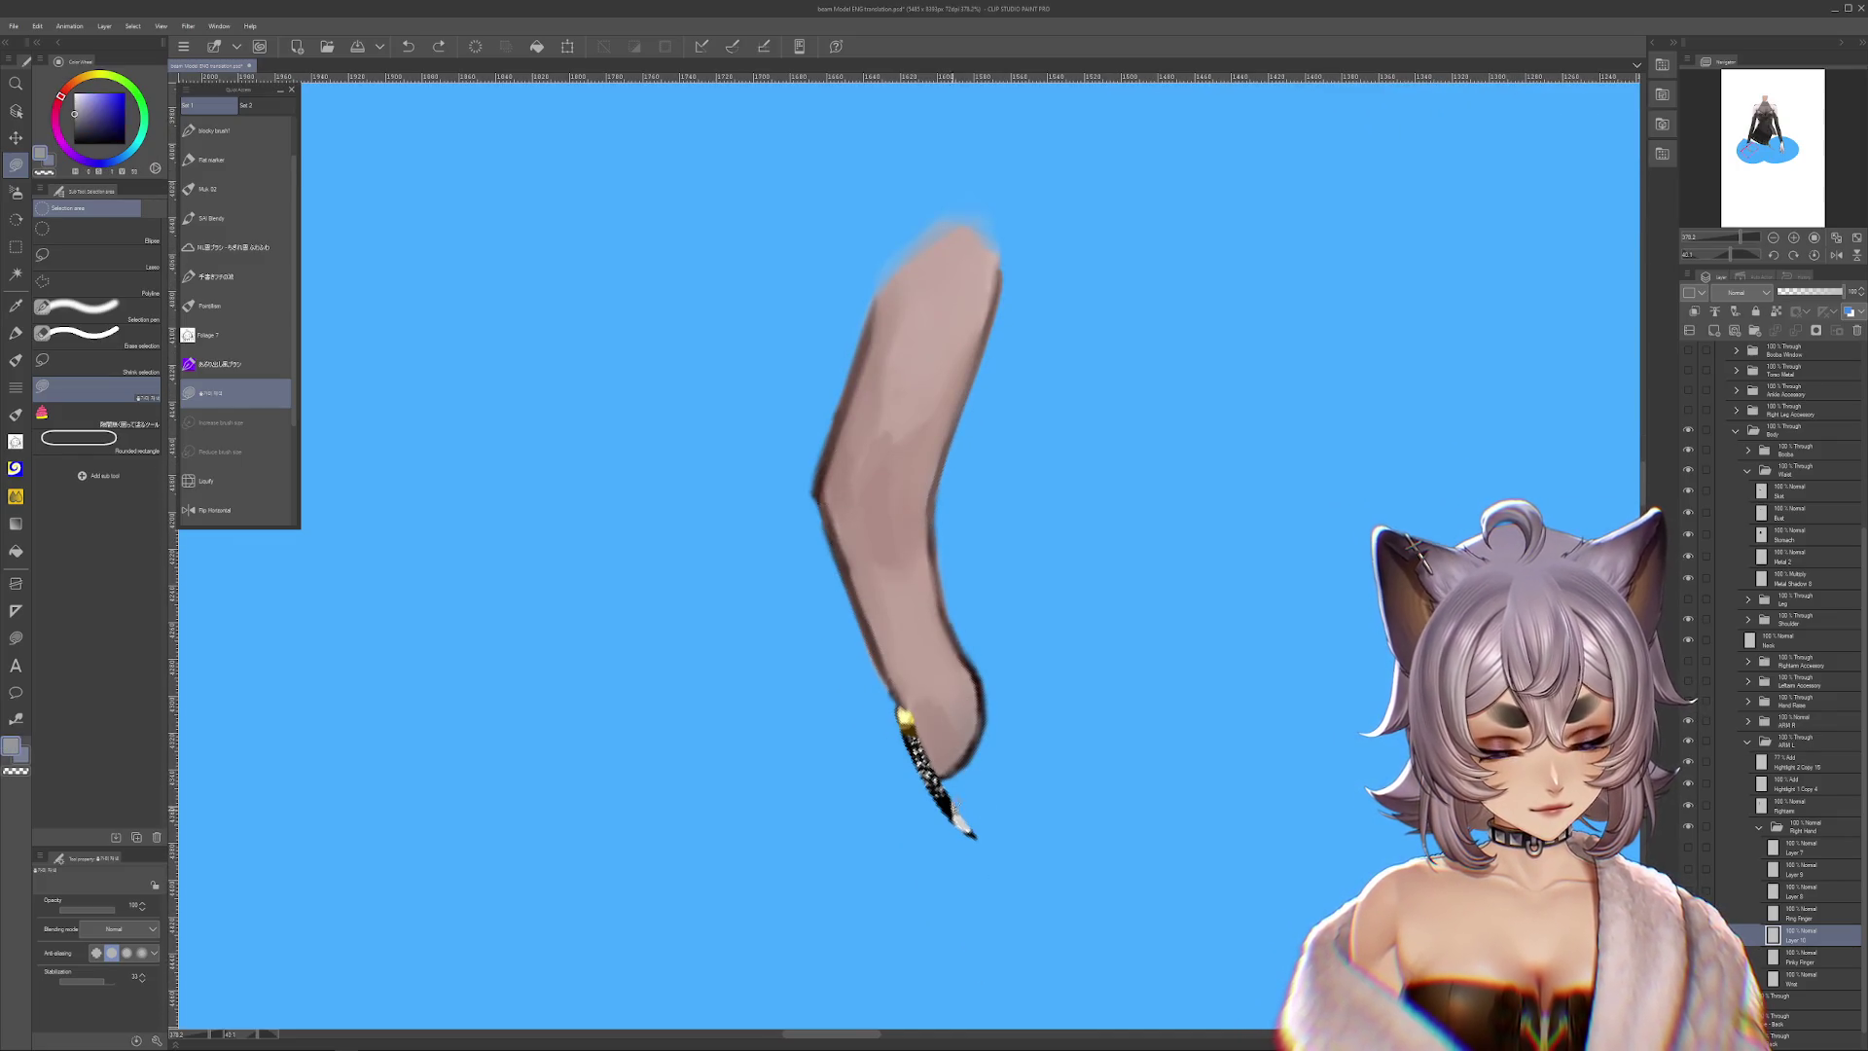
Sample a light grey and the finger's skin tone, then rotate the view diagonally
{"action": "left_click", "coordinate": [958, 800], "text": "alt"}
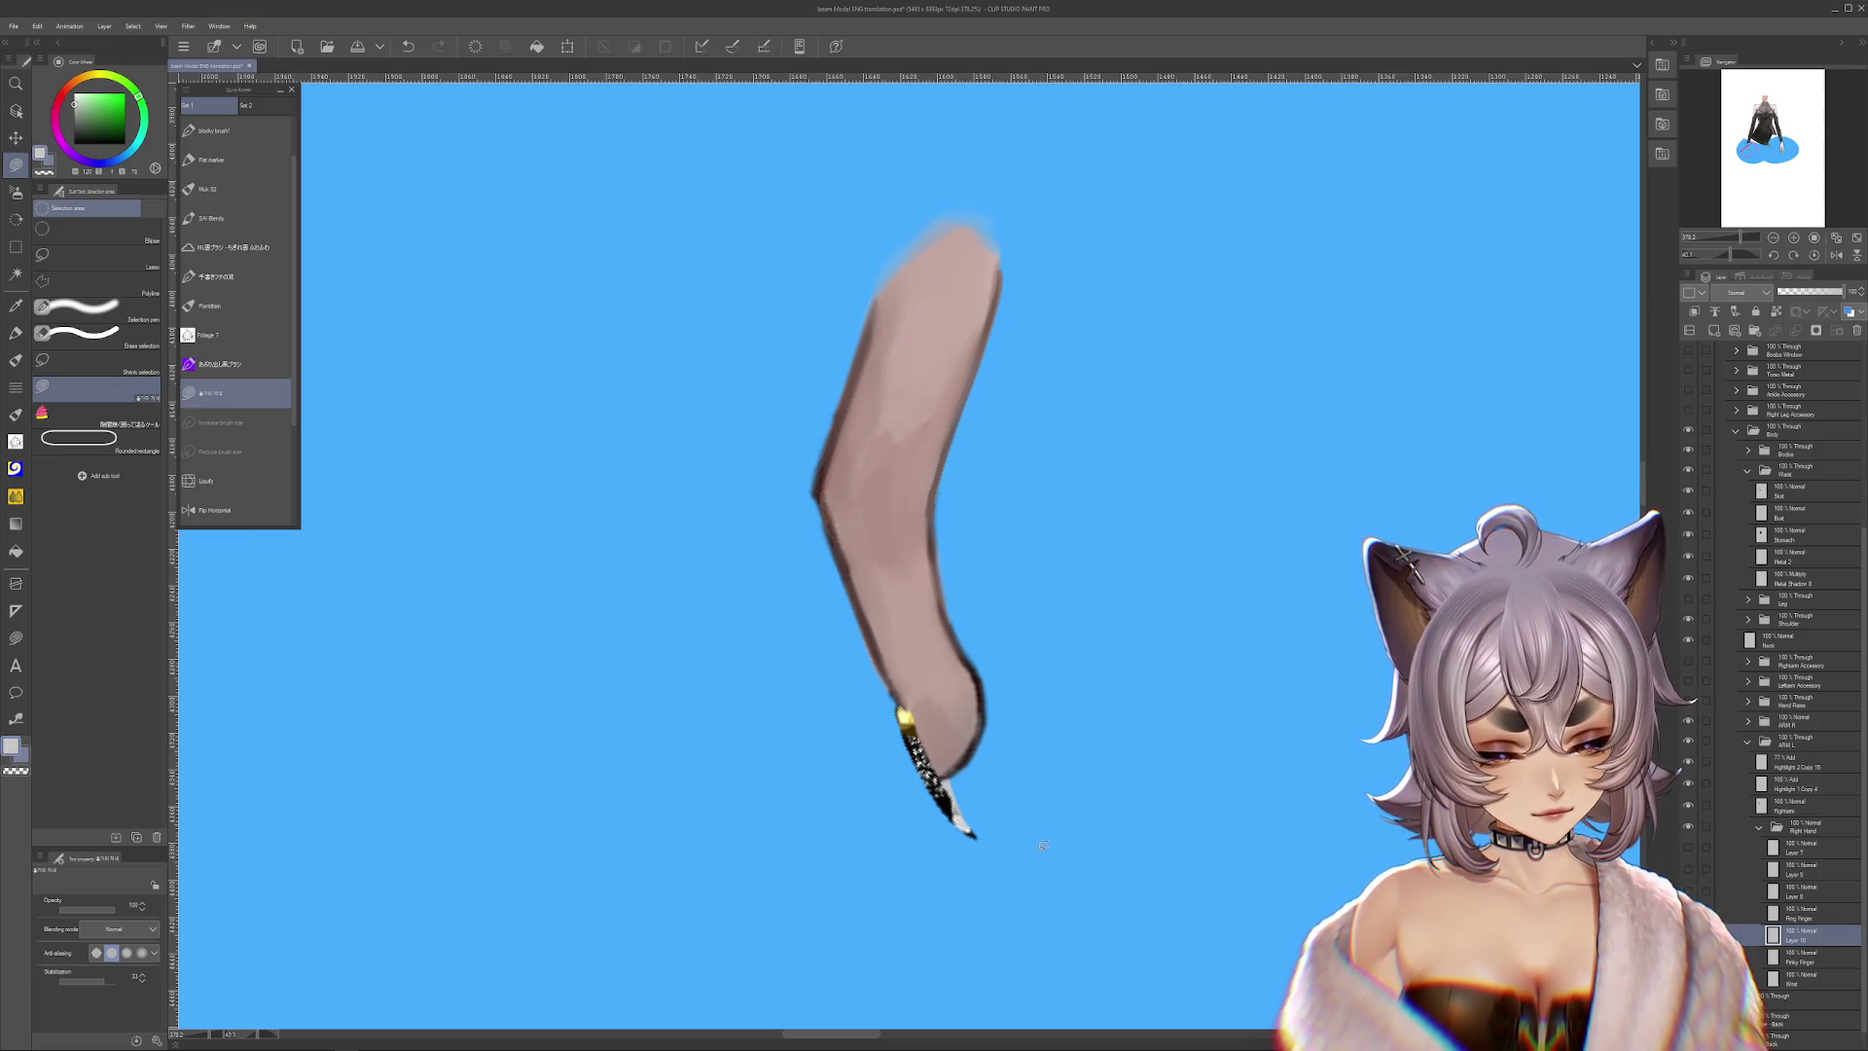
{"action": "left_click_drag", "start_coordinate": [1074, 823], "coordinate": [1176, 936]}
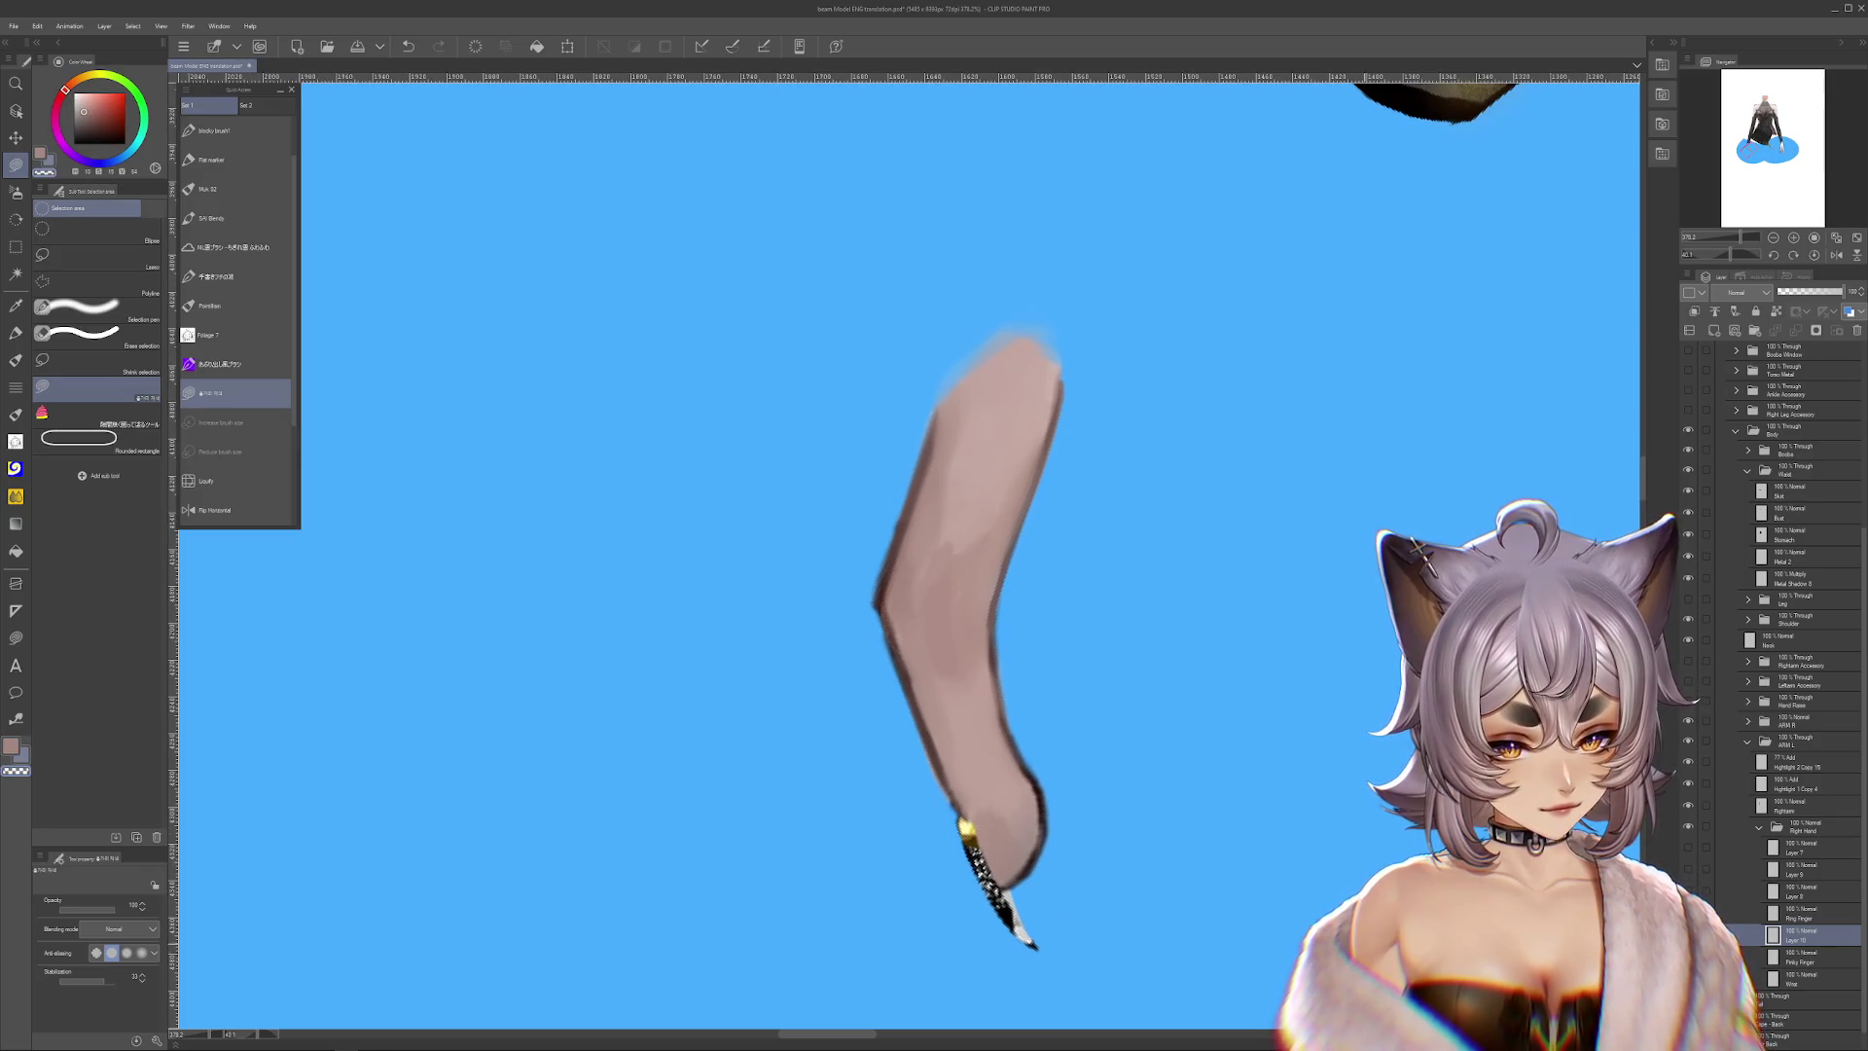
{"action": "left_click_drag", "start_coordinate": [1359, 950], "coordinate": [1355, 872]}
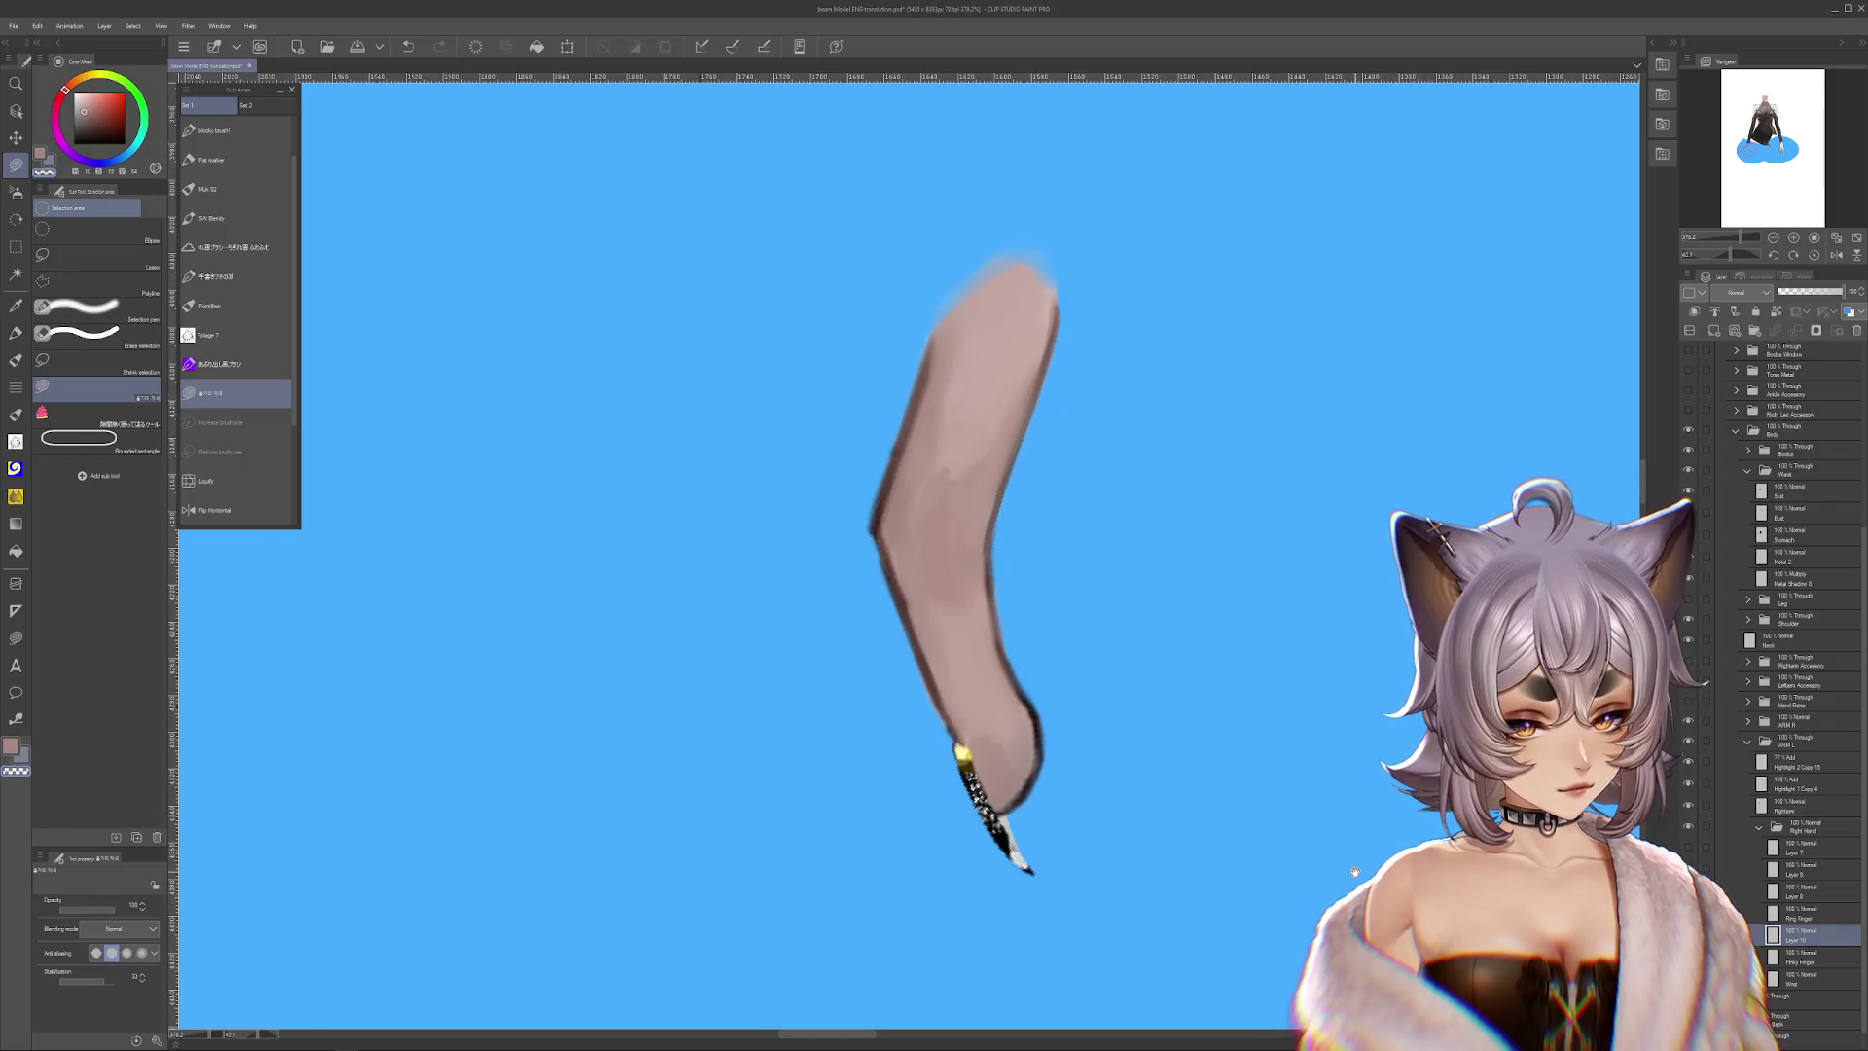
{"action": "left_click", "coordinate": [1015, 455], "text": "alt"}
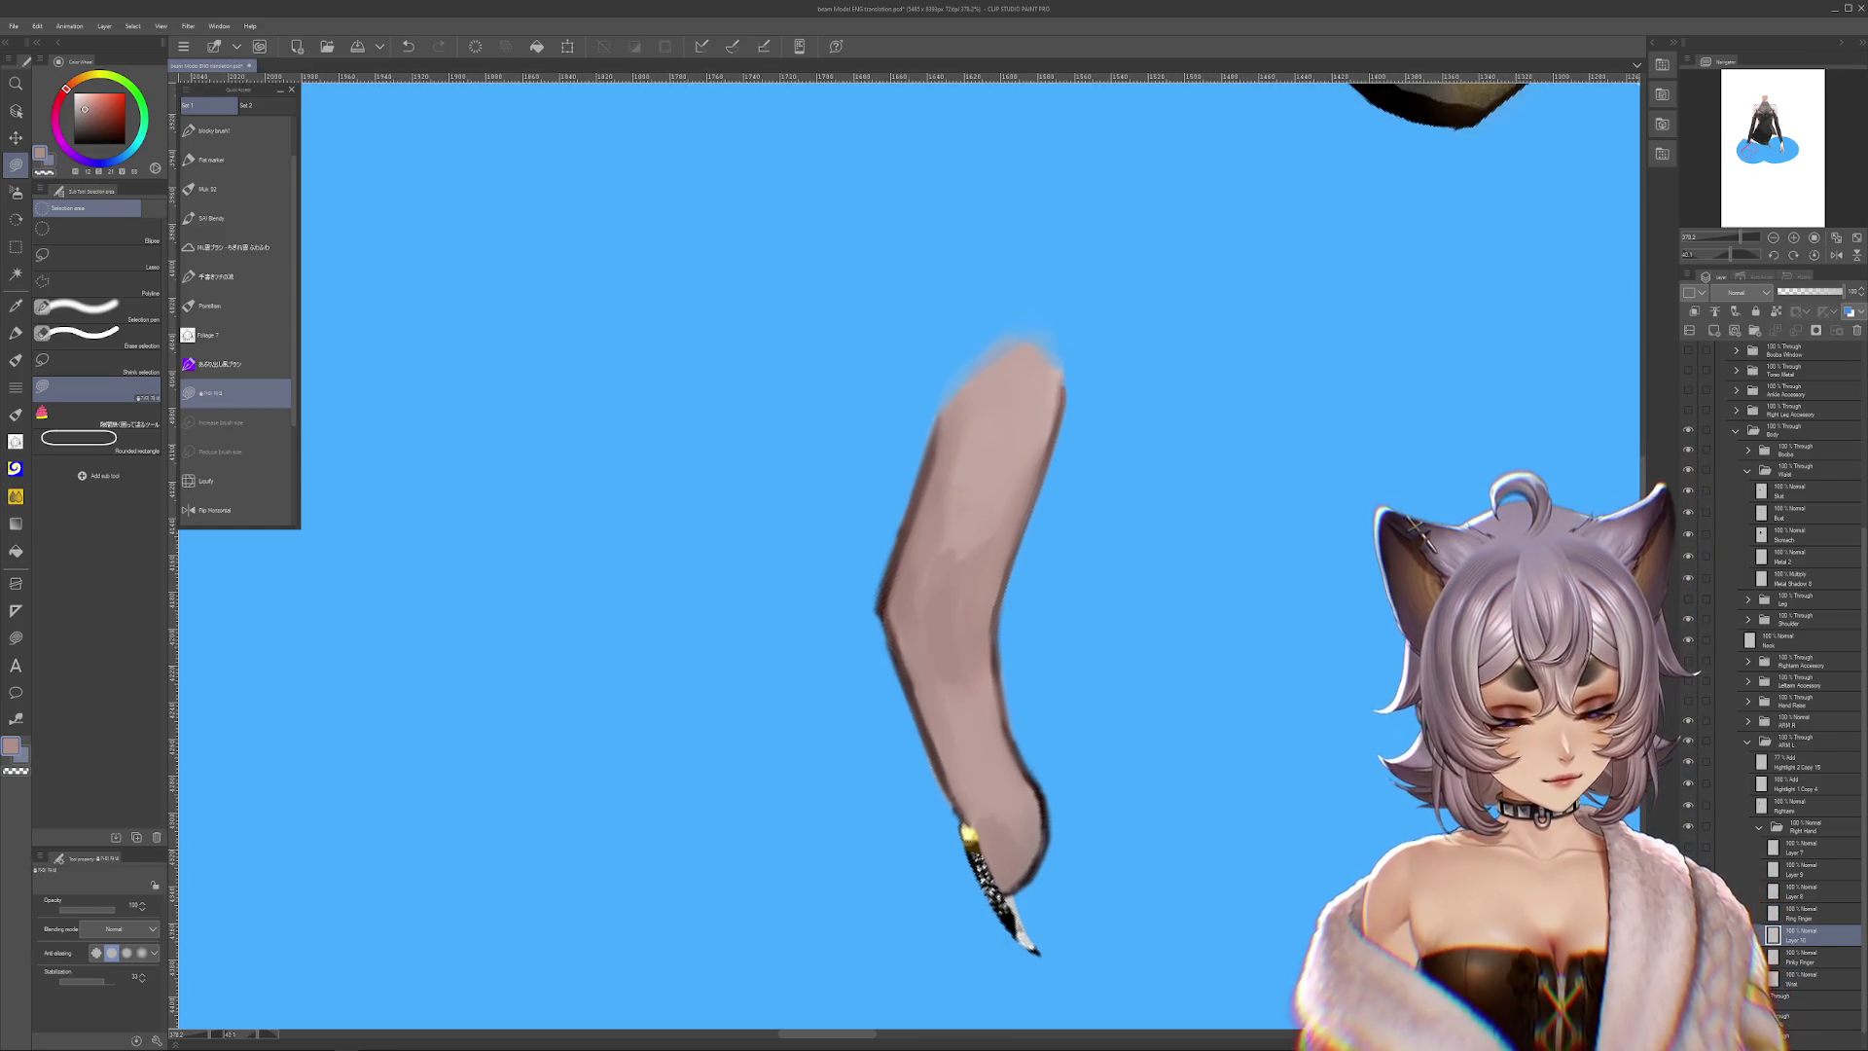
{"action": "left_click_drag", "start_coordinate": [1362, 321], "coordinate": [1313, 869]}
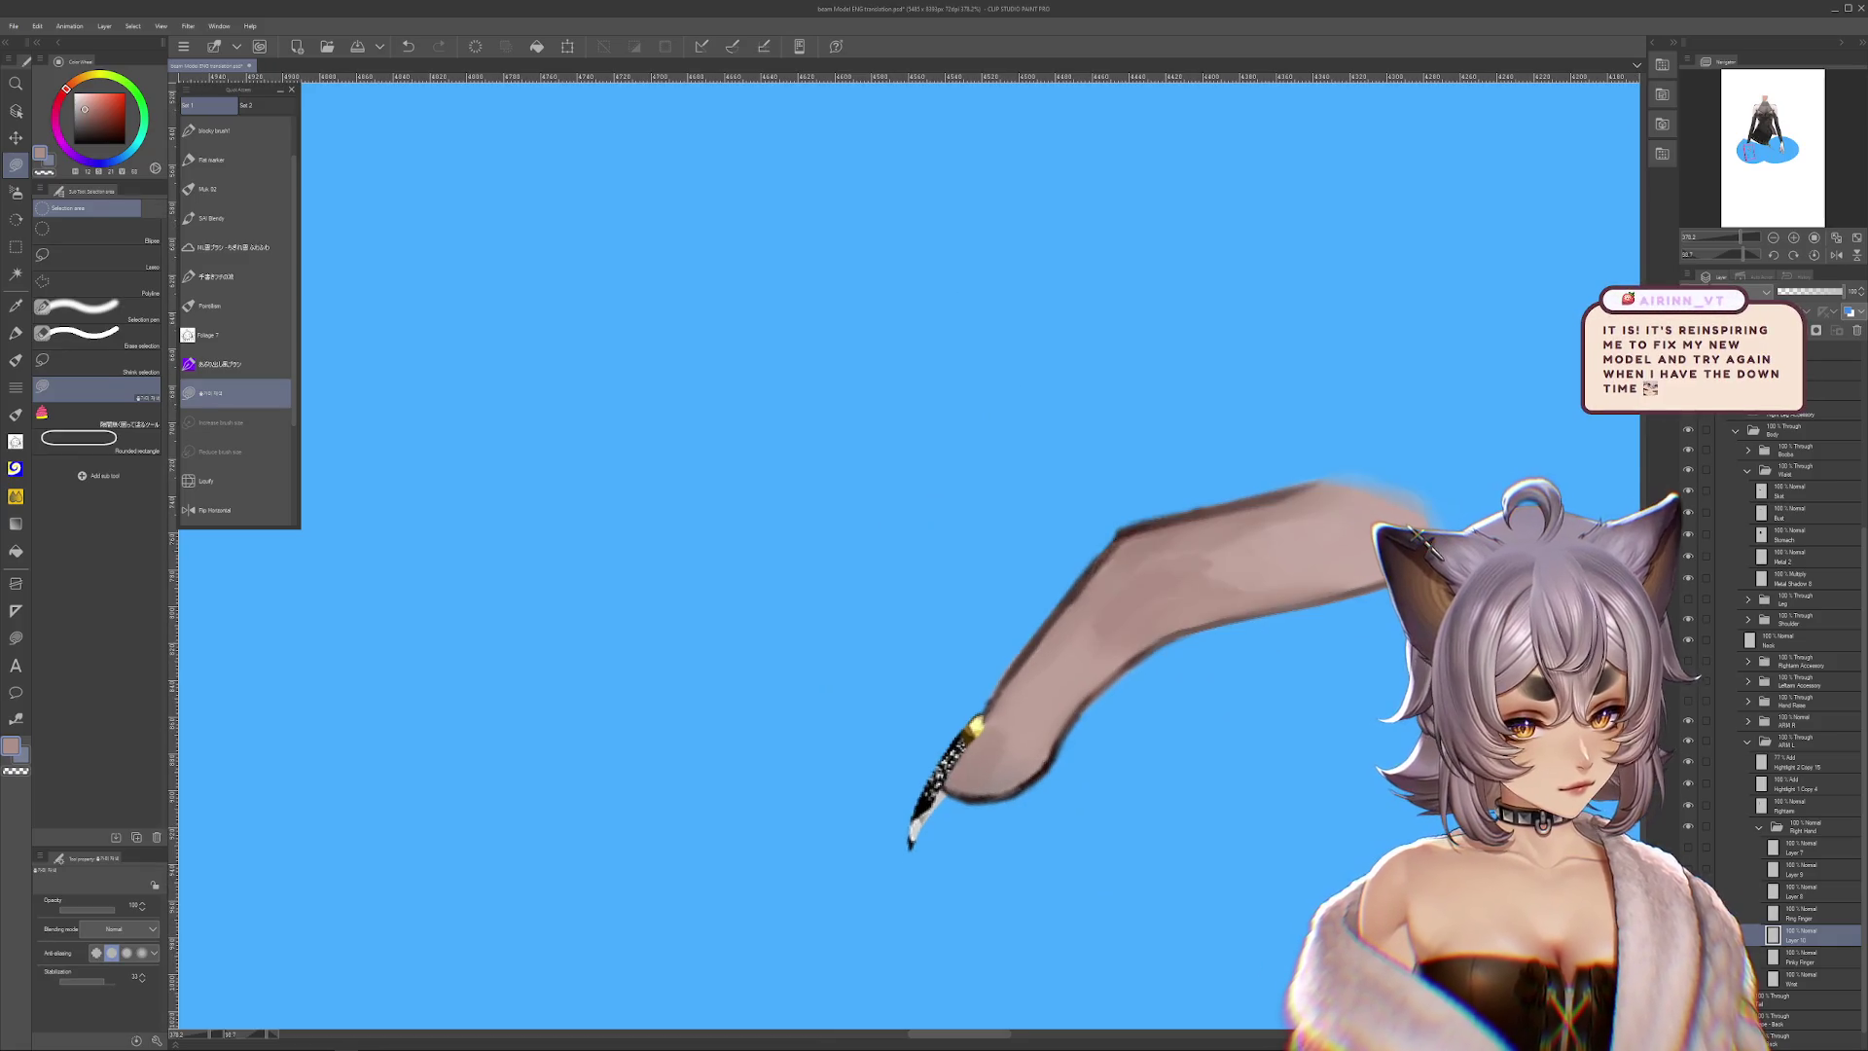
Remove the Ring Finger layer and eyedrop a darker colour from the arm drawing
{"action": "scroll", "coordinate": [905, 555], "scroll_direction": "down", "scroll_amount": 1}
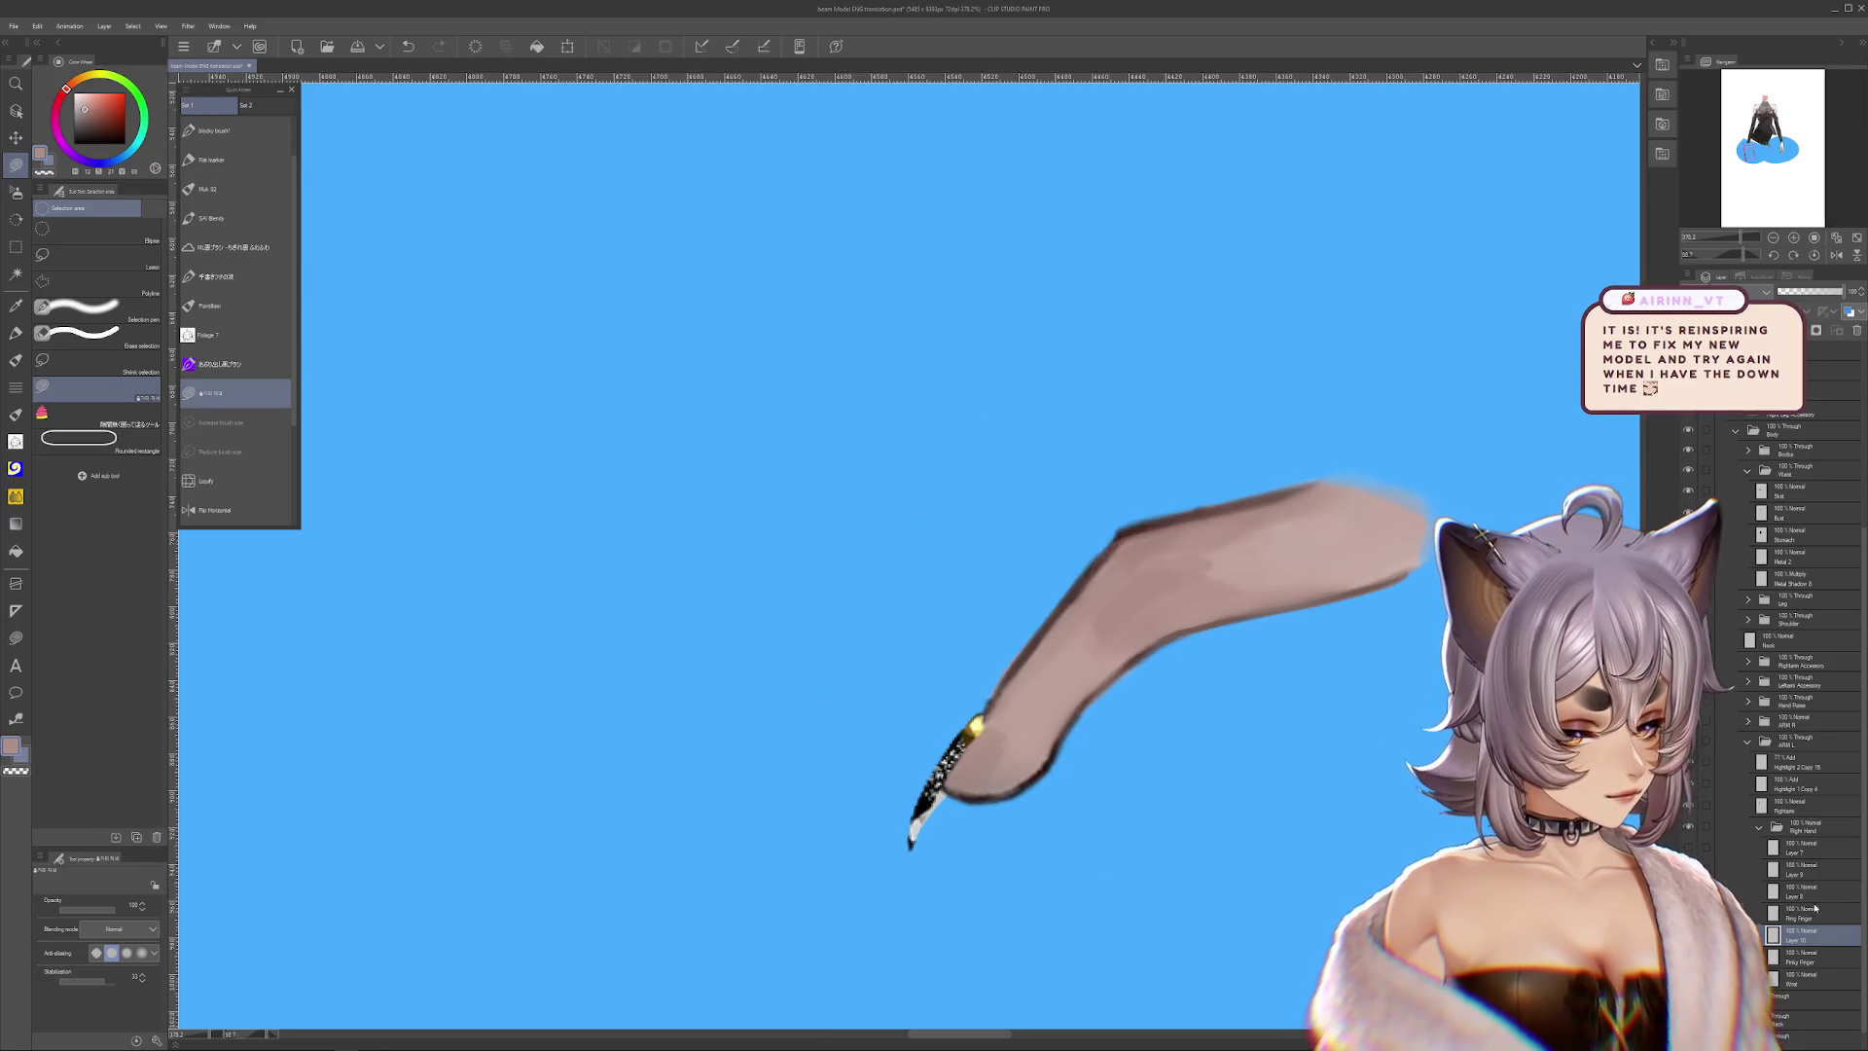
{"action": "key", "text": "ctrl+z"}
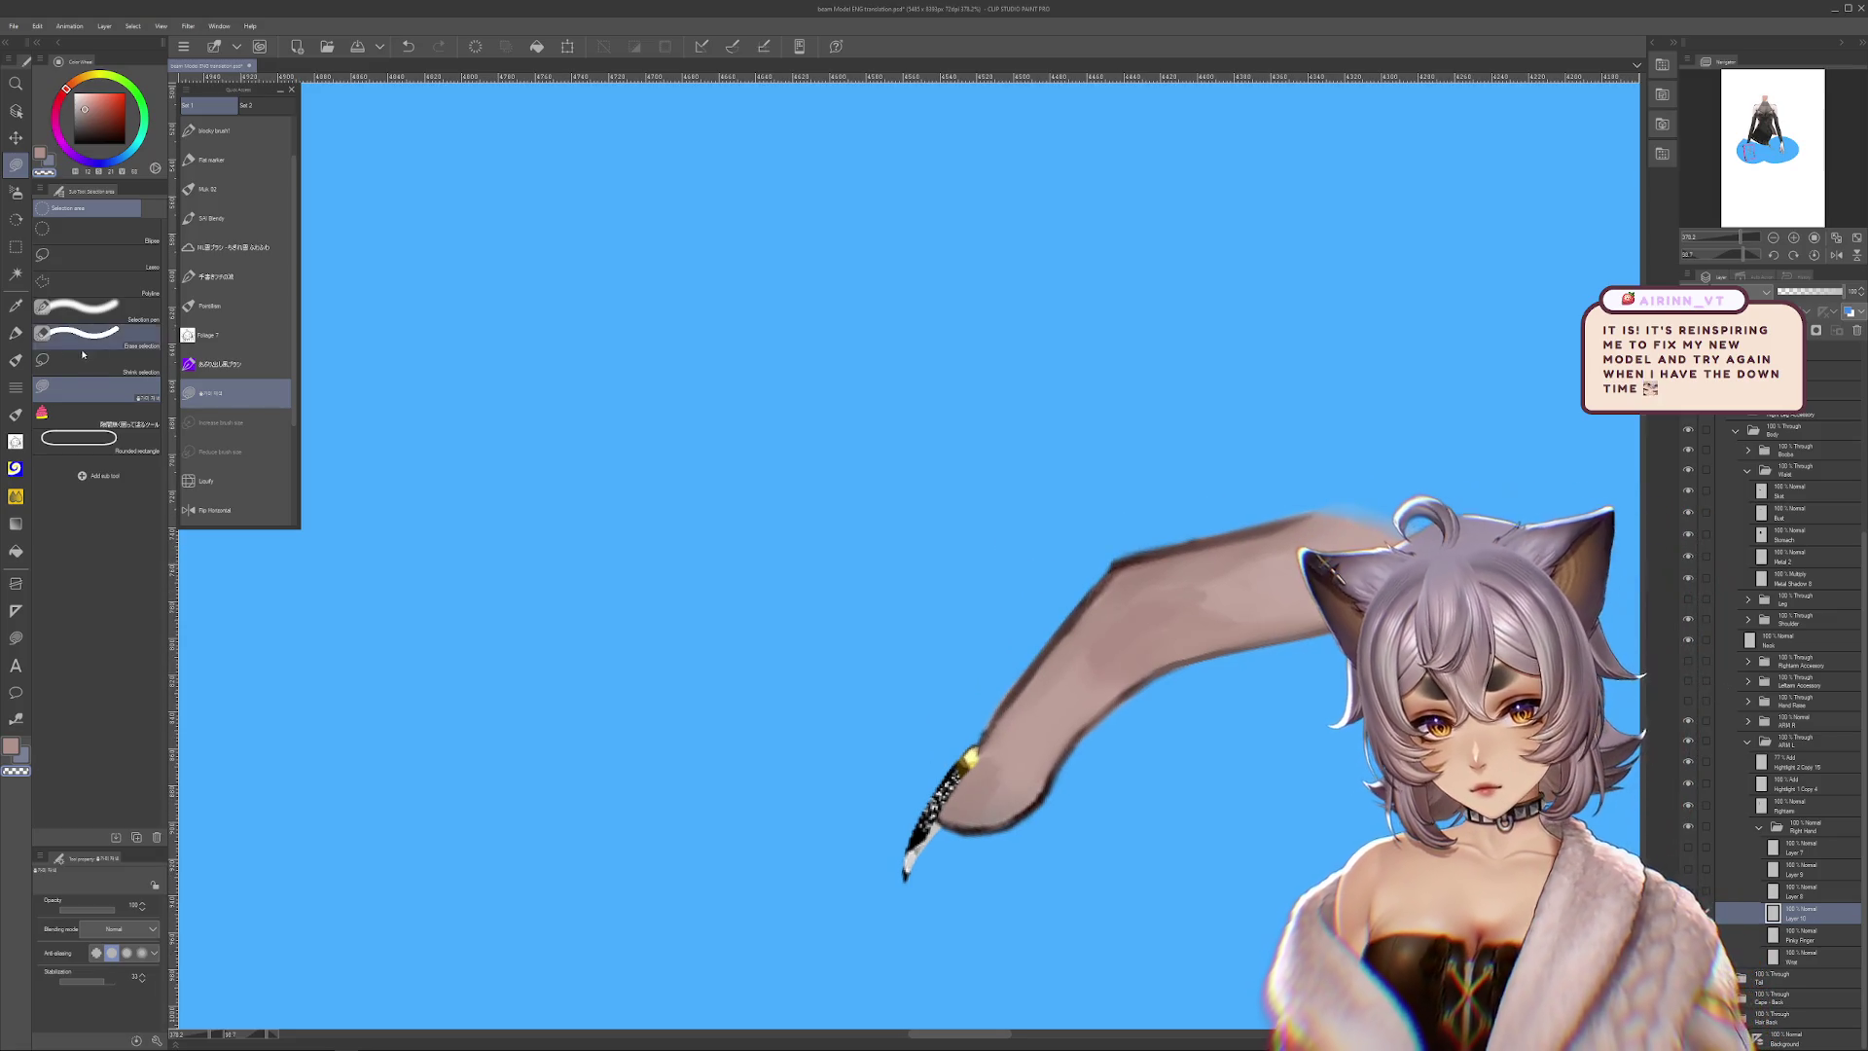
{"action": "left_click", "coordinate": [15, 332]}
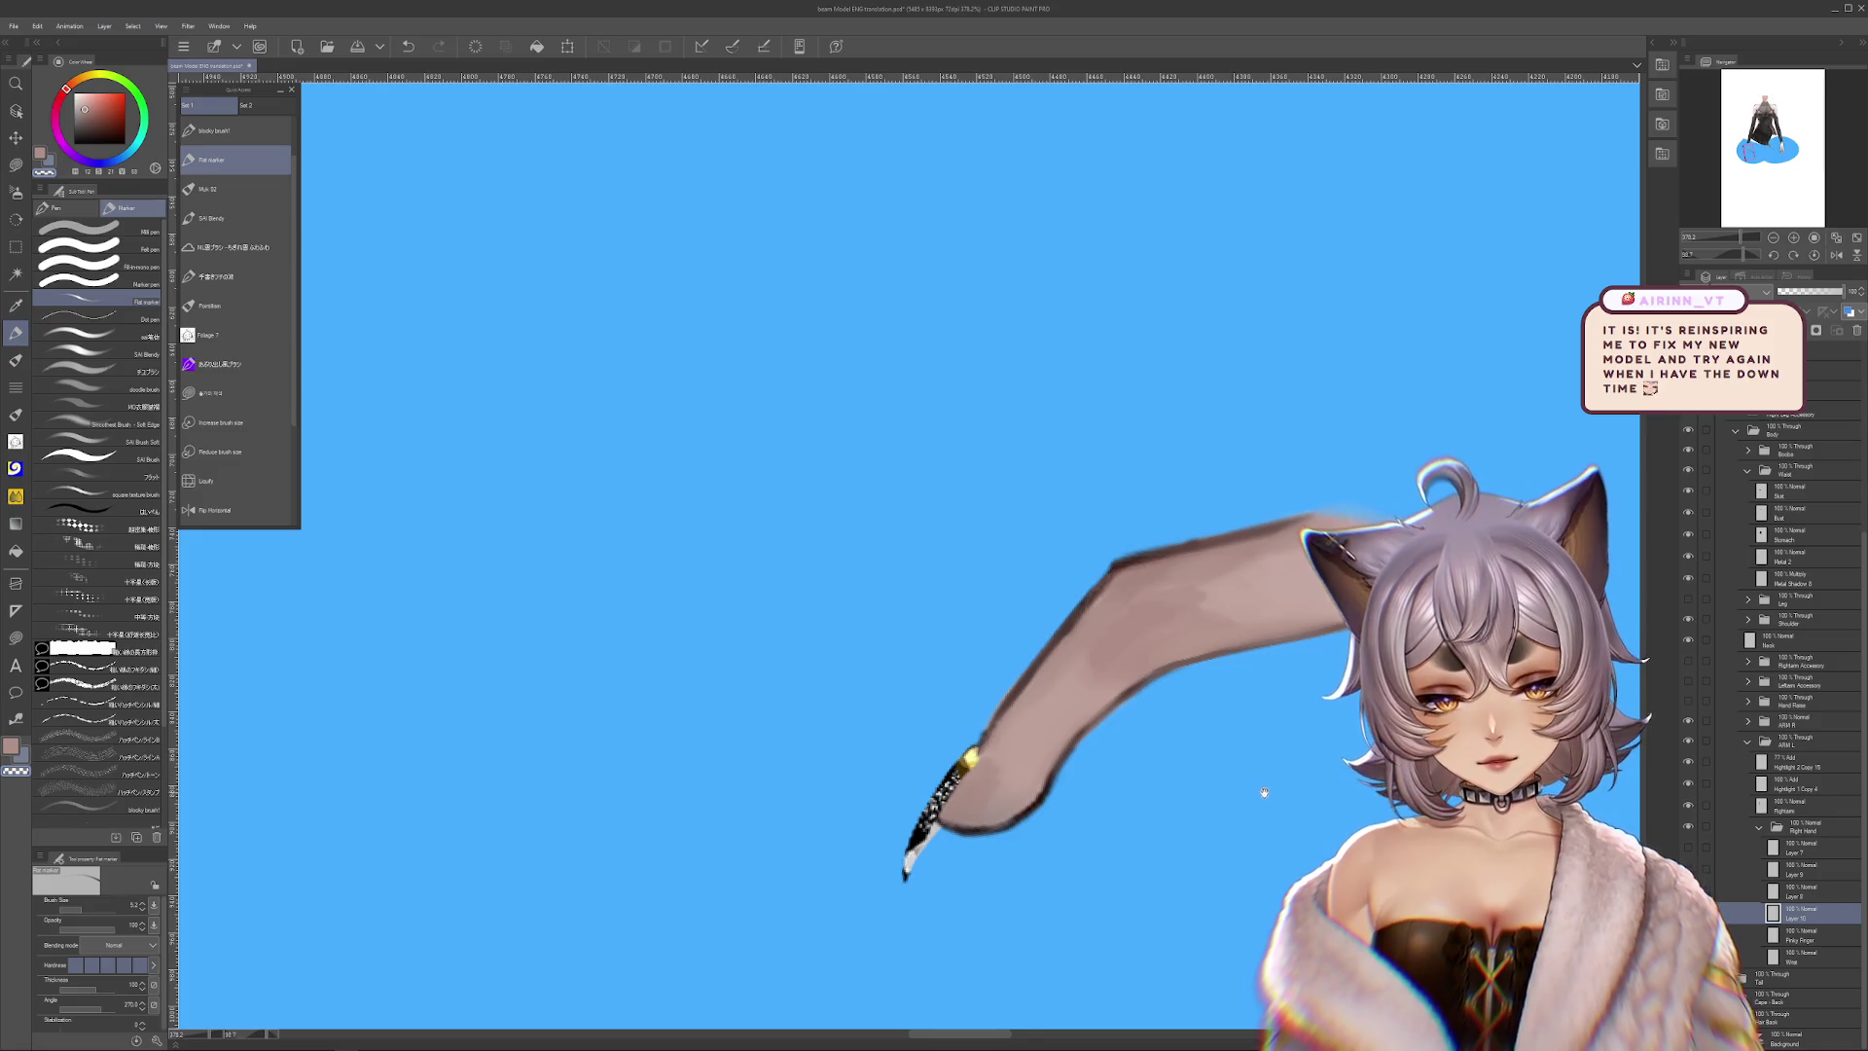
{"action": "left_click_drag", "start_coordinate": [1114, 562], "coordinate": [1090, 644]}
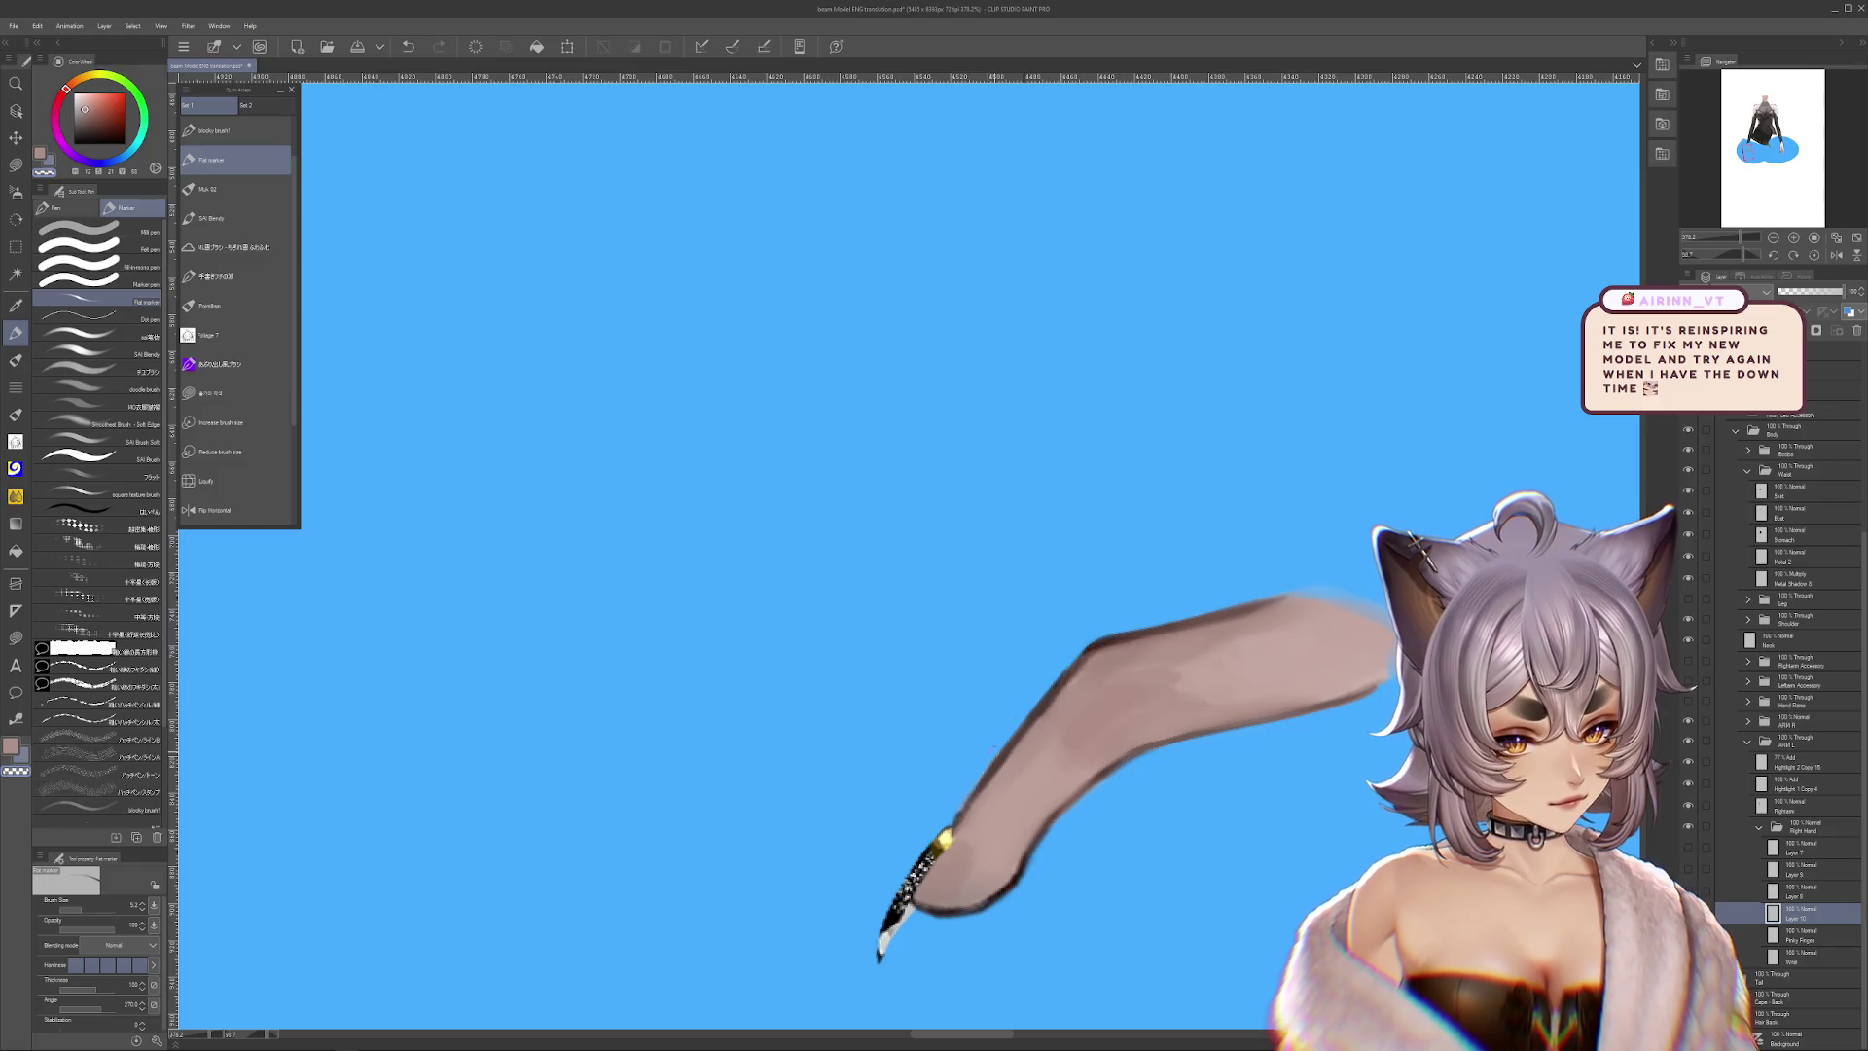
{"action": "left_click", "coordinate": [965, 807], "text": "alt"}
{"action": "left_click_drag", "start_coordinate": [1181, 965], "coordinate": [1172, 873]}
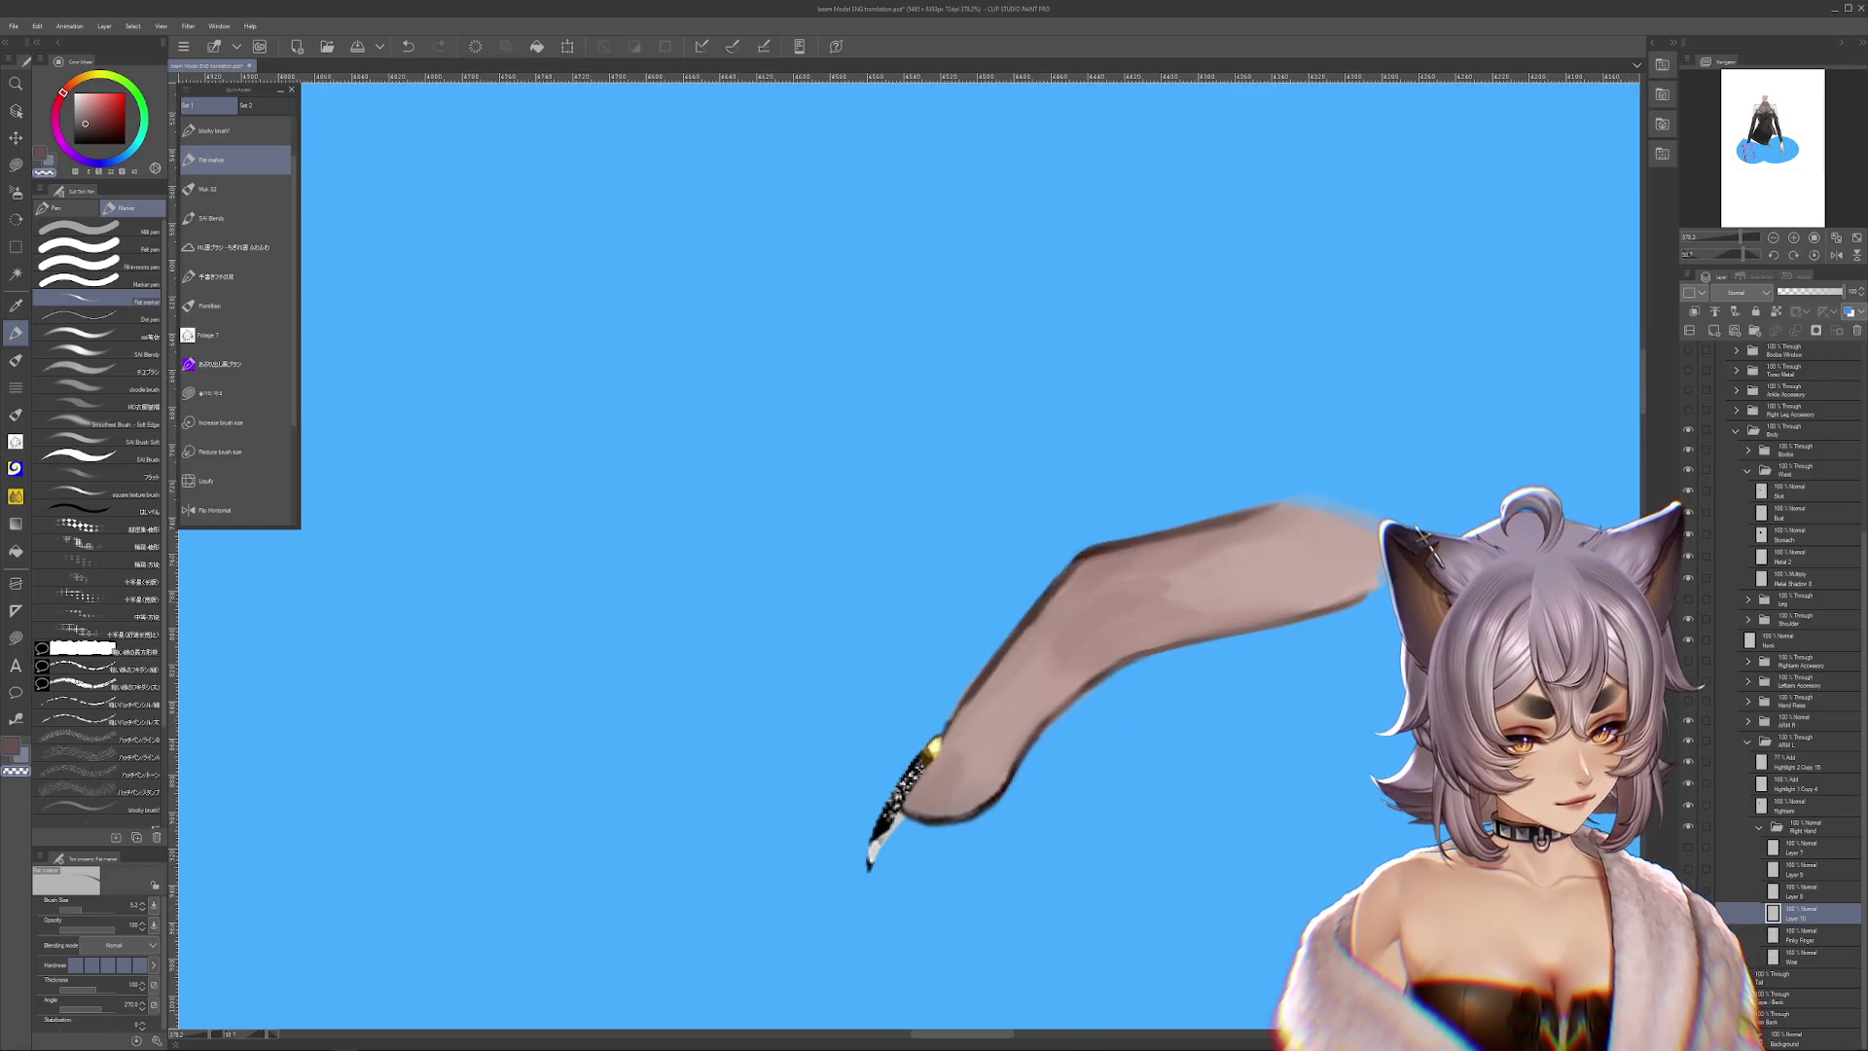
{"action": "left_click_drag", "start_coordinate": [1024, 810], "coordinate": [1019, 836]}
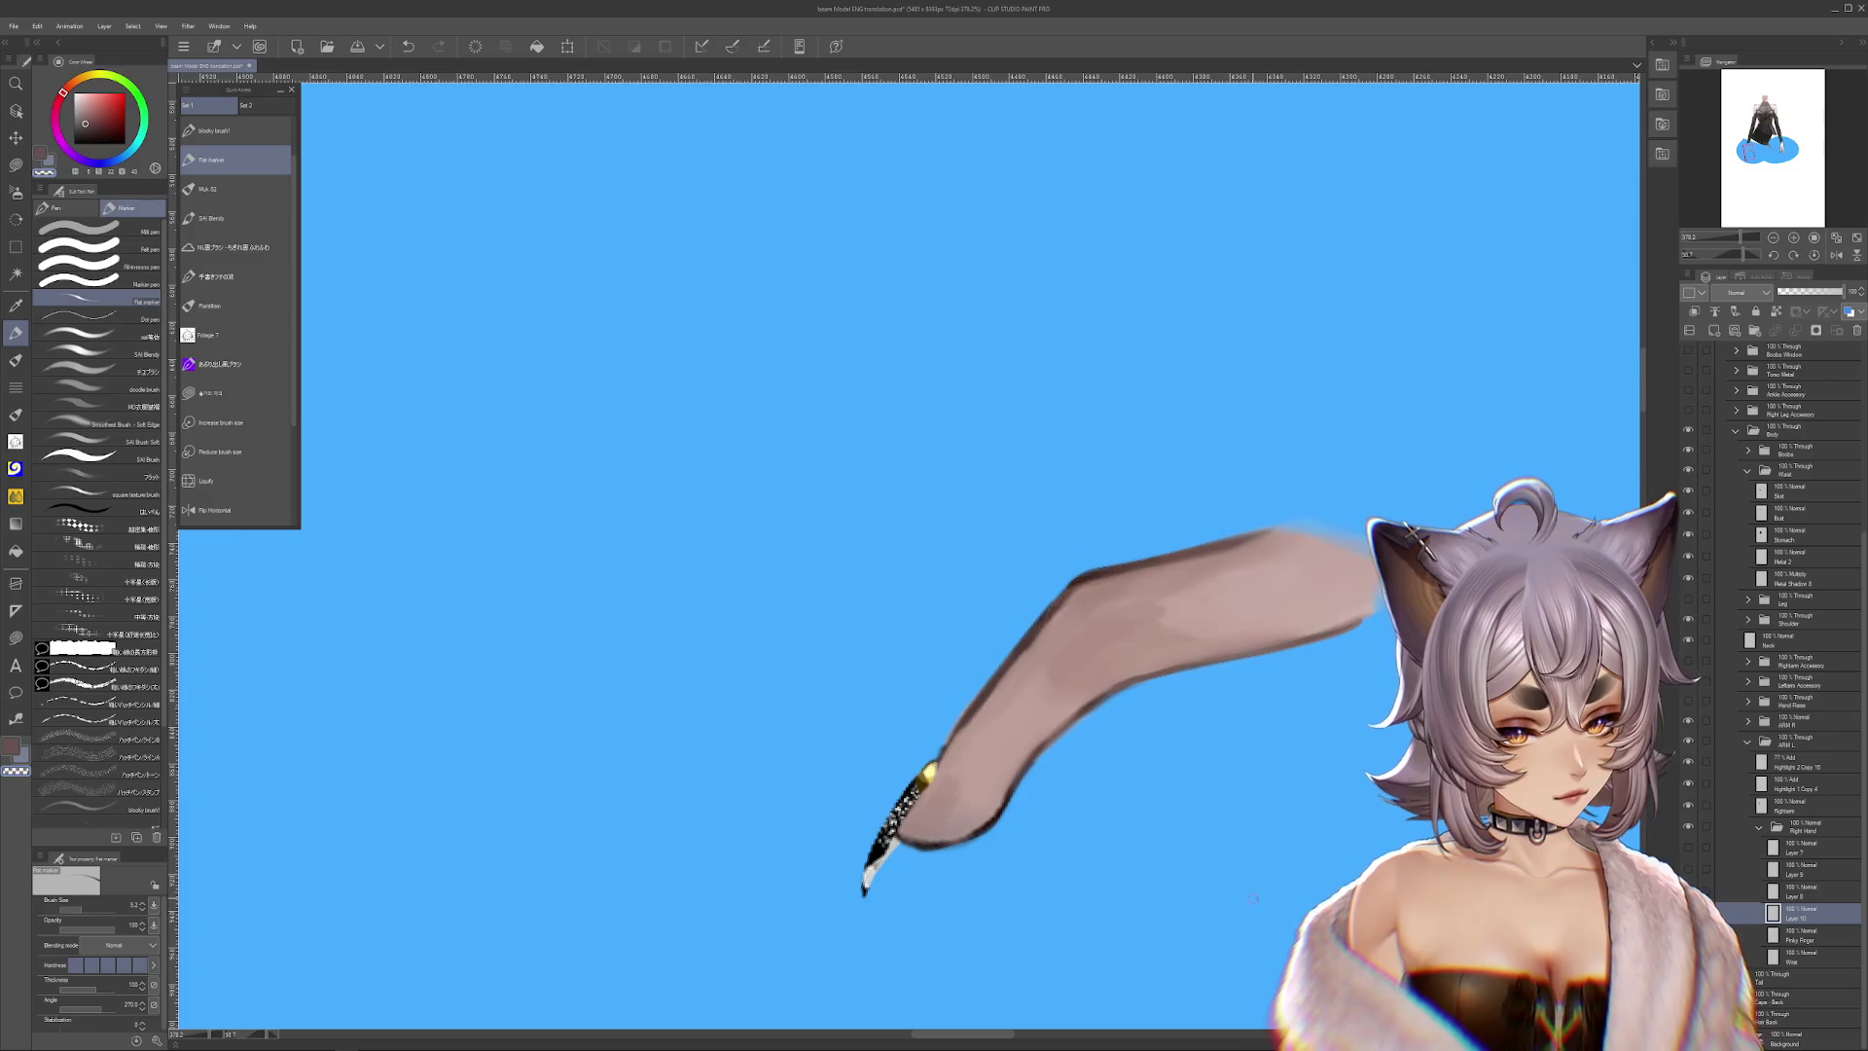
Rotate the canvas about 50° so the arm stroke hangs nearly vertical
{"action": "left_click", "coordinate": [1812, 261]}
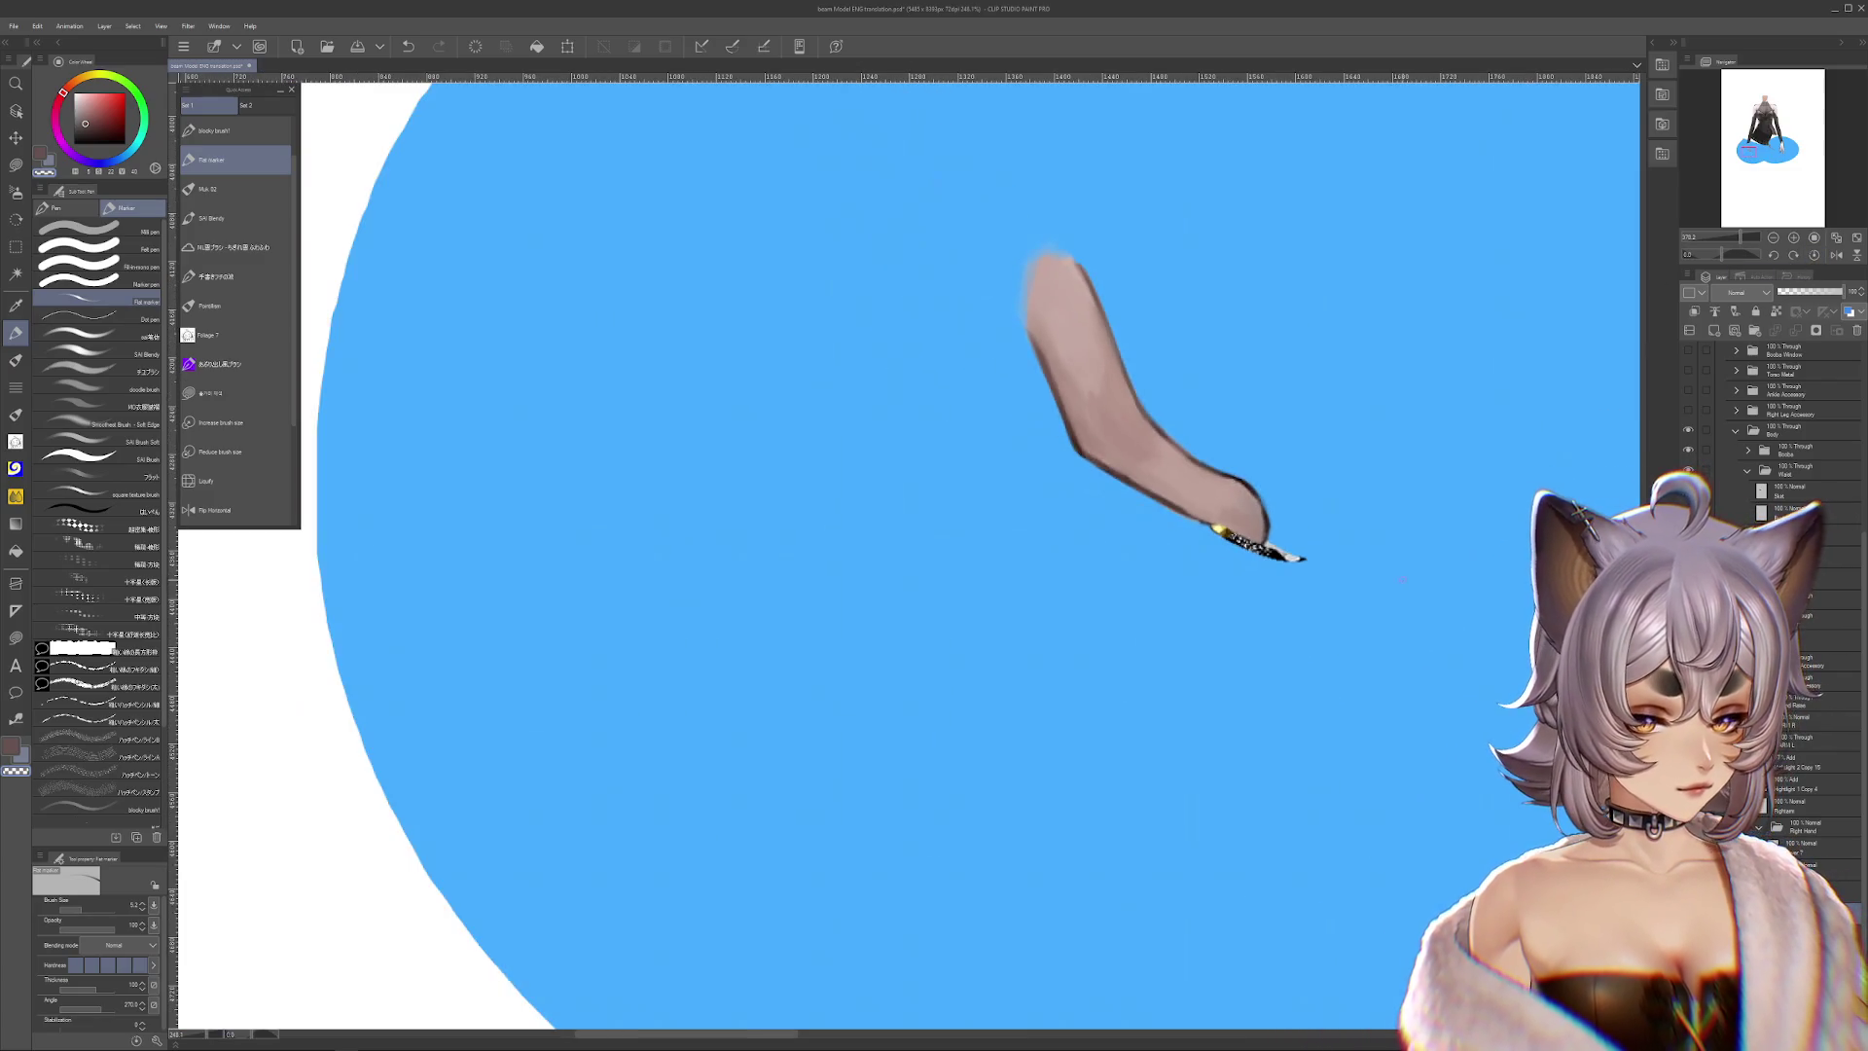
{"action": "key", "text": "r"}
{"action": "mouse_move", "coordinate": [1335, 584]}
{"action": "left_mouse_down"}
{"action": "mouse_move", "coordinate": [1373, 672]}
{"action": "mouse_move", "coordinate": [1237, 677]}
{"action": "left_mouse_up"}
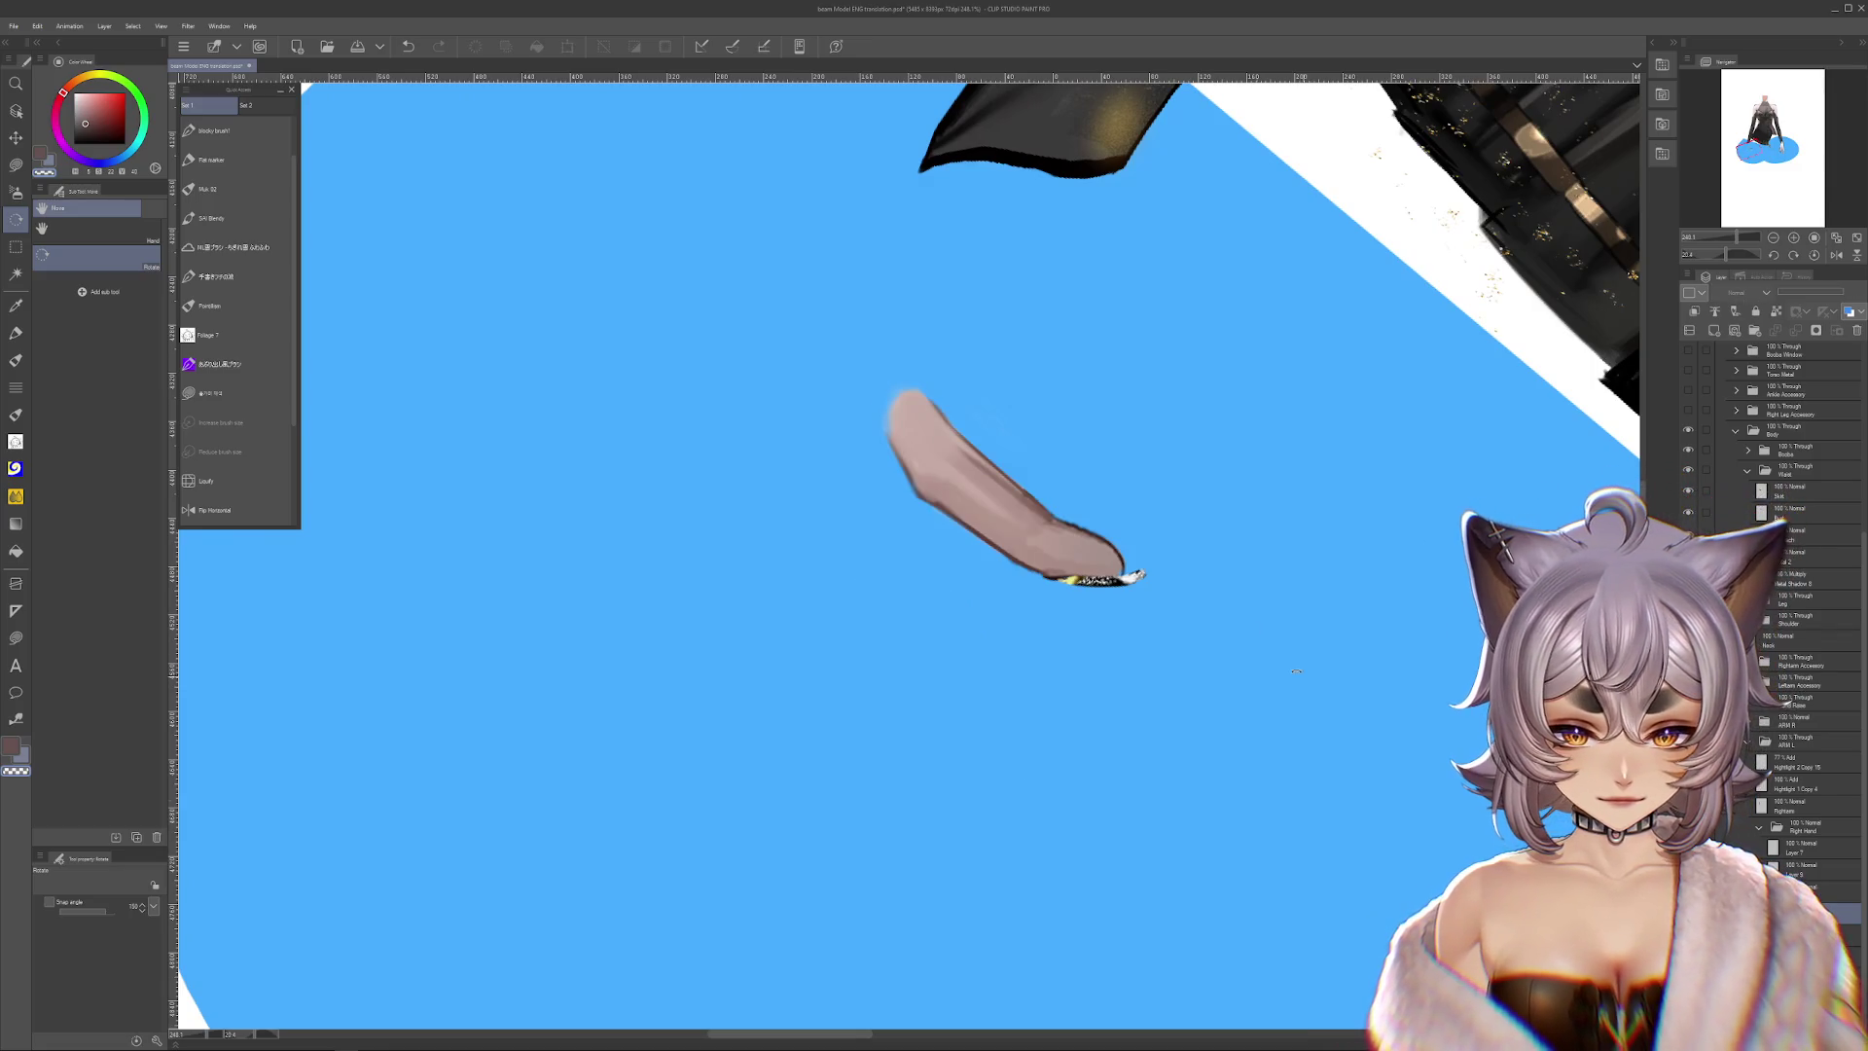
Add a new layer above Wrist and sample the arm's pinkish-brown skin colour
{"action": "left_click_drag", "start_coordinate": [992, 425], "coordinate": [991, 638]}
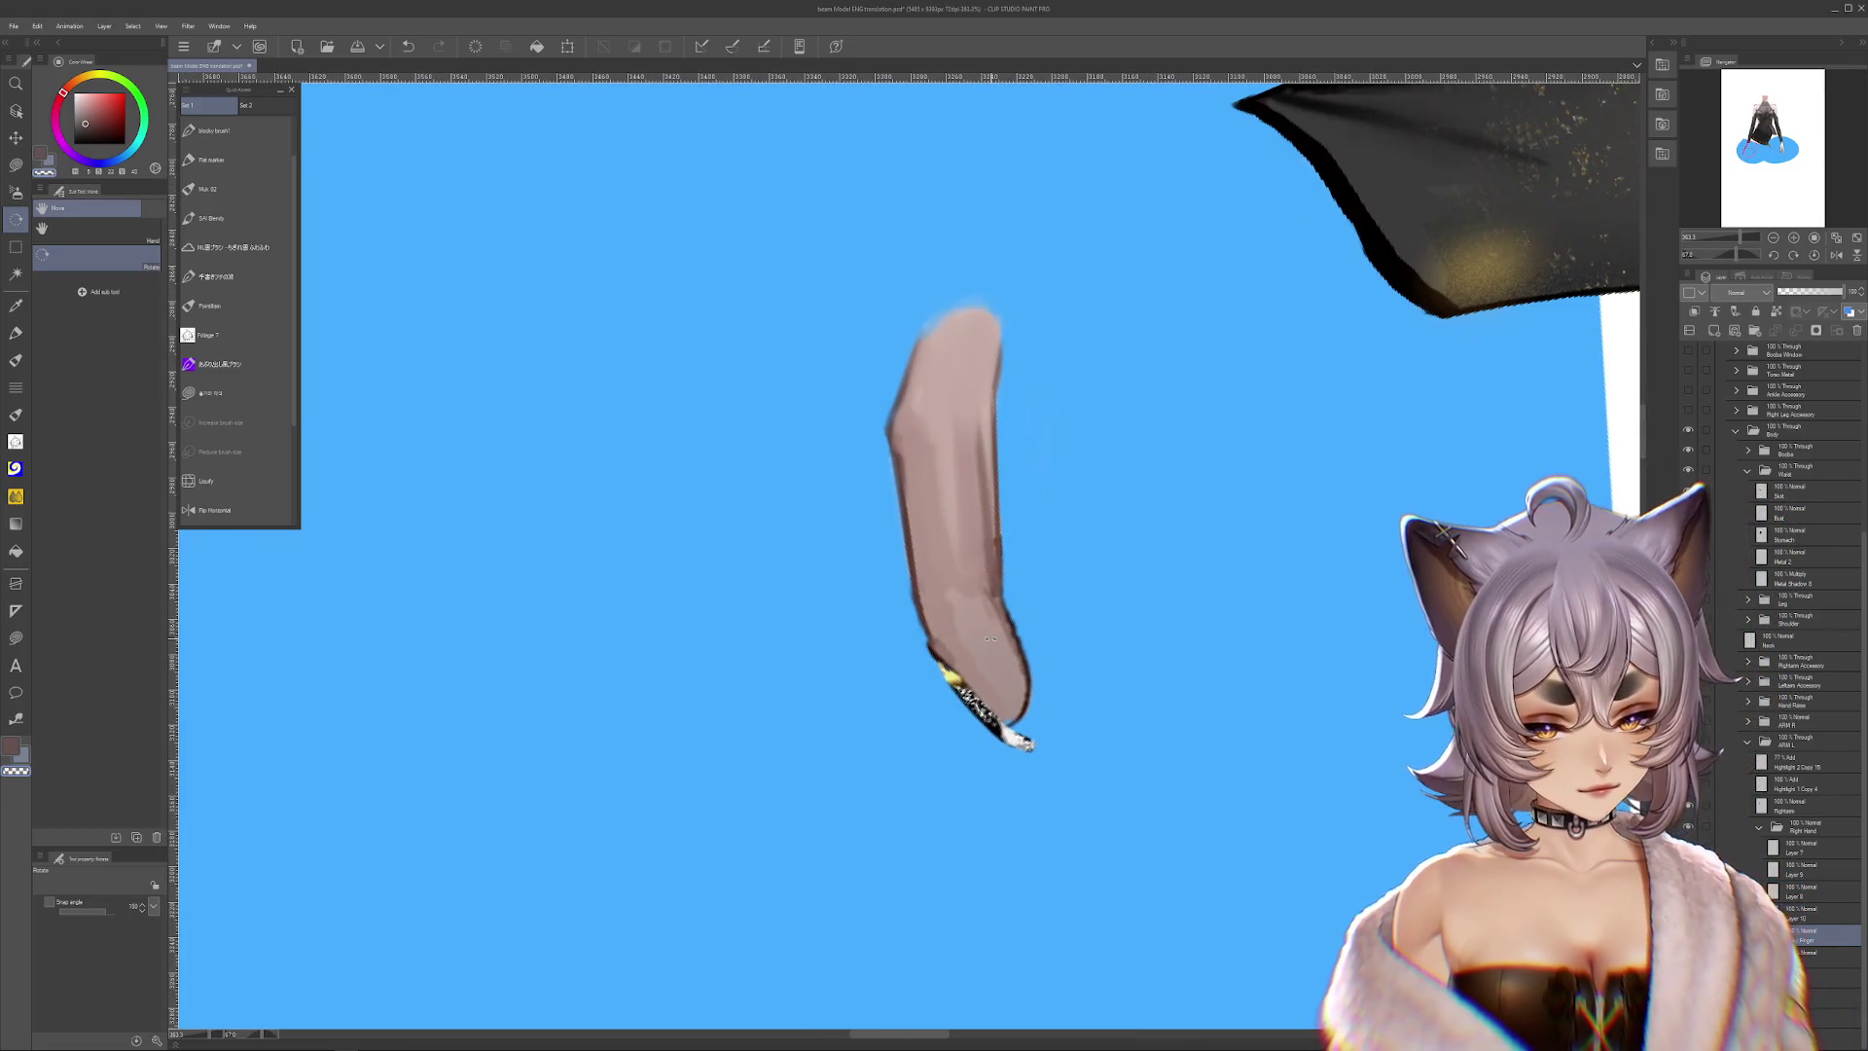
{"action": "left_click", "coordinate": [1690, 331]}
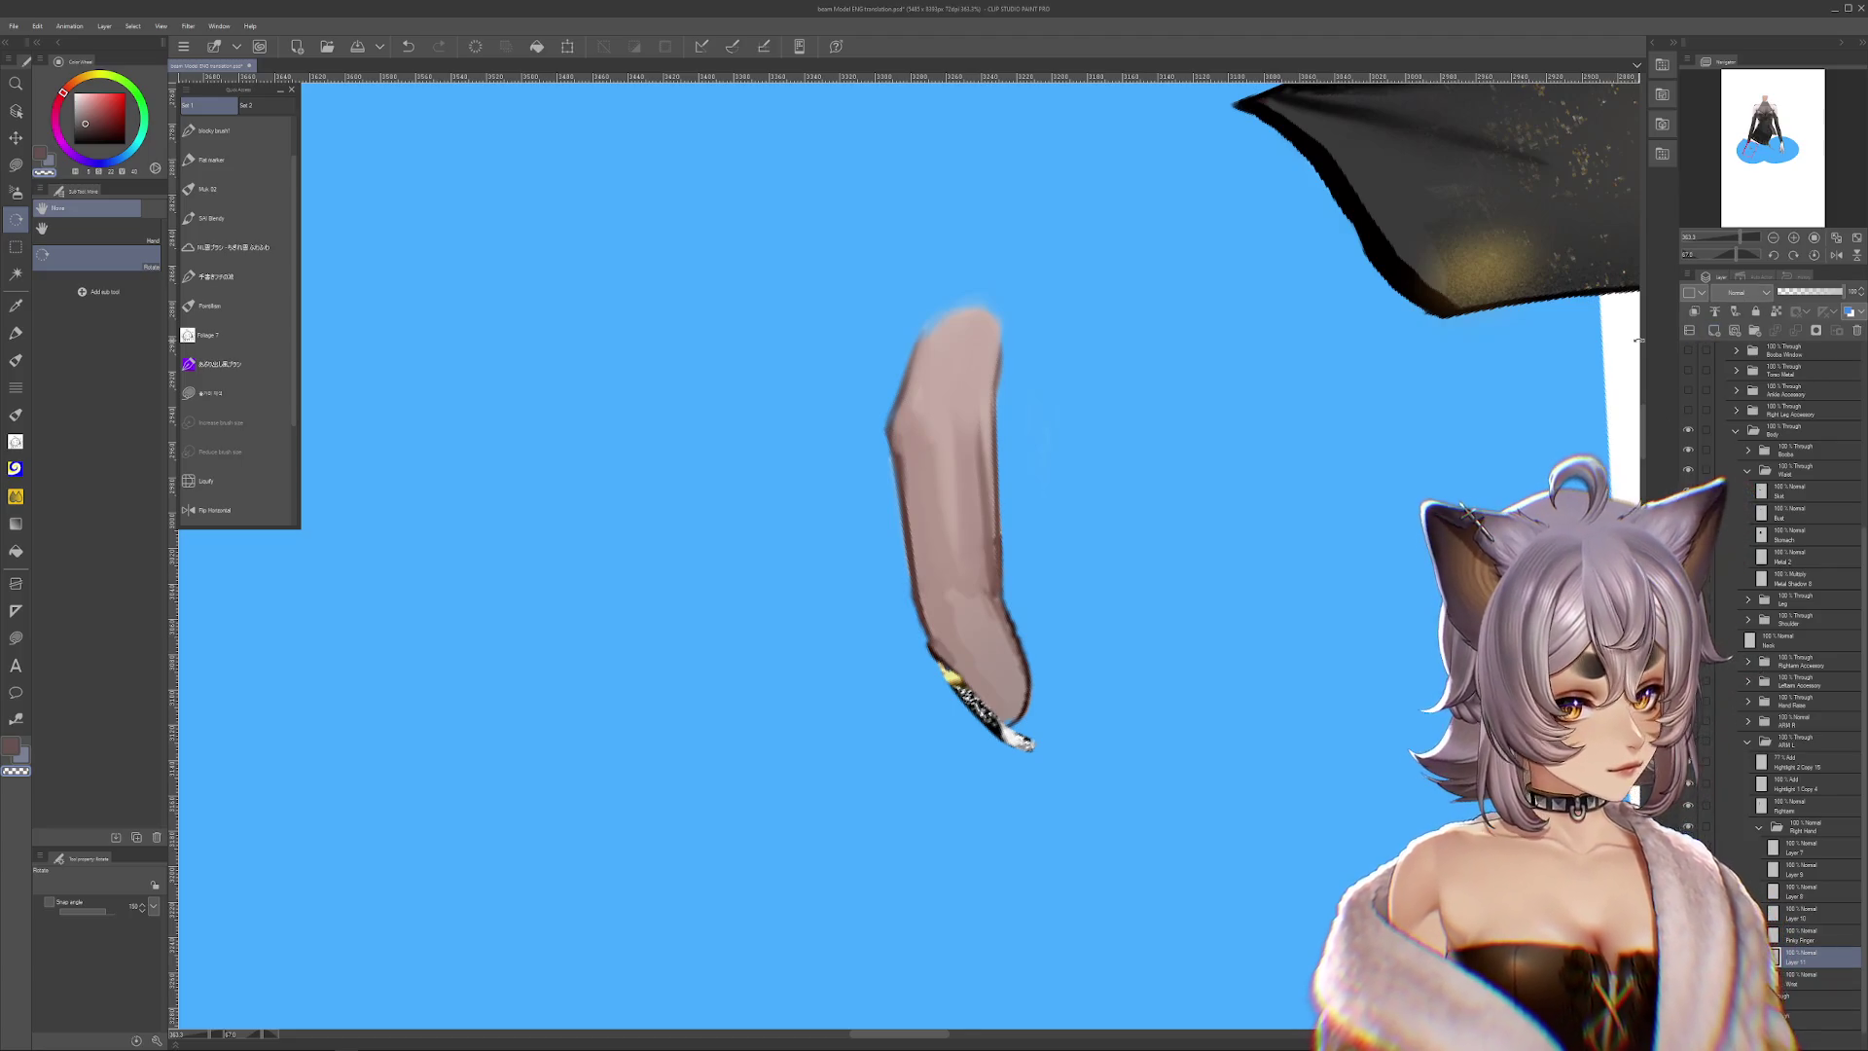
{"action": "left_click", "coordinate": [234, 392]}
{"action": "left_click", "coordinate": [939, 631], "text": "alt"}
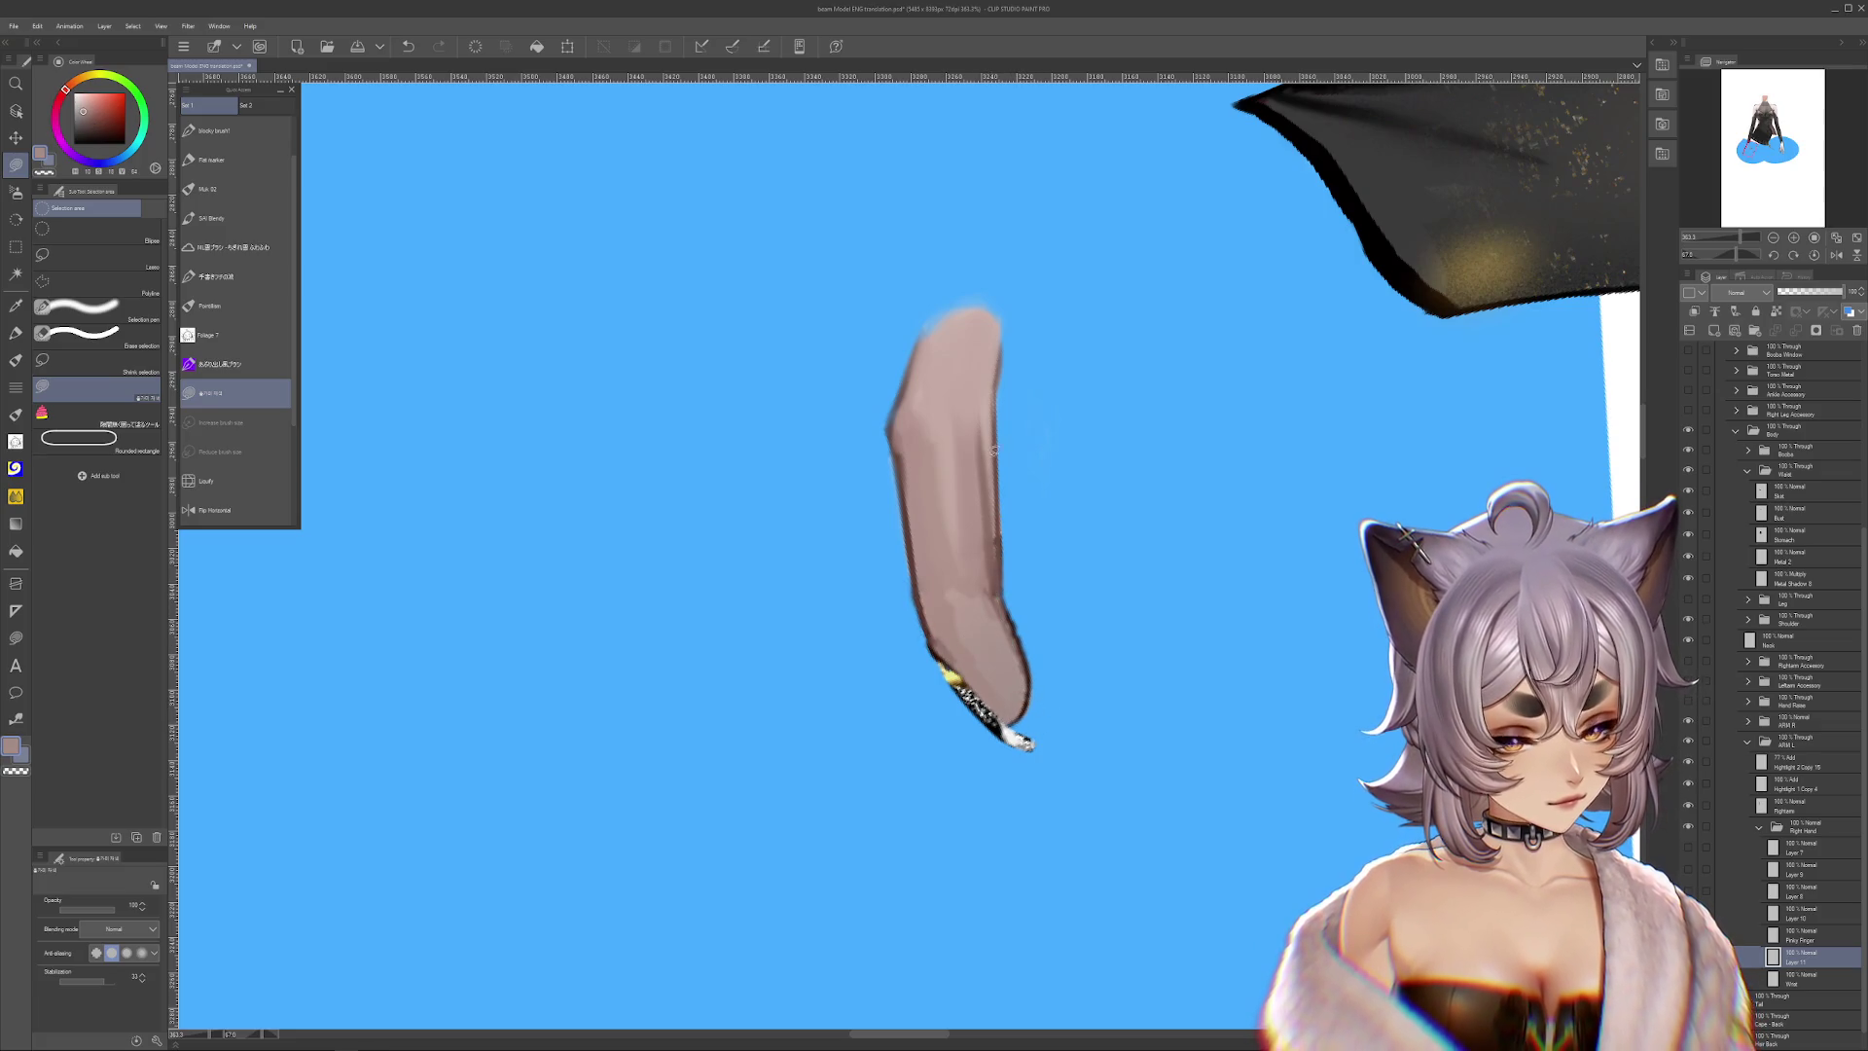
{"action": "left_click_drag", "start_coordinate": [1037, 553], "coordinate": [1060, 625]}
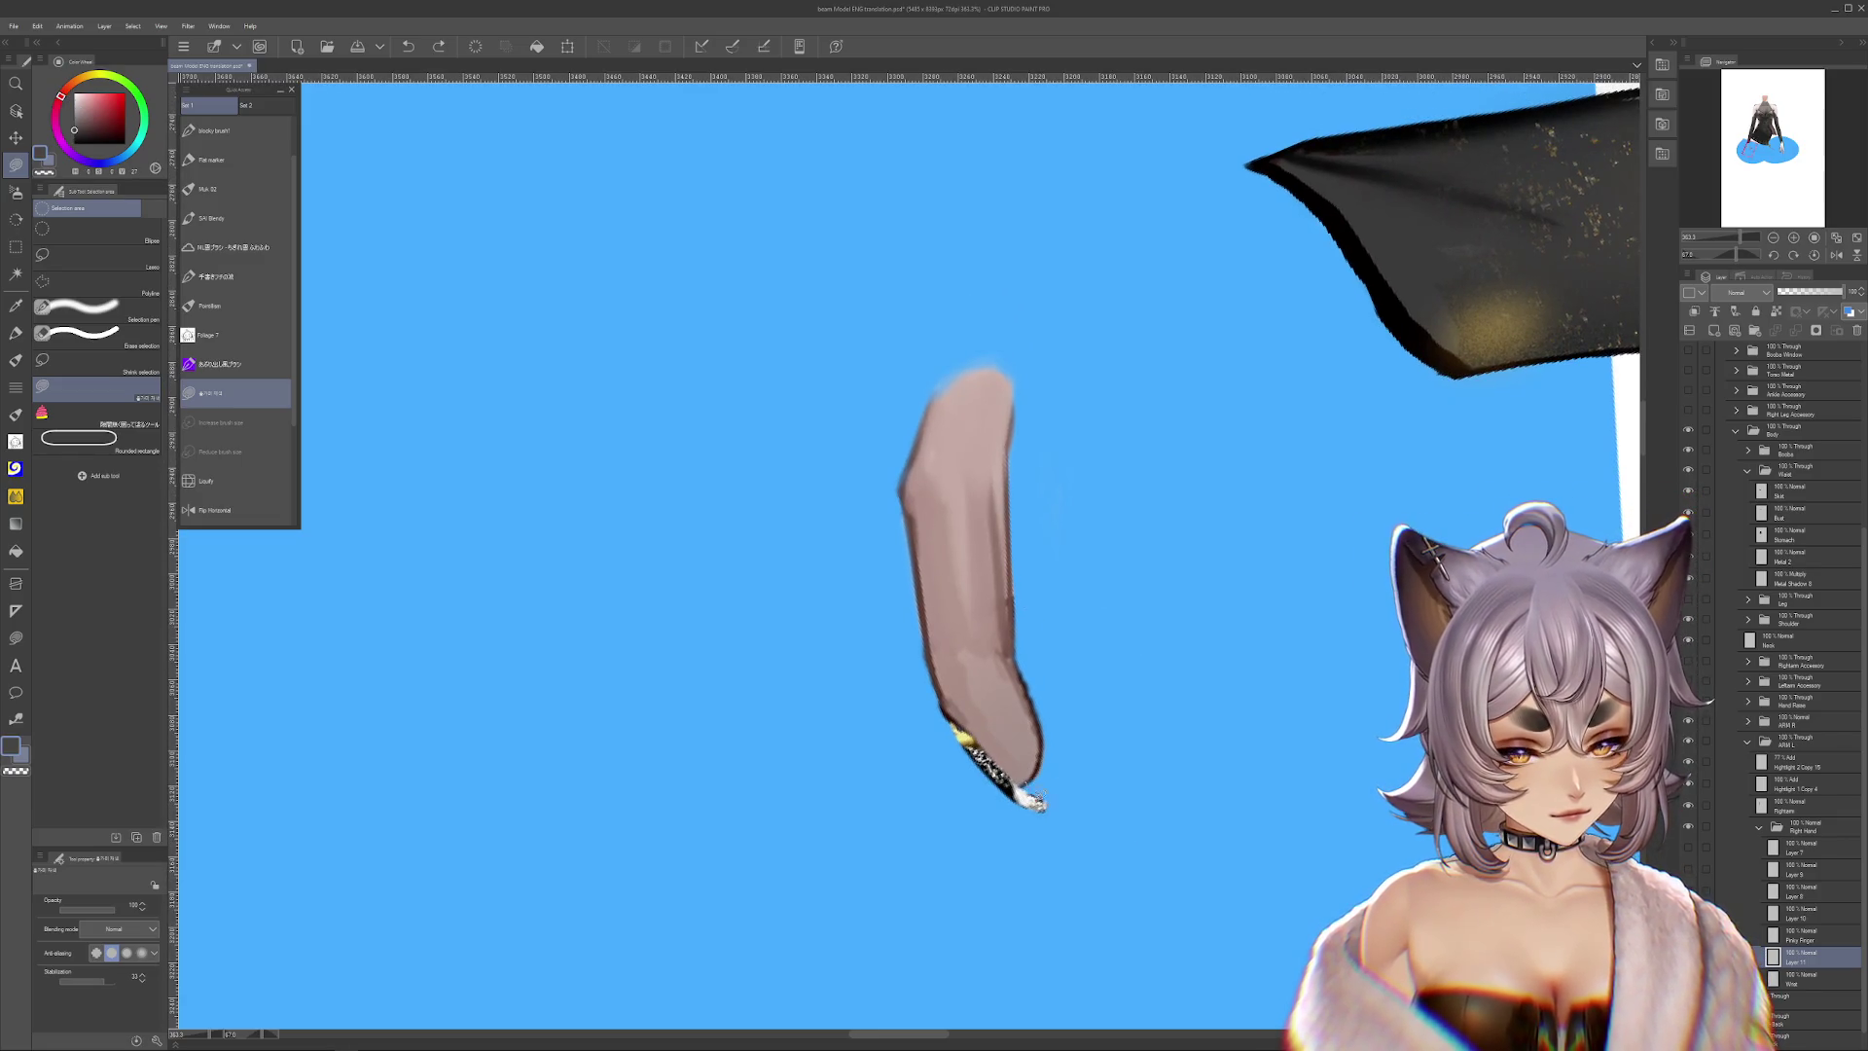
{"action": "key", "text": "ctrl+e"}
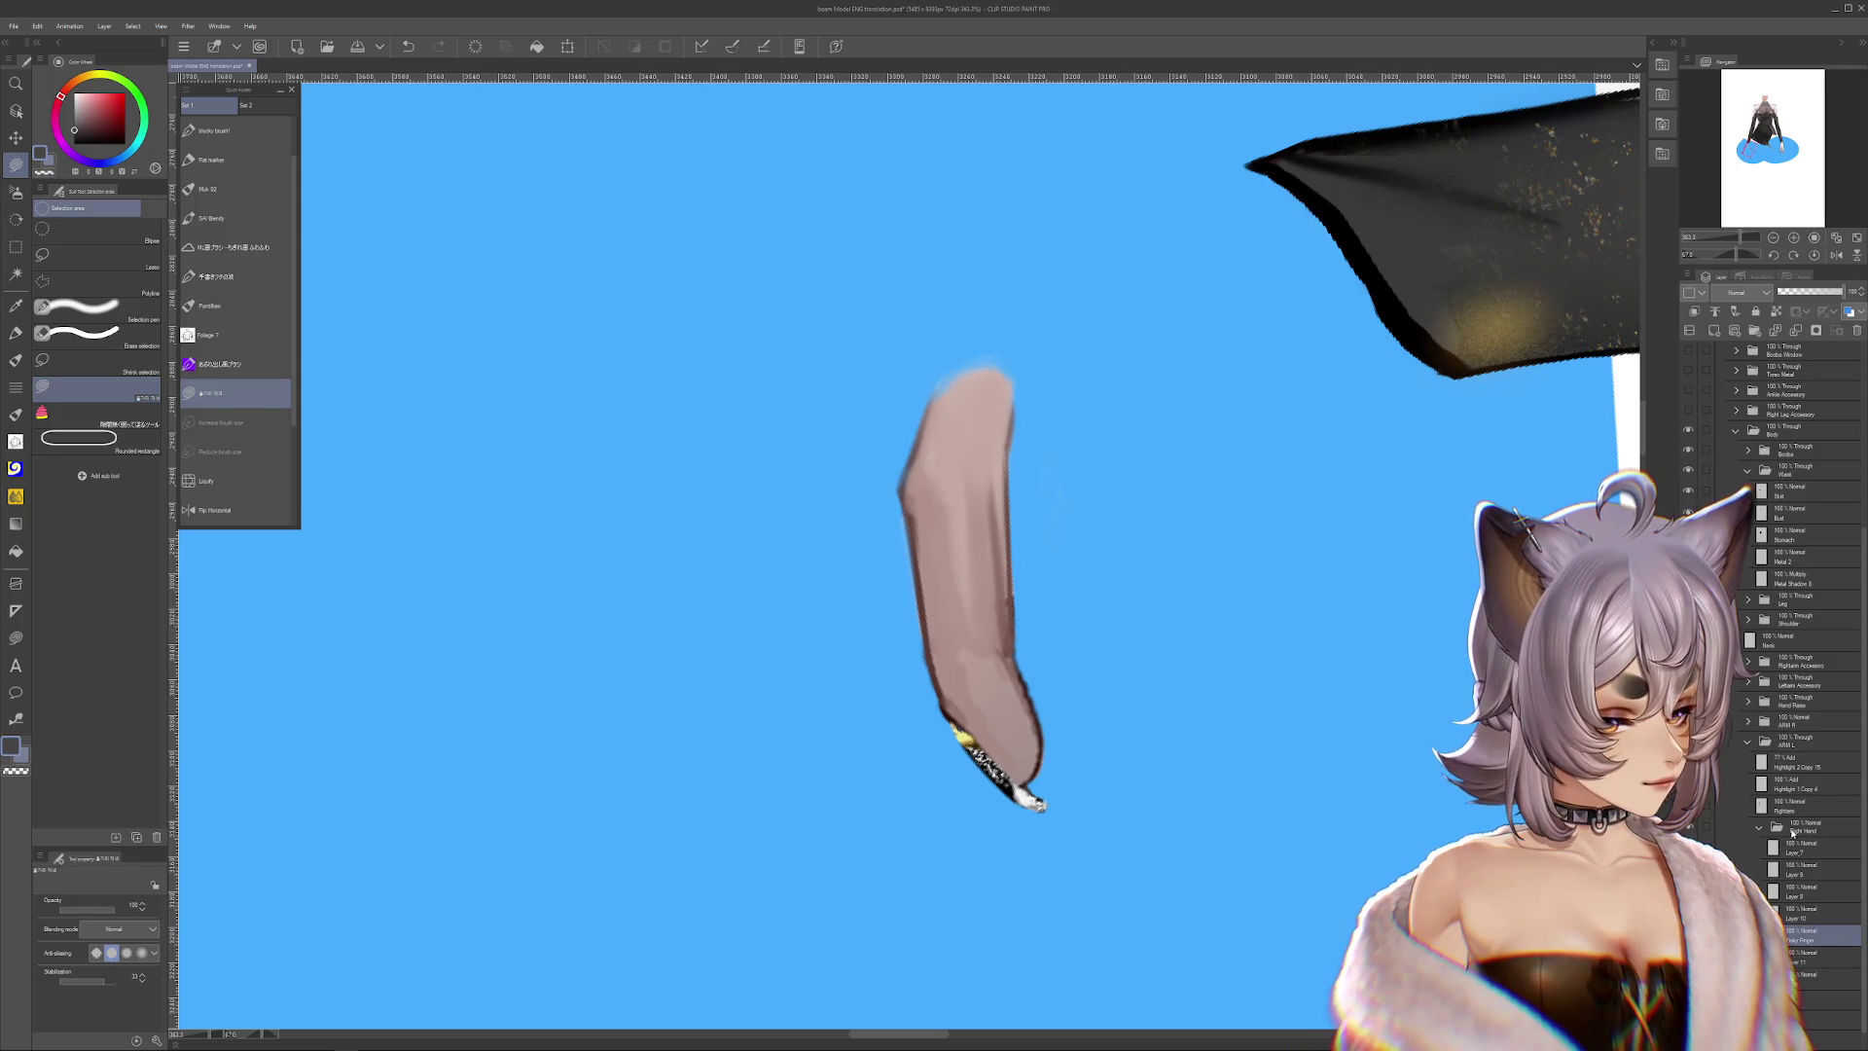
{"action": "key", "text": "c"}
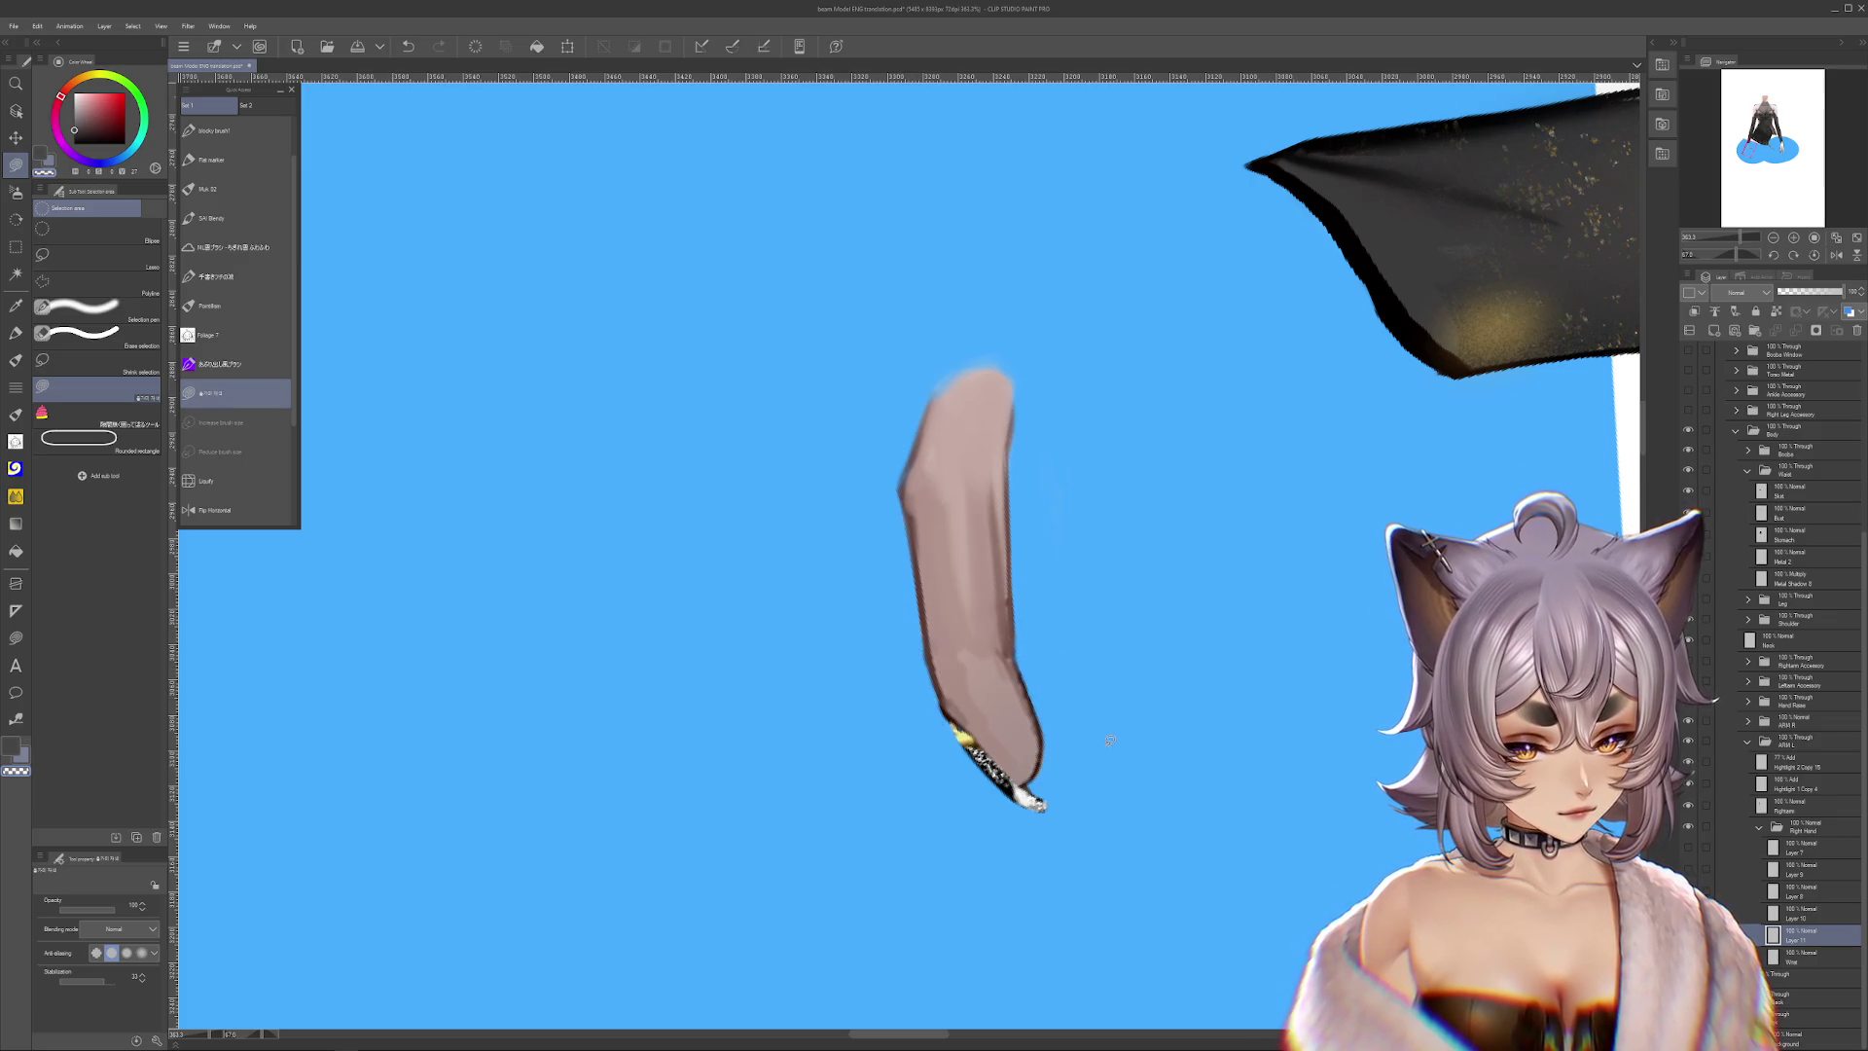
Reset the view rotation, reframe the arm and cloth, and resample the skin pink
{"action": "left_click_drag", "start_coordinate": [1103, 739], "coordinate": [1066, 667]}
{"action": "key", "text": "ctrl+z"}
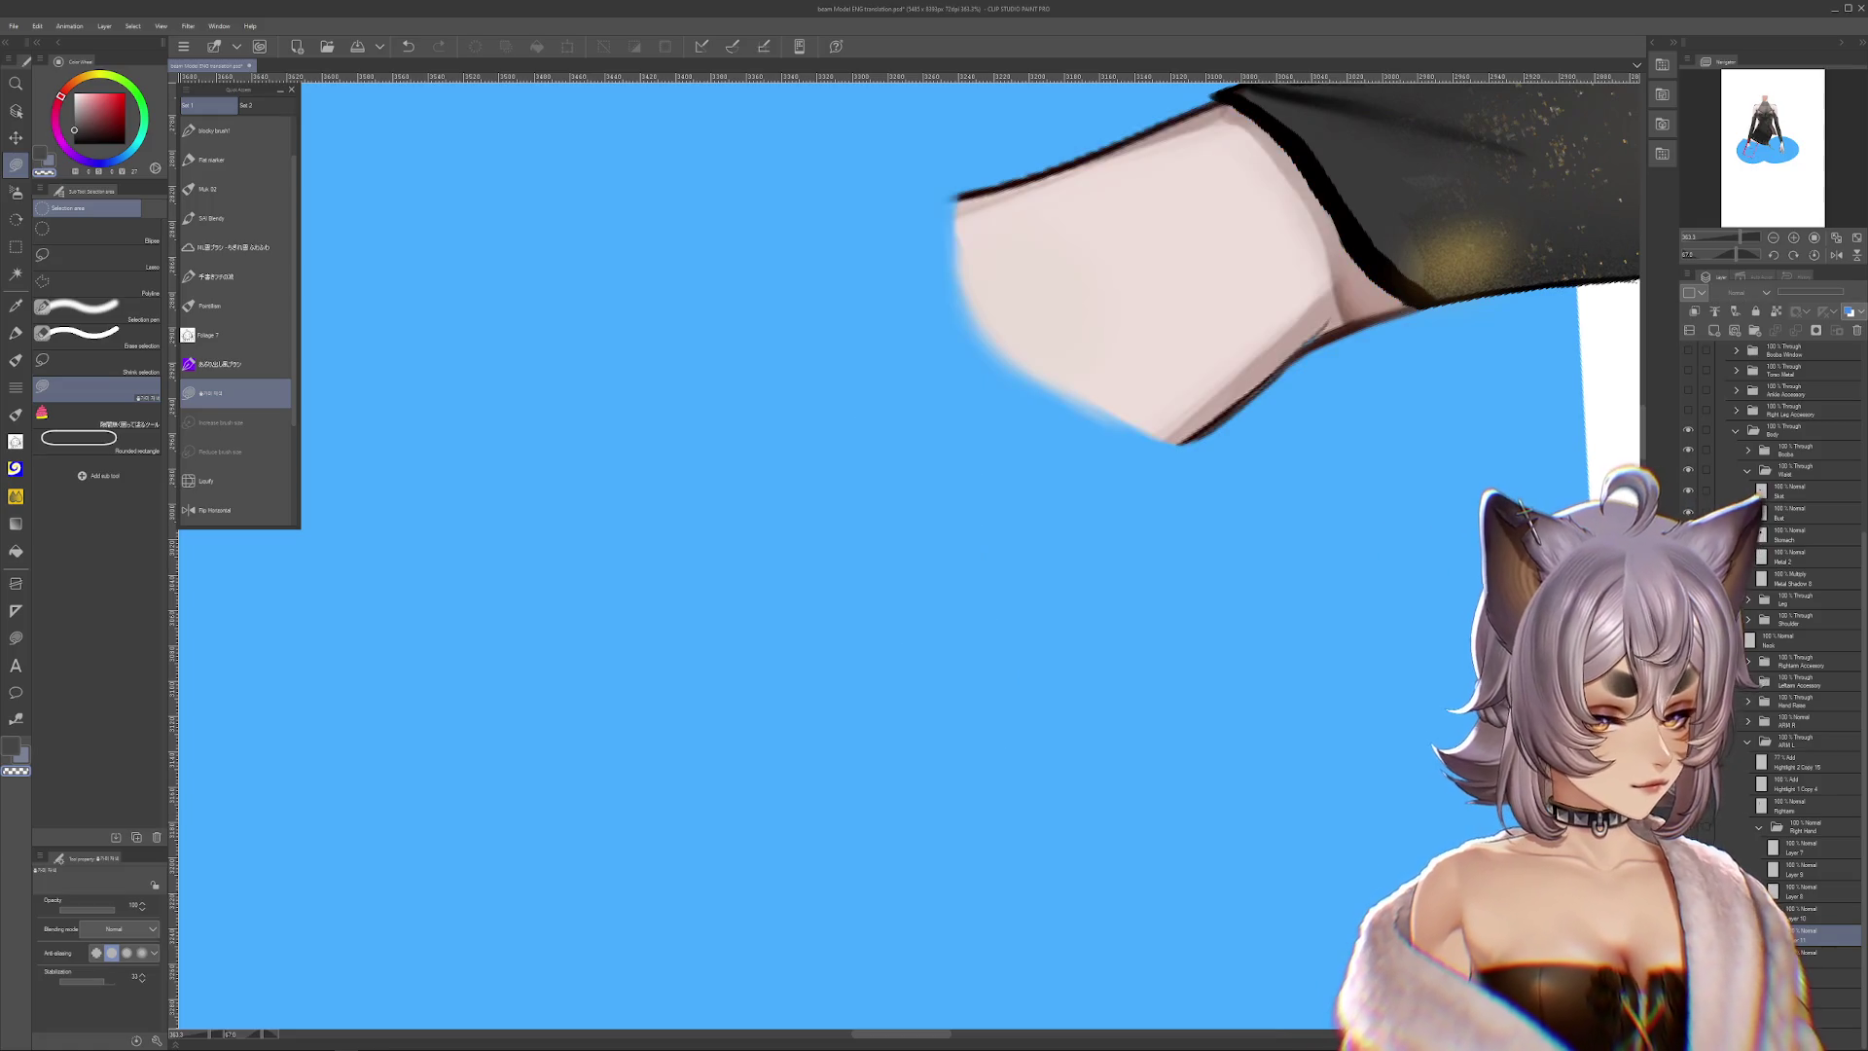
{"action": "left_click_drag", "start_coordinate": [1070, 584], "coordinate": [1044, 682]}
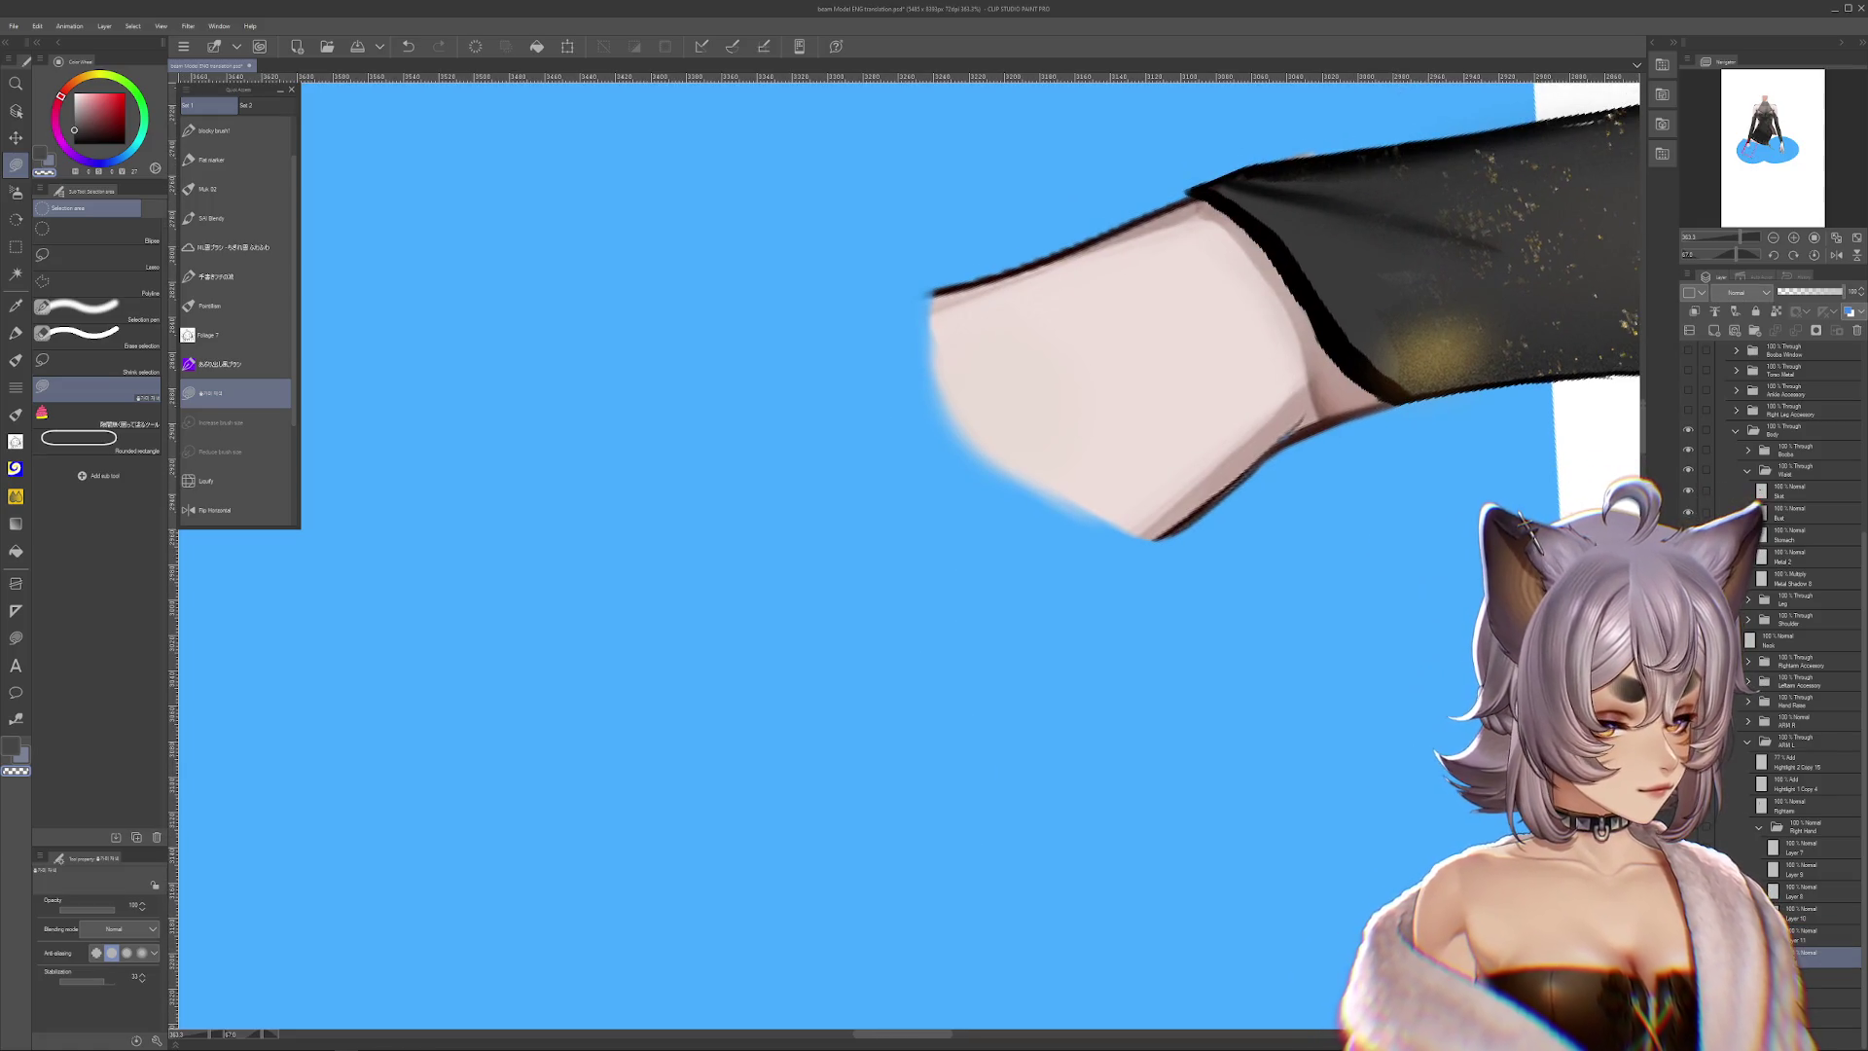
{"action": "left_click_drag", "start_coordinate": [1168, 486], "coordinate": [1055, 574]}
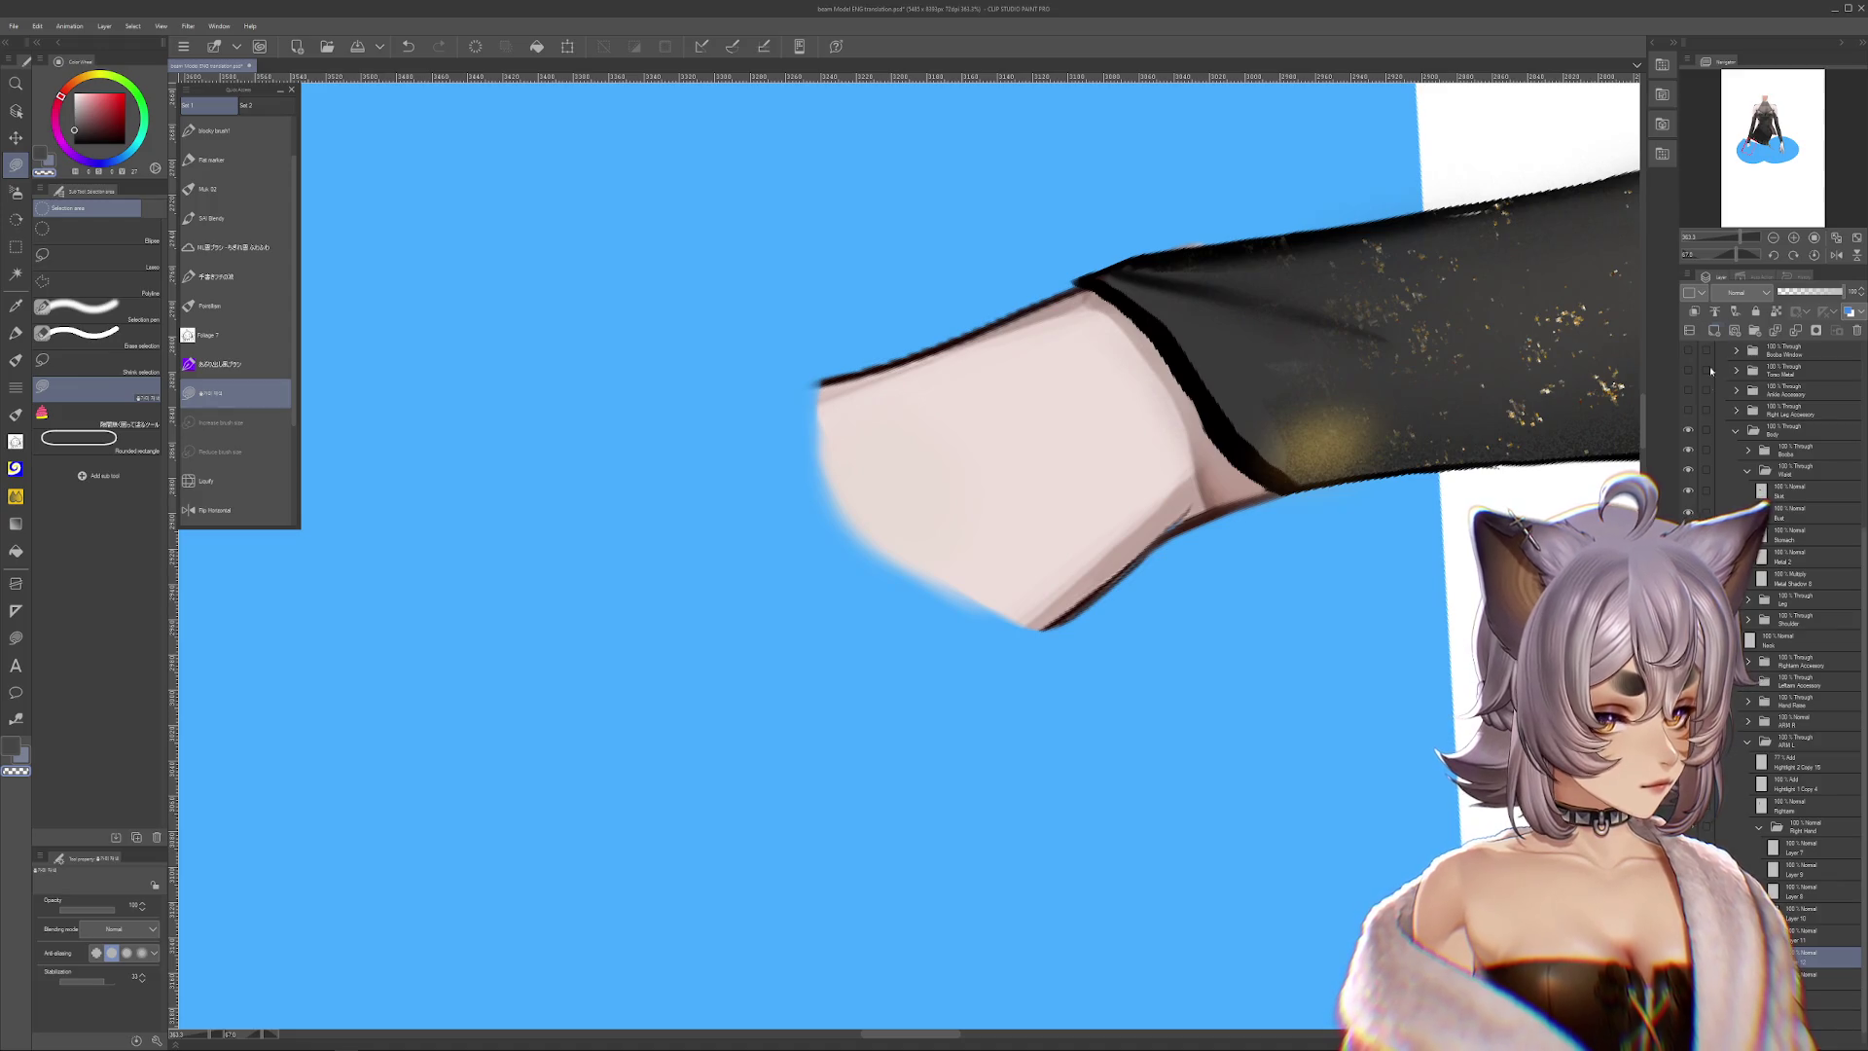
{"action": "left_click_drag", "start_coordinate": [1070, 487], "coordinate": [1066, 686]}
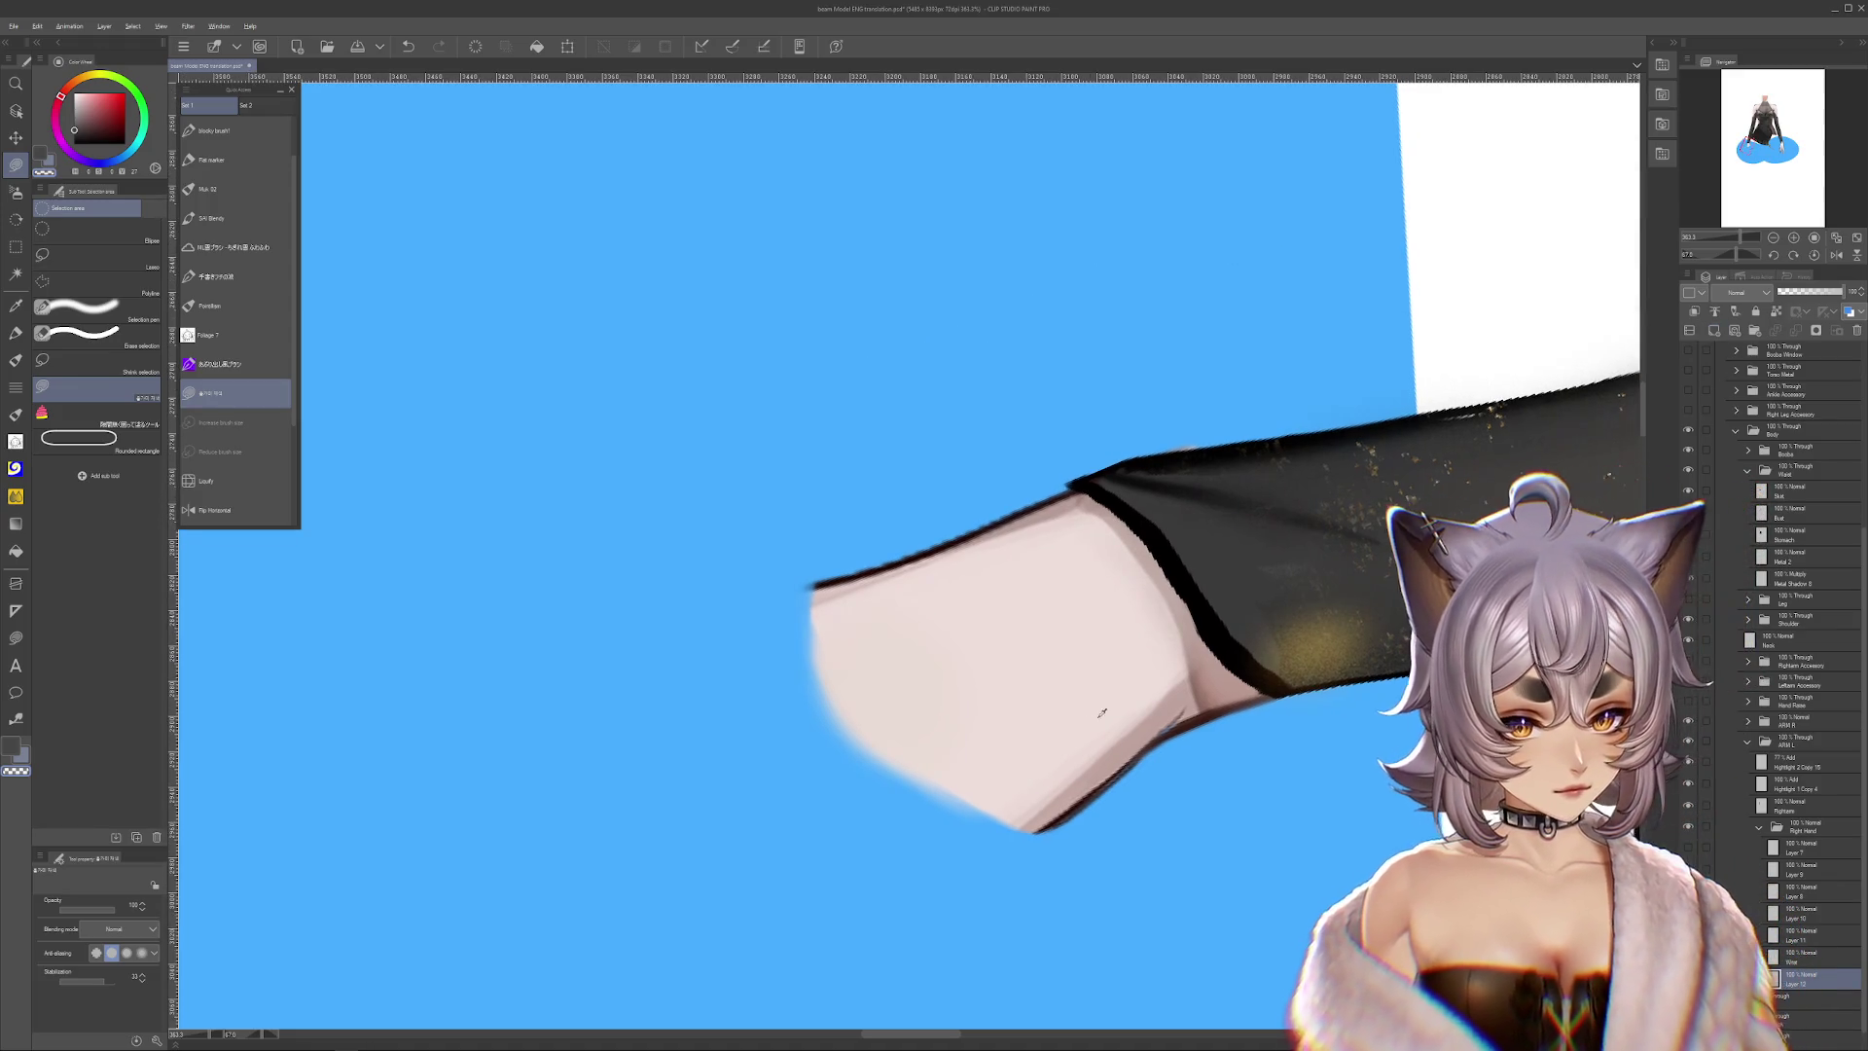
{"action": "left_click", "coordinate": [1180, 714], "text": "alt"}
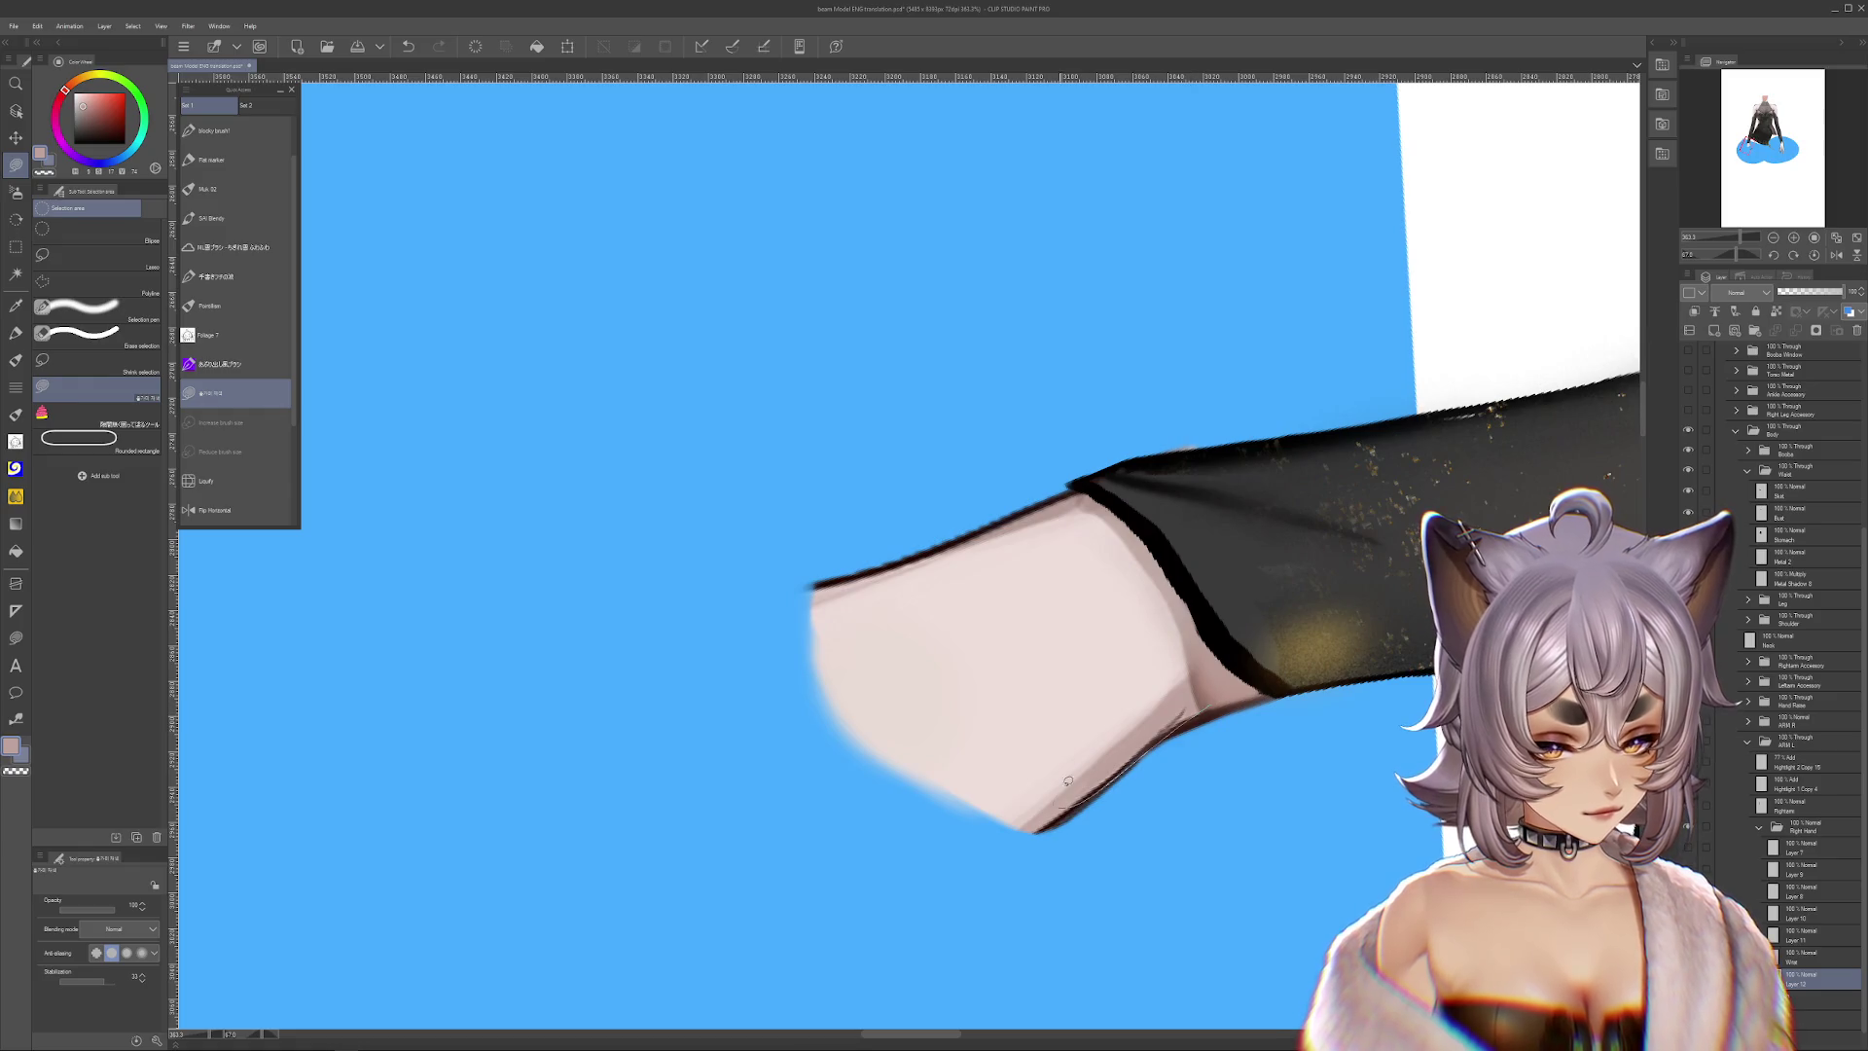
Hide the dark sleeve layer, toggling the arm and sleeve layers to compare
{"action": "left_click", "coordinate": [1374, 592], "text": "ctrl+shift"}
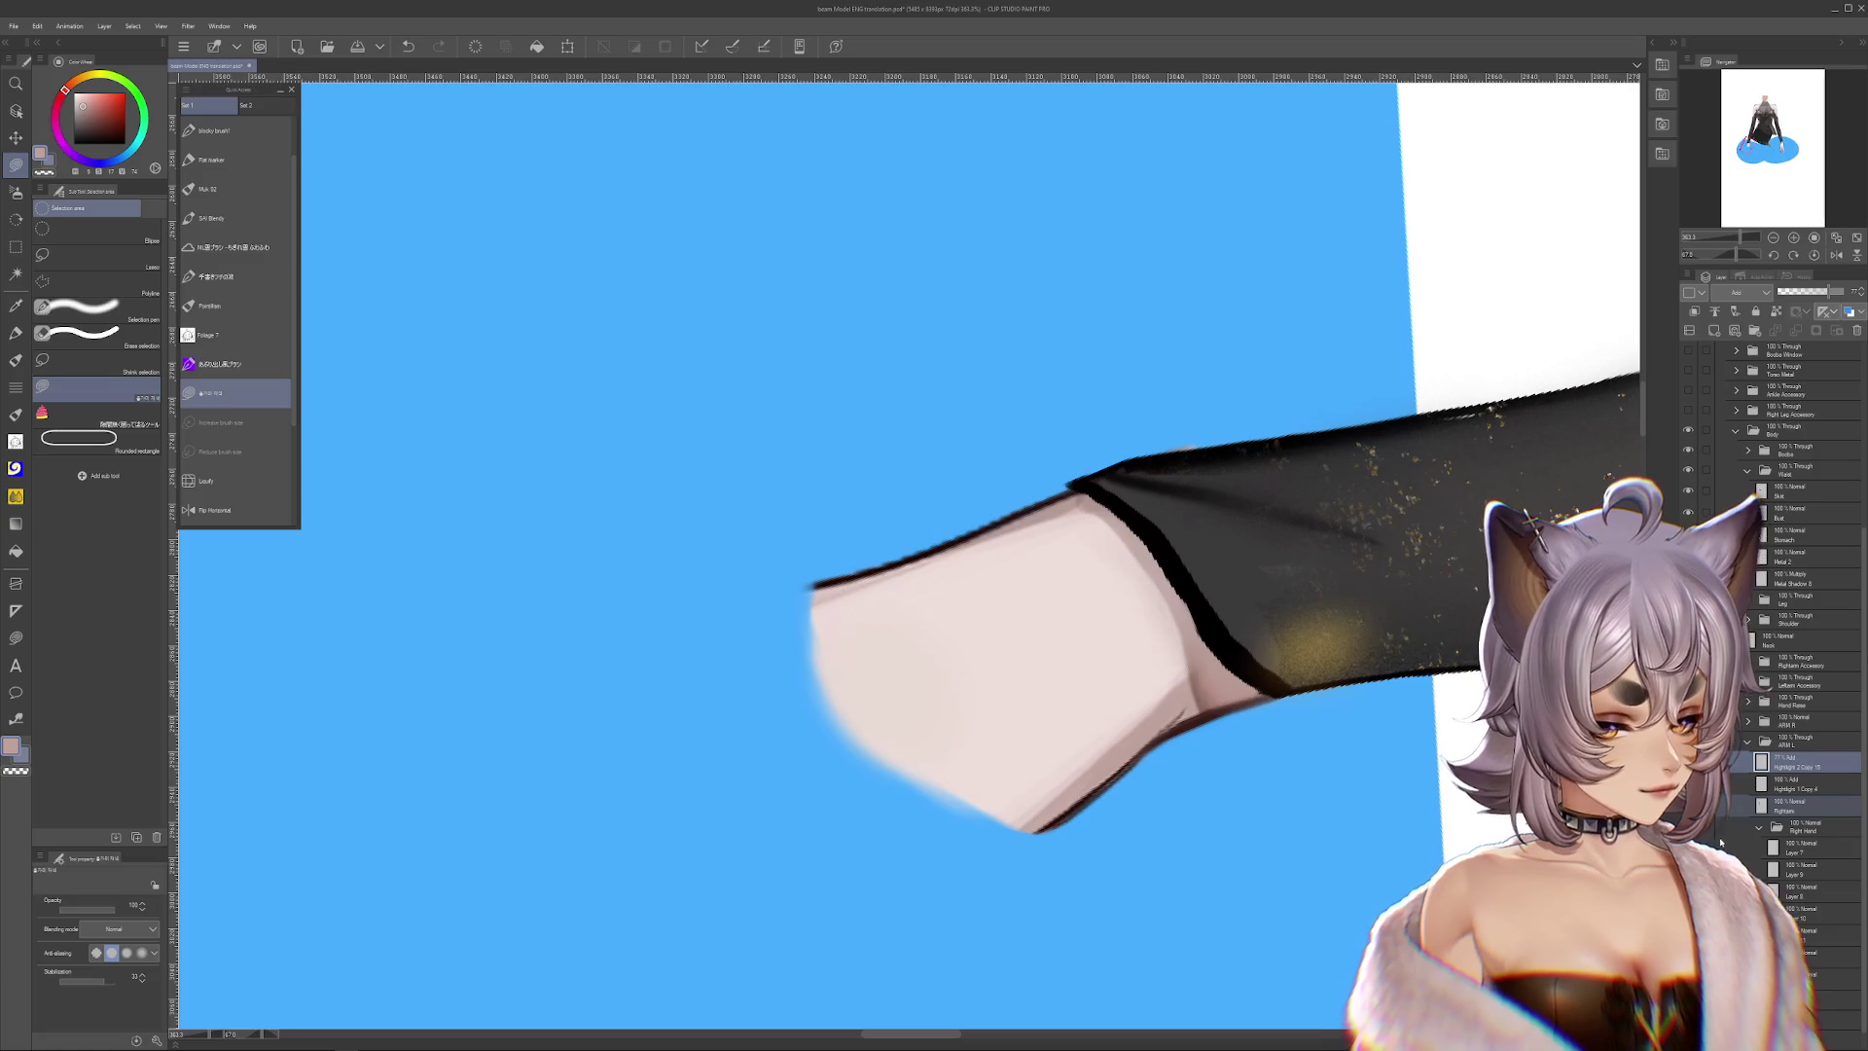
{"action": "left_click", "coordinate": [1689, 808]}
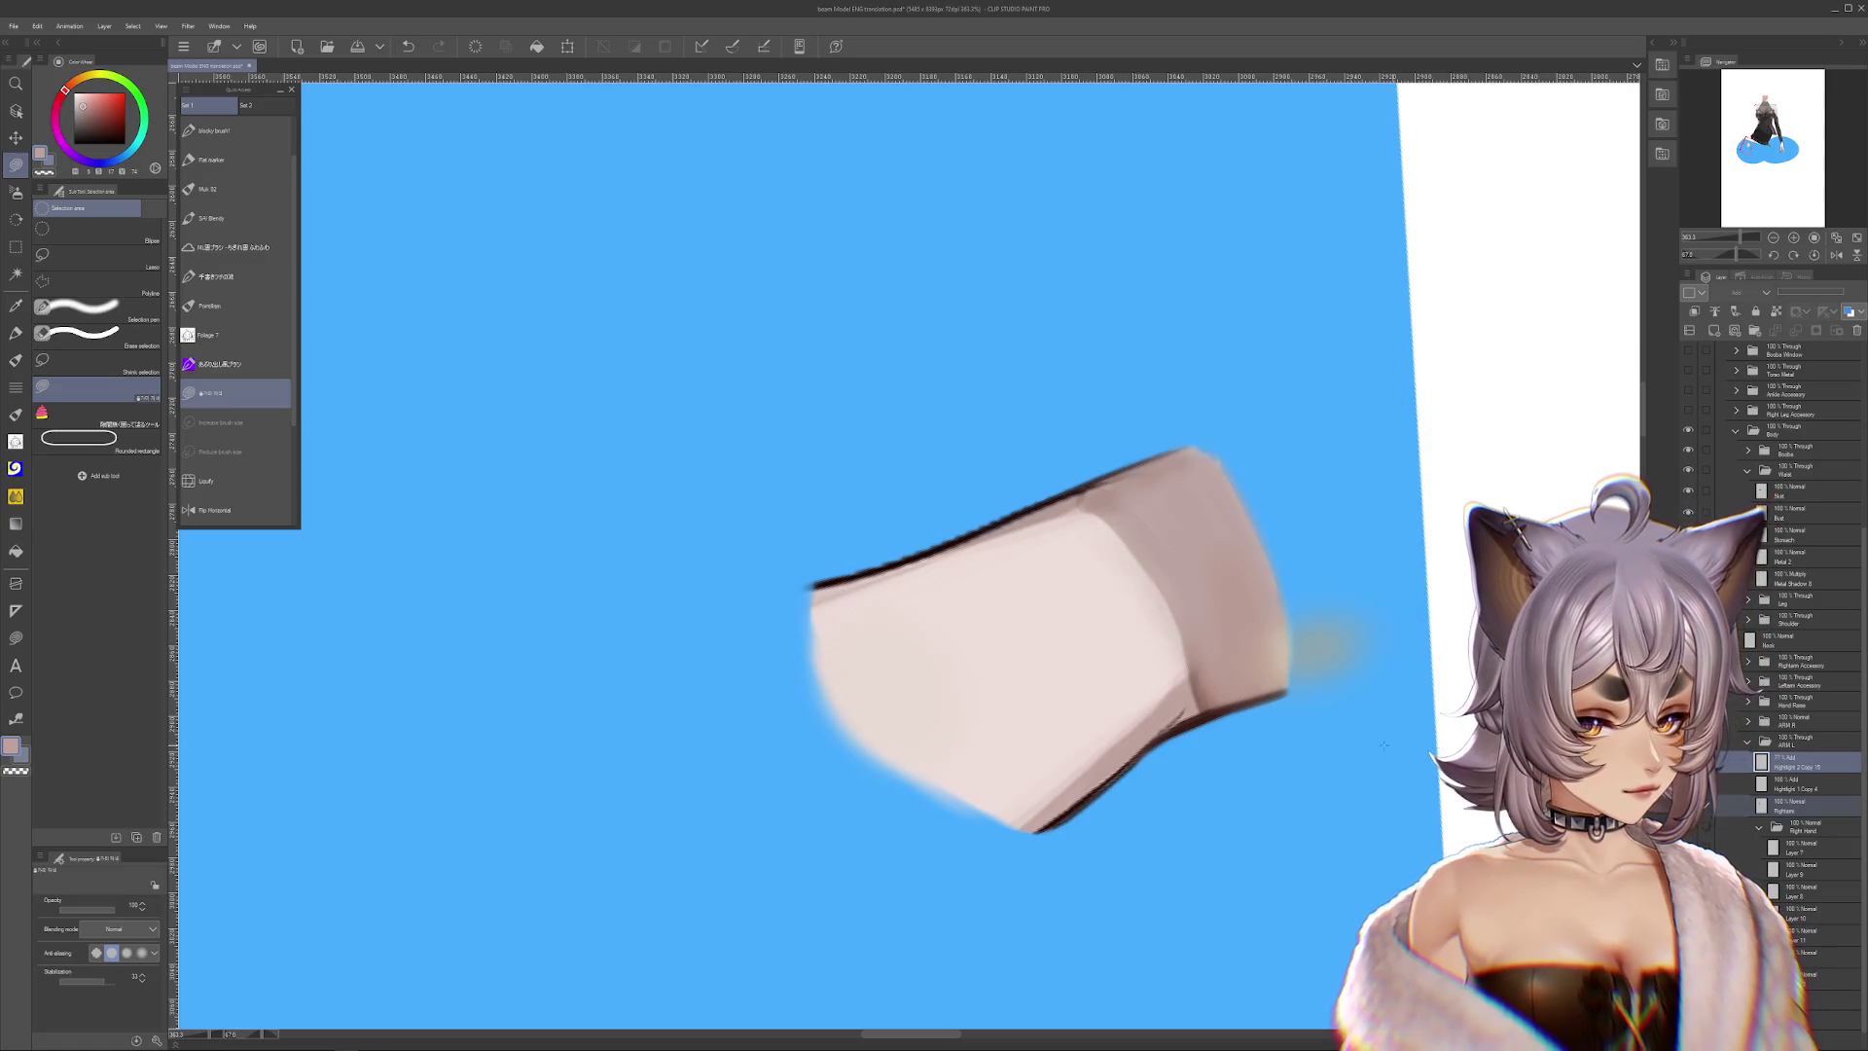
{"action": "left_click", "coordinate": [1256, 678], "text": "ctrl+shift"}
{"action": "left_click", "coordinate": [1689, 827]}
{"action": "left_click", "coordinate": [1689, 827]}
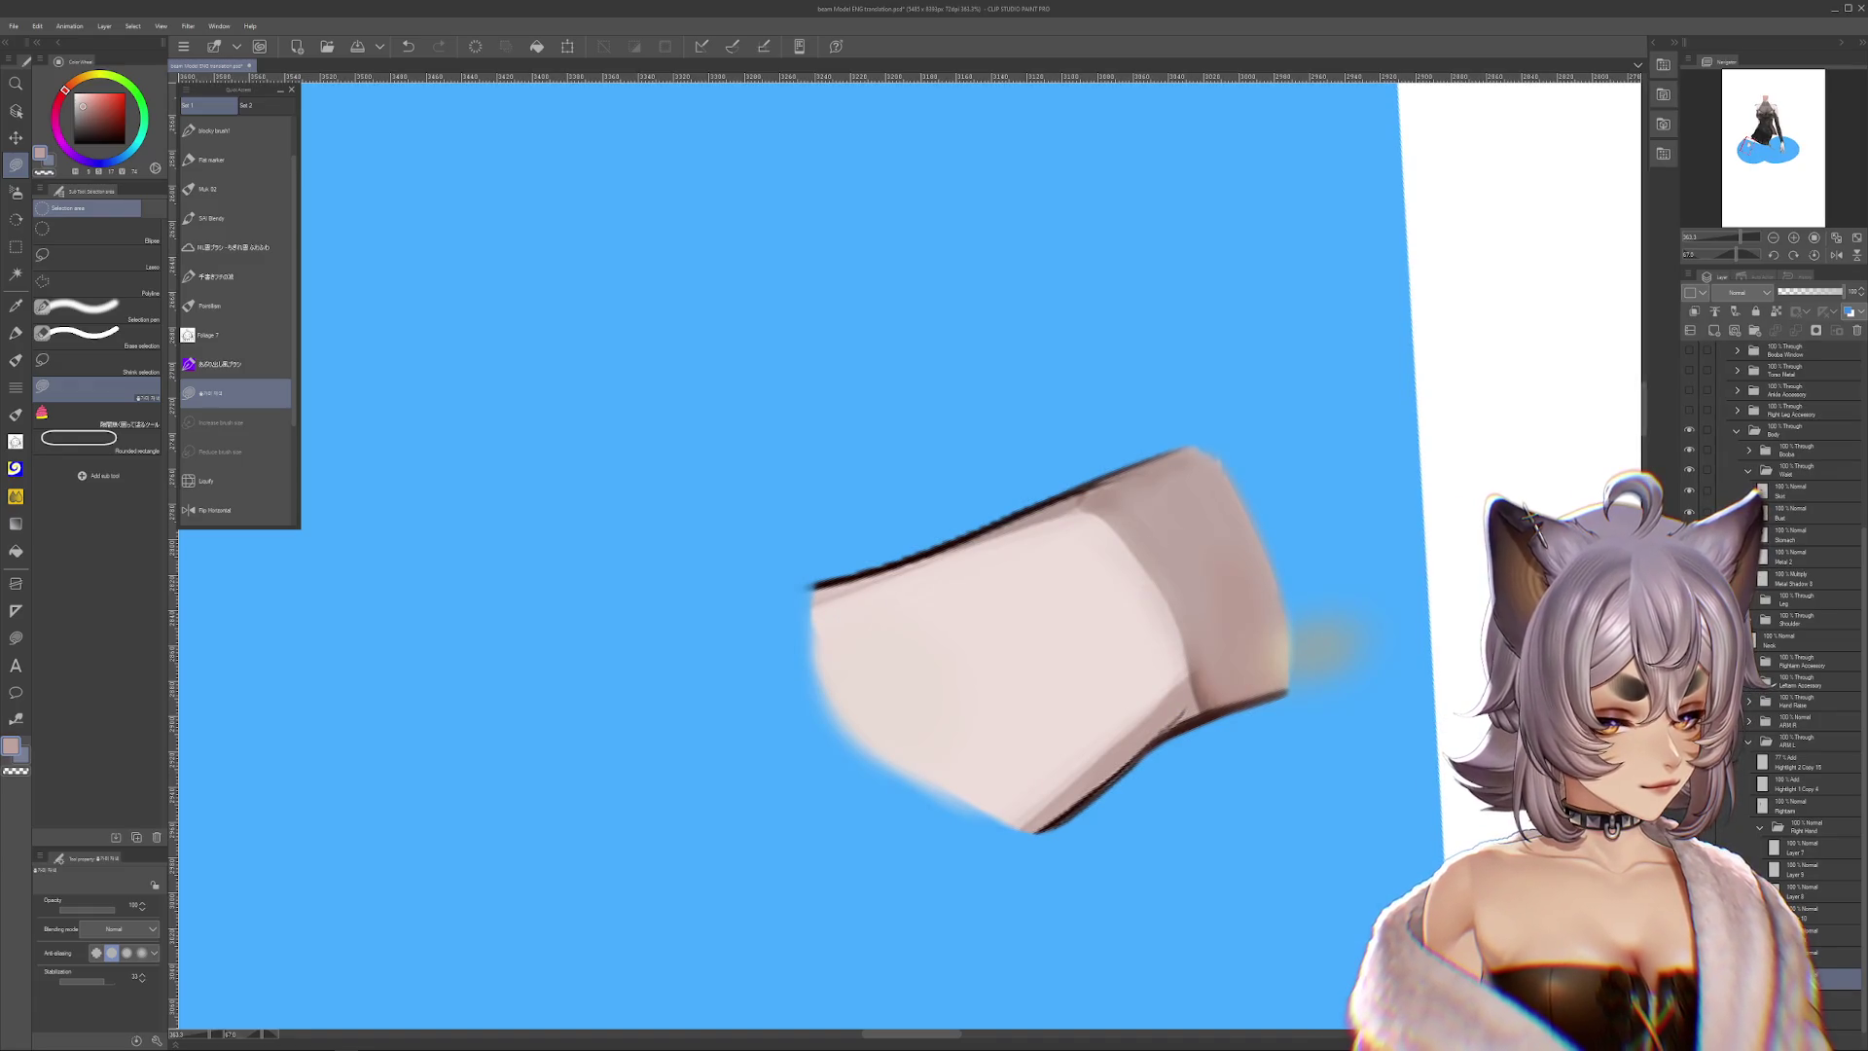
{"action": "left_click", "coordinate": [1689, 809]}
{"action": "left_click", "coordinate": [1688, 808]}
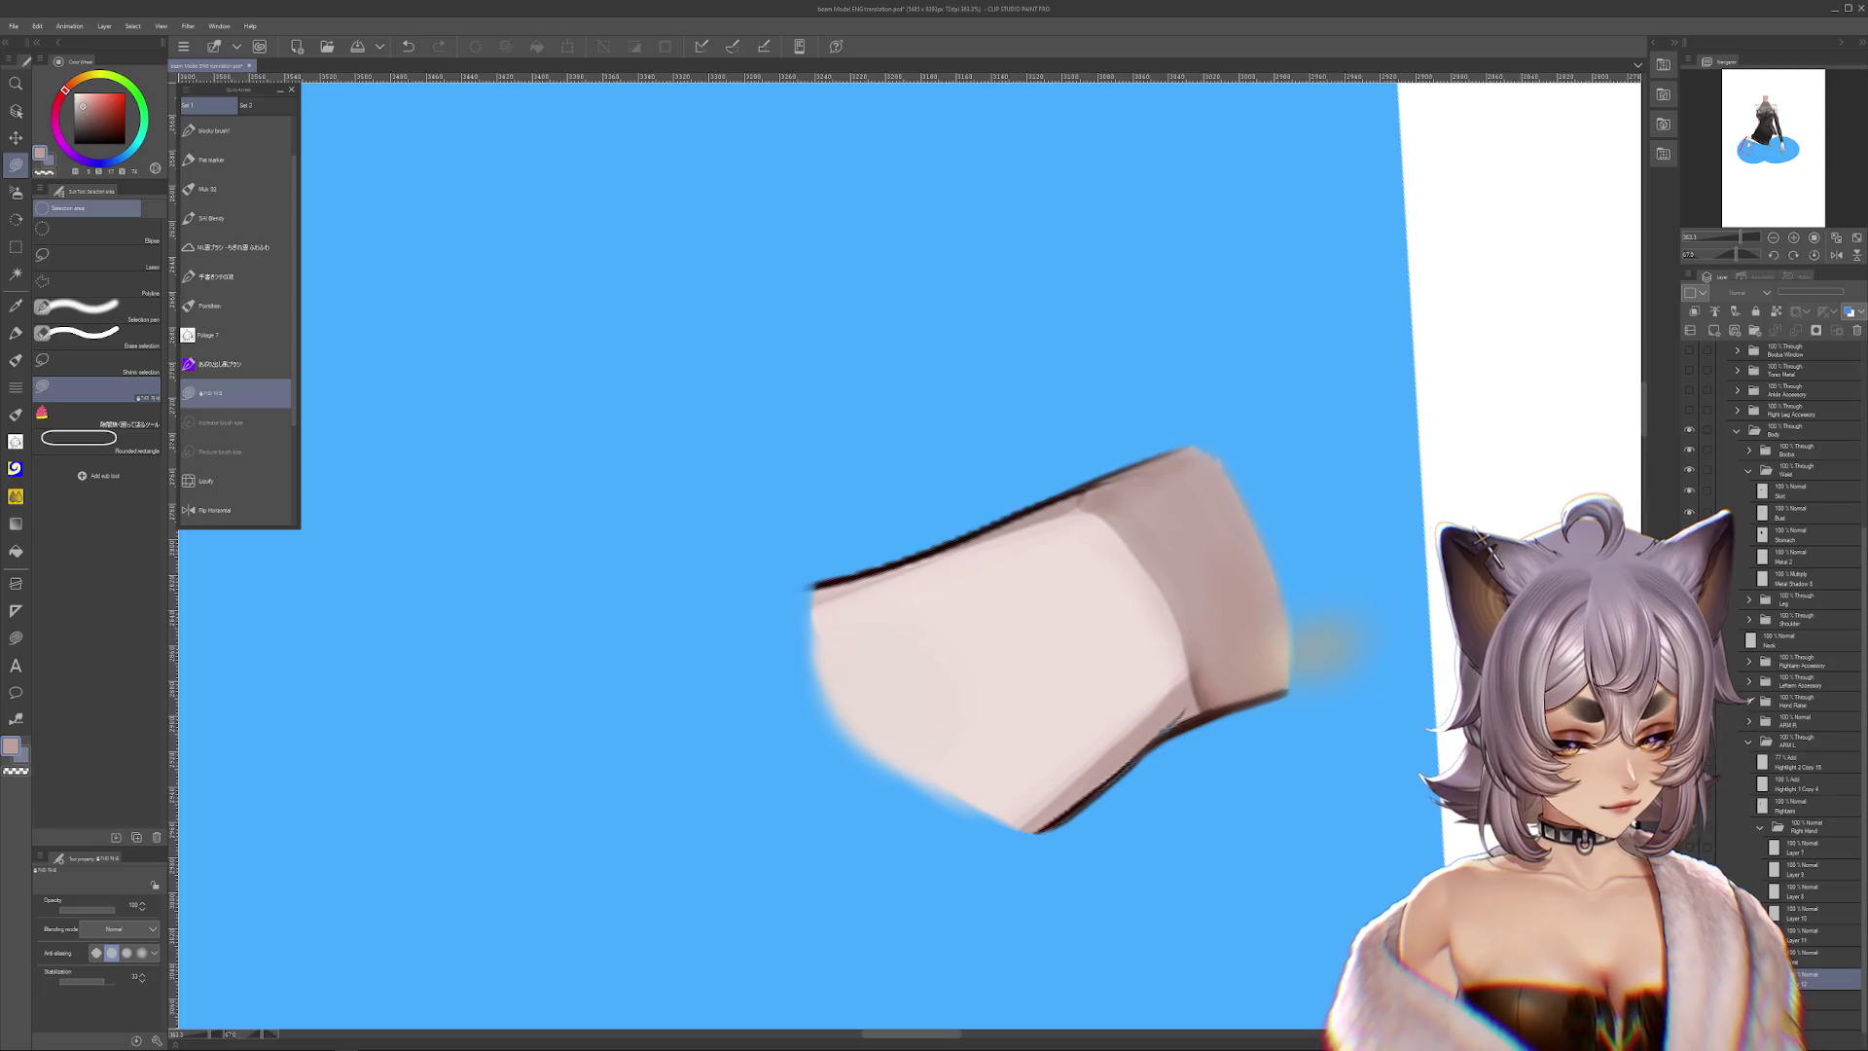
{"action": "left_click", "coordinate": [1819, 955]}
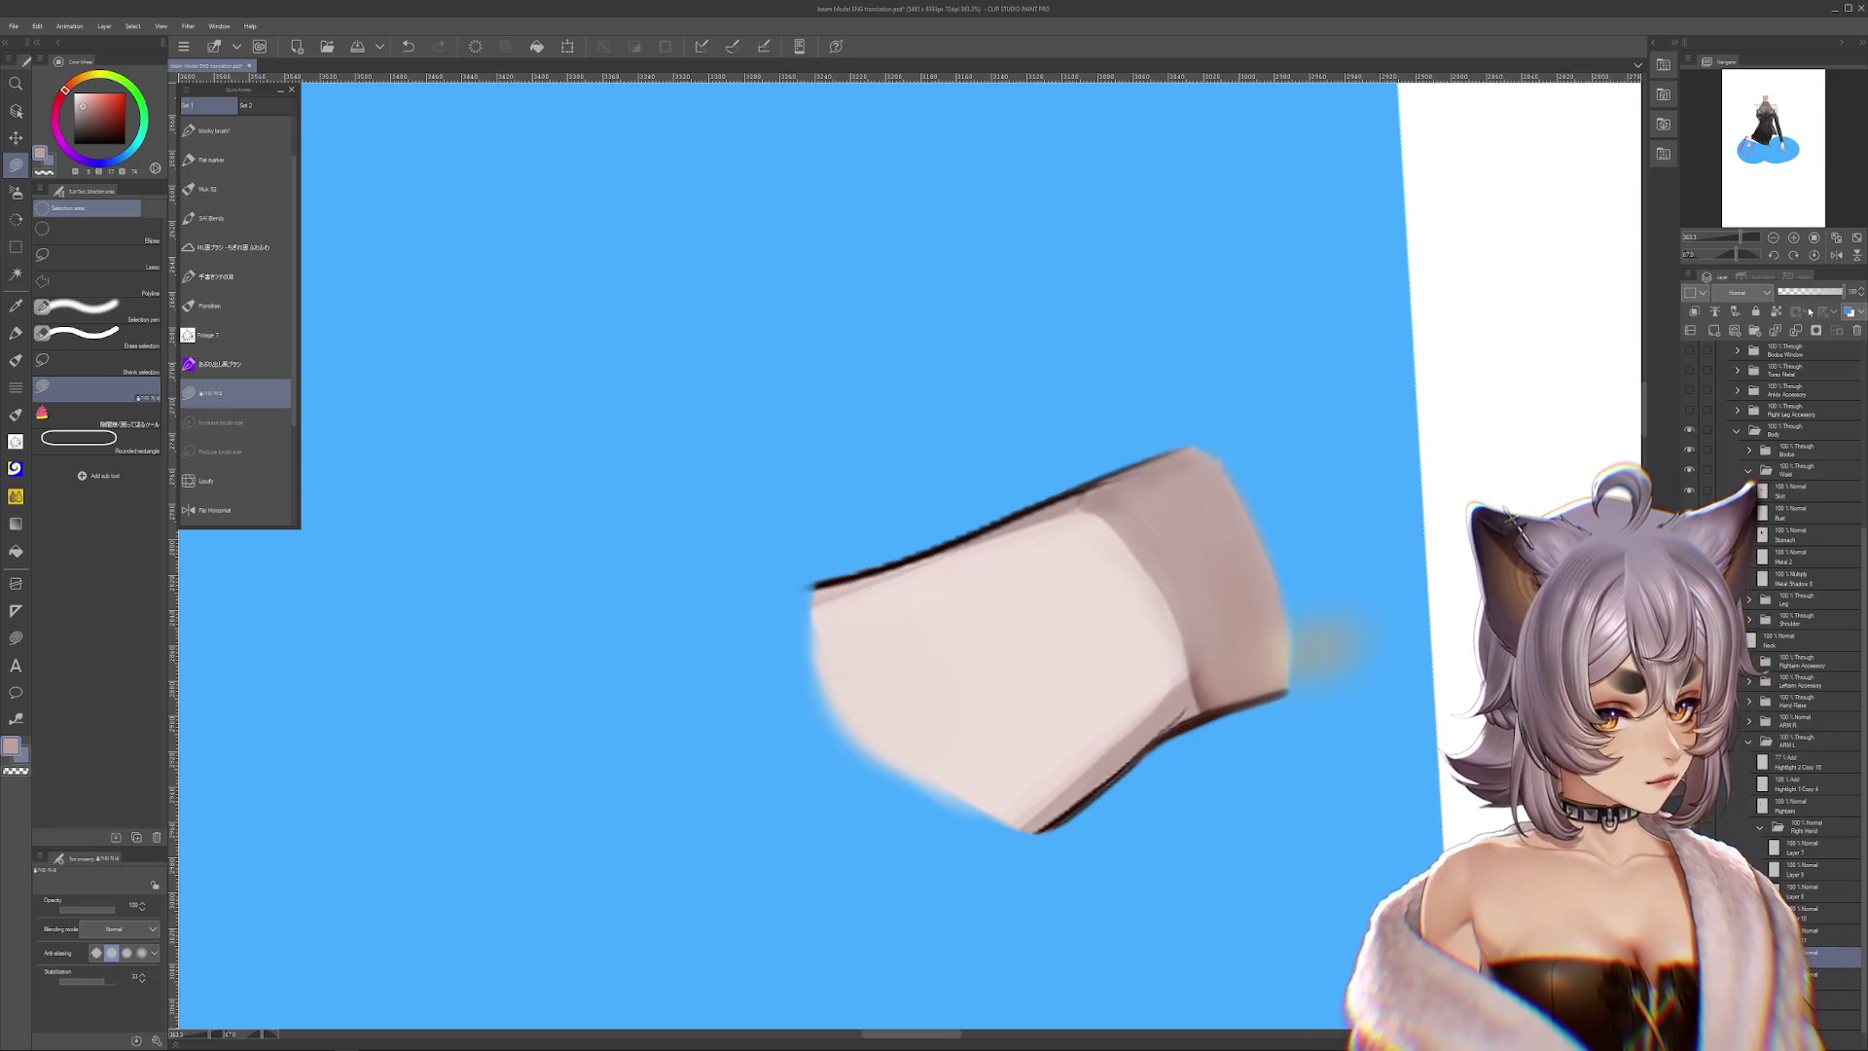
{"action": "left_click_drag", "start_coordinate": [1063, 721], "coordinate": [1174, 779]}
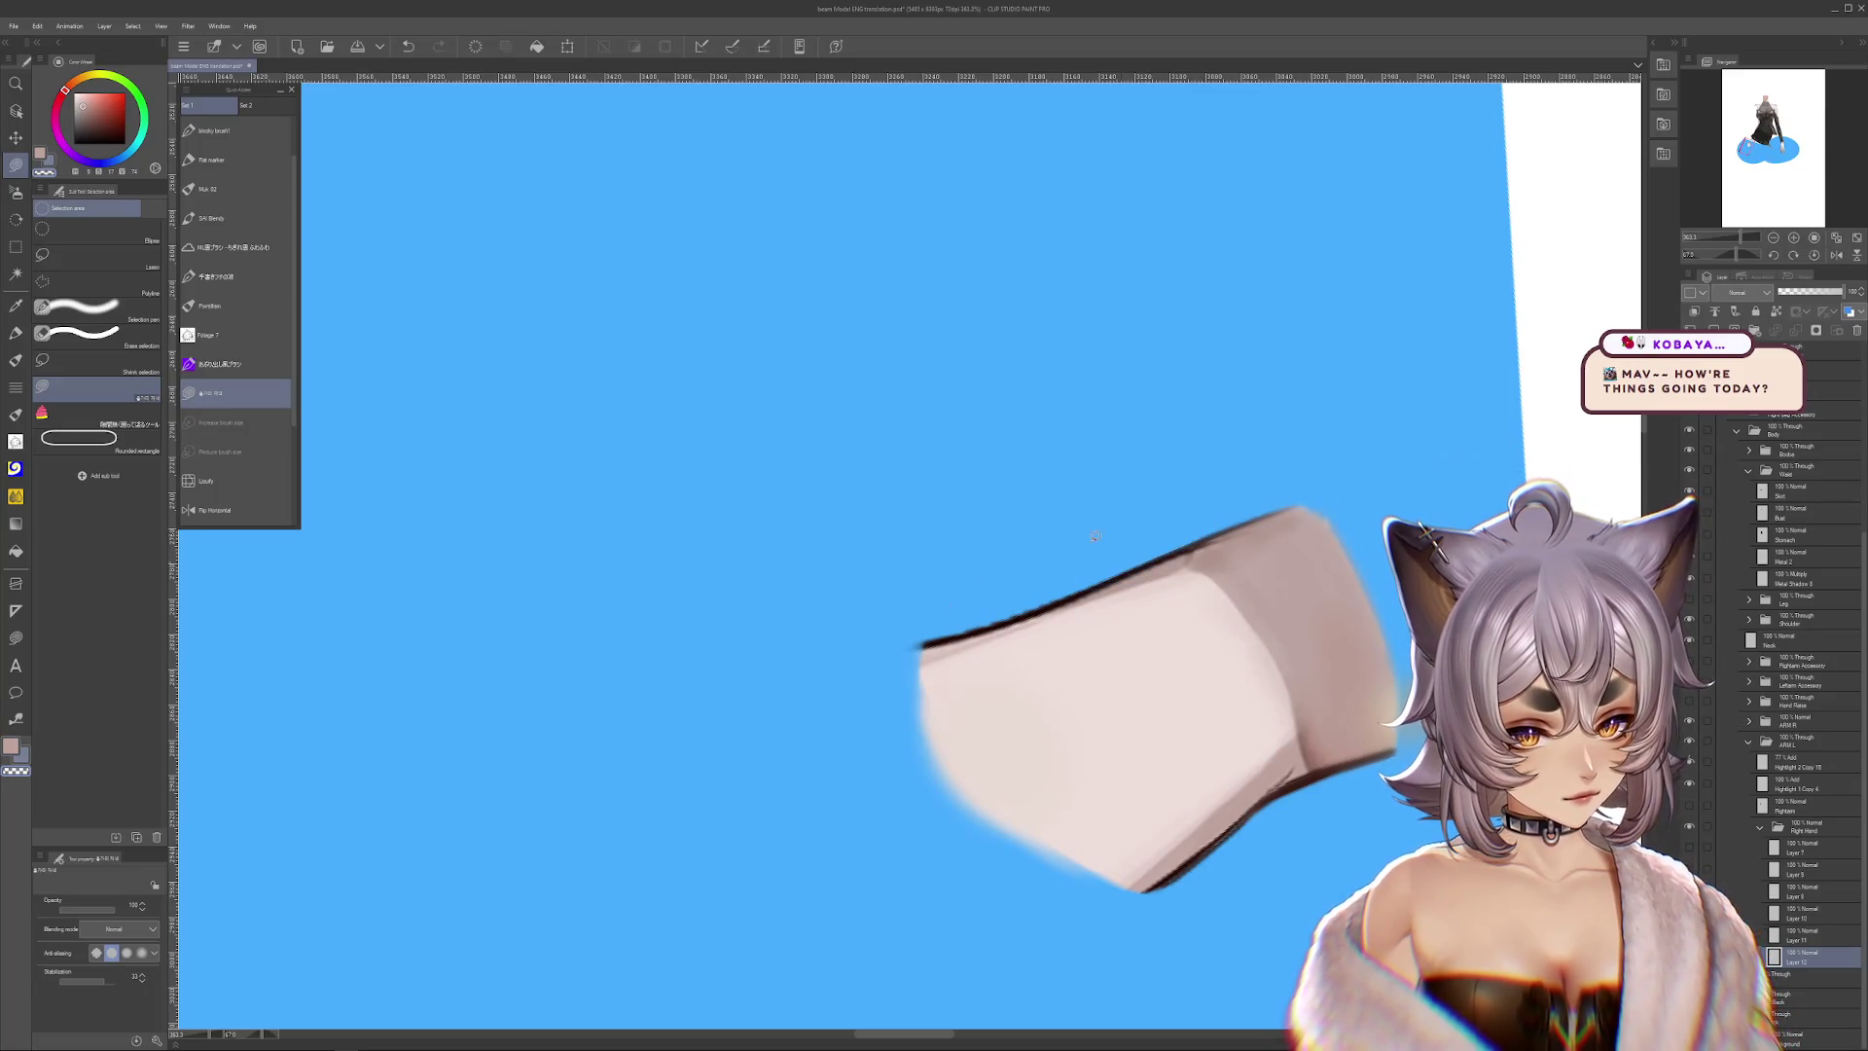
Zoom out to see the finger stub on the blue backdrop, then open the Window menu
{"action": "scroll", "coordinate": [1071, 535], "scroll_direction": "down", "scroll_amount": 1}
{"action": "scroll", "coordinate": [1089, 525], "scroll_direction": "down", "scroll_amount": 1}
{"action": "scroll", "coordinate": [1129, 497], "scroll_direction": "down", "scroll_amount": 1}
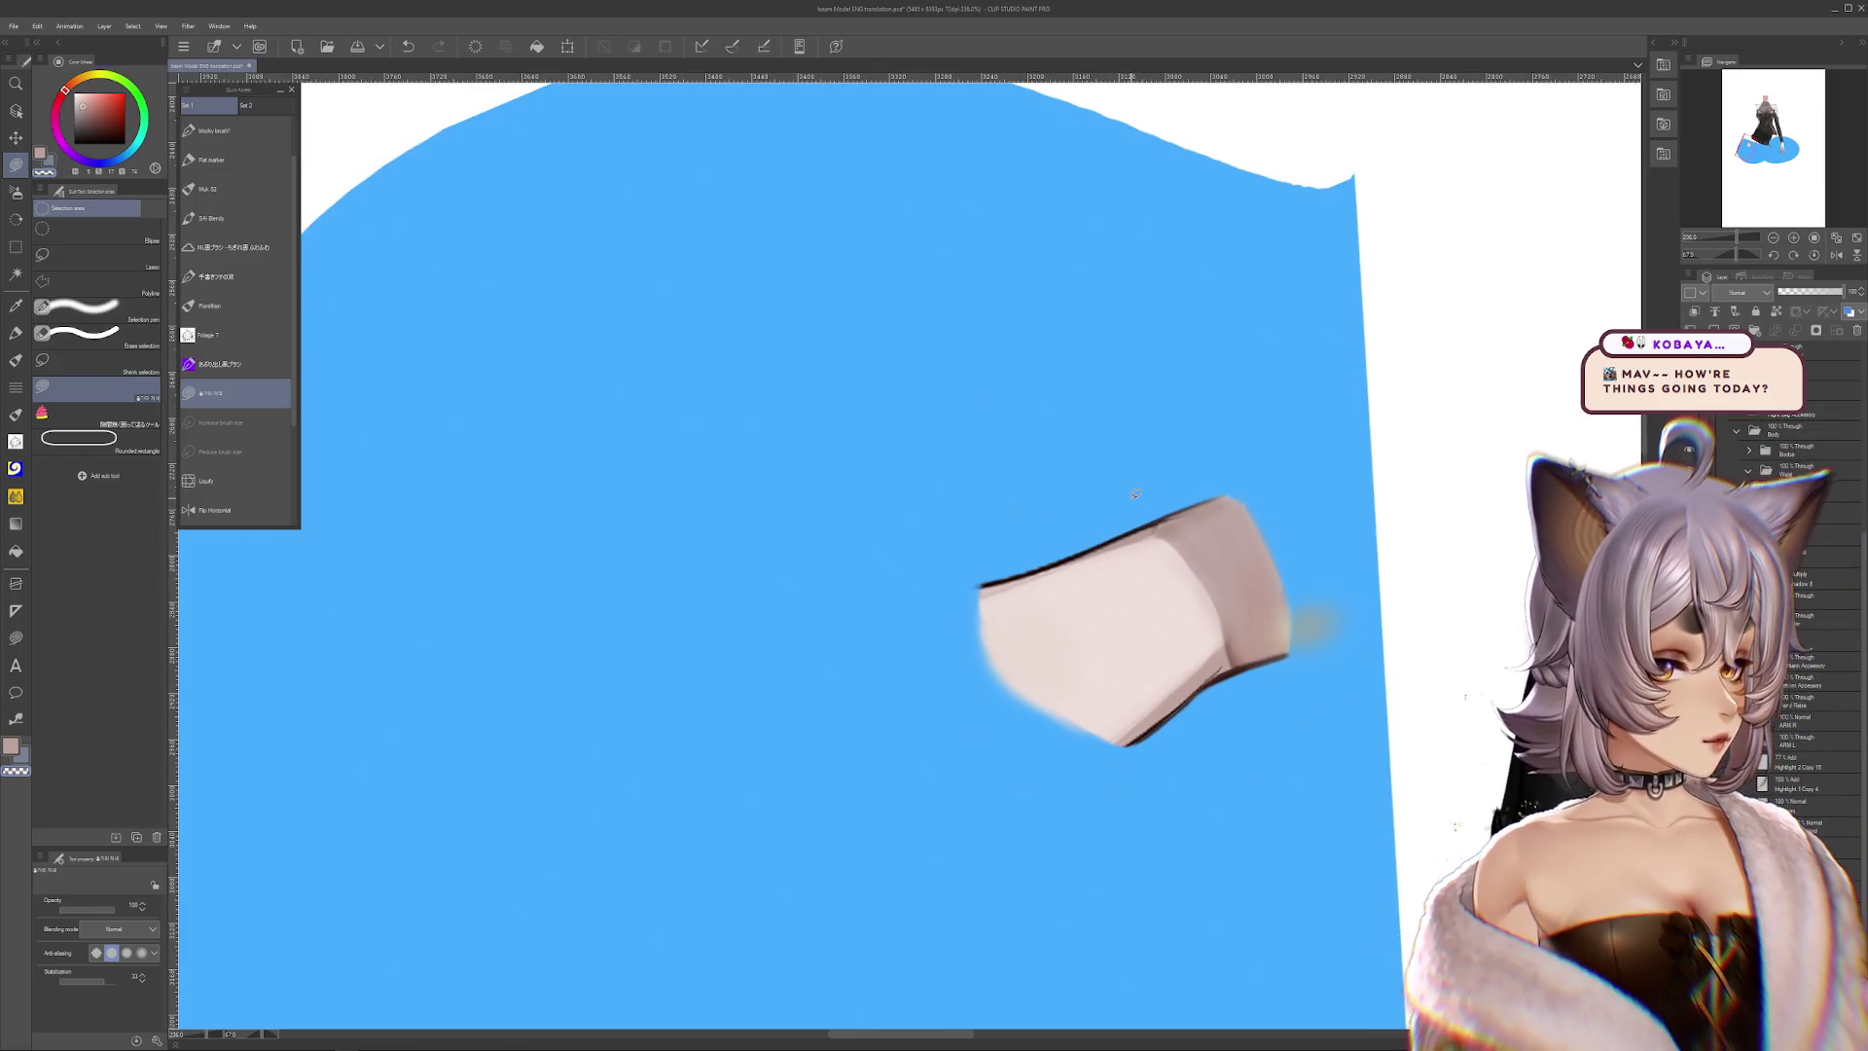
{"action": "scroll", "coordinate": [1207, 652], "scroll_direction": "down", "scroll_amount": 1}
{"action": "scroll", "coordinate": [1119, 623], "scroll_direction": "up", "scroll_amount": 1}
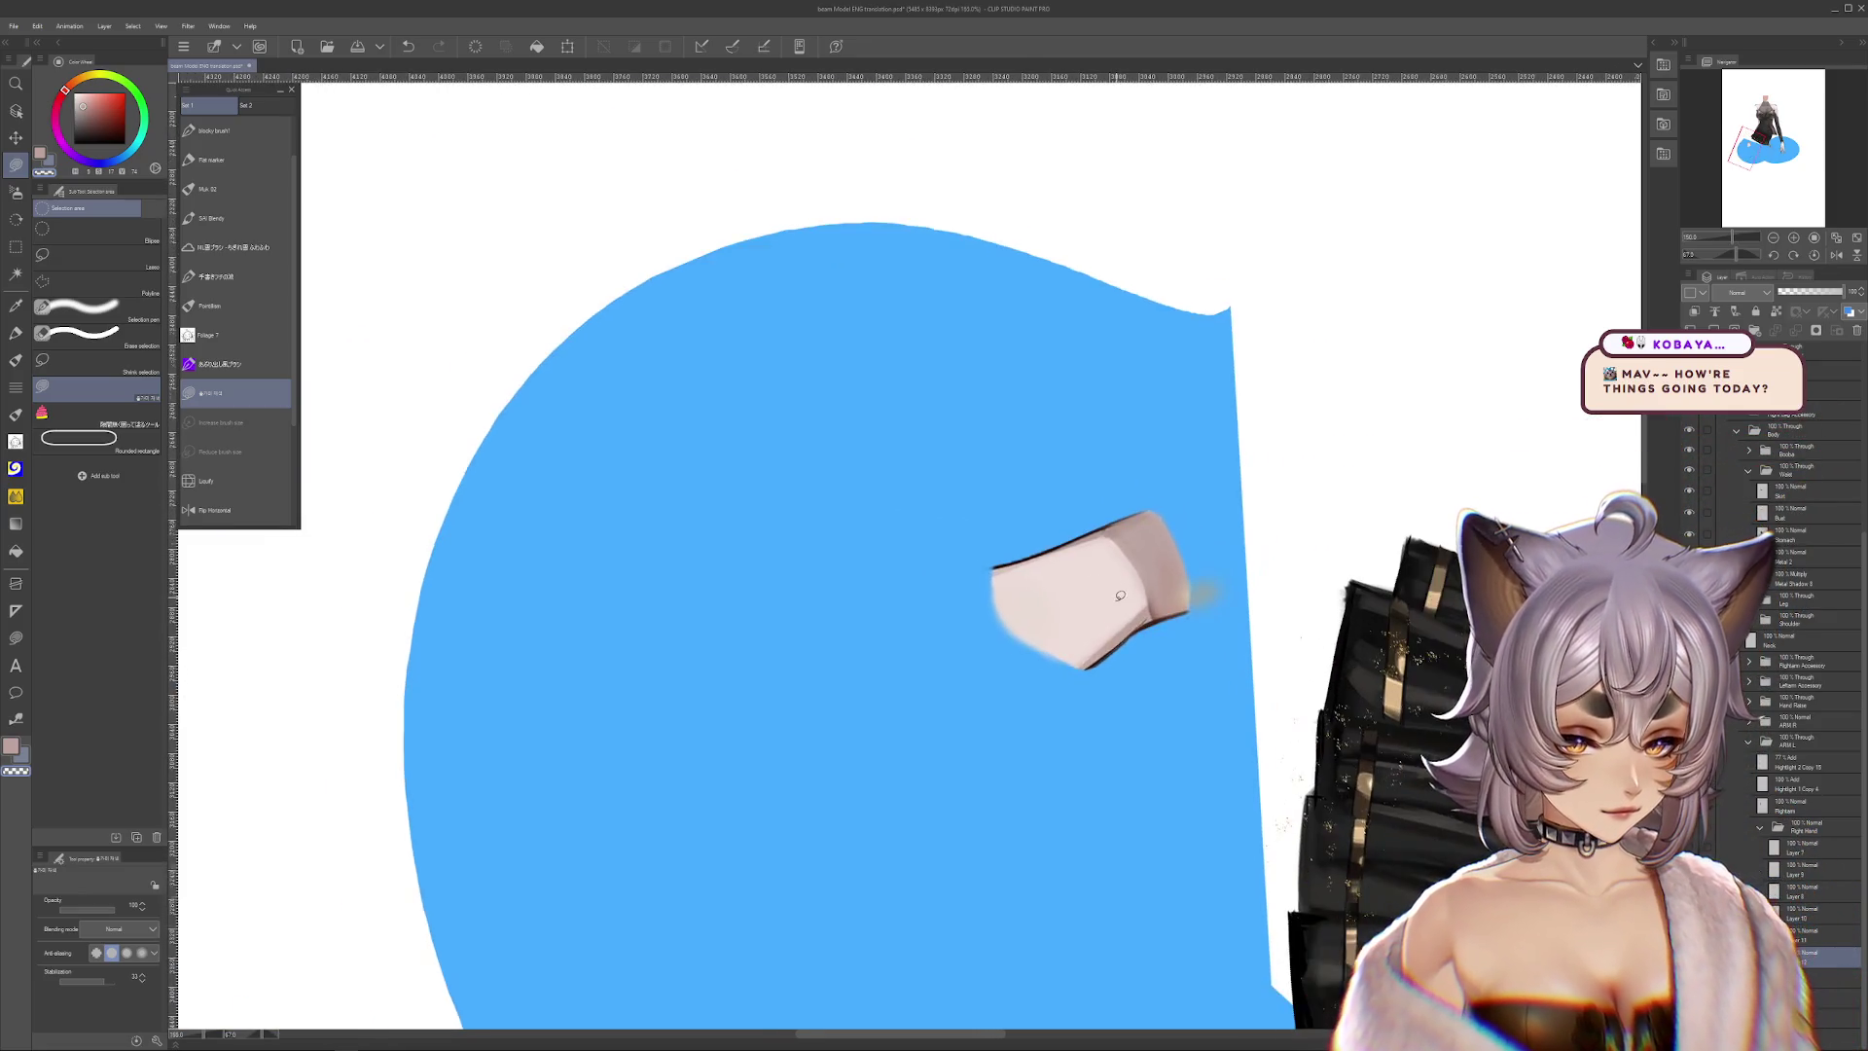
{"action": "scroll", "coordinate": [1051, 613], "scroll_direction": "up", "scroll_amount": 1}
{"action": "scroll", "coordinate": [990, 600], "scroll_direction": "up", "scroll_amount": 1}
{"action": "scroll", "coordinate": [973, 584], "scroll_direction": "down", "scroll_amount": 1}
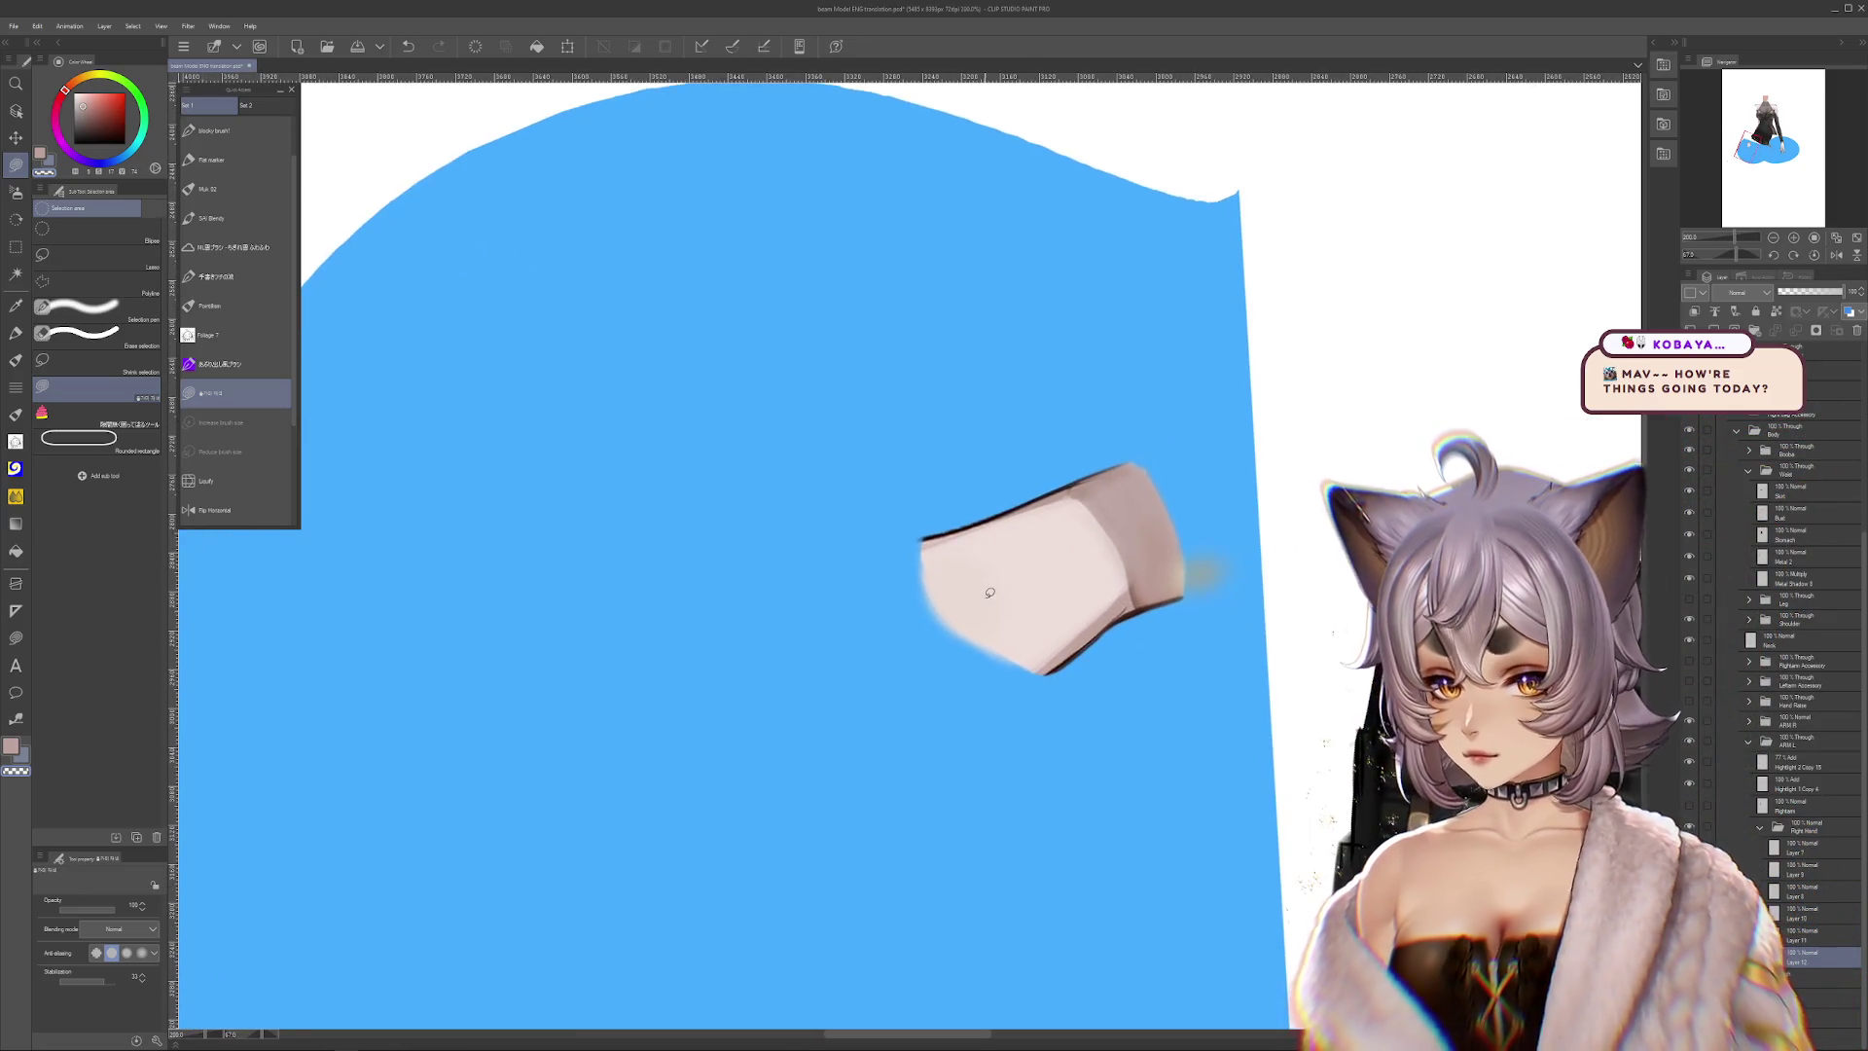
{"action": "scroll", "coordinate": [925, 487], "scroll_direction": "down", "scroll_amount": 1}
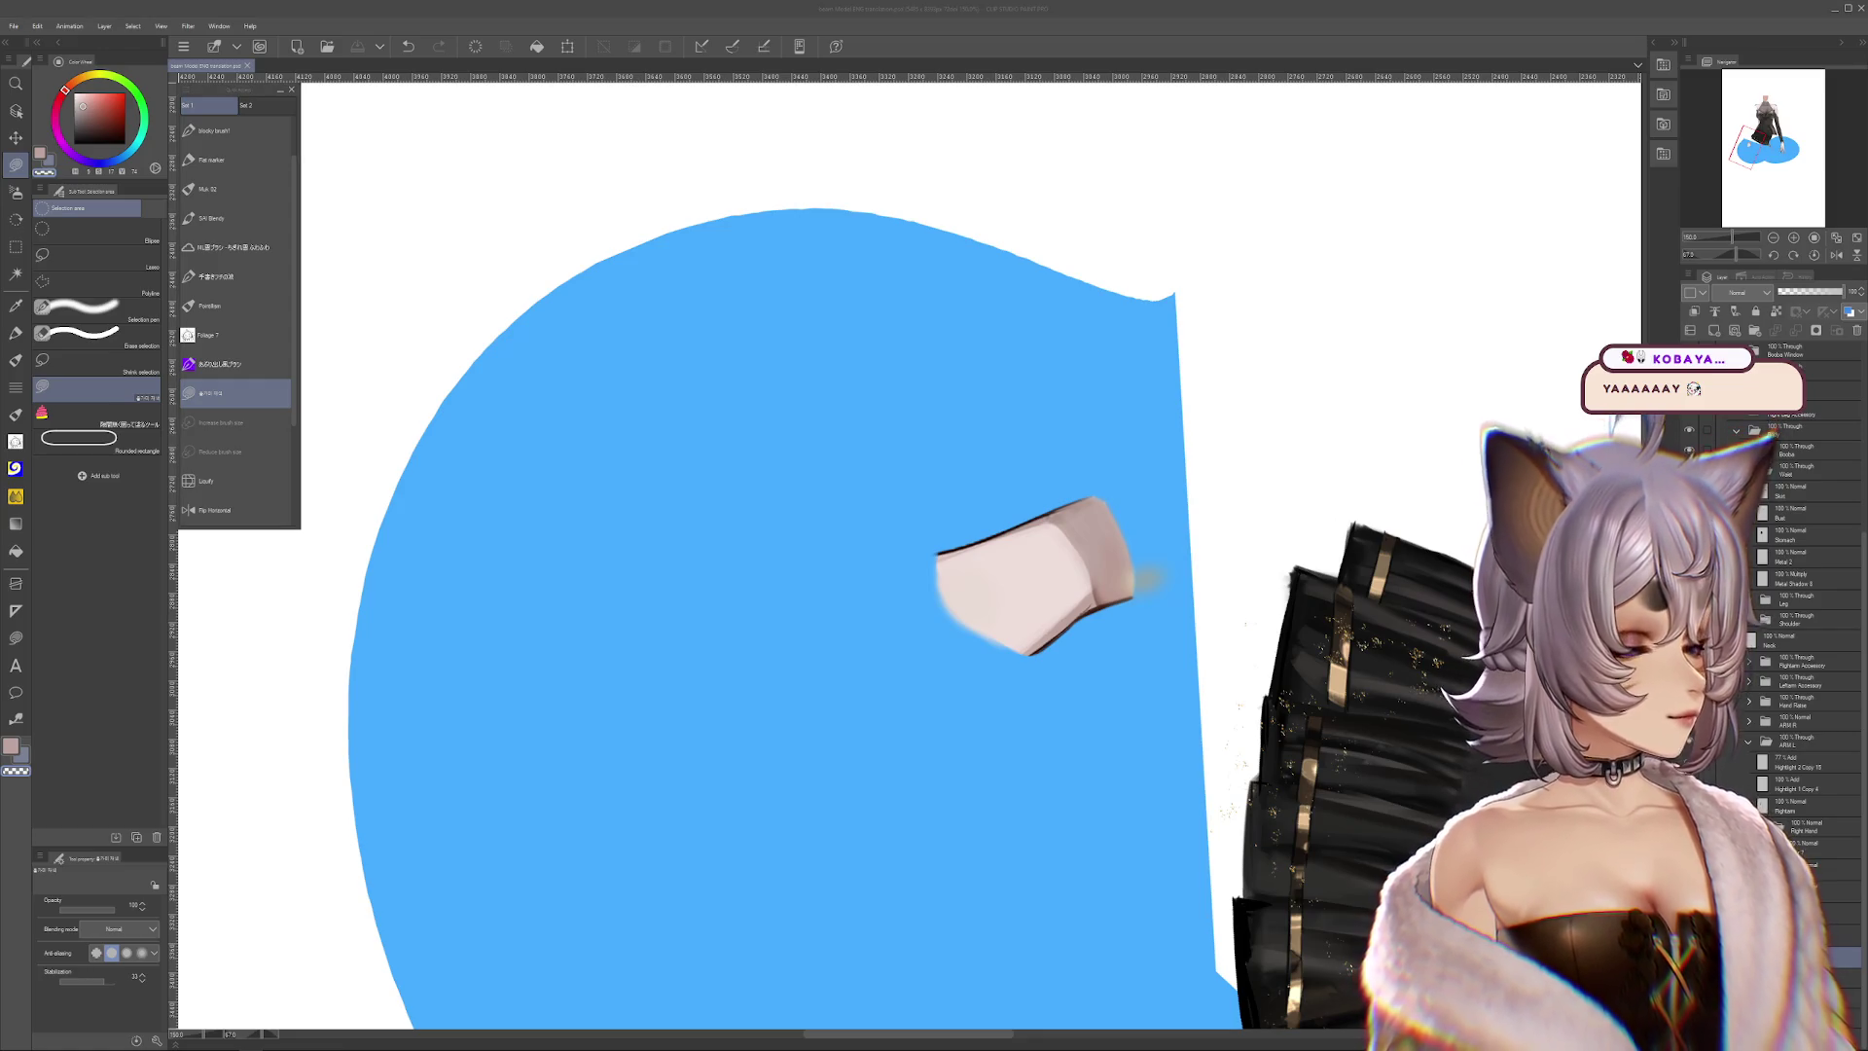
{"action": "scroll", "coordinate": [912, 416], "scroll_direction": "down", "scroll_amount": 2}
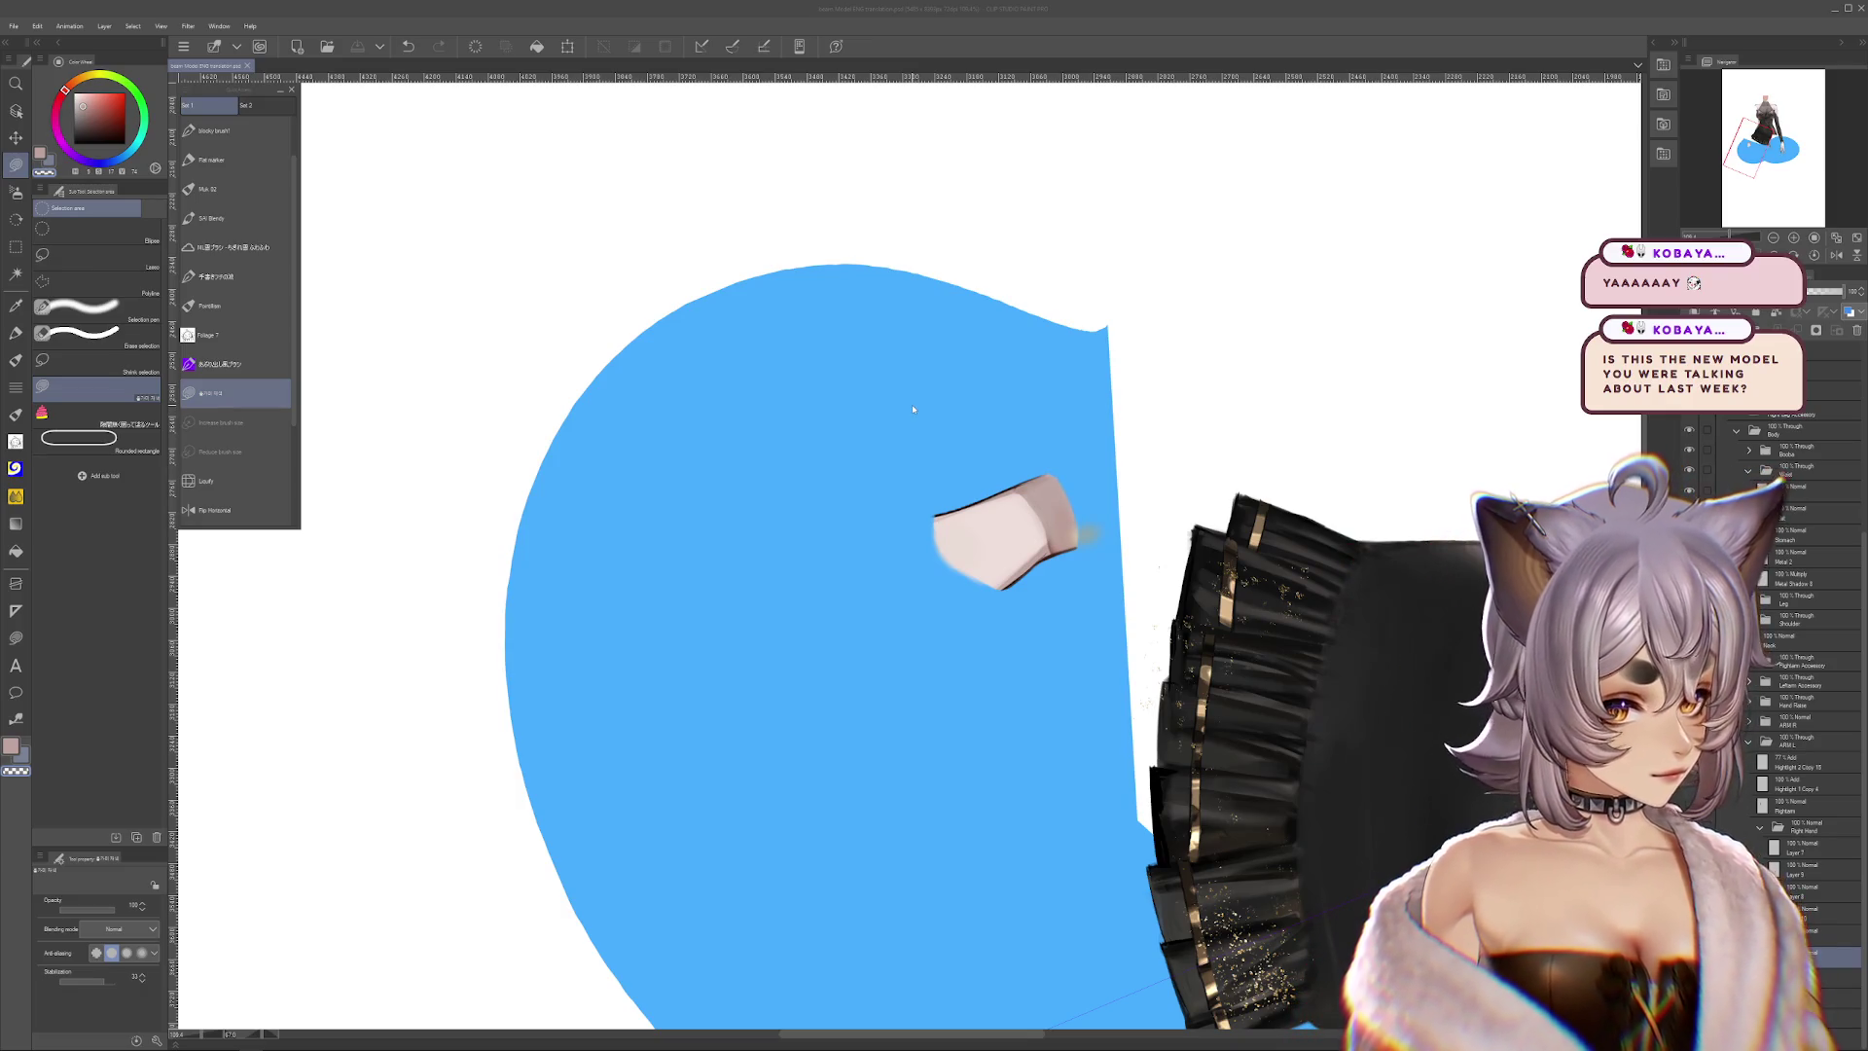
{"action": "left_click", "coordinate": [220, 26]}
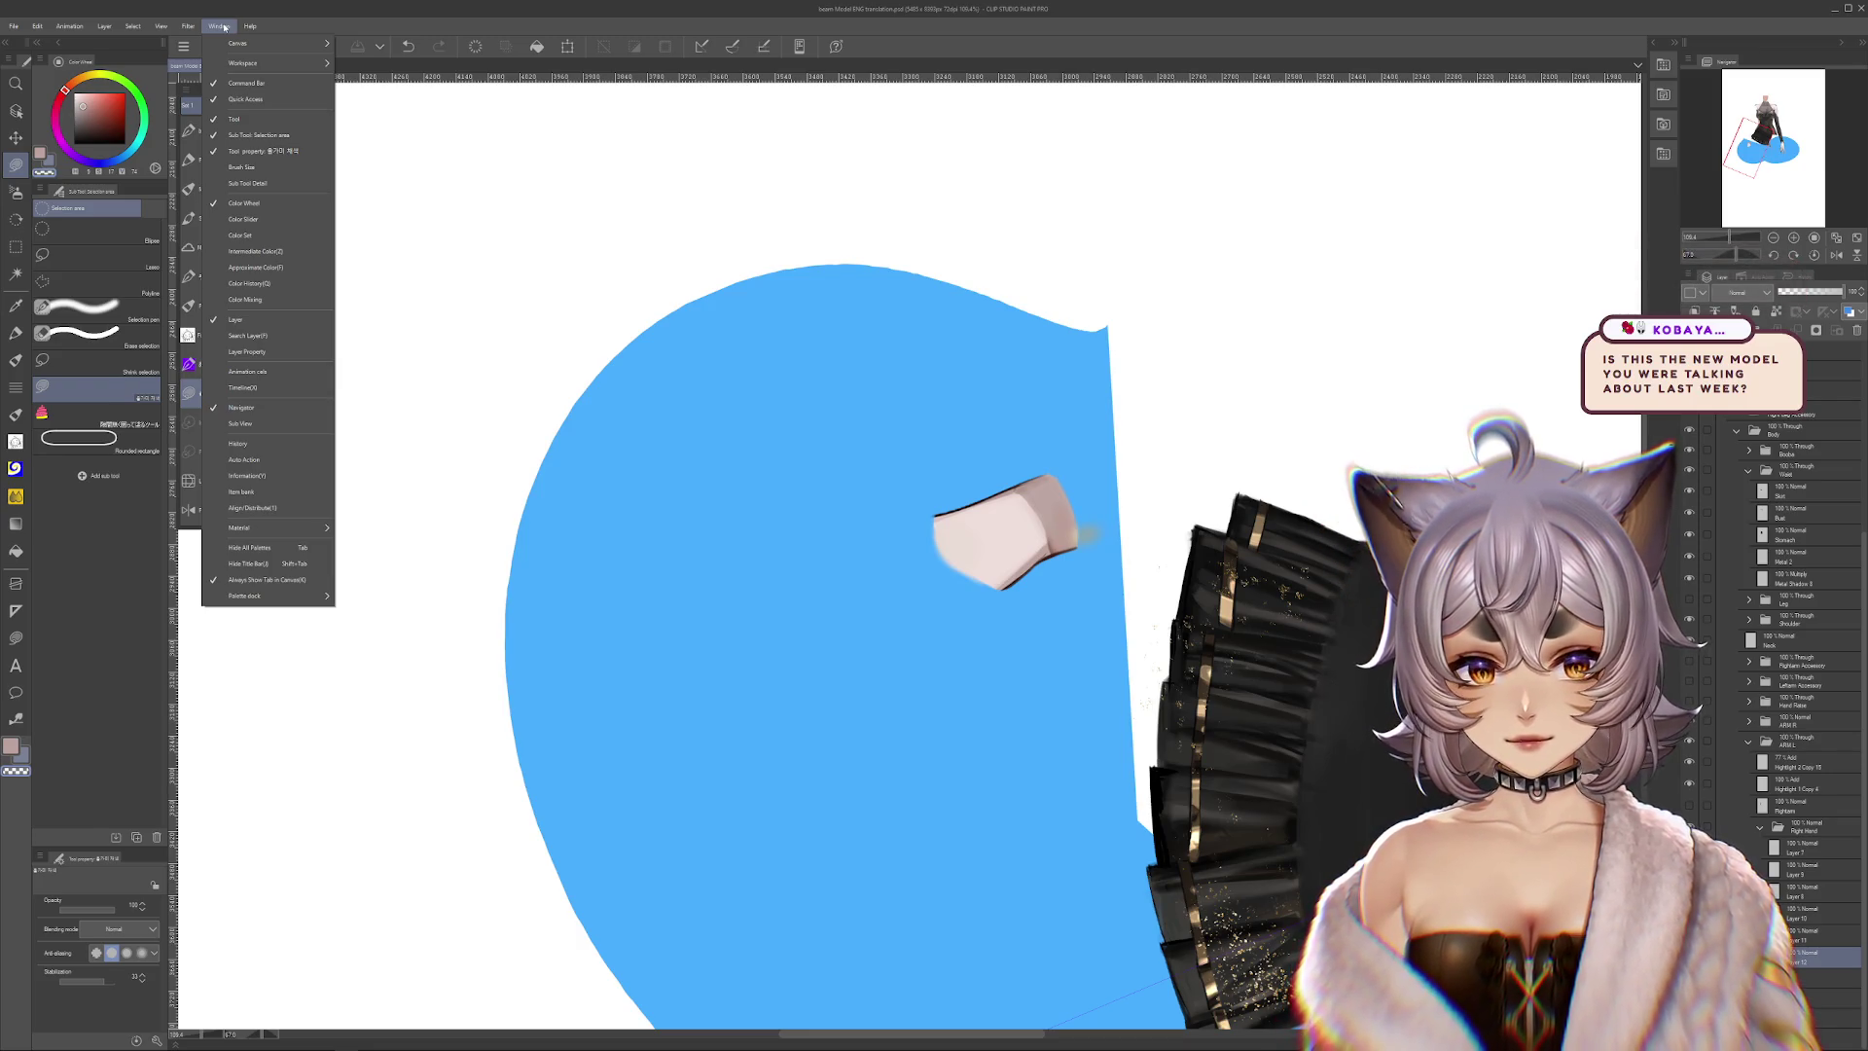
{"action": "left_click", "coordinate": [223, 26]}
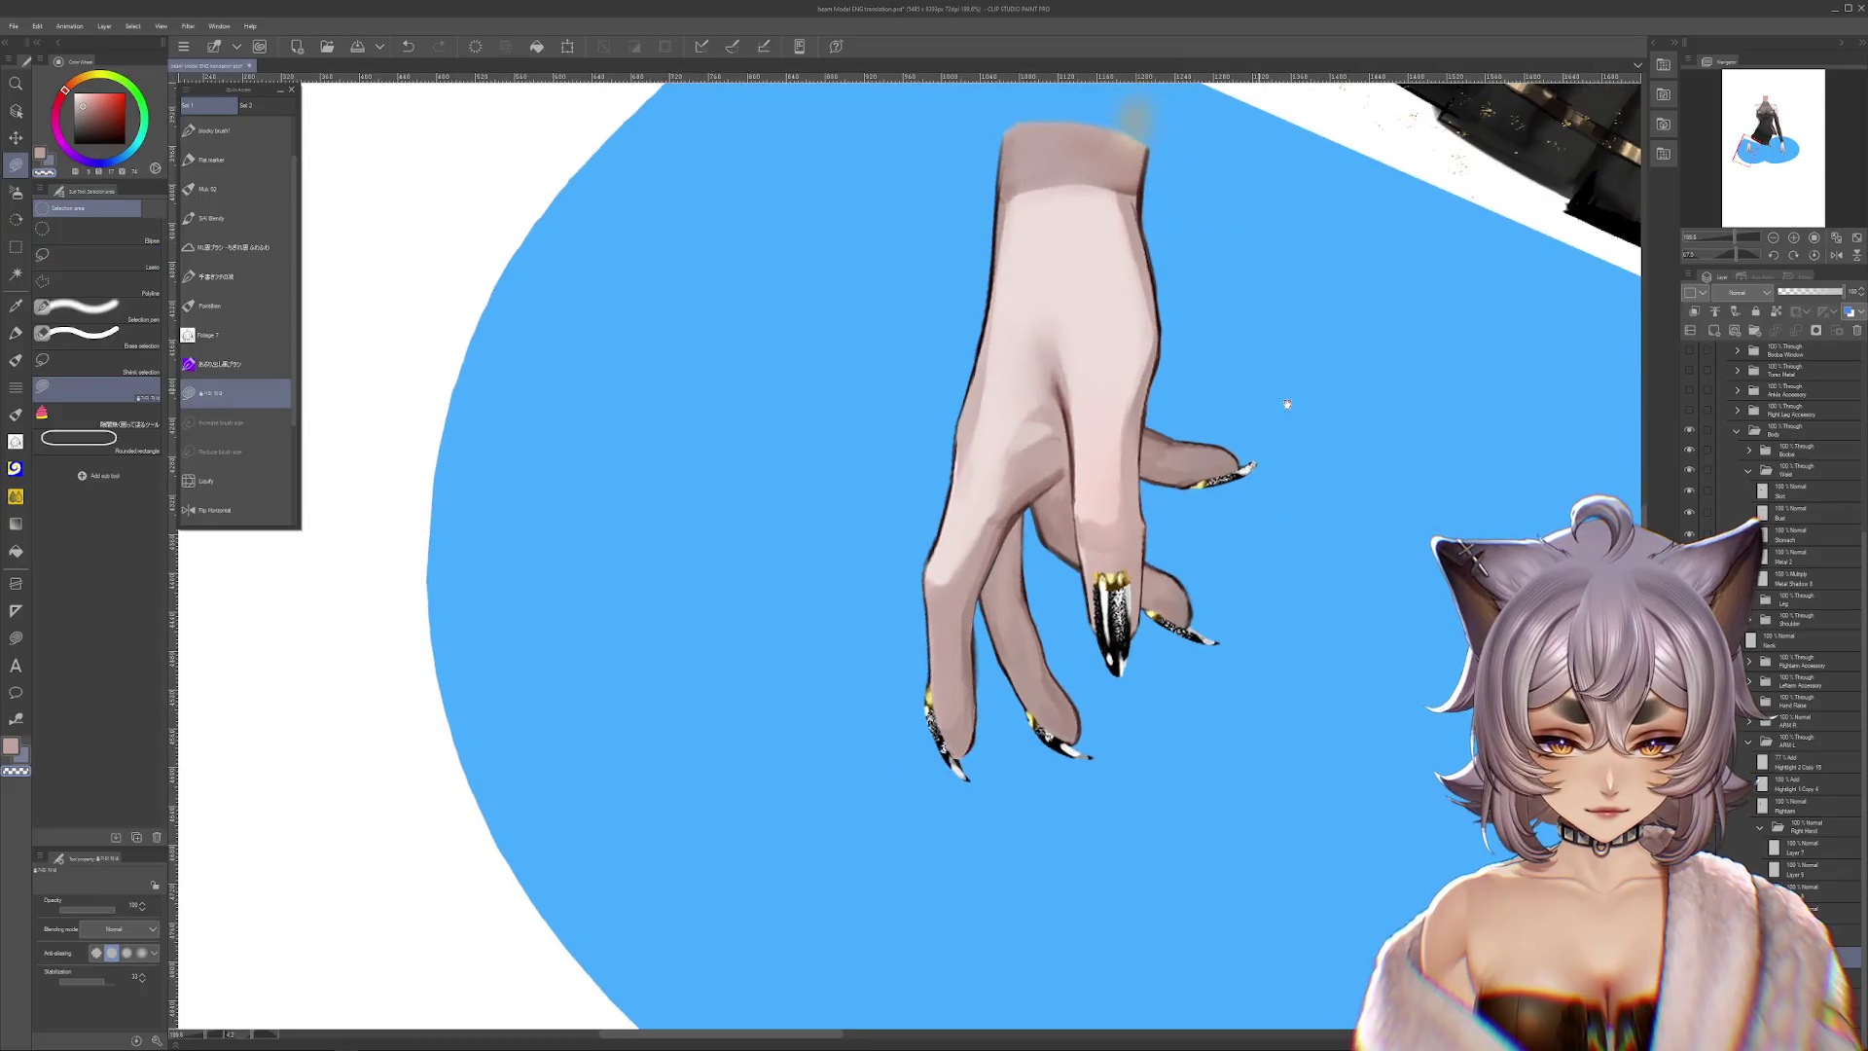
{"action": "scroll", "coordinate": [1259, 391], "scroll_direction": "down", "scroll_amount": 5}
{"action": "scroll", "coordinate": [1271, 645], "scroll_direction": "up", "scroll_amount": 1}
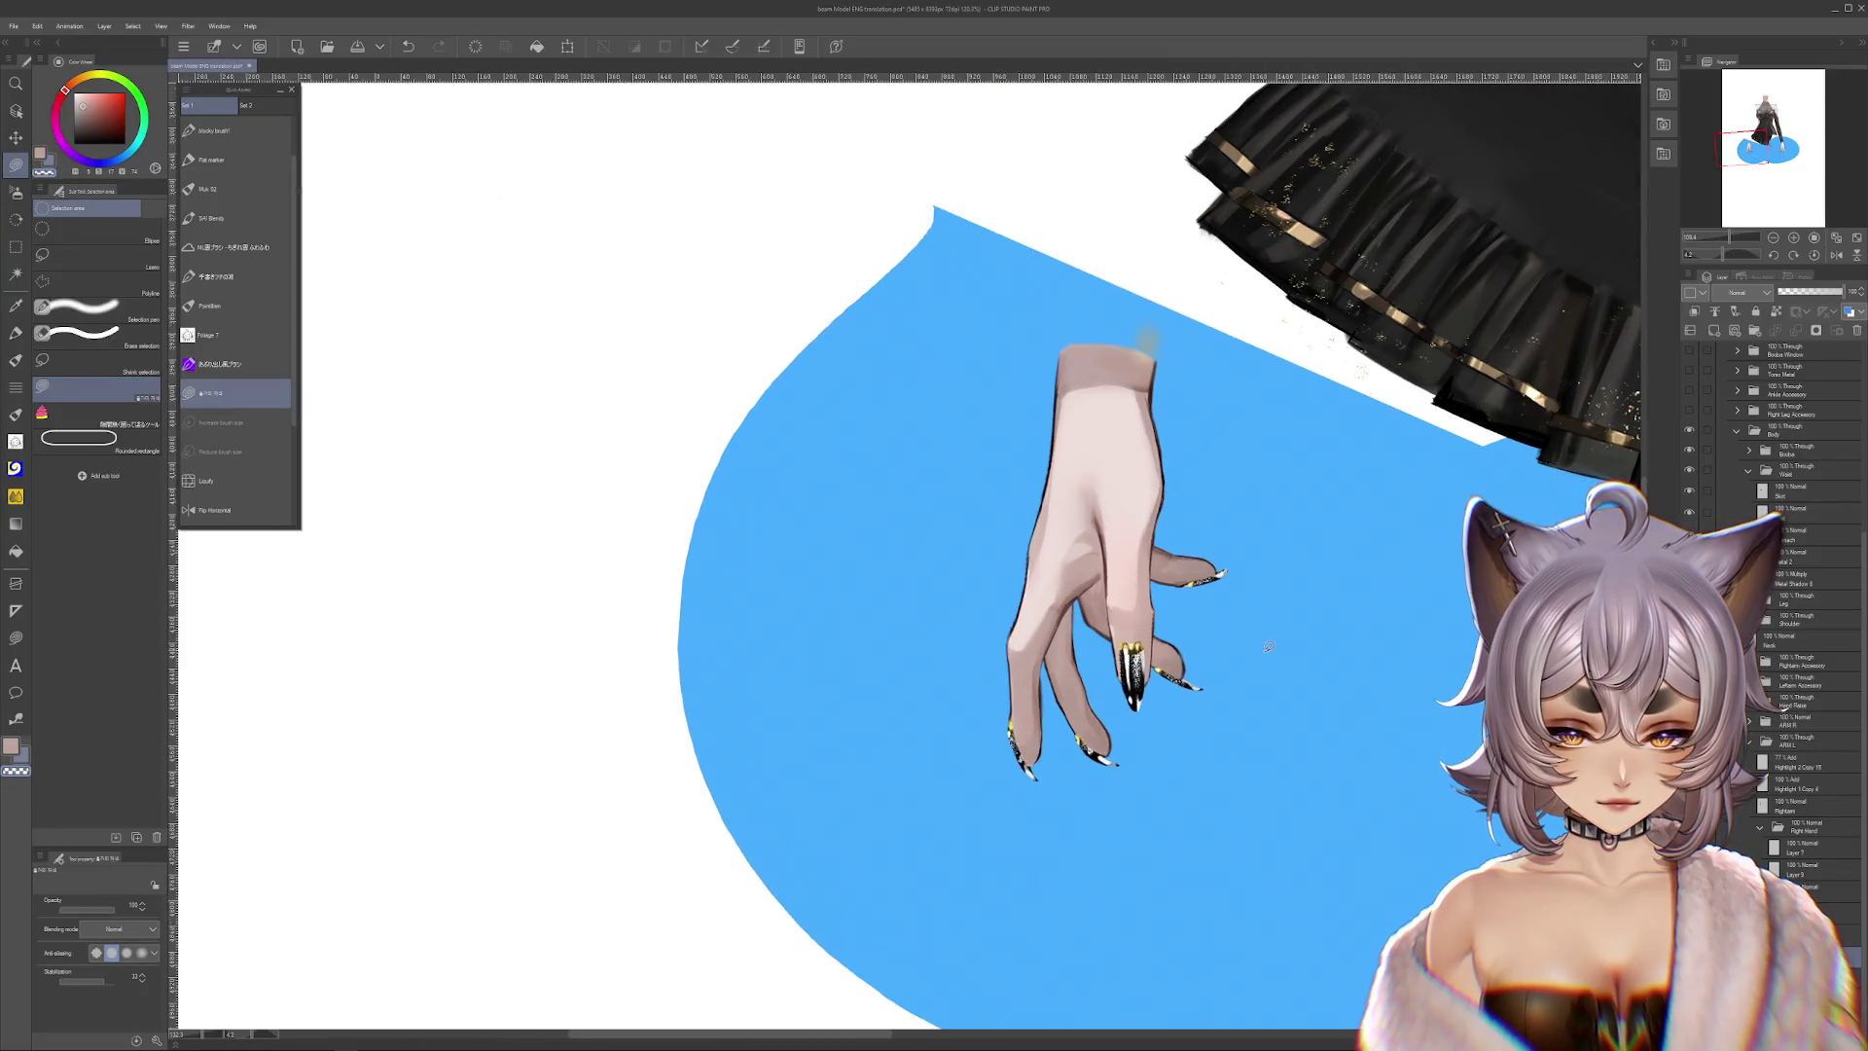
{"action": "scroll", "coordinate": [1313, 667], "scroll_direction": "up", "scroll_amount": 1}
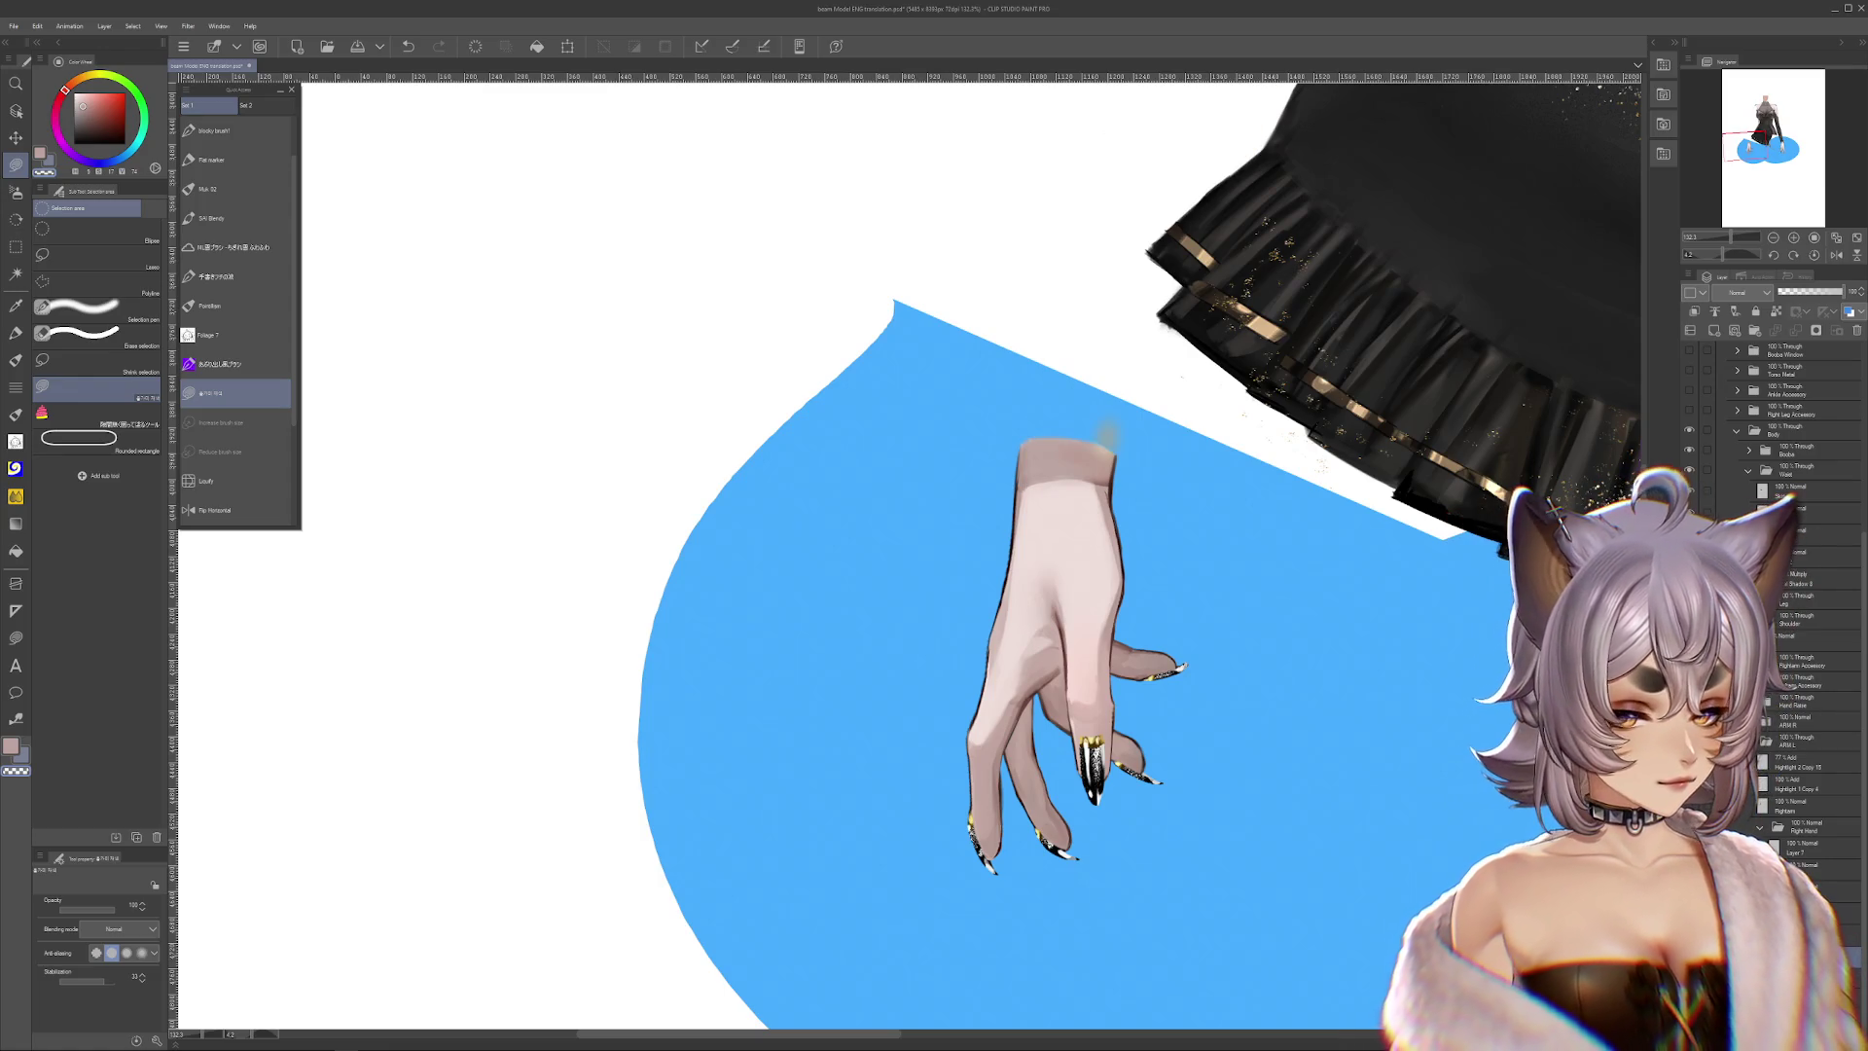
{"action": "scroll", "coordinate": [1078, 610], "scroll_direction": "up", "scroll_amount": 2}
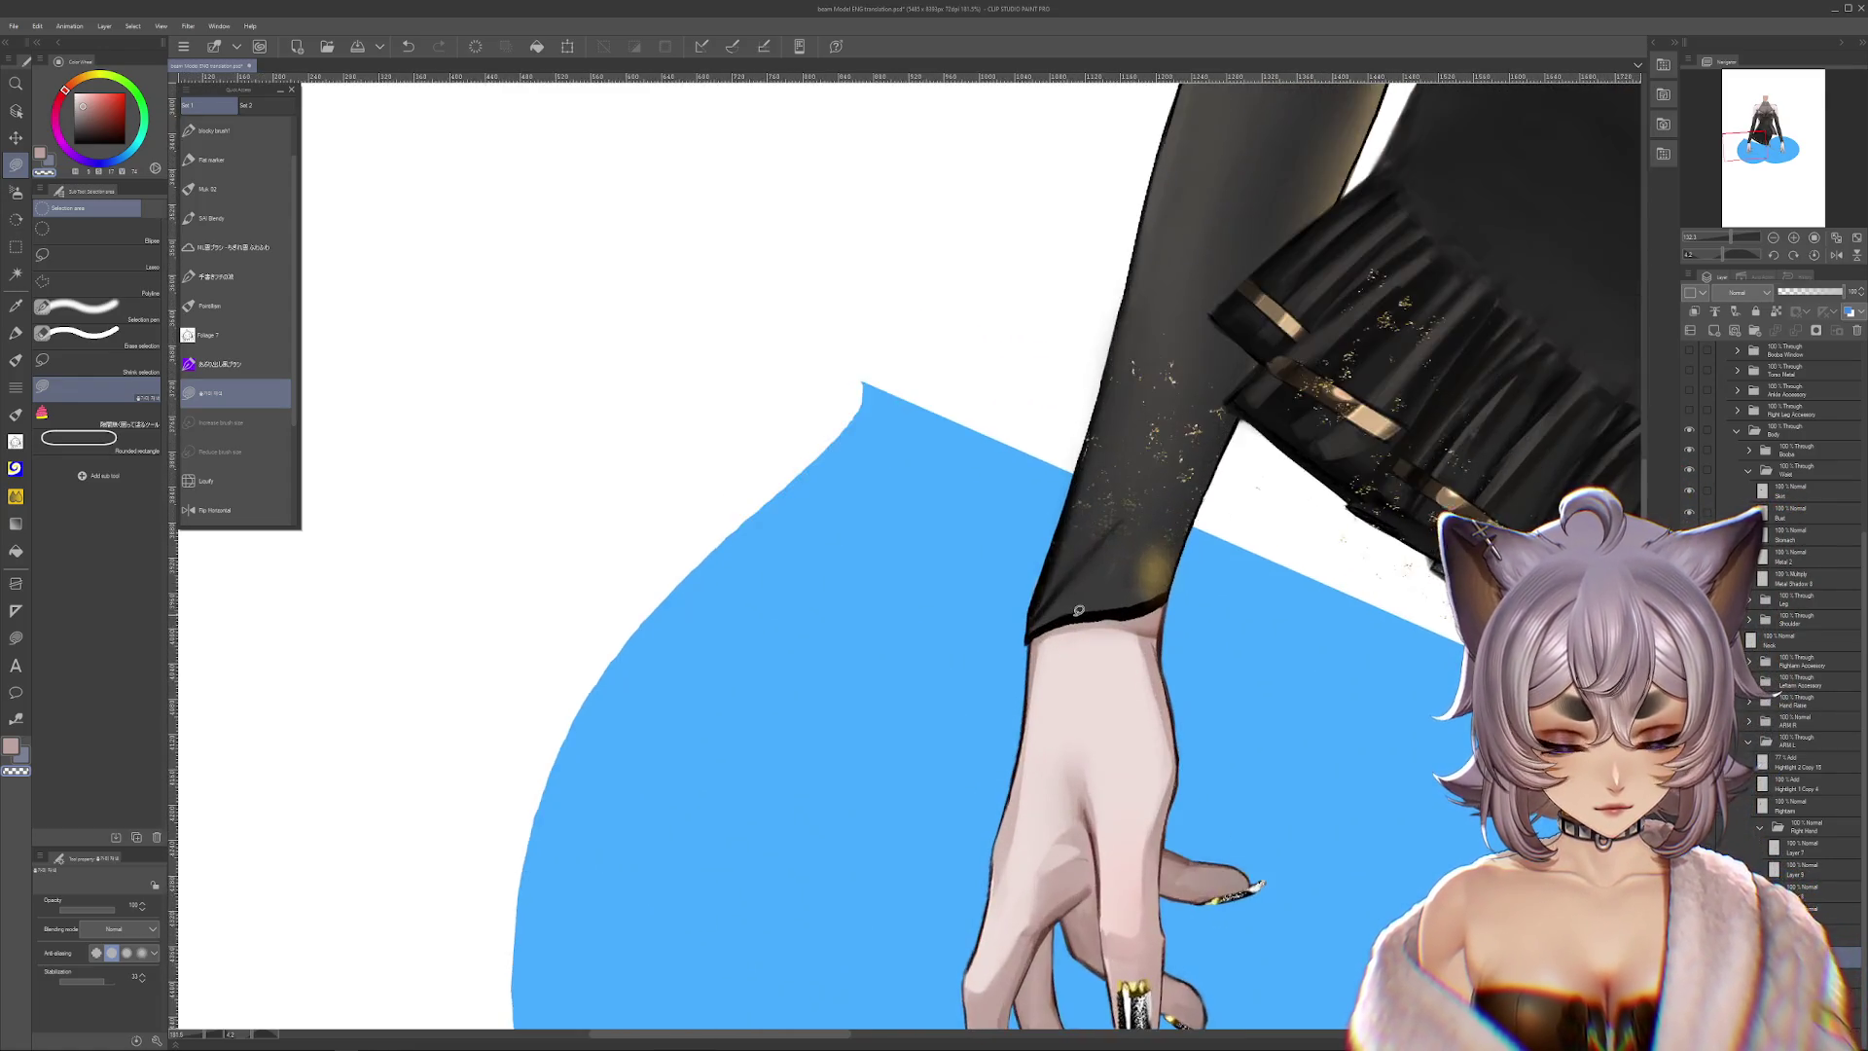
{"action": "scroll", "coordinate": [1078, 610], "scroll_direction": "up", "scroll_amount": 3}
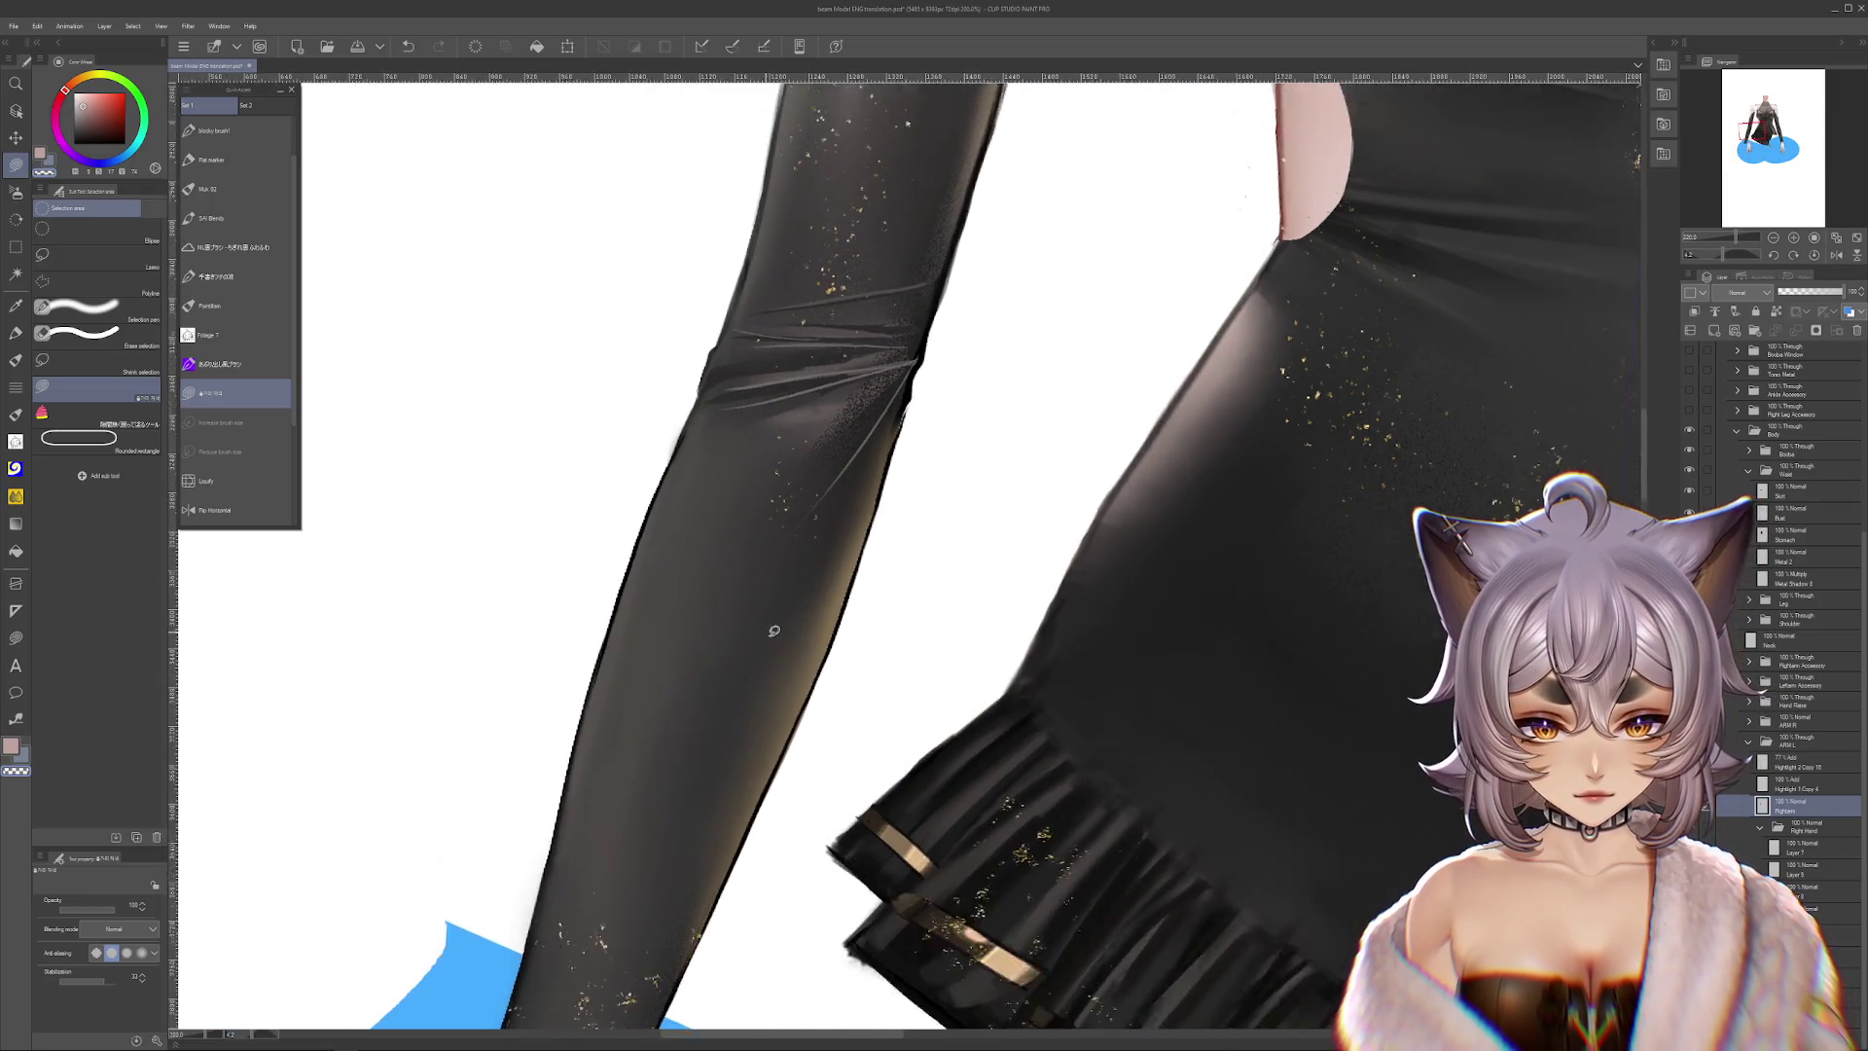
{"action": "scroll", "coordinate": [773, 631], "scroll_direction": "down", "scroll_amount": 5}
{"action": "left_click_drag", "start_coordinate": [757, 640], "coordinate": [855, 621]}
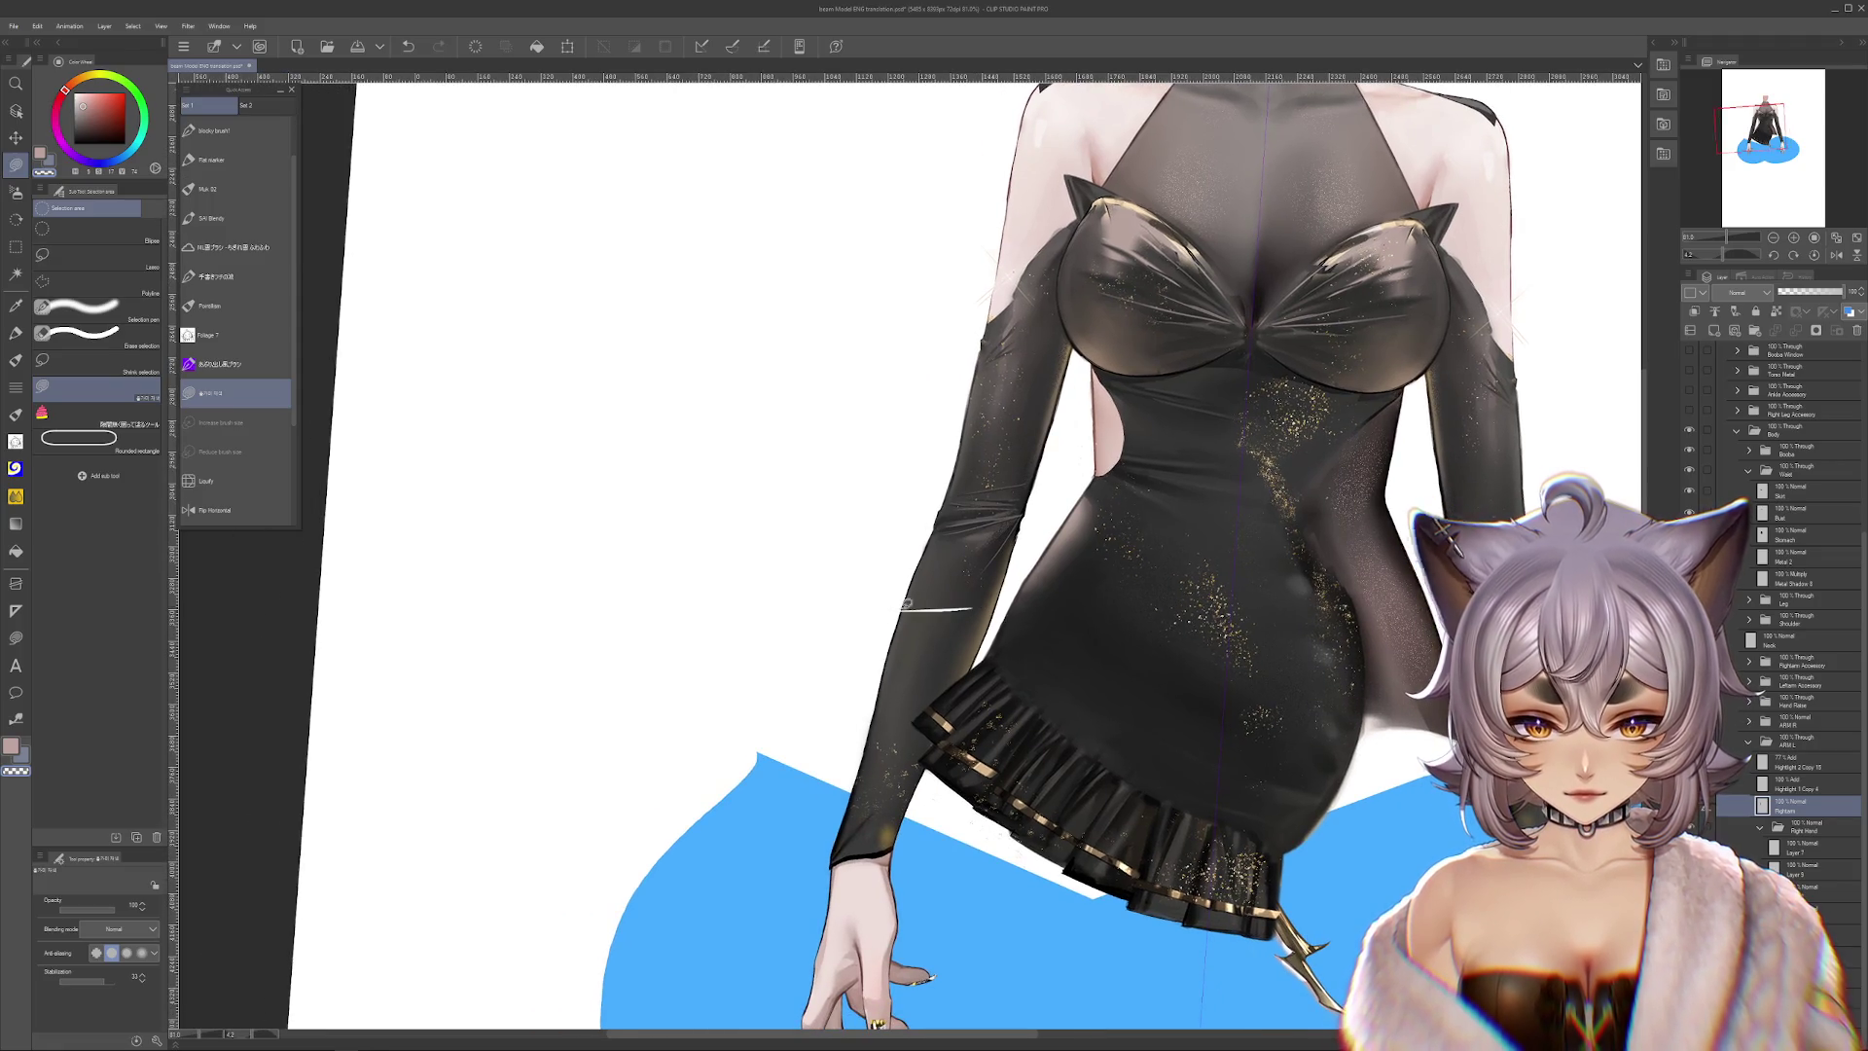
{"action": "scroll", "coordinate": [1790, 584], "scroll_direction": "up", "scroll_amount": 3}
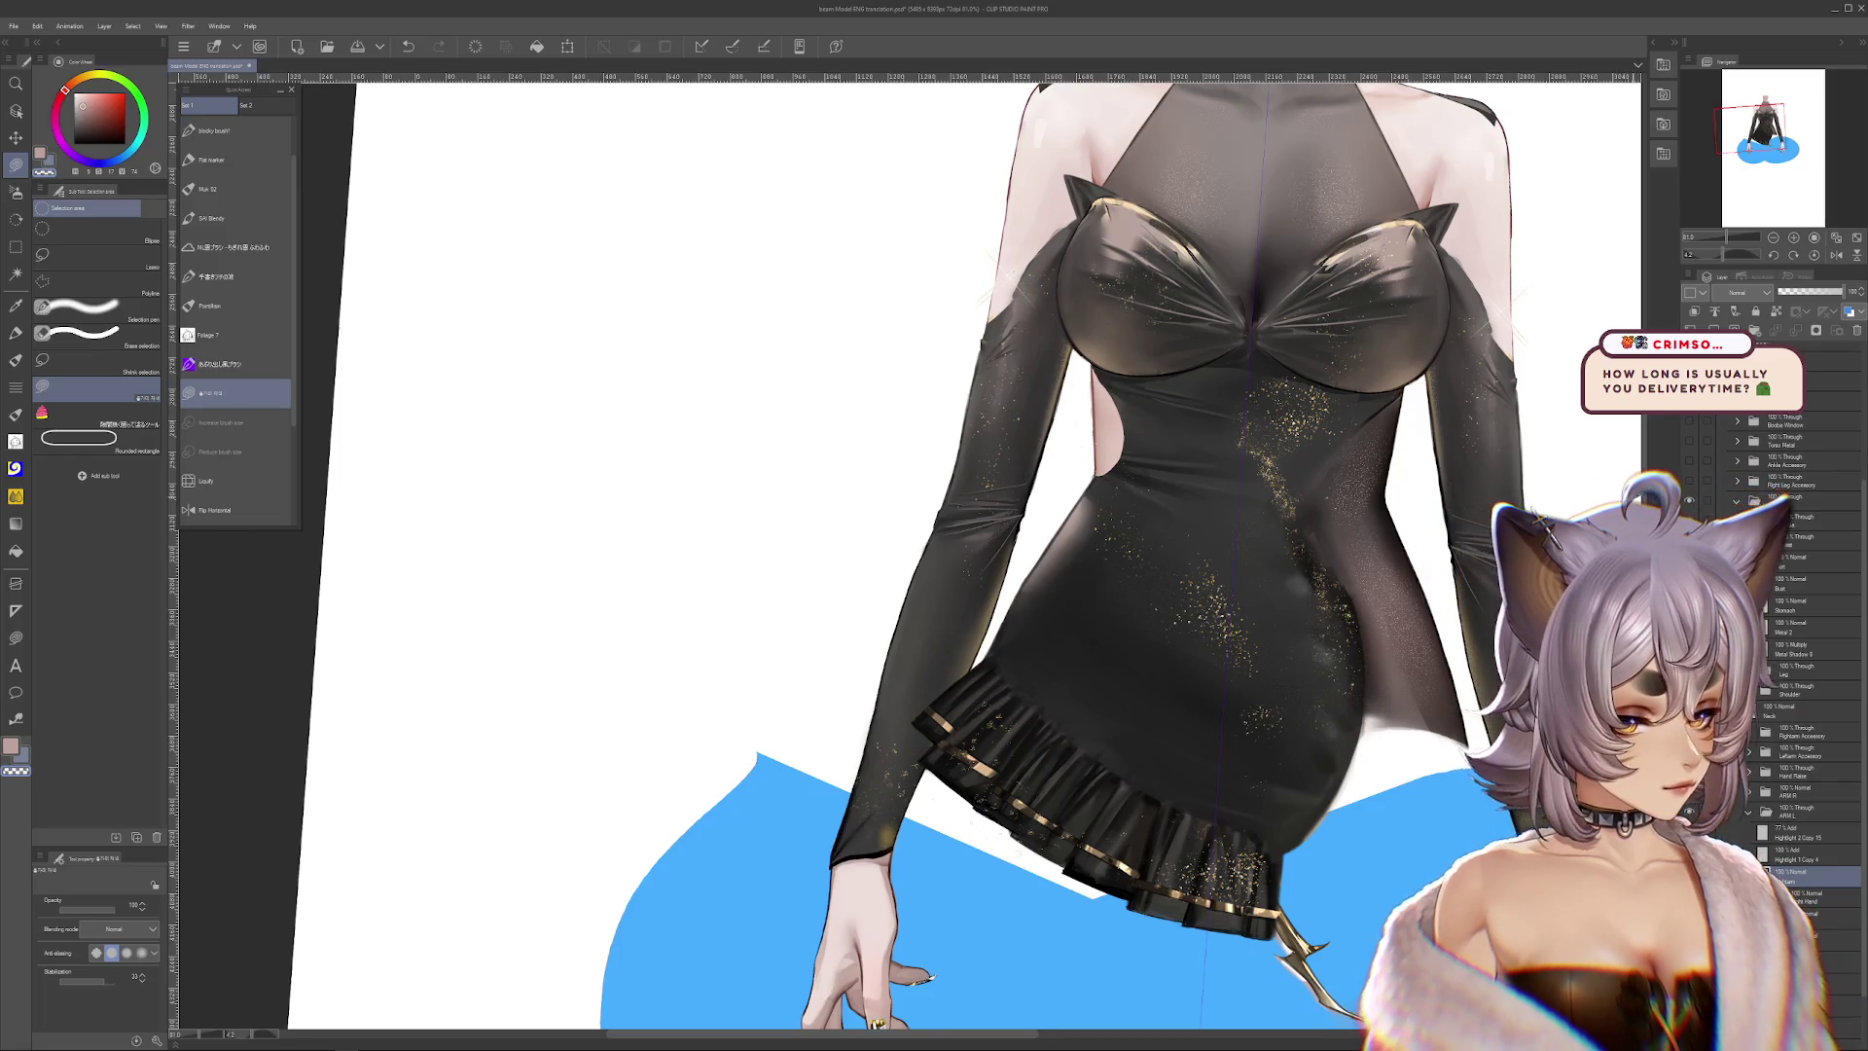
{"action": "scroll", "coordinate": [958, 645], "scroll_direction": "down", "scroll_amount": 5}
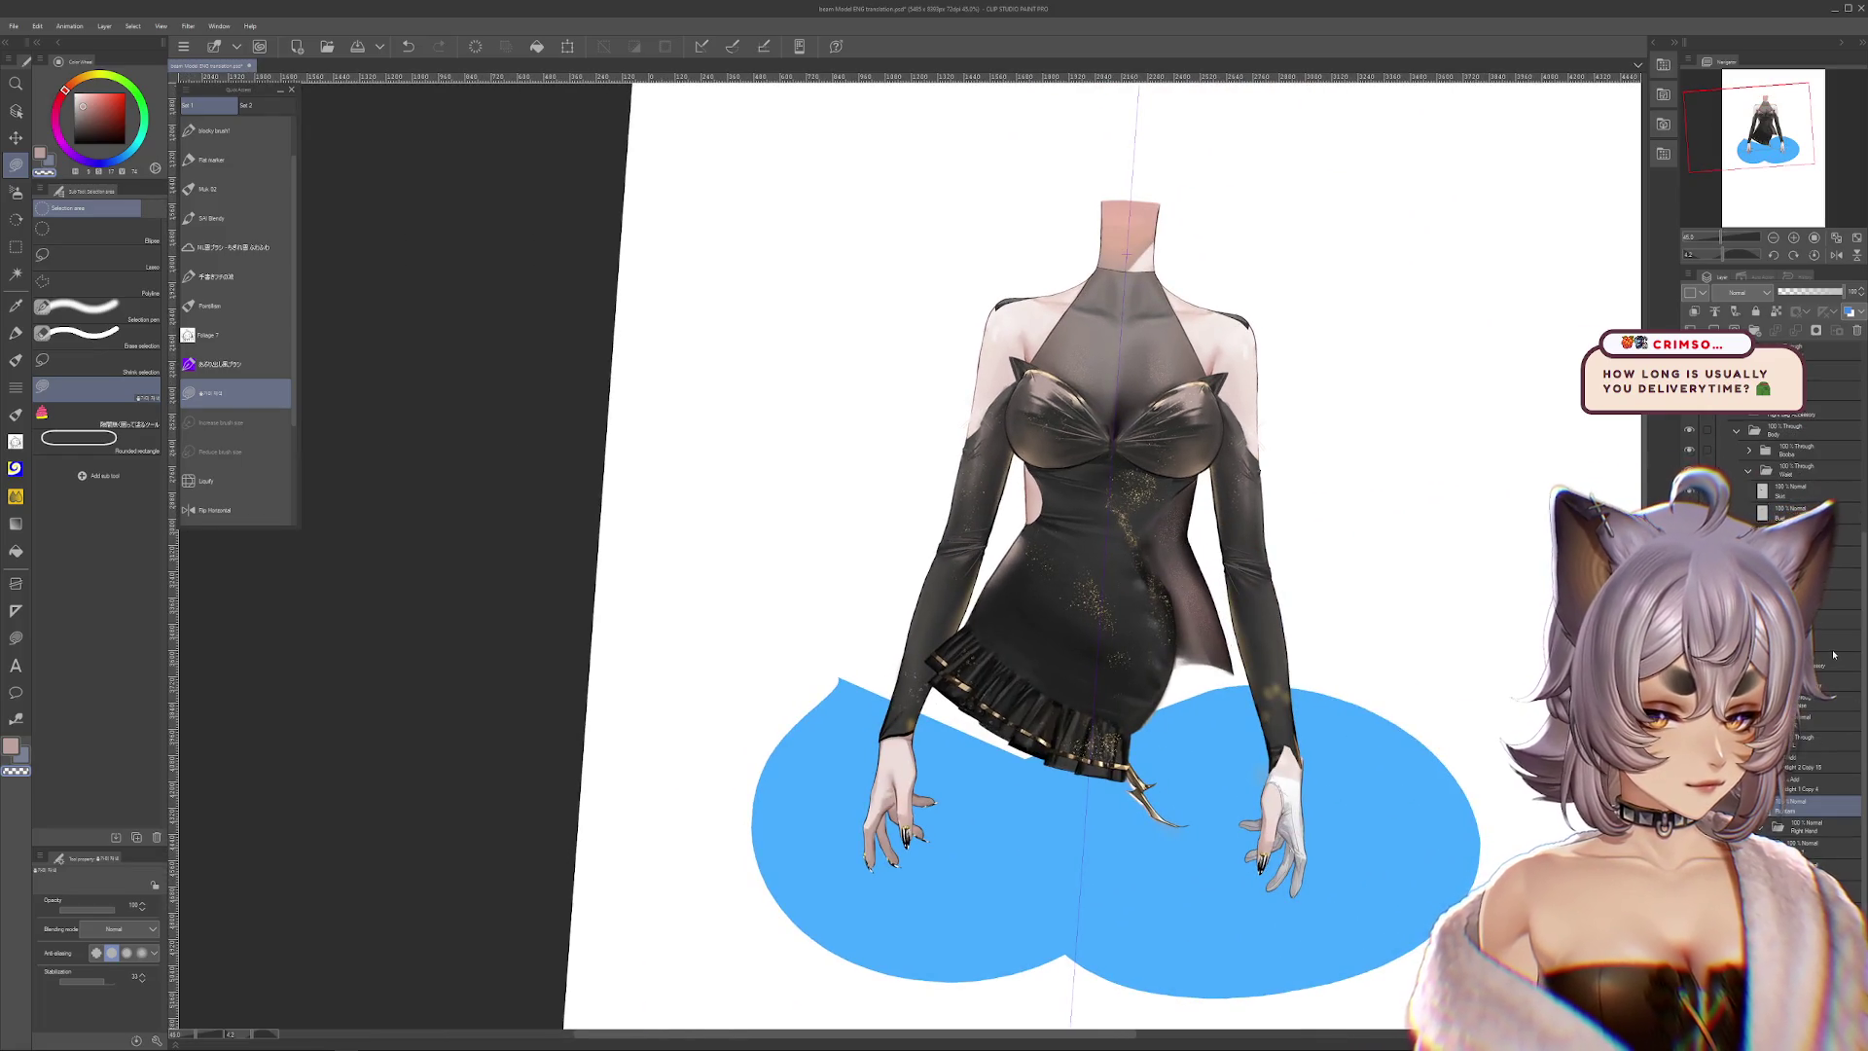
{"action": "scroll", "coordinate": [1834, 655], "scroll_direction": "up", "scroll_amount": 5}
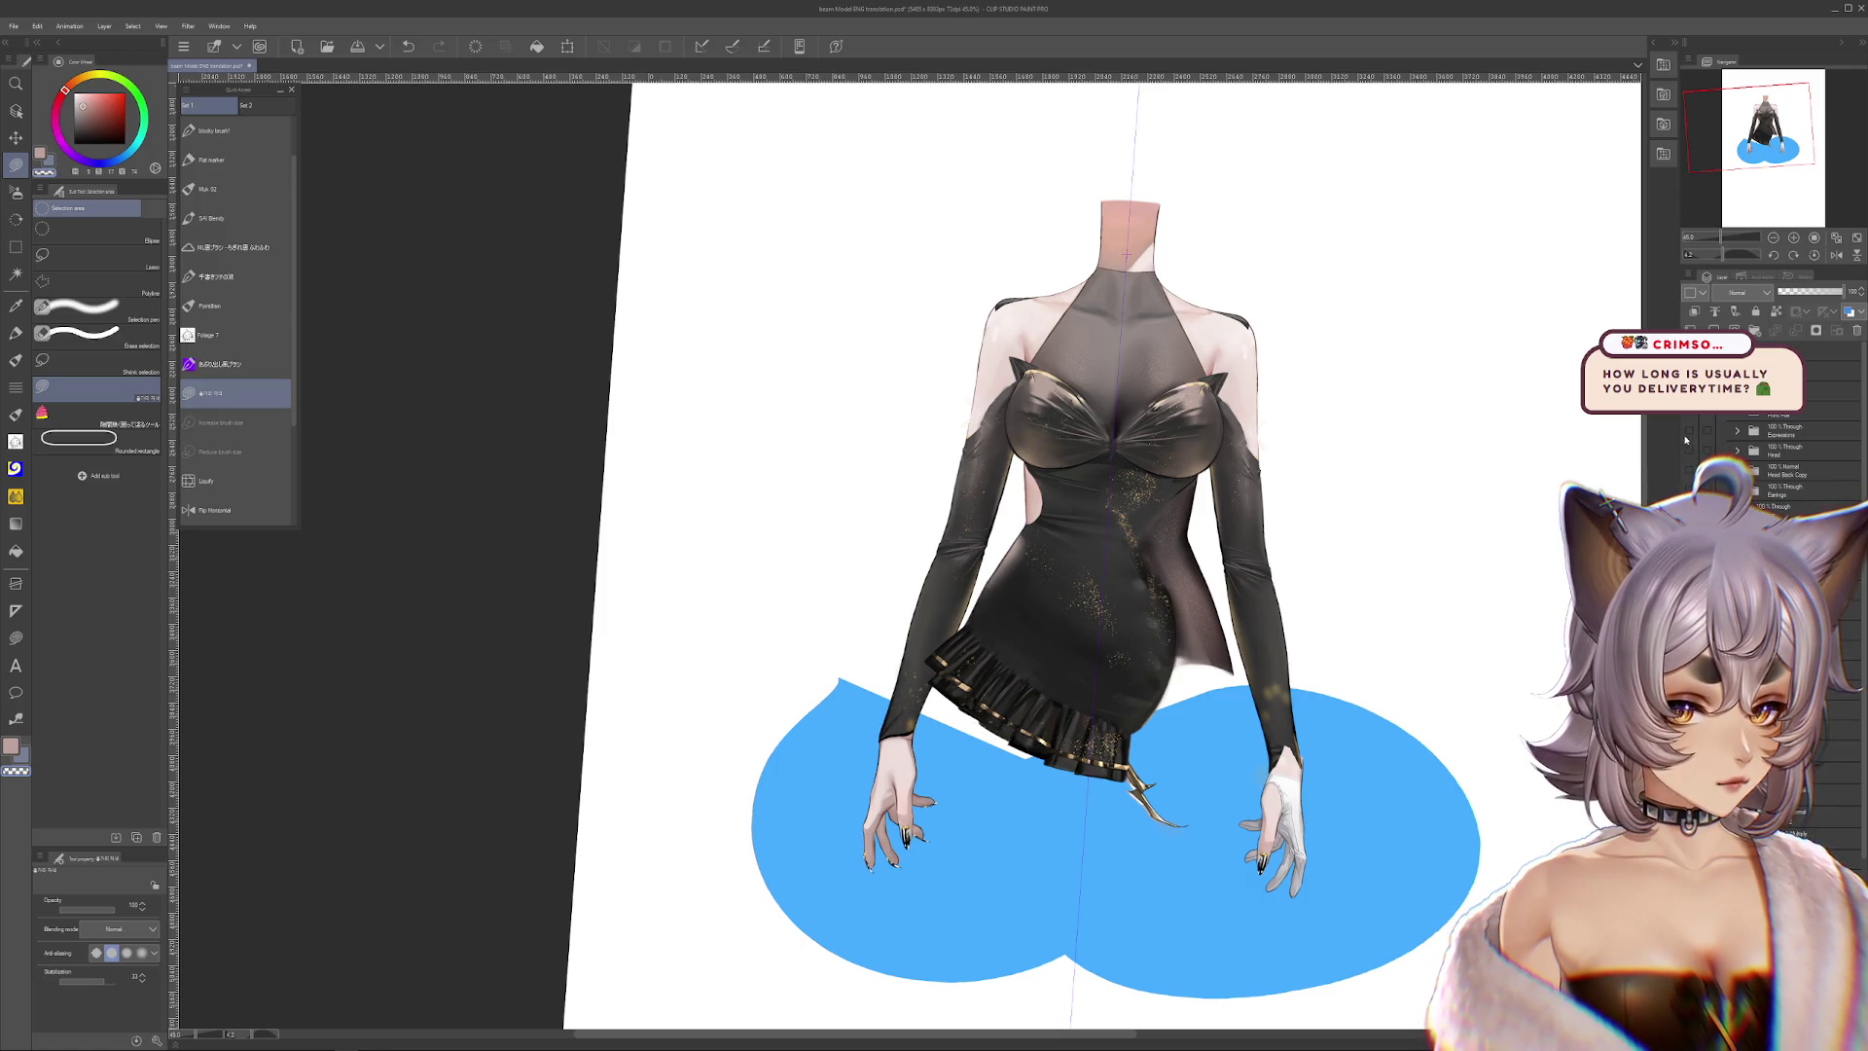
{"action": "left_click", "coordinate": [1689, 429]}
{"action": "left_click", "coordinate": [1737, 430]}
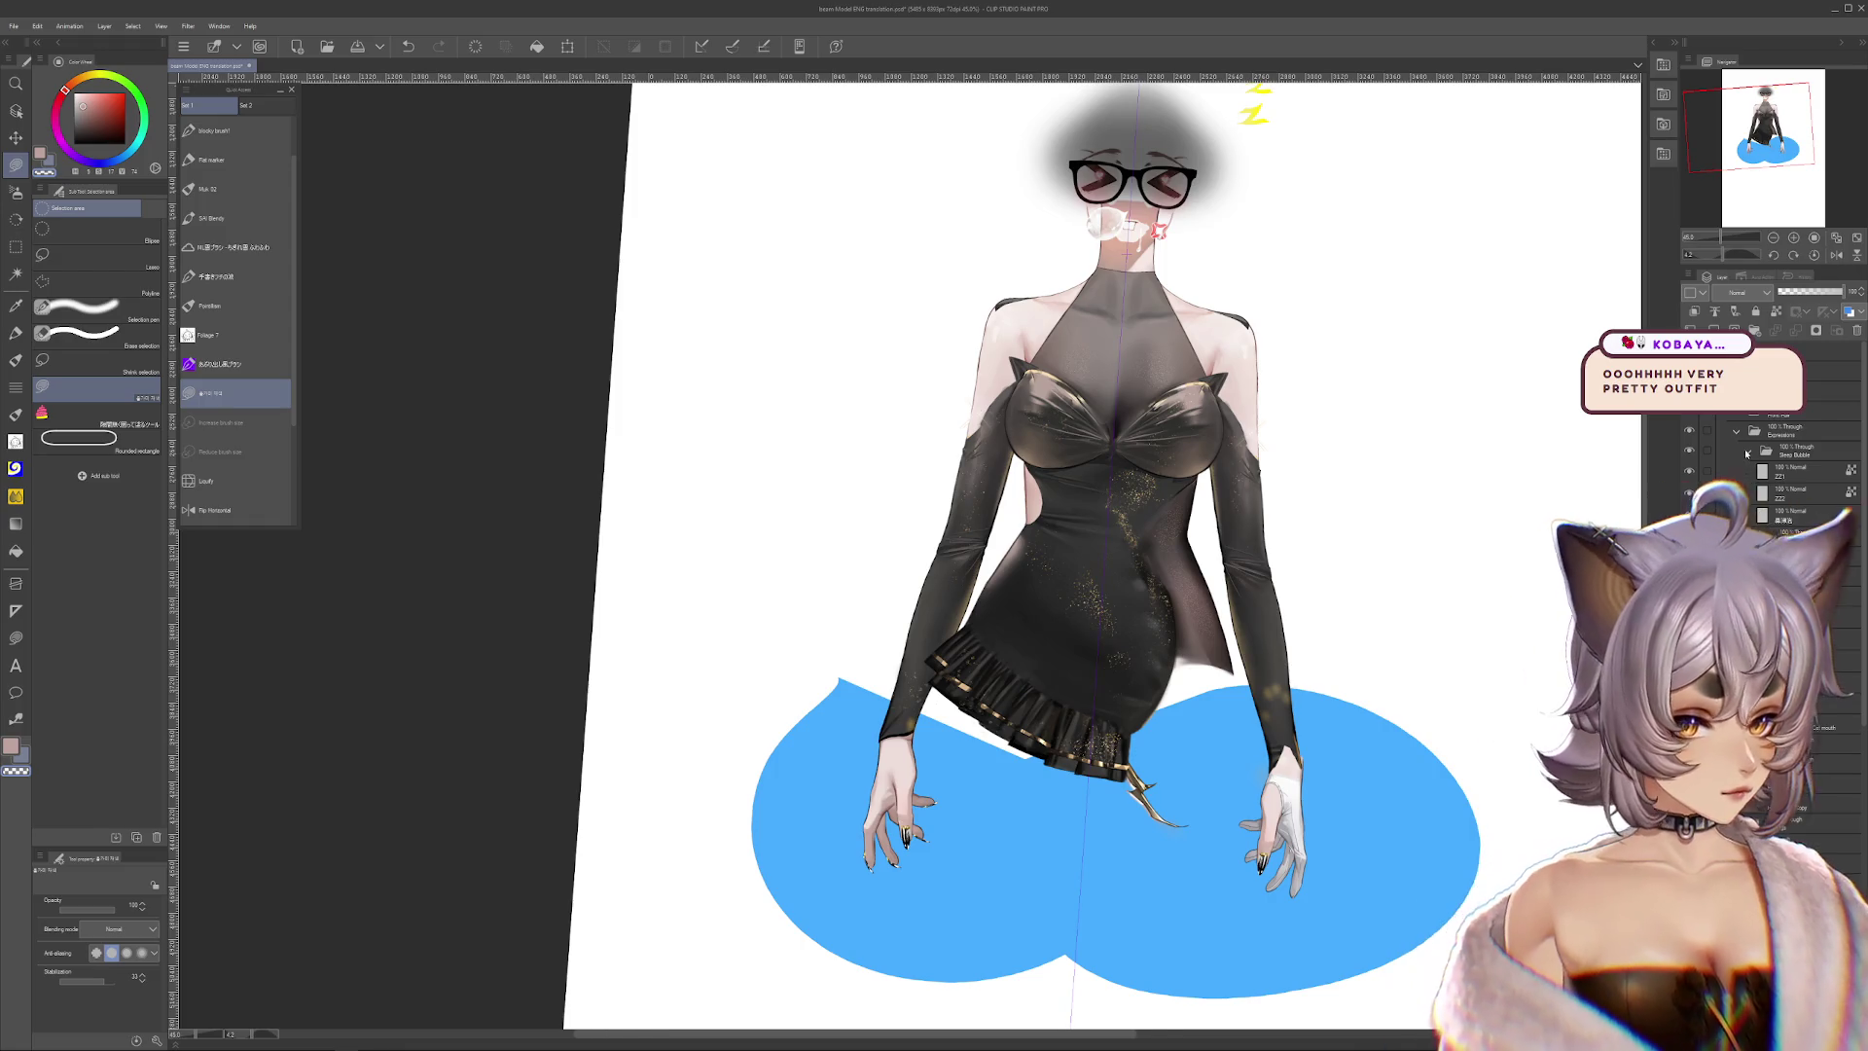
{"action": "left_click", "coordinate": [1737, 430]}
{"action": "left_click", "coordinate": [1691, 430]}
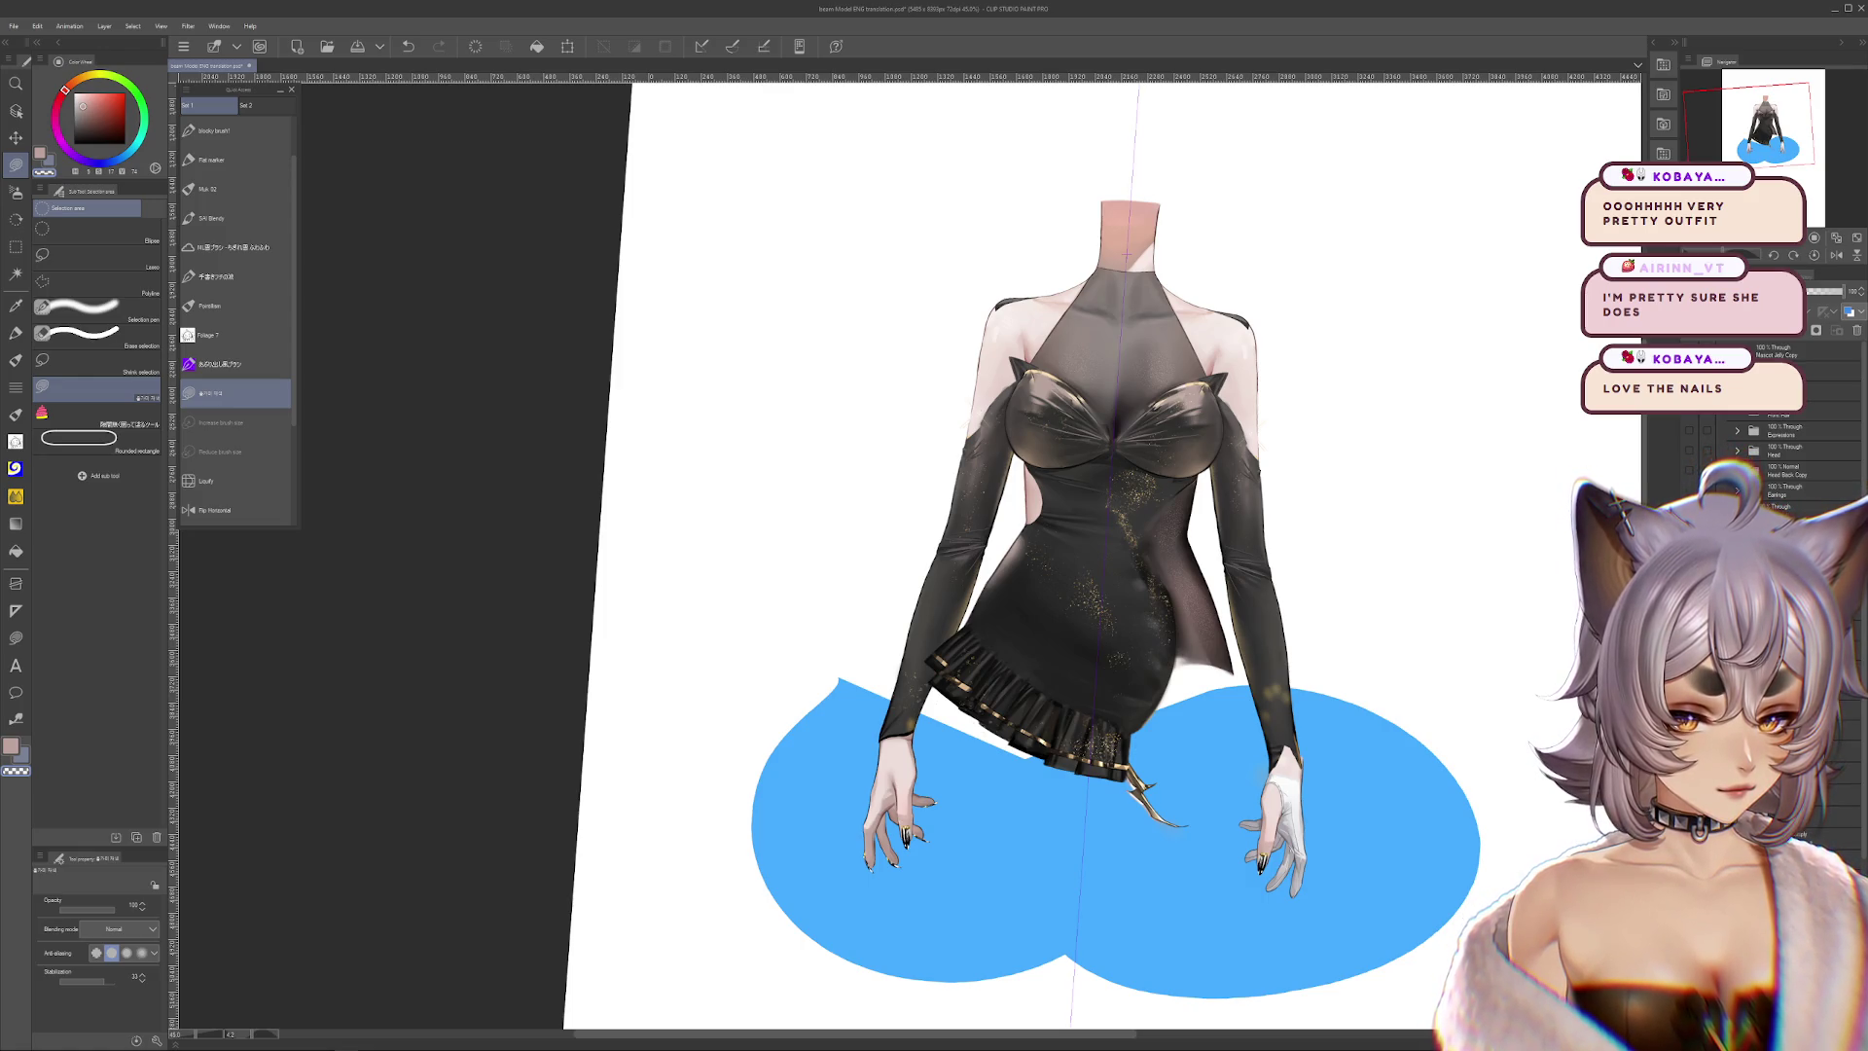
{"action": "scroll", "coordinate": [1786, 755], "scroll_direction": "down", "scroll_amount": 2}
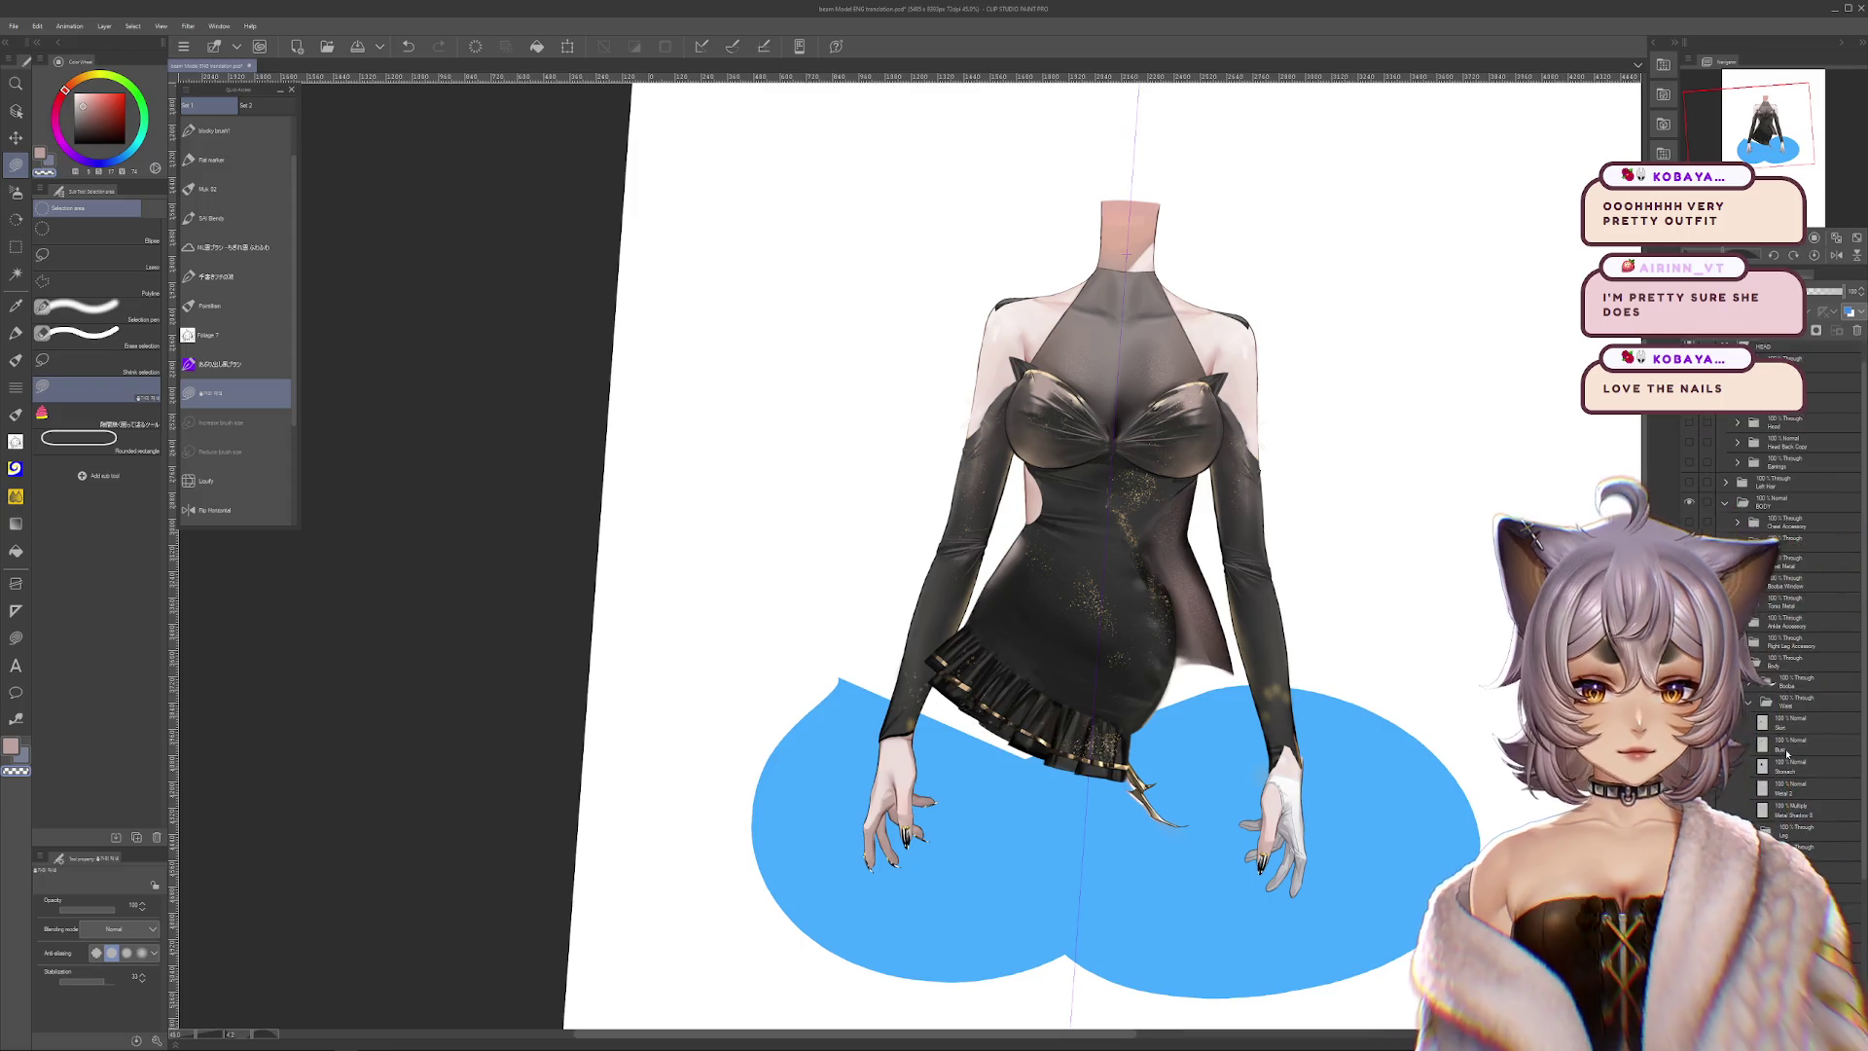
{"action": "scroll", "coordinate": [1787, 754], "scroll_direction": "down", "scroll_amount": 5}
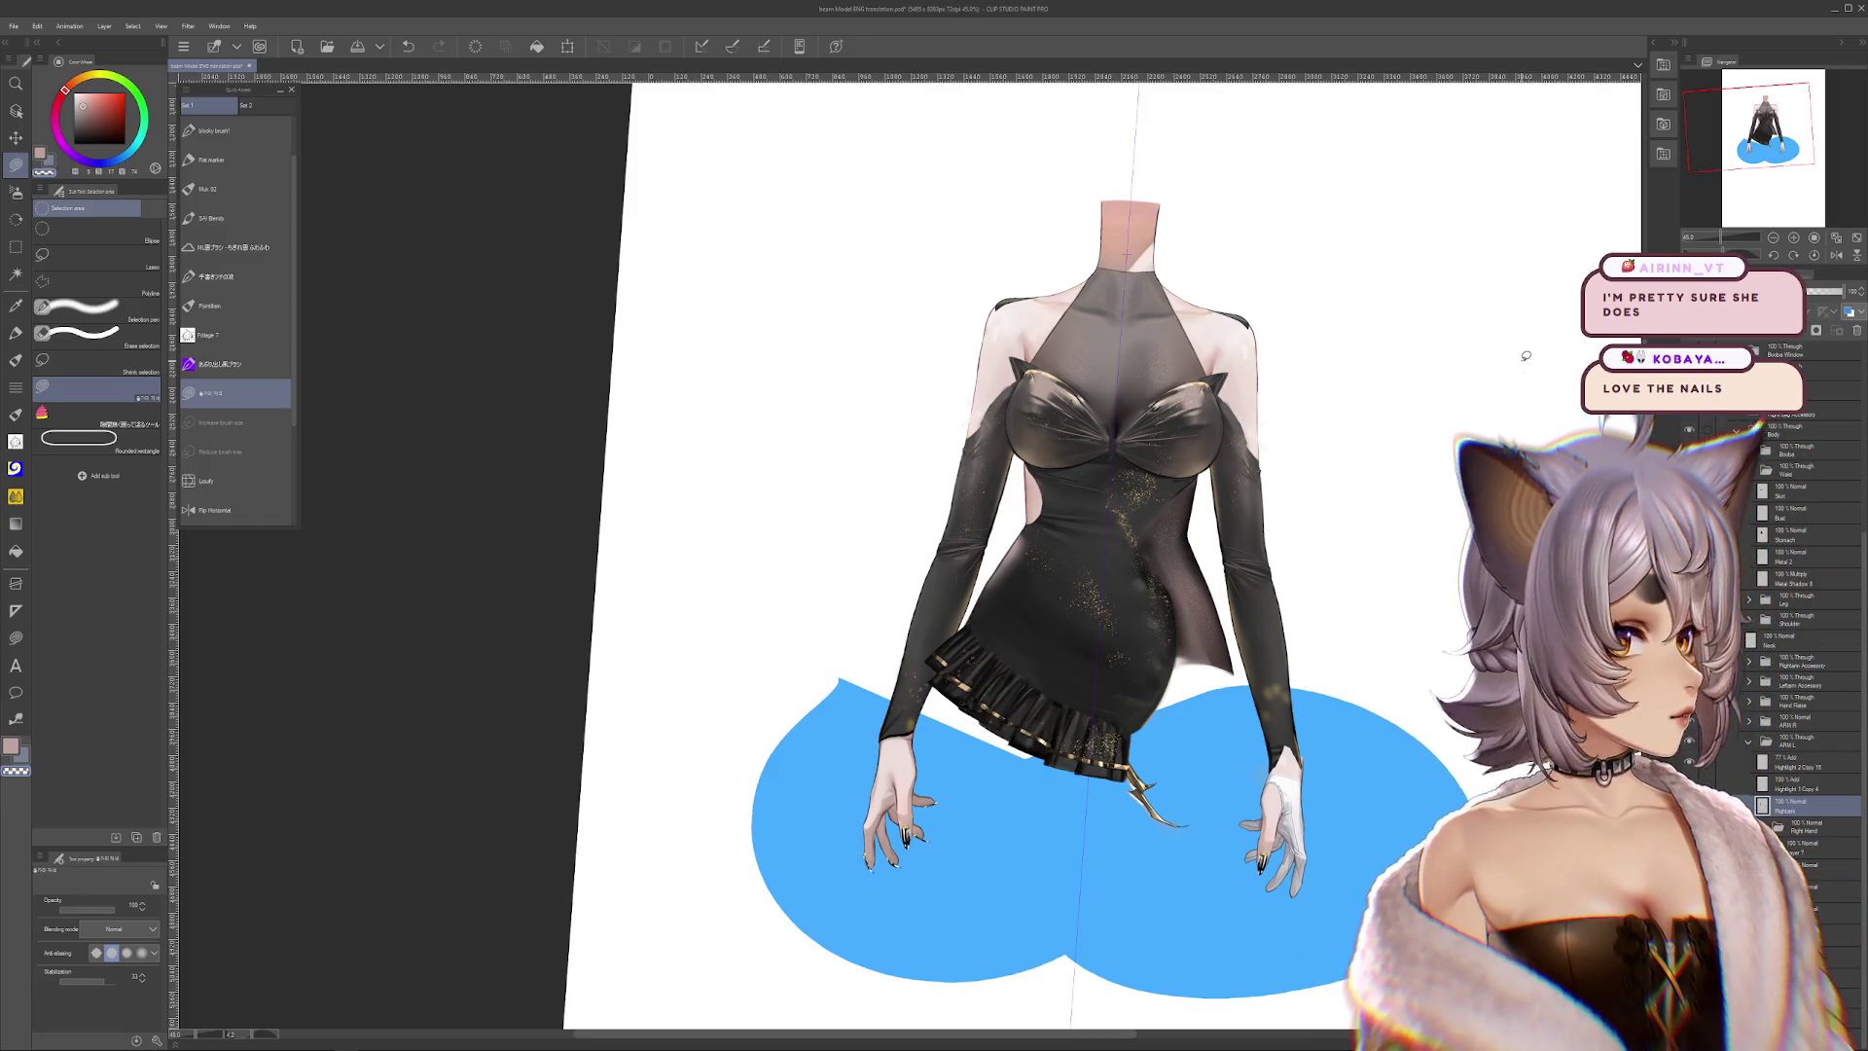
{"action": "scroll", "coordinate": [1181, 567], "scroll_direction": "up", "scroll_amount": 2}
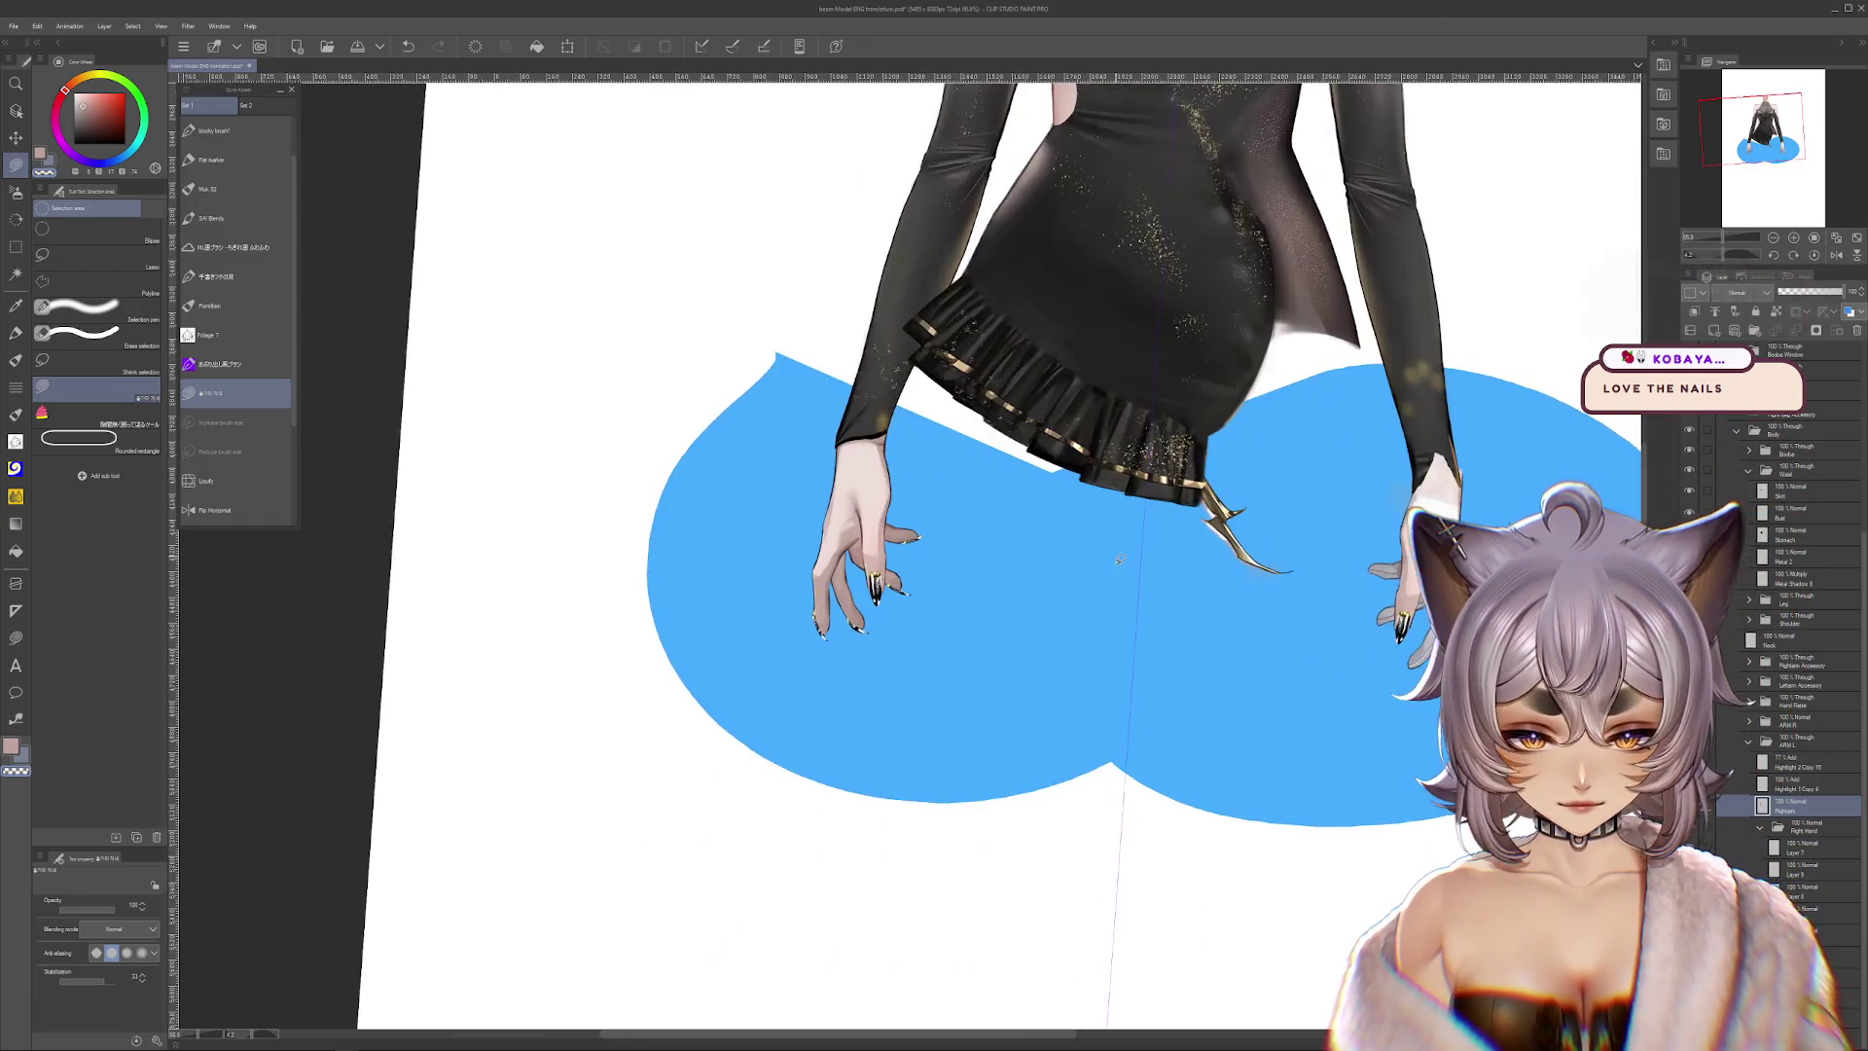
{"action": "left_click_drag", "start_coordinate": [1180, 568], "coordinate": [1104, 768]}
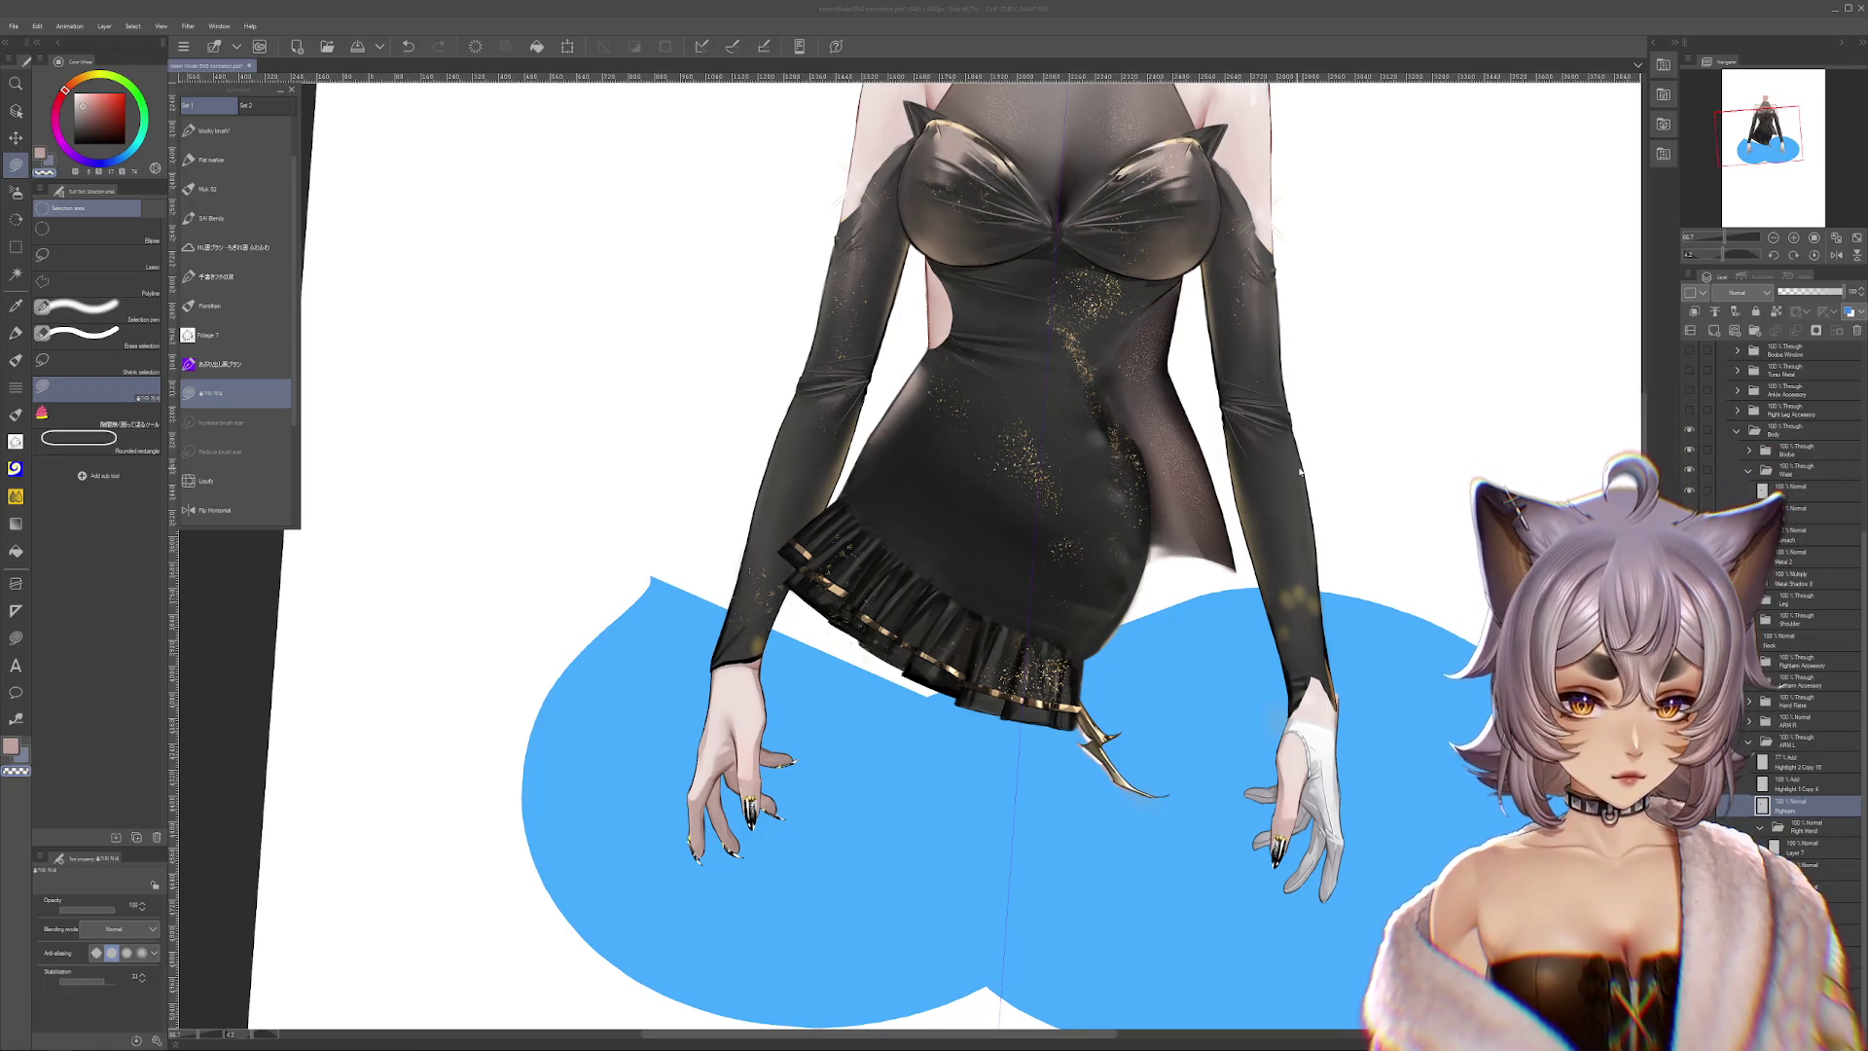
Select the Leftarm layer and restore the sleeve joining the raised glove to the shoulder
{"action": "left_click", "coordinate": [1810, 807]}
{"action": "left_click_drag", "start_coordinate": [1459, 467], "coordinate": [1352, 564]}
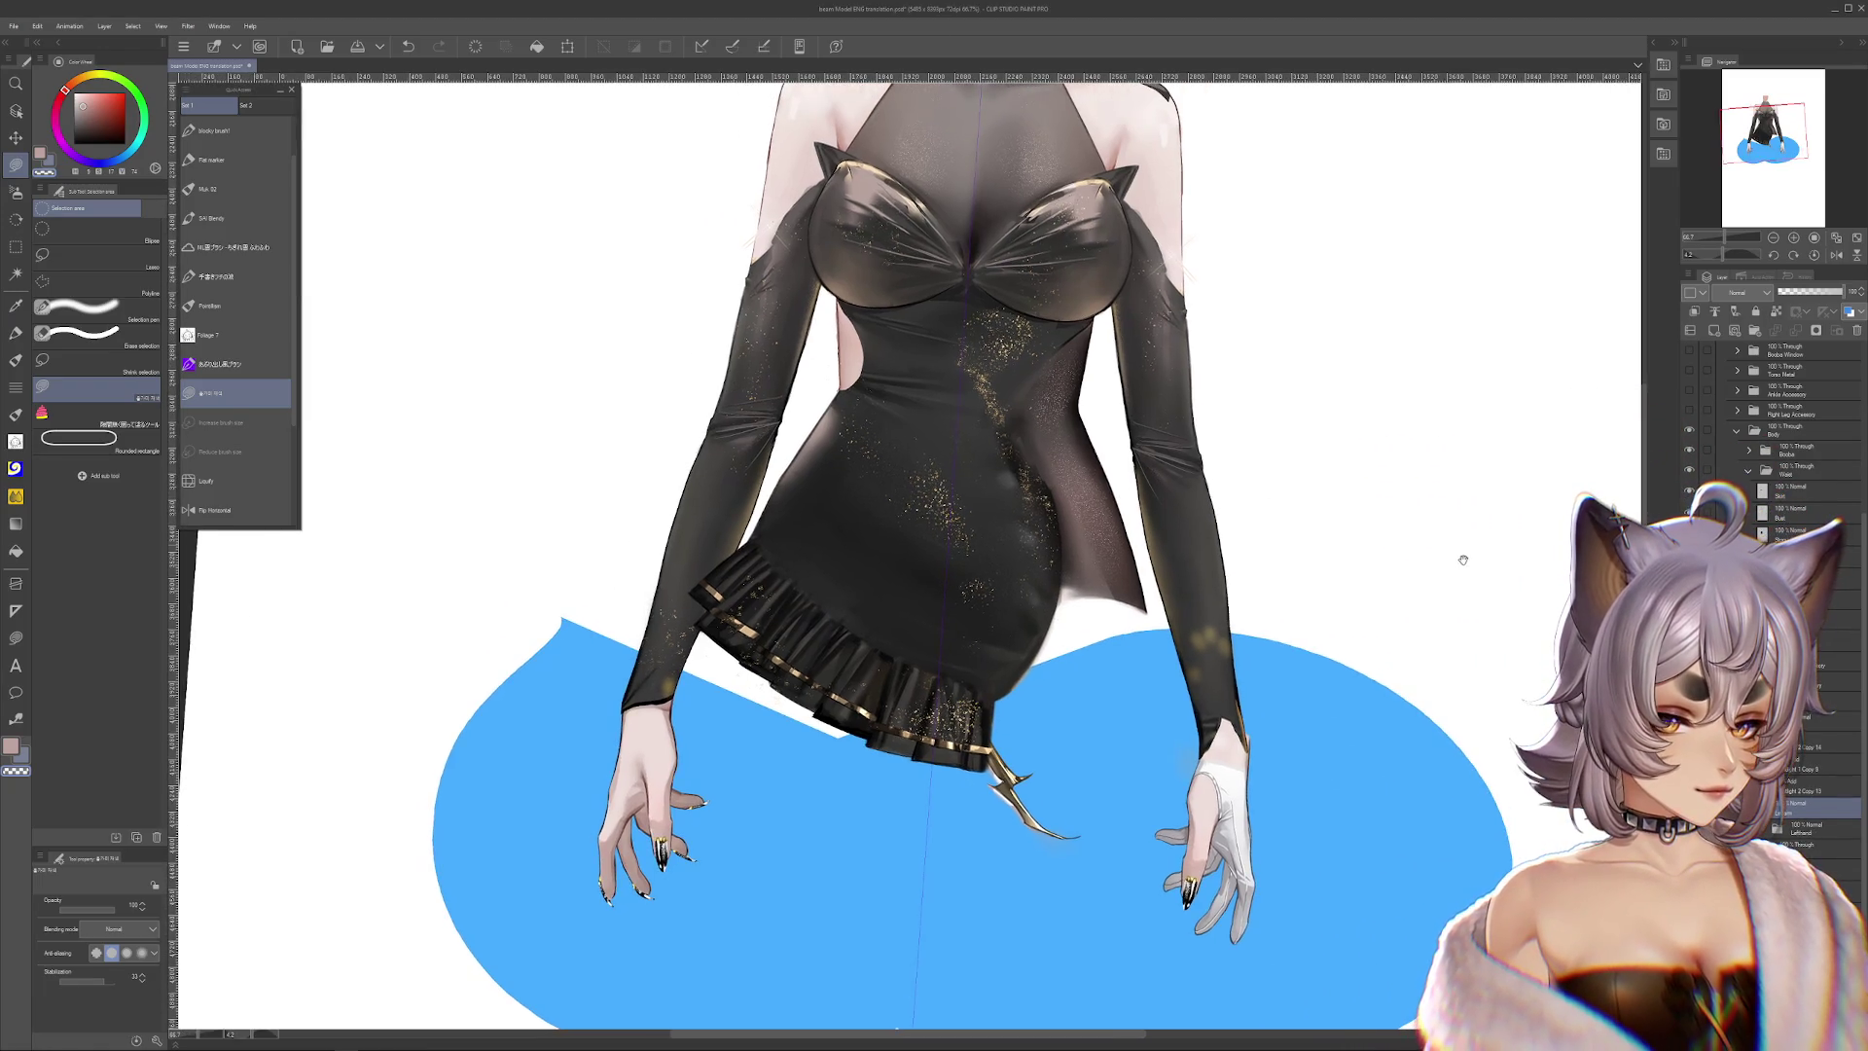
{"action": "scroll", "coordinate": [1347, 610], "scroll_direction": "down", "scroll_amount": 2}
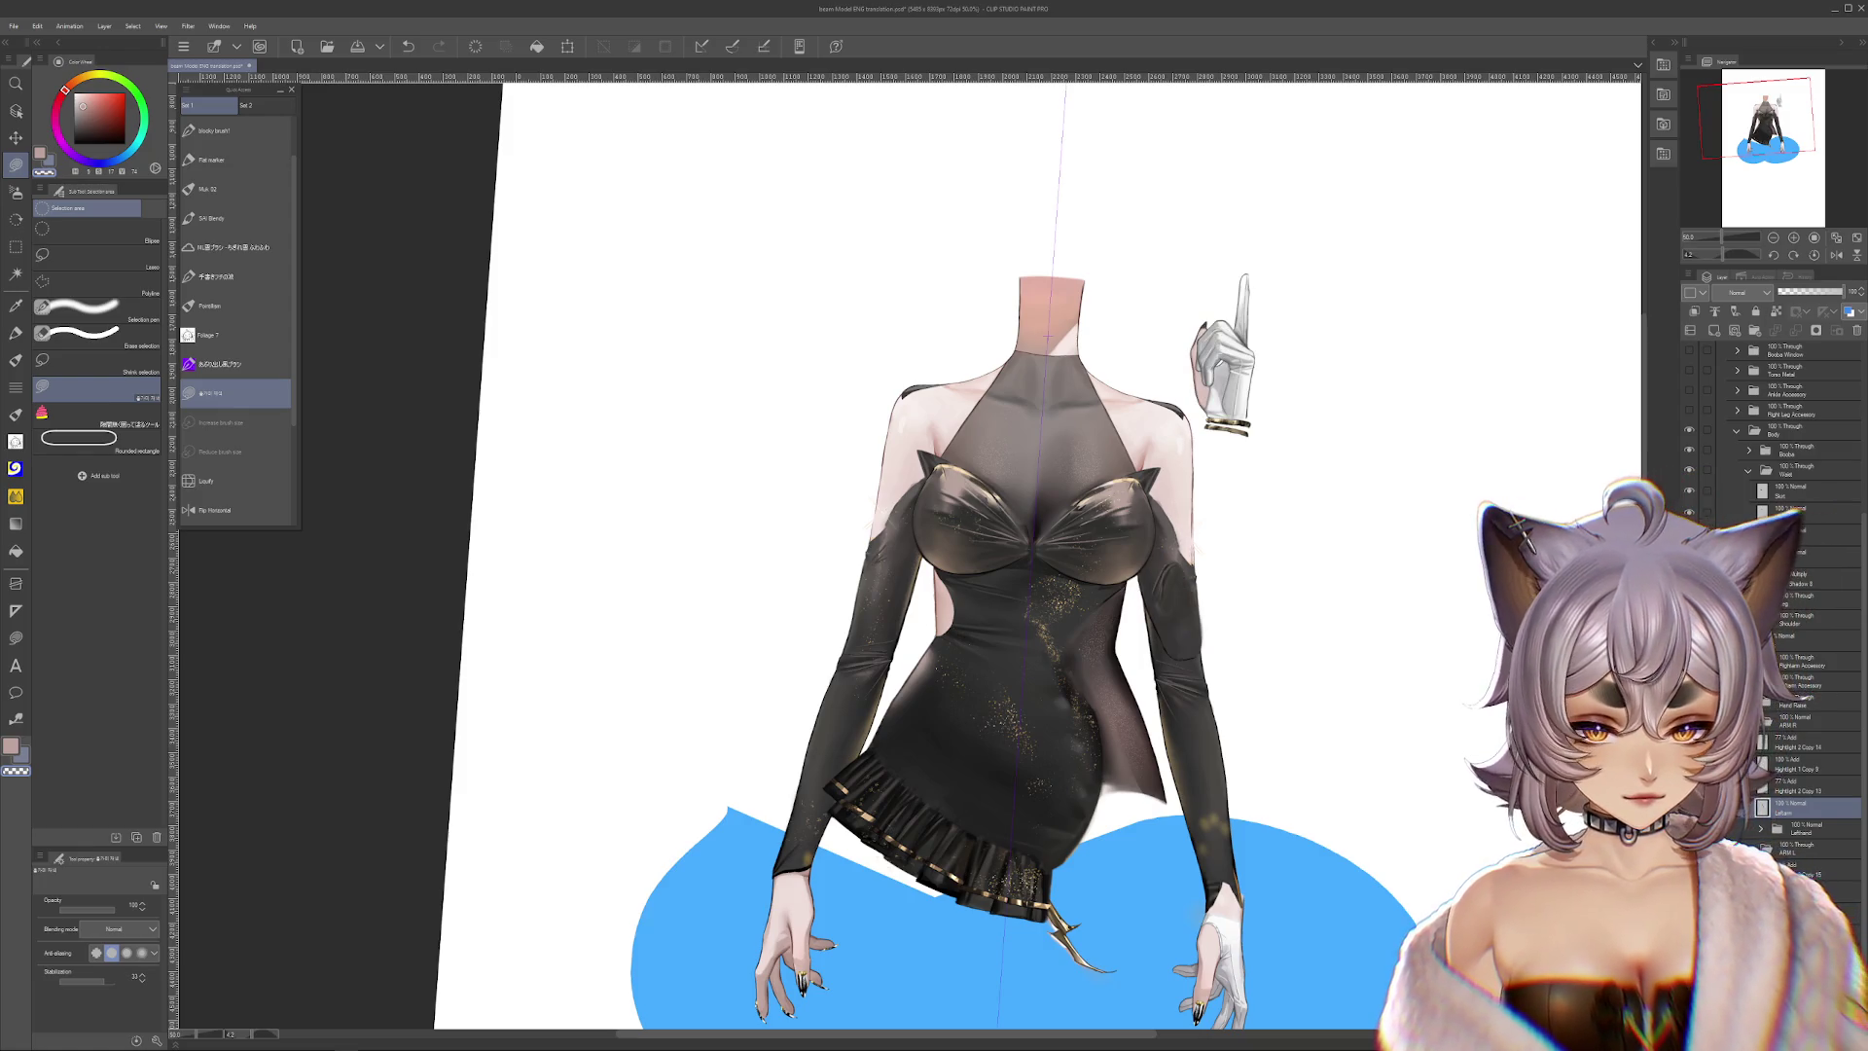
{"action": "key", "text": "ctrl+z"}
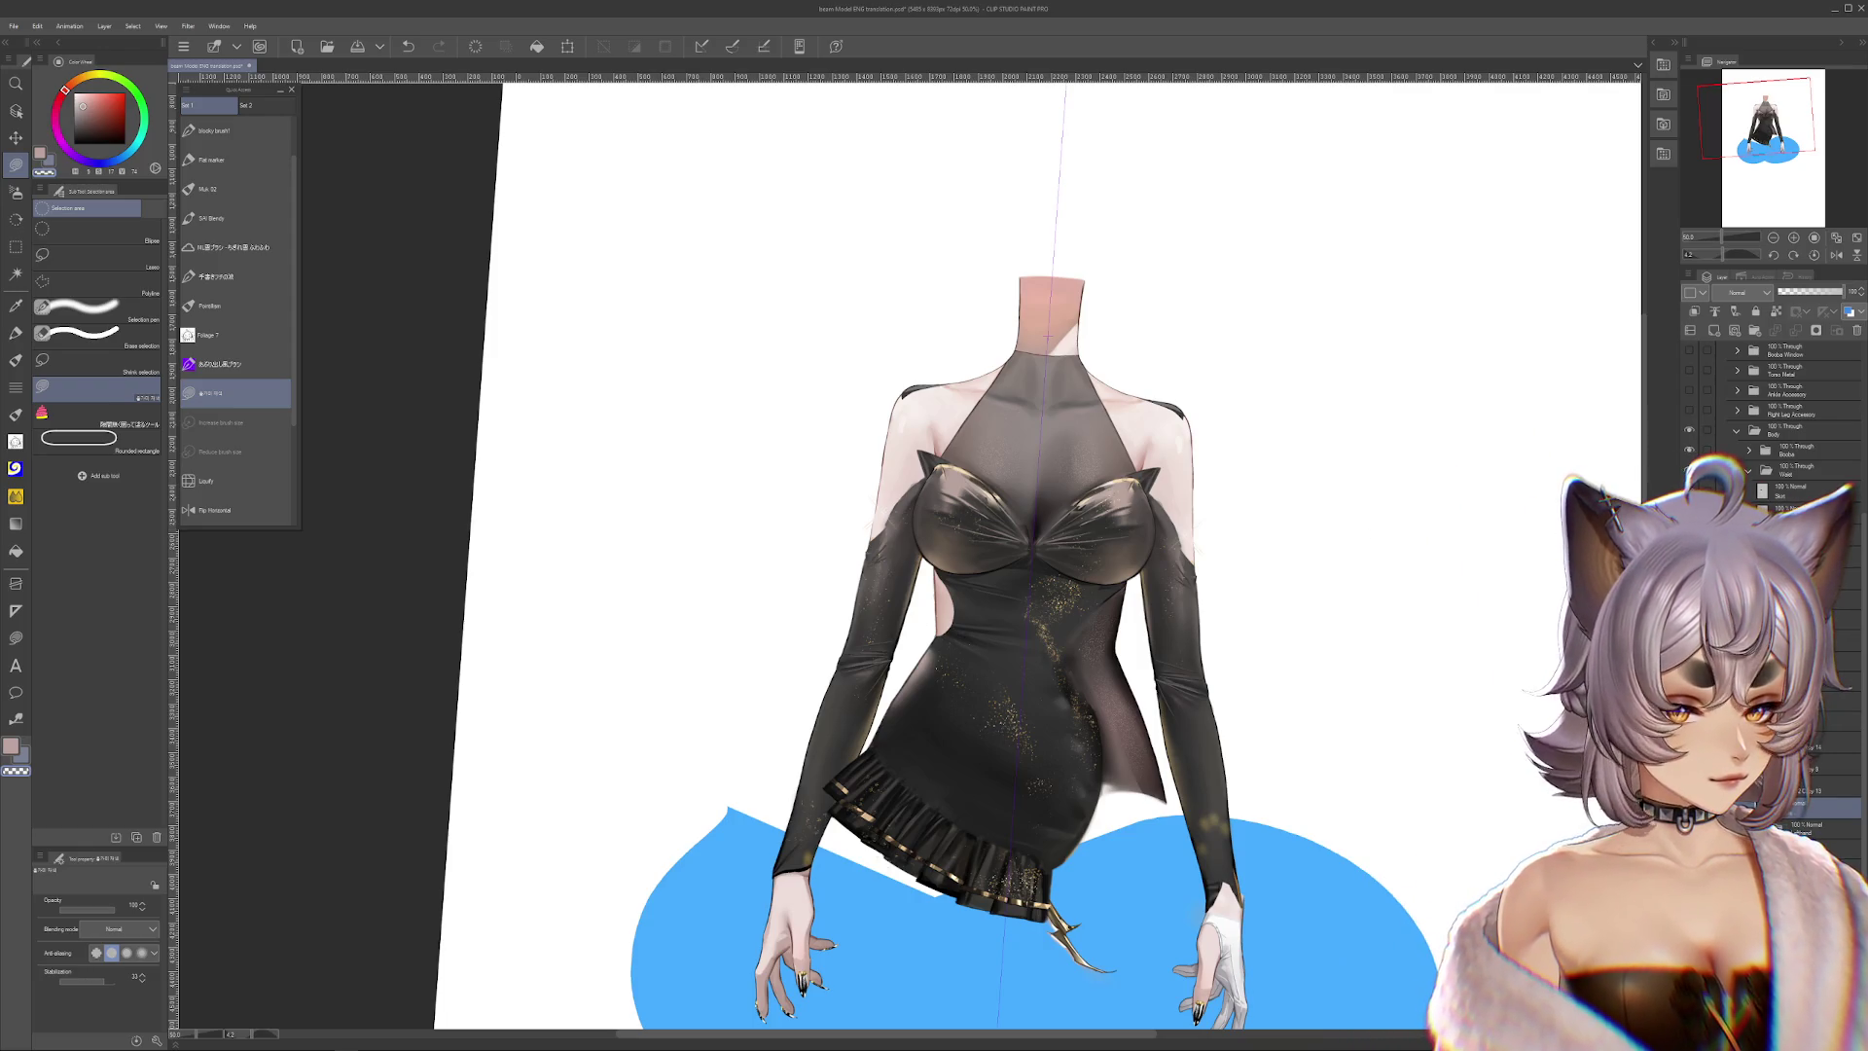
{"action": "key", "text": "ctrl+y"}
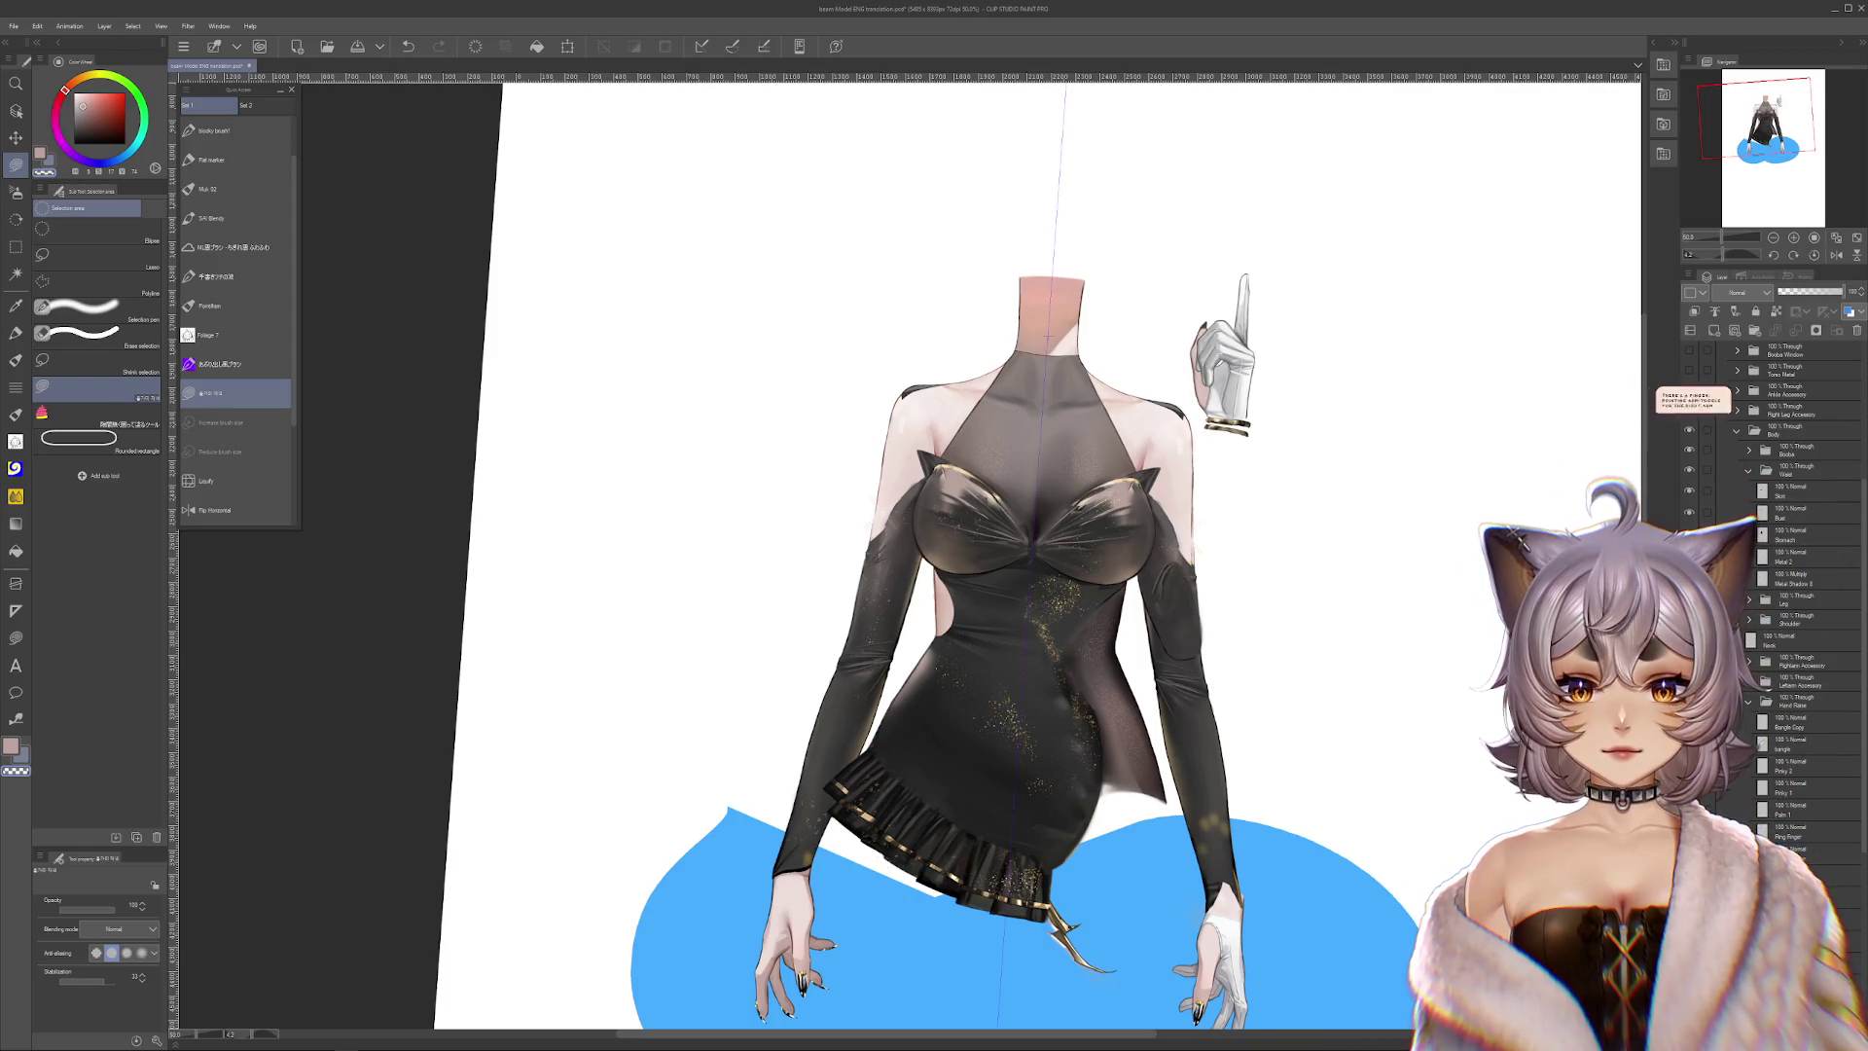
{"action": "key", "text": "ctrl+y"}
{"action": "mouse_move", "coordinate": [1380, 584]}
{"action": "left_mouse_down"}
{"action": "mouse_move", "coordinate": [1357, 655]}
{"action": "mouse_move", "coordinate": [1376, 326]}
{"action": "left_mouse_up"}
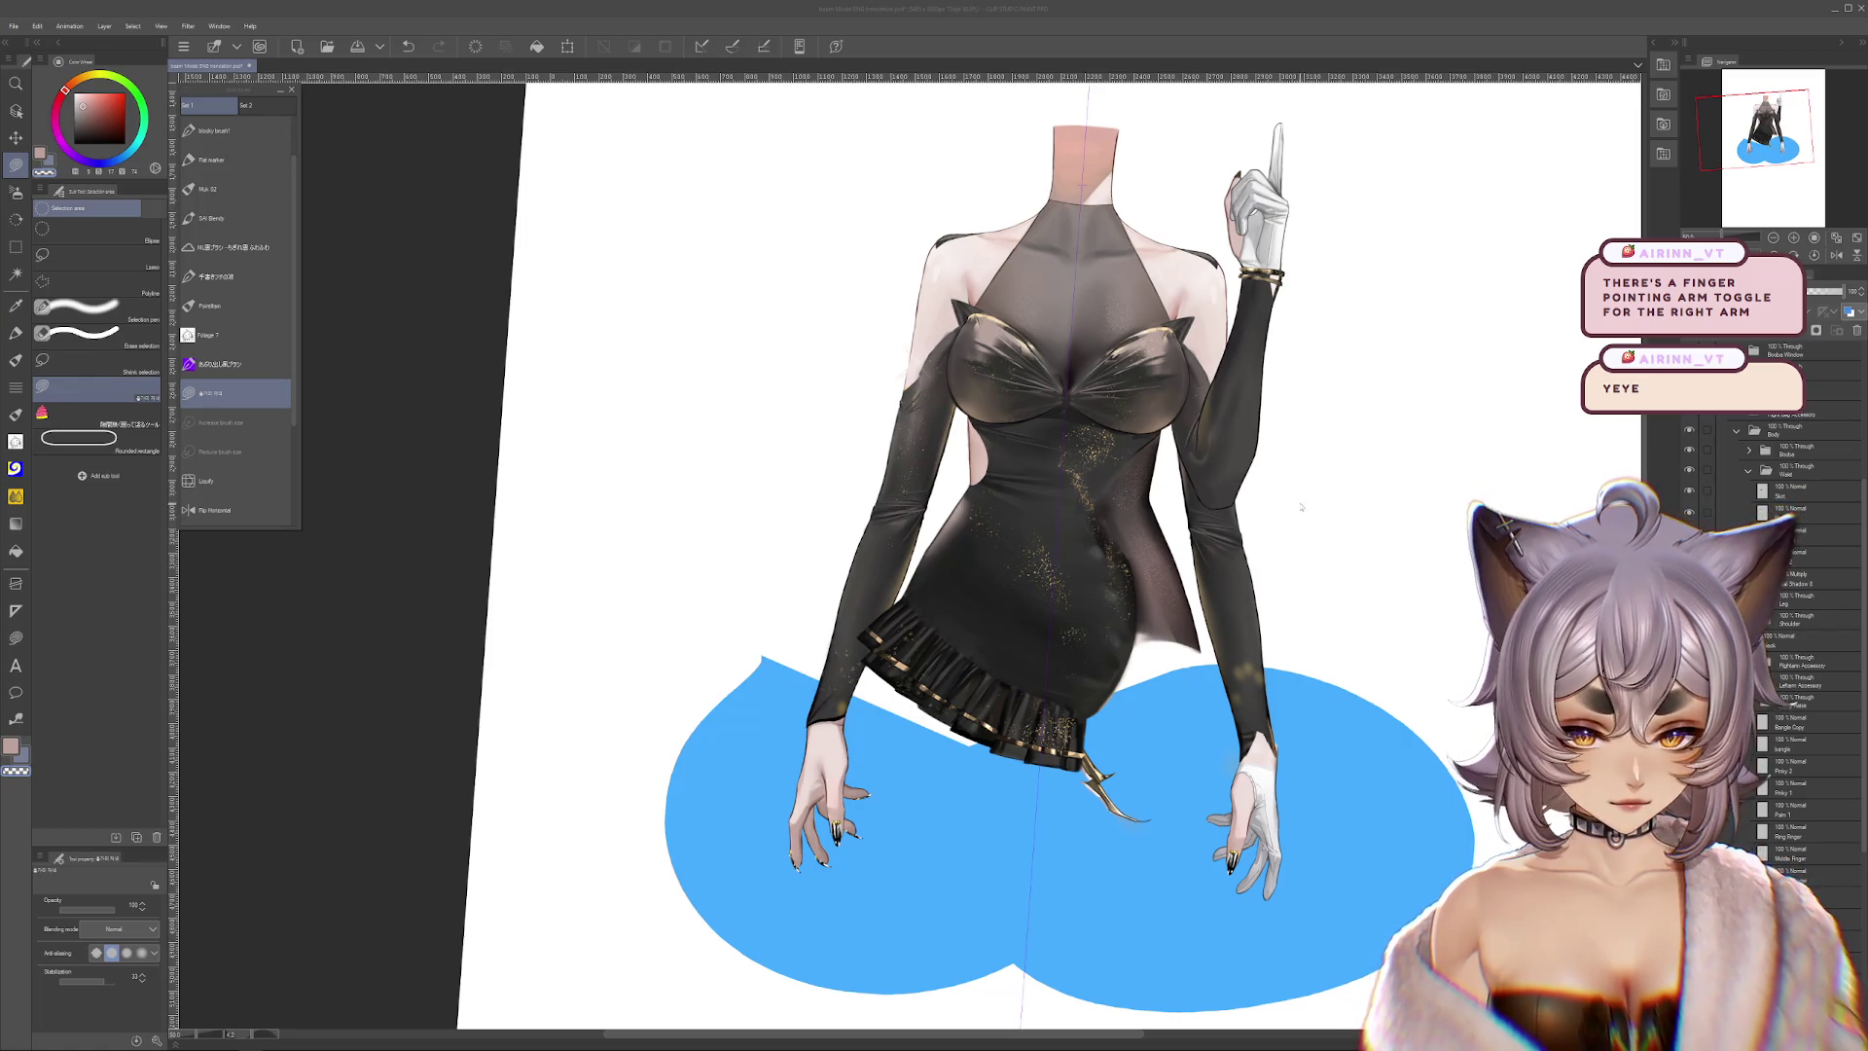
Preview the outstretched right-arm and straight left-arm alternates, returning both to original poses
{"action": "key", "text": "ctrl+z"}
{"action": "scroll", "coordinate": [1217, 370], "scroll_direction": "up", "scroll_amount": 1}
{"action": "key", "text": "ctrl+y"}
{"action": "key", "text": "ctrl+z"}
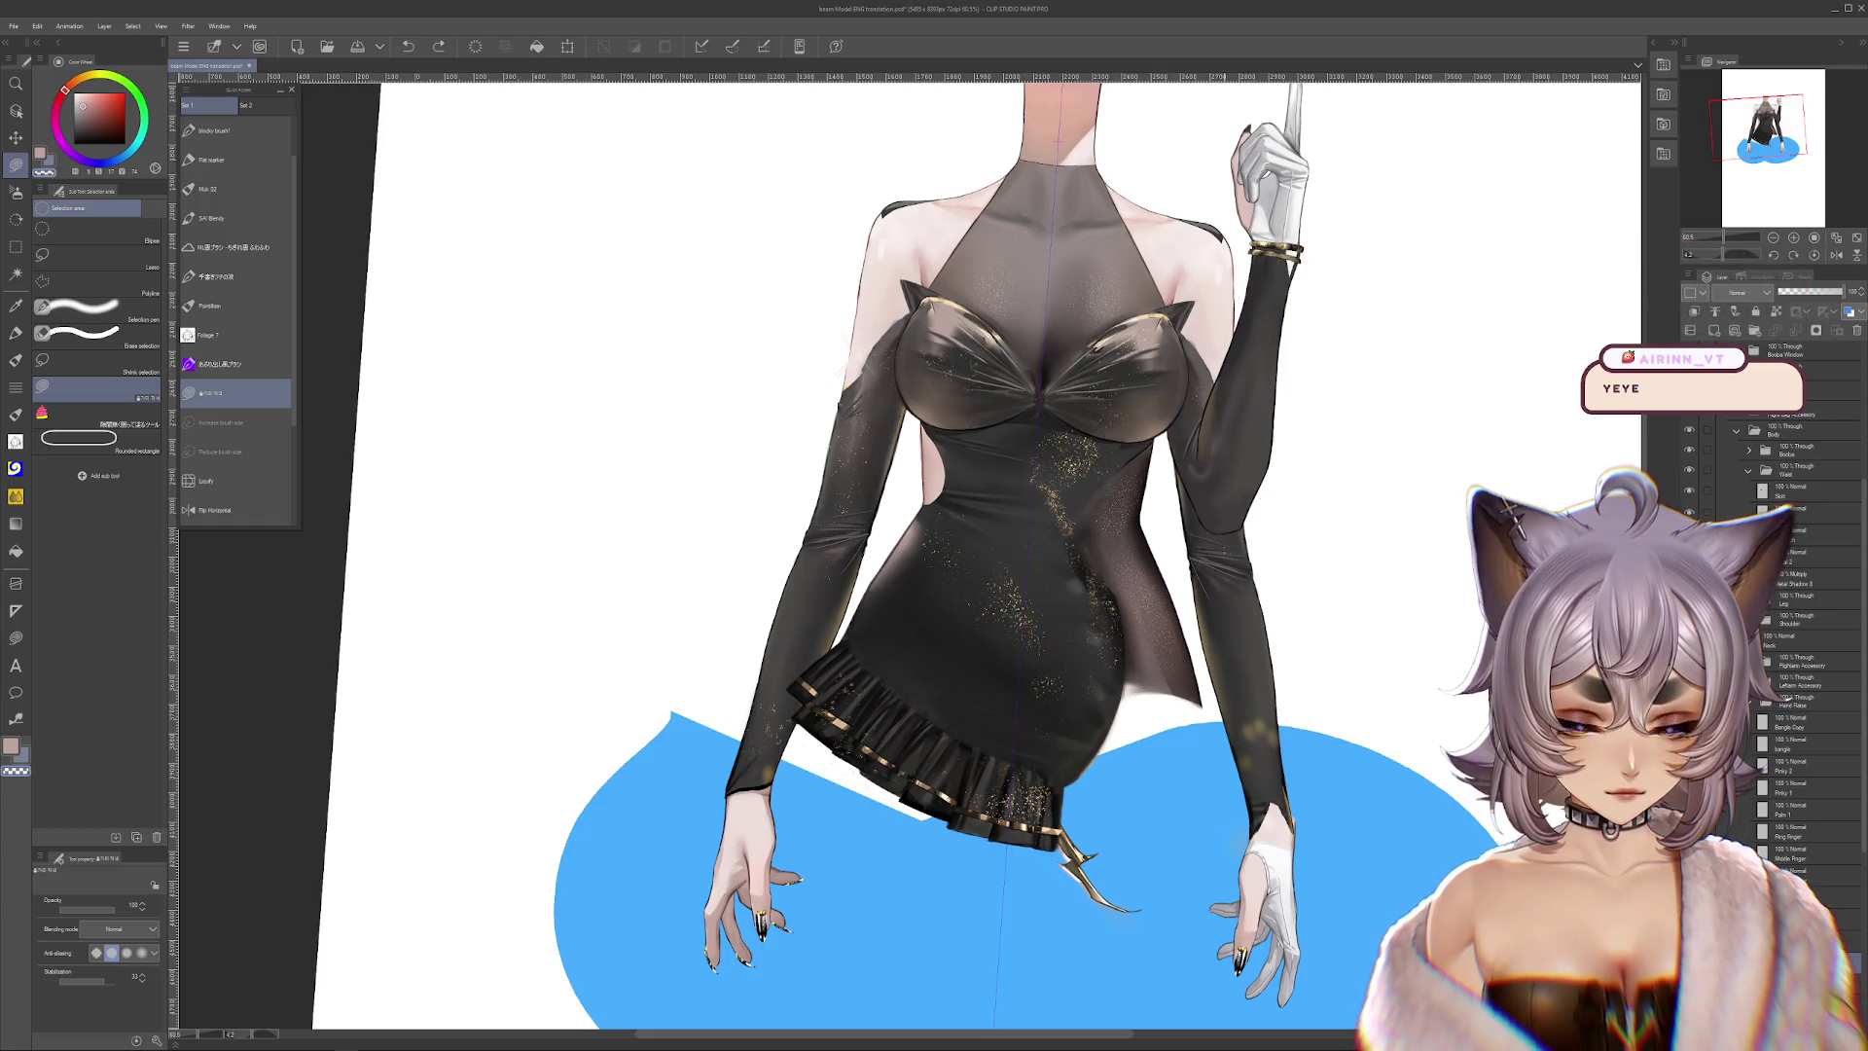
{"action": "key", "text": "ctrl+y"}
{"action": "key", "text": "ctrl+z"}
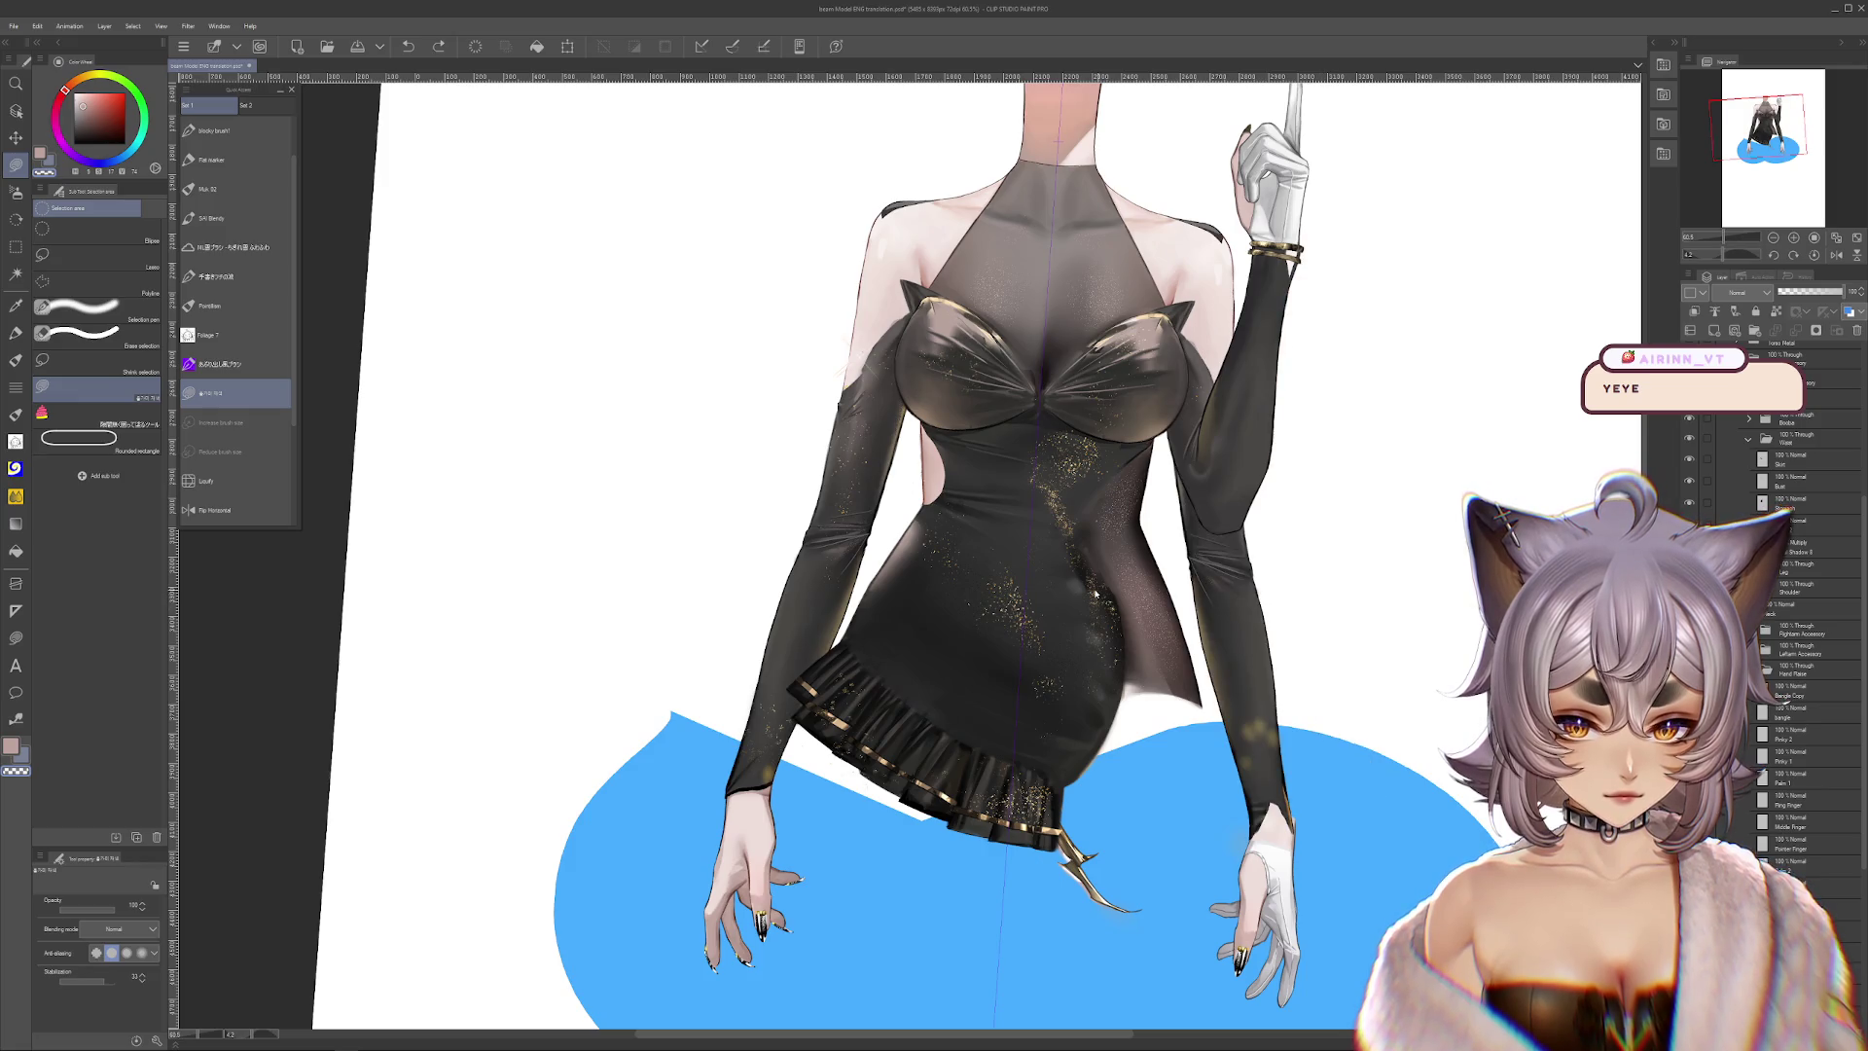
{"action": "key", "text": "ctrl+y"}
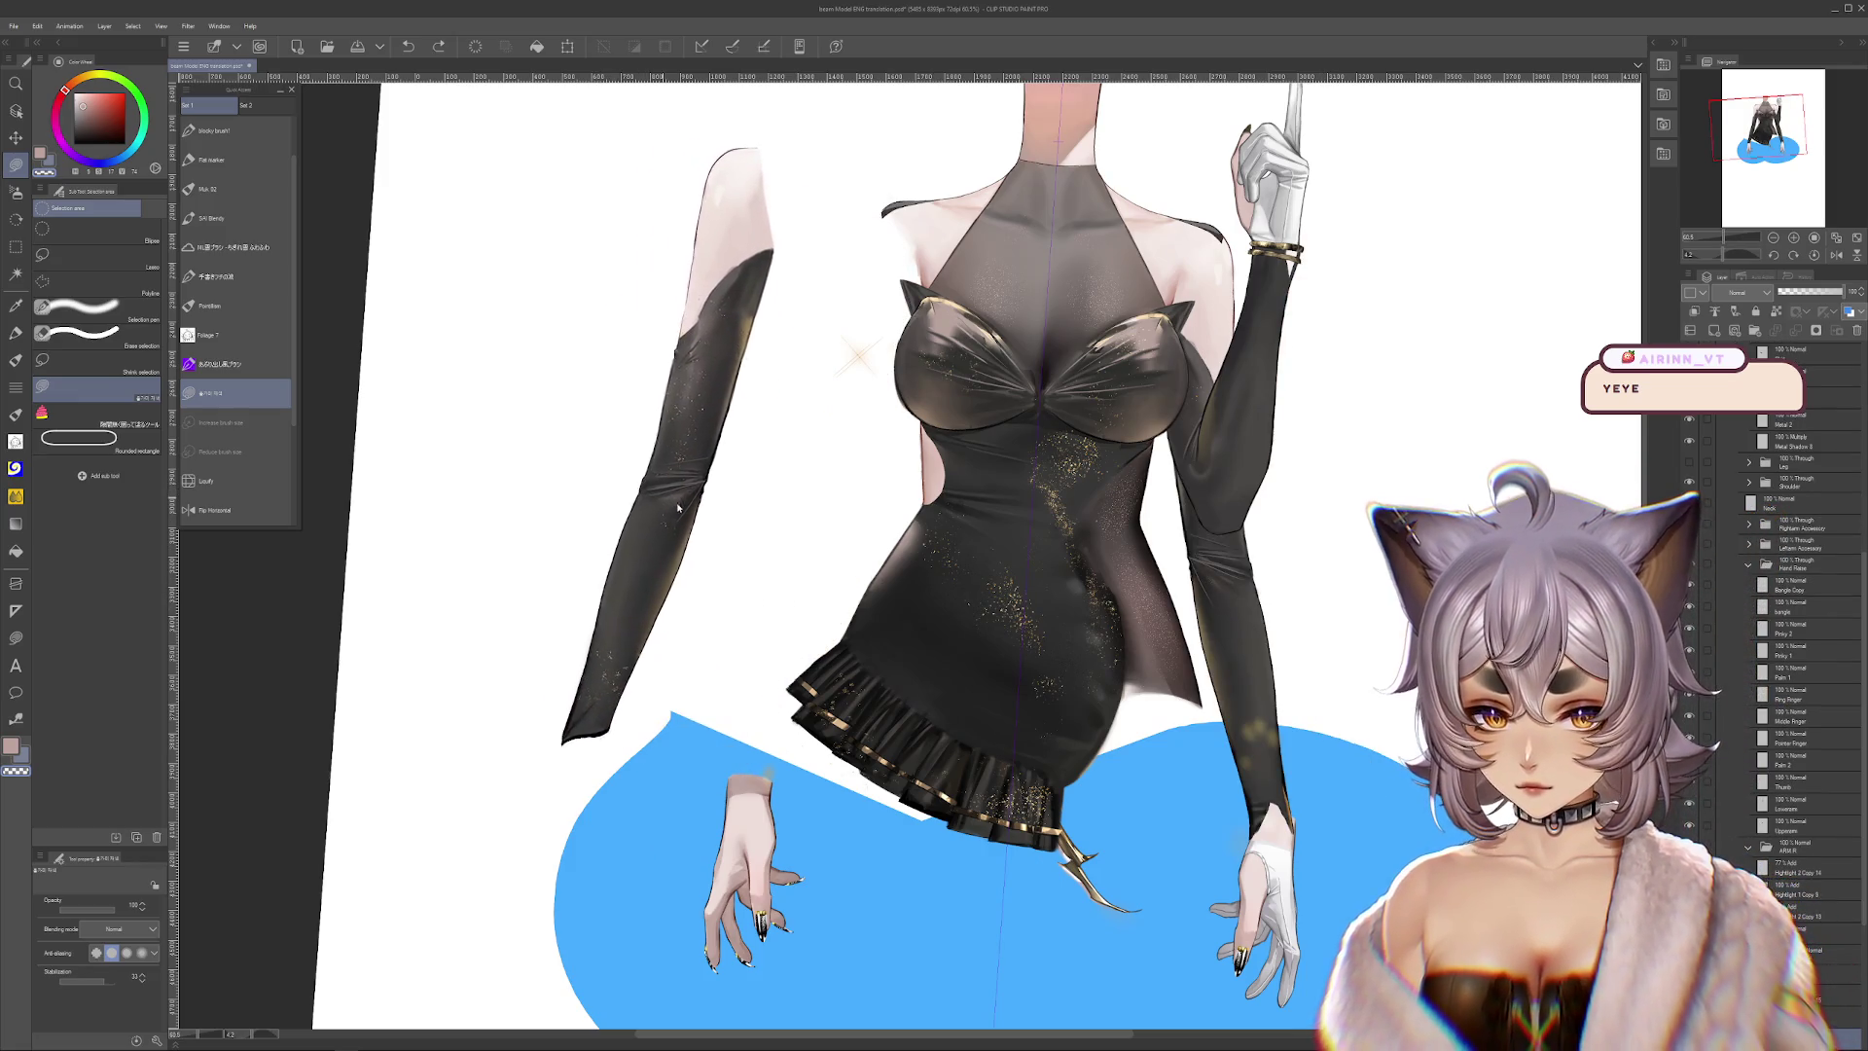
{"action": "key", "text": "ctrl+z"}
Toggle the detached right upper arm and glove, ending with the upper arm rejoined to the torso
{"action": "mouse_move", "coordinate": [1368, 396]}
{"action": "left_mouse_down"}
{"action": "mouse_move", "coordinate": [1381, 387]}
{"action": "mouse_move", "coordinate": [1326, 525]}
{"action": "mouse_move", "coordinate": [1389, 495]}
{"action": "left_mouse_up"}
{"action": "key", "text": "ctrl+y"}
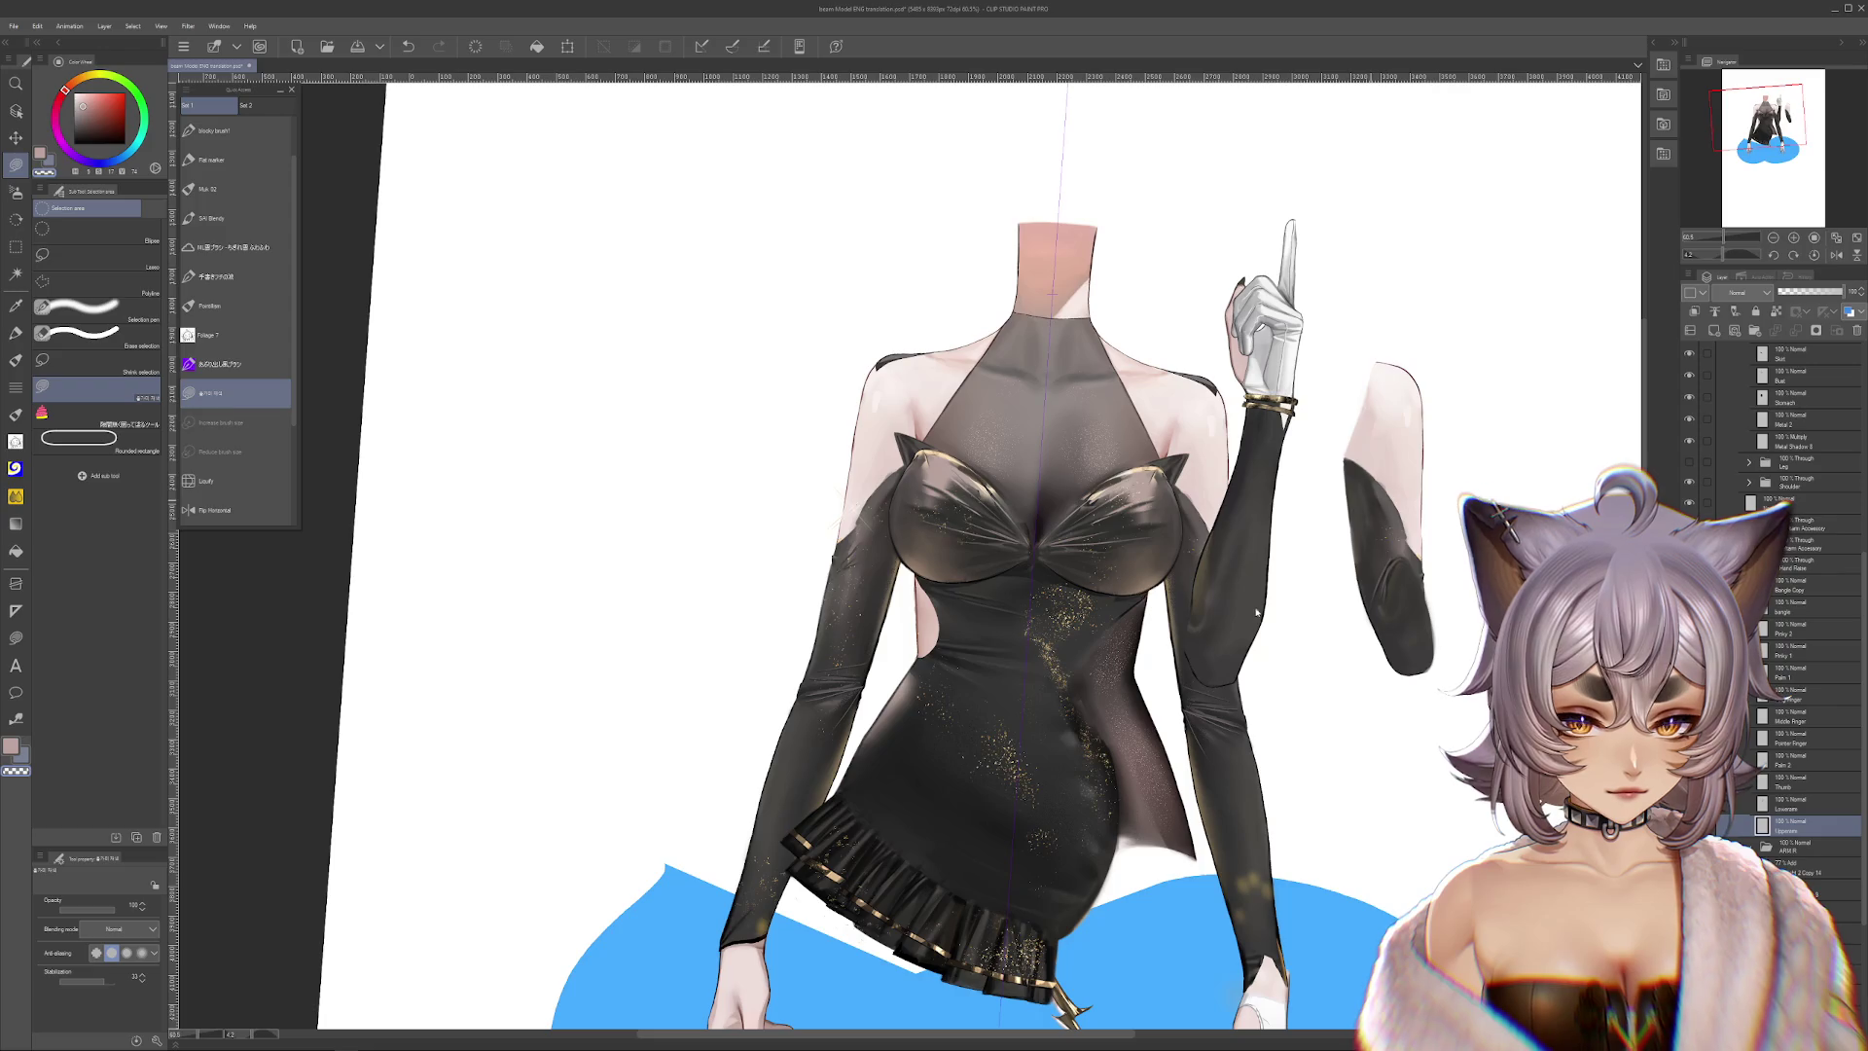
{"action": "key", "text": "ctrl+z"}
{"action": "key", "text": "ctrl+y"}
{"action": "key", "text": "ctrl+z"}
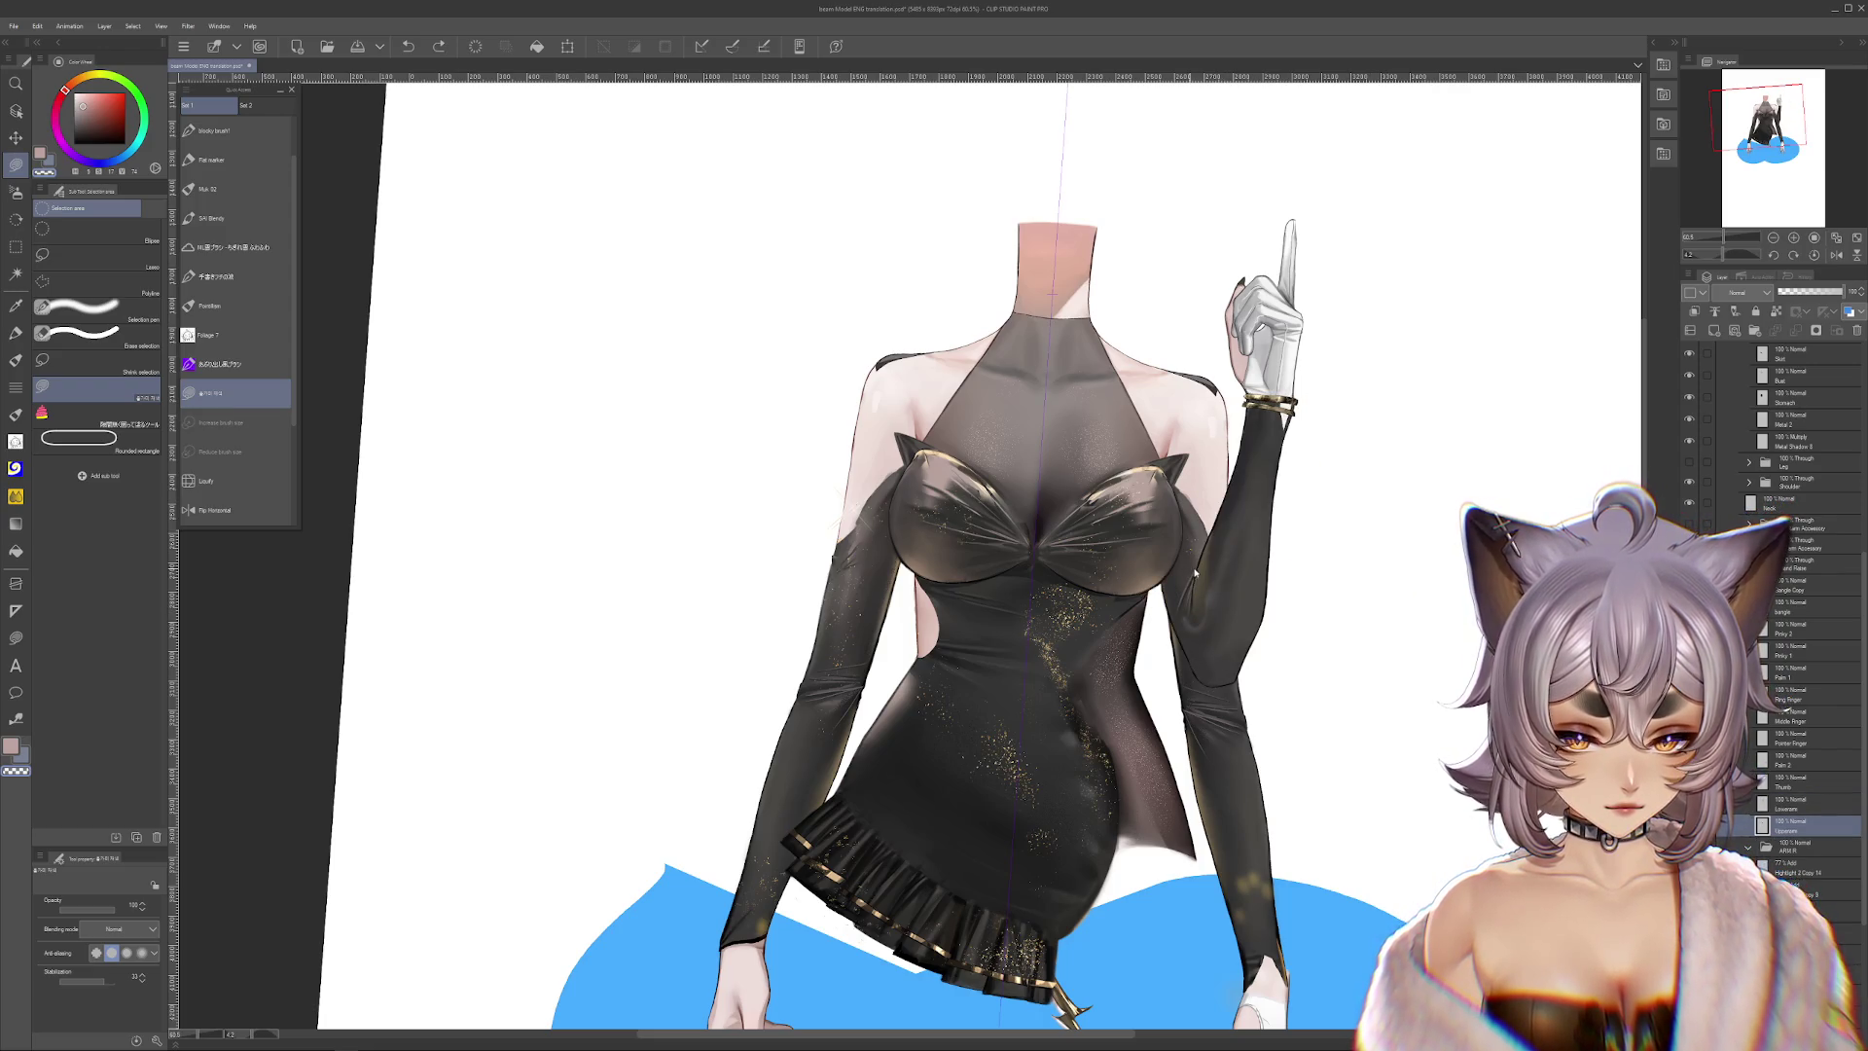
{"action": "scroll", "coordinate": [1210, 685], "scroll_direction": "down", "scroll_amount": 2}
{"action": "key", "text": "ctrl+y"}
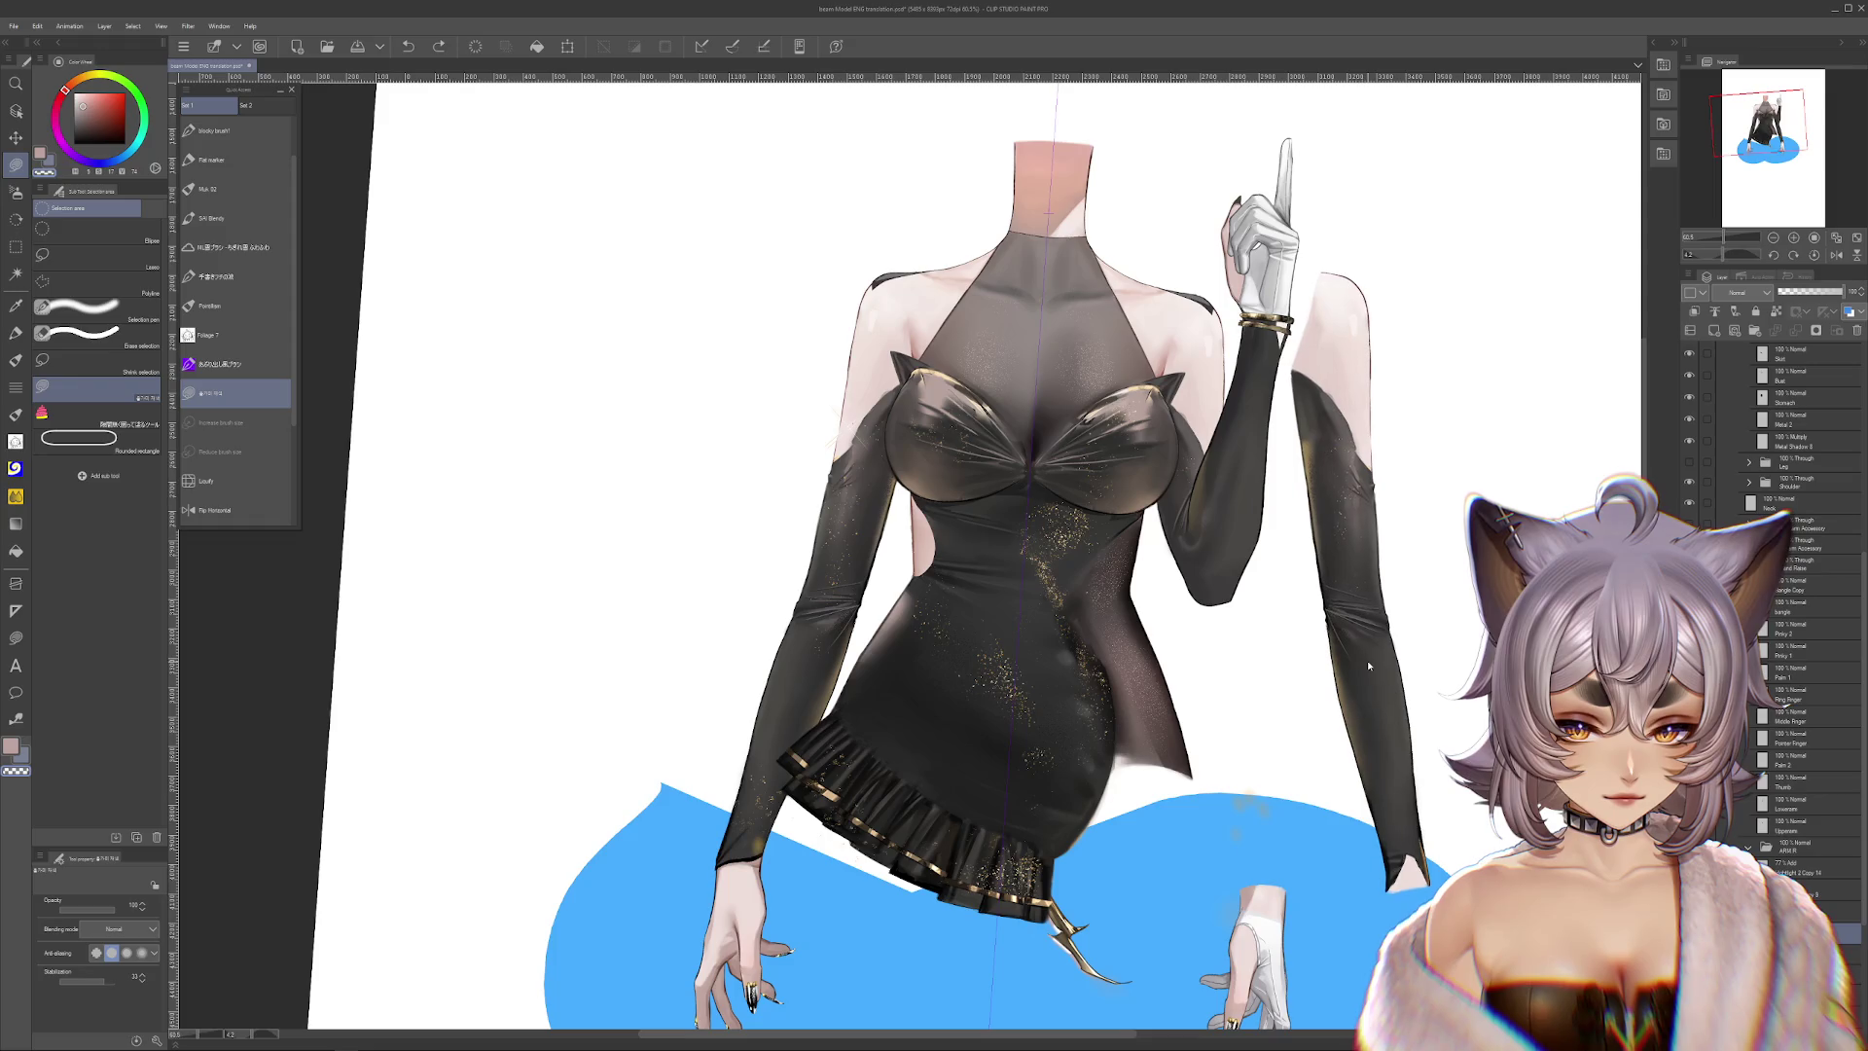
{"action": "key", "text": "ctrl+z"}
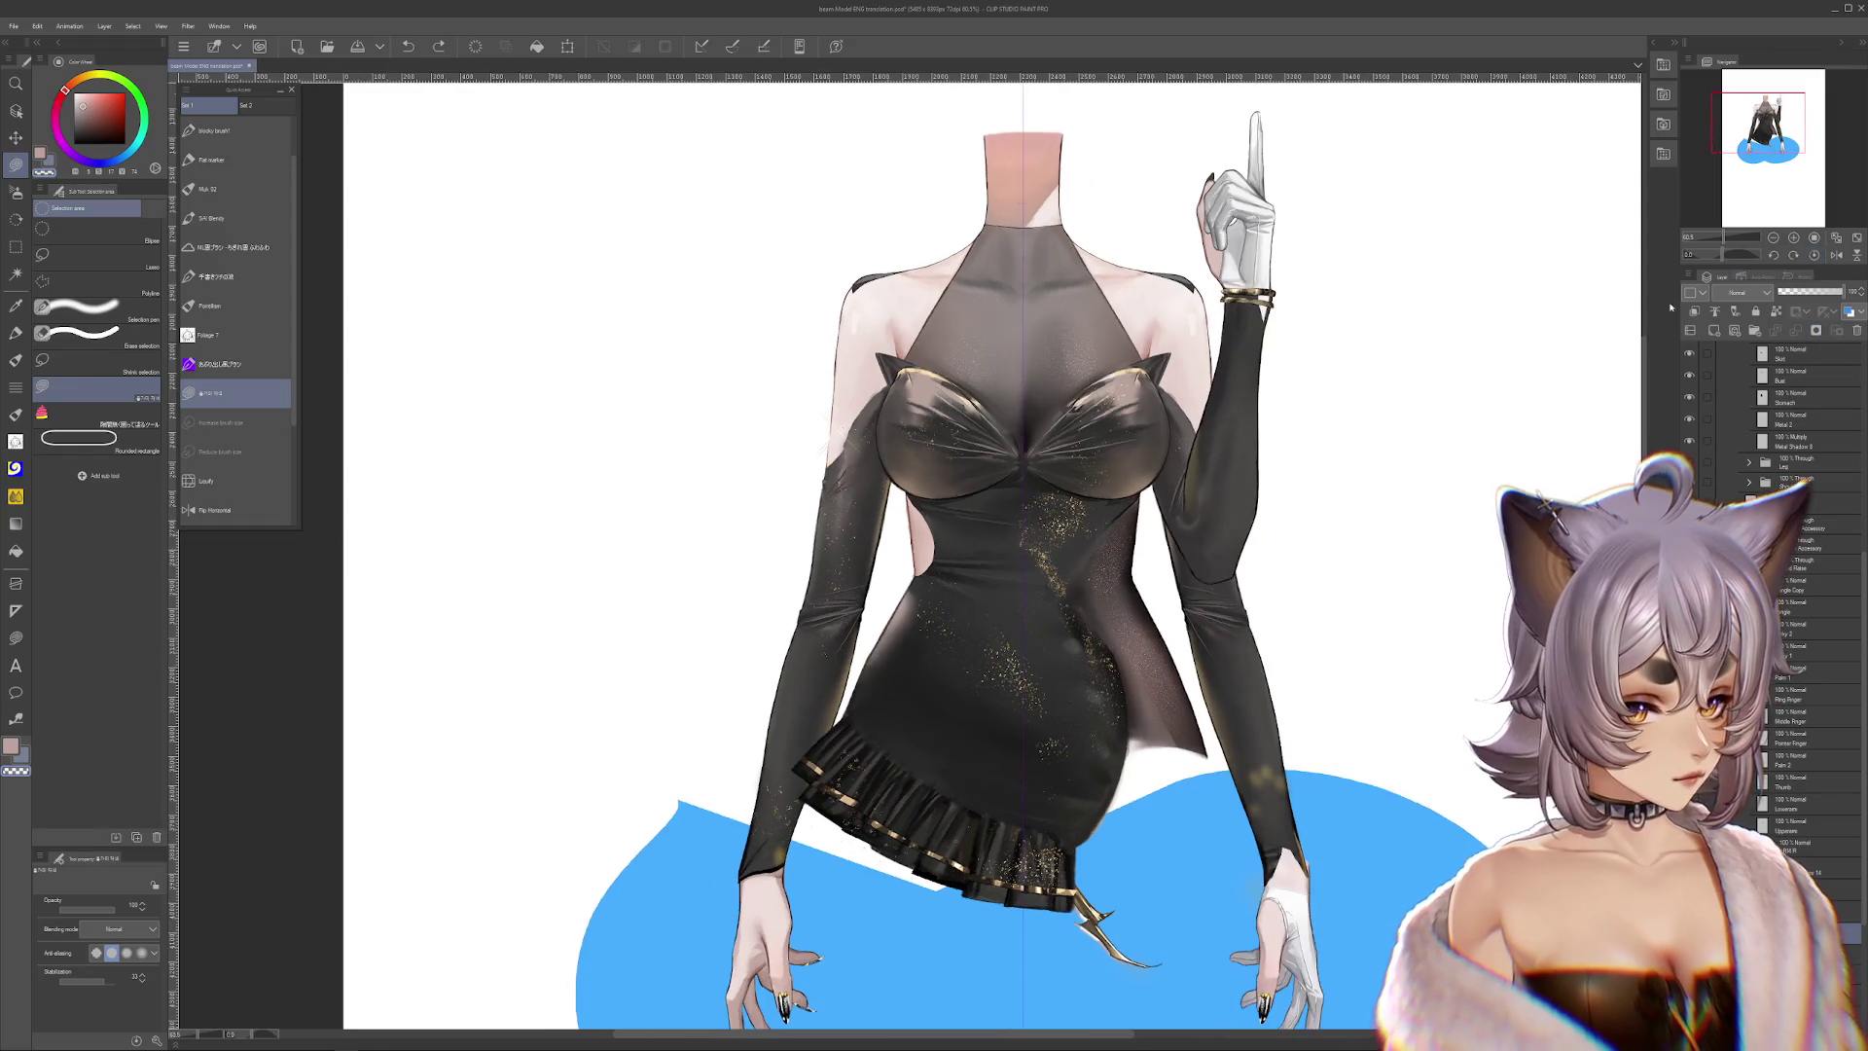
{"action": "scroll", "coordinate": [1379, 422], "scroll_direction": "up", "scroll_amount": 1}
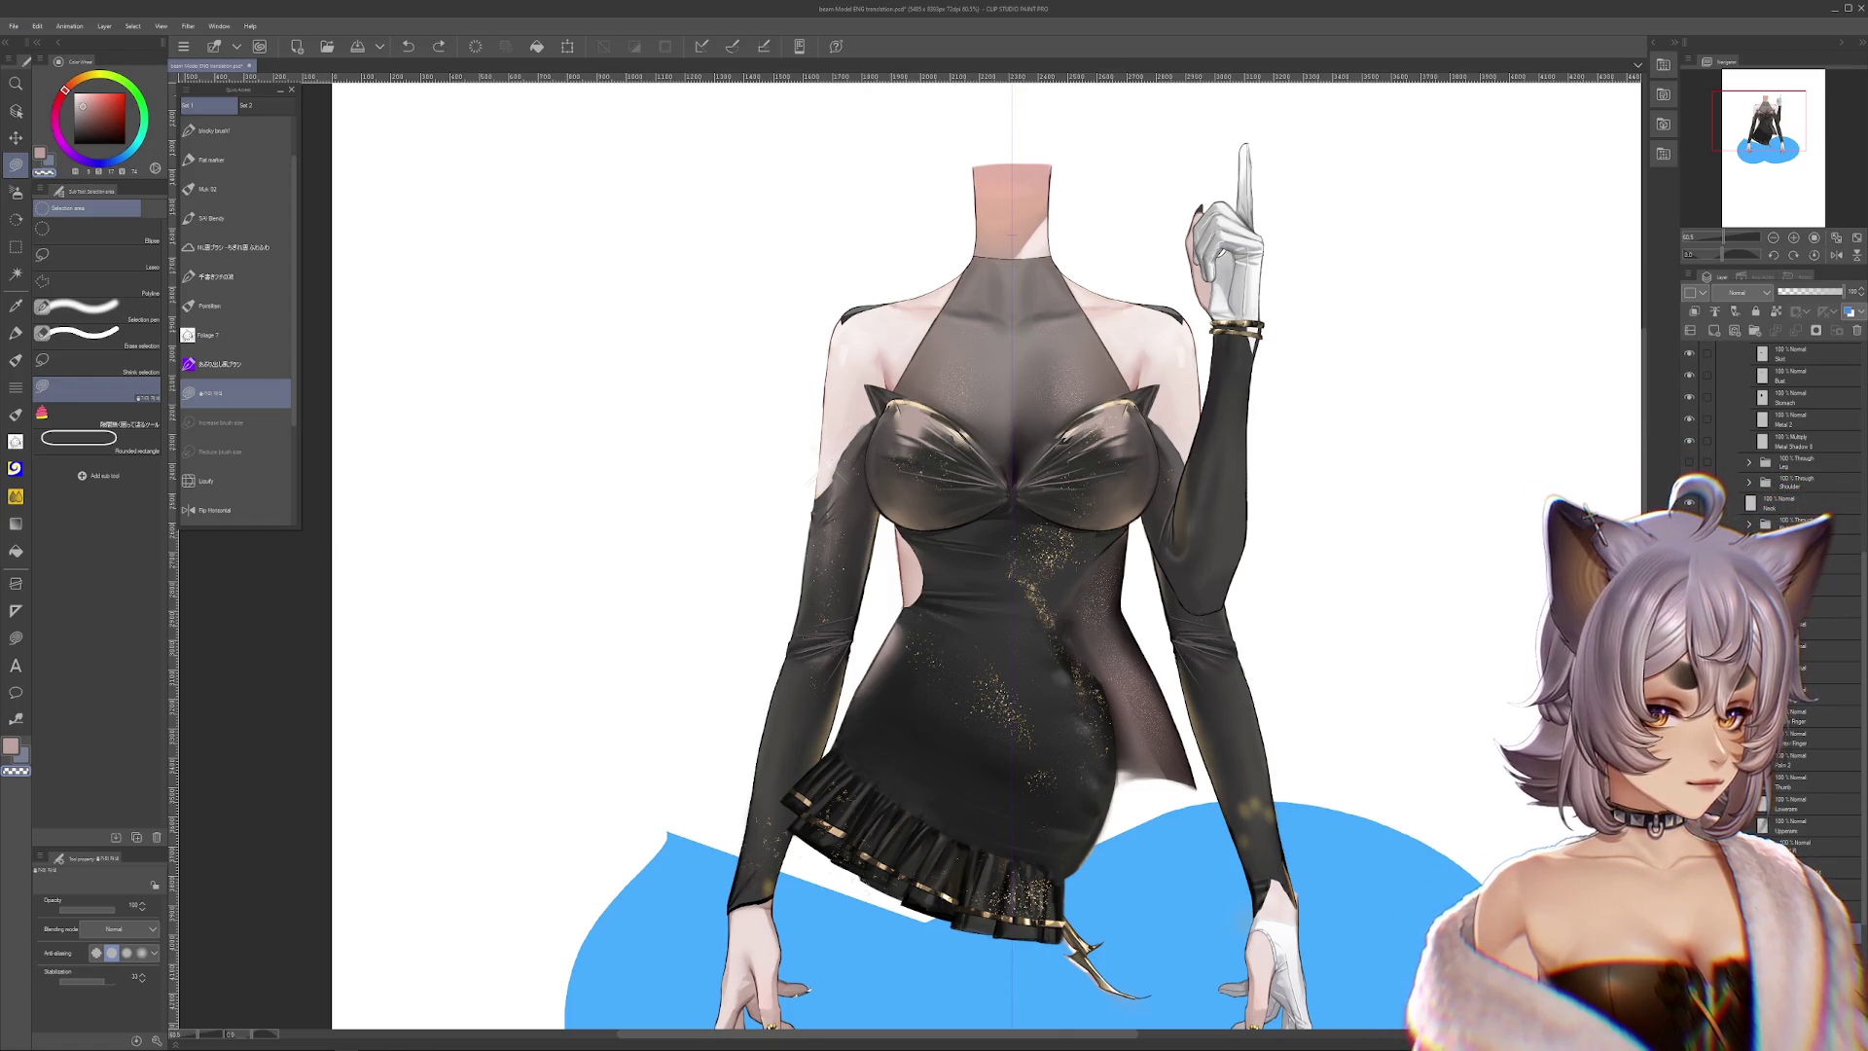
Revert the raised gloved arm so it hangs down beside the dress
{"action": "key", "text": "ctrl+z"}
{"action": "mouse_move", "coordinate": [1330, 649]}
{"action": "left_mouse_down"}
{"action": "mouse_move", "coordinate": [1385, 688]}
{"action": "mouse_move", "coordinate": [1366, 598]}
{"action": "left_mouse_up"}
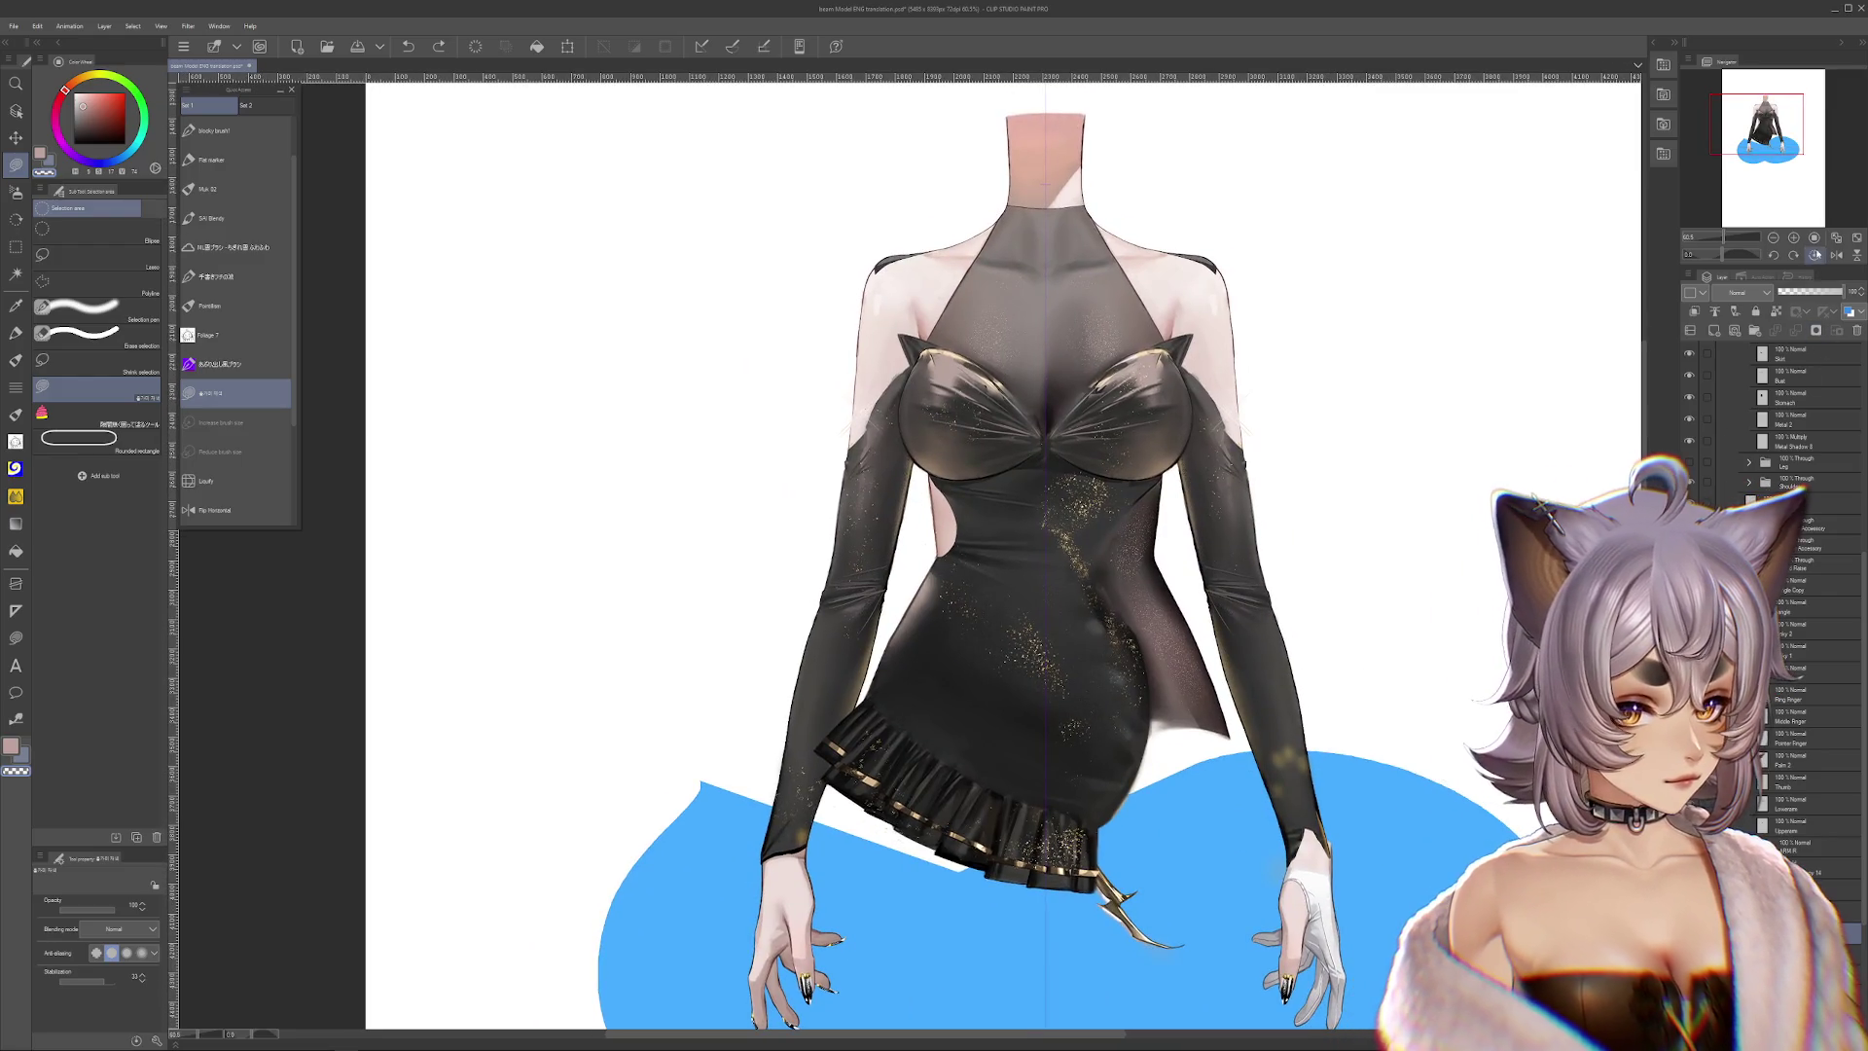
{"action": "left_click_drag", "start_coordinate": [1355, 762], "coordinate": [1463, 509]}
Zoom in on the left shoulder and undo the last two left-arm changes
{"action": "scroll", "coordinate": [1000, 547], "scroll_direction": "up", "scroll_amount": 1}
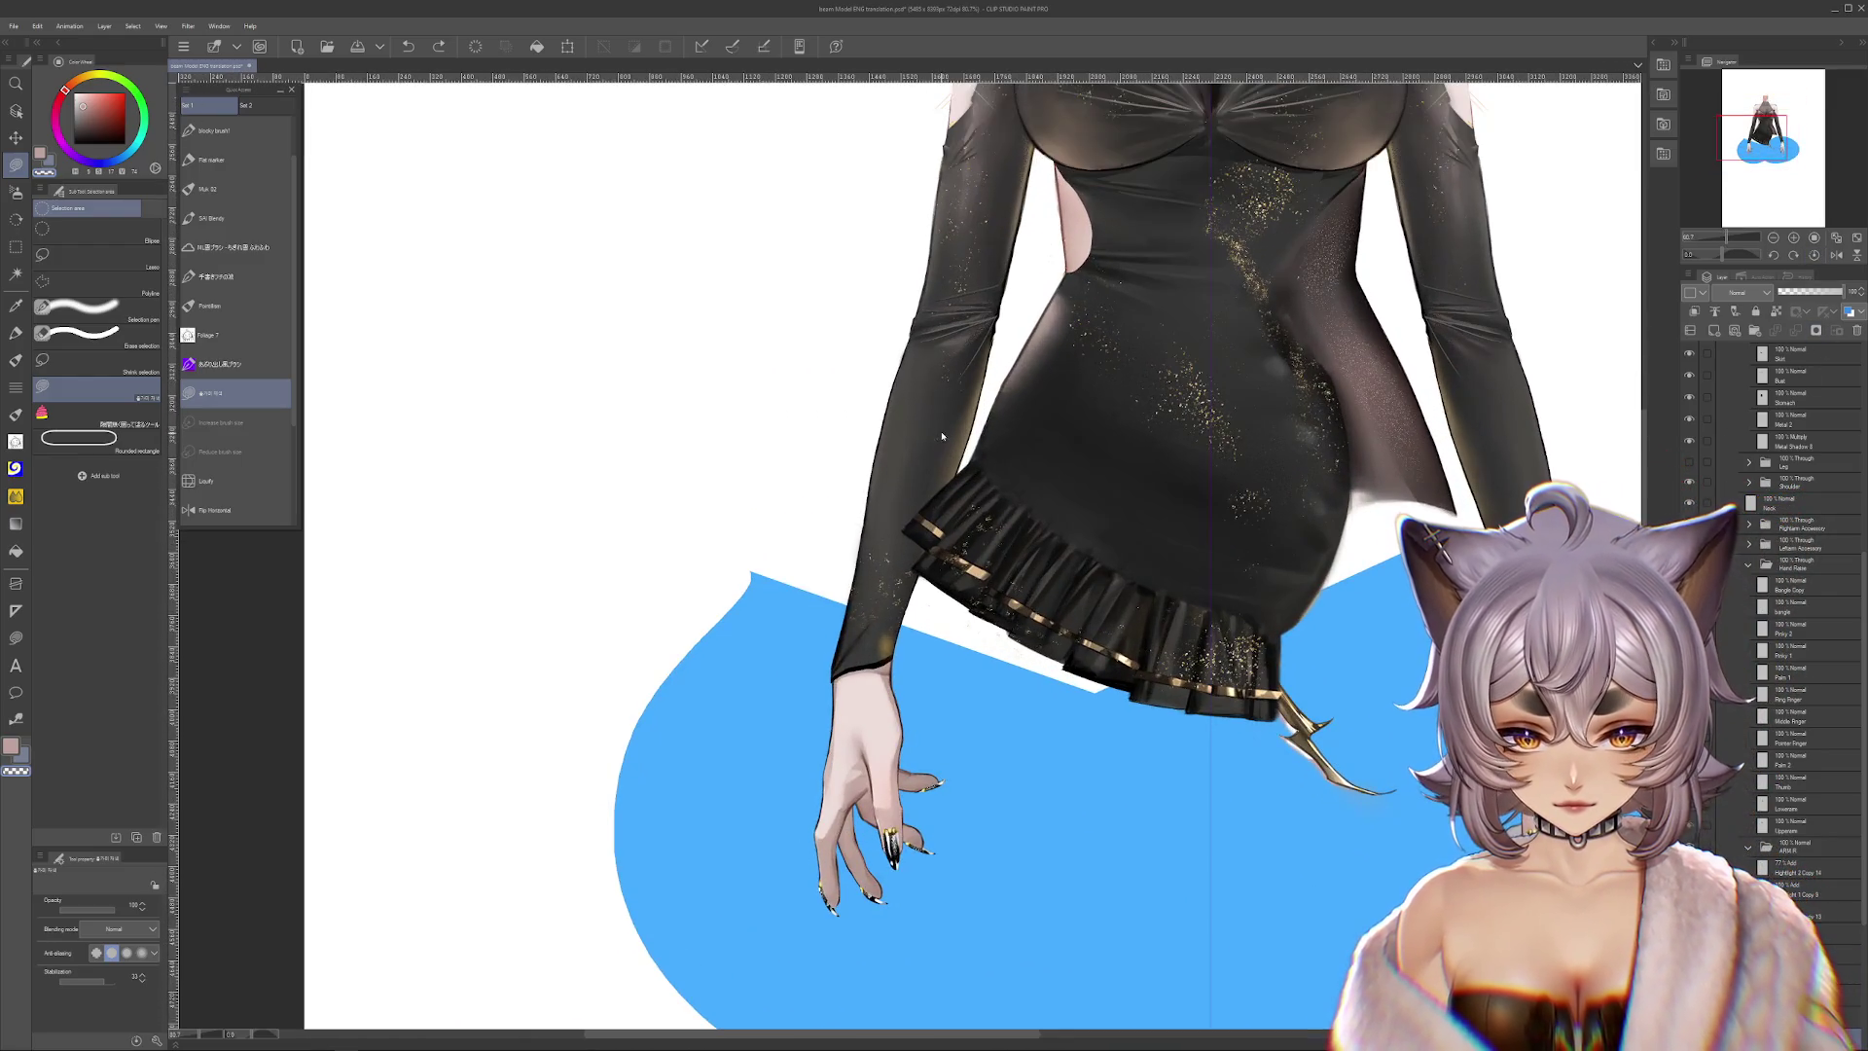
{"action": "left_click_drag", "start_coordinate": [847, 417], "coordinate": [839, 633]}
{"action": "scroll", "coordinate": [839, 634], "scroll_direction": "up", "scroll_amount": 2}
{"action": "left_click_drag", "start_coordinate": [873, 571], "coordinate": [1010, 277]}
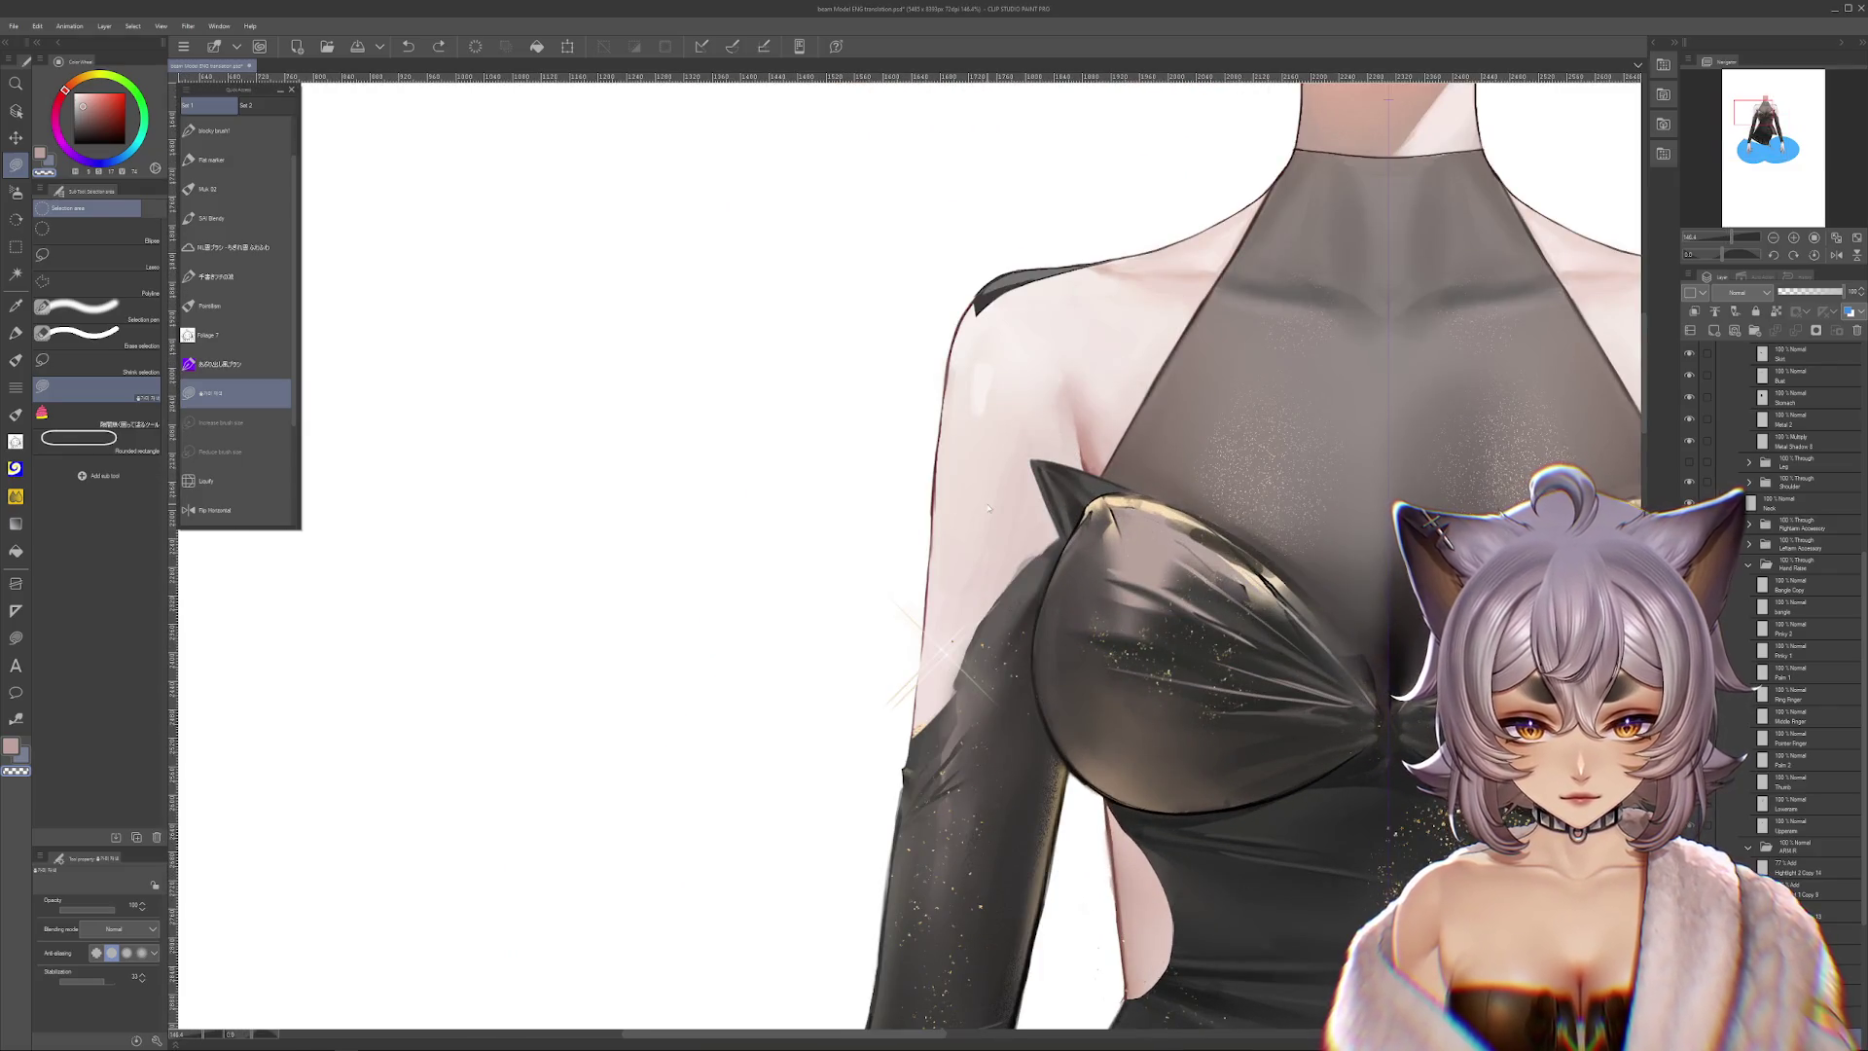
{"action": "key", "text": "ctrl+z"}
{"action": "key", "text": "ctrl+z"}
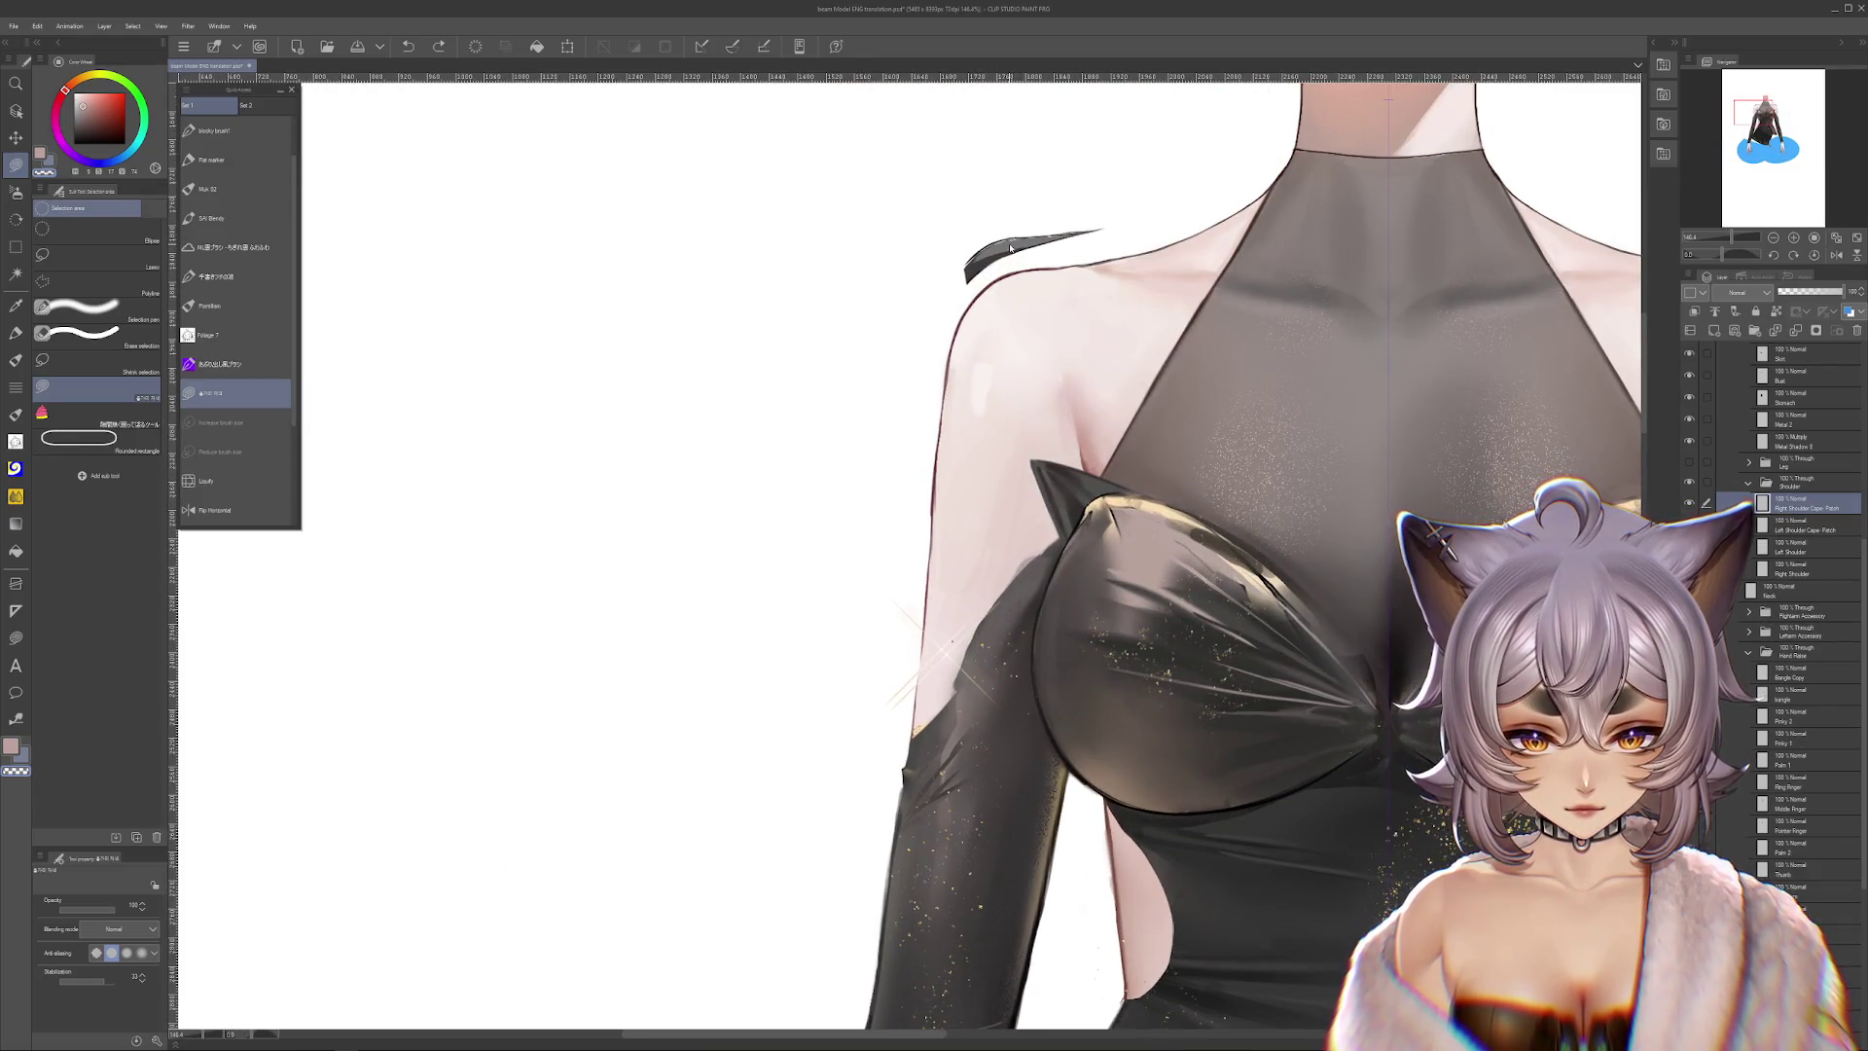
{"action": "key", "text": "ctrl+z"}
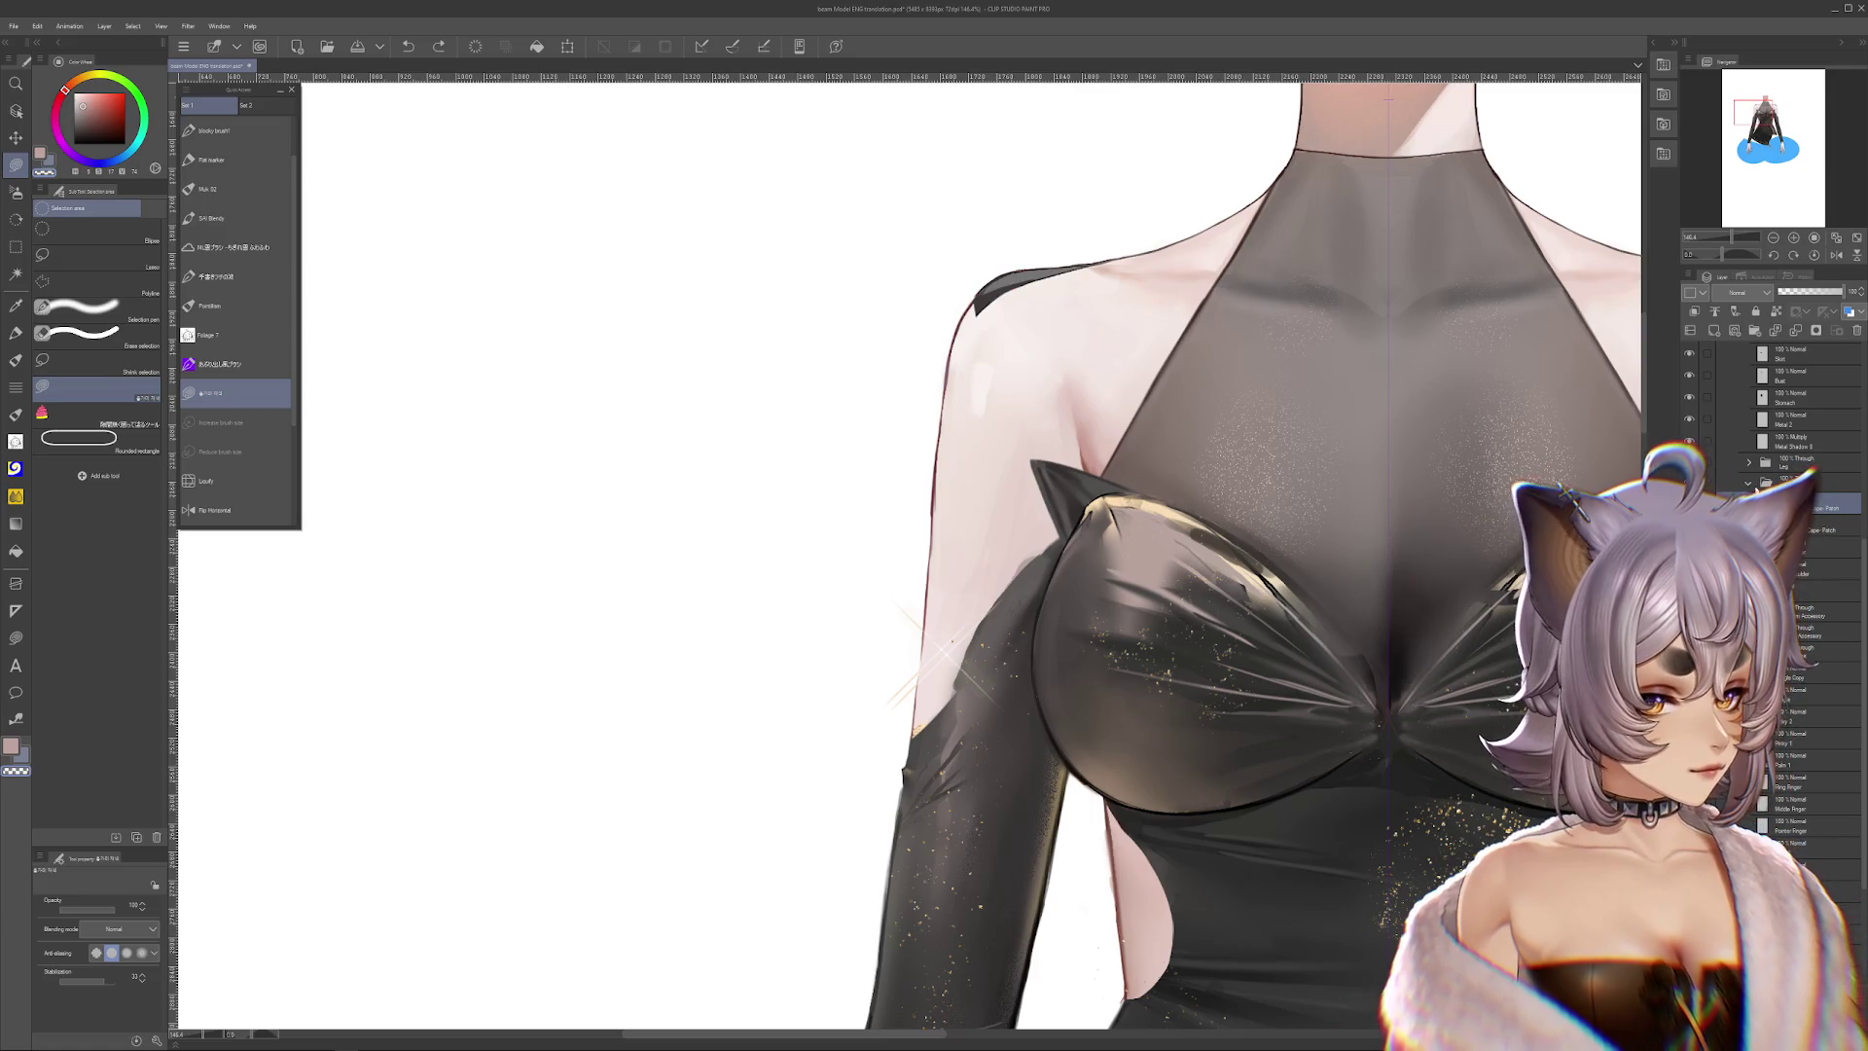
{"action": "left_click_drag", "start_coordinate": [1388, 98], "coordinate": [1423, 177]}
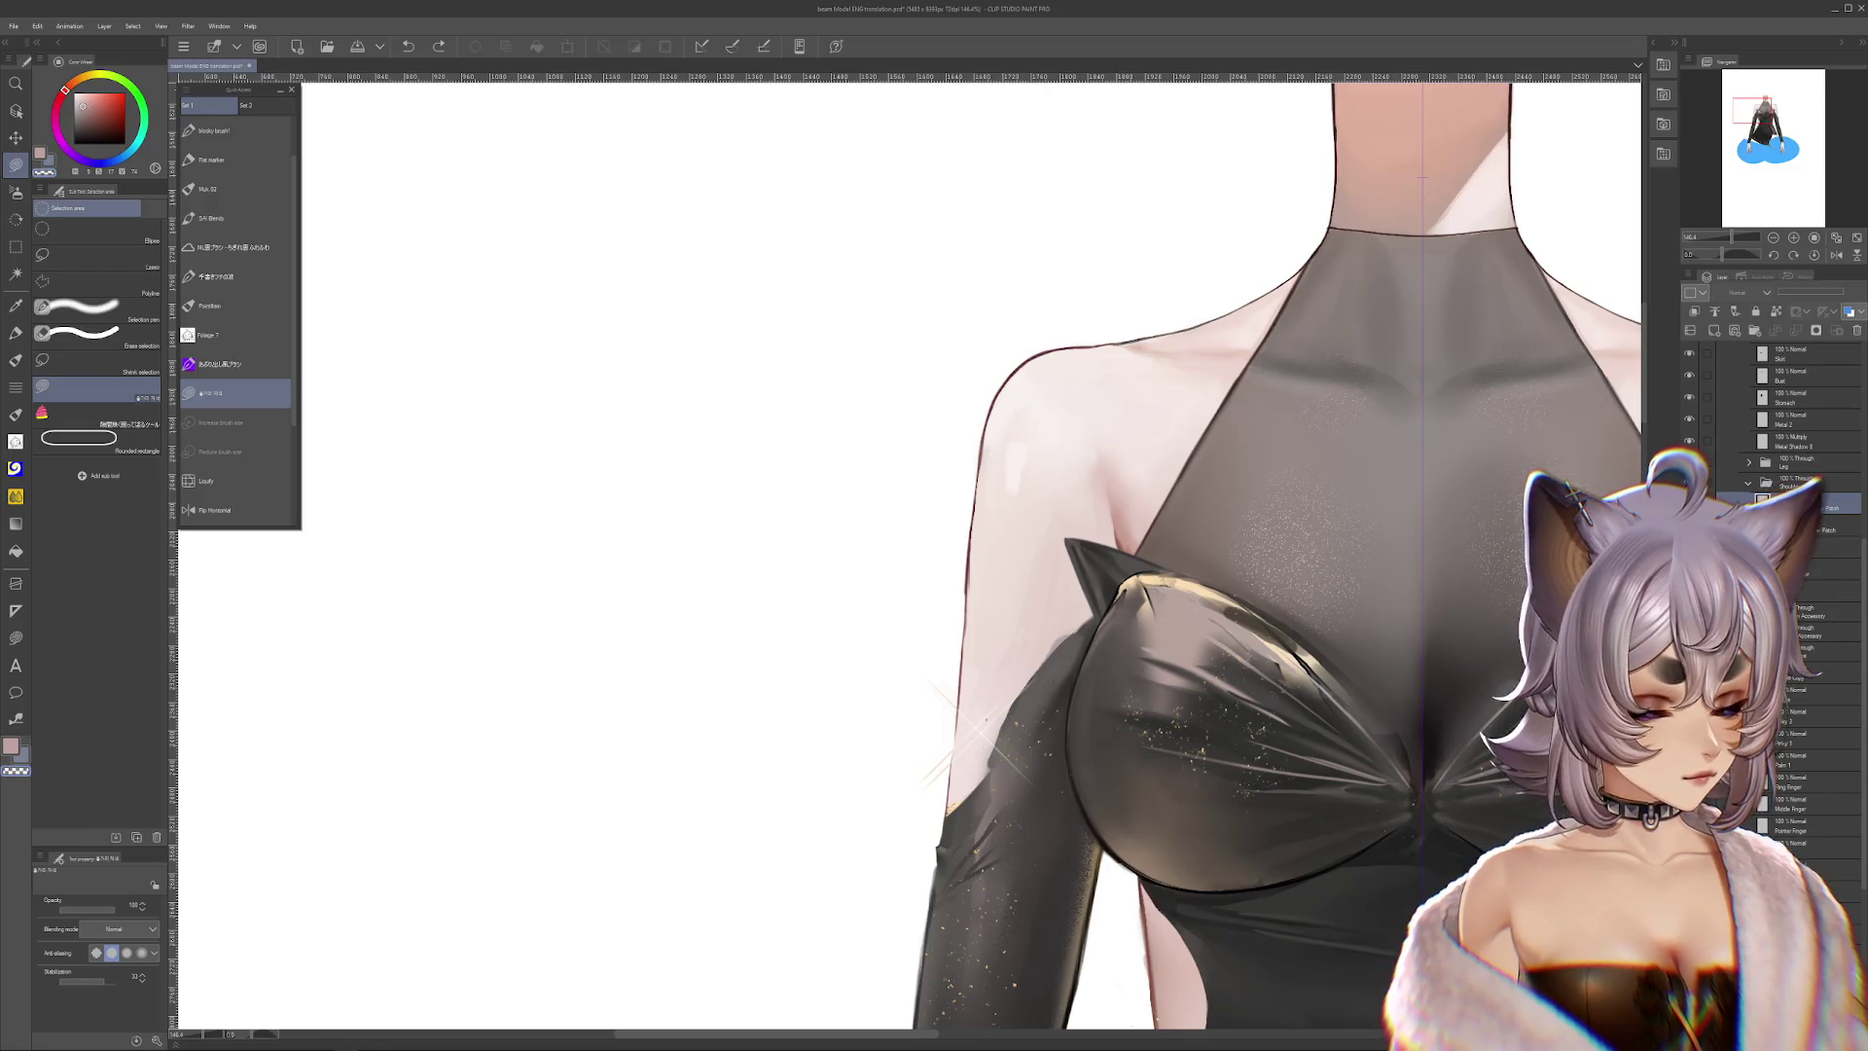
Remove the dark shoulder stroke, toggle the shoulder skin layers, and cancel a trial transform
{"action": "key", "text": "ctrl+alt+0"}
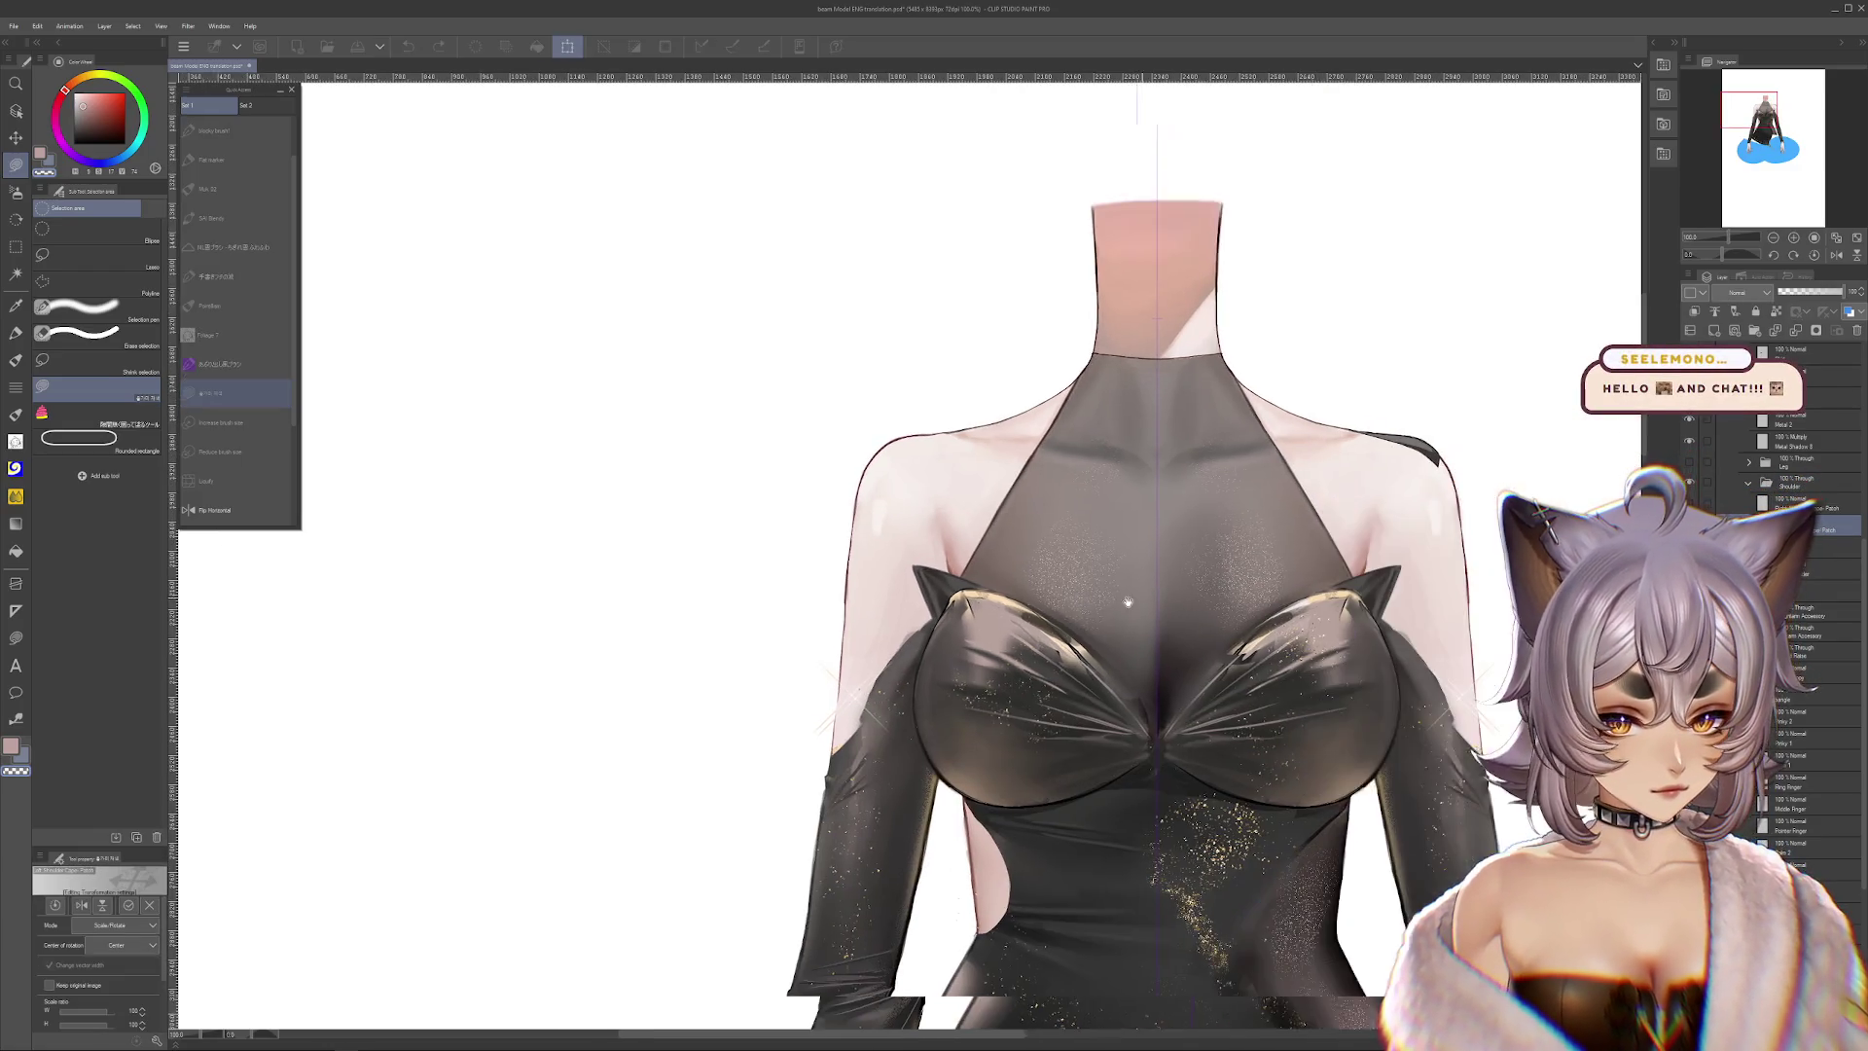
{"action": "key", "text": "ctrl+z"}
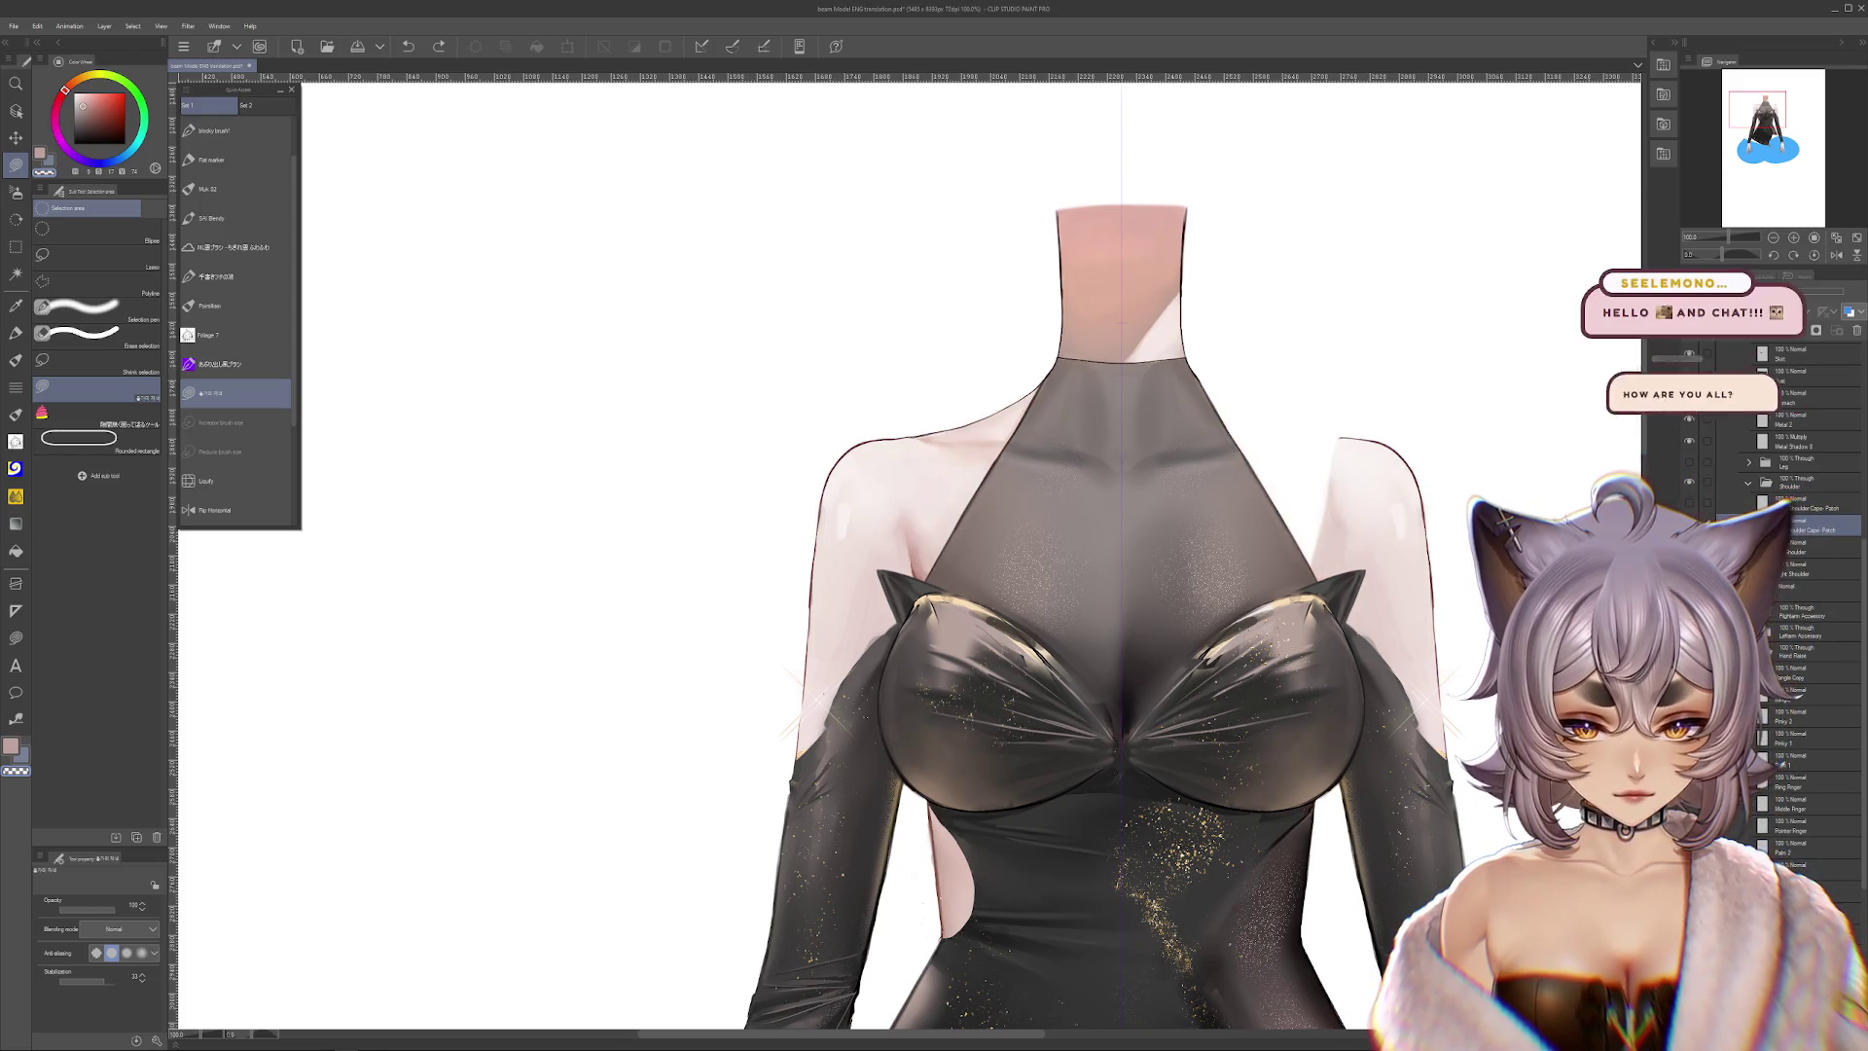
{"action": "left_click", "coordinate": [1690, 552]}
{"action": "left_click", "coordinate": [1689, 573]}
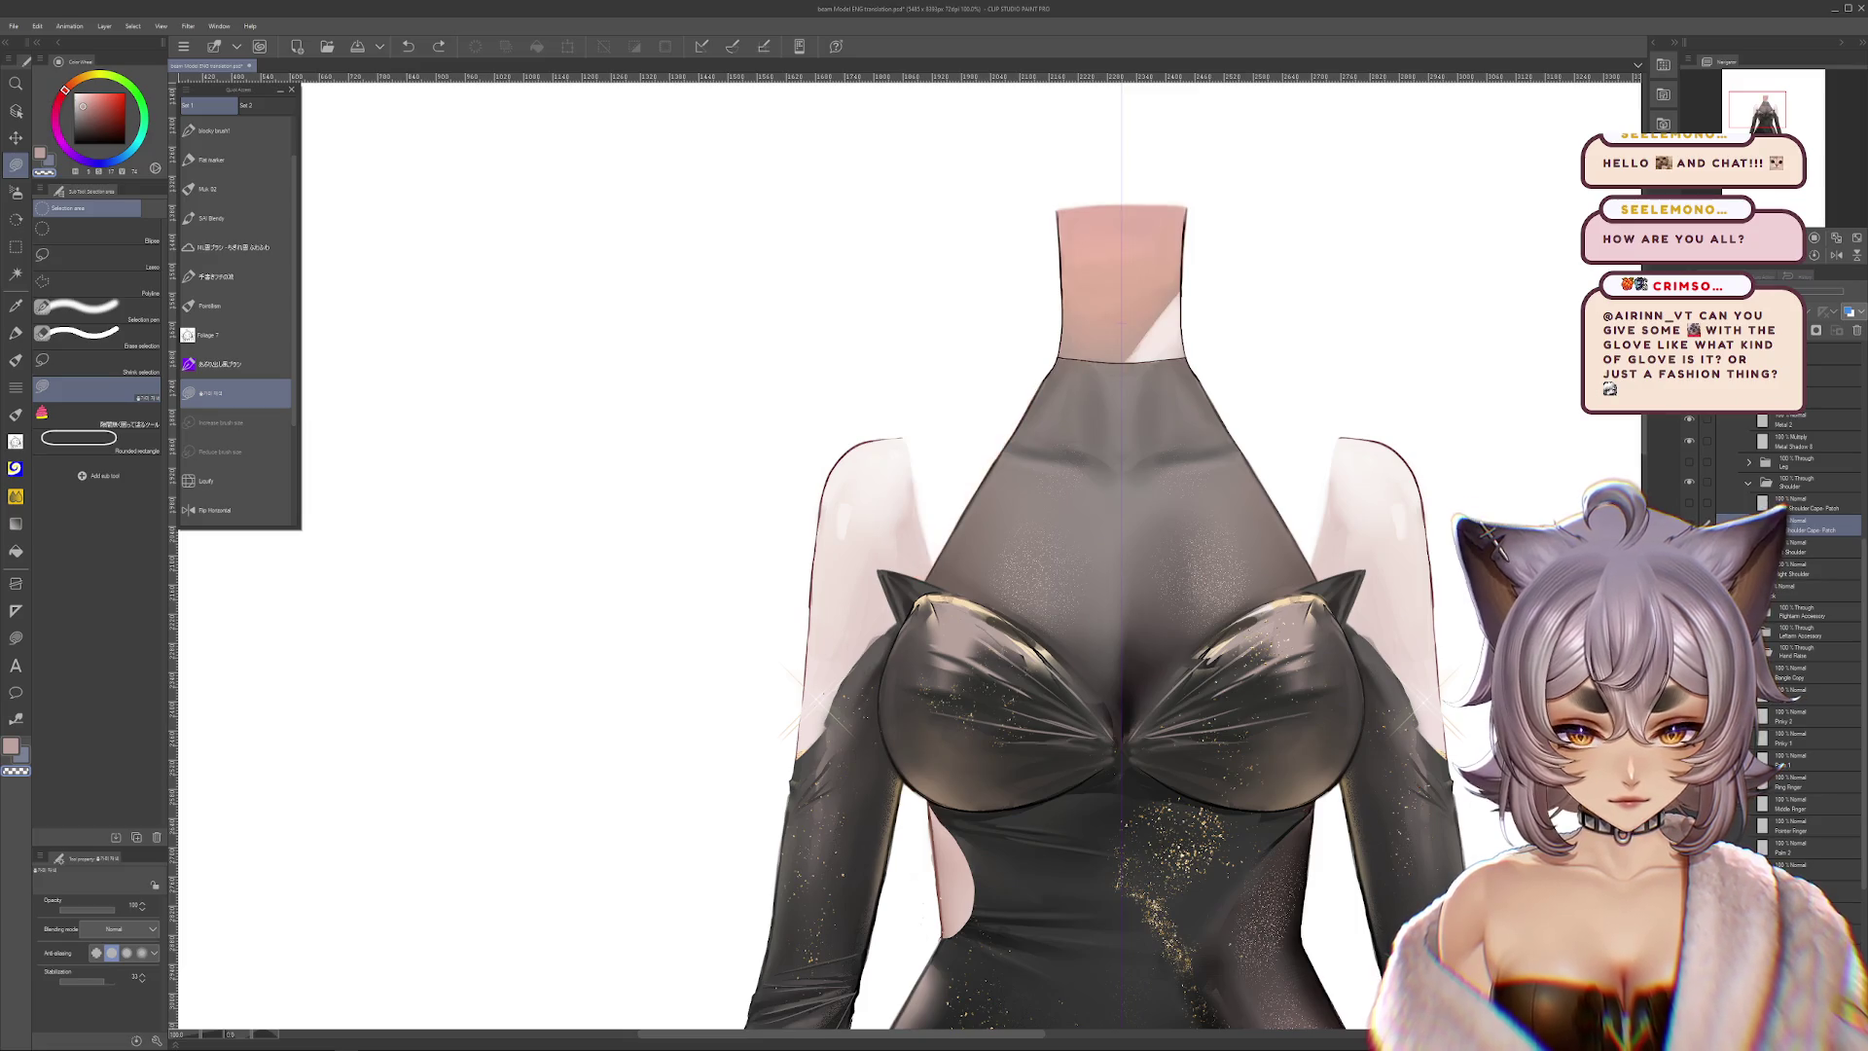
{"action": "left_click", "coordinate": [1689, 552]}
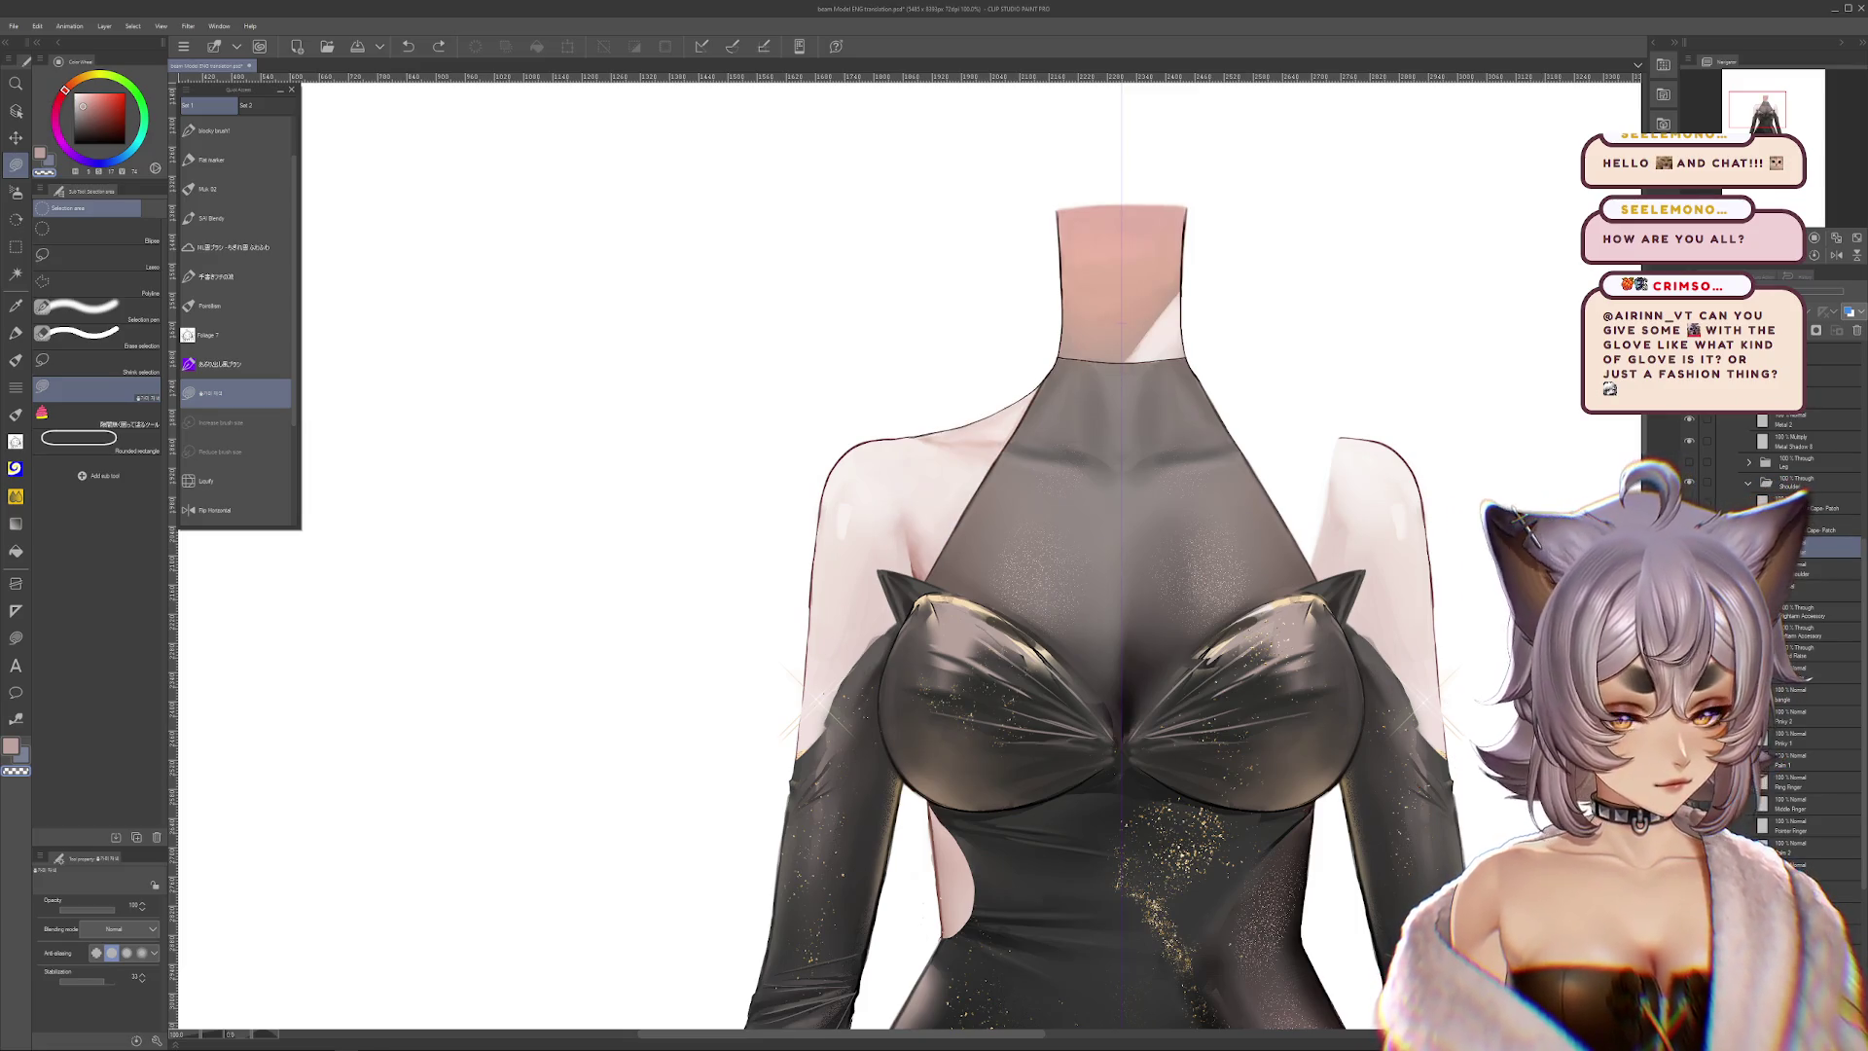
{"action": "key", "text": "ctrl+t"}
{"action": "left_click_drag", "start_coordinate": [1401, 545], "coordinate": [1519, 427]}
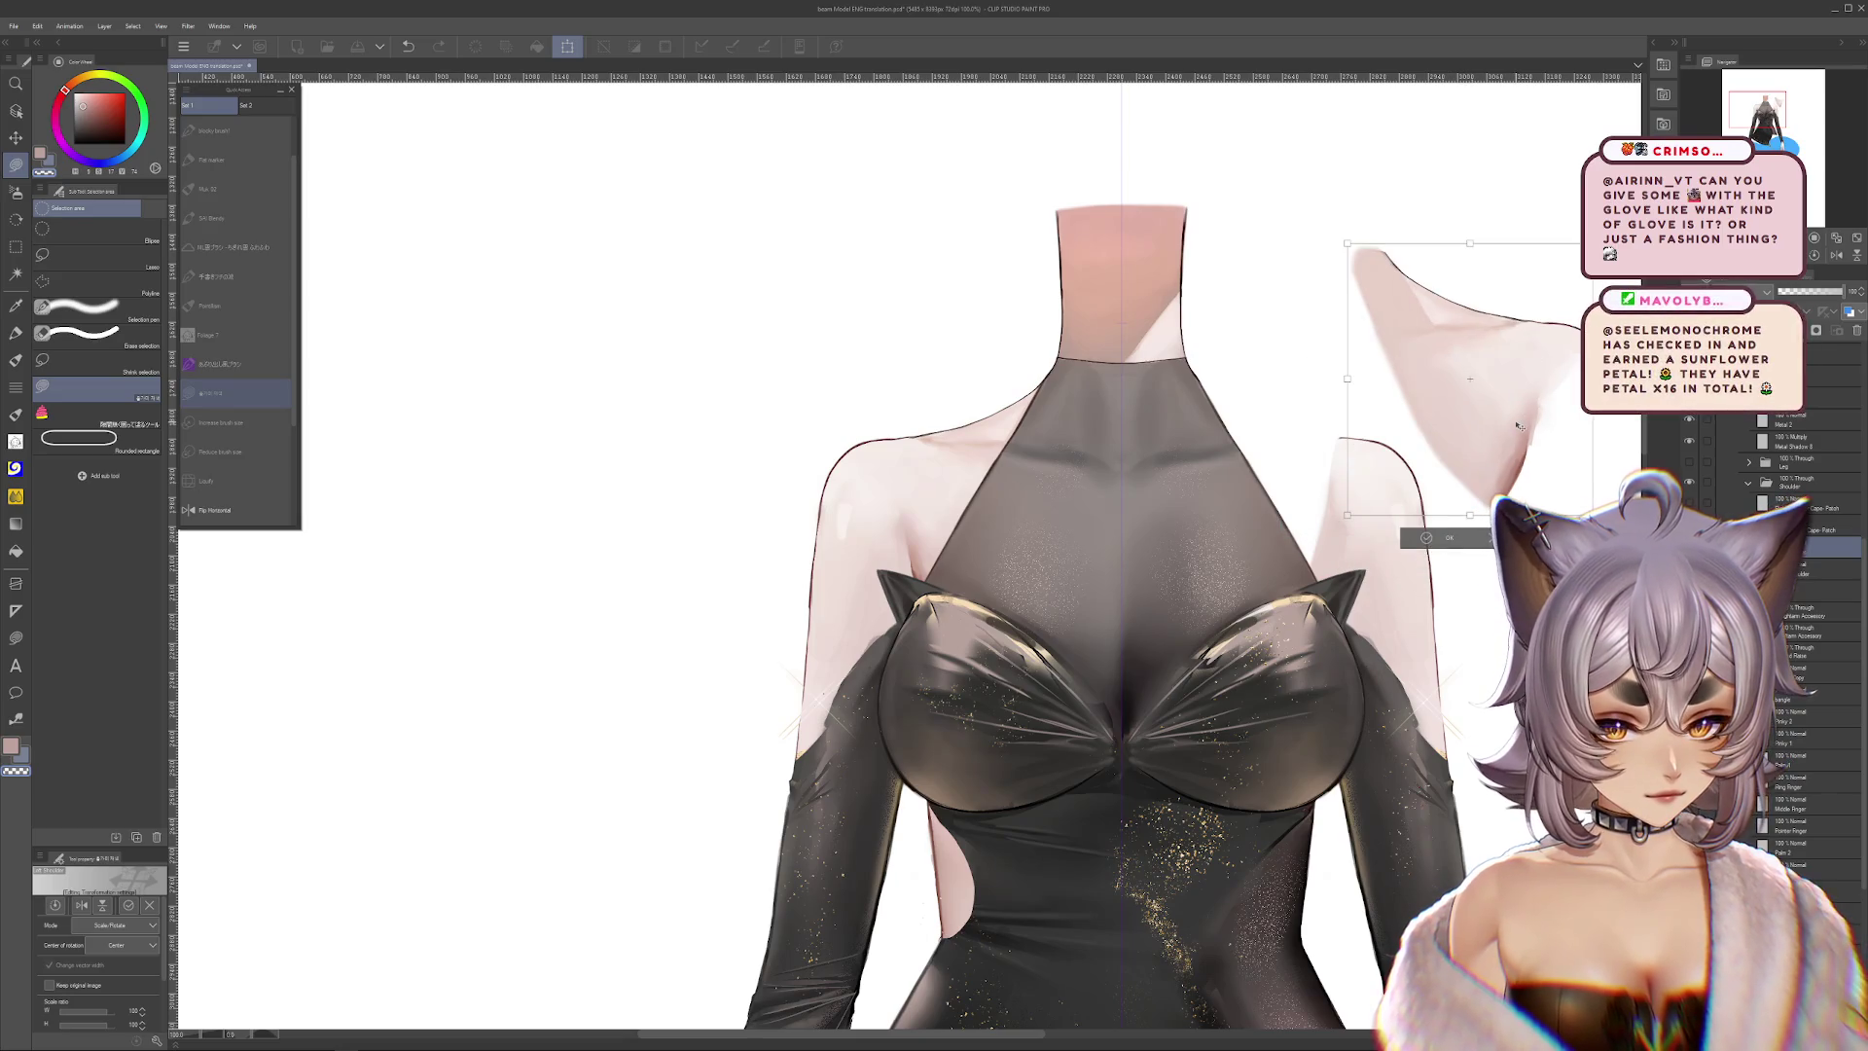
{"action": "key", "text": "Escape"}
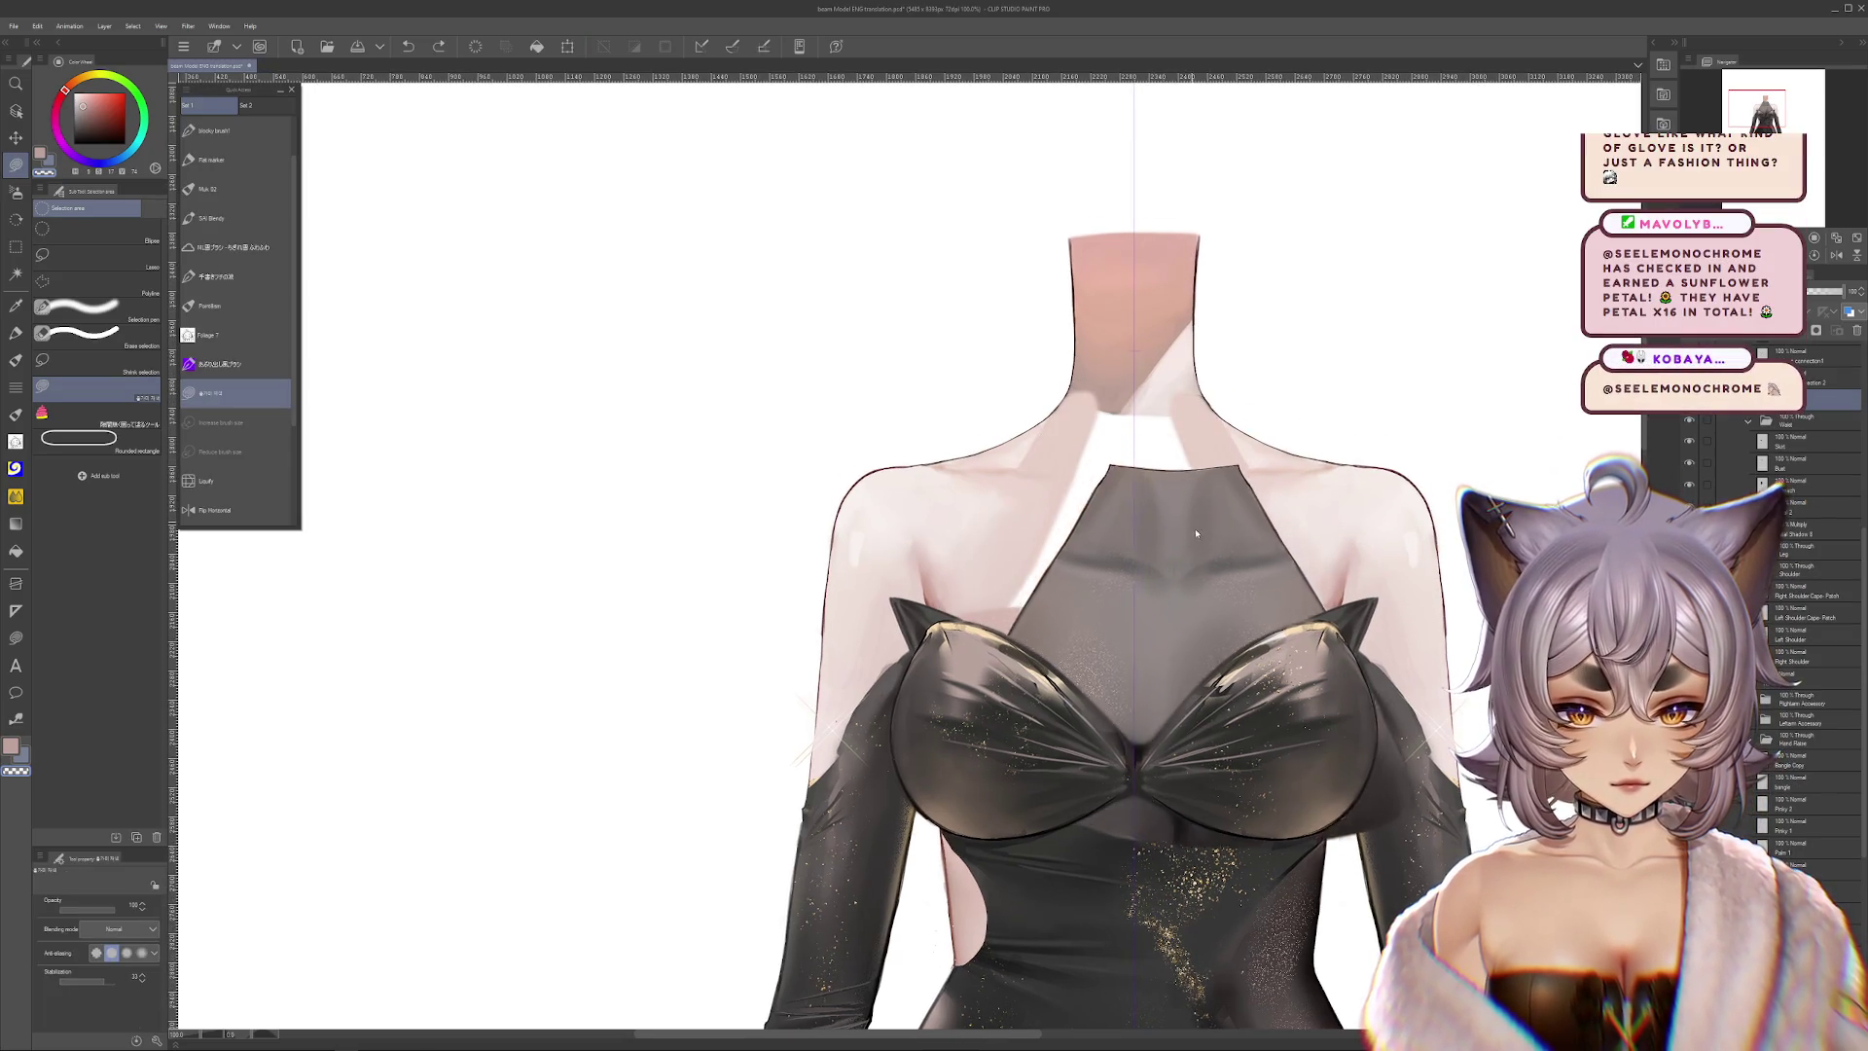
Step through earlier chest panel shapes and settle on the one fitted to neck and chest
{"action": "key", "text": "ctrl+z"}
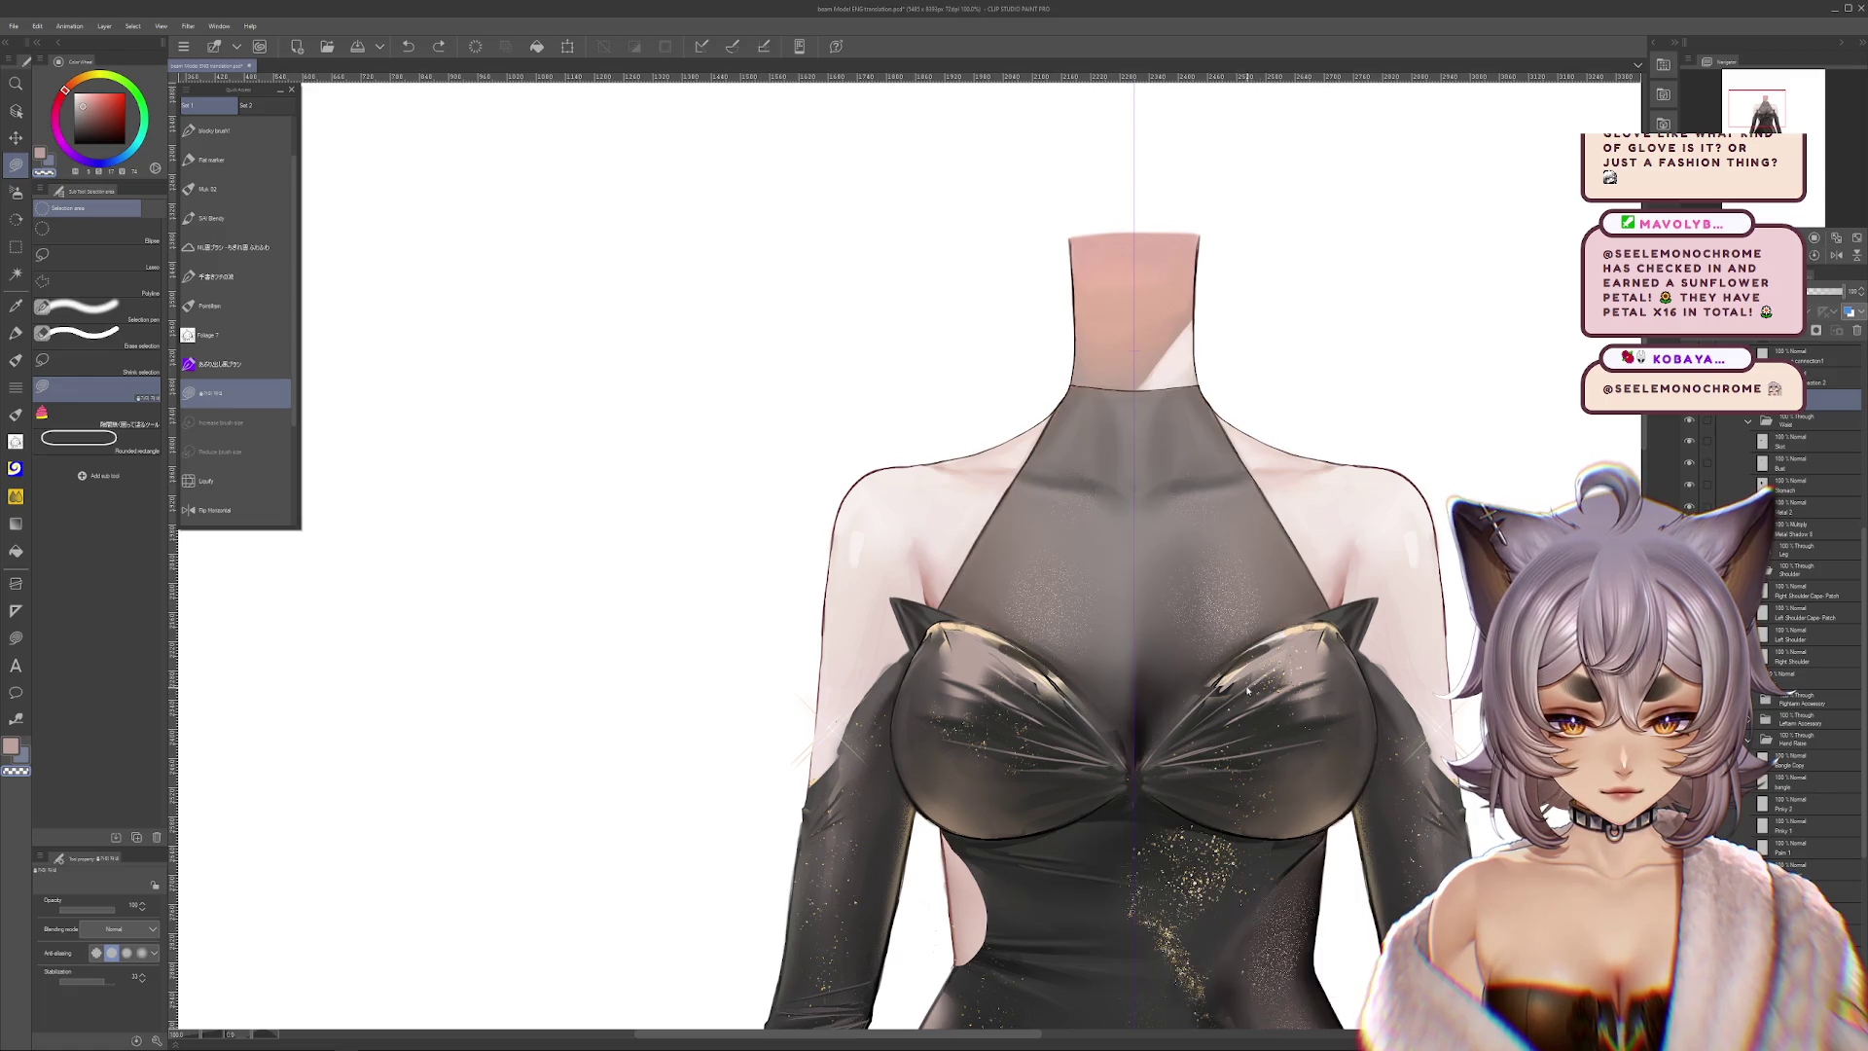
{"action": "key", "text": "ctrl+z"}
{"action": "key", "text": "ctrl+z"}
{"action": "key", "text": "ctrl+z"}
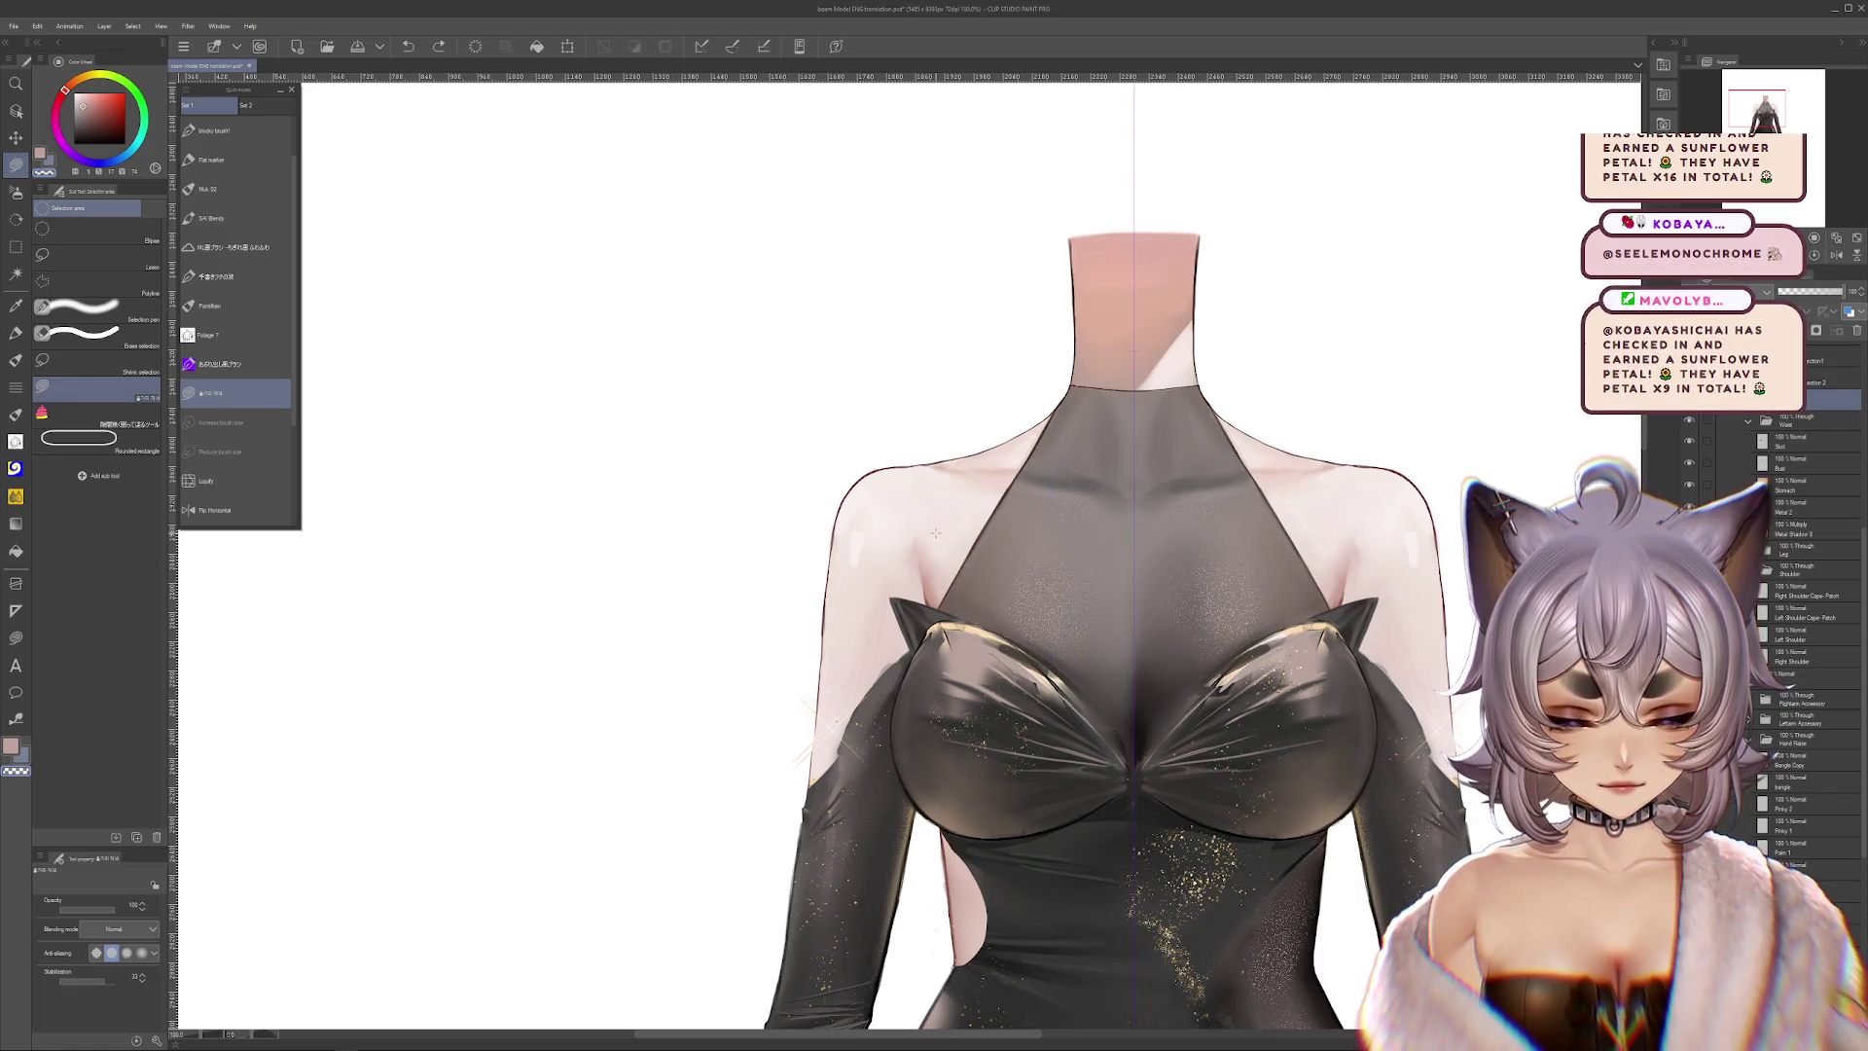
{"action": "key", "text": "ctrl+z"}
{"action": "key", "text": "ctrl+z"}
{"action": "key", "text": "ctrl+z"}
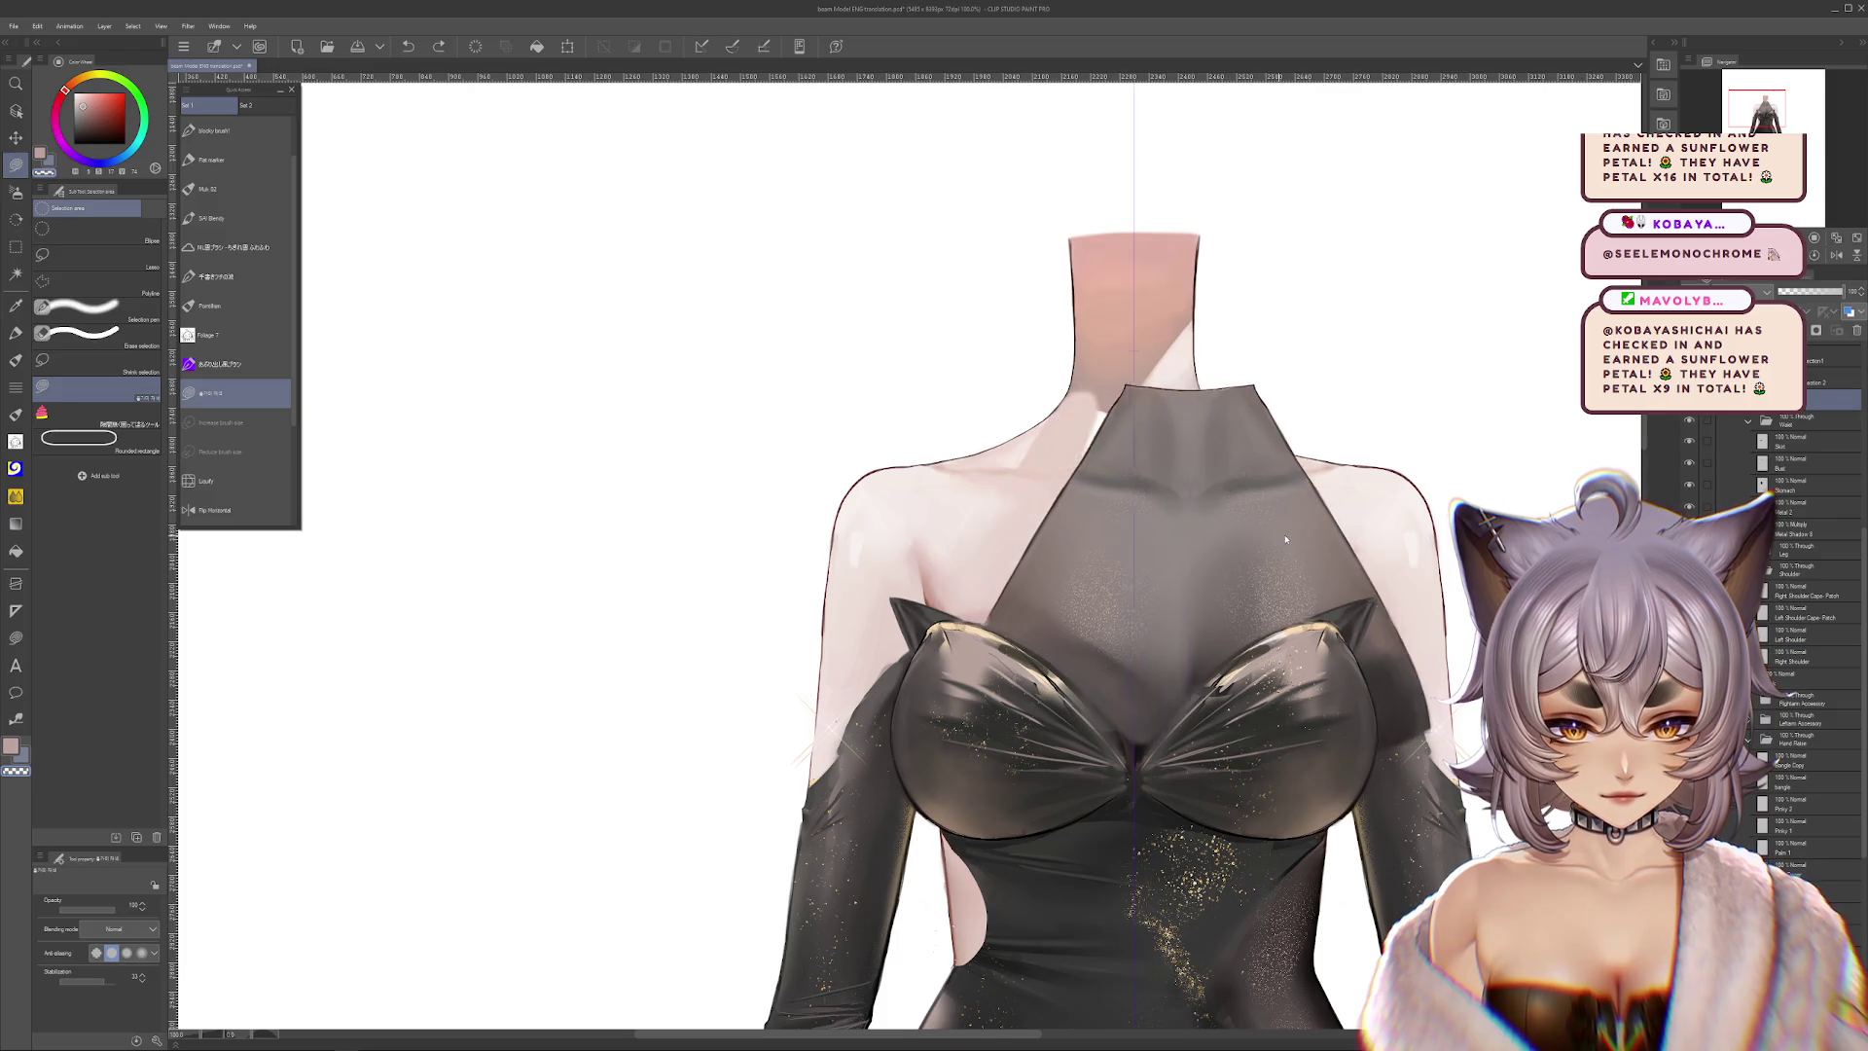
{"action": "key", "text": "ctrl+z"}
{"action": "key", "text": "ctrl+z"}
{"action": "key", "text": "ctrl+z"}
{"action": "key", "text": "ctrl+z"}
{"action": "key", "text": "ctrl+z"}
{"action": "key", "text": "ctrl+z"}
{"action": "key", "text": "ctrl+z"}
{"action": "key", "text": "ctrl+z"}
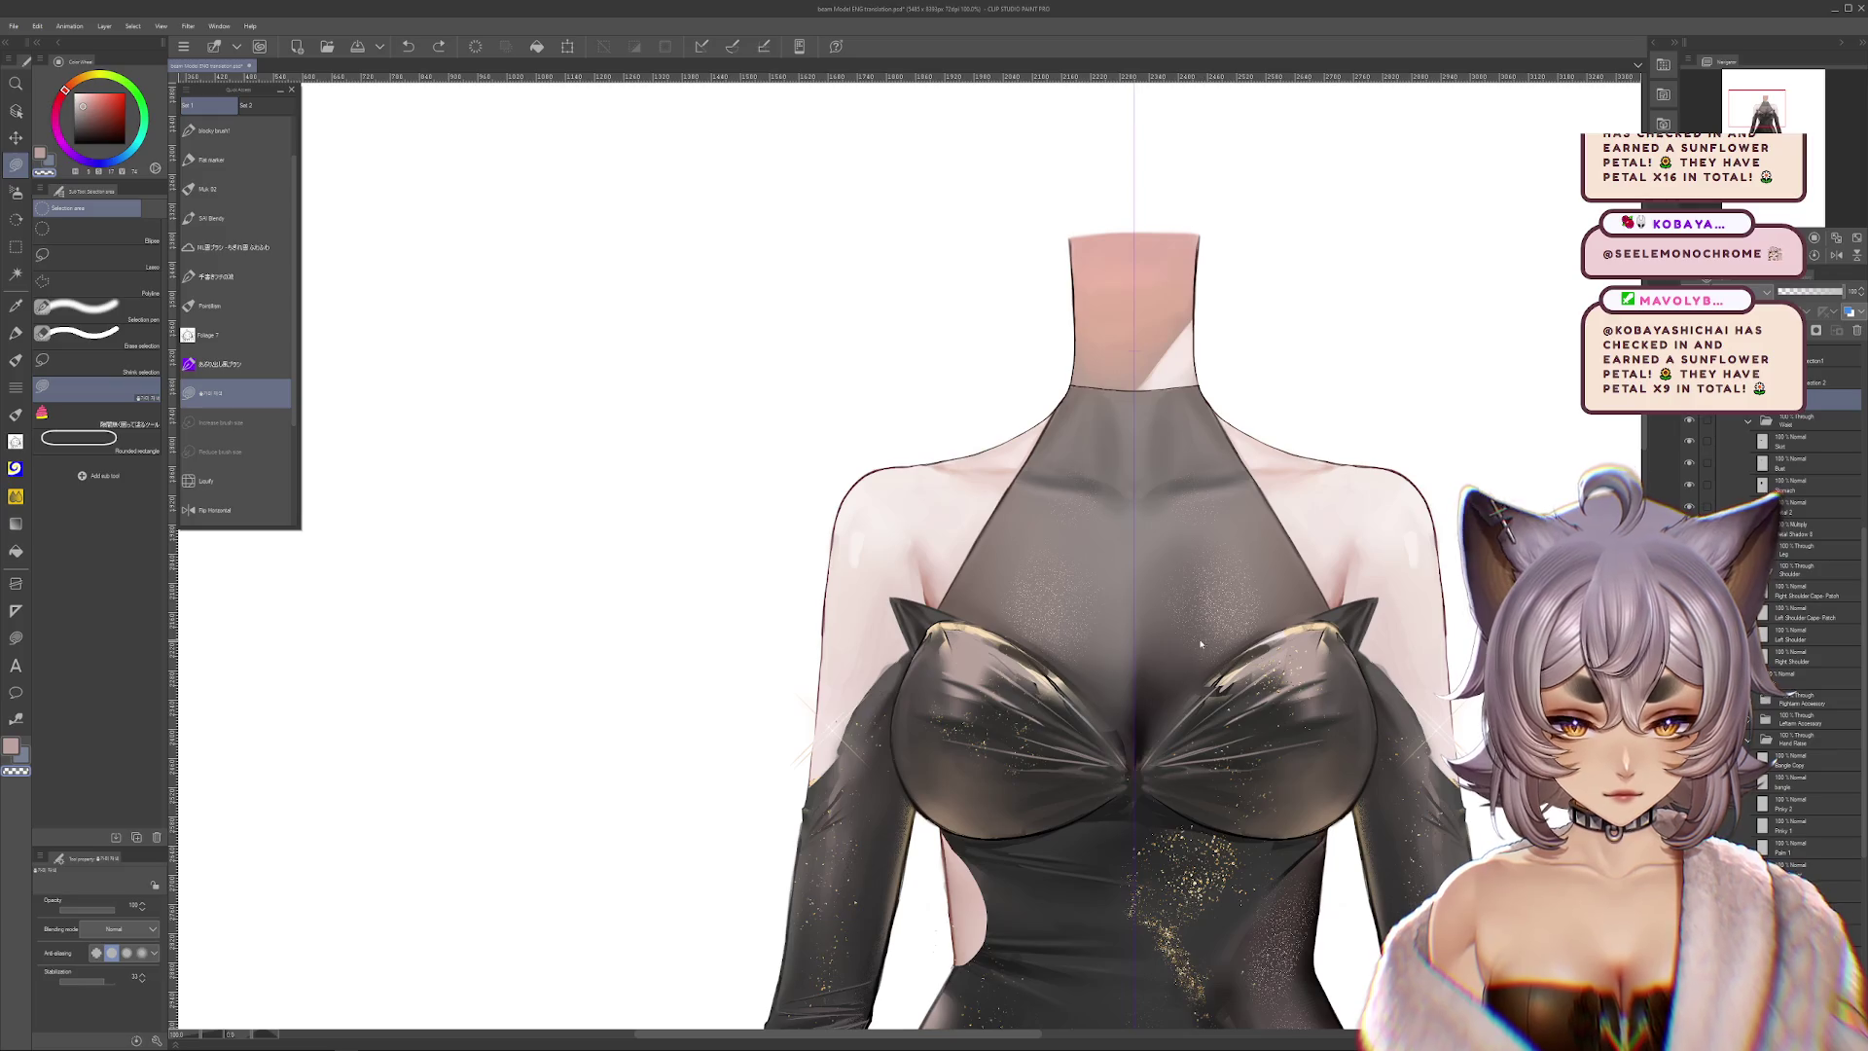
{"action": "key", "text": "ctrl+z"}
{"action": "key", "text": "ctrl+z"}
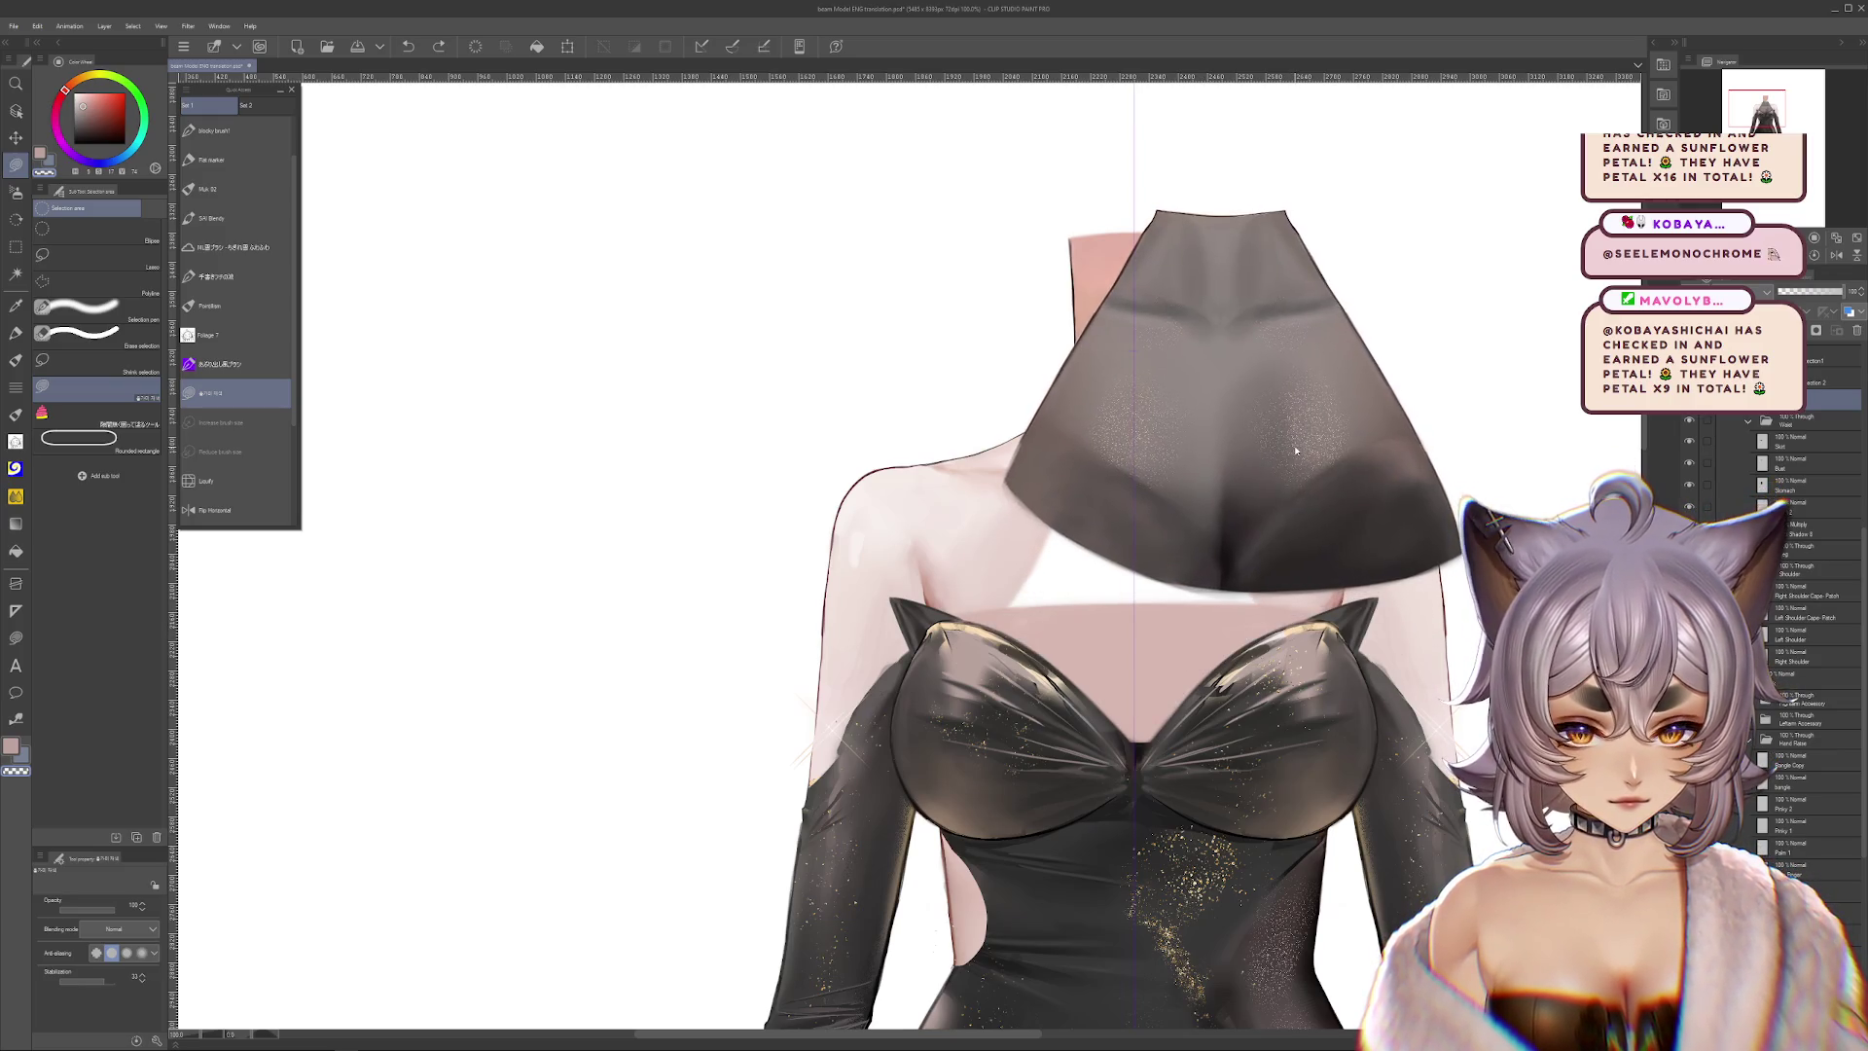
{"action": "key", "text": "ctrl+z"}
{"action": "key", "text": "ctrl+z"}
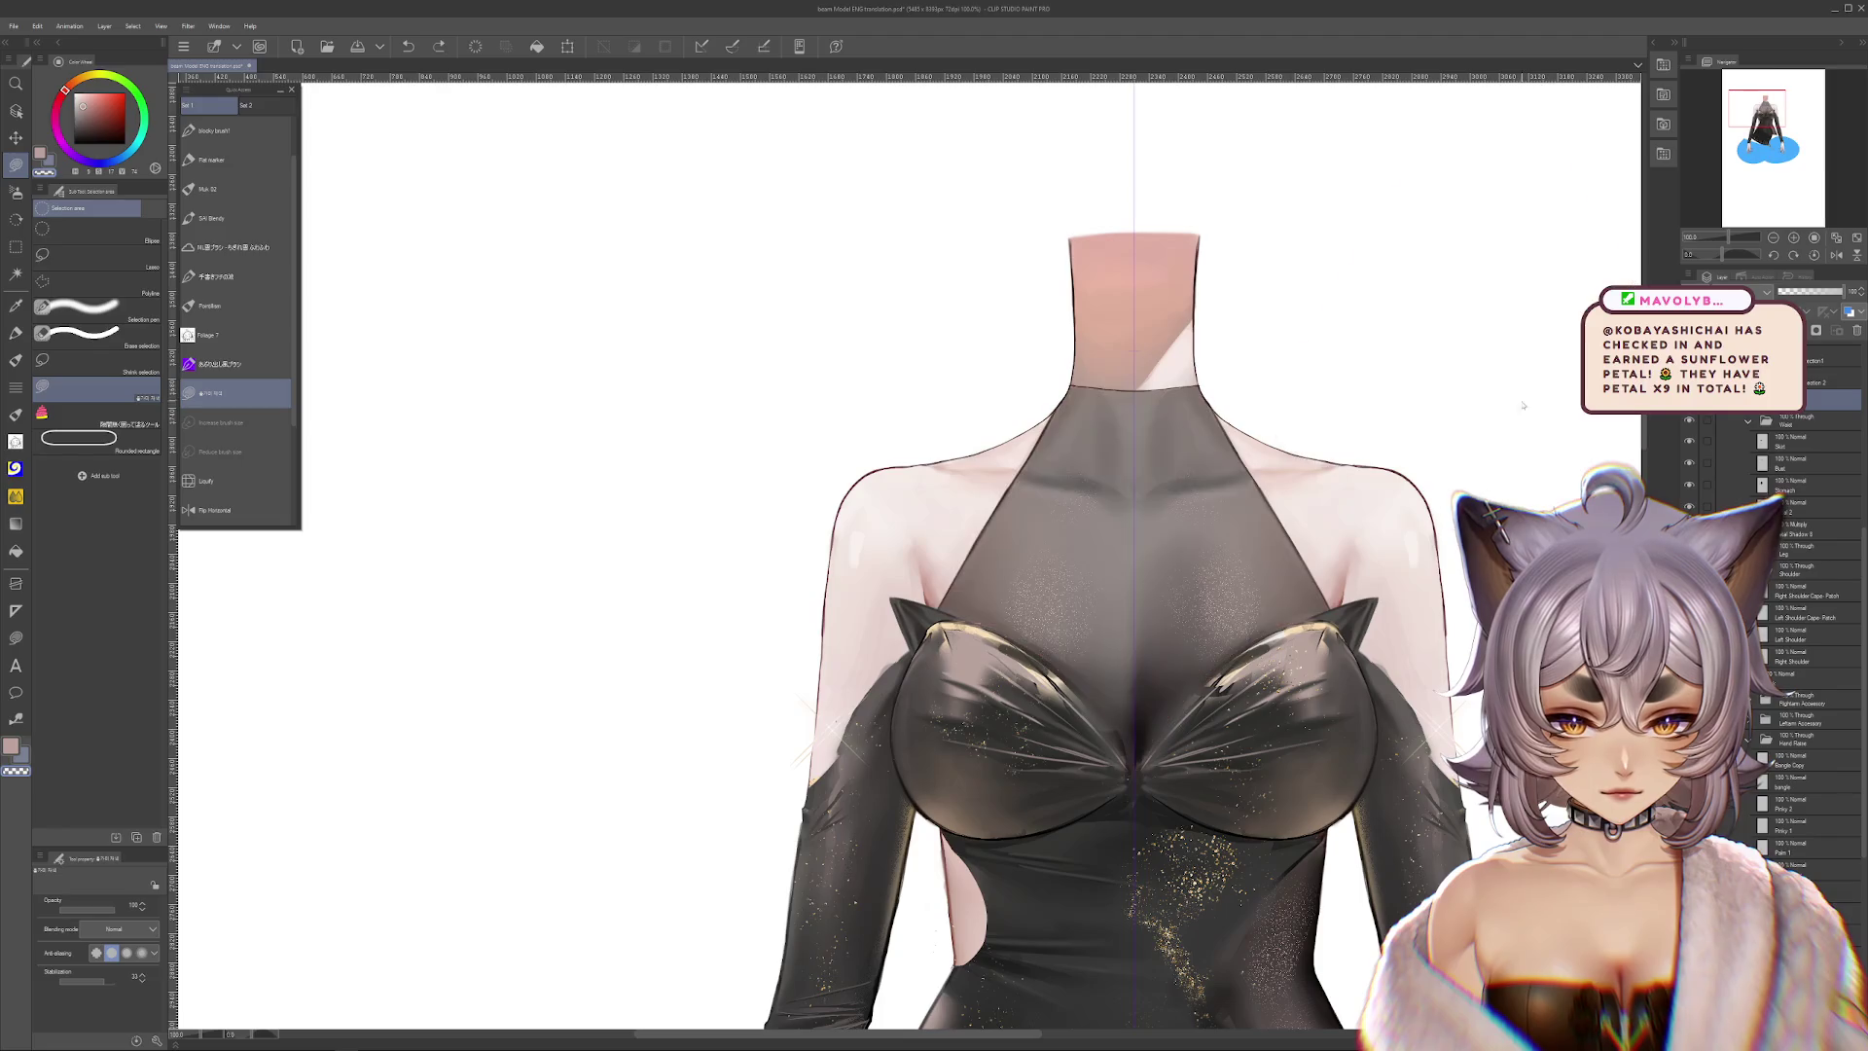
{"action": "key", "text": "ctrl+z"}
{"action": "key", "text": "ctrl+y"}
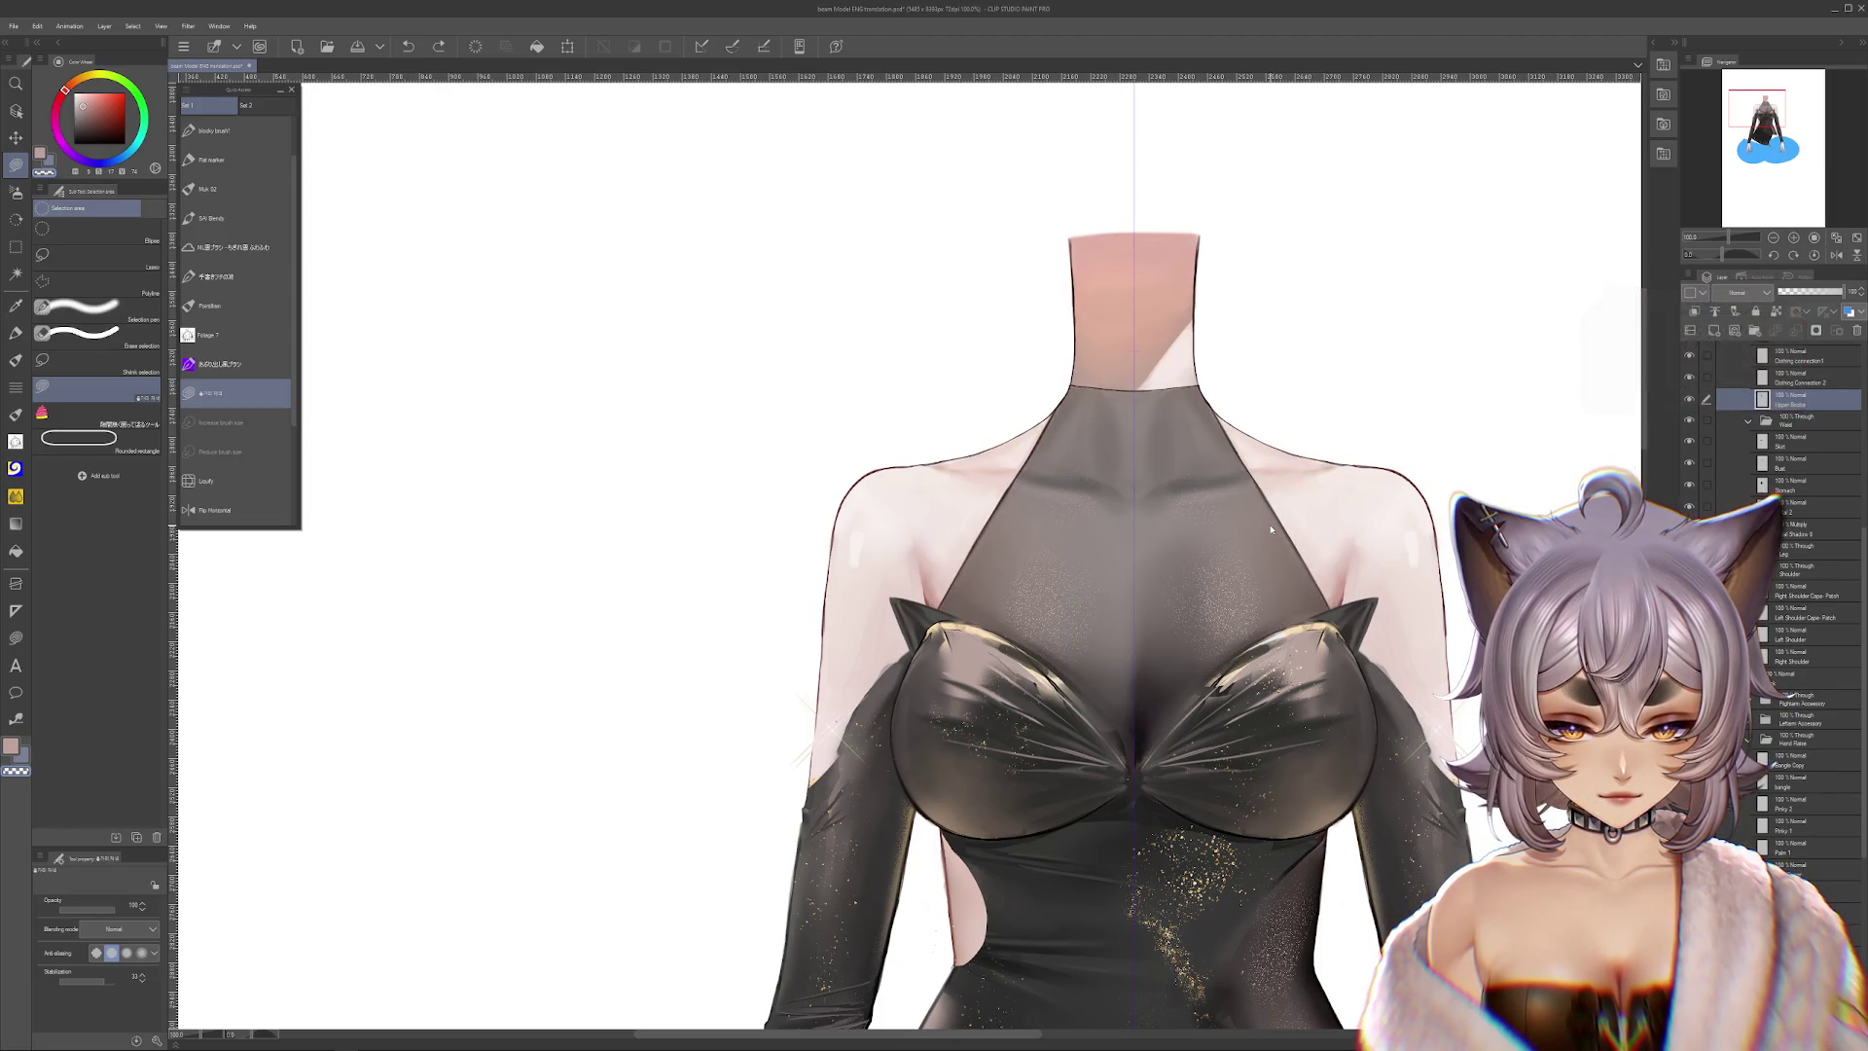
{"action": "scroll", "coordinate": [1267, 519], "scroll_direction": "down", "scroll_amount": 2}
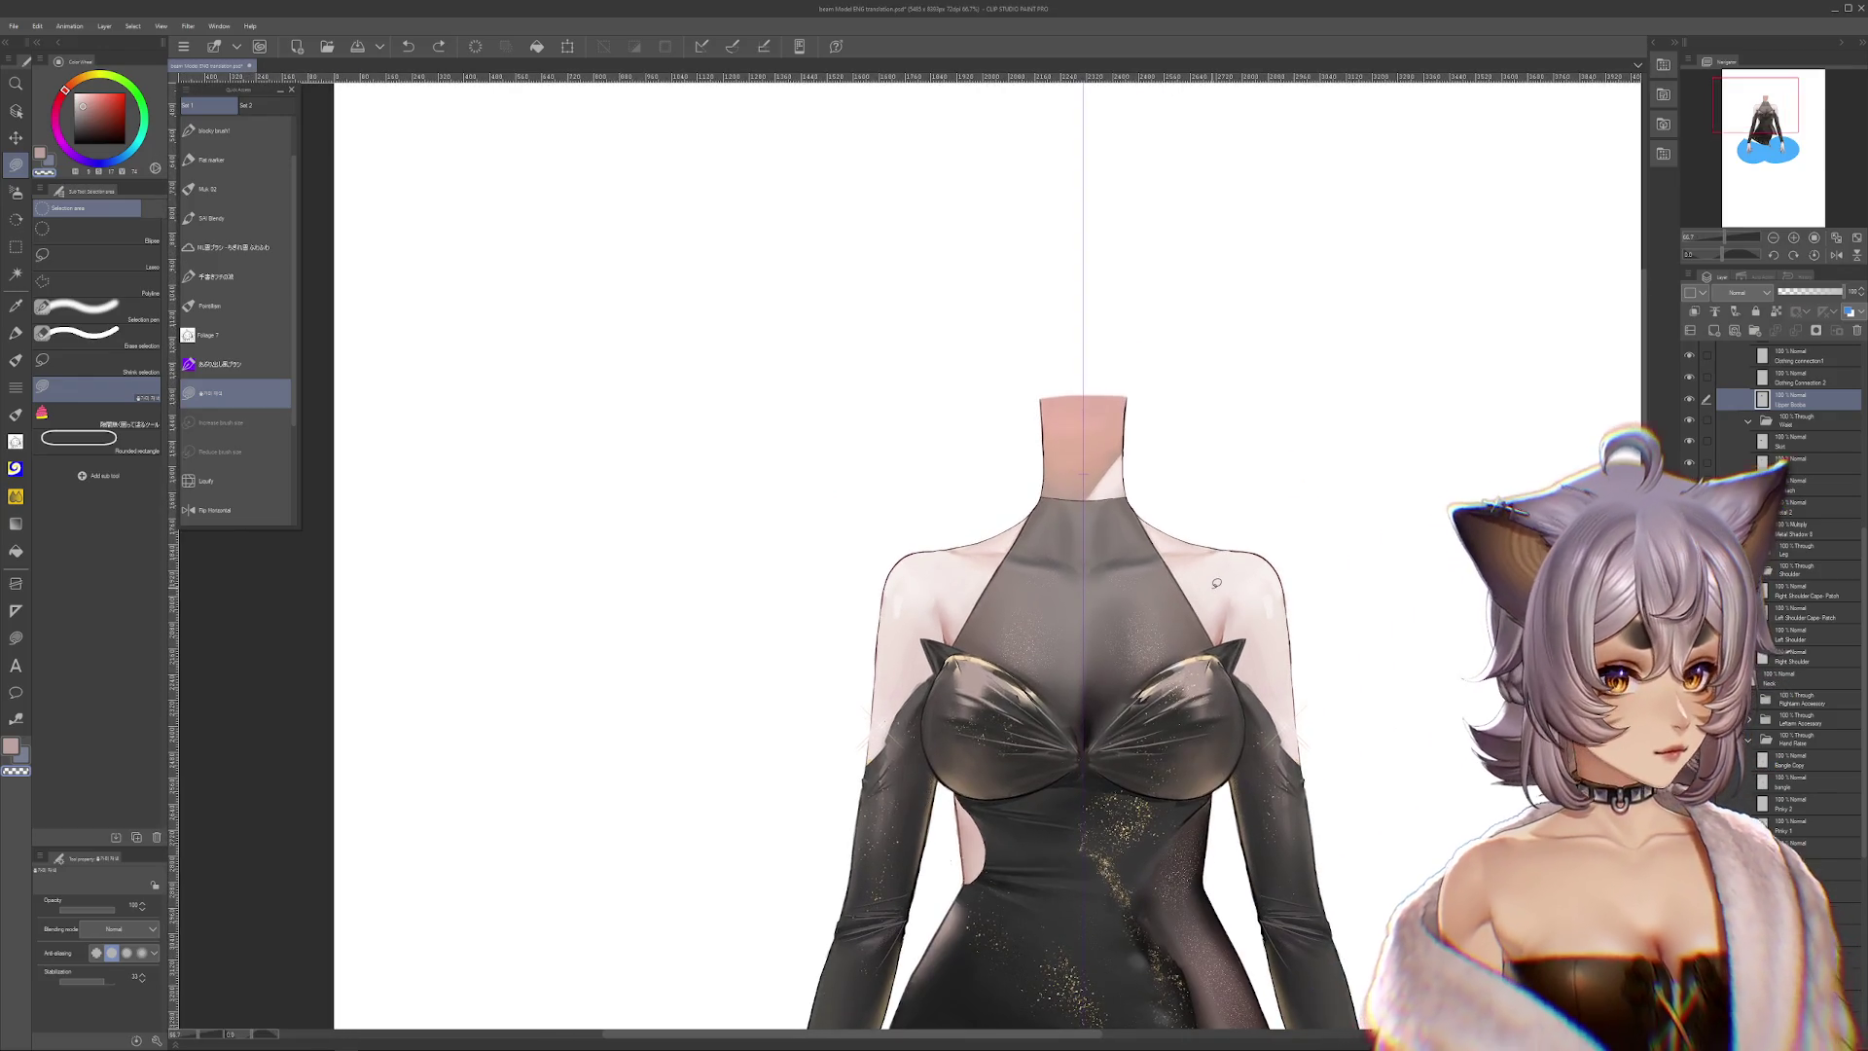
{"action": "scroll", "coordinate": [1273, 504], "scroll_direction": "down", "scroll_amount": 1}
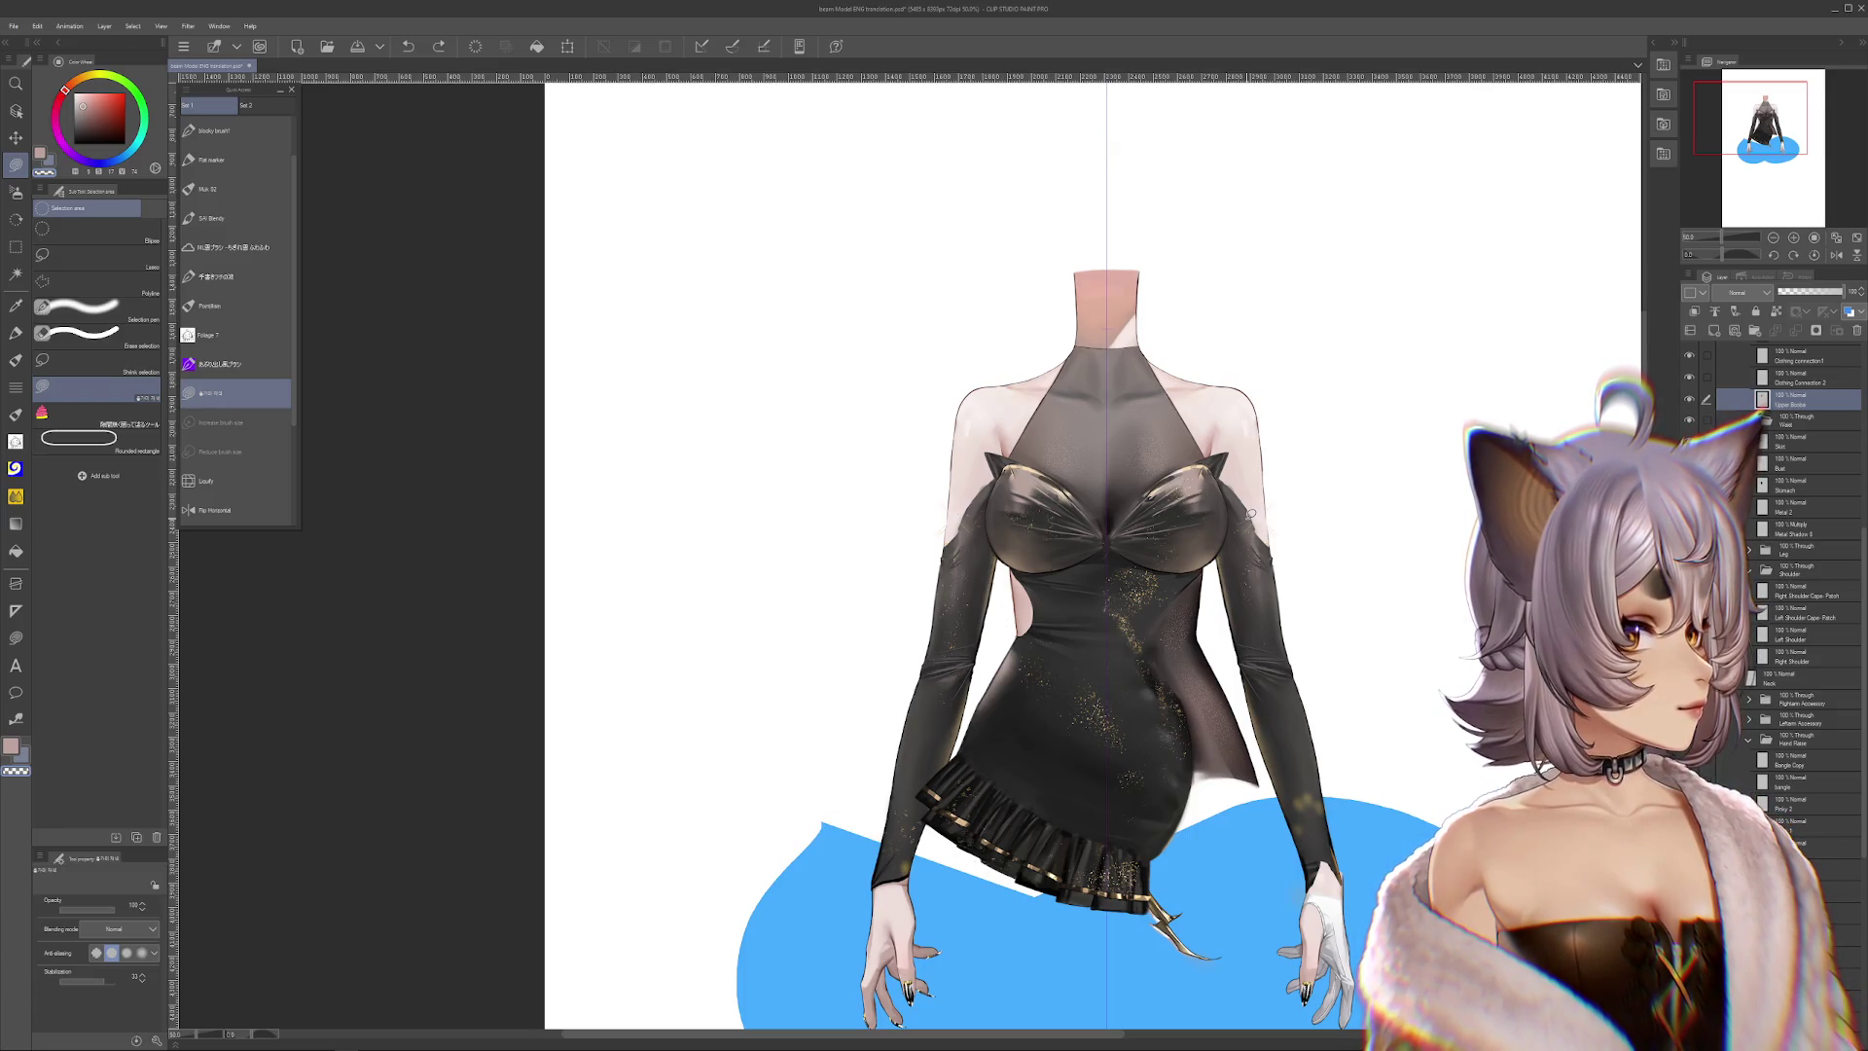
{"action": "scroll", "coordinate": [1243, 520], "scroll_direction": "up", "scroll_amount": 1}
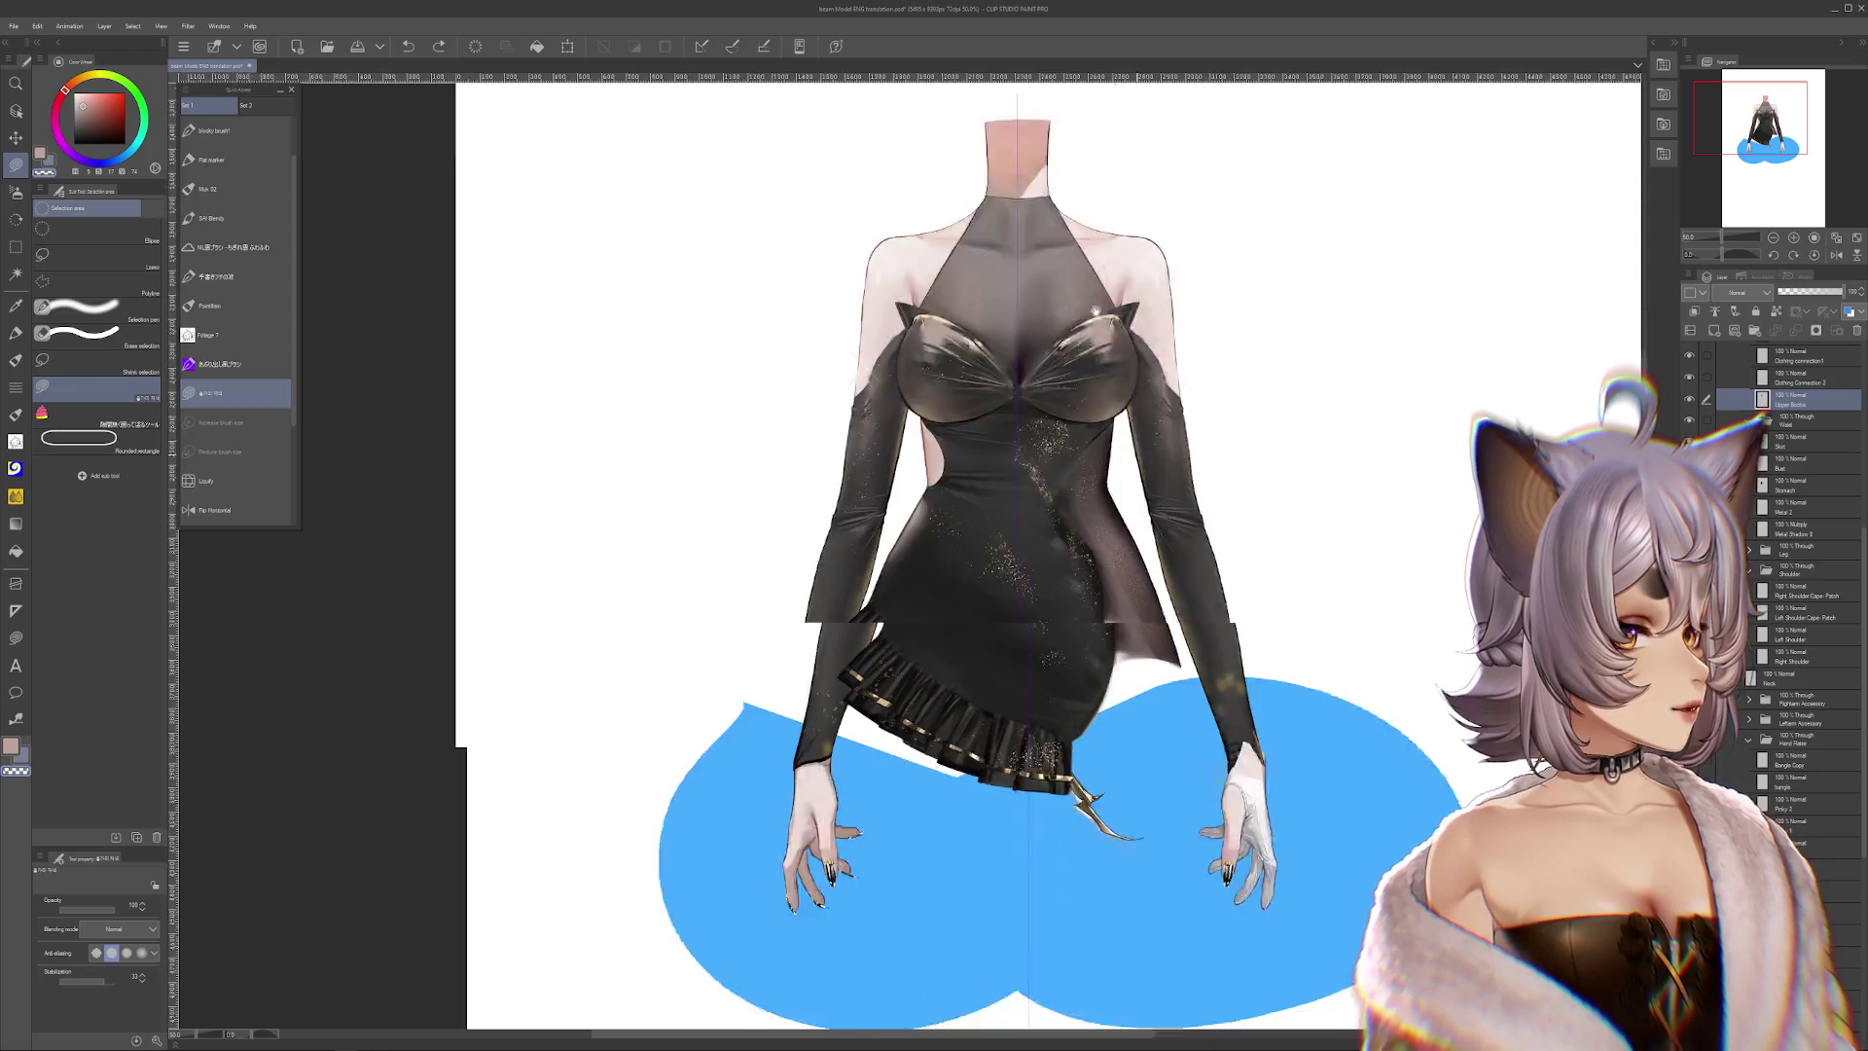
{"action": "scroll", "coordinate": [1230, 688], "scroll_direction": "up", "scroll_amount": 1}
{"action": "scroll", "coordinate": [1230, 688], "scroll_direction": "up", "scroll_amount": 1}
{"action": "scroll", "coordinate": [1230, 688], "scroll_direction": "up", "scroll_amount": 1}
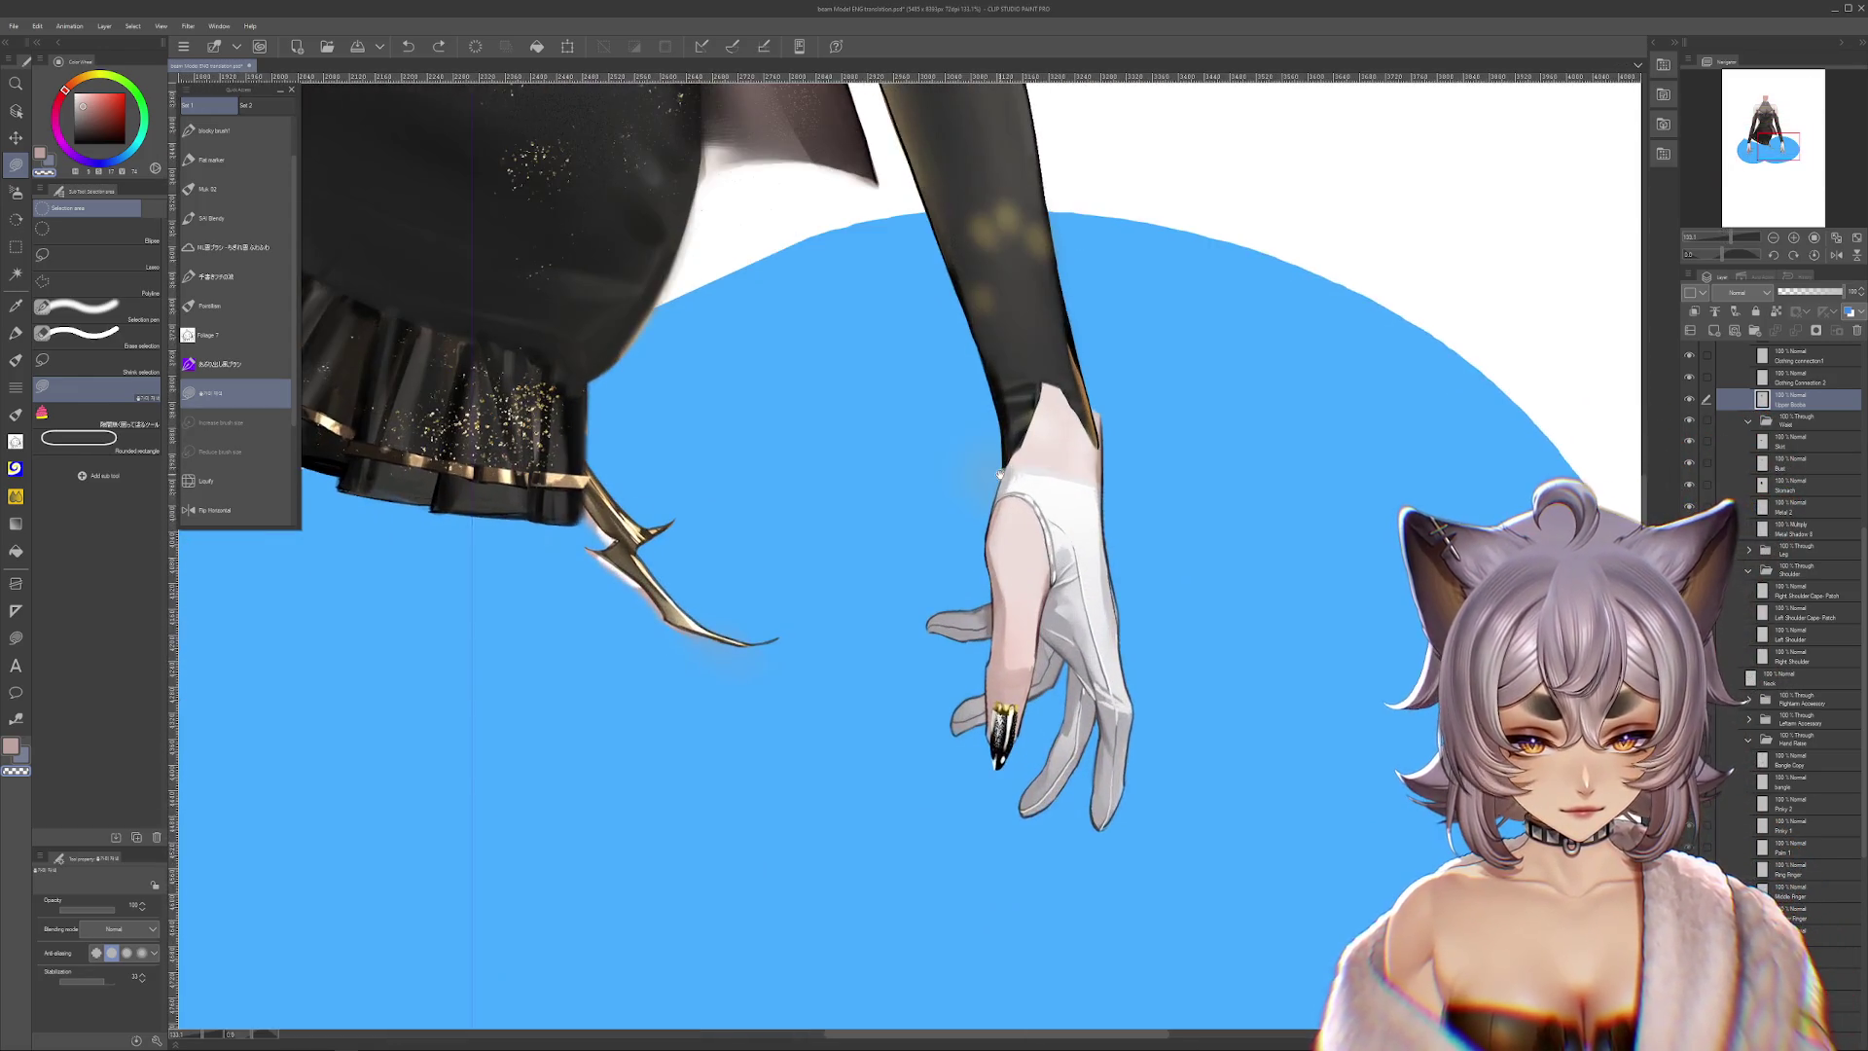
{"action": "scroll", "coordinate": [1020, 608], "scroll_direction": "down", "scroll_amount": 1}
{"action": "scroll", "coordinate": [1020, 607], "scroll_direction": "down", "scroll_amount": 1}
{"action": "scroll", "coordinate": [1020, 608], "scroll_direction": "up", "scroll_amount": 1}
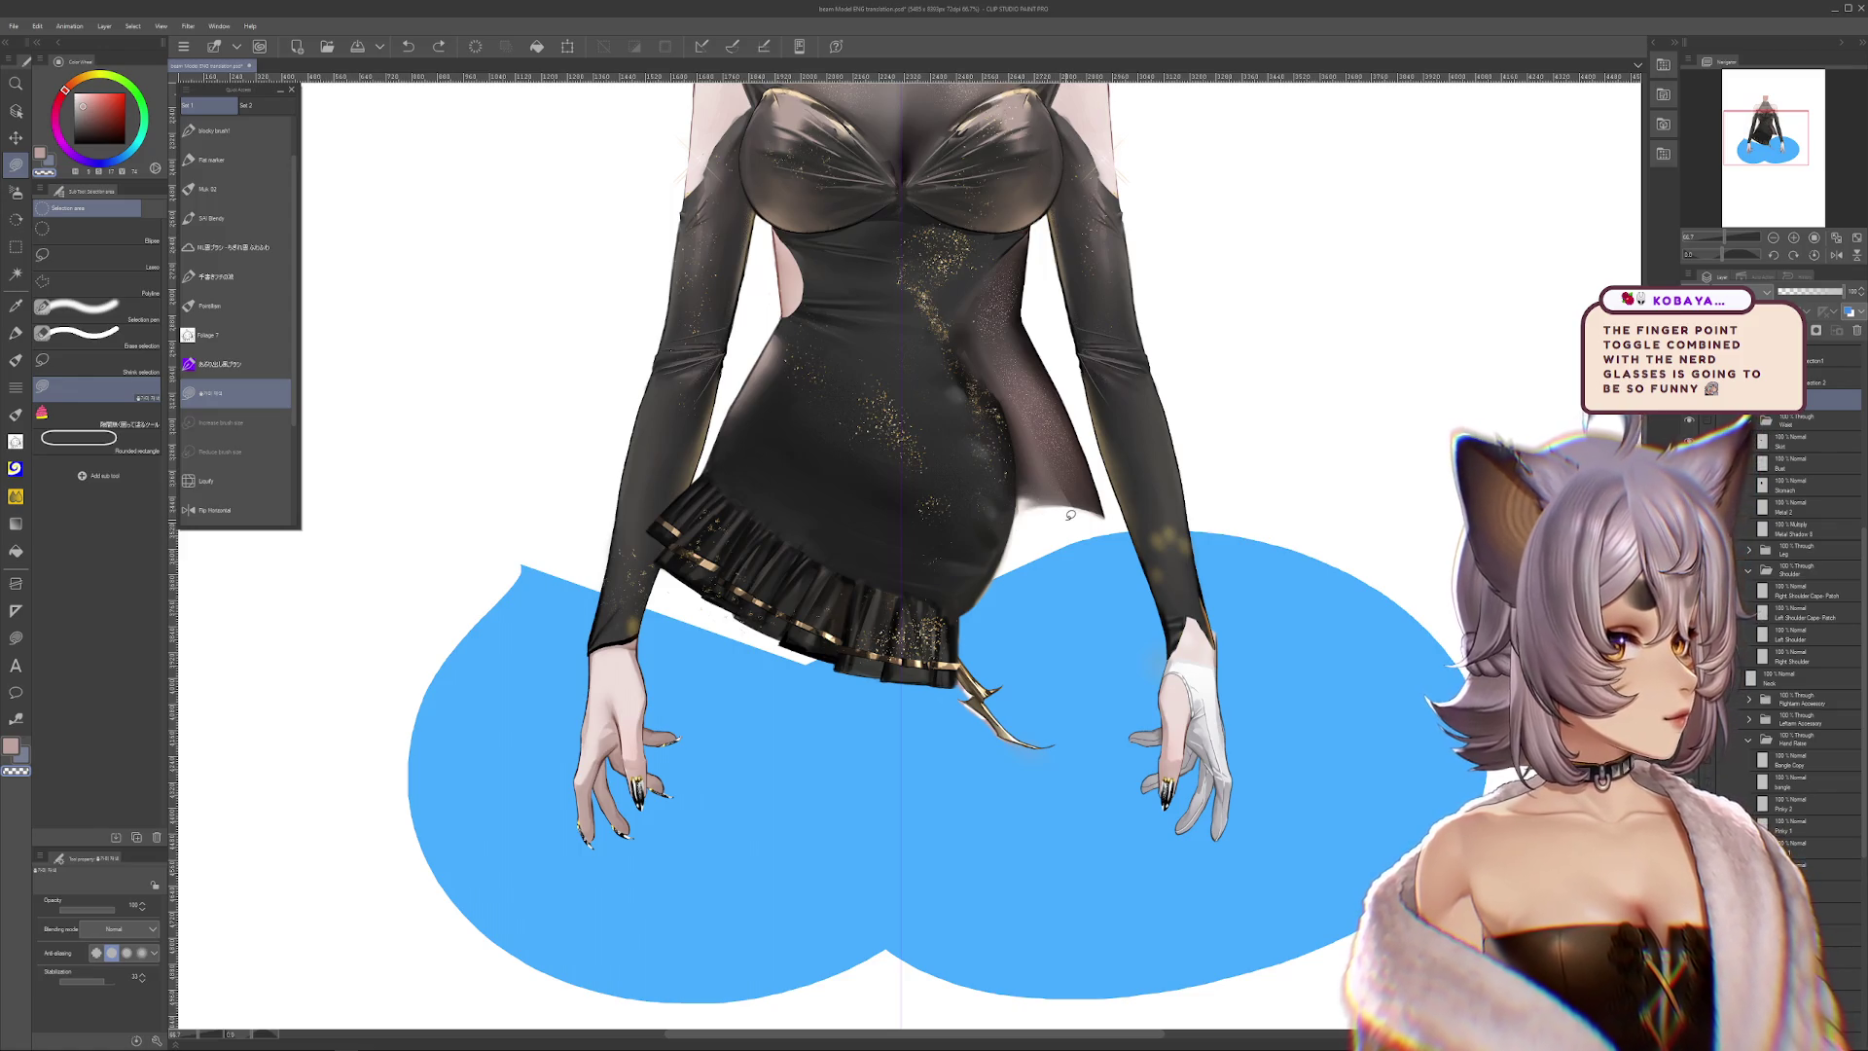
{"action": "left_click_drag", "start_coordinate": [995, 326], "coordinate": [1055, 773]}
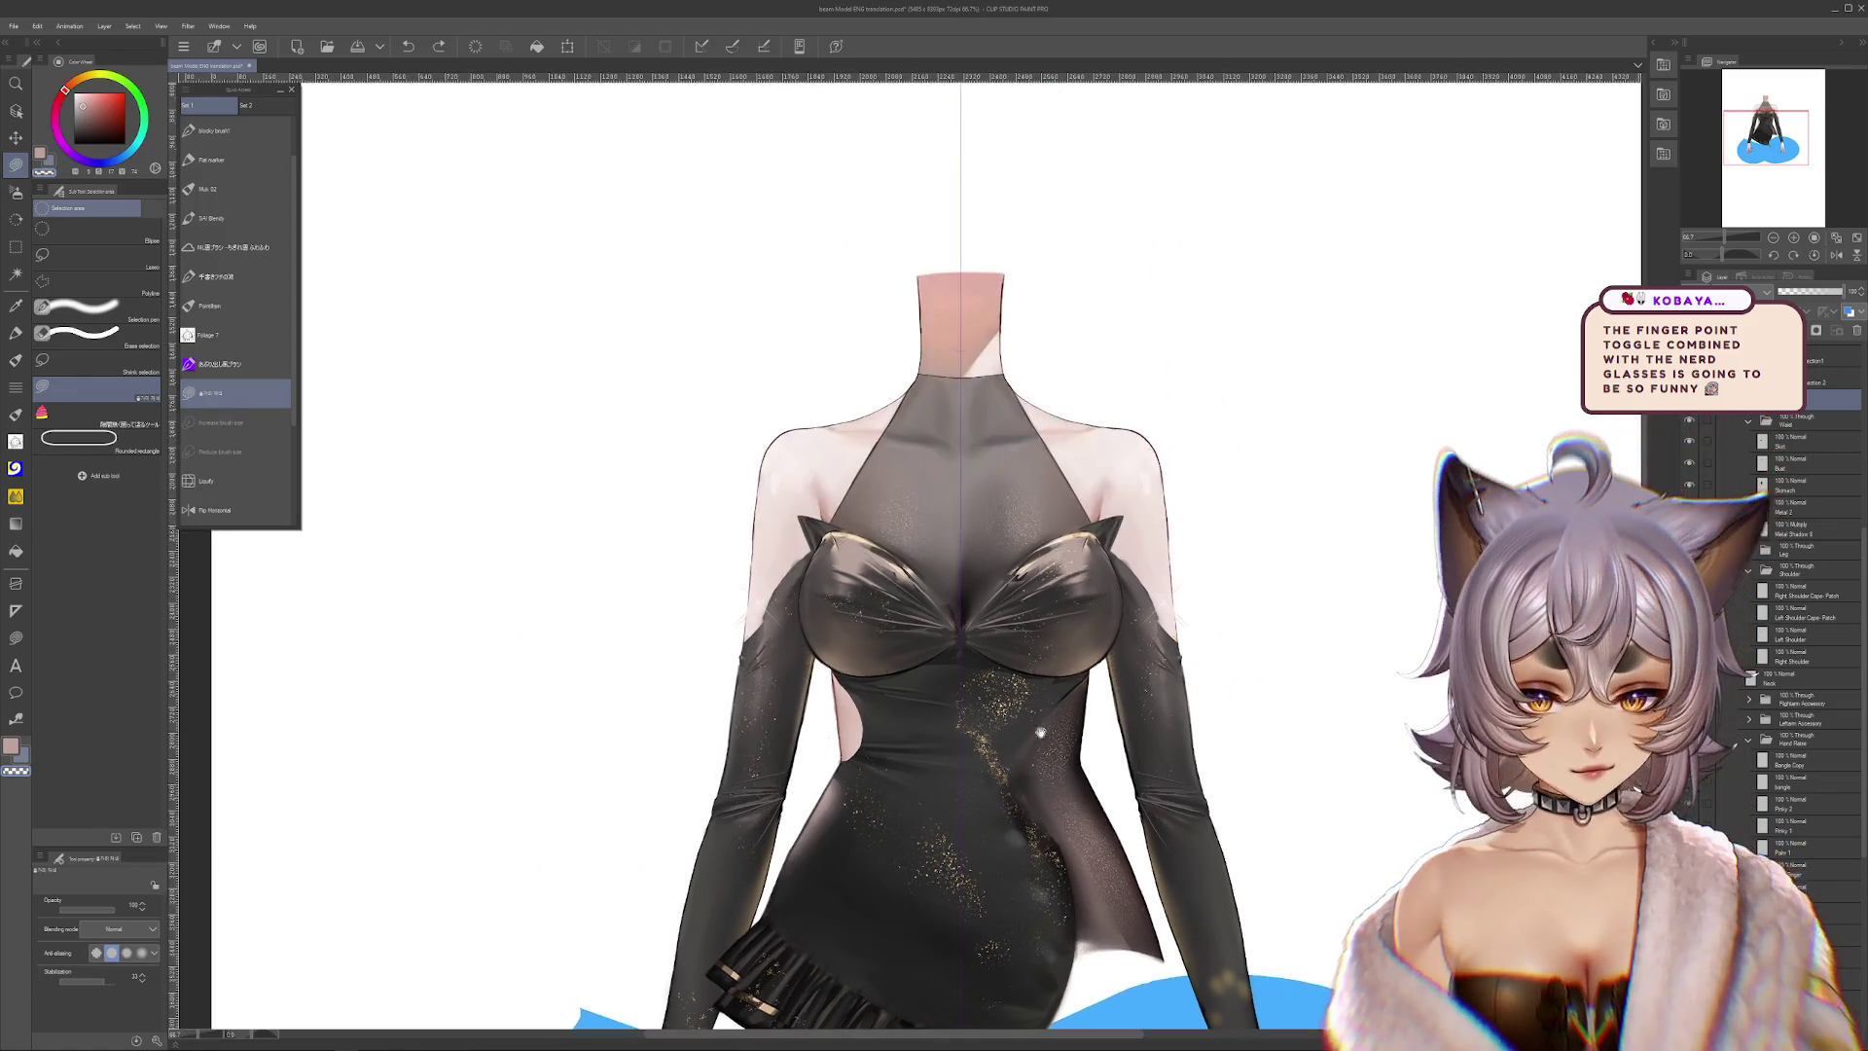
{"action": "scroll", "coordinate": [1012, 681], "scroll_direction": "up", "scroll_amount": 1}
{"action": "scroll", "coordinate": [973, 642], "scroll_direction": "up", "scroll_amount": 1}
{"action": "scroll", "coordinate": [931, 603], "scroll_direction": "up", "scroll_amount": 1}
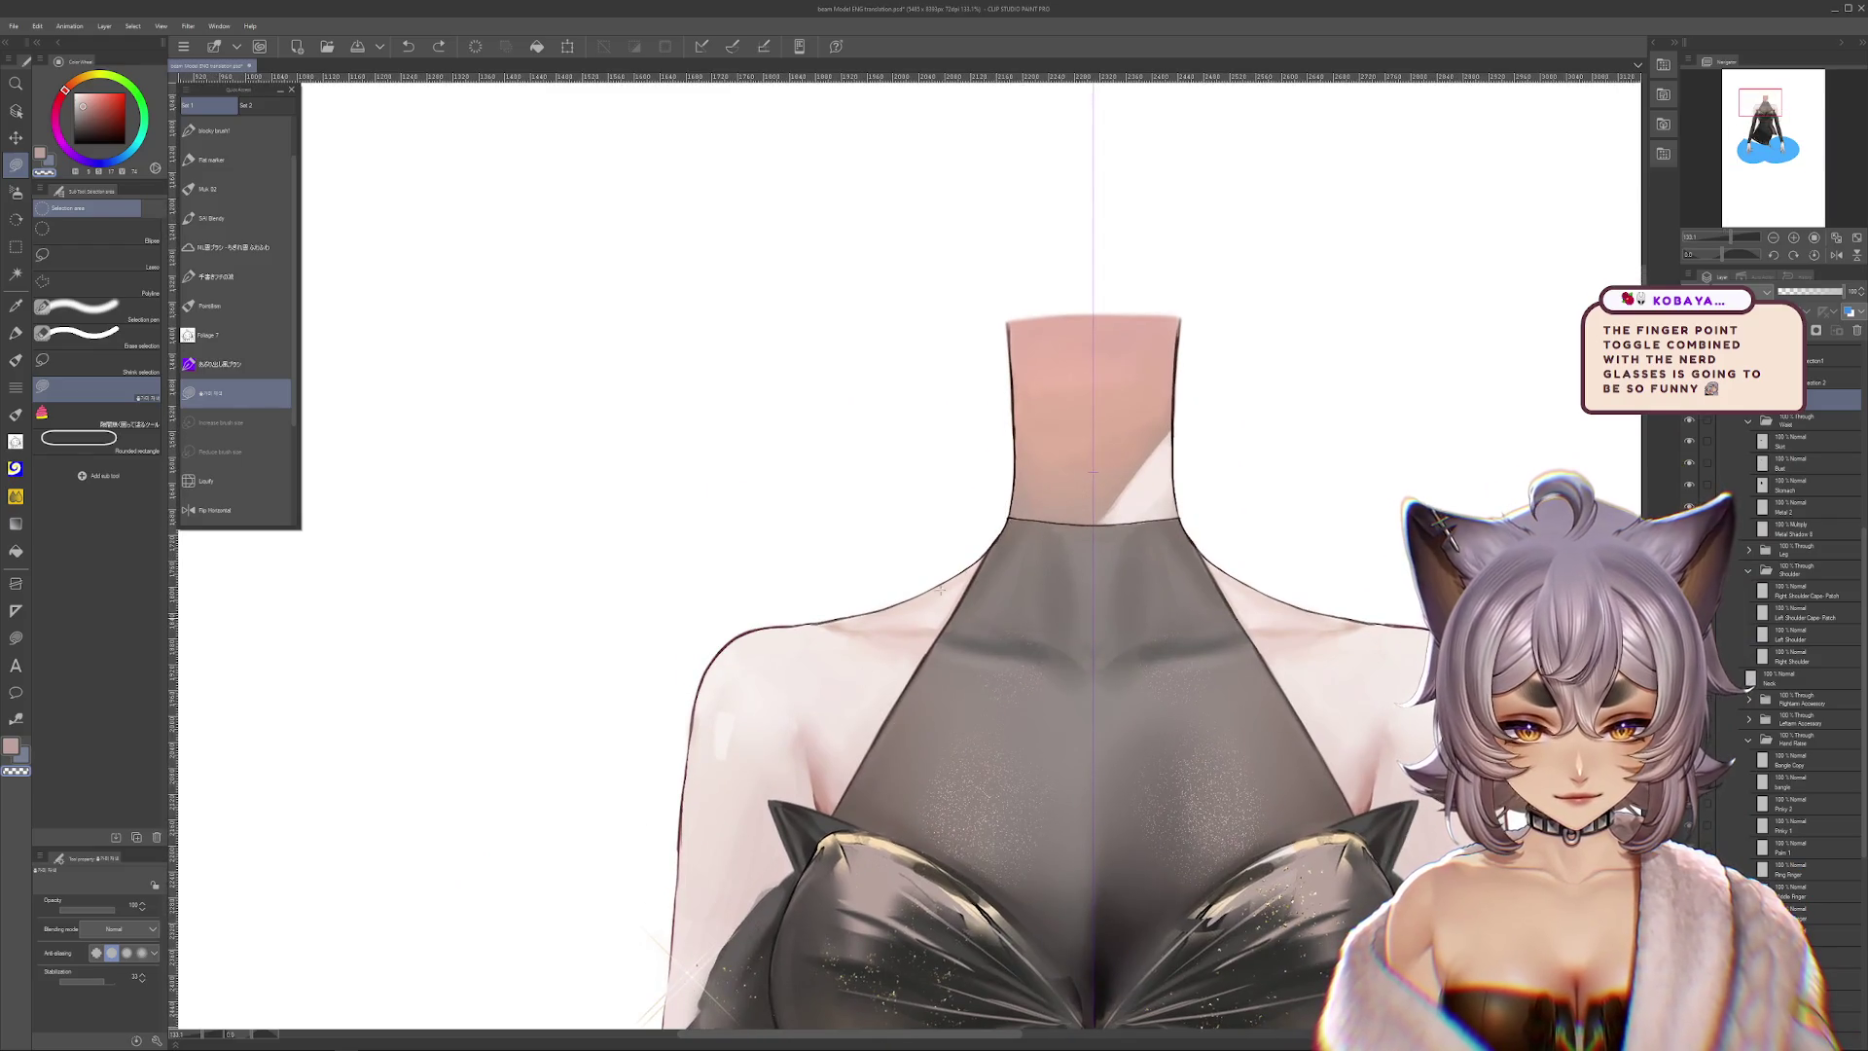
{"action": "left_click_drag", "start_coordinate": [1237, 598], "coordinate": [1149, 476]}
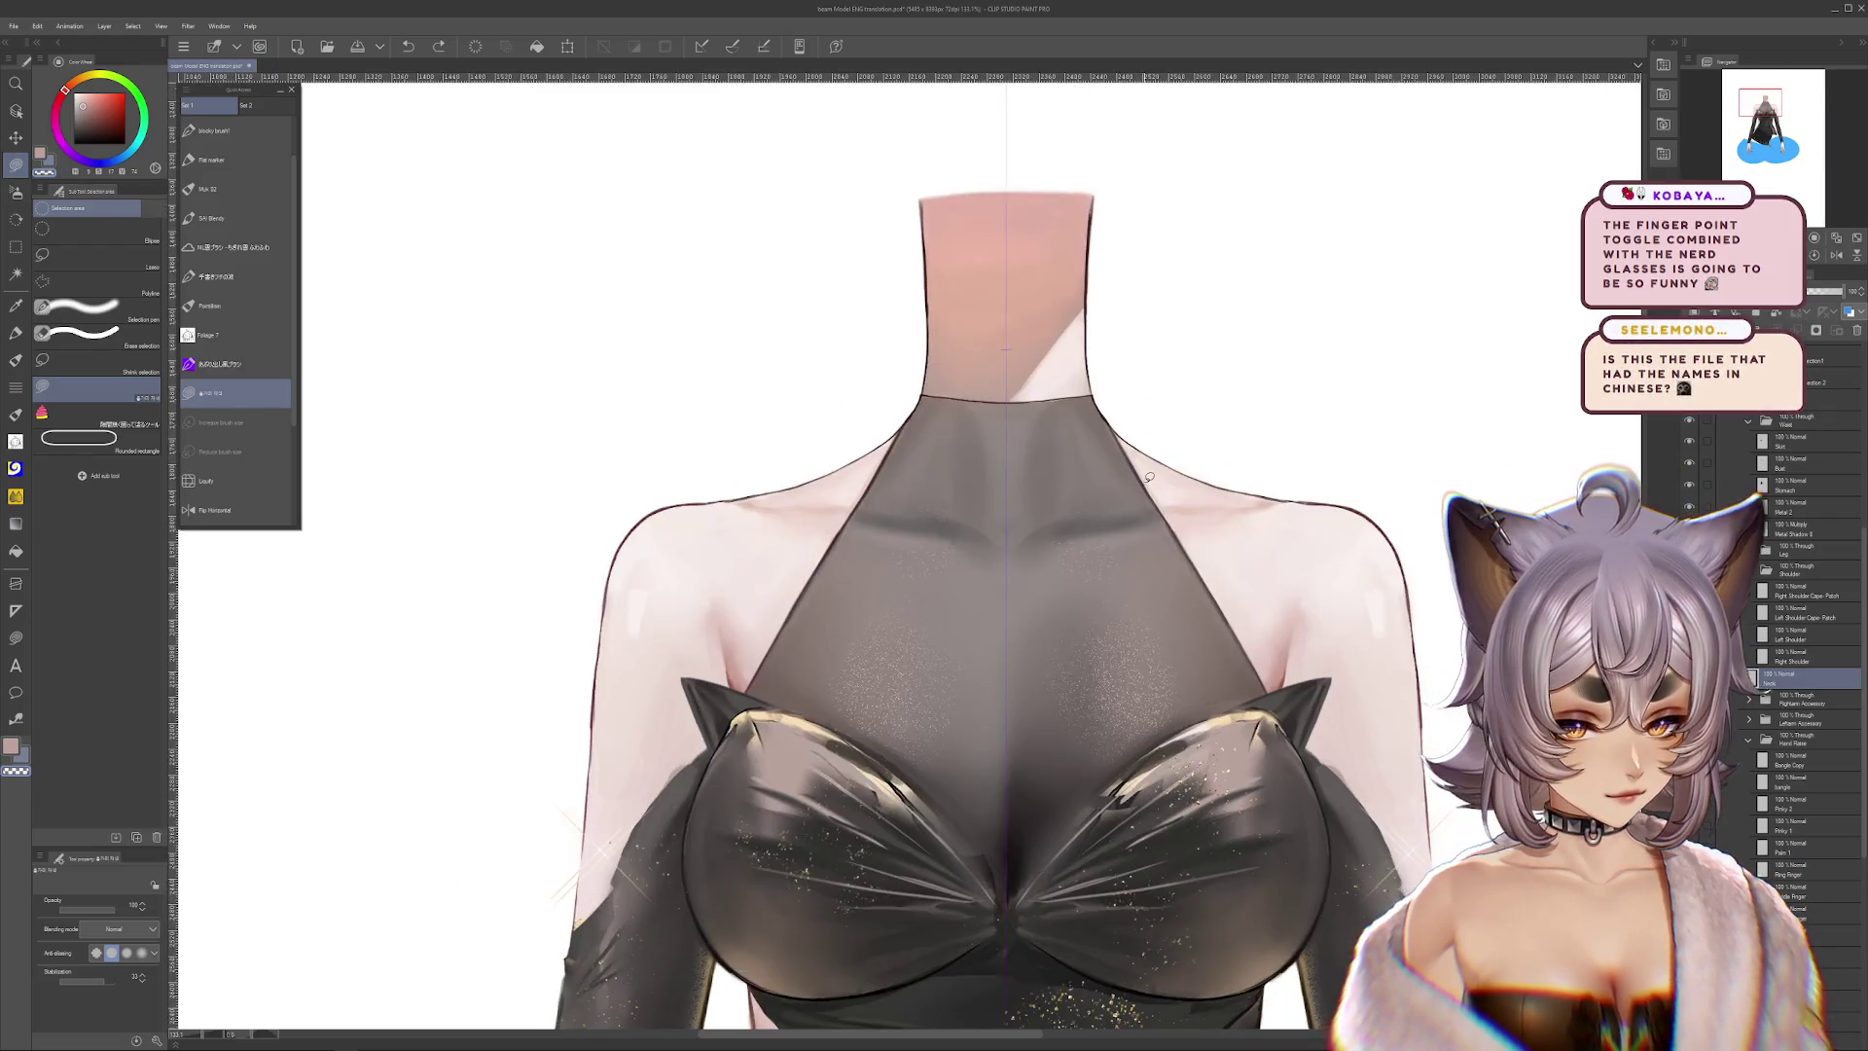
{"action": "scroll", "coordinate": [1150, 476], "scroll_direction": "down", "scroll_amount": 2}
{"action": "scroll", "coordinate": [1800, 632], "scroll_direction": "up", "scroll_amount": 3}
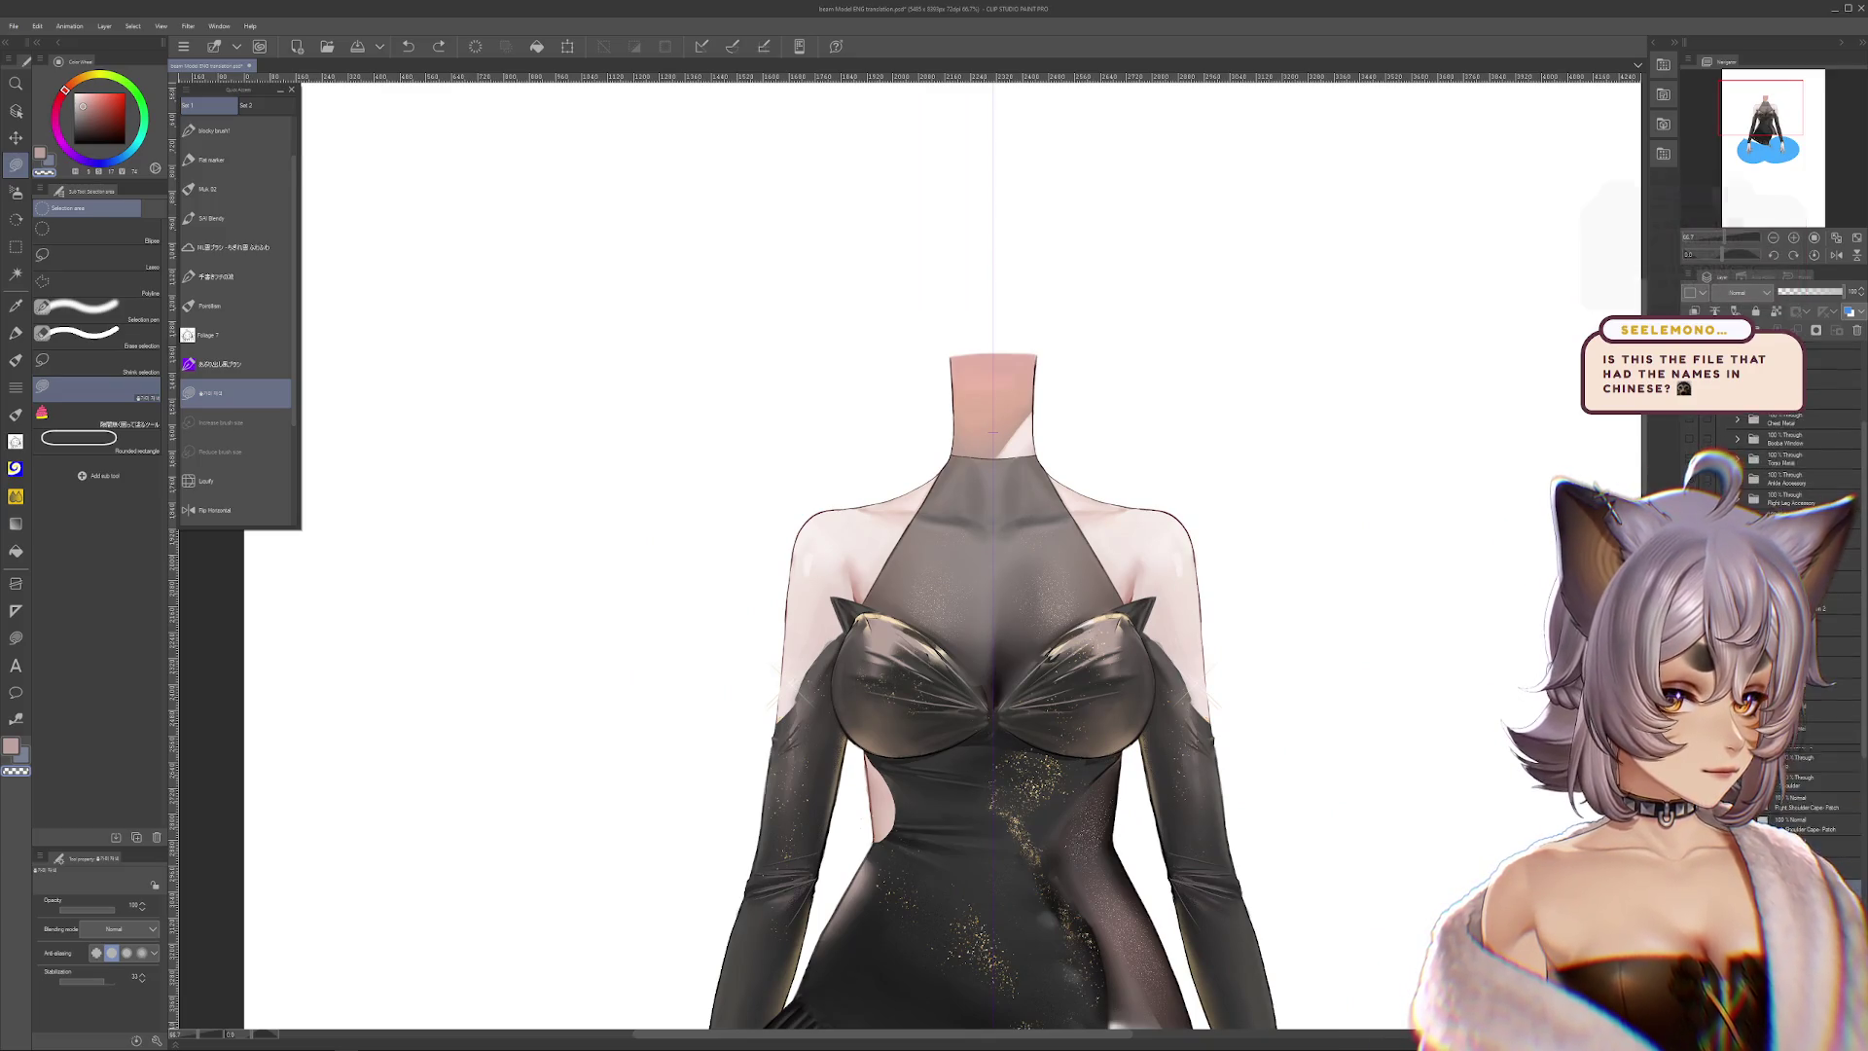
{"action": "scroll", "coordinate": [1363, 589], "scroll_direction": "down", "scroll_amount": 2}
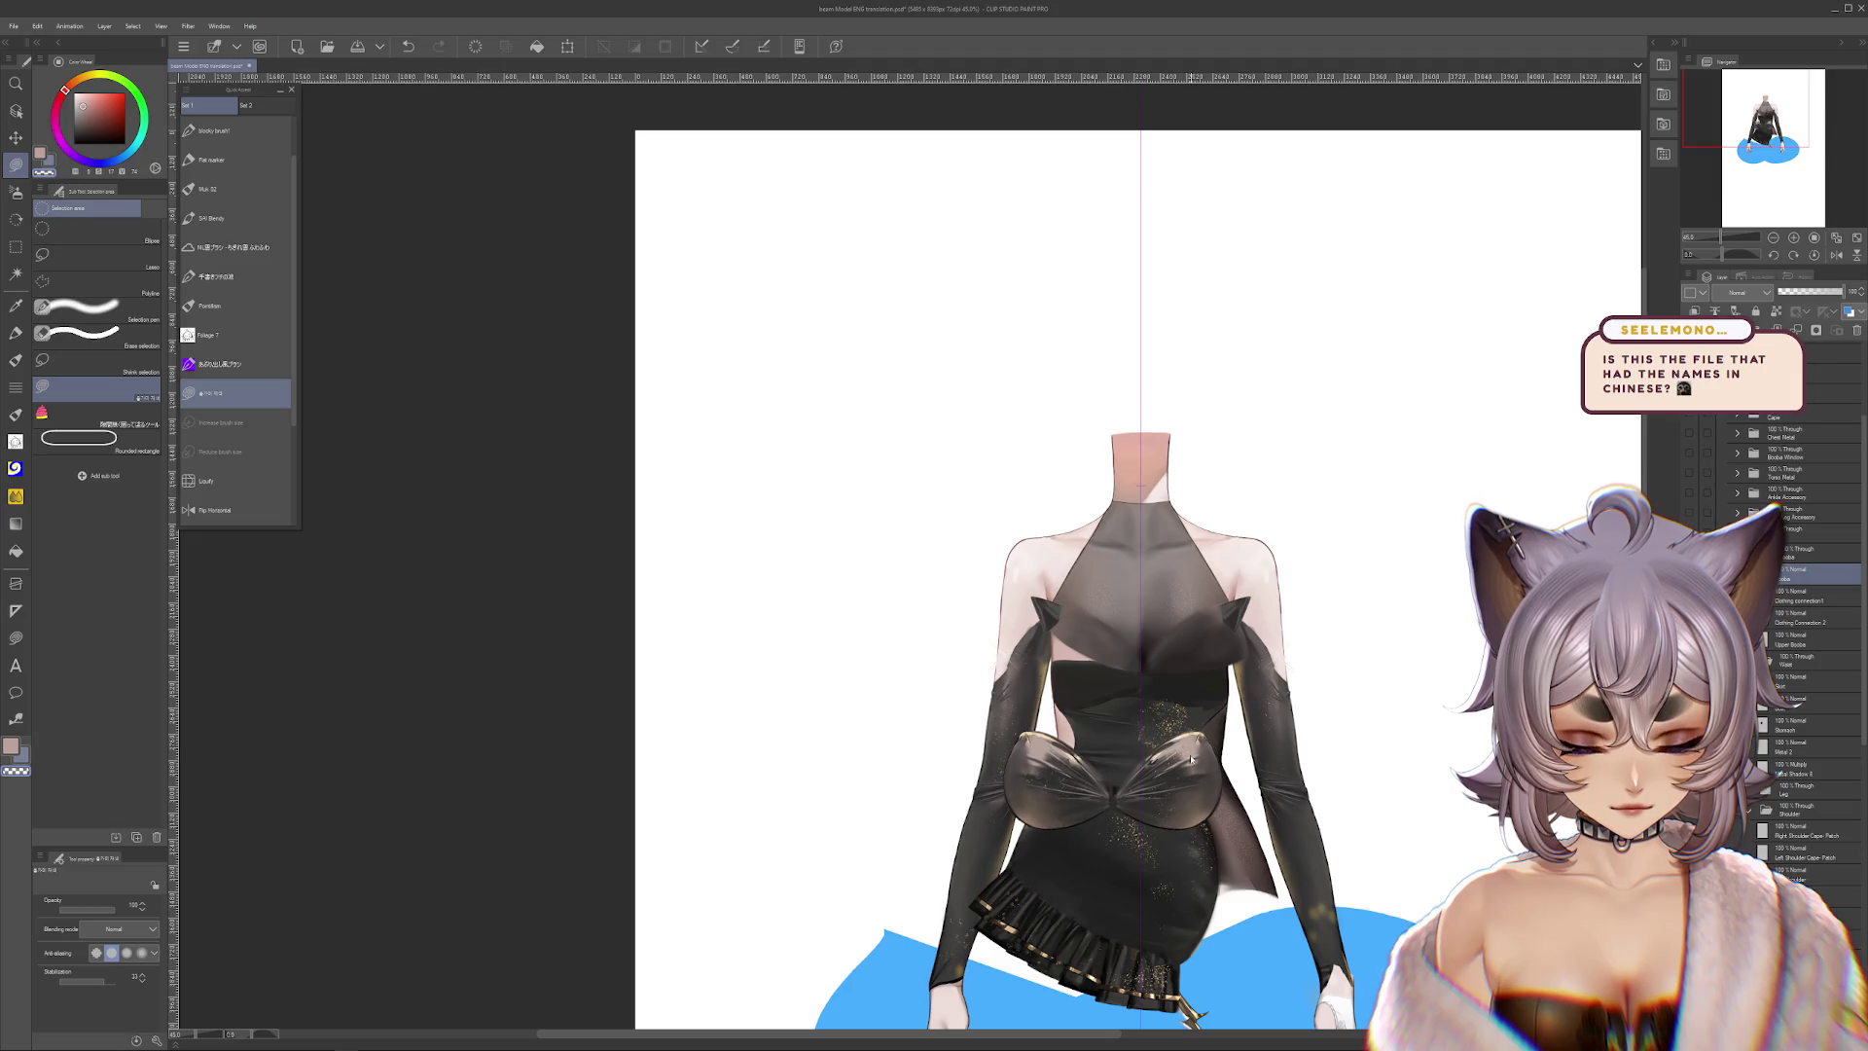
{"action": "scroll", "coordinate": [1189, 698], "scroll_direction": "up", "scroll_amount": 3}
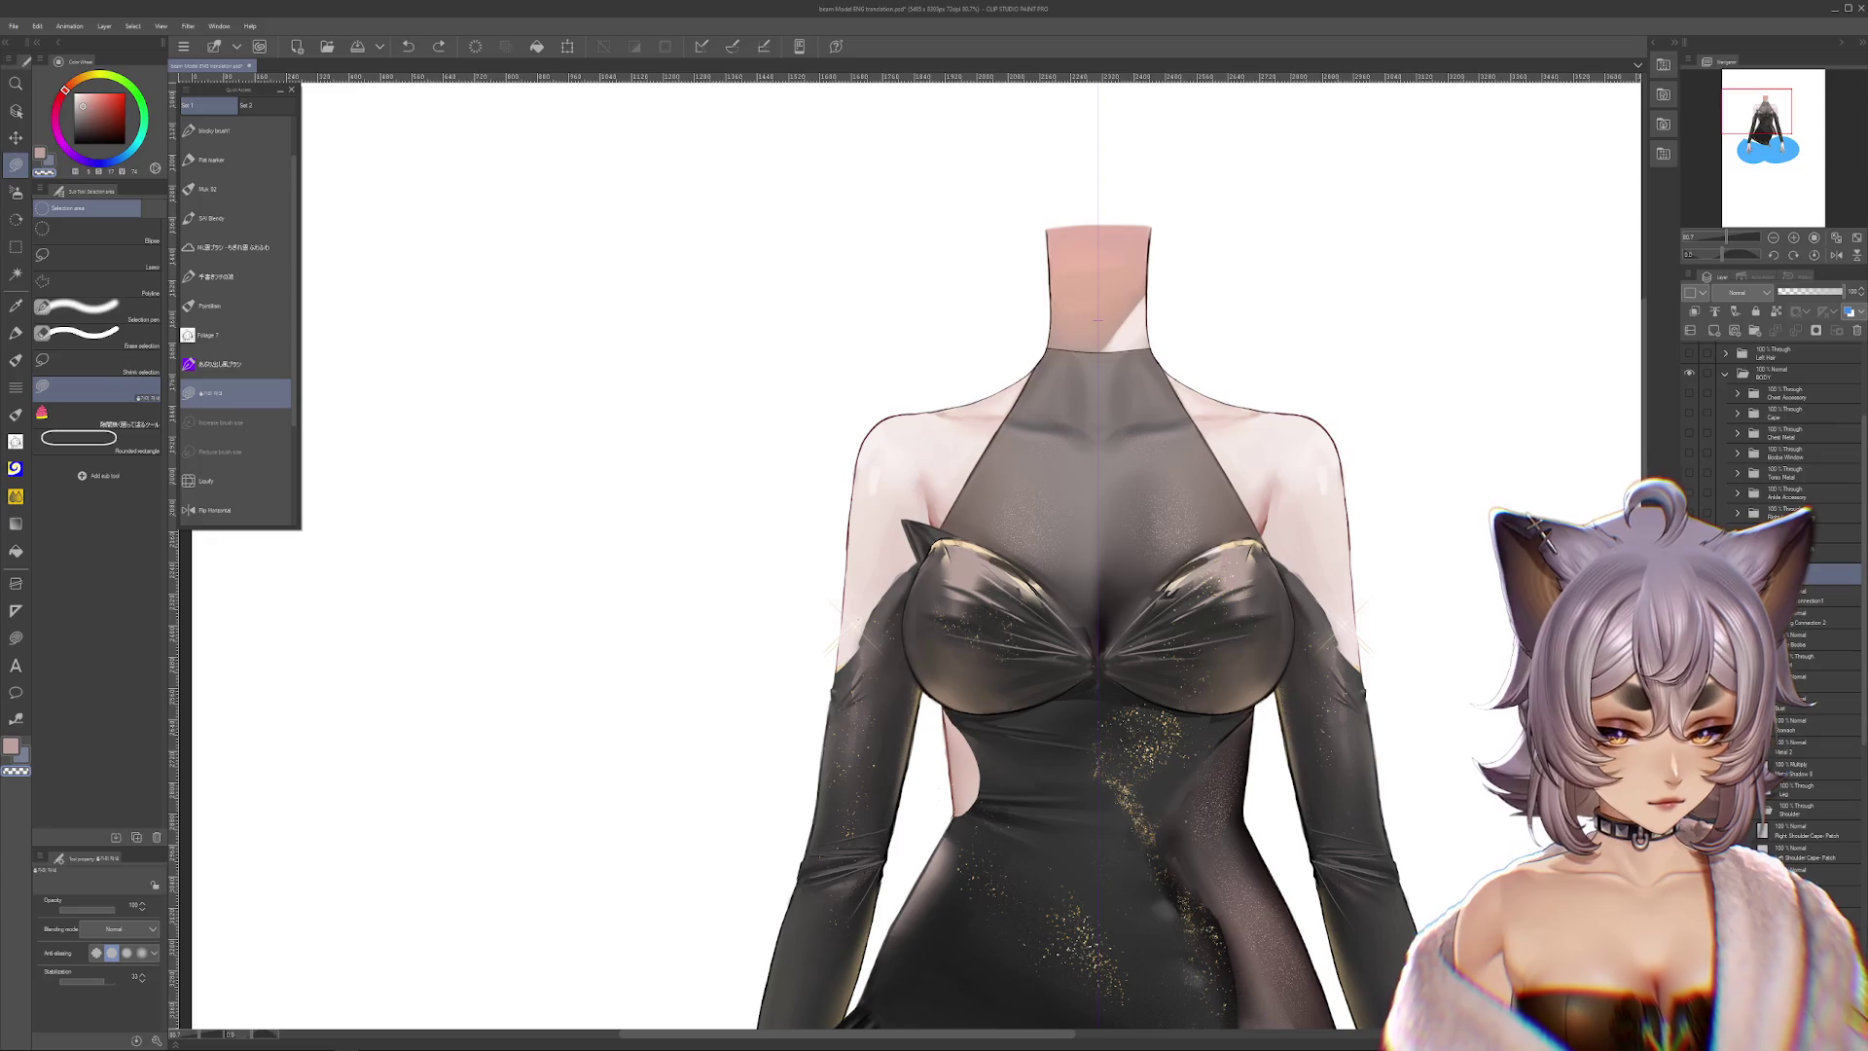
Select the Upper Boobs layer, undo the accidental halter shift, and duplicate the layer
{"action": "left_click_drag", "start_coordinate": [1236, 486], "coordinate": [1336, 497]}
{"action": "key", "text": "ctrl+z"}
{"action": "key", "text": "ctrl+j"}
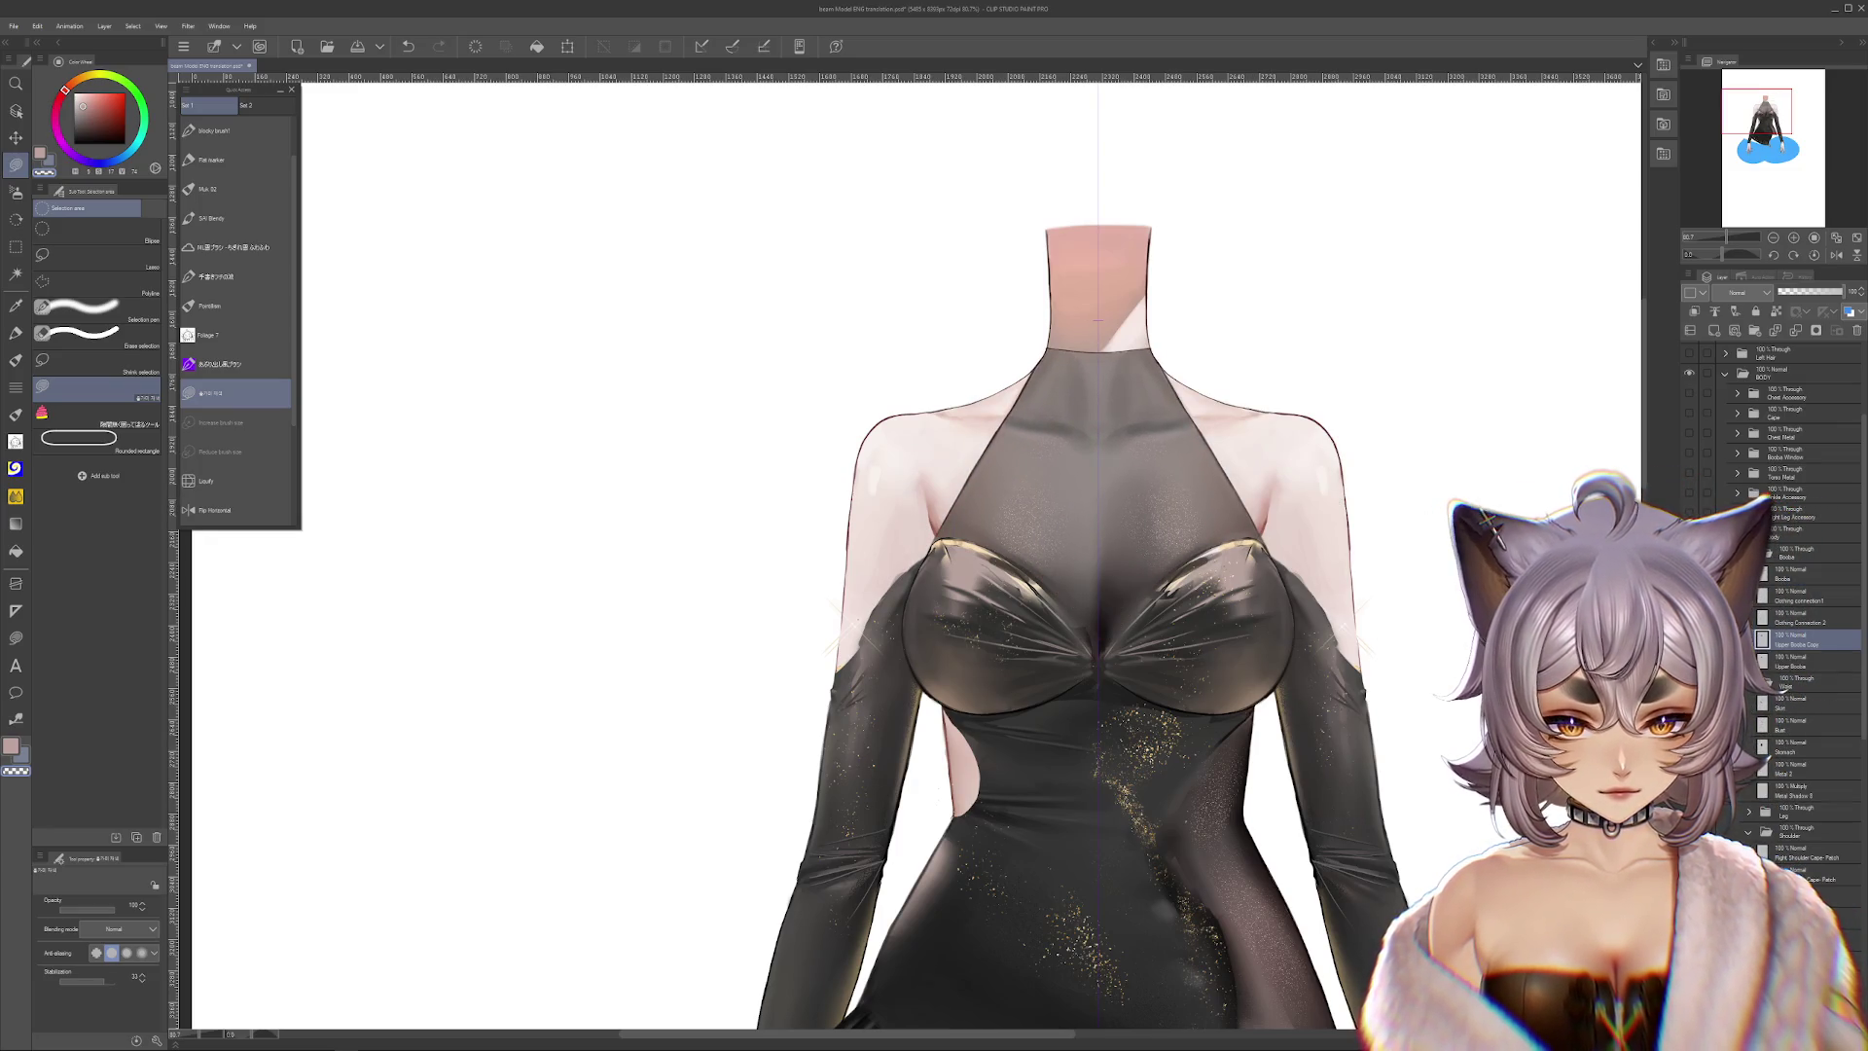
Hide the skirt, shoulder skin, neck and both arm layers, then save the file
{"action": "key", "text": "Delete"}
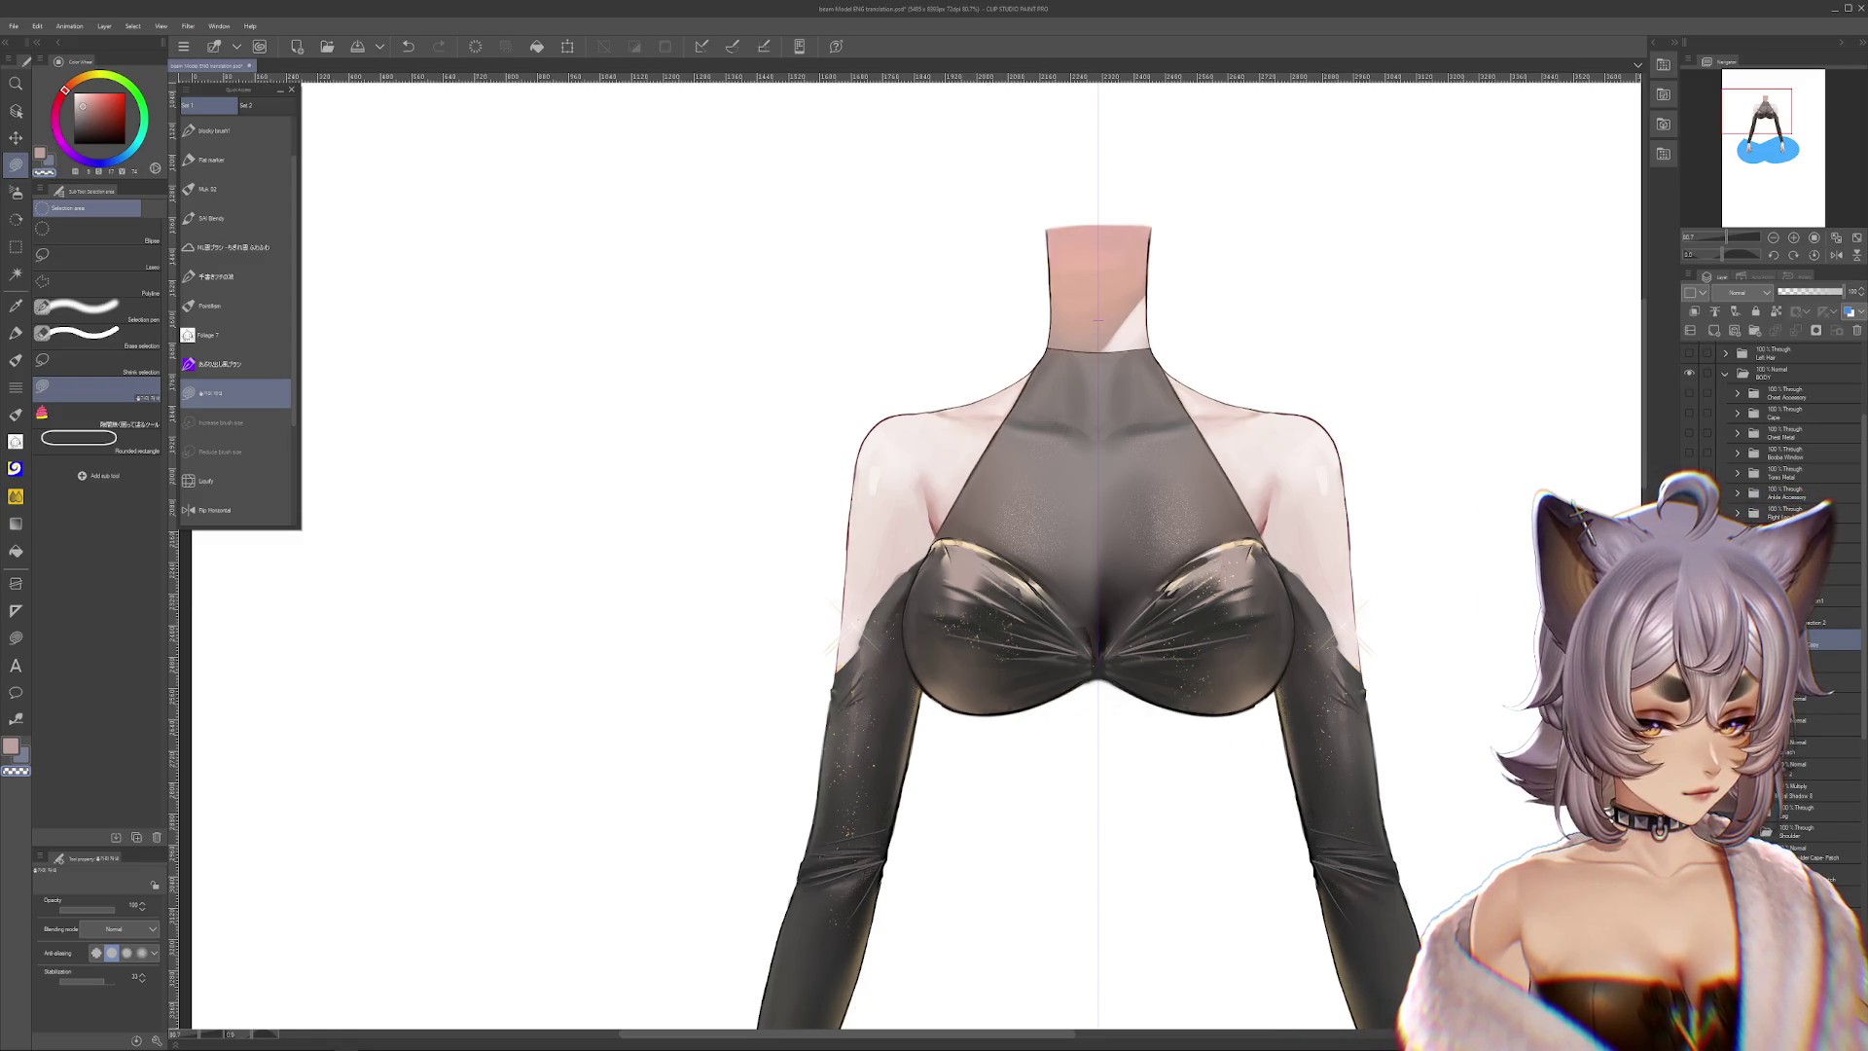
{"action": "key", "text": "Delete"}
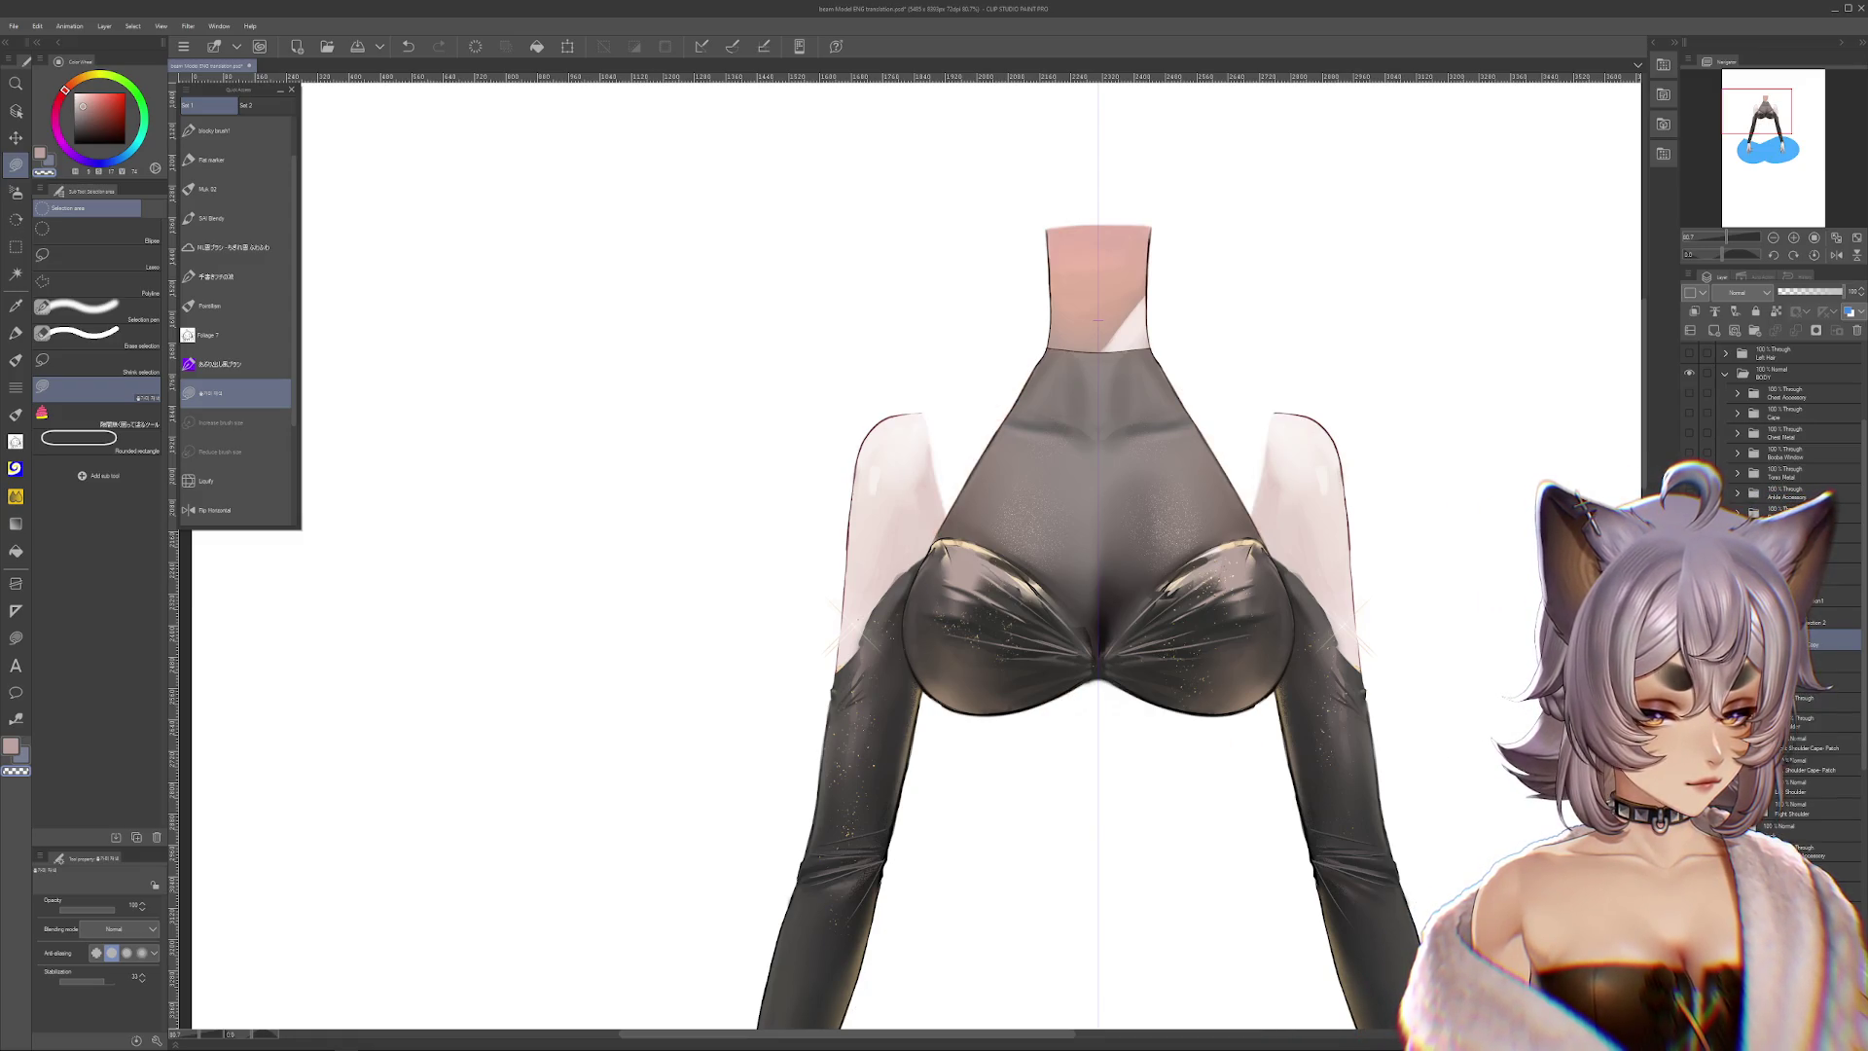
{"action": "key", "text": "Delete"}
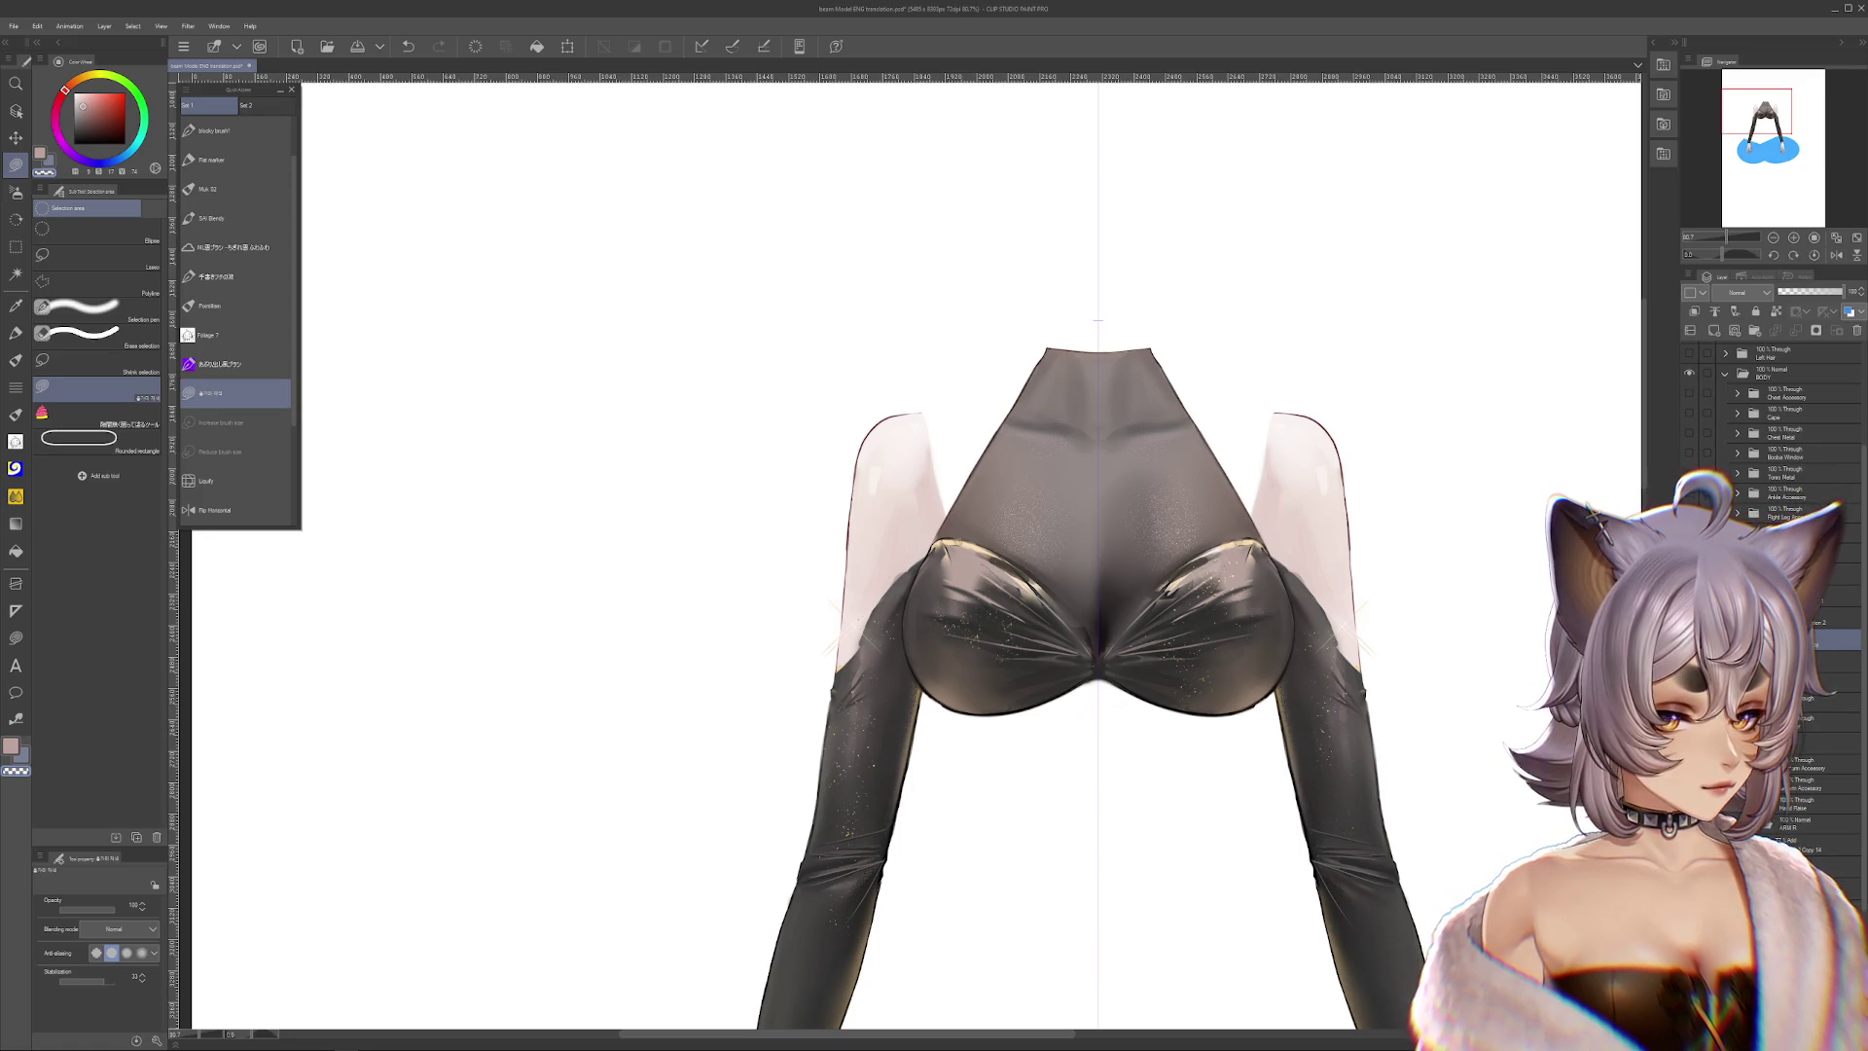
{"action": "key", "text": "Delete"}
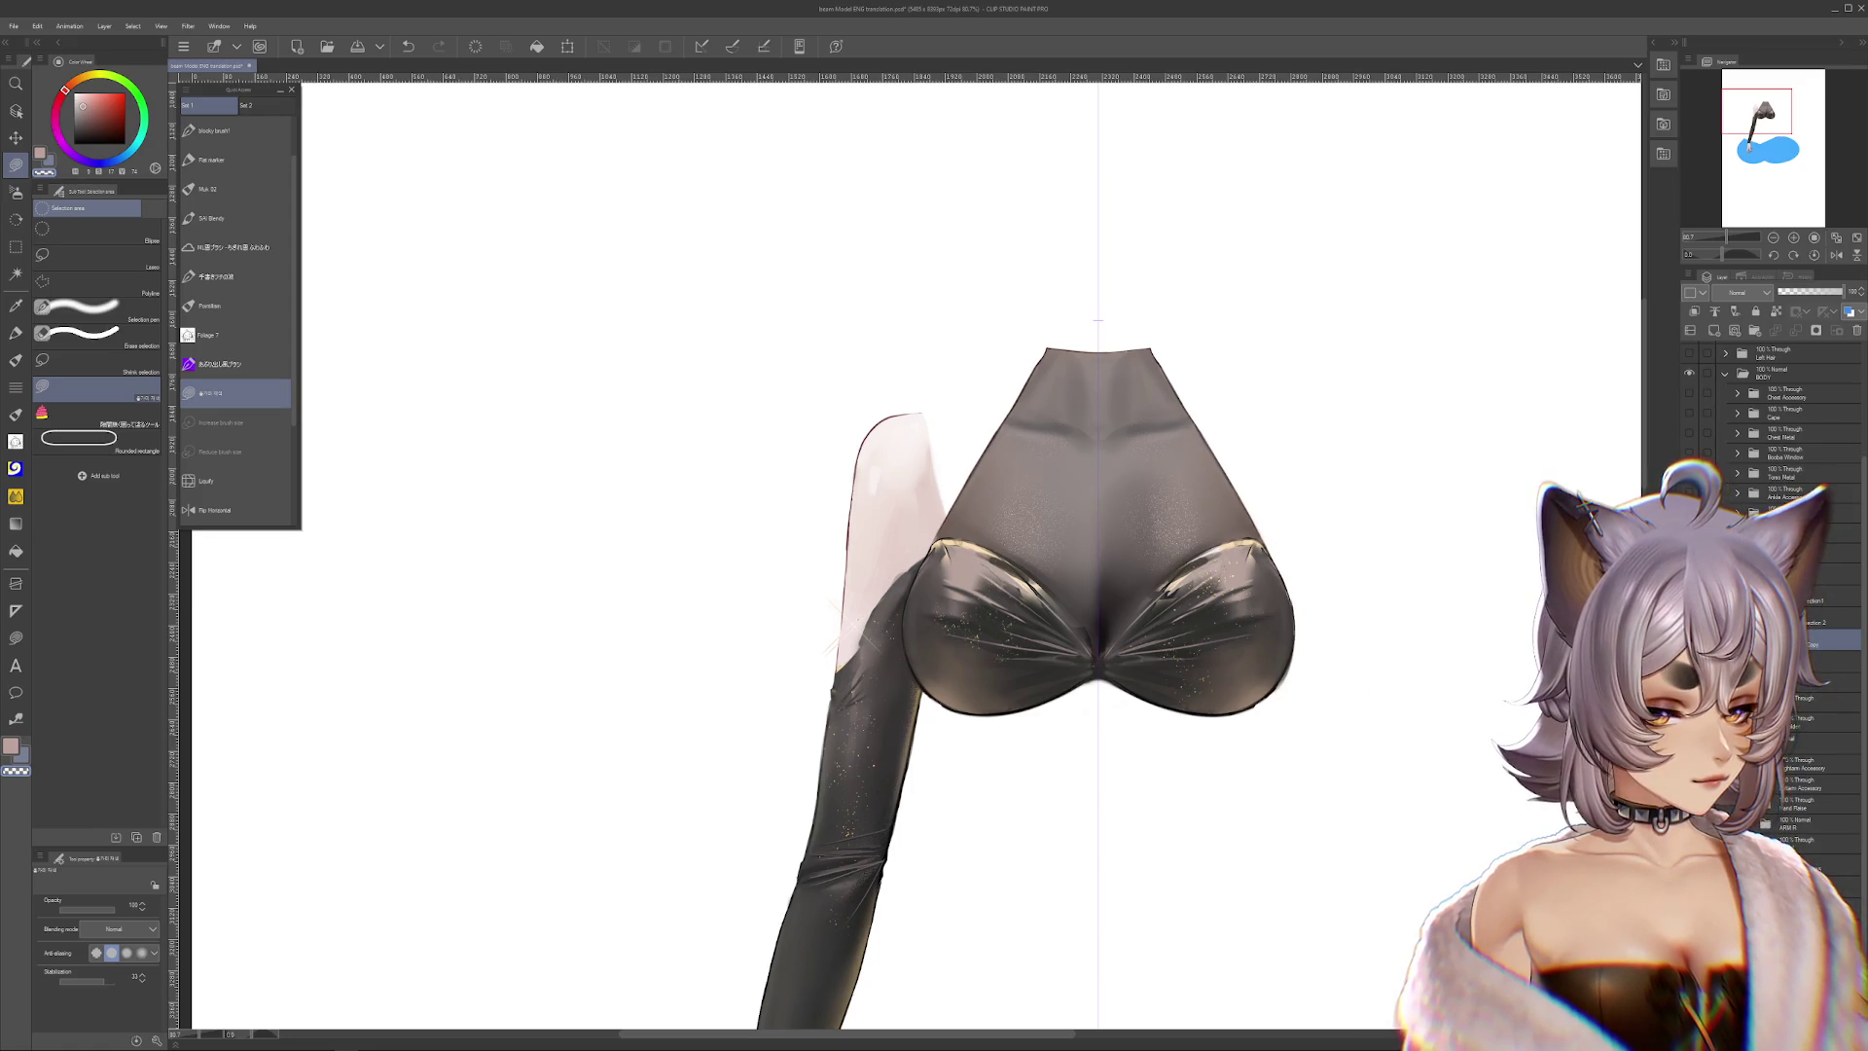
{"action": "key", "text": "Delete"}
{"action": "scroll", "coordinate": [1791, 584], "scroll_direction": "up", "scroll_amount": 2}
{"action": "left_click_drag", "start_coordinate": [1180, 415], "coordinate": [1210, 497]}
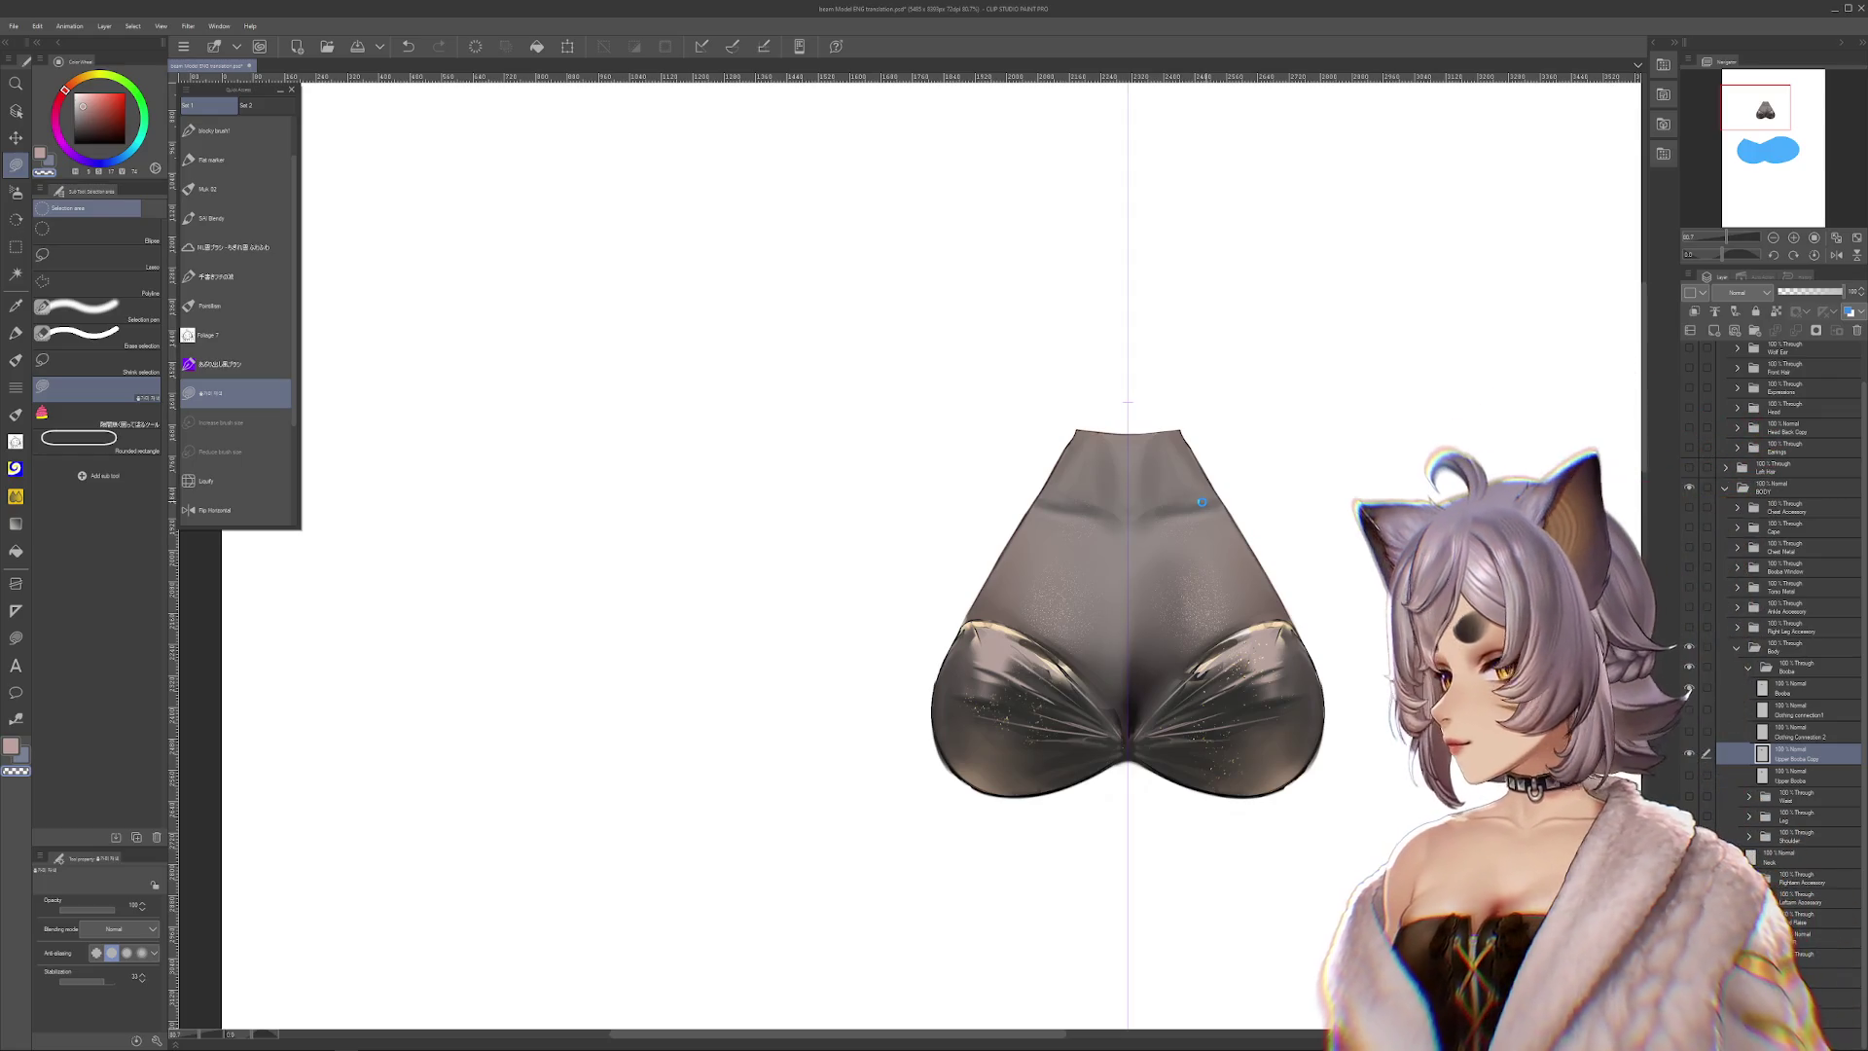
{"action": "key", "text": "ctrl+s"}
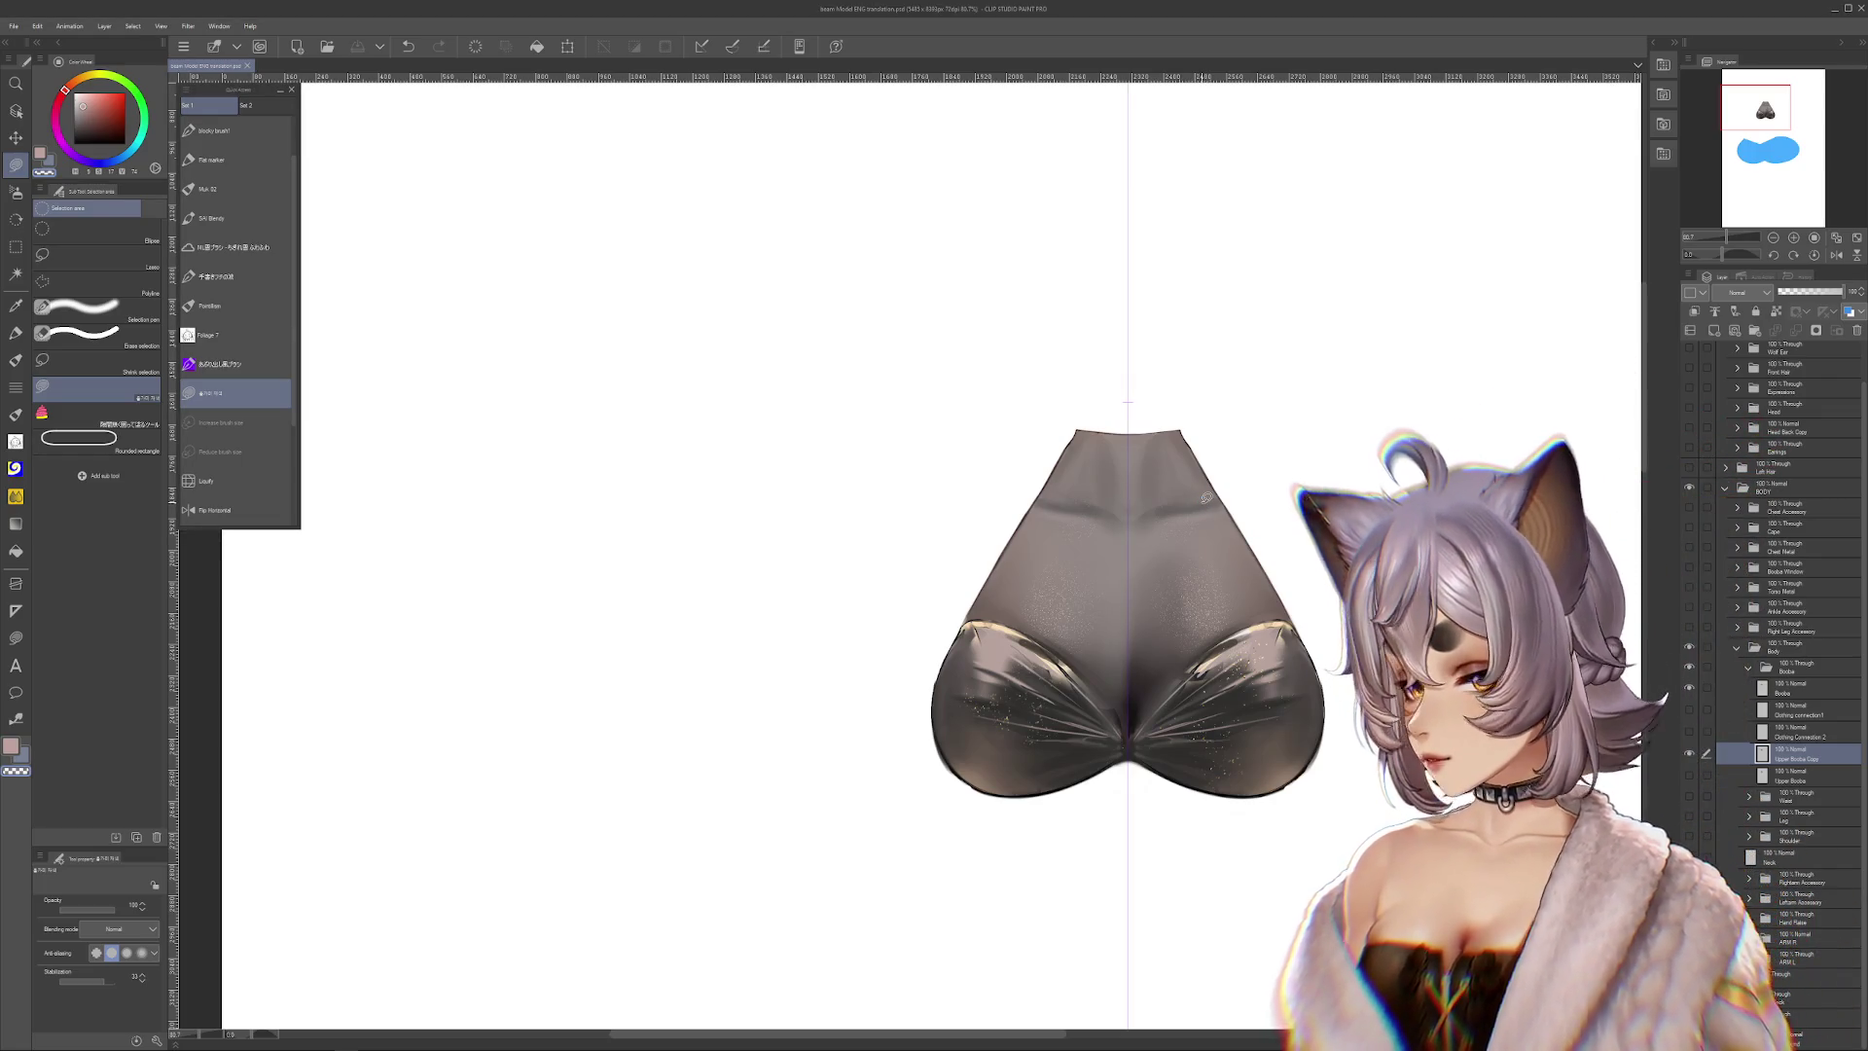
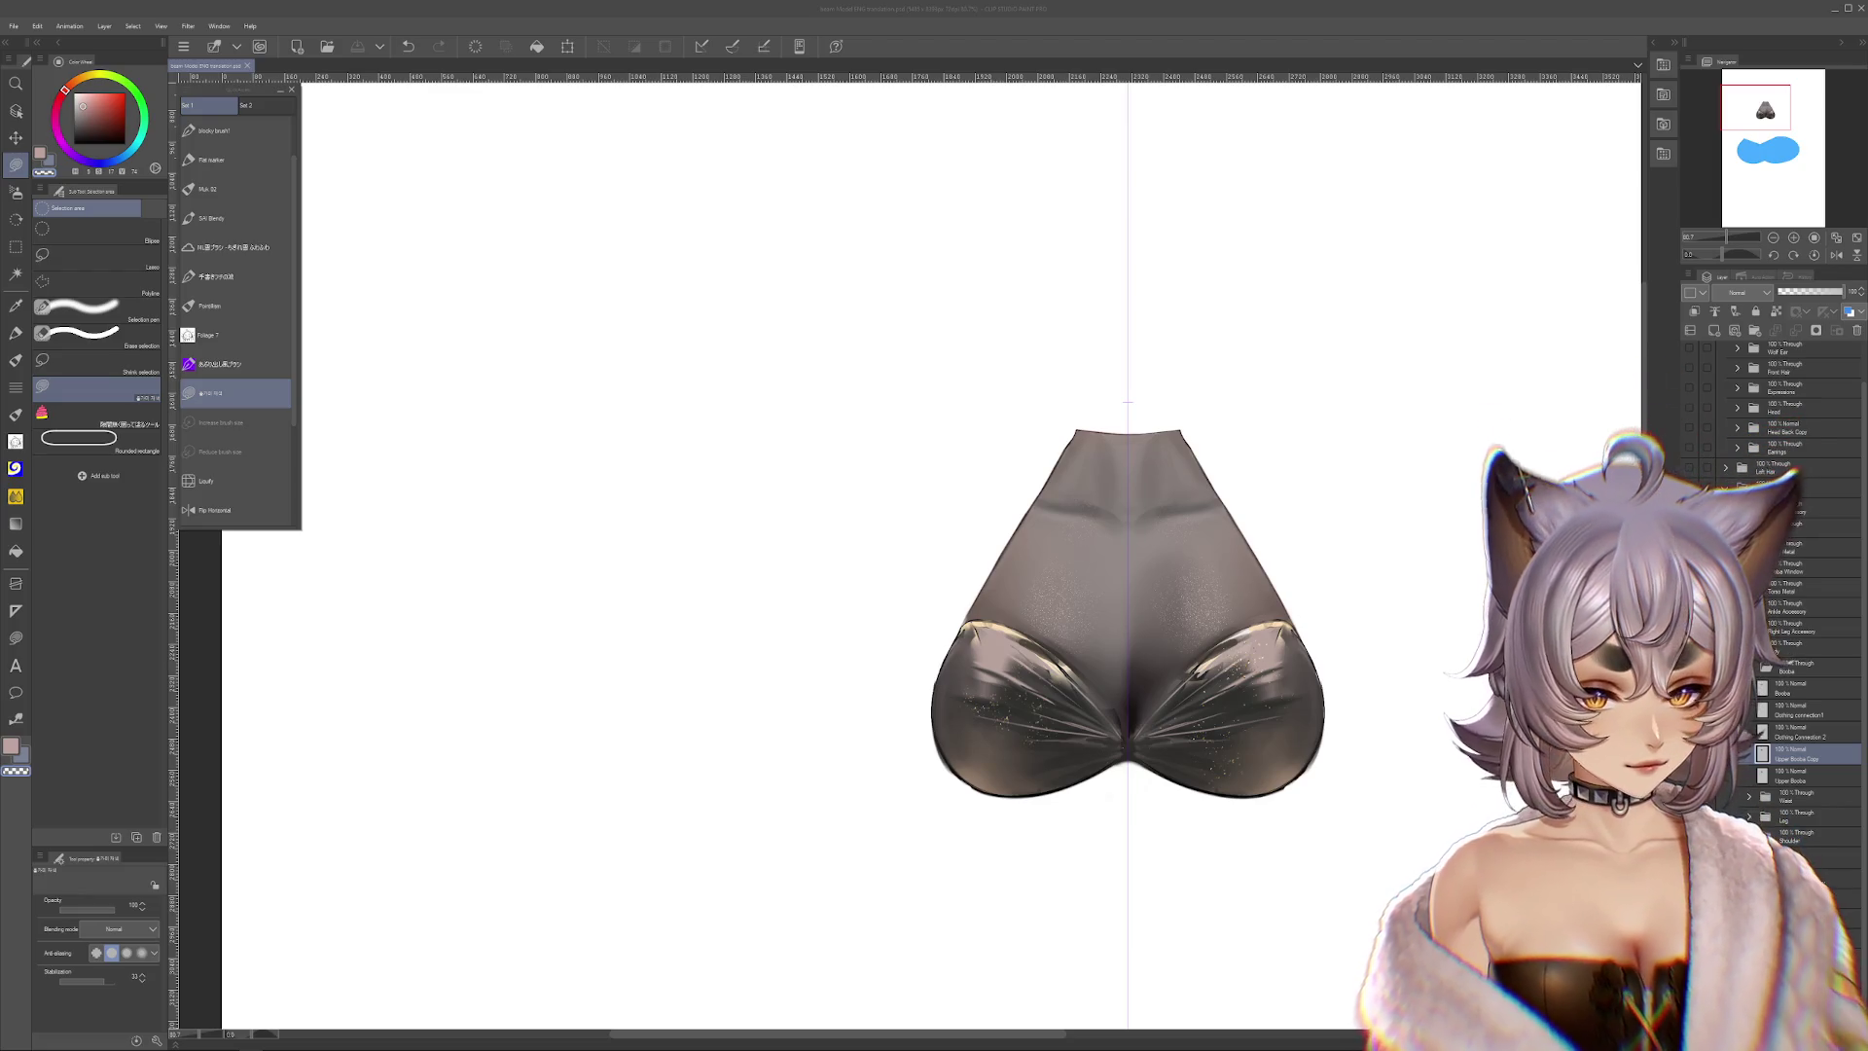
Zoom and pan in on the cups and chest cloth, then toggle the chest-cloth layer's visibility
{"action": "scroll", "coordinate": [1186, 515], "scroll_direction": "up", "scroll_amount": 1}
{"action": "scroll", "coordinate": [1187, 515], "scroll_direction": "up", "scroll_amount": 1}
{"action": "left_click_drag", "start_coordinate": [1186, 515], "coordinate": [1131, 186]}
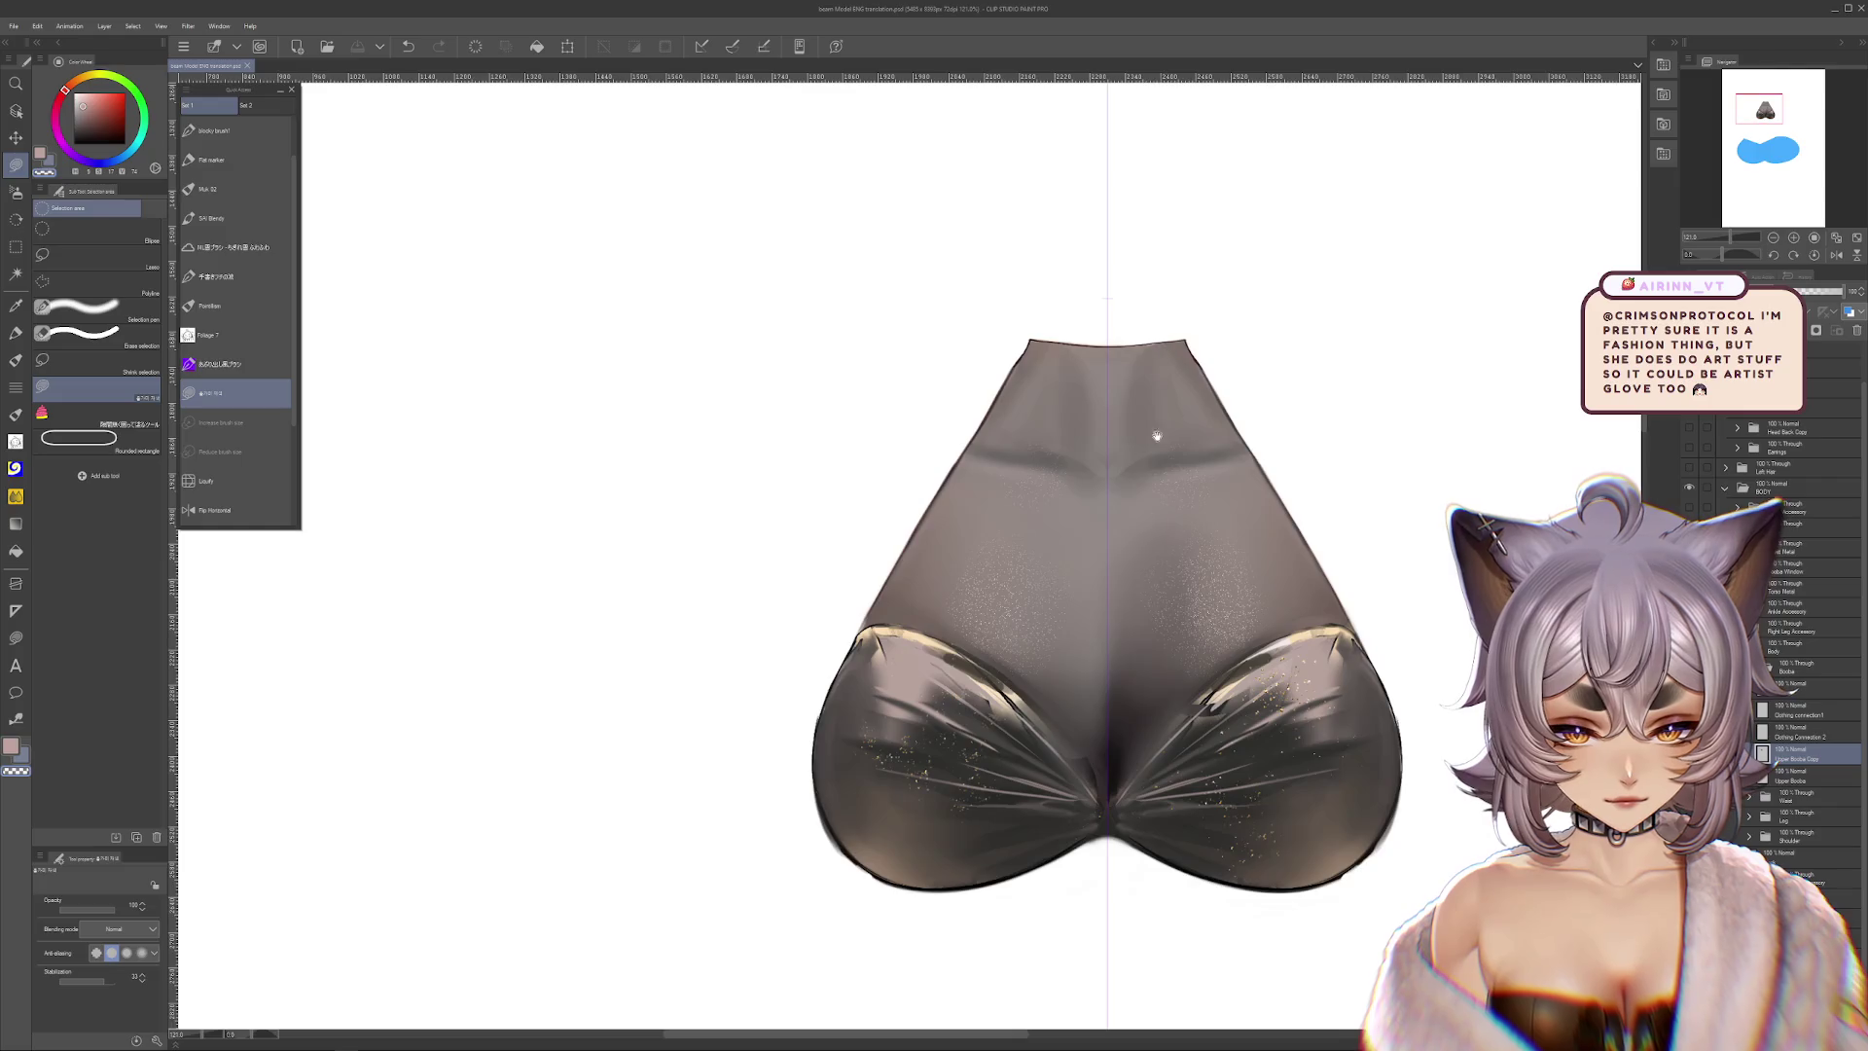
{"action": "scroll", "coordinate": [1165, 623], "scroll_direction": "up", "scroll_amount": 1}
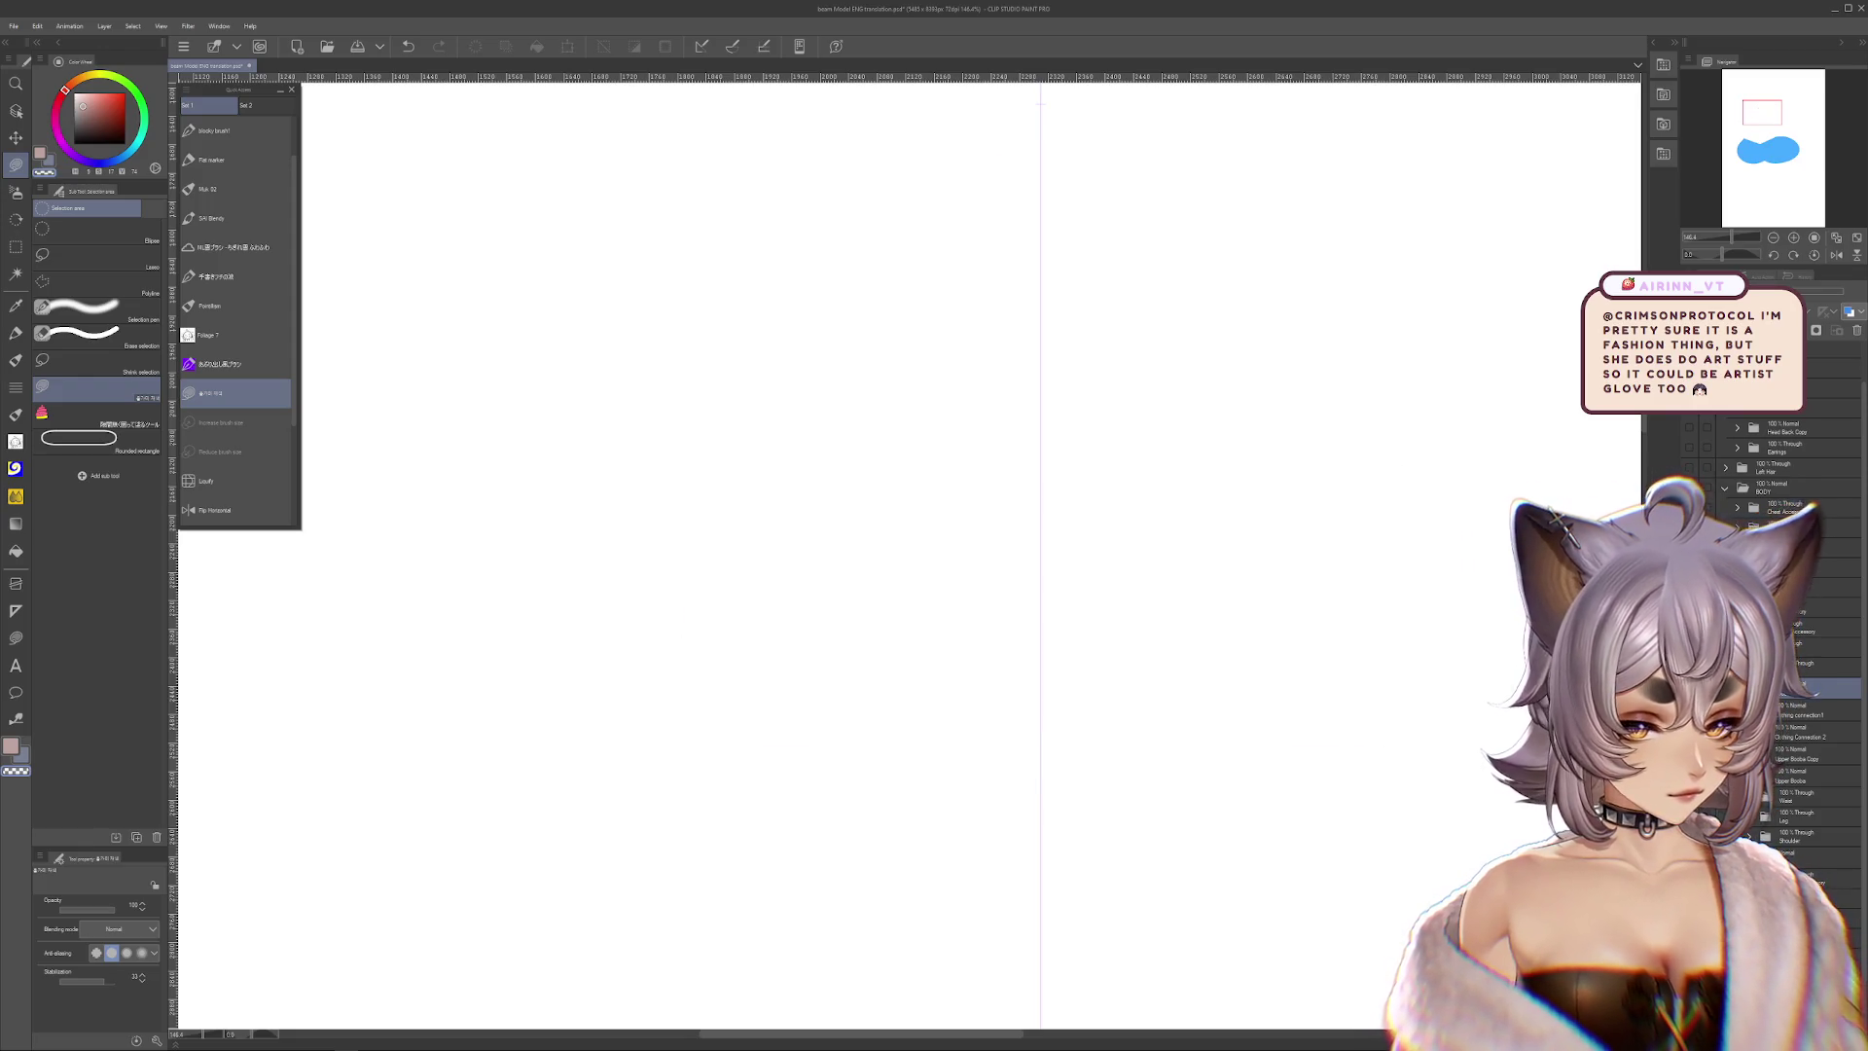
{"action": "left_click", "coordinate": [1789, 759]}
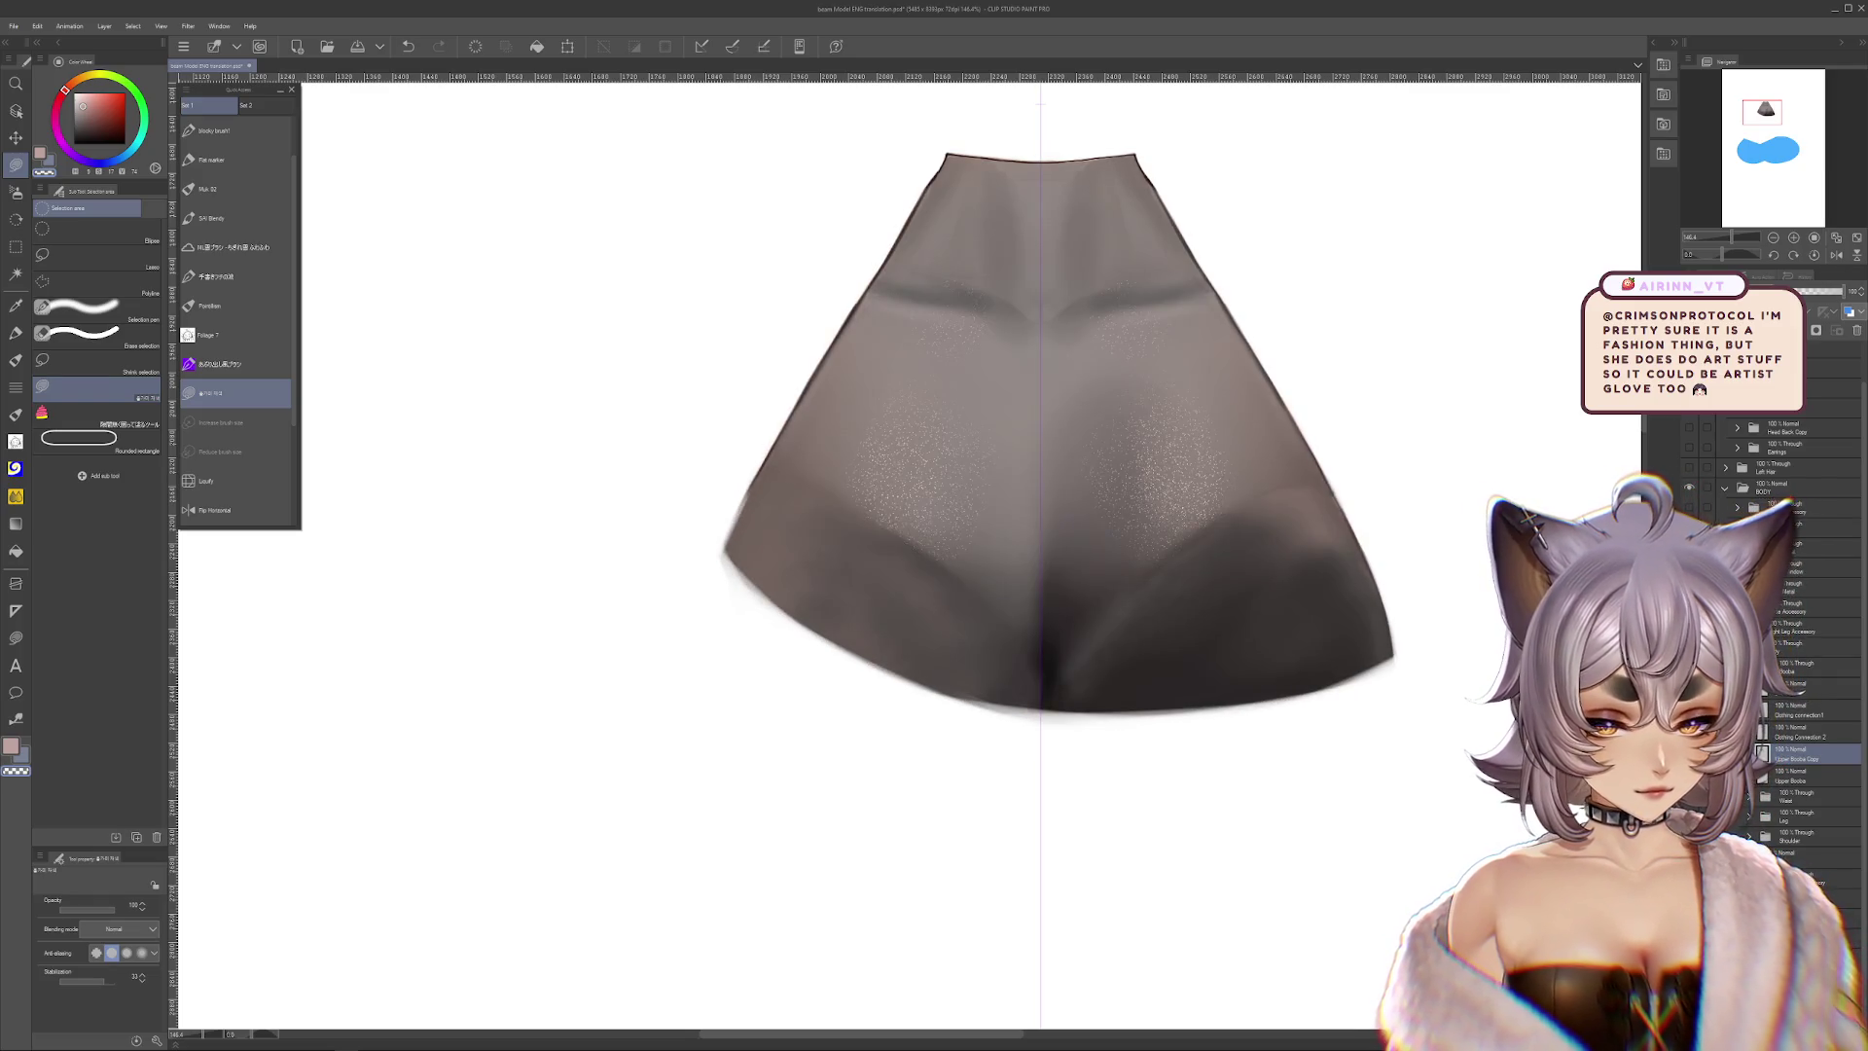
Duplicate the chest-cloth layer and set the Airbrush to about size 12
{"action": "key", "text": "ctrl+j"}
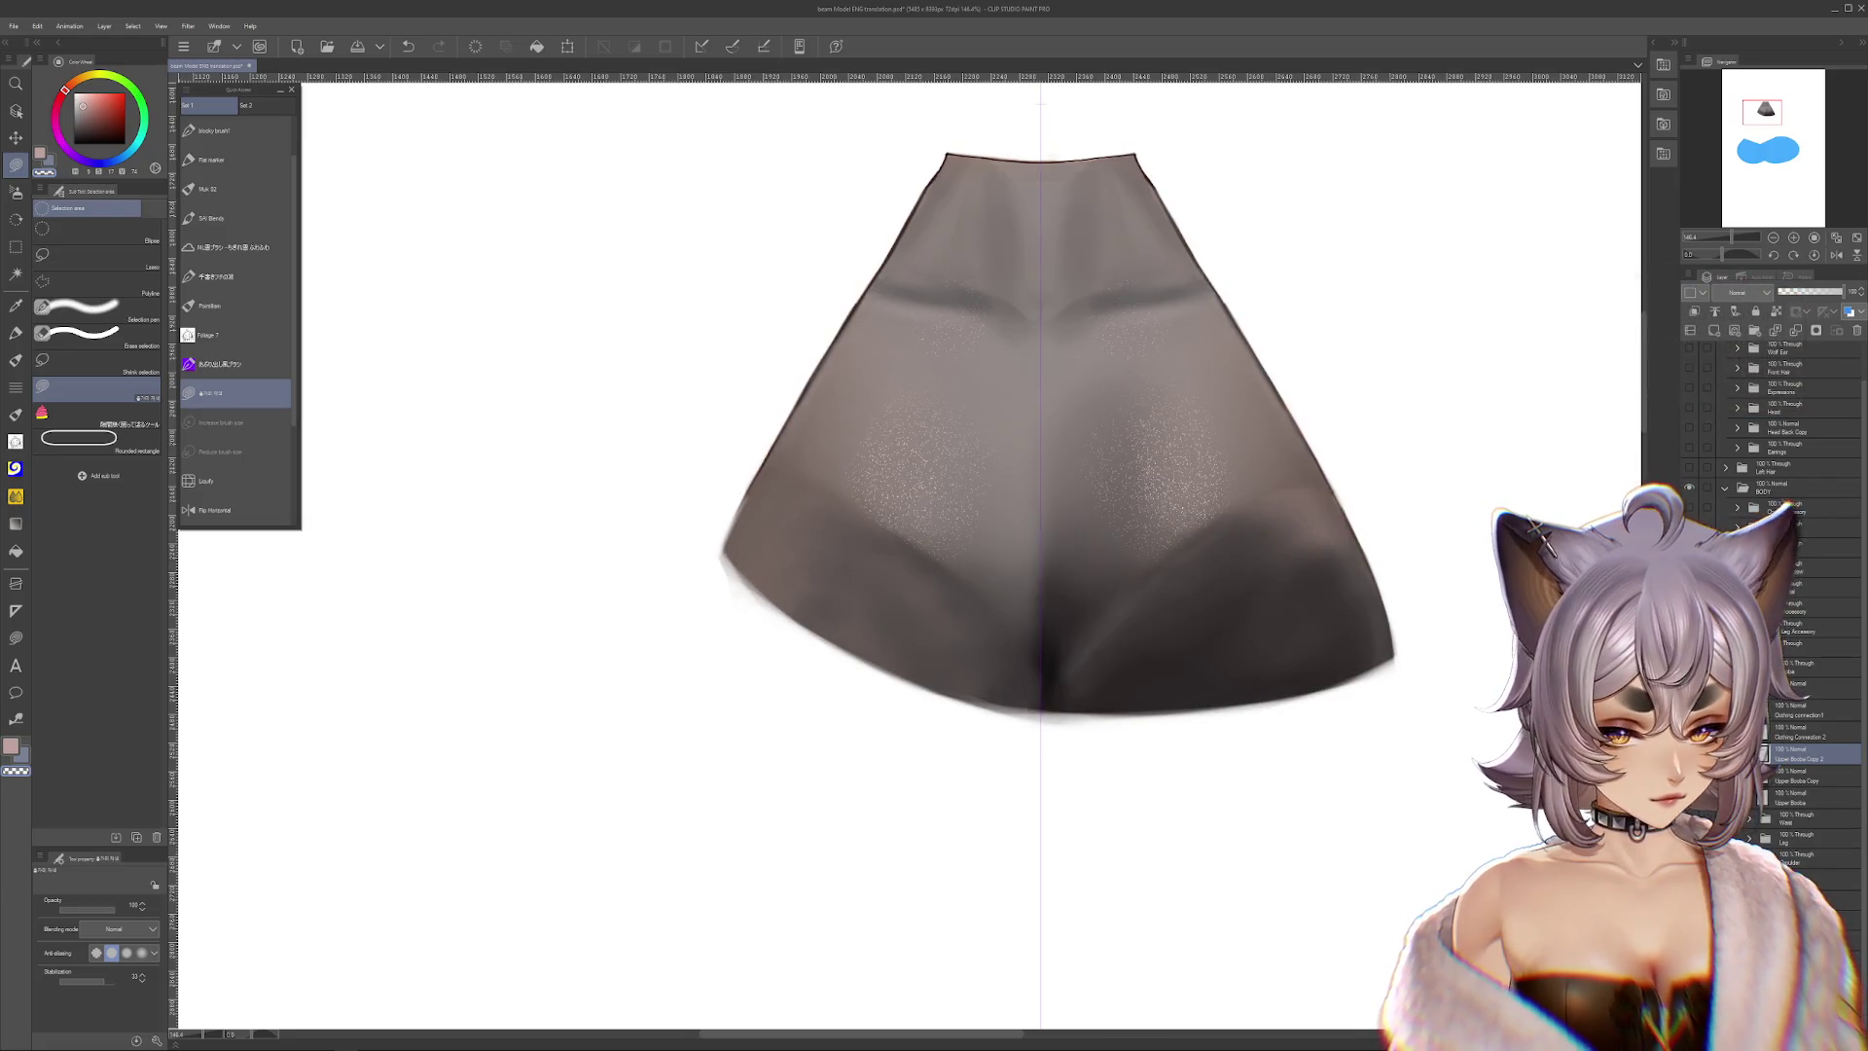
{"action": "scroll", "coordinate": [961, 494], "scroll_direction": "up", "scroll_amount": 1}
{"action": "left_click_drag", "start_coordinate": [961, 494], "coordinate": [897, 511]}
{"action": "left_click", "coordinate": [15, 192]}
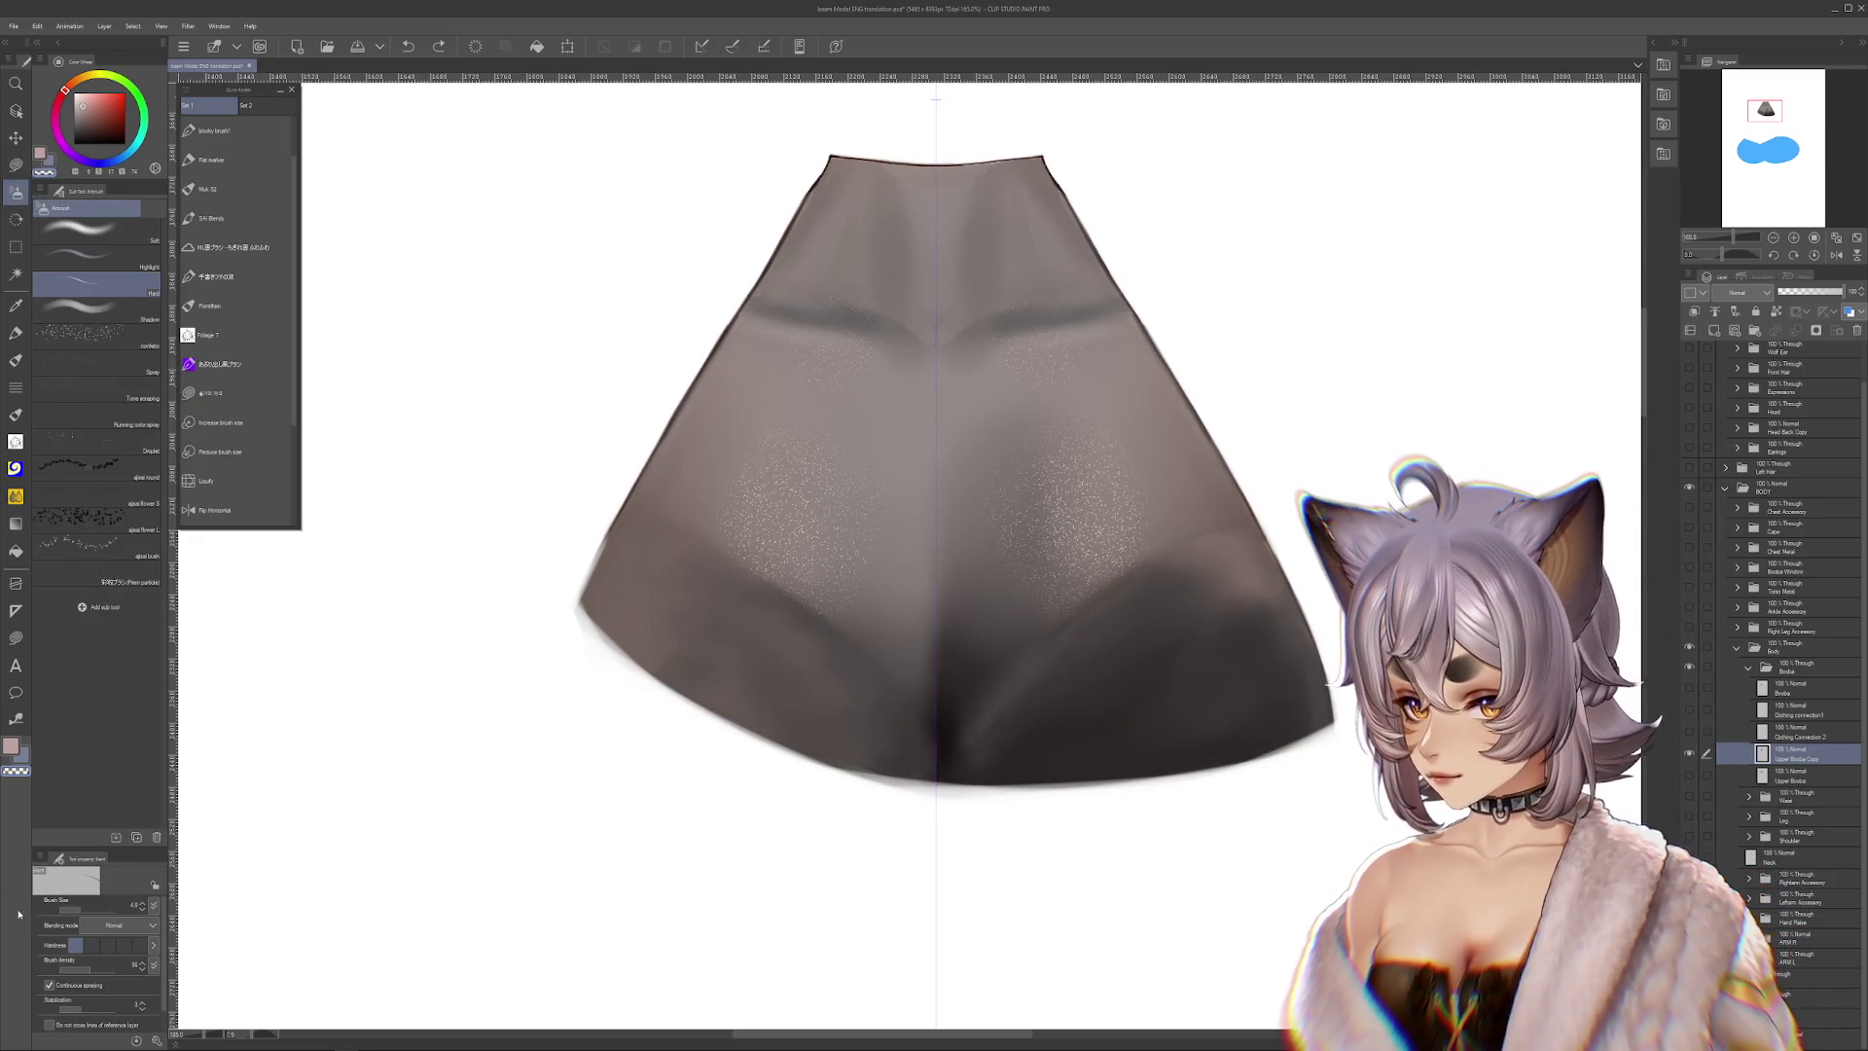
{"action": "key", "text": "bracketright"}
{"action": "key", "text": "bracketright"}
{"action": "key", "text": "bracketright"}
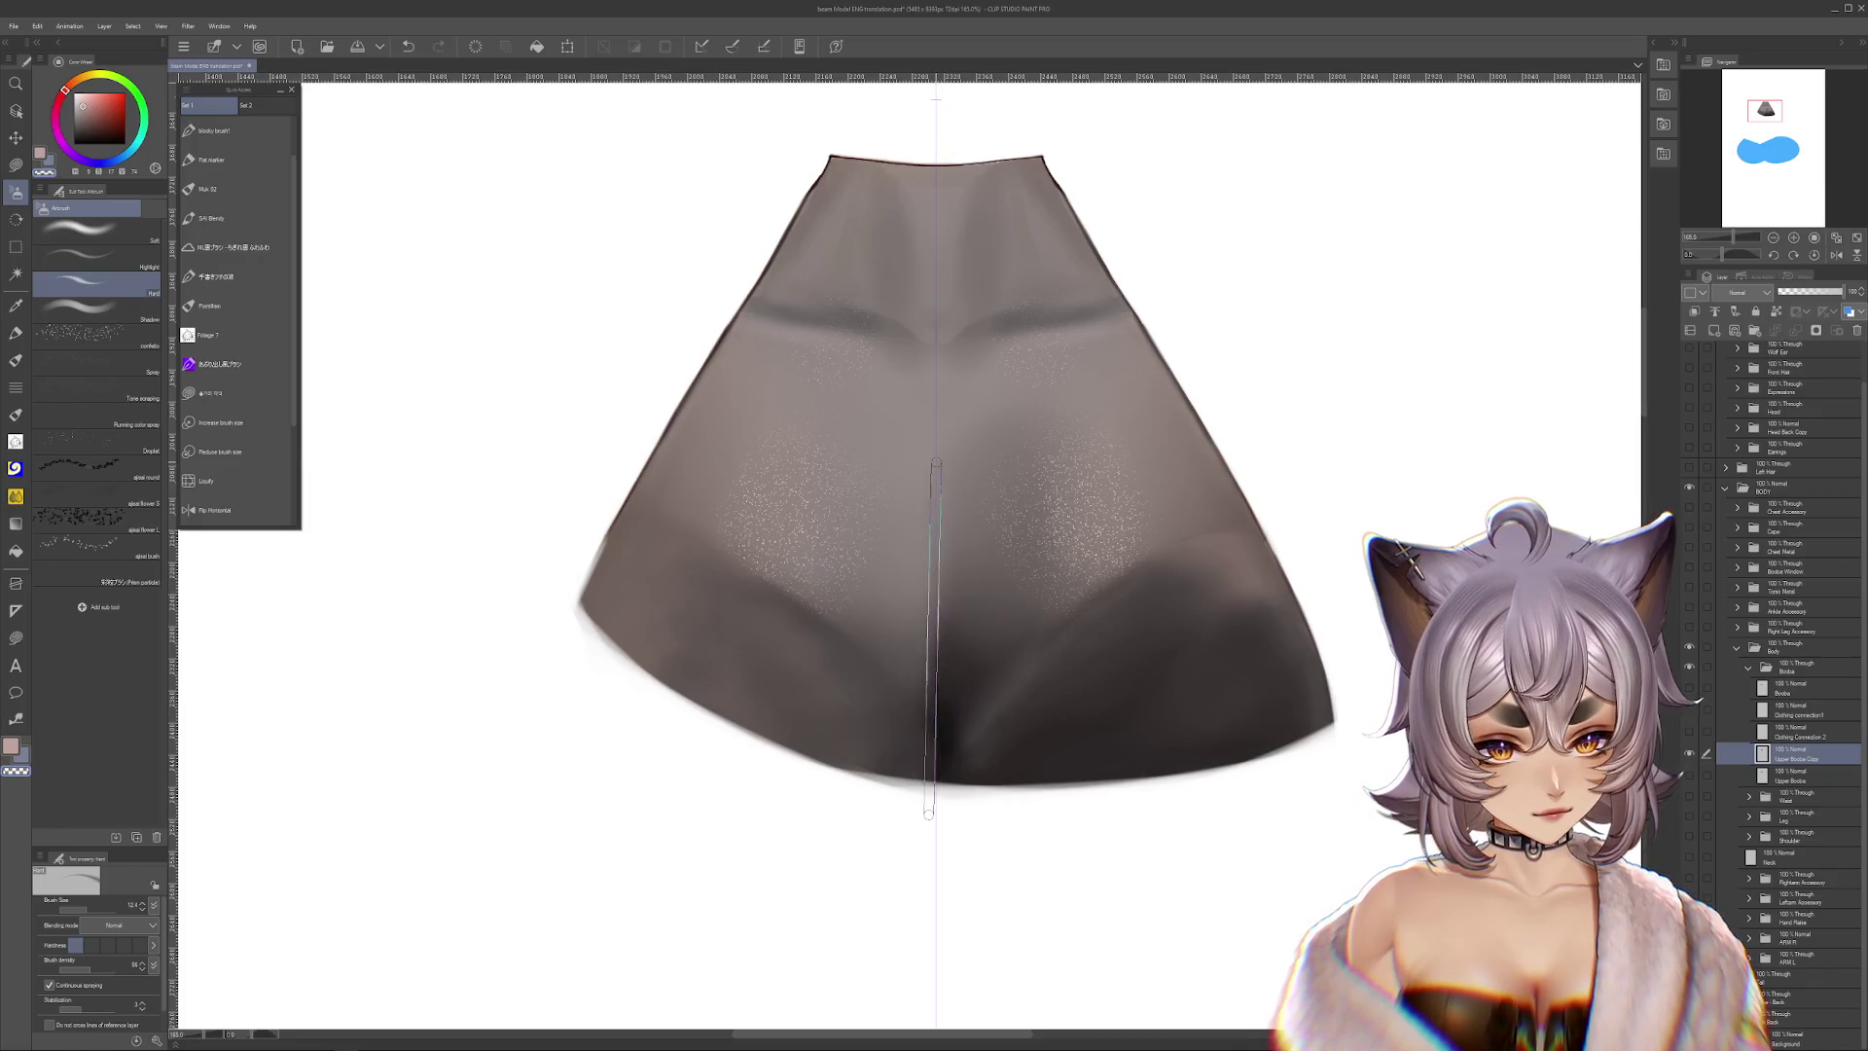
Paint a straight white highlight down the centre seam, then widen and brighten it at size 42
{"action": "left_click", "coordinate": [928, 815], "text": "shift"}
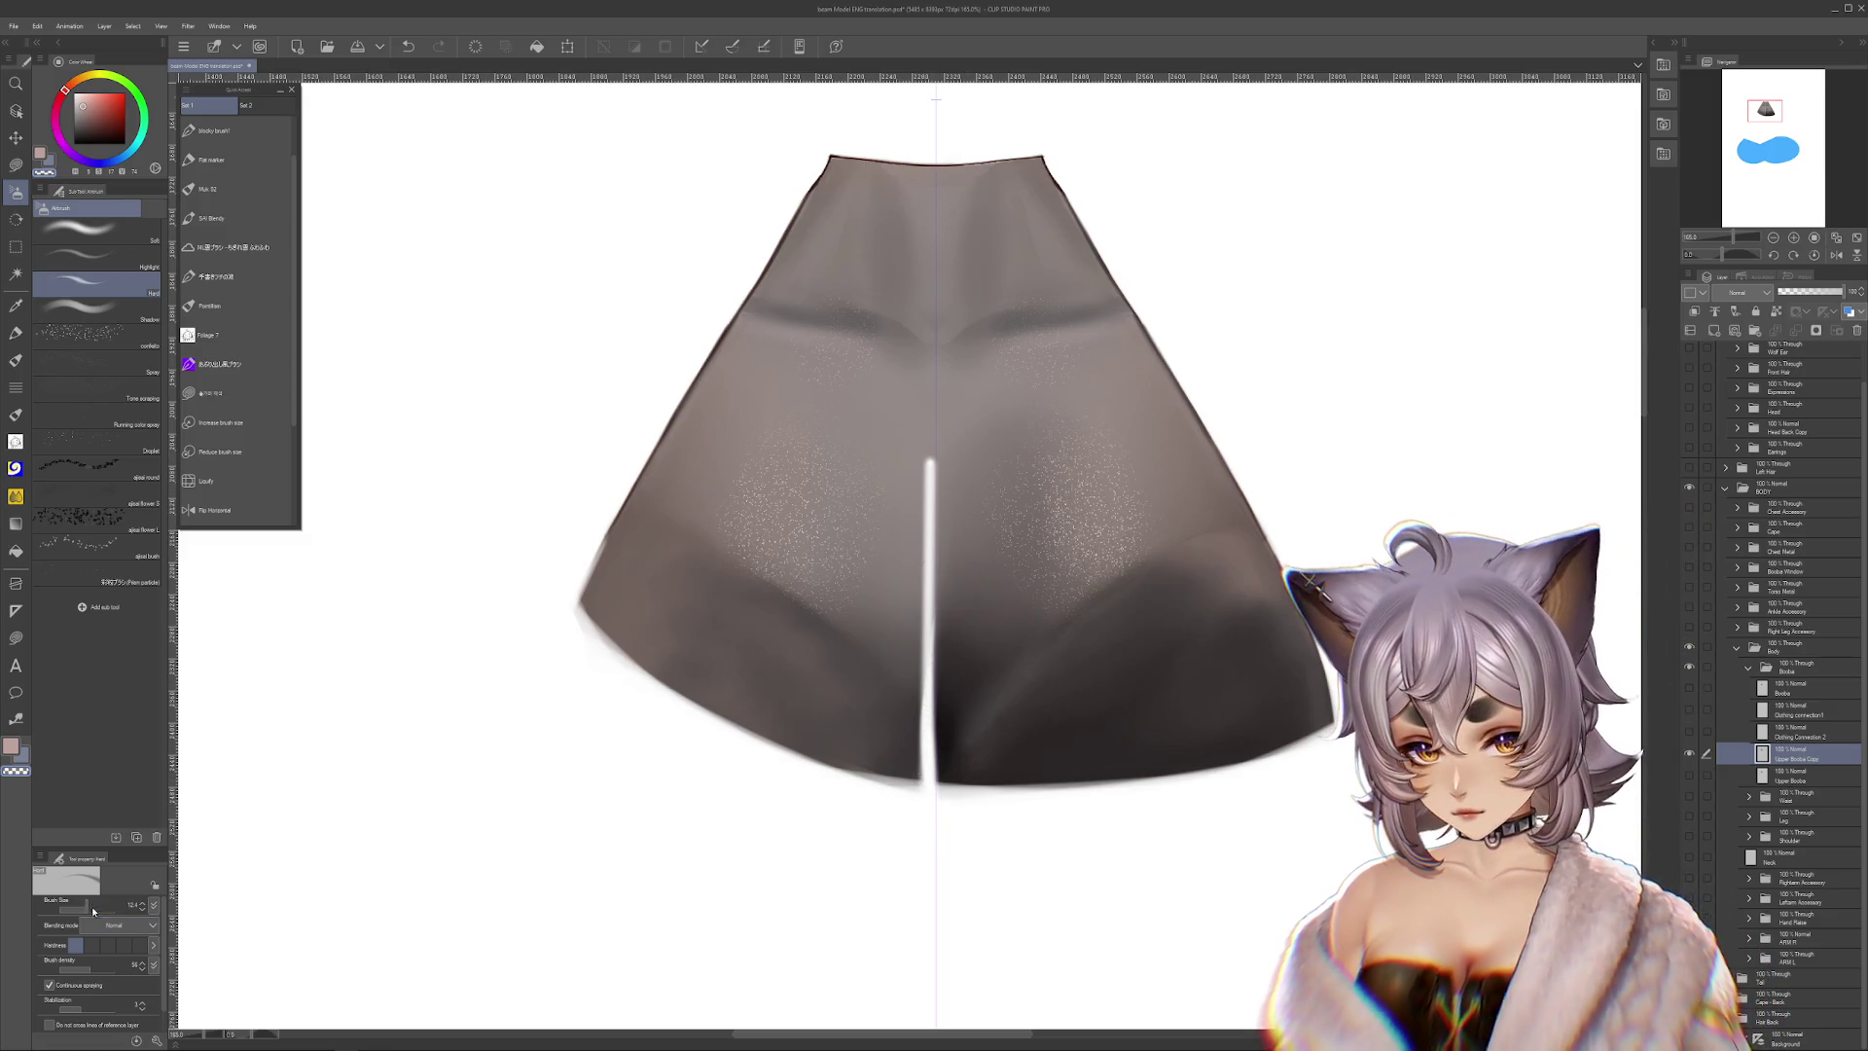
{"action": "key", "text": "bracketright"}
{"action": "key", "text": "bracketright"}
{"action": "key", "text": "bracketright"}
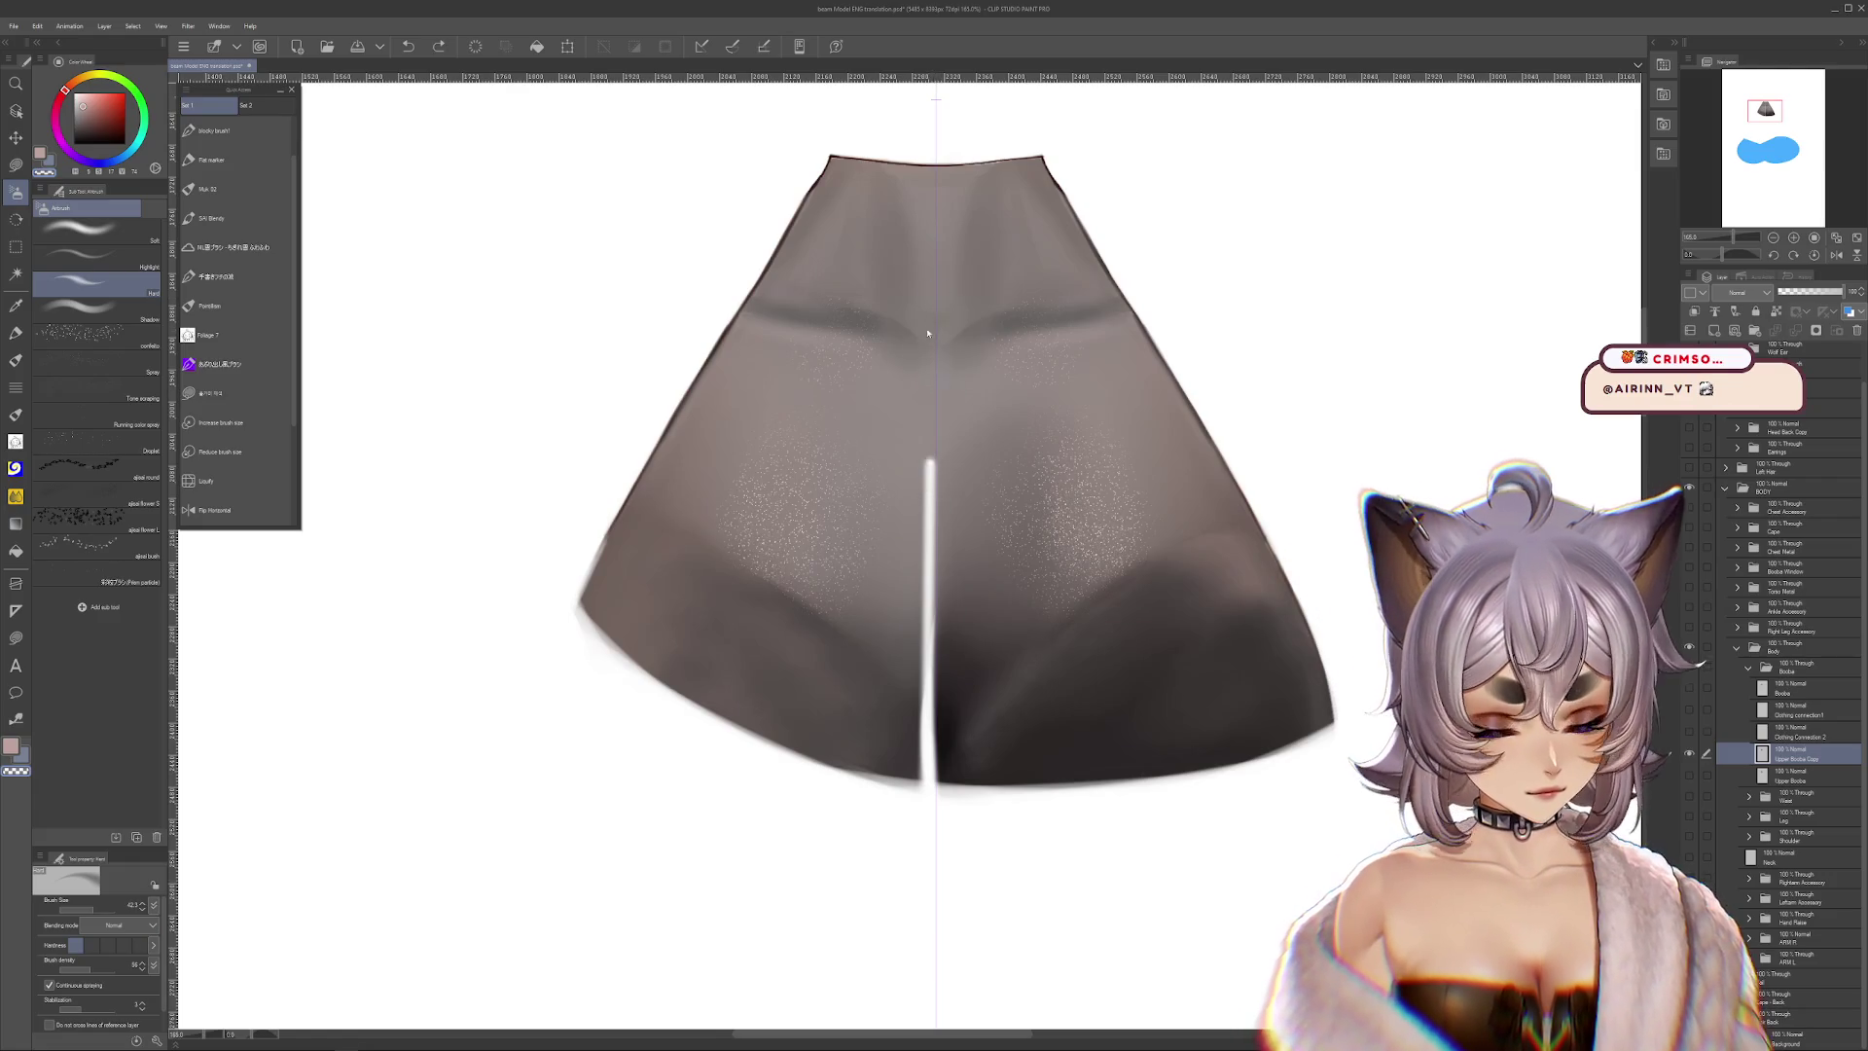
{"action": "mouse_move", "coordinate": [919, 311]}
{"action": "left_mouse_down"}
{"action": "mouse_move", "coordinate": [916, 652]}
{"action": "mouse_move", "coordinate": [920, 540]}
{"action": "left_mouse_up"}
{"action": "mouse_move", "coordinate": [917, 681]}
{"action": "left_mouse_down"}
{"action": "mouse_move", "coordinate": [913, 430]}
{"action": "mouse_move", "coordinate": [915, 778]}
{"action": "left_mouse_up"}
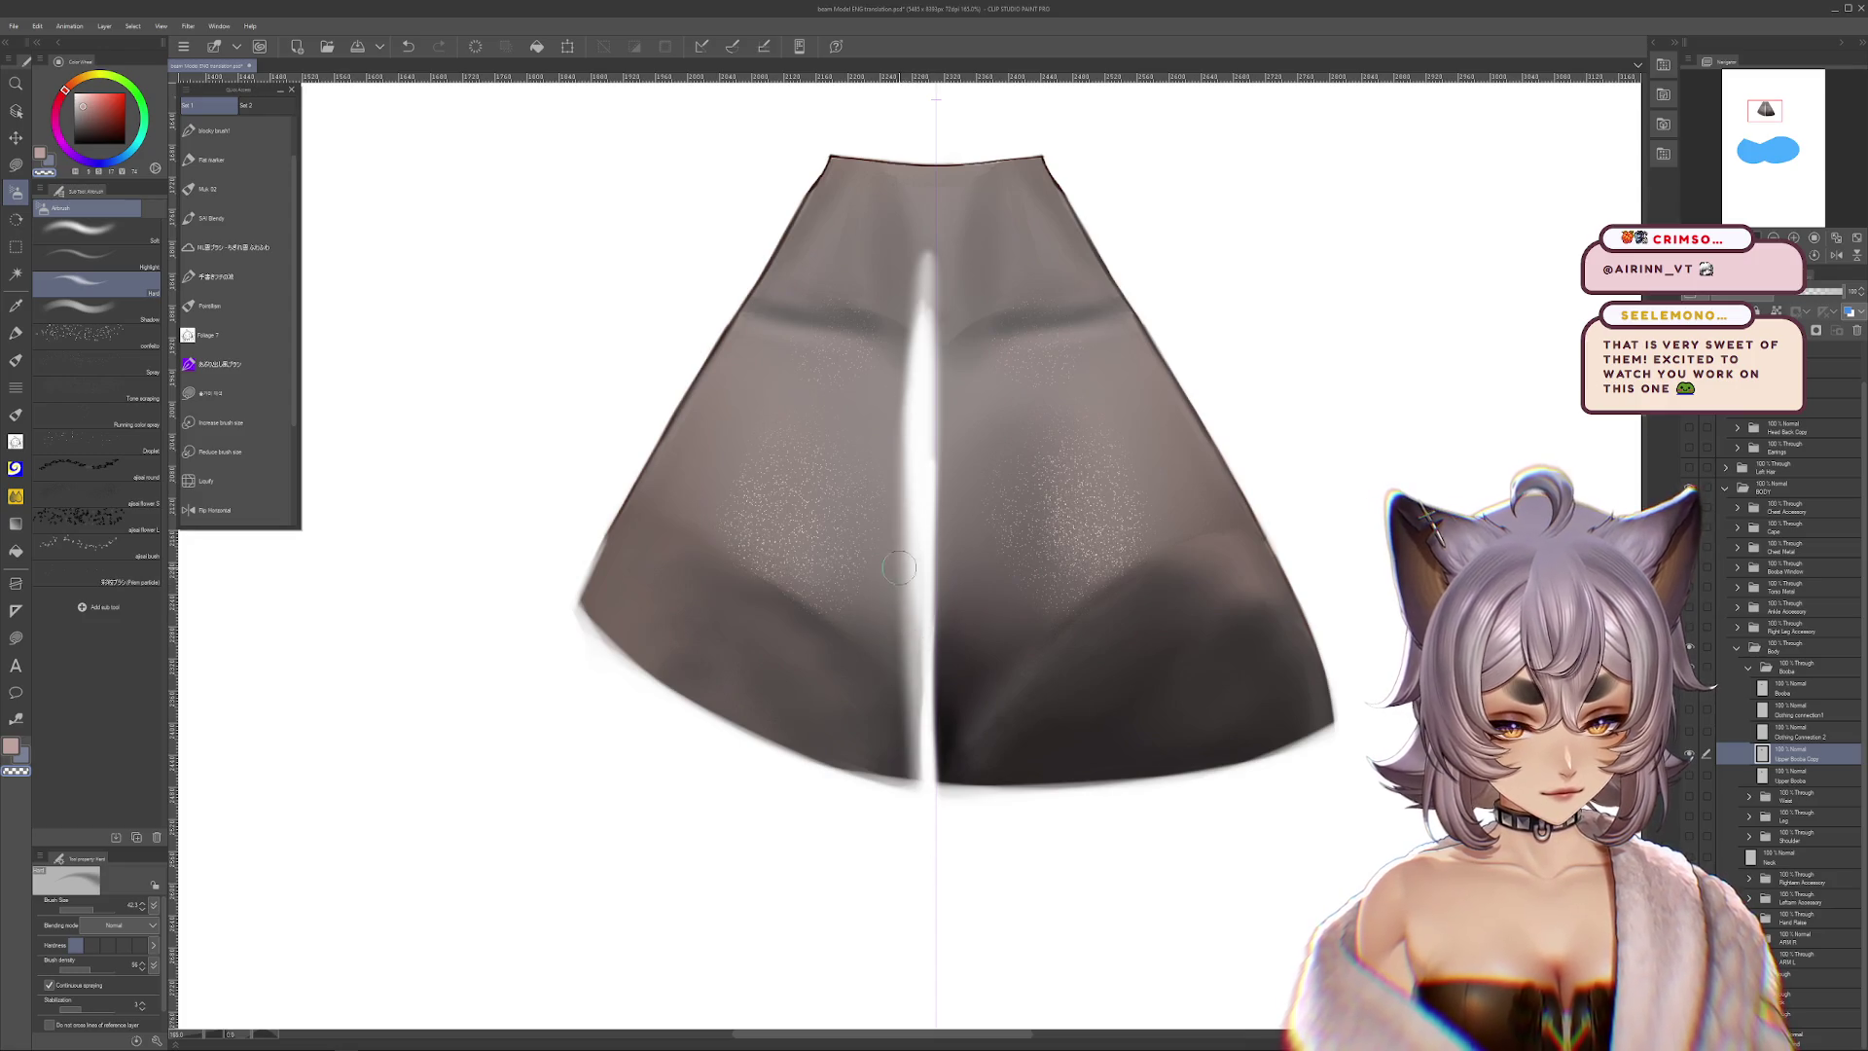
{"action": "left_click_drag", "start_coordinate": [904, 584], "coordinate": [905, 779]}
{"action": "key", "text": "r"}
{"action": "left_click_drag", "start_coordinate": [1411, 642], "coordinate": [1375, 366]}
Brighten the white highlight down the cloth's centre, then rotate the cloth horizontal
{"action": "key", "text": "b"}
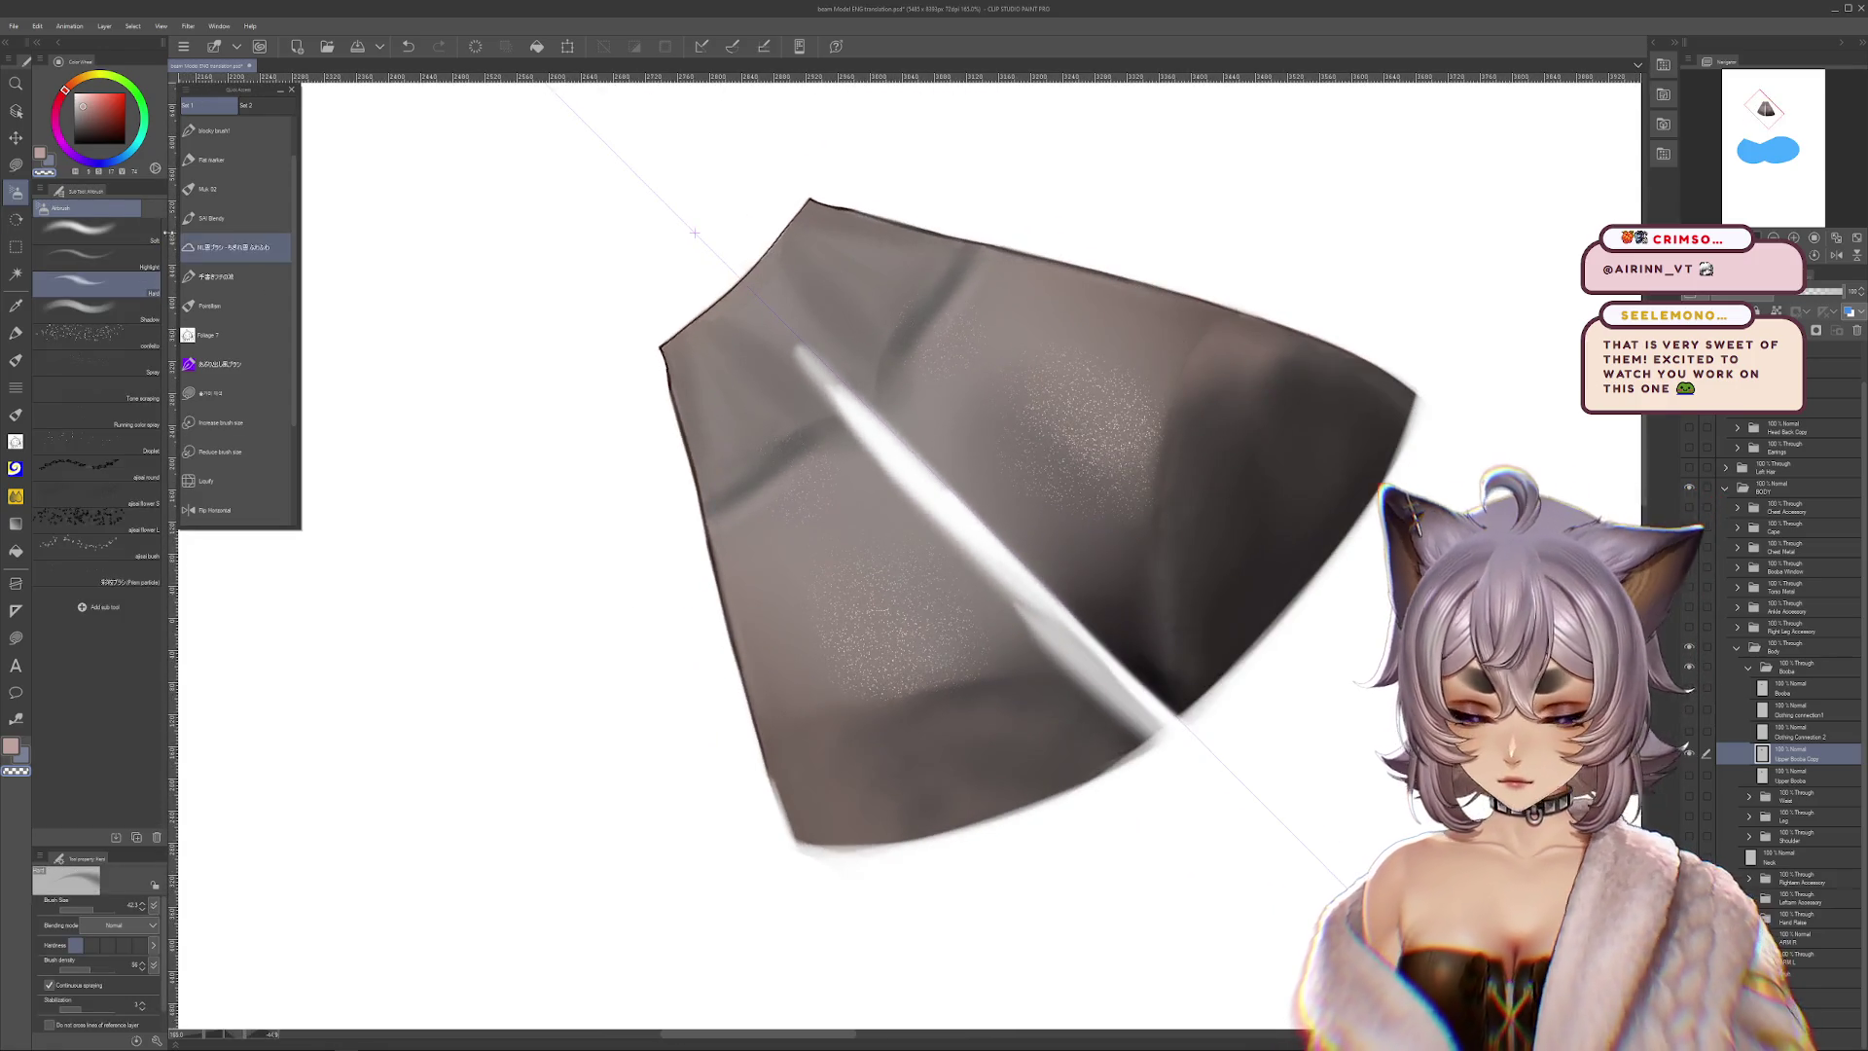
{"action": "mouse_move", "coordinate": [1080, 525]}
{"action": "left_mouse_down"}
{"action": "mouse_move", "coordinate": [1242, 416]}
{"action": "mouse_move", "coordinate": [1138, 450]}
{"action": "mouse_move", "coordinate": [1012, 778]}
{"action": "mouse_move", "coordinate": [1061, 528]}
{"action": "mouse_move", "coordinate": [1080, 808]}
{"action": "mouse_move", "coordinate": [1060, 596]}
{"action": "mouse_move", "coordinate": [1051, 633]}
{"action": "mouse_move", "coordinate": [1166, 896]}
{"action": "mouse_move", "coordinate": [1186, 363]}
{"action": "left_mouse_up"}
{"action": "key", "text": "r"}
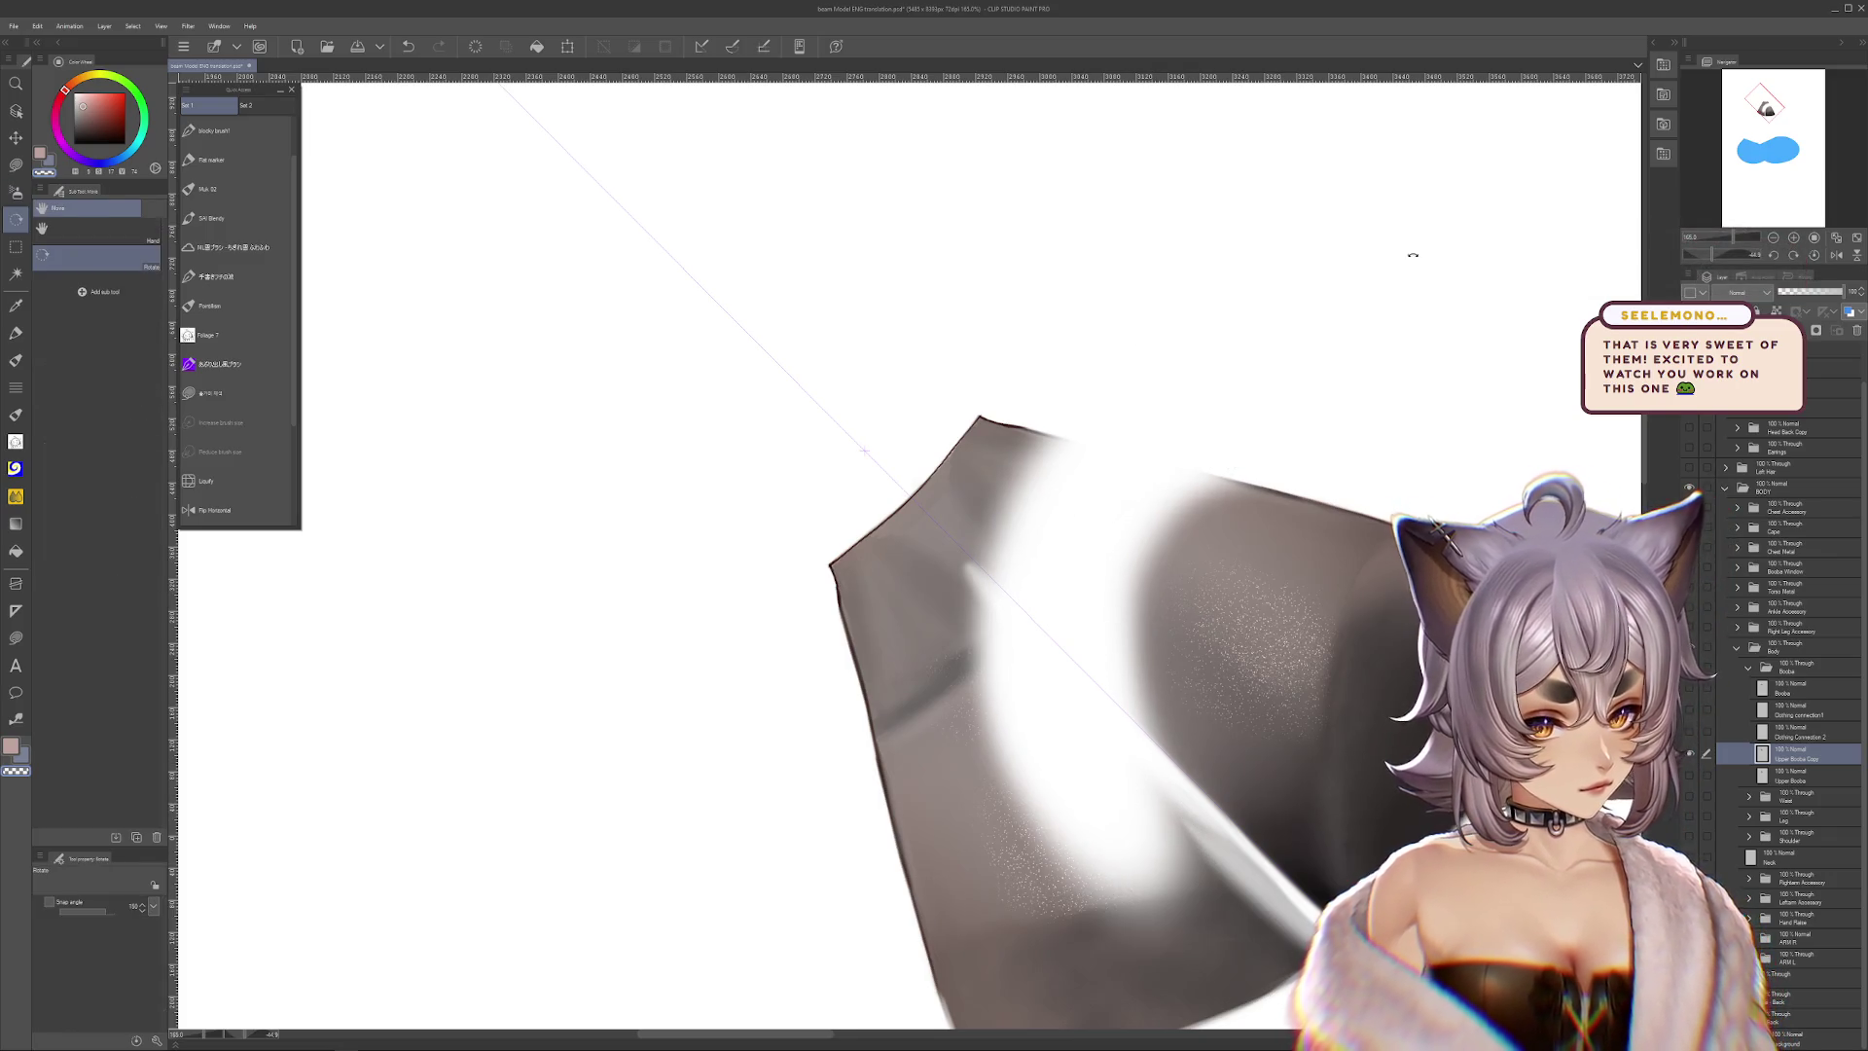
{"action": "left_click_drag", "start_coordinate": [1427, 268], "coordinate": [968, 176]}
Paint white across the cloth's middle with the Highlight (size 27), Soft (size 78) and Hard airbrushes
{"action": "left_click", "coordinate": [136, 248]}
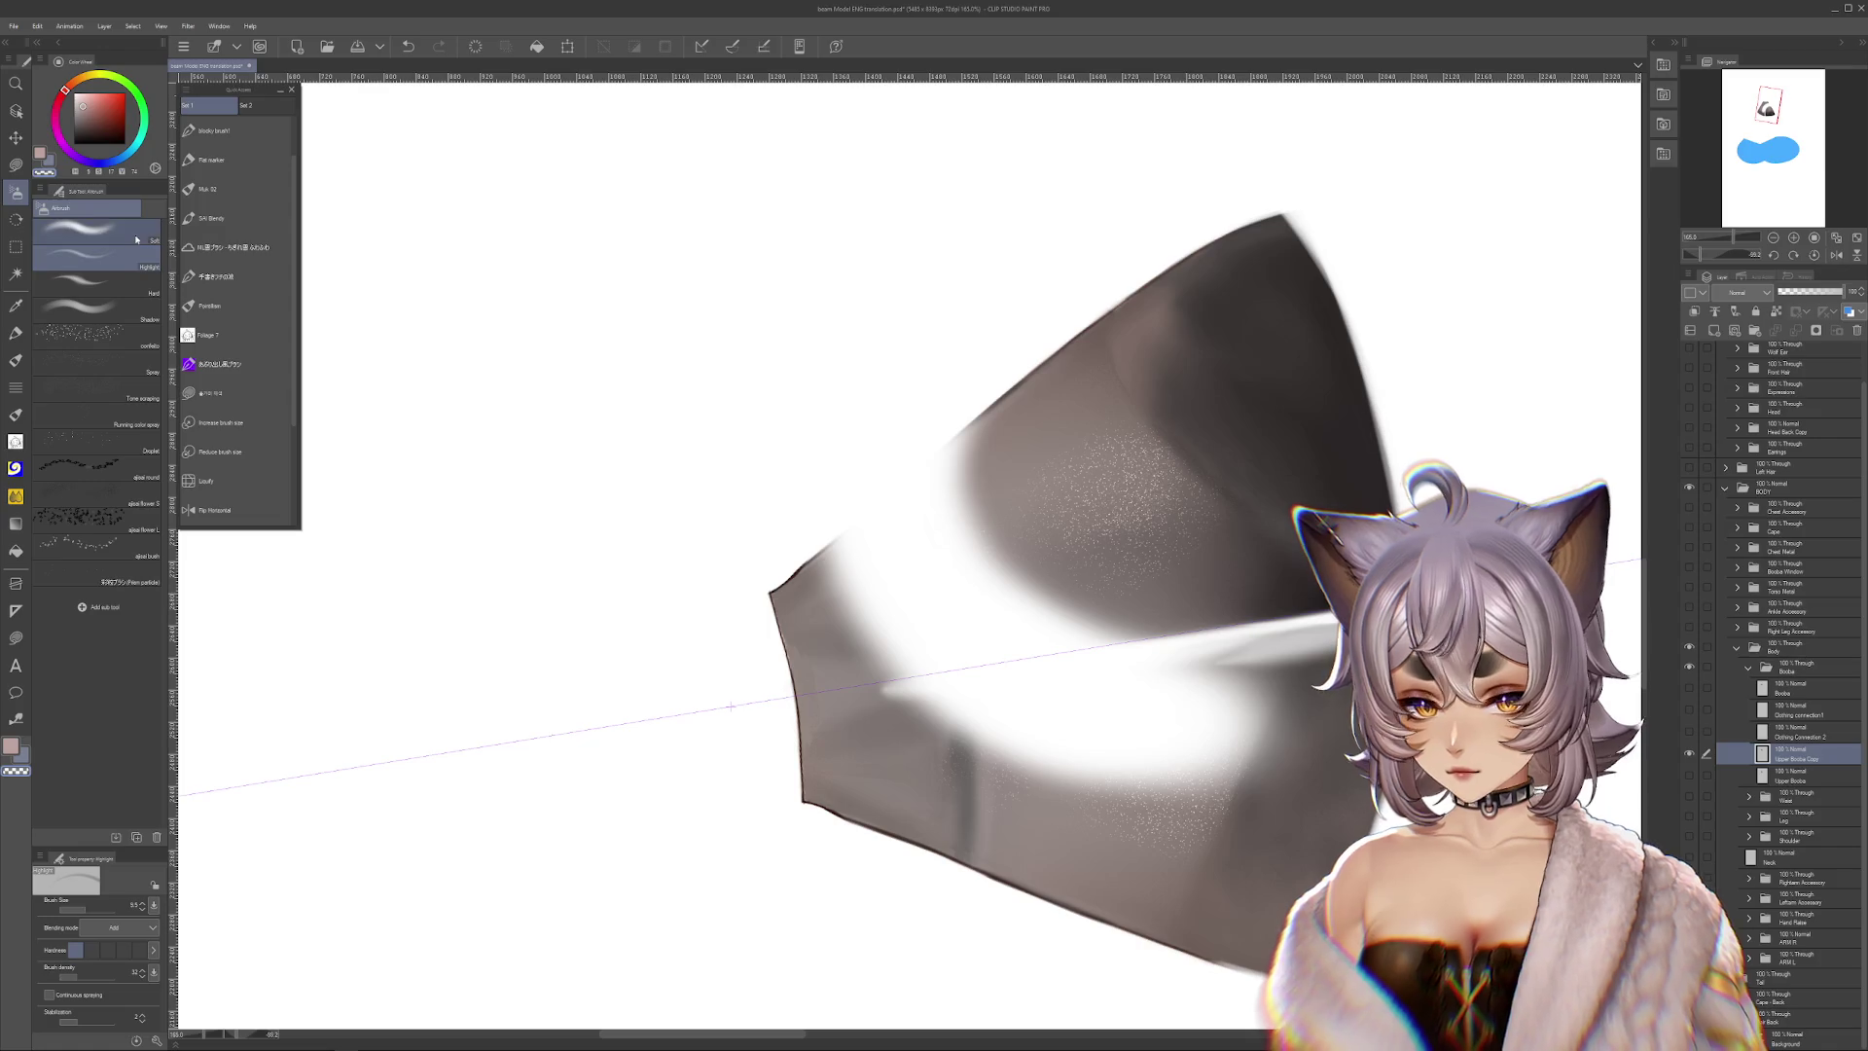
{"action": "left_click_drag", "start_coordinate": [900, 400], "coordinate": [982, 361]}
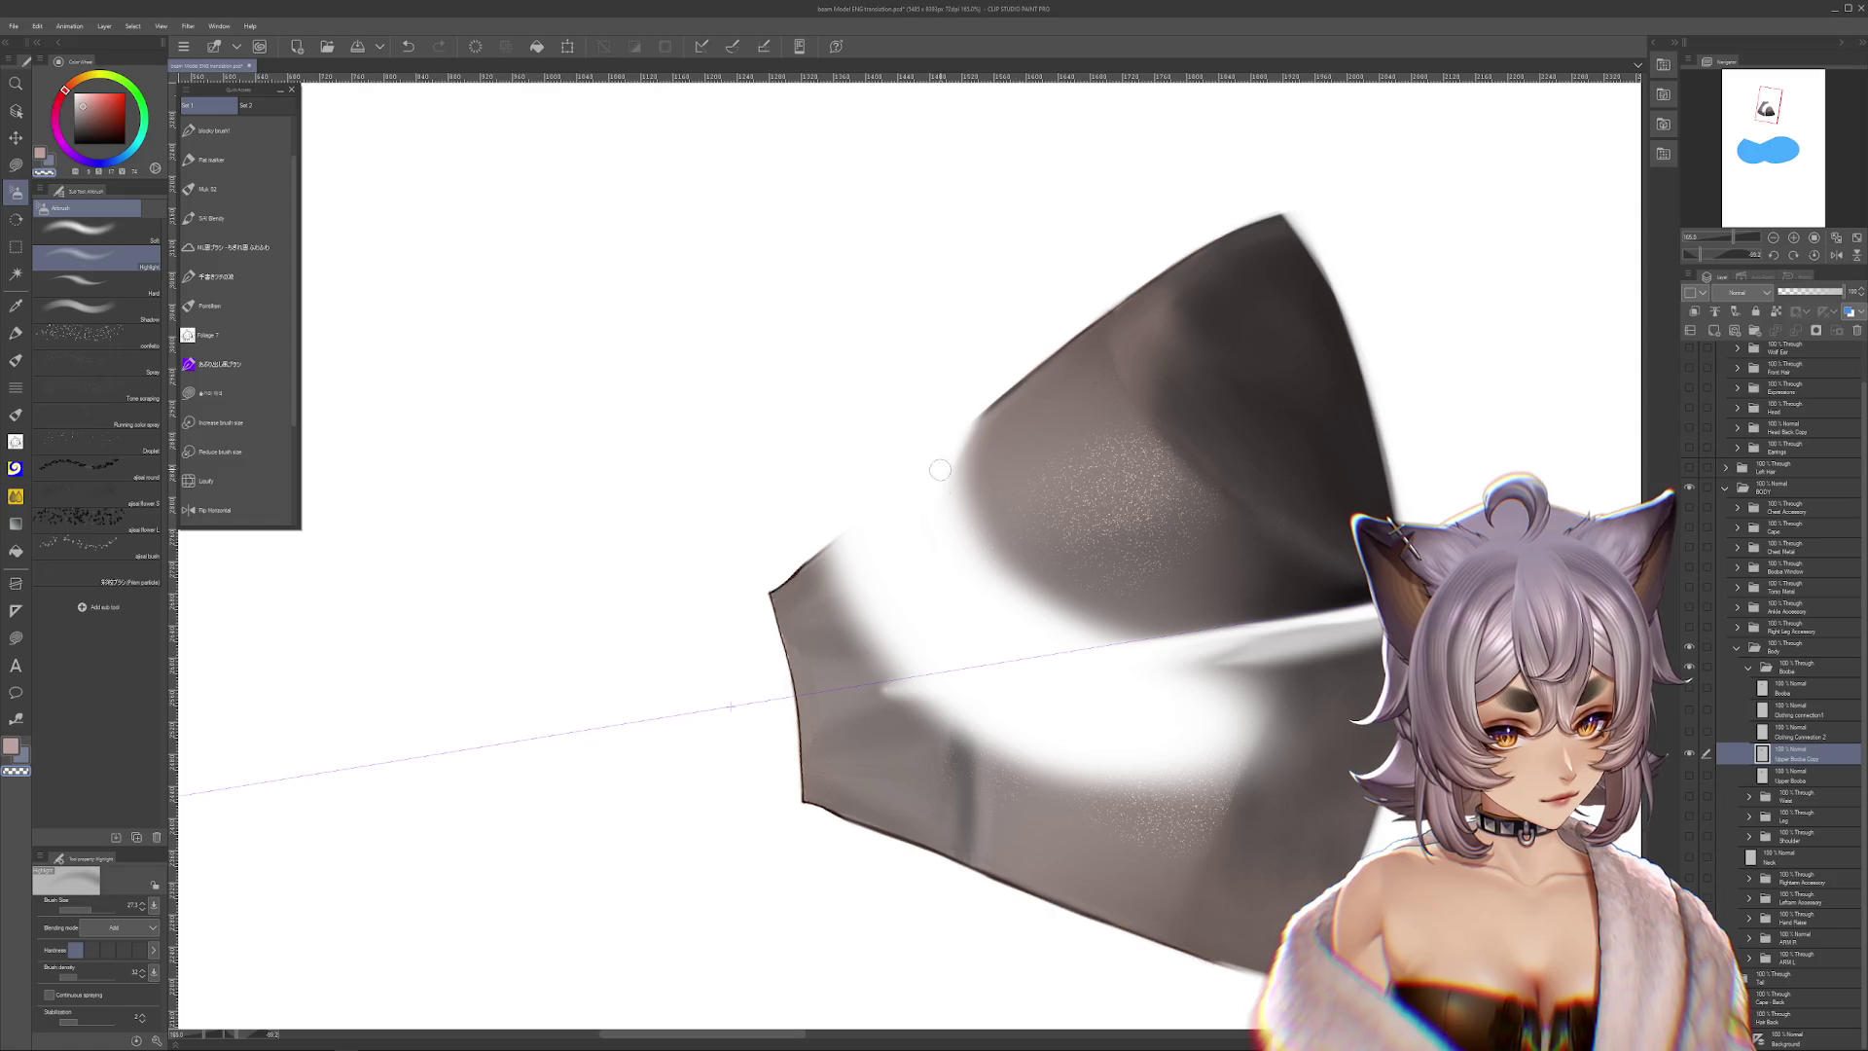
{"action": "key", "text": "comma"}
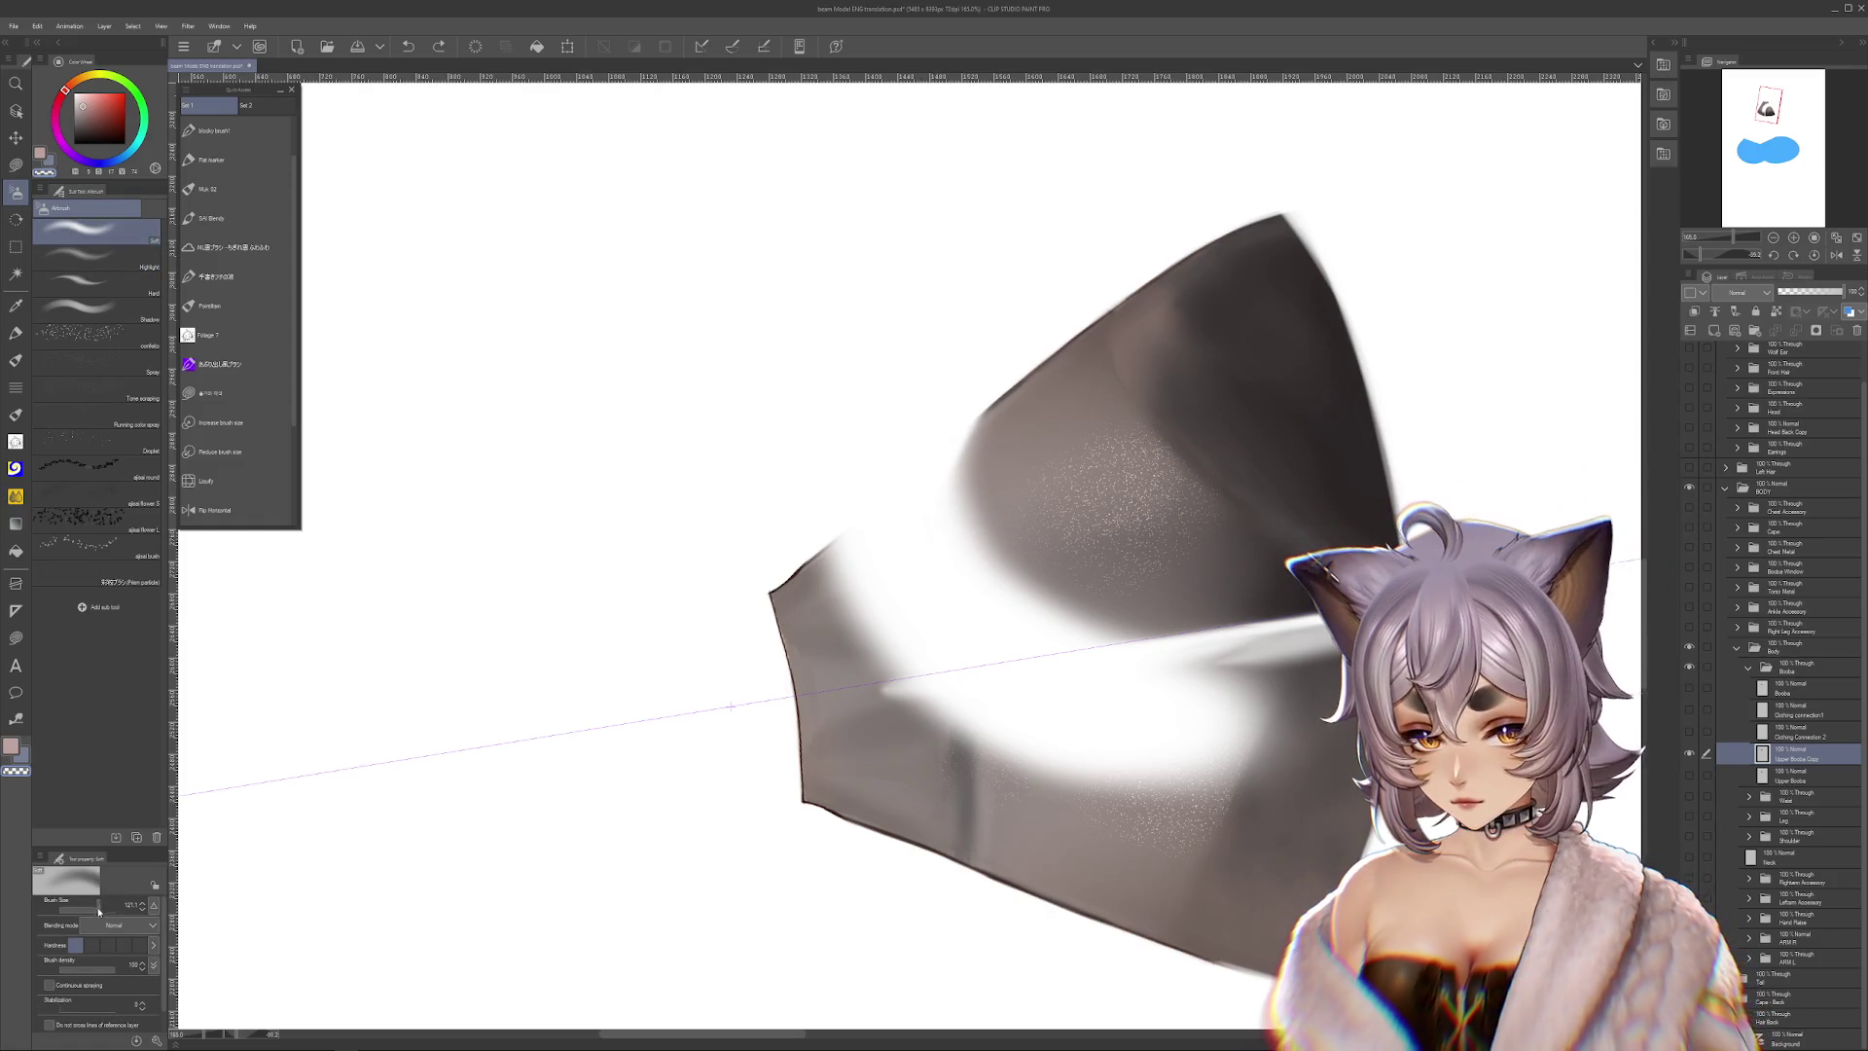
{"action": "left_click_drag", "start_coordinate": [973, 545], "coordinate": [934, 545]}
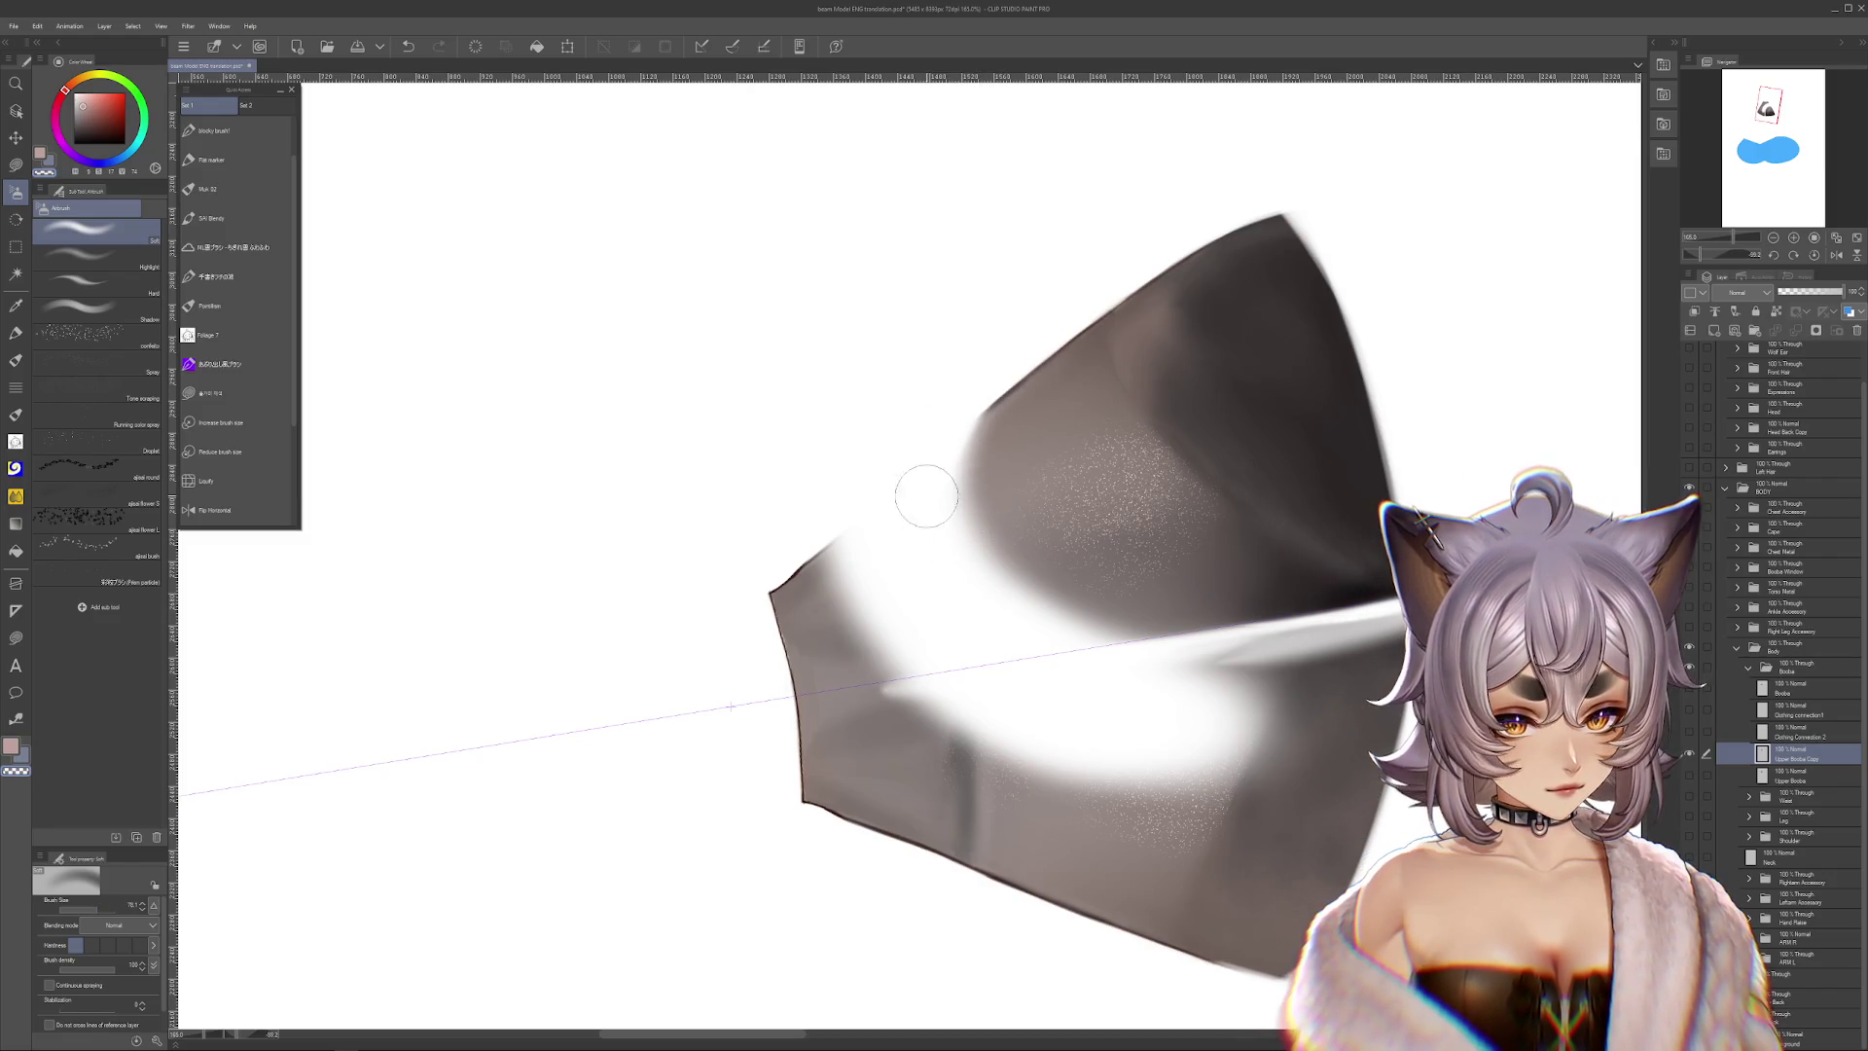
{"action": "left_click_drag", "start_coordinate": [971, 431], "coordinate": [966, 582]}
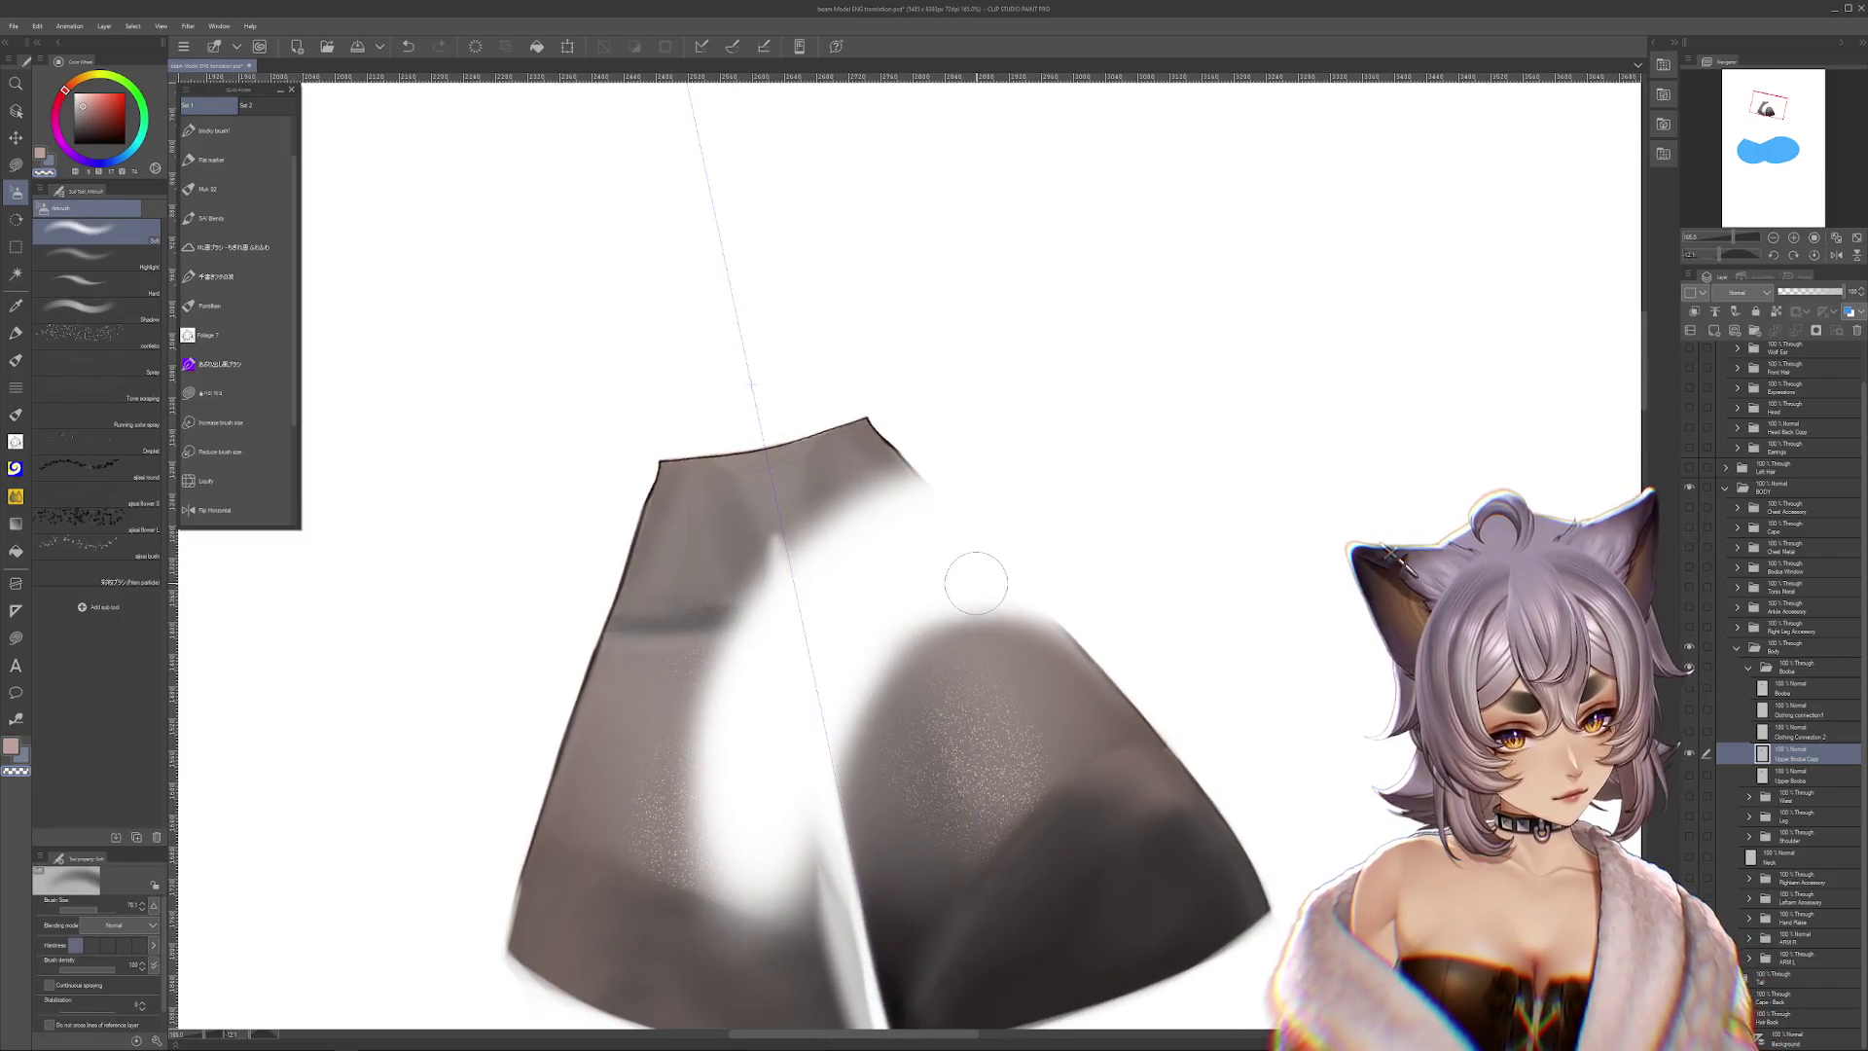
{"action": "left_click_drag", "start_coordinate": [835, 949], "coordinate": [966, 690]}
{"action": "key", "text": "period"}
{"action": "key", "text": "period"}
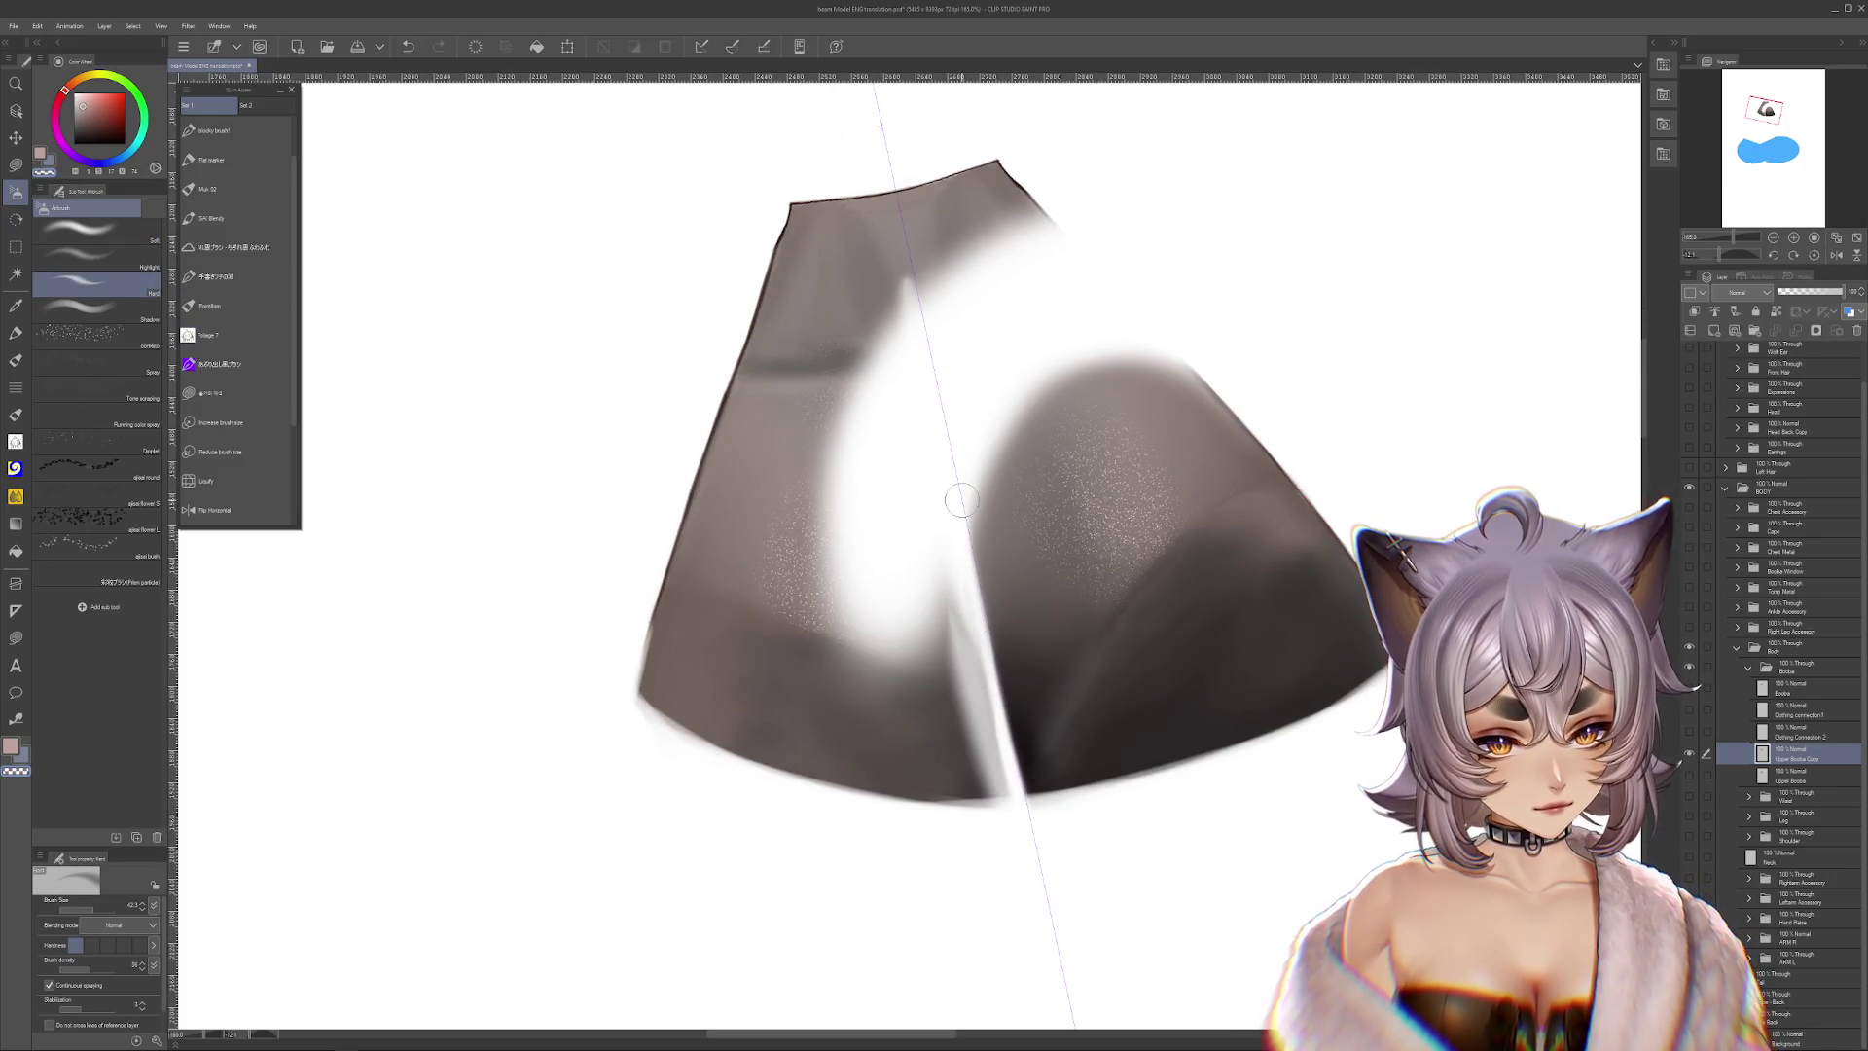
{"action": "mouse_move", "coordinate": [1092, 791]}
{"action": "left_mouse_down"}
{"action": "mouse_move", "coordinate": [1155, 785]}
{"action": "mouse_move", "coordinate": [1104, 758]}
{"action": "left_mouse_up"}
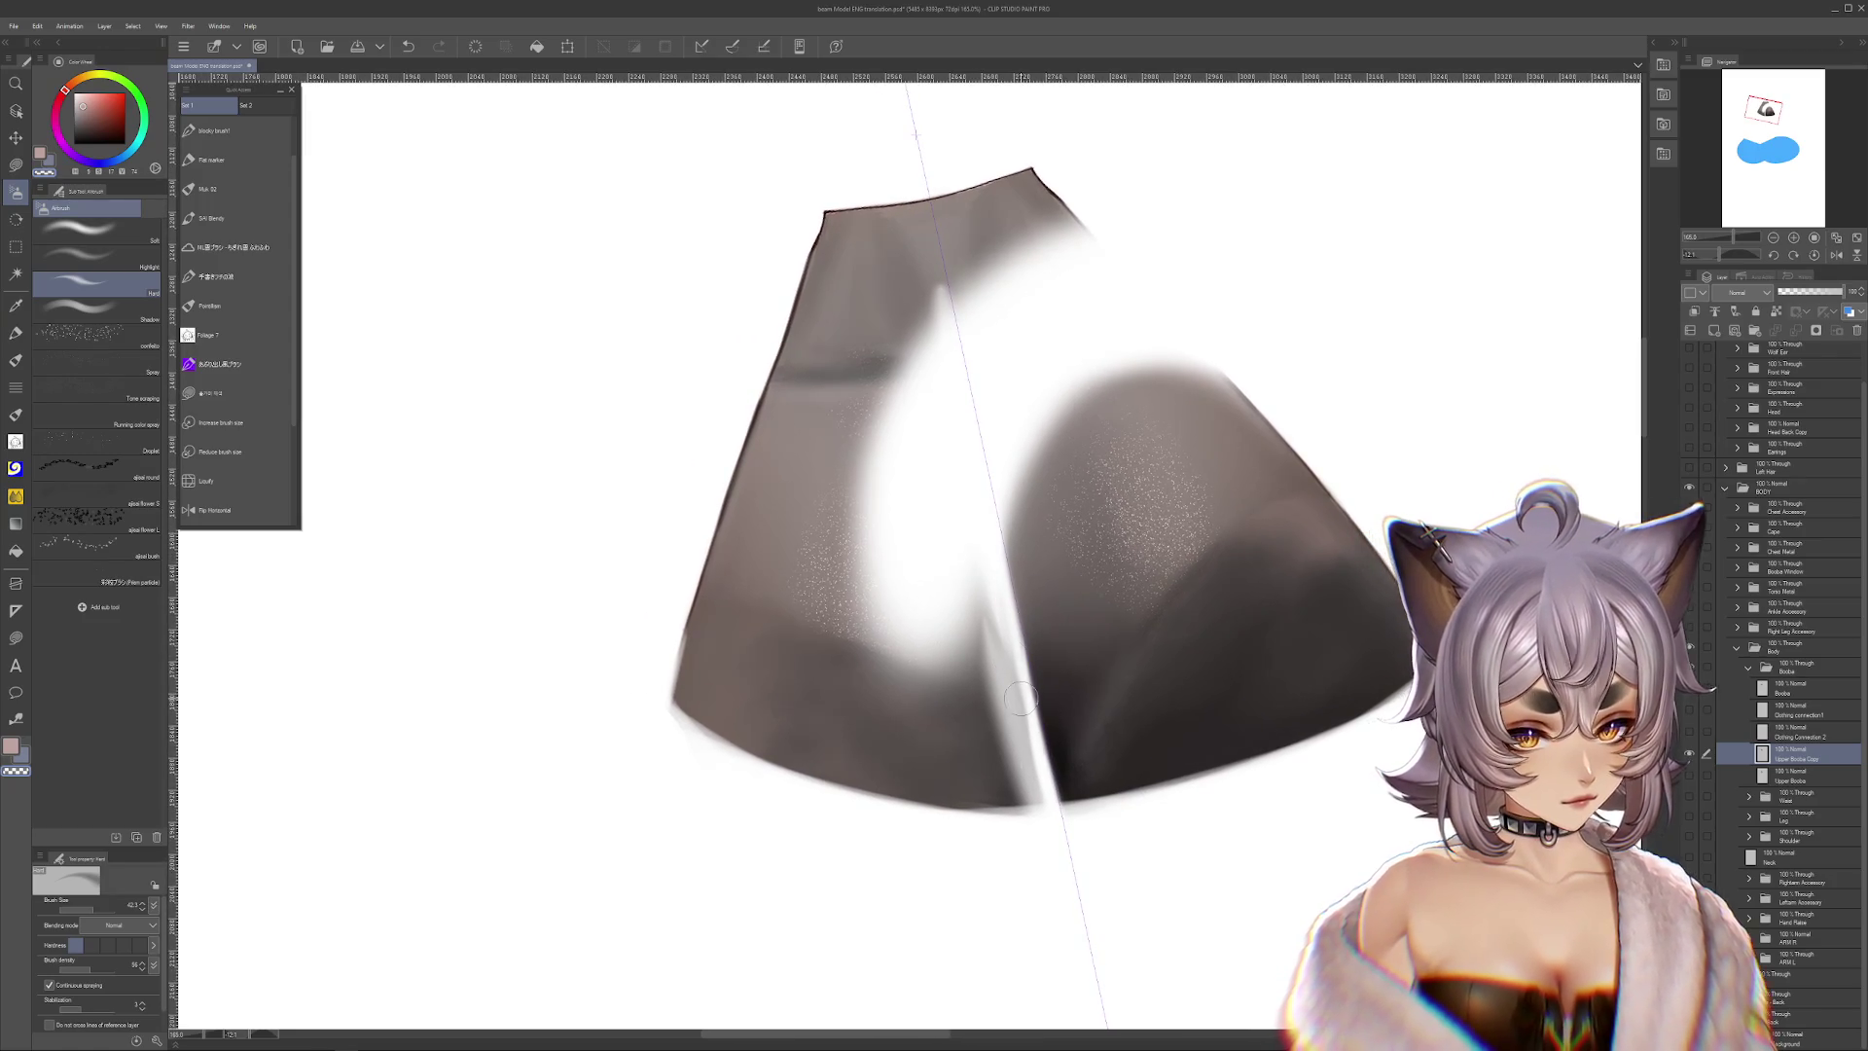
{"action": "left_click", "coordinate": [211, 393]}
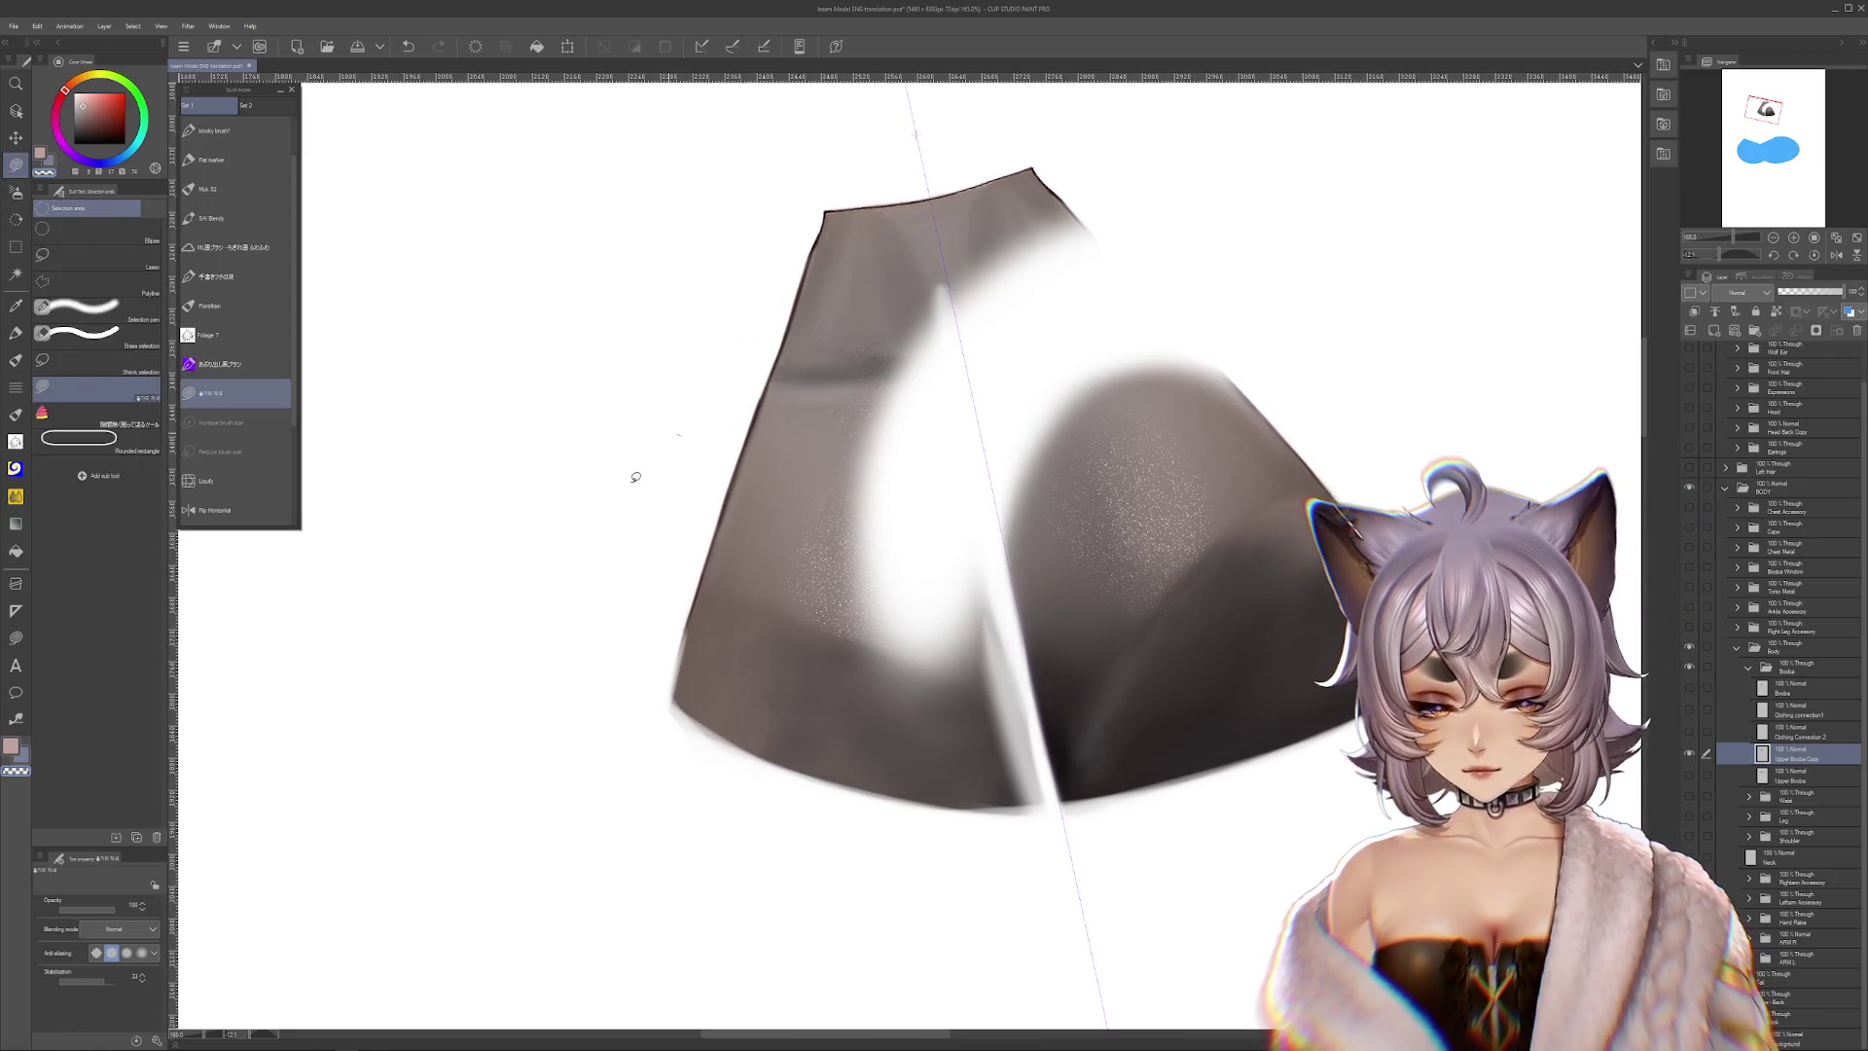
Lasso-erase the left pieces of the highlighted cloth copy, including the leftover small triangle
{"action": "left_click_drag", "start_coordinate": [646, 446], "coordinate": [983, 607]}
{"action": "left_click_drag", "start_coordinate": [1046, 759], "coordinate": [897, 784]}
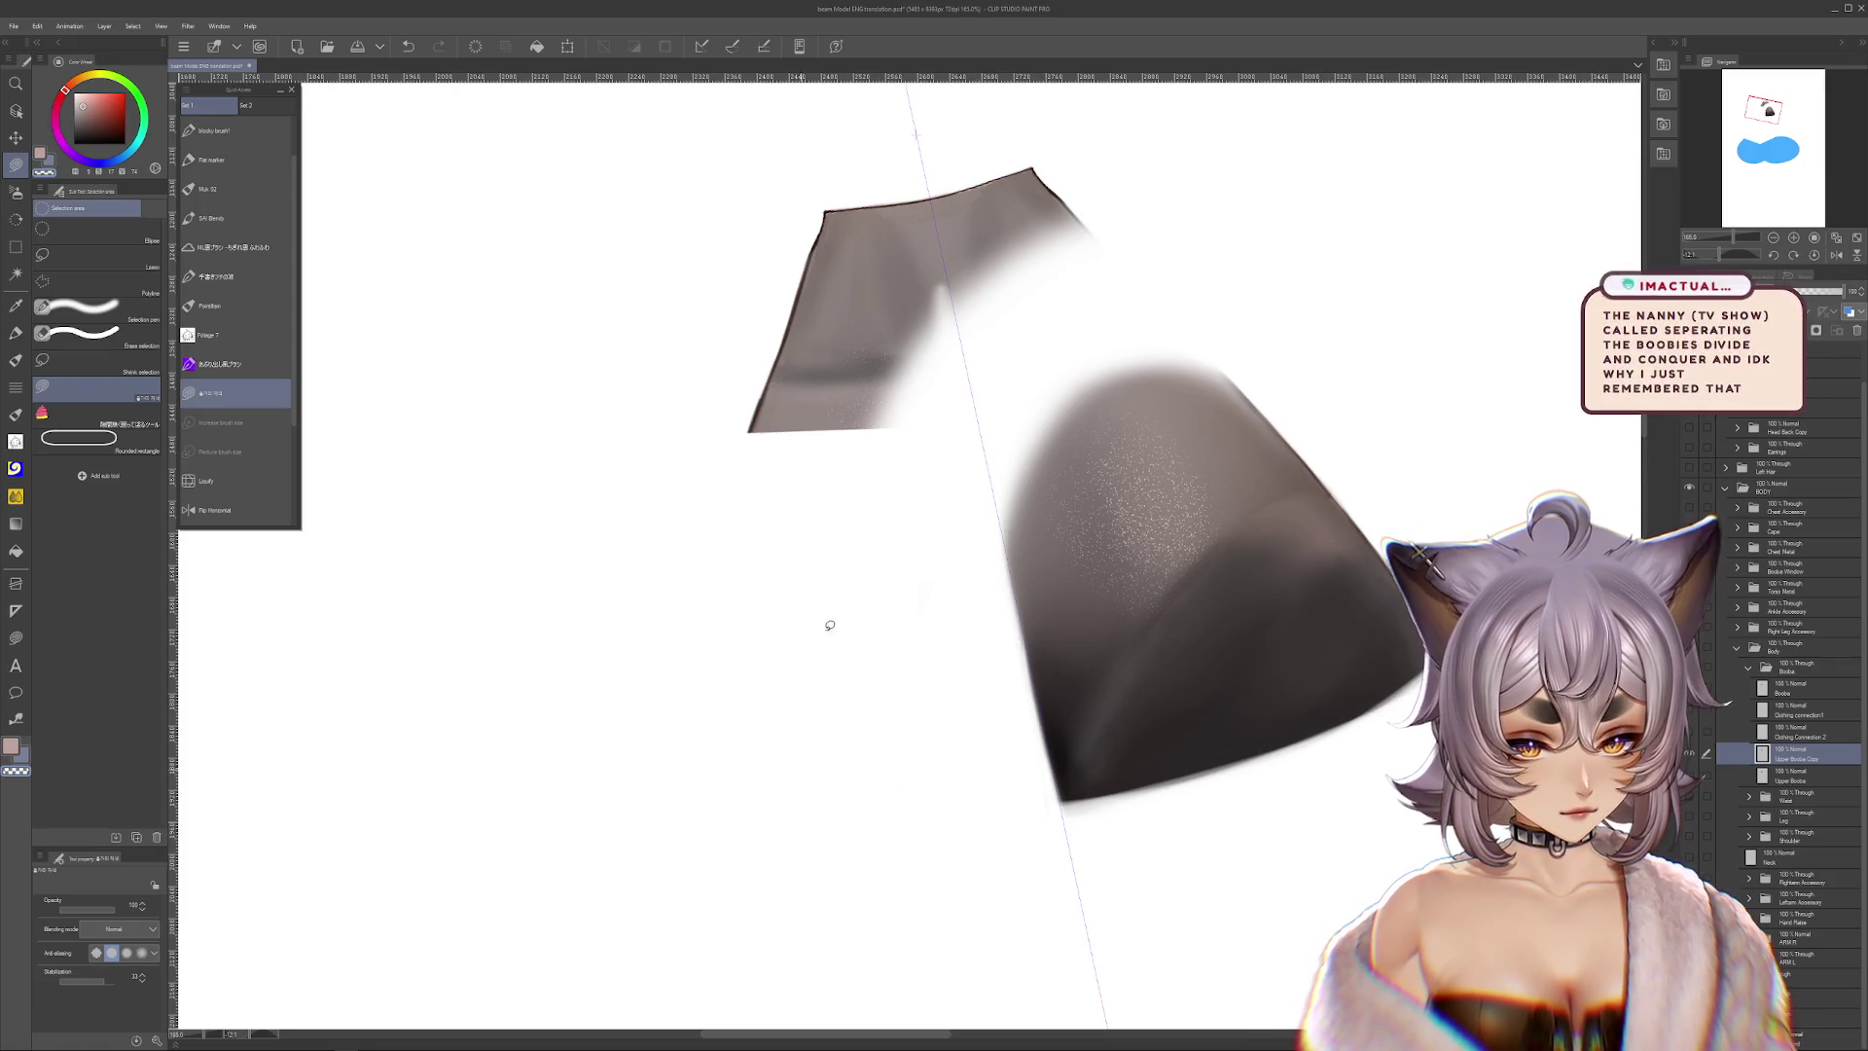
{"action": "scroll", "coordinate": [915, 618], "scroll_direction": "up", "scroll_amount": 2}
{"action": "left_click_drag", "start_coordinate": [915, 617], "coordinate": [678, 727]}
{"action": "left_click_drag", "start_coordinate": [1145, 696], "coordinate": [1148, 672]}
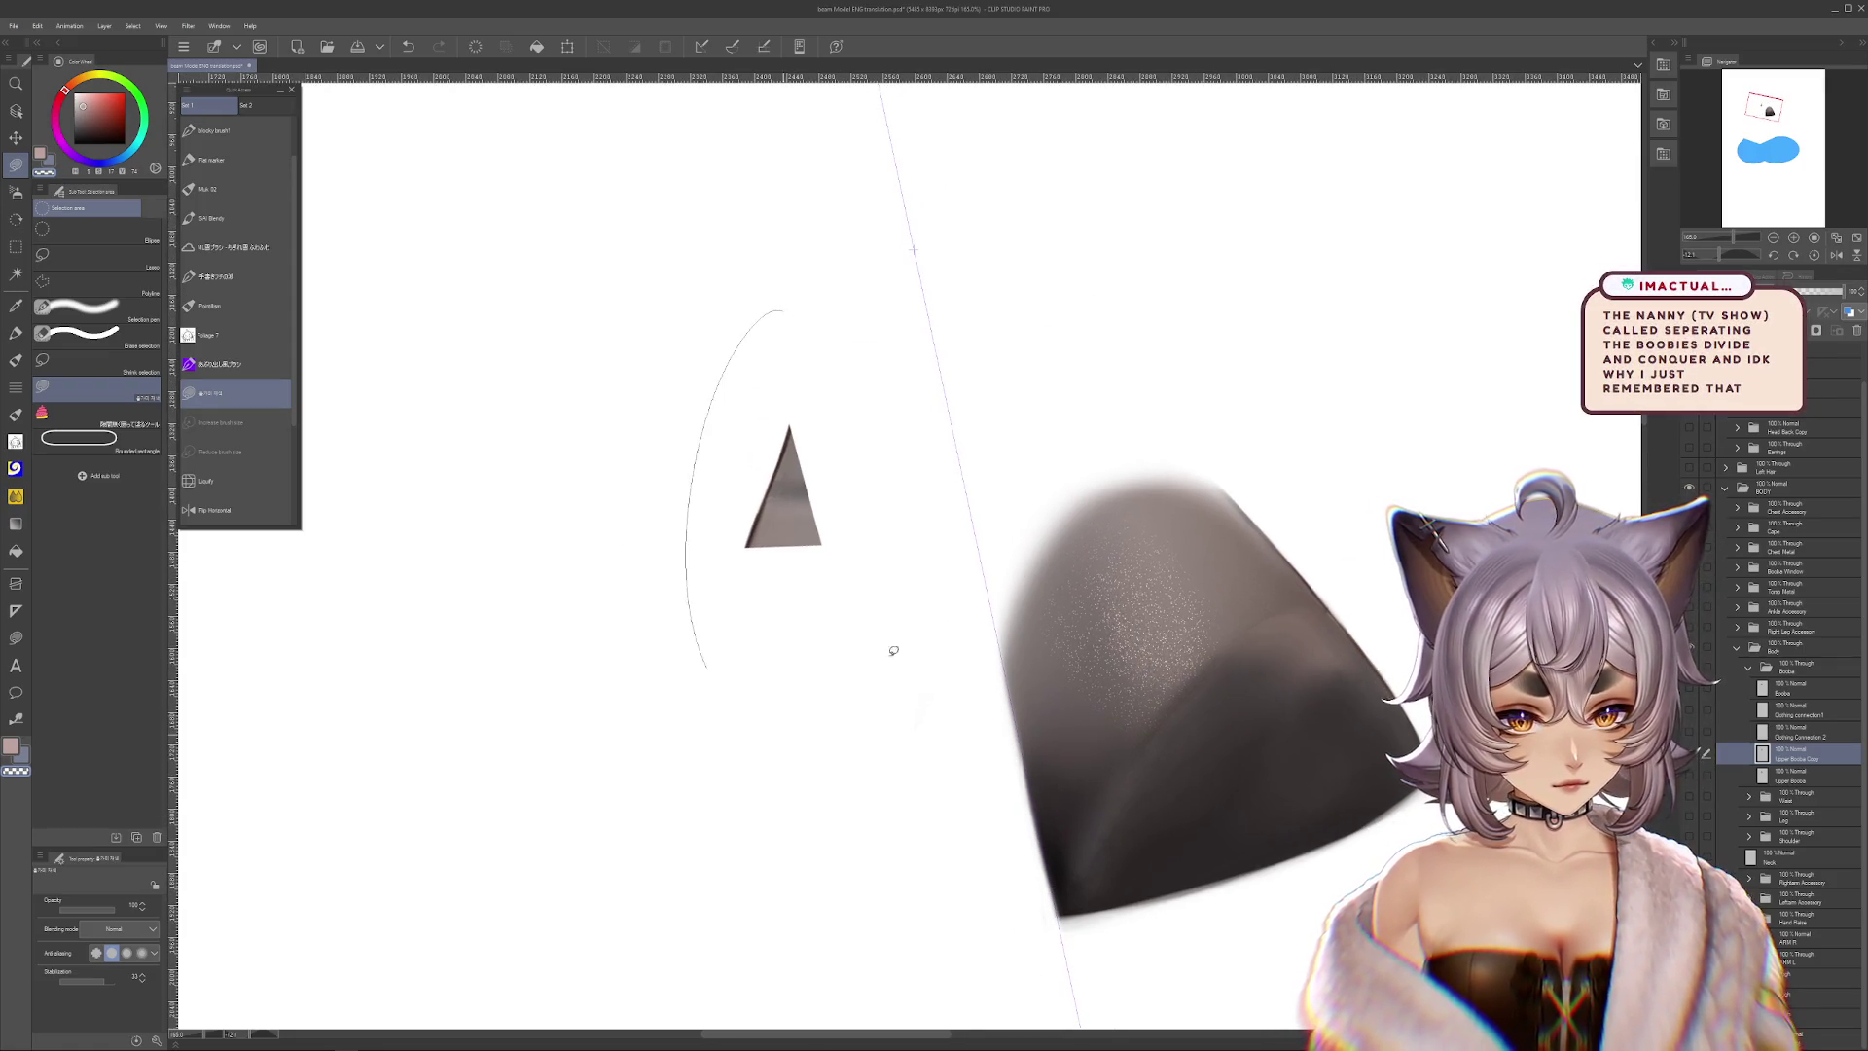
{"action": "left_click_drag", "start_coordinate": [857, 690], "coordinate": [859, 686]}
{"action": "left_click_drag", "start_coordinate": [1265, 779], "coordinate": [1398, 858]}
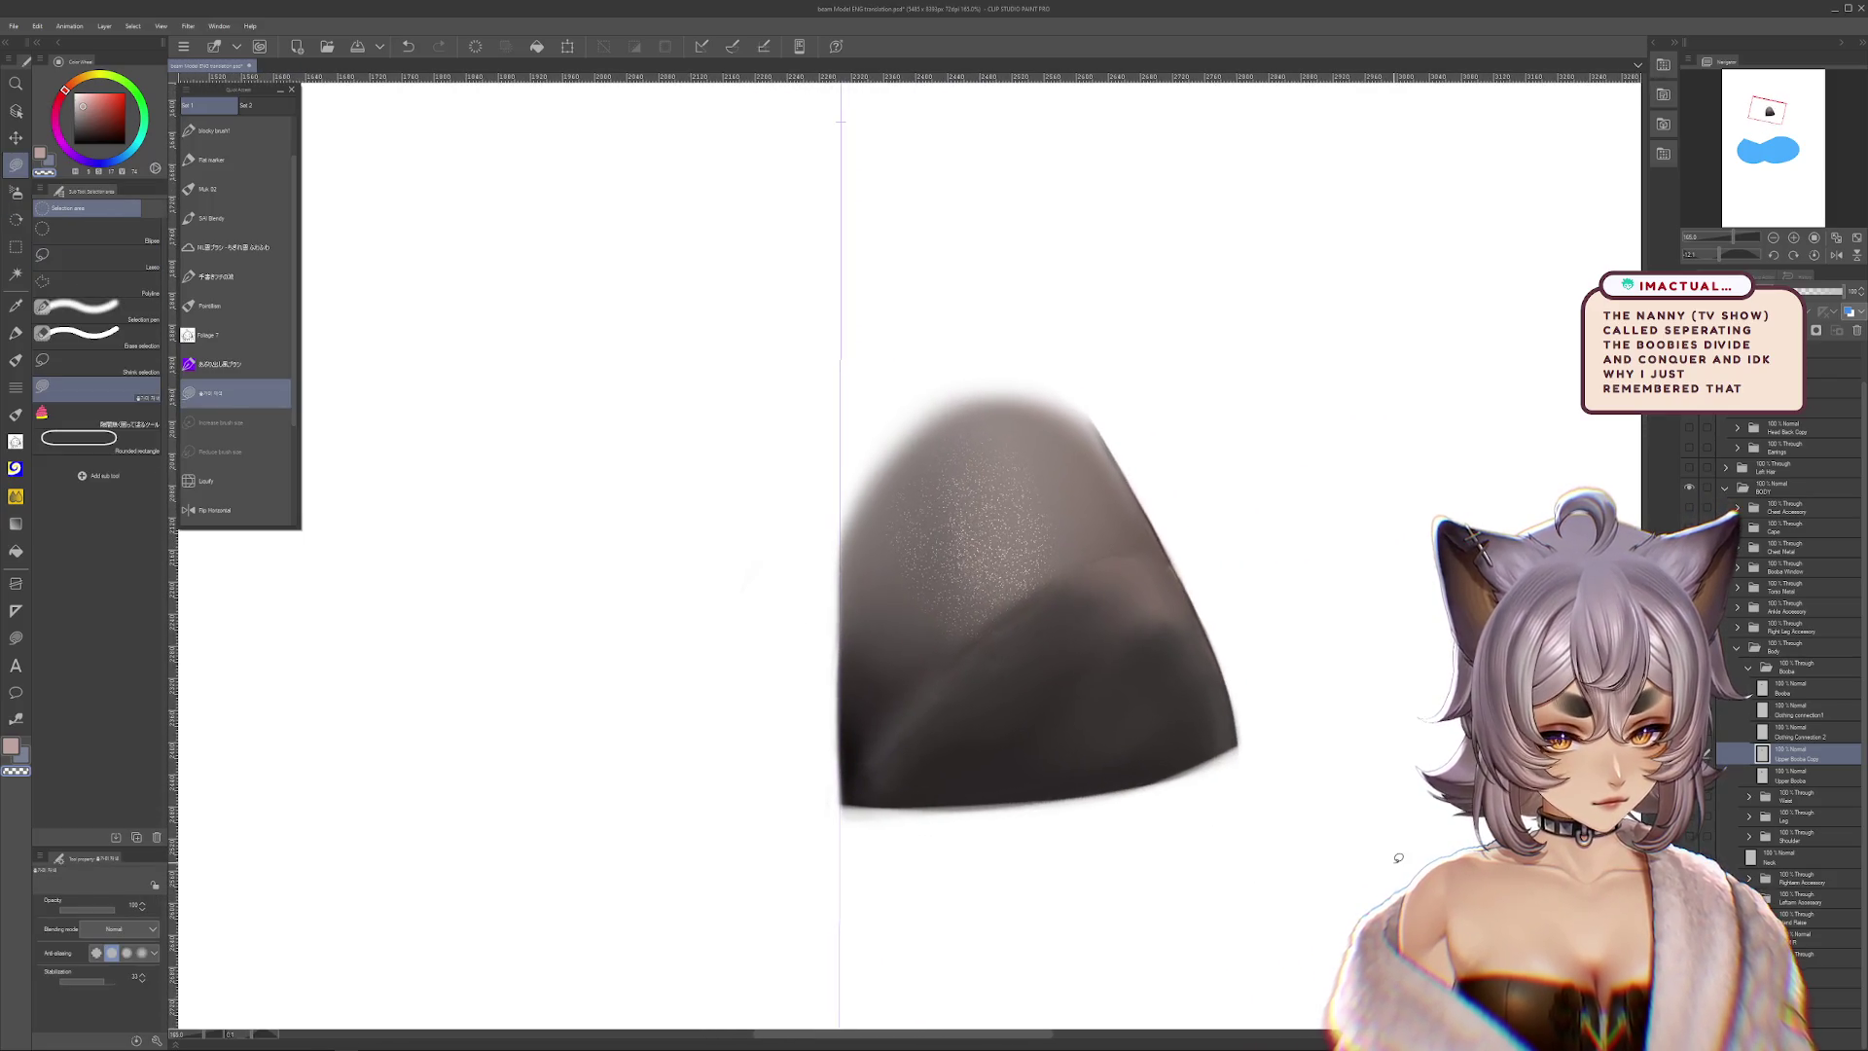
Step through undo and redo to compare the erased cloth shapes with and without the cups
{"action": "key", "text": "ctrl+z"}
{"action": "key", "text": "ctrl+y"}
{"action": "key", "text": "ctrl+z"}
{"action": "key", "text": "ctrl+y"}
{"action": "key", "text": "ctrl+z"}
{"action": "key", "text": "ctrl+y"}
{"action": "key", "text": "ctrl+z"}
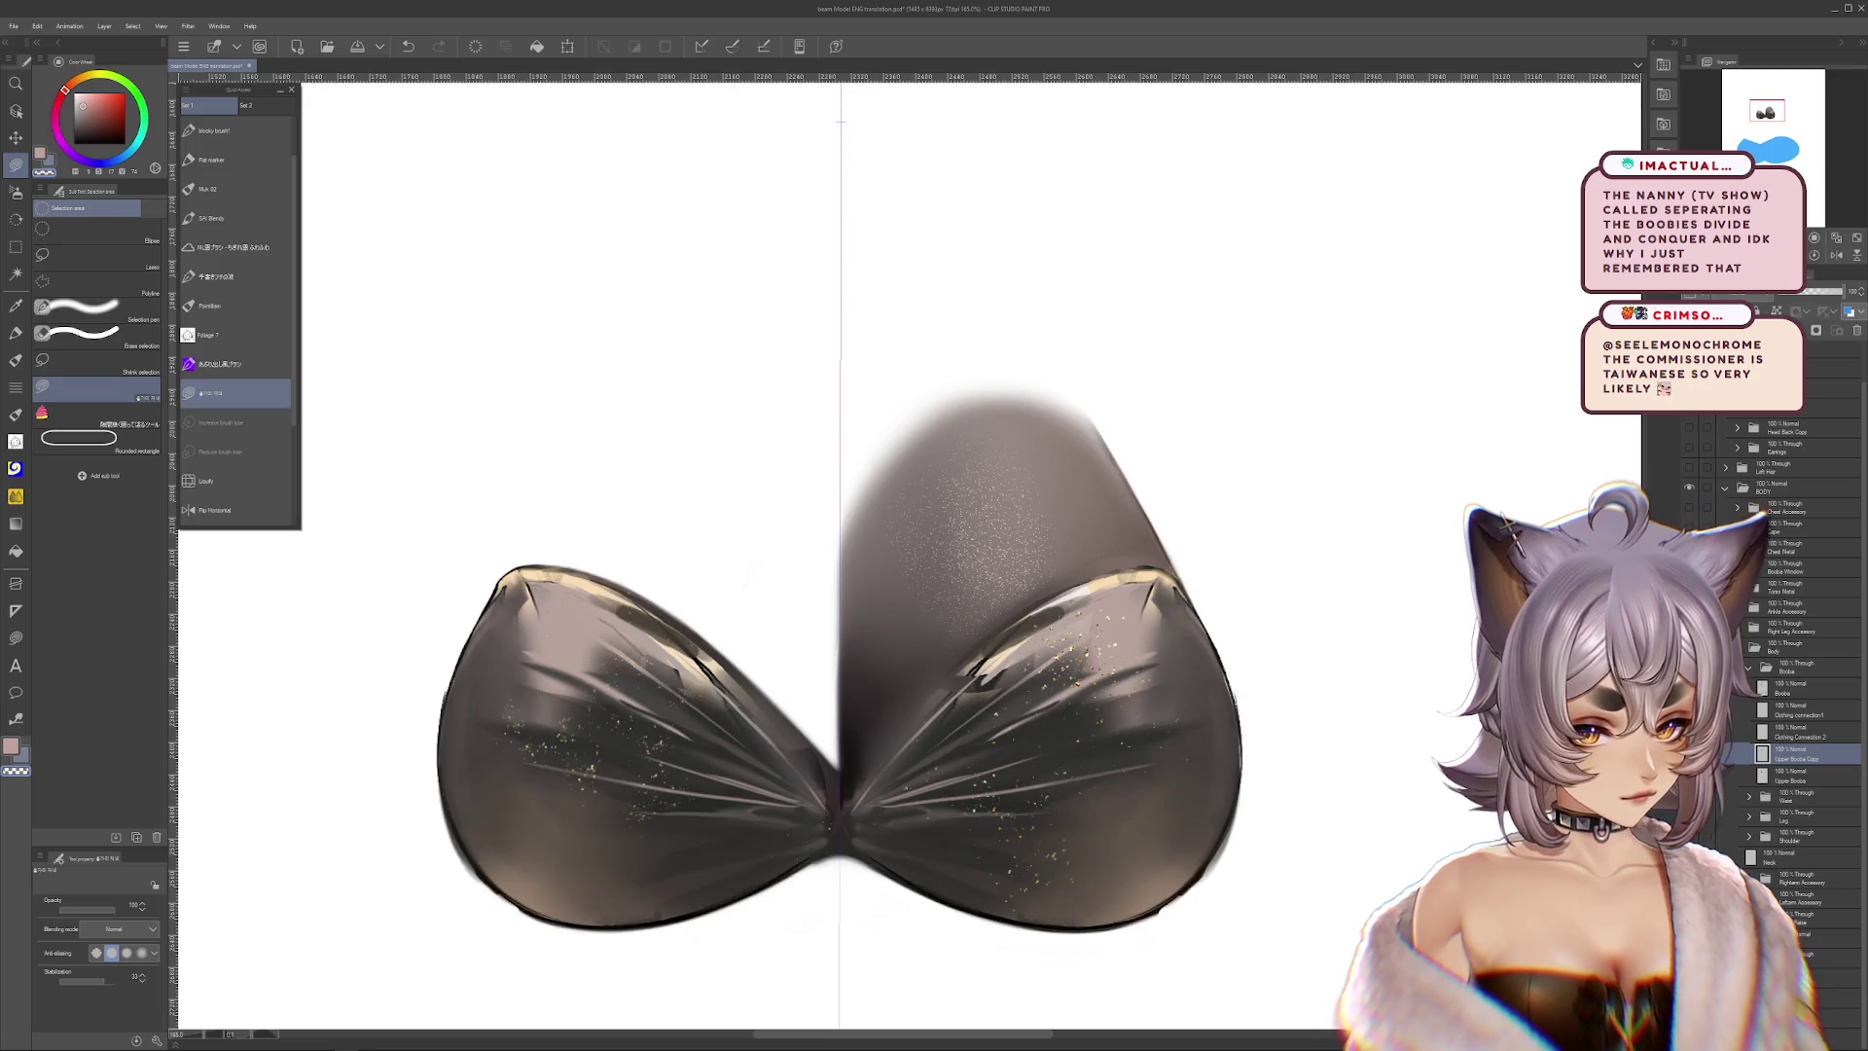
{"action": "key", "text": "ctrl+z"}
Select the Boobs layer, show the bra cups again and clear the leftover blurry shape beside them
{"action": "left_click", "coordinate": [1803, 694]}
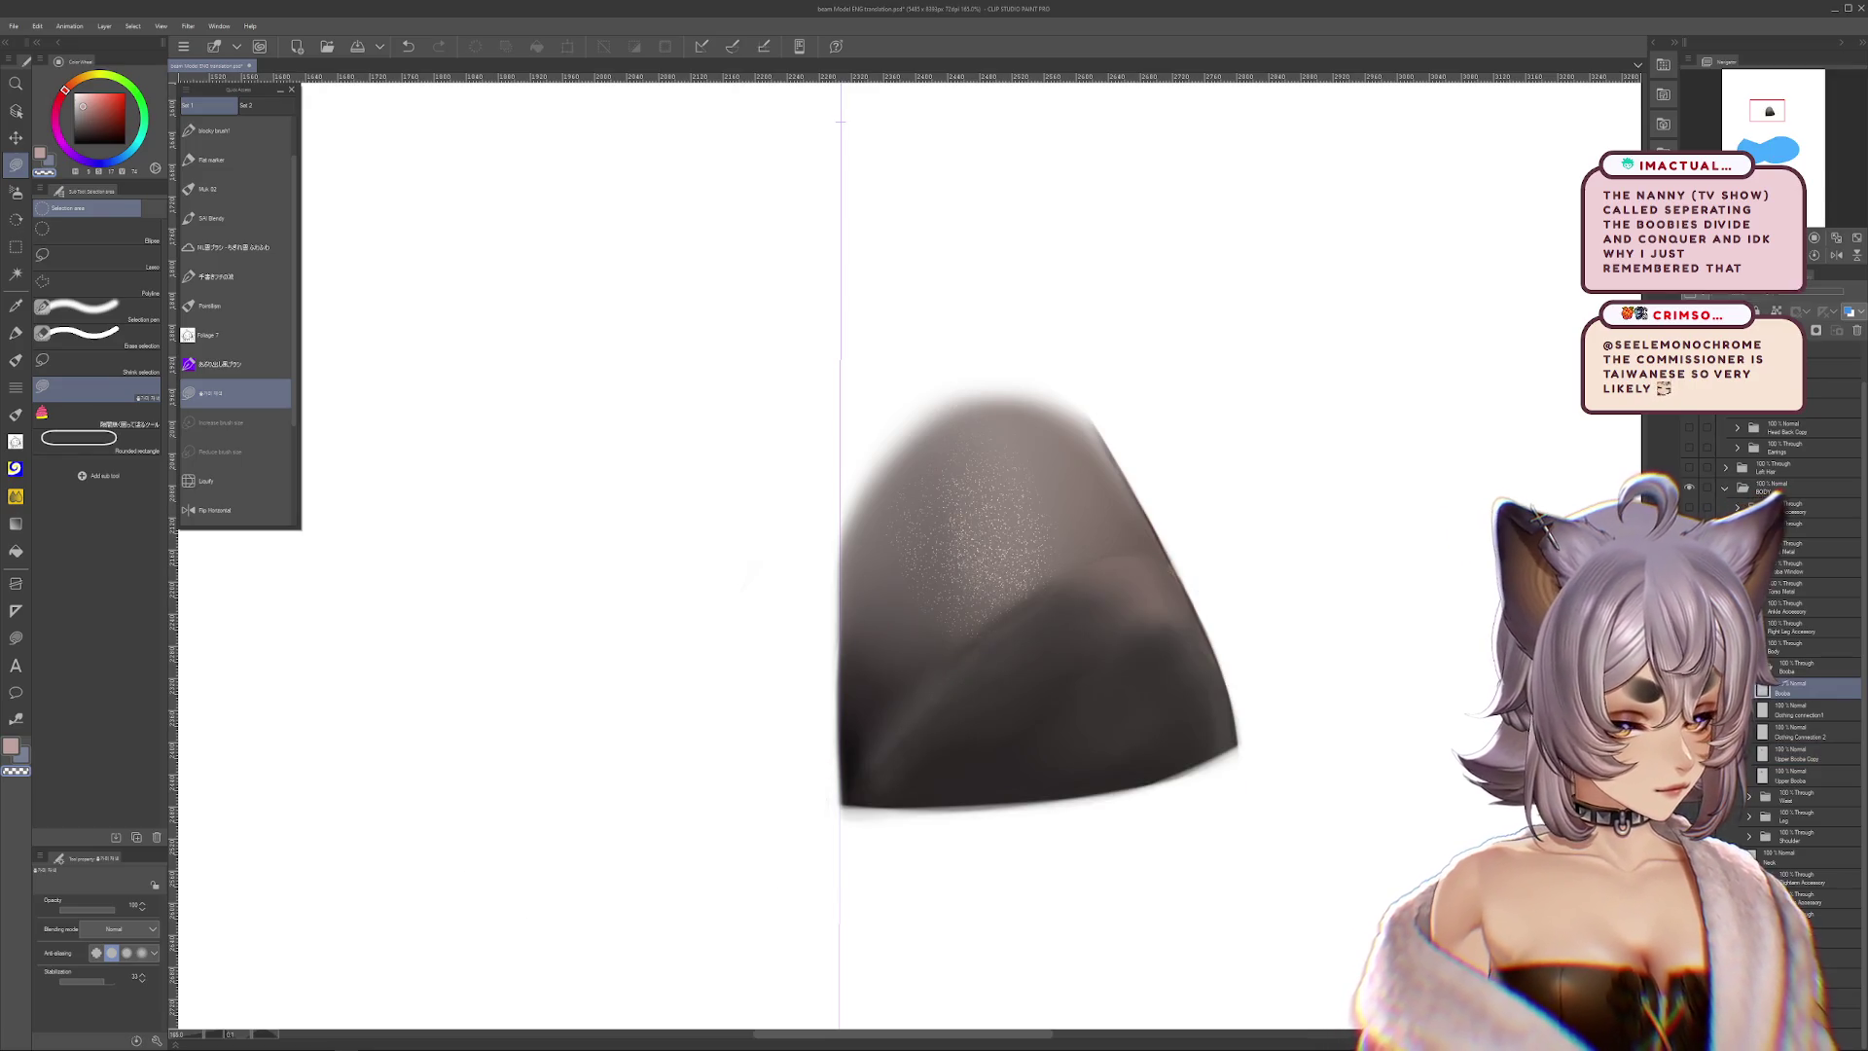
{"action": "key", "text": "ctrl+y"}
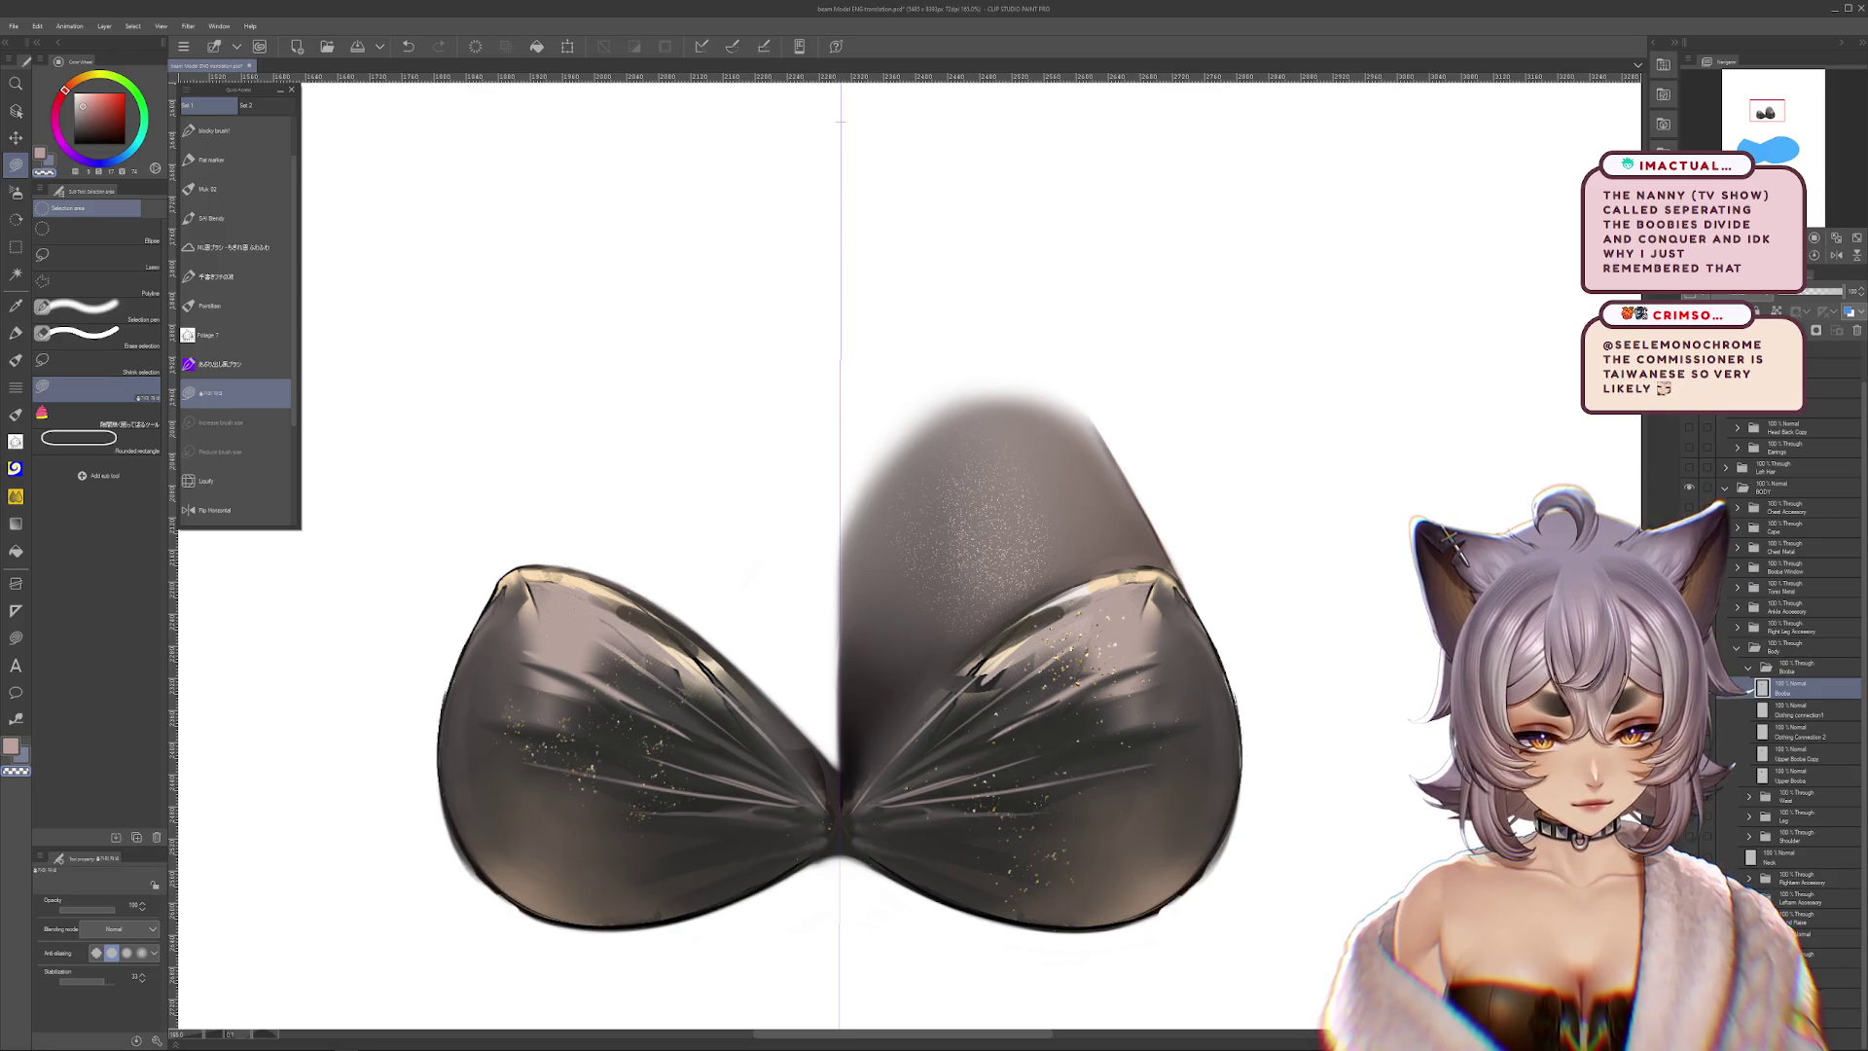
{"action": "key", "text": "ctrl+z"}
{"action": "key", "text": "ctrl+y"}
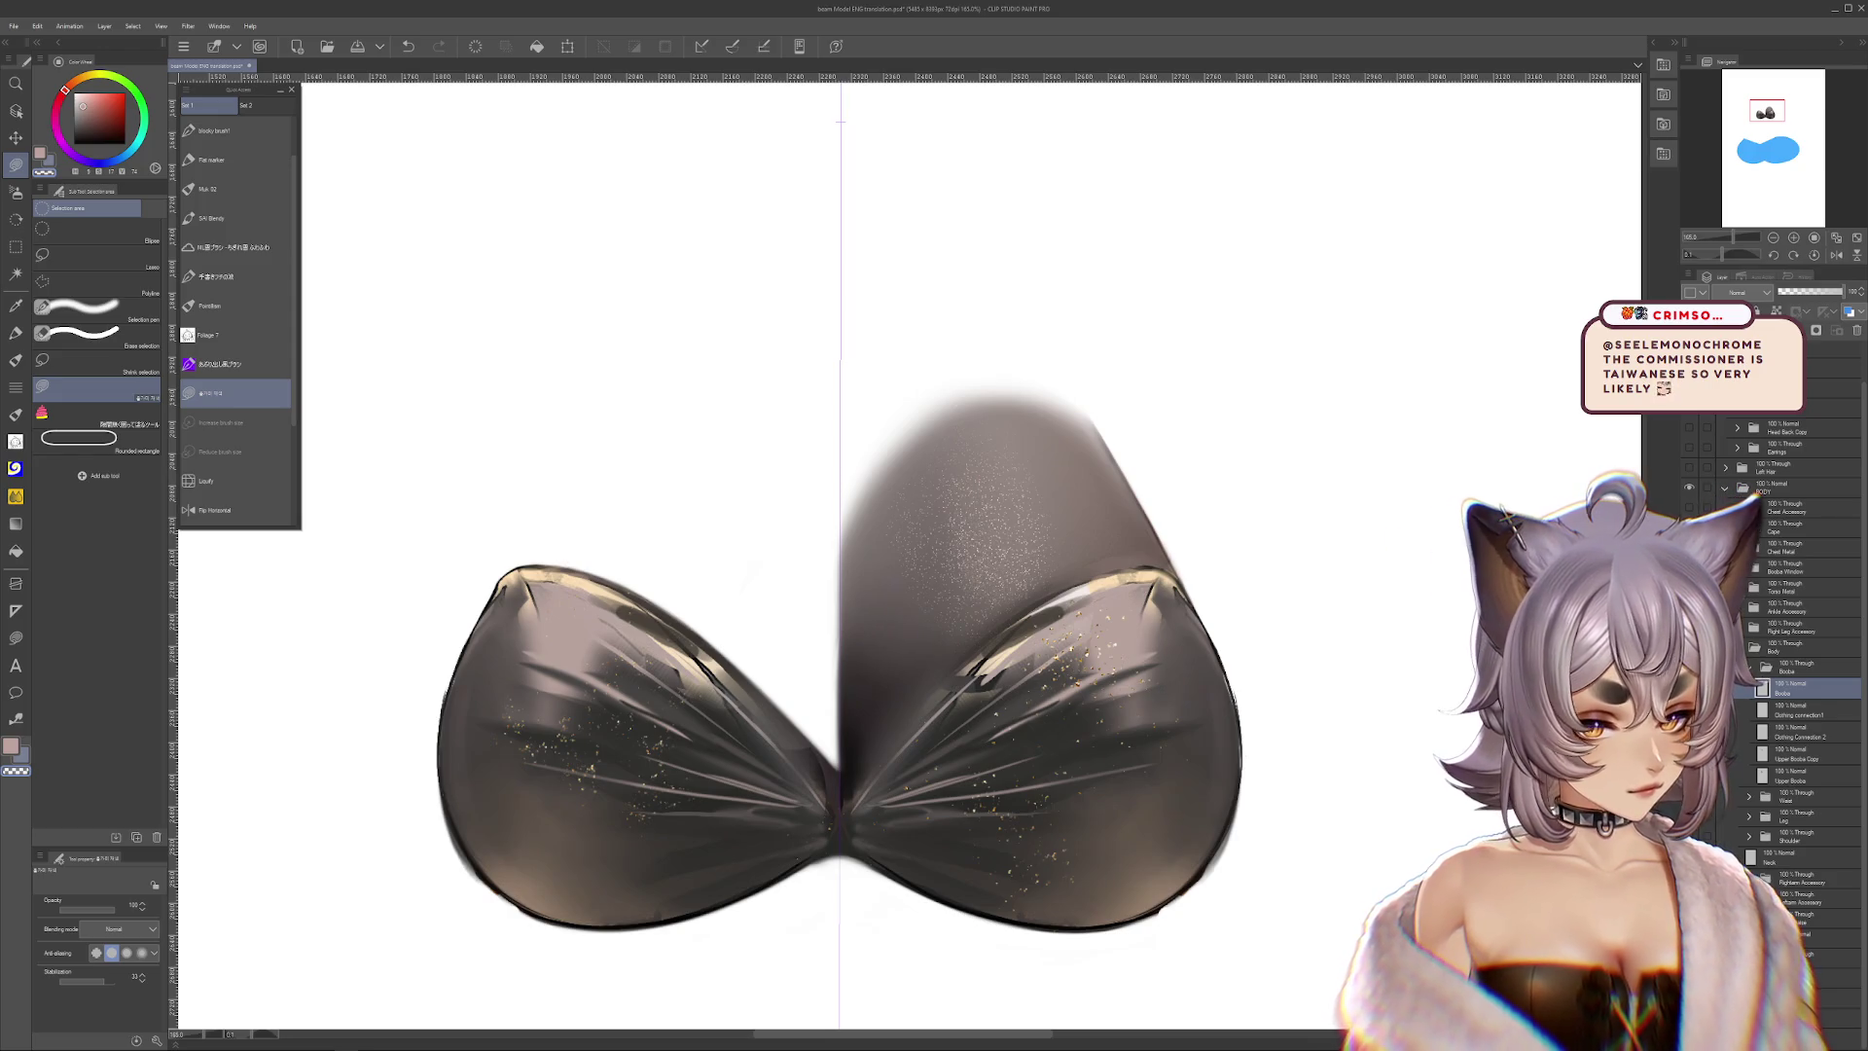
{"action": "left_click_drag", "start_coordinate": [837, 681], "coordinate": [993, 633]}
{"action": "scroll", "coordinate": [918, 699], "scroll_direction": "up", "scroll_amount": 2}
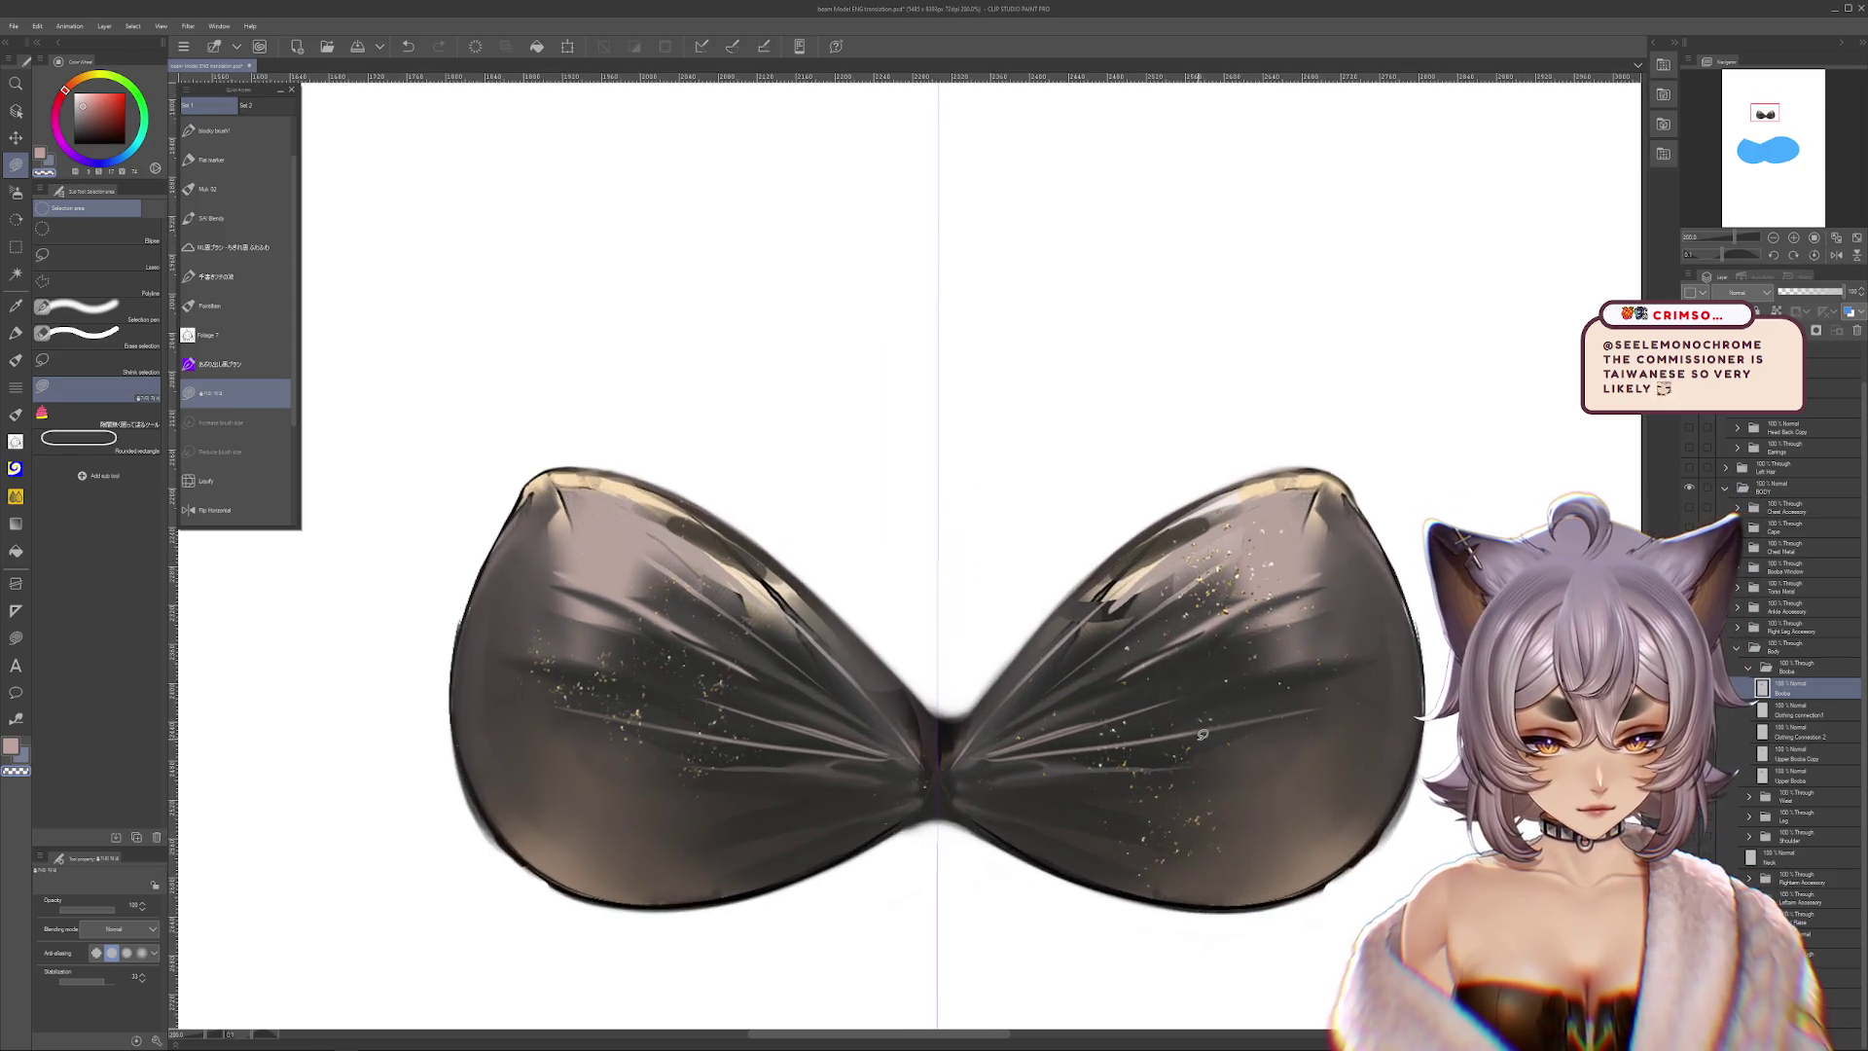
Zoom in on the centre of the cups and lasso-clear the dark fill between them
{"action": "scroll", "coordinate": [918, 699], "scroll_direction": "up", "scroll_amount": 2}
{"action": "scroll", "coordinate": [917, 700], "scroll_direction": "up", "scroll_amount": 2}
{"action": "left_click", "coordinate": [235, 159]}
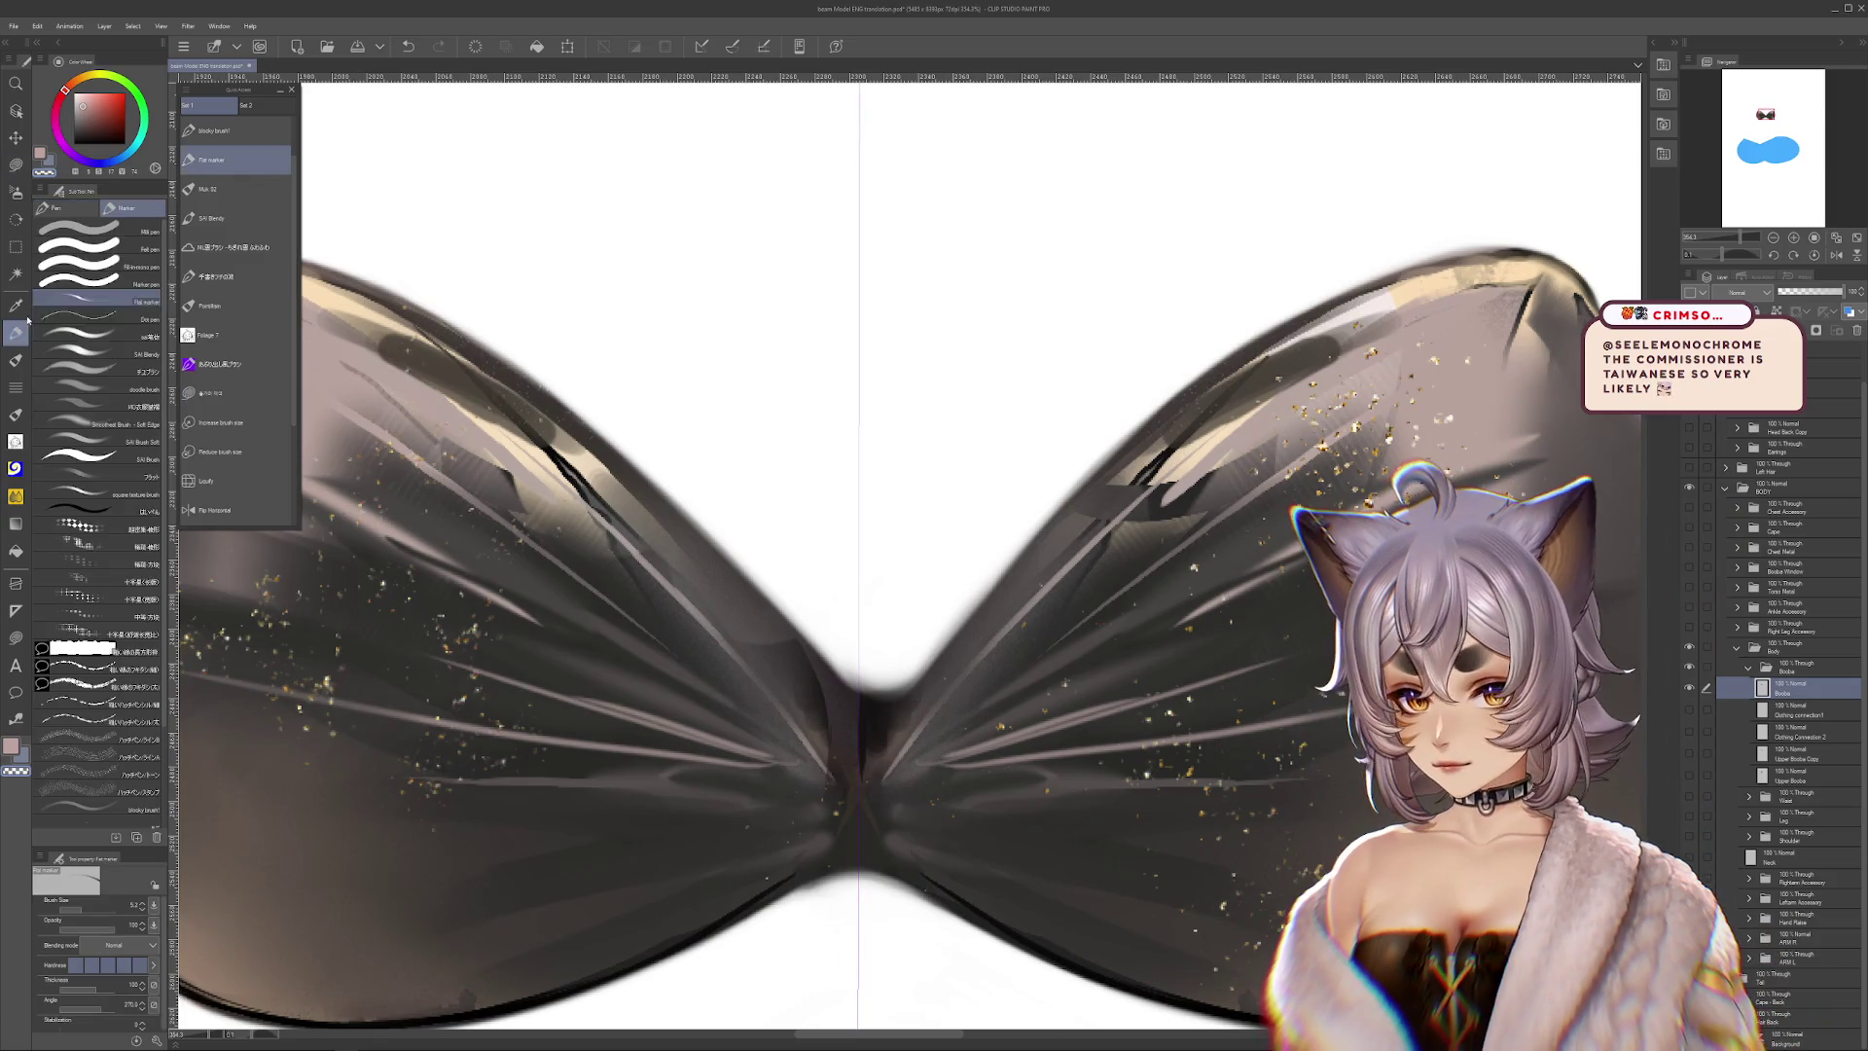
{"action": "left_click_drag", "start_coordinate": [973, 633], "coordinate": [1168, 584]}
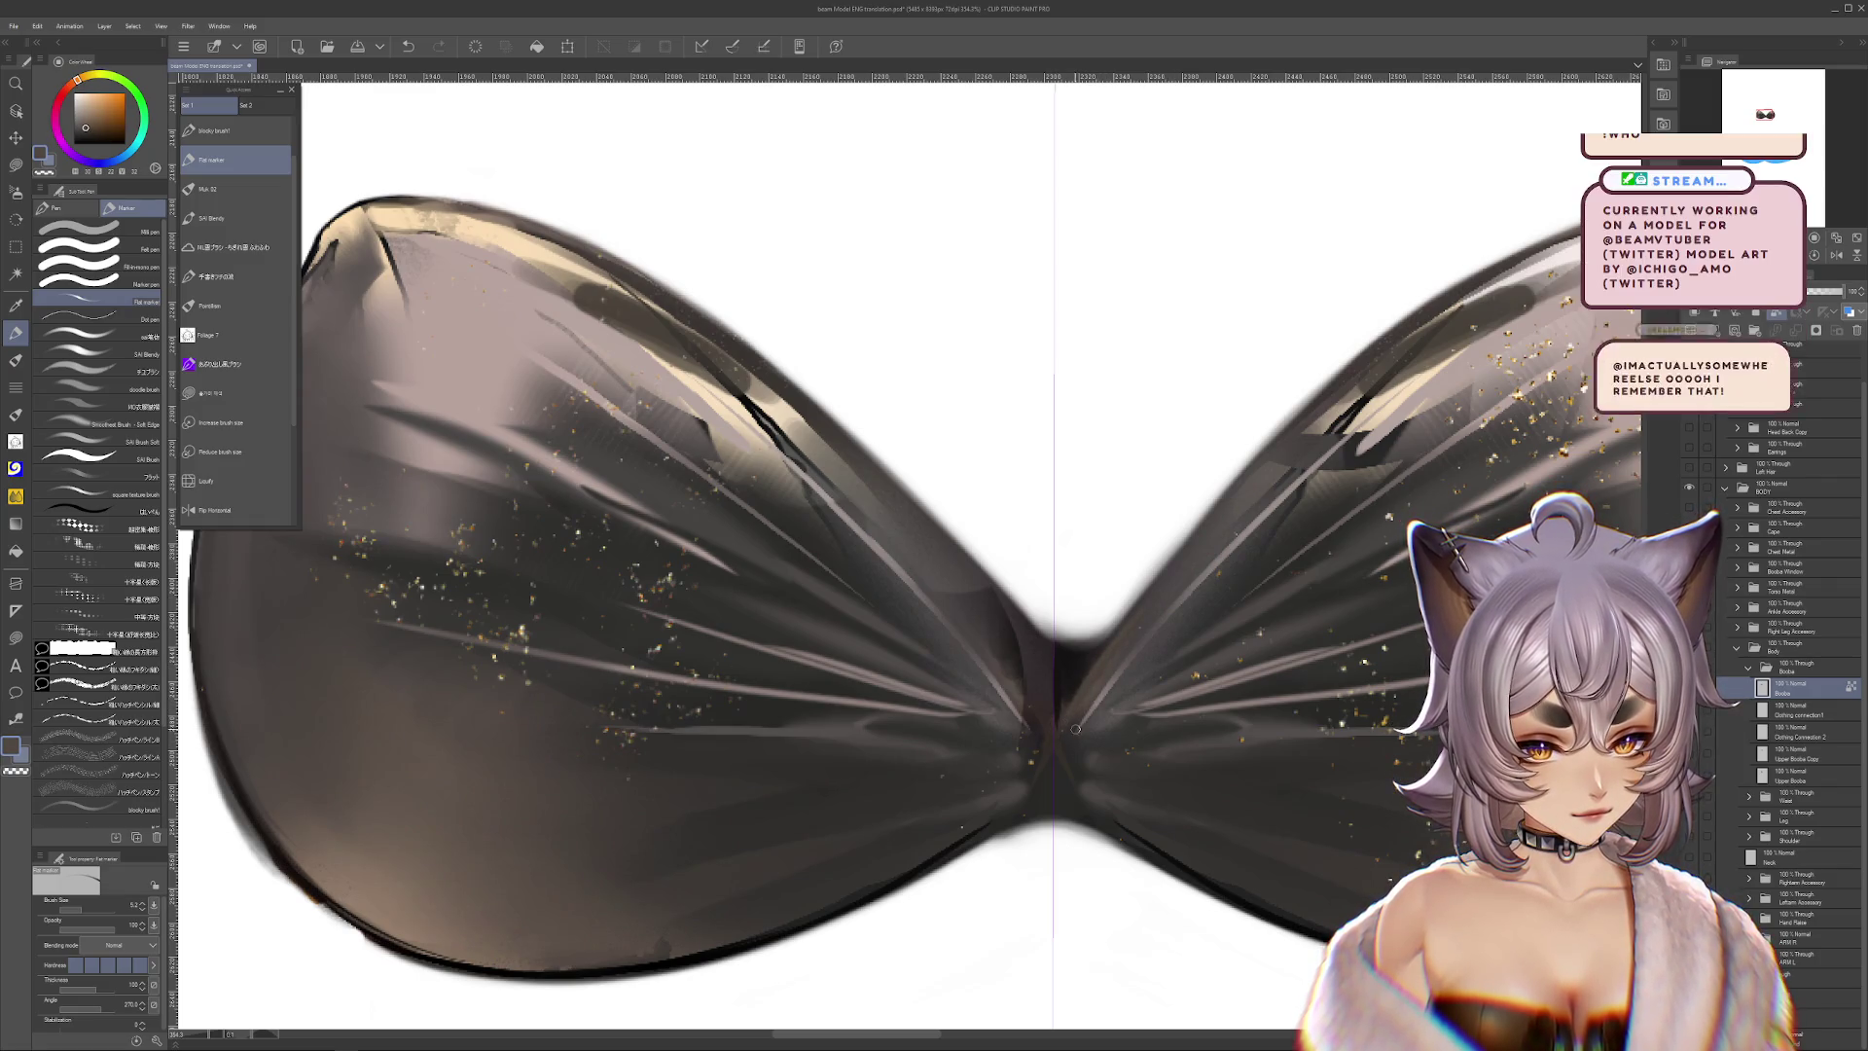
{"action": "left_click", "coordinate": [15, 164]}
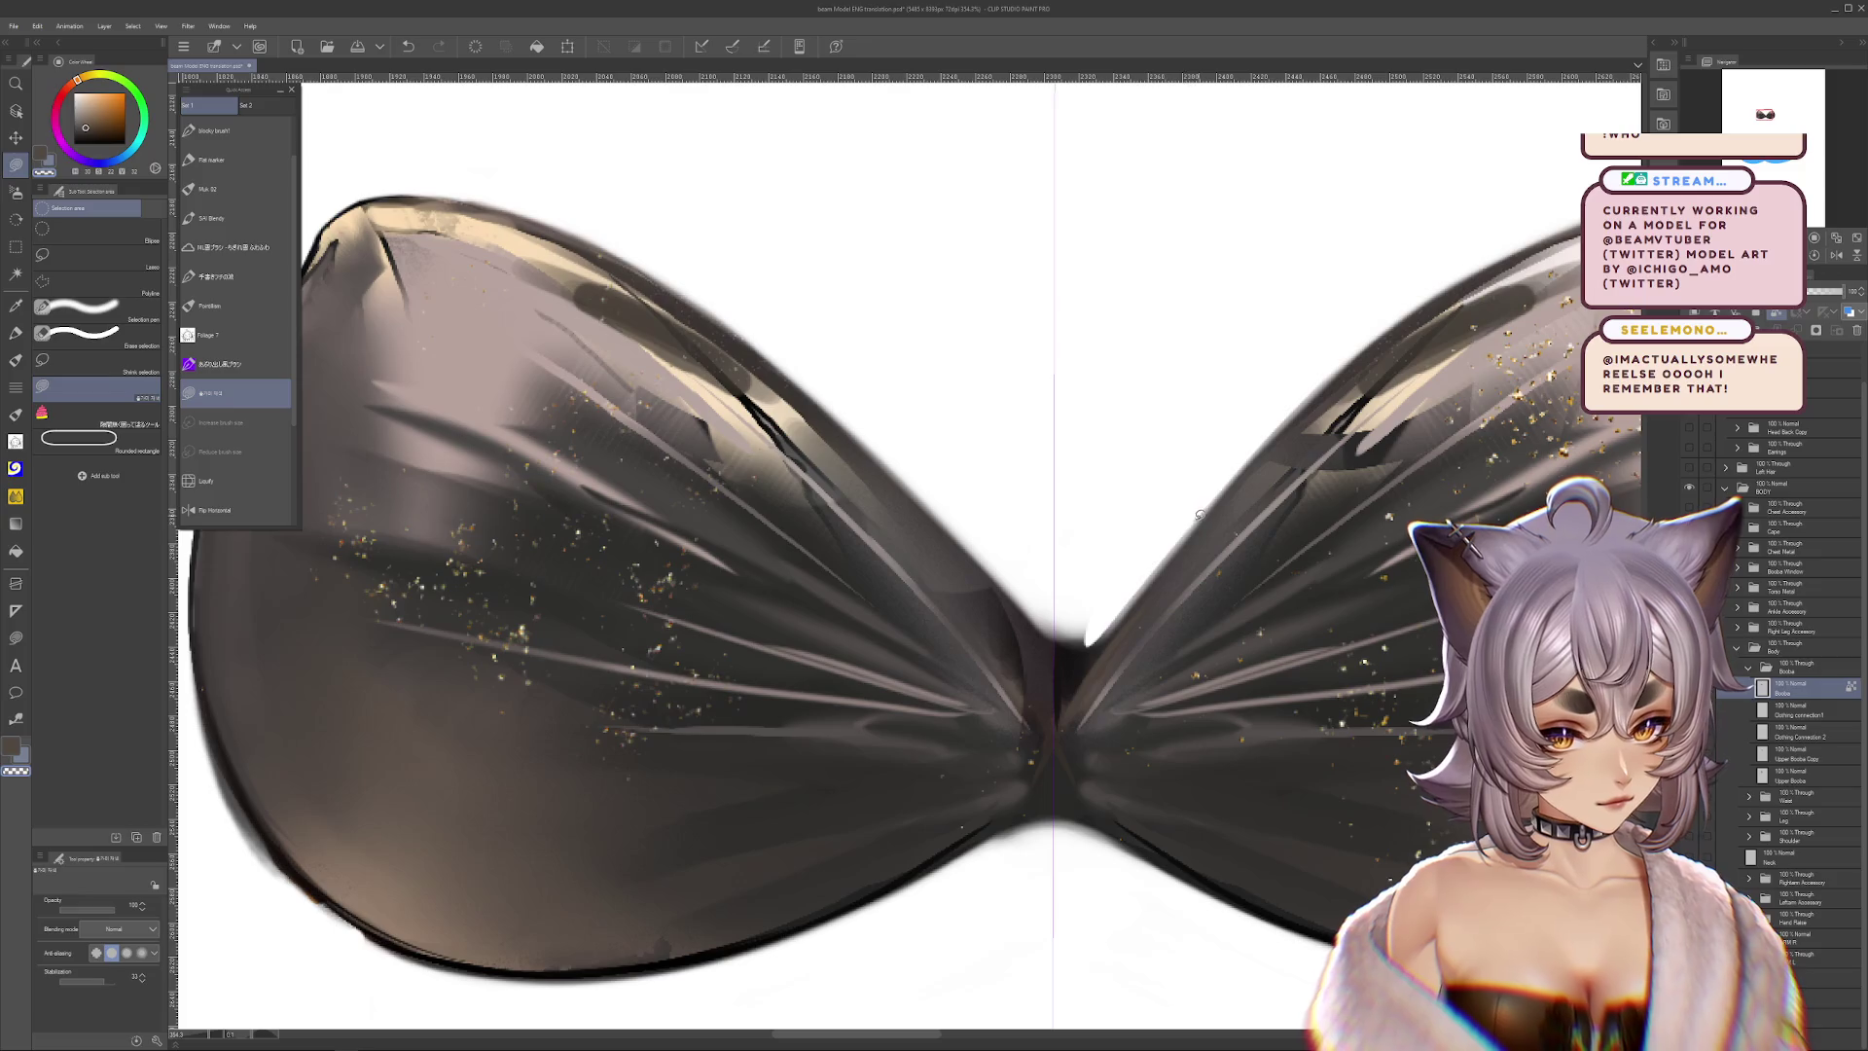
{"action": "left_click_drag", "start_coordinate": [1083, 657], "coordinate": [1002, 545]}
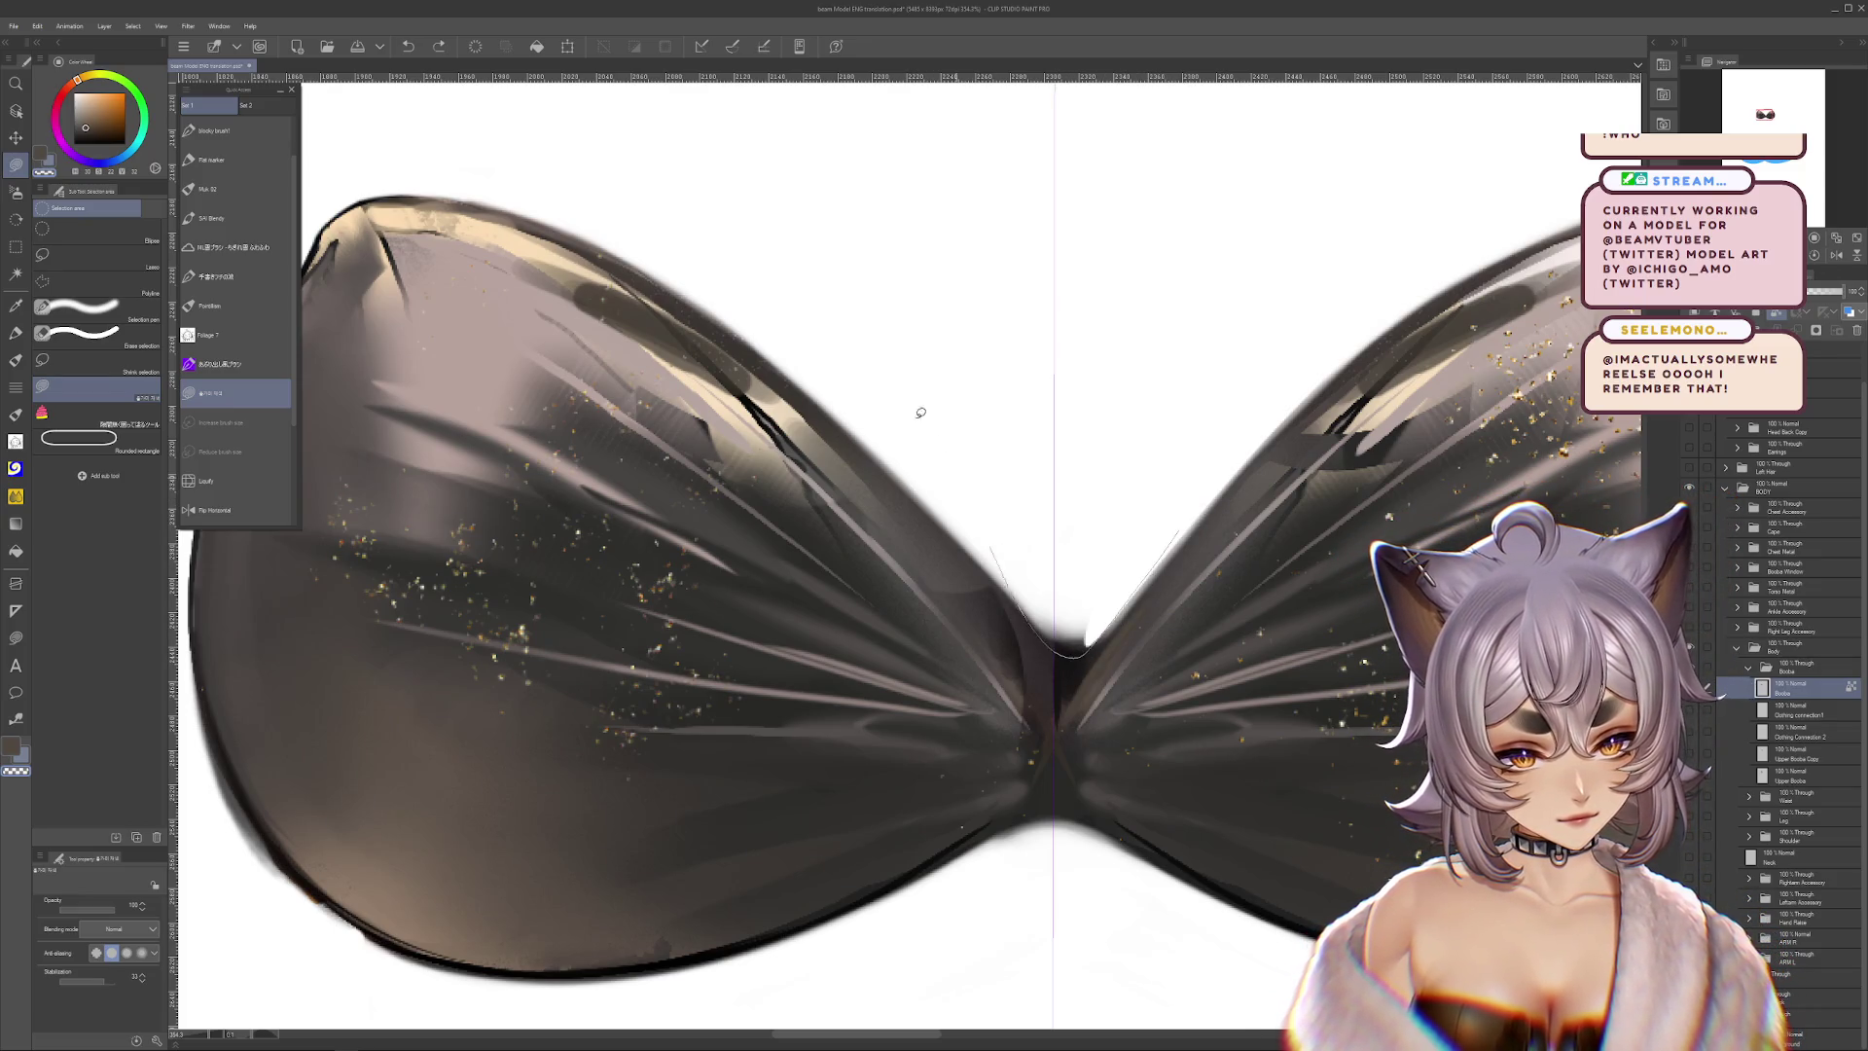
Rotate the canvas so the bow tilts and lasso-select along the cup's left and right edges
{"action": "key", "text": "r"}
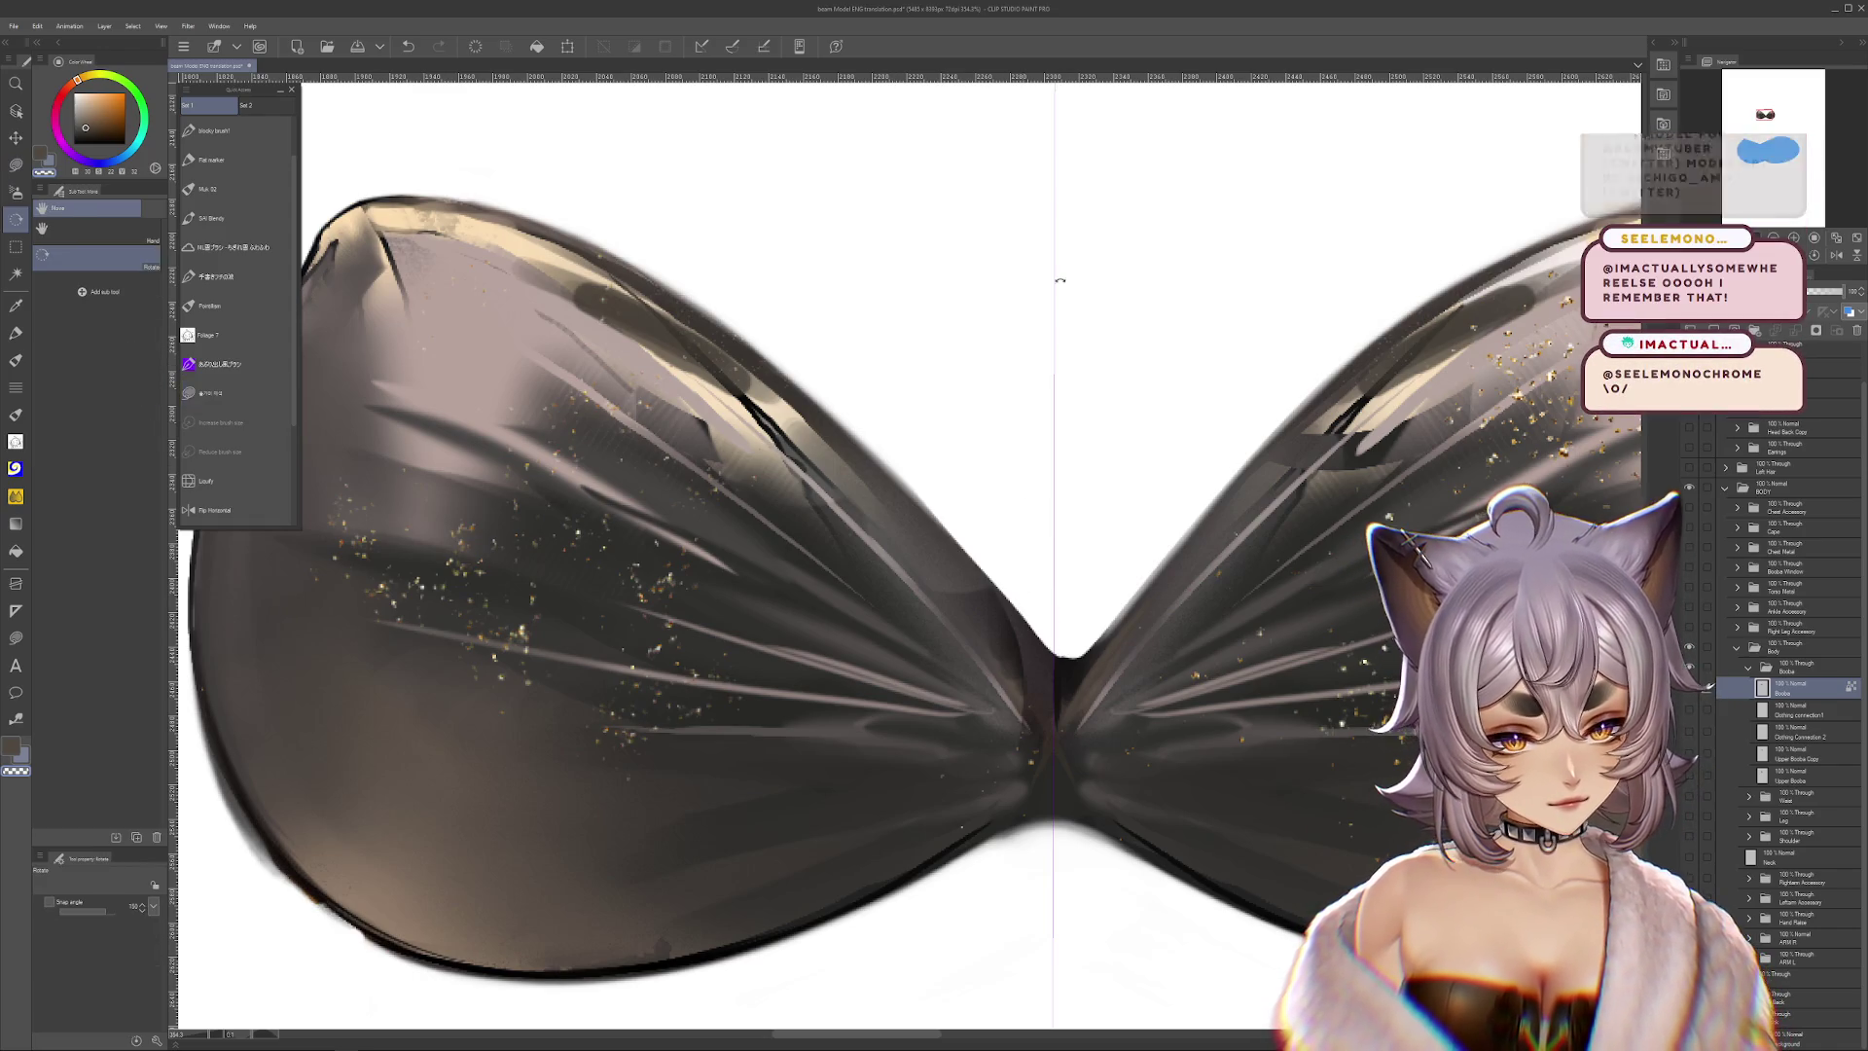
{"action": "left_click_drag", "start_coordinate": [1055, 292], "coordinate": [697, 549]}
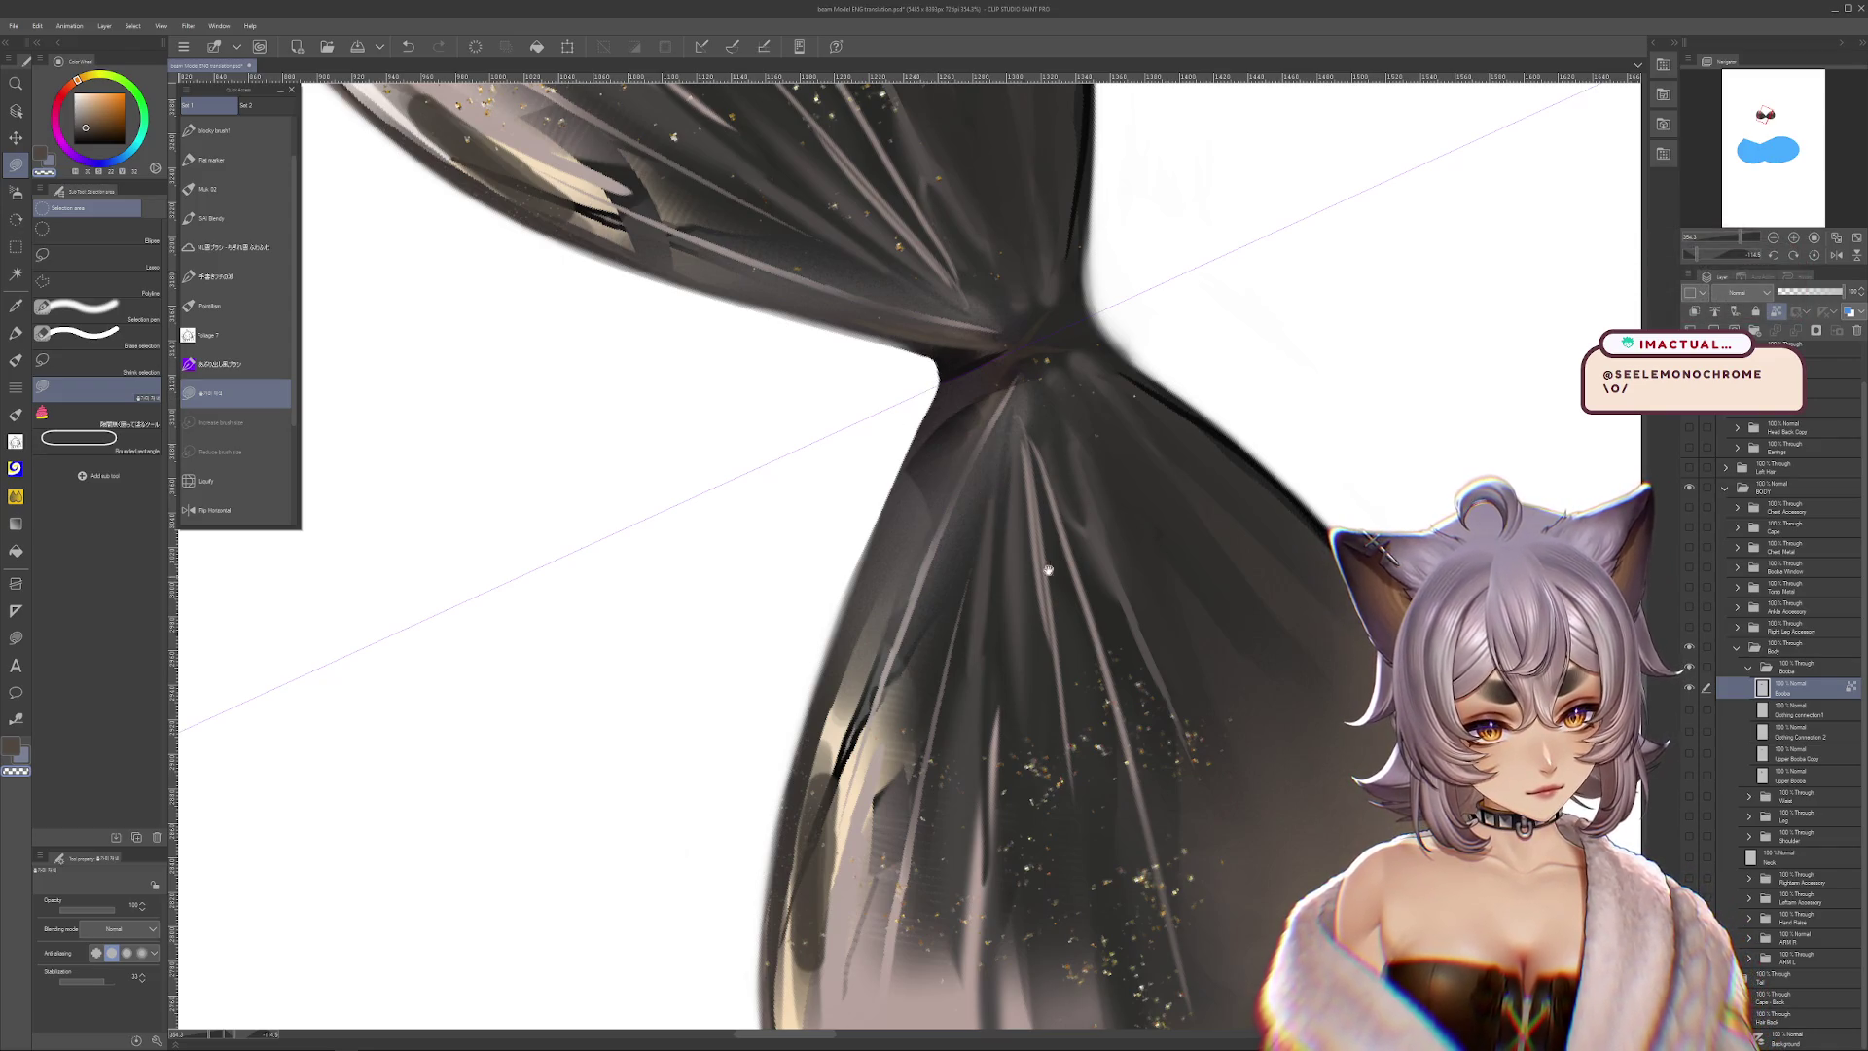
{"action": "scroll", "coordinate": [1046, 576], "scroll_direction": "down", "scroll_amount": 3}
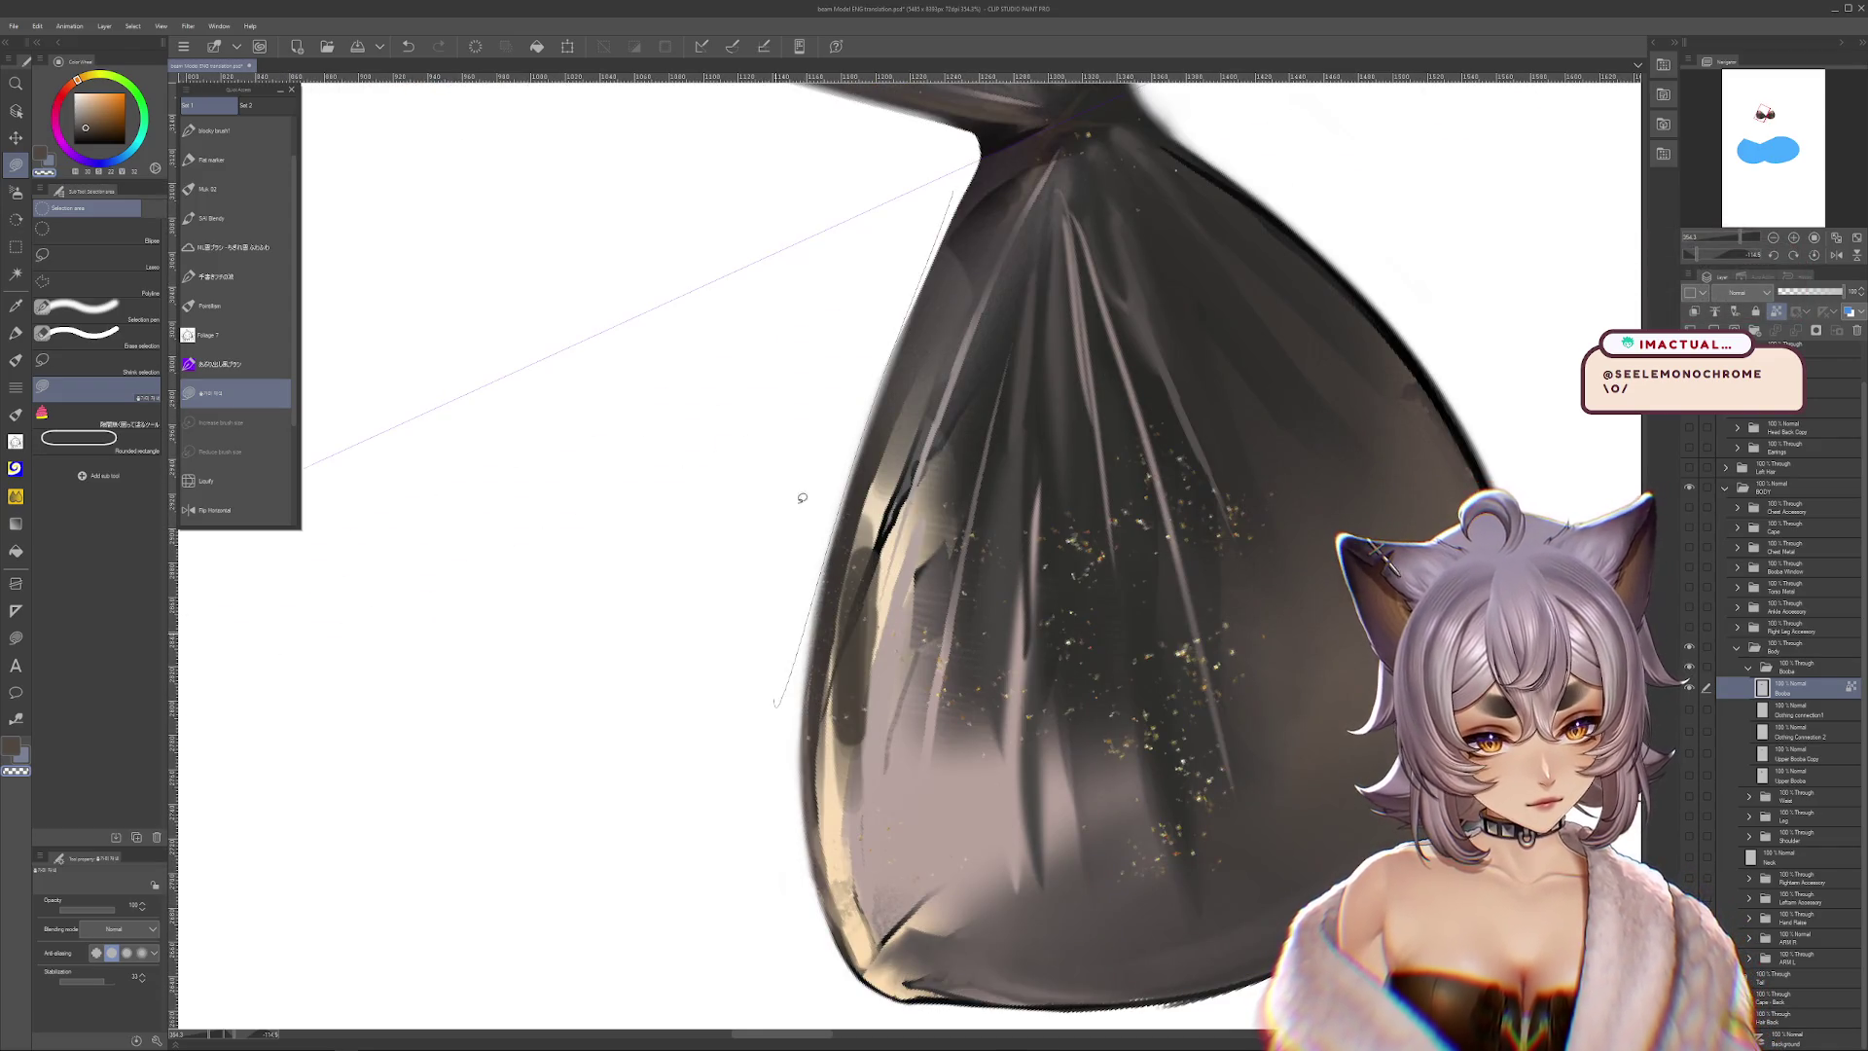
{"action": "mouse_move", "coordinate": [941, 208]}
{"action": "left_mouse_down"}
{"action": "mouse_move", "coordinate": [834, 416]}
{"action": "mouse_move", "coordinate": [810, 864]}
{"action": "left_mouse_up"}
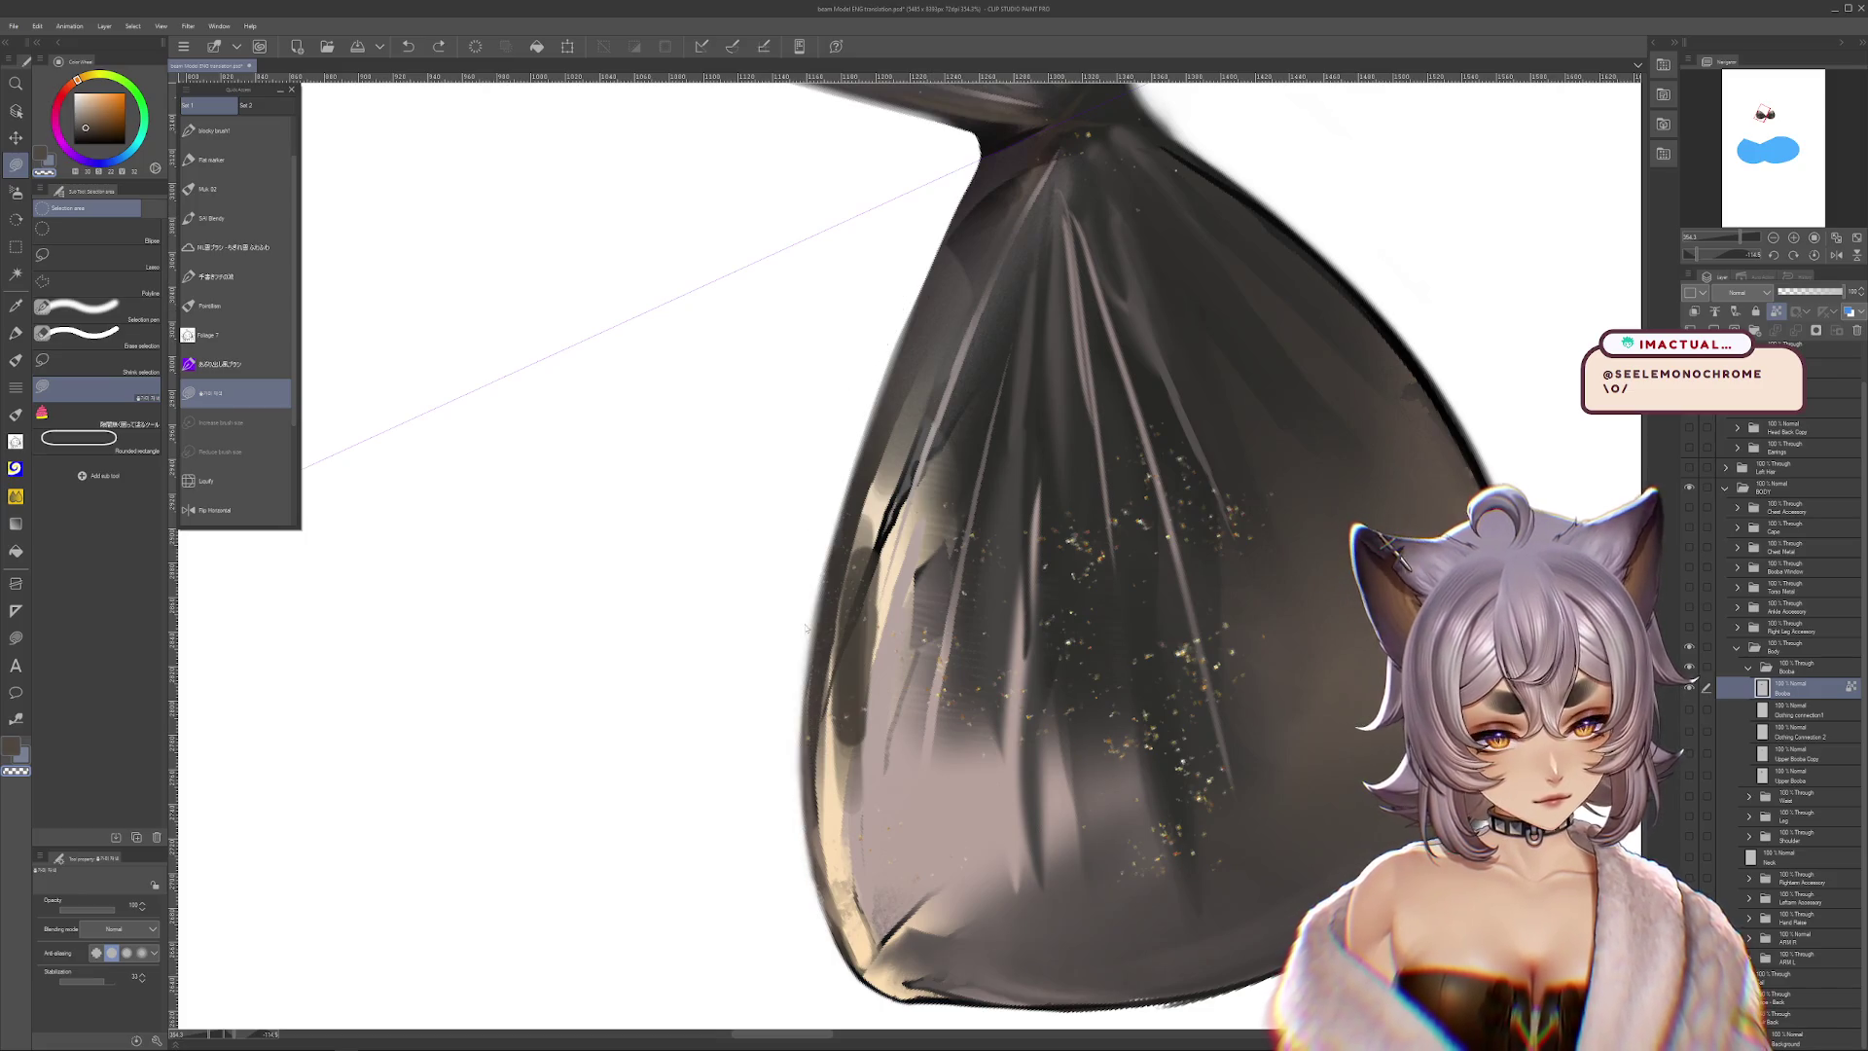
{"action": "left_click_drag", "start_coordinate": [1493, 439], "coordinate": [1435, 297]}
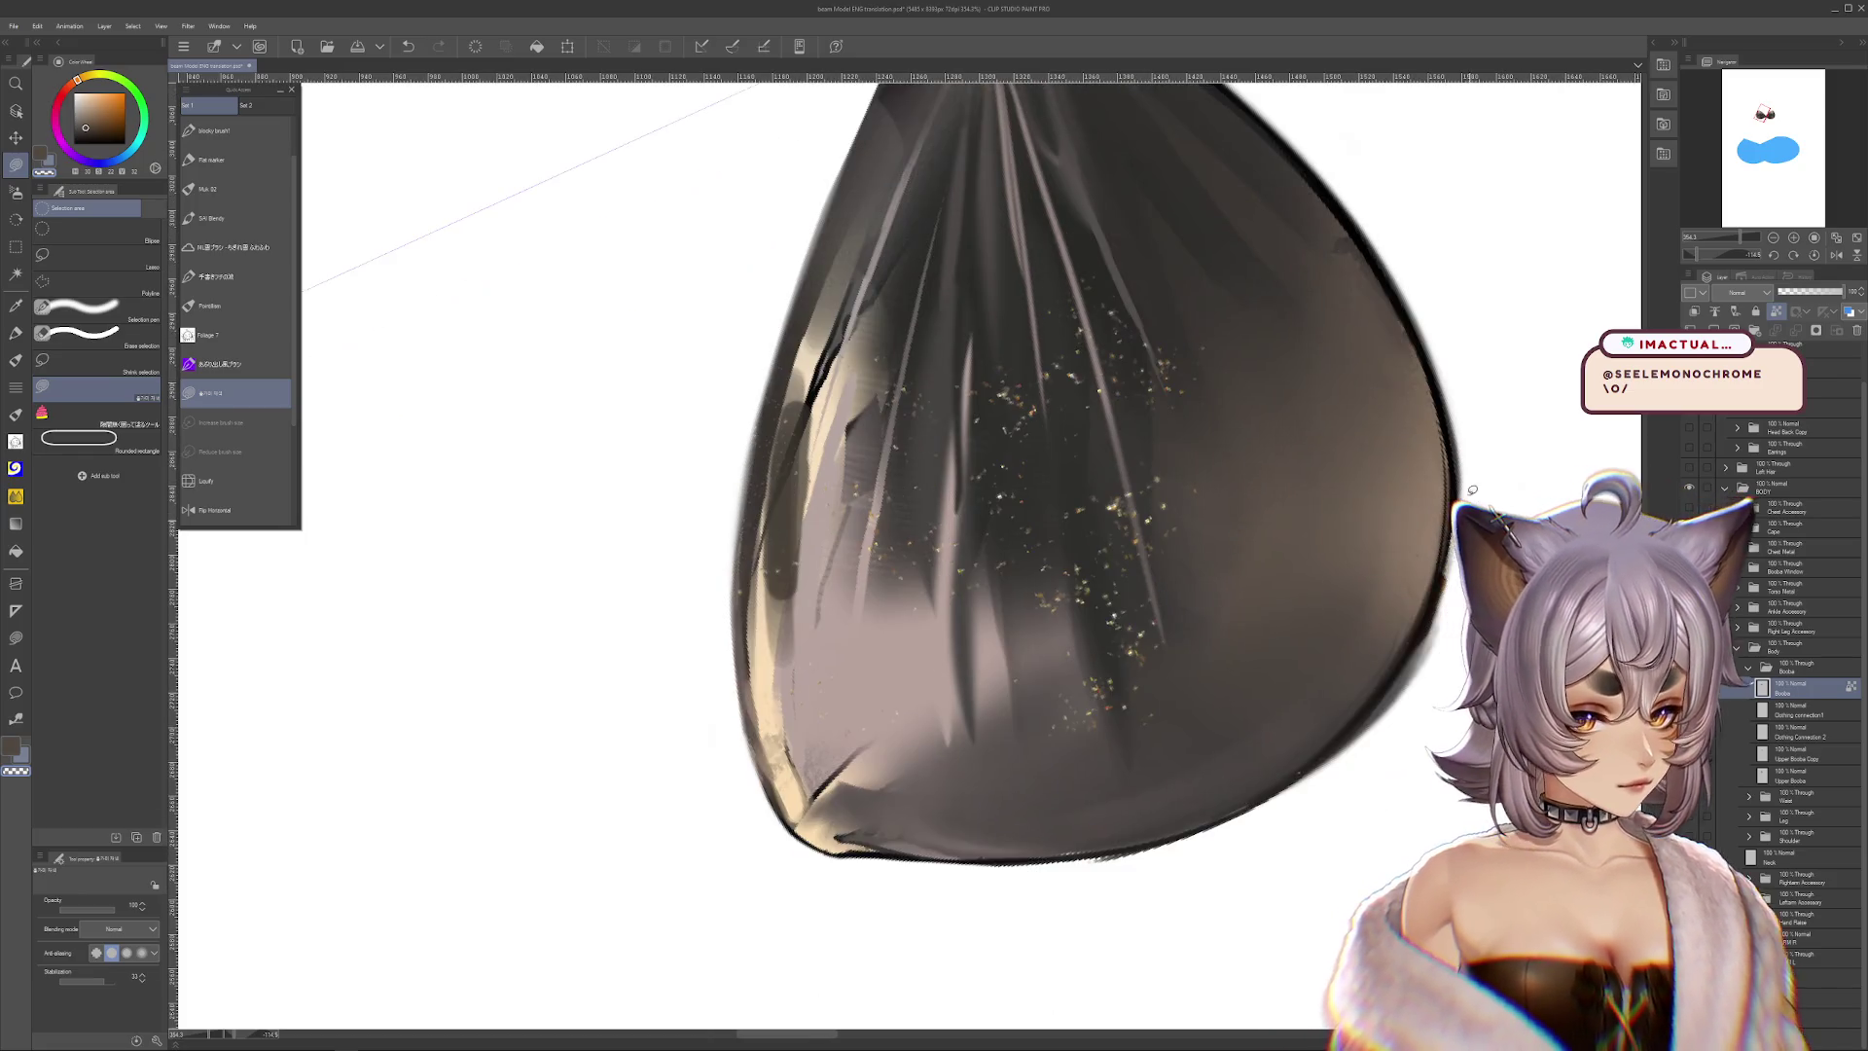
{"action": "left_click_drag", "start_coordinate": [1460, 459], "coordinate": [1425, 643]}
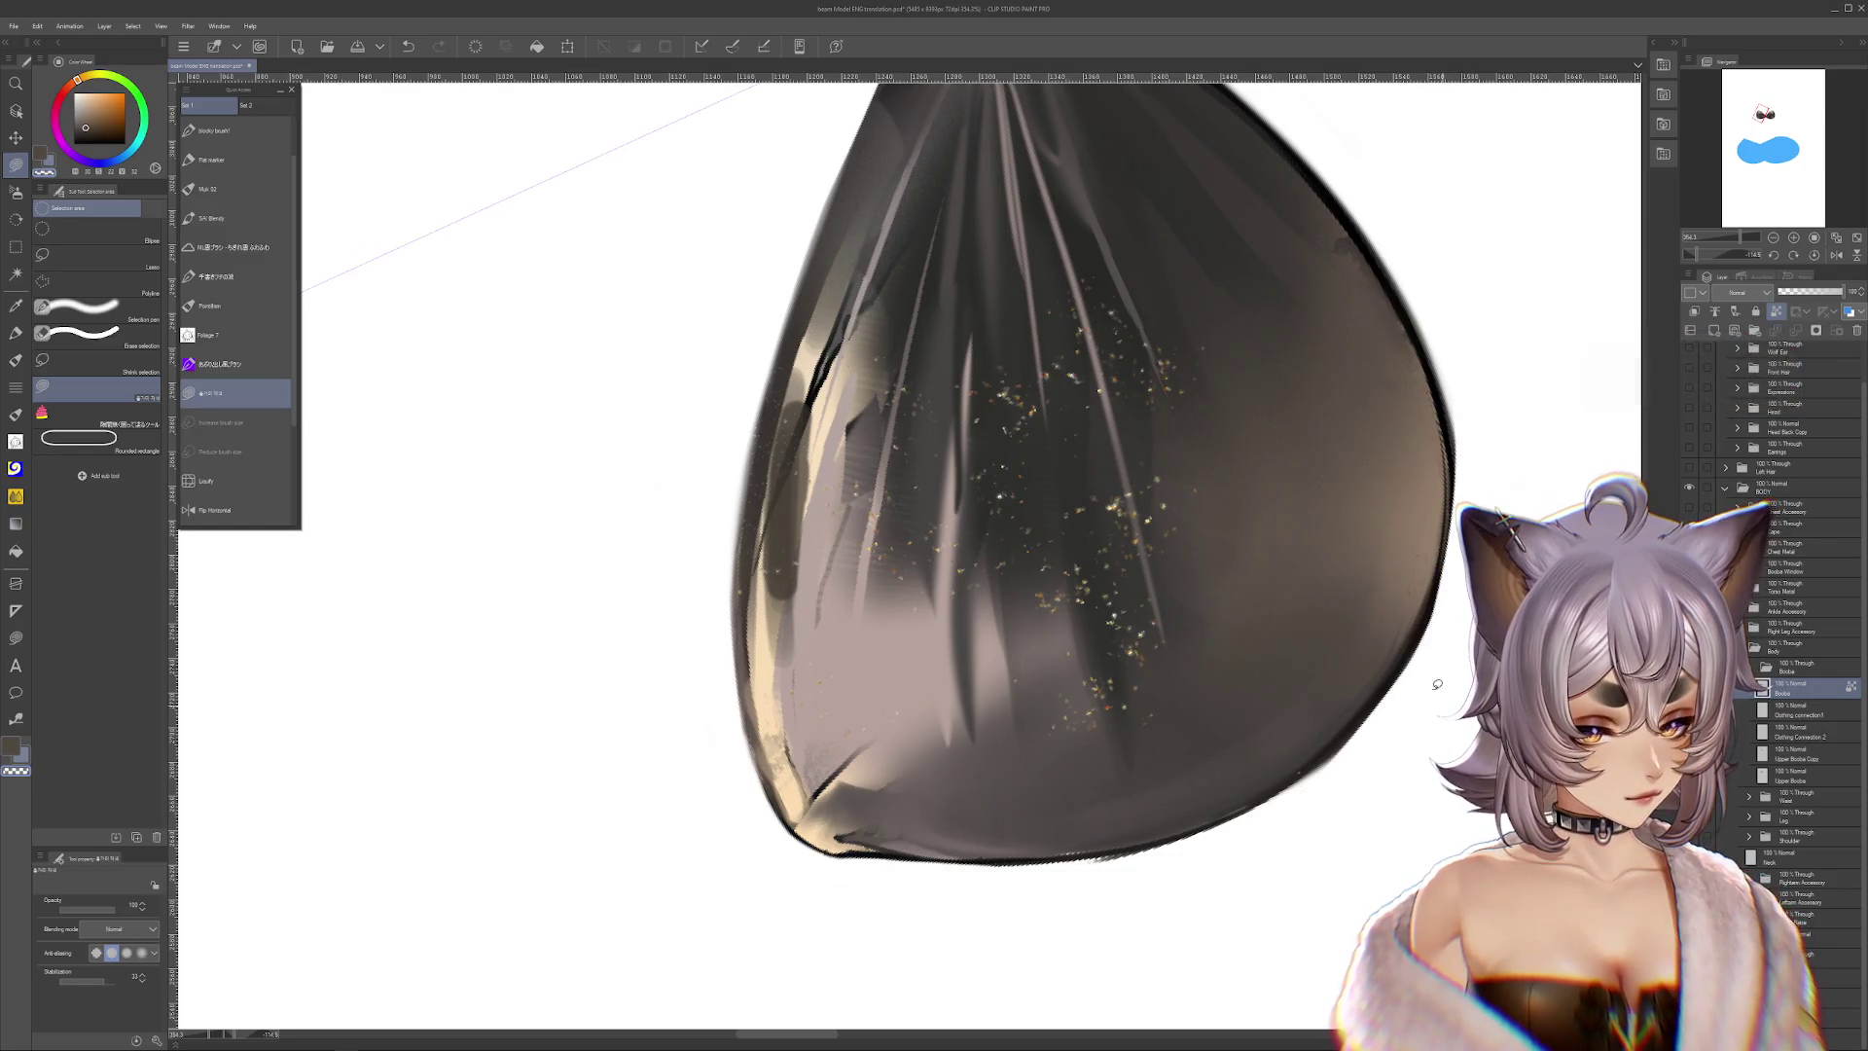
{"action": "mouse_move", "coordinate": [1426, 642]}
{"action": "left_mouse_down"}
{"action": "mouse_move", "coordinate": [1154, 794]}
{"action": "mouse_move", "coordinate": [1126, 869]}
{"action": "mouse_move", "coordinate": [1195, 579]}
{"action": "left_mouse_up"}
{"action": "key", "text": "r"}
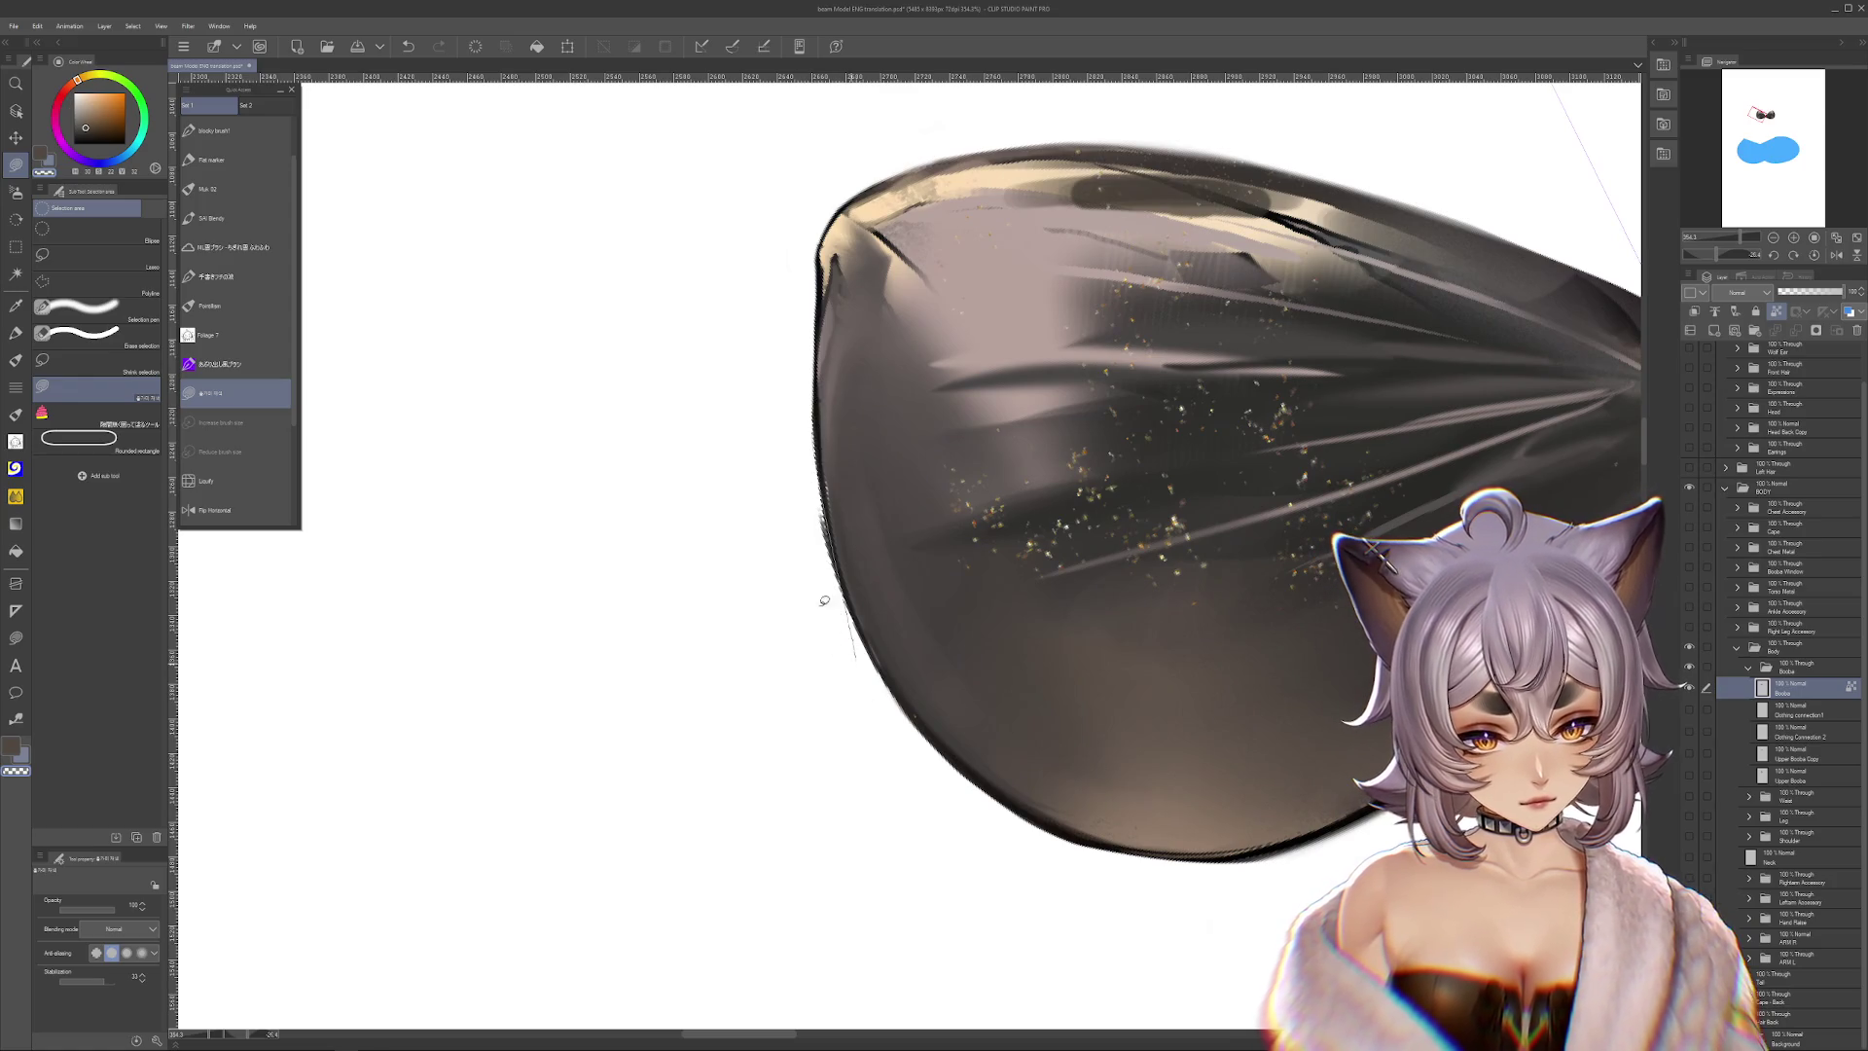
{"action": "left_click_drag", "start_coordinate": [1317, 599], "coordinate": [1104, 333]}
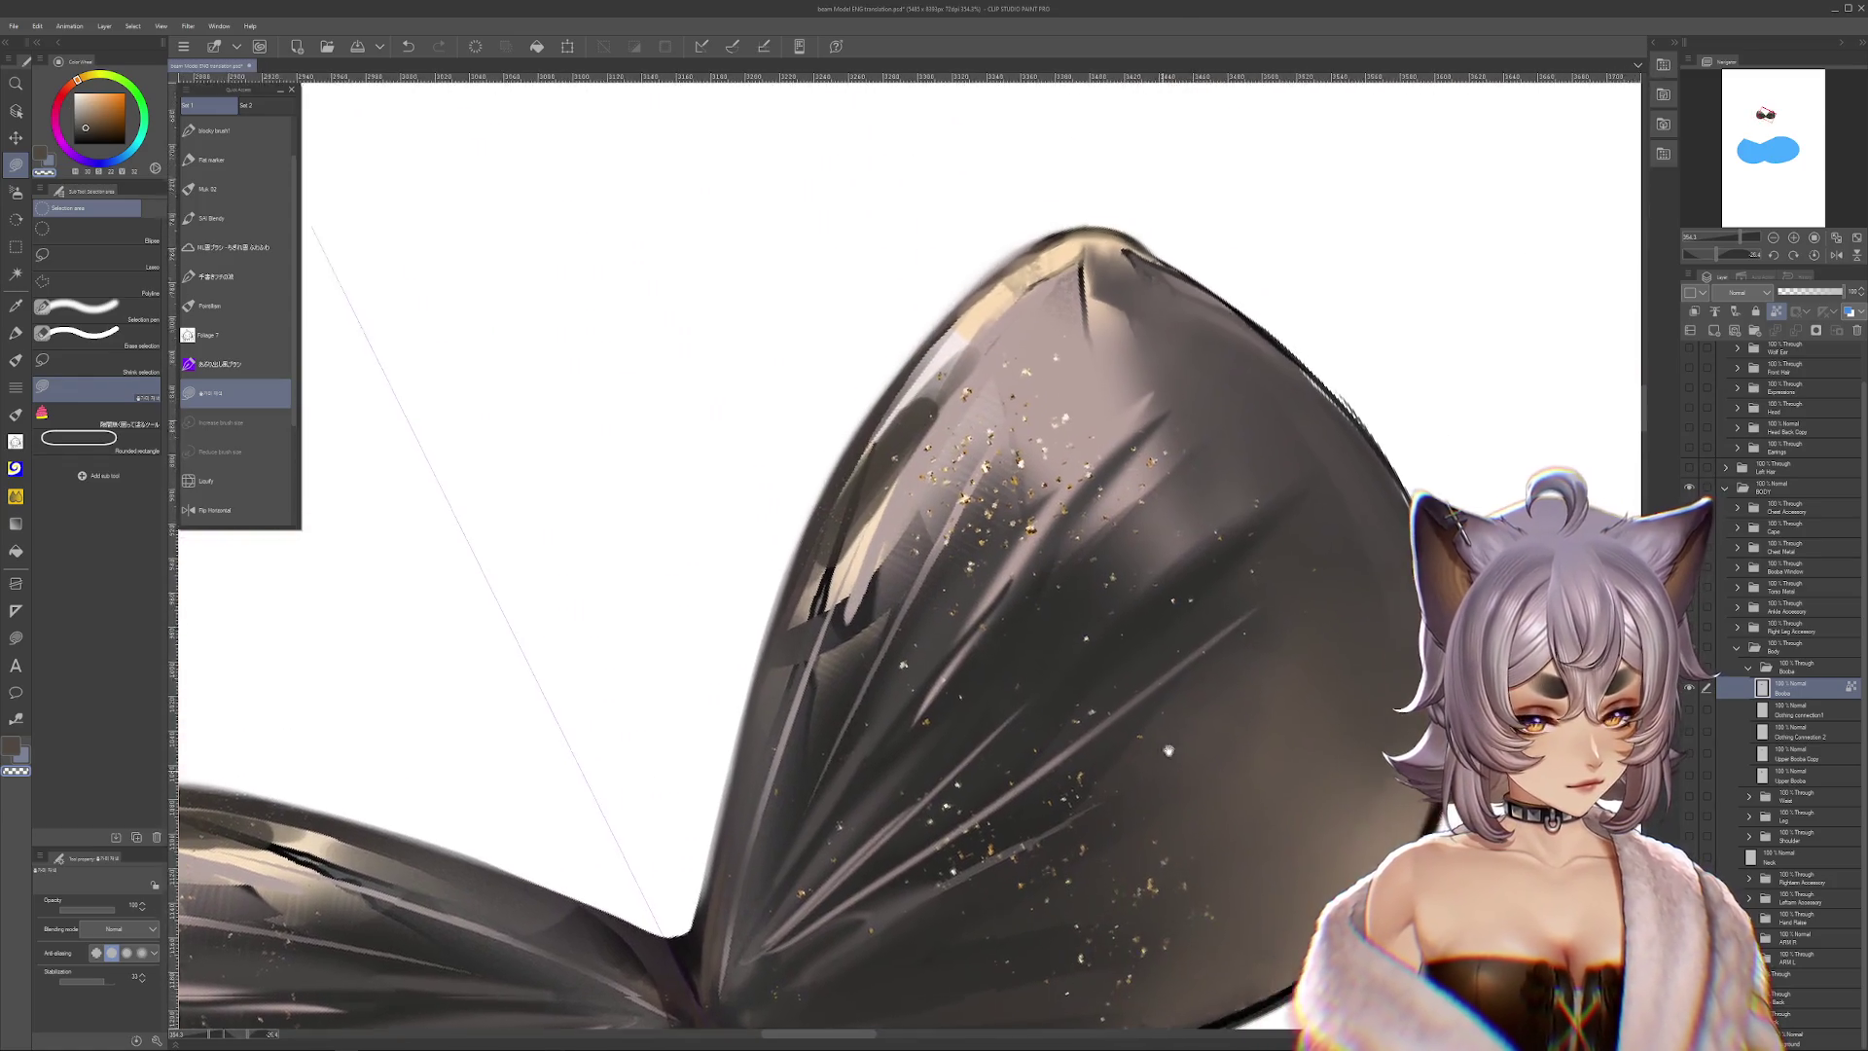
{"action": "left_click_drag", "start_coordinate": [1295, 736], "coordinate": [1720, 699]}
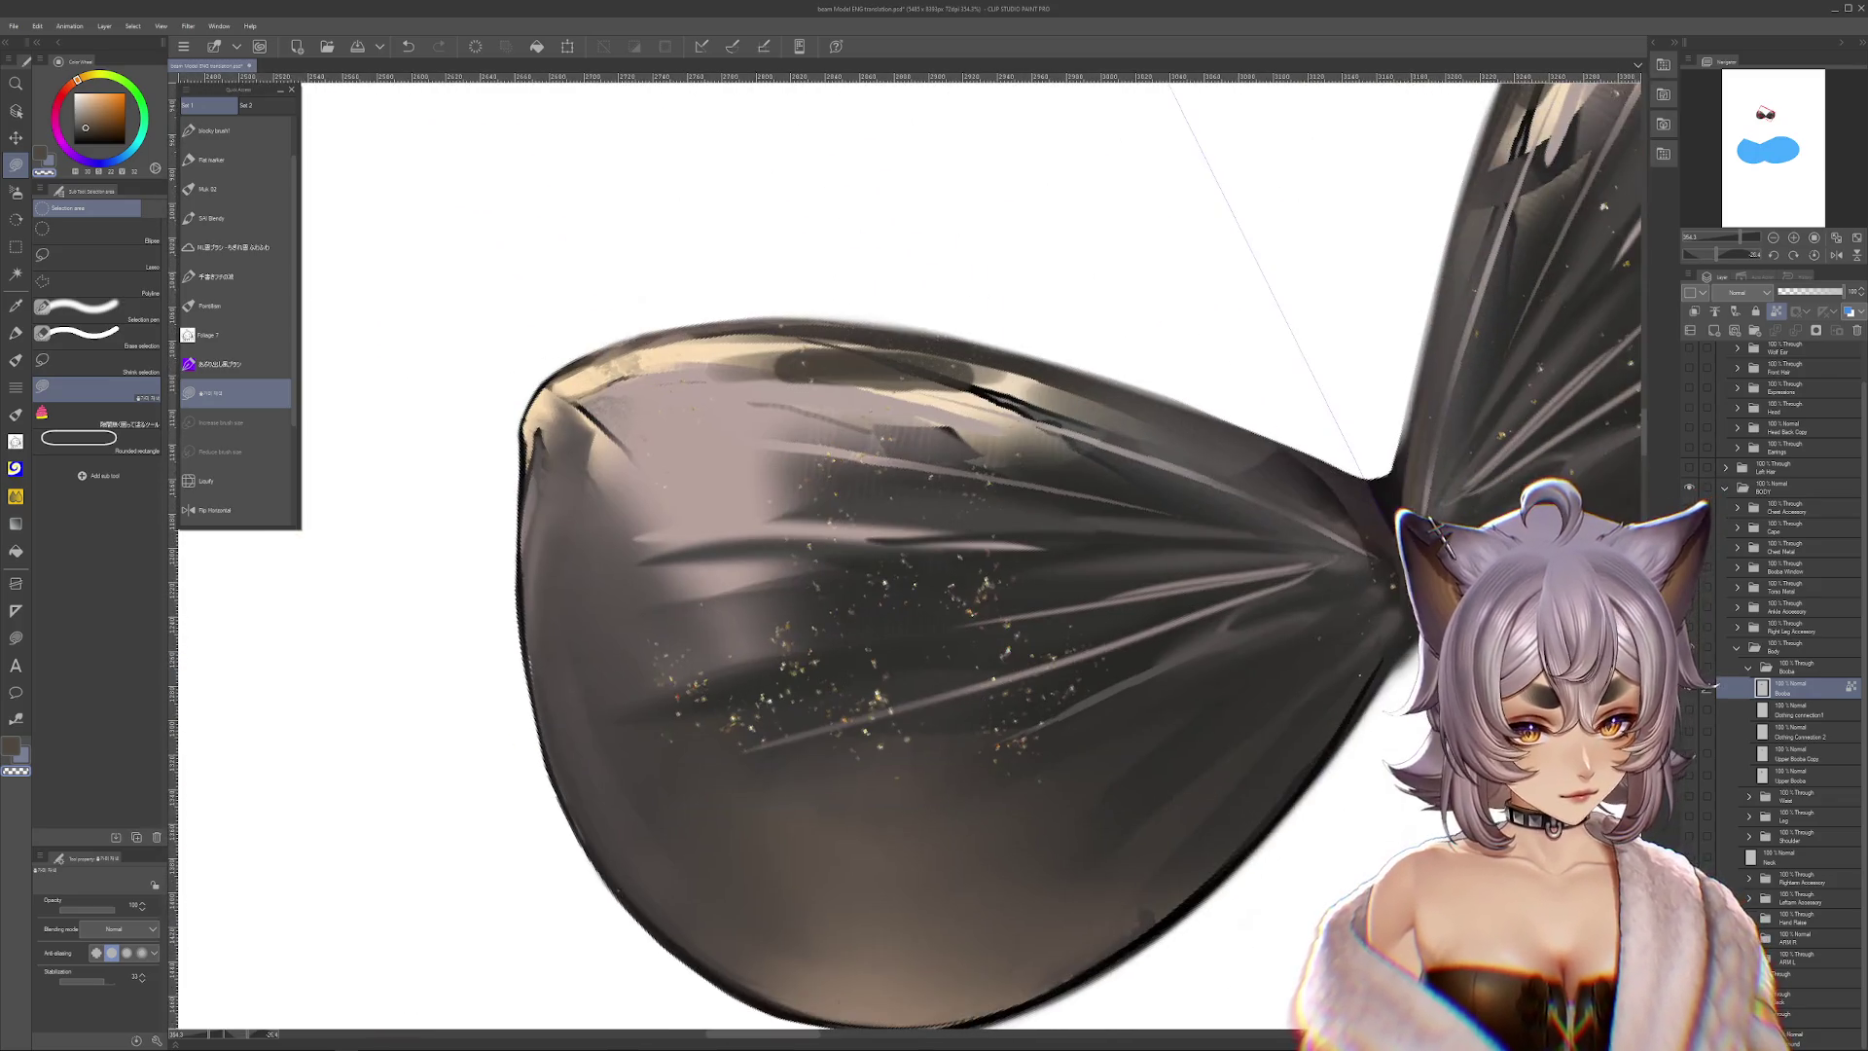
Add a new layer for edge shading, eyedrop a dark grey from the cup, and undo a stray stroke
{"action": "left_click", "coordinate": [1795, 709]}
{"action": "key", "text": "ctrl+shift+n"}
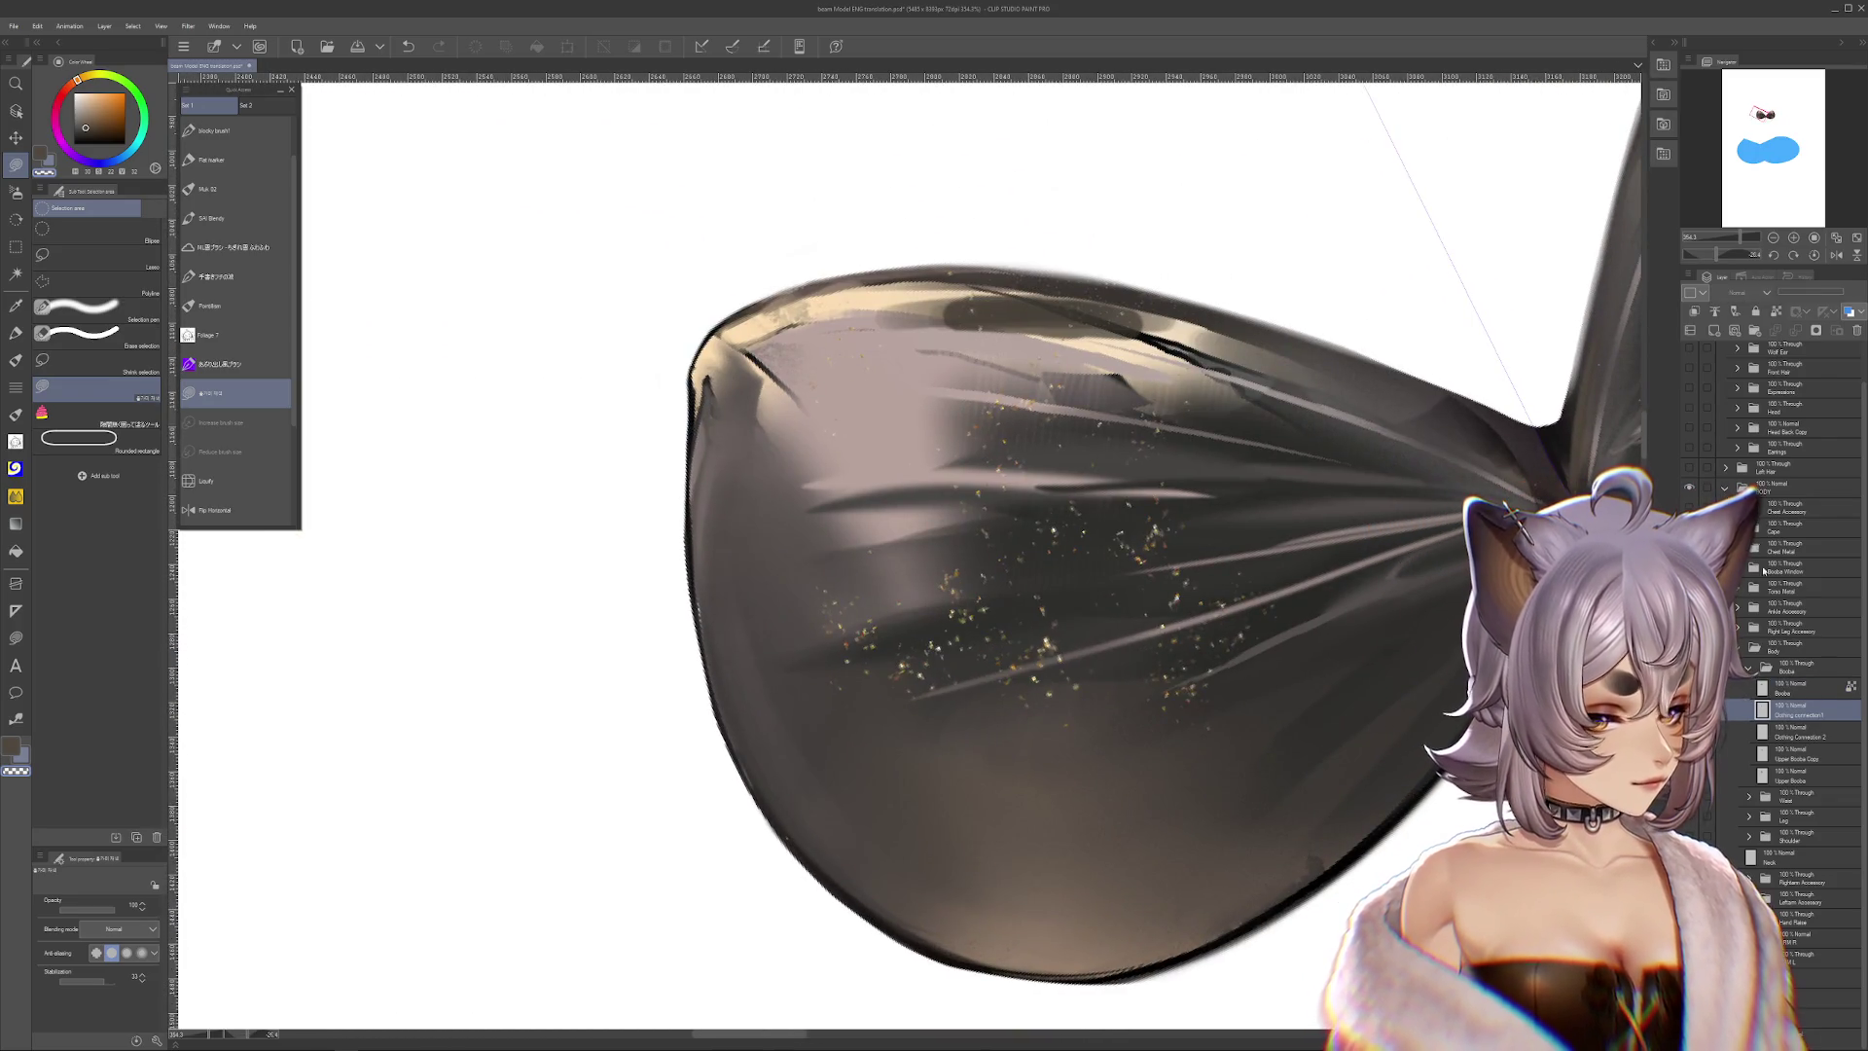
{"action": "left_click", "coordinate": [702, 506], "text": "alt"}
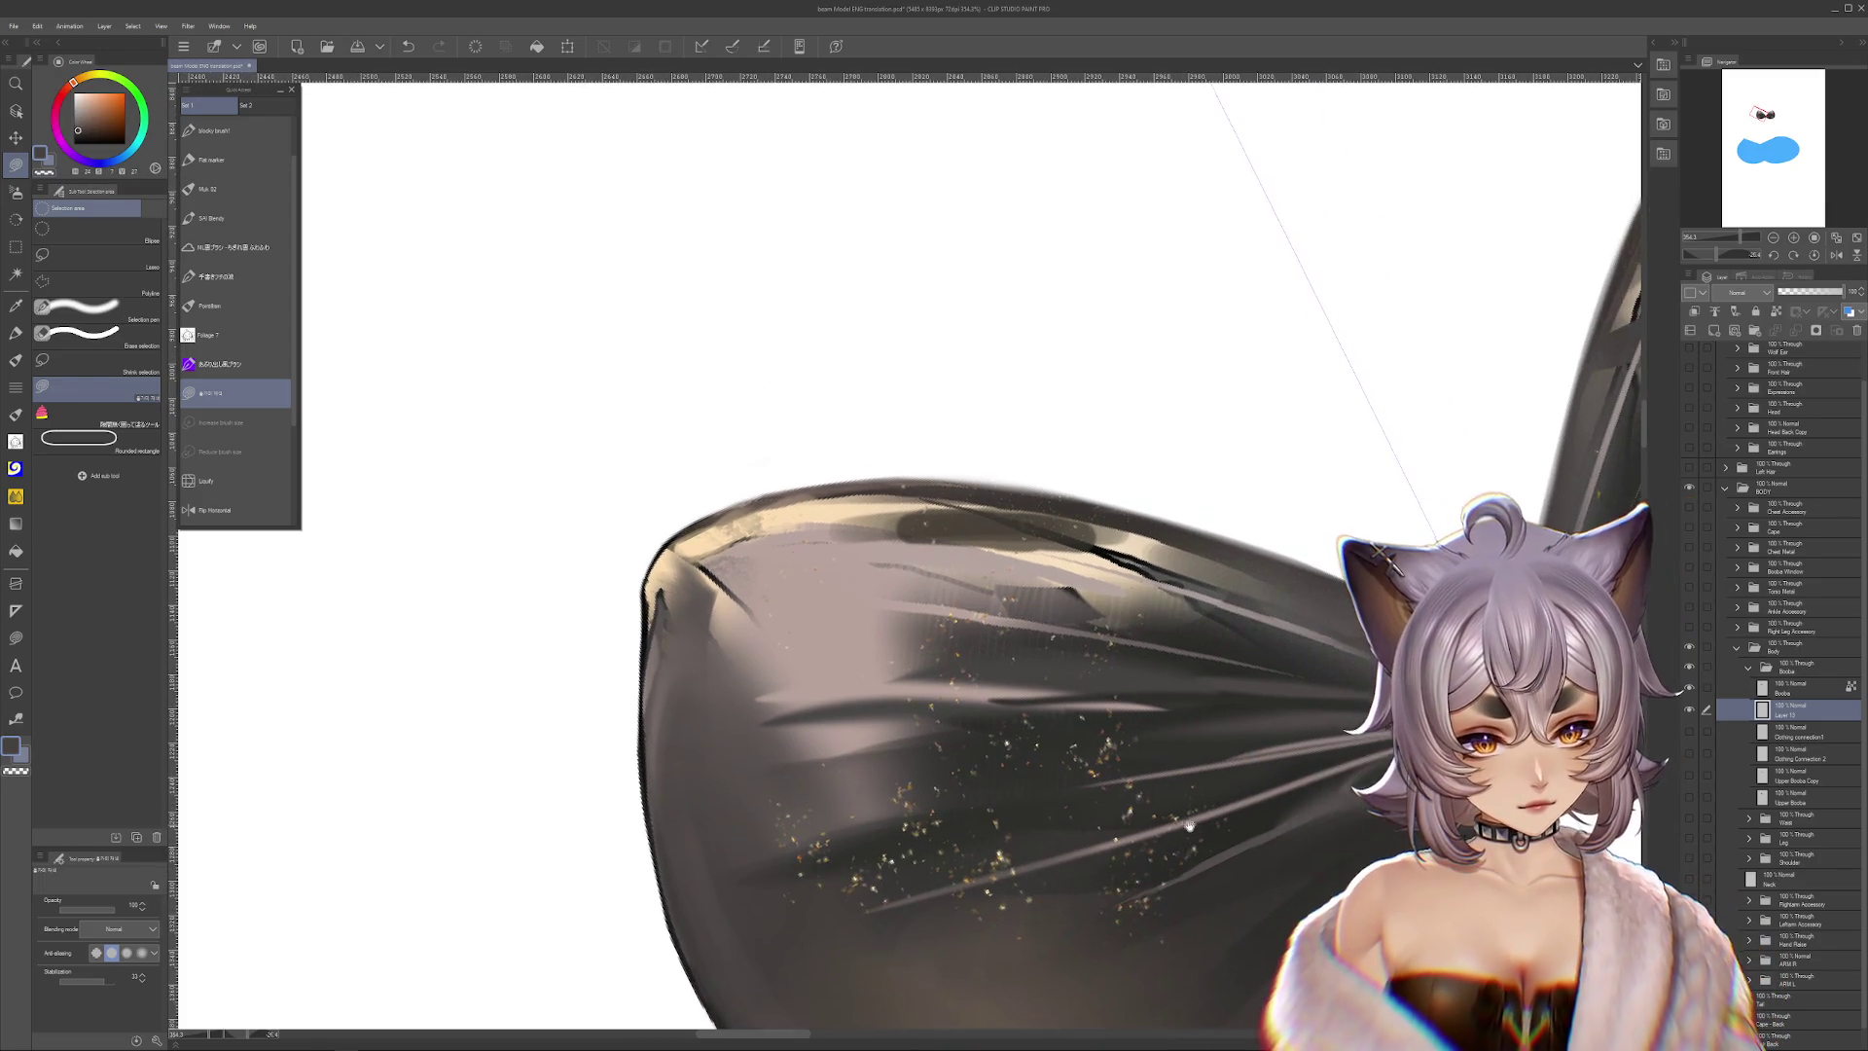
{"action": "mouse_move", "coordinate": [1131, 866]}
{"action": "left_mouse_down"}
{"action": "mouse_move", "coordinate": [1377, 699]}
{"action": "mouse_move", "coordinate": [857, 632]}
{"action": "mouse_move", "coordinate": [719, 534]}
{"action": "left_mouse_up"}
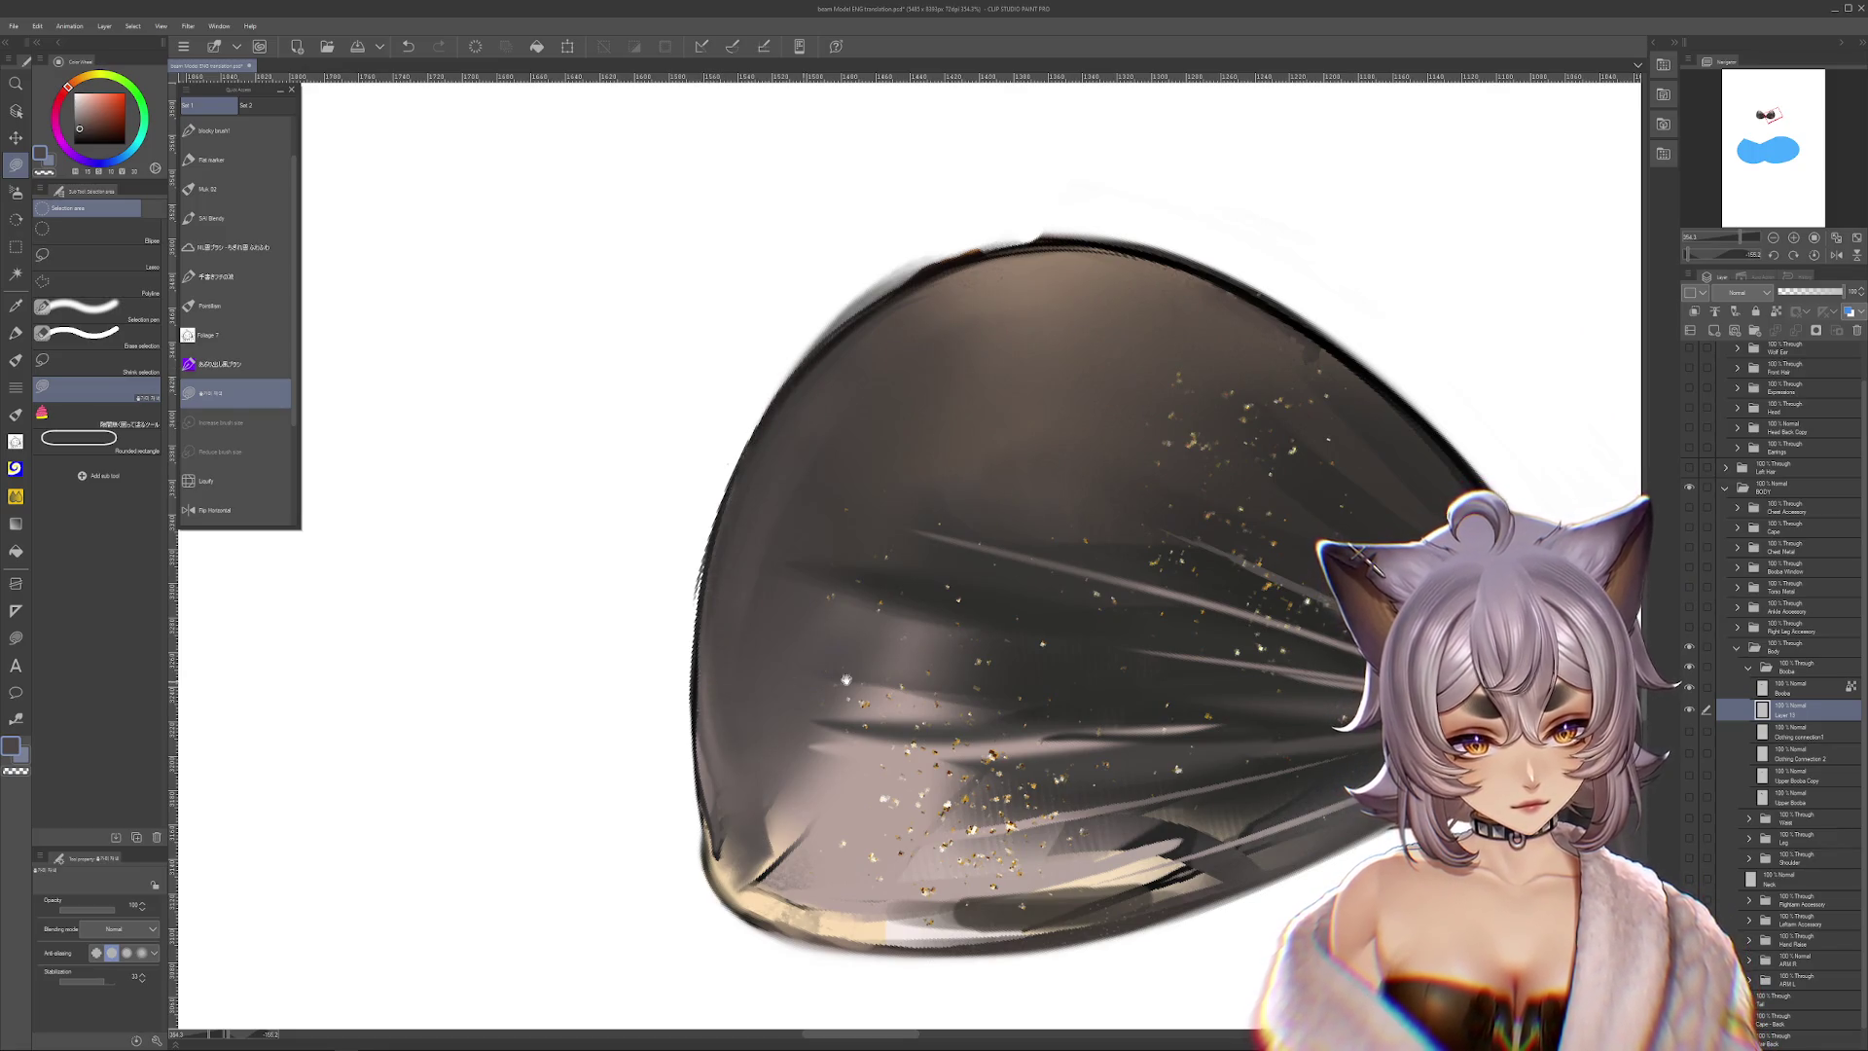
{"action": "left_click_drag", "start_coordinate": [823, 680], "coordinate": [1284, 657]}
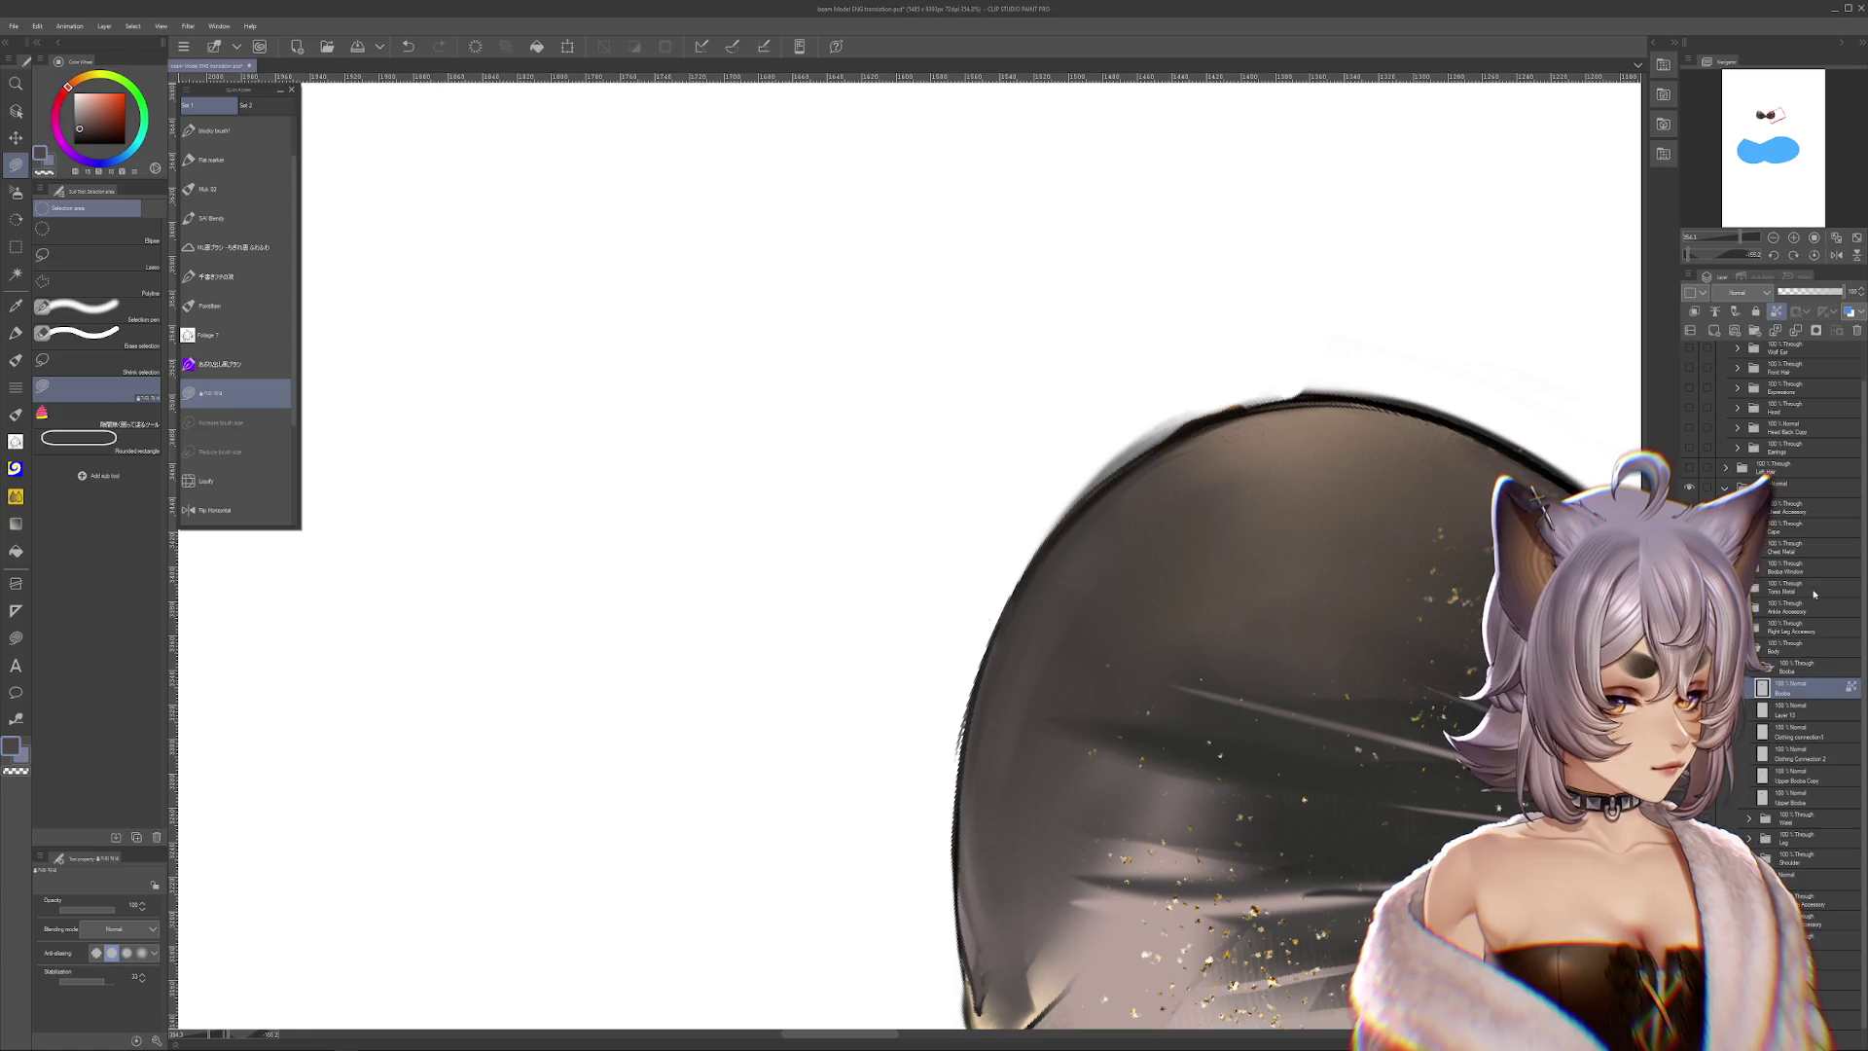
{"action": "left_click", "coordinate": [1795, 688]}
{"action": "key", "text": "ctrl+z"}
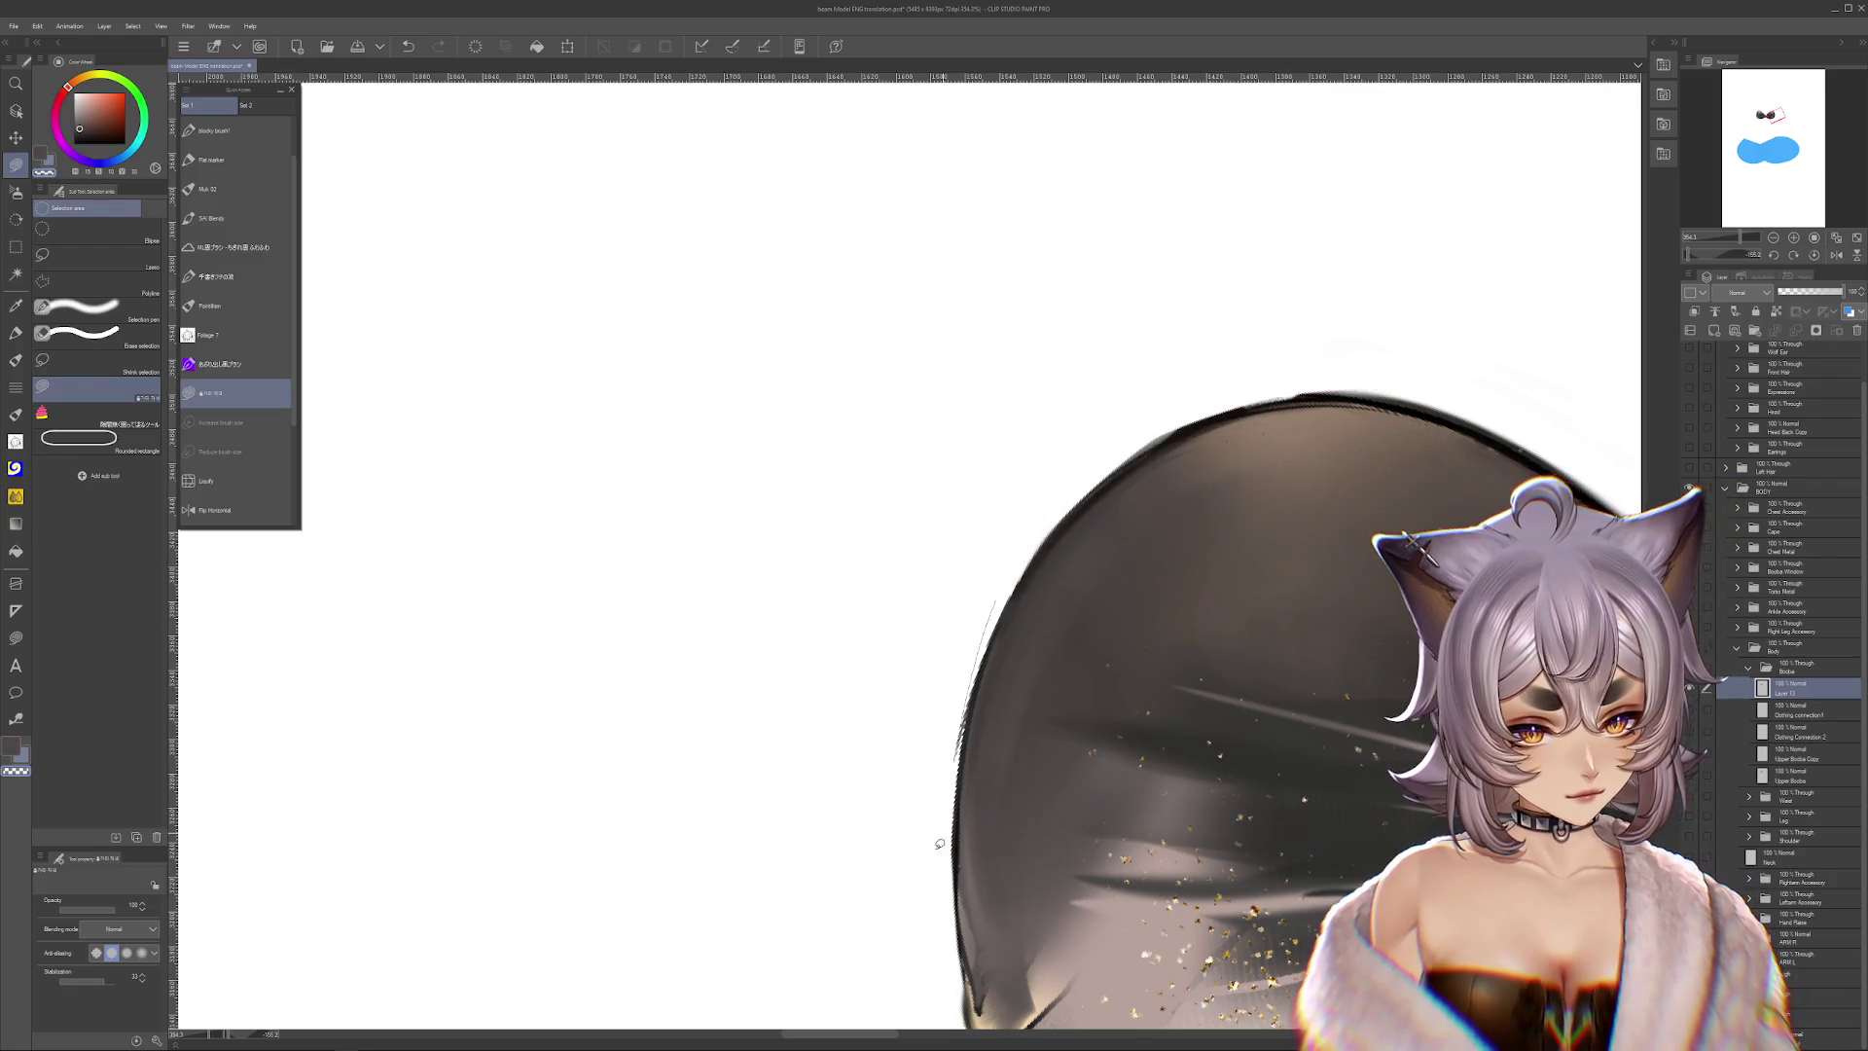
Darken the cup's left edge with a marker brush at size 13.5
{"action": "left_click_drag", "start_coordinate": [942, 848], "coordinate": [954, 424]}
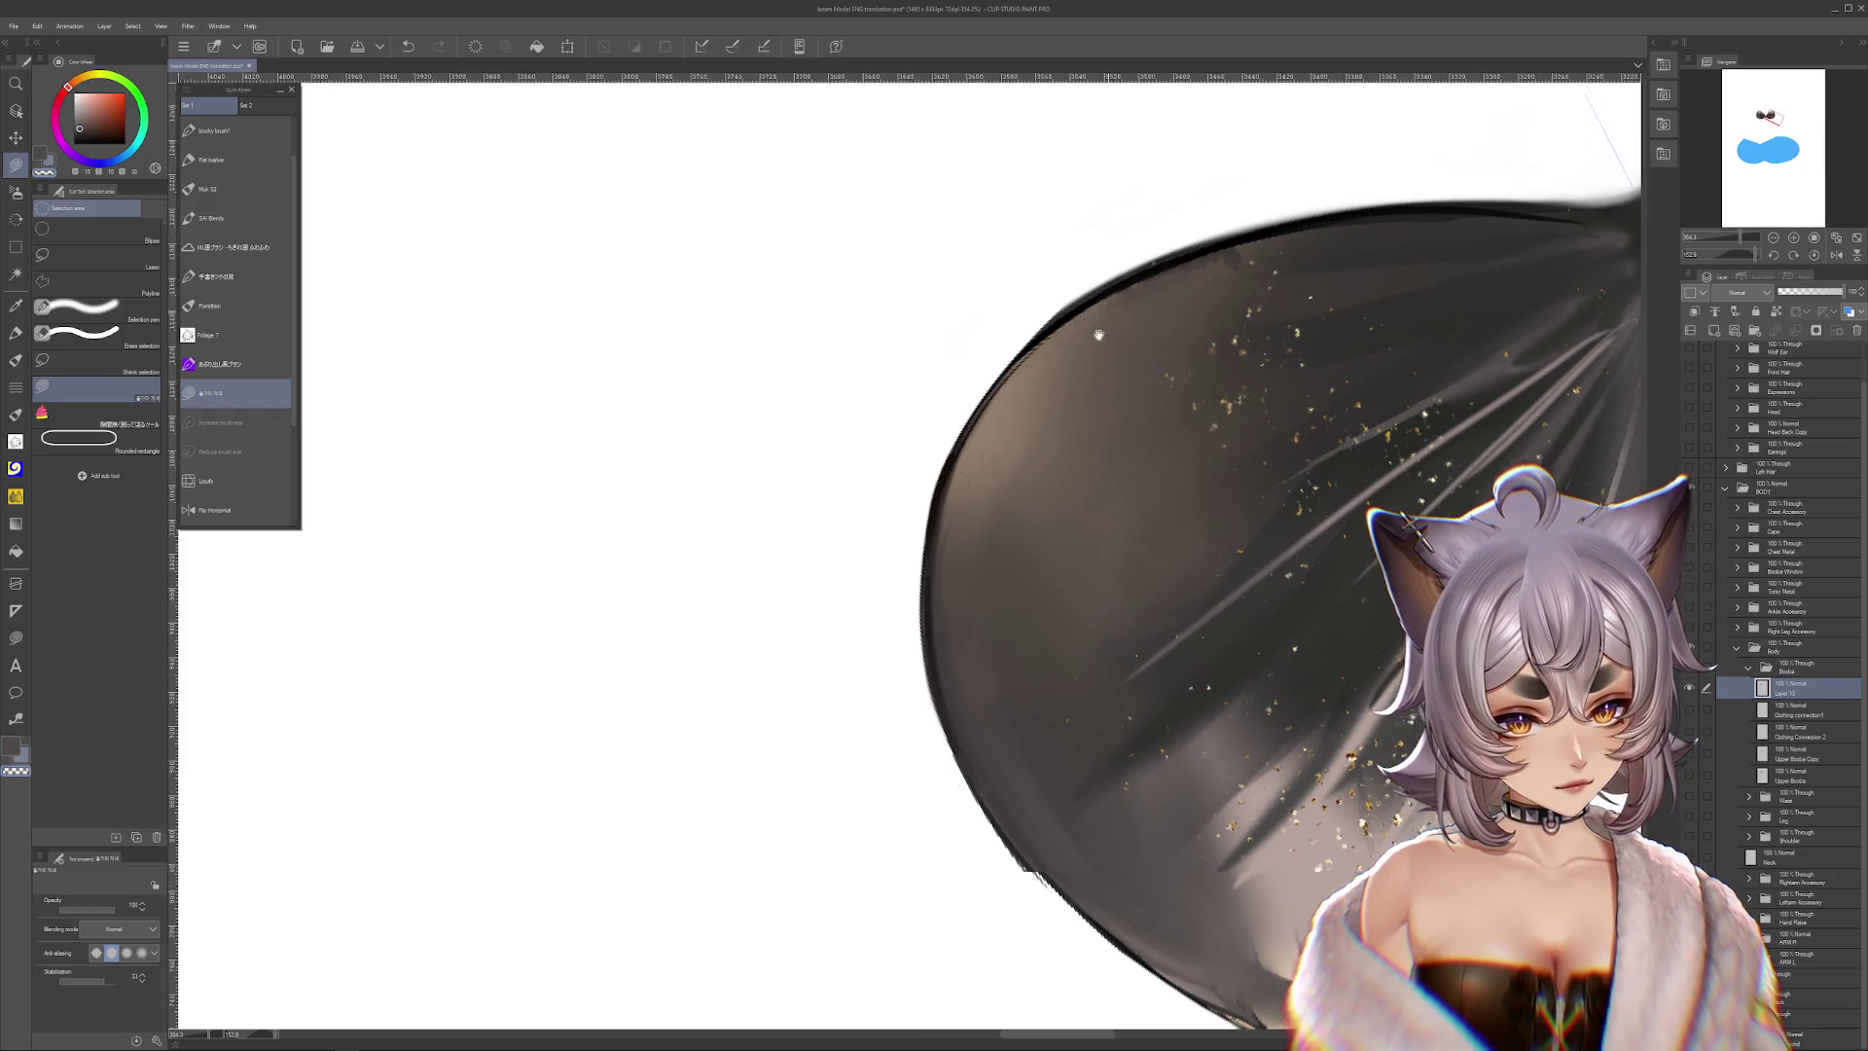
{"action": "left_click_drag", "start_coordinate": [1025, 288], "coordinate": [940, 472]}
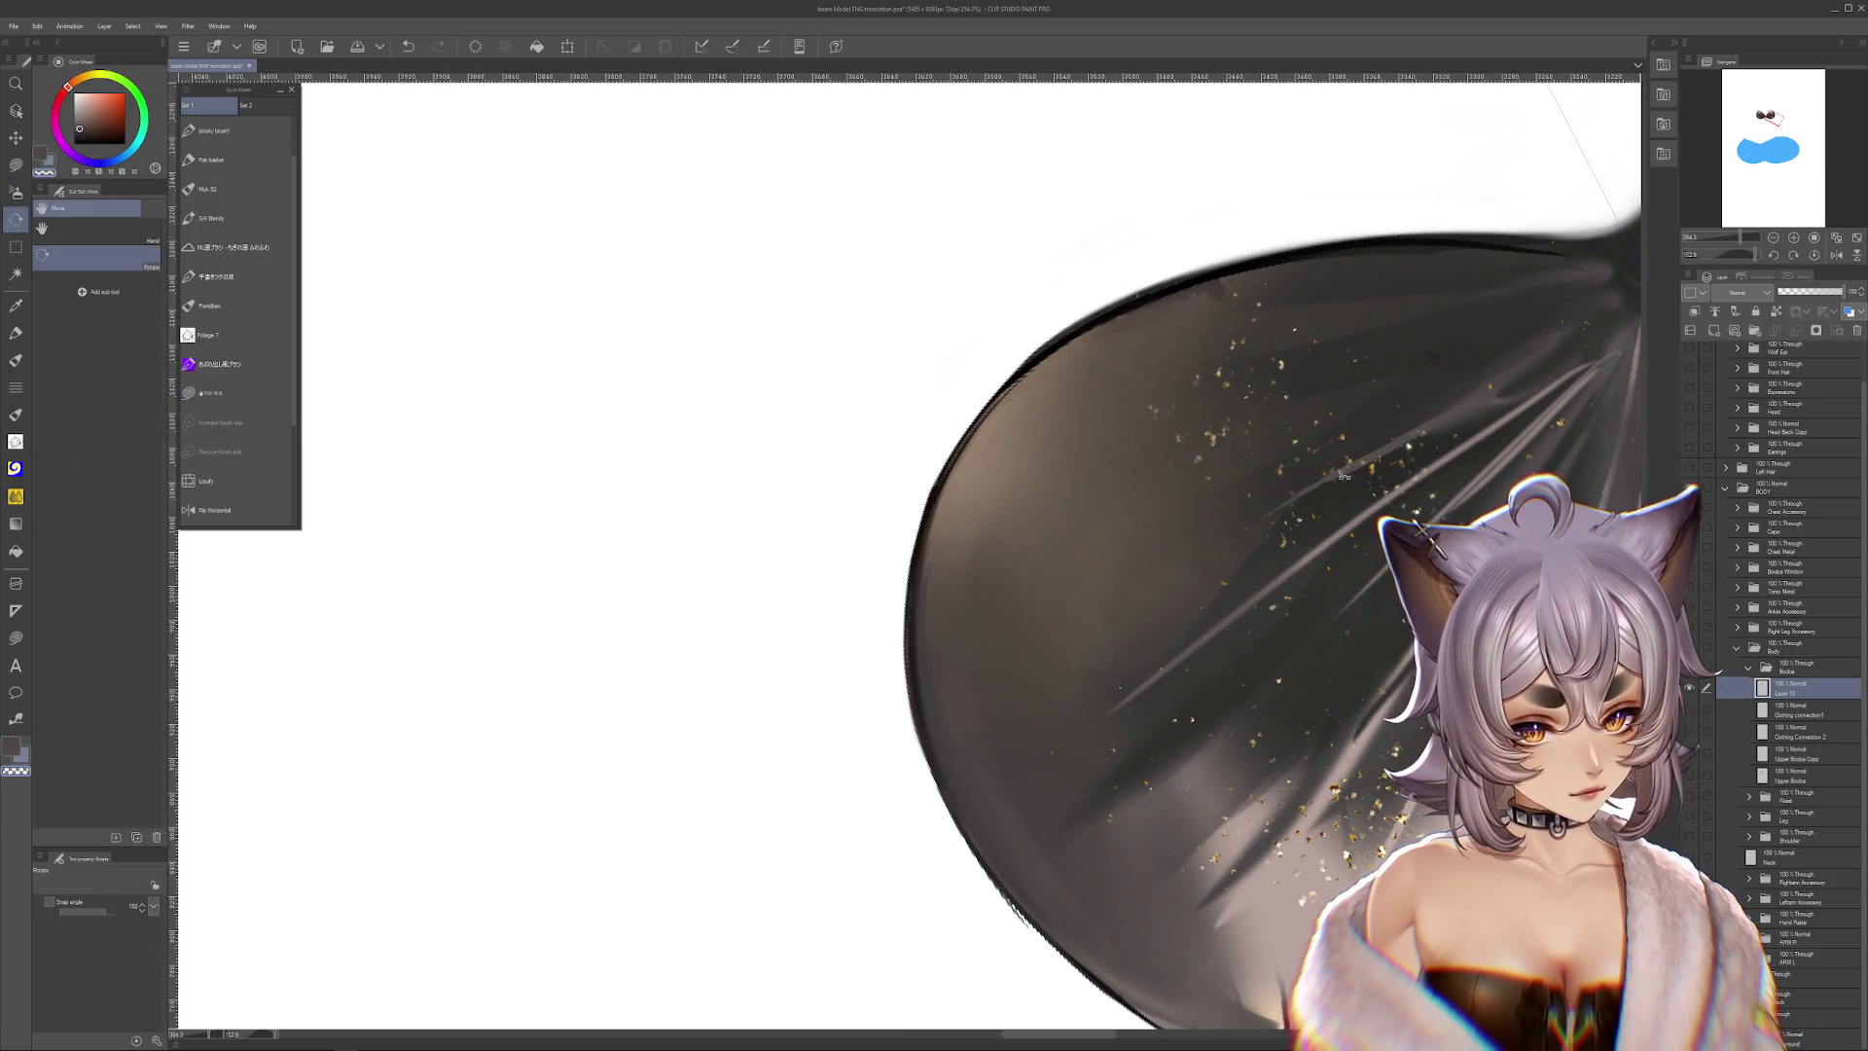
{"action": "left_click_drag", "start_coordinate": [1251, 218], "coordinate": [1124, 507]}
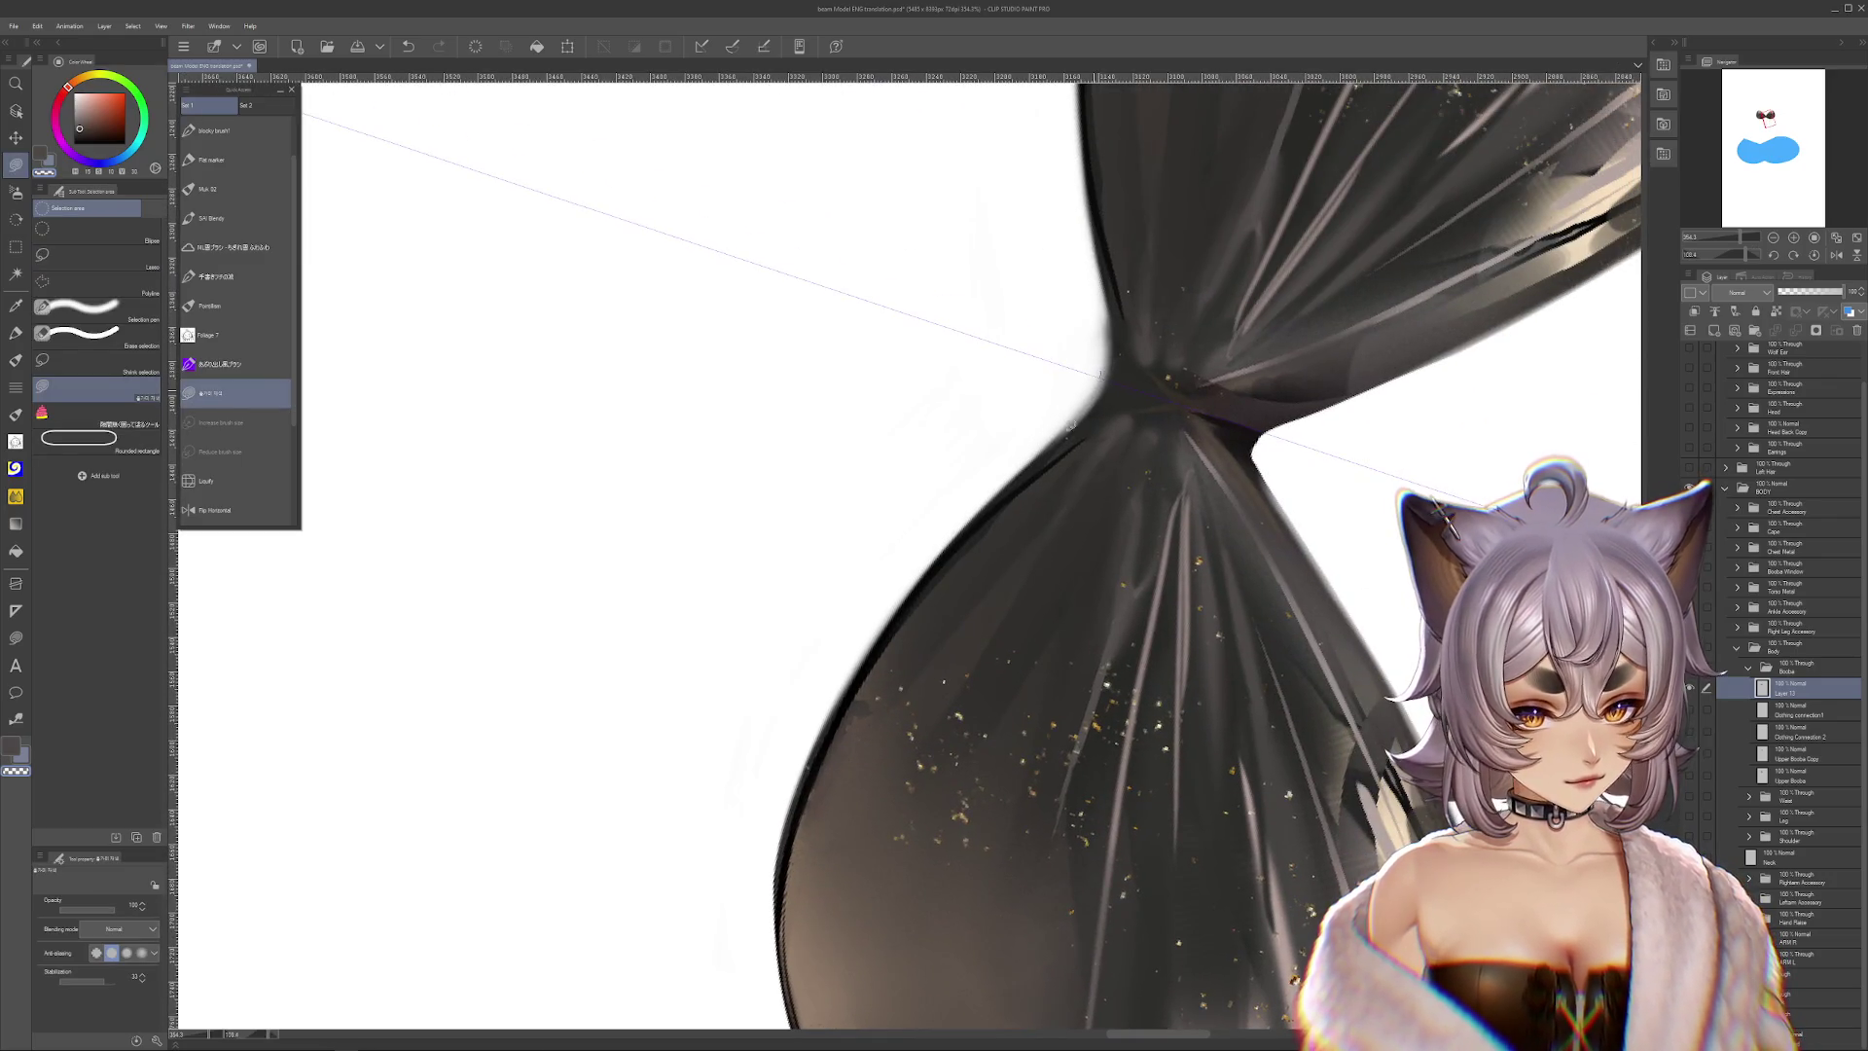
{"action": "left_click_drag", "start_coordinate": [1098, 384], "coordinate": [1096, 502]}
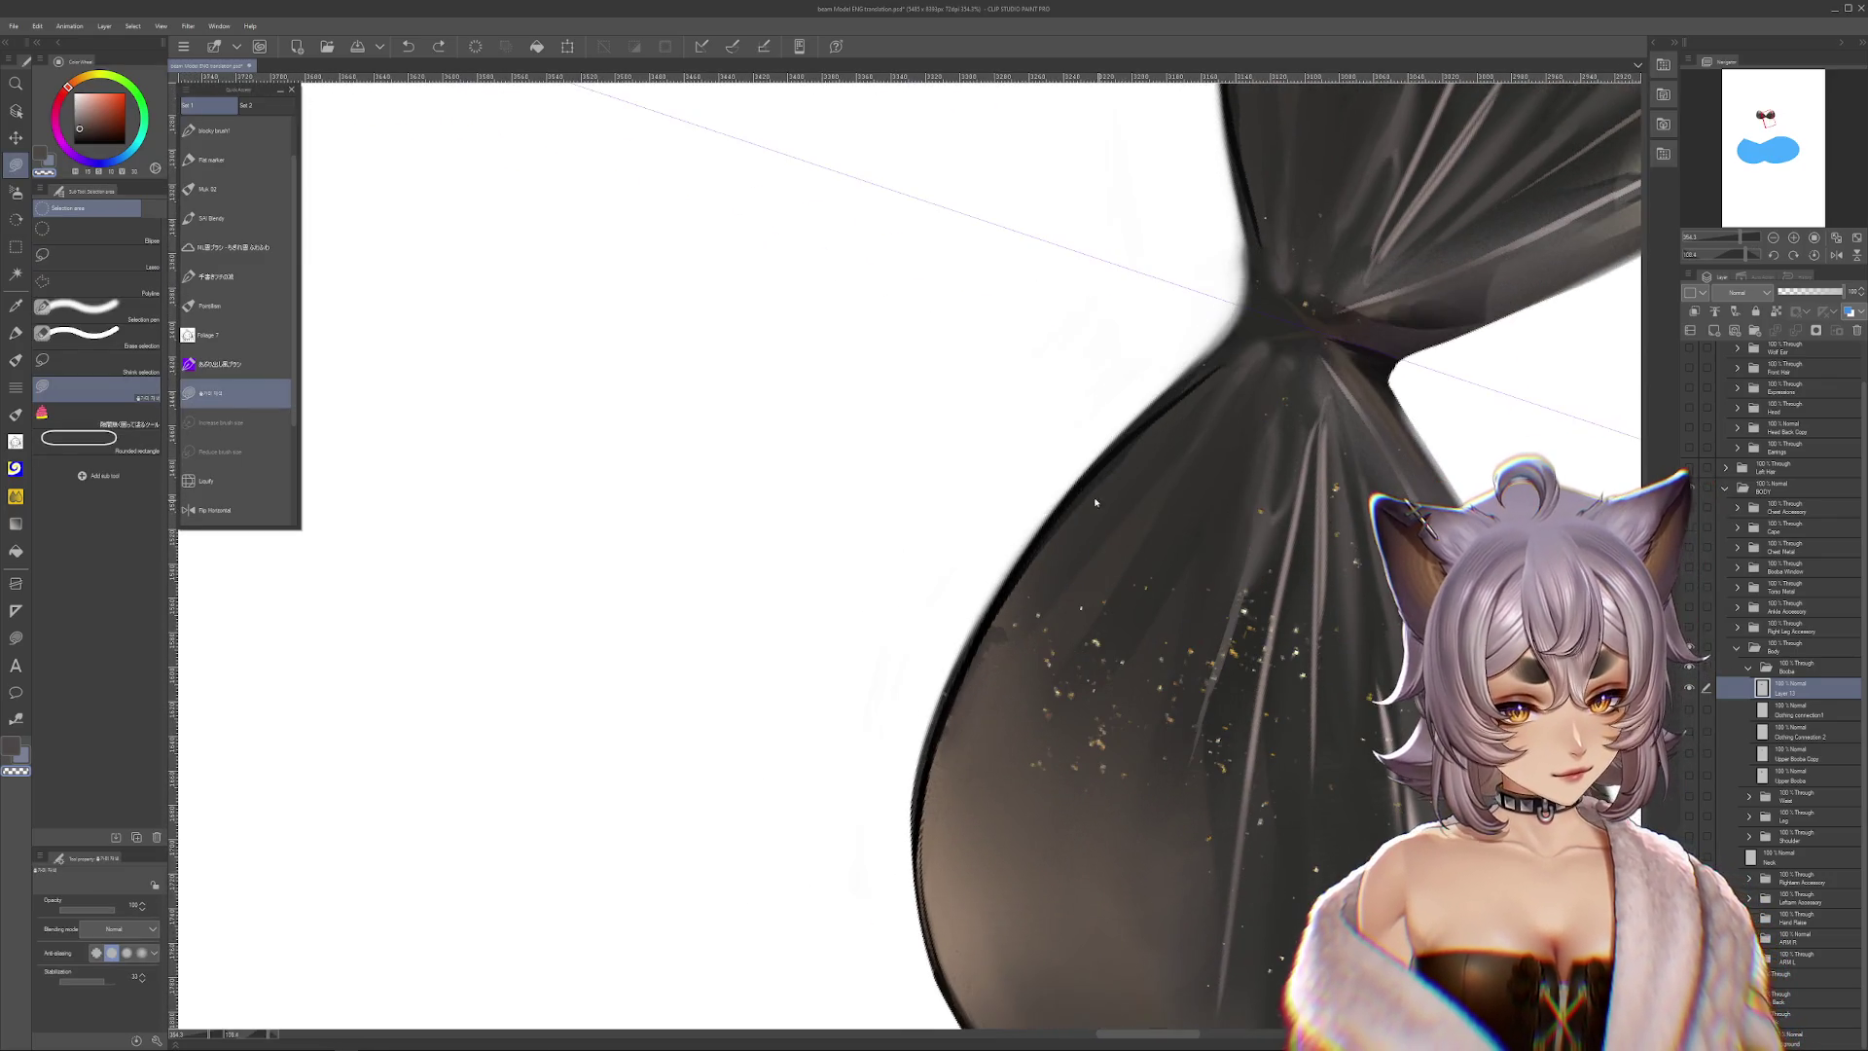
{"action": "left_click", "coordinate": [16, 332]}
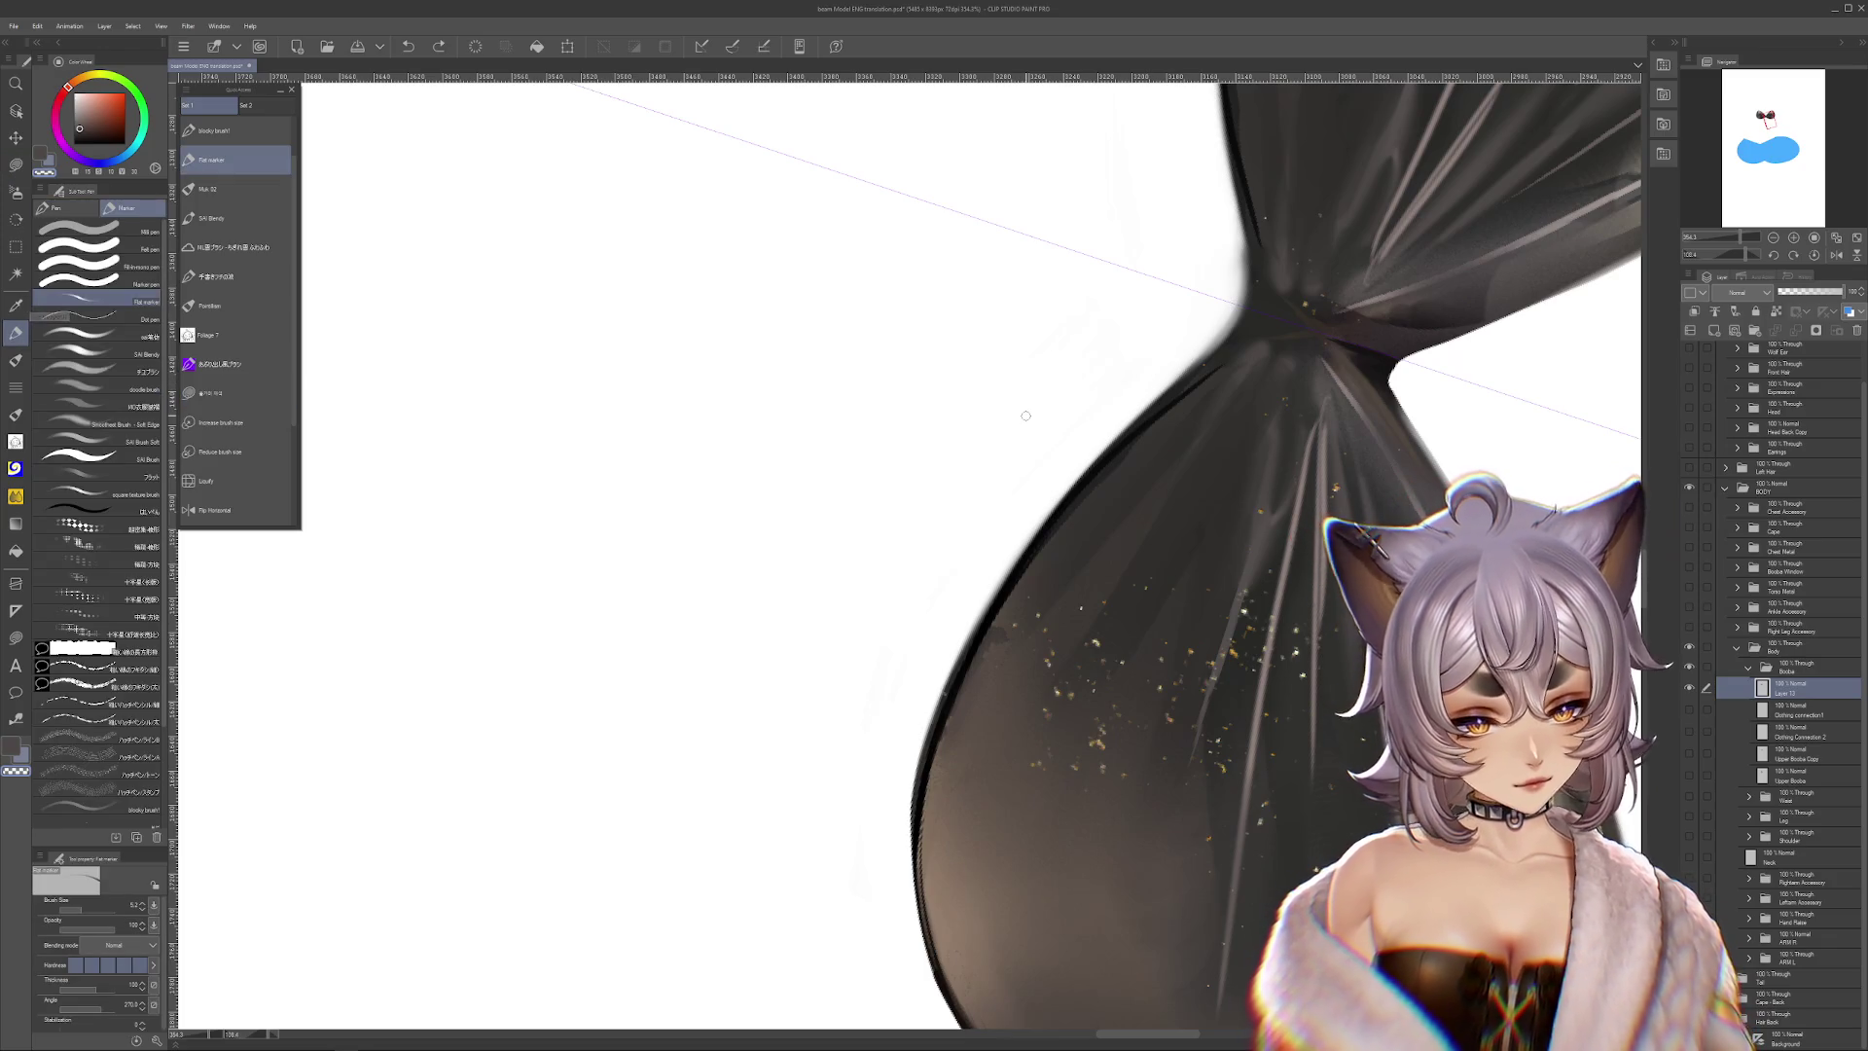
{"action": "key", "text": "bracketright"}
{"action": "key", "text": "bracketright"}
{"action": "key", "text": "bracketright"}
{"action": "left_click_drag", "start_coordinate": [1341, 592], "coordinate": [1307, 664]}
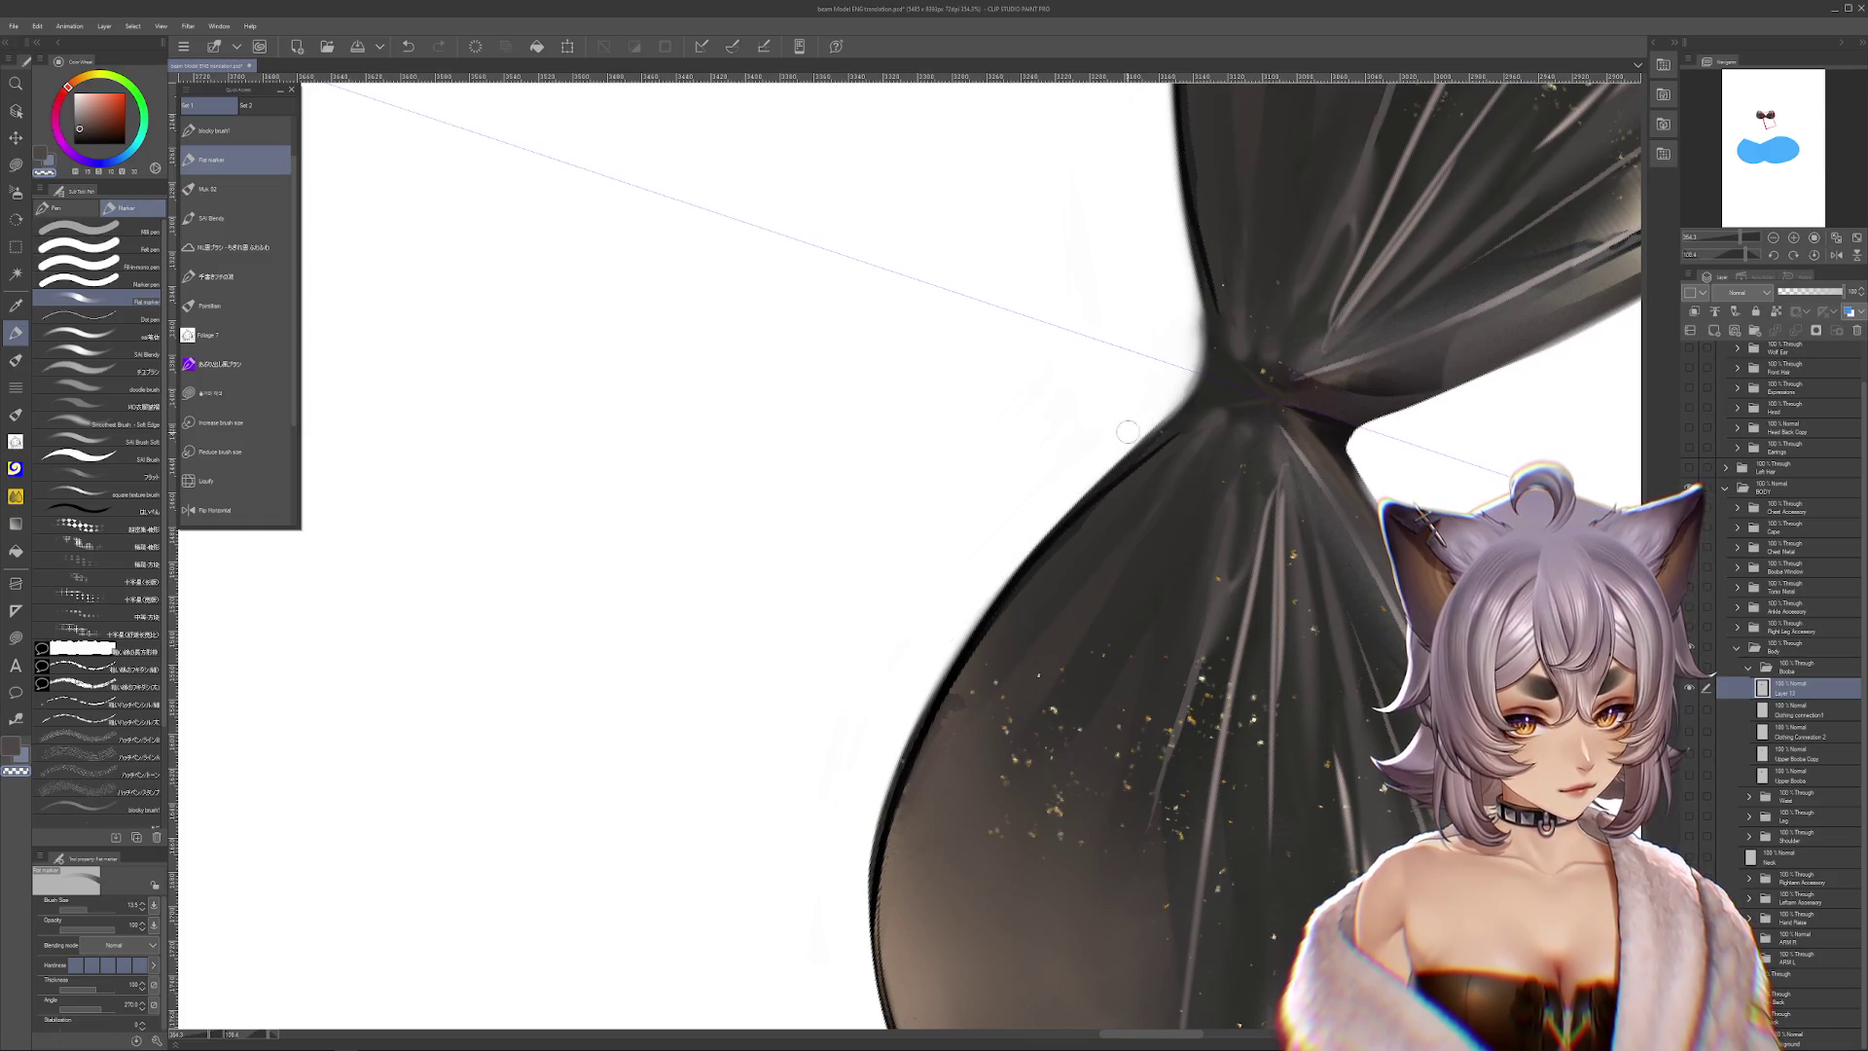
{"action": "left_click_drag", "start_coordinate": [1039, 511], "coordinate": [944, 569]}
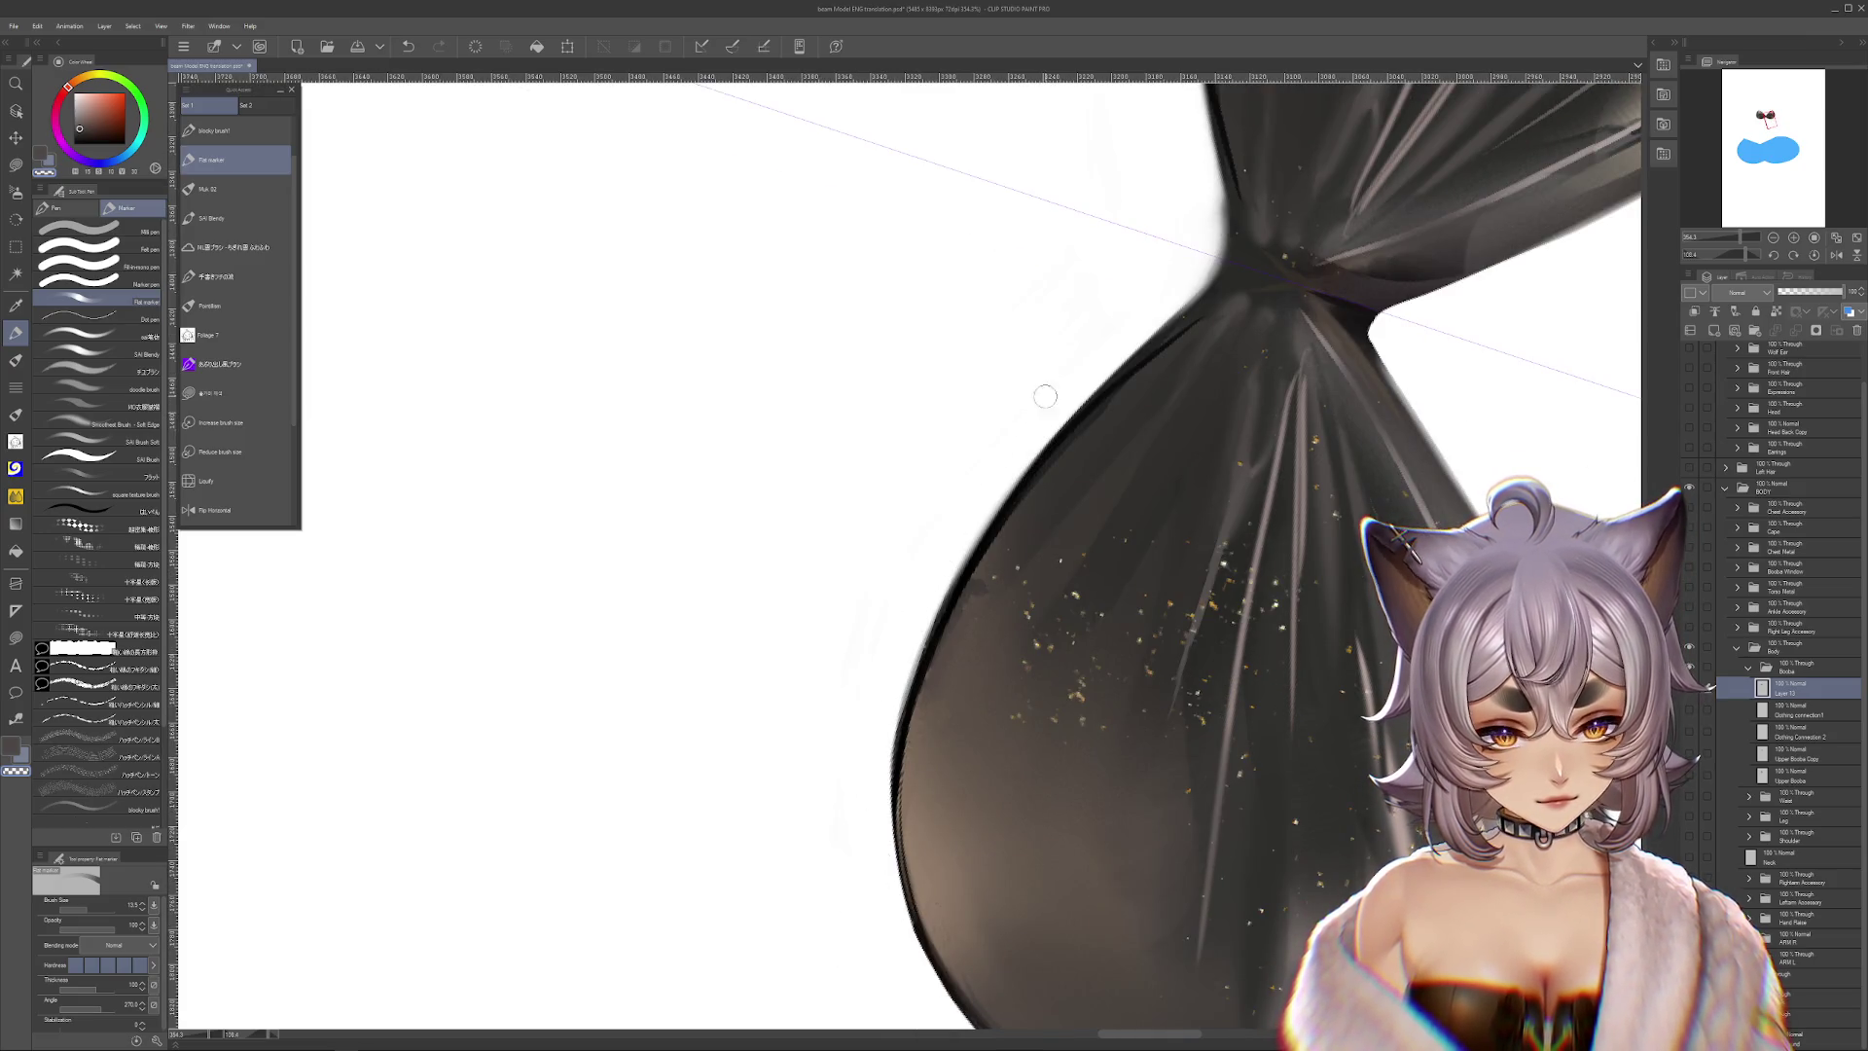
{"action": "left_click_drag", "start_coordinate": [964, 560], "coordinate": [1189, 285]}
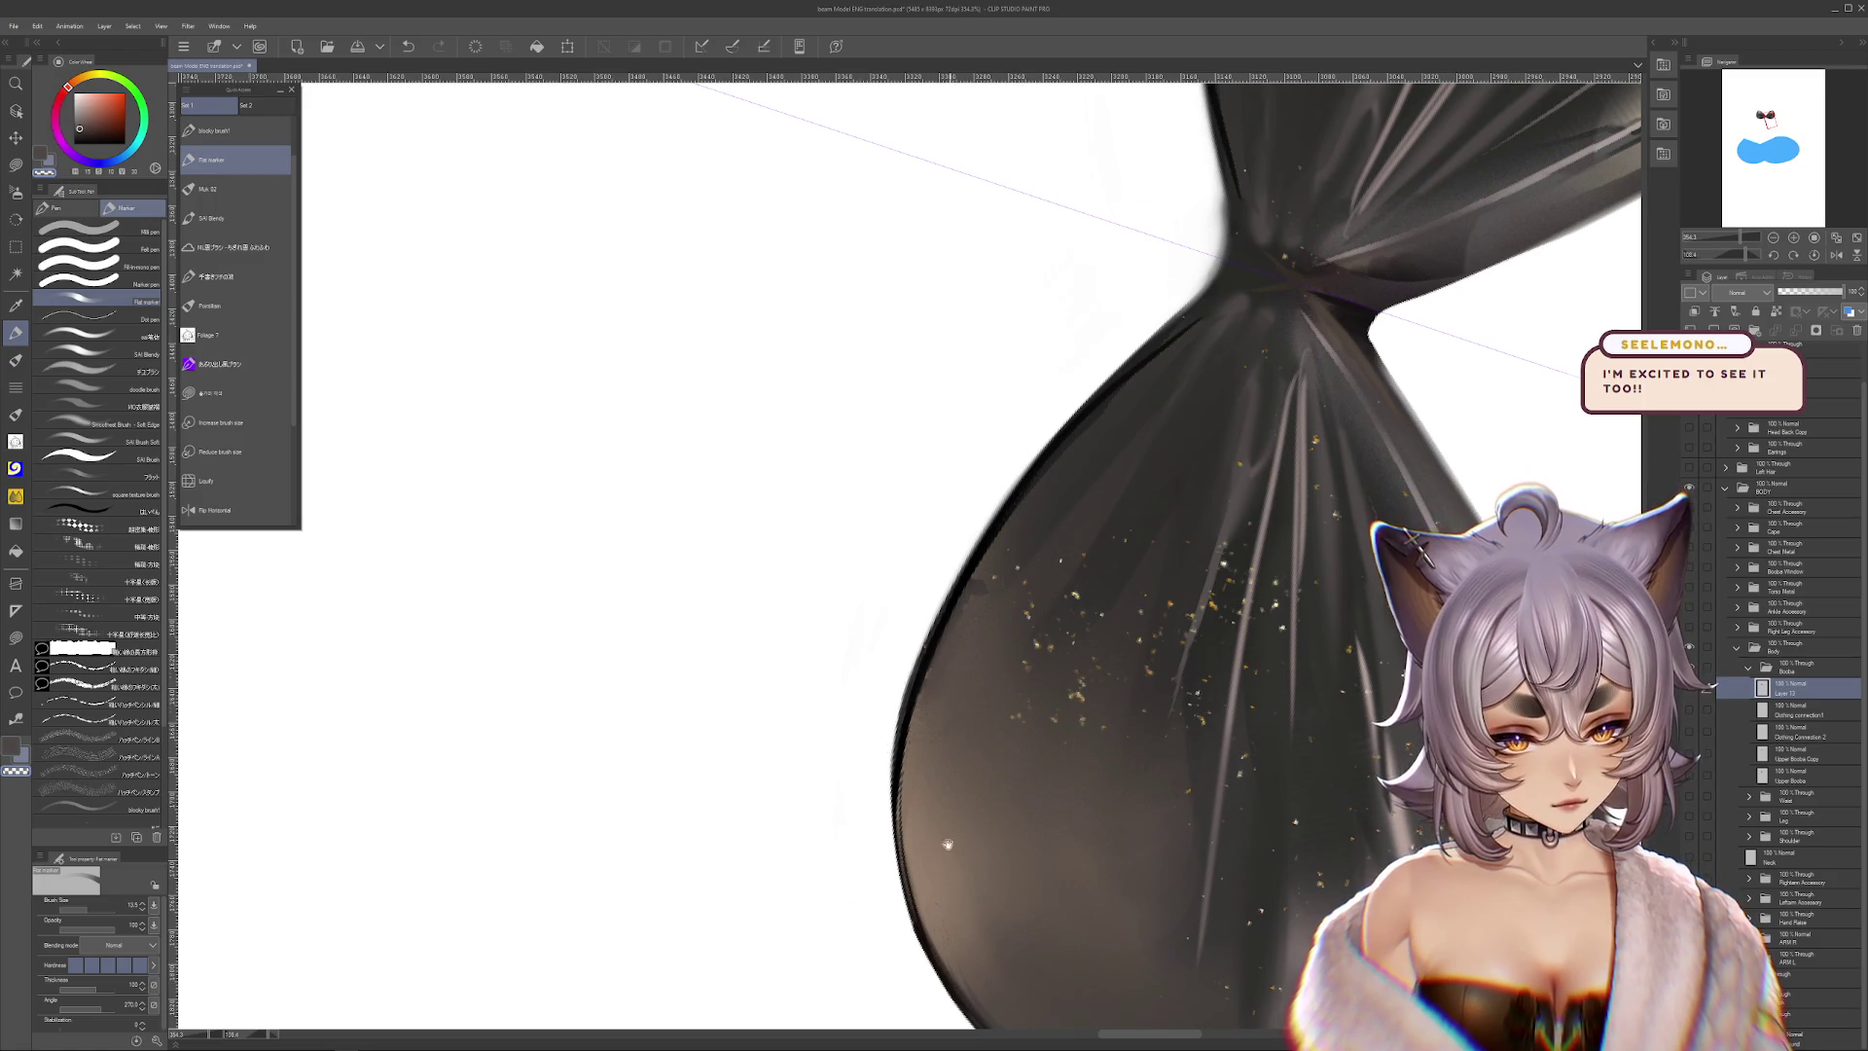
{"action": "mouse_move", "coordinate": [950, 875]}
{"action": "left_mouse_down"}
{"action": "mouse_move", "coordinate": [739, 409]}
{"action": "mouse_move", "coordinate": [1175, 423]}
{"action": "mouse_move", "coordinate": [1326, 580]}
{"action": "mouse_move", "coordinate": [1159, 952]}
{"action": "left_mouse_up"}
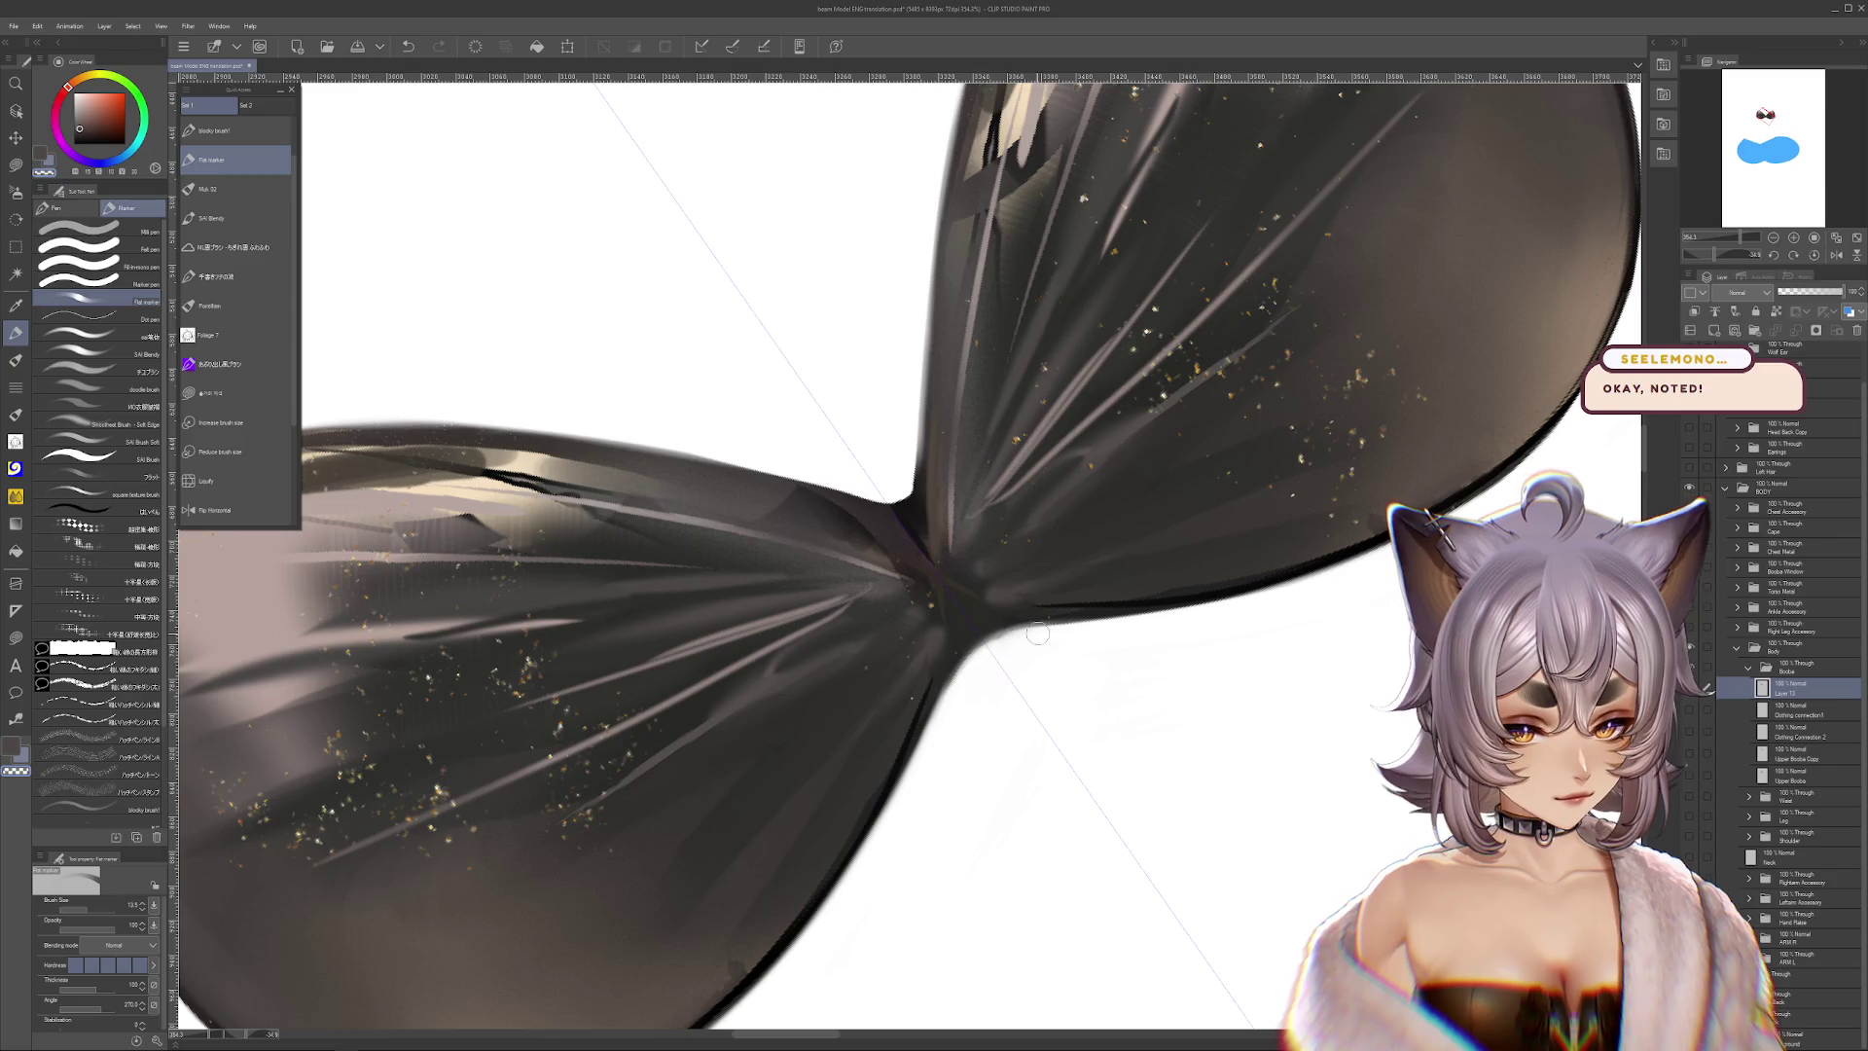
{"action": "mouse_move", "coordinate": [902, 802]}
{"action": "left_mouse_down"}
{"action": "mouse_move", "coordinate": [1083, 617]}
{"action": "mouse_move", "coordinate": [1370, 725]}
{"action": "mouse_move", "coordinate": [1314, 793]}
{"action": "mouse_move", "coordinate": [1036, 959]}
{"action": "left_mouse_up"}
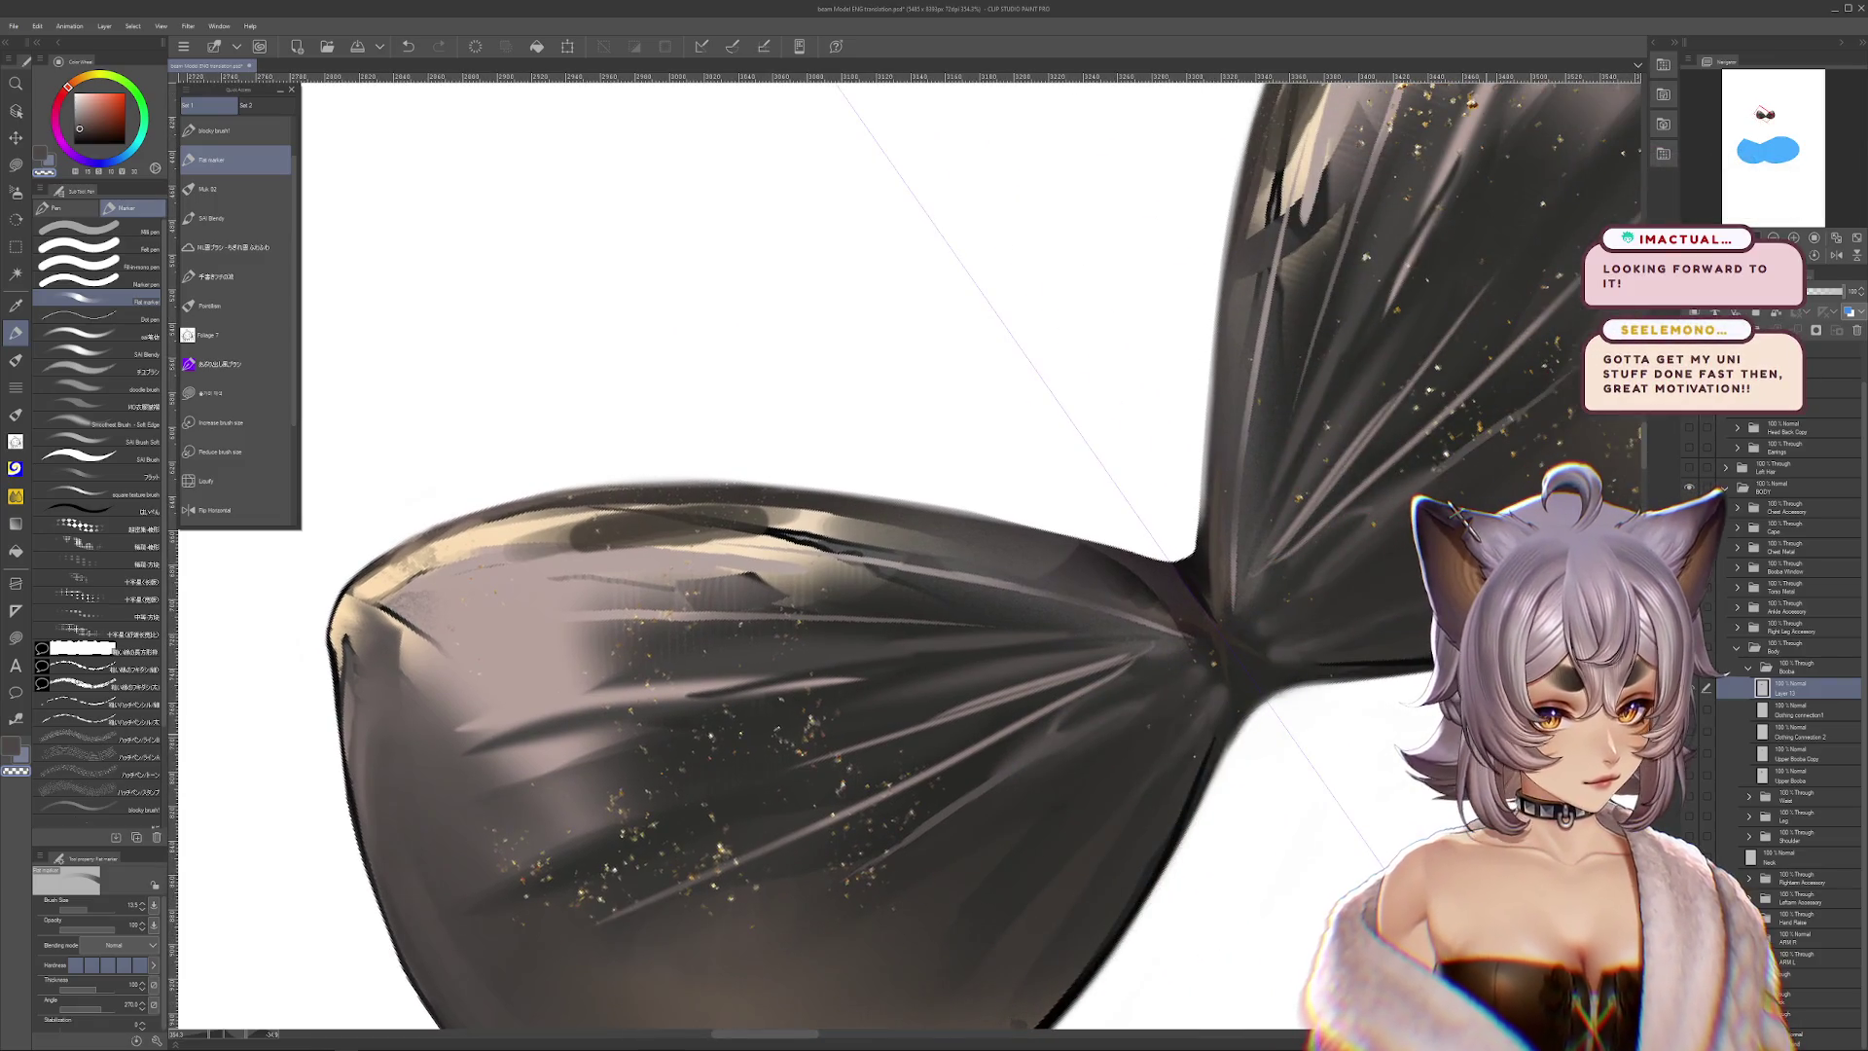
{"action": "scroll", "coordinate": [1118, 498], "scroll_direction": "down", "scroll_amount": 3}
{"action": "left_click_drag", "start_coordinate": [1117, 499], "coordinate": [1313, 566]}
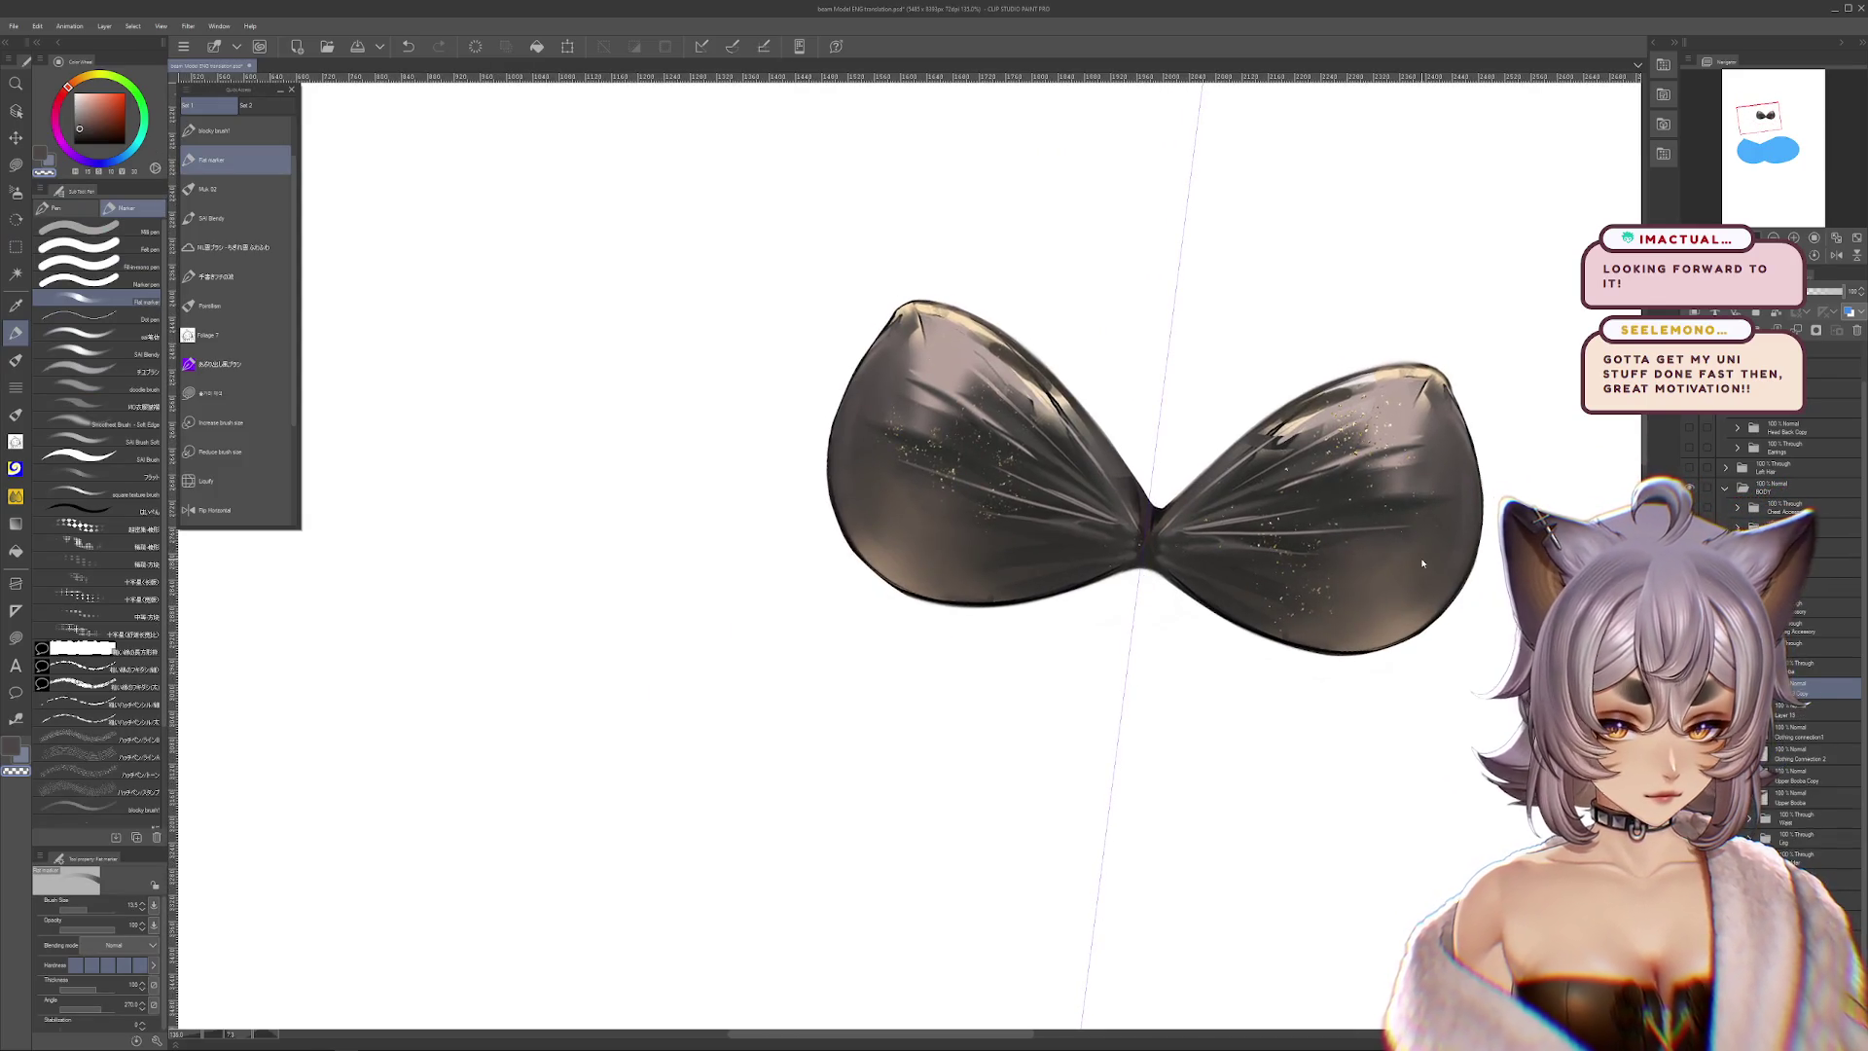
Undo the duplicated bow and reset the canvas rotation to level
{"action": "mouse_move", "coordinate": [1330, 564]}
{"action": "left_mouse_down"}
{"action": "mouse_move", "coordinate": [1328, 408]}
{"action": "mouse_move", "coordinate": [1386, 556]}
{"action": "mouse_move", "coordinate": [1270, 584]}
{"action": "mouse_move", "coordinate": [1381, 584]}
{"action": "left_mouse_up"}
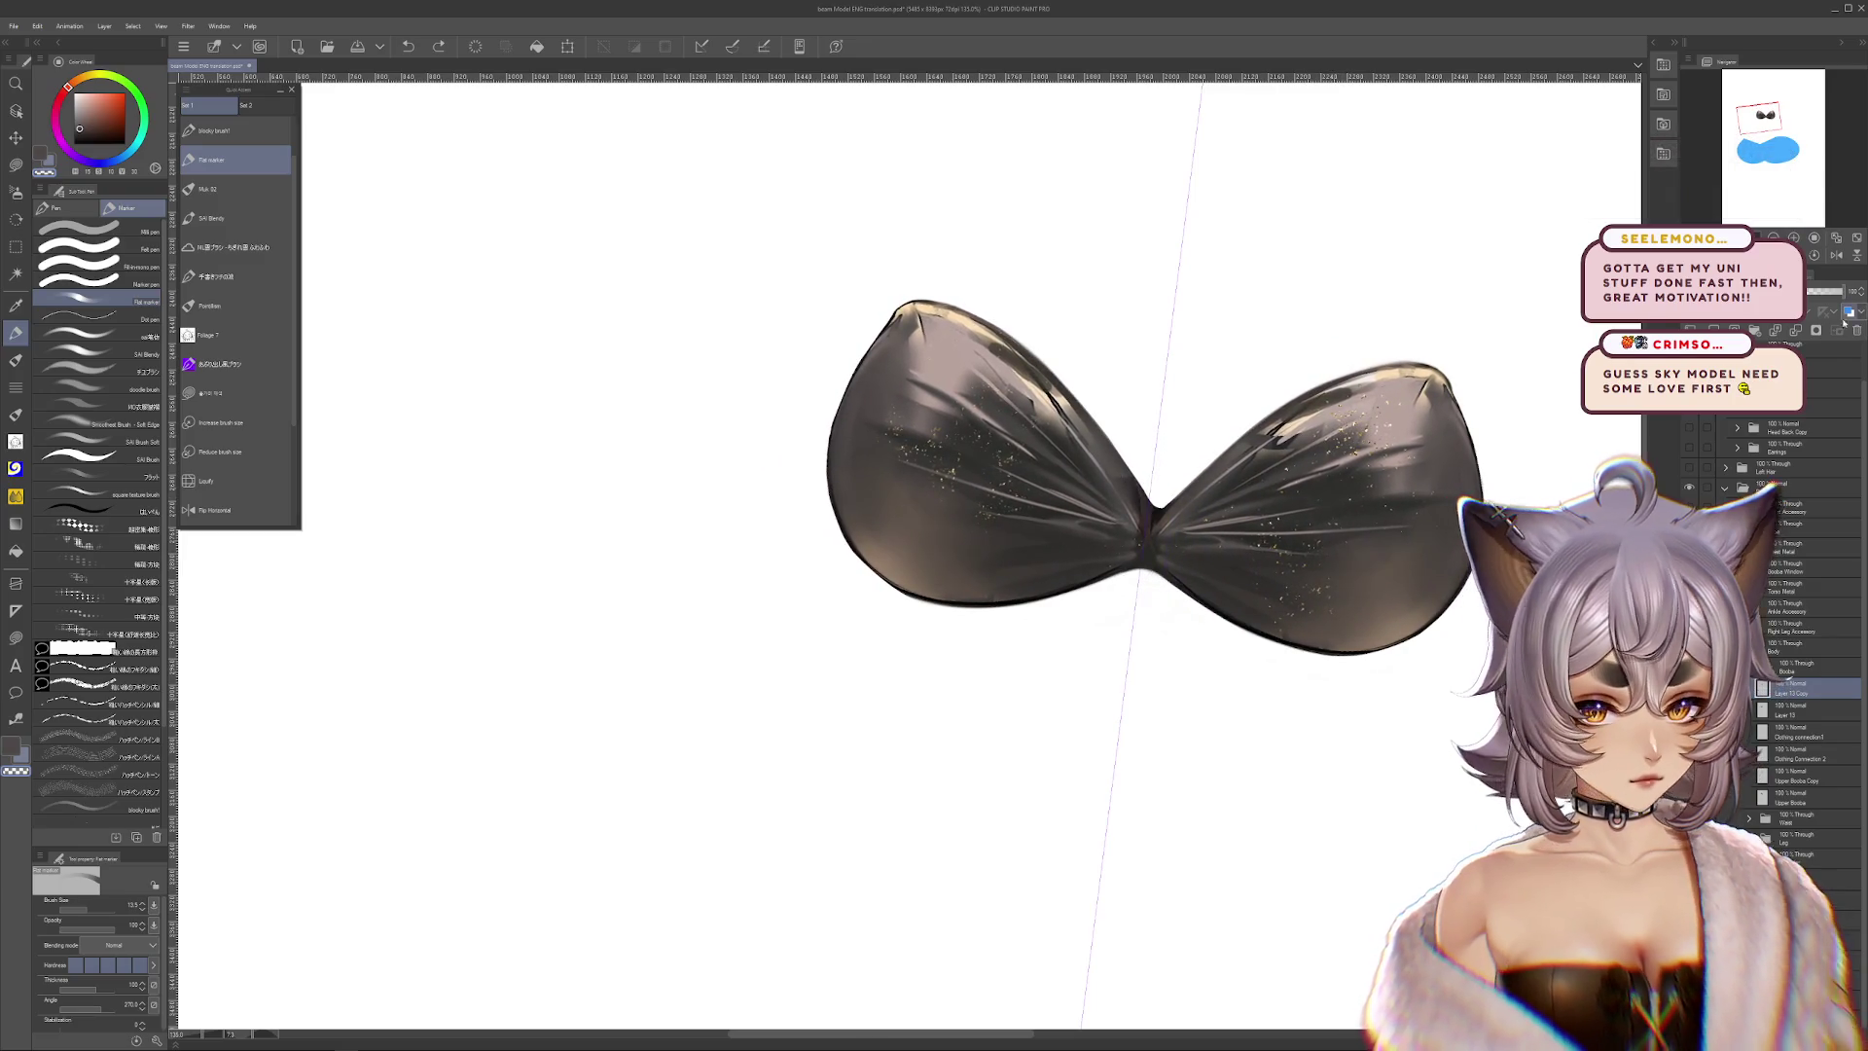
{"action": "key", "text": "ctrl+e"}
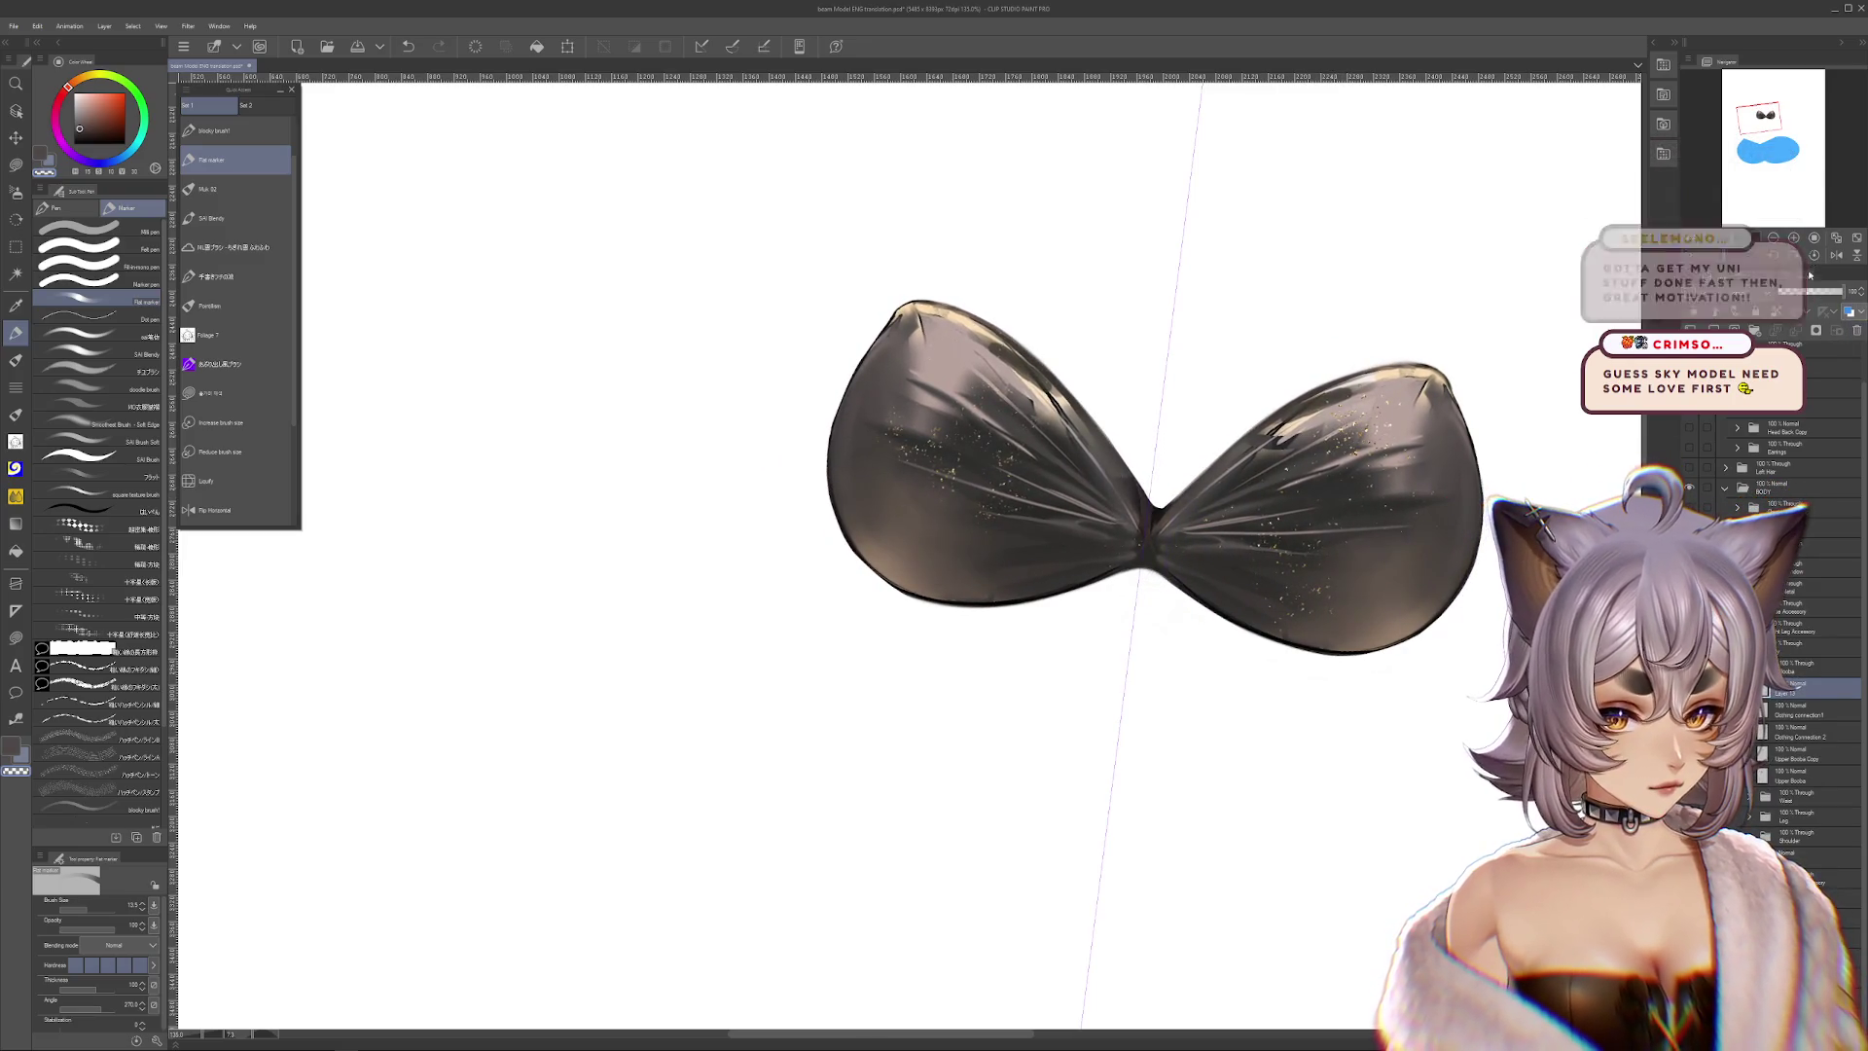
{"action": "left_click_drag", "start_coordinate": [1149, 526], "coordinate": [1104, 608]}
{"action": "left_click", "coordinate": [1815, 255]}
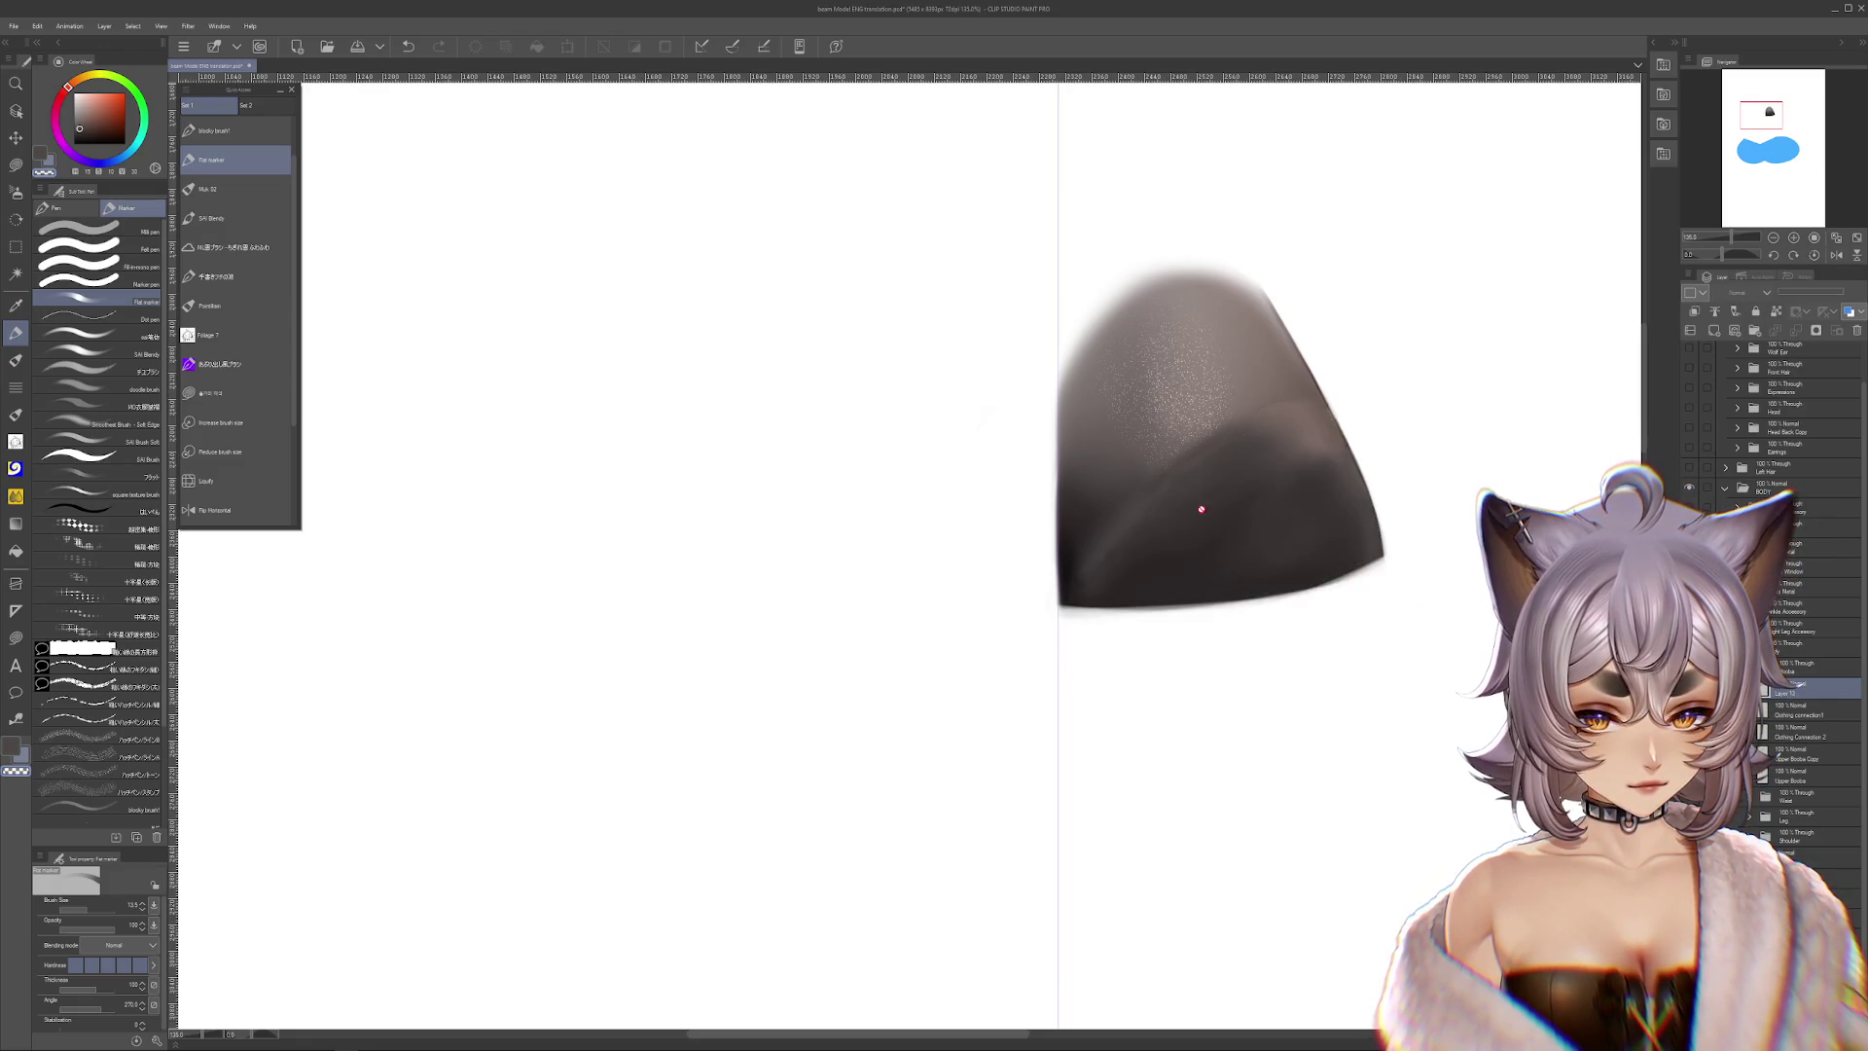
Zoom in and transform the dark chest shape, moving it down and to the right
{"action": "scroll", "coordinate": [1231, 525], "scroll_direction": "up", "scroll_amount": 2}
{"action": "scroll", "coordinate": [1236, 525], "scroll_direction": "up", "scroll_amount": 3}
{"action": "scroll", "coordinate": [1238, 517], "scroll_direction": "up", "scroll_amount": 1}
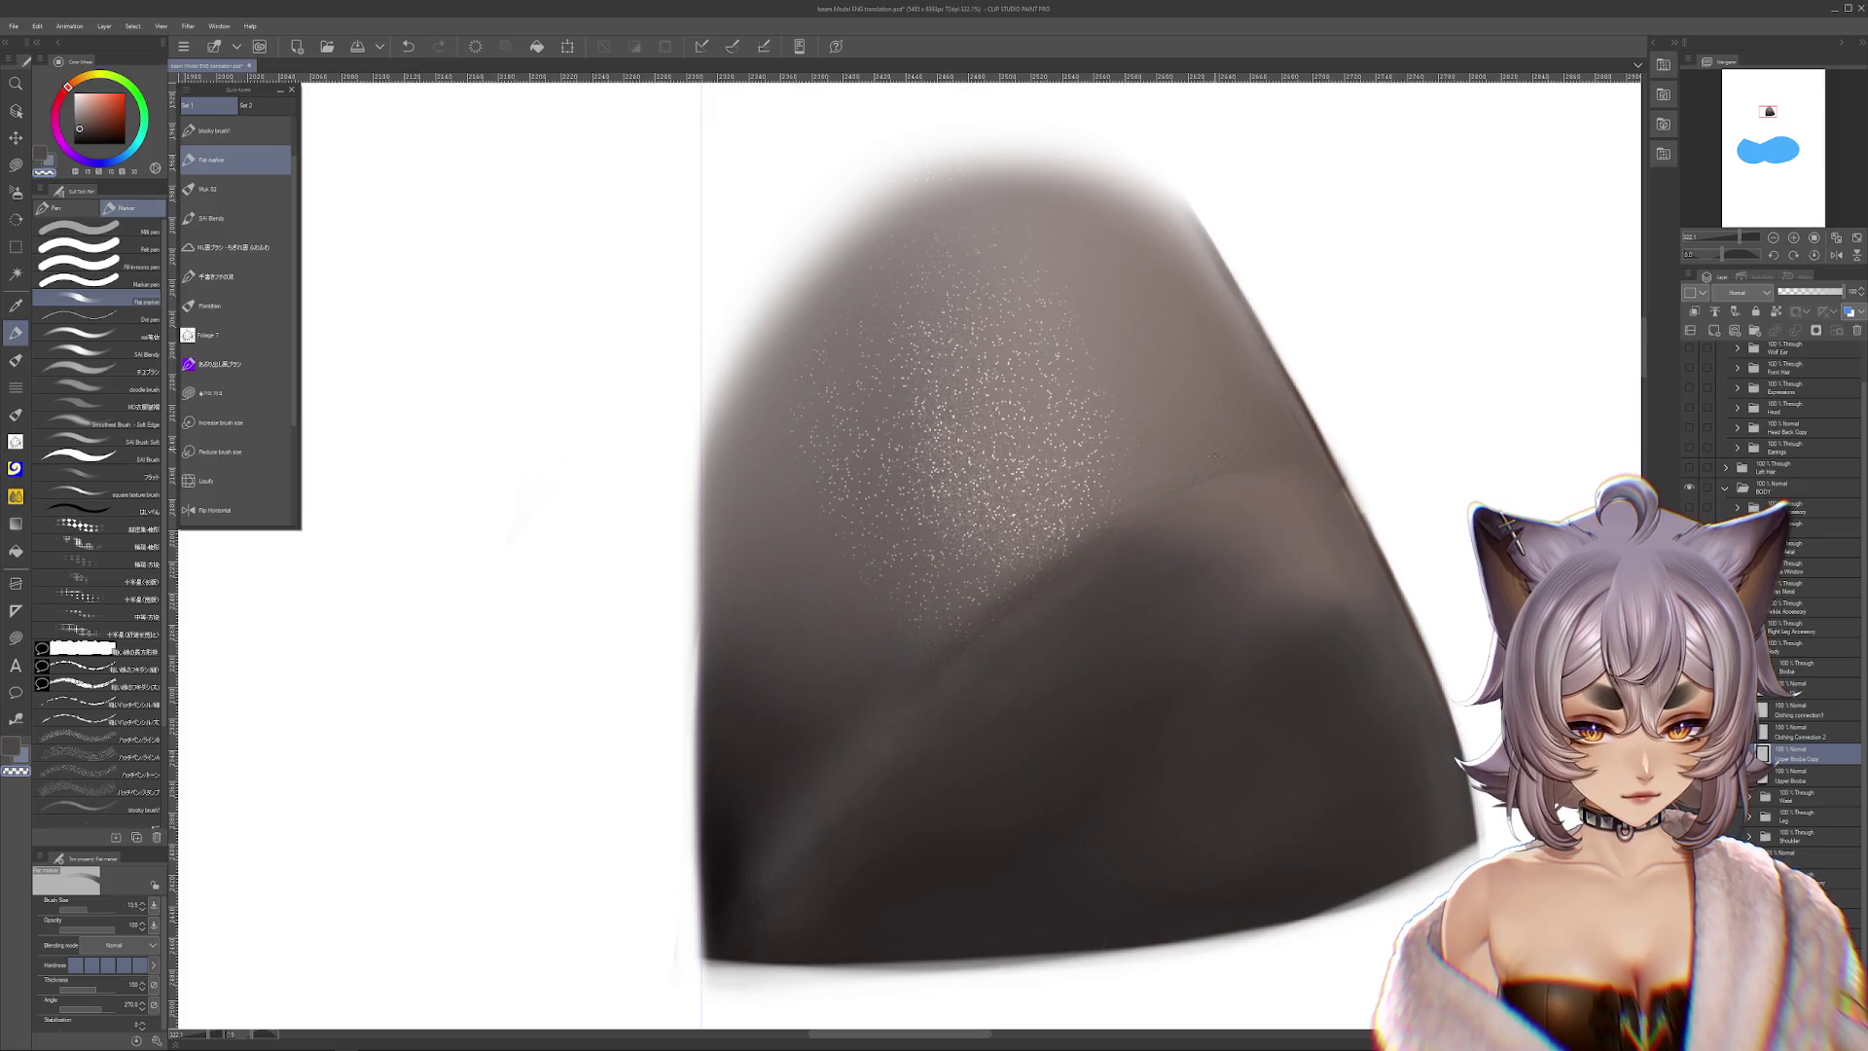
{"action": "scroll", "coordinate": [1218, 477], "scroll_direction": "up", "scroll_amount": 1}
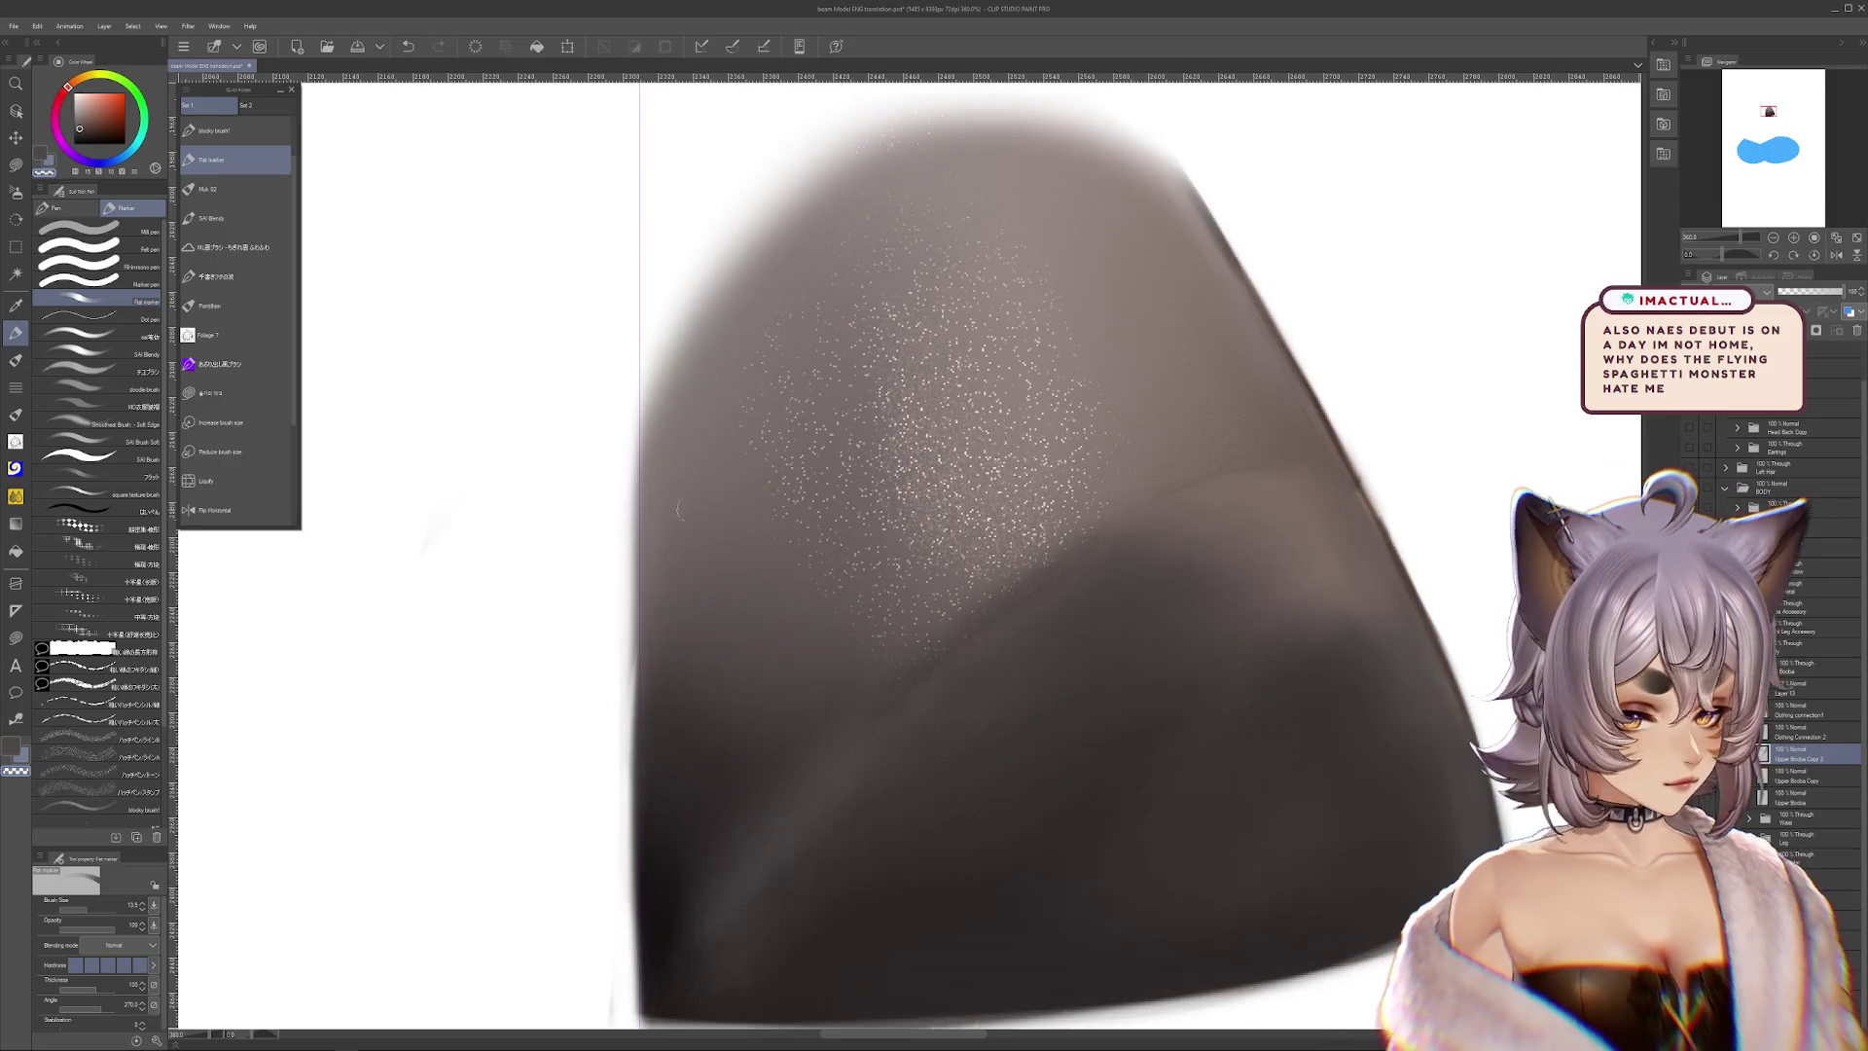
{"action": "scroll", "coordinate": [1090, 454], "scroll_direction": "down", "scroll_amount": 2}
{"action": "key", "text": "ctrl+t"}
{"action": "left_click_drag", "start_coordinate": [1105, 575], "coordinate": [1117, 646]}
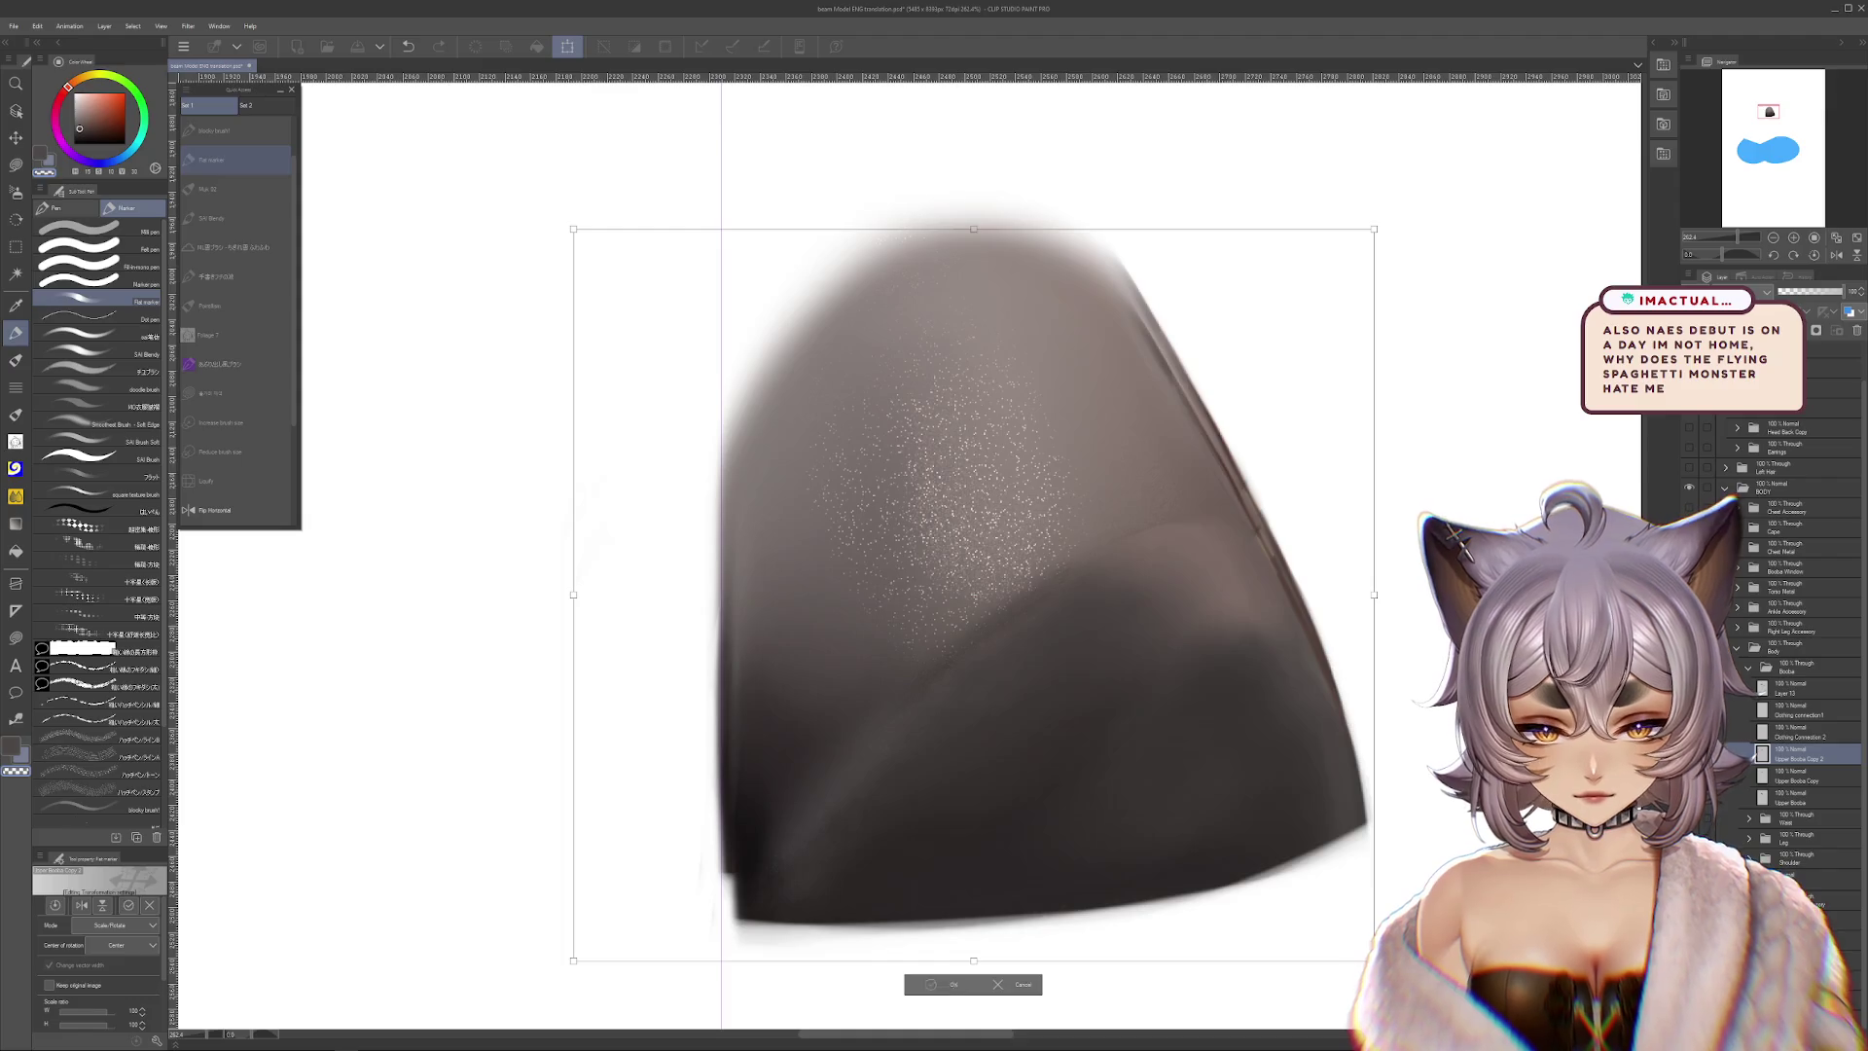
{"action": "left_click", "coordinate": [954, 987]}
Darken the shape's lower right edge with a size-244 soft airbrush, then show the bra cups again
{"action": "key", "text": "b"}
{"action": "left_click", "coordinate": [83, 230]}
{"action": "left_click_drag", "start_coordinate": [109, 903], "coordinate": [146, 904]}
{"action": "left_click_drag", "start_coordinate": [876, 700], "coordinate": [1167, 604]}
{"action": "key", "text": "ctrl+z"}
{"action": "key", "text": "ctrl+y"}
{"action": "key", "text": "ctrl+z"}
{"action": "left_click_drag", "start_coordinate": [1199, 331], "coordinate": [967, 325]}
{"action": "key", "text": "ctrl+z"}
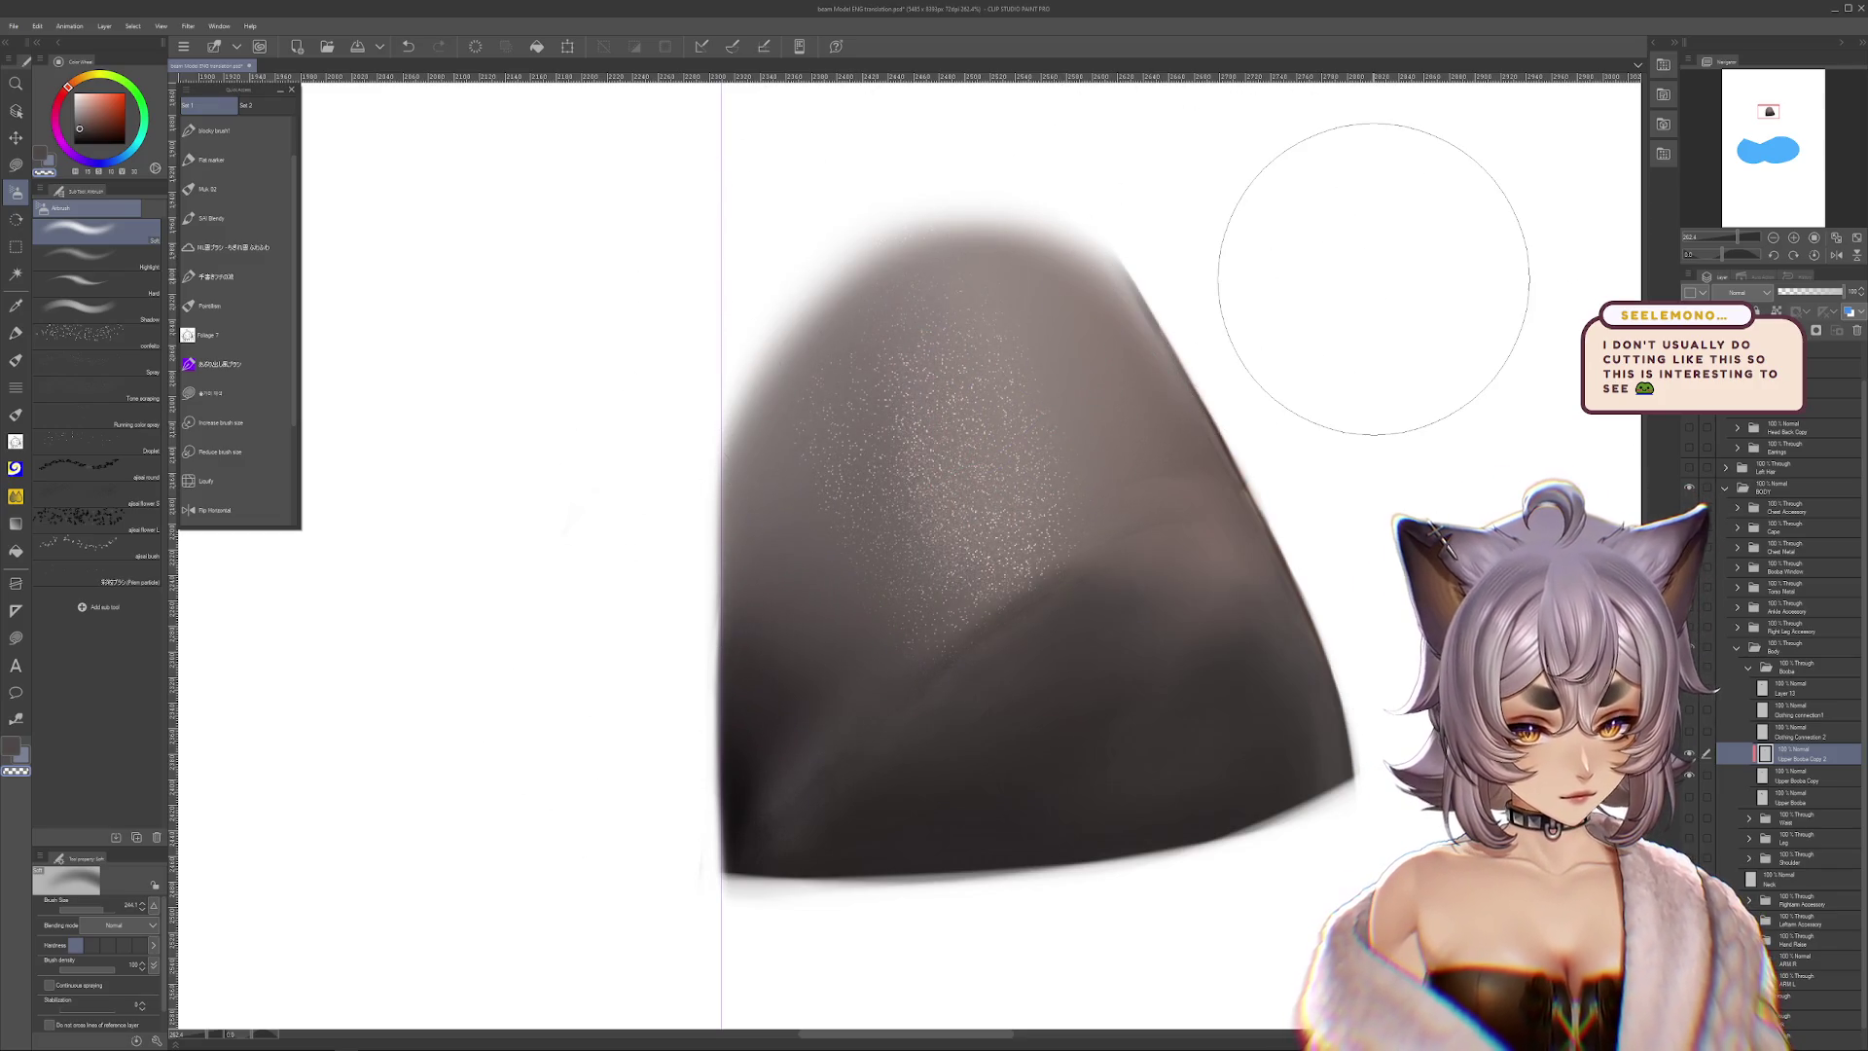
{"action": "left_click_drag", "start_coordinate": [1227, 506], "coordinate": [934, 623]}
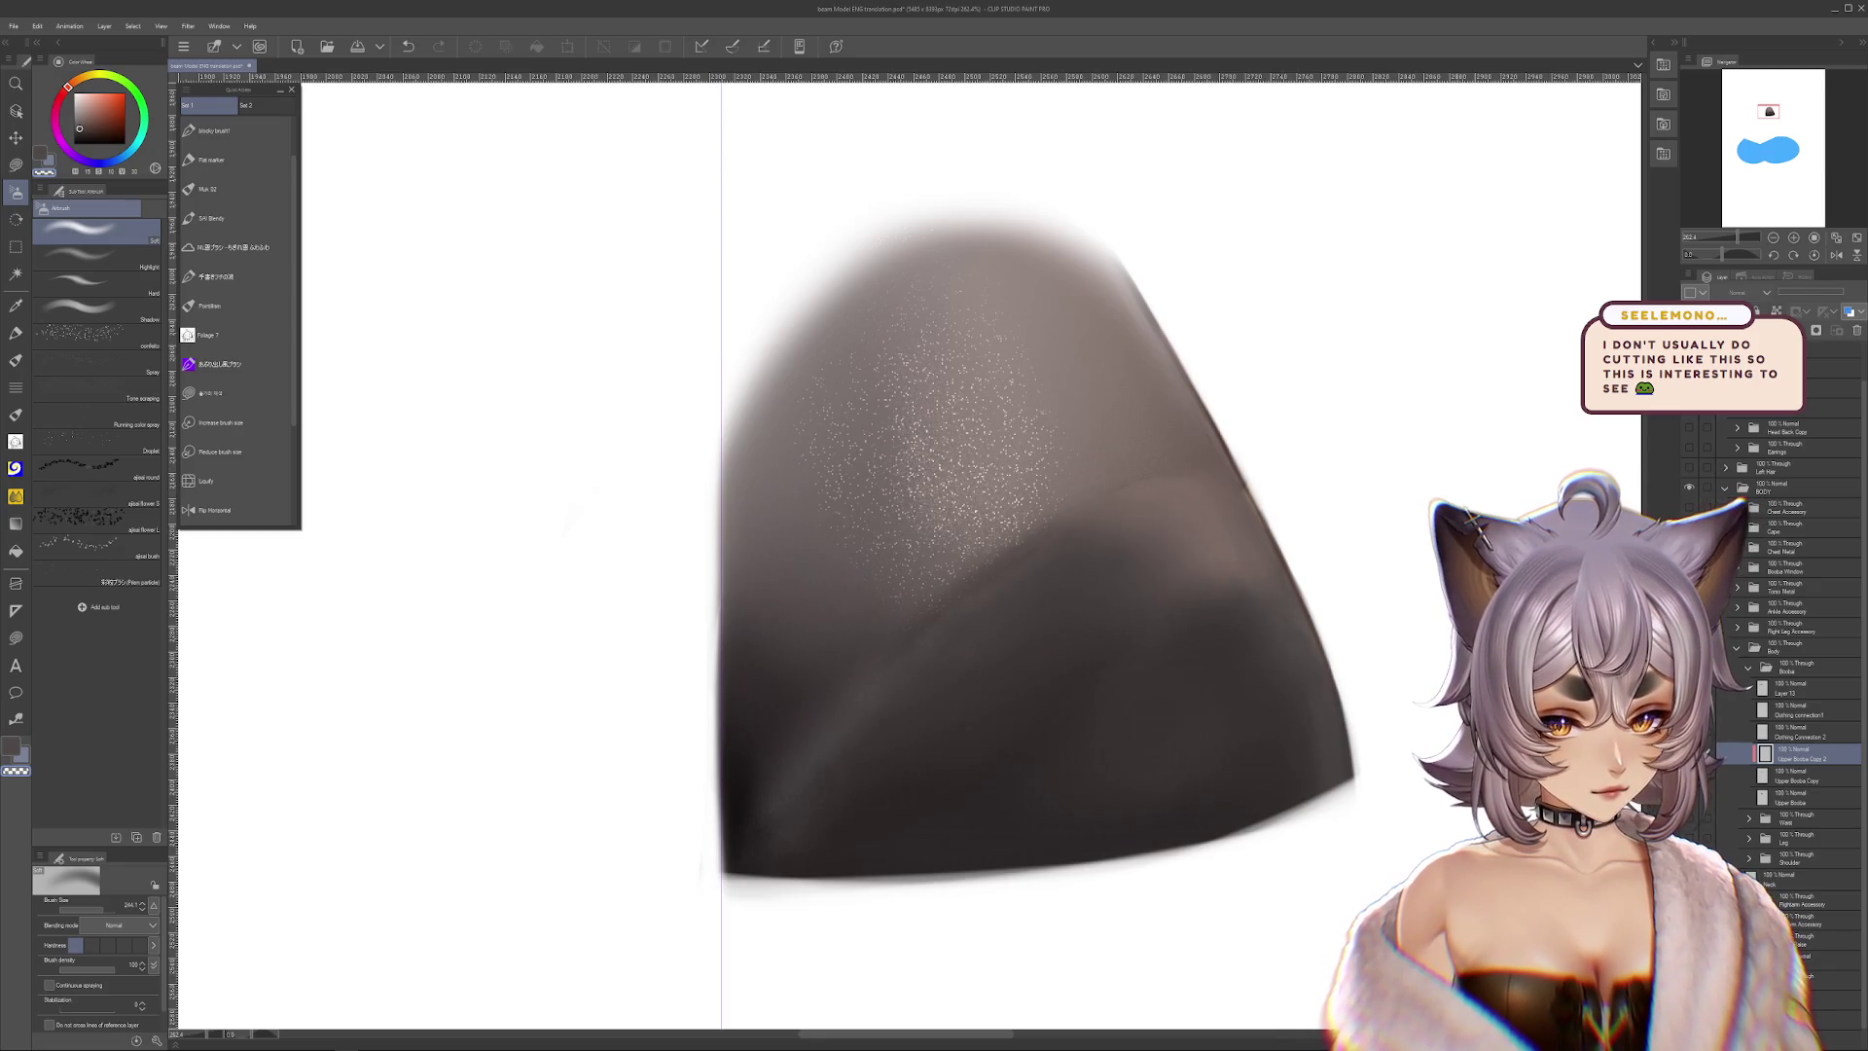
{"action": "left_click_drag", "start_coordinate": [973, 486], "coordinate": [1018, 514]}
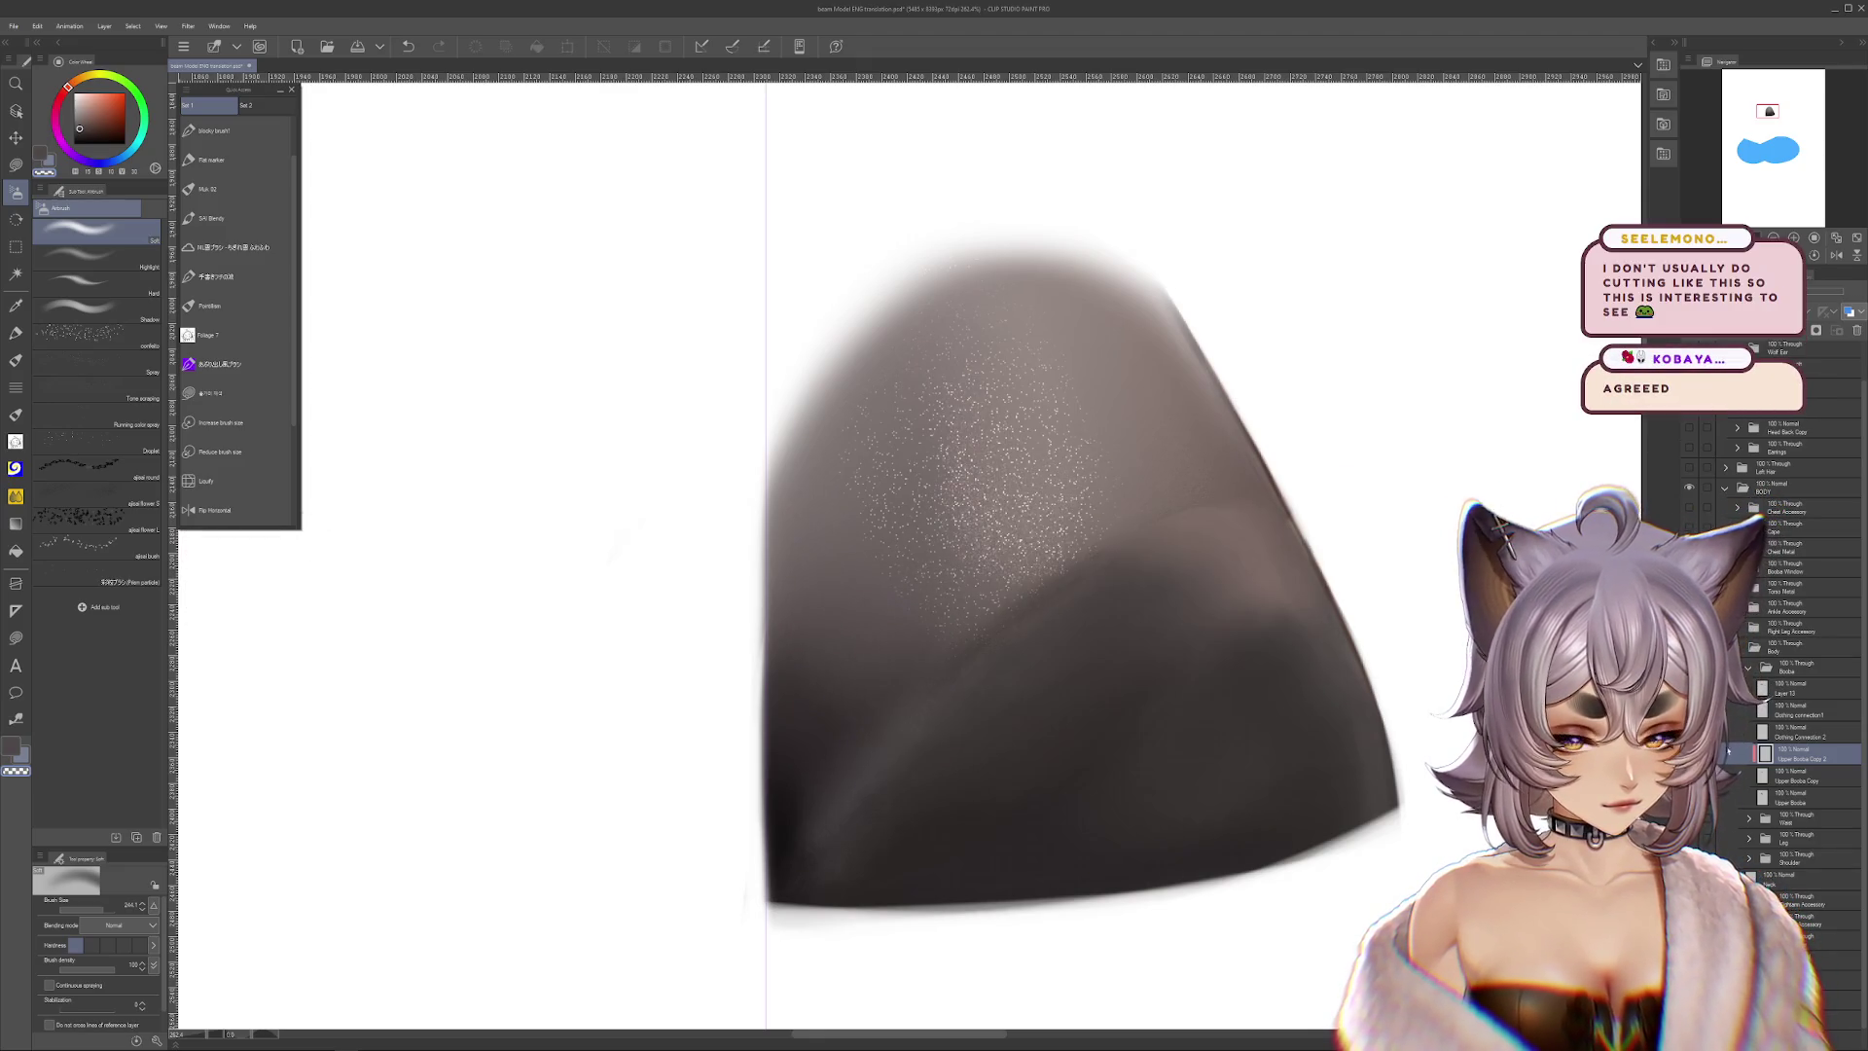
{"action": "left_click", "coordinate": [1743, 755]}
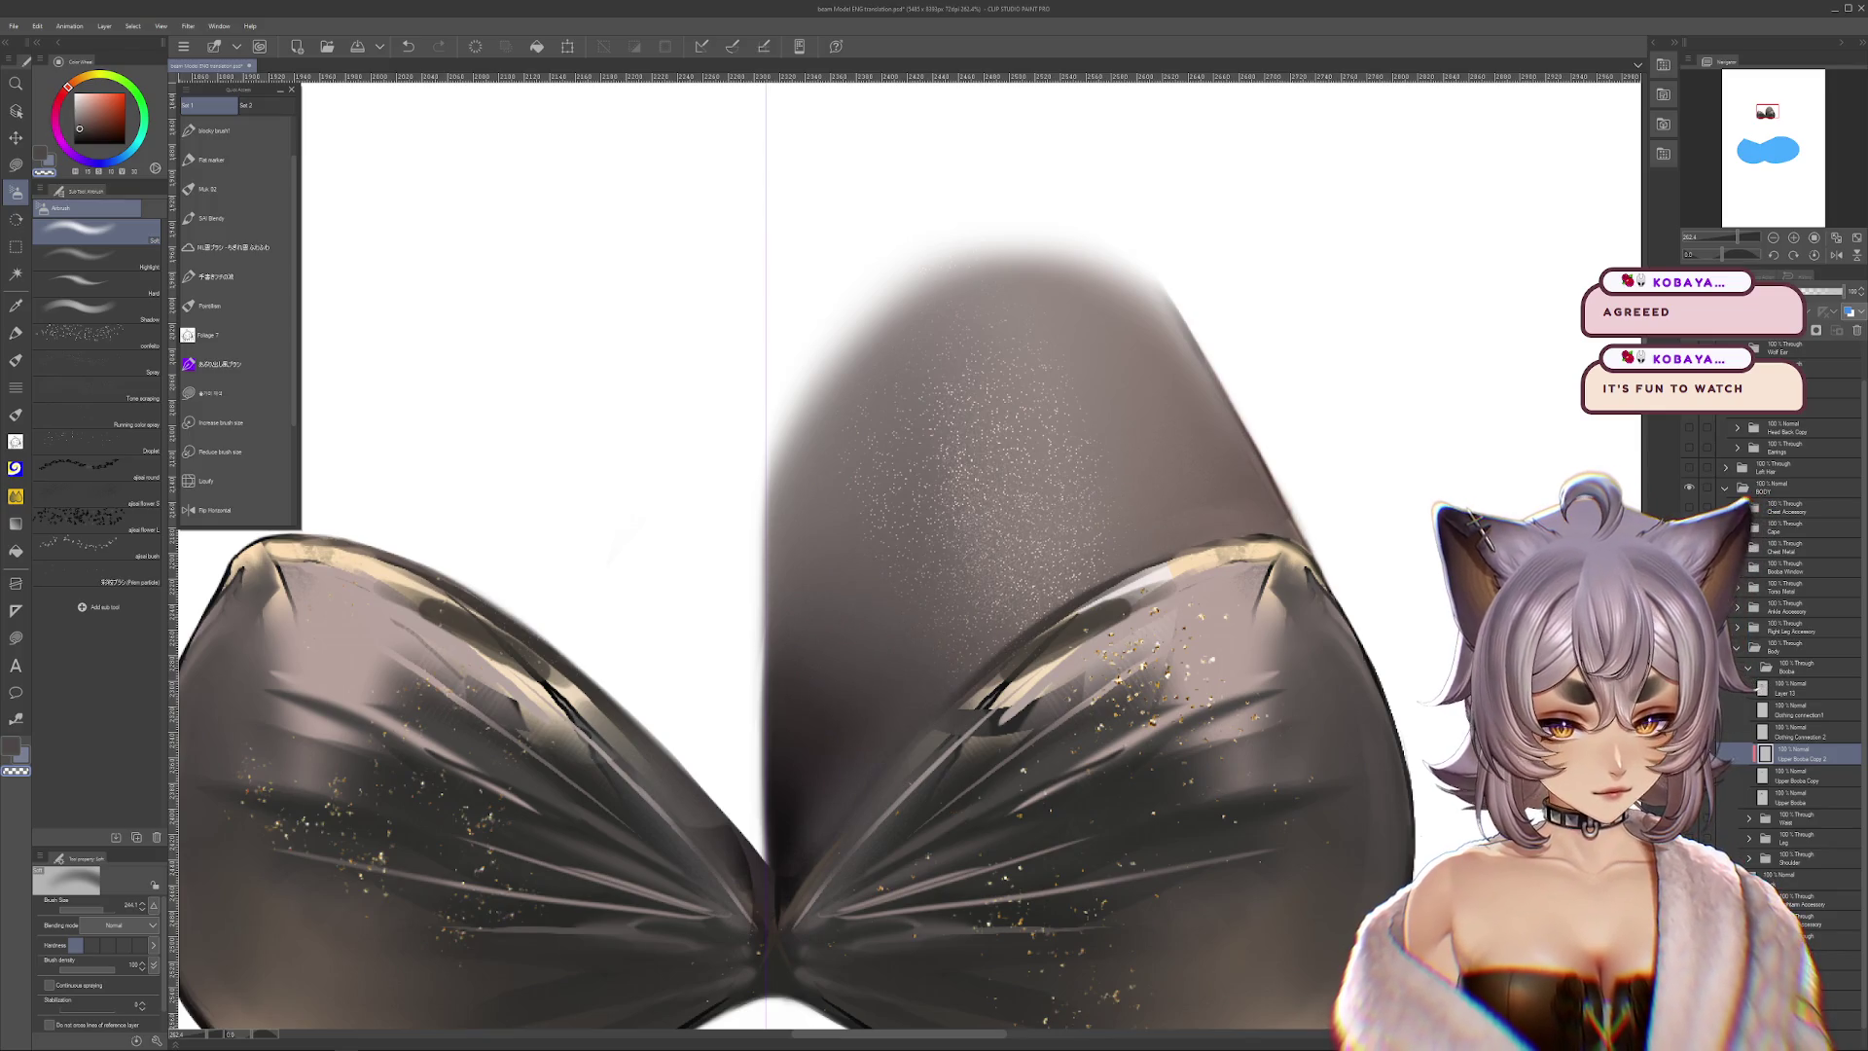
Lower the bra cups layer to about 93% opacity and add a new Multiply layer
{"action": "left_click", "coordinate": [1754, 752]}
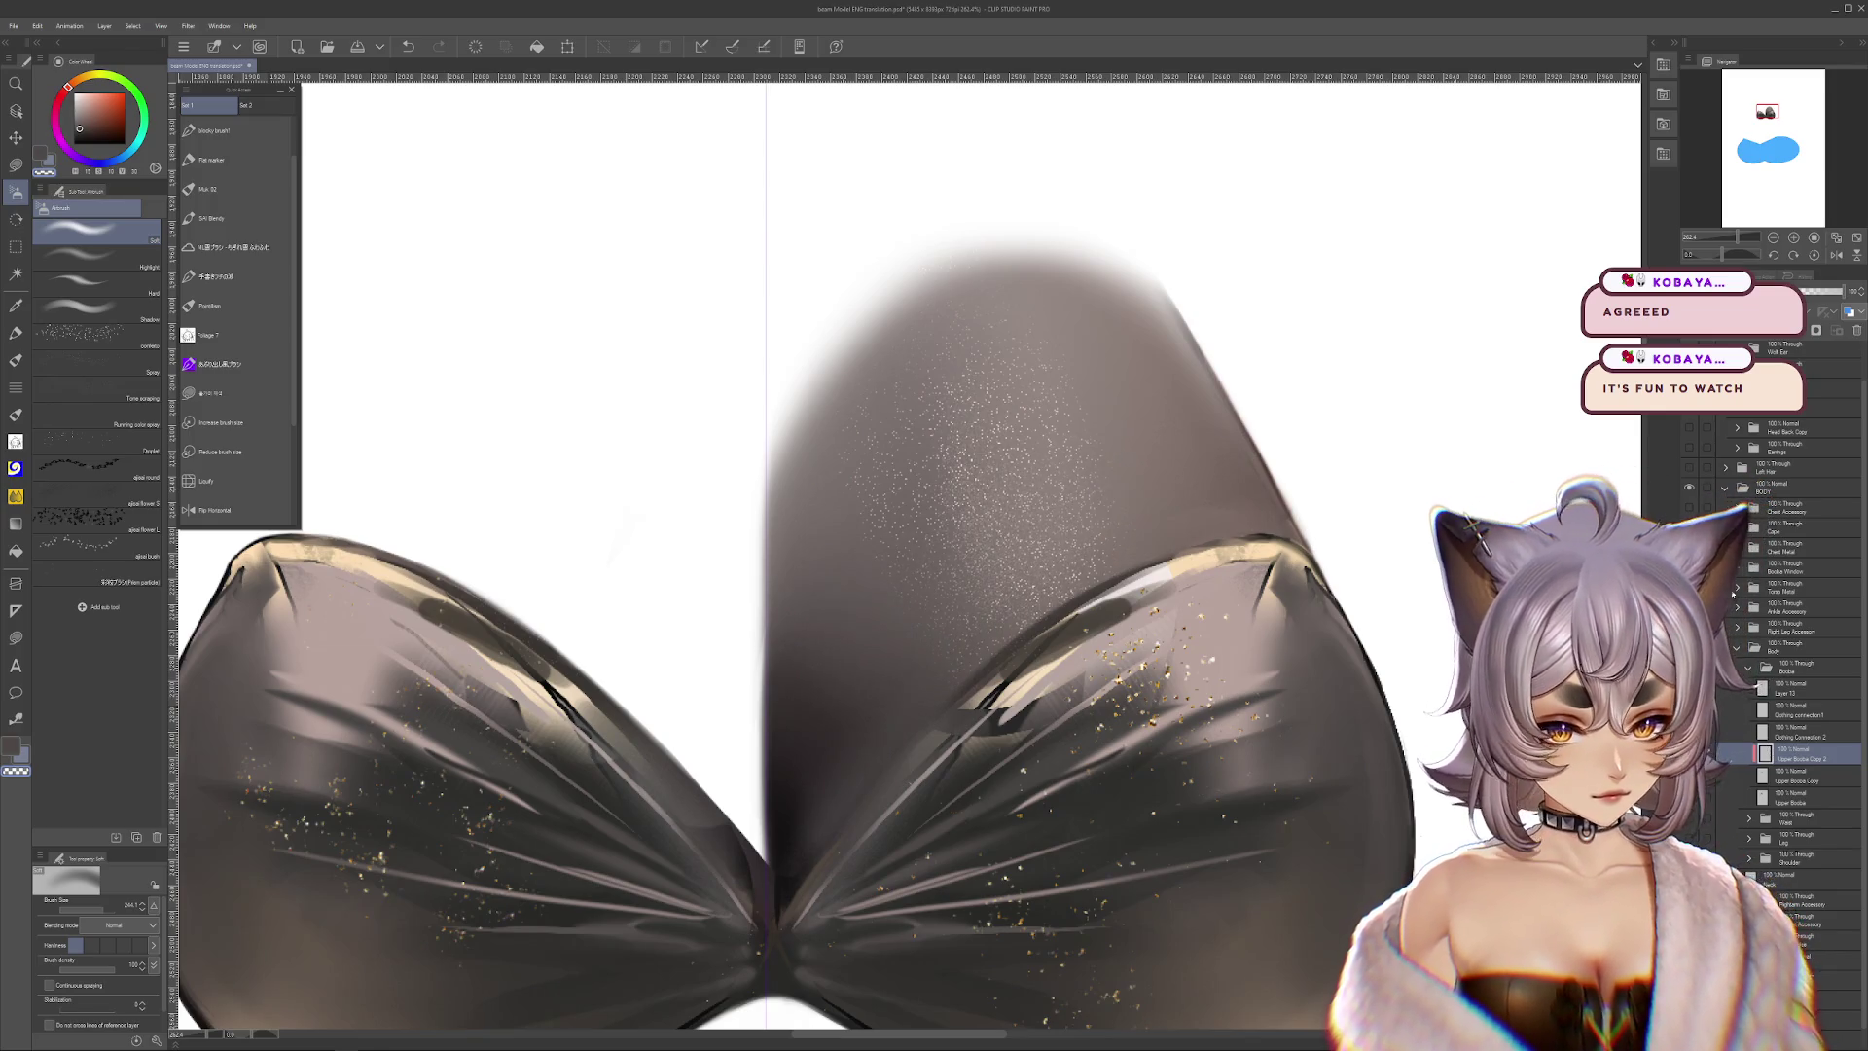
{"action": "left_click_drag", "start_coordinate": [1818, 300], "coordinate": [1816, 295]}
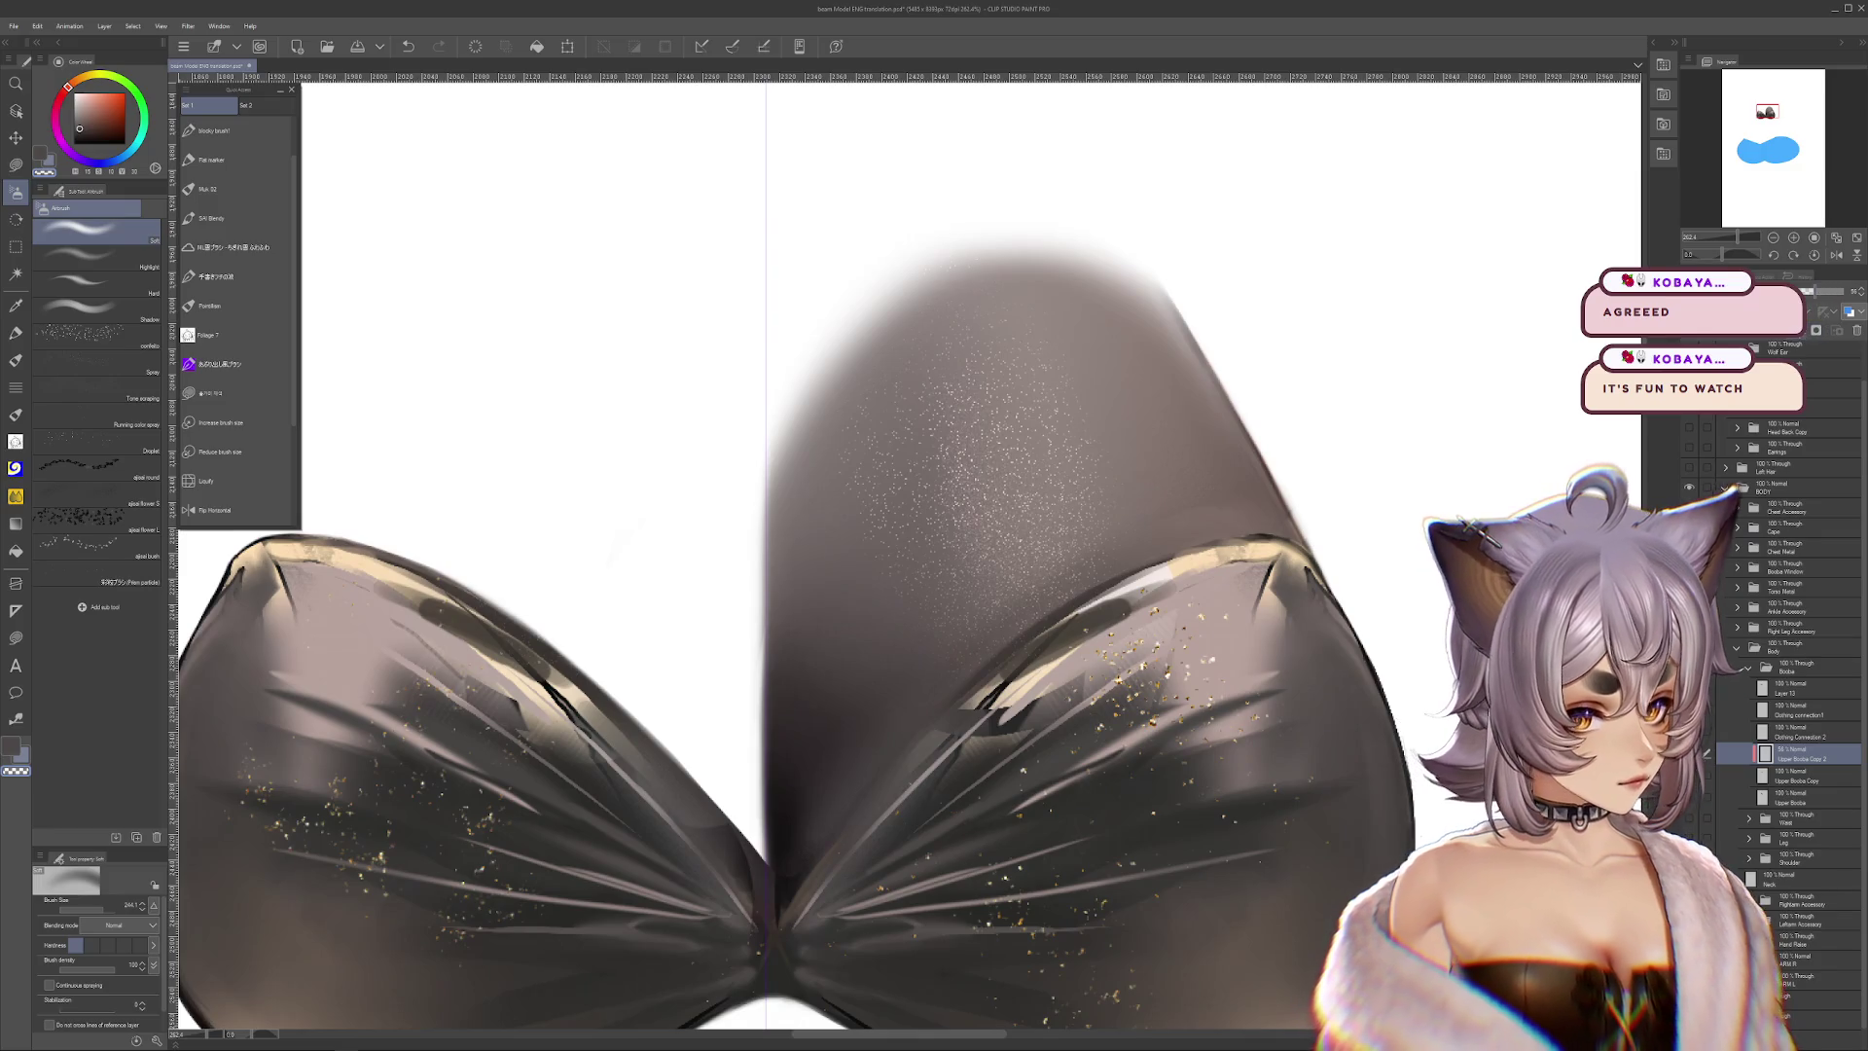
{"action": "key", "text": "ctrl+shift+n"}
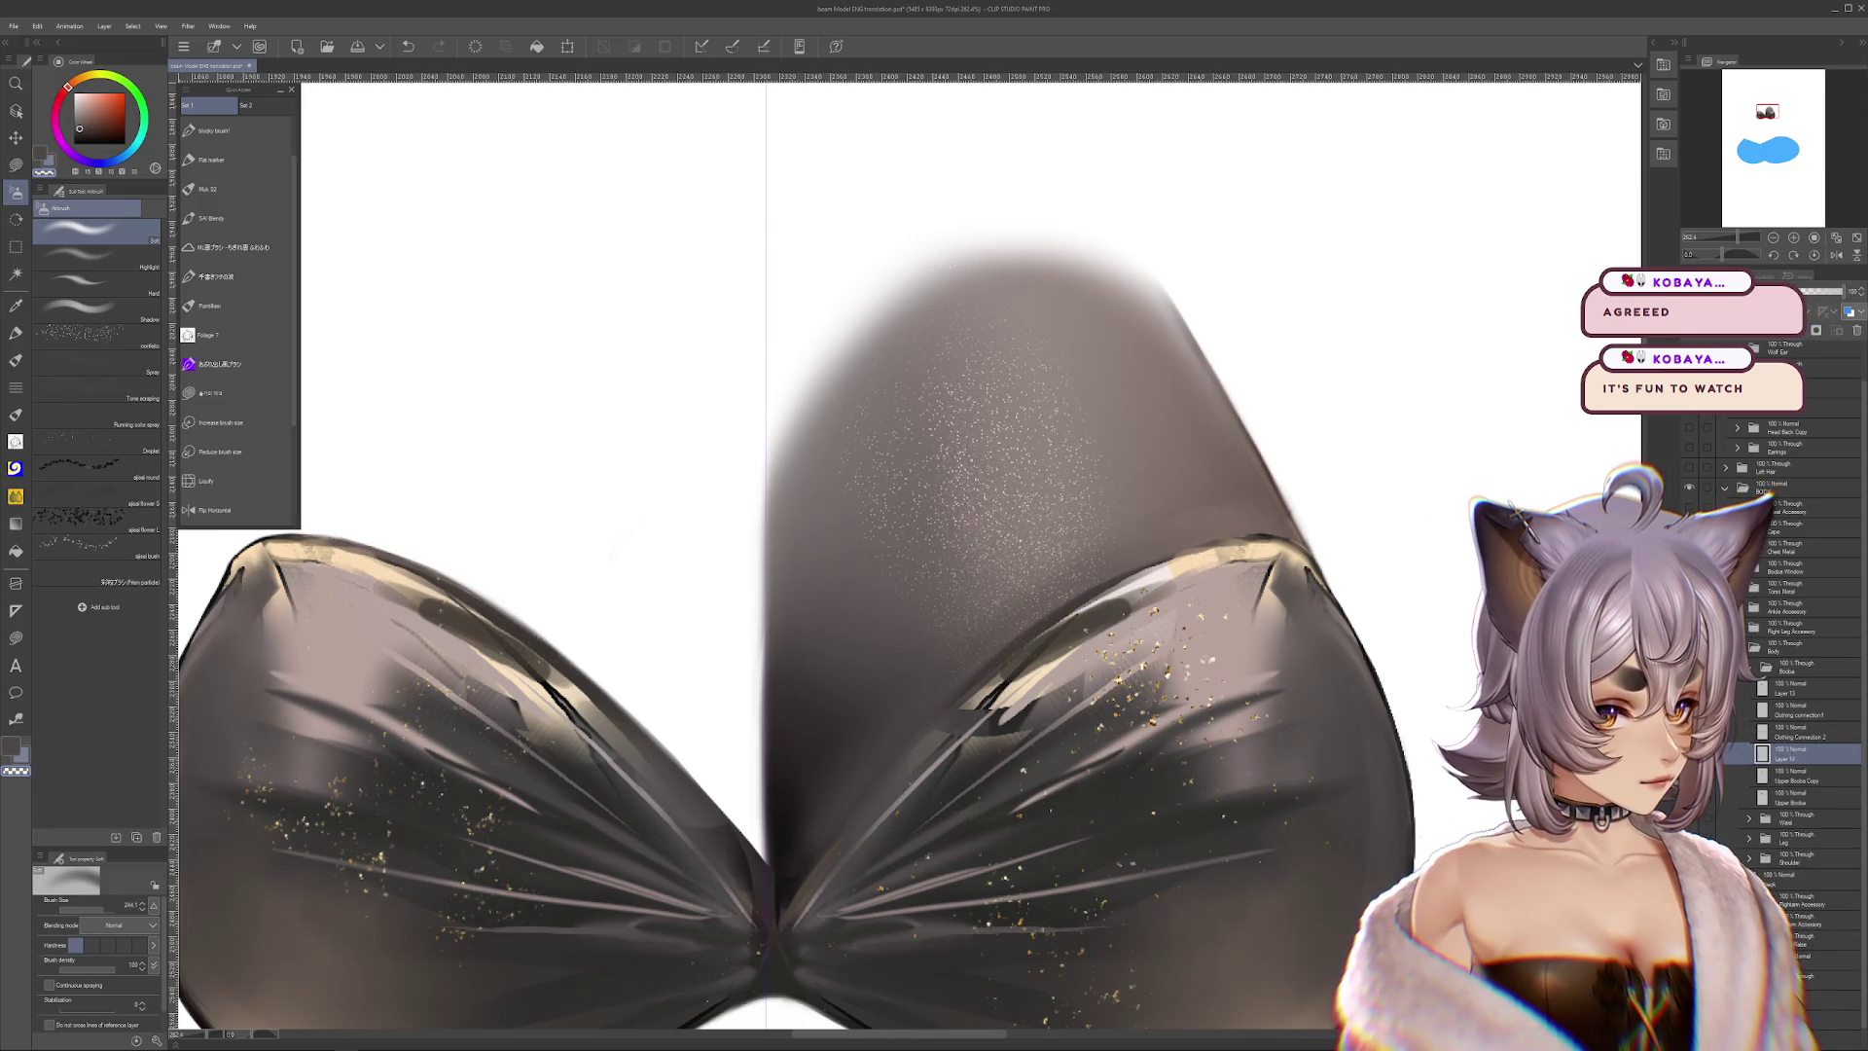
{"action": "left_click", "coordinate": [1727, 340]}
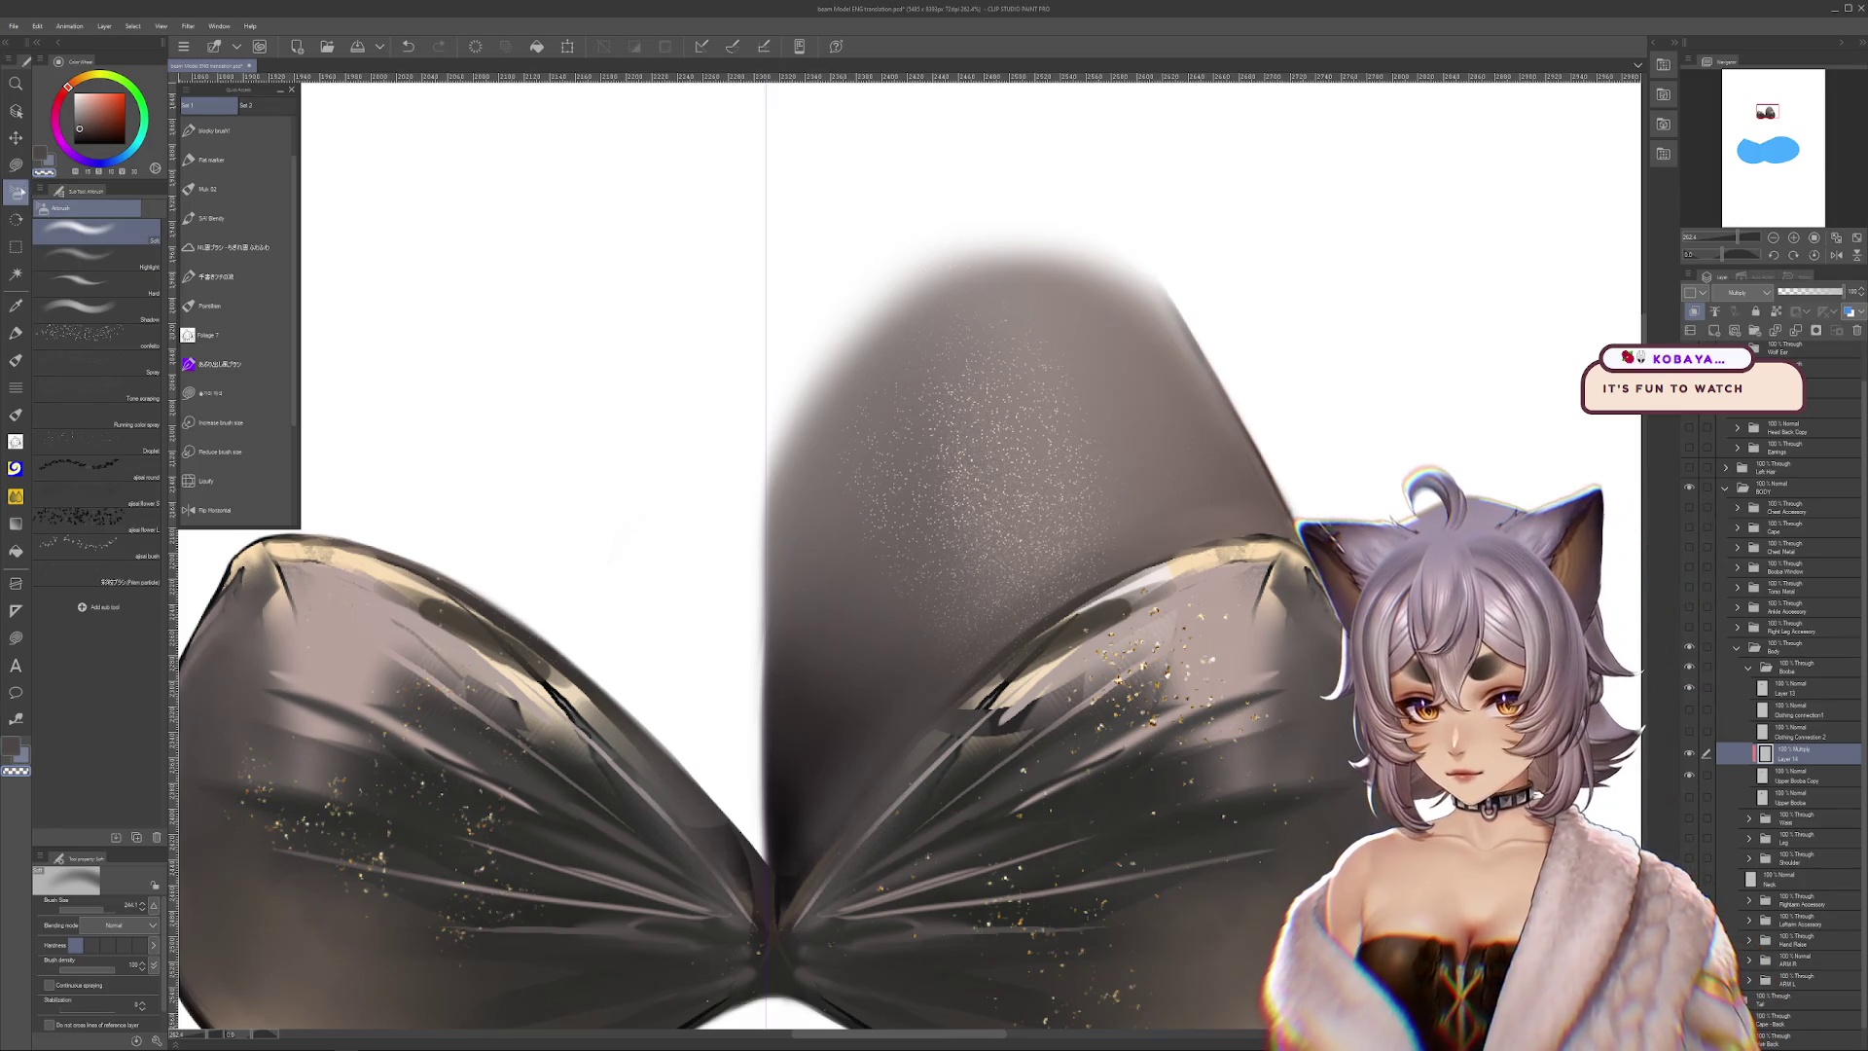
Shrink the airbrush to about 72 and airbrush a darker shadow on the shape's lower right
{"action": "left_click_drag", "start_coordinate": [153, 903], "coordinate": [88, 911]}
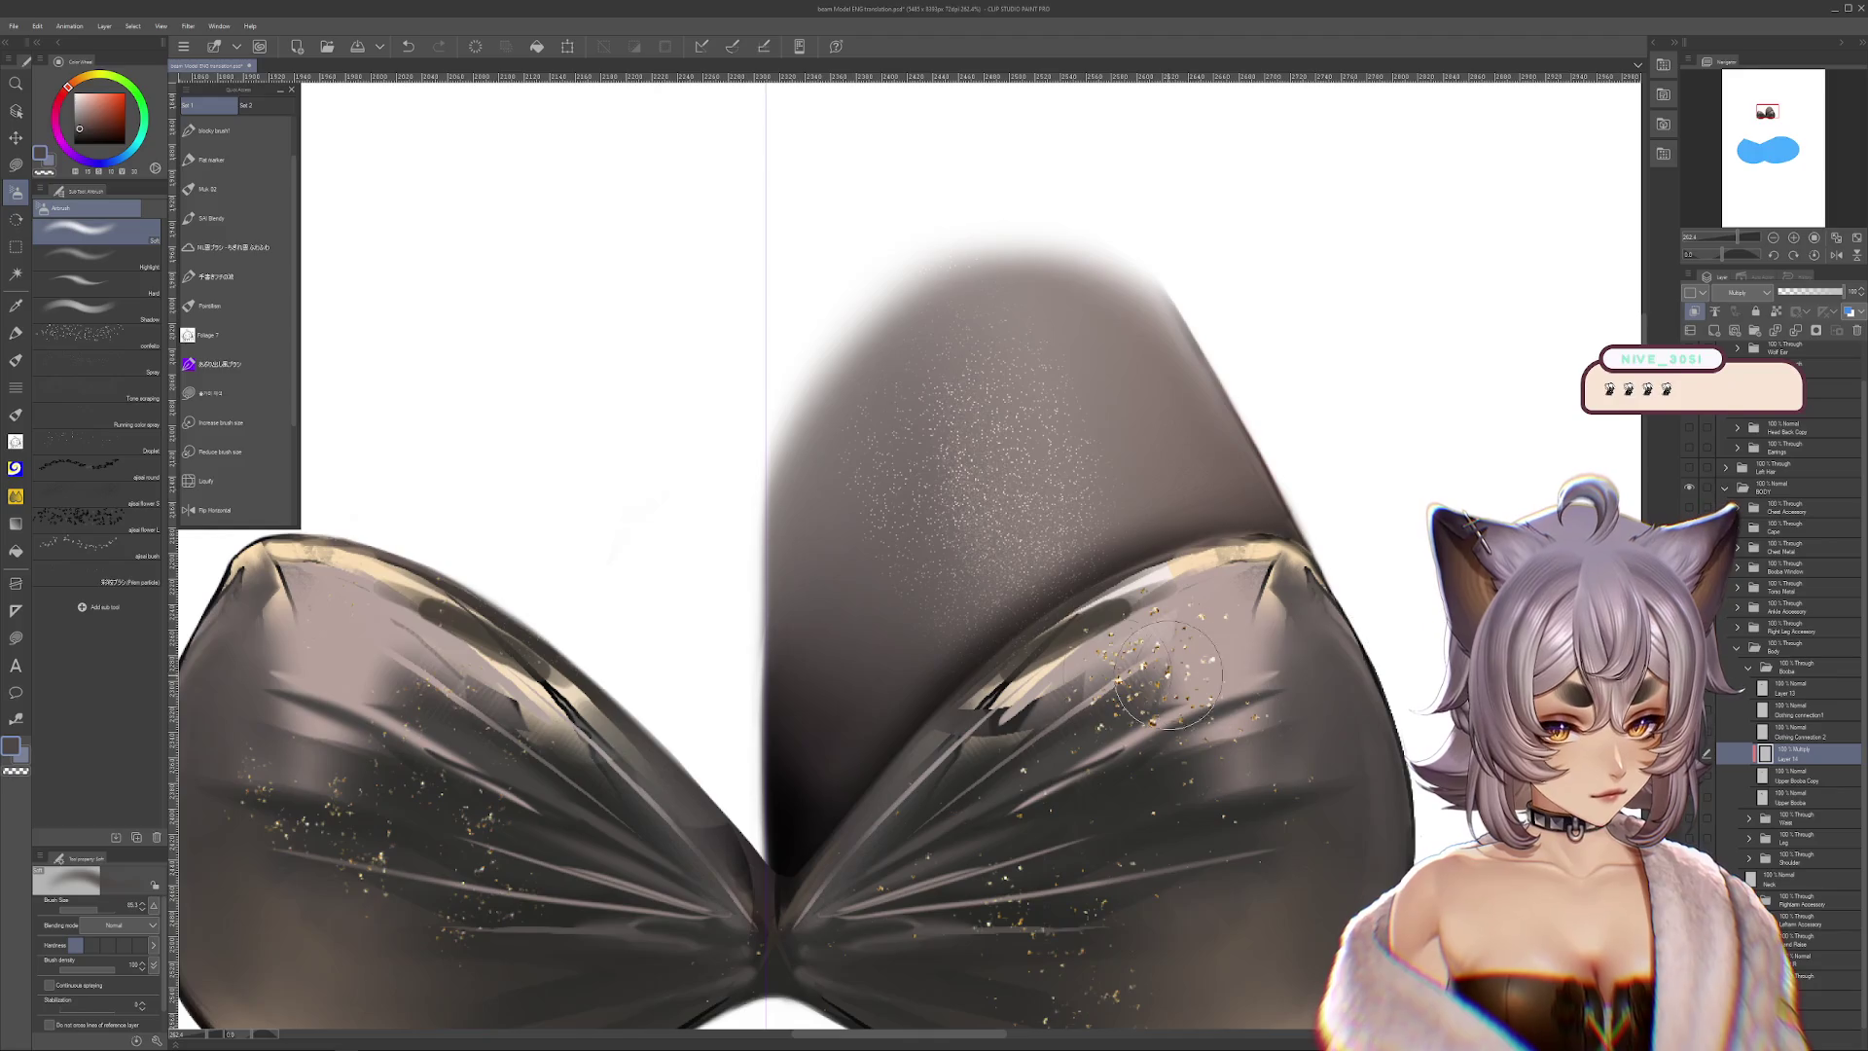
{"action": "scroll", "coordinate": [1406, 476], "scroll_direction": "down", "scroll_amount": 3}
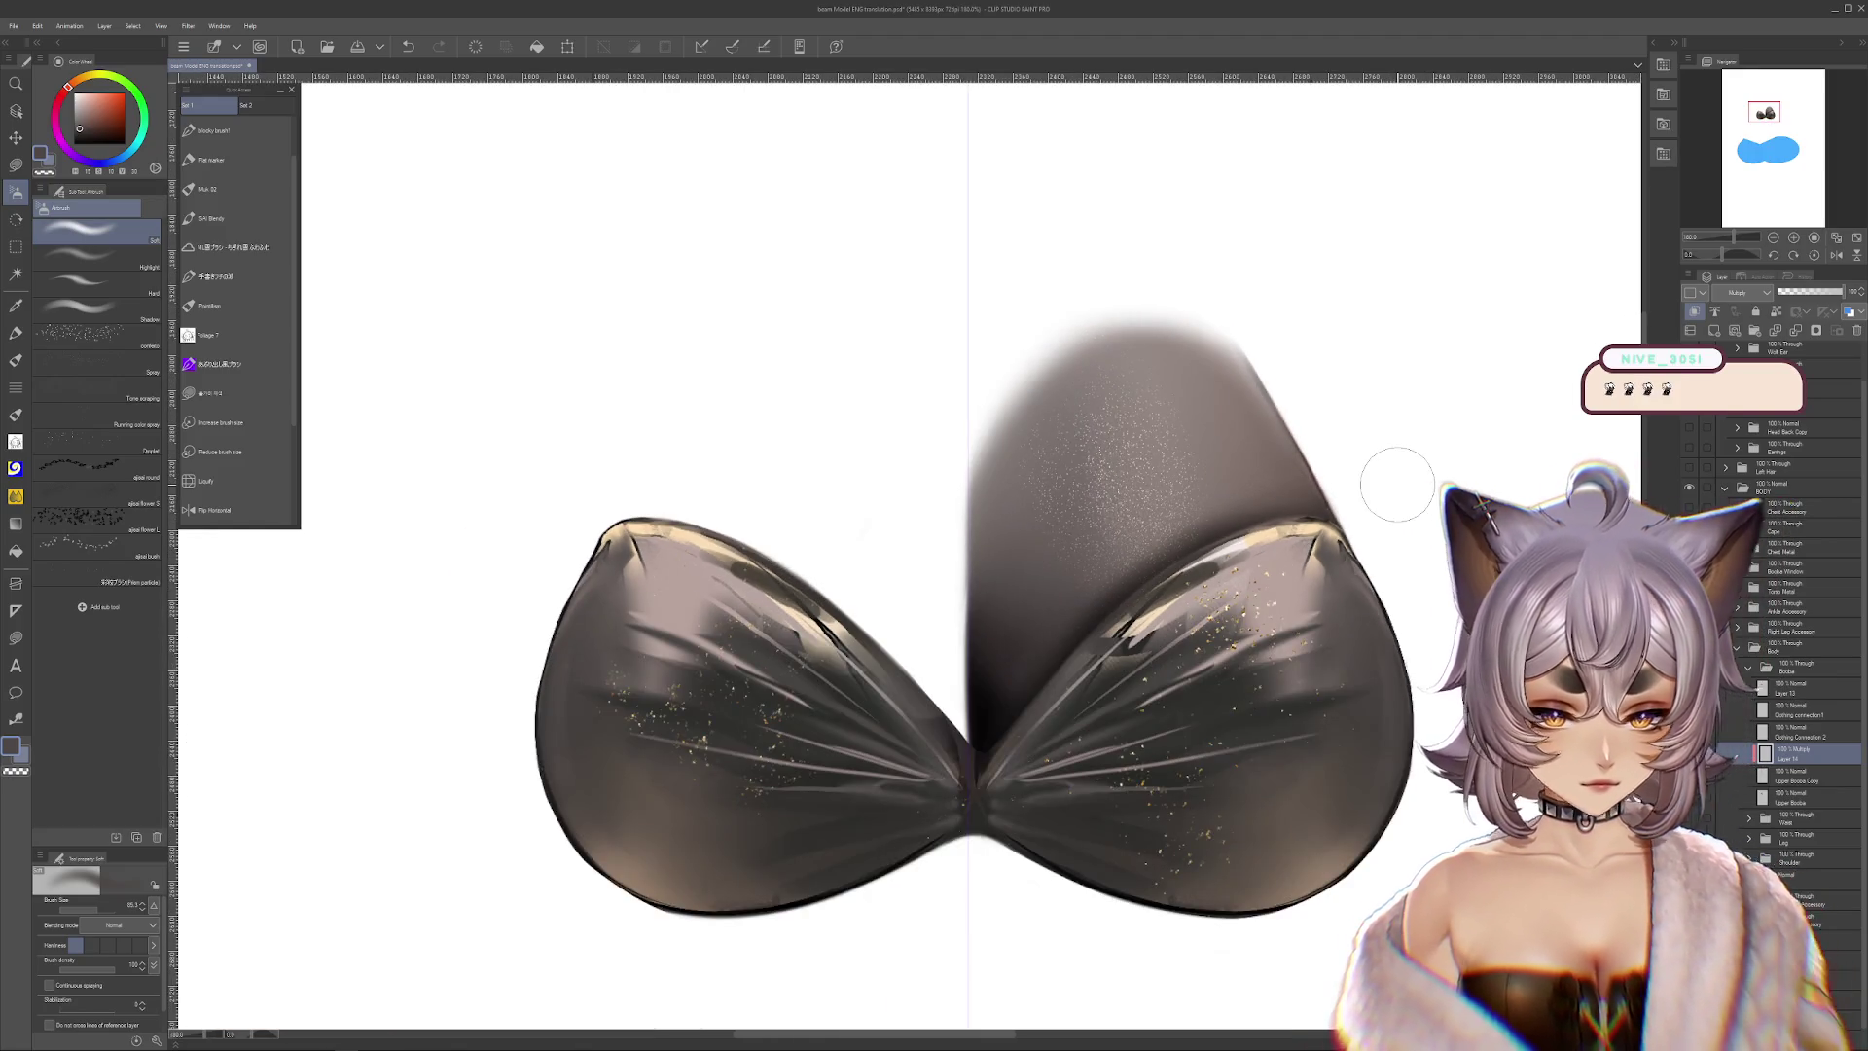
{"action": "mouse_move", "coordinate": [1443, 525]}
{"action": "left_mouse_down"}
{"action": "mouse_move", "coordinate": [1278, 542]}
{"action": "mouse_move", "coordinate": [1244, 610]}
{"action": "left_mouse_up"}
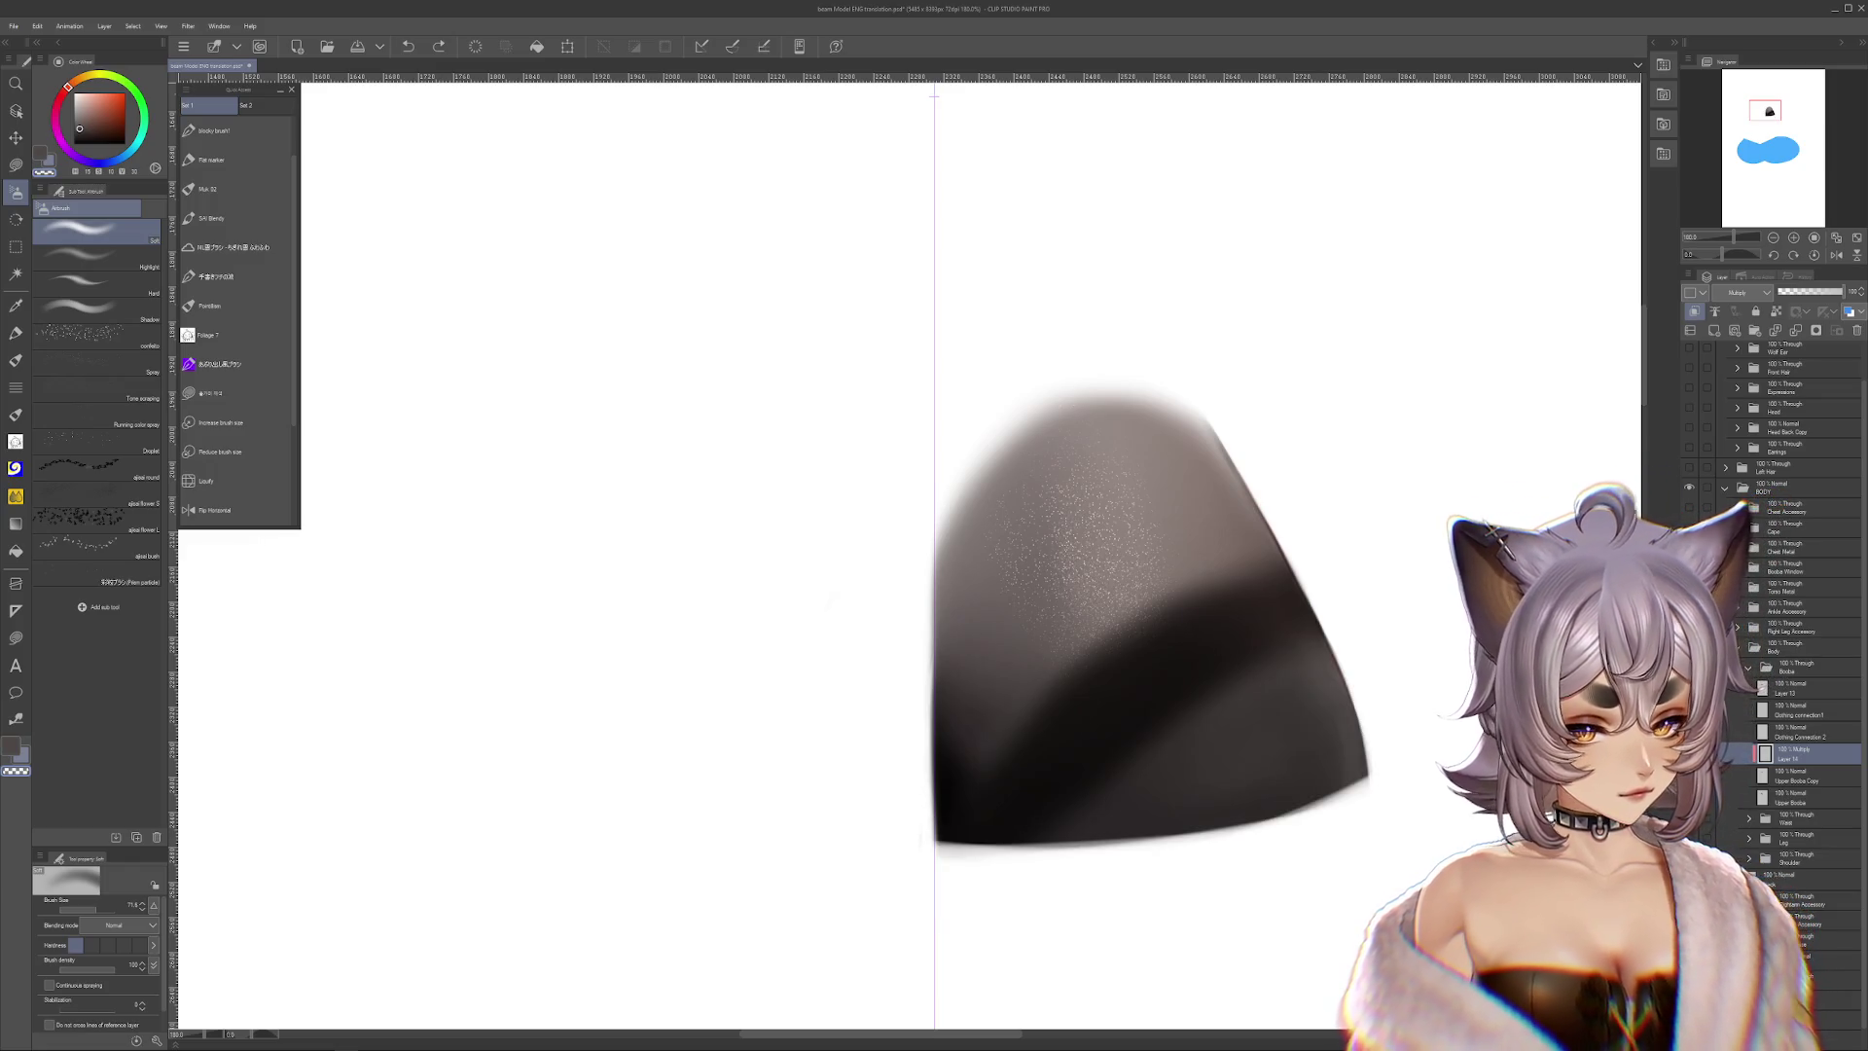
{"action": "mouse_move", "coordinate": [1133, 834]}
{"action": "left_mouse_down"}
{"action": "mouse_move", "coordinate": [1276, 729]}
{"action": "mouse_move", "coordinate": [1270, 776]}
{"action": "left_mouse_up"}
Step the shadow stroke back and forth through history to compare it with the bra cups
{"action": "key", "text": "ctrl+z"}
{"action": "key", "text": "ctrl+y"}
{"action": "key", "text": "ctrl+z"}
{"action": "key", "text": "ctrl+z"}
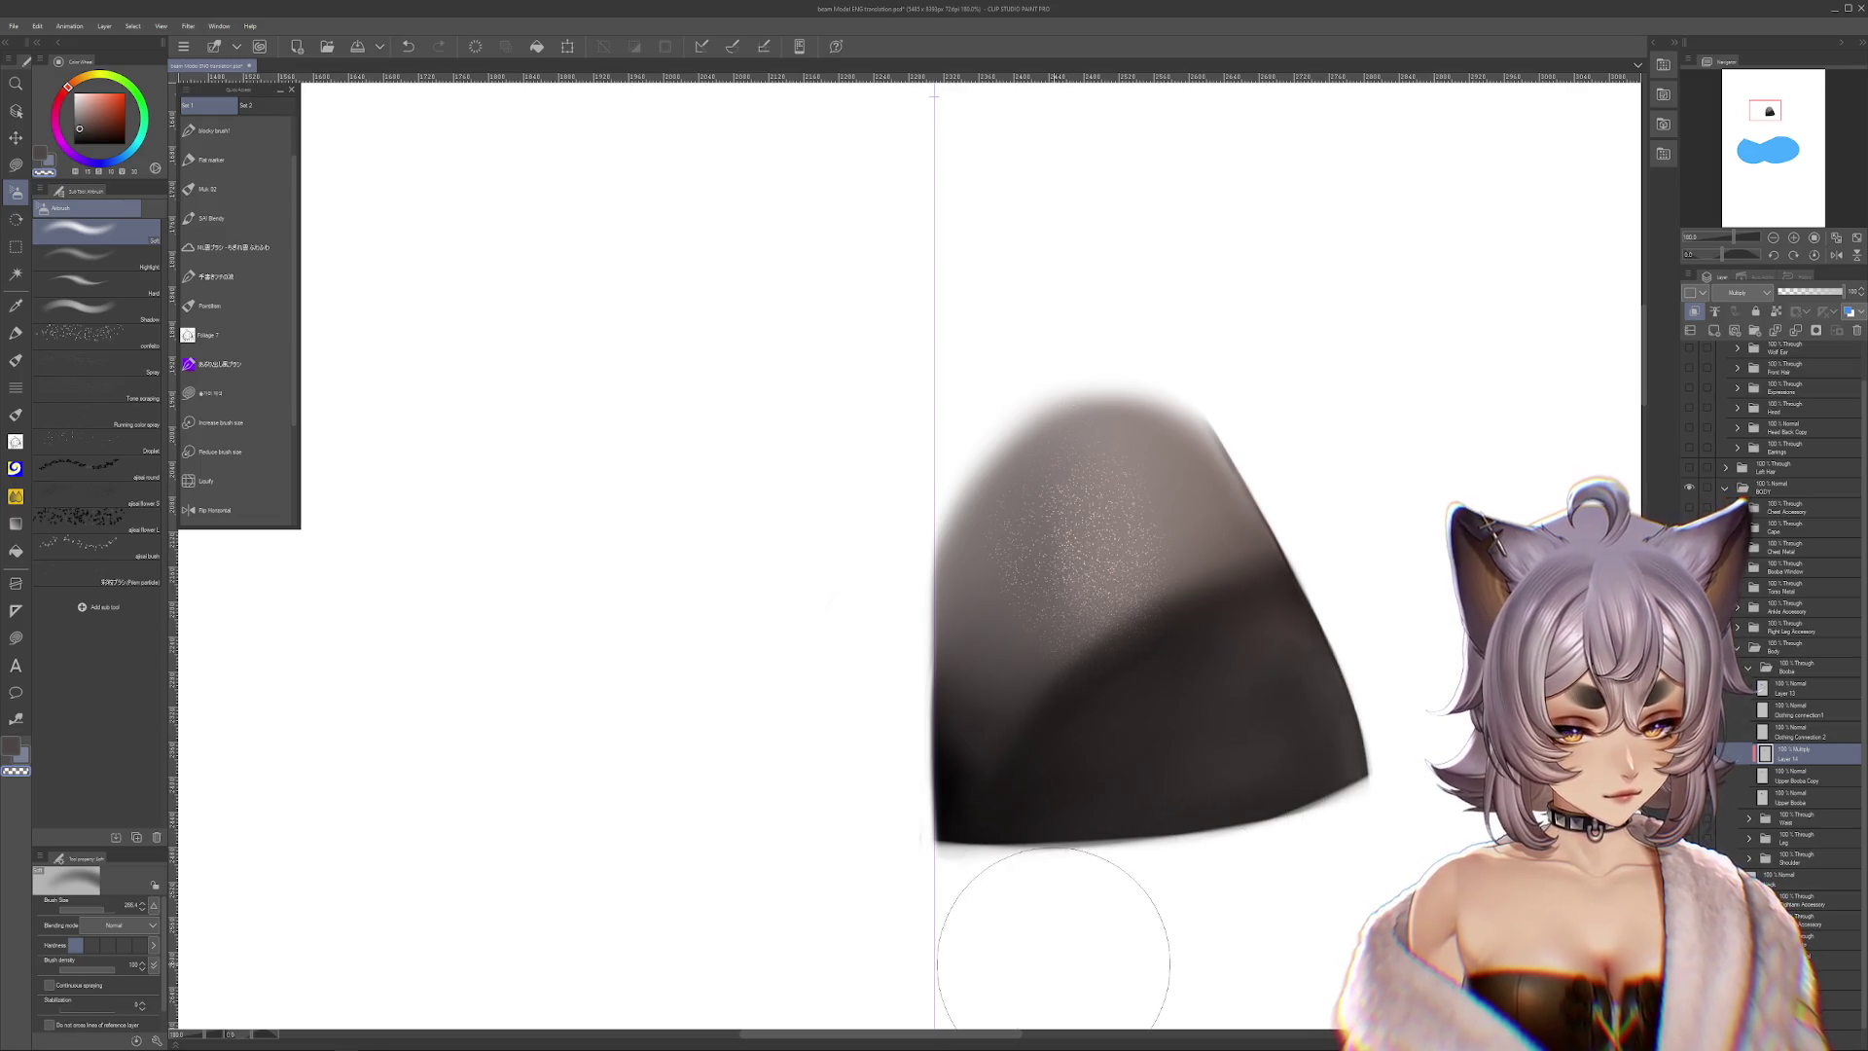
{"action": "left_click_drag", "start_coordinate": [1220, 600], "coordinate": [1220, 620]}
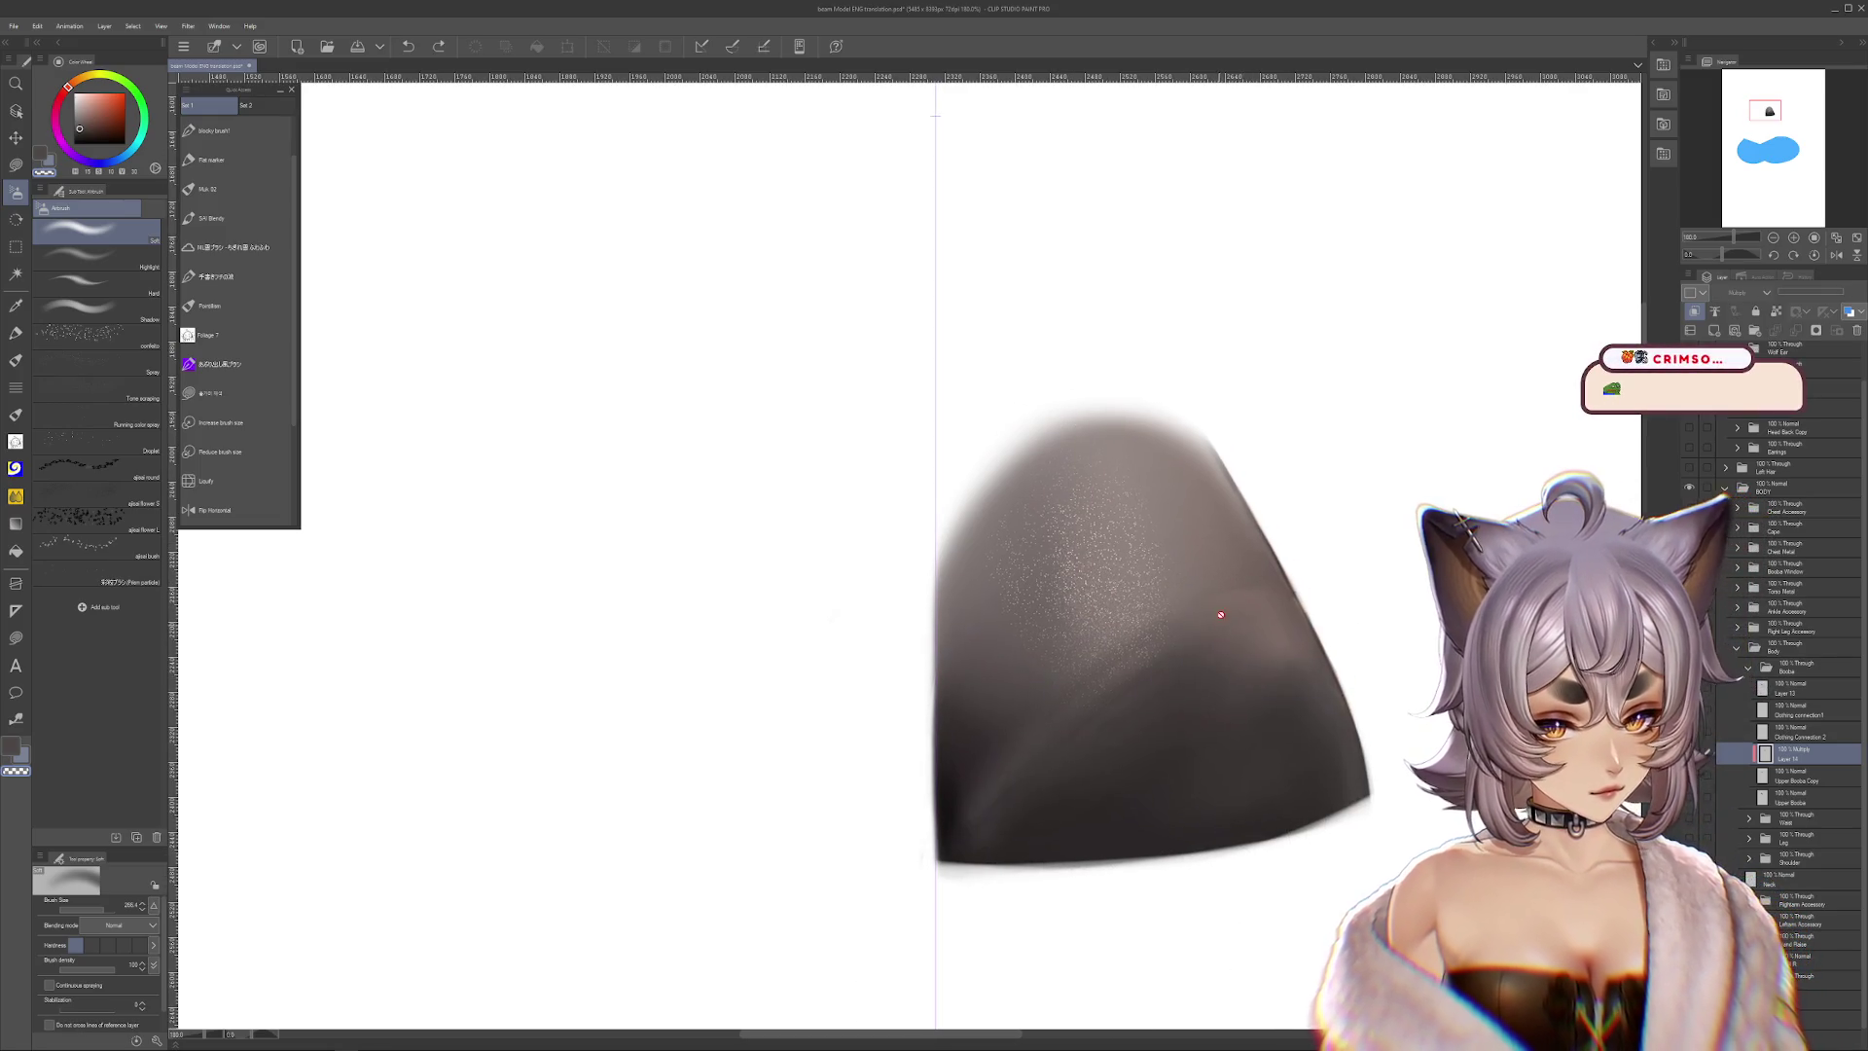
{"action": "key", "text": "ctrl+y"}
{"action": "key", "text": "ctrl+z"}
{"action": "key", "text": "ctrl+y"}
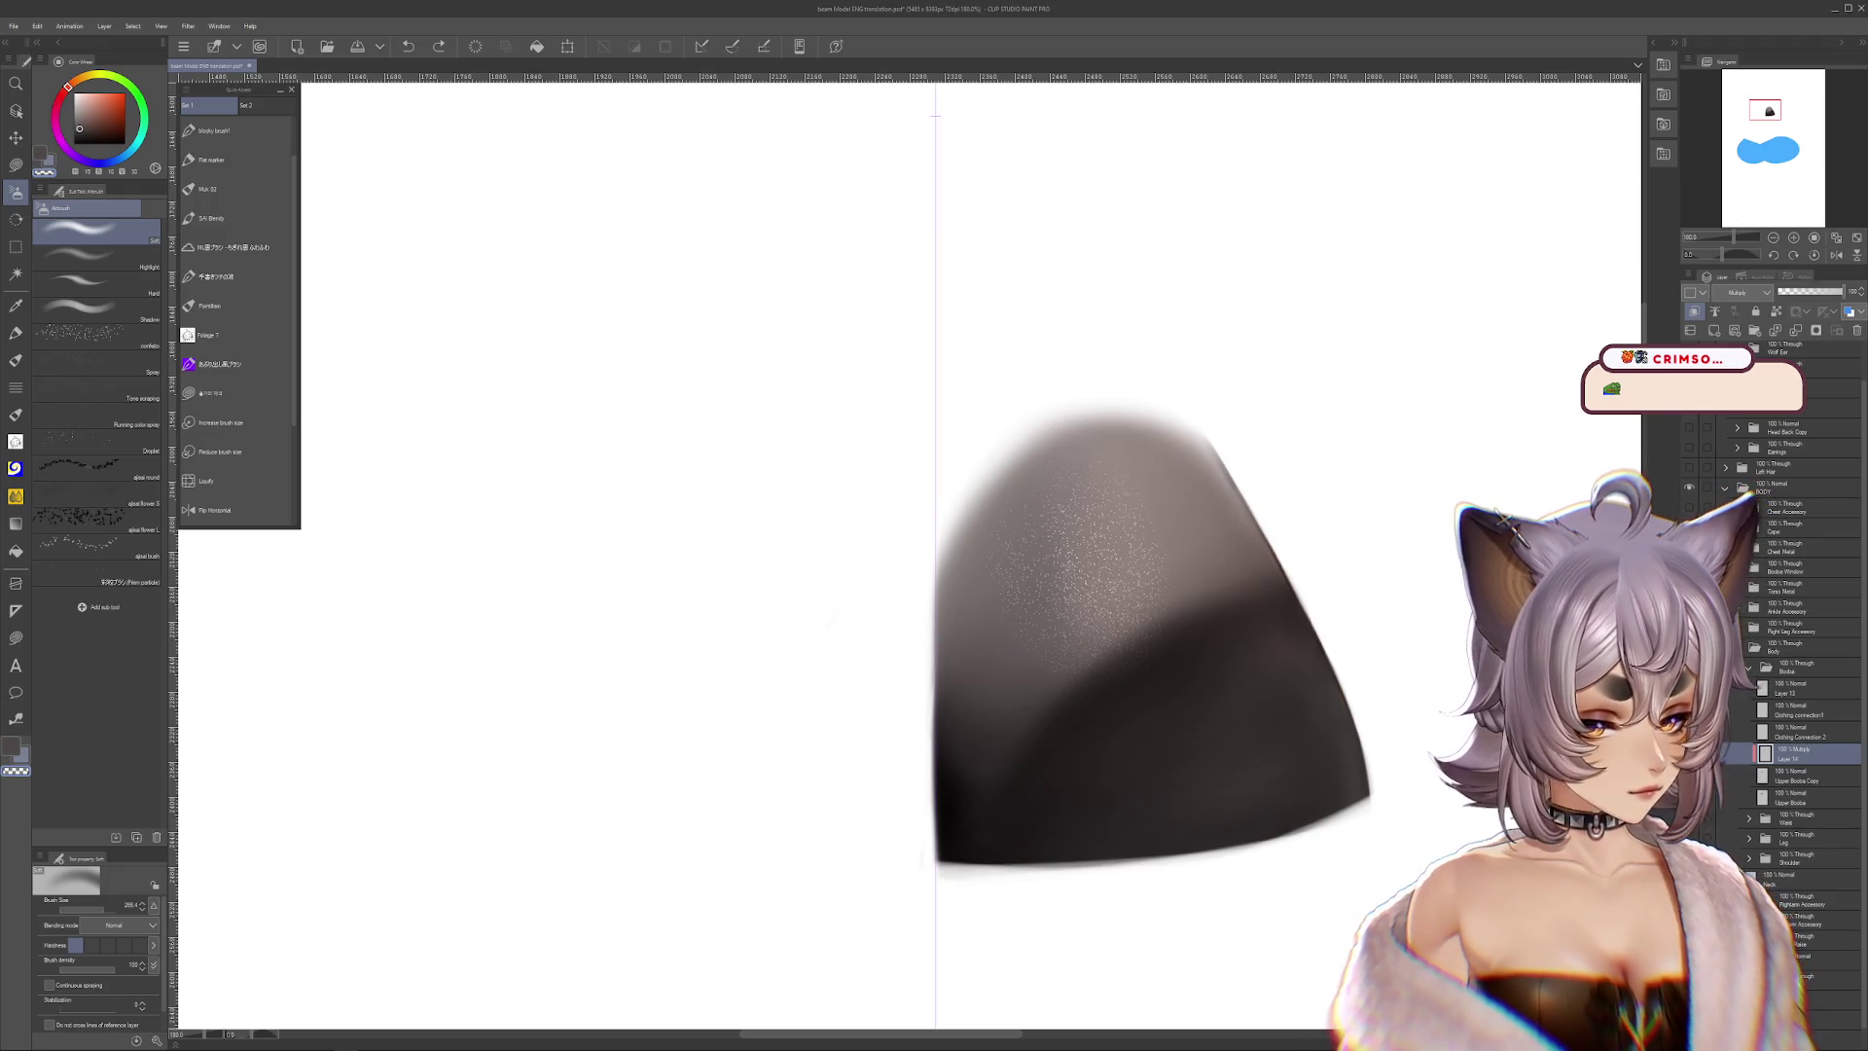
{"action": "key", "text": "ctrl+y"}
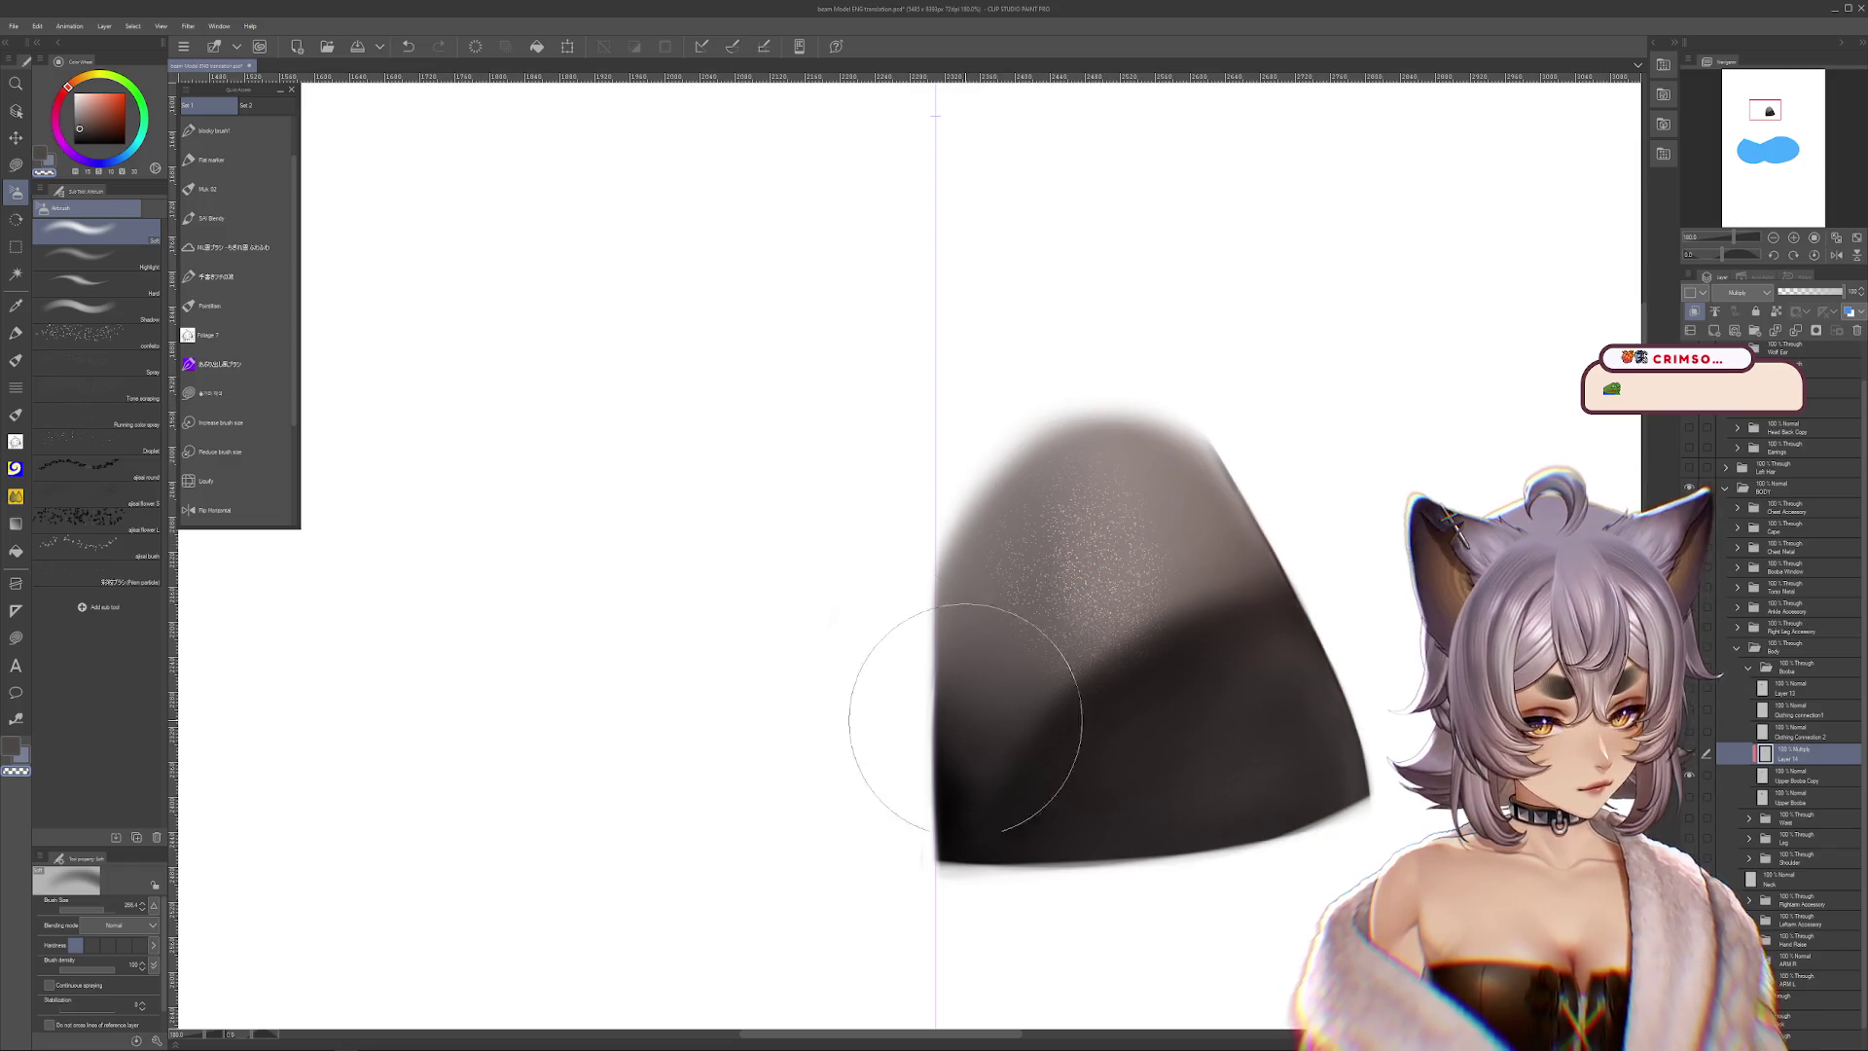
{"action": "key", "text": "ctrl+z"}
{"action": "key", "text": "ctrl+y"}
{"action": "key", "text": "ctrl+z"}
{"action": "key", "text": "ctrl+y"}
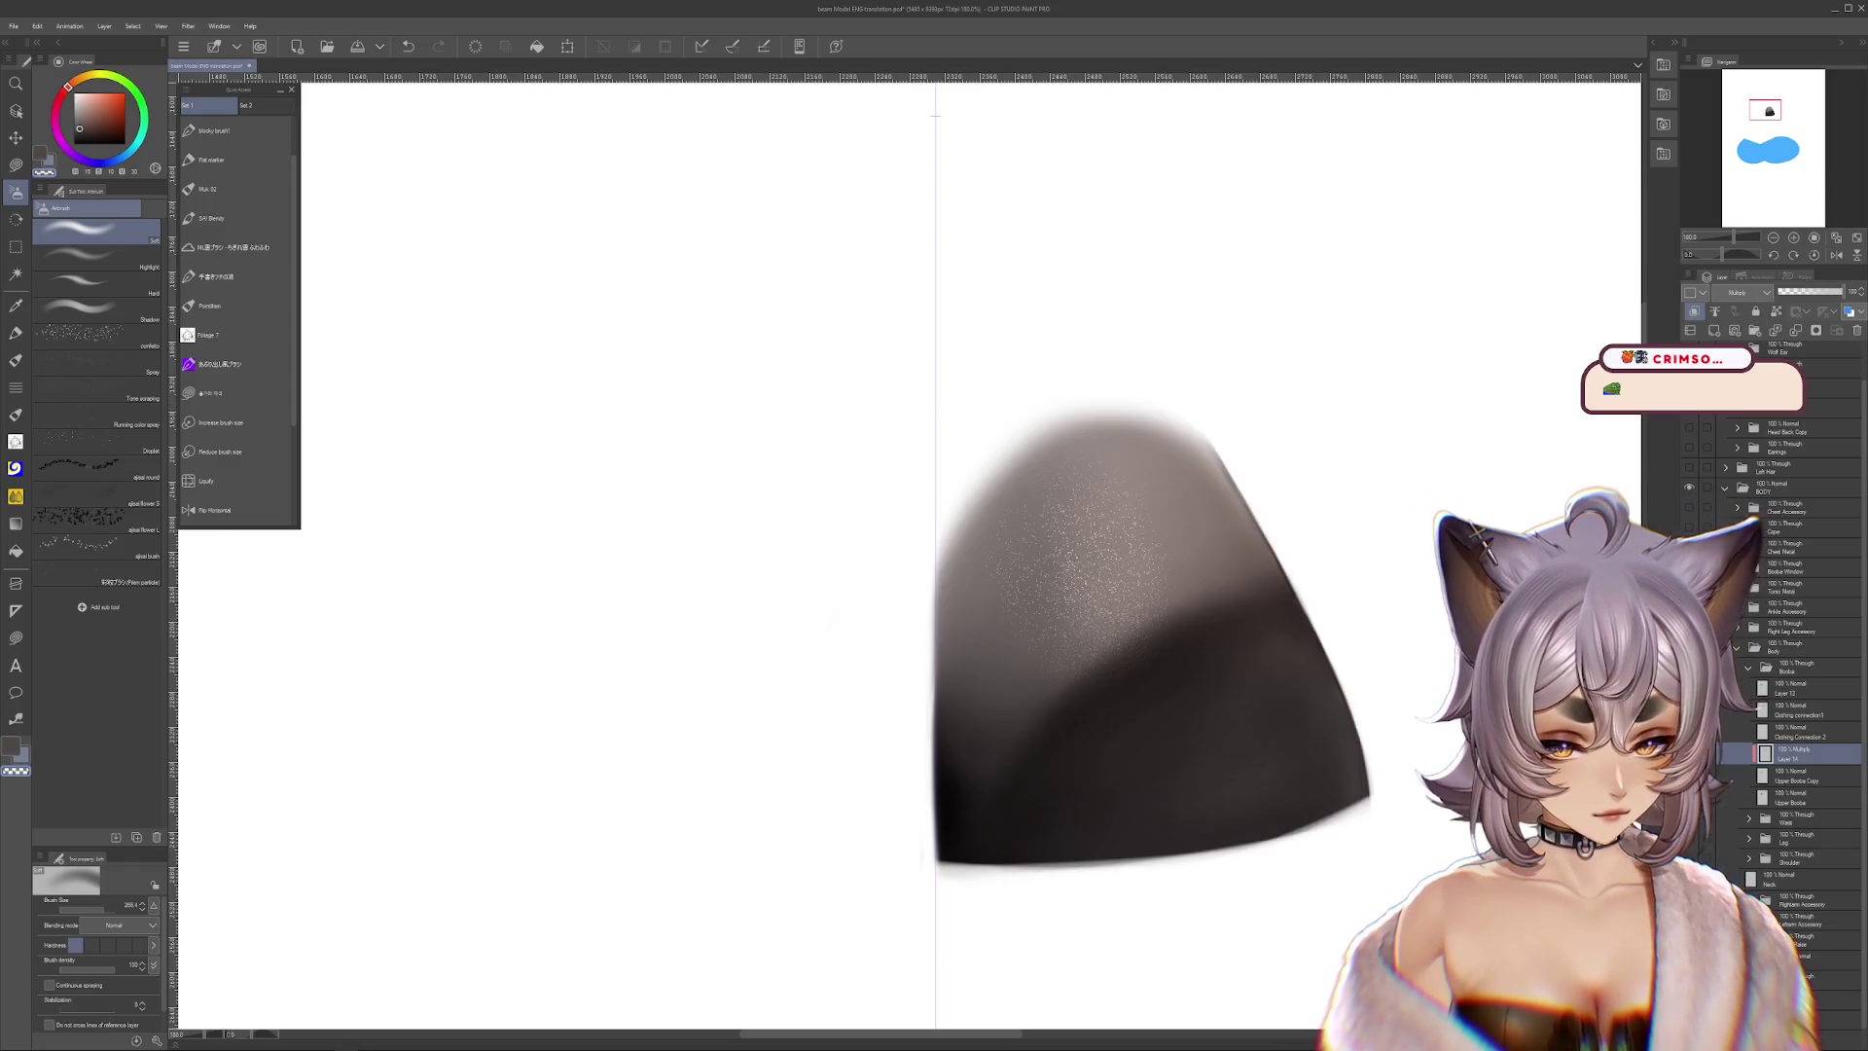
{"action": "key", "text": "ctrl+z"}
{"action": "key", "text": "ctrl+y"}
{"action": "key", "text": "ctrl+z"}
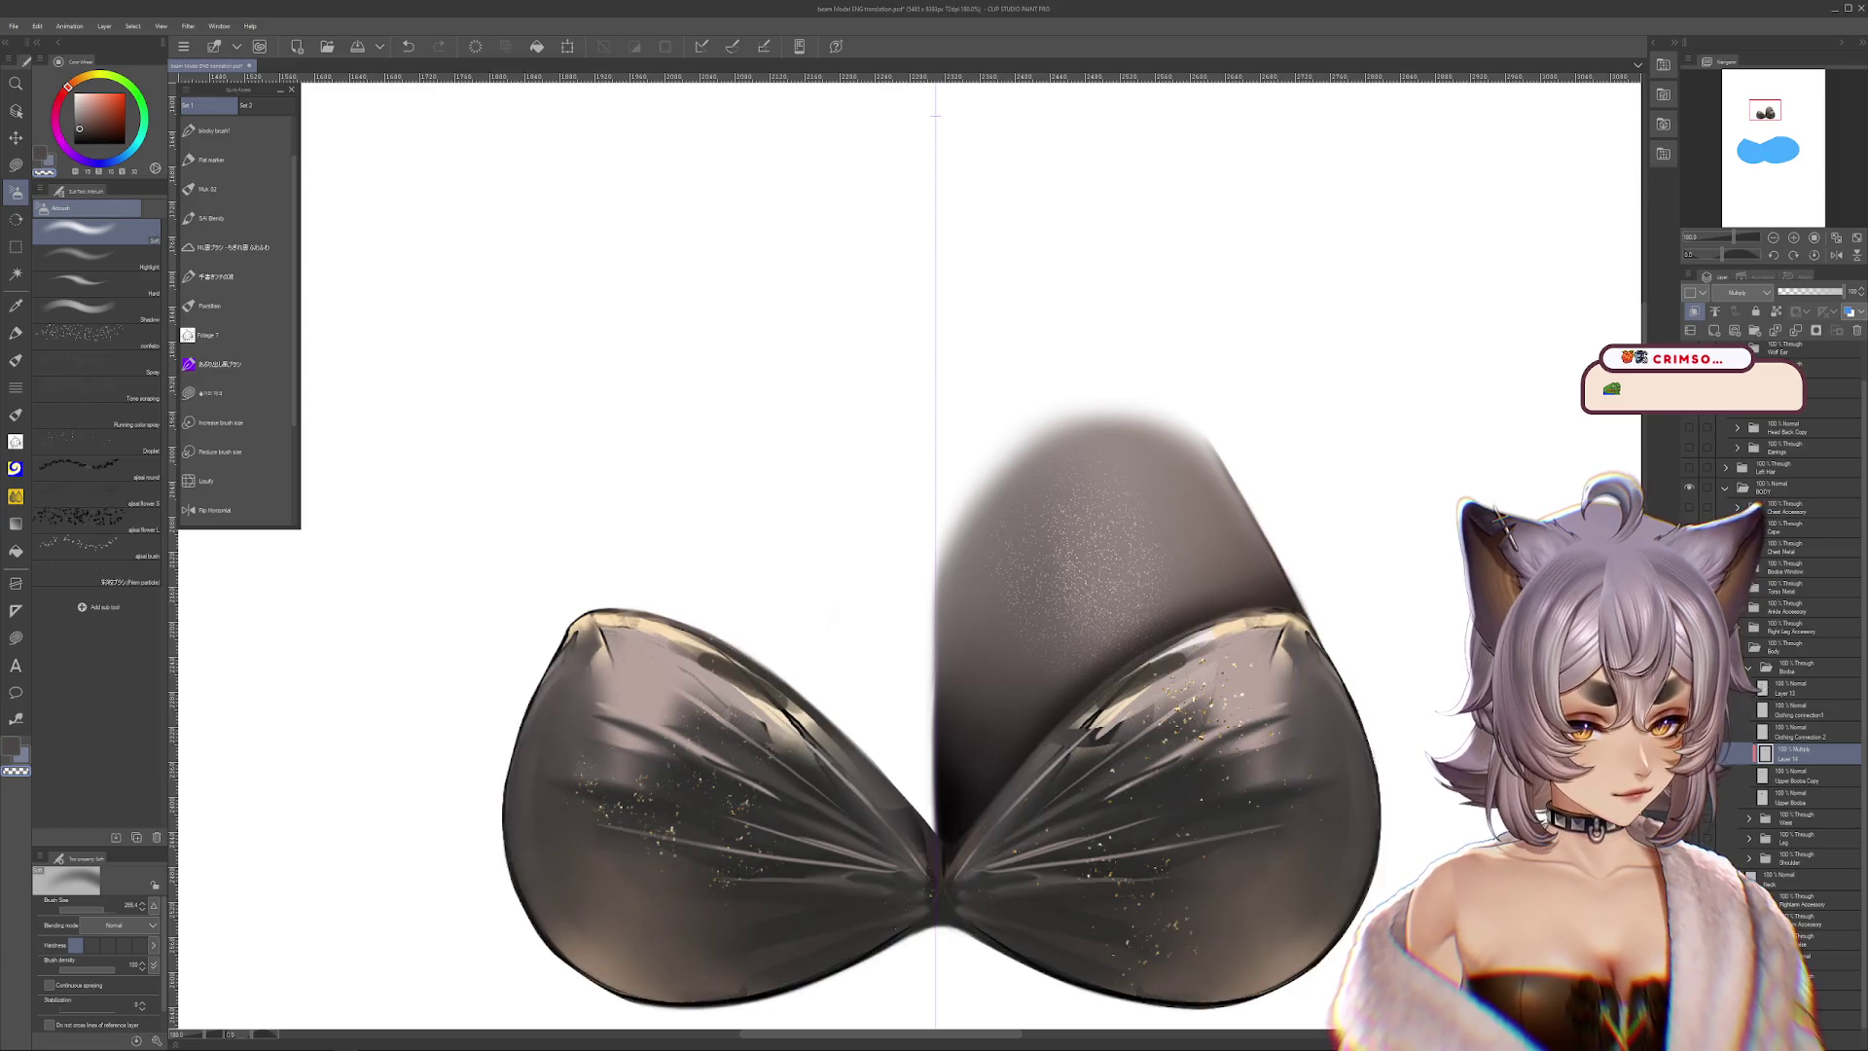
Reduce the brush to about 205 and lower the shading layer's opacity
{"action": "key", "text": "bracketleft"}
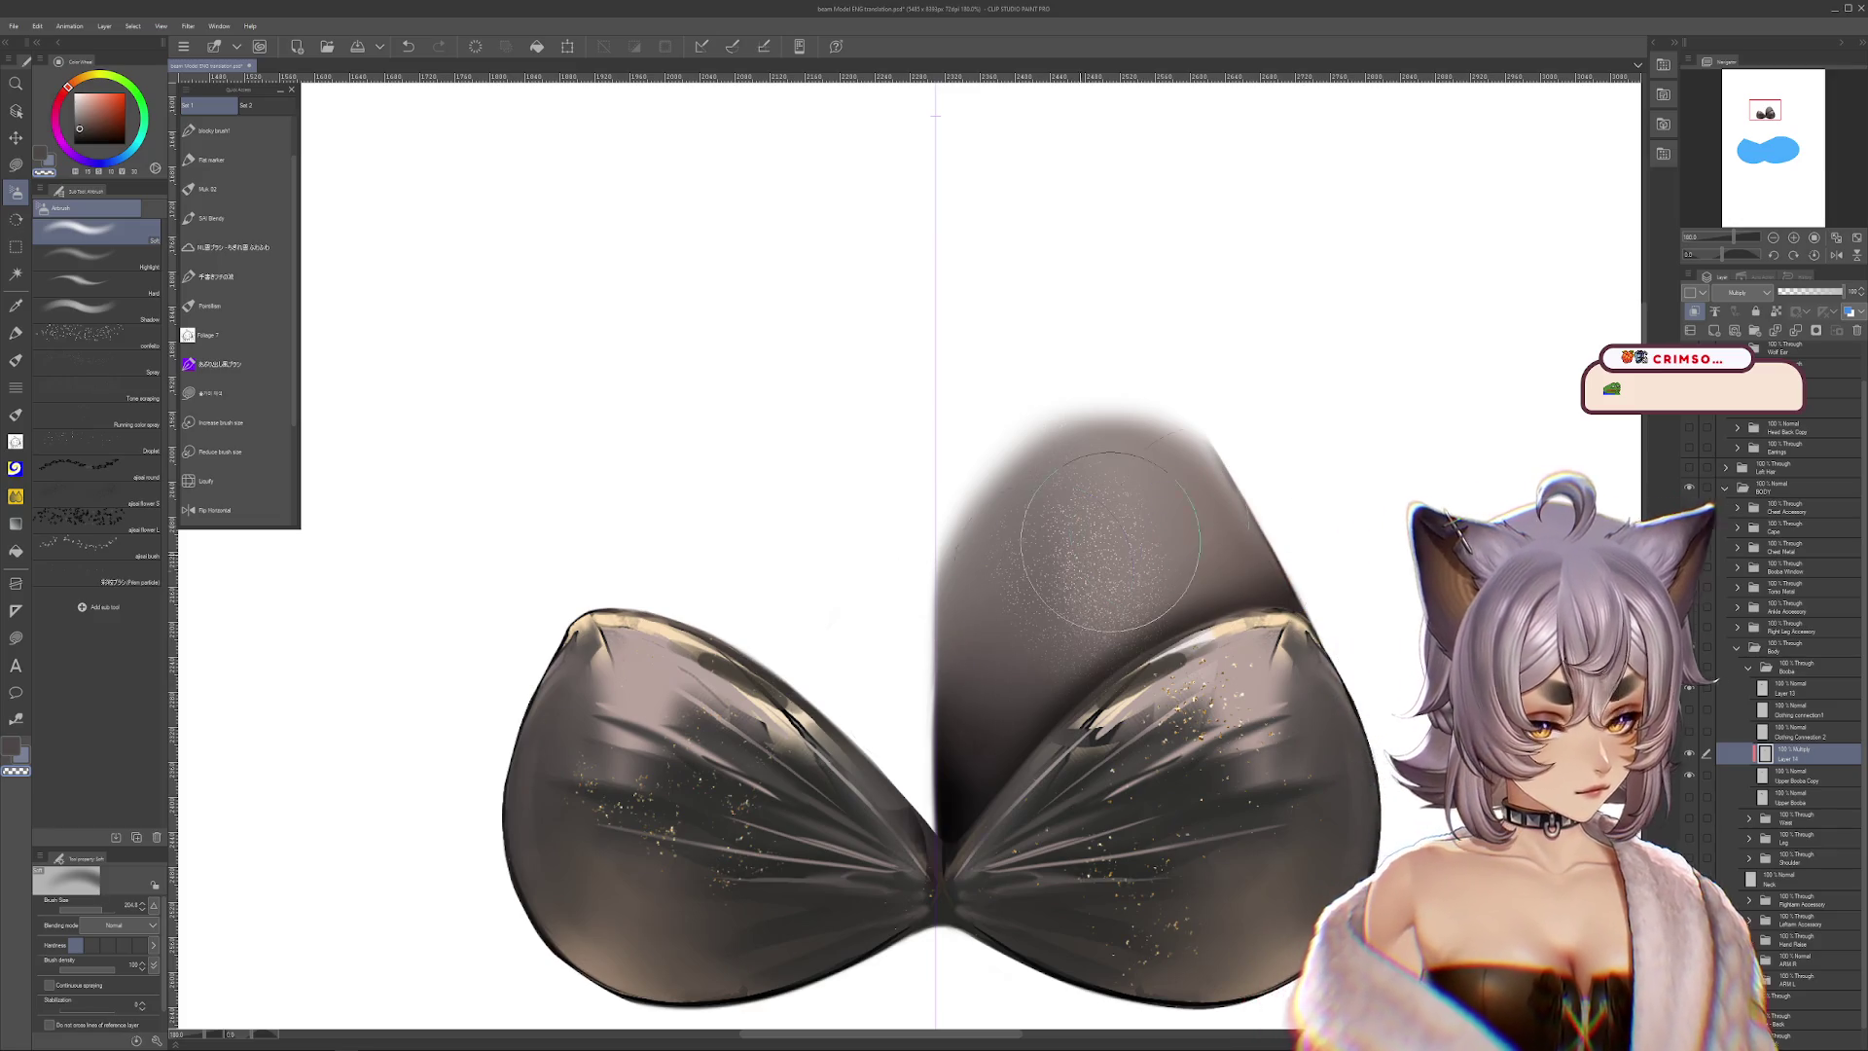
{"action": "scroll", "coordinate": [1207, 650], "scroll_direction": "down", "scroll_amount": 2}
{"action": "scroll", "coordinate": [1207, 650], "scroll_direction": "down", "scroll_amount": 2}
{"action": "scroll", "coordinate": [1207, 650], "scroll_direction": "up", "scroll_amount": 2}
{"action": "scroll", "coordinate": [1207, 650], "scroll_direction": "up", "scroll_amount": 1}
{"action": "left_click", "coordinate": [1825, 292]}
{"action": "scroll", "coordinate": [1334, 446], "scroll_direction": "down", "scroll_amount": 2}
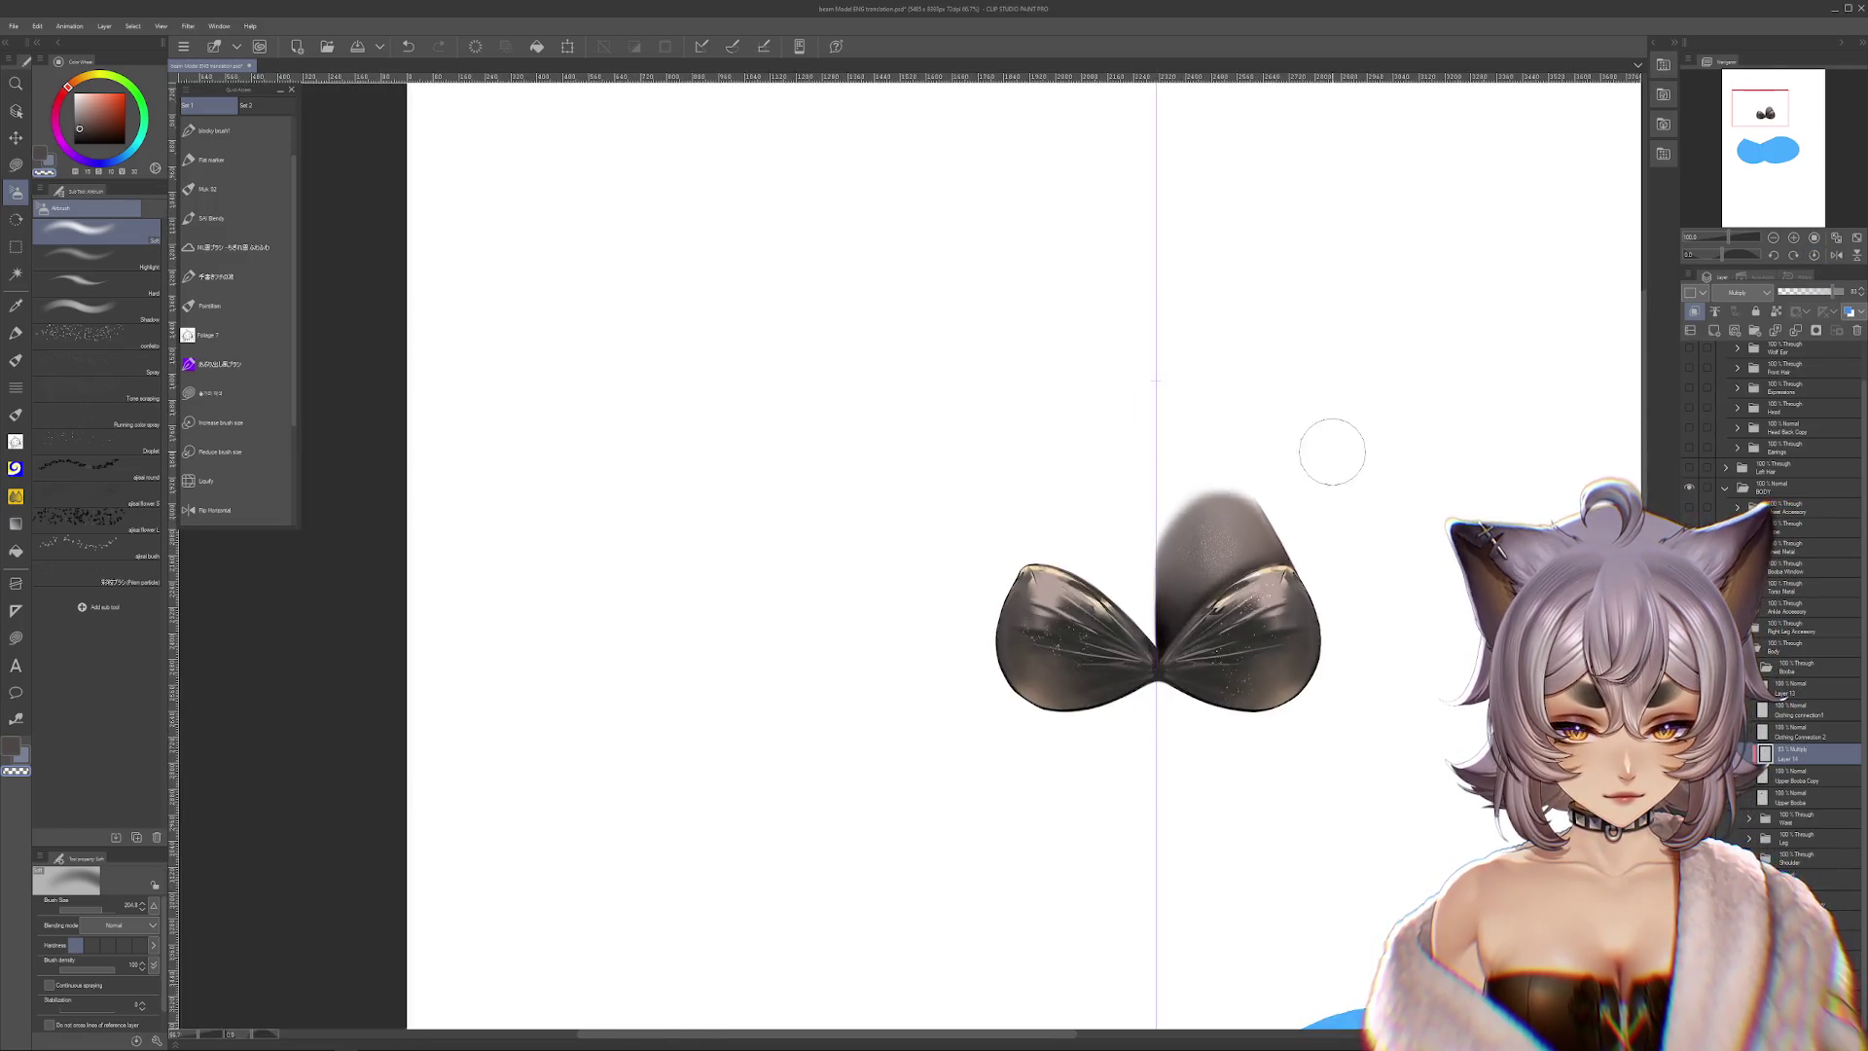
Compare the Multiply shading on and off, keeping it on the right cup
{"action": "scroll", "coordinate": [1119, 691], "scroll_direction": "up", "scroll_amount": 2}
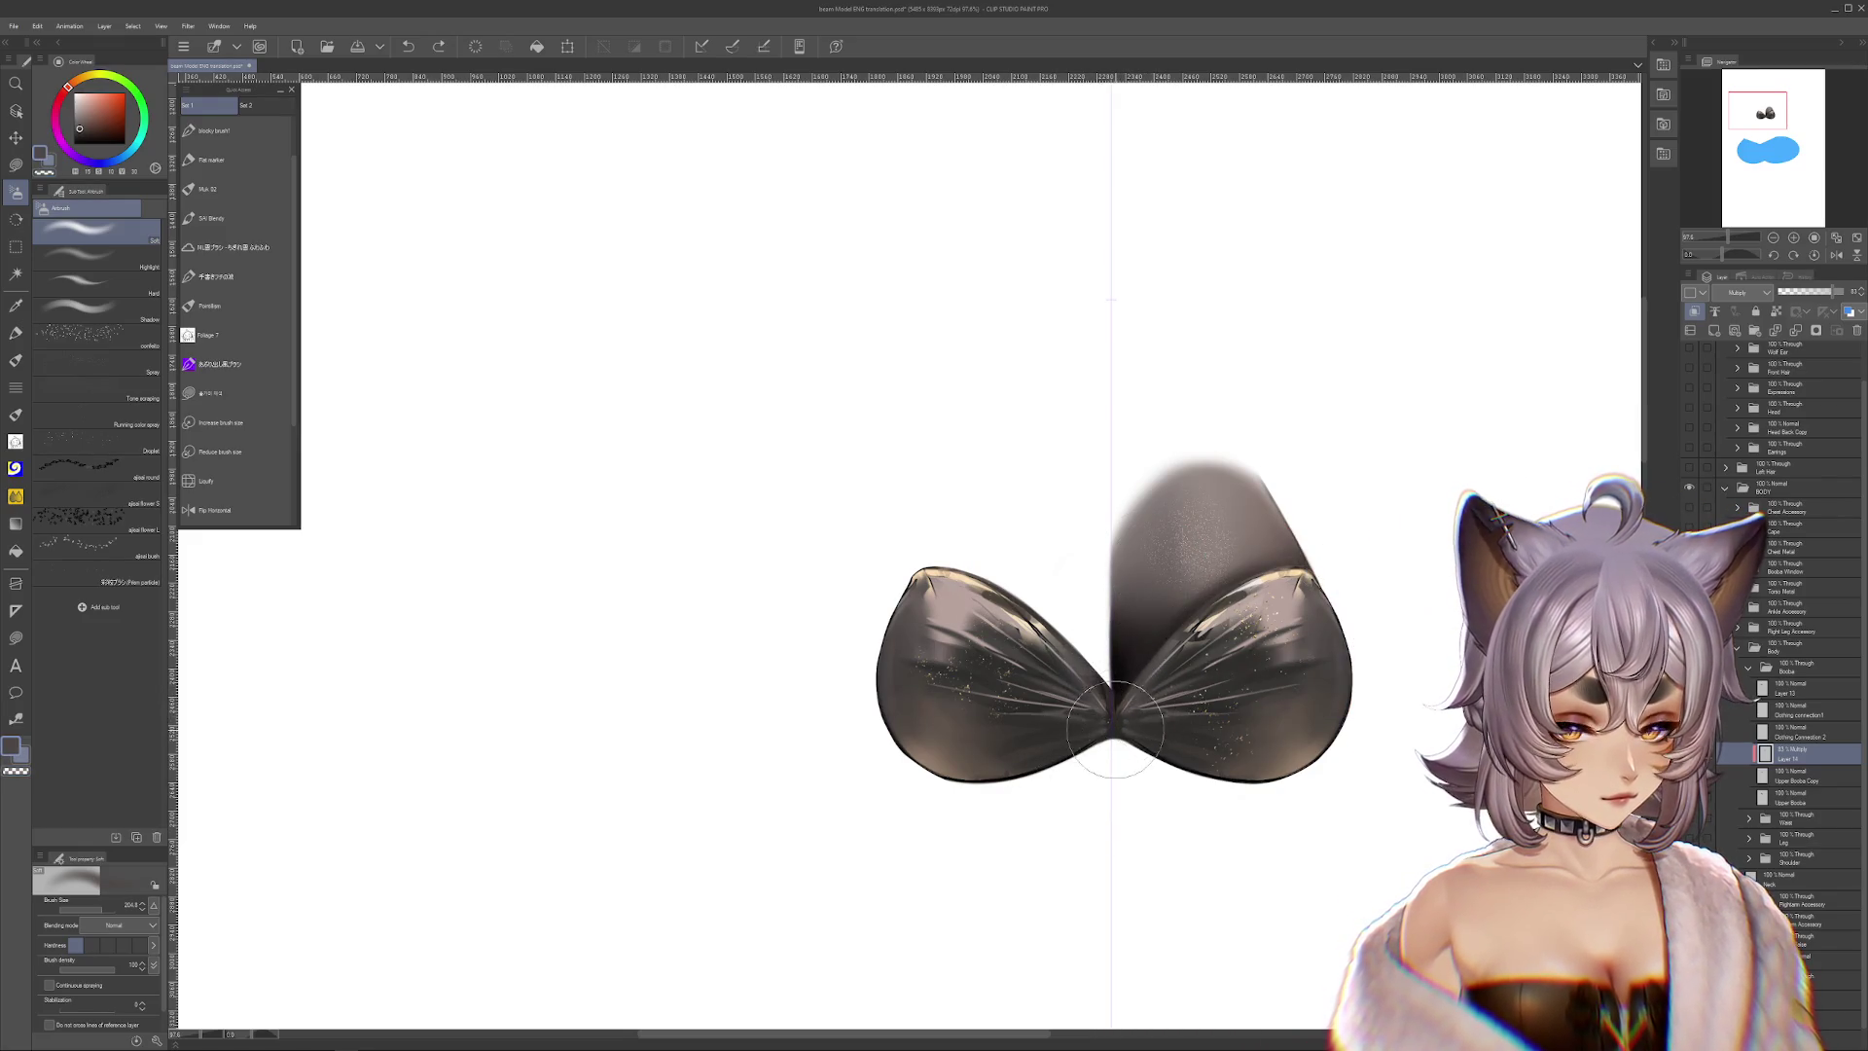
{"action": "key", "text": "ctrl+z"}
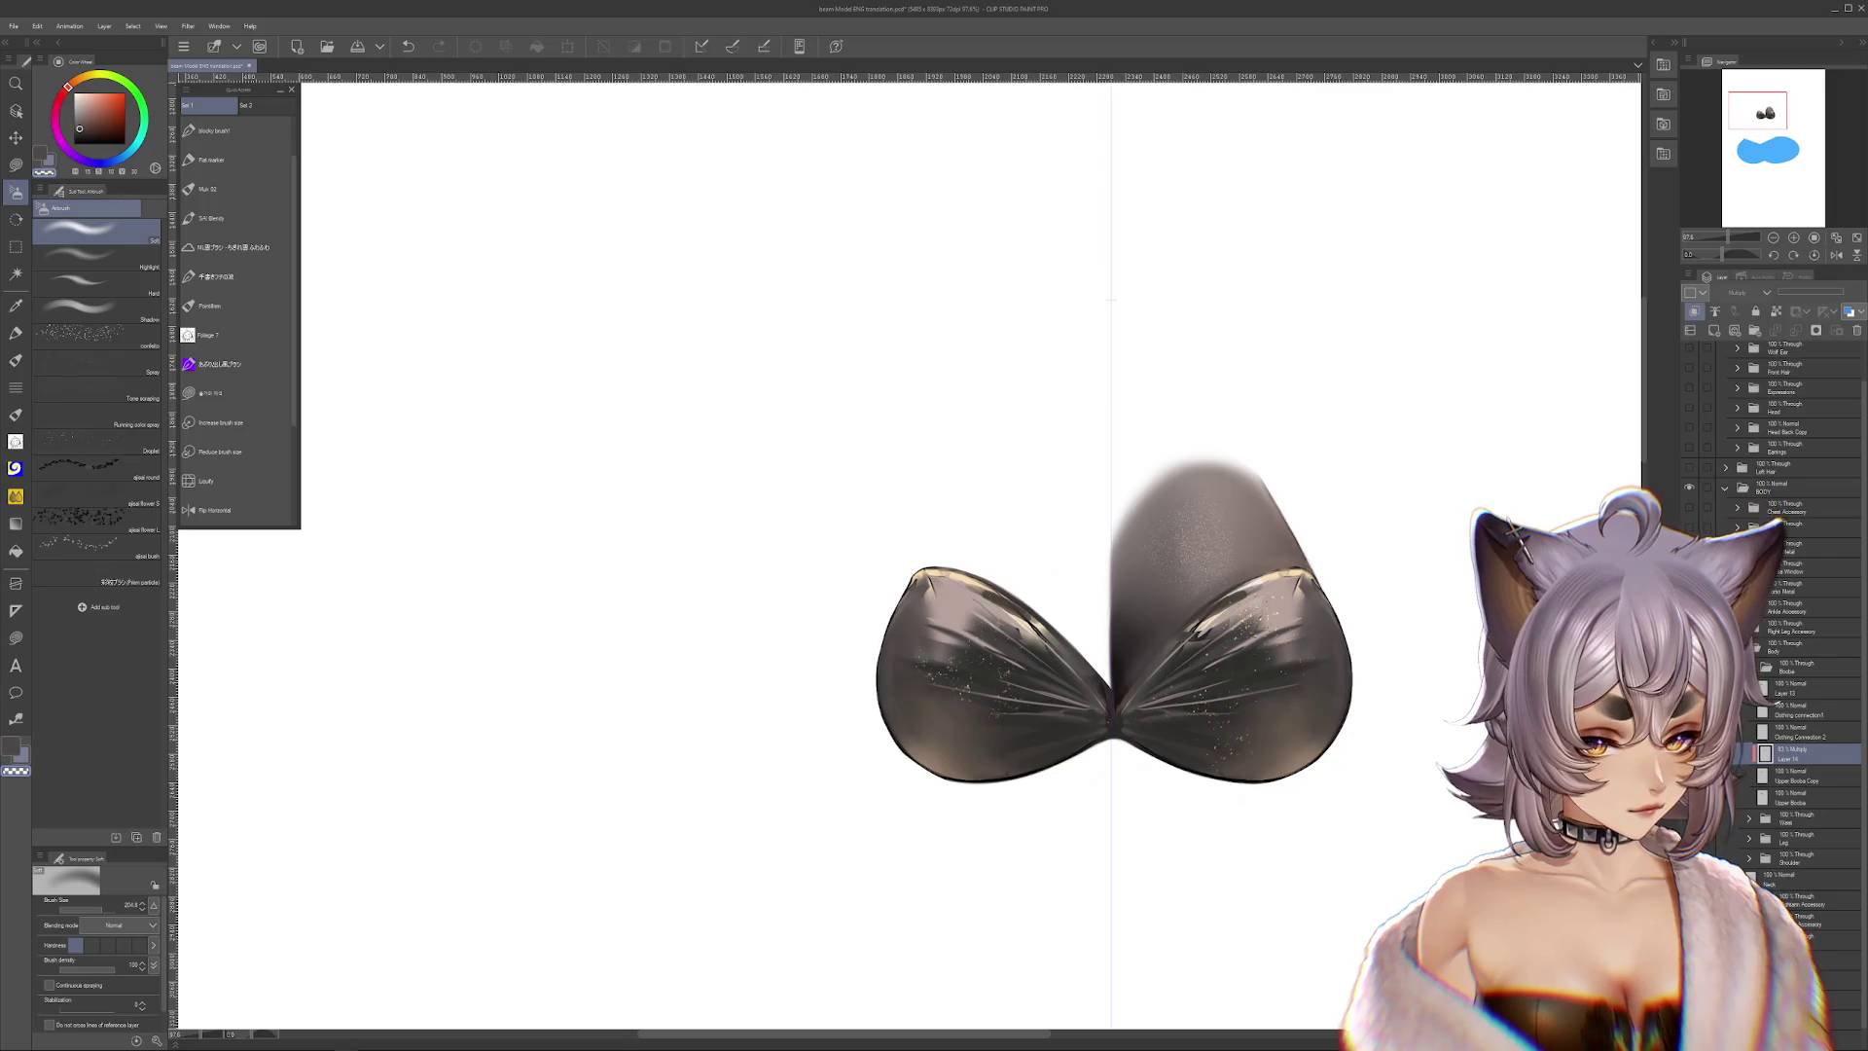
{"action": "key", "text": "ctrl+y"}
{"action": "key", "text": "ctrl+z"}
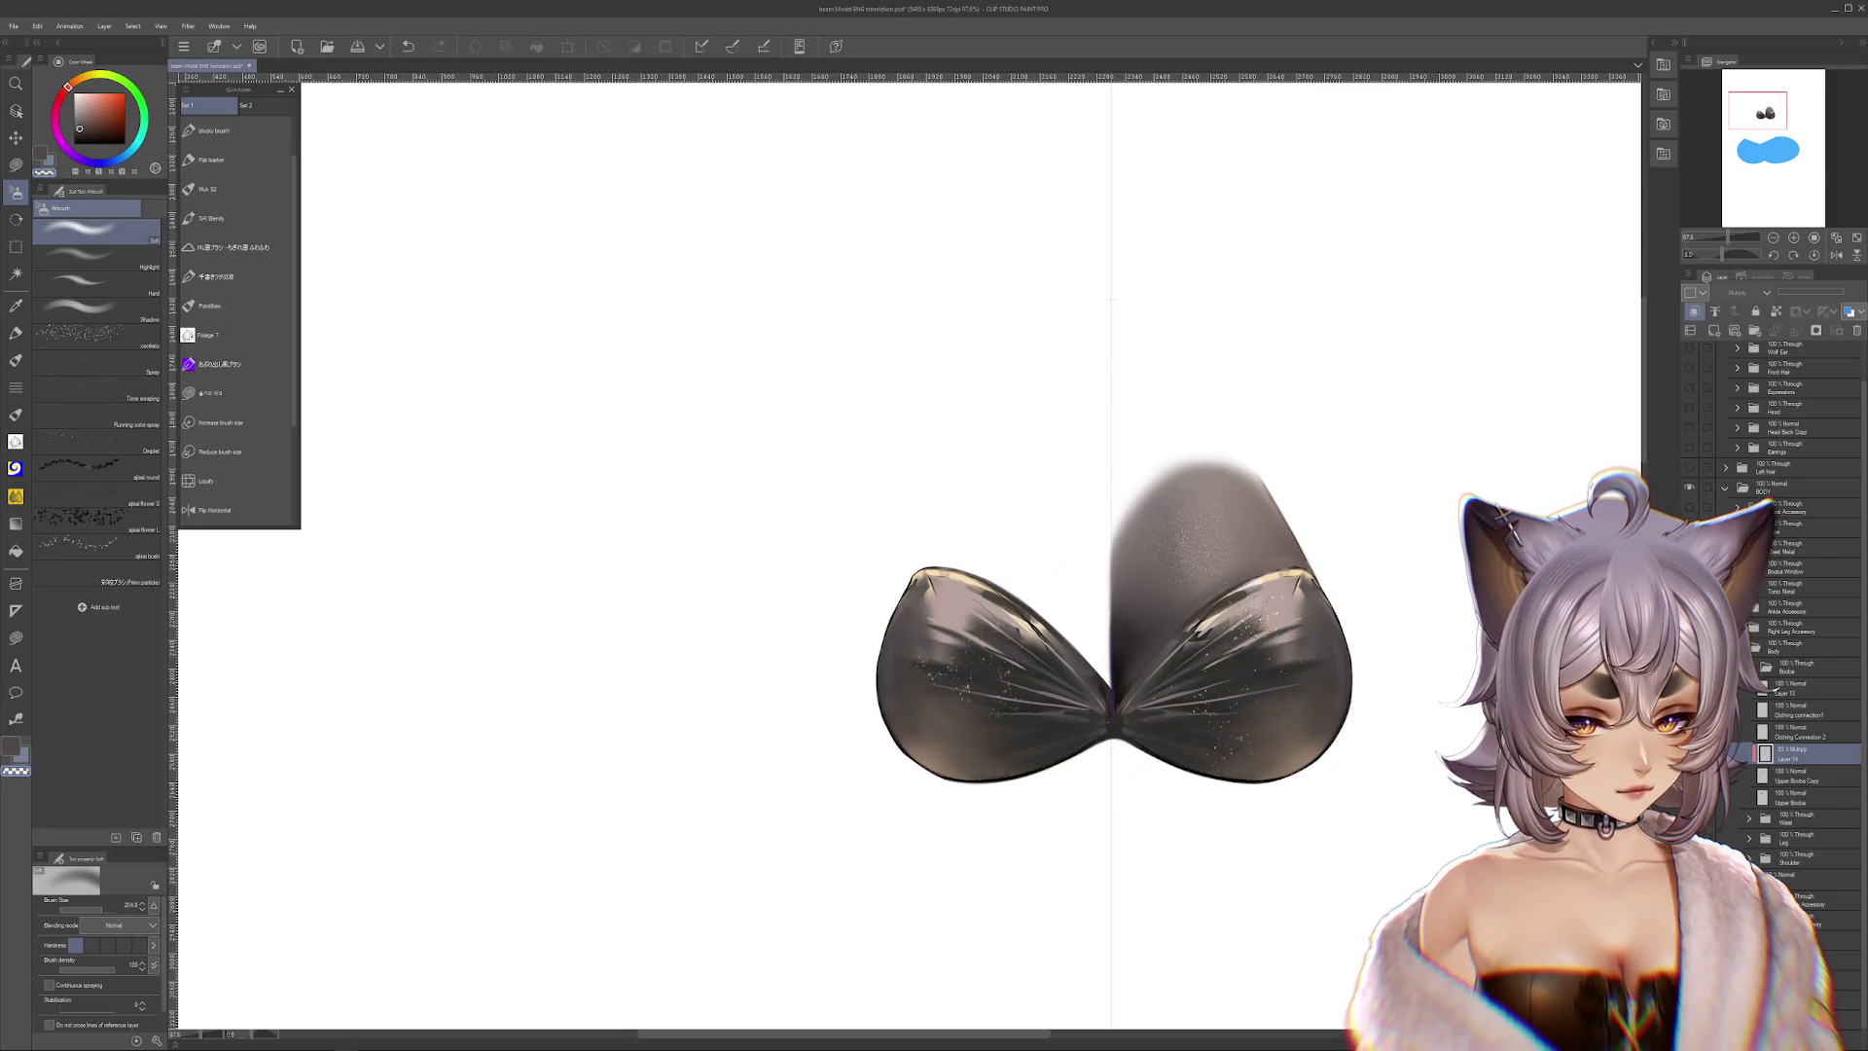
{"action": "key", "text": "ctrl+y"}
Airbrush to lighten the dark shading between the cups, then pick the selection tool
{"action": "scroll", "coordinate": [1292, 473], "scroll_direction": "down", "scroll_amount": 2}
{"action": "scroll", "coordinate": [1291, 473], "scroll_direction": "down", "scroll_amount": 2}
{"action": "scroll", "coordinate": [1275, 523], "scroll_direction": "up", "scroll_amount": 2}
{"action": "scroll", "coordinate": [1236, 553], "scroll_direction": "up", "scroll_amount": 2}
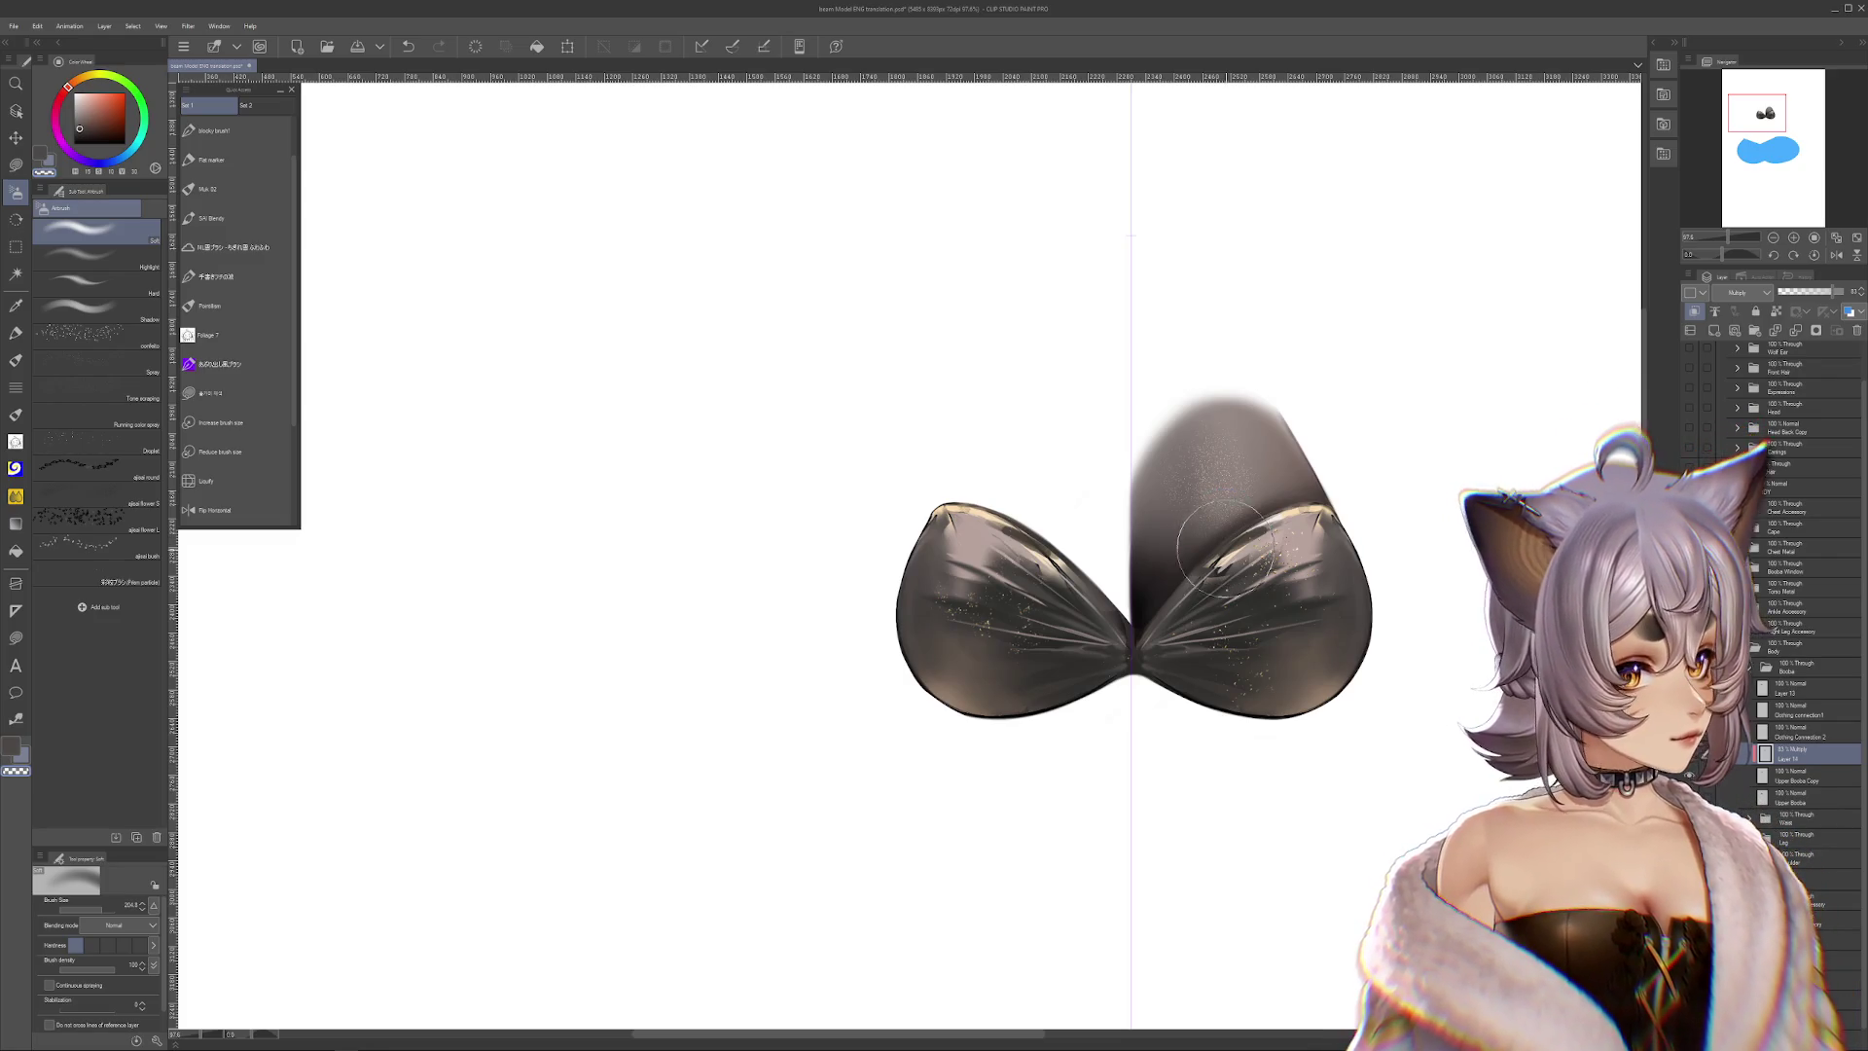
{"action": "scroll", "coordinate": [1223, 537], "scroll_direction": "up", "scroll_amount": 1}
{"action": "scroll", "coordinate": [1223, 537], "scroll_direction": "up", "scroll_amount": 1}
{"action": "left_click_drag", "start_coordinate": [1224, 537], "coordinate": [1148, 584]}
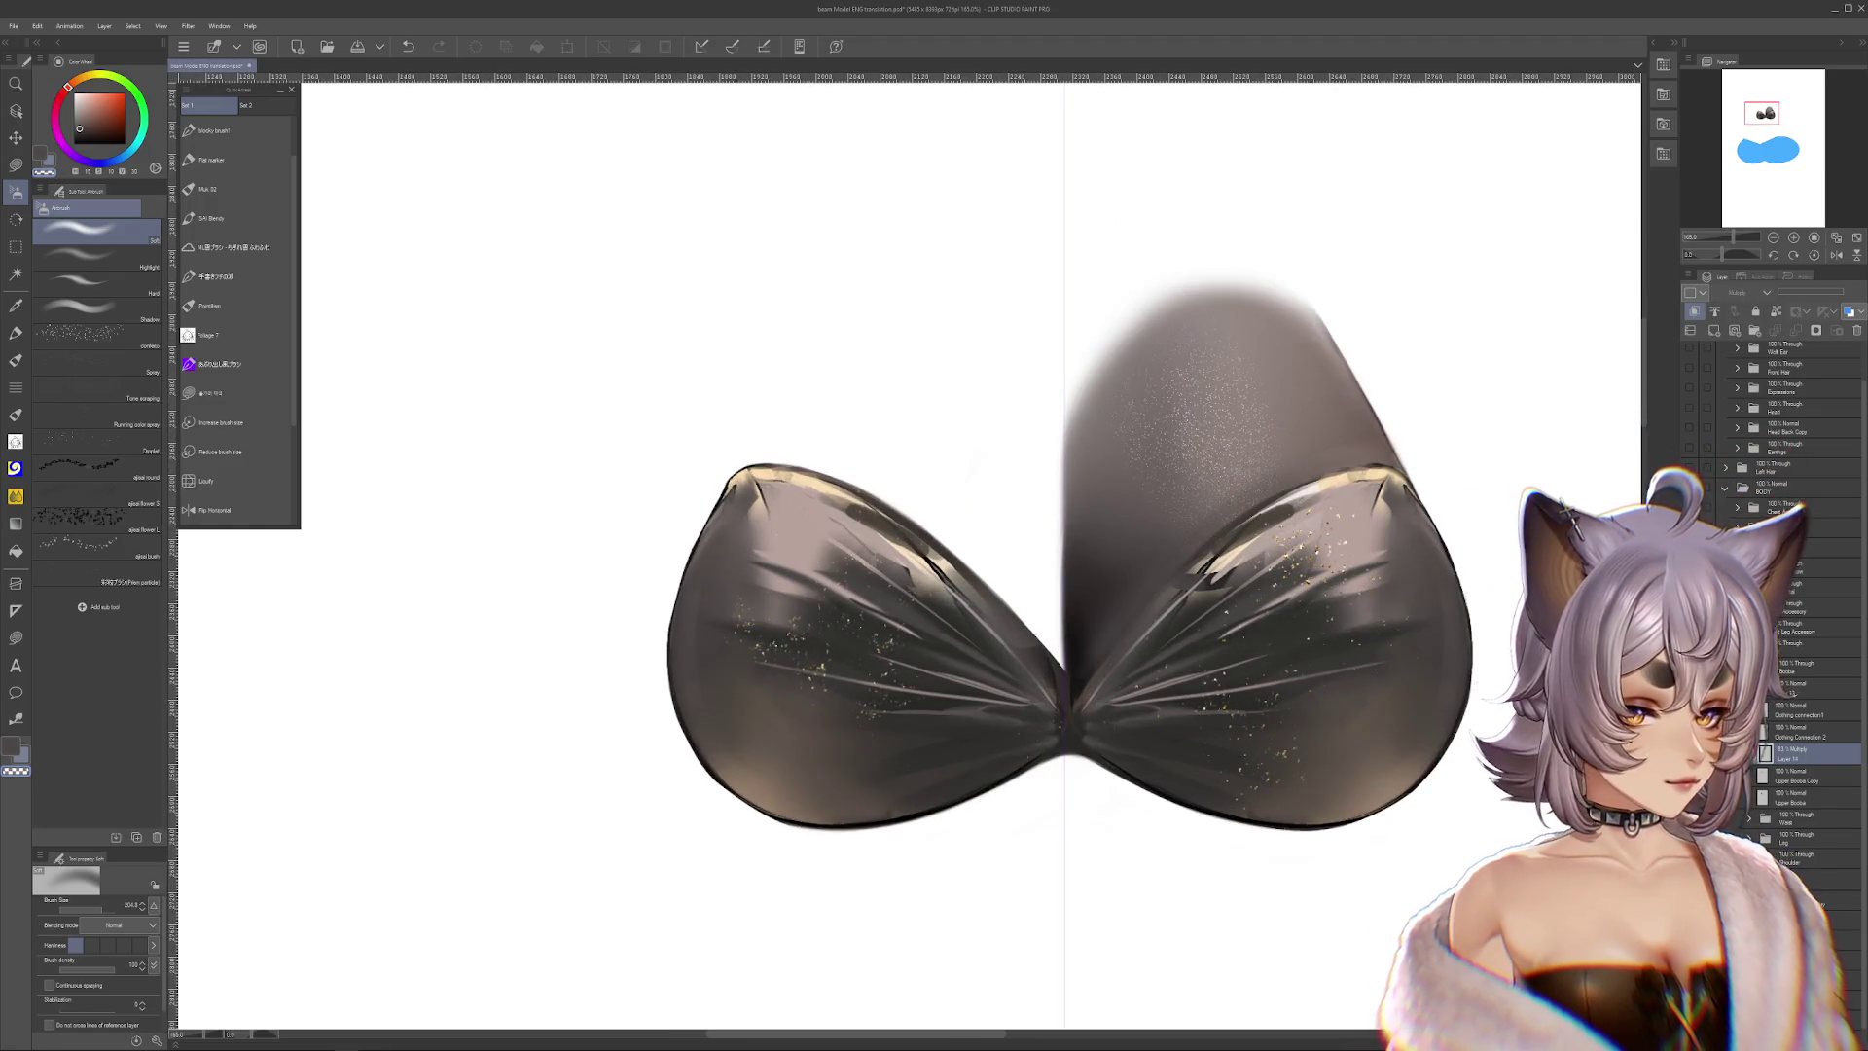
{"action": "left_click_drag", "start_coordinate": [1463, 550], "coordinate": [1254, 672]}
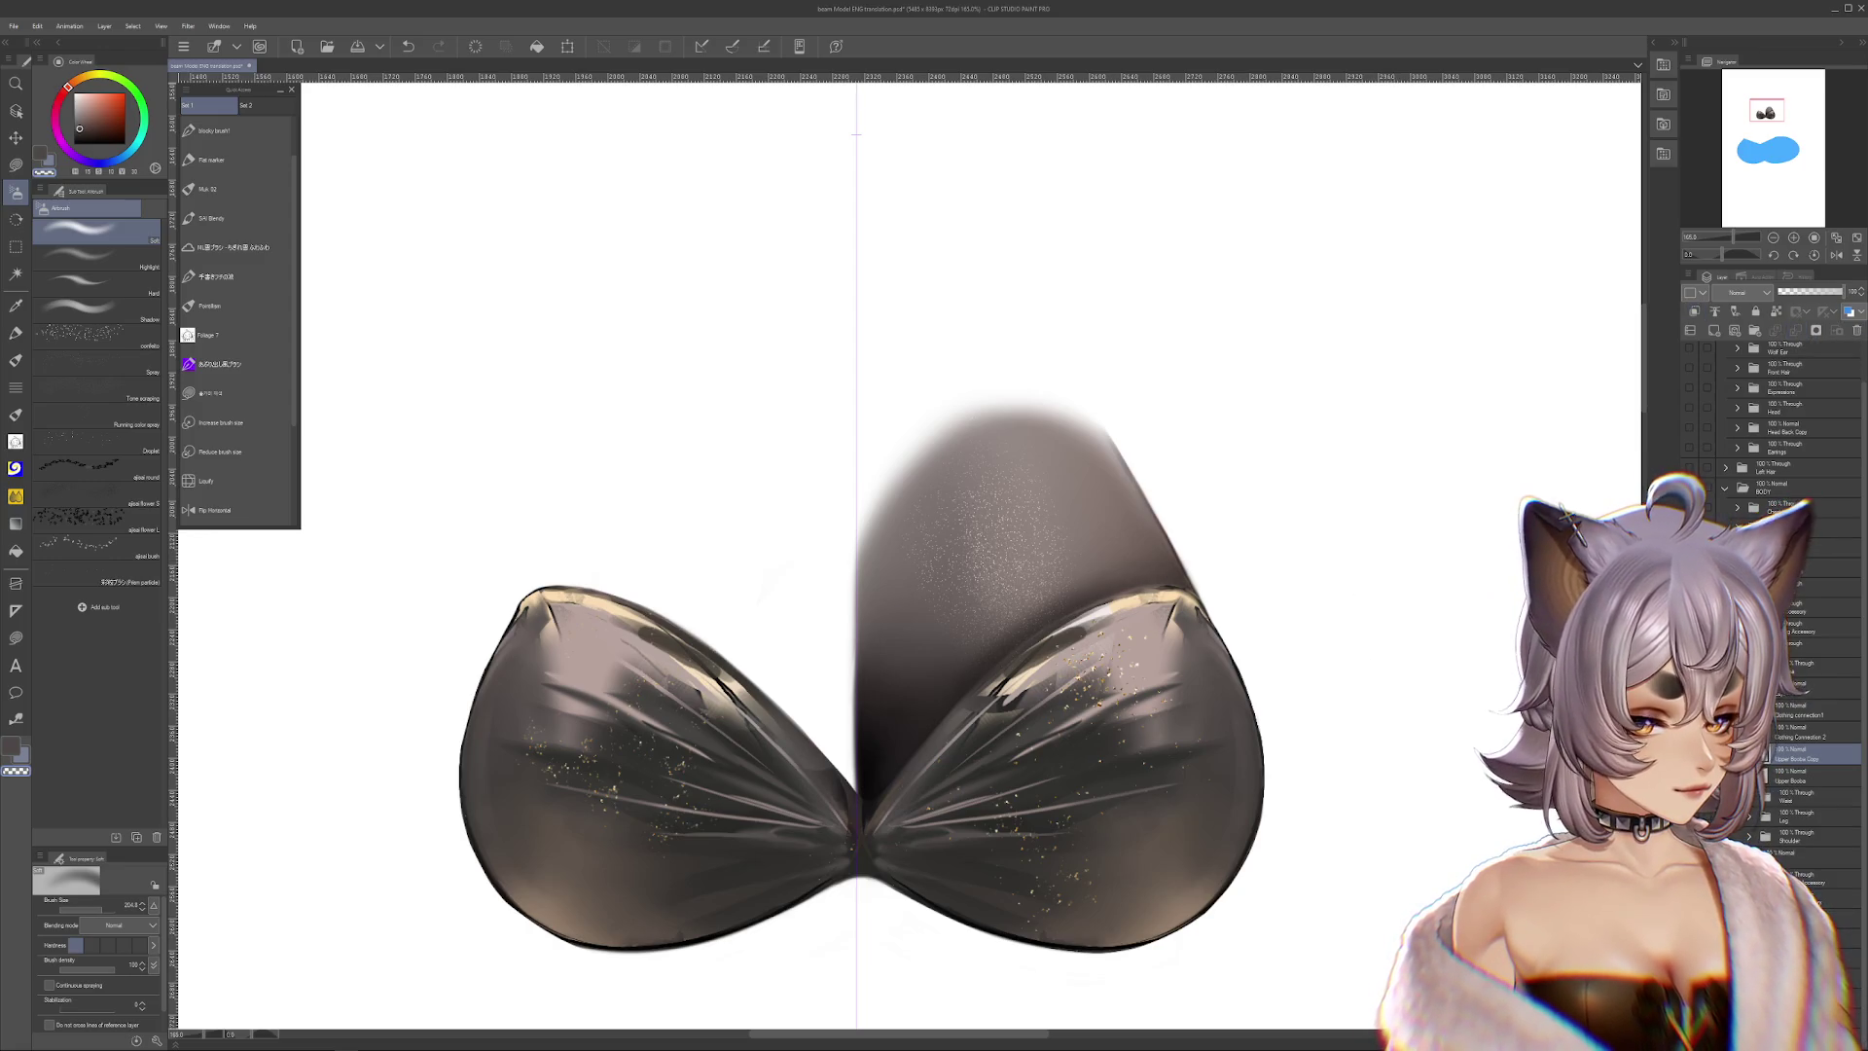
{"action": "scroll", "coordinate": [1172, 623], "scroll_direction": "up", "scroll_amount": 1}
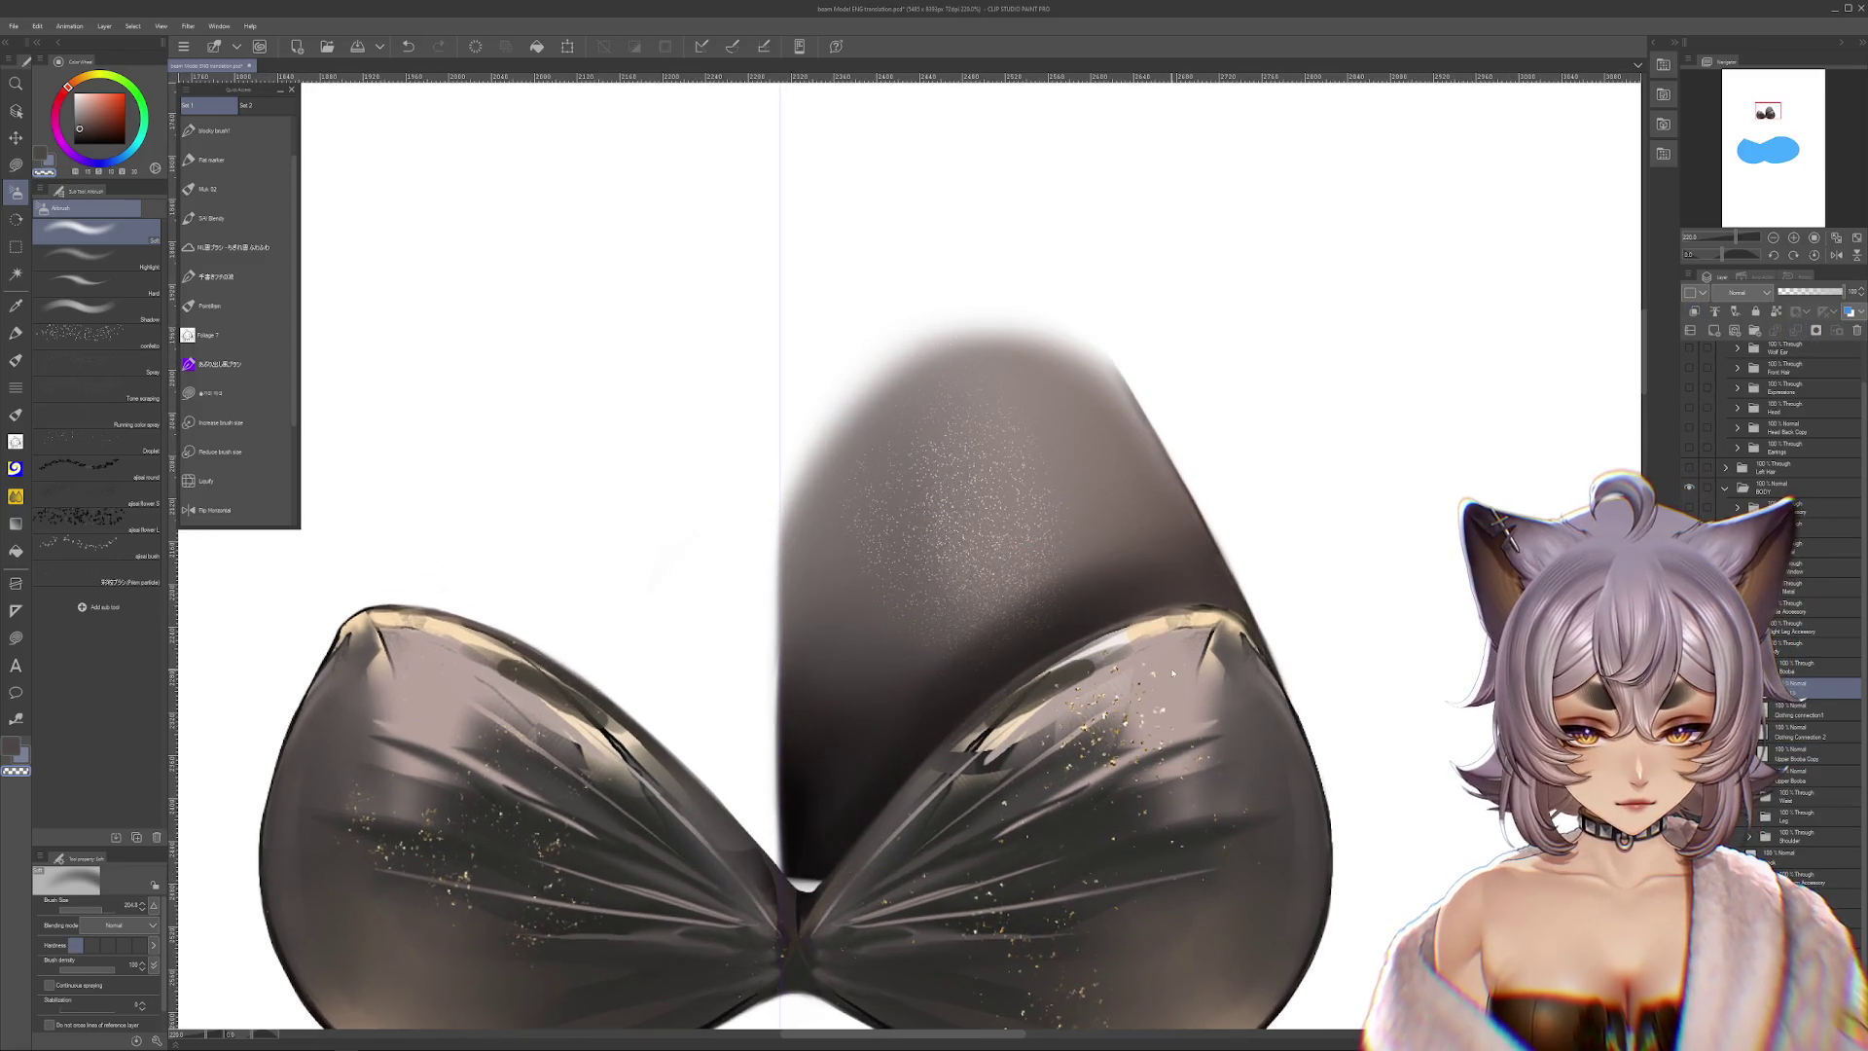
{"action": "key", "text": "m"}
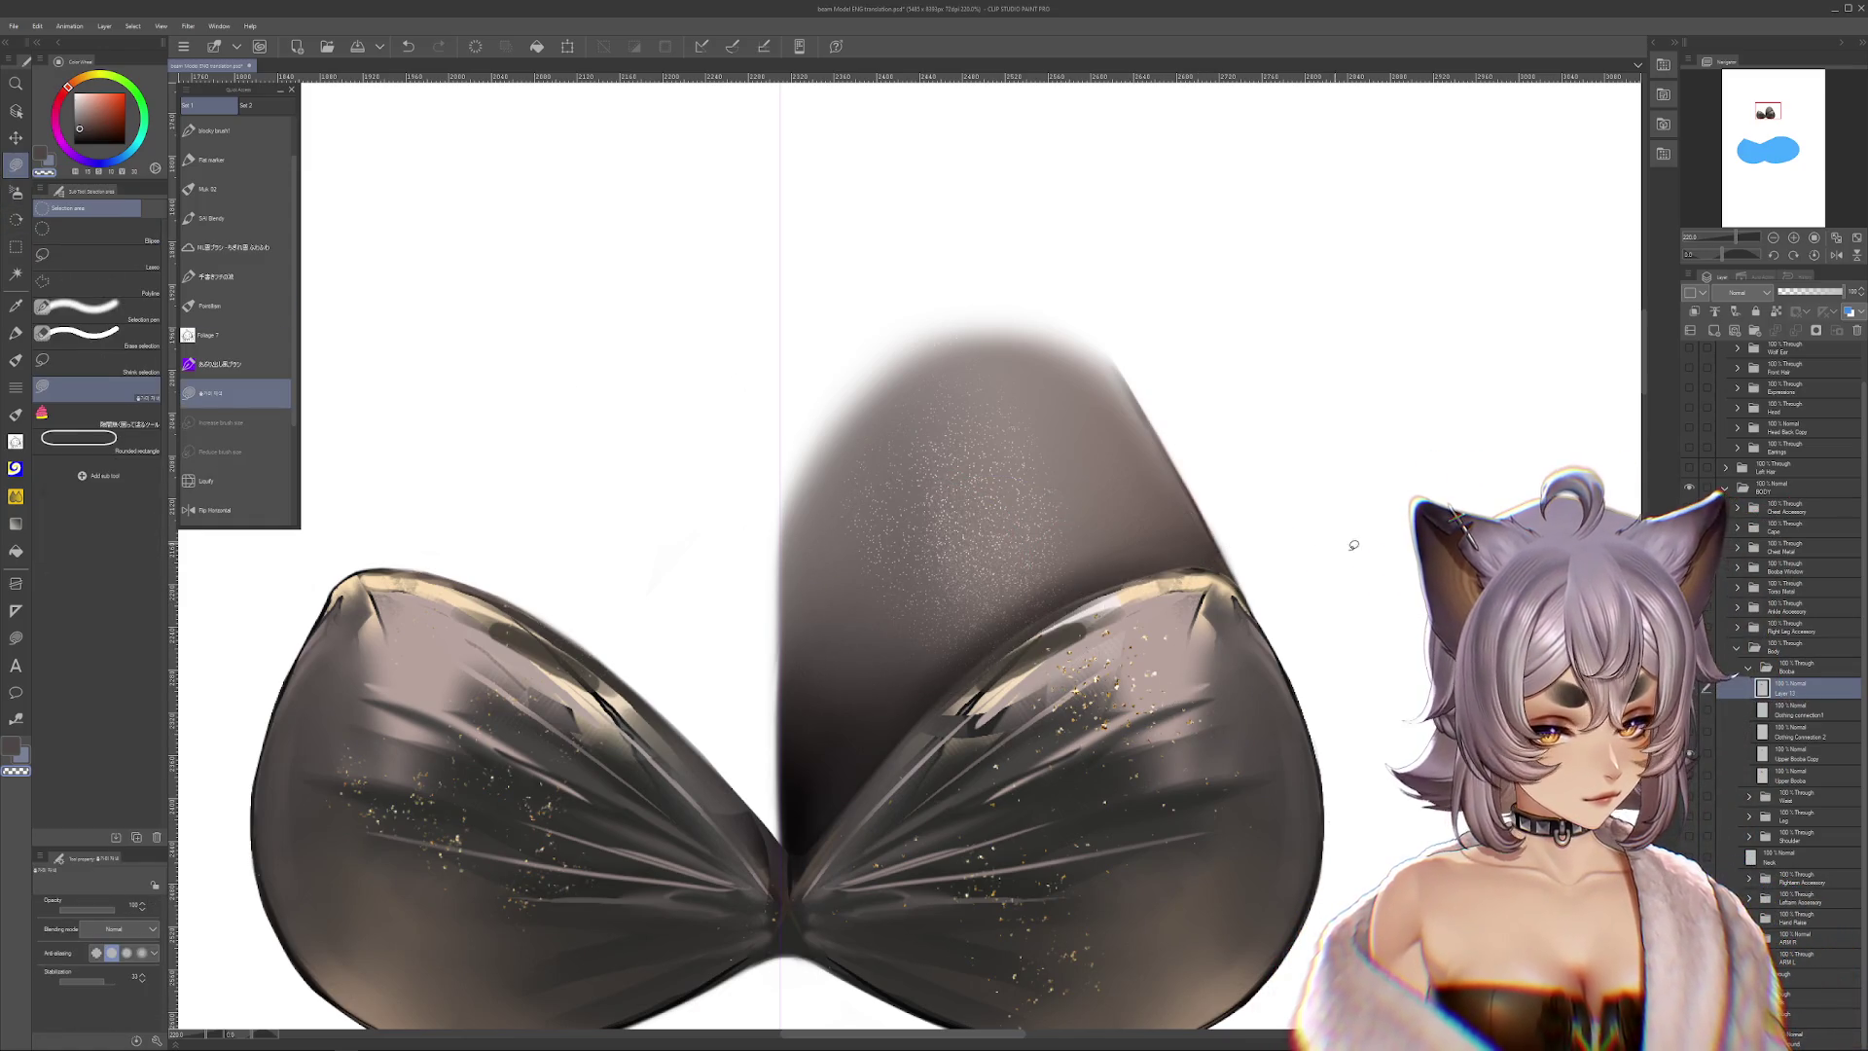
Shift the selected bra cups left and slightly up
{"action": "left_click_drag", "start_coordinate": [1255, 580], "coordinate": [1316, 614]}
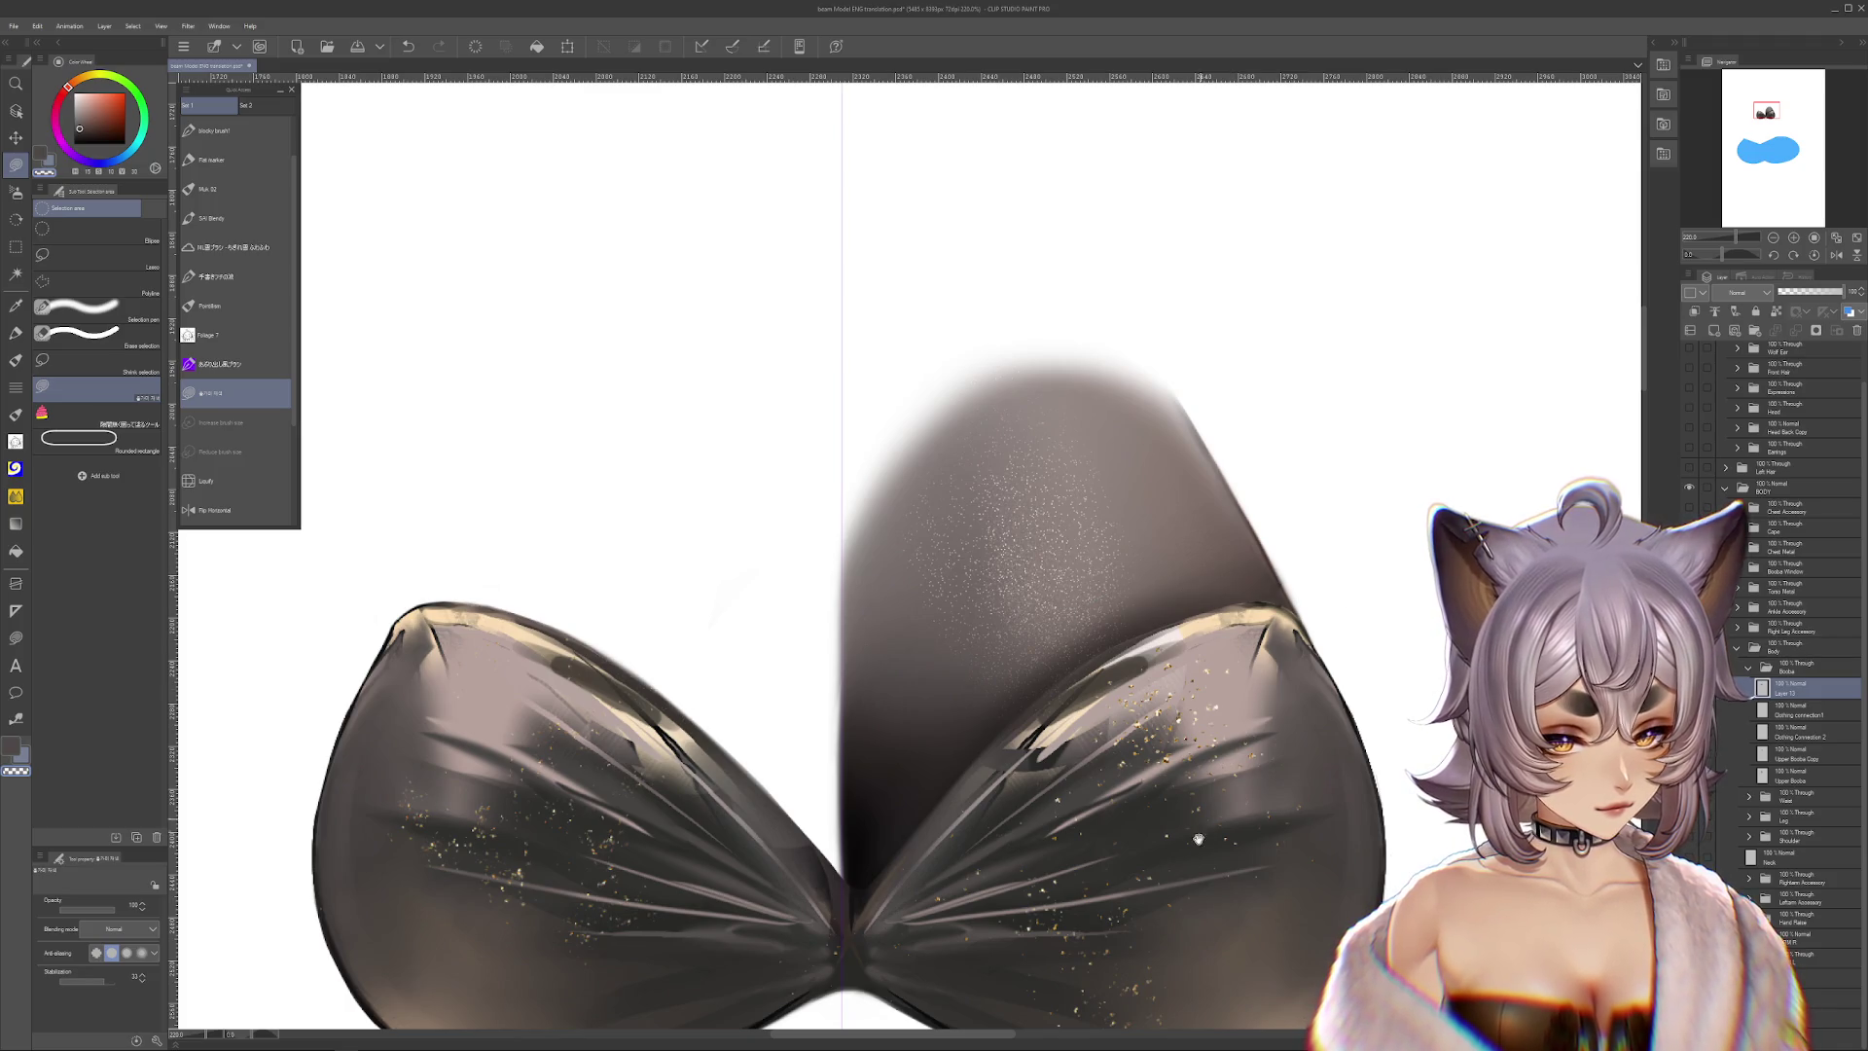
{"action": "left_click_drag", "start_coordinate": [1197, 832], "coordinate": [1212, 778]}
{"action": "mouse_move", "coordinate": [1143, 562]}
{"action": "left_mouse_down"}
{"action": "mouse_move", "coordinate": [907, 756]}
{"action": "mouse_move", "coordinate": [1184, 846]}
{"action": "left_mouse_up"}
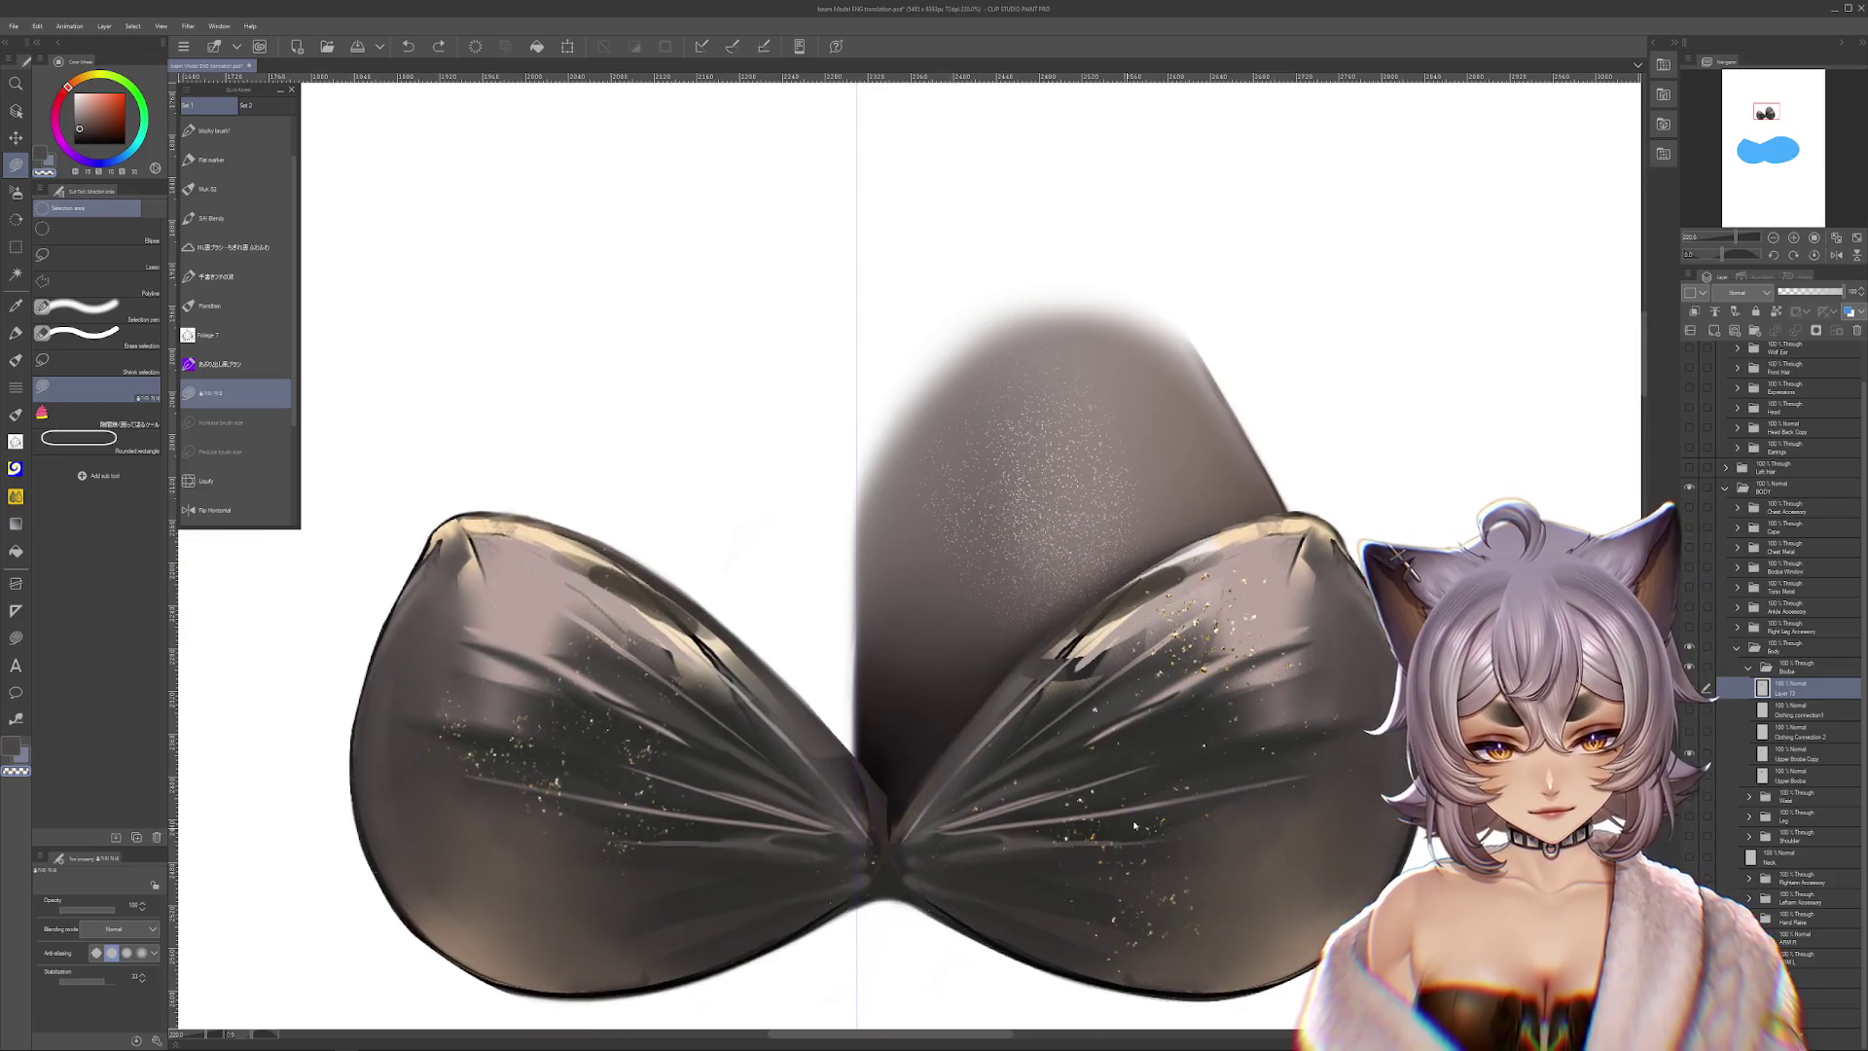
Set Layer 14's blending mode to Multiply
{"action": "scroll", "coordinate": [1193, 746], "scroll_direction": "down", "scroll_amount": 5}
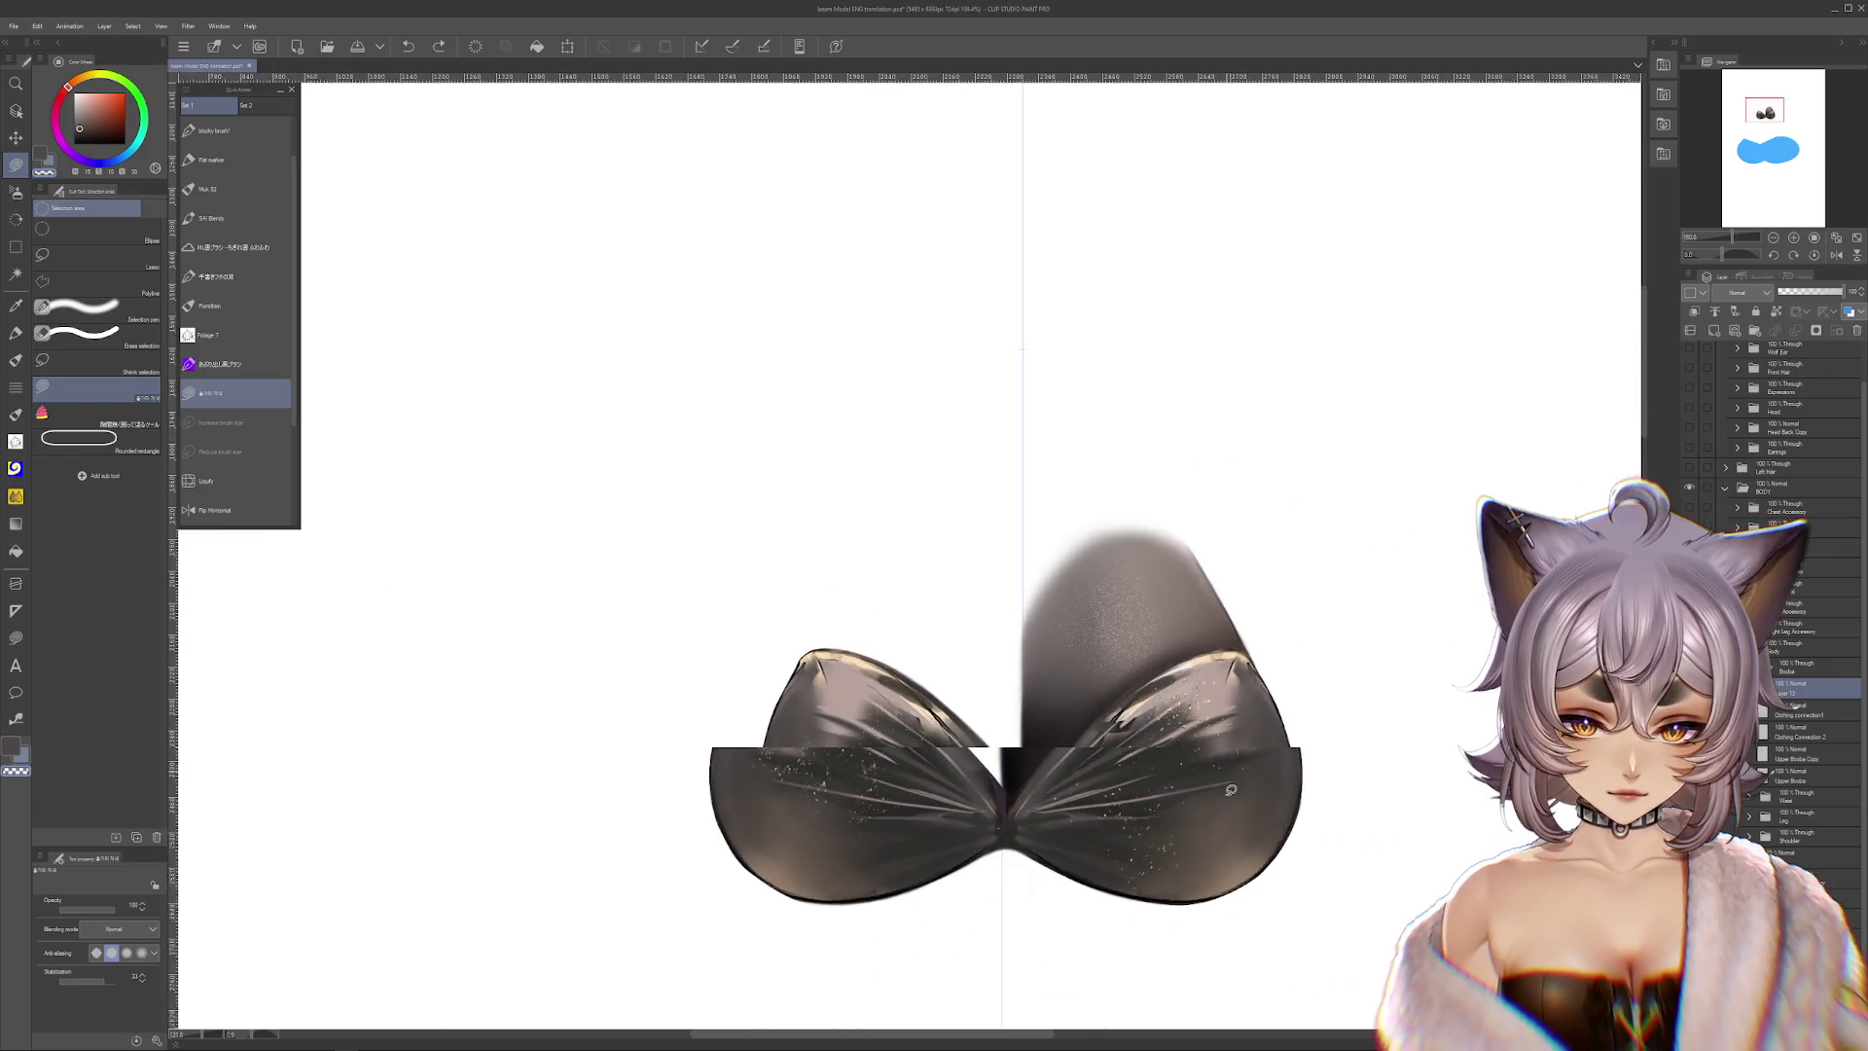
{"action": "scroll", "coordinate": [1209, 745], "scroll_direction": "up", "scroll_amount": 2}
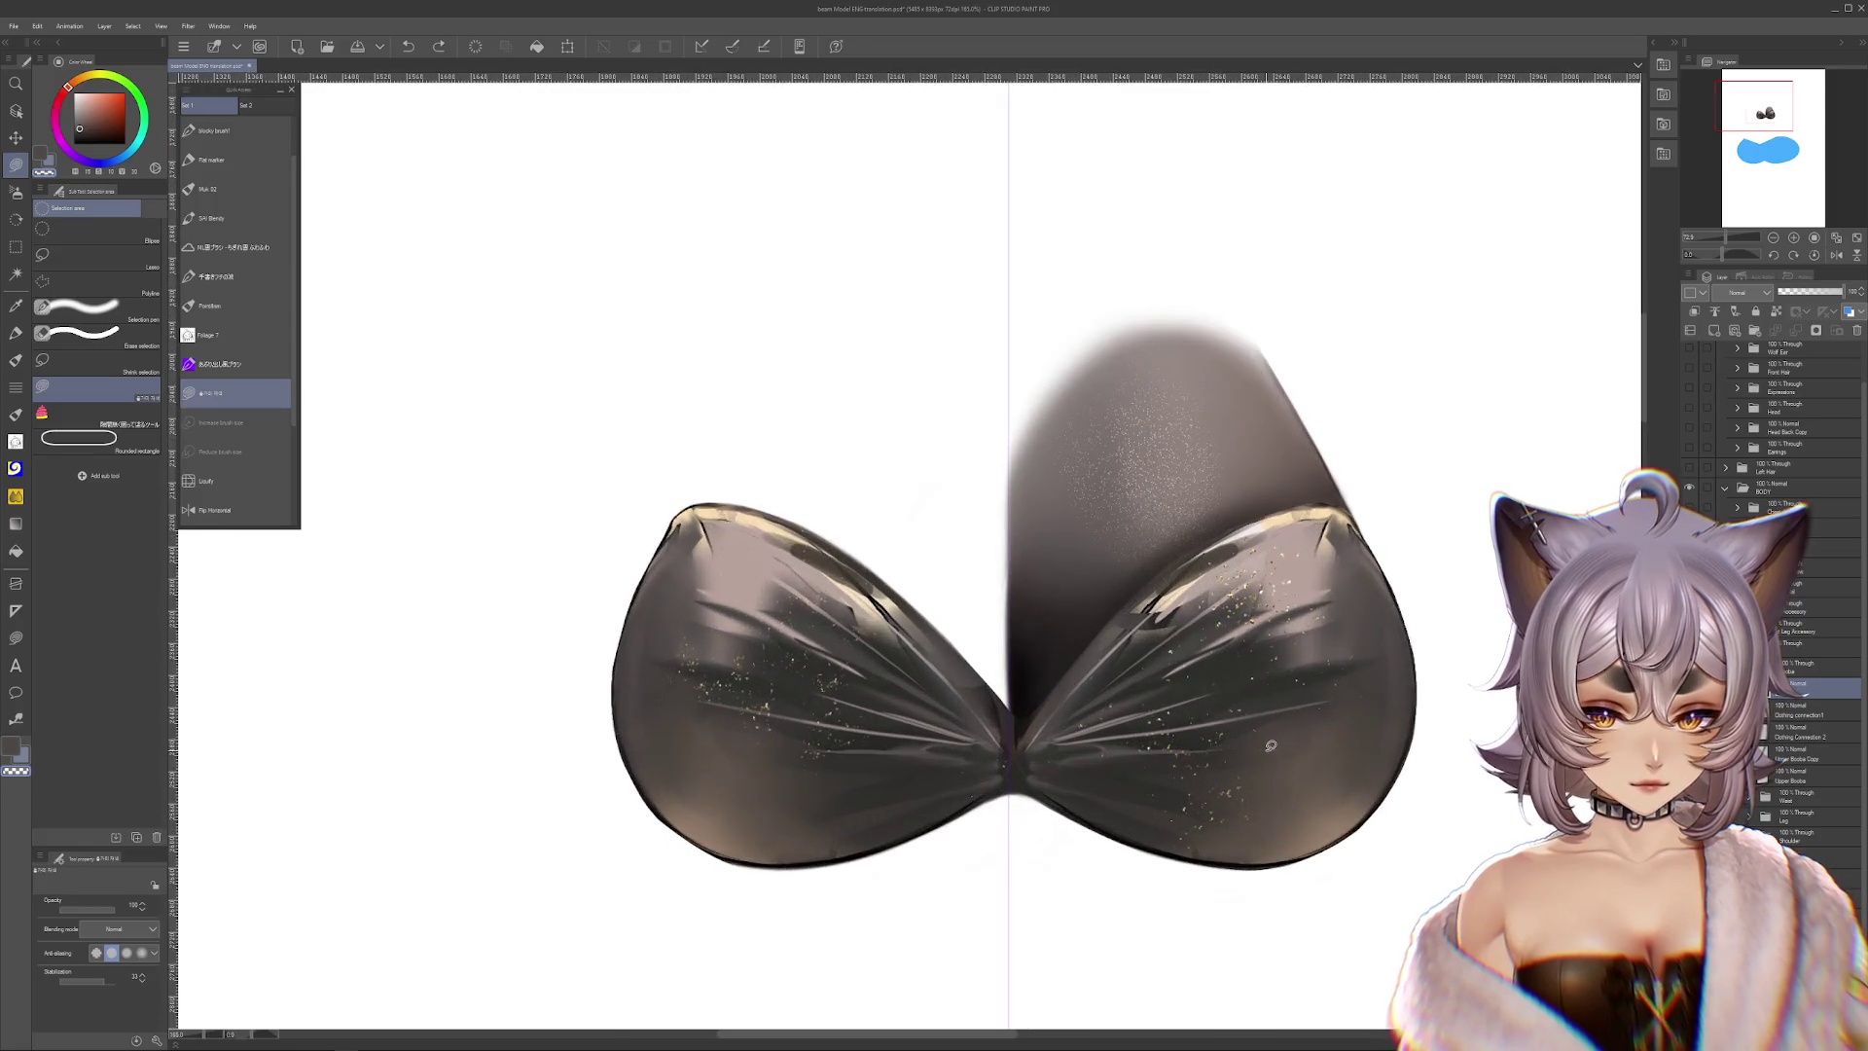
{"action": "scroll", "coordinate": [1210, 745], "scroll_direction": "up", "scroll_amount": 1}
{"action": "scroll", "coordinate": [1210, 745], "scroll_direction": "up", "scroll_amount": 1}
{"action": "left_click", "coordinate": [1737, 292]}
{"action": "left_click", "coordinate": [1725, 338]}
{"action": "left_click", "coordinate": [14, 195]}
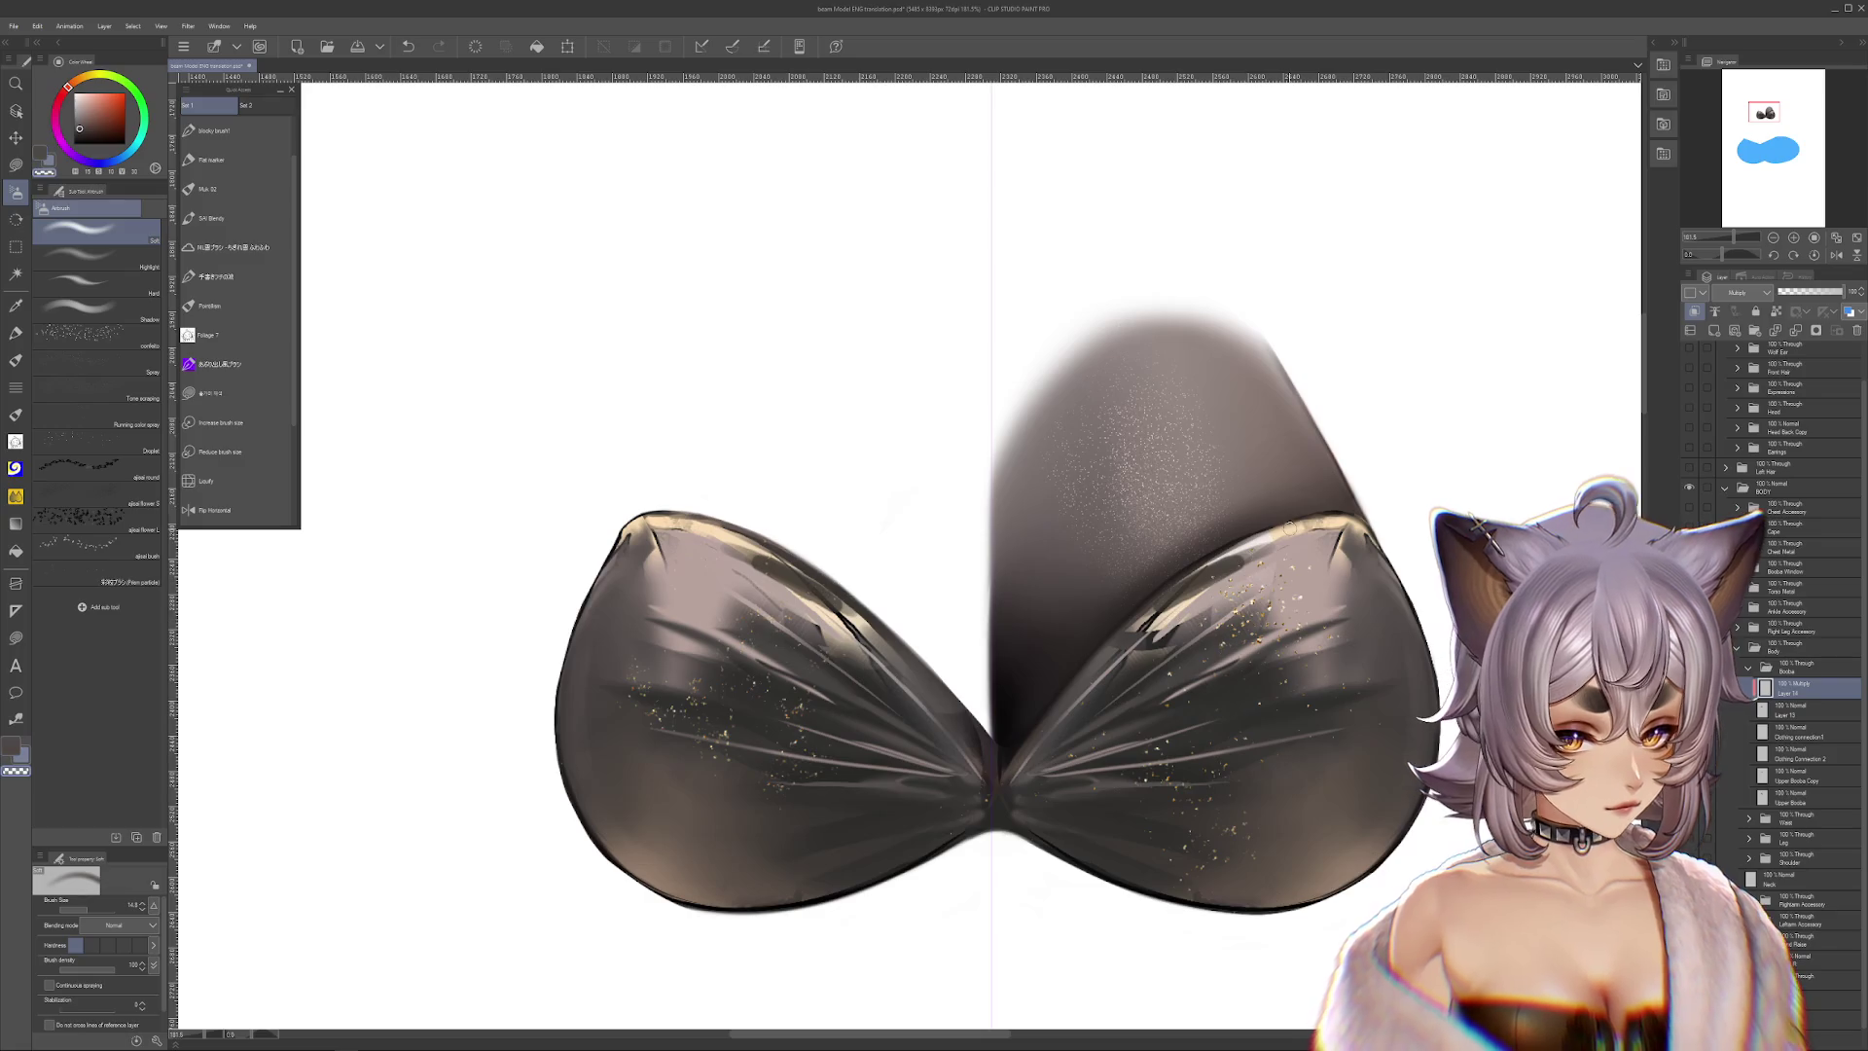
Switch to a larger transparent brush and centre the view on the bra cups
{"action": "key", "text": "c"}
{"action": "key", "text": "bracketright"}
{"action": "key", "text": "bracketright"}
{"action": "key", "text": "bracketright"}
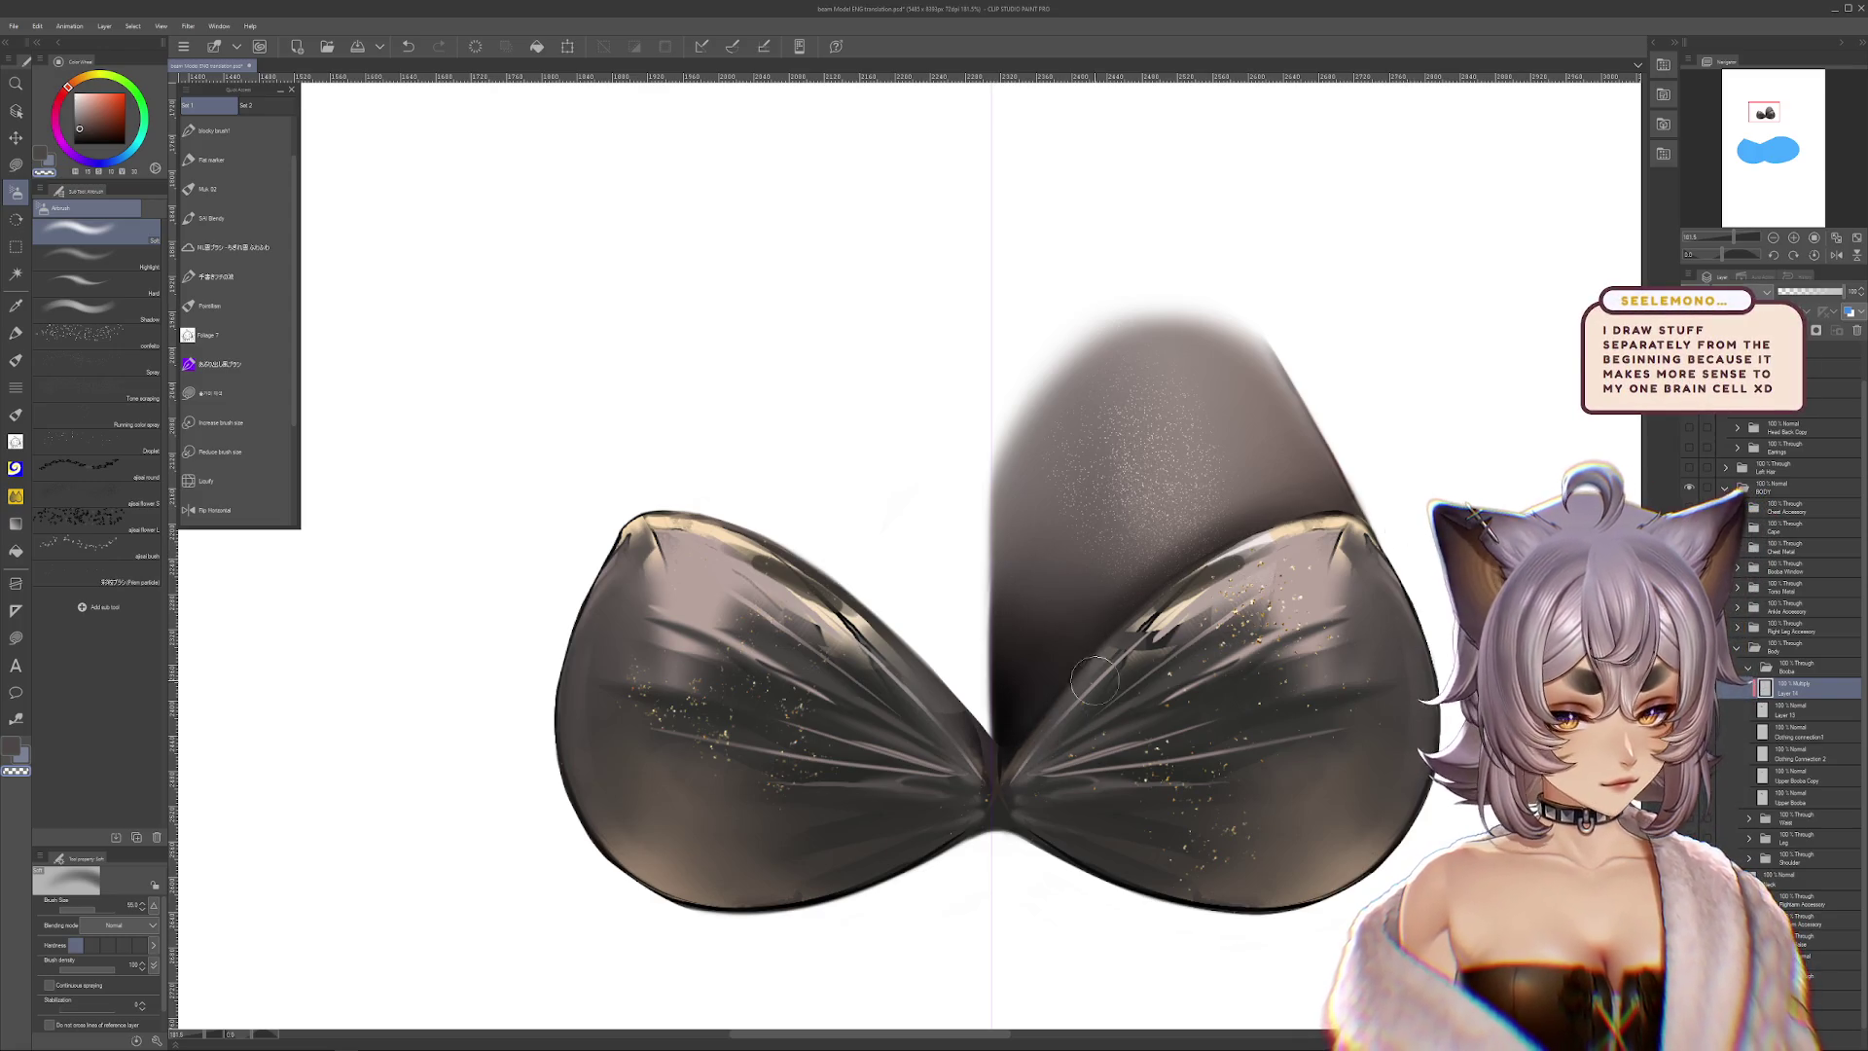
{"action": "scroll", "coordinate": [910, 555], "scroll_direction": "left", "scroll_amount": 2}
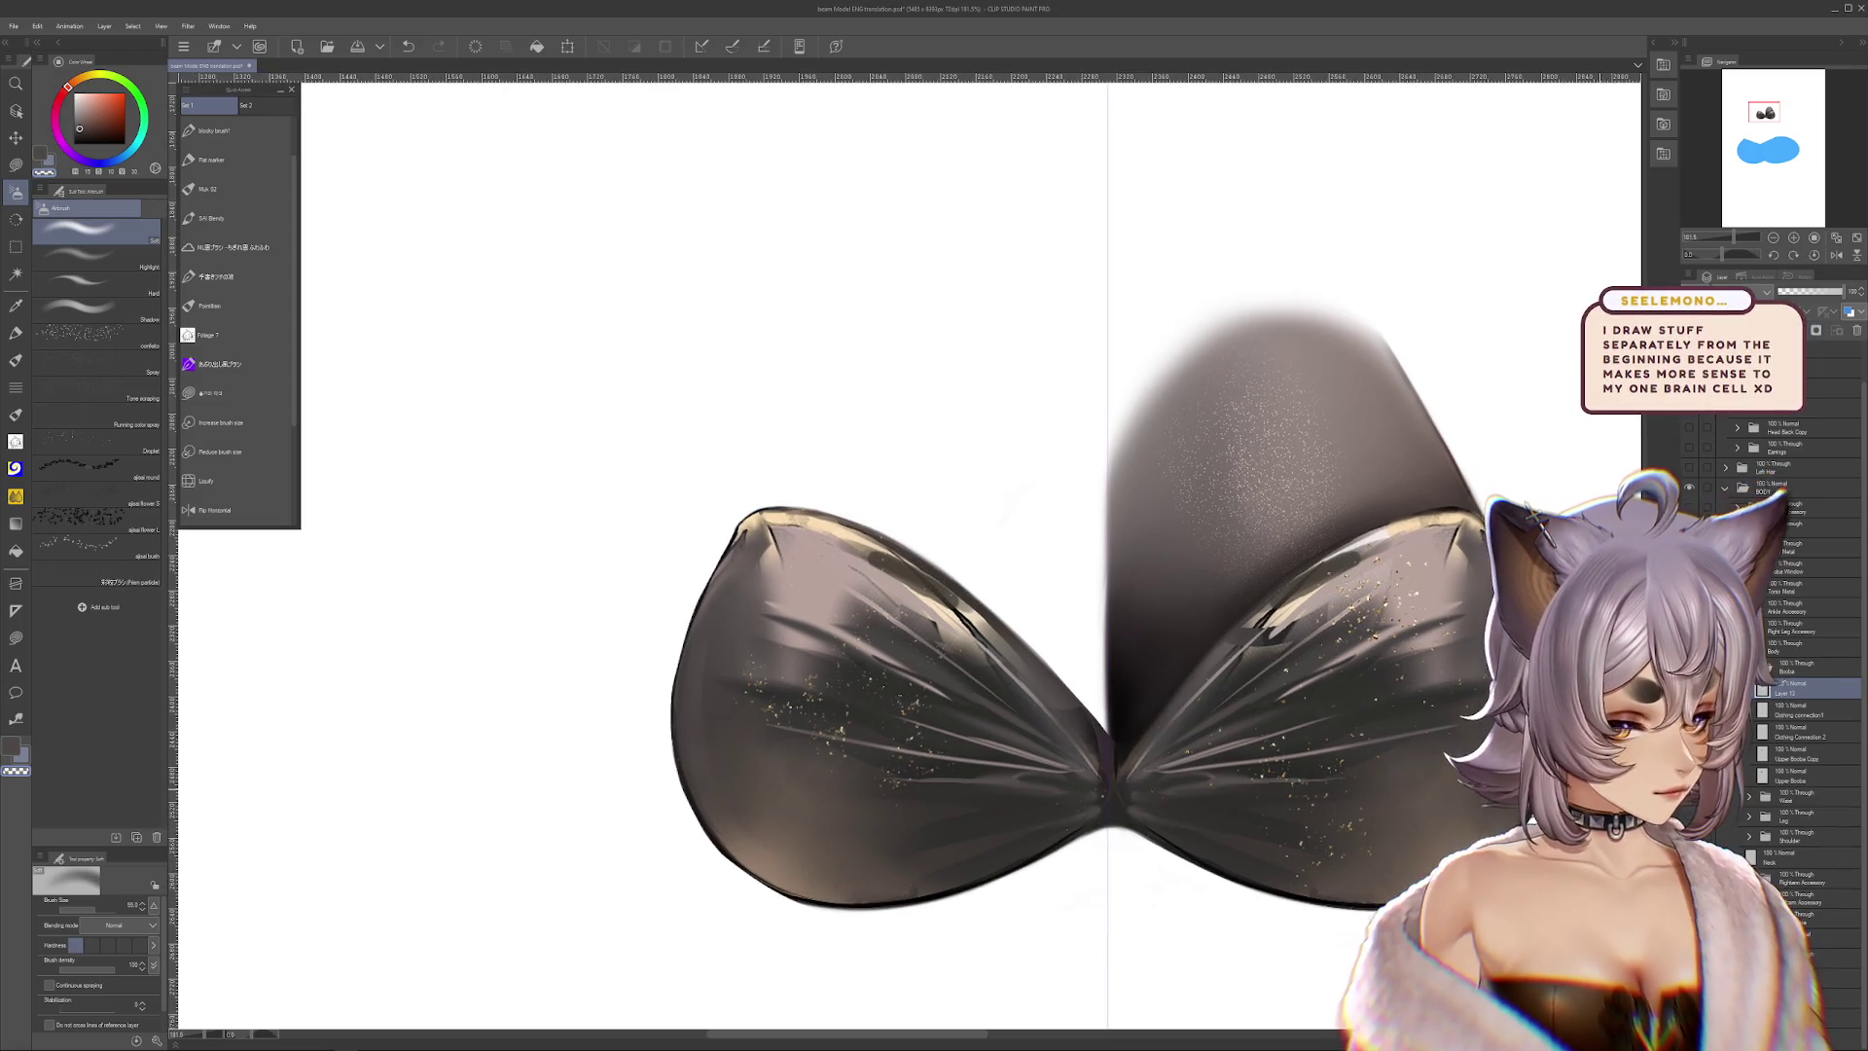
{"action": "scroll", "coordinate": [1555, 825], "scroll_direction": "down", "scroll_amount": 1}
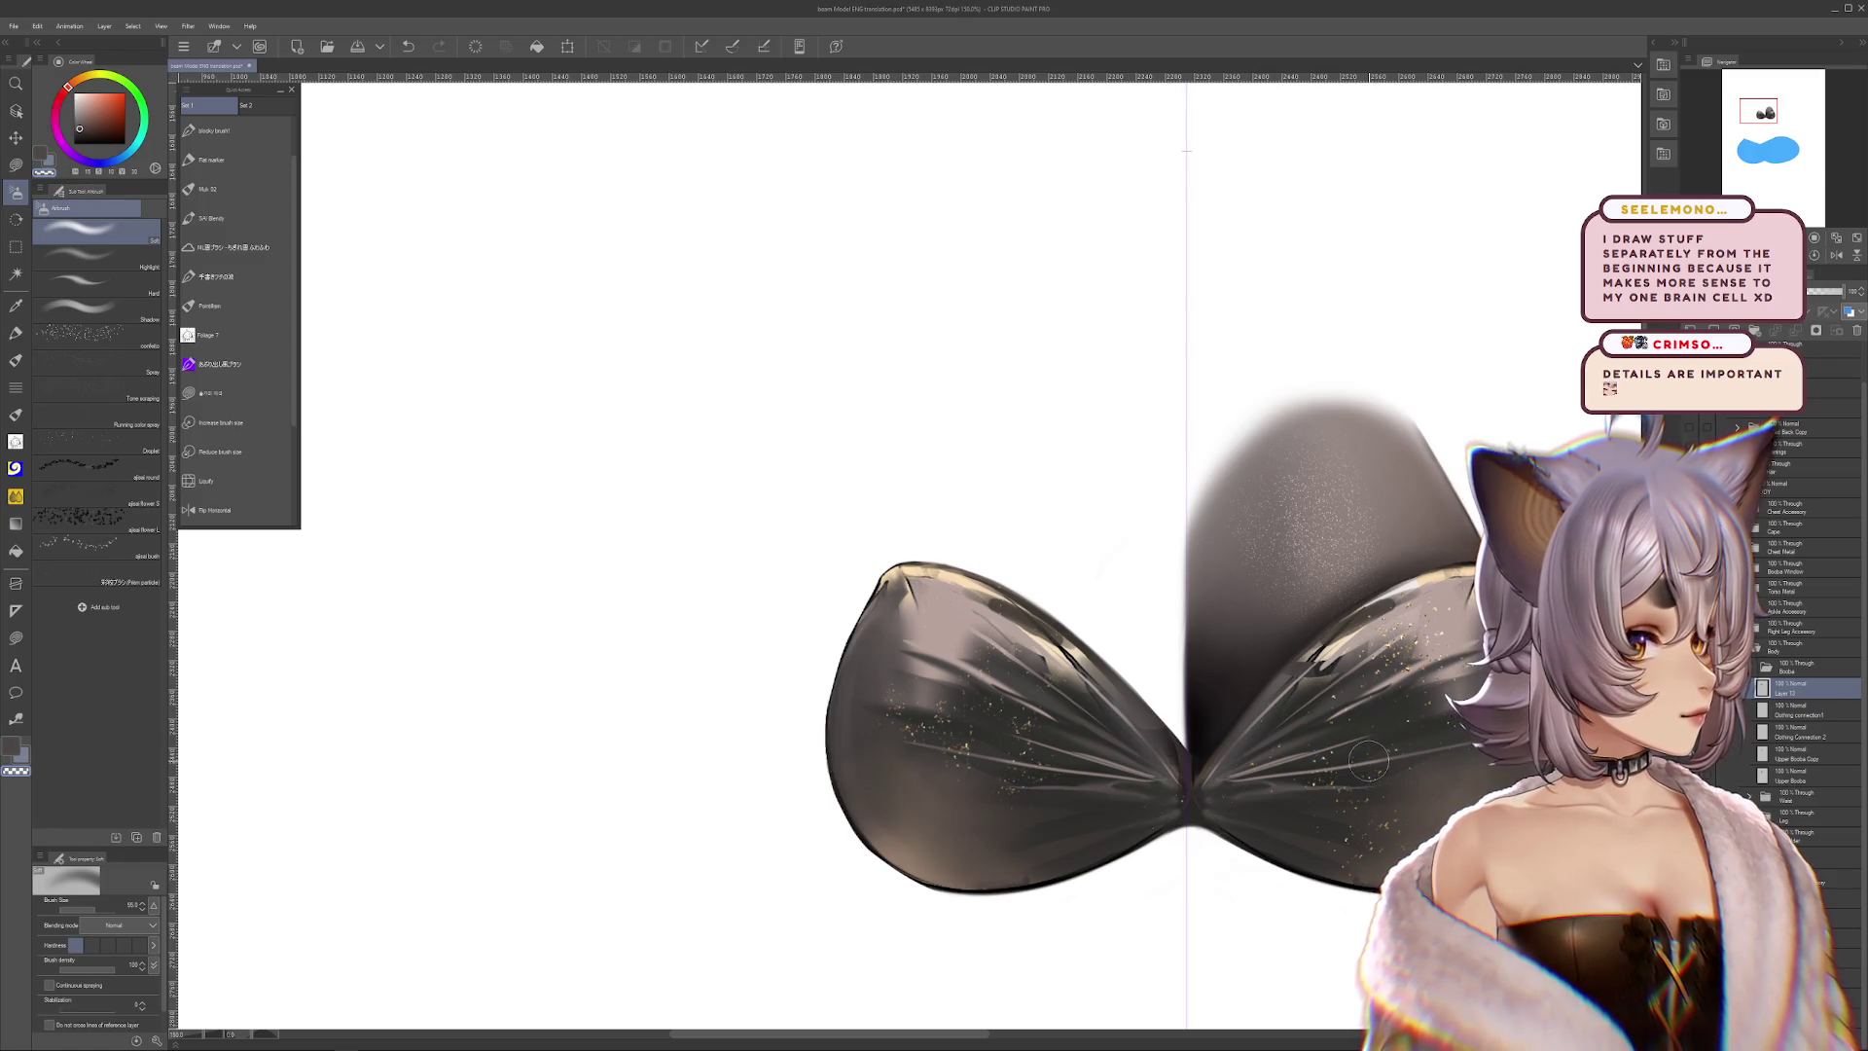
{"action": "left_click_drag", "start_coordinate": [1407, 752], "coordinate": [1271, 650]}
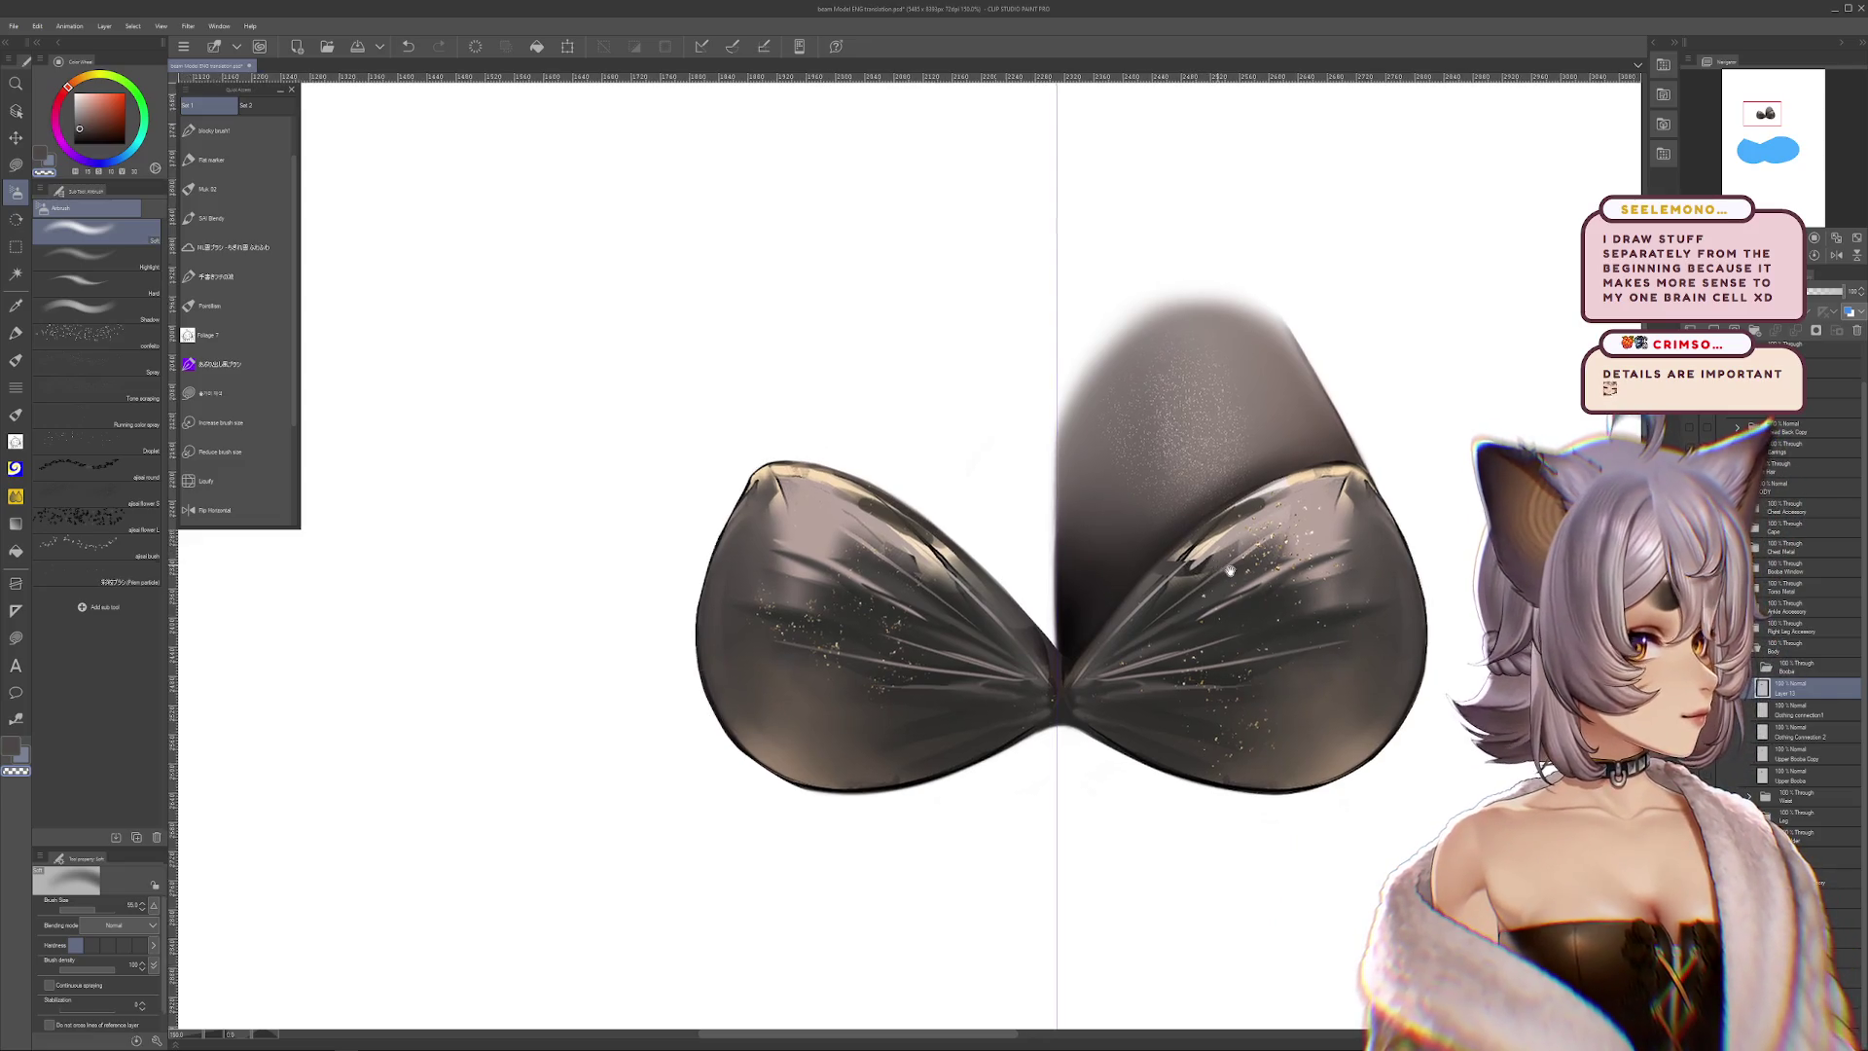
{"action": "scroll", "coordinate": [1188, 551], "scroll_direction": "up", "scroll_amount": 2}
{"action": "left_click_drag", "start_coordinate": [1333, 603], "coordinate": [1355, 638]}
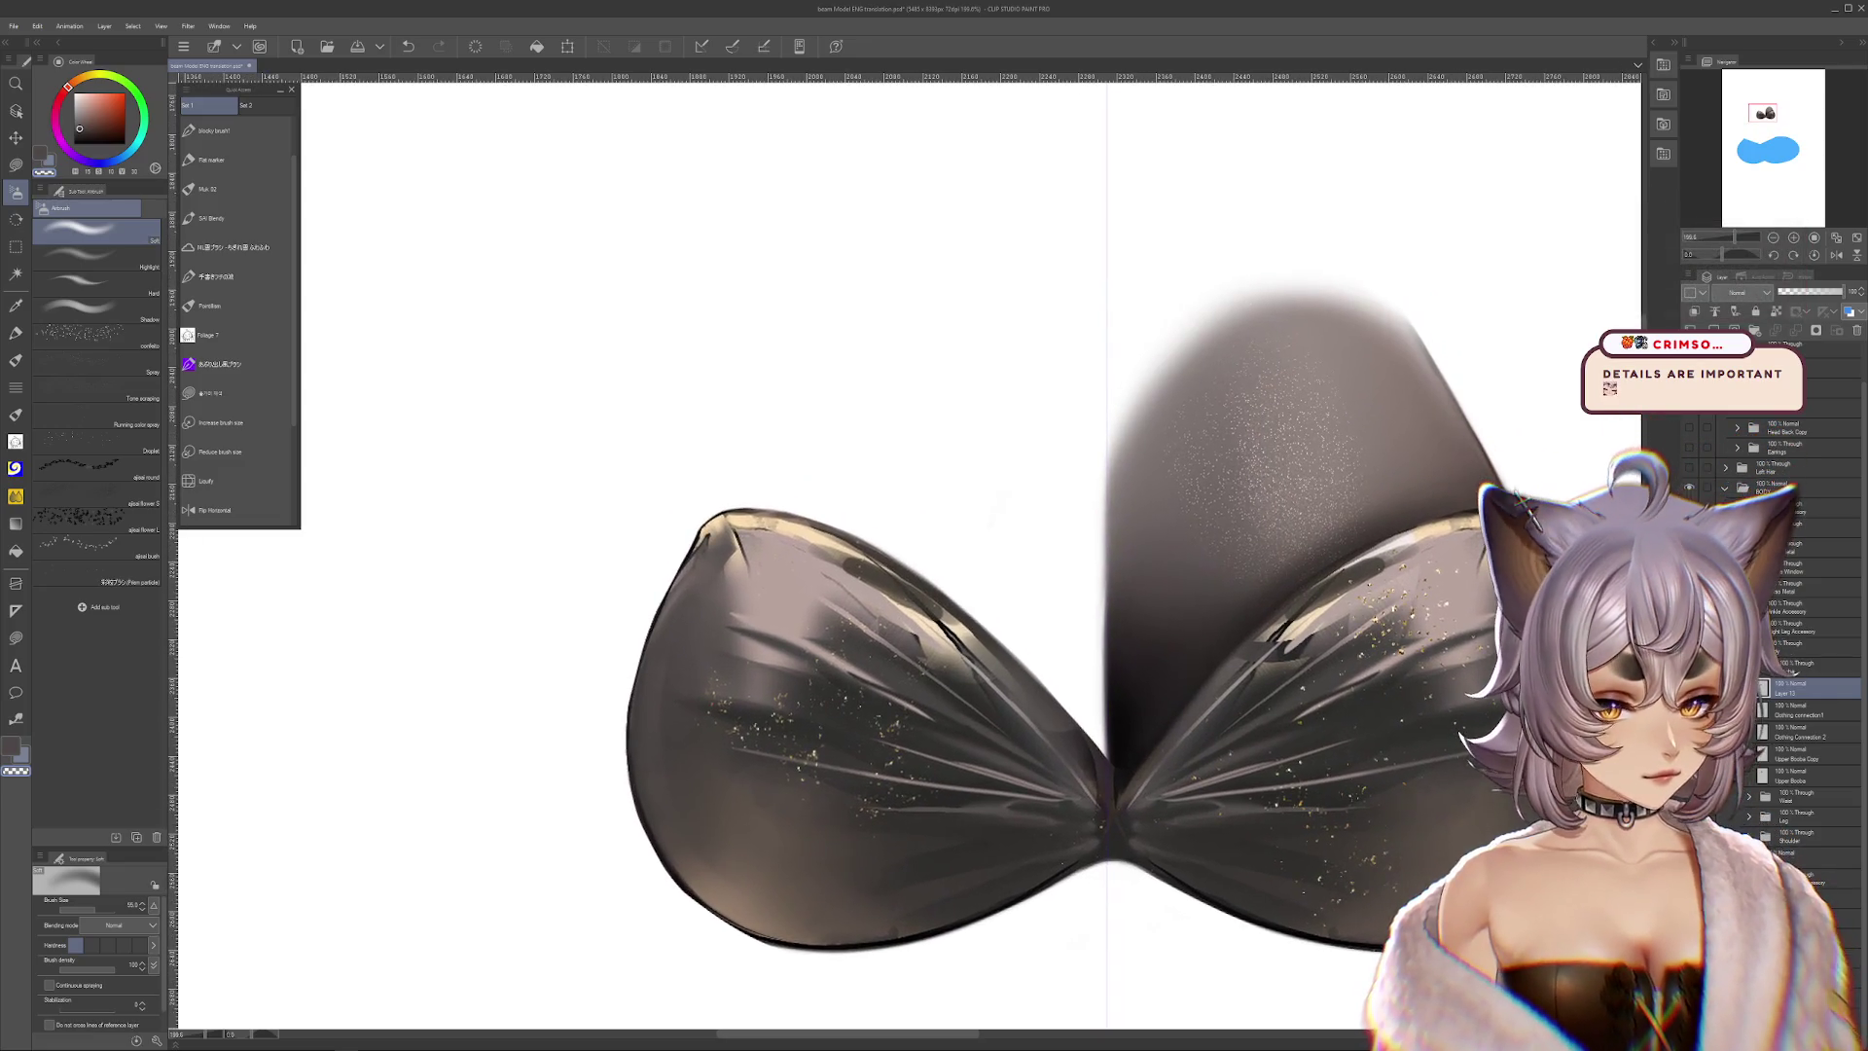
Step through history until the chest cloth reappears, with Upper Boobs Copy 2 active
{"action": "key", "text": "ctrl+z"}
{"action": "key", "text": "ctrl+y"}
{"action": "key", "text": "ctrl+z"}
{"action": "key", "text": "ctrl+y"}
{"action": "key", "text": "ctrl+z"}
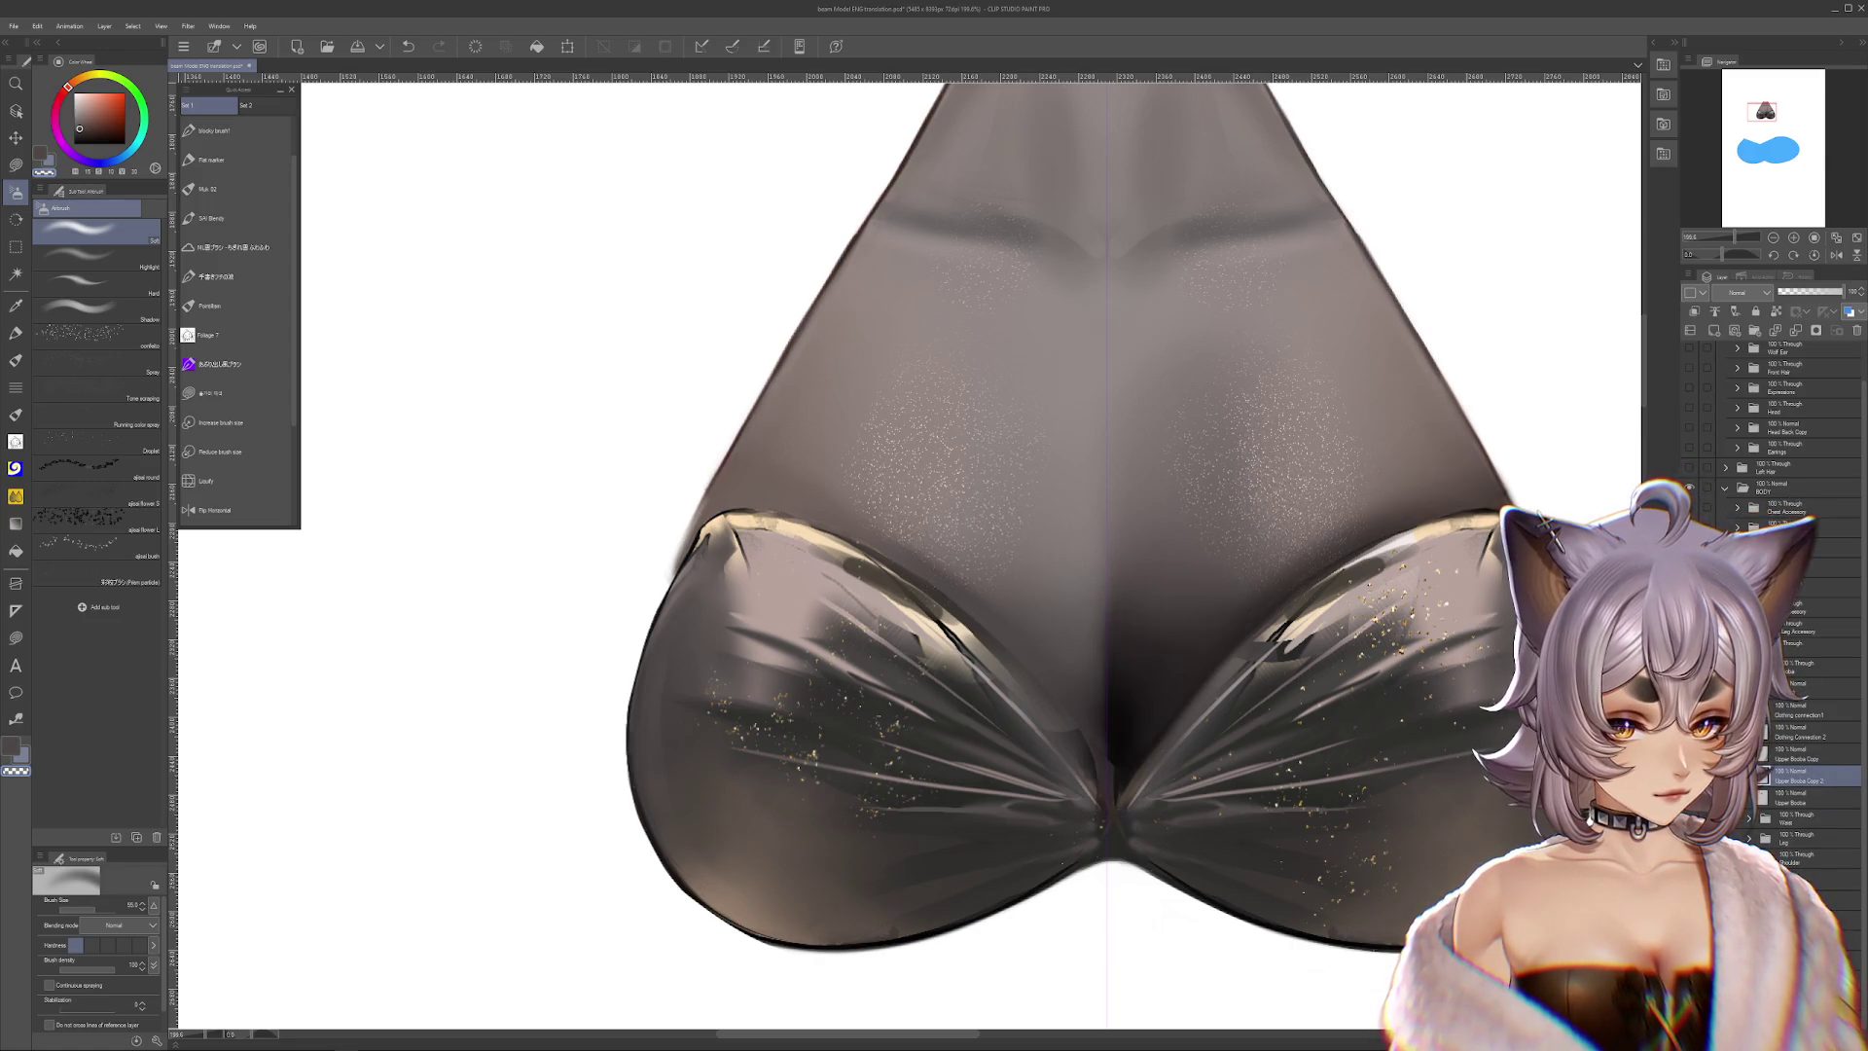
{"action": "key", "text": "ctrl+y"}
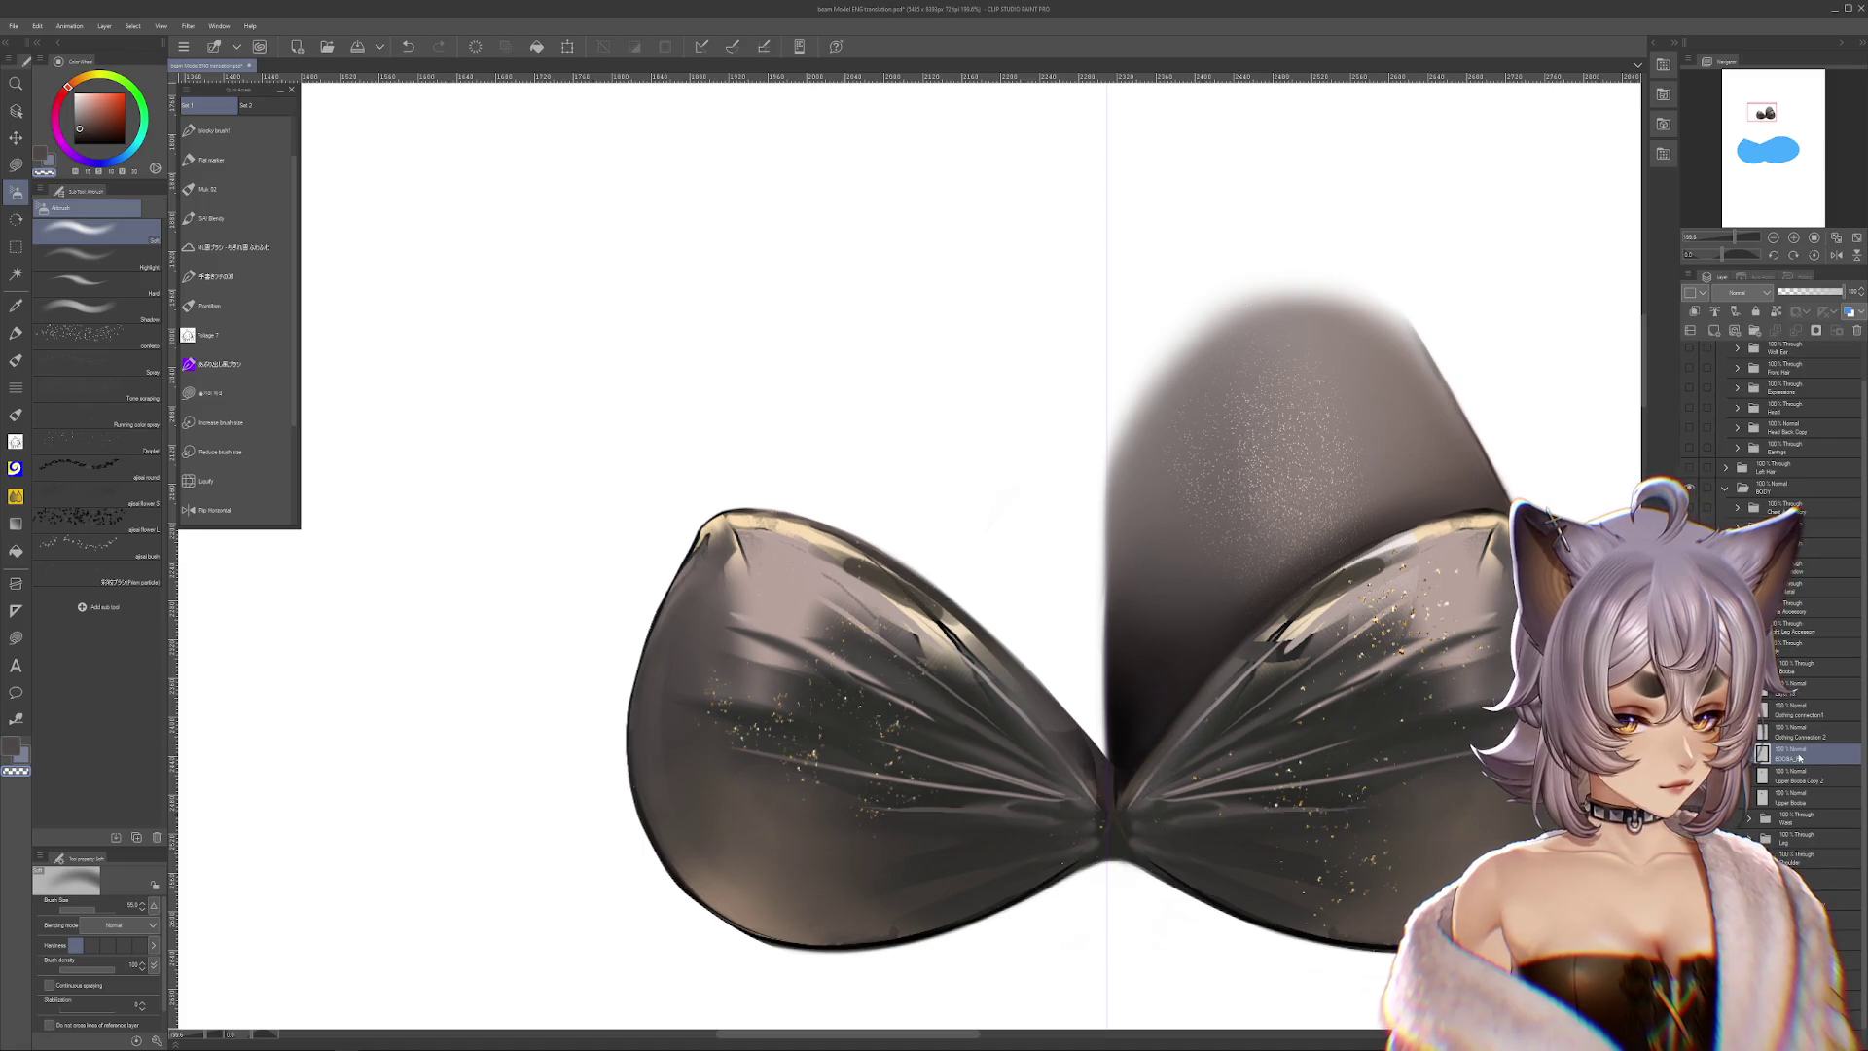
{"action": "key", "text": "ctrl+z"}
{"action": "key", "text": "ctrl+y"}
{"action": "key", "text": "ctrl+y"}
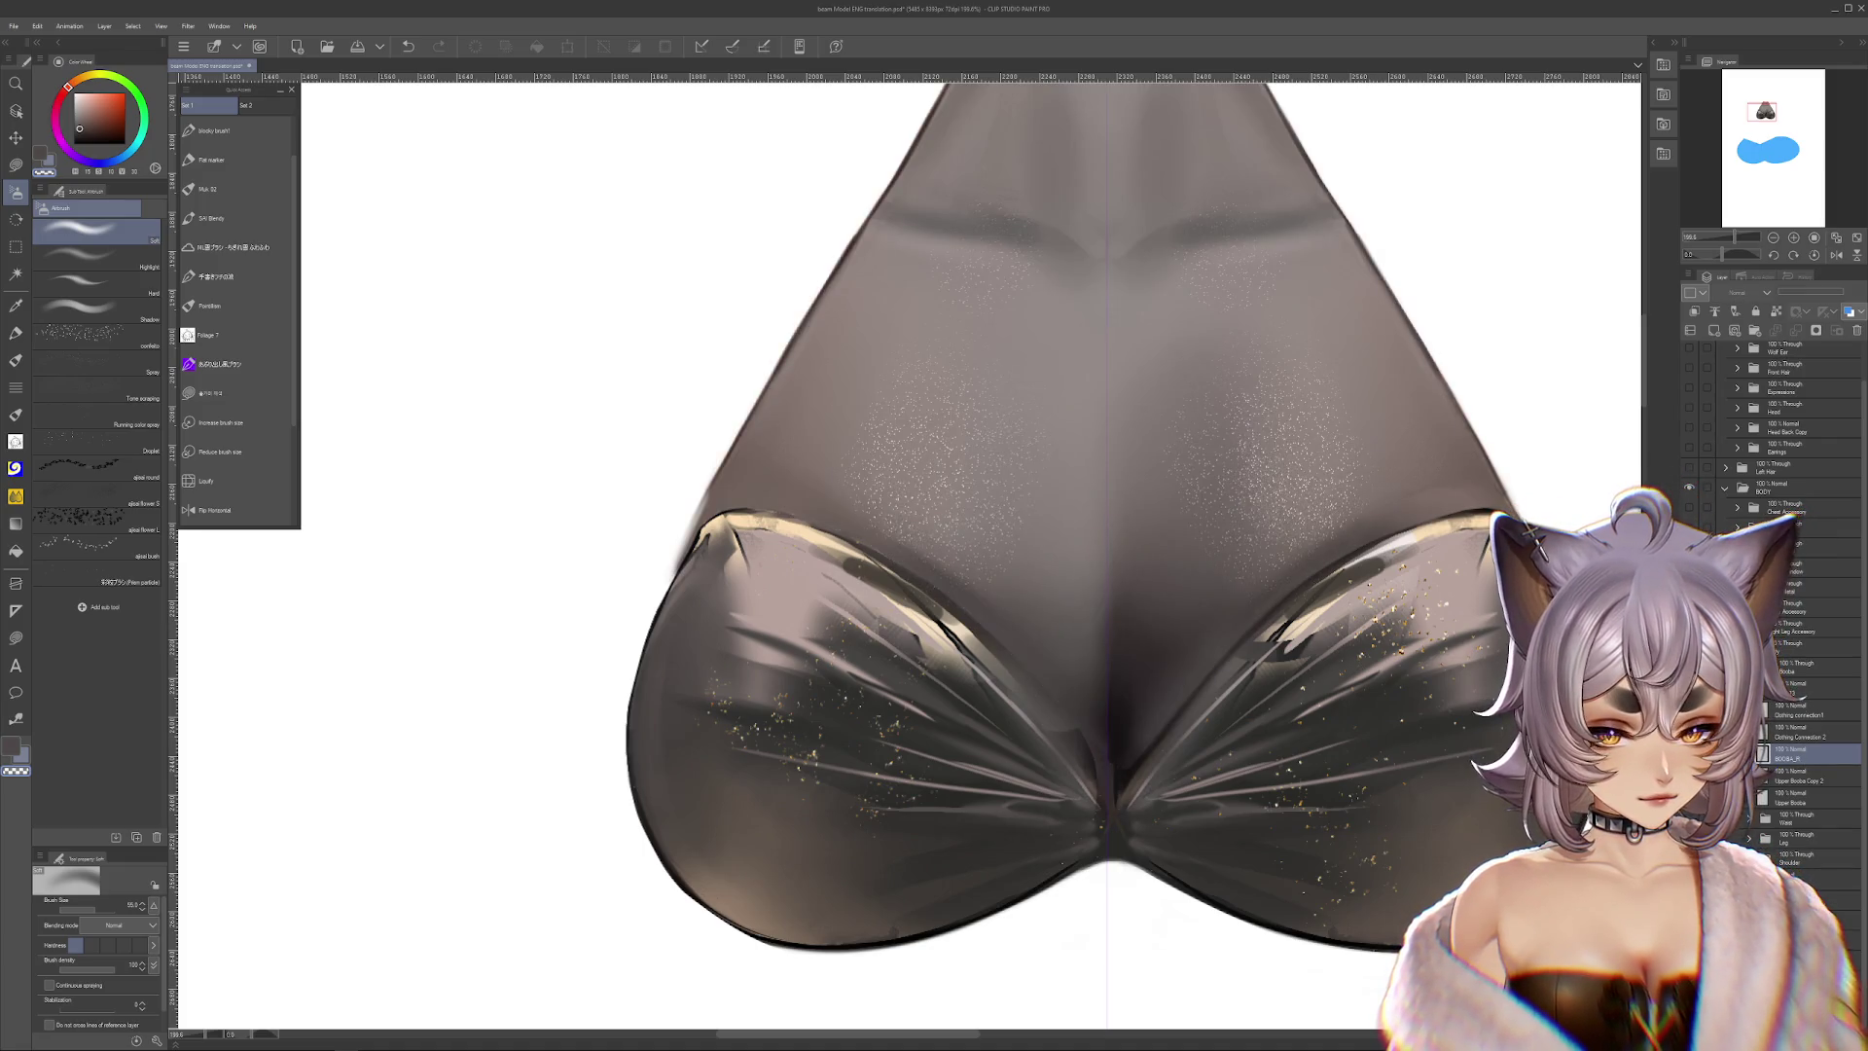
{"action": "key", "text": "ctrl+z"}
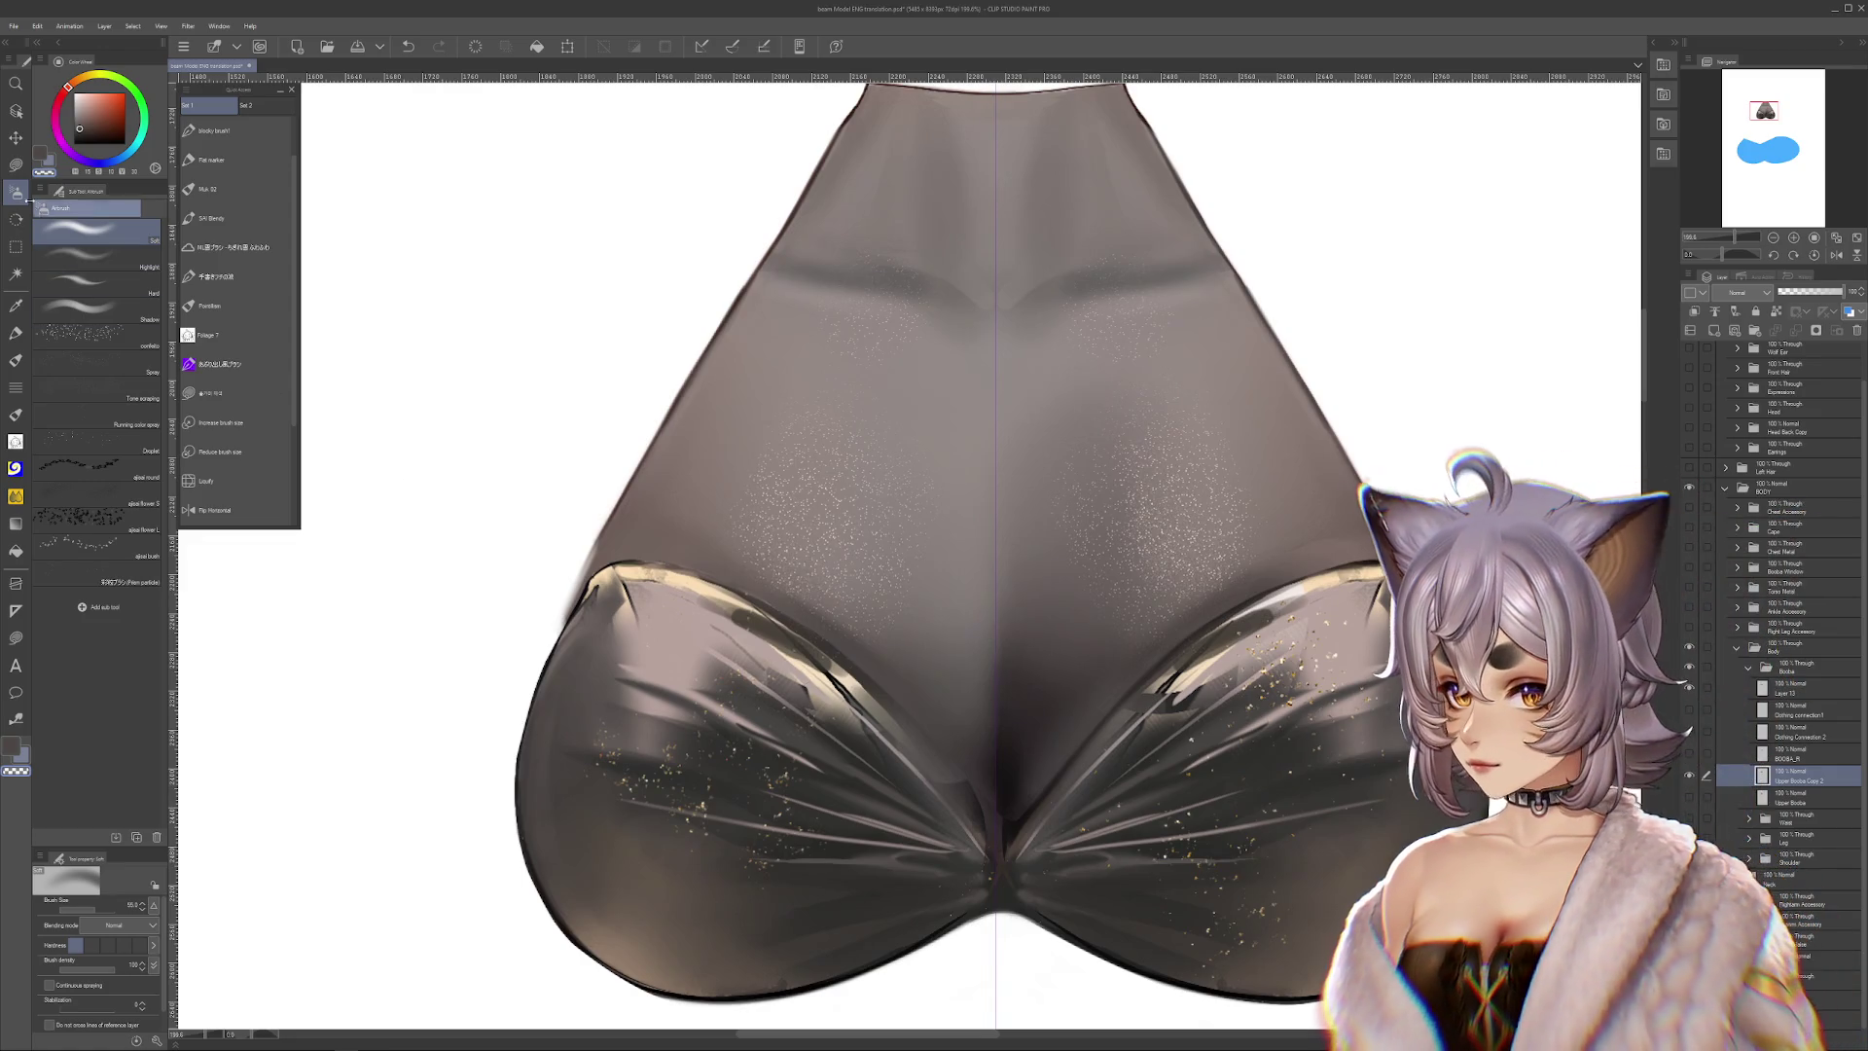
Paint a straight bright line down the cloth's centre with a hard airbrush
{"action": "left_click", "coordinate": [97, 282]}
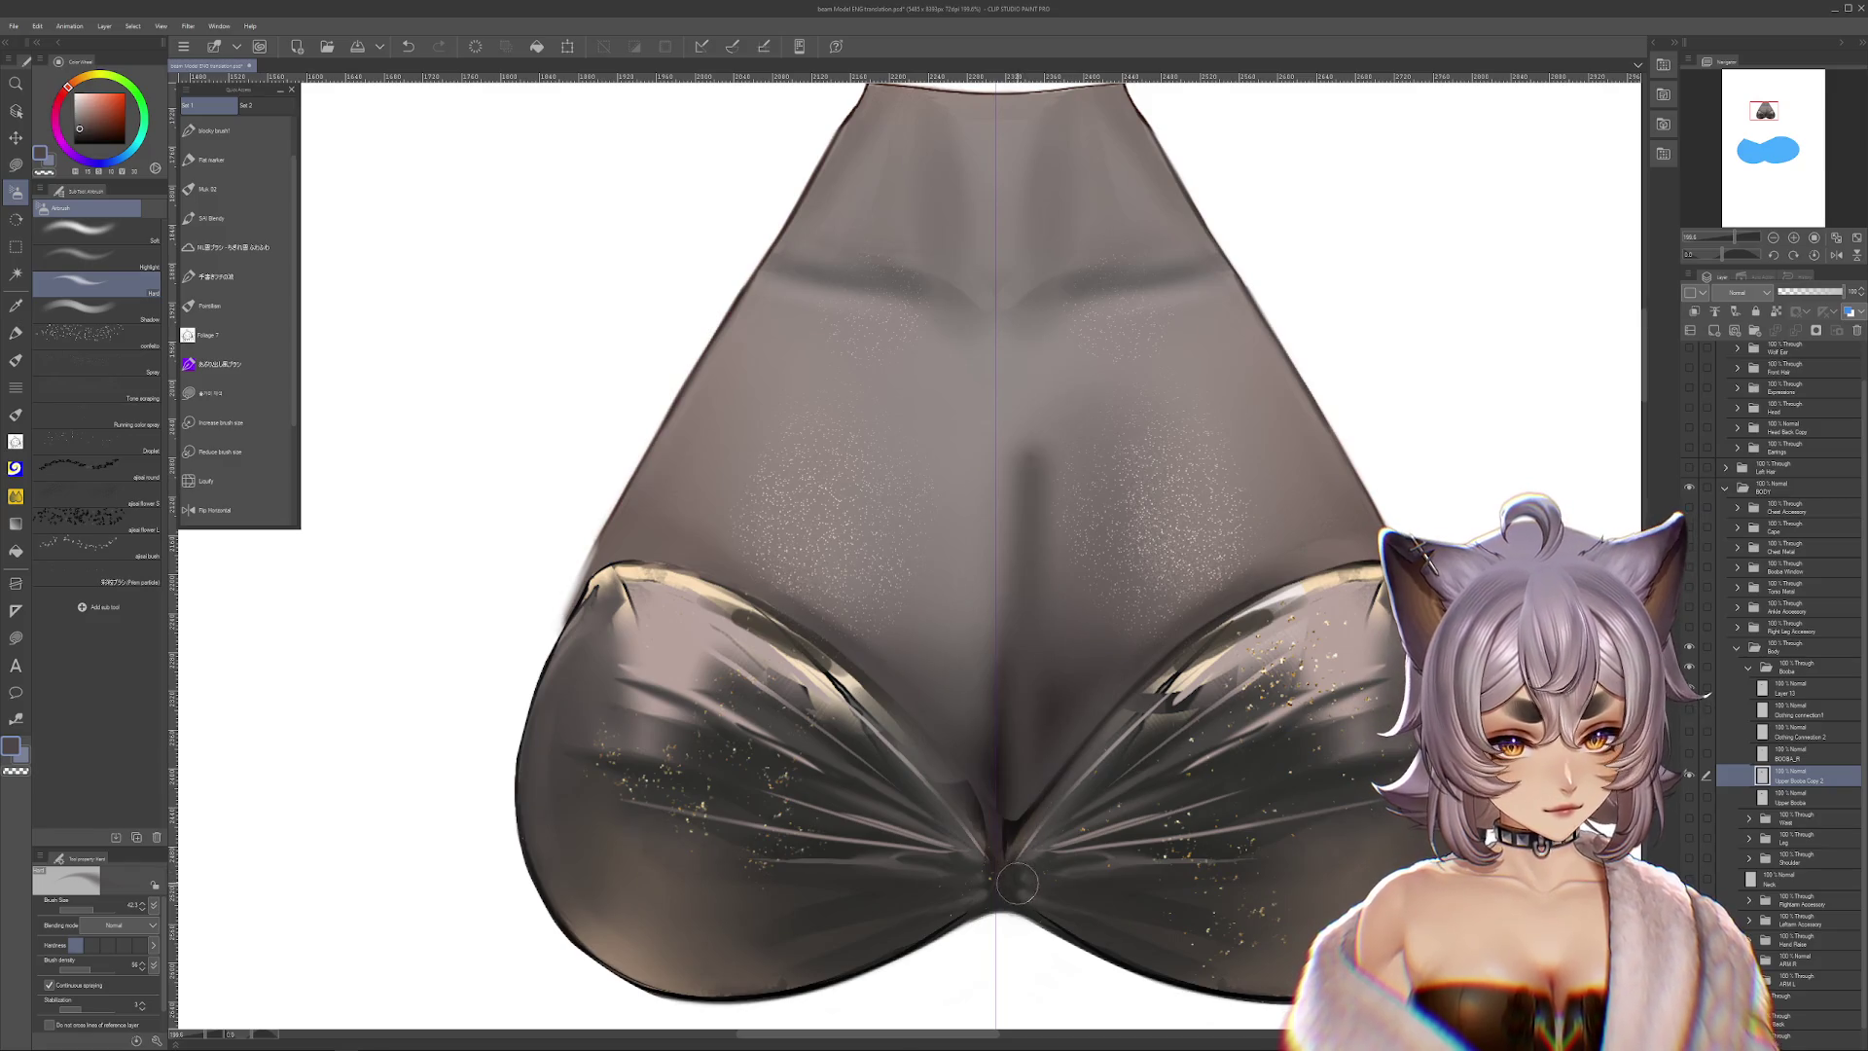
{"action": "key", "text": "ctrl+z"}
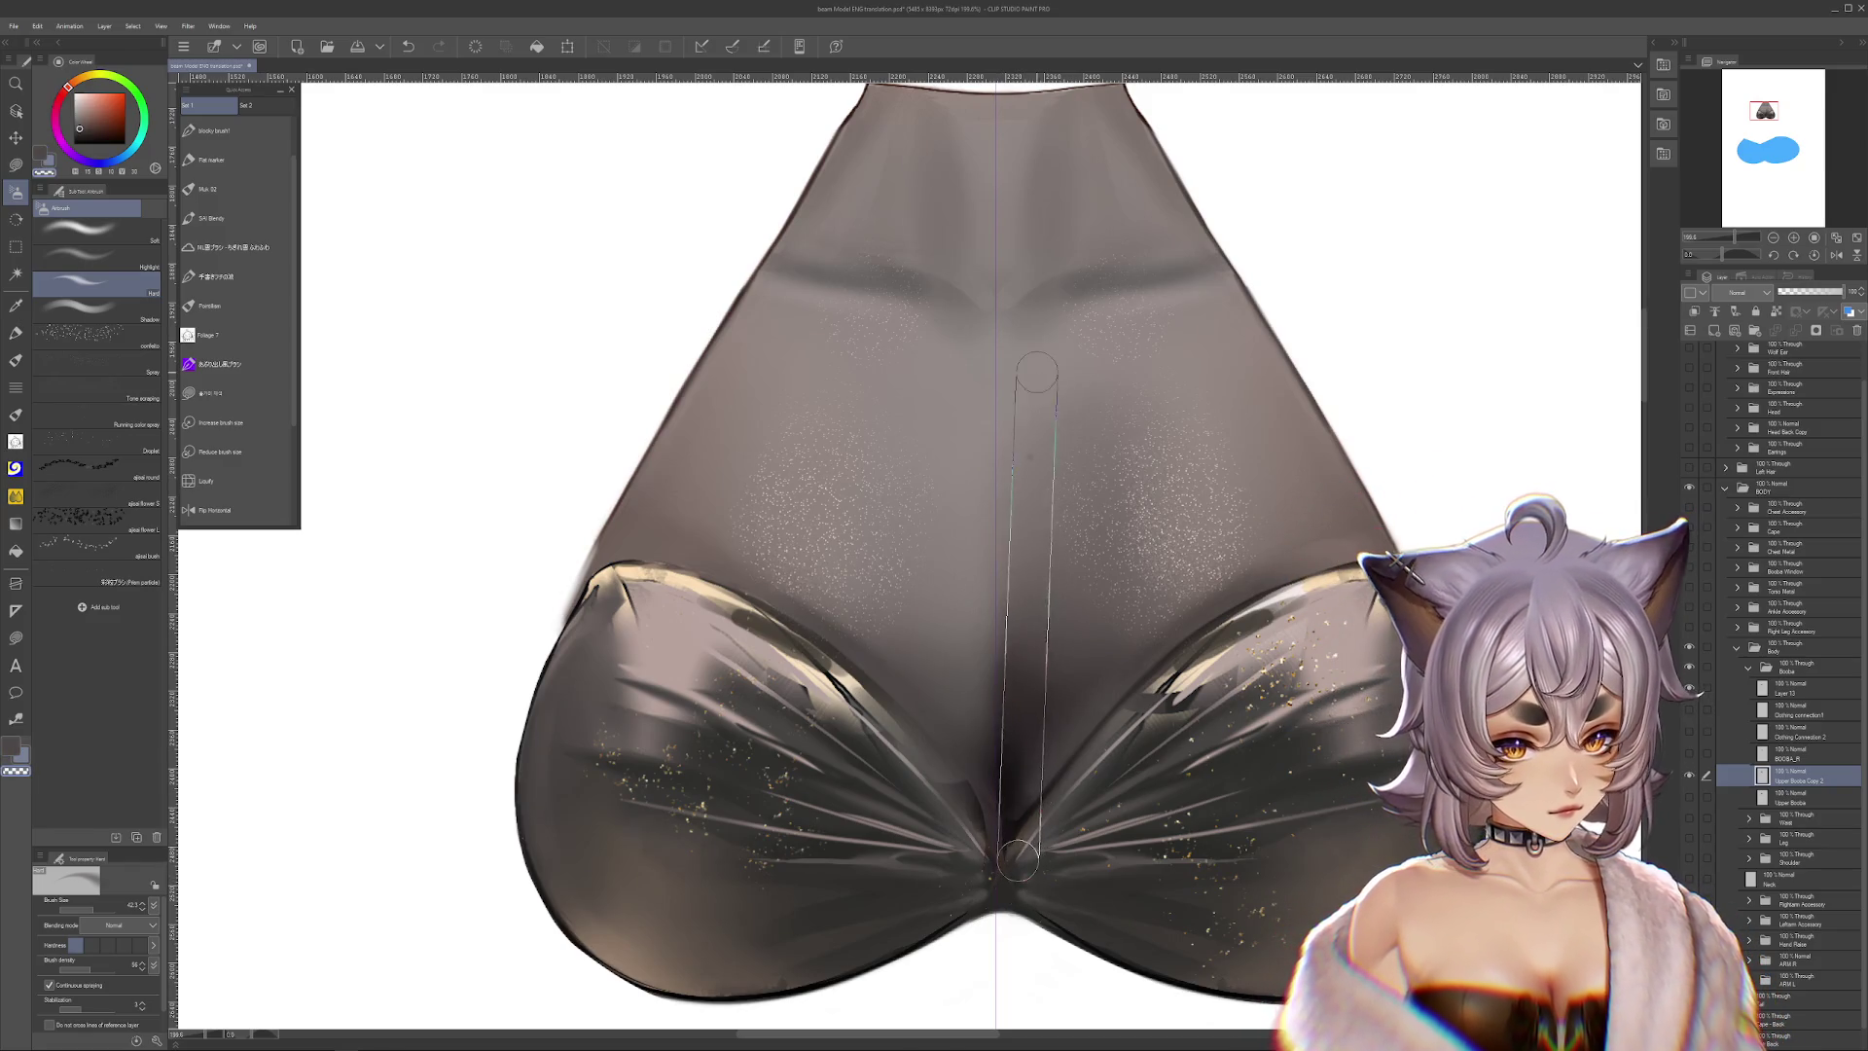
{"action": "left_click", "coordinate": [1028, 367], "text": "shift"}
{"action": "left_click", "coordinate": [1028, 873], "text": "shift"}
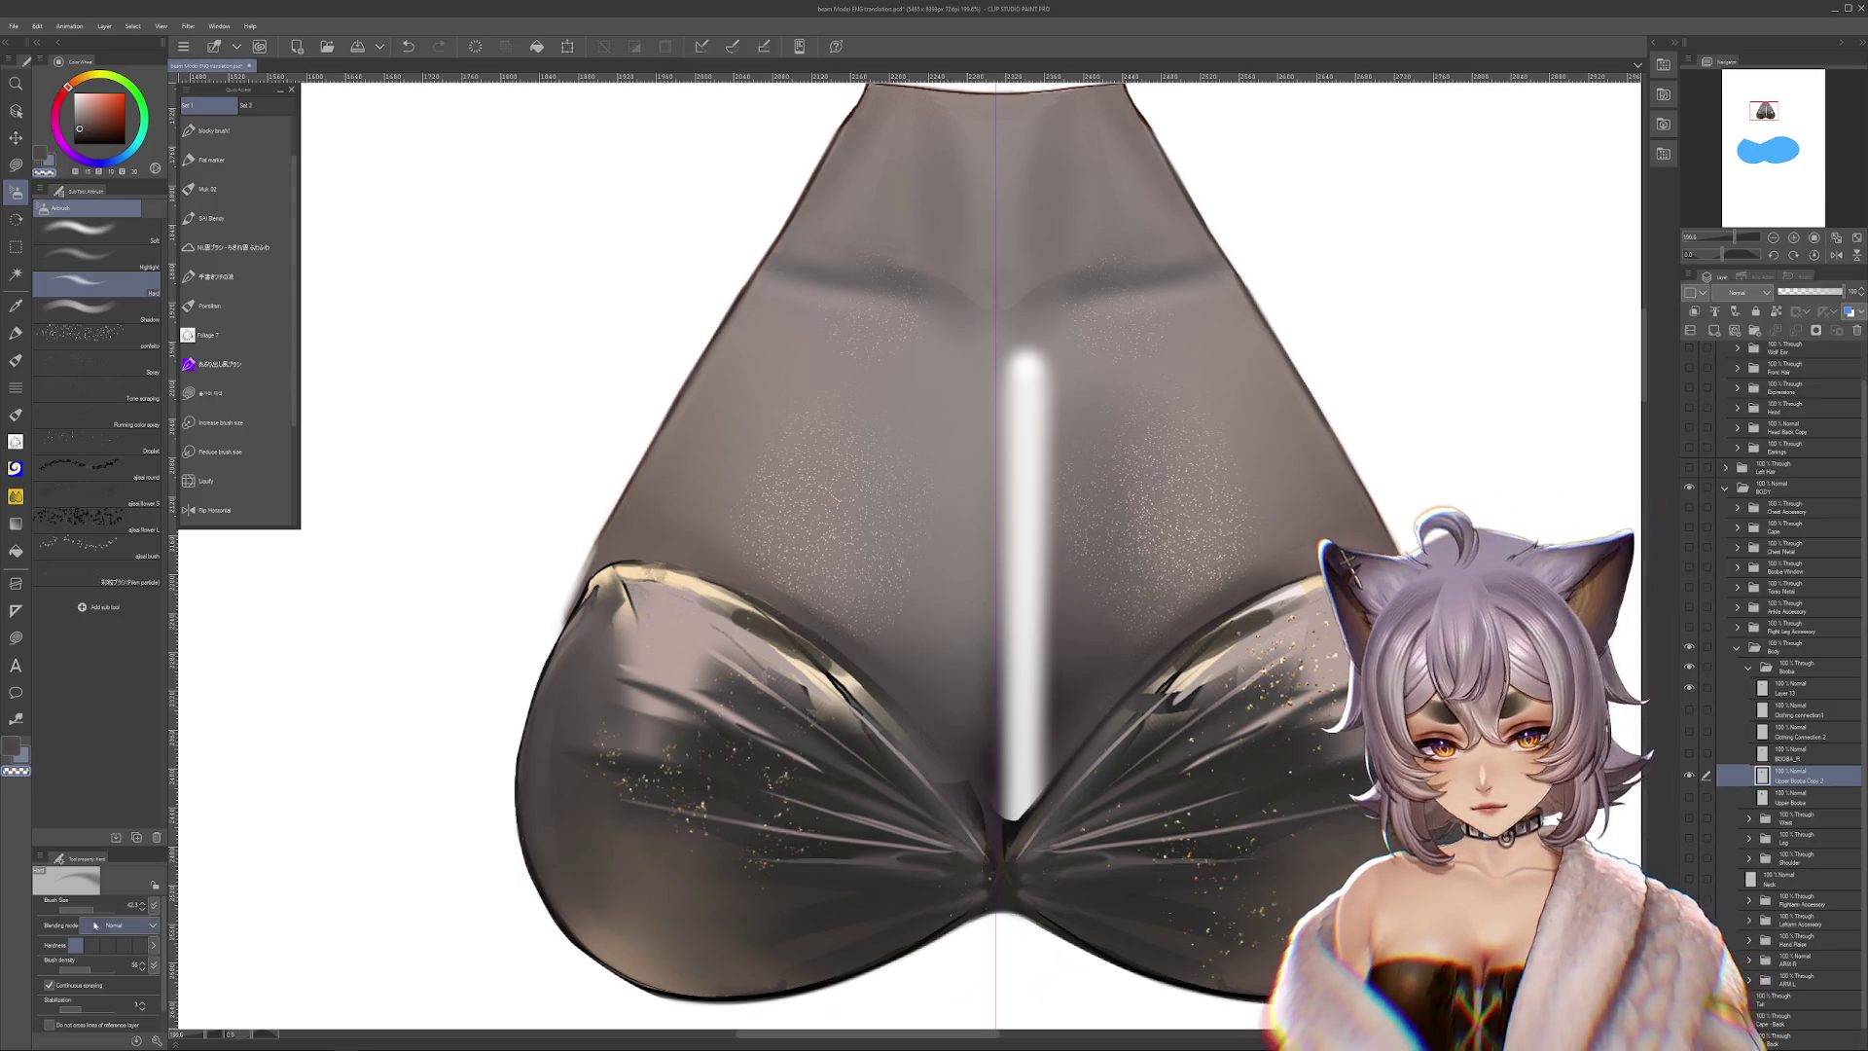
{"action": "key", "text": "ctrl+z"}
{"action": "key", "text": "ctrl+z"}
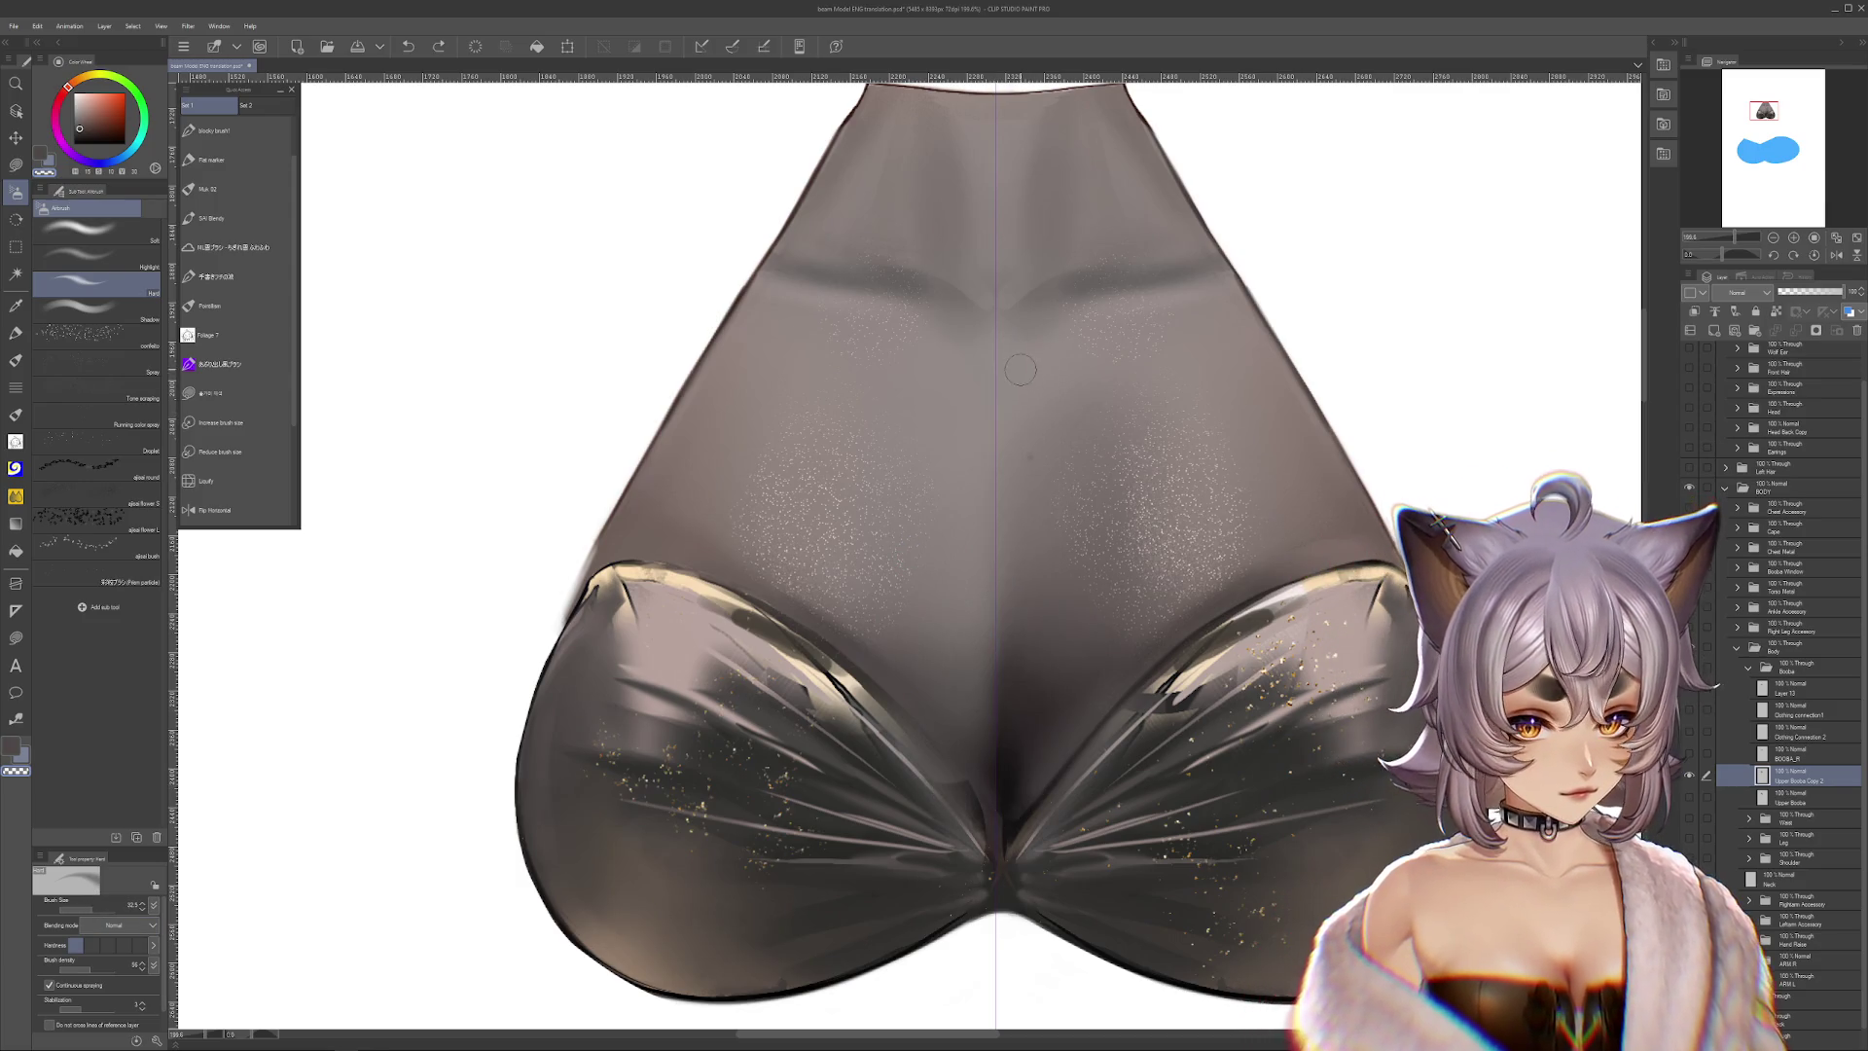
{"action": "left_click", "coordinate": [1021, 879], "text": "shift"}
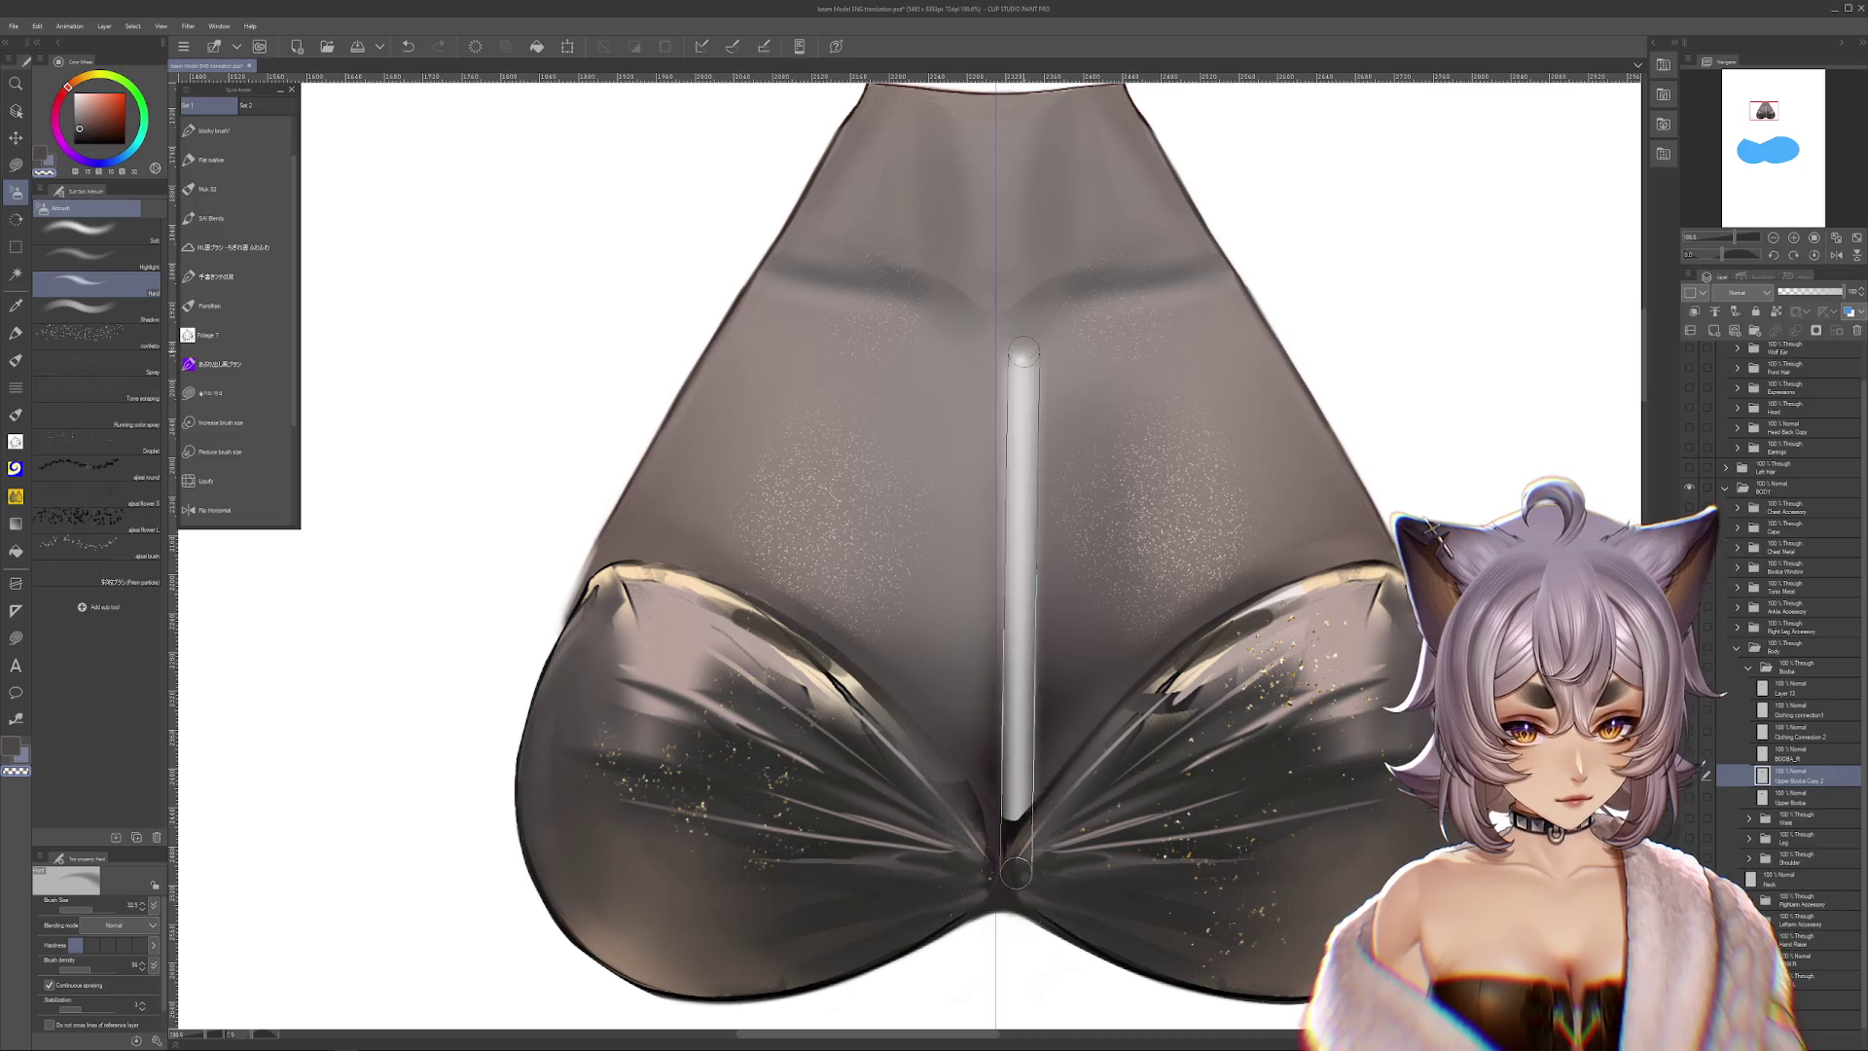
{"action": "left_click", "coordinate": [1024, 342], "text": "shift"}
{"action": "left_click", "coordinate": [1019, 888], "text": "shift"}
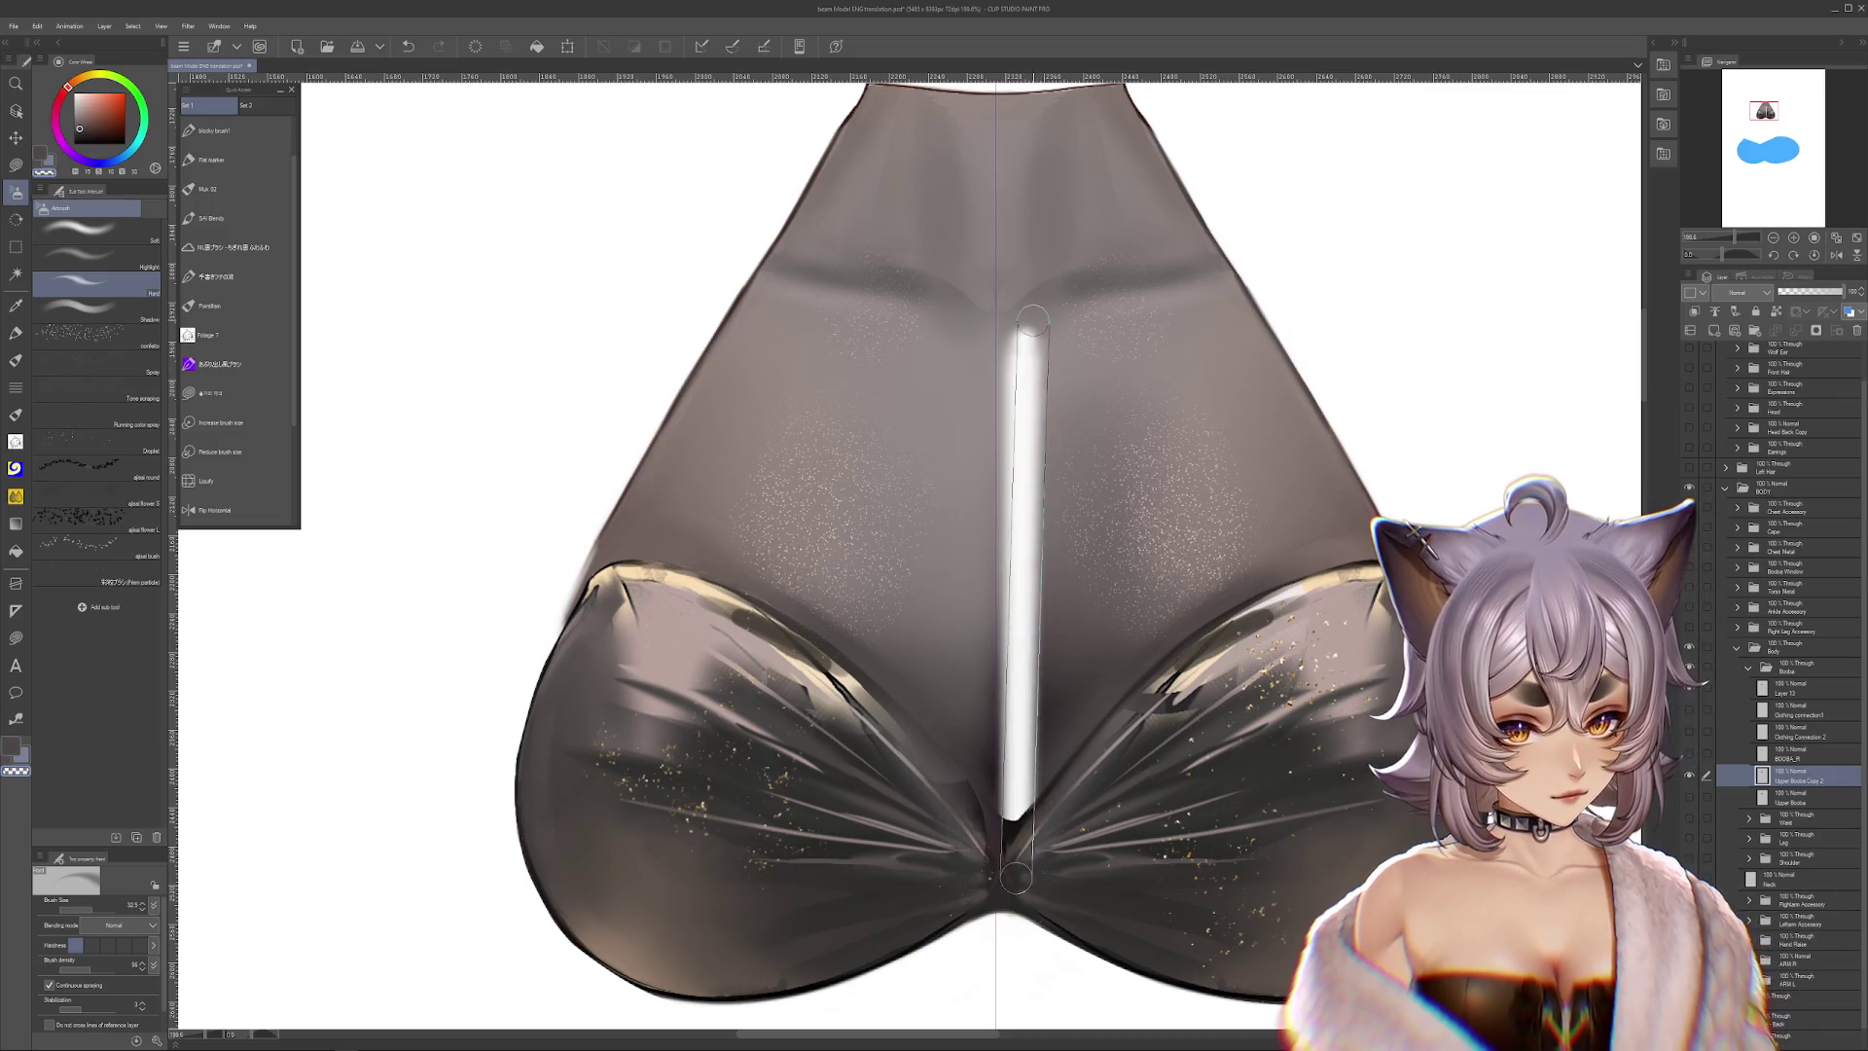
{"action": "left_click", "coordinate": [1034, 318], "text": "shift"}
{"action": "left_click", "coordinate": [1016, 895], "text": "shift"}
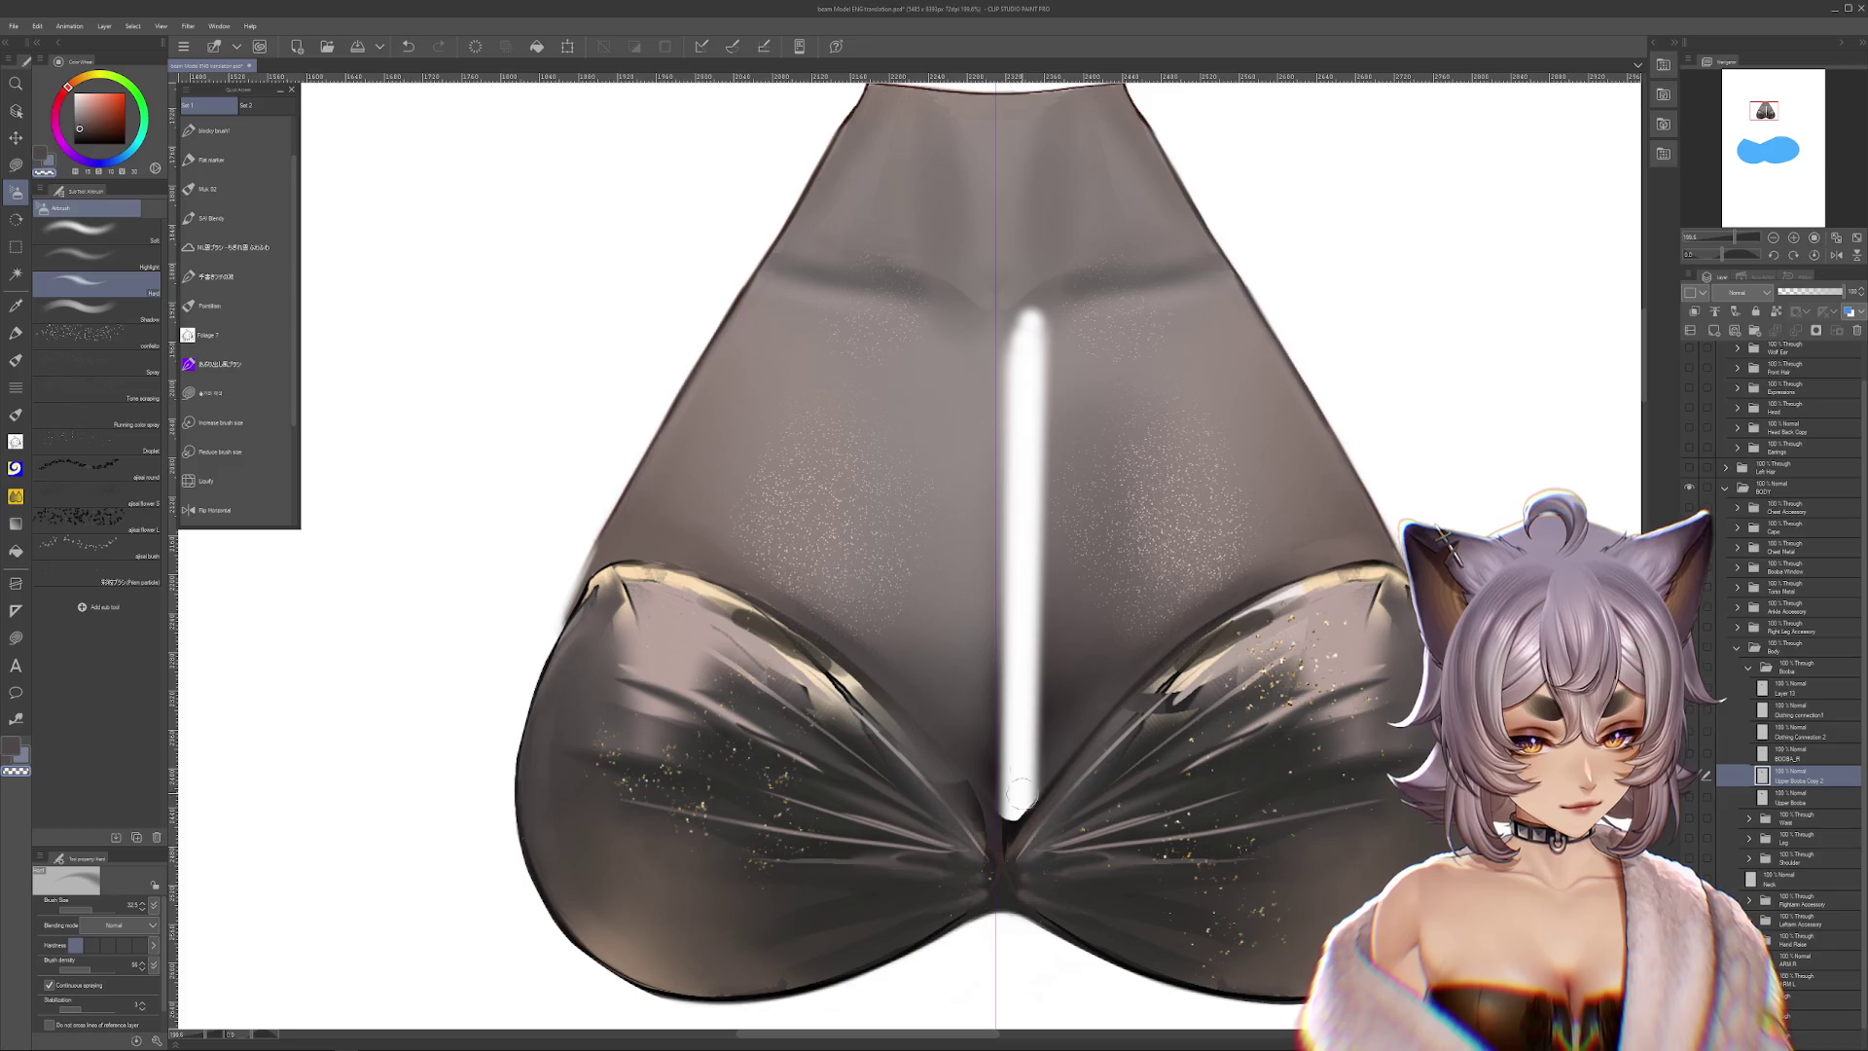
Rotate the view and paint a curved white band down the cloth's left side
{"action": "left_click_drag", "start_coordinate": [1083, 420], "coordinate": [93, 274]}
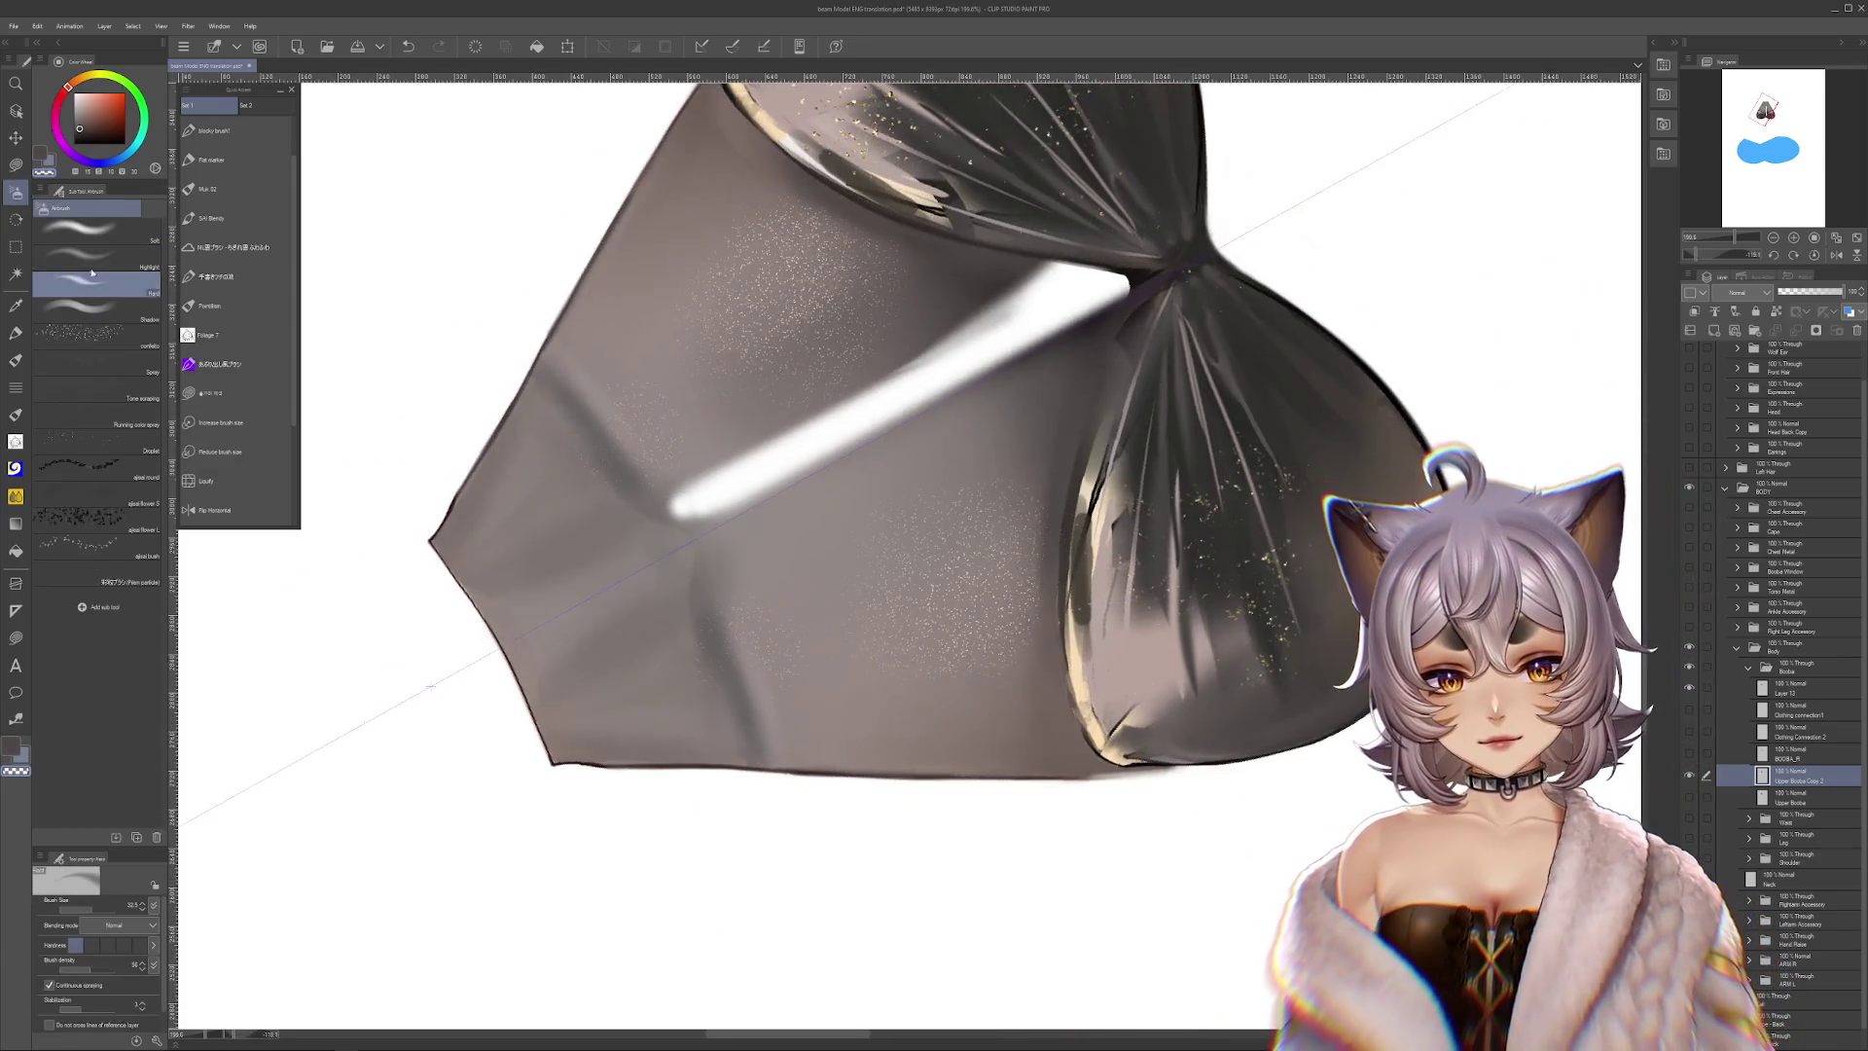
{"action": "left_click", "coordinate": [92, 274]}
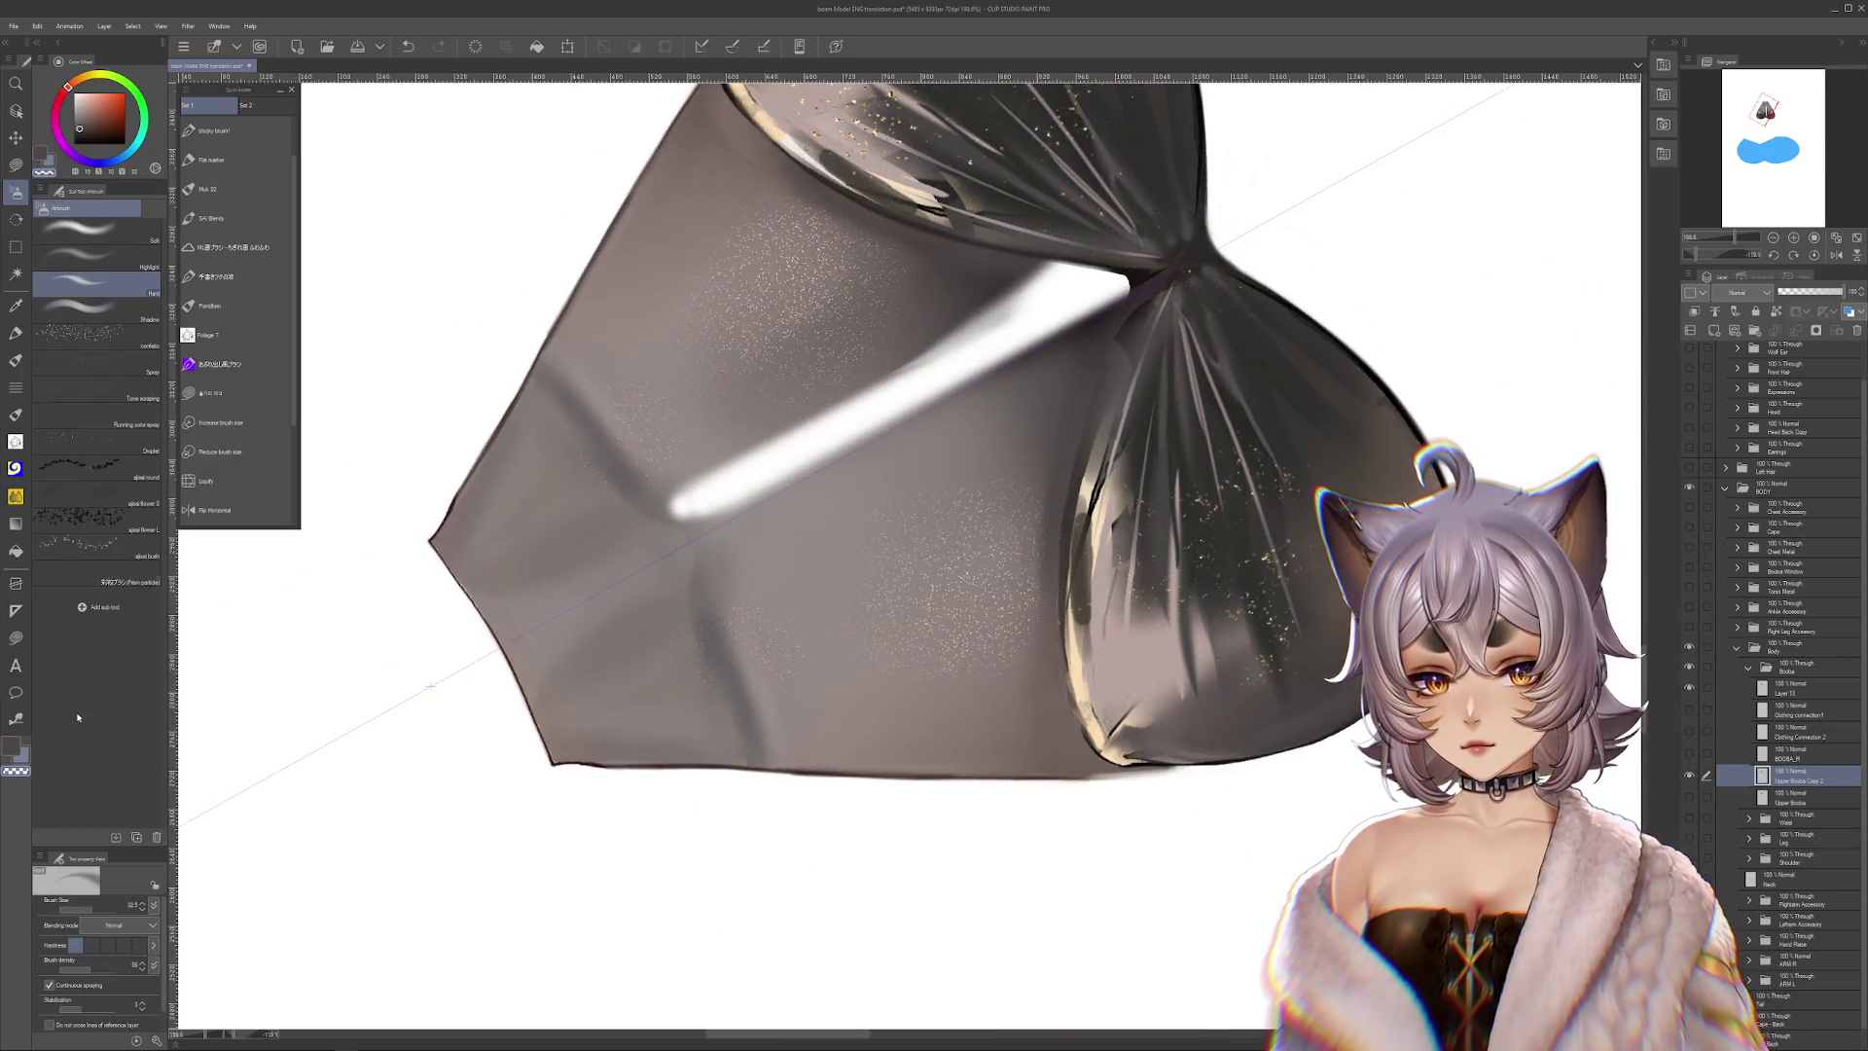
{"action": "left_click_drag", "start_coordinate": [830, 421], "coordinate": [838, 849]}
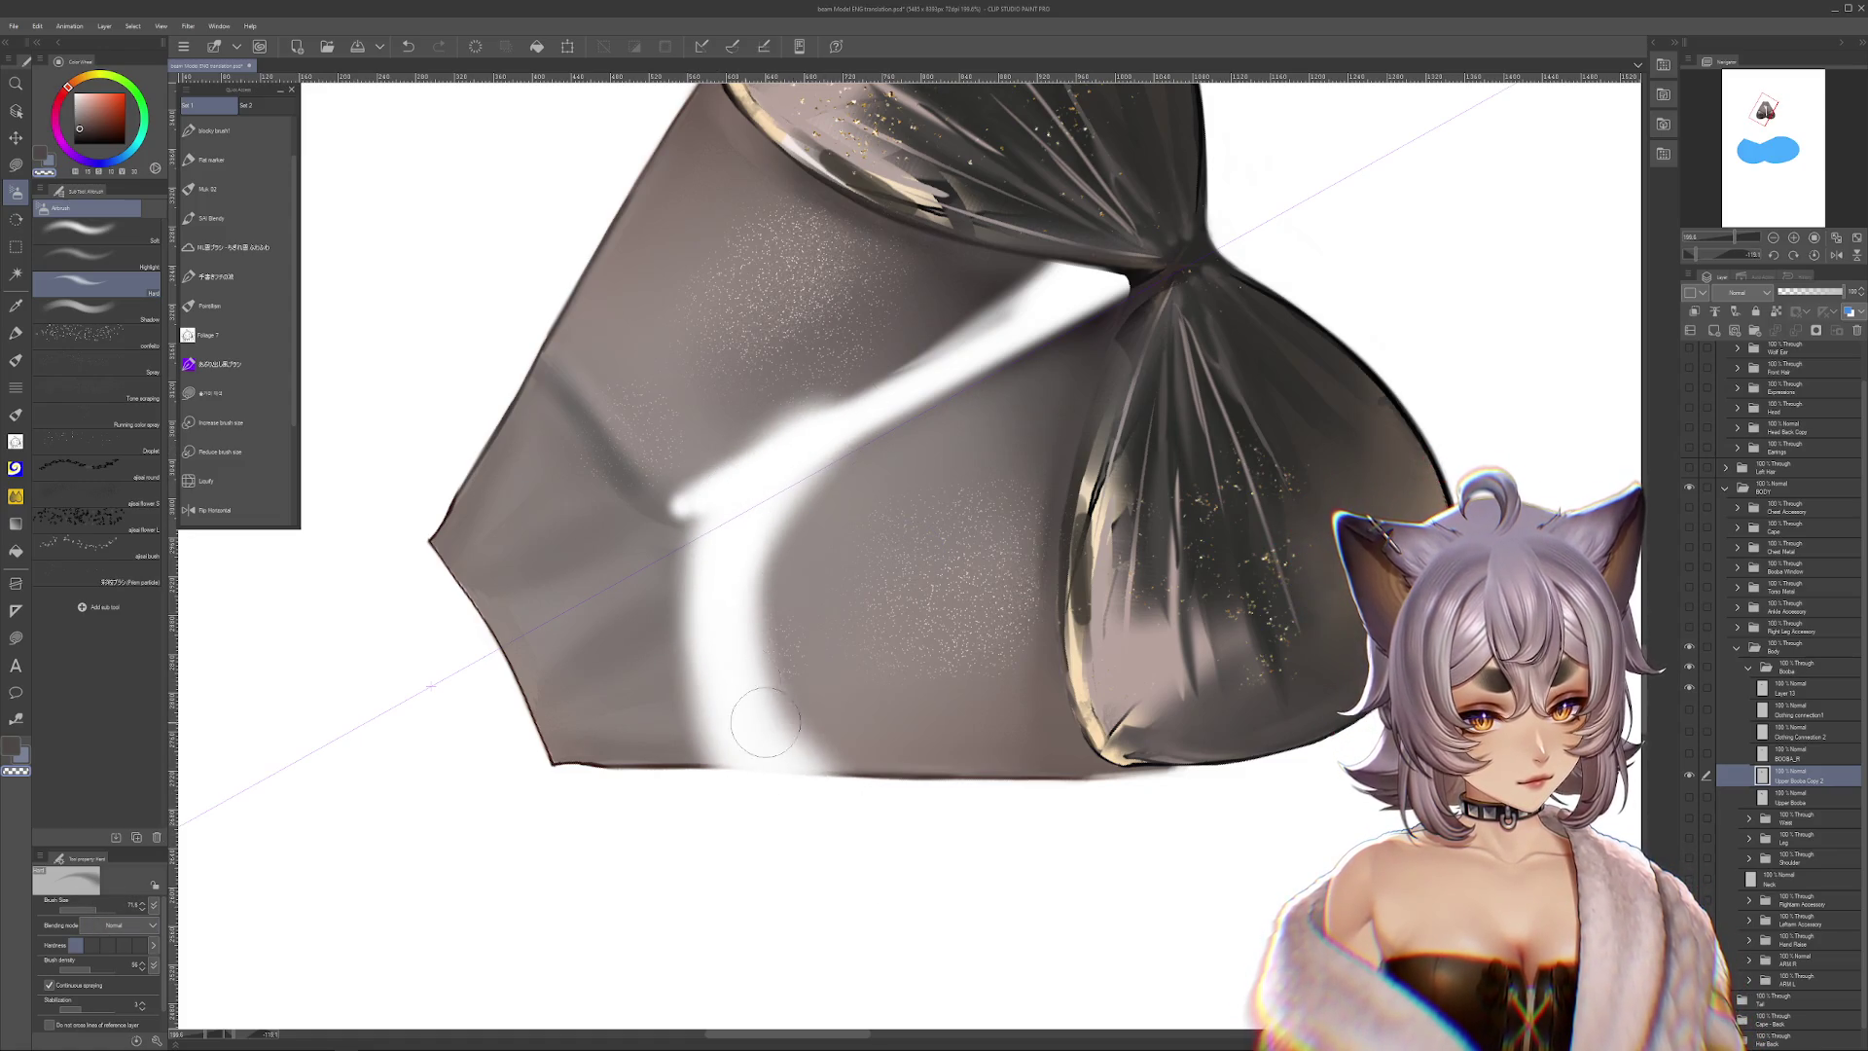
{"action": "left_click_drag", "start_coordinate": [916, 853], "coordinate": [1113, 946]}
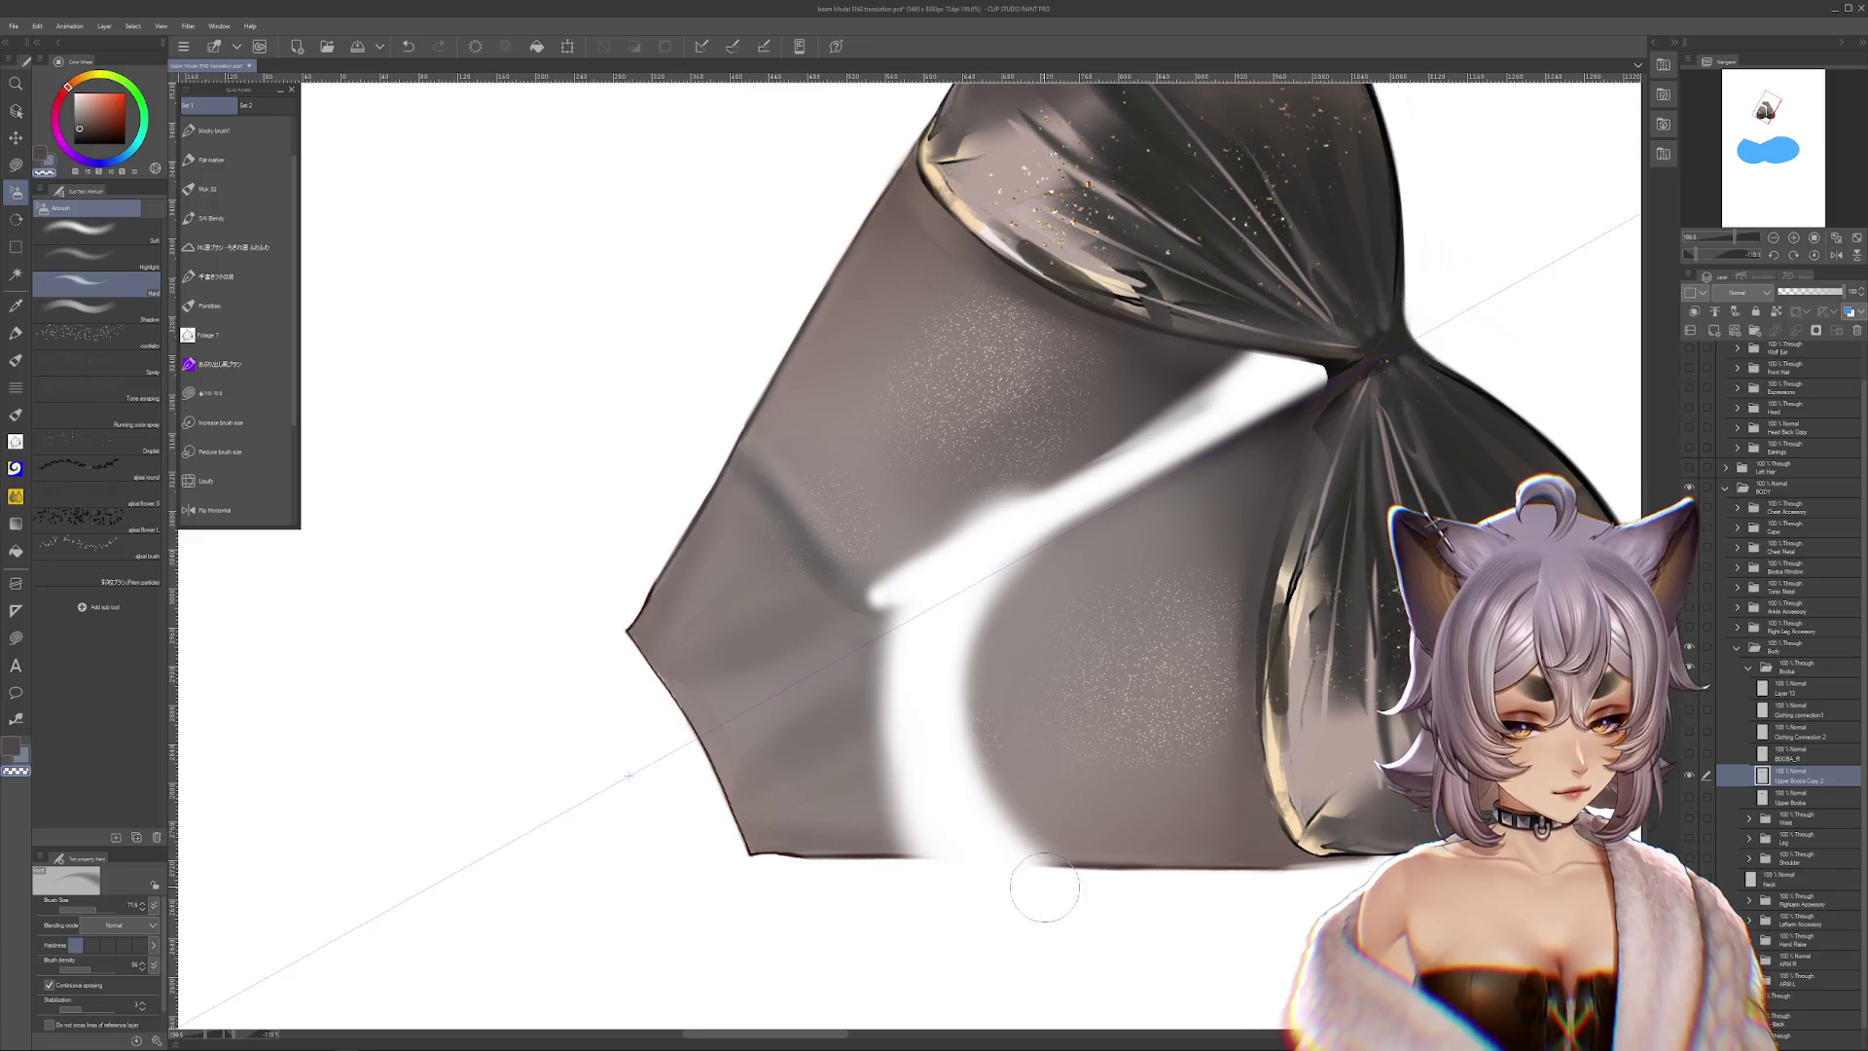
{"action": "left_click_drag", "start_coordinate": [959, 779], "coordinate": [850, 804]}
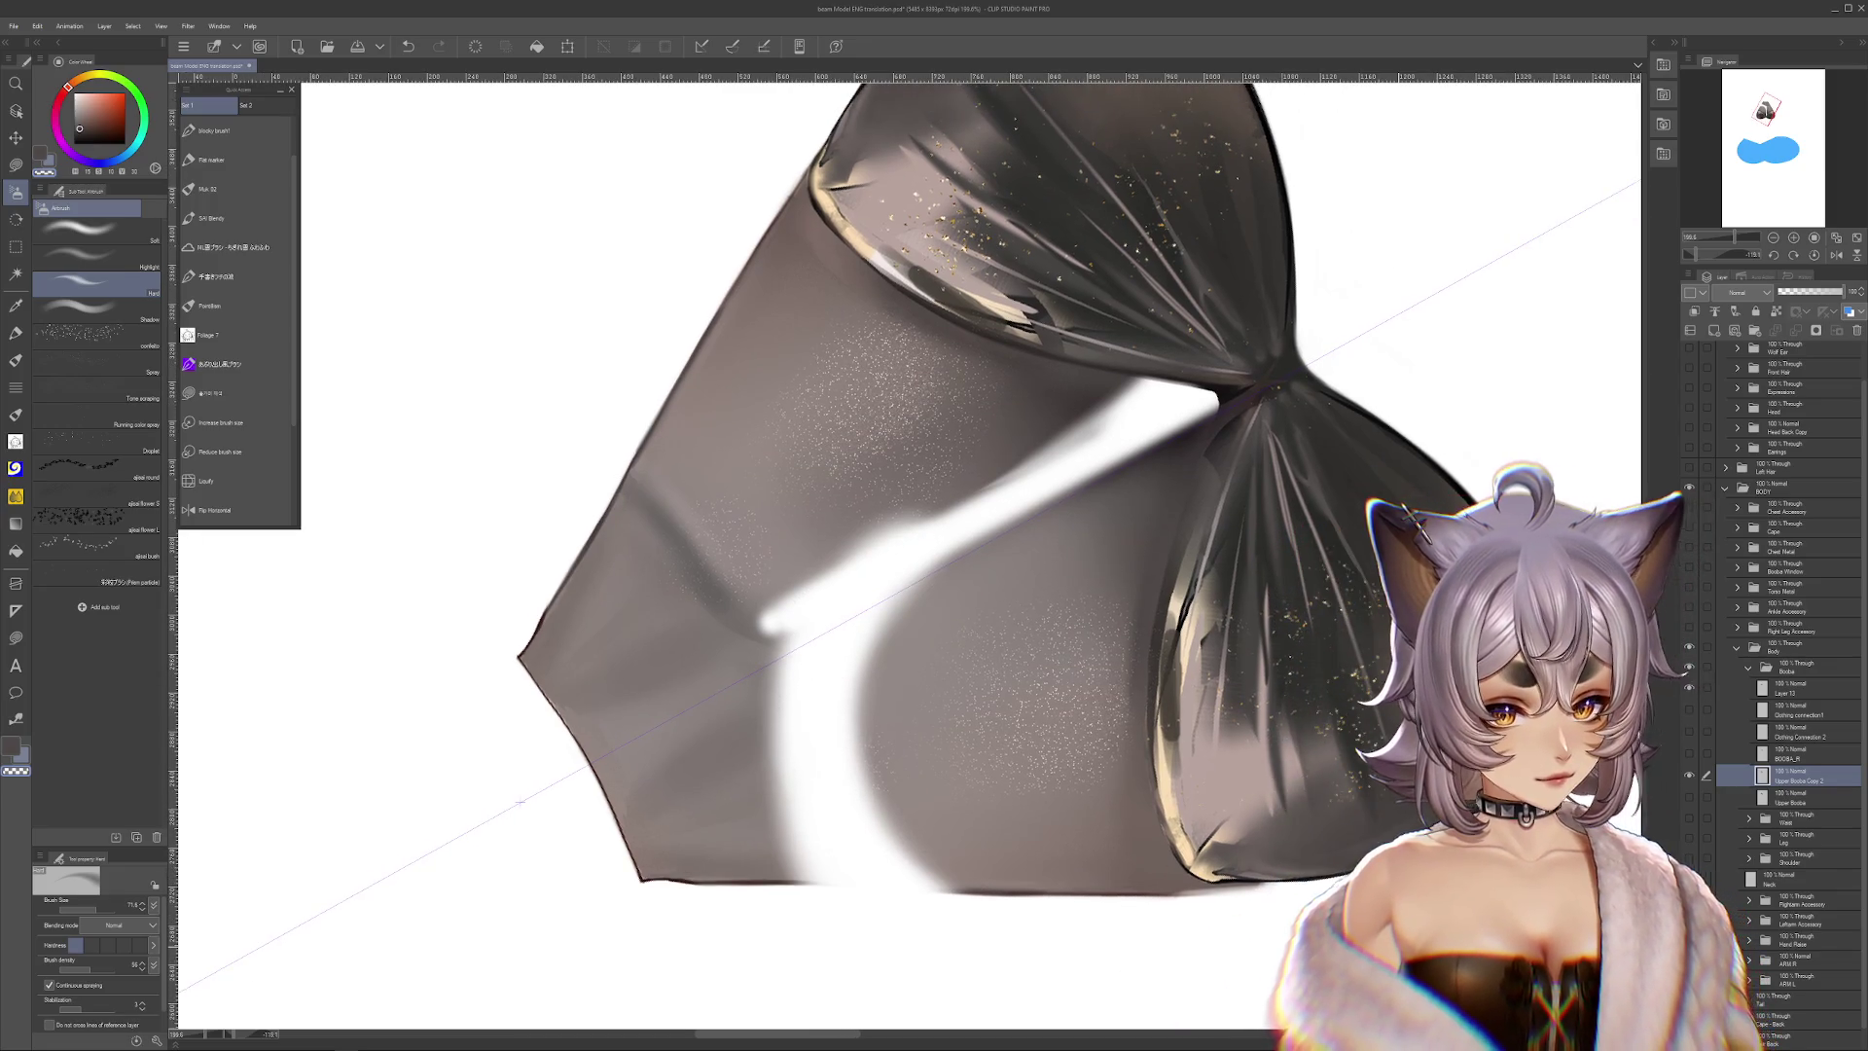
Lasso and delete part of the lower-left cloth, then widen the white band
{"action": "left_click", "coordinate": [15, 167]}
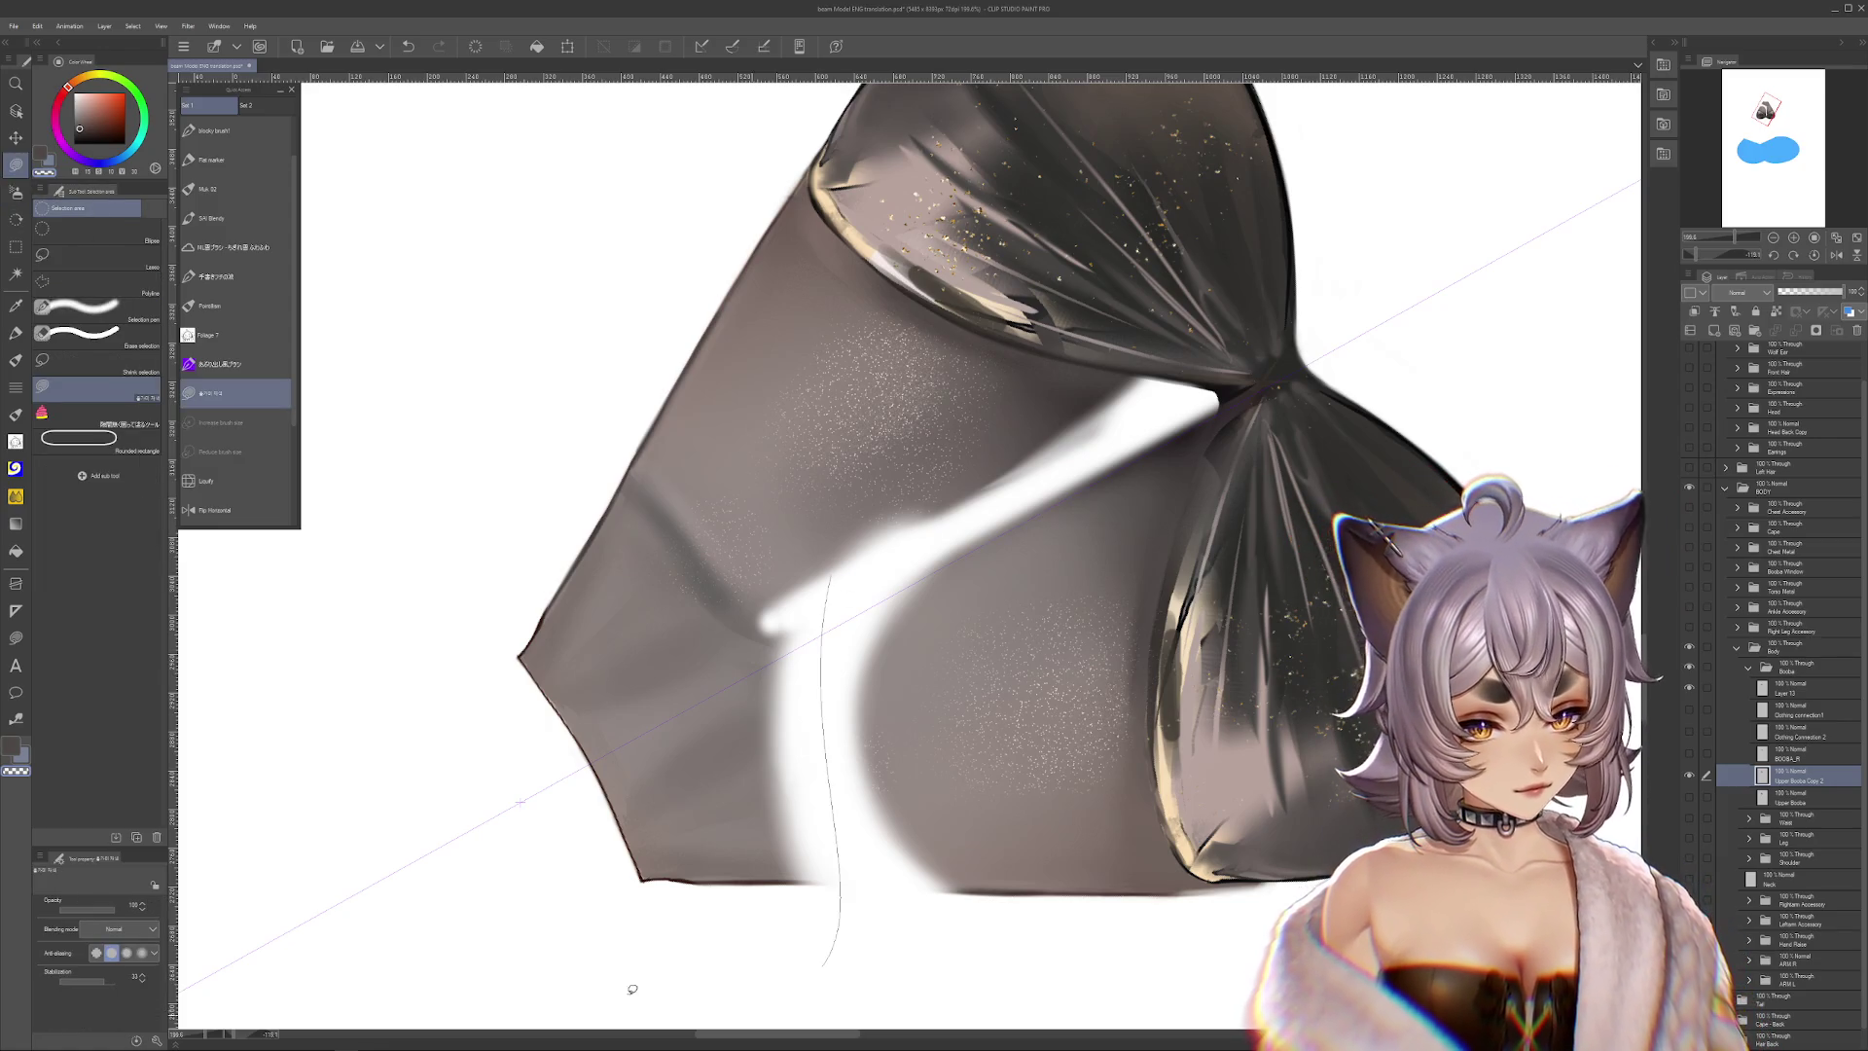
{"action": "left_click_drag", "start_coordinate": [677, 1006], "coordinate": [672, 1002]}
{"action": "key", "text": "Delete"}
{"action": "scroll", "coordinate": [780, 712], "scroll_direction": "down", "scroll_amount": 2}
{"action": "left_click_drag", "start_coordinate": [758, 682], "coordinate": [887, 620]}
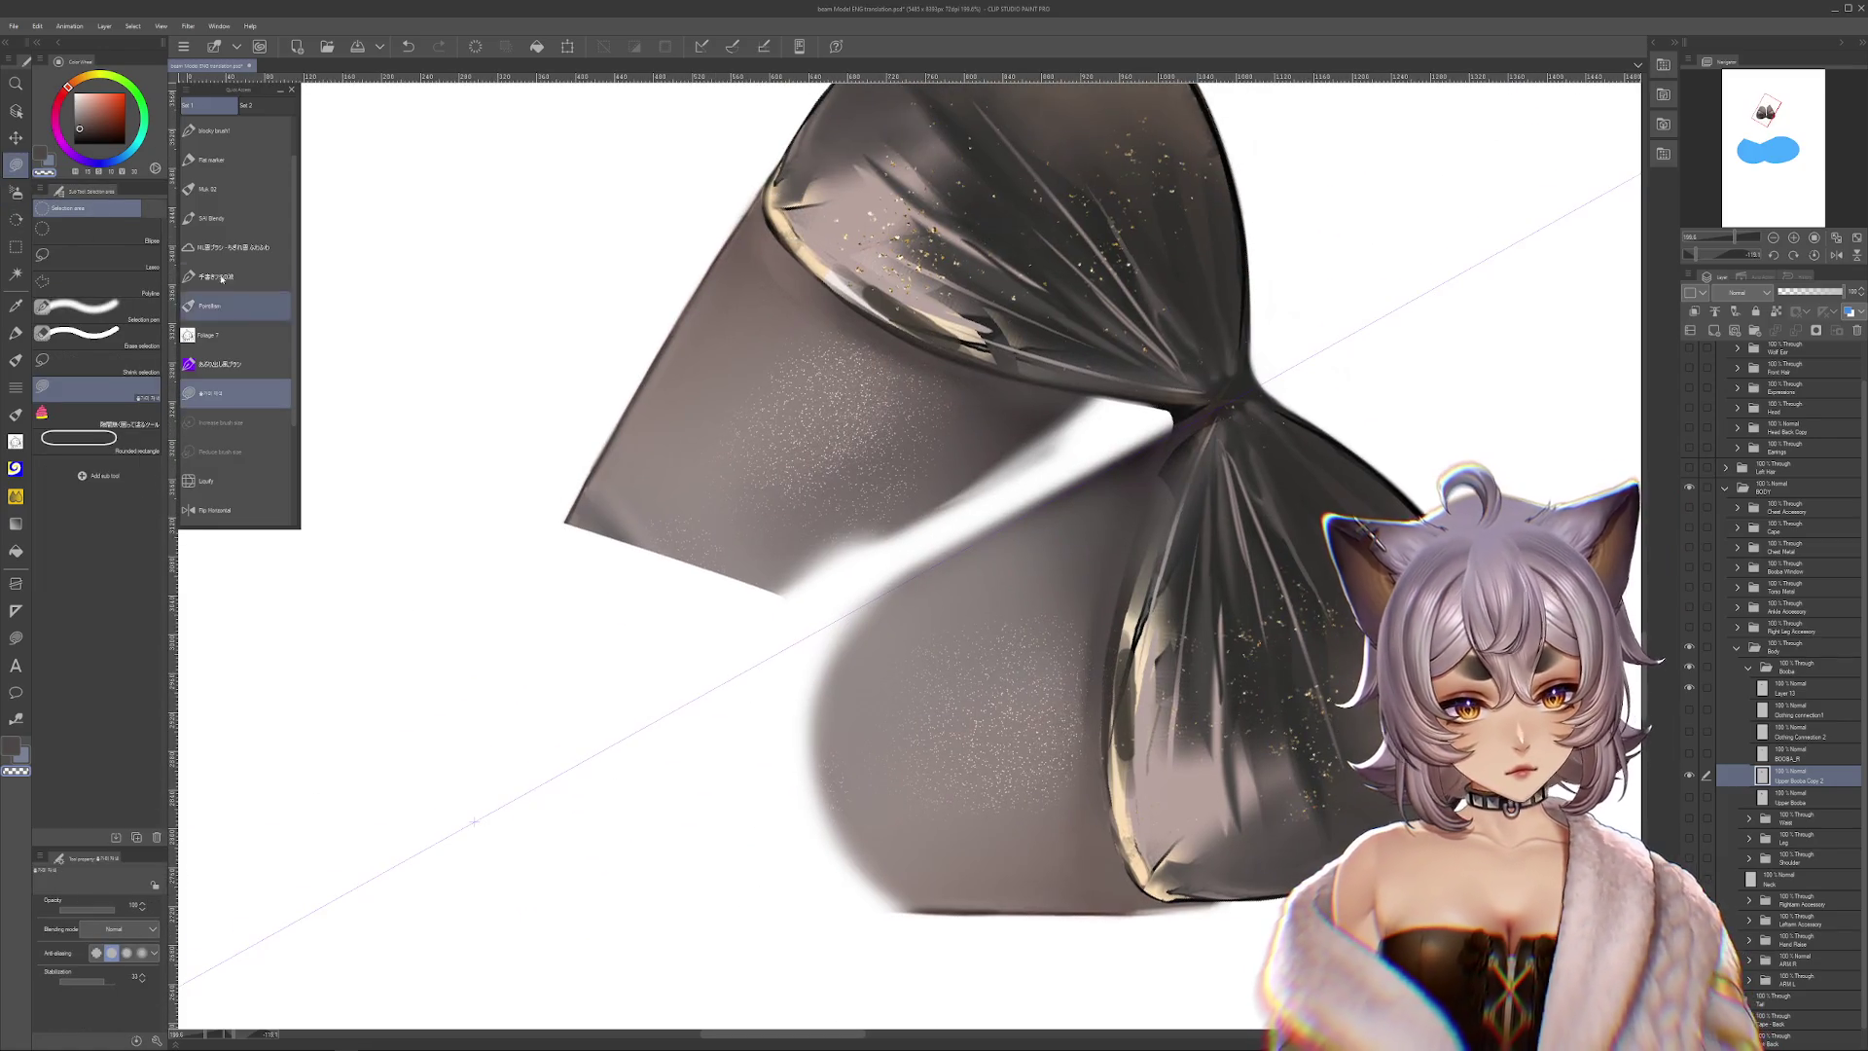
{"action": "key", "text": "b"}
{"action": "mouse_move", "coordinate": [1017, 648]}
{"action": "left_mouse_down"}
{"action": "mouse_move", "coordinate": [1168, 575]}
{"action": "mouse_move", "coordinate": [924, 643]}
{"action": "mouse_move", "coordinate": [1120, 564]}
{"action": "mouse_move", "coordinate": [895, 708]}
{"action": "left_mouse_up"}
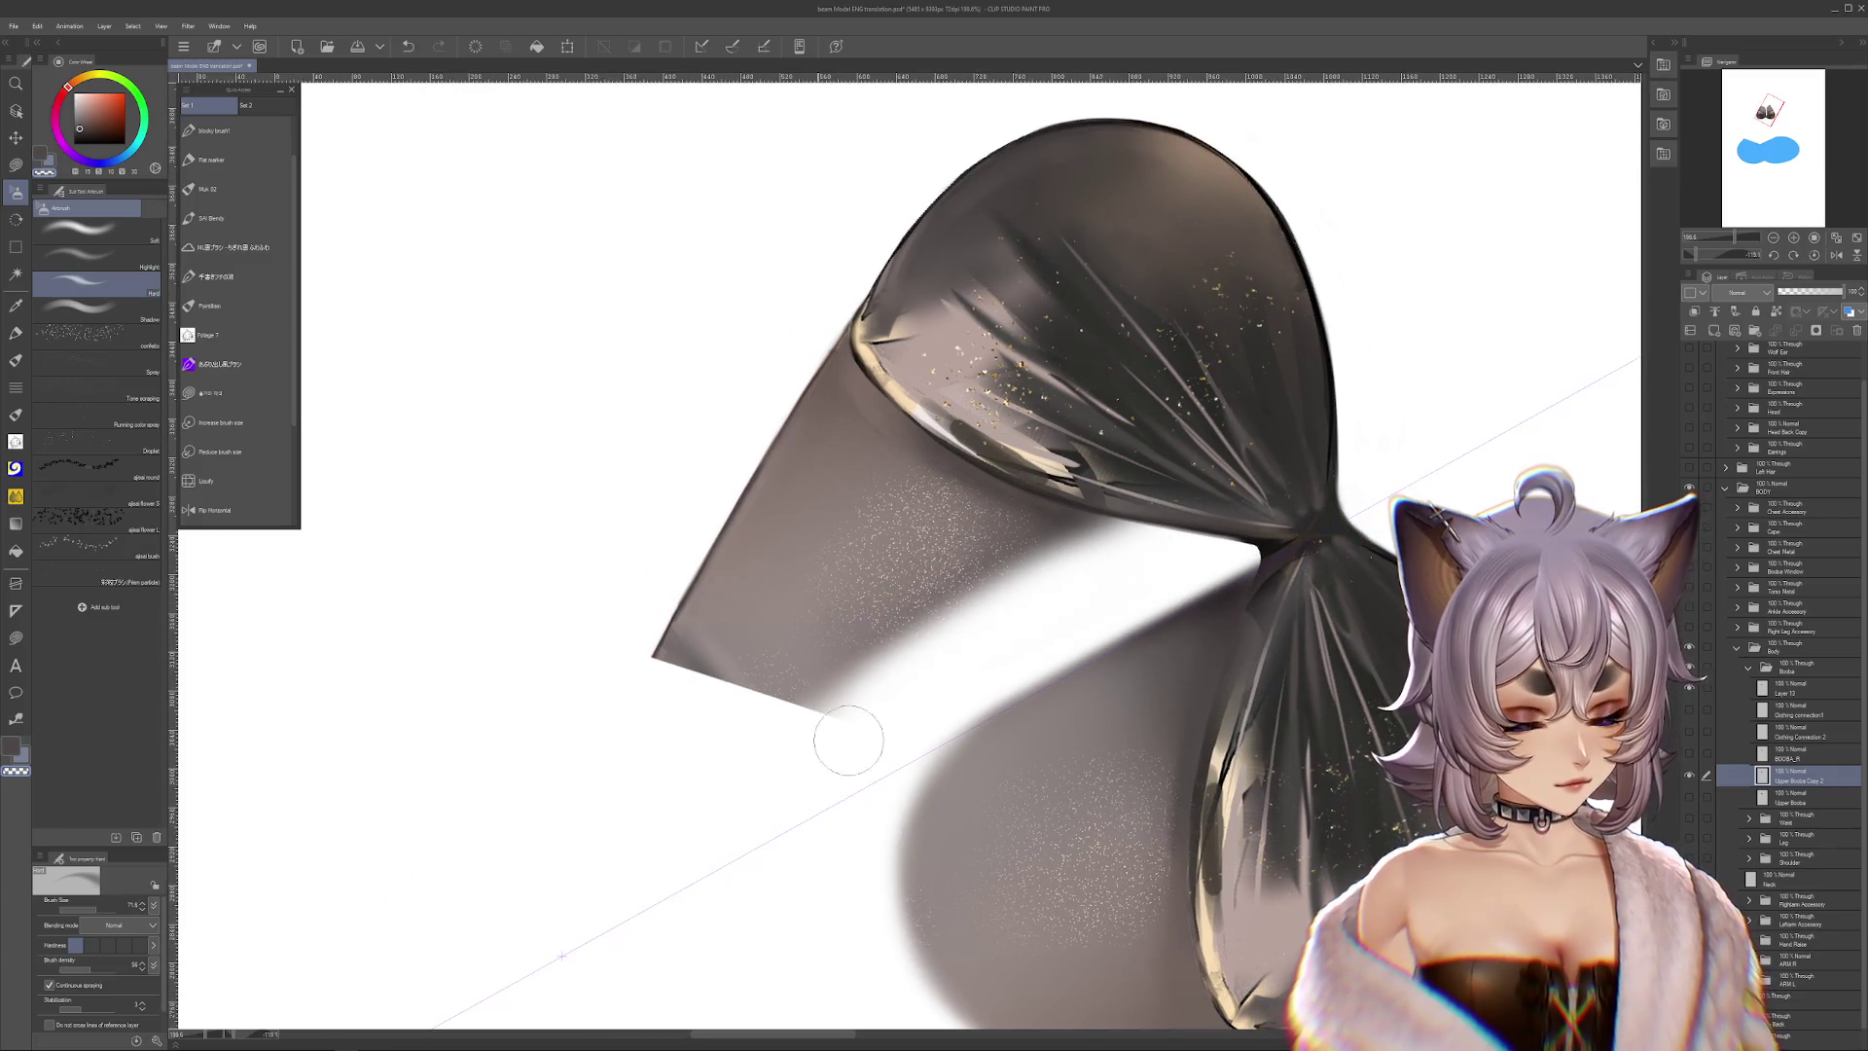
Cut away the remaining lower-left grey area and reset the view to upright
{"action": "key", "text": "m"}
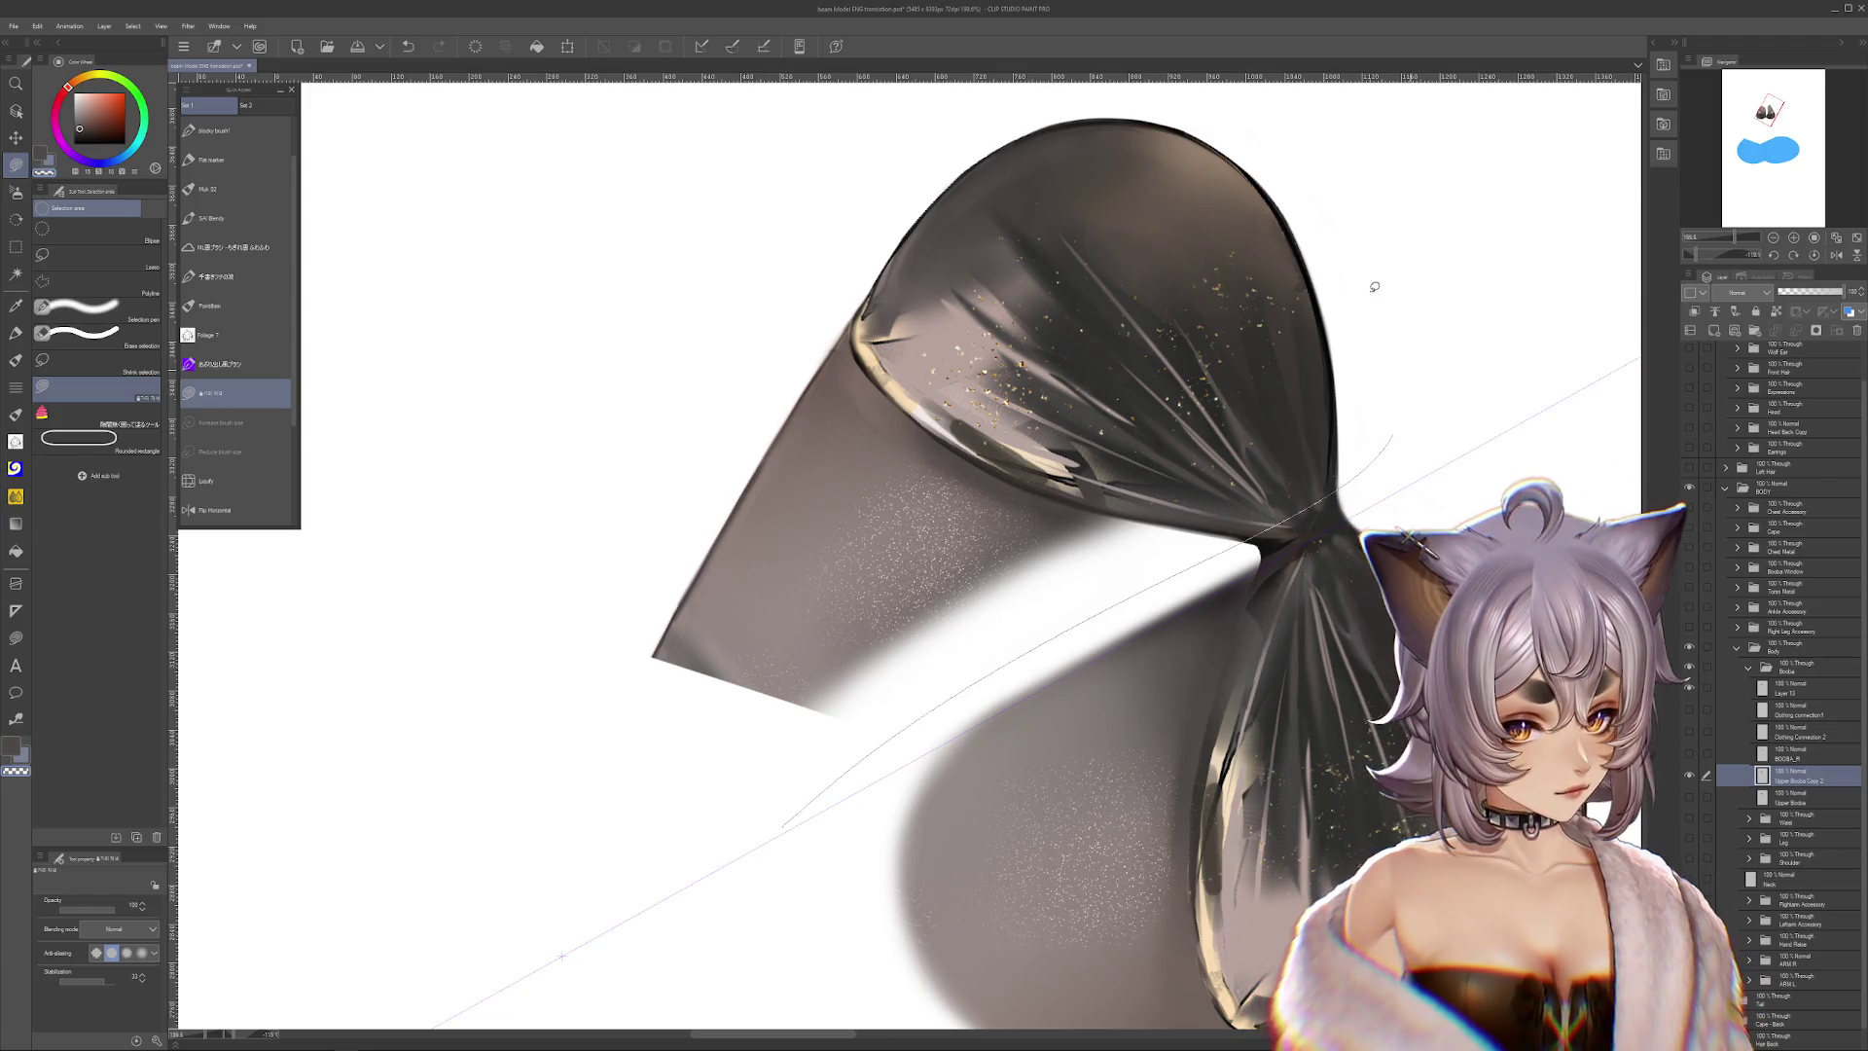
{"action": "left_click_drag", "start_coordinate": [1395, 317], "coordinate": [770, 854]}
{"action": "key", "text": "ctrl+alt+0"}
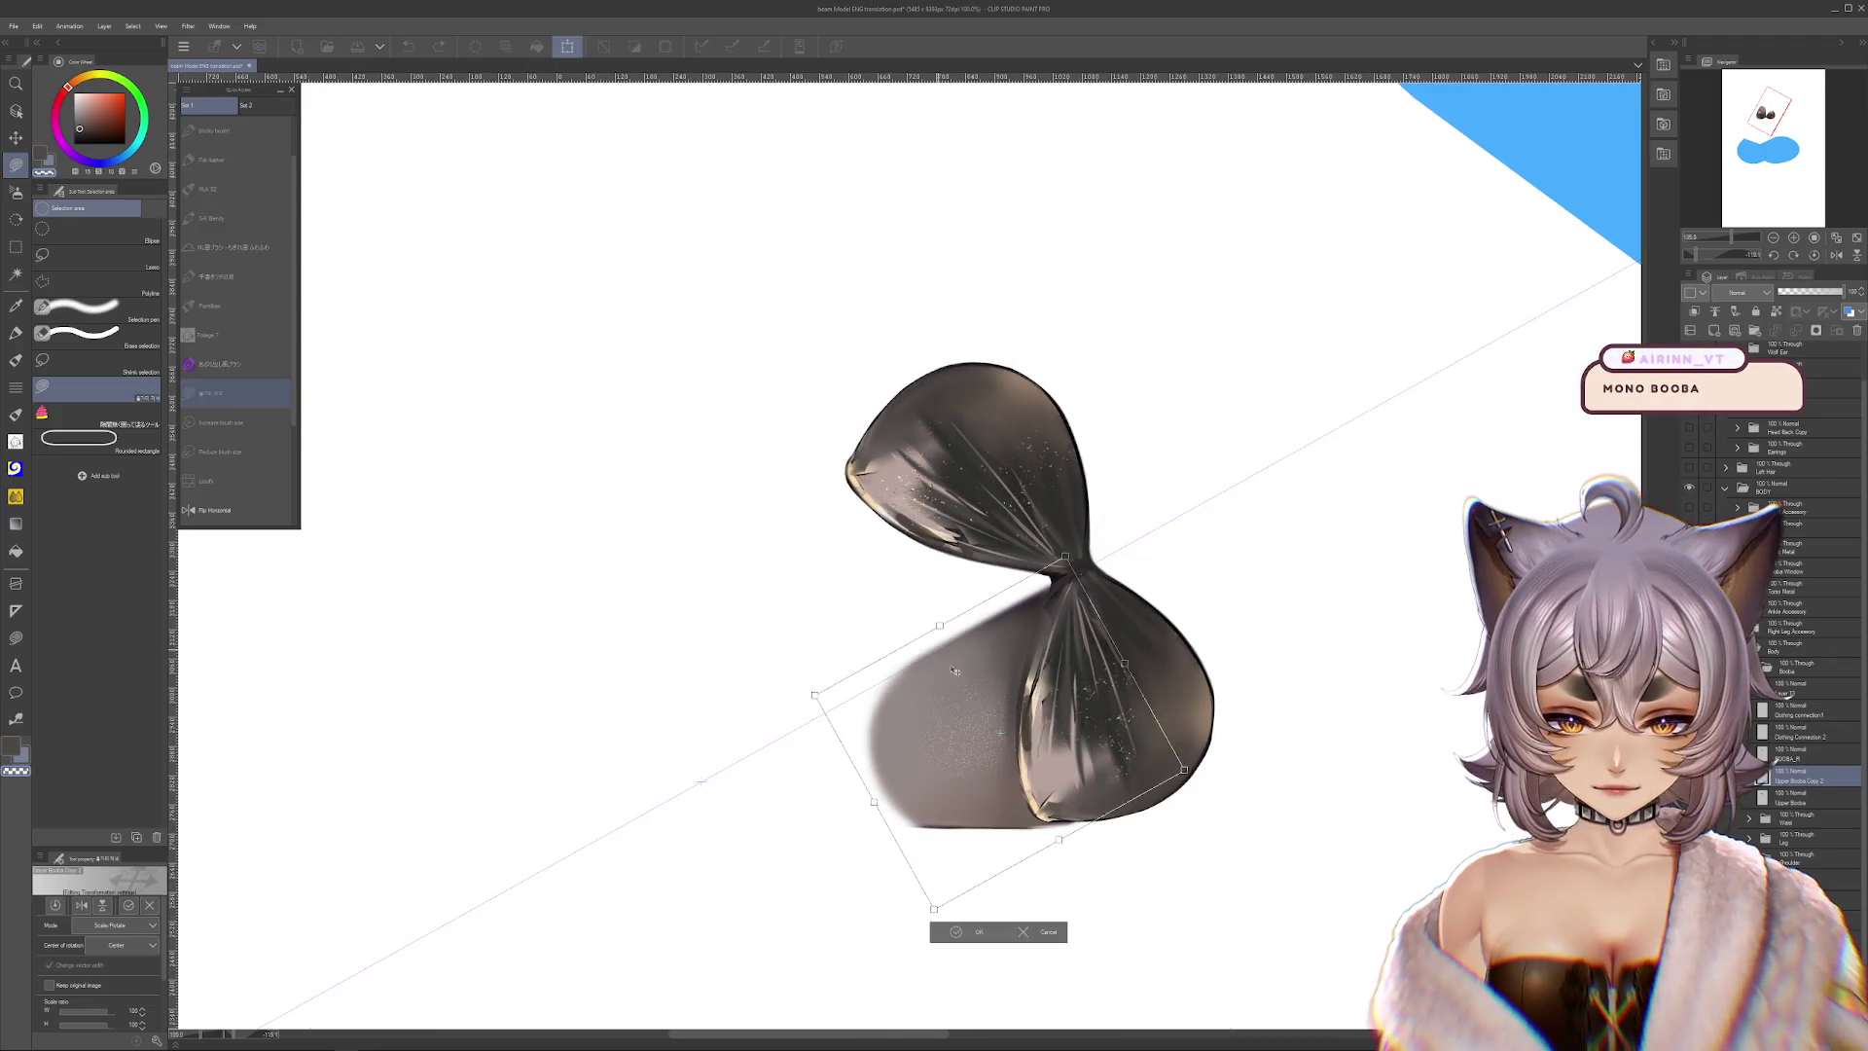
{"action": "left_click", "coordinate": [1815, 255]}
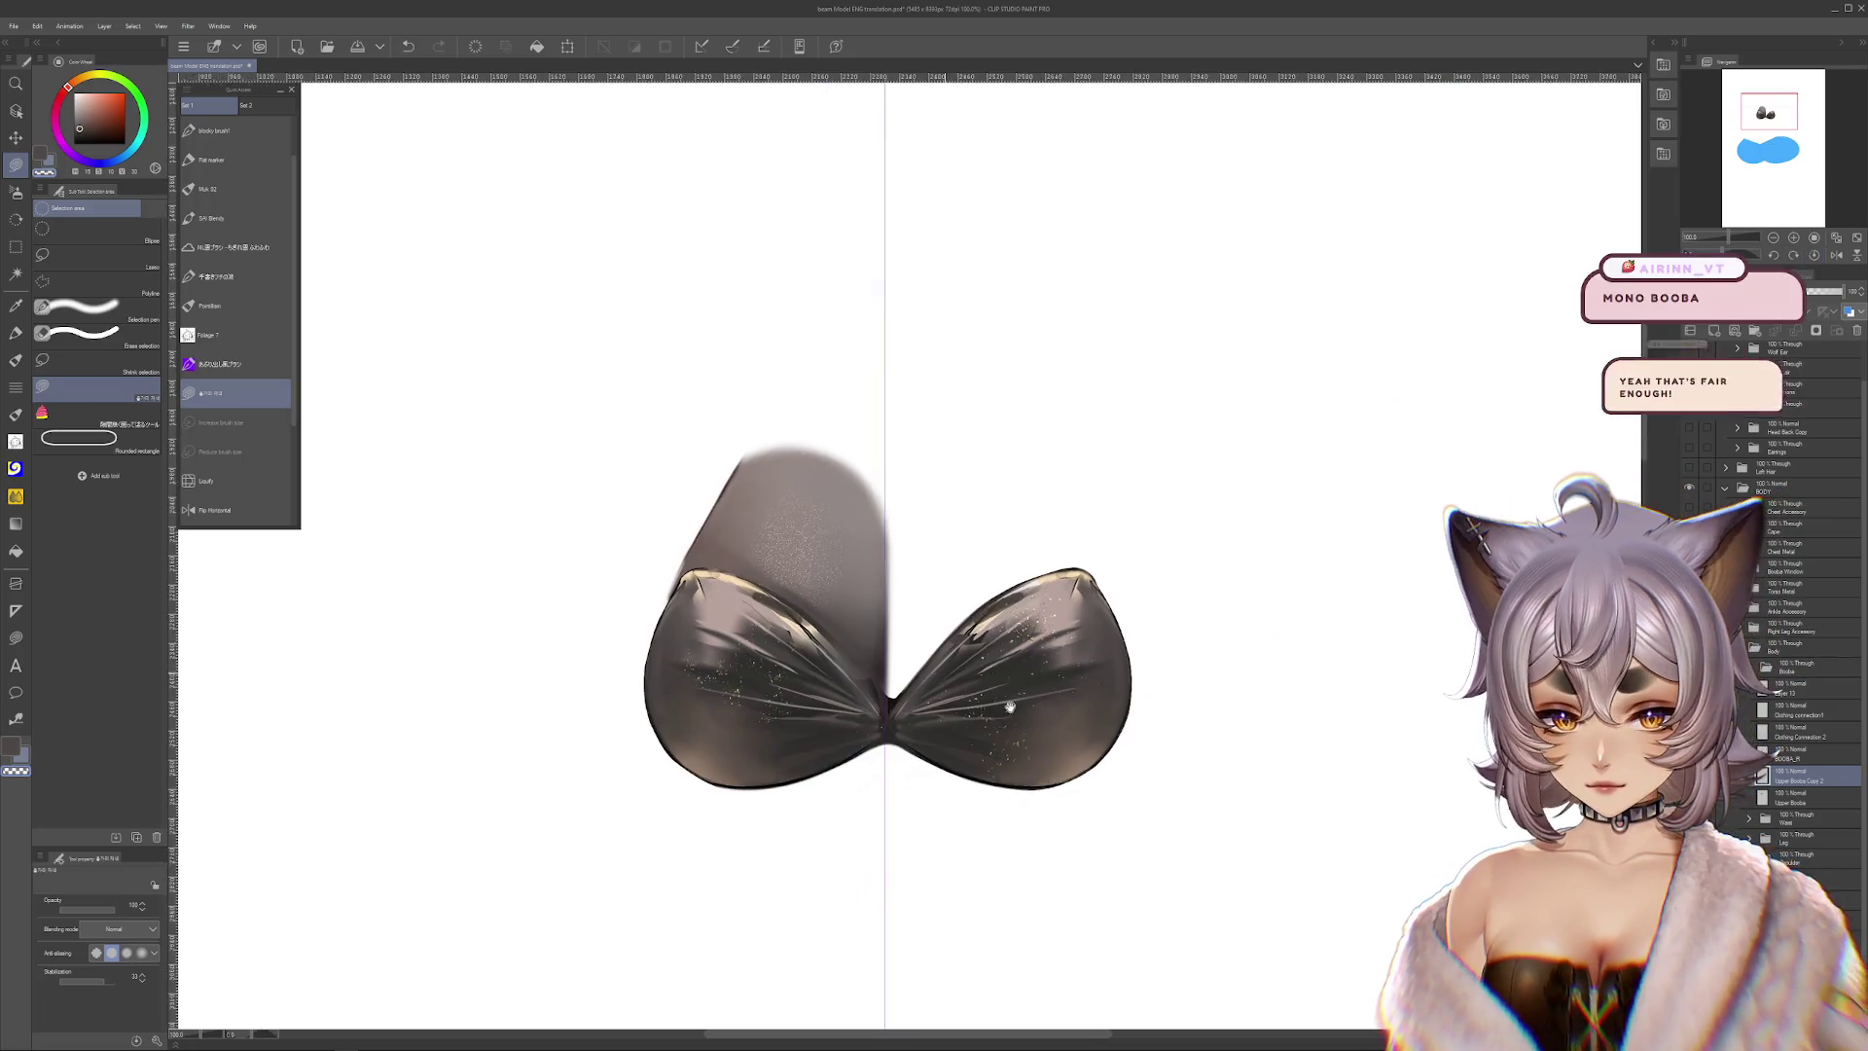
Hide and show the cups and cloth layers to compare the pieces
{"action": "scroll", "coordinate": [796, 517], "scroll_direction": "up", "scroll_amount": 3}
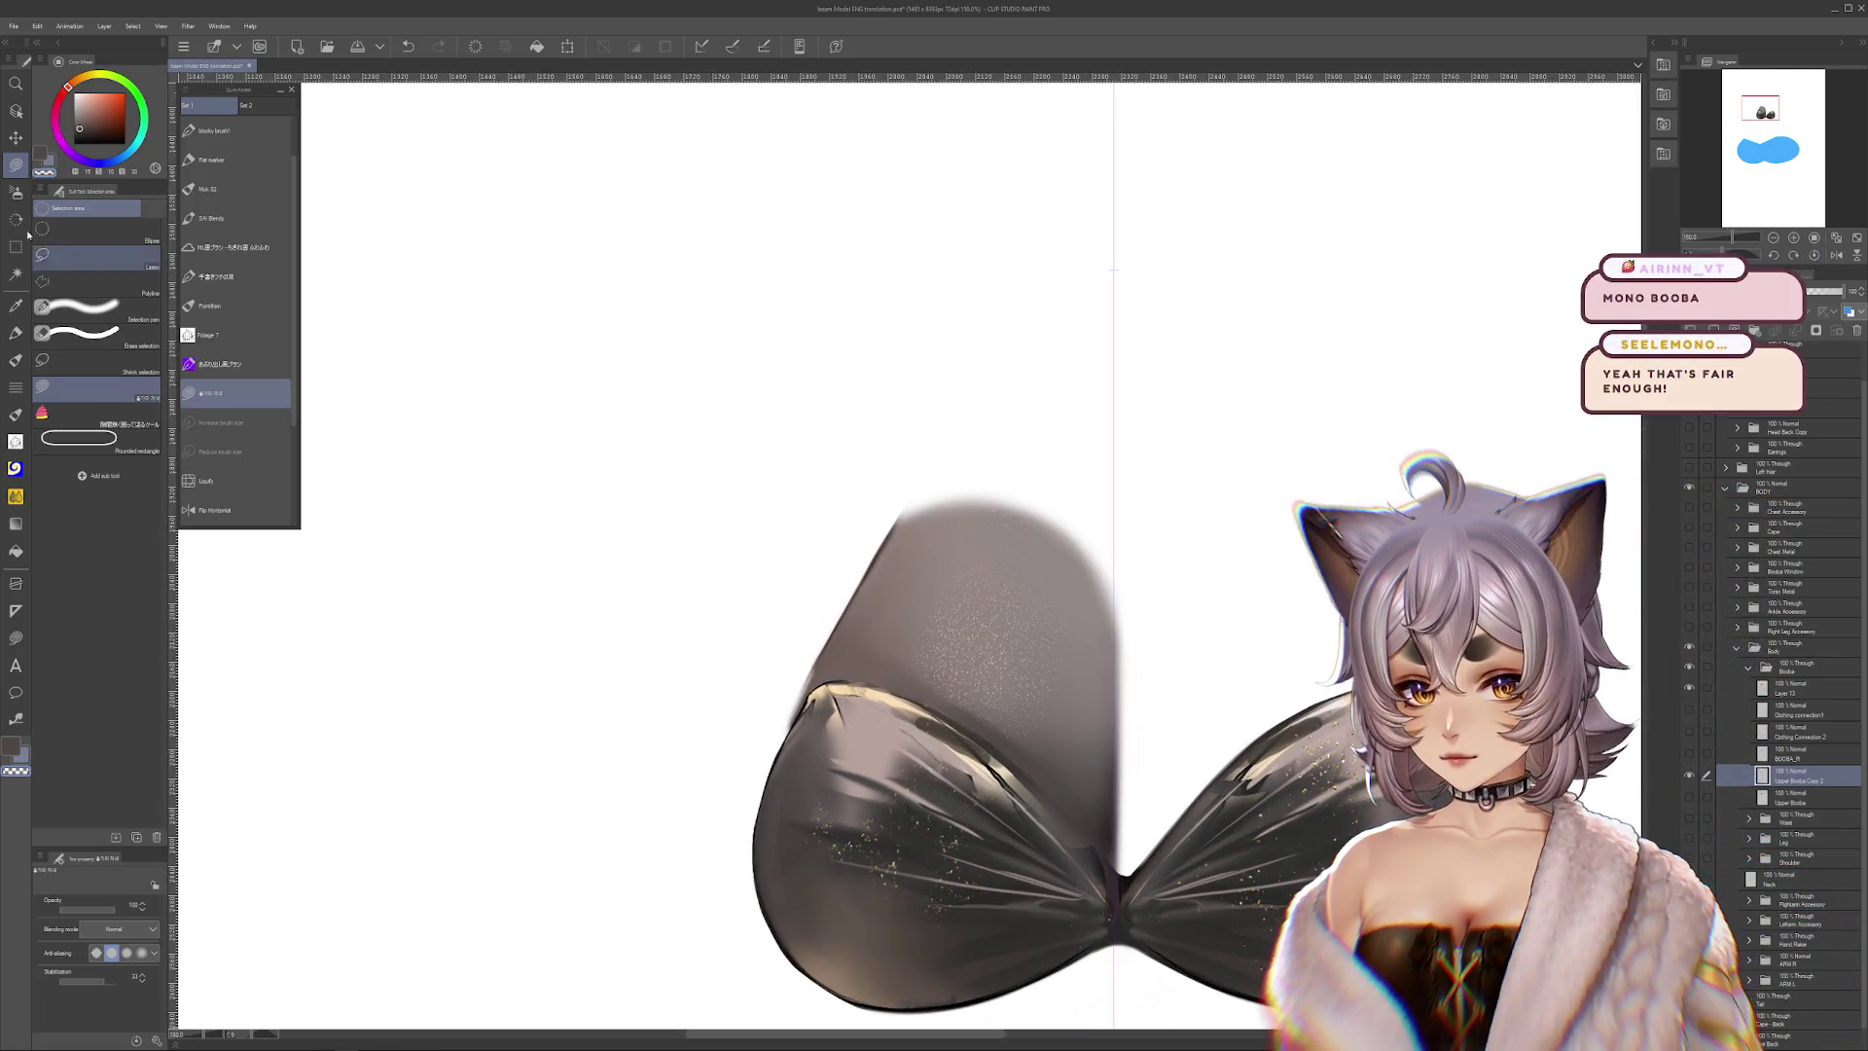
{"action": "key", "text": "b"}
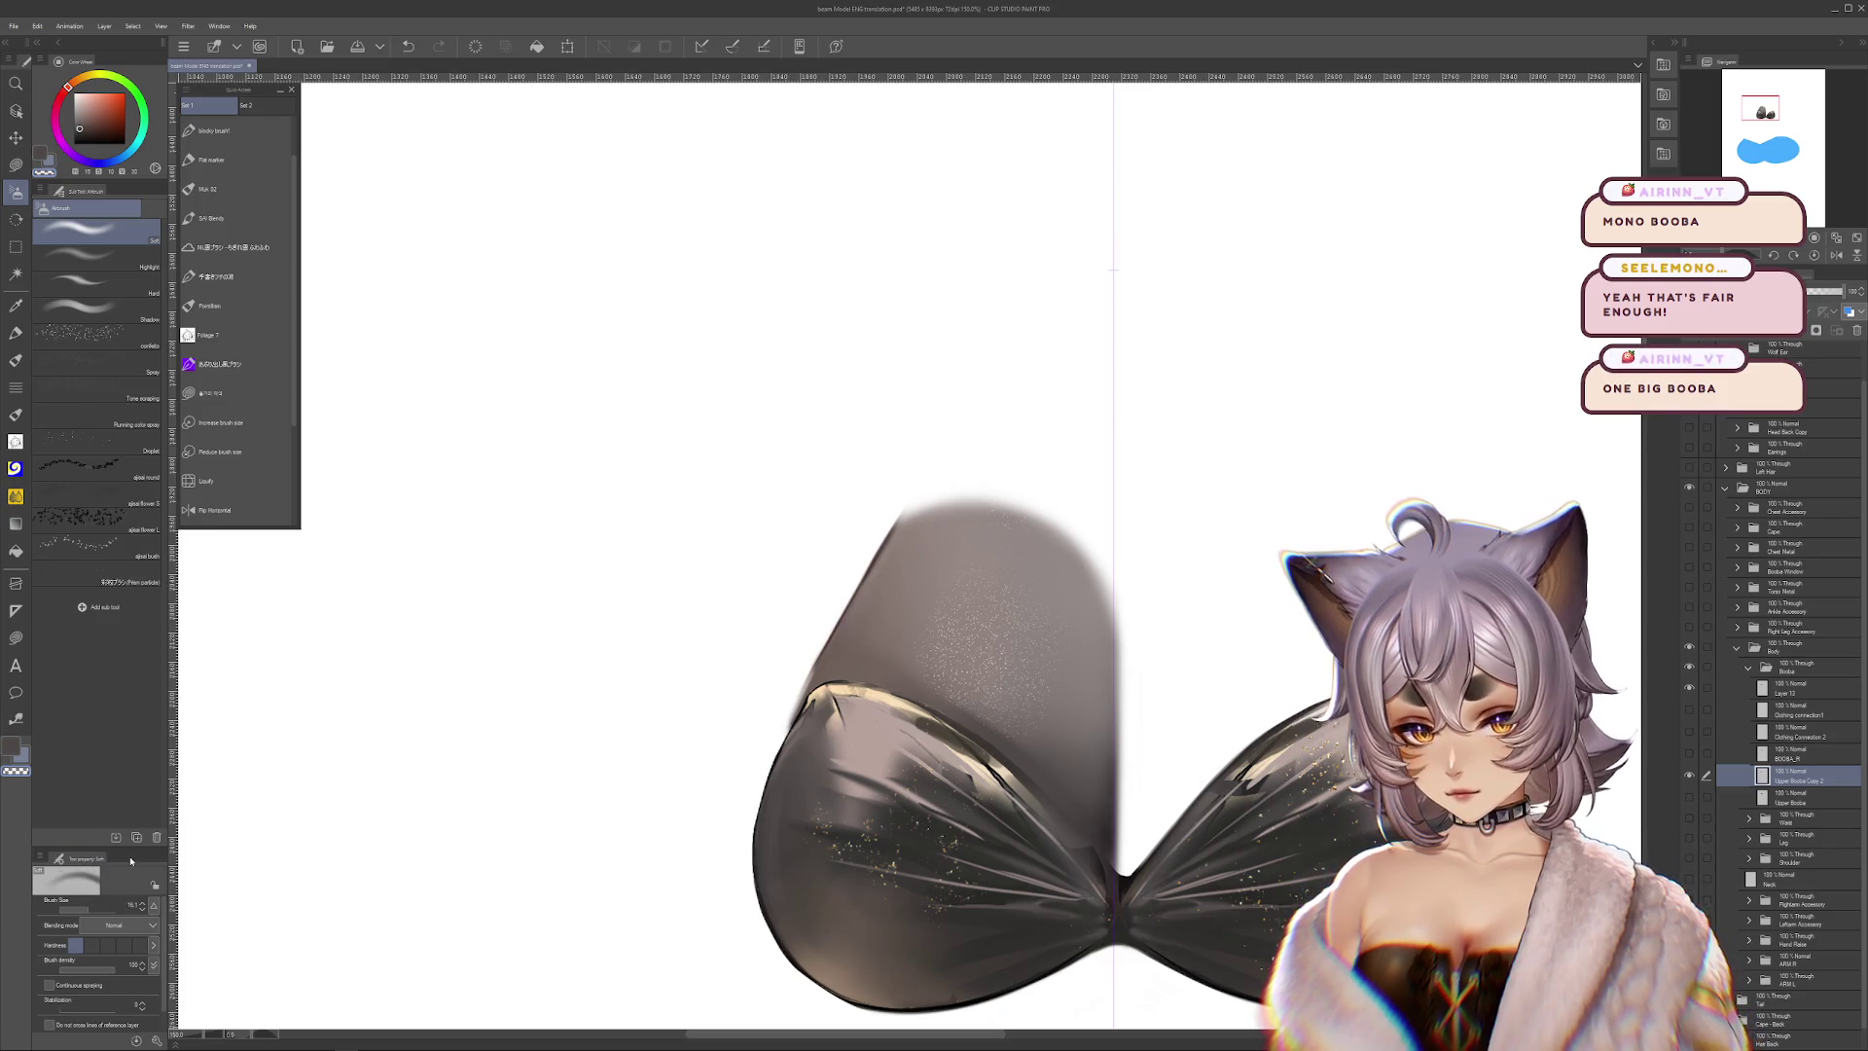
{"action": "scroll", "coordinate": [926, 590], "scroll_direction": "up", "scroll_amount": 2}
{"action": "left_click_drag", "start_coordinate": [1005, 827], "coordinate": [1027, 715]}
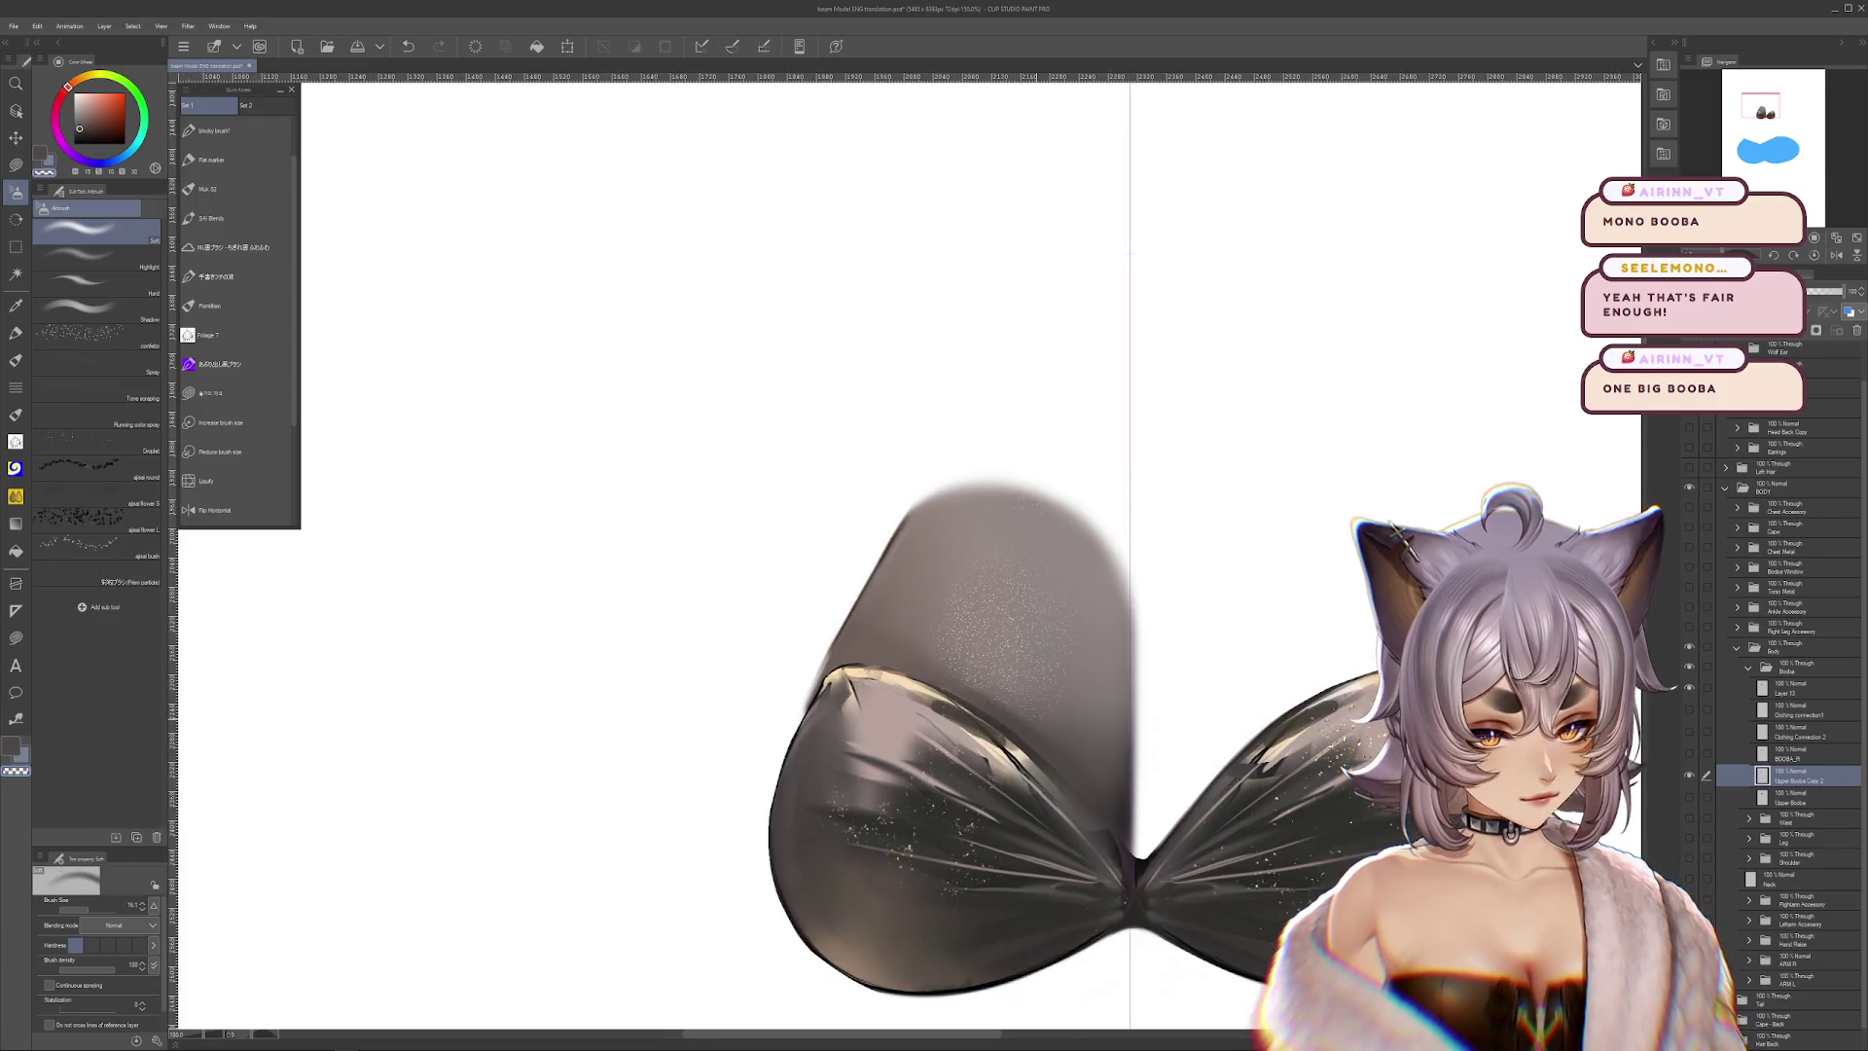
{"action": "left_click", "coordinate": [1690, 688]}
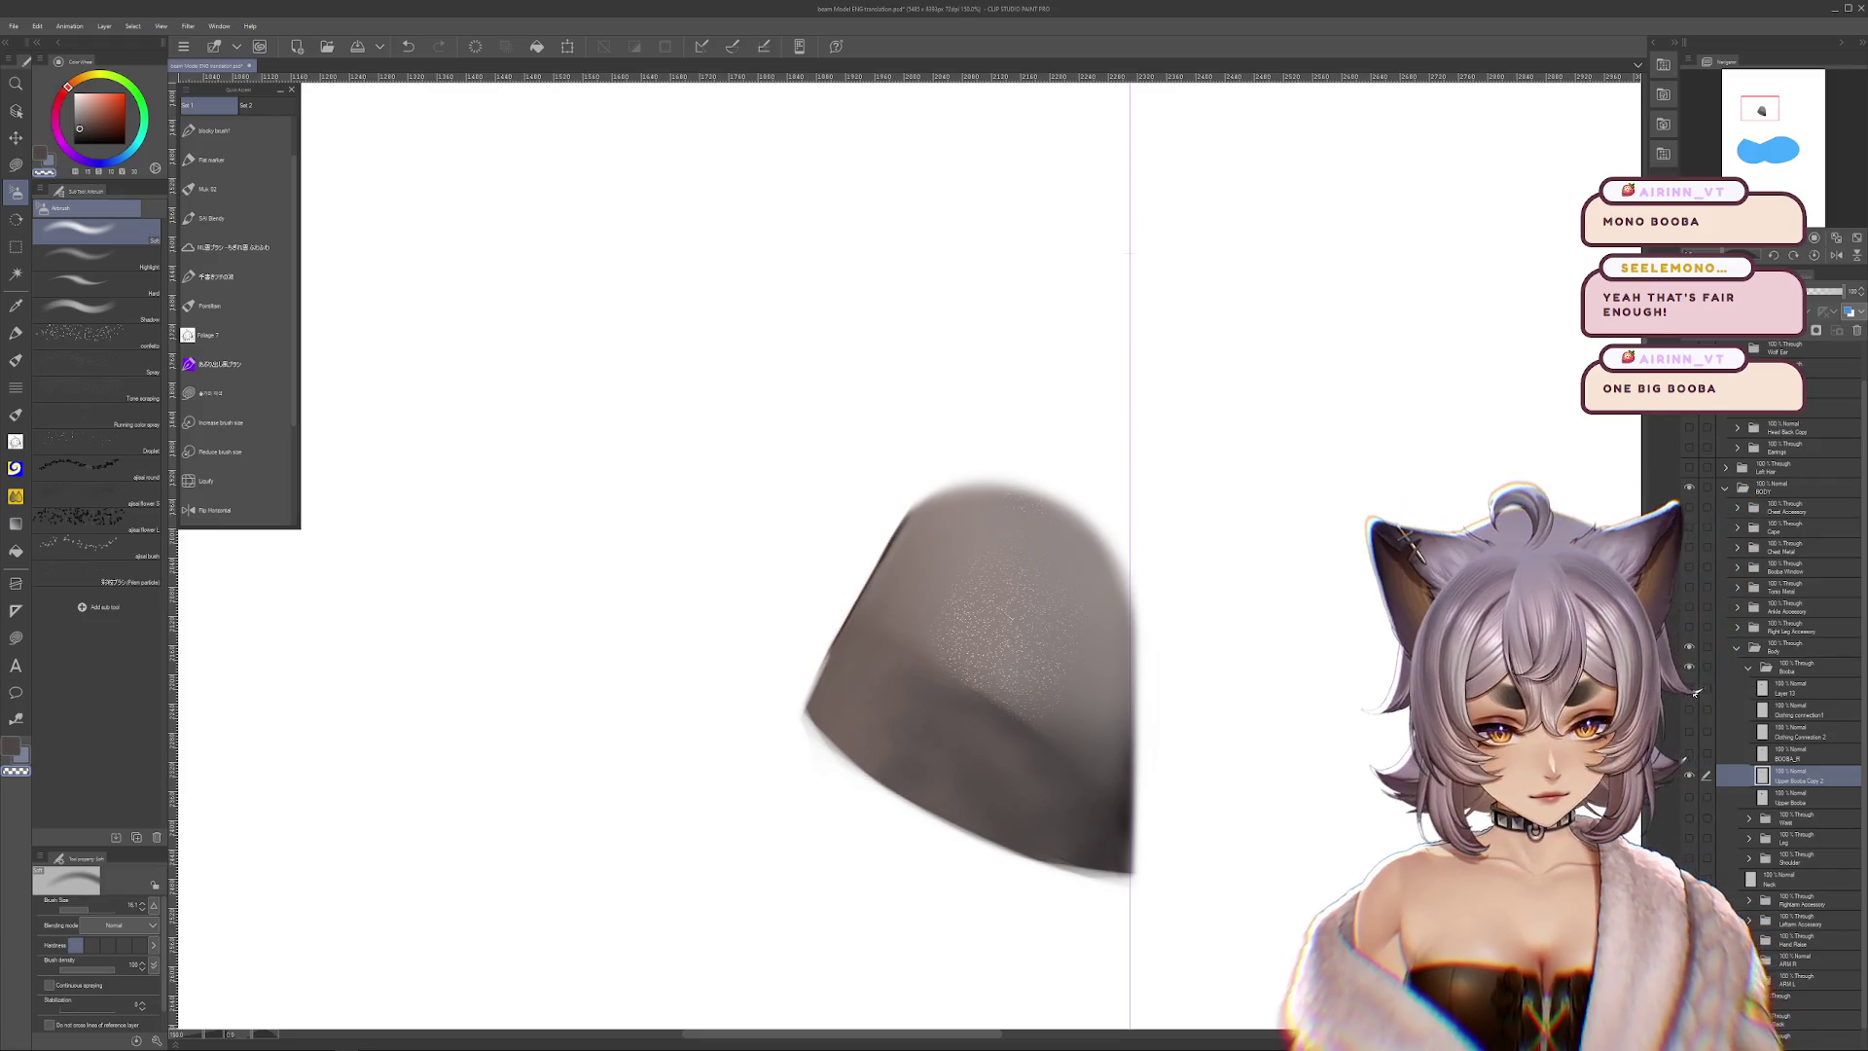
{"action": "key", "text": "p"}
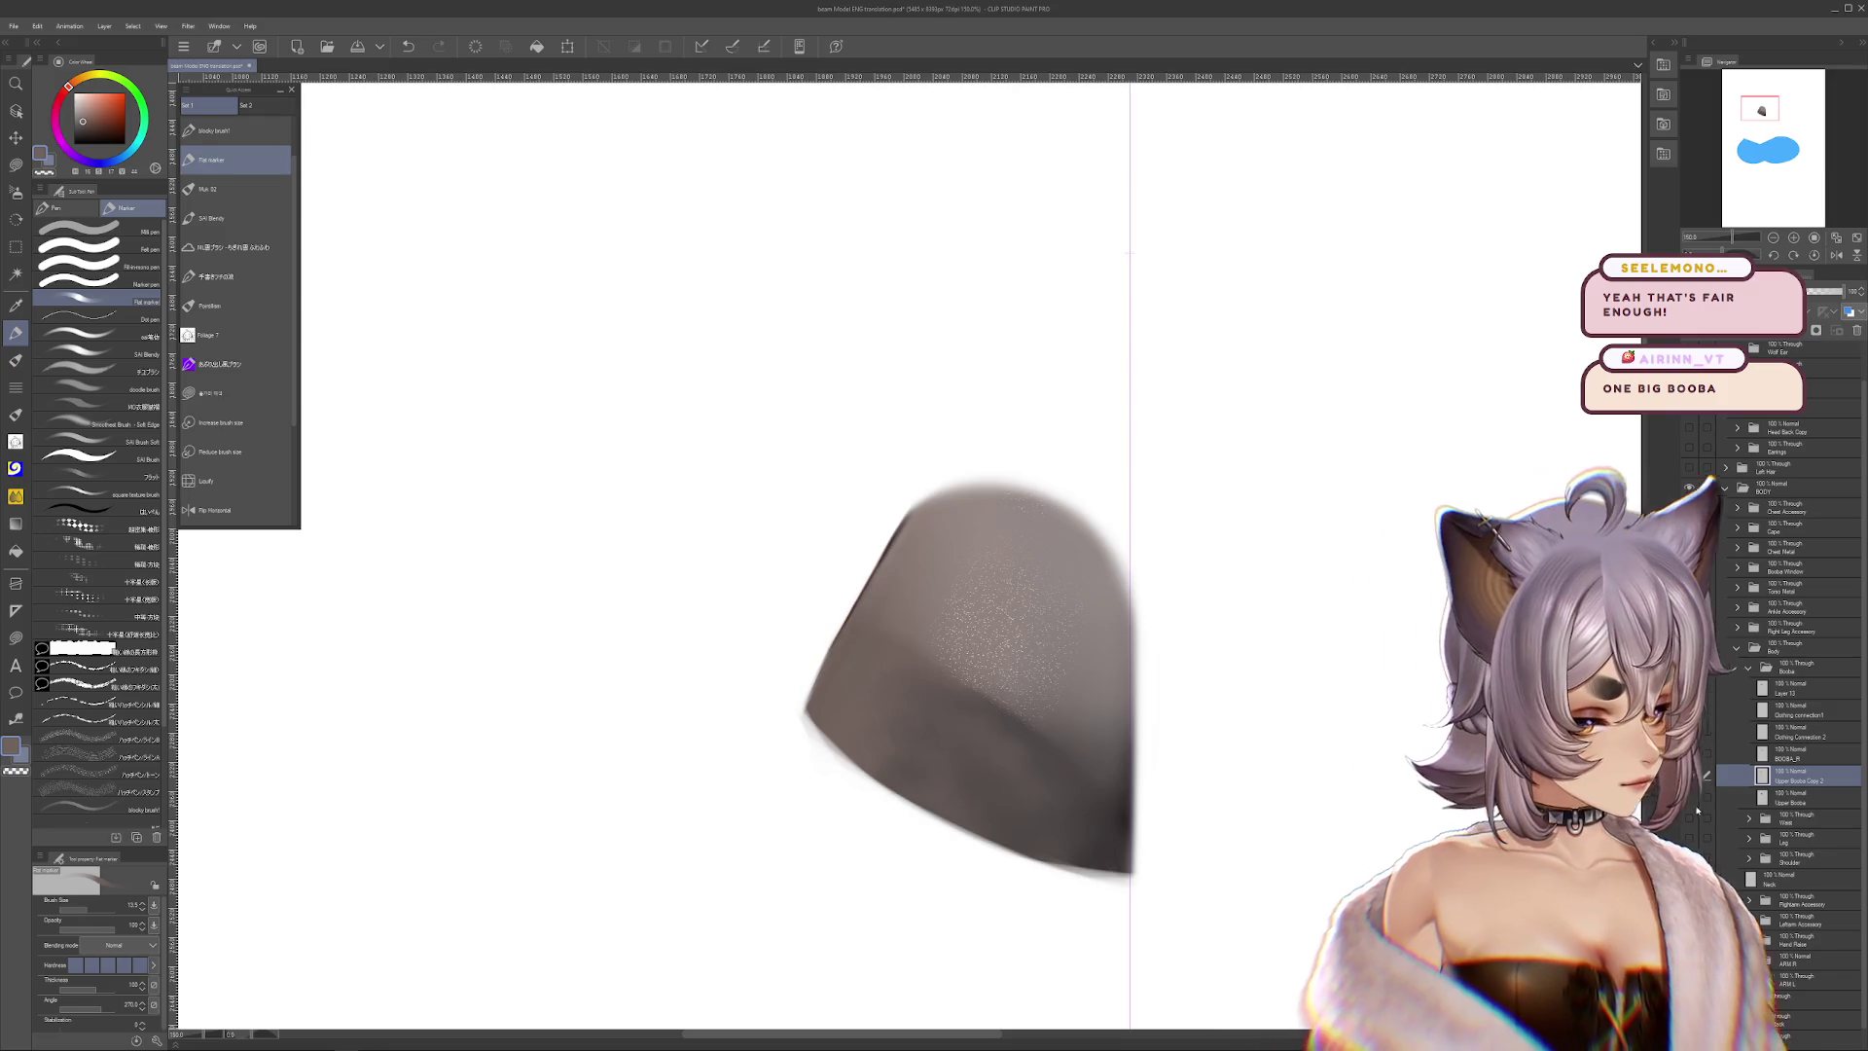
{"action": "left_click", "coordinate": [1689, 688]}
{"action": "left_click", "coordinate": [1689, 780]}
{"action": "left_click", "coordinate": [1689, 715]}
{"action": "left_click", "coordinate": [1689, 715]}
{"action": "left_click", "coordinate": [1689, 780]}
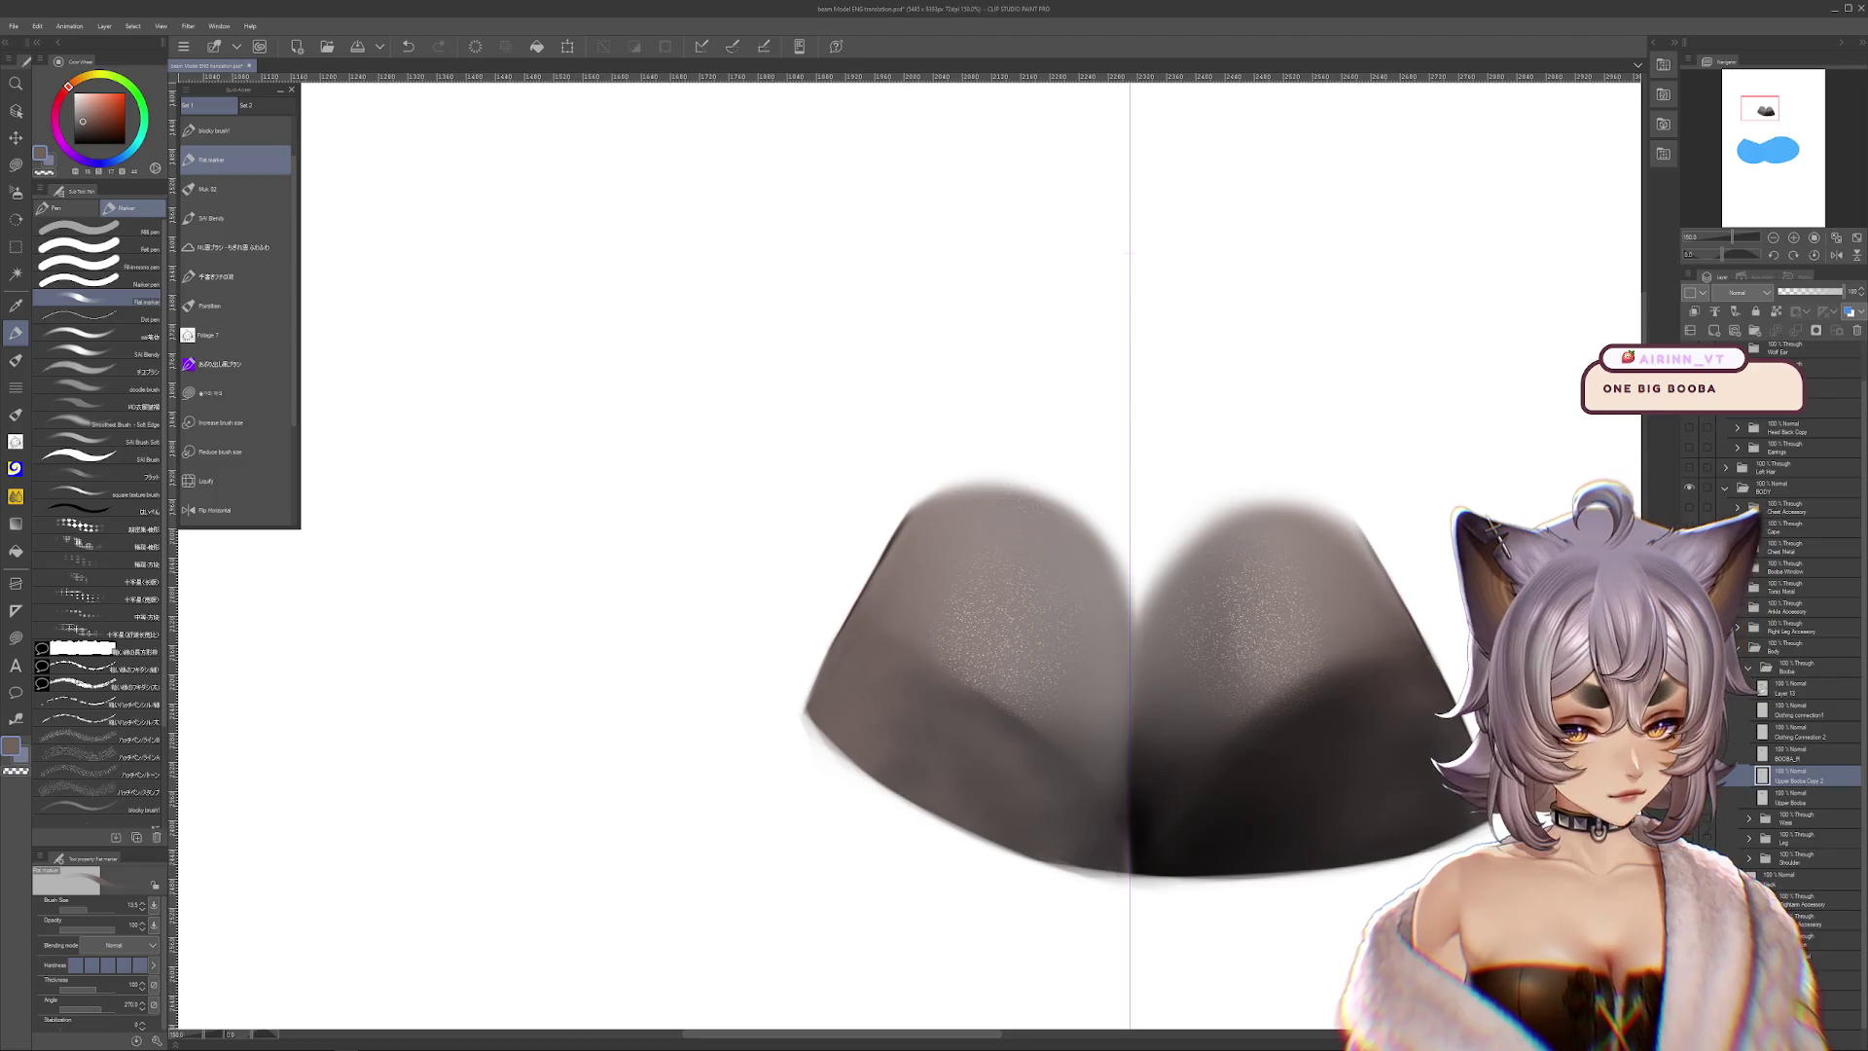
Compare with the glossy cups hidden, try and undo a move of the left cloth shape, then show the cups
{"action": "left_click_drag", "start_coordinate": [1070, 681], "coordinate": [1034, 618]}
{"action": "left_click", "coordinate": [1690, 716]}
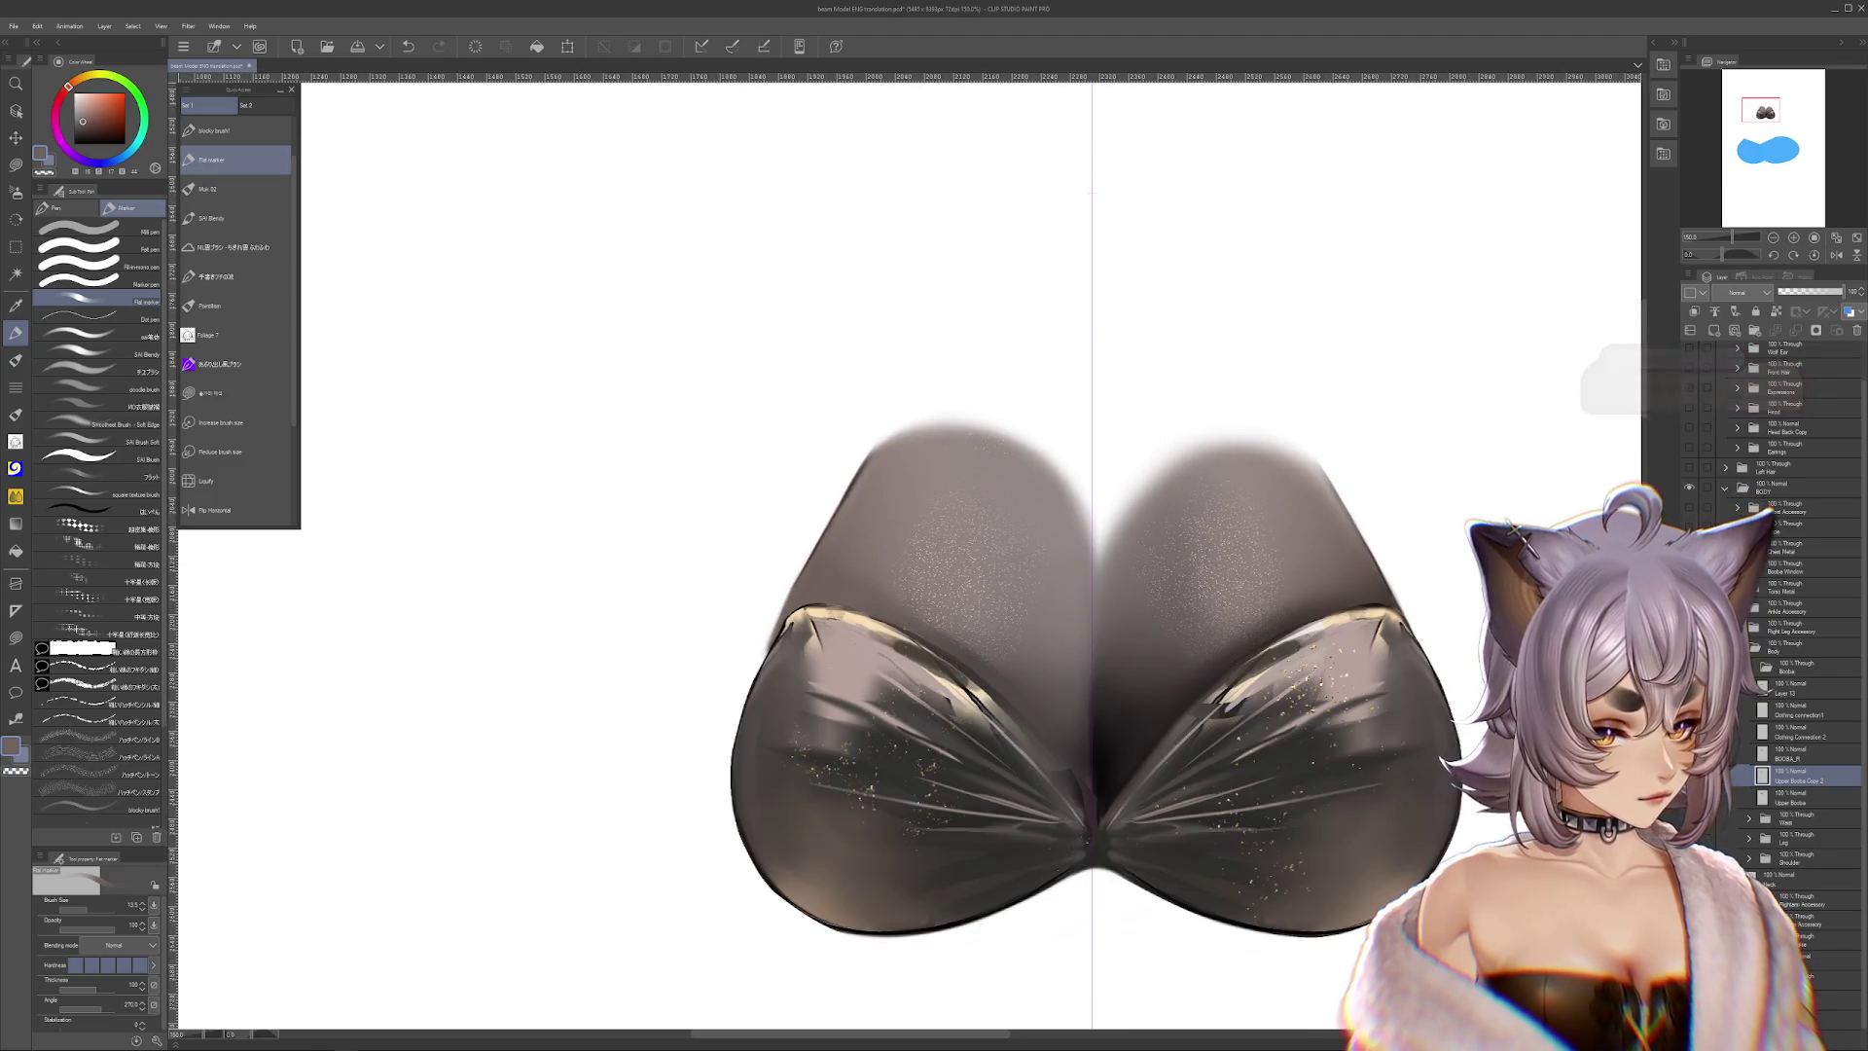
{"action": "left_click", "coordinate": [1689, 715]}
{"action": "left_click", "coordinate": [1689, 715]}
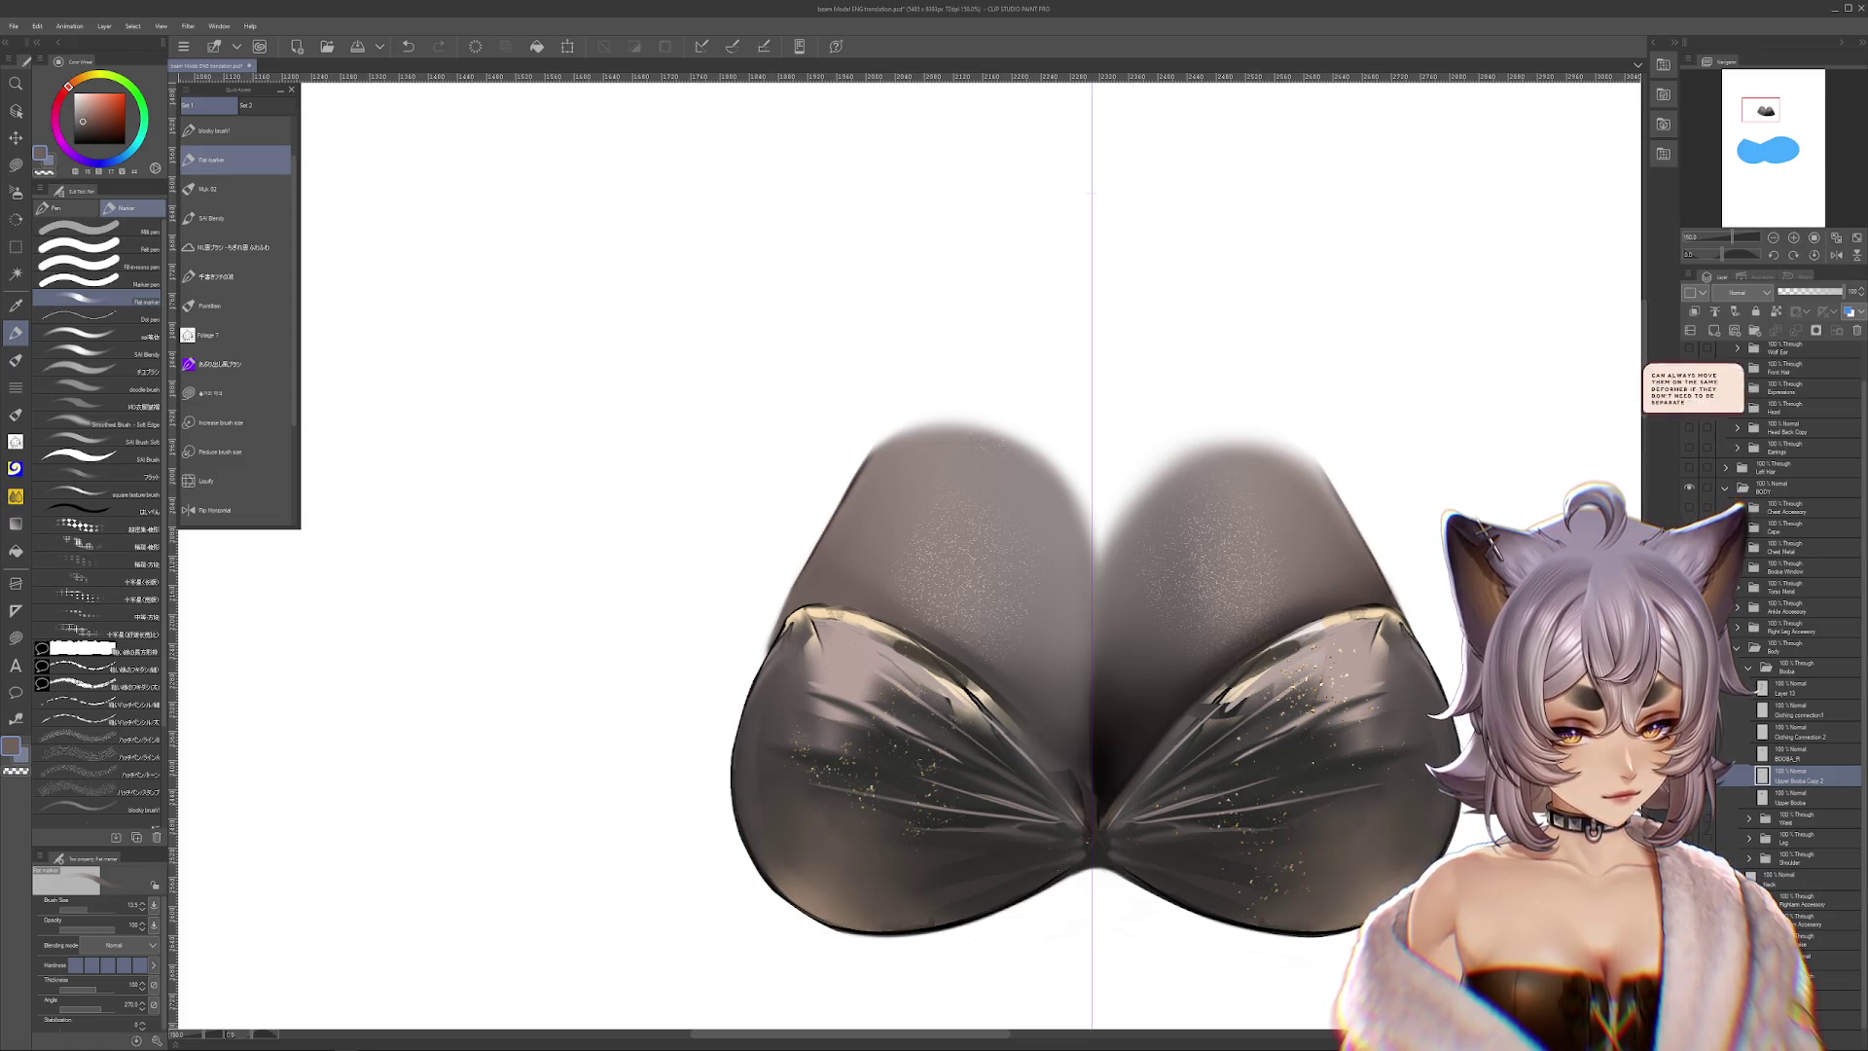
{"action": "left_click", "coordinate": [1689, 715]}
{"action": "left_click", "coordinate": [1689, 716]}
{"action": "left_click", "coordinate": [1689, 715]}
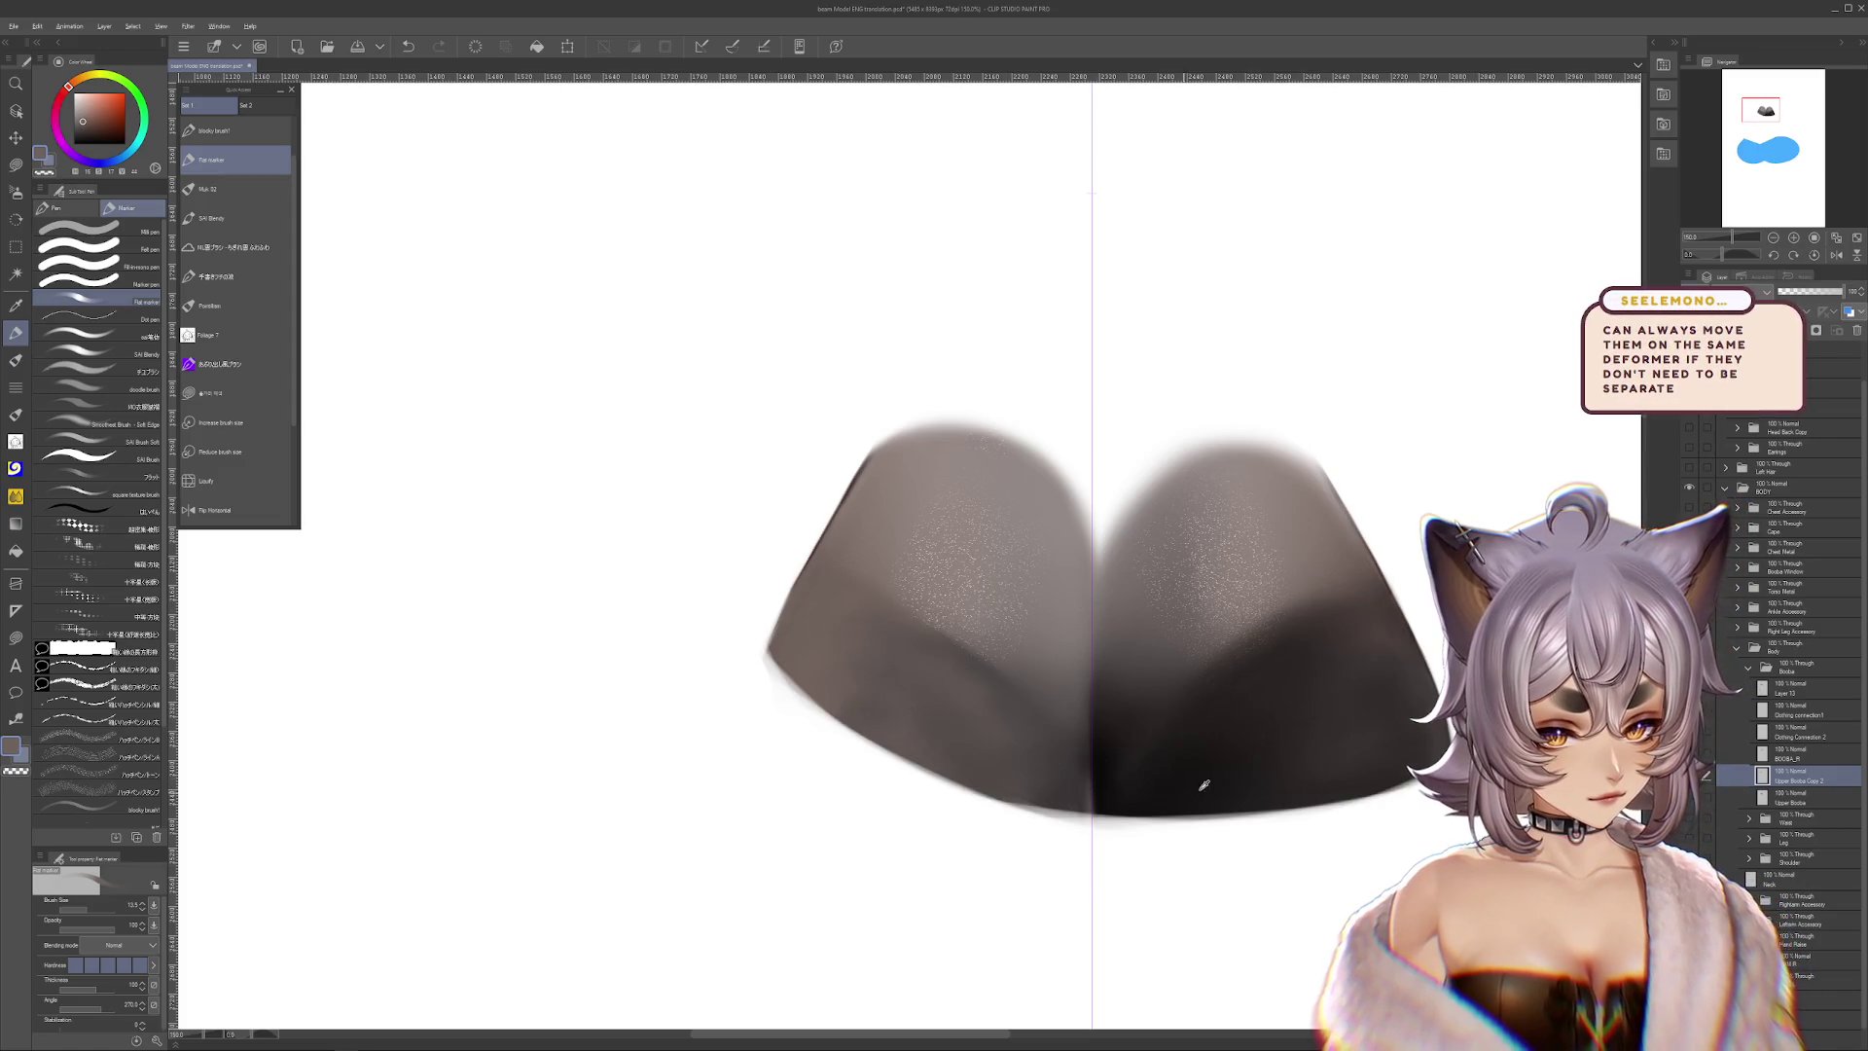
{"action": "left_click_drag", "start_coordinate": [1029, 788], "coordinate": [957, 842]}
{"action": "key", "text": "ctrl+z"}
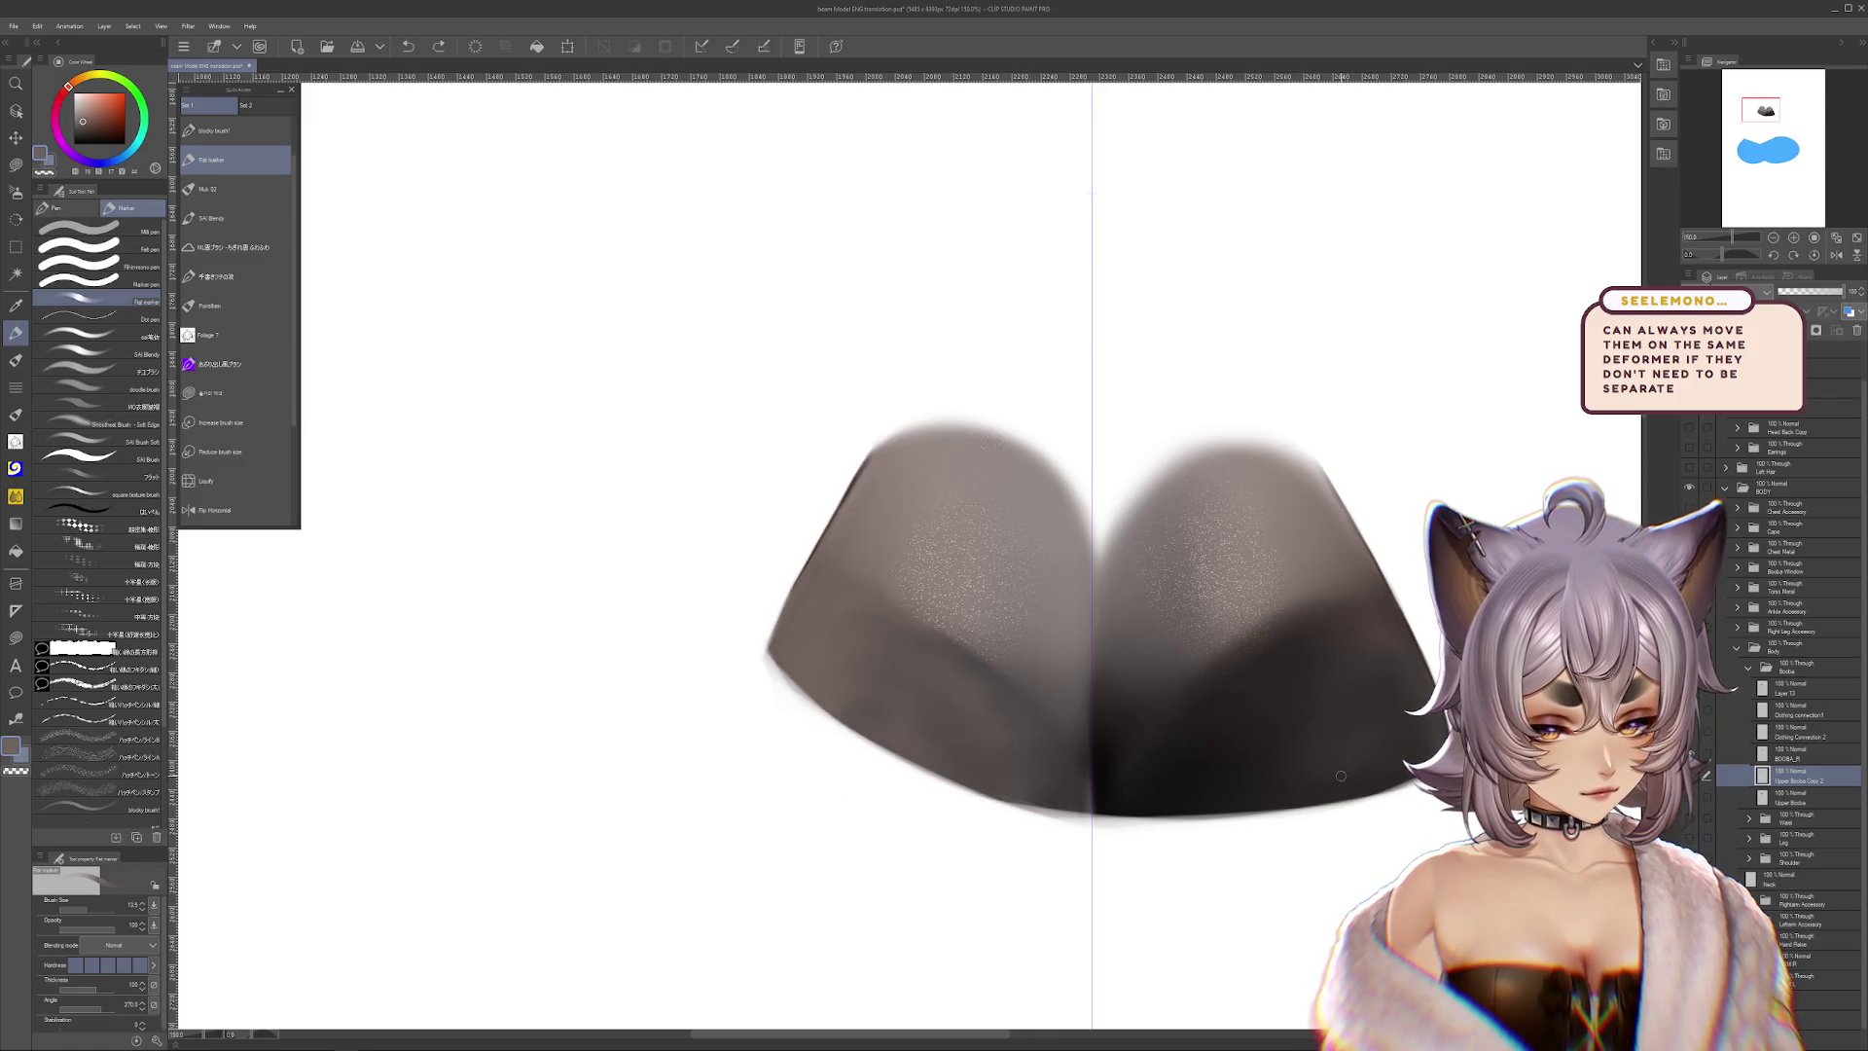
{"action": "left_click", "coordinate": [1689, 715]}
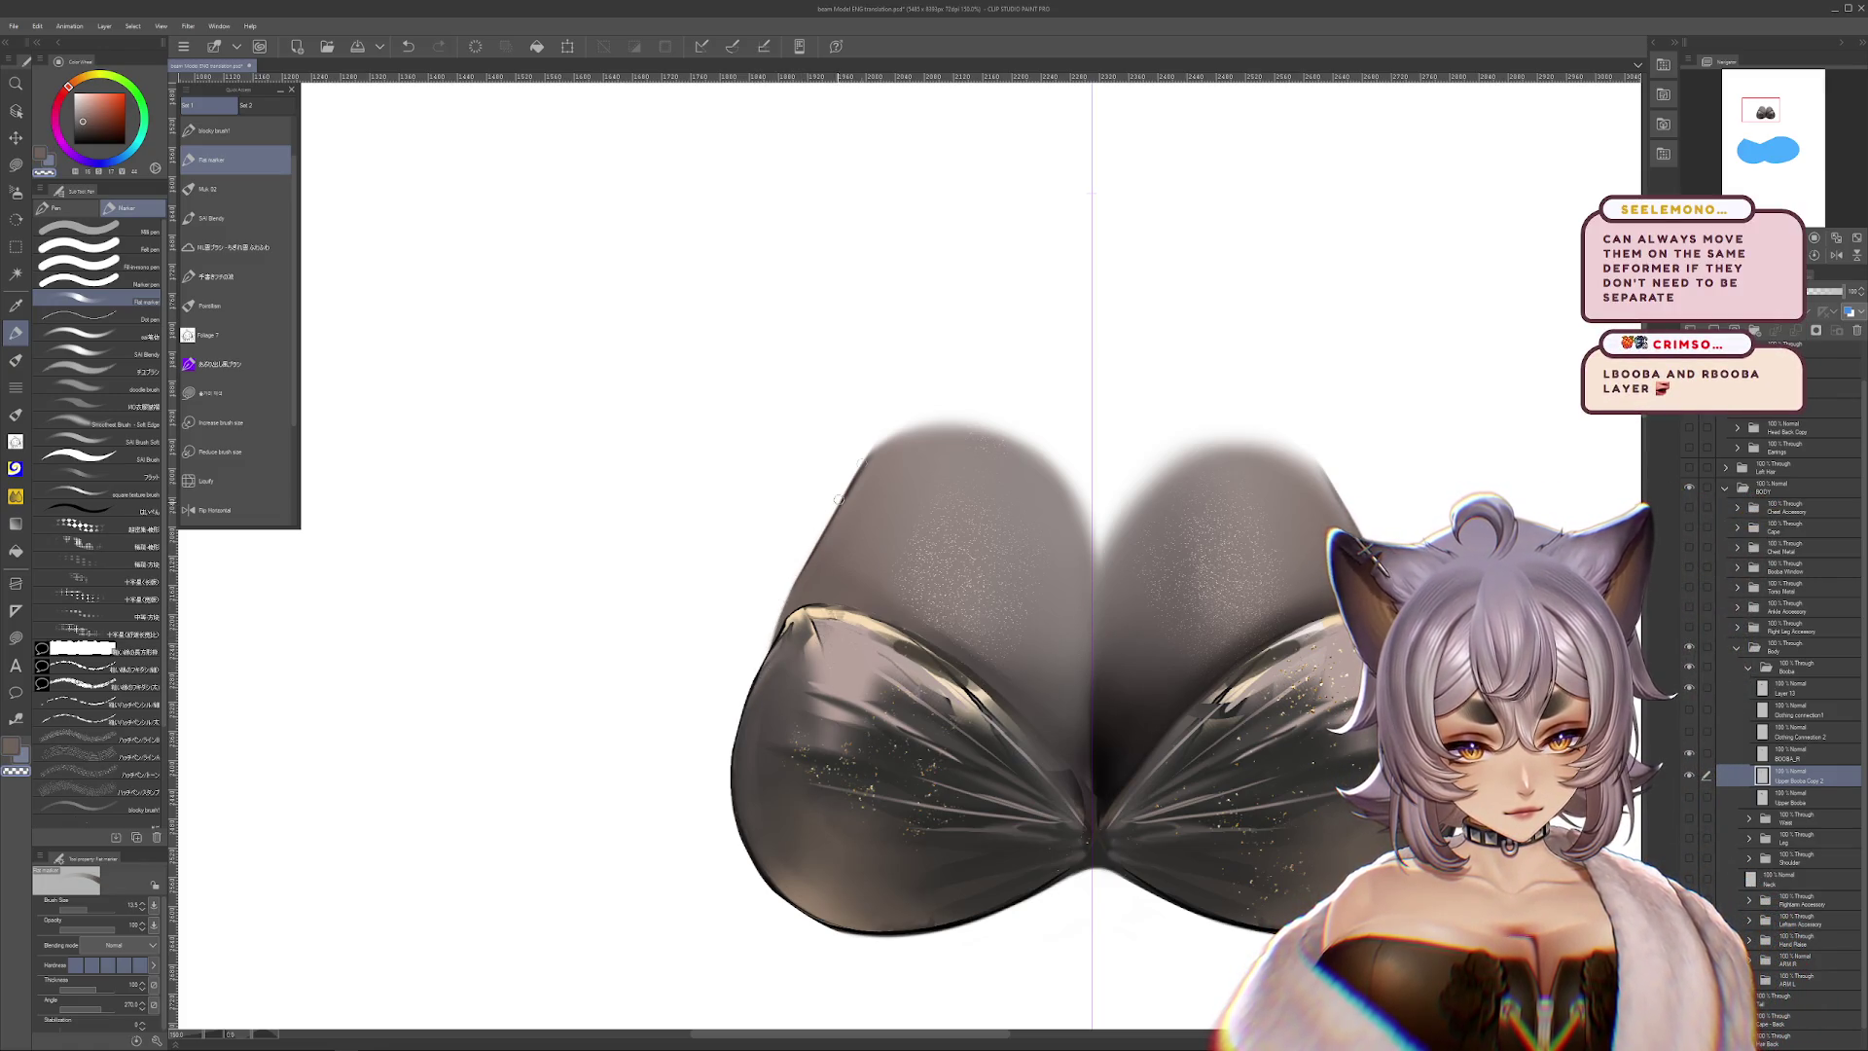
Add a new layer above the chest cloth set to Multiply
{"action": "left_click_drag", "start_coordinate": [838, 500], "coordinate": [869, 500]}
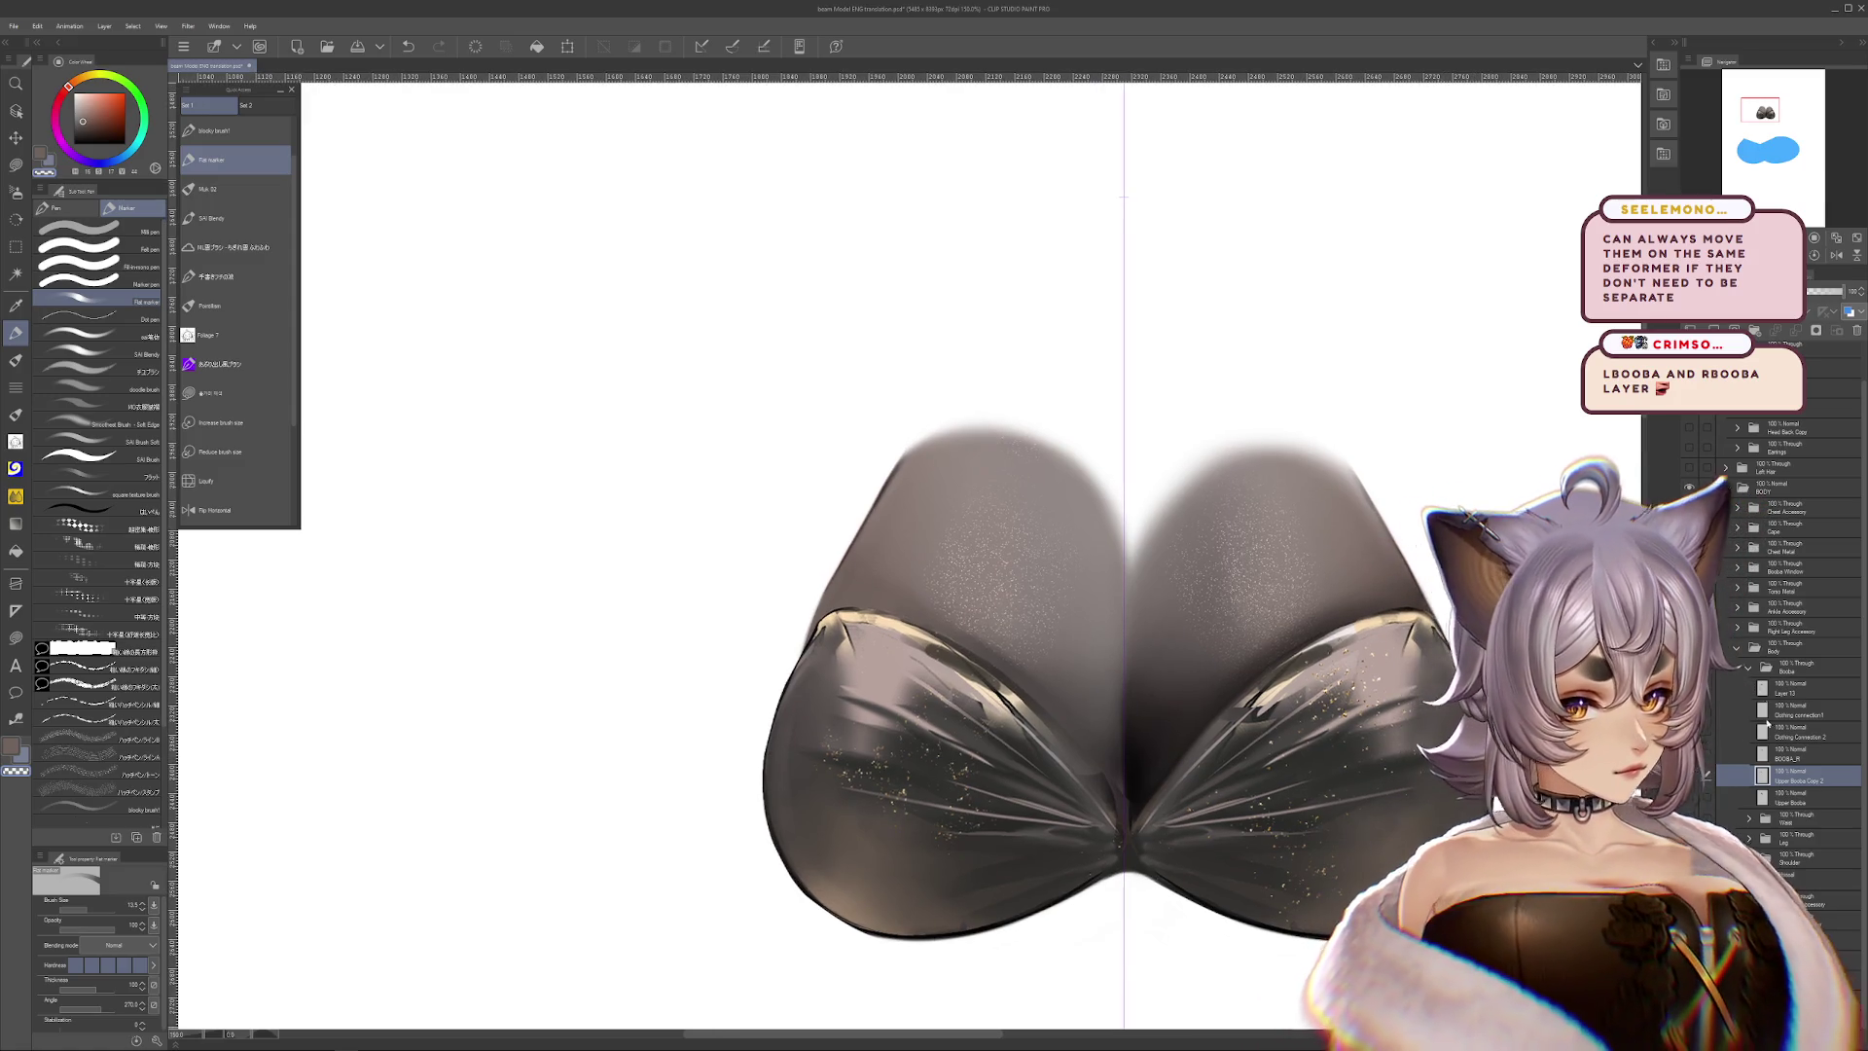
{"action": "left_click", "coordinate": [1777, 331]}
{"action": "left_click", "coordinate": [1752, 291]}
{"action": "left_click", "coordinate": [1742, 324]}
{"action": "left_click_drag", "start_coordinate": [1411, 772], "coordinate": [1378, 784]}
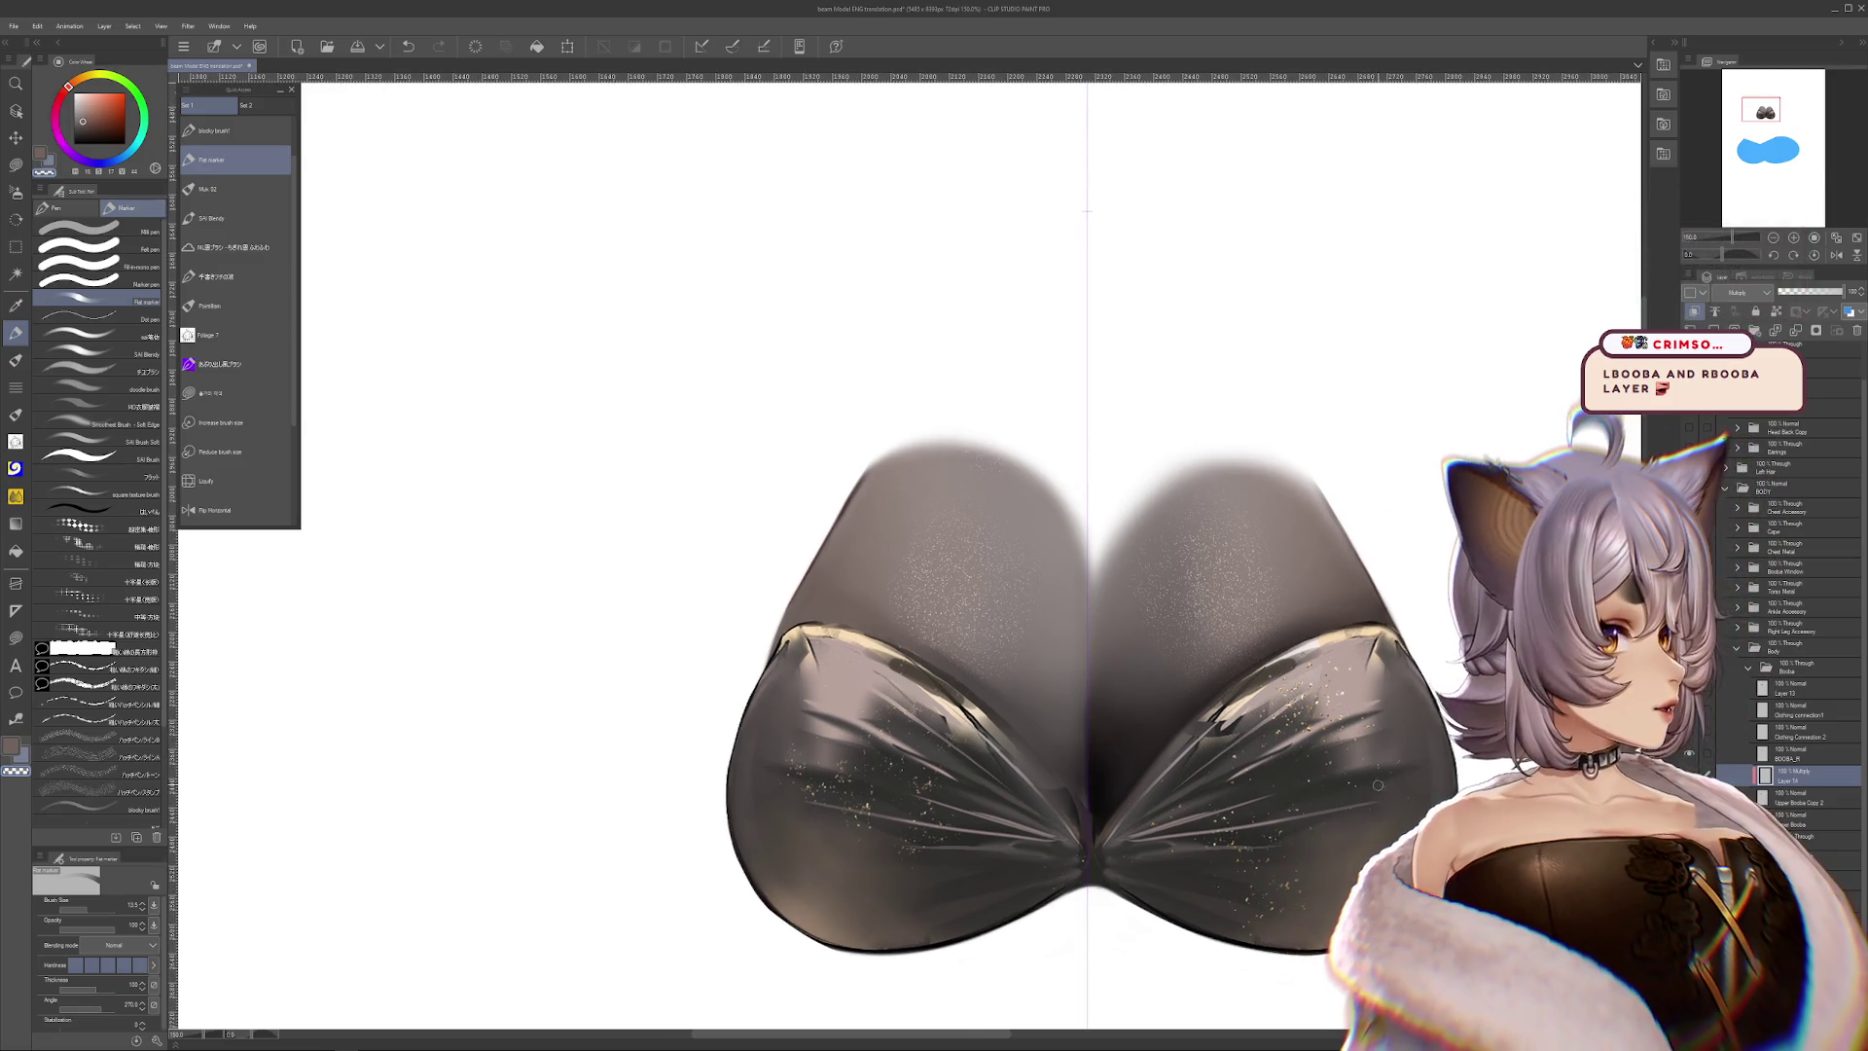
Enlarge the airbrush to about 144 and darken the cloth's left edge
{"action": "left_click", "coordinate": [16, 166]}
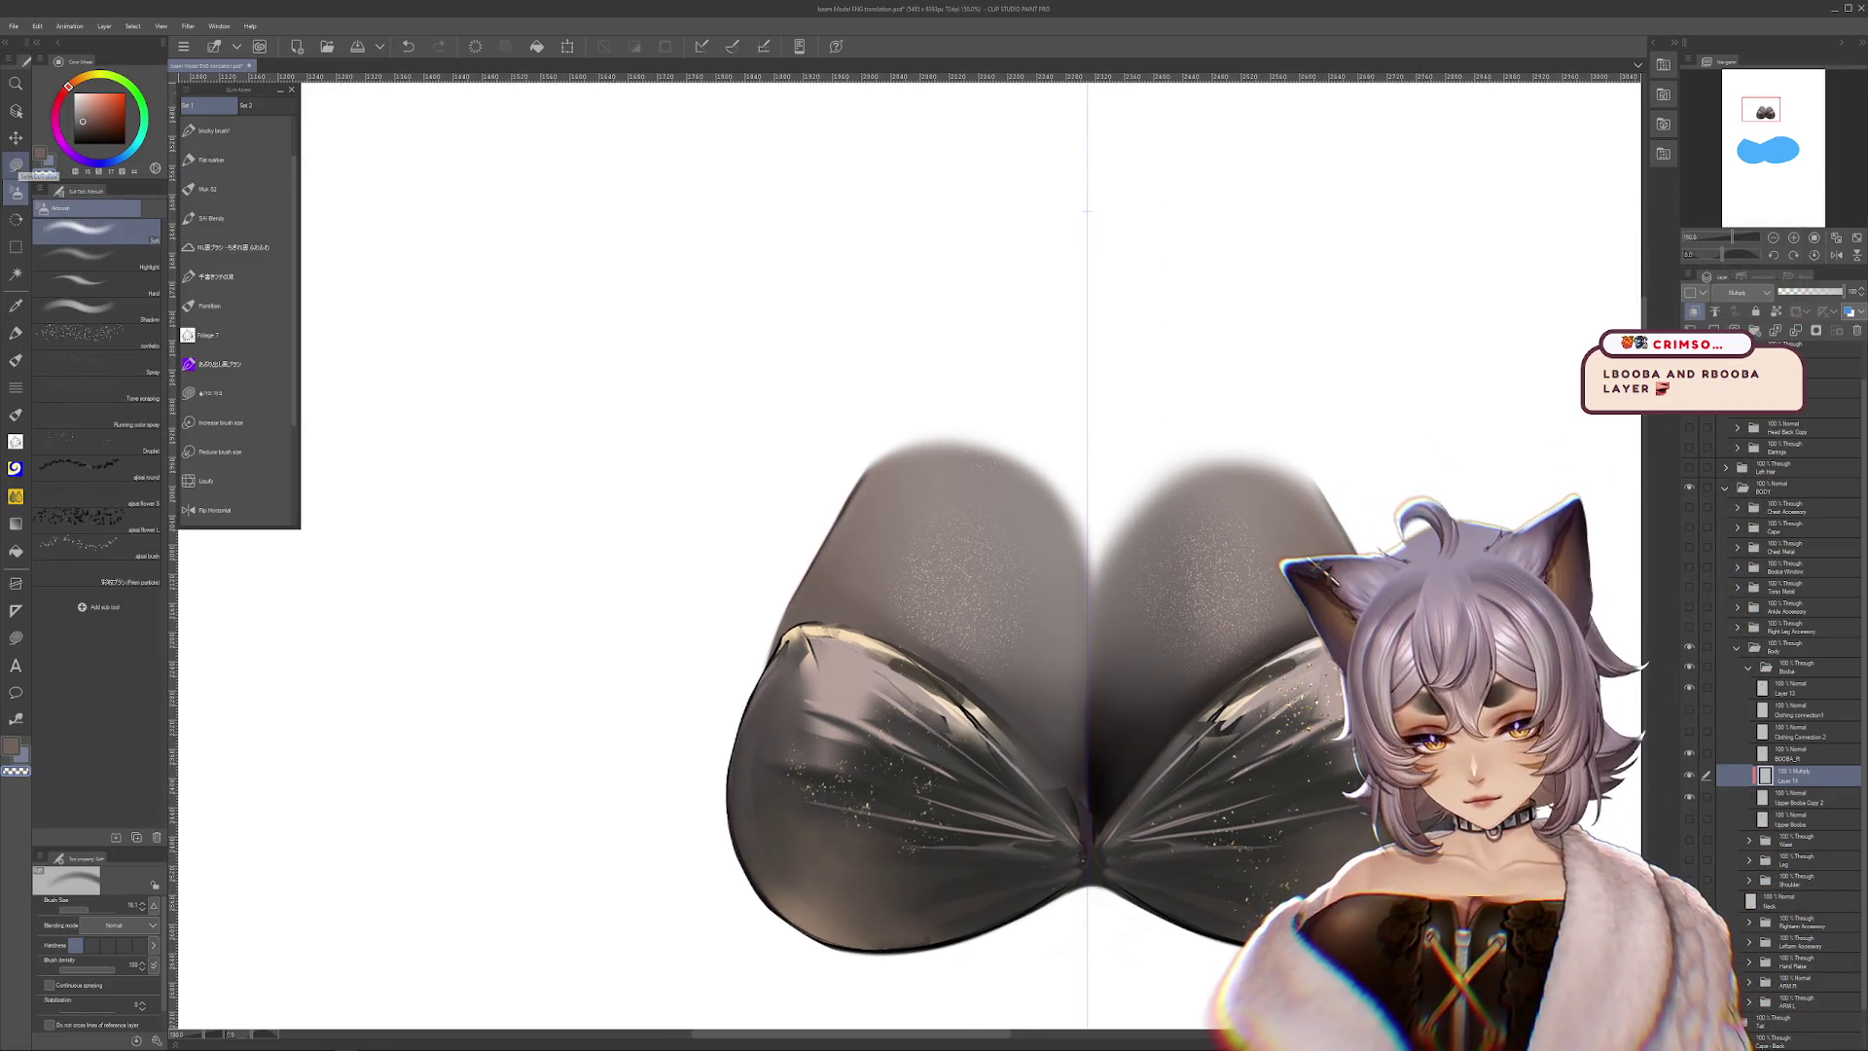
{"action": "mouse_move", "coordinate": [739, 545]}
{"action": "left_mouse_down"}
{"action": "mouse_move", "coordinate": [780, 539]}
{"action": "mouse_move", "coordinate": [958, 691]}
{"action": "mouse_move", "coordinate": [1212, 725]}
{"action": "left_mouse_up"}
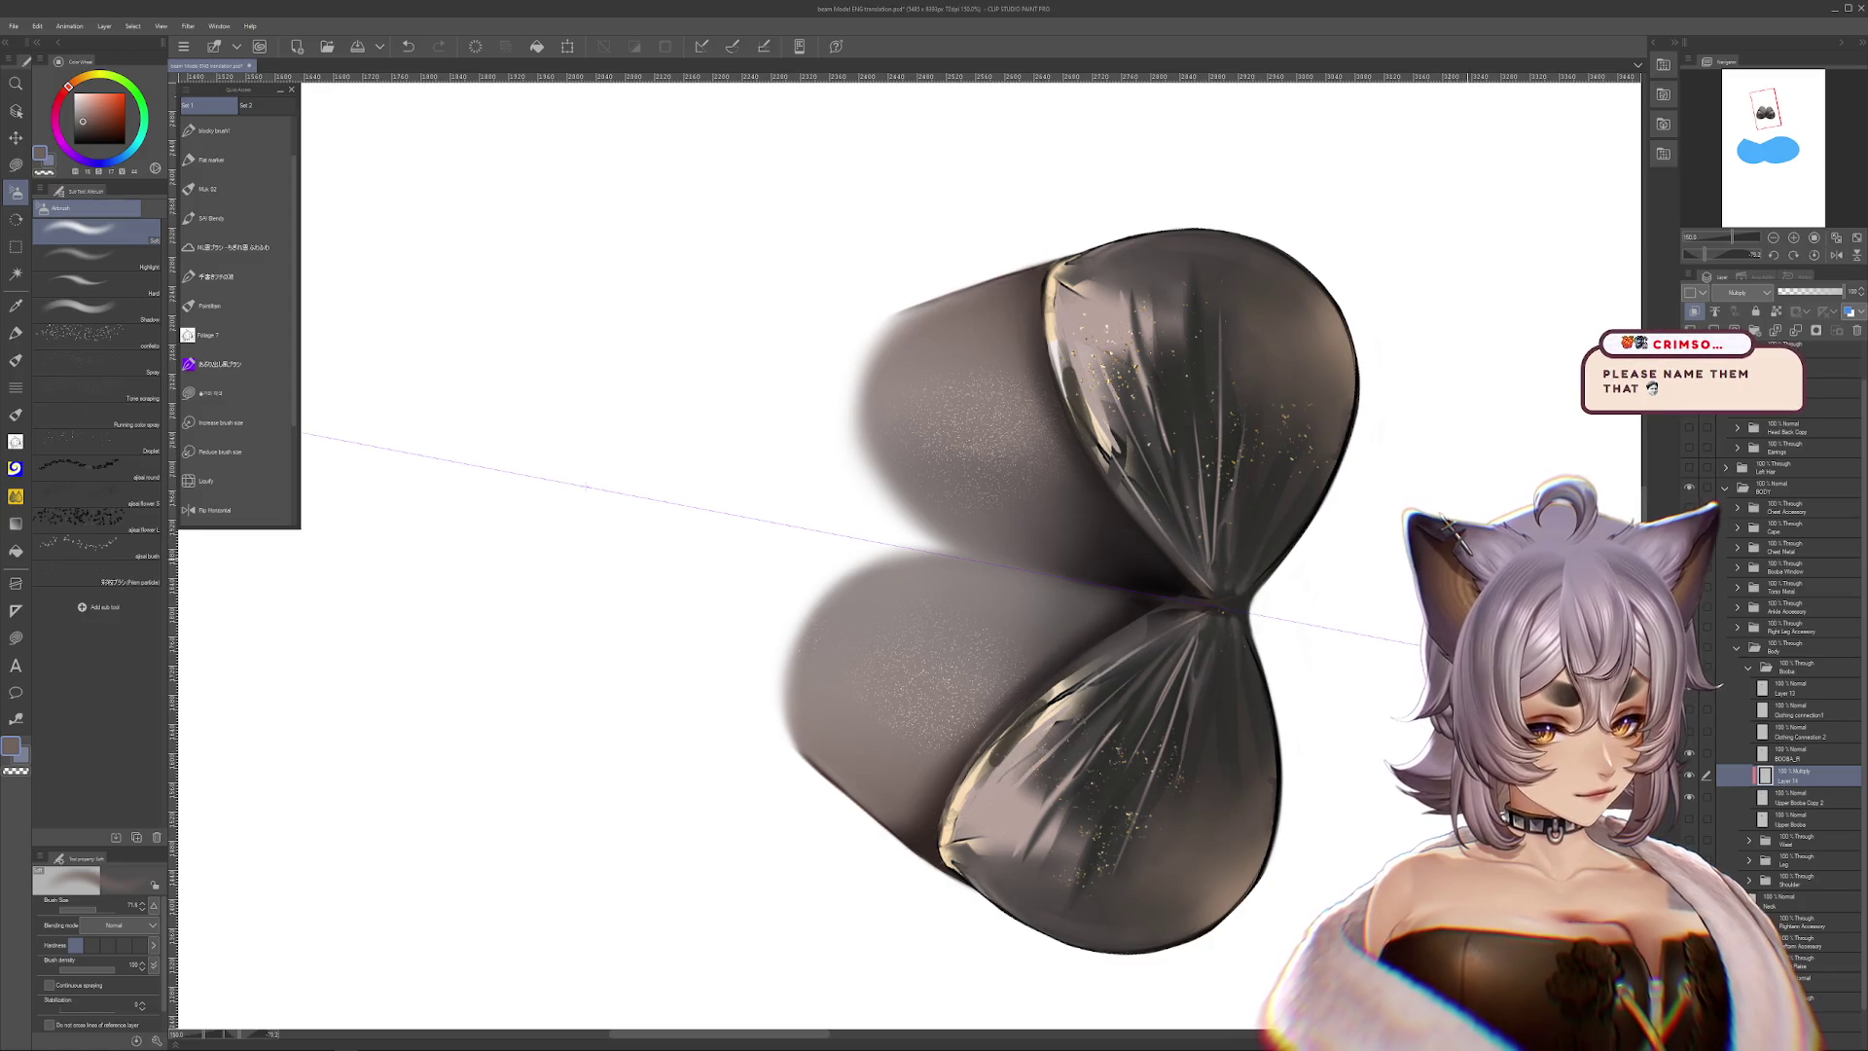
{"action": "left_click_drag", "start_coordinate": [1071, 681], "coordinate": [1206, 891]}
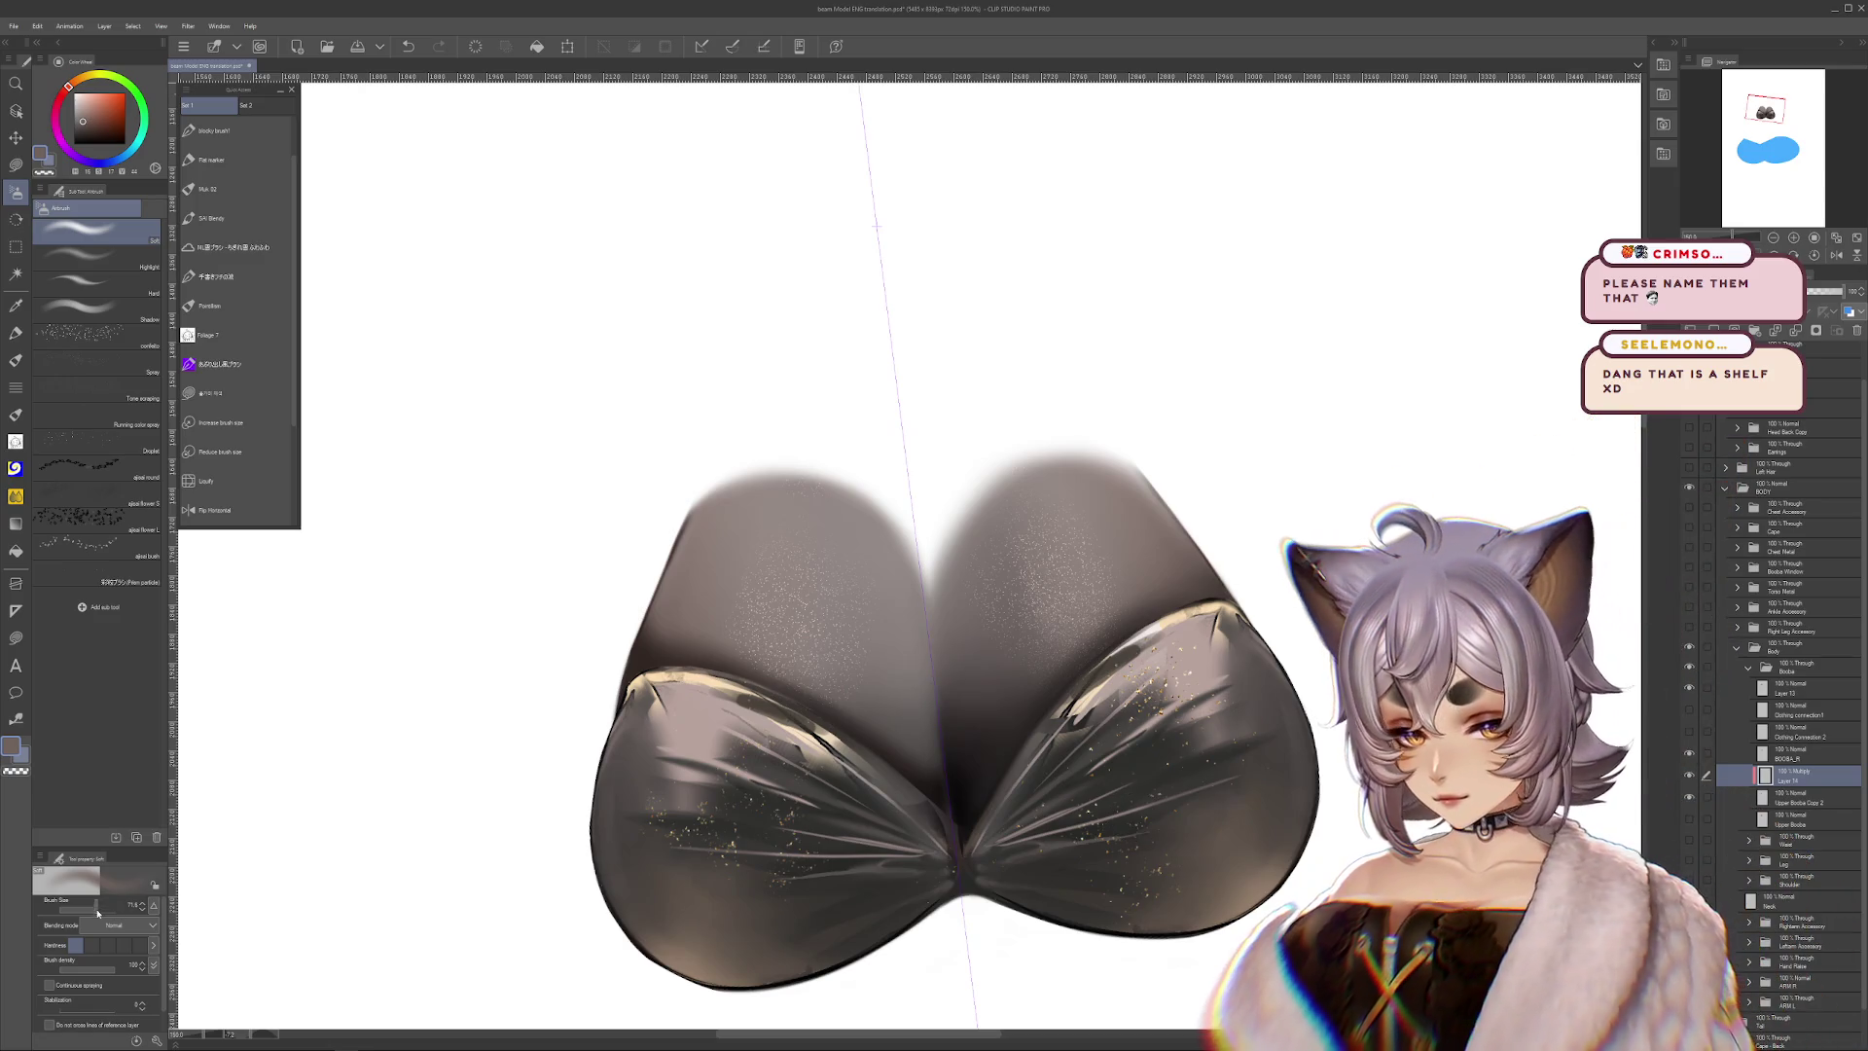
{"action": "left_click_drag", "start_coordinate": [97, 912], "coordinate": [112, 912]}
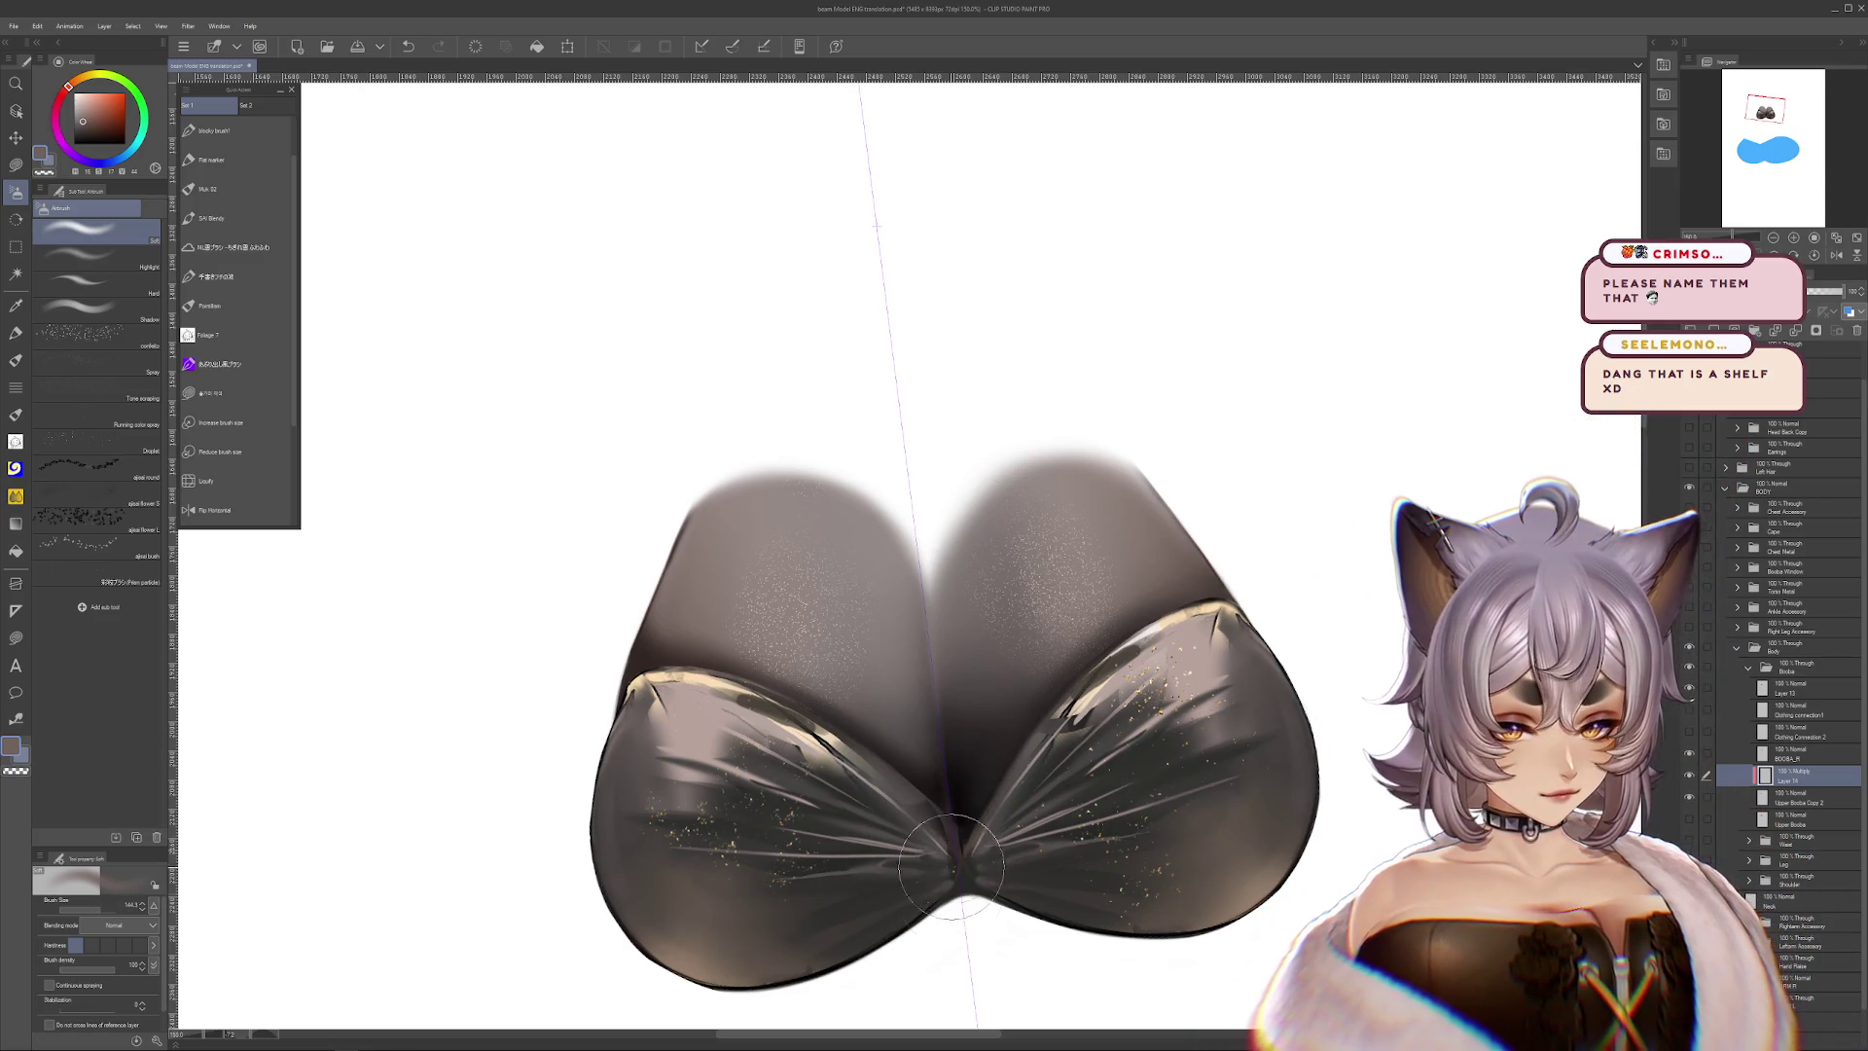
{"action": "left_click_drag", "start_coordinate": [1001, 798], "coordinate": [1136, 891]}
{"action": "left_click_drag", "start_coordinate": [788, 730], "coordinate": [875, 586]}
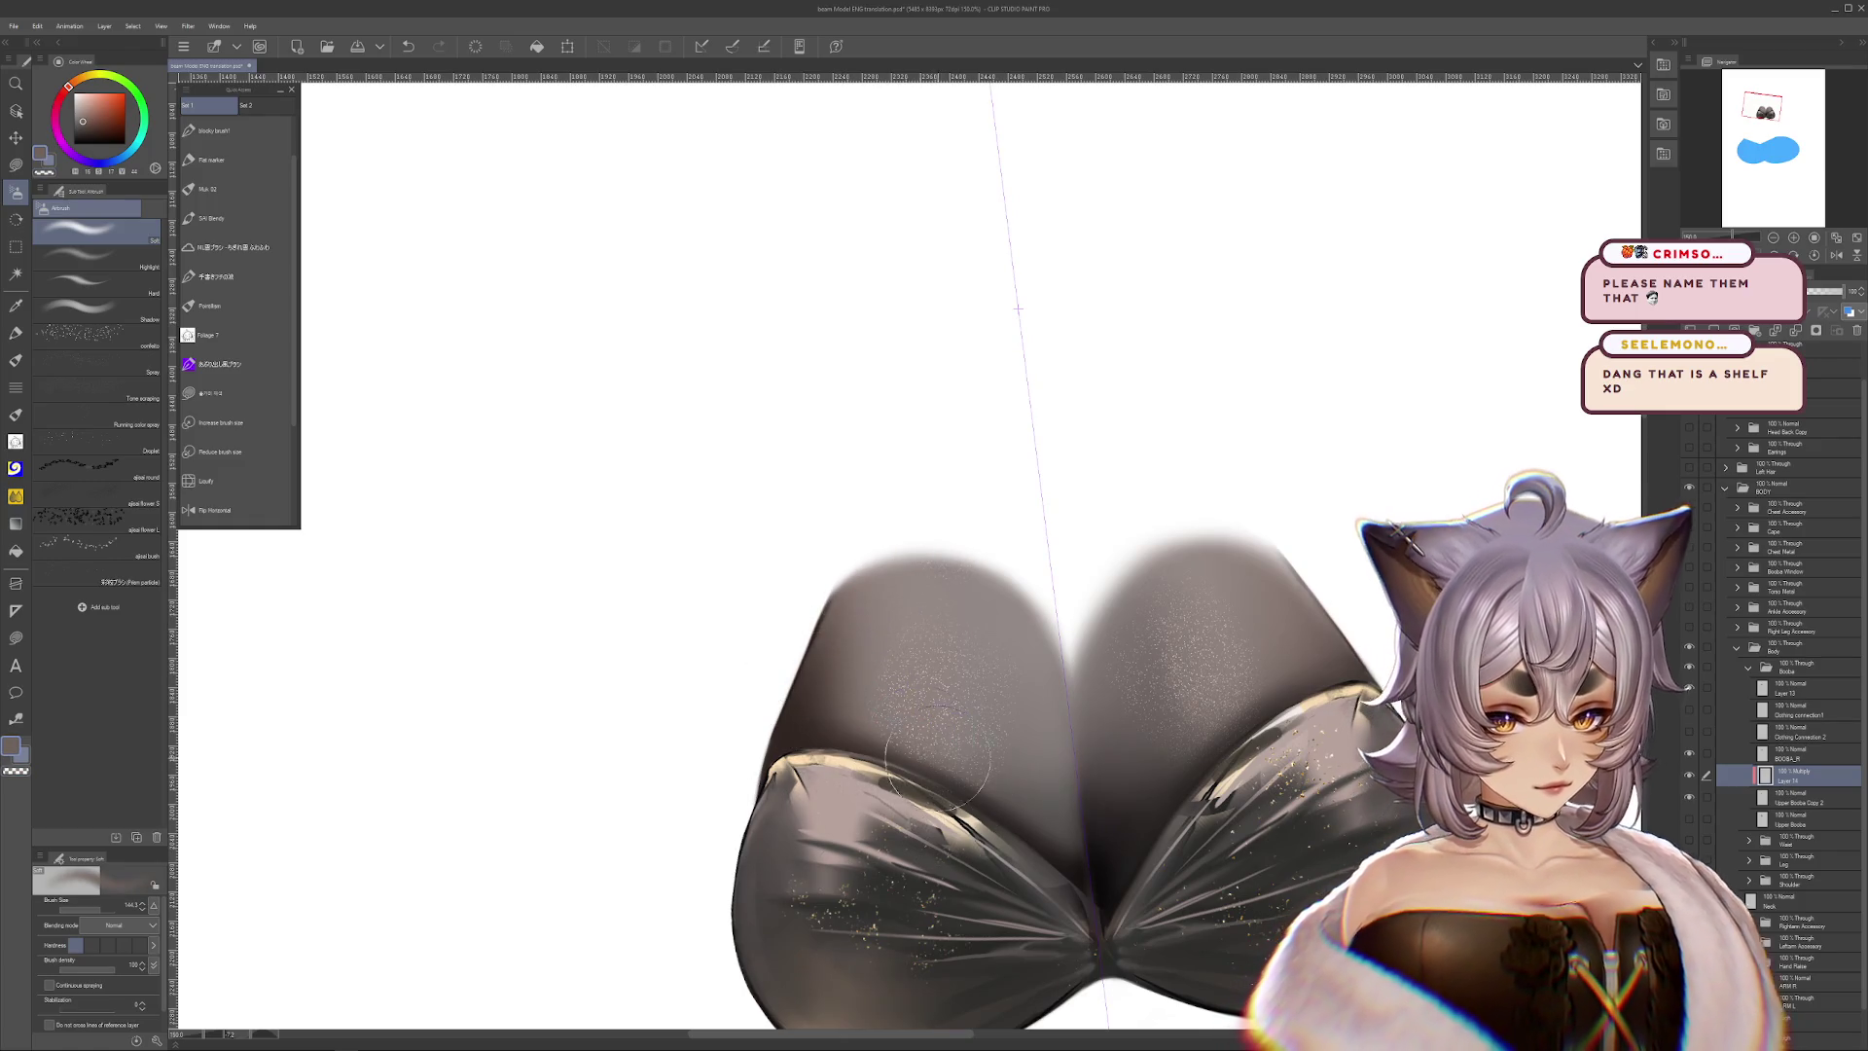
Switch to dark brown with a brush of about 205, then undo the last strokes
{"action": "left_click_drag", "start_coordinate": [841, 569], "coordinate": [1275, 778]}
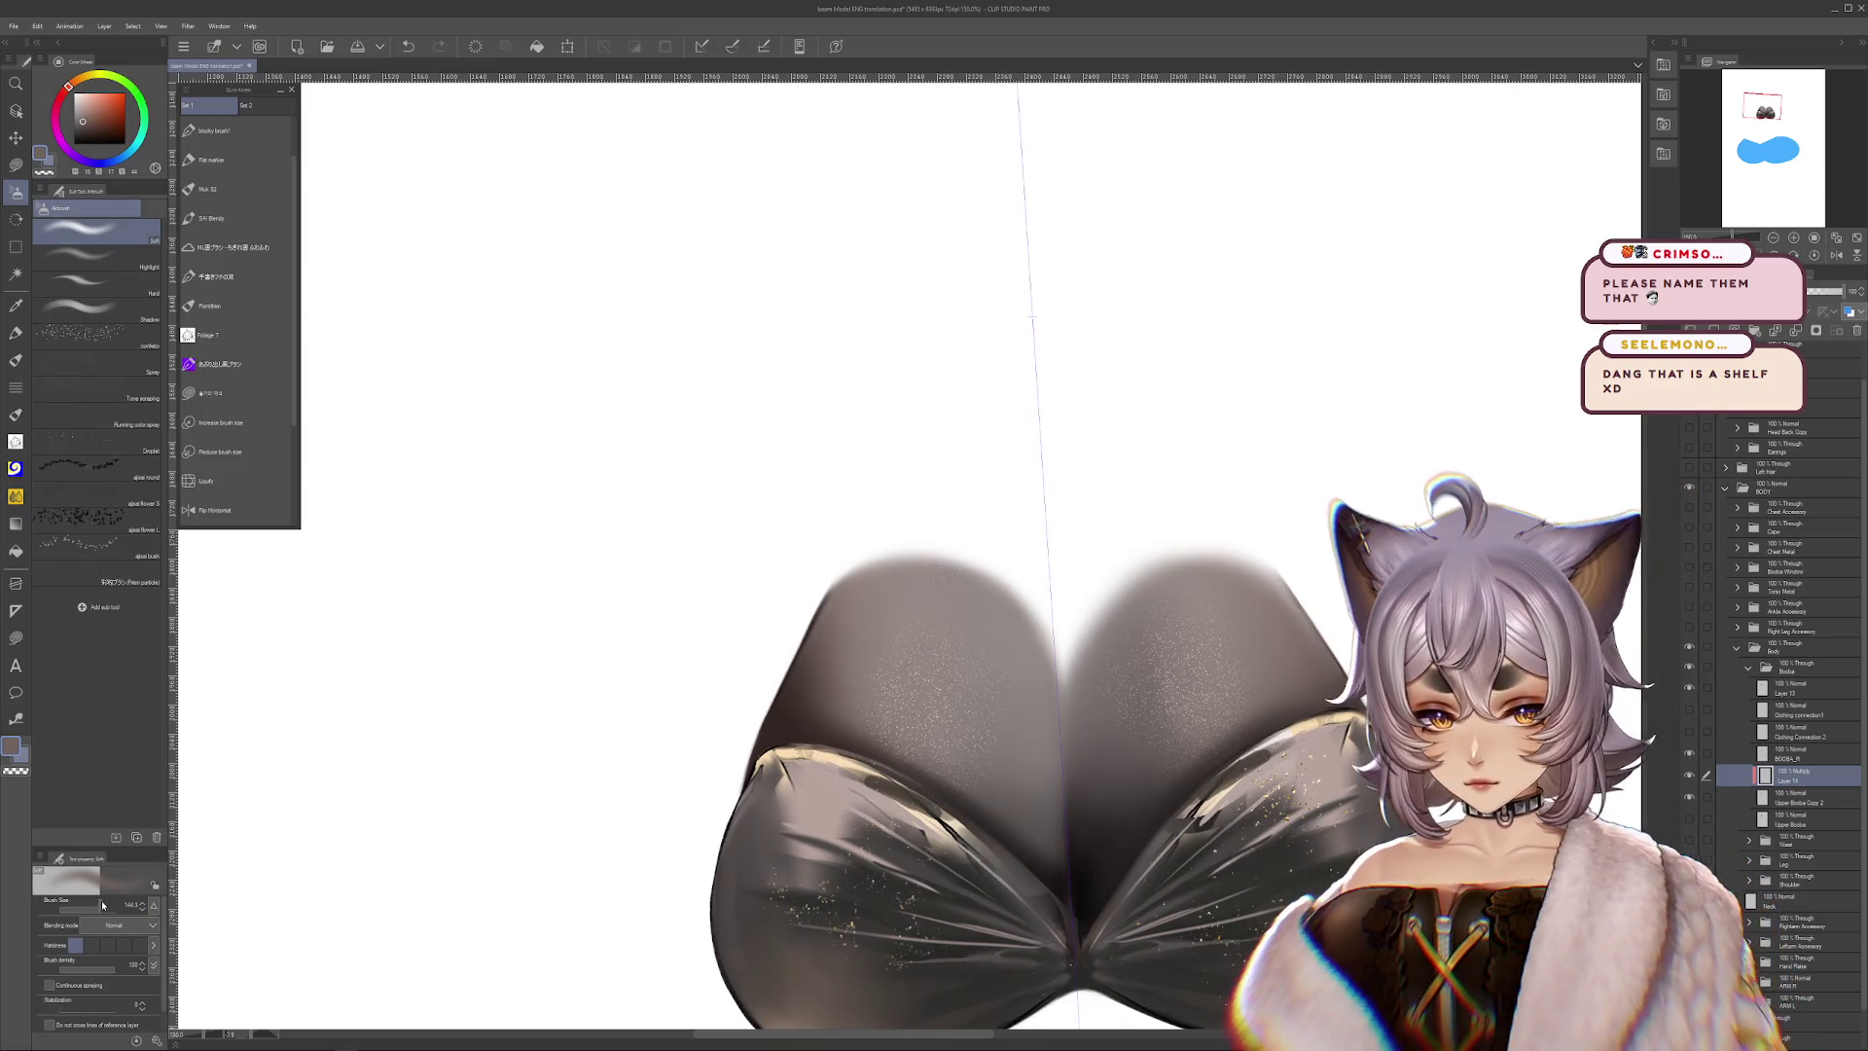
{"action": "left_click", "coordinate": [715, 866], "text": "alt"}
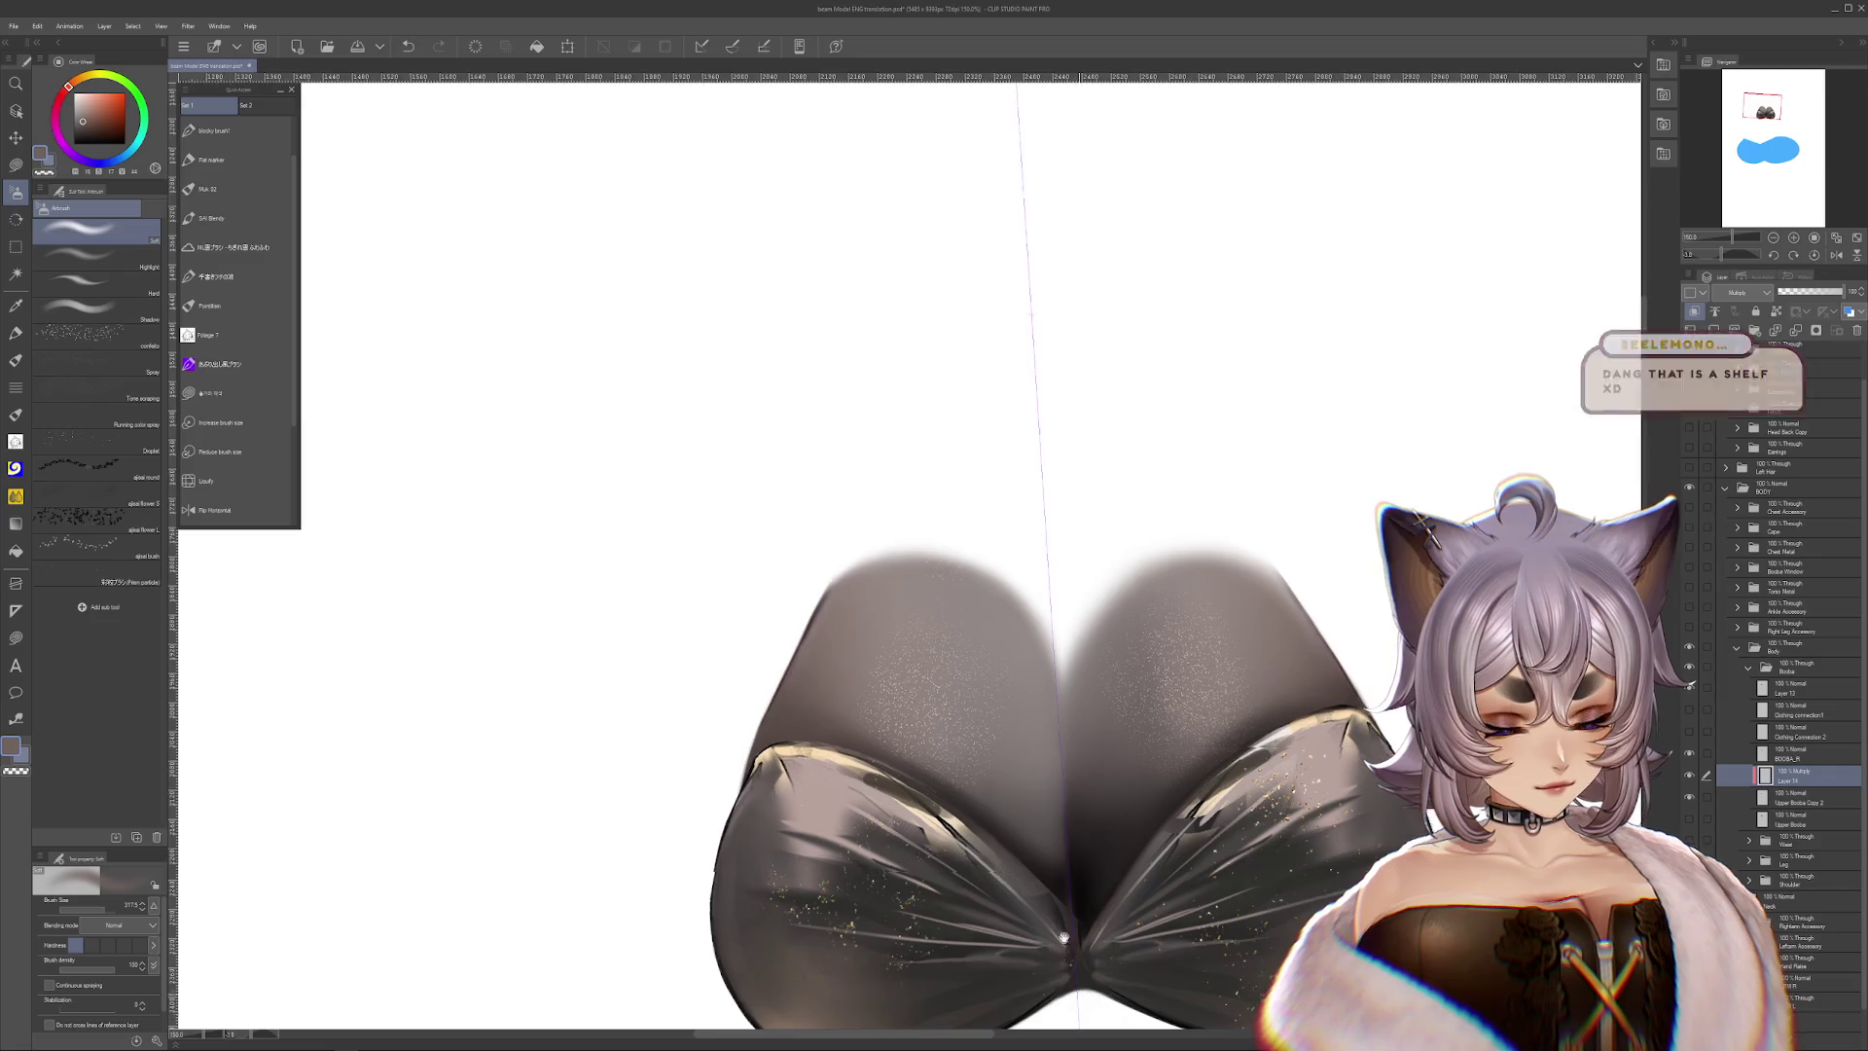
{"action": "left_click_drag", "start_coordinate": [778, 915], "coordinate": [754, 827]}
{"action": "scroll", "coordinate": [1228, 732], "scroll_direction": "down", "scroll_amount": 3}
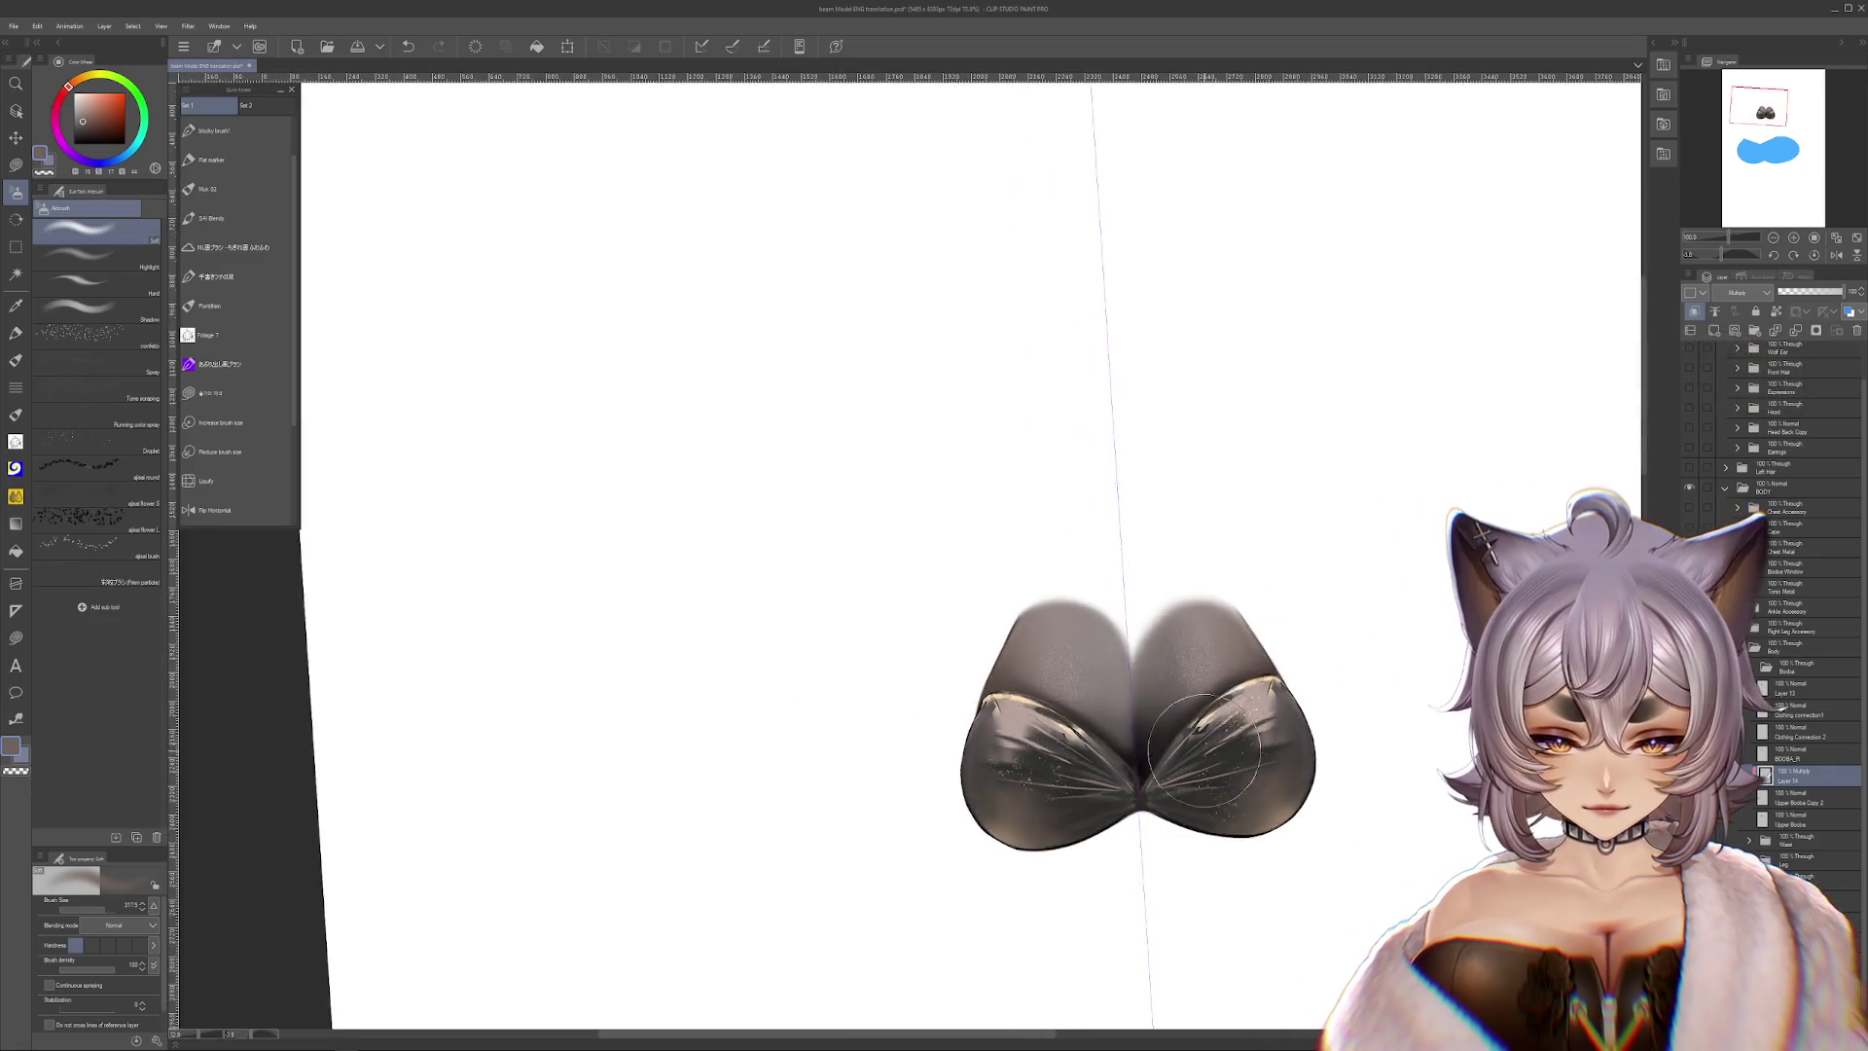
{"action": "scroll", "coordinate": [1228, 731], "scroll_direction": "up", "scroll_amount": 2}
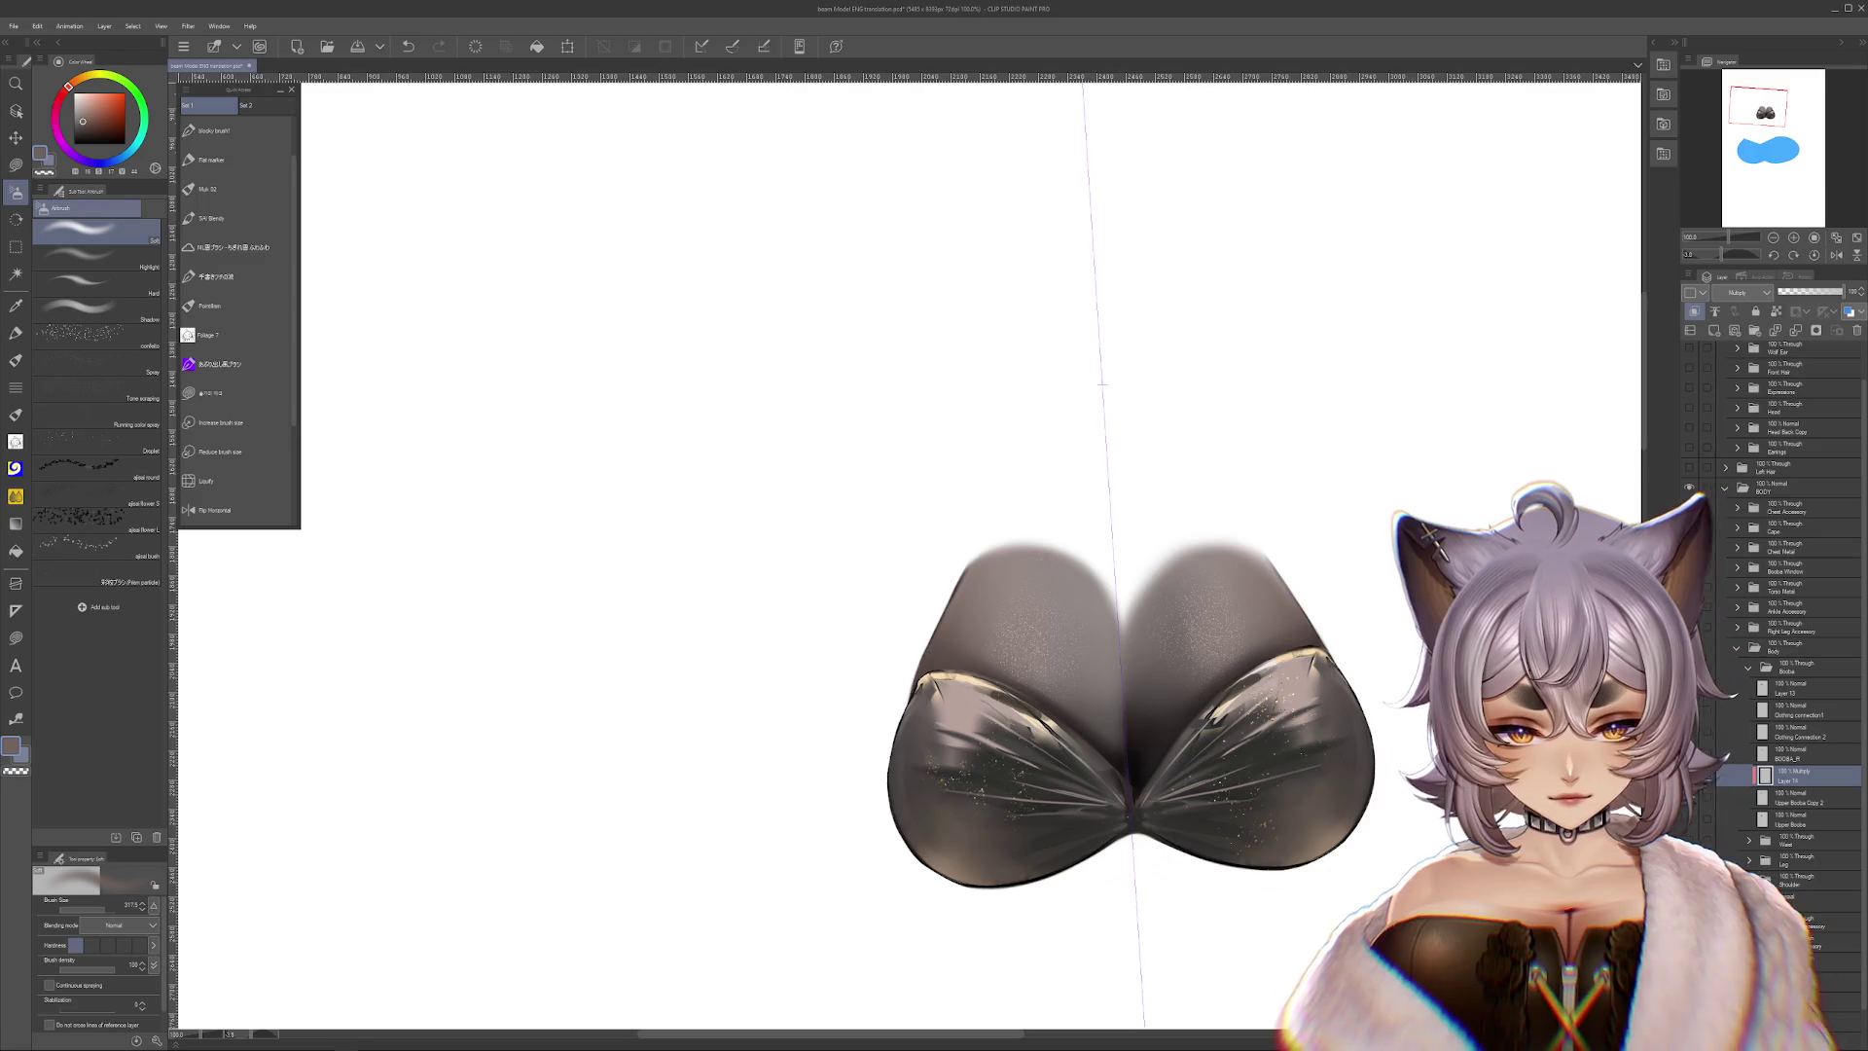
{"action": "left_click_drag", "start_coordinate": [897, 623], "coordinate": [668, 626]}
{"action": "left_click", "coordinate": [97, 908]}
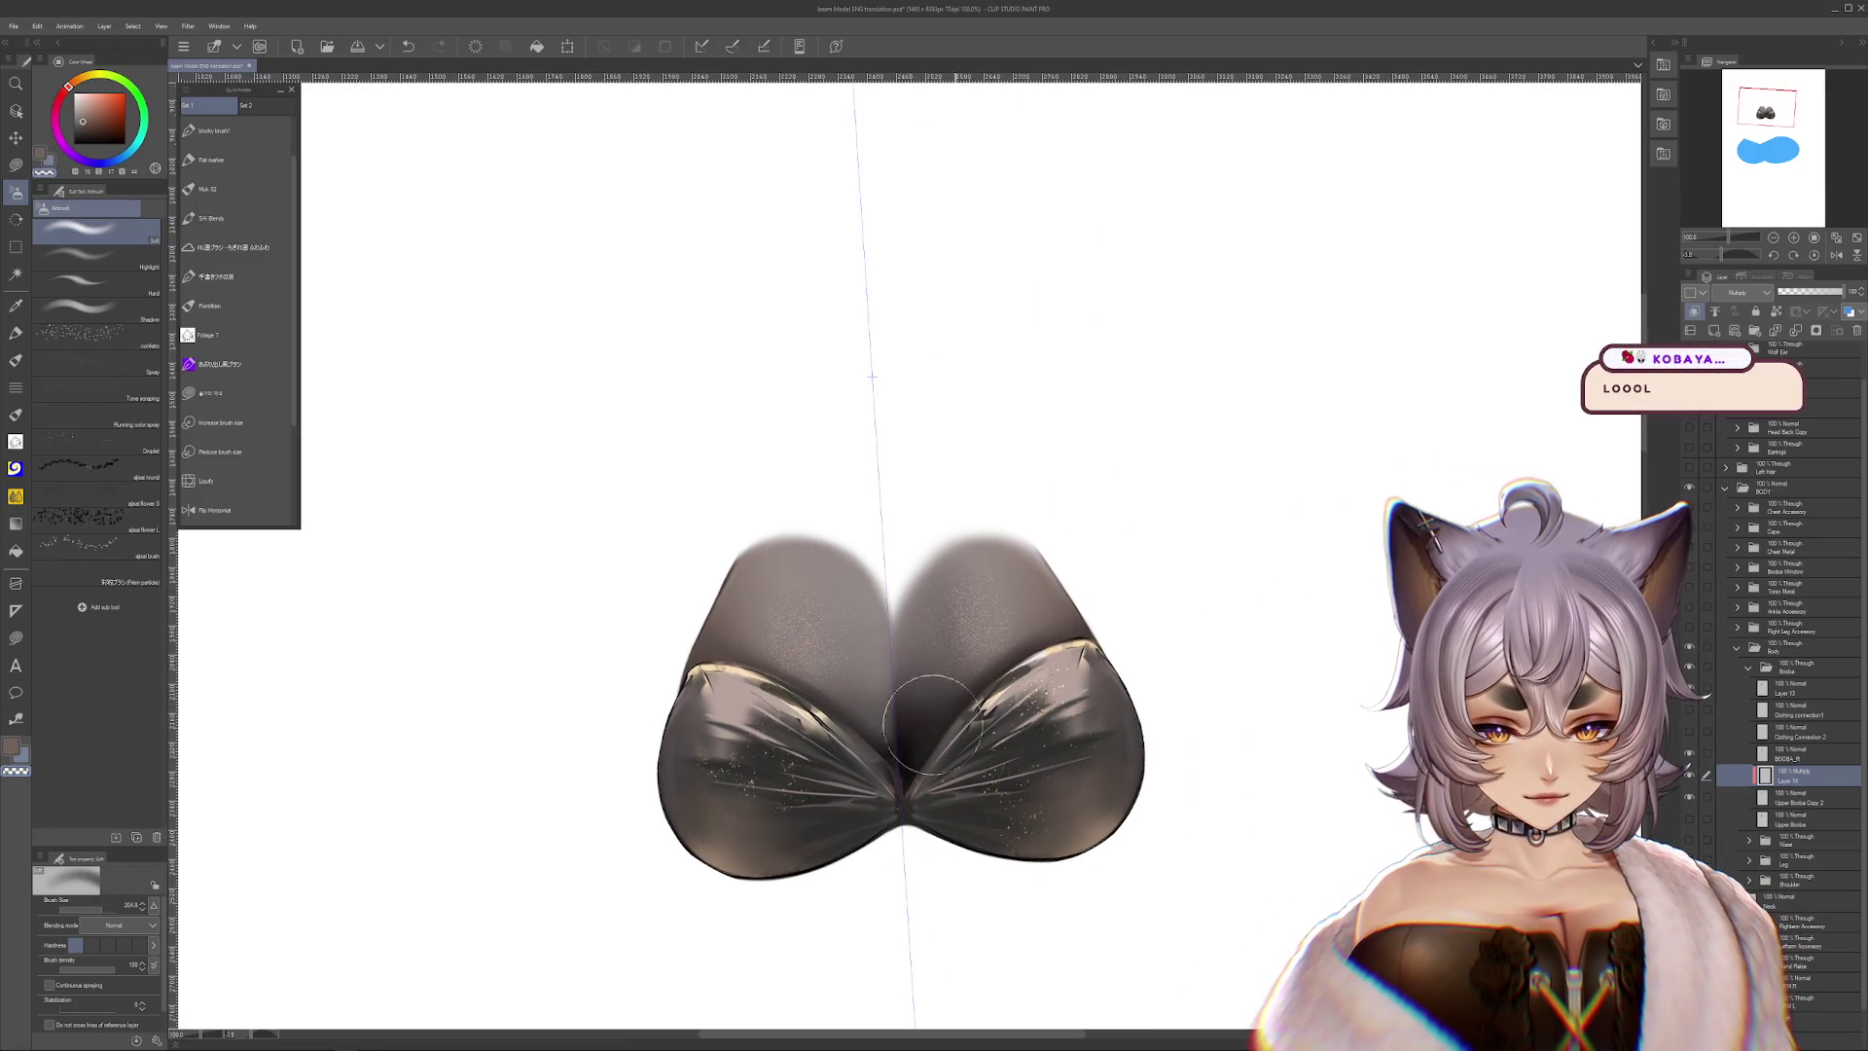
{"action": "left_click_drag", "start_coordinate": [978, 895], "coordinate": [1144, 897]}
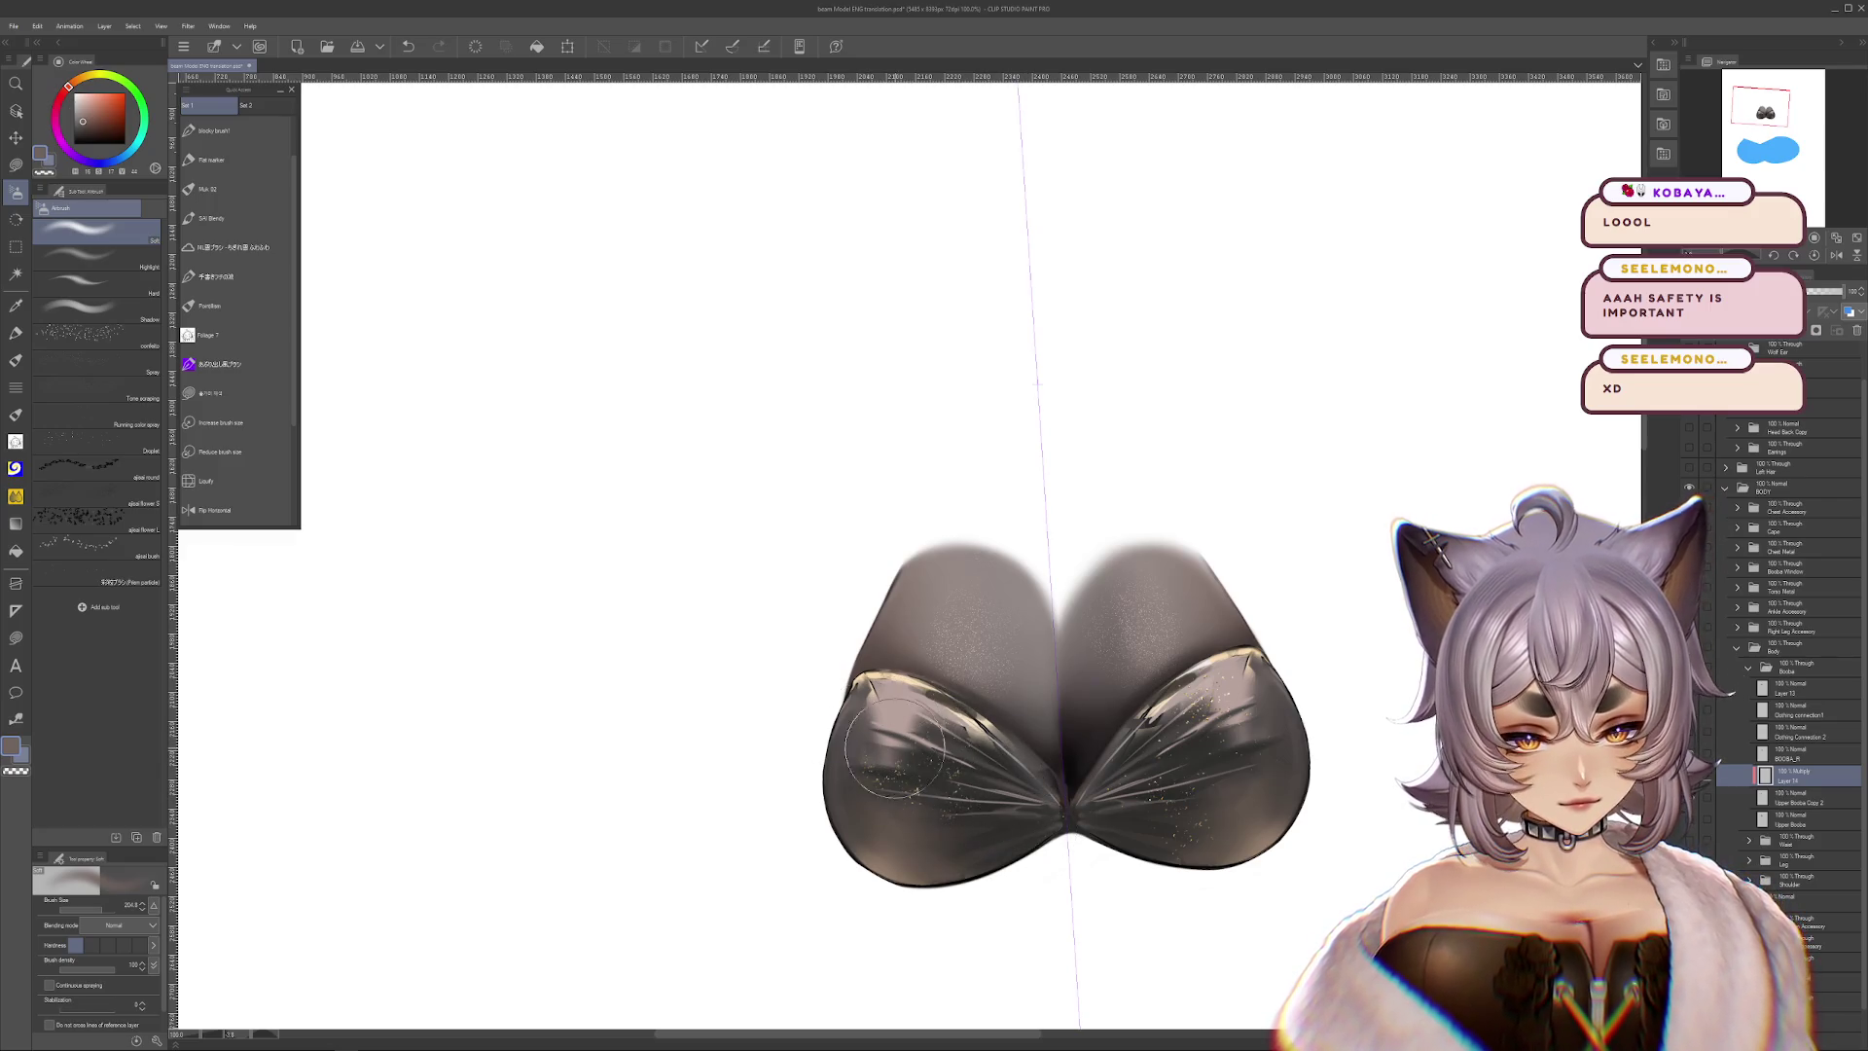
{"action": "key", "text": "ctrl+z"}
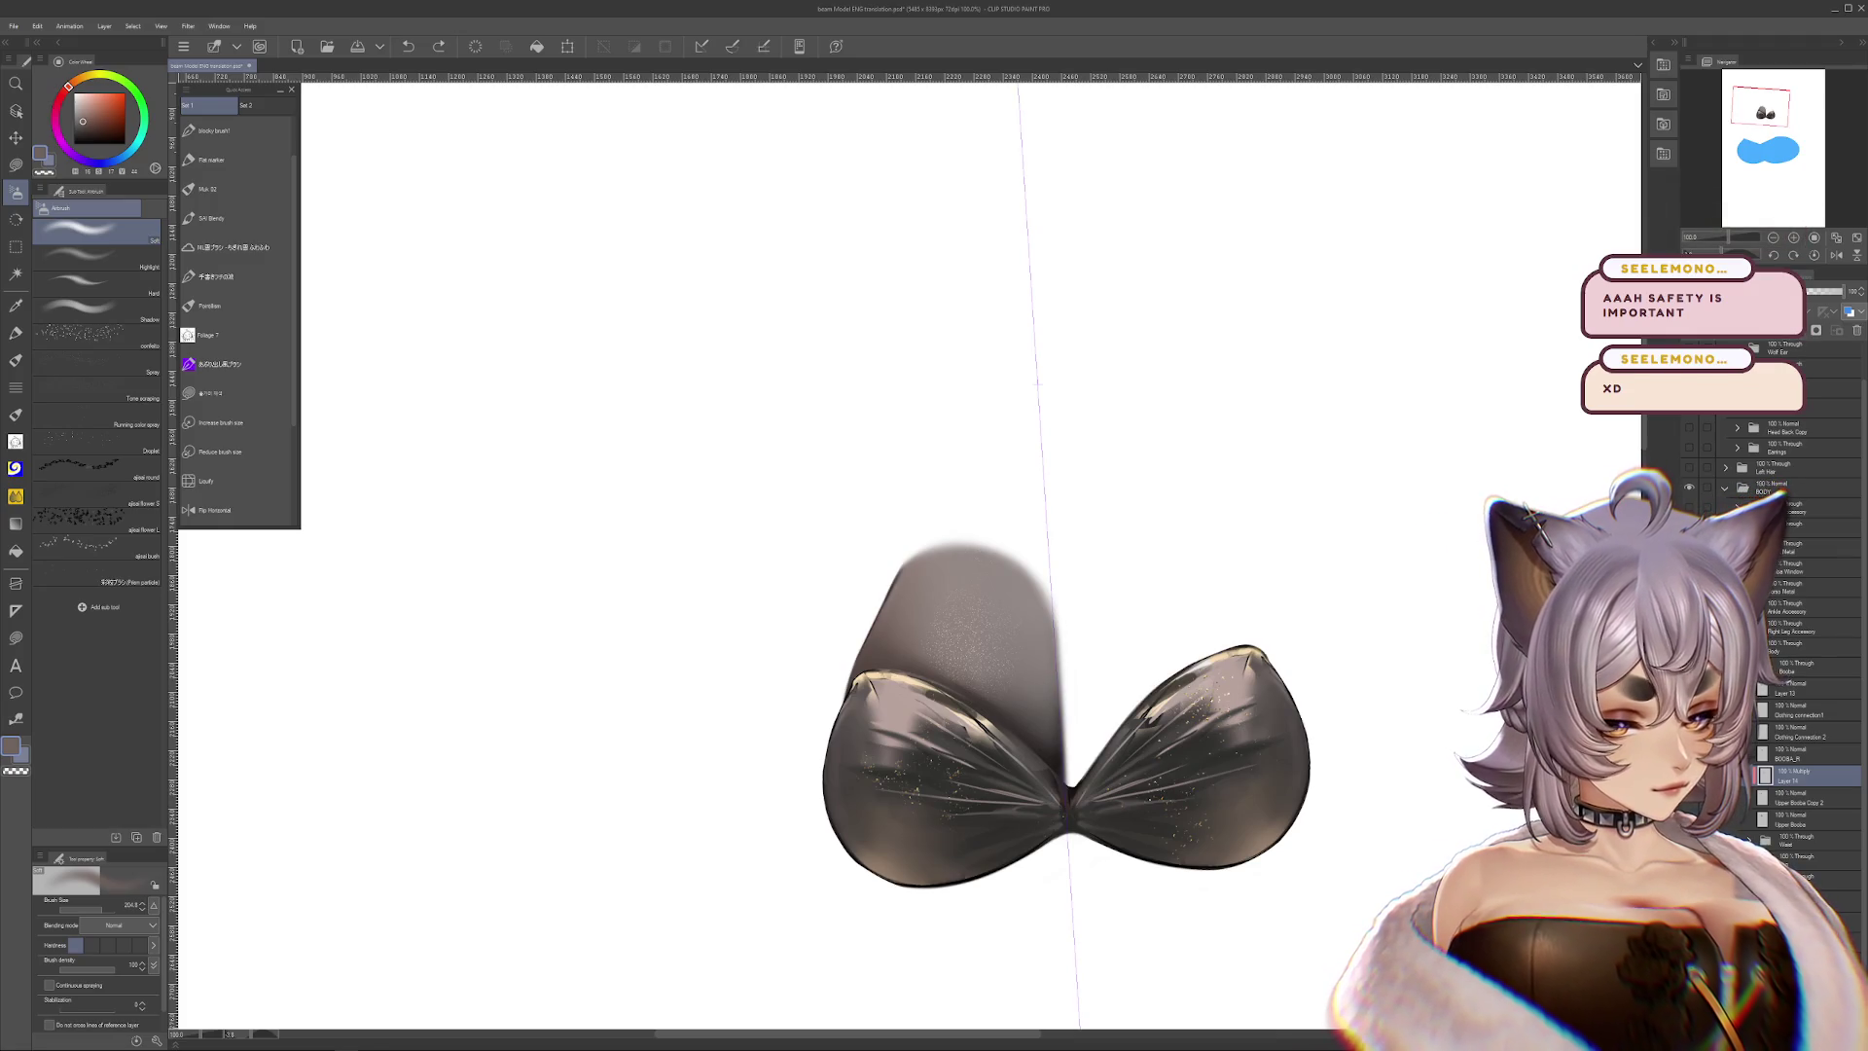
{"action": "key", "text": "ctrl+z"}
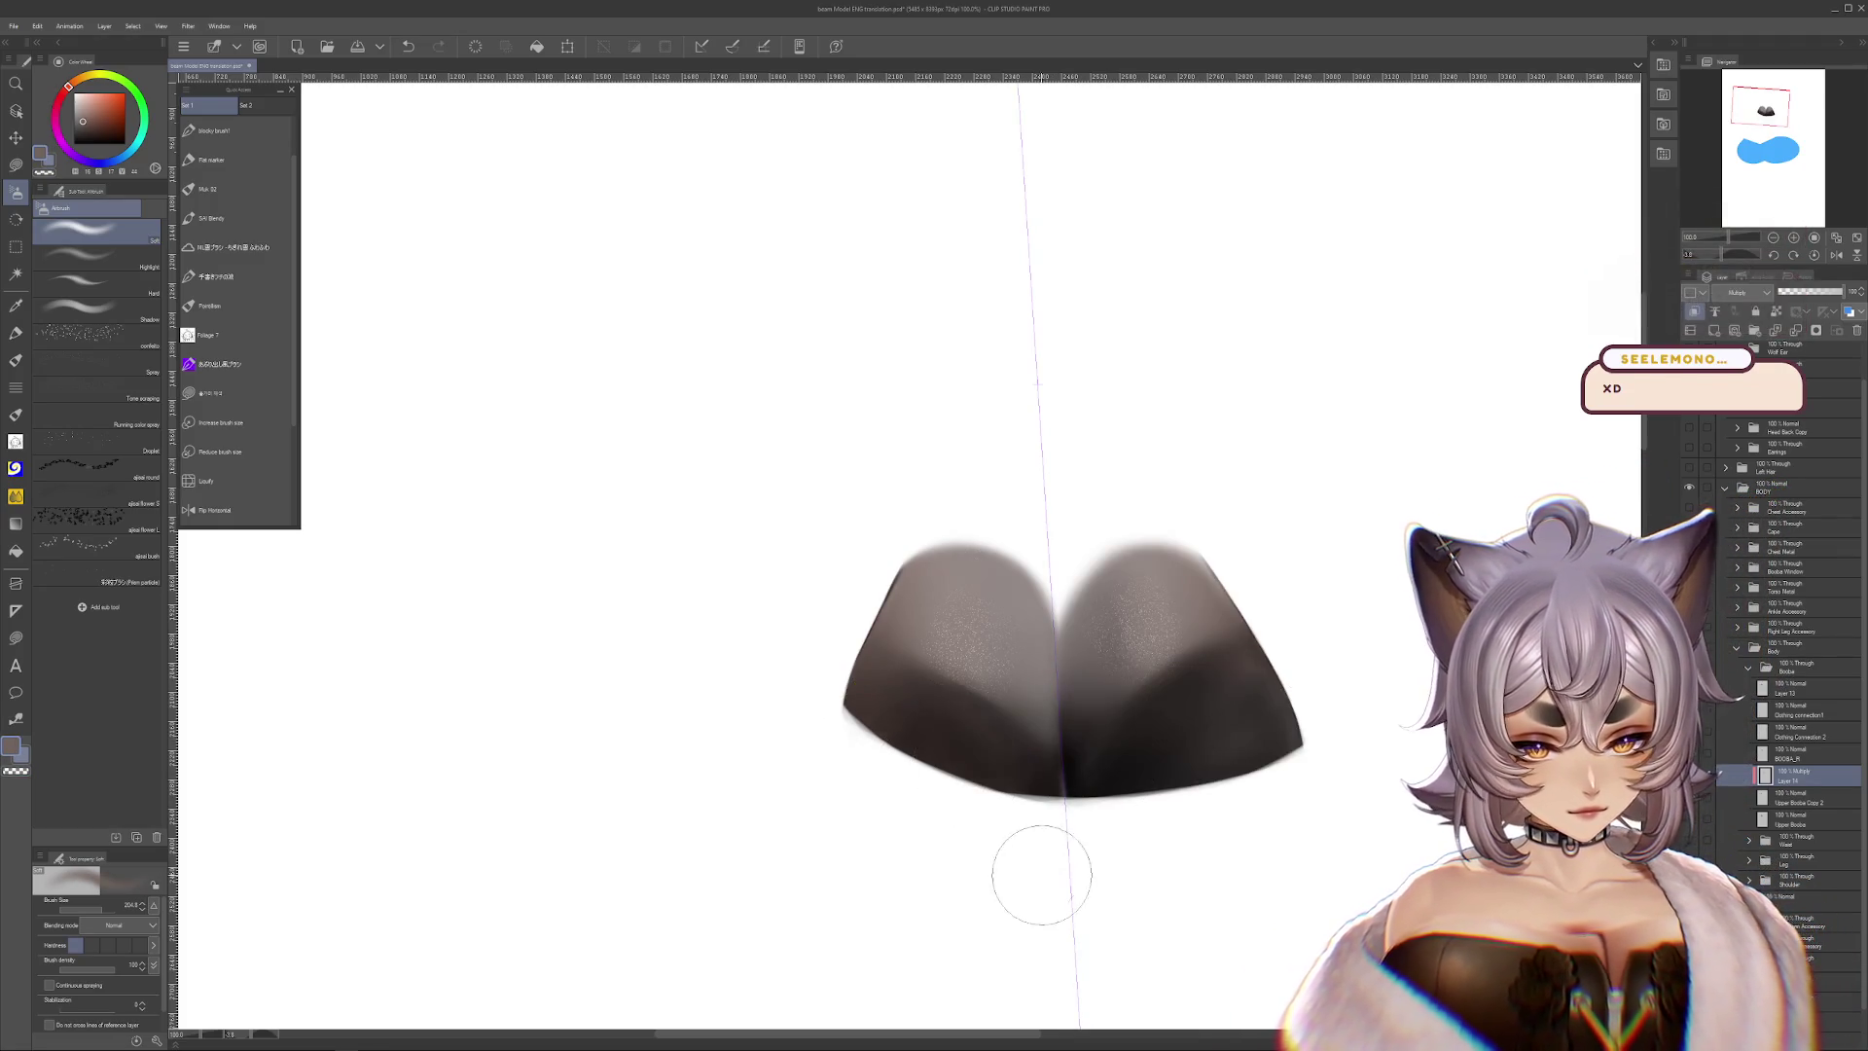
Undo one more step, zoom into the artwork, and try moving the glossy cups before reverting
{"action": "key", "text": "ctrl+z"}
{"action": "key", "text": "ctrl+z"}
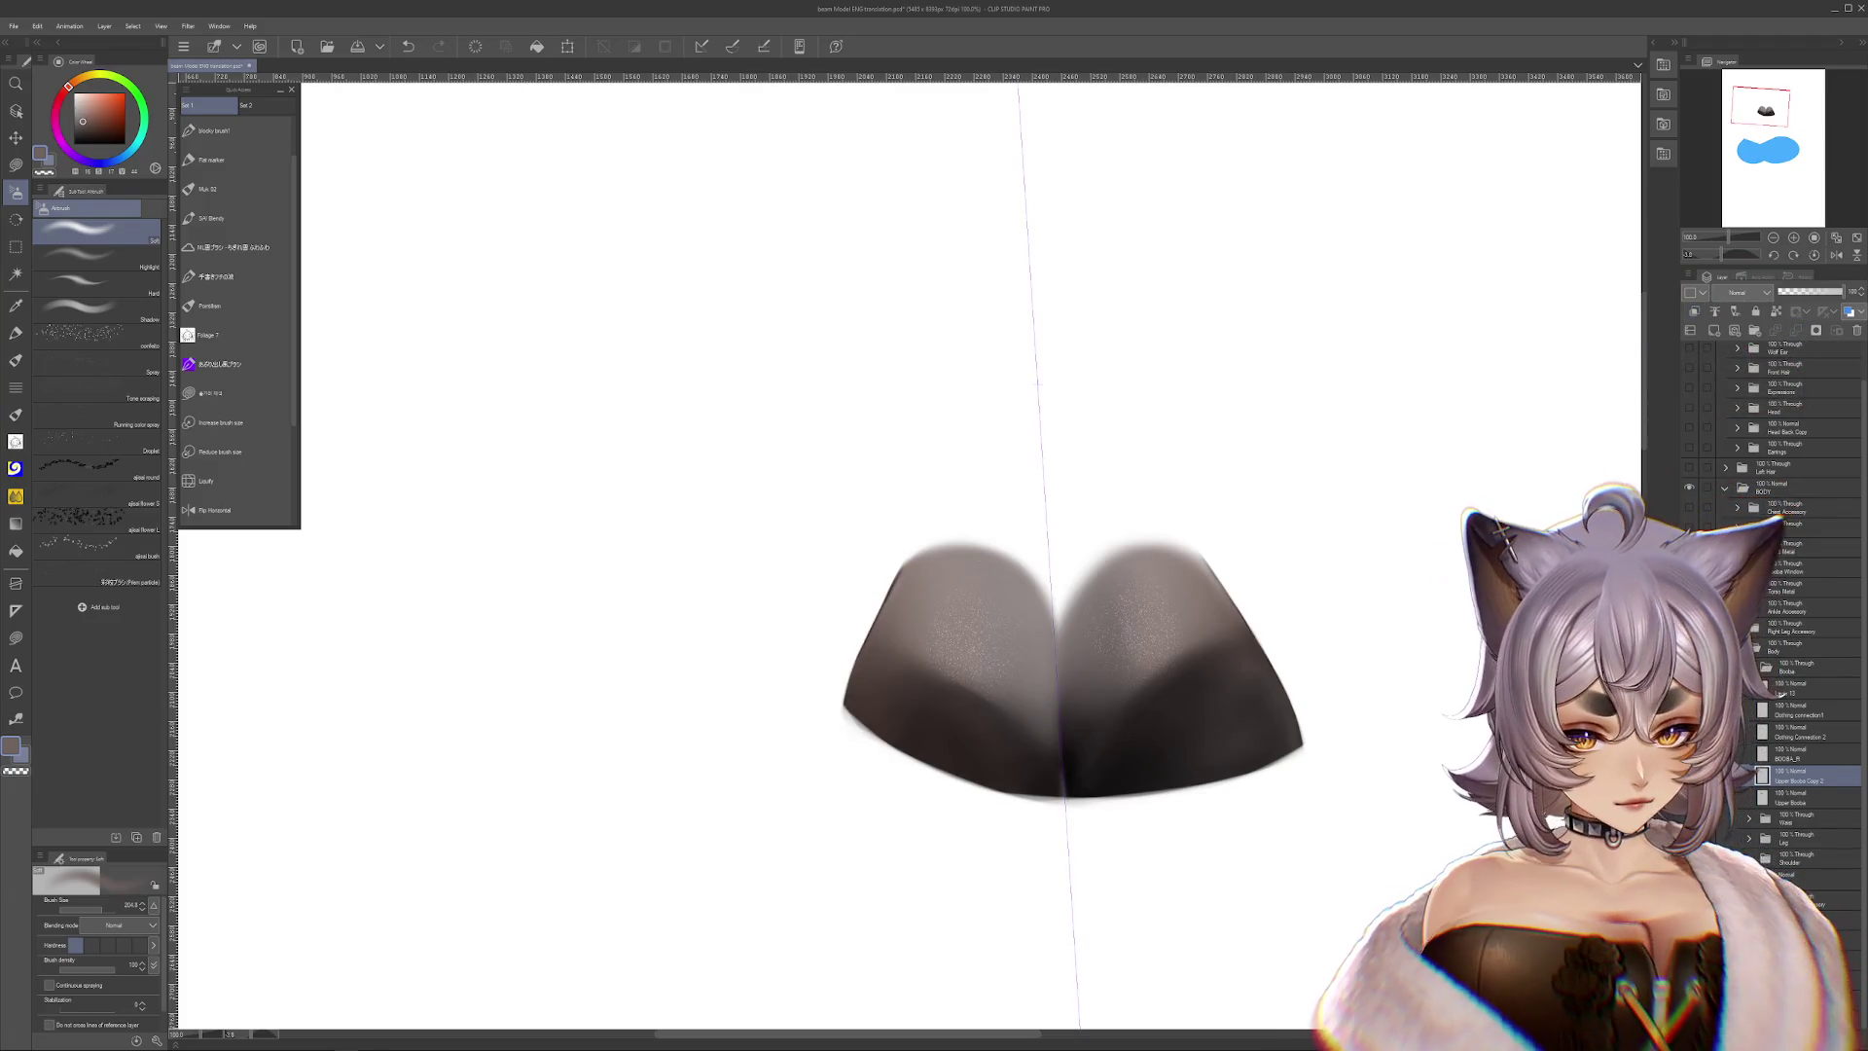
{"action": "scroll", "coordinate": [826, 617], "scroll_direction": "up", "scroll_amount": 3}
{"action": "key", "text": "r"}
{"action": "mouse_move", "coordinate": [825, 617]}
{"action": "left_mouse_down"}
{"action": "mouse_move", "coordinate": [954, 386]}
{"action": "mouse_move", "coordinate": [905, 458]}
{"action": "left_mouse_up"}
{"action": "key", "text": "b"}
{"action": "scroll", "coordinate": [1075, 624], "scroll_direction": "up", "scroll_amount": 2}
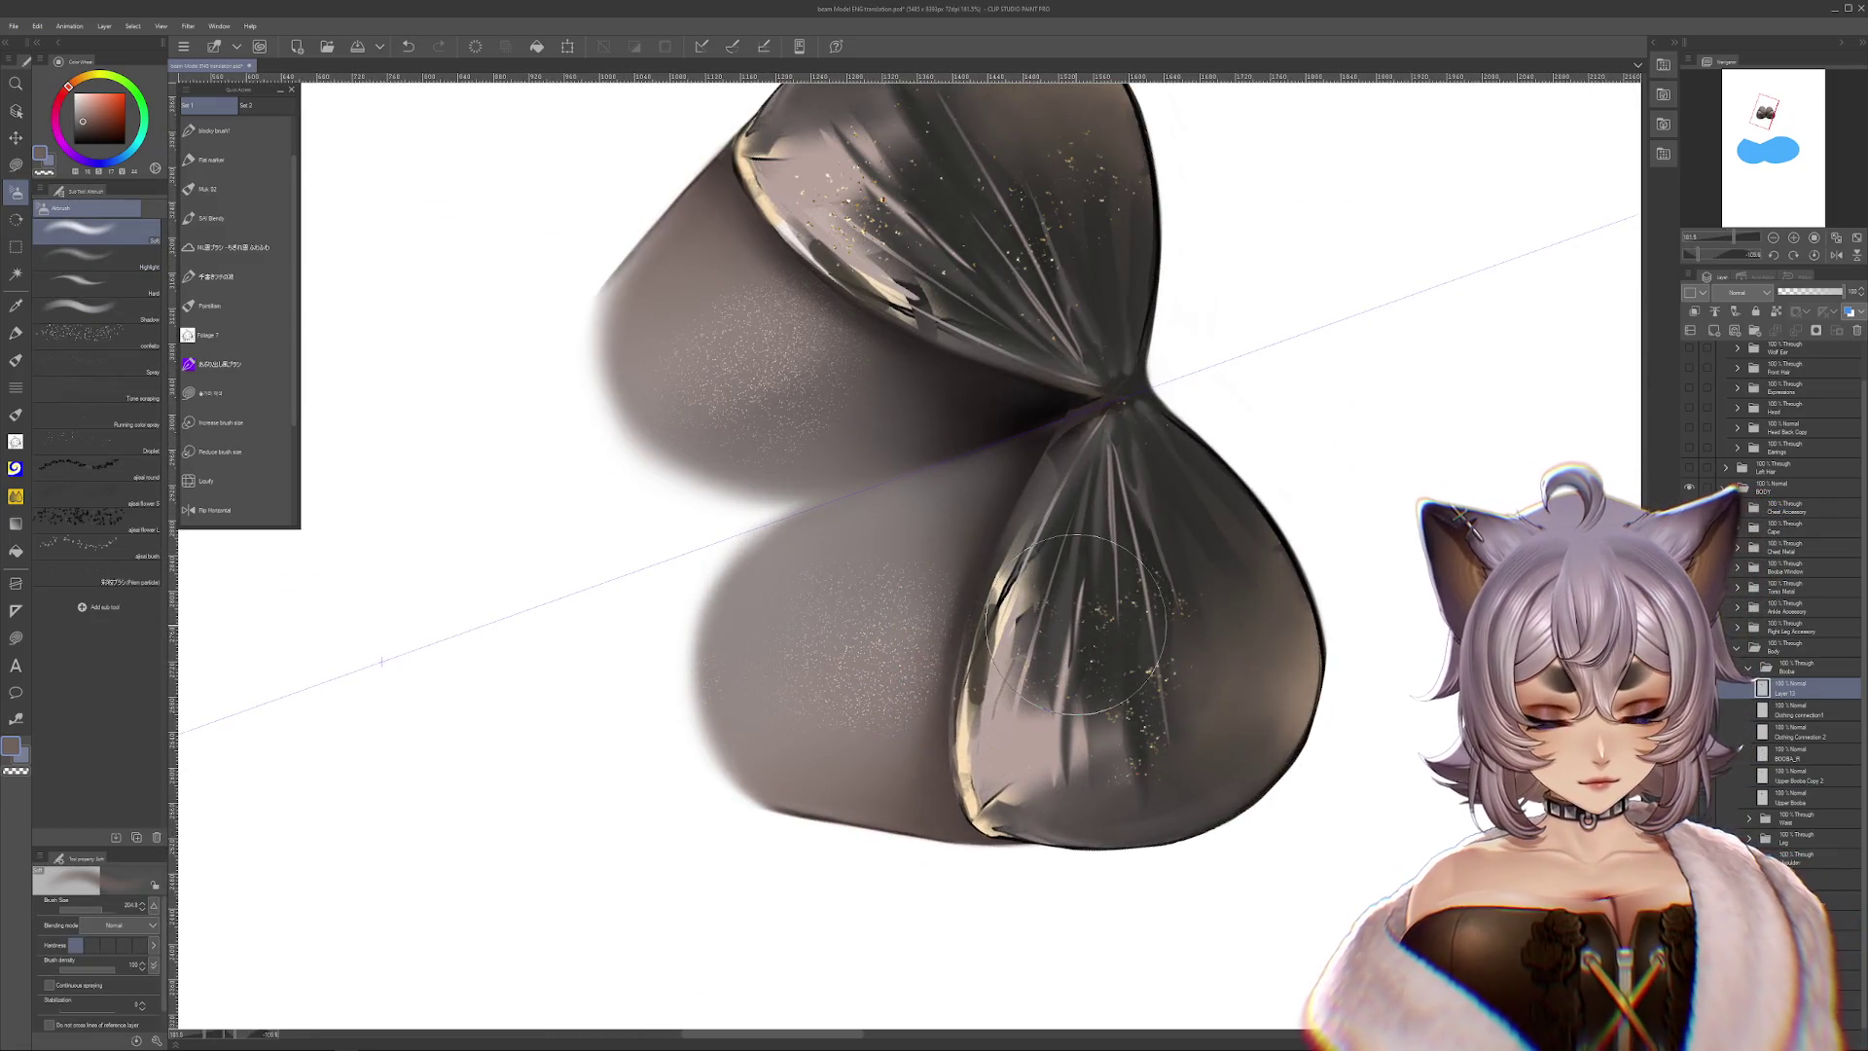
{"action": "mouse_move", "coordinate": [1075, 623]}
{"action": "left_mouse_down"}
{"action": "mouse_move", "coordinate": [1304, 800]}
{"action": "mouse_move", "coordinate": [1359, 801]}
{"action": "left_mouse_up"}
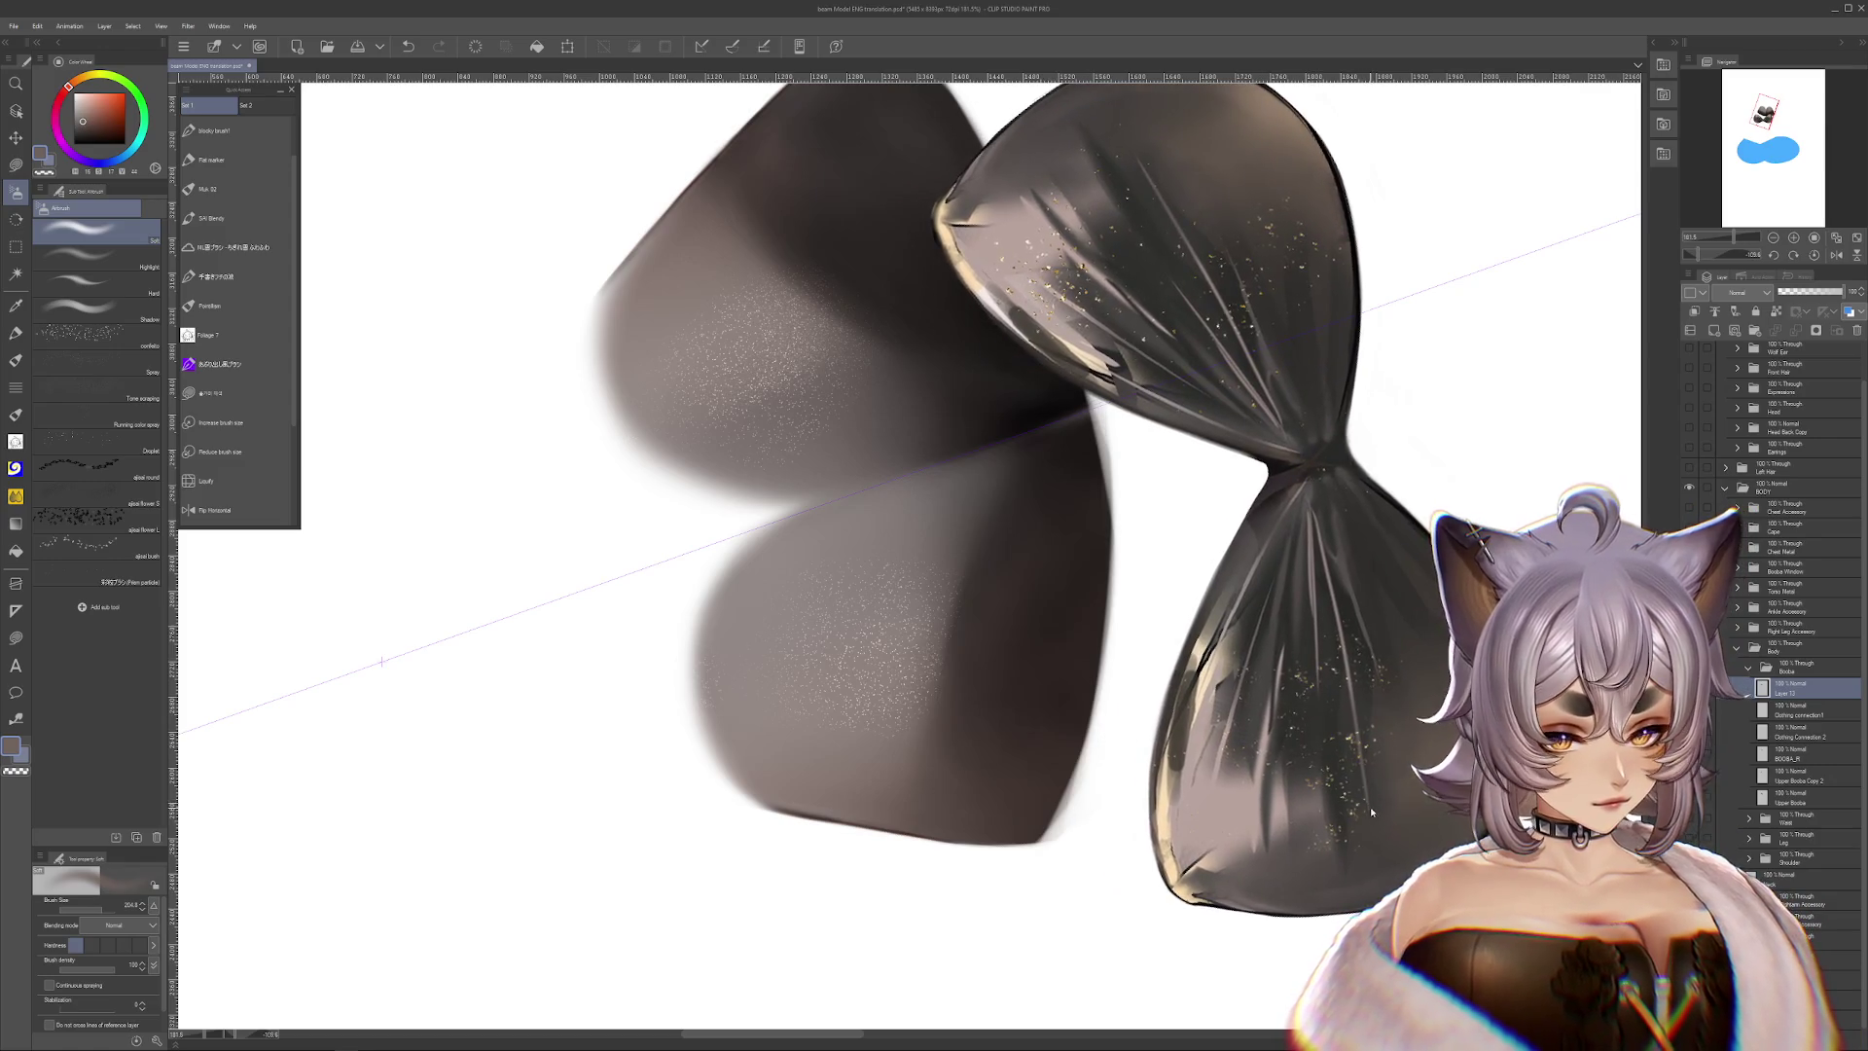
{"action": "key", "text": "ctrl+z"}
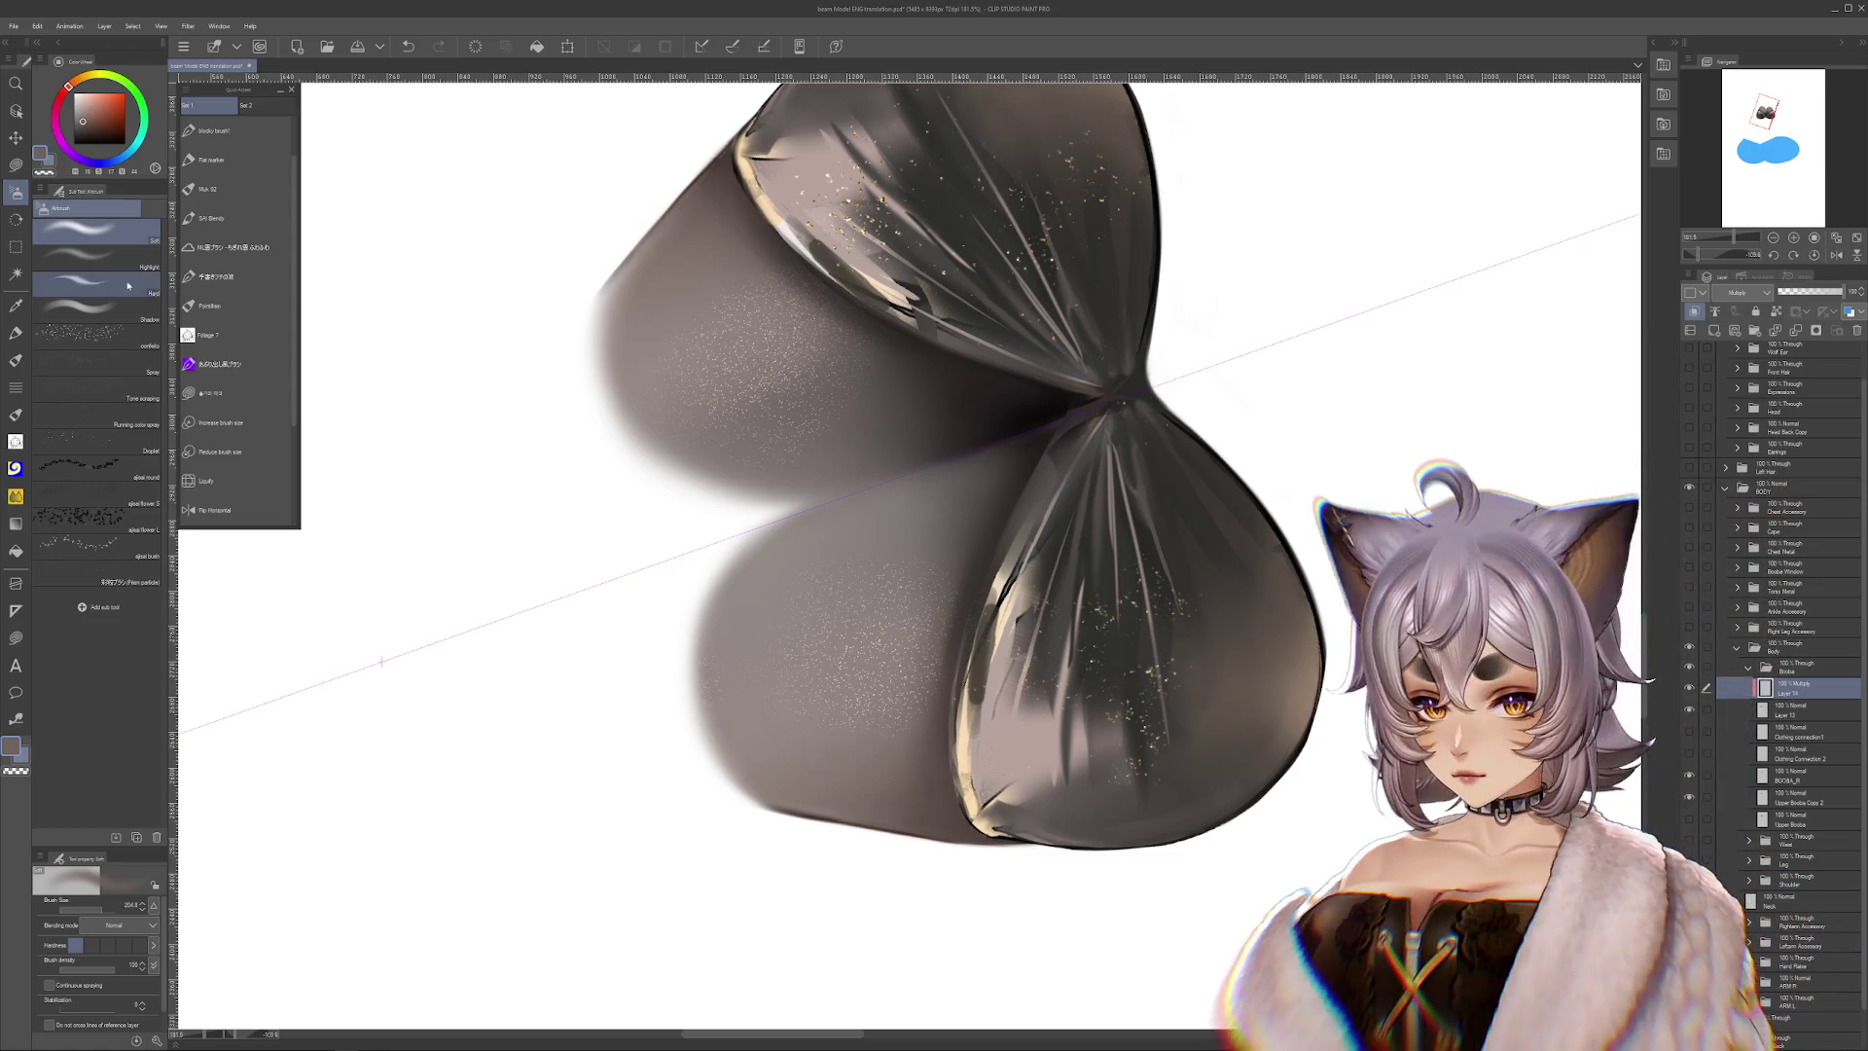
Switch to the Hard airbrush at about size 23 and reset the view upright
{"action": "left_click", "coordinate": [88, 282]}
{"action": "key", "text": "ctrl+a"}
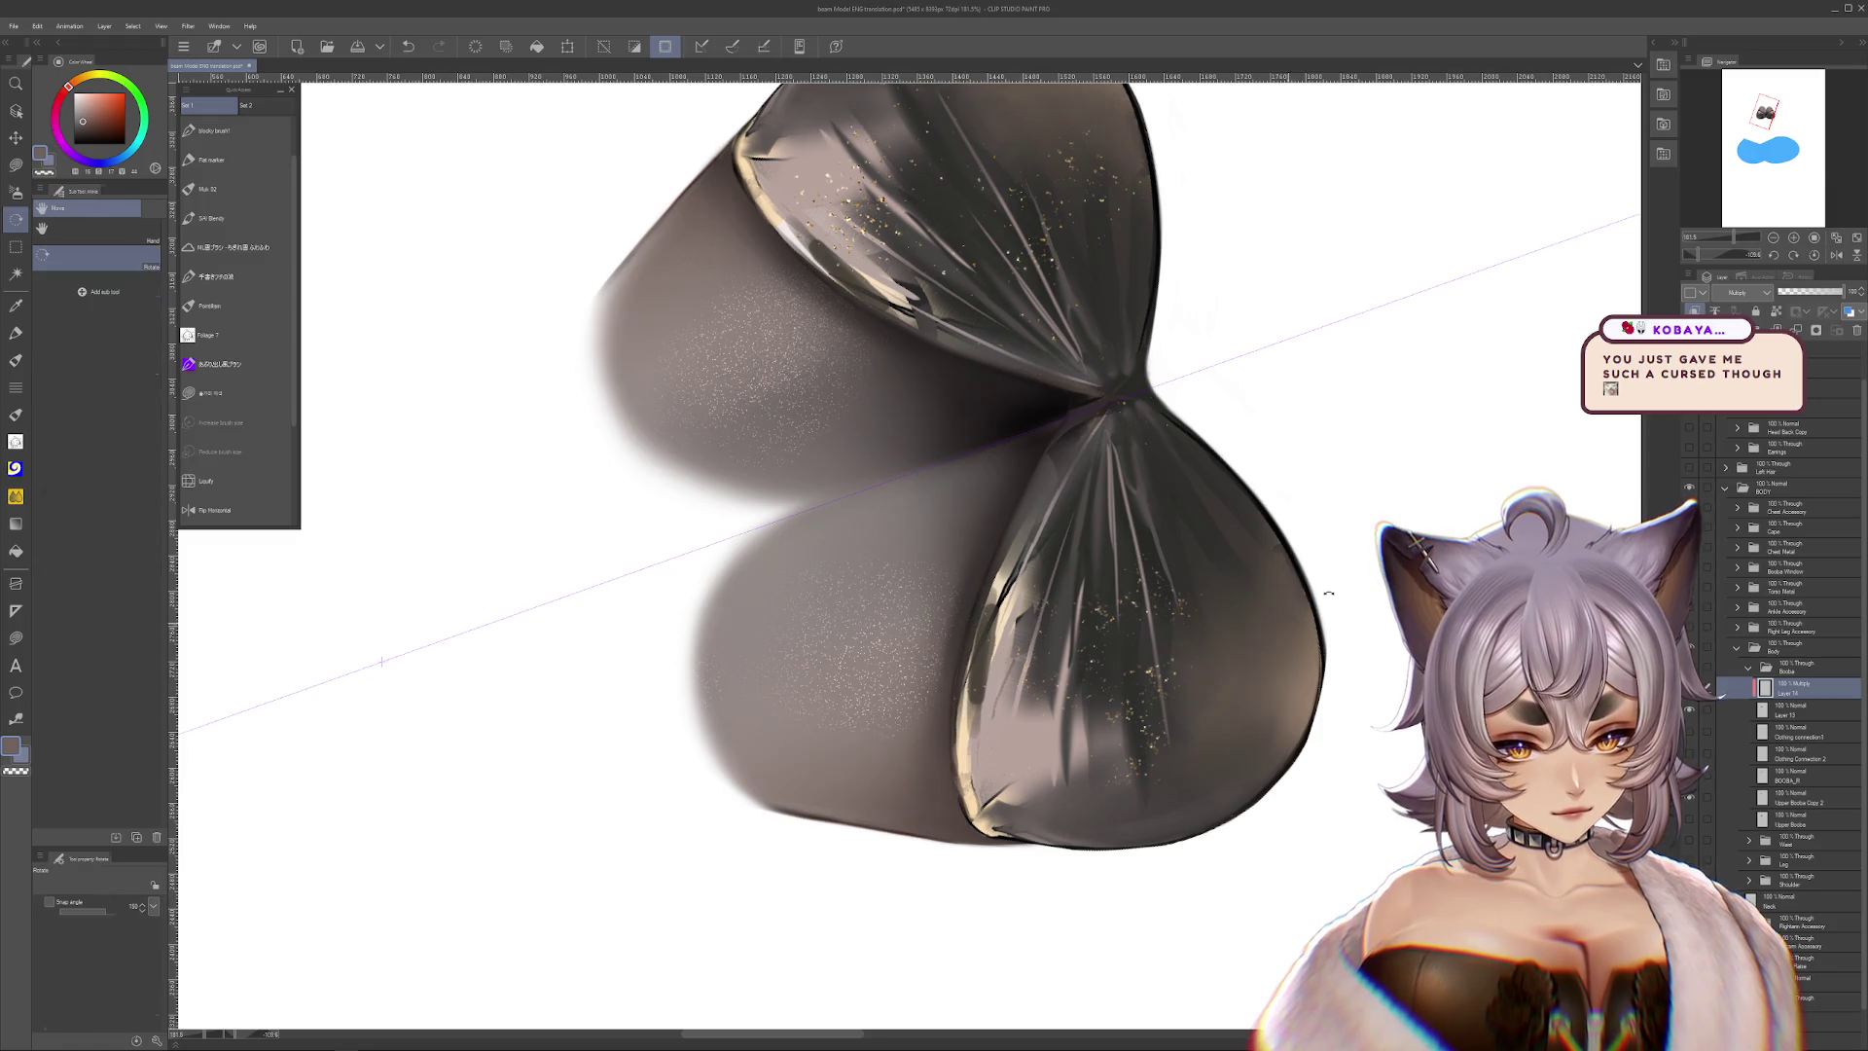
{"action": "left_click_drag", "start_coordinate": [382, 661], "coordinate": [1338, 623]}
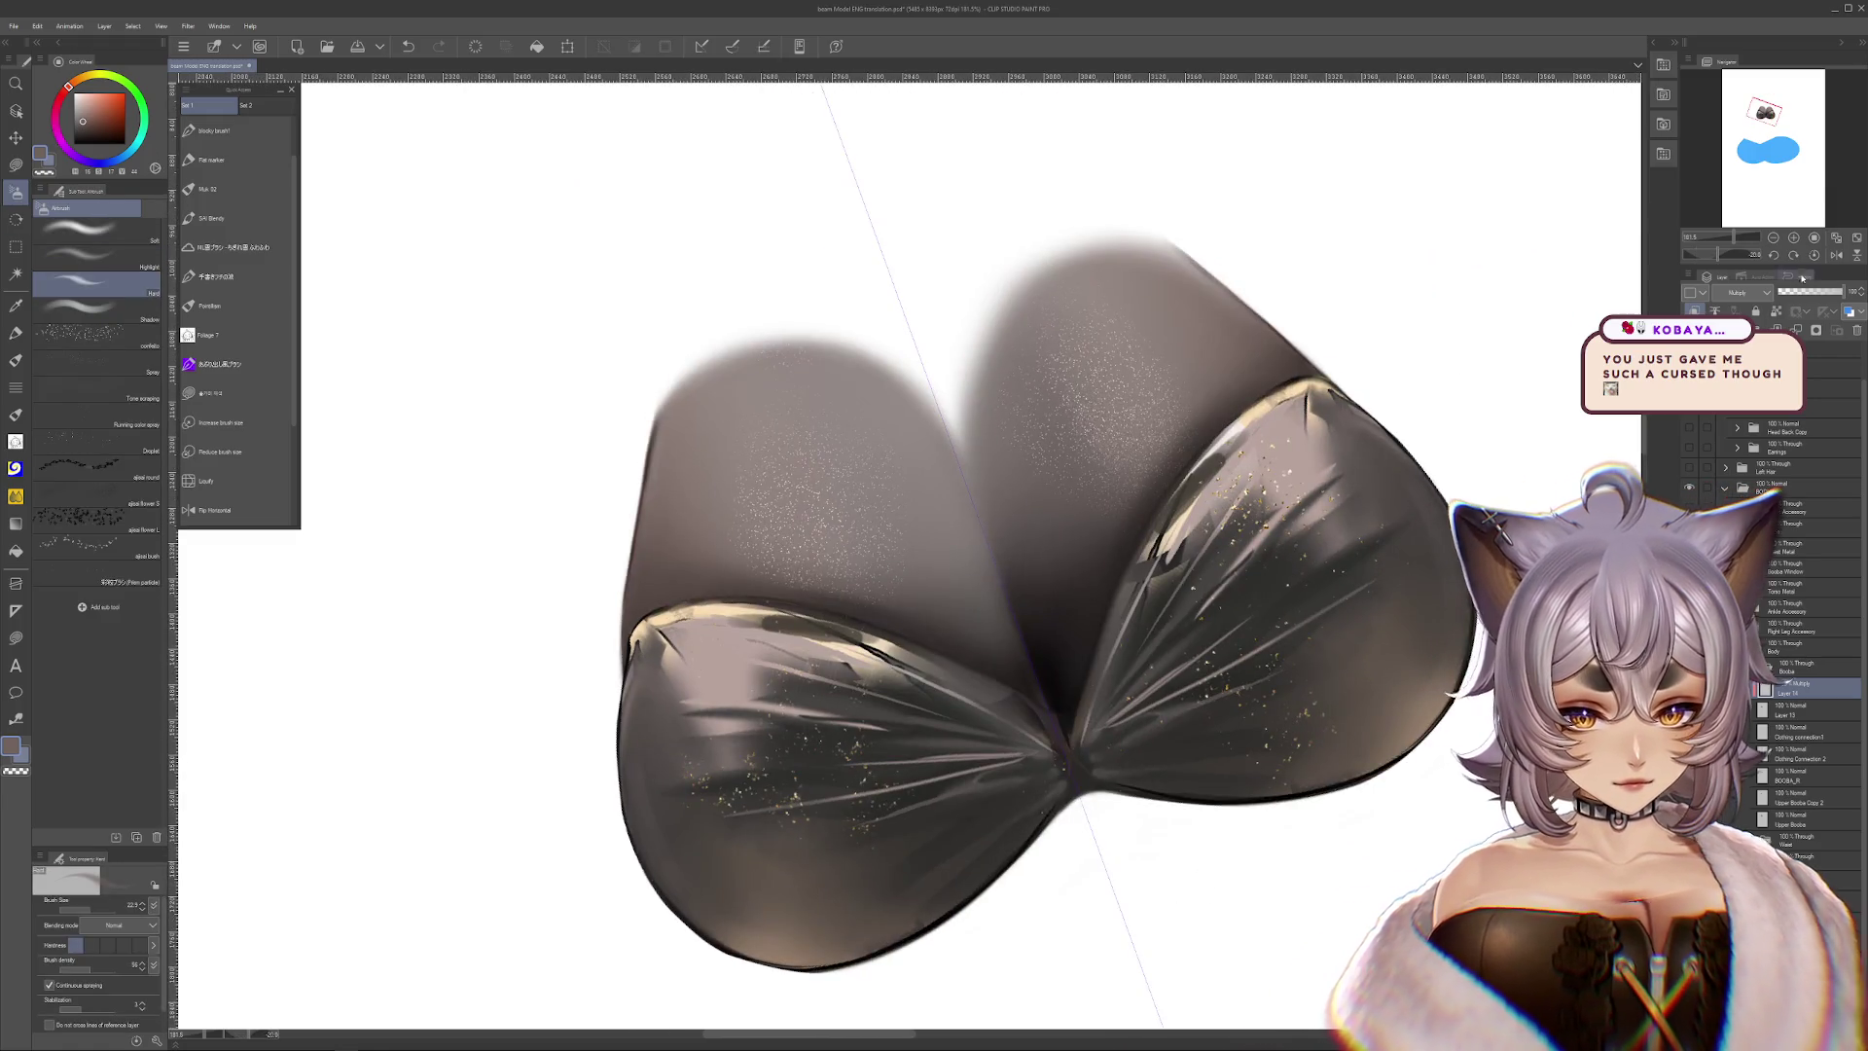
{"action": "left_click", "coordinate": [1815, 255]}
{"action": "scroll", "coordinate": [1476, 491], "scroll_direction": "down", "scroll_amount": 3}
{"action": "mouse_move", "coordinate": [1572, 512]}
{"action": "left_mouse_down"}
{"action": "mouse_move", "coordinate": [1426, 541]}
{"action": "mouse_move", "coordinate": [1438, 553]}
{"action": "left_mouse_up"}
{"action": "scroll", "coordinate": [1425, 541], "scroll_direction": "up", "scroll_amount": 1}
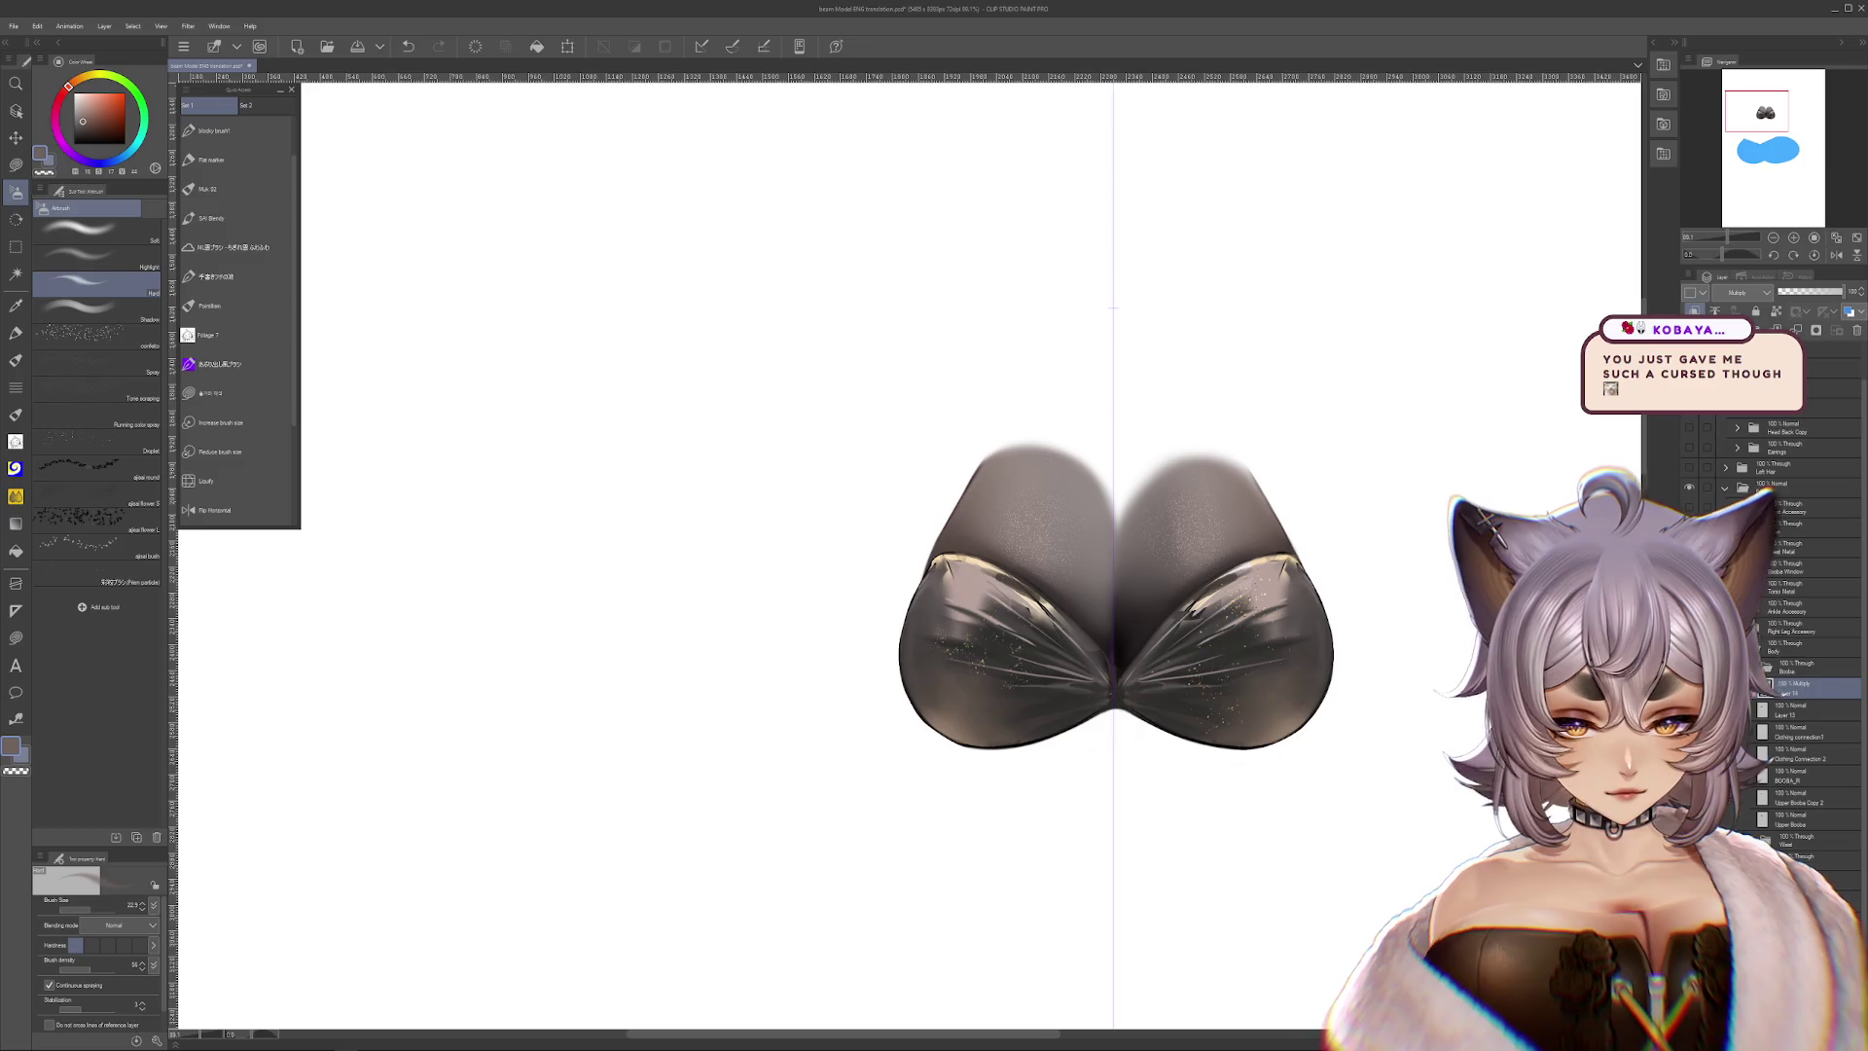
Merge the Multiply shading layer down into the chest cloth and compare the result
{"action": "key", "text": "ctrl+e"}
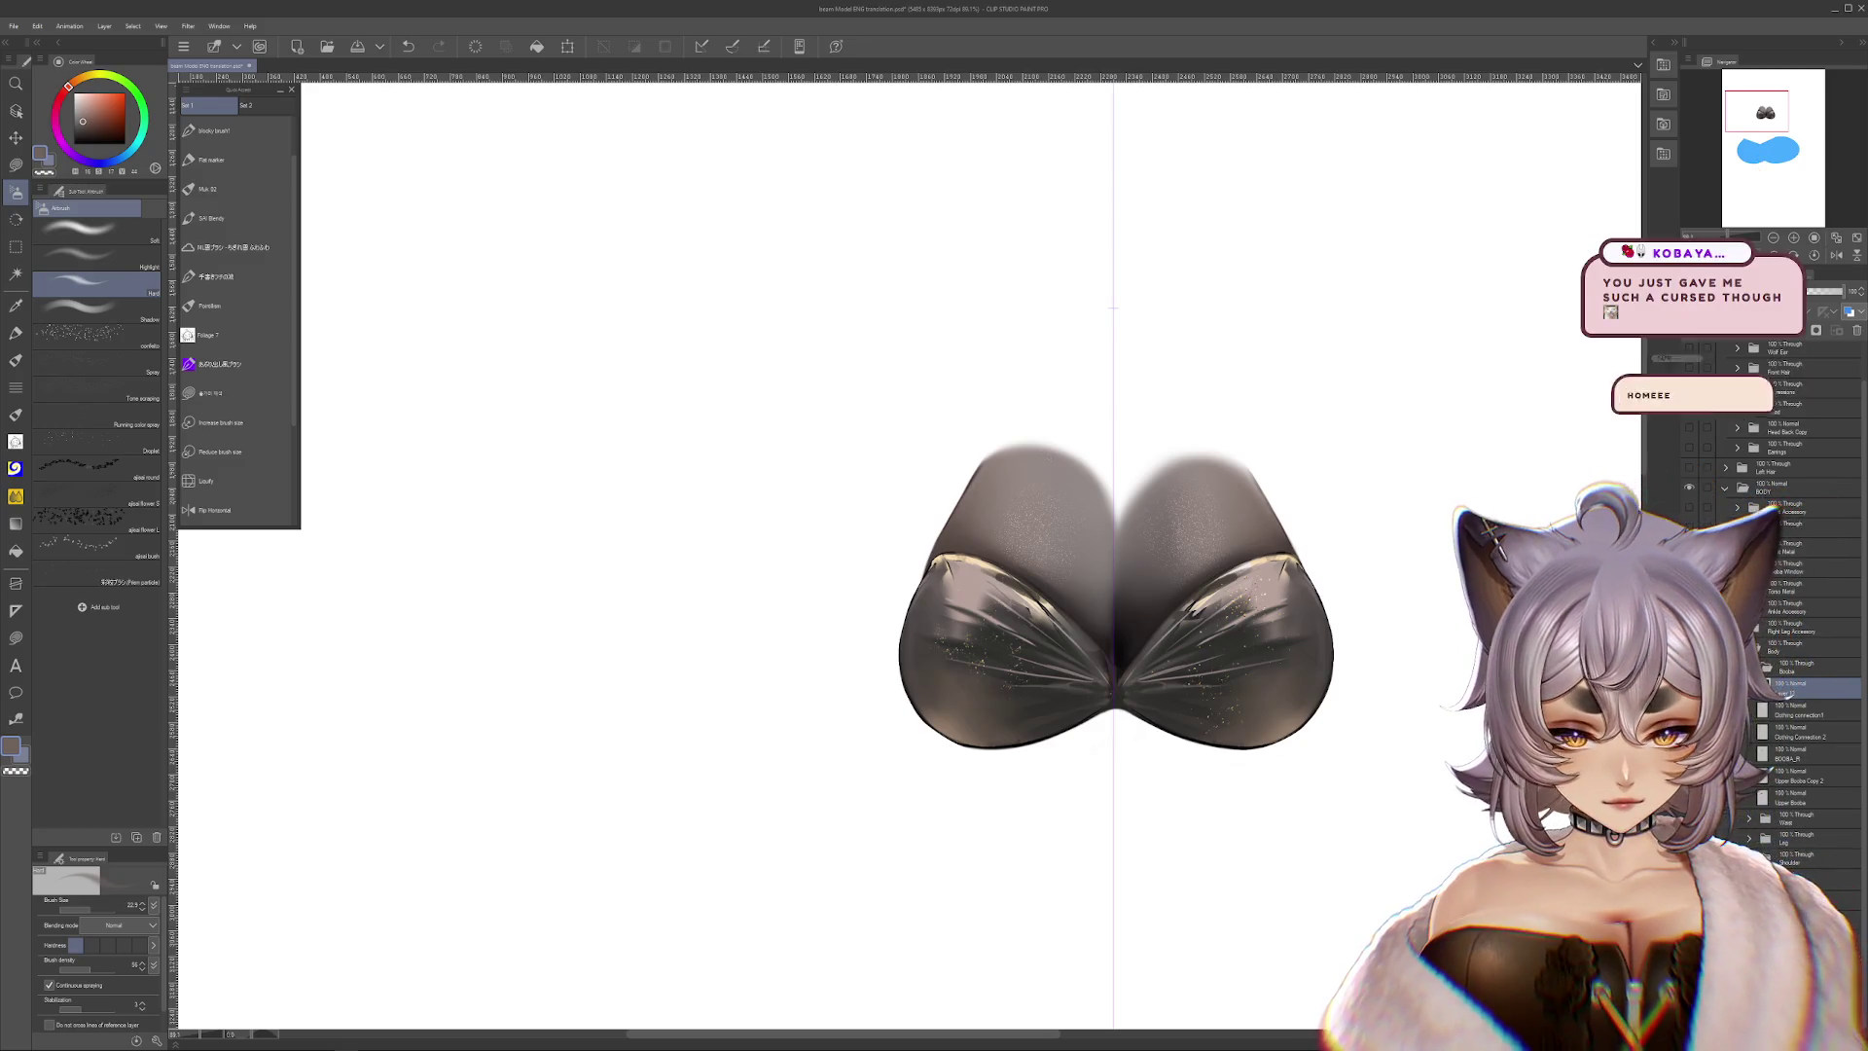
{"action": "left_click", "coordinate": [1765, 807]}
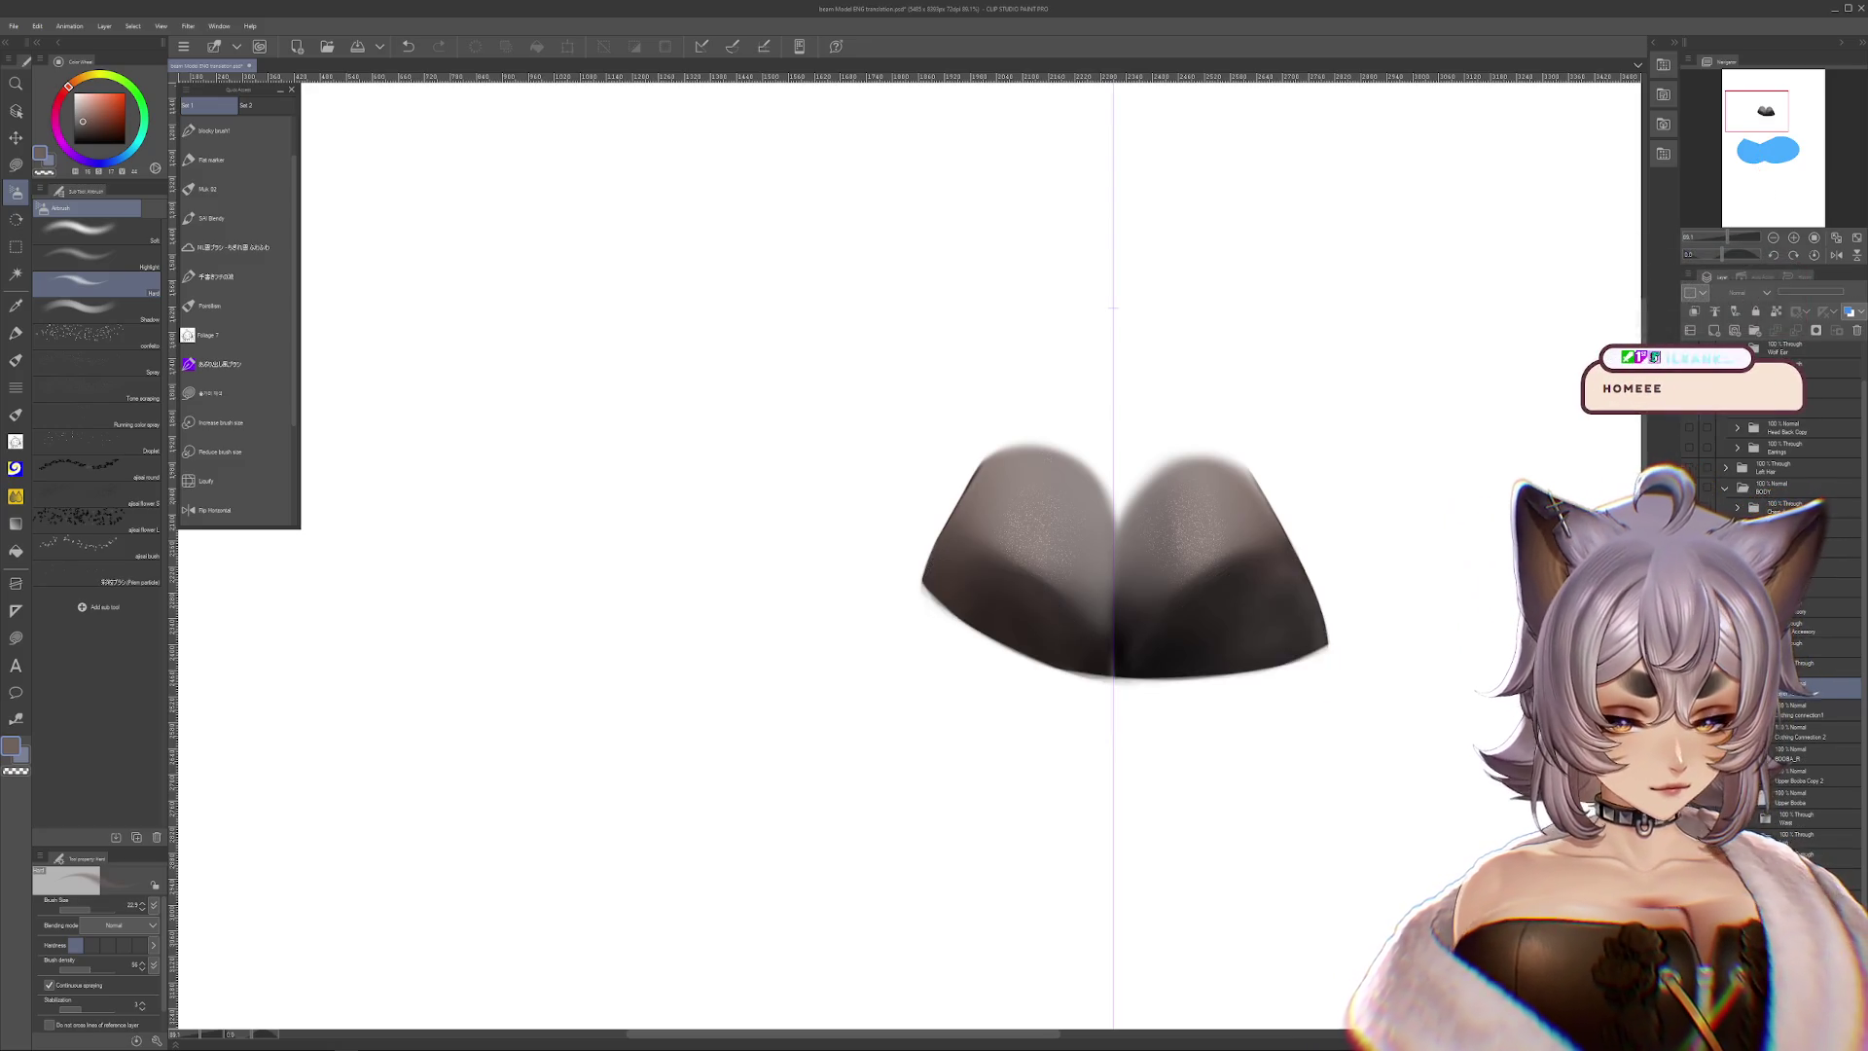
{"action": "left_click", "coordinate": [1765, 808]}
{"action": "left_click", "coordinate": [1766, 808]}
{"action": "left_click", "coordinate": [1765, 808]}
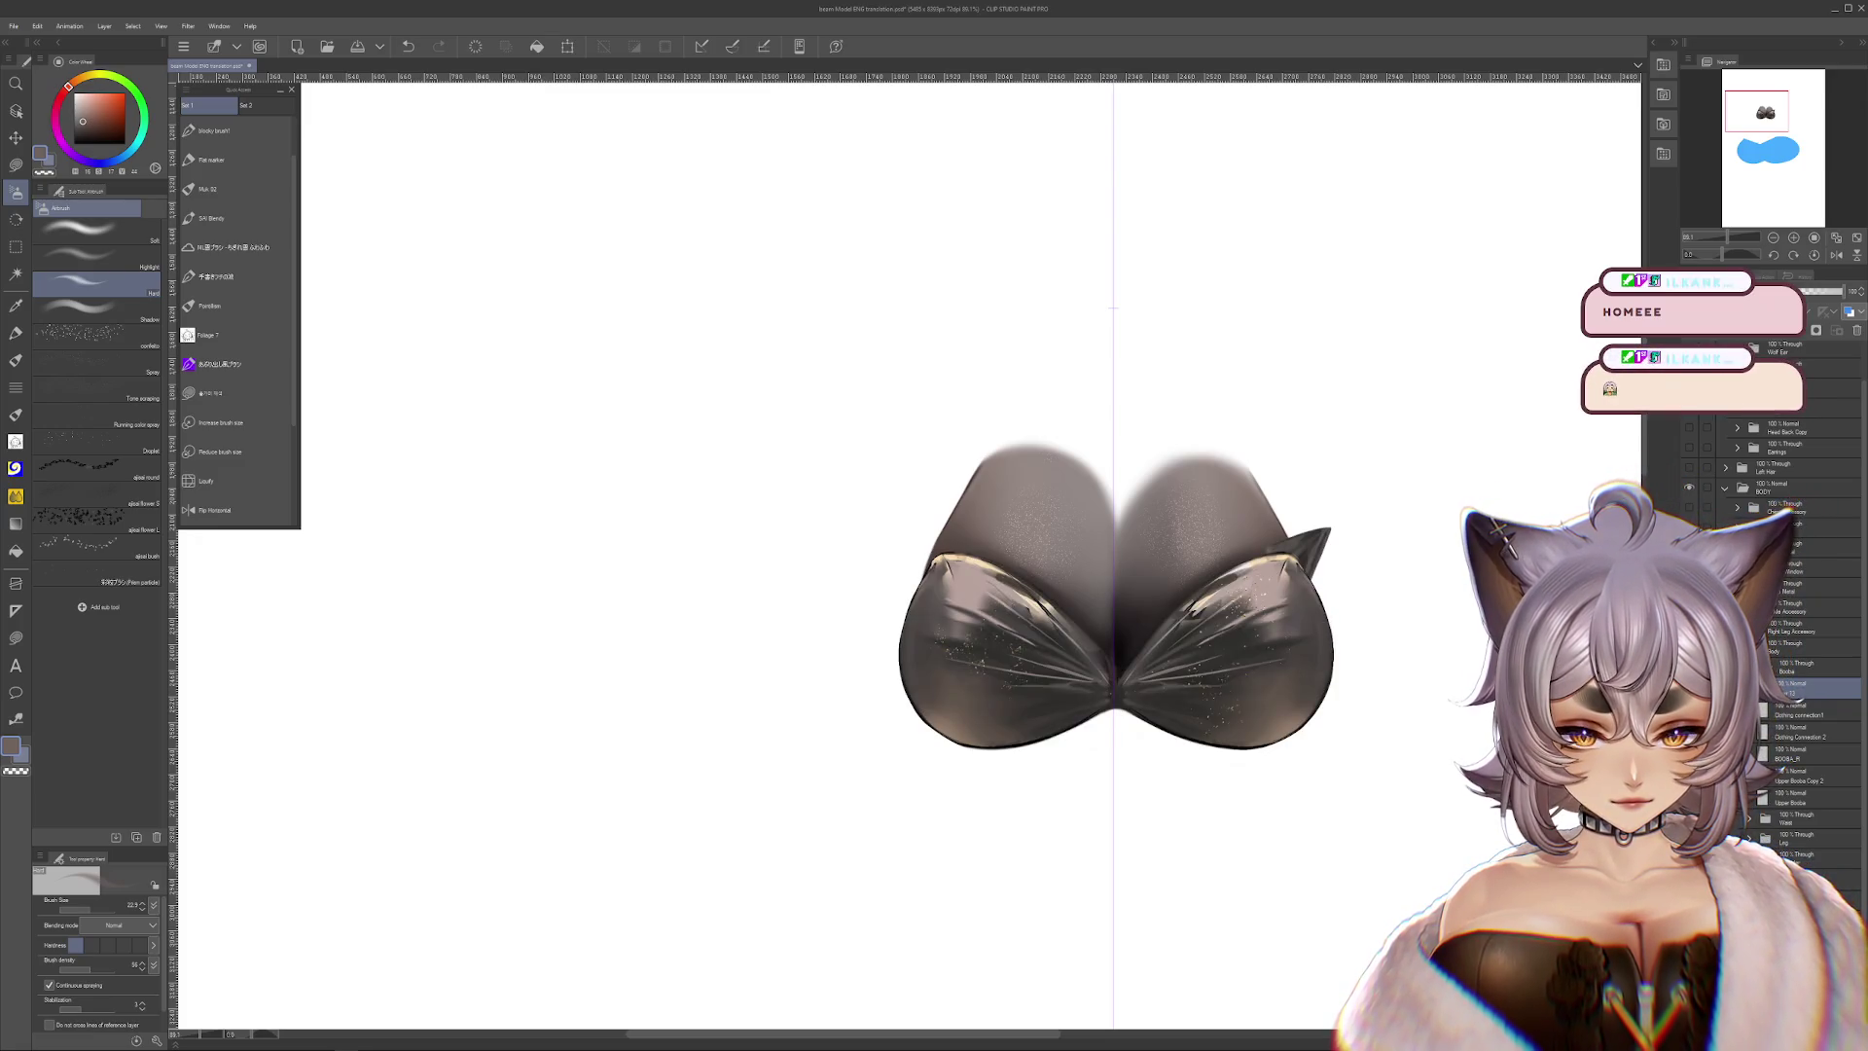
On BOOBA_R, darken the gap between the cloth shapes, then hide the other chest layers
{"action": "left_click", "coordinate": [1796, 754]}
{"action": "scroll", "coordinate": [1183, 573], "scroll_direction": "up", "scroll_amount": 2}
{"action": "mouse_move", "coordinate": [1183, 574]}
{"action": "left_mouse_down"}
{"action": "mouse_move", "coordinate": [1109, 545]}
{"action": "mouse_move", "coordinate": [1092, 603]}
{"action": "left_mouse_up"}
{"action": "left_click", "coordinate": [1690, 775]}
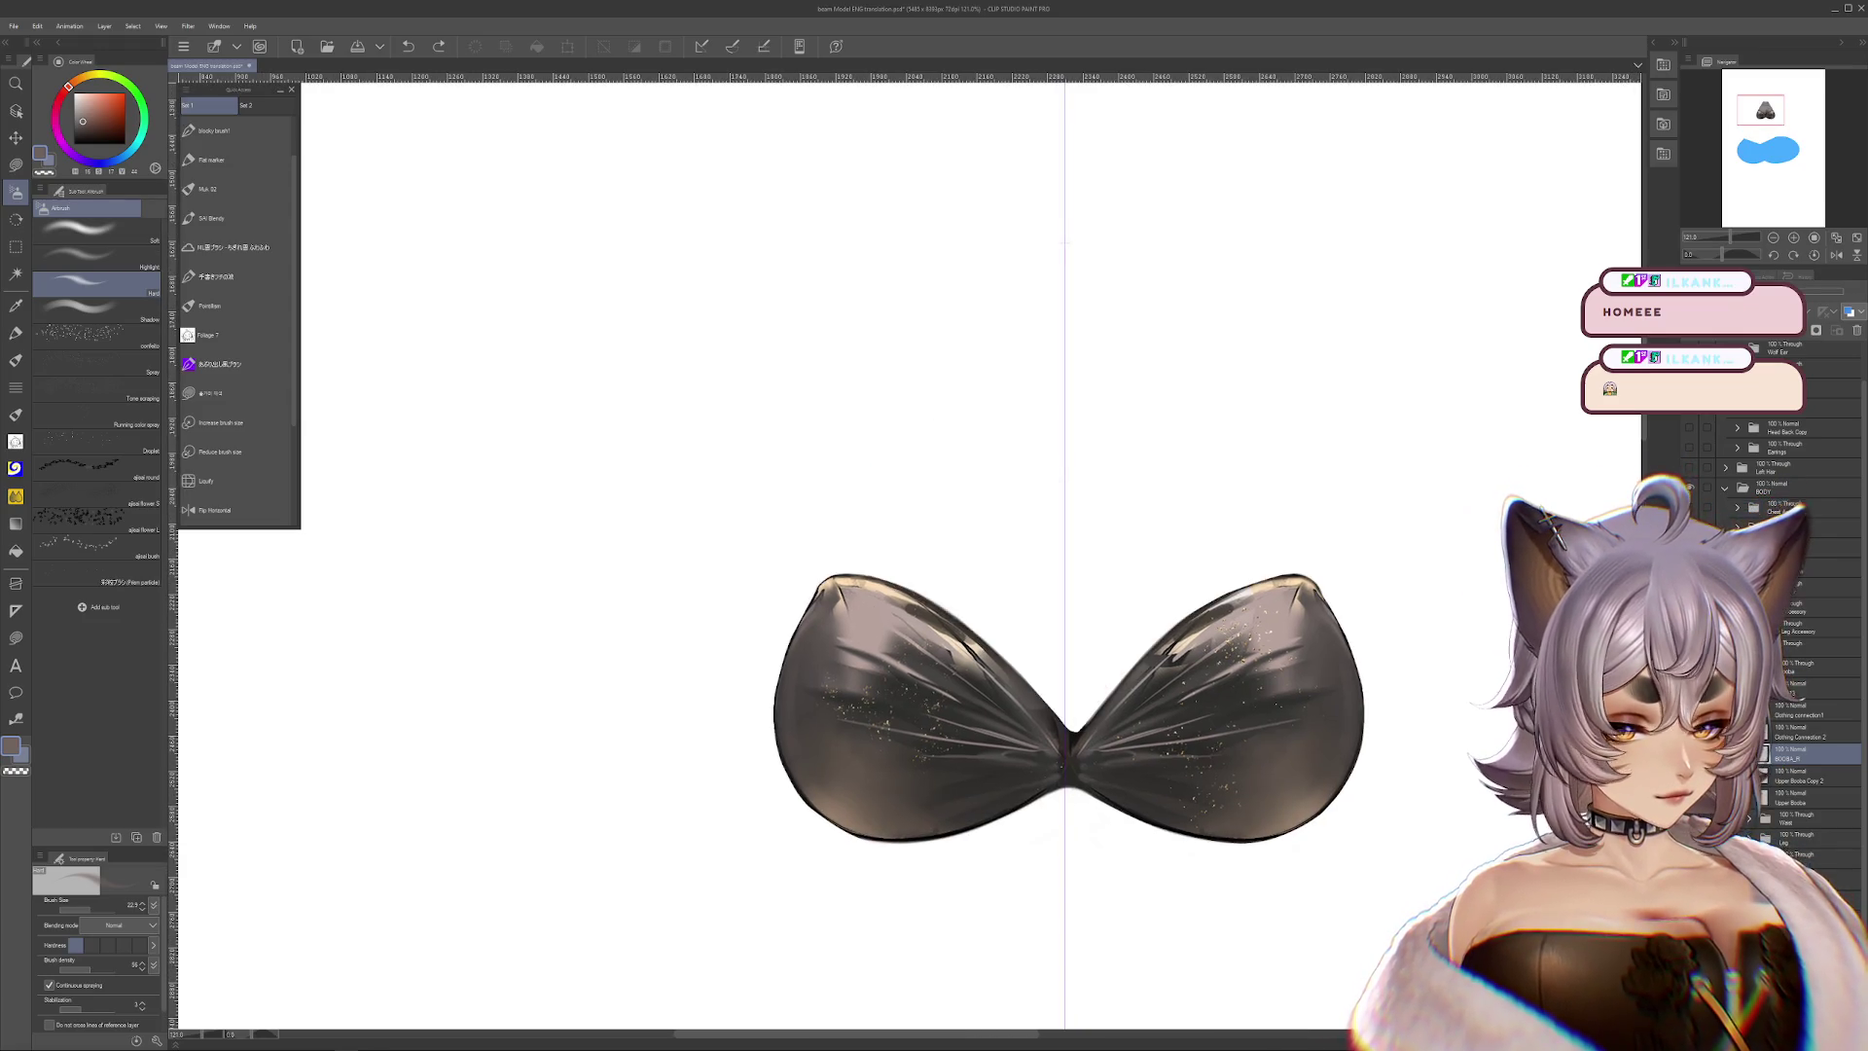
{"action": "left_click", "coordinate": [1690, 798]}
{"action": "left_click", "coordinate": [1690, 754]}
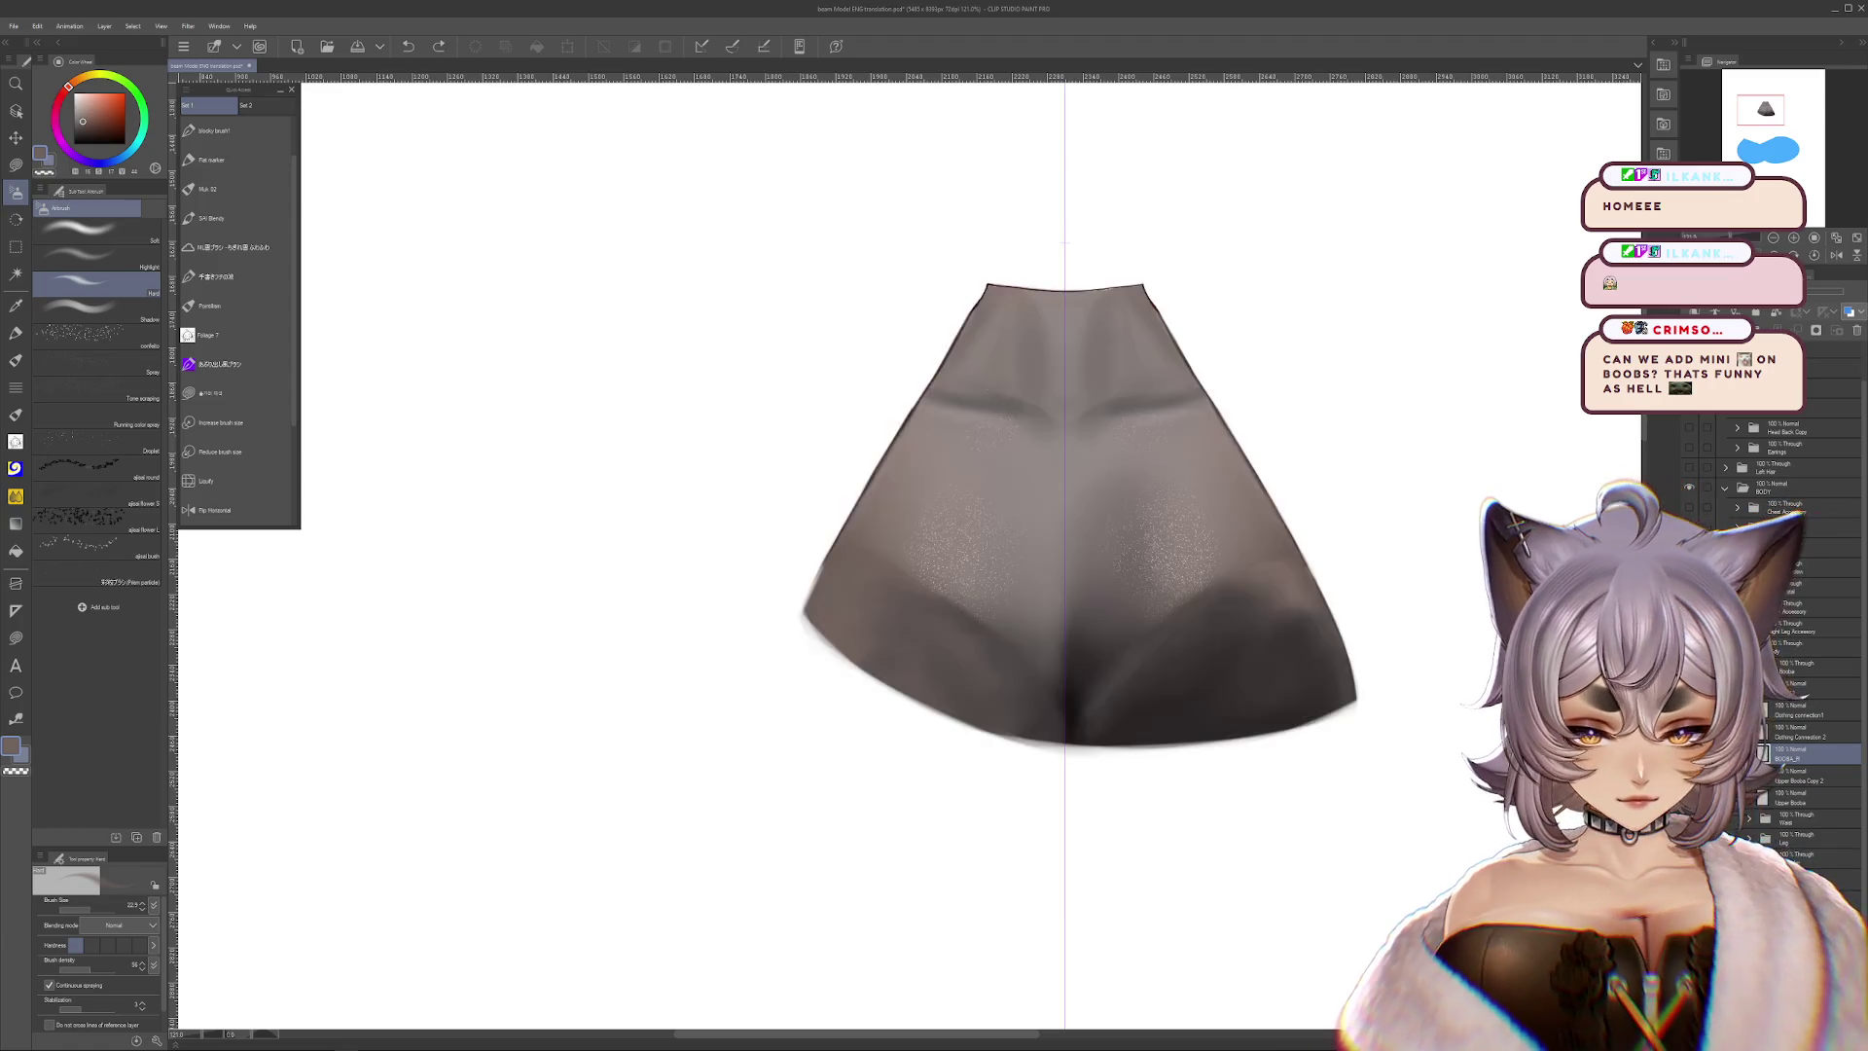
Briefly compare with the glossy cups shown, then select the sheer upper chest cloth layer
{"action": "scroll", "coordinate": [1070, 516], "scroll_direction": "up", "scroll_amount": 2}
{"action": "left_click_drag", "start_coordinate": [1071, 292], "coordinate": [1197, 234]}
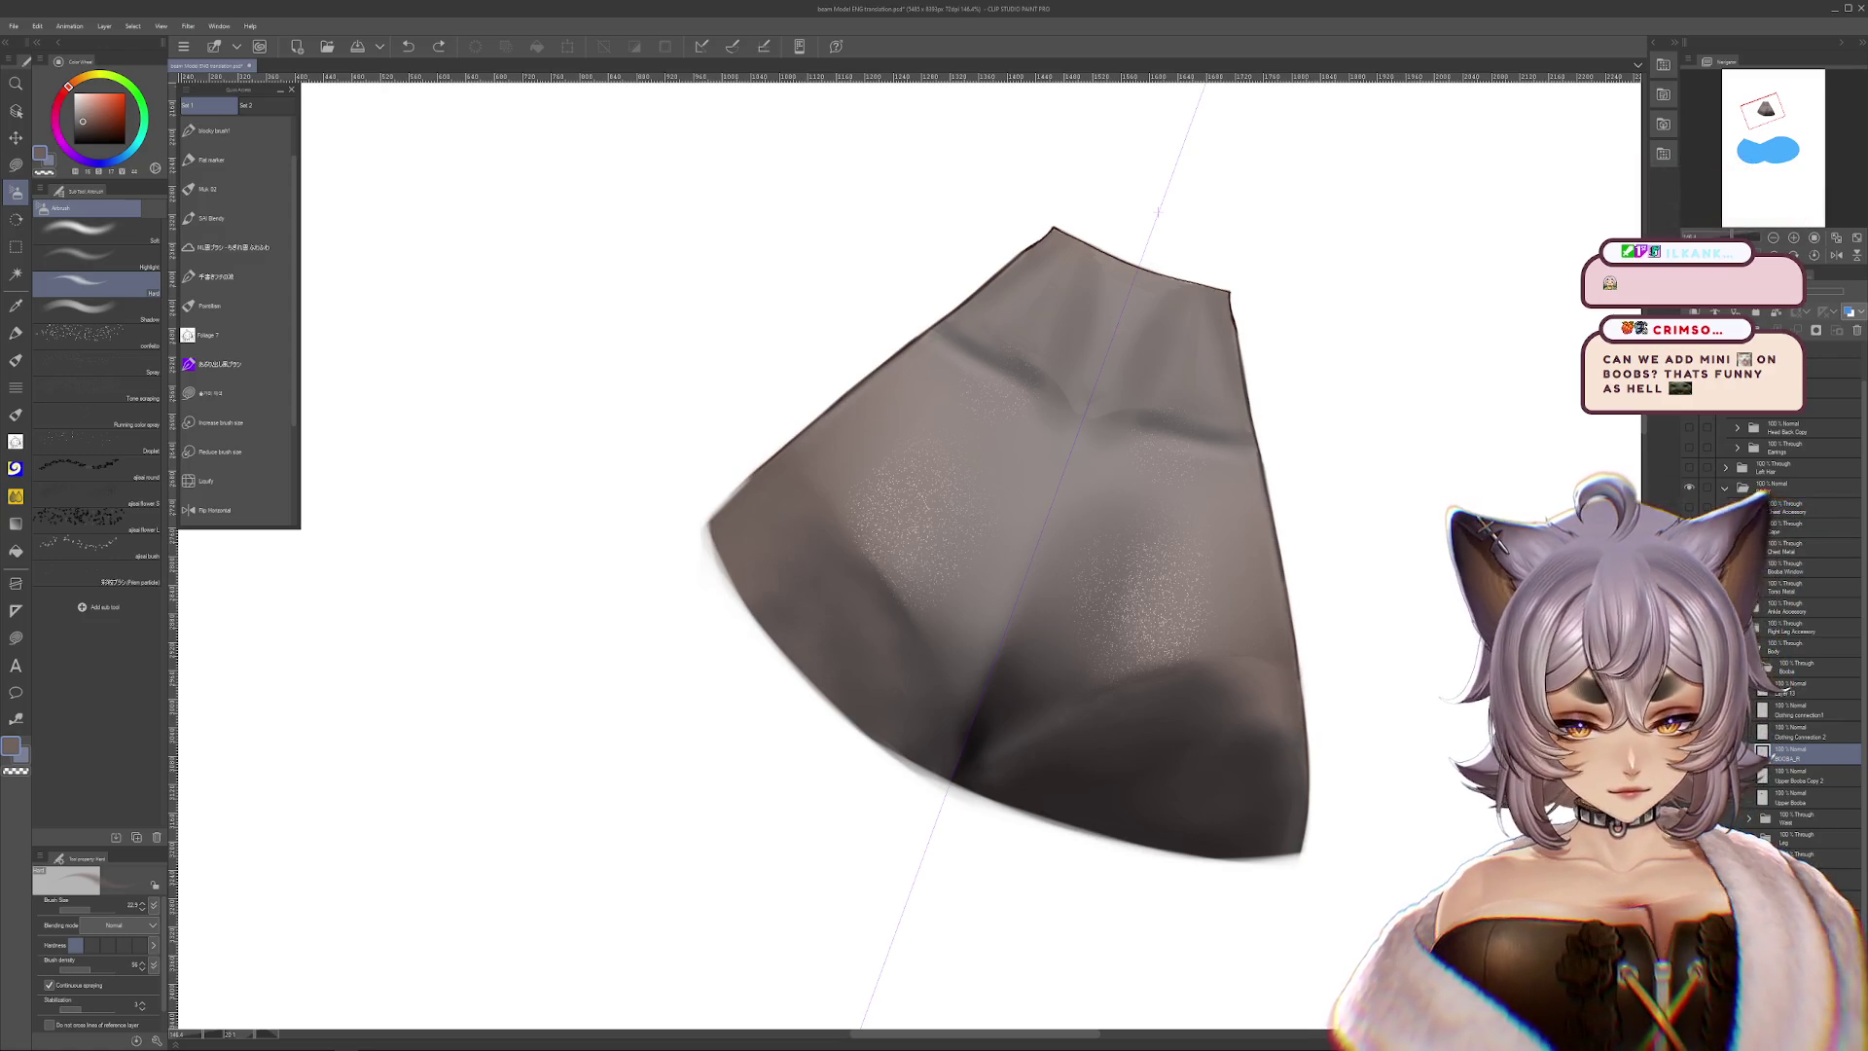
{"action": "left_click", "coordinate": [1690, 755]}
{"action": "left_click", "coordinate": [1690, 754]}
{"action": "left_click", "coordinate": [1800, 798]}
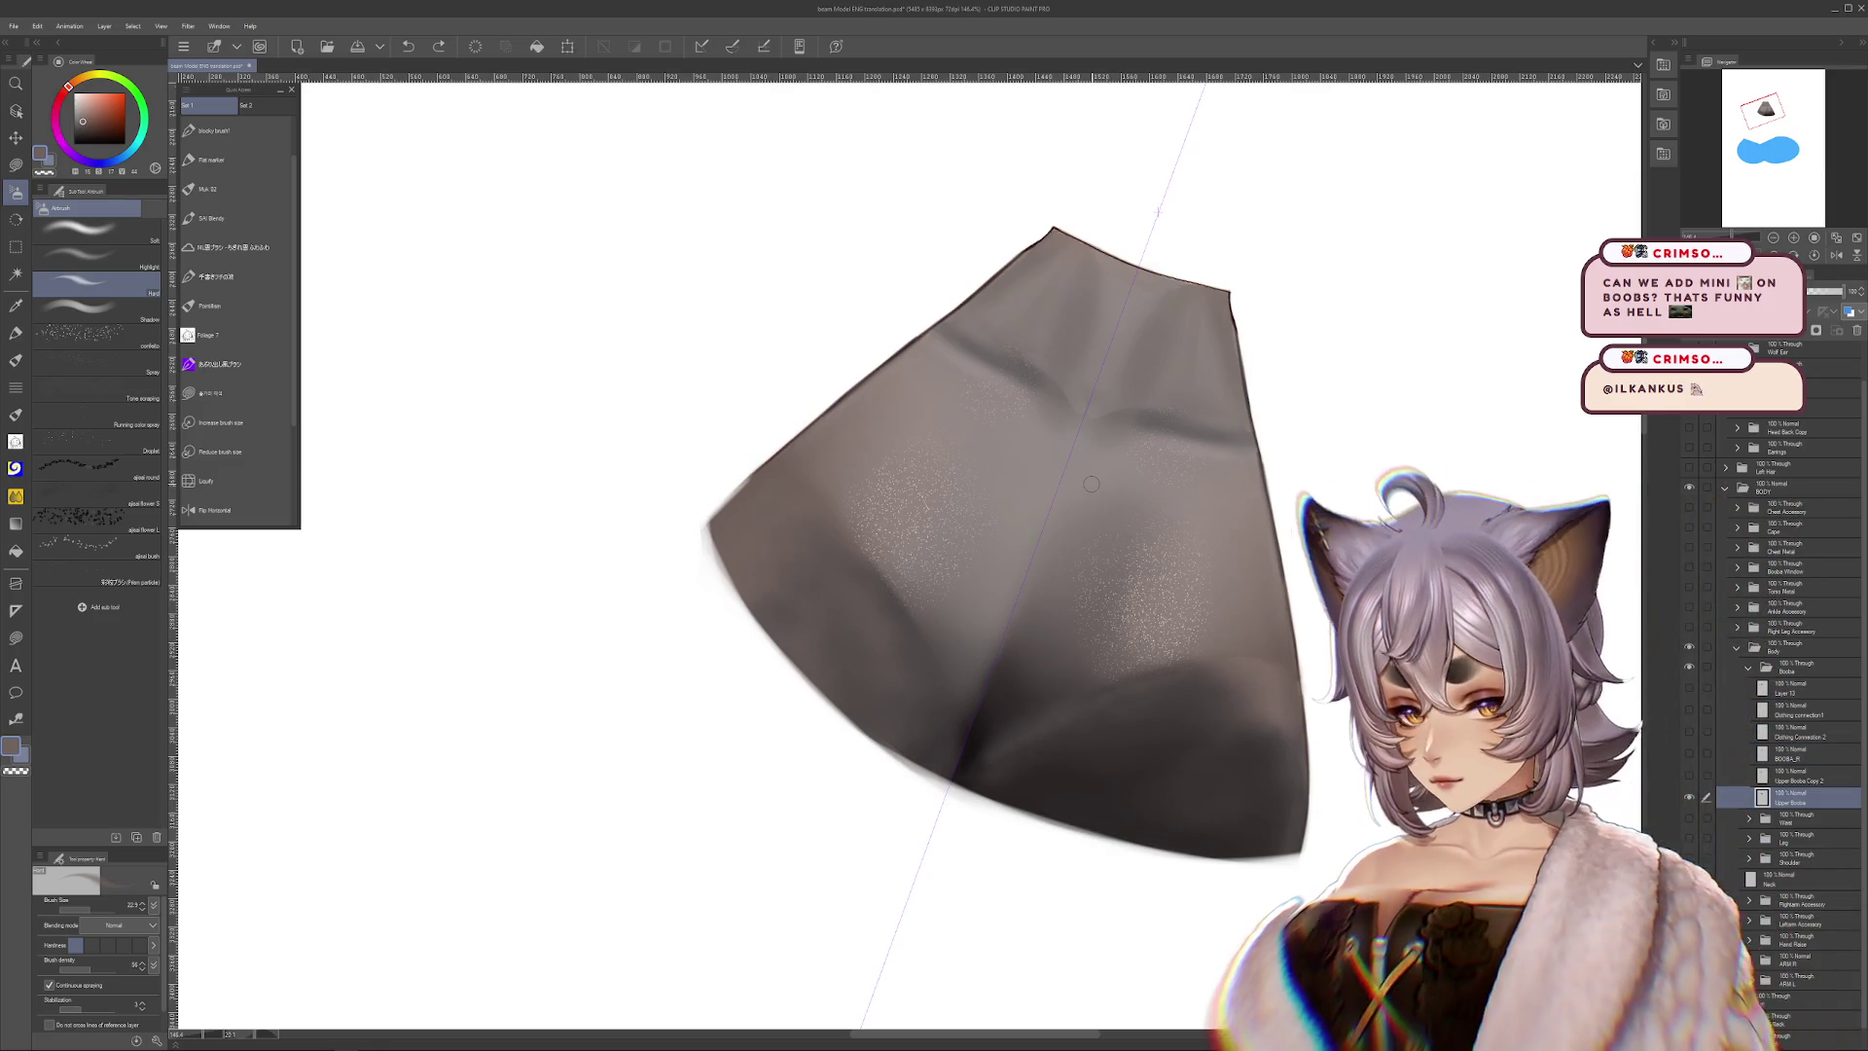
Blend and deepen the lower chest cloth shading with the Blend tool at about size 85
{"action": "left_click", "coordinate": [15, 495]}
{"action": "left_click", "coordinate": [121, 334]}
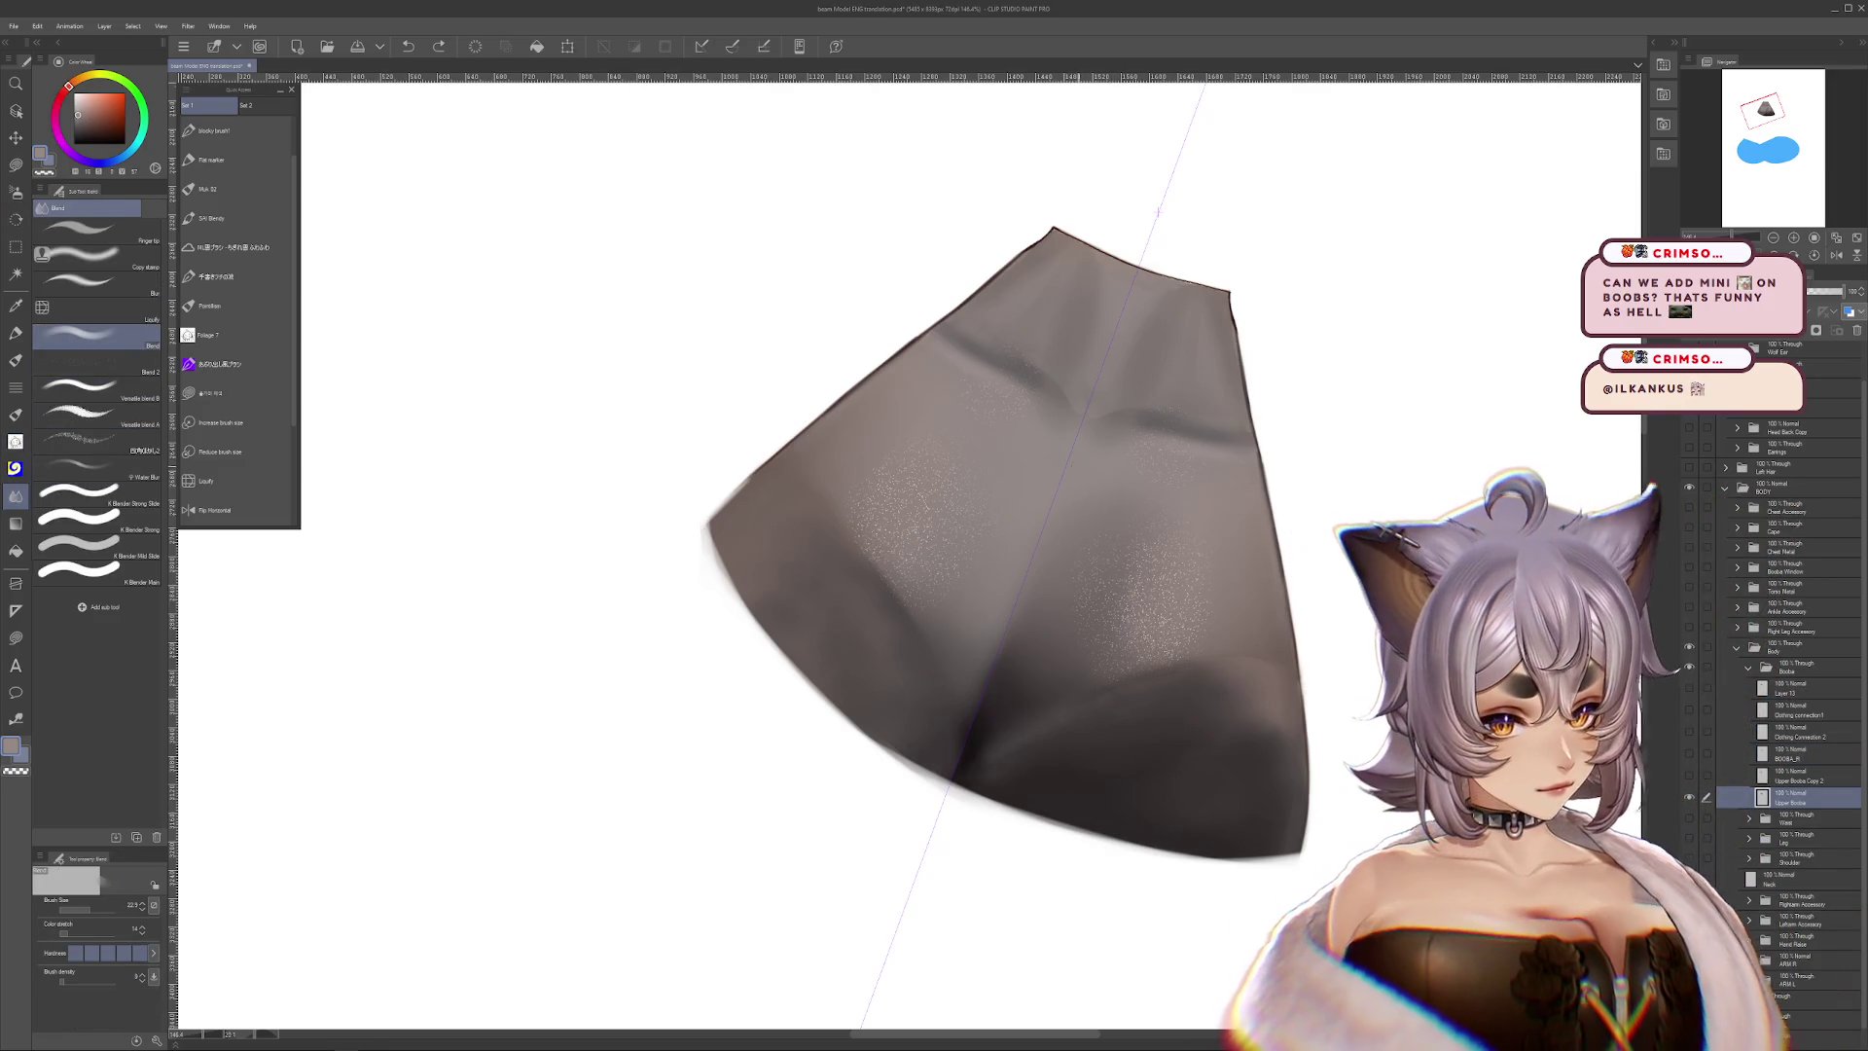
{"action": "left_click", "coordinate": [98, 907]}
{"action": "left_click_drag", "start_coordinate": [97, 907], "coordinate": [101, 907]}
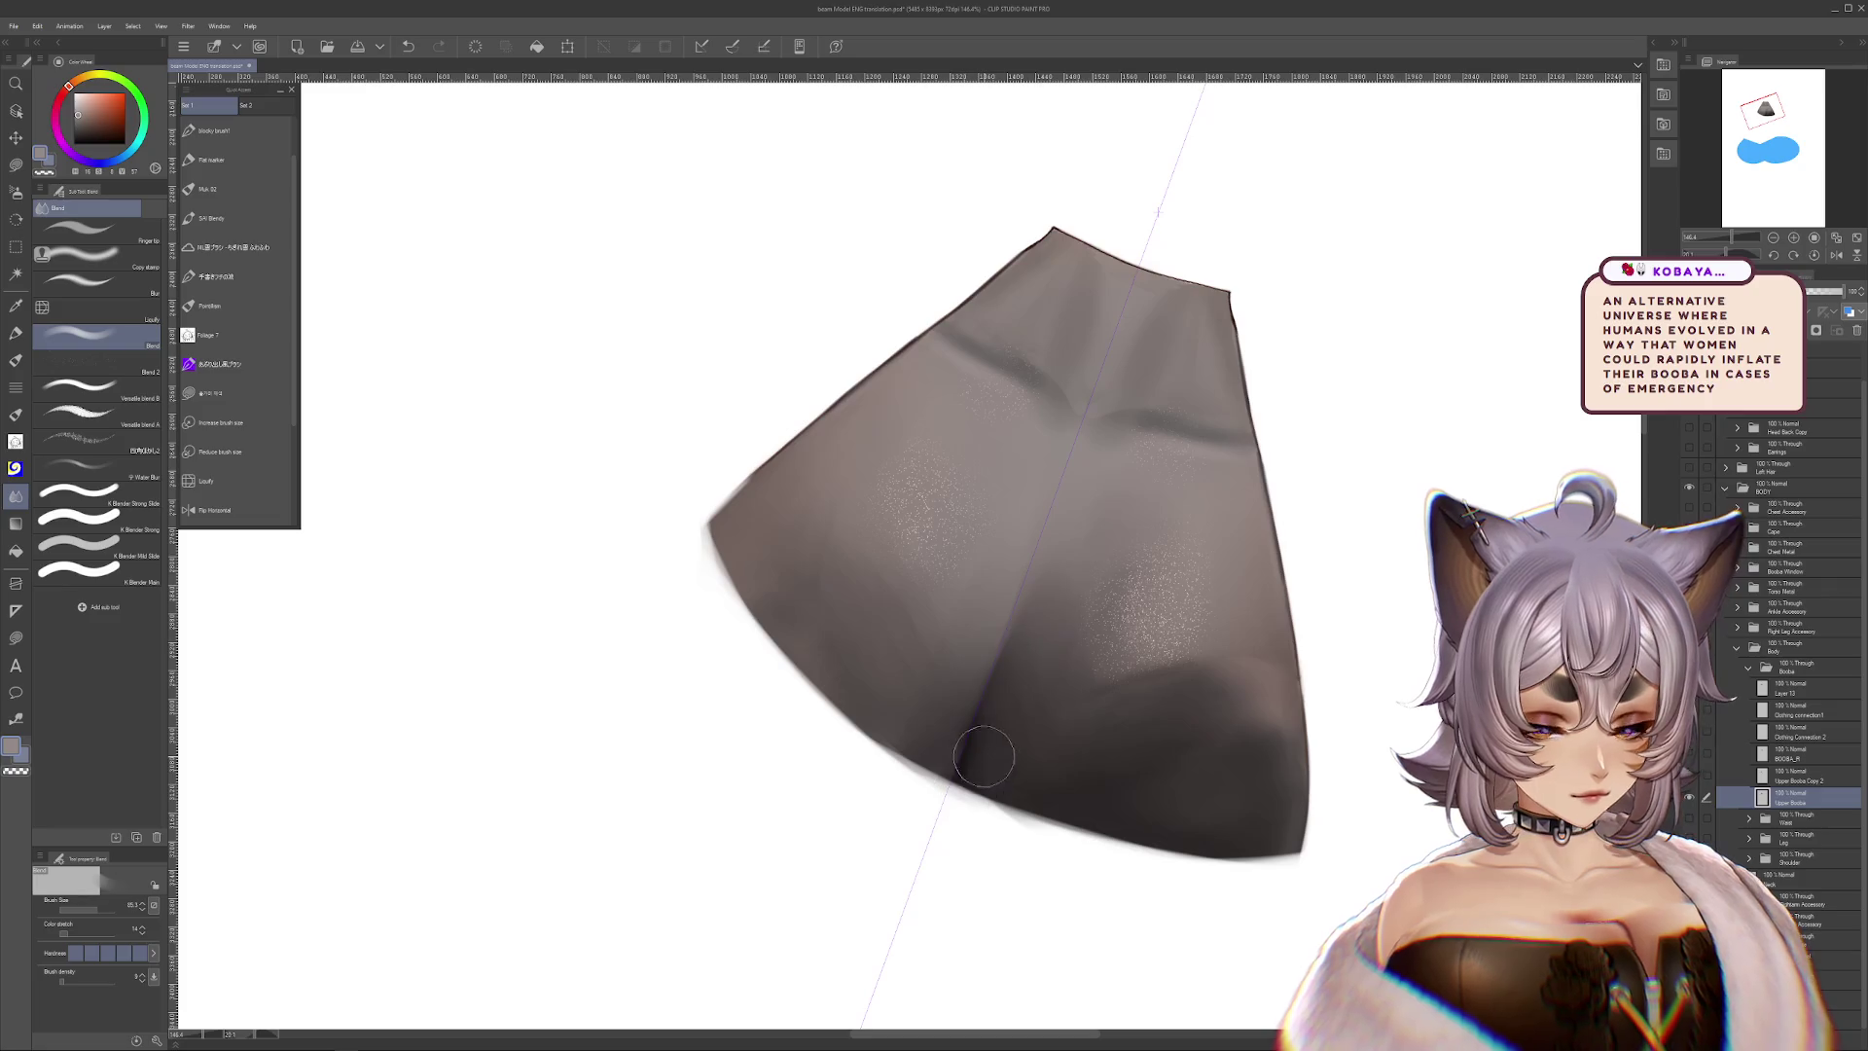
{"action": "left_click_drag", "start_coordinate": [1237, 452], "coordinate": [1237, 547]}
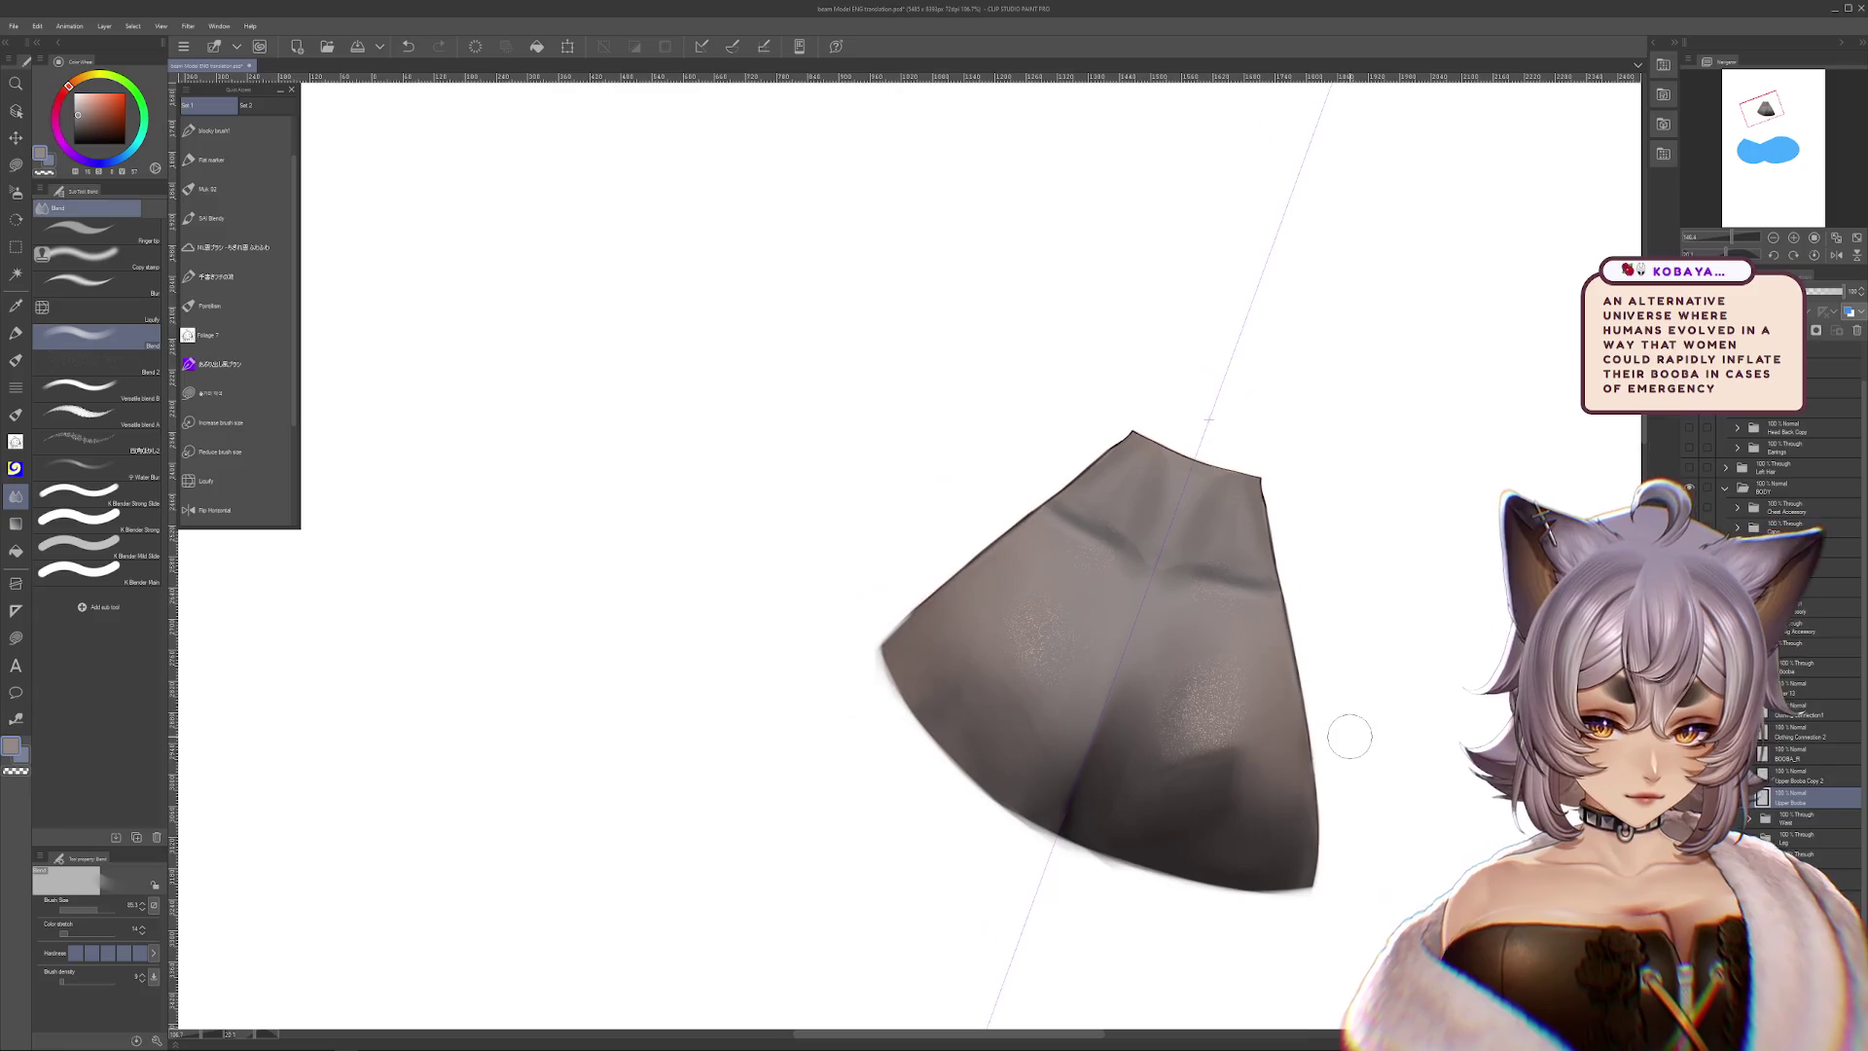
{"action": "scroll", "coordinate": [1347, 734], "scroll_direction": "down", "scroll_amount": 3}
{"action": "key", "text": "ctrl+@"}
{"action": "key", "text": "ctrl+z"}
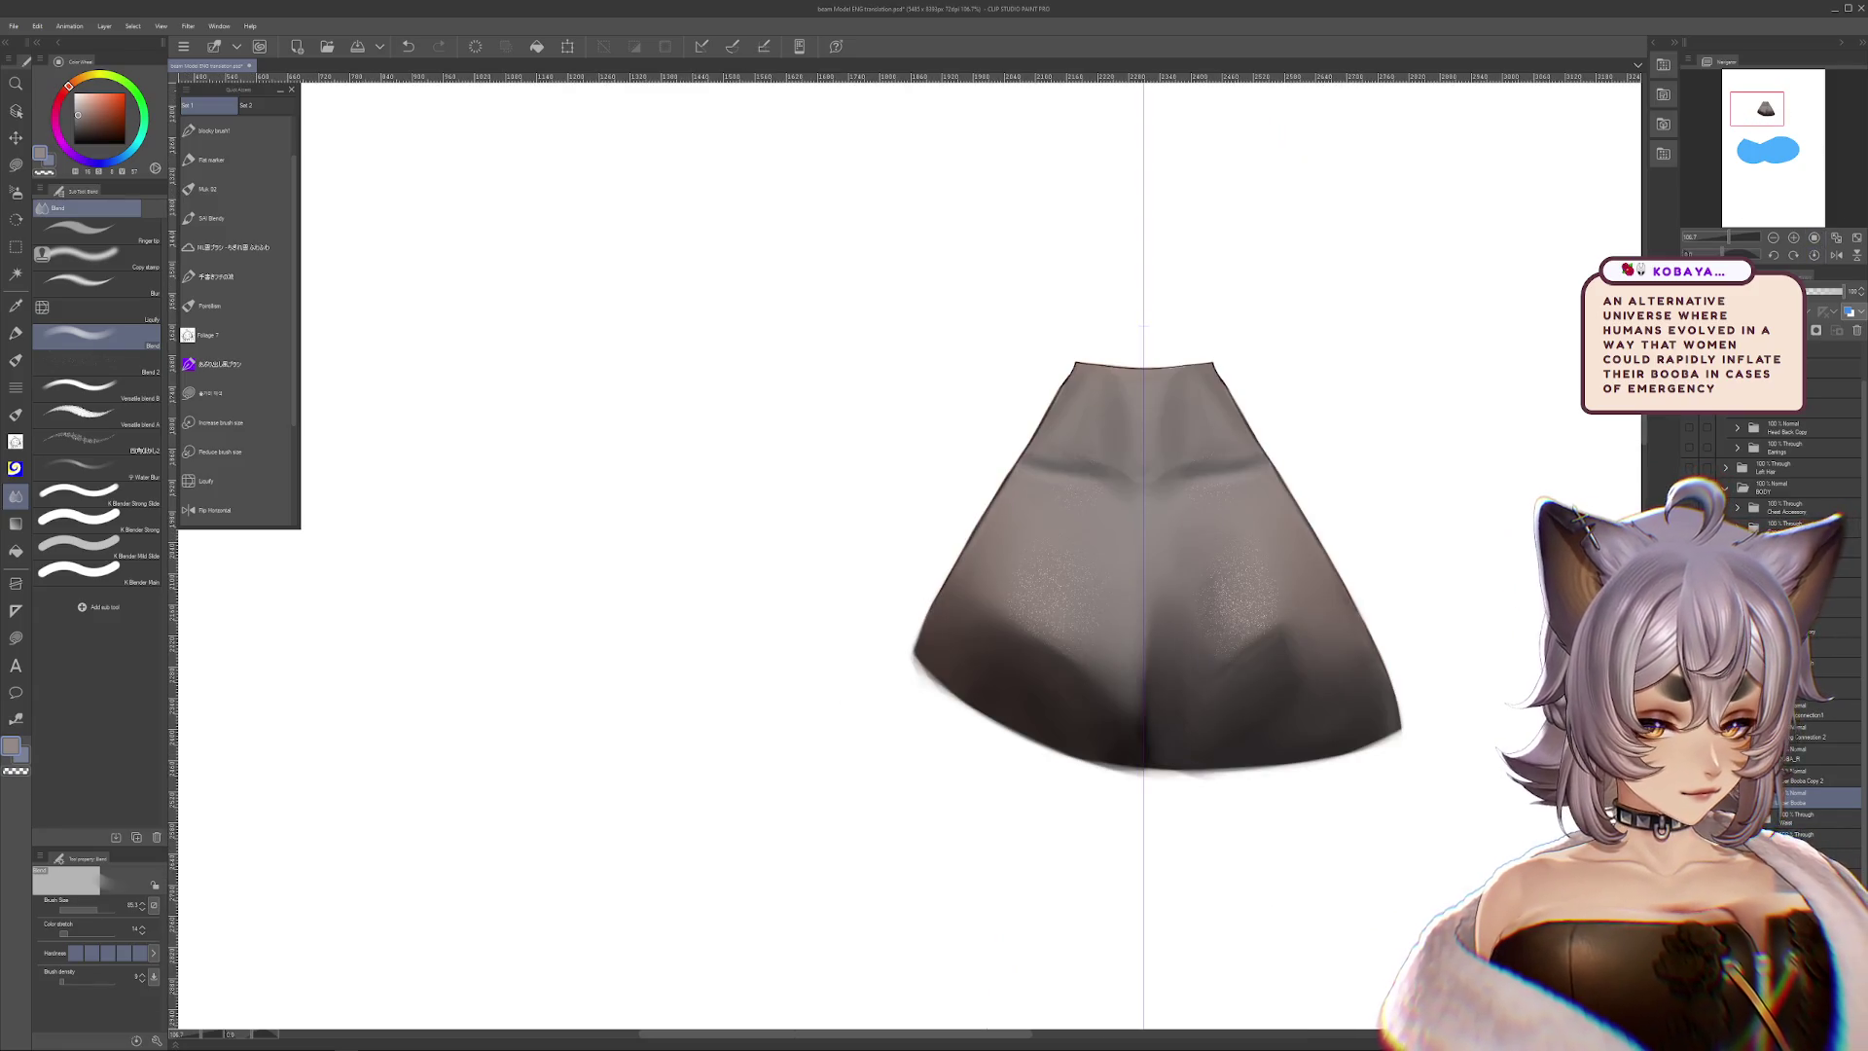
{"action": "key", "text": "ctrl+z"}
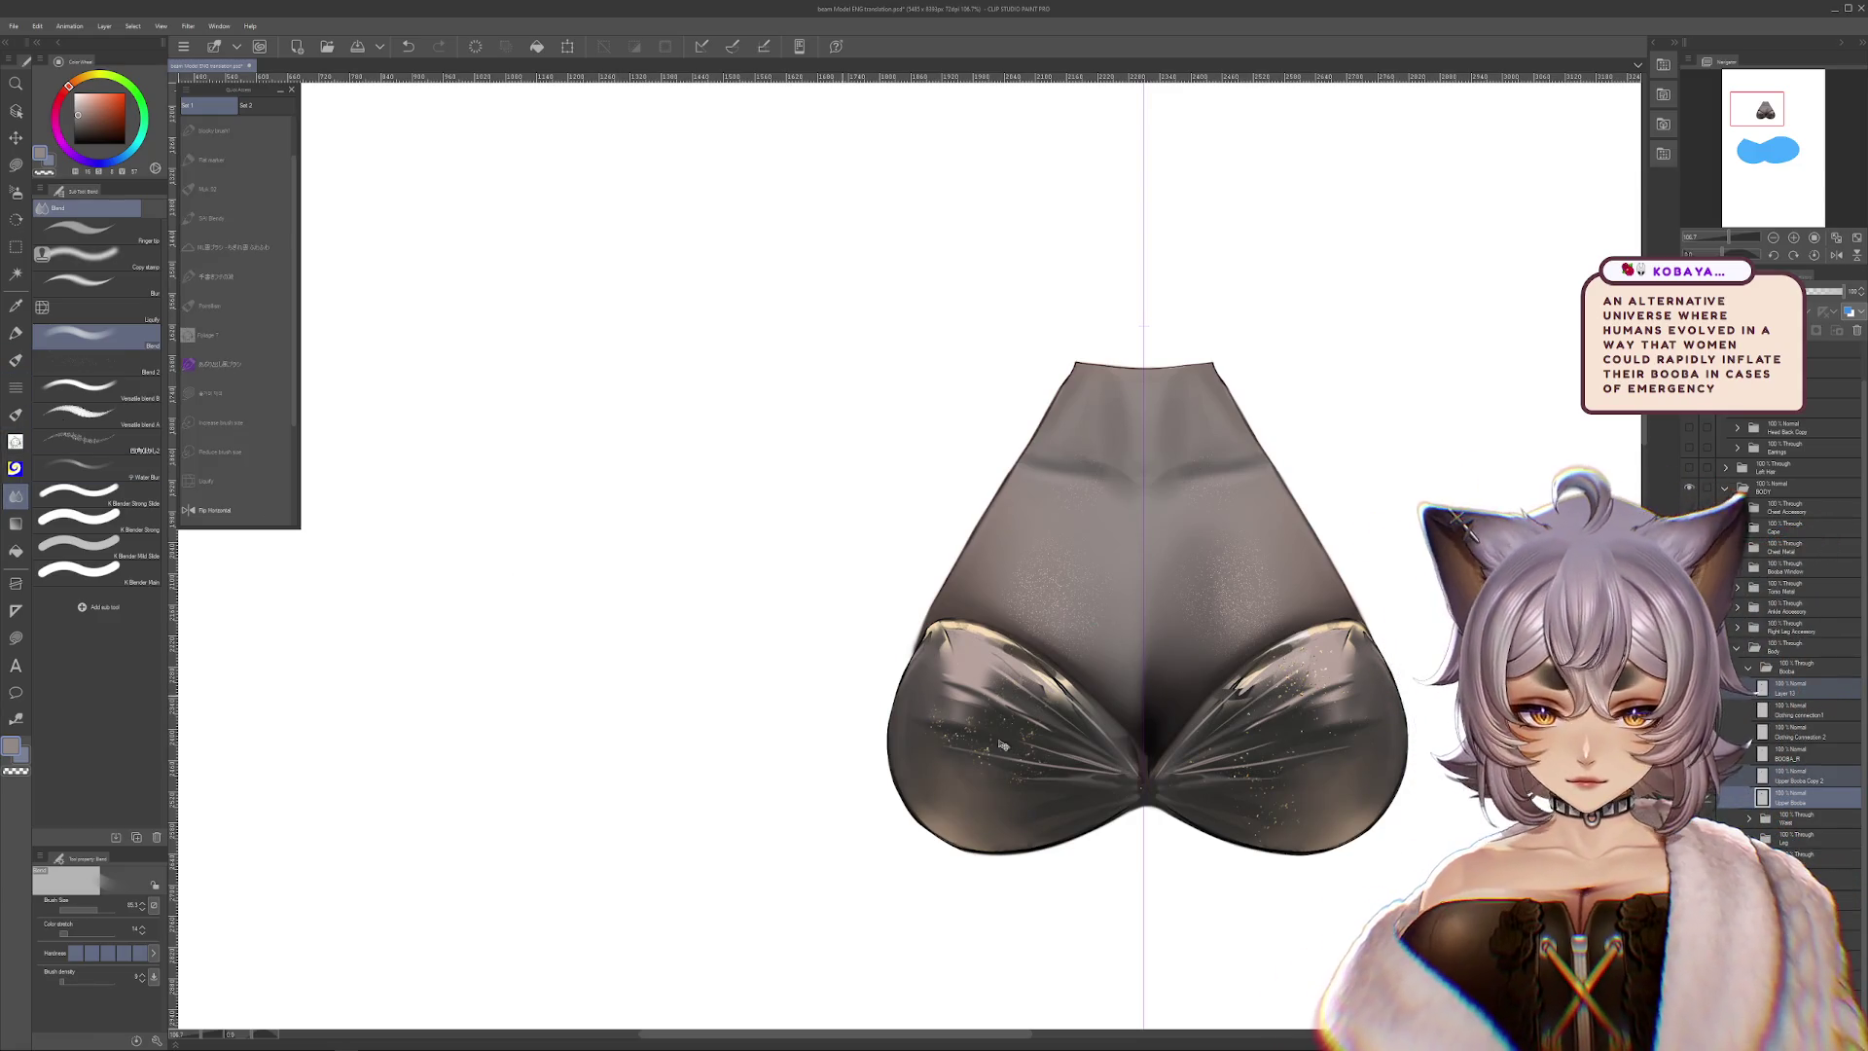
Skew the chest cloth shape so its bottom shifts left, then deselect
{"action": "key", "text": "ctrl+t"}
{"action": "left_click_drag", "start_coordinate": [1090, 817], "coordinate": [997, 820]}
{"action": "key", "text": "Return"}
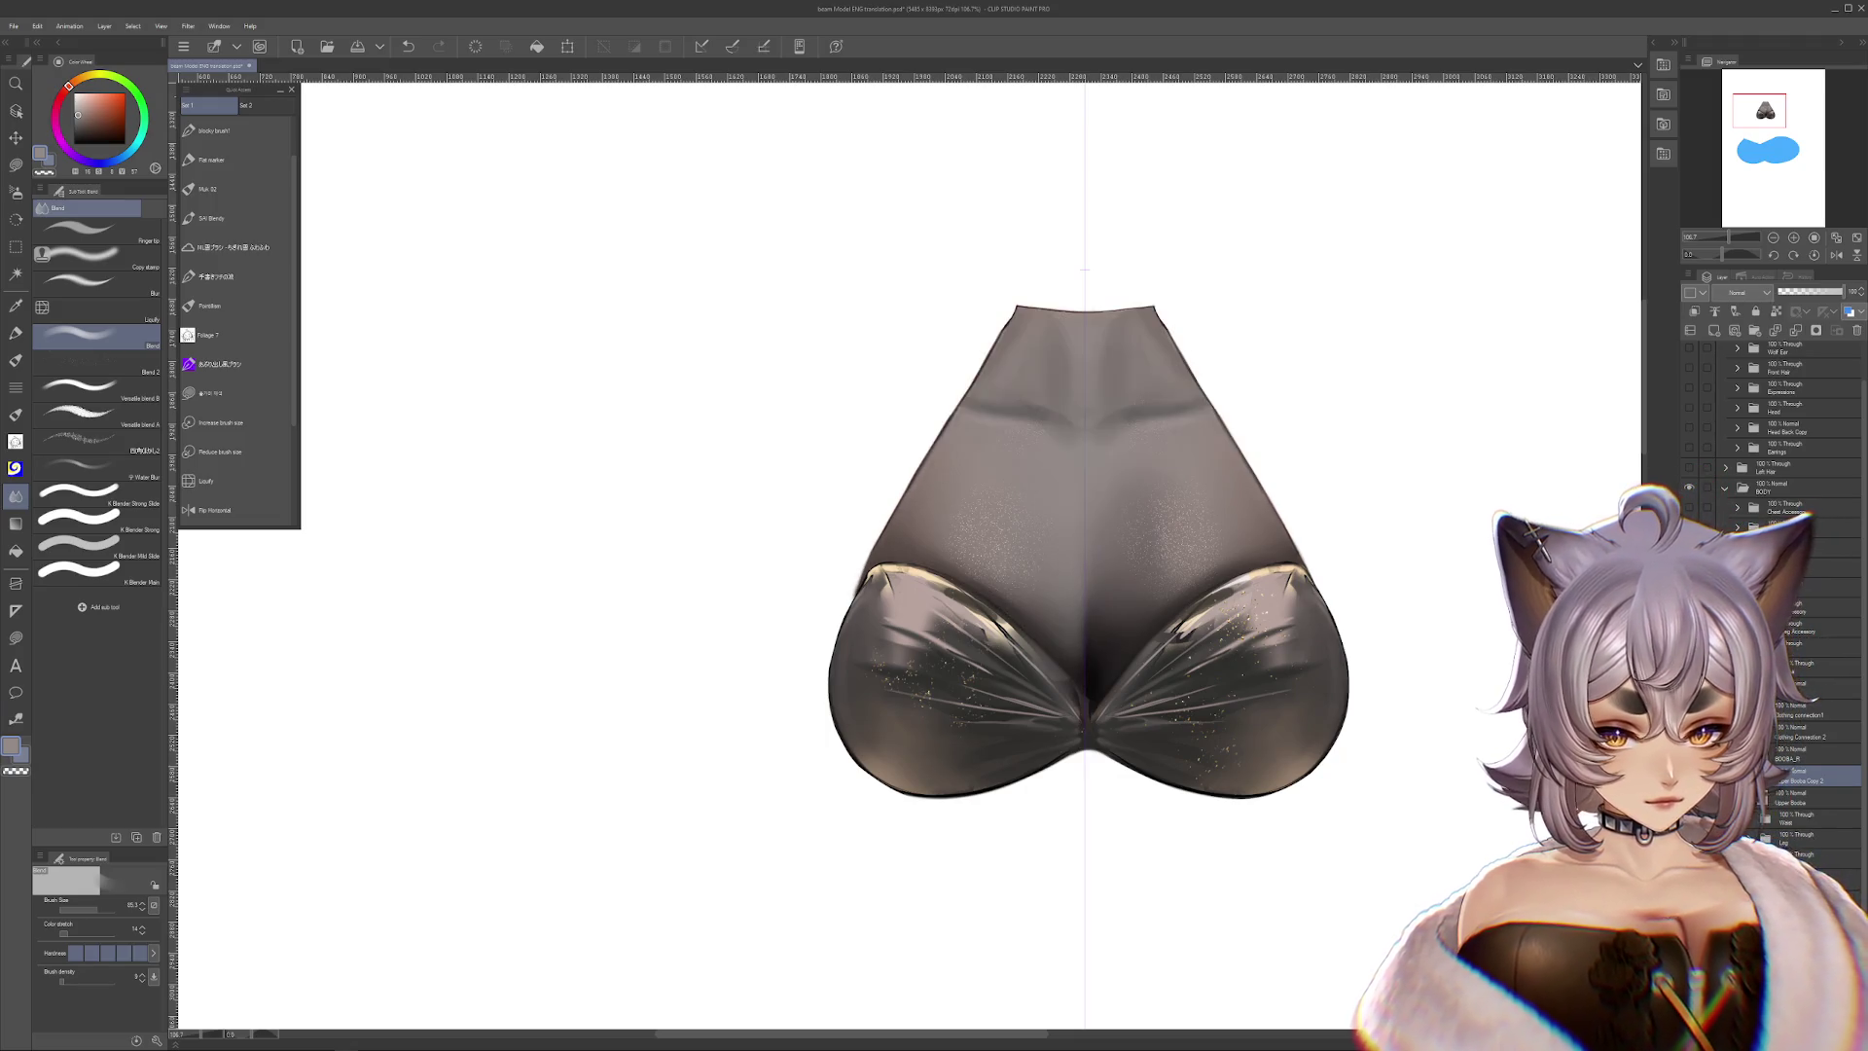
{"action": "key", "text": "ctrl+d"}
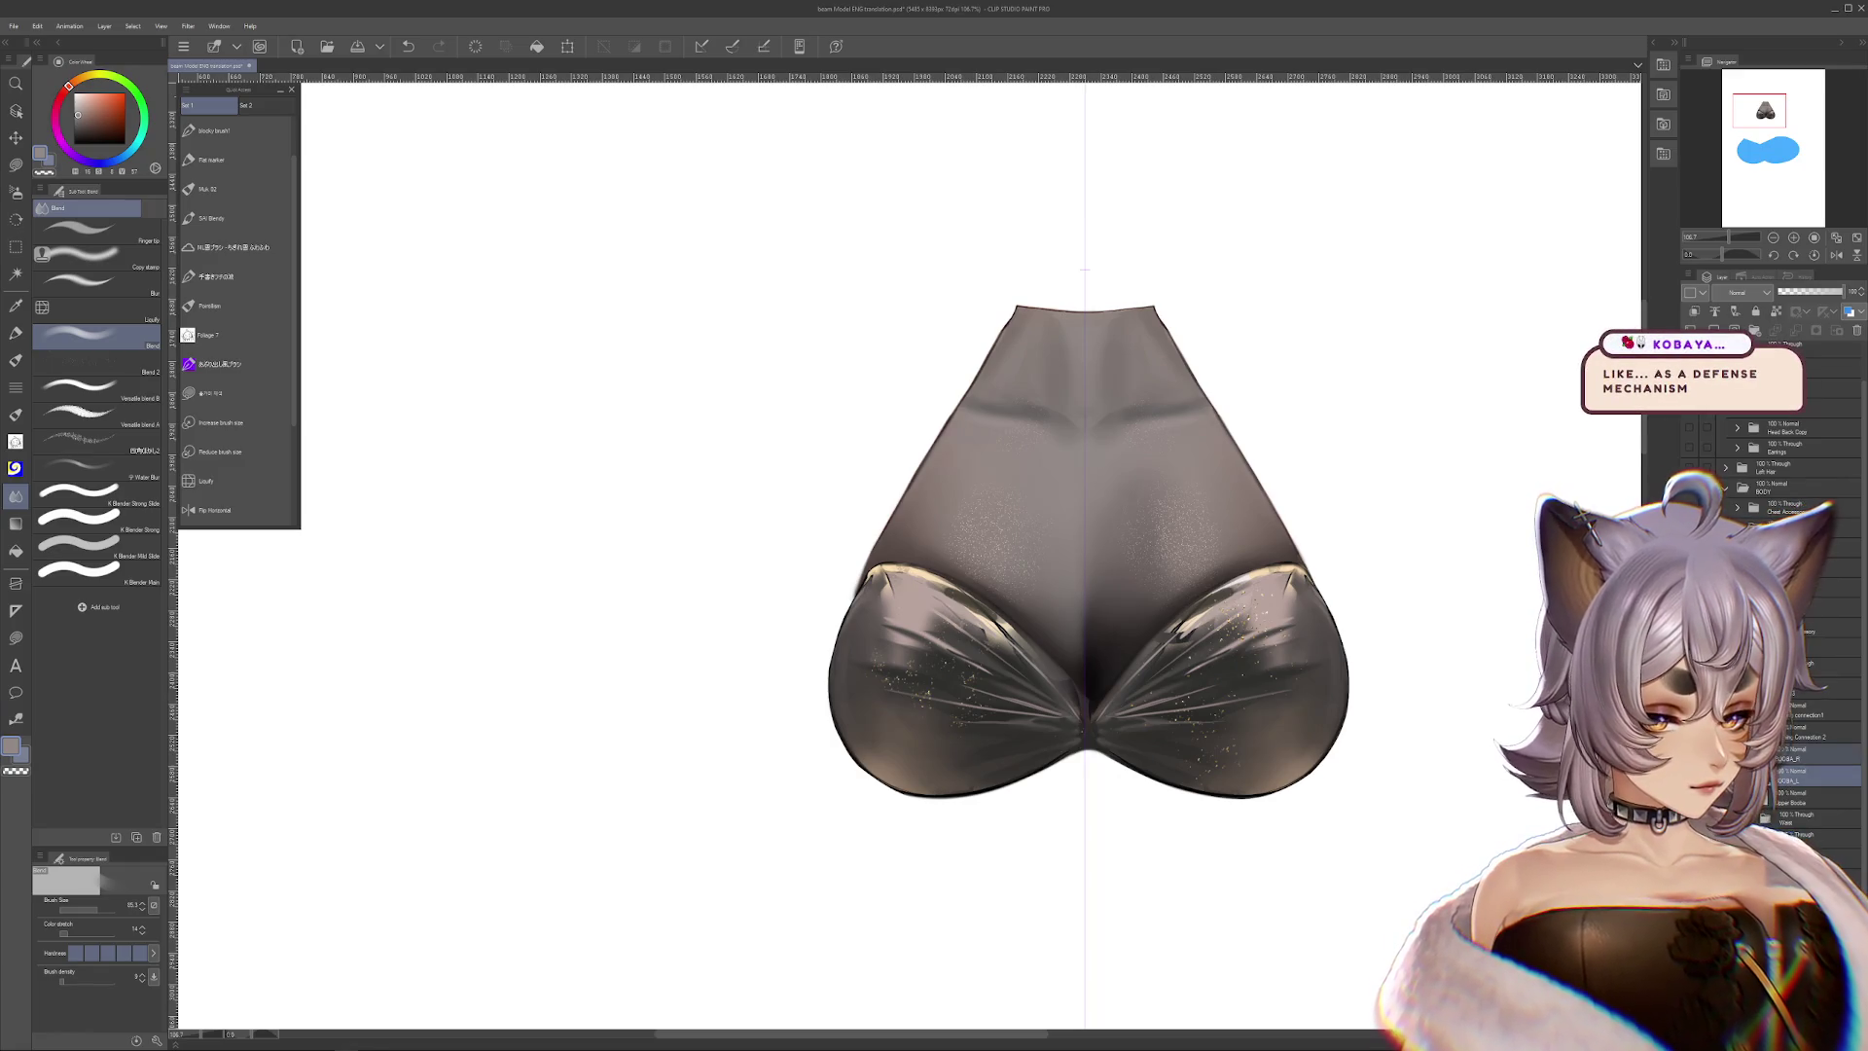
Skew the lower shape left and align it under the upper body
{"action": "key", "text": "ctrl+t"}
{"action": "mouse_move", "coordinate": [1085, 821]}
{"action": "left_mouse_down"}
{"action": "mouse_move", "coordinate": [1021, 820]}
{"action": "mouse_move", "coordinate": [1085, 820]}
{"action": "left_mouse_up"}
{"action": "mouse_move", "coordinate": [1189, 725]}
{"action": "left_mouse_down"}
{"action": "mouse_move", "coordinate": [1033, 728]}
{"action": "mouse_move", "coordinate": [1236, 730]}
{"action": "mouse_move", "coordinate": [1180, 732]}
{"action": "left_mouse_up"}
{"action": "key", "text": "ctrl+z"}
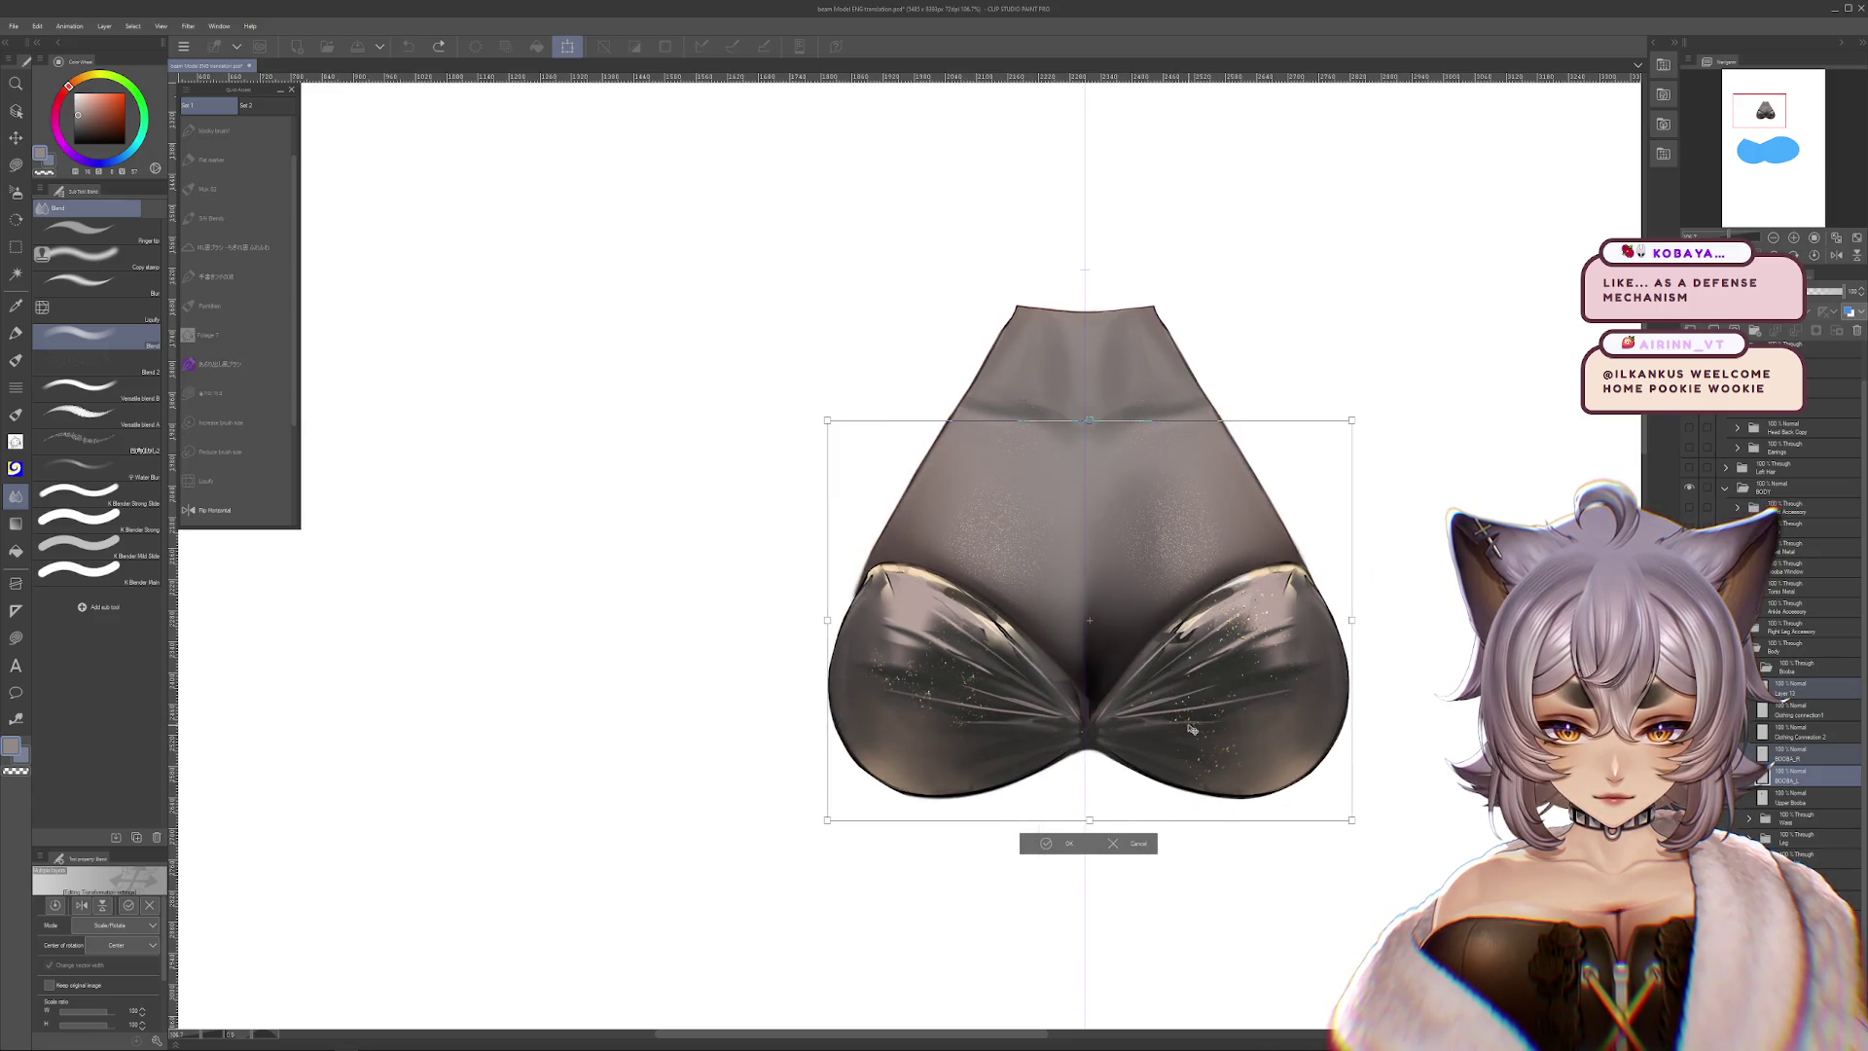
{"action": "key", "text": "Return"}
{"action": "scroll", "coordinate": [1217, 730], "scroll_direction": "up", "scroll_amount": 1}
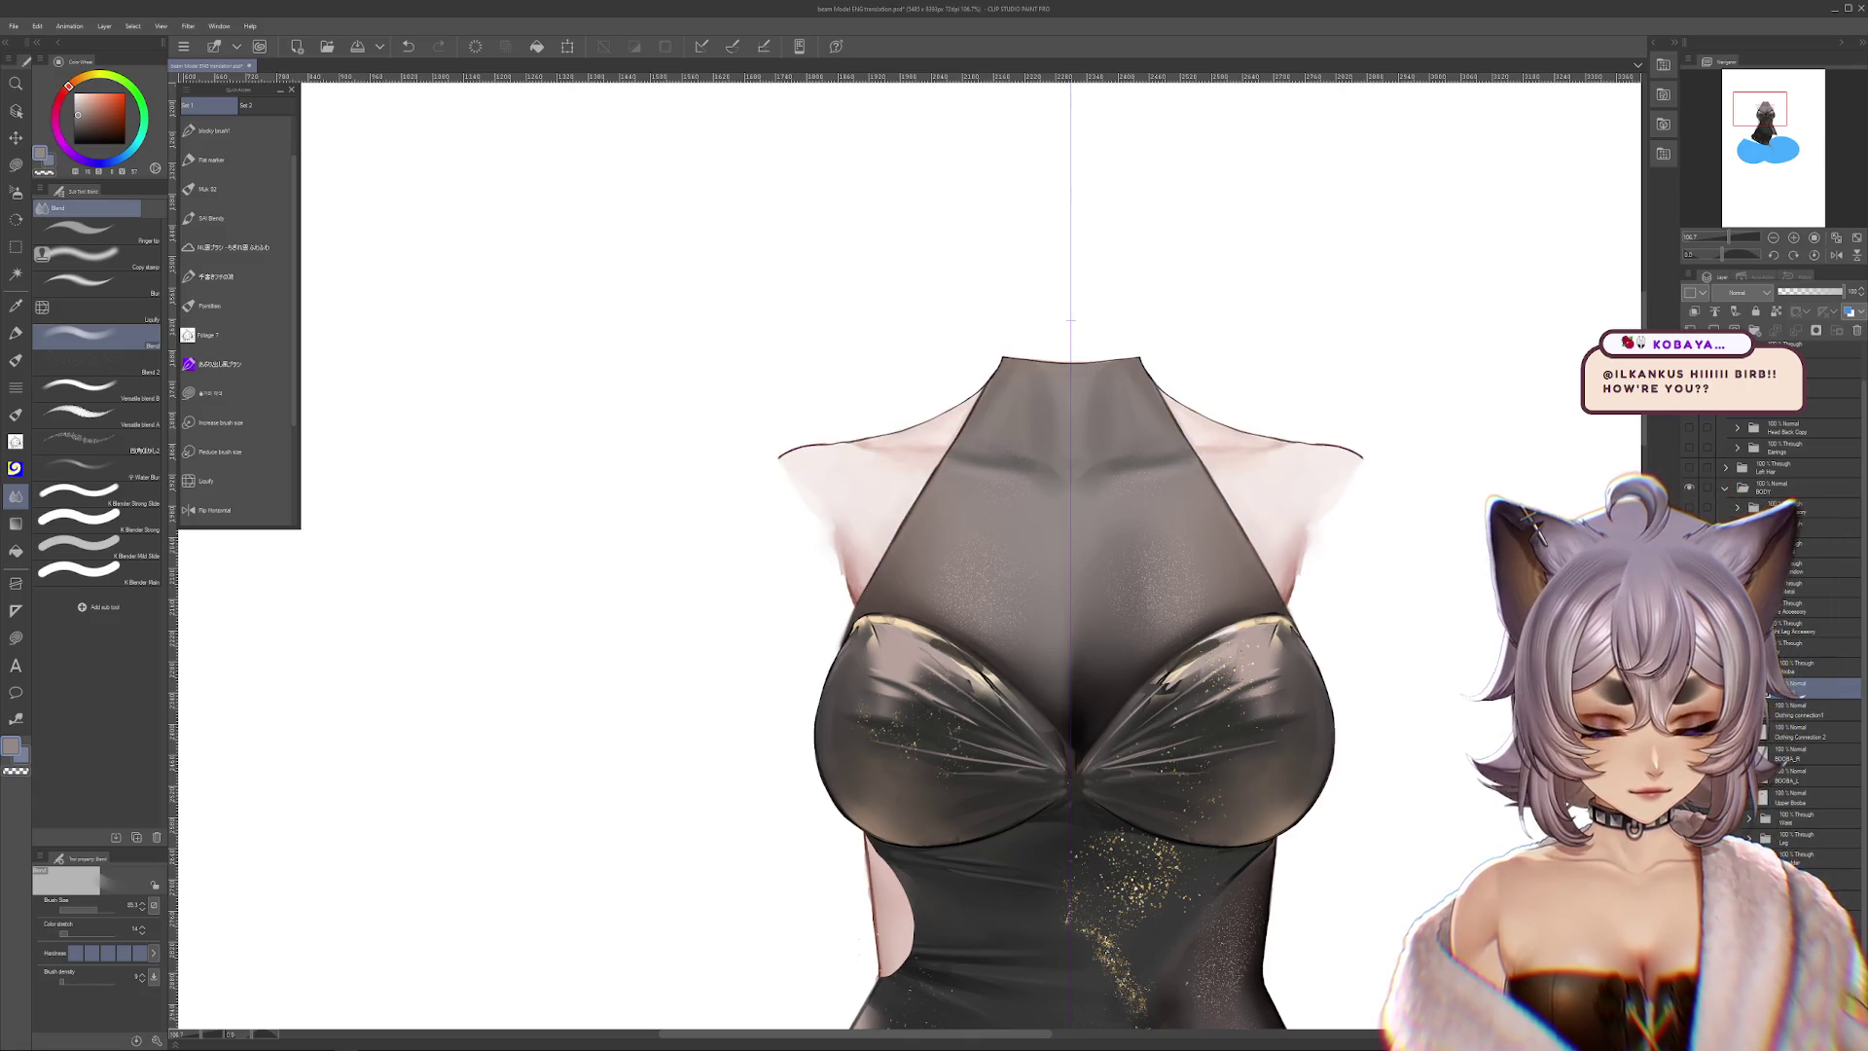
Hide the breast layers and compare the lower dress and halter top visibility
{"action": "left_click", "coordinate": [1822, 854]}
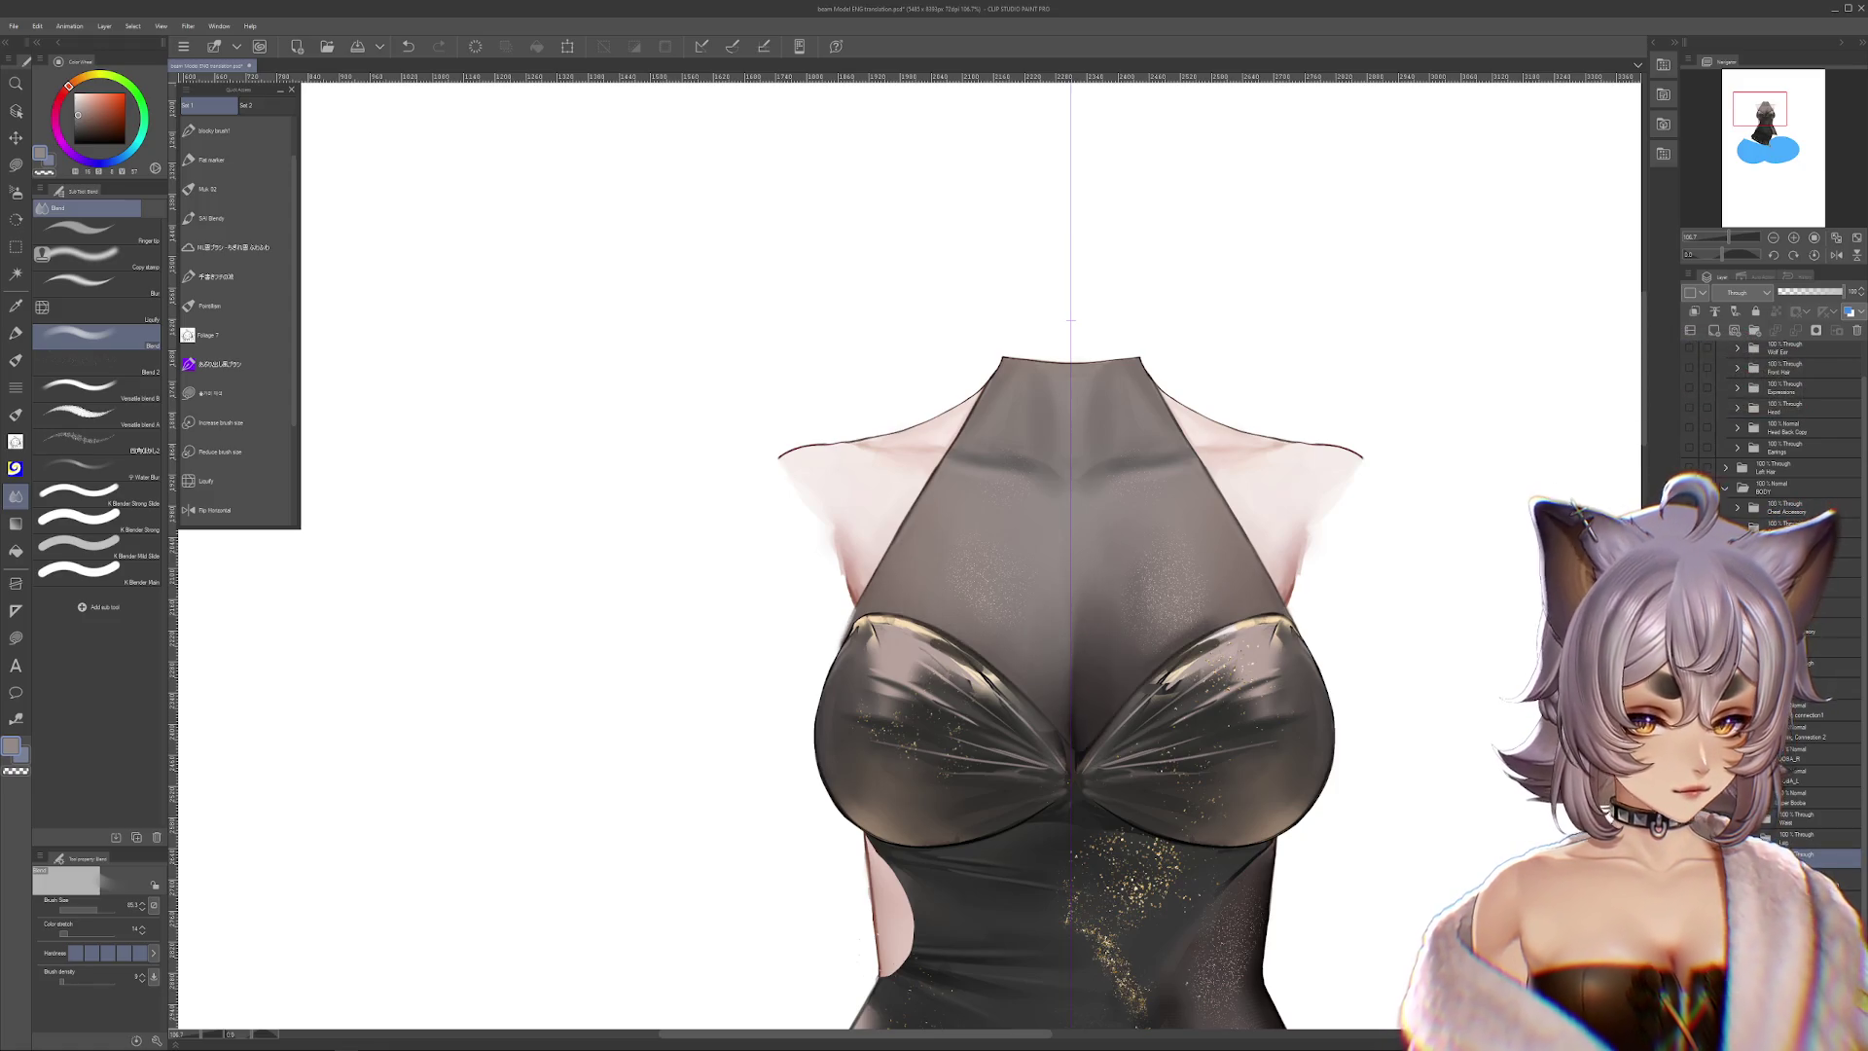
{"action": "left_click", "coordinate": [1689, 665]}
{"action": "scroll", "coordinate": [1270, 568], "scroll_direction": "down", "scroll_amount": 2}
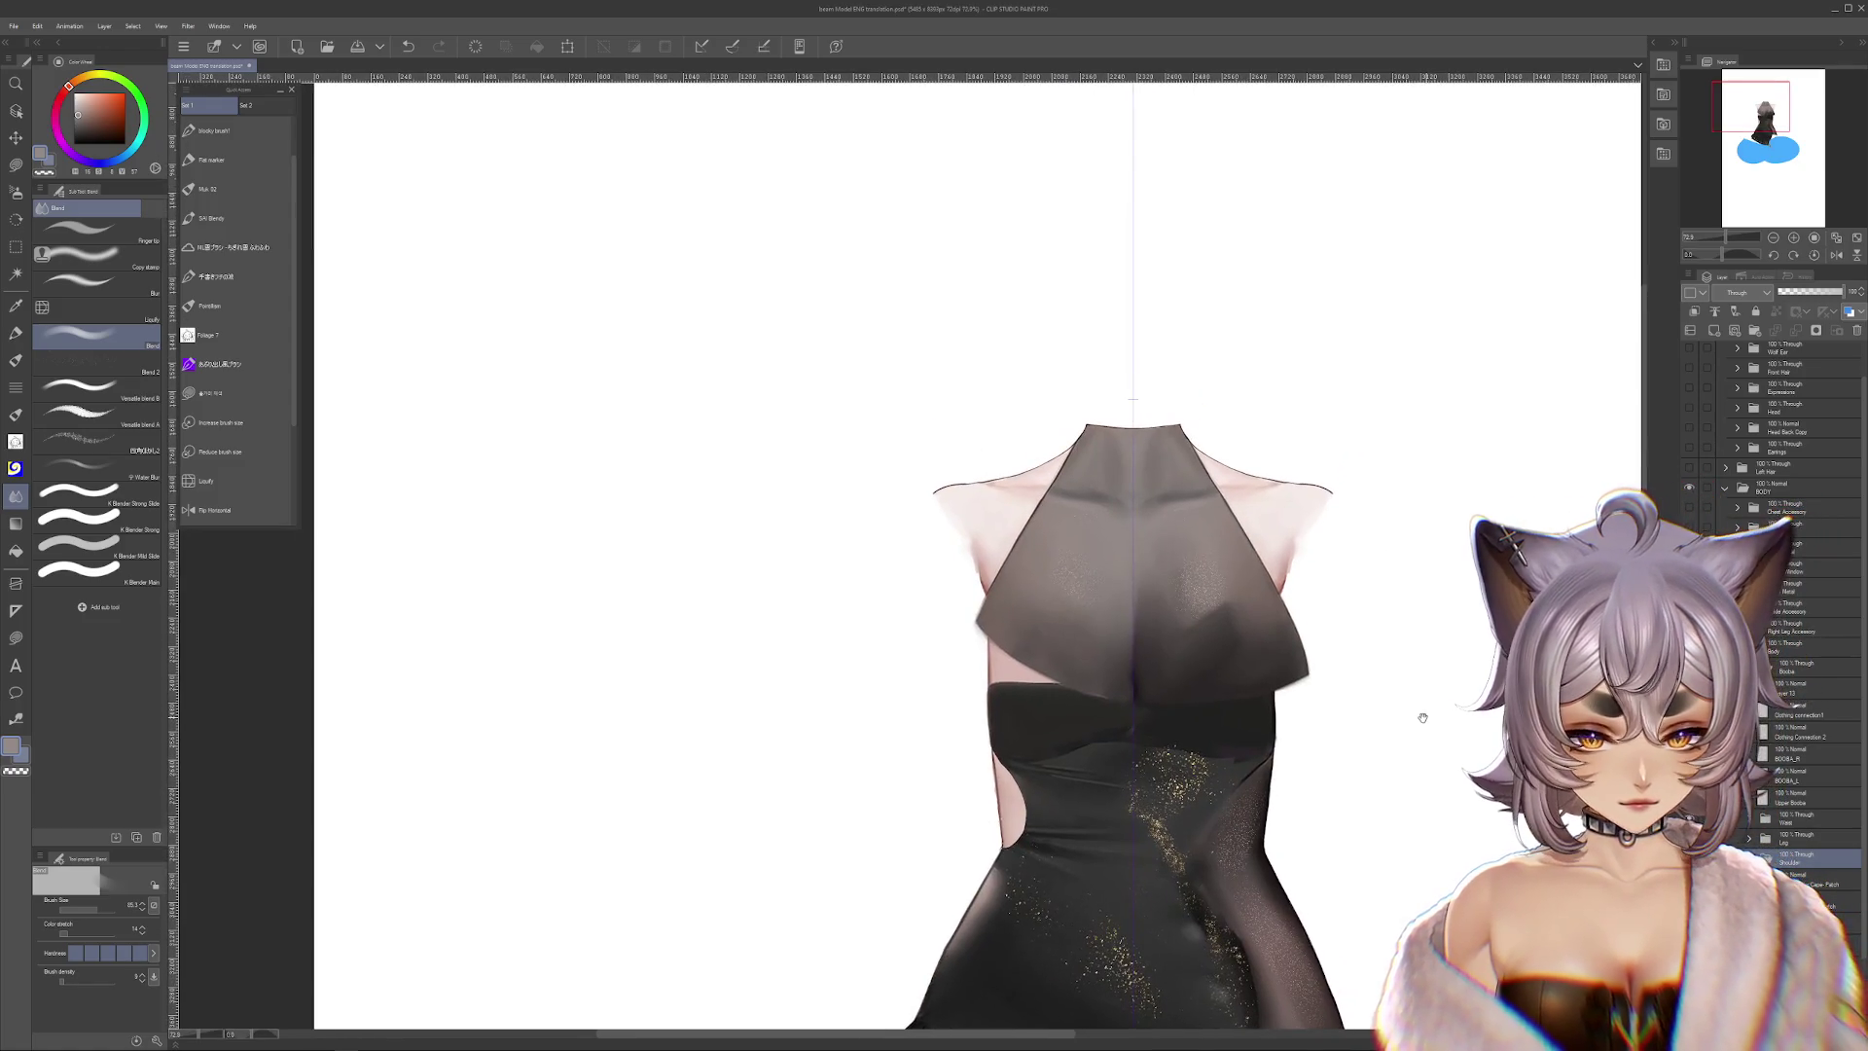
{"action": "left_click", "coordinate": [1689, 818]}
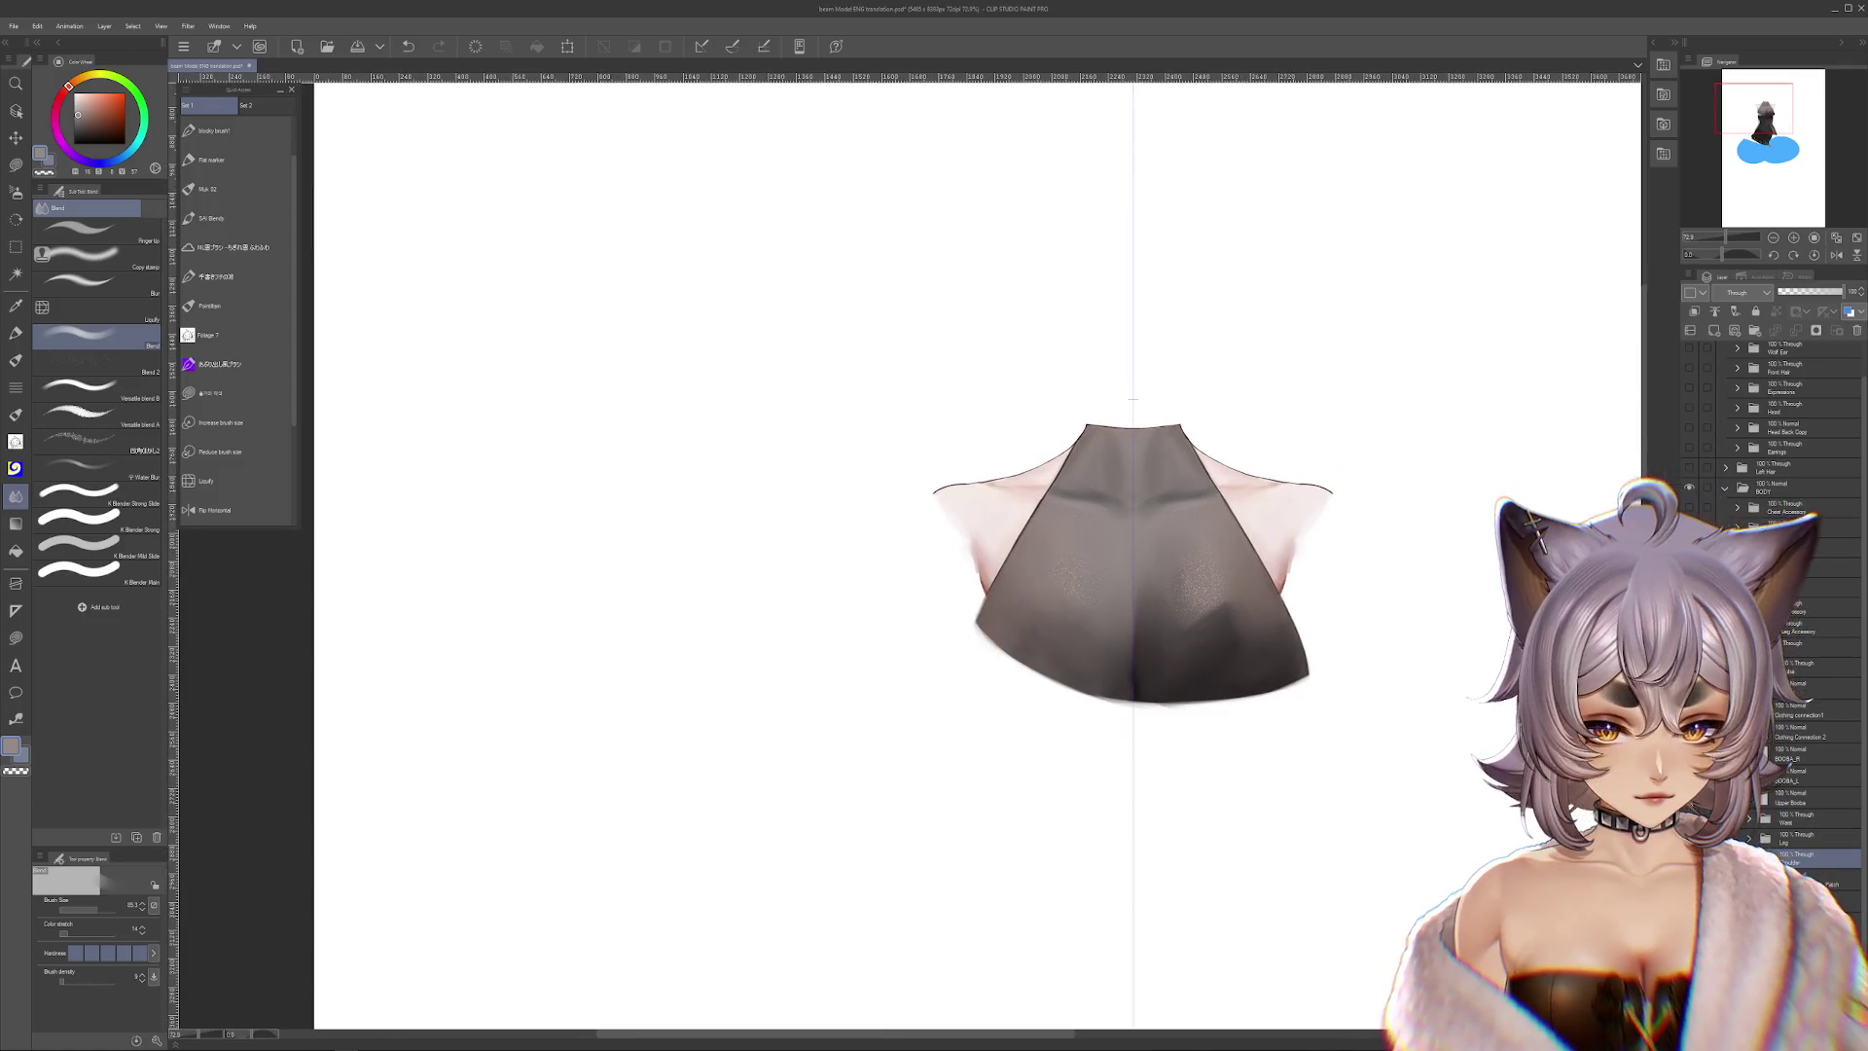
{"action": "left_click", "coordinate": [1689, 817]}
{"action": "left_click", "coordinate": [1689, 715]}
{"action": "left_click", "coordinate": [1689, 716]}
{"action": "left_click", "coordinate": [1689, 715]}
Compare the shoulder pieces, bodice and halter top by toggling them, leaving the halter shown
{"action": "left_click", "coordinate": [1810, 919]}
{"action": "left_click", "coordinate": [1766, 808]}
{"action": "left_click", "coordinate": [1766, 807]}
{"action": "left_click", "coordinate": [1765, 807]}
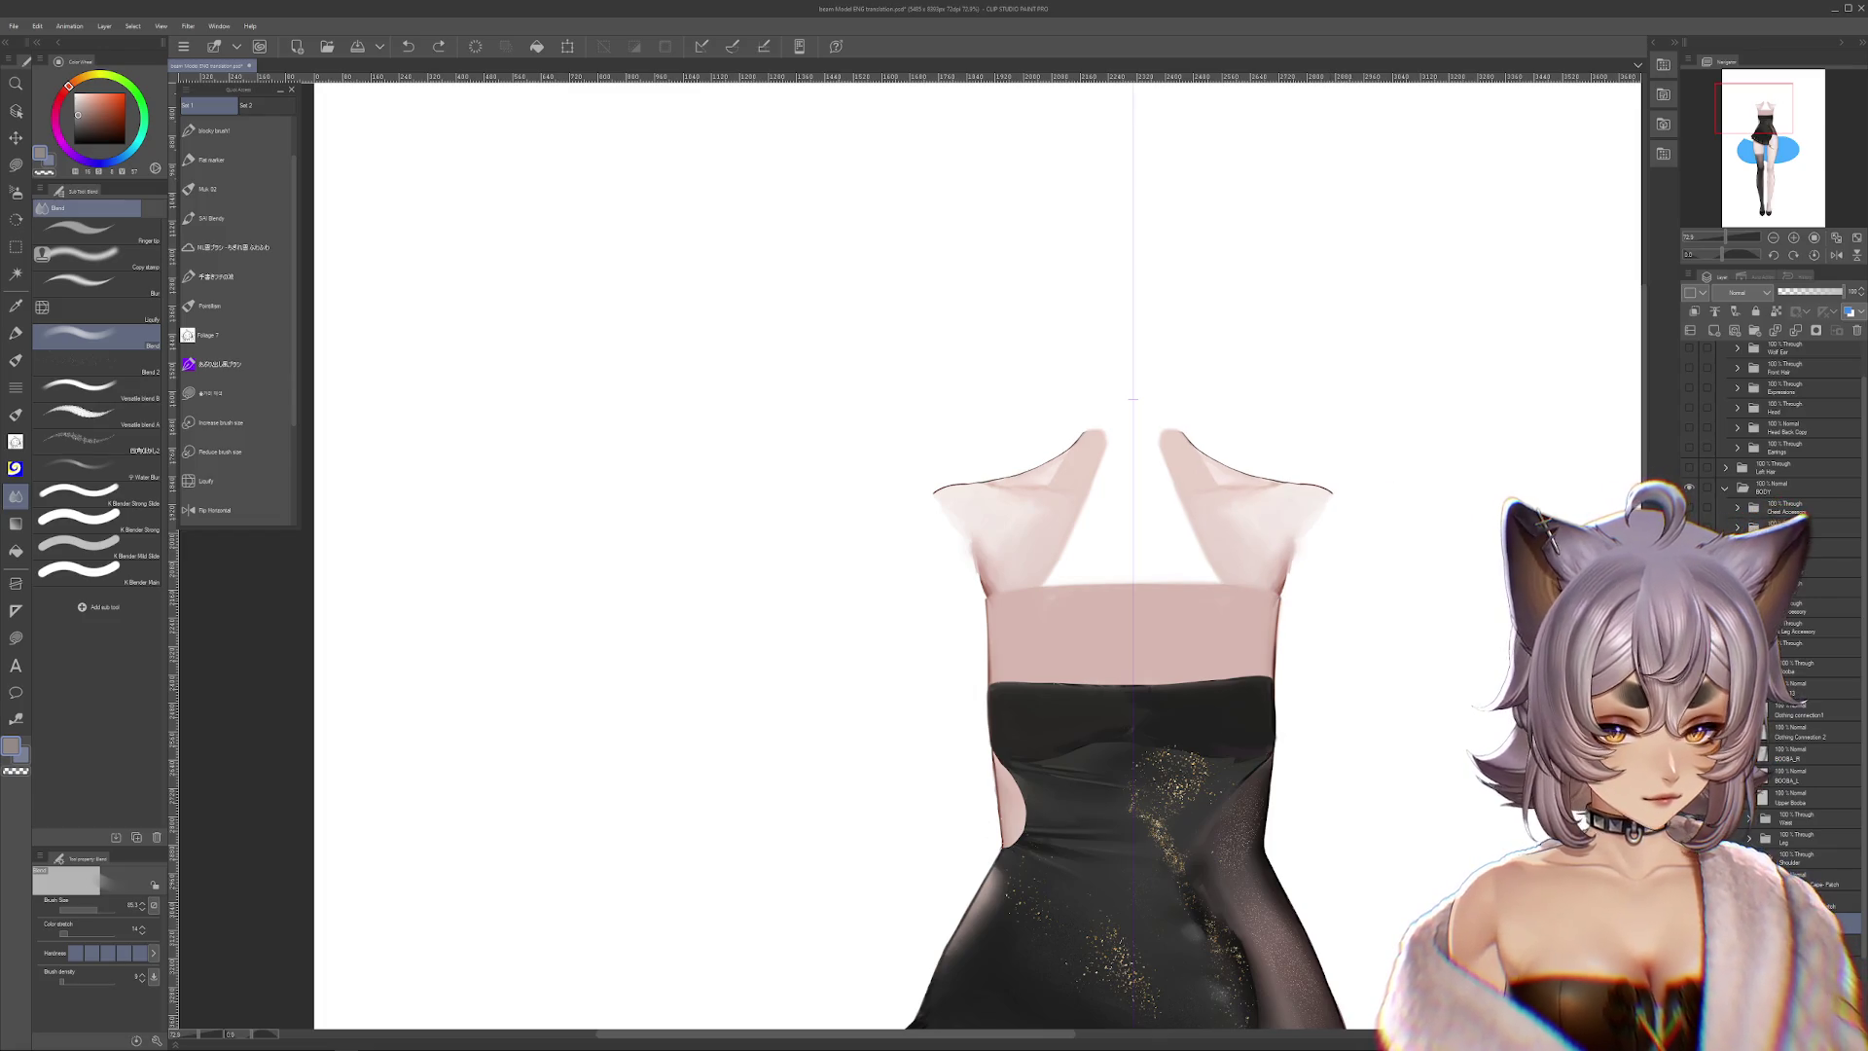
{"action": "left_click", "coordinate": [1689, 798]}
{"action": "left_click", "coordinate": [1689, 798]}
{"action": "left_click", "coordinate": [1690, 715]}
{"action": "left_click", "coordinate": [1690, 715]}
{"action": "left_click", "coordinate": [1690, 715]}
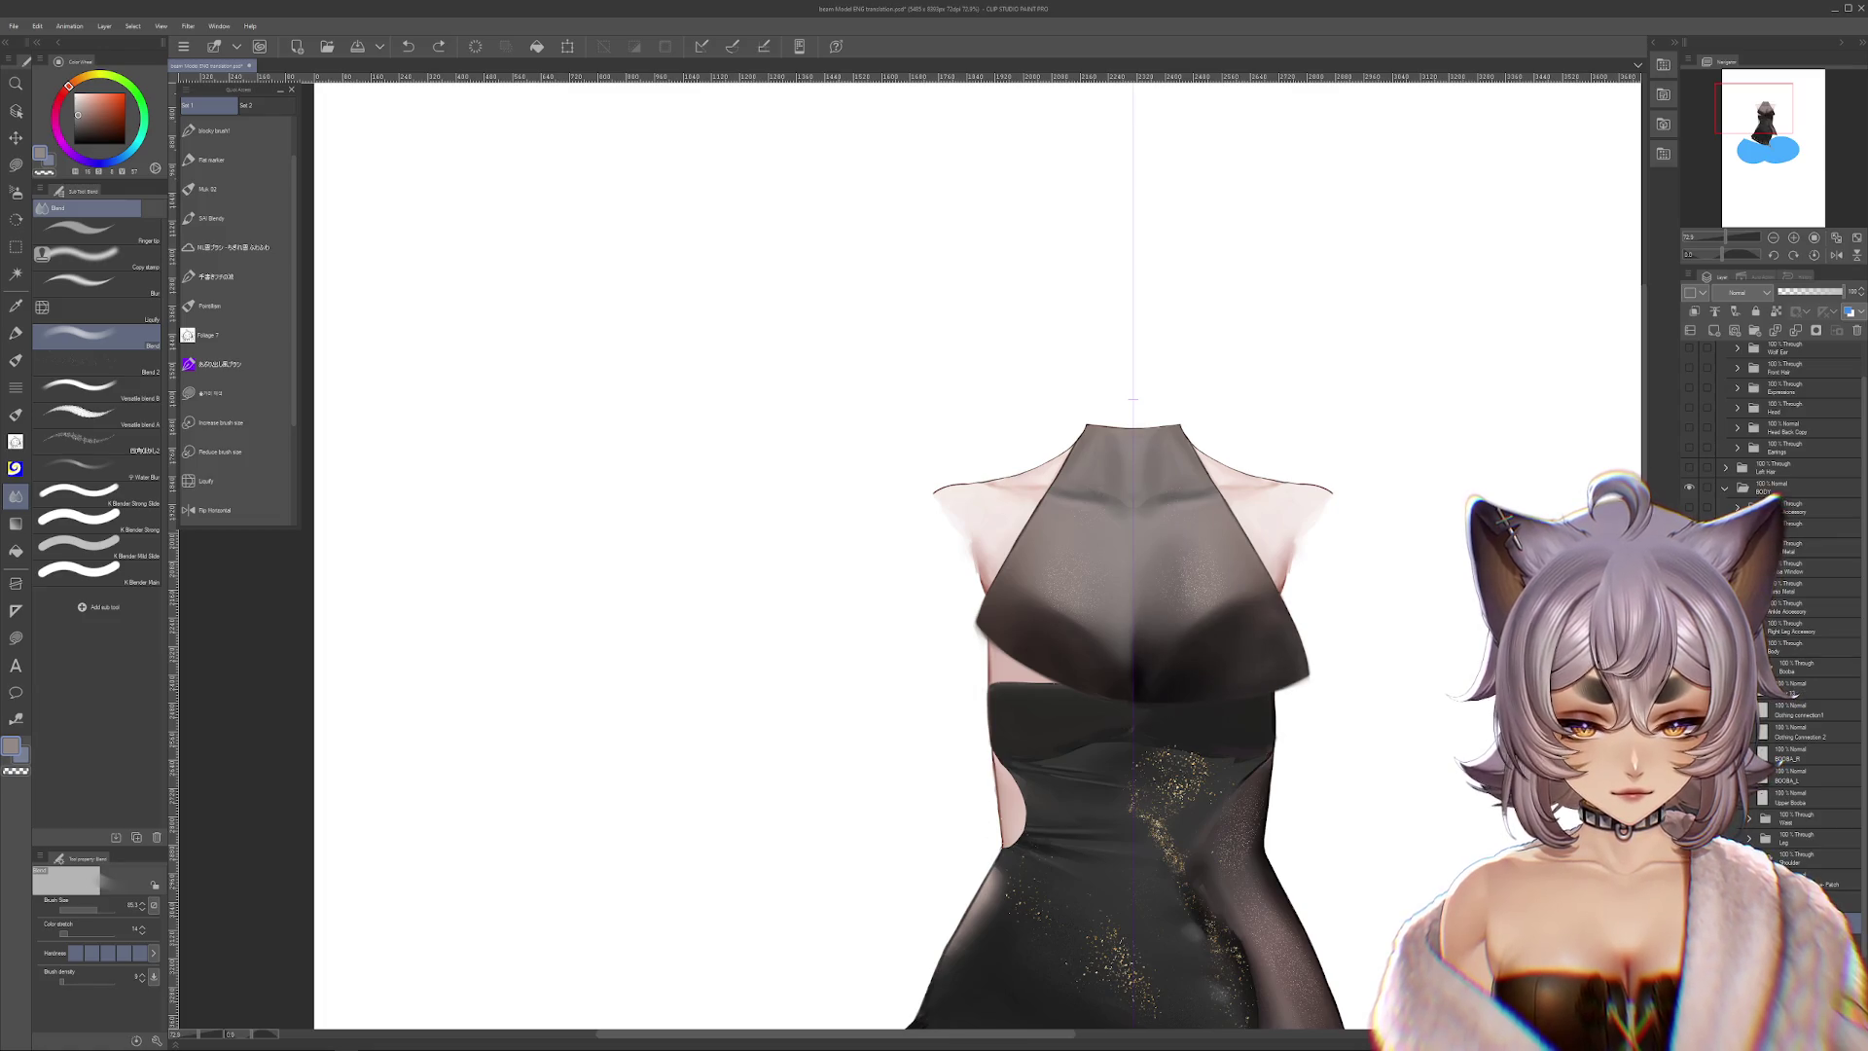
Briefly show the left, right and full bust pieces, then hide them again
{"action": "left_click", "coordinate": [1690, 755]}
{"action": "left_click", "coordinate": [1689, 776]}
{"action": "left_click", "coordinate": [1690, 798]}
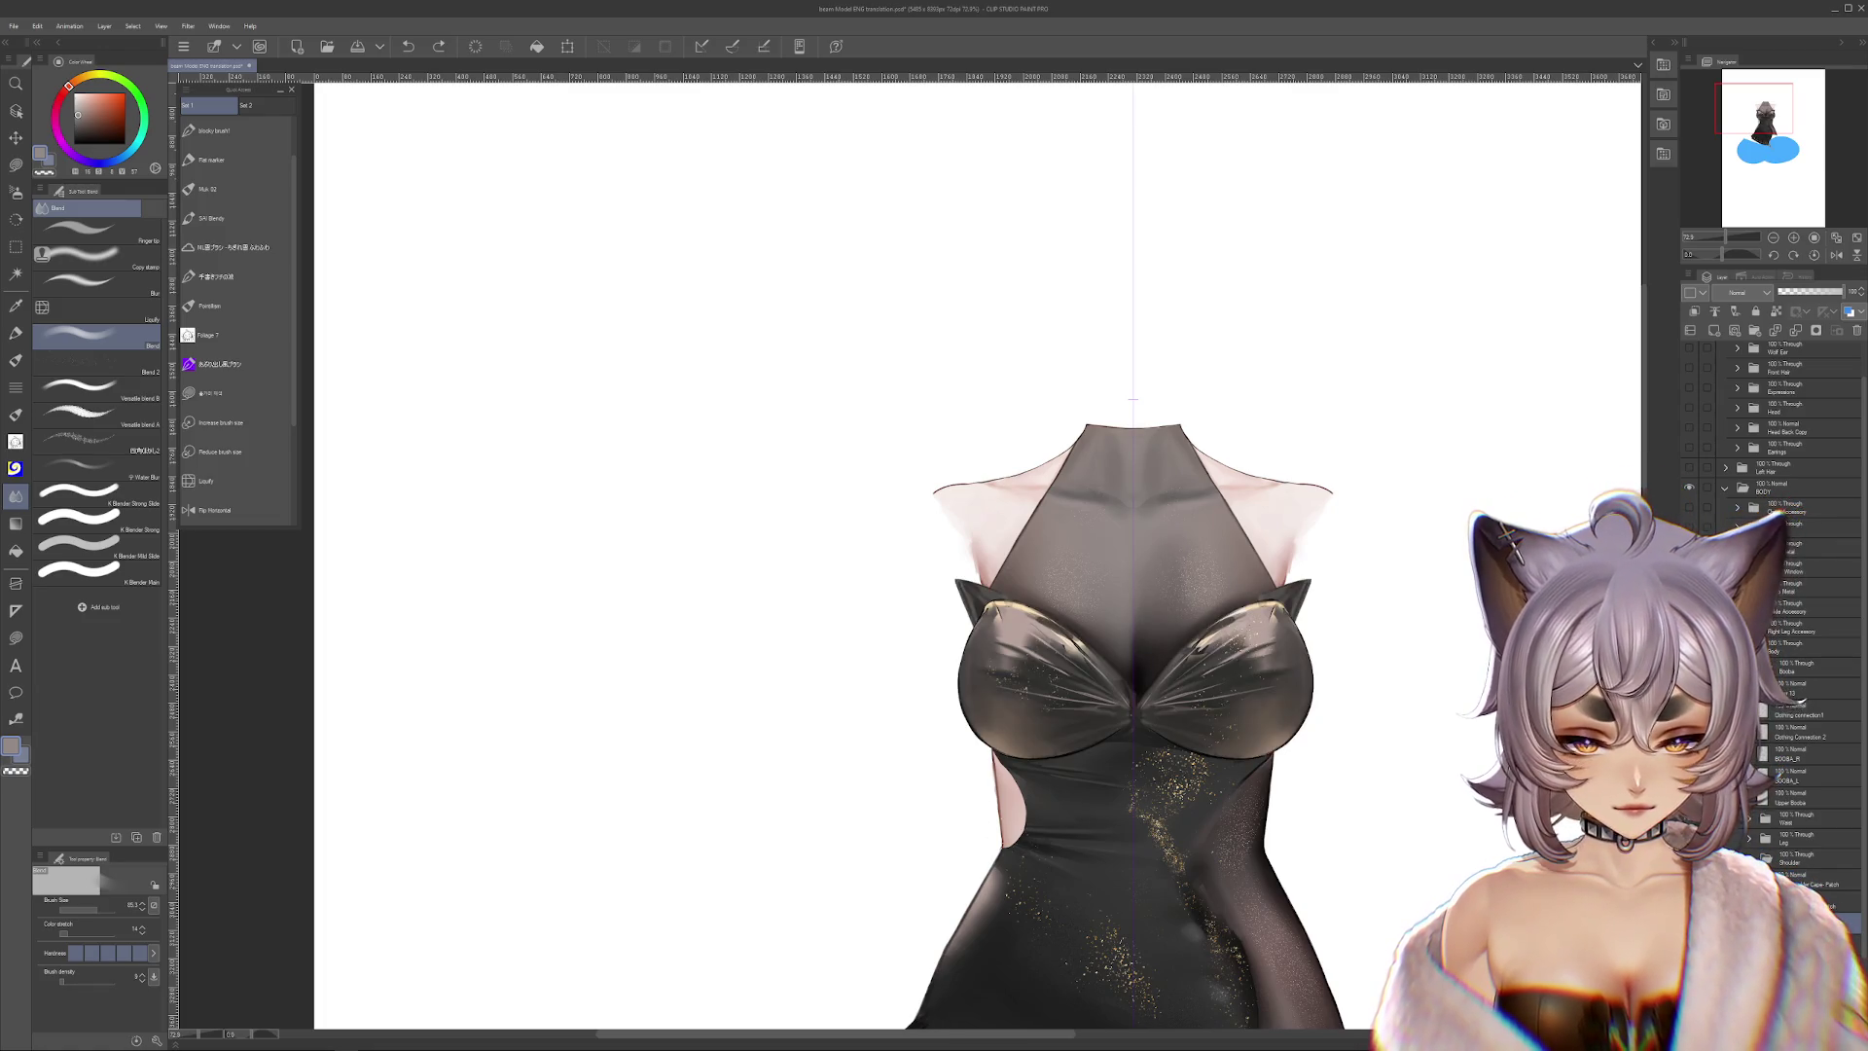
{"action": "left_click", "coordinate": [1689, 798]}
{"action": "left_click", "coordinate": [1689, 798]}
{"action": "left_click", "coordinate": [1689, 798]}
Select the BOOBA_L layer and switch from the Liquify tool to the selection tools
{"action": "left_click", "coordinate": [1790, 775]}
{"action": "left_click", "coordinate": [206, 480]}
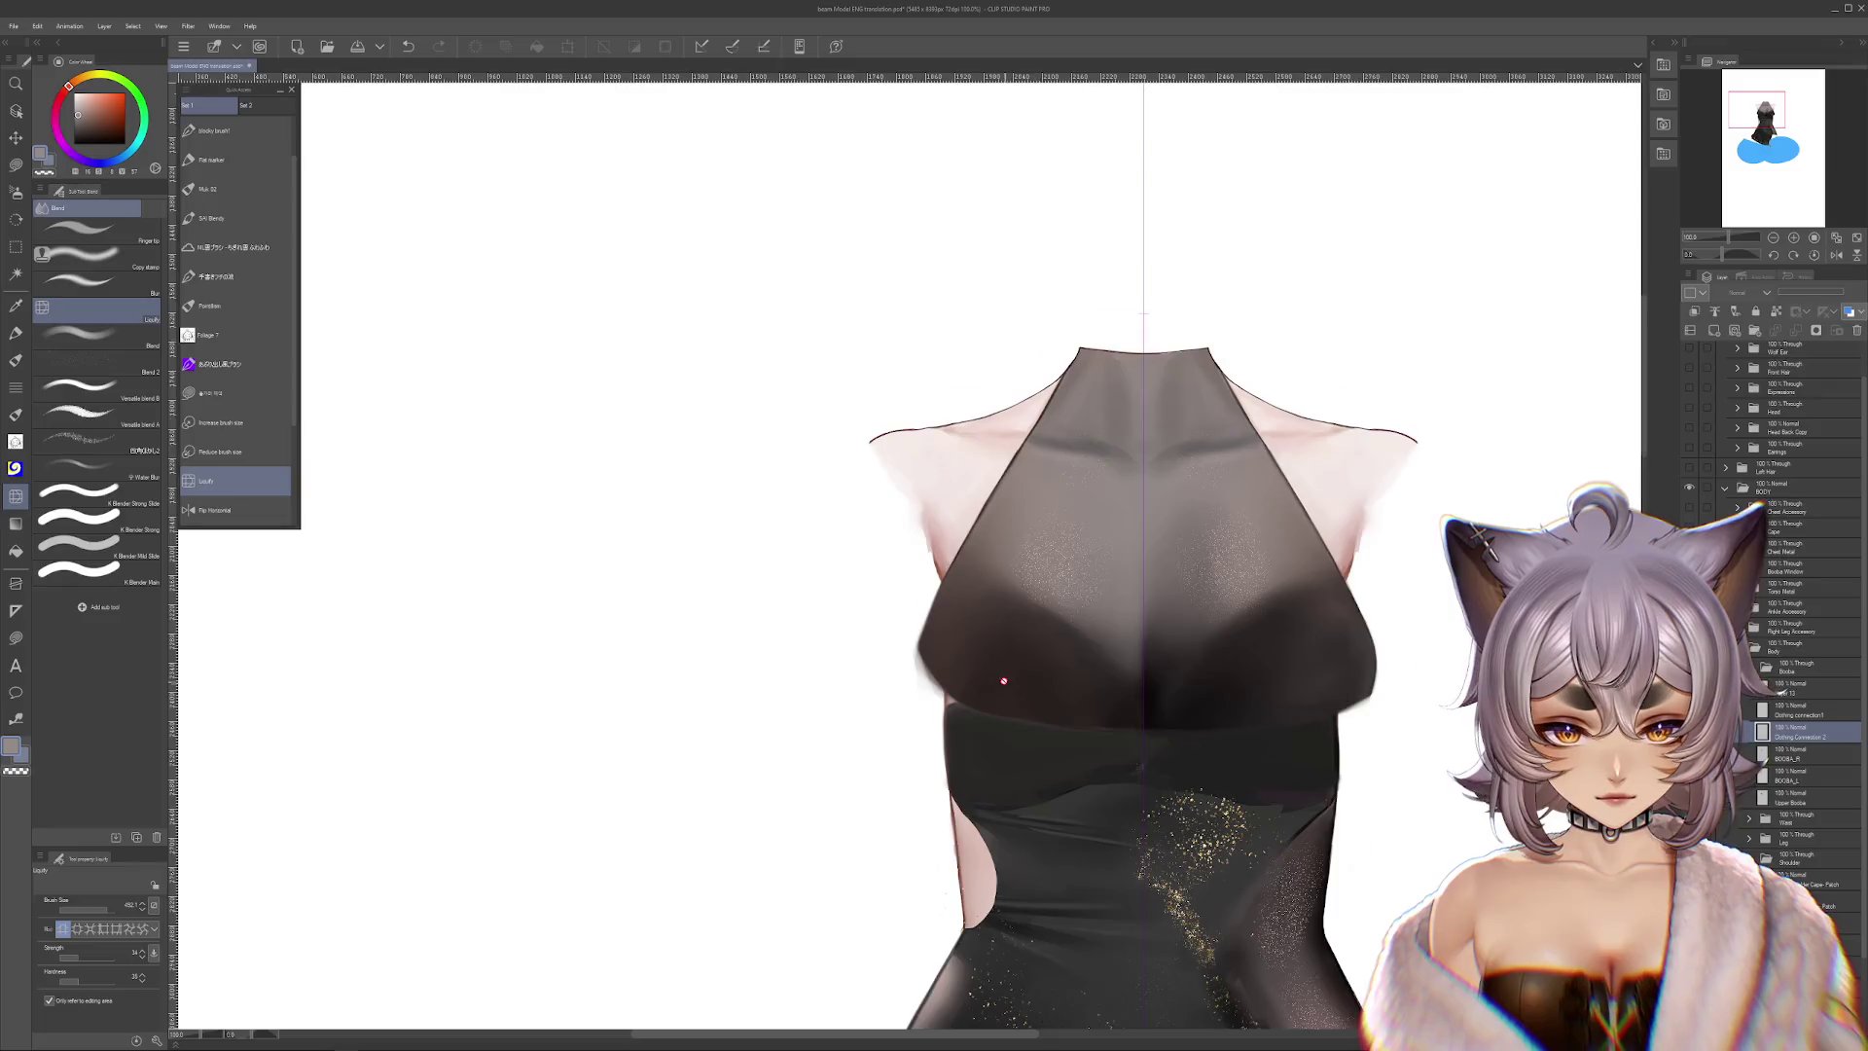
{"action": "scroll", "coordinate": [973, 555], "scroll_direction": "up", "scroll_amount": 3}
{"action": "left_click", "coordinate": [209, 392]}
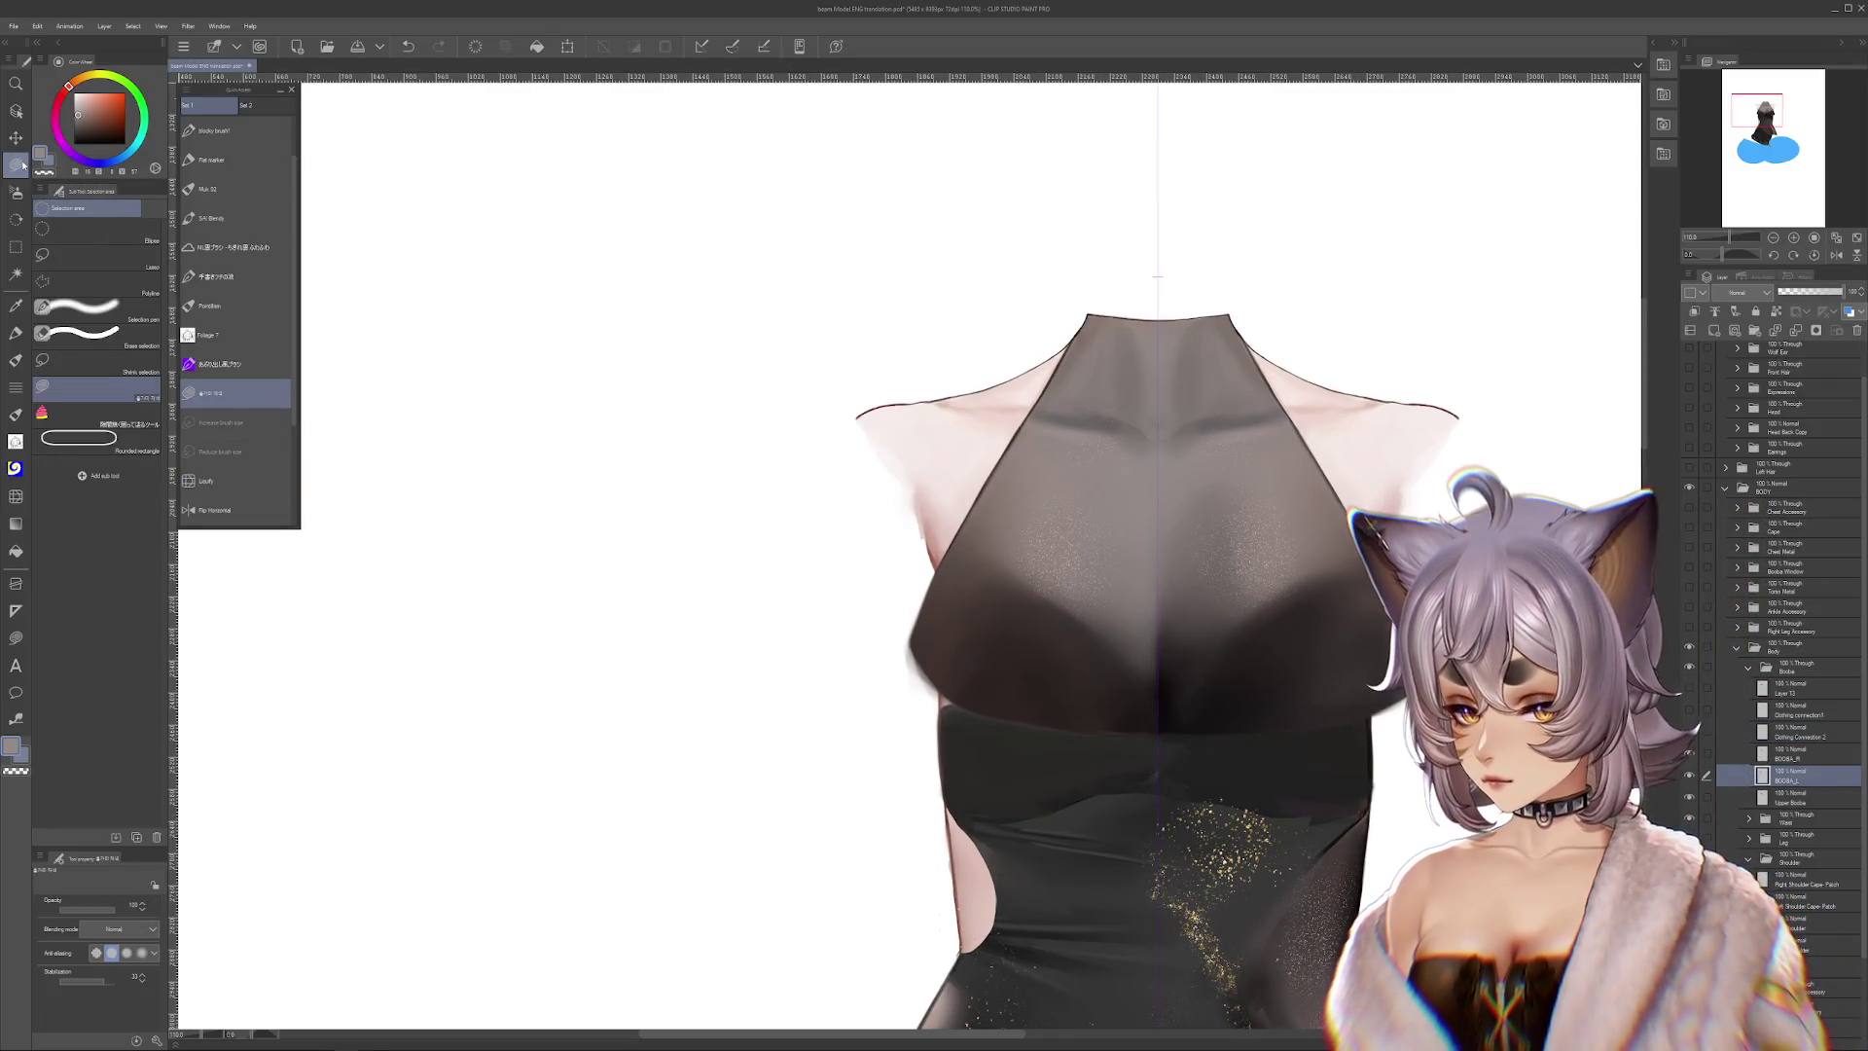
Undo the accidental bust shift, darker shading and bulging smear on BOOBA_L
{"action": "left_click_drag", "start_coordinate": [1056, 702], "coordinate": [1172, 688]}
{"action": "key", "text": "ctrl+z"}
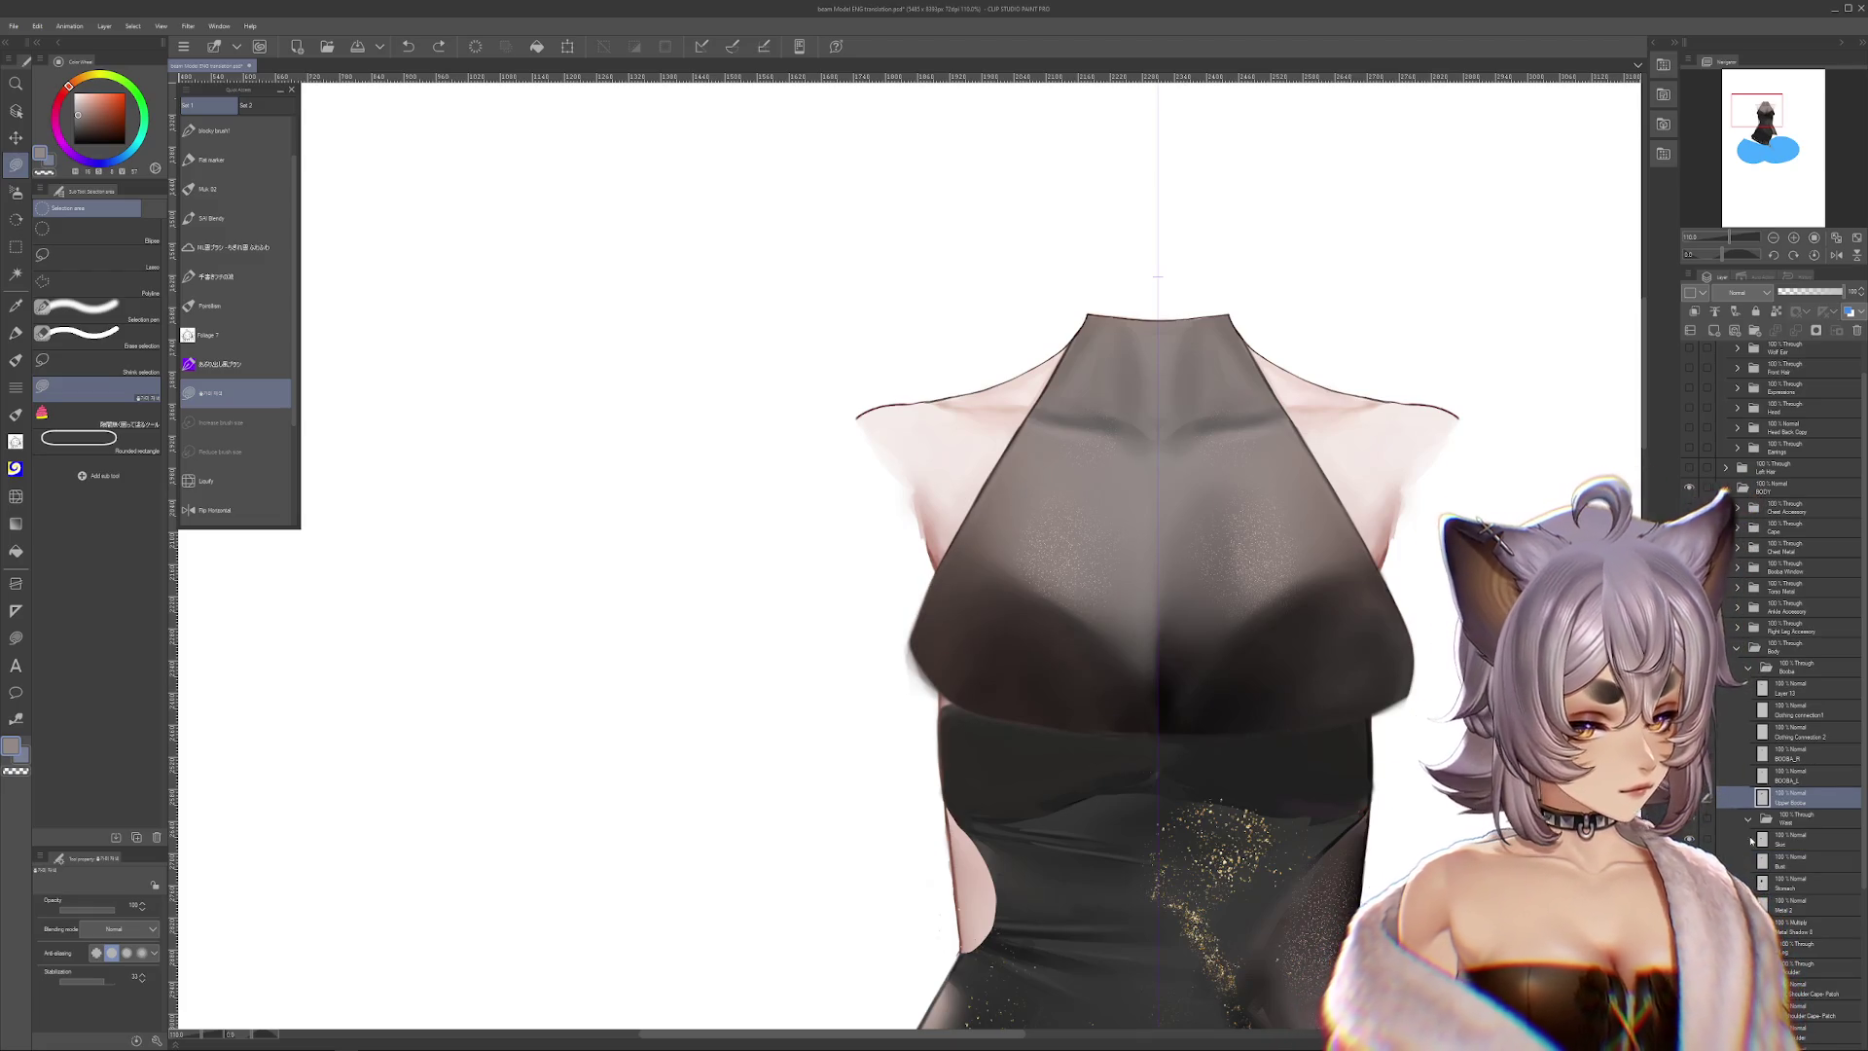
{"action": "left_click", "coordinate": [1789, 775]}
{"action": "key", "text": "ctrl+z"}
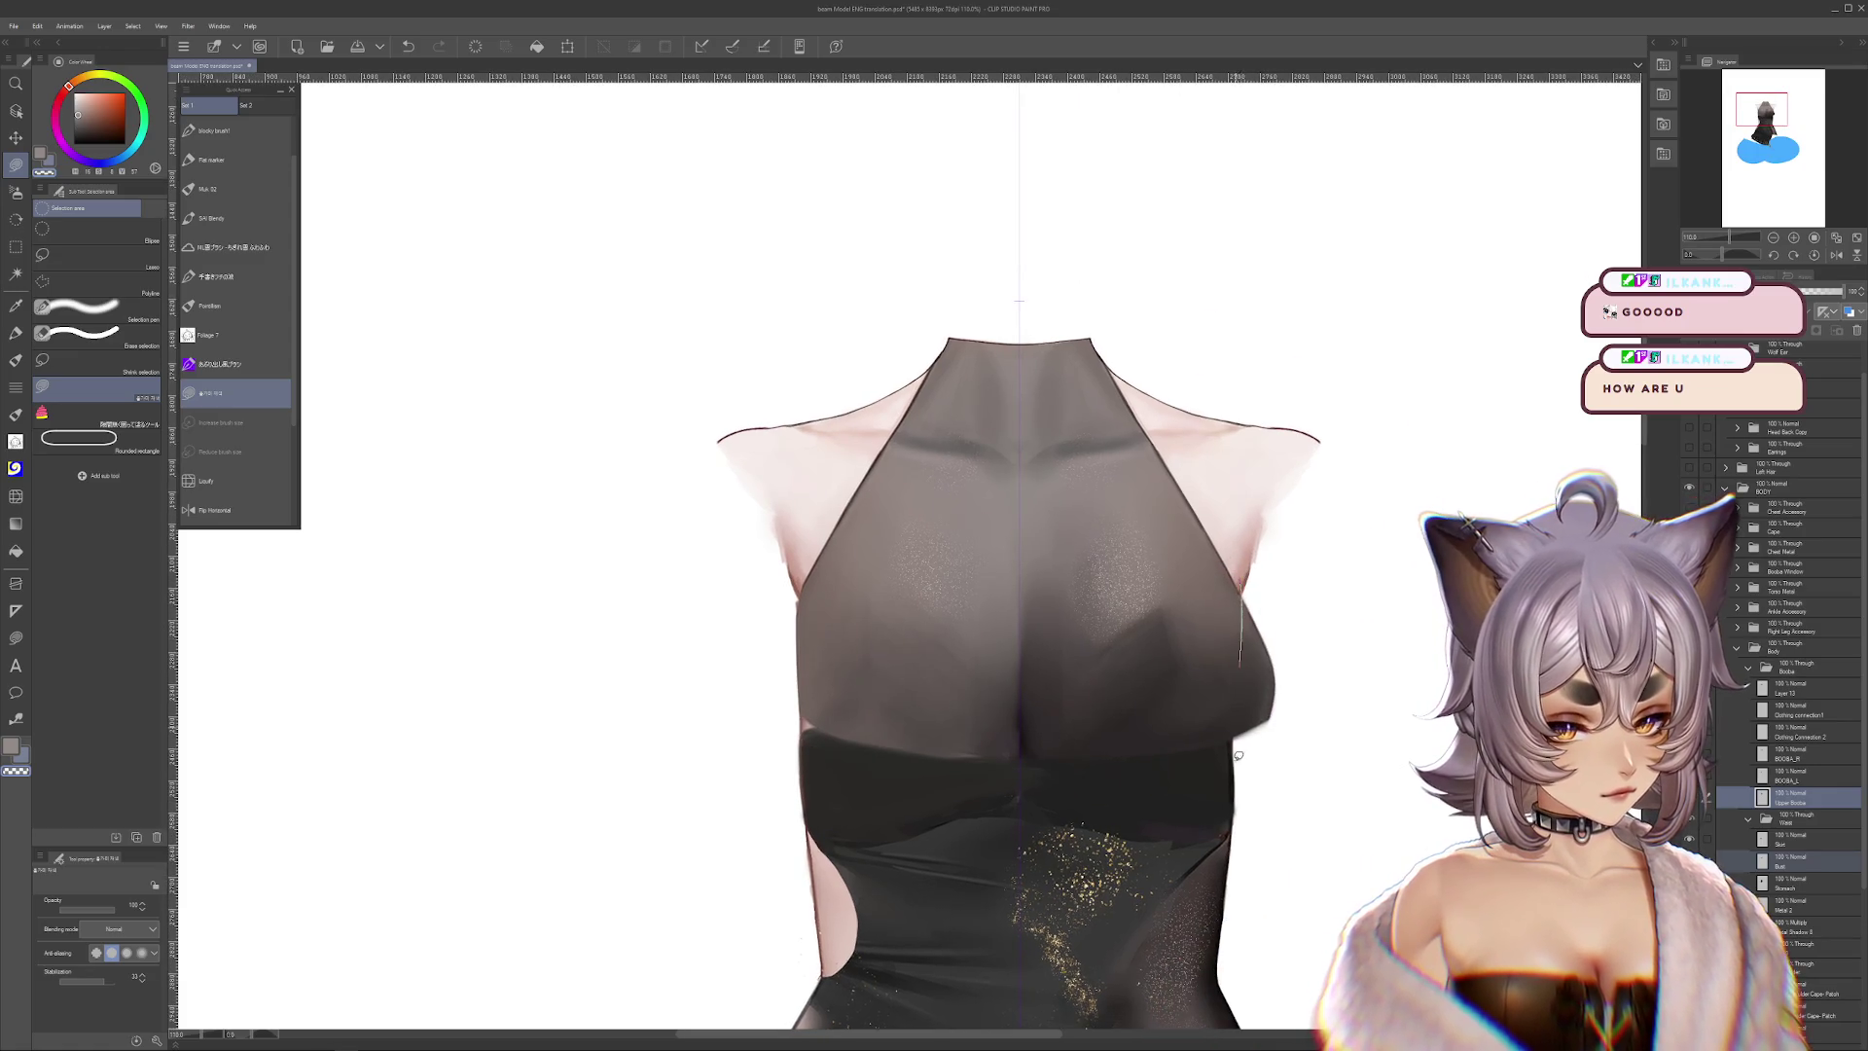
{"action": "key", "text": "ctrl+z"}
{"action": "mouse_move", "coordinate": [1296, 784]}
{"action": "left_mouse_down"}
{"action": "mouse_move", "coordinate": [1327, 667]}
{"action": "mouse_move", "coordinate": [1426, 755]}
{"action": "left_mouse_up"}
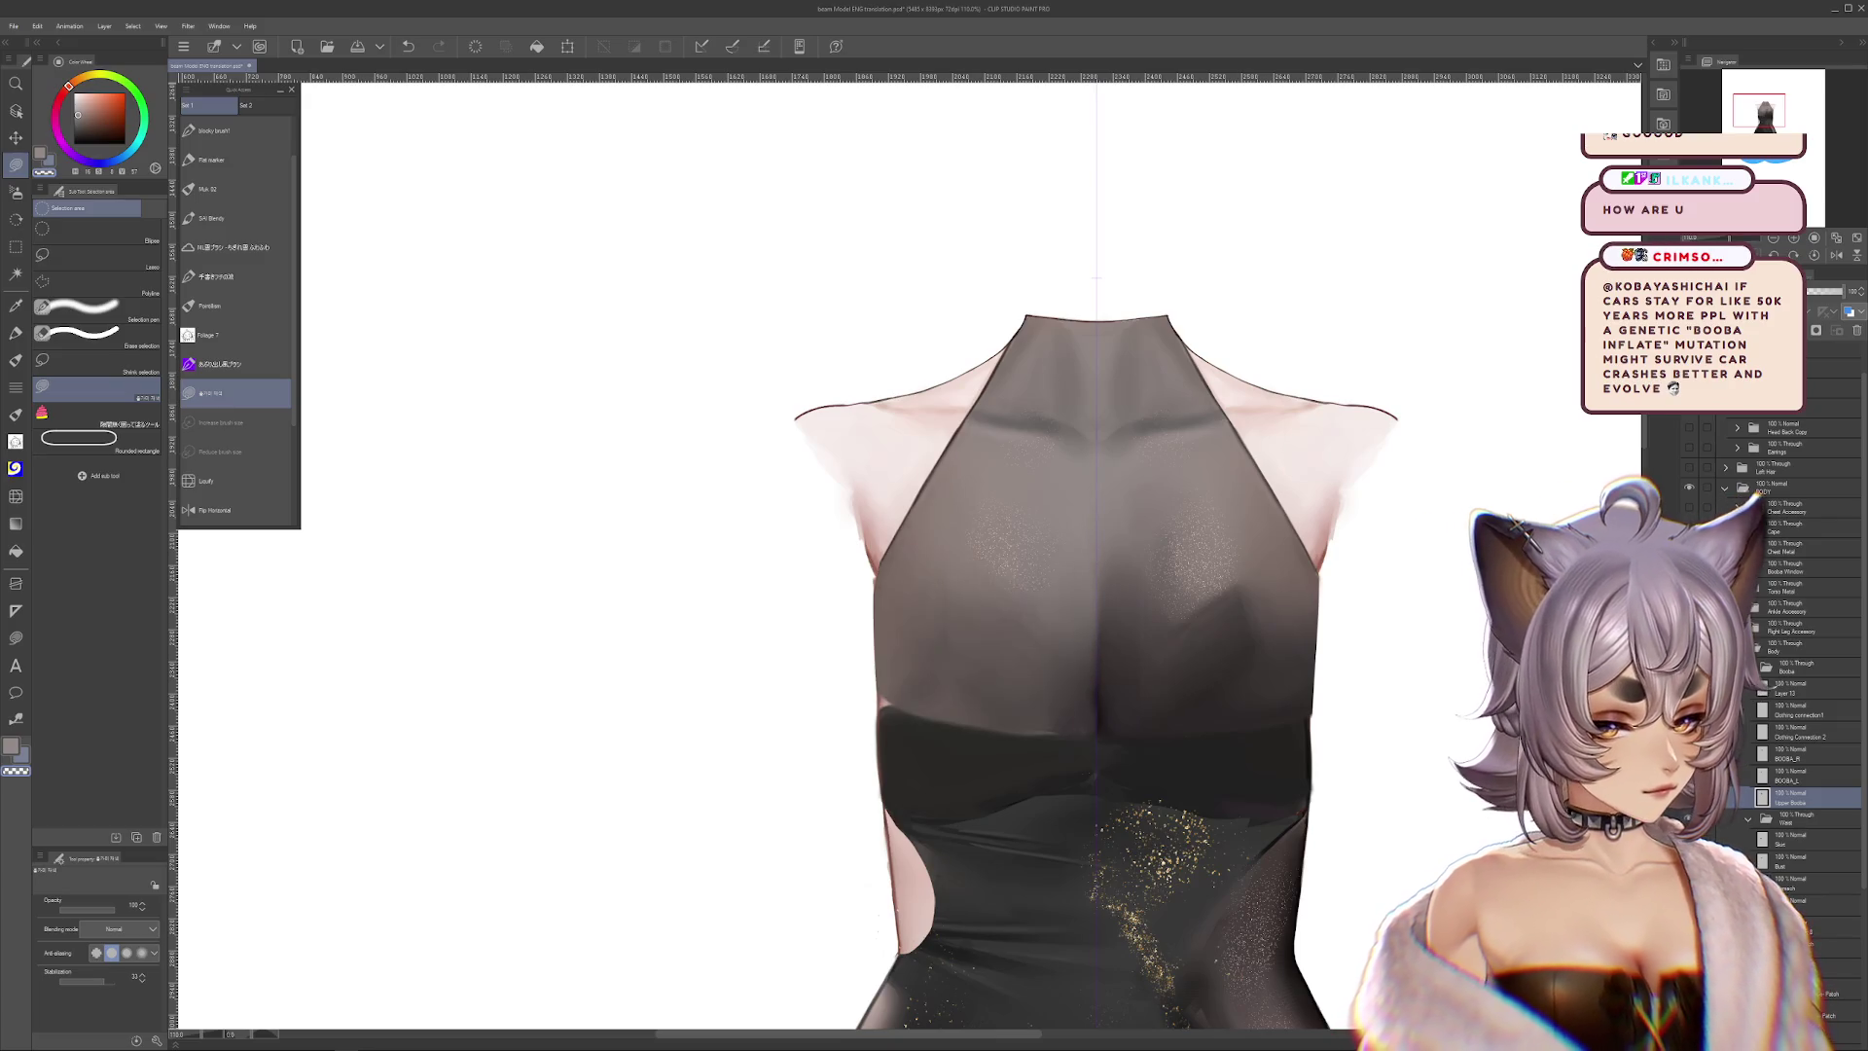
Undo the stray grey wedge and edge marks, restoring the right bust and halter-neck shapes
{"action": "left_click", "coordinate": [849, 645], "text": "ctrl+shift"}
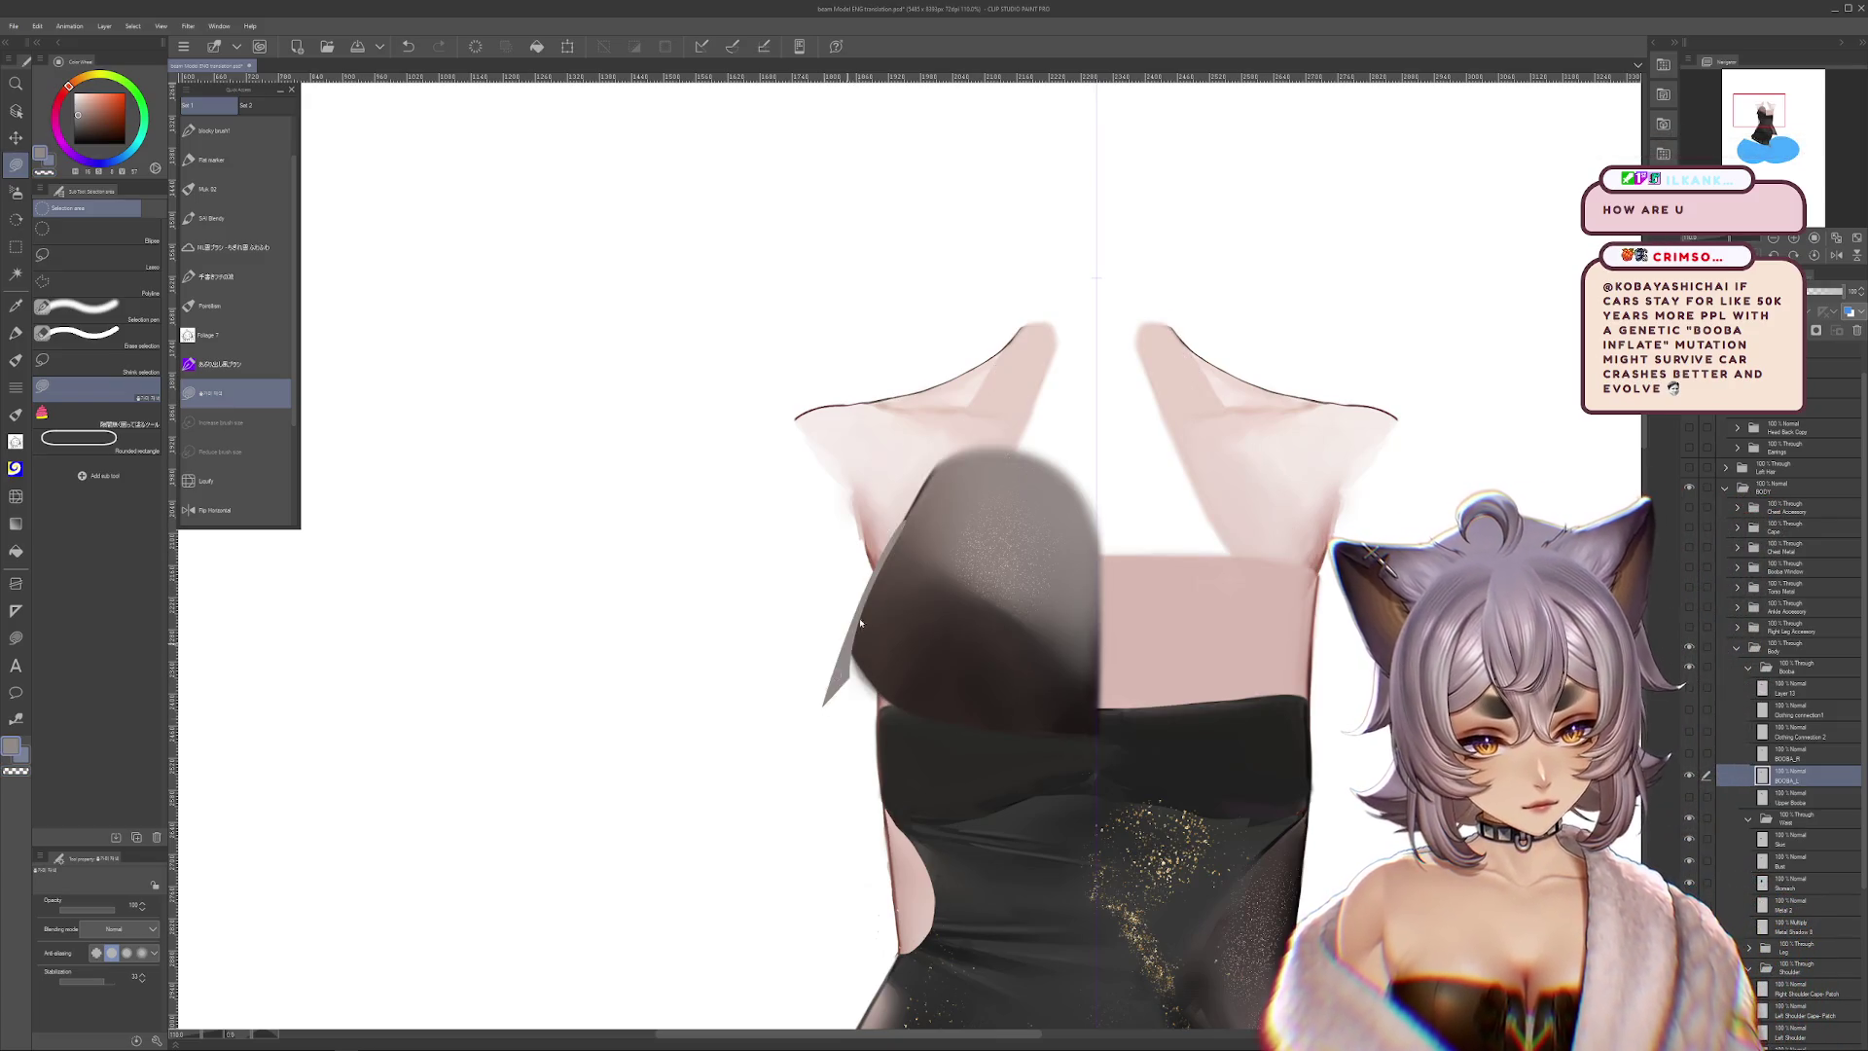
{"action": "key", "text": "ctrl+z"}
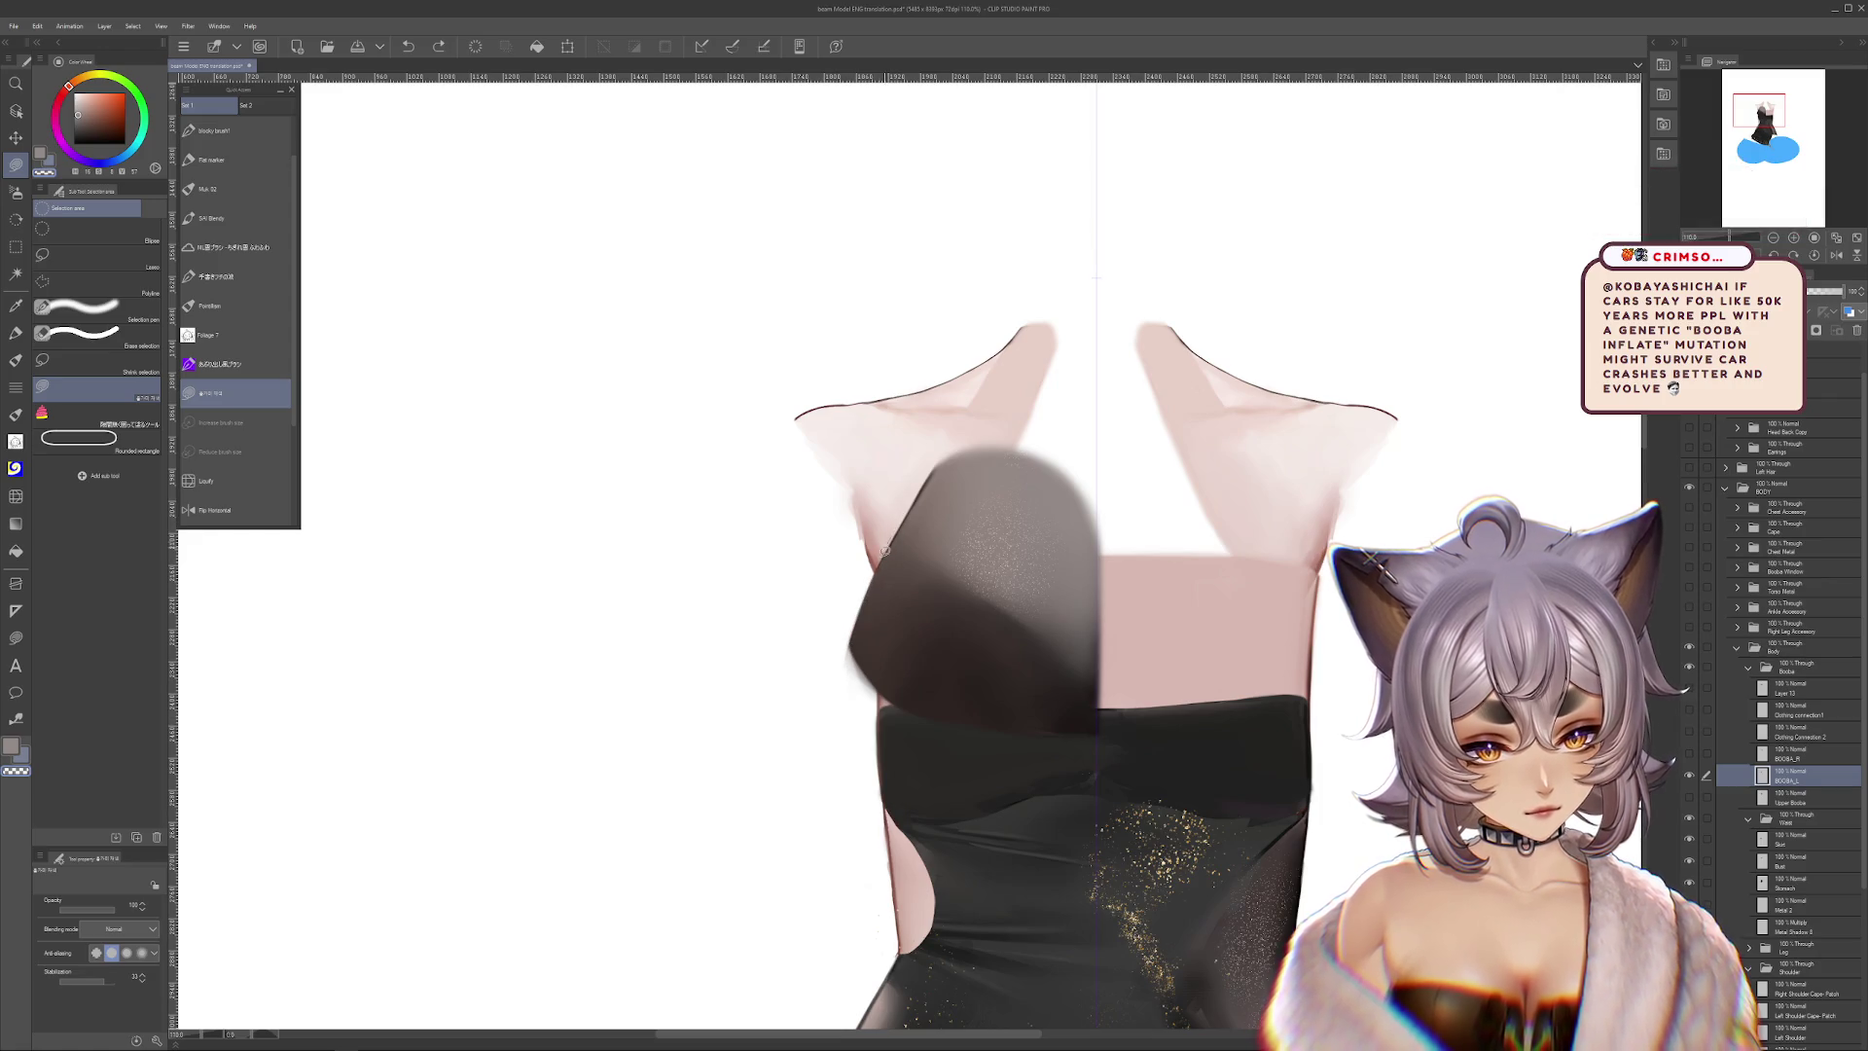
{"action": "left_click_drag", "start_coordinate": [889, 542], "coordinate": [849, 662]}
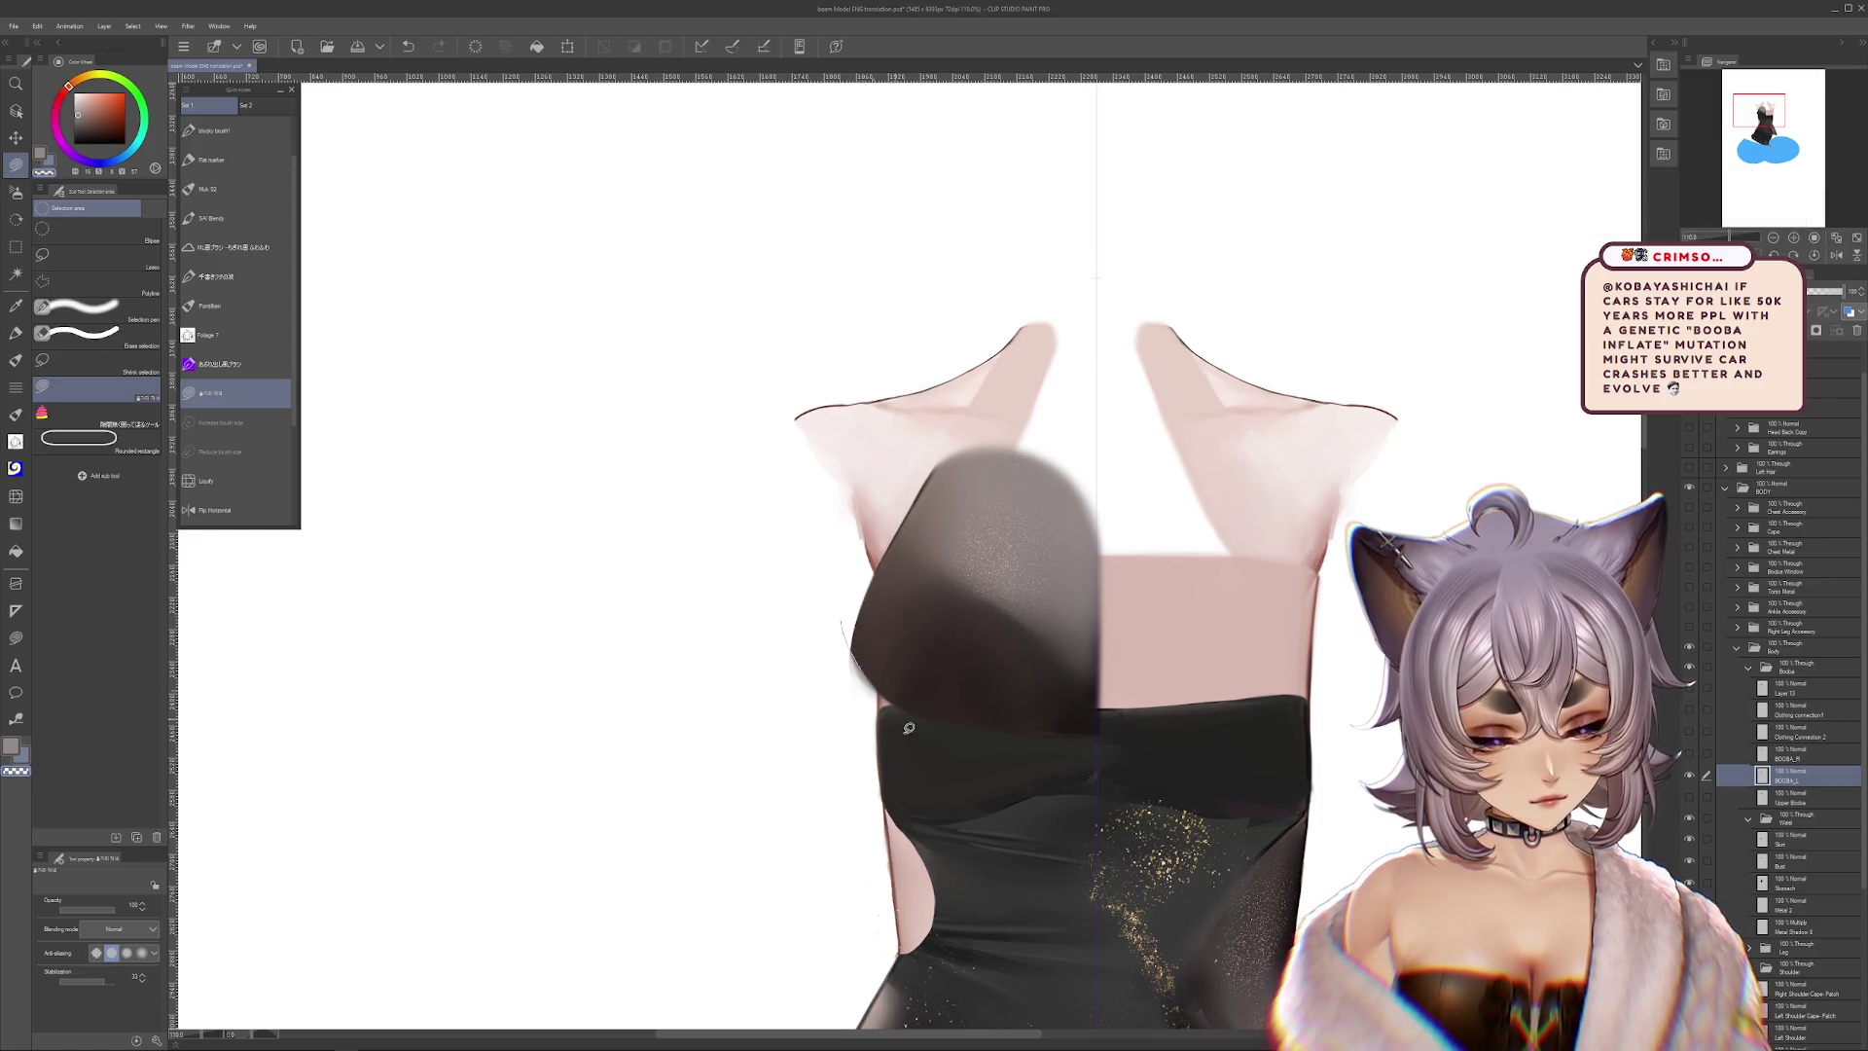
{"action": "key", "text": "ctrl+z"}
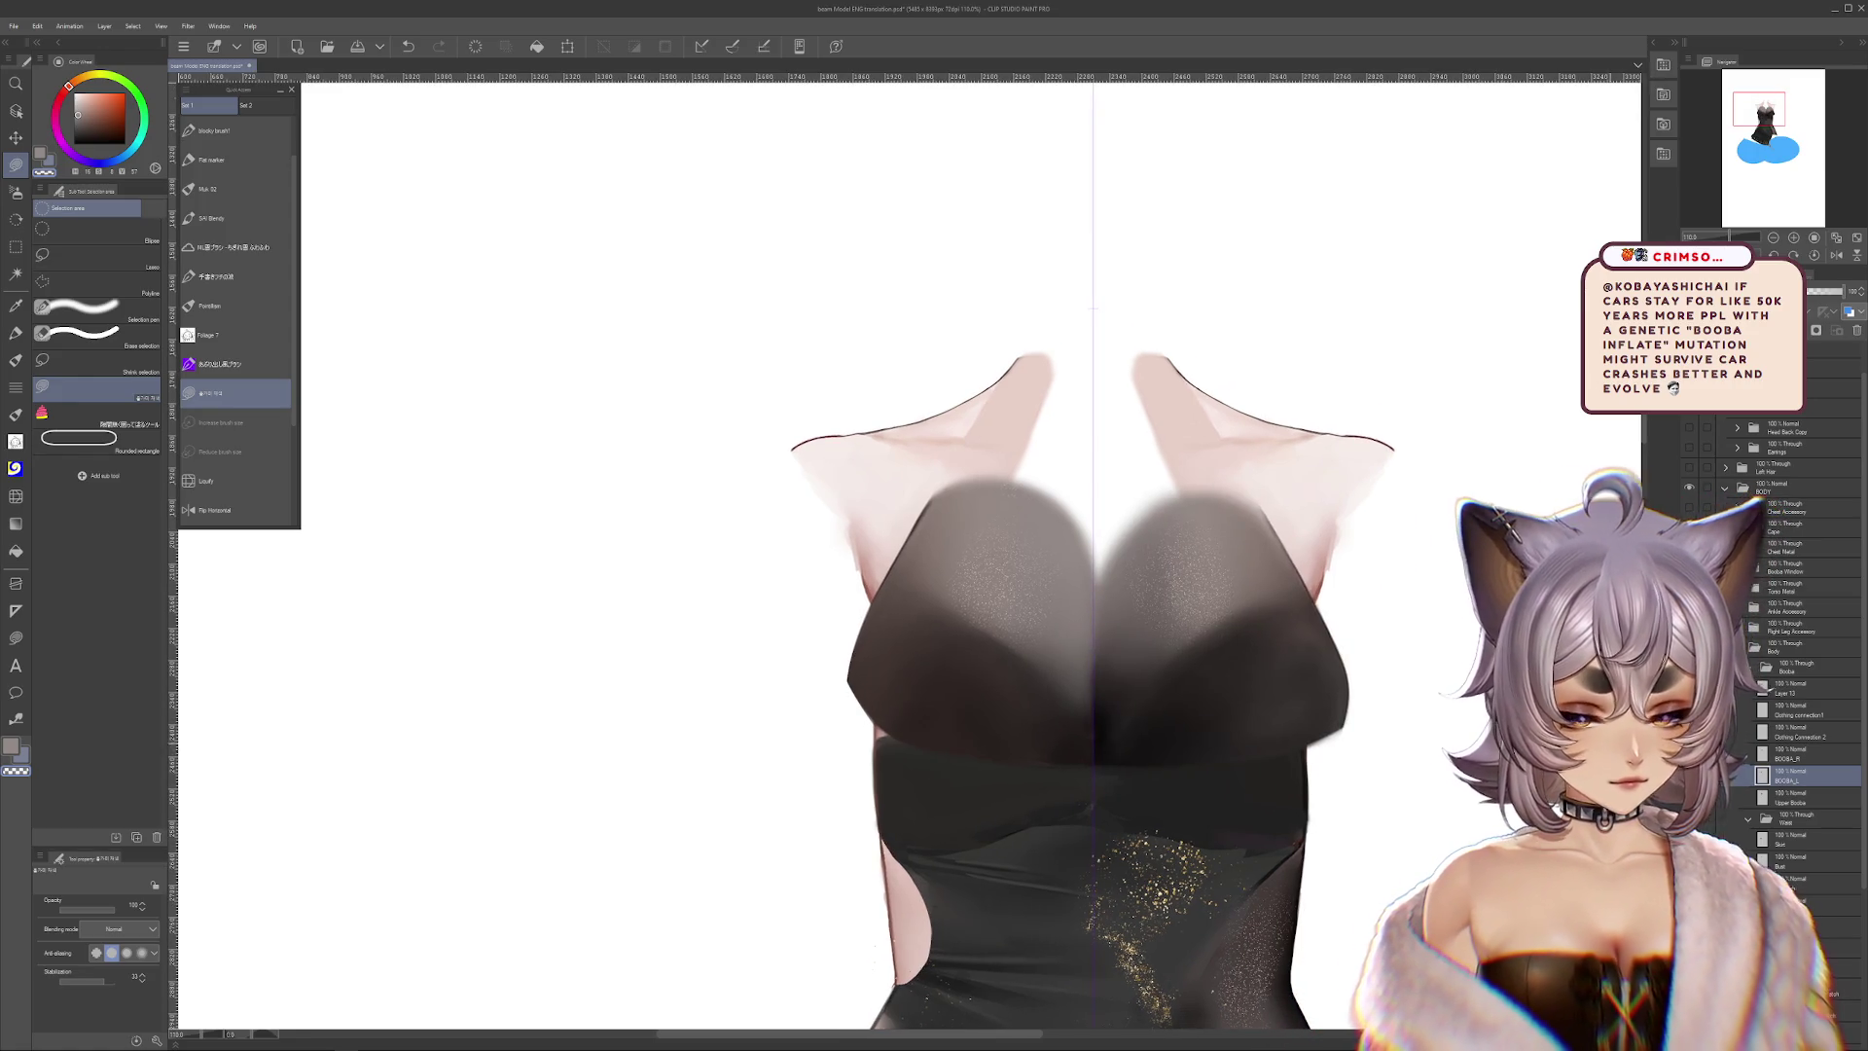
{"action": "key", "text": "ctrl+z"}
{"action": "key", "text": "ctrl+z"}
{"action": "key", "text": "ctrl+z"}
{"action": "key", "text": "ctrl+y"}
Try moving the Upper Bodice layer to the right, then cancel the move
{"action": "left_click", "coordinate": [1790, 796]}
{"action": "key", "text": "ctrl+t"}
{"action": "left_click_drag", "start_coordinate": [1163, 647], "coordinate": [1500, 652]}
{"action": "key", "text": "Escape"}
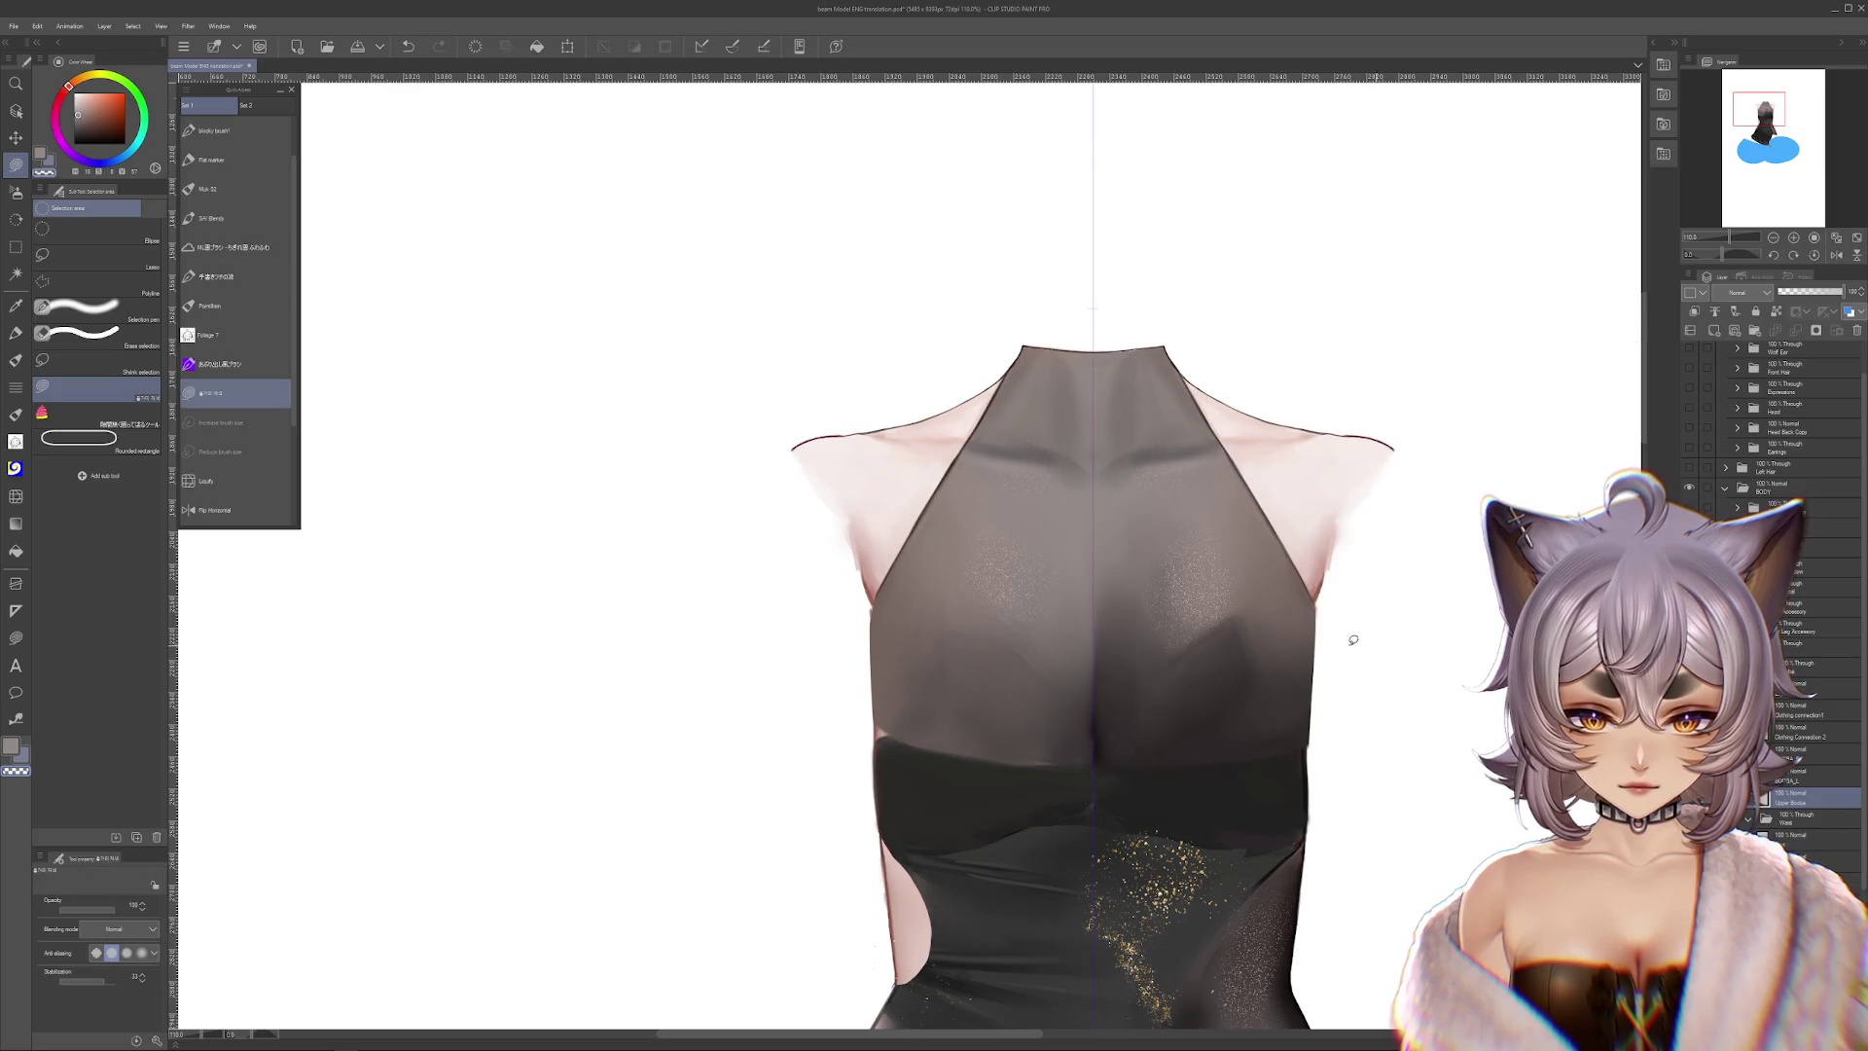
Remove the halter piece over the shoulder and hide the skin band and black dress
{"action": "key", "text": "ctrl+z"}
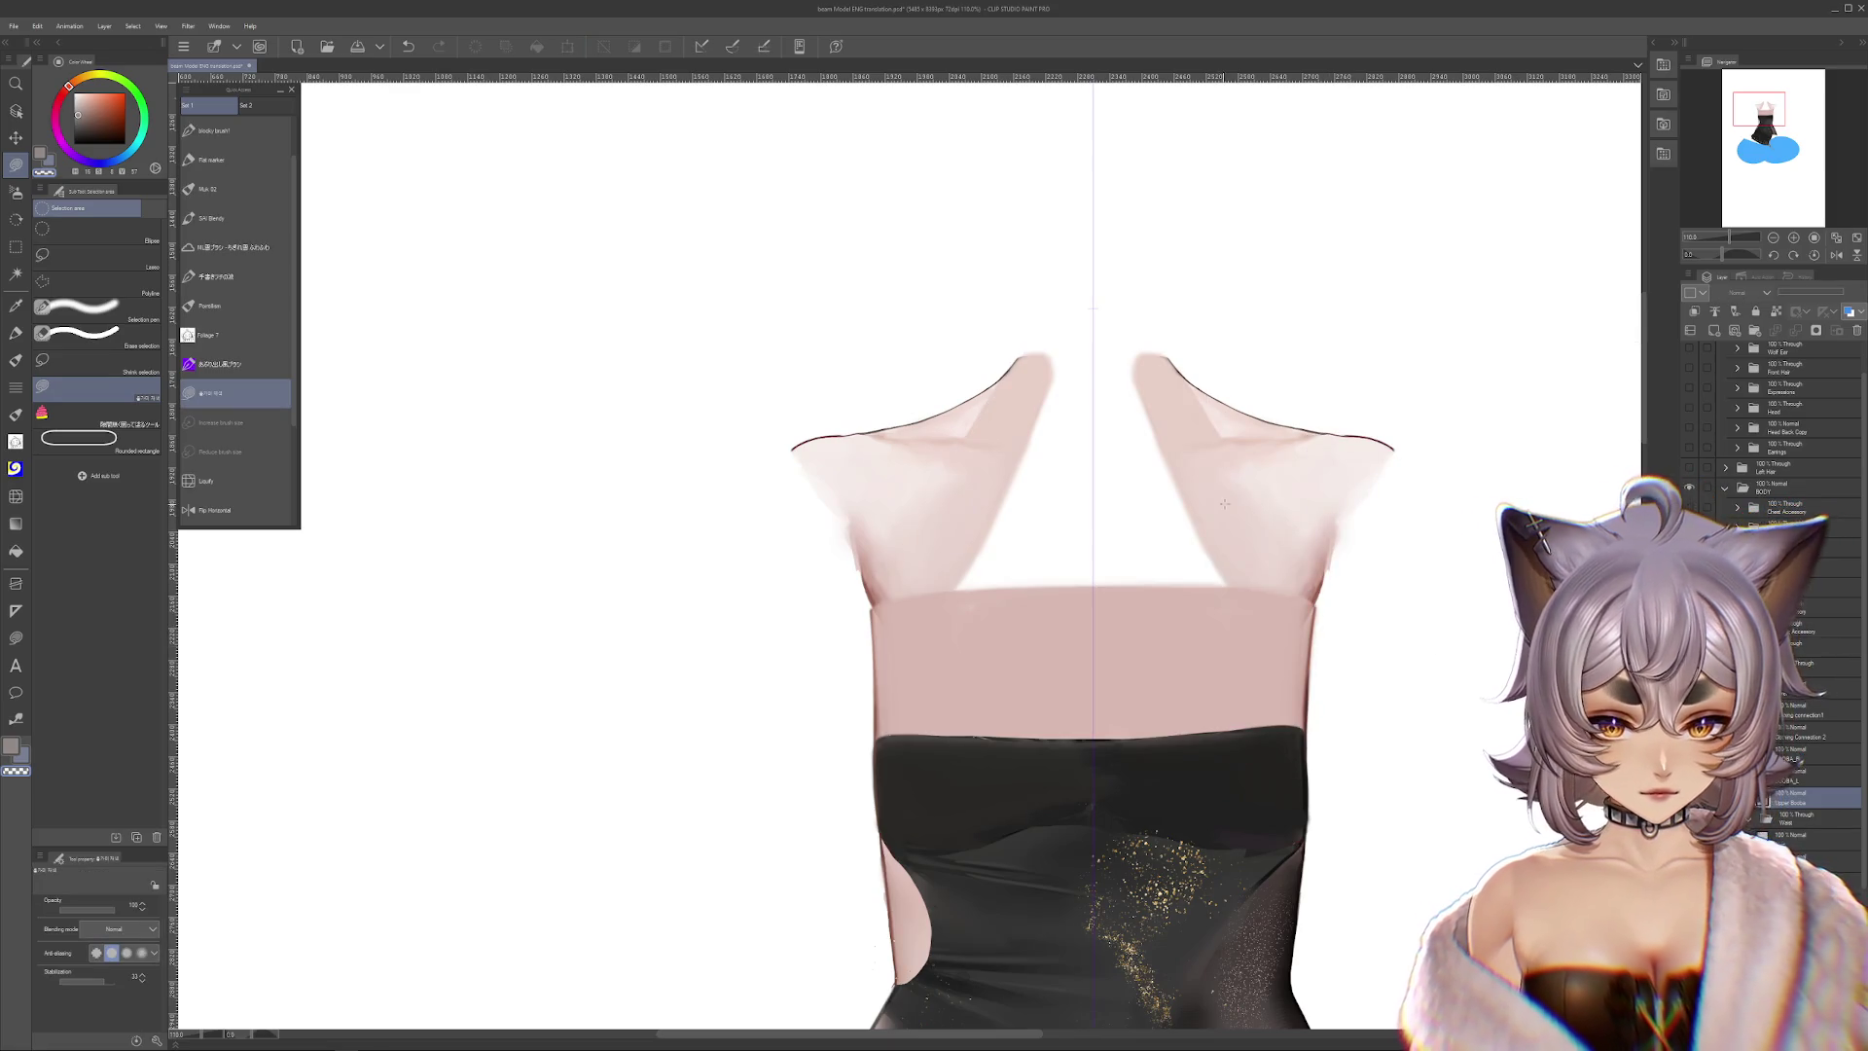
{"action": "scroll", "coordinate": [1771, 438], "scroll_direction": "down", "scroll_amount": 2}
{"action": "scroll", "coordinate": [1771, 438], "scroll_direction": "down", "scroll_amount": 2}
{"action": "key", "text": "ctrl+y"}
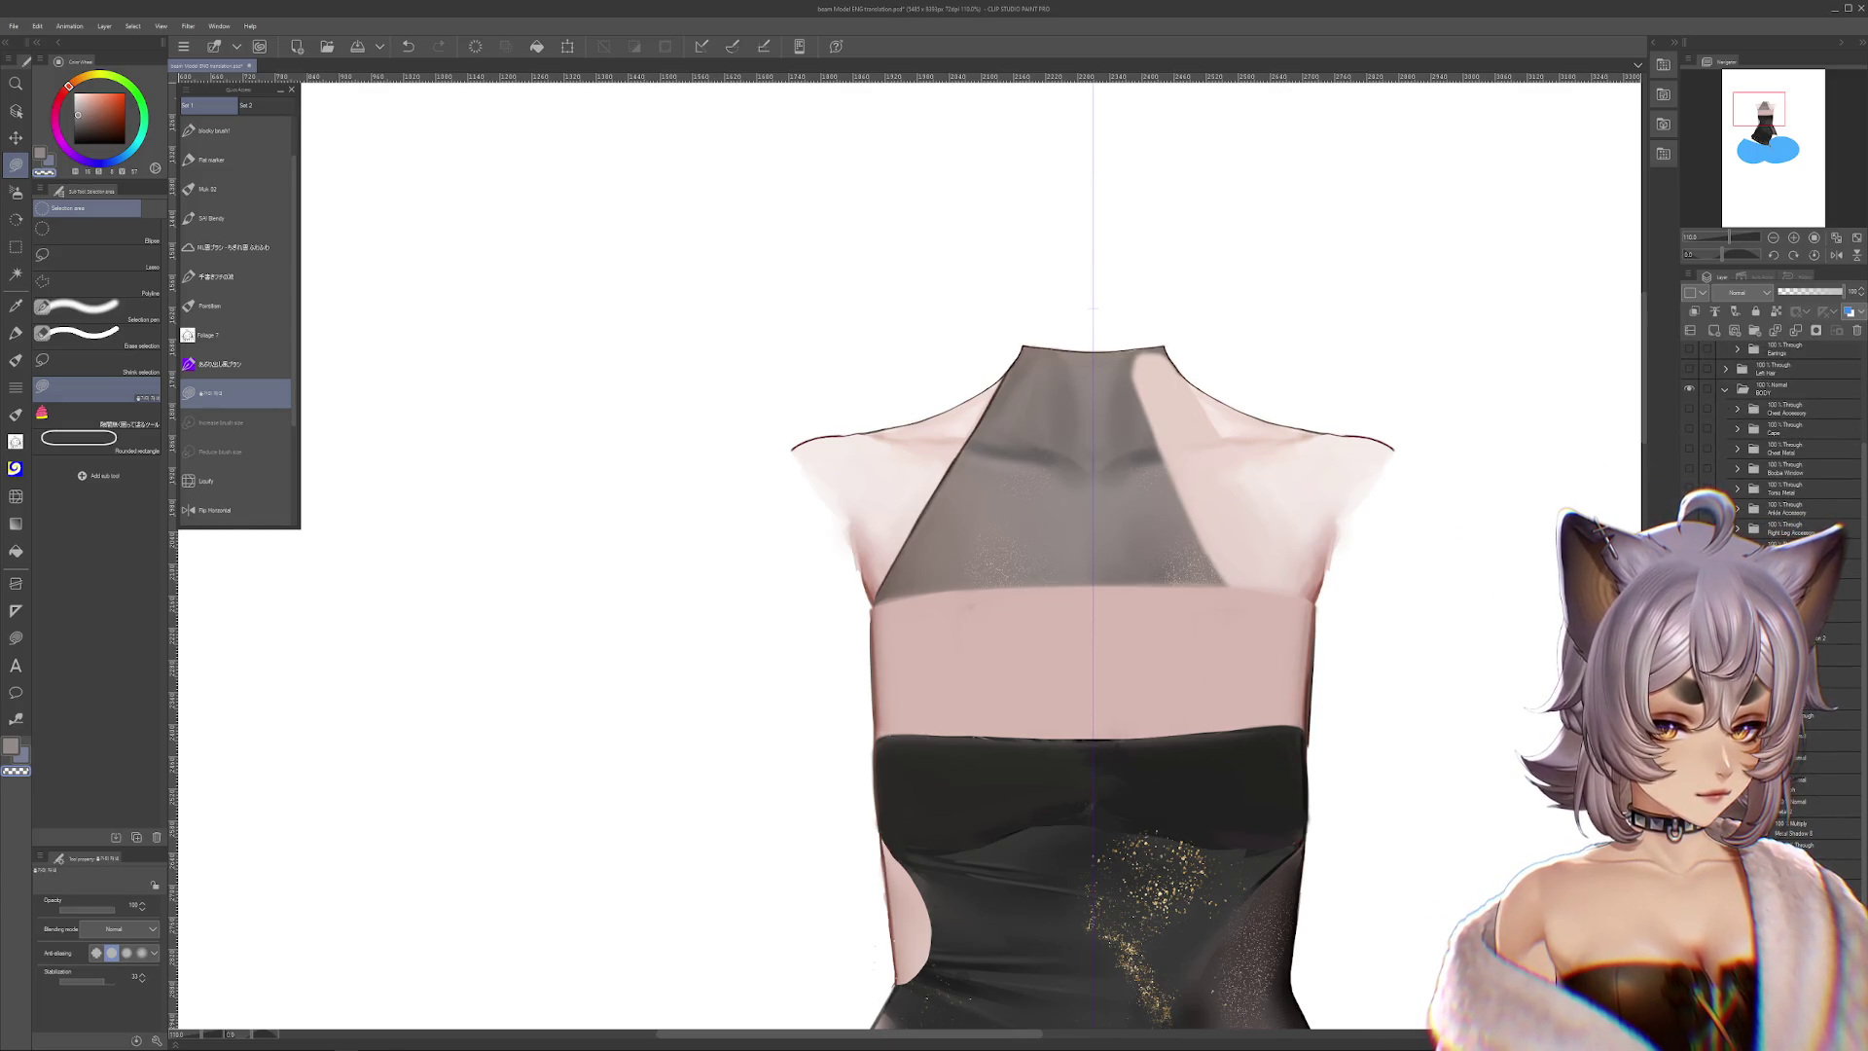
{"action": "key", "text": "ctrl+z"}
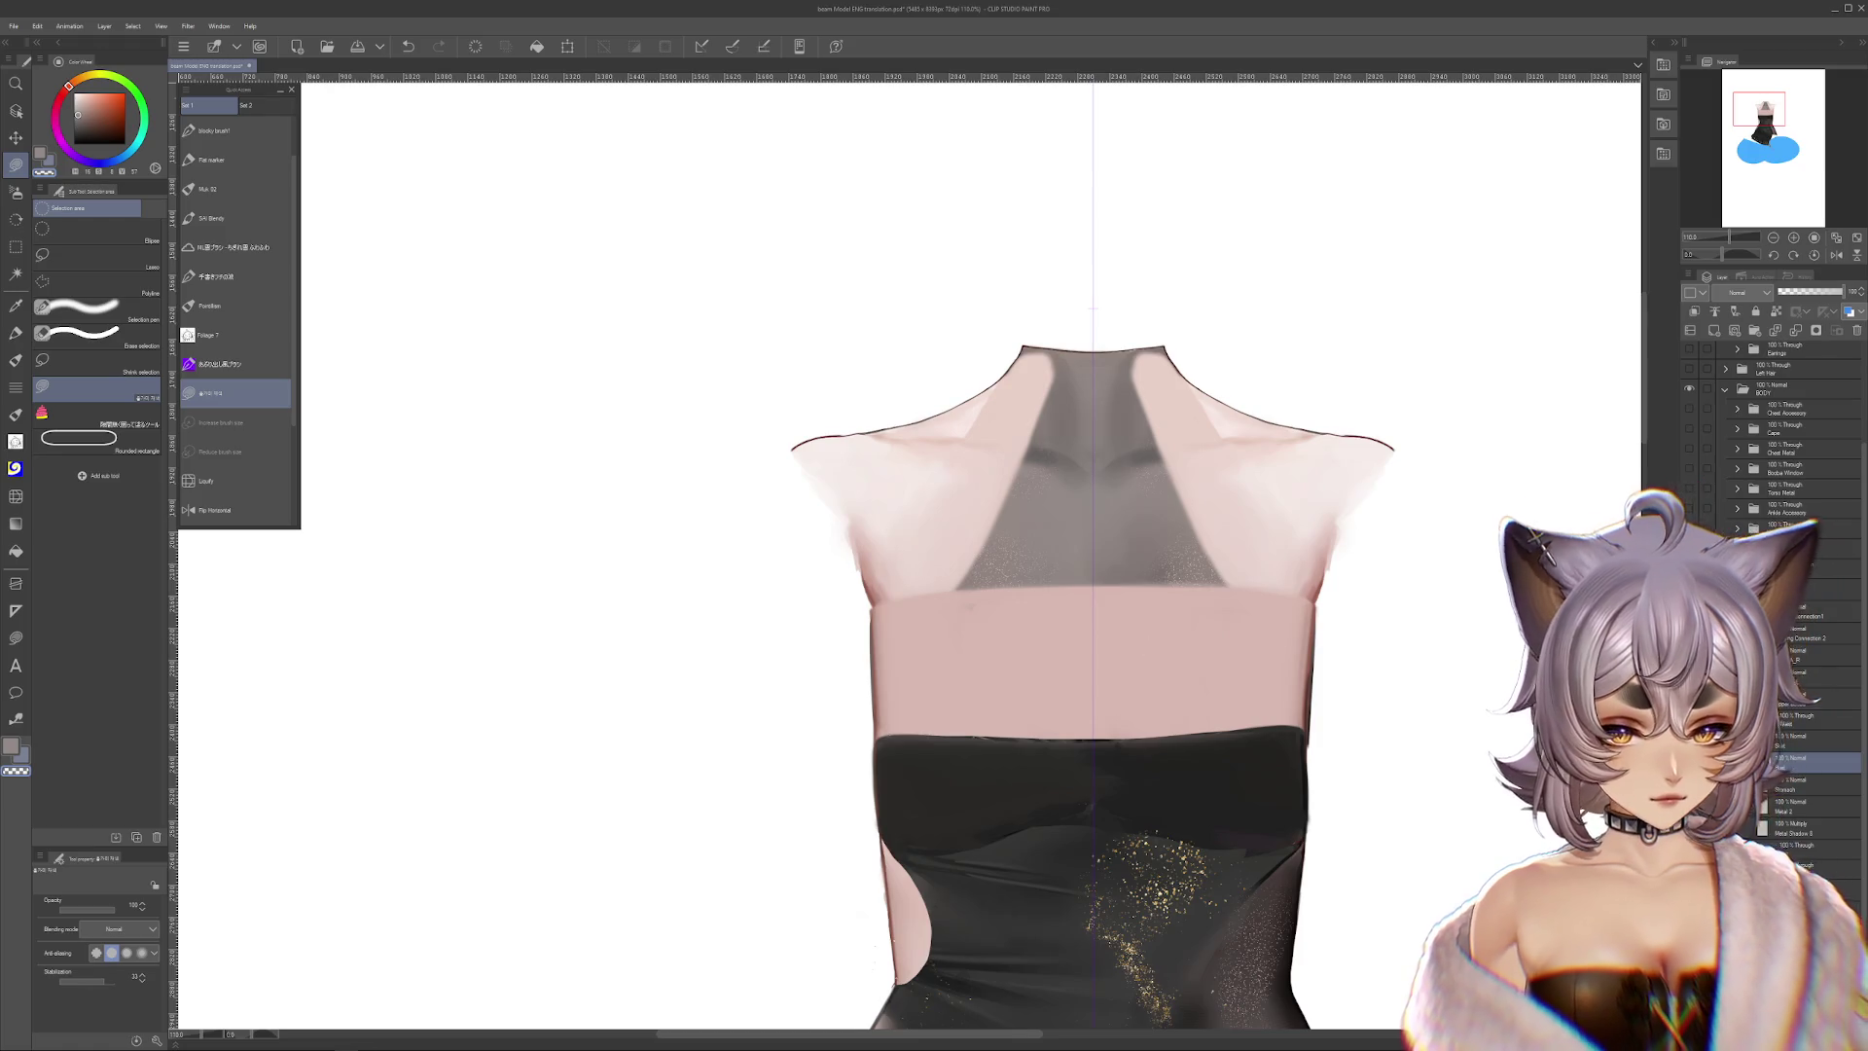
{"action": "key", "text": "ctrl+y"}
{"action": "key", "text": "ctrl+z"}
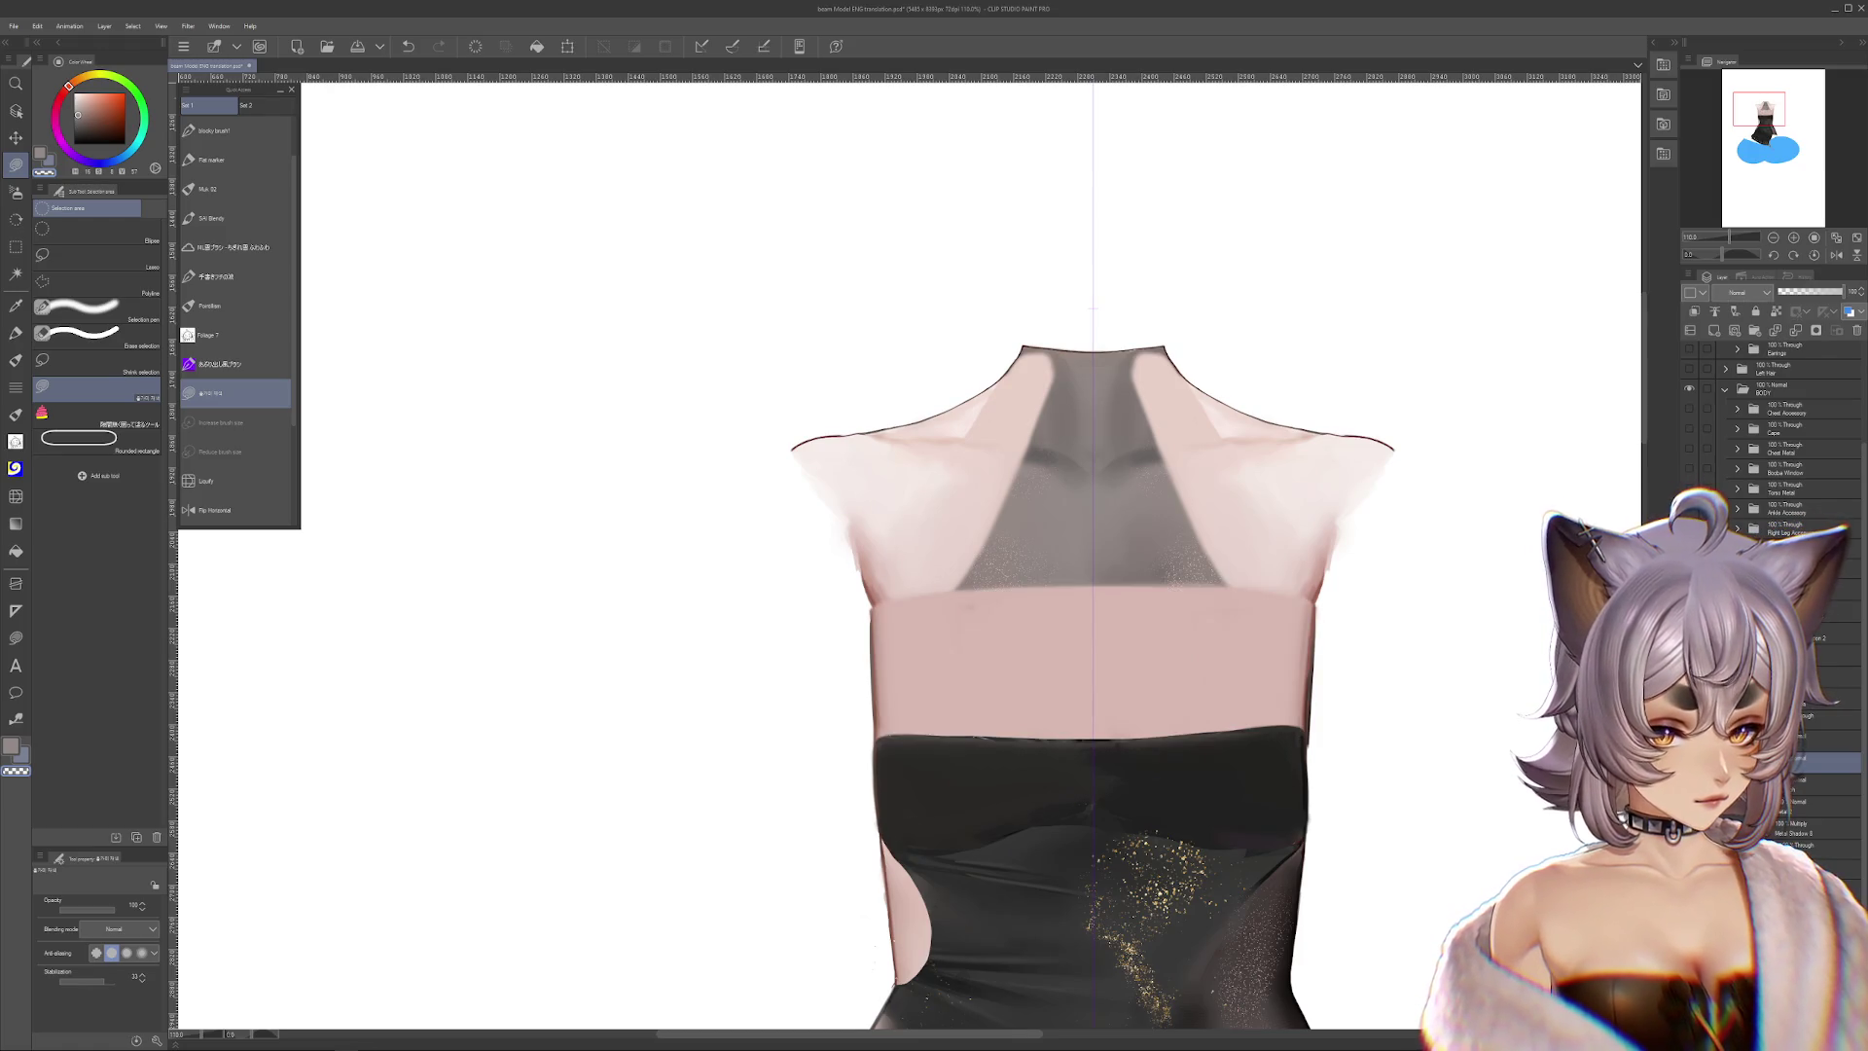
{"action": "key", "text": "ctrl+z"}
{"action": "scroll", "coordinate": [1150, 605], "scroll_direction": "up", "scroll_amount": 3}
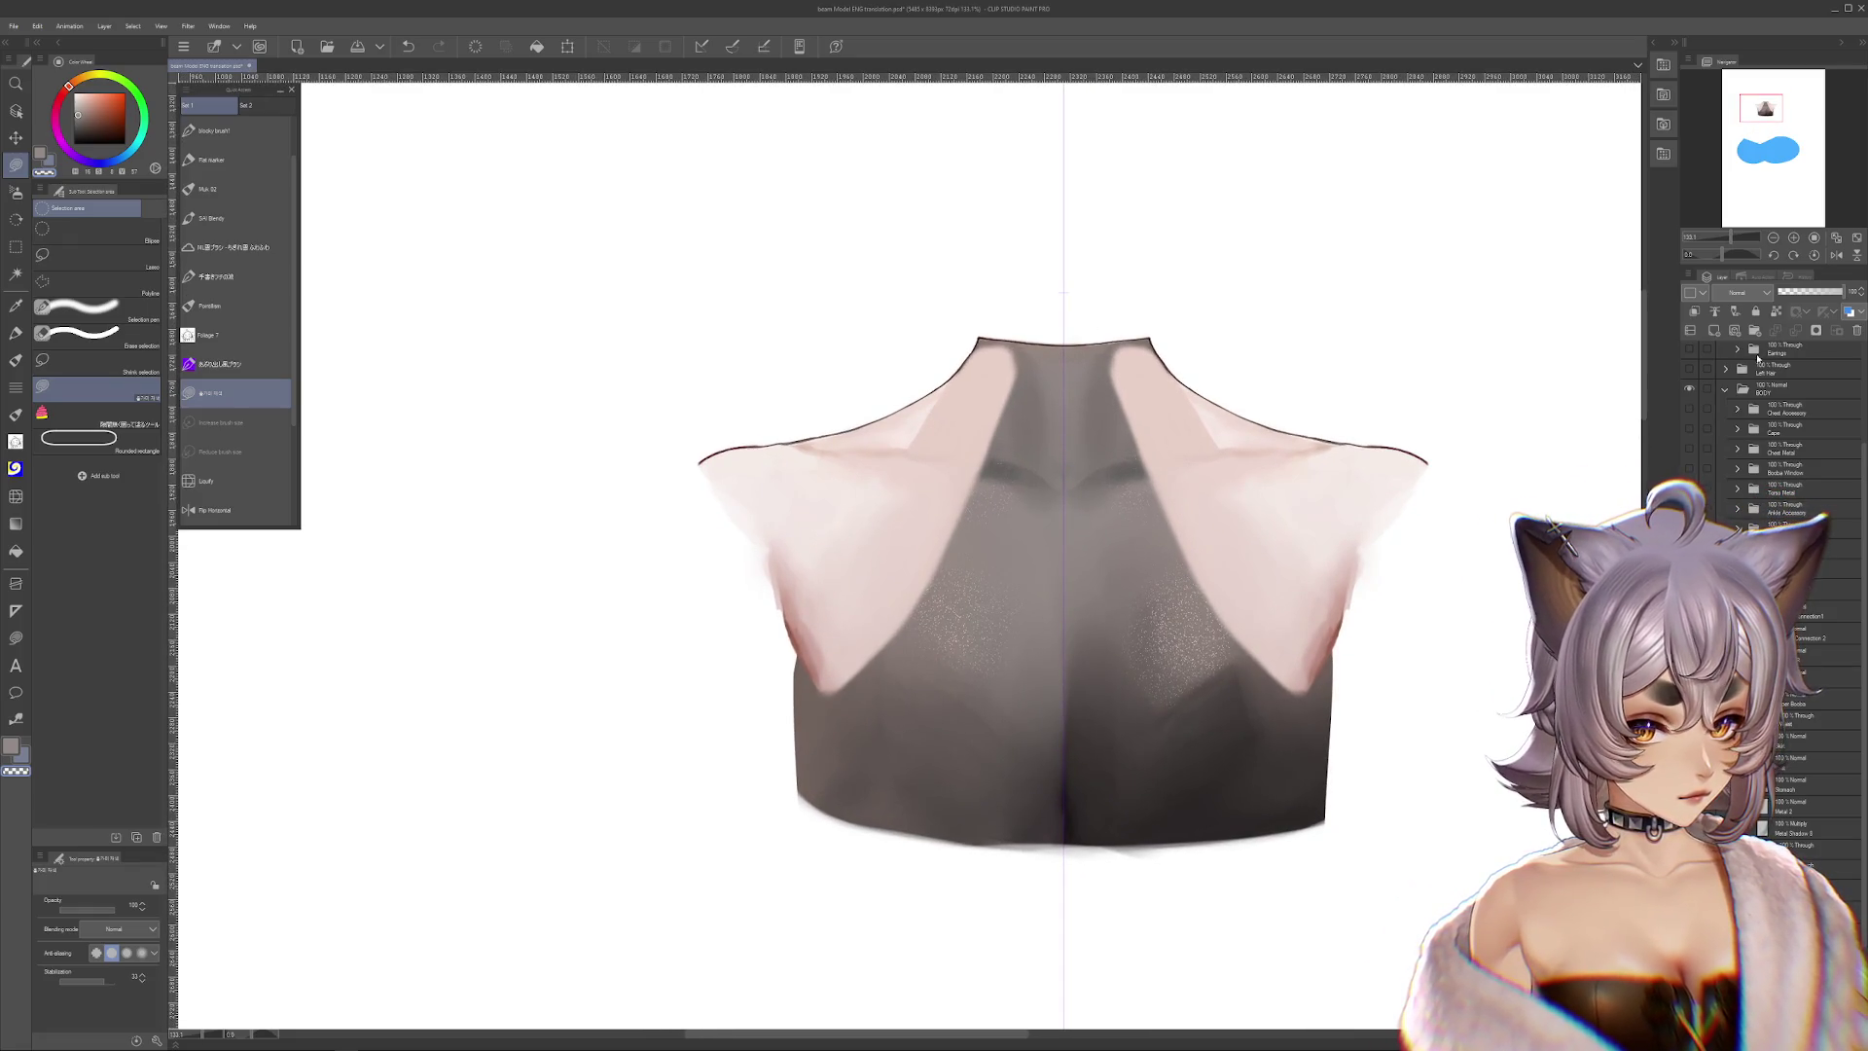
Lasso-fill the grey chest area with light skin pink, undoing a stray neck change
{"action": "left_click", "coordinate": [1693, 313]}
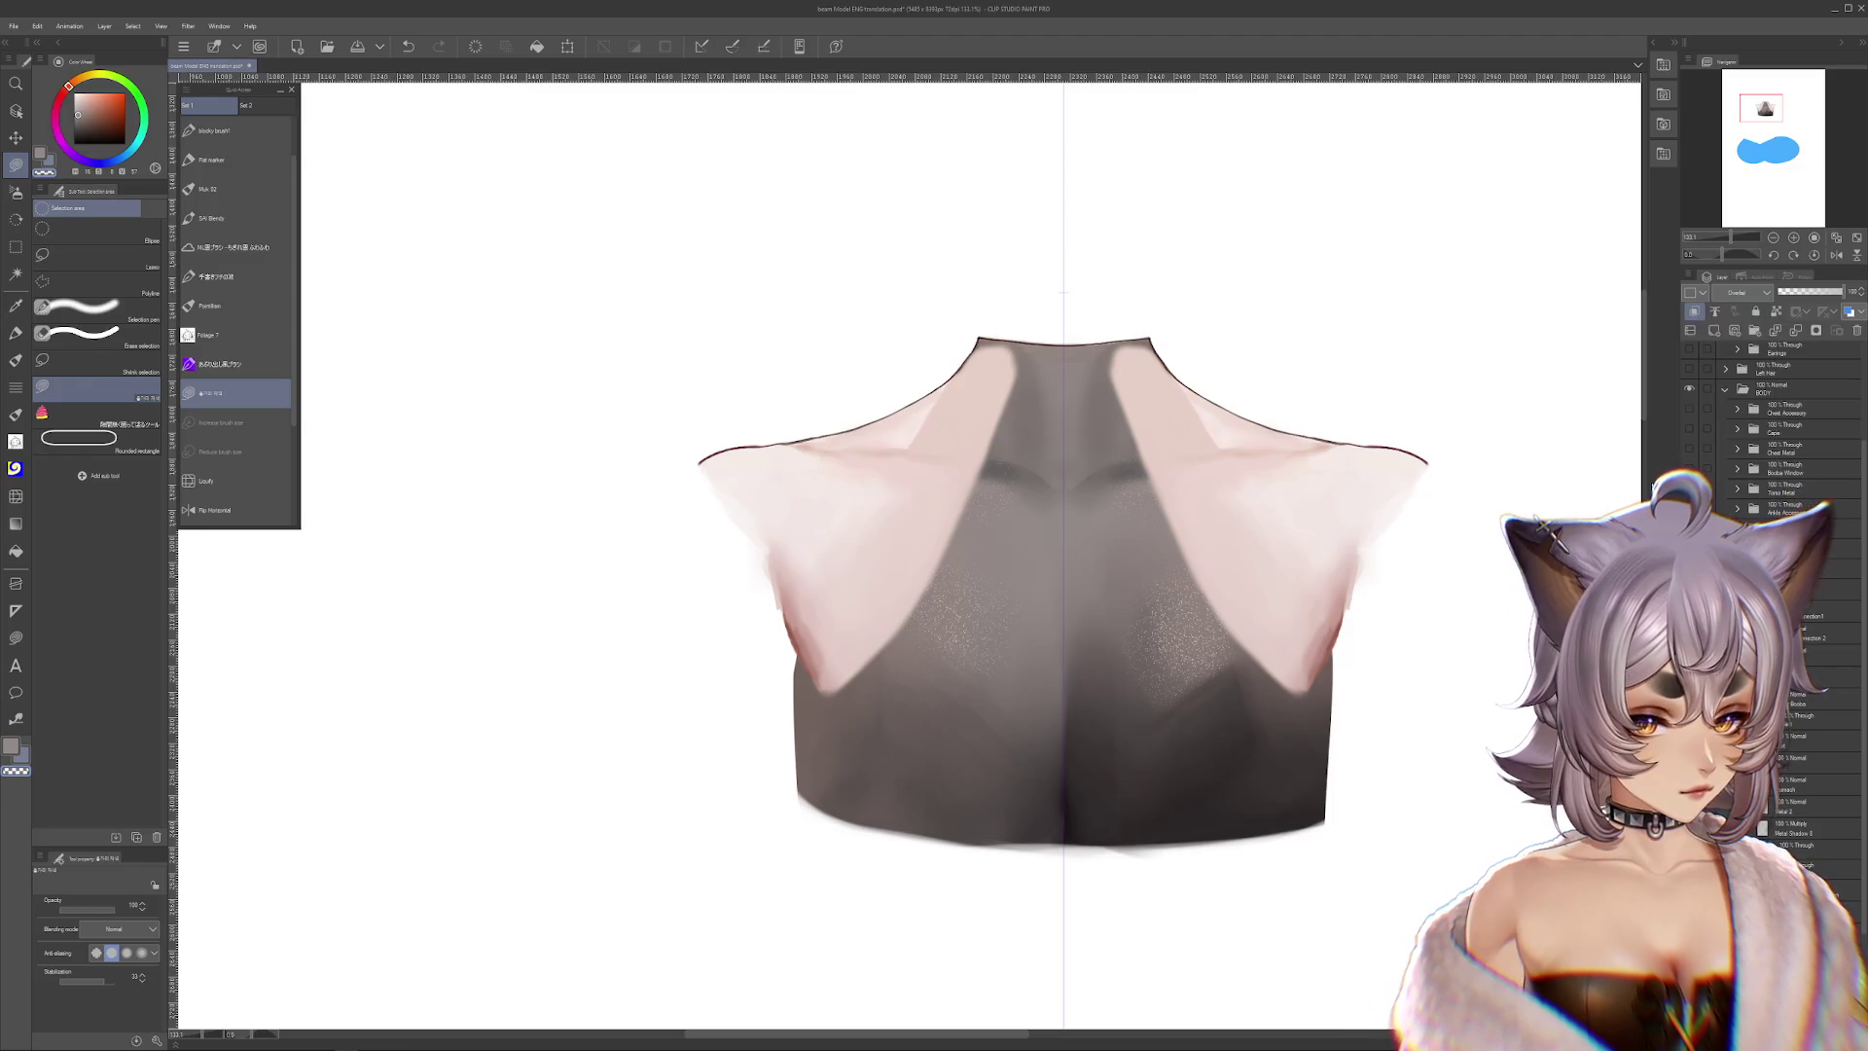
{"action": "left_click", "coordinate": [821, 487], "text": "alt"}
{"action": "left_click_drag", "start_coordinate": [915, 608], "coordinate": [1197, 822]}
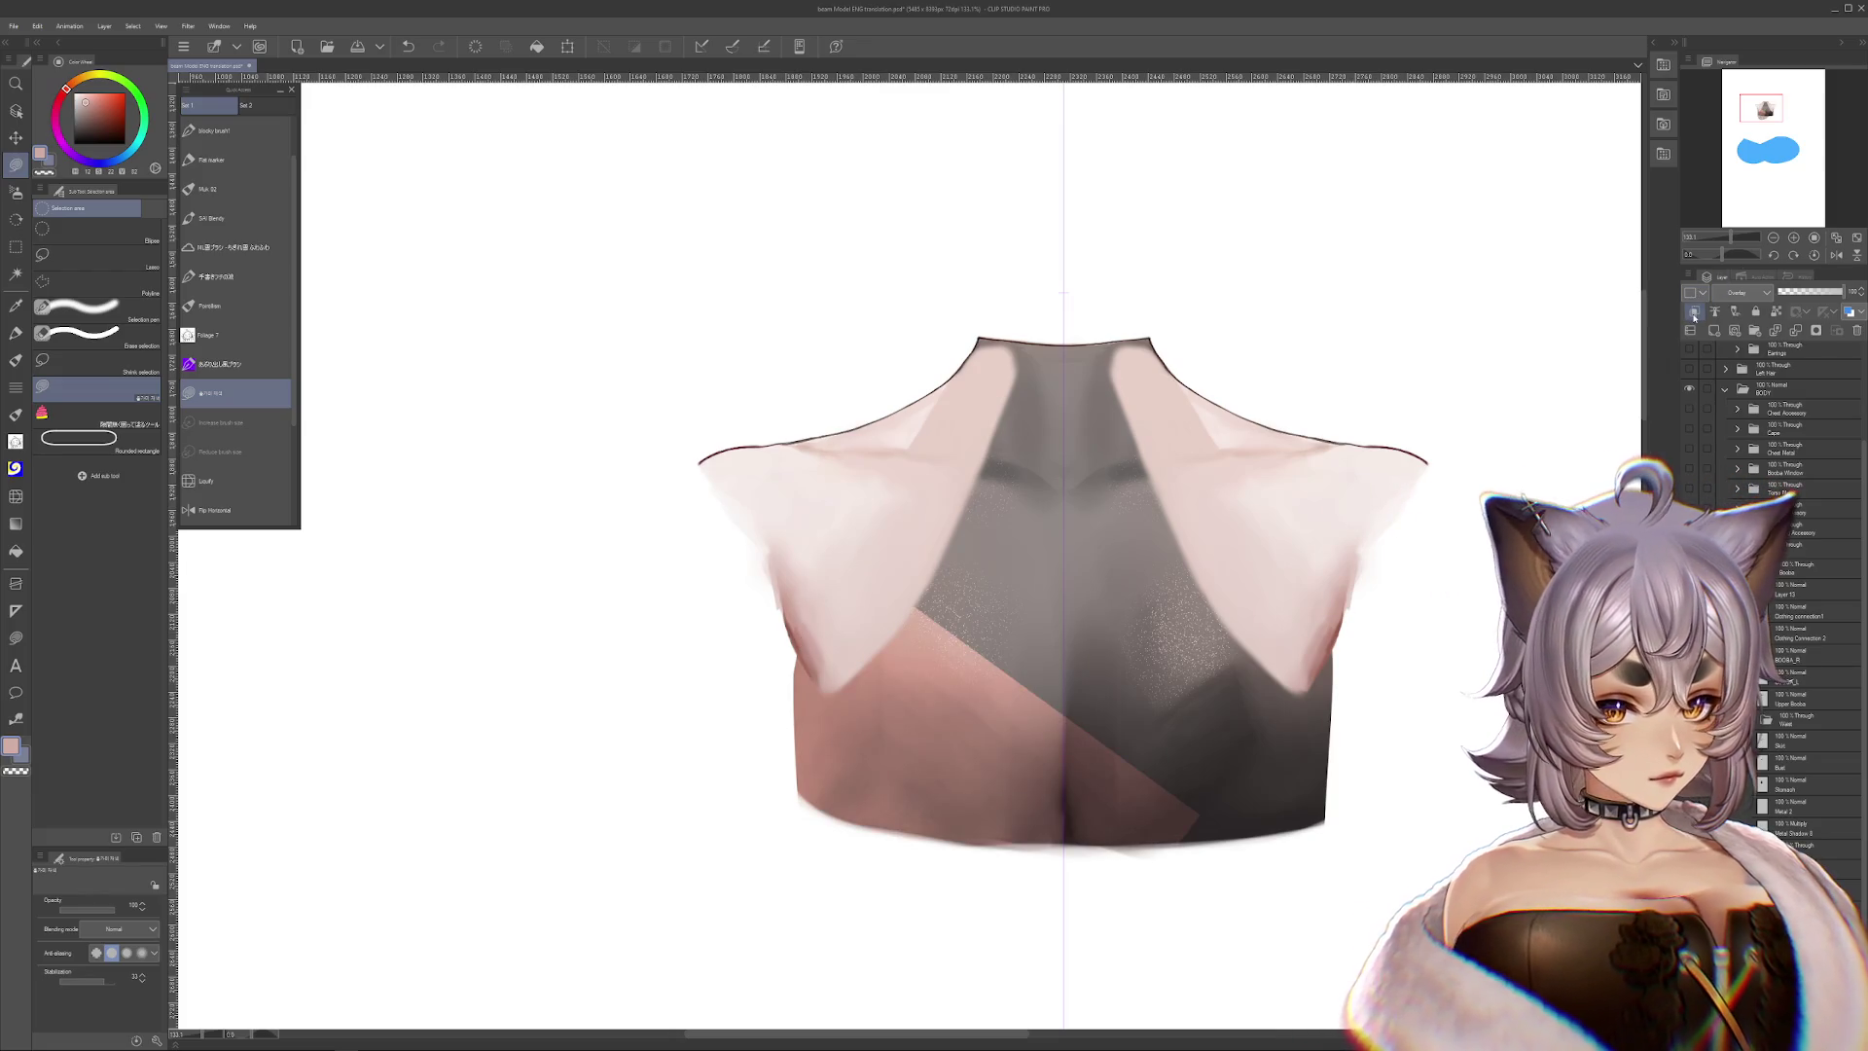
{"action": "mouse_move", "coordinate": [575, 613]}
{"action": "left_mouse_down"}
{"action": "mouse_move", "coordinate": [938, 146]}
{"action": "mouse_move", "coordinate": [972, 395]}
{"action": "left_mouse_up"}
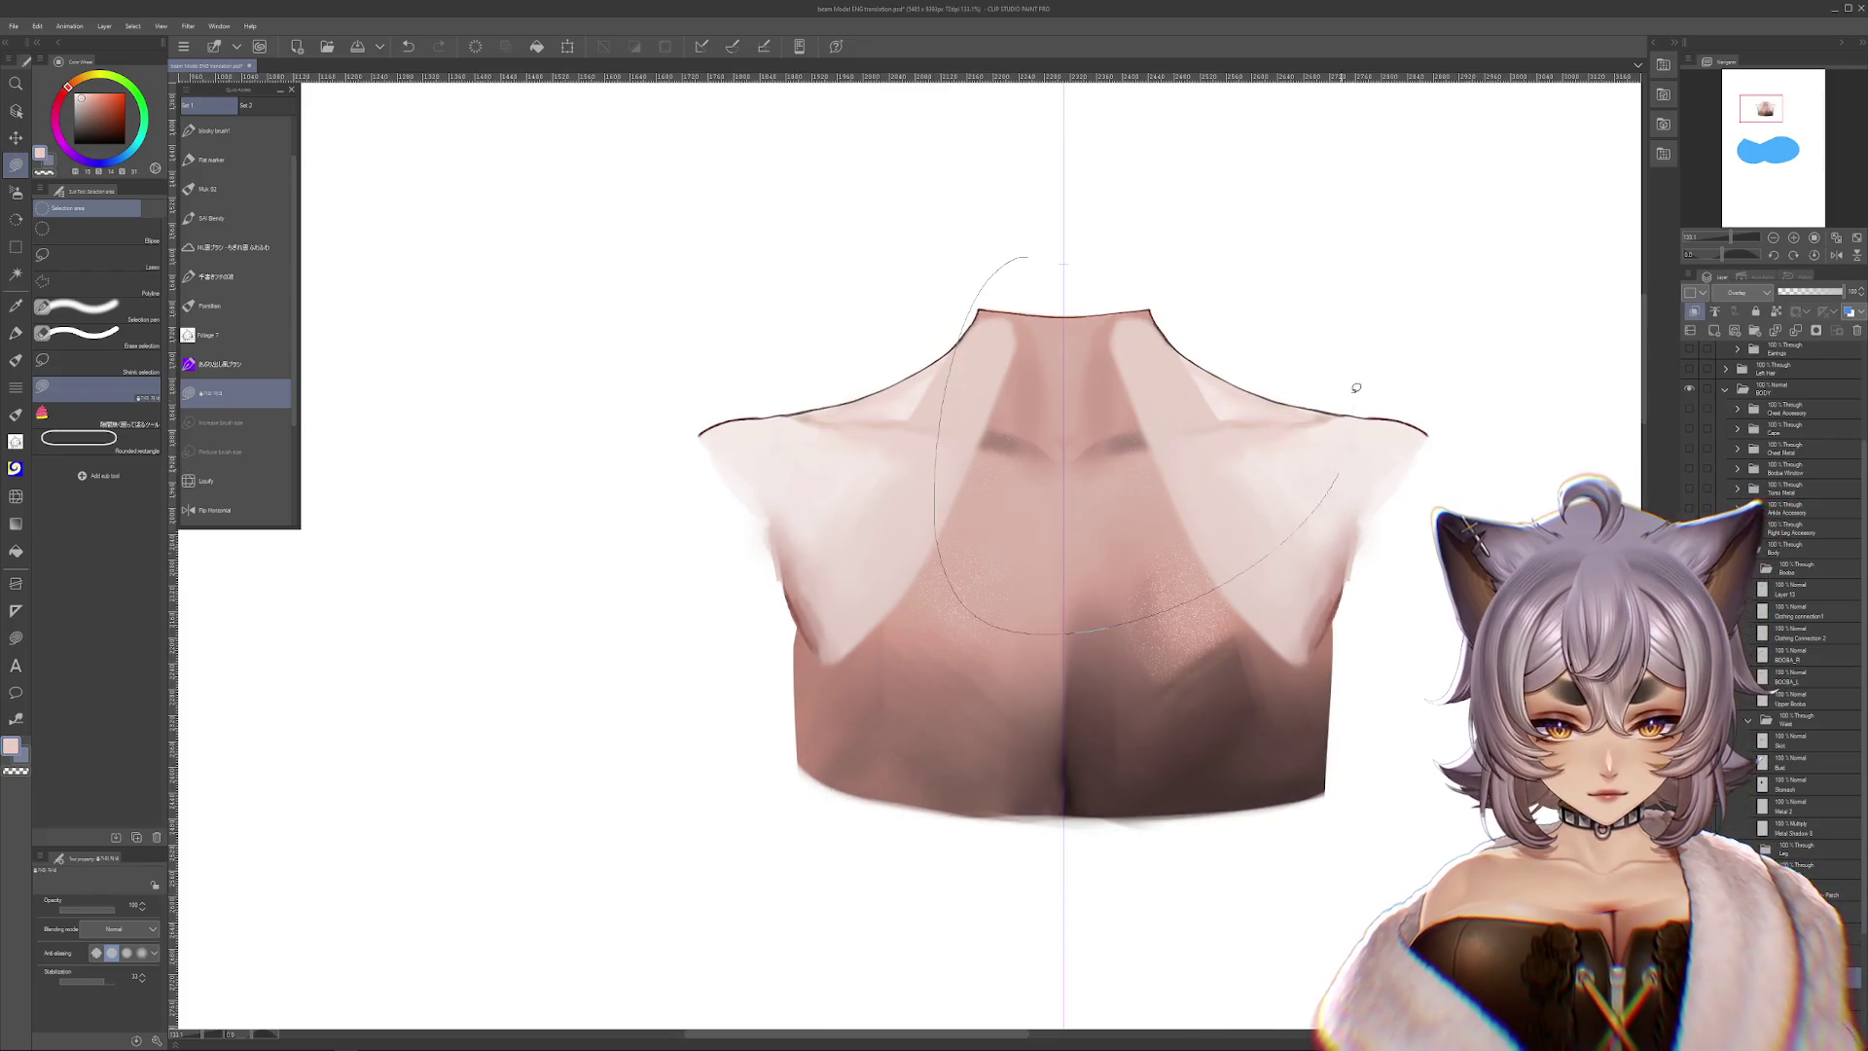
{"action": "left_click_drag", "start_coordinate": [1357, 425], "coordinate": [1021, 258]}
{"action": "left_click", "coordinate": [16, 191]}
{"action": "key", "text": "ctrl+z"}
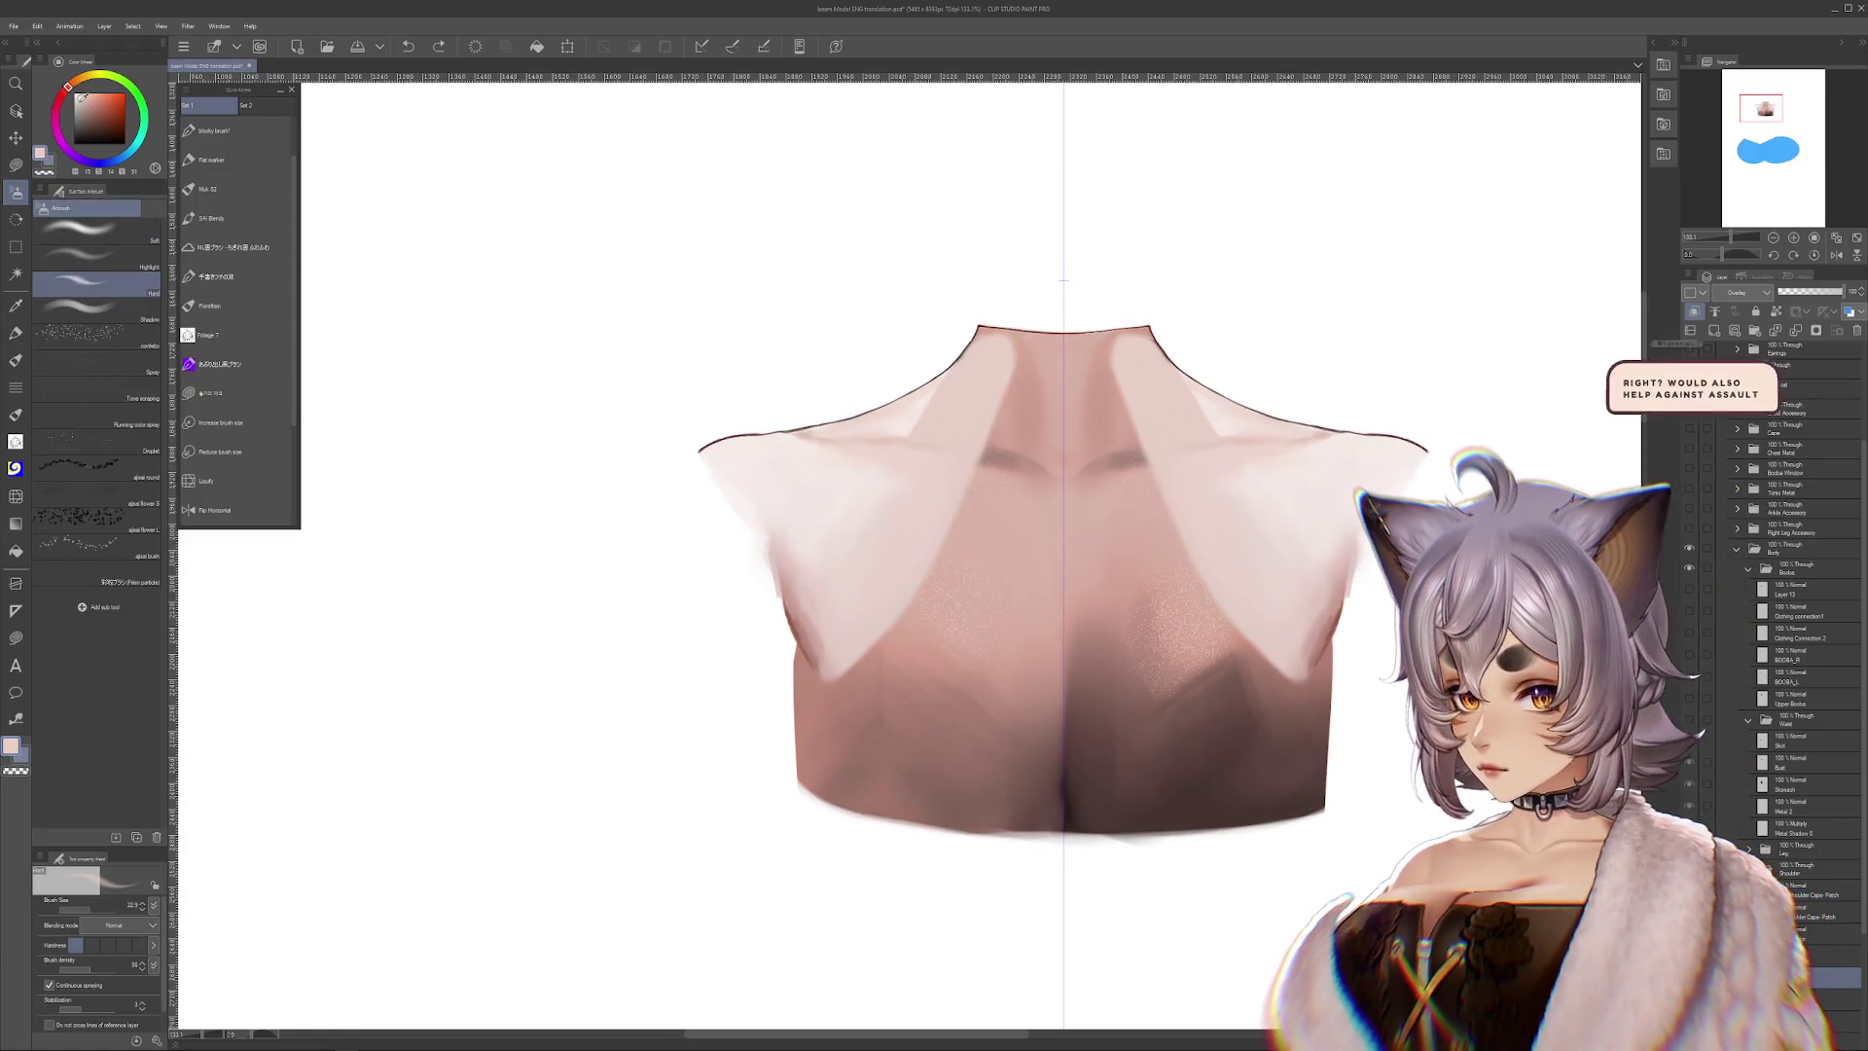
Lighten the neck and chest centre with a soft airbrush at about size 450
{"action": "mouse_move", "coordinate": [1070, 348]}
{"action": "left_mouse_down"}
{"action": "mouse_move", "coordinate": [1016, 372]}
{"action": "mouse_move", "coordinate": [1065, 448]}
{"action": "left_mouse_up"}
{"action": "left_click", "coordinate": [98, 228]}
{"action": "key", "text": "r"}
{"action": "left_click_drag", "start_coordinate": [1341, 452], "coordinate": [1020, 852]}
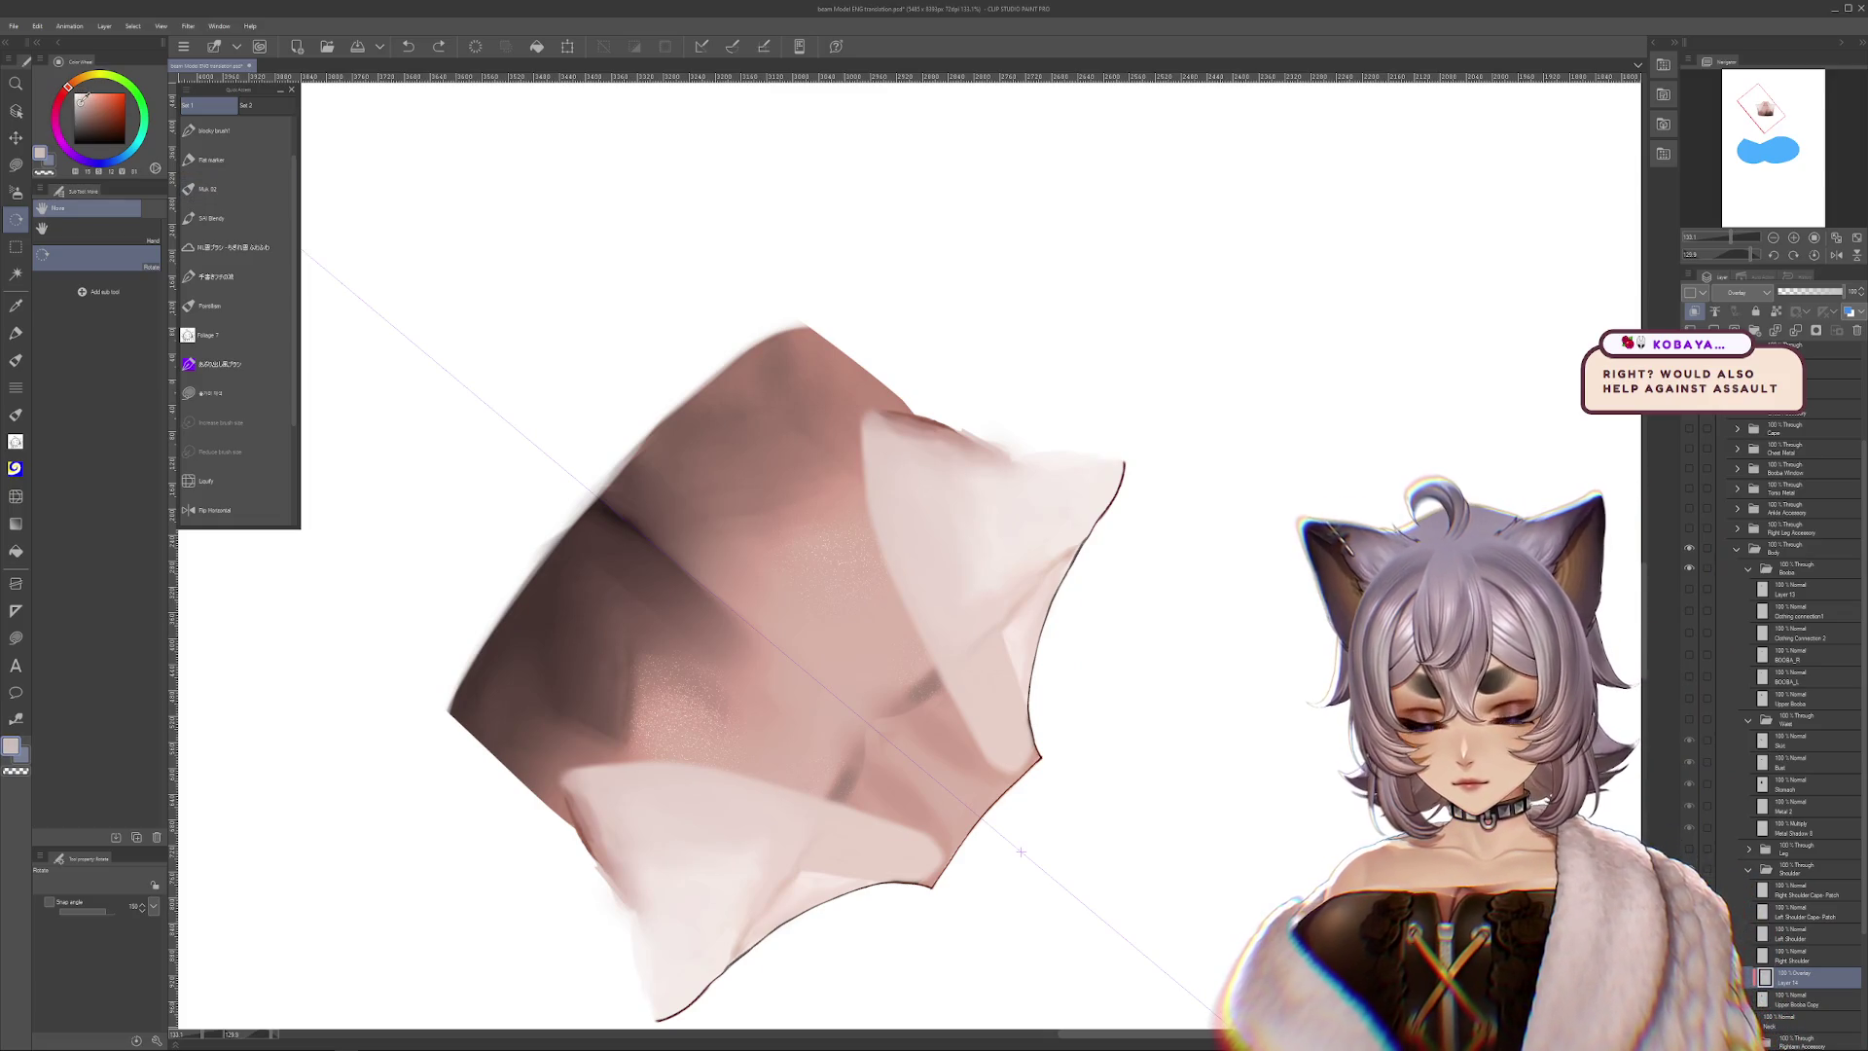
{"action": "left_click_drag", "start_coordinate": [1021, 852], "coordinate": [932, 675]}
{"action": "key", "text": "b"}
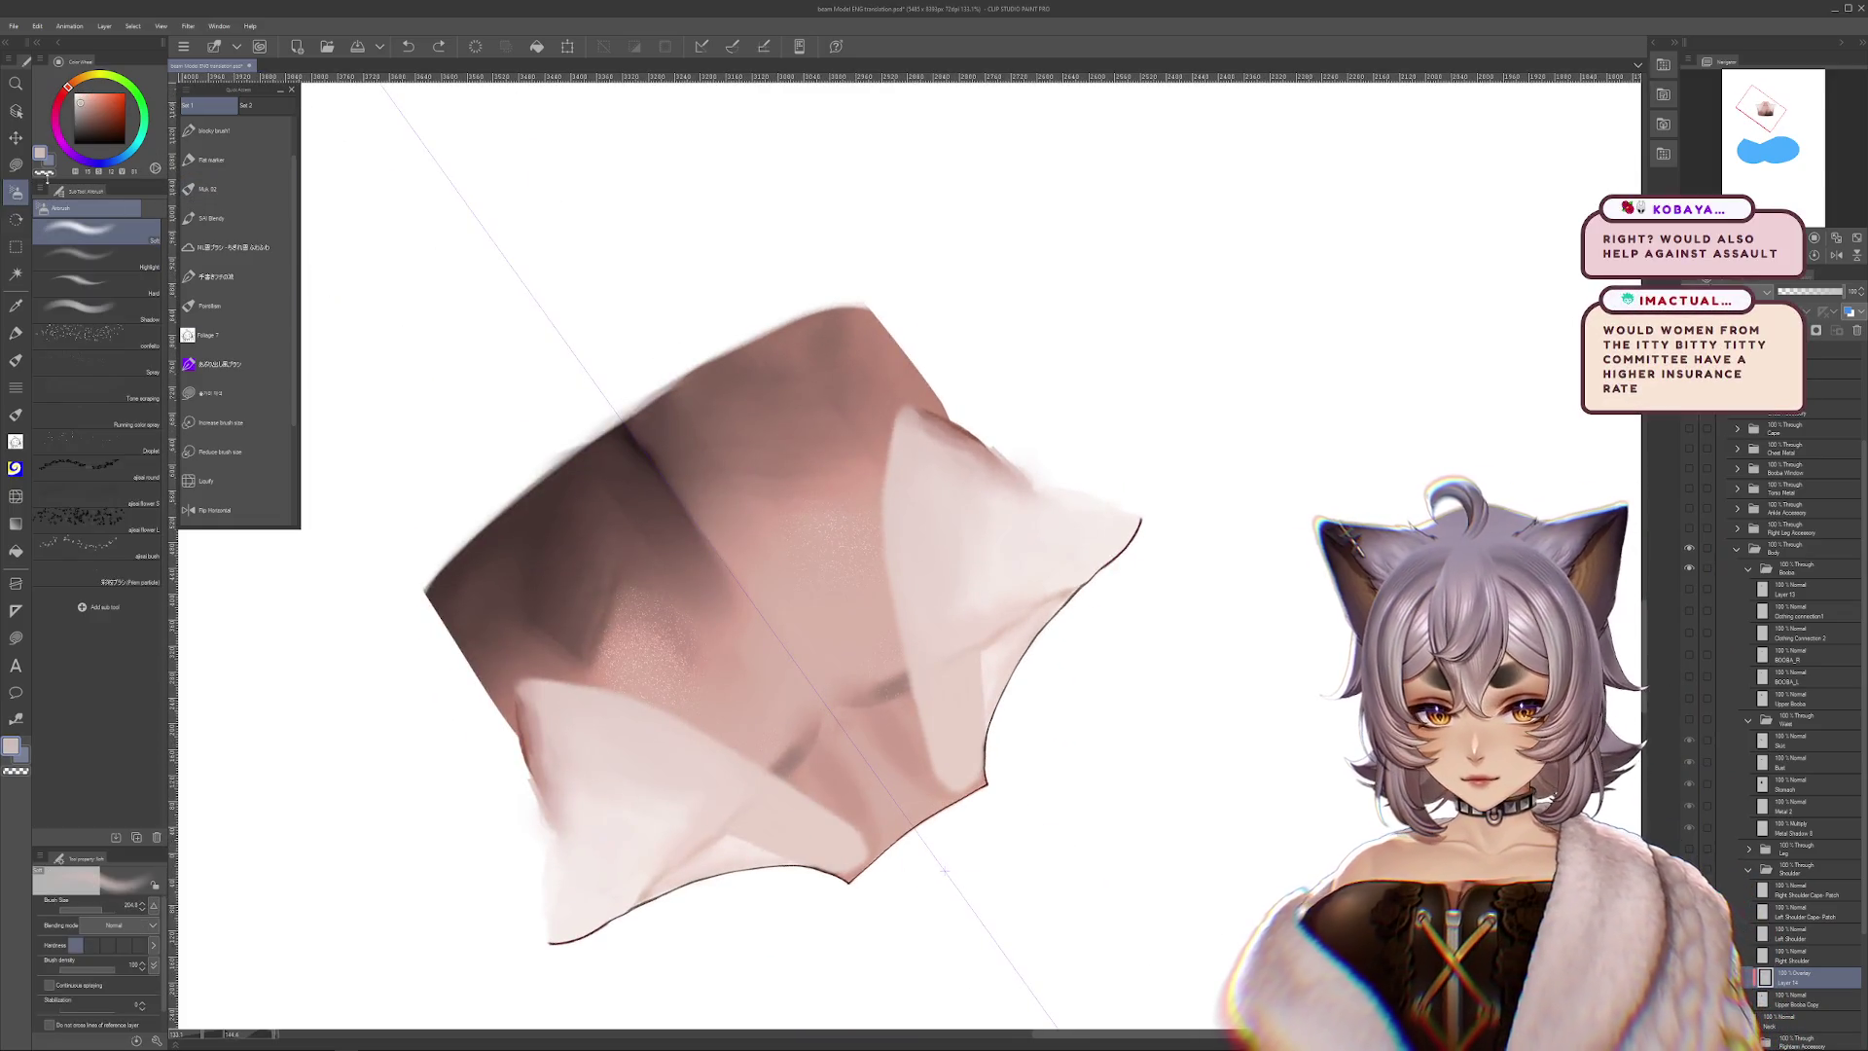
{"action": "left_click_drag", "start_coordinate": [107, 910], "coordinate": [131, 910]}
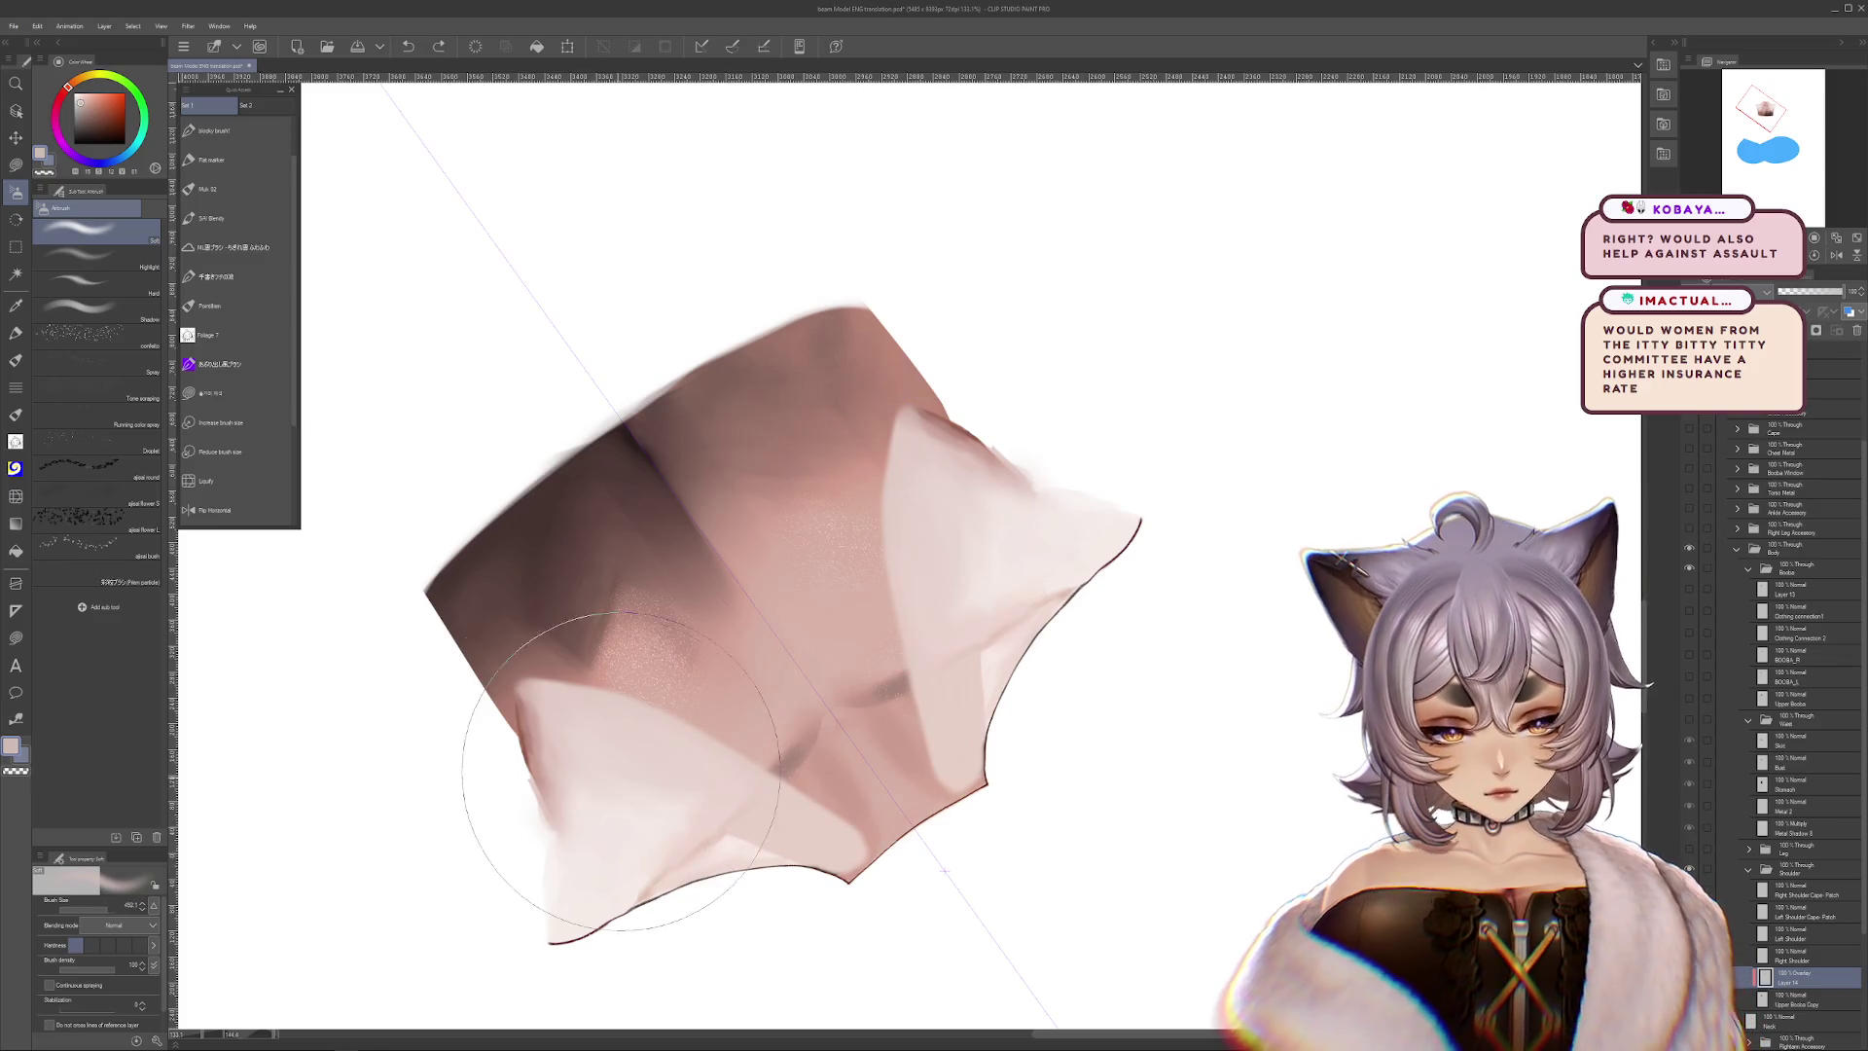
{"action": "left_click_drag", "start_coordinate": [480, 562], "coordinate": [646, 604]}
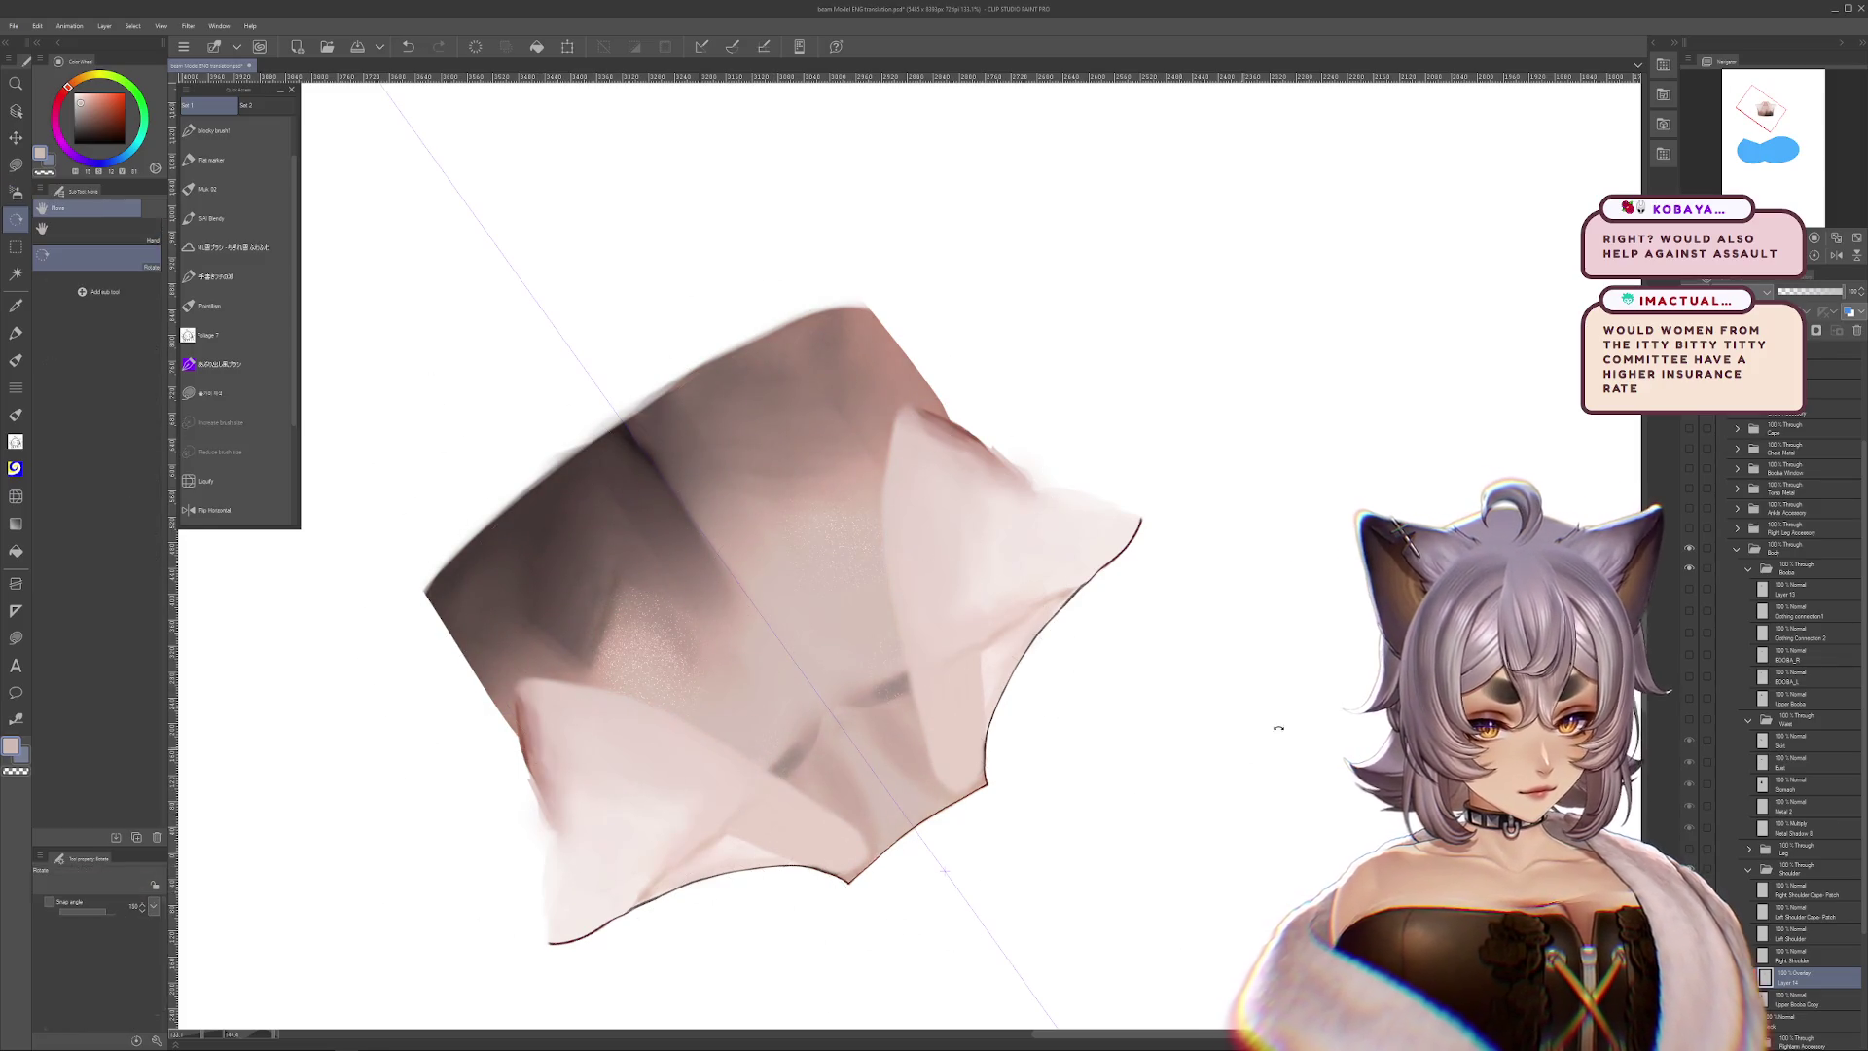
{"action": "key", "text": "ctrl+at"}
{"action": "key", "text": "ctrl+z"}
{"action": "key", "text": "ctrl+y"}
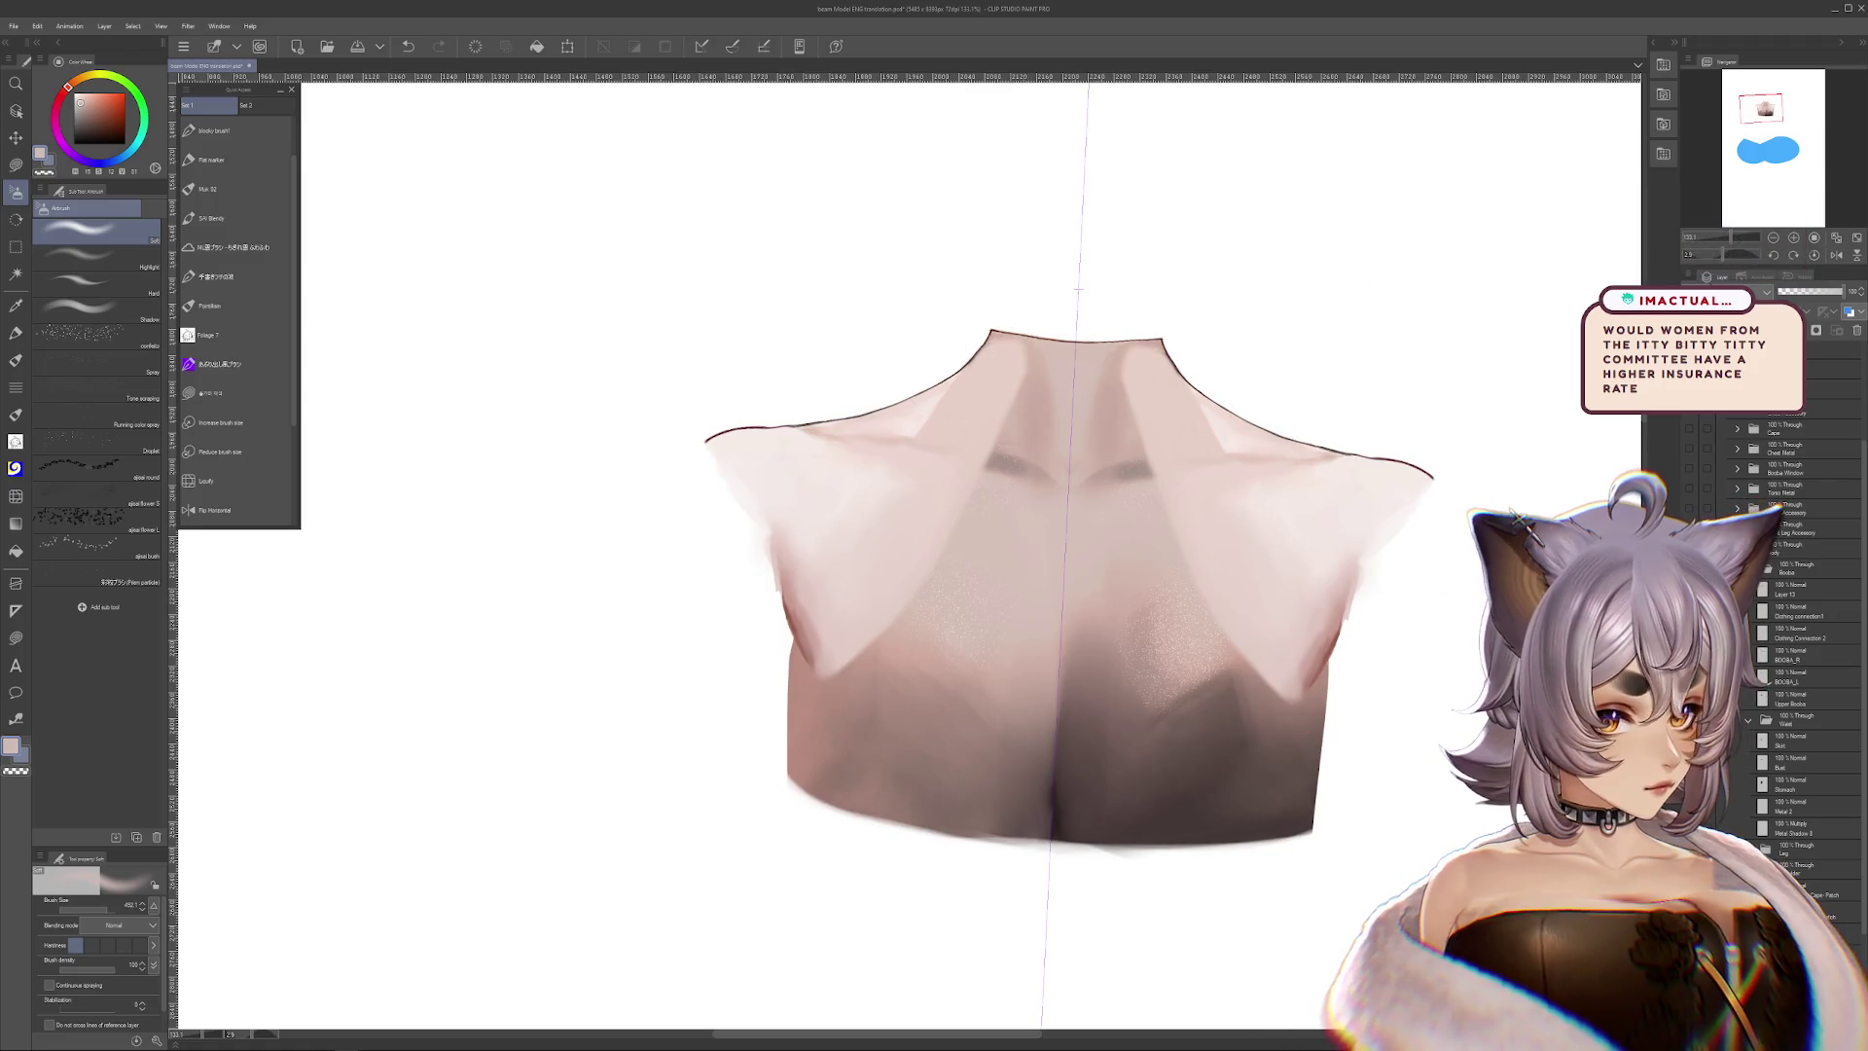
At brush size about 110, add a darker chest shadow and lighten the upper chest skin
{"action": "left_click_drag", "start_coordinate": [1078, 289], "coordinate": [1057, 408]}
{"action": "key", "text": "bracketleft"}
{"action": "key", "text": "bracketleft"}
{"action": "key", "text": "bracketleft"}
{"action": "mouse_move", "coordinate": [953, 494]}
{"action": "left_mouse_down"}
{"action": "mouse_move", "coordinate": [929, 620]}
{"action": "mouse_move", "coordinate": [978, 696]}
{"action": "left_mouse_up"}
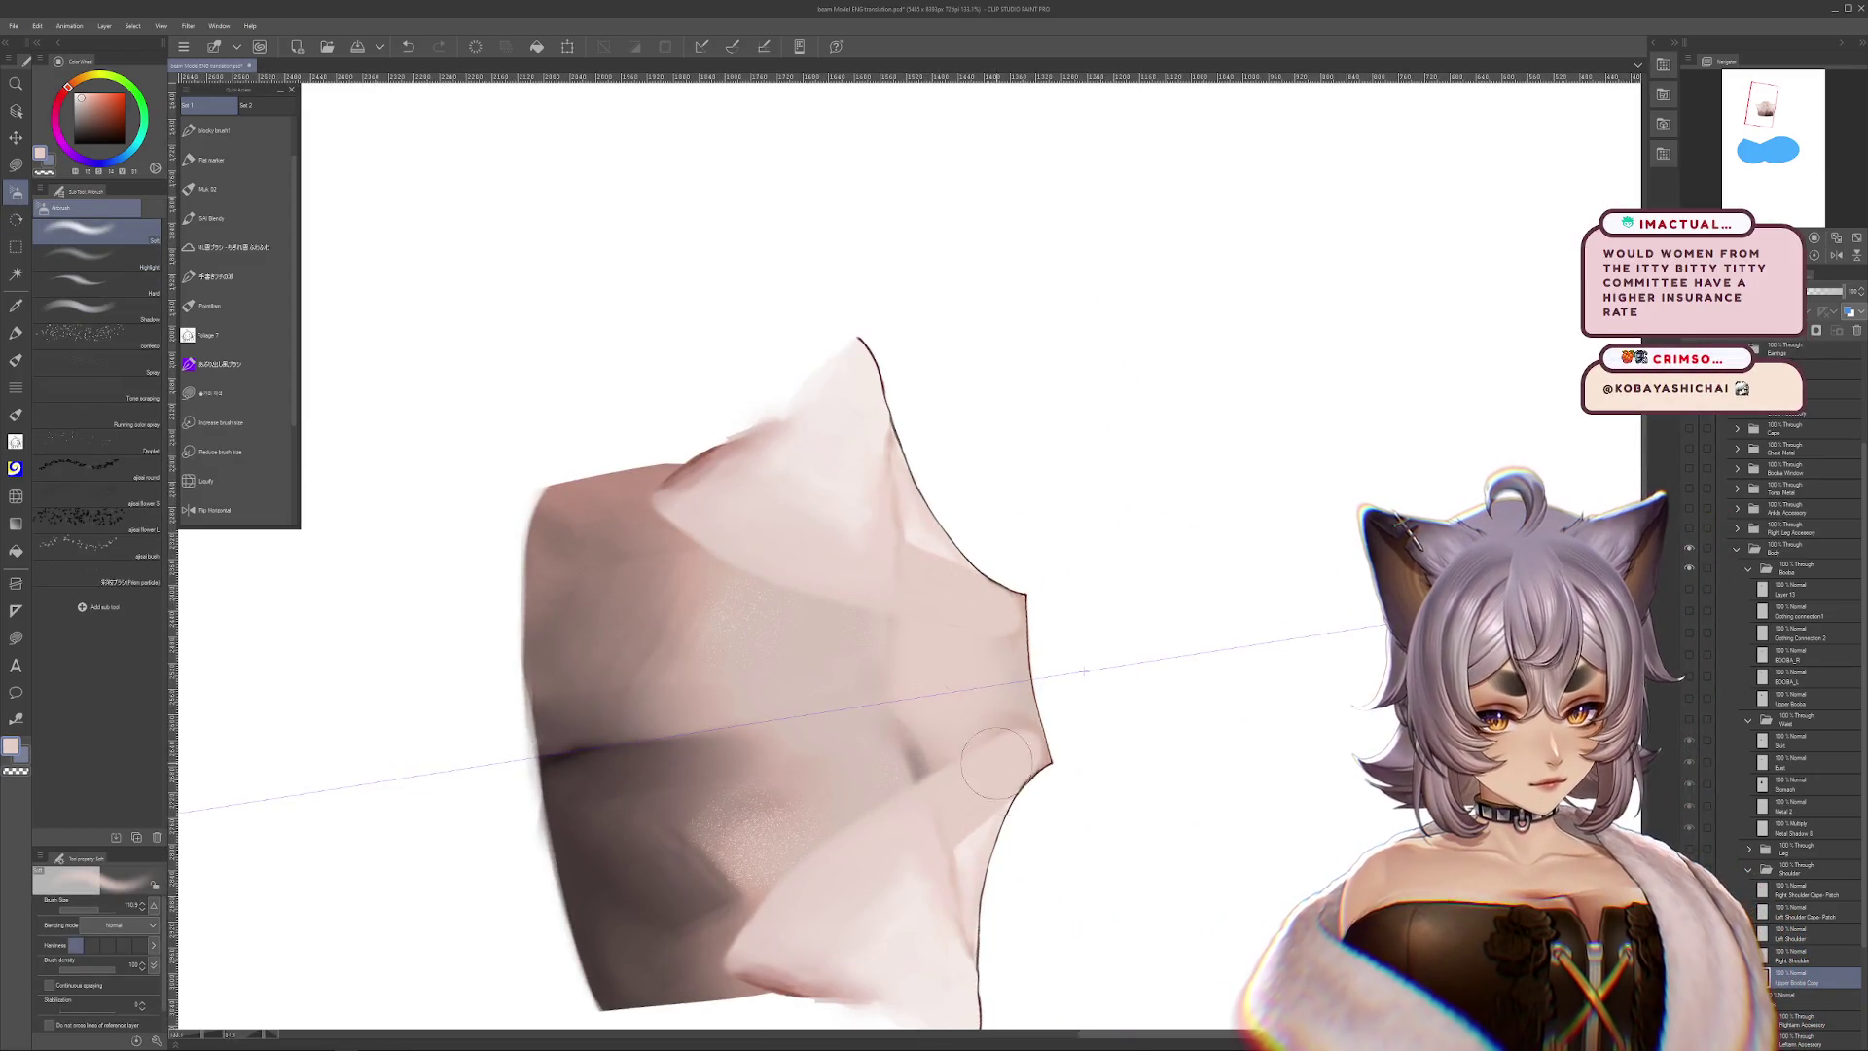
{"action": "left_click_drag", "start_coordinate": [992, 764], "coordinate": [886, 623]}
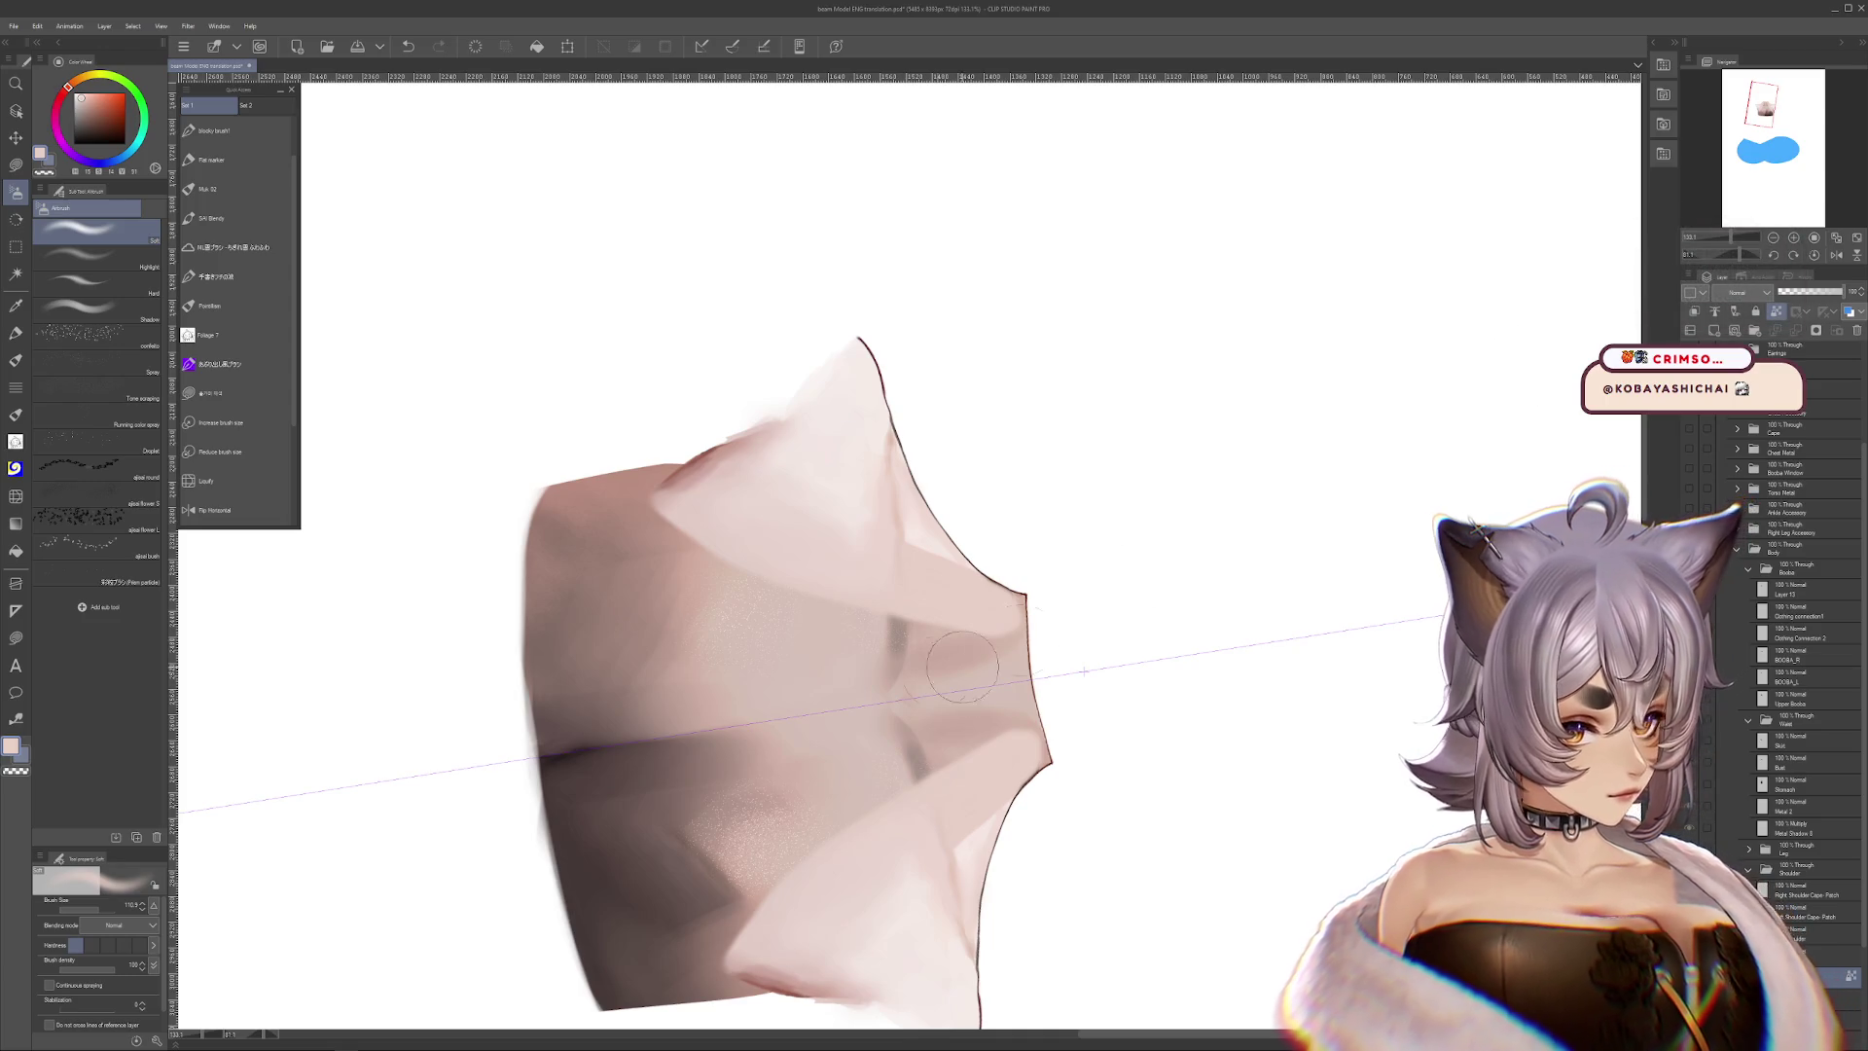
{"action": "left_click_drag", "start_coordinate": [714, 527], "coordinate": [661, 613]}
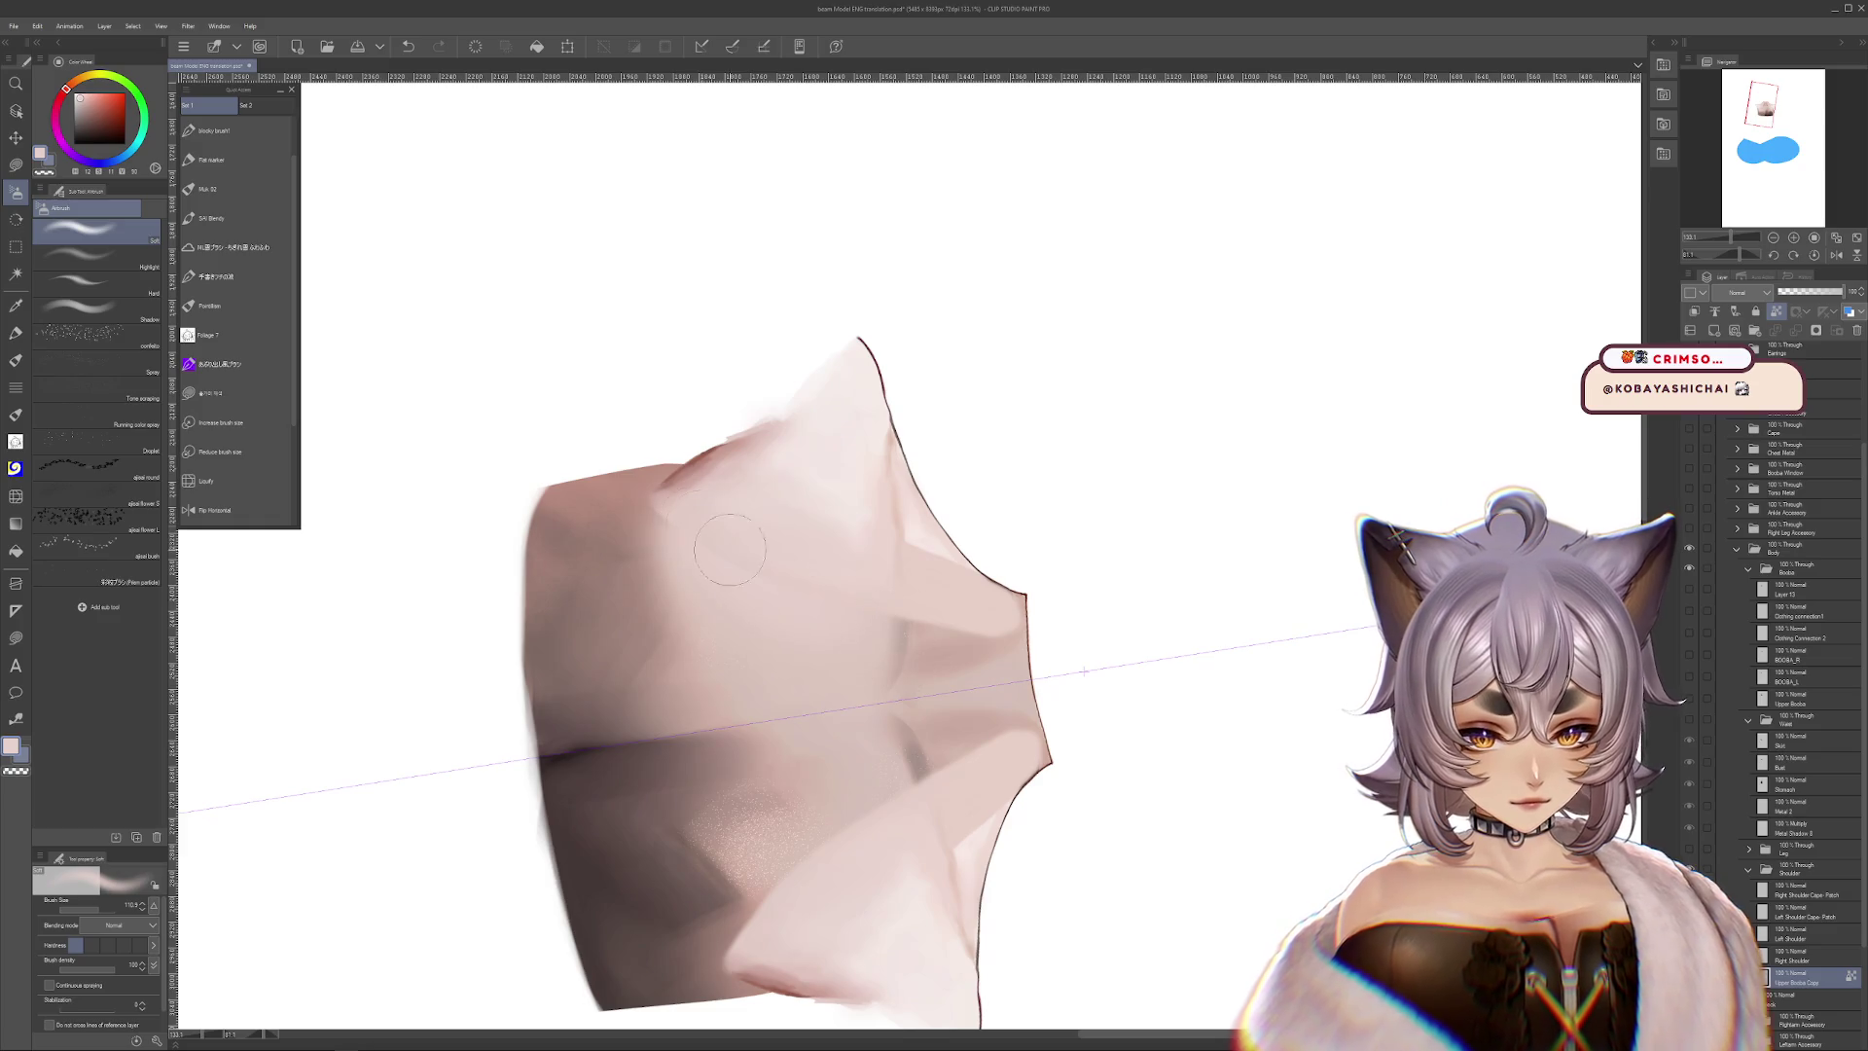
{"action": "key", "text": "ctrl+z"}
{"action": "key", "text": "ctrl+y"}
{"action": "key", "text": "ctrl+z"}
{"action": "key", "text": "ctrl+y"}
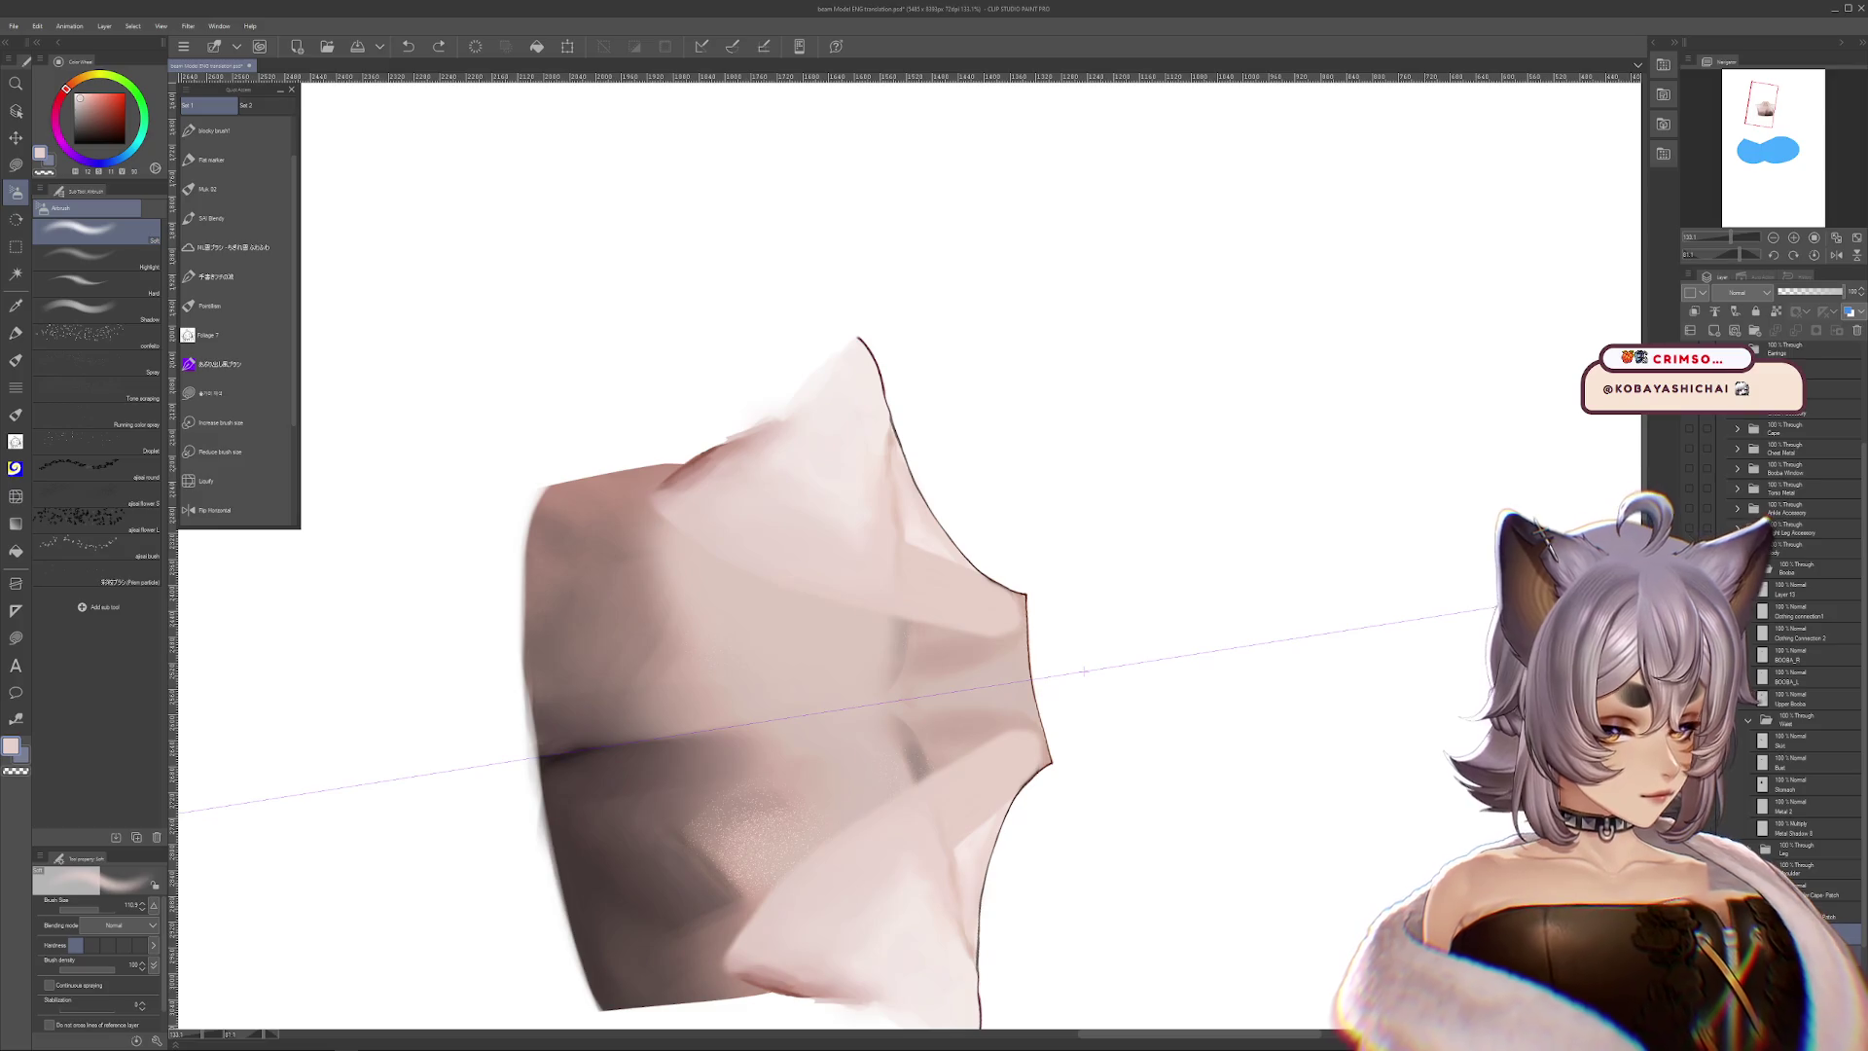
{"action": "key", "text": "ctrl+y"}
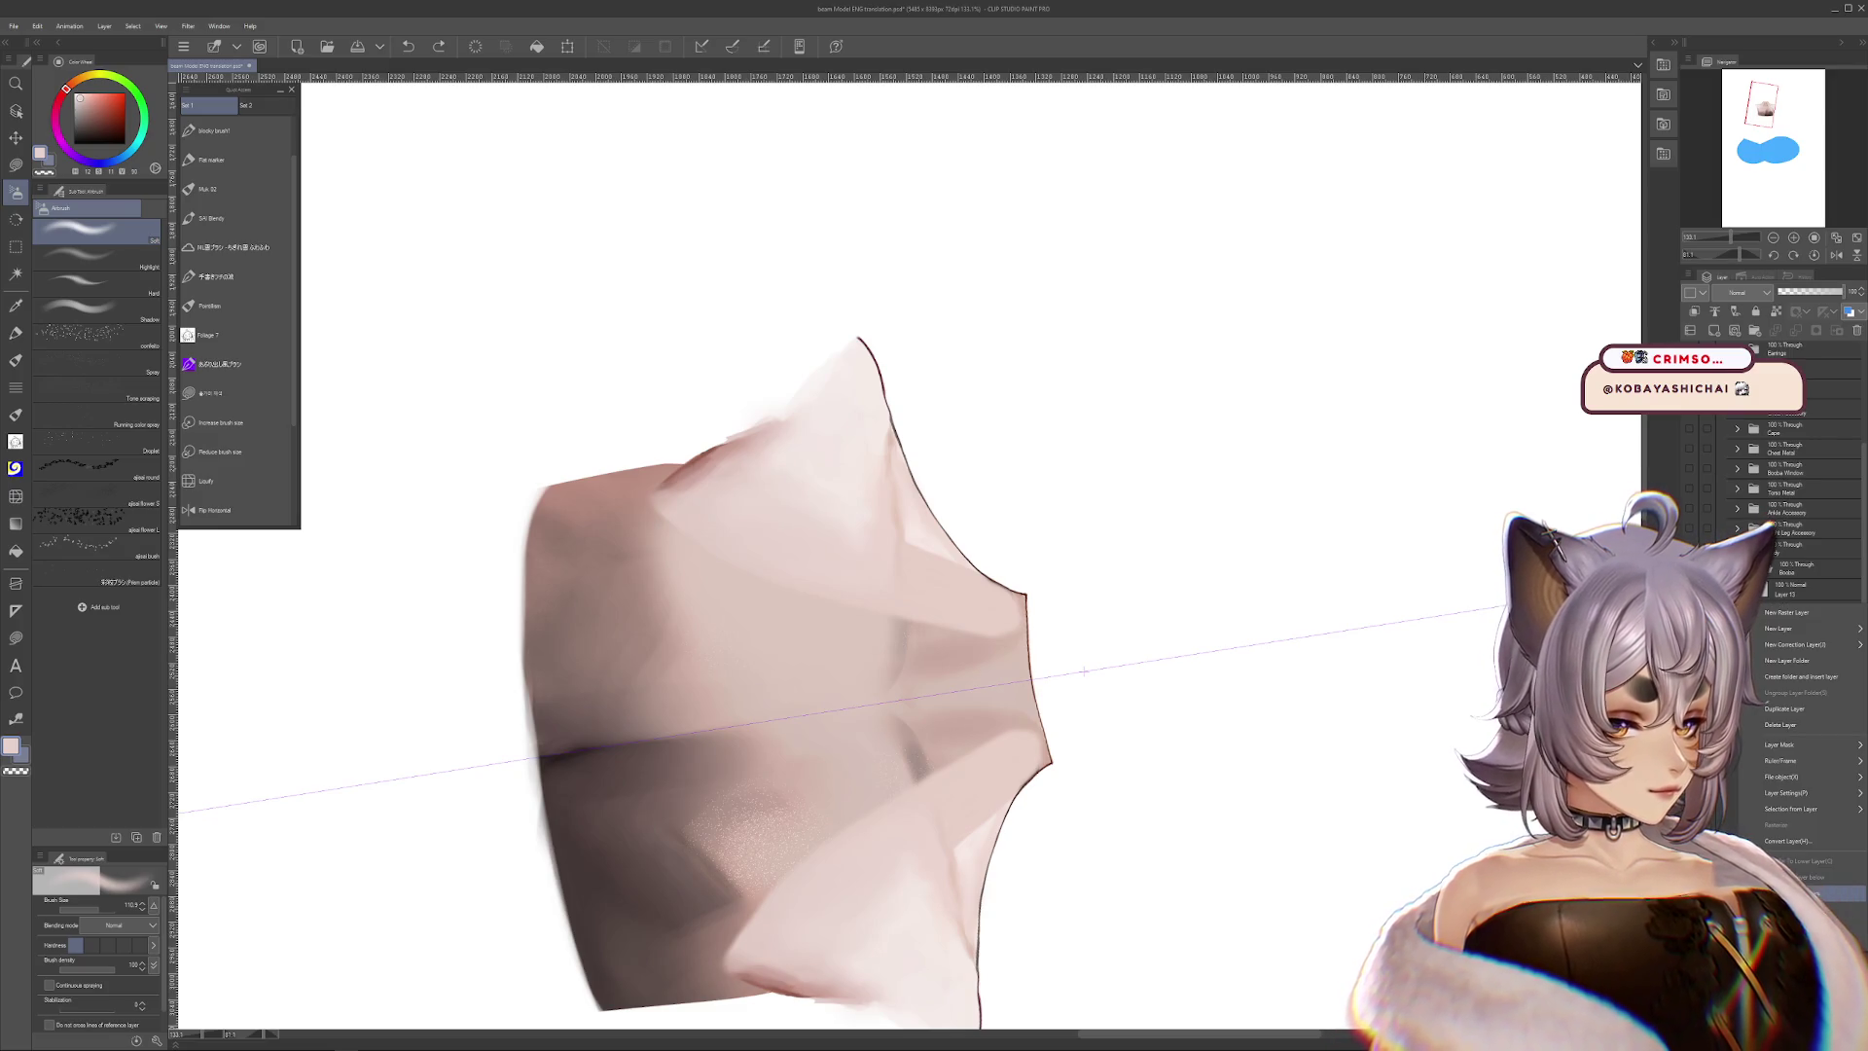
Smooth the chest skin tones with the plain Blend brush, viewing at 100% upright
{"action": "left_click", "coordinate": [207, 189]}
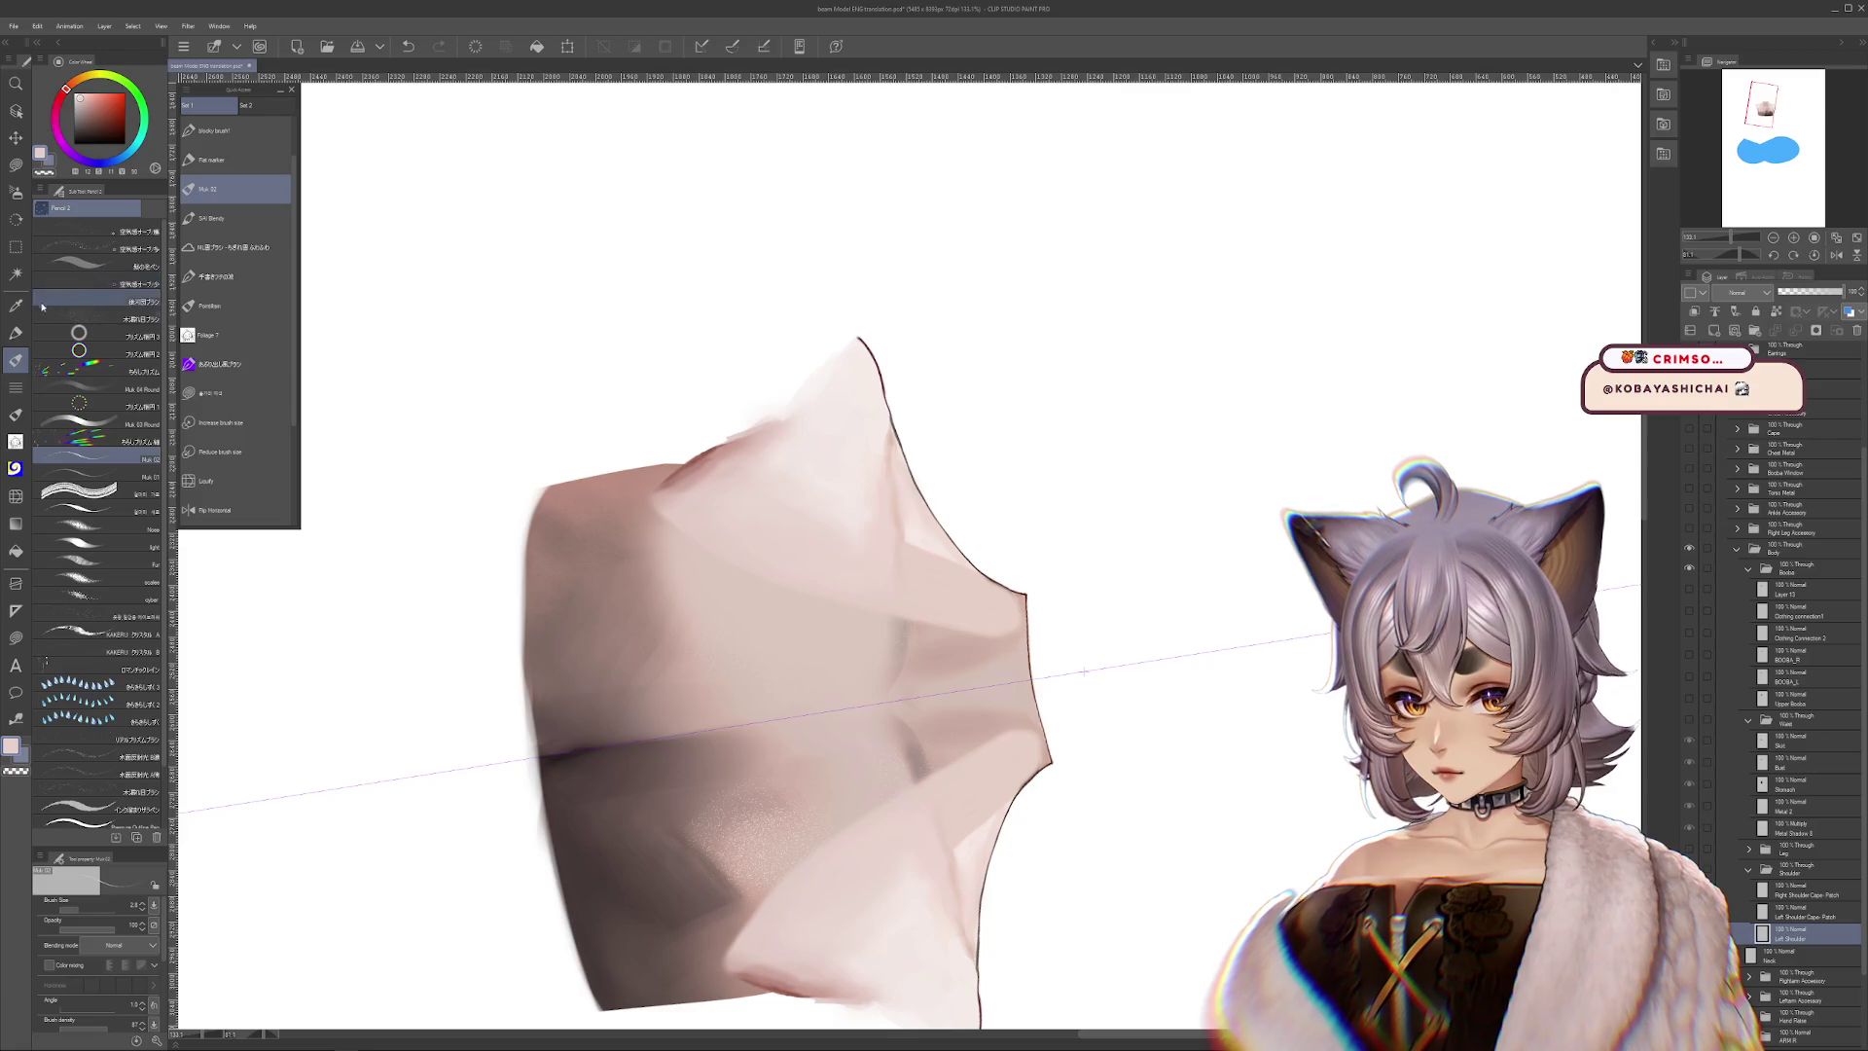
{"action": "left_click", "coordinate": [206, 481]}
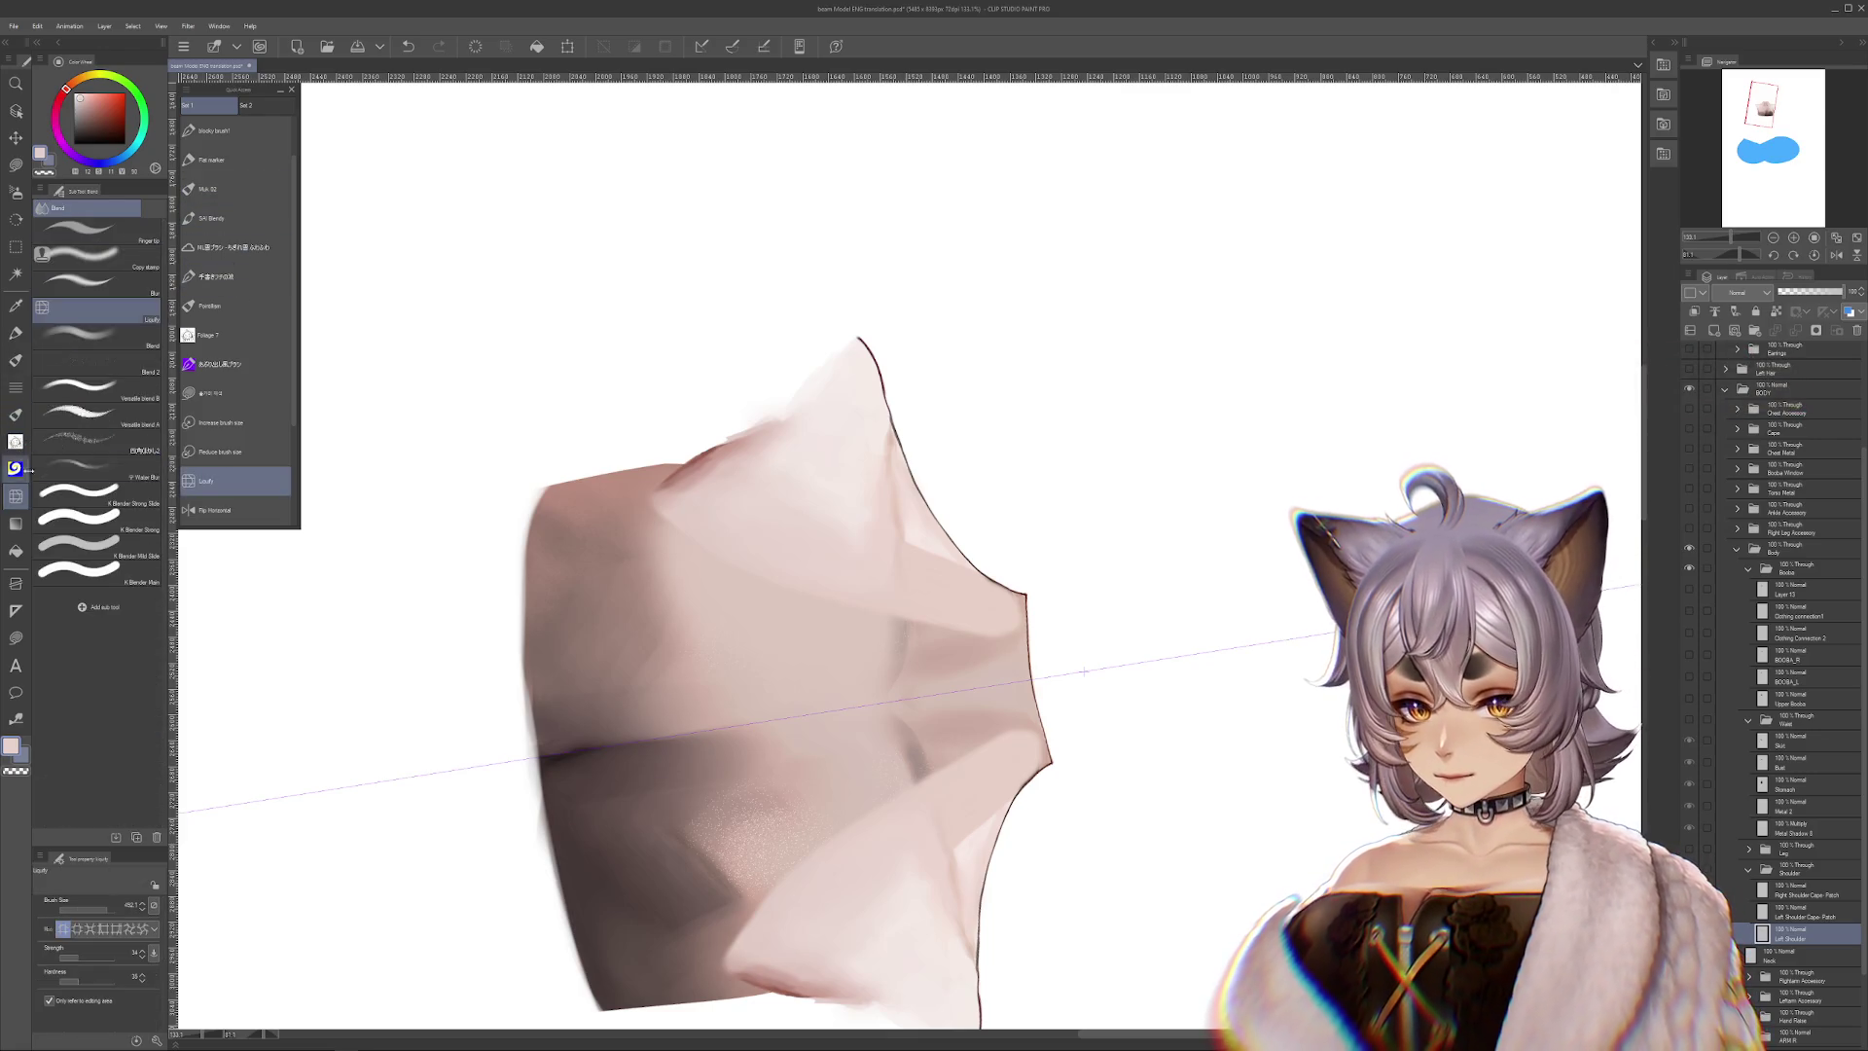
{"action": "left_click", "coordinate": [92, 336]}
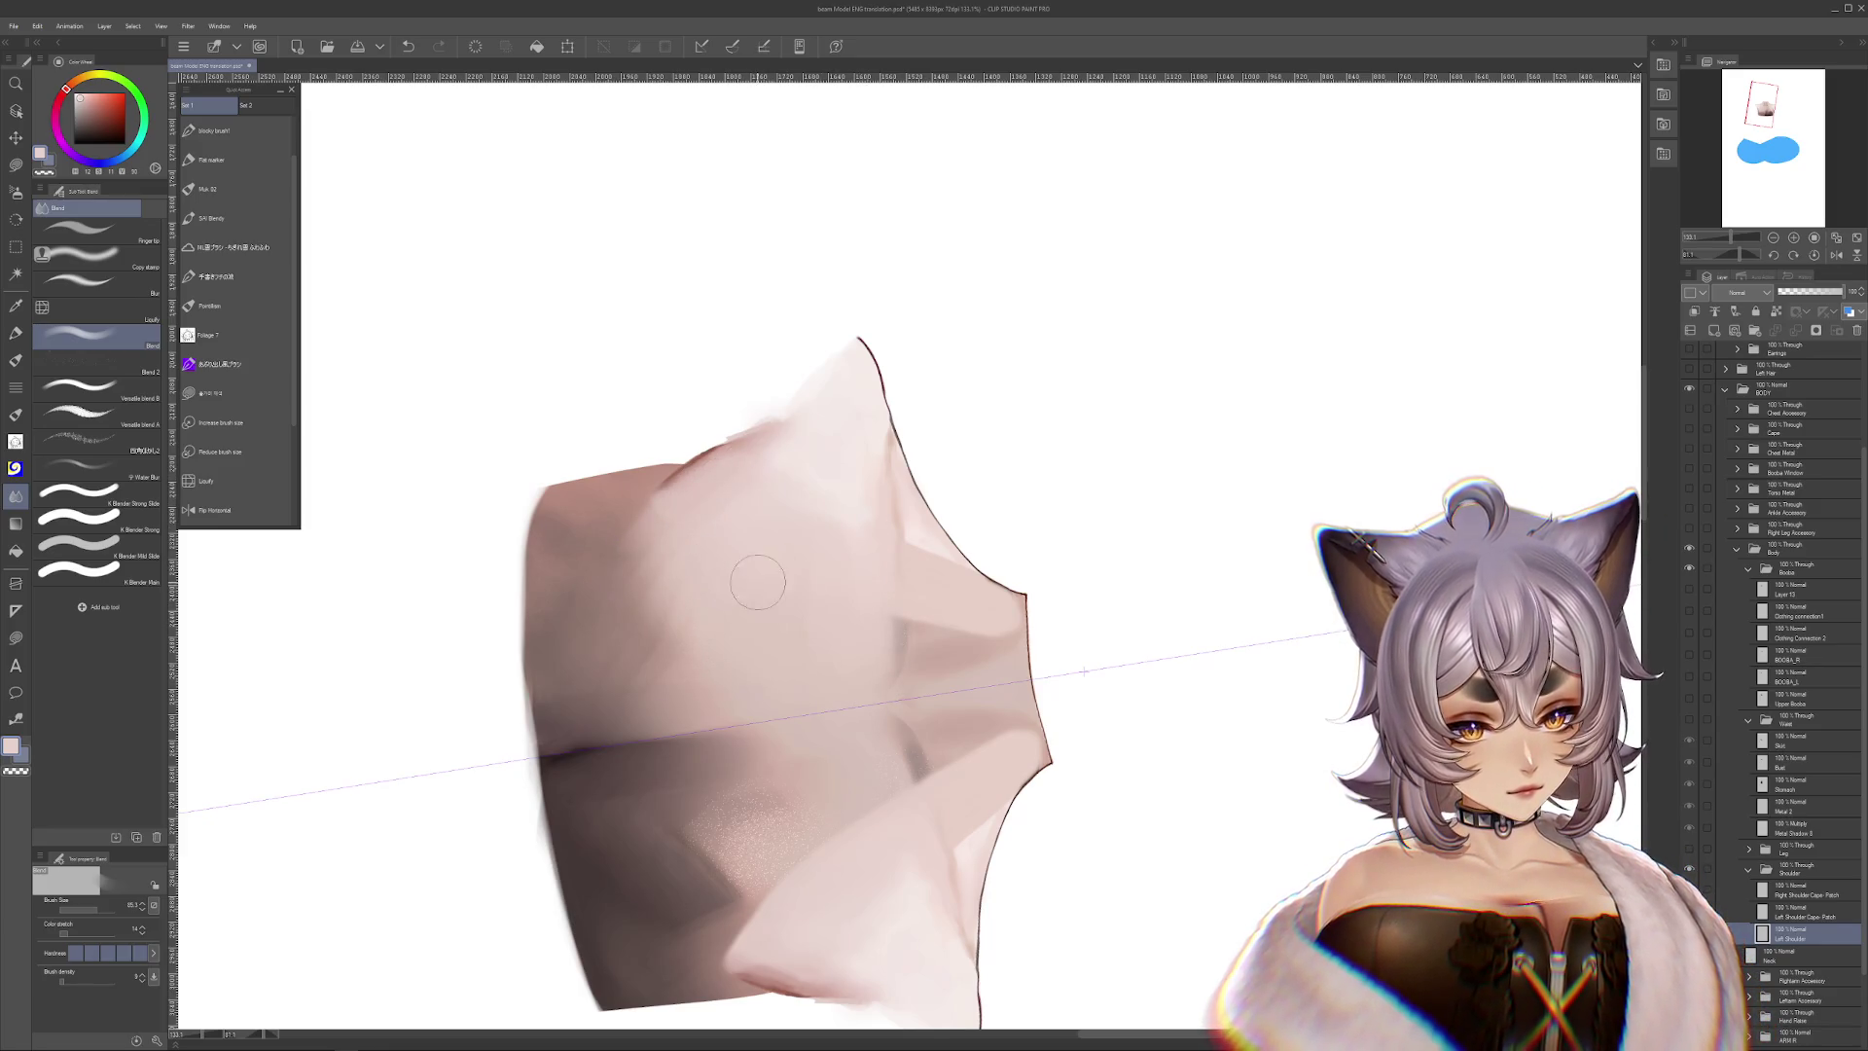
{"action": "left_click_drag", "start_coordinate": [730, 798], "coordinate": [932, 663]}
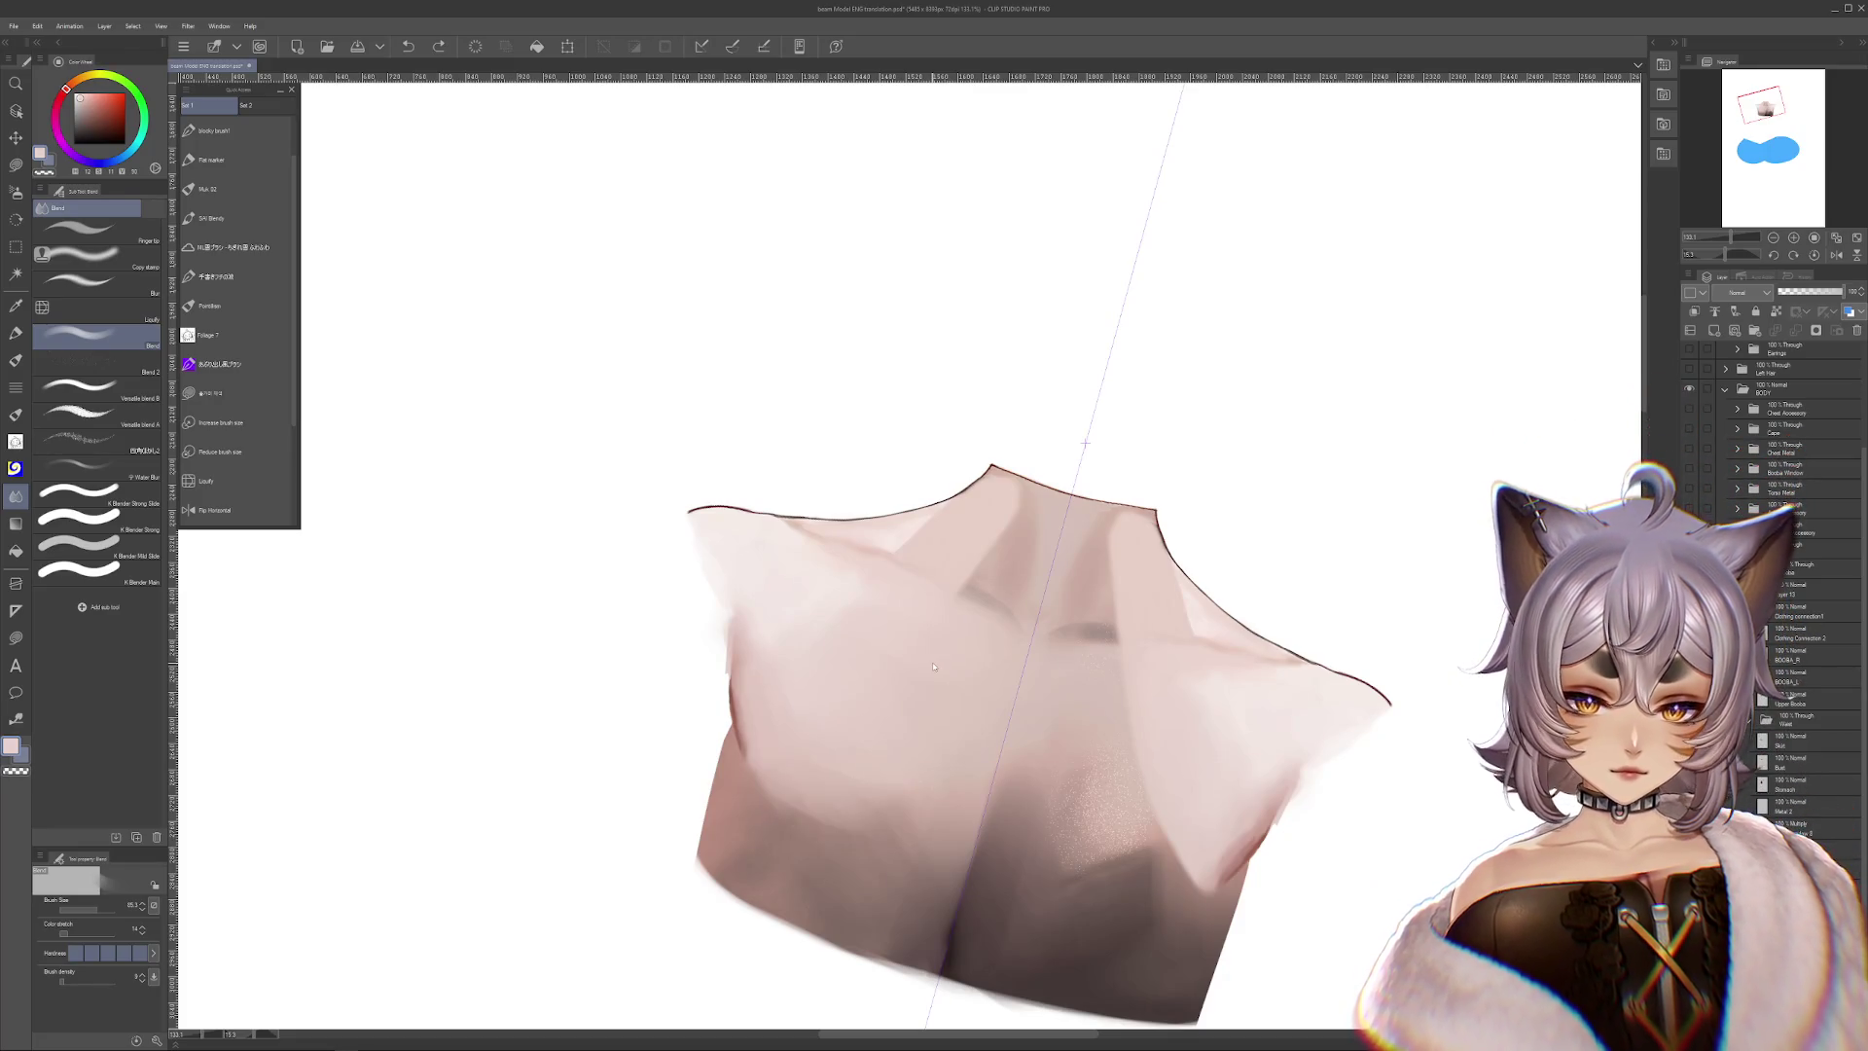
{"action": "key", "text": "ctrl+minus"}
{"action": "key", "text": "ctrl+alt+0"}
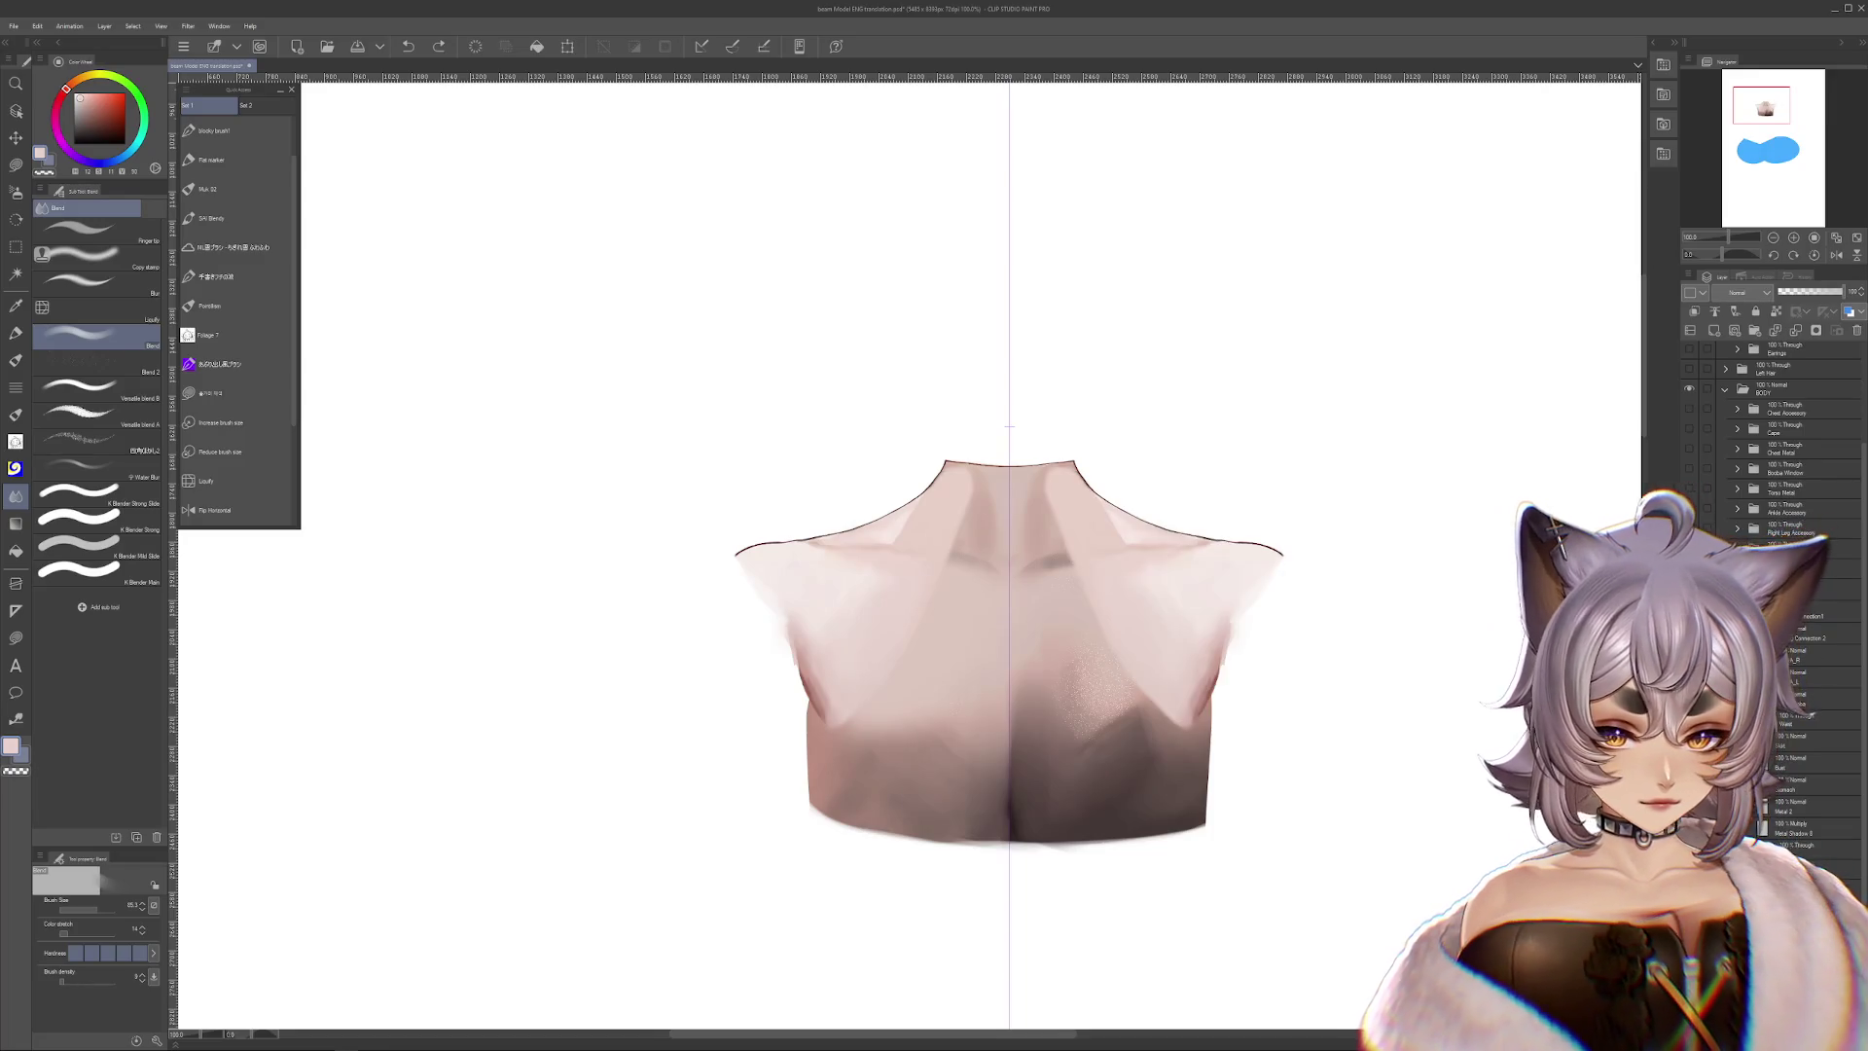
{"action": "key", "text": "ctrl+z"}
{"action": "key", "text": "ctrl+y"}
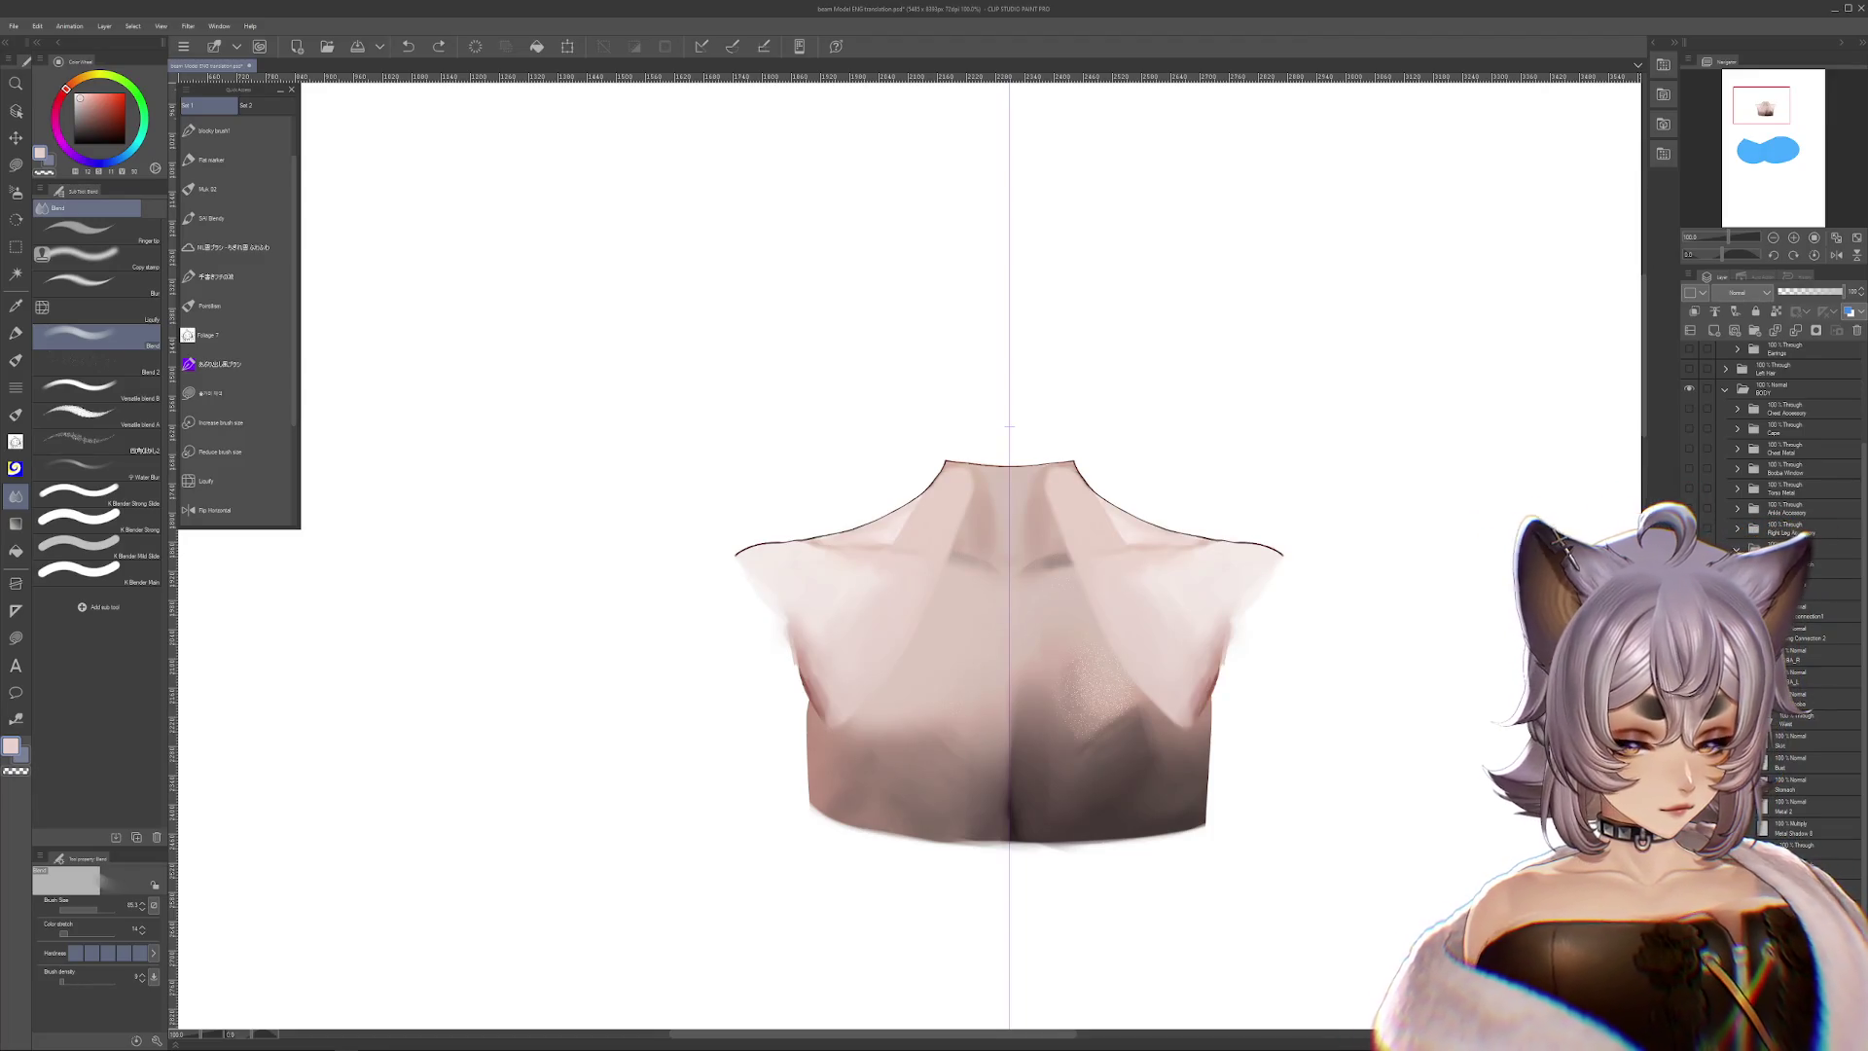
{"action": "key", "text": "ctrl+z"}
{"action": "scroll", "coordinate": [942, 676], "scroll_direction": "up", "scroll_amount": 3}
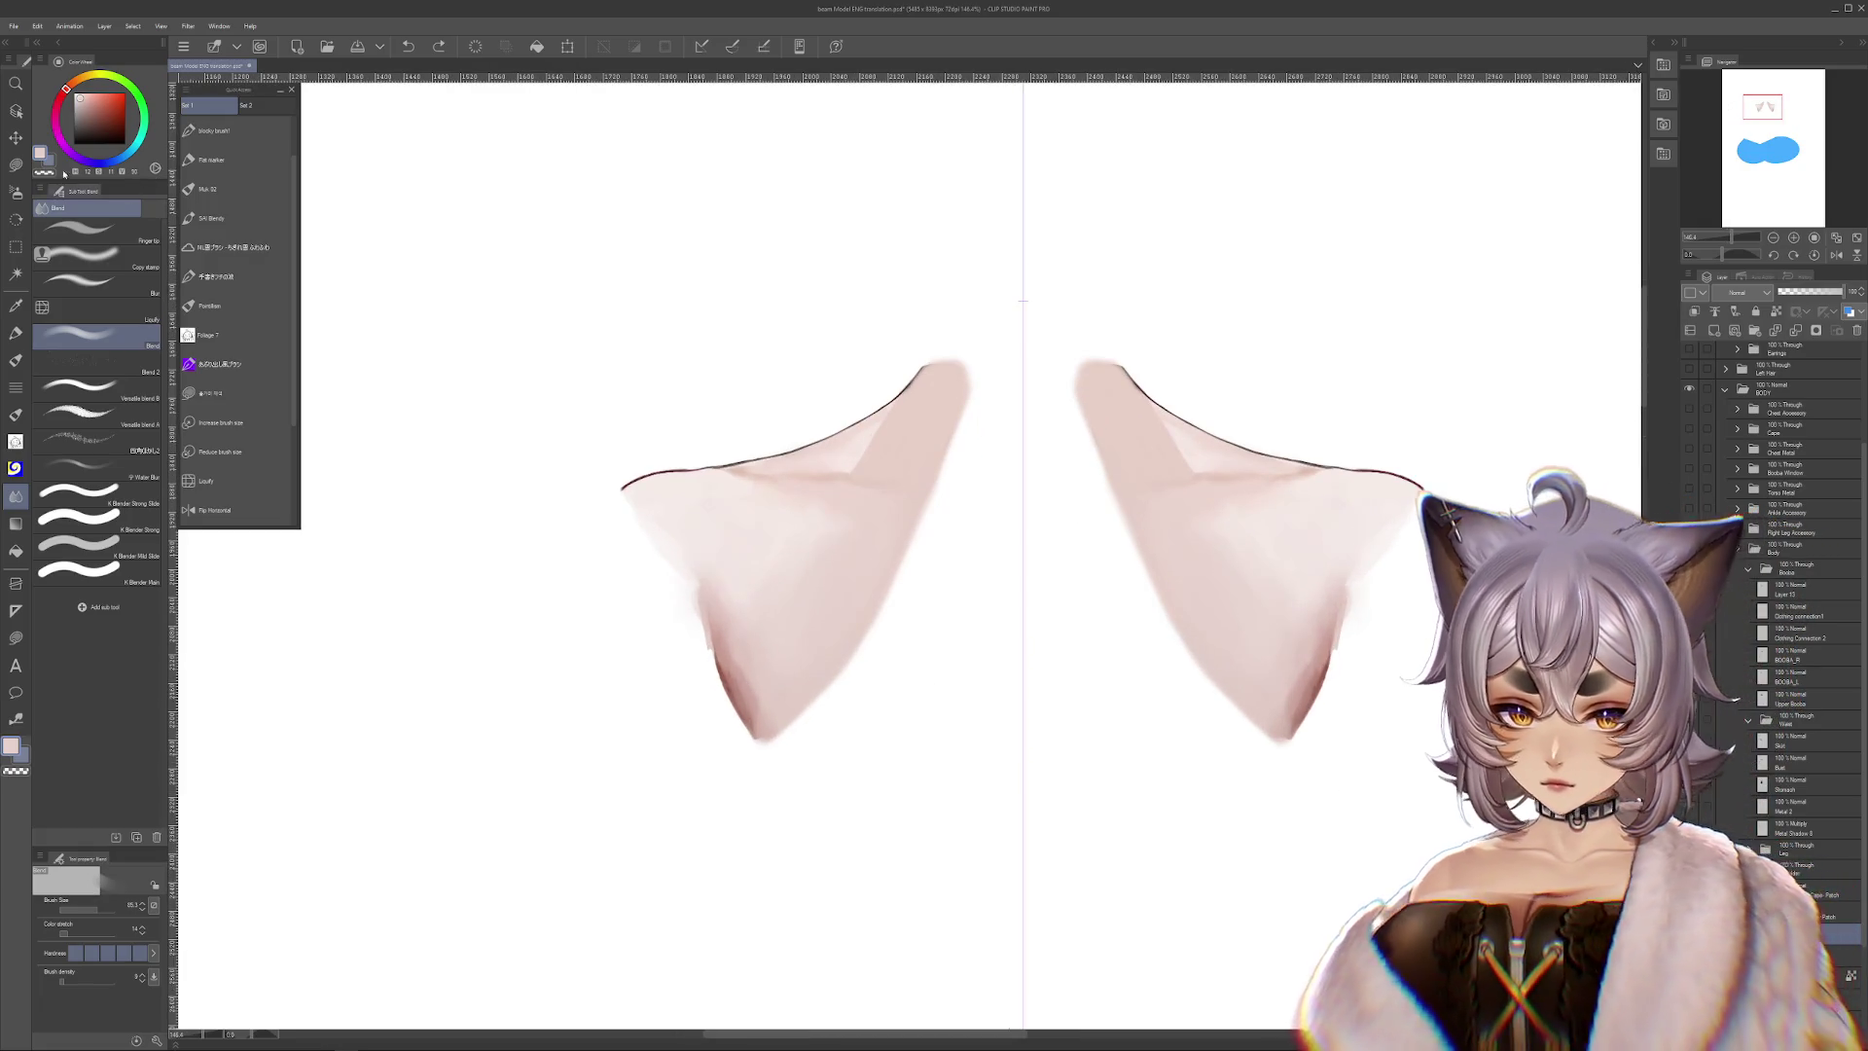
{"action": "left_click", "coordinate": [16, 164]}
{"action": "left_click", "coordinate": [84, 259]}
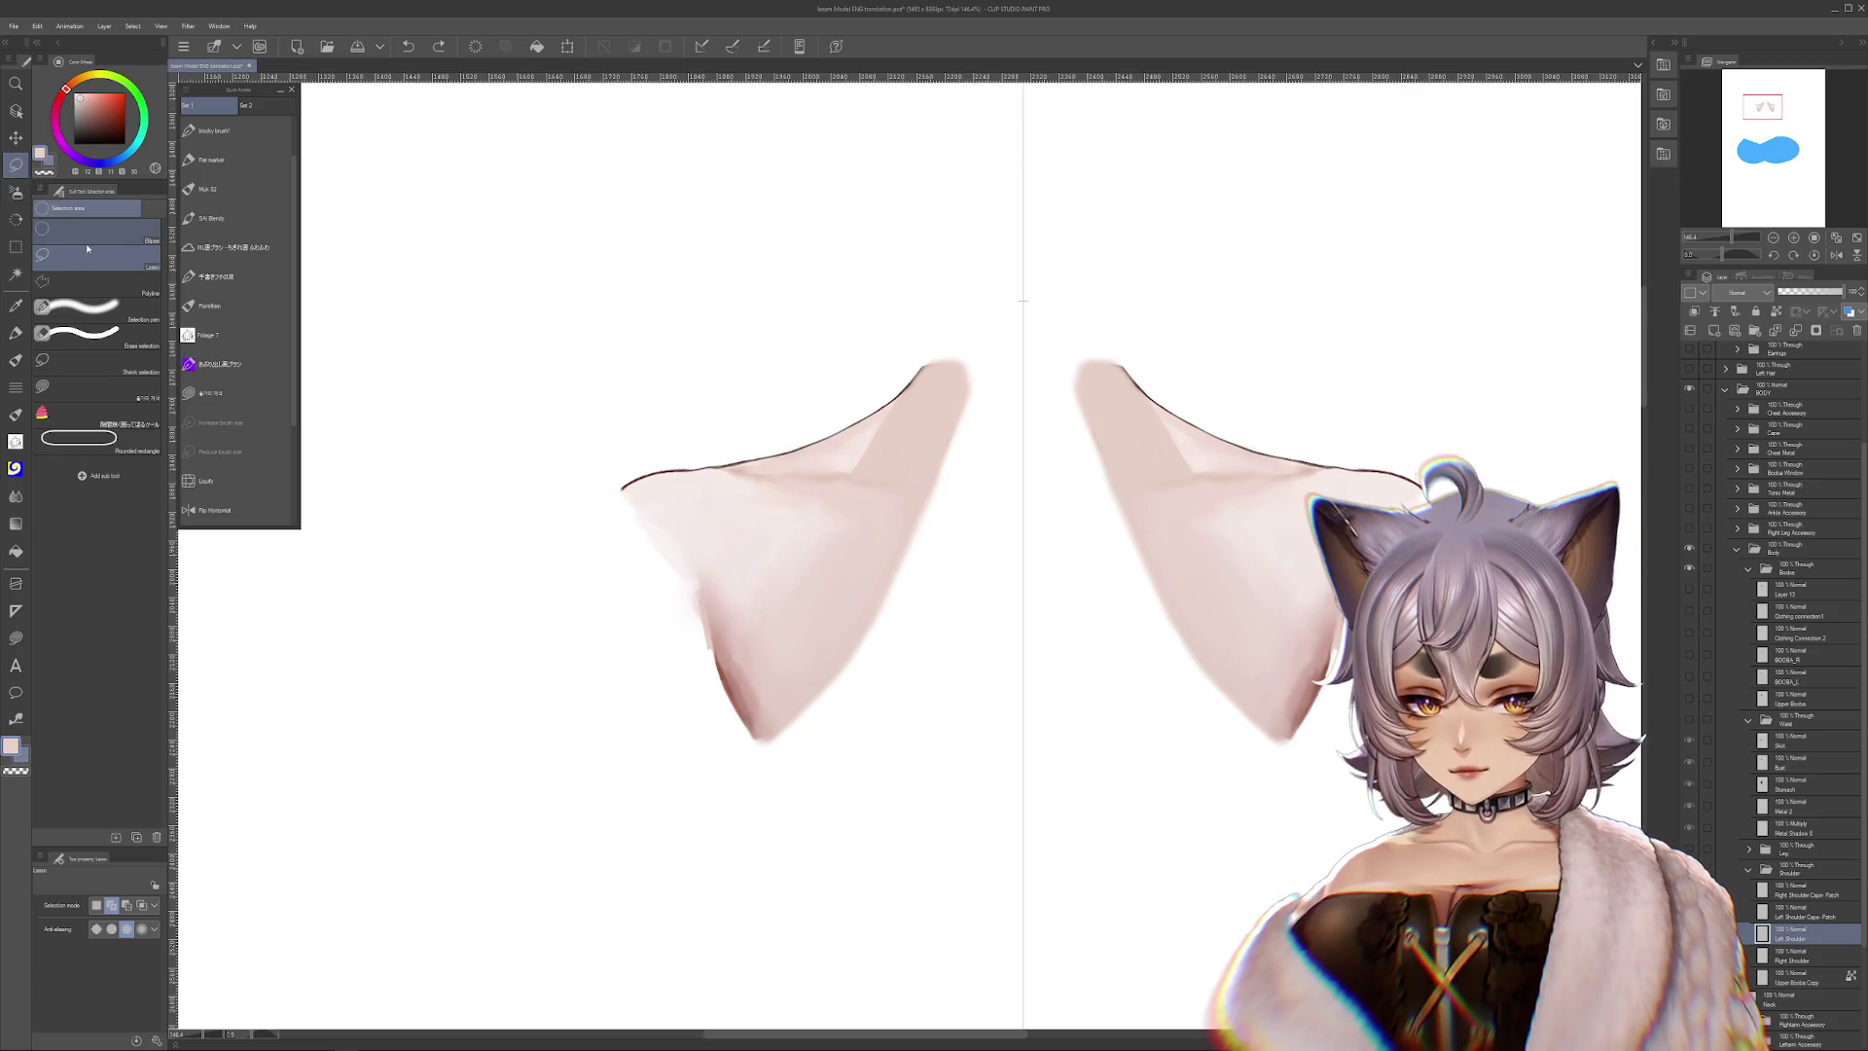
{"action": "mouse_move", "coordinate": [774, 775]}
{"action": "left_mouse_down"}
{"action": "mouse_move", "coordinate": [710, 531]}
{"action": "mouse_move", "coordinate": [839, 801]}
{"action": "left_mouse_up"}
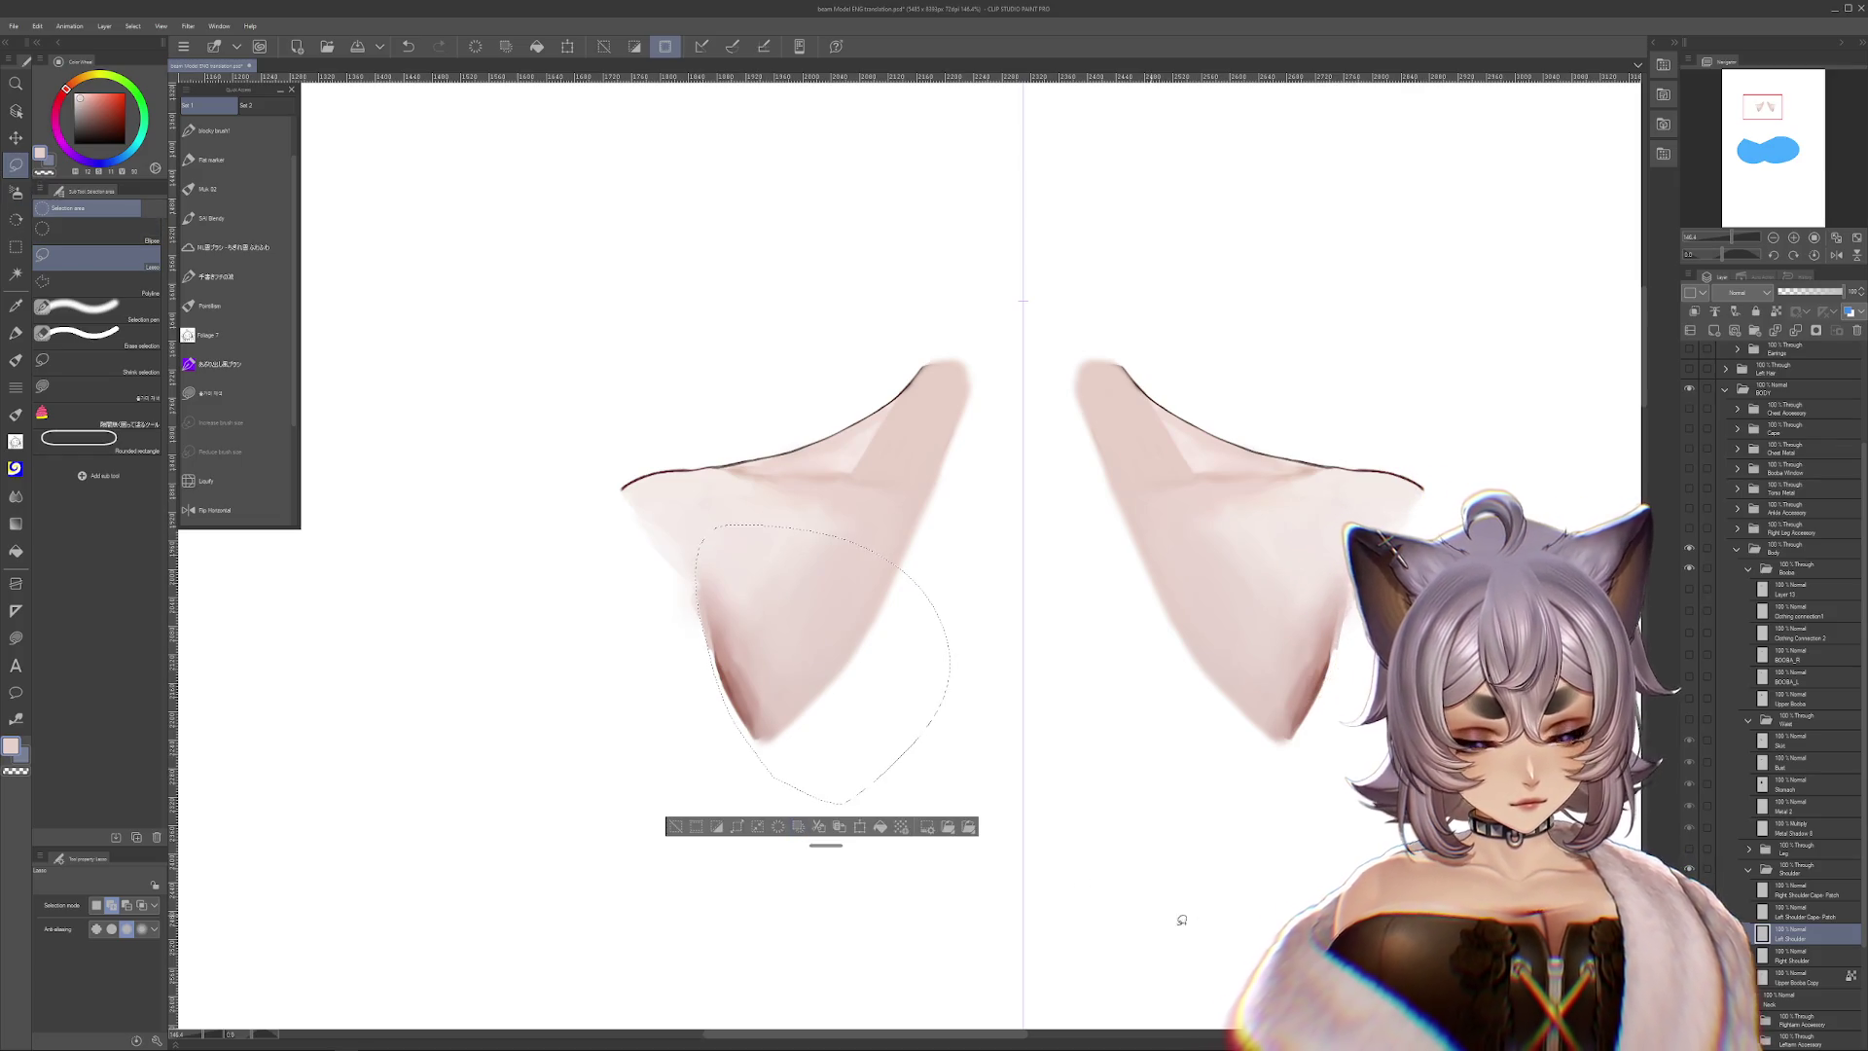
{"action": "key", "text": "ctrl+z"}
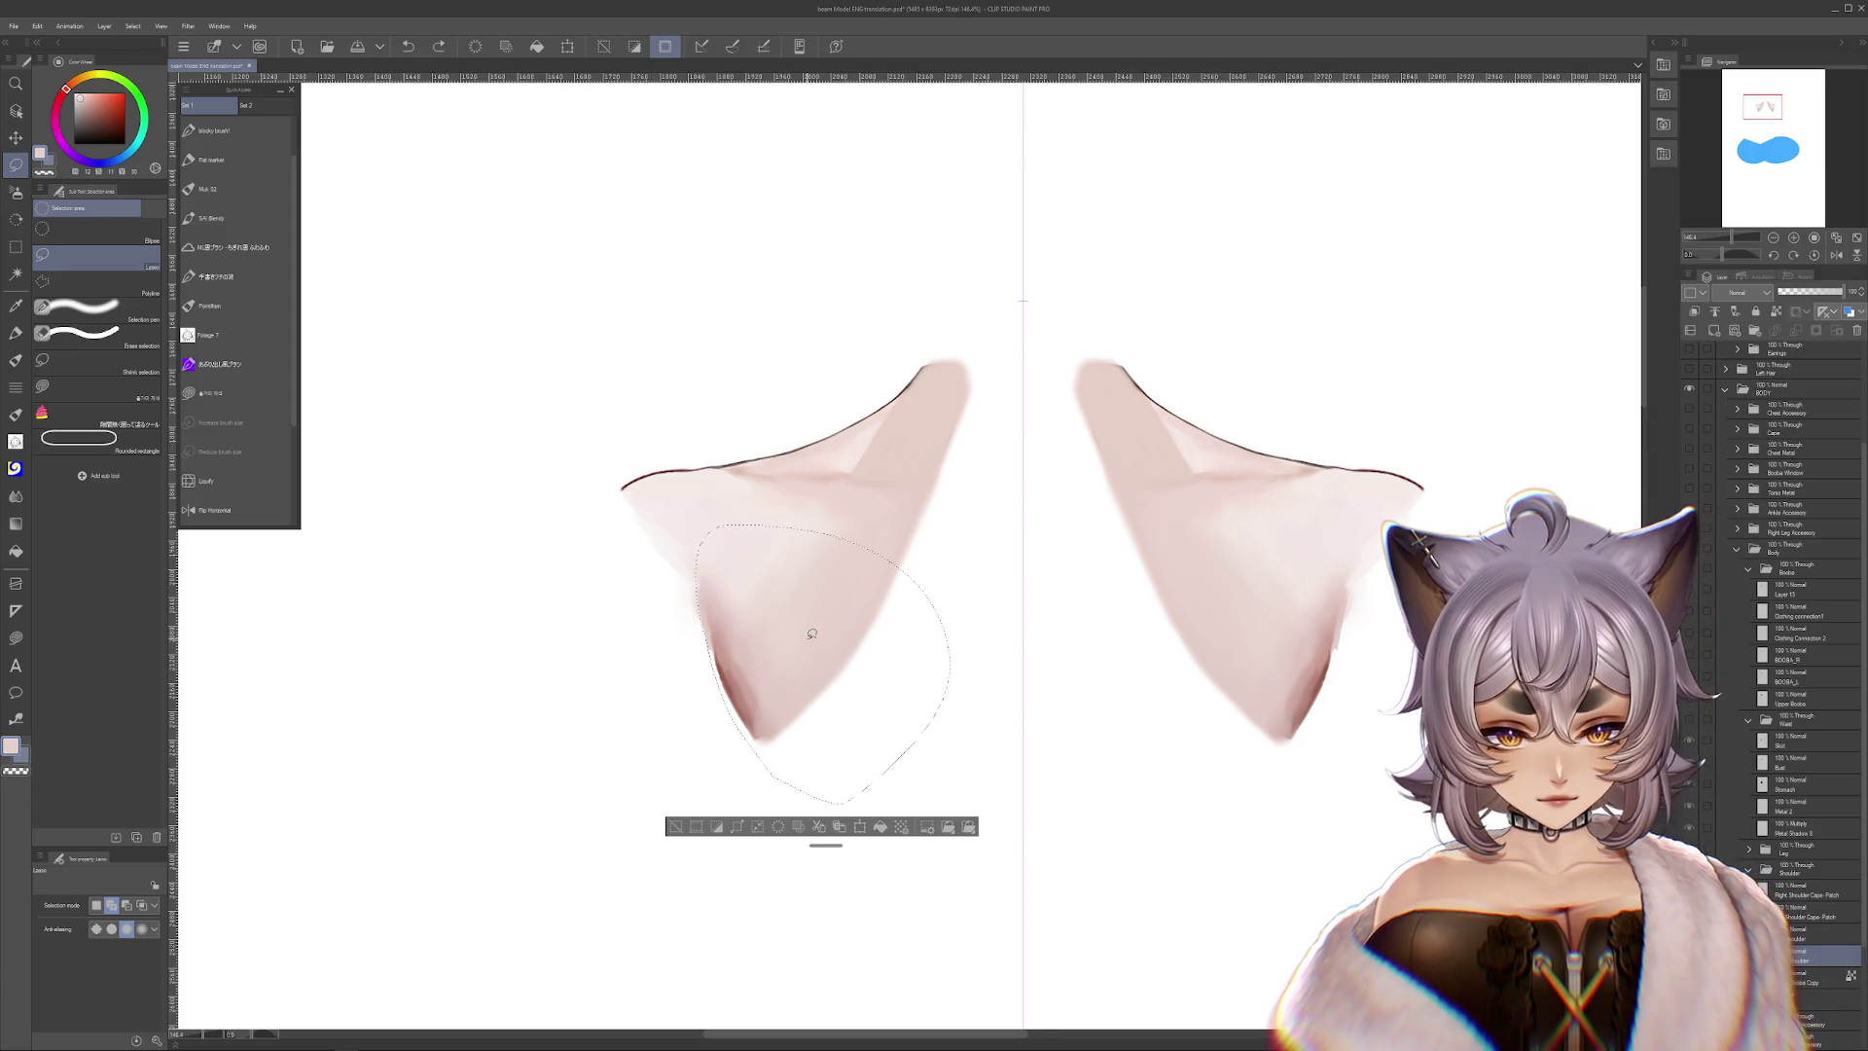
{"action": "key", "text": "ctrl+z"}
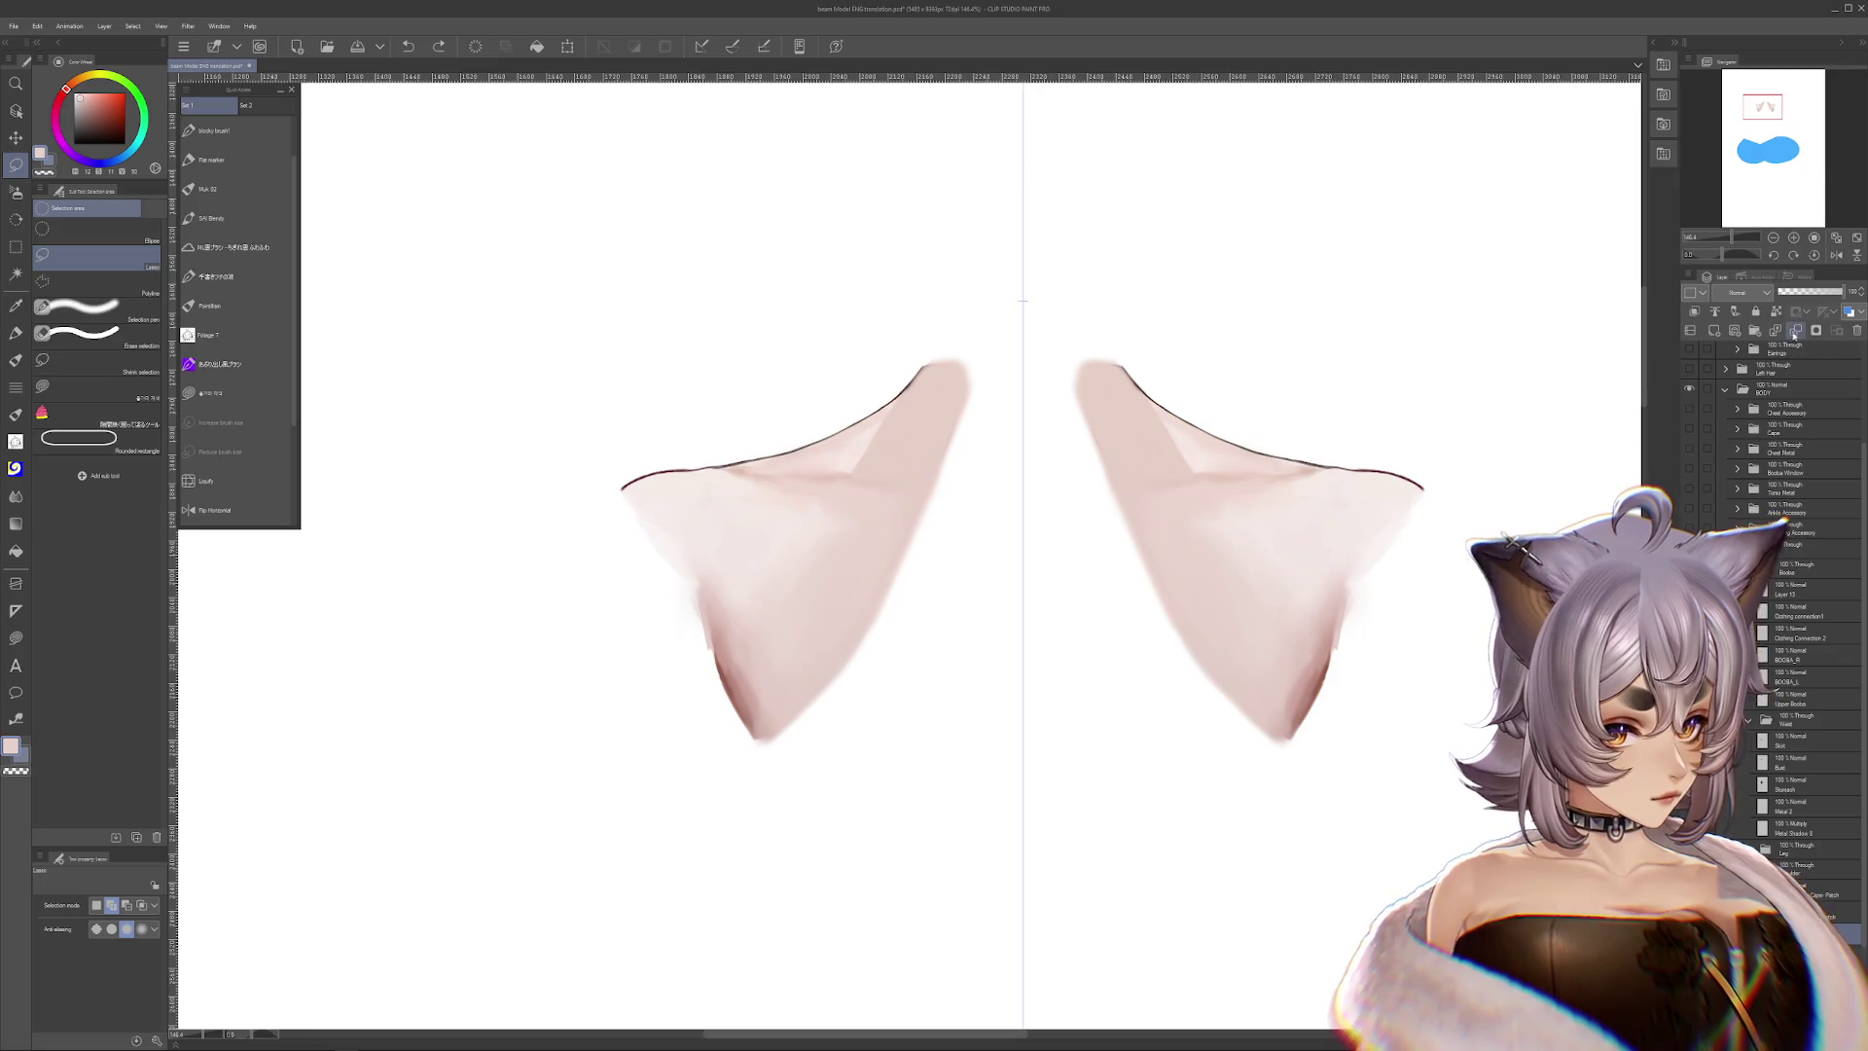
{"action": "mouse_move", "coordinate": [704, 530]}
{"action": "left_mouse_down"}
{"action": "mouse_move", "coordinate": [919, 617]}
{"action": "mouse_move", "coordinate": [706, 538]}
{"action": "left_mouse_up"}
{"action": "mouse_move", "coordinate": [1127, 790]}
{"action": "left_mouse_down"}
{"action": "mouse_move", "coordinate": [1297, 763]}
{"action": "mouse_move", "coordinate": [1292, 522]}
{"action": "mouse_move", "coordinate": [1124, 787]}
{"action": "left_mouse_up"}
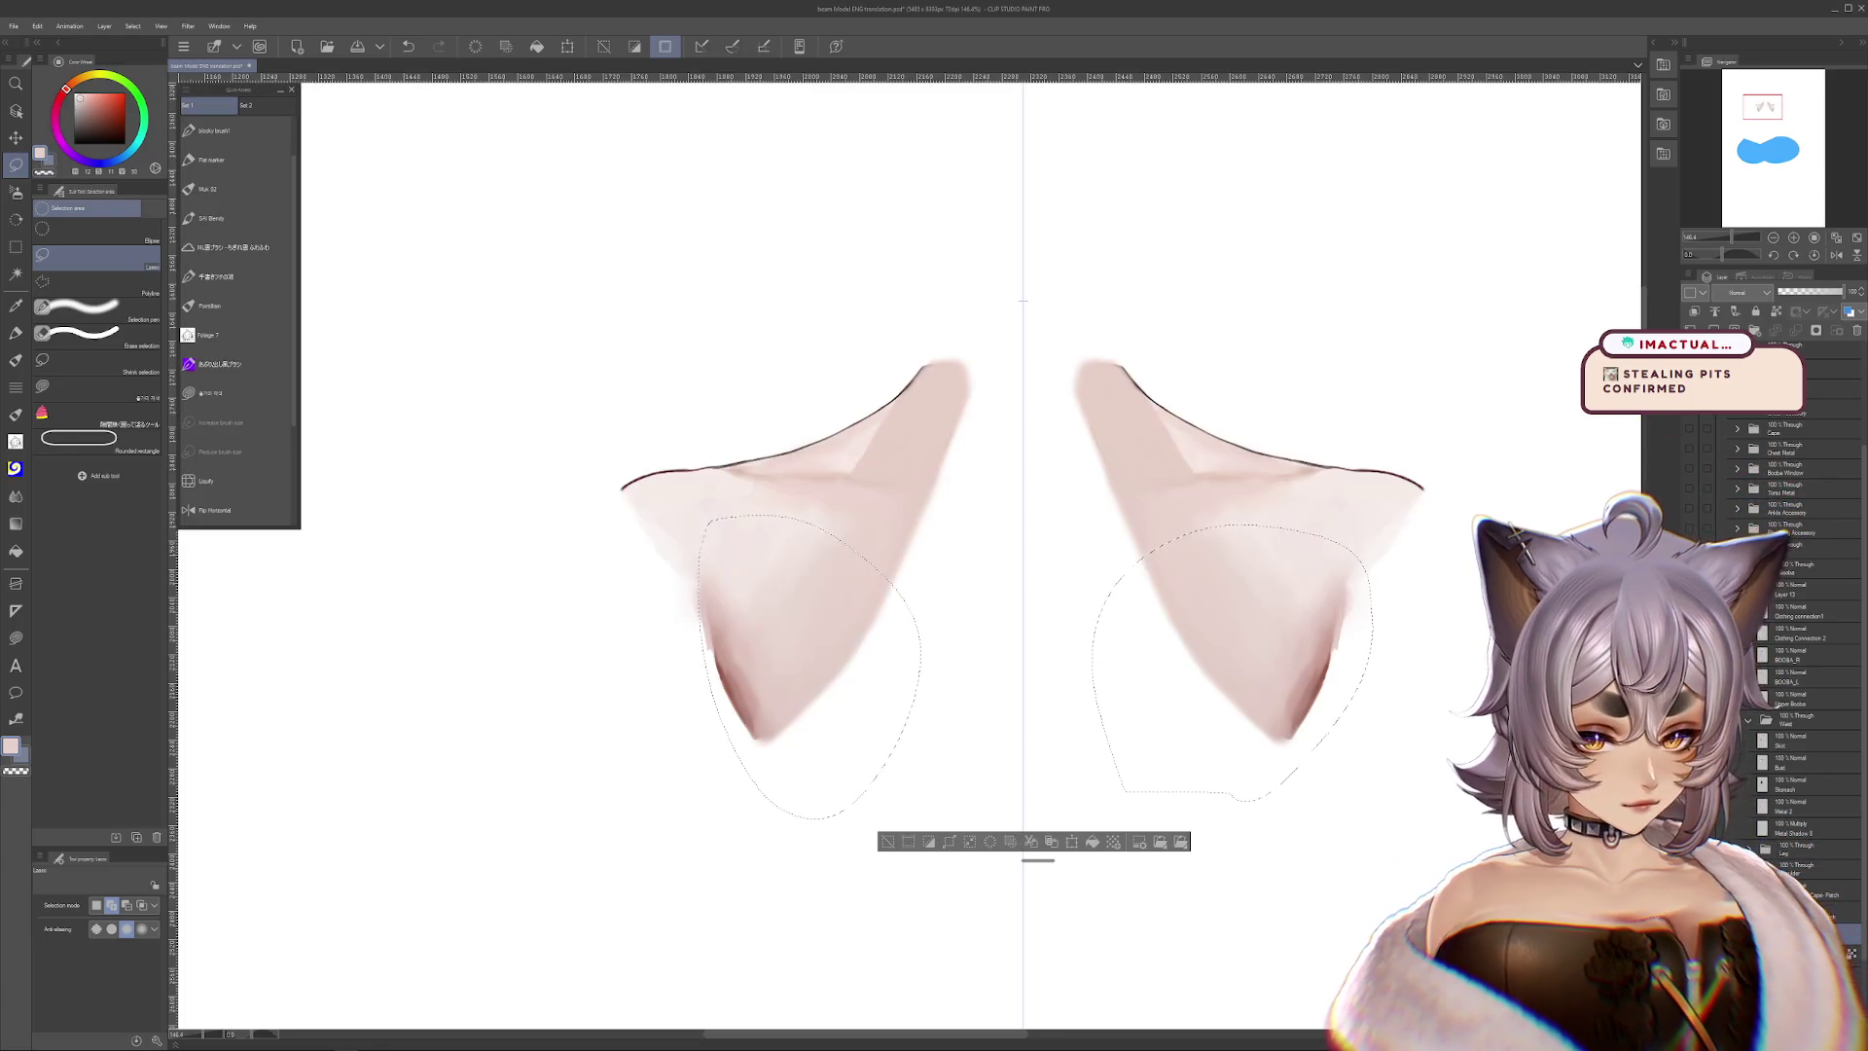
{"action": "key", "text": "ctrl+d"}
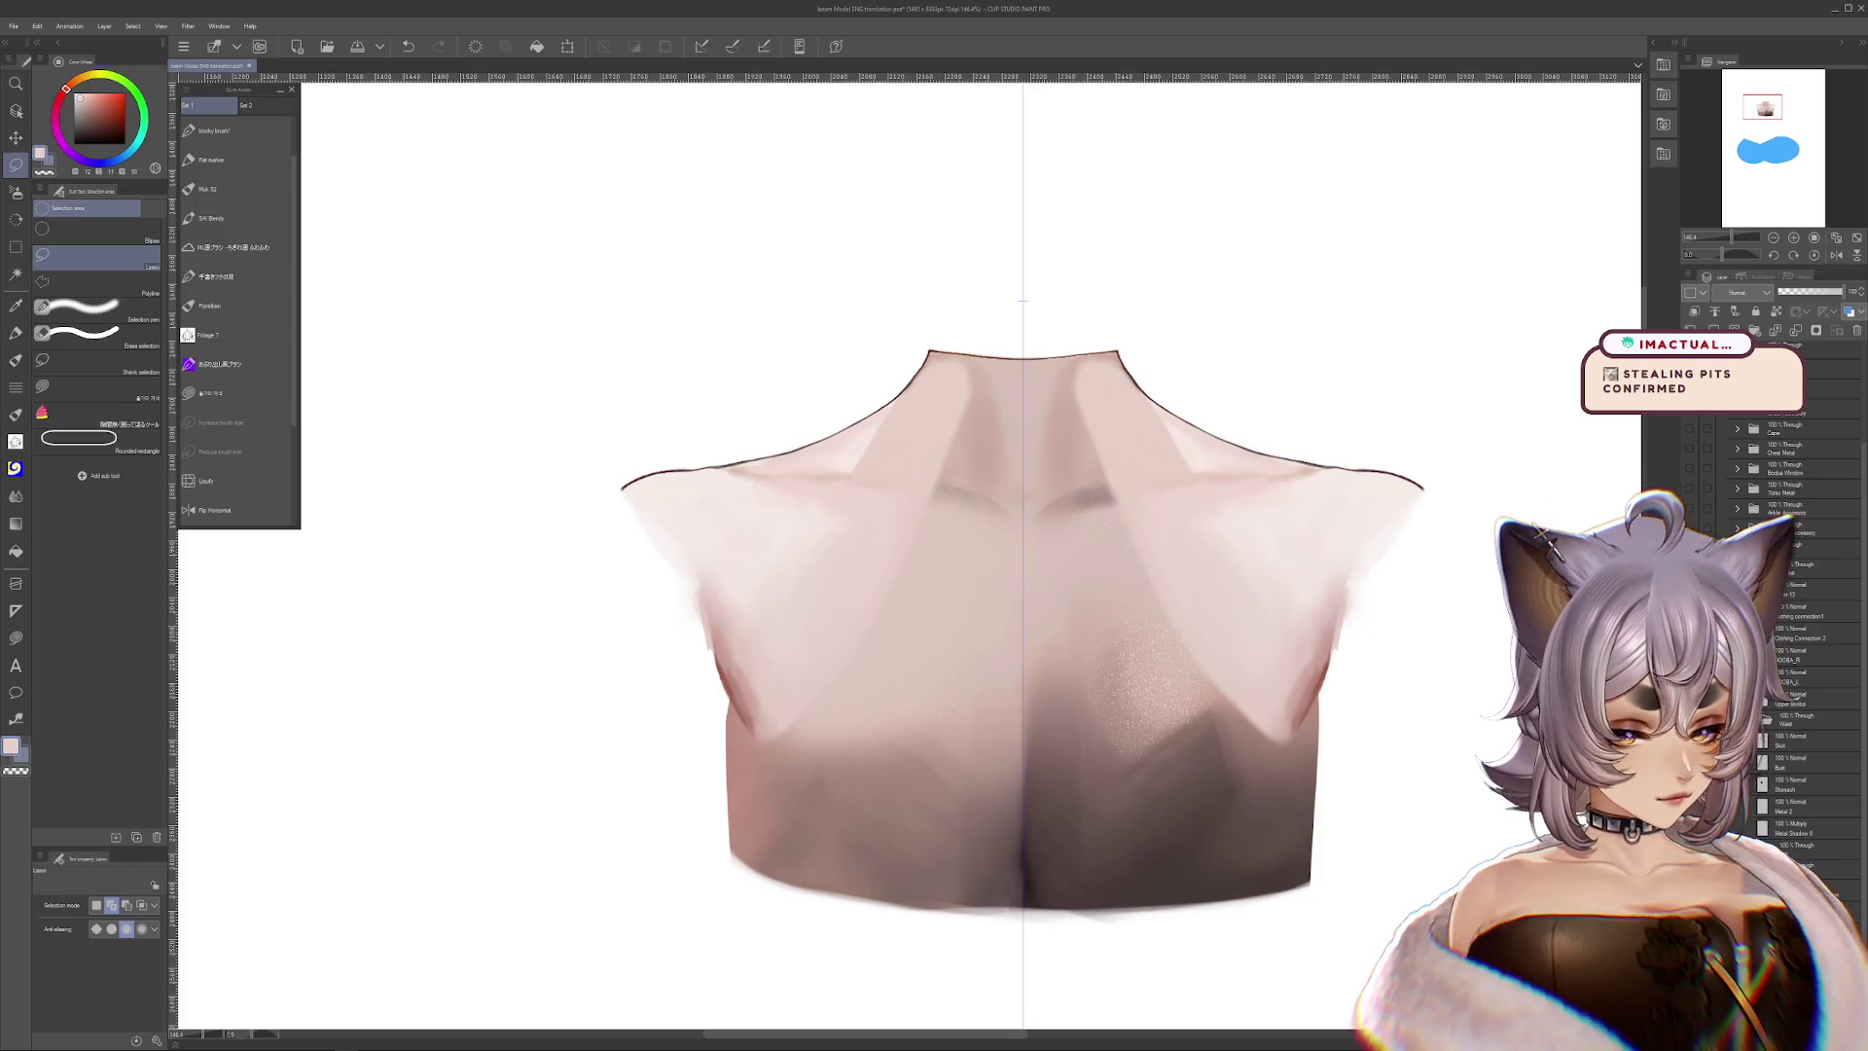
{"action": "left_click", "coordinate": [16, 332]}
{"action": "left_click", "coordinate": [15, 359]}
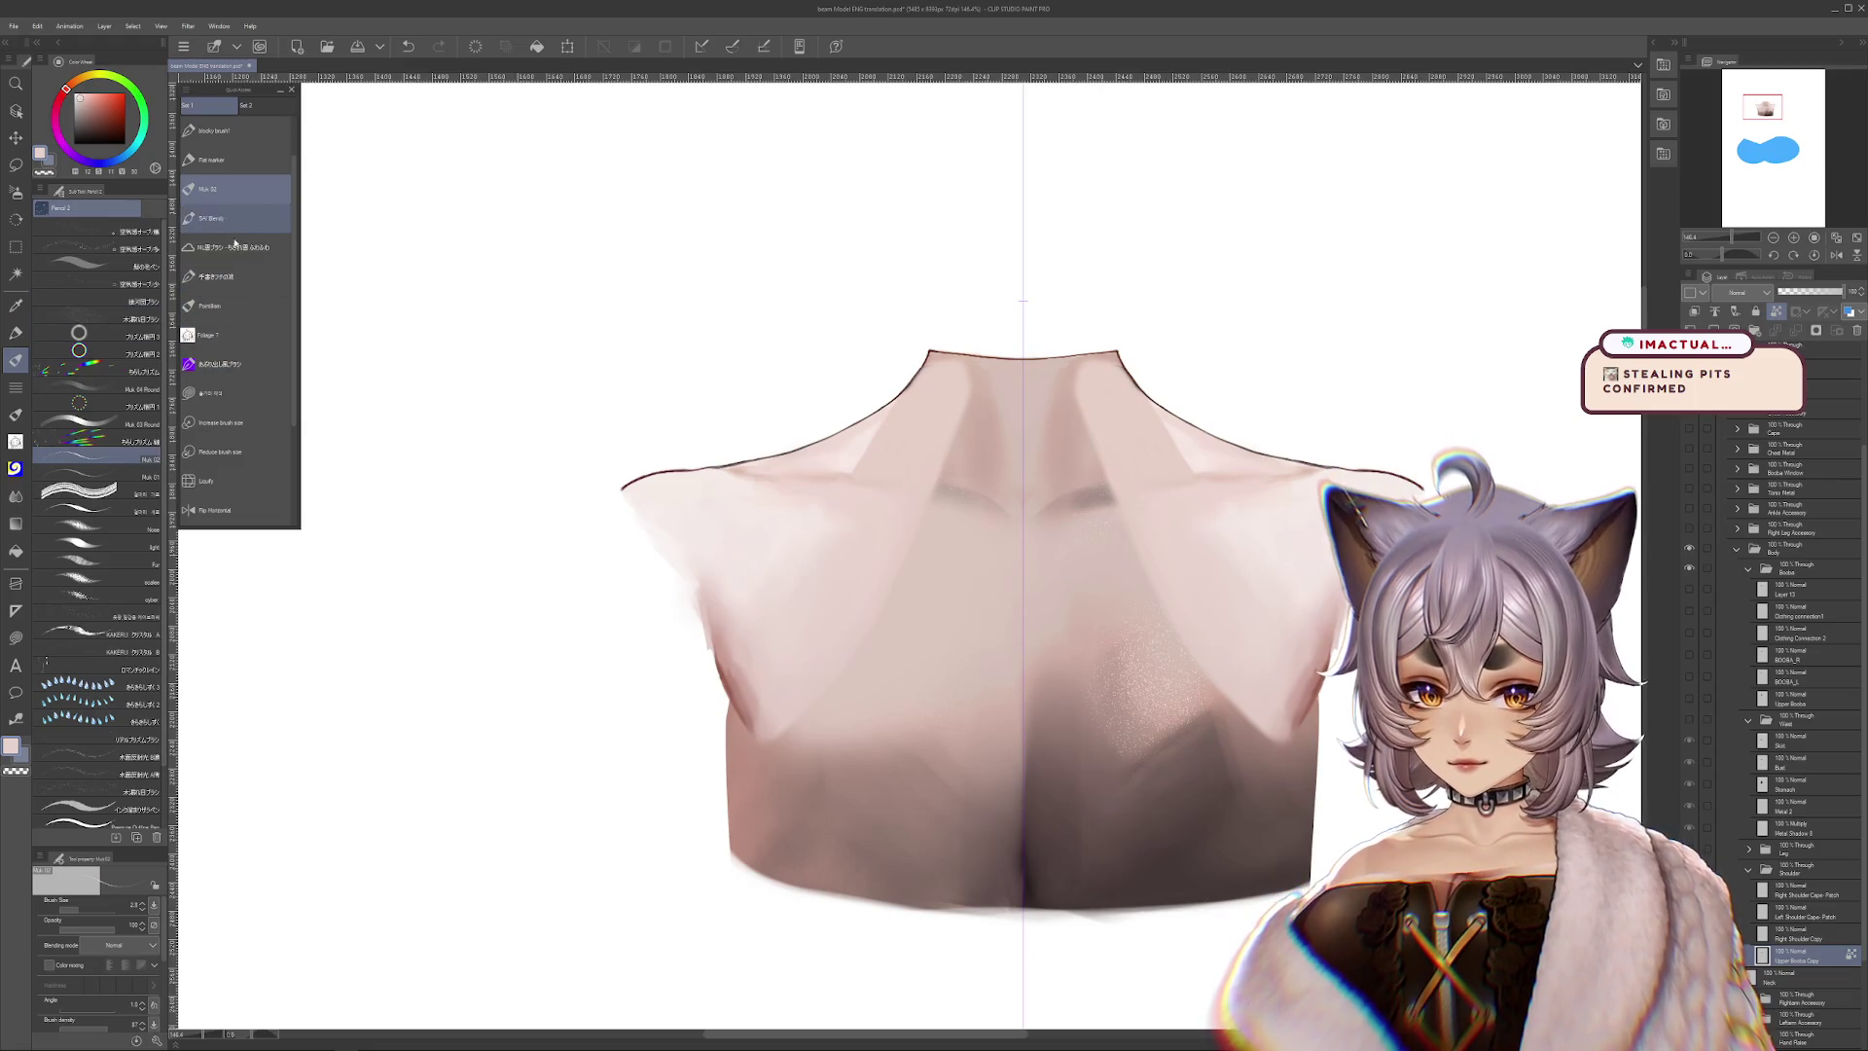
{"action": "key", "text": "j"}
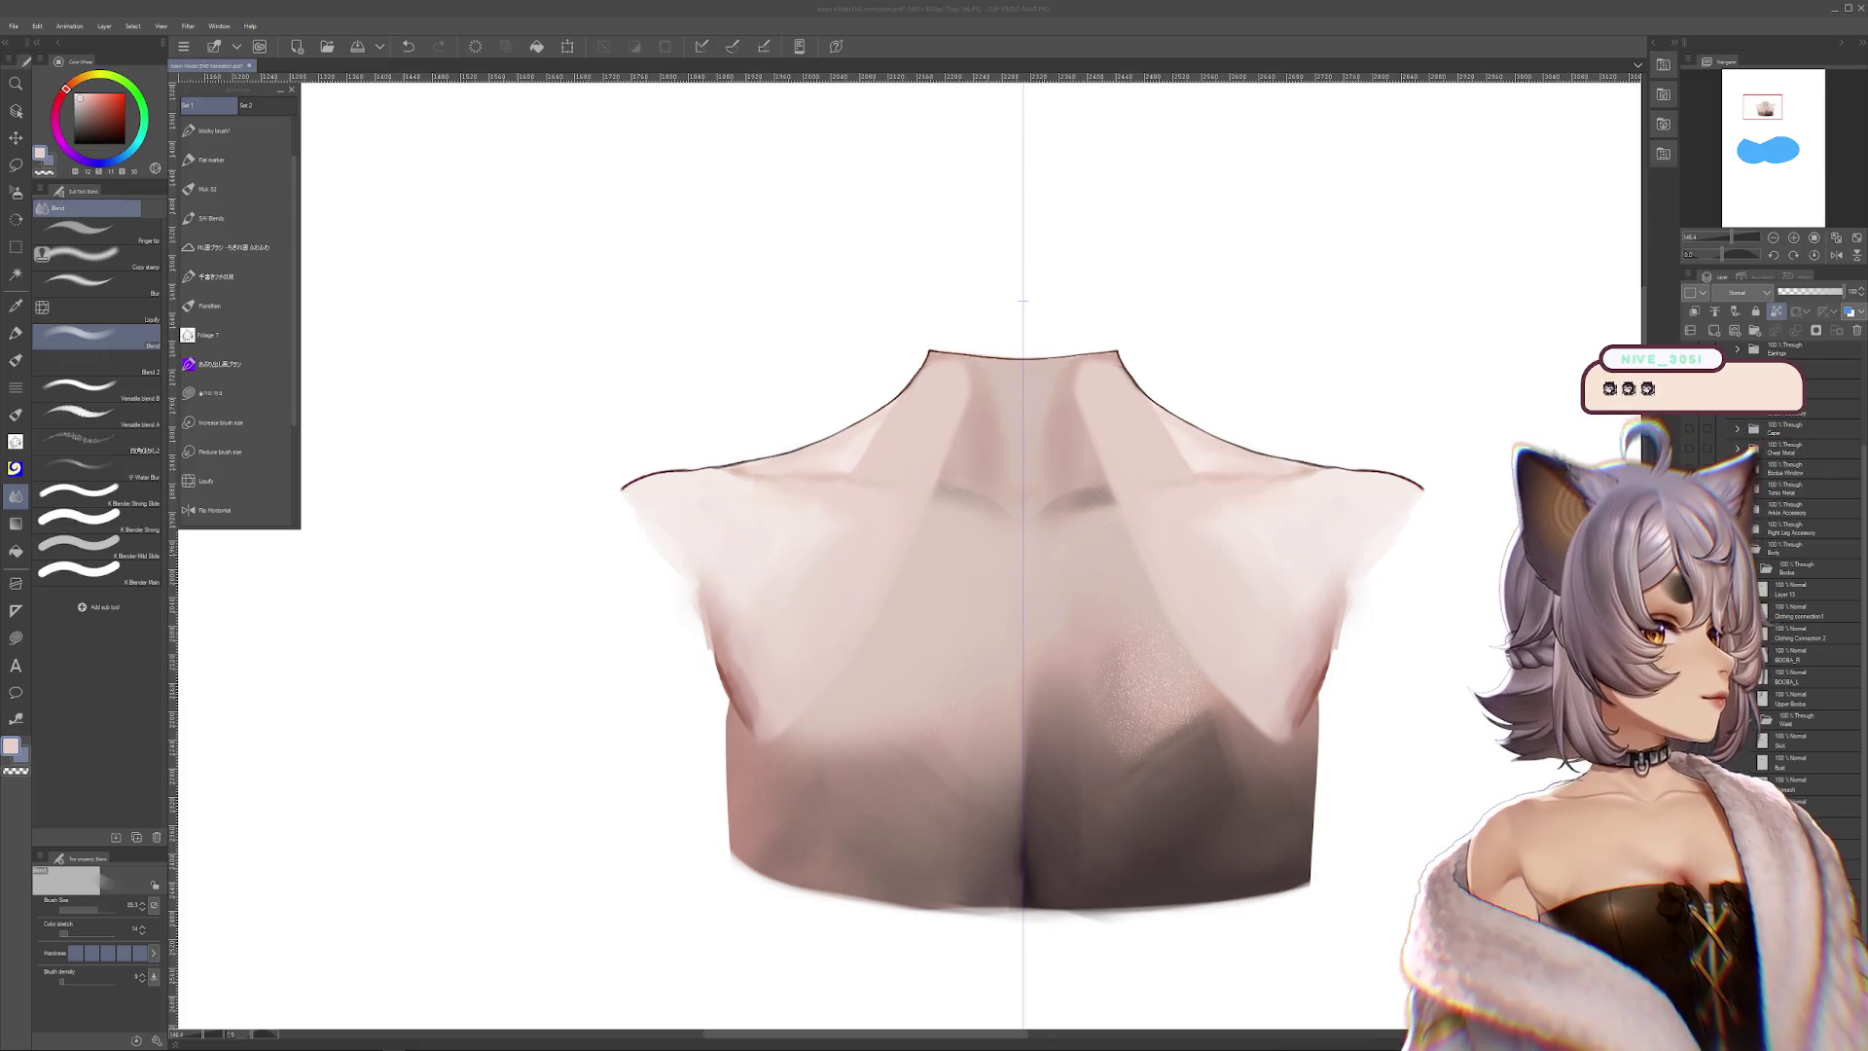
{"action": "key", "text": "alt+Tab"}
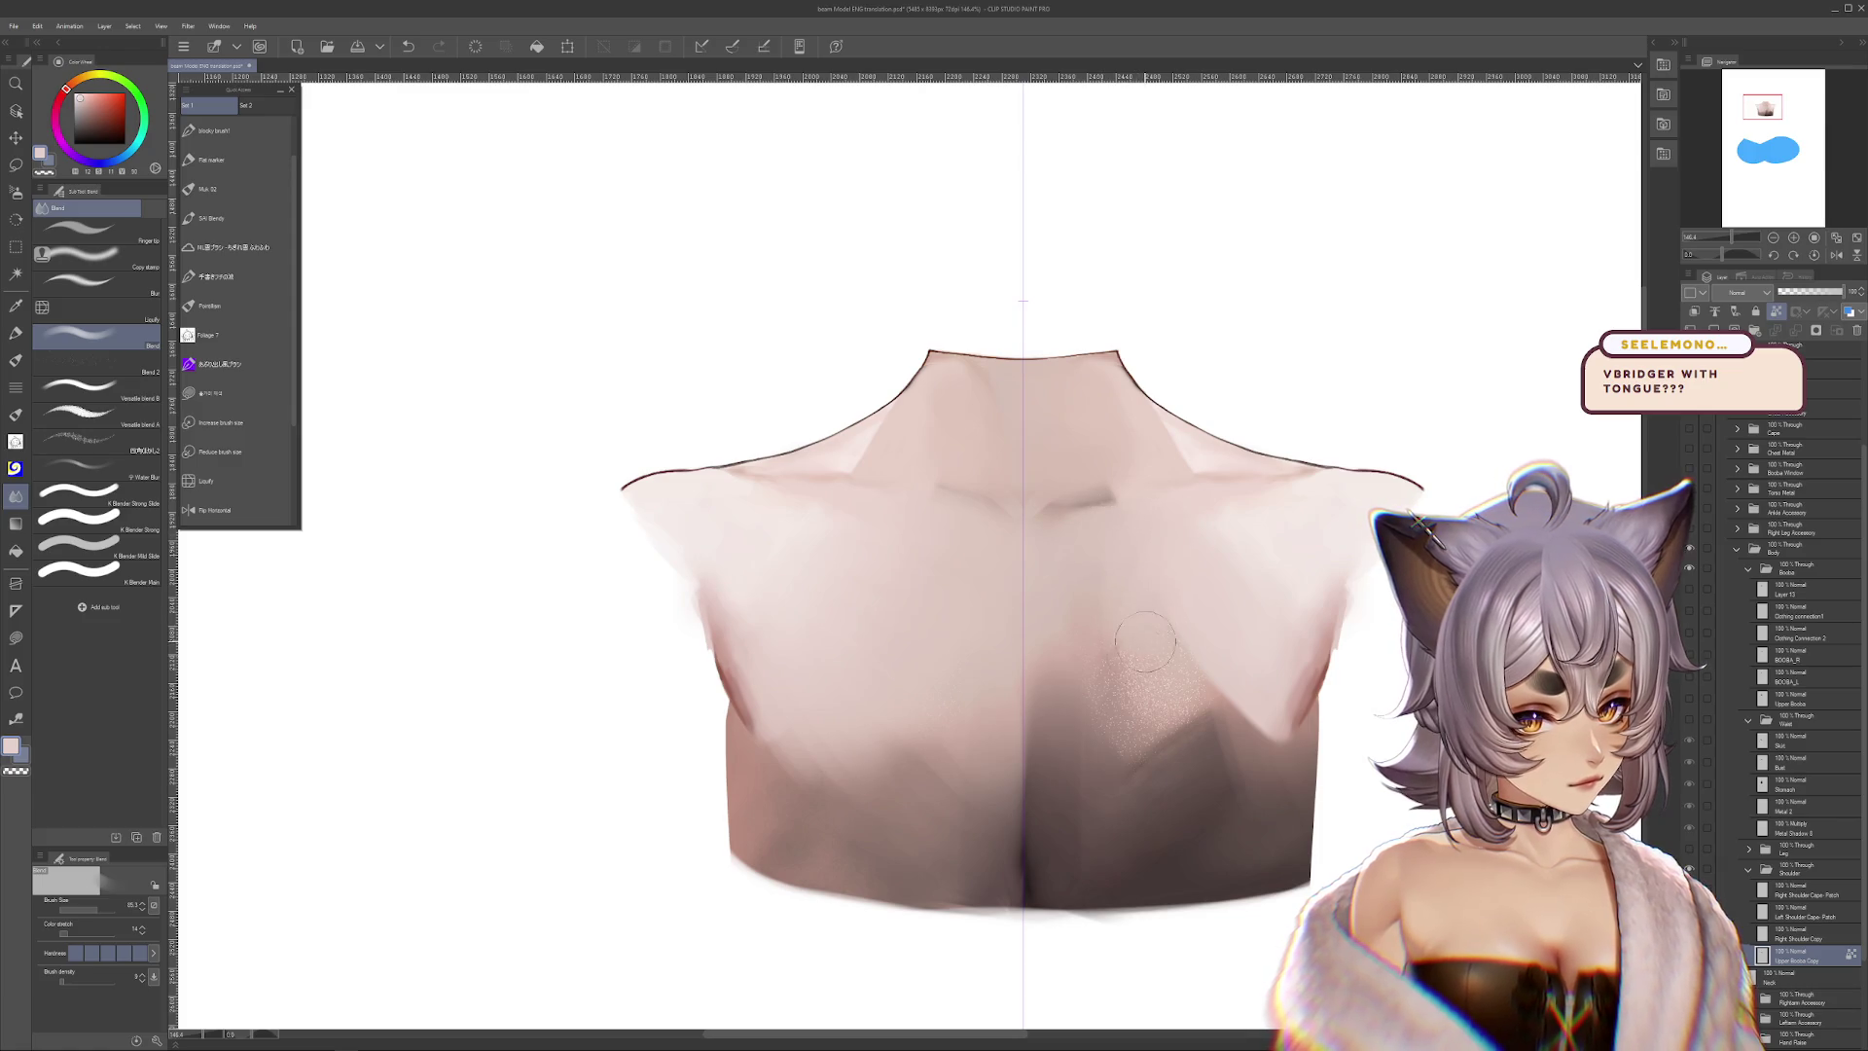
Blend the leftover speckled grain on the right chest into smooth pink skin, then pick the Selection area tool
{"action": "mouse_move", "coordinate": [1197, 722]}
{"action": "left_mouse_down"}
{"action": "mouse_move", "coordinate": [1265, 769]}
{"action": "mouse_move", "coordinate": [1117, 779]}
{"action": "mouse_move", "coordinate": [1046, 891]}
{"action": "left_mouse_up"}
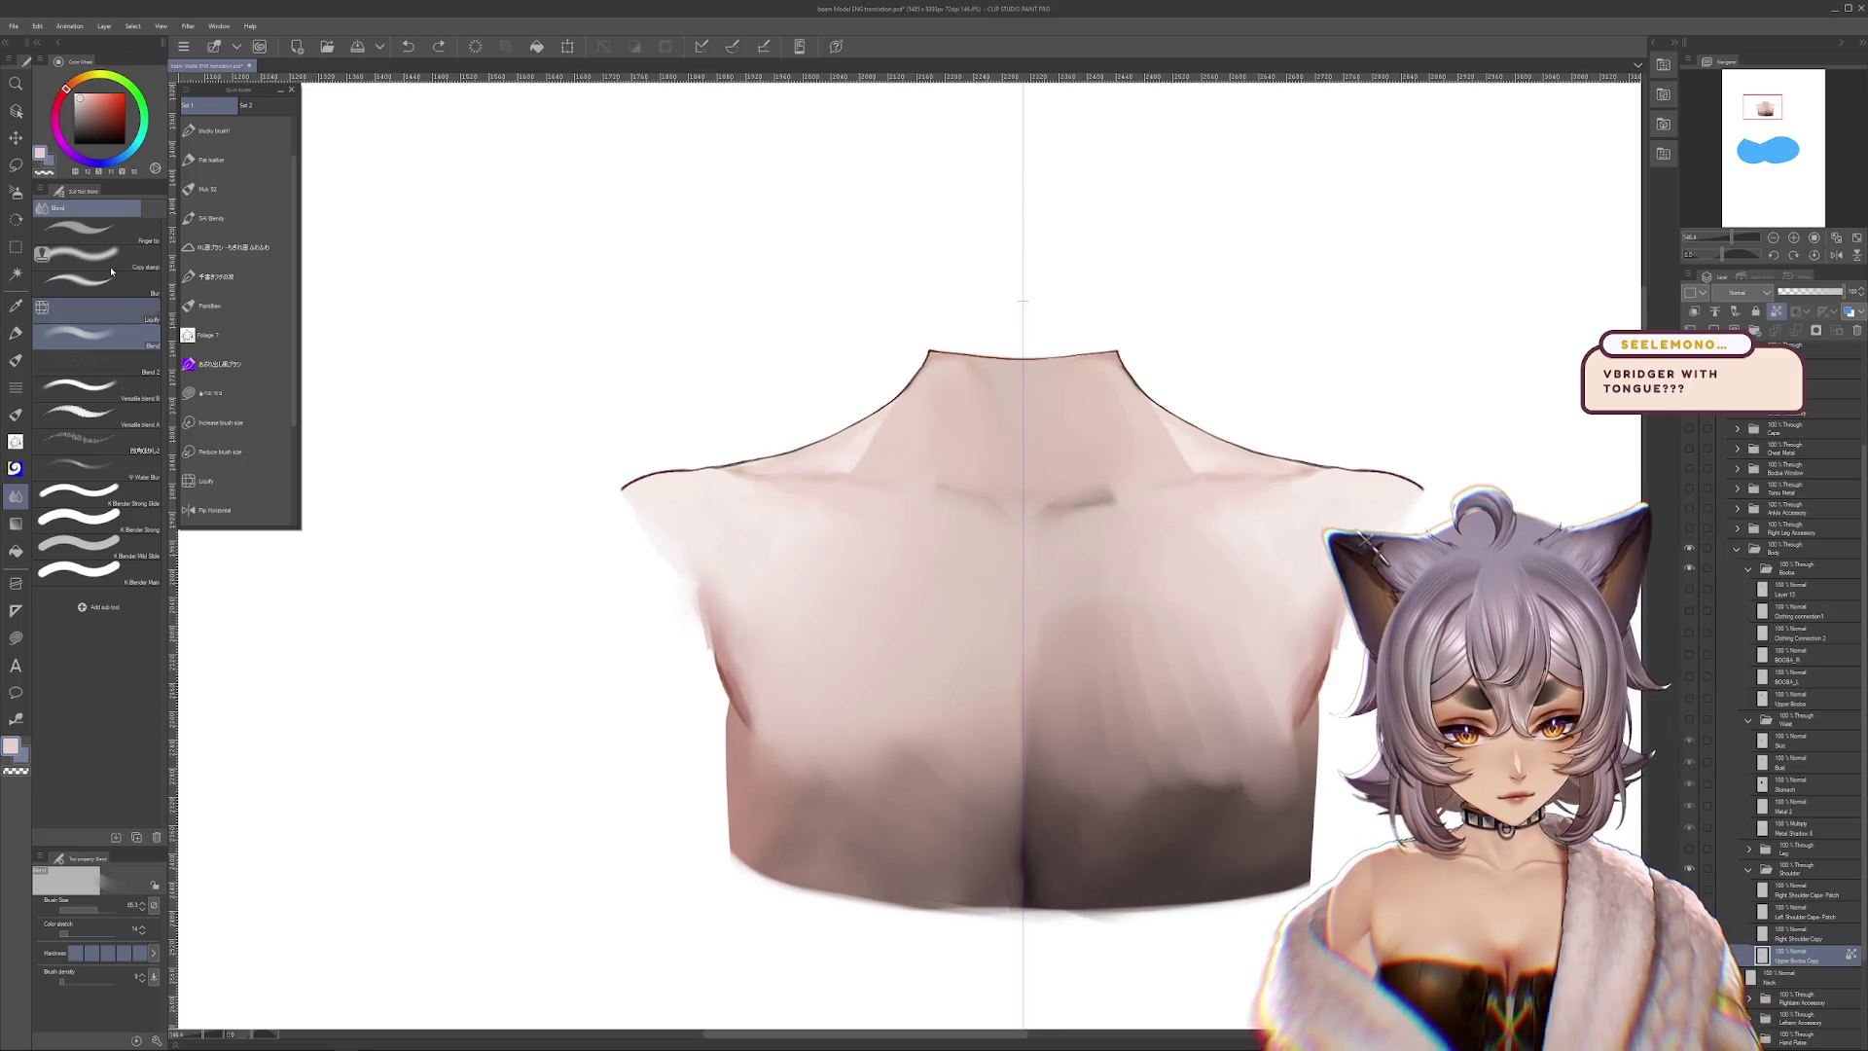
{"action": "left_click", "coordinate": [15, 165]}
{"action": "left_click", "coordinate": [103, 382]}
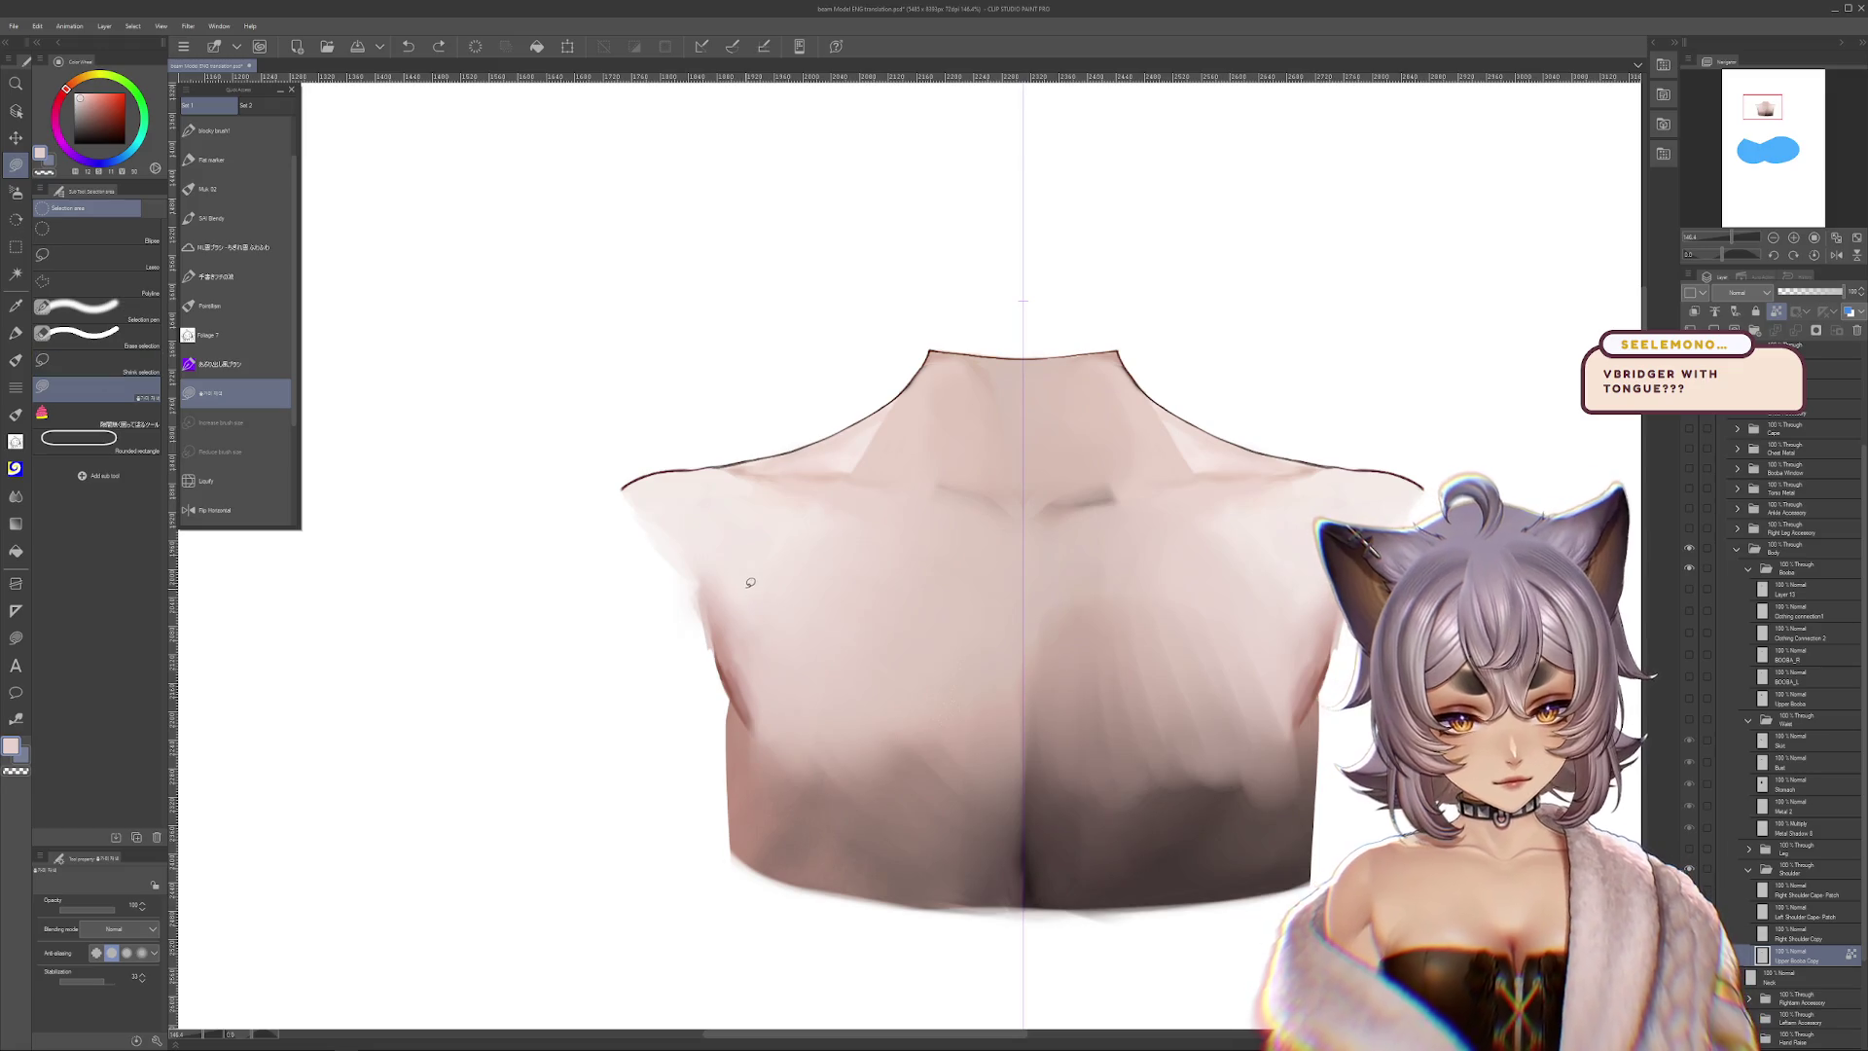
Add a layer beneath Boobs Copy, lasso the torso's left edge, and ready a near-white size-55 Flat marker
{"action": "left_click_drag", "start_coordinate": [755, 565], "coordinate": [821, 585]}
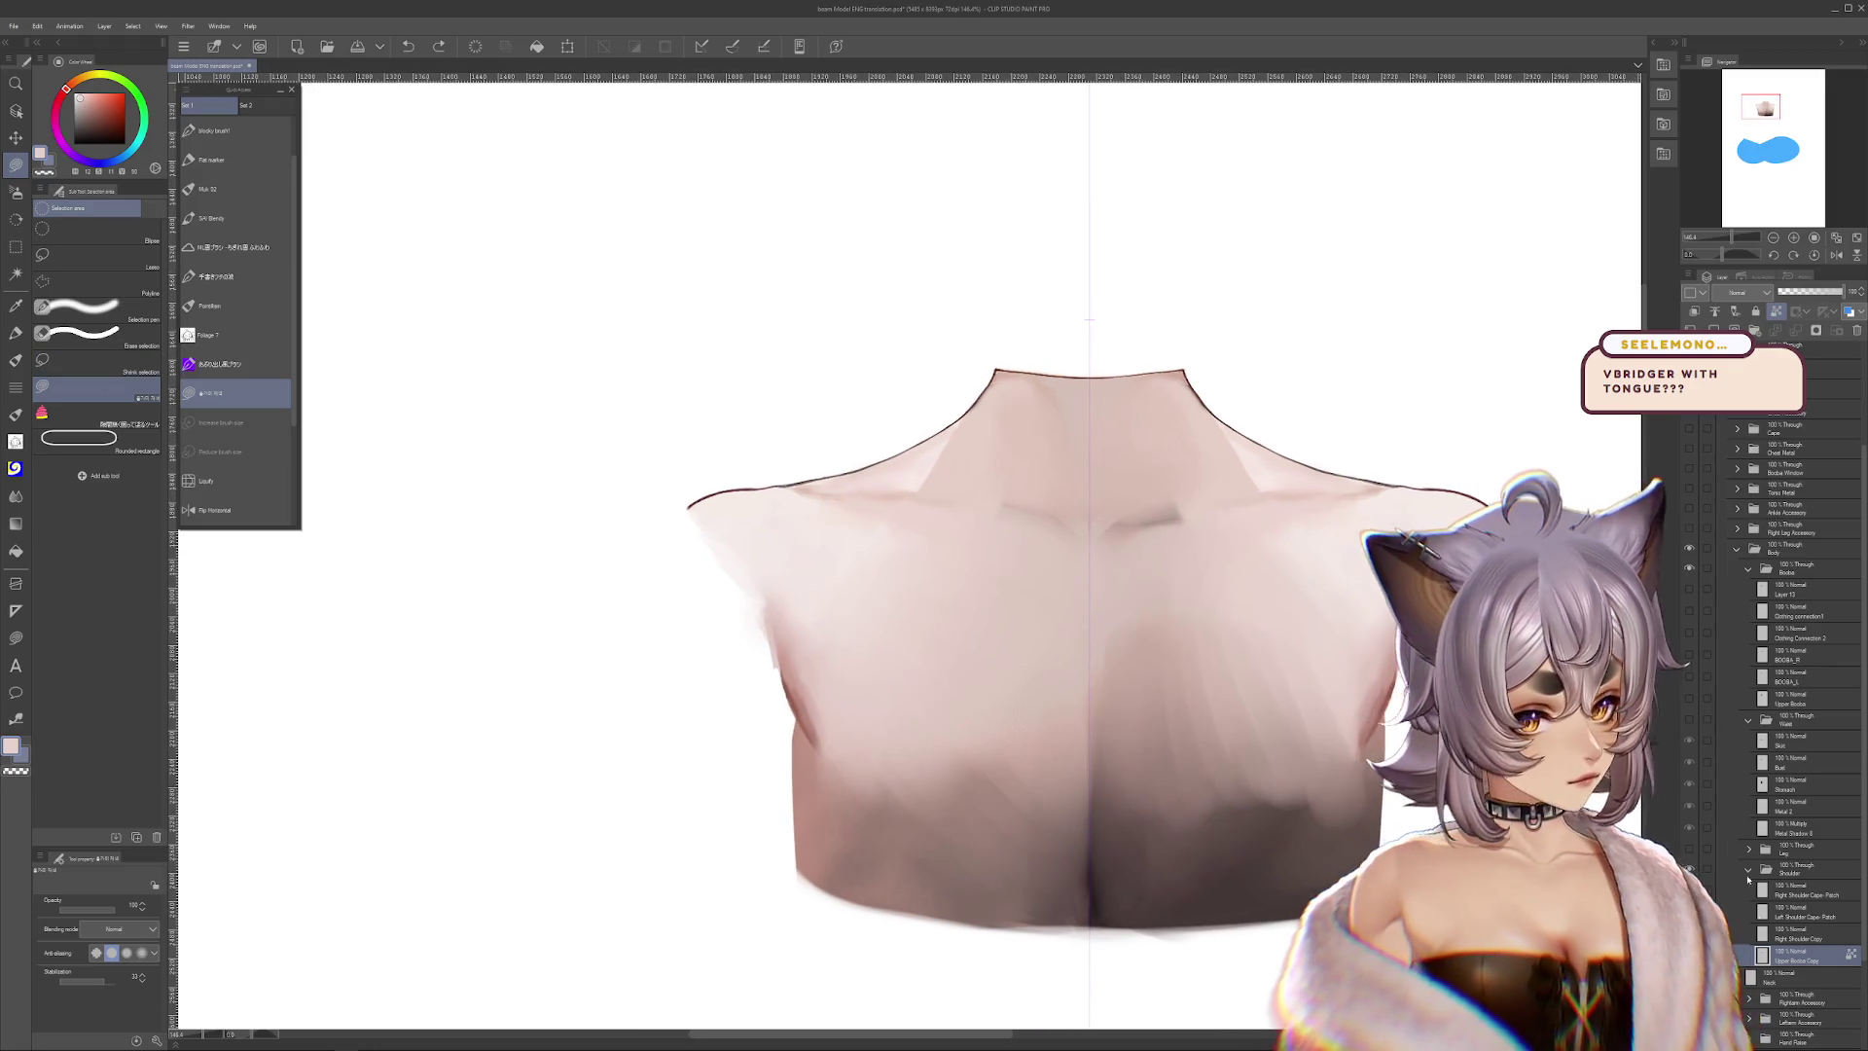
{"action": "key", "text": "ctrl+shift+n"}
{"action": "left_click", "coordinate": [1467, 608], "text": "alt"}
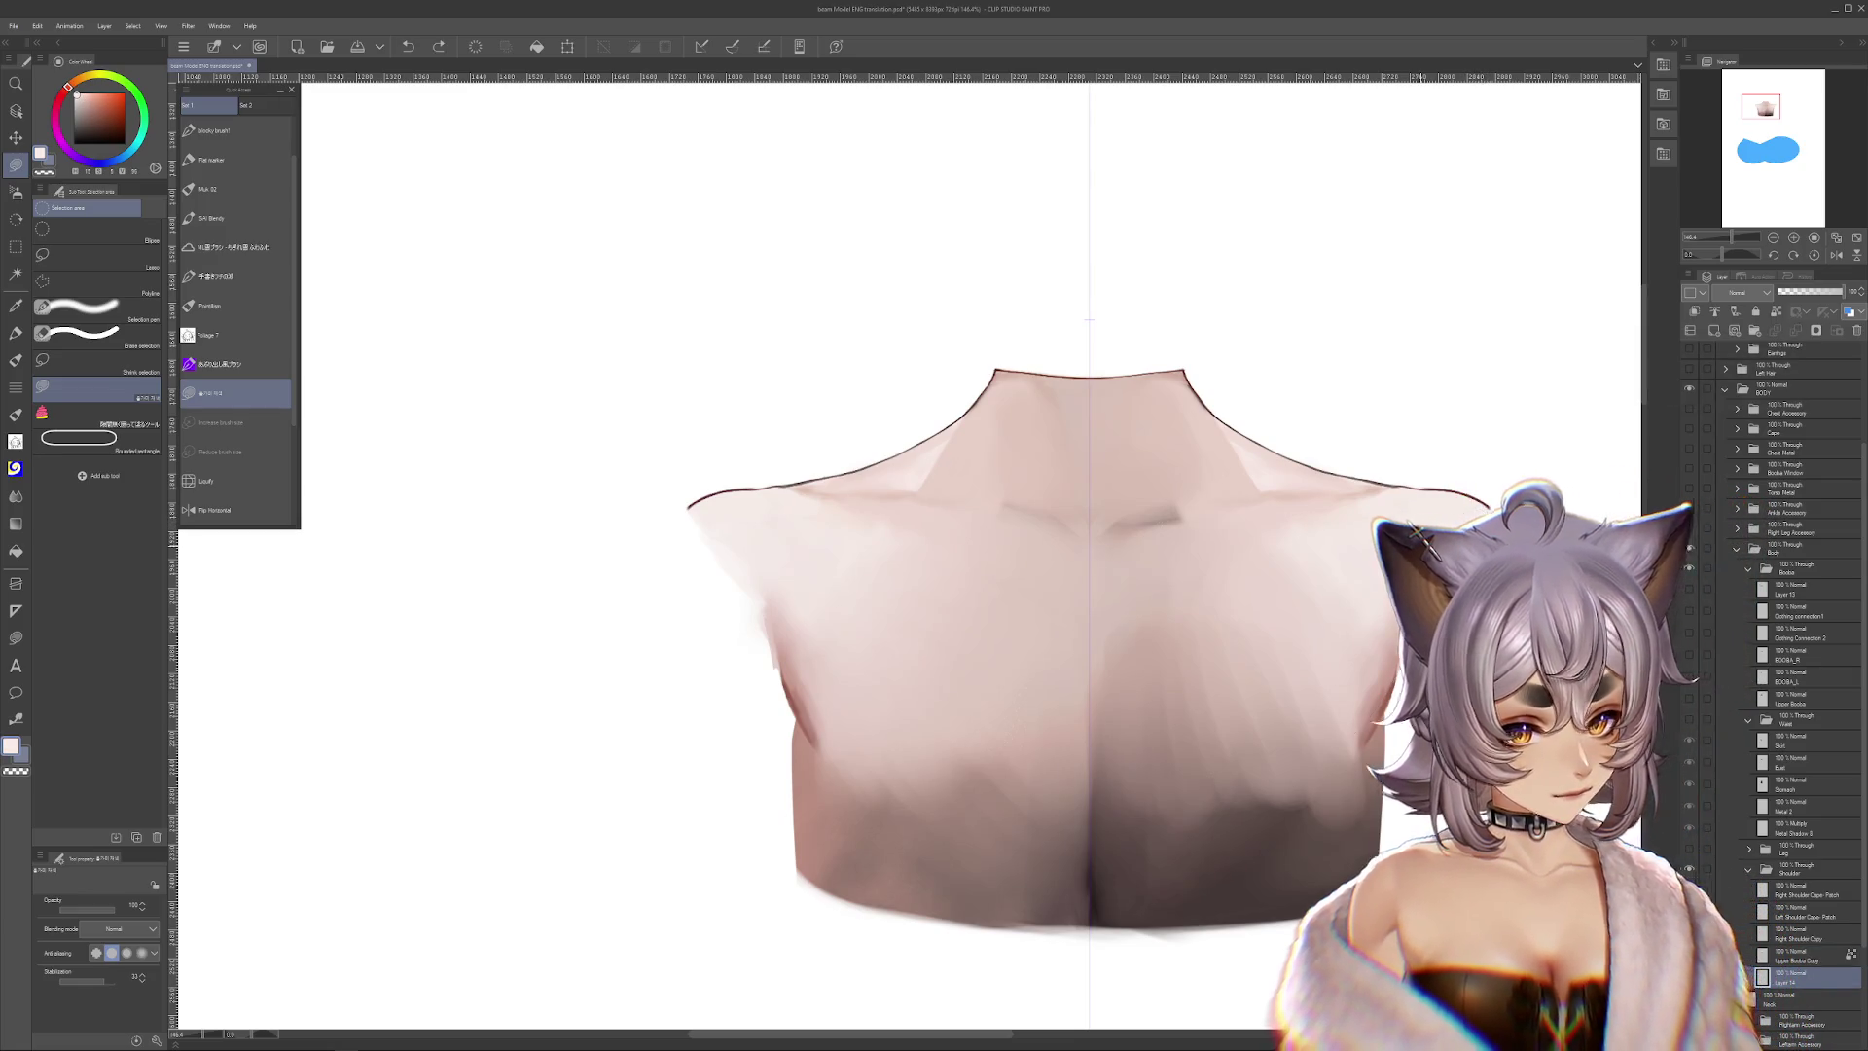
{"action": "mouse_move", "coordinate": [688, 506]}
{"action": "left_mouse_down"}
{"action": "mouse_move", "coordinate": [901, 698]}
{"action": "mouse_move", "coordinate": [794, 718]}
{"action": "left_mouse_up"}
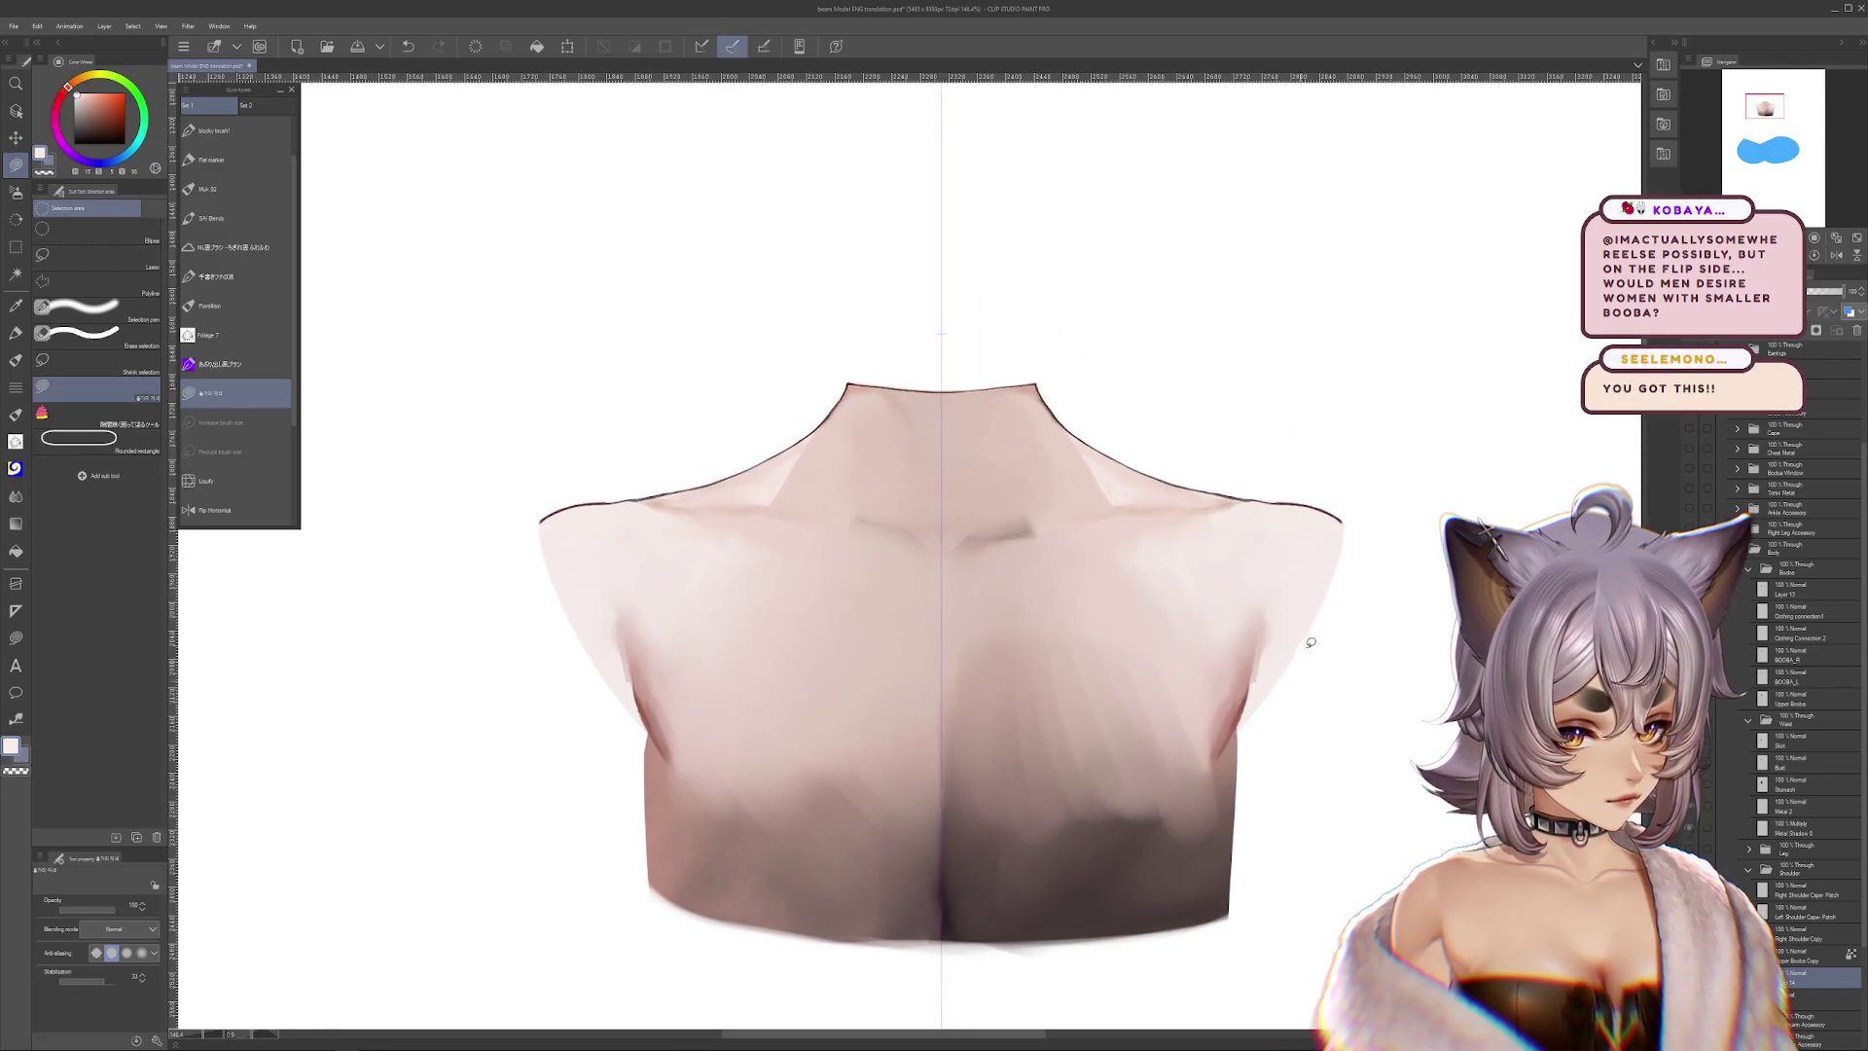
{"action": "left_click_drag", "start_coordinate": [1334, 638], "coordinate": [1384, 724]}
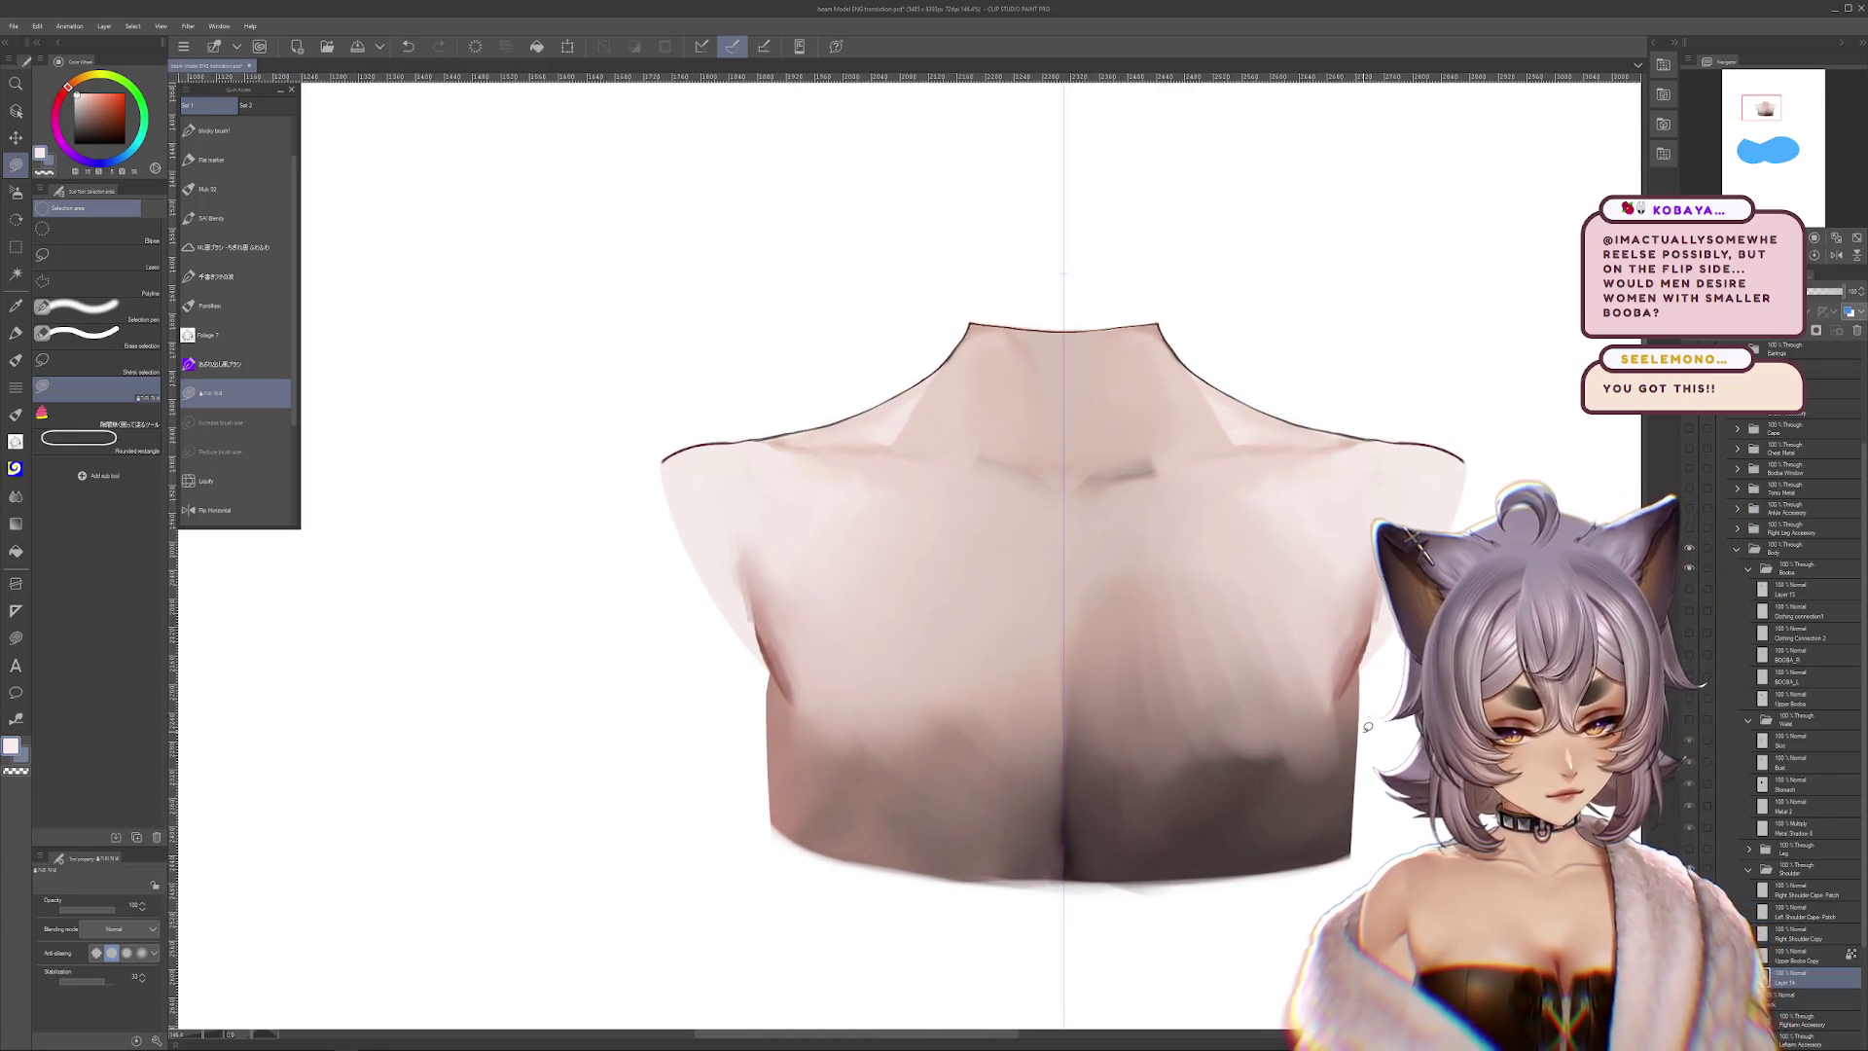
{"action": "key", "text": "ctrl+alt+0"}
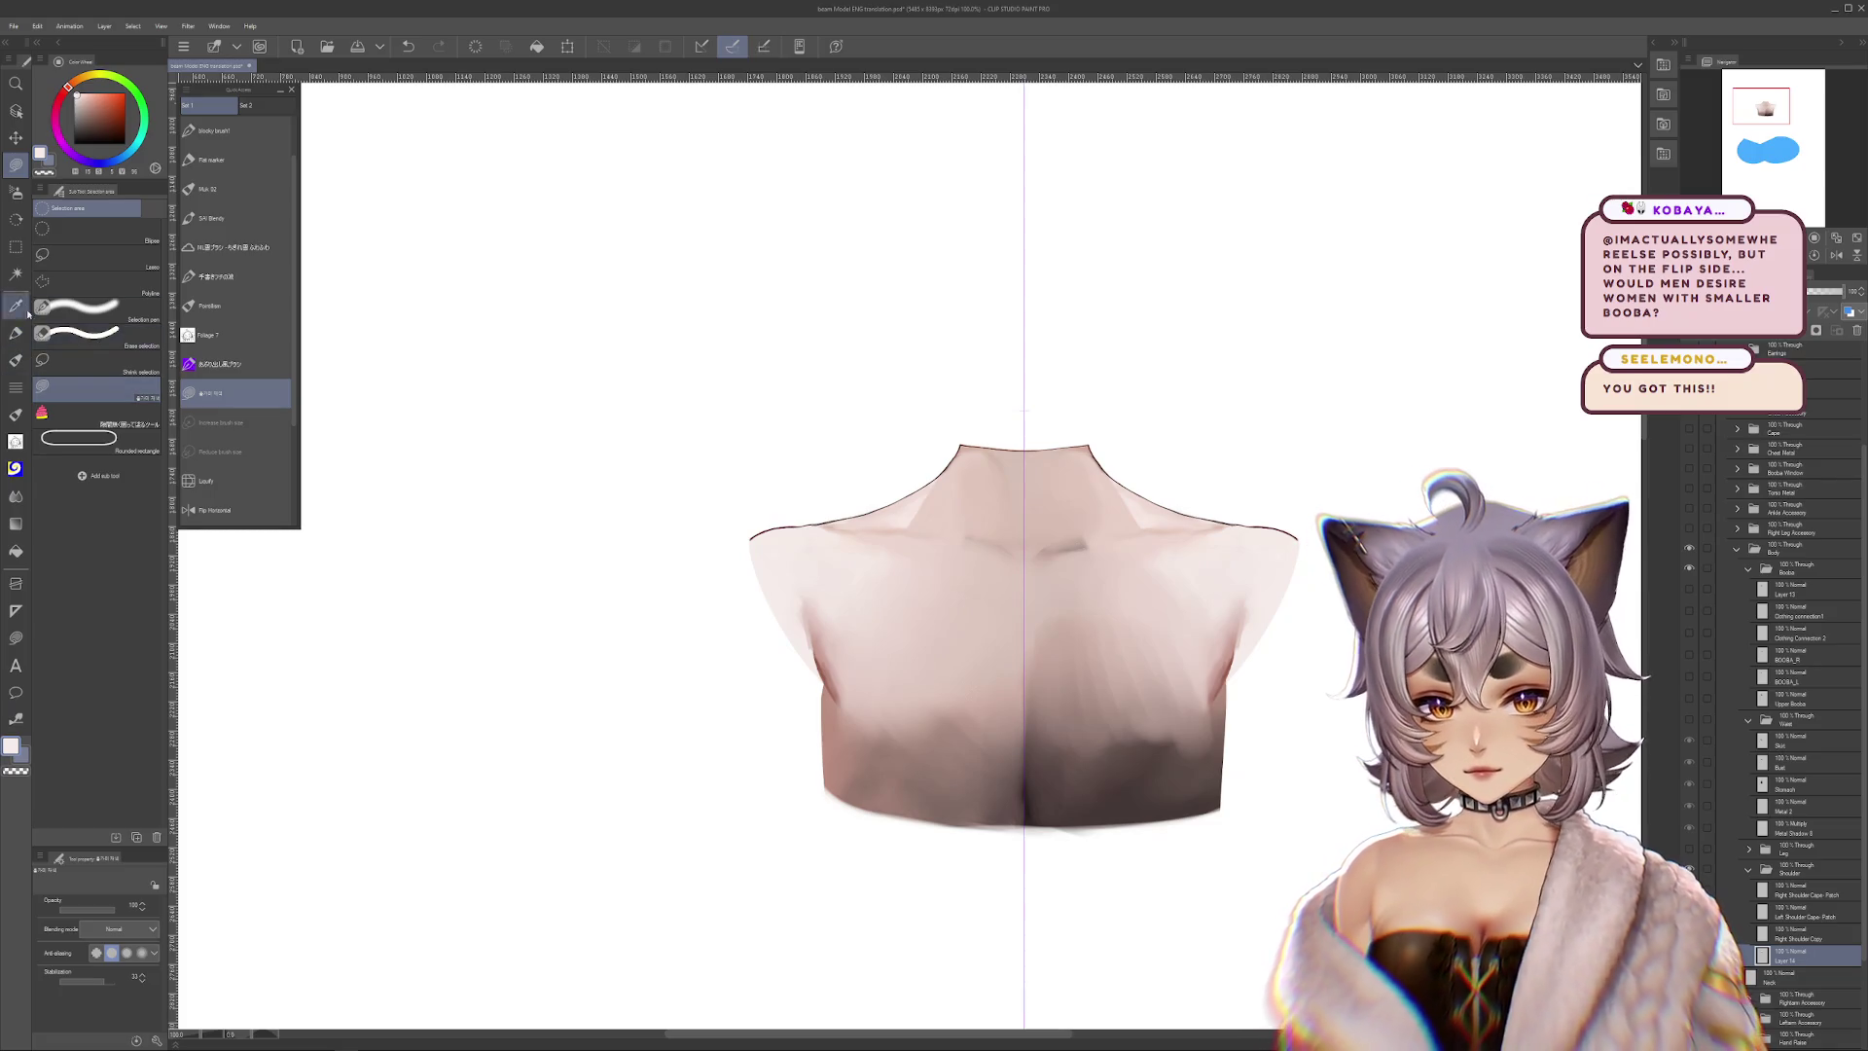
{"action": "key", "text": "p"}
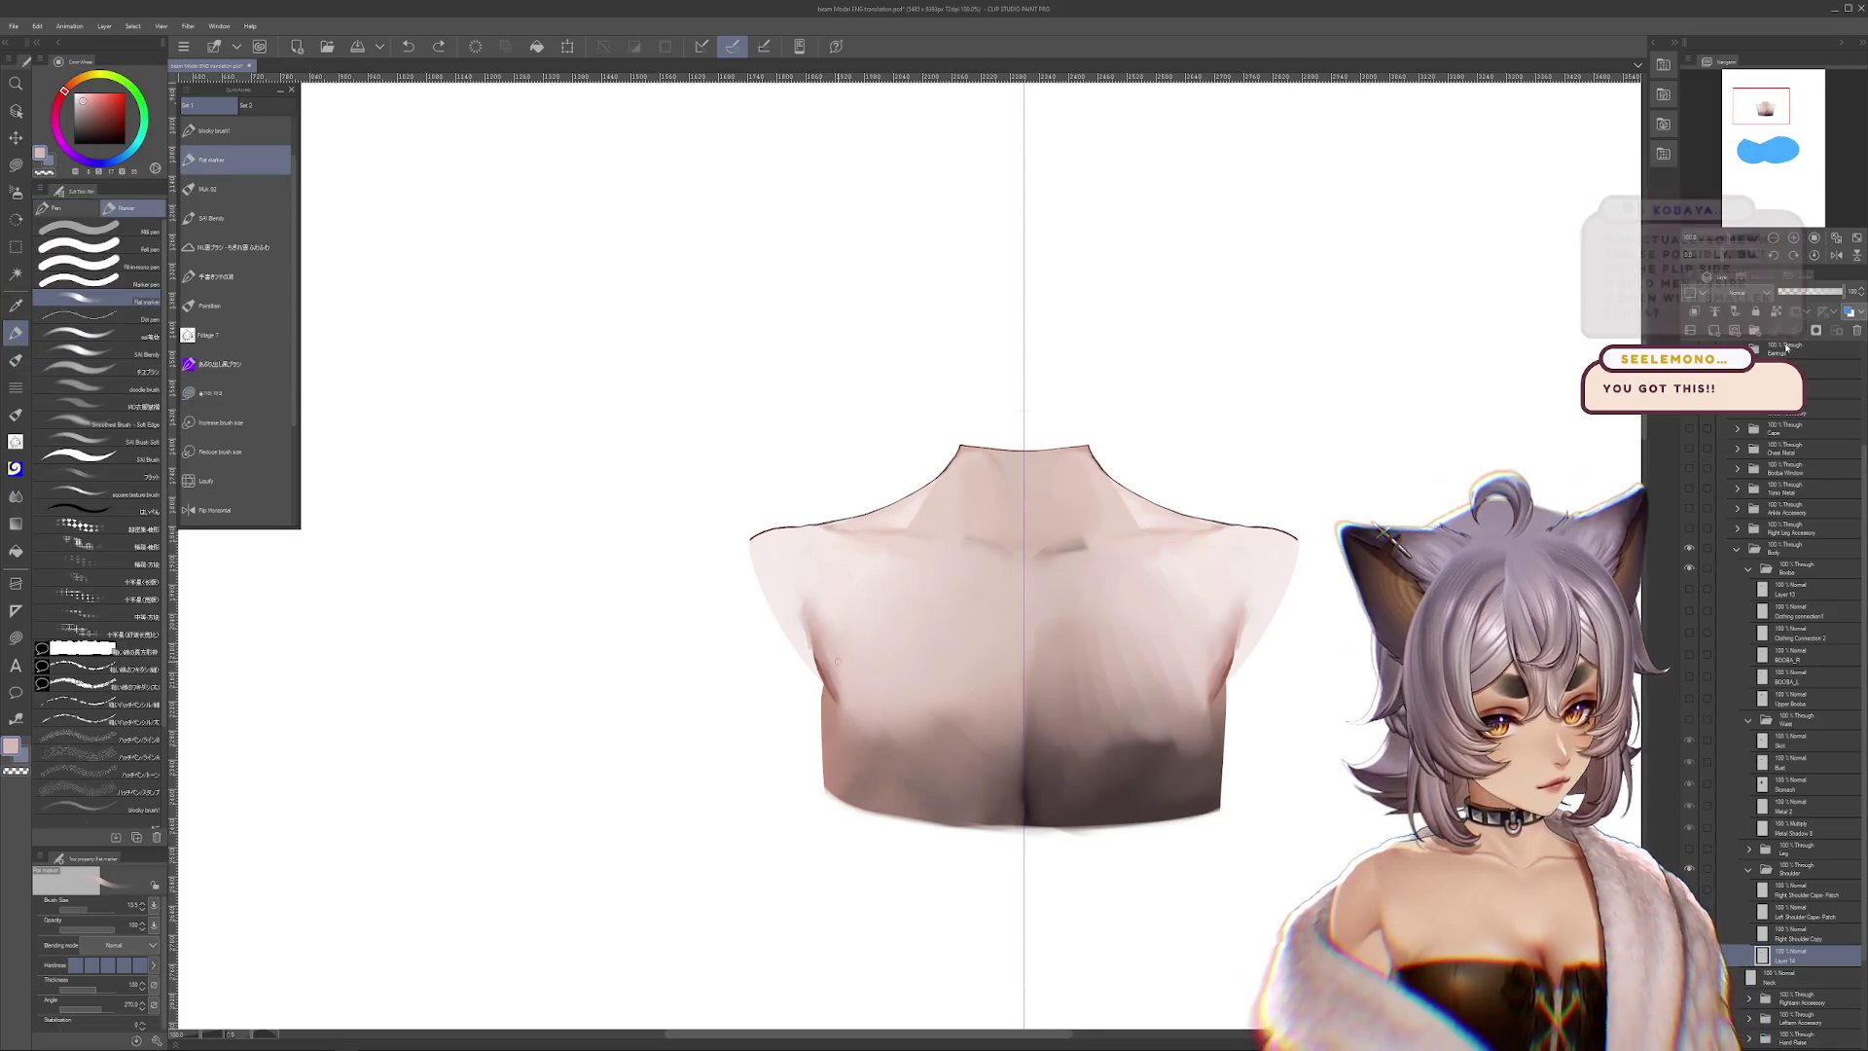
{"action": "left_click_drag", "start_coordinate": [95, 909], "coordinate": [122, 909]}
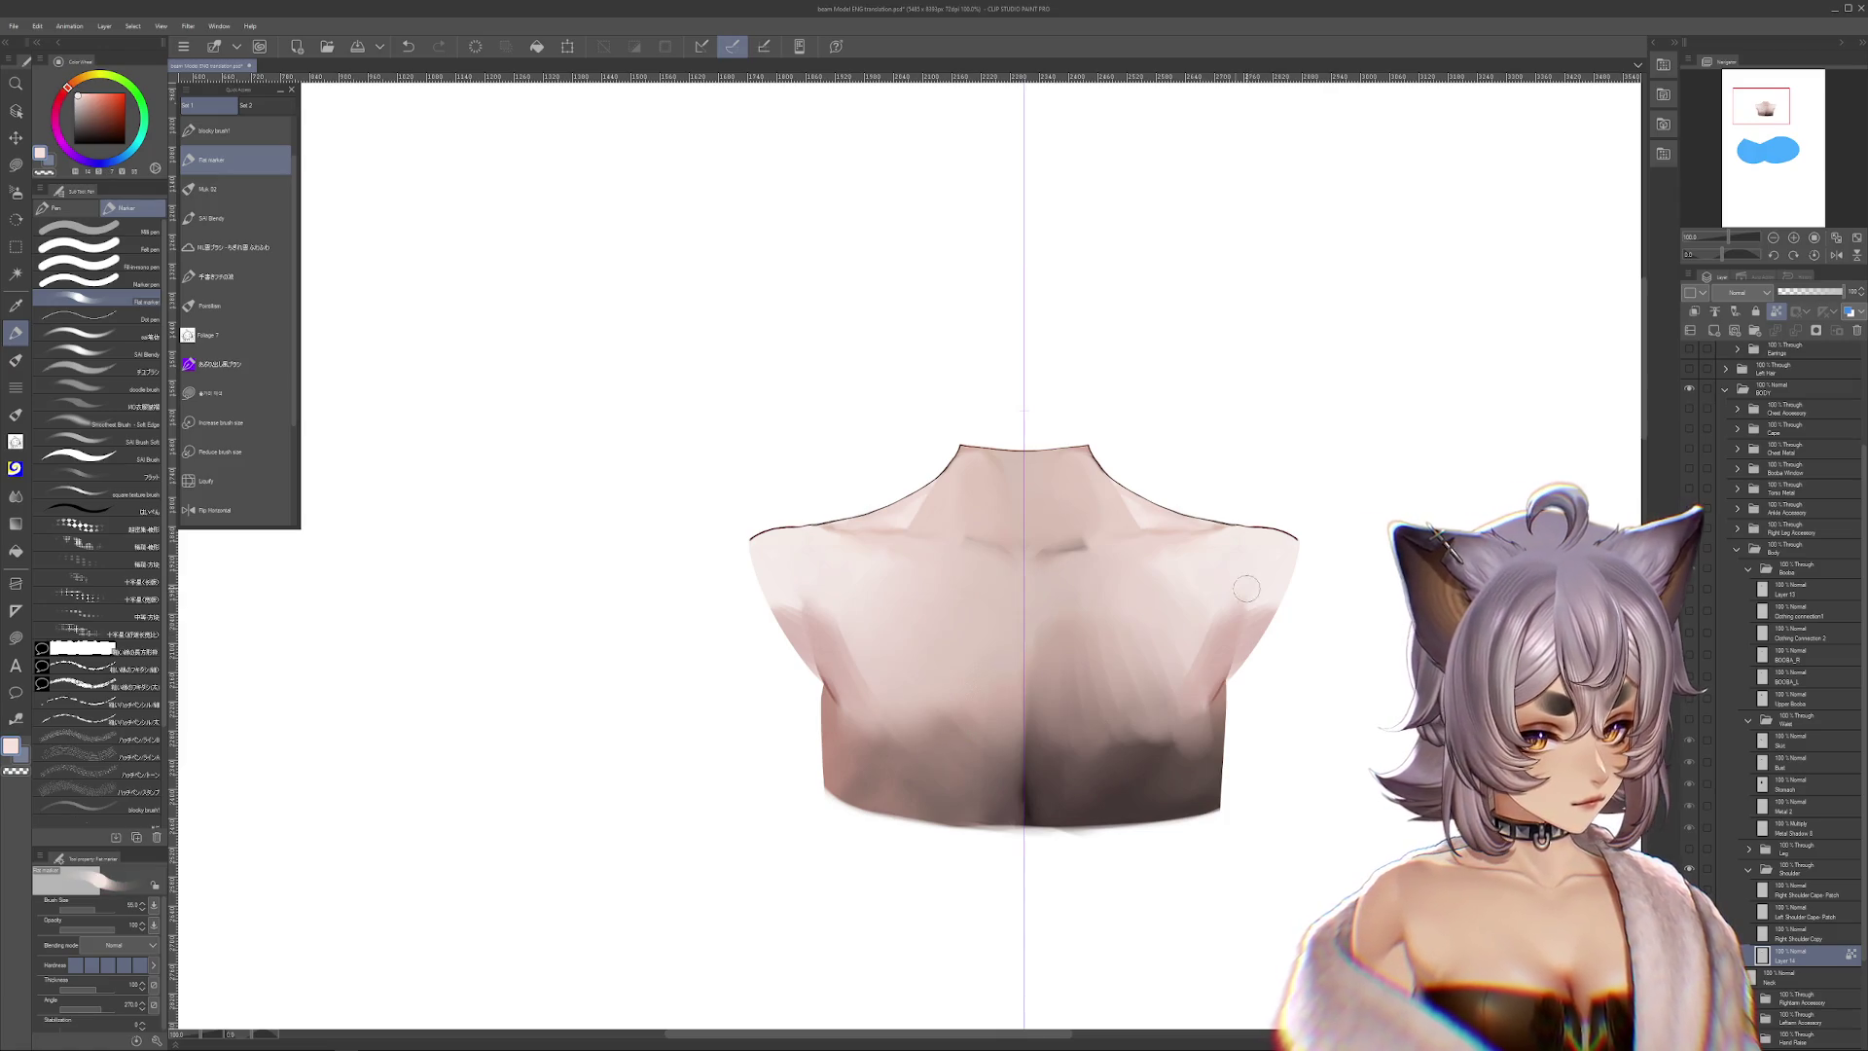
Soften two dark shading patches on the lower chest with a size-144 Blend brush
{"action": "key", "text": "j"}
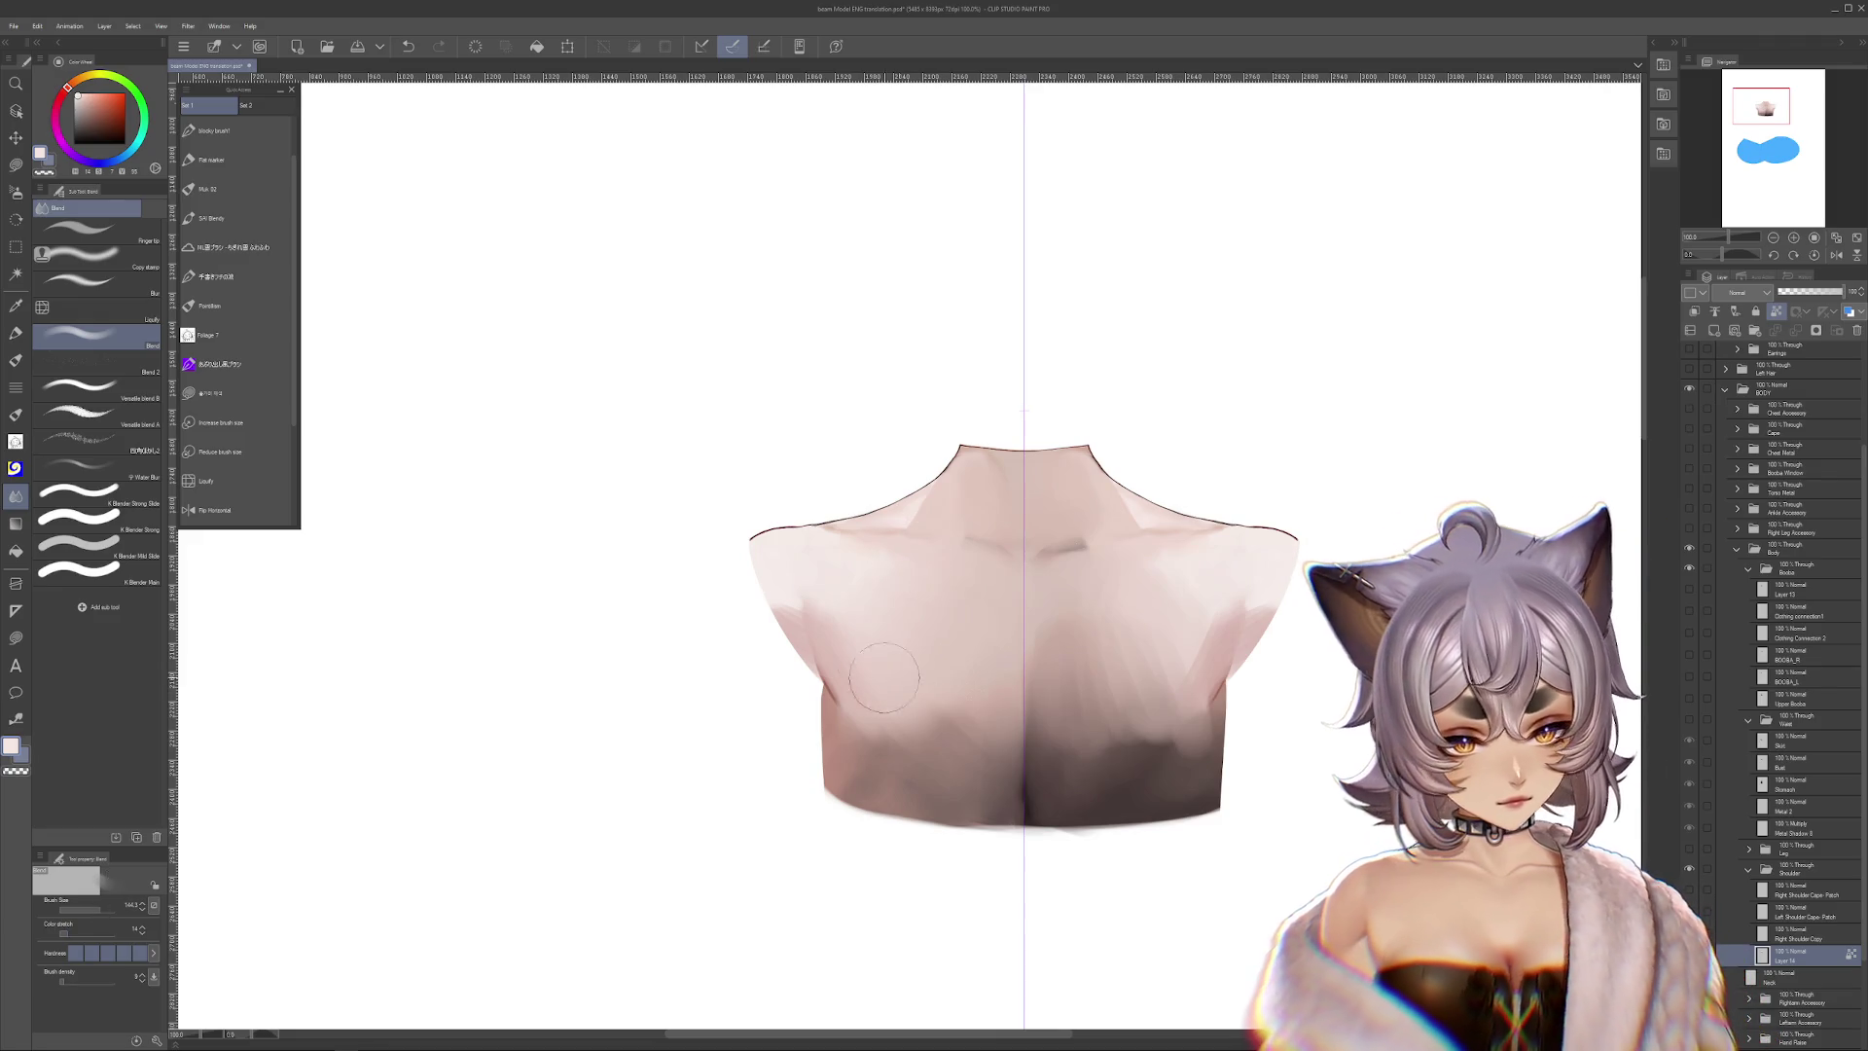
{"action": "key", "text": "bracketright"}
{"action": "key", "text": "bracketright"}
{"action": "key", "text": "bracketright"}
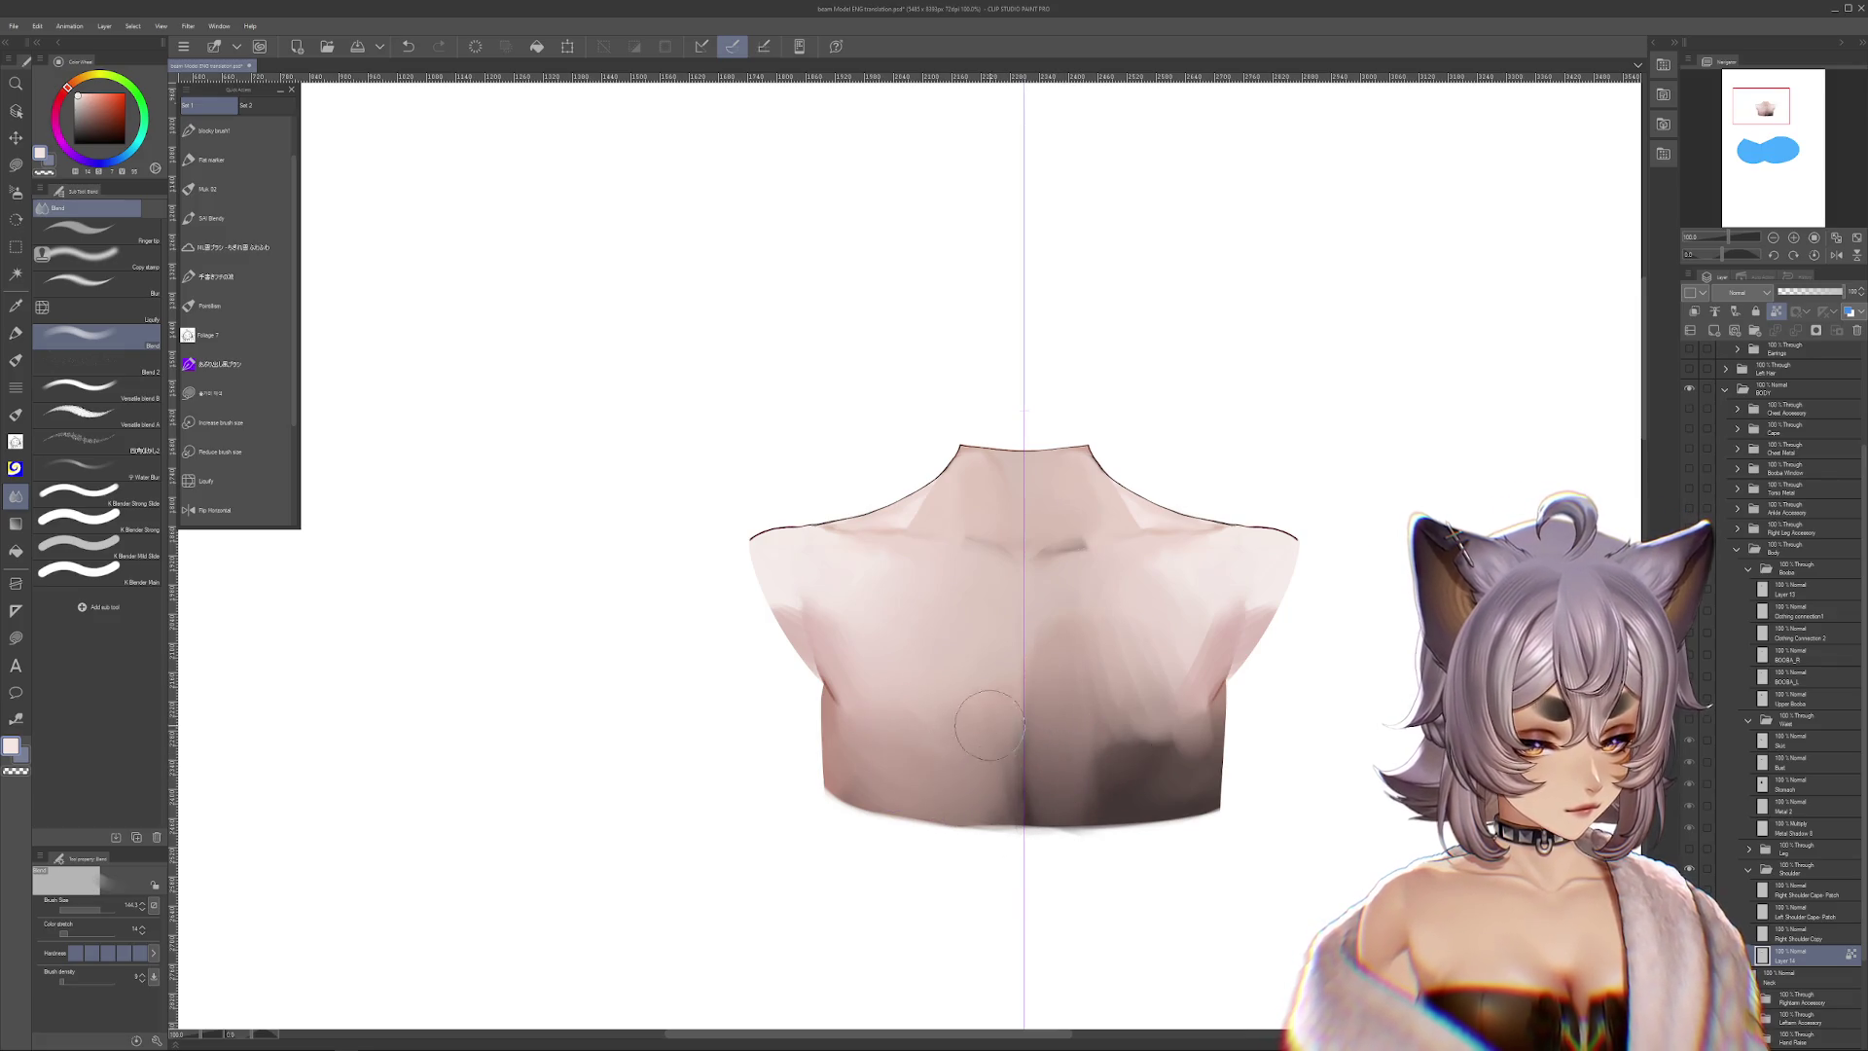
{"action": "left_click_drag", "start_coordinate": [1061, 673], "coordinate": [1101, 734]}
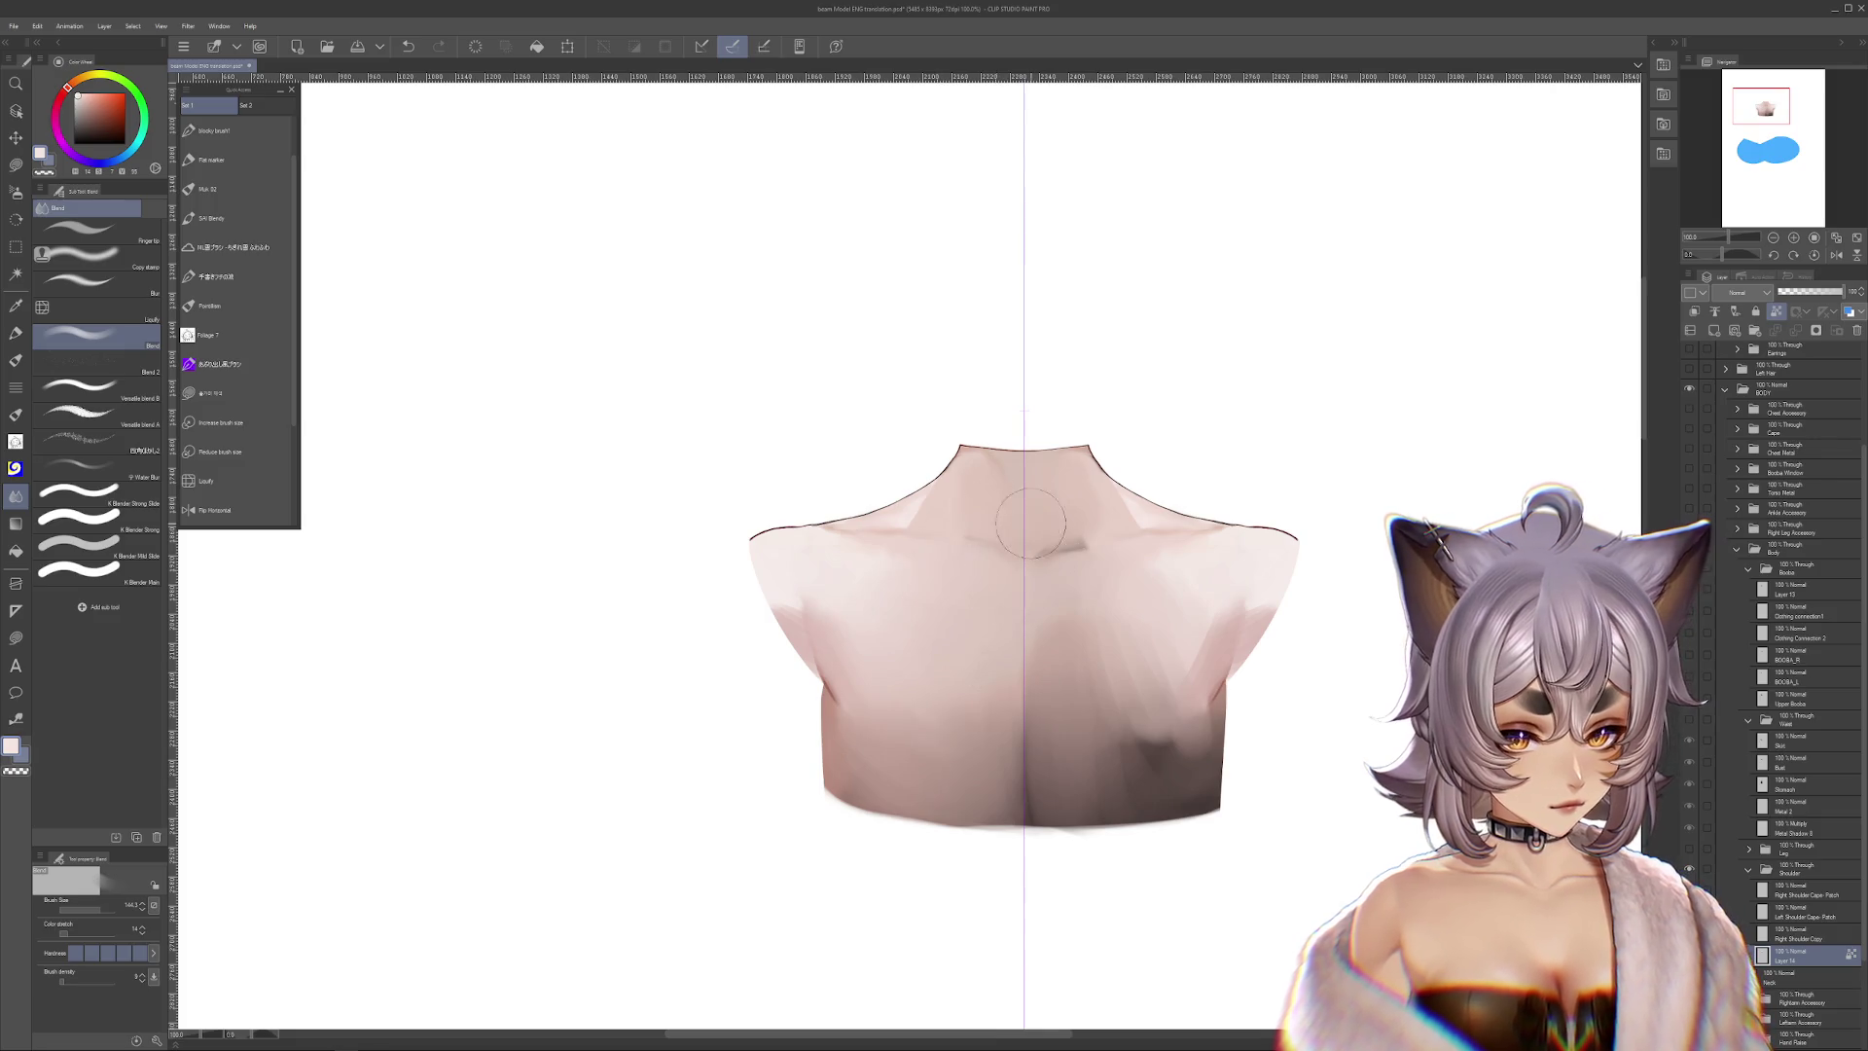
{"action": "left_click_drag", "start_coordinate": [1108, 813], "coordinate": [1193, 849]}
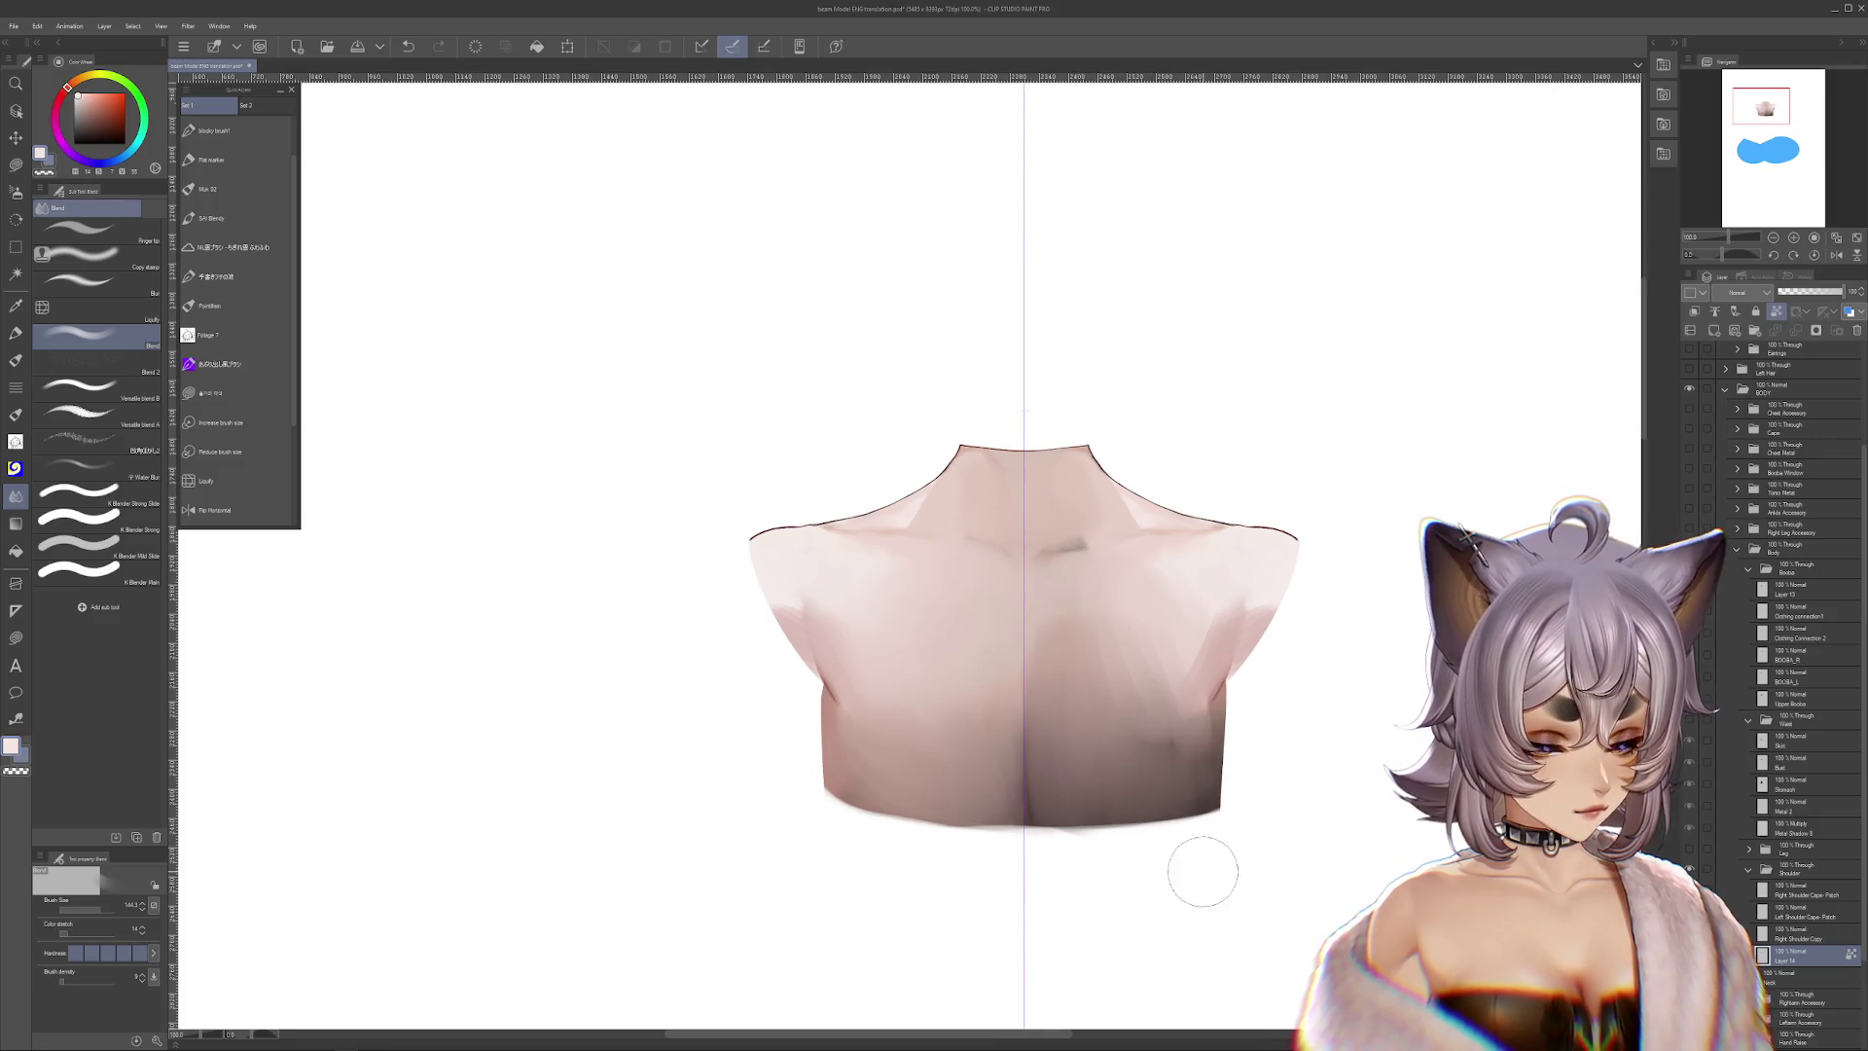
{"action": "scroll", "coordinate": [1168, 658], "scroll_direction": "down", "scroll_amount": 2}
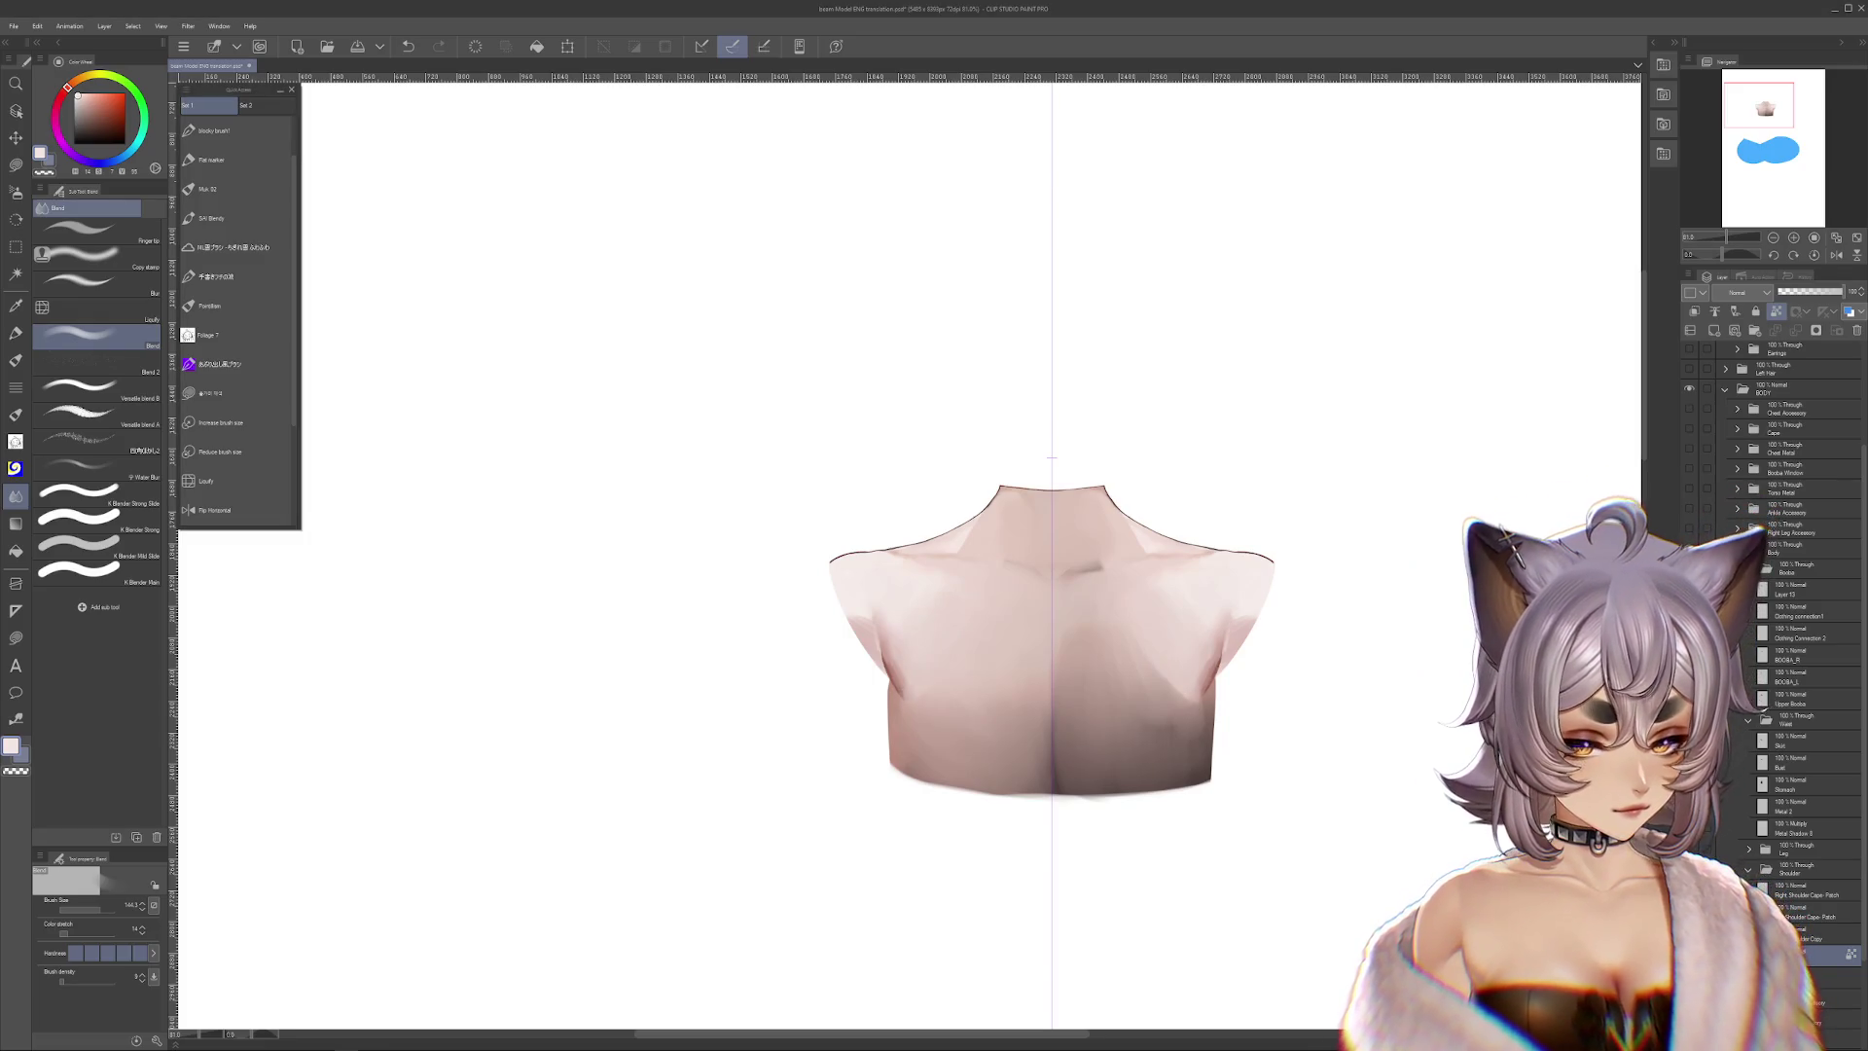
Hide the chest artwork so only the two shoulder cap shapes remain visible
{"action": "key", "text": "Delete"}
{"action": "key", "text": "ctrl+v"}
{"action": "scroll", "coordinate": [712, 201], "scroll_direction": "up", "scroll_amount": 2}
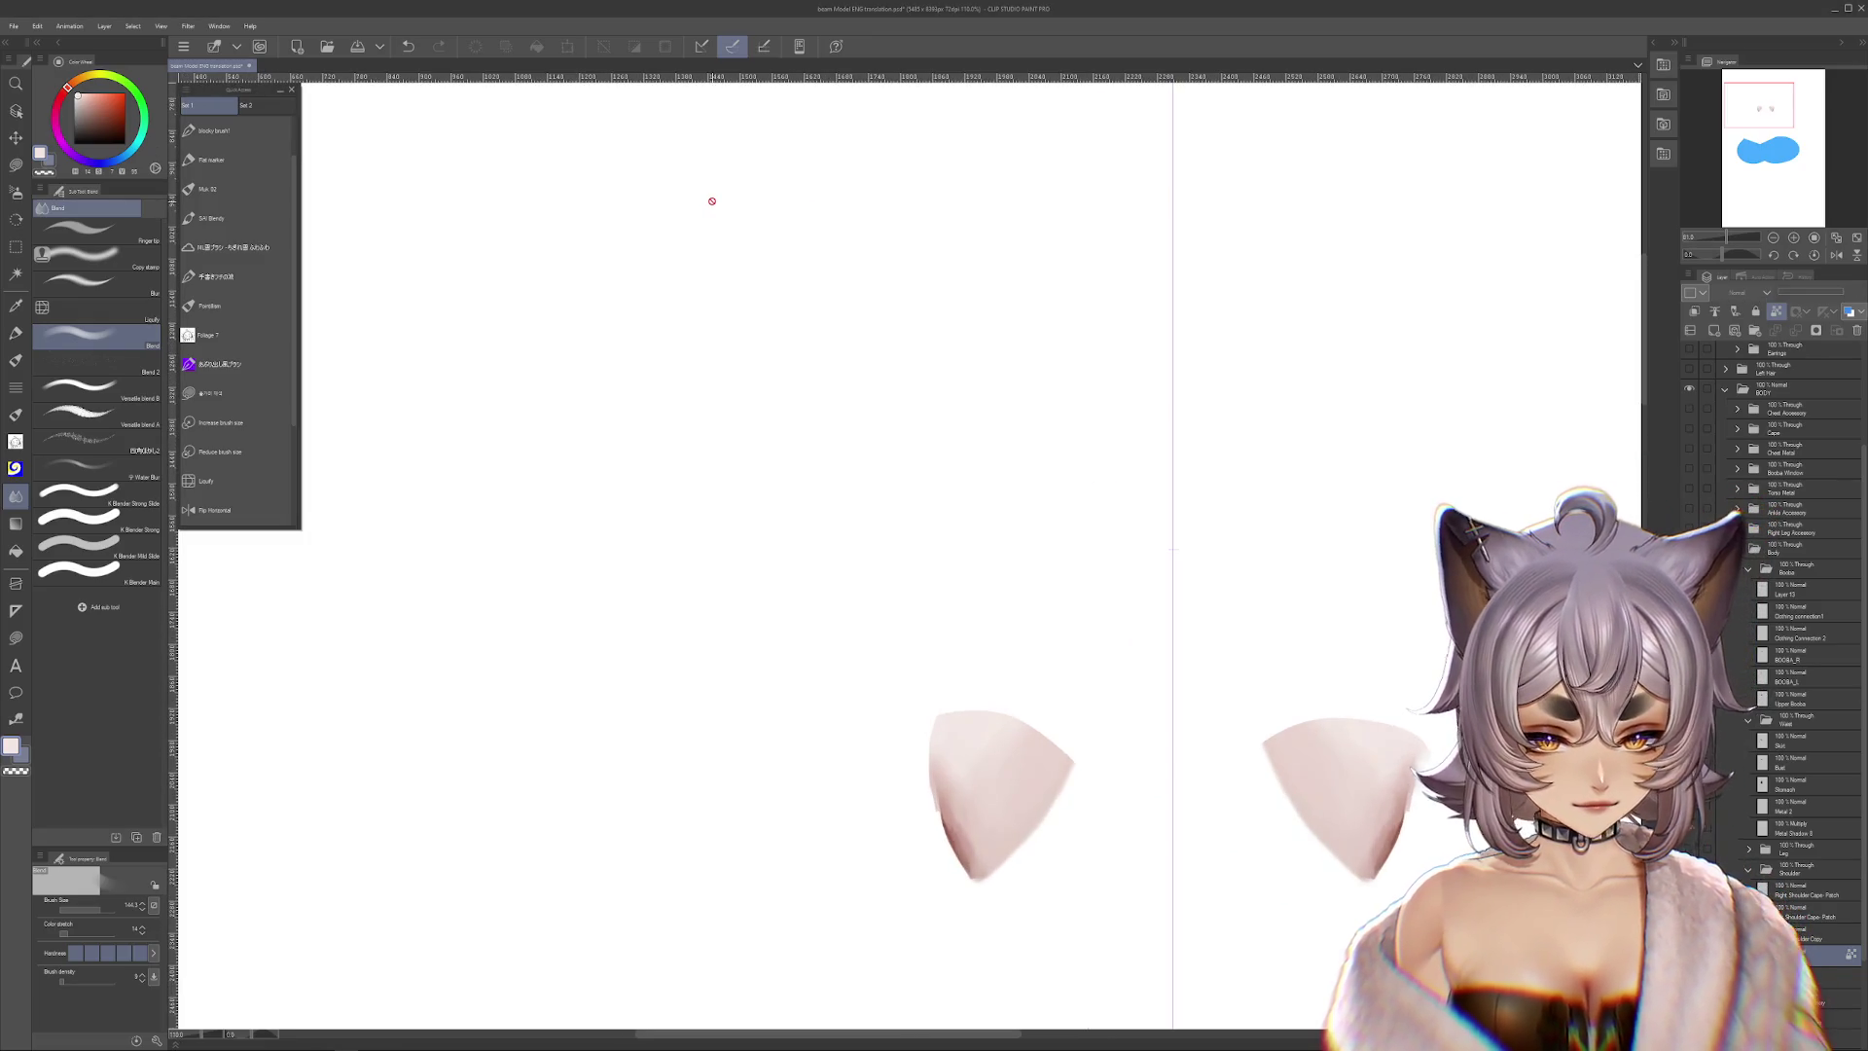
On Right Shoulder Copy, blur the shoulder-cap tops with a size-78 Blur brush
{"action": "left_click", "coordinate": [210, 392]}
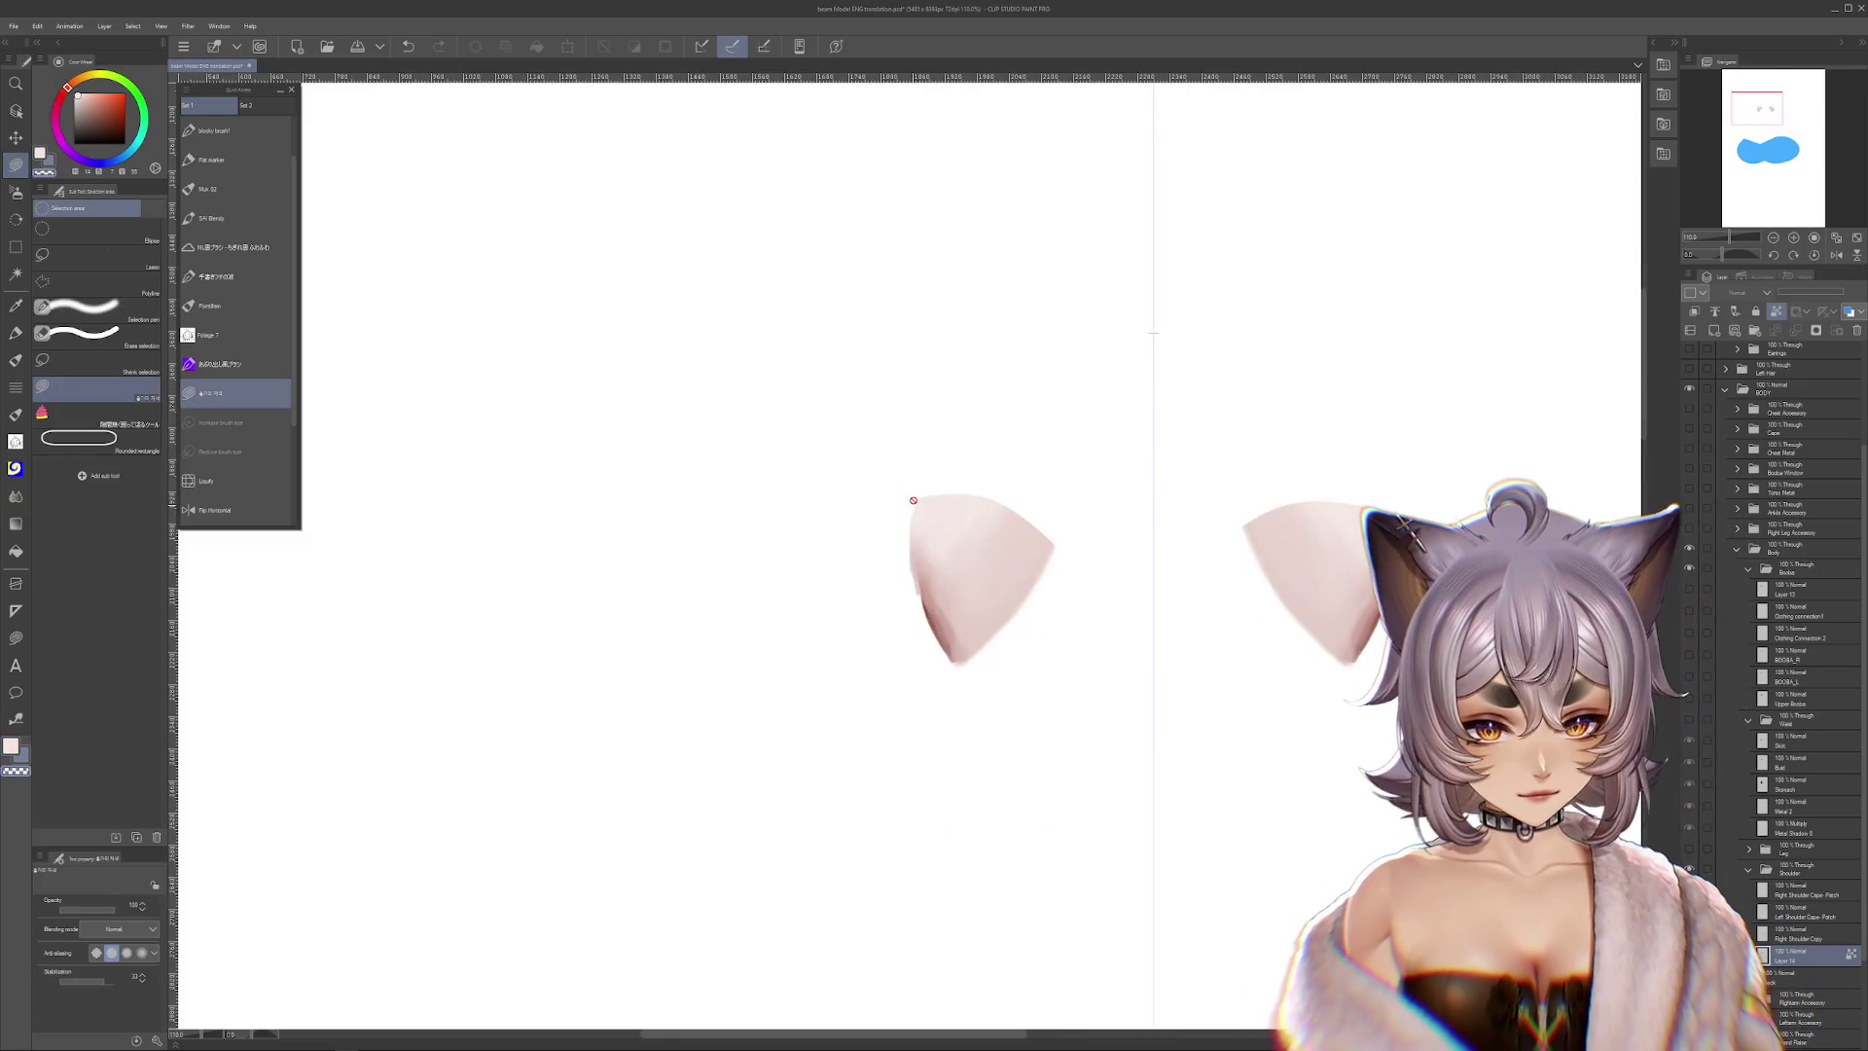
{"action": "key", "text": "alt+bracketright"}
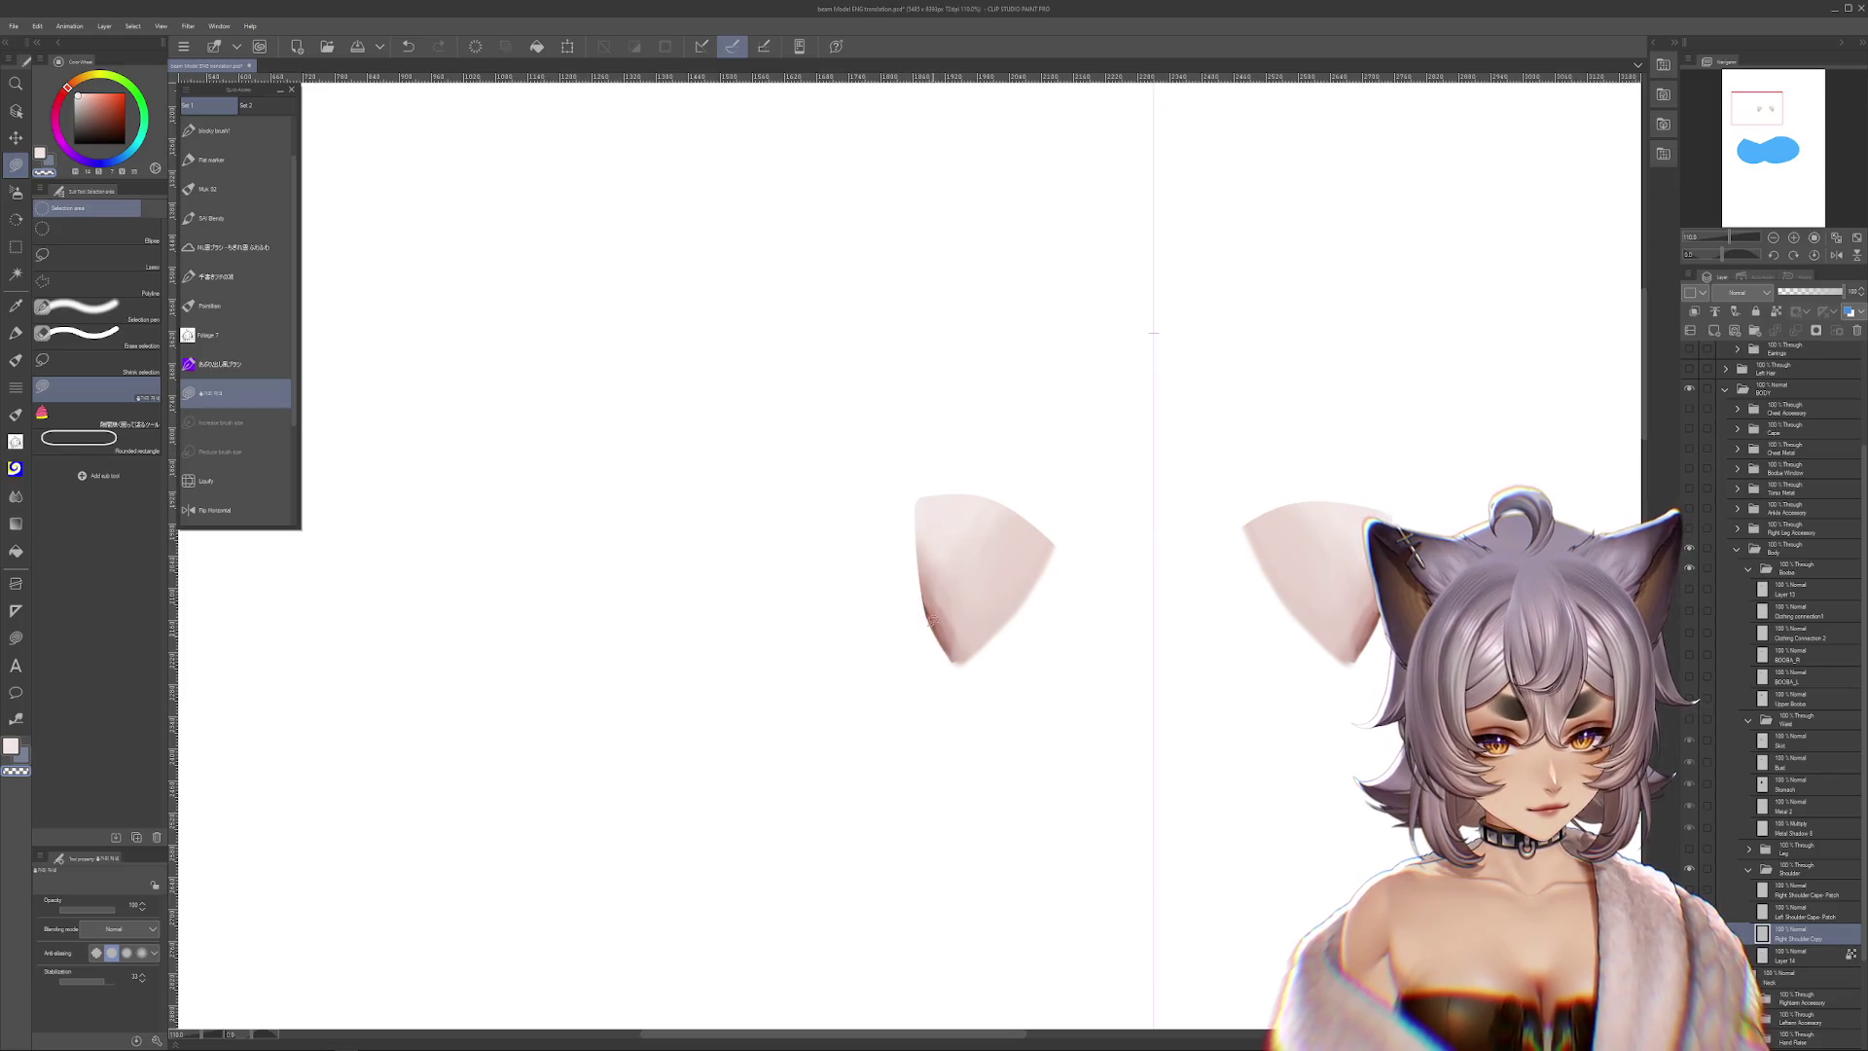
{"action": "left_click_drag", "start_coordinate": [913, 433], "coordinate": [734, 472]}
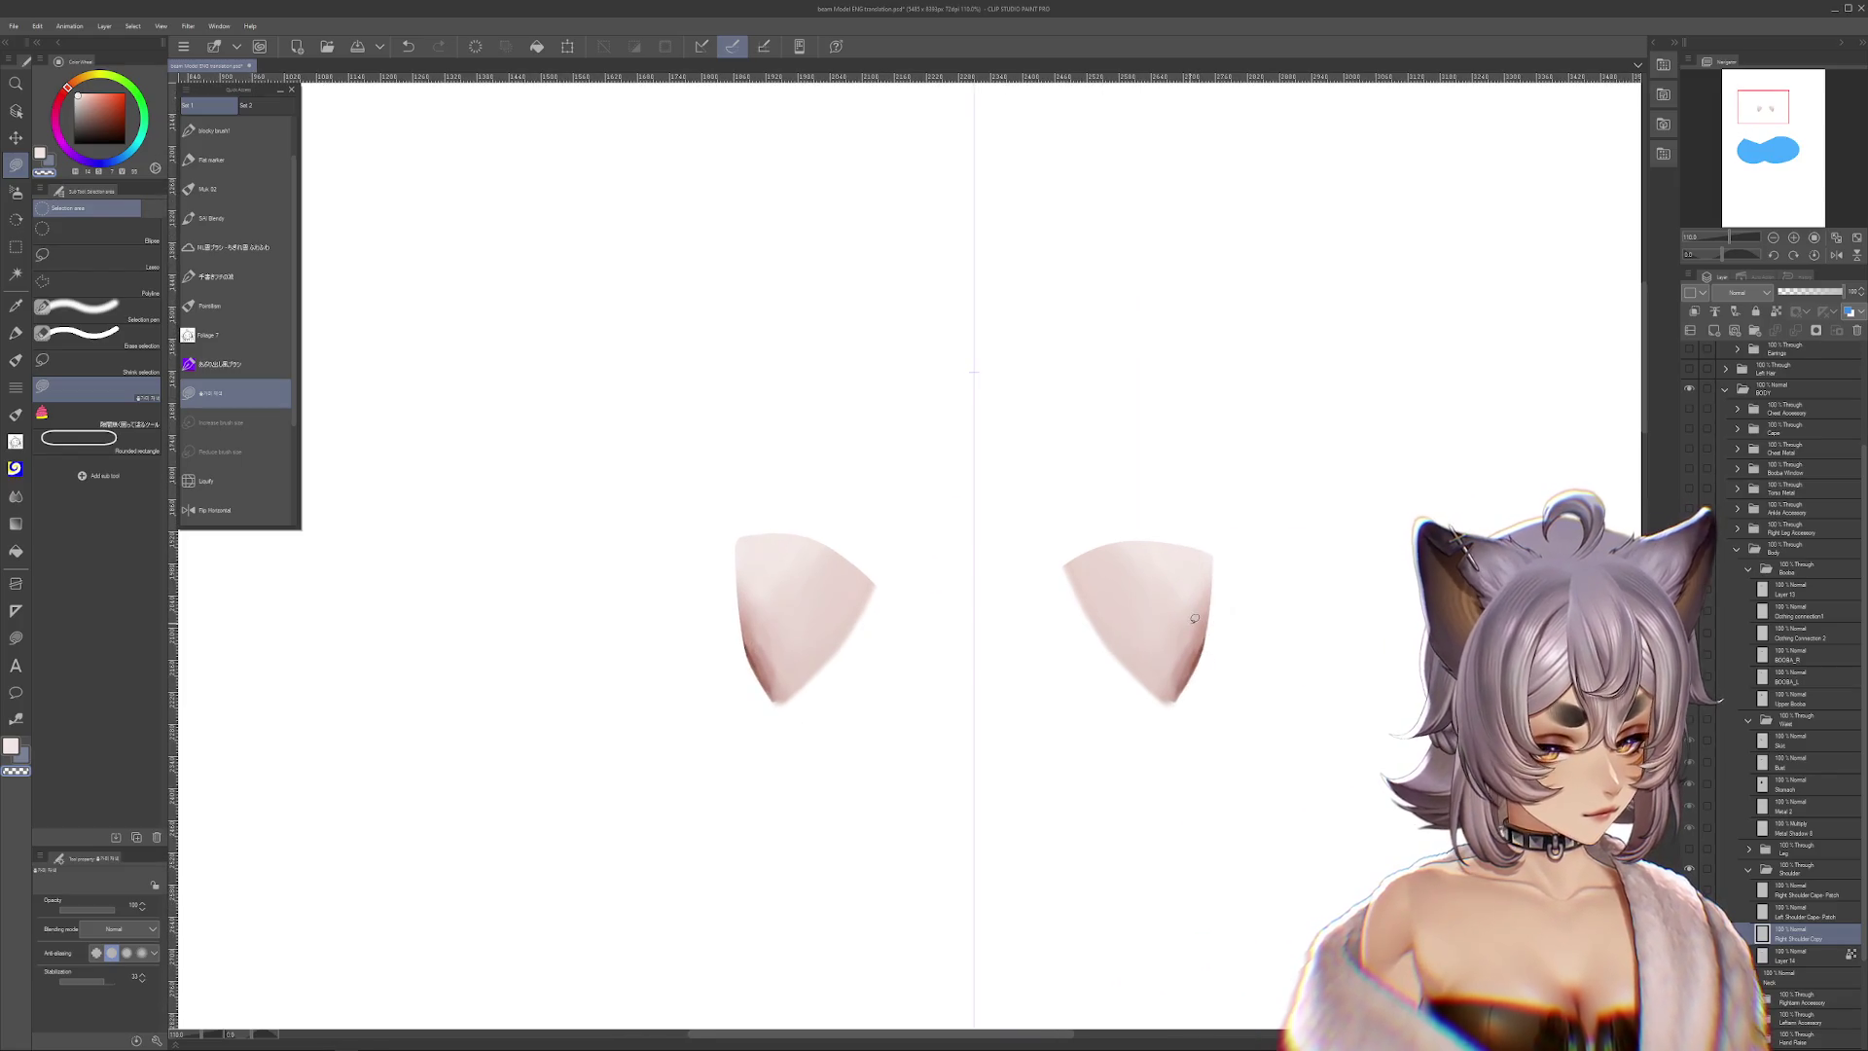
{"action": "left_click", "coordinate": [21, 331]}
{"action": "left_click", "coordinate": [14, 495]}
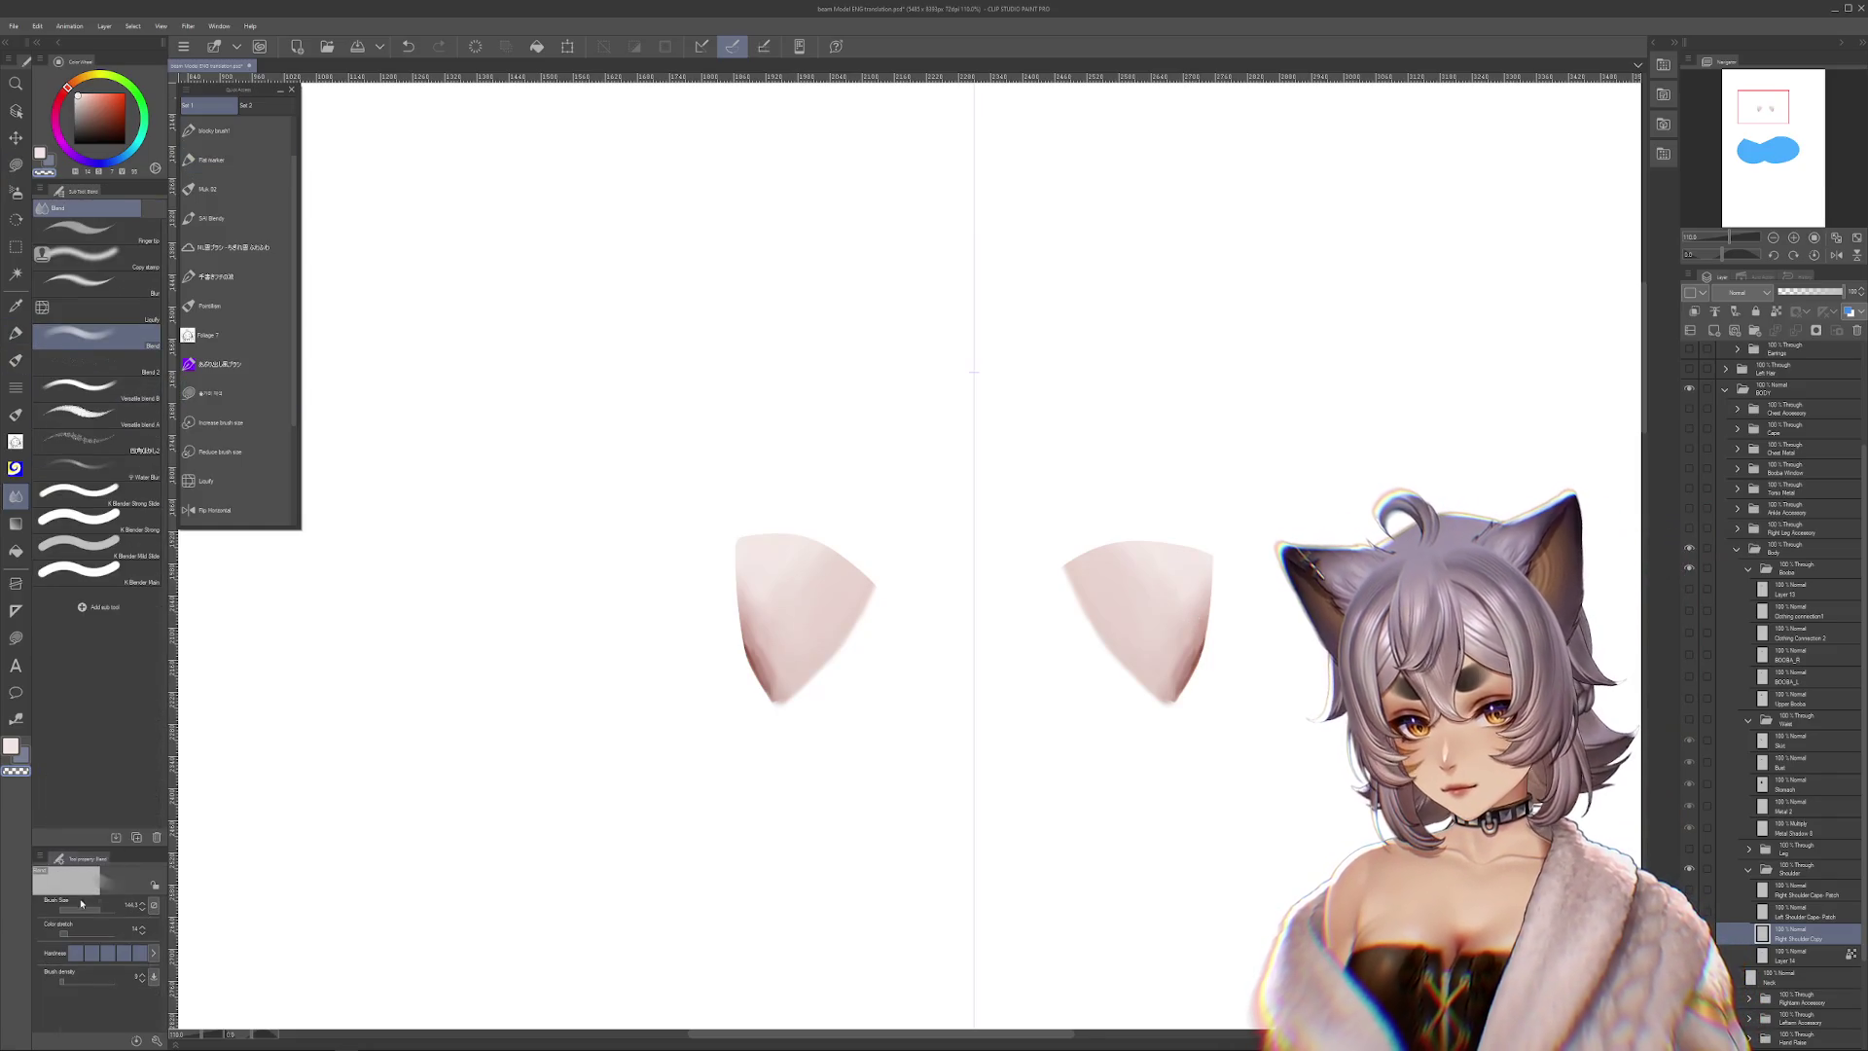
{"action": "left_click_drag", "start_coordinate": [804, 803], "coordinate": [821, 867]}
{"action": "left_click", "coordinate": [144, 285]}
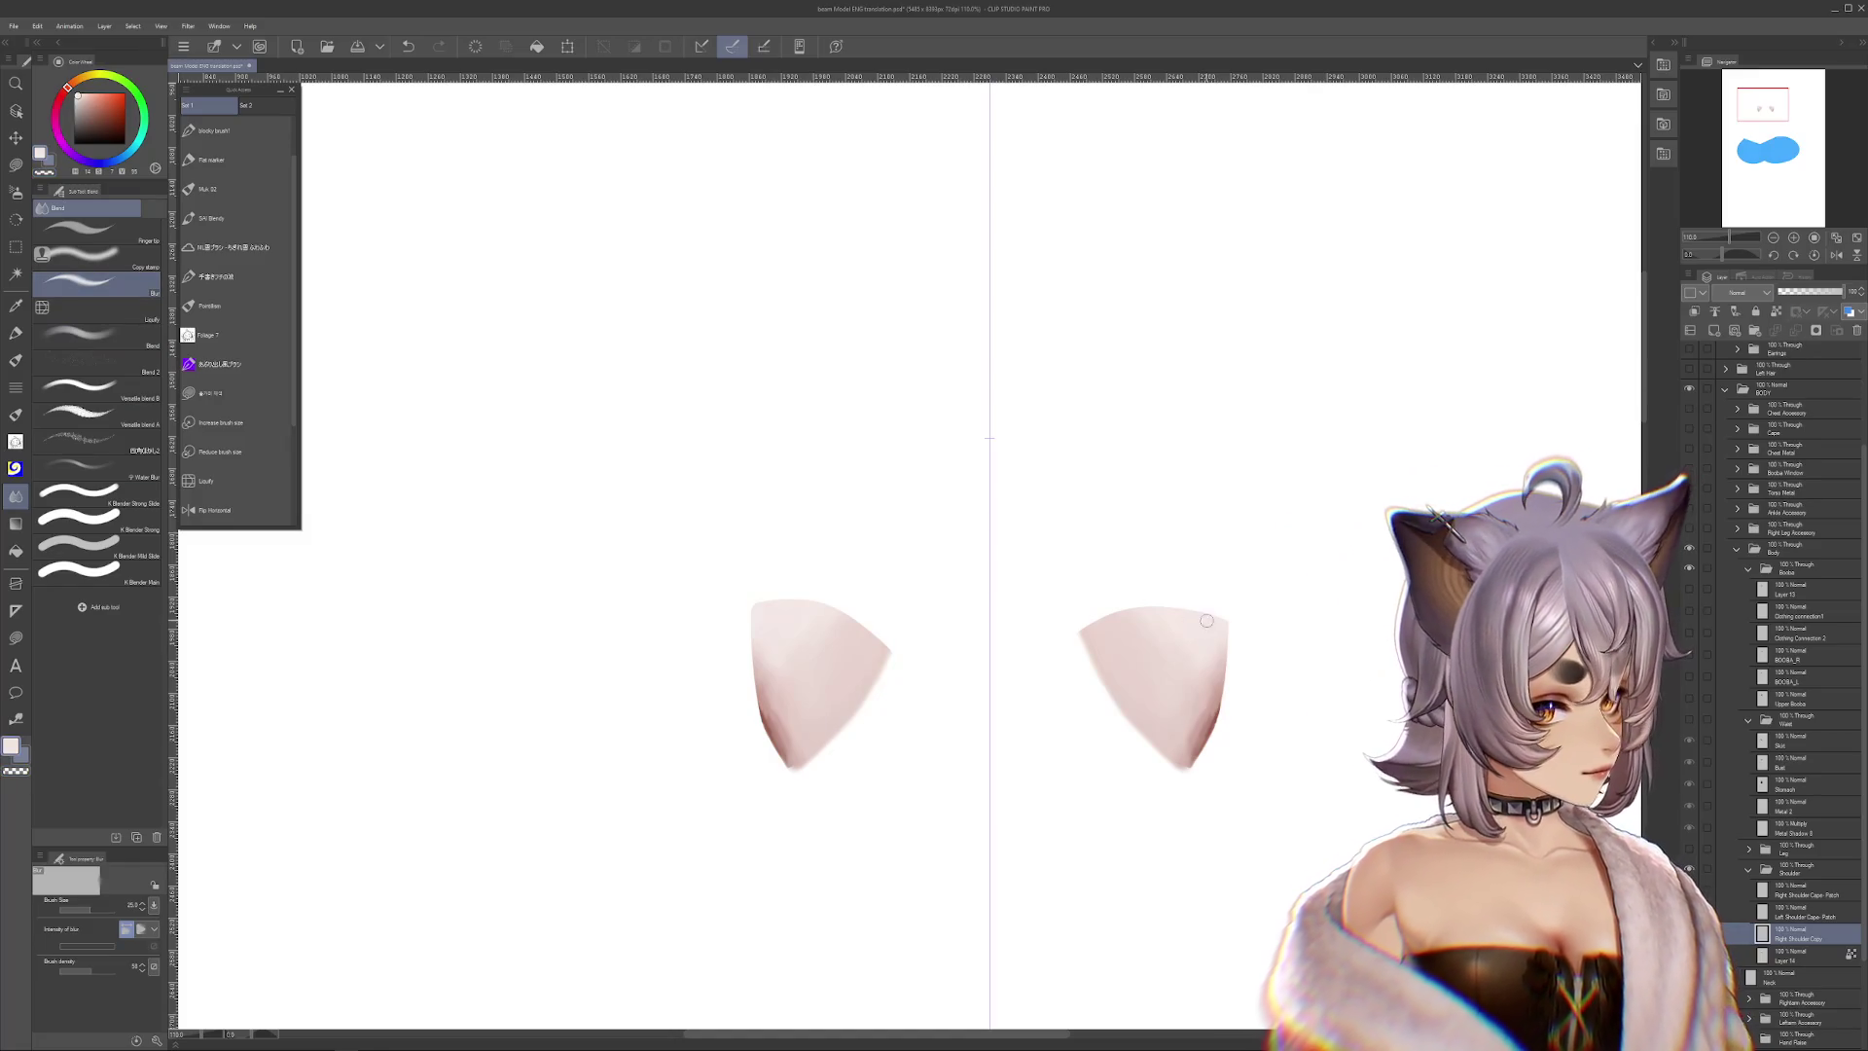
{"action": "left_click", "coordinate": [97, 905]}
{"action": "left_click_drag", "start_coordinate": [97, 905], "coordinate": [109, 905]}
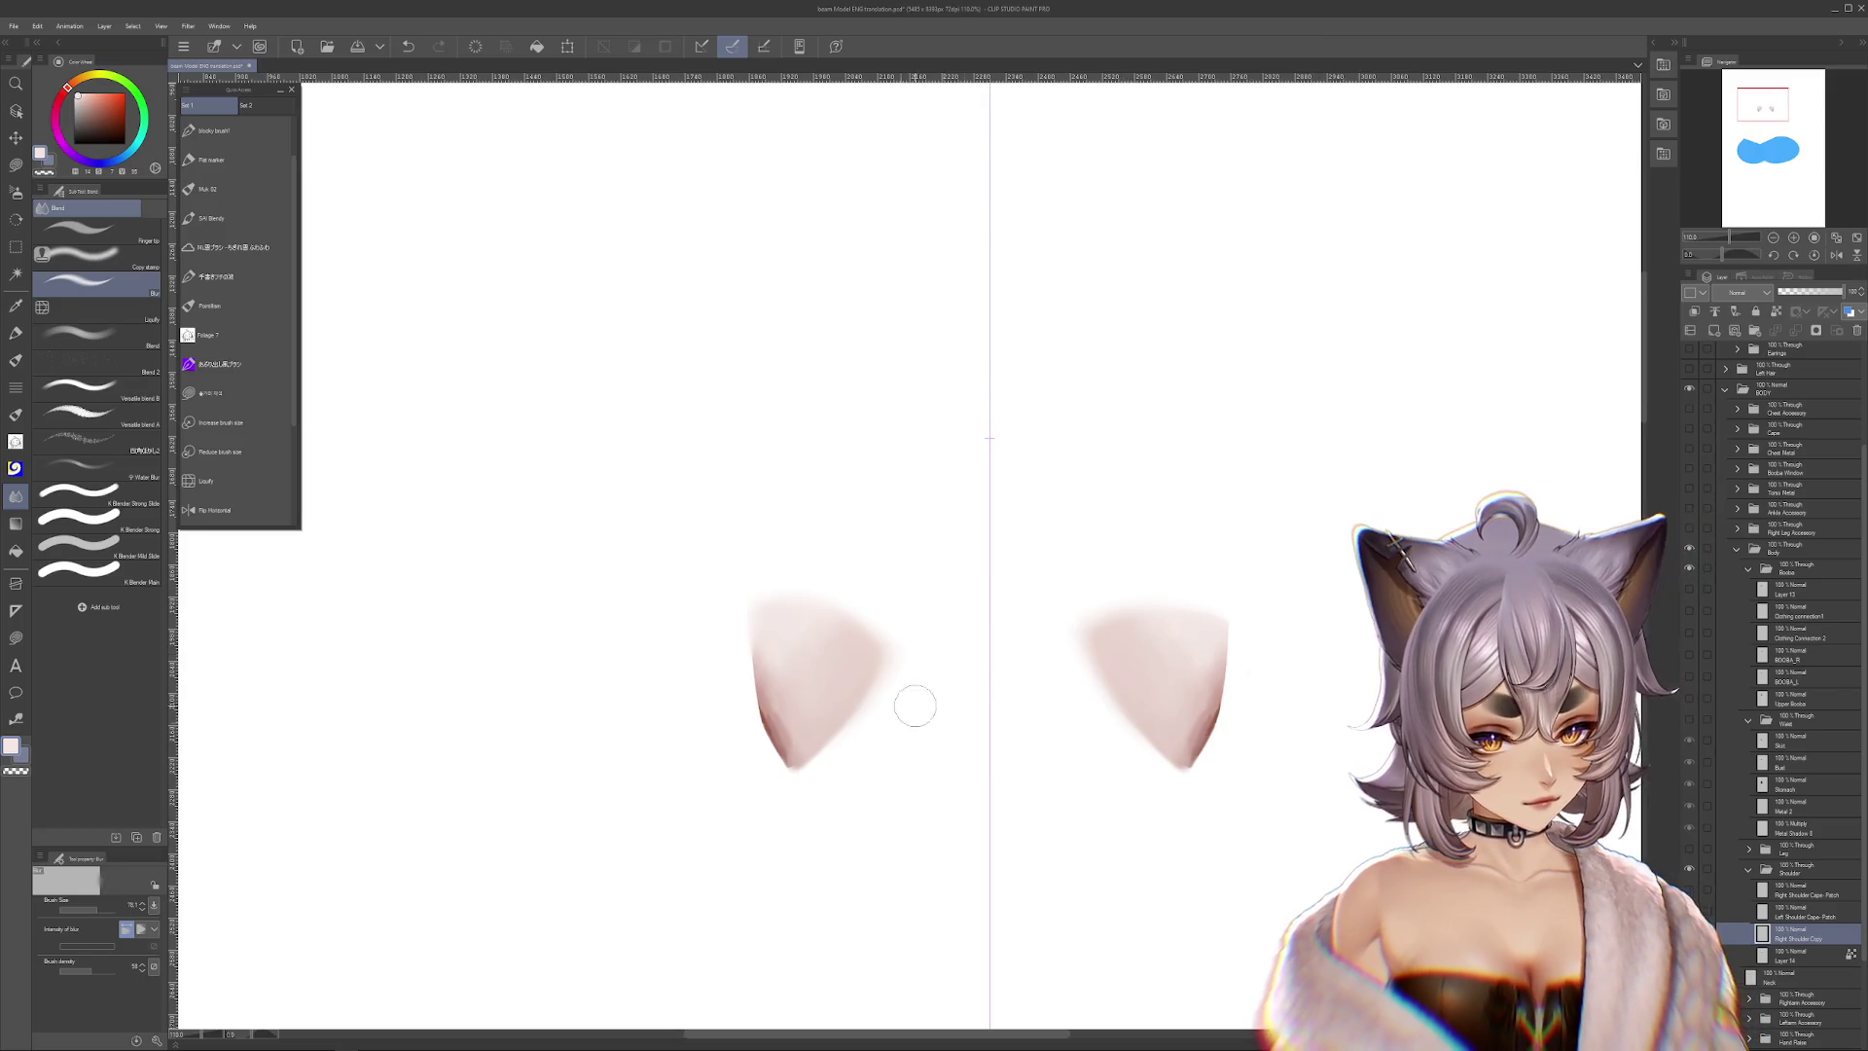
{"action": "key", "text": "b"}
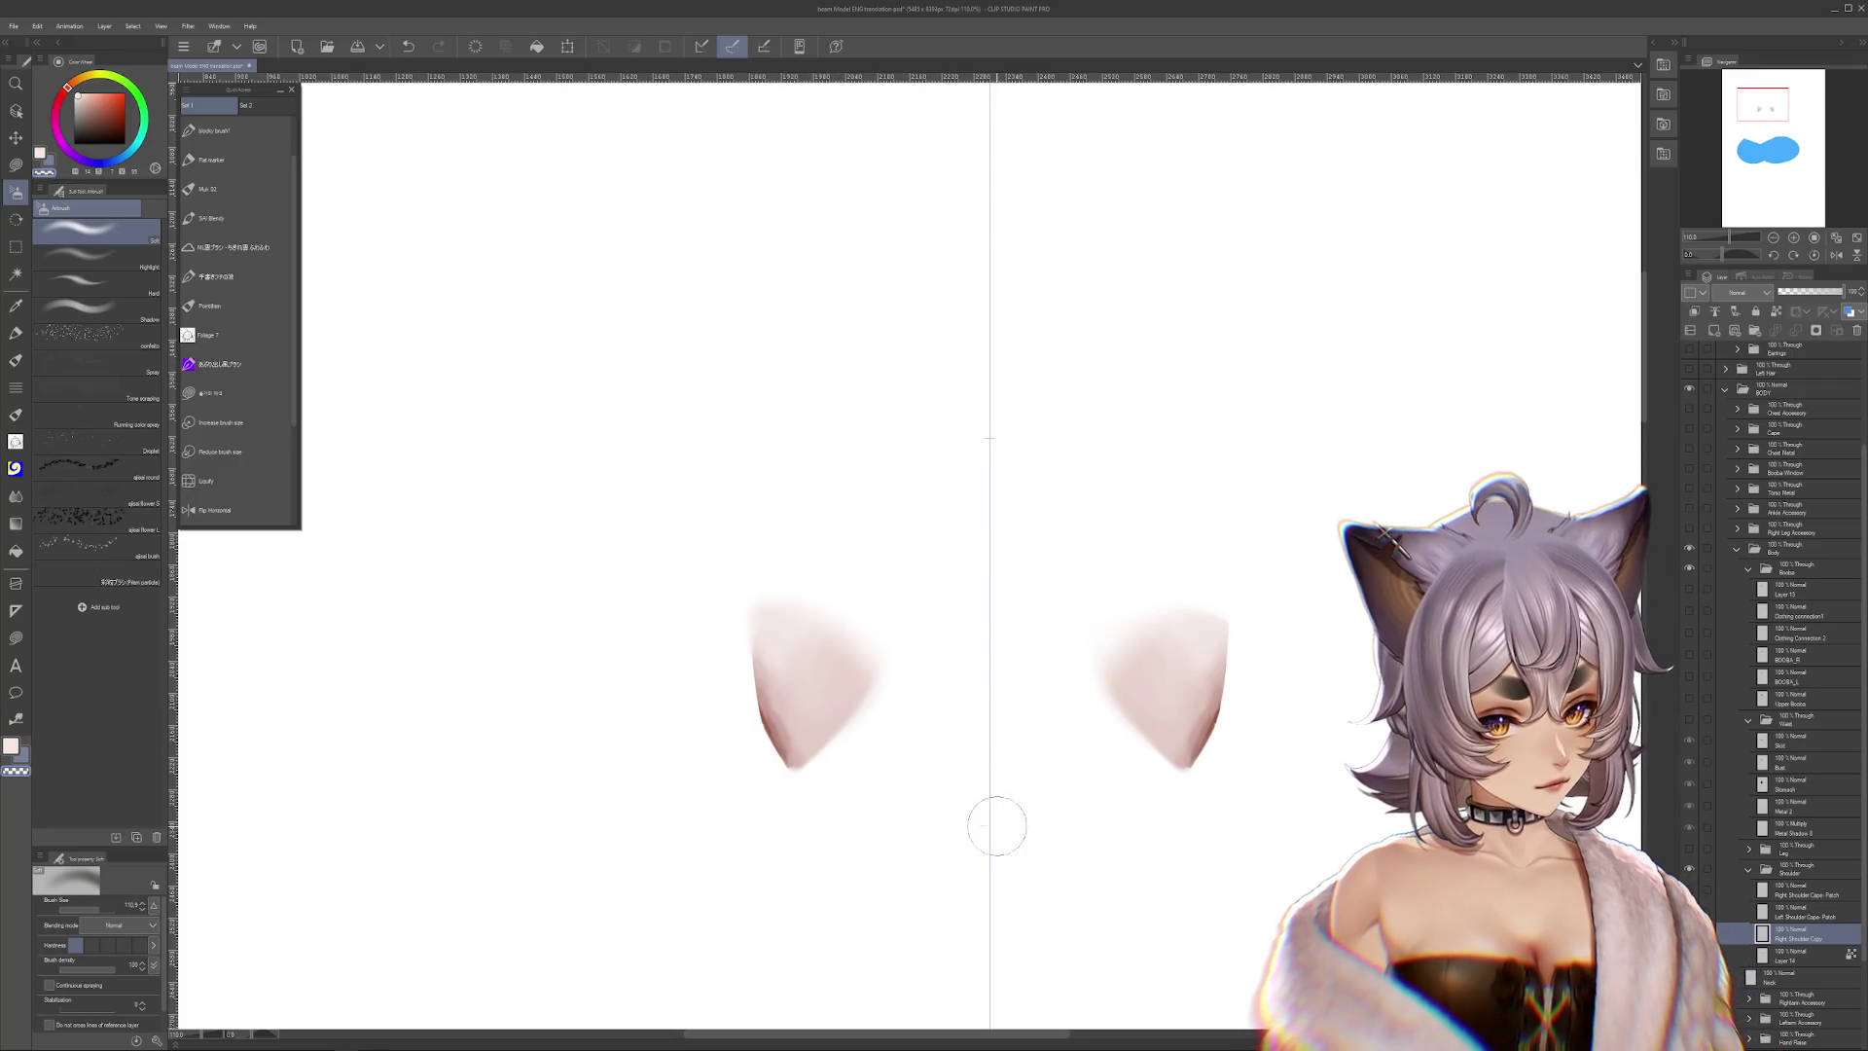
{"action": "key", "text": "ctrl+z"}
Push and reshape both shoulder-cap tips in mirror with a smaller Liquify brush
{"action": "left_click", "coordinate": [207, 480]}
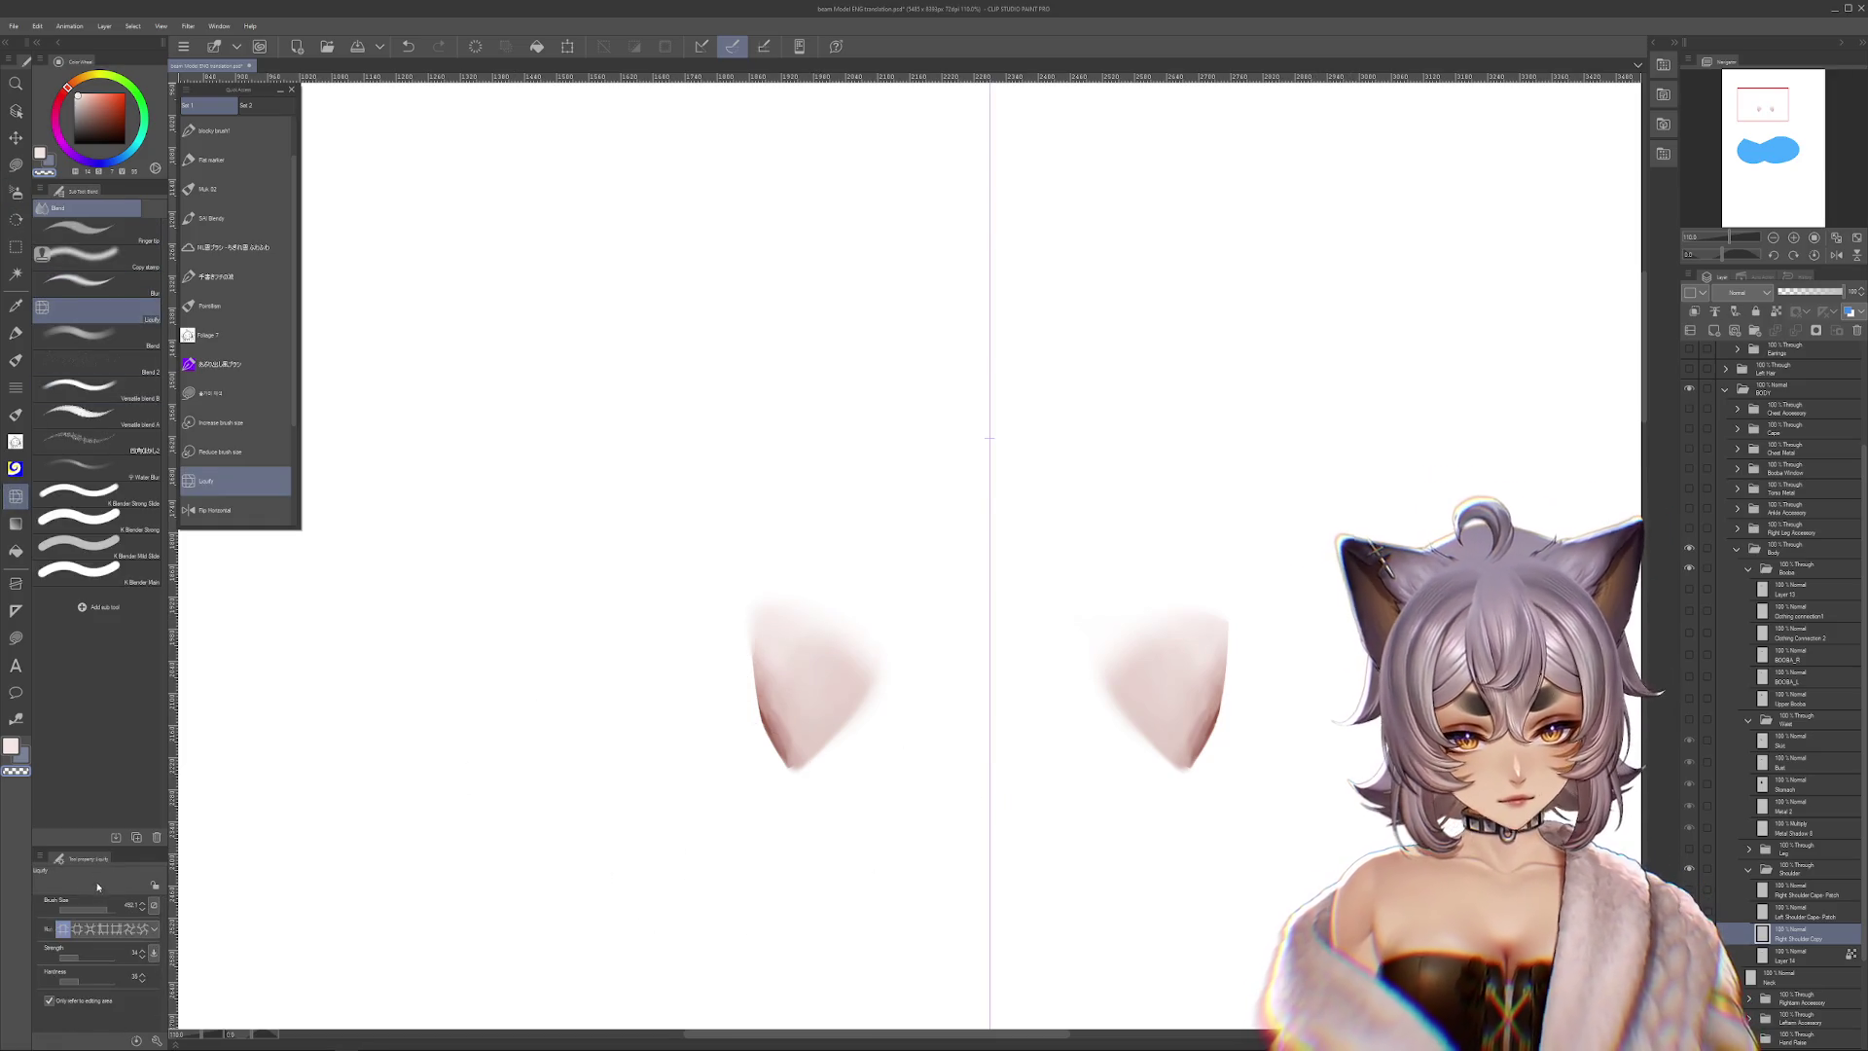
{"action": "left_click", "coordinate": [220, 451]}
{"action": "left_click_drag", "start_coordinate": [785, 773], "coordinate": [857, 818]}
{"action": "left_click_drag", "start_coordinate": [813, 750], "coordinate": [1001, 855]}
{"action": "mouse_move", "coordinate": [1230, 856]}
{"action": "left_mouse_down"}
{"action": "mouse_move", "coordinate": [1084, 896]}
{"action": "mouse_move", "coordinate": [1093, 855]}
{"action": "left_mouse_up"}
{"action": "left_click_drag", "start_coordinate": [1091, 790], "coordinate": [1209, 750]}
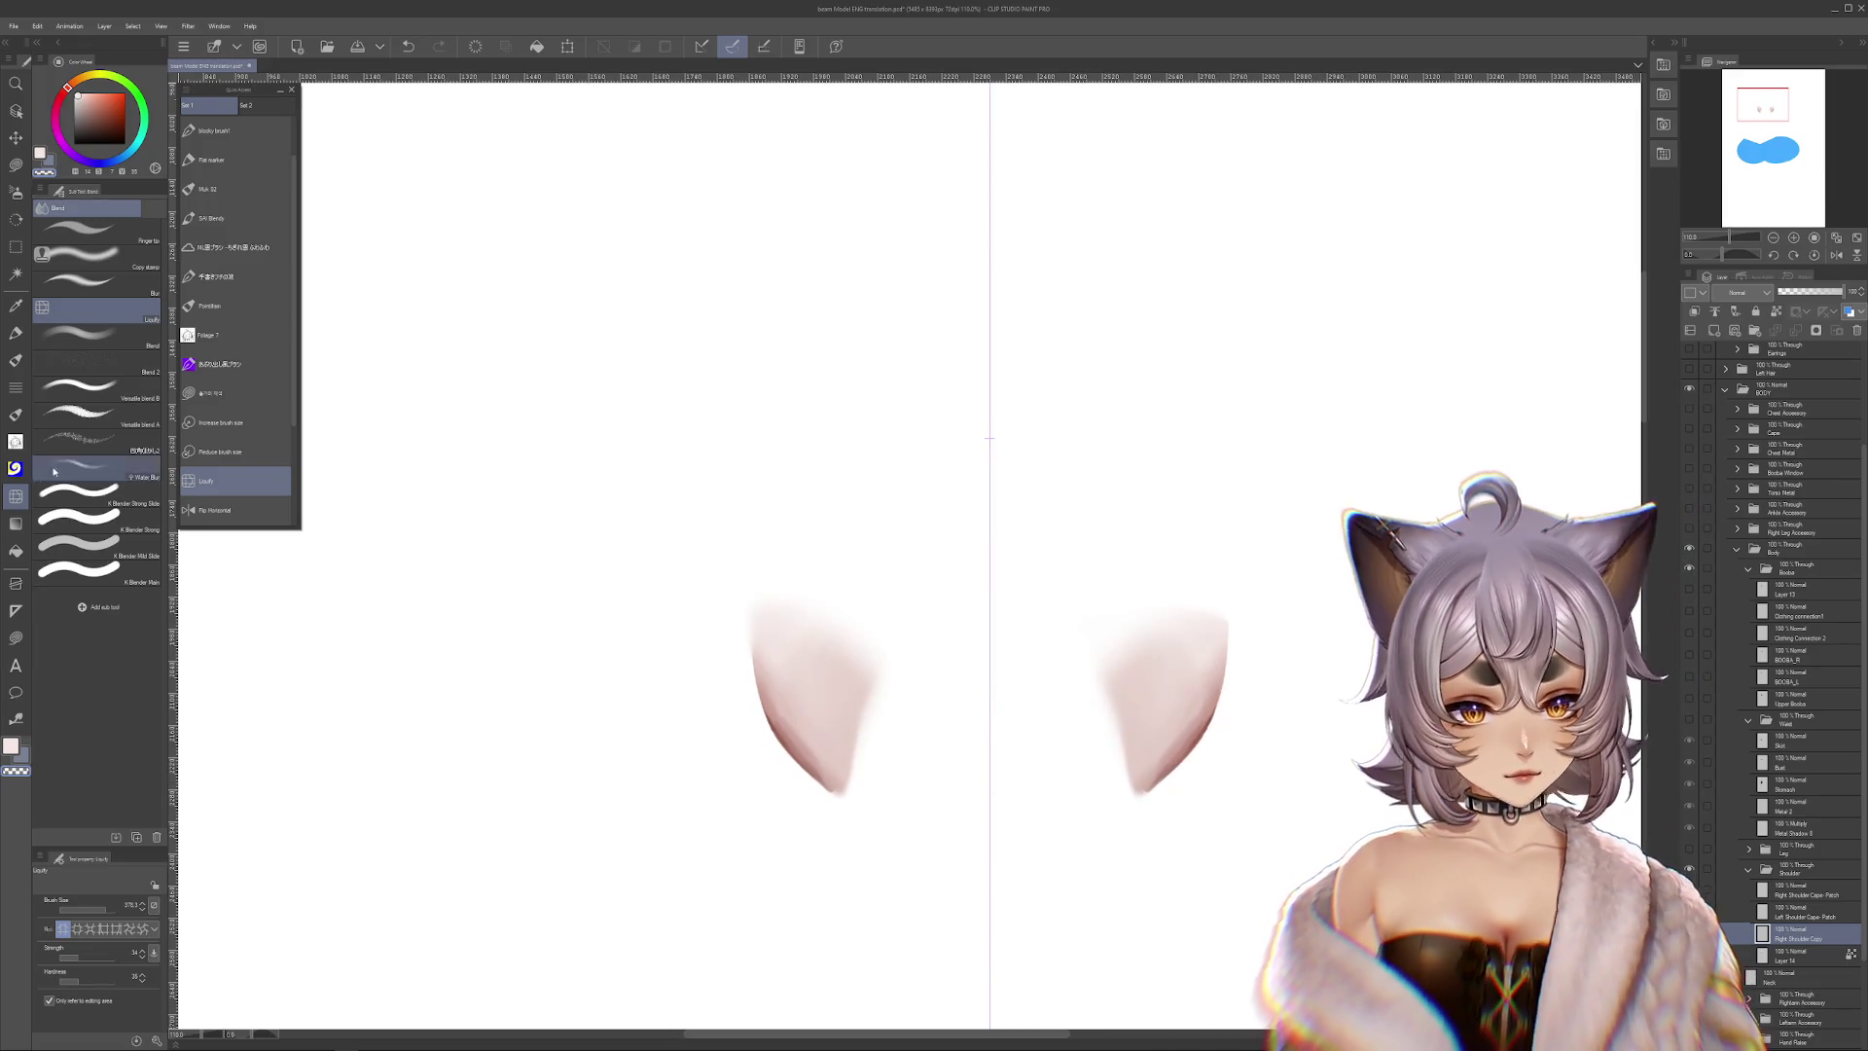
{"action": "left_click", "coordinate": [109, 281]}
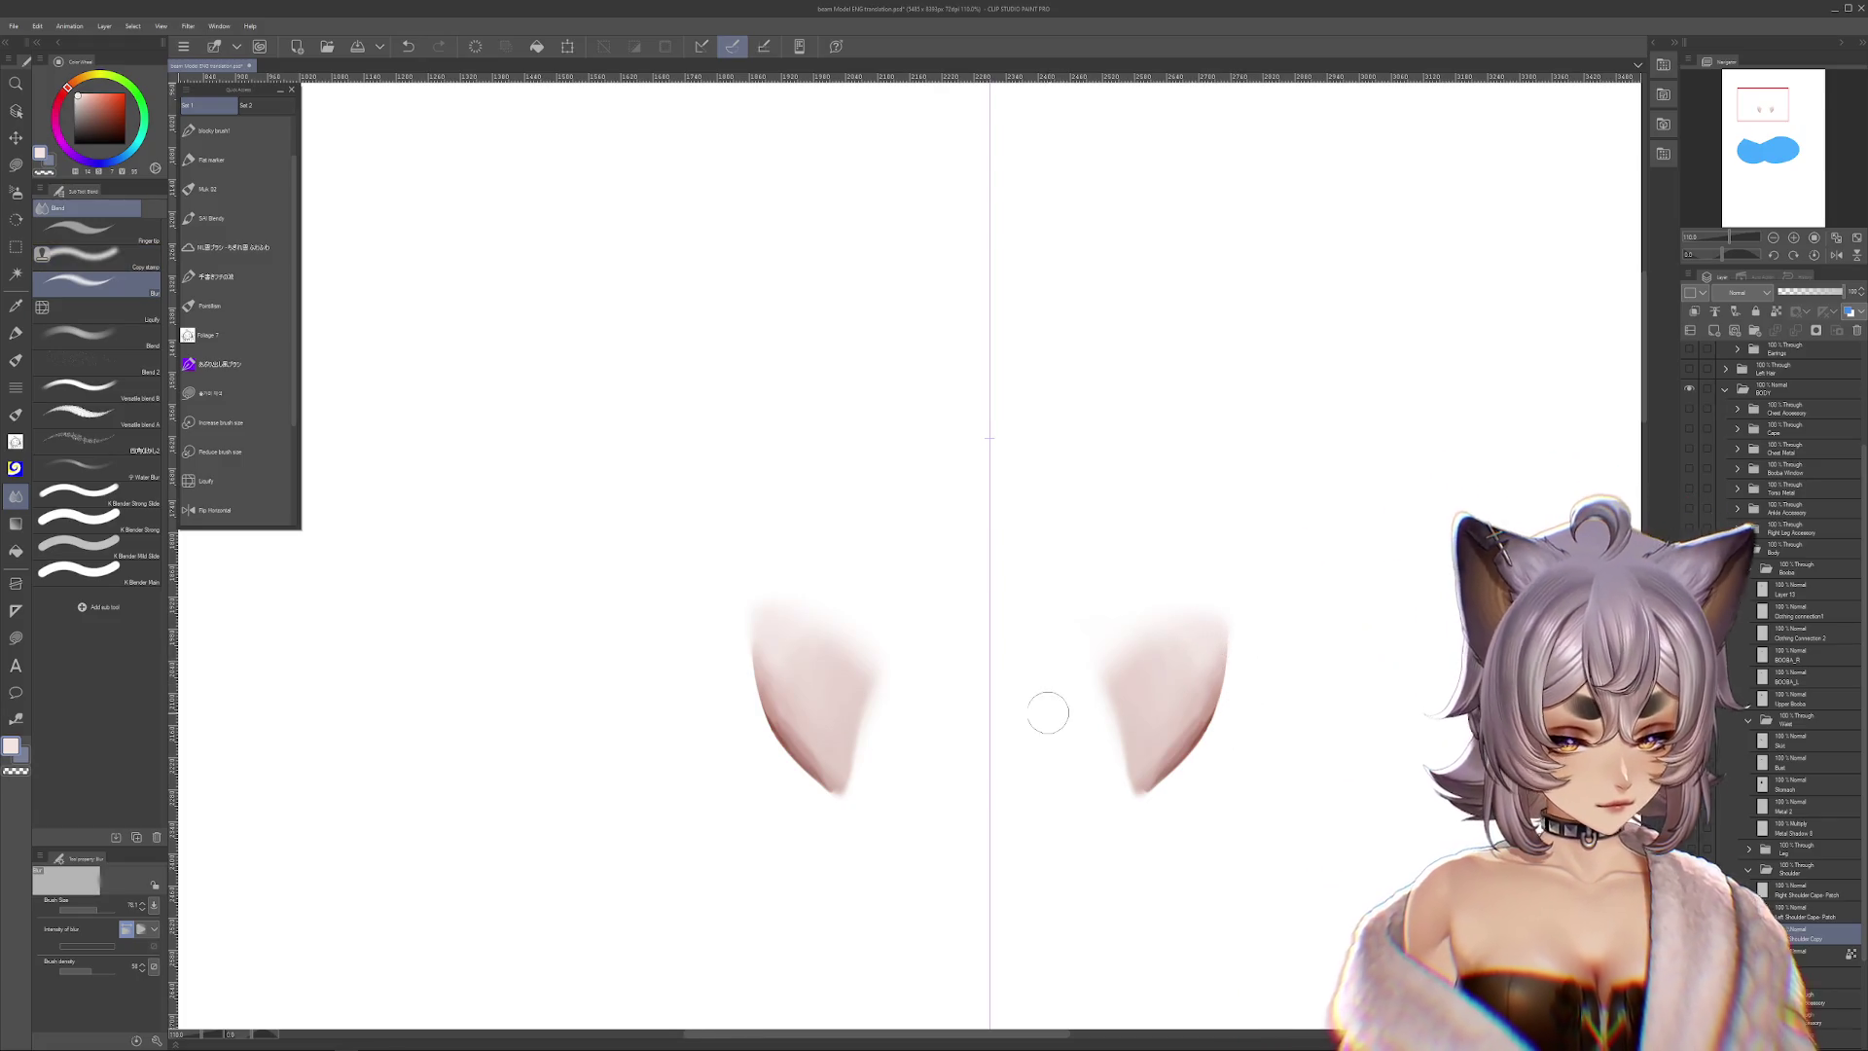
{"action": "scroll", "coordinate": [1062, 711], "scroll_direction": "down", "scroll_amount": 2}
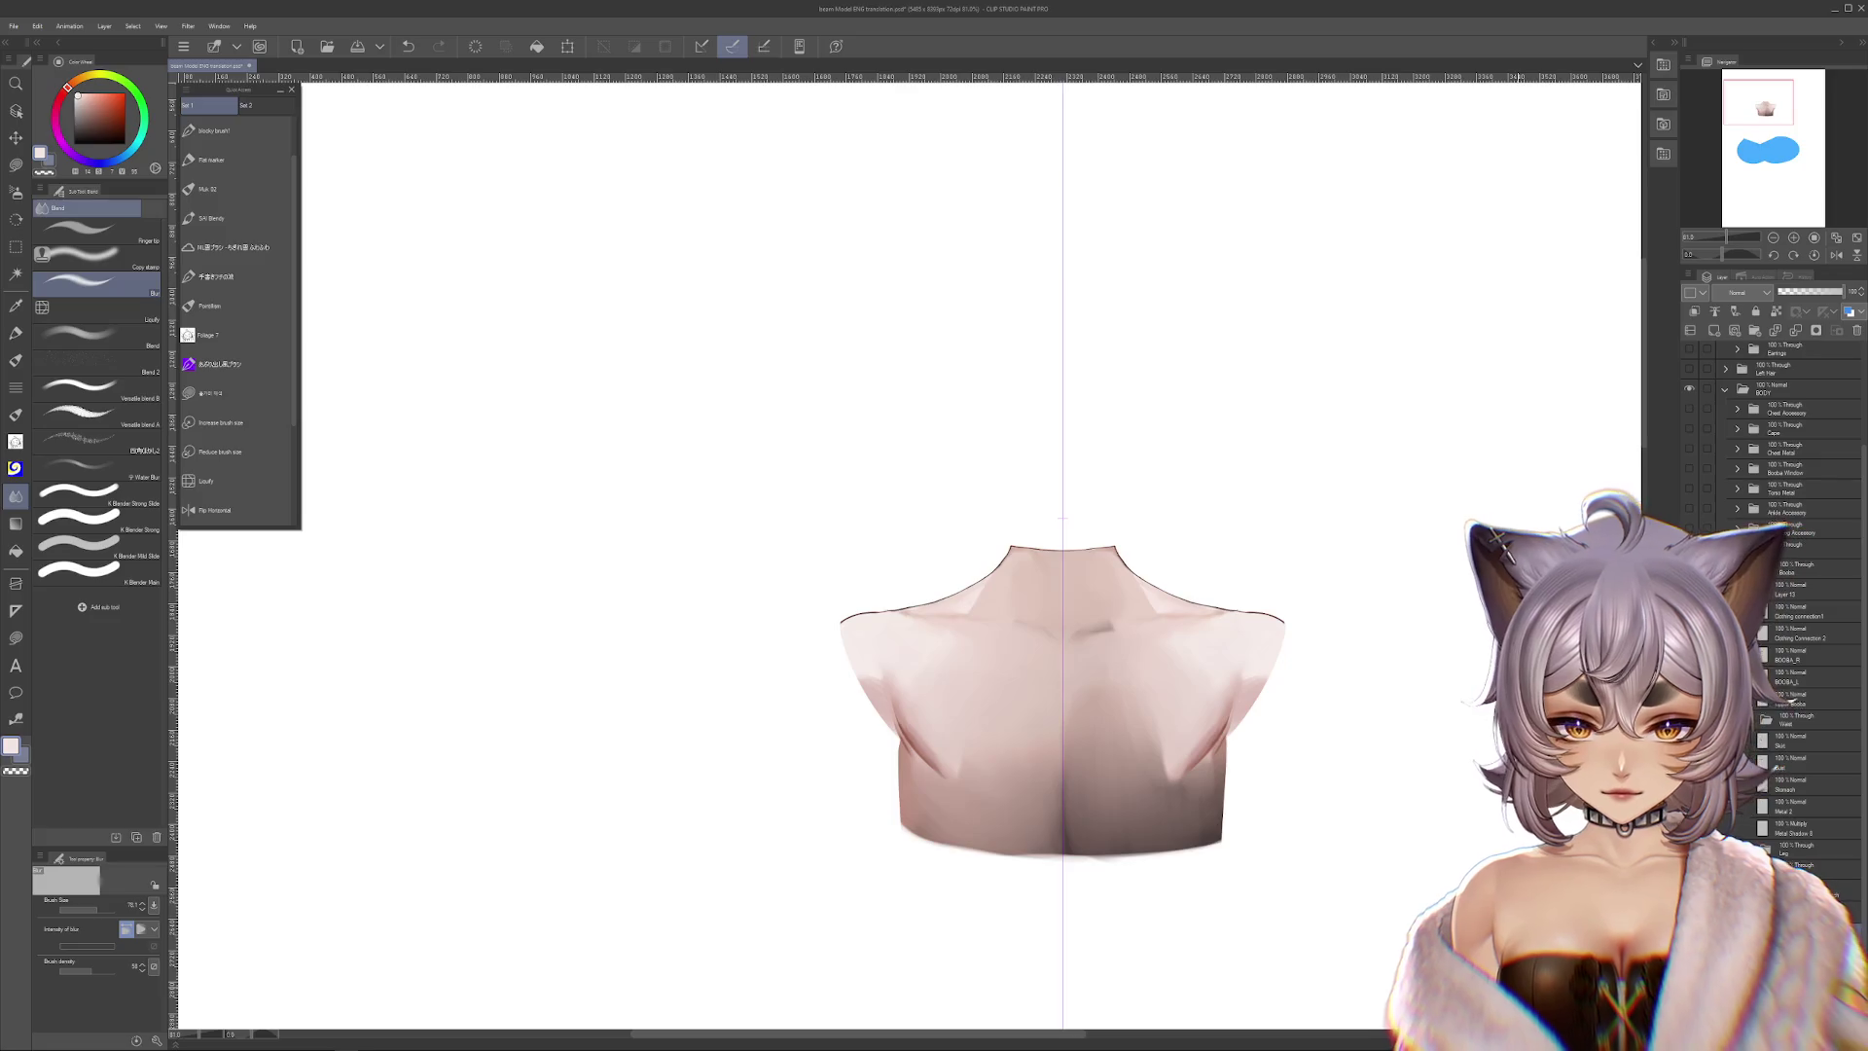
Lasso along the dress top on Layer 14, then pick Blend's Liquify sub tool on Right Shoulder Copy
{"action": "left_click_drag", "start_coordinate": [1213, 900], "coordinate": [1247, 847]}
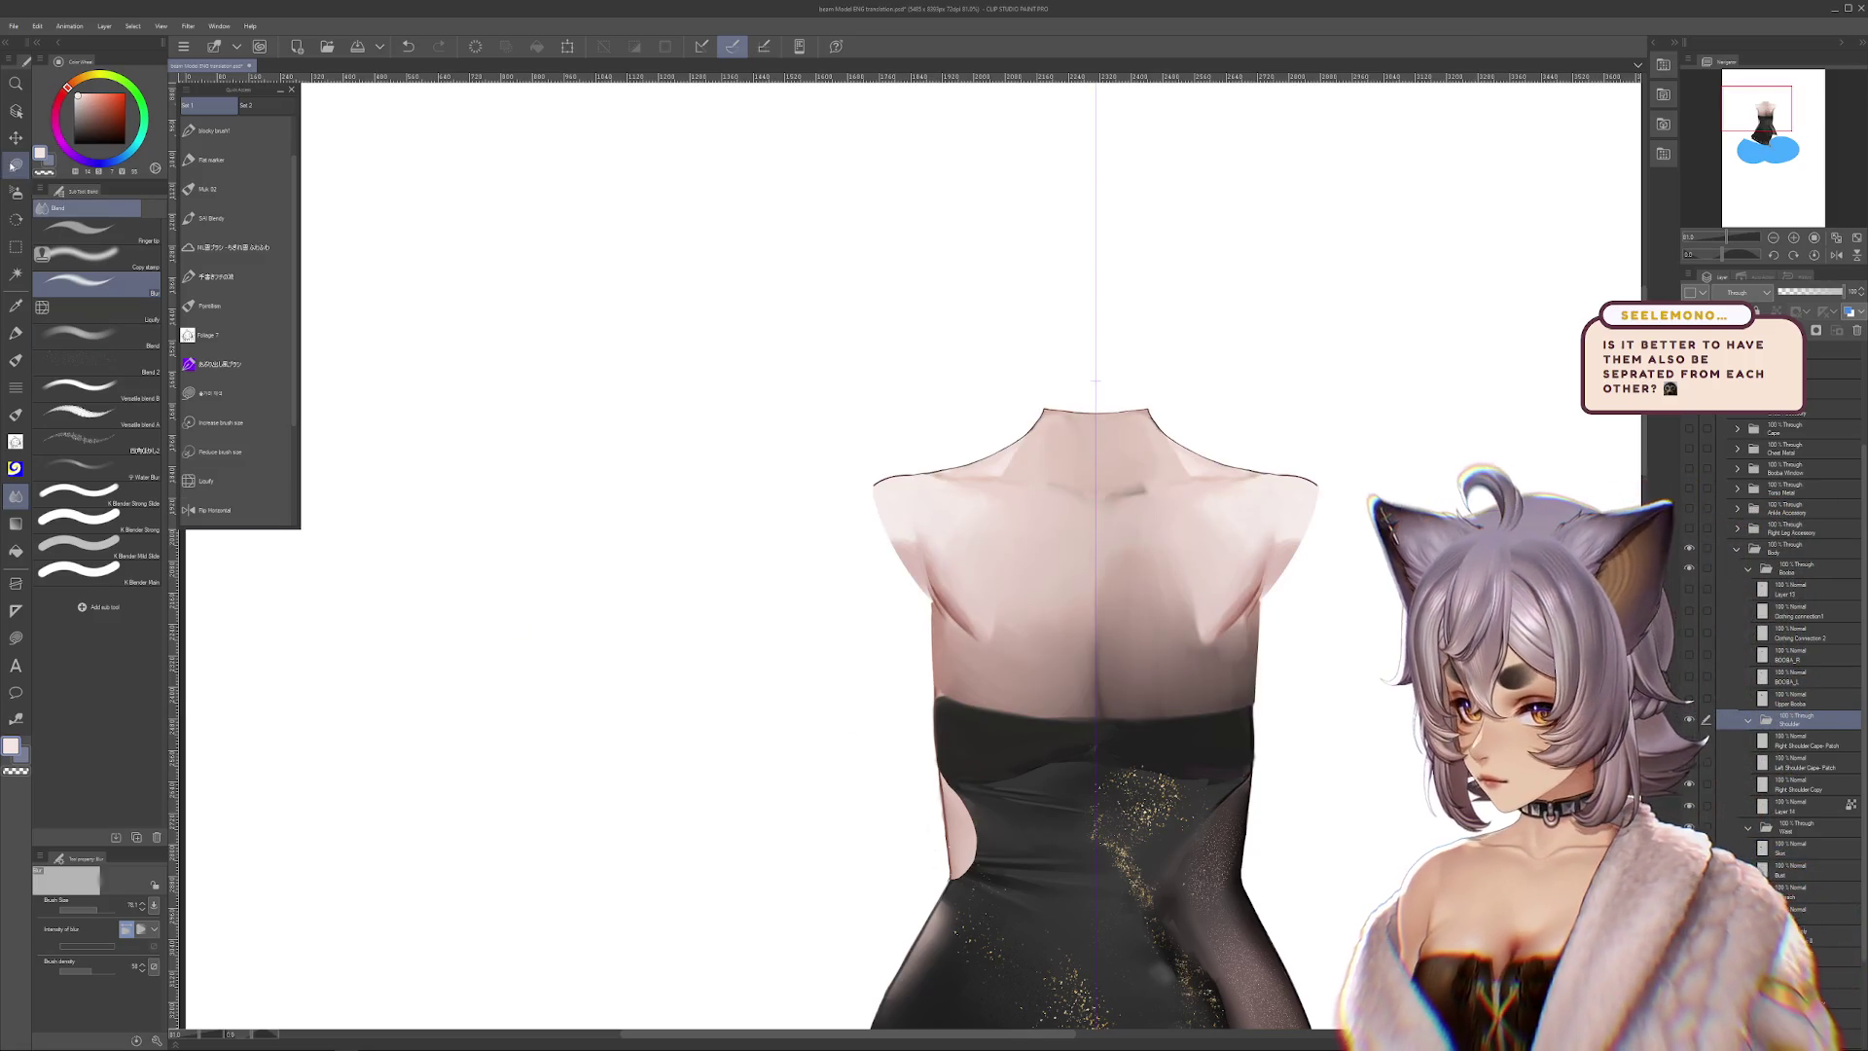
{"action": "left_click", "coordinate": [209, 392]}
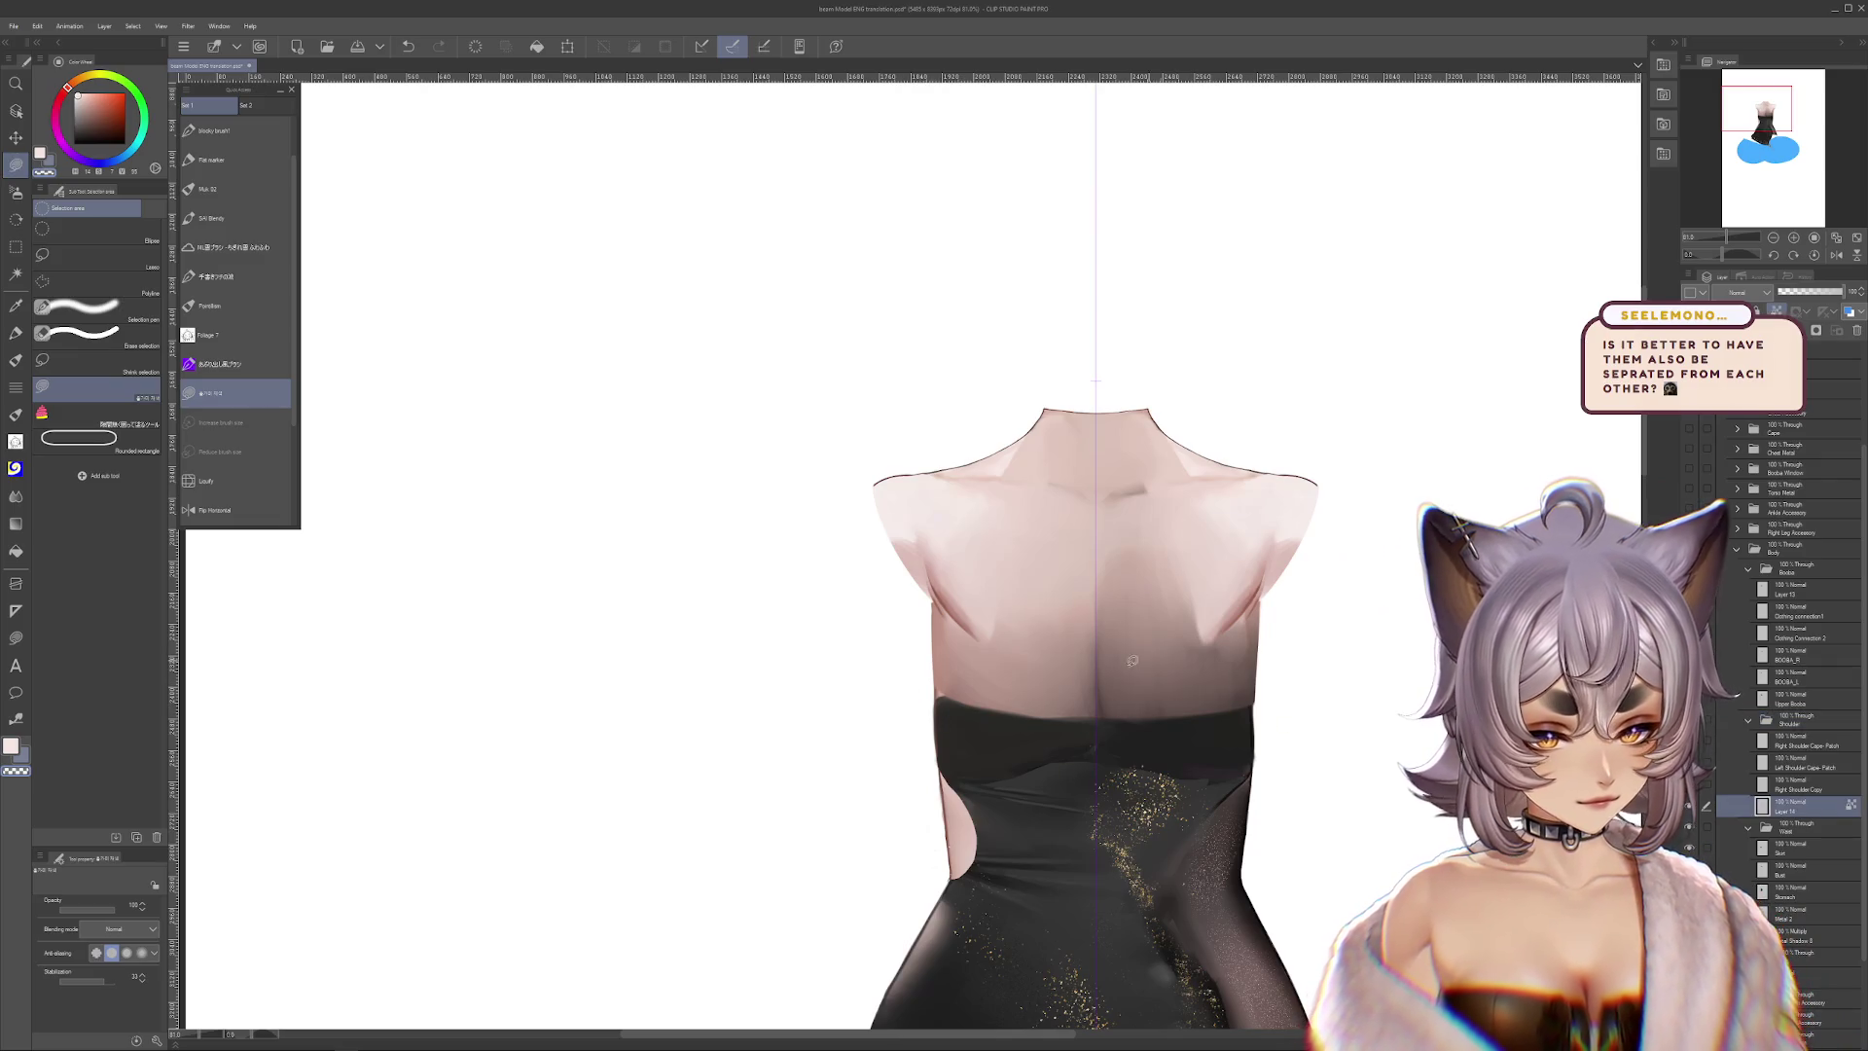
{"action": "left_click_drag", "start_coordinate": [889, 685], "coordinate": [1314, 674]}
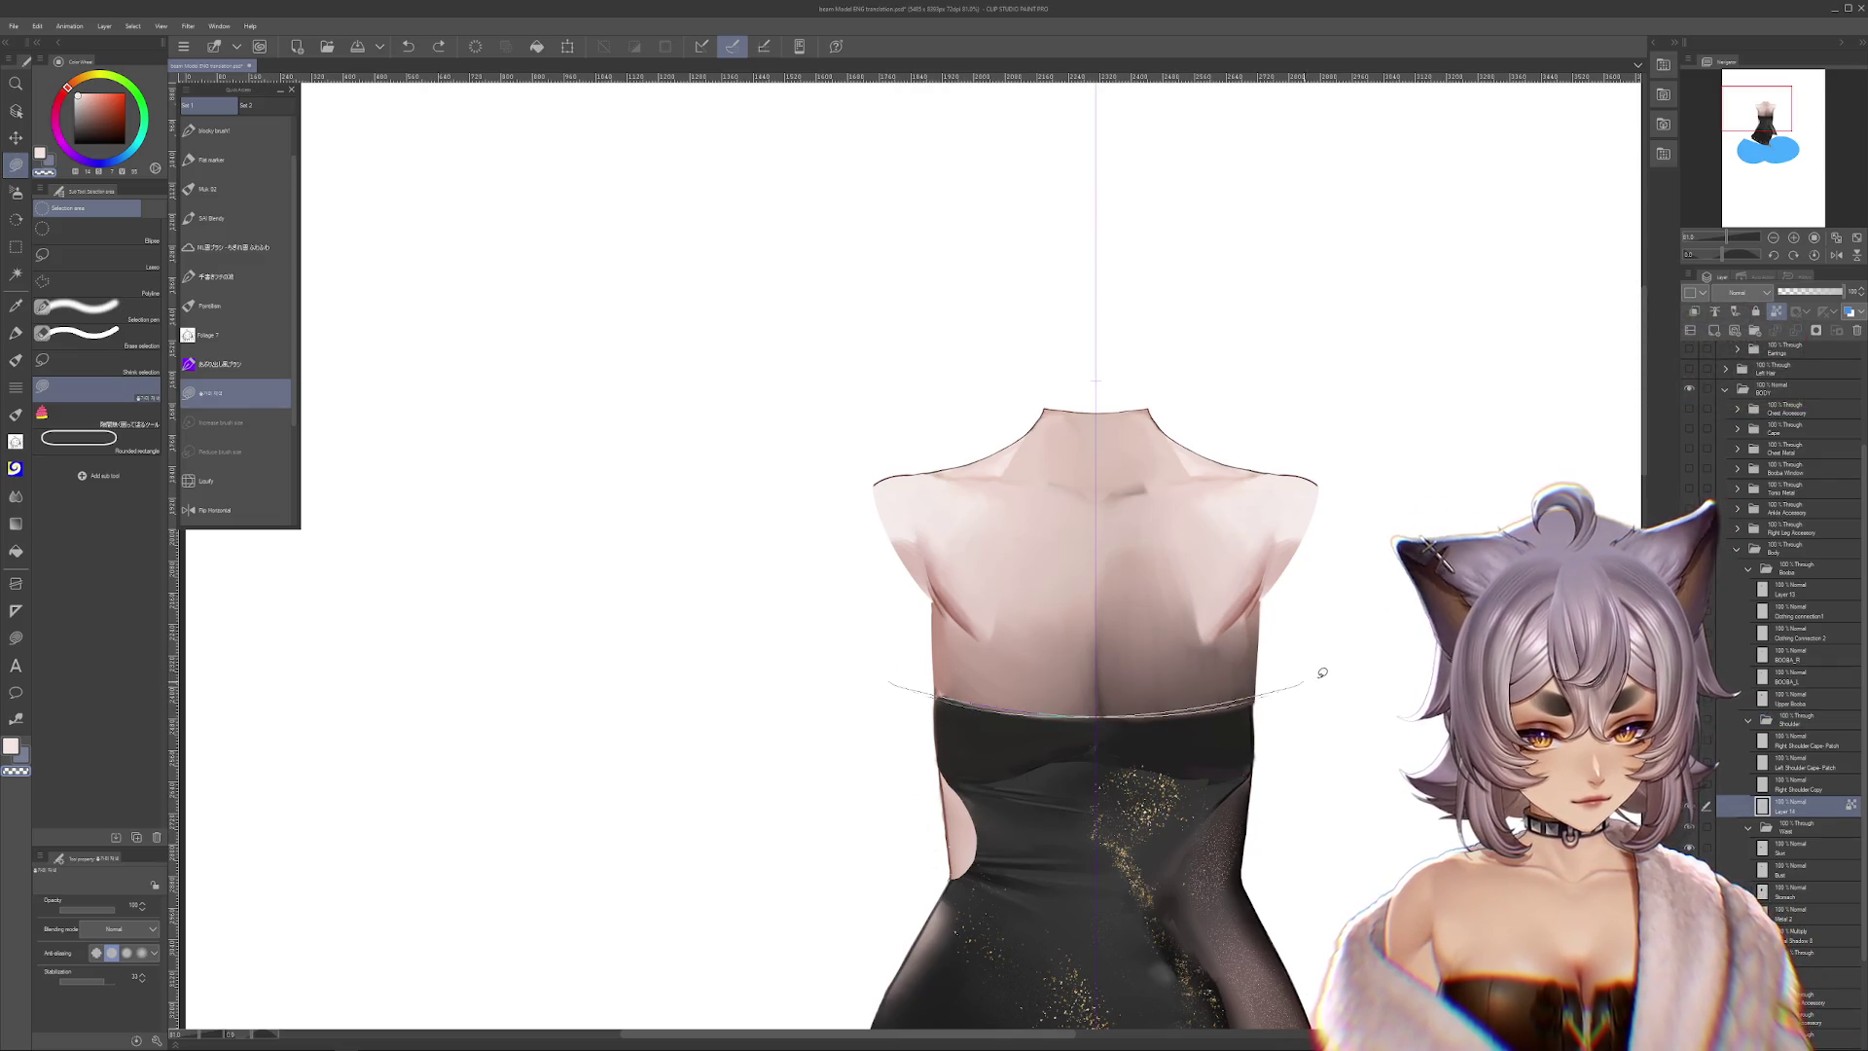
{"action": "left_click_drag", "start_coordinate": [1364, 765], "coordinate": [1367, 833]}
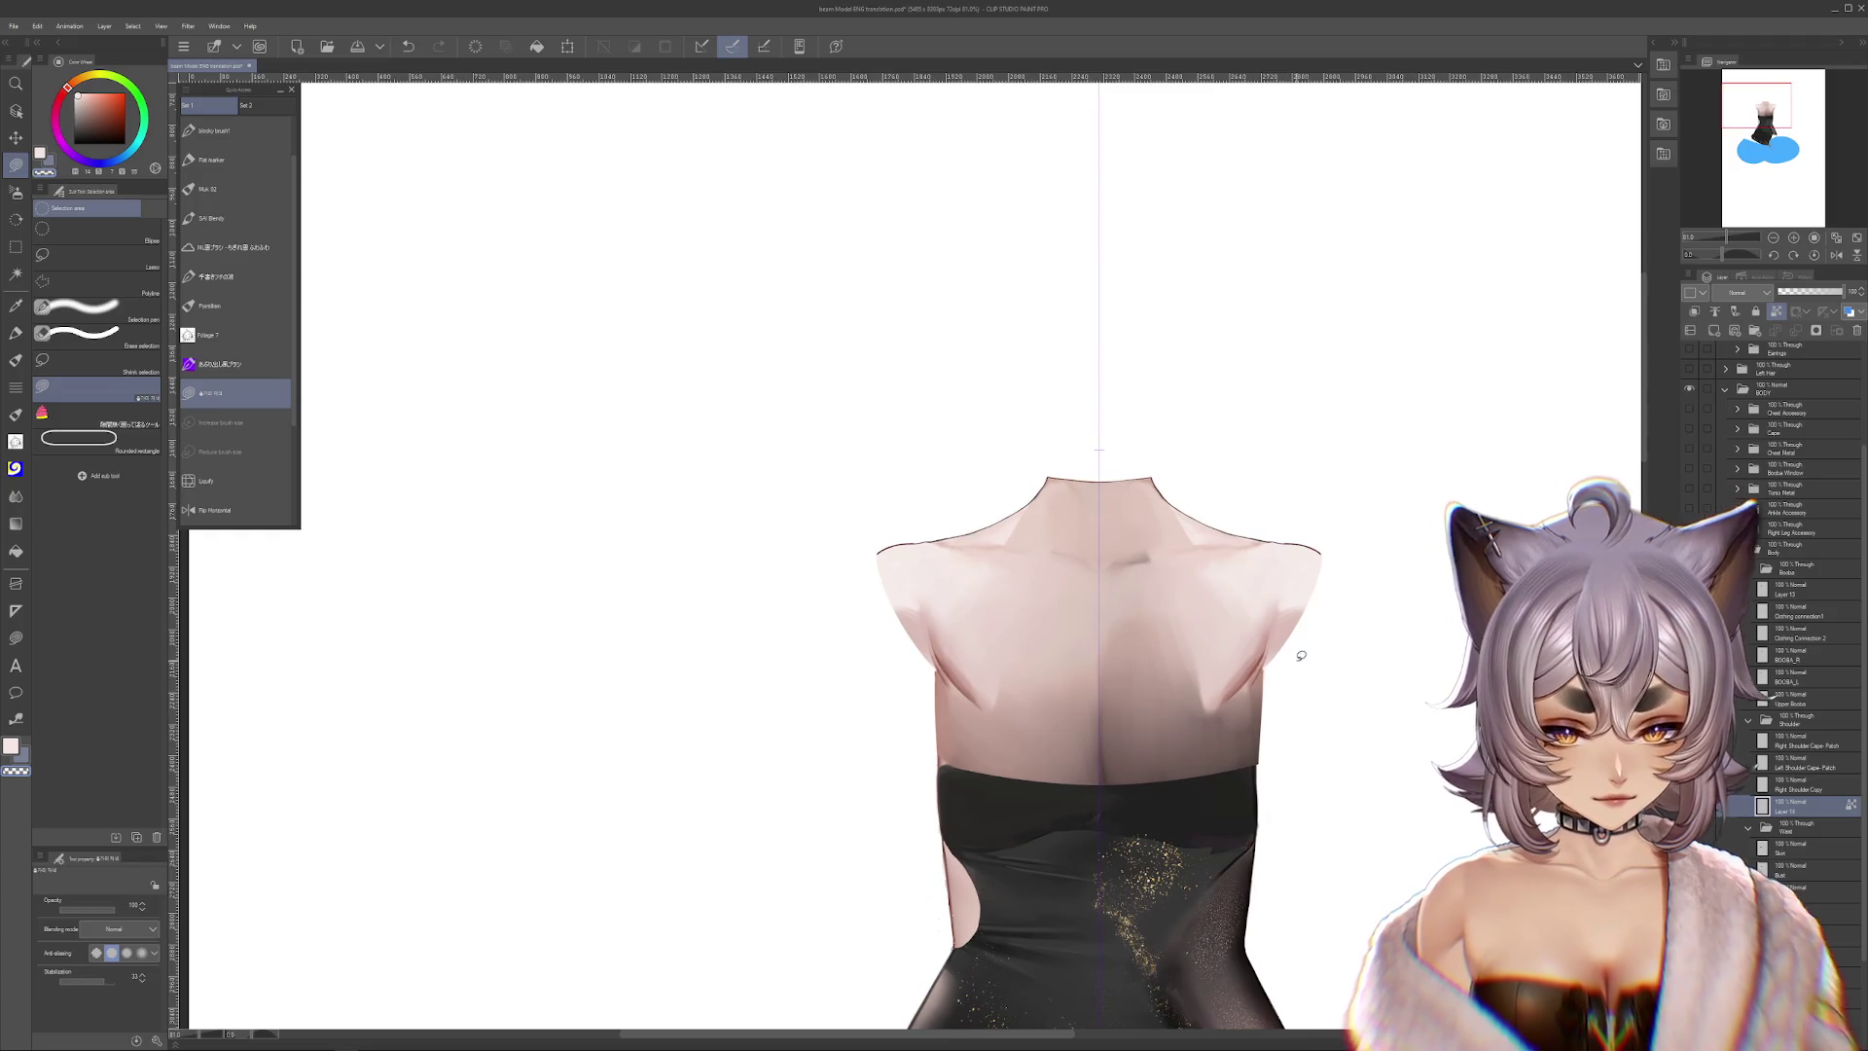
{"action": "left_click", "coordinate": [15, 496]}
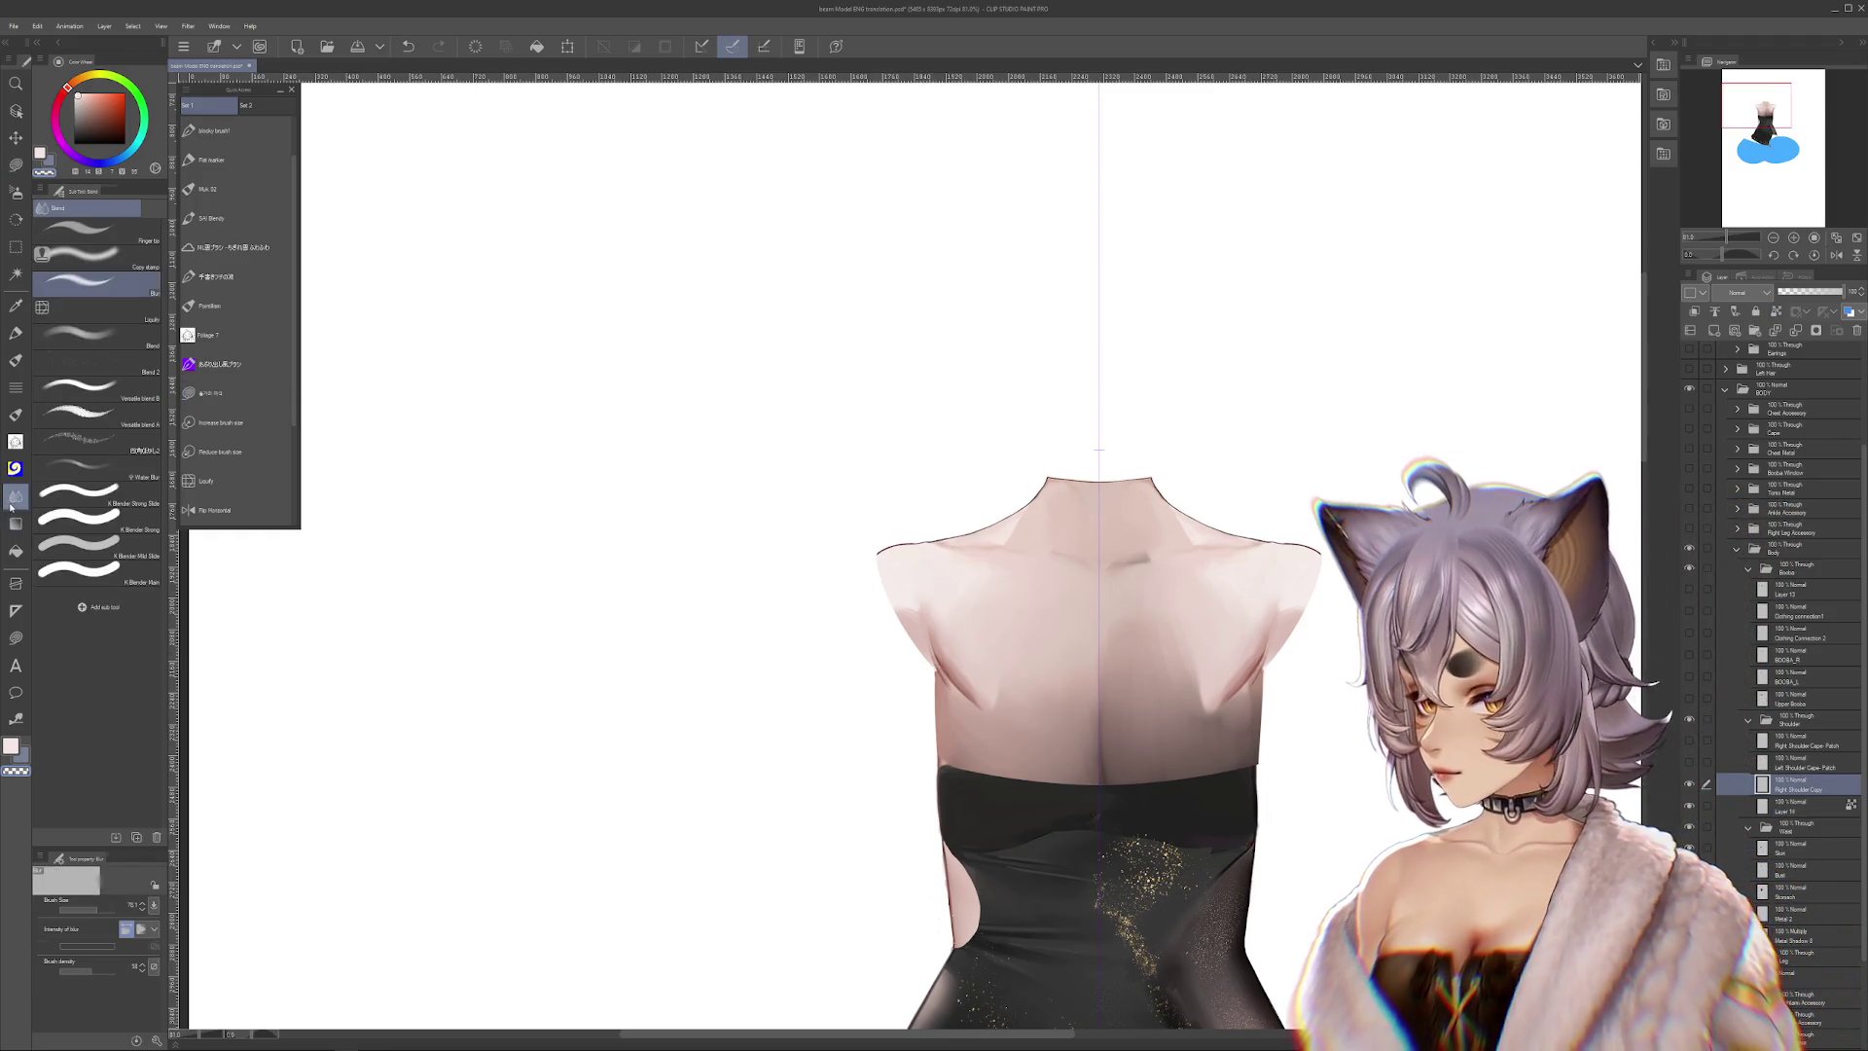
{"action": "left_click", "coordinate": [83, 318]}
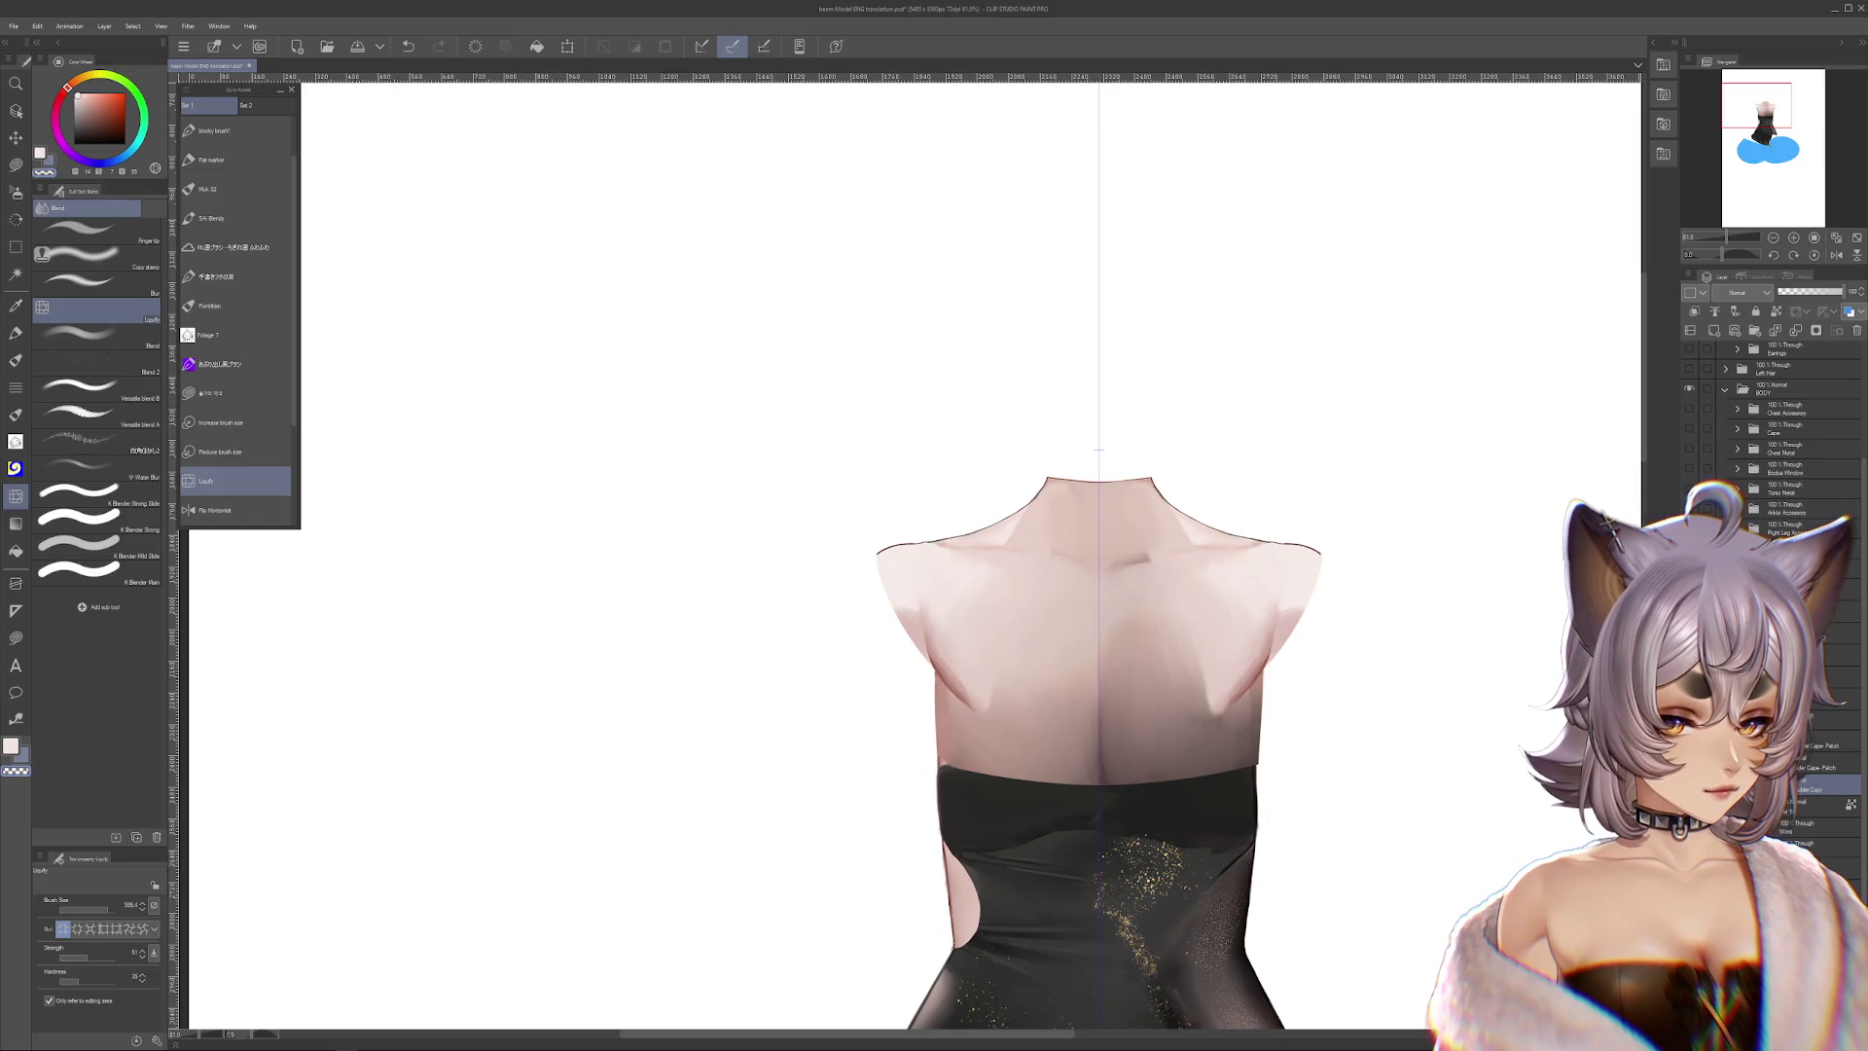
{"action": "left_click", "coordinate": [1689, 529]}
{"action": "left_click", "coordinate": [1690, 529]}
{"action": "left_click", "coordinate": [1689, 528]}
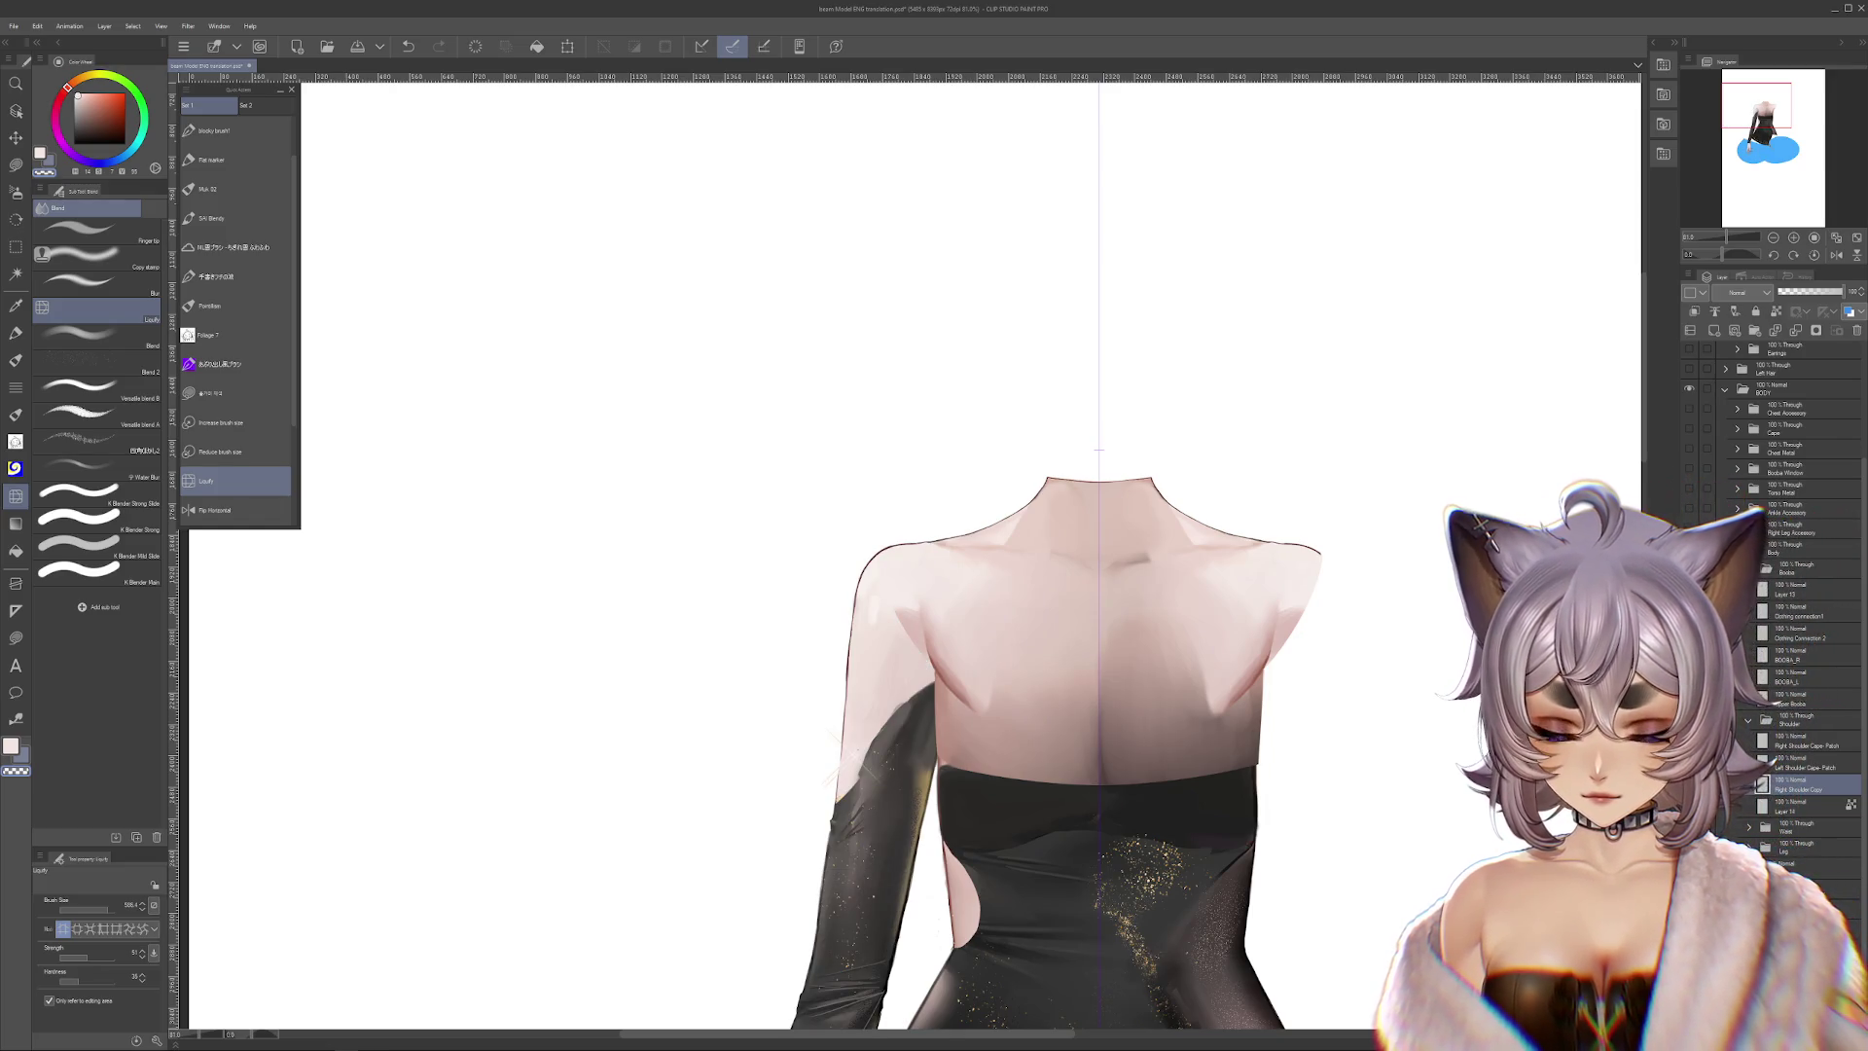
{"action": "left_click_drag", "start_coordinate": [881, 686], "coordinate": [777, 689]}
{"action": "key", "text": "ctrl+z"}
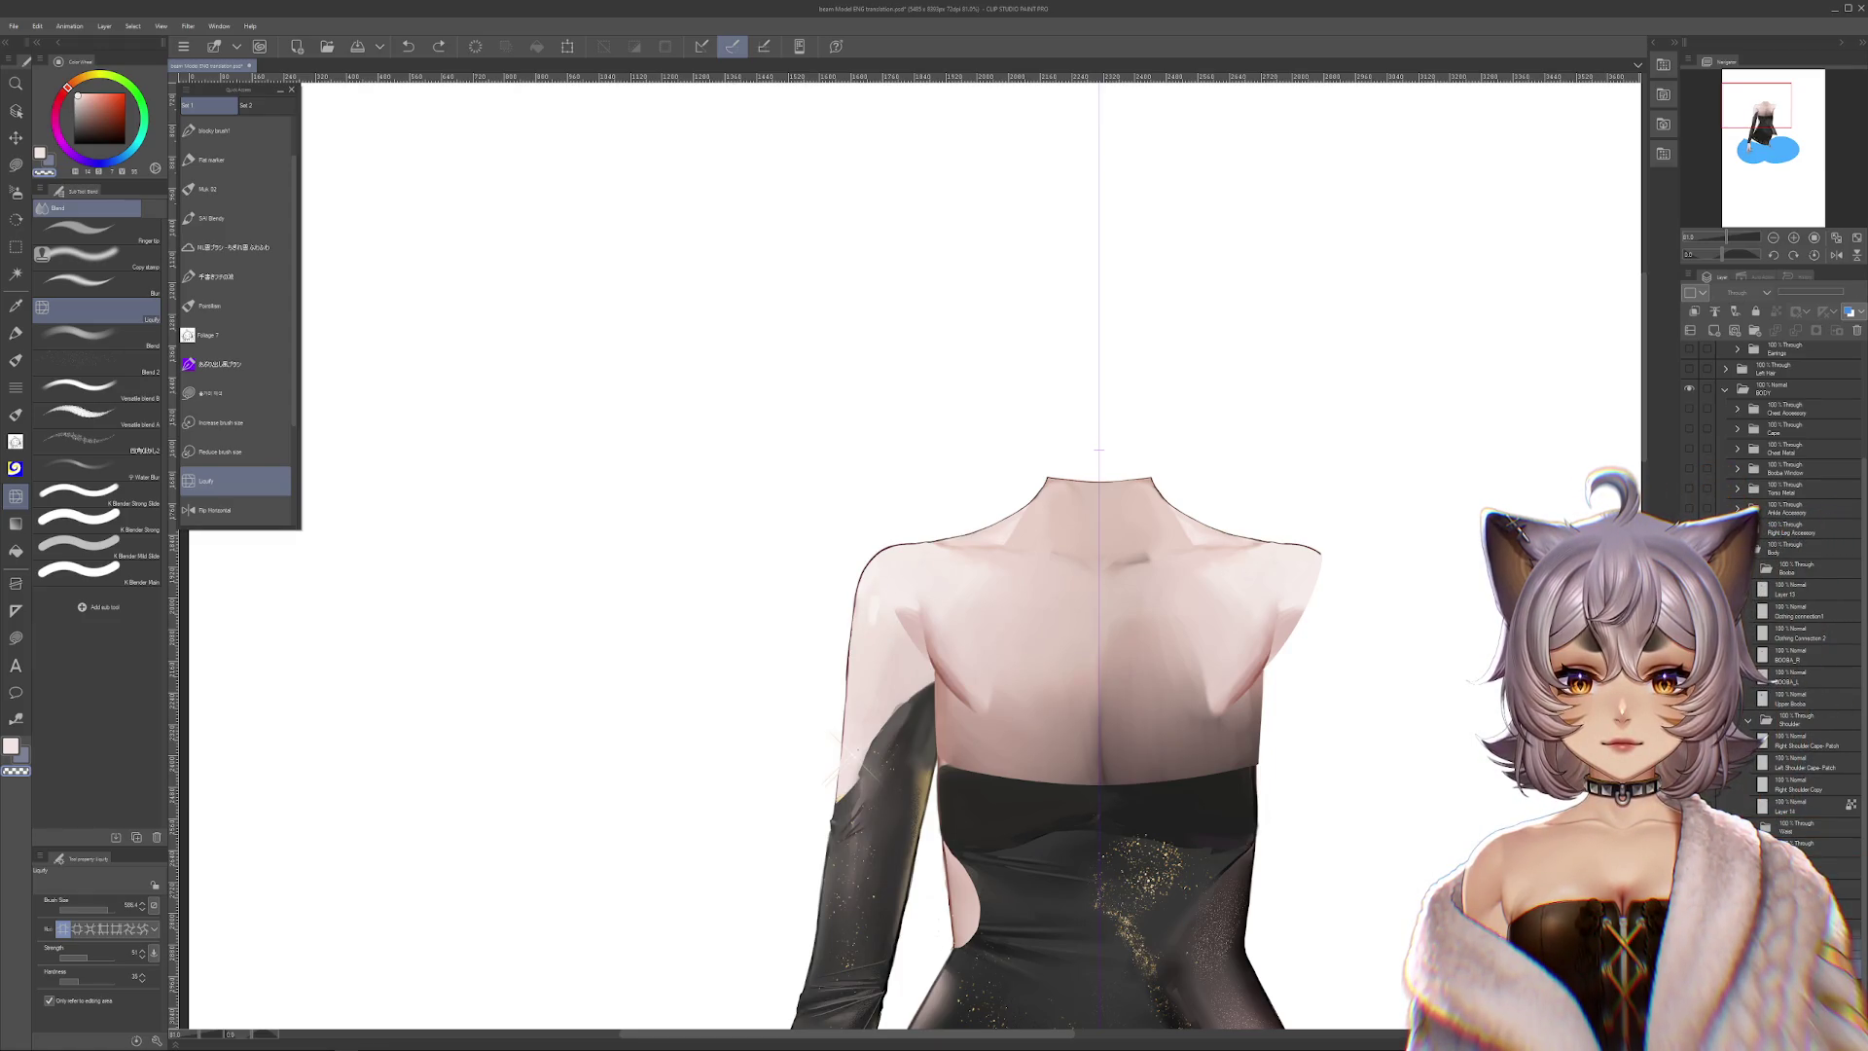
{"action": "mouse_move", "coordinate": [1806, 742]}
{"action": "left_mouse_down"}
{"action": "mouse_move", "coordinate": [1813, 807]}
{"action": "mouse_move", "coordinate": [1793, 825]}
{"action": "left_mouse_up"}
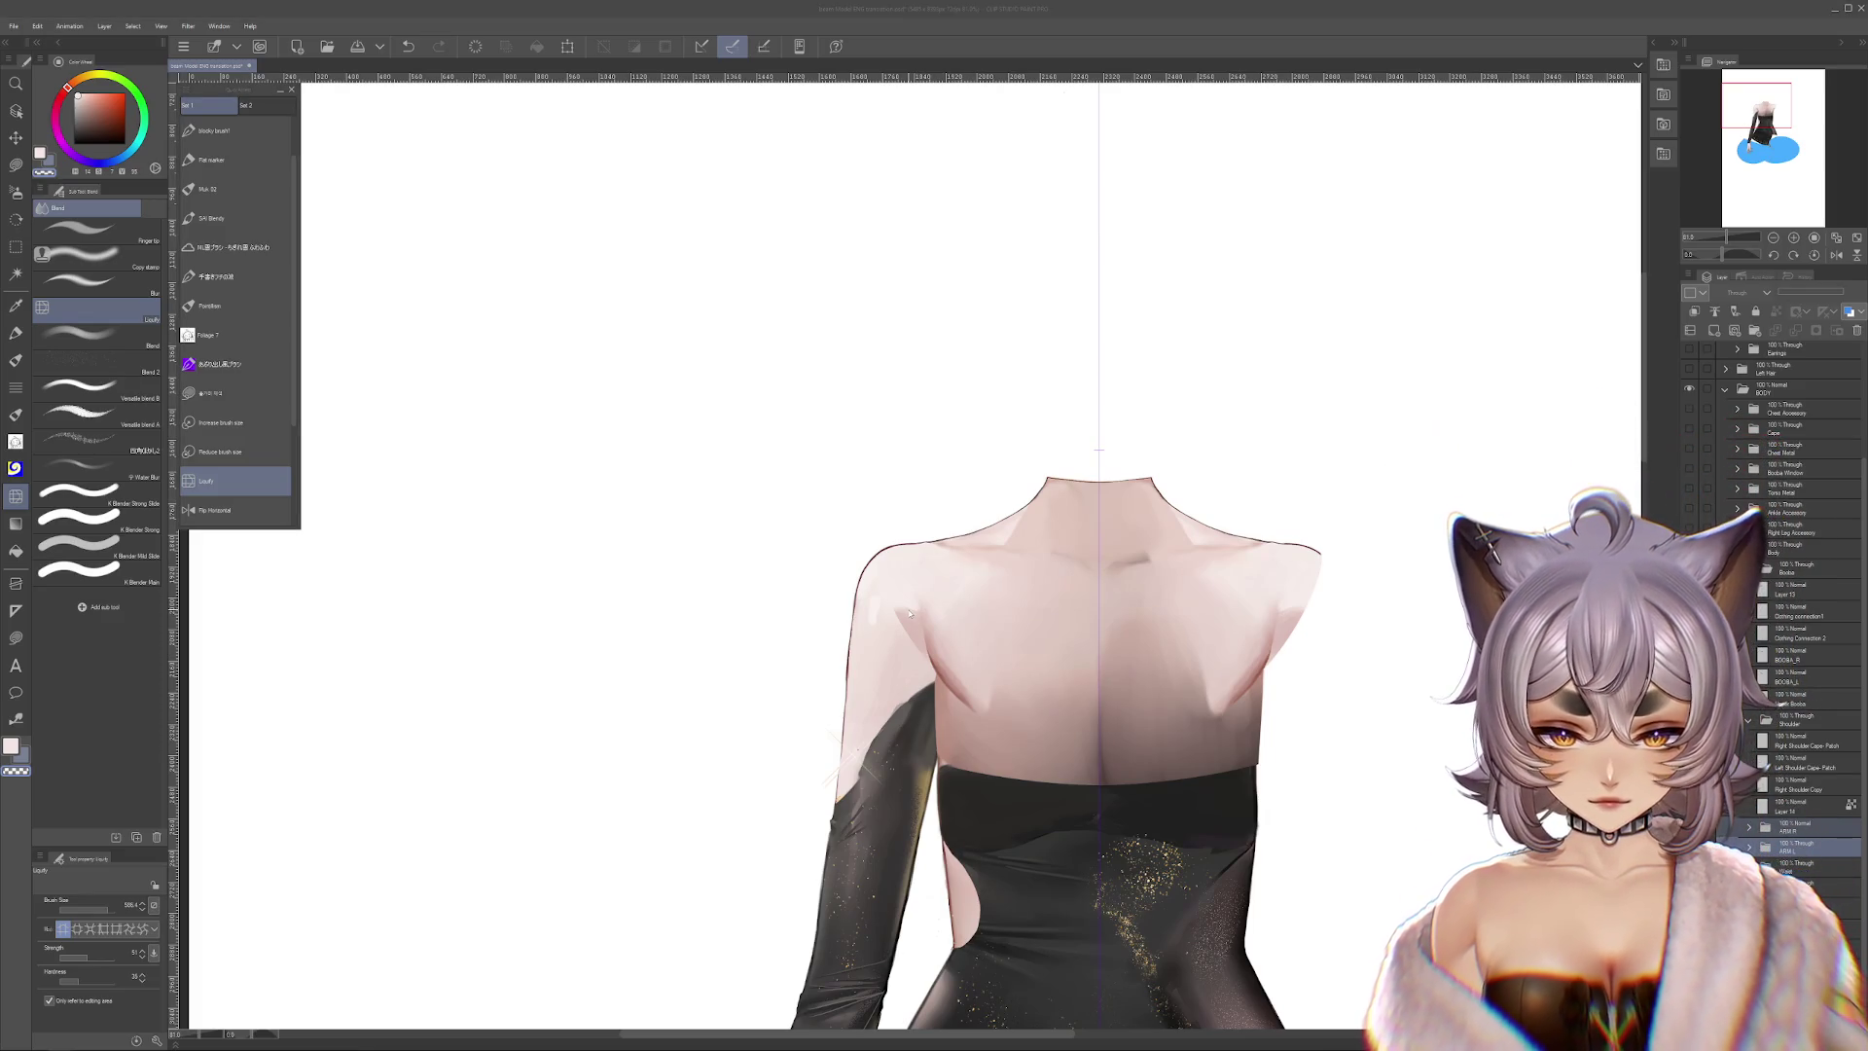
{"action": "left_click", "coordinate": [1810, 807]}
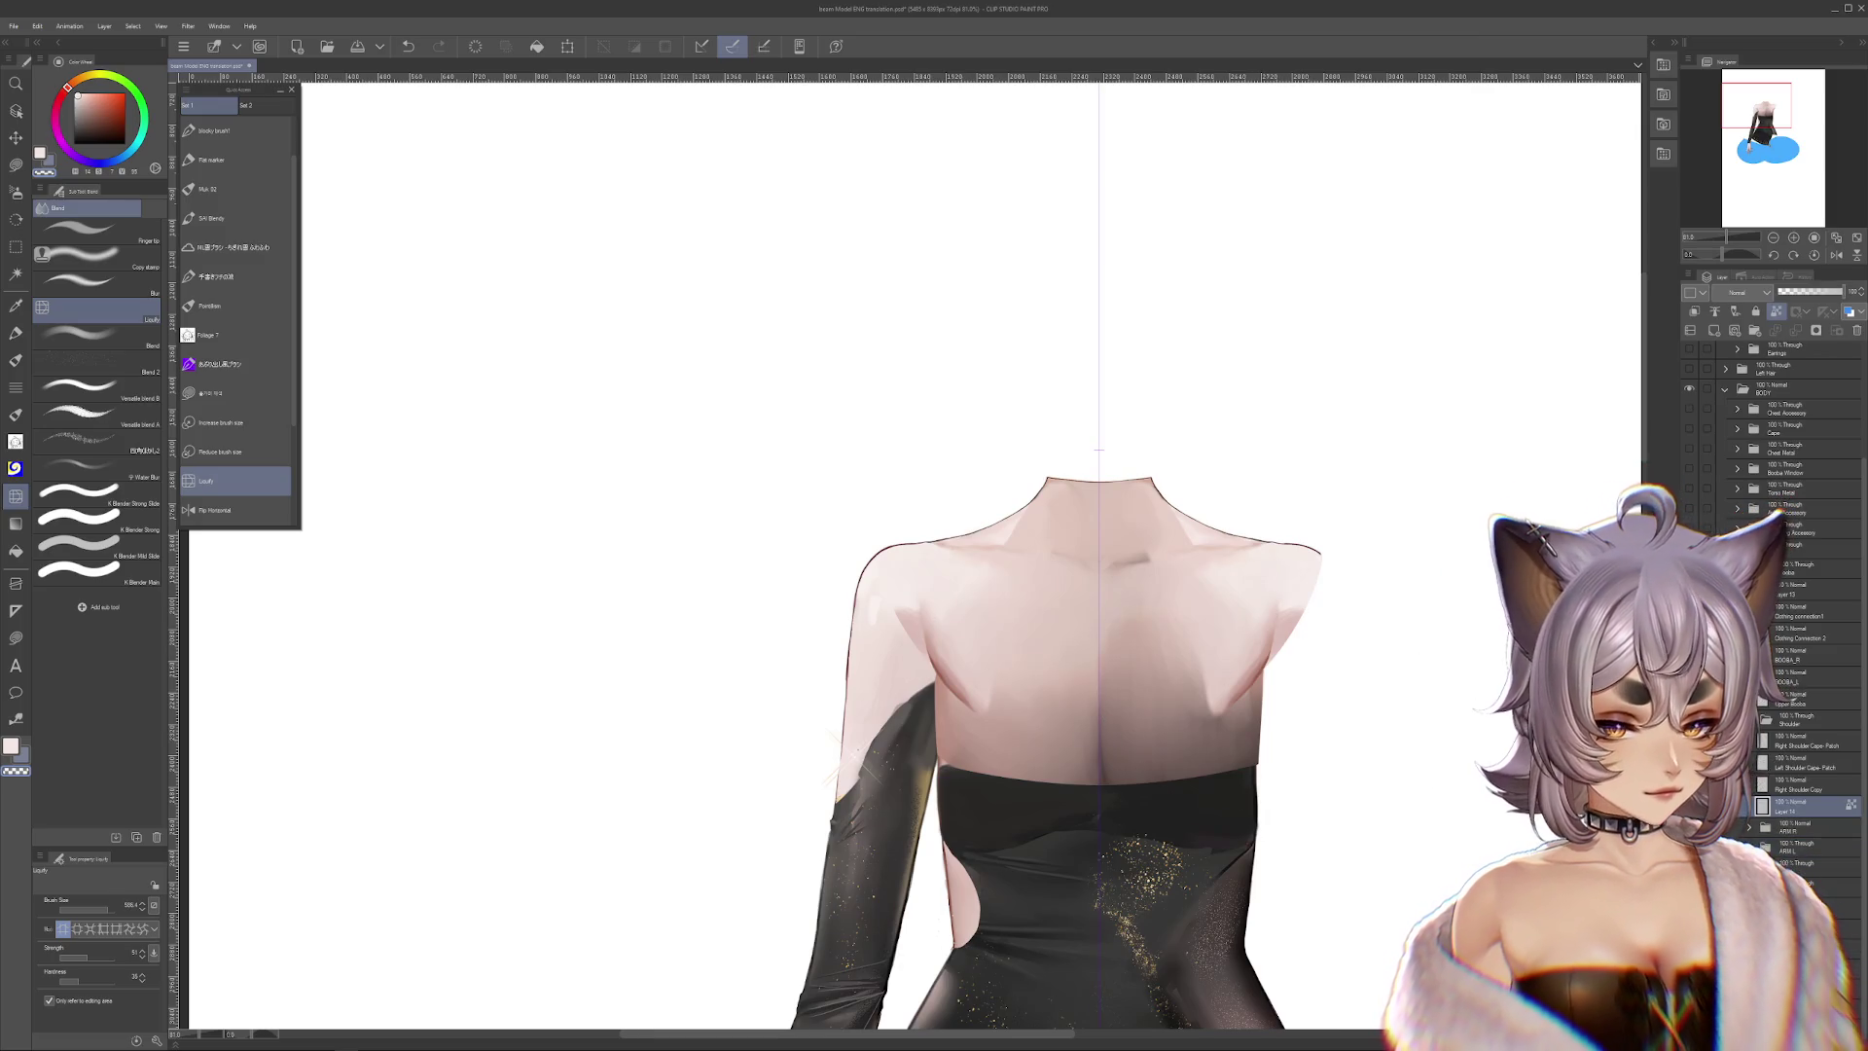
{"action": "left_click", "coordinate": [1689, 806]}
{"action": "left_click", "coordinate": [1689, 807]}
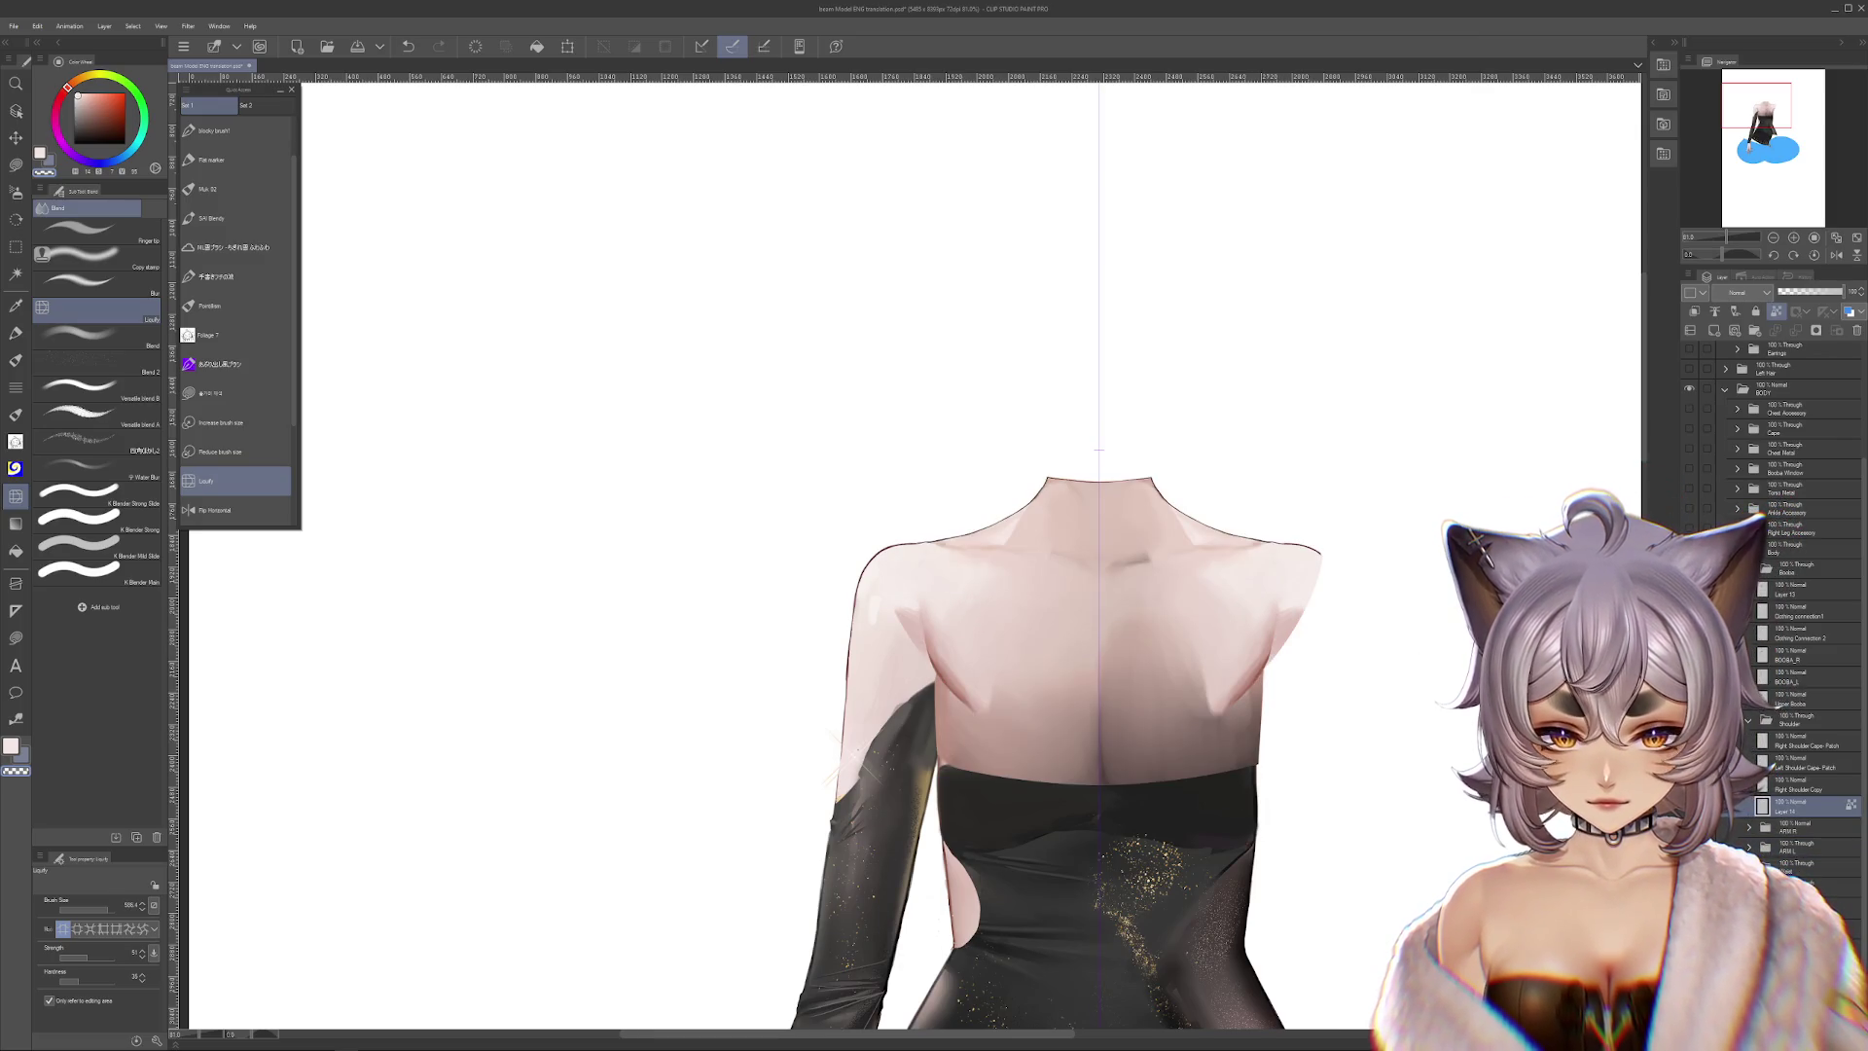
{"action": "left_click", "coordinate": [1690, 807]}
{"action": "left_click", "coordinate": [1689, 806]}
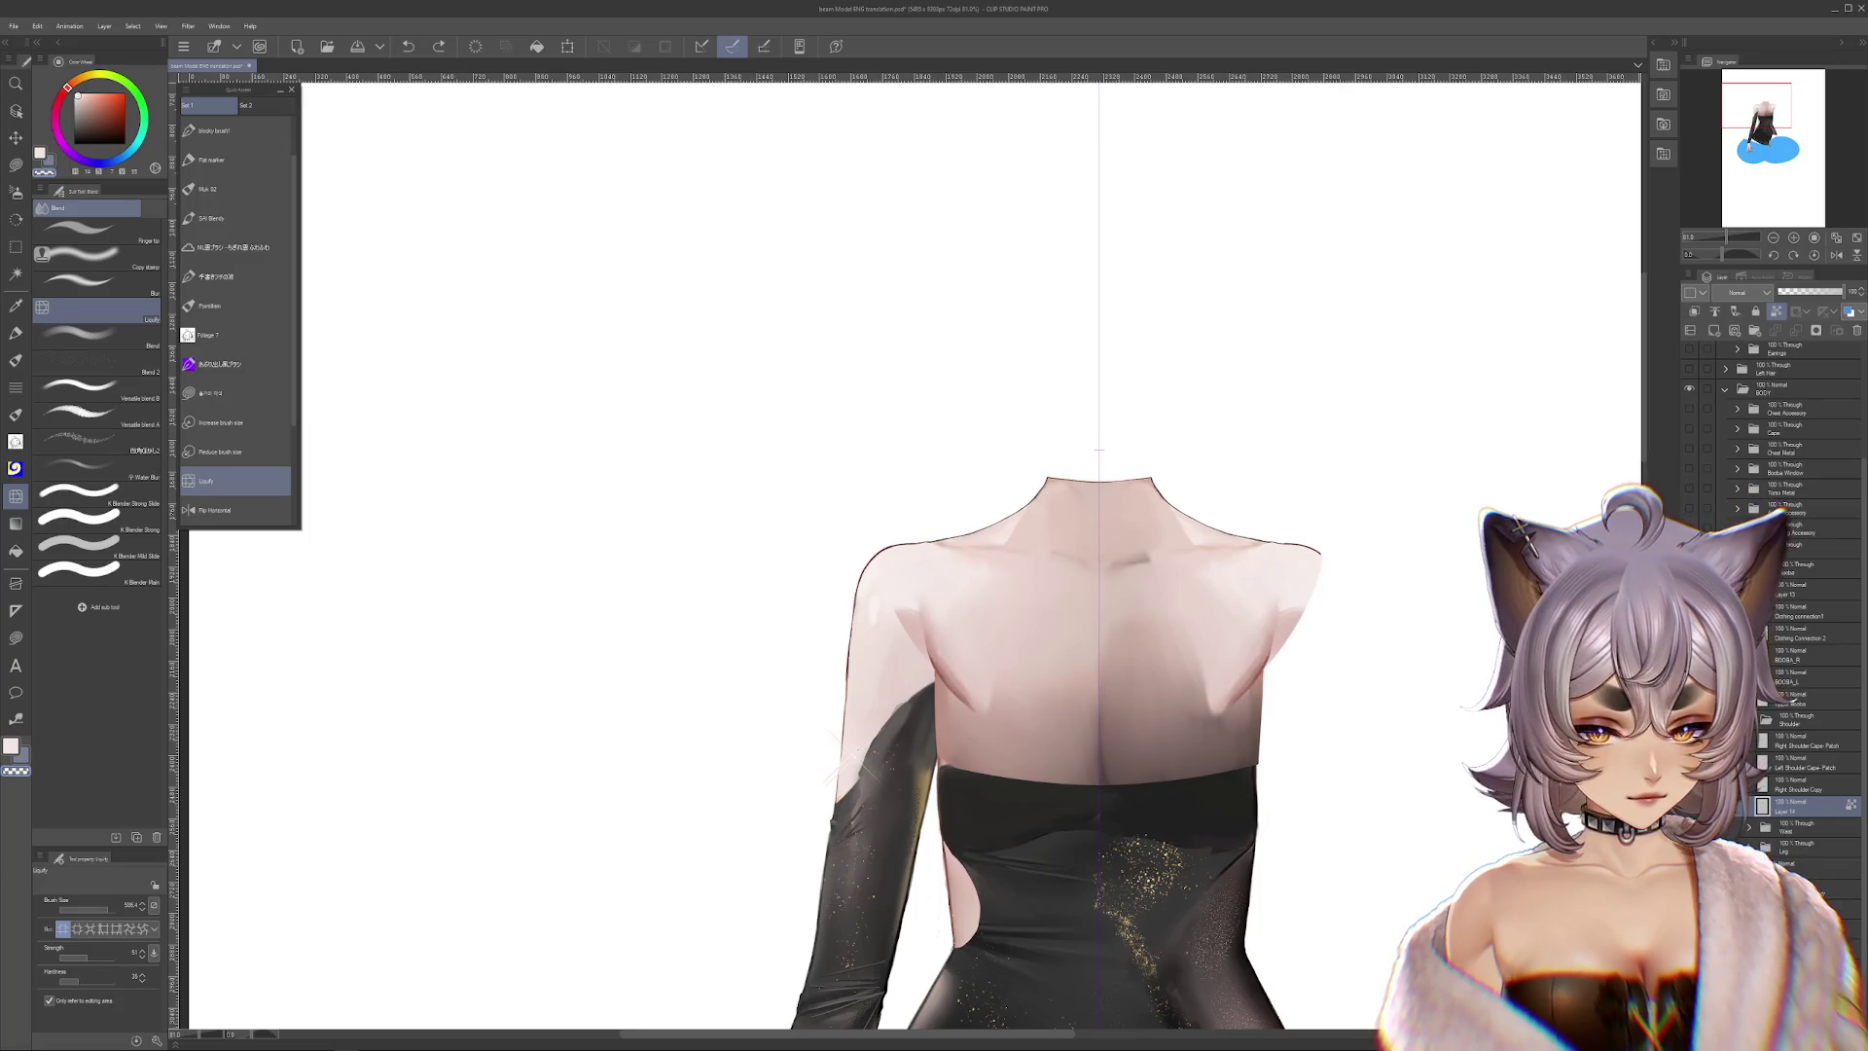
{"action": "left_click", "coordinate": [1689, 807]}
{"action": "left_click", "coordinate": [1690, 807]}
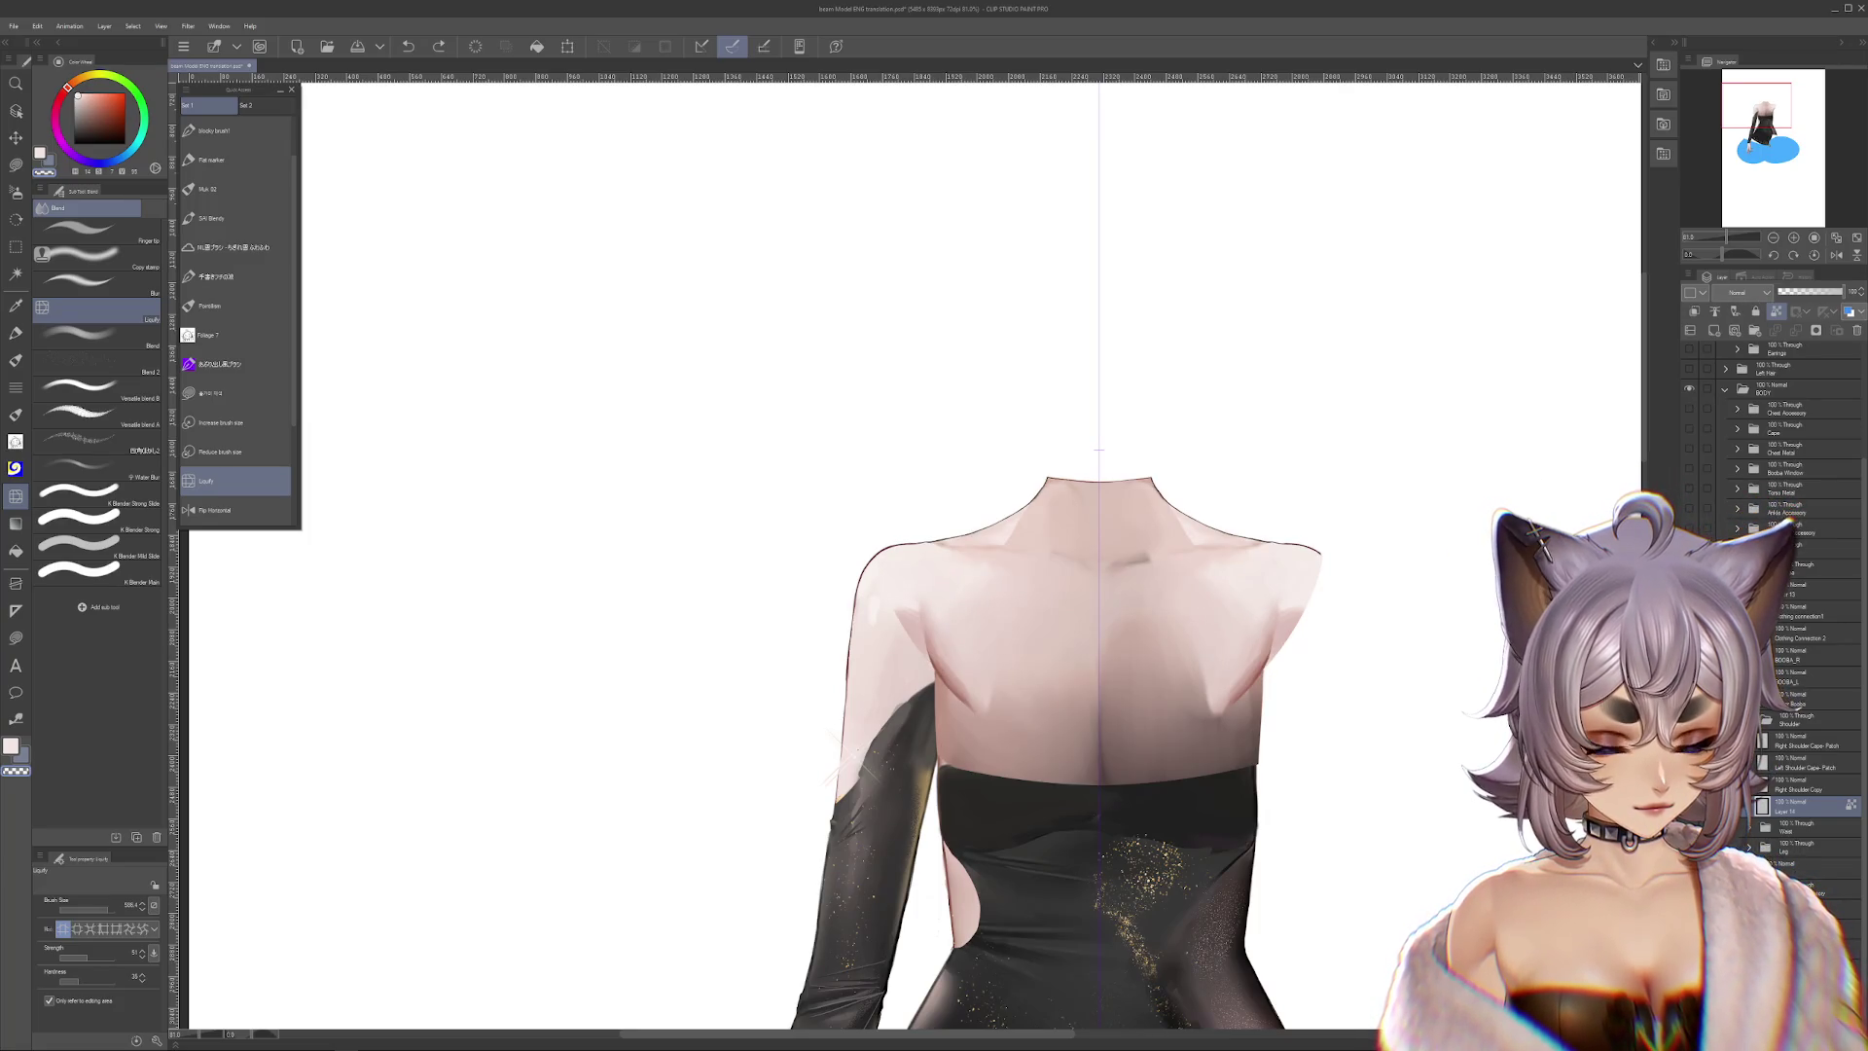
{"action": "scroll", "coordinate": [1349, 747], "scroll_direction": "down", "scroll_amount": 3}
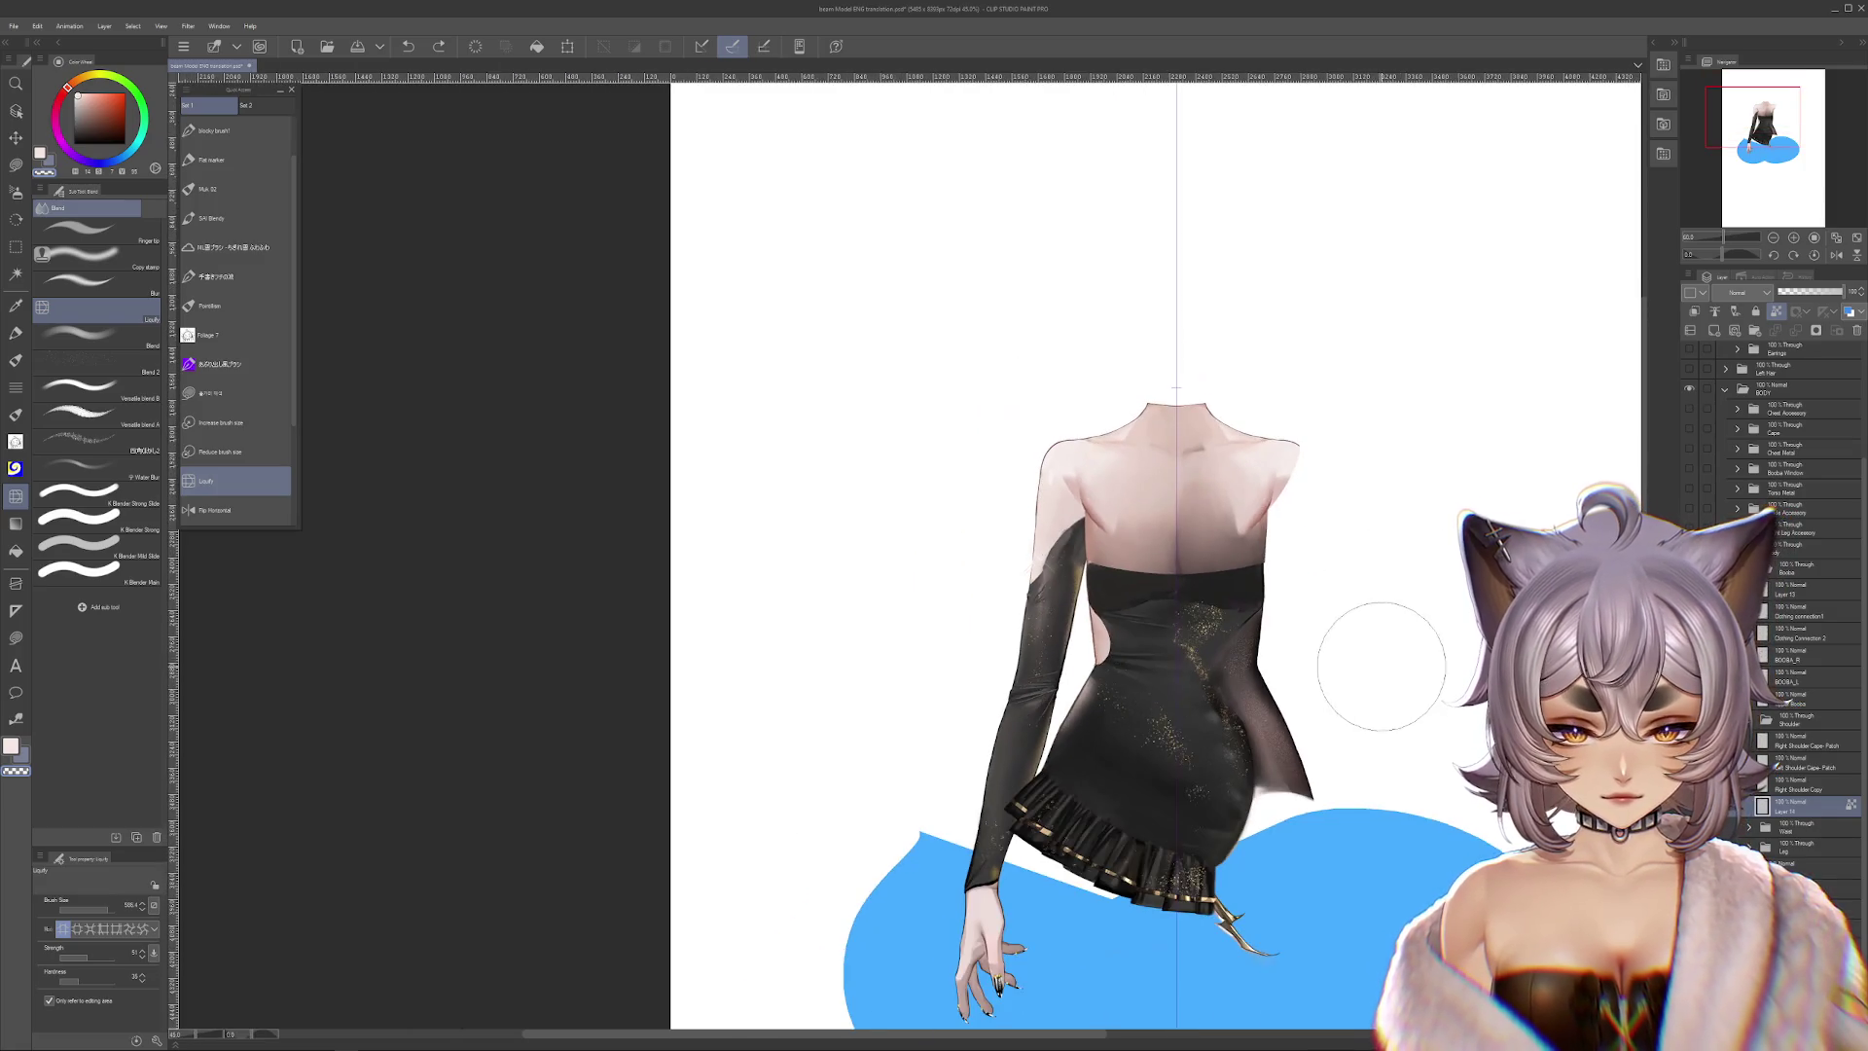
Toggle the sheer chest cloth off and back on to compare it against the skin
{"action": "left_click_drag", "start_coordinate": [1401, 702], "coordinate": [1347, 766]}
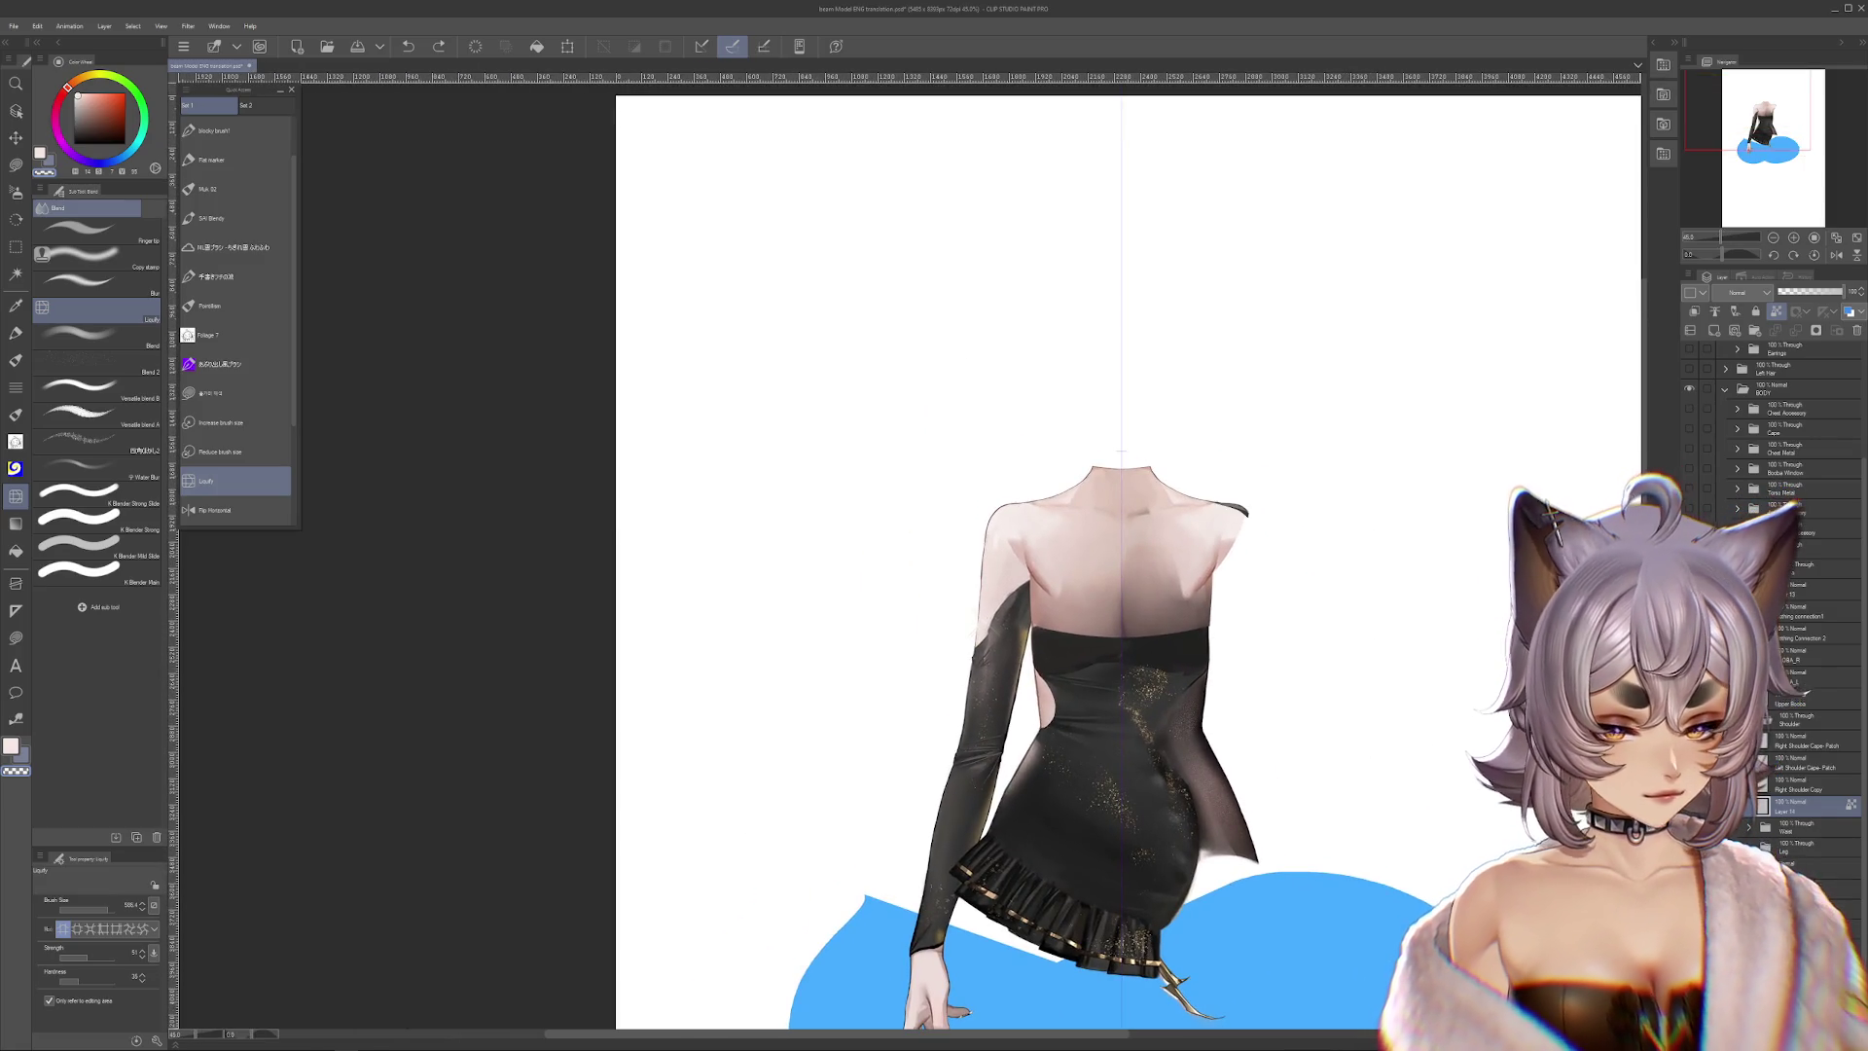
{"action": "left_click_drag", "start_coordinate": [1121, 451], "coordinate": [1112, 489]}
{"action": "key", "text": "ctrl+z"}
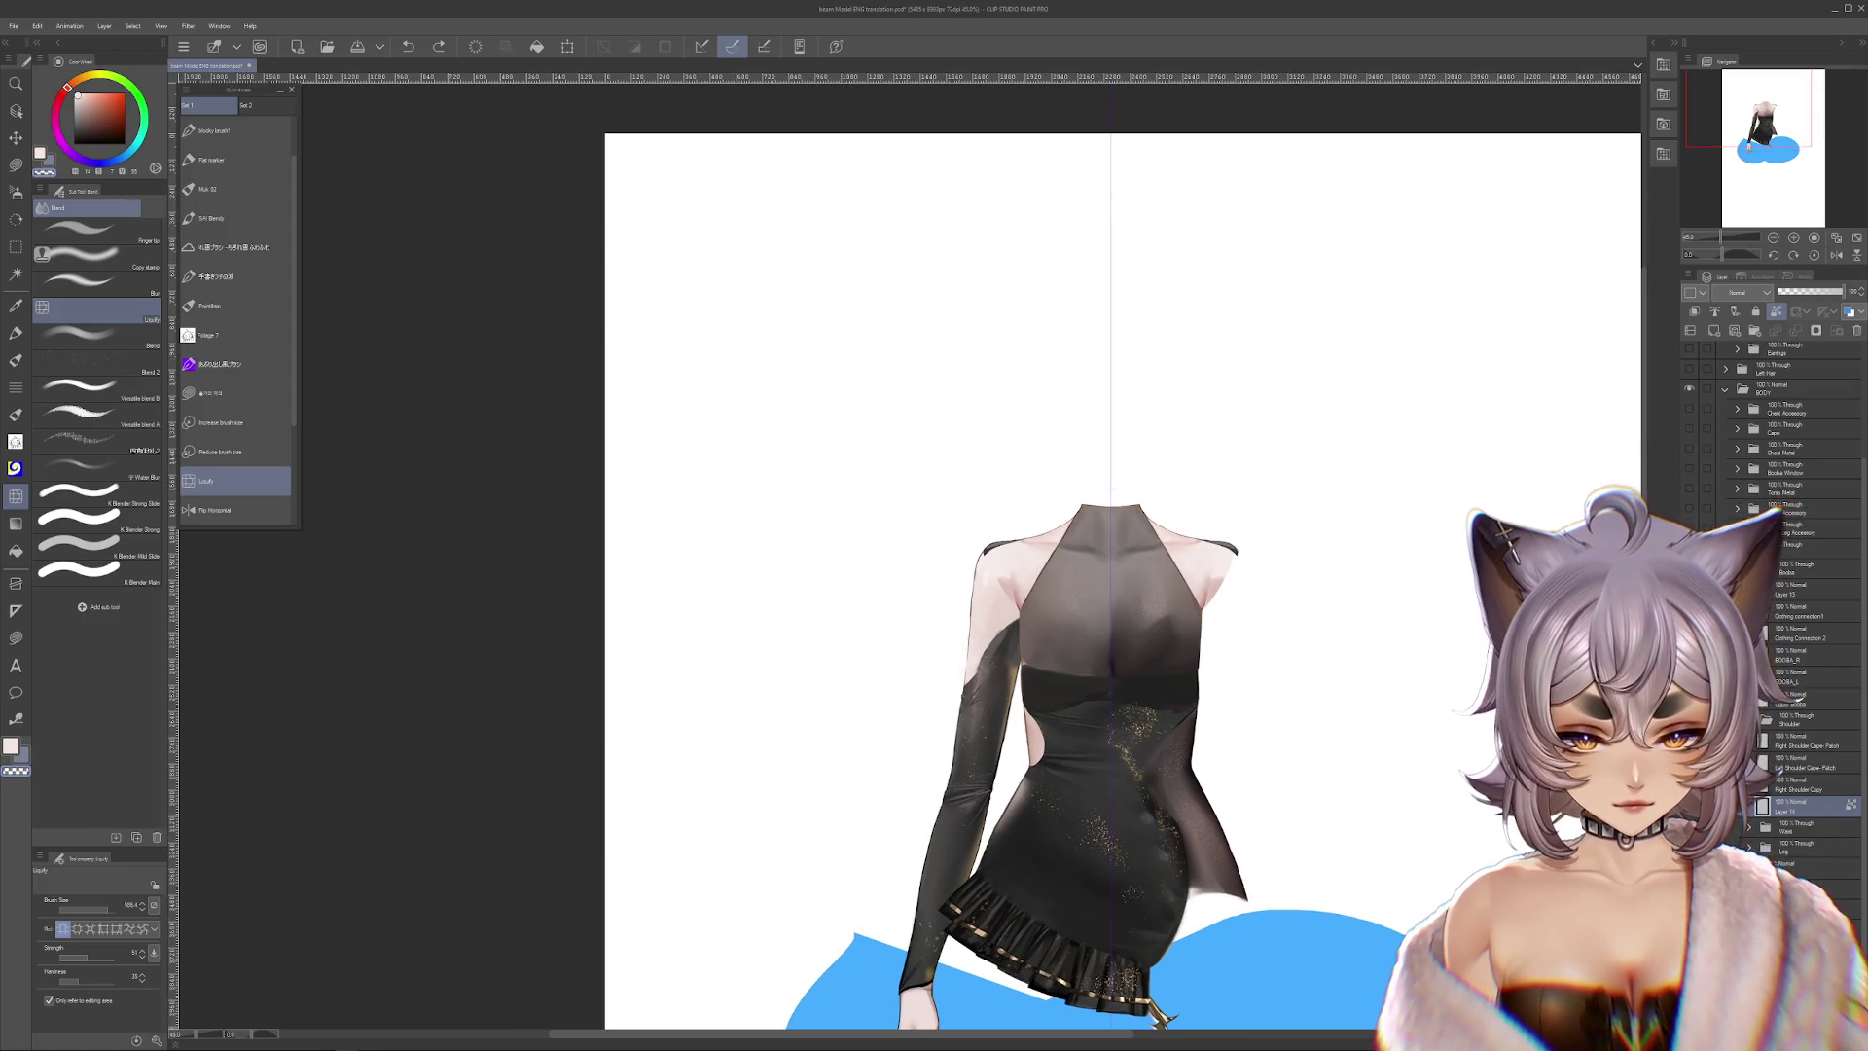
{"action": "key", "text": "ctrl+y"}
{"action": "scroll", "coordinate": [1111, 489], "scroll_direction": "up", "scroll_amount": 2}
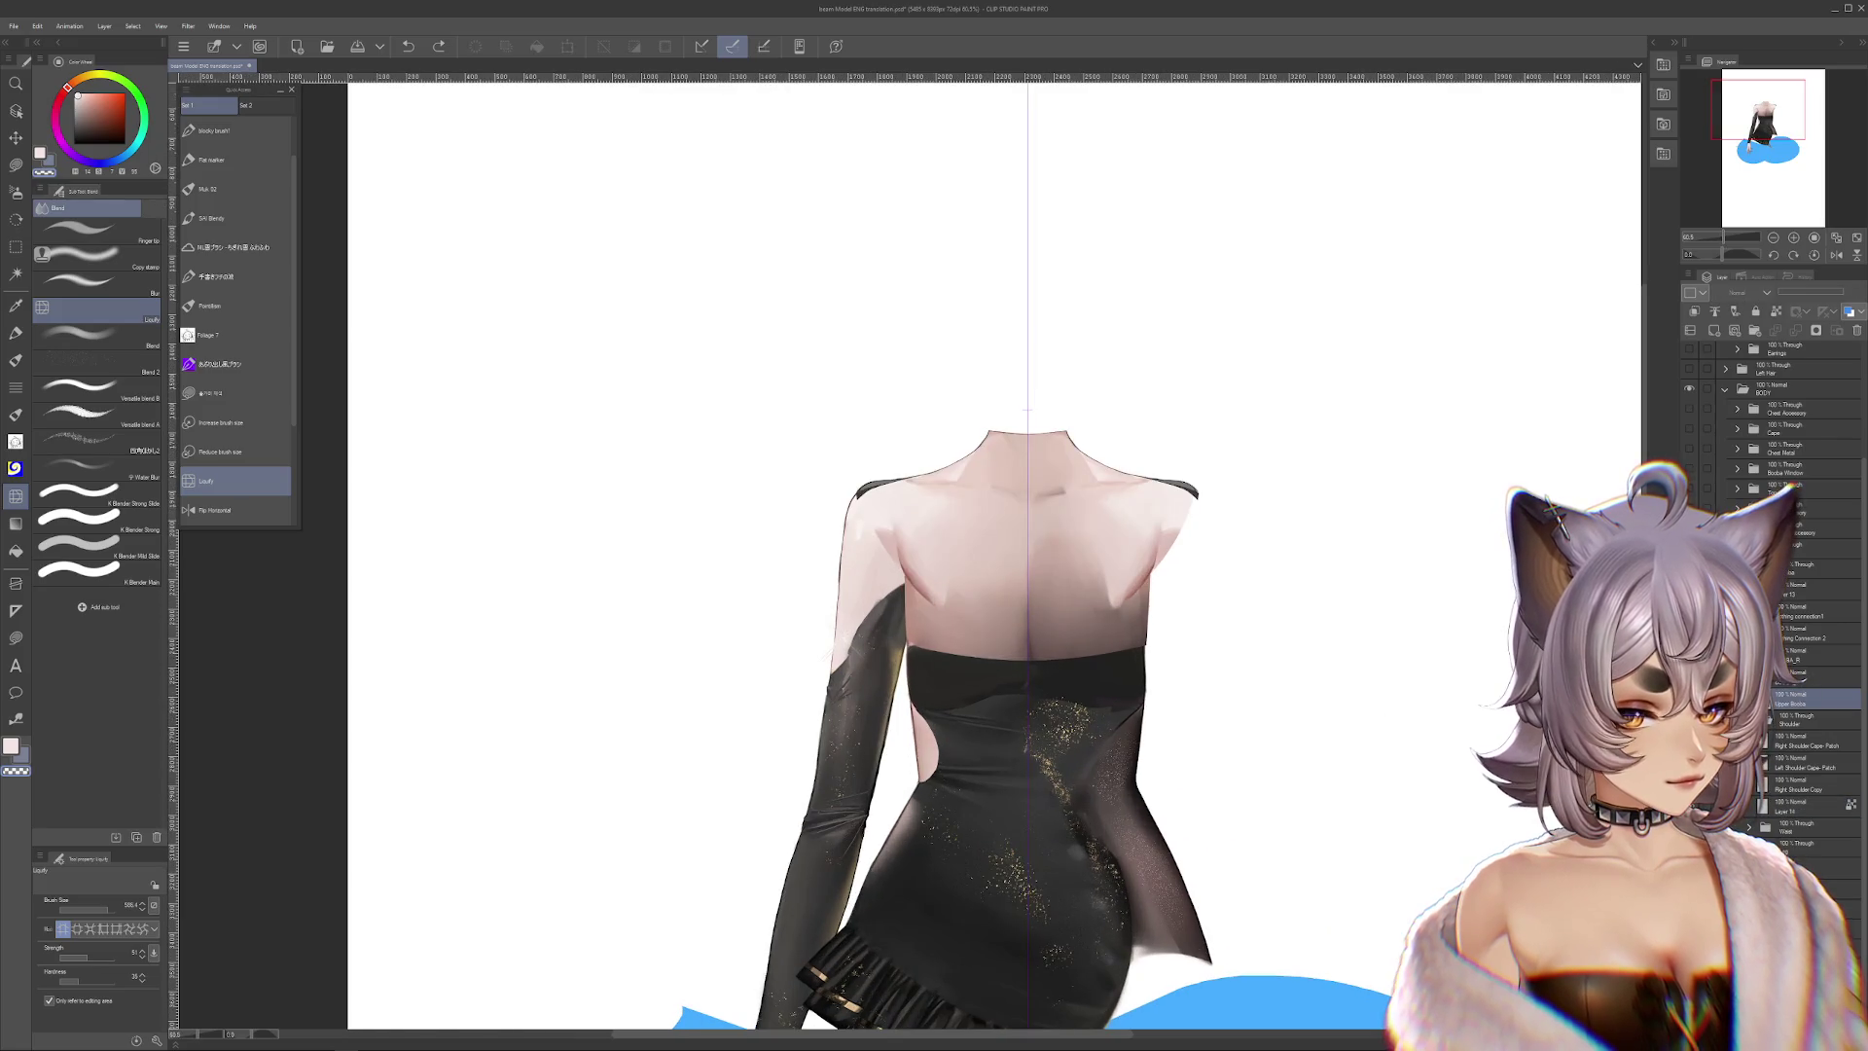
{"action": "key", "text": "ctrl+z"}
{"action": "scroll", "coordinate": [1077, 681], "scroll_direction": "up", "scroll_amount": 2}
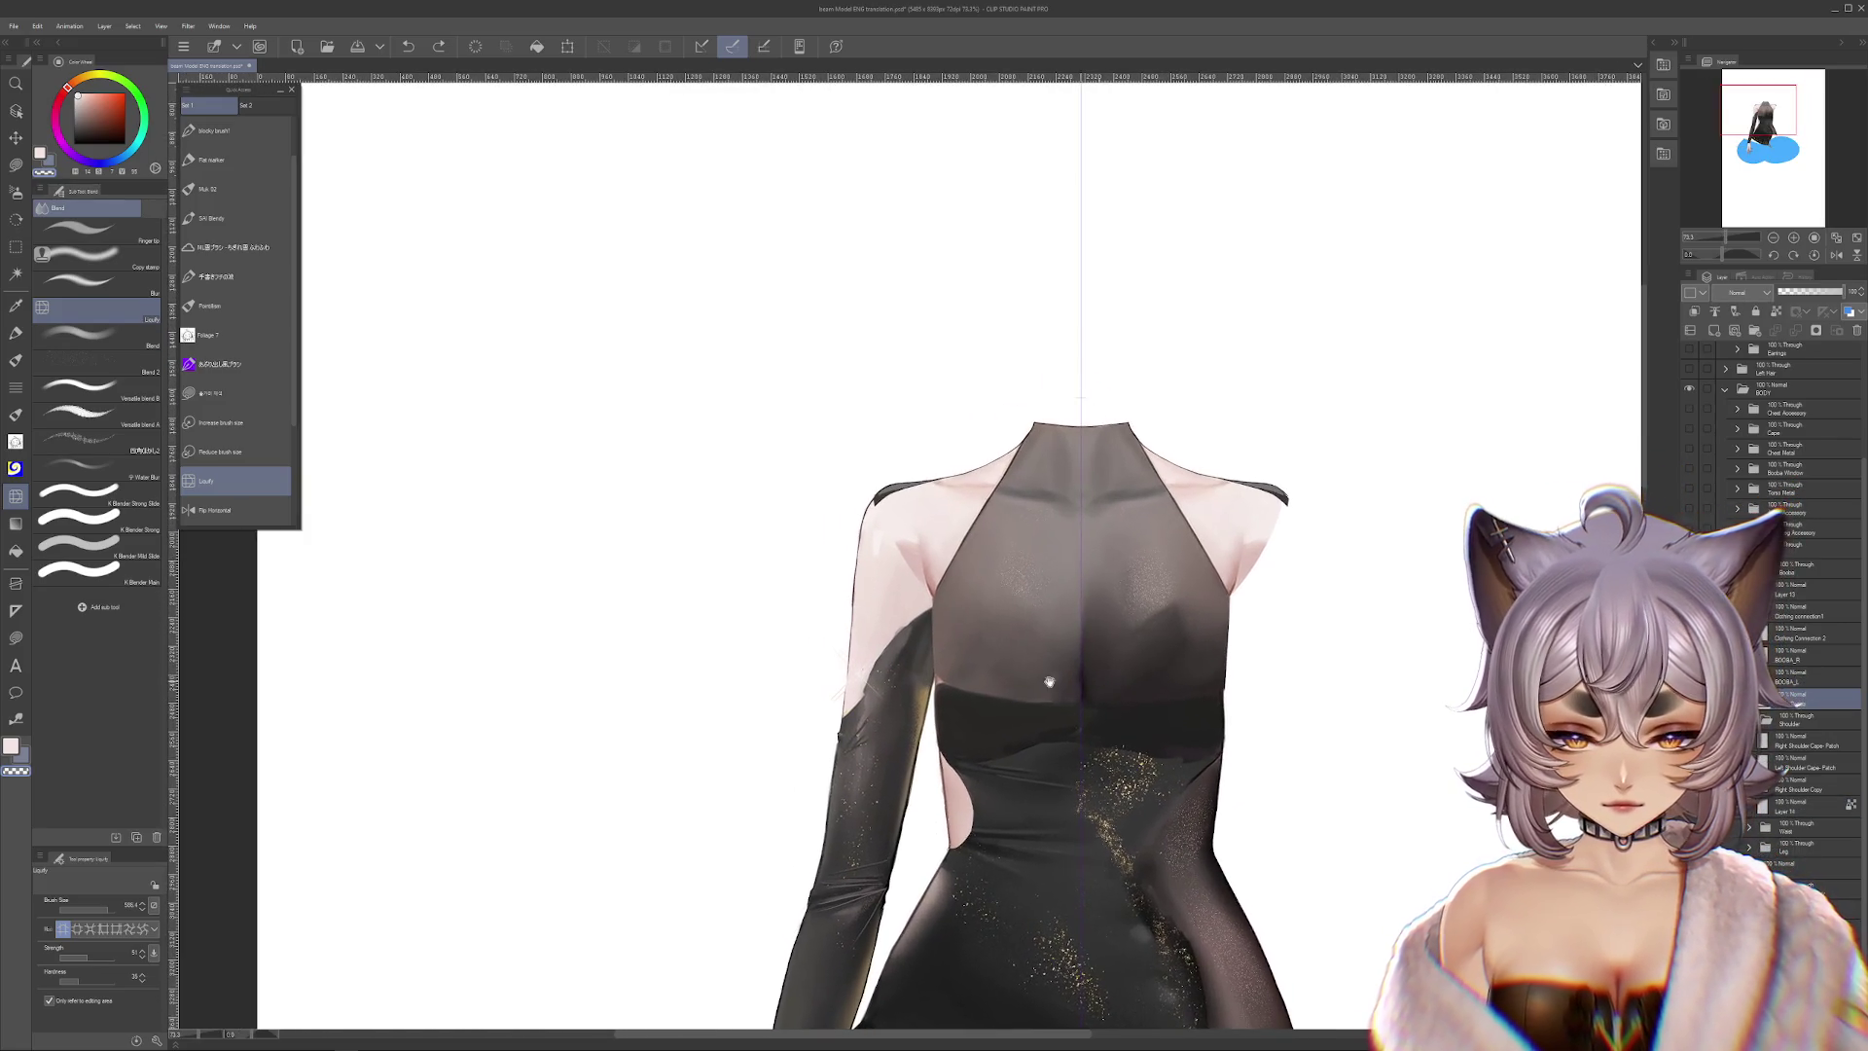
{"action": "scroll", "coordinate": [907, 679], "scroll_direction": "up", "scroll_amount": 2}
{"action": "scroll", "coordinate": [890, 686], "scroll_direction": "up", "scroll_amount": 1}
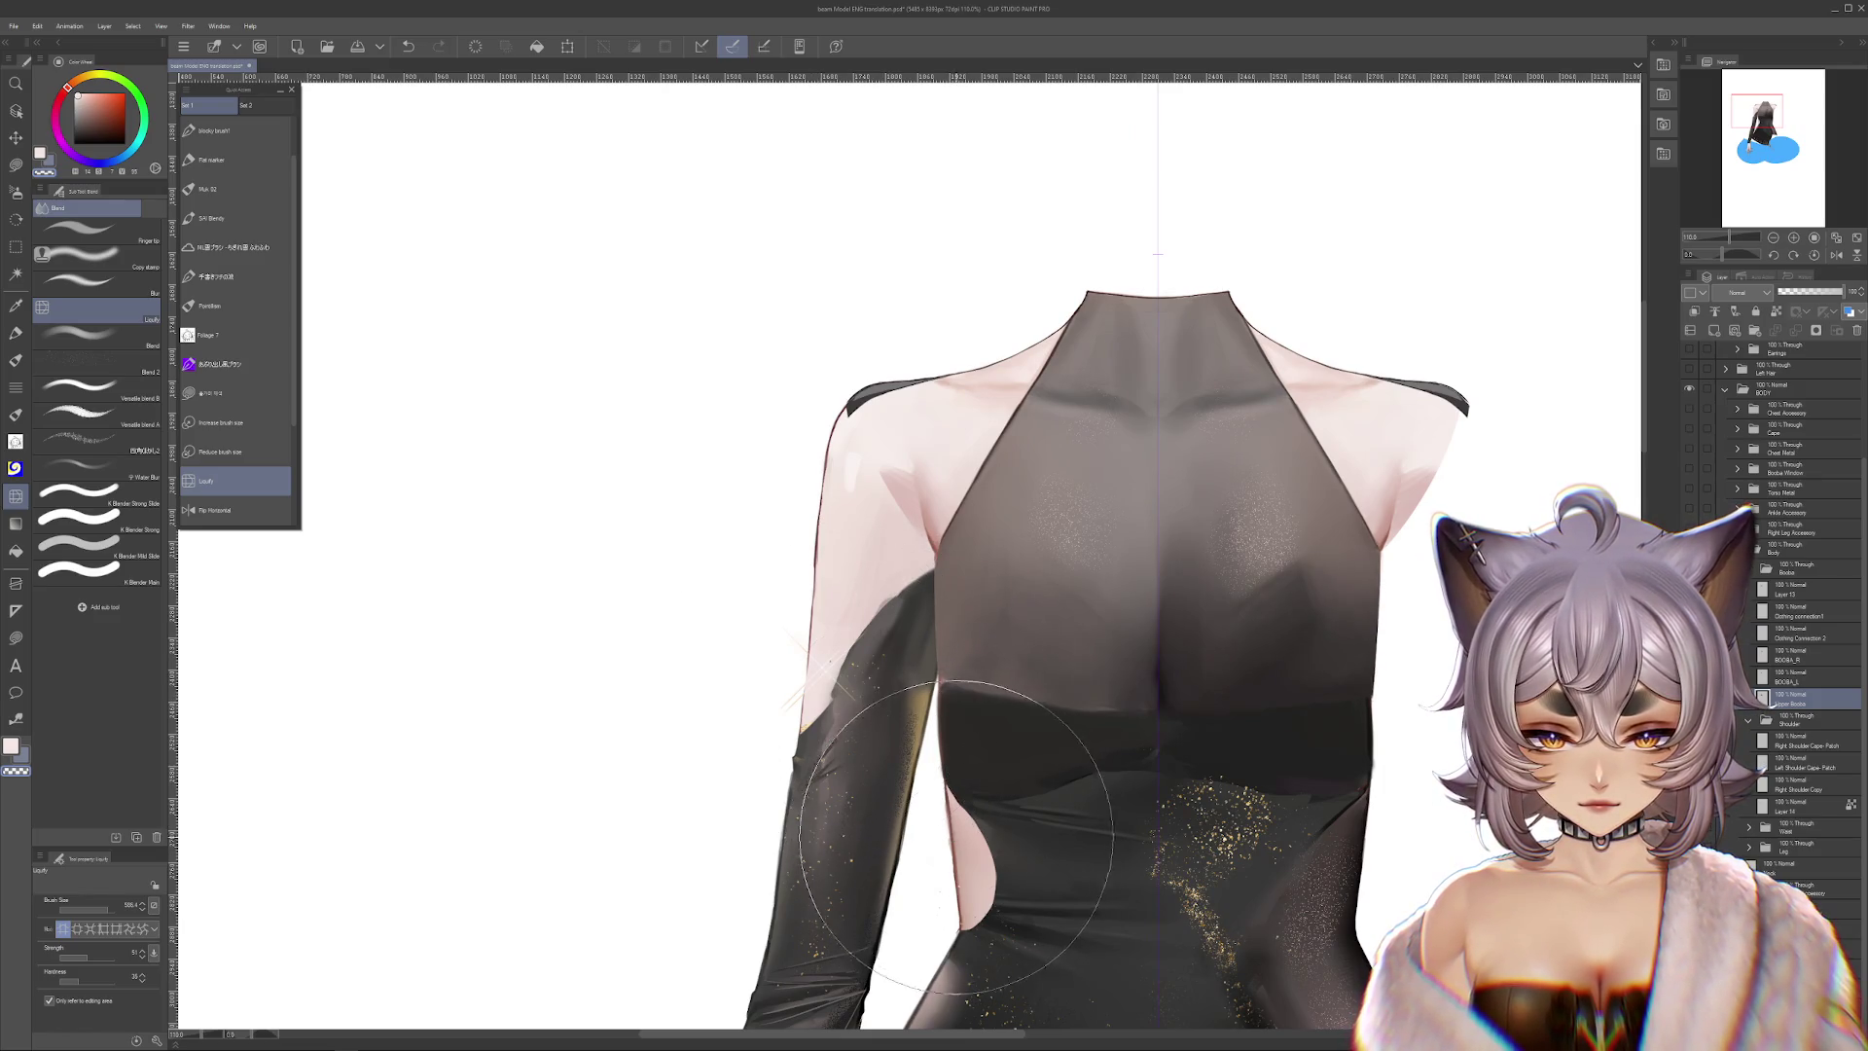
{"action": "left_click_drag", "start_coordinate": [1220, 691], "coordinate": [1193, 720]}
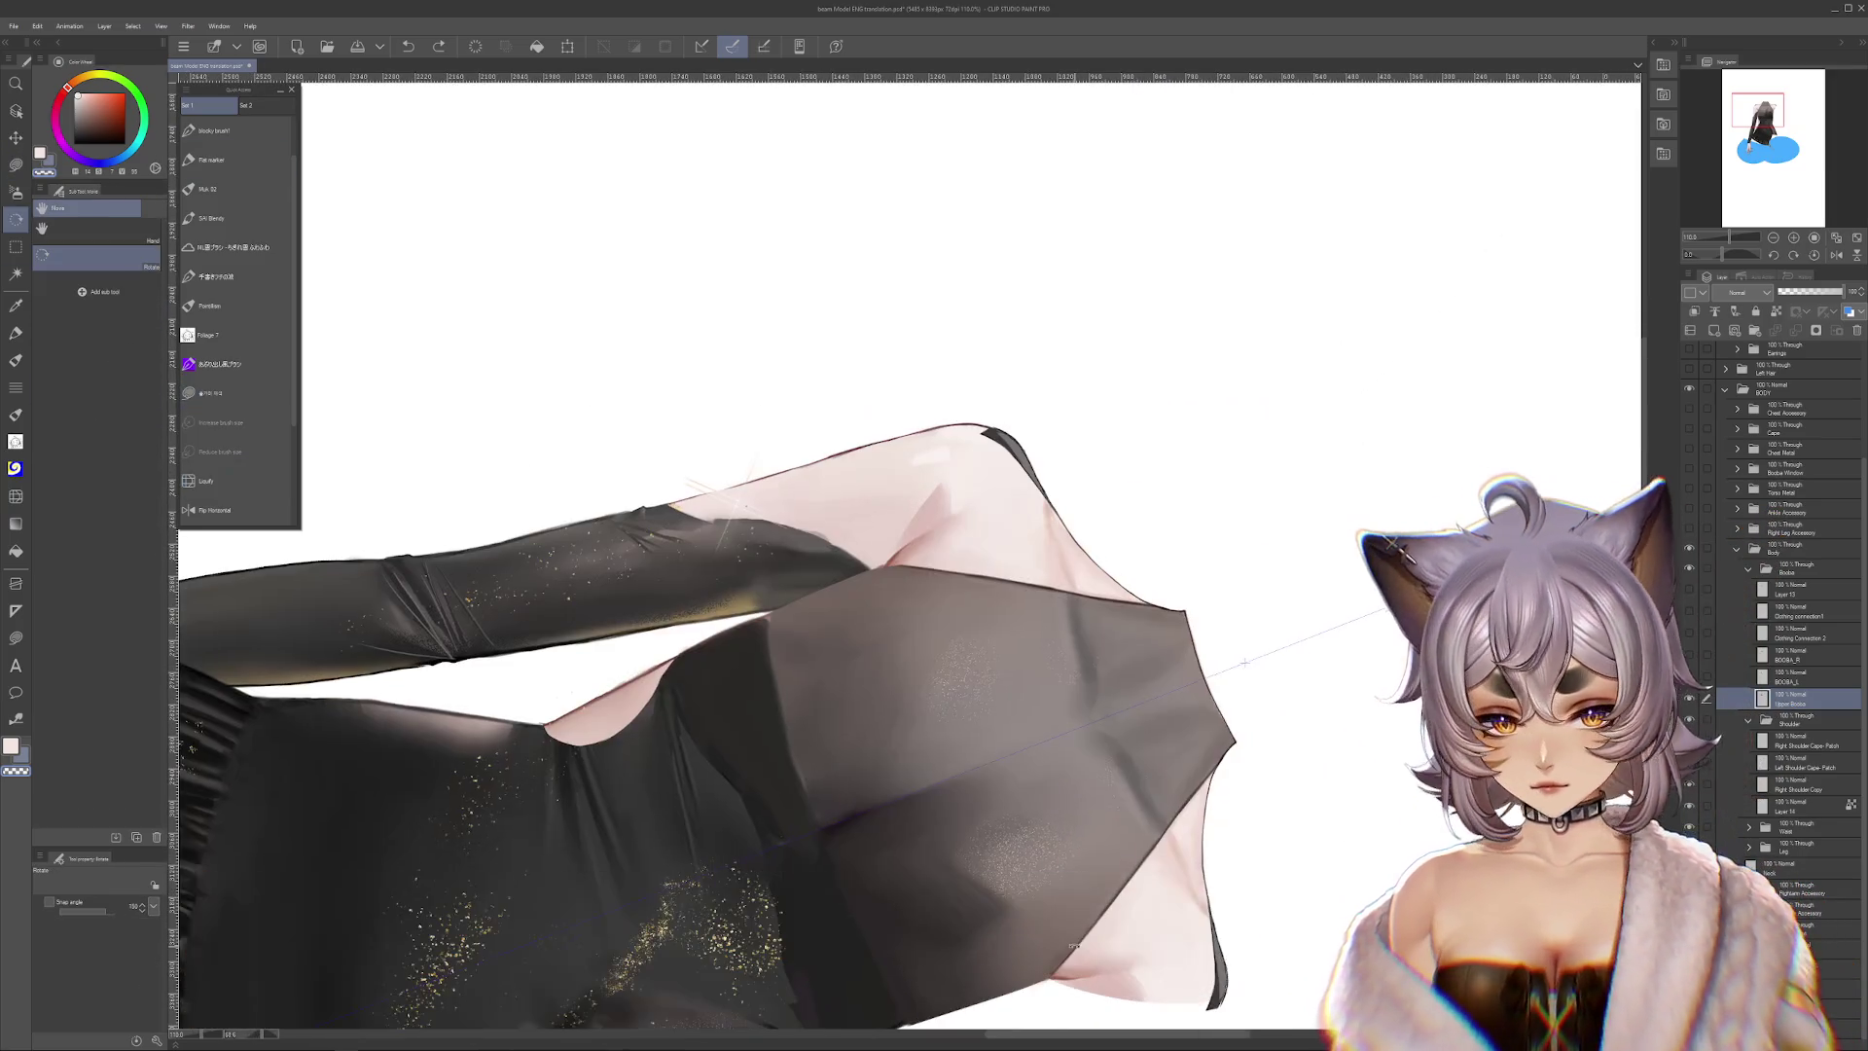
Rotate the view and turn on BOOBA_R and BOOBA_L to reveal the glossy bra cups
{"action": "left_click", "coordinate": [210, 393]}
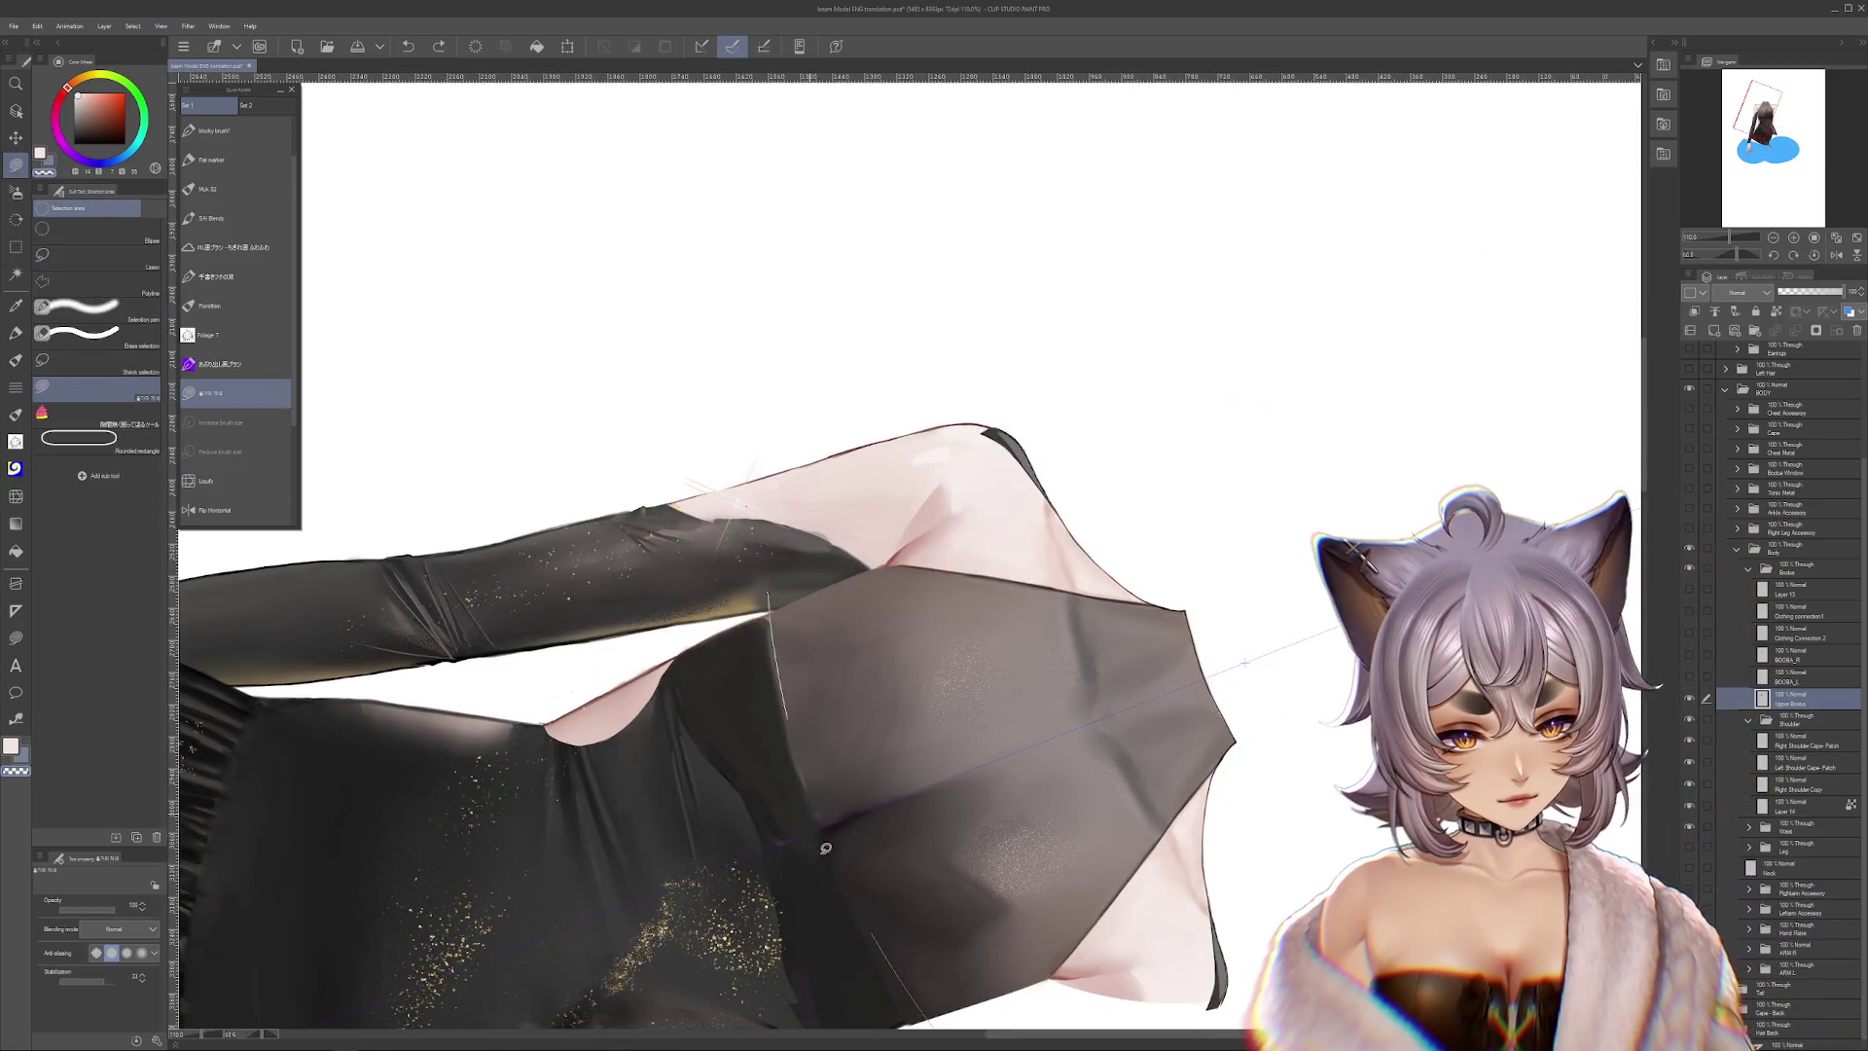
{"action": "mouse_move", "coordinate": [805, 747]}
{"action": "left_mouse_down"}
{"action": "mouse_move", "coordinate": [775, 552]}
{"action": "mouse_move", "coordinate": [1334, 741]}
{"action": "mouse_move", "coordinate": [1184, 637]}
{"action": "left_mouse_up"}
{"action": "key", "text": "r"}
{"action": "scroll", "coordinate": [1184, 637], "scroll_direction": "down", "scroll_amount": 2}
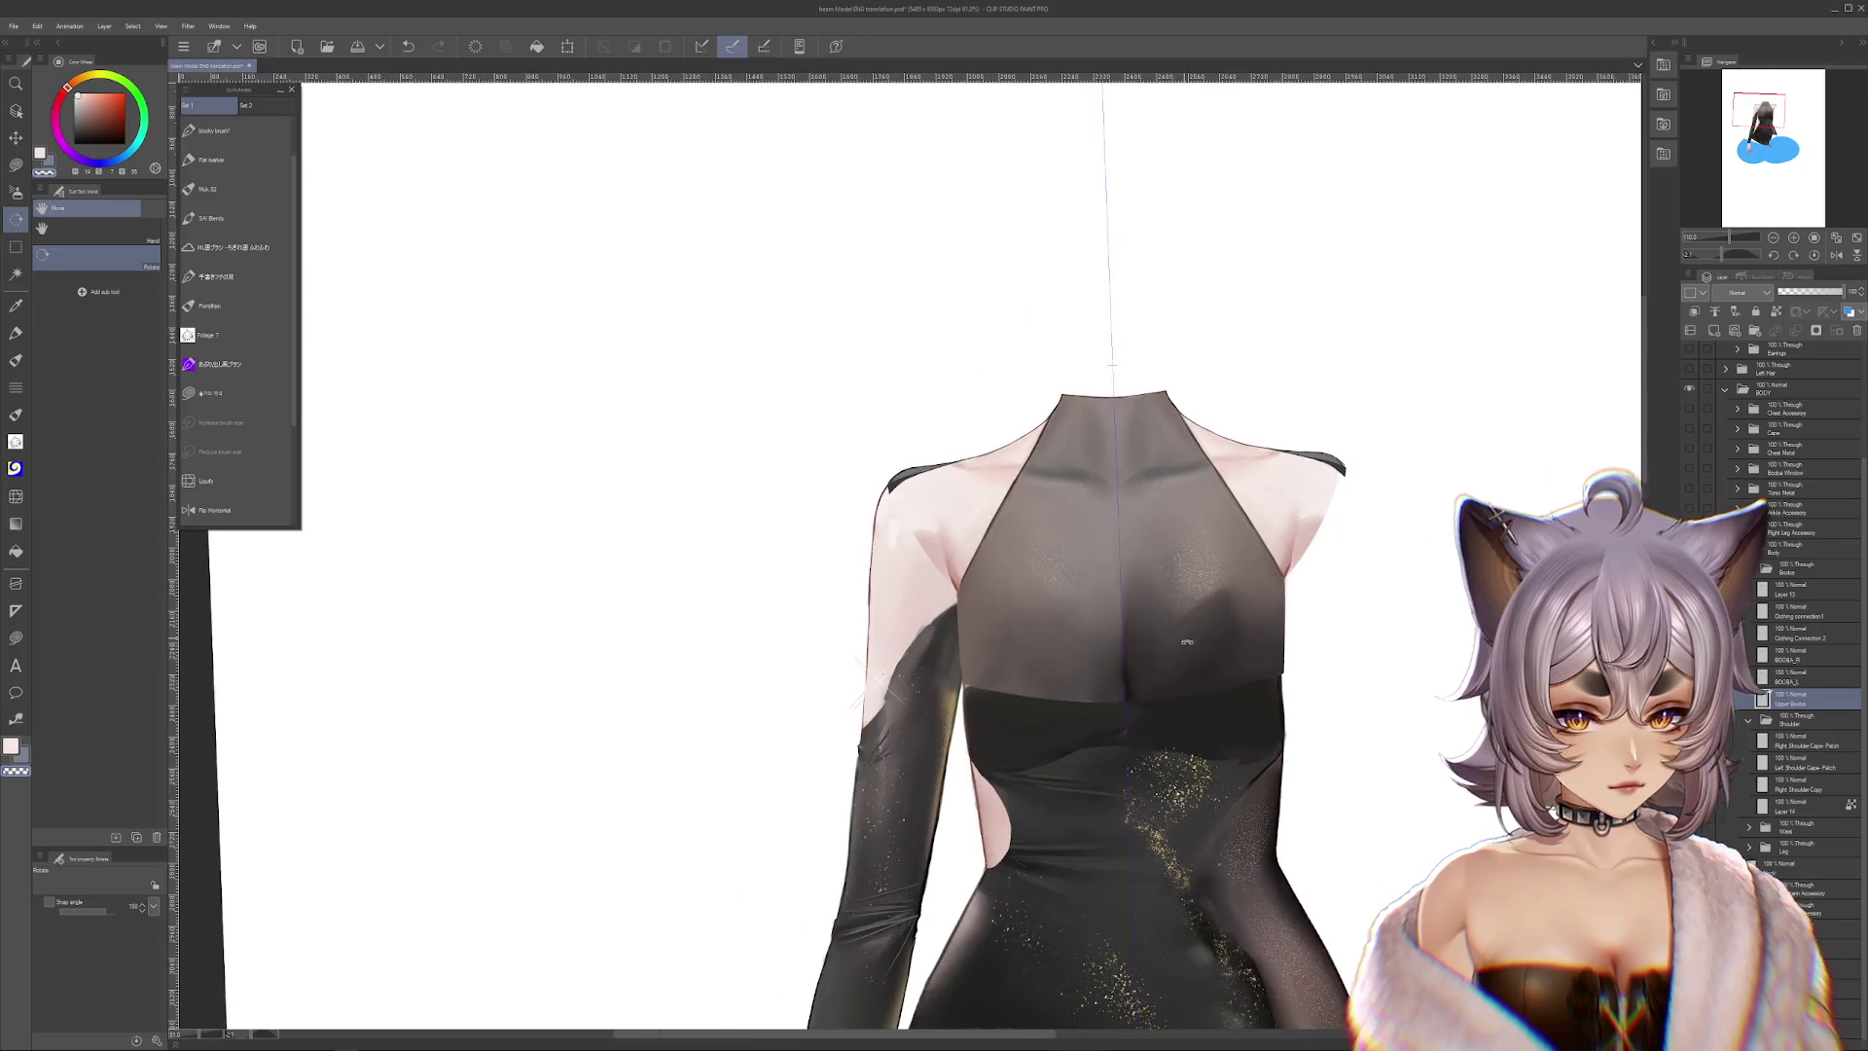
{"action": "left_click", "coordinate": [1689, 658]}
{"action": "left_click", "coordinate": [1690, 681]}
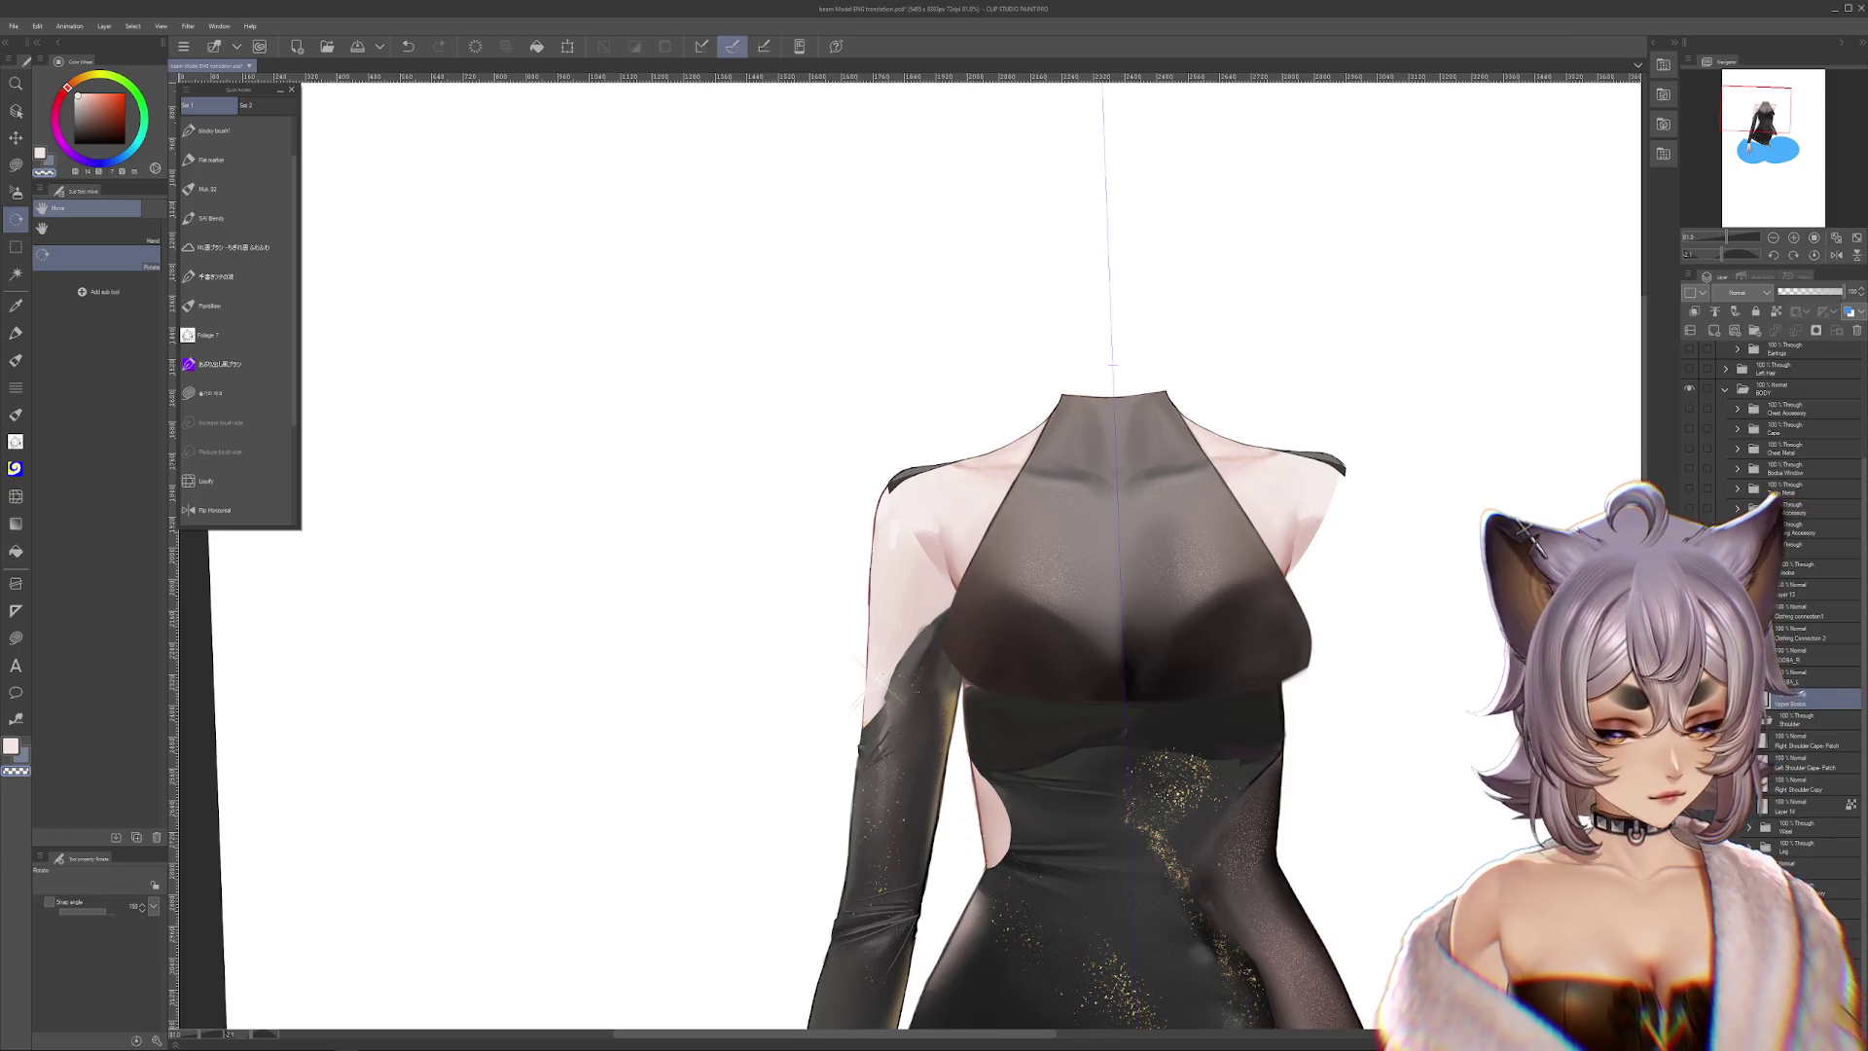
{"action": "left_click", "coordinate": [1689, 699]}
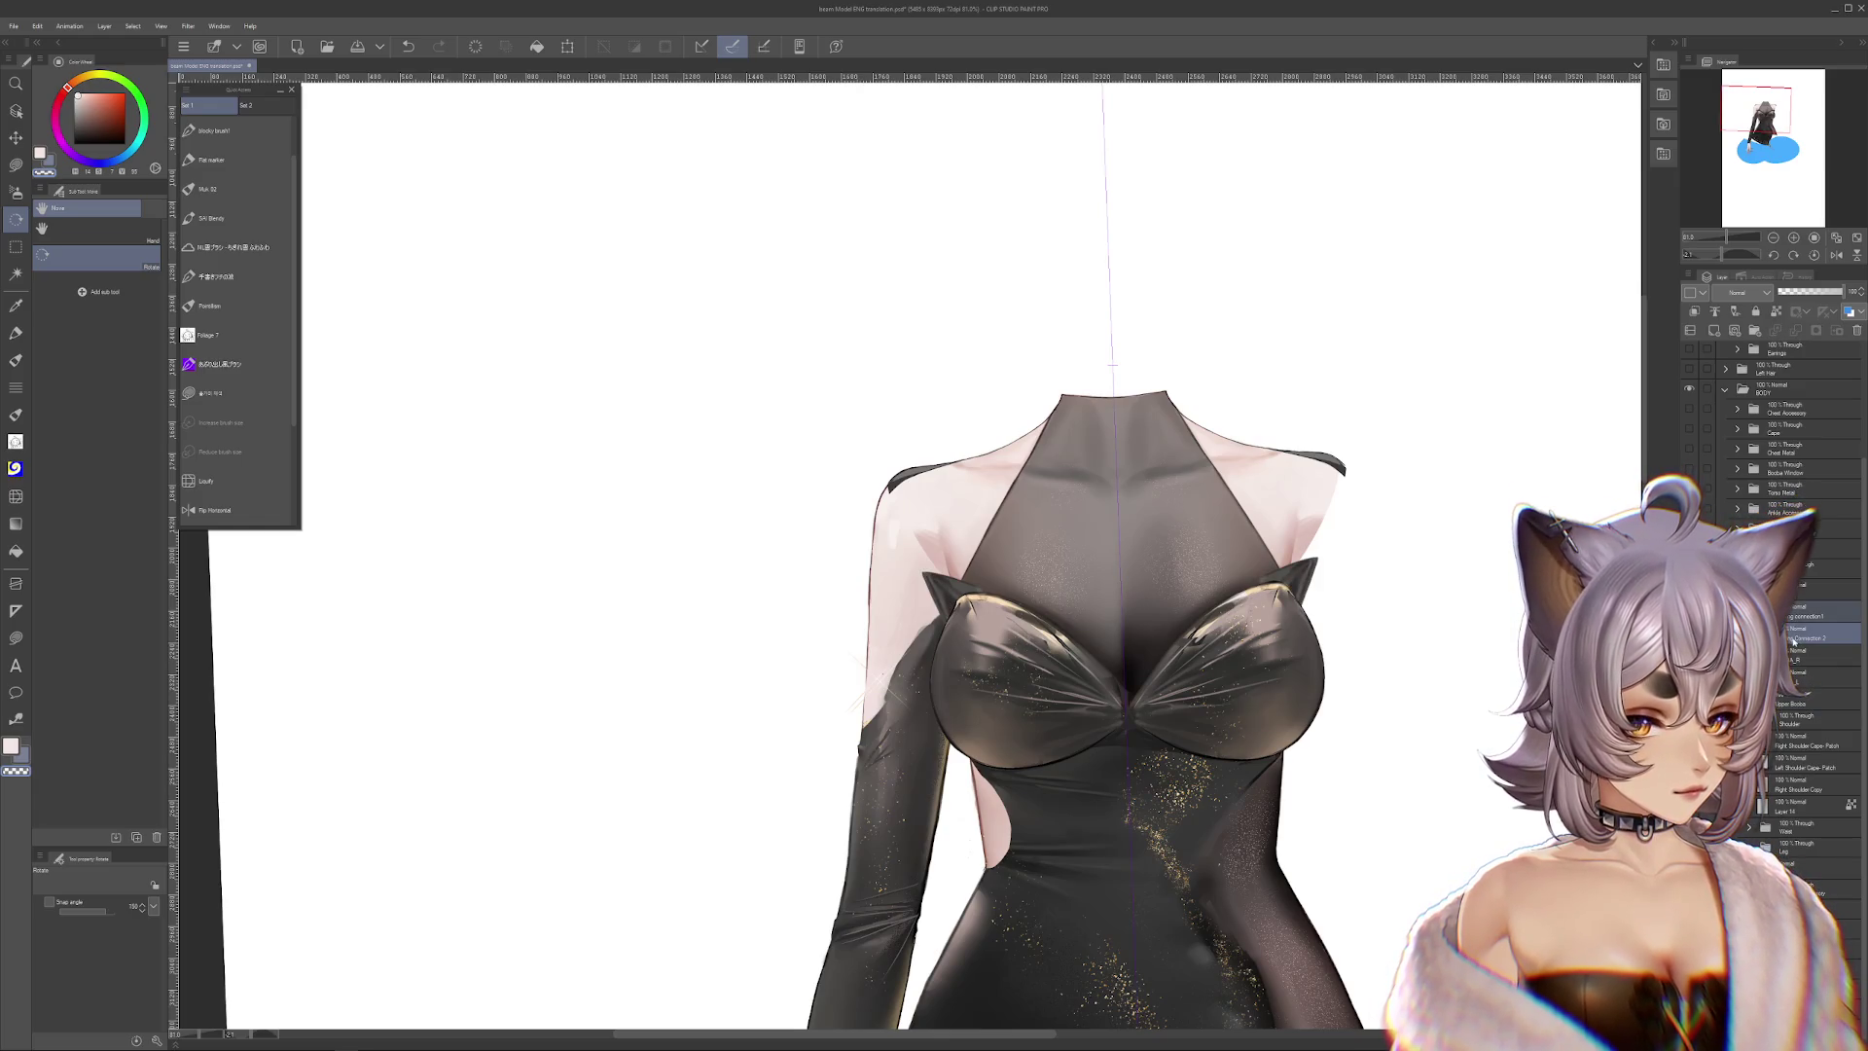
Place the Clothing Connection layers above BOOBA_R, reset the canvas rotation, and zoom in on the torso
{"action": "left_click_drag", "start_coordinate": [1795, 672], "coordinate": [1788, 822]}
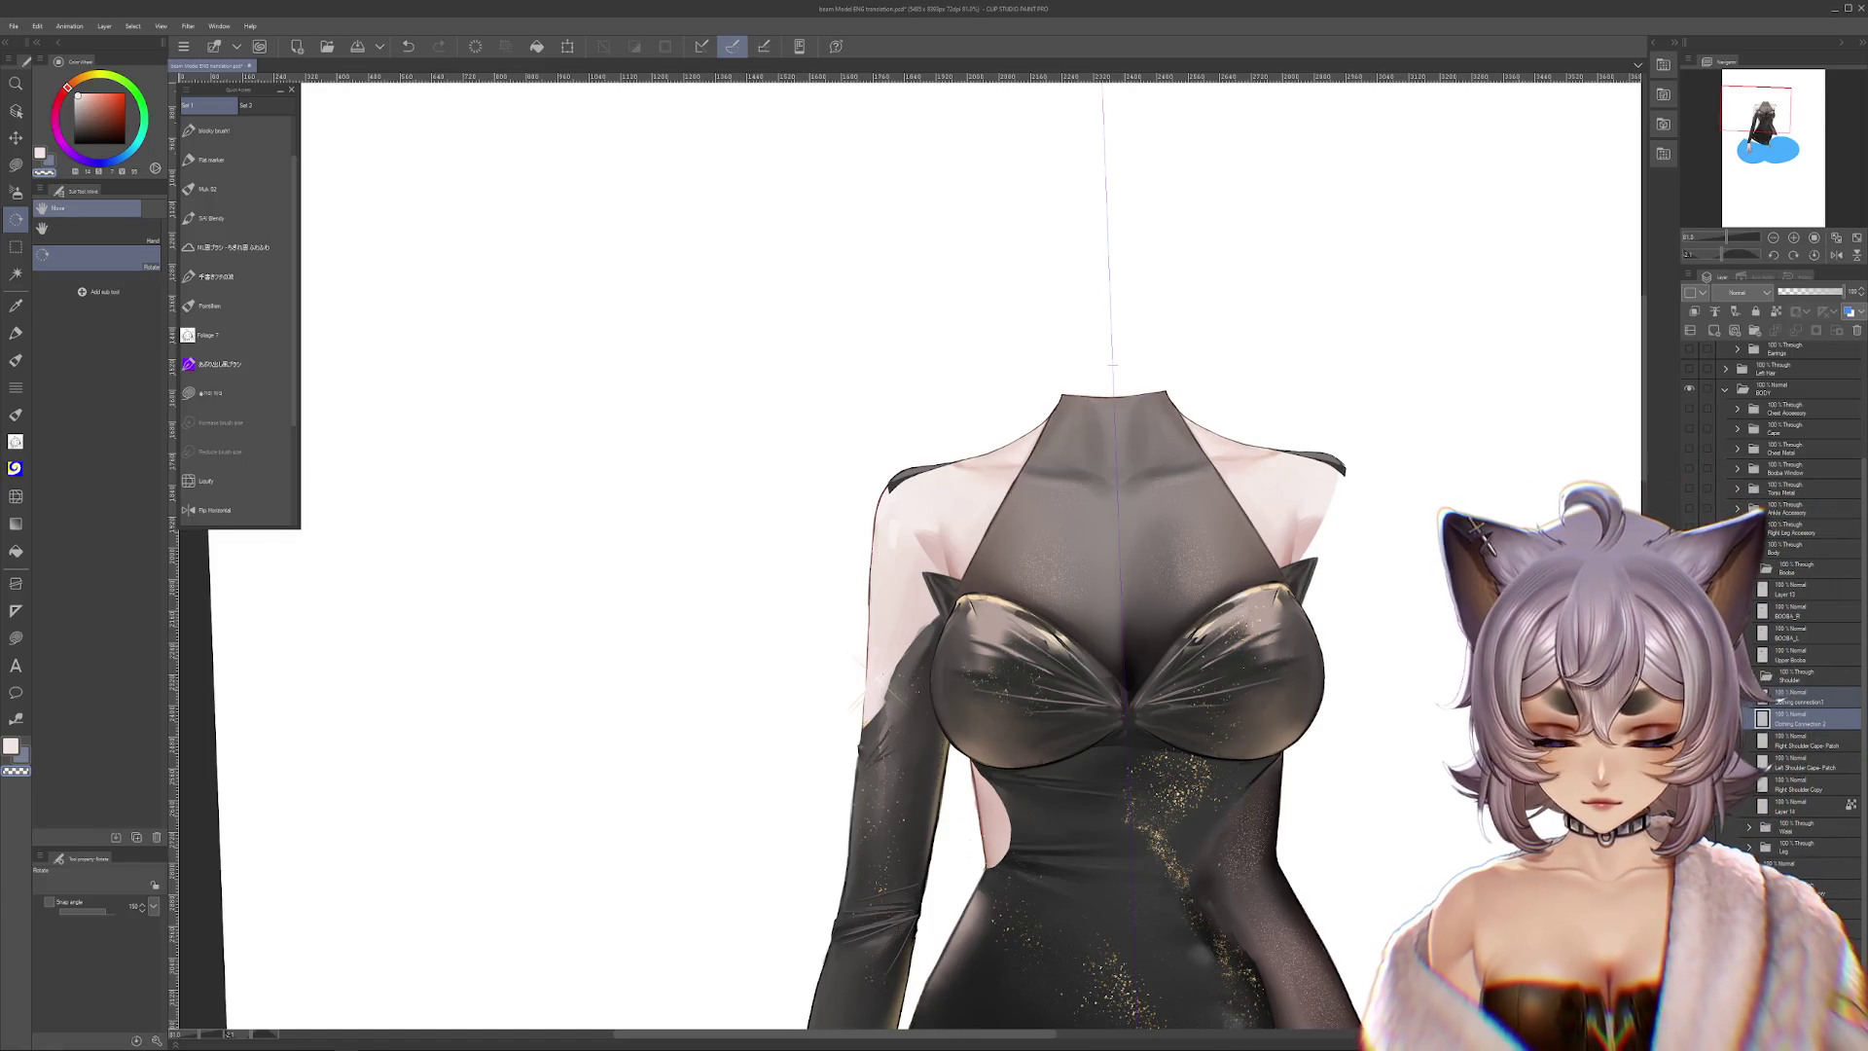
{"action": "left_click", "coordinate": [1815, 254]}
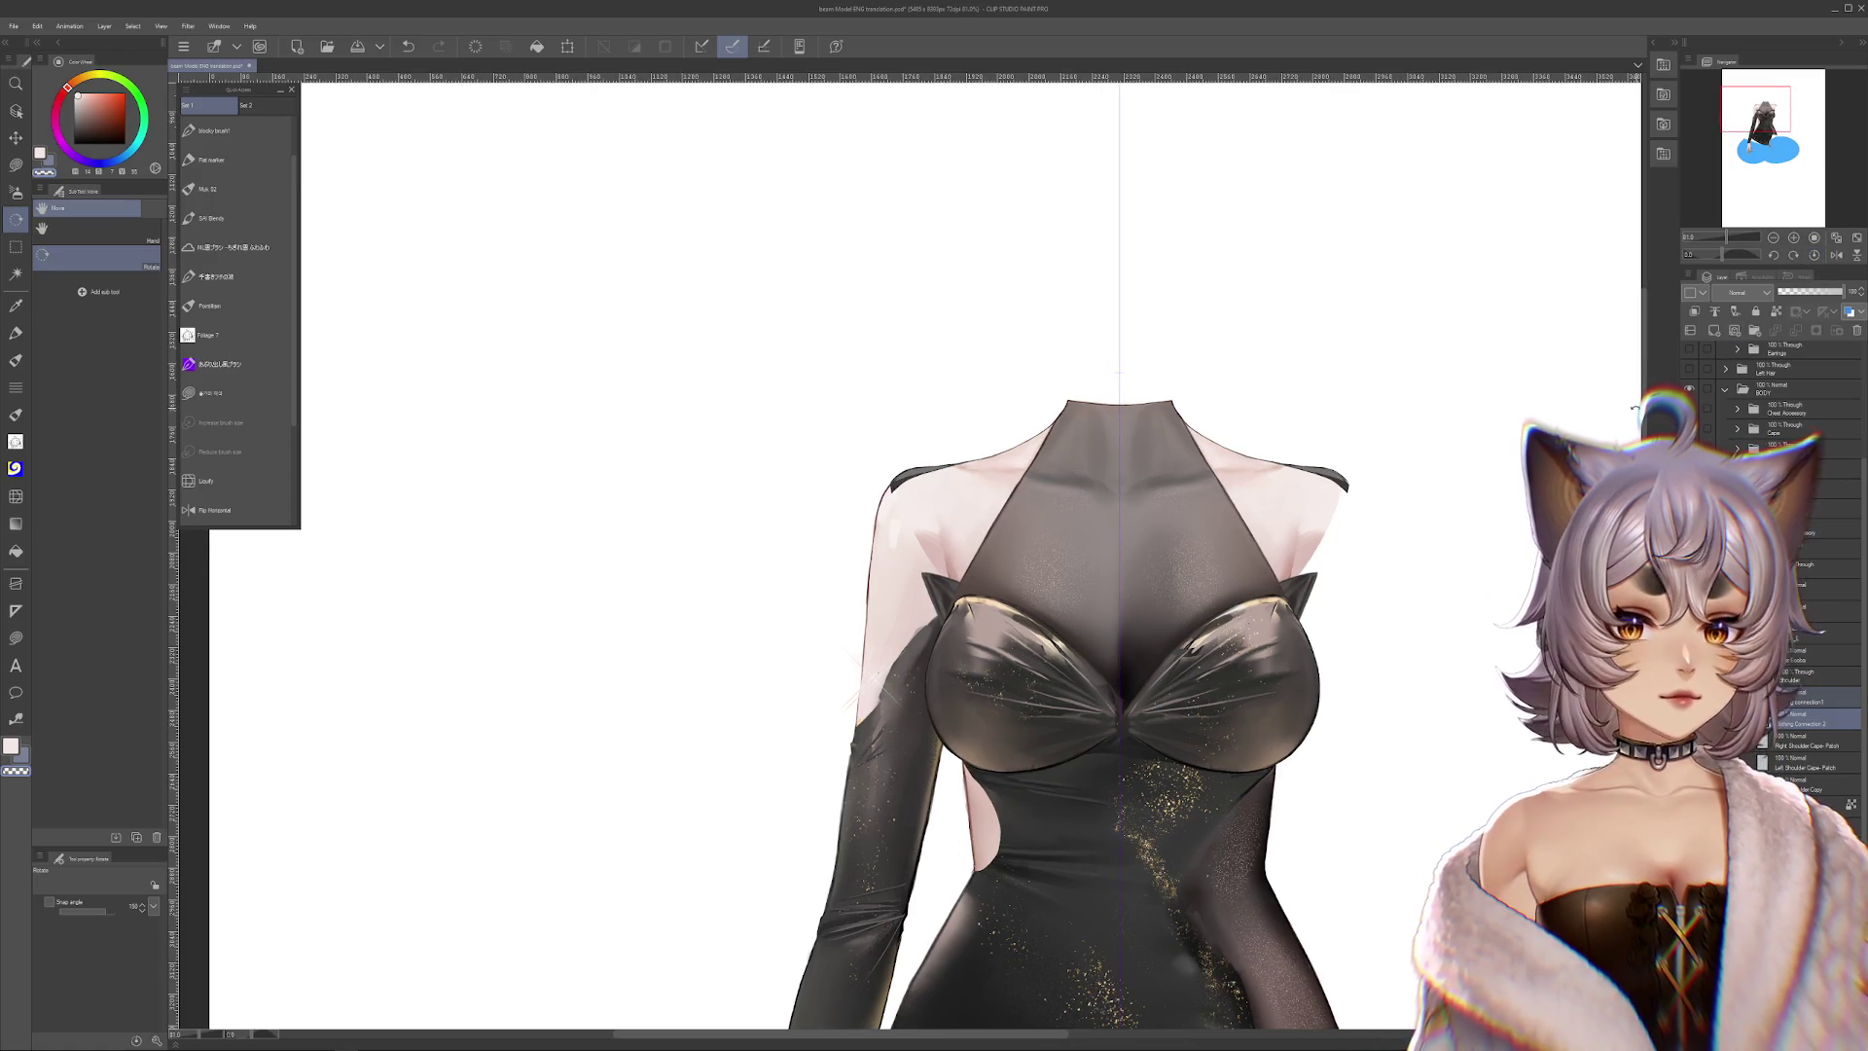
{"action": "left_click_drag", "start_coordinate": [1791, 800], "coordinate": [1791, 623]}
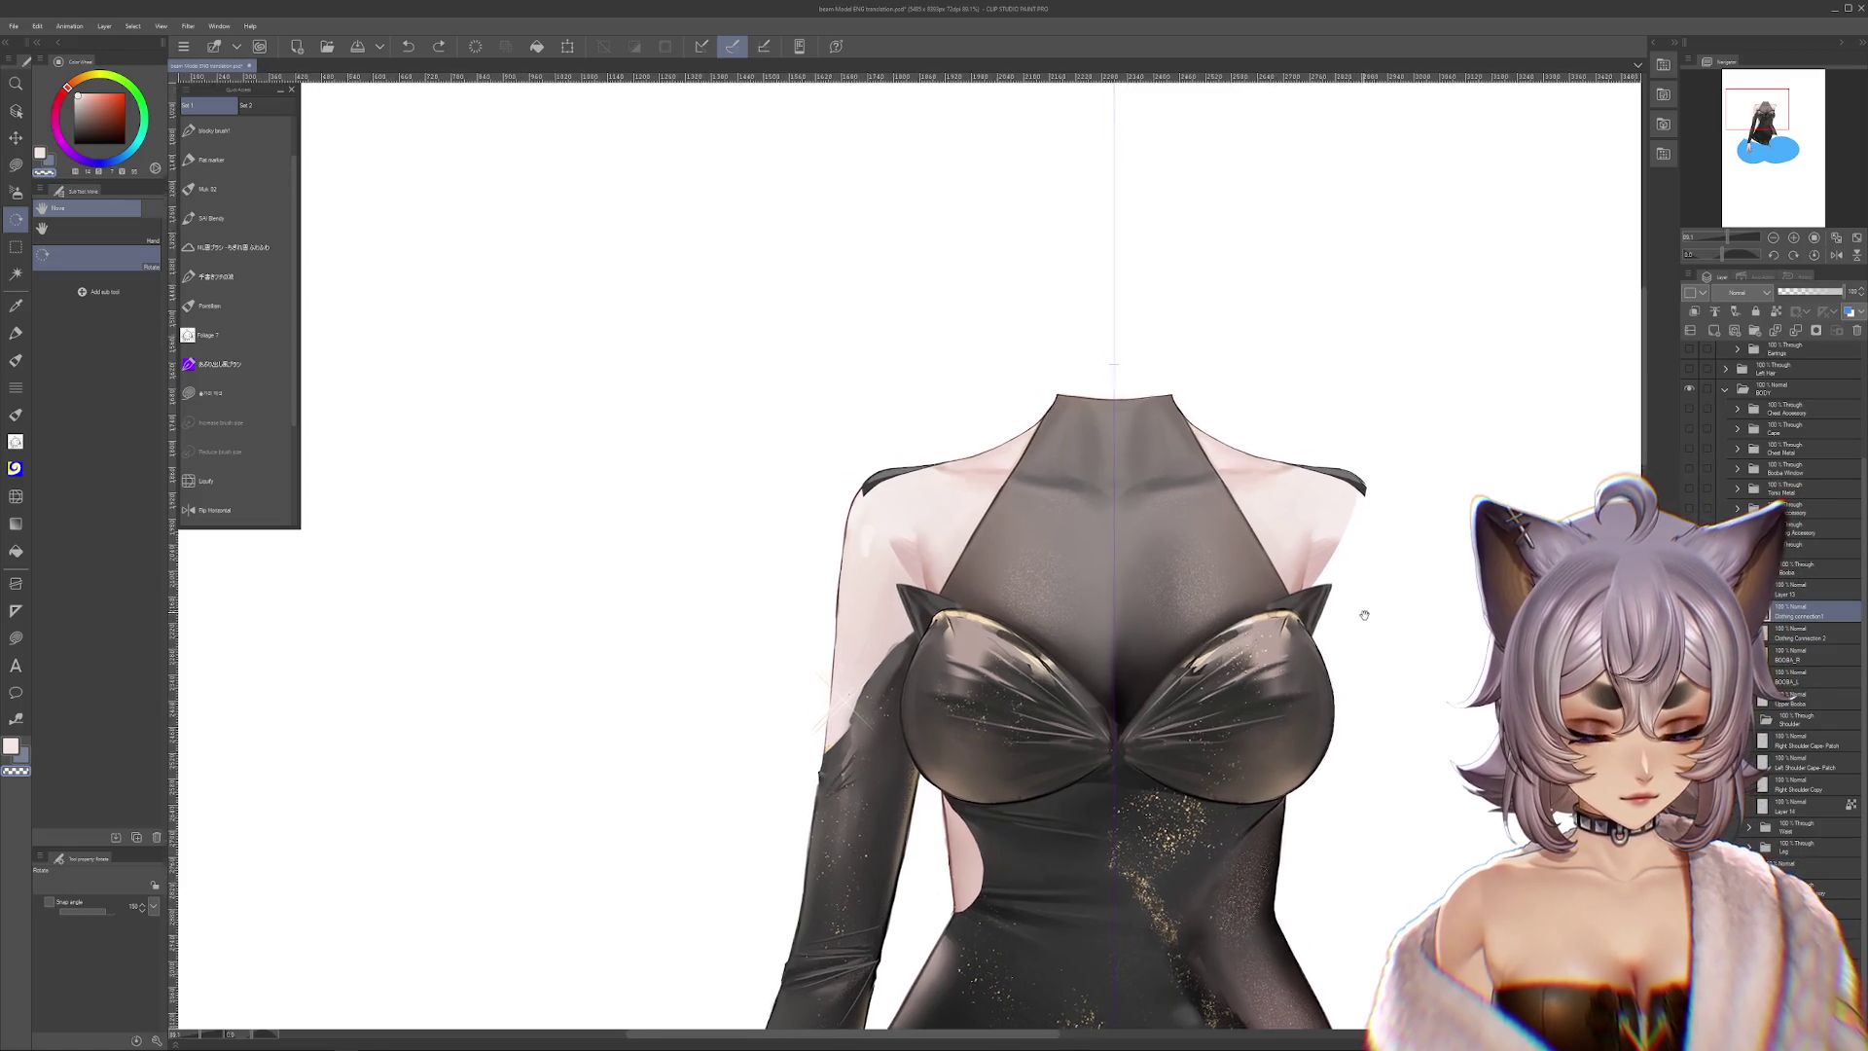
{"action": "left_click_drag", "start_coordinate": [1350, 599], "coordinate": [1271, 635]}
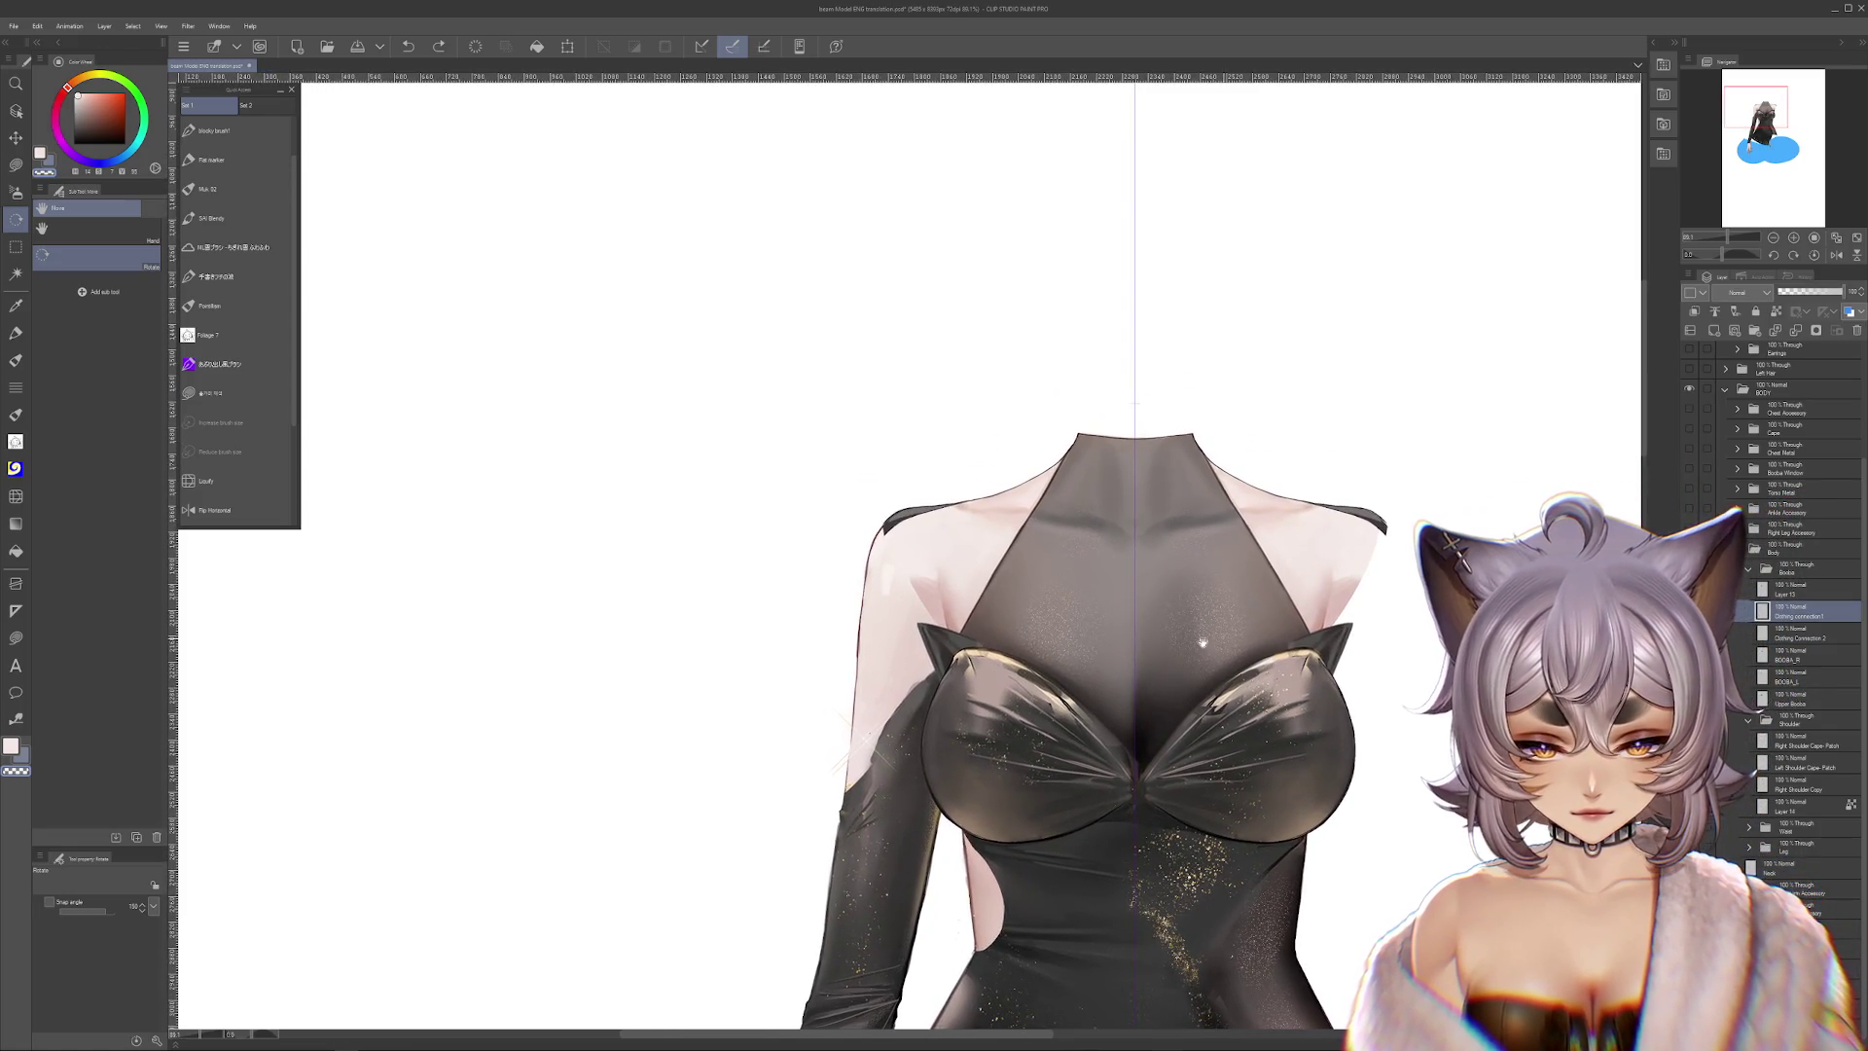
{"action": "scroll", "coordinate": [1217, 639], "scroll_direction": "up", "scroll_amount": 5}
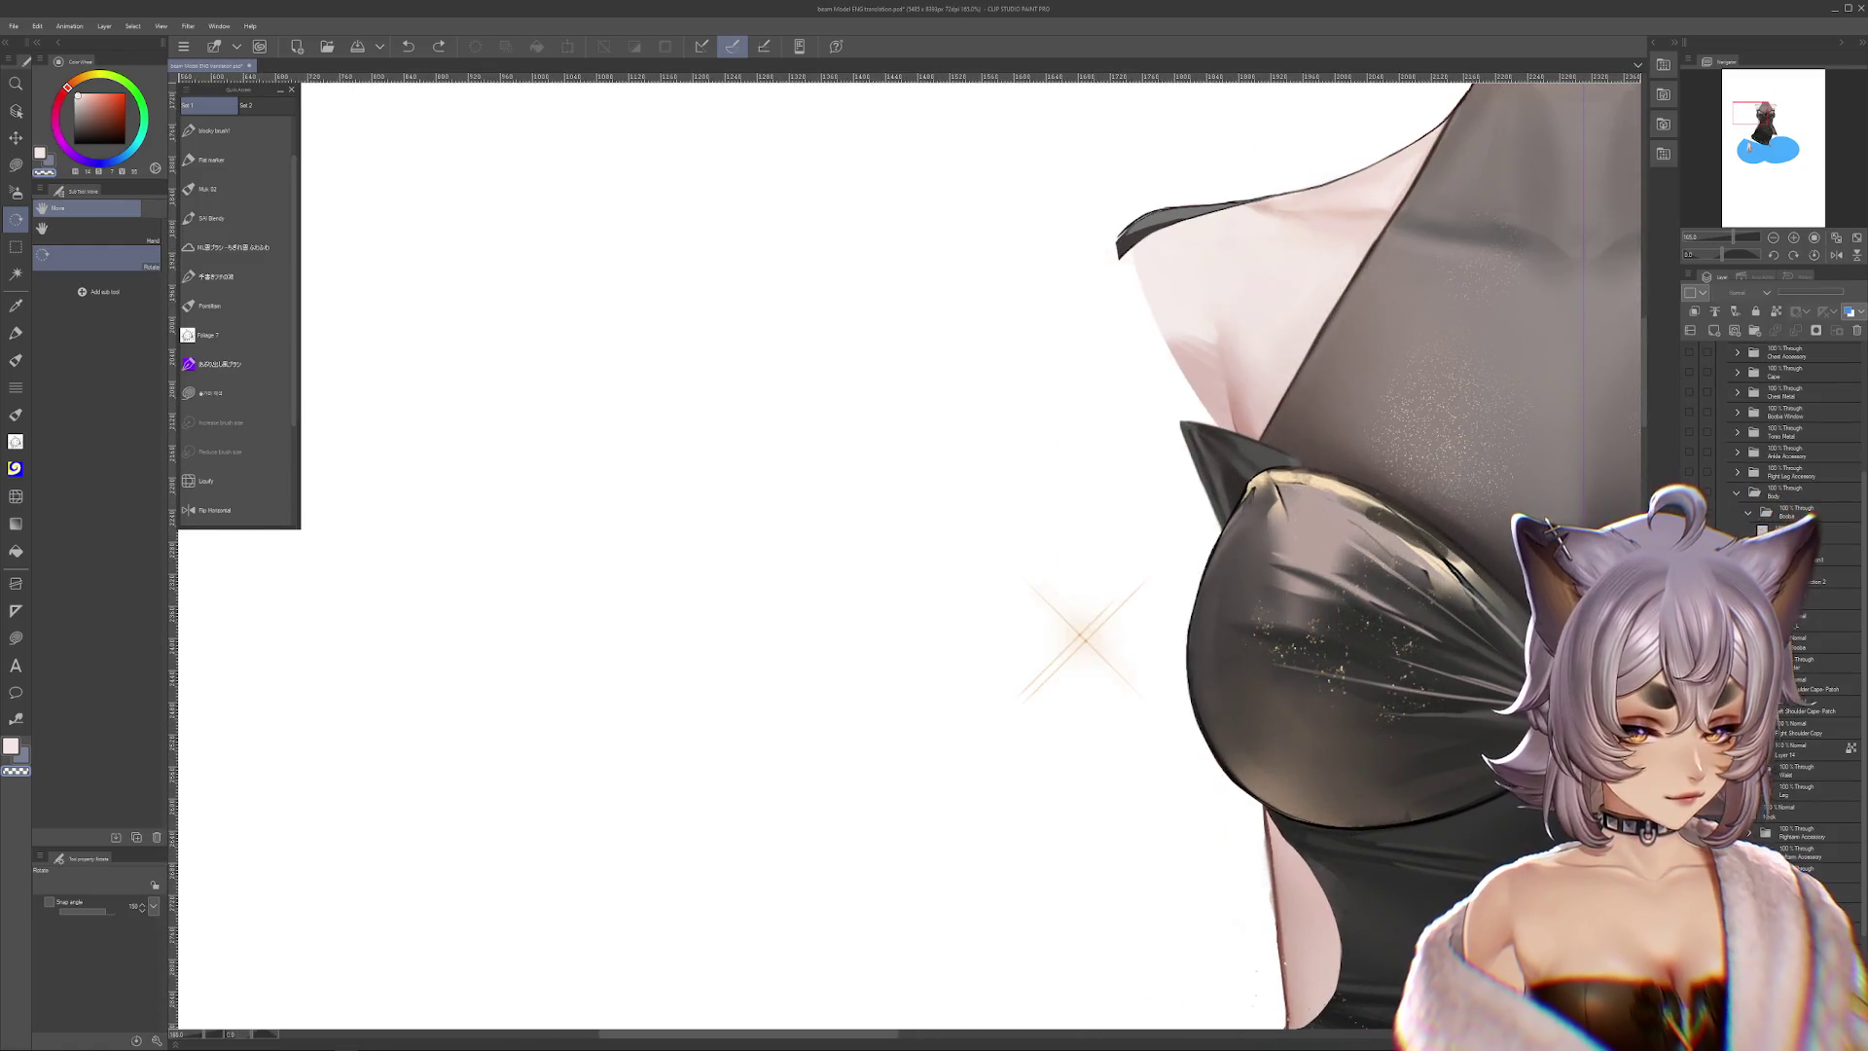
{"action": "scroll", "coordinate": [1160, 664], "scroll_direction": "up", "scroll_amount": 2}
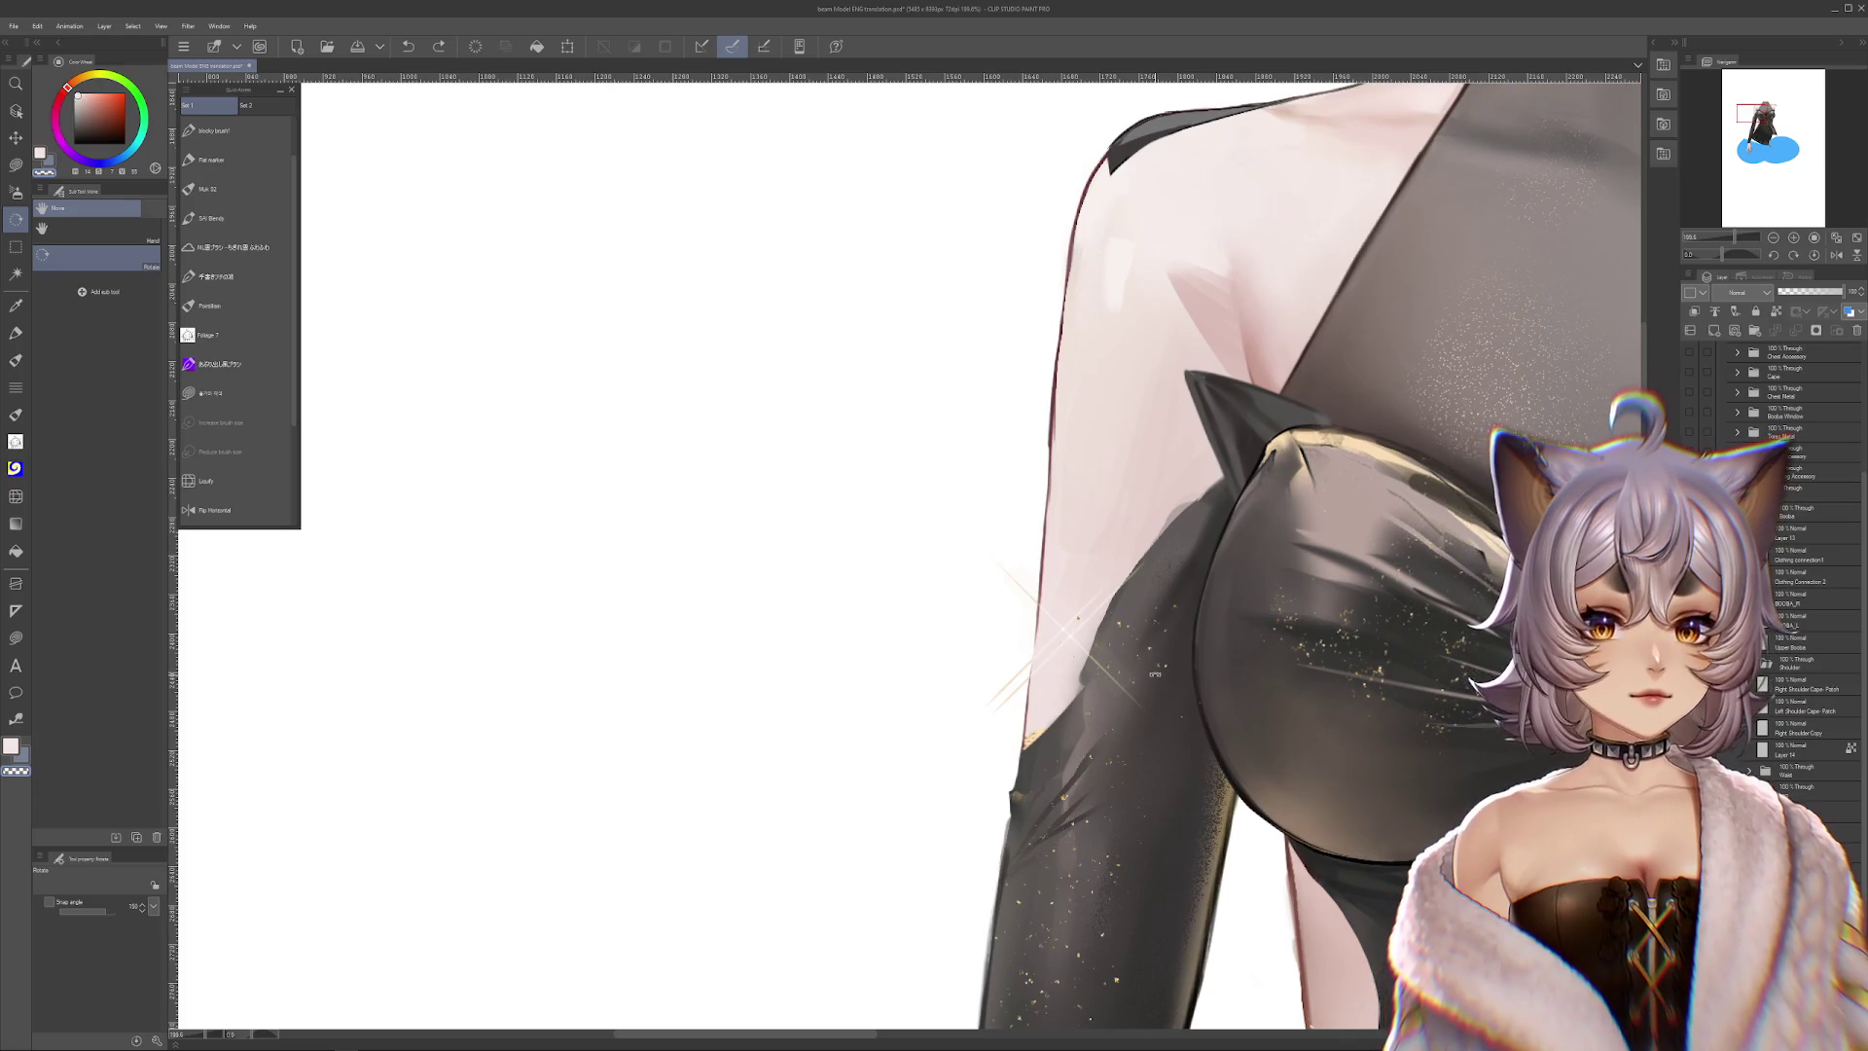
{"action": "left_click", "coordinate": [15, 165]}
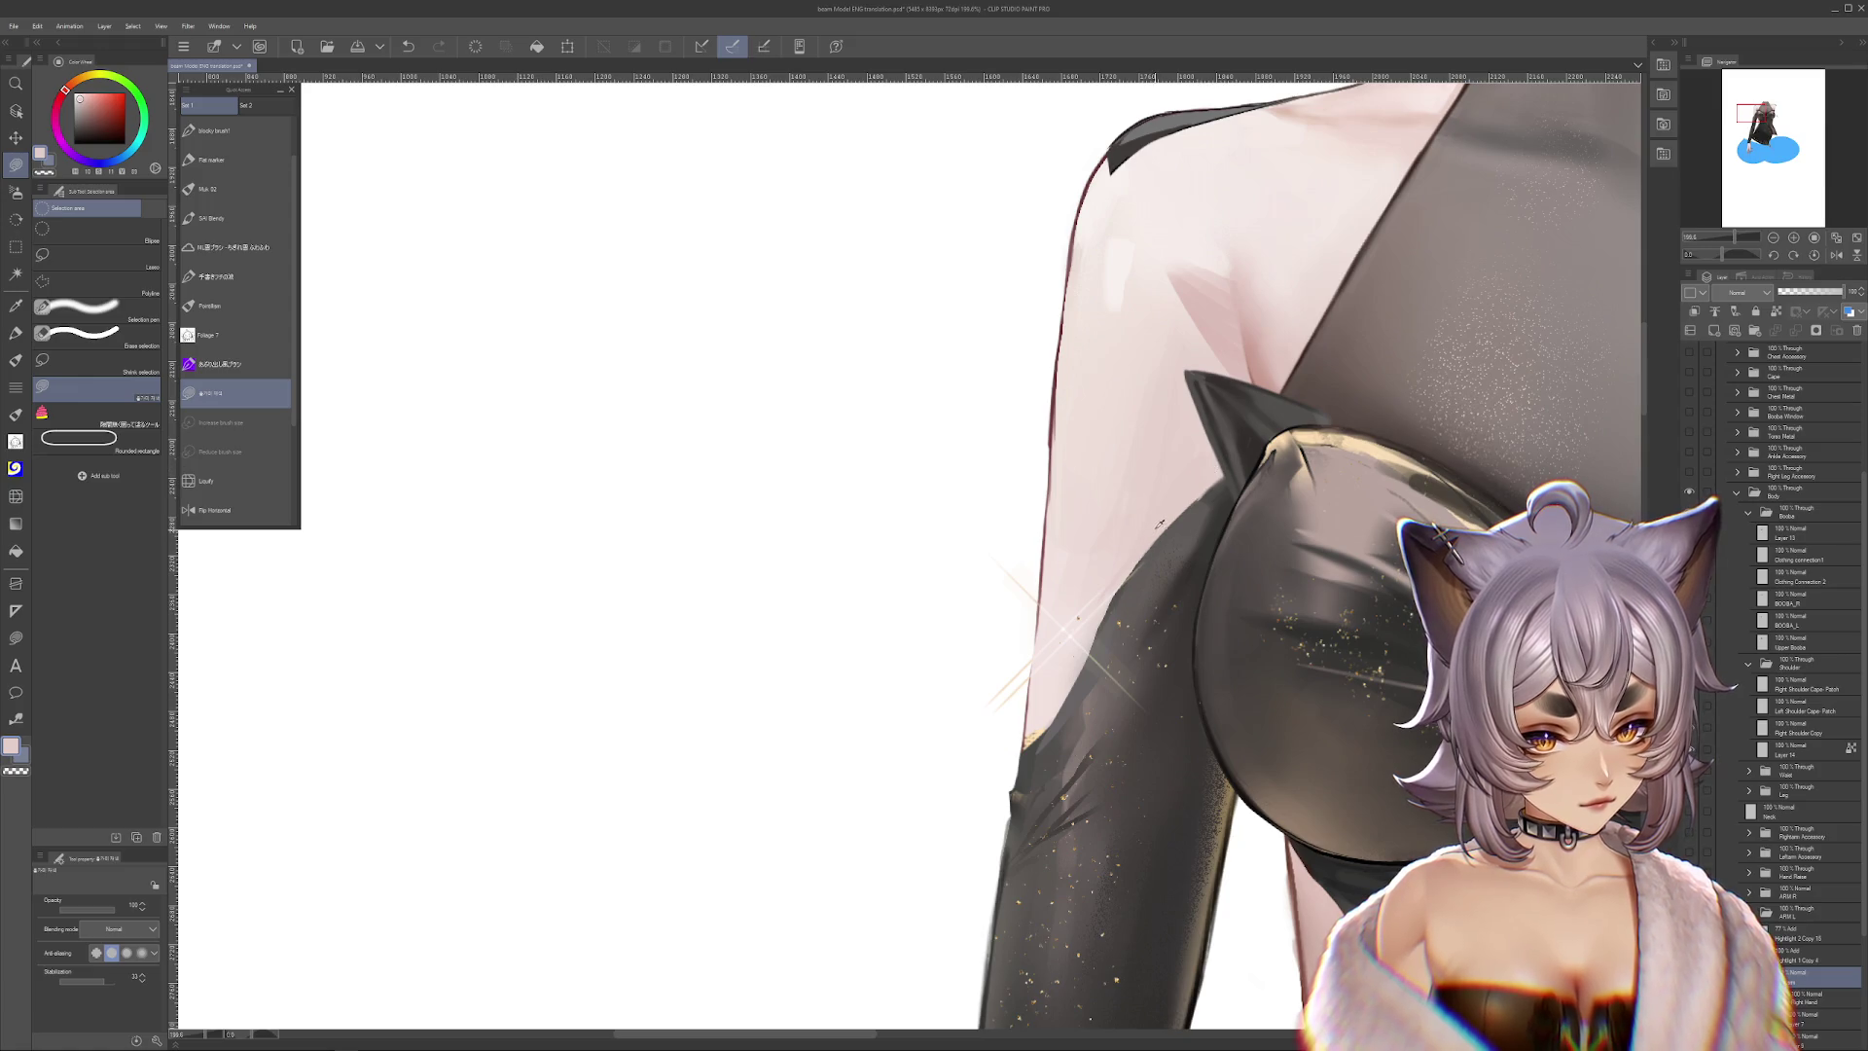
{"action": "scroll", "coordinate": [1294, 535], "scroll_direction": "down", "scroll_amount": 3}
{"action": "scroll", "coordinate": [1248, 655], "scroll_direction": "down", "scroll_amount": 2}
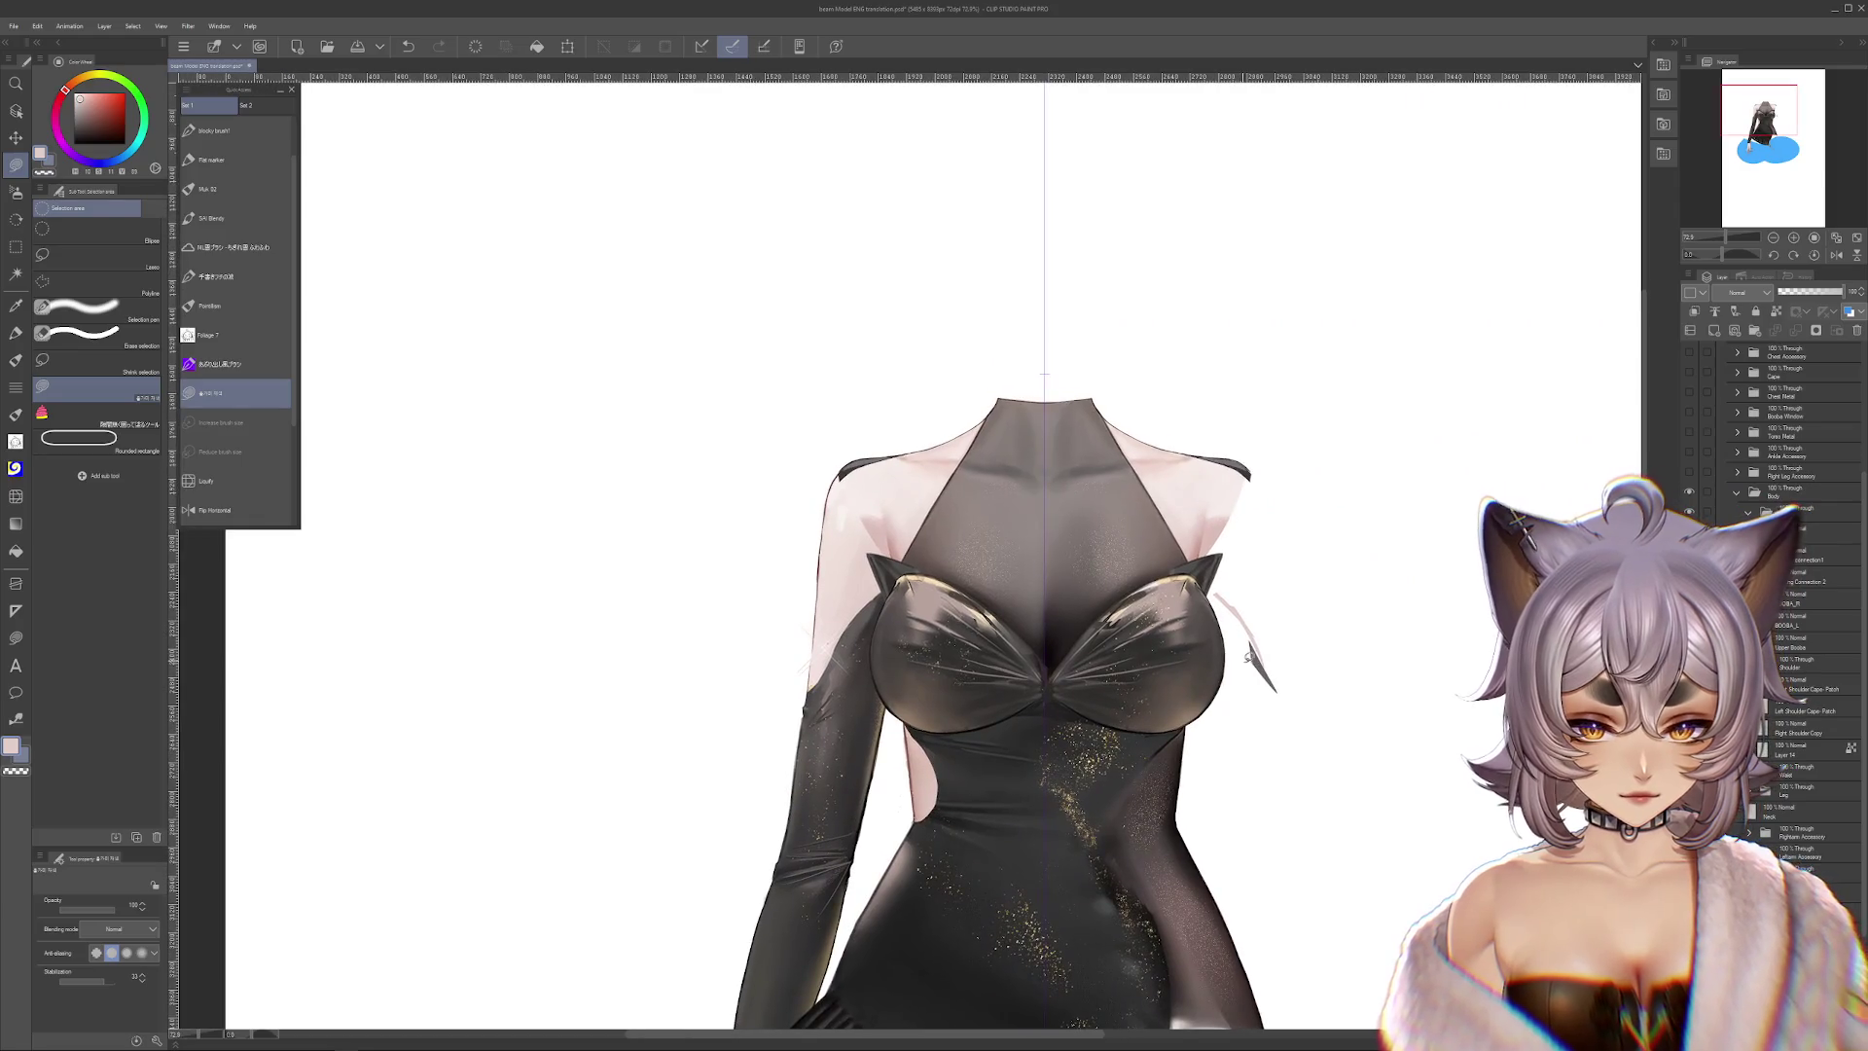
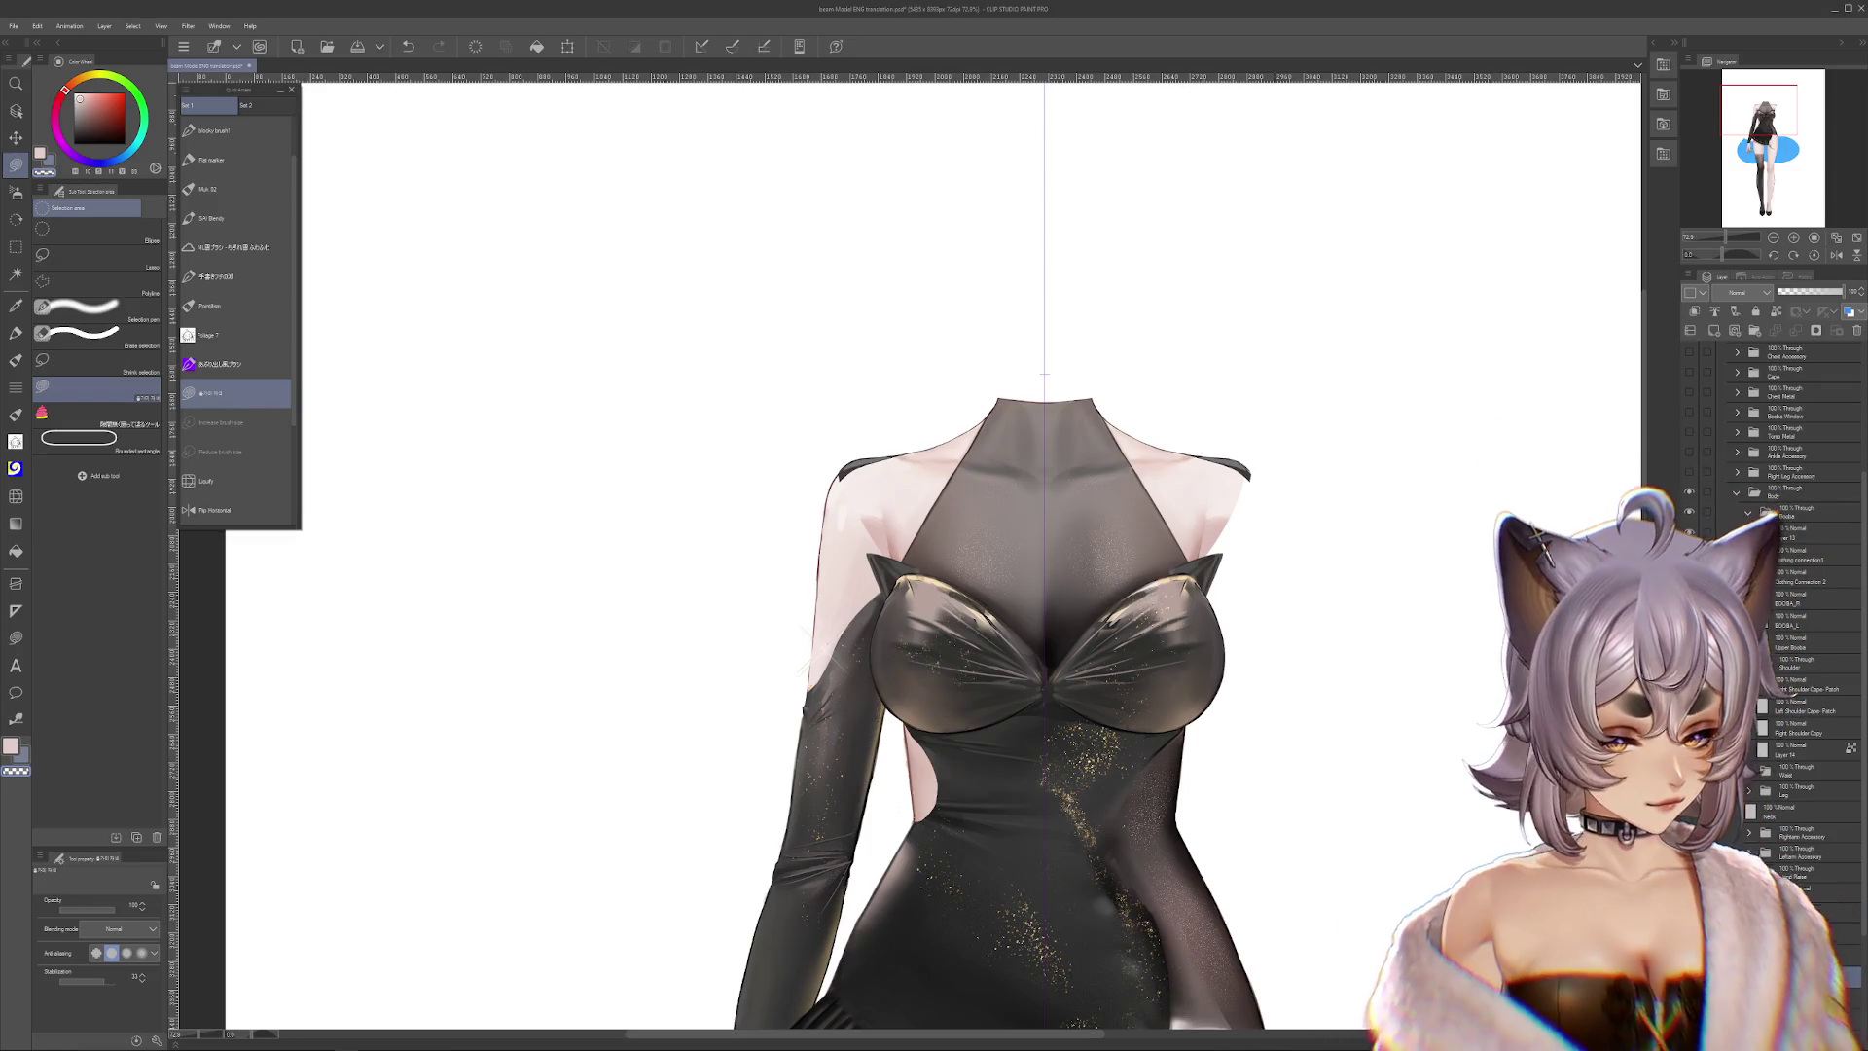
Toggle the bust and shoulder edits back and forth with undo/redo, leaving them undone
{"action": "scroll", "coordinate": [931, 545], "scroll_direction": "down", "scroll_amount": 3}
{"action": "scroll", "coordinate": [976, 553], "scroll_direction": "up", "scroll_amount": 2}
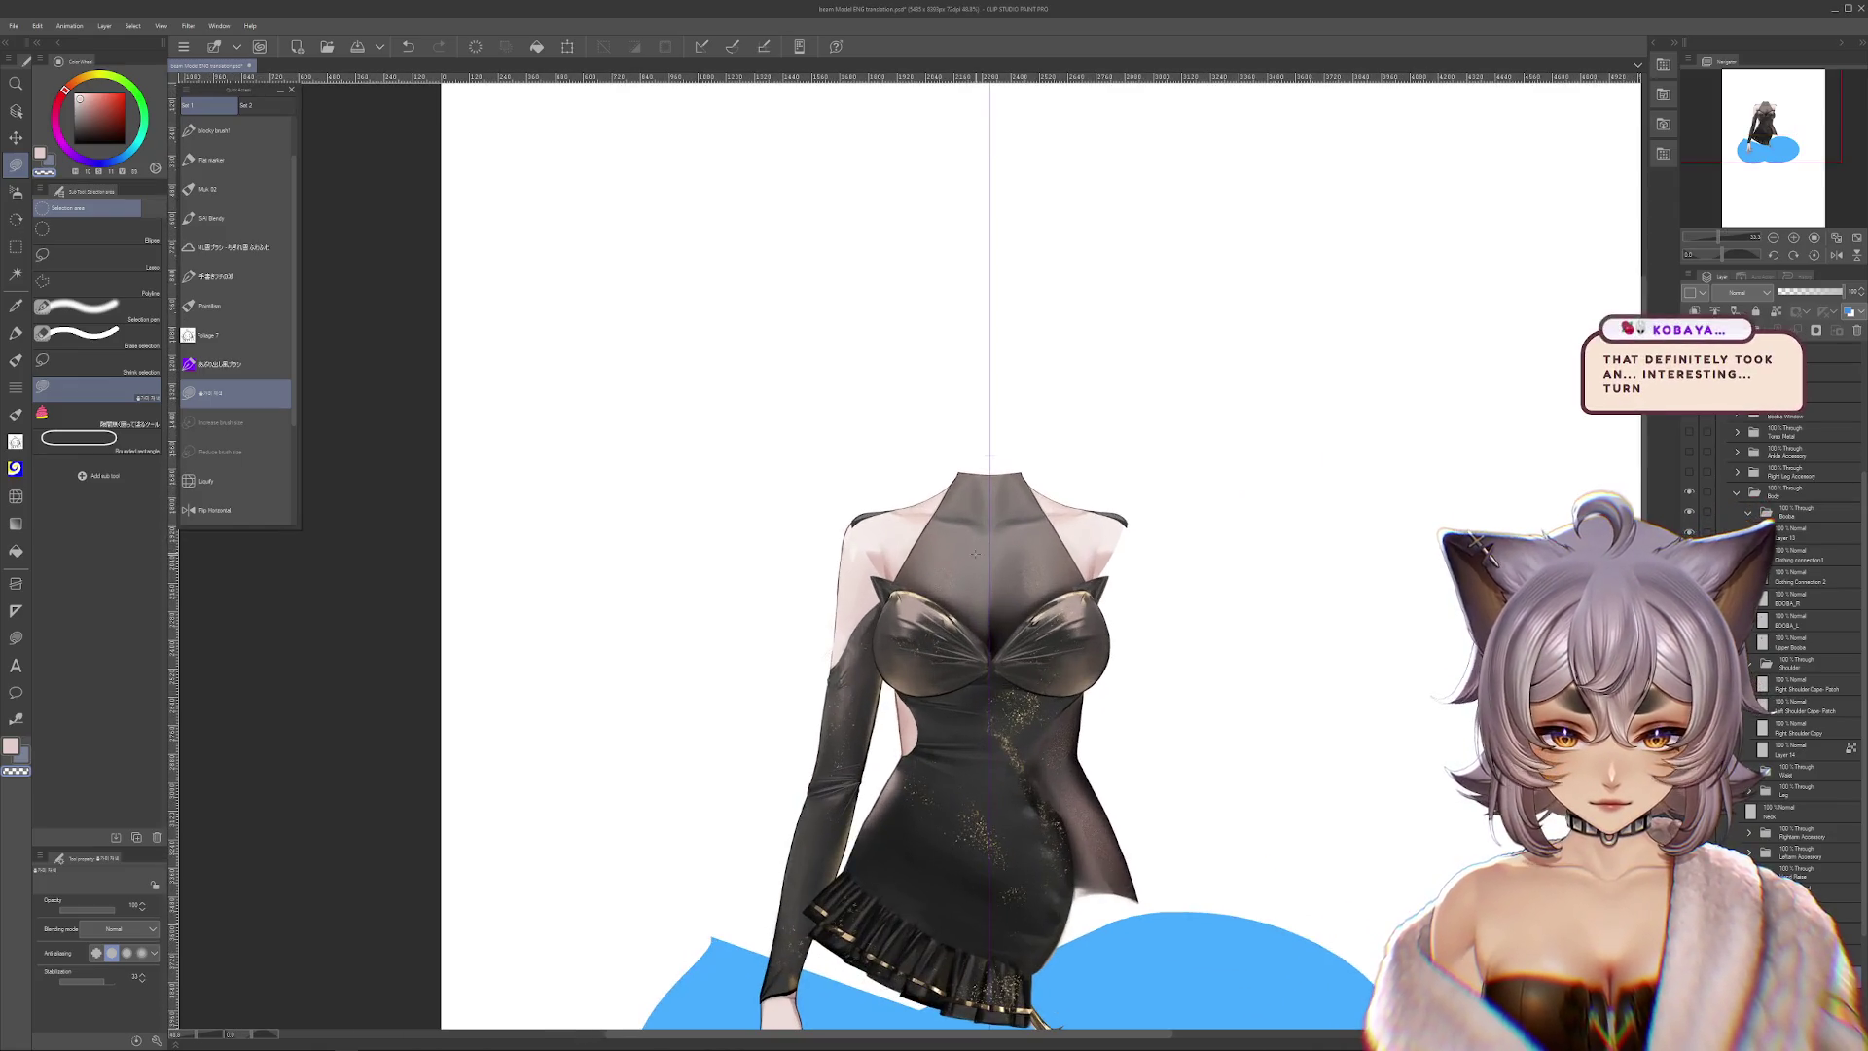
{"action": "key", "text": "ctrl+z"}
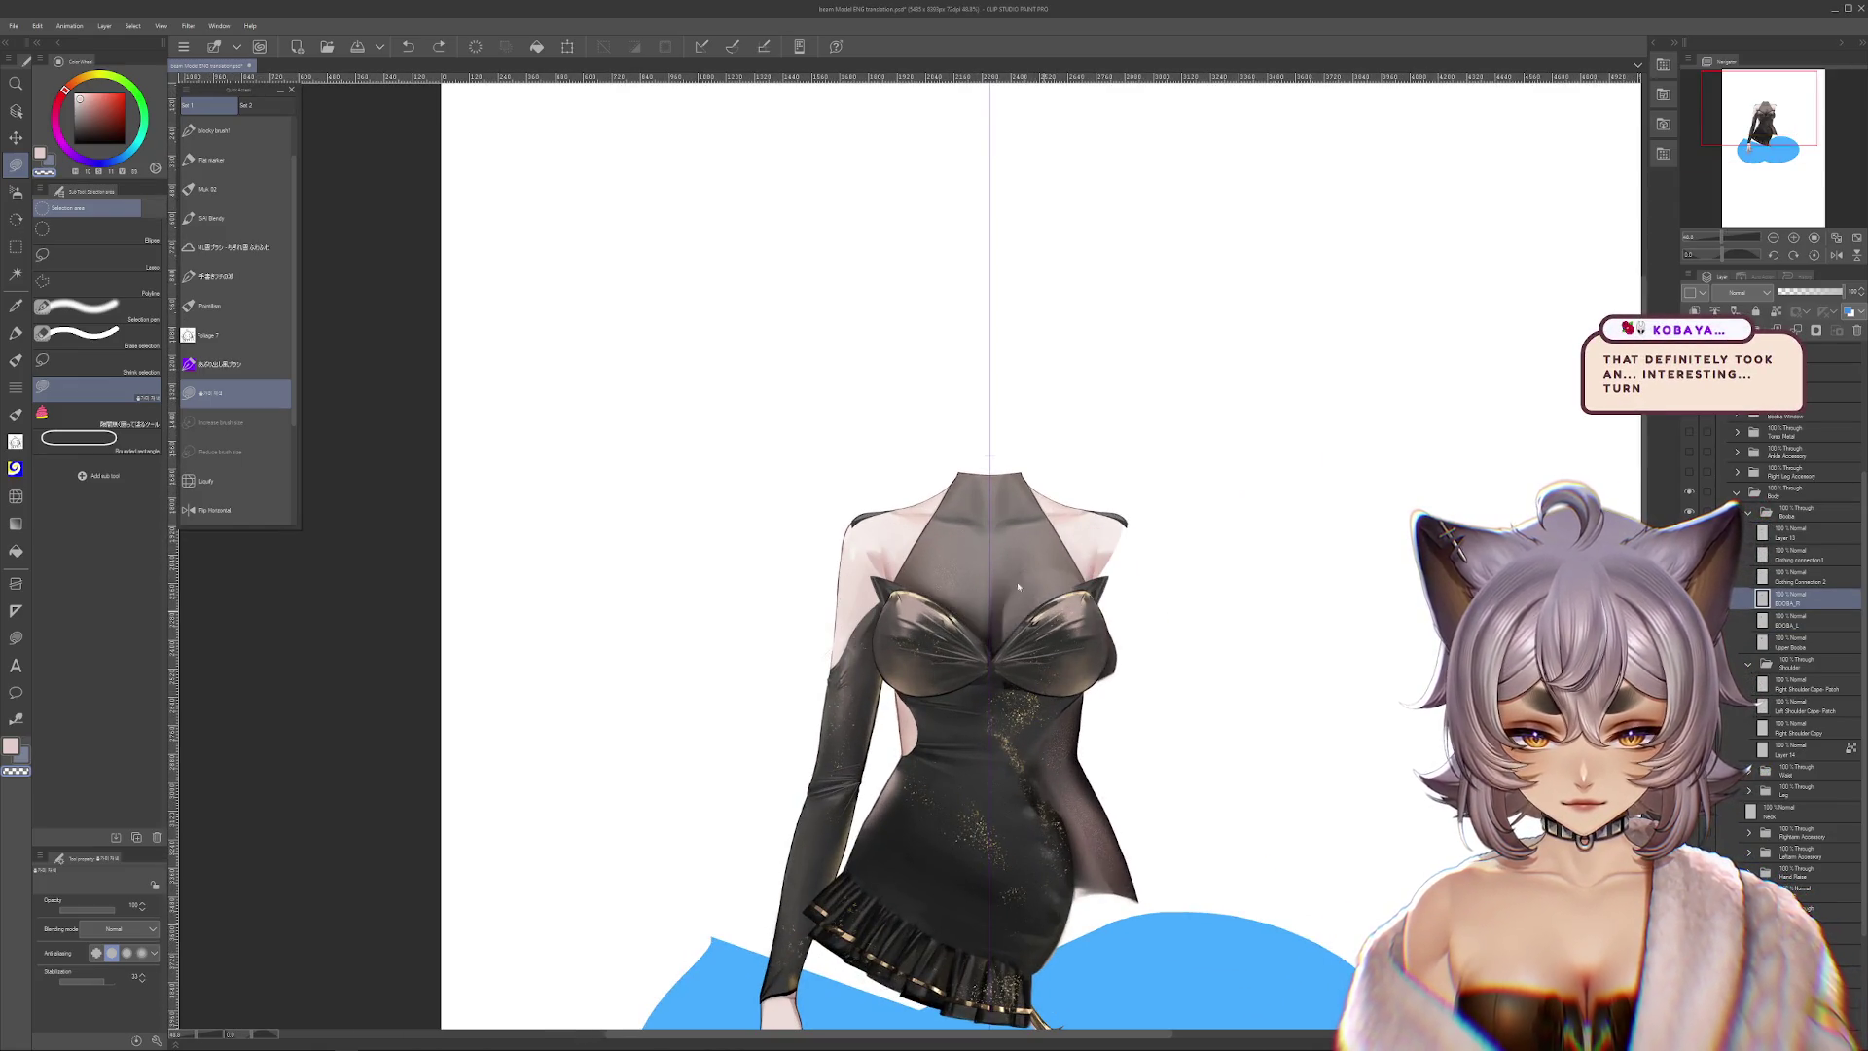
{"action": "key", "text": "ctrl+z"}
{"action": "key", "text": "ctrl+z"}
{"action": "key", "text": "ctrl+z"}
{"action": "key", "text": "ctrl+z"}
{"action": "key", "text": "ctrl+y"}
{"action": "key", "text": "ctrl+y"}
{"action": "key", "text": "ctrl+y"}
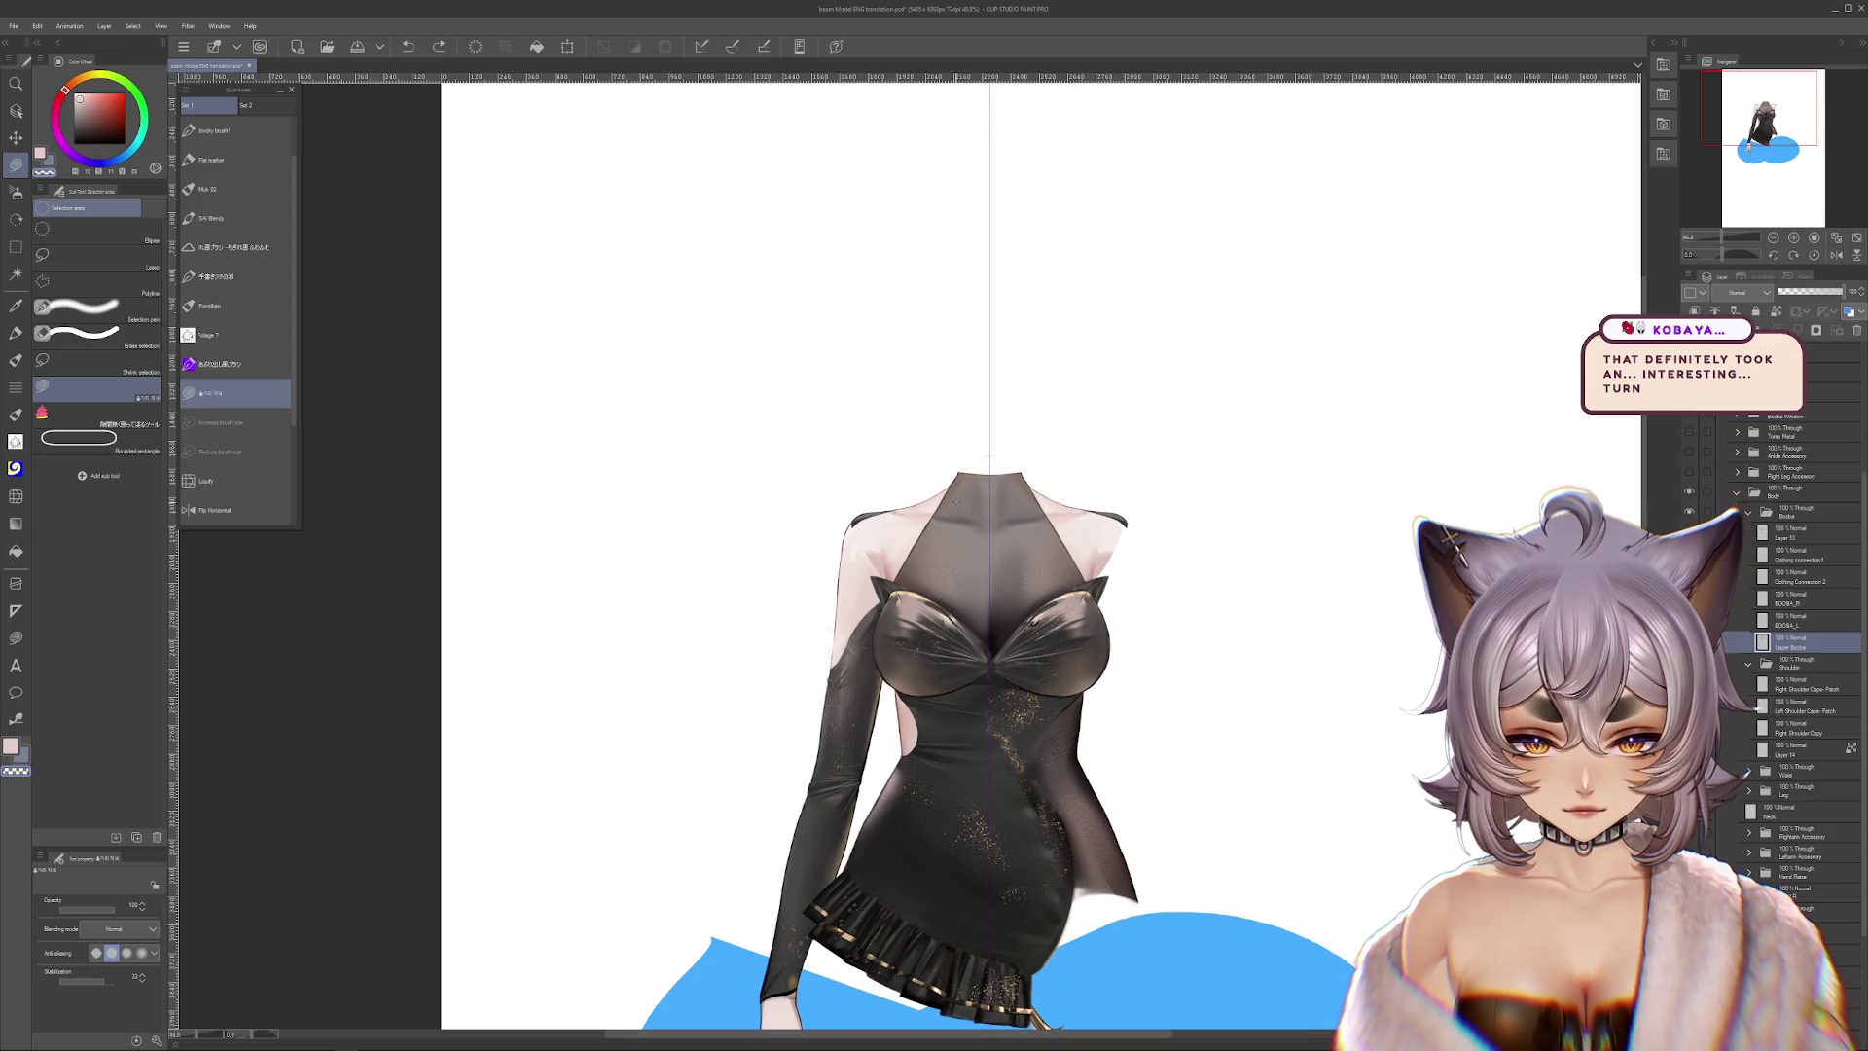
{"action": "scroll", "coordinate": [936, 505], "scroll_direction": "up", "scroll_amount": 1}
{"action": "scroll", "coordinate": [937, 504], "scroll_direction": "up", "scroll_amount": 1}
{"action": "key", "text": "ctrl+y"}
{"action": "key", "text": "ctrl+y"}
{"action": "key", "text": "ctrl+z"}
{"action": "key", "text": "ctrl+y"}
{"action": "key", "text": "ctrl+z"}
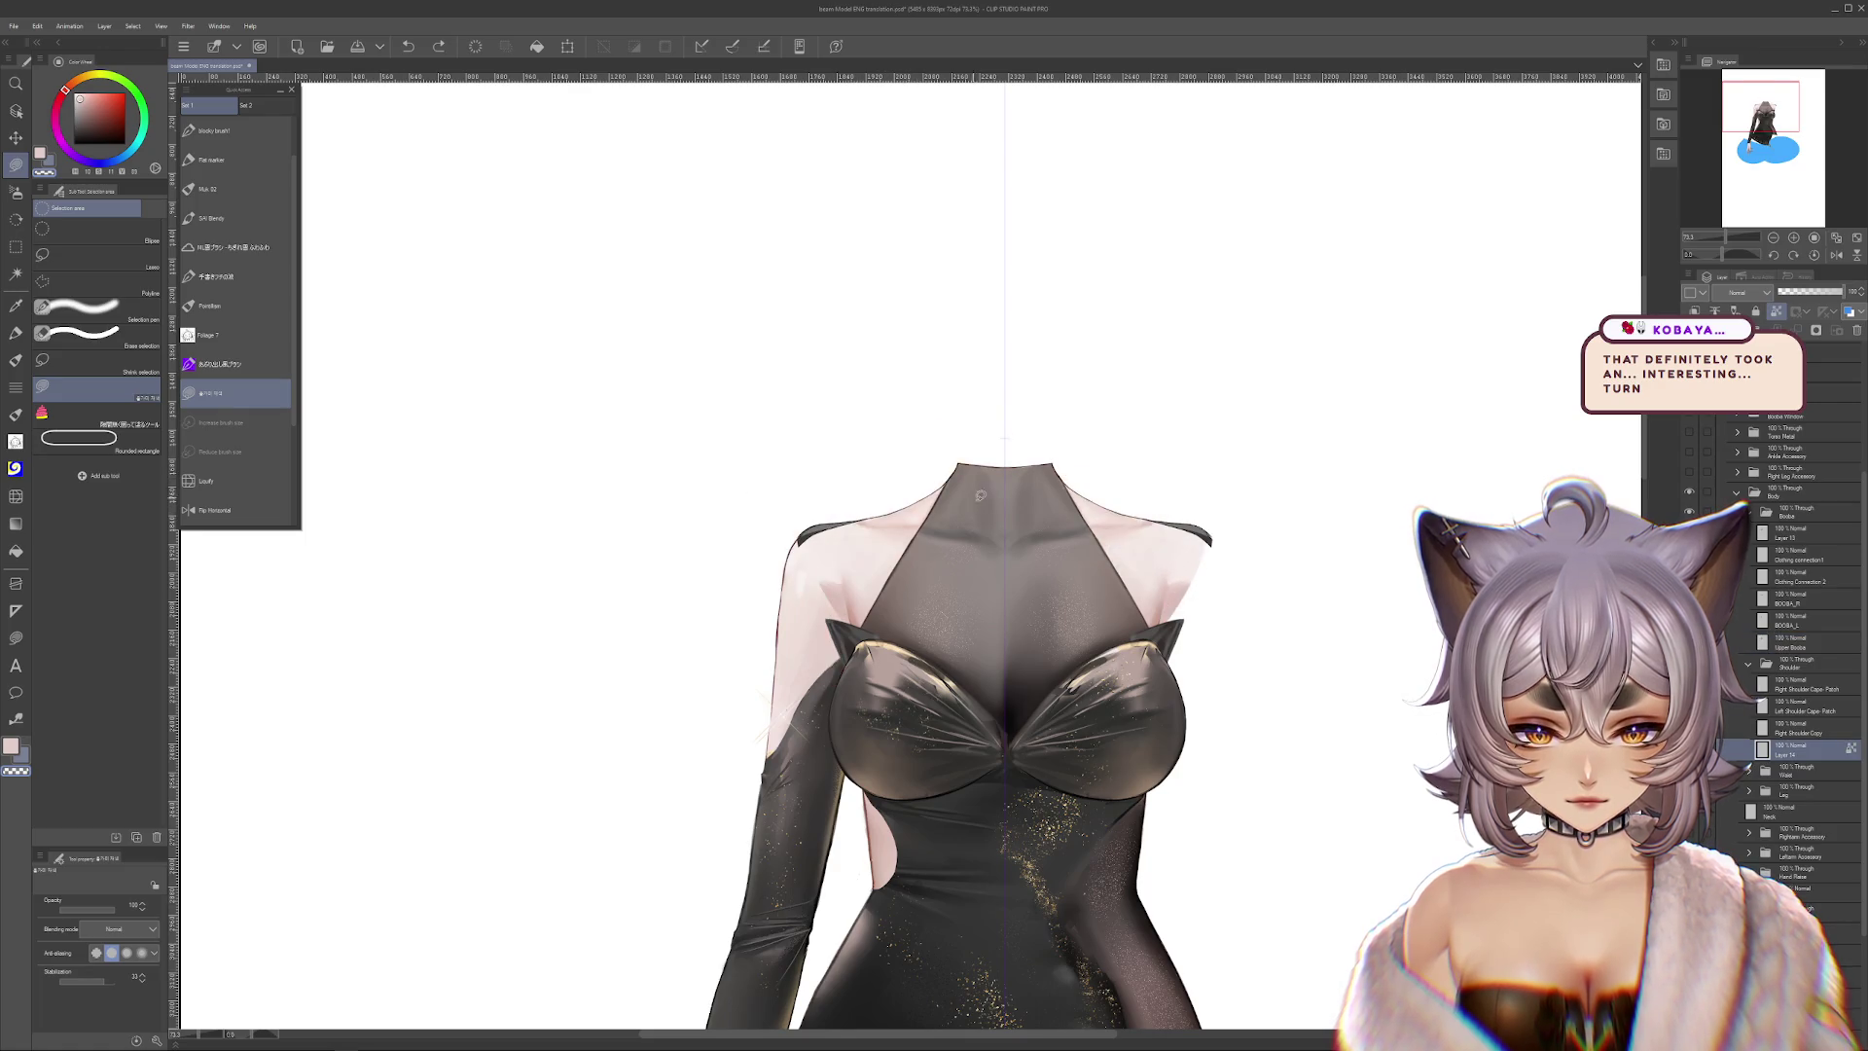
Center the view on the neckline and undo once more so the Neck layer shows above the bust
{"action": "scroll", "coordinate": [931, 531], "scroll_direction": "up", "scroll_amount": 1}
{"action": "left_click_drag", "start_coordinate": [932, 530], "coordinate": [1038, 598]}
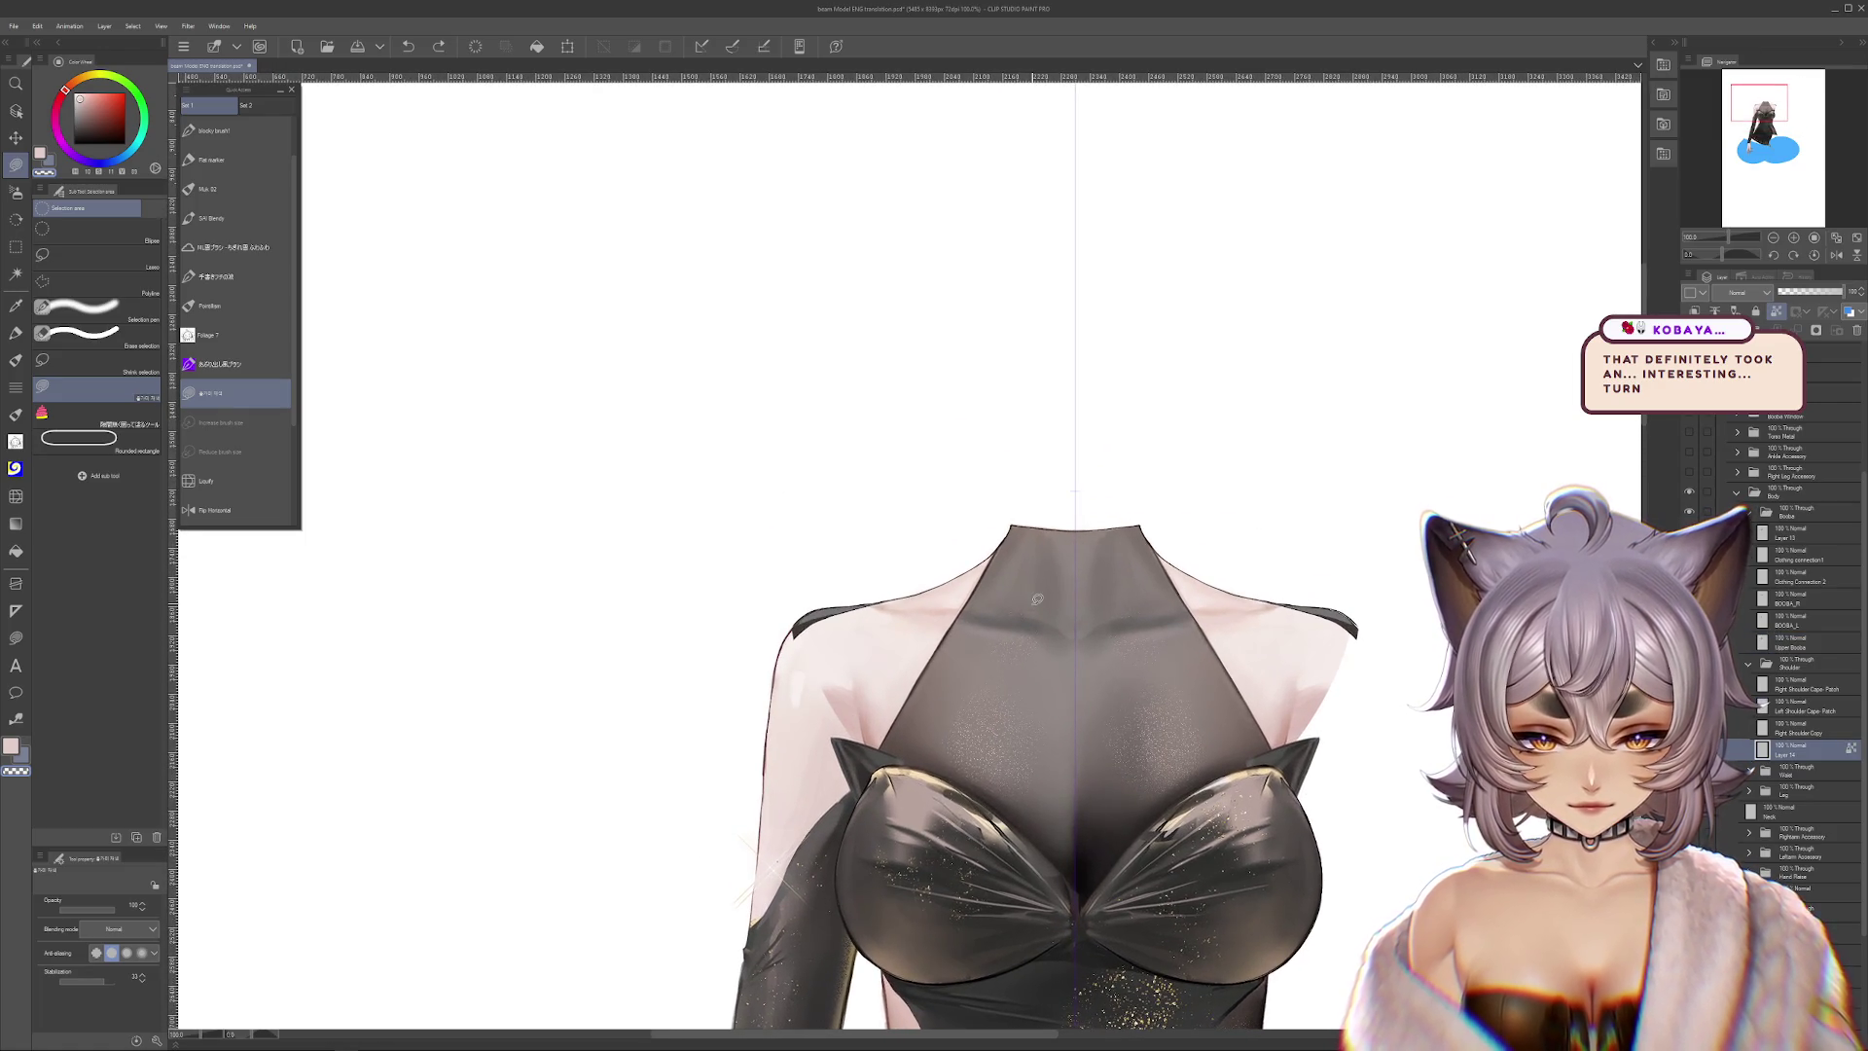
{"action": "left_click_drag", "start_coordinate": [1153, 606], "coordinate": [1148, 652]}
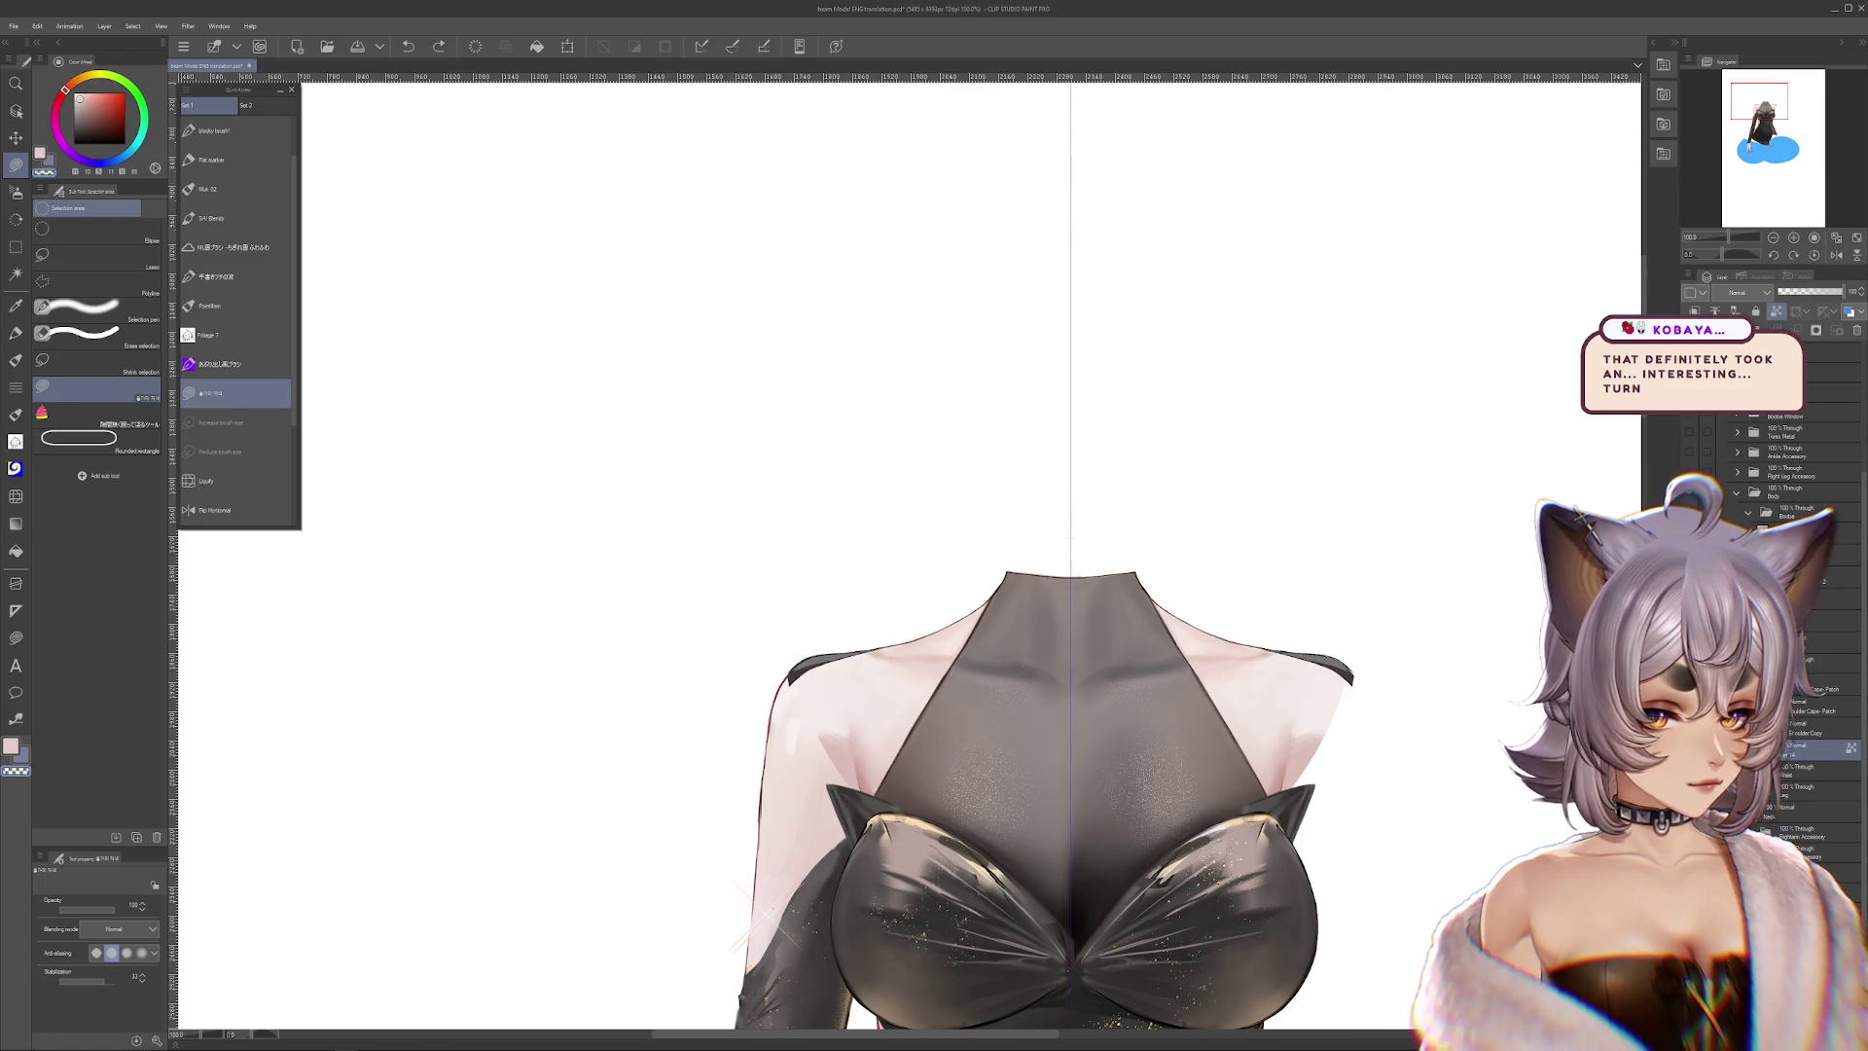
{"action": "key", "text": "ctrl+z"}
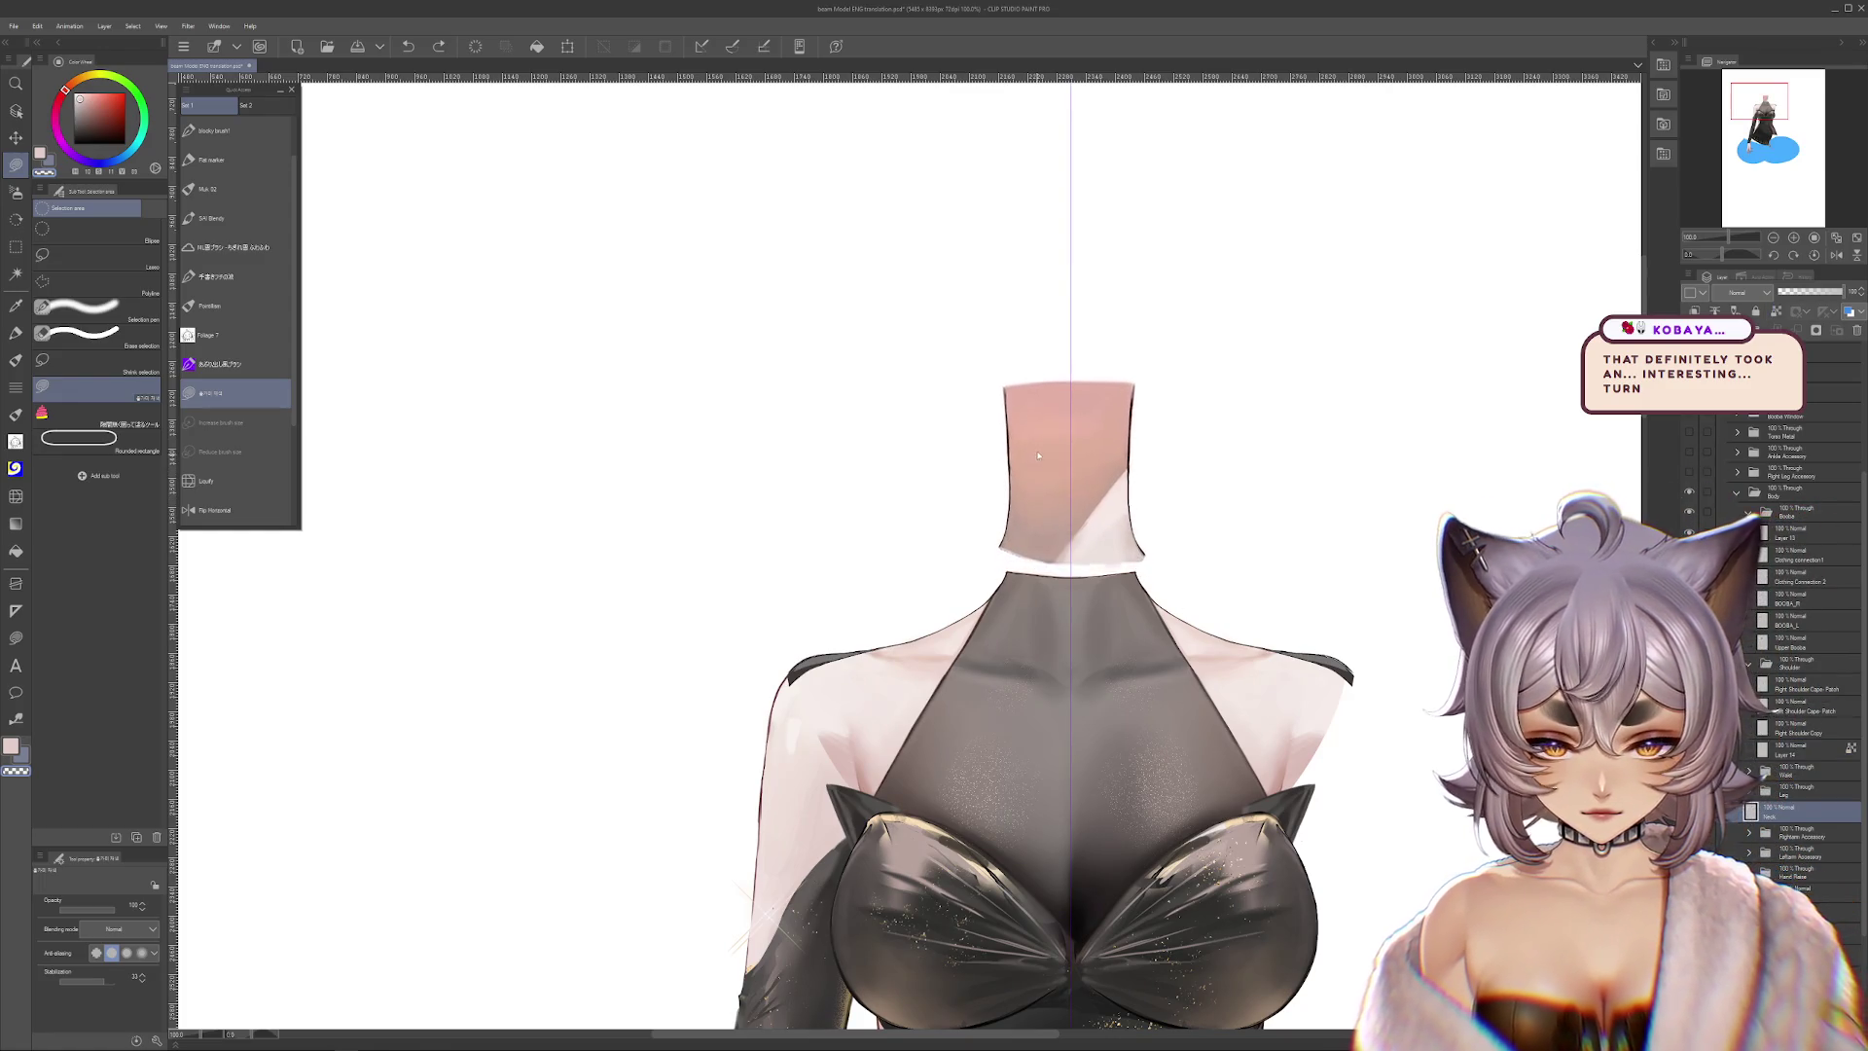
Hide the dark upper-chest panel on the Upper Booba layer to reveal the chest skin
{"action": "left_click", "coordinate": [1164, 639], "text": "ctrl+shift"}
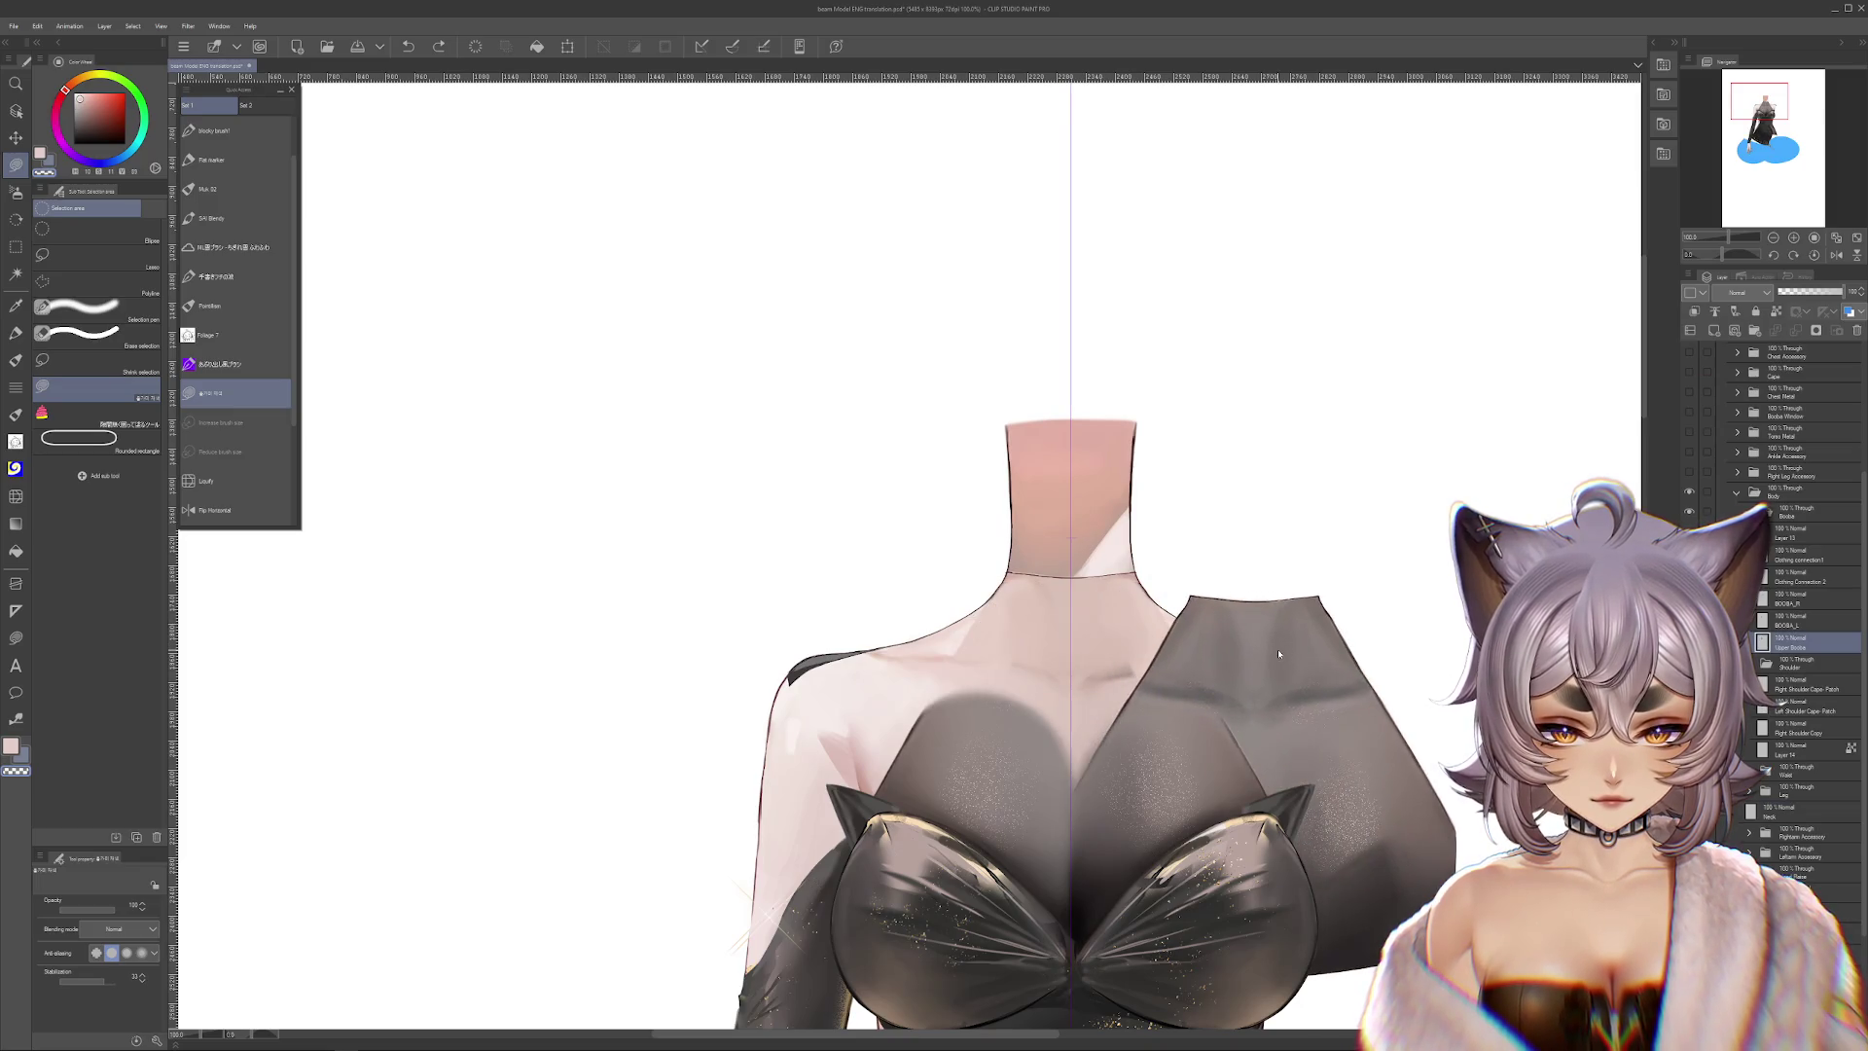
{"action": "left_click_drag", "start_coordinate": [1252, 644], "coordinate": [1124, 679]}
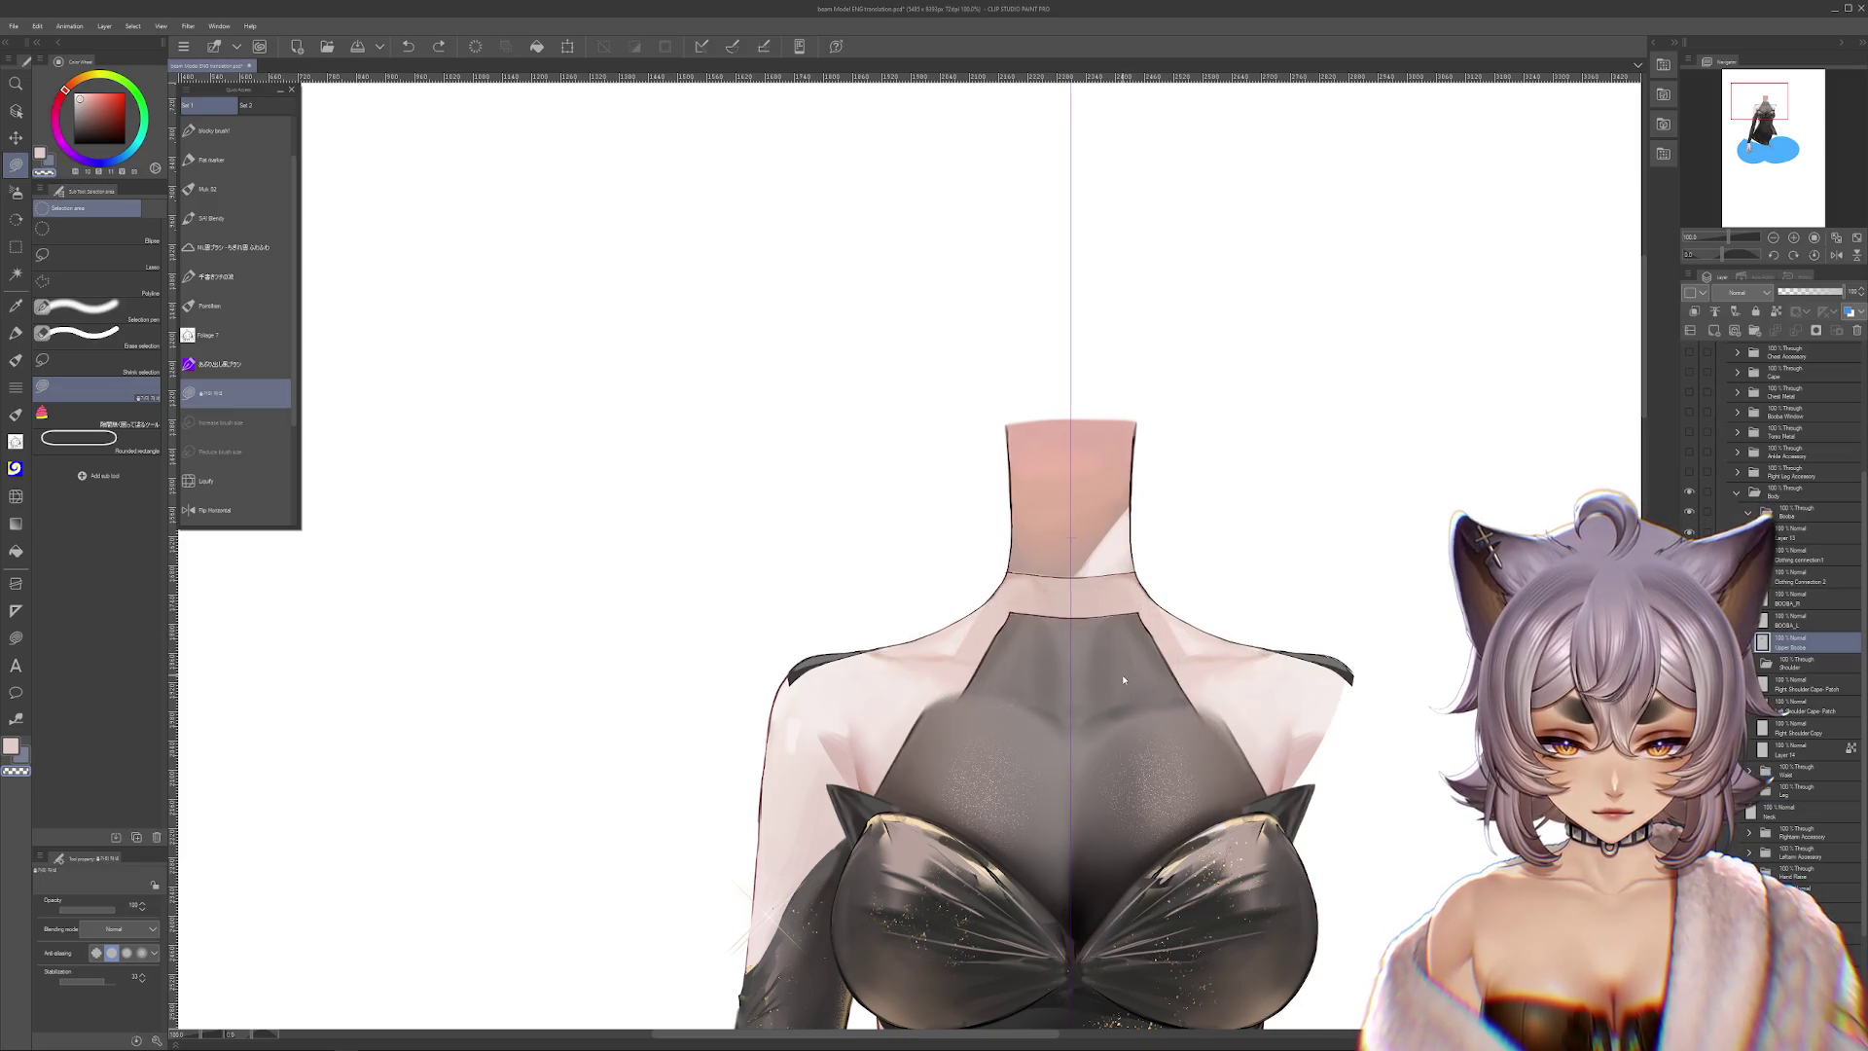
{"action": "scroll", "coordinate": [1025, 671], "scroll_direction": "up", "scroll_amount": 2}
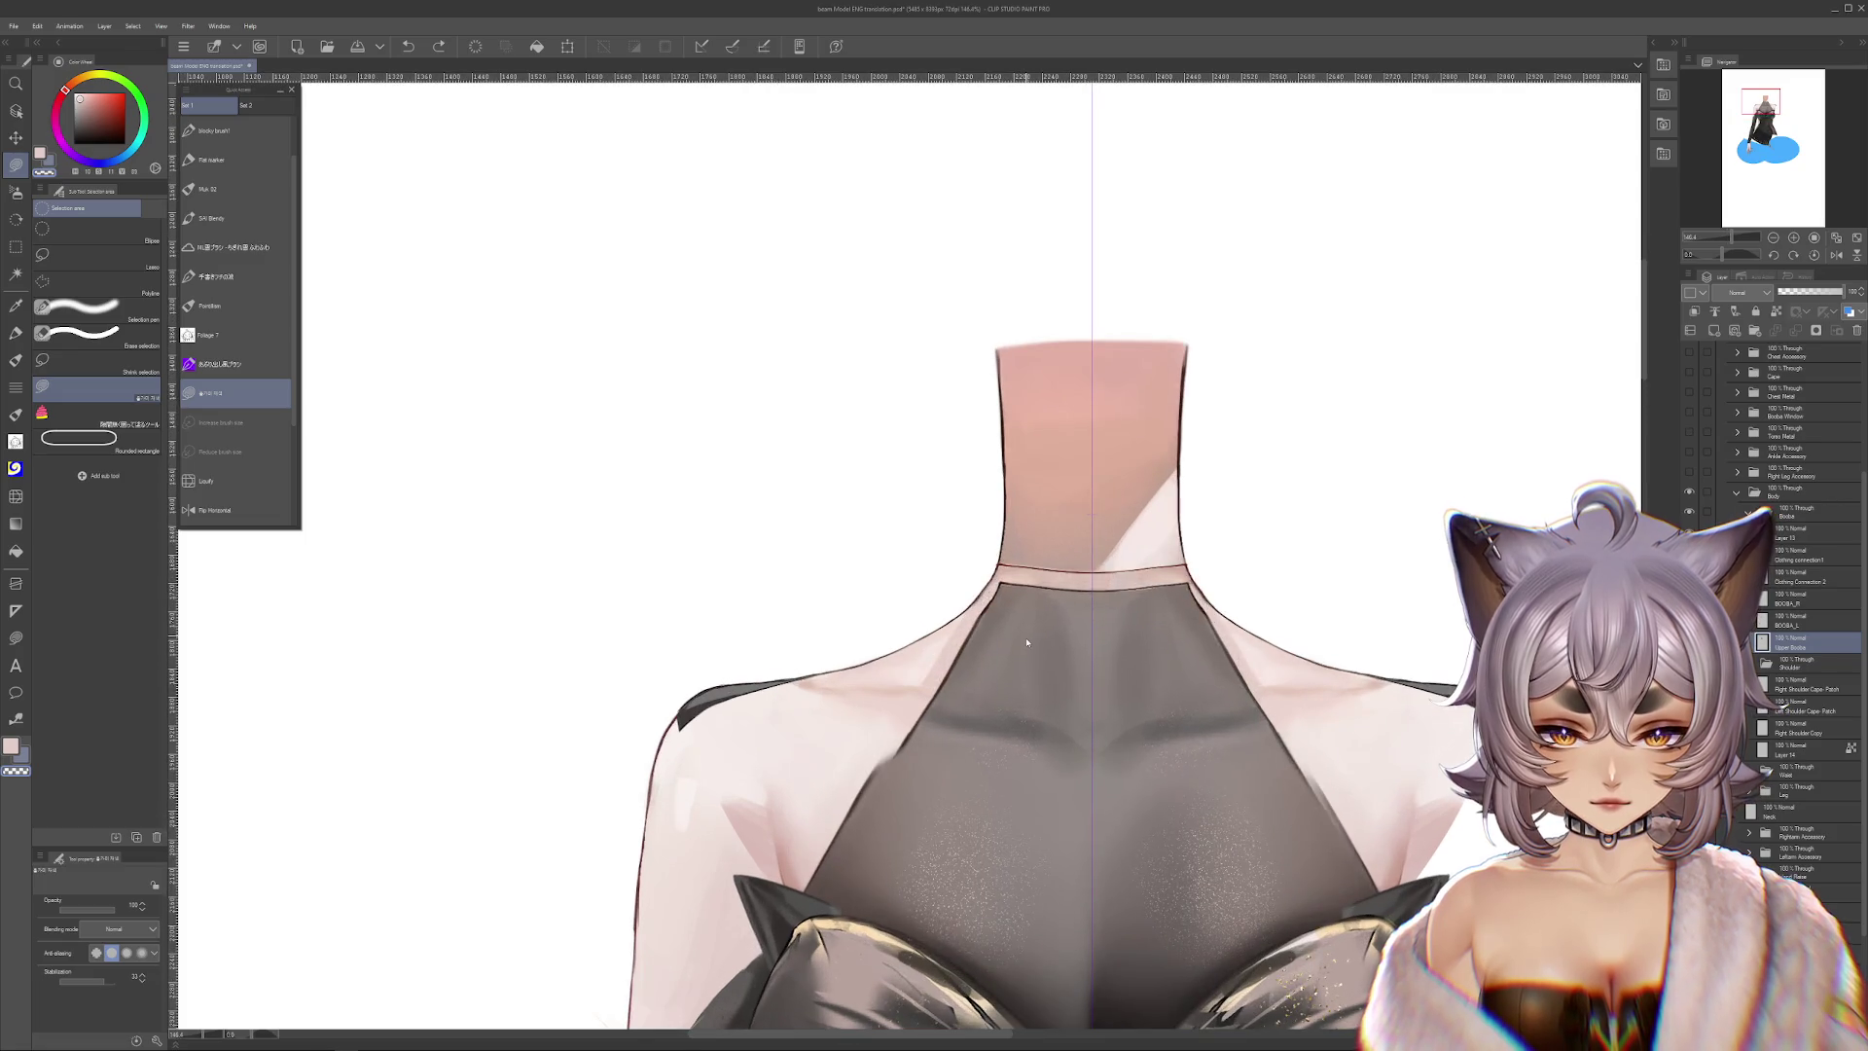
{"action": "left_click", "coordinate": [1024, 672], "text": "ctrl+shift"}
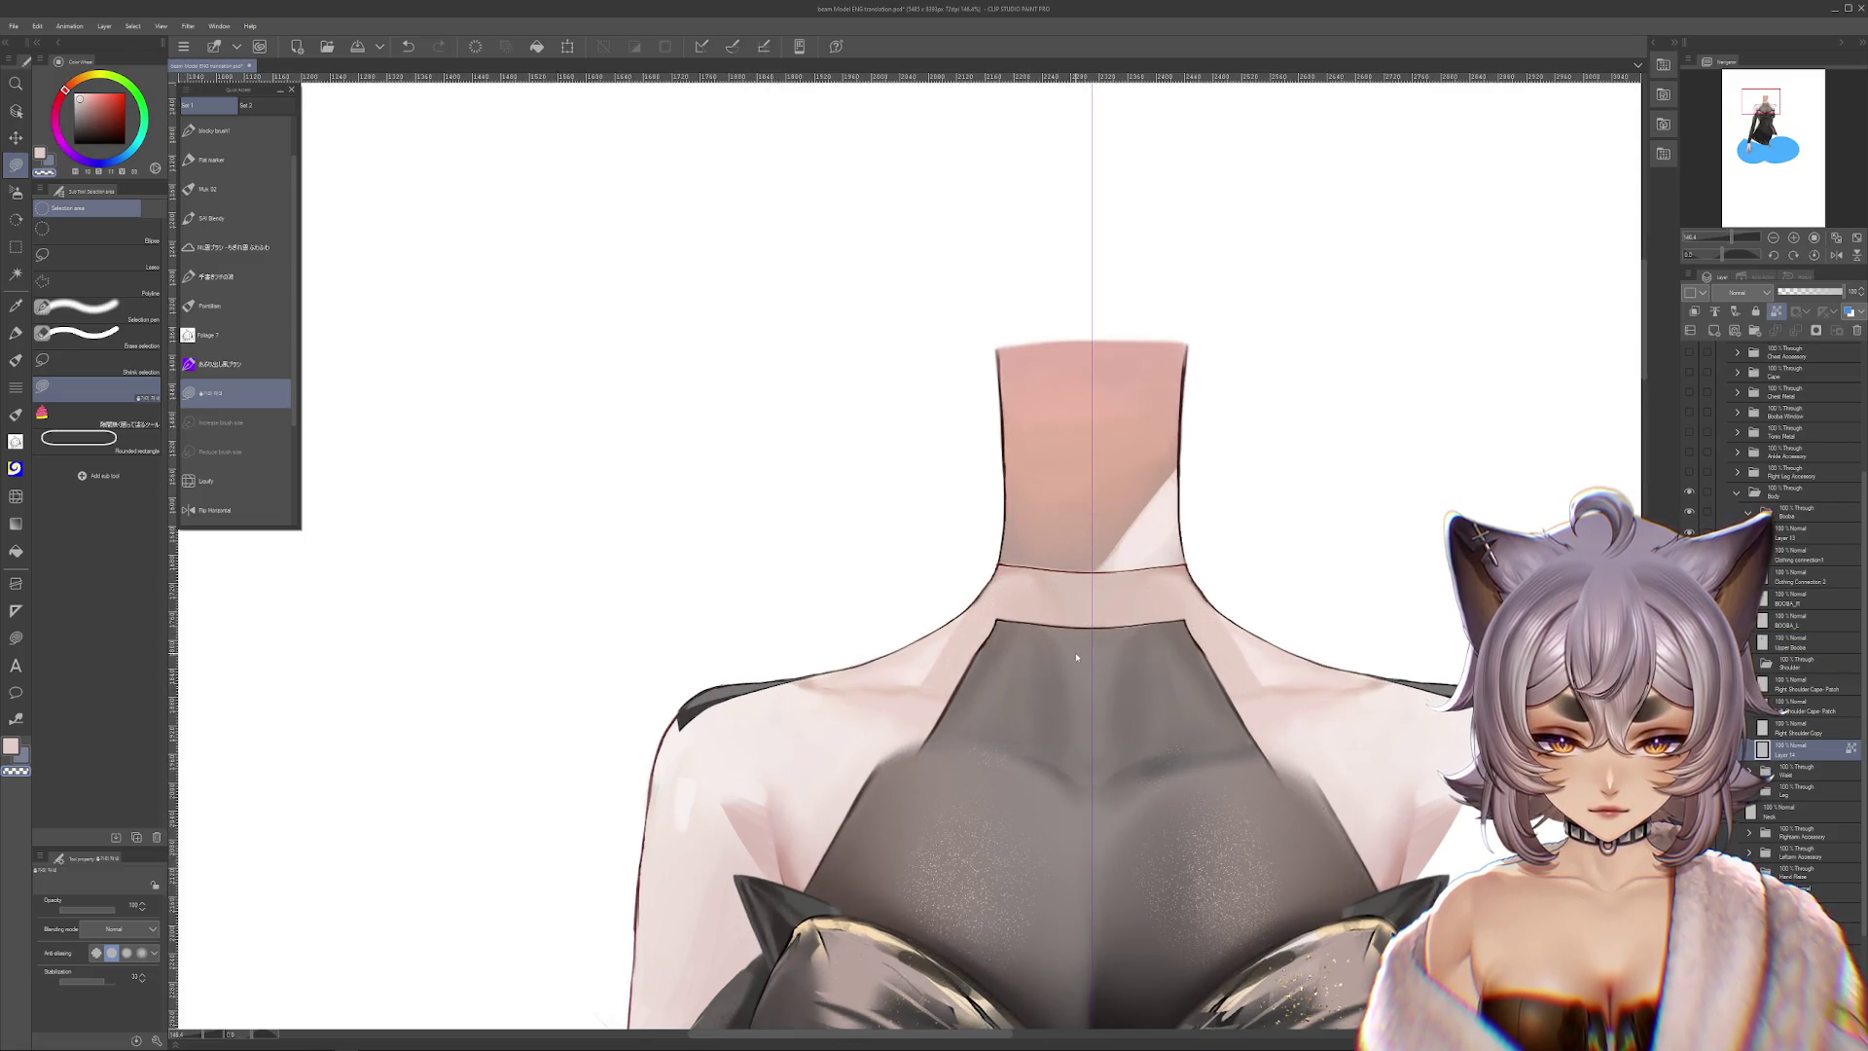
{"action": "key", "text": "ctrl+z"}
{"action": "key", "text": "ctrl+y"}
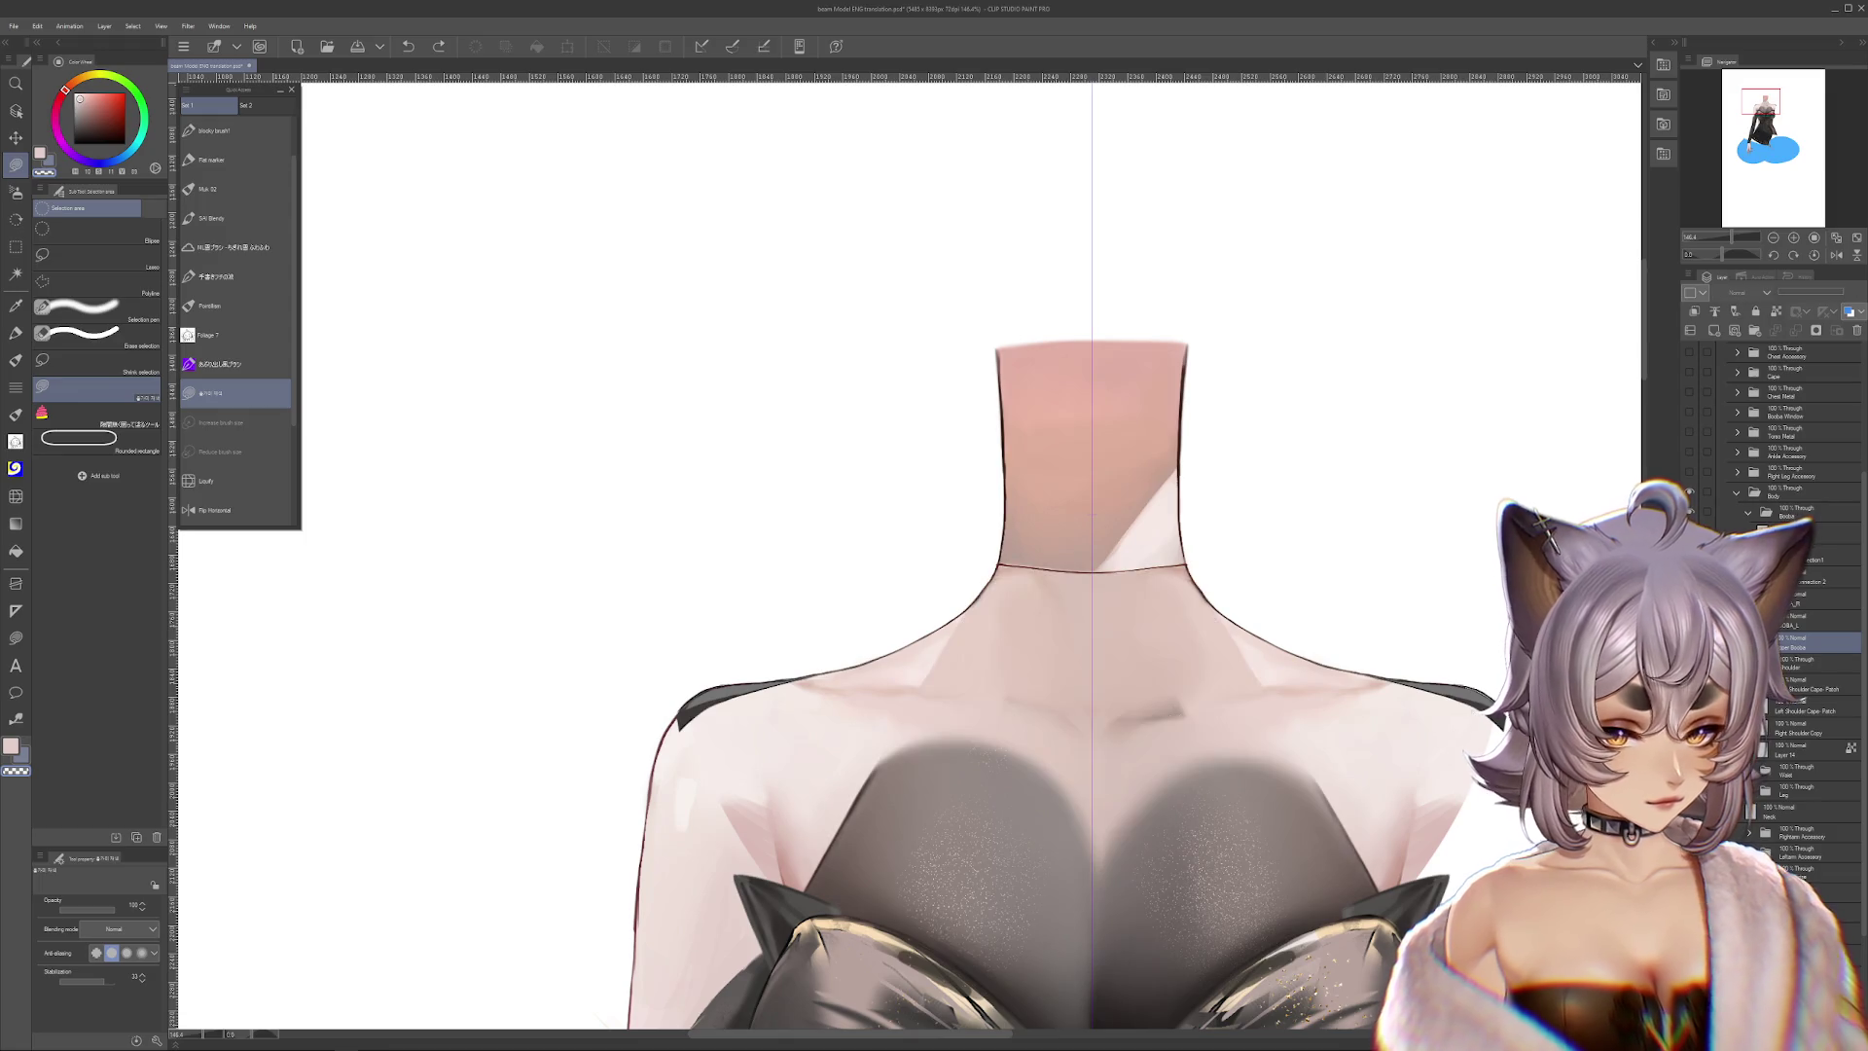
Move the Neck layer higher in the layer stack and rotate the view so the neck is upright
{"action": "mouse_move", "coordinate": [1781, 811]}
{"action": "left_mouse_down"}
{"action": "mouse_move", "coordinate": [1793, 767]}
{"action": "mouse_move", "coordinate": [1822, 779]}
{"action": "mouse_move", "coordinate": [1807, 684]}
{"action": "left_mouse_up"}
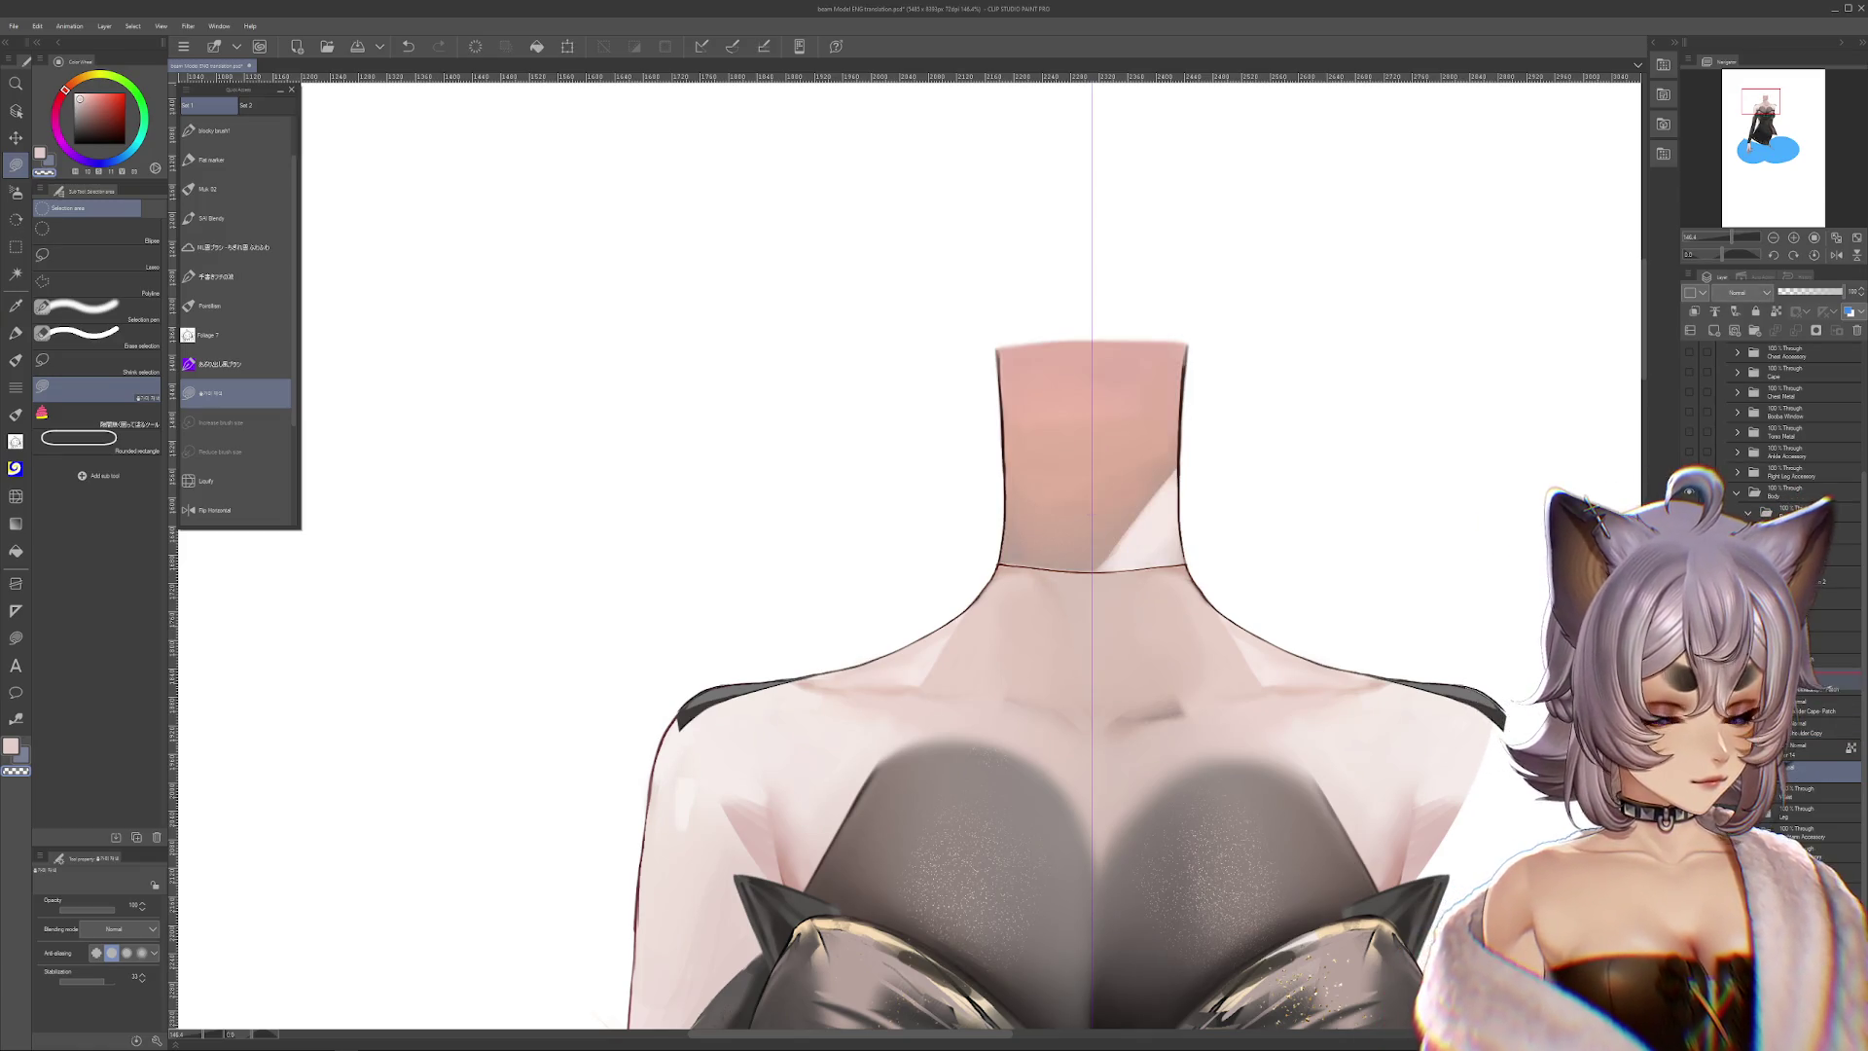
{"action": "key", "text": "r"}
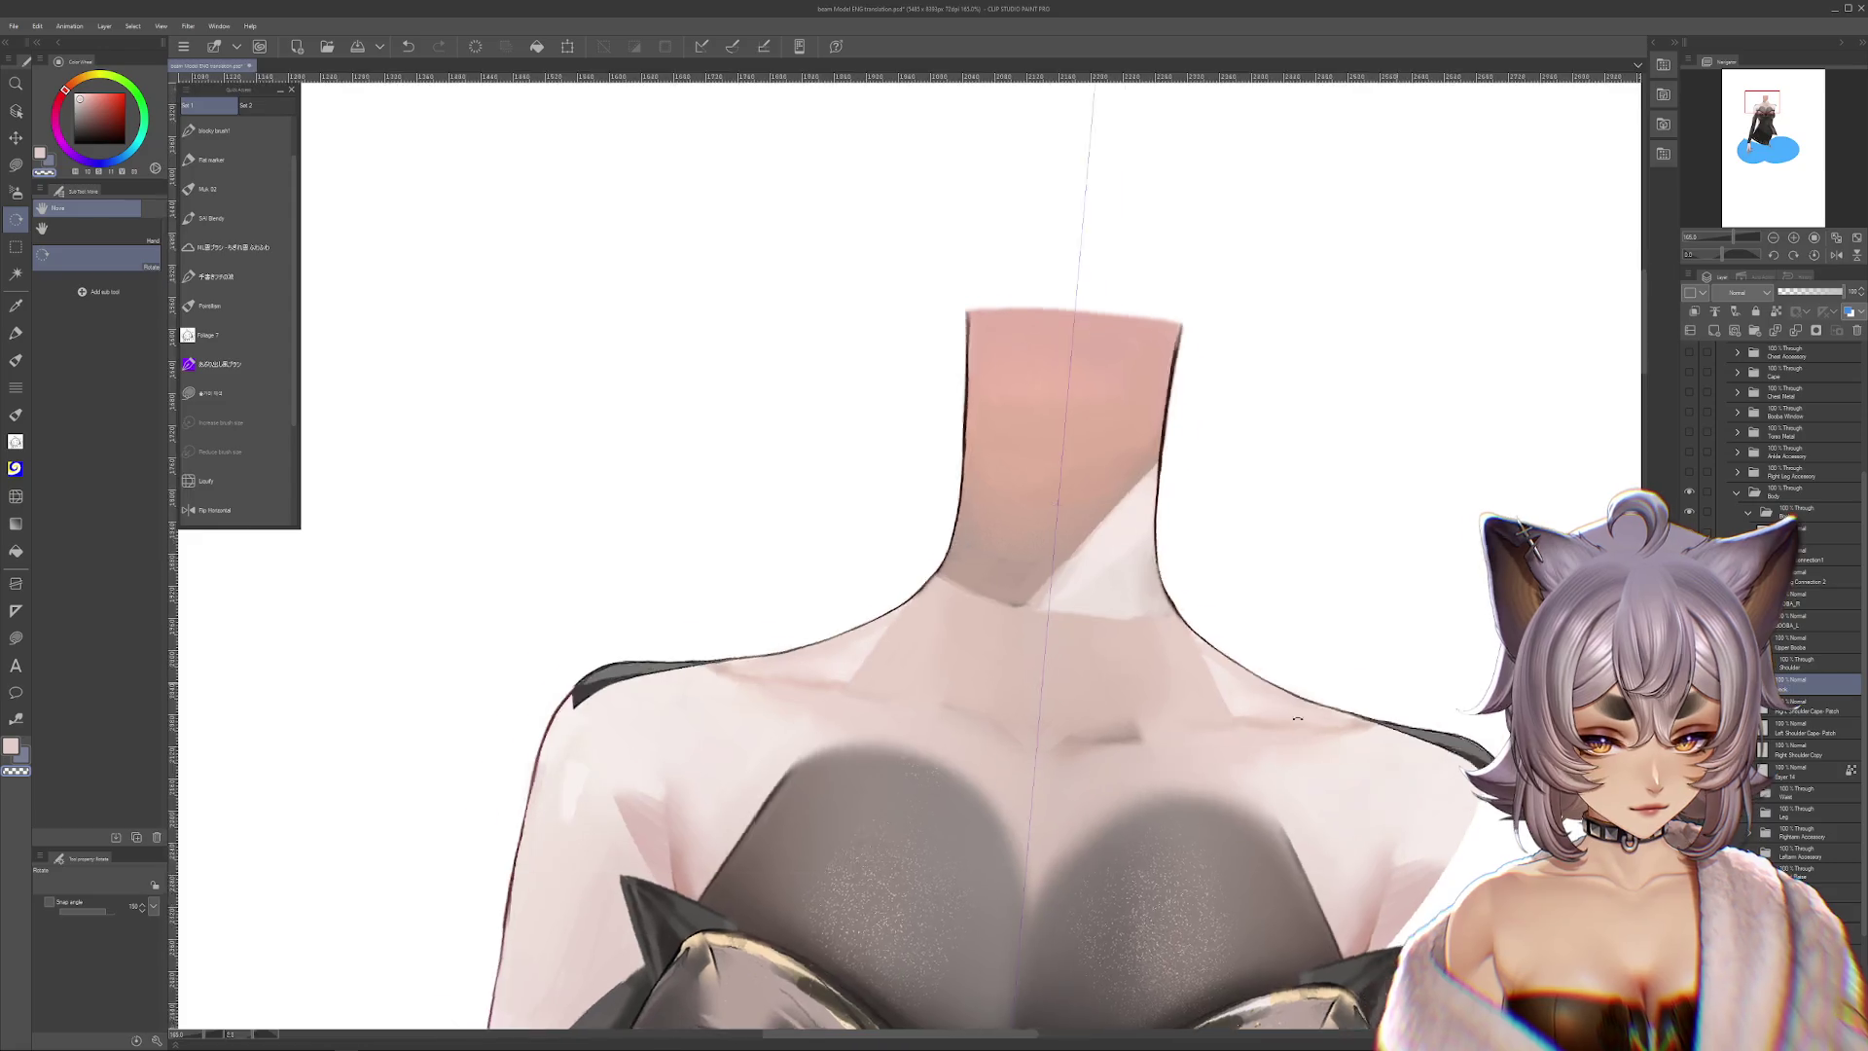
{"action": "left_click_drag", "start_coordinate": [1070, 633], "coordinate": [798, 773]}
{"action": "key", "text": "m"}
{"action": "scroll", "coordinate": [904, 698], "scroll_direction": "up", "scroll_amount": 2}
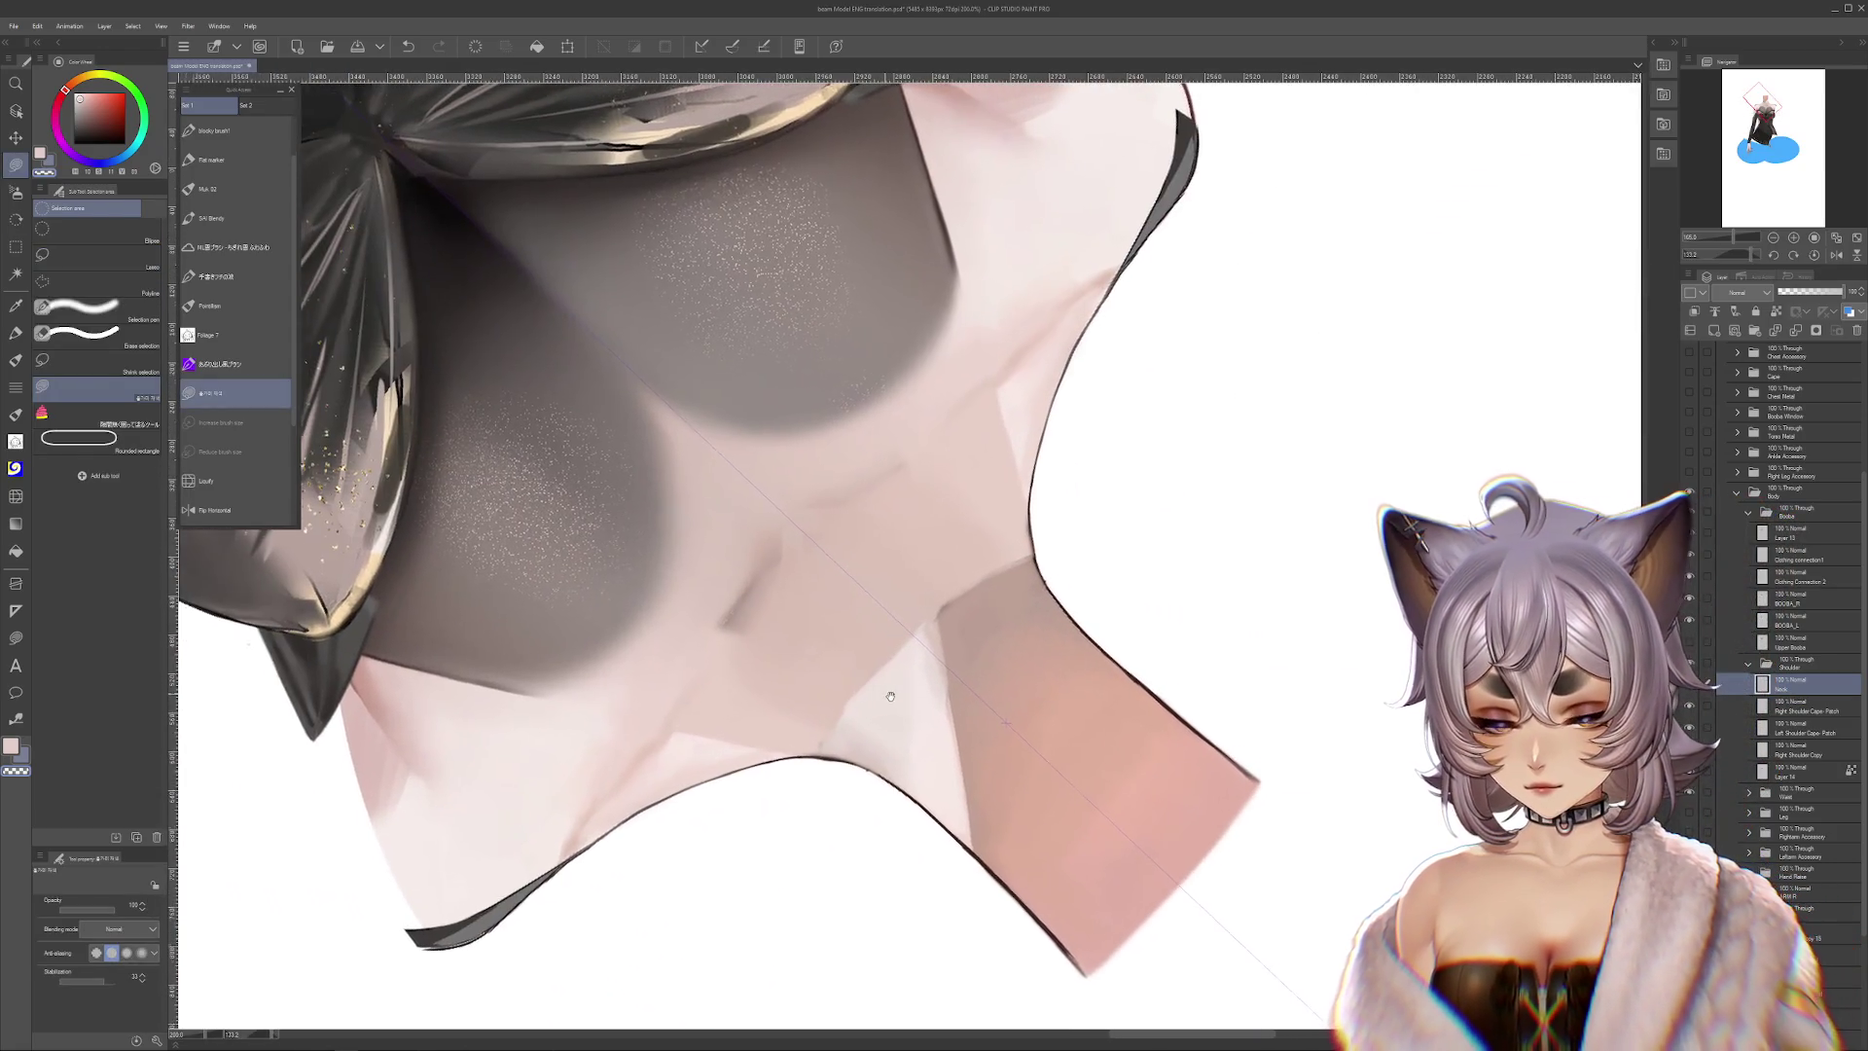
{"action": "key", "text": "r"}
{"action": "left_click_drag", "start_coordinate": [904, 698], "coordinate": [718, 433]}
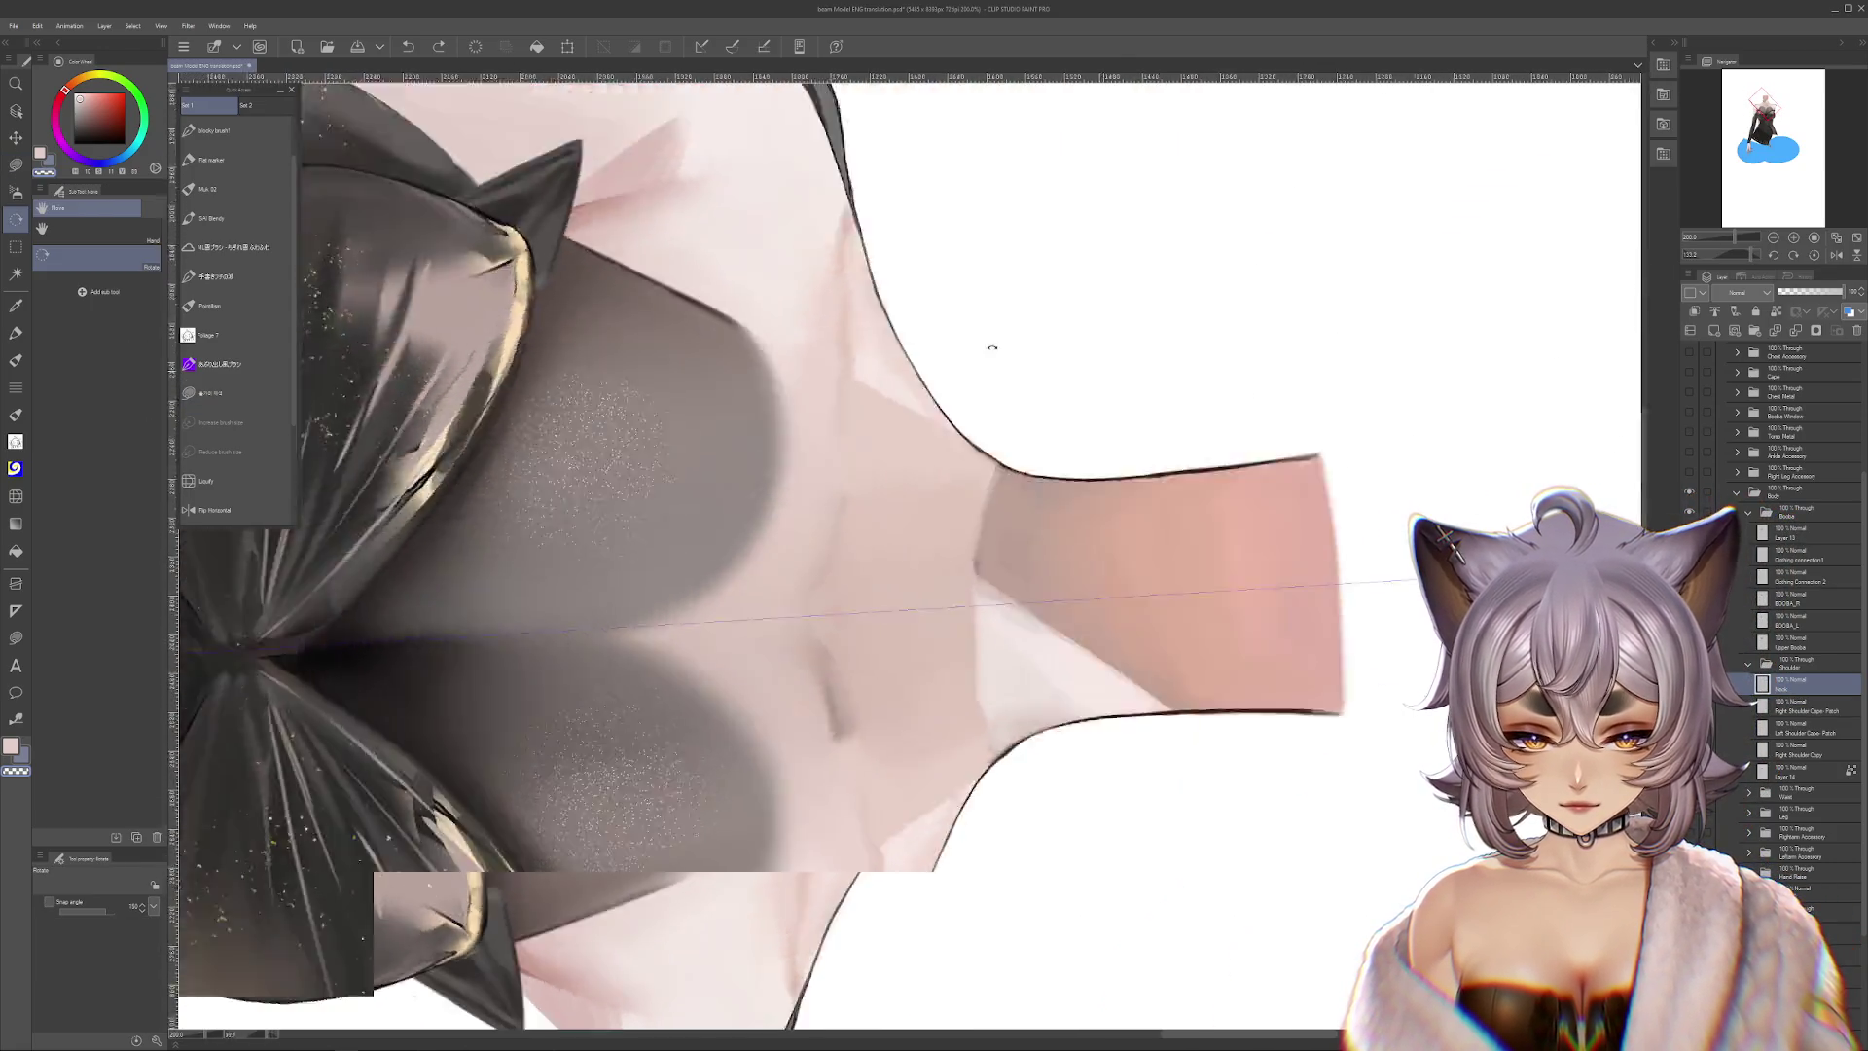
{"action": "scroll", "coordinate": [718, 433], "scroll_direction": "down", "scroll_amount": 2}
{"action": "key", "text": "m"}
Compare the chest with and without the dark triangular shading, leaving the shading removed
{"action": "scroll", "coordinate": [1089, 617], "scroll_direction": "down", "scroll_amount": 3}
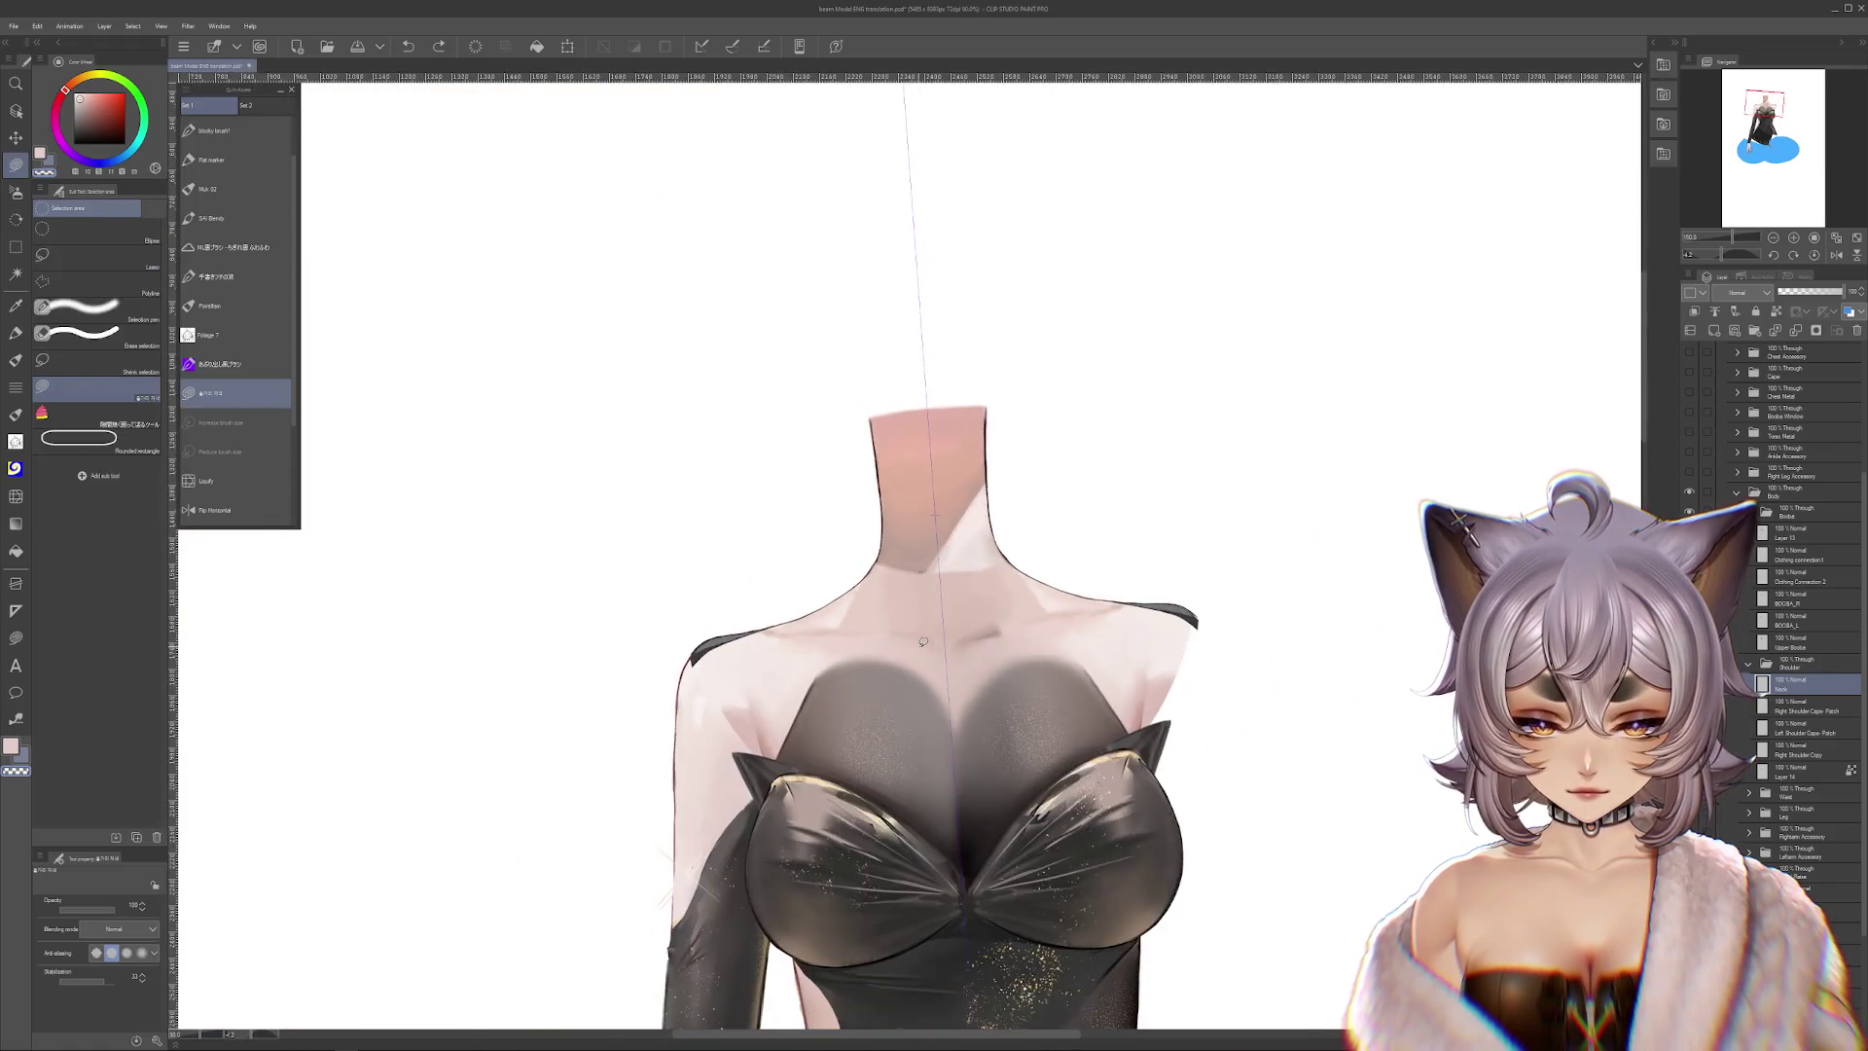
{"action": "scroll", "coordinate": [1089, 617], "scroll_direction": "up", "scroll_amount": 1}
{"action": "scroll", "coordinate": [1004, 616], "scroll_direction": "up", "scroll_amount": 1}
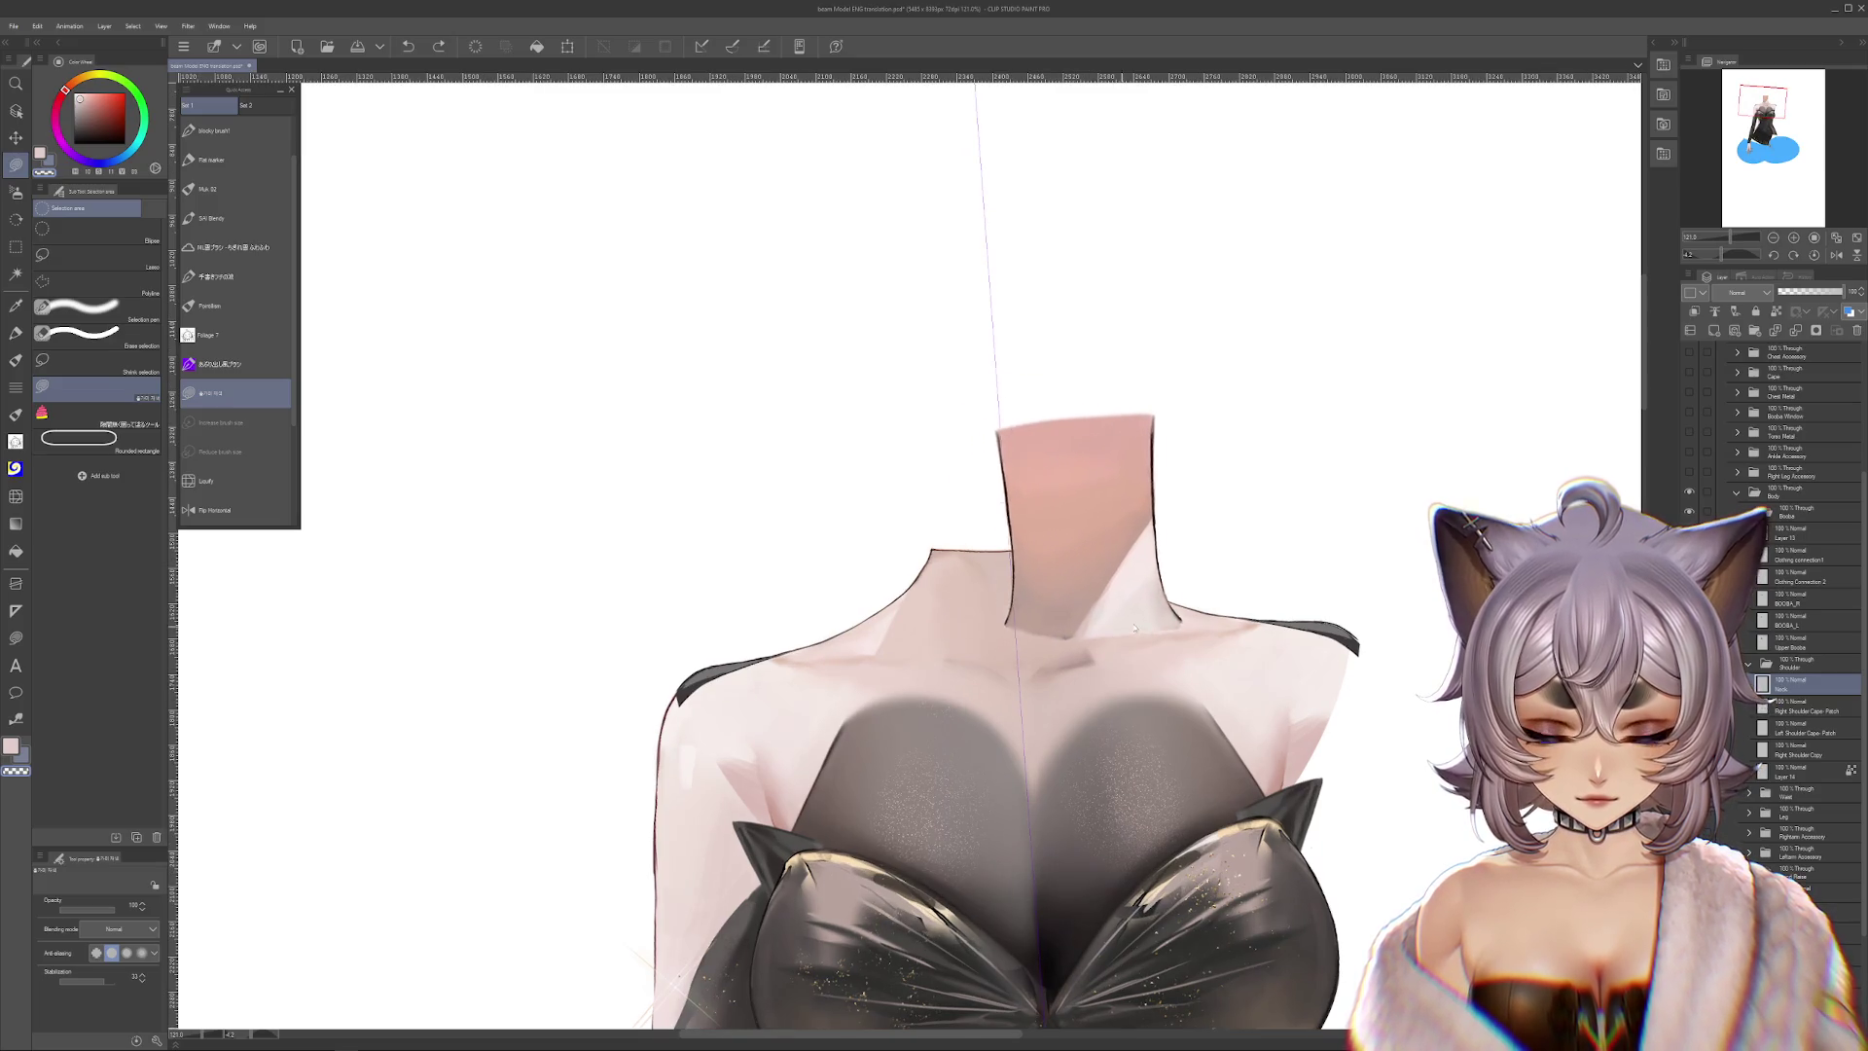
{"action": "scroll", "coordinate": [1187, 593], "scroll_direction": "down", "scroll_amount": 2}
{"action": "left_click_drag", "start_coordinate": [1187, 591], "coordinate": [1191, 591]}
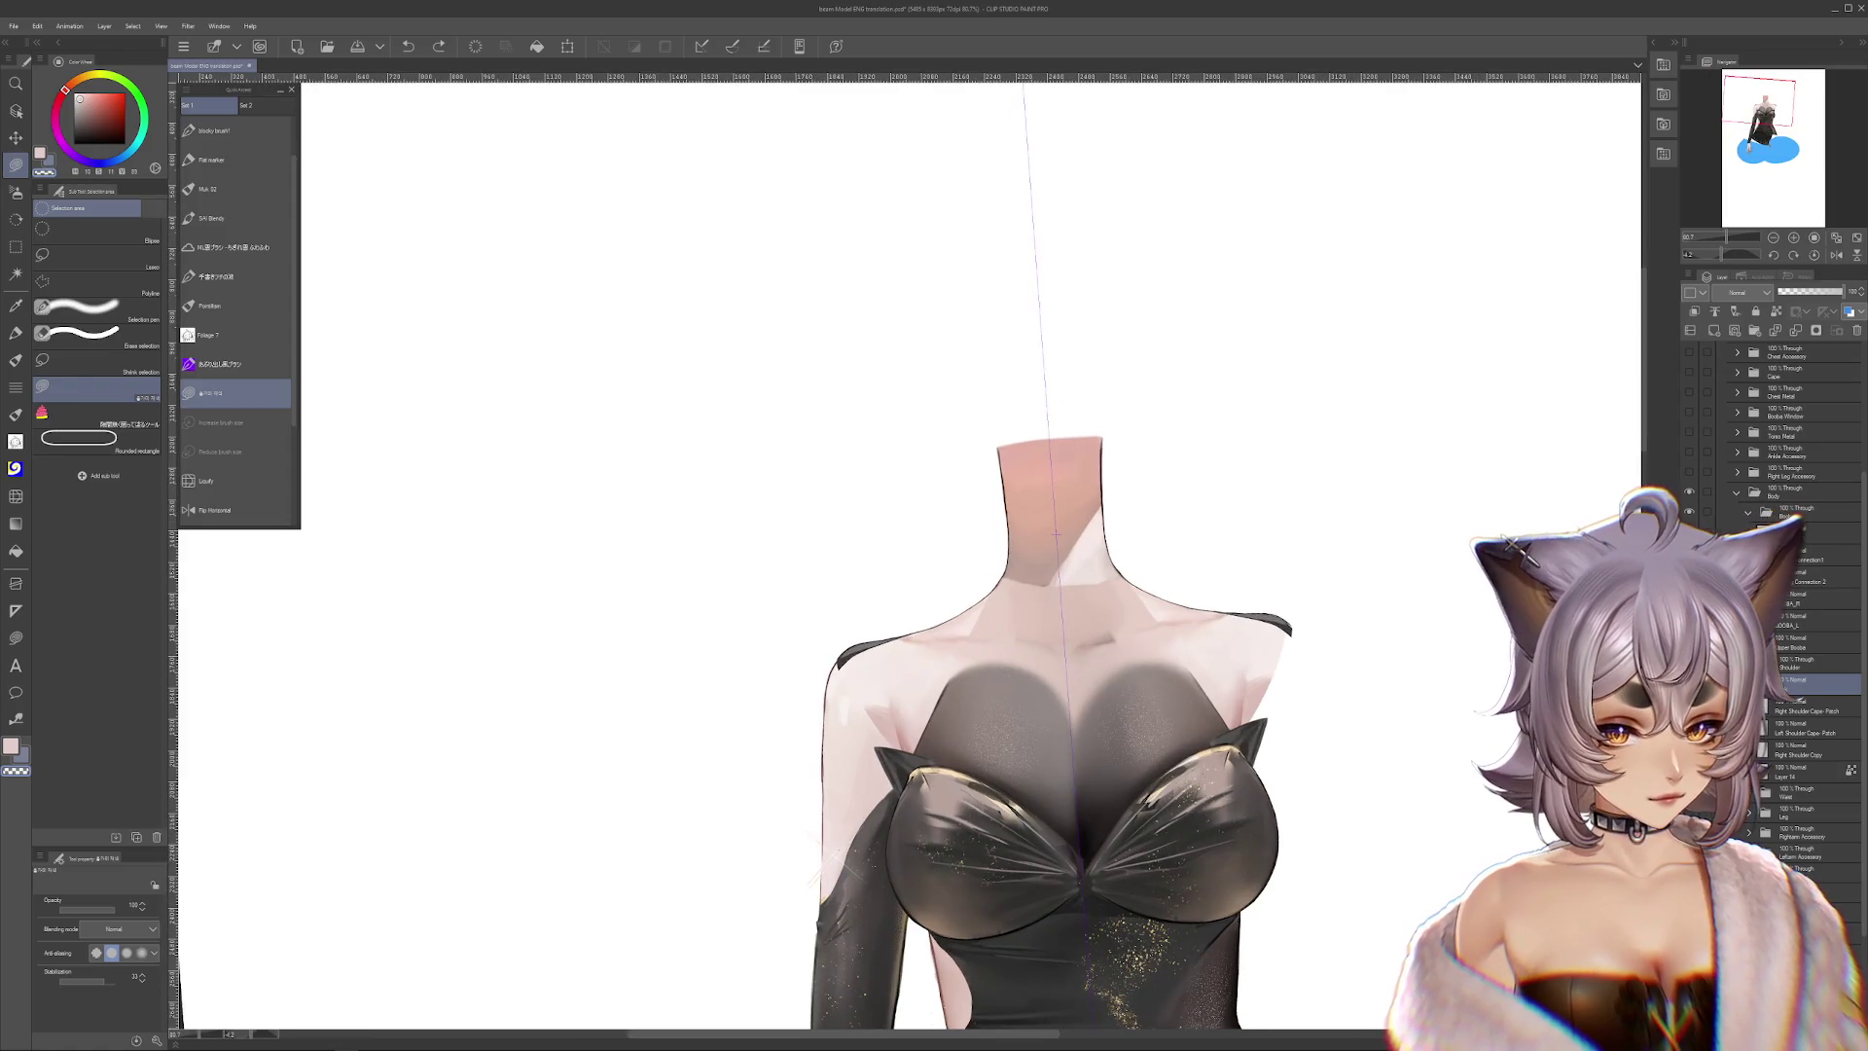
{"action": "key", "text": "ctrl+z"}
{"action": "key", "text": "ctrl+y"}
{"action": "key", "text": "ctrl+z"}
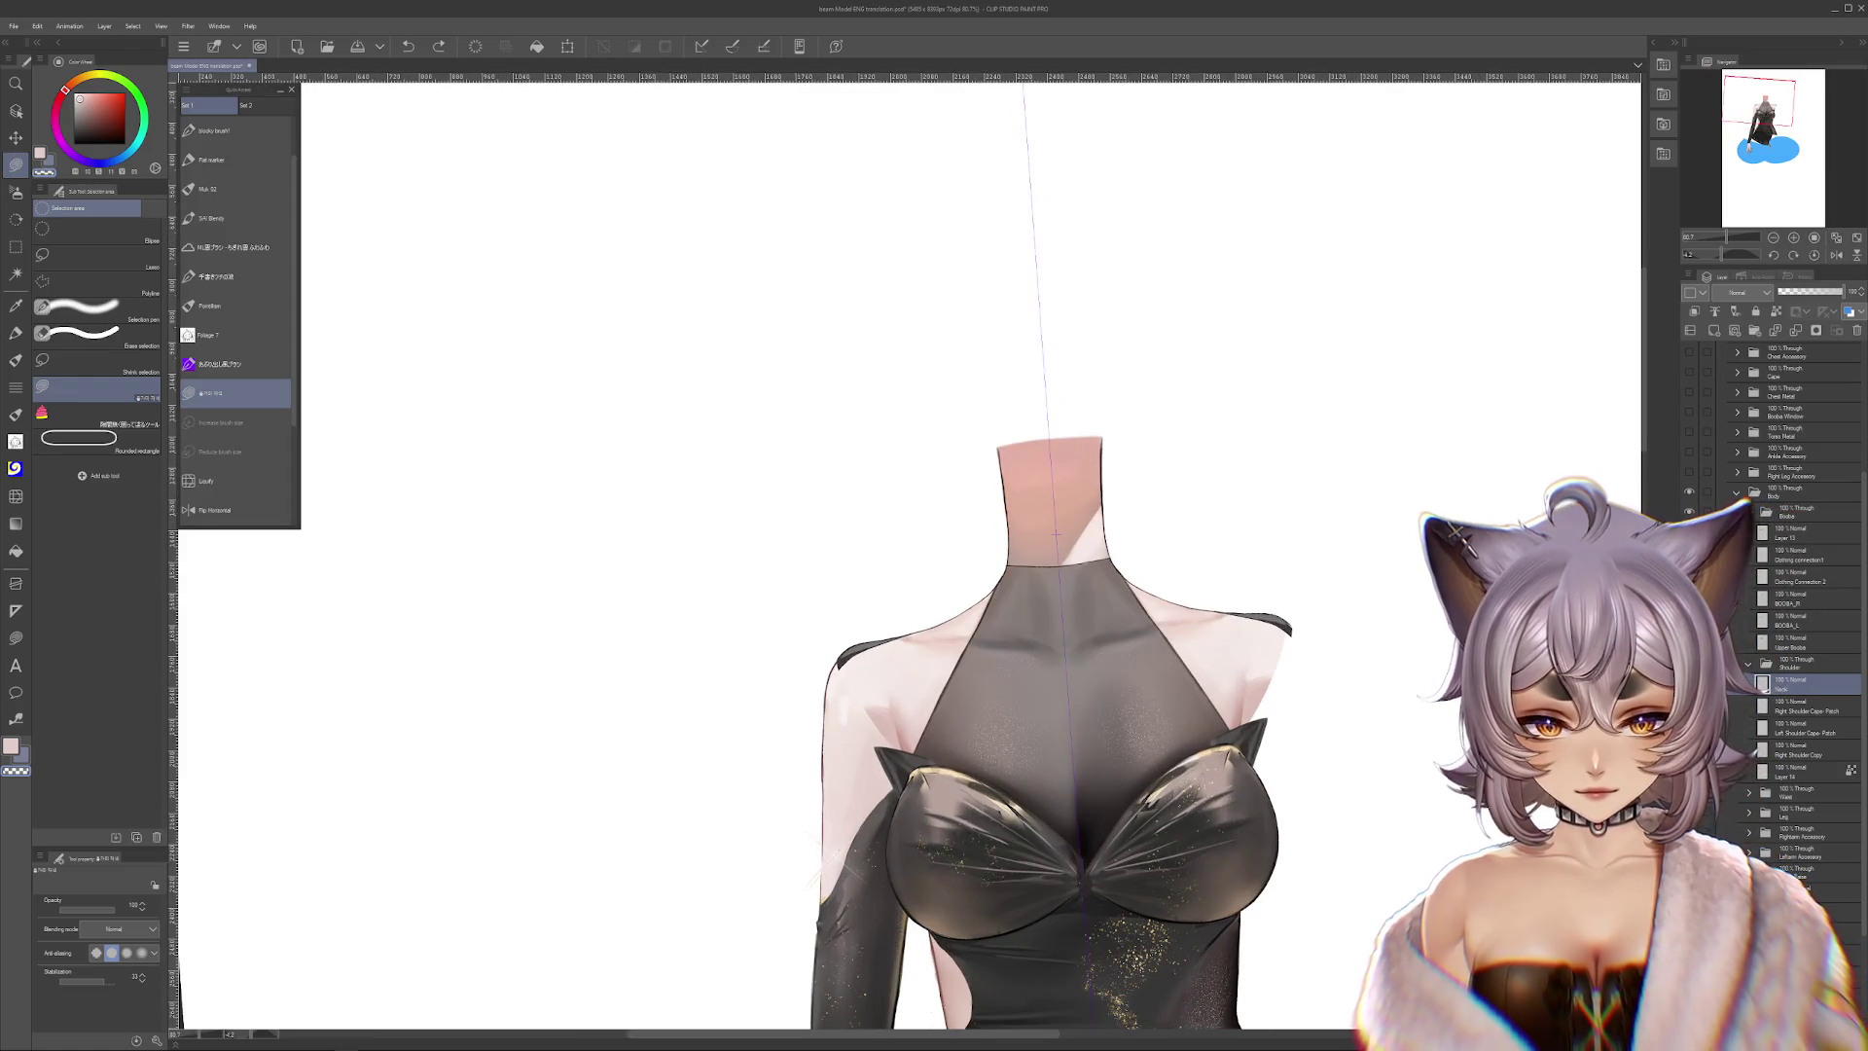
{"action": "key", "text": "ctrl+z"}
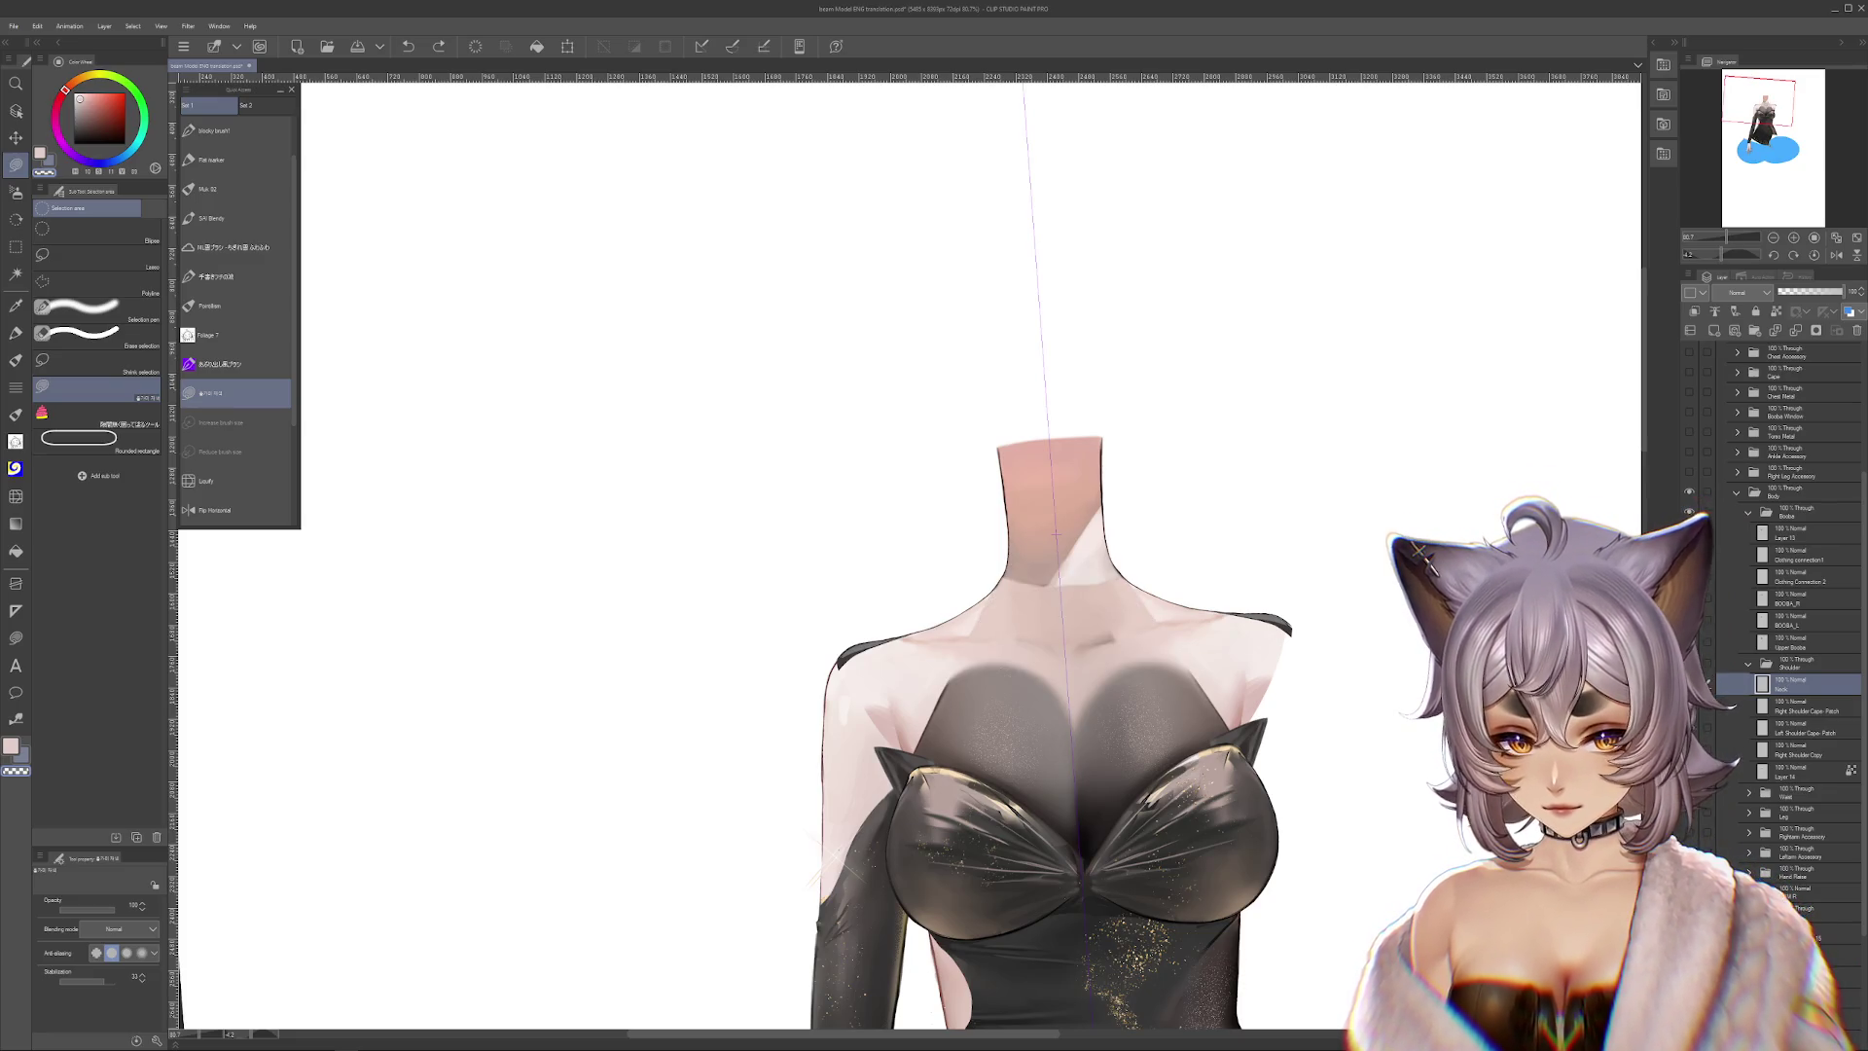
{"action": "scroll", "coordinate": [1056, 534], "scroll_direction": "up", "scroll_amount": 2}
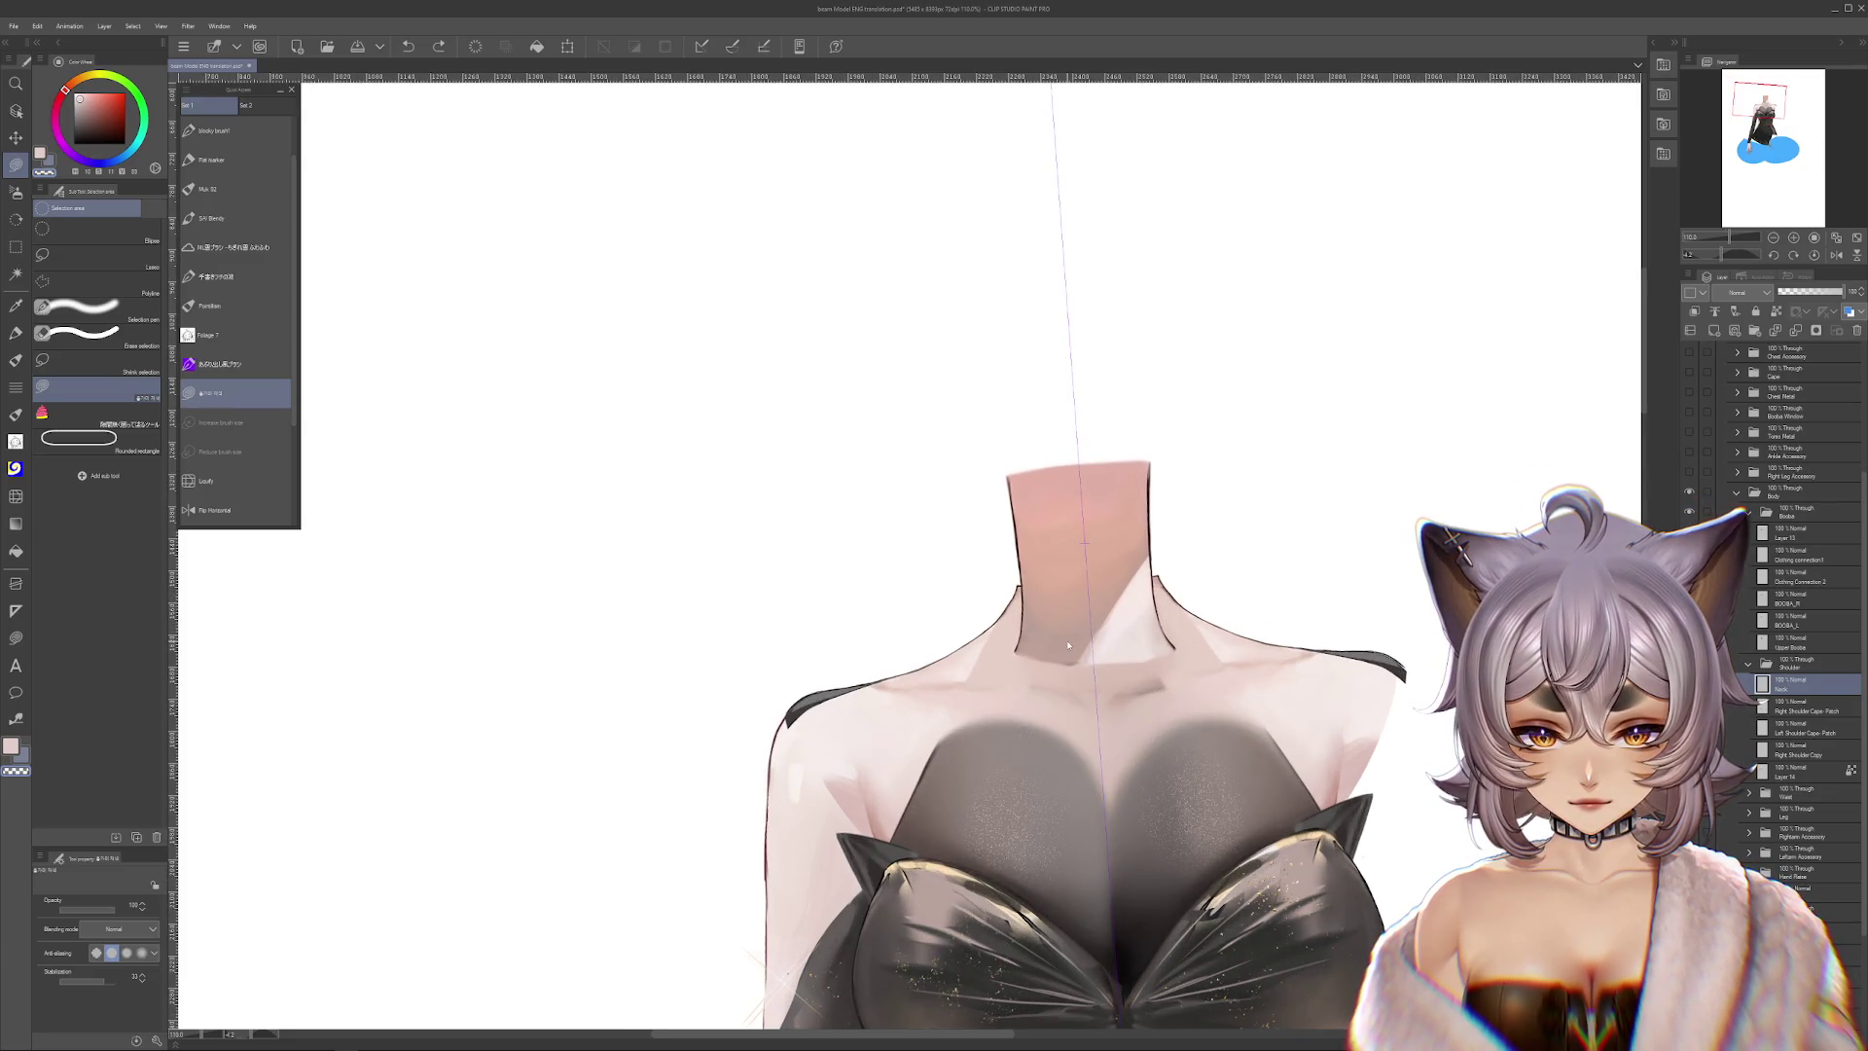
{"action": "scroll", "coordinate": [1073, 629], "scroll_direction": "up", "scroll_amount": 2}
{"action": "scroll", "coordinate": [1101, 522], "scroll_direction": "up", "scroll_amount": 2}
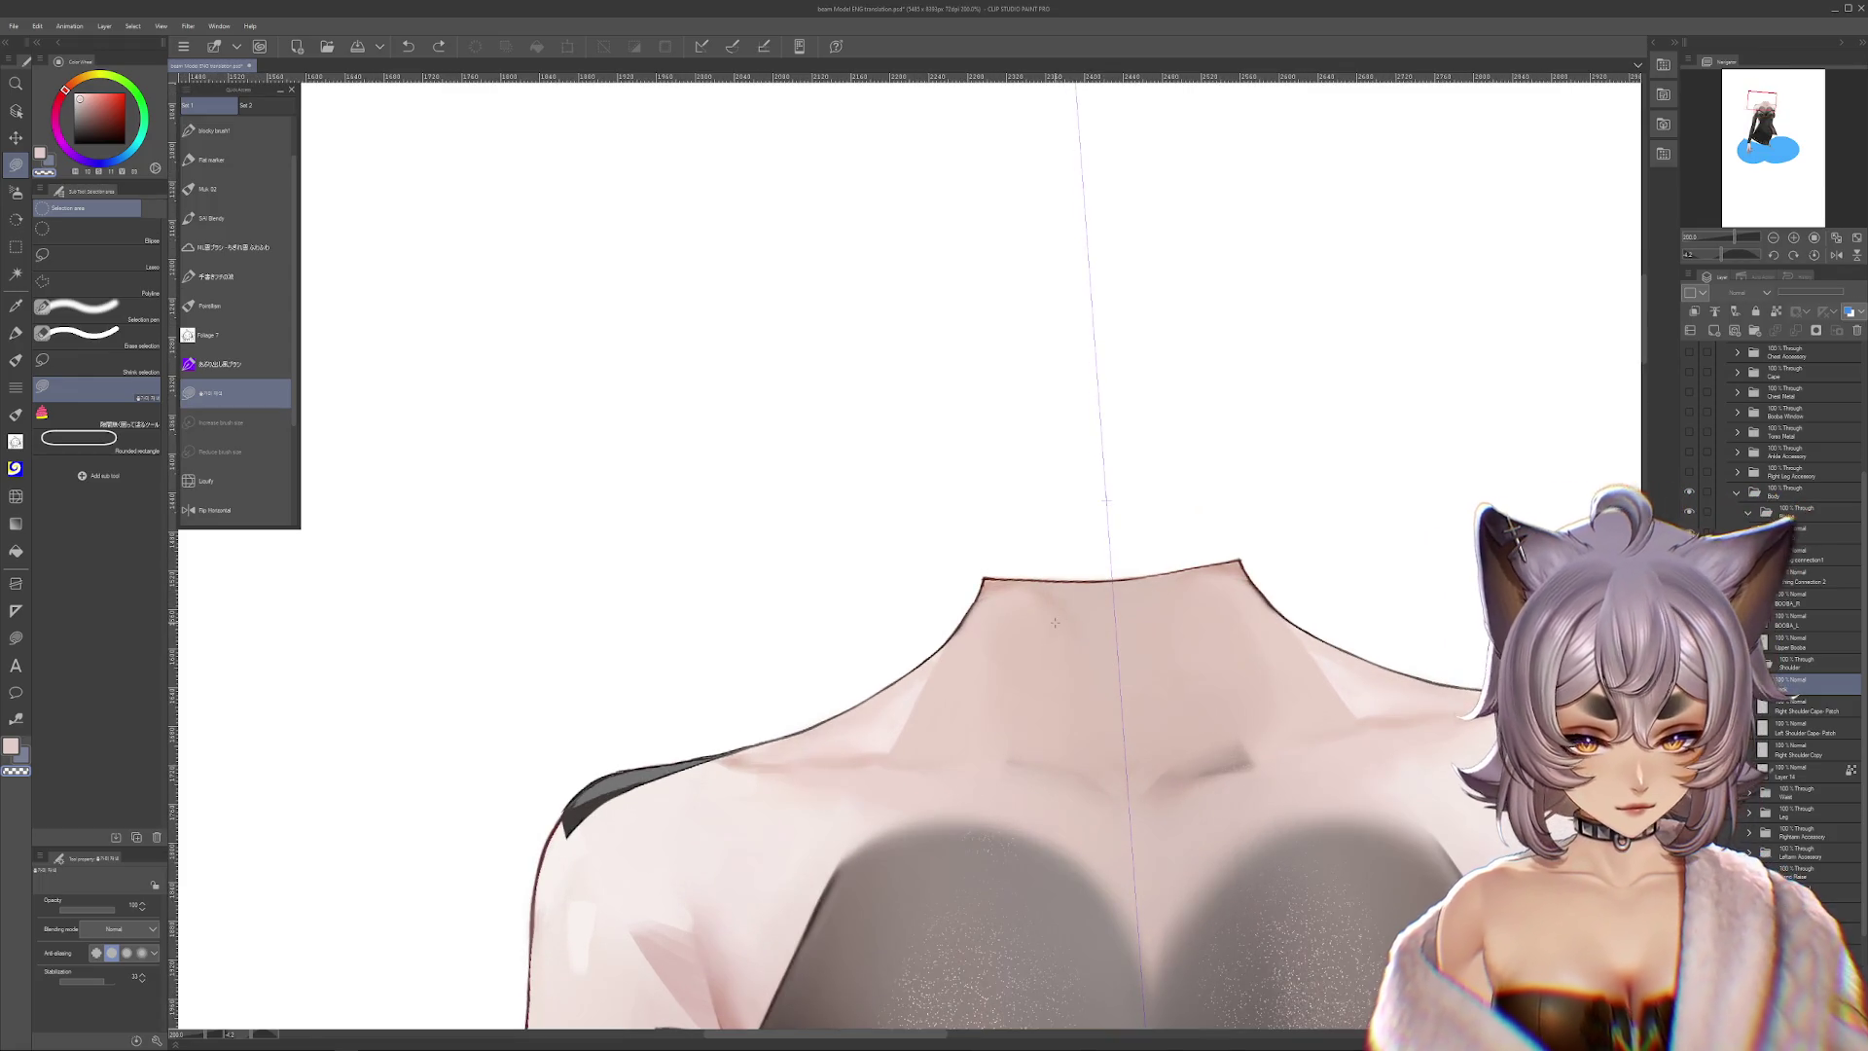
Rotate the view 45° and trim away the jagged outer shoulder edge and dark upper outline
{"action": "left_click", "coordinate": [13, 172]}
{"action": "left_click_drag", "start_coordinate": [888, 708], "coordinate": [1003, 679]}
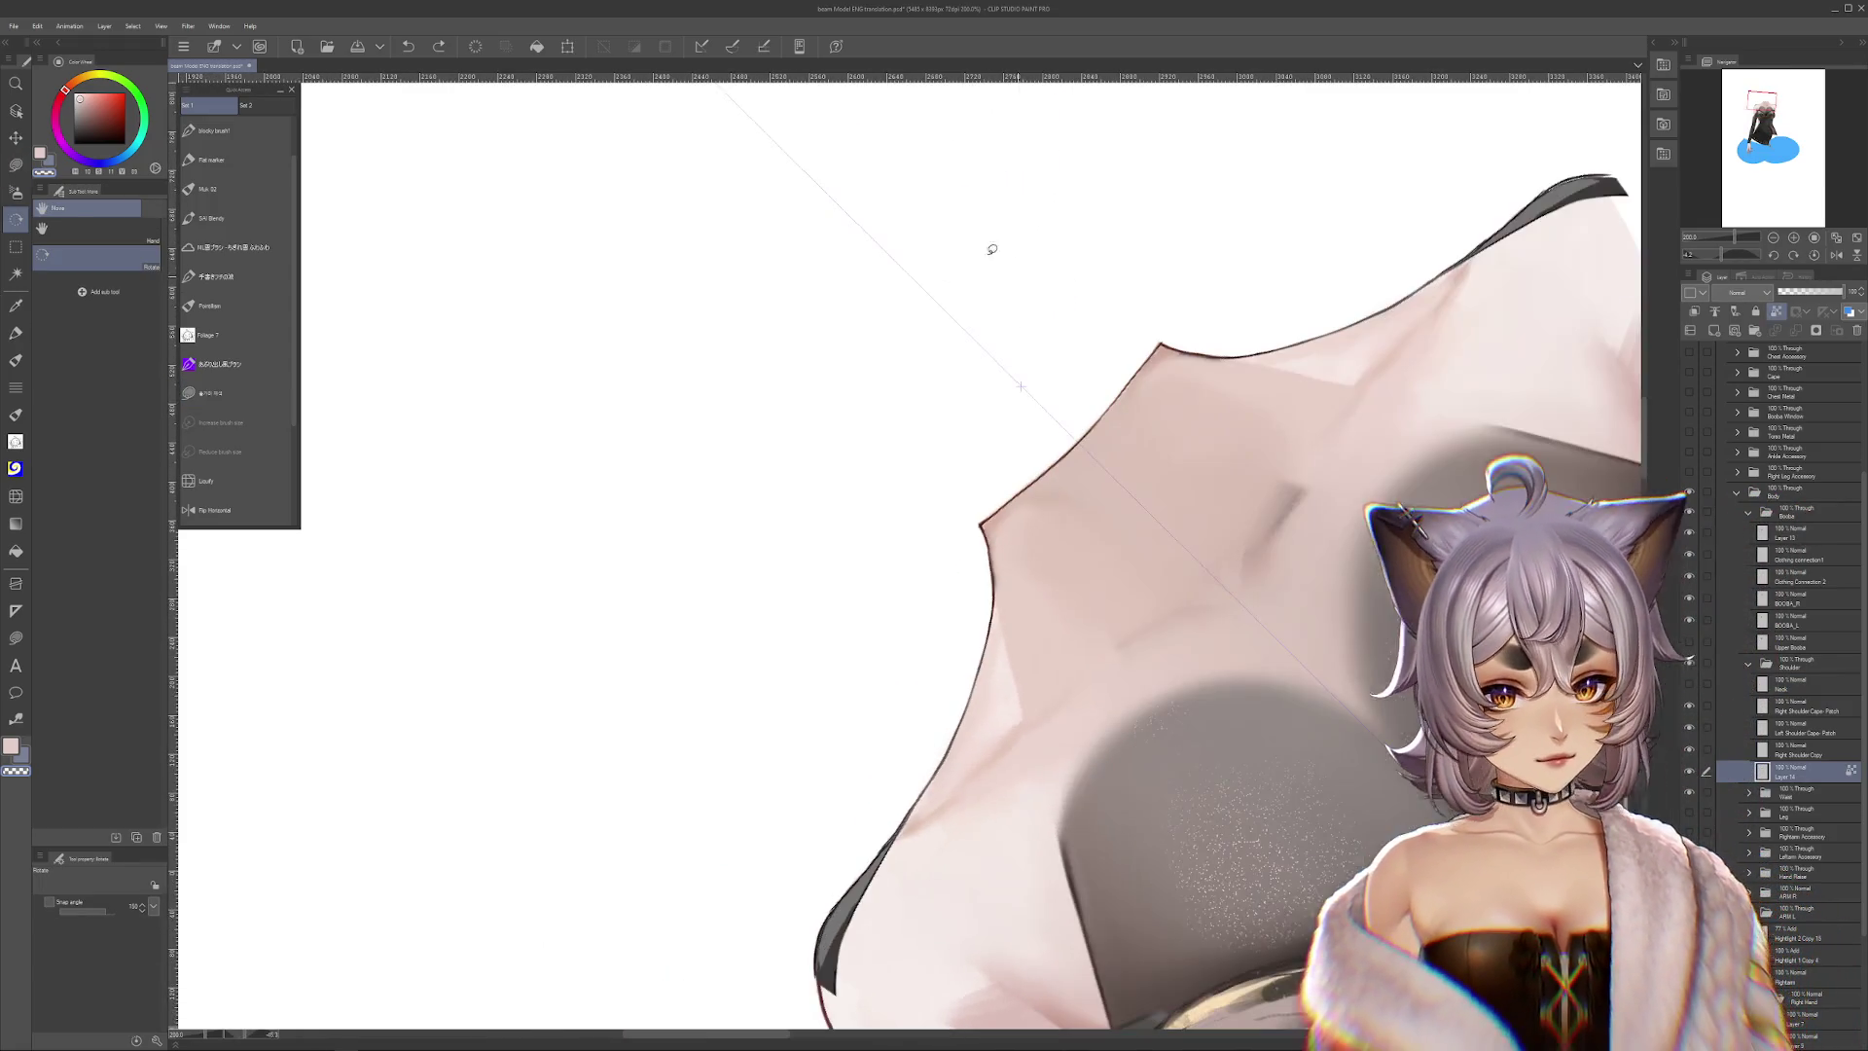
{"action": "key", "text": "m"}
{"action": "left_click_drag", "start_coordinate": [1052, 535], "coordinate": [954, 745]}
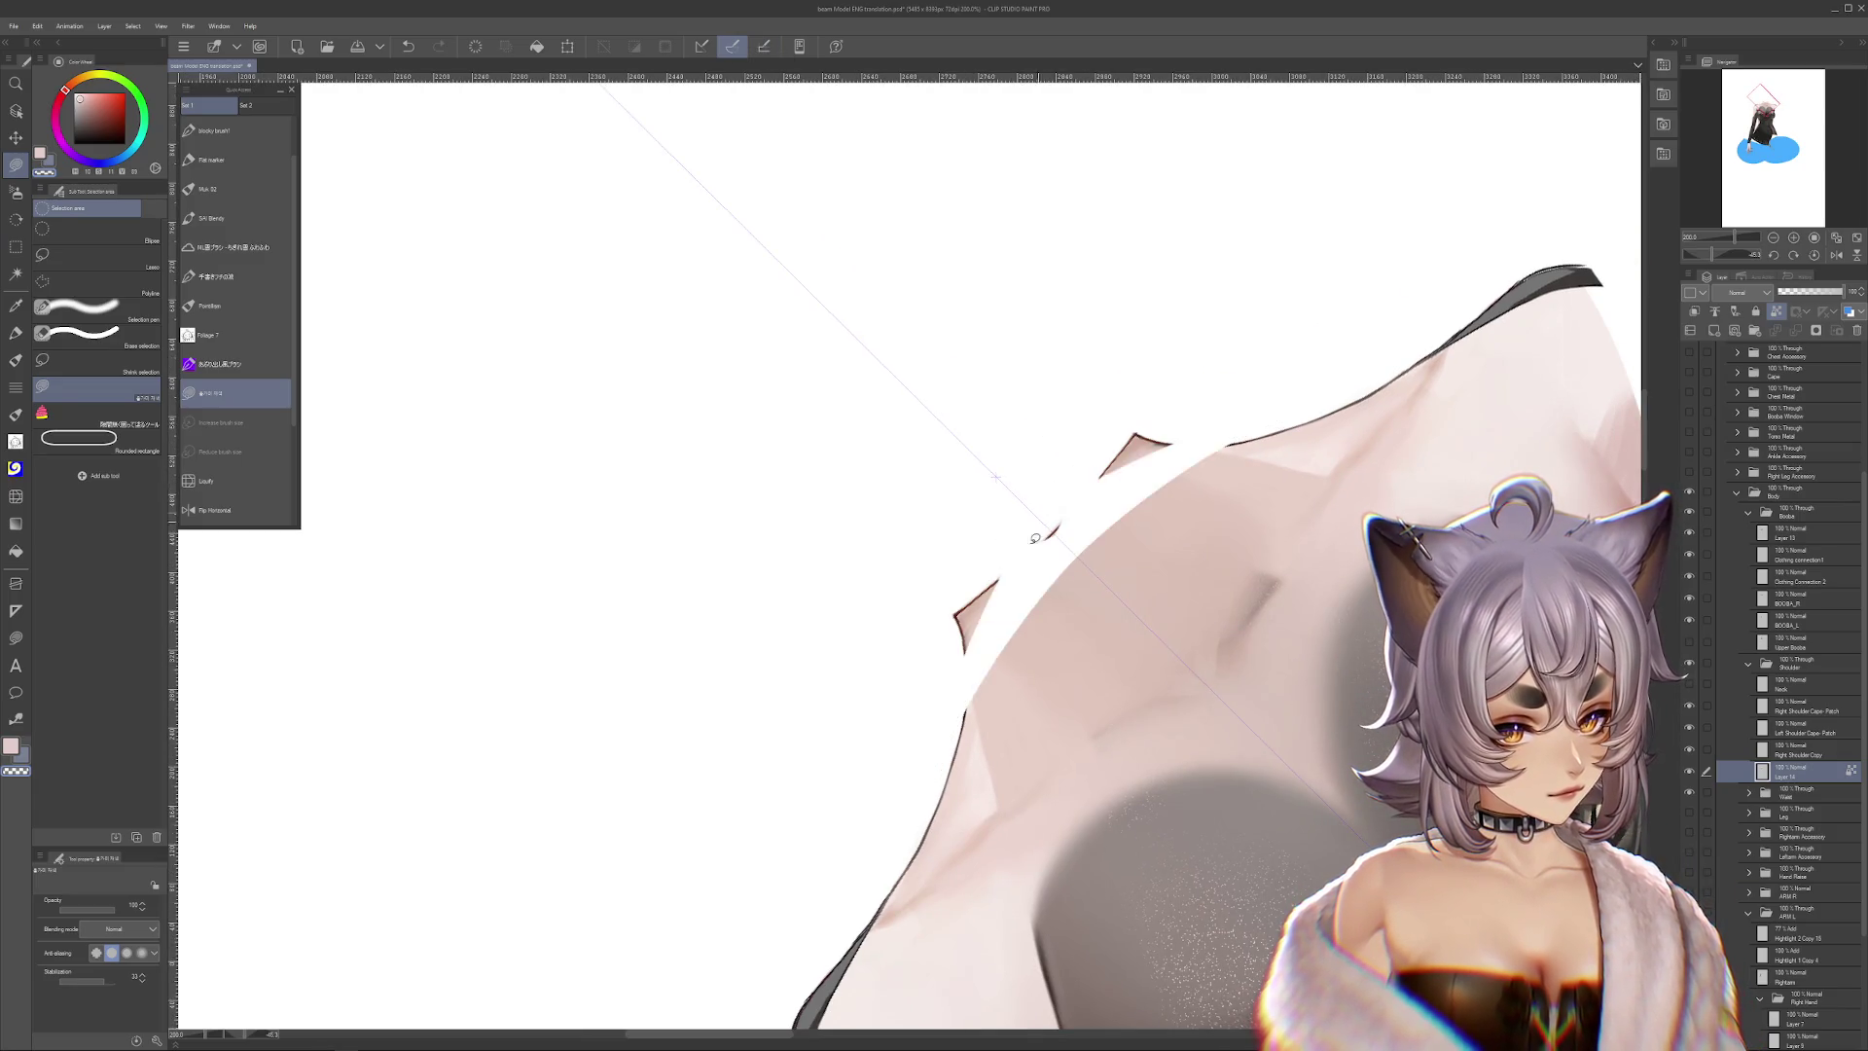
{"action": "left_click_drag", "start_coordinate": [1254, 400], "coordinate": [821, 889]}
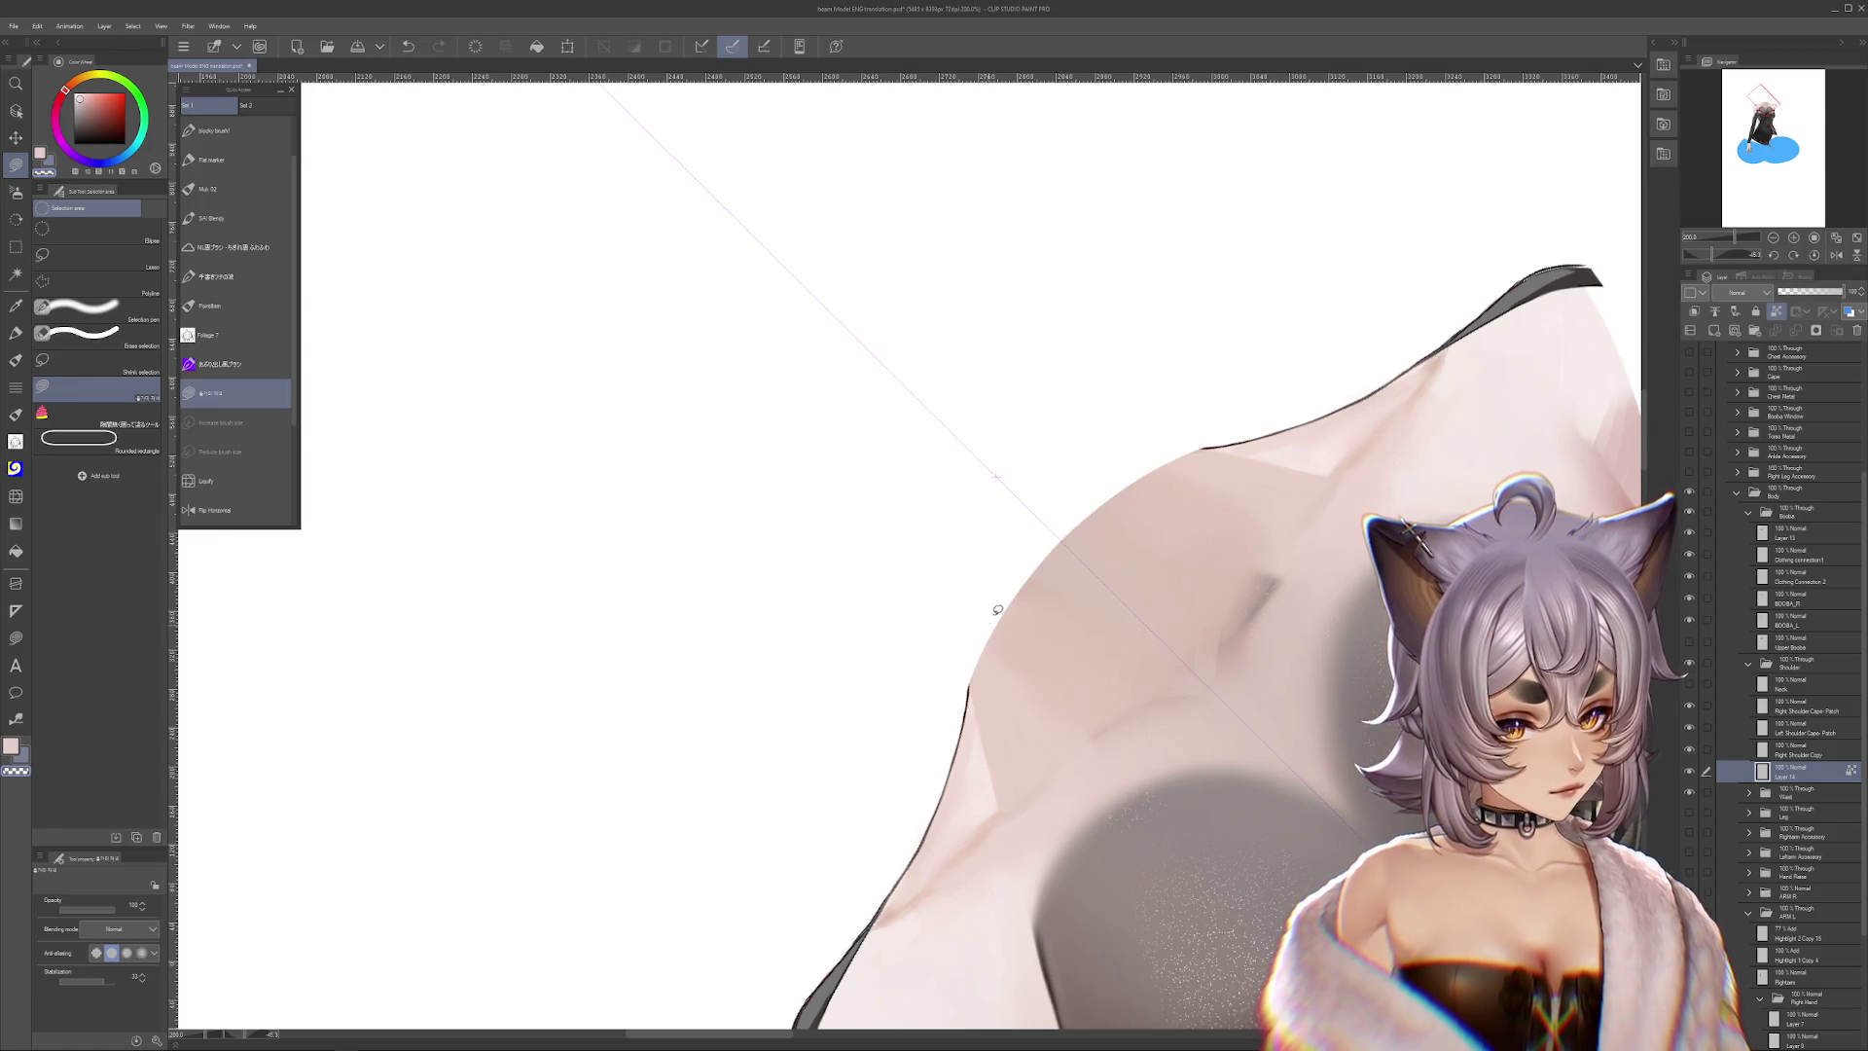
Paint the chest and shoulder skin shading with the Muk 02 pencil, then straighten the view
{"action": "key", "text": "e"}
{"action": "left_click_drag", "start_coordinate": [989, 598], "coordinate": [1228, 545]}
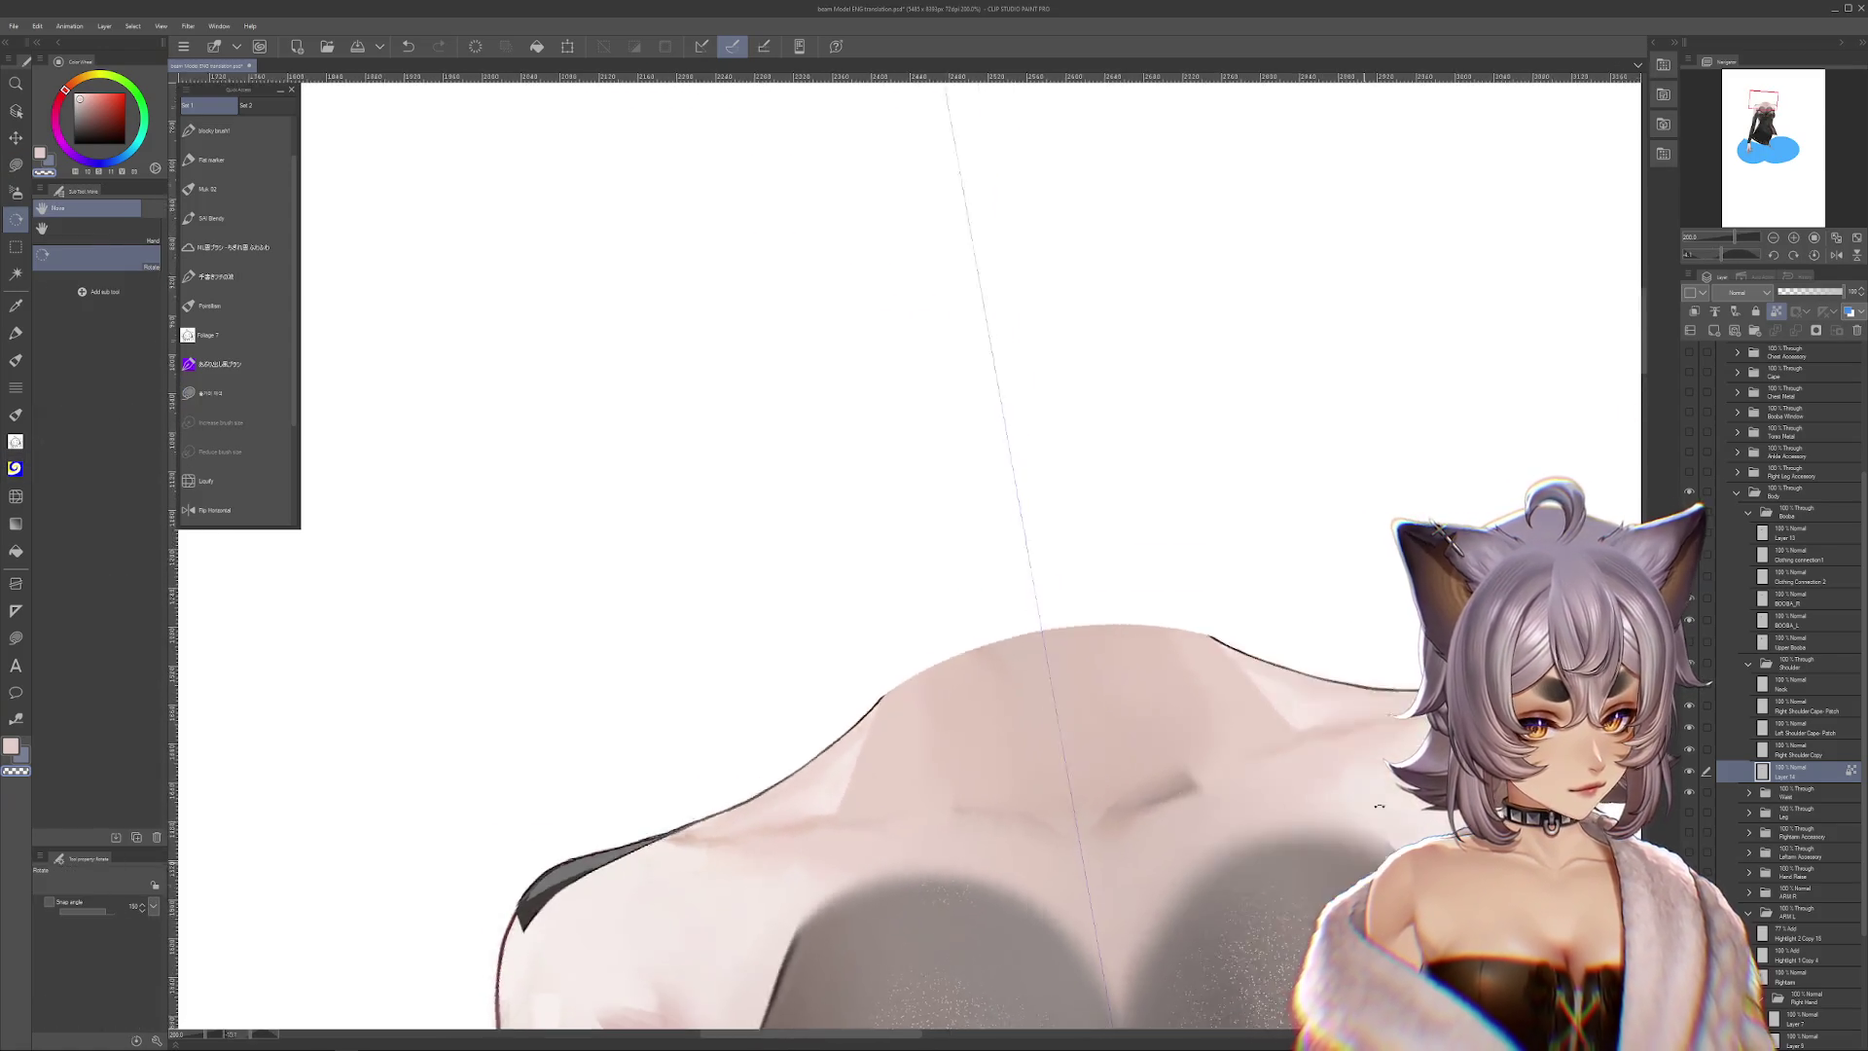
{"action": "key", "text": "p"}
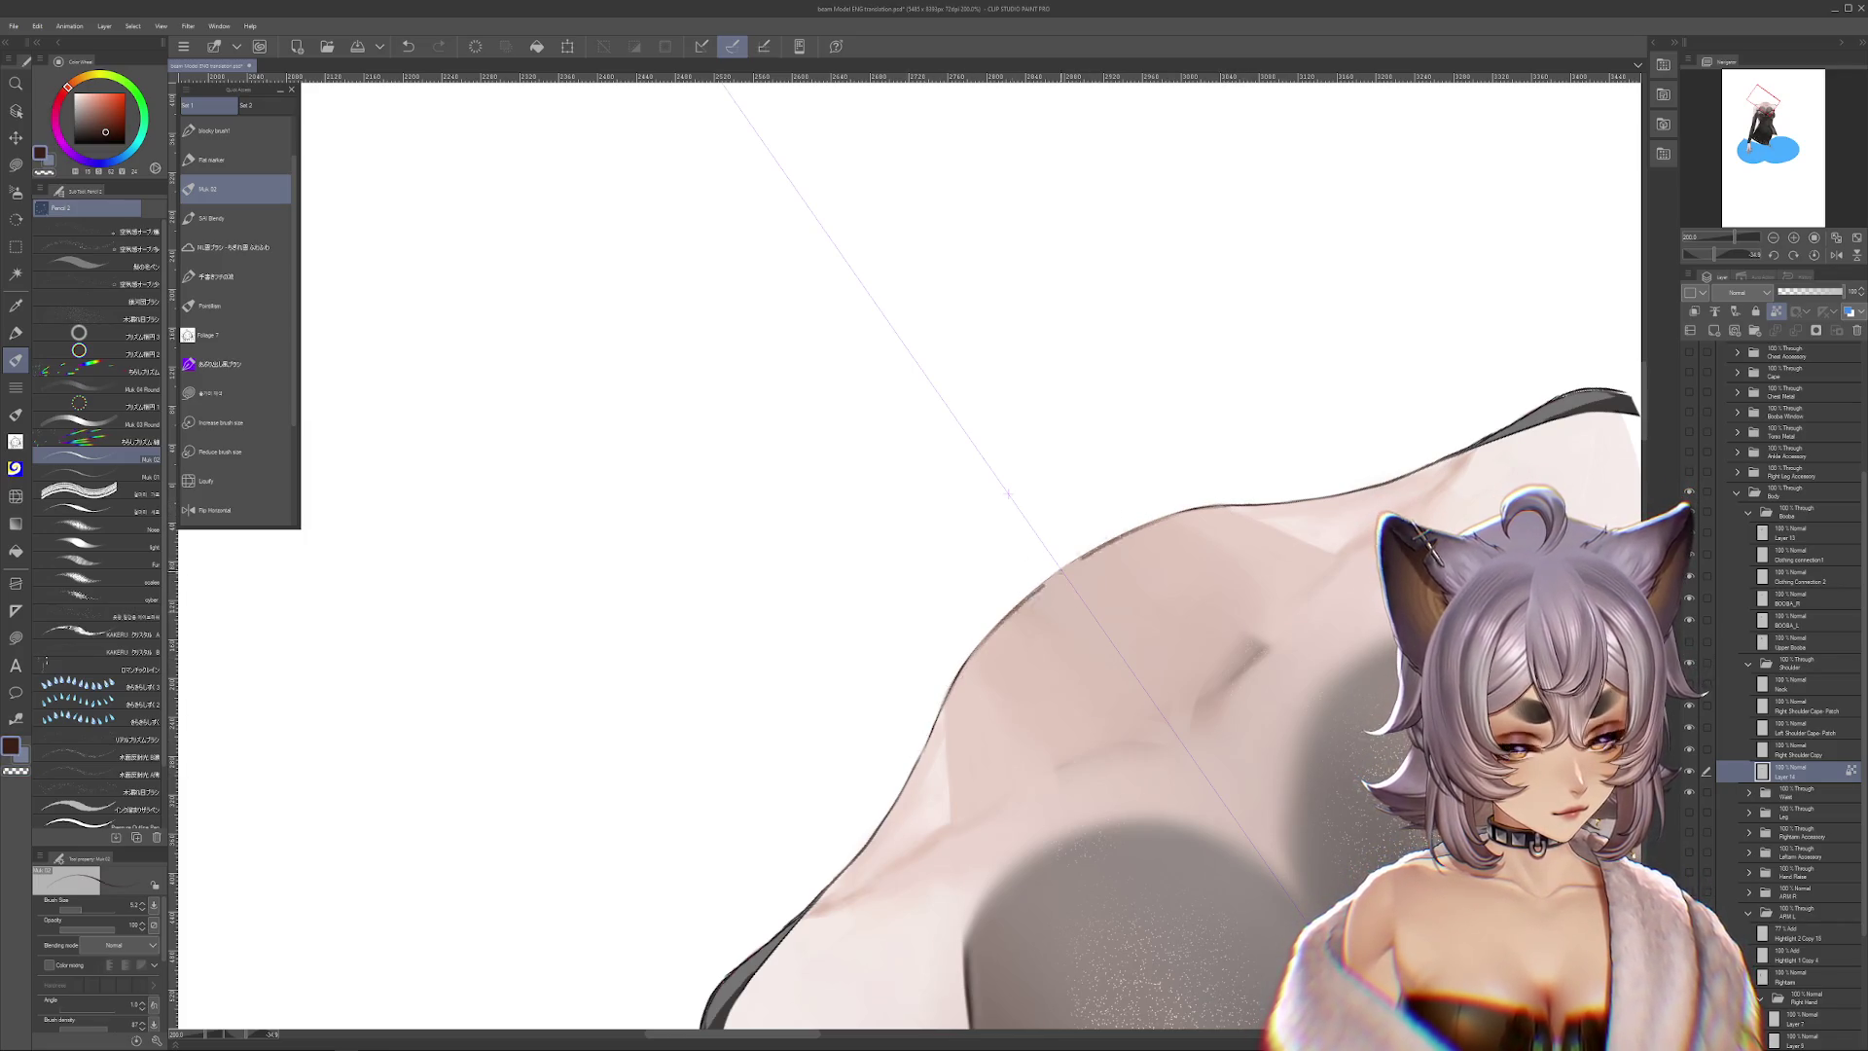
{"action": "mouse_move", "coordinate": [1444, 494]}
{"action": "left_mouse_down"}
{"action": "mouse_move", "coordinate": [1126, 599]}
{"action": "mouse_move", "coordinate": [1343, 655]}
{"action": "mouse_move", "coordinate": [1126, 507]}
{"action": "left_mouse_up"}
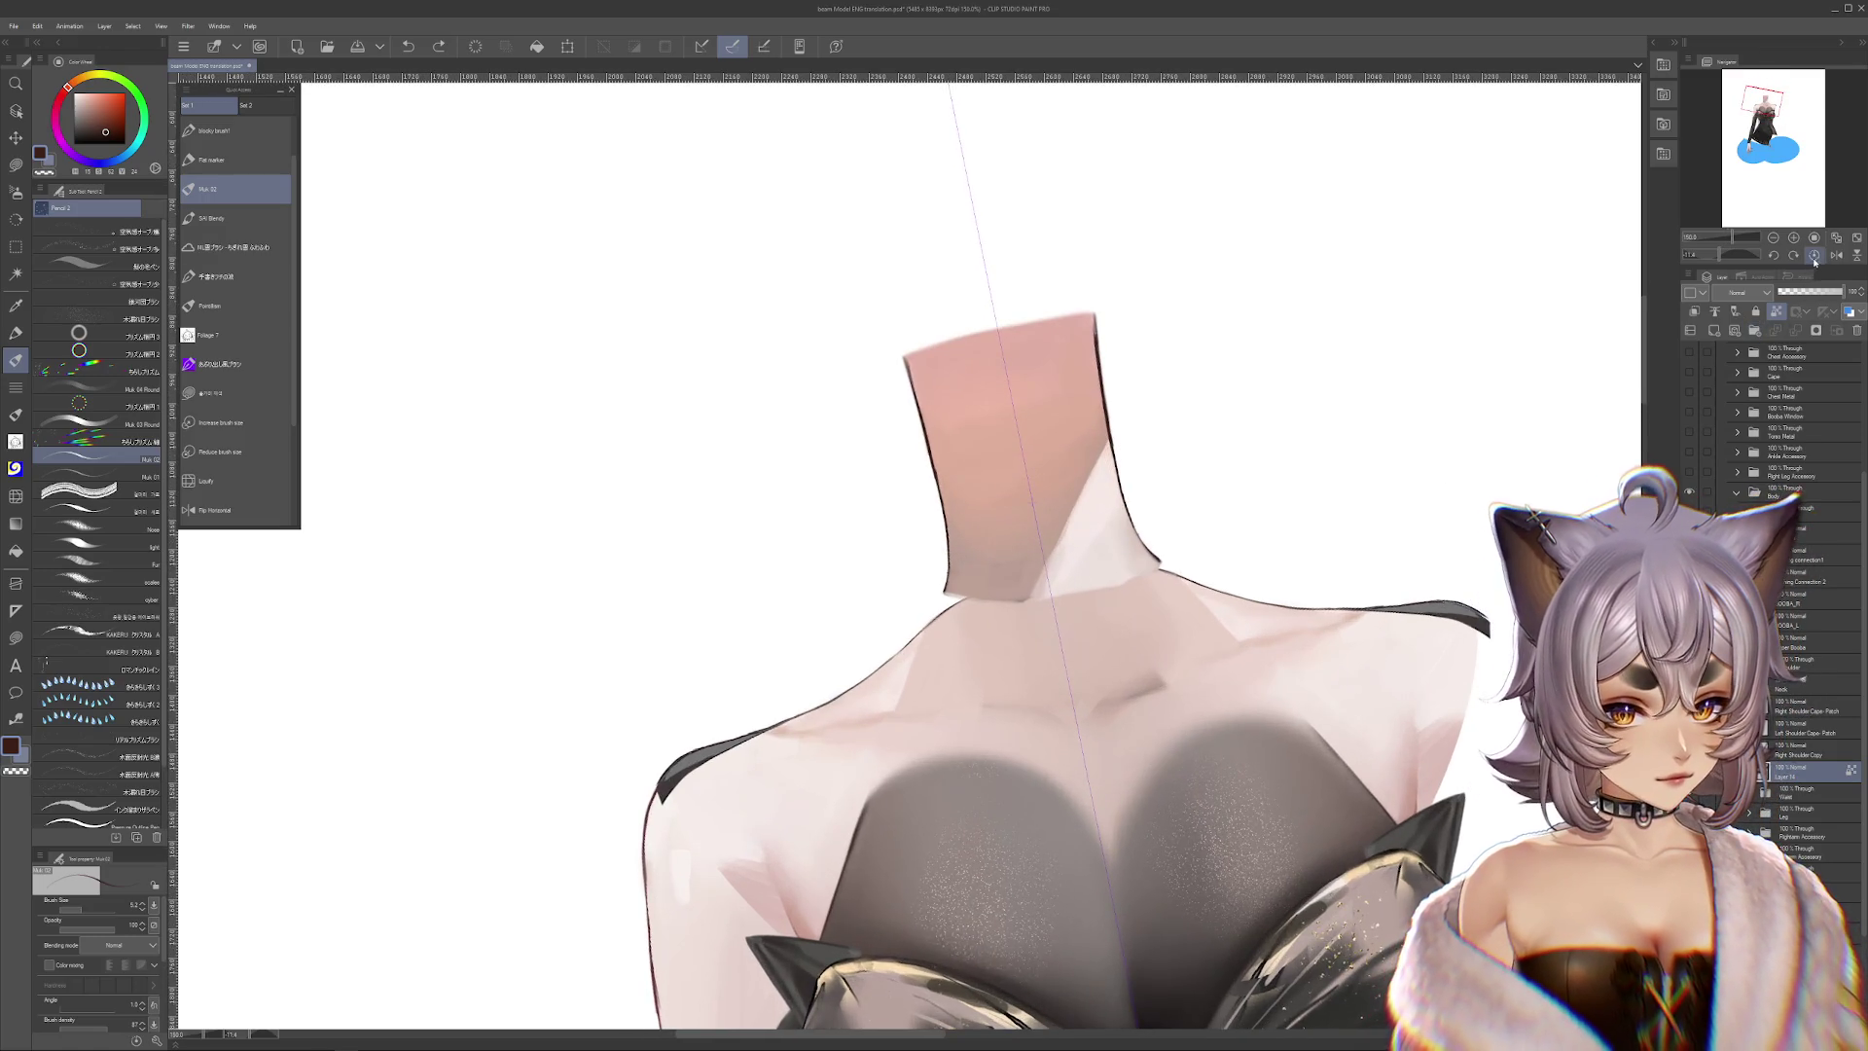
Liquify the left shoulder contour on the Neck layer using a smaller brush
{"action": "scroll", "coordinate": [1126, 507], "scroll_direction": "up", "scroll_amount": 1}
{"action": "left_click", "coordinate": [1126, 507], "text": "ctrl+shift"}
{"action": "left_click", "coordinate": [206, 481]}
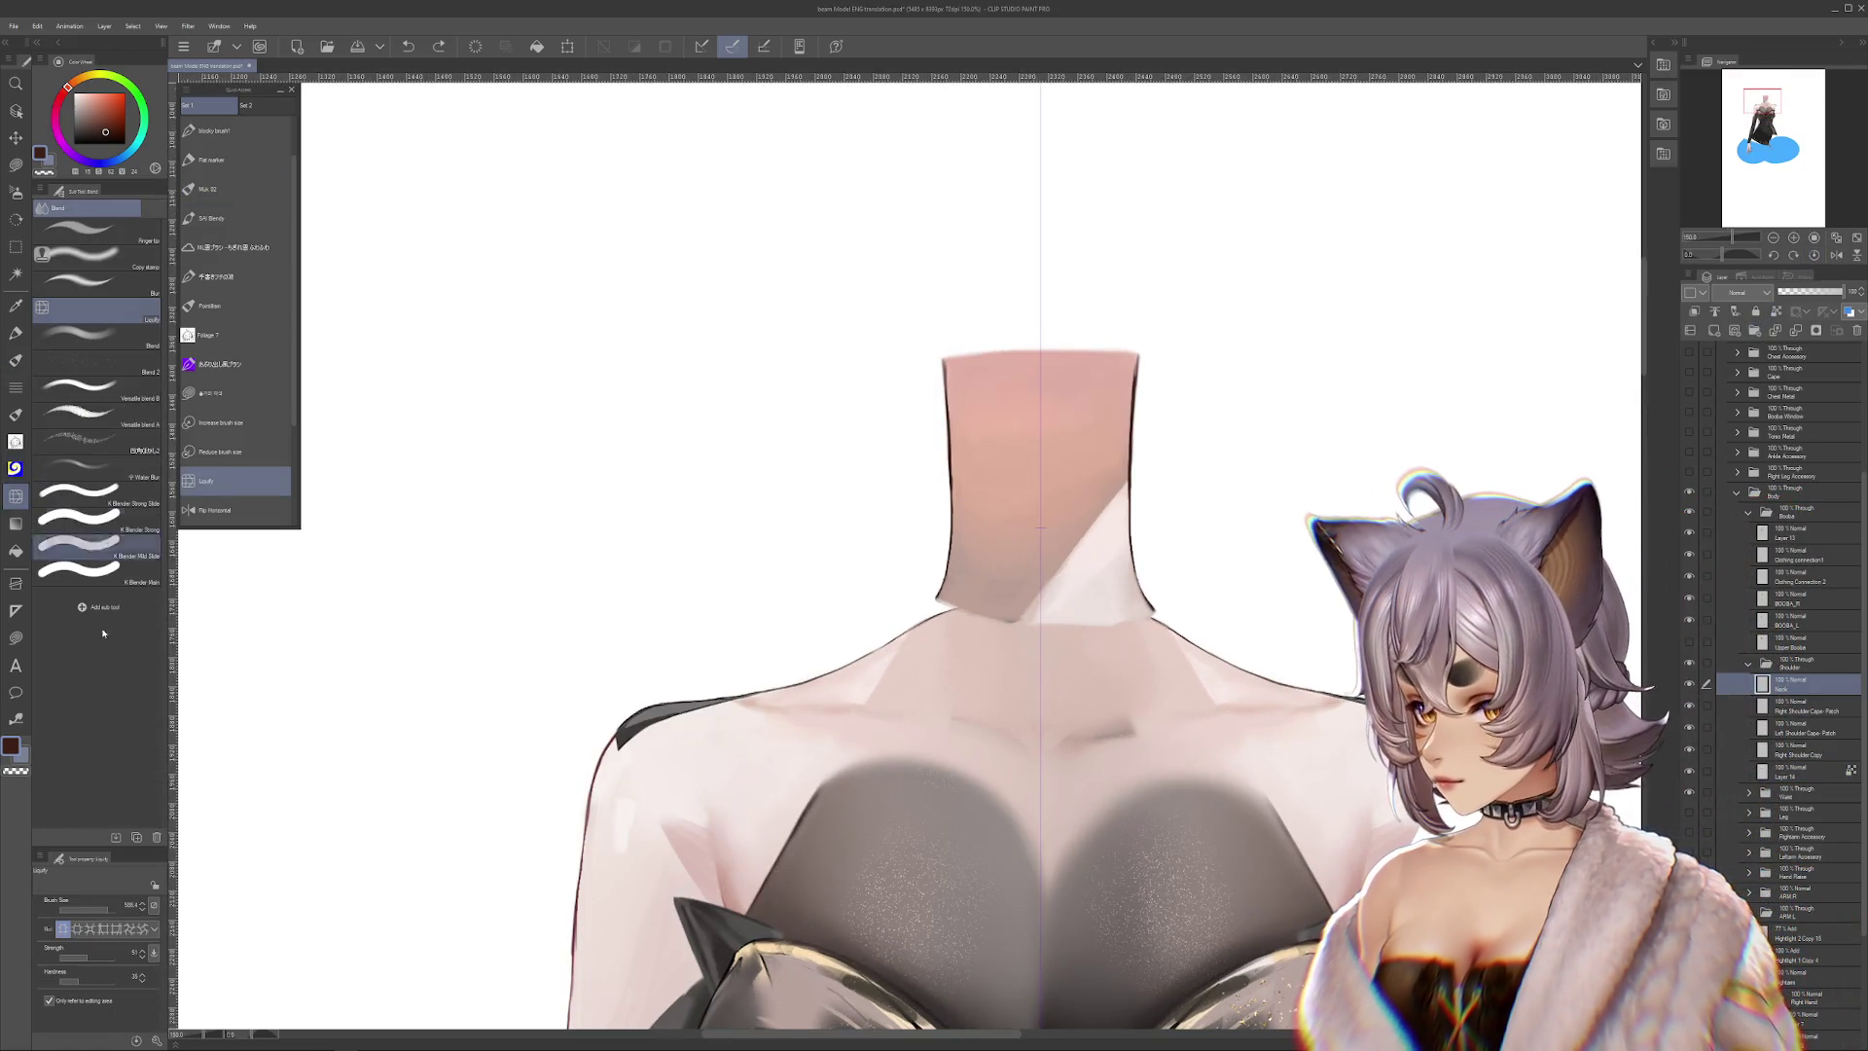
{"action": "left_click_drag", "start_coordinate": [832, 679], "coordinate": [825, 684]}
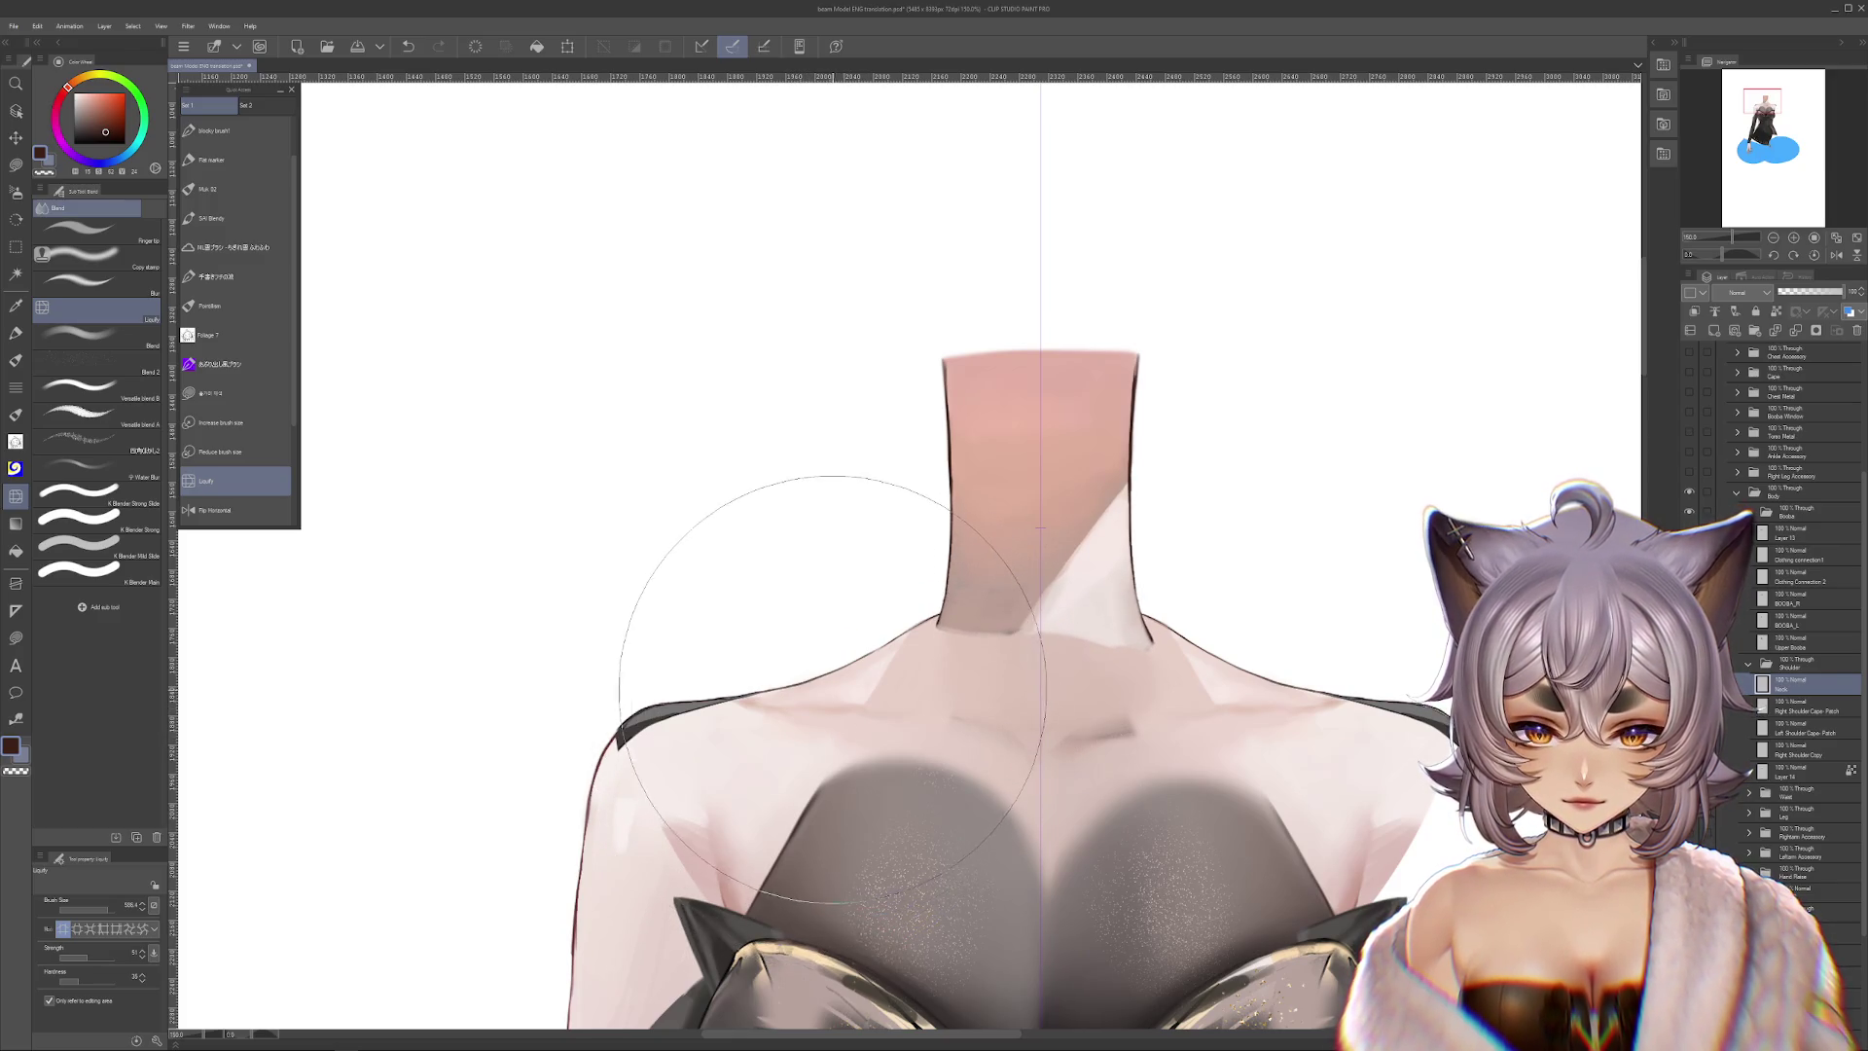
{"action": "left_click_drag", "start_coordinate": [1091, 787], "coordinate": [644, 689]}
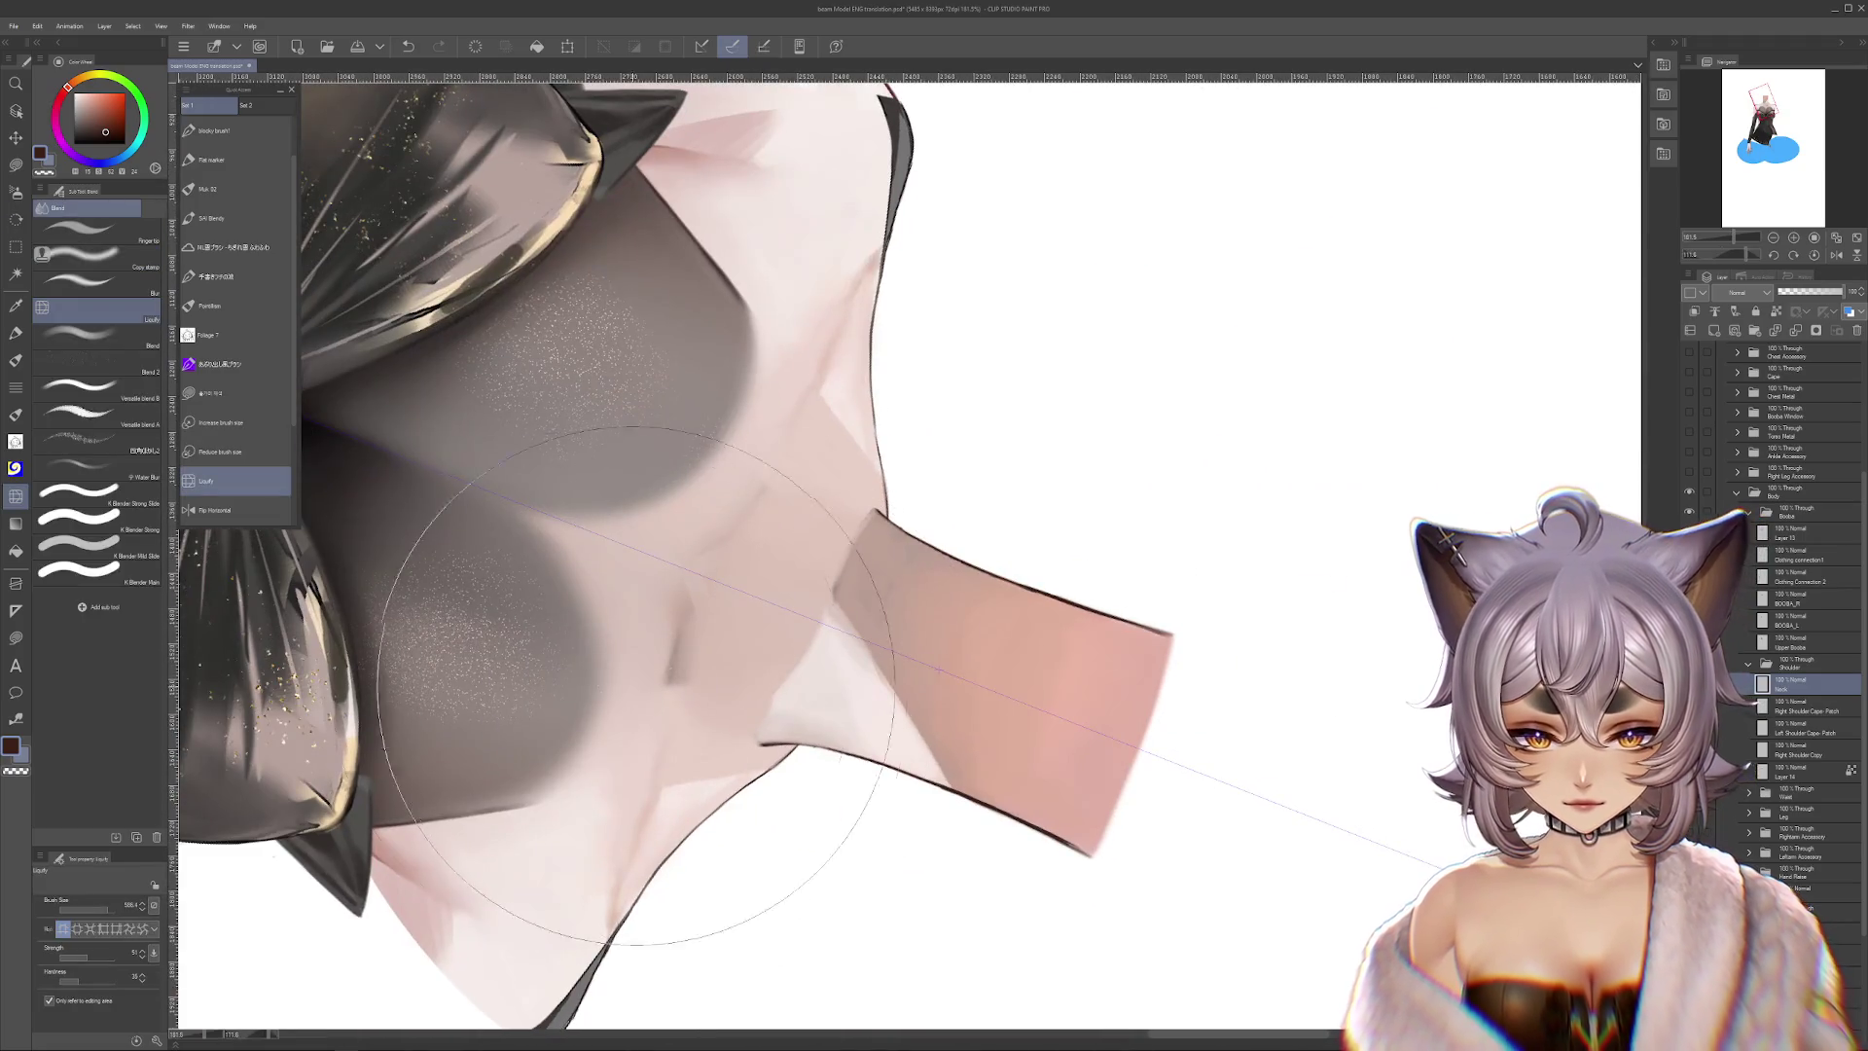
{"action": "left_click_drag", "start_coordinate": [114, 908], "coordinate": [102, 908]}
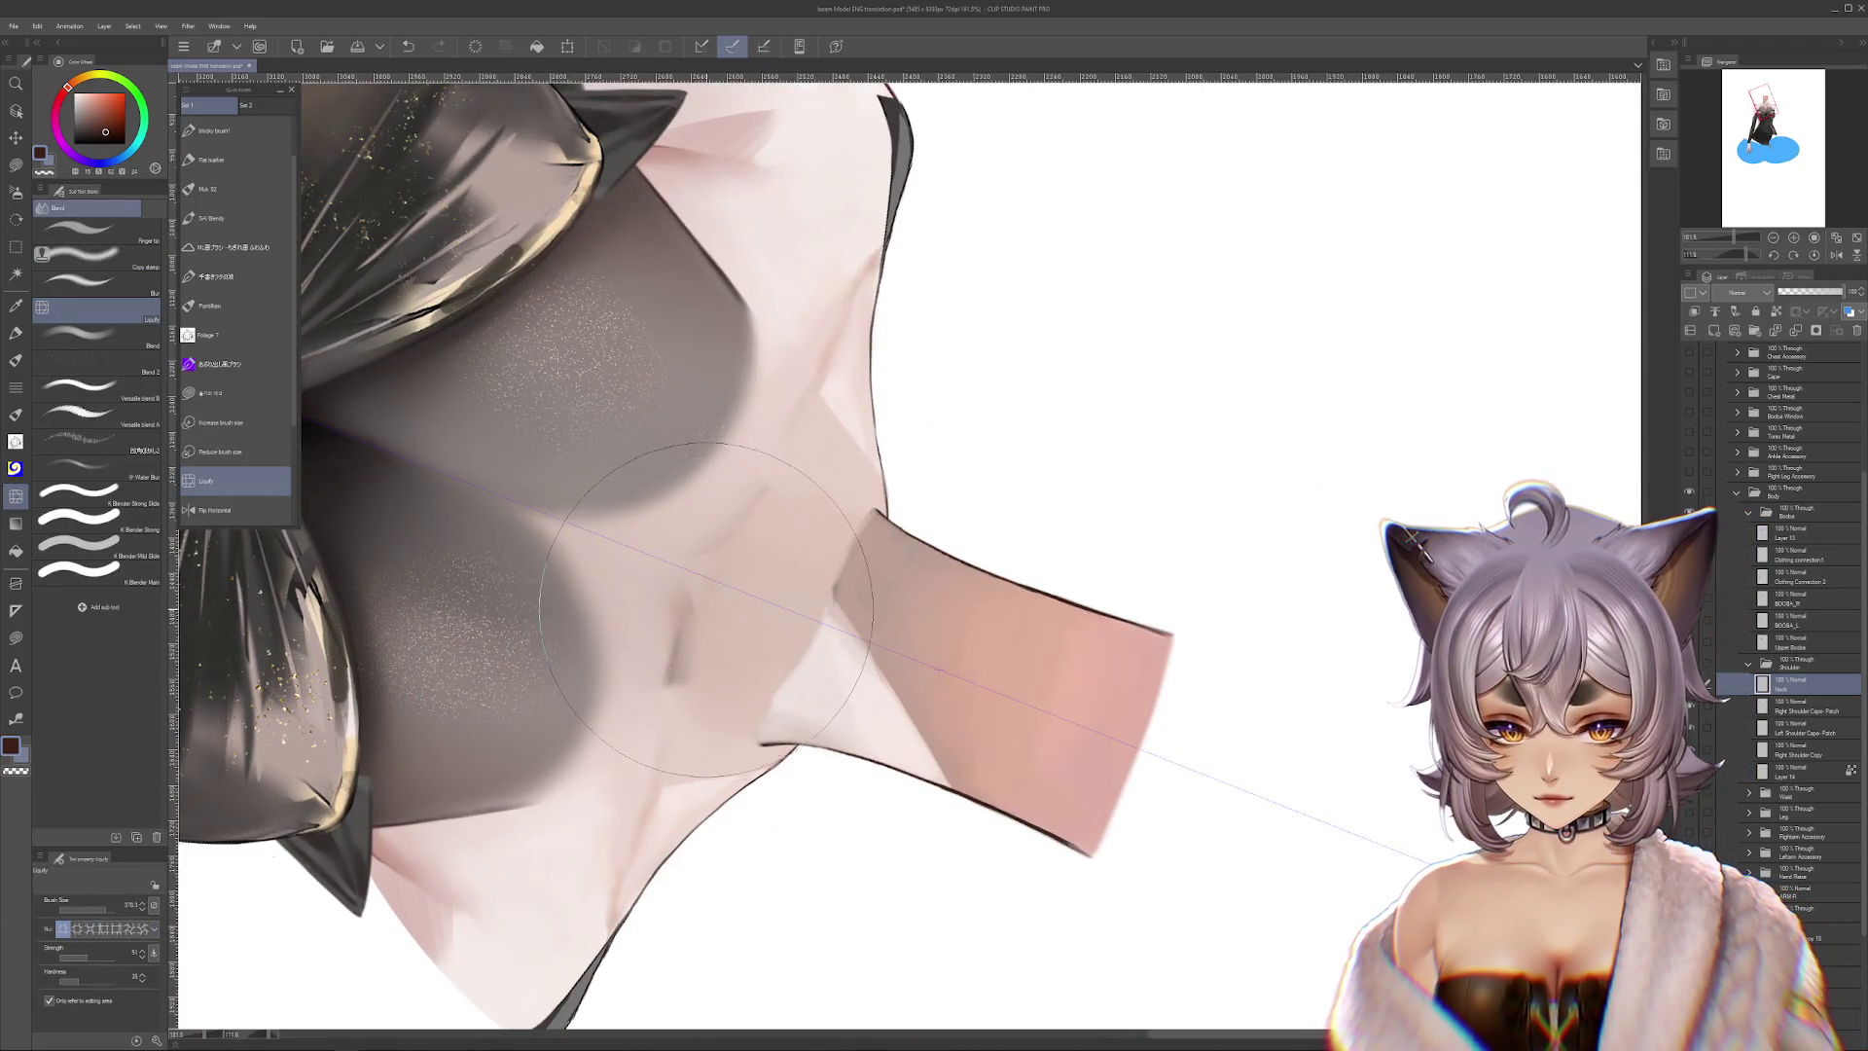
{"action": "left_click_drag", "start_coordinate": [738, 605], "coordinate": [1008, 705]}
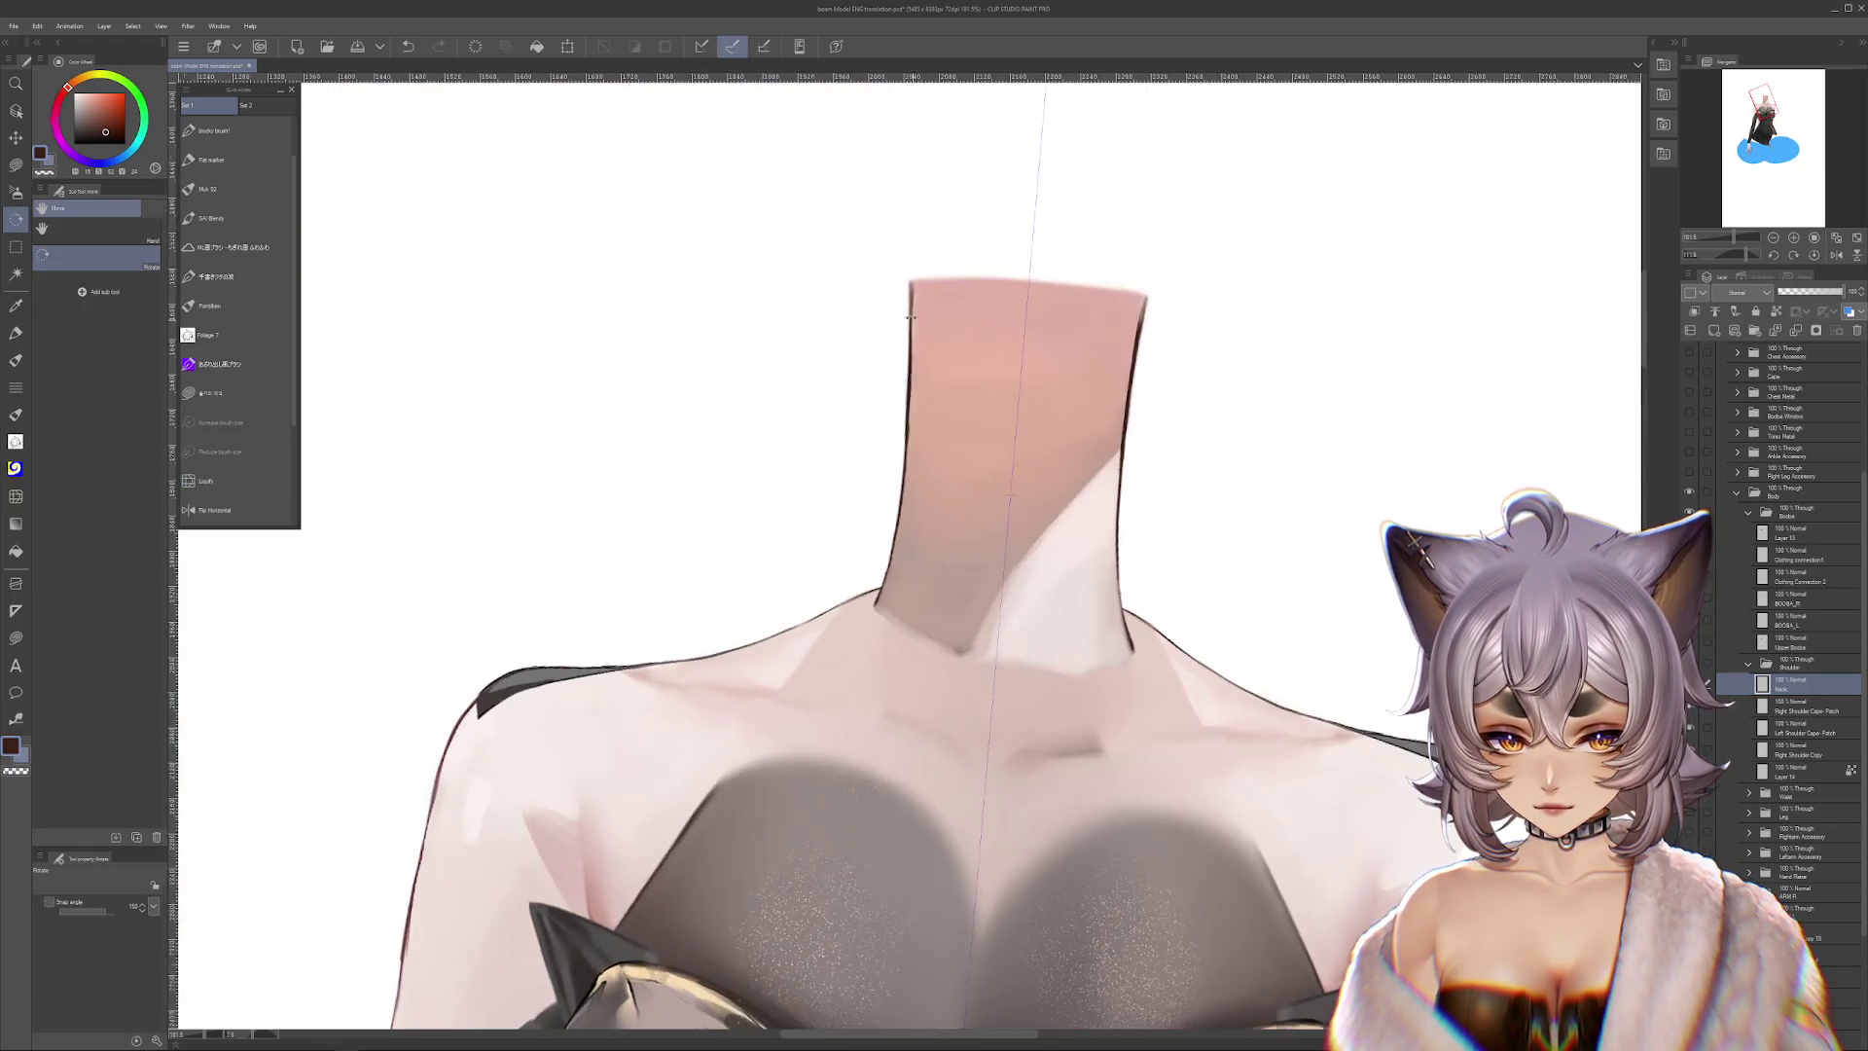
{"action": "left_click_drag", "start_coordinate": [1236, 457], "coordinate": [535, 389]}
Soften the neck base with a smaller airbrush, undo the last change, and check it against the dress top
{"action": "left_click", "coordinate": [15, 191]}
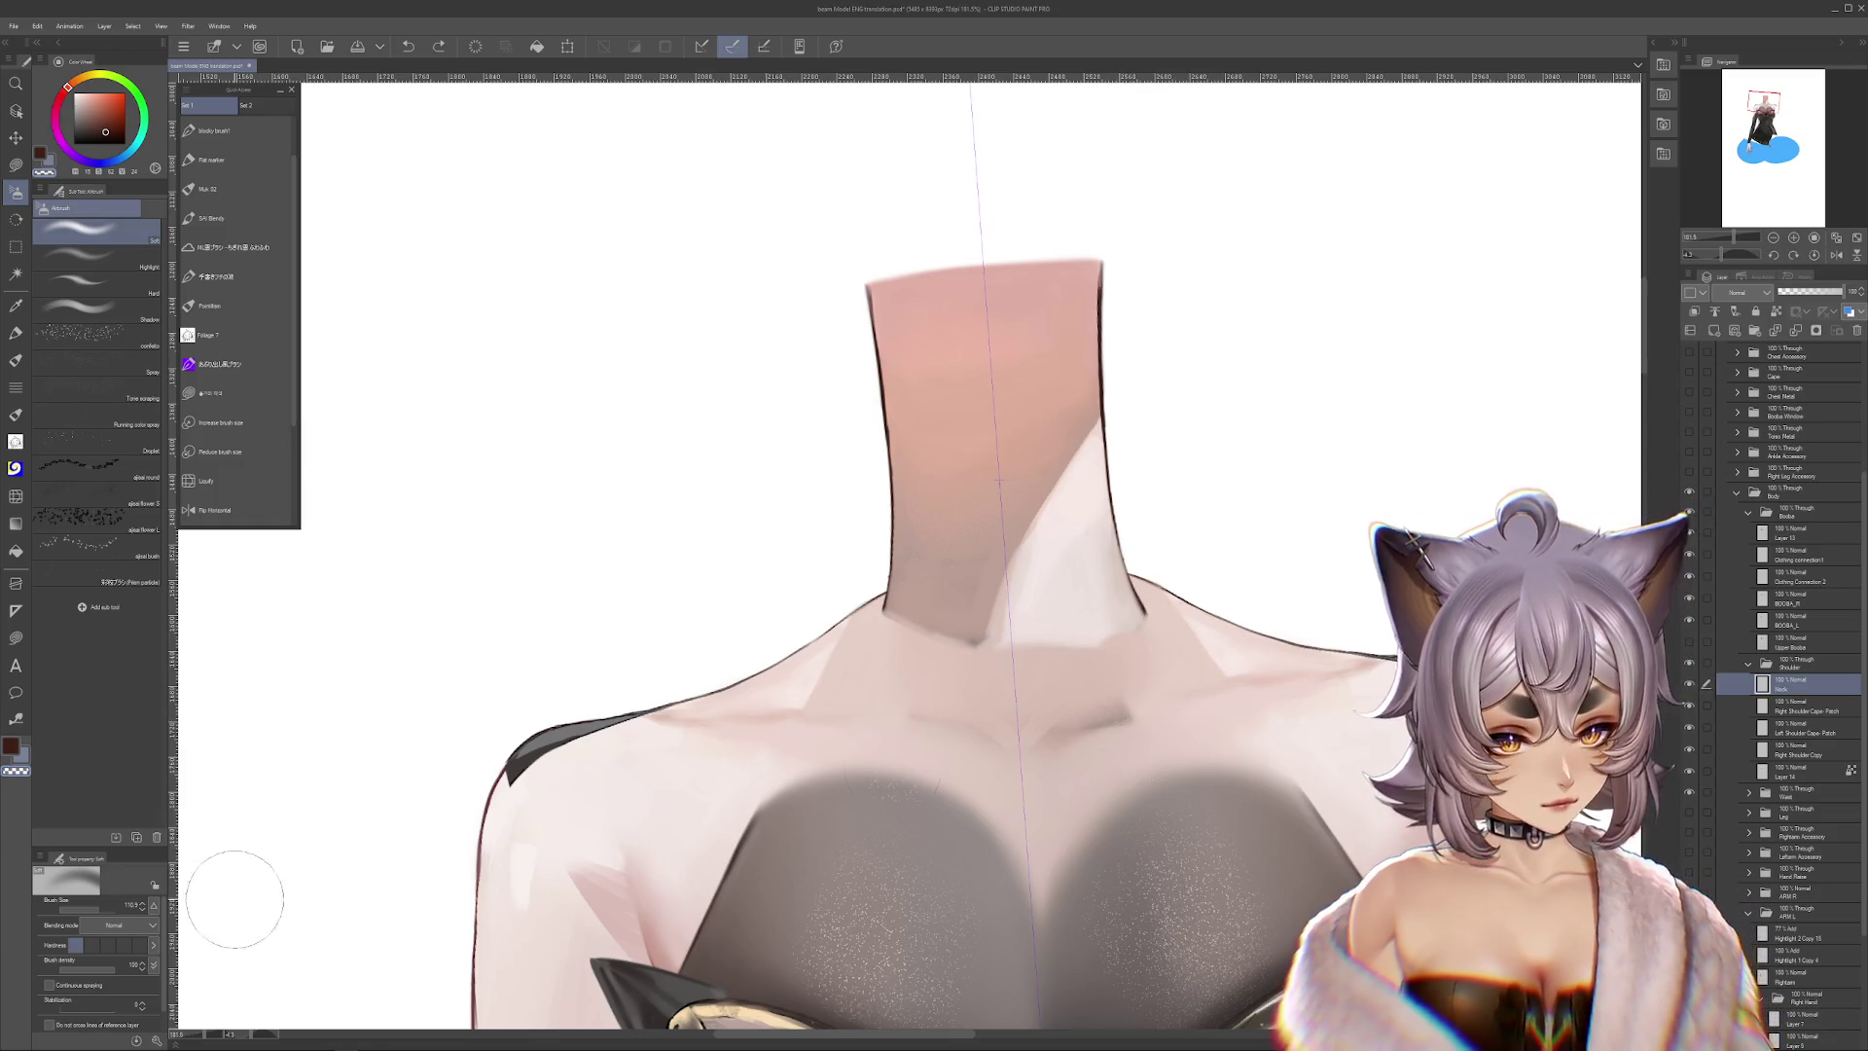
{"action": "key", "text": "["}
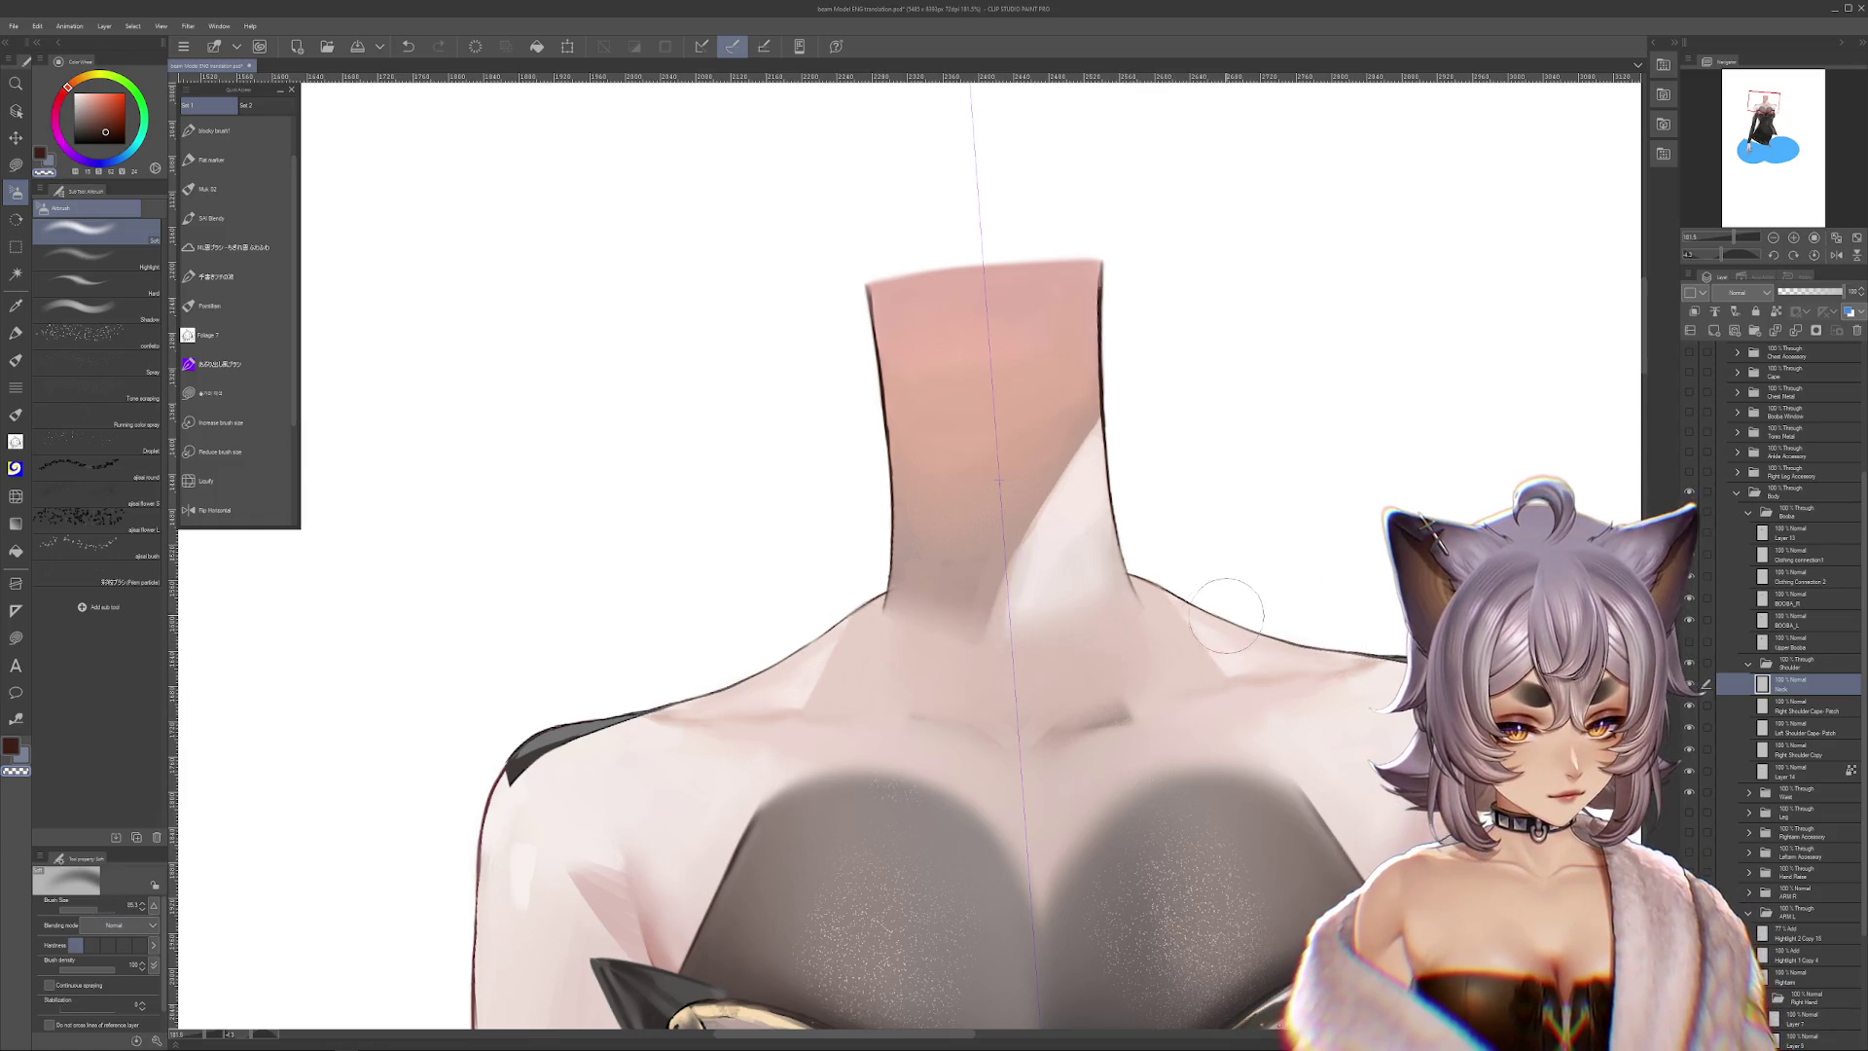
{"action": "key", "text": "ctrl+z"}
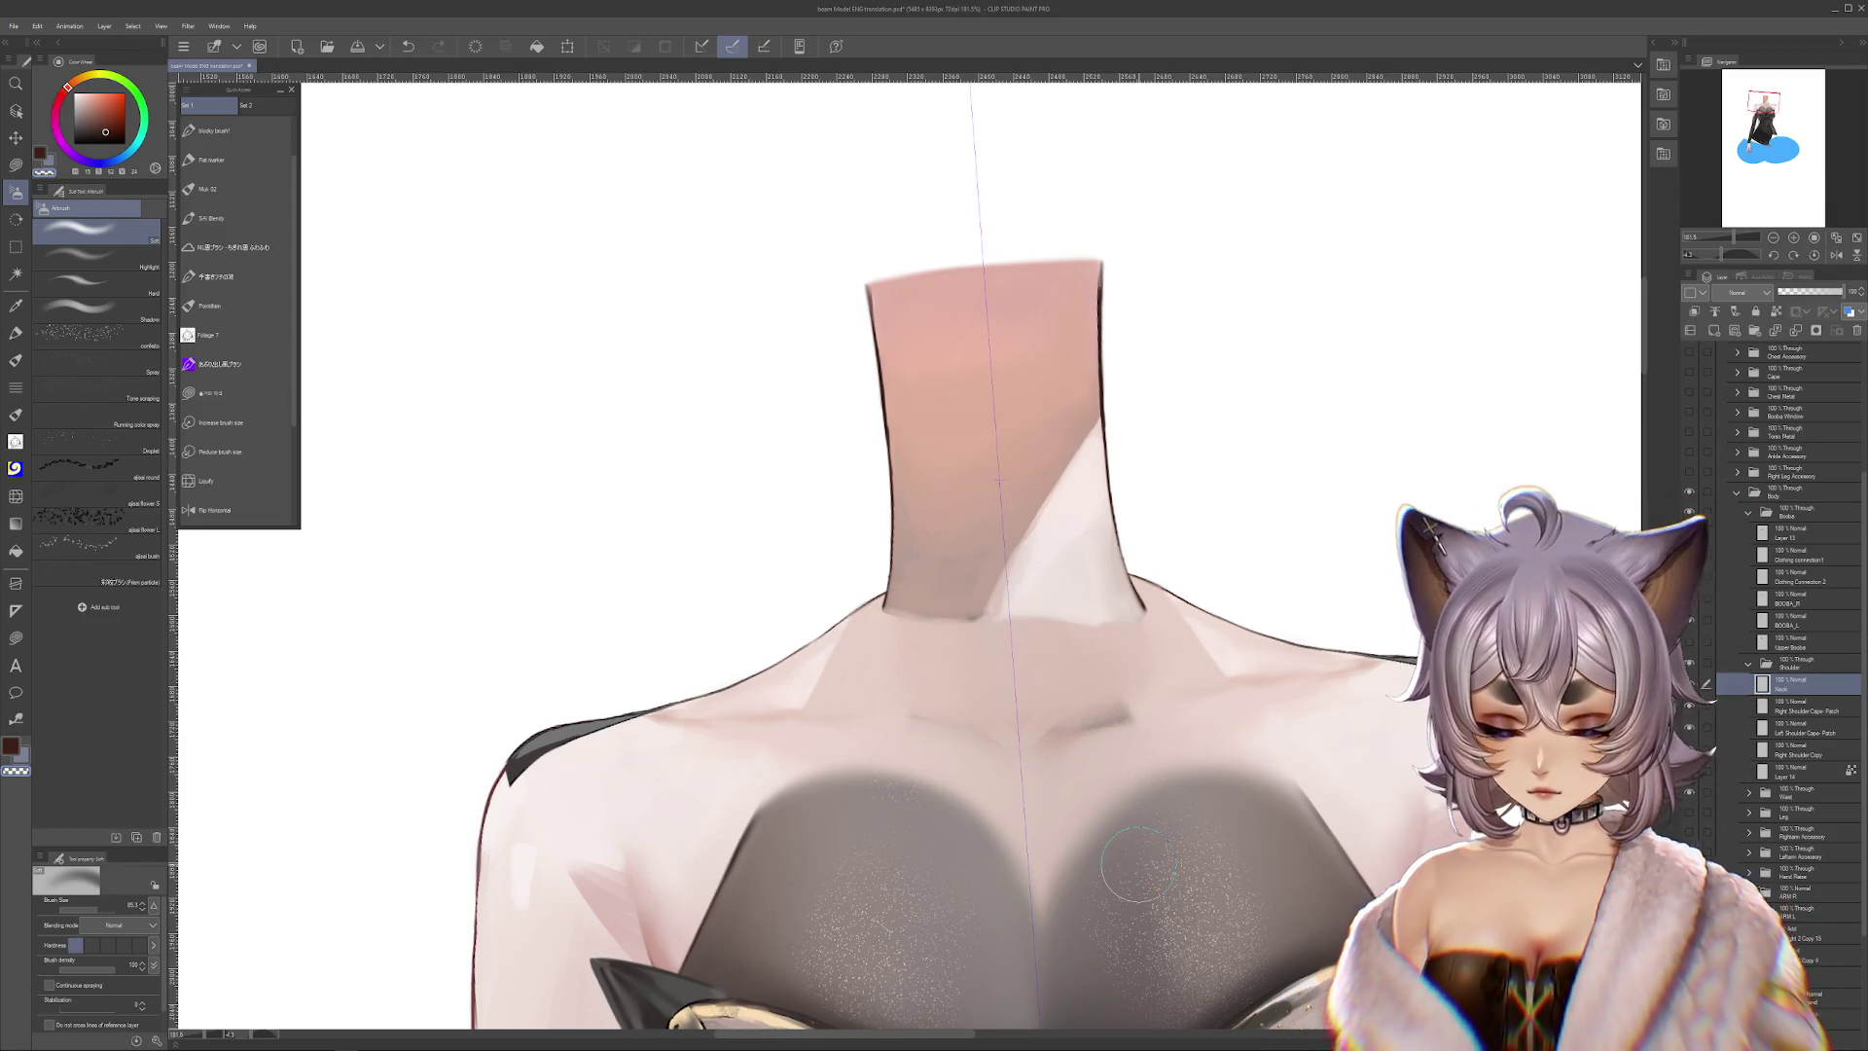
{"action": "key", "text": "j"}
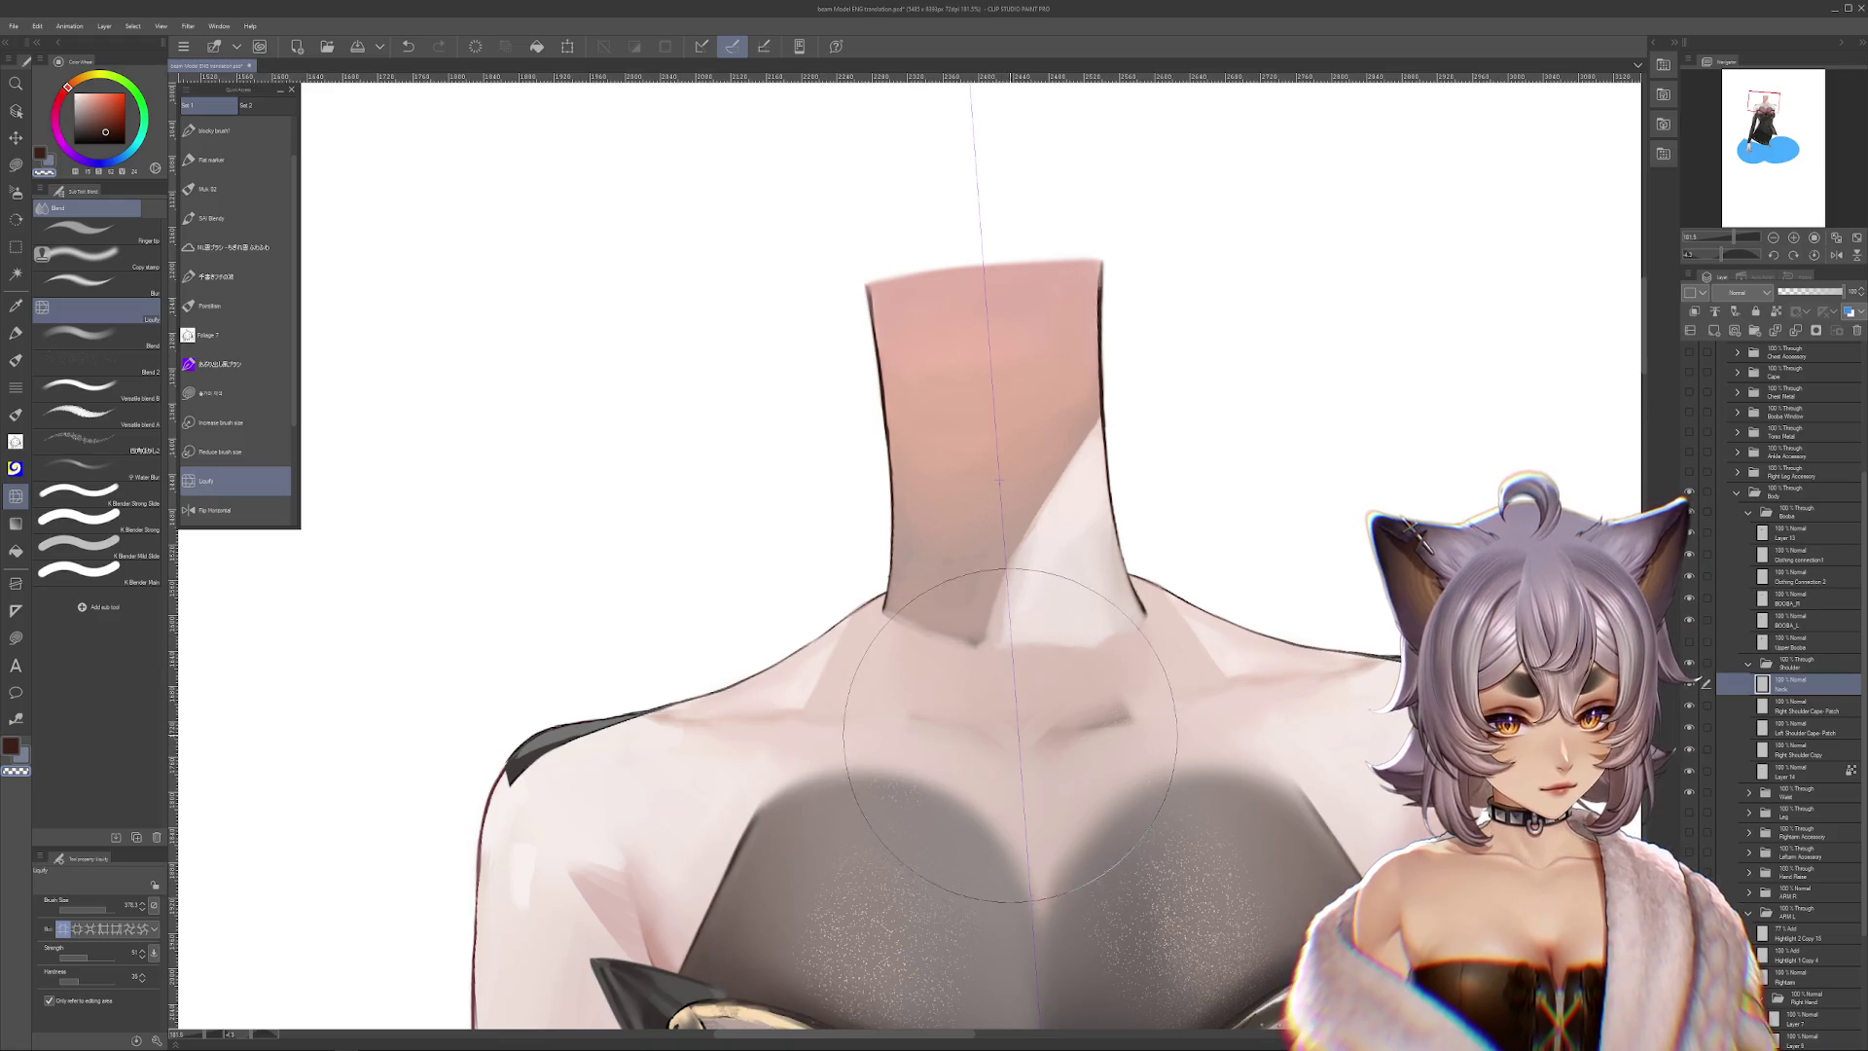
{"action": "key", "text": "b"}
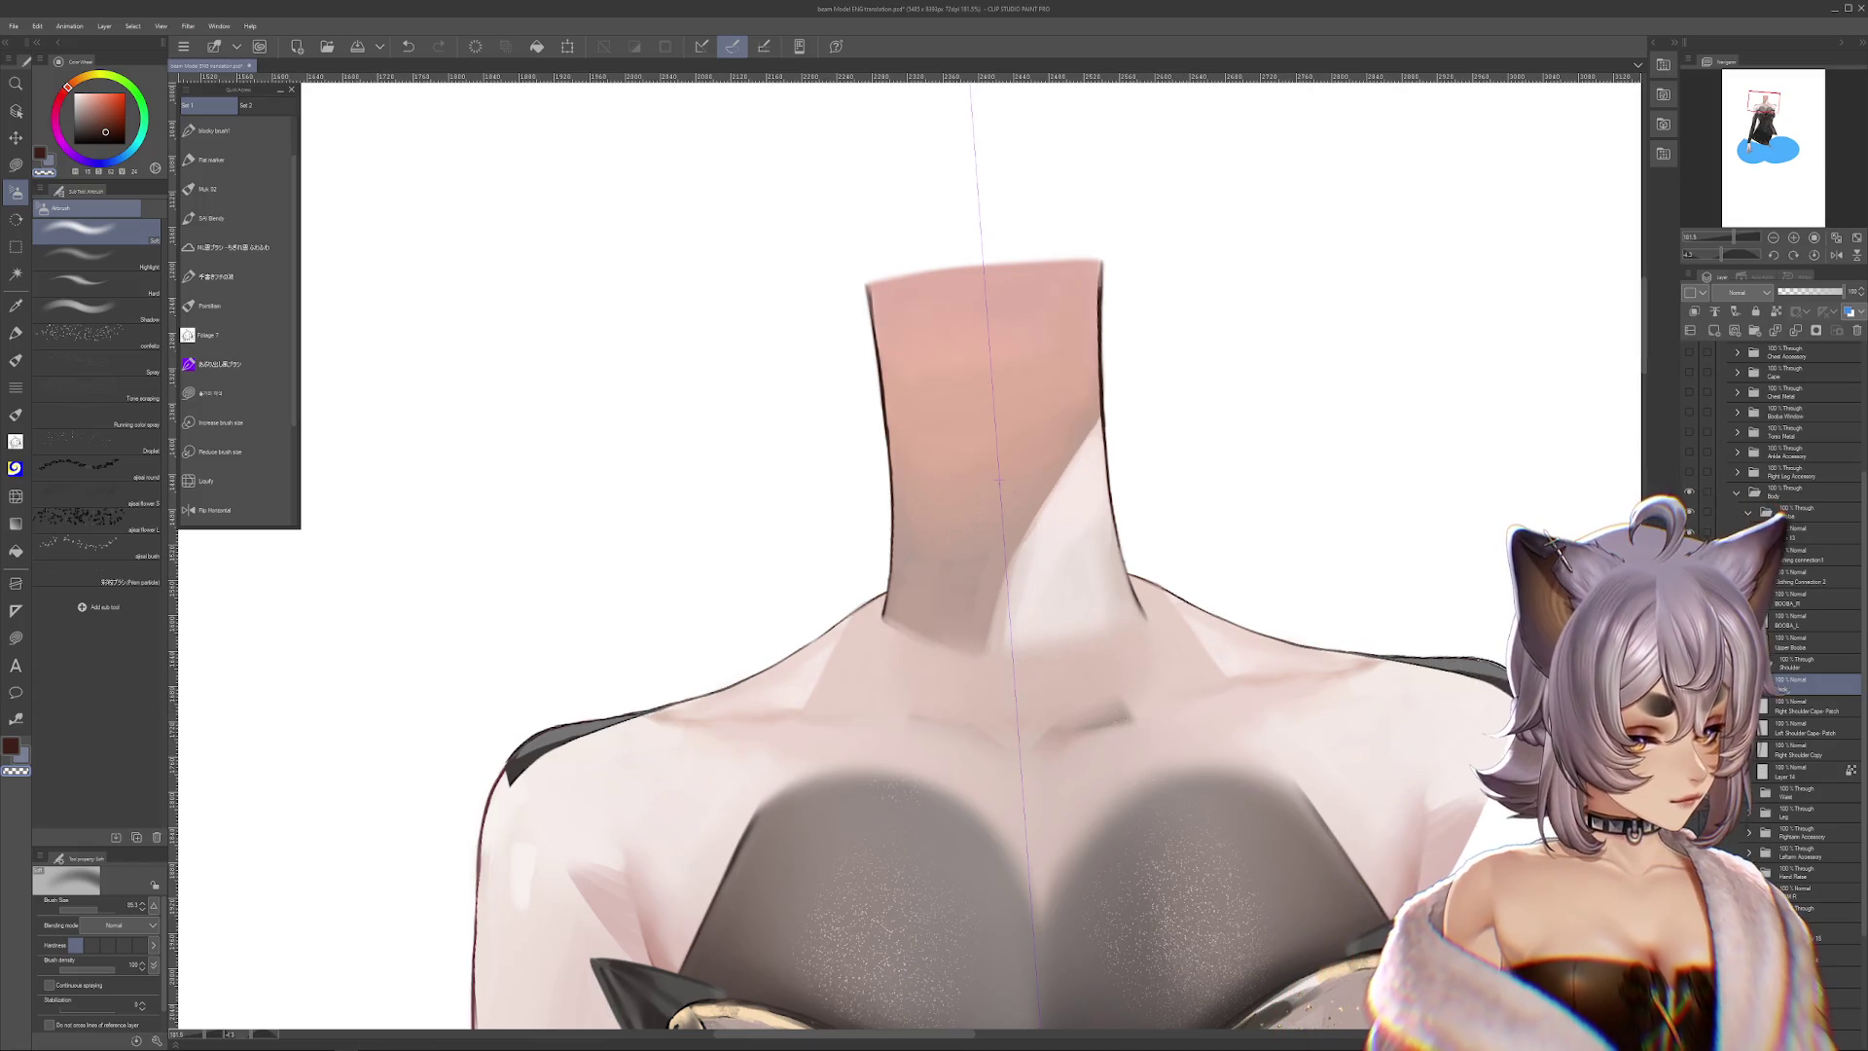
{"action": "left_click", "coordinate": [1689, 560]}
{"action": "left_click", "coordinate": [1690, 561]}
Leave the dress top visible over the chest and select Layer 14 with Liquify active
{"action": "left_click", "coordinate": [1690, 561]}
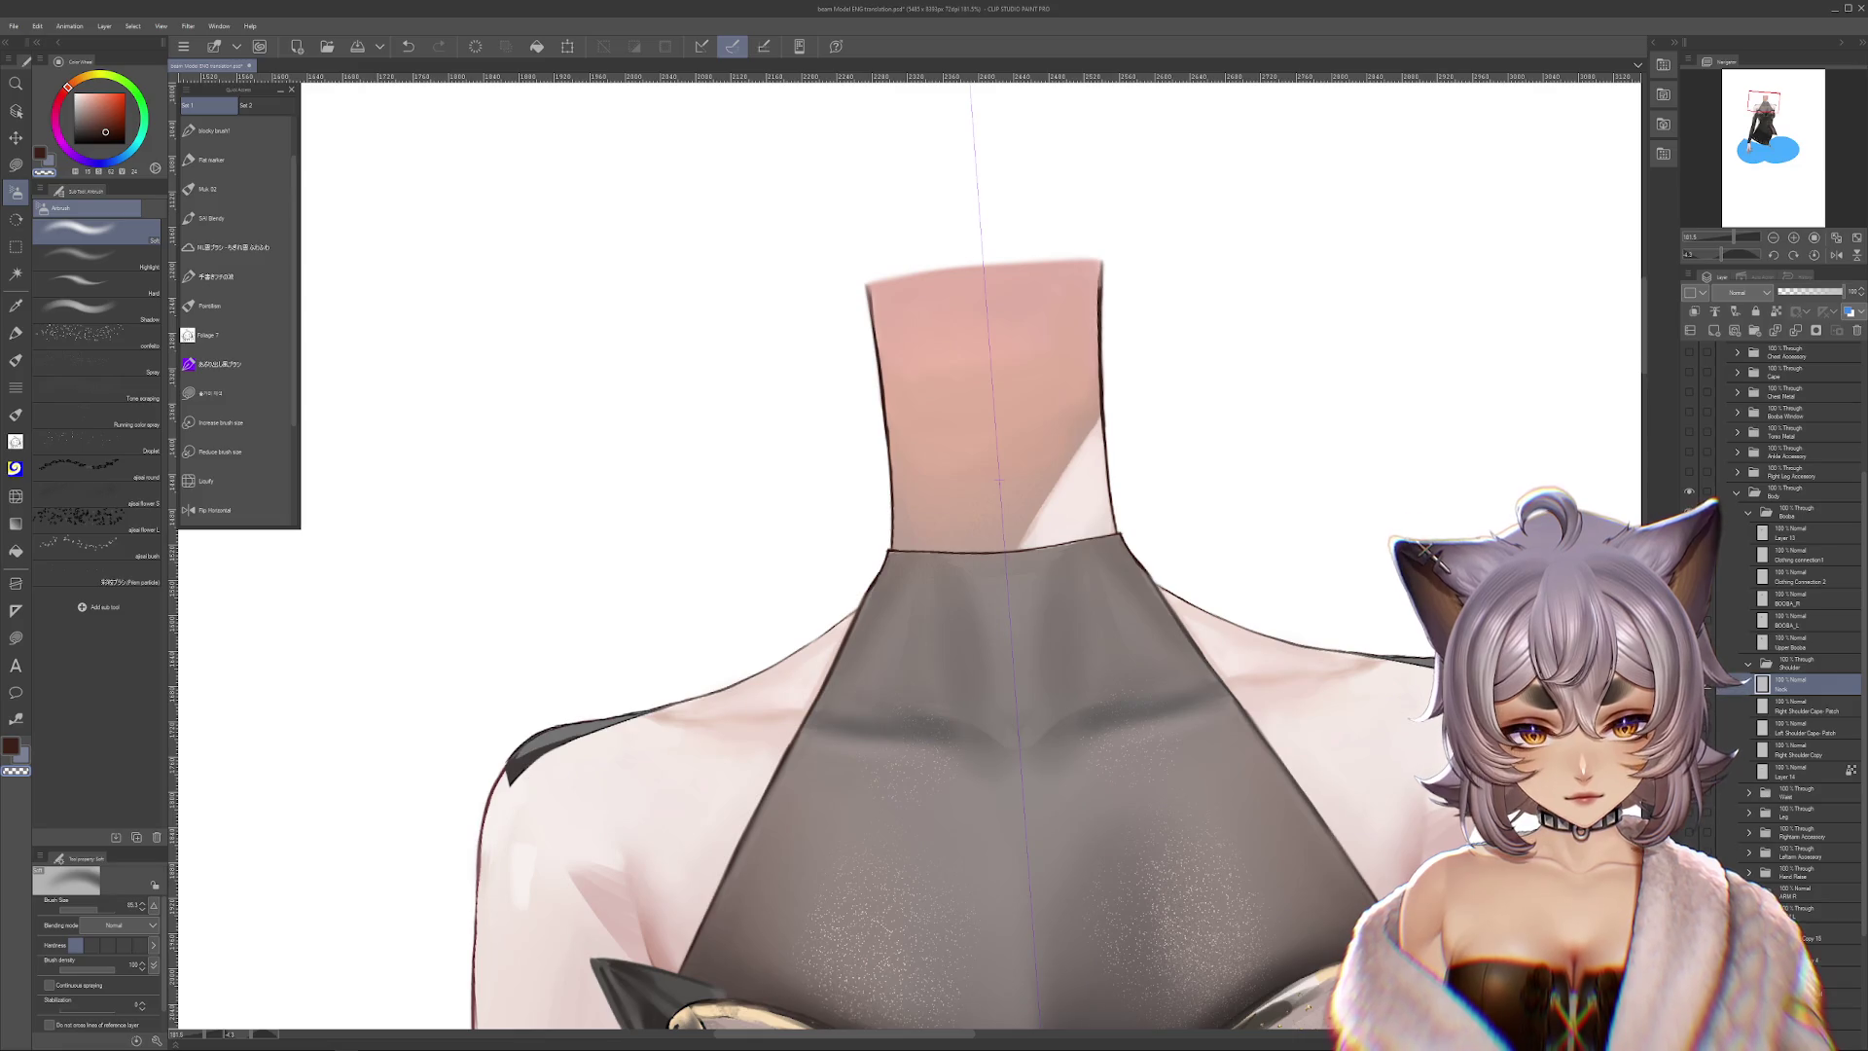
{"action": "left_click_drag", "start_coordinate": [1000, 480], "coordinate": [1006, 519]}
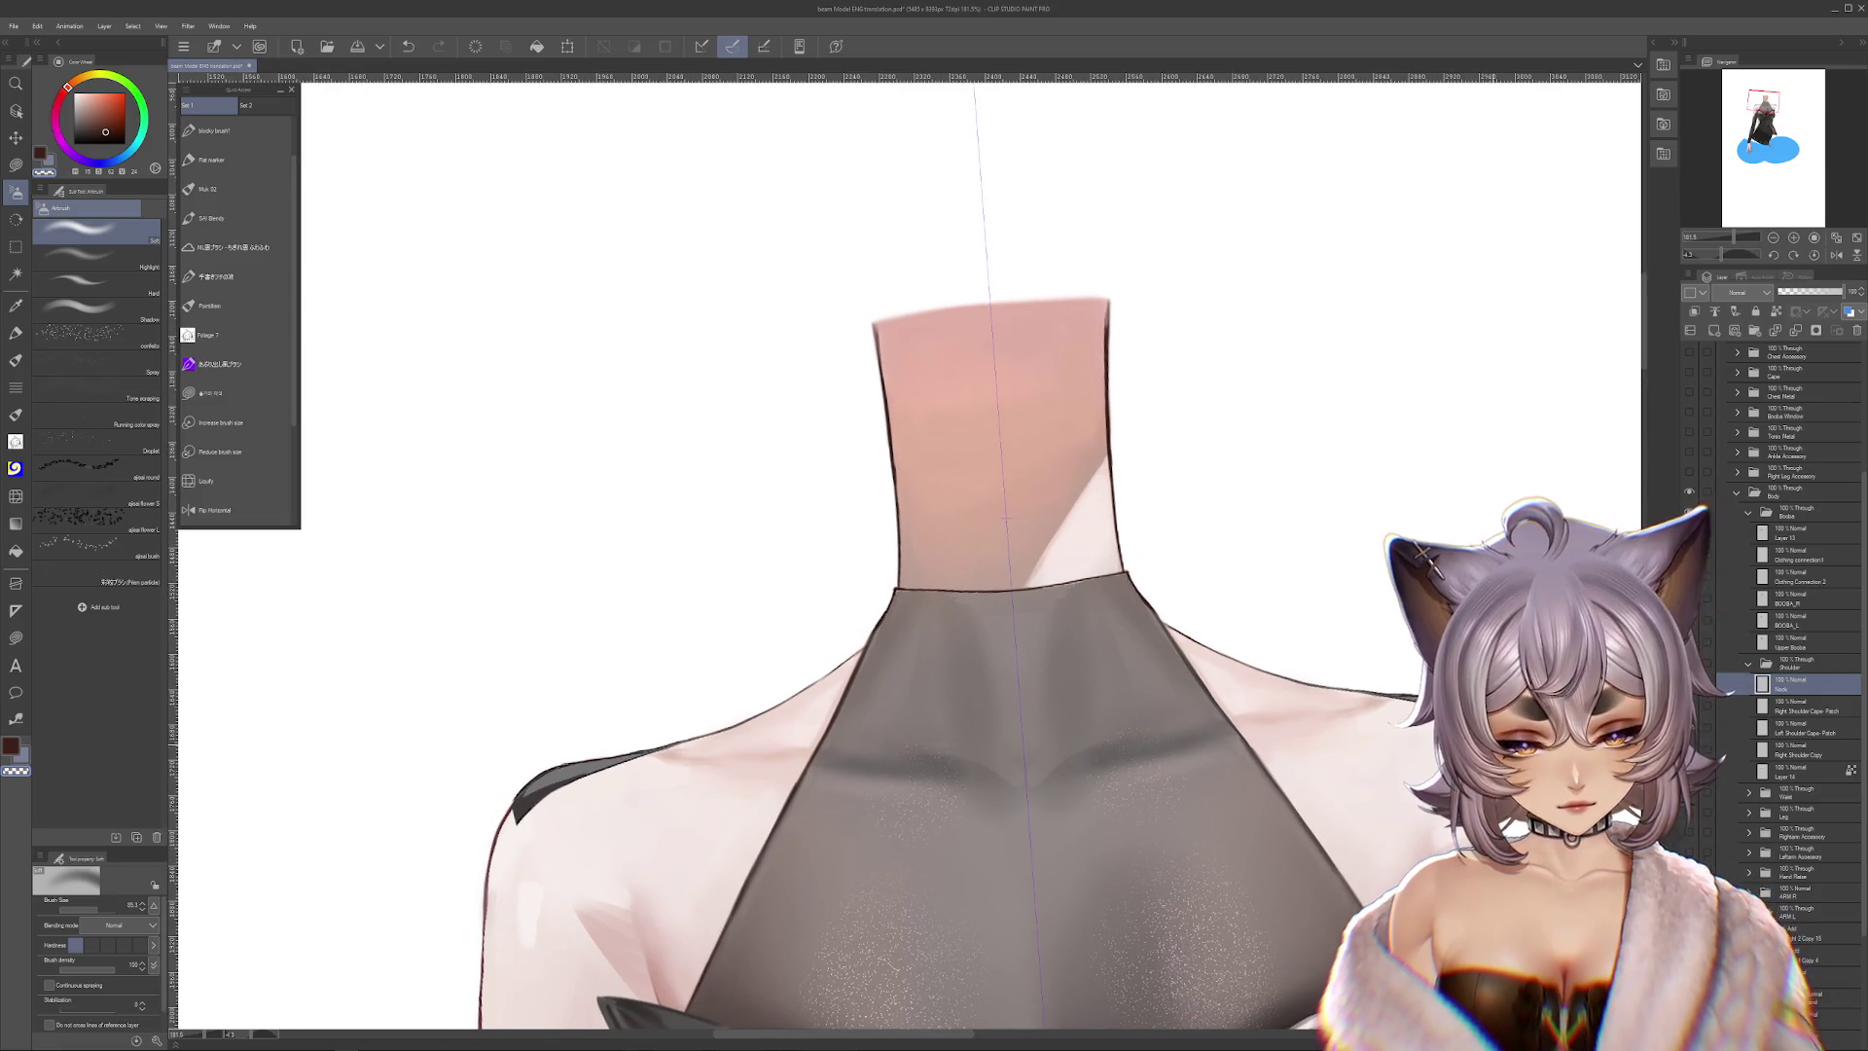
{"action": "left_click", "coordinate": [1790, 771]}
{"action": "key", "text": "j"}
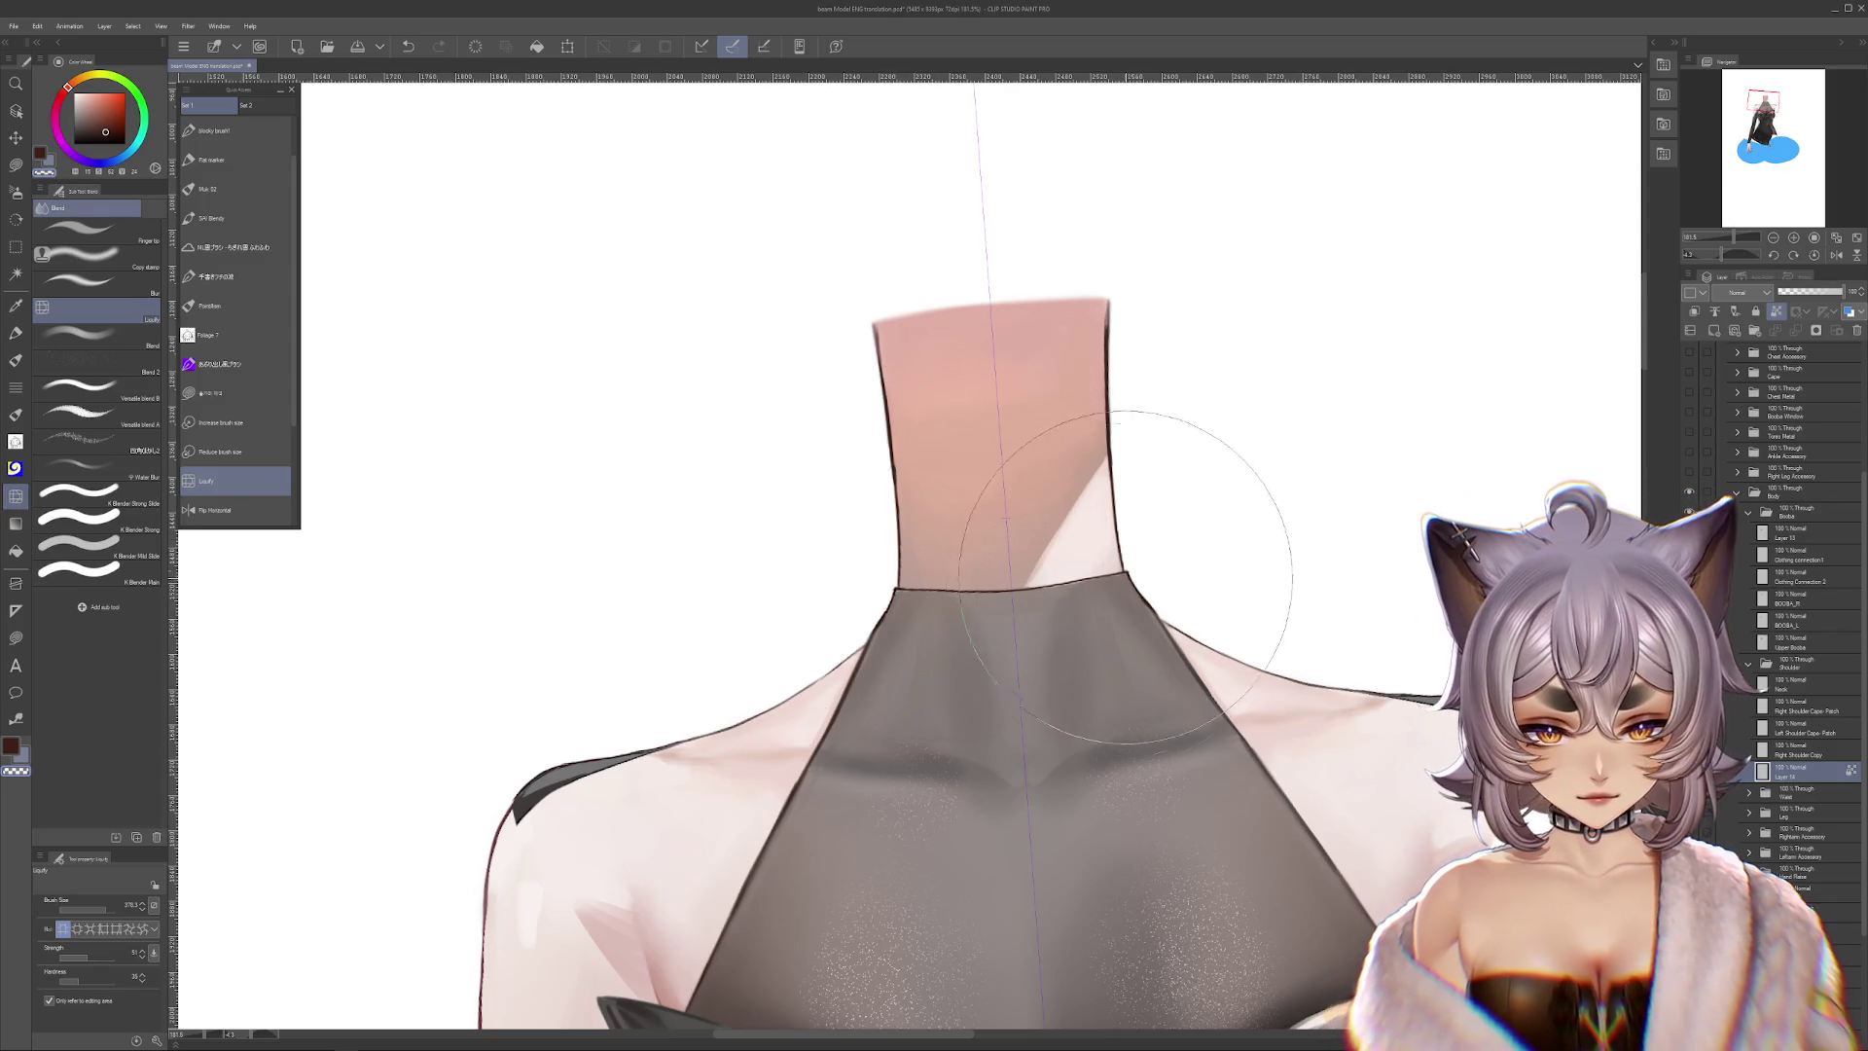
Select Upper Booba, shrink the Liquify brush, then pick the Neck layer
{"action": "left_click", "coordinate": [1790, 642]}
{"action": "left_click_drag", "start_coordinate": [545, 740], "coordinate": [890, 556]}
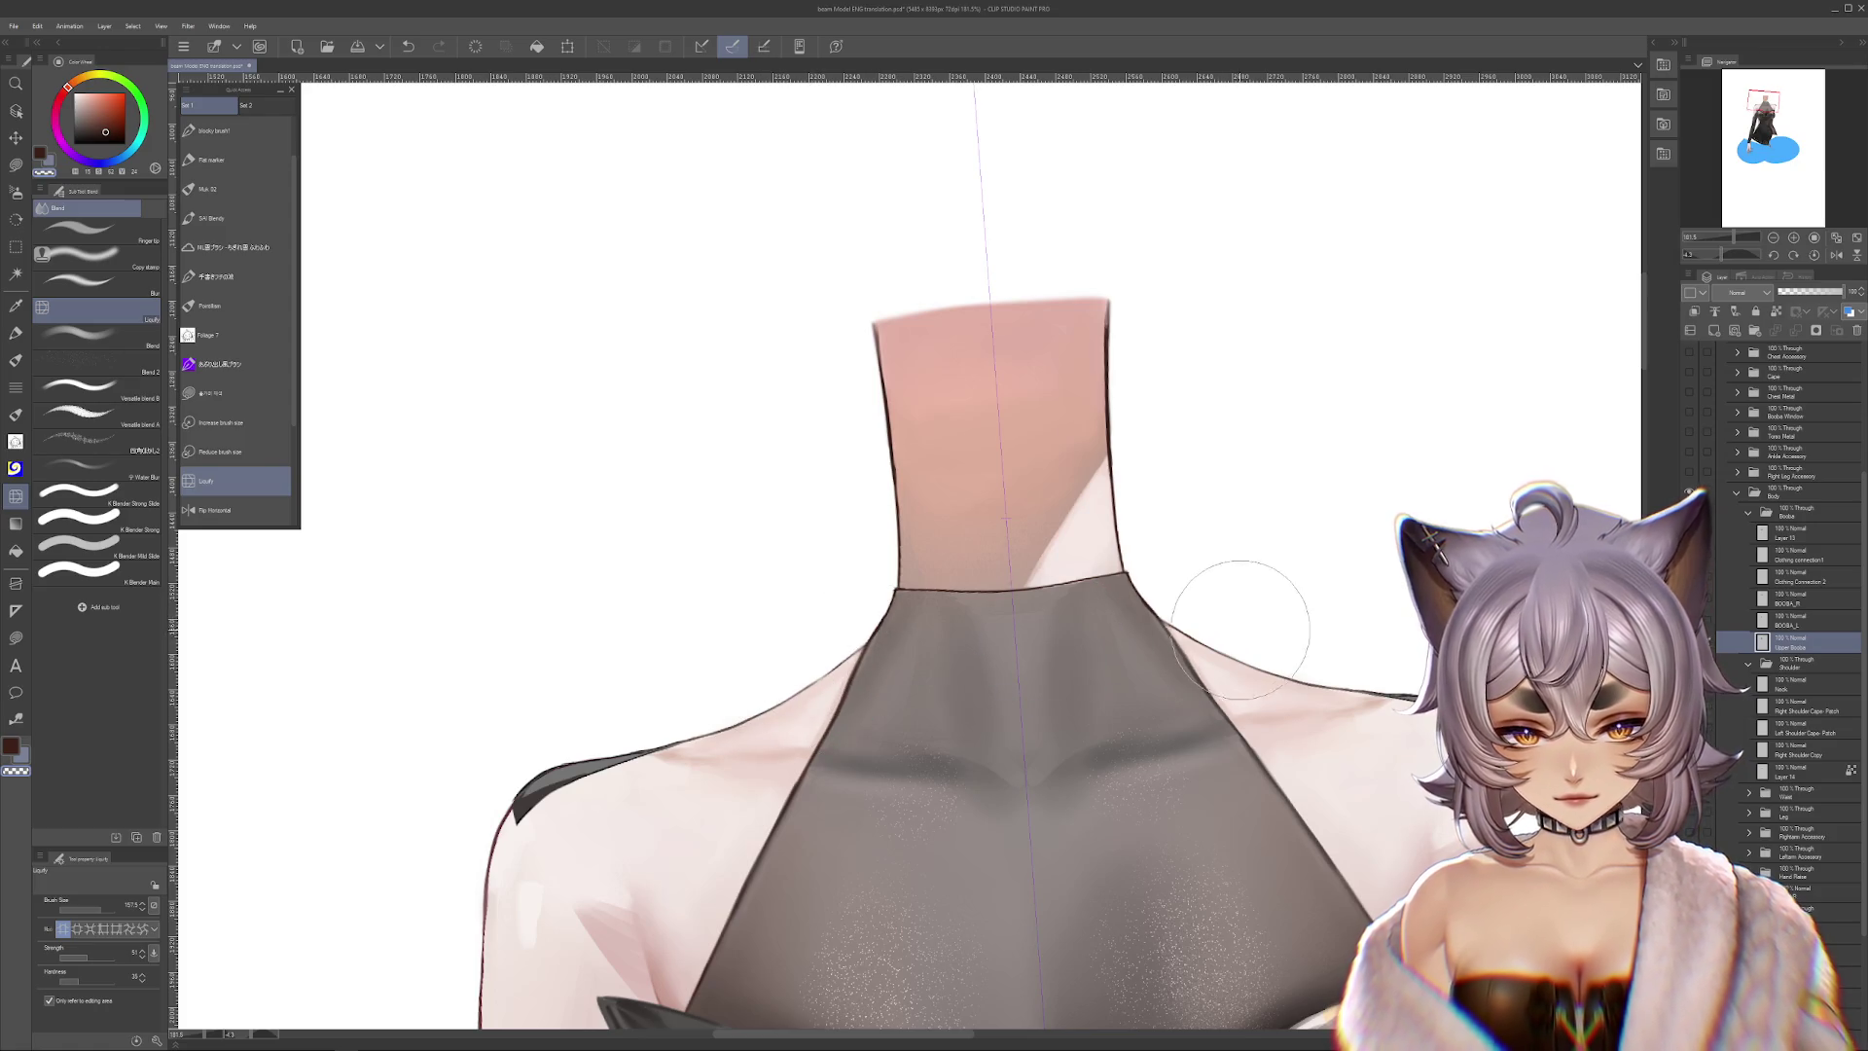
{"action": "scroll", "coordinate": [1201, 574], "scroll_direction": "down", "scroll_amount": 2}
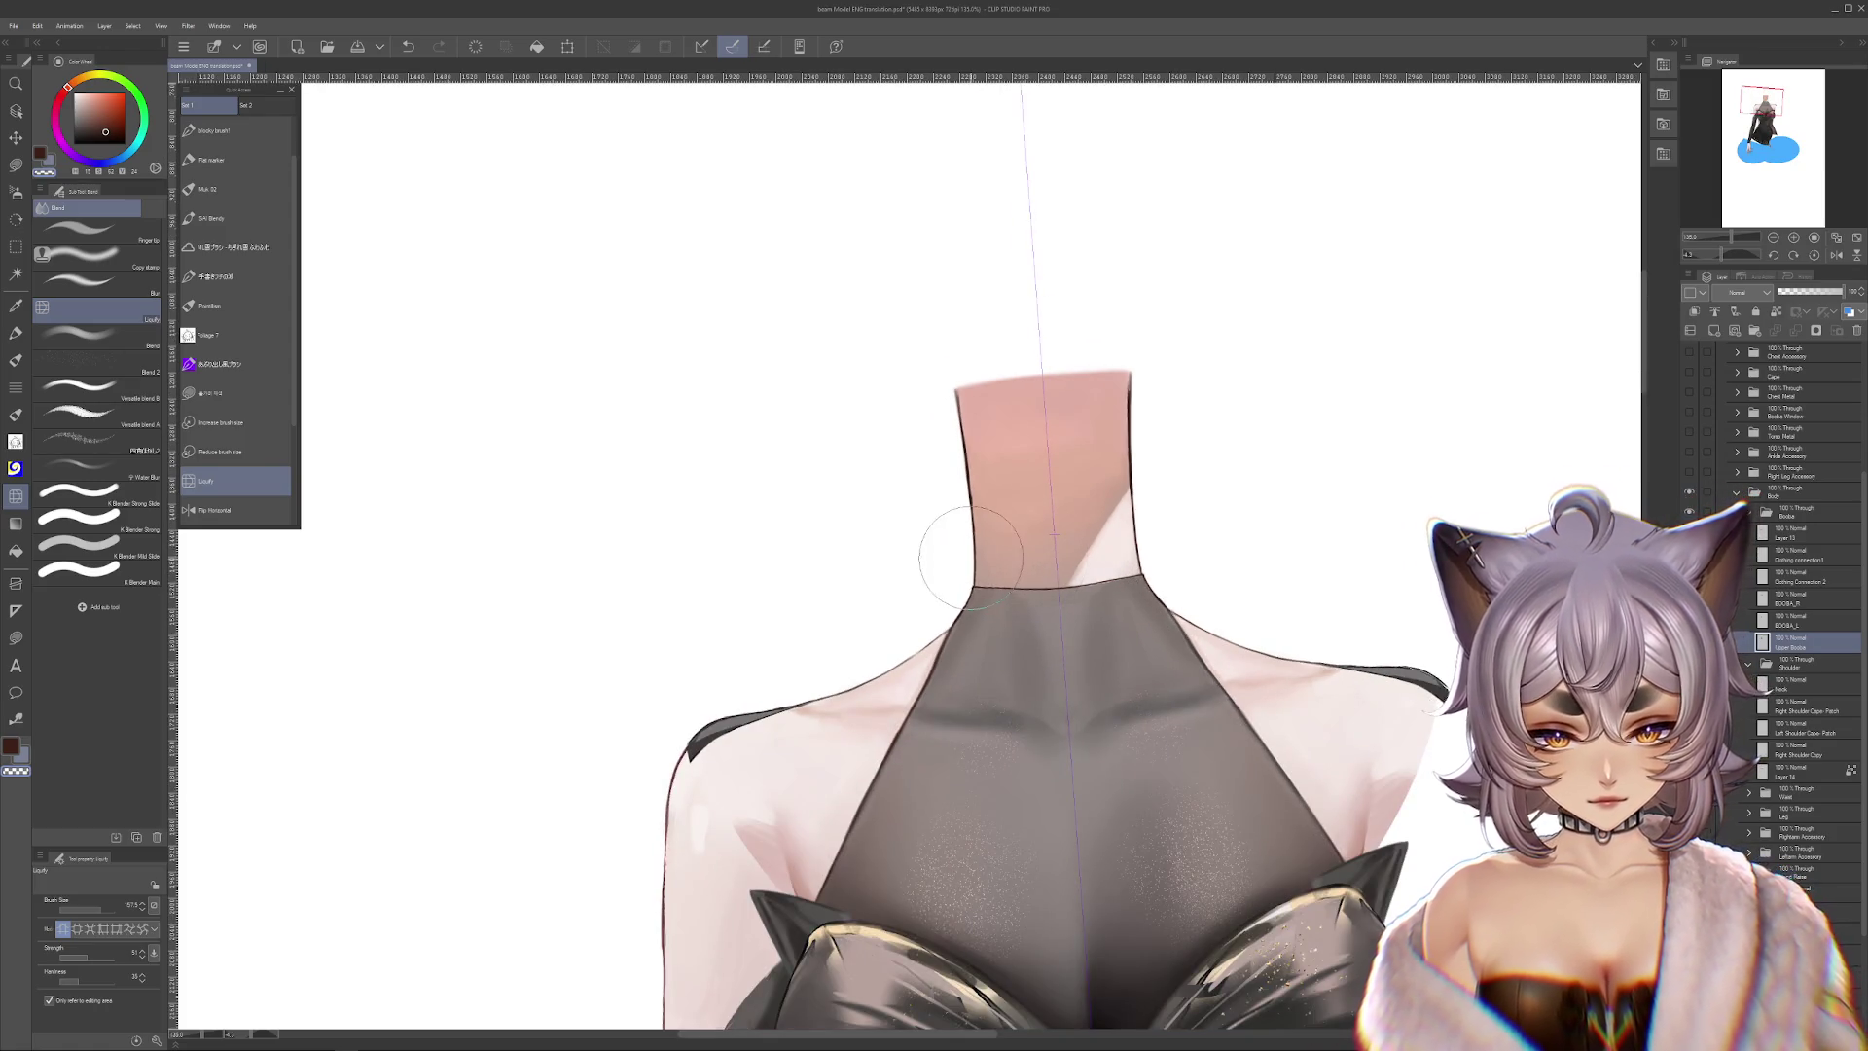
{"action": "left_click", "coordinate": [1014, 551], "text": "ctrl+shift"}
Try a Liquify push on the Upper Booba neckline, undo it, and reset the view rotation
{"action": "scroll", "coordinate": [1014, 551], "scroll_direction": "down", "scroll_amount": 3}
{"action": "key", "text": "r"}
{"action": "left_click_drag", "start_coordinate": [1014, 550], "coordinate": [1210, 563]}
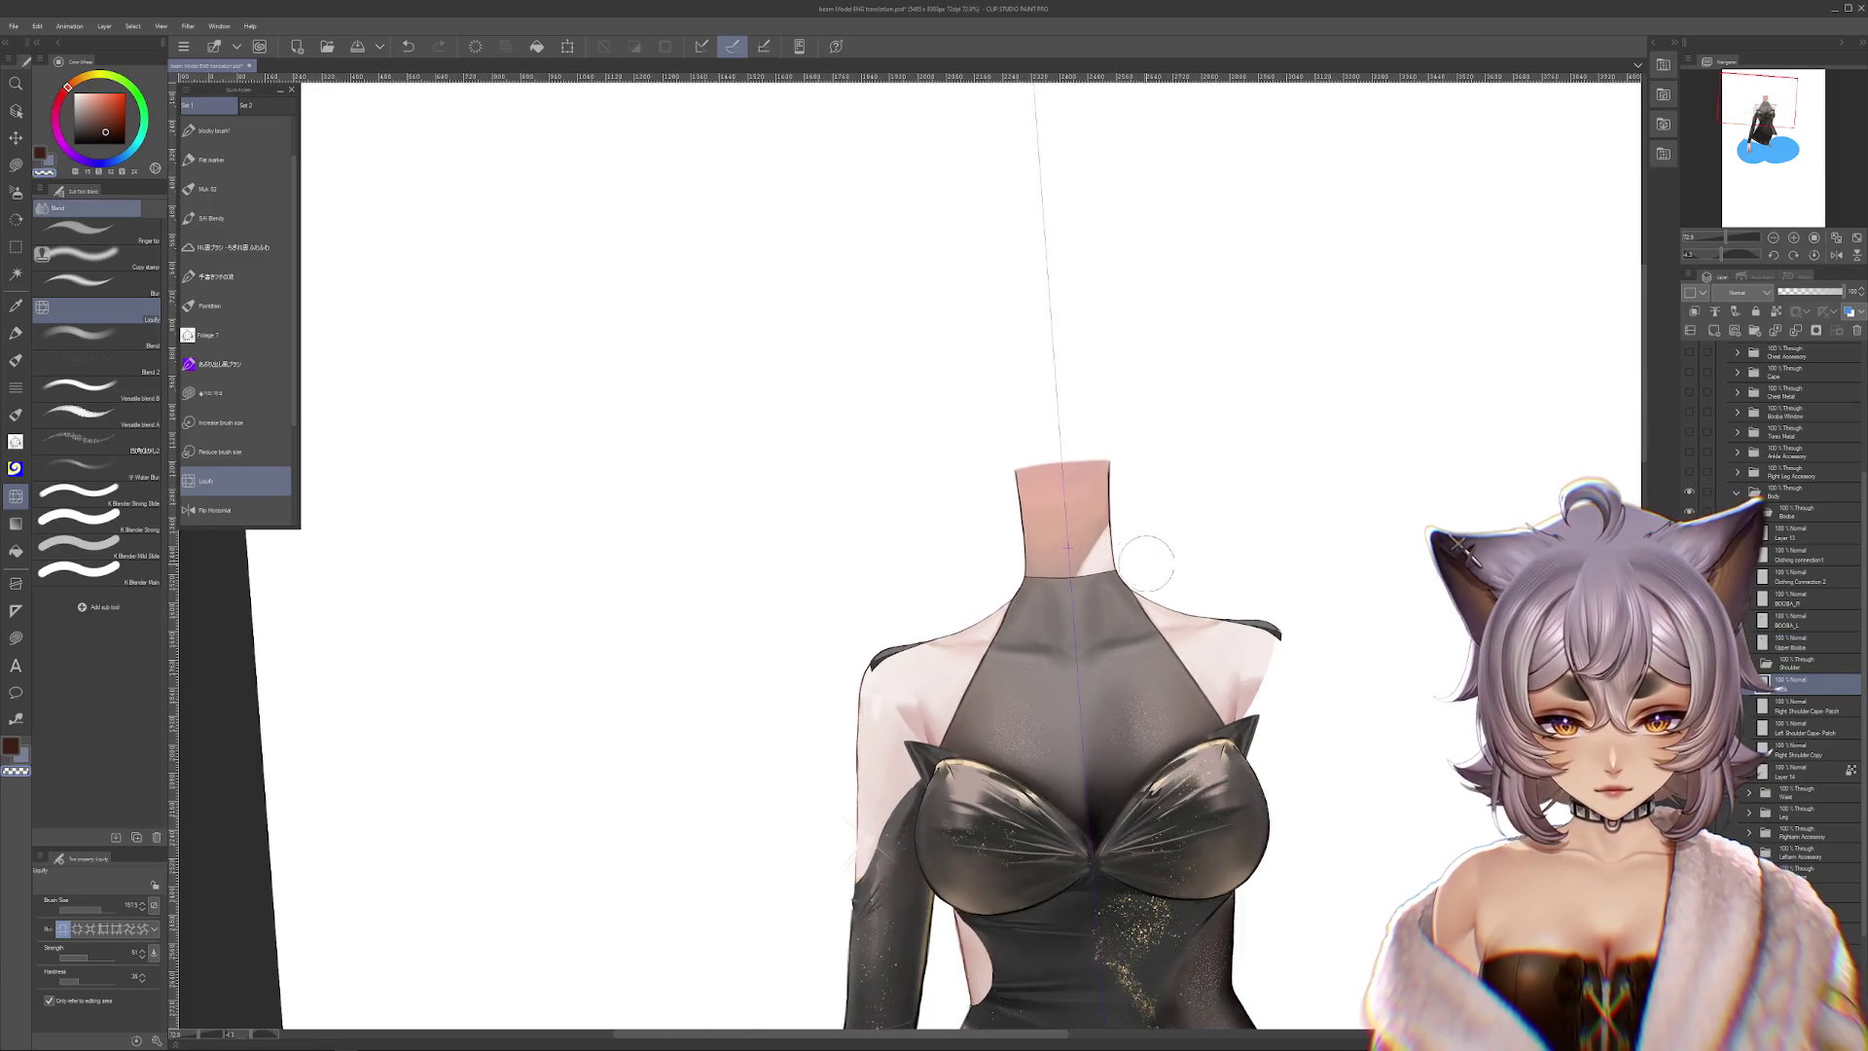
{"action": "left_click", "coordinate": [205, 480]}
{"action": "left_click", "coordinate": [1148, 622], "text": "ctrl+shift"}
{"action": "mouse_move", "coordinate": [1148, 682]}
{"action": "left_mouse_down"}
{"action": "mouse_move", "coordinate": [1158, 603]}
{"action": "mouse_move", "coordinate": [1176, 661]}
{"action": "left_mouse_up"}
{"action": "key", "text": "ctrl+z"}
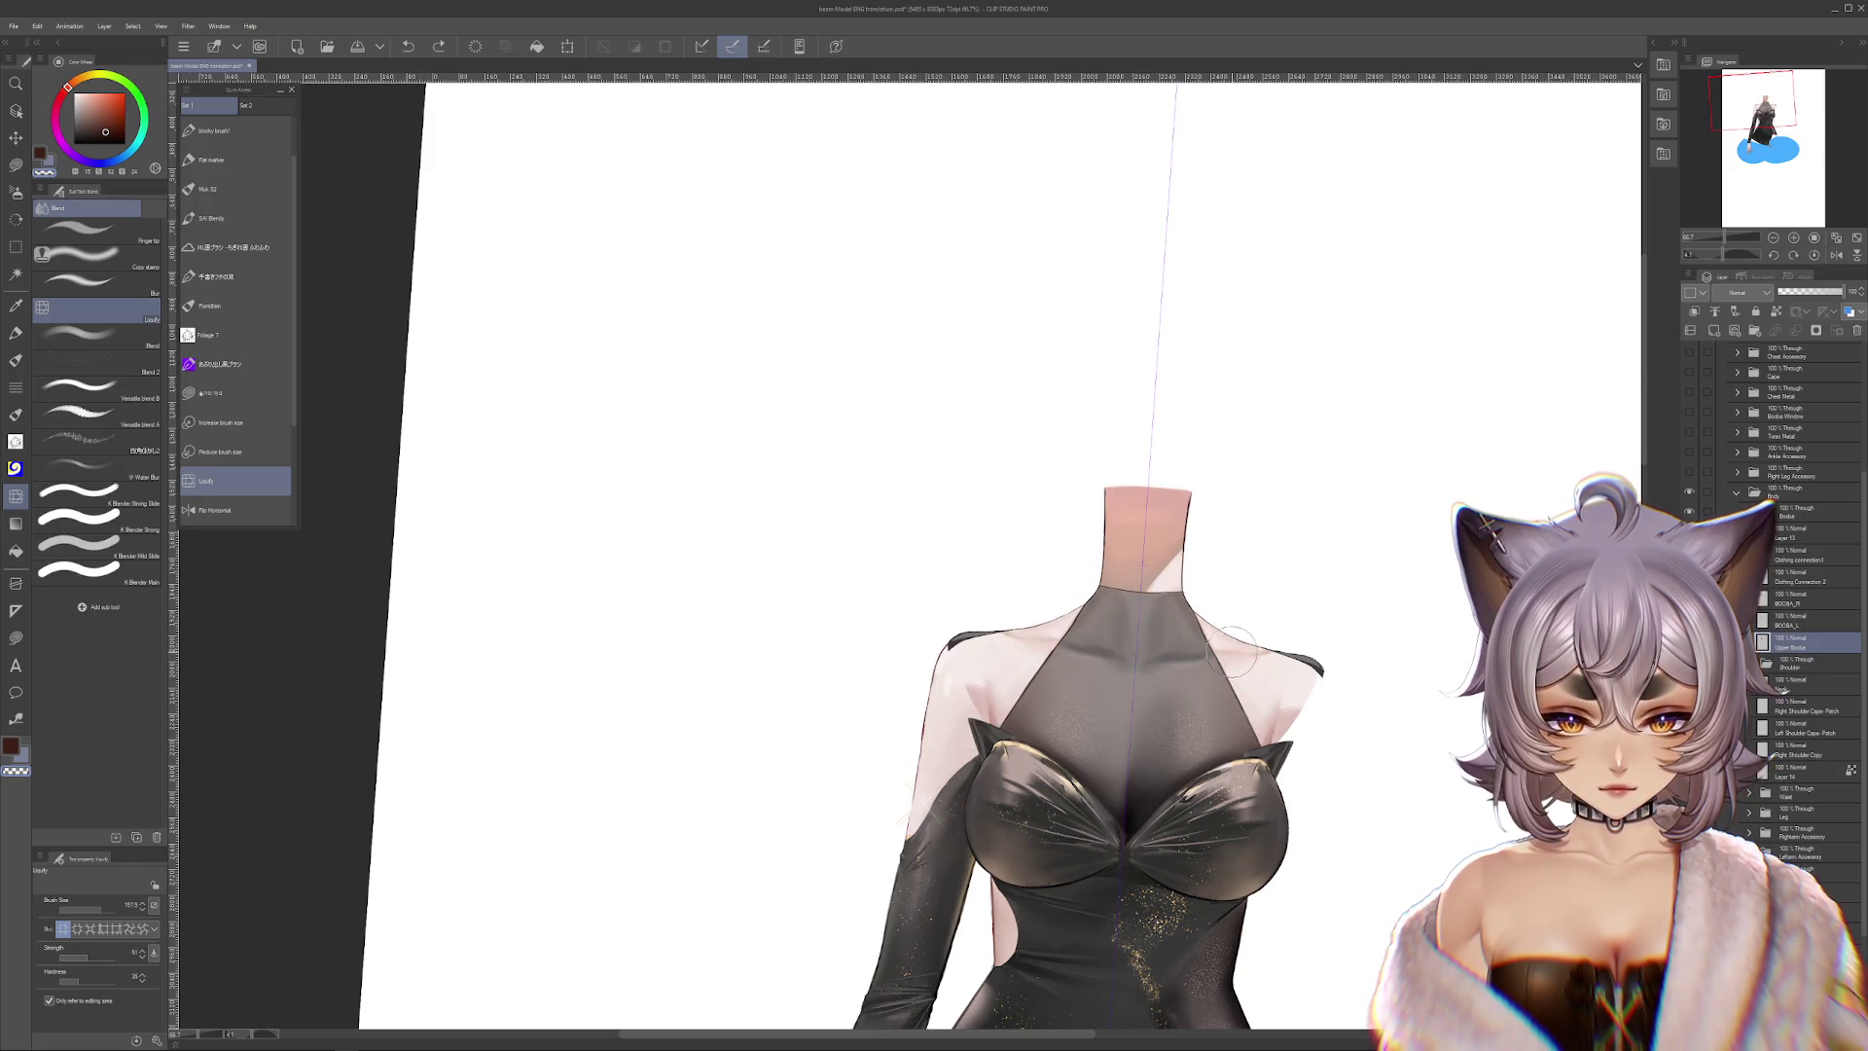
{"action": "scroll", "coordinate": [1228, 642], "scroll_direction": "up", "scroll_amount": 2}
{"action": "left_click", "coordinate": [1815, 255]}
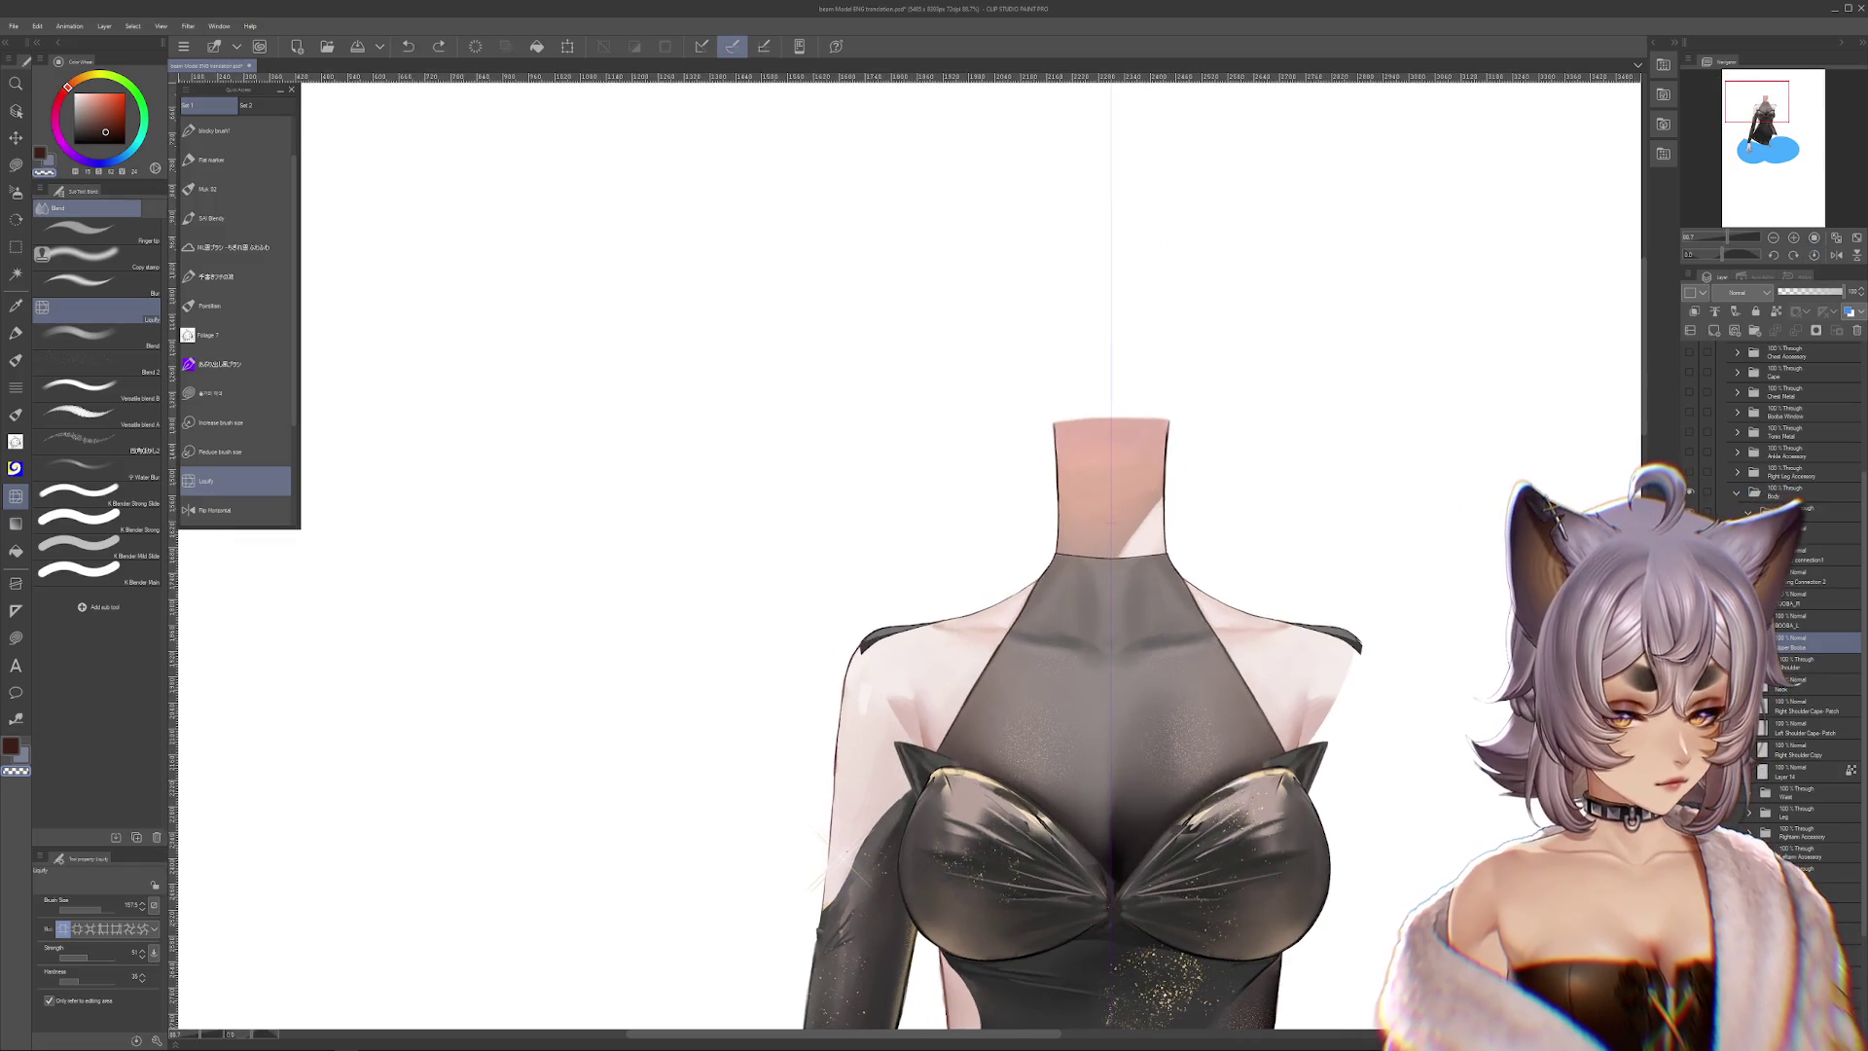
Toggle Upper Booba and the collapsed Booba folder off and on to check underneath
{"action": "left_click", "coordinate": [1689, 642]}
{"action": "left_click", "coordinate": [1690, 642]}
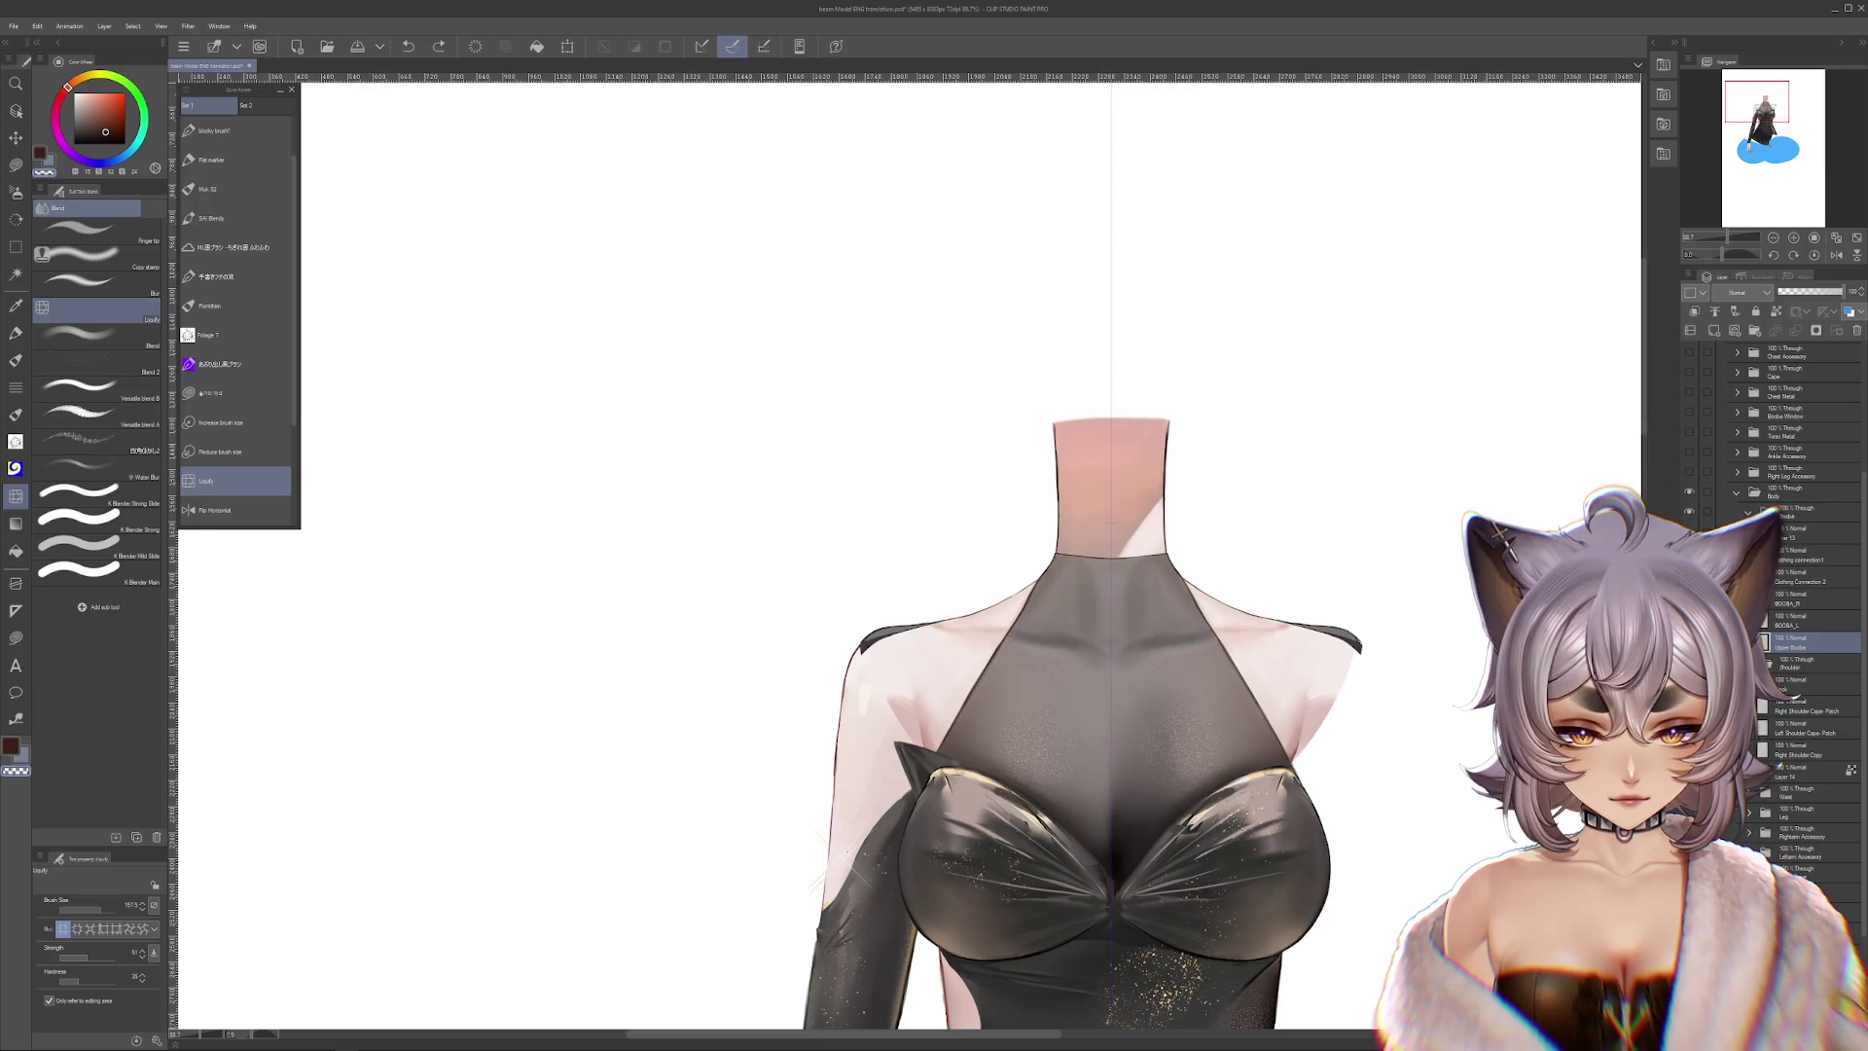
{"action": "scroll", "coordinate": [1103, 555], "scroll_direction": "down", "scroll_amount": 1}
{"action": "left_click", "coordinate": [1749, 513]}
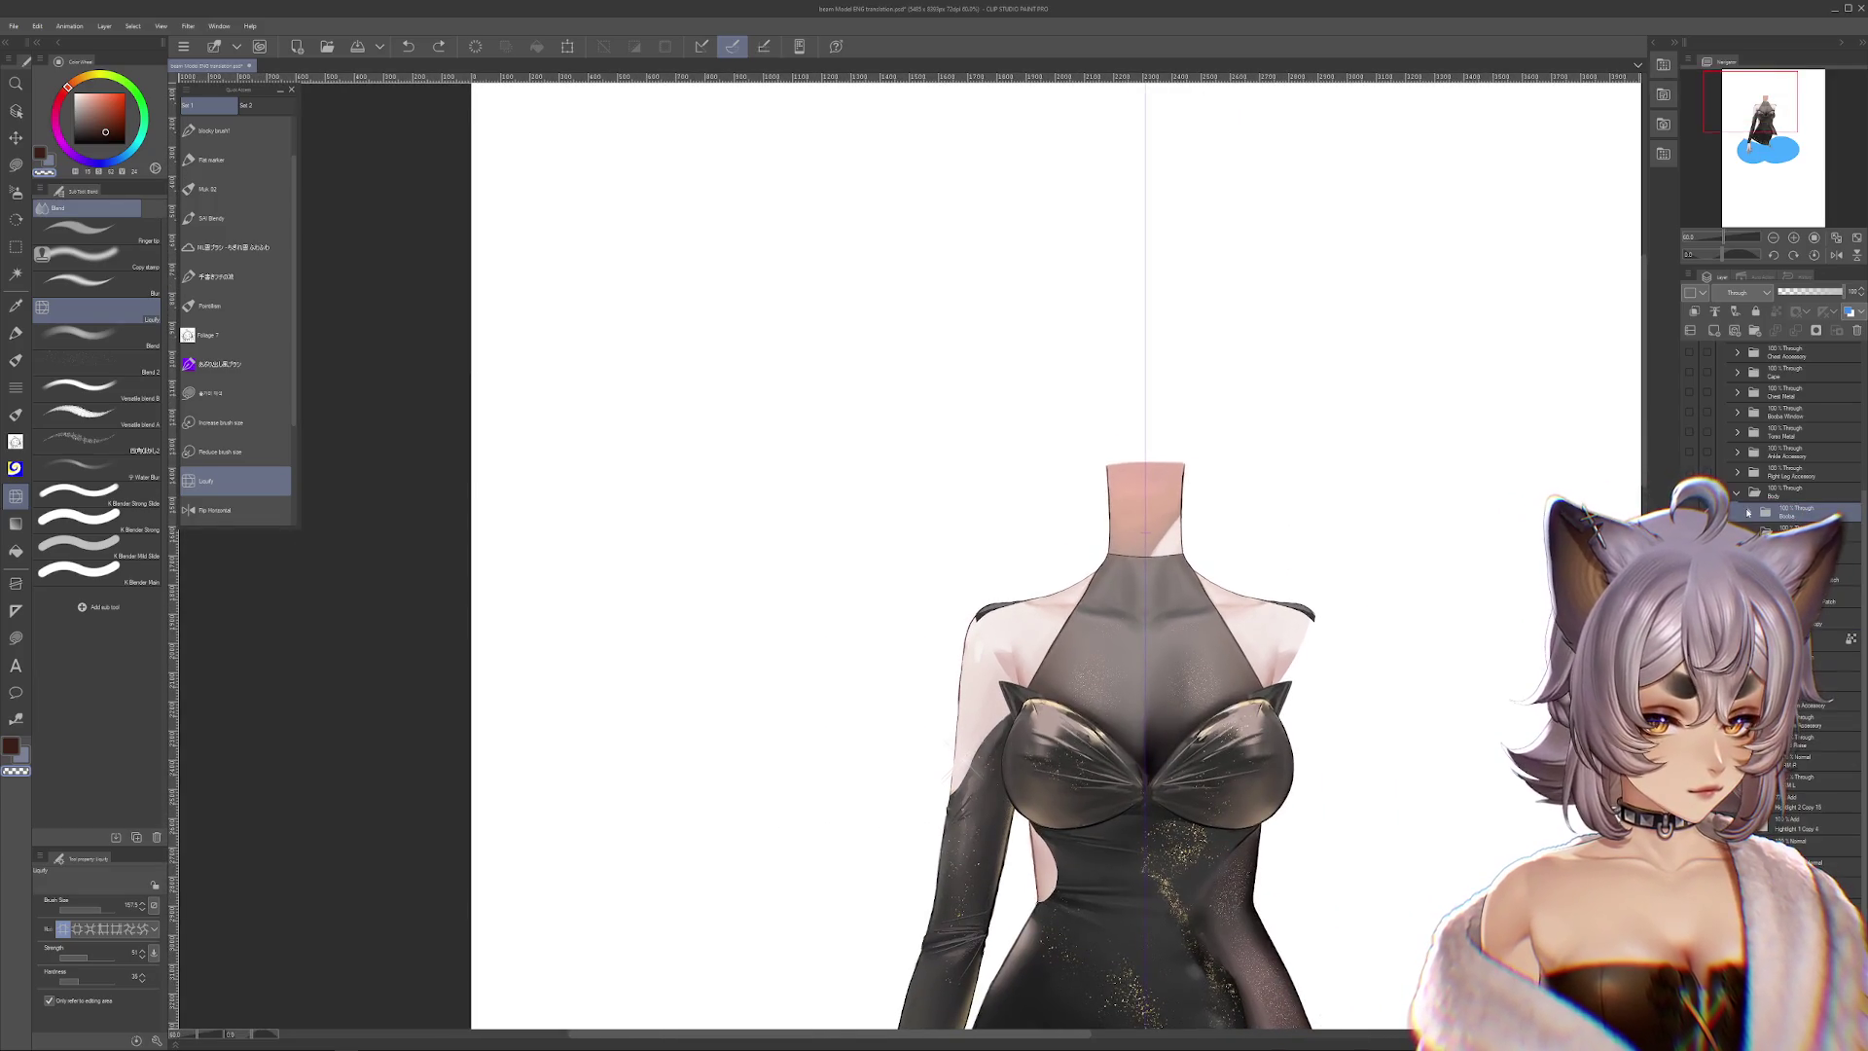
{"action": "left_click", "coordinate": [1690, 511]}
{"action": "left_click", "coordinate": [1689, 511]}
{"action": "left_click_drag", "start_coordinate": [1071, 681], "coordinate": [1065, 588]}
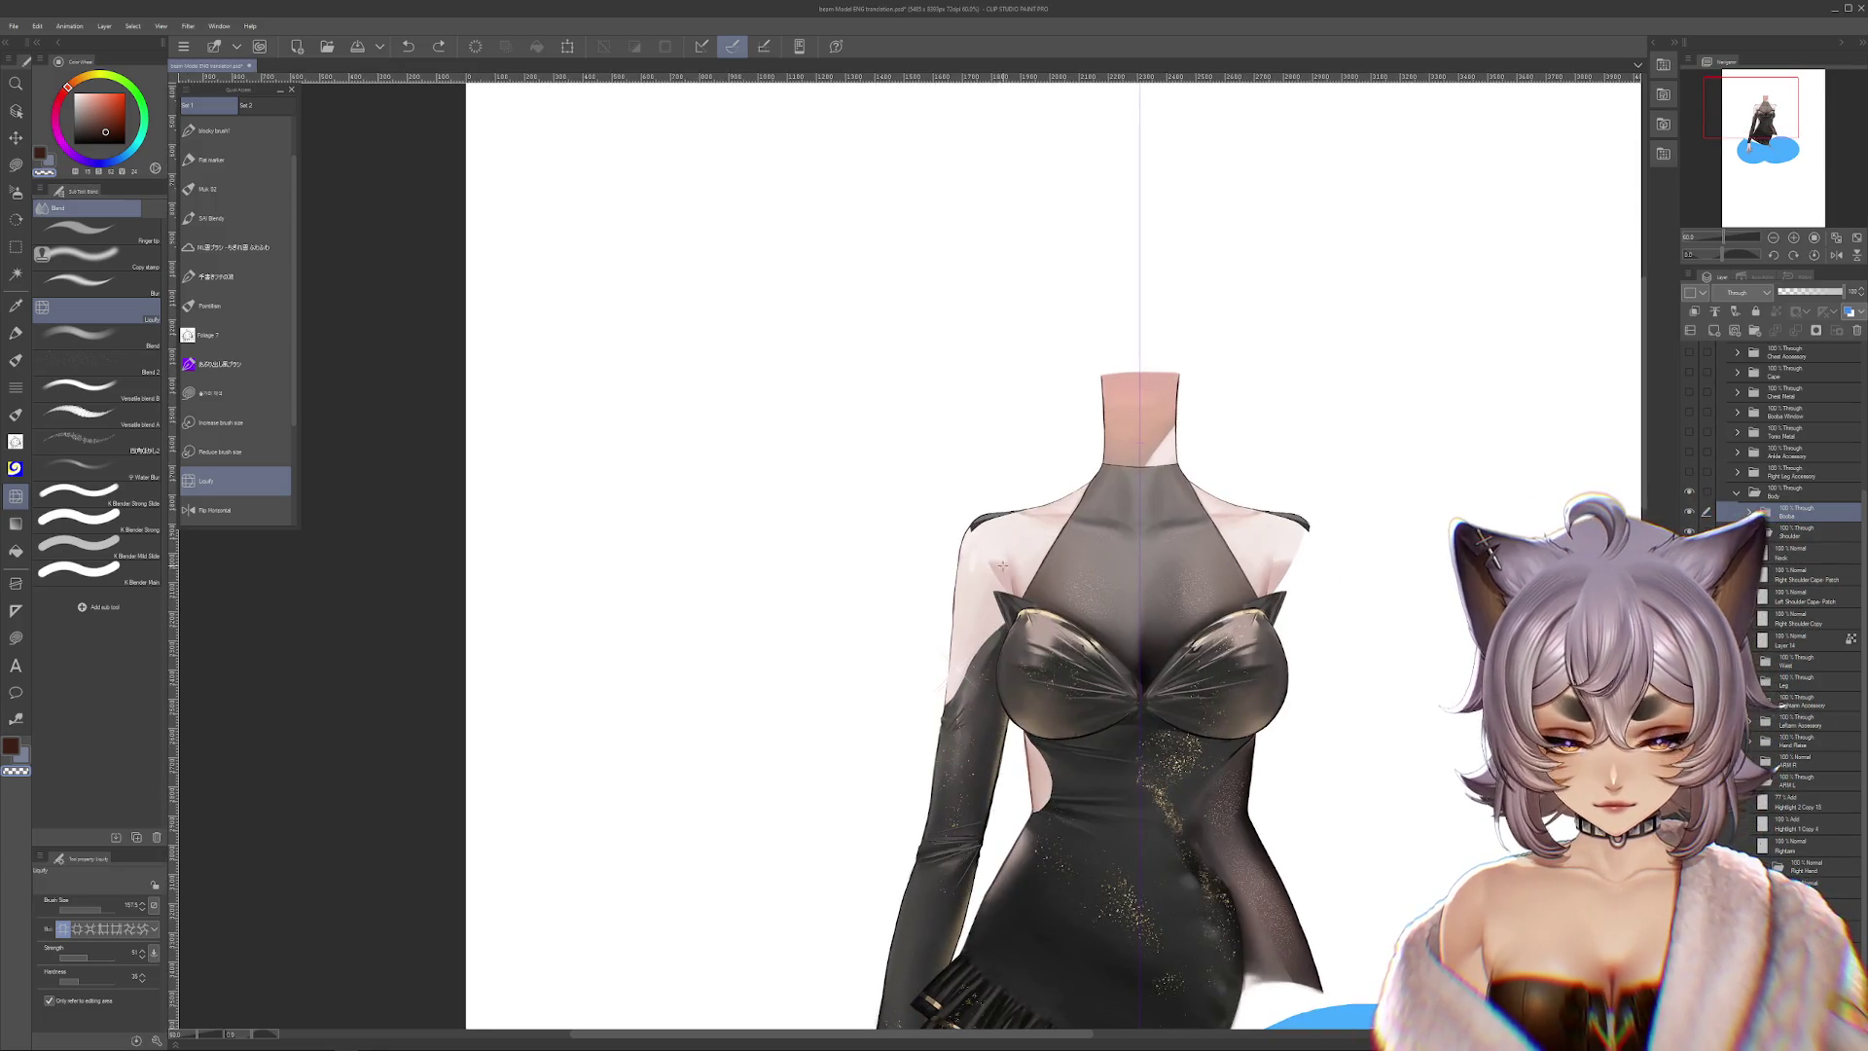
On Right Shoulder Copy, draw a rectangle selection around the right-hand shoulder
{"action": "left_click", "coordinate": [1800, 618]}
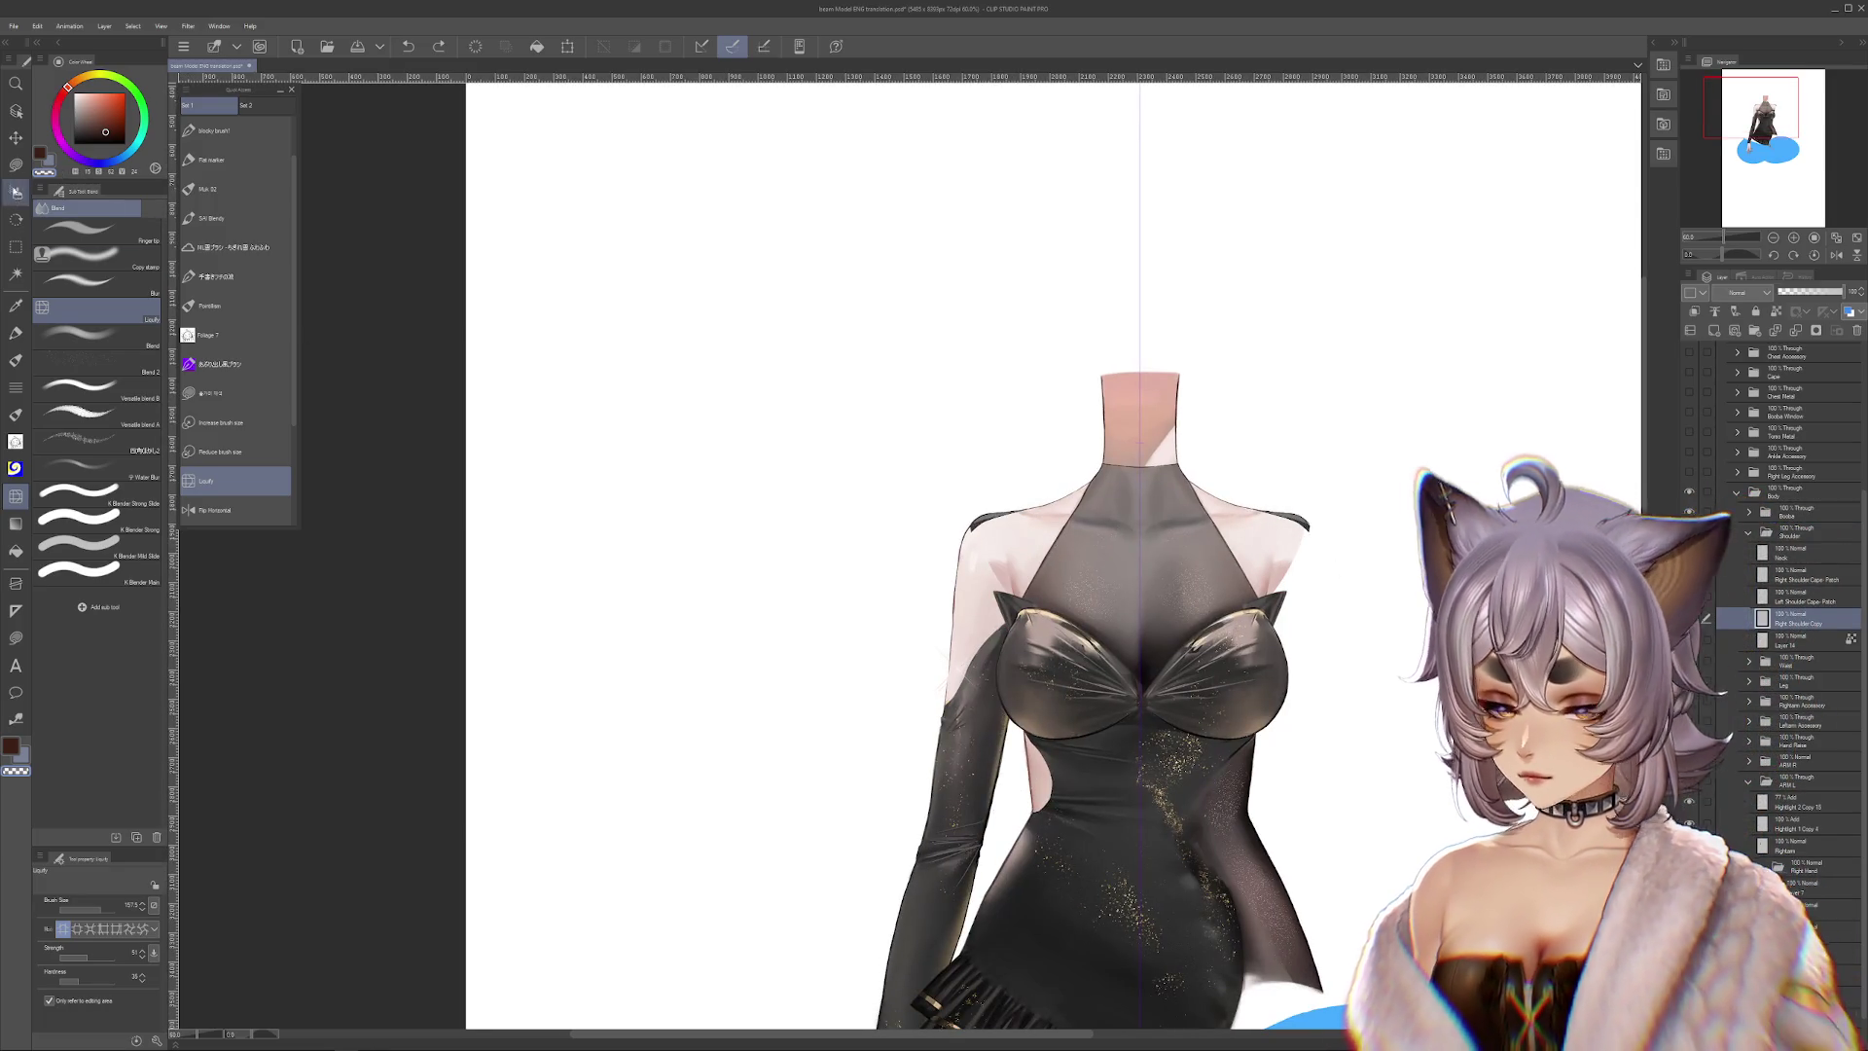
{"action": "key", "text": "m"}
{"action": "mouse_move", "coordinate": [1447, 363]}
{"action": "left_mouse_down"}
{"action": "mouse_move", "coordinate": [834, 626]}
{"action": "mouse_move", "coordinate": [834, 759]}
{"action": "left_mouse_up"}
{"action": "key", "text": "ctrl+d"}
{"action": "left_click_drag", "start_coordinate": [1181, 375], "coordinate": [1473, 788]}
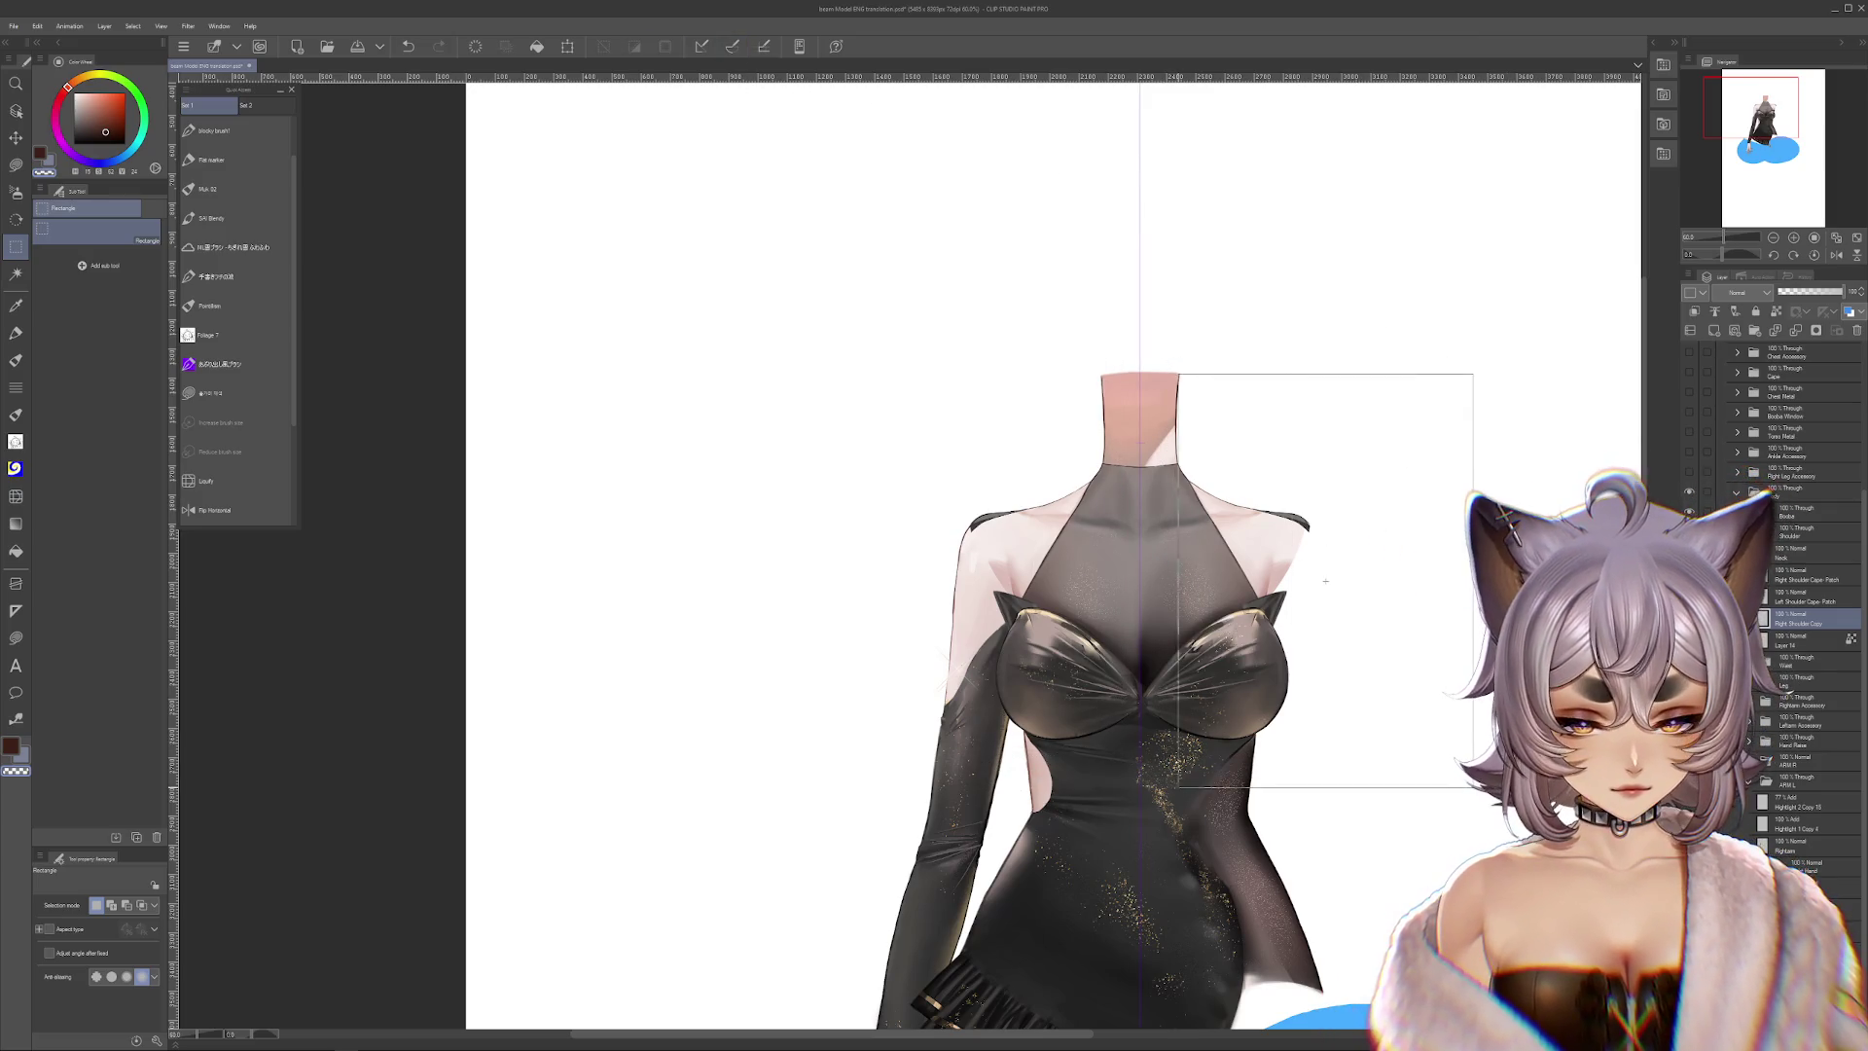